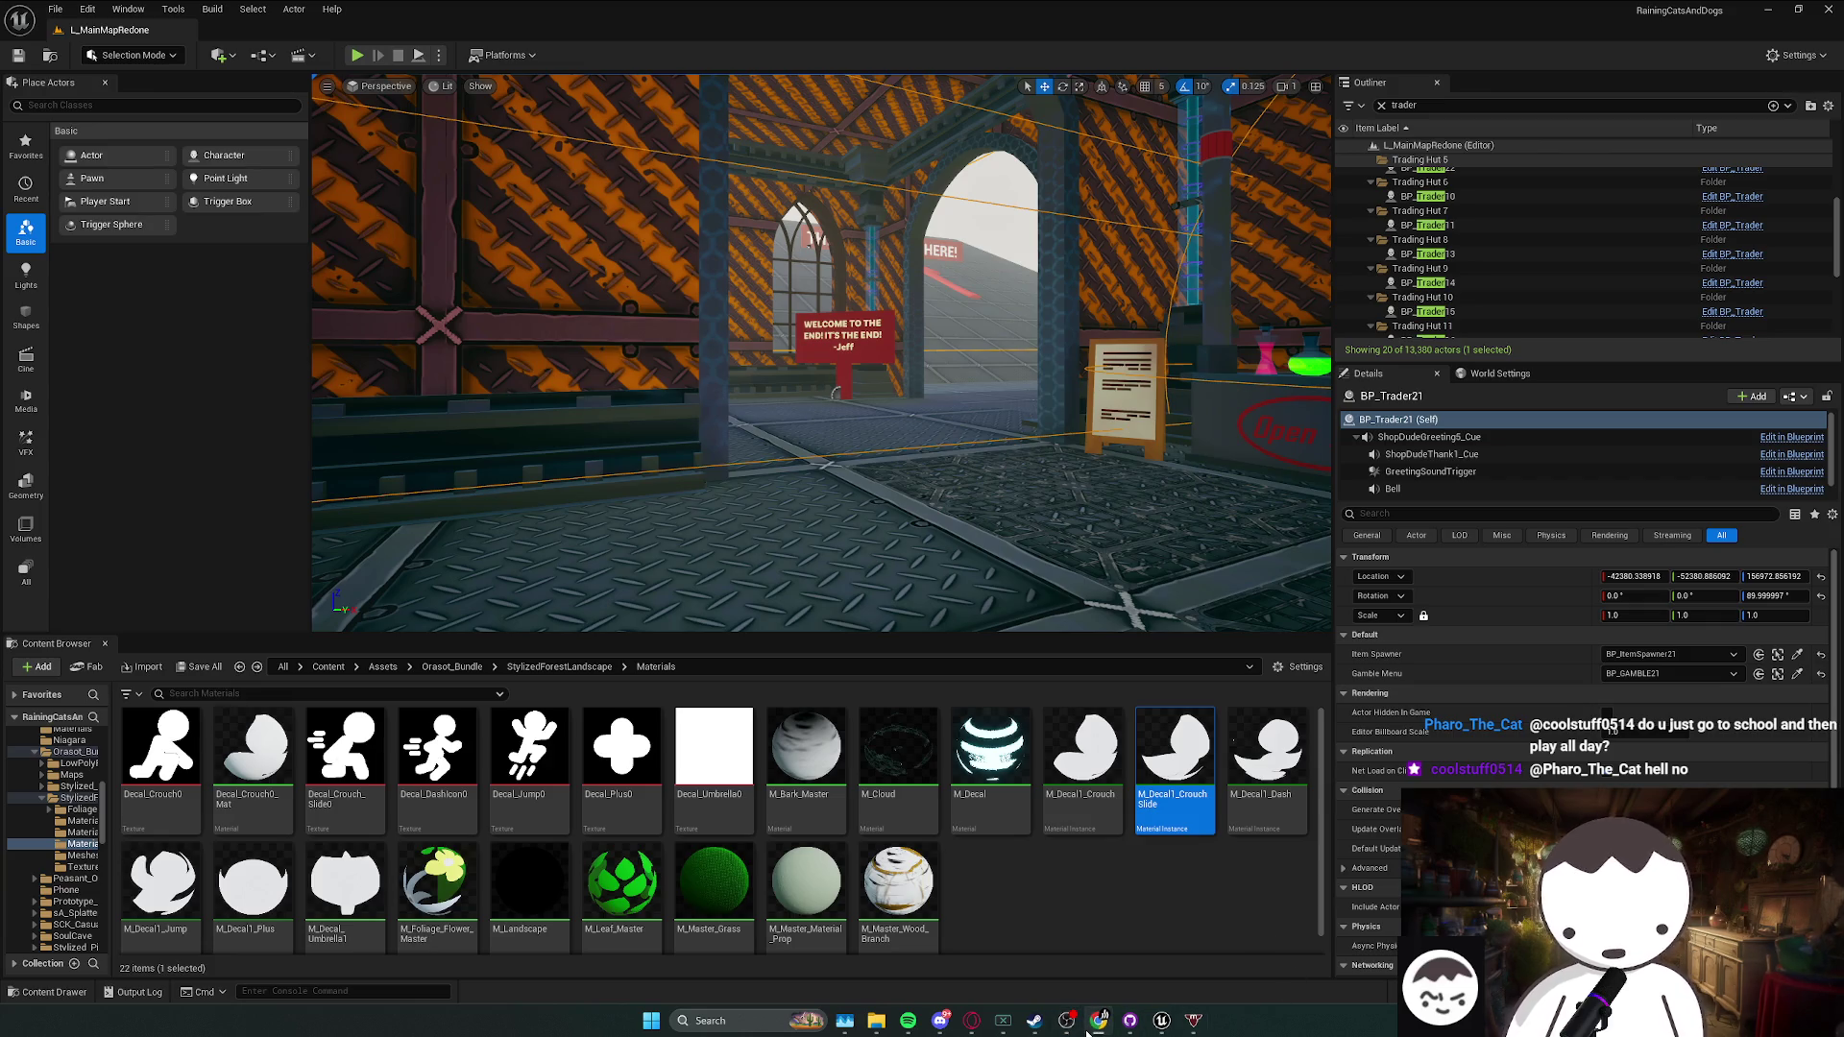
# - Fly through the level and focus the view on the BP_Trader9 and BP_Trader8 booths
pyautogui.moveTo(1161, 1020)
pyautogui.click(1114, 965)
pyautogui.moveTo(822, 384); pyautogui.dragTo(802, 355)
pyautogui.moveTo(868, 435); pyautogui.dragTo(985, 337)
pyautogui.scroll(2, 1529, 222)
pyautogui.doubleClick(1484, 221)
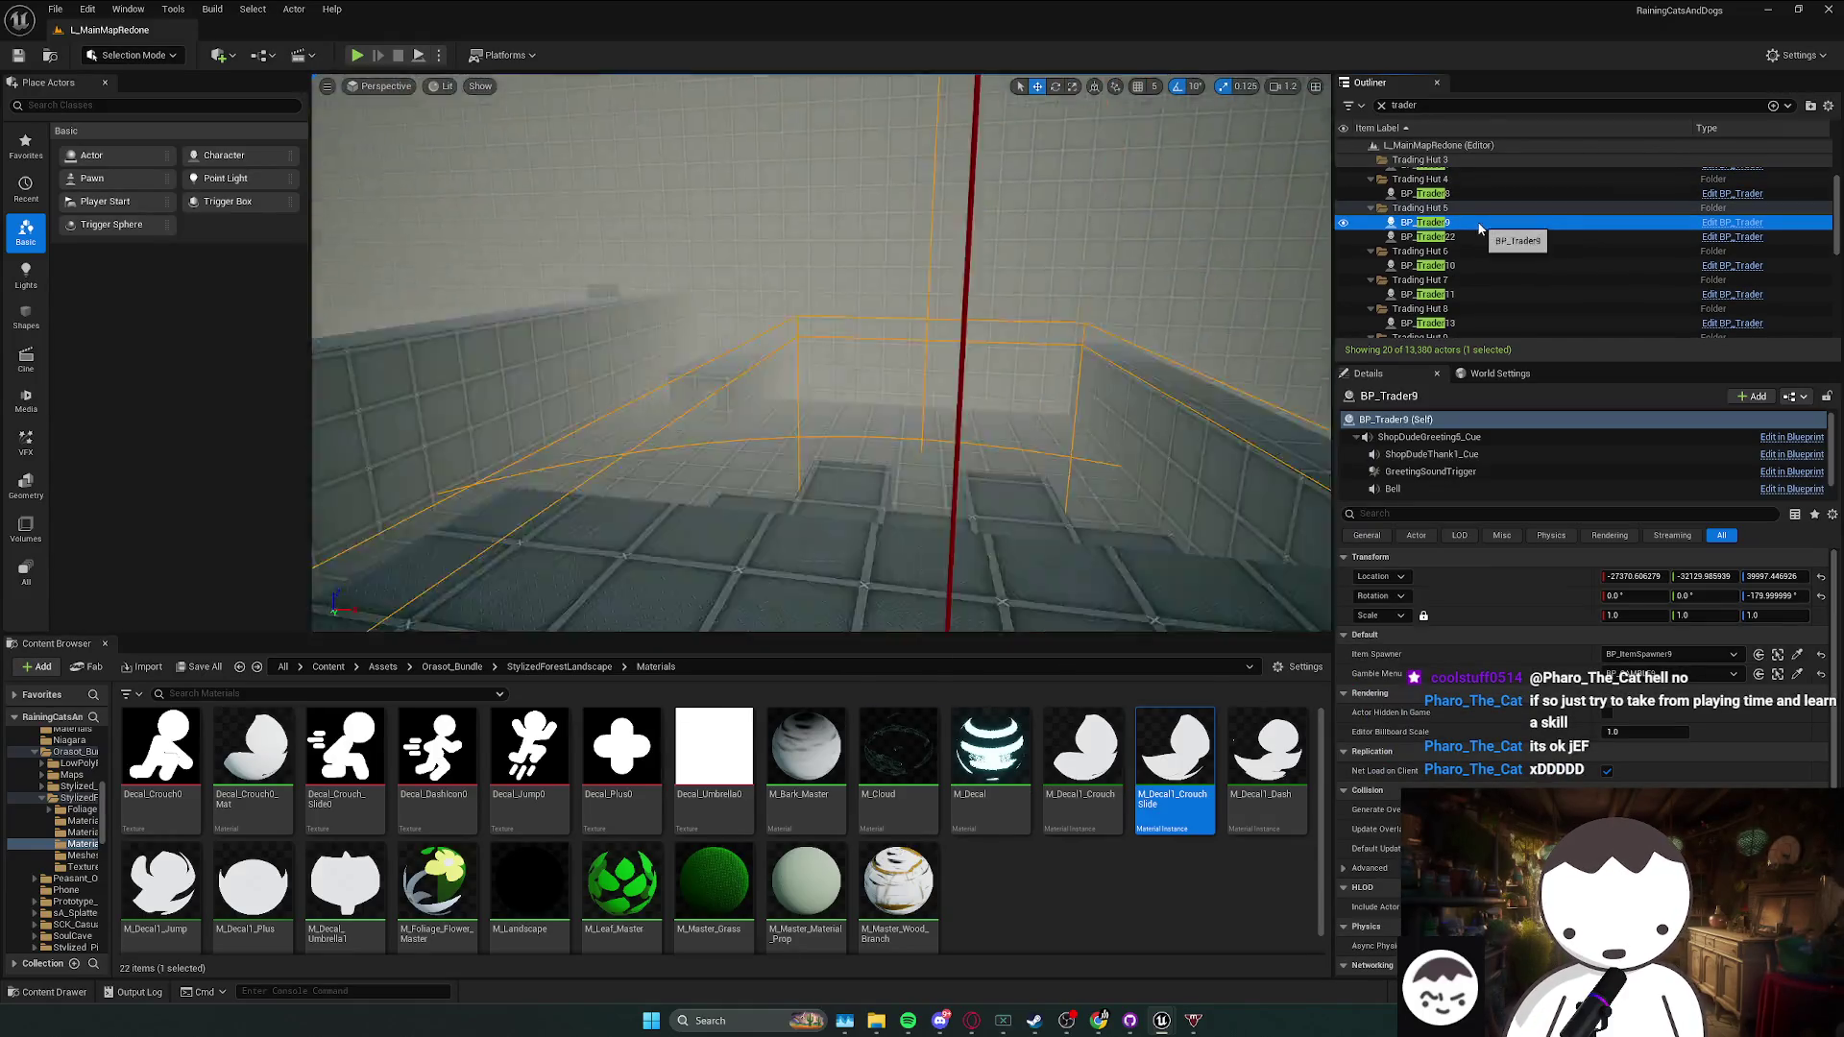
pyautogui.moveTo(826, 385); pyautogui.dragTo(715, 370)
pyautogui.click(1453, 193)
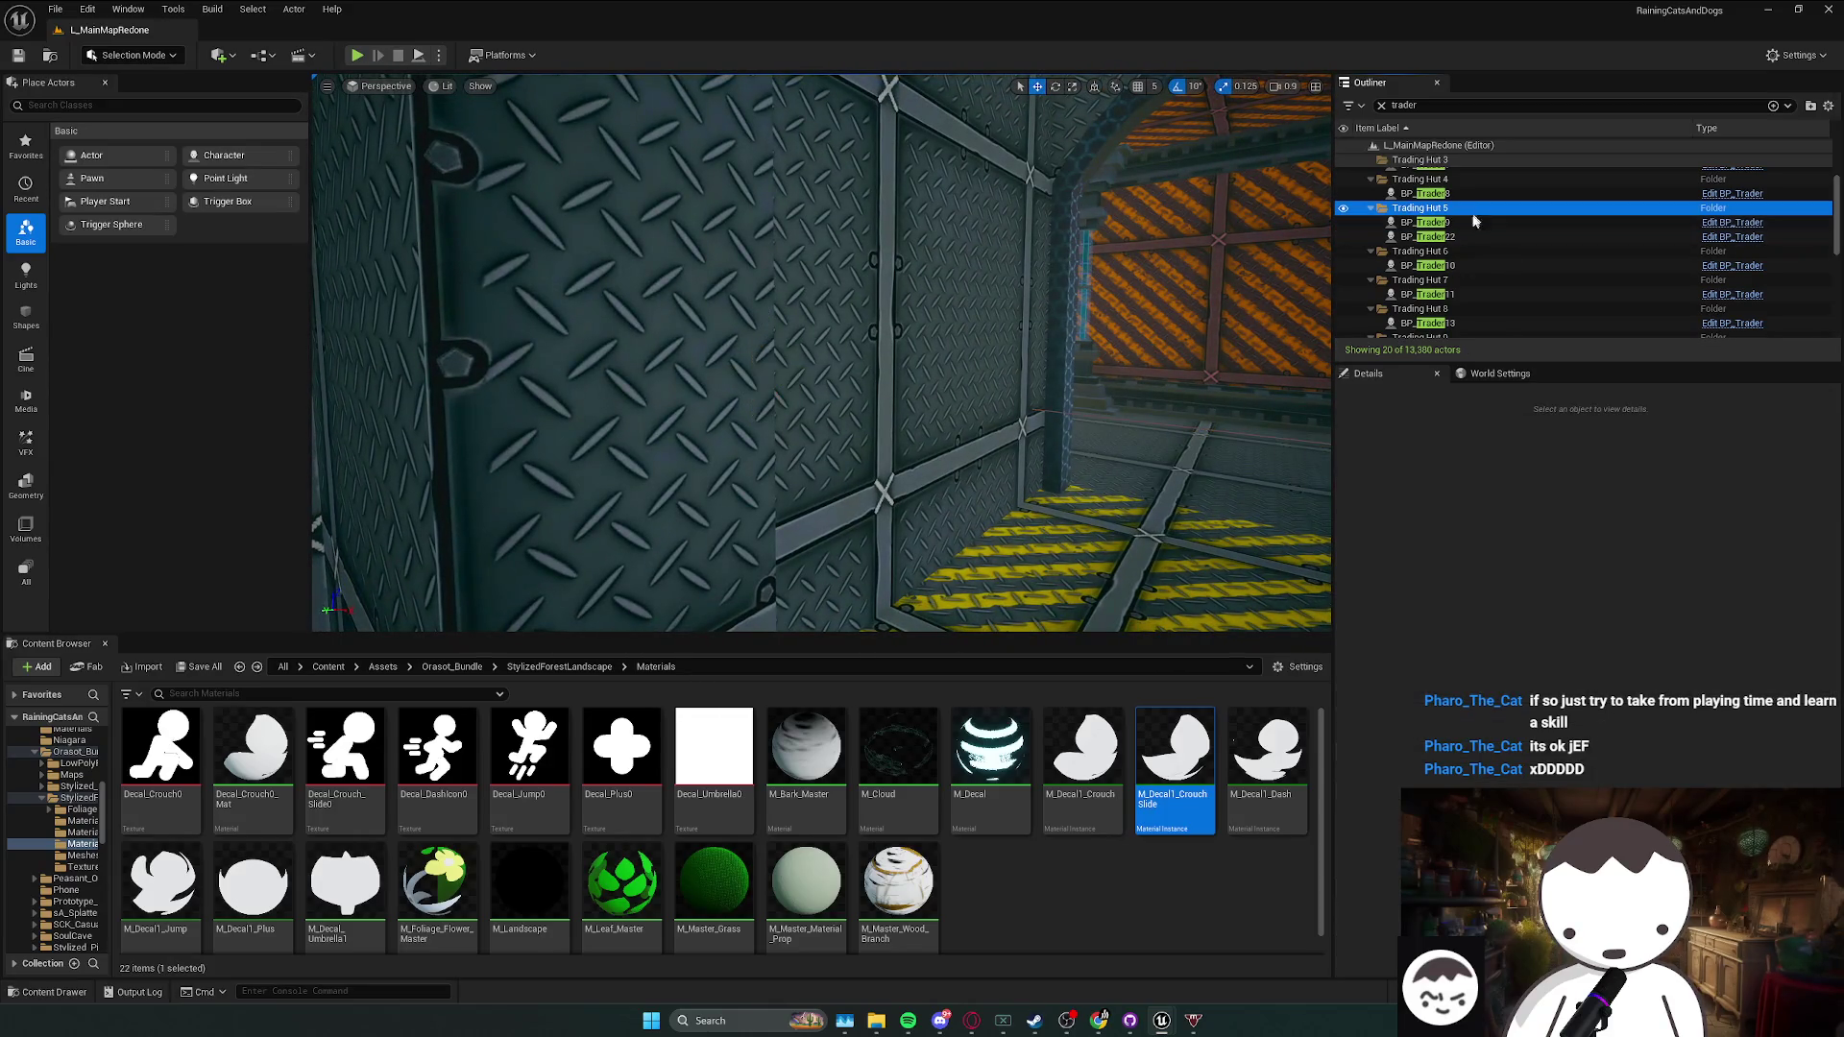
pyautogui.doubleClick(1454, 193)
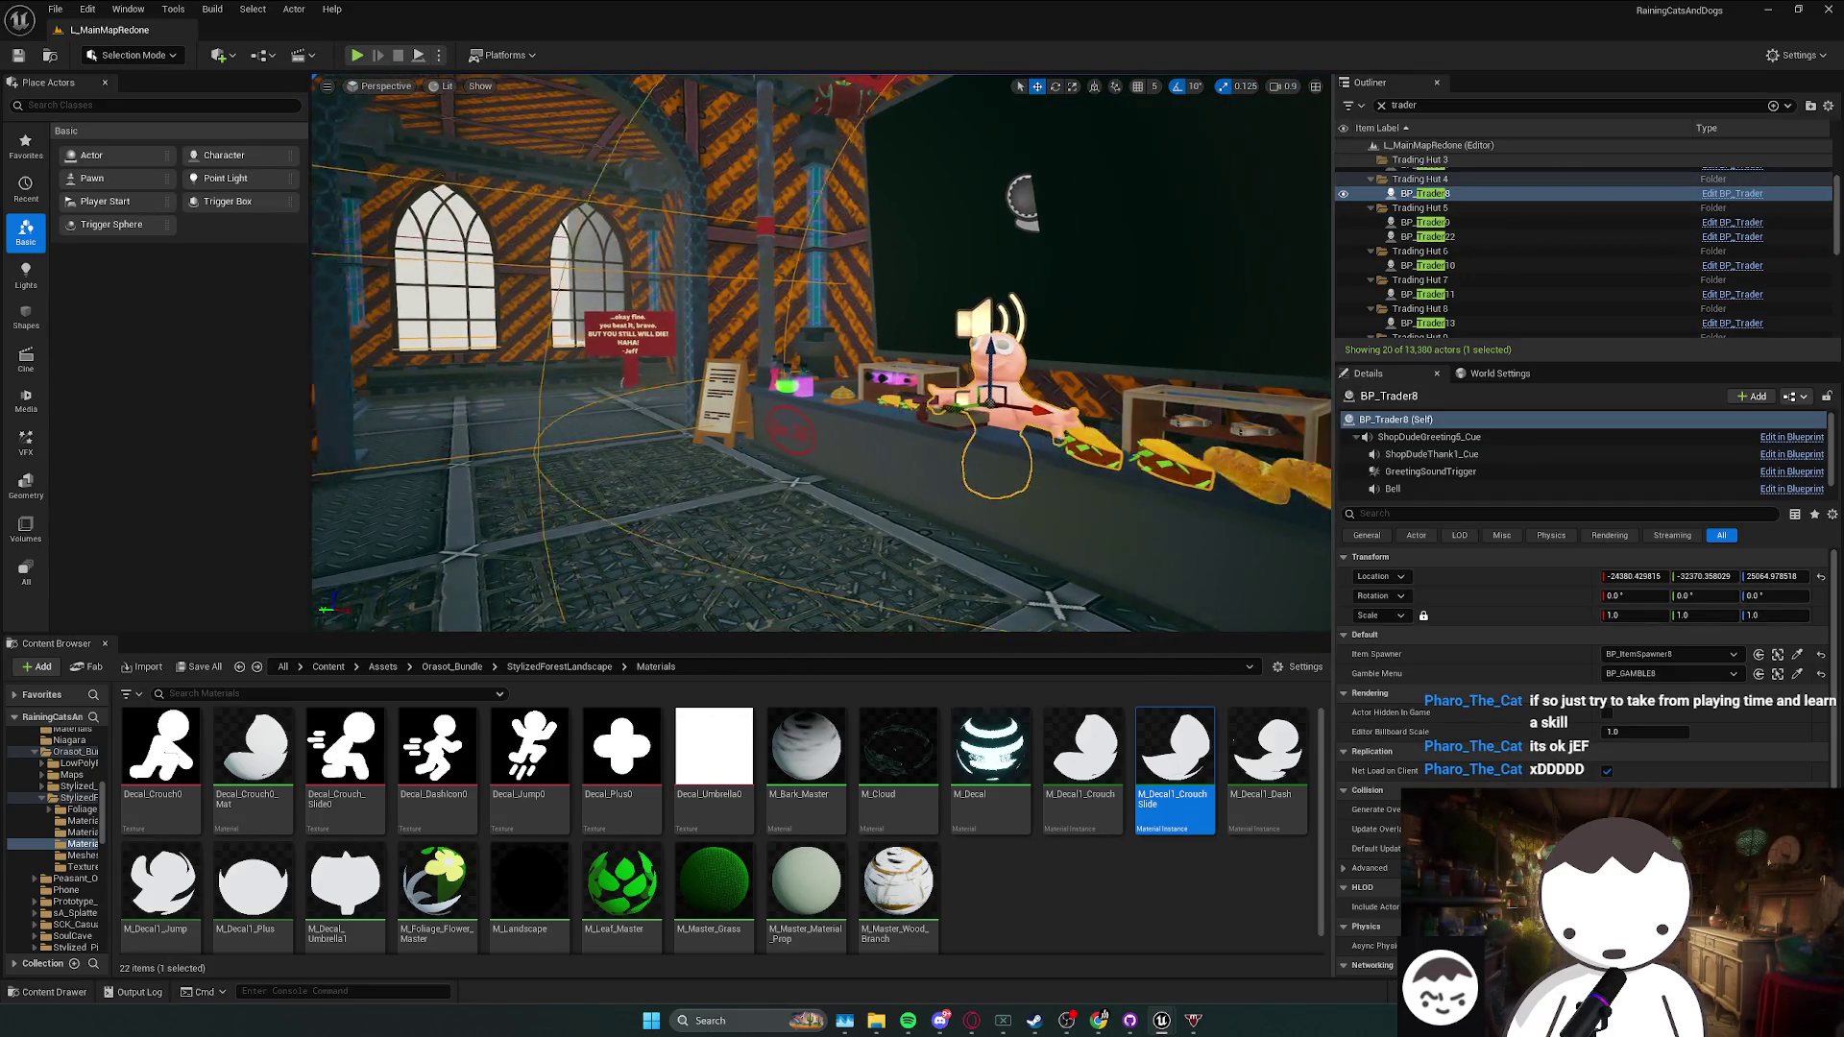
pyautogui.moveTo(821, 355); pyautogui.dragTo(788, 331)
# - Clear the trader filter, reselect BP_Trader8, save the map and start Play in Editor
pyautogui.click(999, 332)
pyautogui.click(1381, 105)
pyautogui.moveTo(1221, 235); pyautogui.dragTo(740, 467)
pyautogui.click(957, 457)
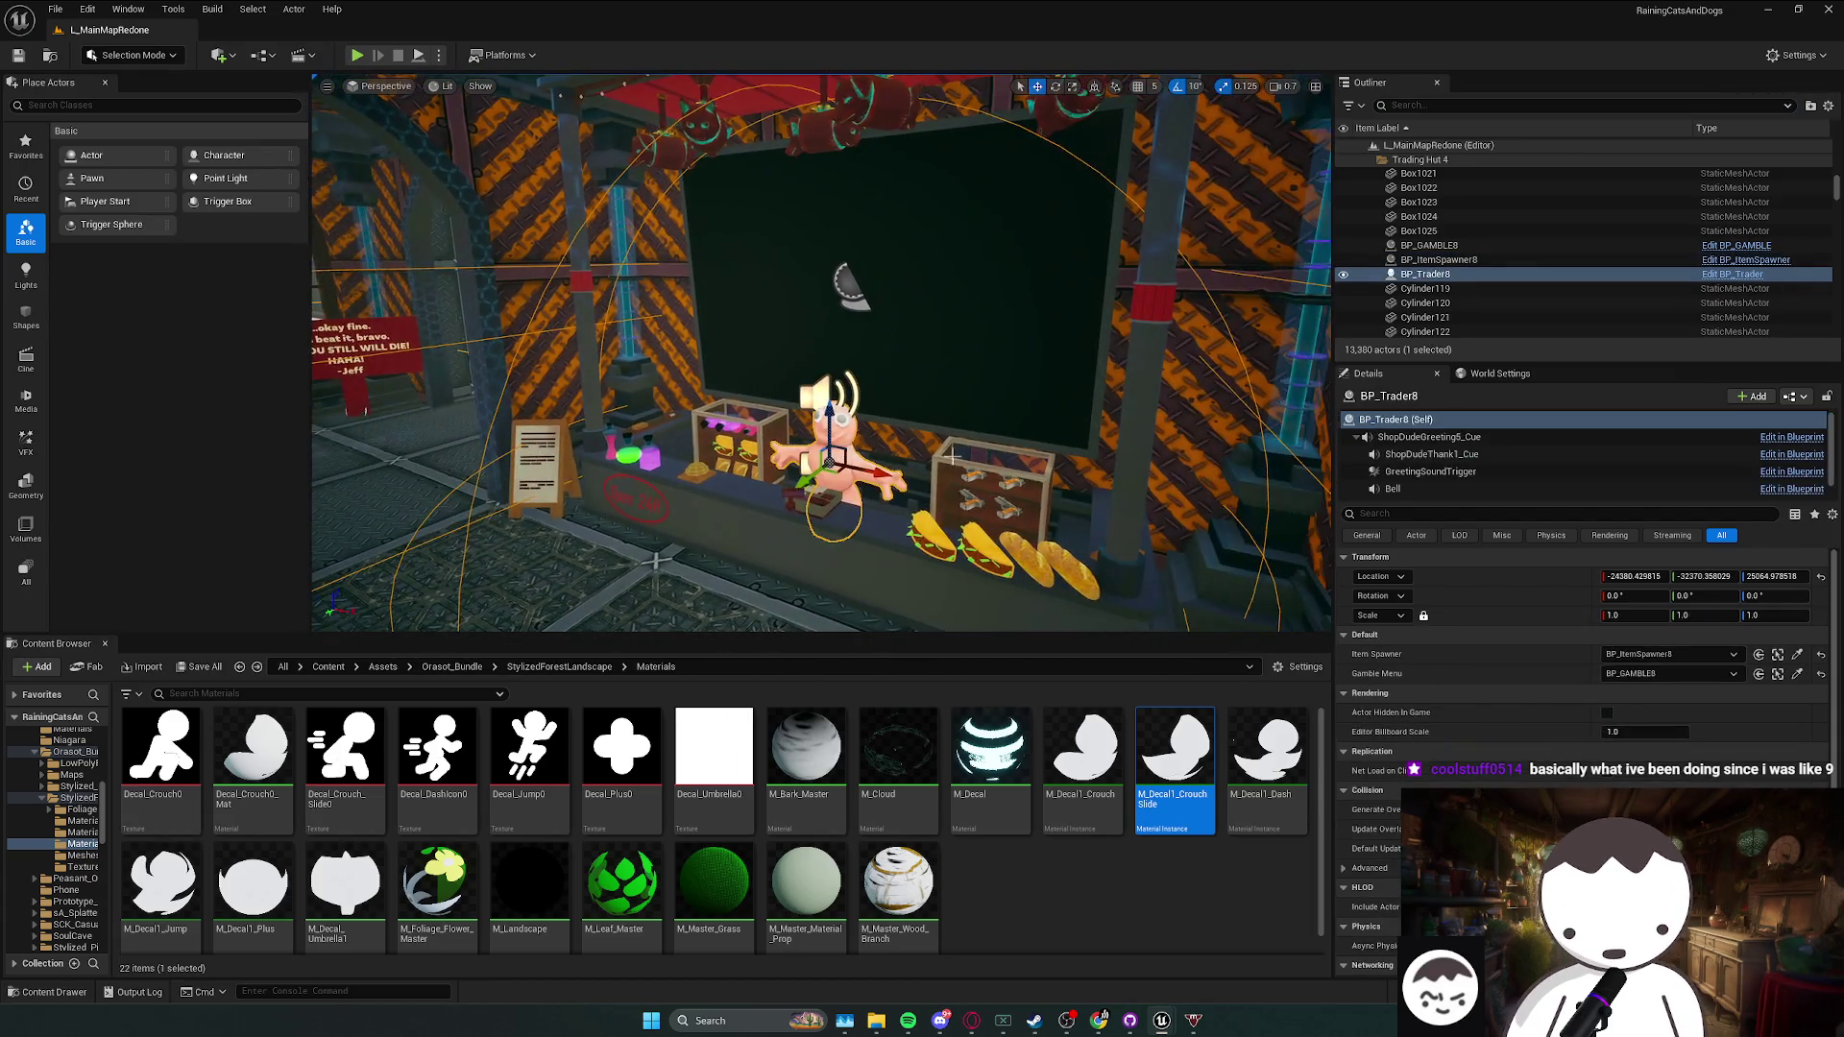
pyautogui.moveTo(957, 457); pyautogui.dragTo(1072, 459)
pyautogui.hotkey('ctrl', 's')
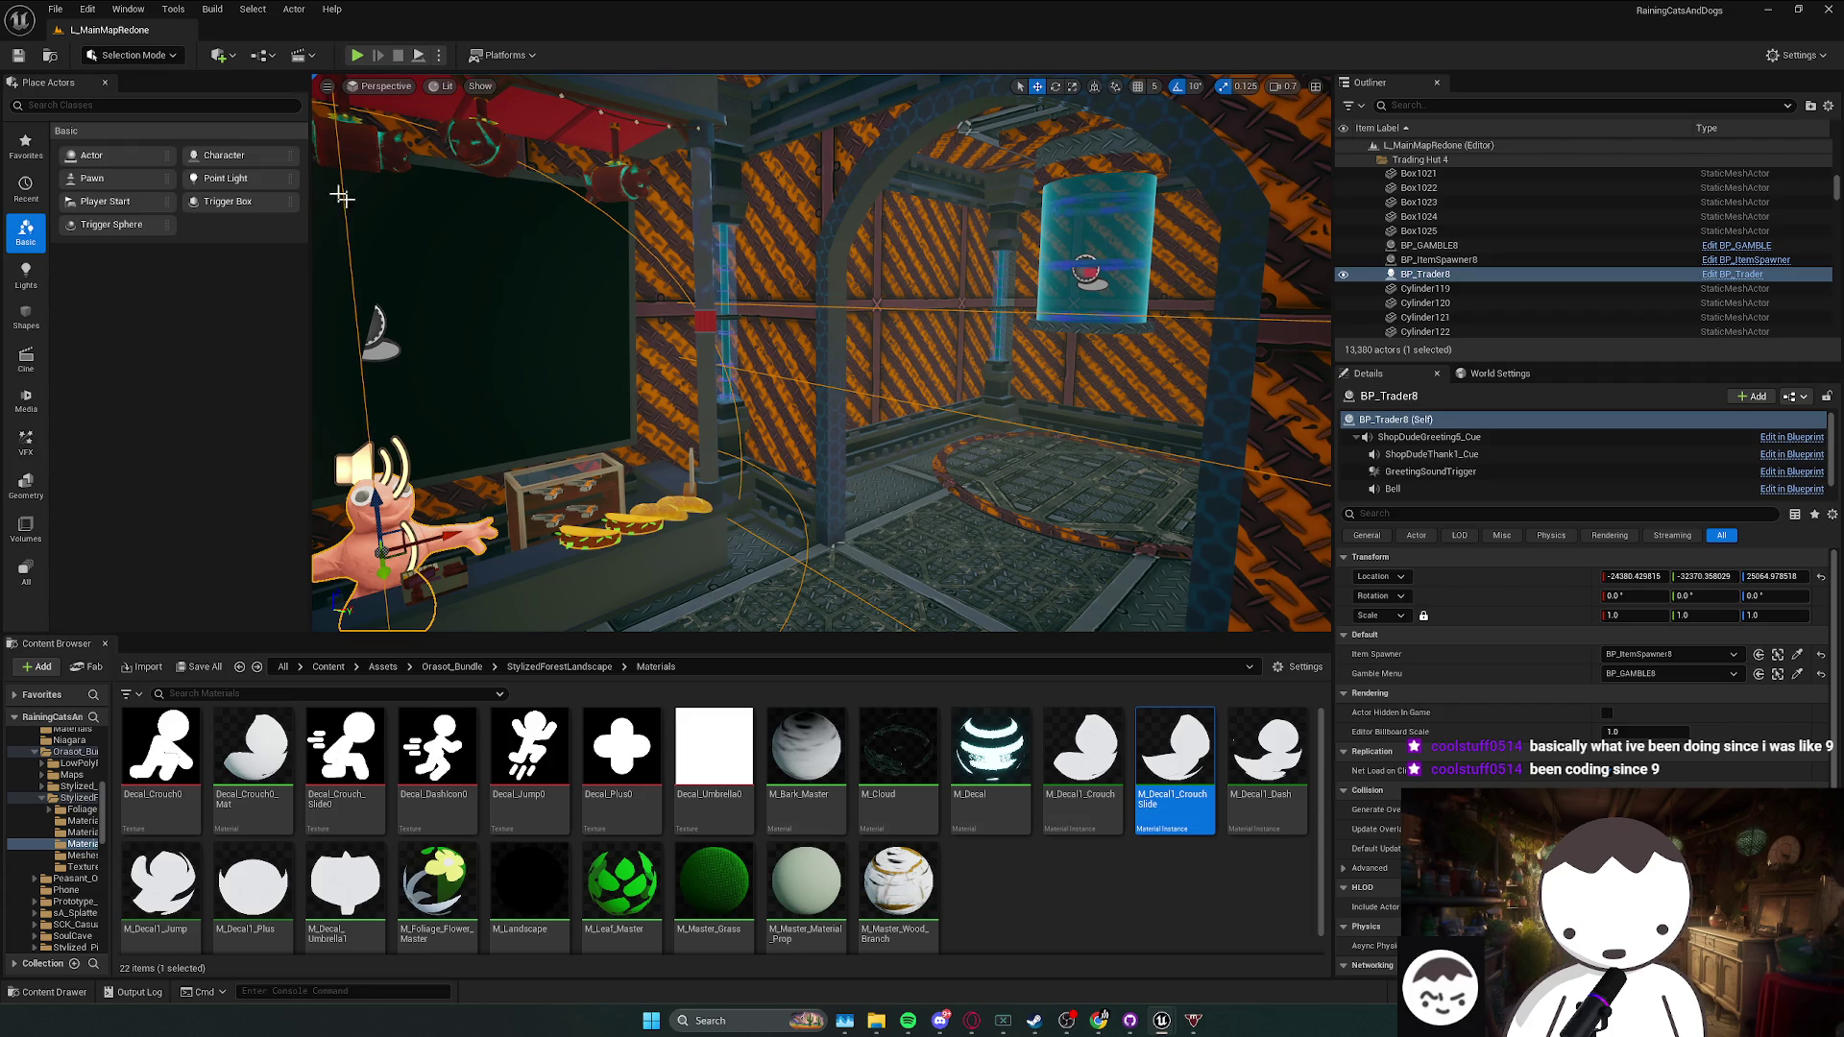
pyautogui.hotkey('alt', 'p')
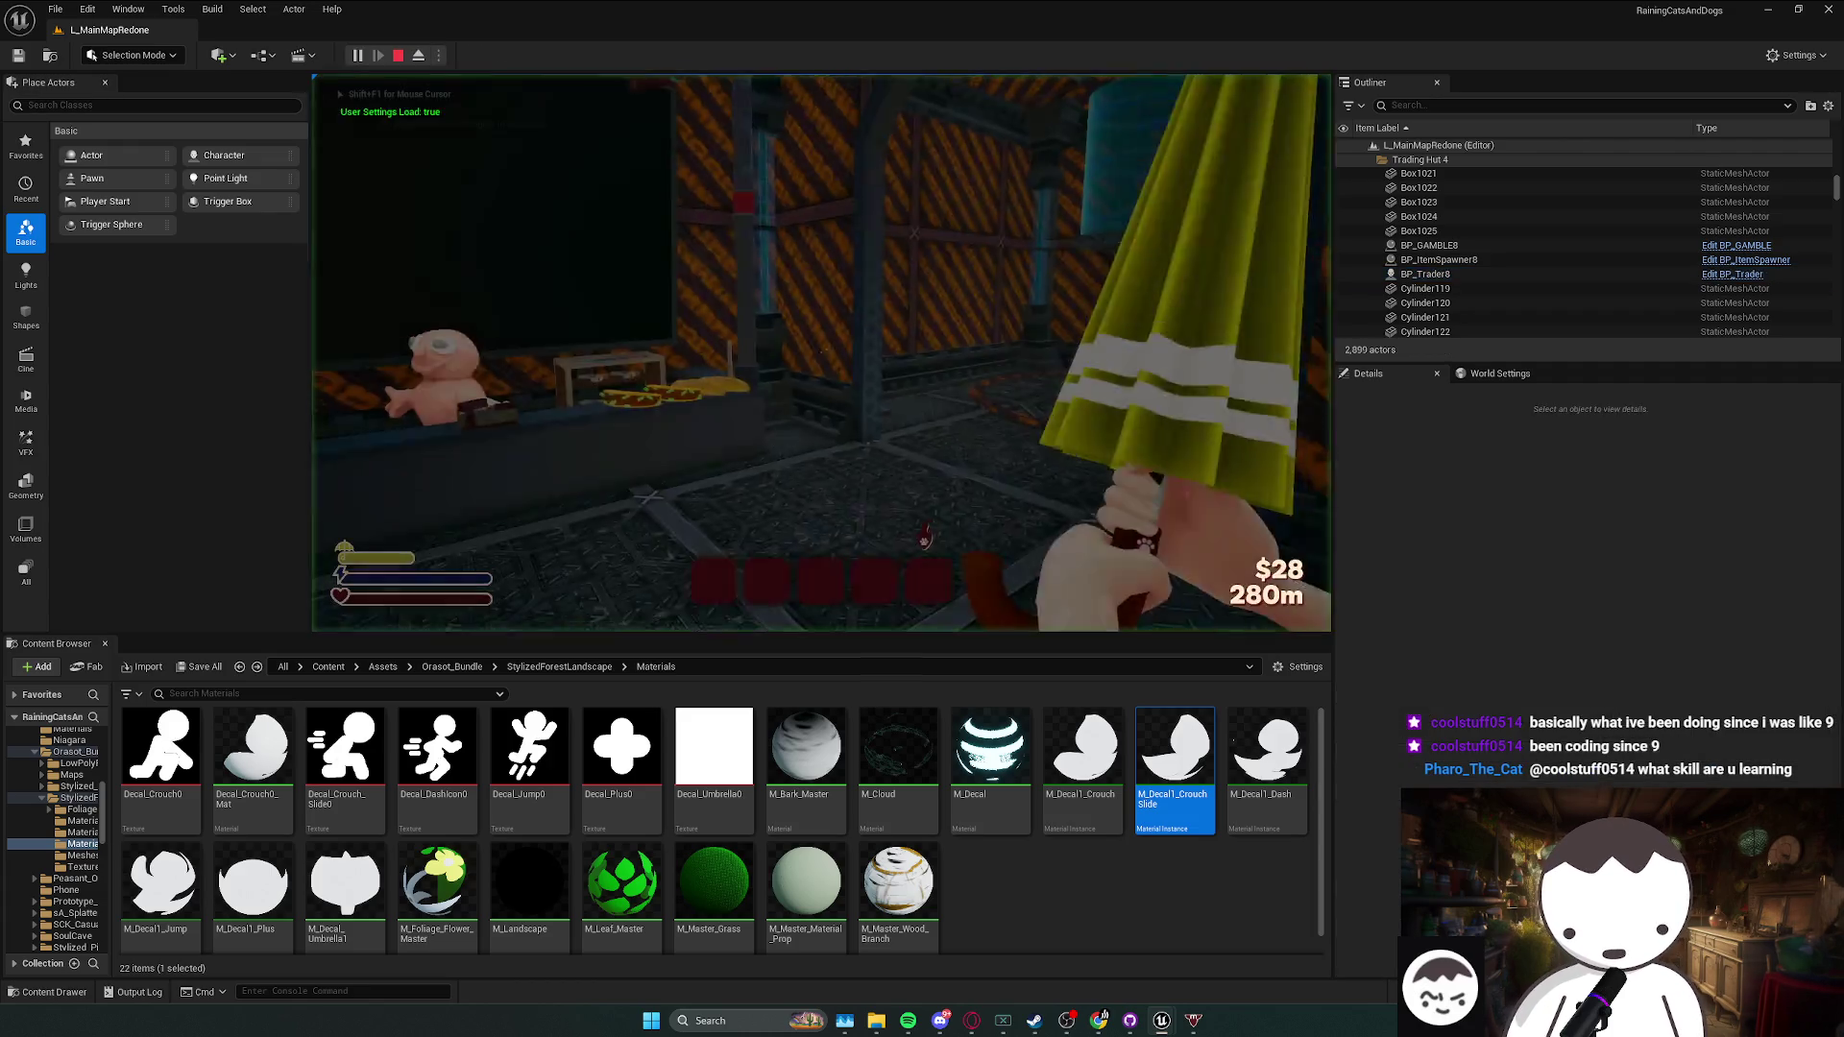
# - Open the trader's DOPE SHOP with E, leave it, stop the session and save the map
pyautogui.press('e')
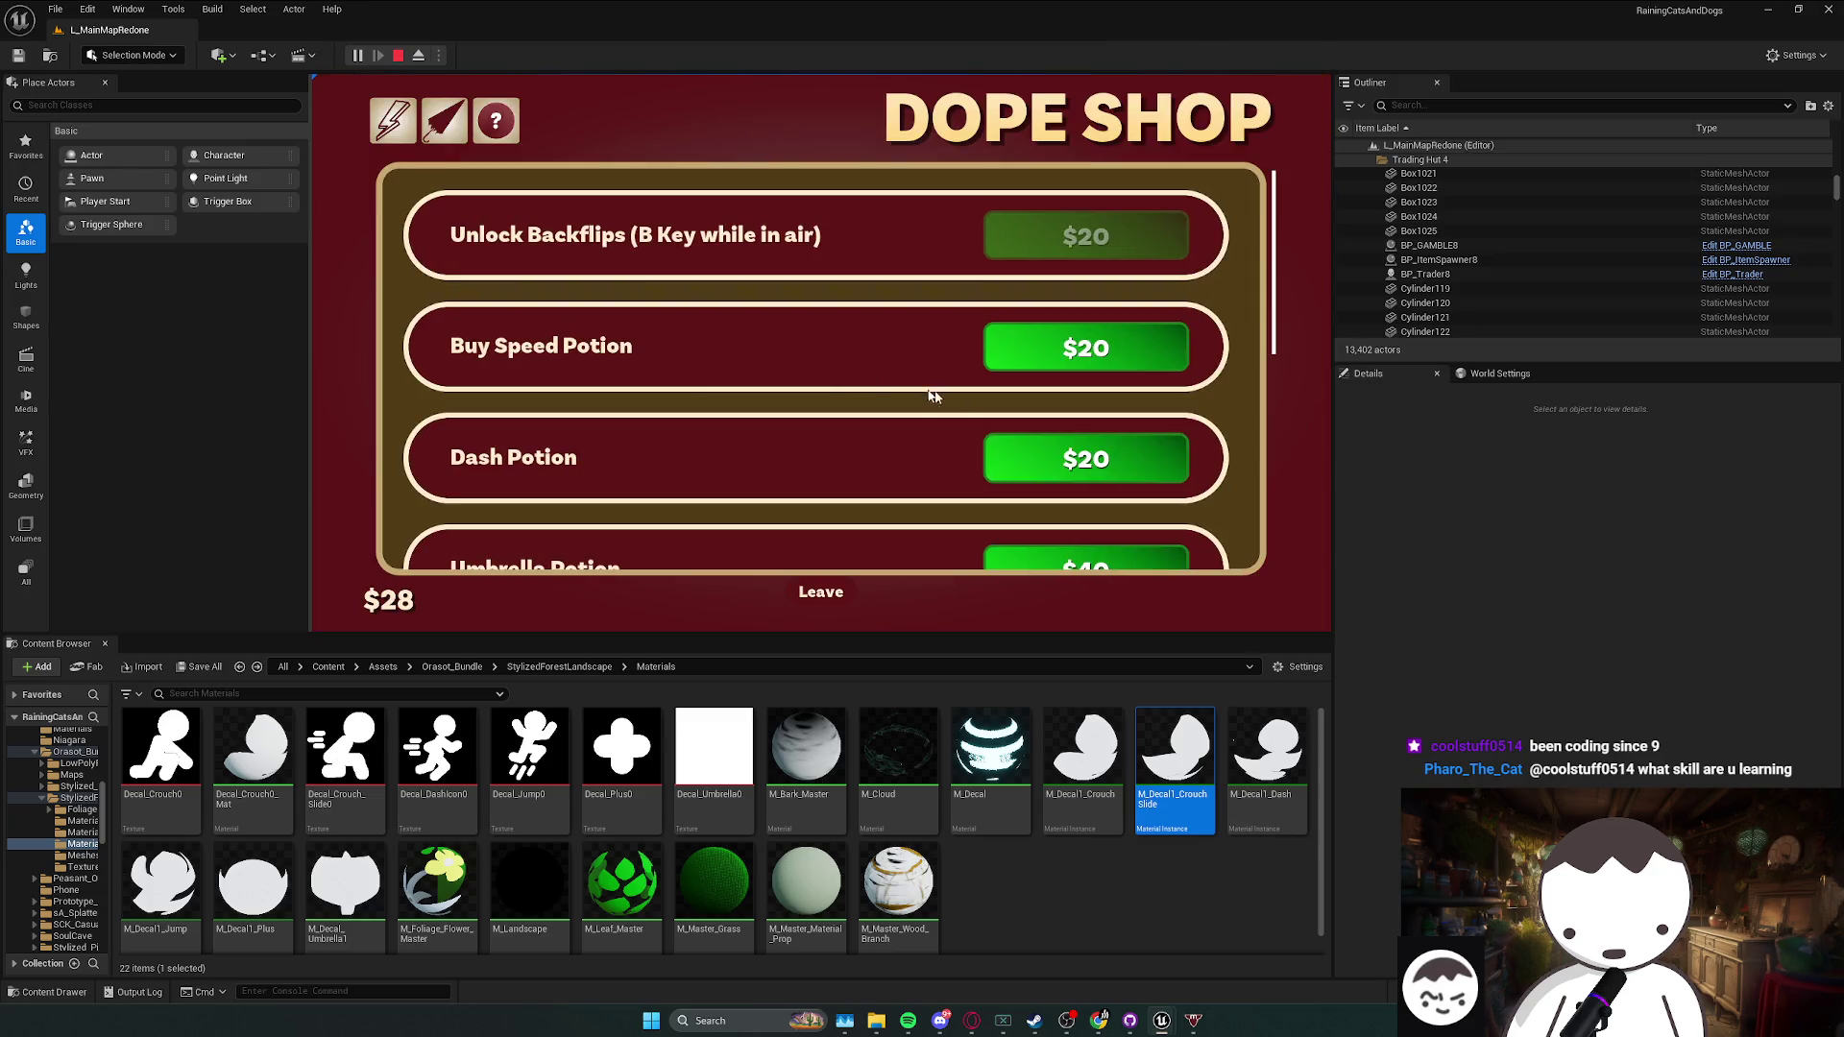
pyautogui.click(816, 588)
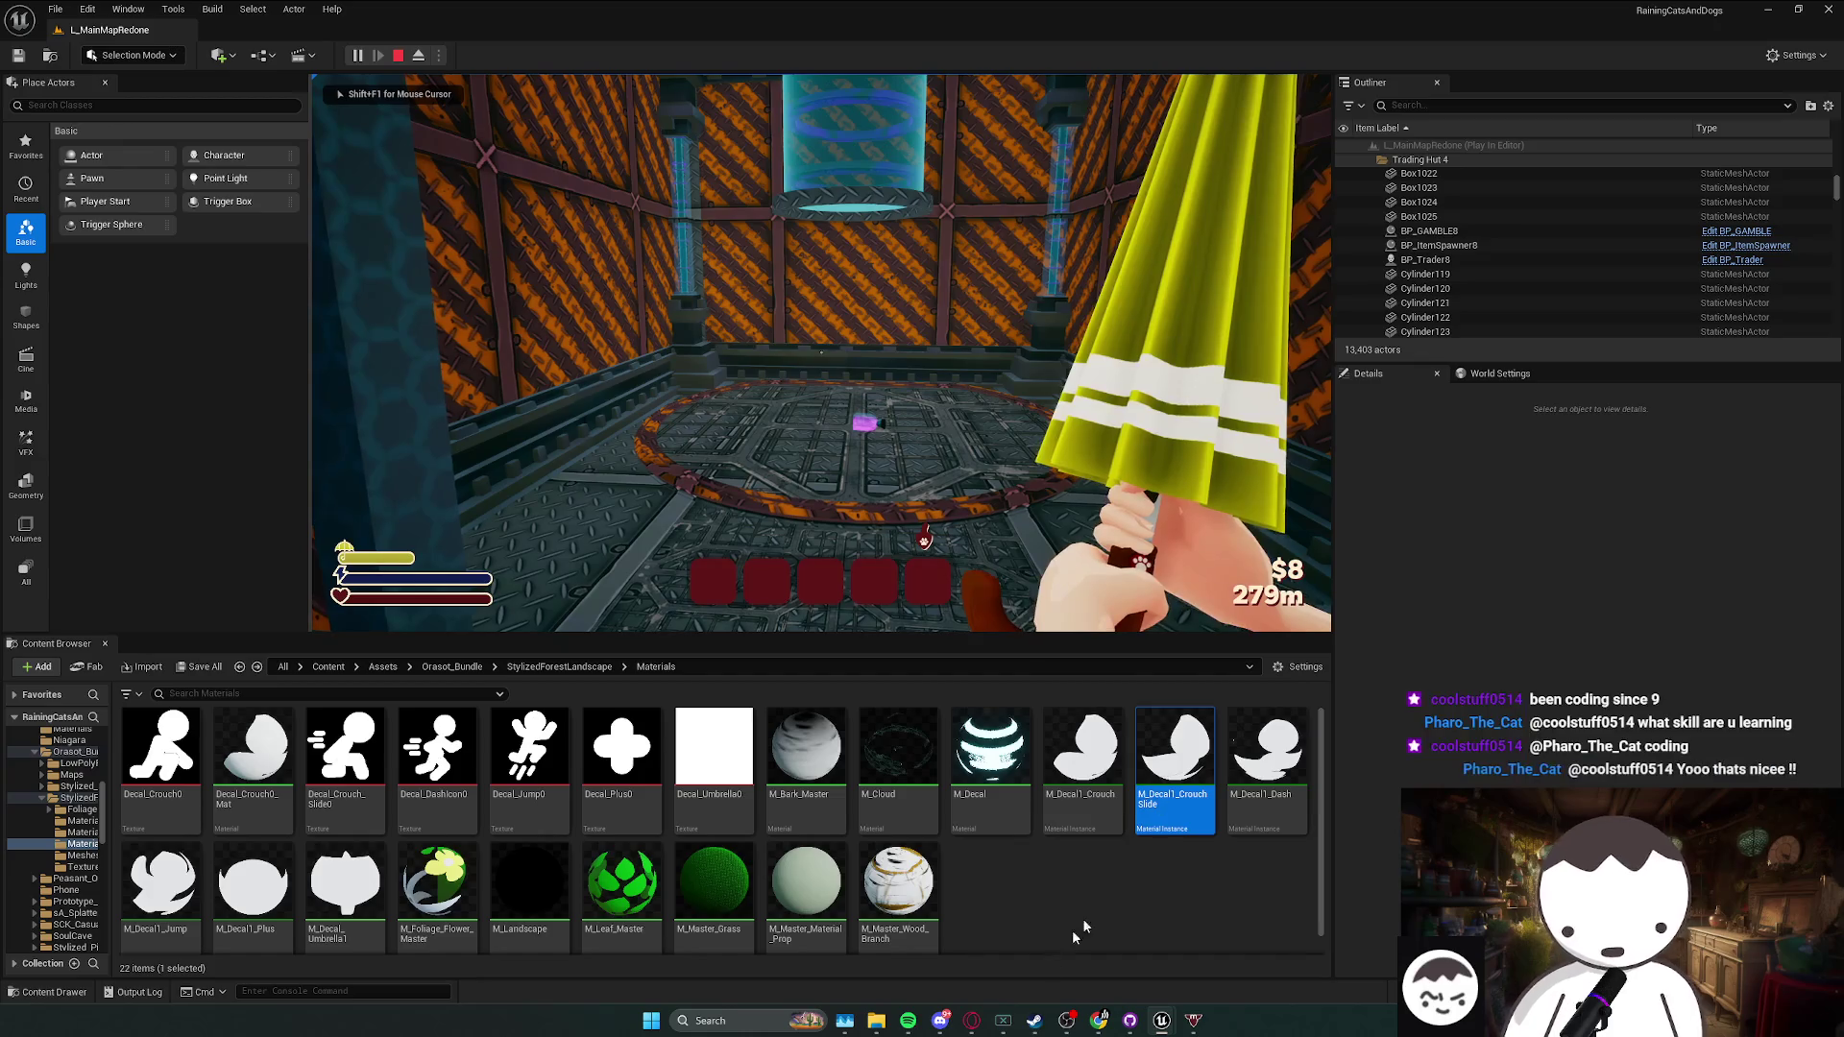
pyautogui.press('Escape')
pyautogui.hotkey('ctrl', 's')
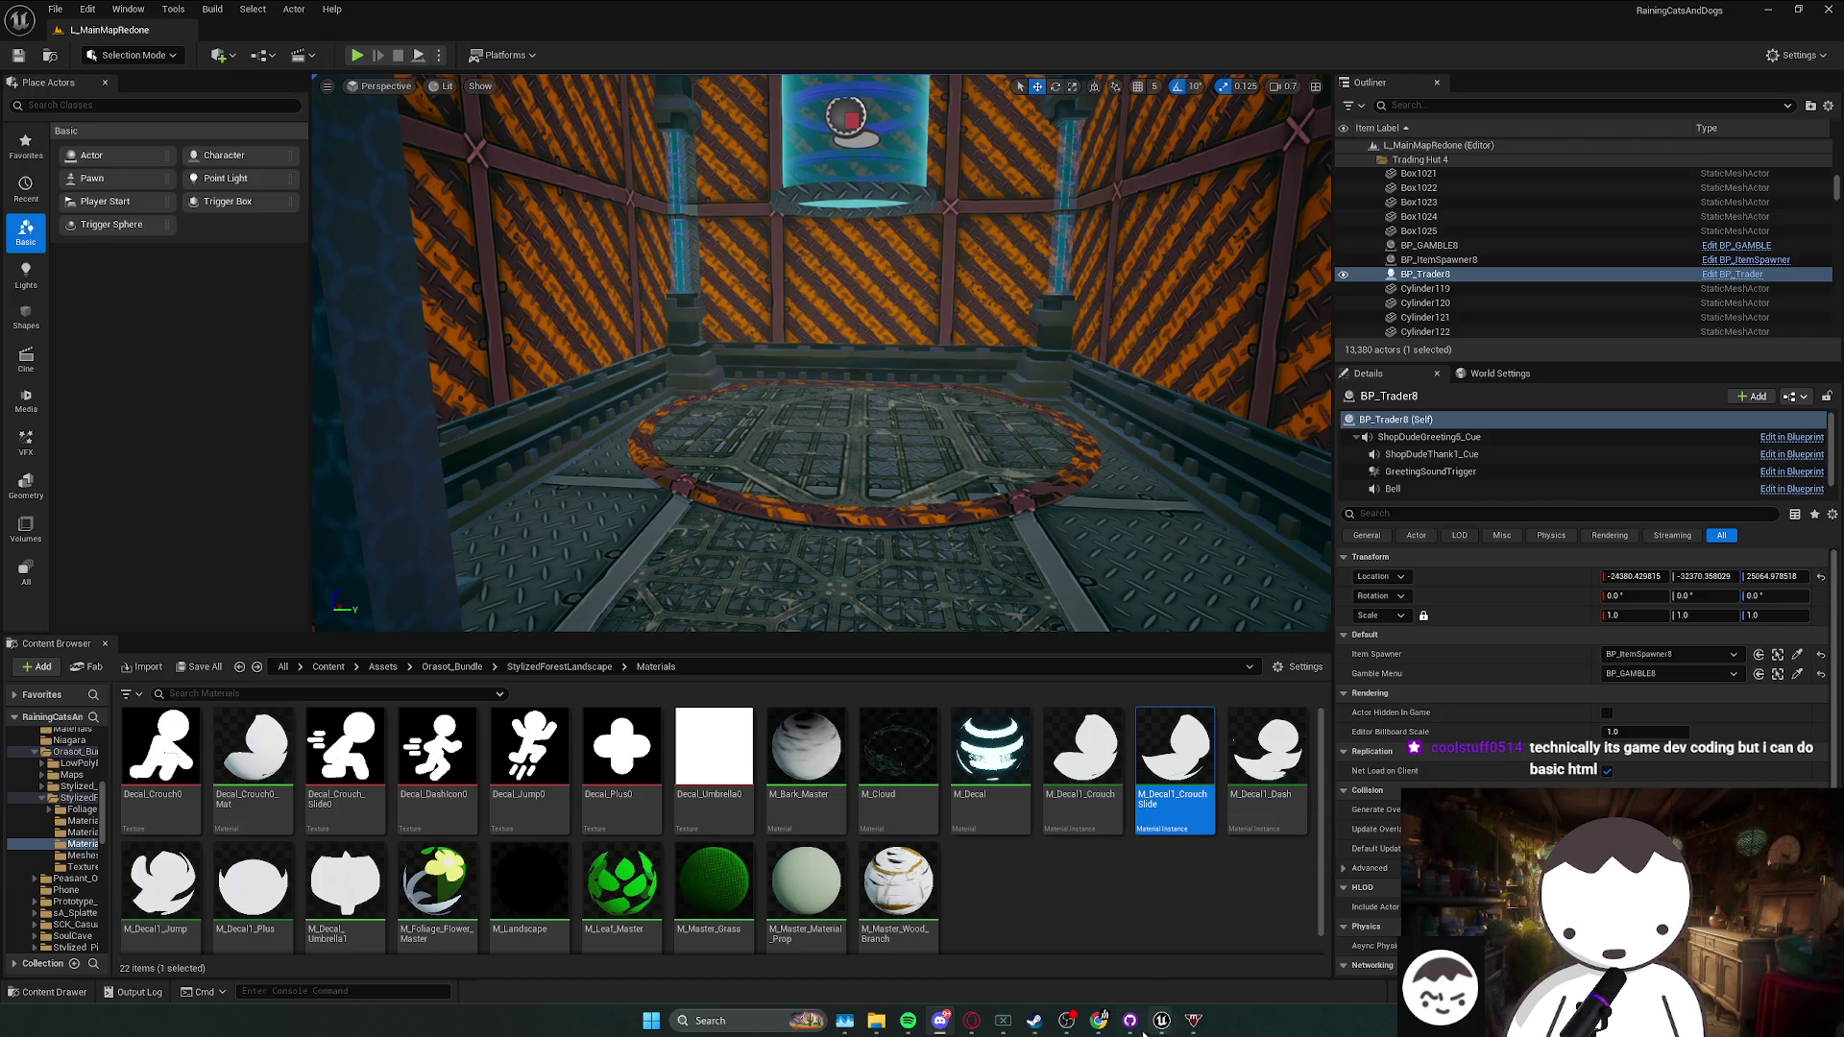
# - Fly the camera out of the glowing box into the hut and save the map
pyautogui.moveTo(1104, 595)
pyautogui.mouseDown()
pyautogui.moveTo(816, 384)
pyautogui.moveTo(672, 336)
pyautogui.moveTo(672, 384)
pyautogui.moveTo(720, 317)
pyautogui.moveTo(333, 603)
pyautogui.mouseUp()
pyautogui.scroll(2, 821, 353)
pyautogui.scroll(1, 821, 352)
pyautogui.moveTo(672, 384)
pyautogui.mouseDown()
pyautogui.moveTo(653, 365)
pyautogui.moveTo(672, 346)
pyautogui.moveTo(615, 385)
pyautogui.moveTo(633, 365)
pyautogui.mouseUp()
pyautogui.scroll(1, 822, 352)
pyautogui.scroll(-1, 624, 375)
pyautogui.scroll(-1, 624, 375)
pyautogui.hotkey('ctrl', 's')
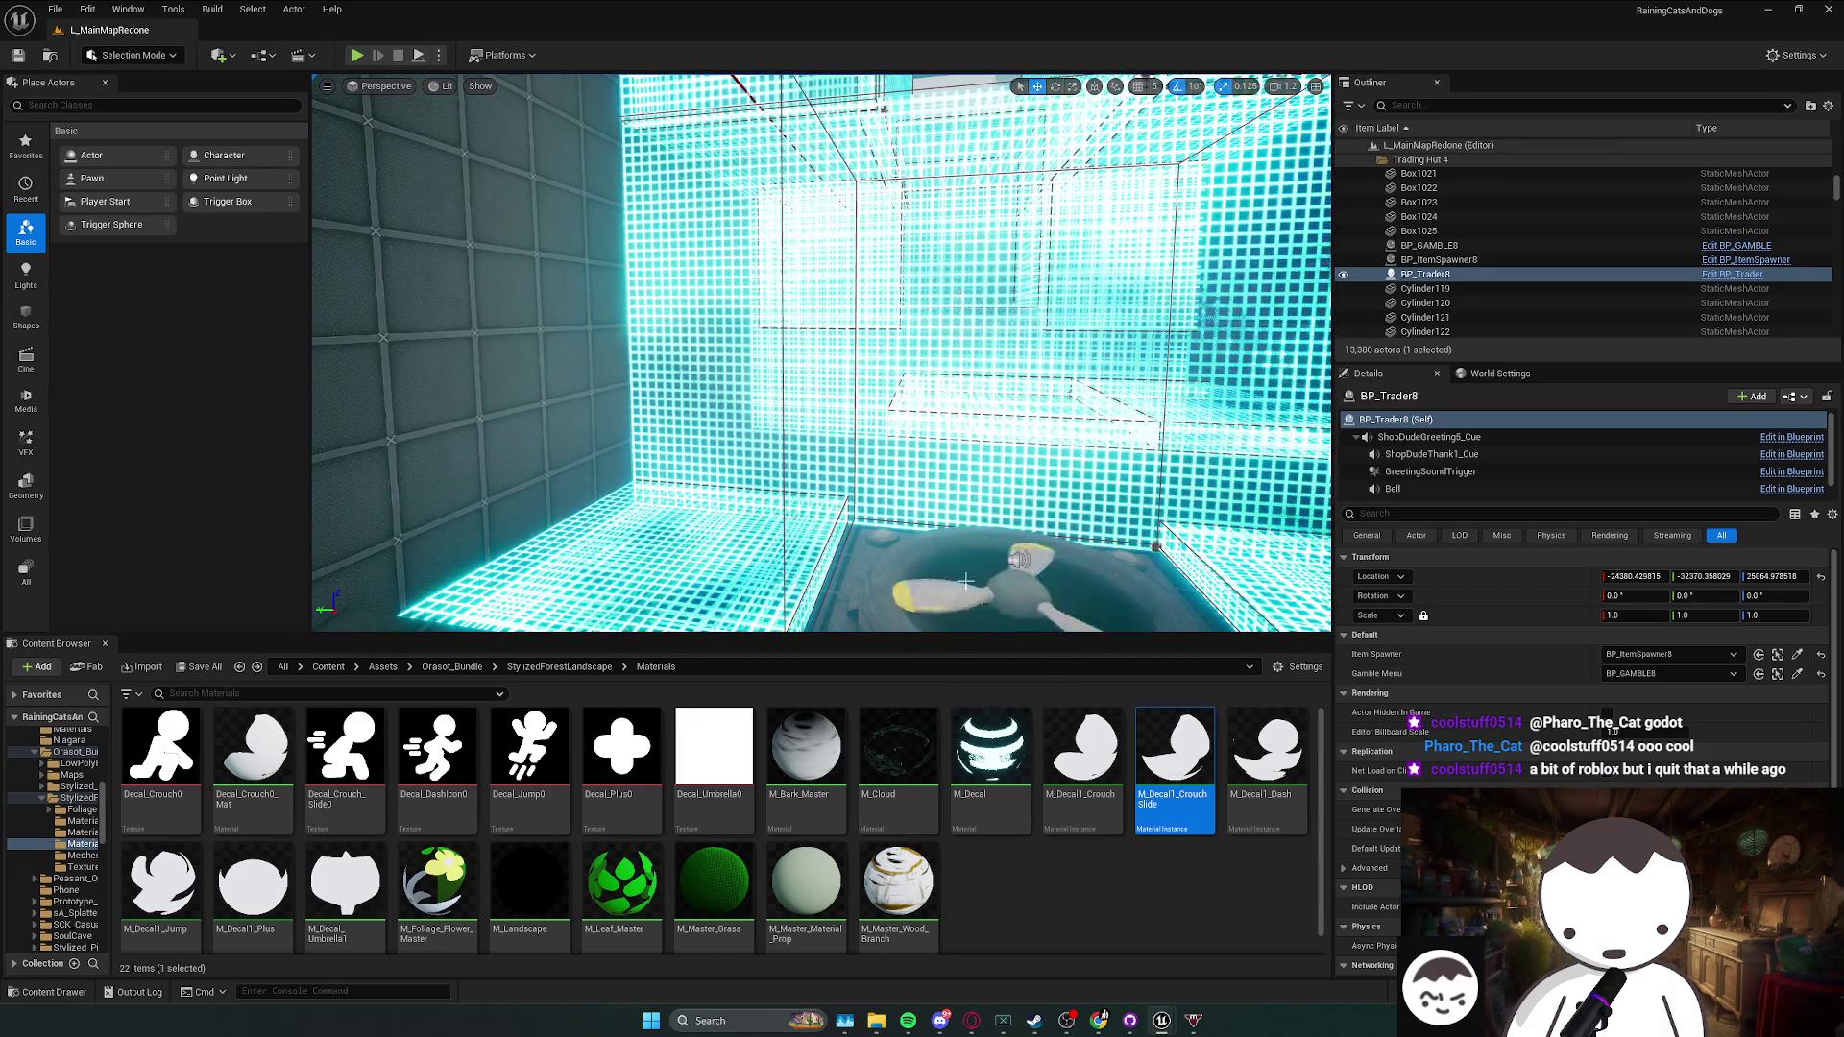
# - Tilt the view down to the floor by the fan, save, and pick M_Decal1_Dash
pyautogui.moveTo(965, 580); pyautogui.dragTo(965, 624)
pyautogui.hotkey('ctrl', 's')
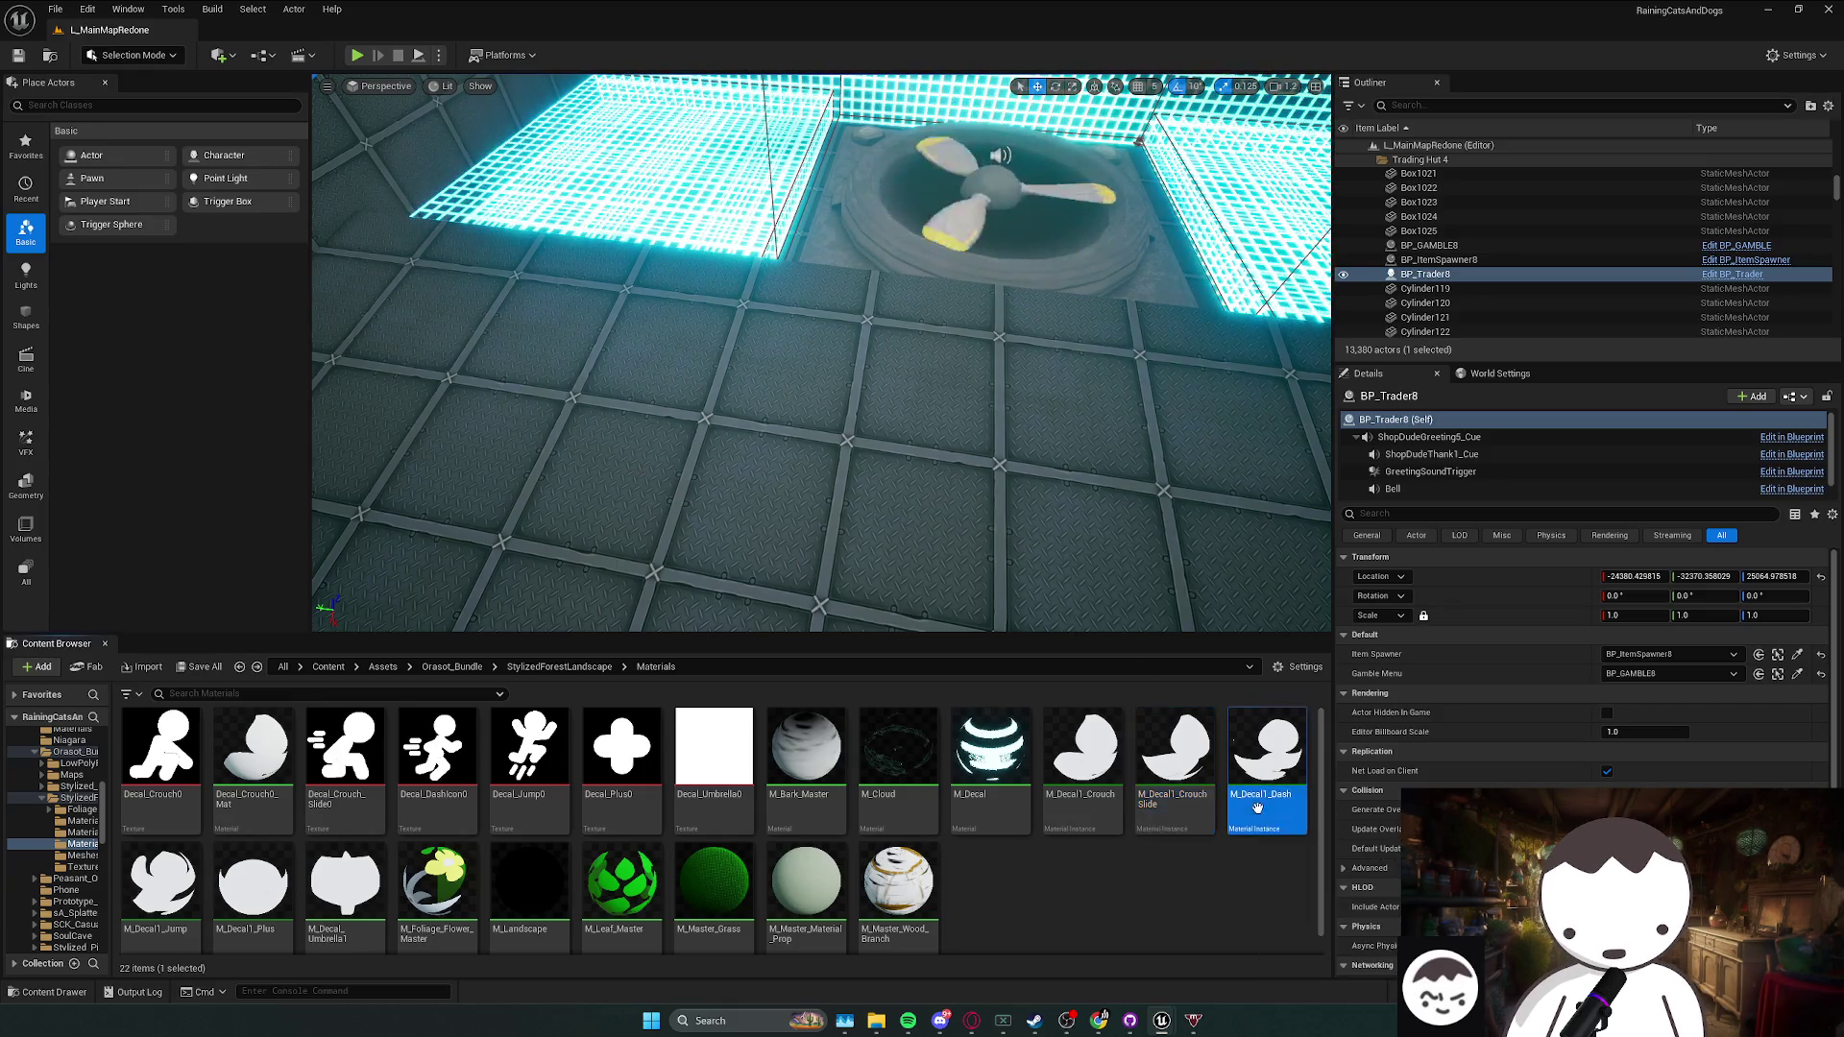
pyautogui.click(1267, 759)
# - Place the M_Decal1_Dash decal, rotate and narrow it, slide it toward the fan, and save
pyautogui.moveTo(817, 452)
pyautogui.mouseDown()
pyautogui.moveTo(845, 500)
pyautogui.moveTo(814, 437)
pyautogui.moveTo(949, 464)
pyautogui.moveTo(932, 507)
pyautogui.moveTo(884, 469)
pyautogui.moveTo(855, 394)
pyautogui.moveTo(826, 446)
pyautogui.mouseUp()
pyautogui.press('e')
pyautogui.press('w')
pyautogui.press('e')
pyautogui.press('r')
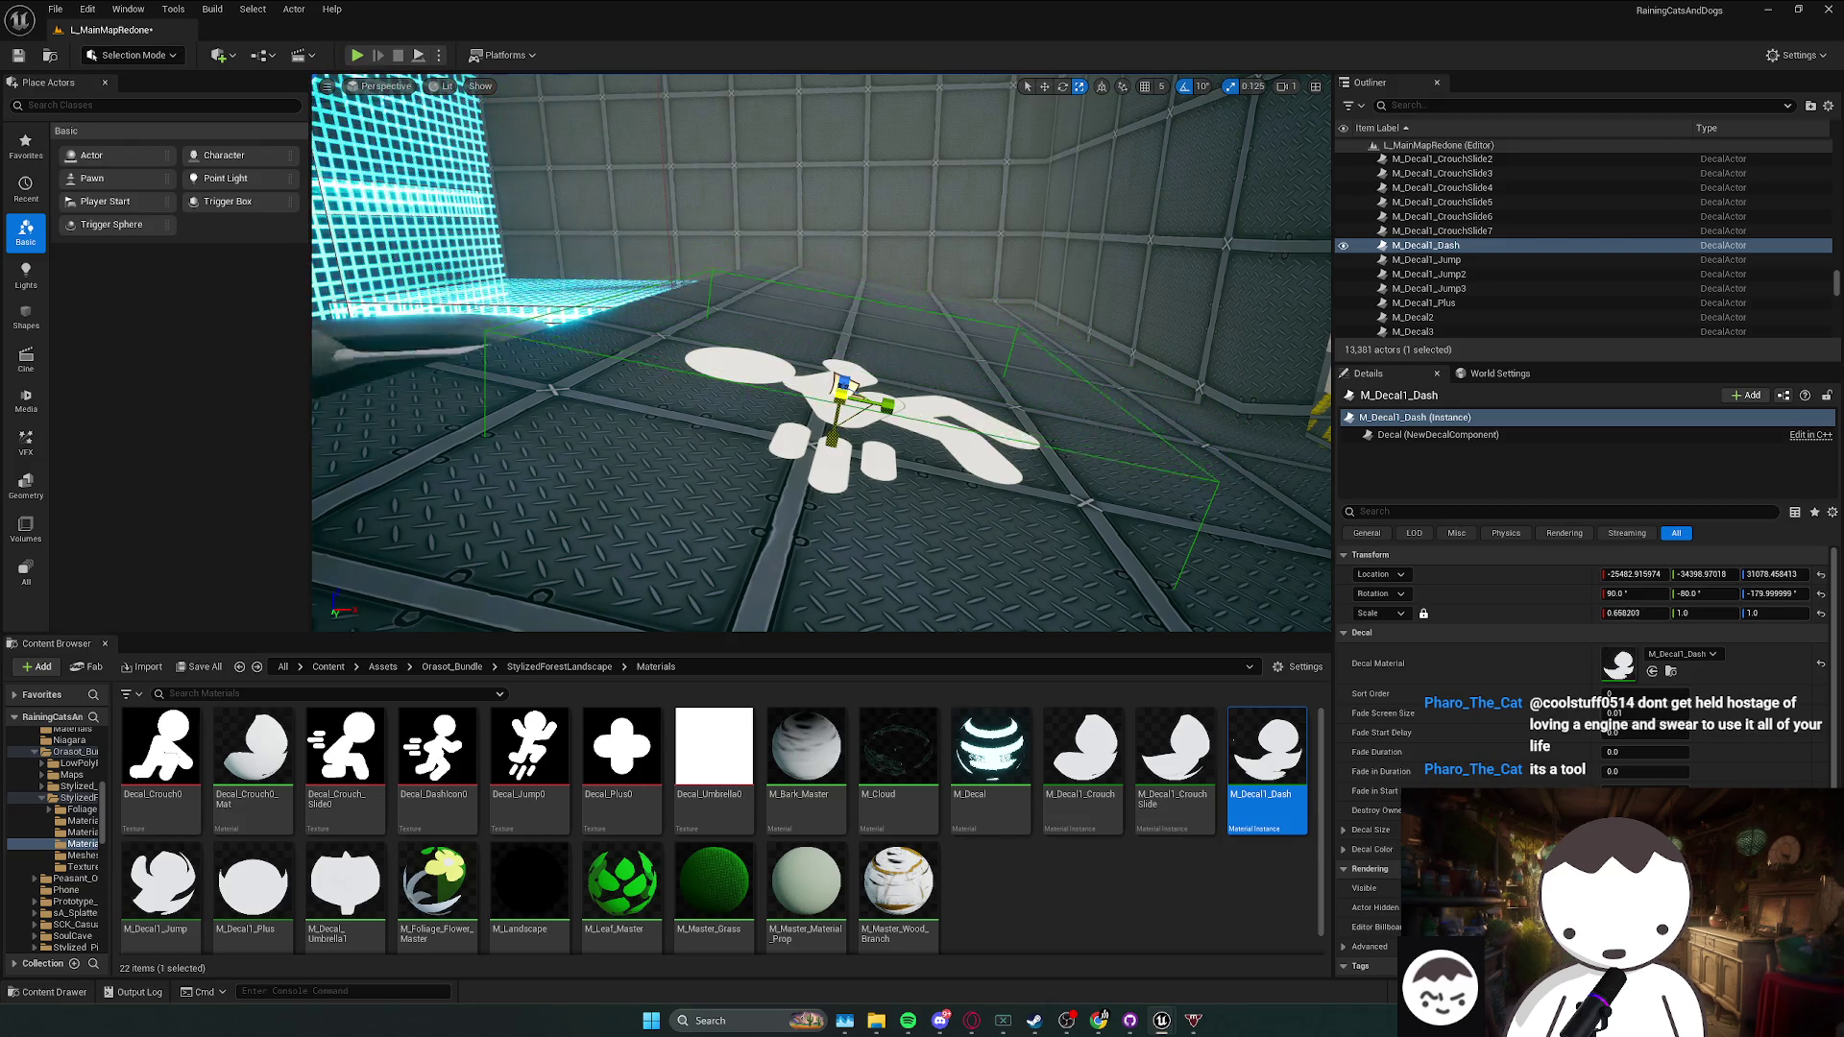
pyautogui.press('w')
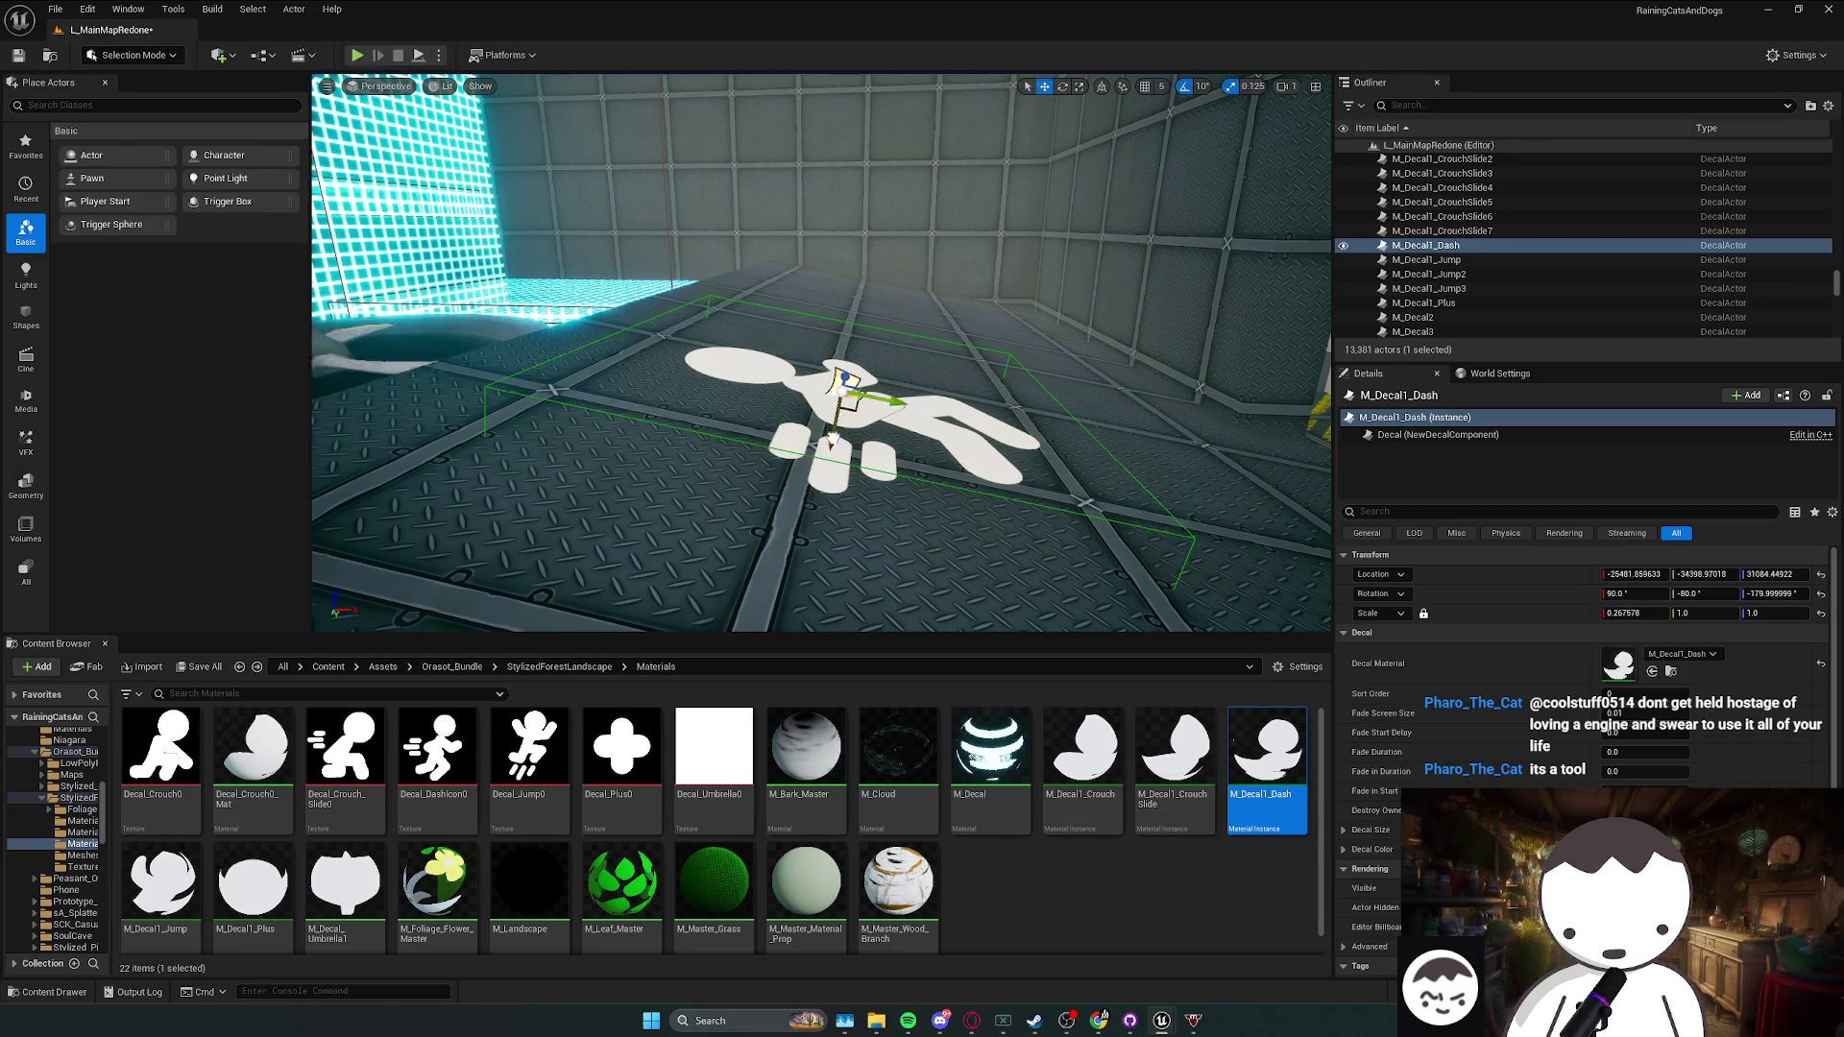
pyautogui.moveTo(898, 406)
pyautogui.mouseDown()
pyautogui.moveTo(826, 384)
pyautogui.moveTo(864, 408)
pyautogui.mouseUp()
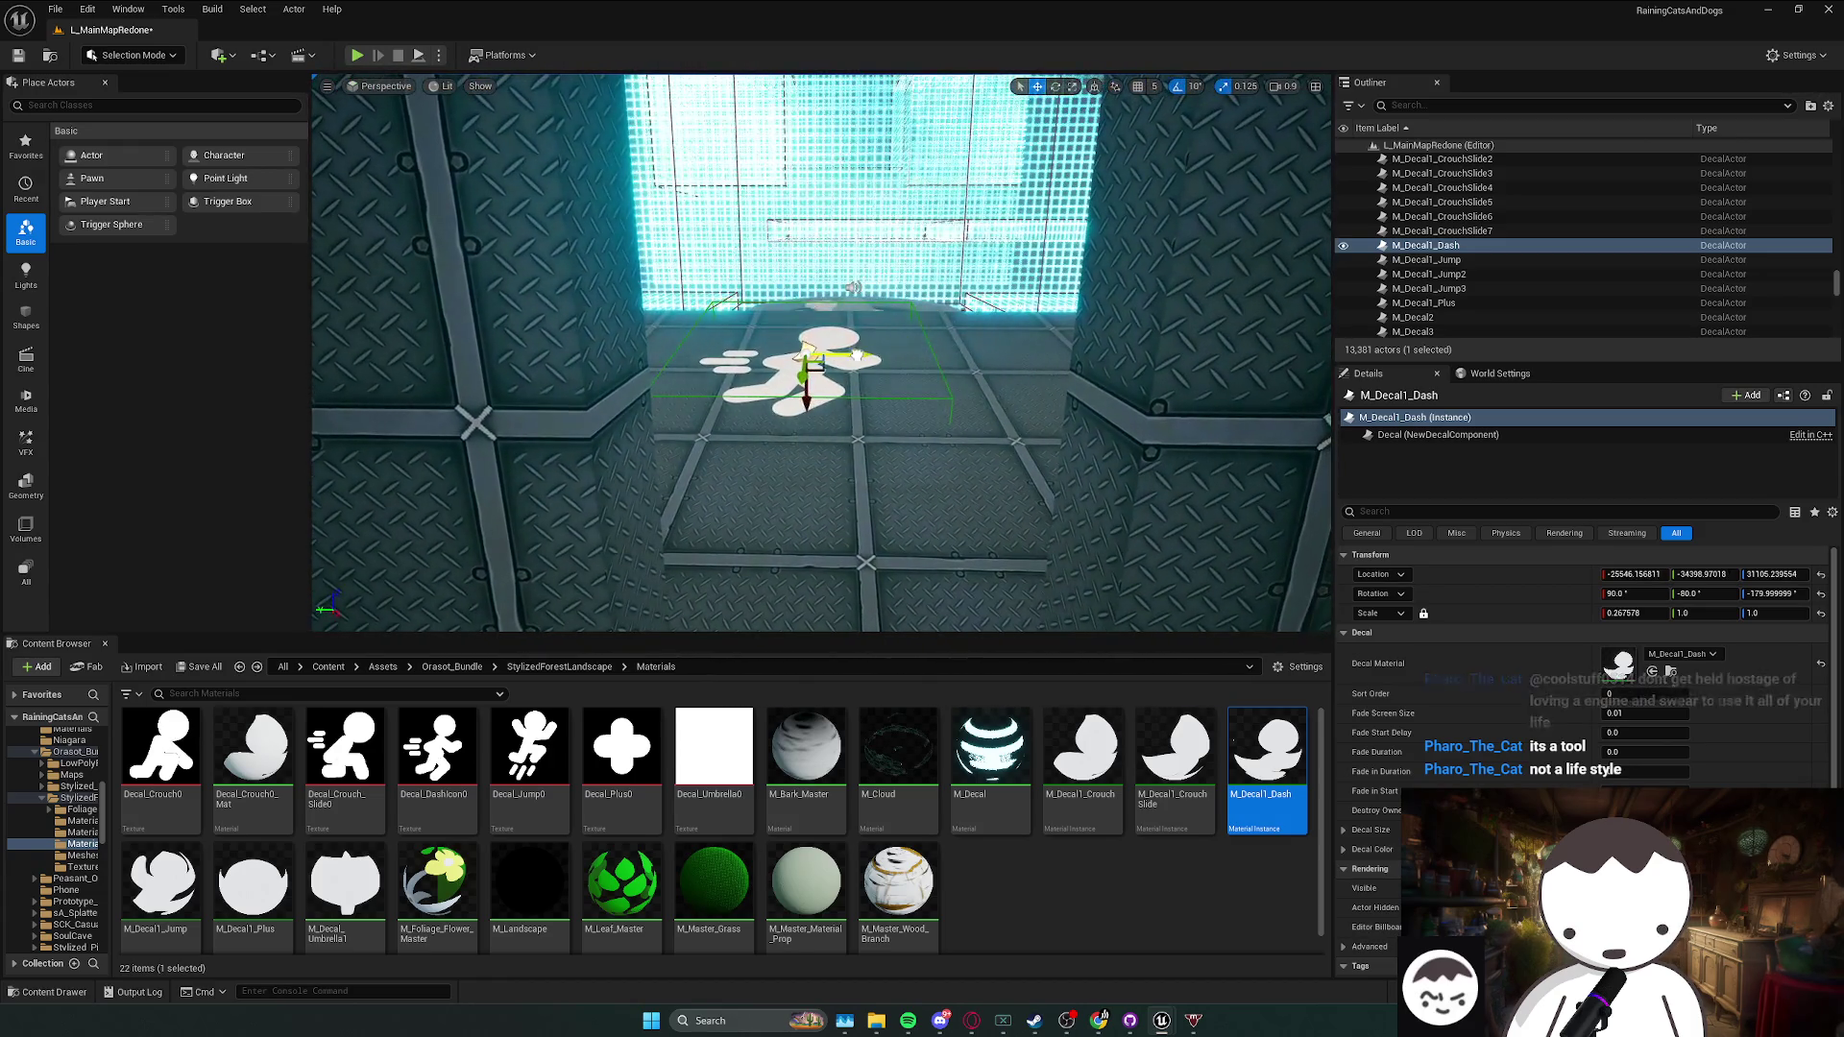
pyautogui.hotkey('ctrl', 's')
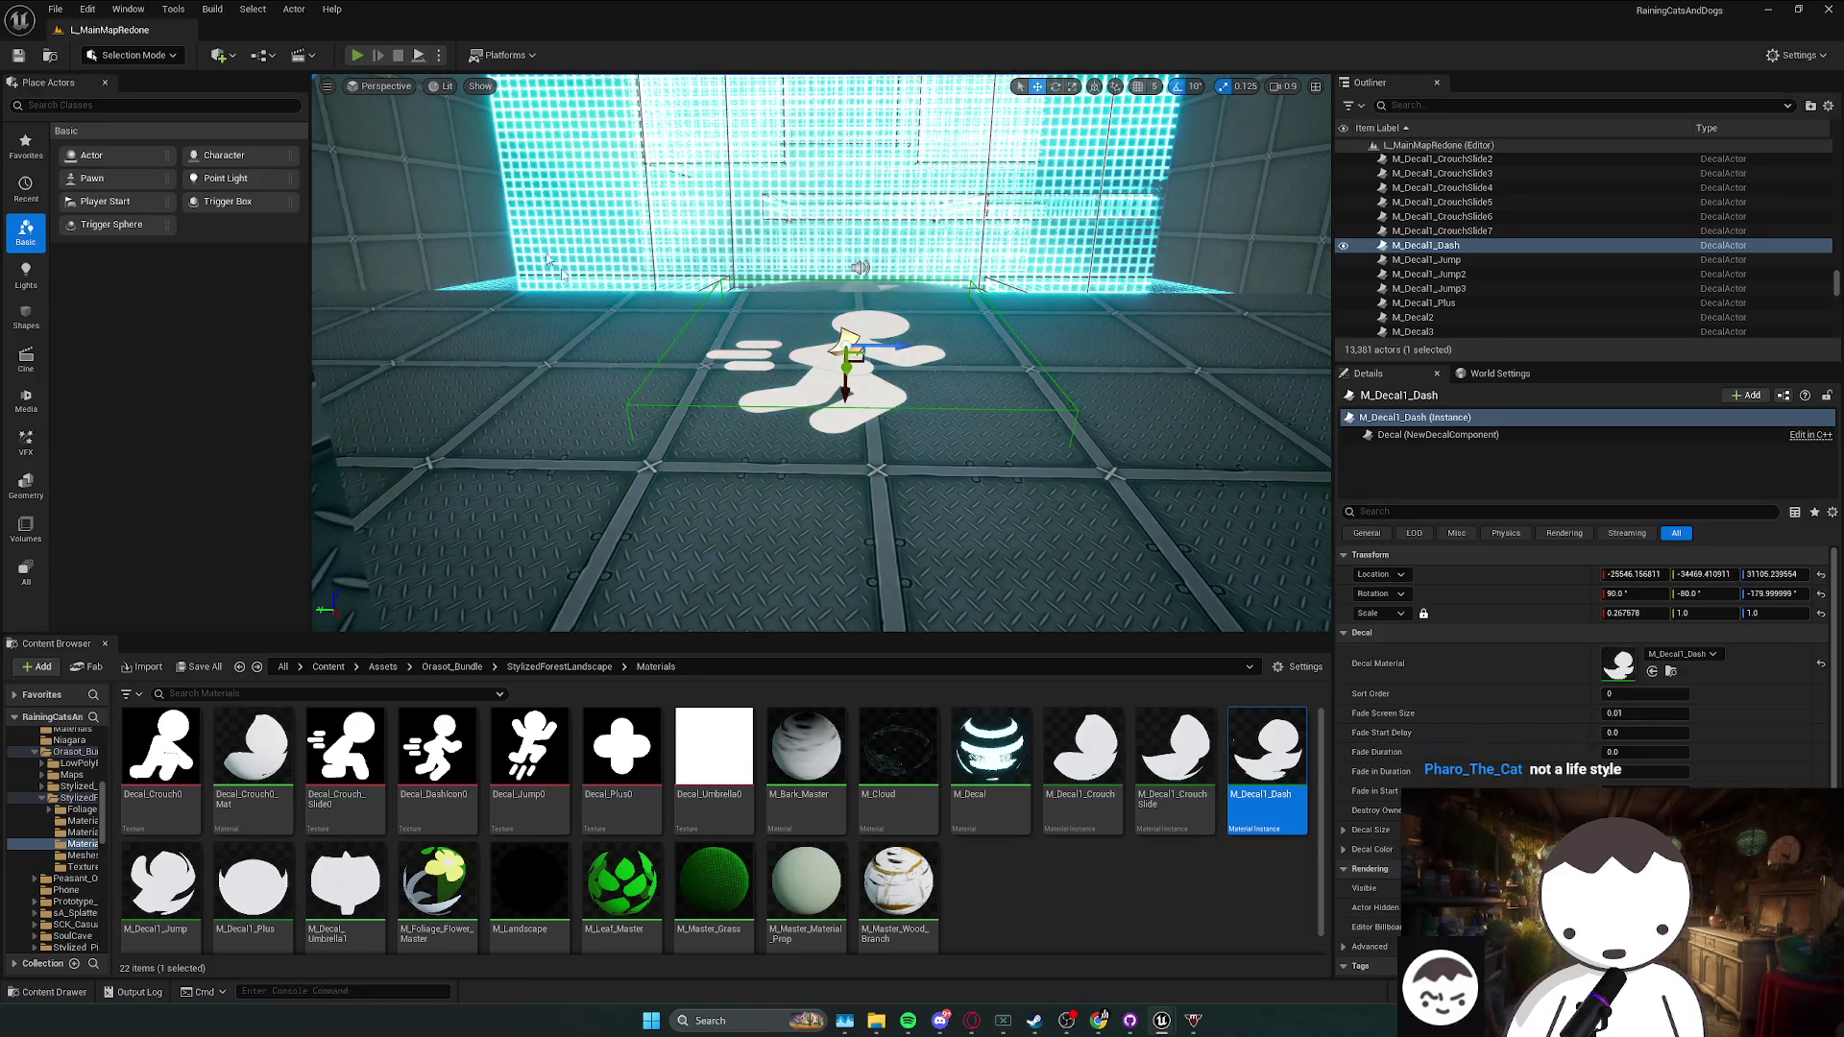
# - Play-test the level, then frame the dash decal and save the map again
pyautogui.hotkey('alt', 'p')
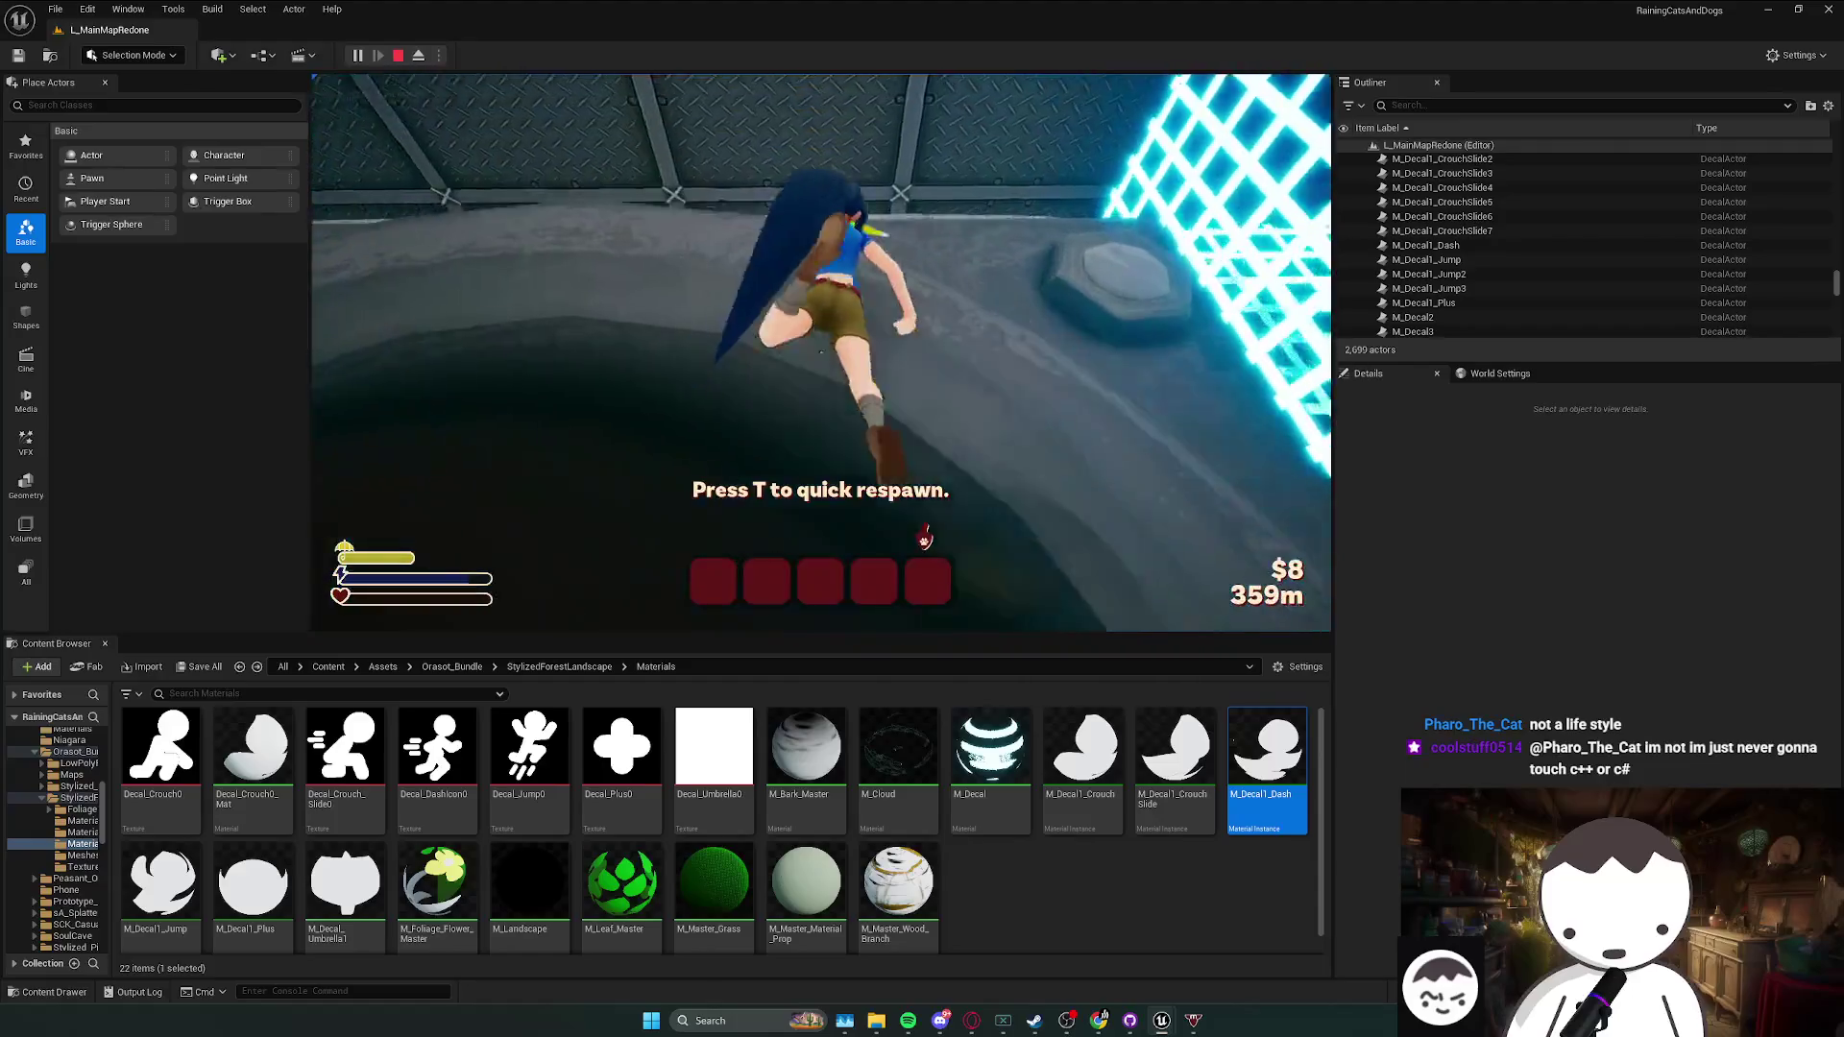
pyautogui.press('Escape')
pyautogui.click(888, 544)
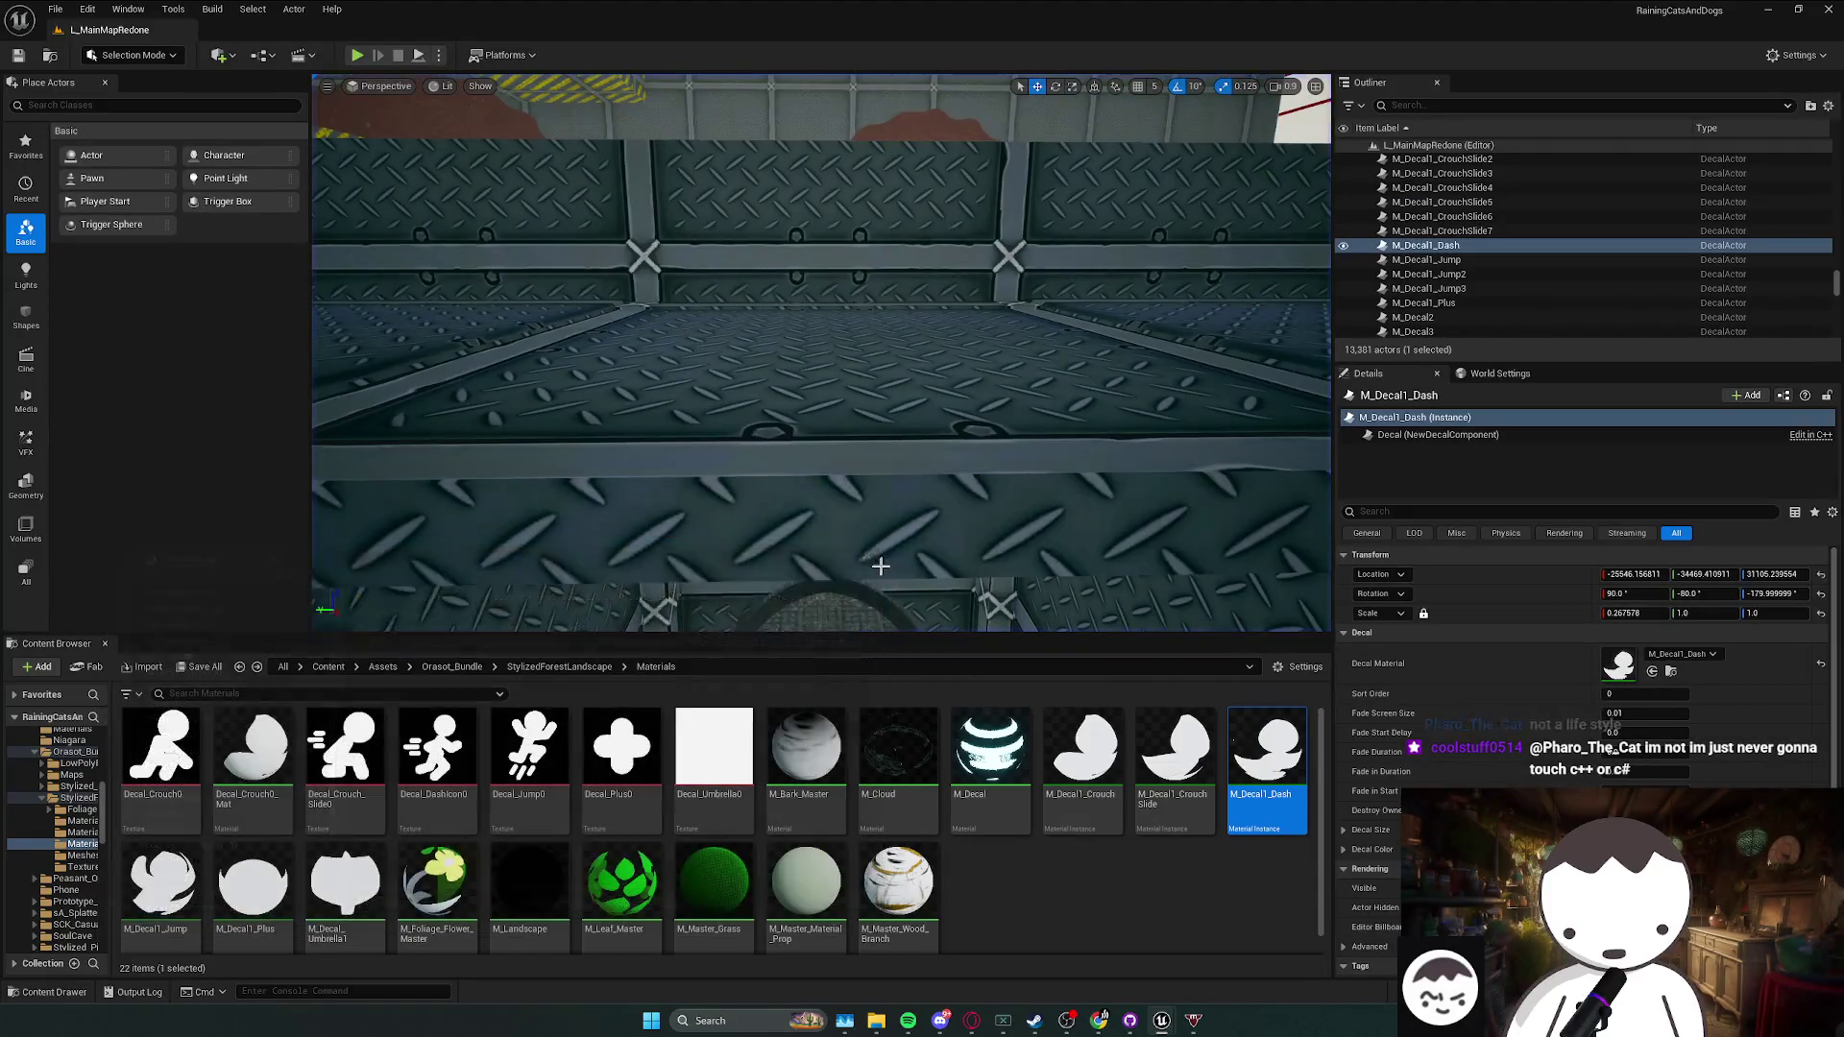
pyautogui.press('f')
pyautogui.scroll(-2, 860, 539)
pyautogui.hotkey('ctrl', 's')
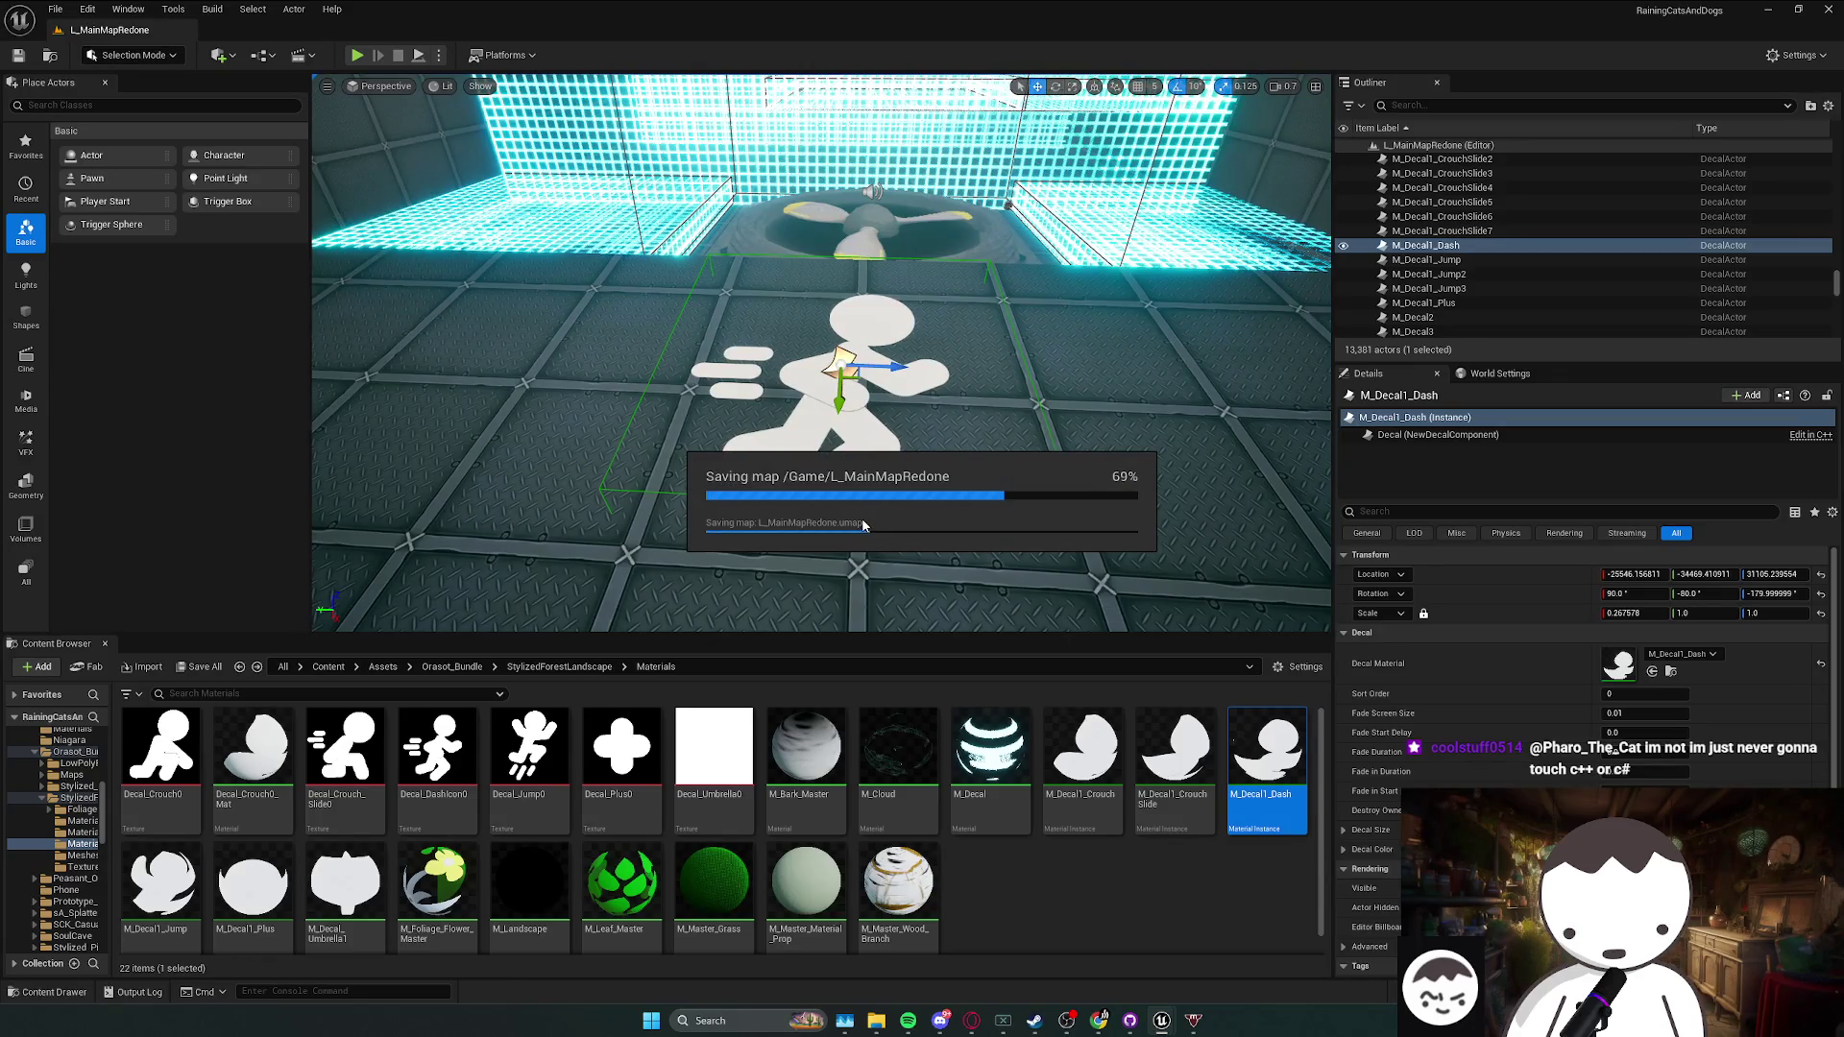
pyautogui.scroll(2, 862, 526)
pyautogui.press('Escape')
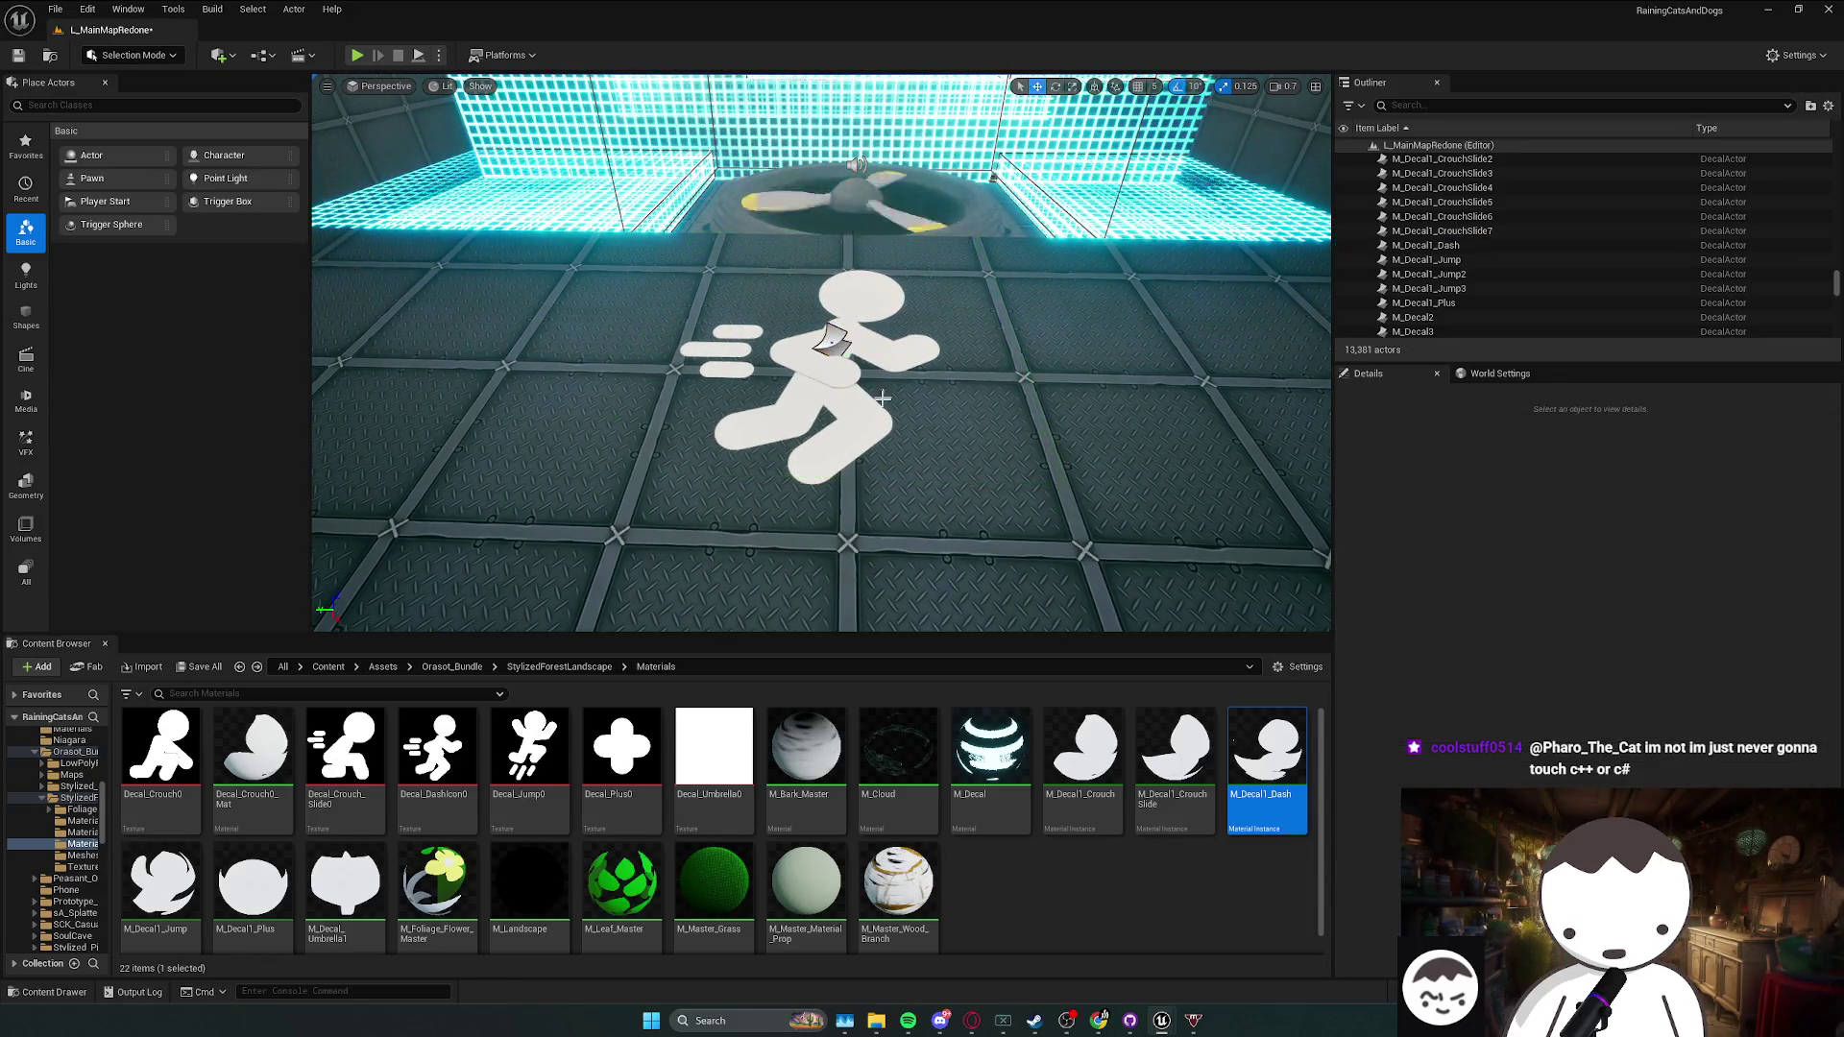
pyautogui.scroll(-1, 881, 392)
pyautogui.hotkey('ctrl', 's')
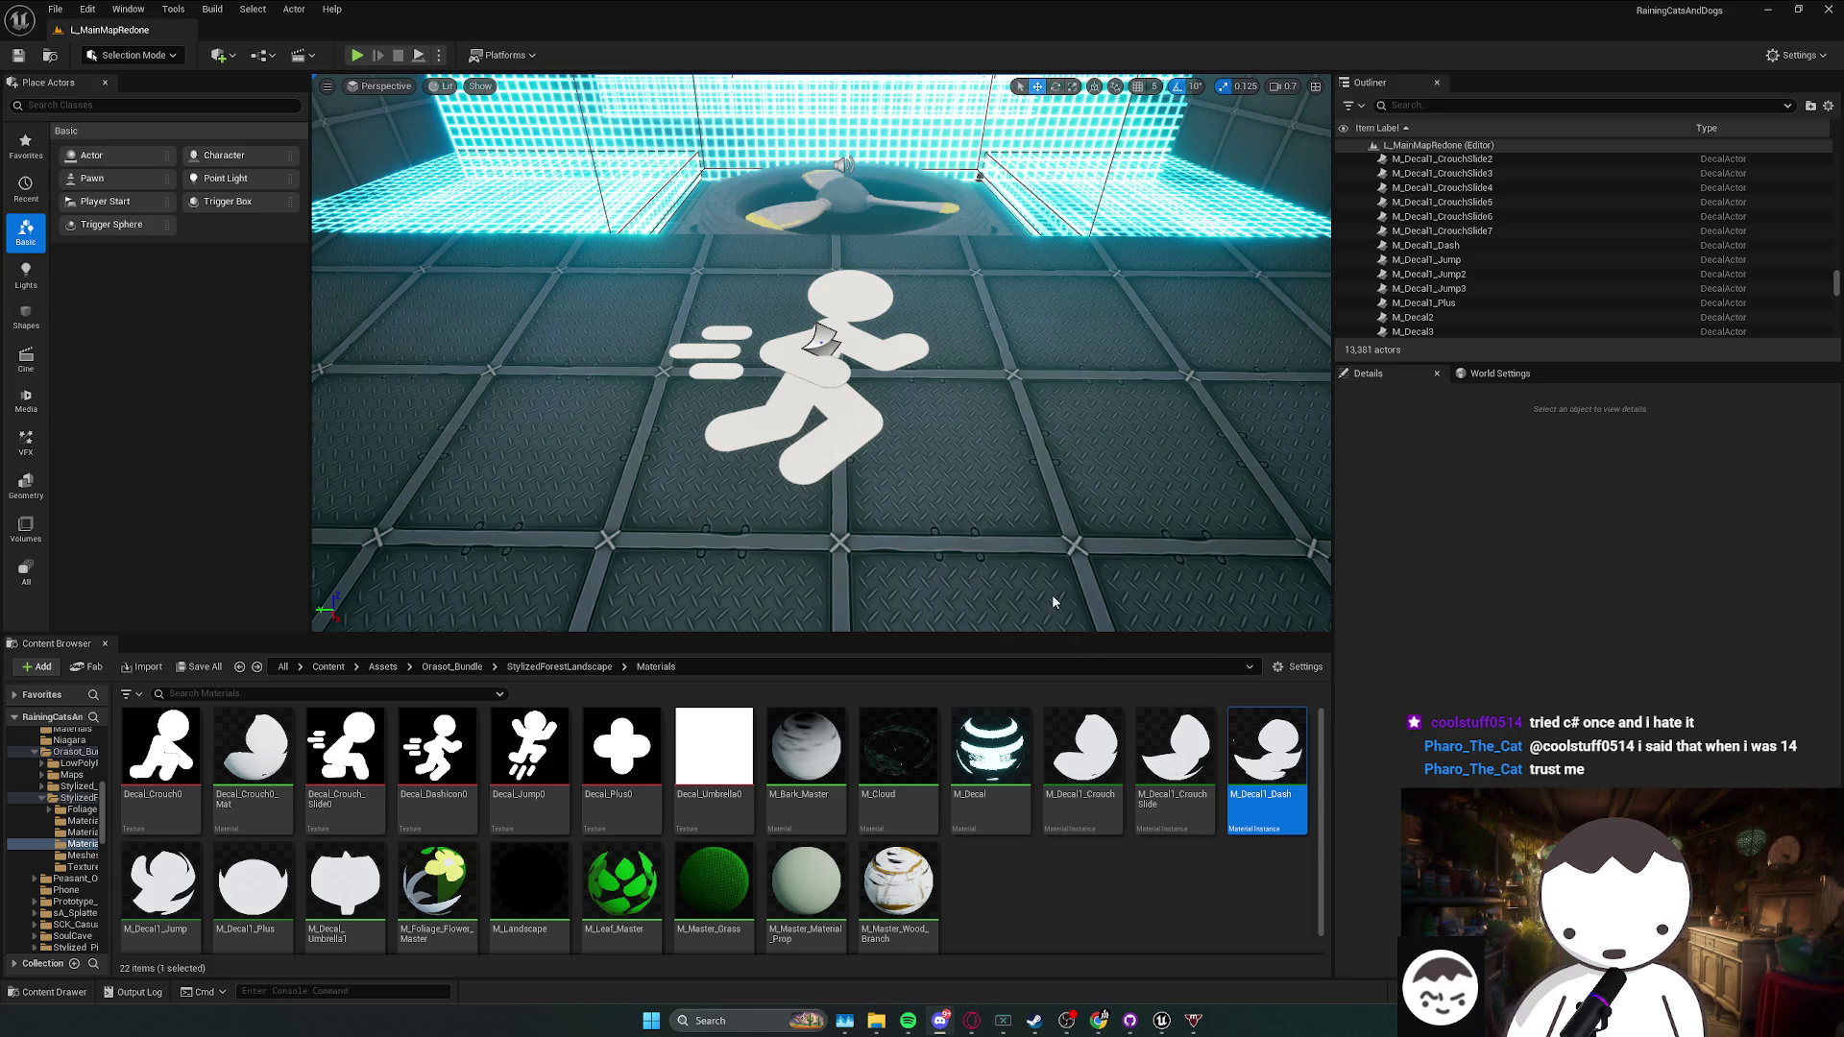
# - Tilt the camera up to the glowing box and select the rotating disc activator trigger
pyautogui.moveTo(1163, 1022)
pyautogui.moveTo(980, 547)
pyautogui.mouseDown()
pyautogui.moveTo(980, 404)
pyautogui.moveTo(1027, 398)
pyautogui.moveTo(1010, 531)
pyautogui.moveTo(989, 293)
pyautogui.moveTo(1023, 360)
pyautogui.mouseUp()
pyautogui.click(987, 284)
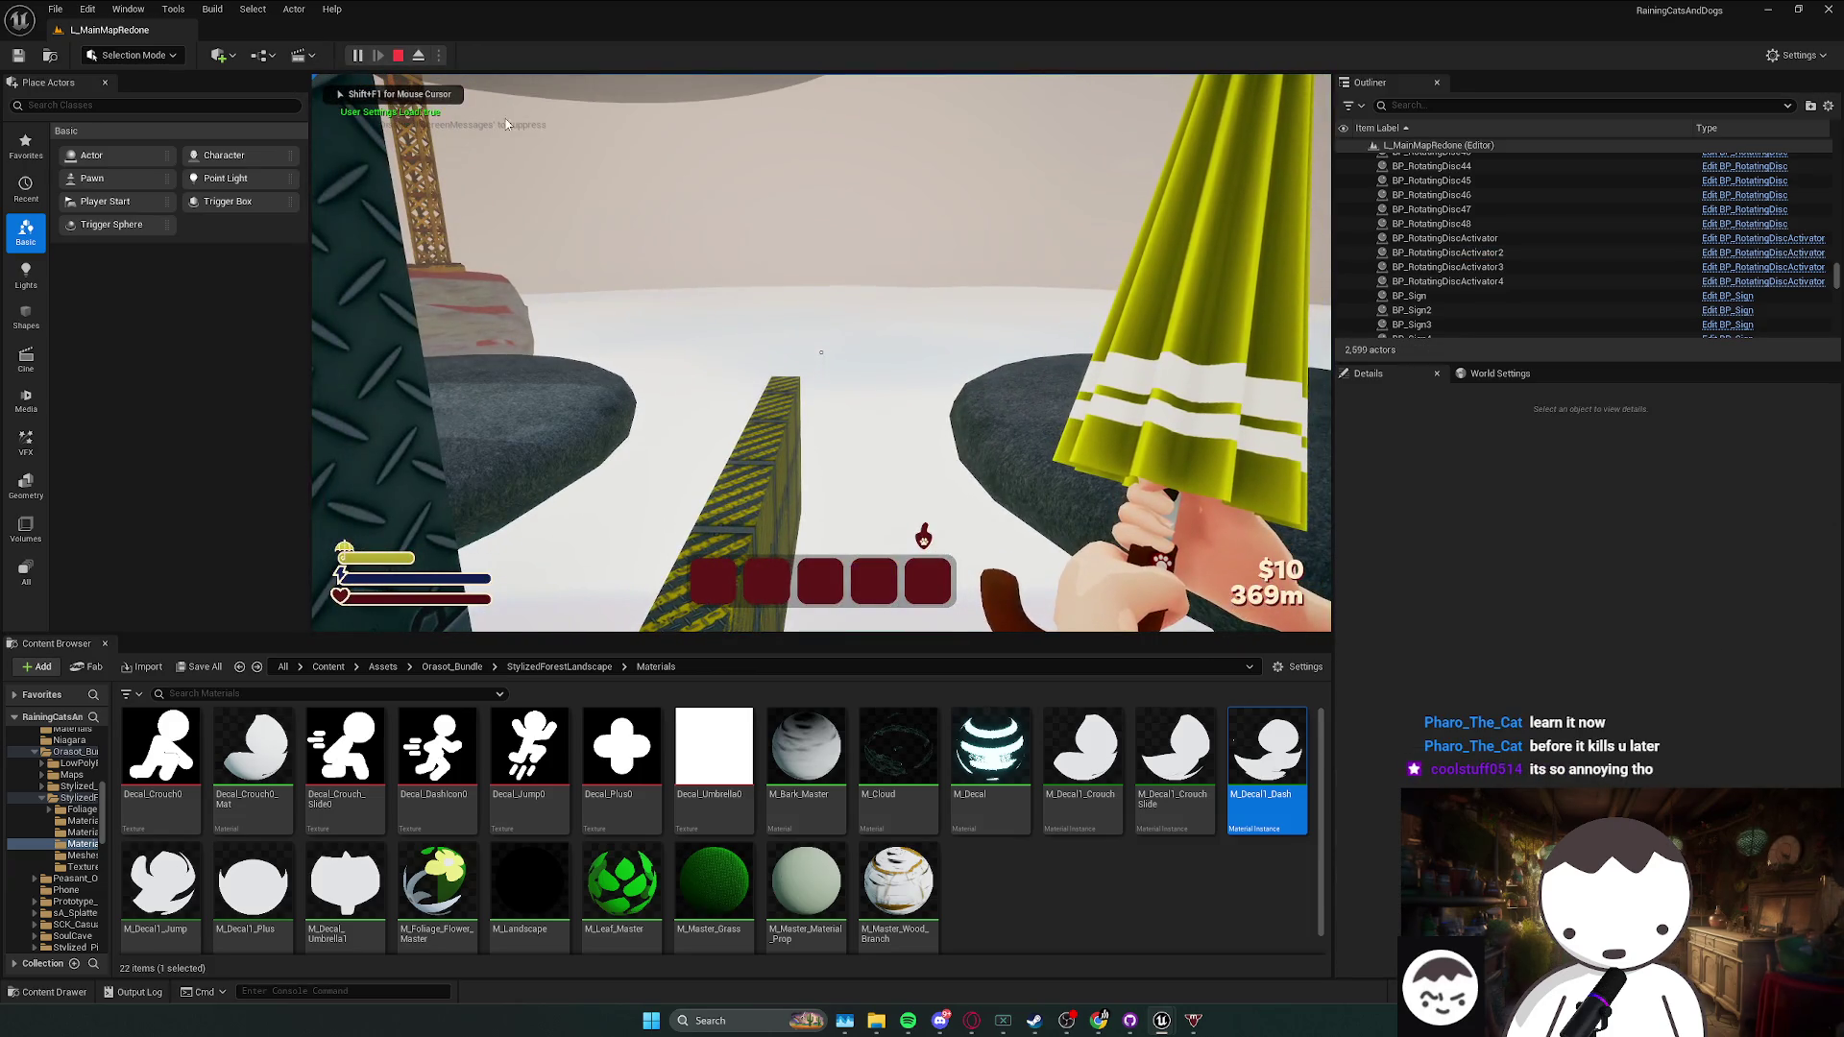
# - Add a sixth entry to the activator's rotating disc list and assign Platform2_low2 to it
pyautogui.press('Escape')
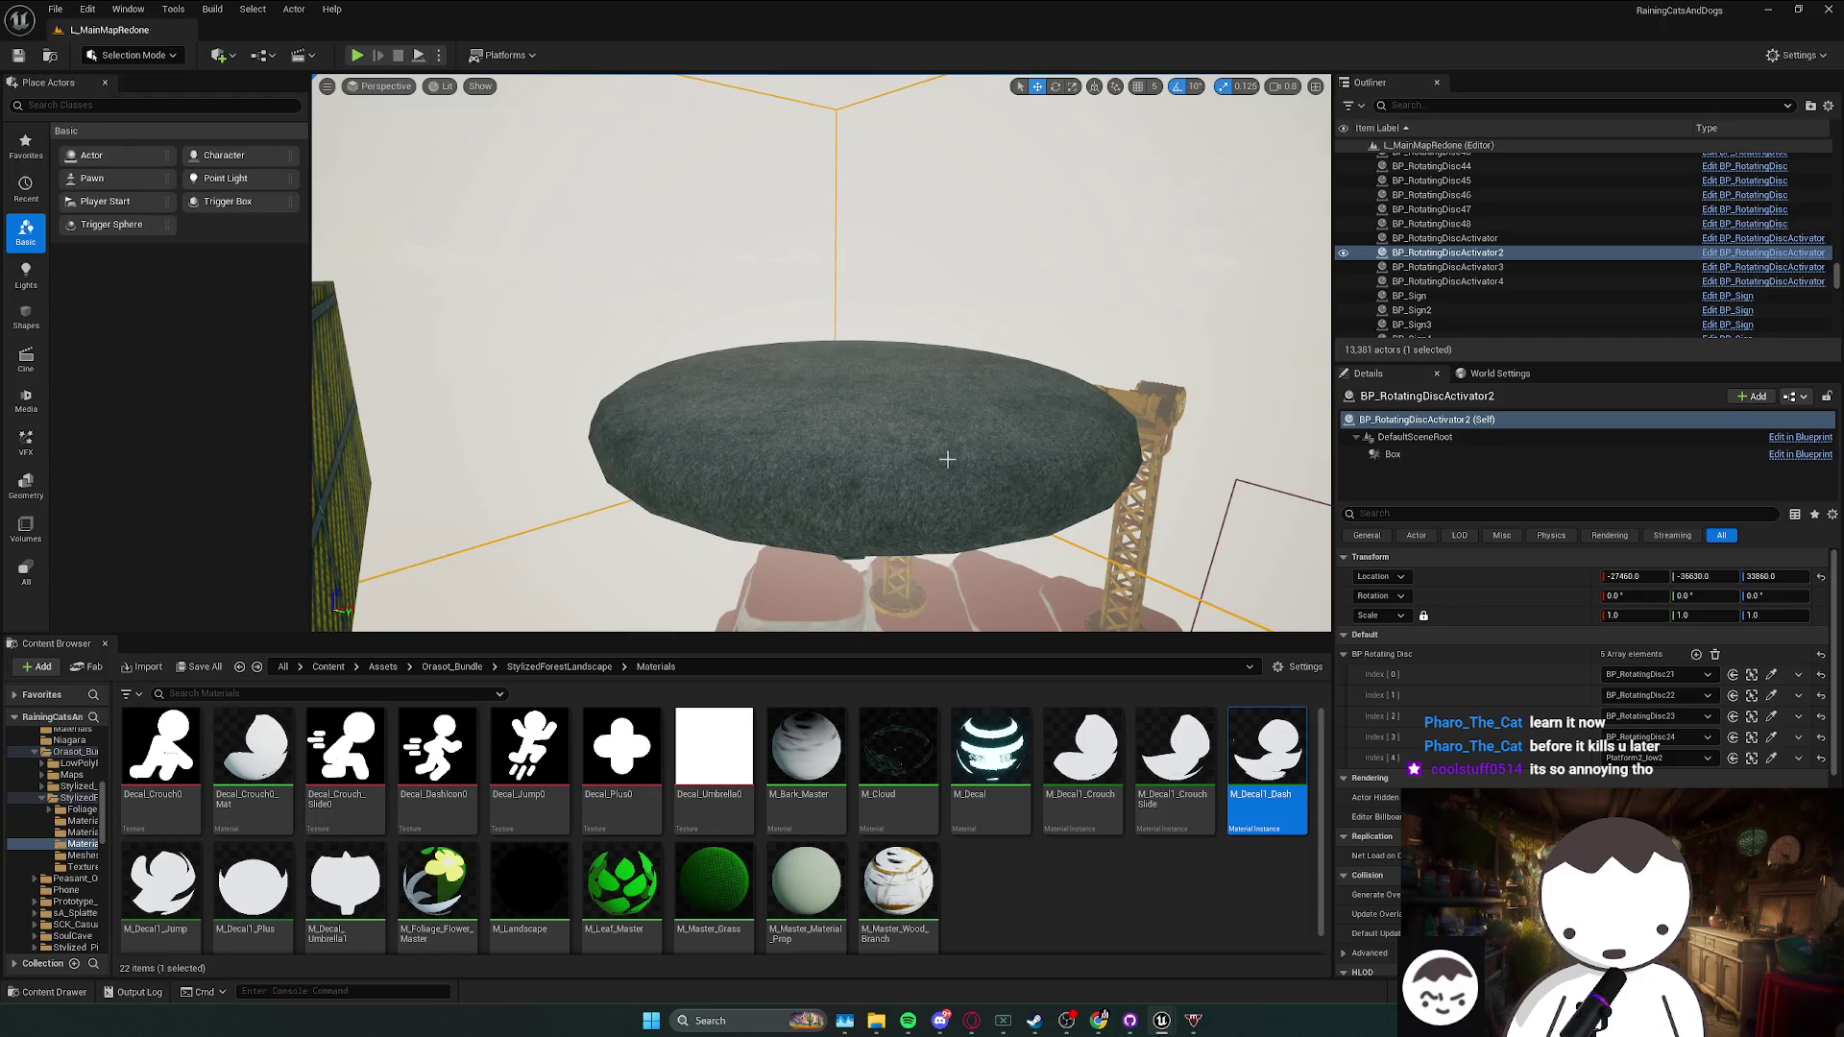
pyautogui.click(1752, 759)
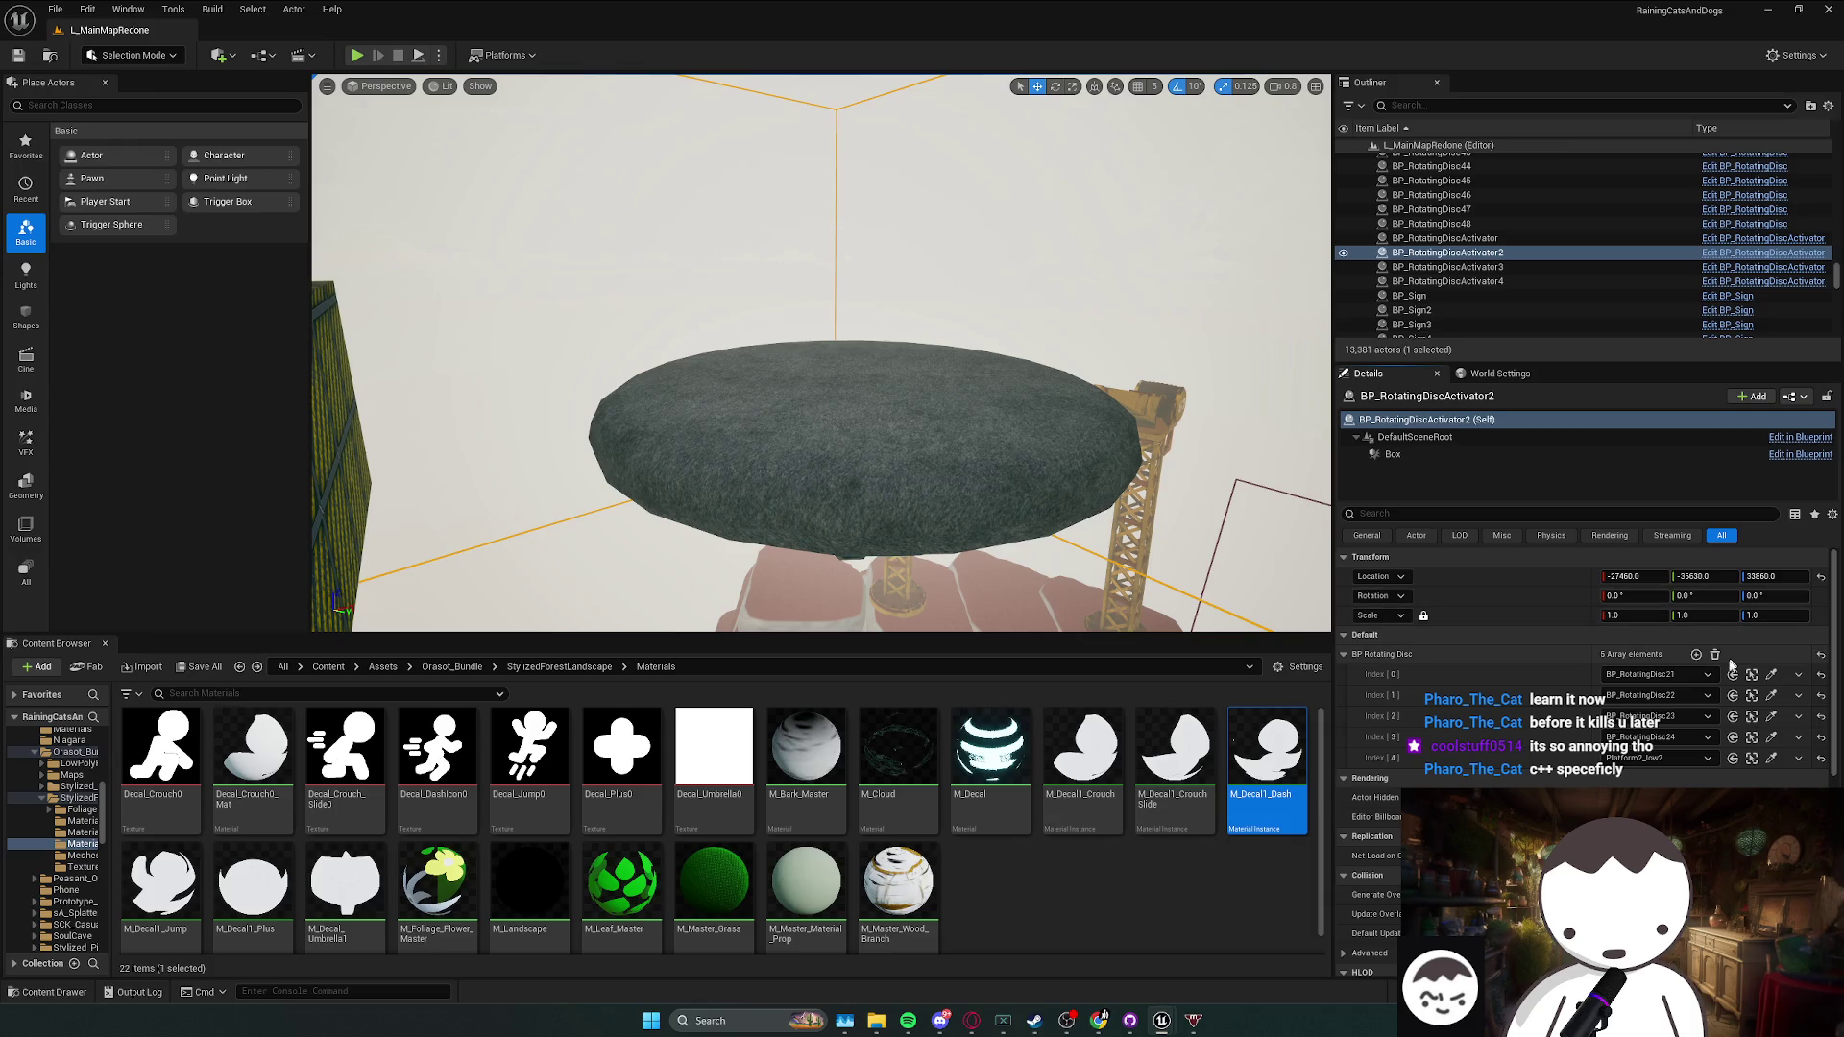
pyautogui.click(1696, 654)
pyautogui.click(1753, 778)
pyautogui.click(1018, 400)
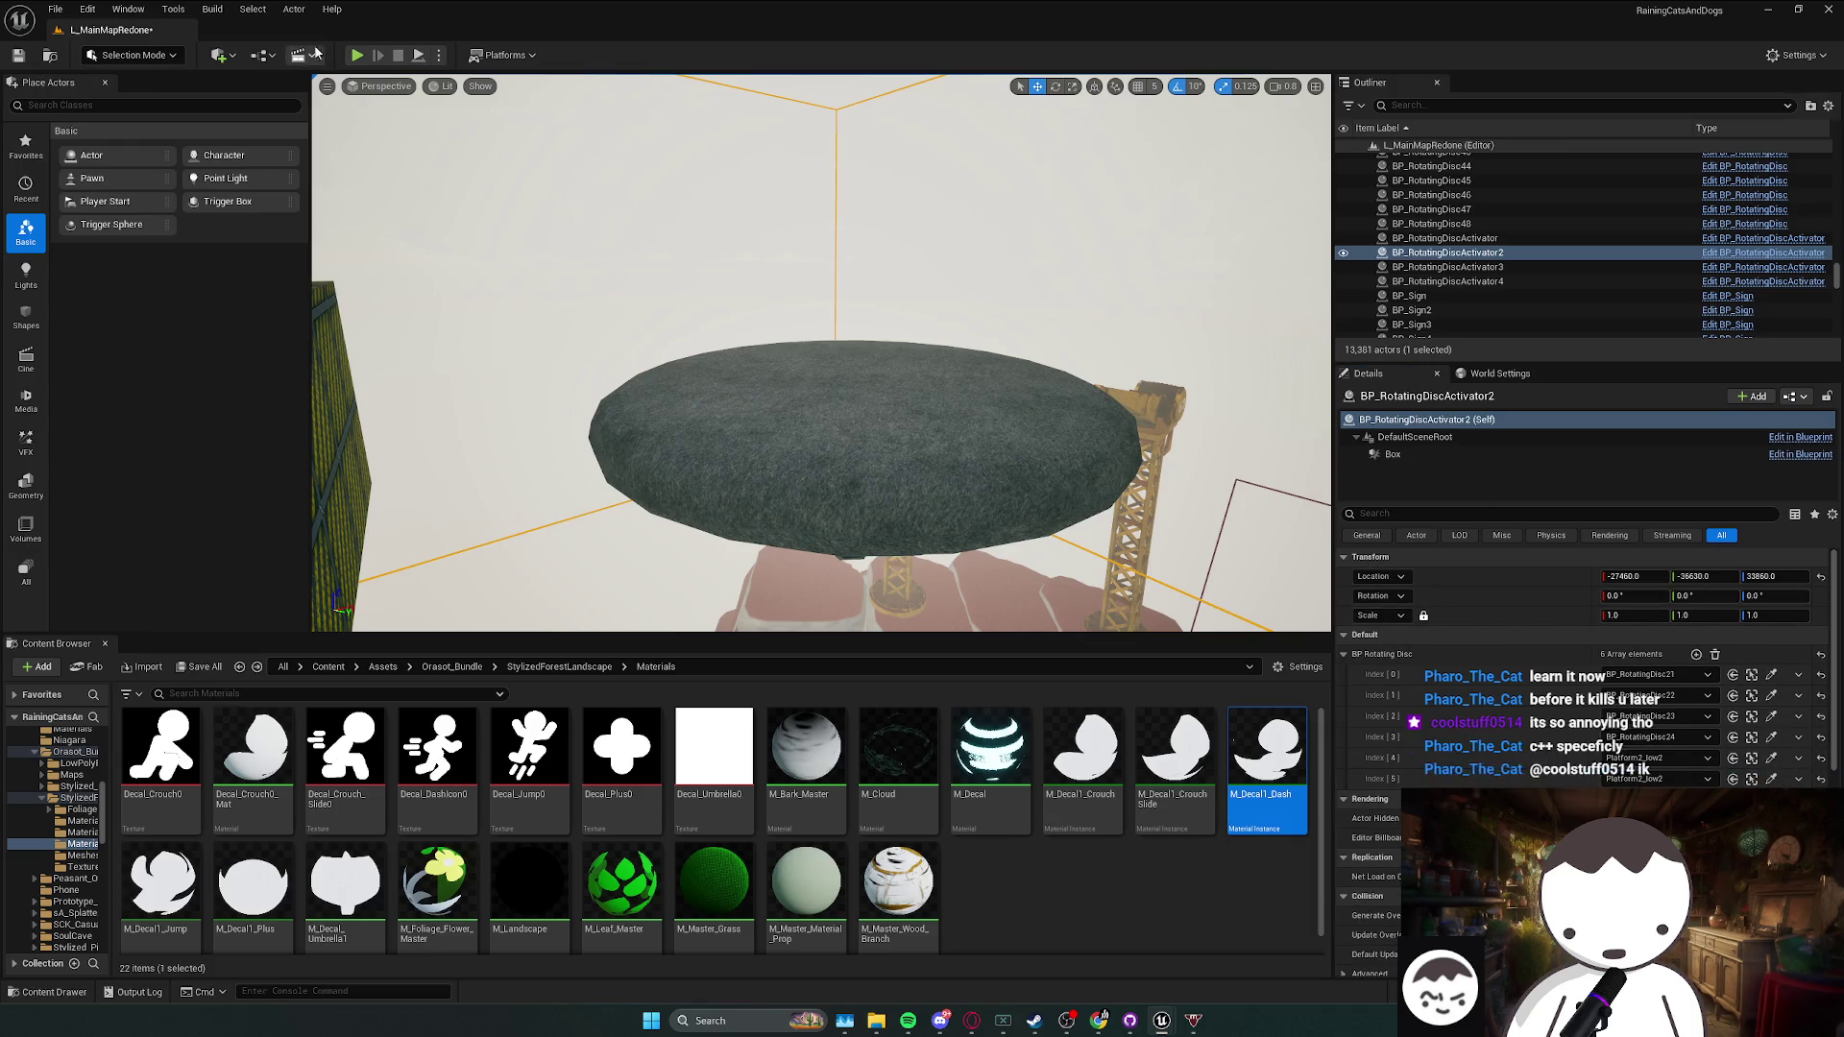
# - Play-test, then locate BP_RotatingDisc24's blueprint and check Platform2_low2's actions without changing anything
pyautogui.hotkey('alt', 'p')
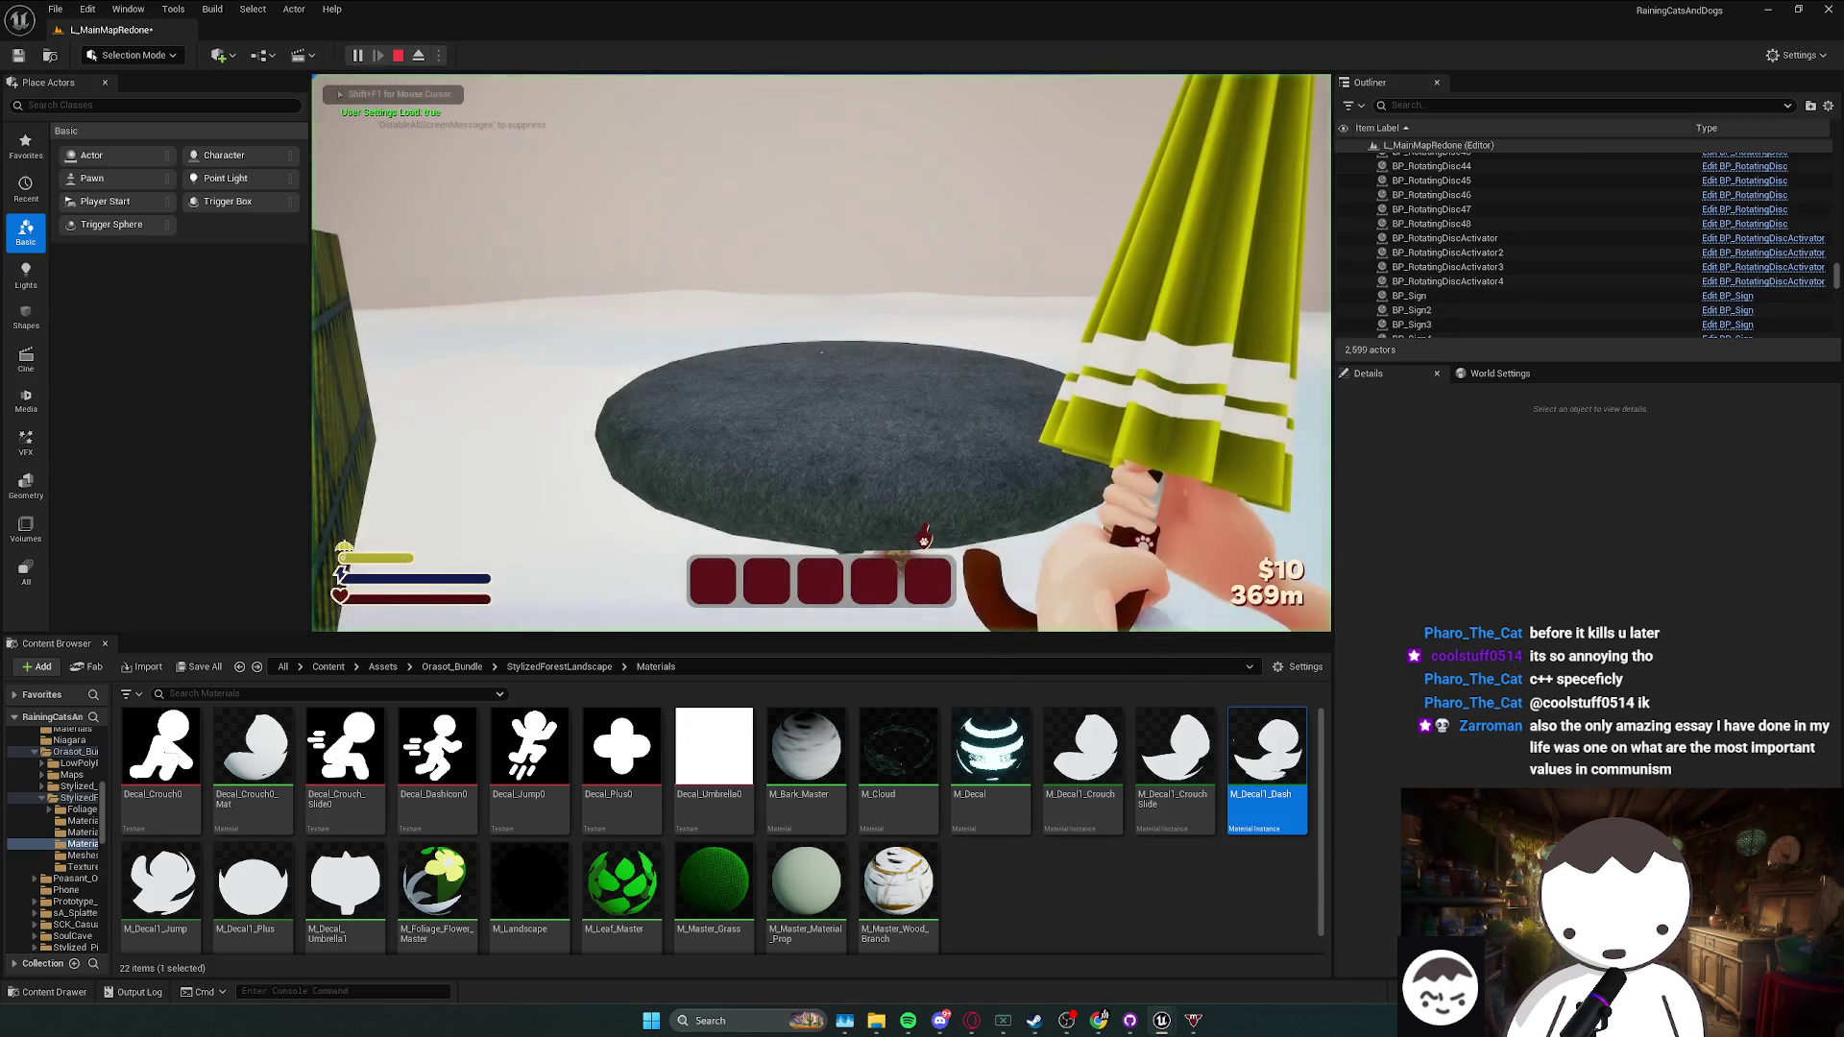
pyautogui.press('Escape')
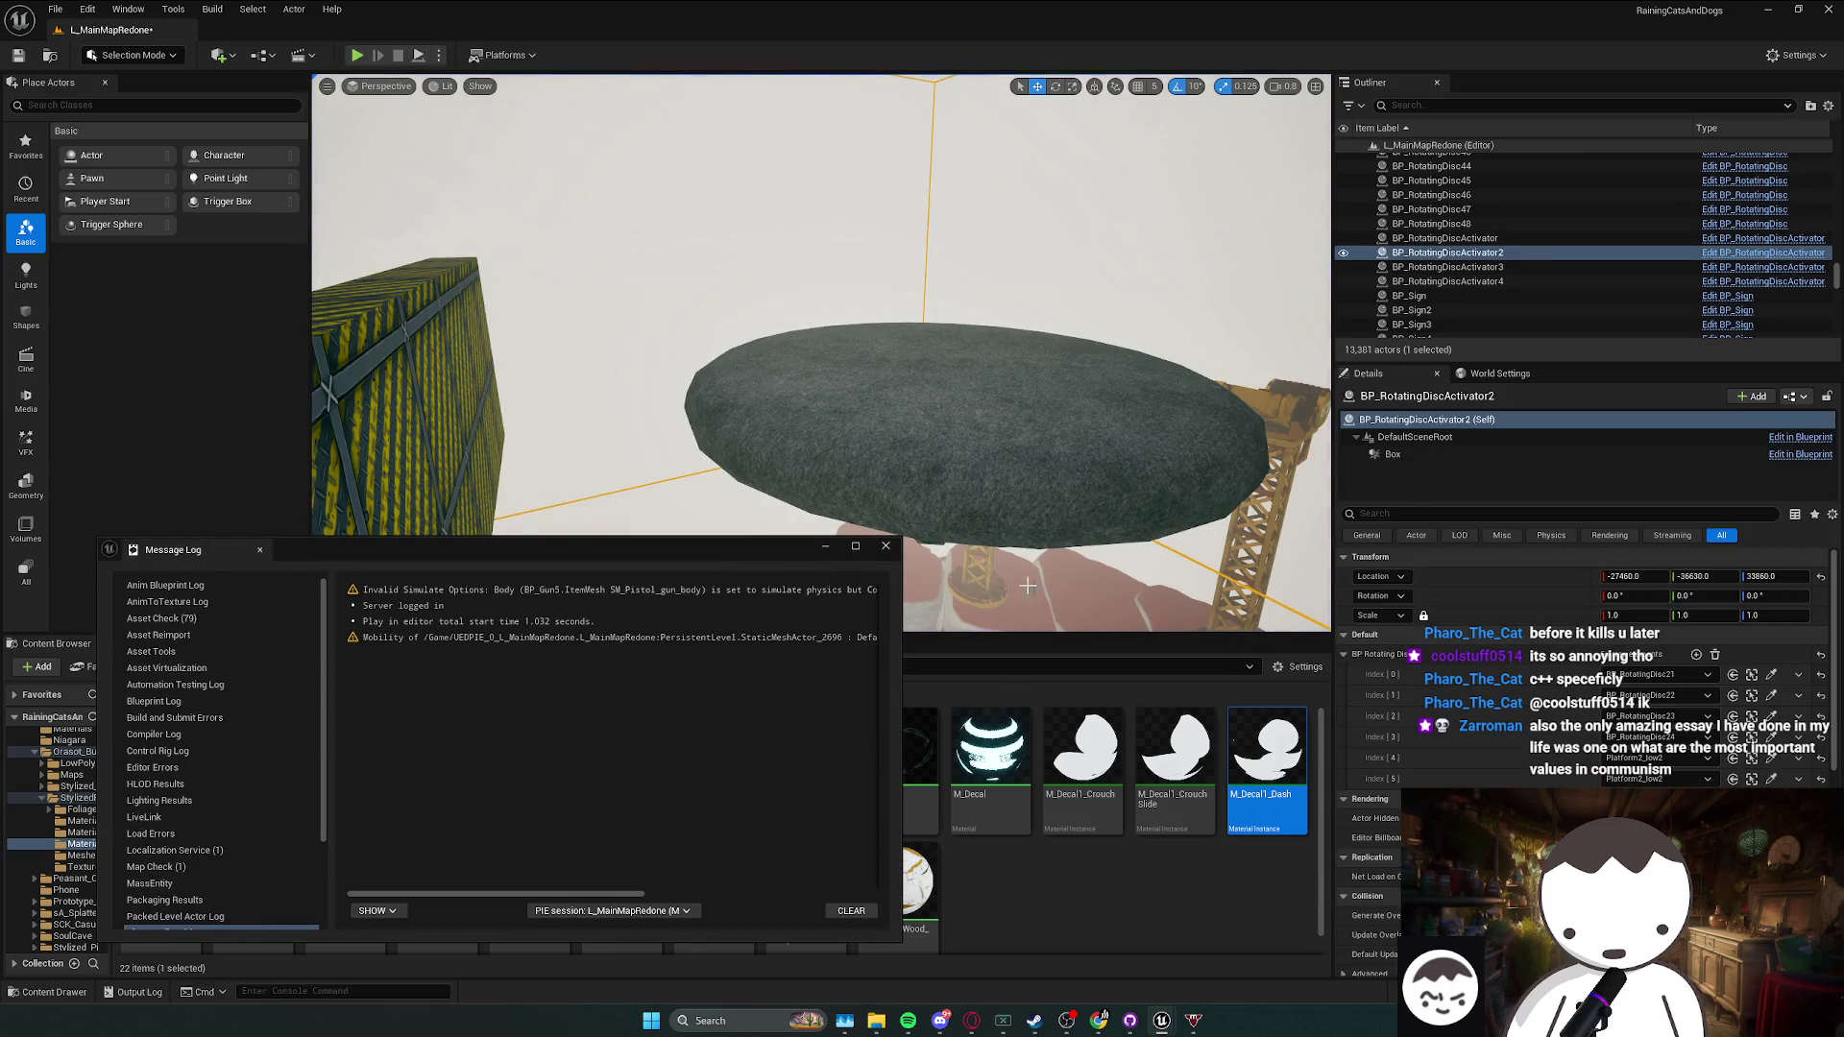
pyautogui.click(885, 547)
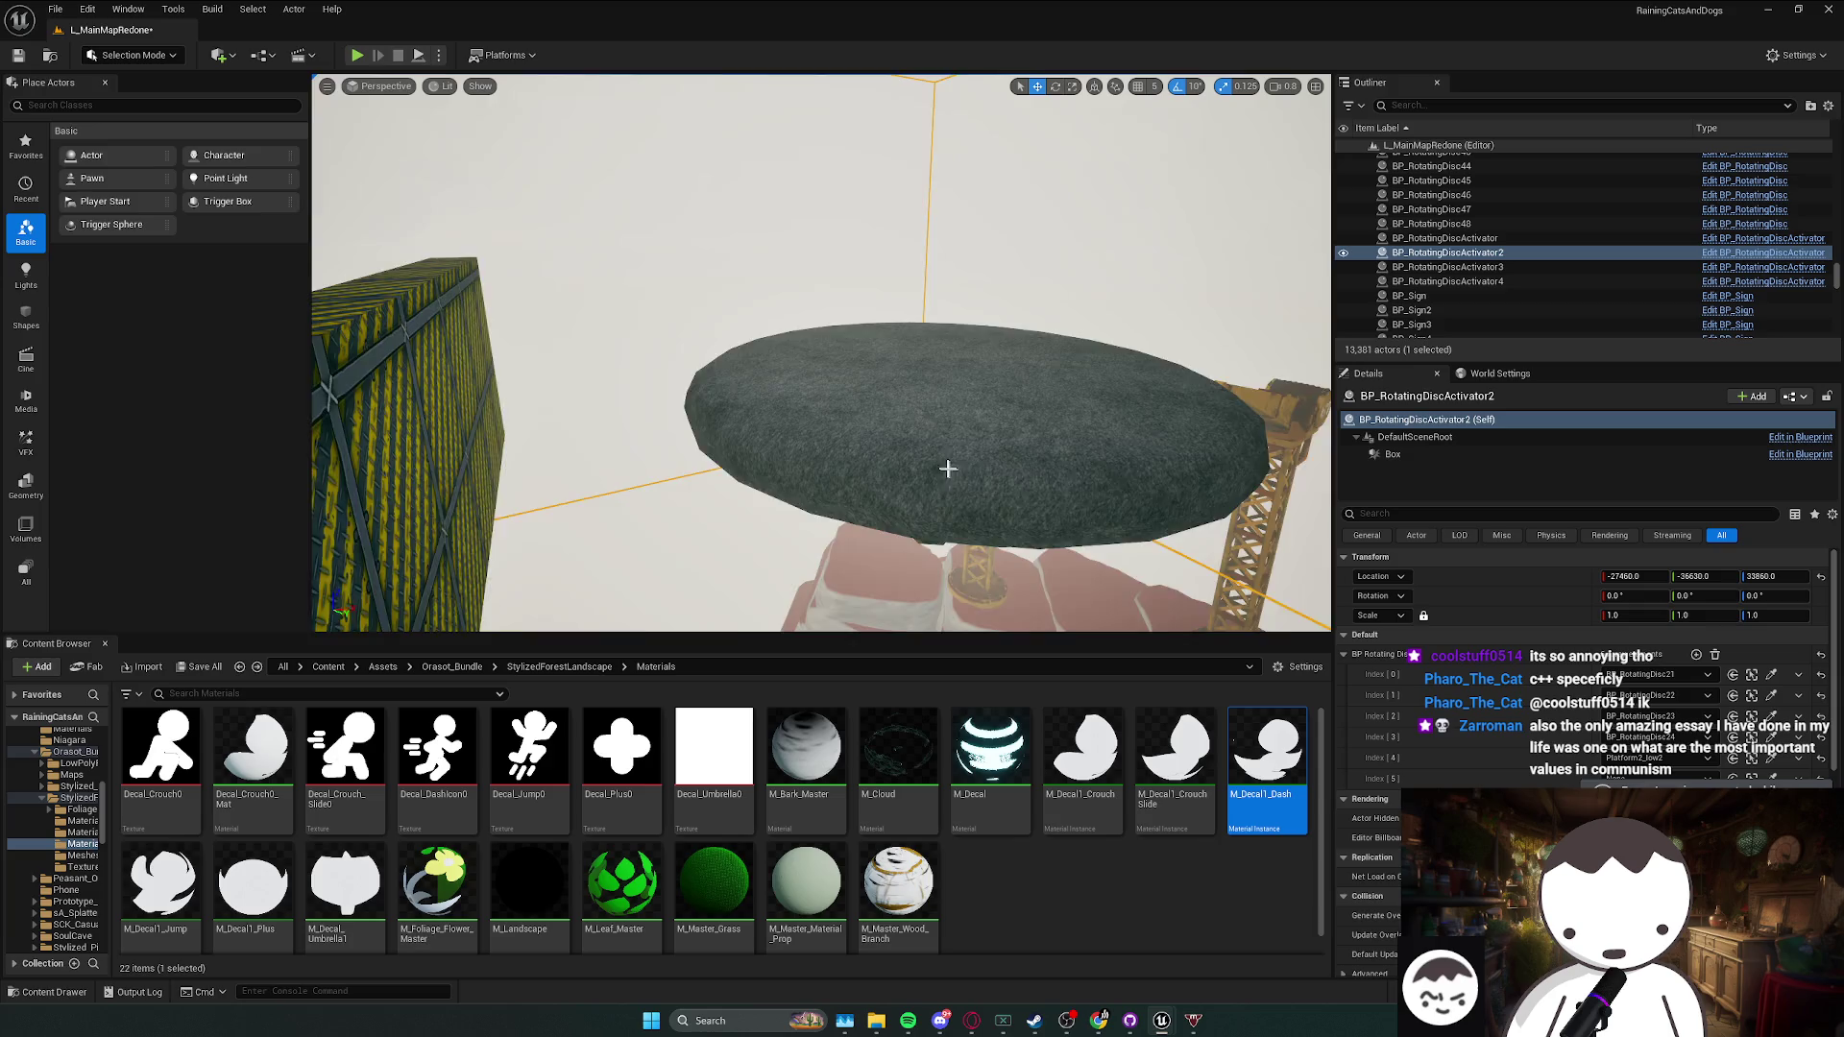
pyautogui.click(1121, 460)
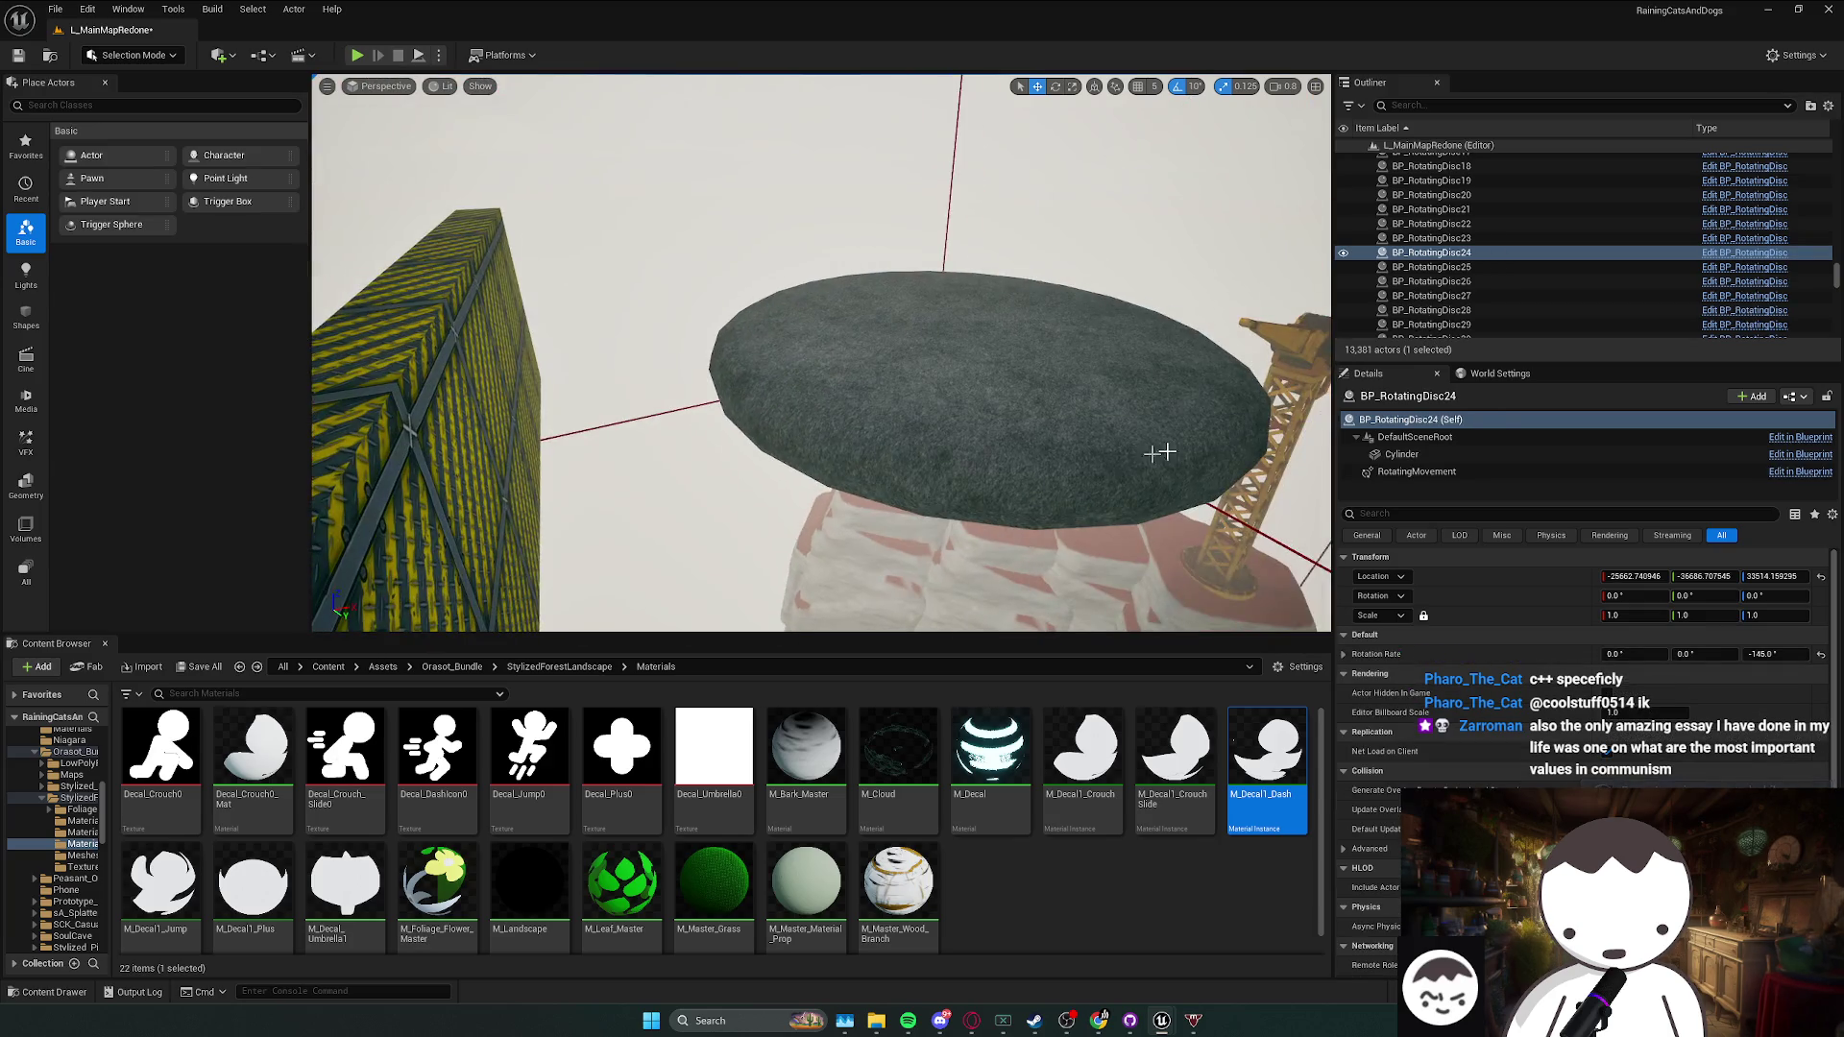
pyautogui.rightClick(528, 329)
pyautogui.click(586, 376)
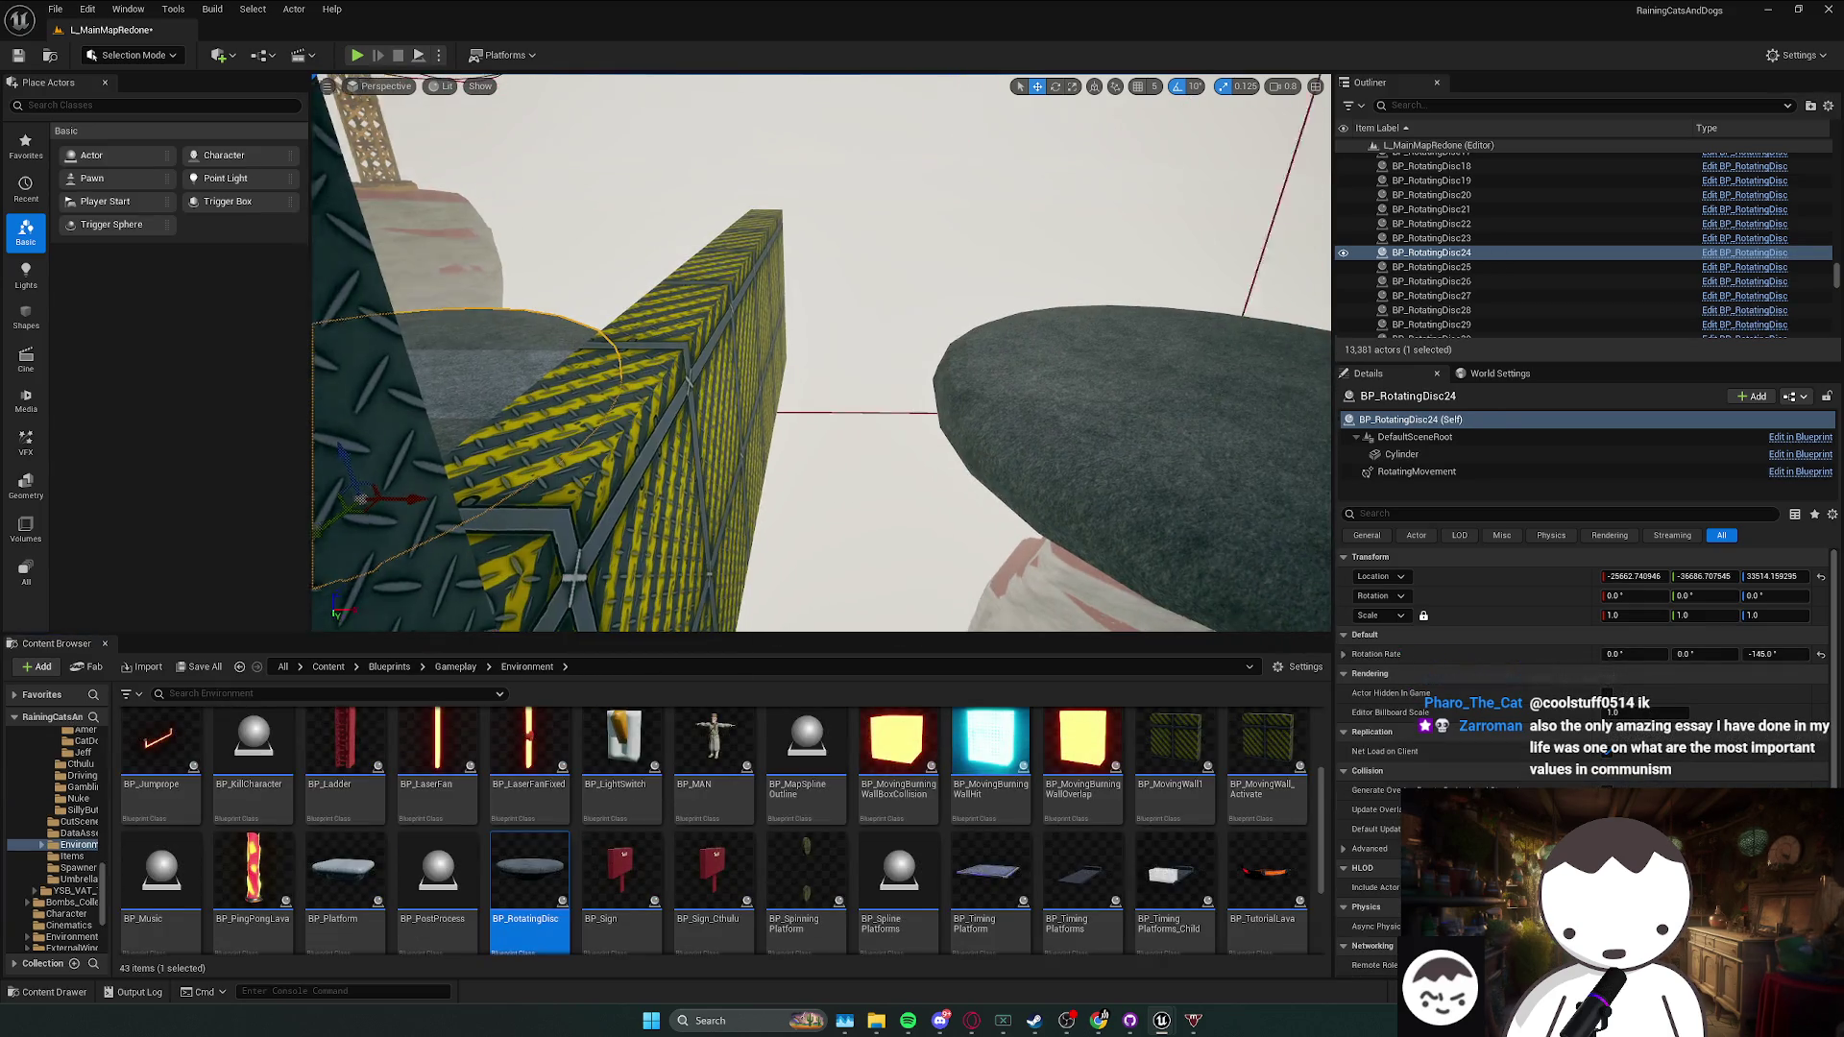
pyautogui.rightClick(1084, 523)
pyautogui.moveTo(1205, 633)
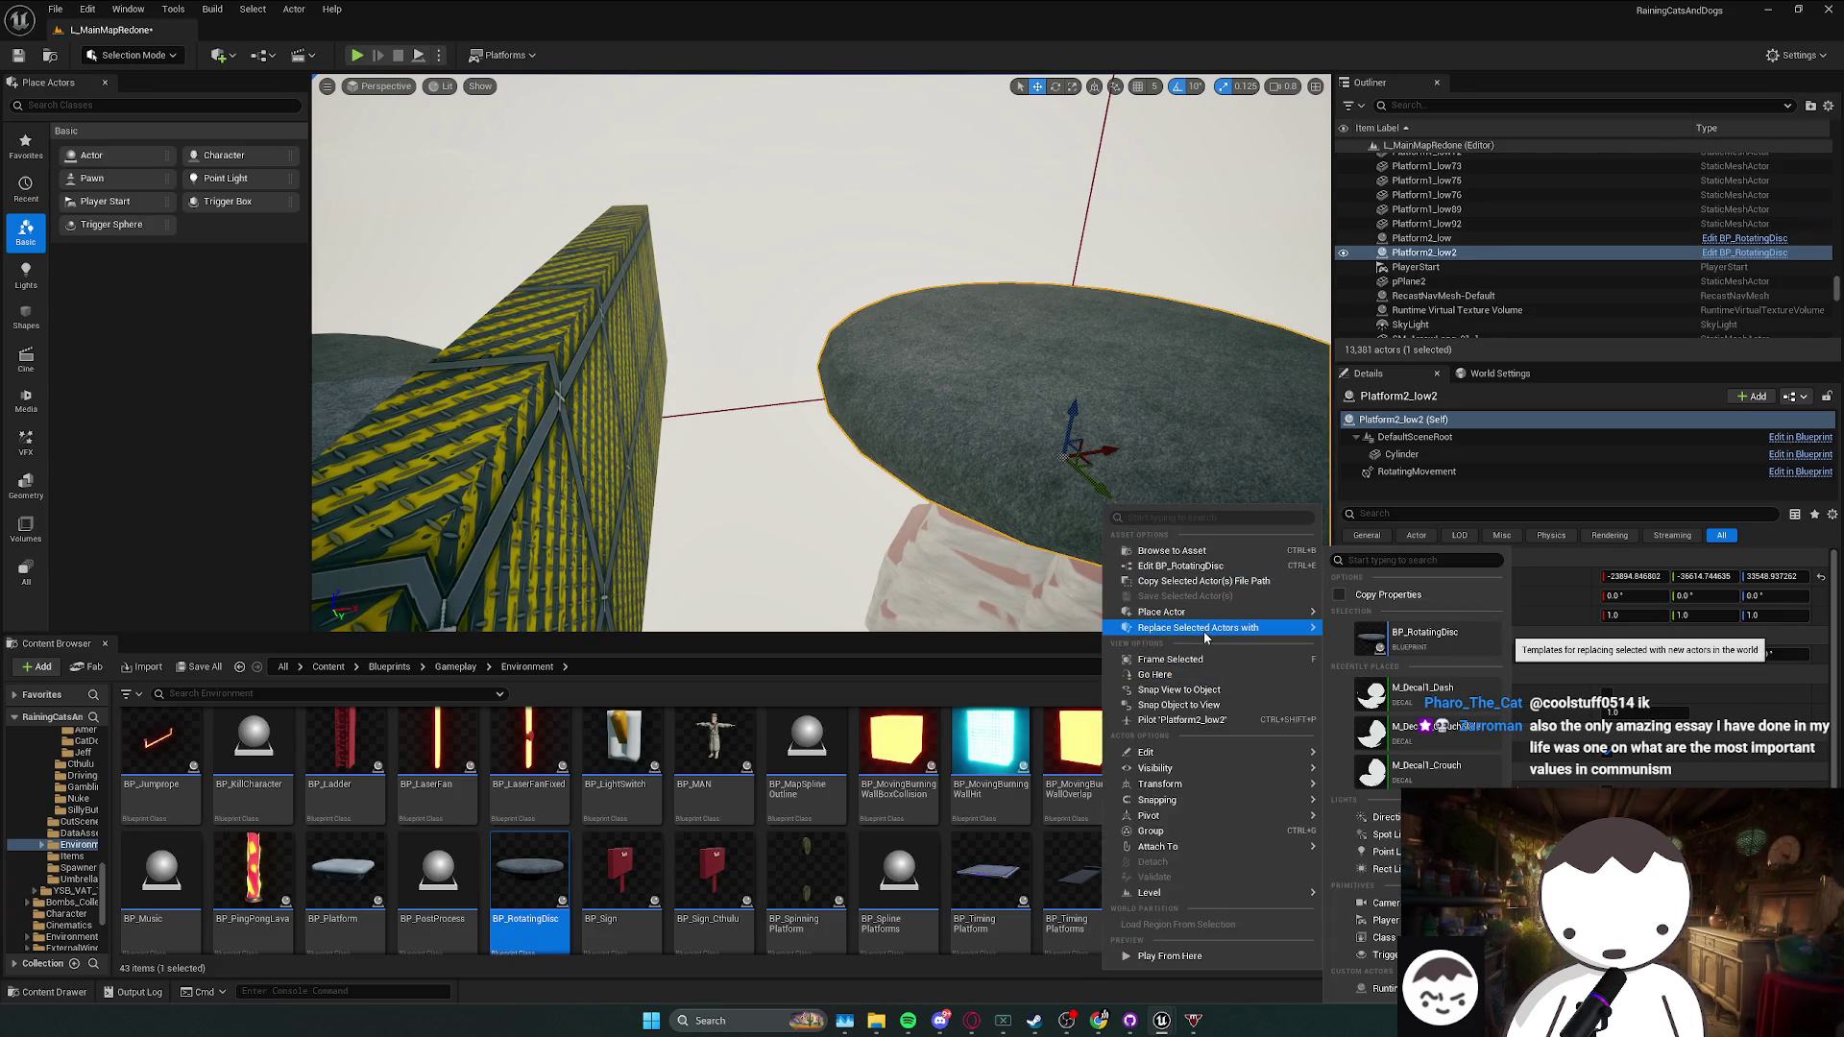
pyautogui.click(1208, 509)
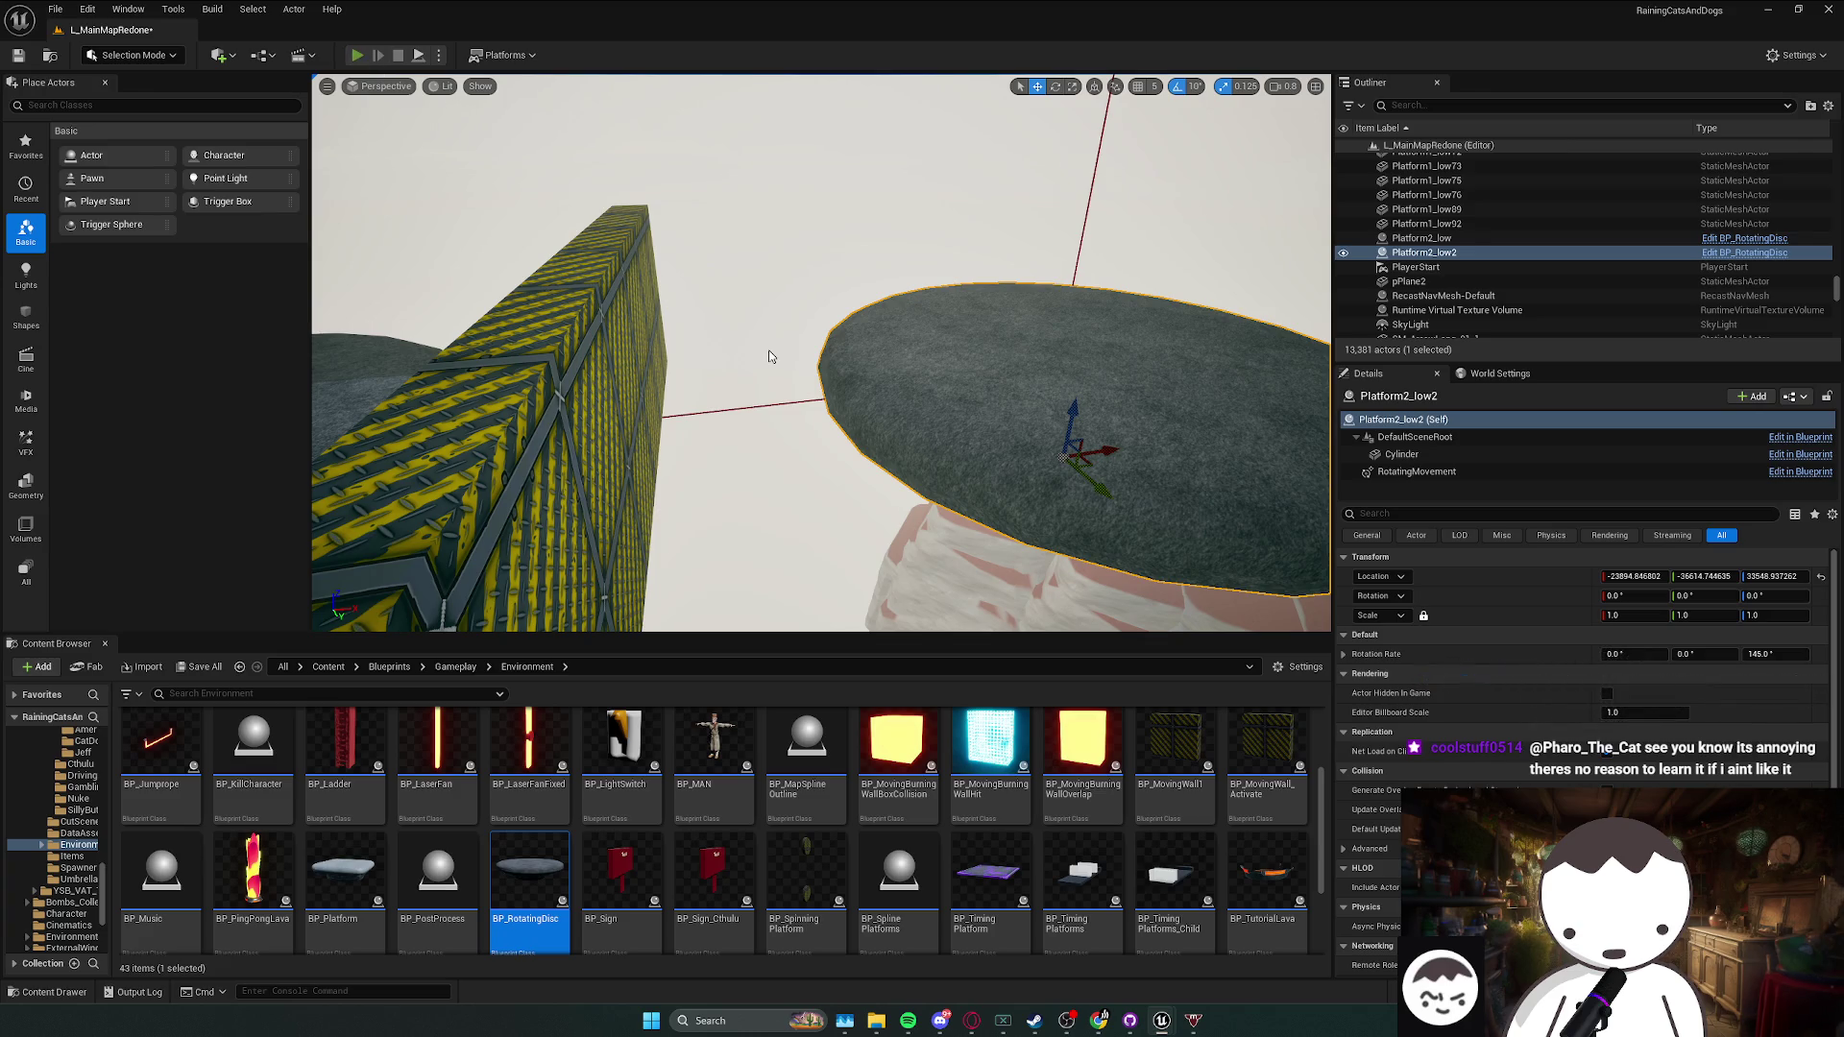
# - Play-test again, then remove the last disc entry from the rotating disc activator
pyautogui.hotkey('alt', 'p')
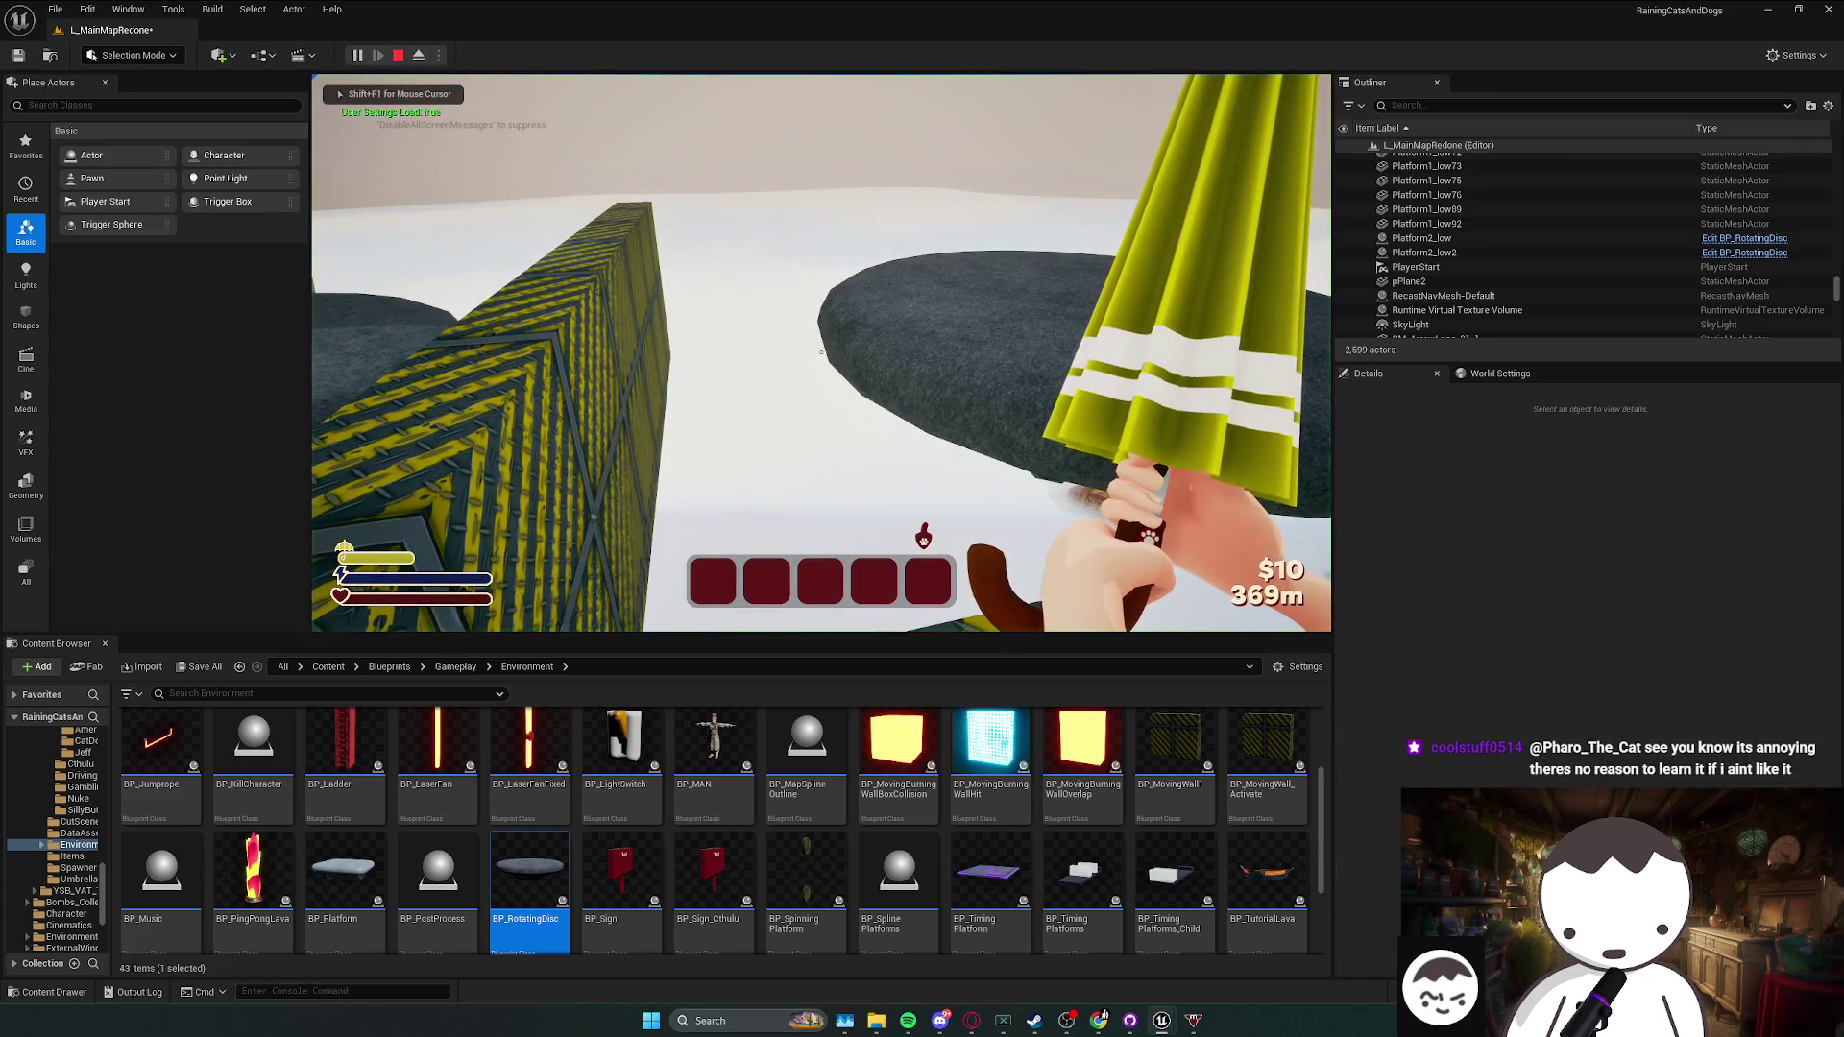
pyautogui.press('Escape')
pyautogui.click(1077, 459)
pyautogui.moveTo(1078, 451); pyautogui.dragTo(1083, 339)
pyautogui.click(1057, 236)
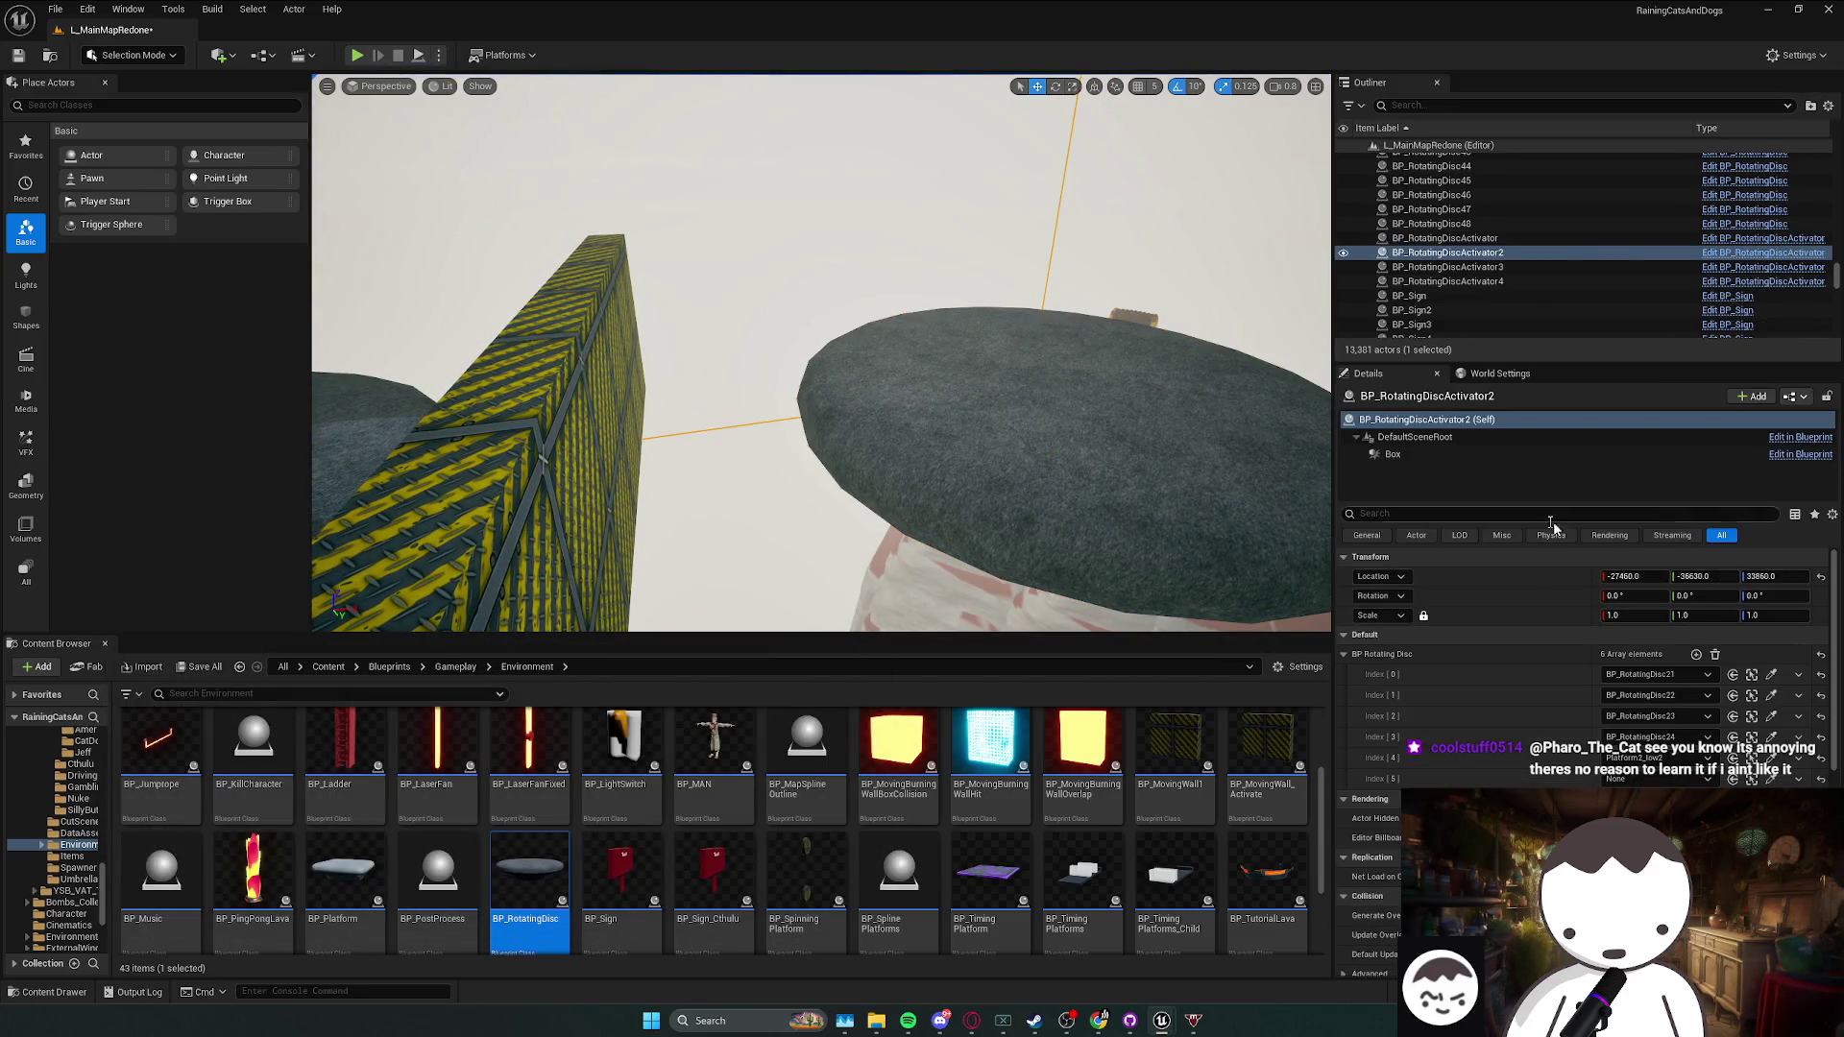
pyautogui.click(1771, 779)
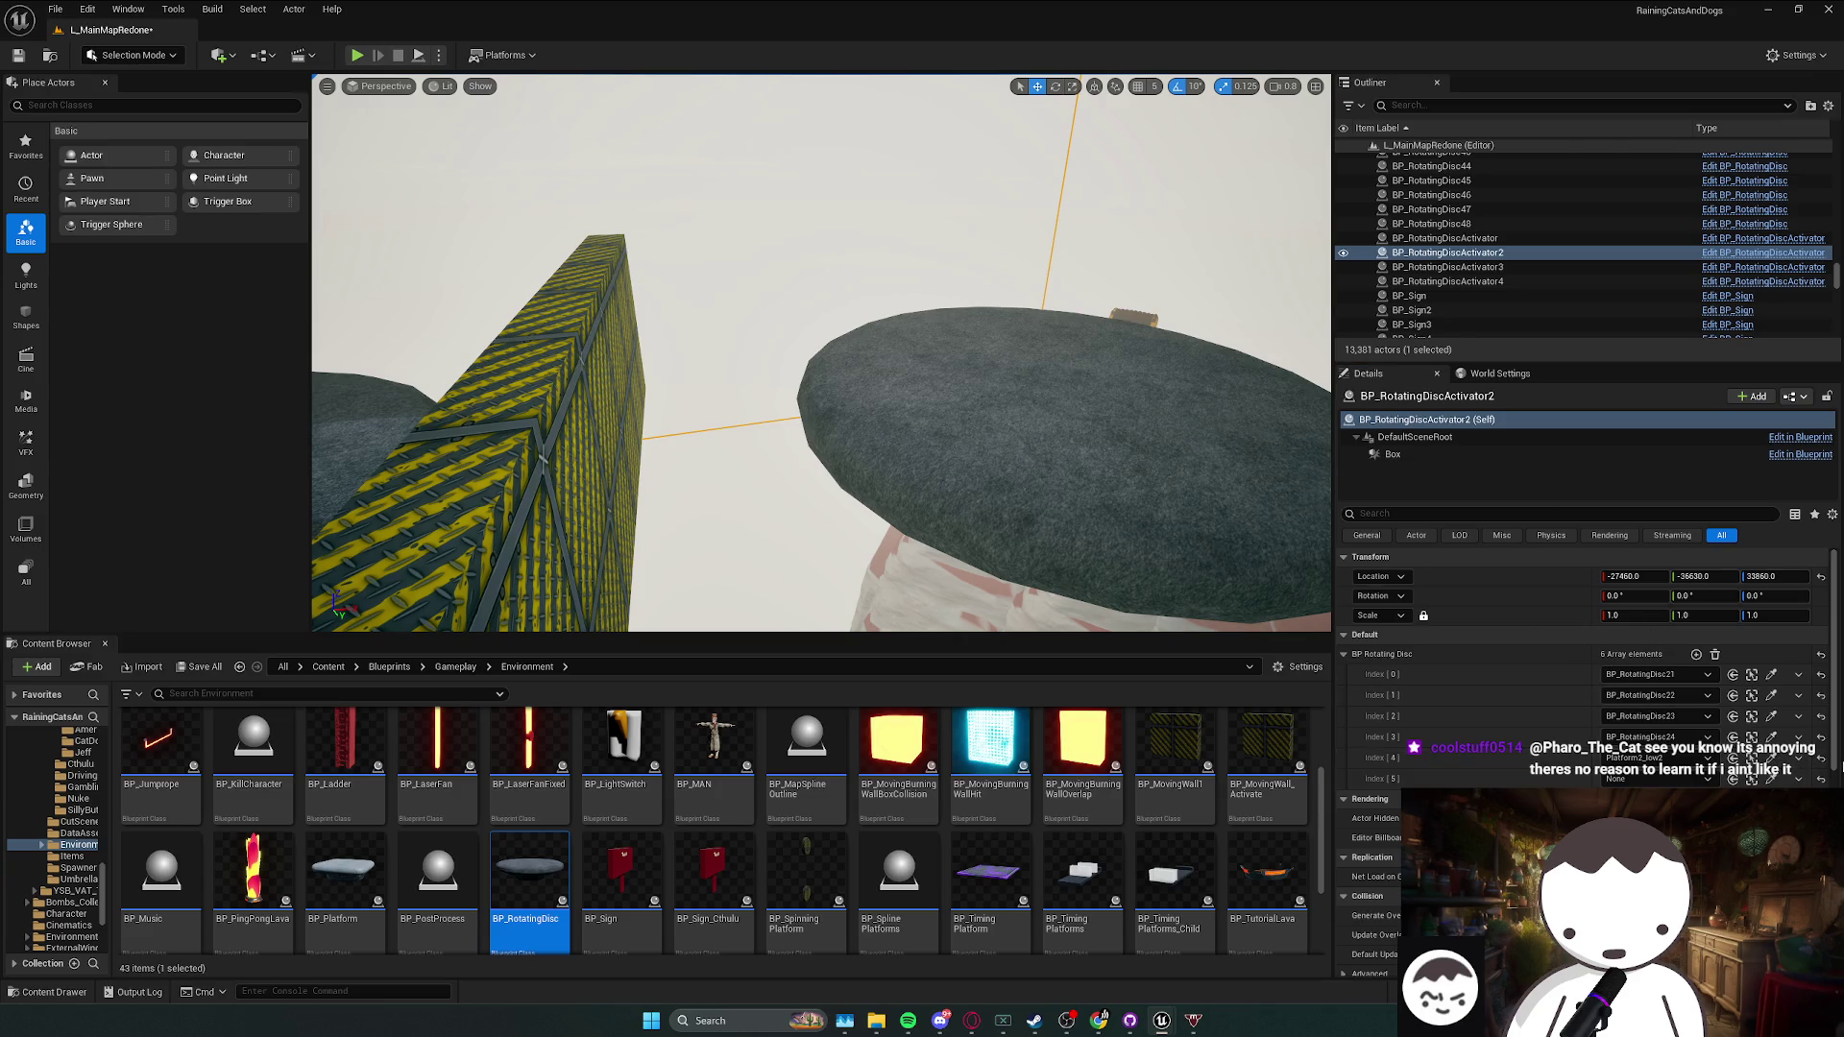
pyautogui.click(1801, 779)
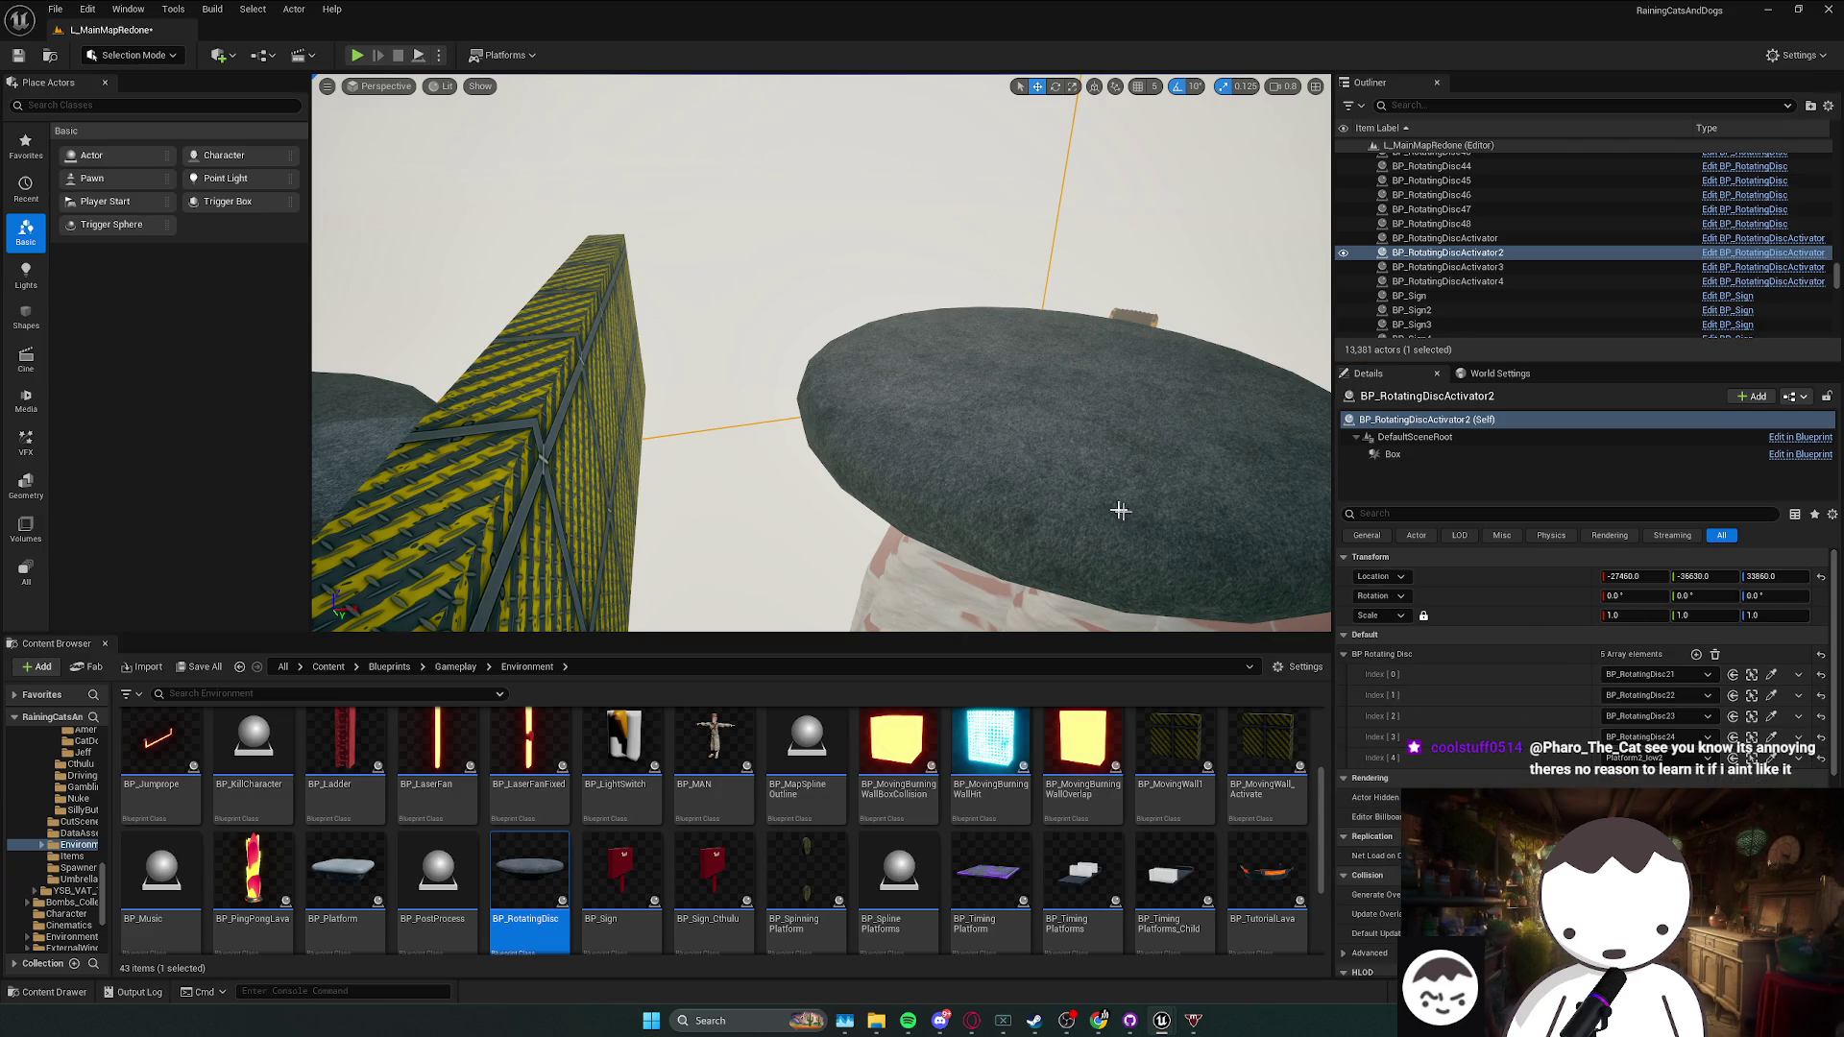
# - Select the right disc Platform2_low2 and delete it
pyautogui.moveTo(1124, 512); pyautogui.dragTo(1134, 517)
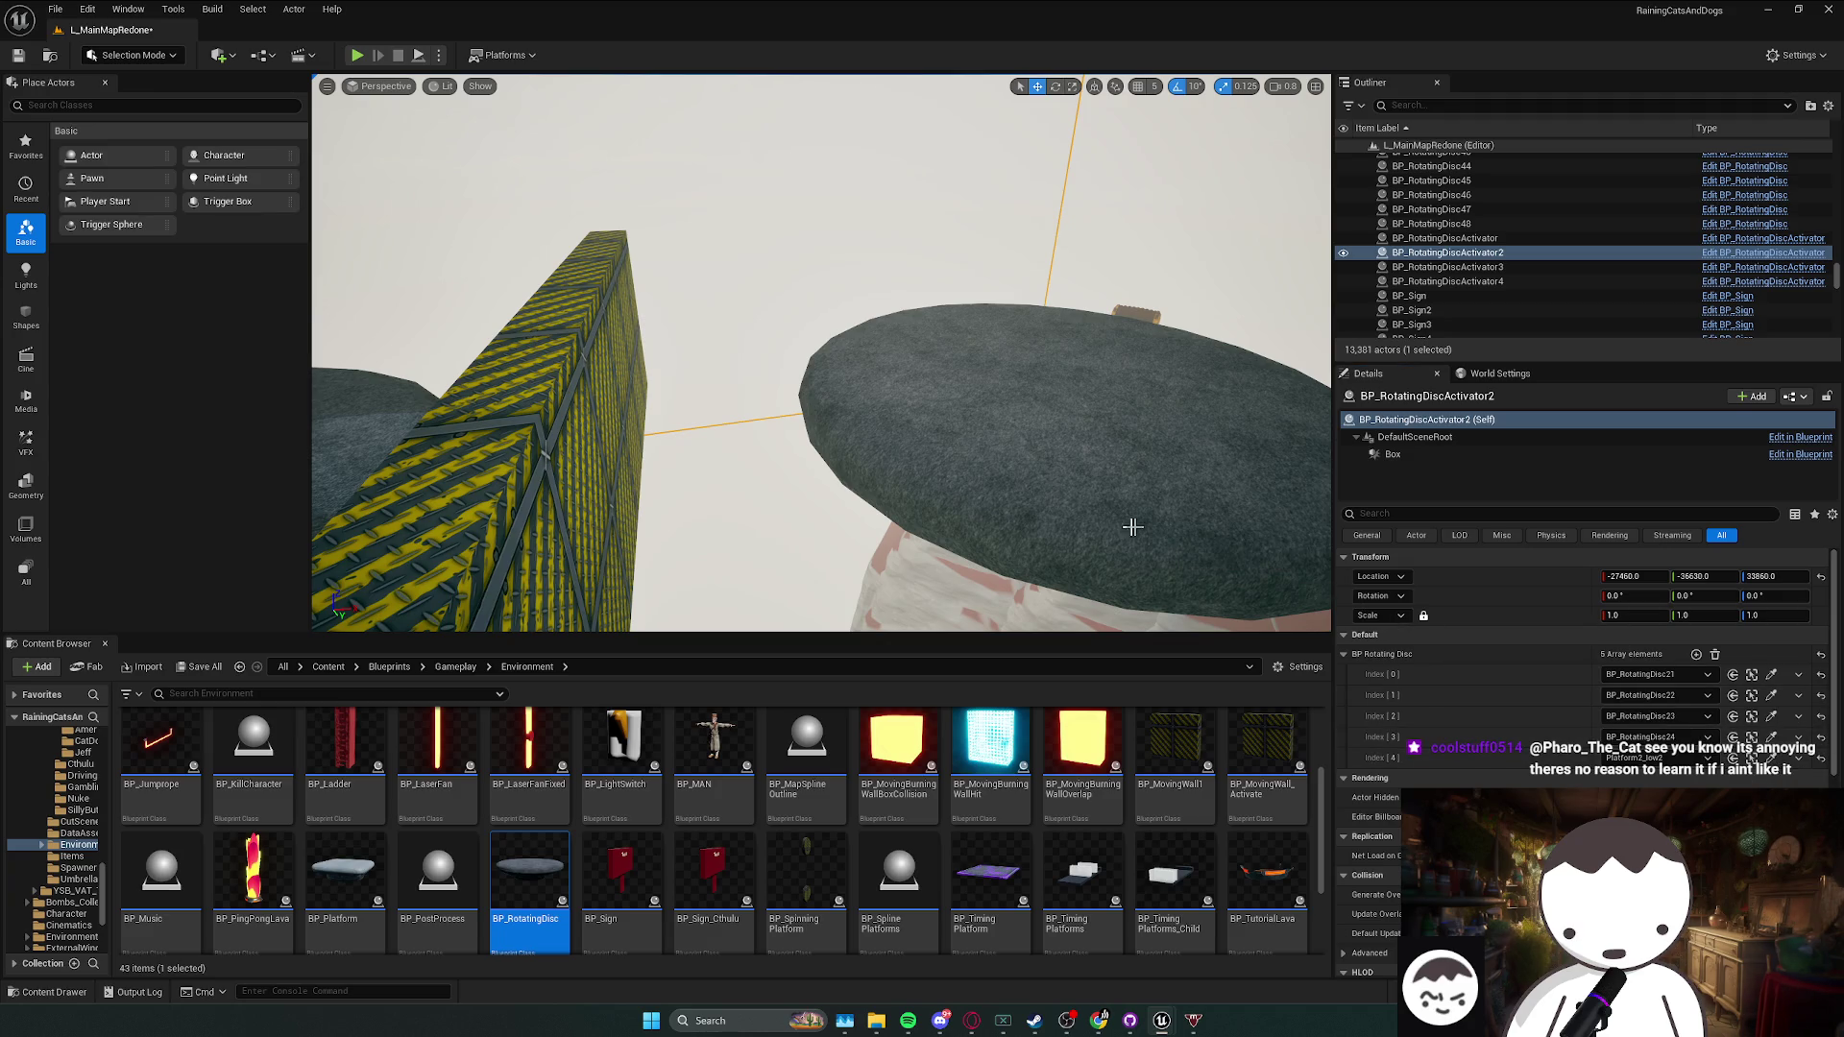
pyautogui.click(1148, 527)
pyautogui.click(504, 426)
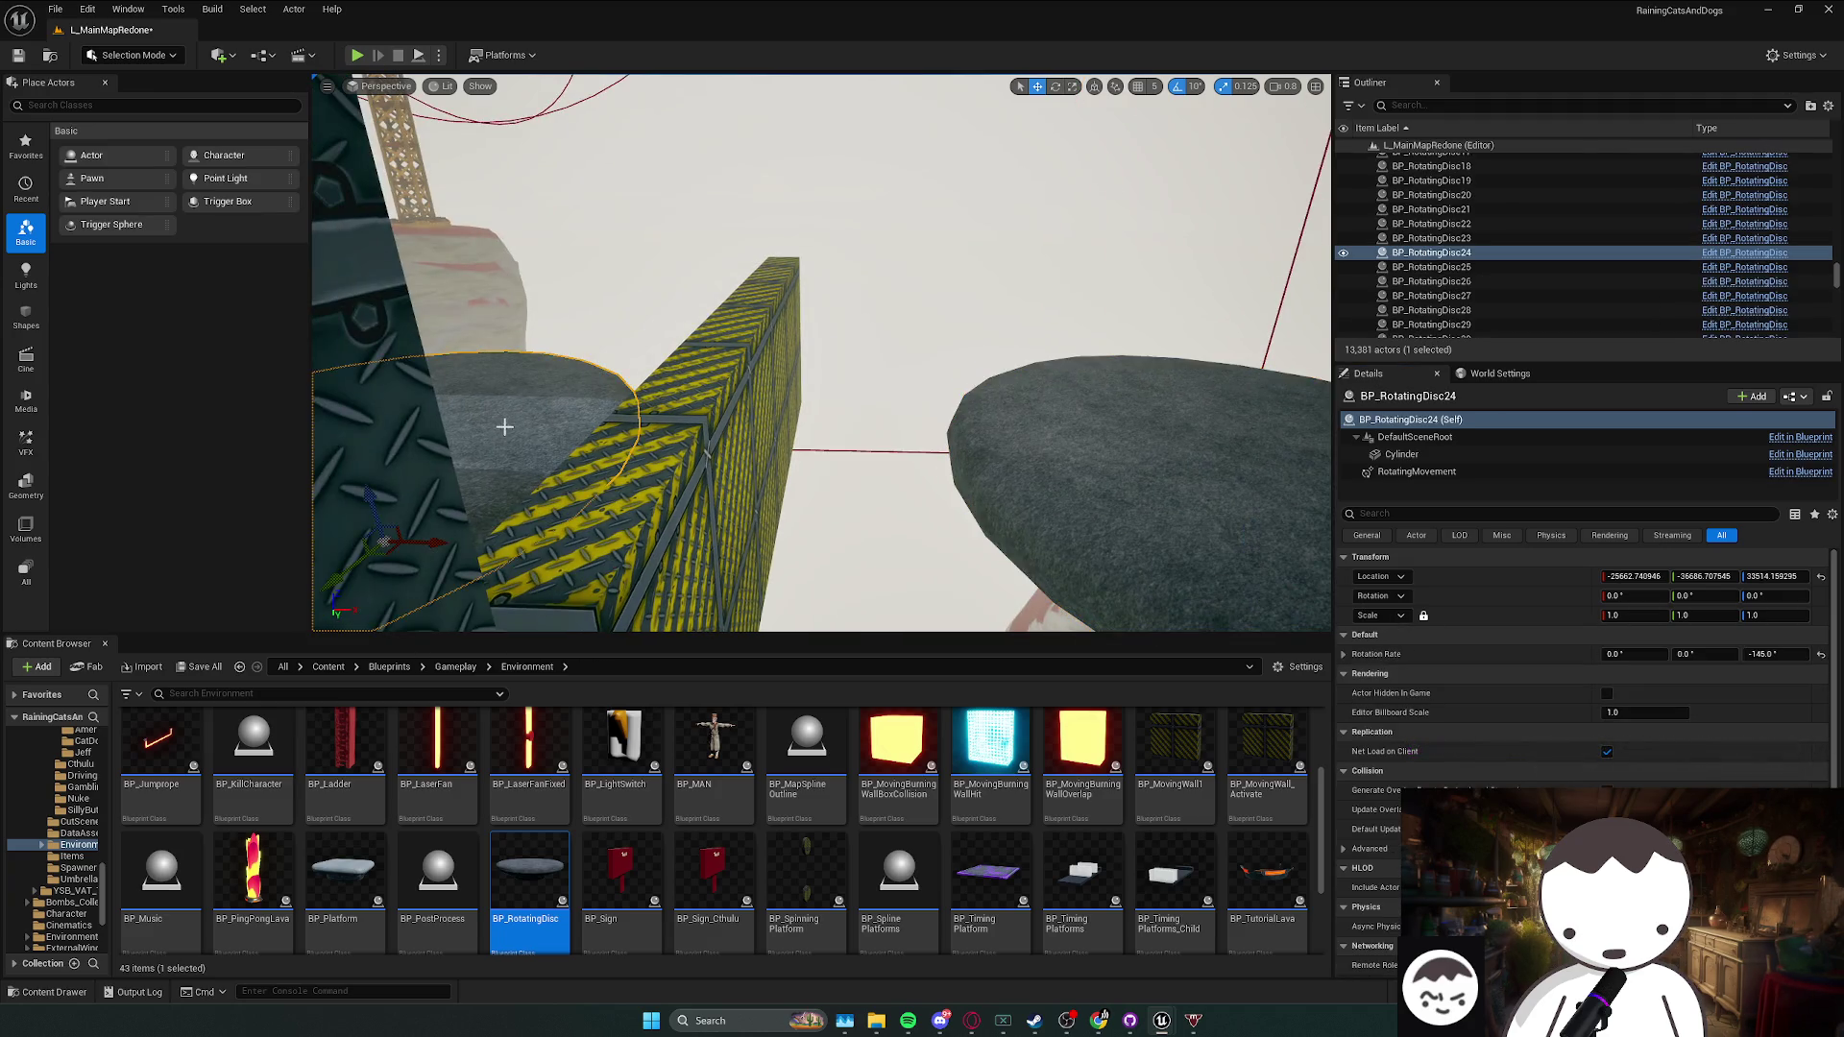
pyautogui.click(1037, 455)
pyautogui.press('Delete')
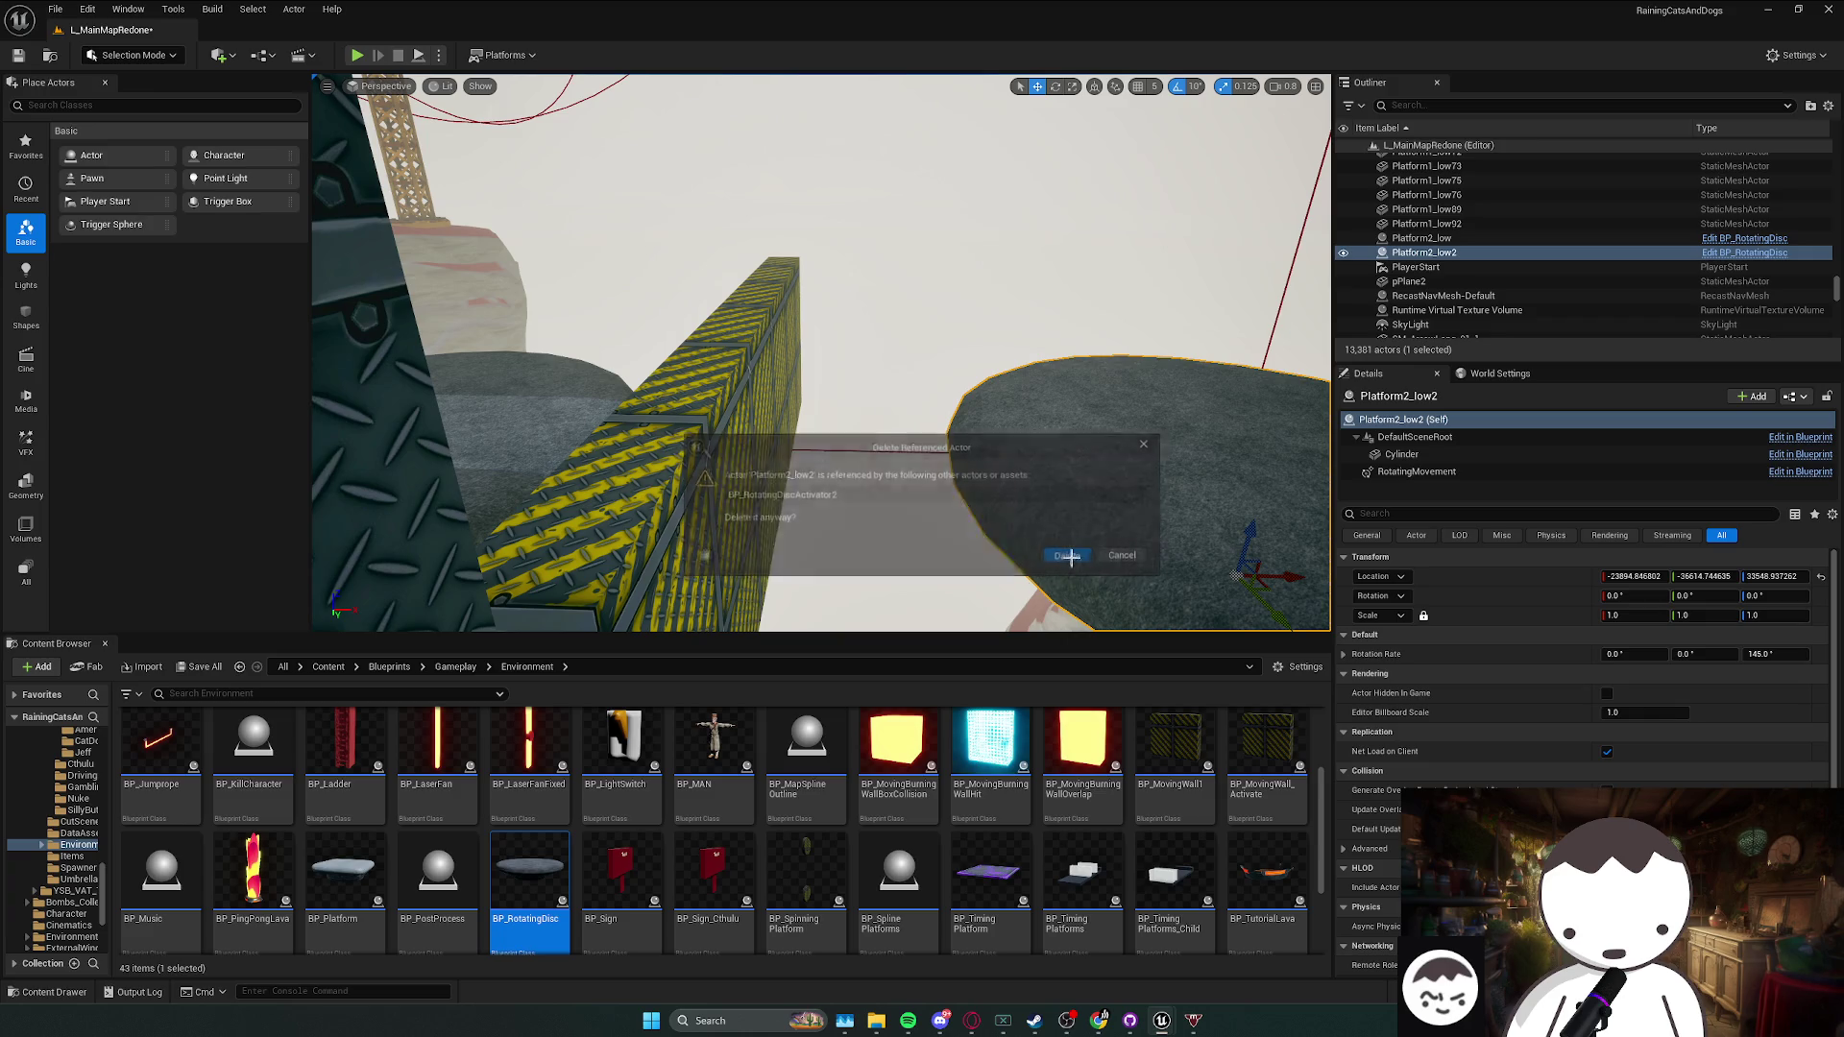
# - Confirm the deletion, duplicate BP_RotatingDisc24 rightward, and assign the copy BP_RotatingDisc49 to activator Index[4]
pyautogui.click(1068, 556)
pyautogui.click(565, 449)
pyautogui.moveTo(422, 544)
pyautogui.keyDown('alt'); pyautogui.mouseDown()
pyautogui.moveTo(1249, 547)
pyautogui.moveTo(1248, 504)
pyautogui.moveTo(1299, 523)
pyautogui.moveTo(1222, 520)
pyautogui.mouseUp(); pyautogui.keyUp('alt')
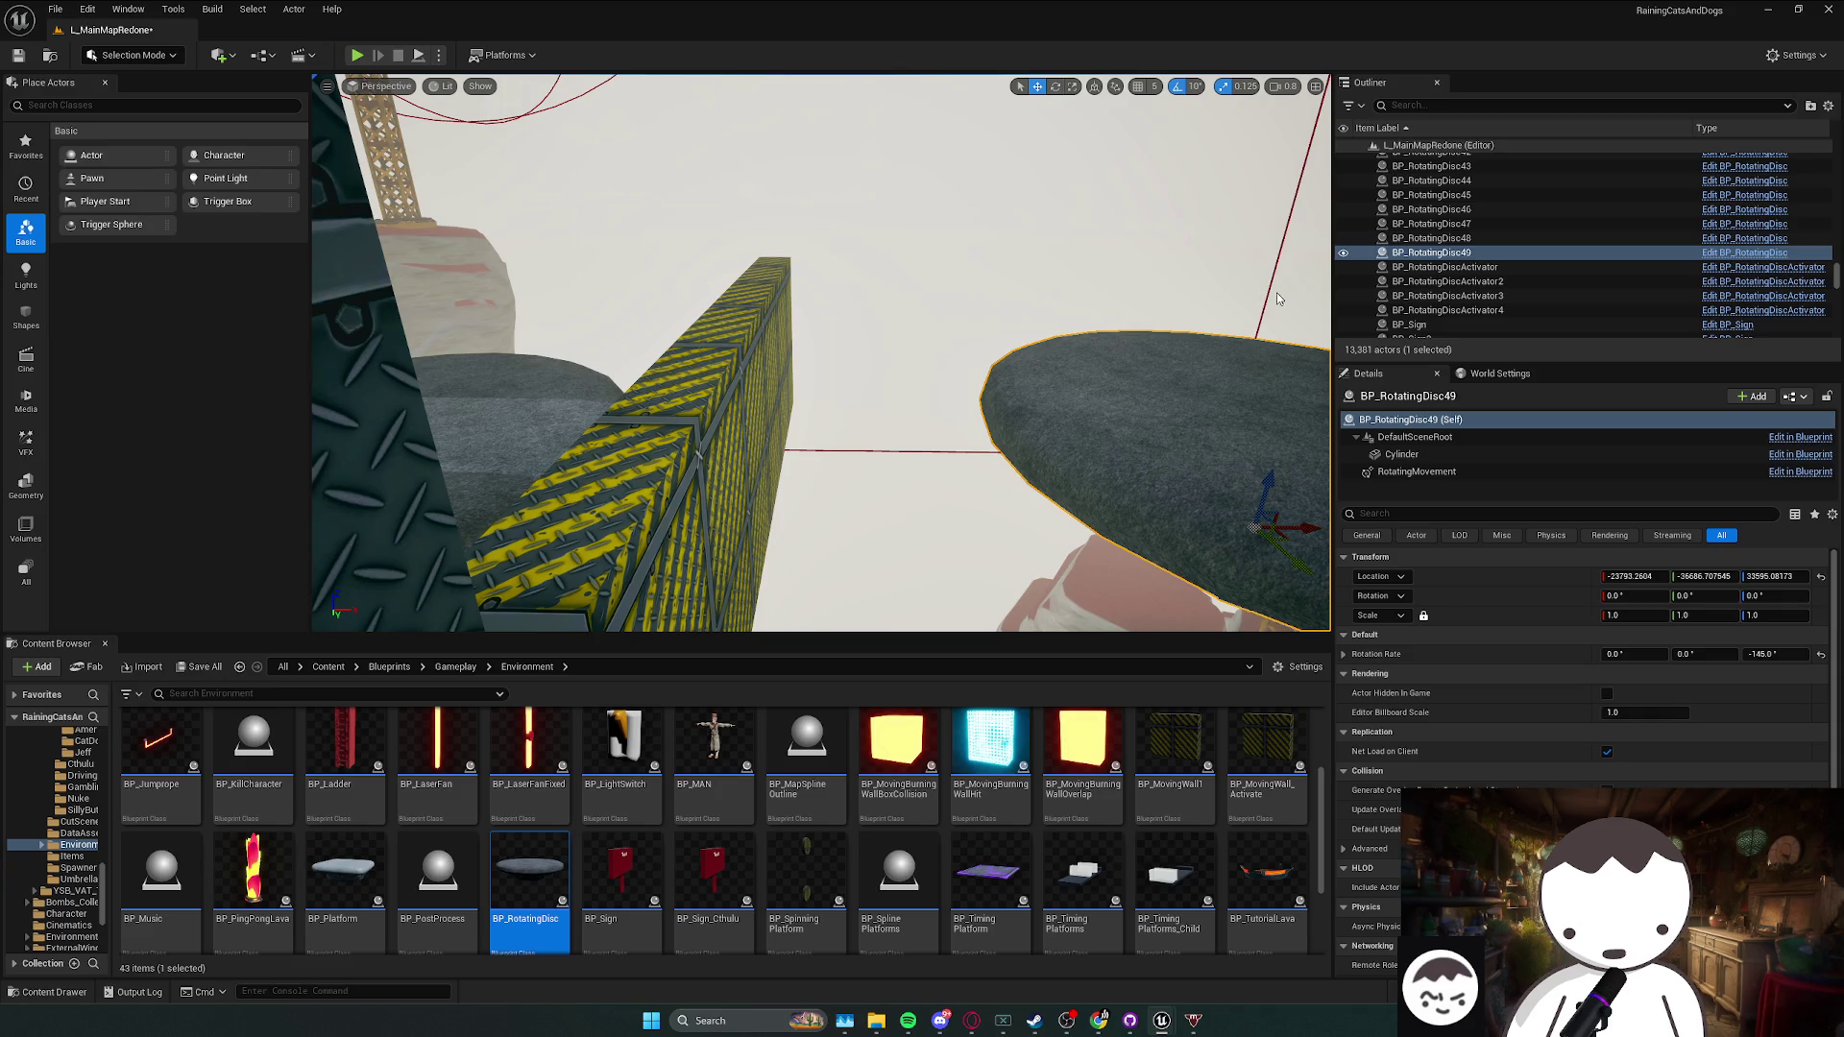
pyautogui.click(1277, 299)
pyautogui.click(1772, 757)
pyautogui.click(1259, 442)
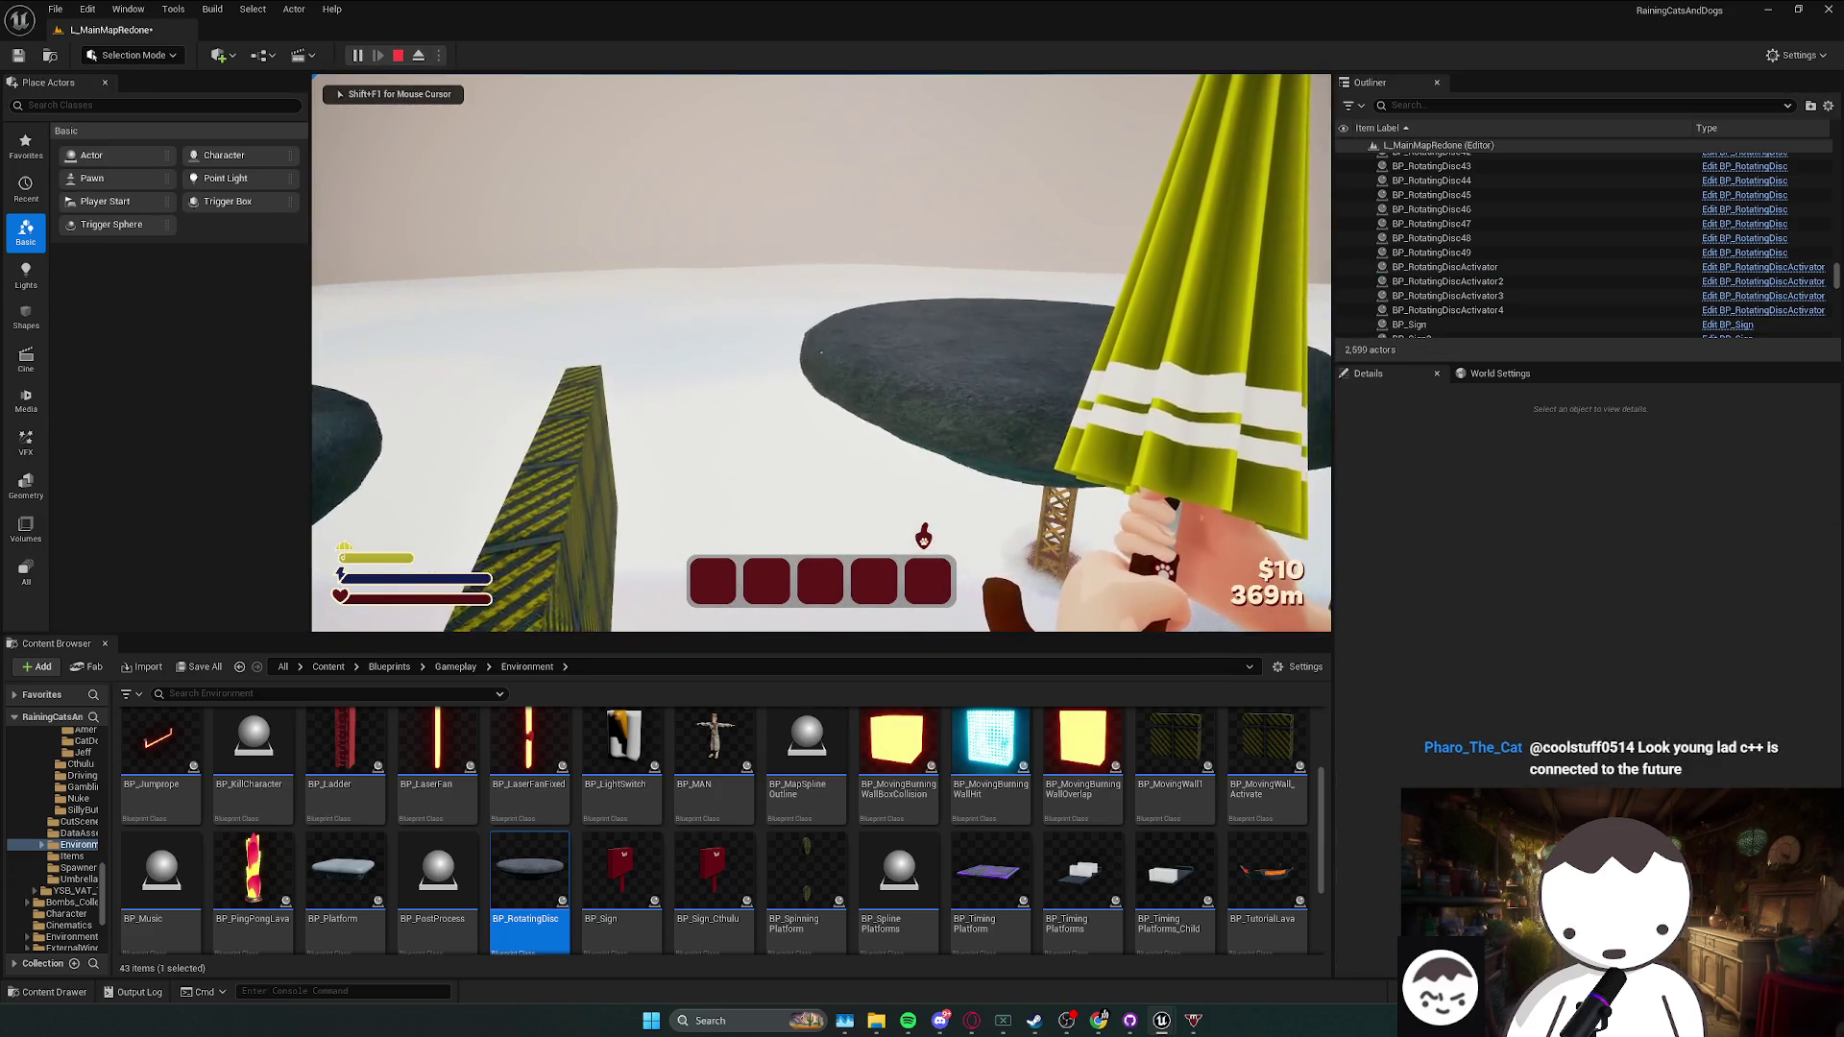
# - Nudge BP_RotatingDisc49 left and set its Z rotation rate to 100
pyautogui.press('Escape')
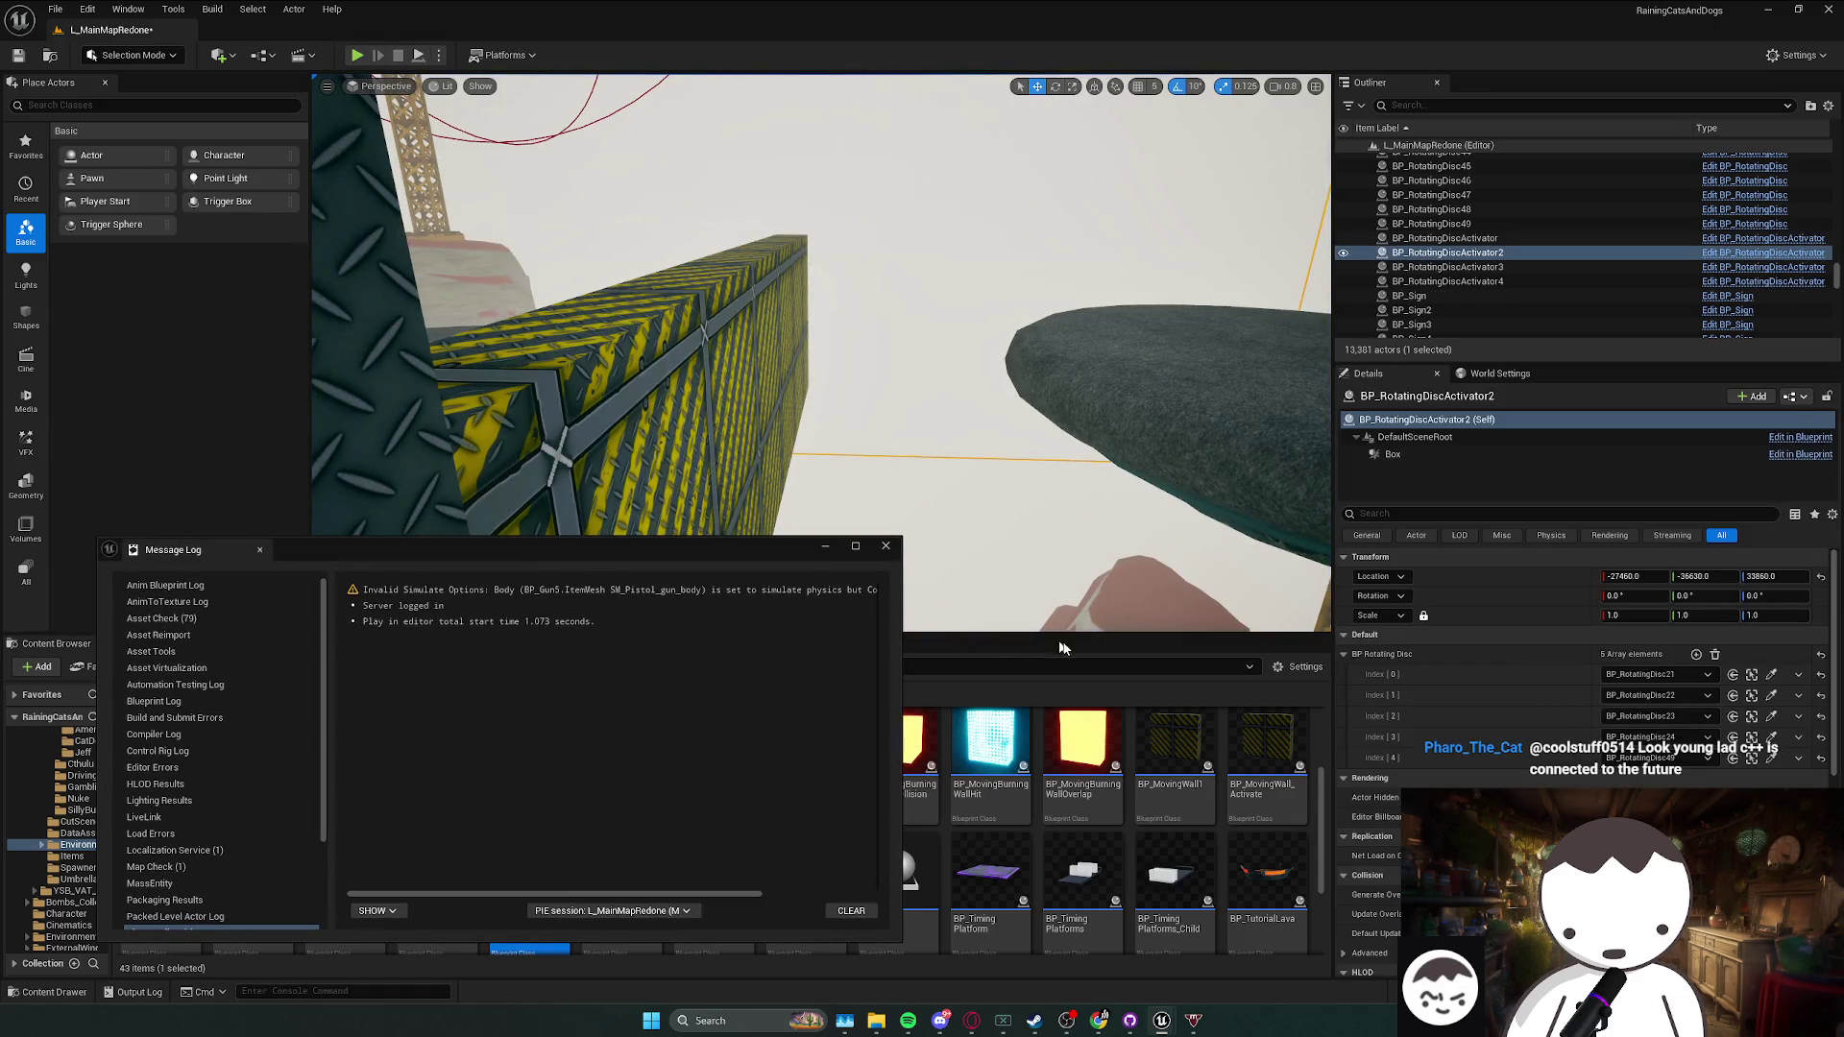
pyautogui.click(885, 545)
pyautogui.click(1128, 409)
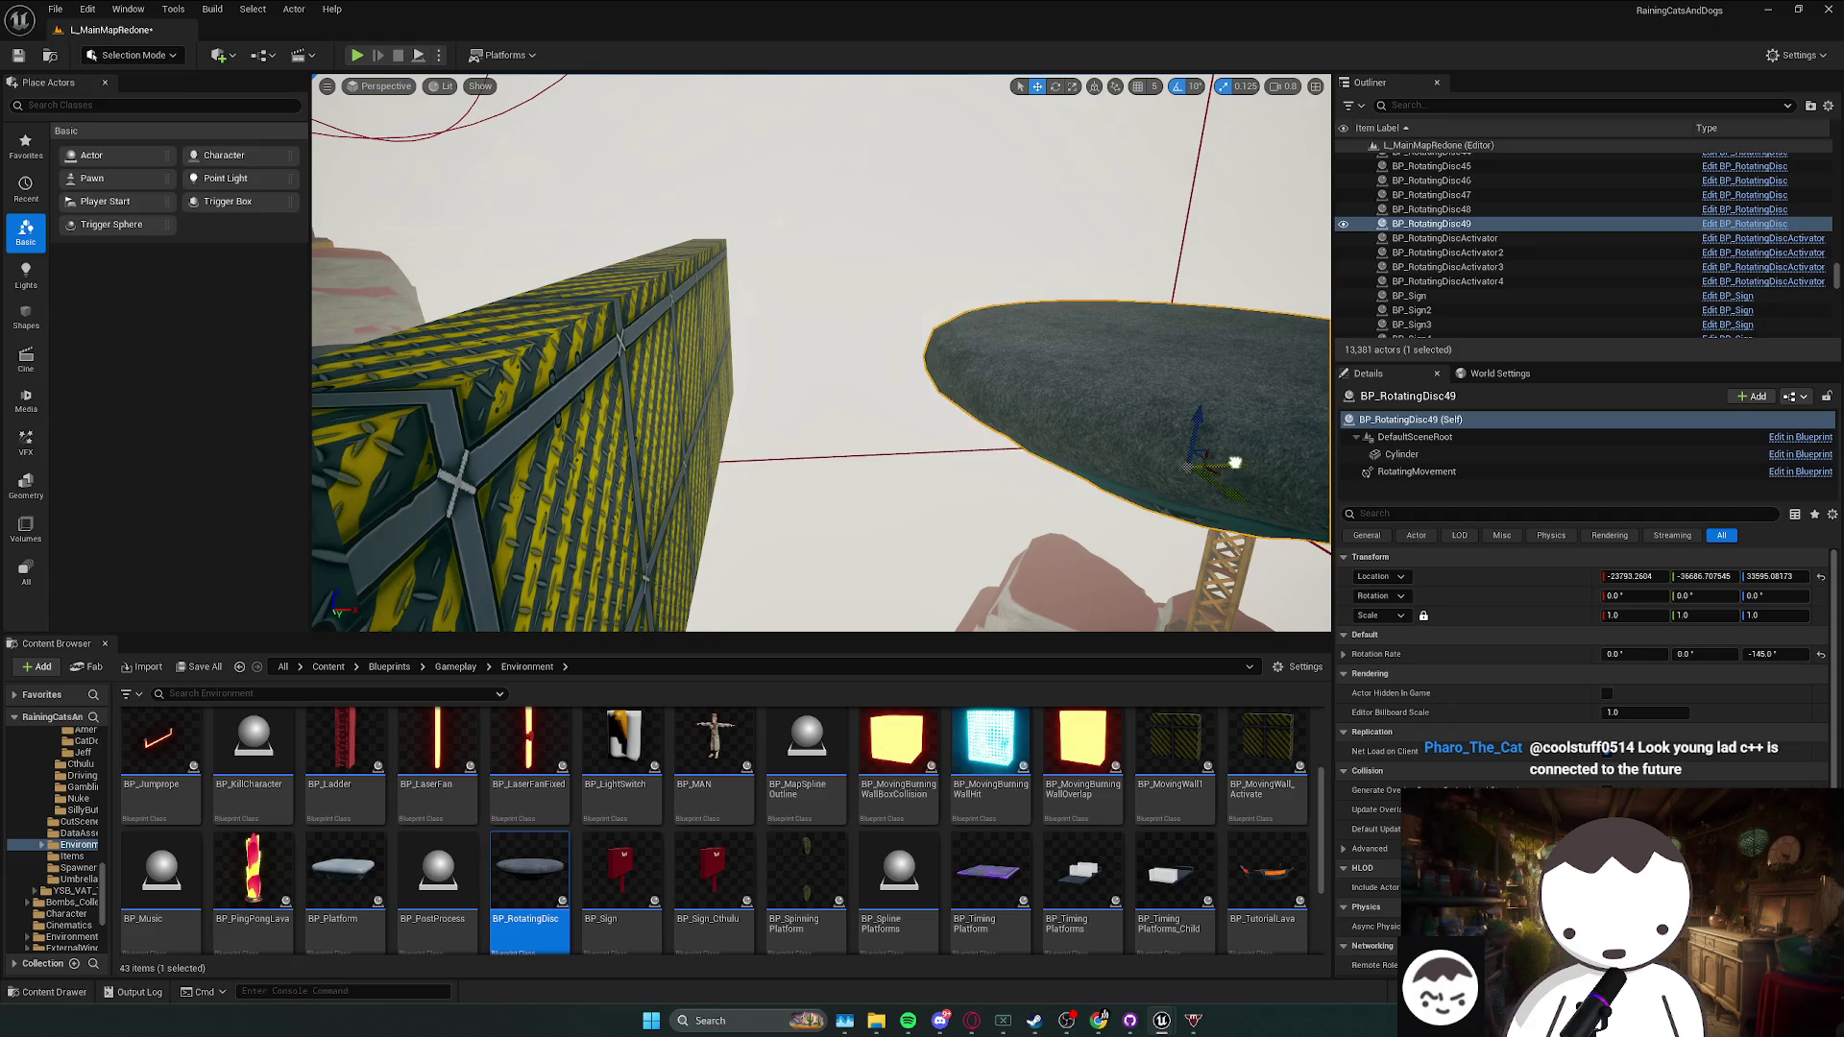
pyautogui.moveTo(1235, 462); pyautogui.dragTo(1207, 462)
pyautogui.press('Return')
pyautogui.moveTo(1277, 562)
pyautogui.mouseDown()
pyautogui.moveTo(1134, 568)
pyautogui.moveTo(1210, 572)
pyautogui.moveTo(1268, 605)
pyautogui.moveTo(1200, 530)
pyautogui.mouseUp()
pyautogui.click(1776, 654)
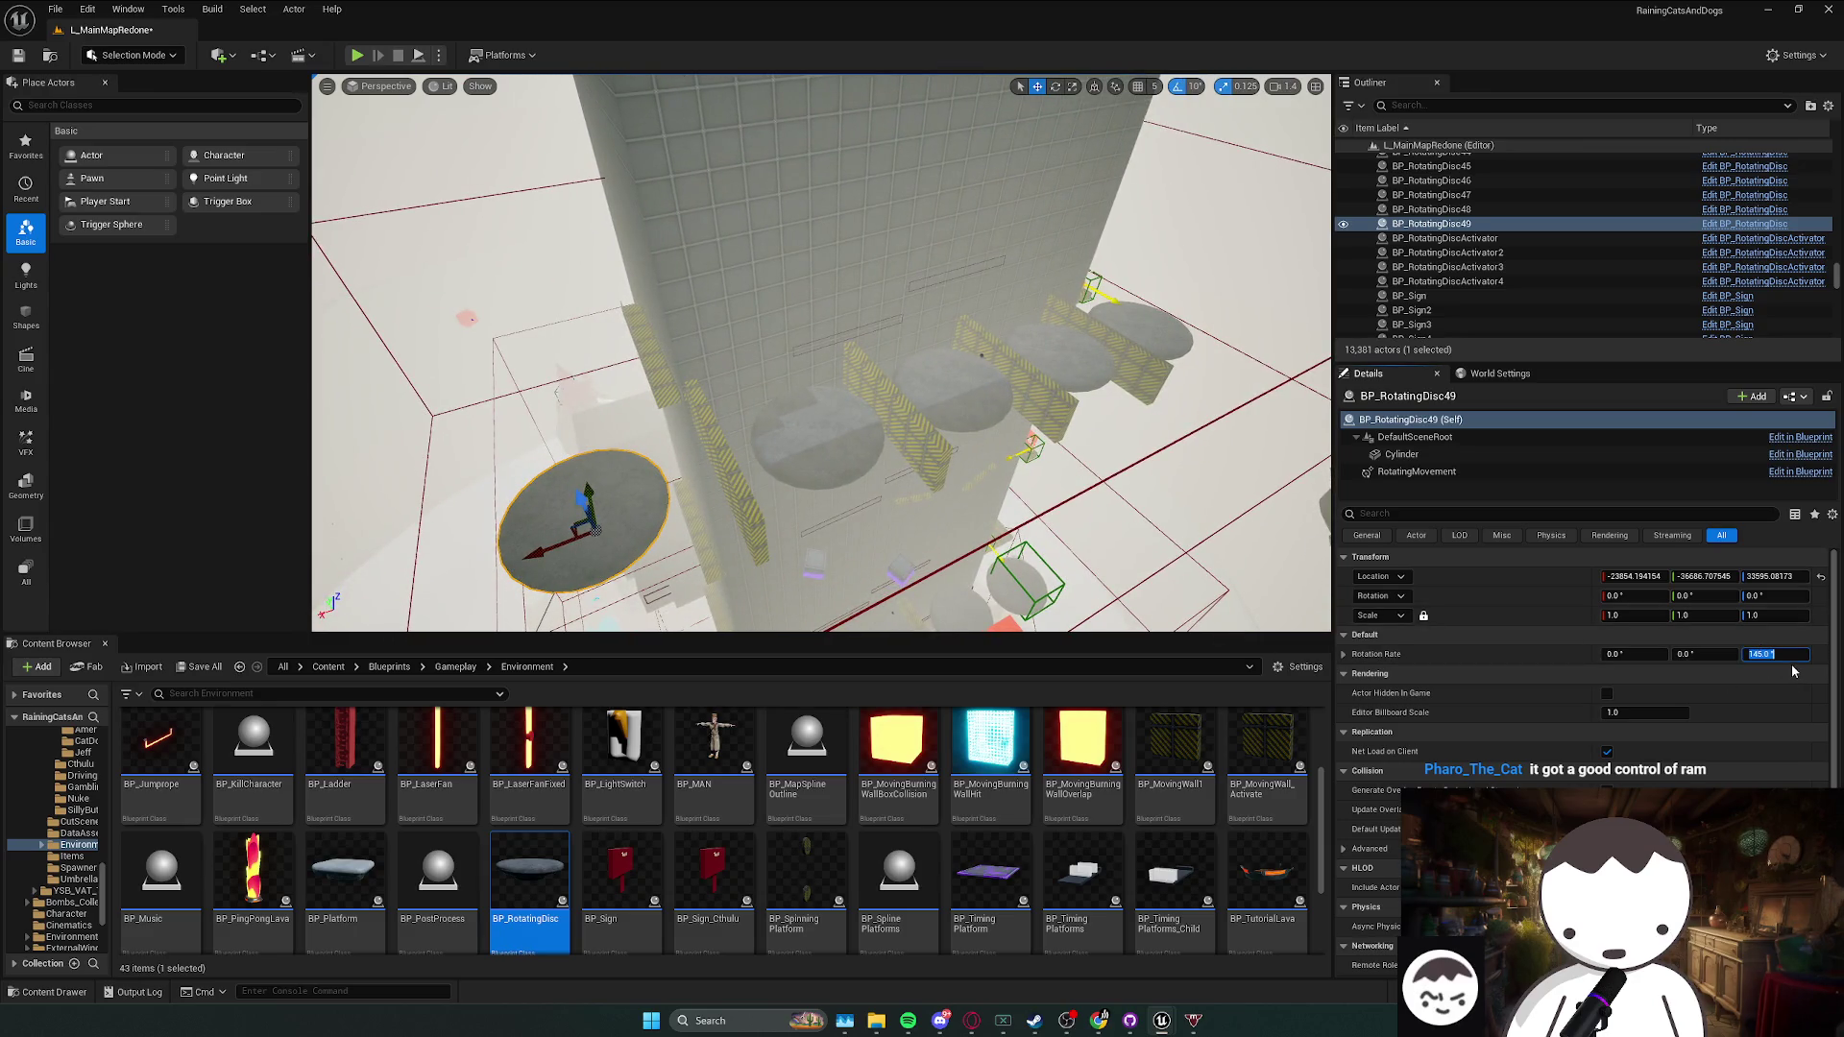
pyautogui.write('100')
pyautogui.press('Return')
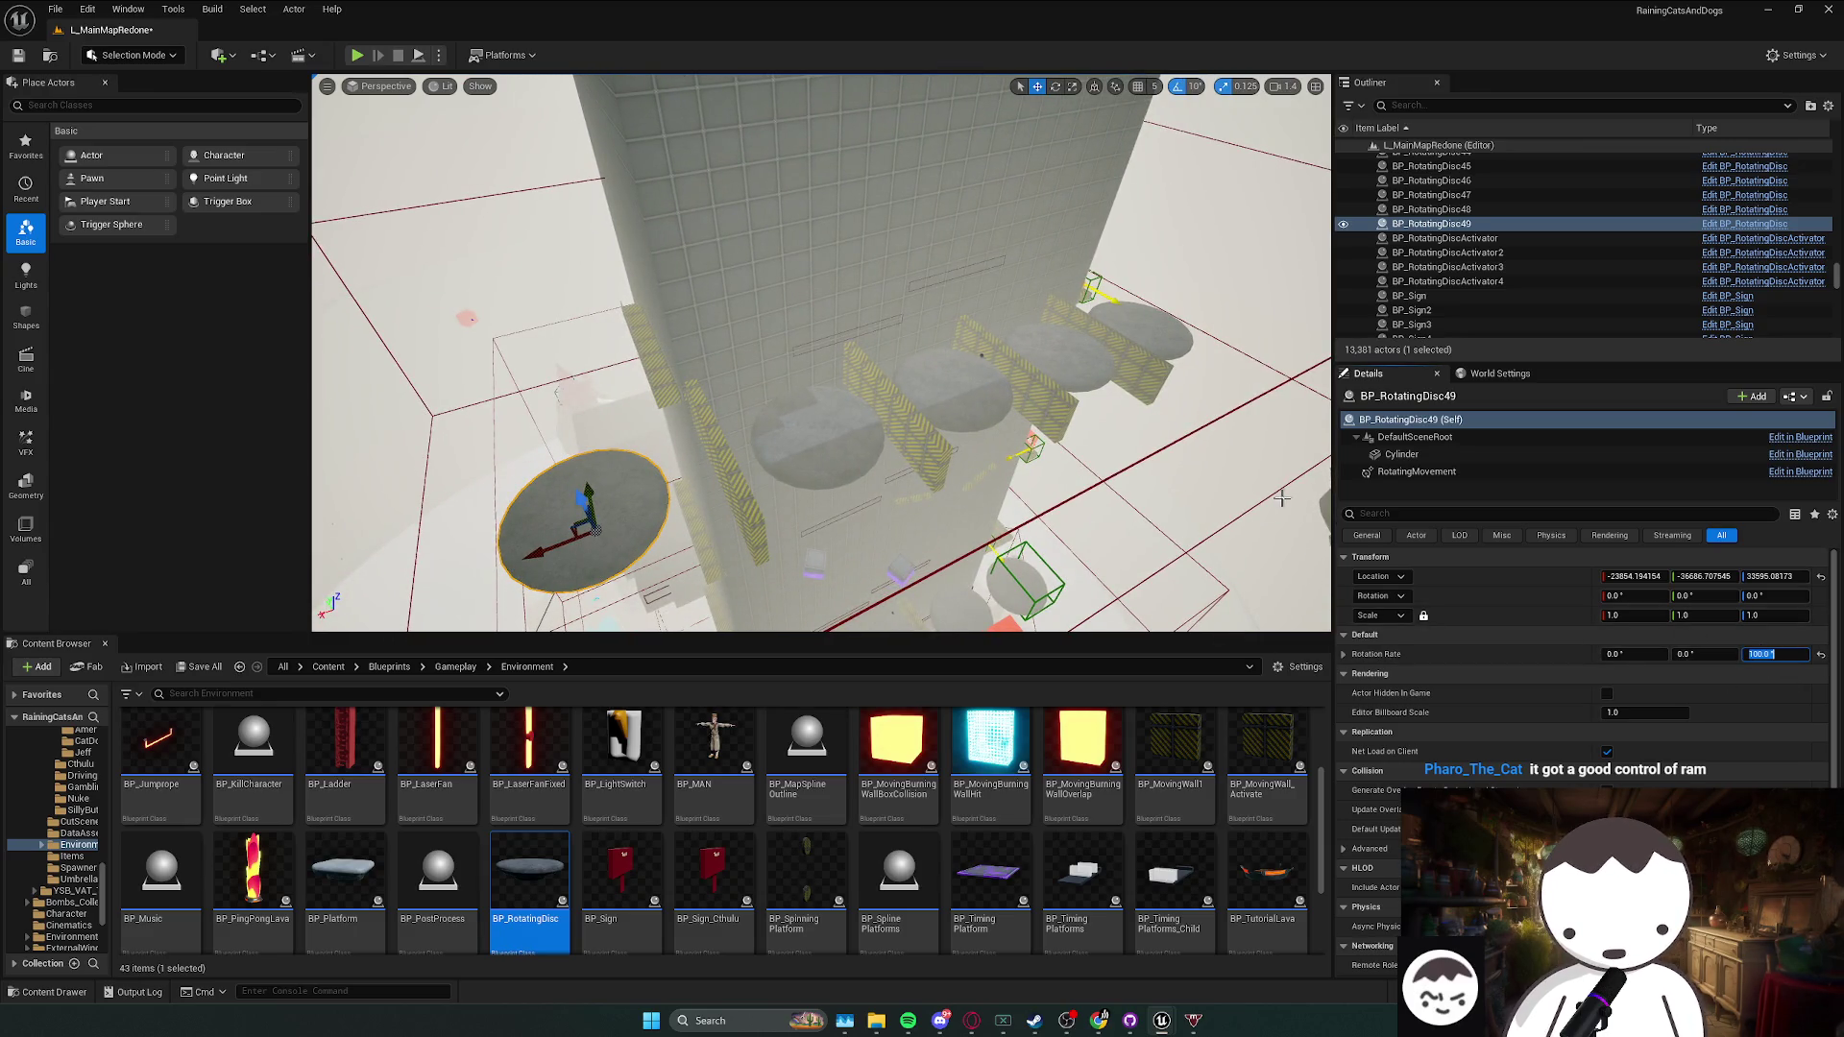
# - Set BP_RotatingDisc22 and BP_RotatingDisc24 to -100 Z rotation, and push BP_RotatingDisc49 further along X
pyautogui.click(989, 387)
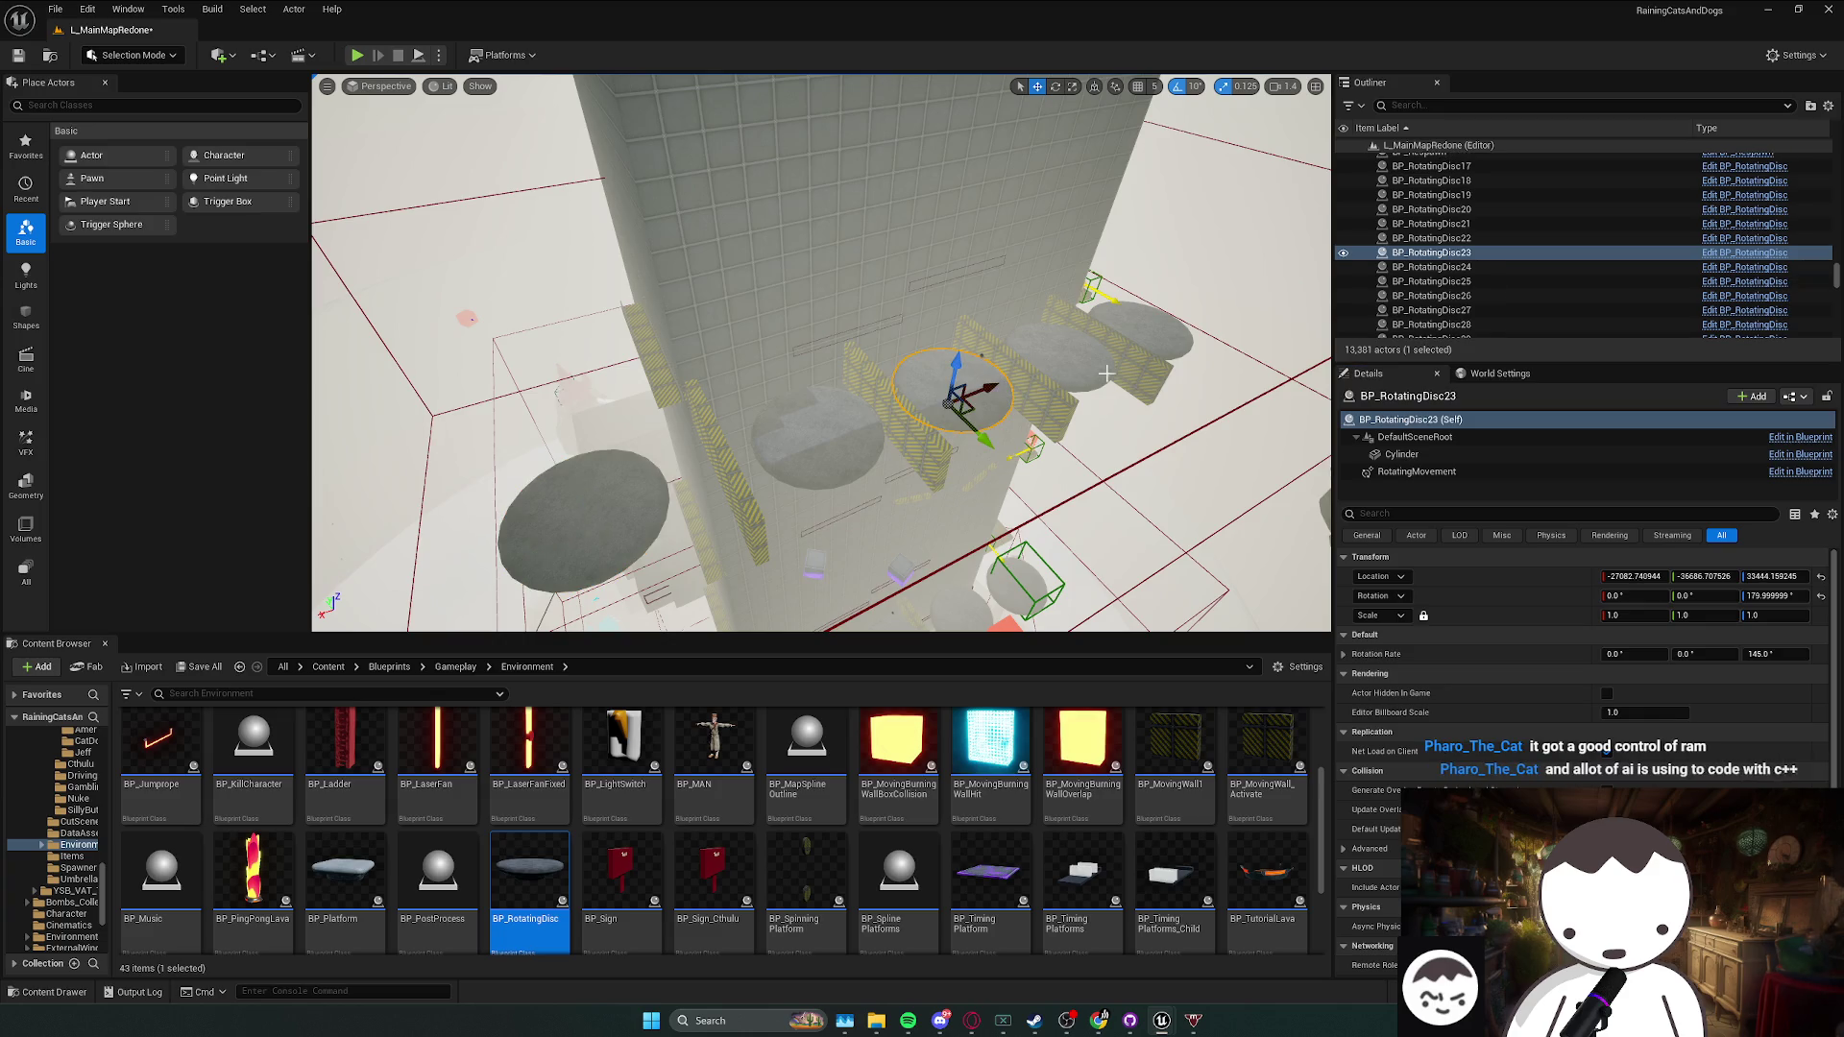
pyautogui.keyDown('ctrl'); pyautogui.click(1141, 332); pyautogui.keyUp('ctrl')
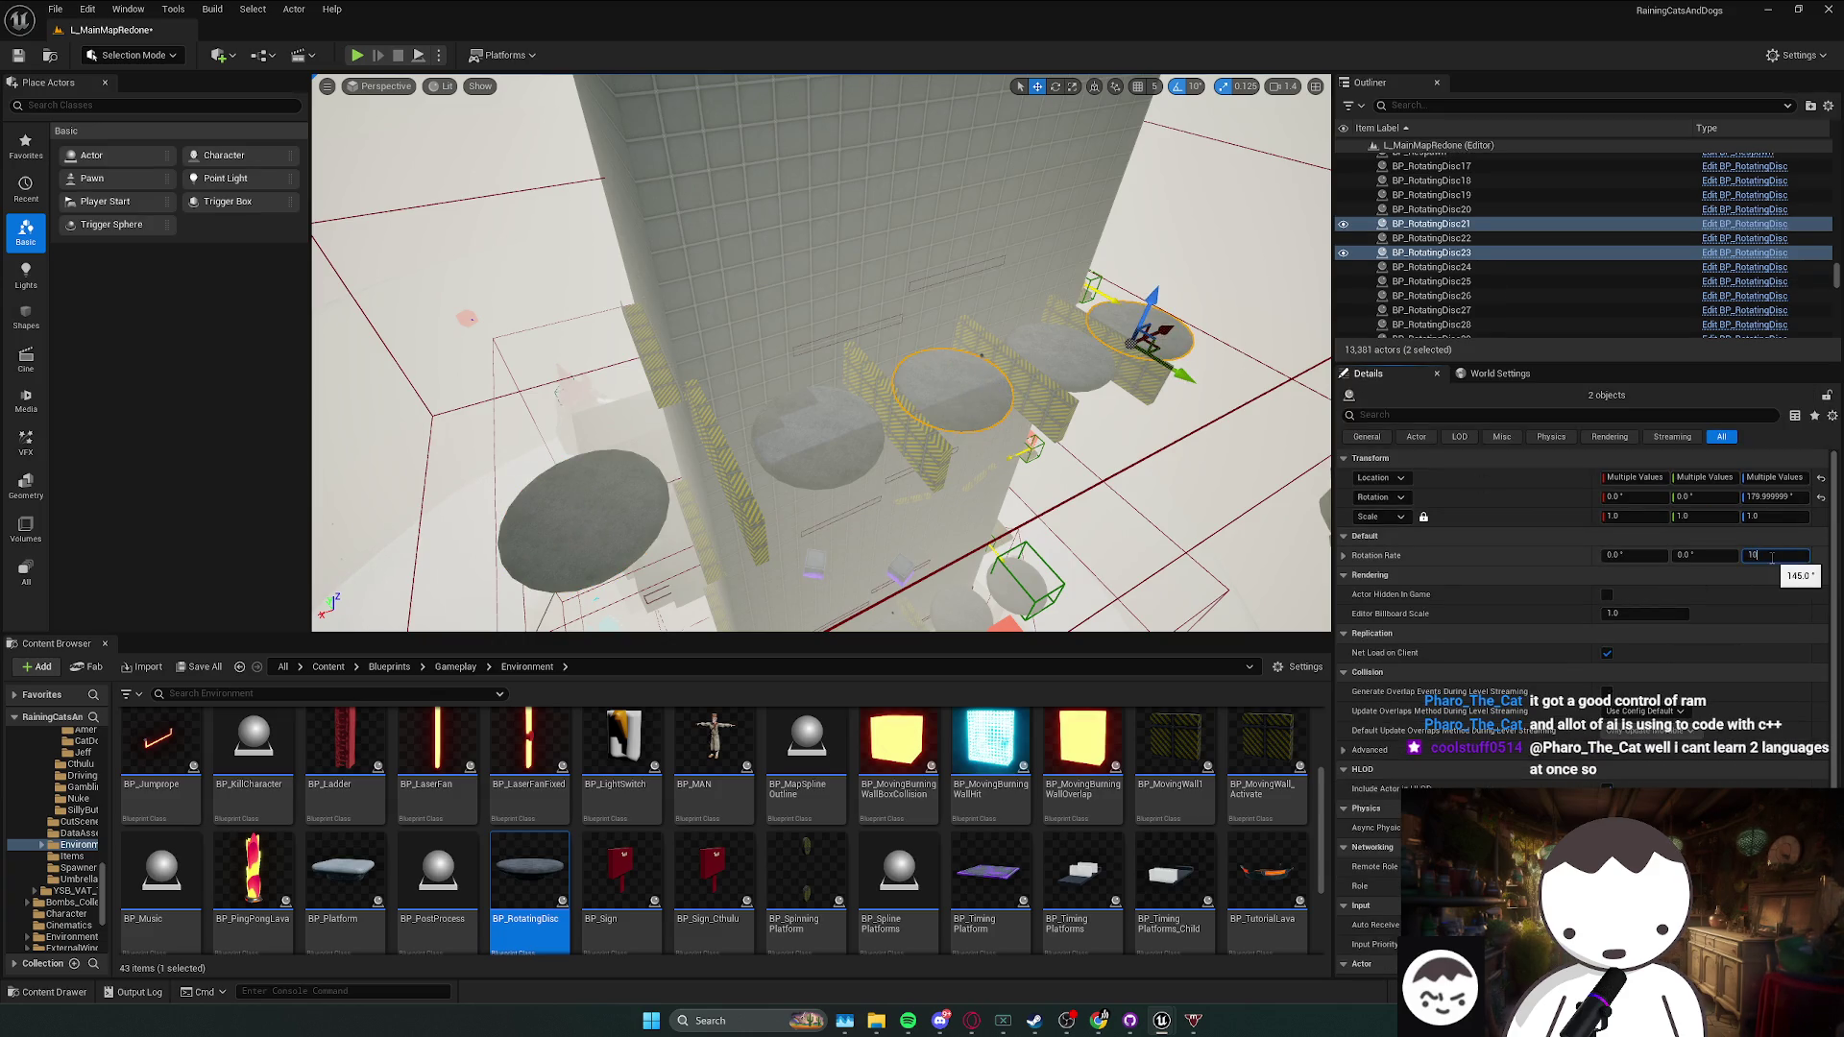
pyautogui.click(1056, 375)
pyautogui.keyDown('ctrl'); pyautogui.click(816, 437); pyautogui.keyUp('ctrl')
pyautogui.write('-100')
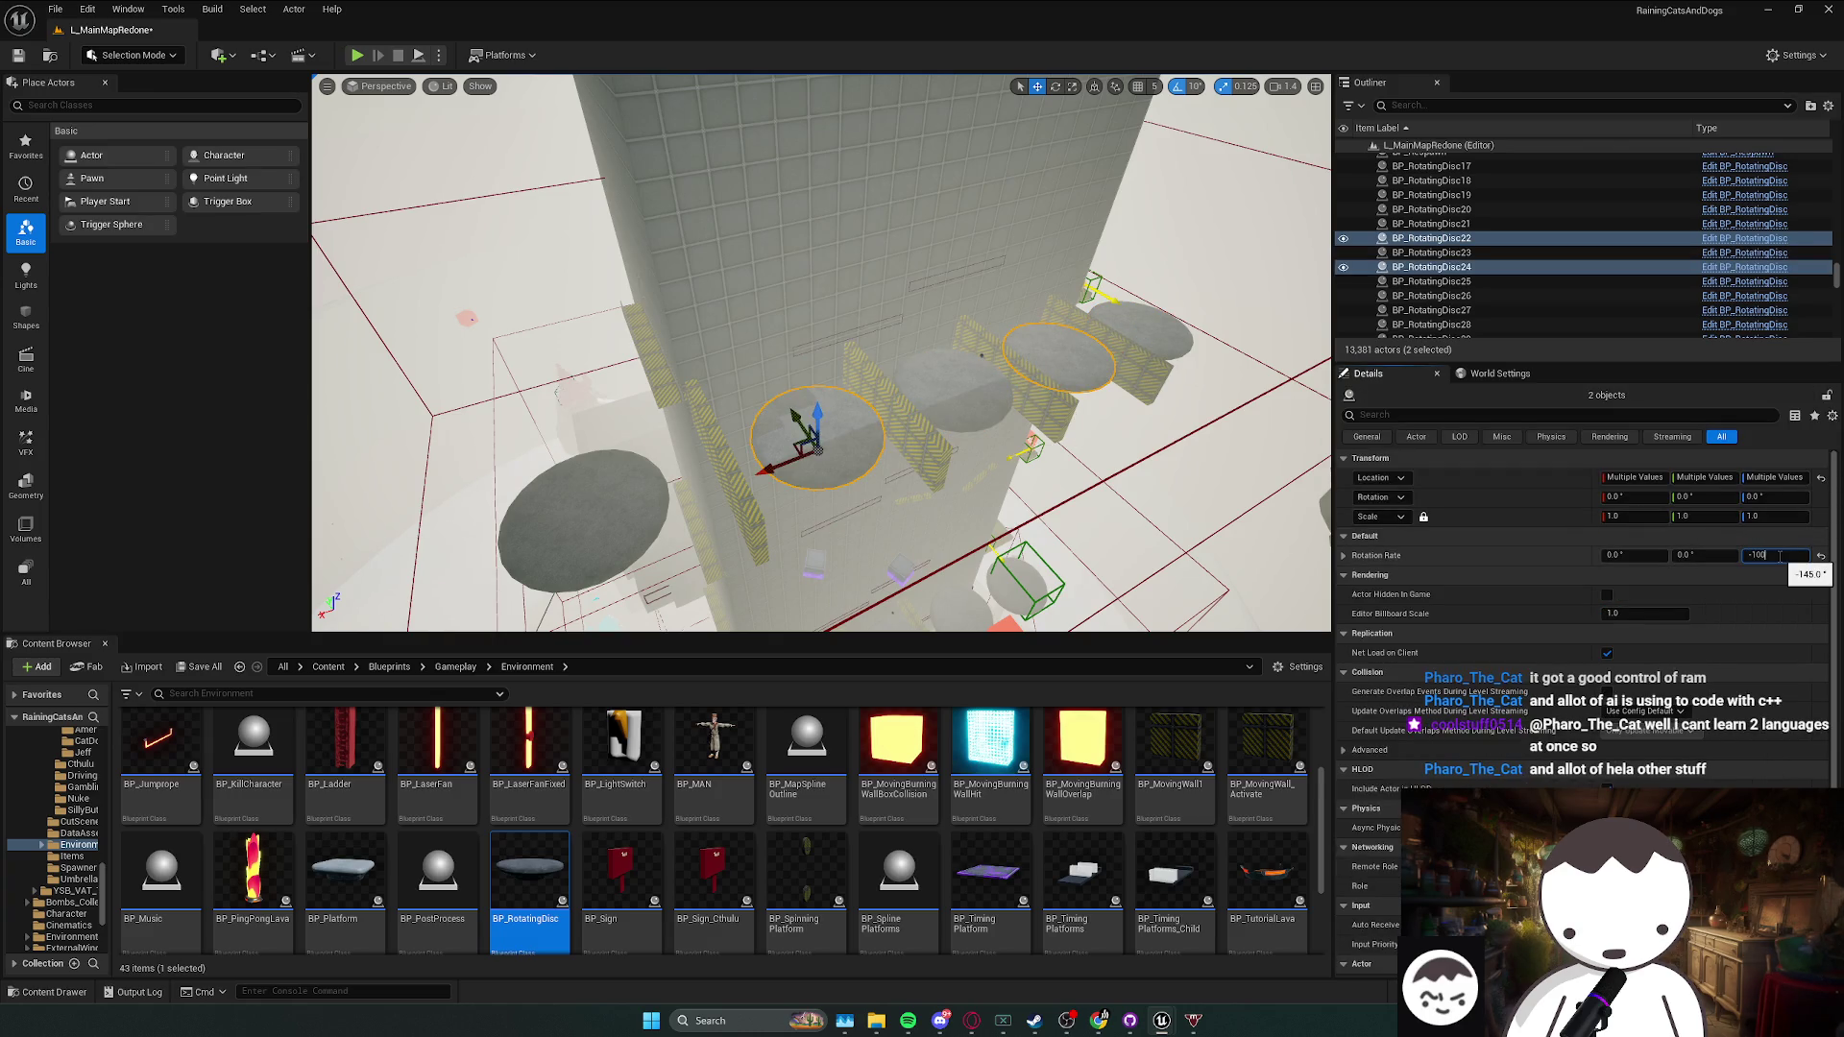
pyautogui.press('Return')
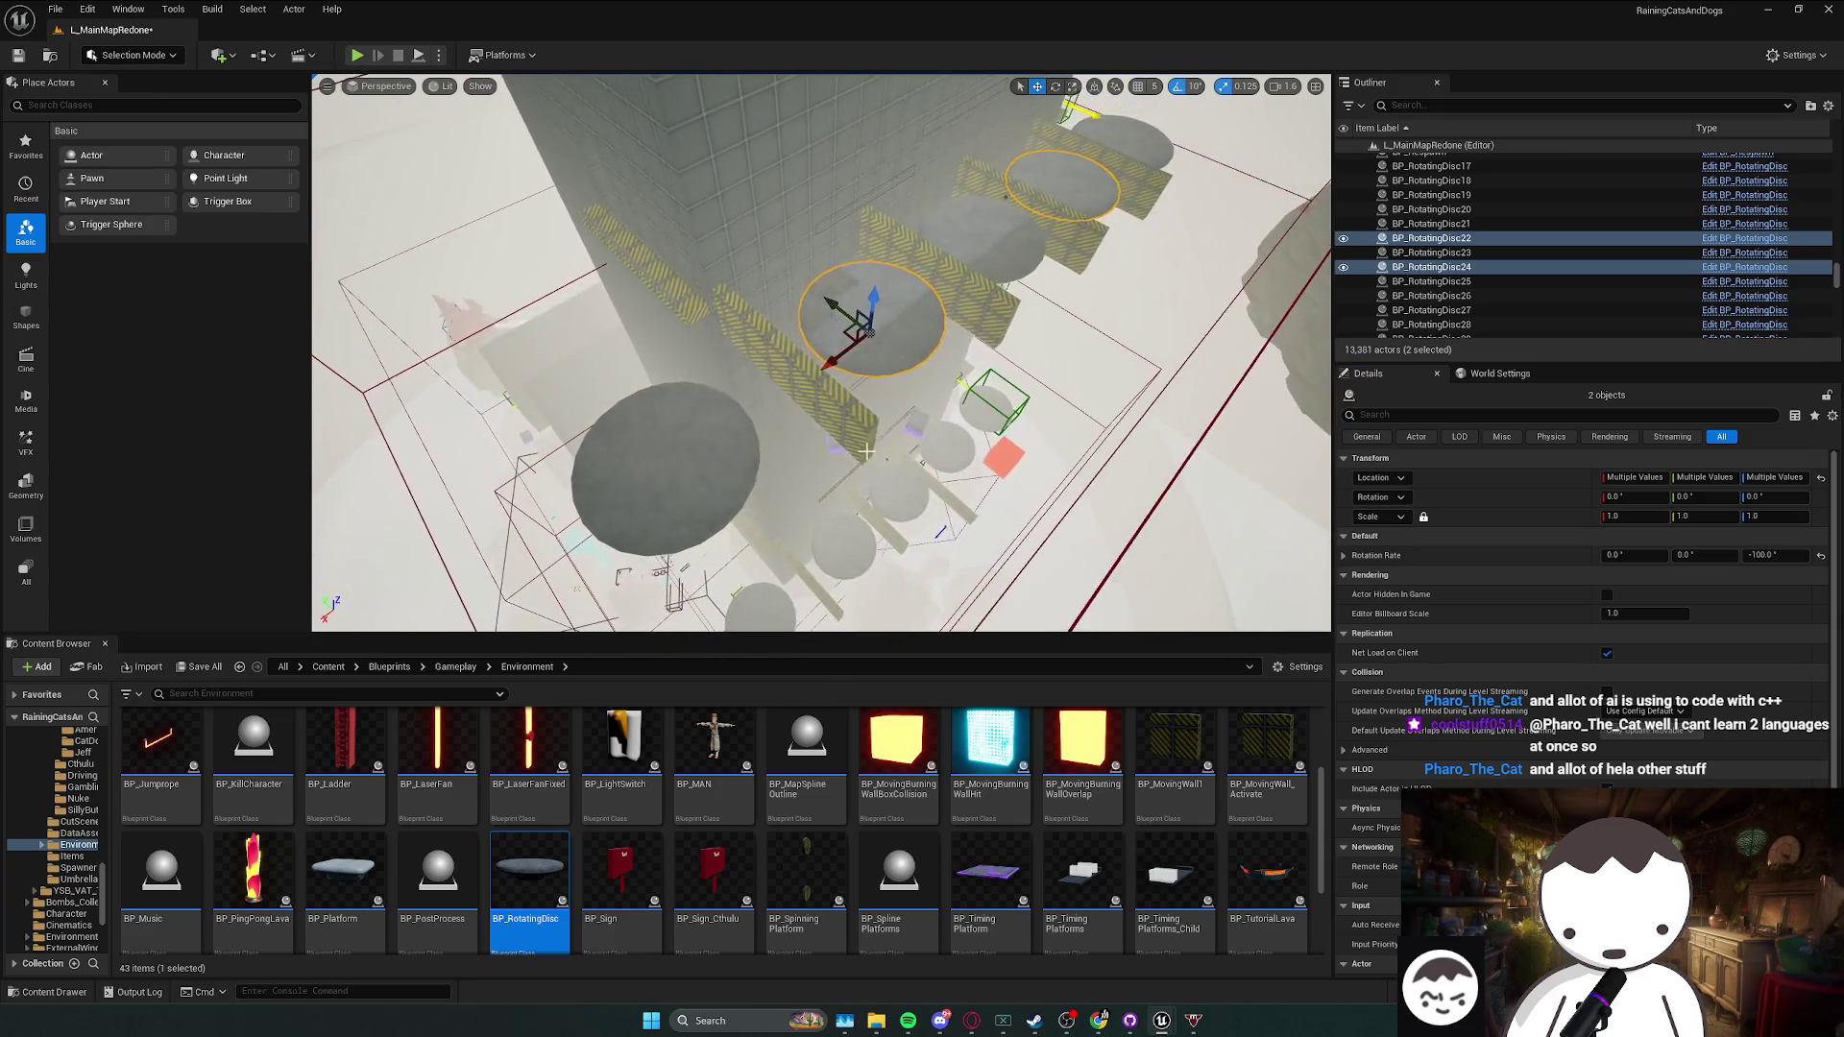
pyautogui.click(727, 448)
pyautogui.moveTo(646, 496)
pyautogui.mouseDown()
pyautogui.moveTo(701, 502)
pyautogui.moveTo(845, 600)
pyautogui.moveTo(816, 509)
pyautogui.moveTo(806, 567)
pyautogui.moveTo(787, 528)
pyautogui.moveTo(819, 396)
pyautogui.mouseUp()
# - Set the bottom, middle and top discs' Z rotation rate to 100
pyautogui.click(710, 519)
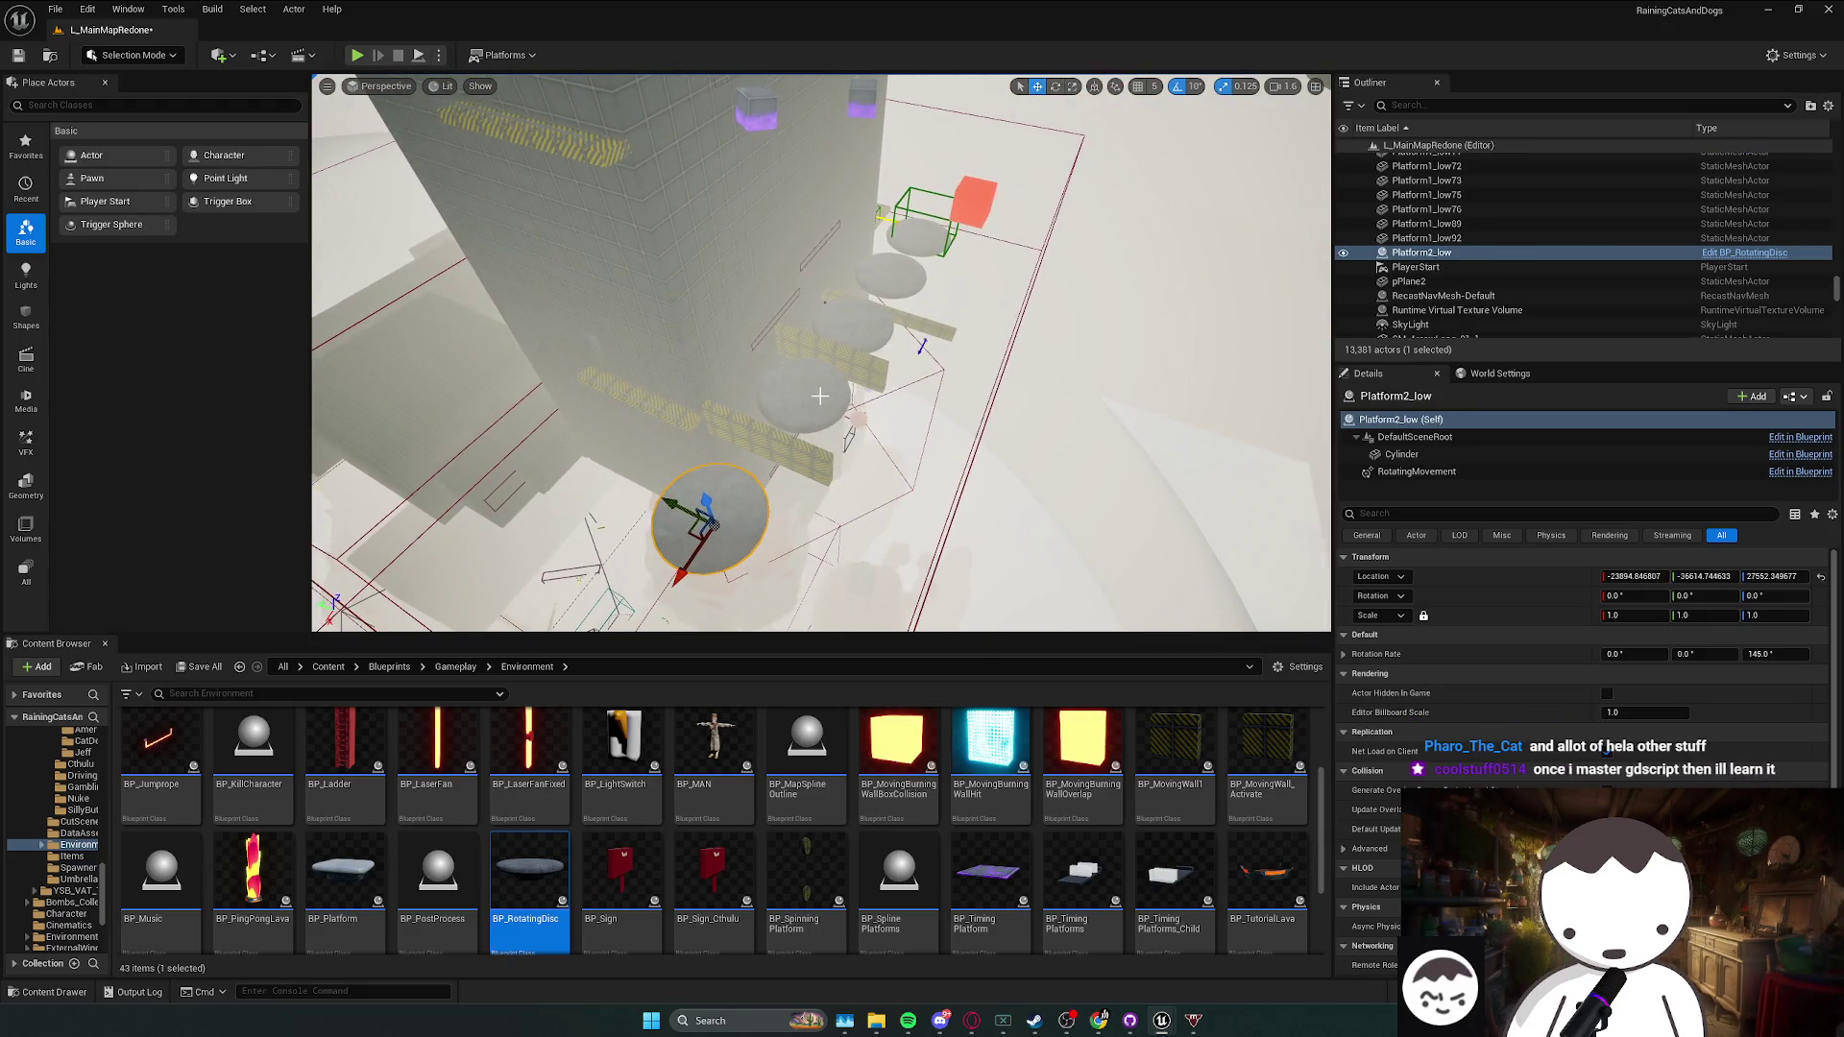
pyautogui.keyDown('ctrl'); pyautogui.click(819, 395); pyautogui.keyUp('ctrl')
pyautogui.keyDown('ctrl'); pyautogui.click(853, 325); pyautogui.keyUp('ctrl')
pyautogui.keyDown('ctrl'); pyautogui.click(922, 230); pyautogui.keyUp('ctrl')
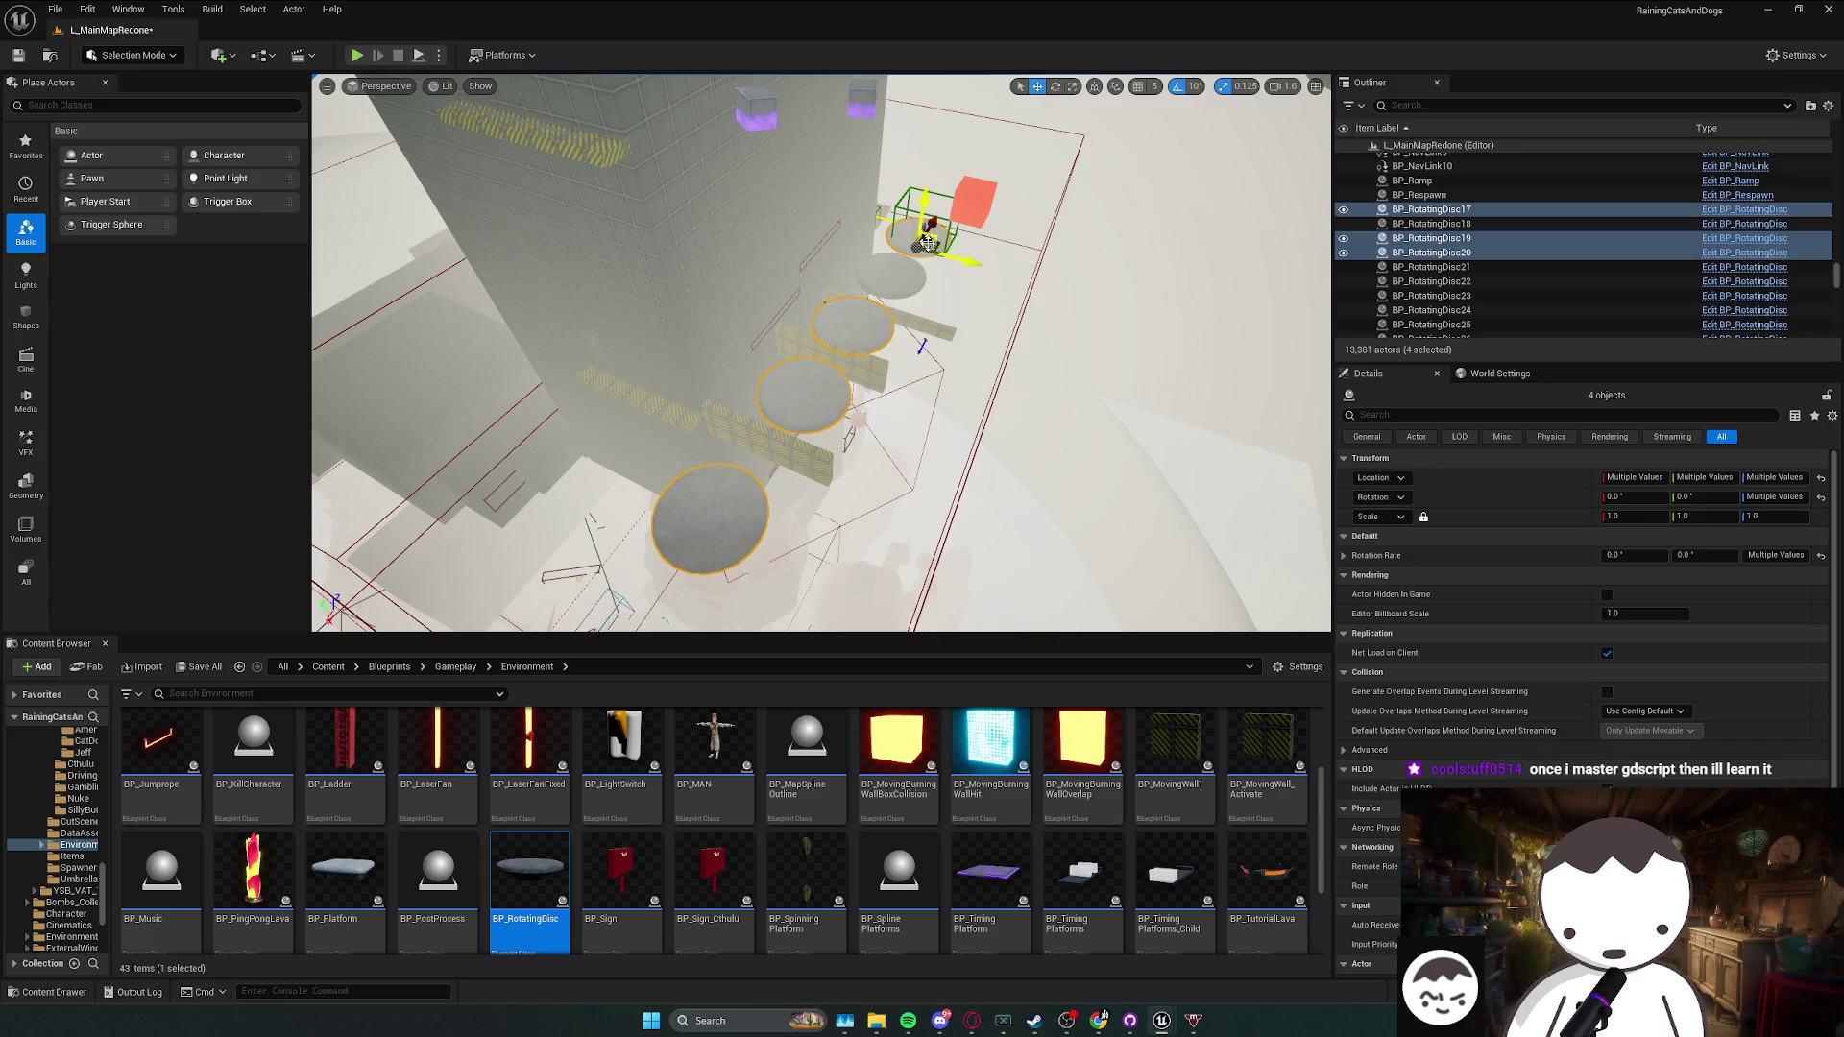
pyautogui.click(719, 531)
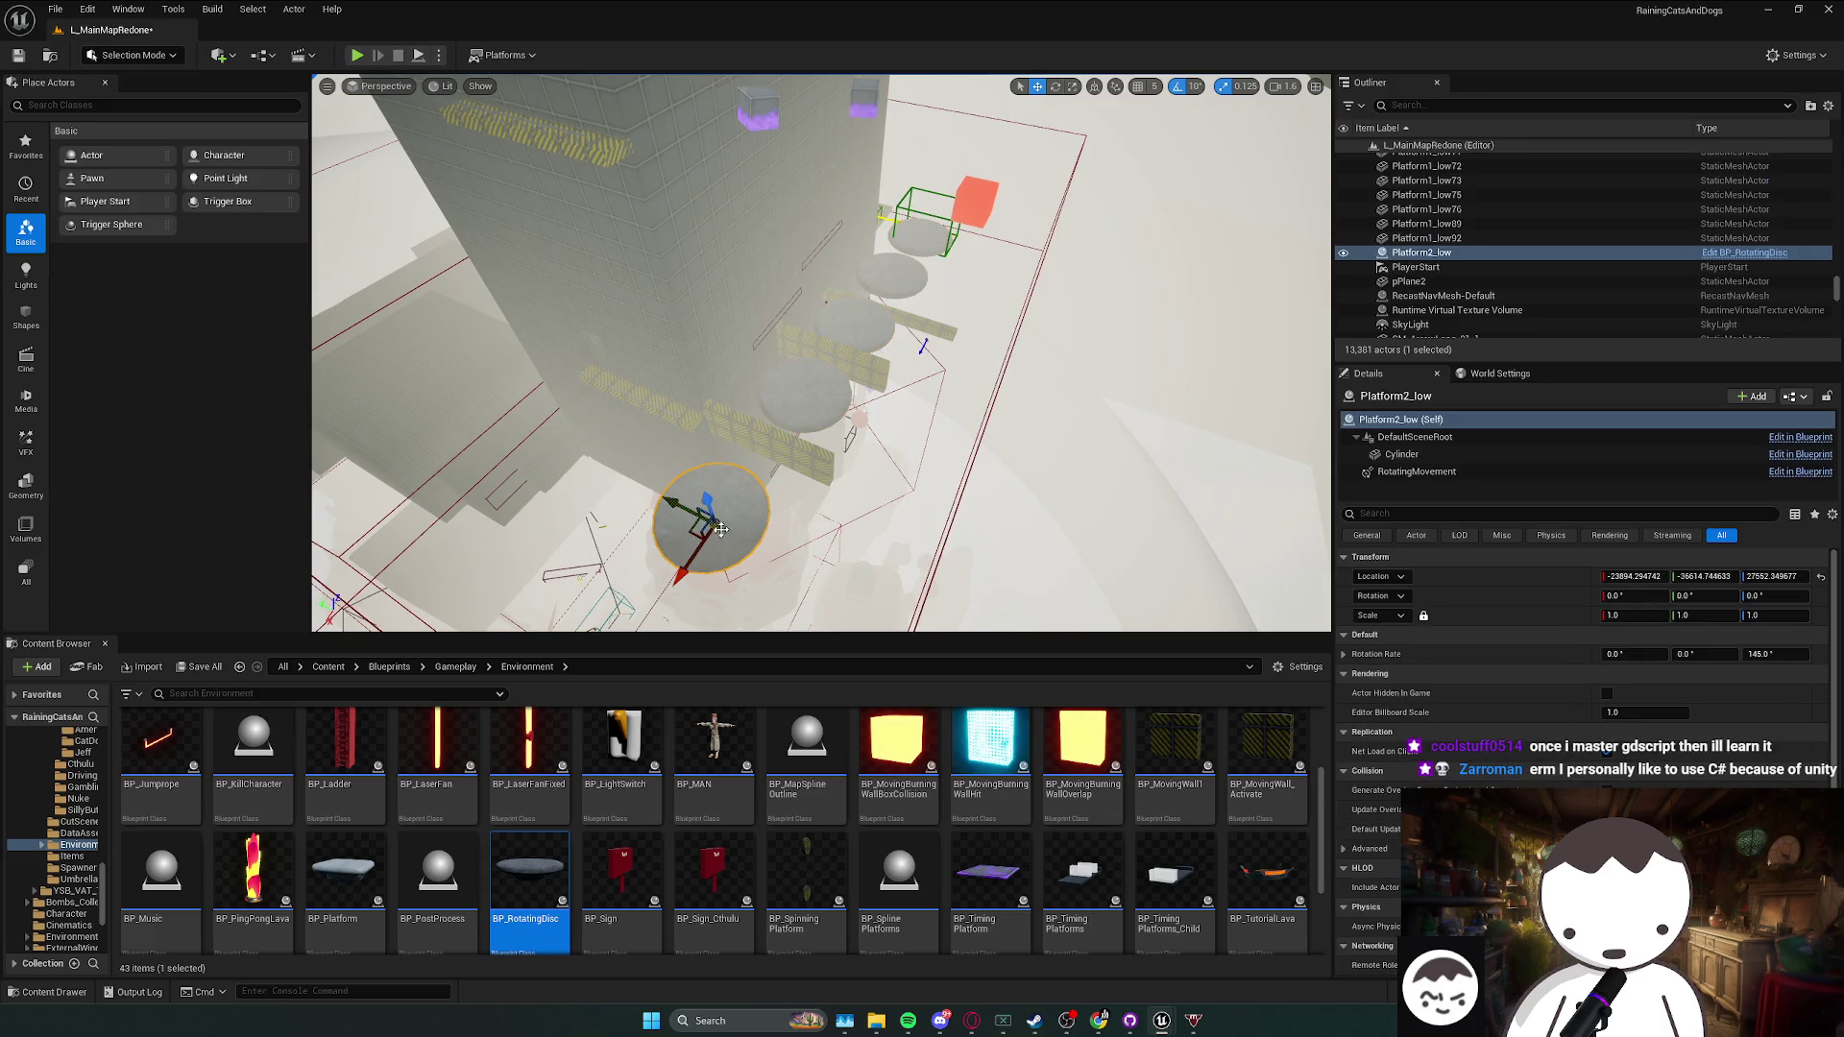
pyautogui.keyDown('ctrl'); pyautogui.click(861, 325); pyautogui.keyUp('ctrl')
pyautogui.keyDown('ctrl'); pyautogui.click(922, 230); pyautogui.keyUp('ctrl')
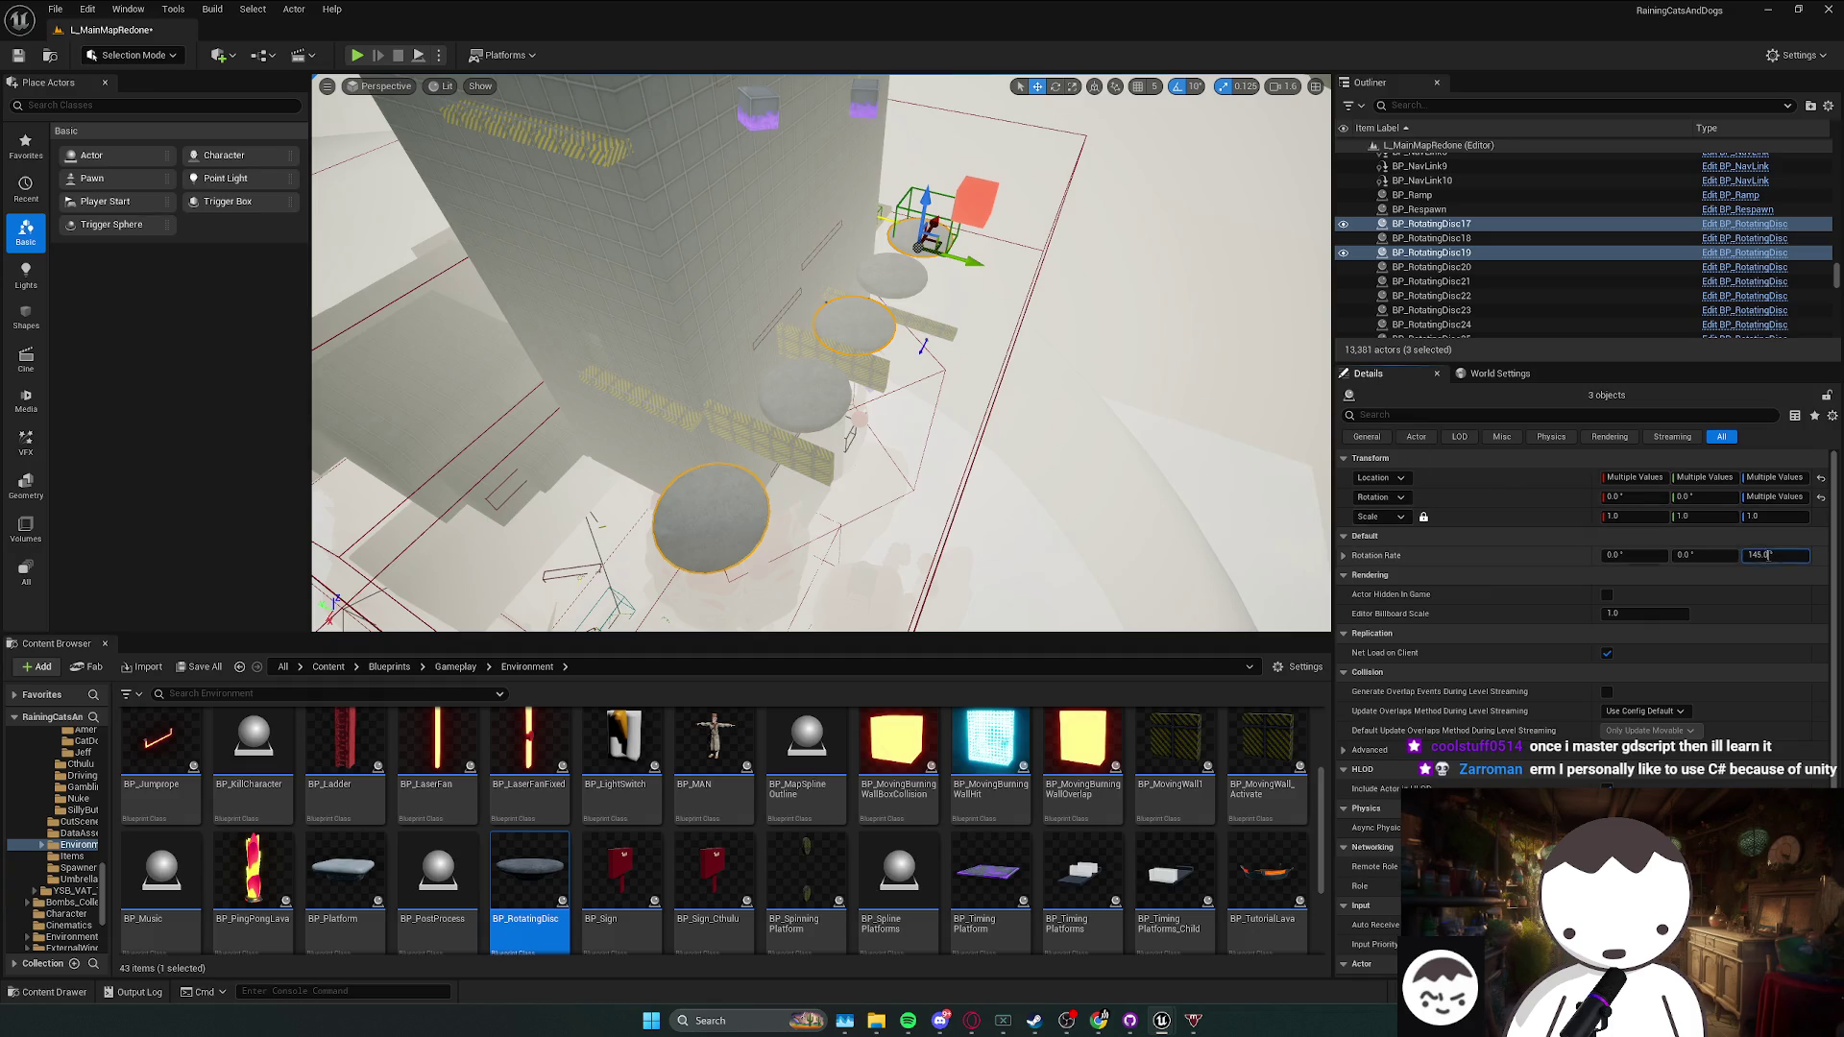
pyautogui.press('Return')
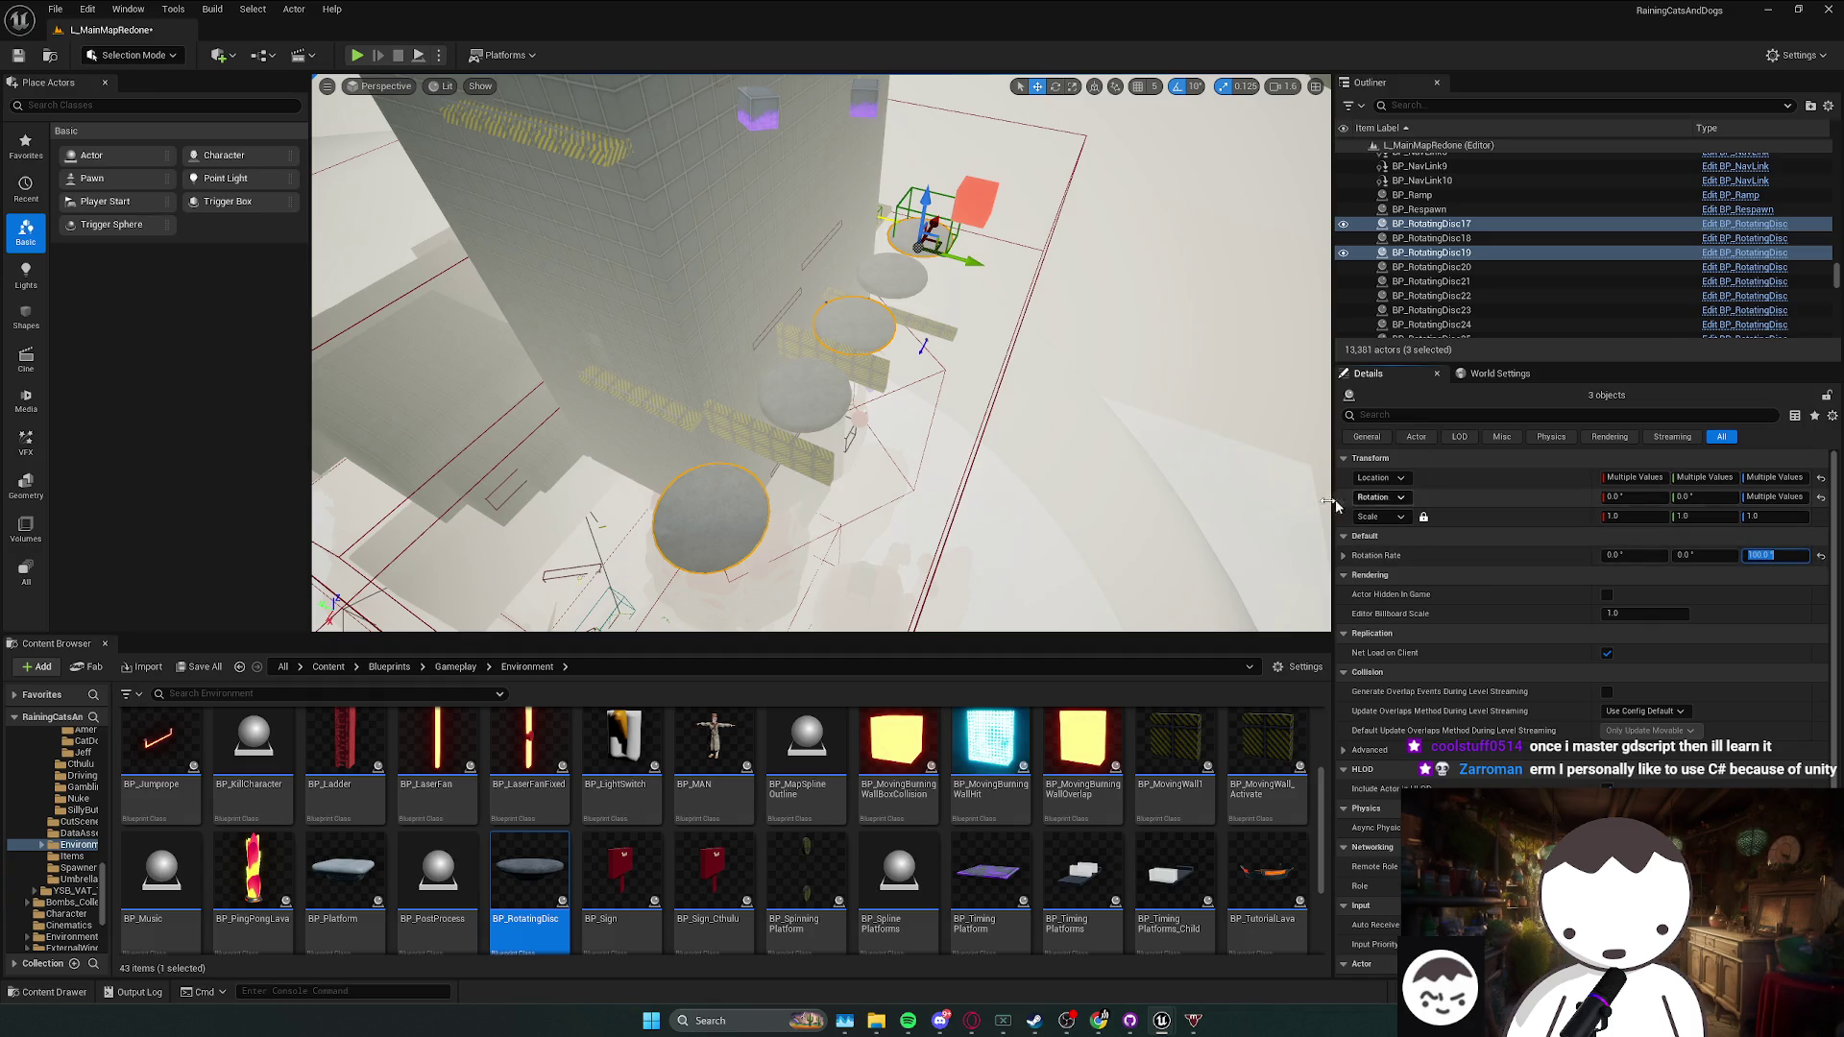
# - Set BP_RotatingDisc18 and BP_RotatingDisc20 to a -100 Z rotation rate and frame them
pyautogui.click(805, 394)
pyautogui.keyDown('ctrl'); pyautogui.click(893, 276); pyautogui.keyUp('ctrl')
pyautogui.click(1774, 555)
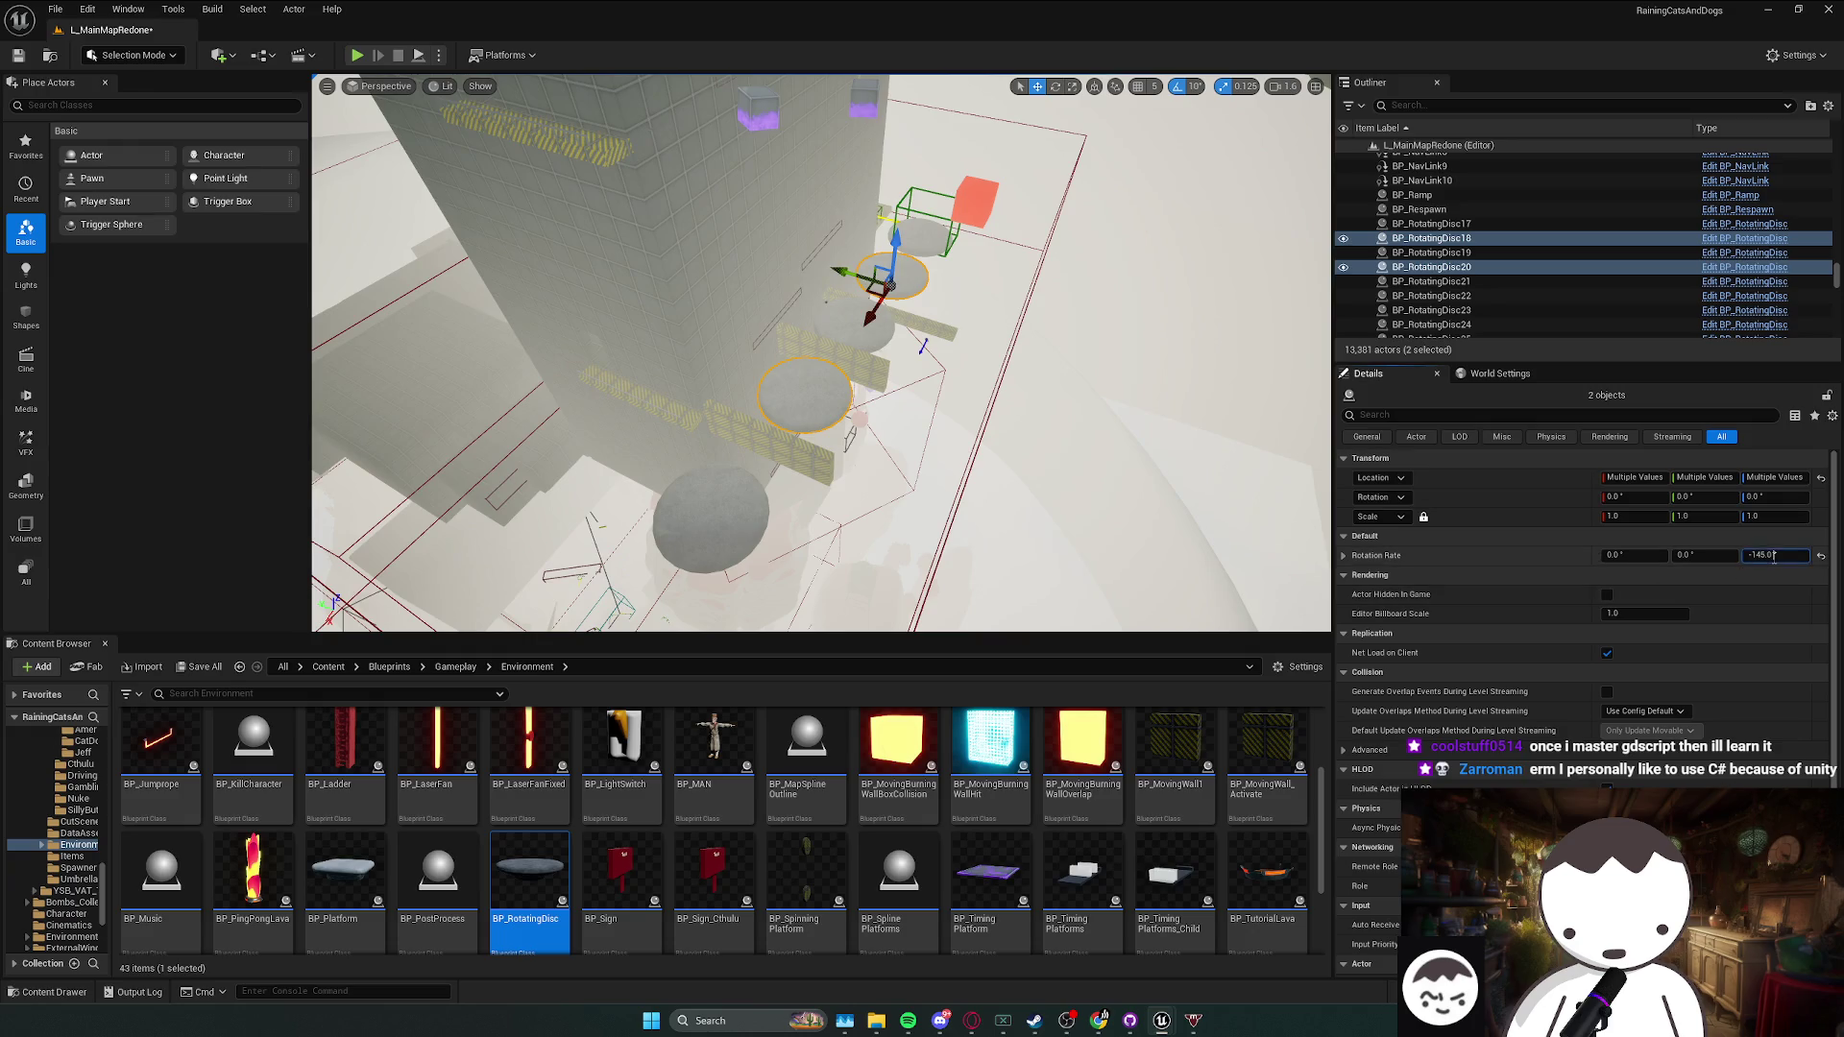
pyautogui.press('Return')
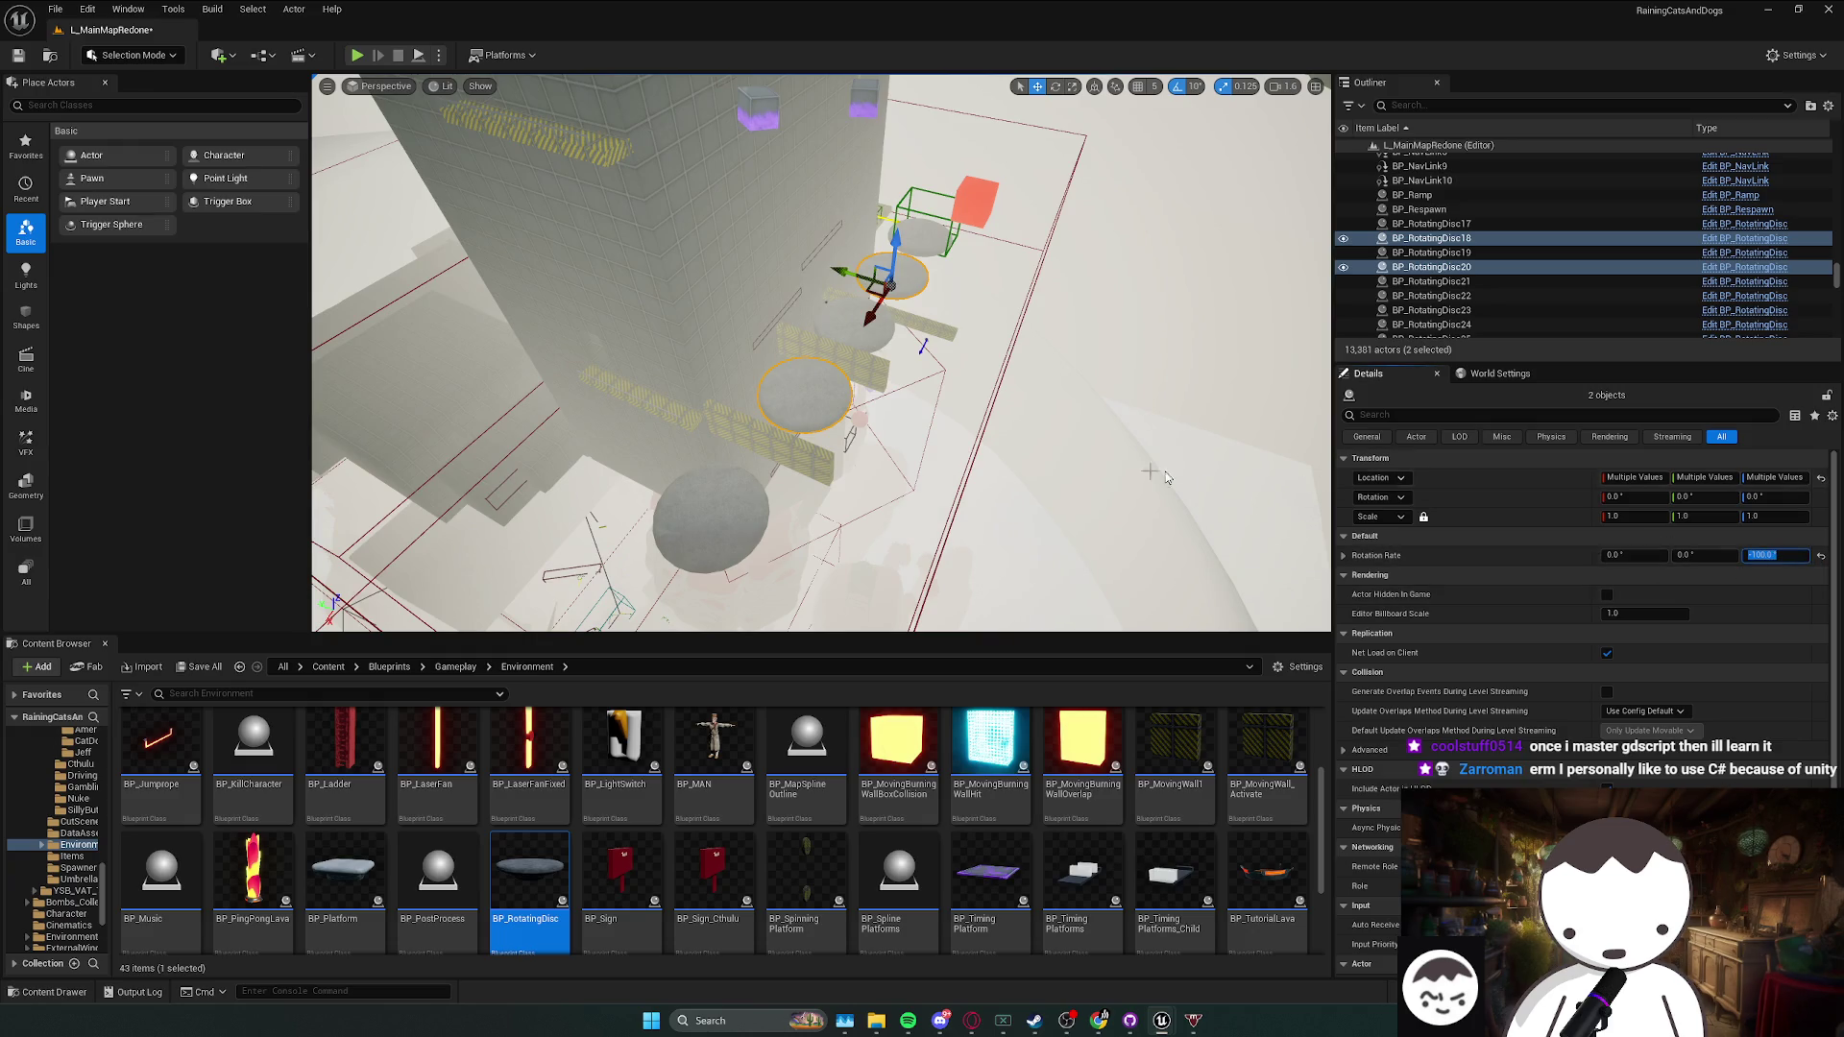
pyautogui.press('f')
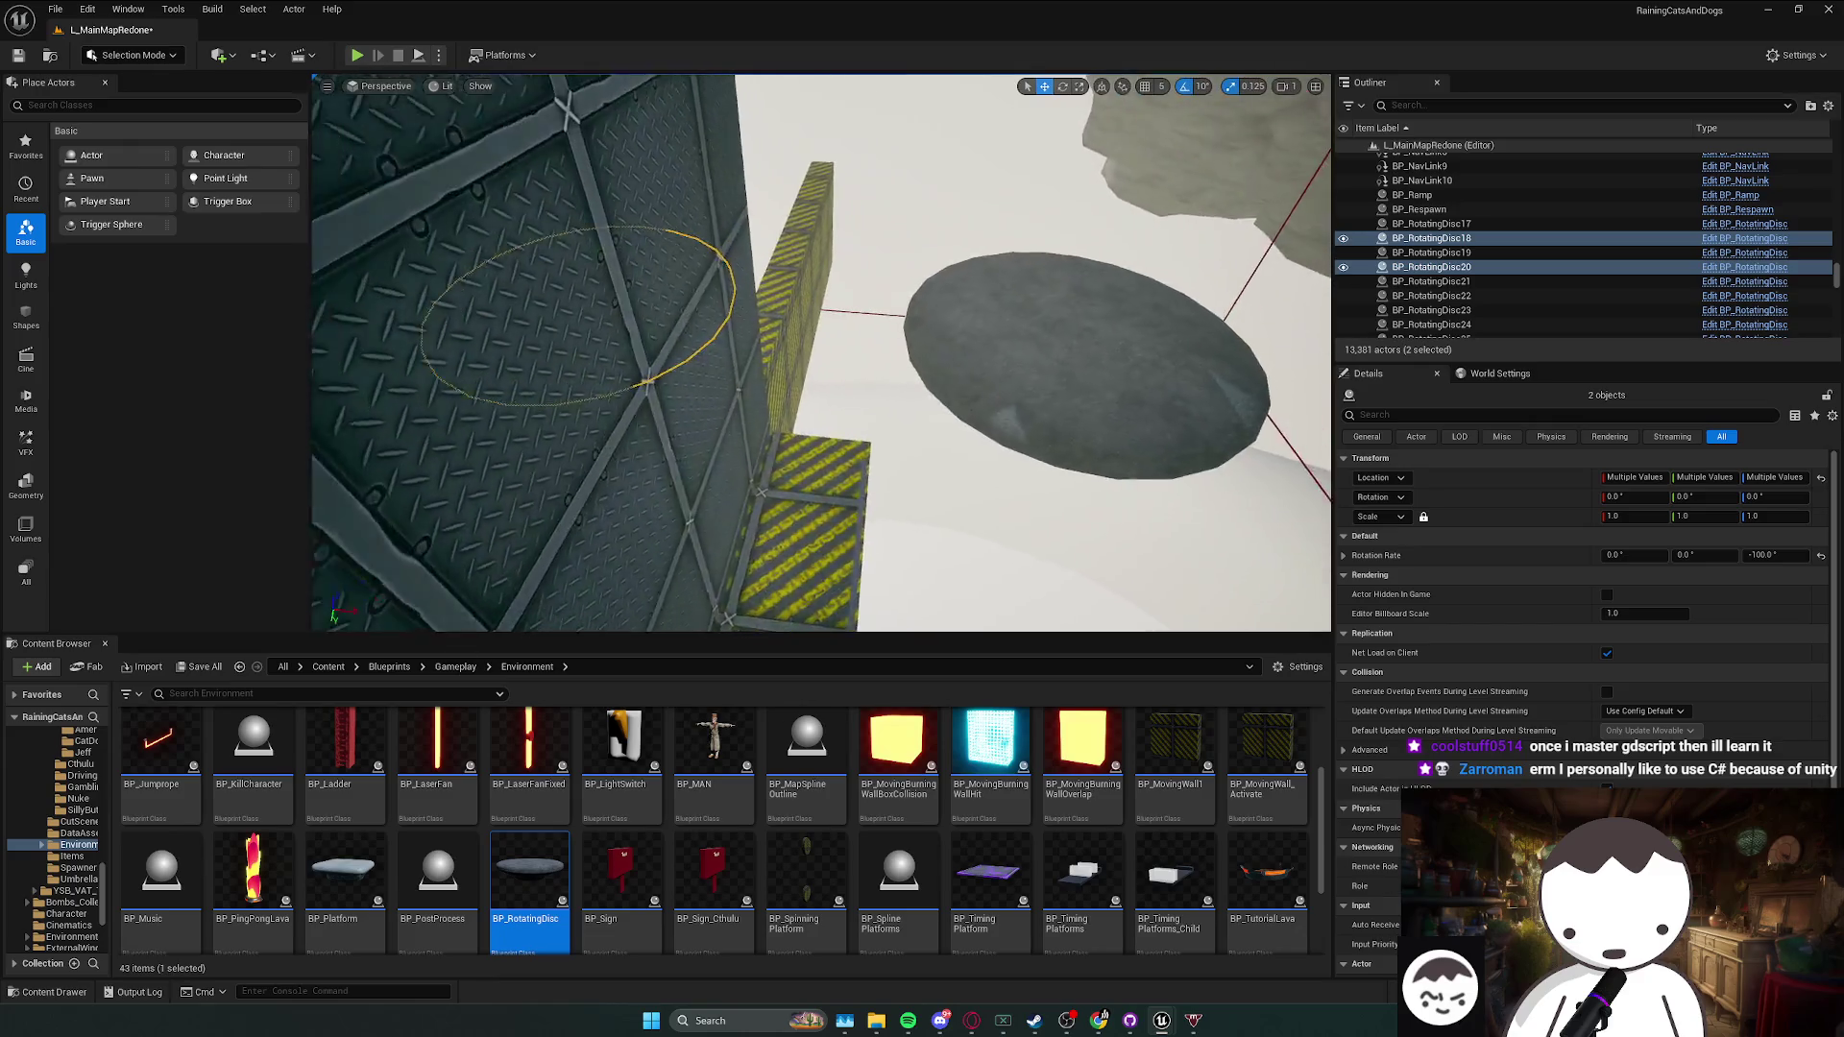
# - Briefly play-test the level, stop and save it, then bring up the BP_Trader blueprint editor
pyautogui.scroll(-2, 821, 353)
pyautogui.scroll(-1, 821, 352)
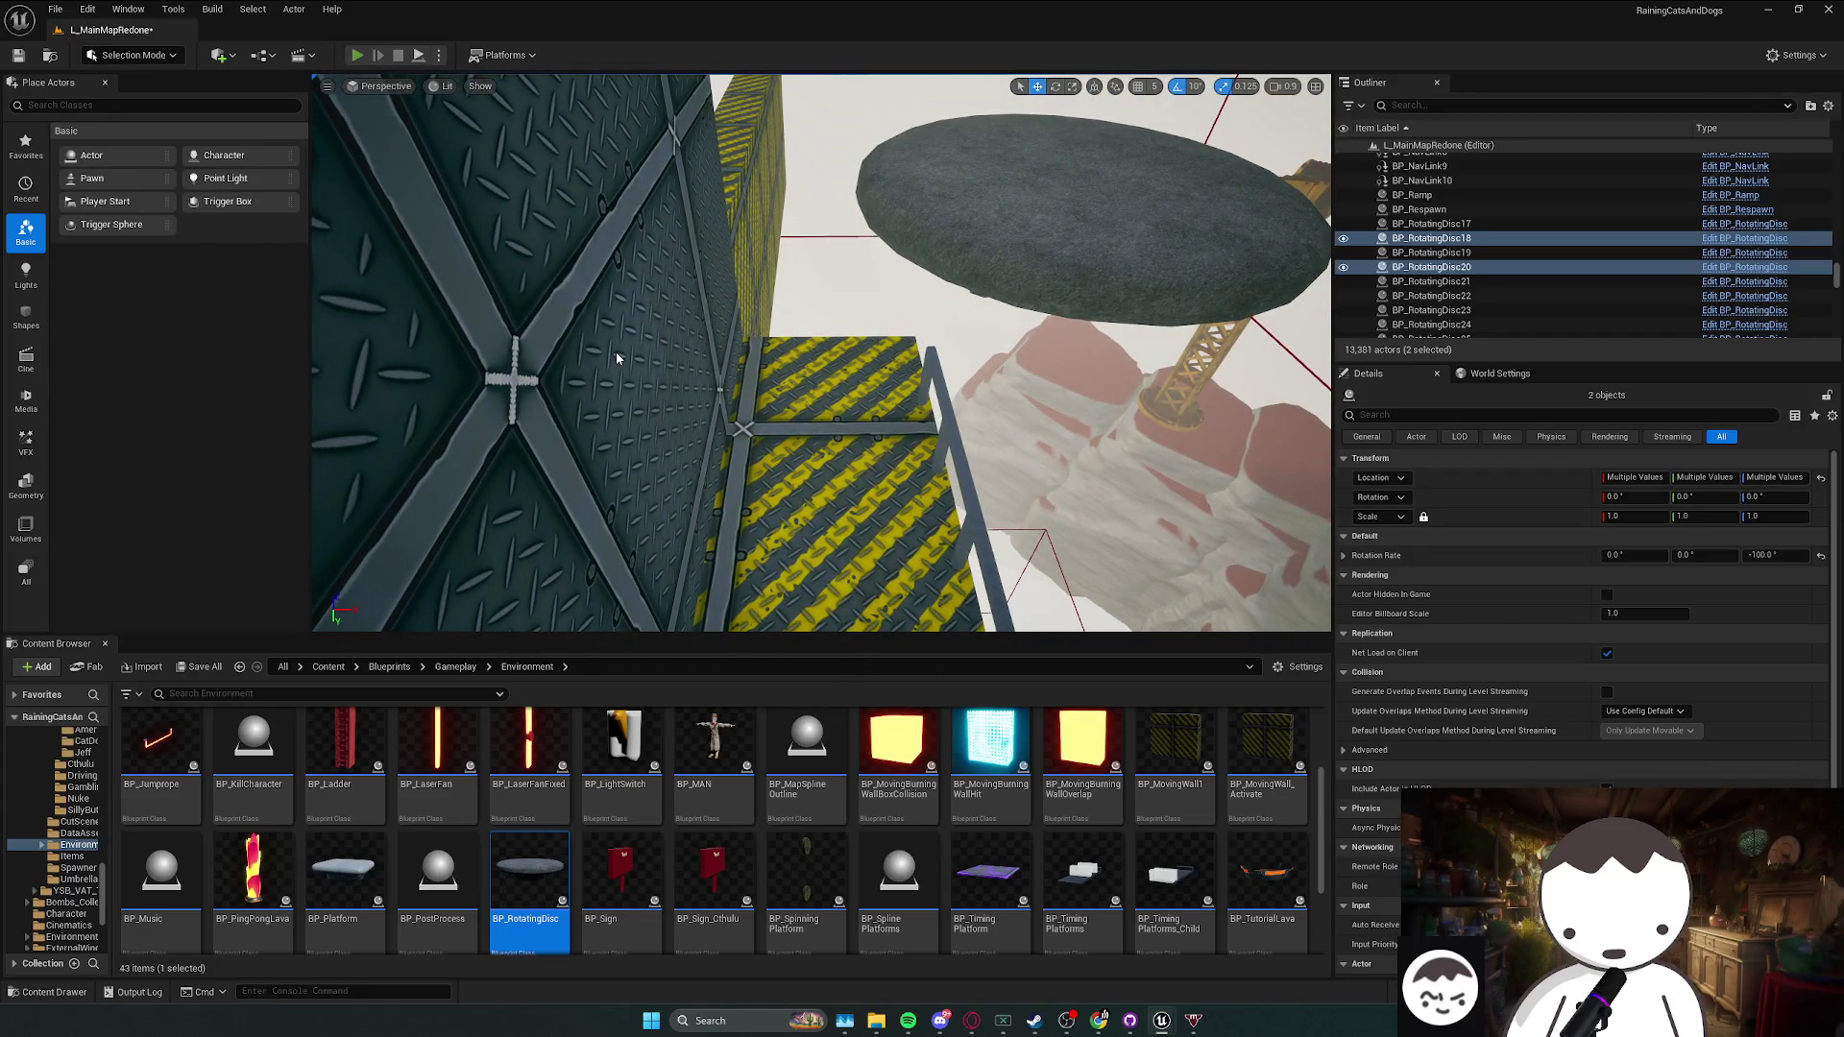
pyautogui.hotkey('alt', 'p')
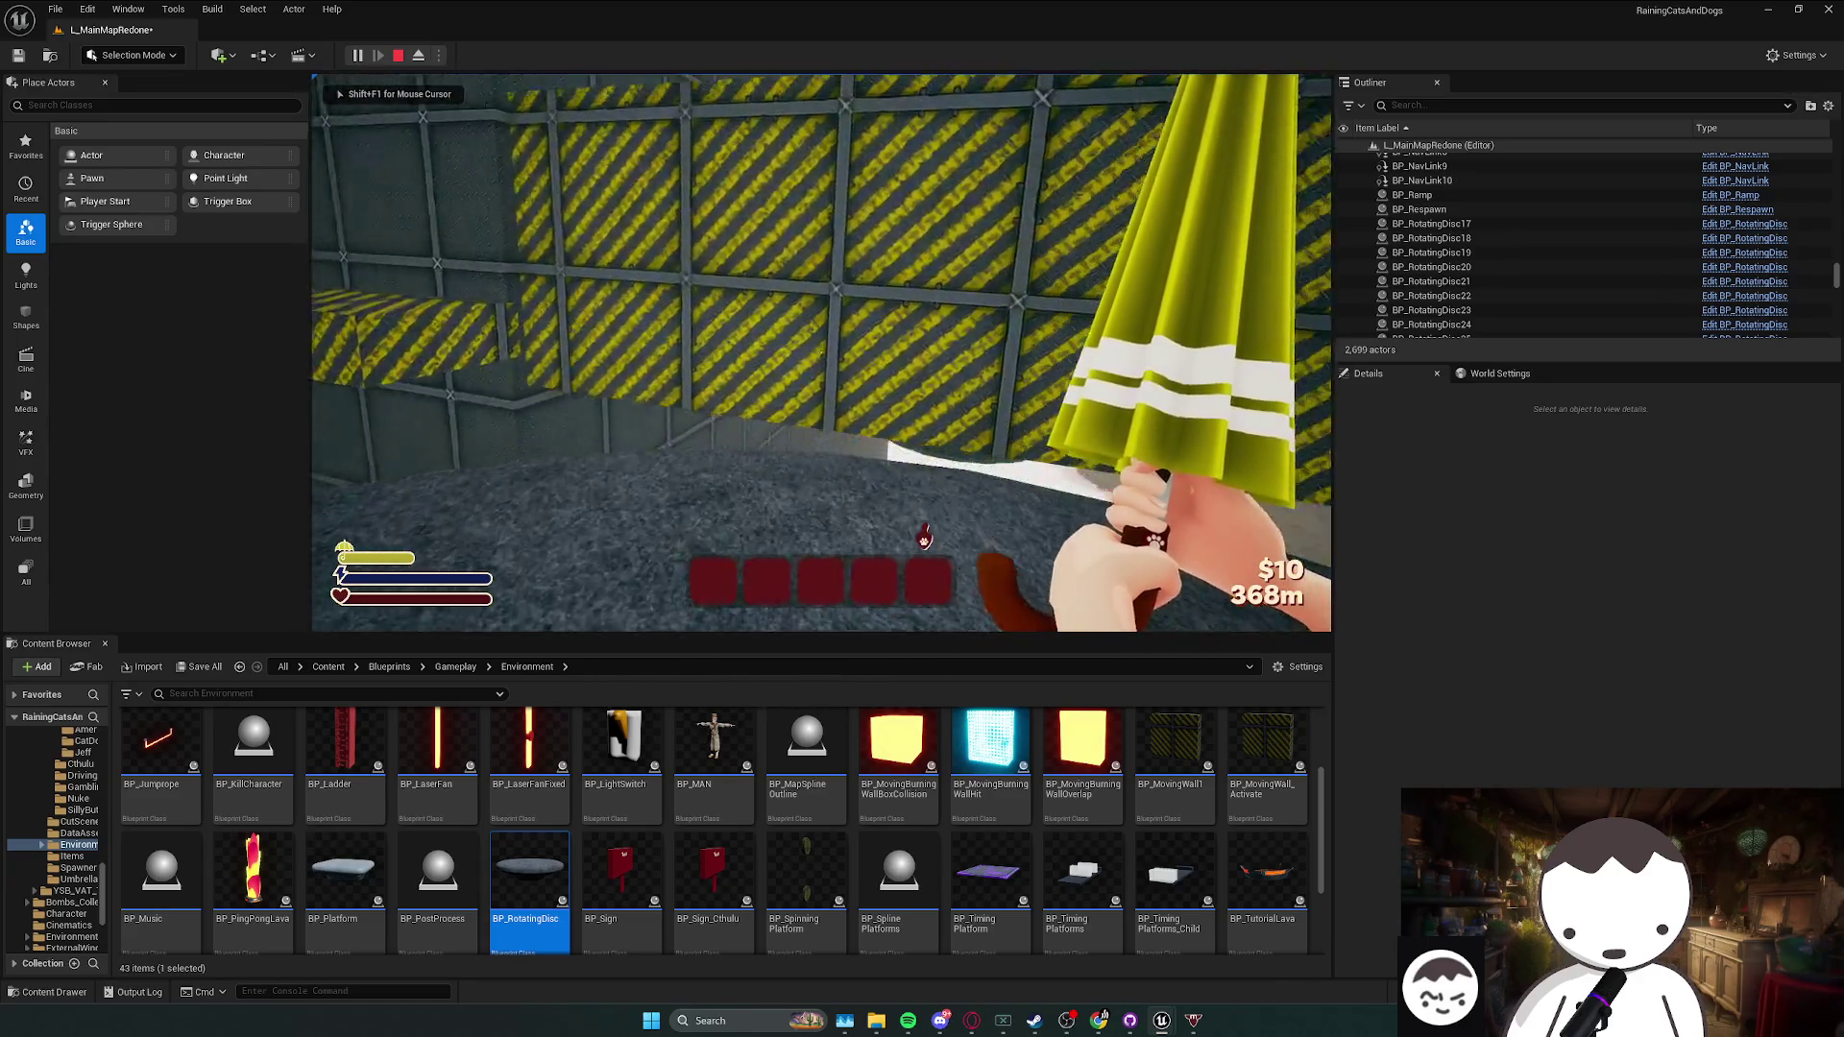
pyautogui.press('w')
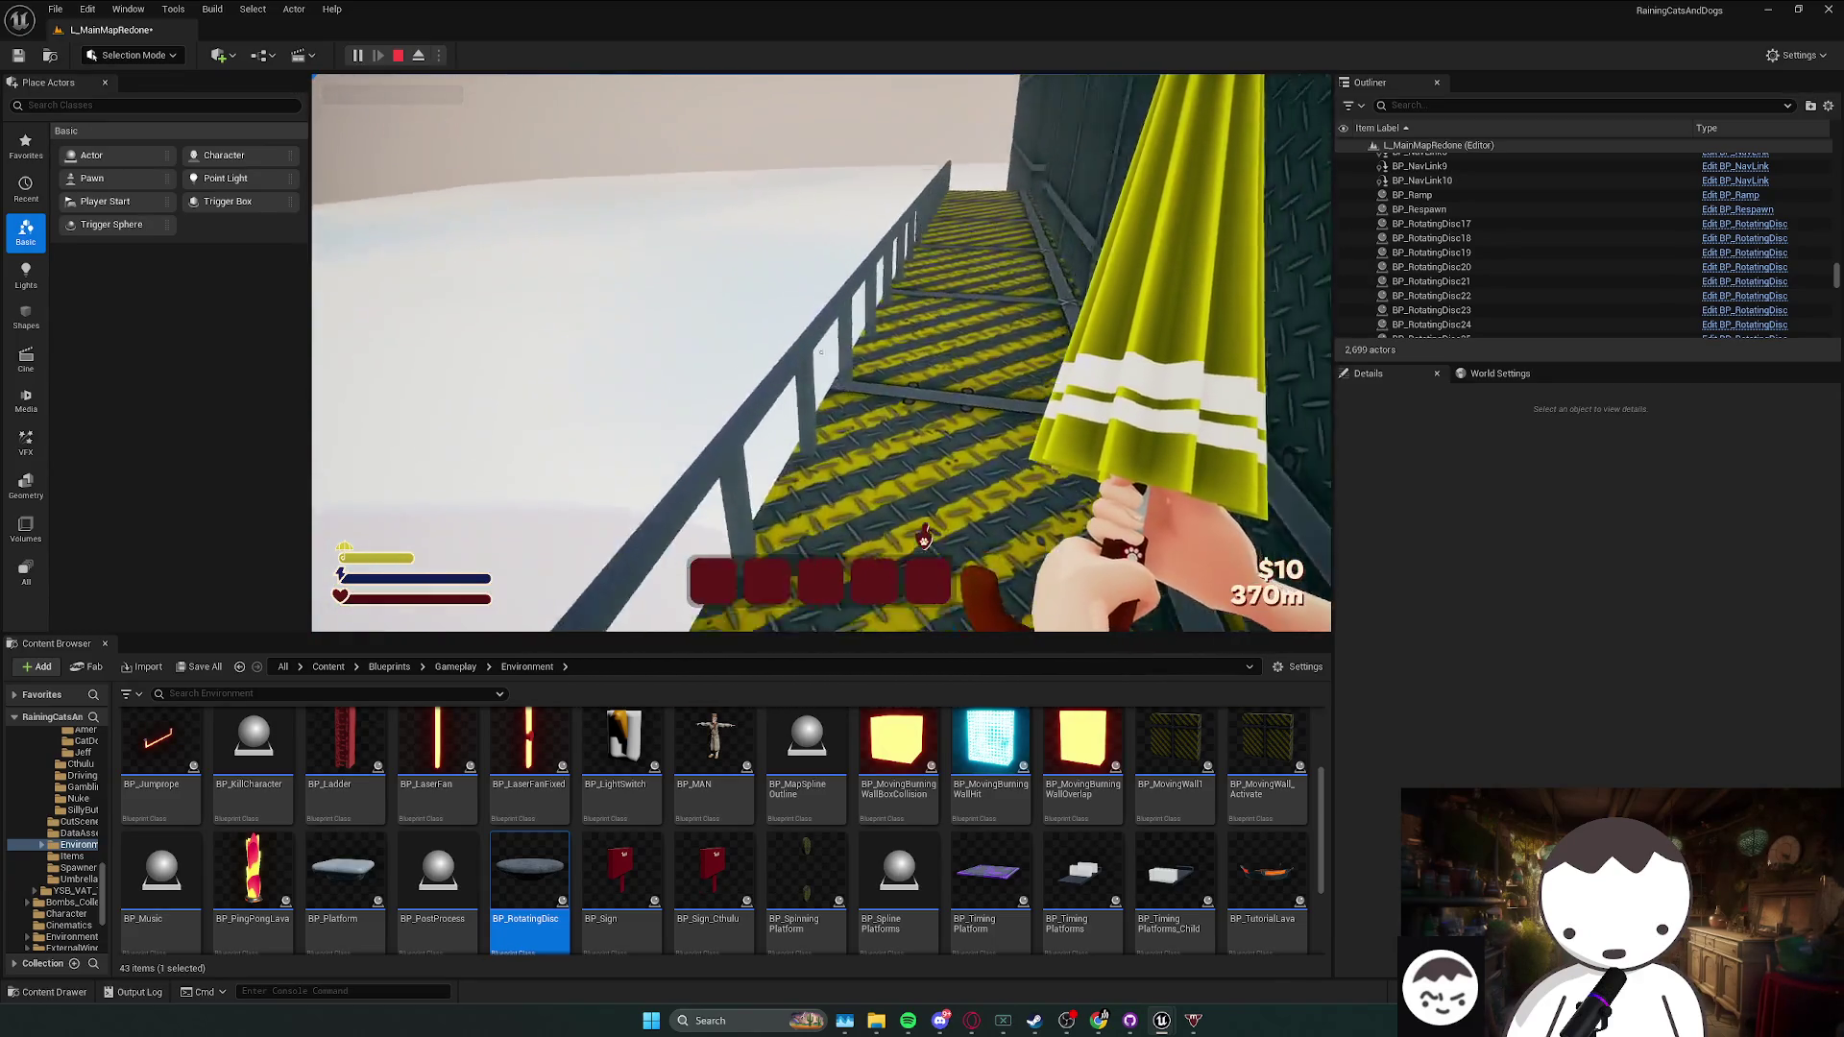
pyautogui.press('Escape')
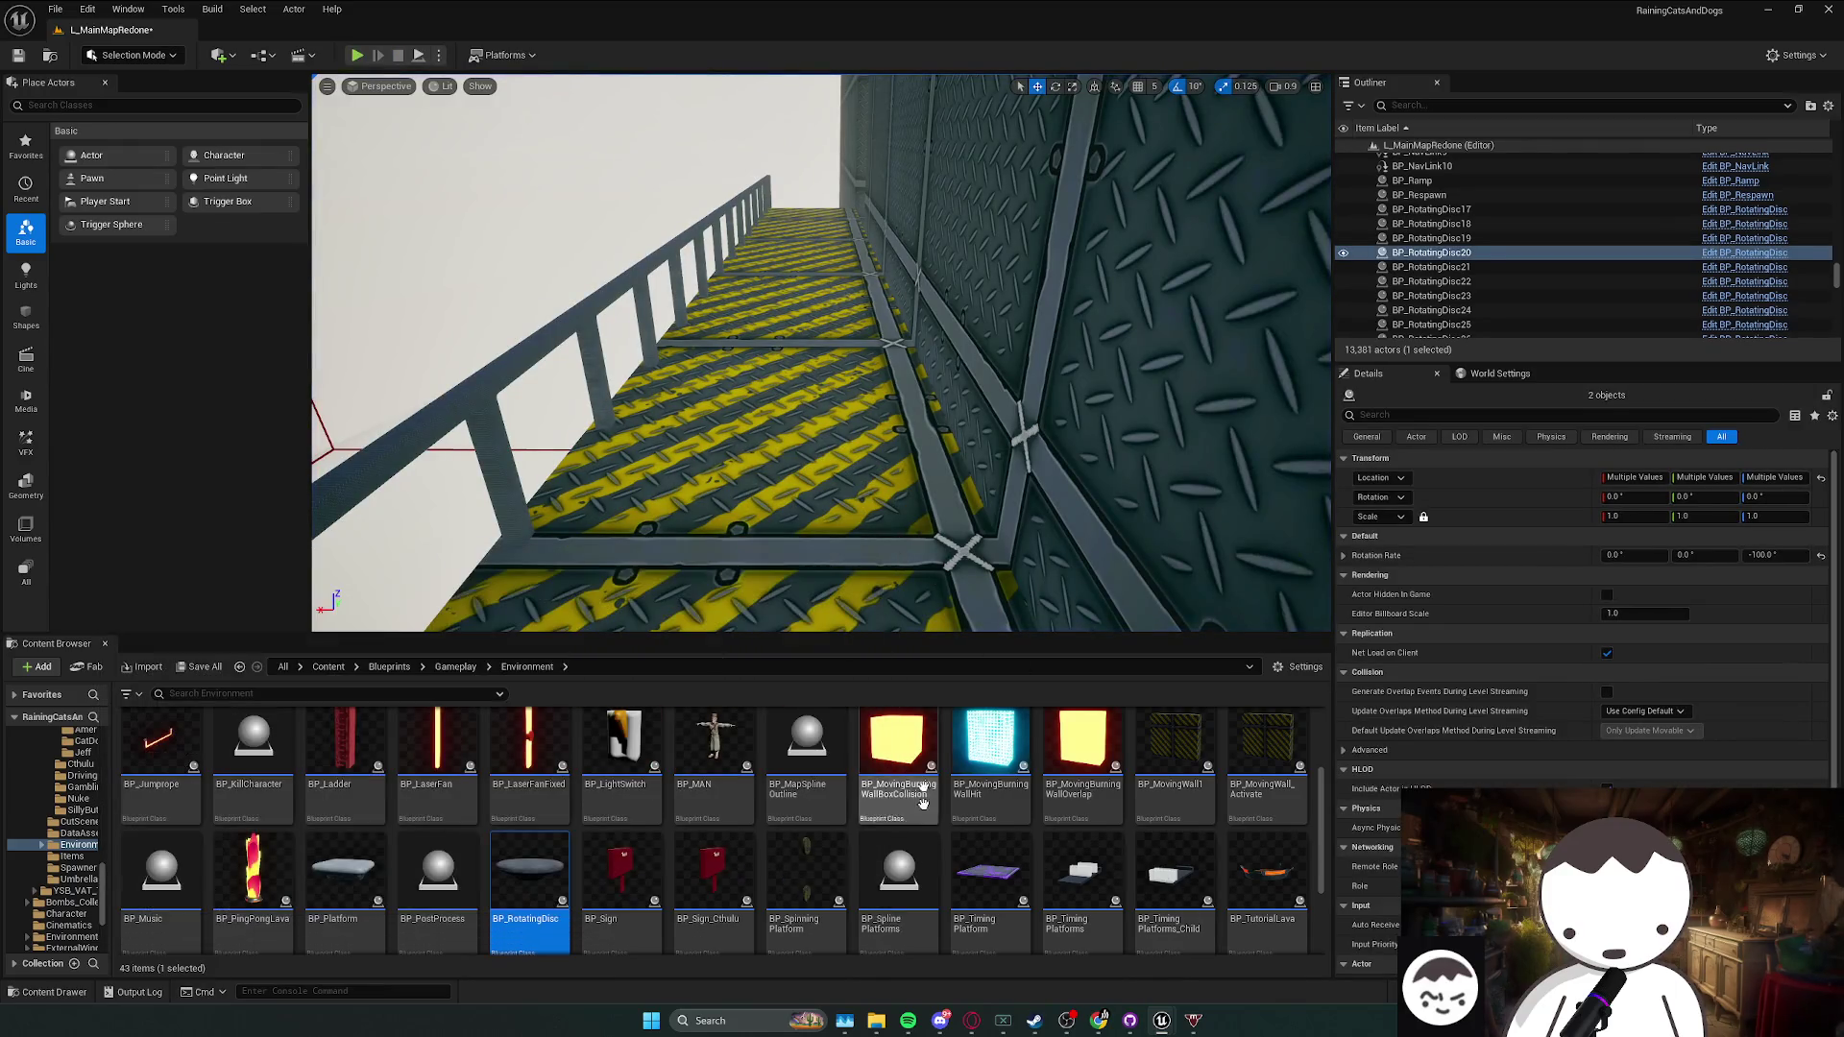
pyautogui.hotkey('ctrl', 's')
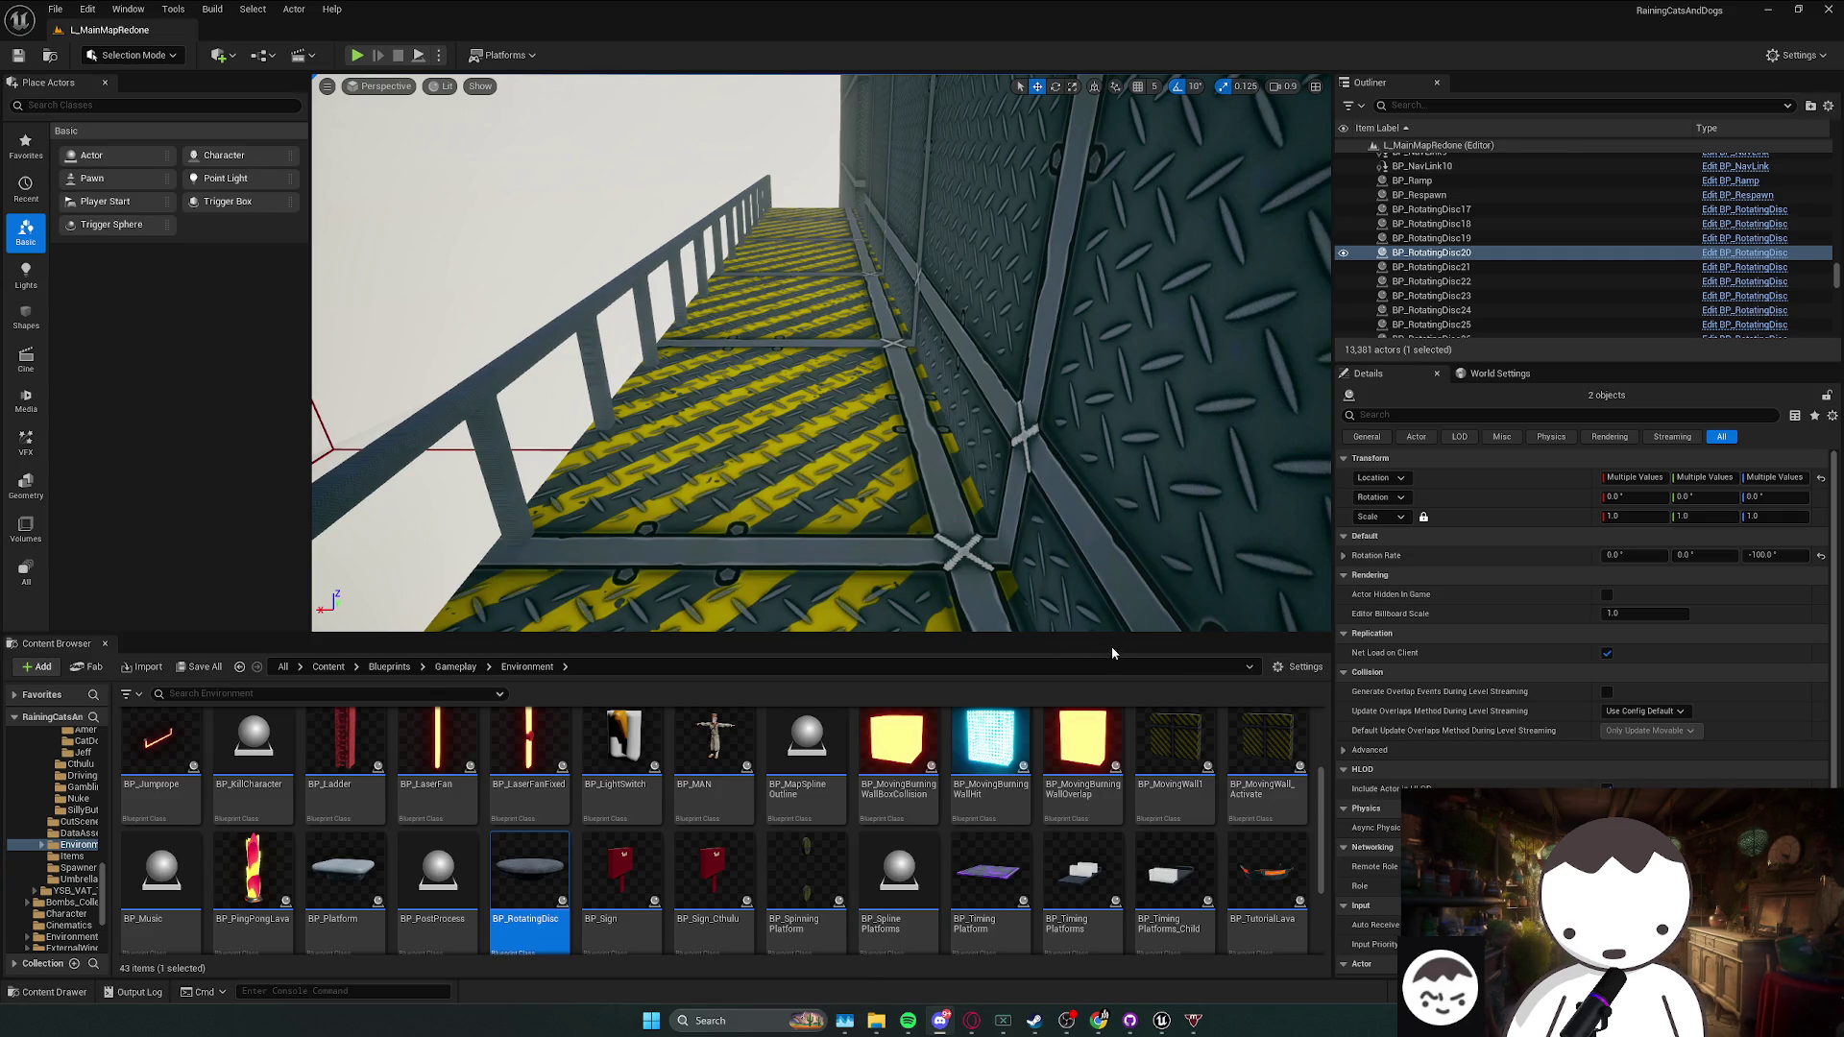
pyautogui.moveTo(1161, 1020)
pyautogui.click(1080, 946)
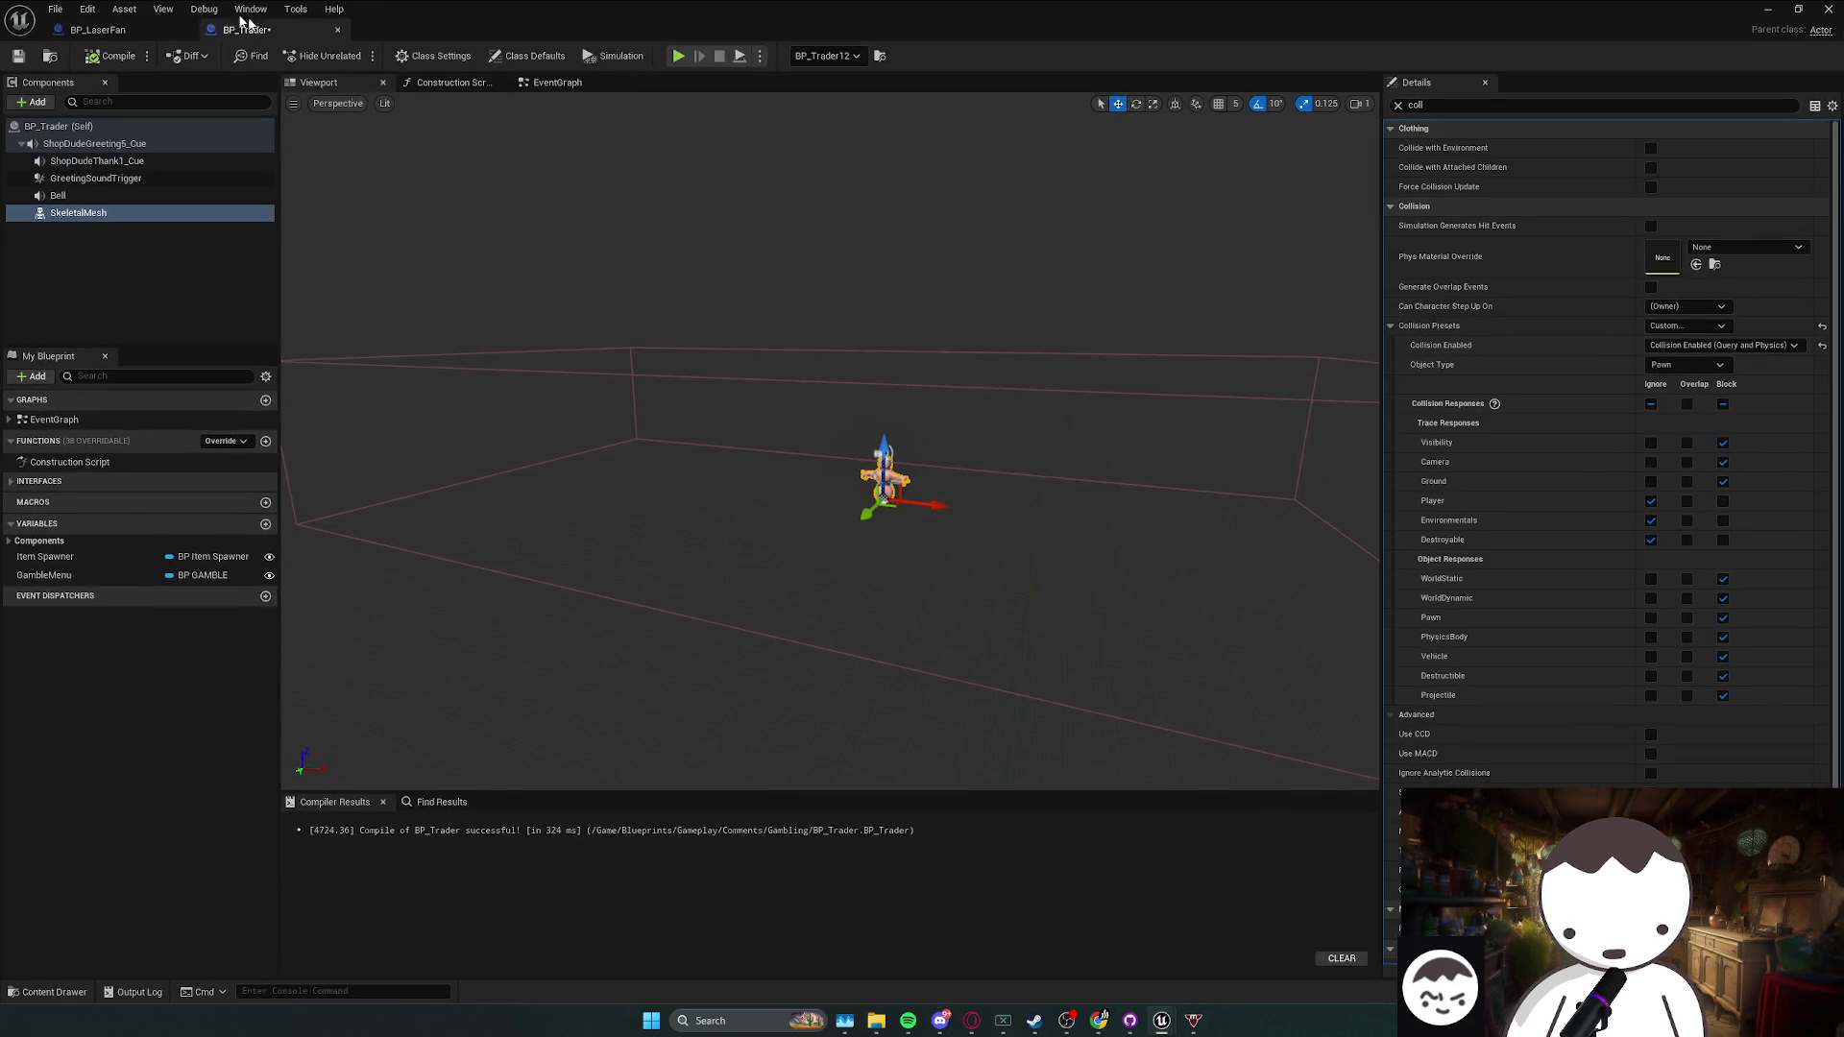
# - Browse to the croc boss actor's asset and open the BP_AmericanCrocBoss blueprint
pyautogui.hotkey('alt', 'Tab')
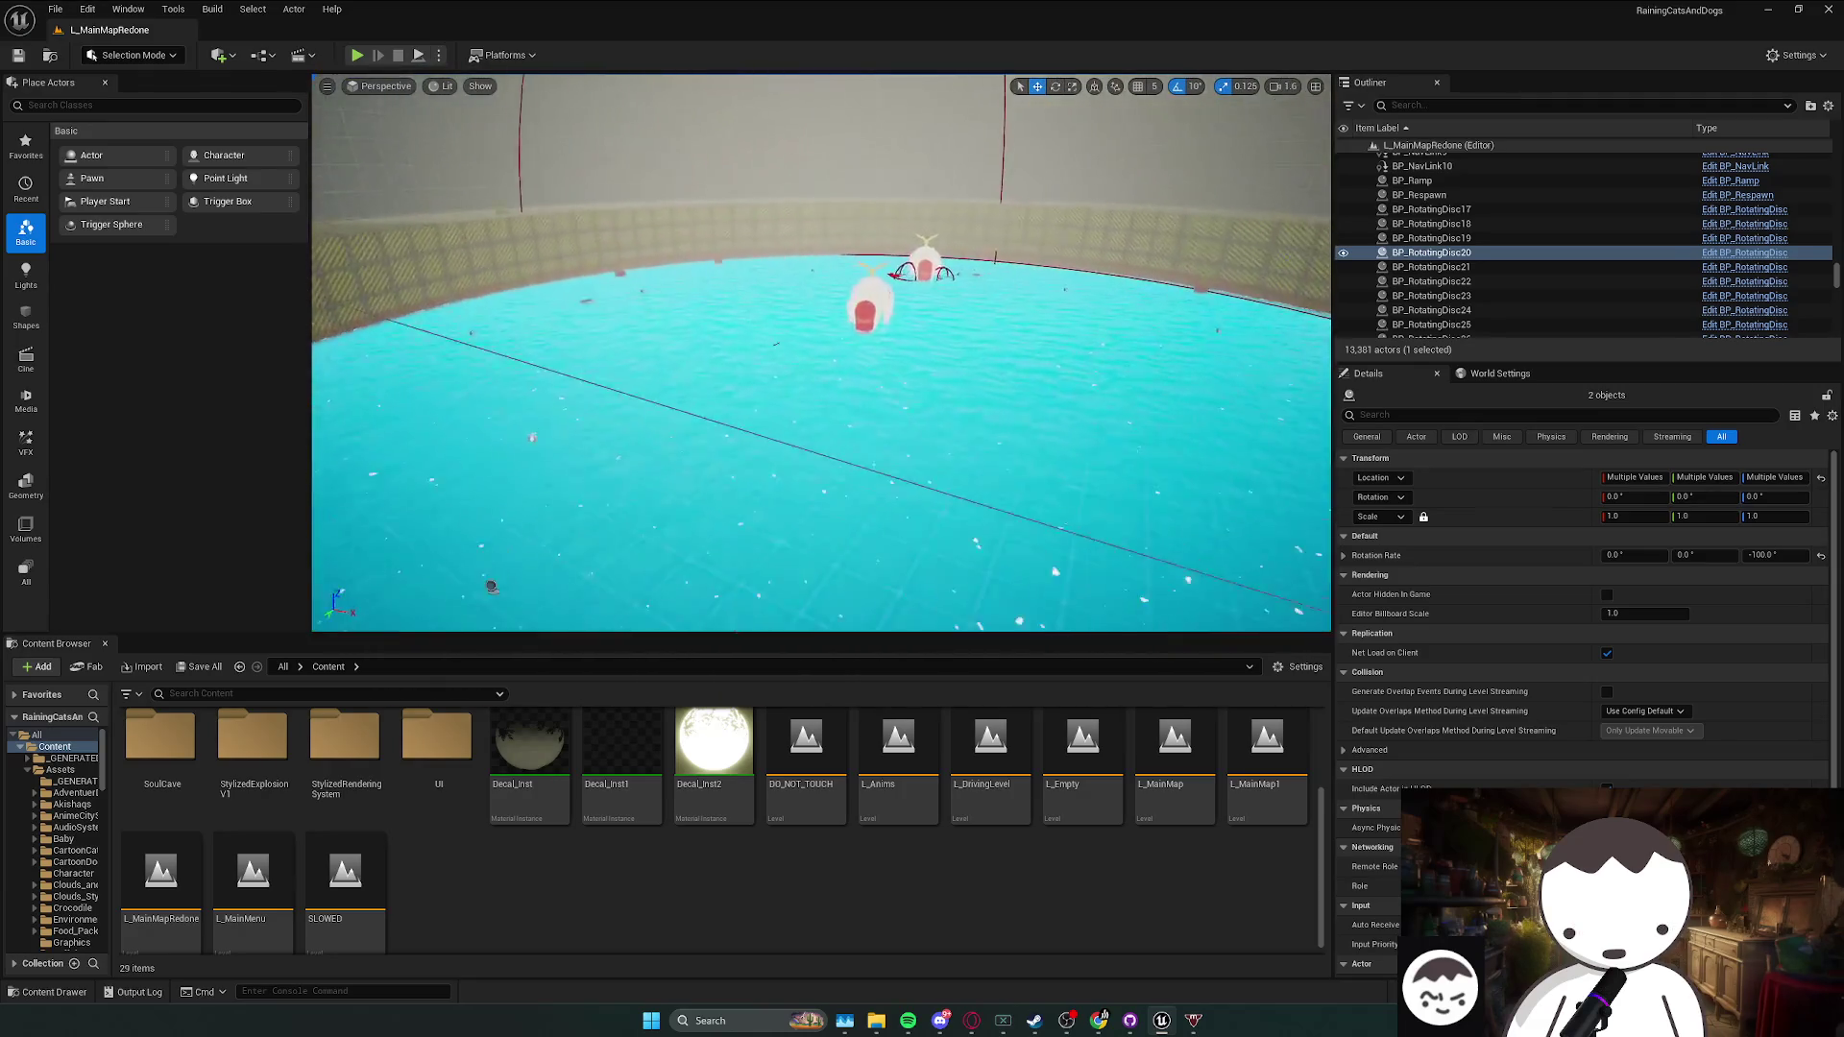
pyautogui.click(913, 292)
pyautogui.rightClick(880, 309)
pyautogui.click(931, 354)
pyautogui.doubleClick(157, 754)
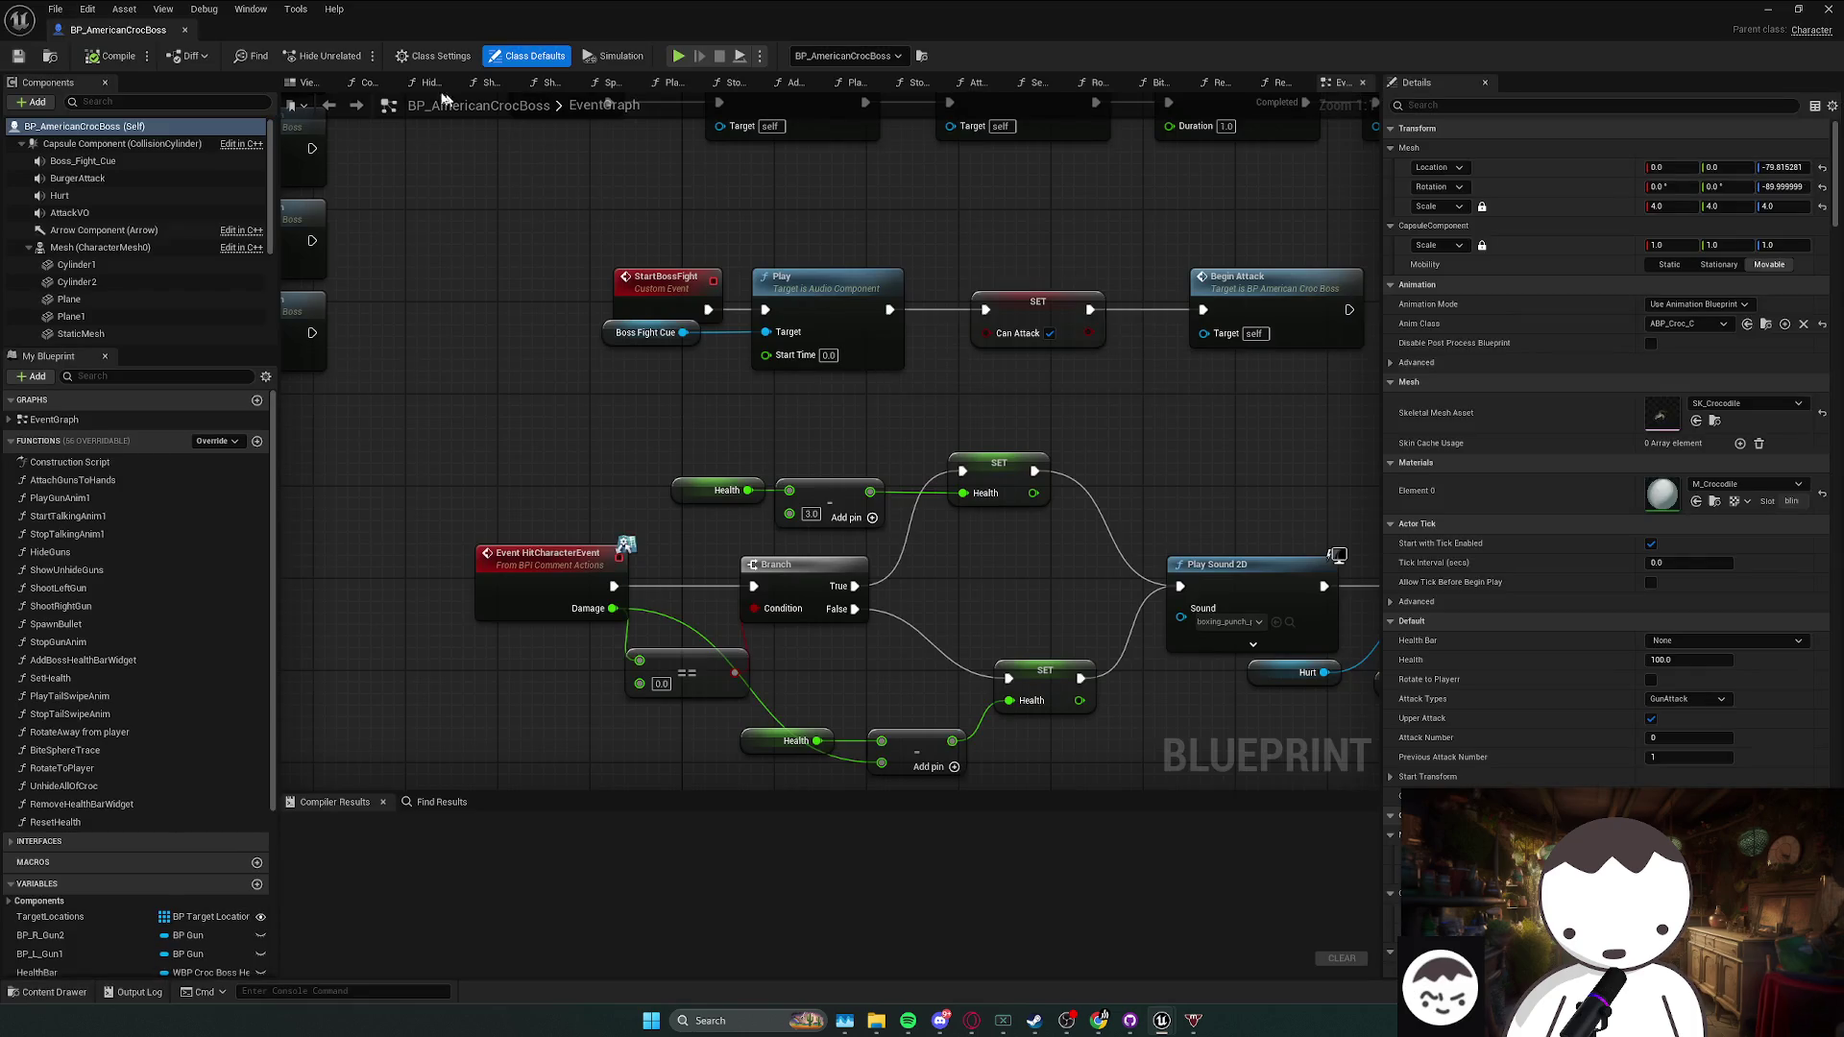
# - Delete the red cap from the crocodile and locate the crocodile mesh's materials
pyautogui.click(305, 82)
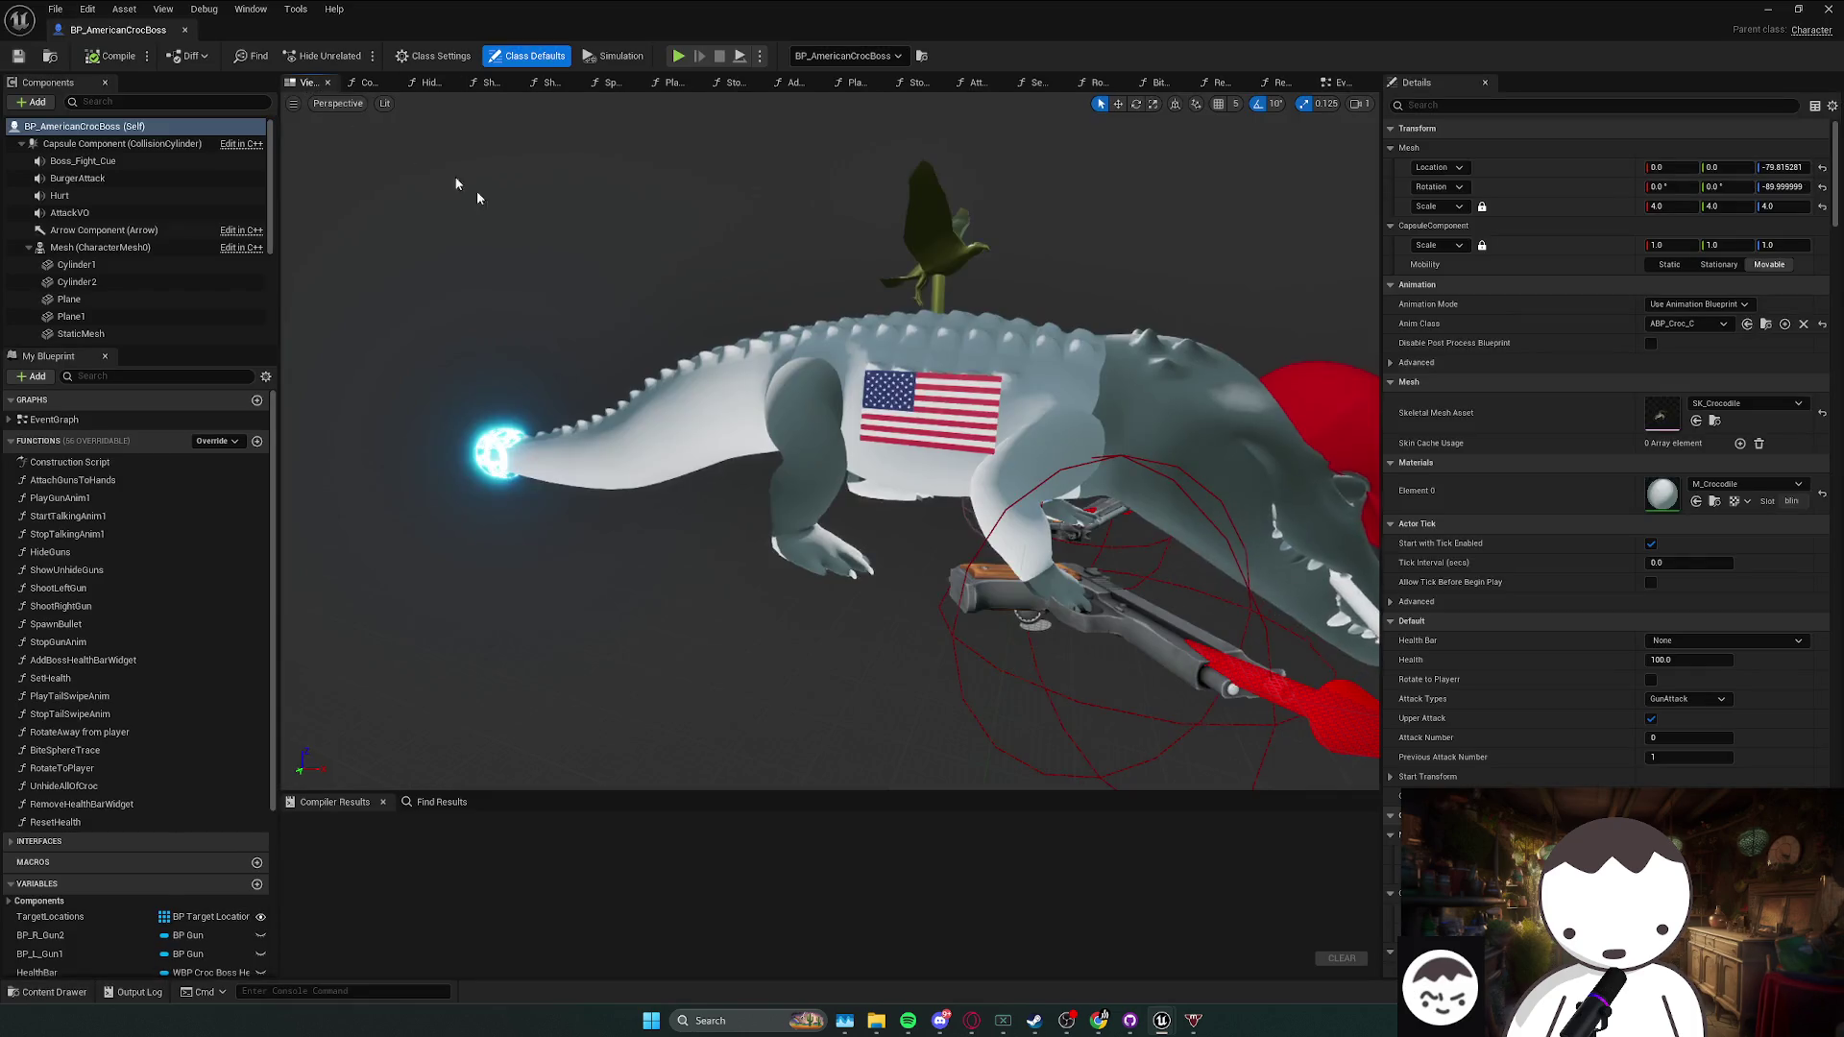
pyautogui.click(100, 246)
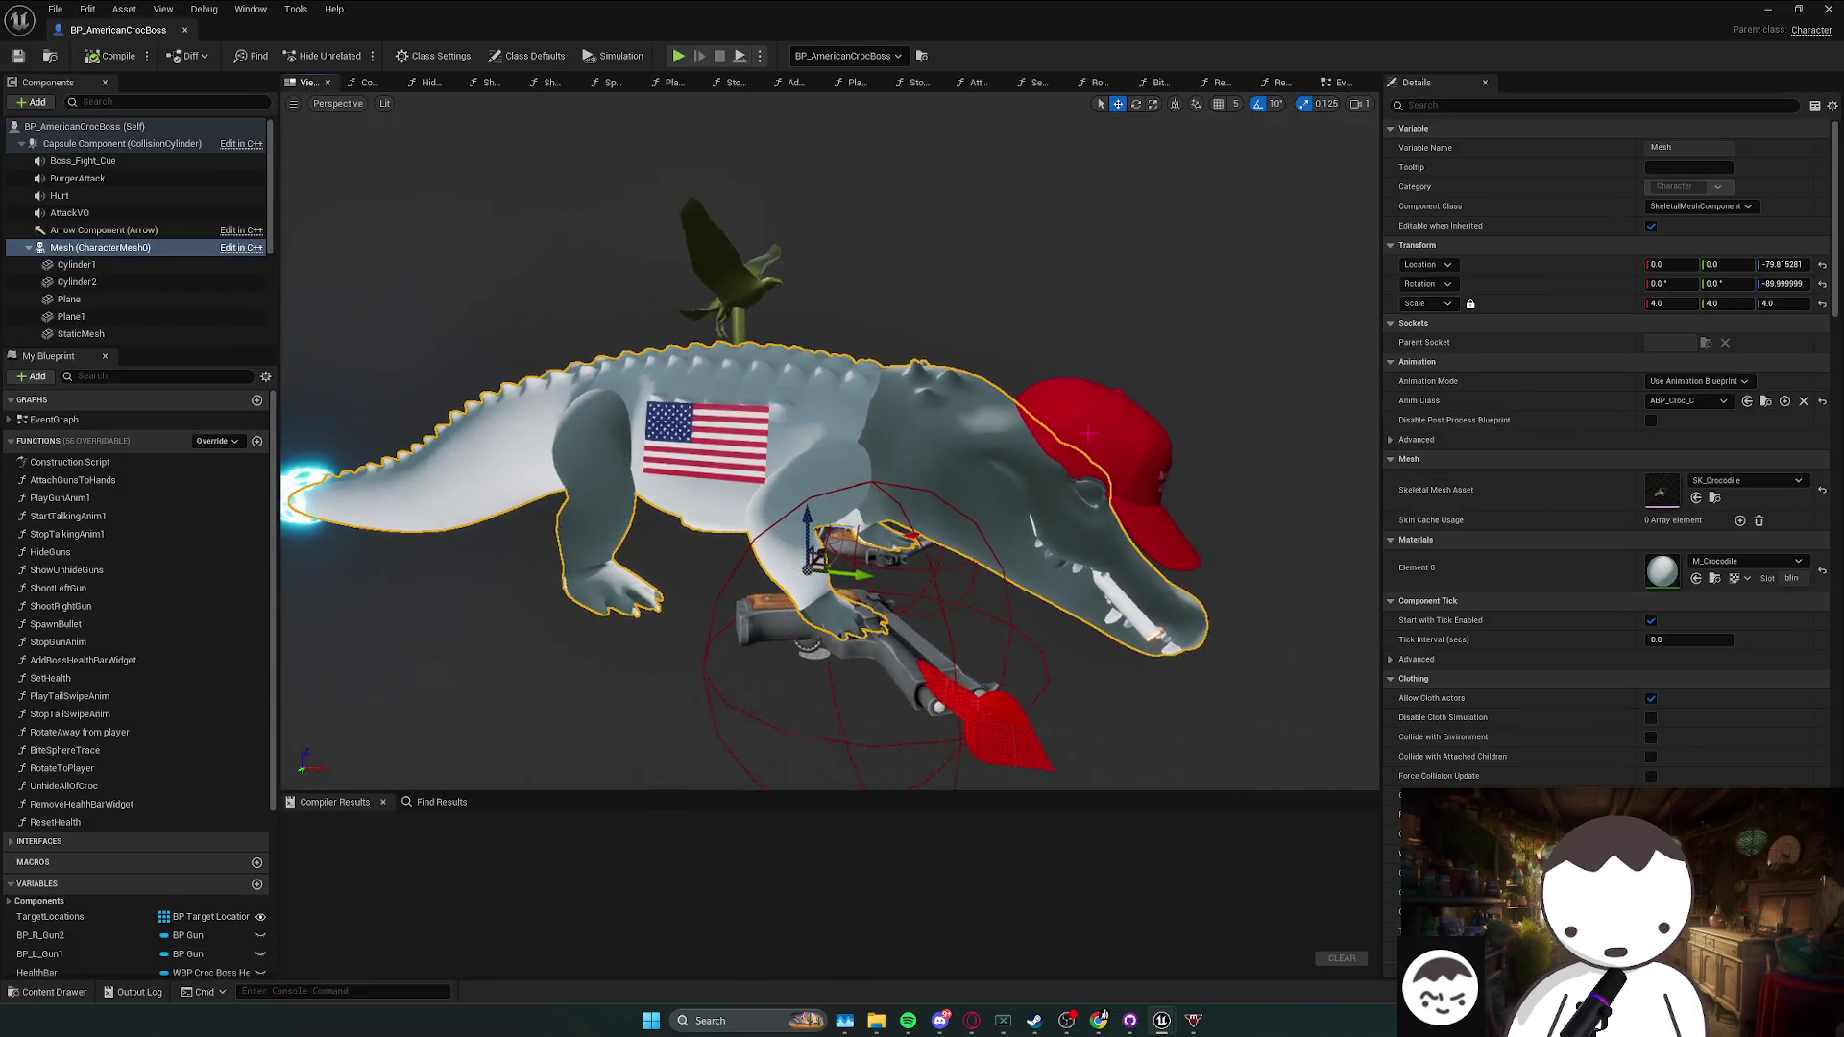
pyautogui.click(1079, 411)
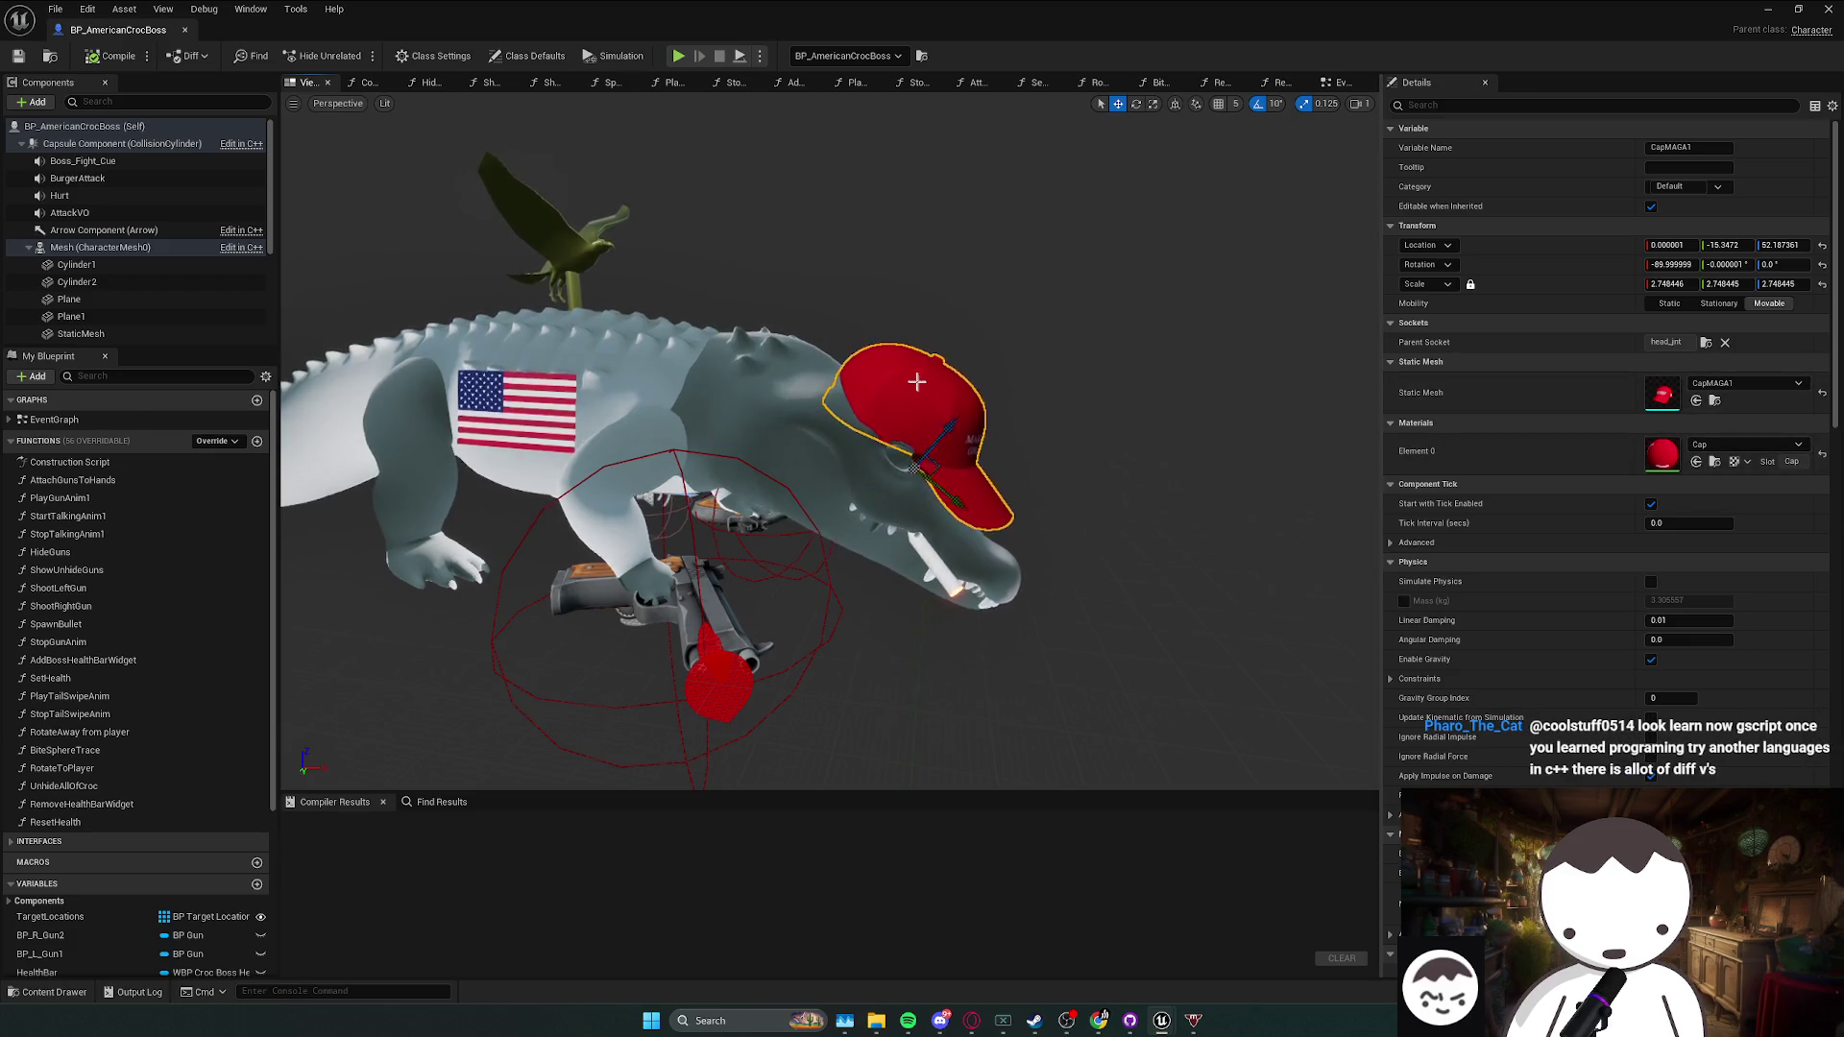
pyautogui.press('Delete')
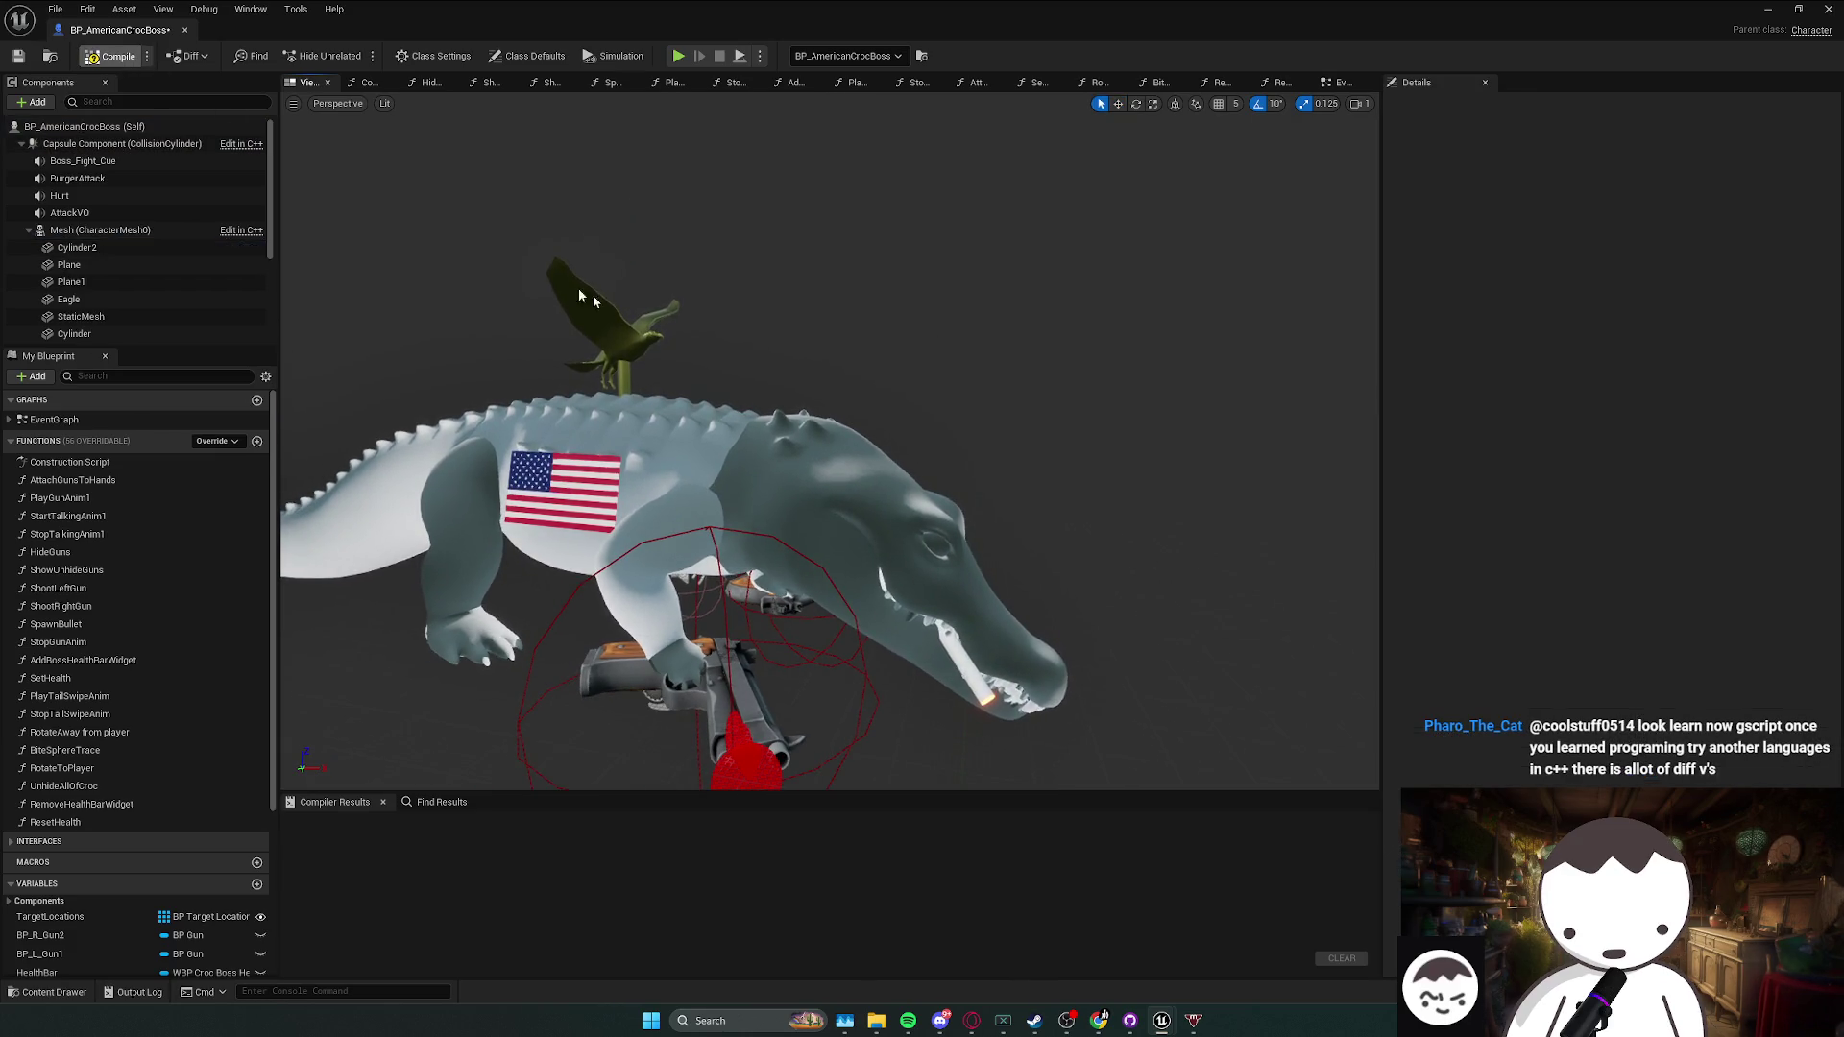
pyautogui.click(745, 443)
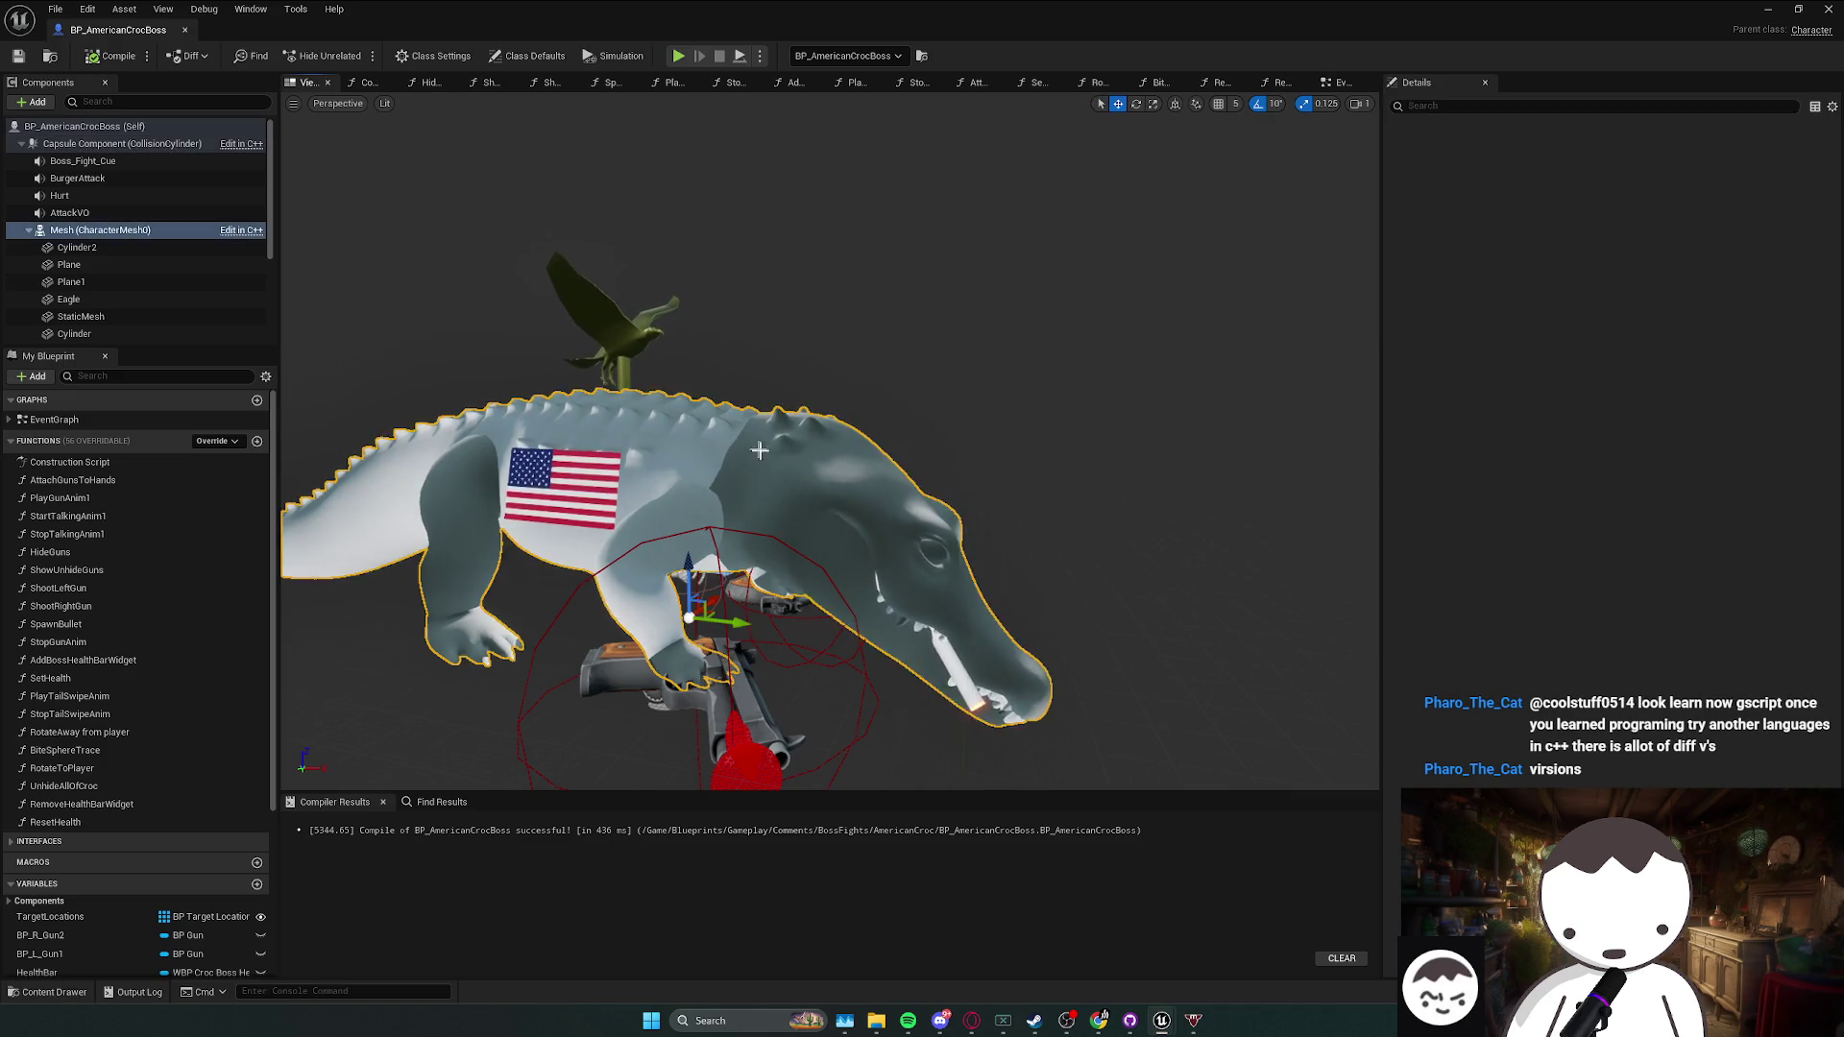
pyautogui.click(1709, 580)
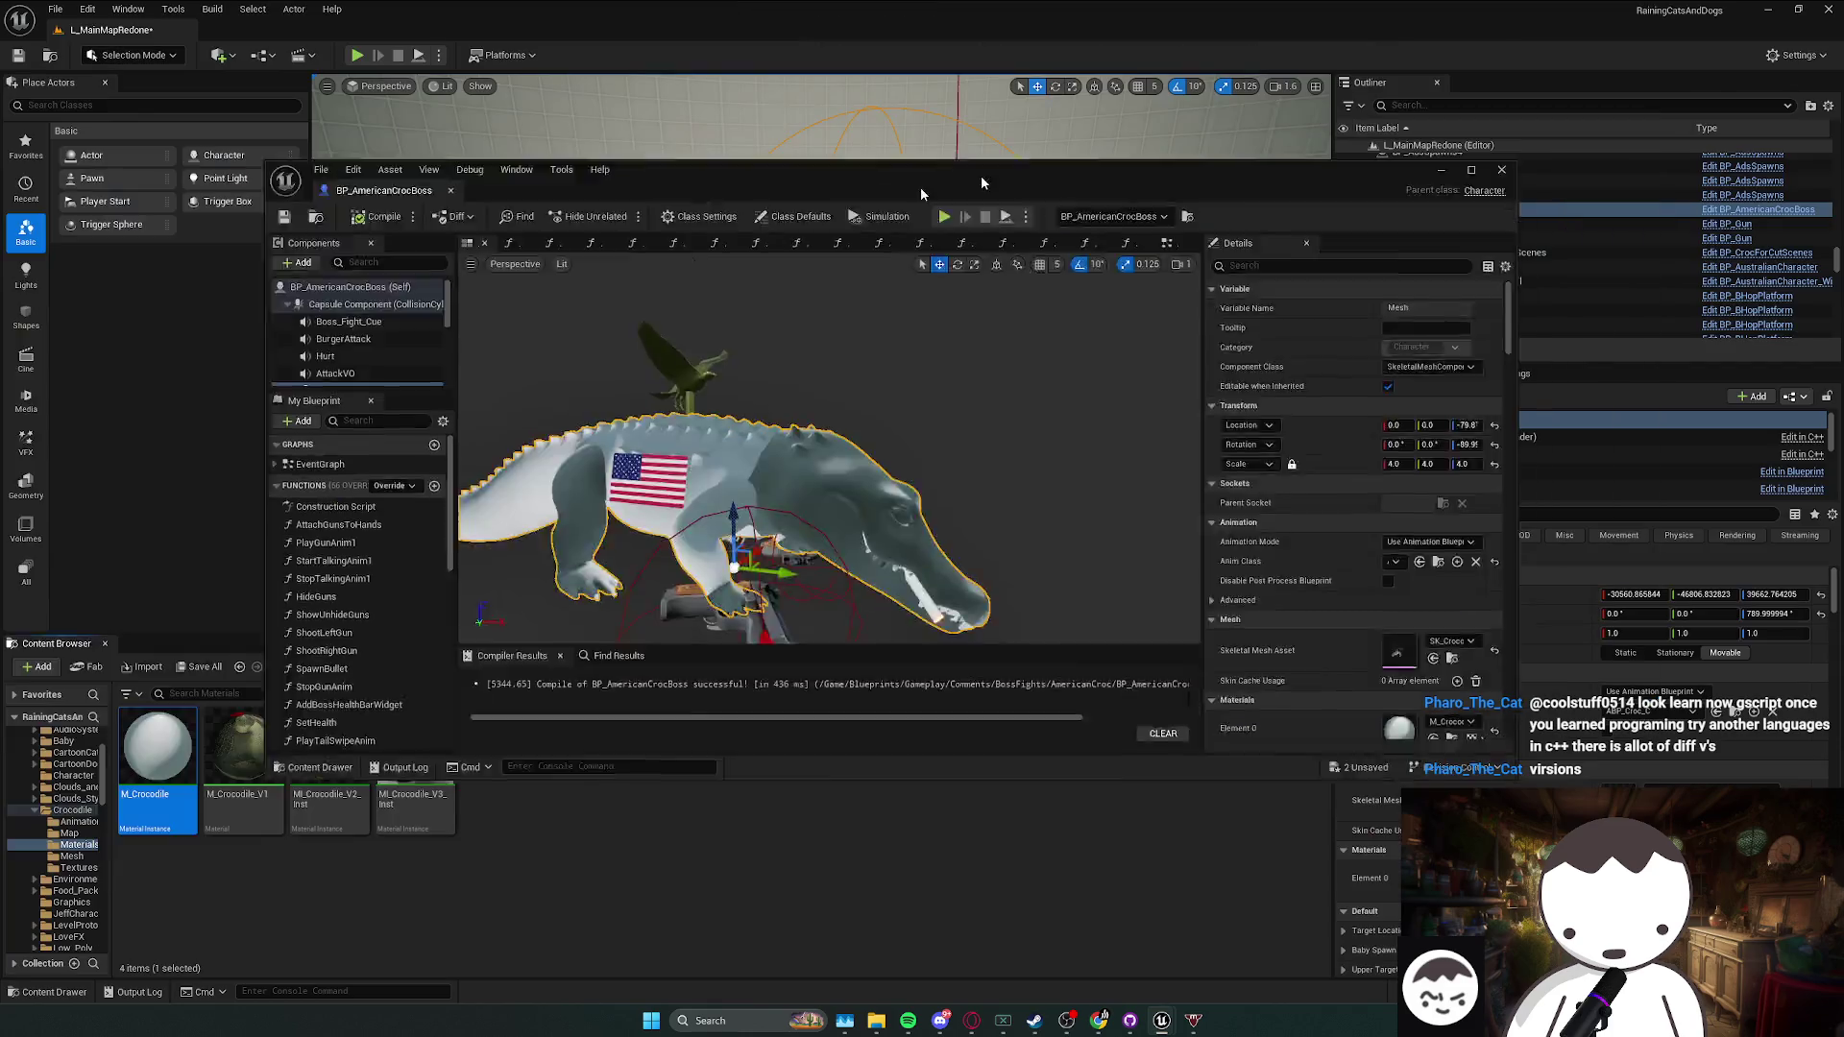
# - Open the M_Crocodile material and browse to the crocodile's Textures folder
pyautogui.doubleClick(157, 749)
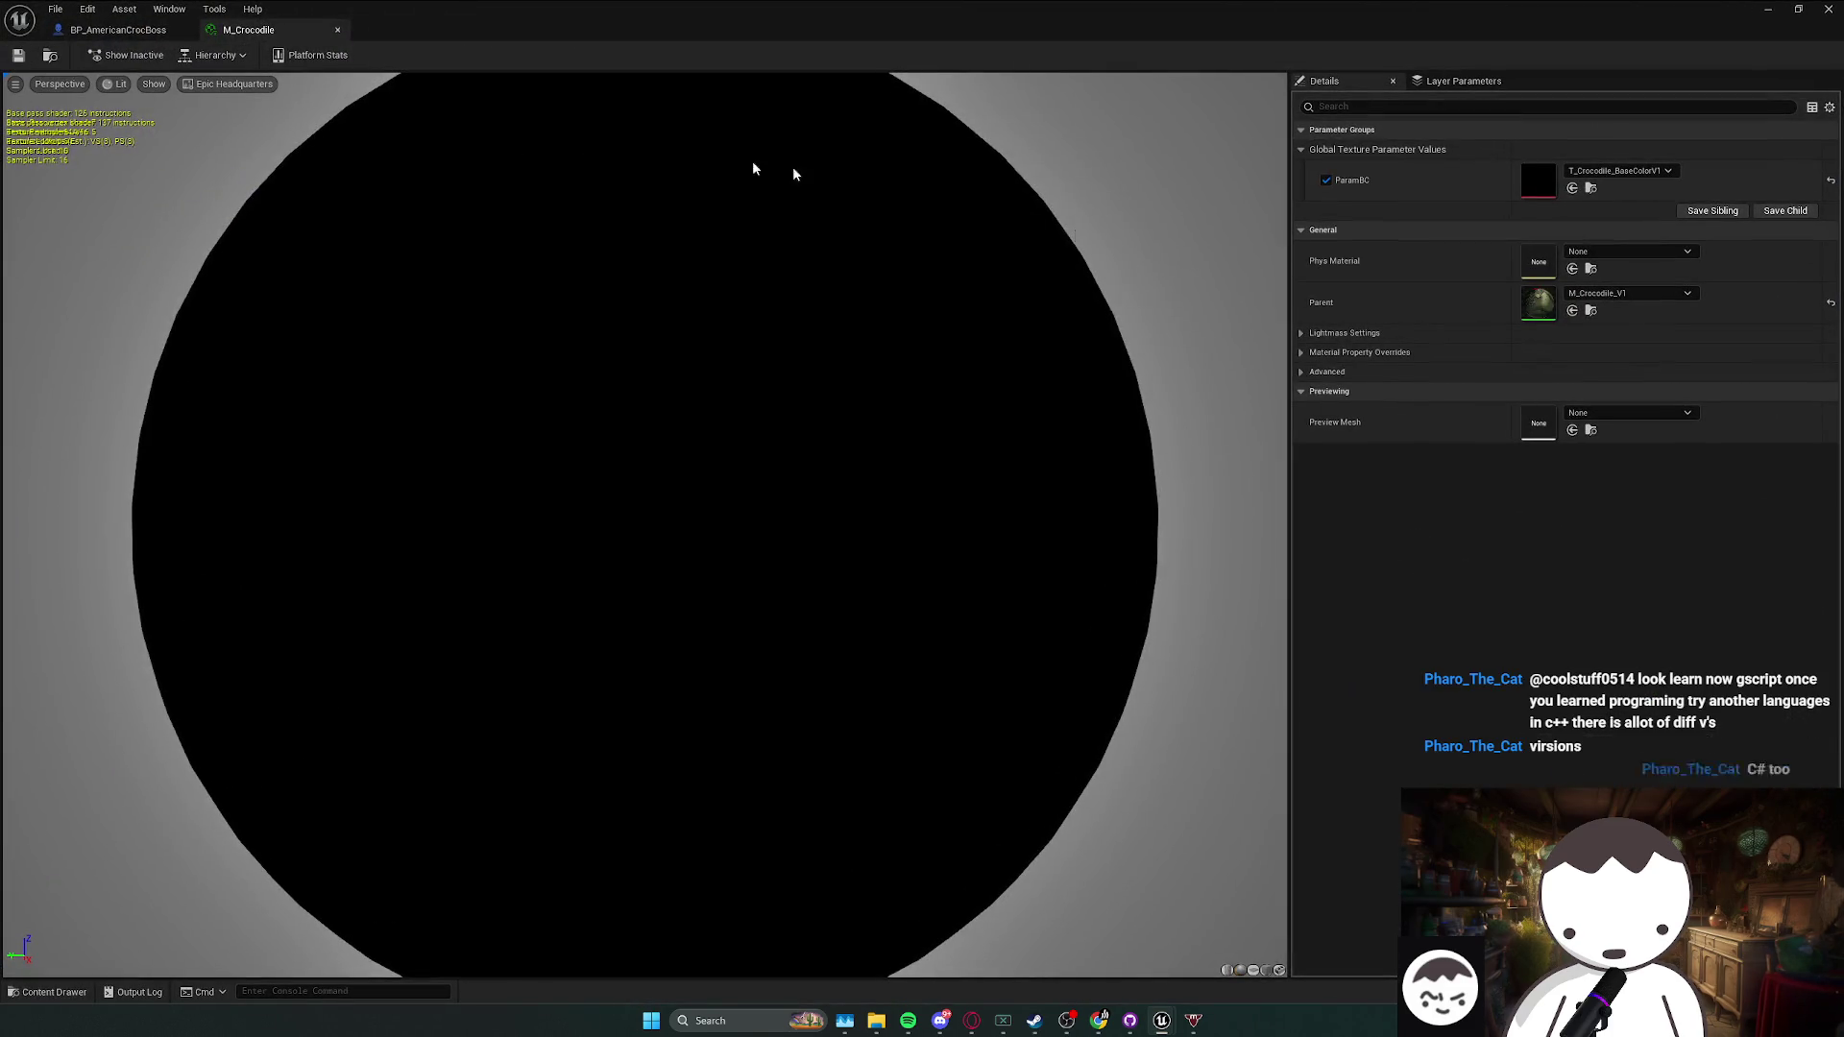
pyautogui.click(1589, 311)
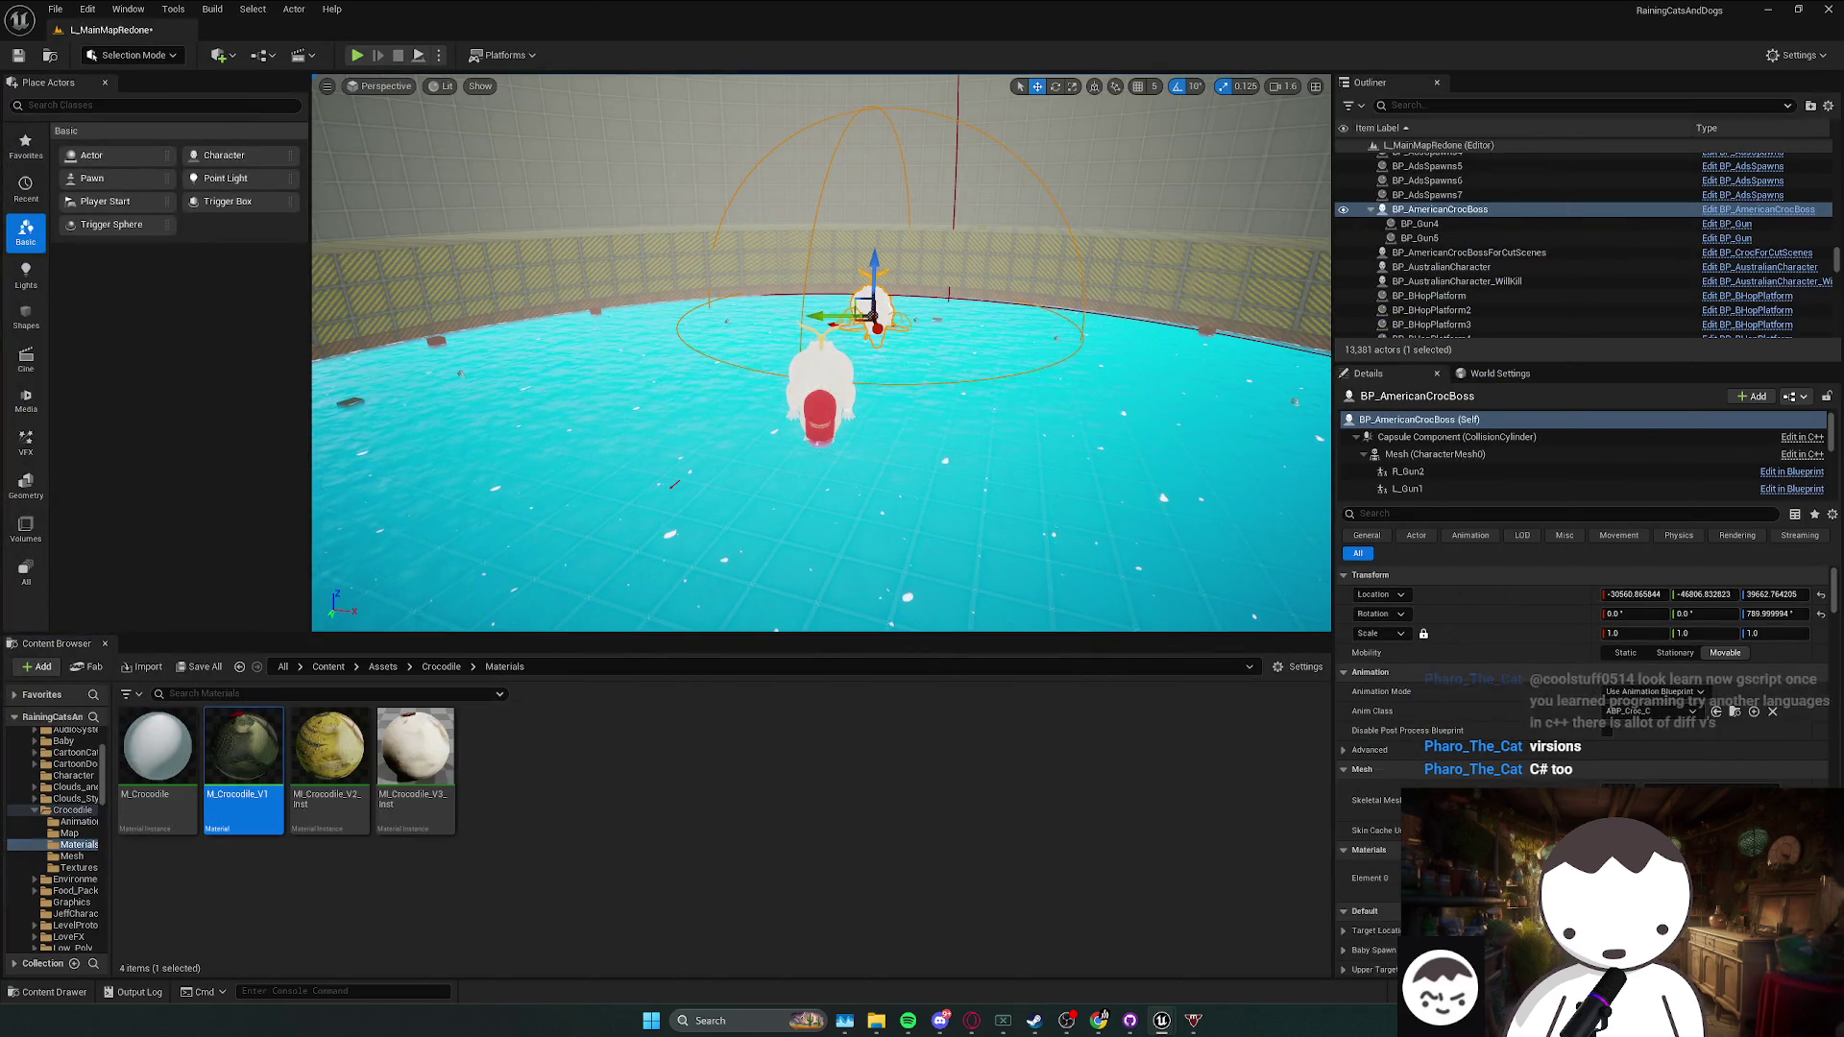
pyautogui.click(79, 867)
pyautogui.click(670, 799)
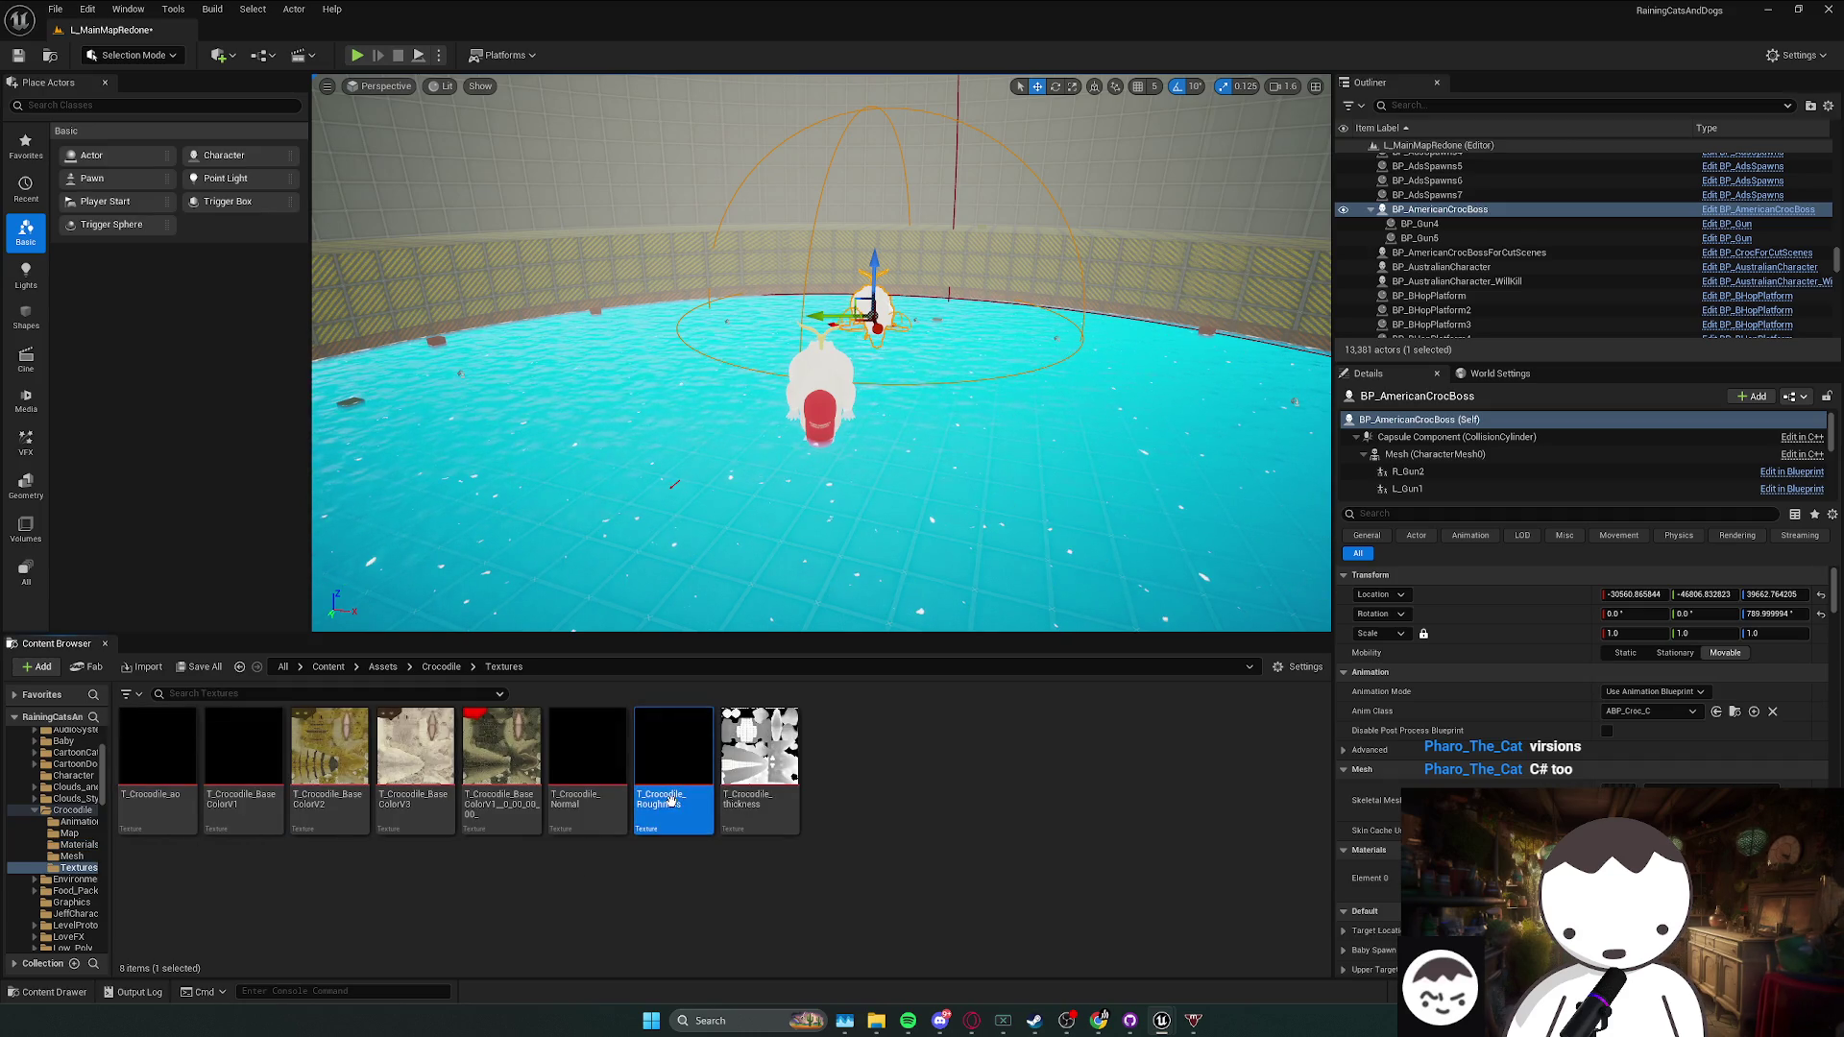
# - Review the normal, base colour and ambient occlusion maps, viewing T_Crocodile_ao, then close the texture tabs
pyautogui.click(603, 808)
pyautogui.click(238, 803)
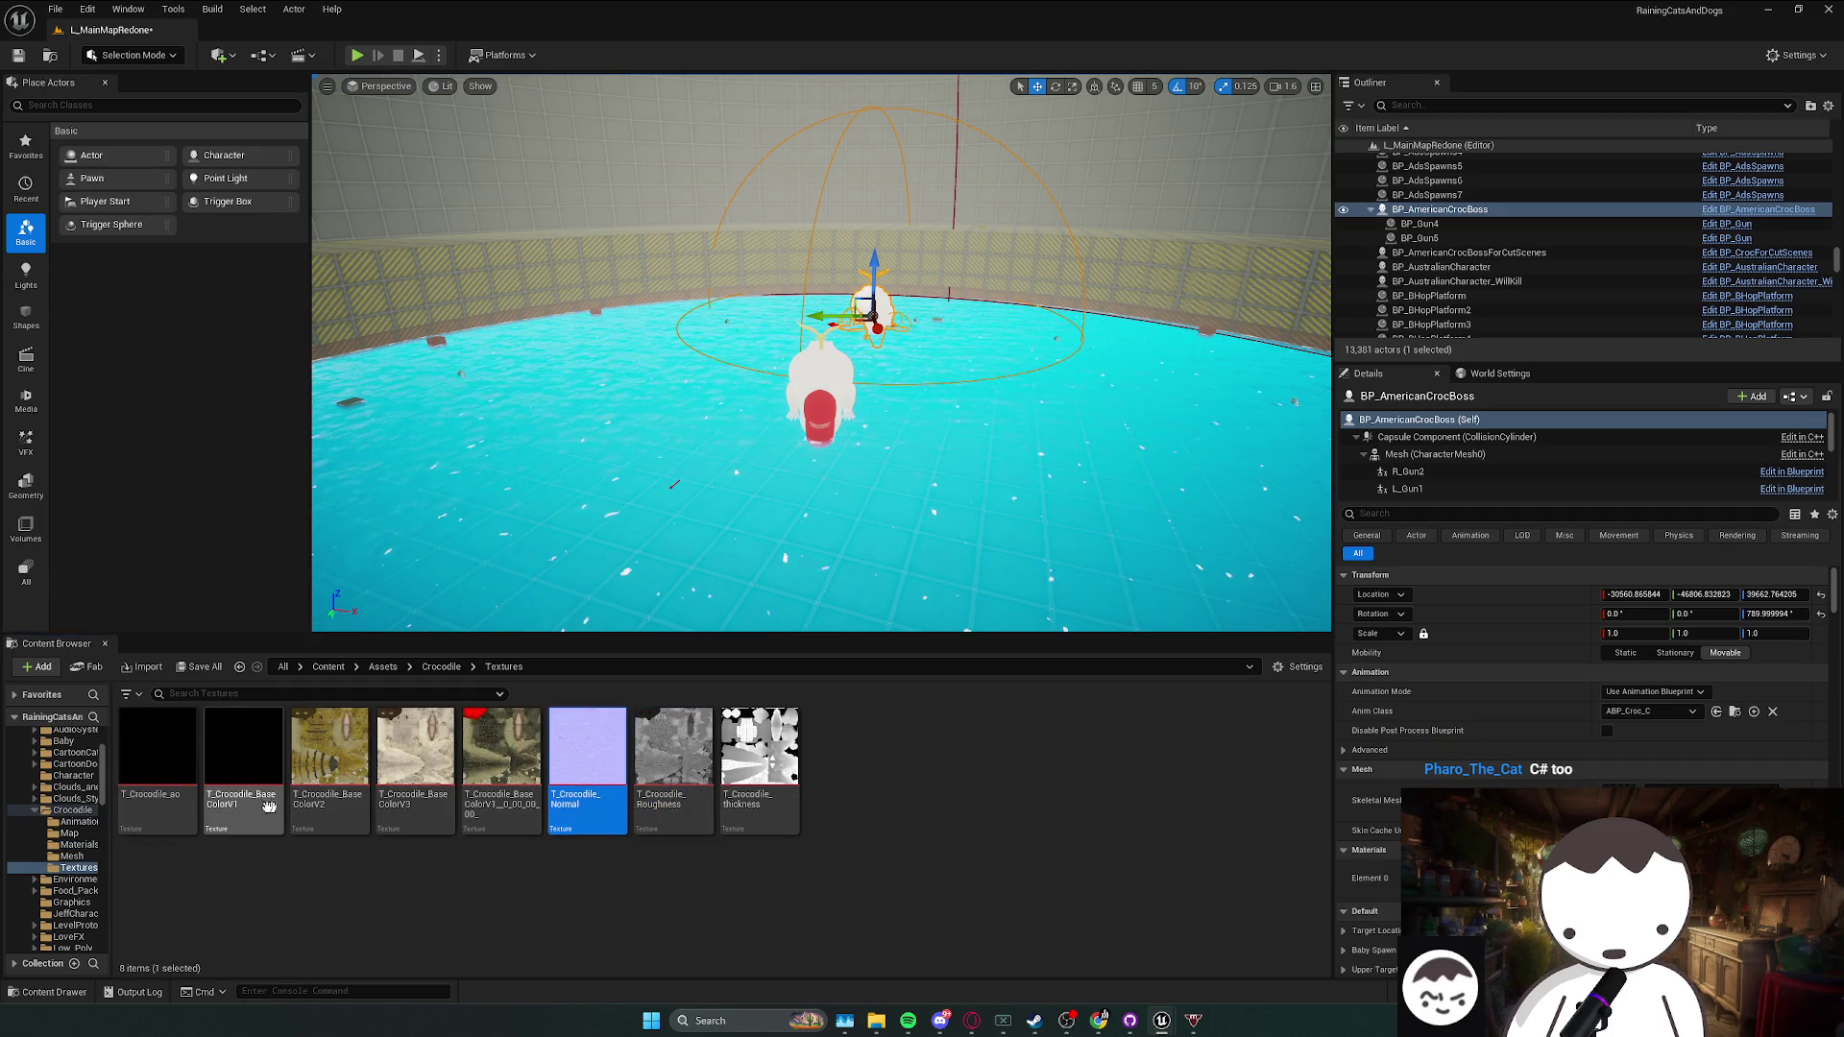
pyautogui.click(176, 801)
pyautogui.doubleClick(176, 803)
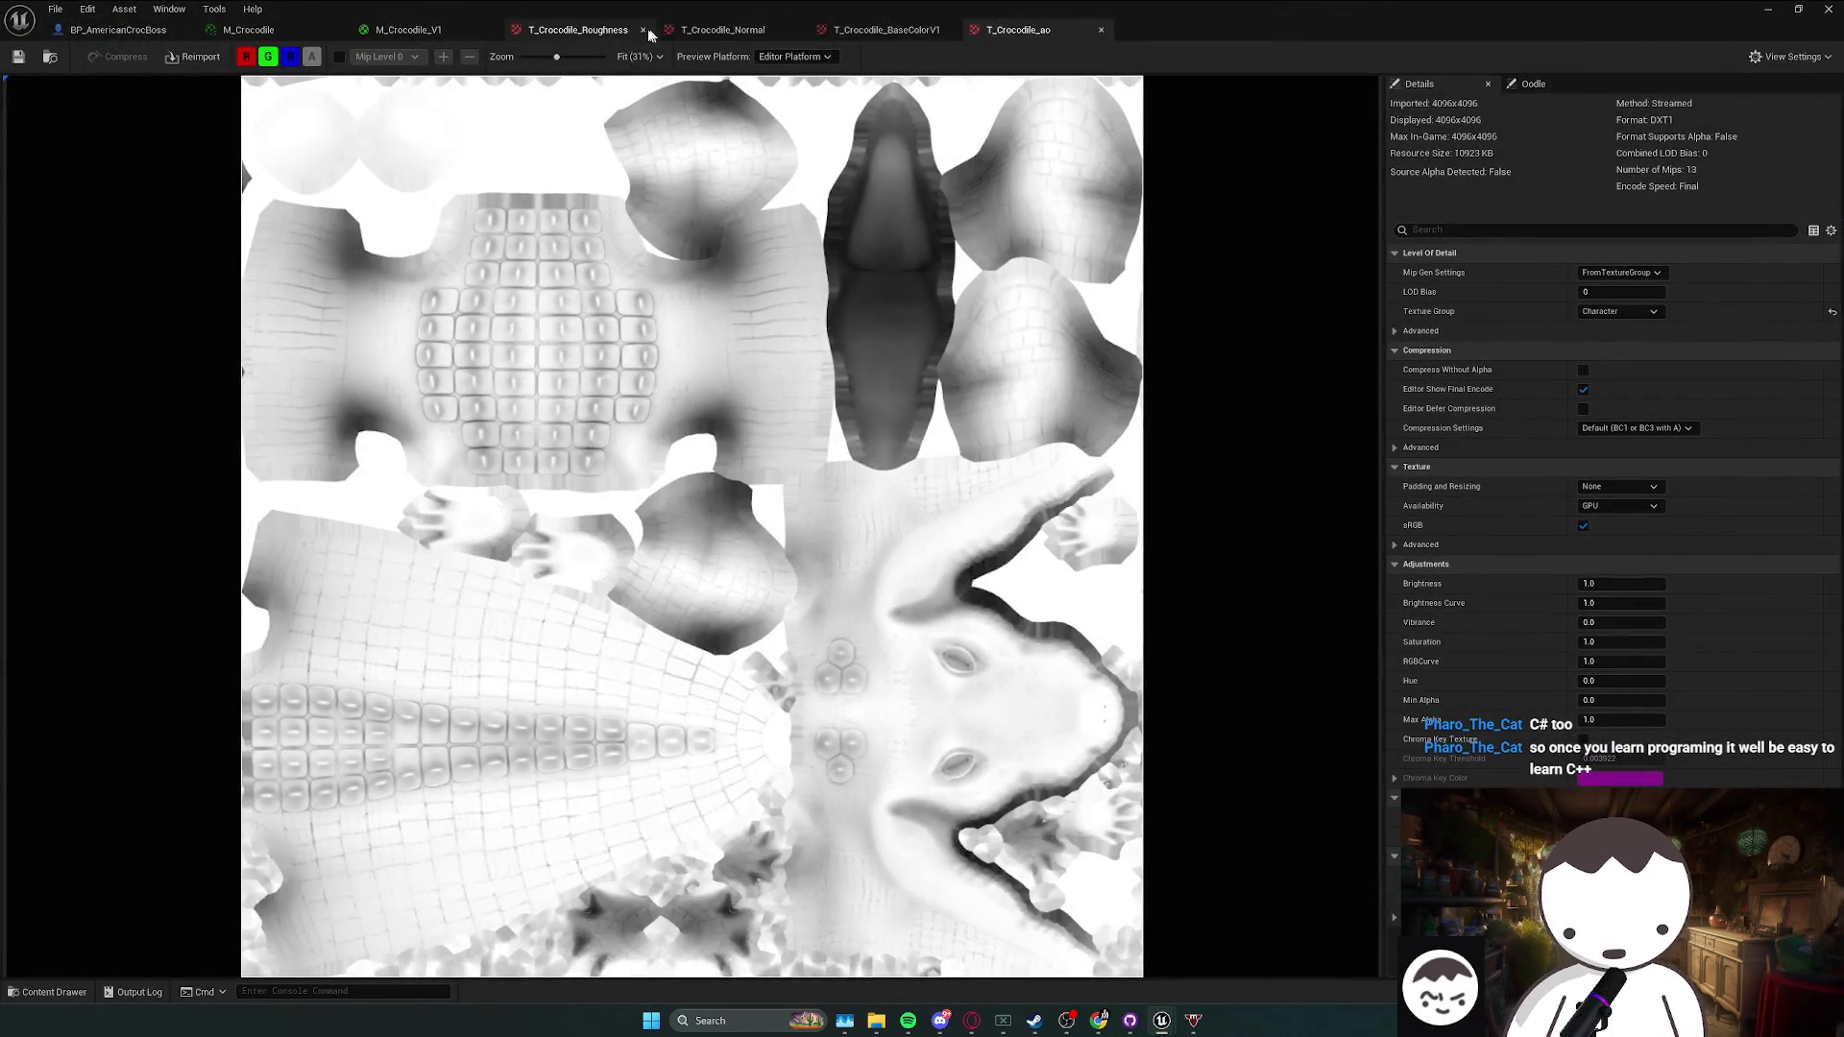
pyautogui.click(643, 29)
pyautogui.click(642, 29)
pyautogui.click(642, 30)
pyautogui.click(642, 30)
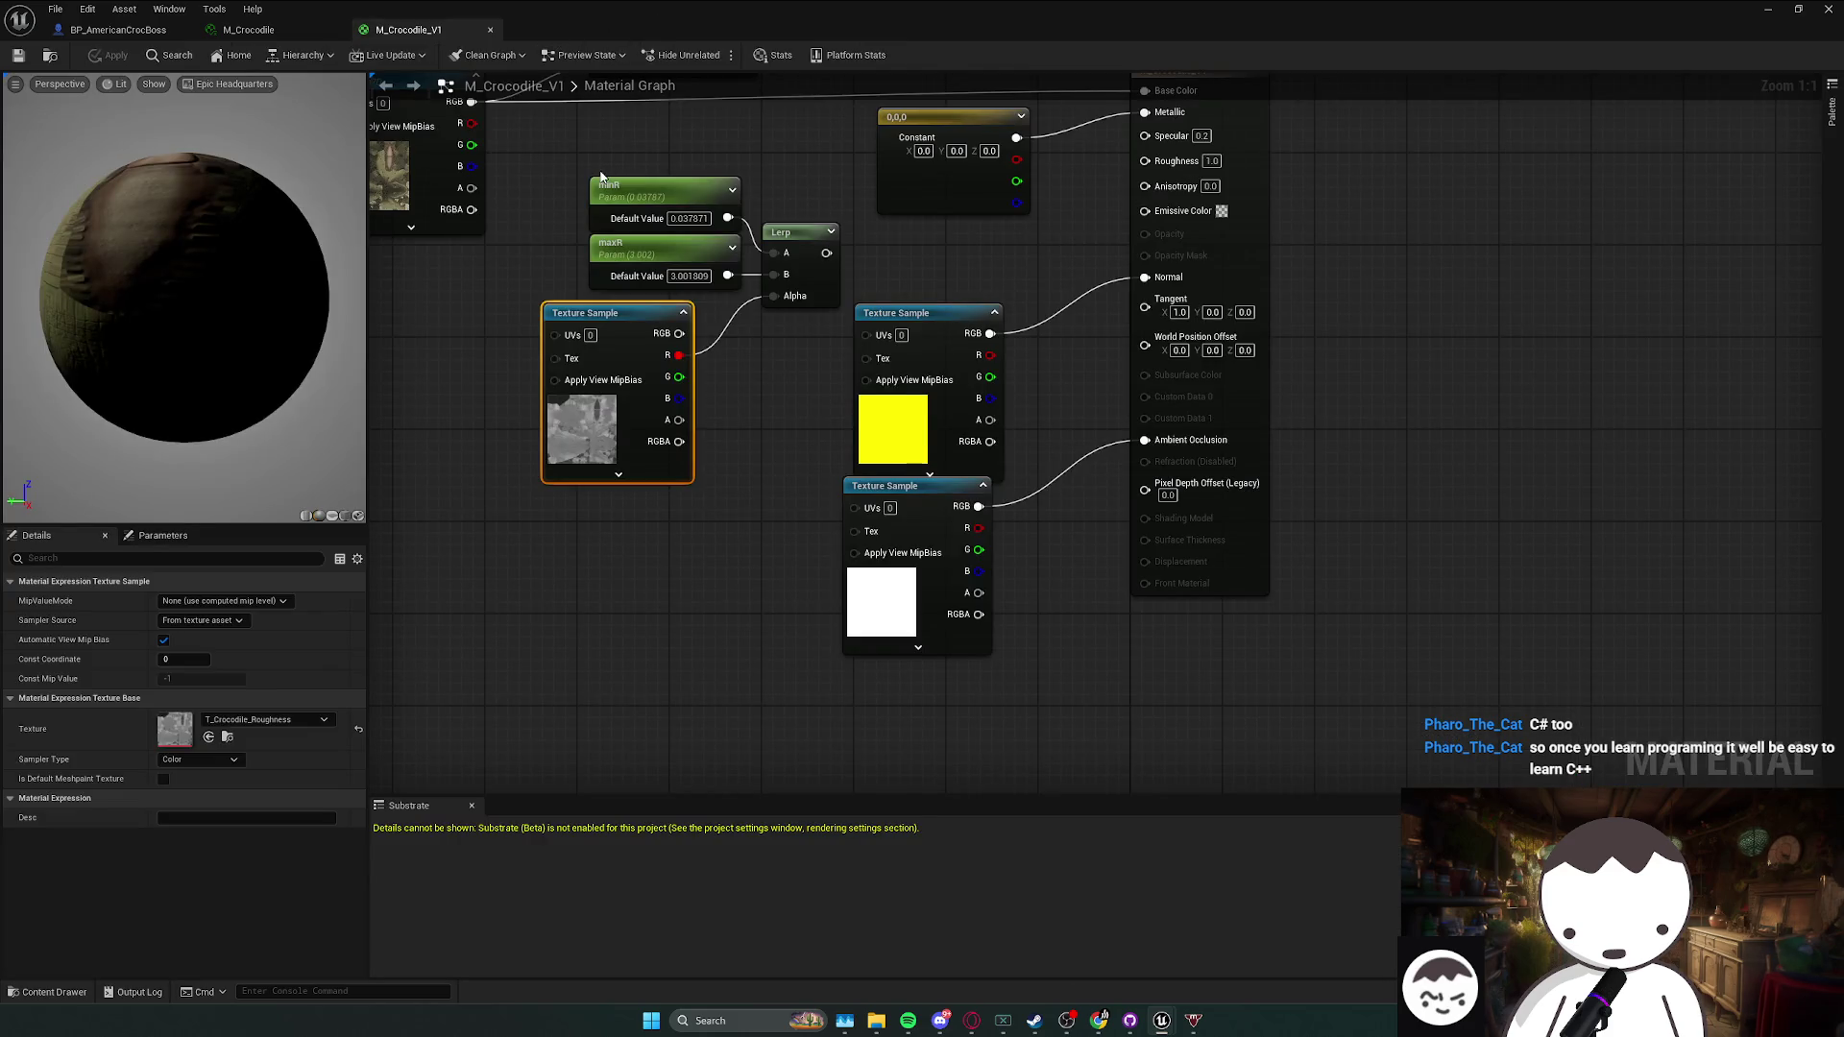
# - Move the Texture Sample node beside the Lerp and group it with minR and maxR
pyautogui.moveTo(601, 176); pyautogui.dragTo(640, 226)
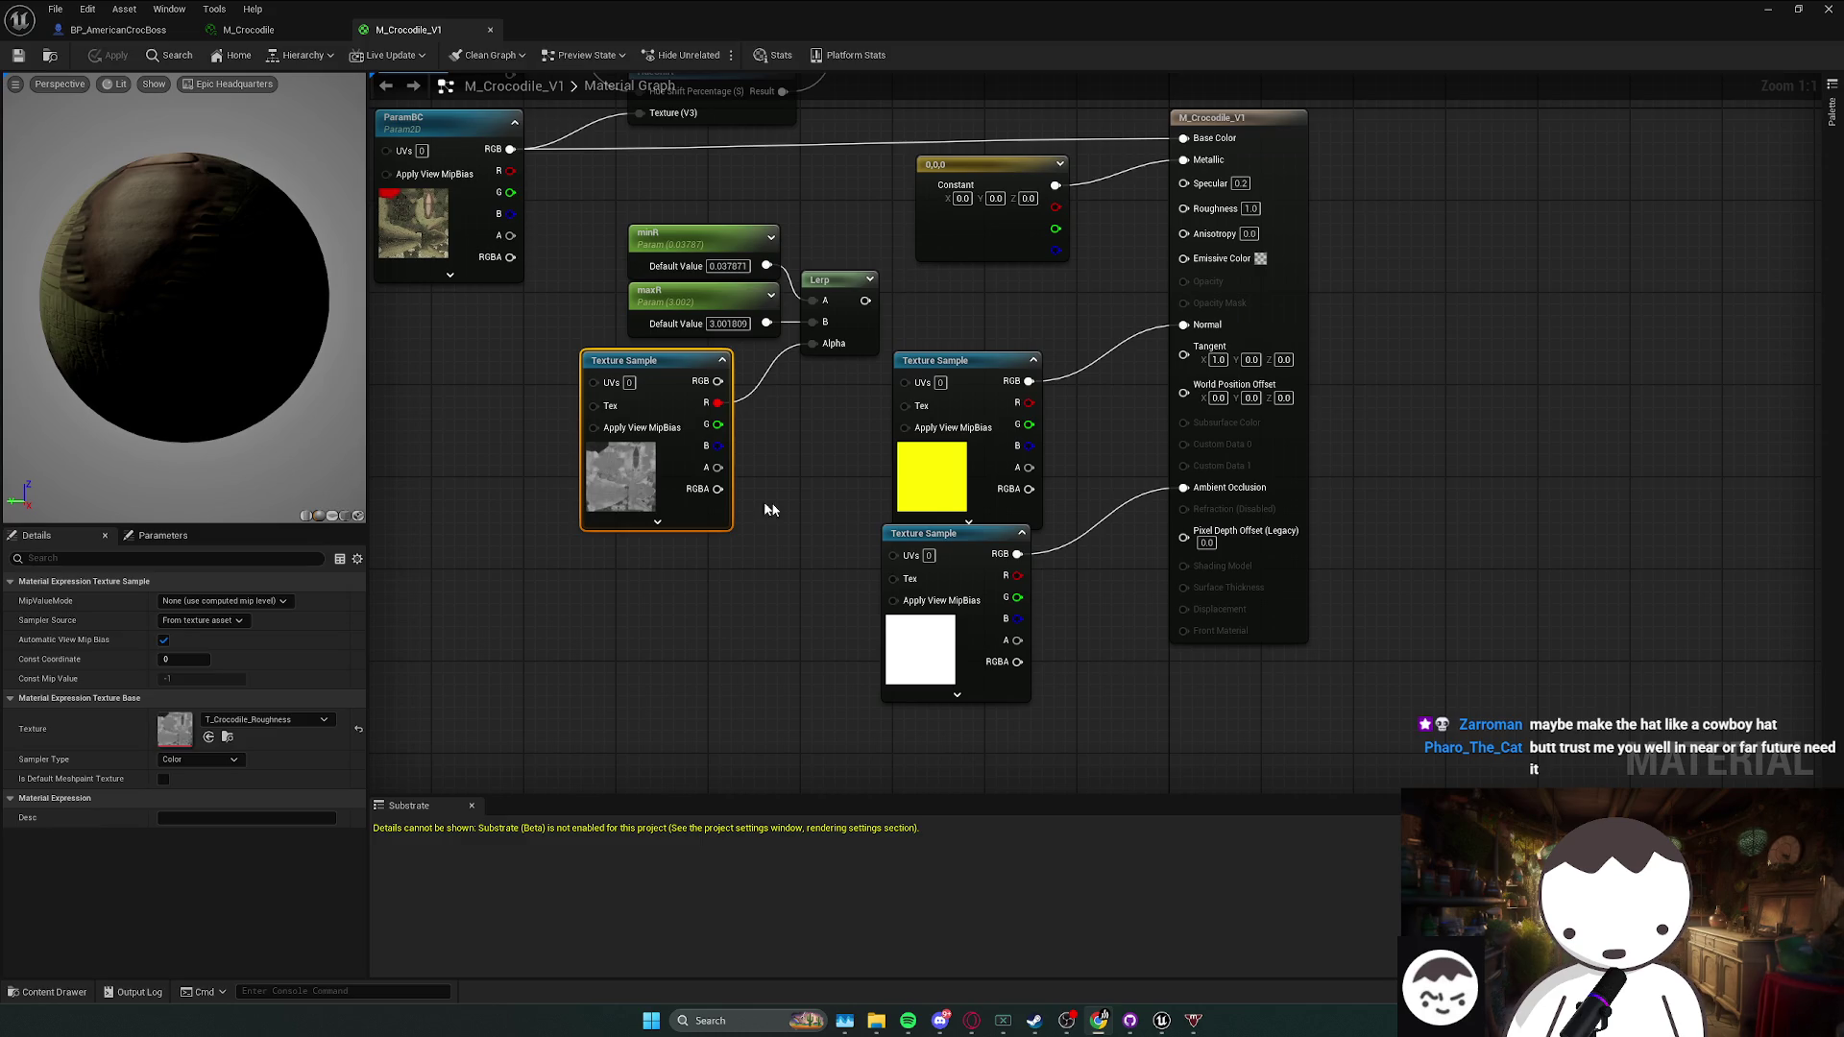
pyautogui.moveTo(833, 538); pyautogui.dragTo(917, 605)
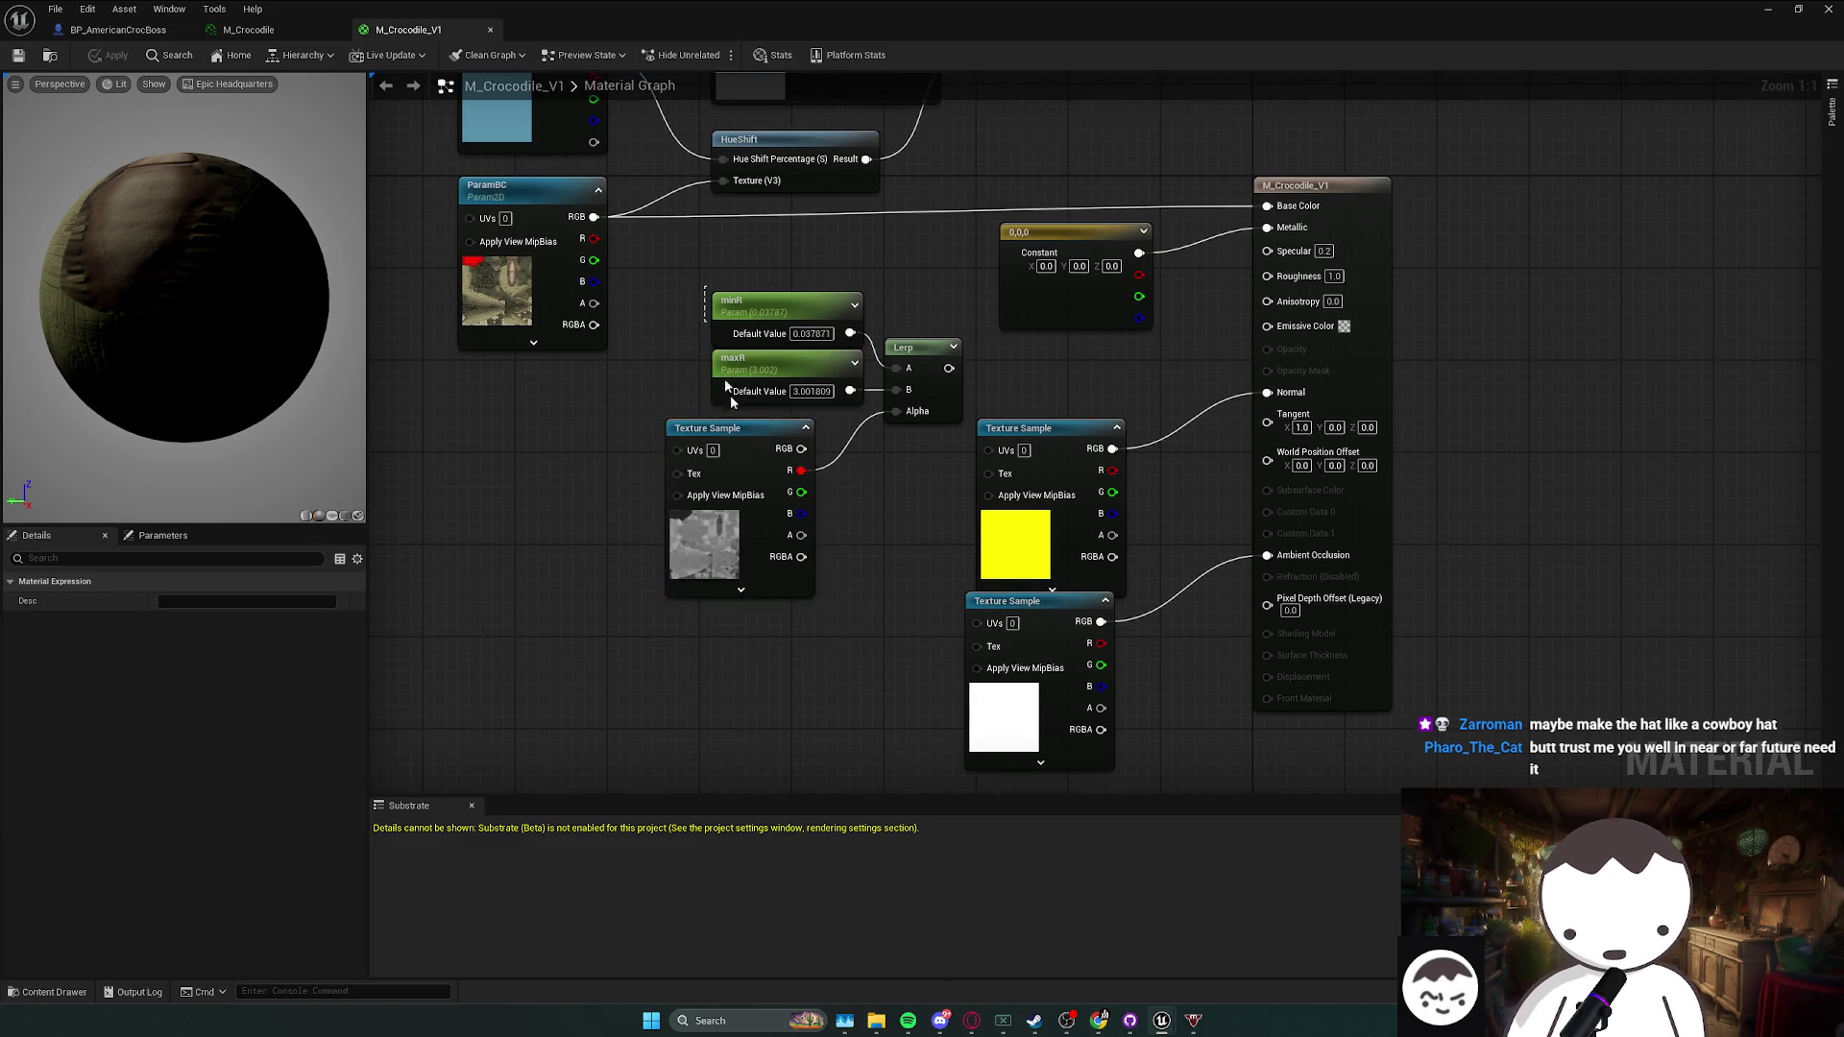
pyautogui.click(771, 493)
pyautogui.moveTo(778, 437); pyautogui.dragTo(823, 425)
pyautogui.moveTo(646, 564)
pyautogui.mouseDown()
pyautogui.moveTo(799, 318)
pyautogui.moveTo(776, 318)
pyautogui.mouseUp()
# - Shift the grouped nodes next to the Lerp node and apply the M_Crocodile_V1 changes
pyautogui.click(936, 369)
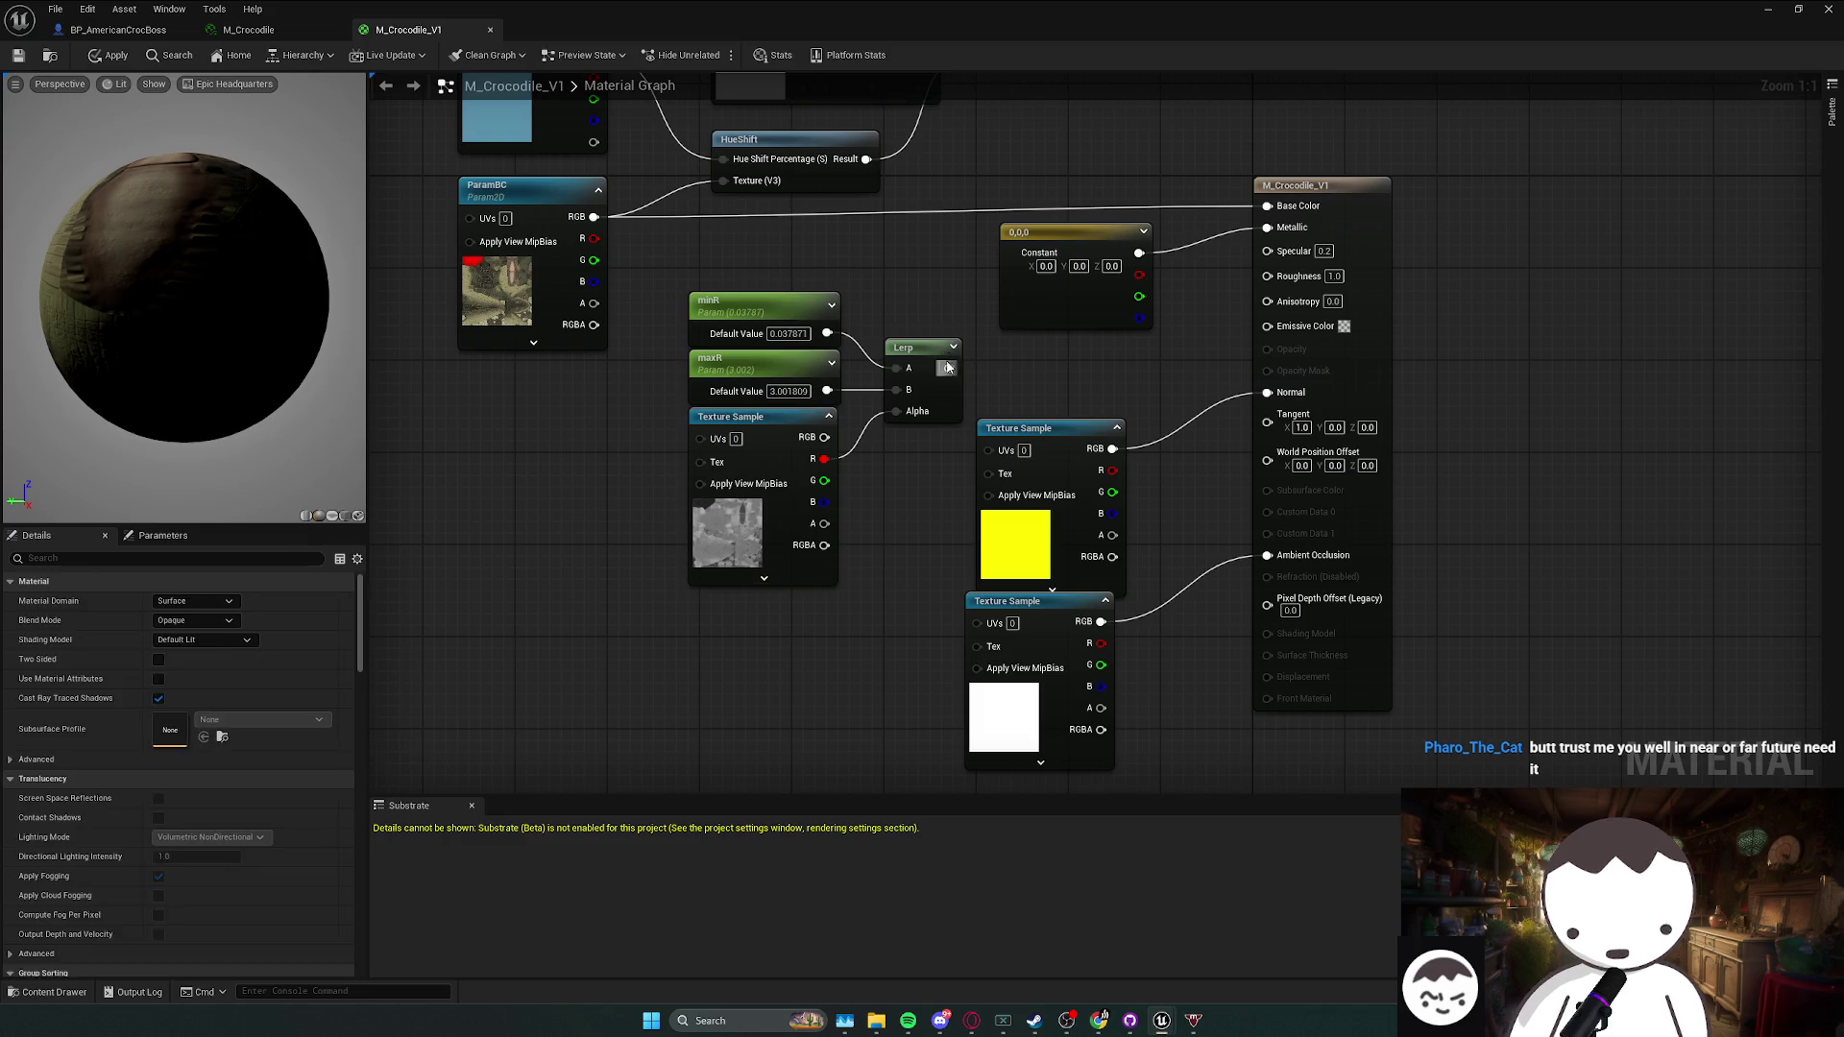
pyautogui.click(1027, 428)
pyautogui.click(941, 362)
pyautogui.moveTo(973, 382); pyautogui.dragTo(835, 394)
pyautogui.hotkey('ctrl', 's')
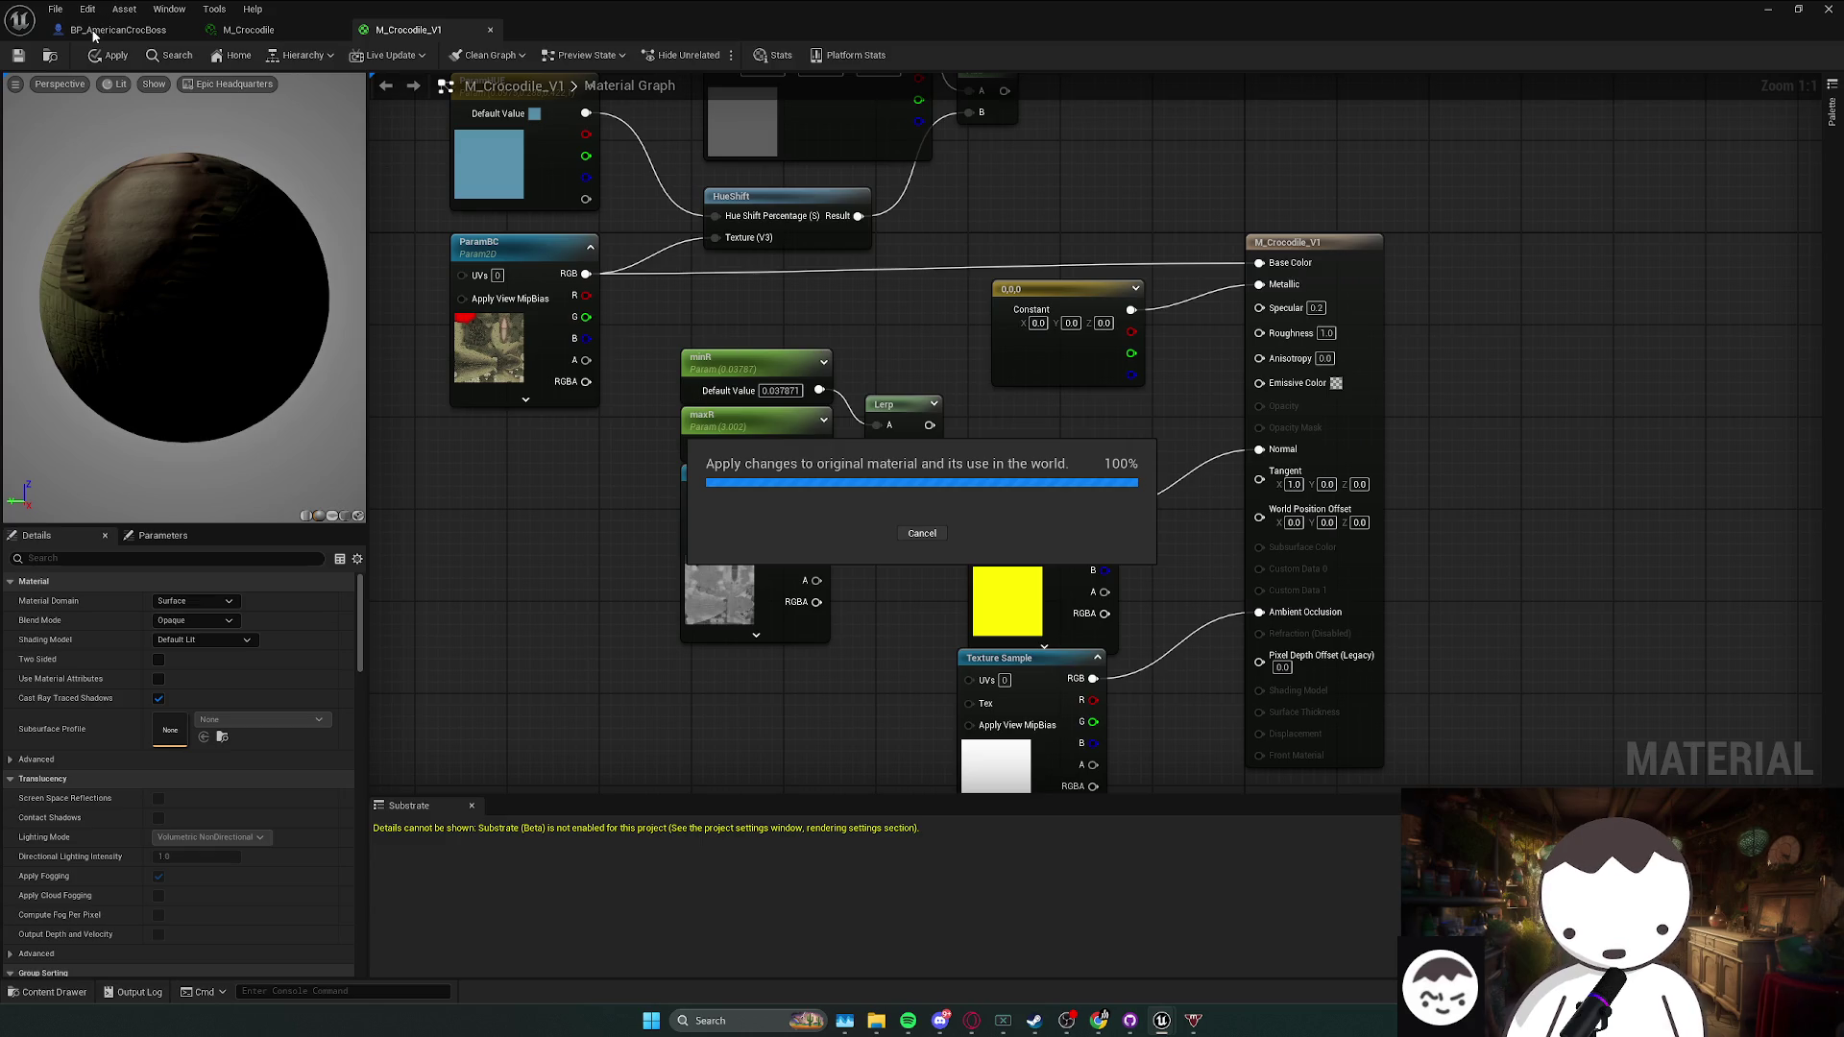
# - Glance at the boss croc from the front, then open the BP_BabyCroc blueprint
pyautogui.click(121, 33)
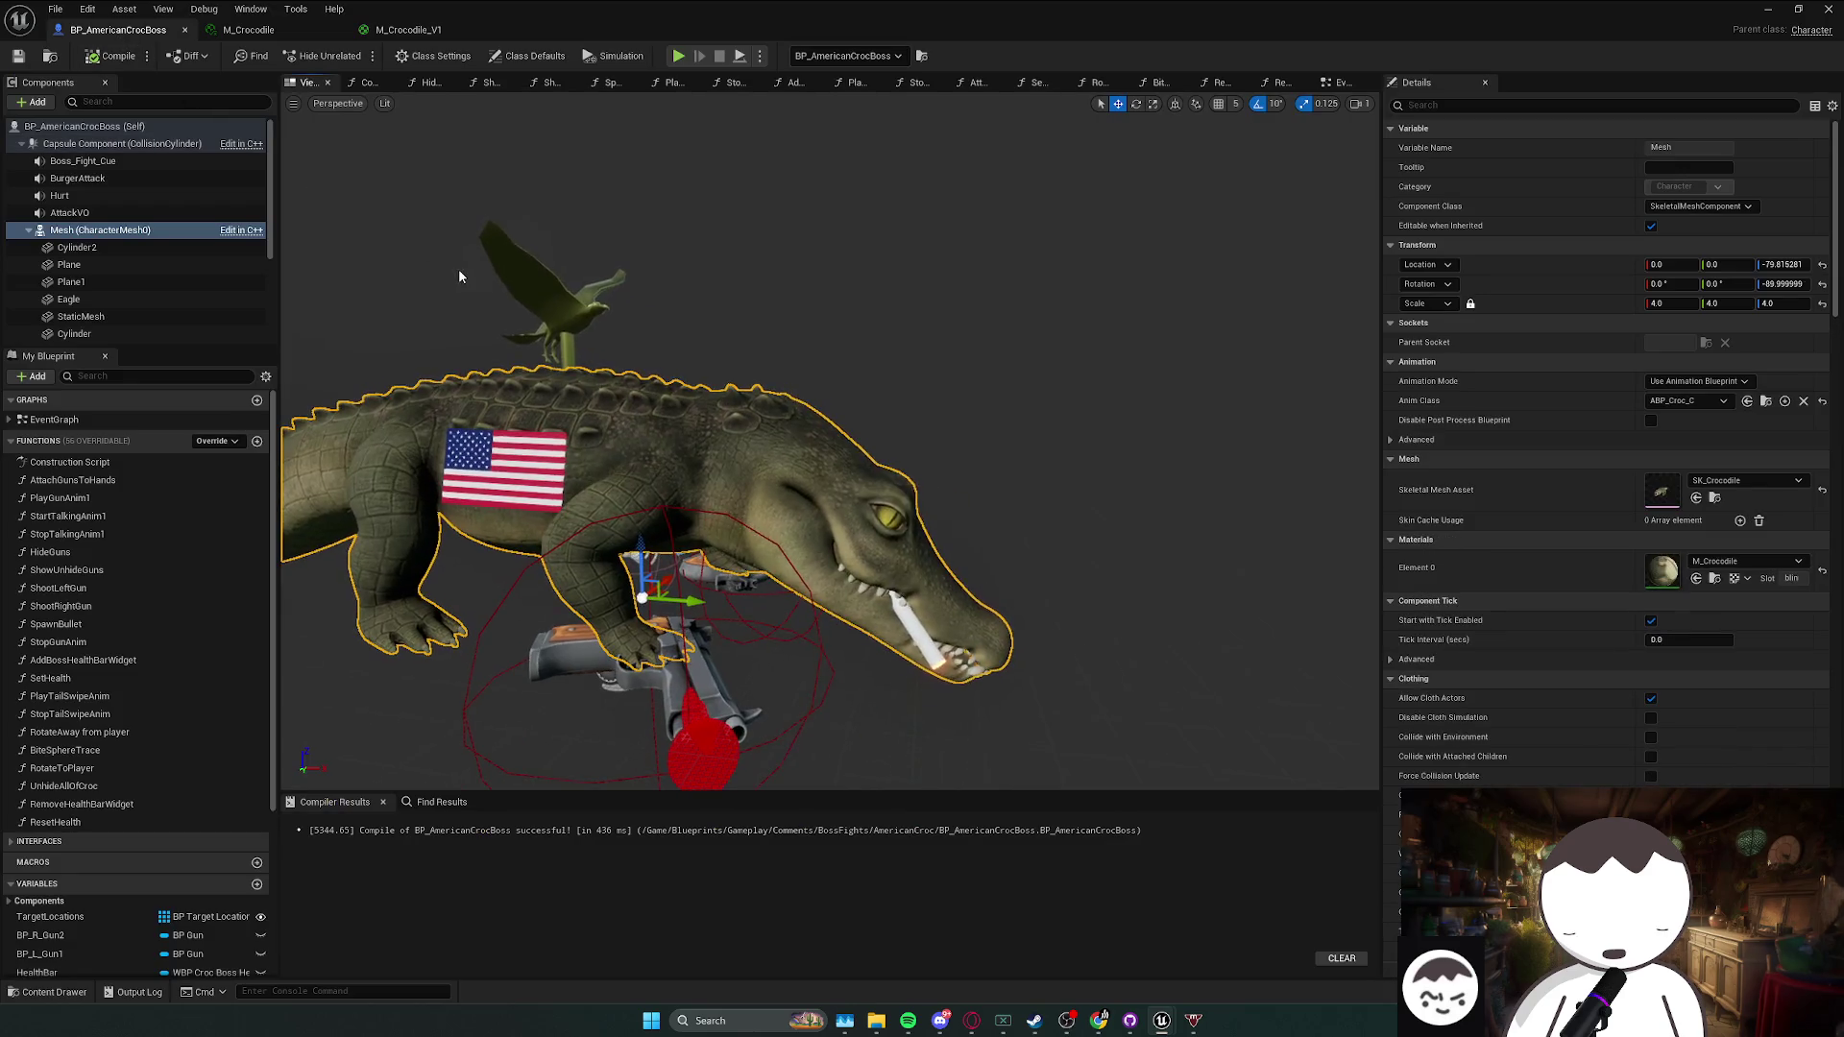
pyautogui.moveTo(803, 418); pyautogui.dragTo(345, 423)
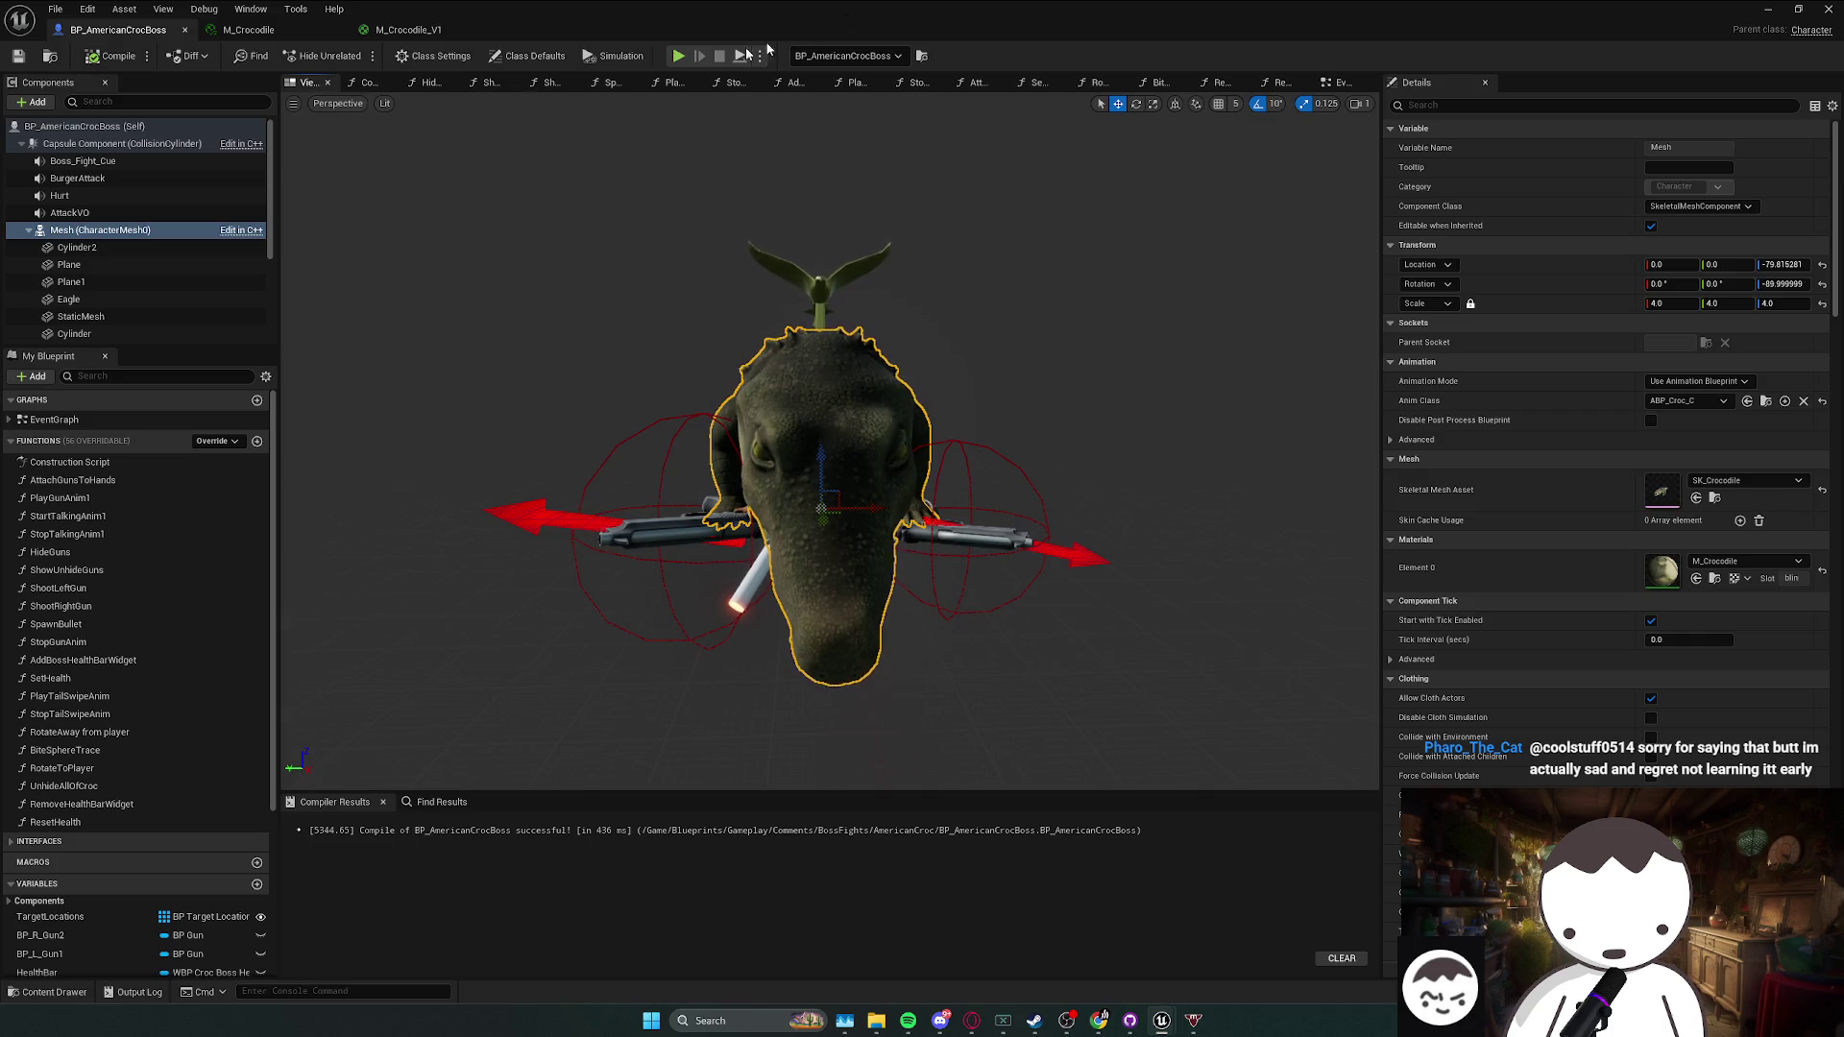
pyautogui.click(50, 56)
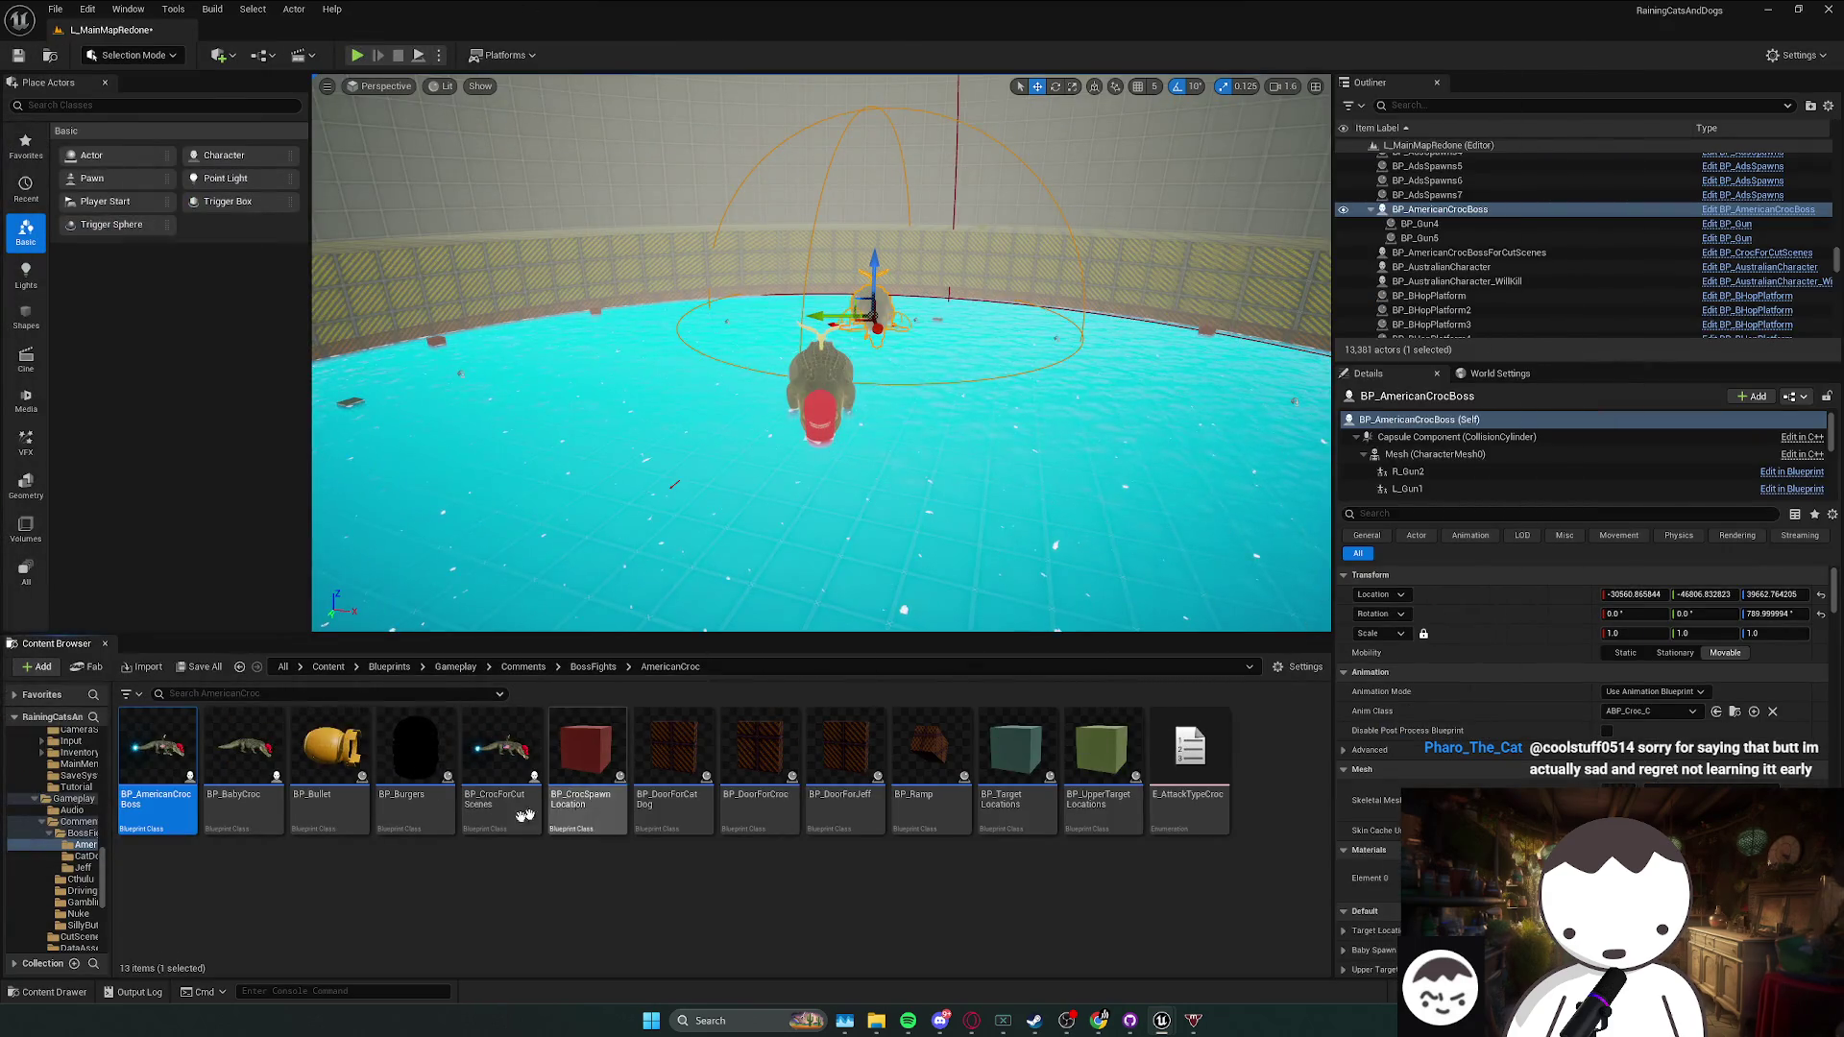
pyautogui.click(247, 812)
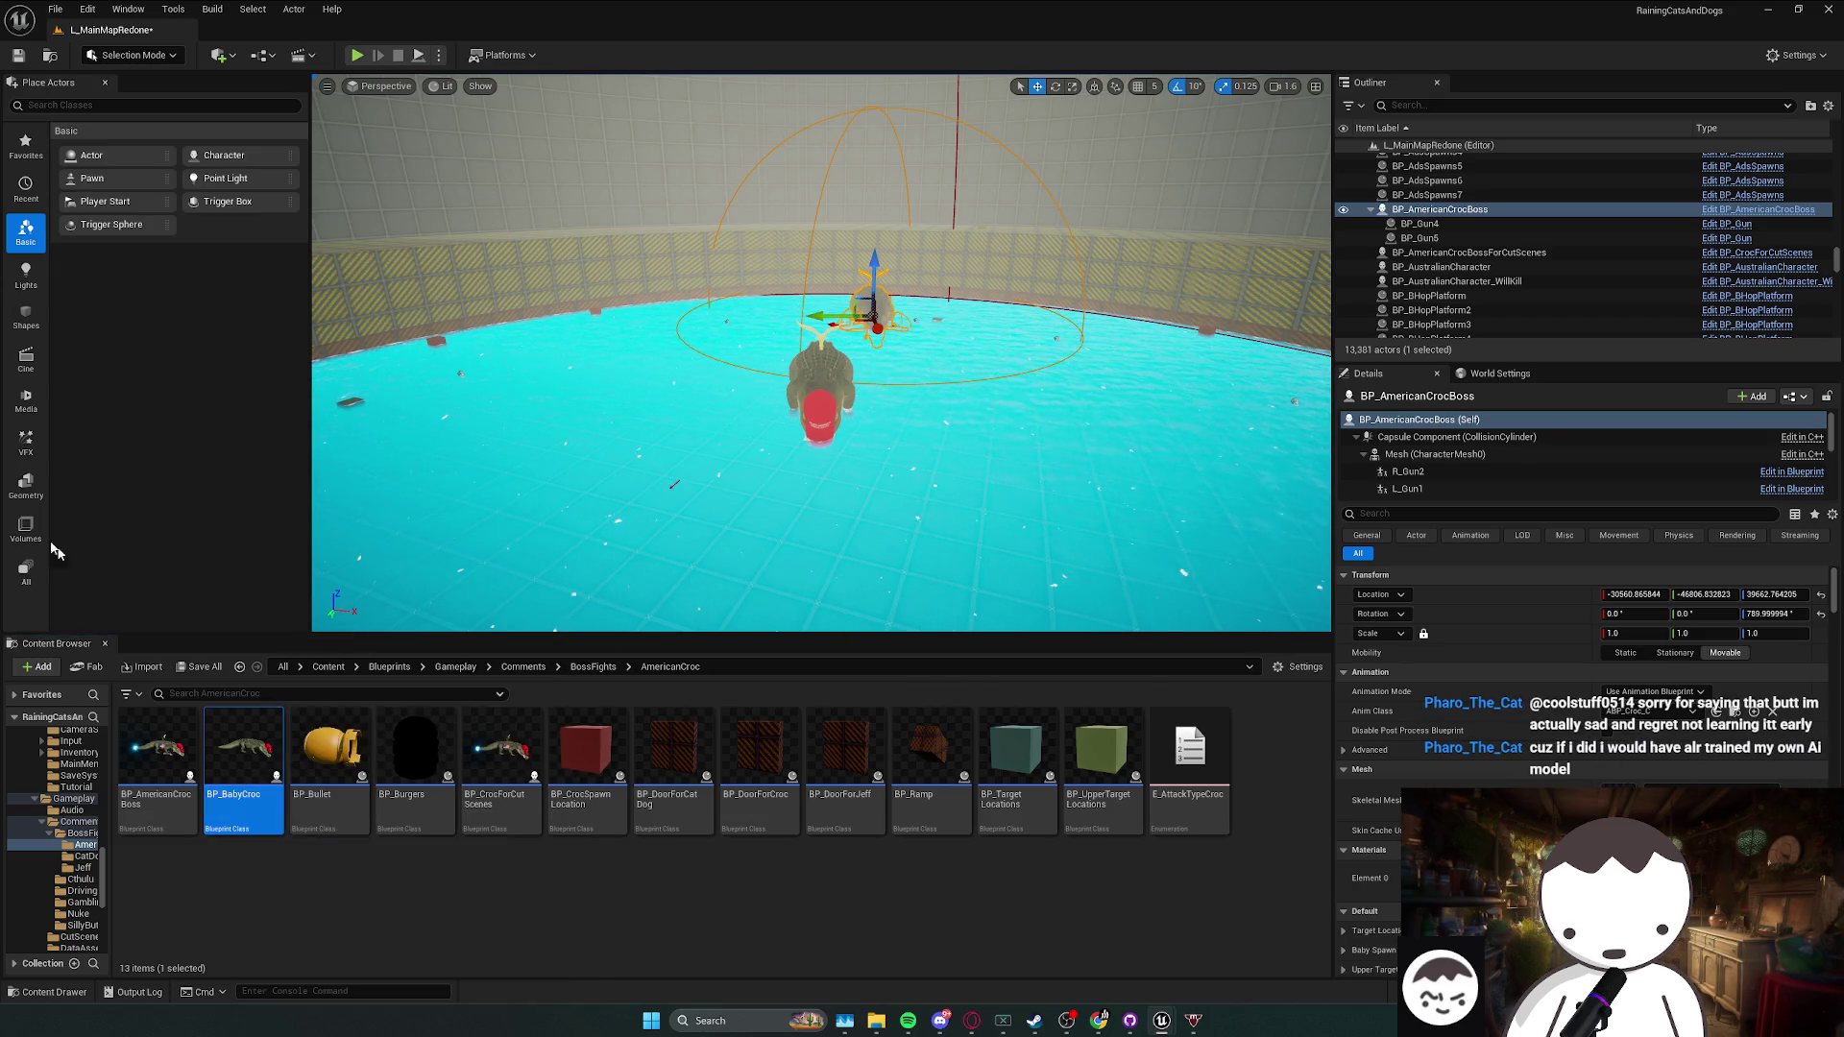
pyautogui.doubleClick(243, 753)
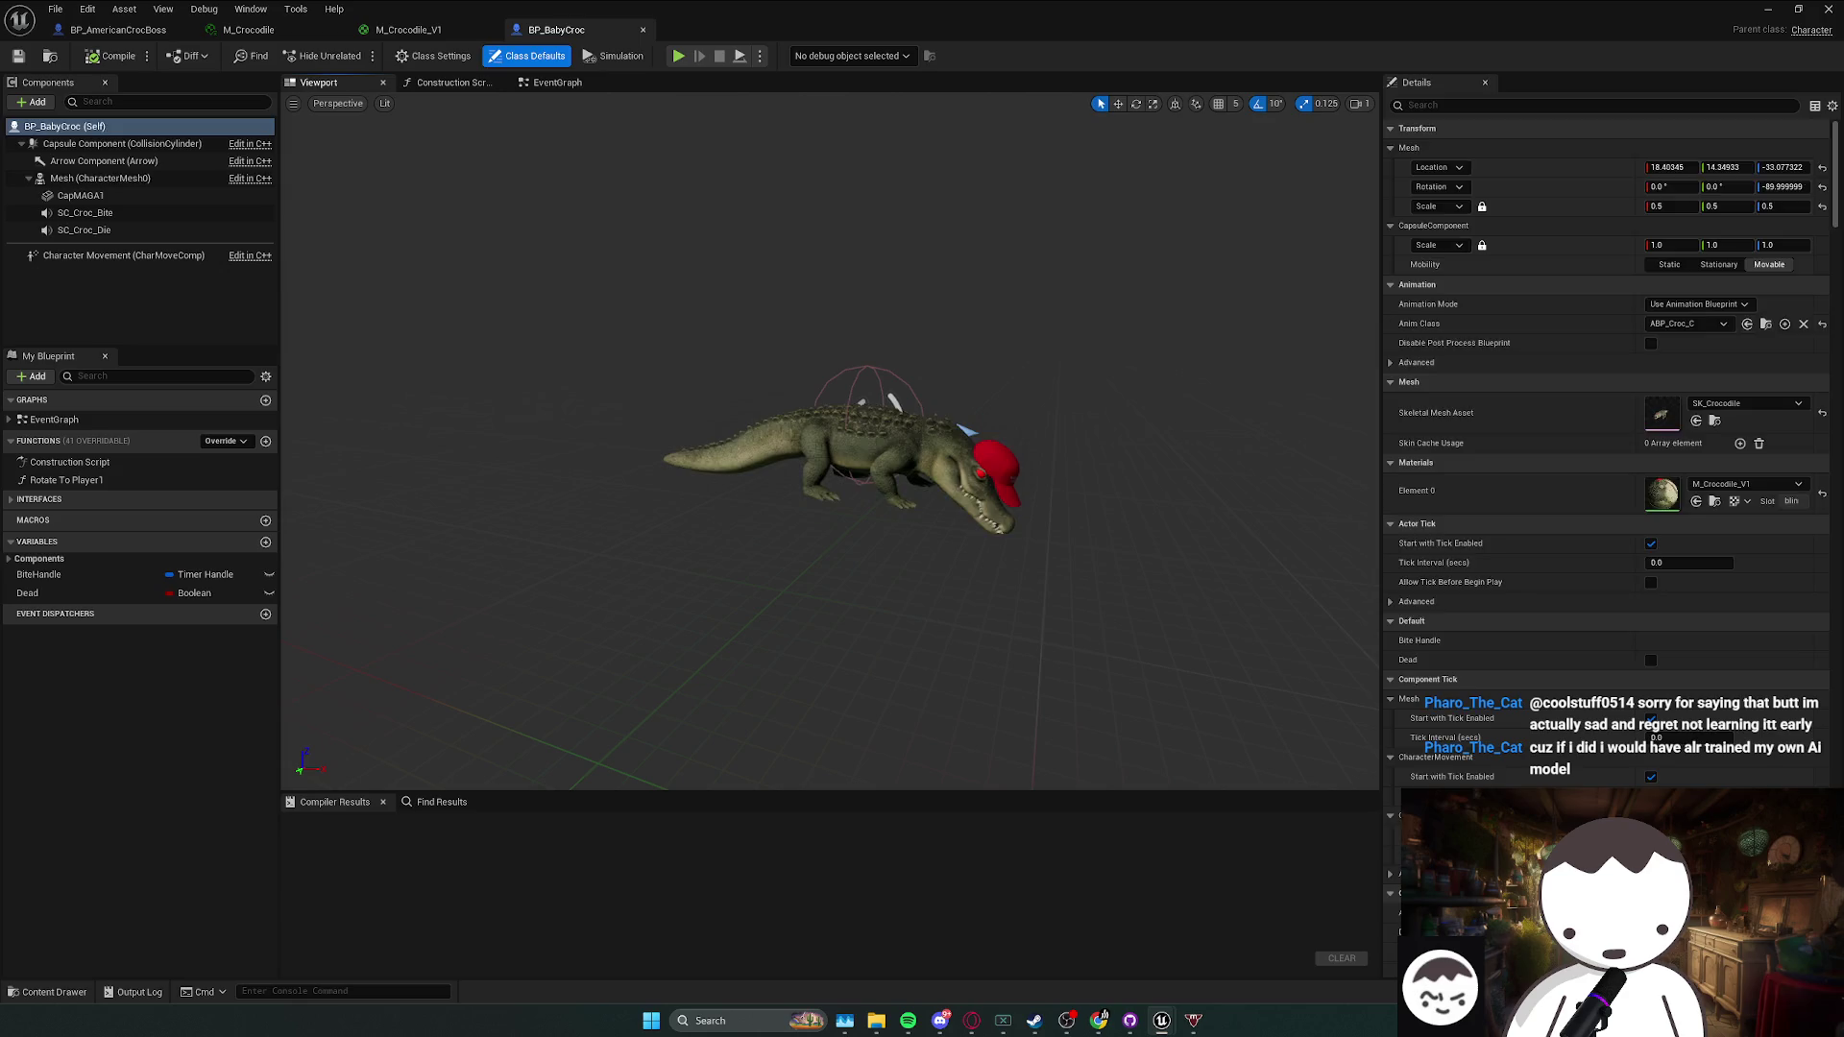
# - Scale the baby croc's mesh to 0.7 and compile BP_BabyCroc
pyautogui.click(728, 410)
pyautogui.click(1689, 306)
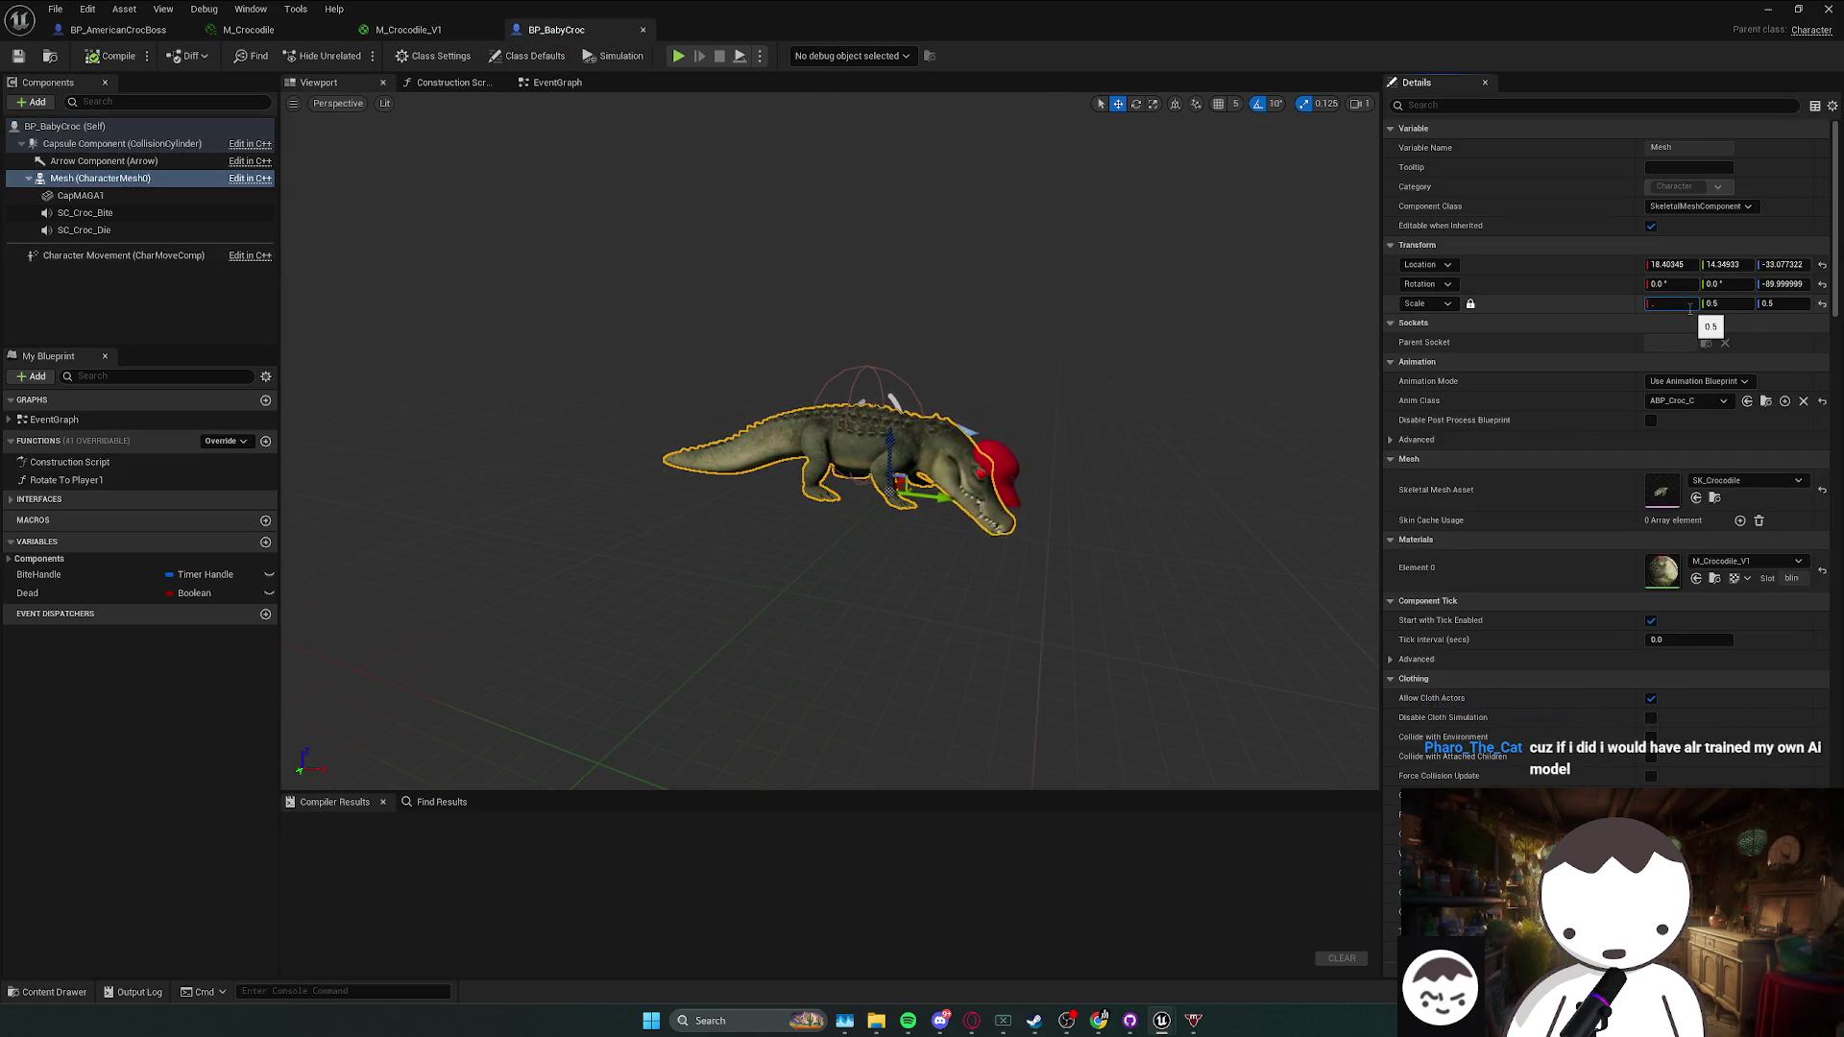
pyautogui.write('1')
pyautogui.press('Return')
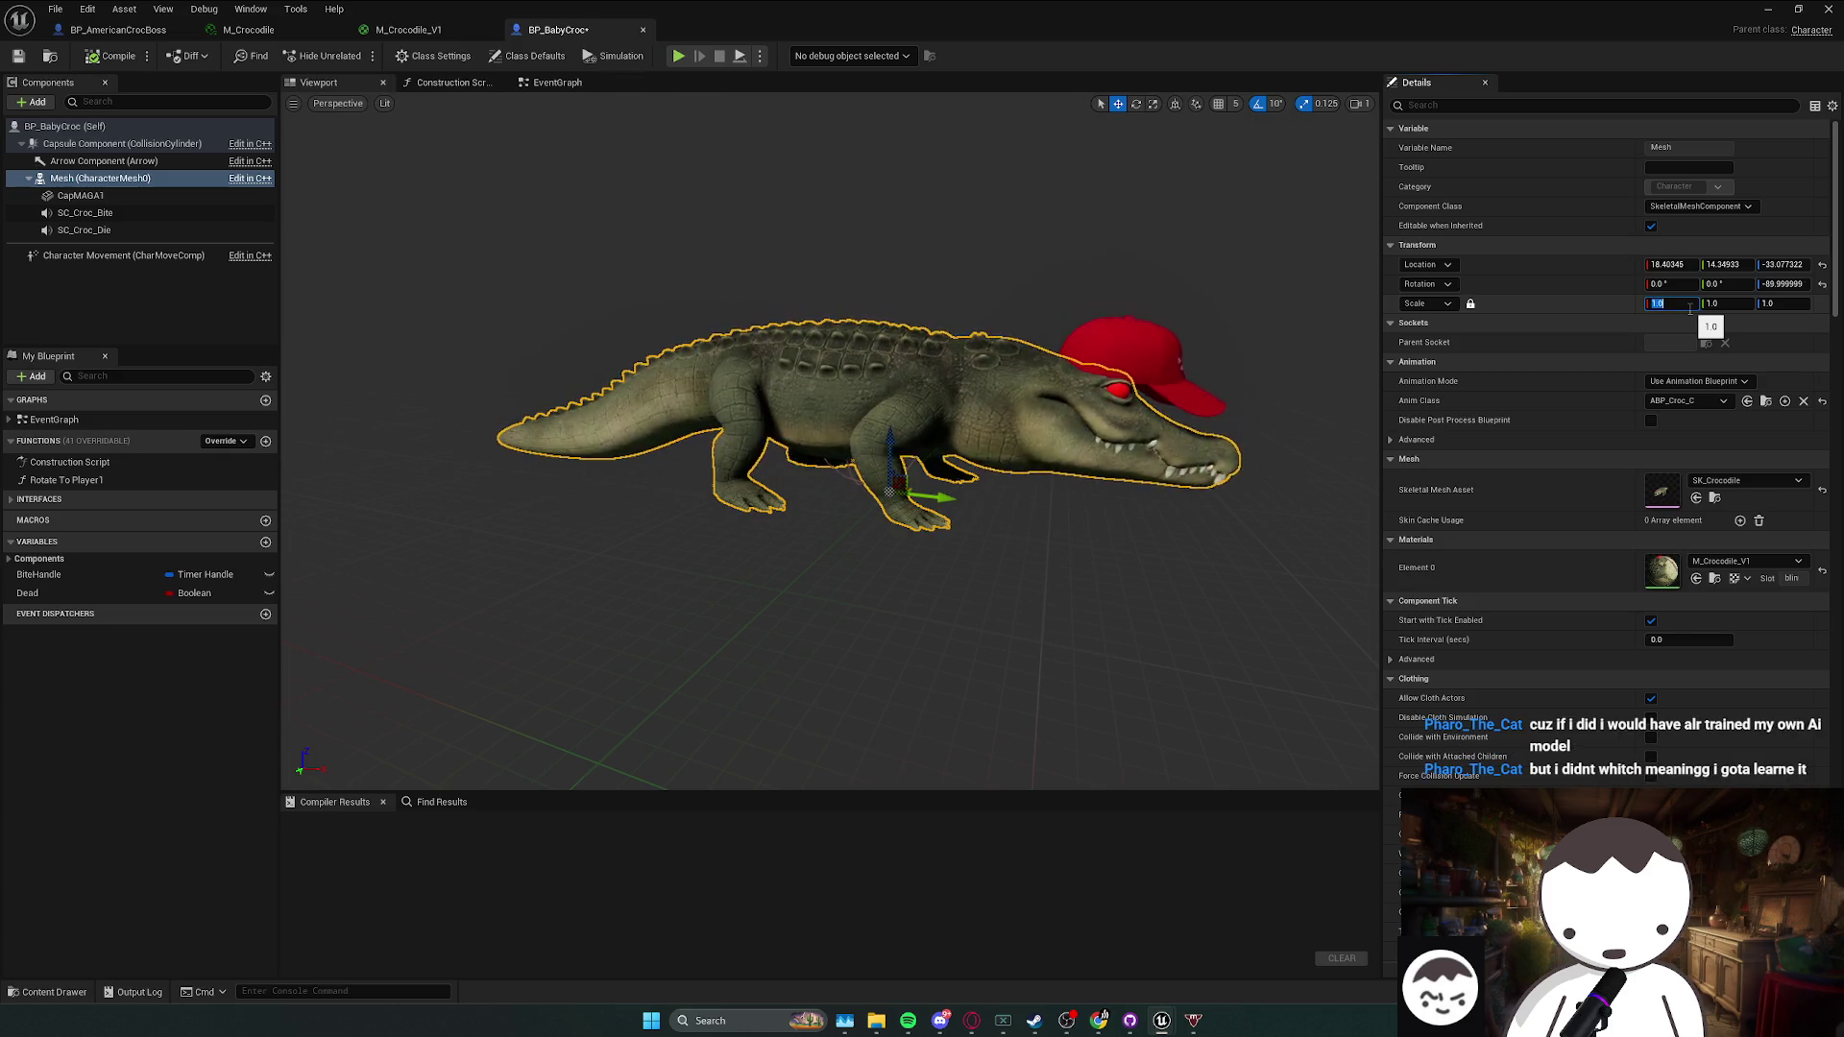
pyautogui.write('0.7')
pyautogui.press('Return')
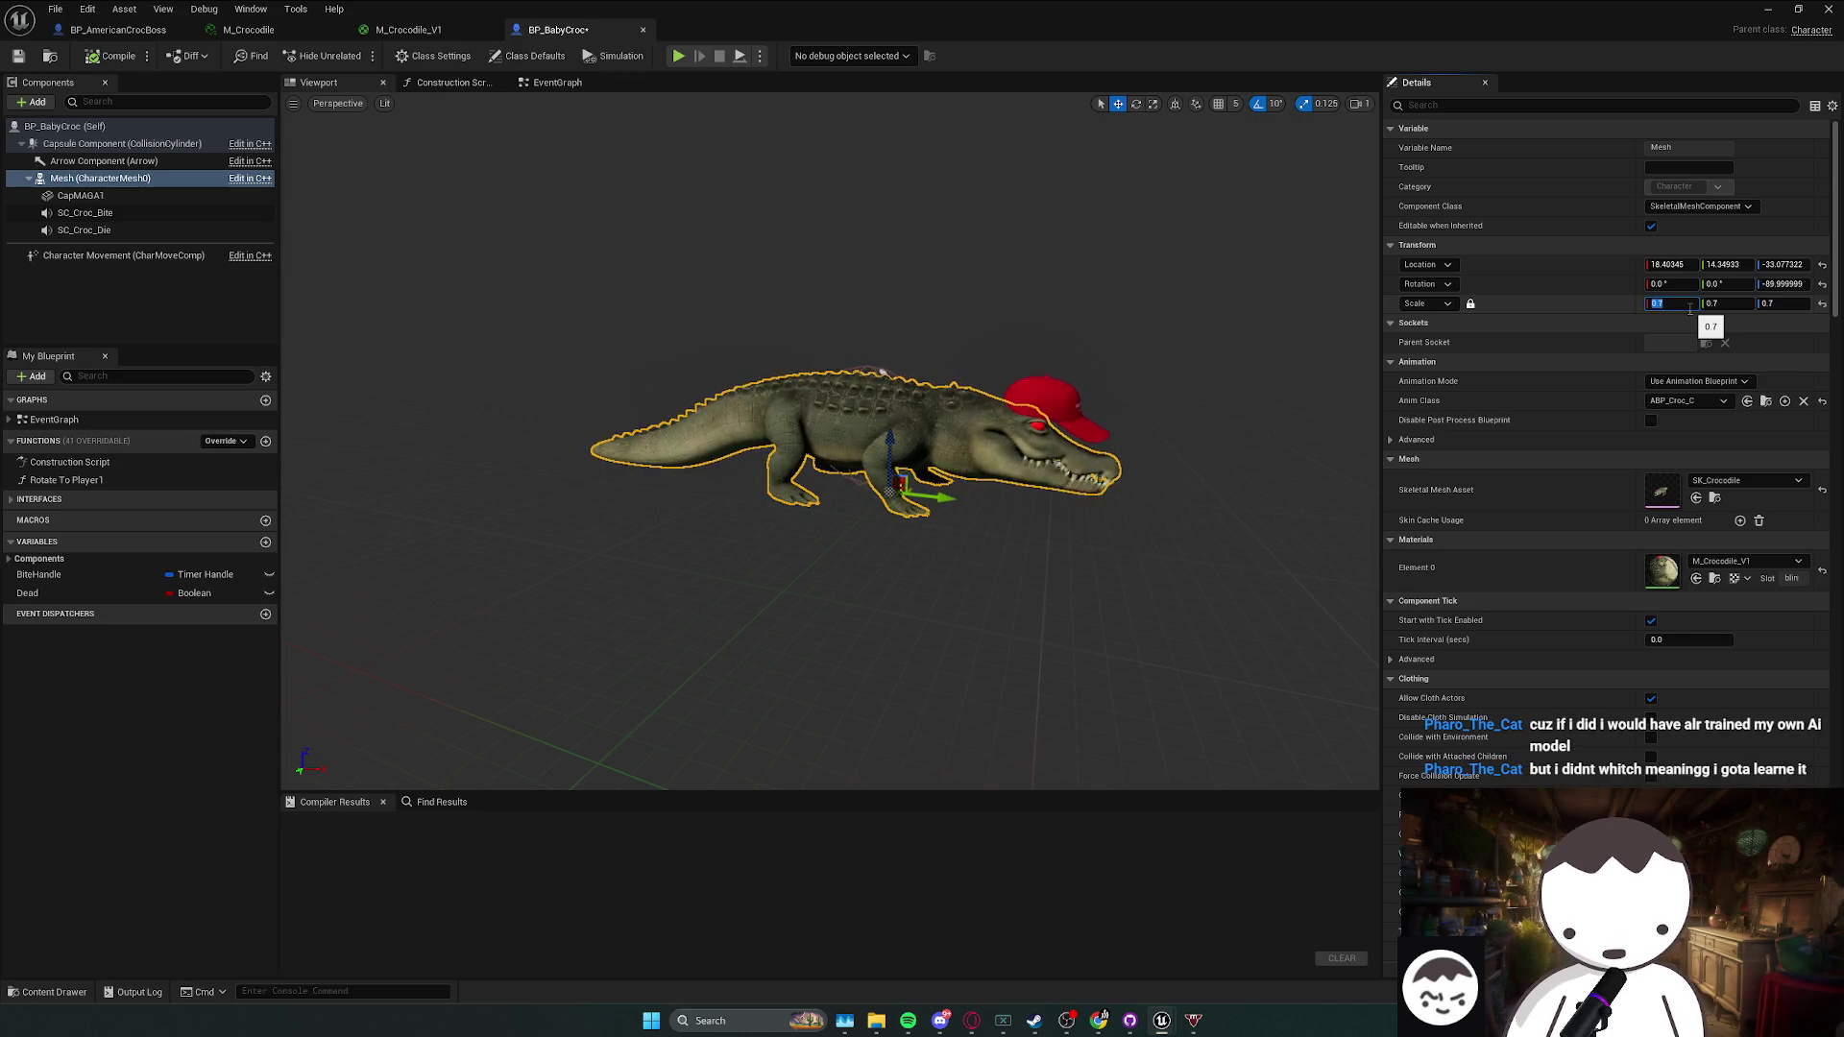
pyautogui.click(112, 55)
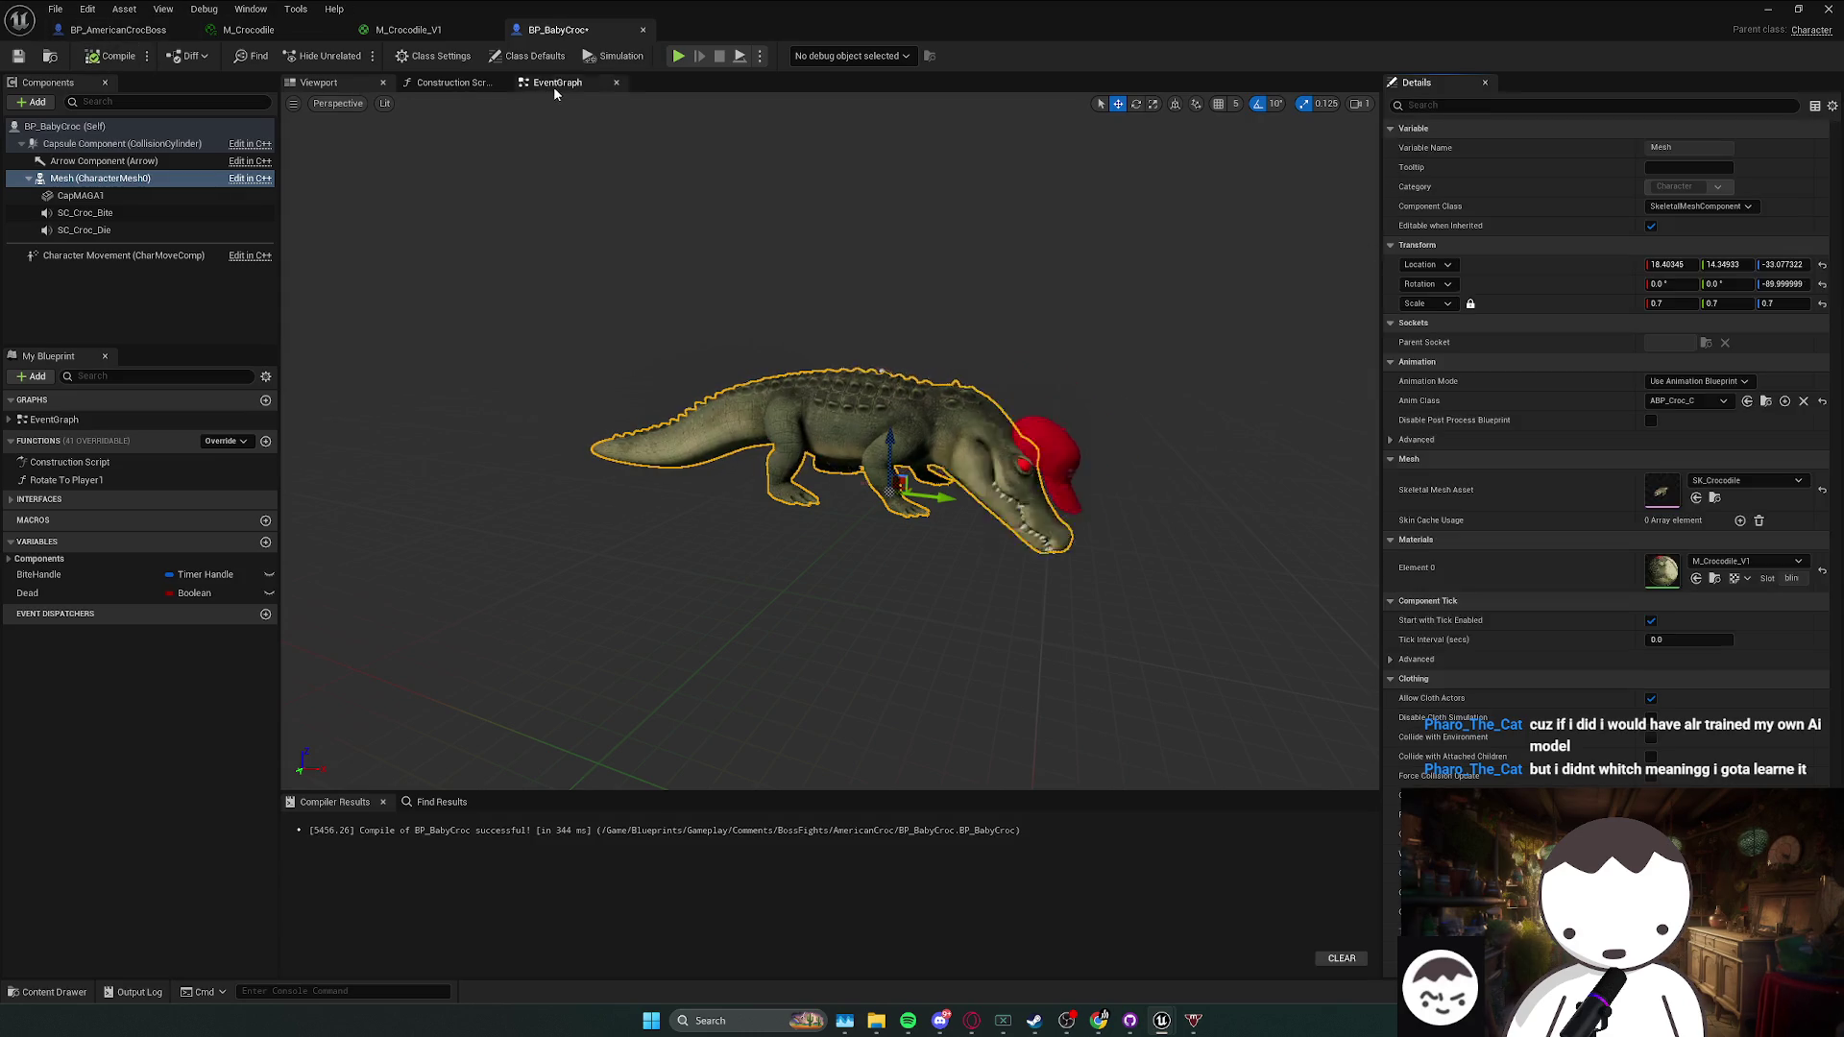
# - Delete the red cap from the baby crocodile and save BP_BabyCroc
pyautogui.click(553, 83)
pyautogui.moveTo(590, 211); pyautogui.dragTo(608, 217)
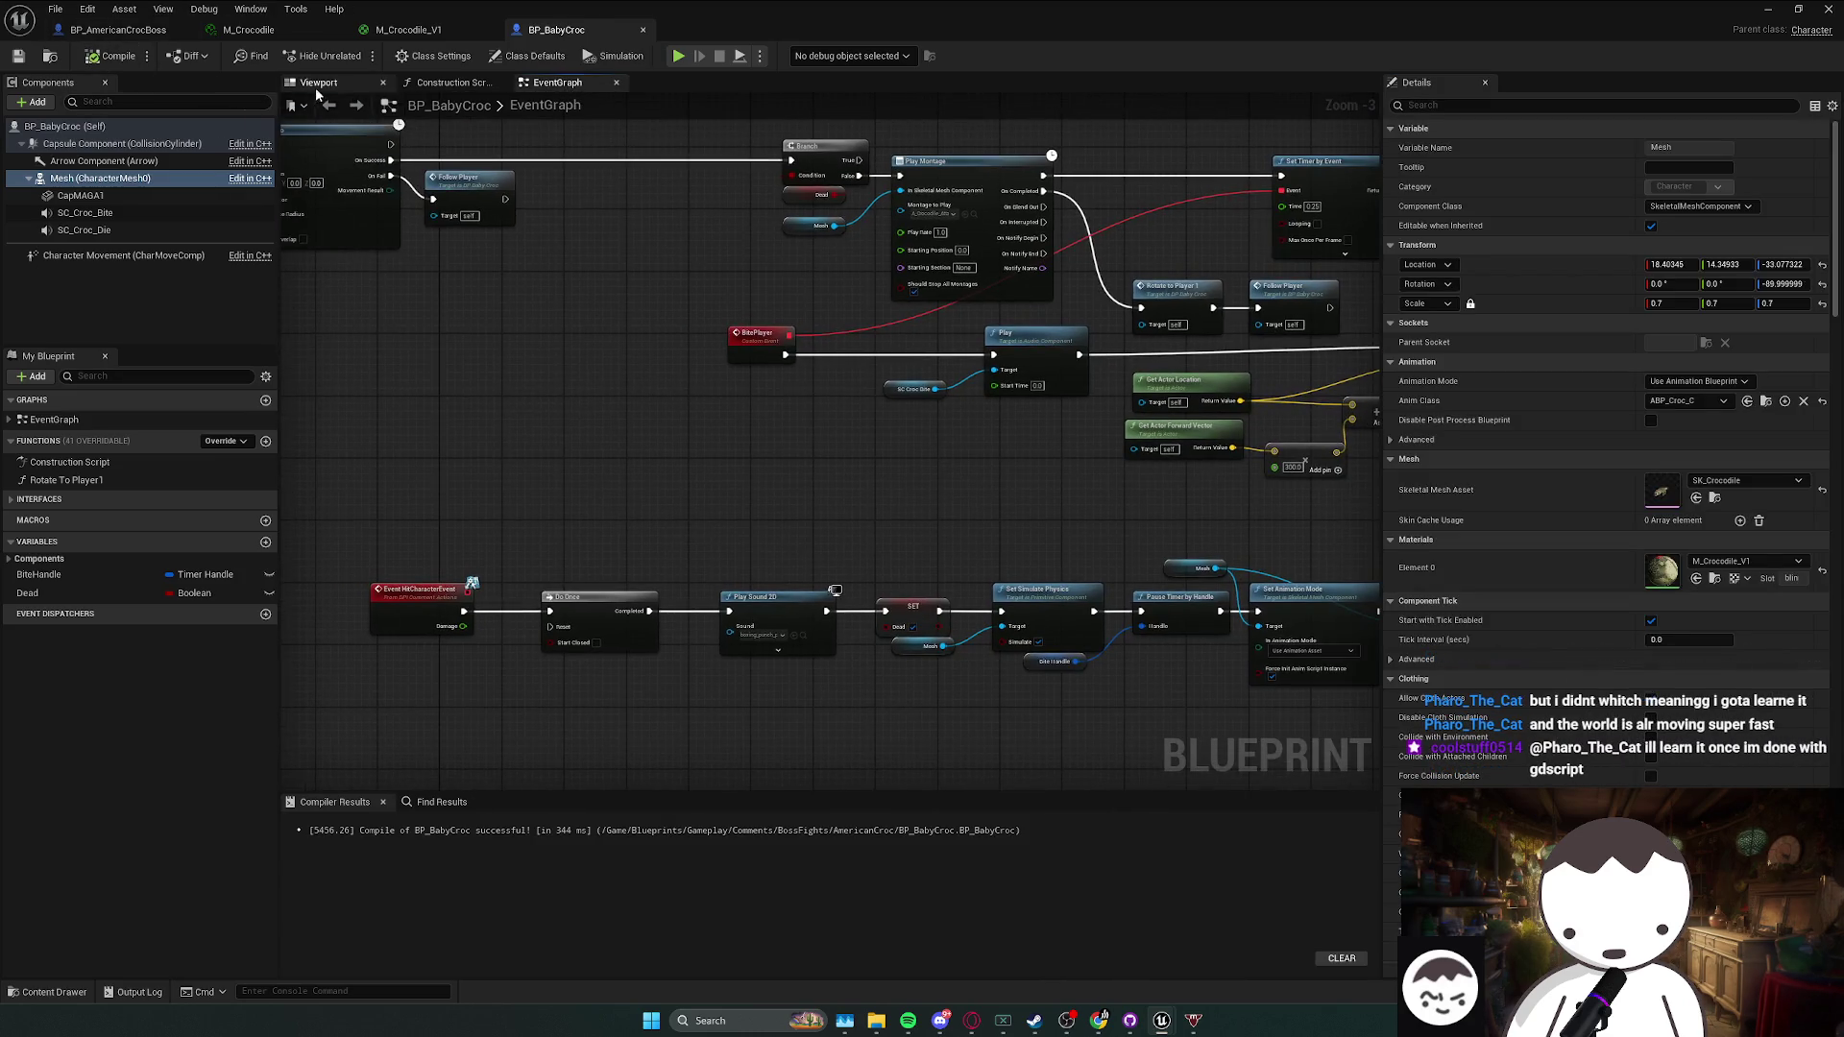
pyautogui.click(317, 82)
pyautogui.moveTo(716, 304); pyautogui.dragTo(605, 279)
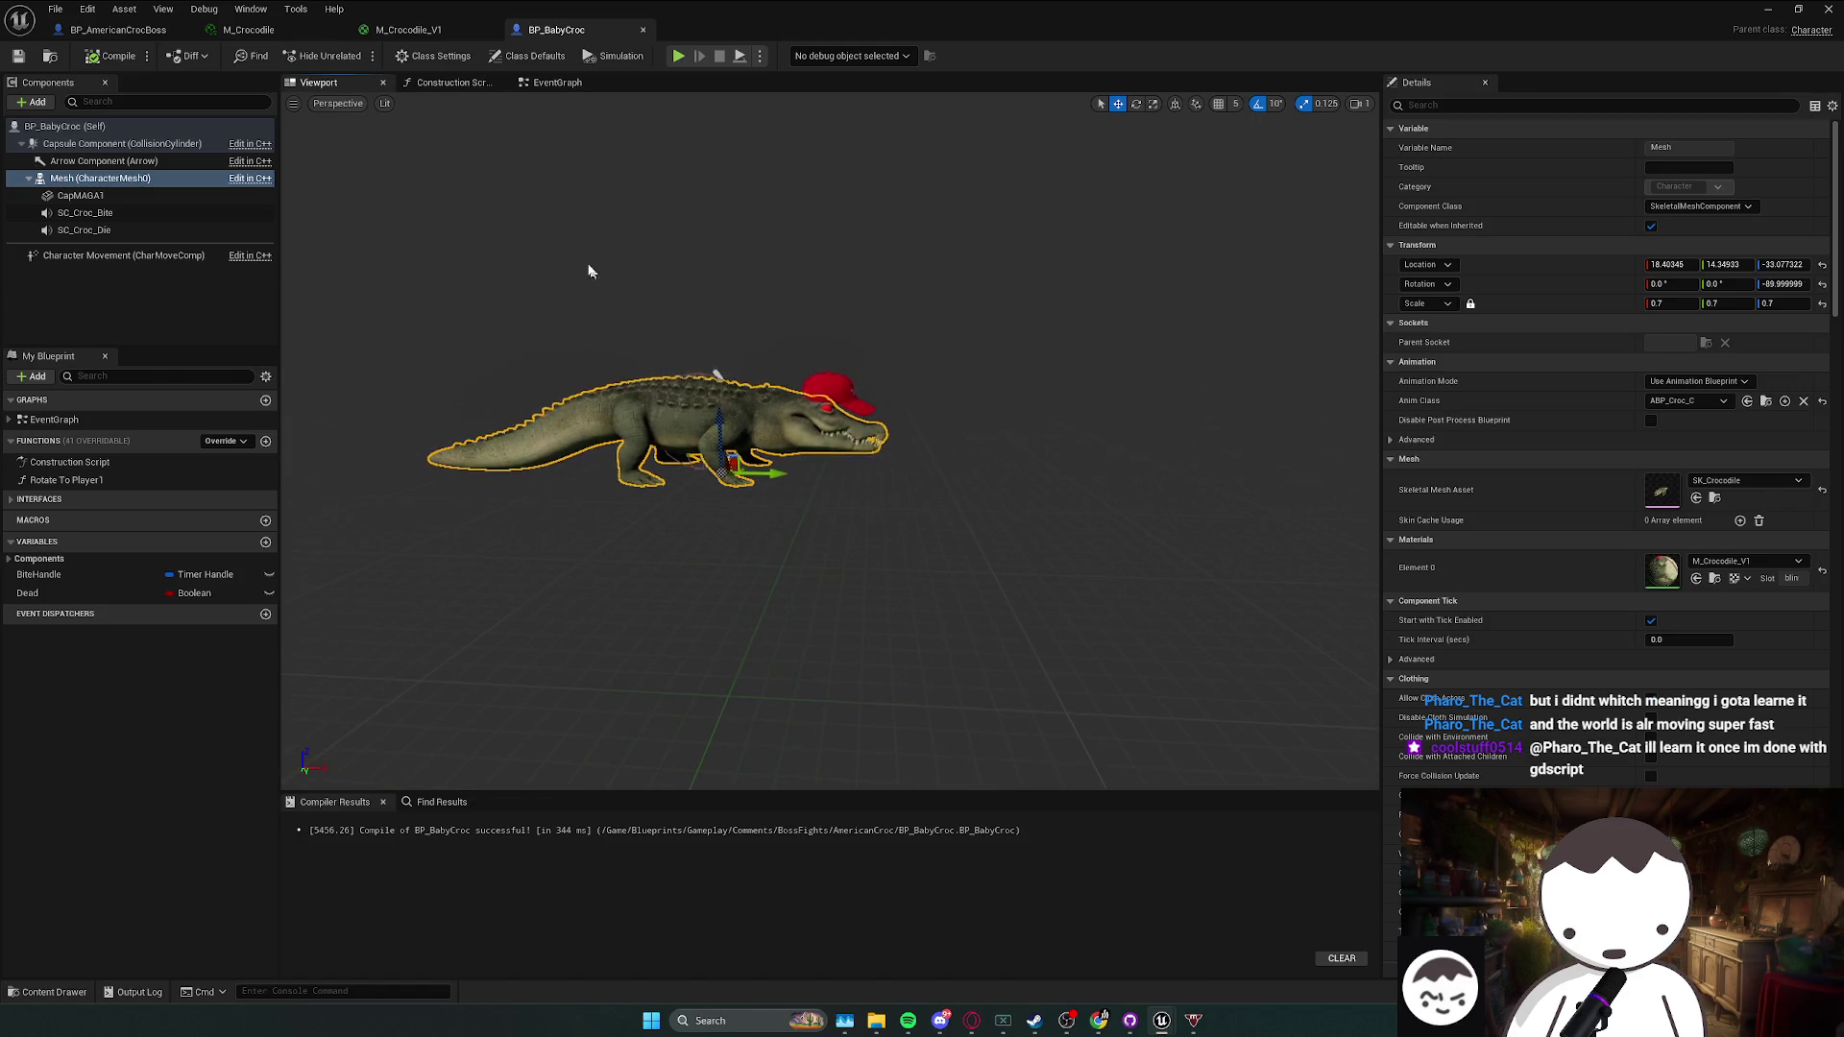
pyautogui.click(864, 389)
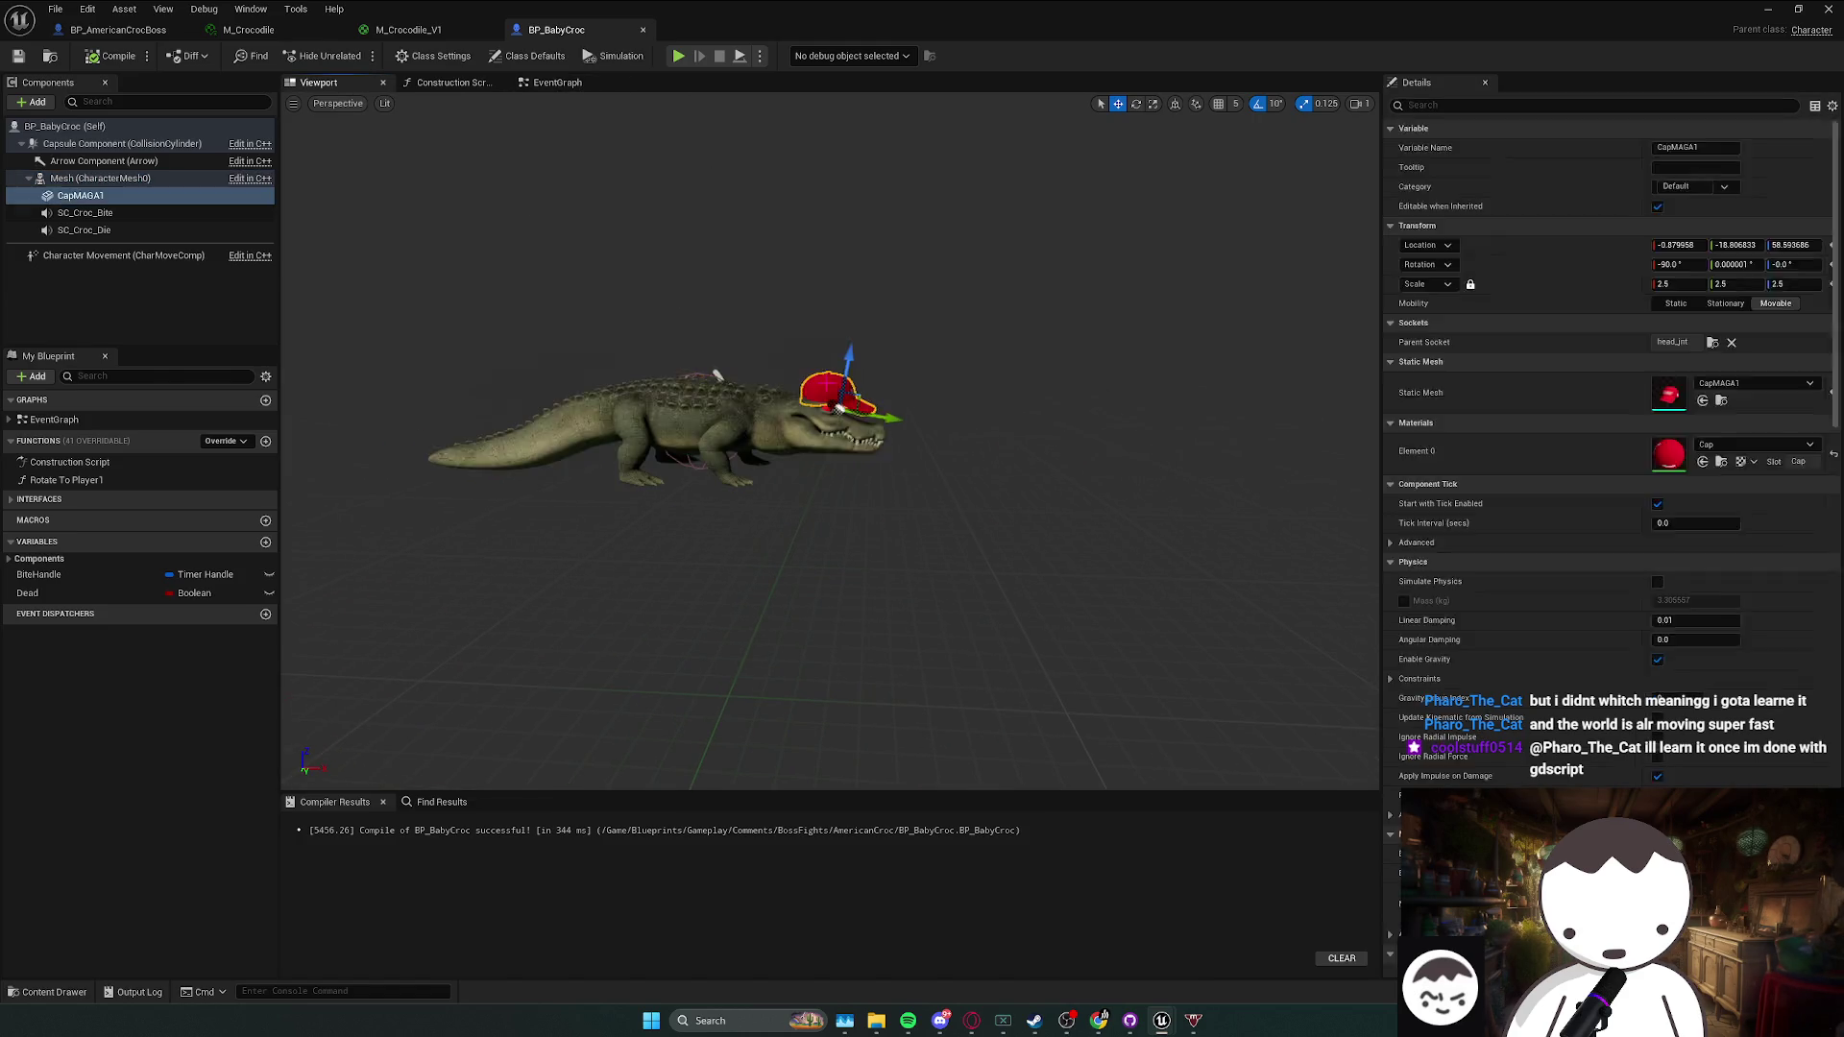
pyautogui.press('Delete')
pyautogui.hotkey('ctrl', 's')
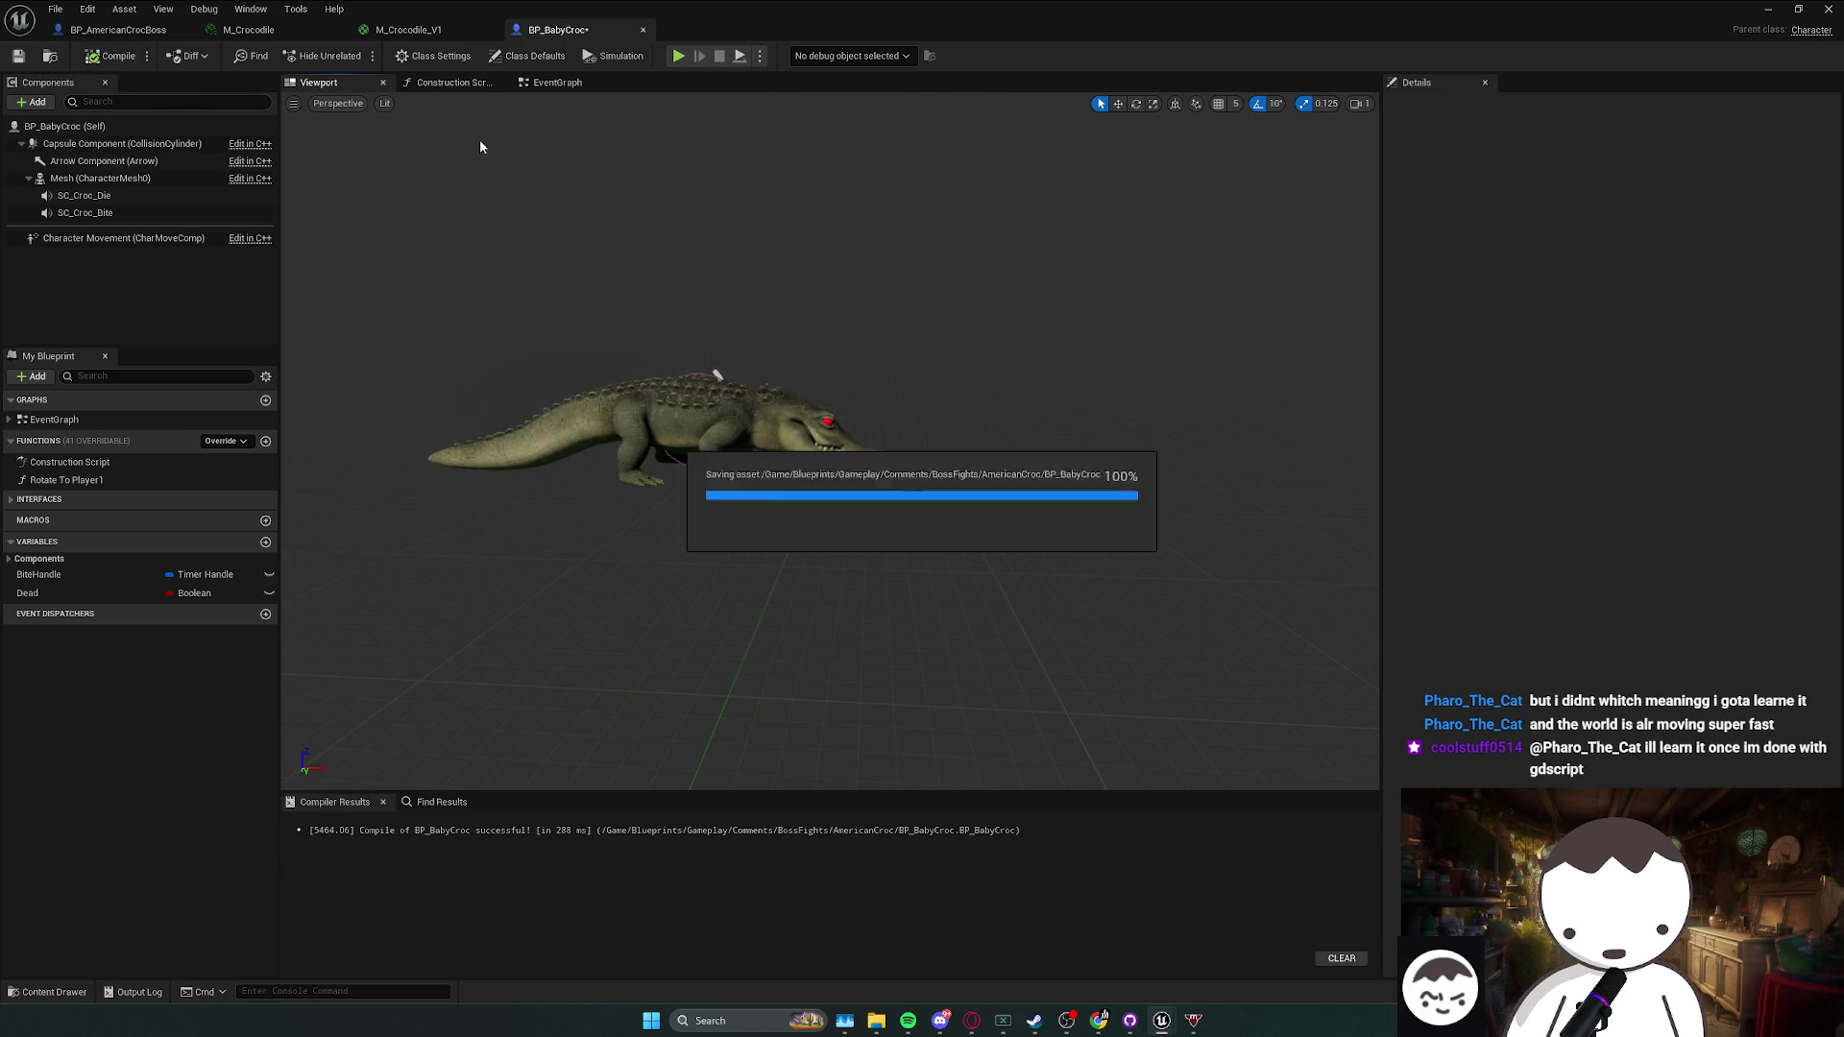
# - Select the boss croc's Plane and Plane1 flags and recompile BP_AmericanCrocBoss
pyautogui.click(115, 30)
pyautogui.moveTo(310, 131); pyautogui.dragTo(466, 148)
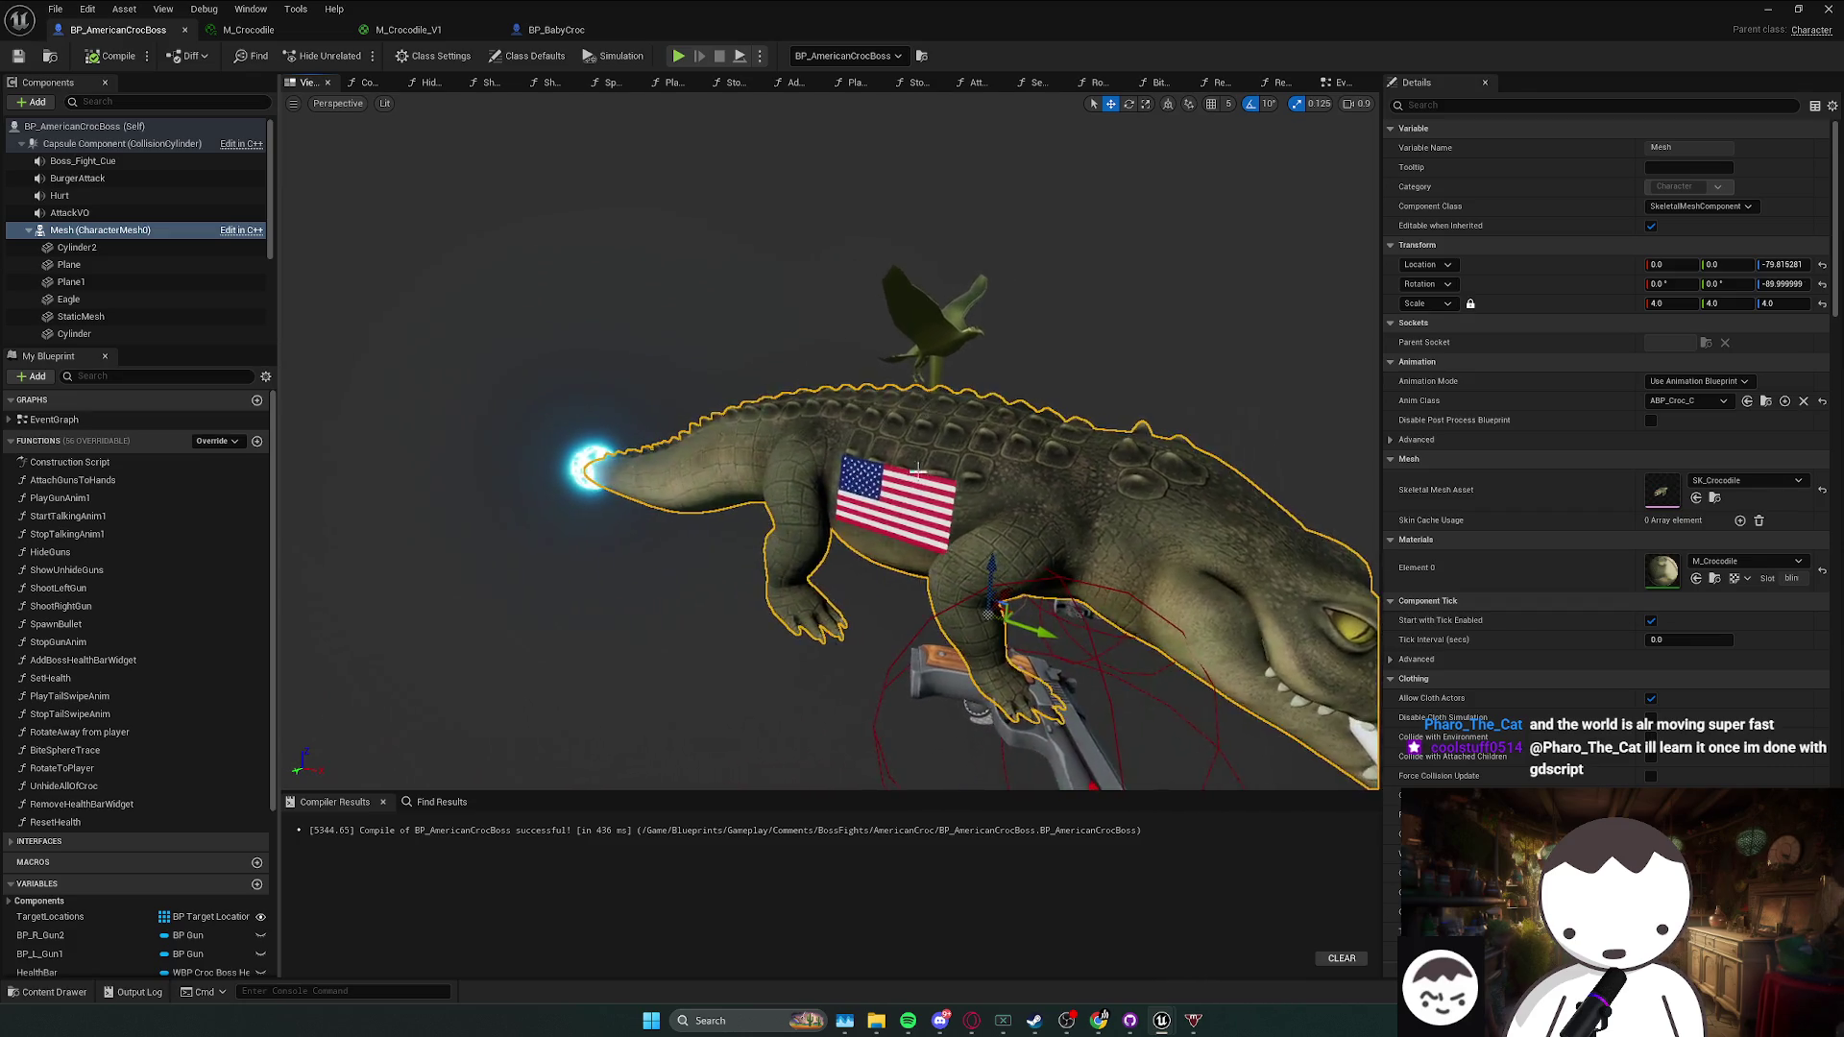
pyautogui.click(70, 282)
pyautogui.moveTo(672, 480); pyautogui.dragTo(936, 485)
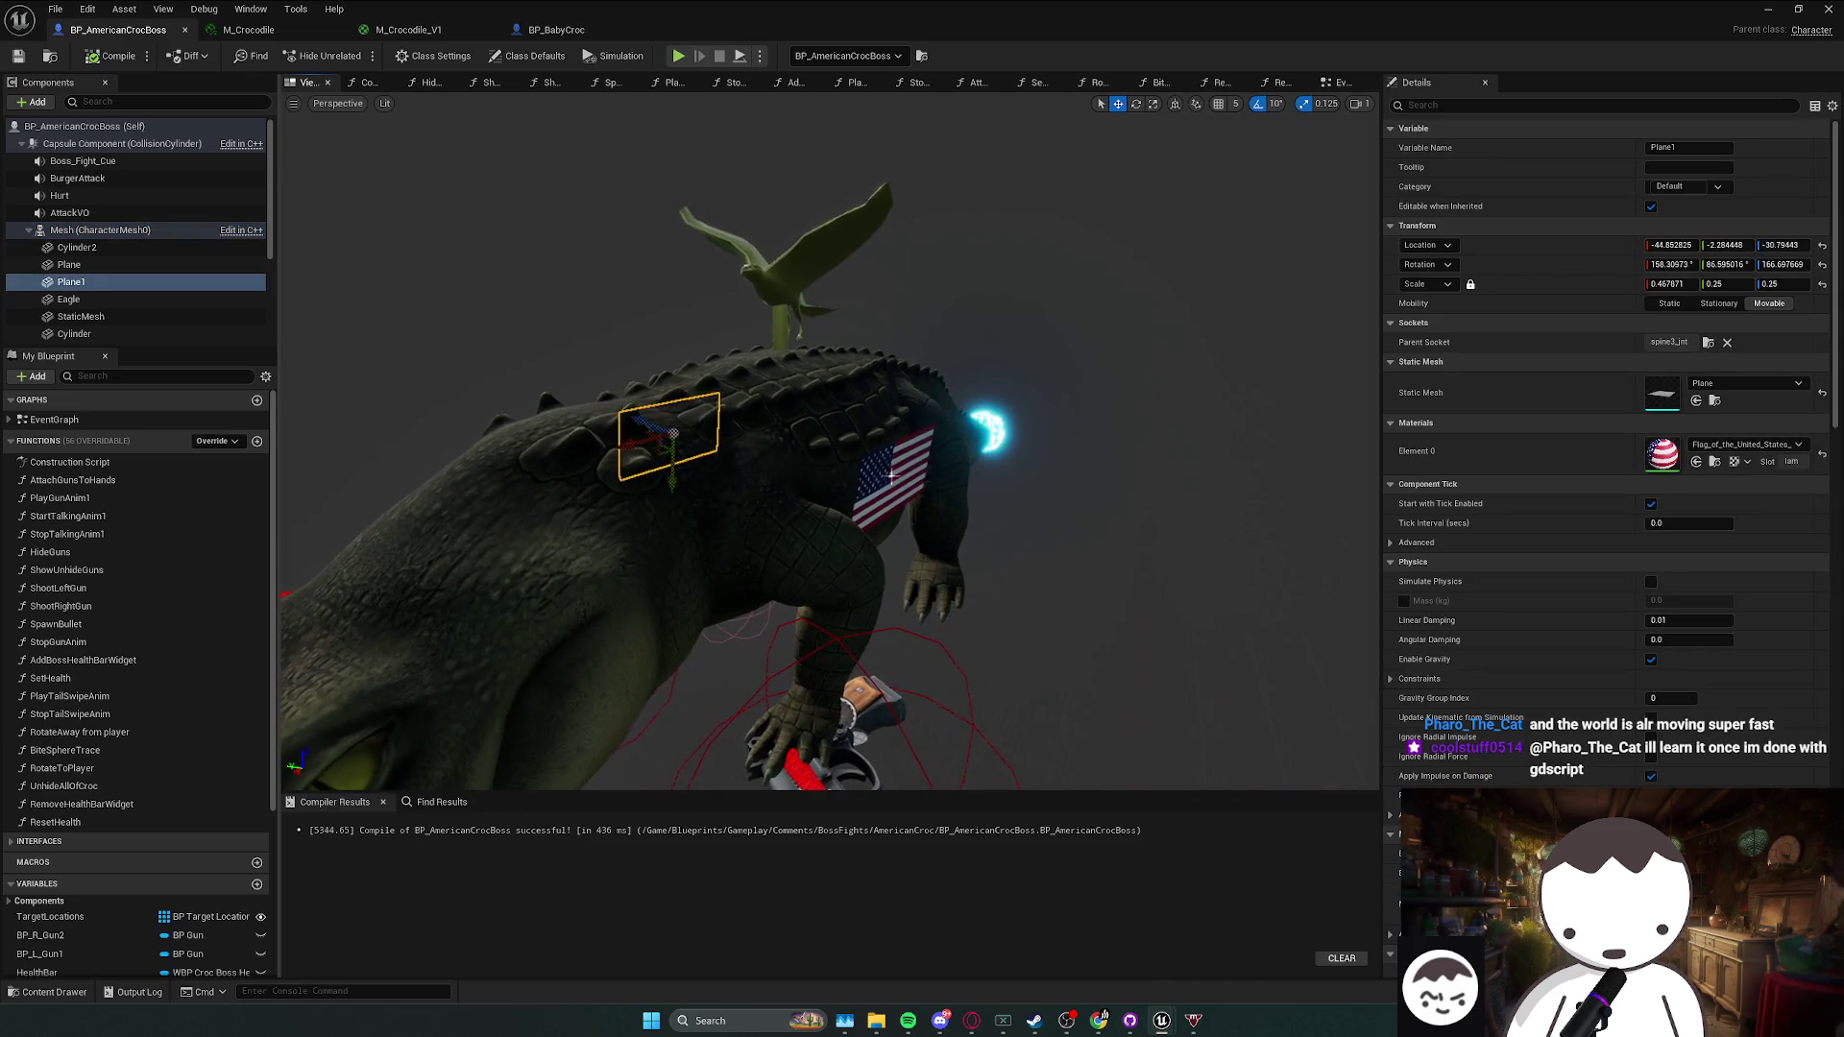
pyautogui.keyDown('ctrl'); pyautogui.click(903, 475); pyautogui.keyUp('ctrl')
pyautogui.click(120, 56)
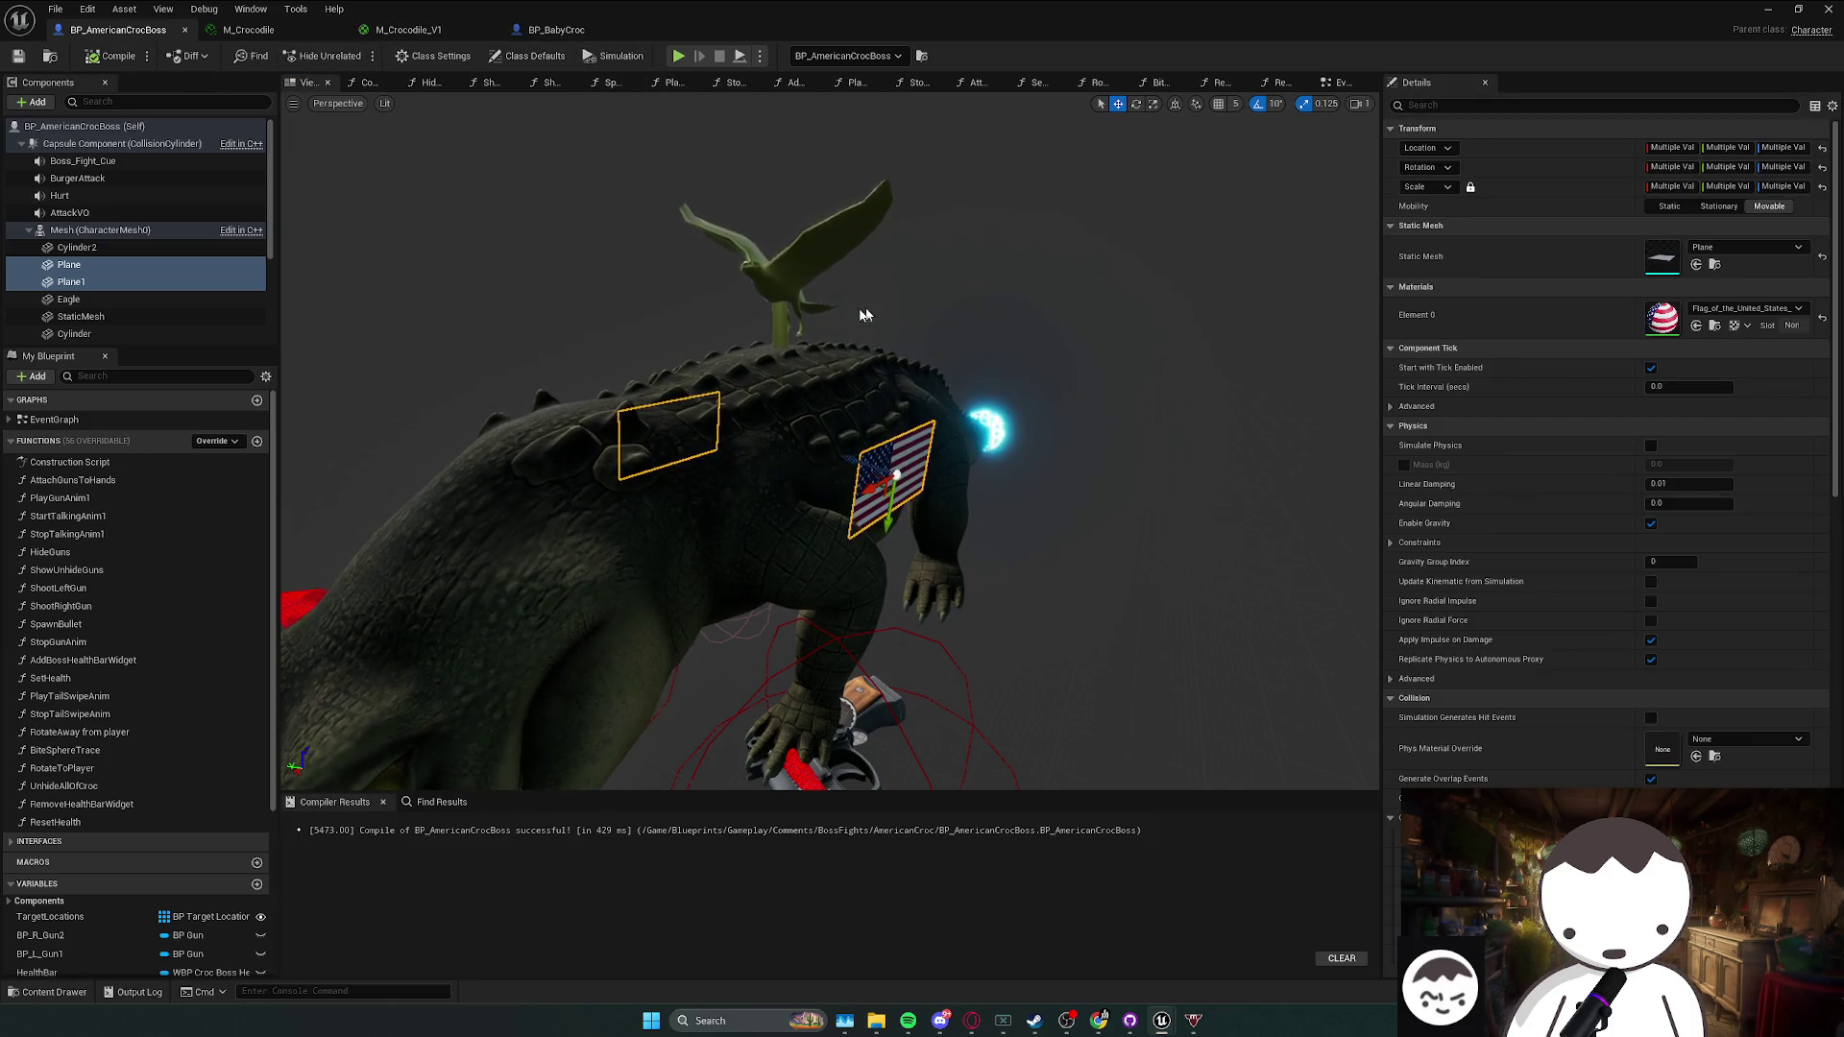
# - Reselect the Plane1 flag from behind the croc and return to BP_BabyCroc
pyautogui.click(906, 460)
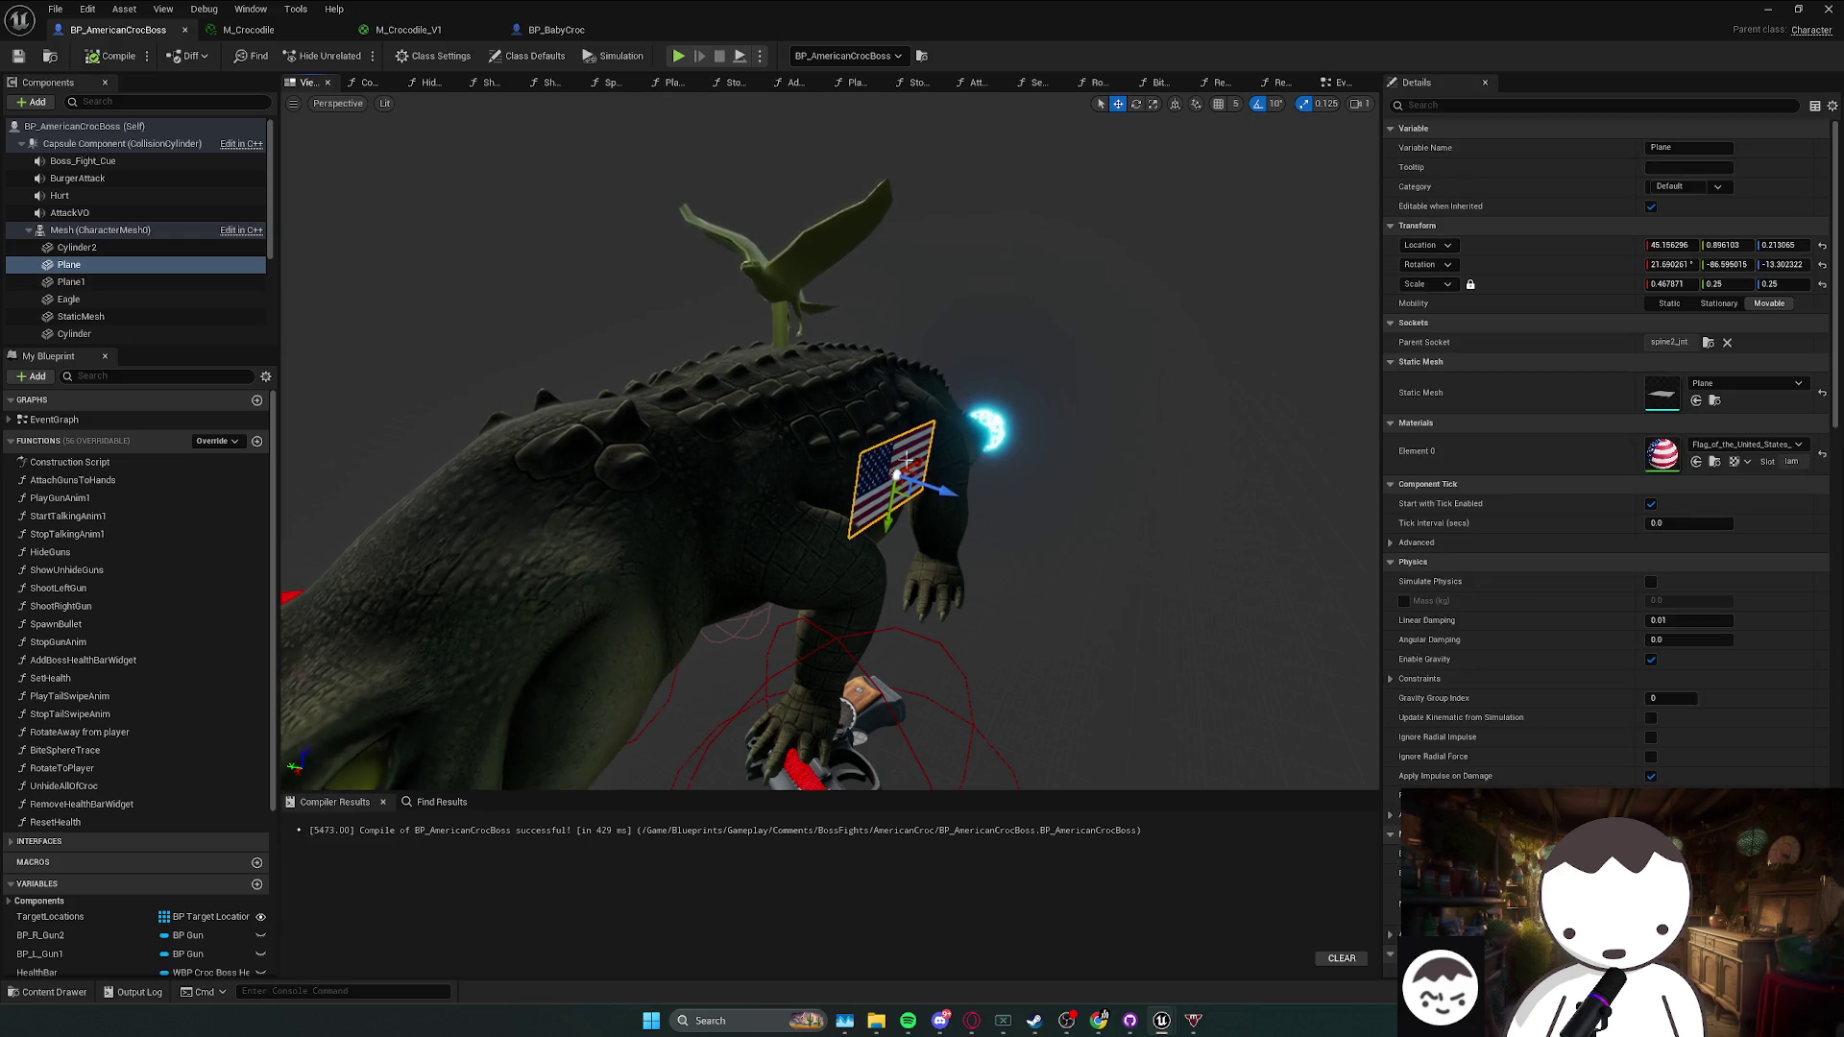
pyautogui.moveTo(905, 461); pyautogui.dragTo(708, 410)
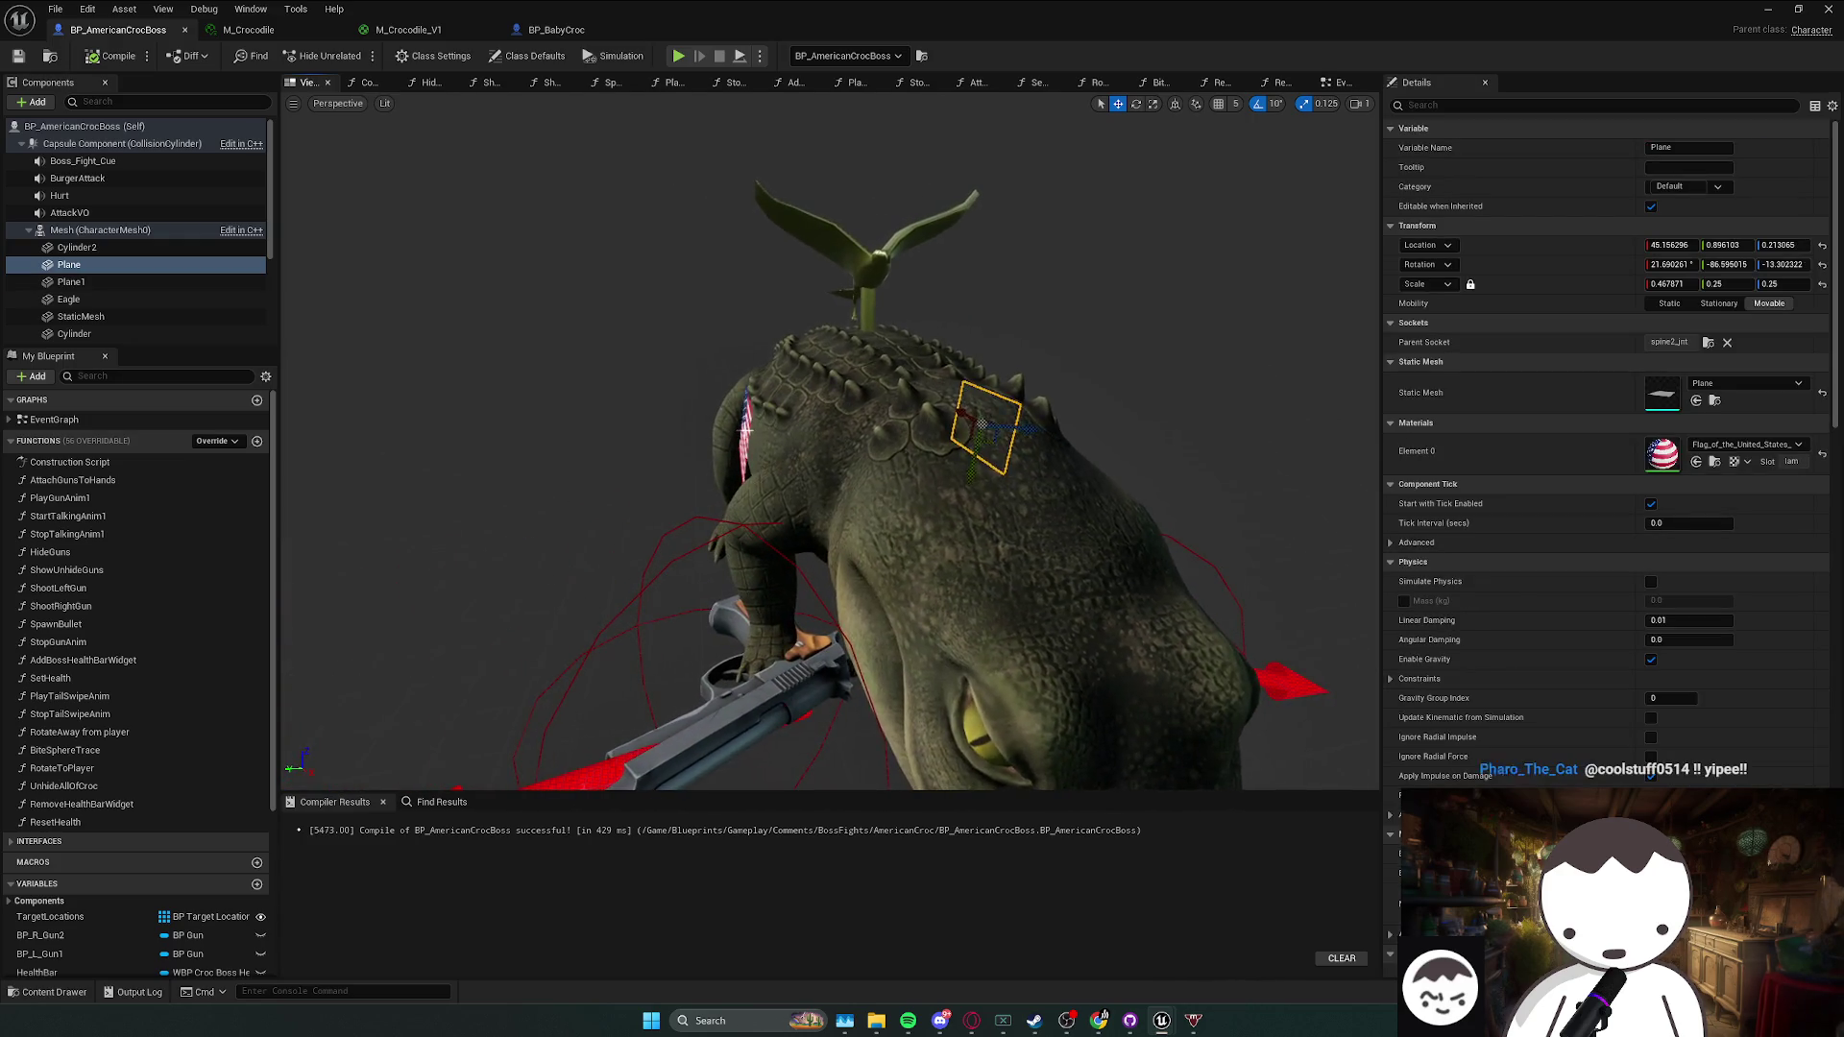
pyautogui.click(715, 422)
pyautogui.click(559, 29)
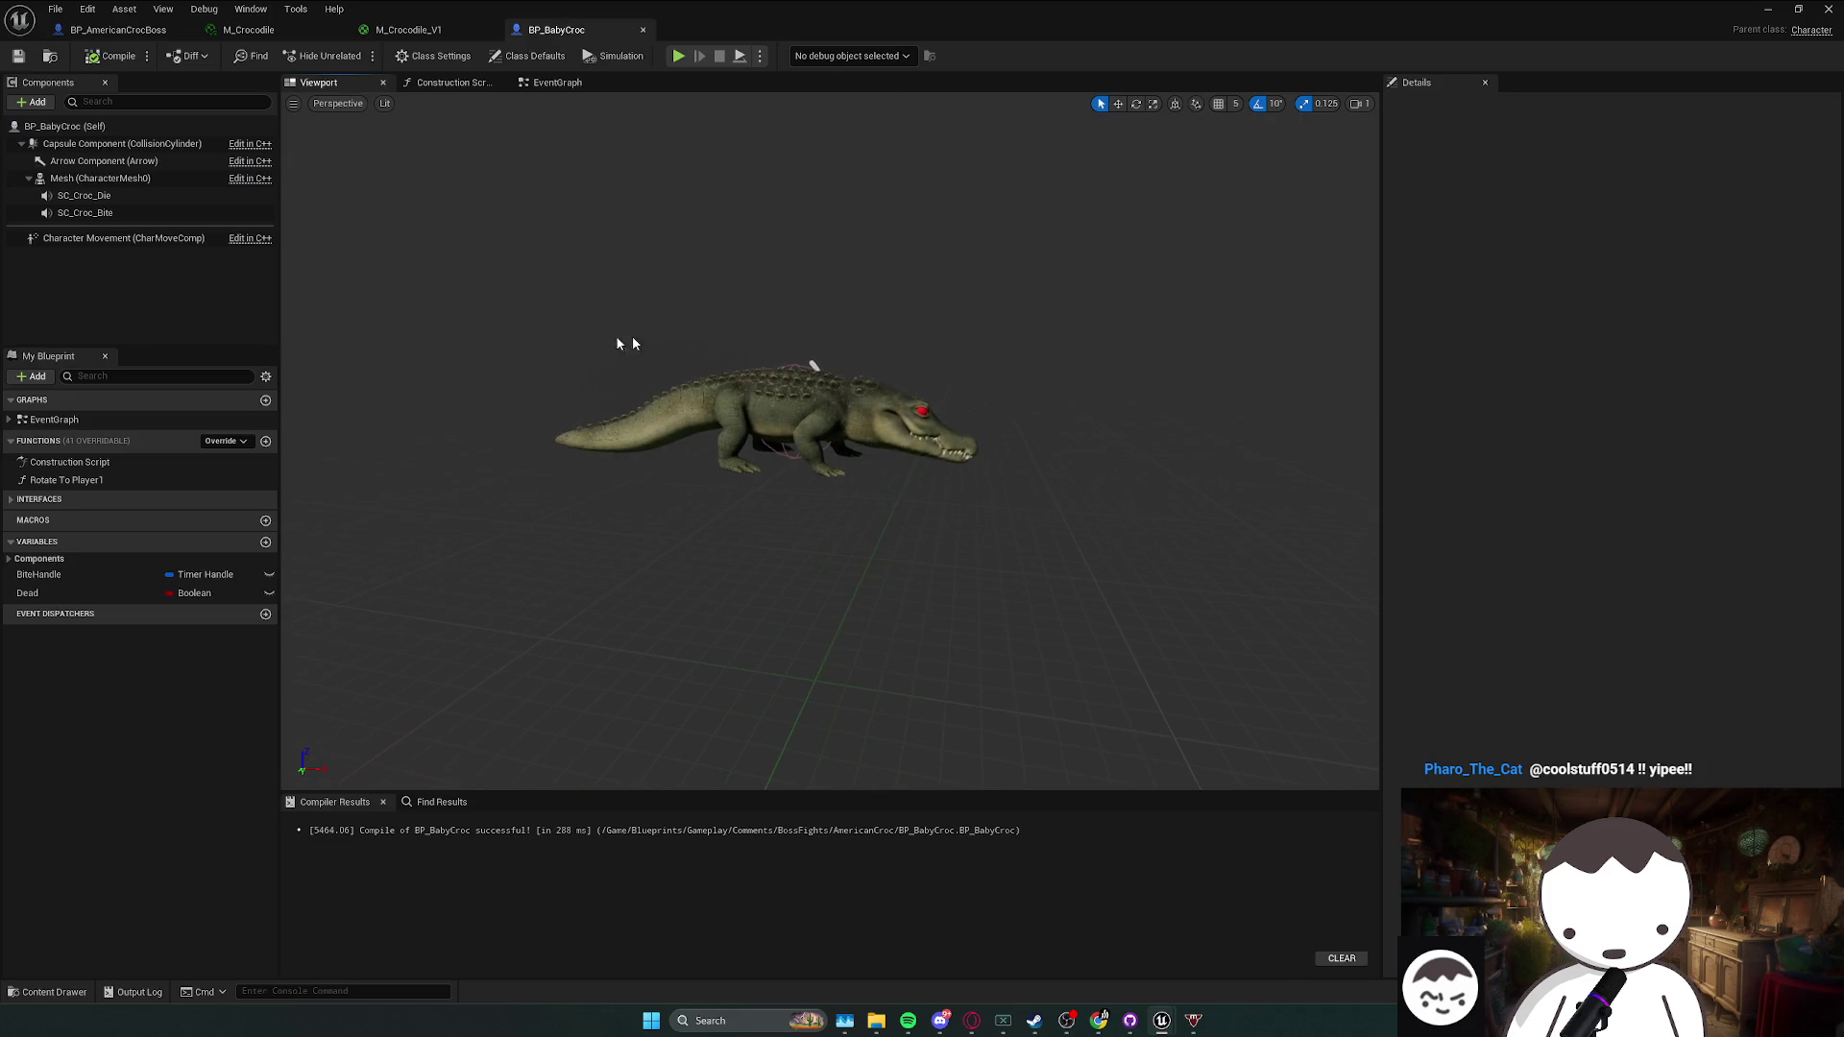
# - Paste the two flag planes into BP_BabyCroc, frame them and select the first
pyautogui.hotkey('ctrl', 'v')
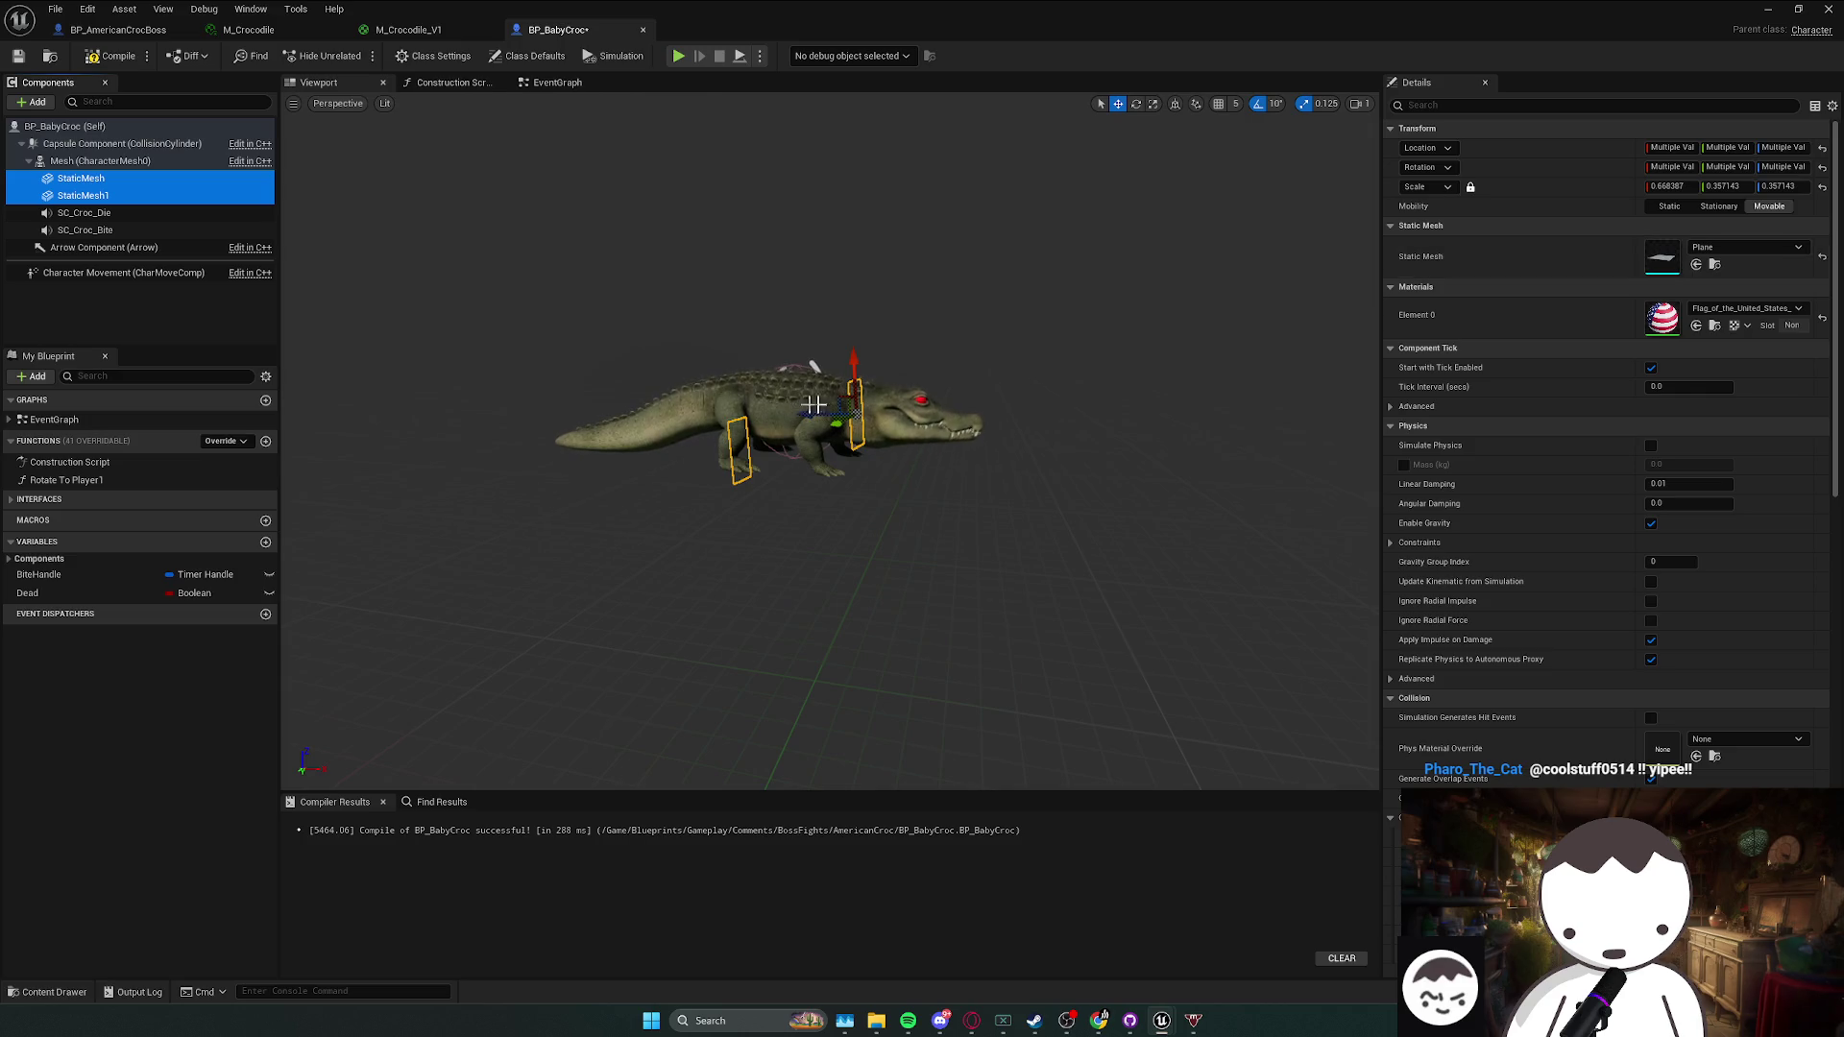
pyautogui.press('f')
pyautogui.moveTo(830, 442); pyautogui.dragTo(730, 384)
pyautogui.scroll(3, 866, 420)
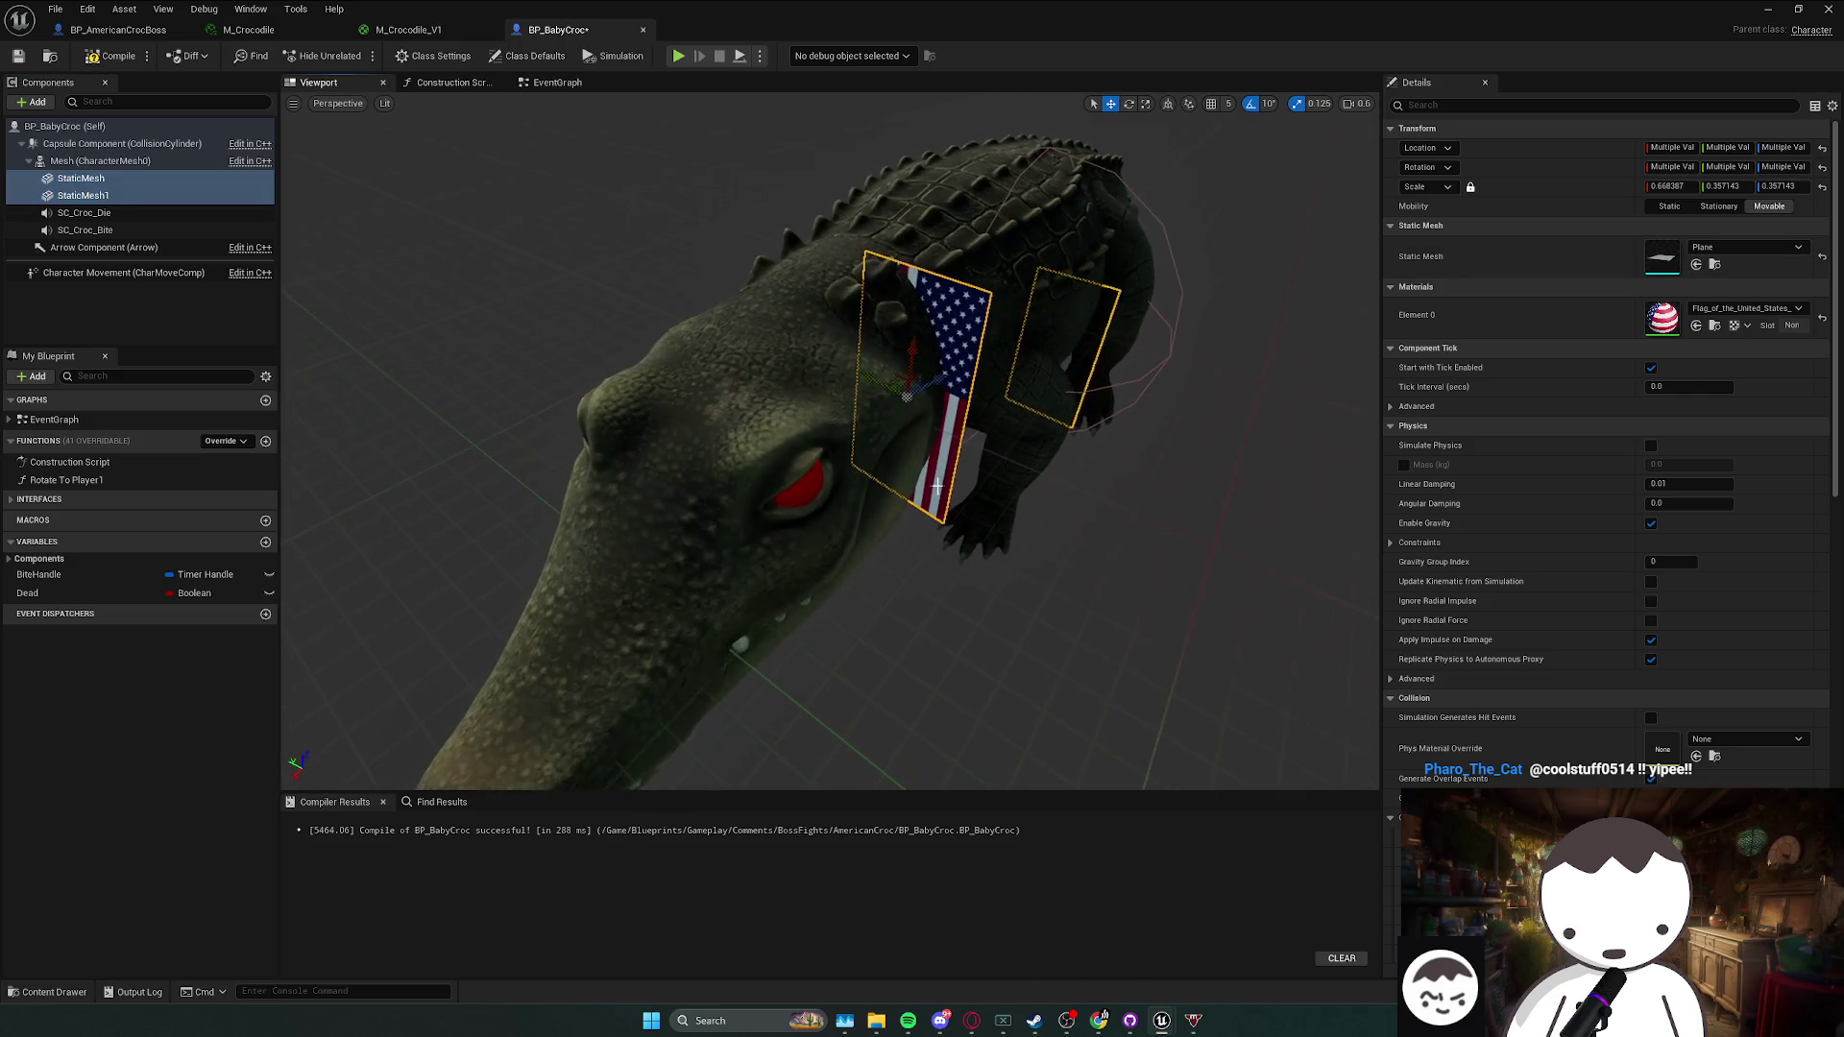
pyautogui.click(922, 385)
# - Set the flag's parent socket to spine2_jnt, correcting an initial spine3_jnt choice
pyautogui.click(1706, 342)
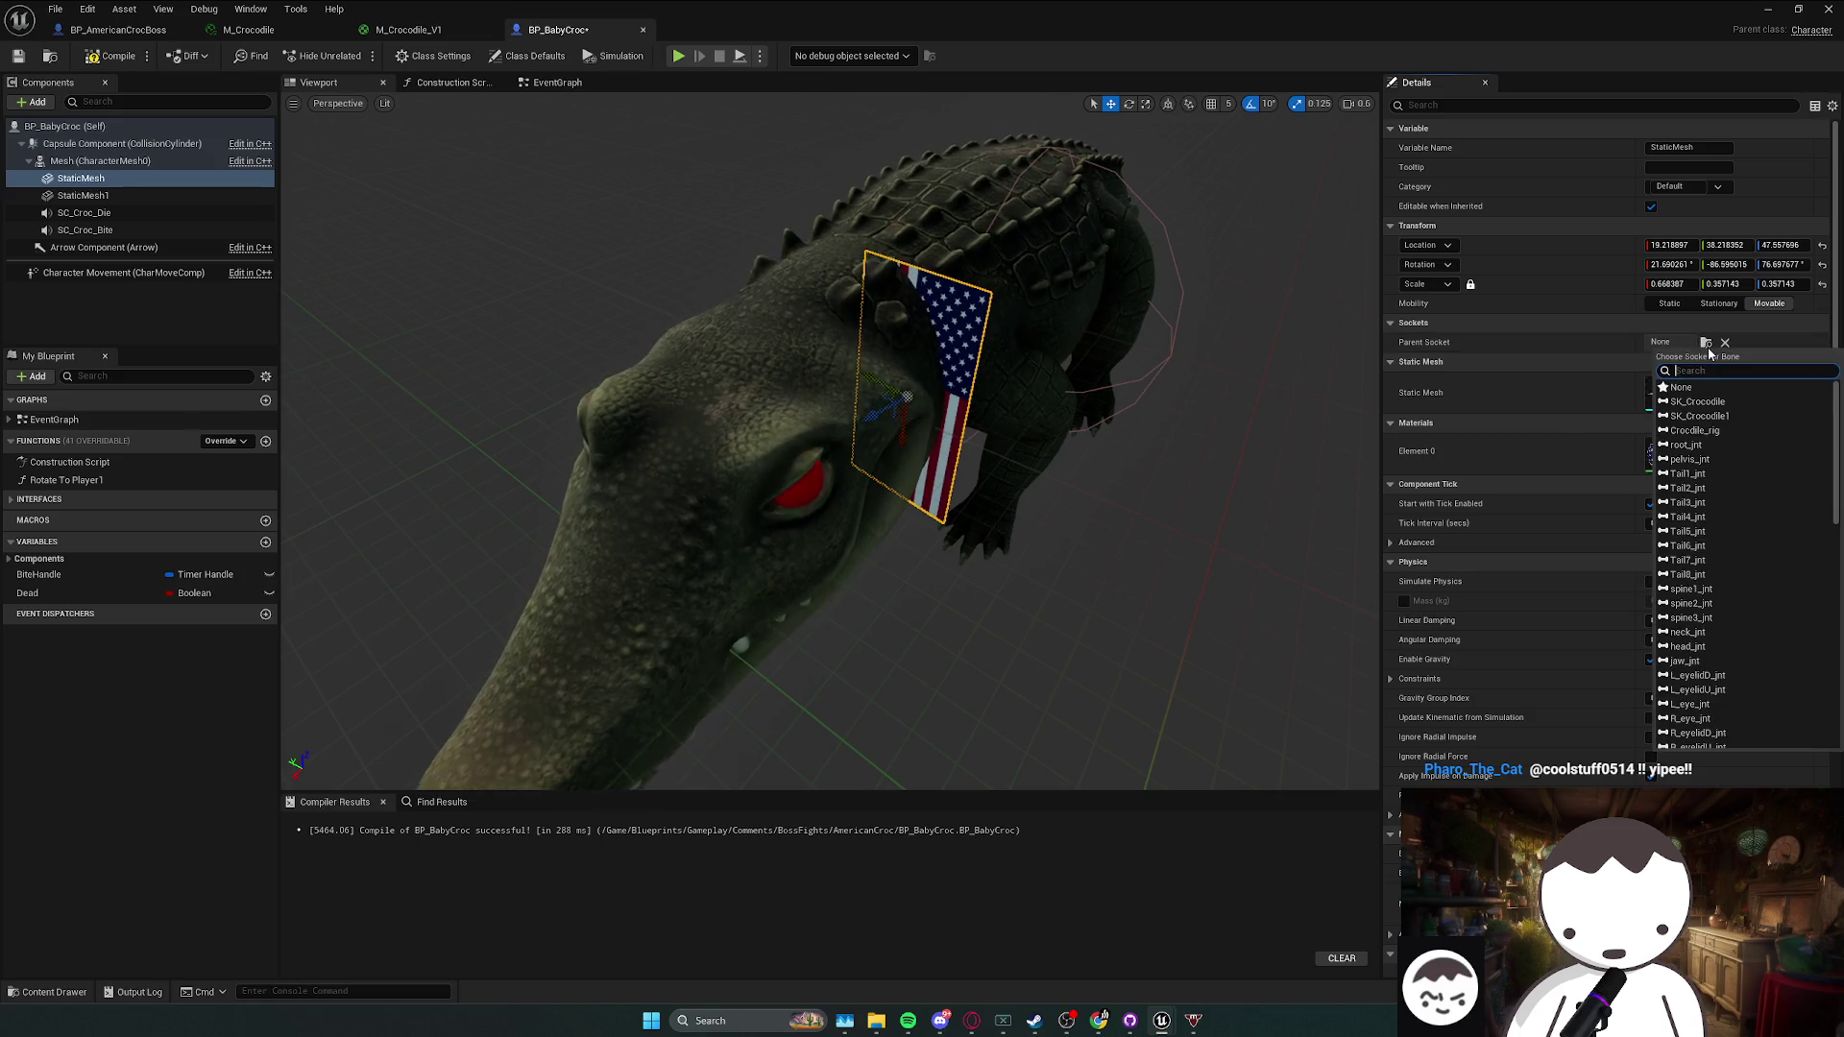
pyautogui.write('splin')
pyautogui.press('BackSpace')
pyautogui.press('BackSpace')
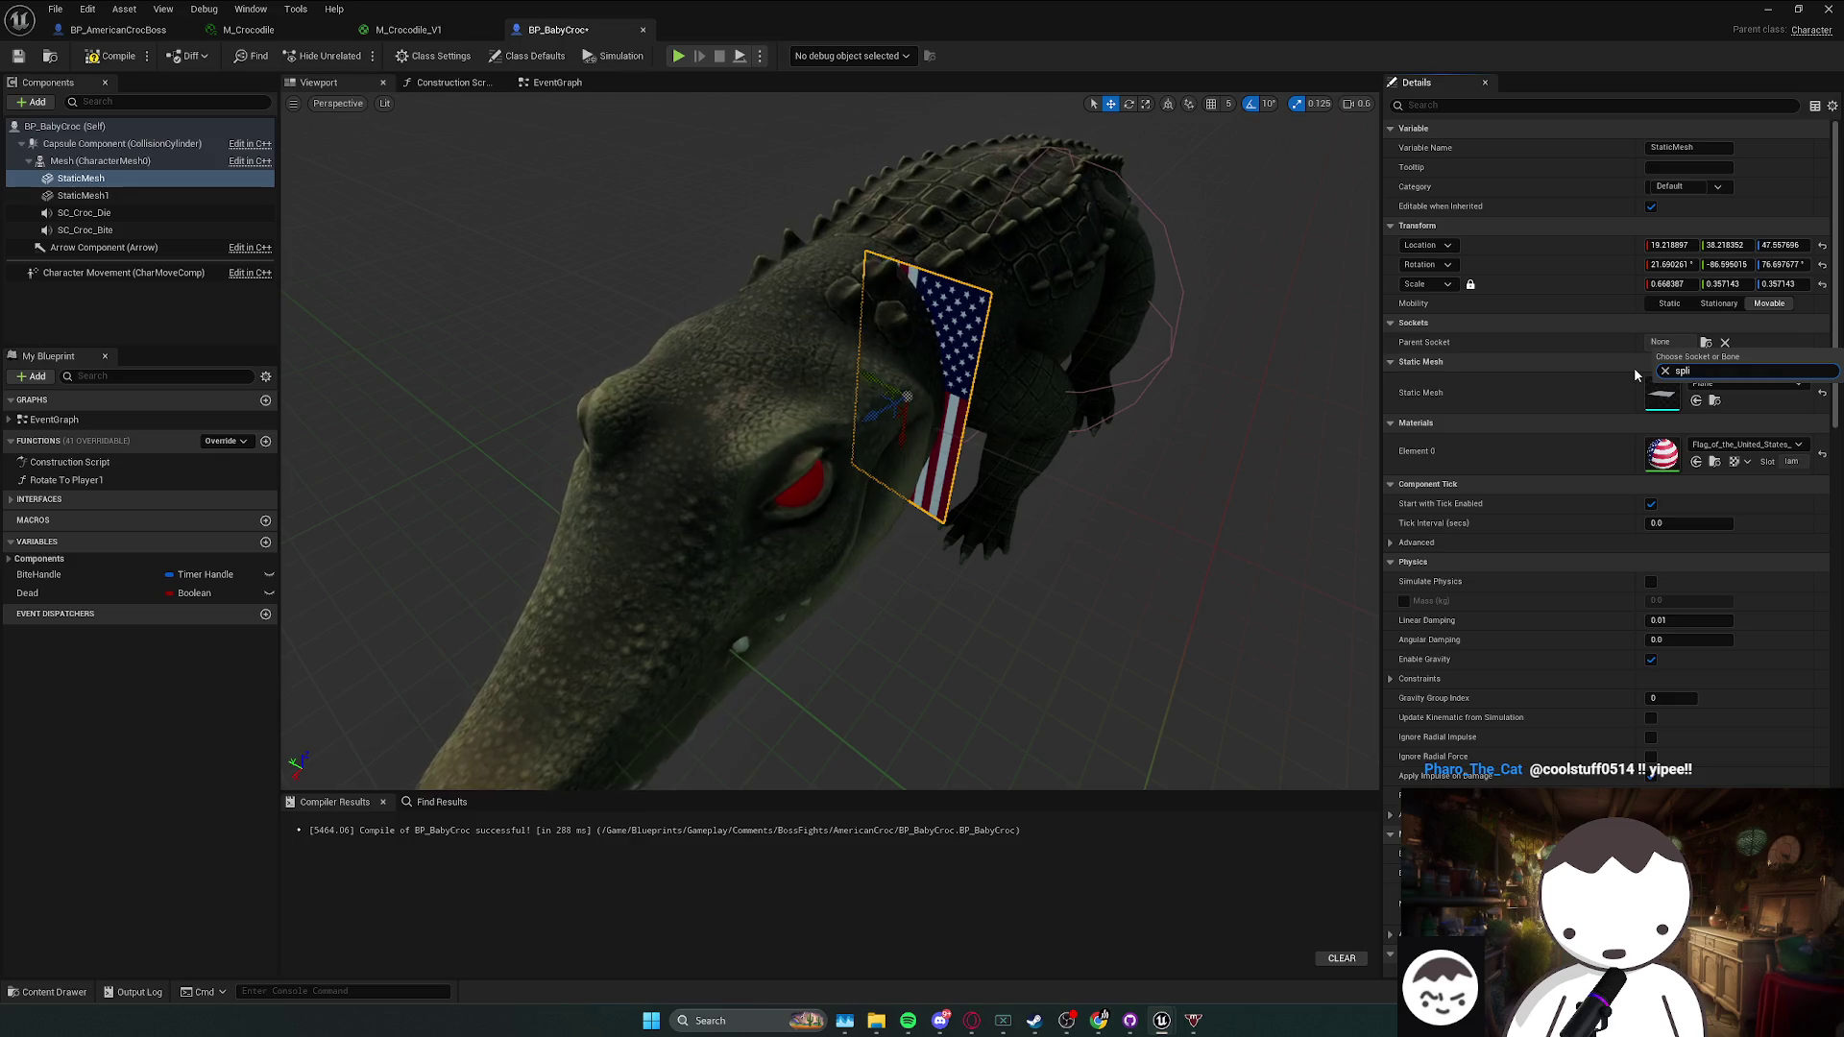
pyautogui.press('BackSpace')
pyautogui.write('i')
pyautogui.press('Down')
pyautogui.press('Down')
pyautogui.press('Down')
pyautogui.press('Return')
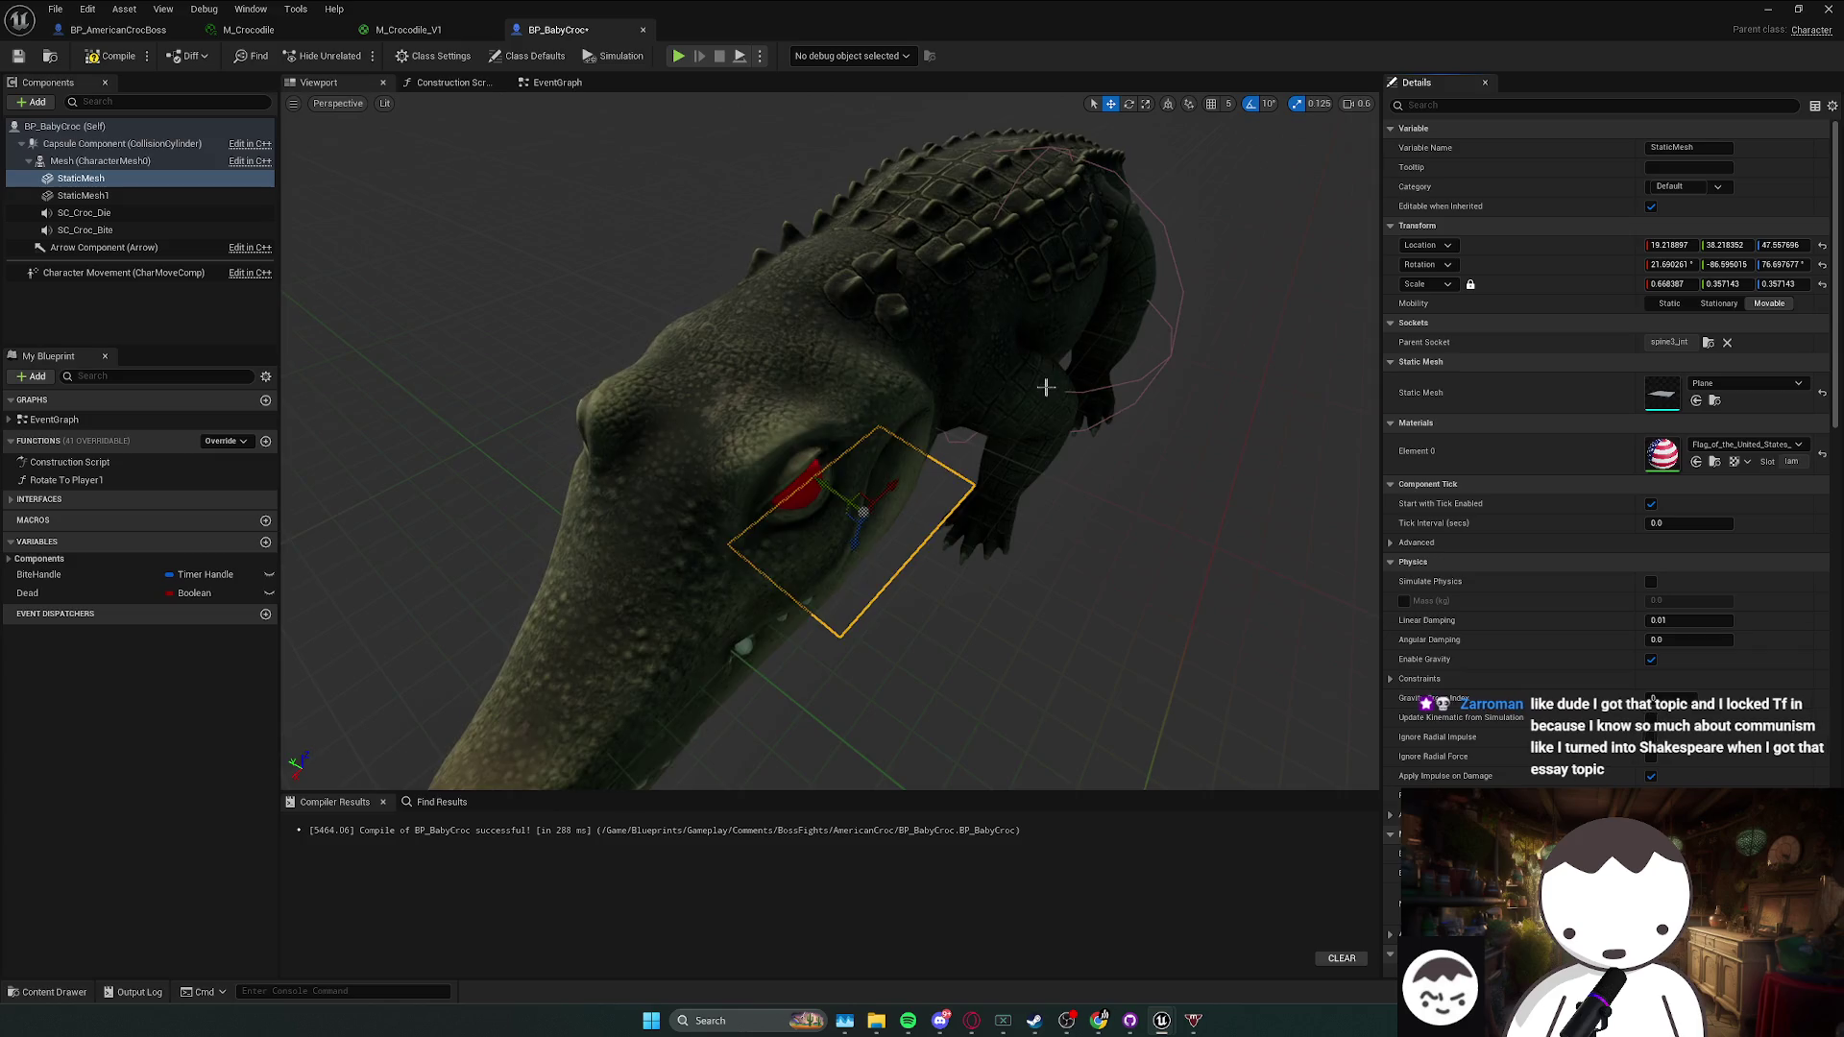
pyautogui.click(1710, 347)
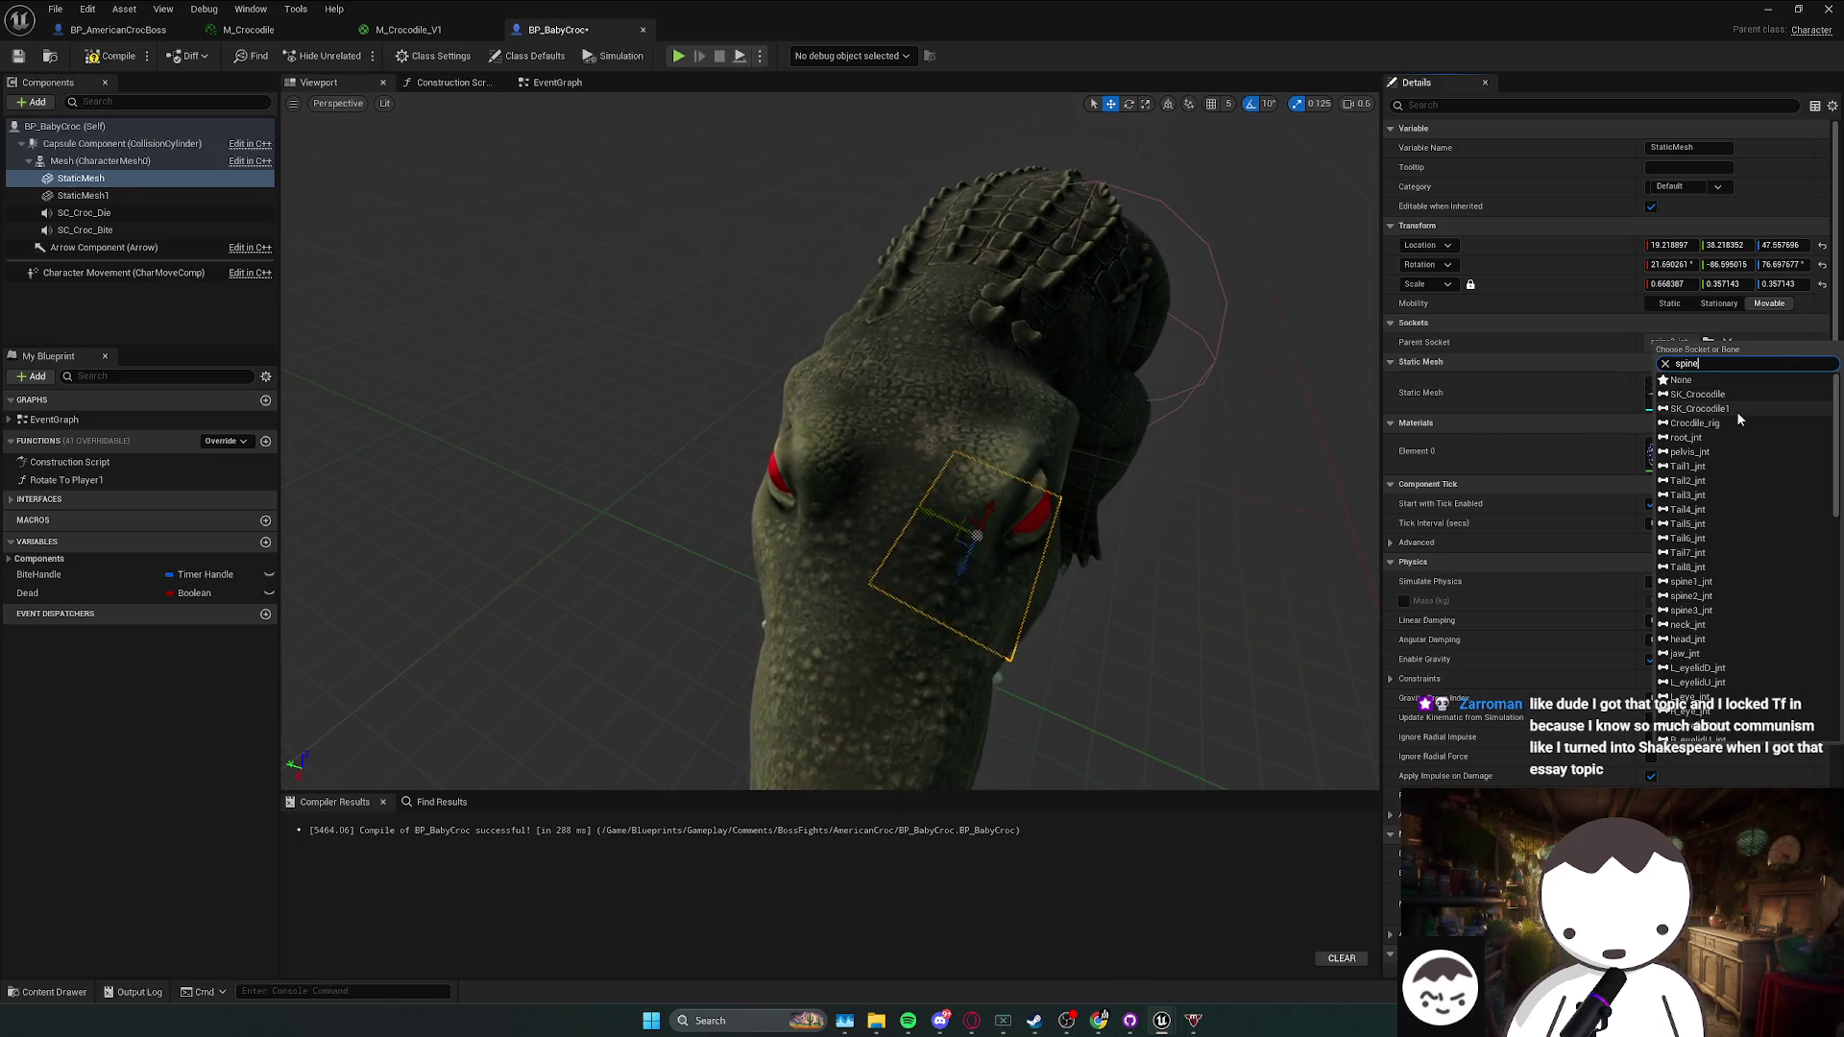
pyautogui.click(1729, 407)
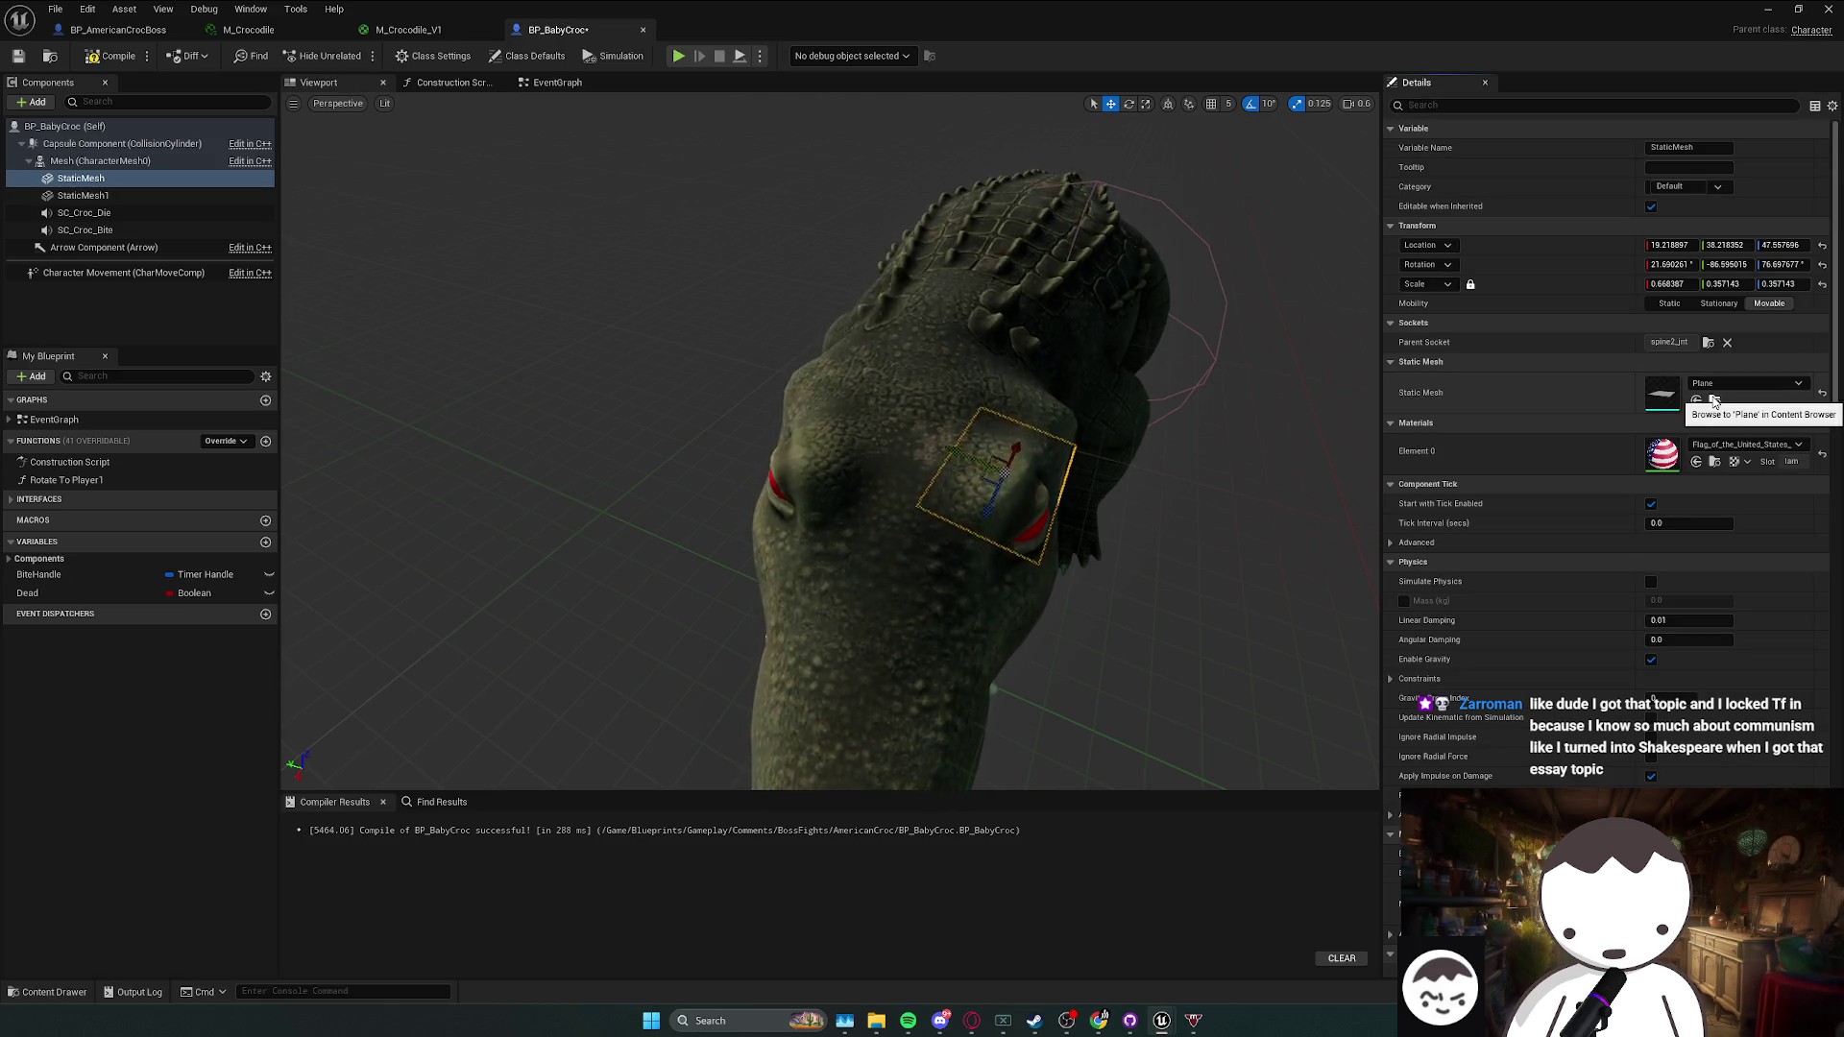
pyautogui.moveTo(1354, 390); pyautogui.dragTo(1075, 437)
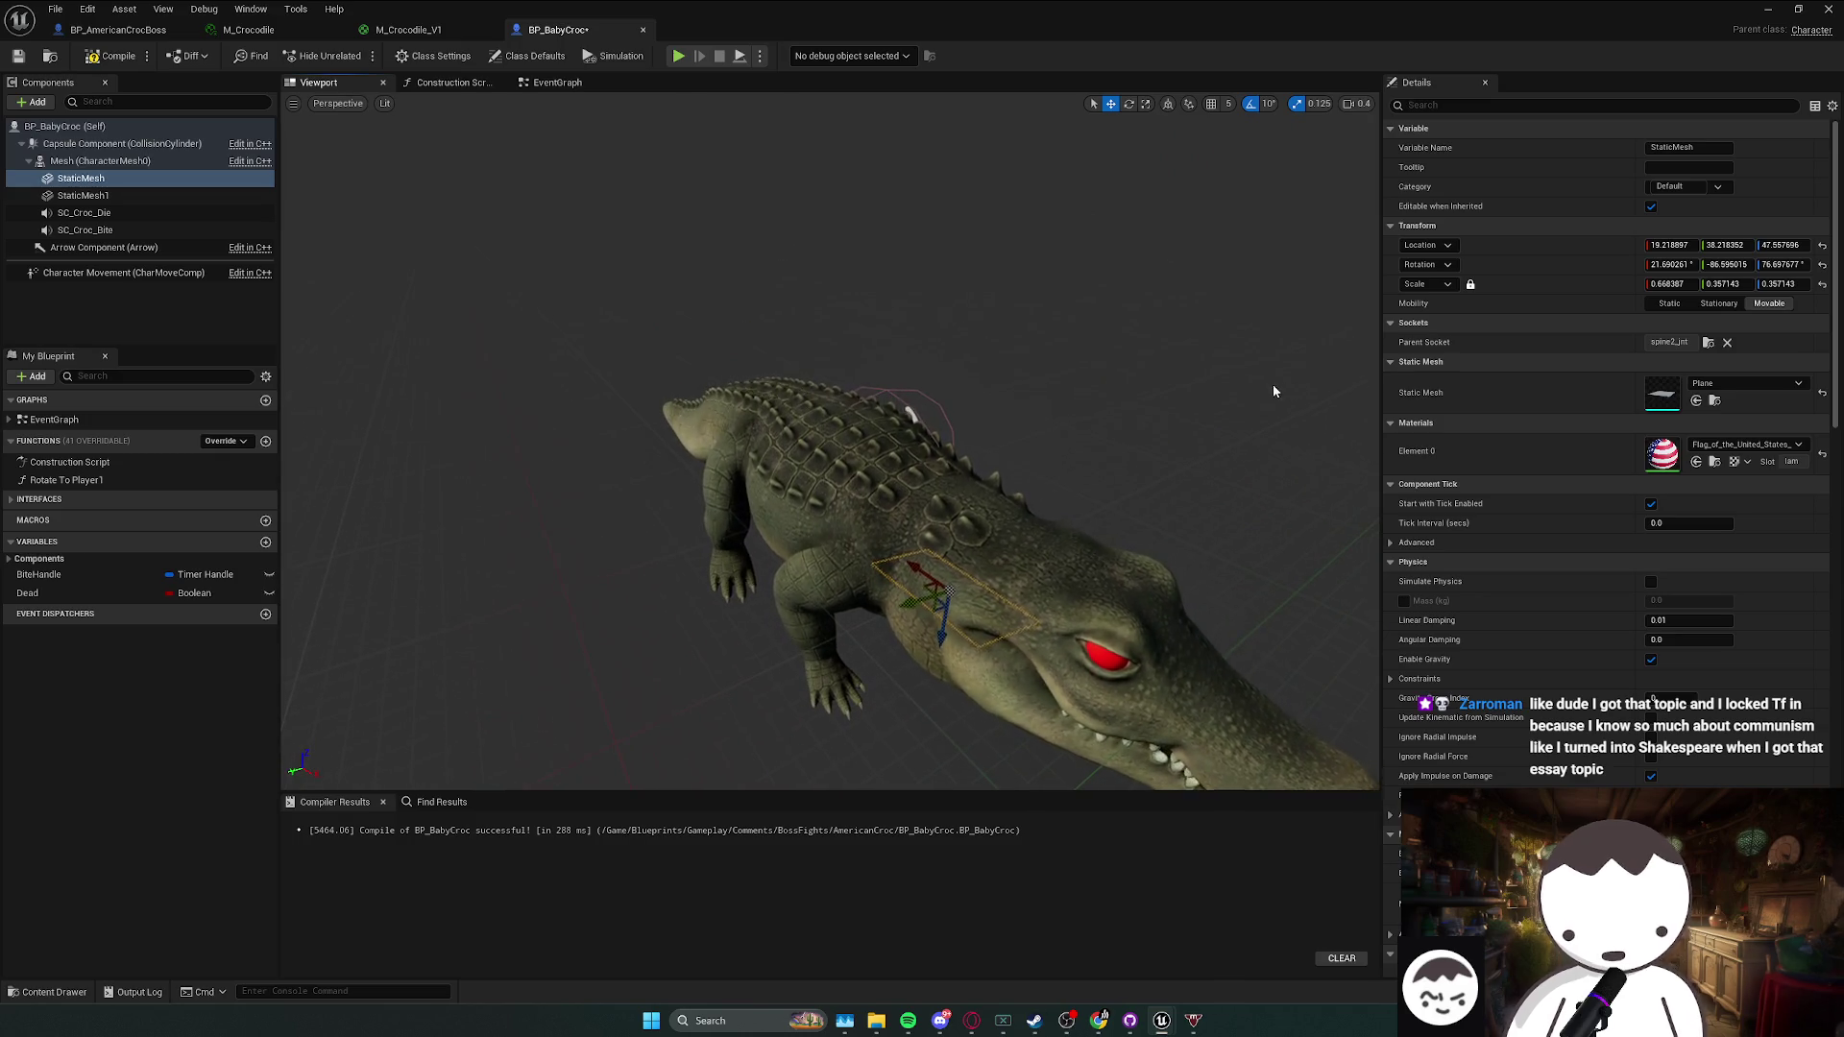
pyautogui.moveTo(845, 326); pyautogui.dragTo(885, 318)
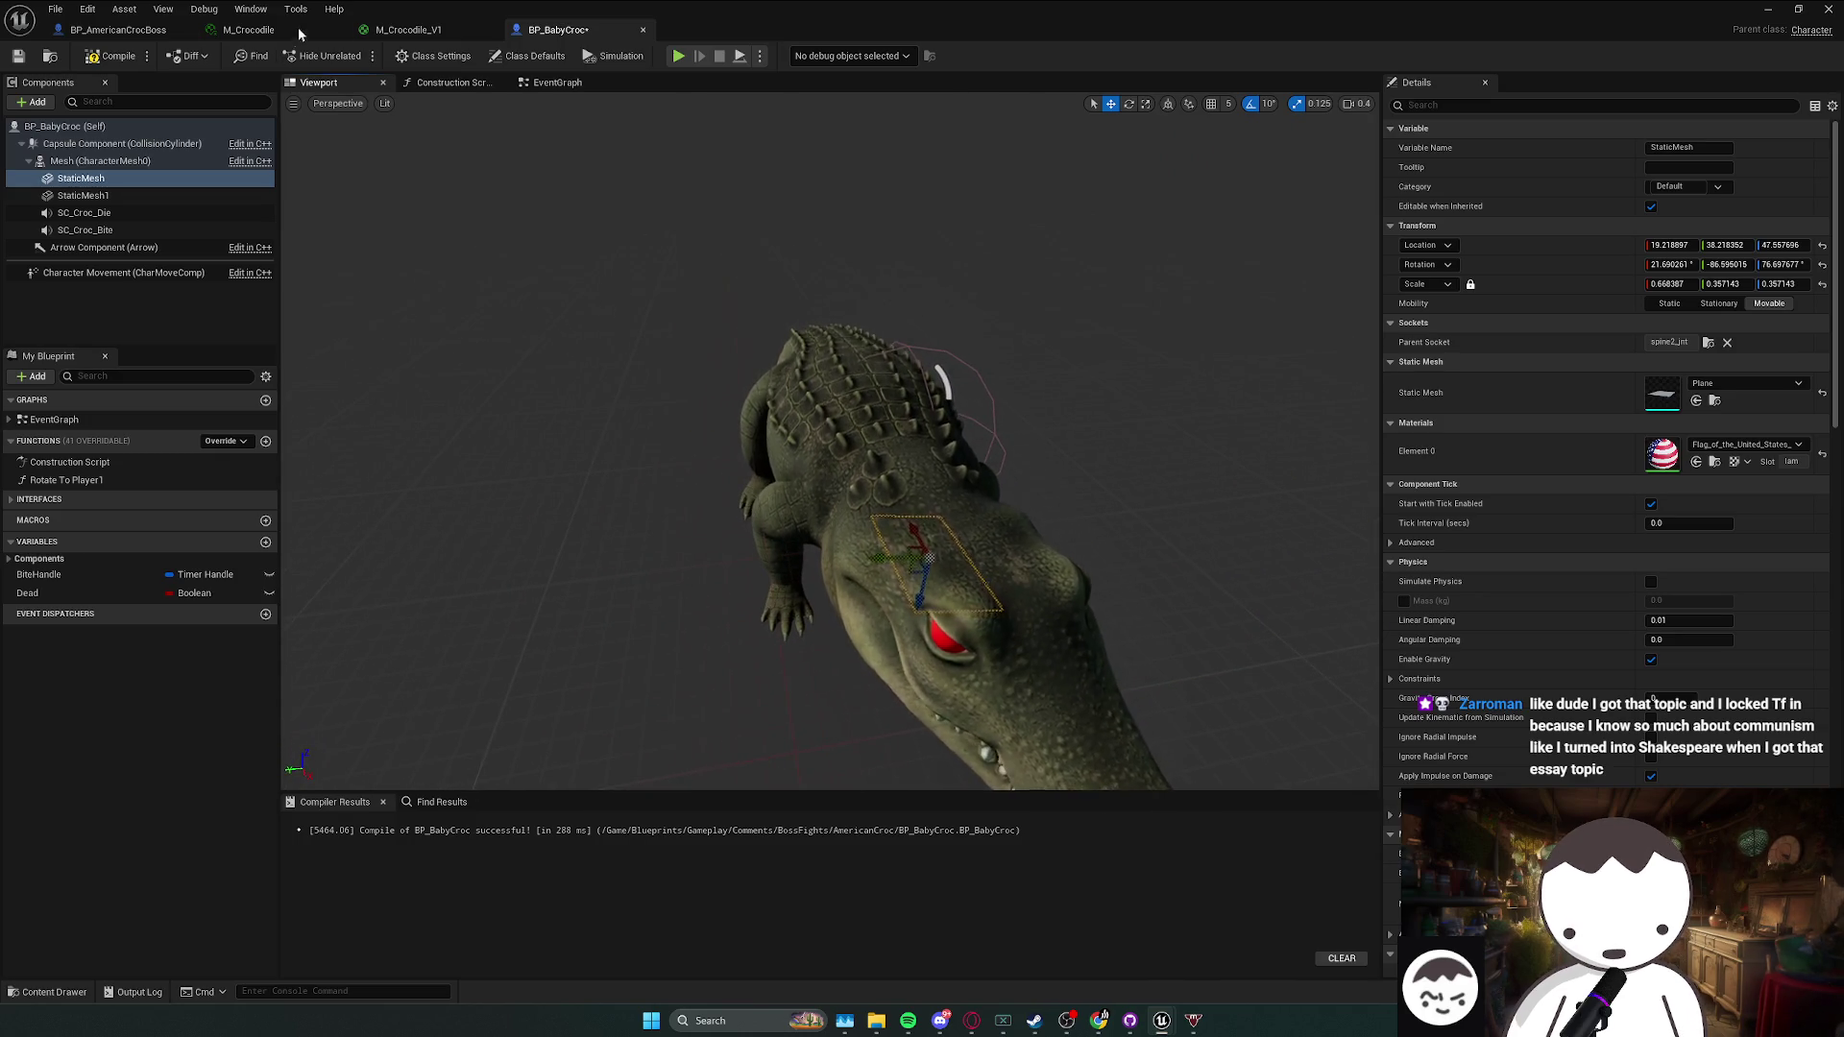
# - Compare the boss and baby croc flags, selecting the boss croc's Plane flag
pyautogui.click(117, 29)
pyautogui.press('f')
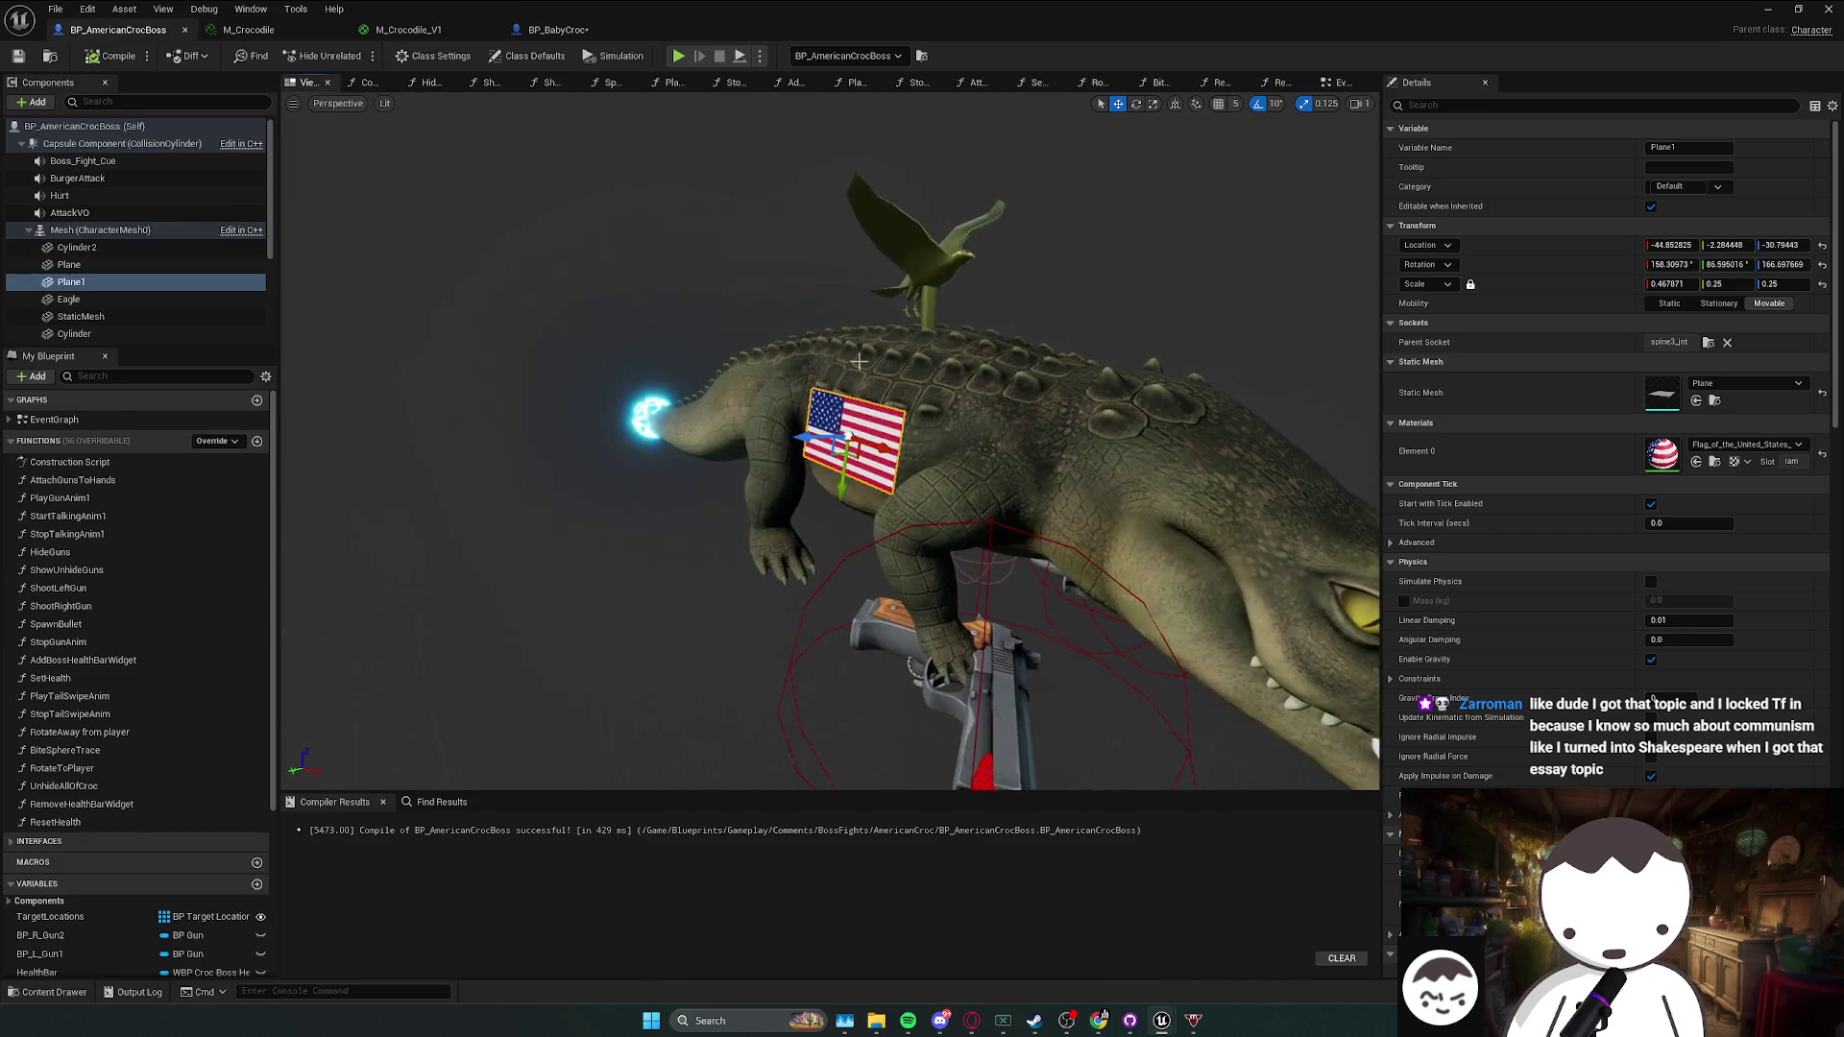
pyautogui.click(562, 30)
pyautogui.click(115, 30)
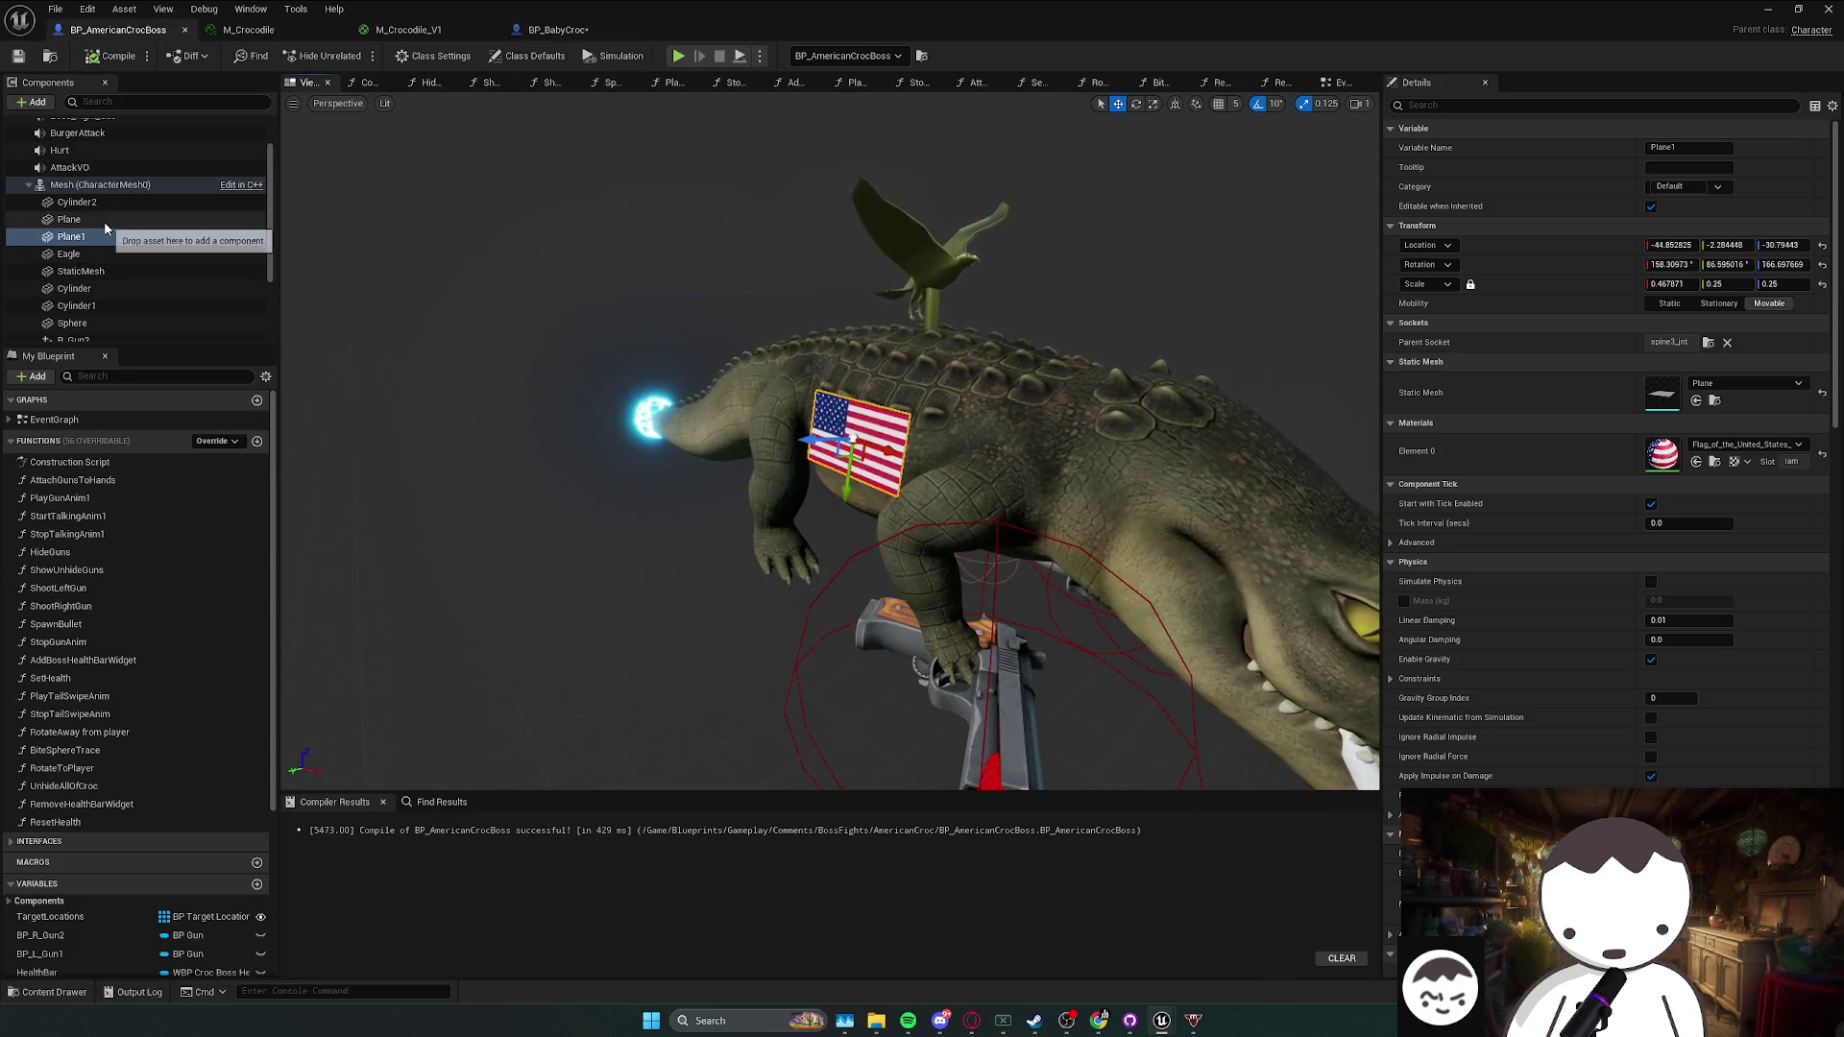
pyautogui.click(105, 220)
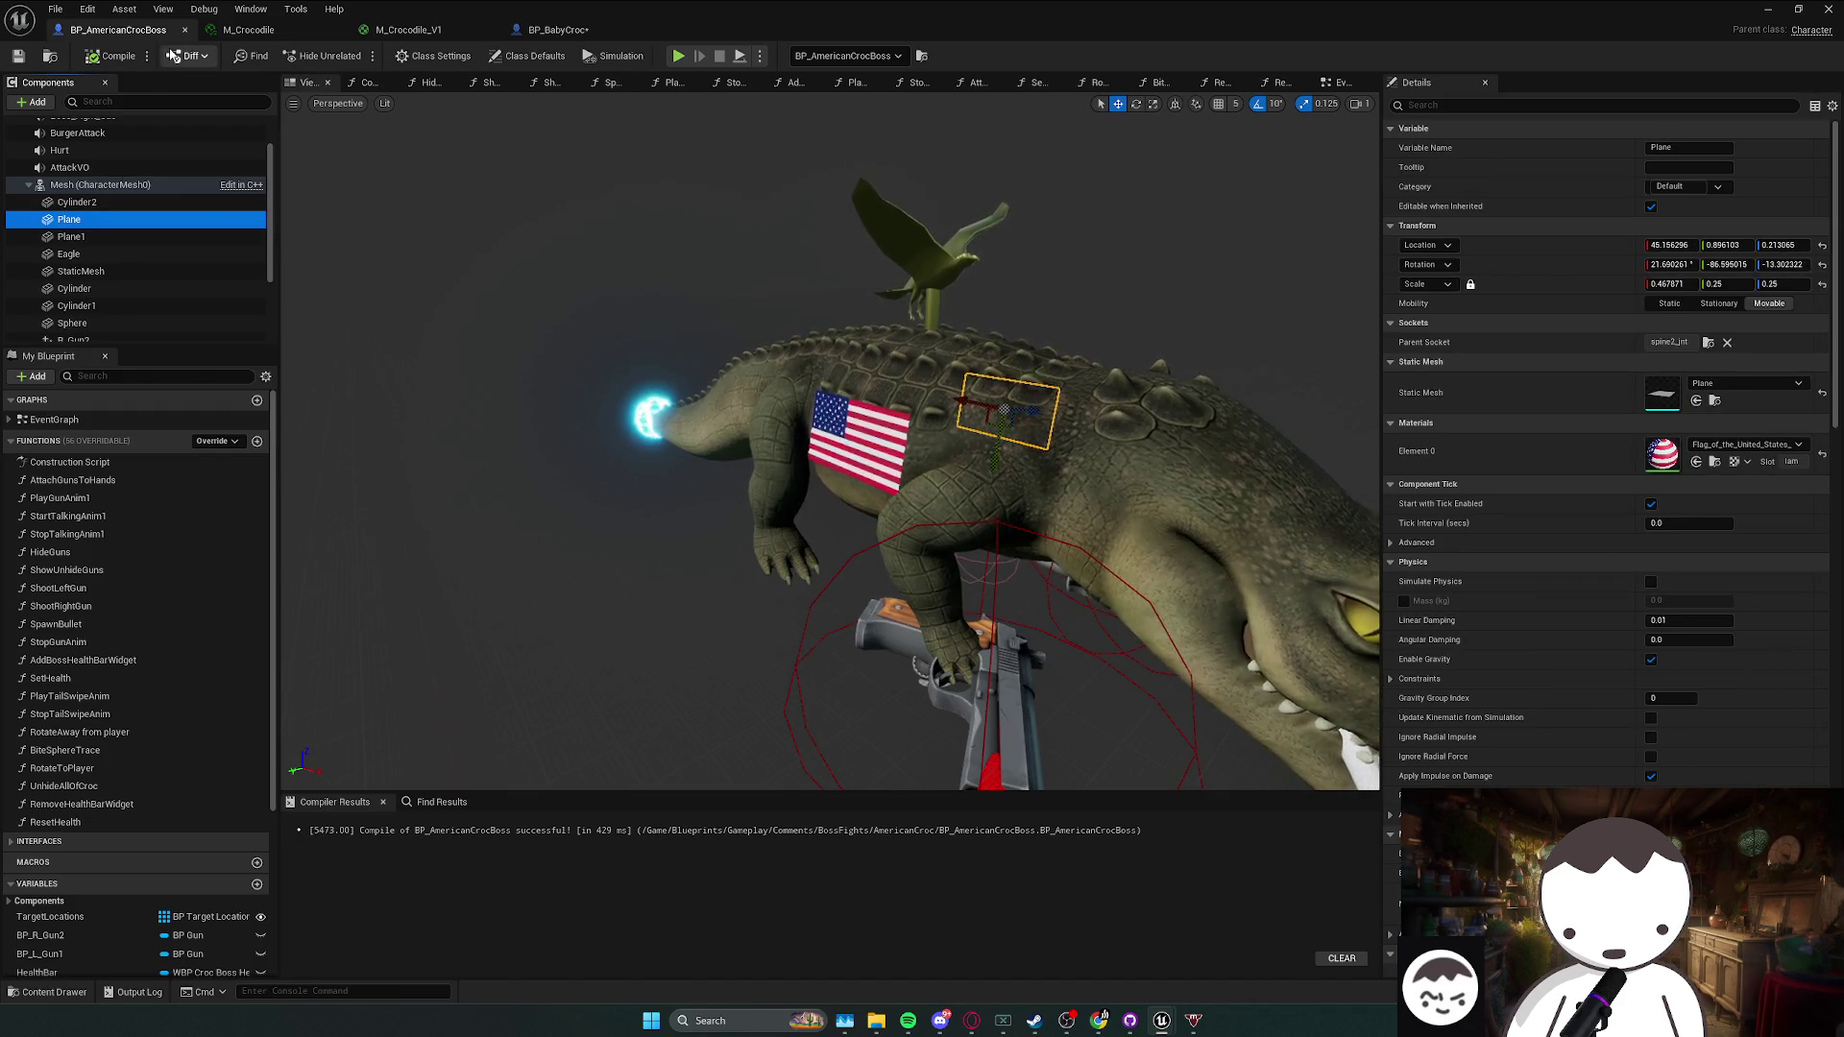
pyautogui.click(103, 30)
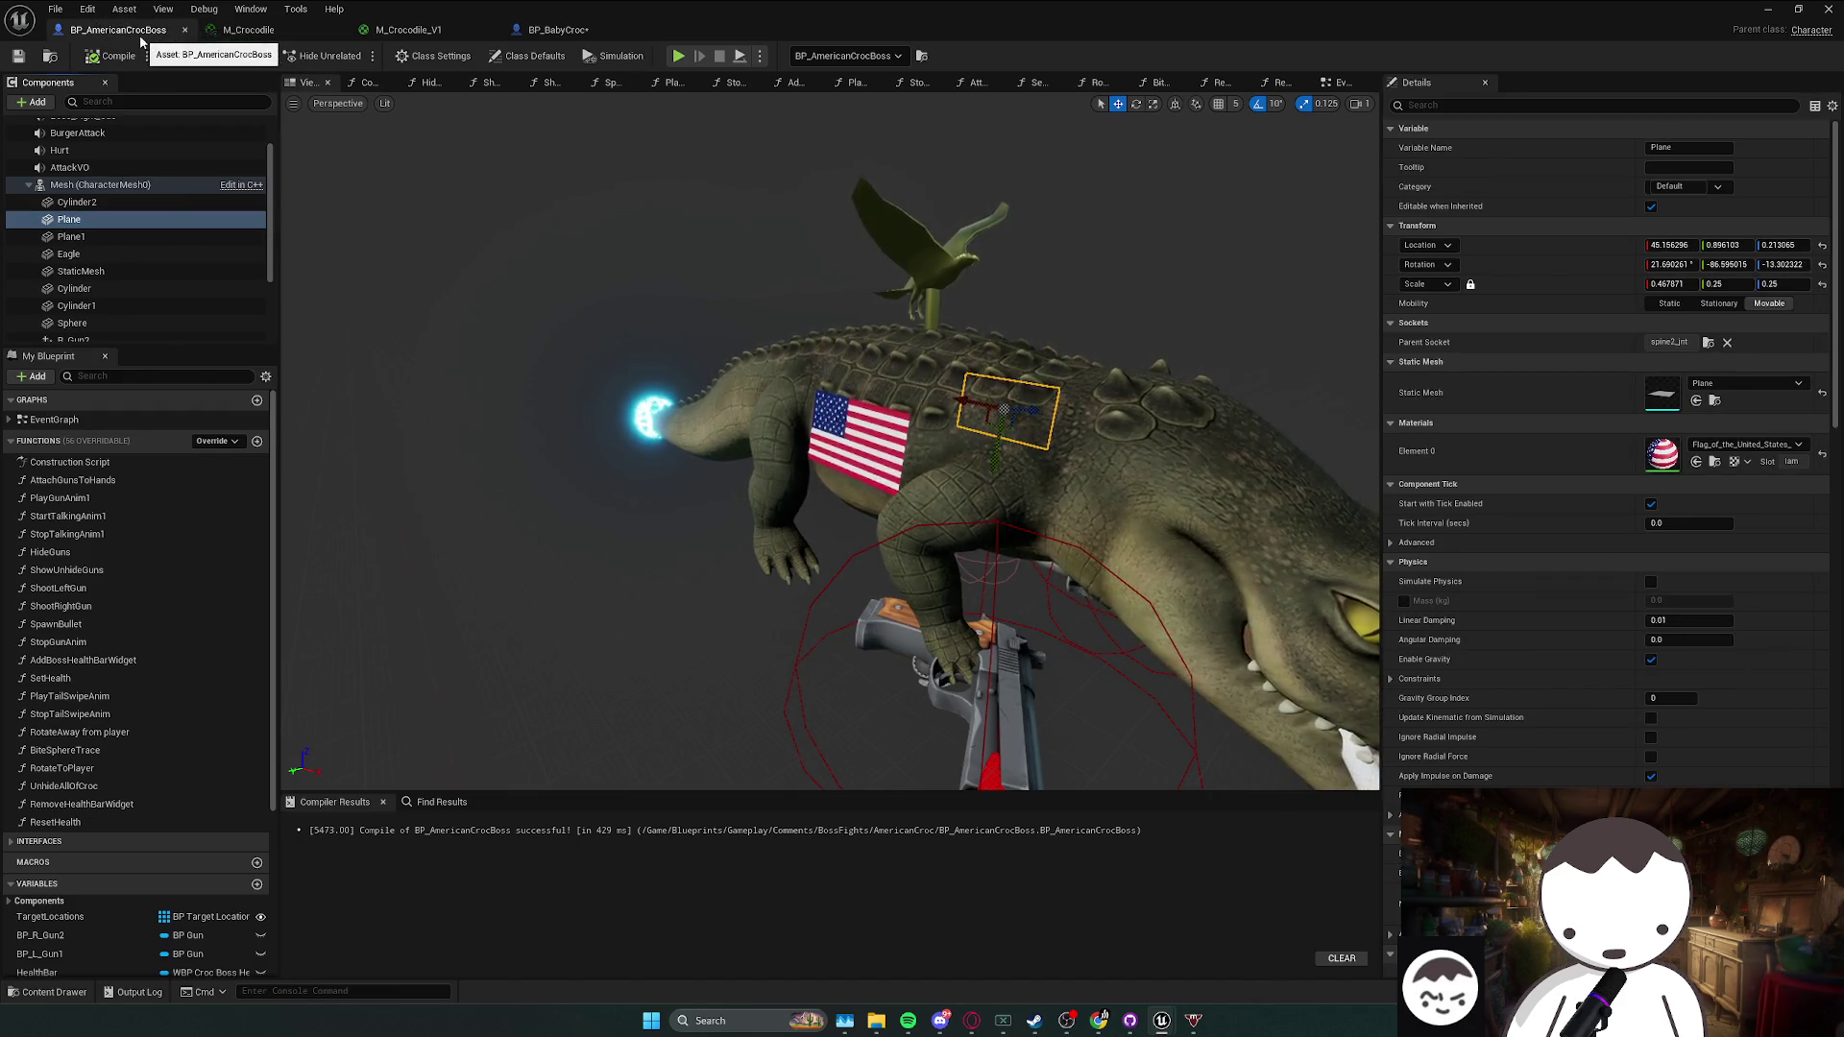
pyautogui.click(555, 30)
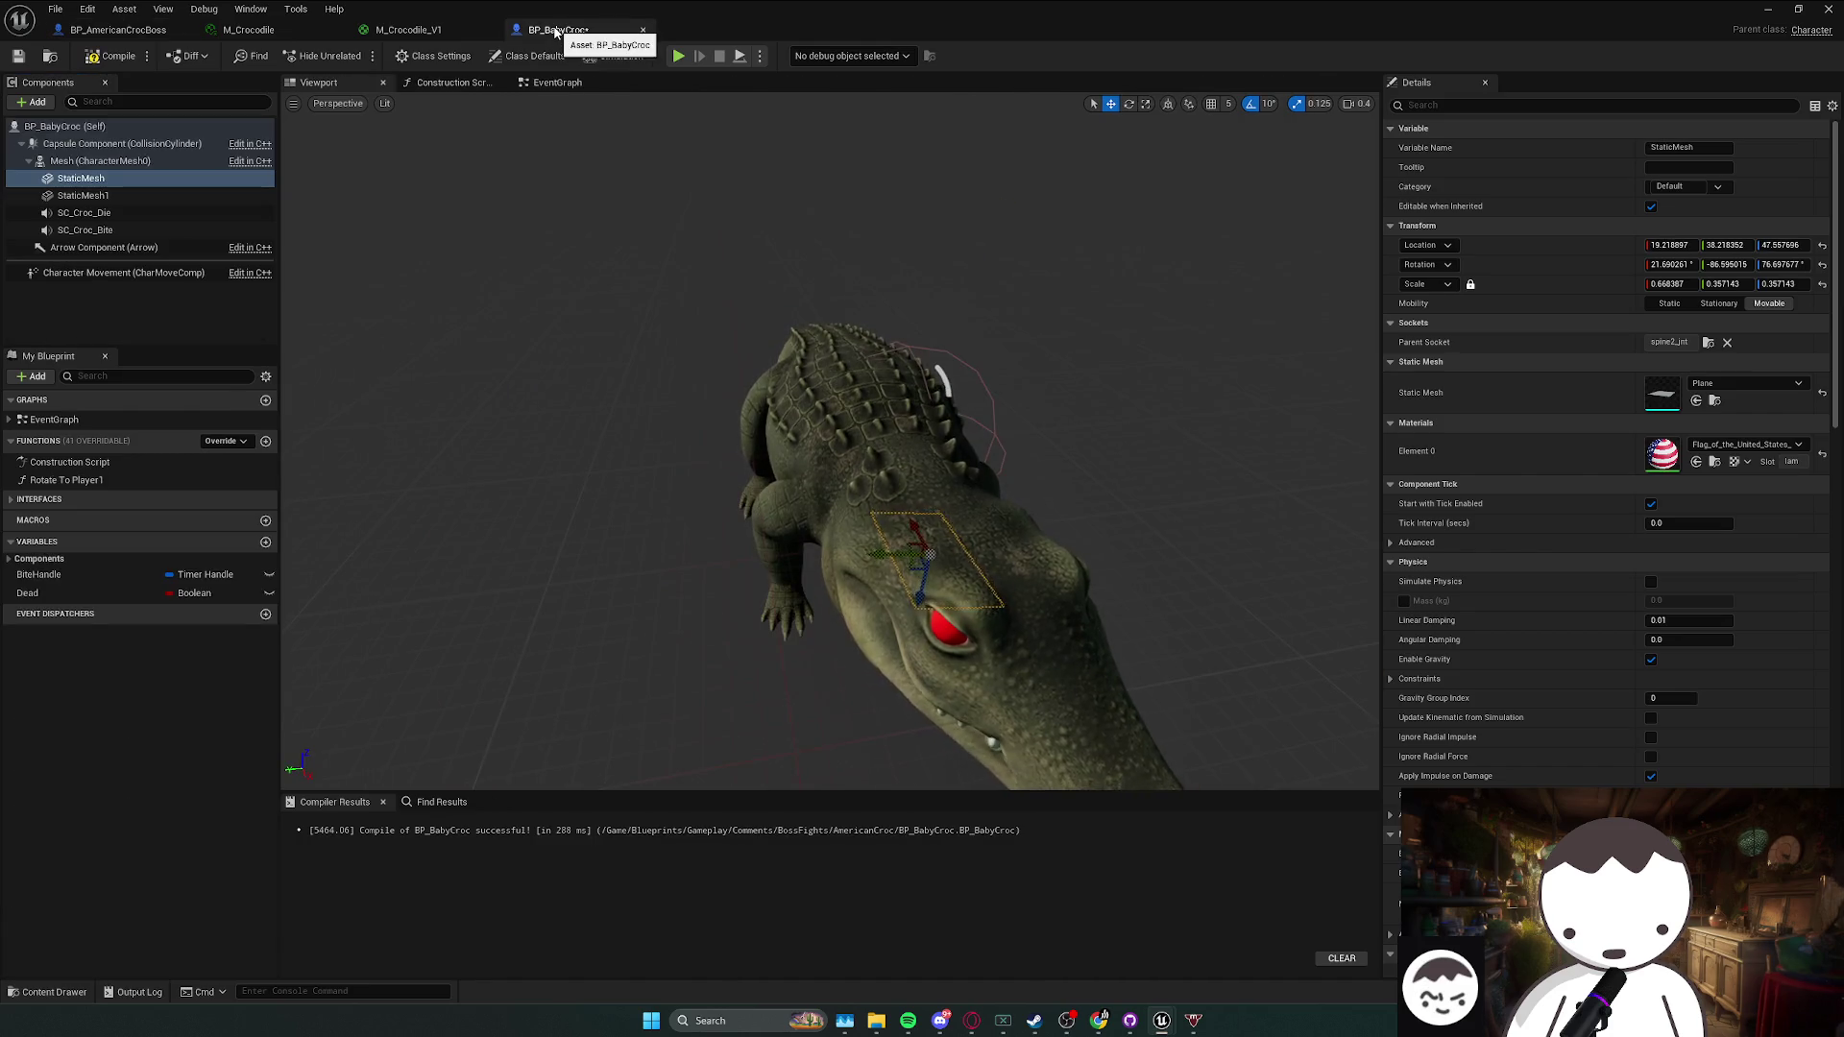
pyautogui.click(111, 30)
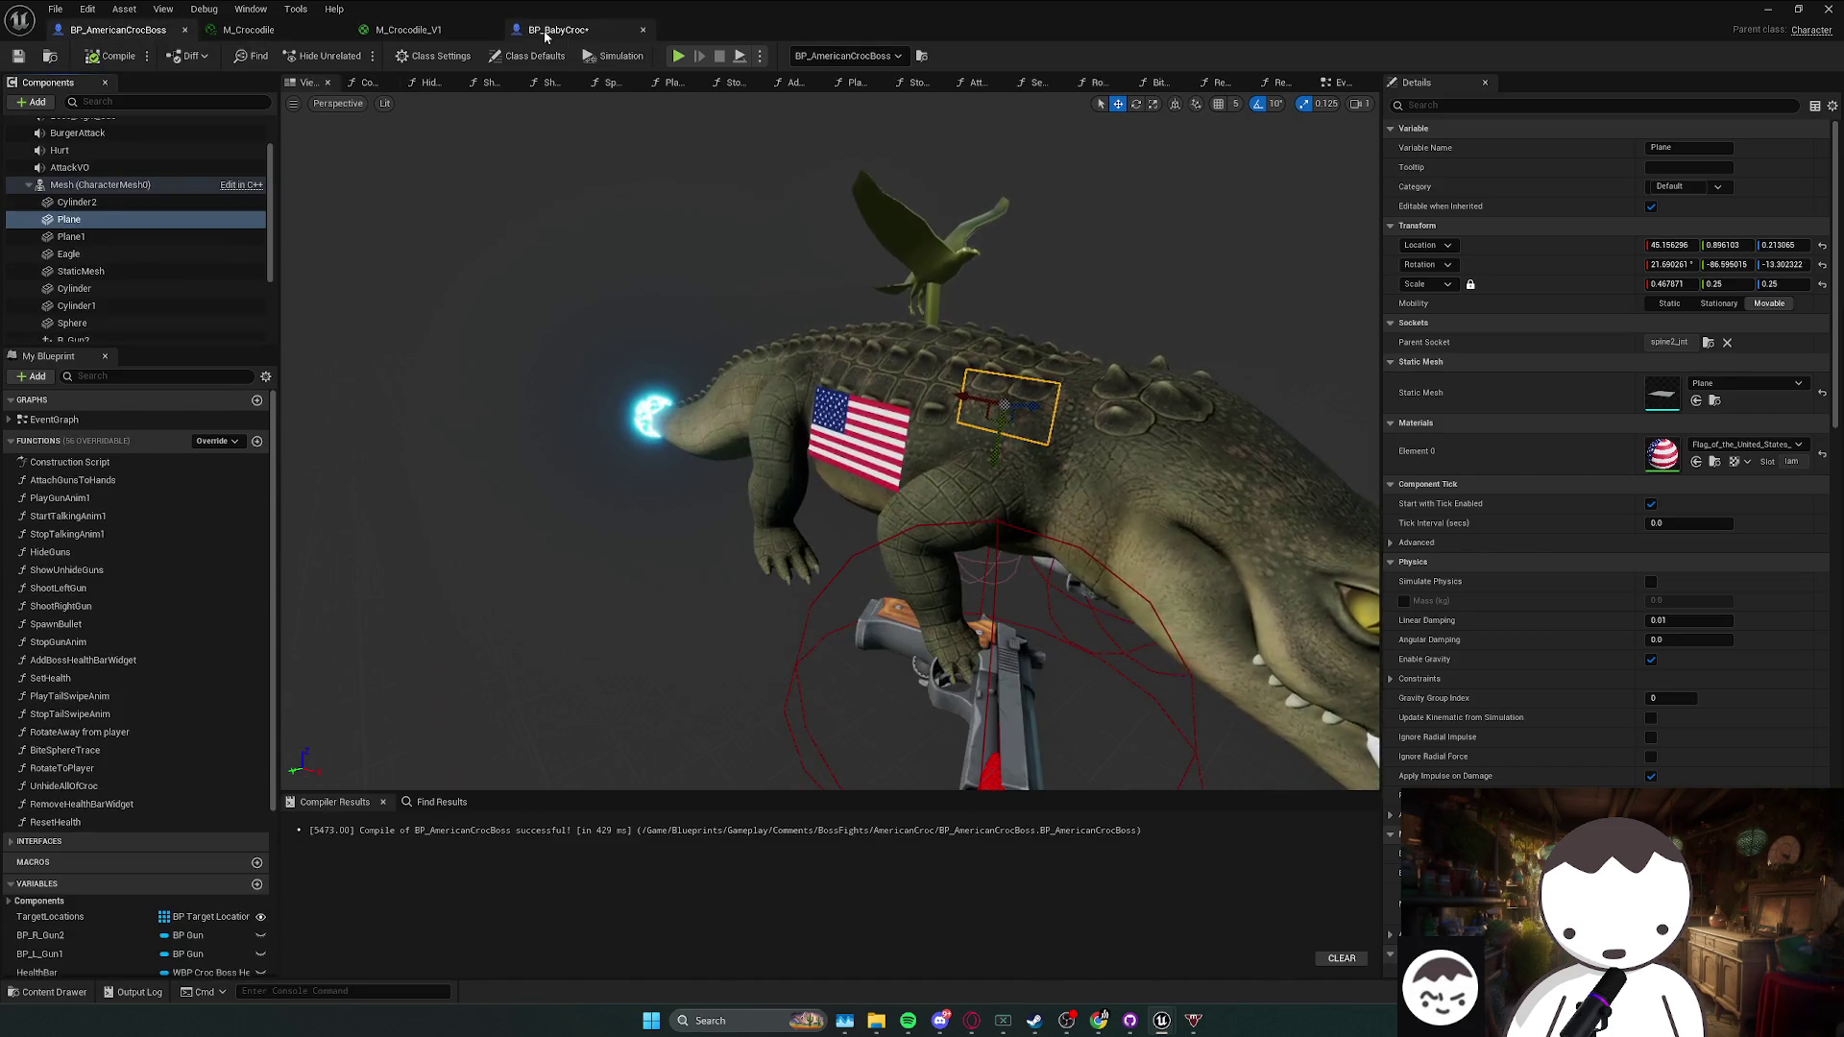
pyautogui.click(544, 29)
# - Copy the full transform of the boss croc's Plane flag, undoing an accidental paste
pyautogui.rightClick(1572, 267)
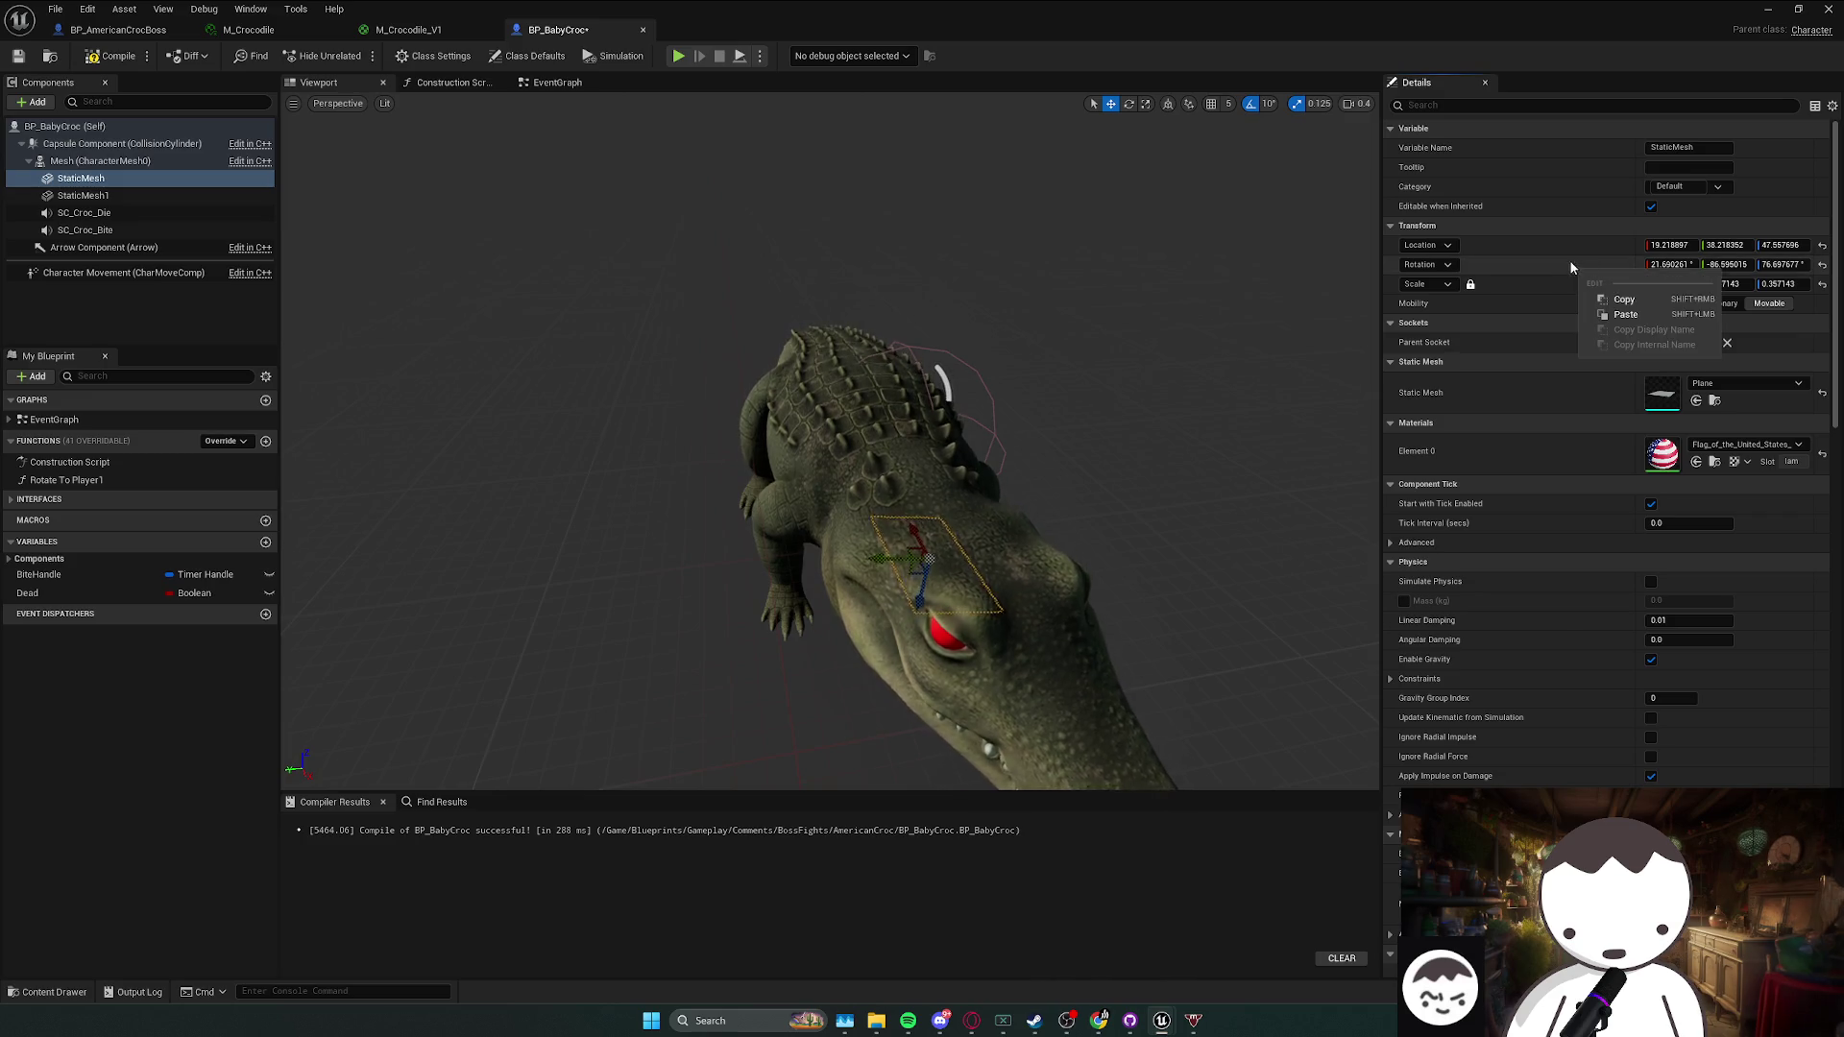
pyautogui.click(1623, 278)
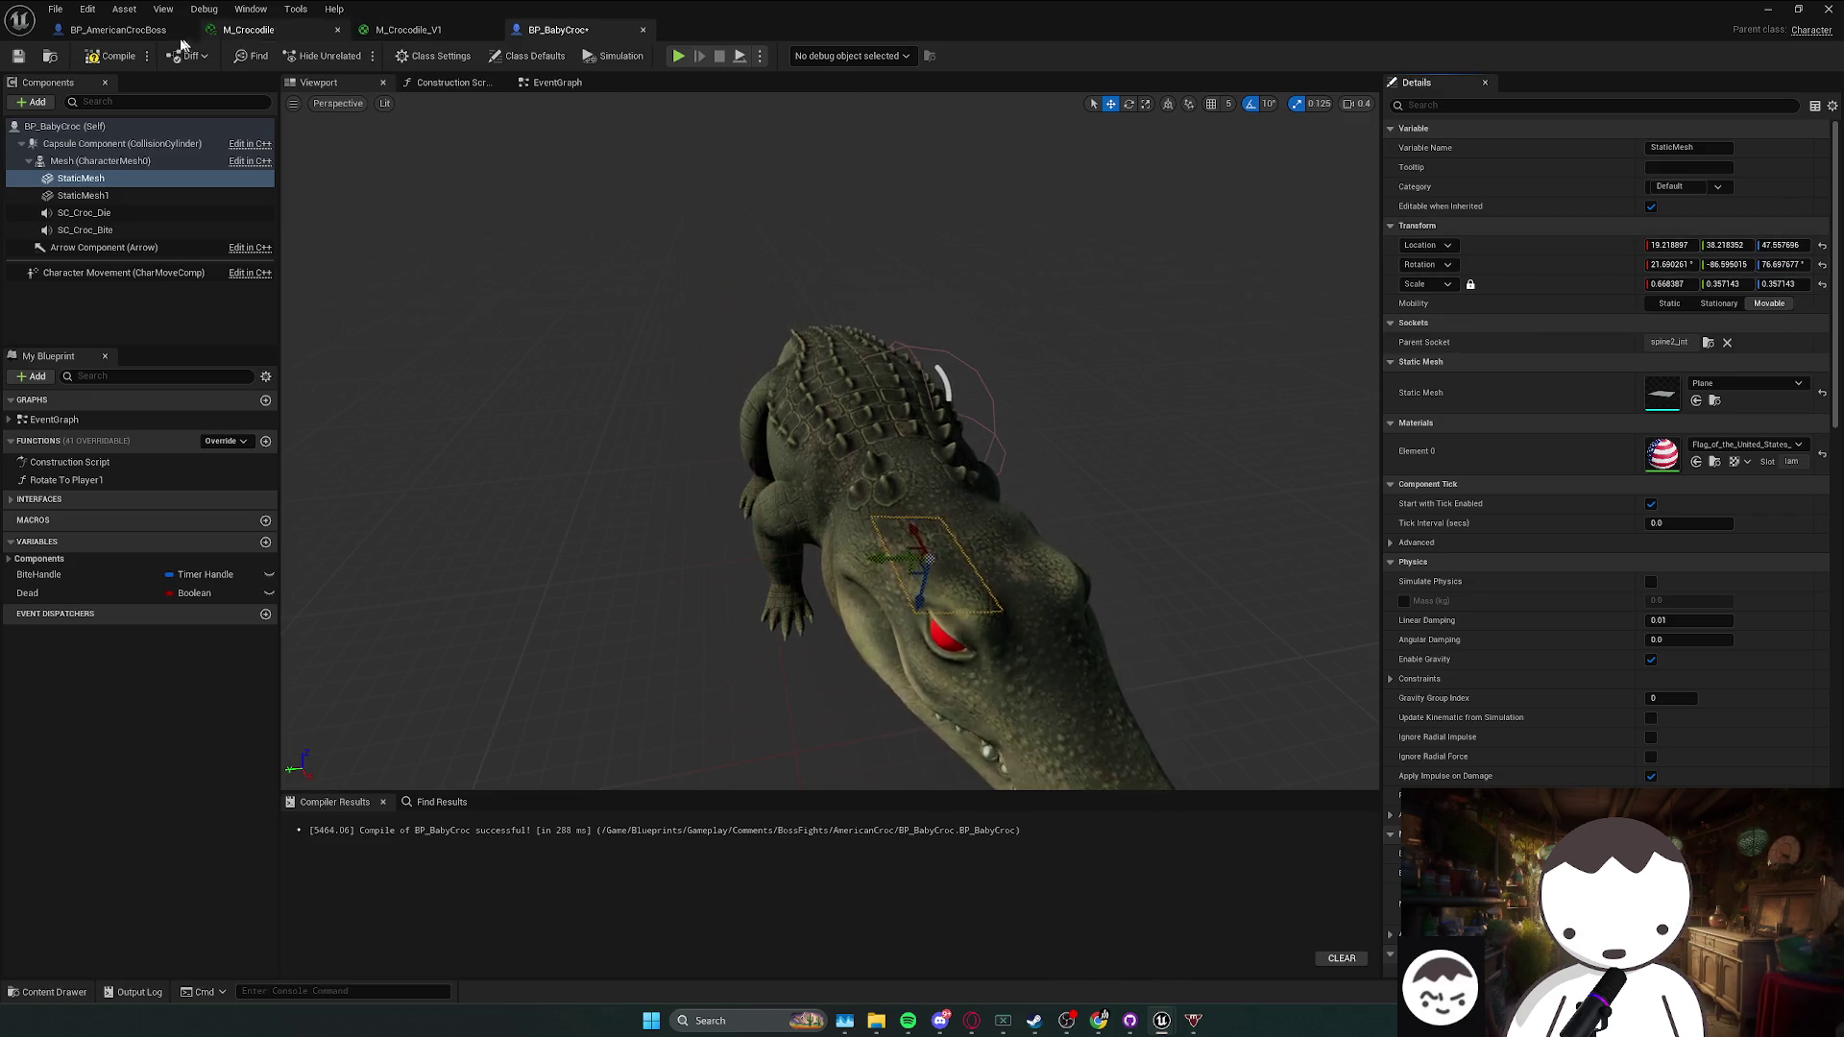
pyautogui.click(163, 30)
pyautogui.rightClick(1554, 227)
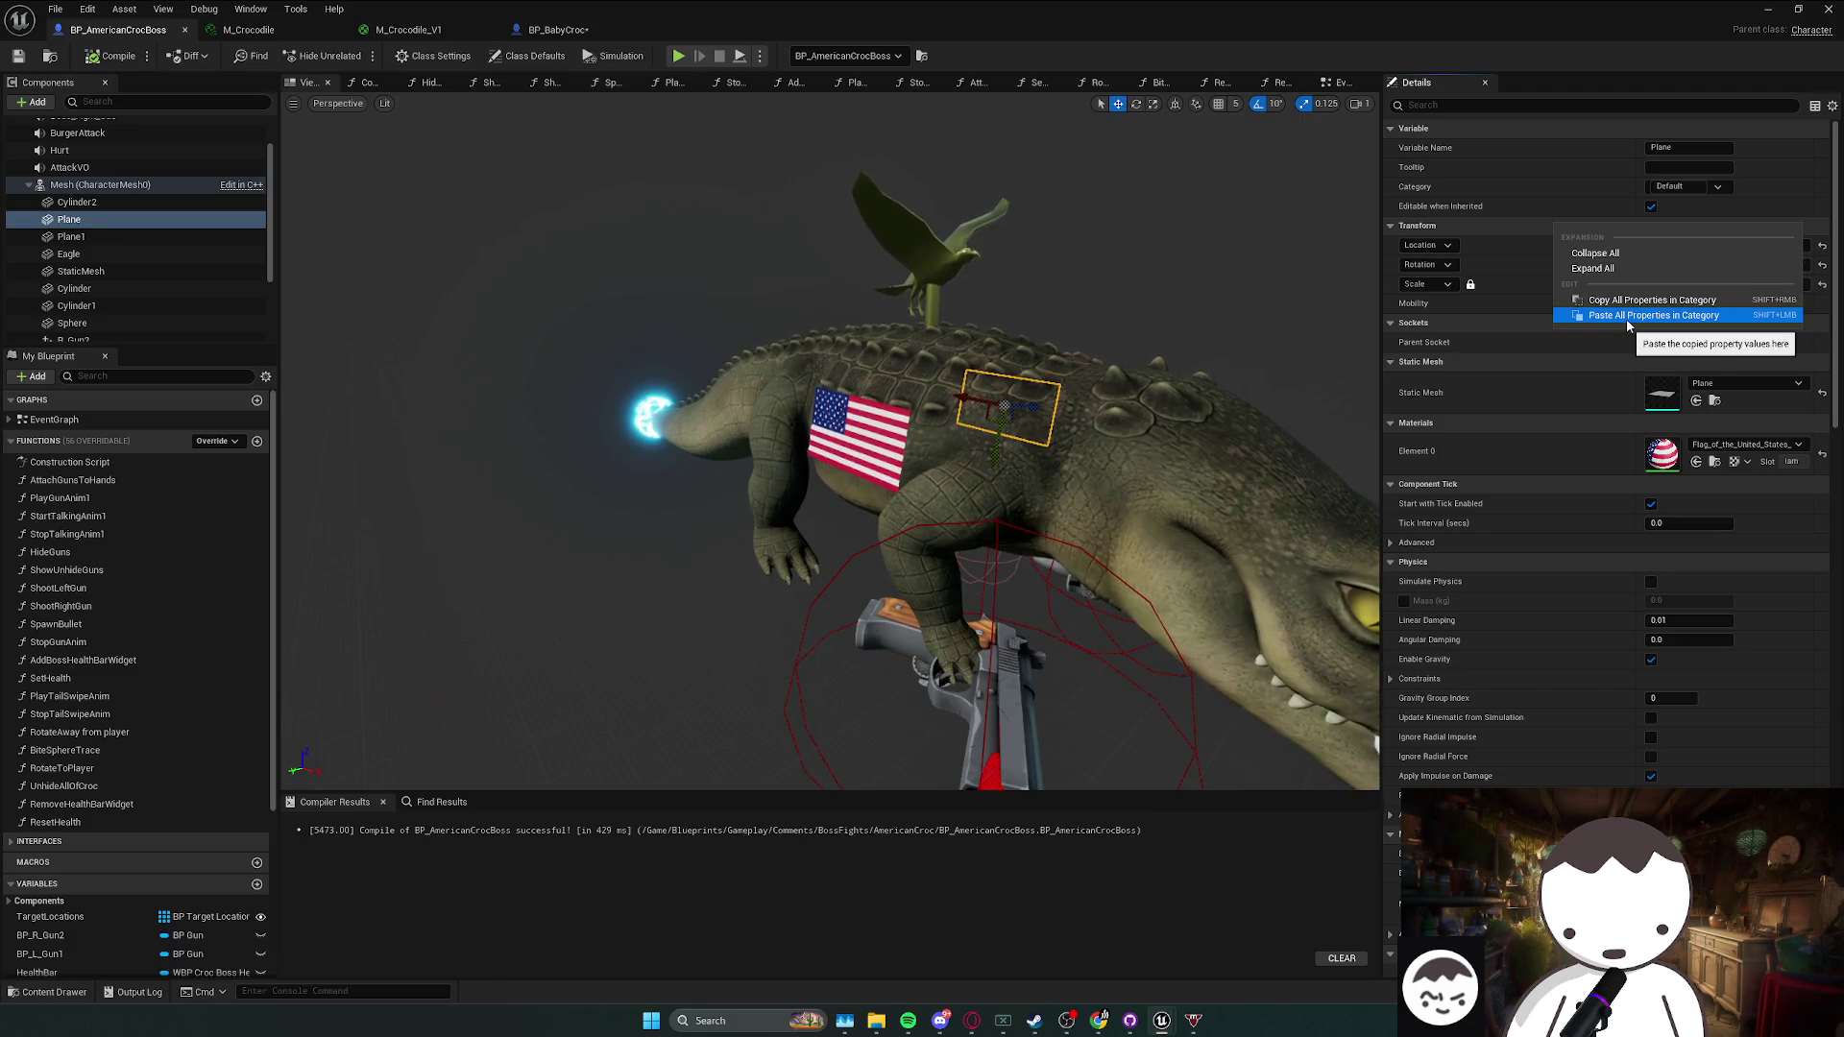
pyautogui.click(1596, 313)
pyautogui.hotkey('ctrl', 'z')
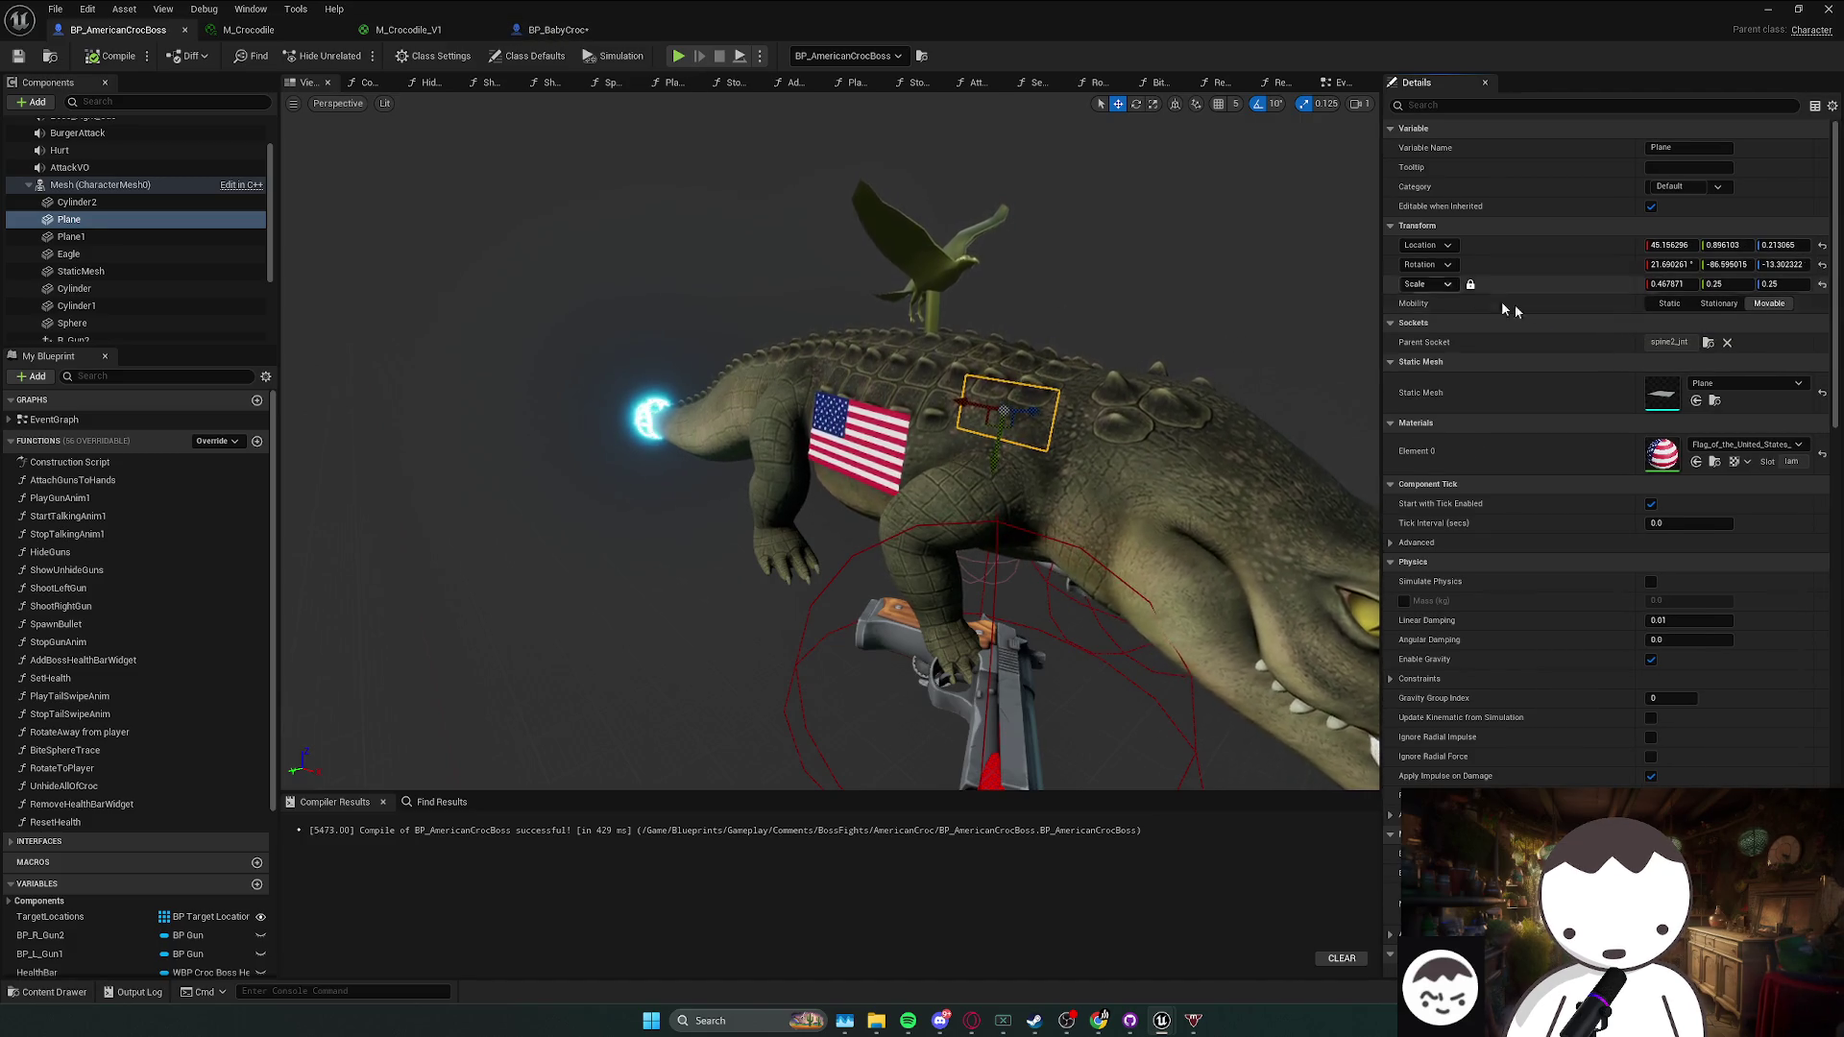
pyautogui.rightClick(1539, 229)
pyautogui.click(1623, 296)
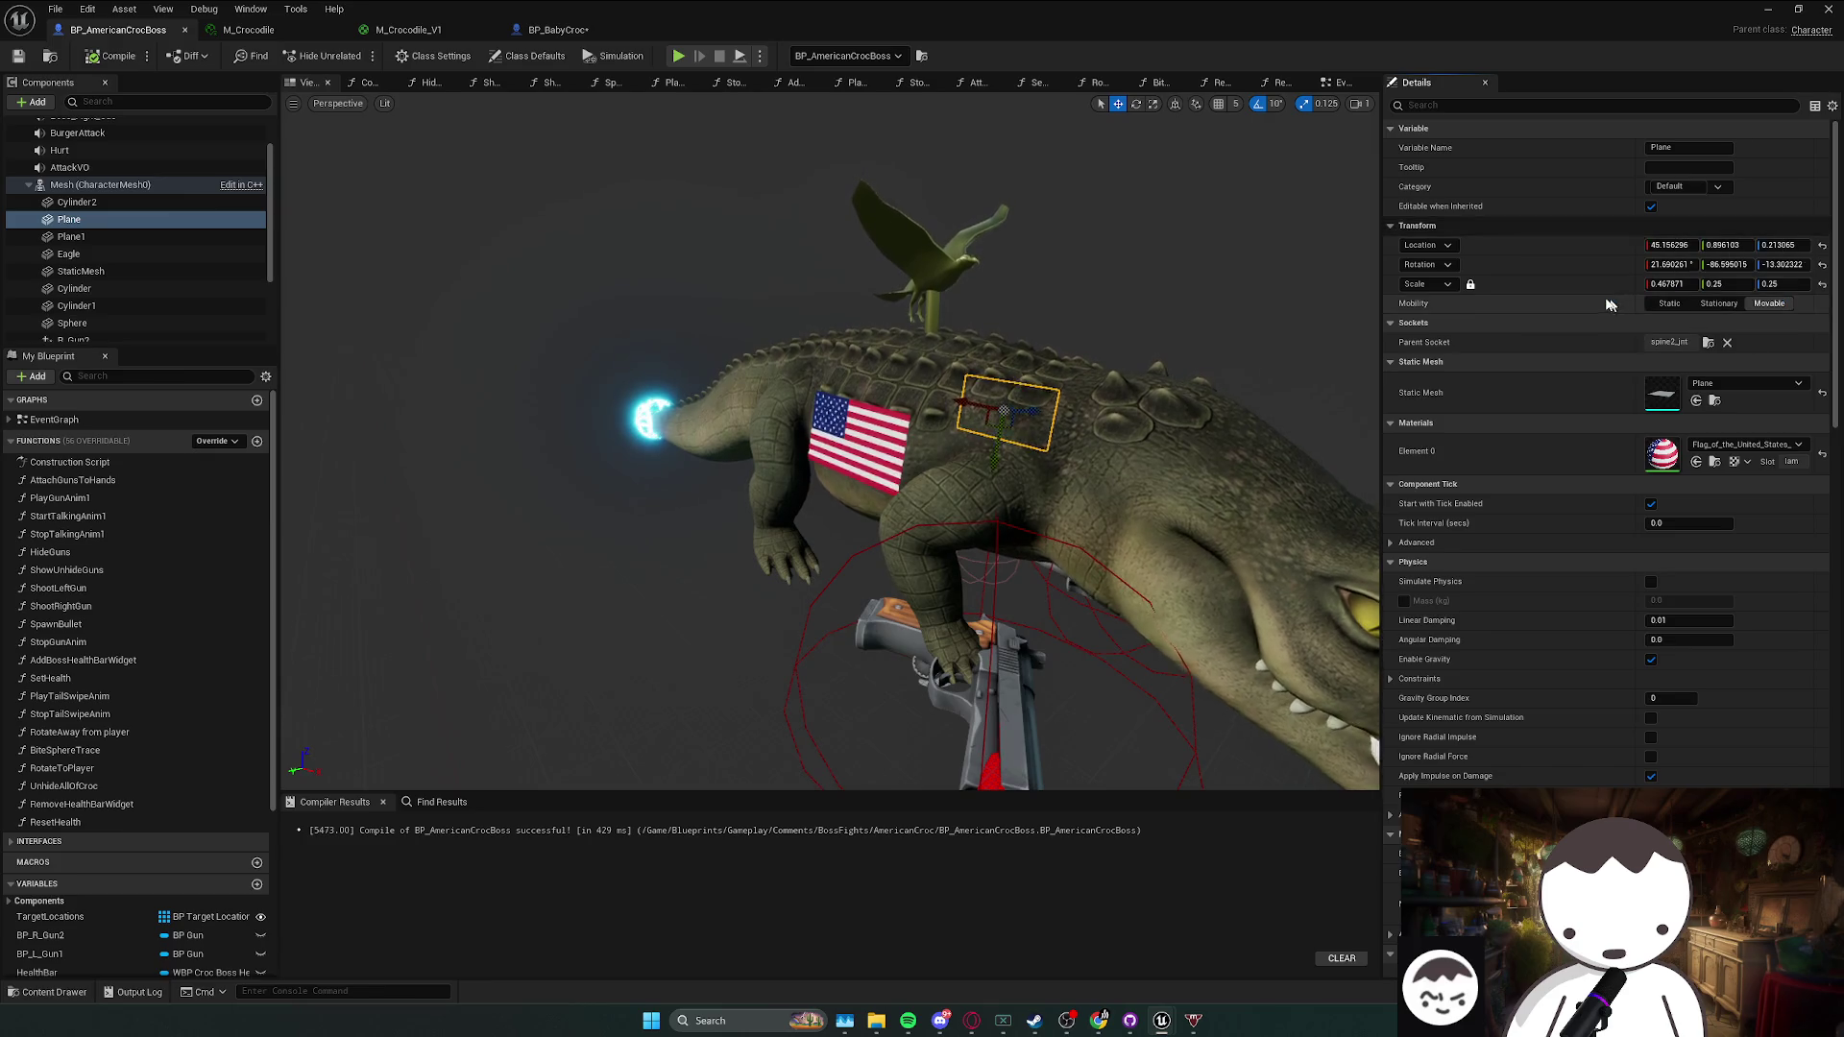
# - Paste the copied transform onto the baby croc's flag plane and select the second flag
pyautogui.click(558, 30)
pyautogui.rightClick(1442, 245)
pyautogui.click(1585, 317)
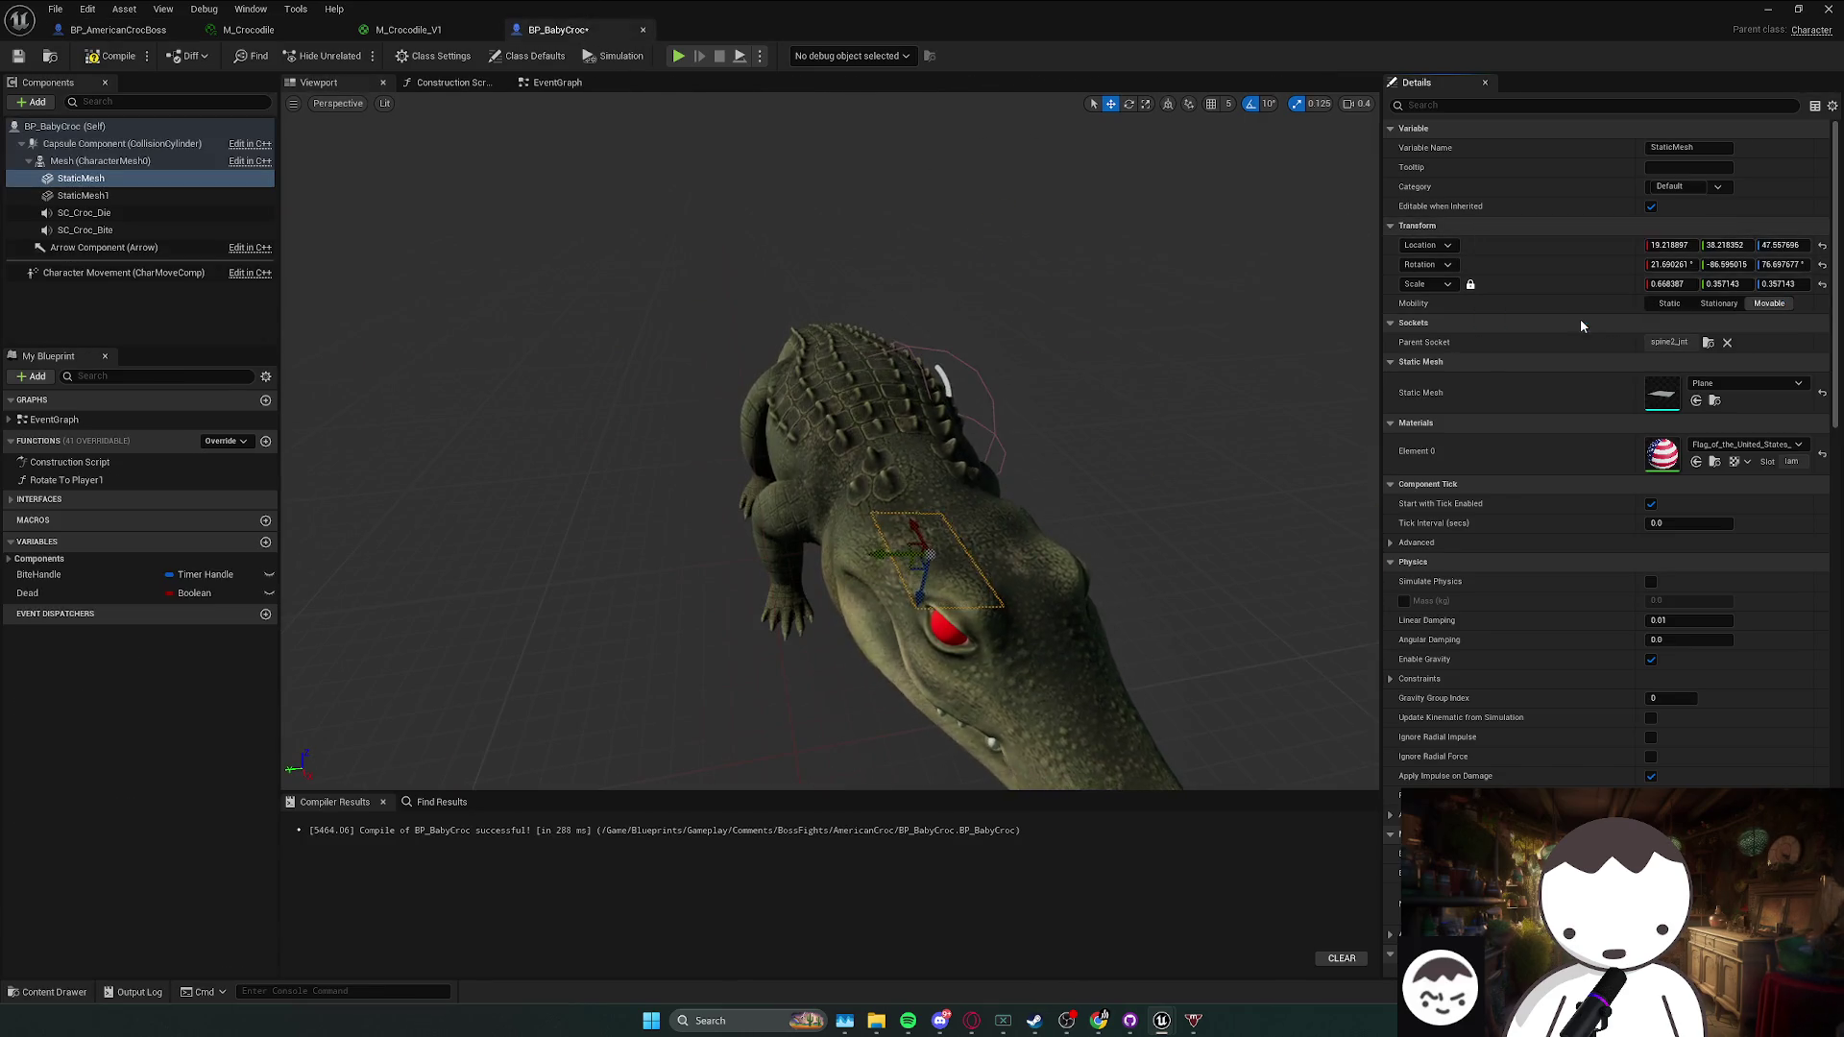
pyautogui.moveTo(1083, 346)
pyautogui.mouseDown()
pyautogui.moveTo(788, 365)
pyautogui.moveTo(850, 372)
pyautogui.mouseUp()
pyautogui.click(123, 195)
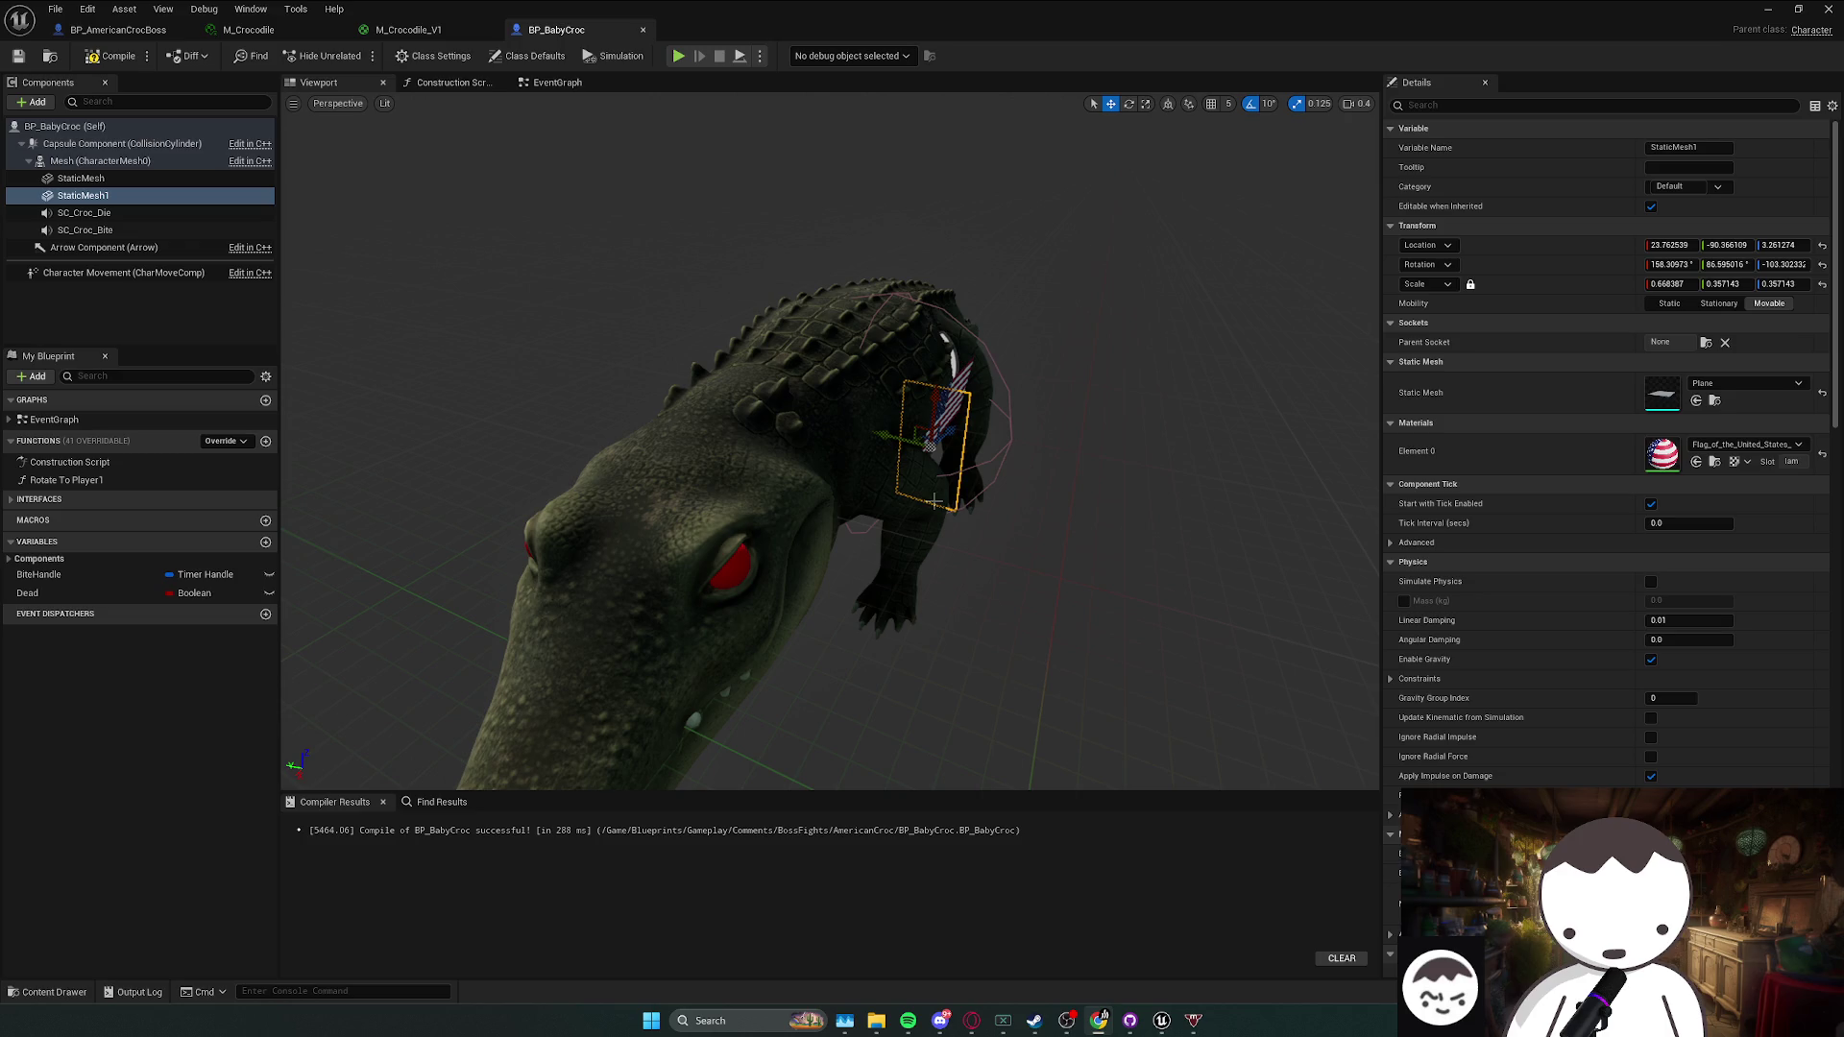
# - Copy the boss croc Plane1 transform and bring up BP_BabyCroc's second flag transform options
pyautogui.click(122, 34)
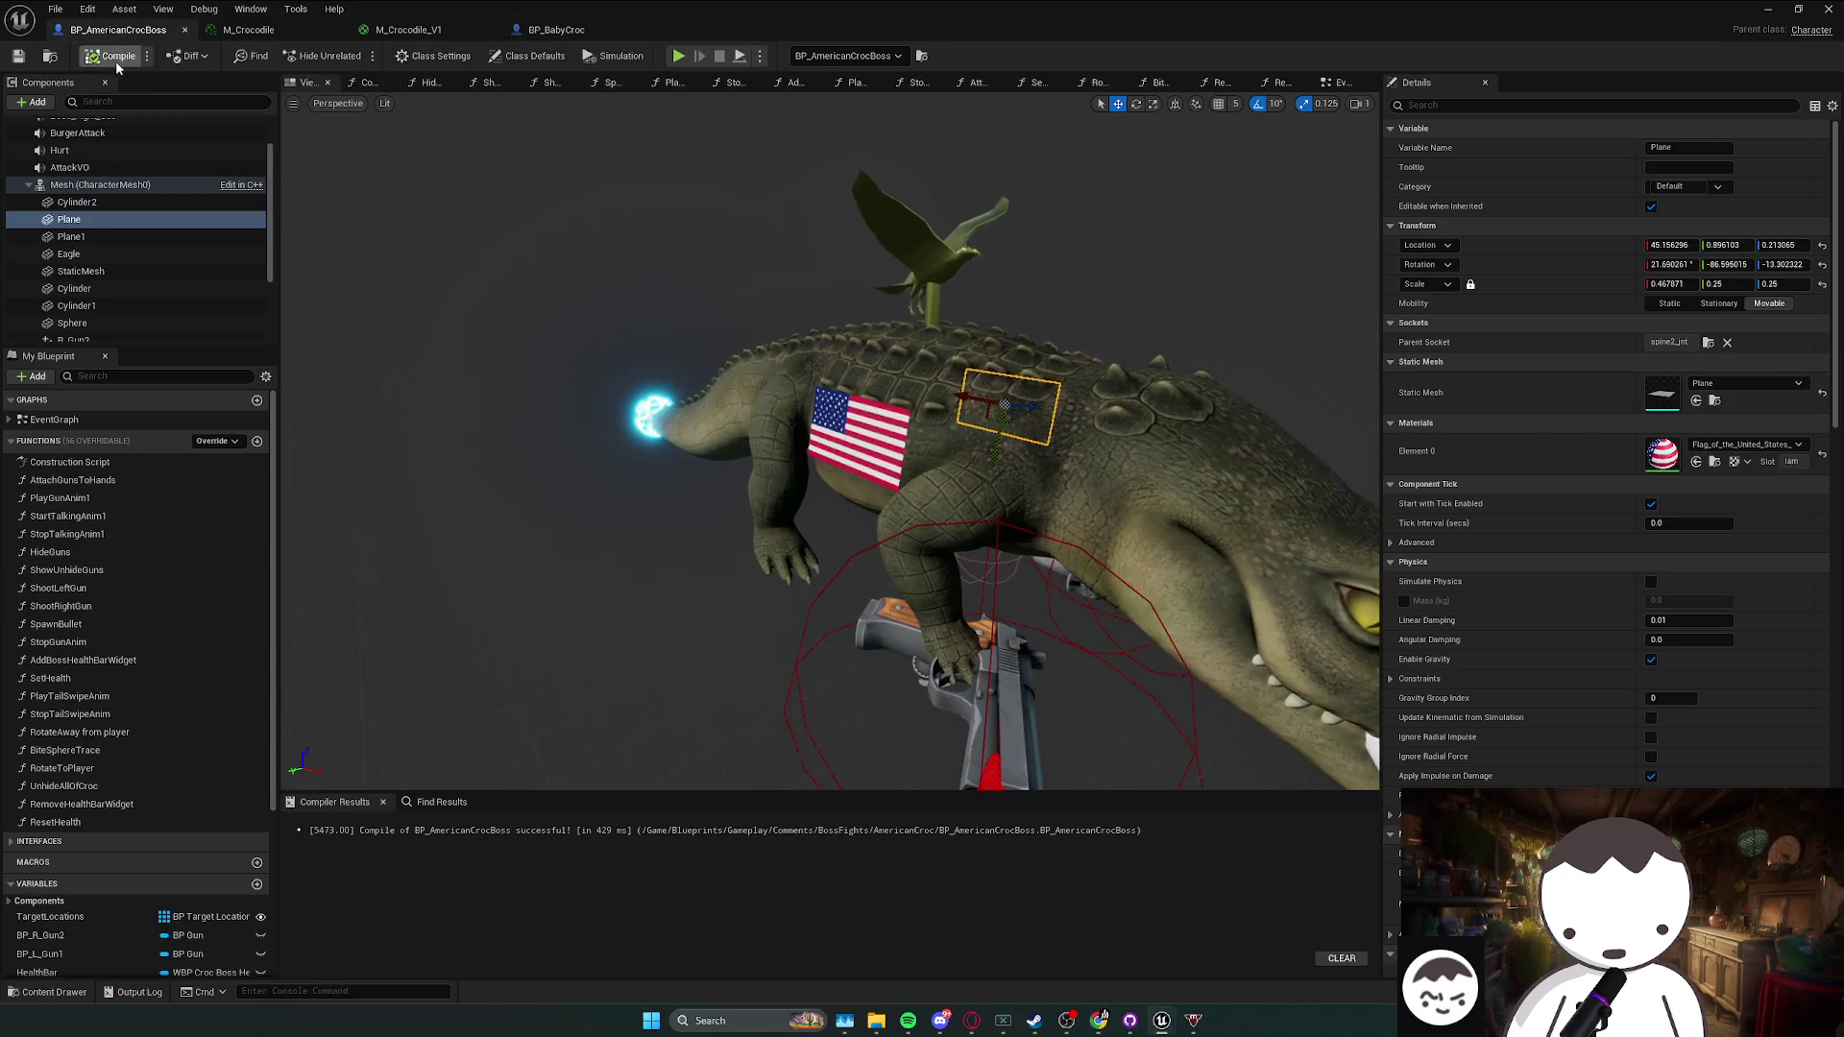
pyautogui.rightClick(1582, 224)
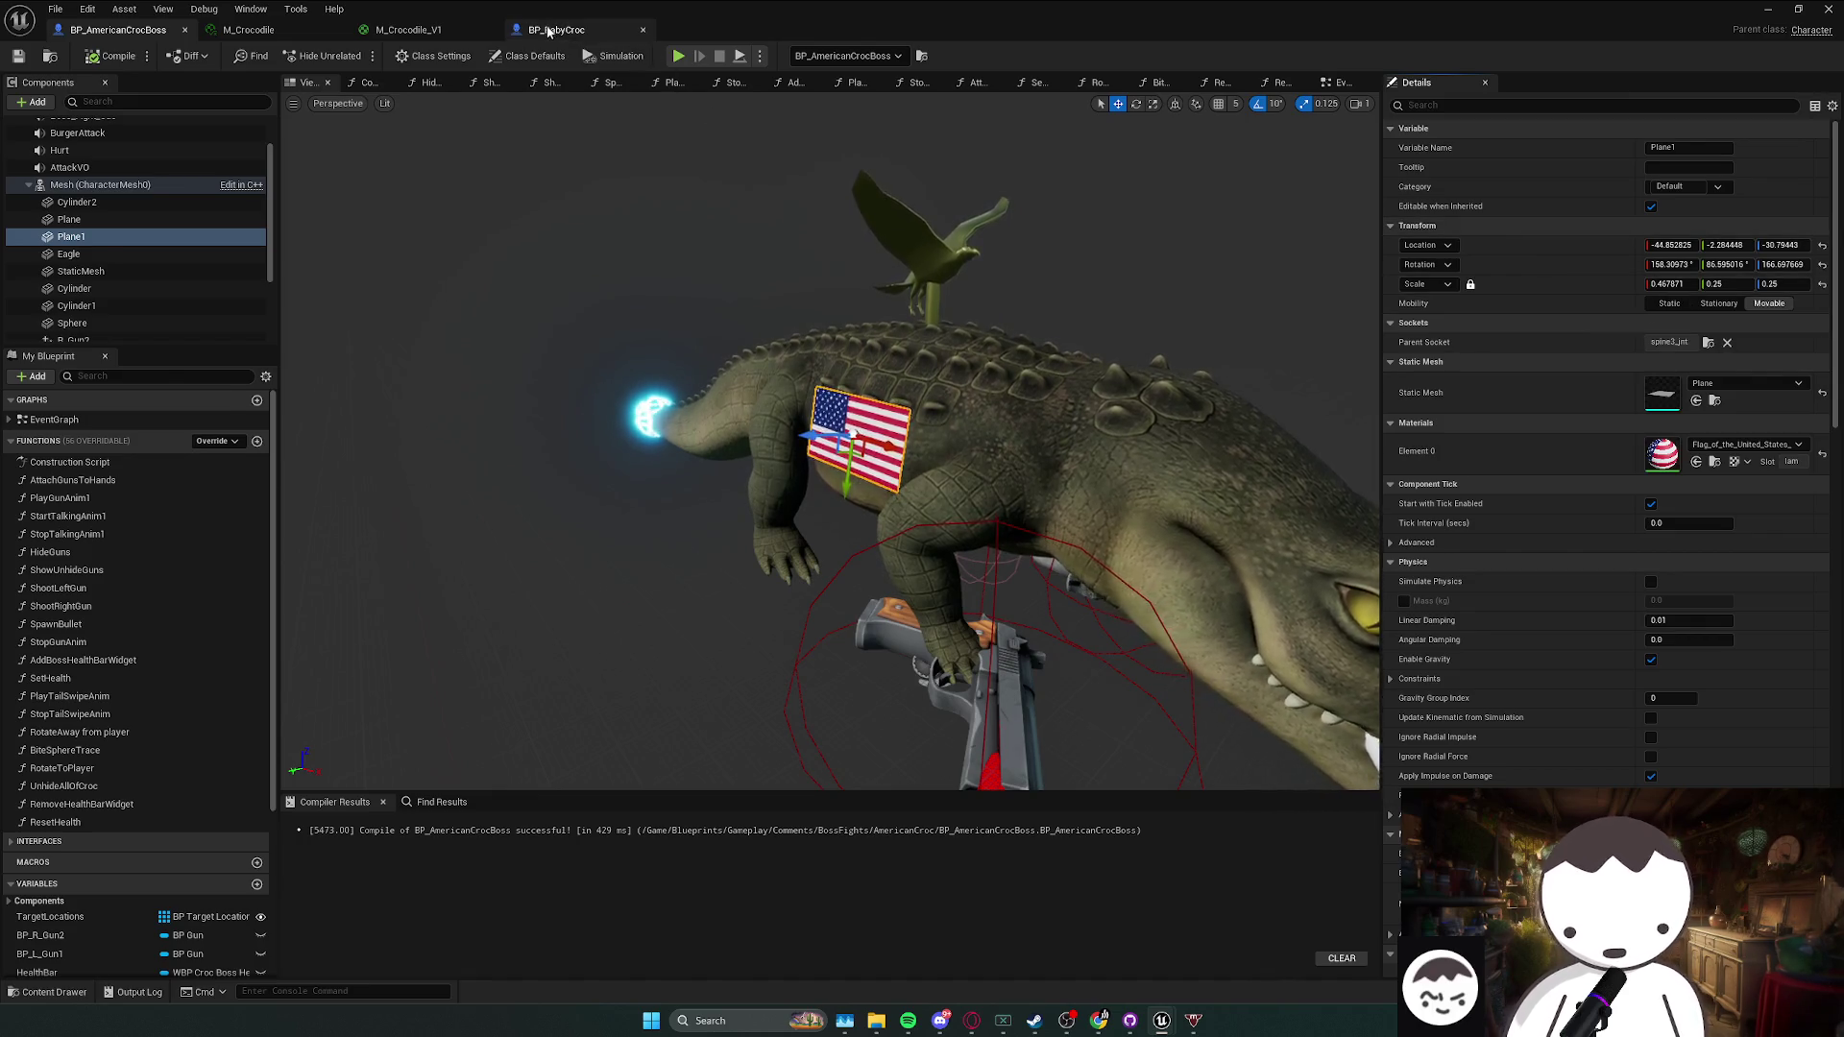
pyautogui.click(556, 30)
pyautogui.rightClick(1547, 227)
# - Paste the boss flag's transform onto StaticMesh1 and attach it to spine2_jnt
pyautogui.click(1594, 309)
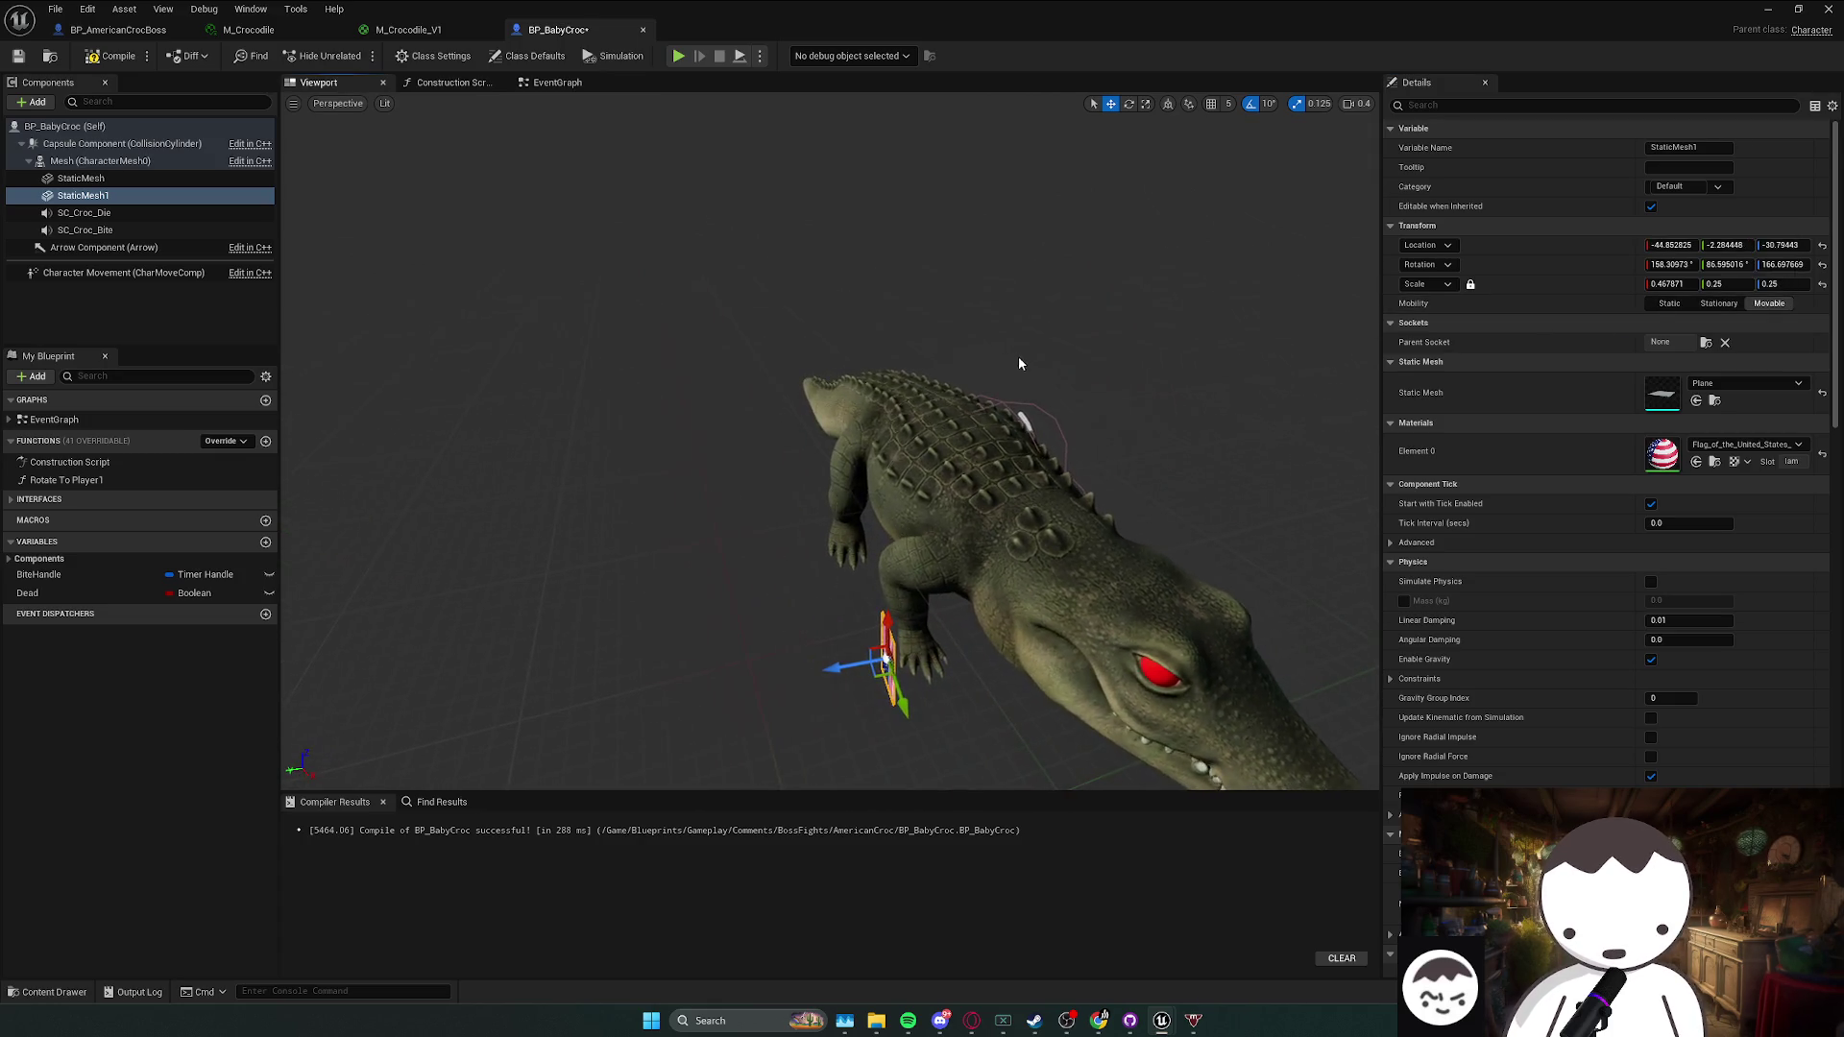
pyautogui.click(1705, 342)
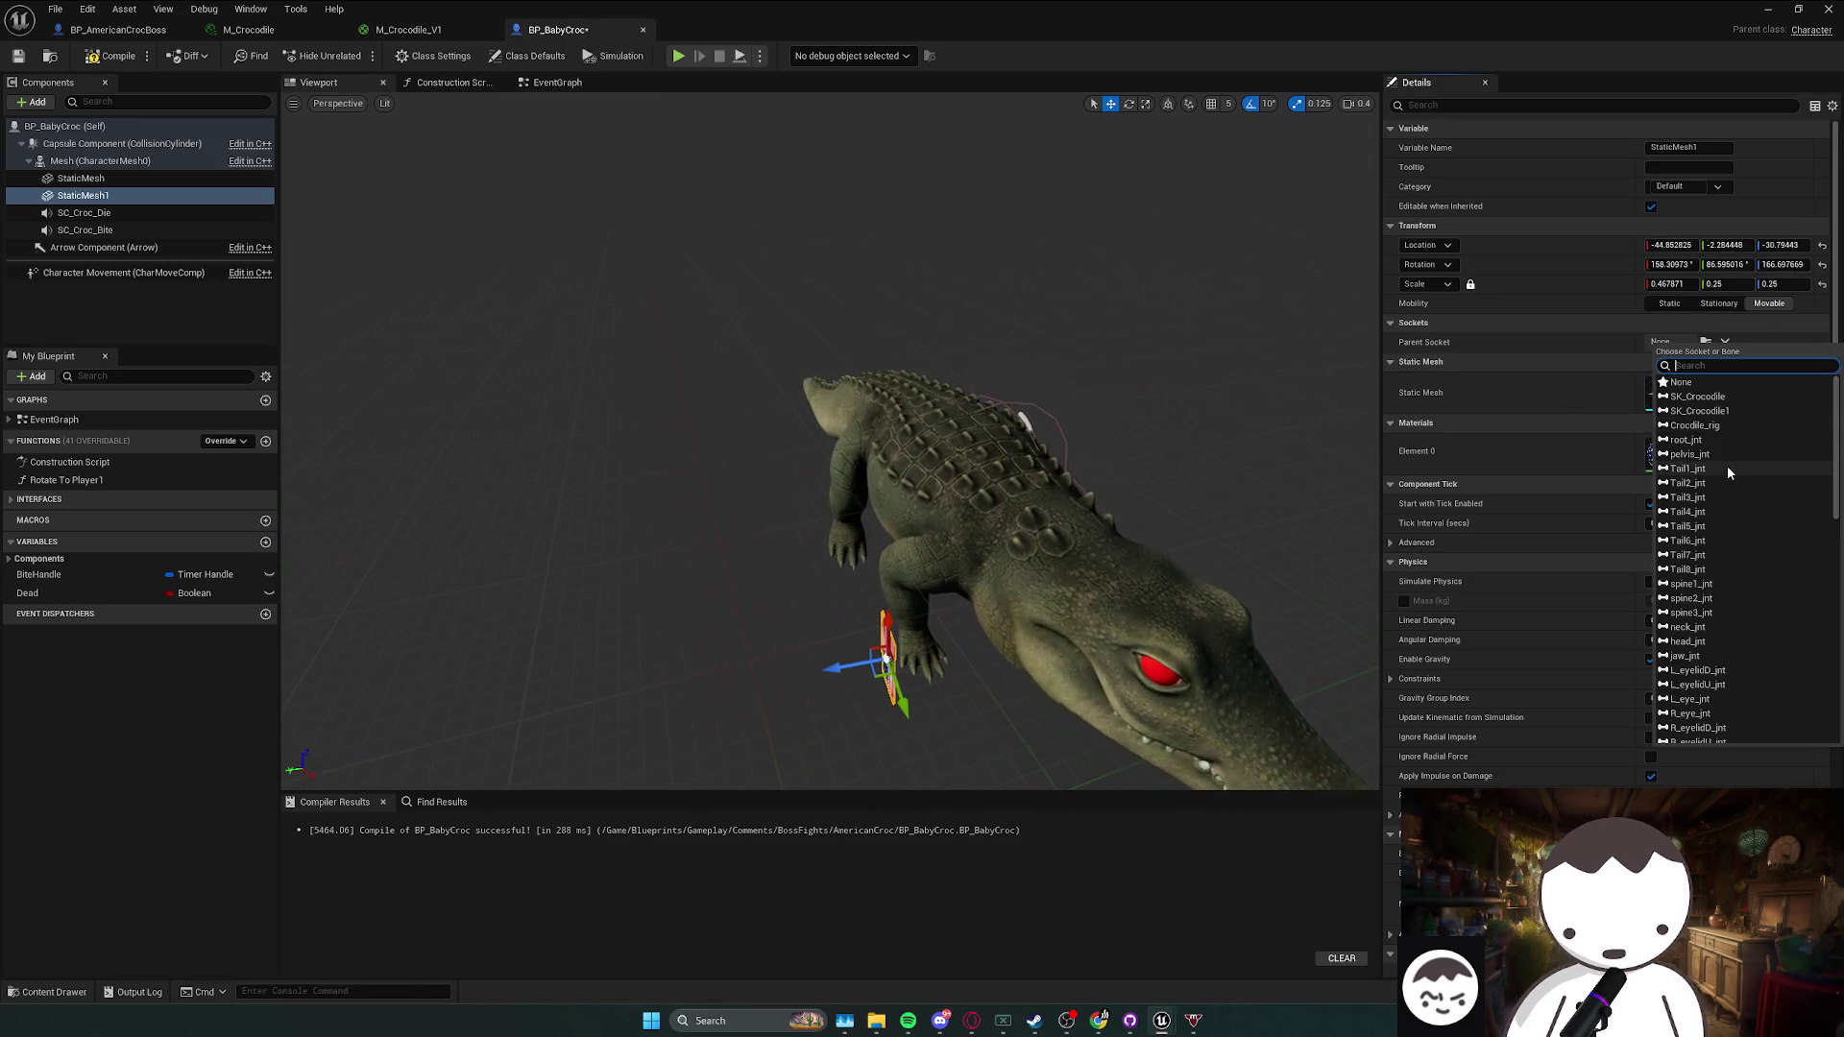
pyautogui.write('spine')
pyautogui.click(1691, 396)
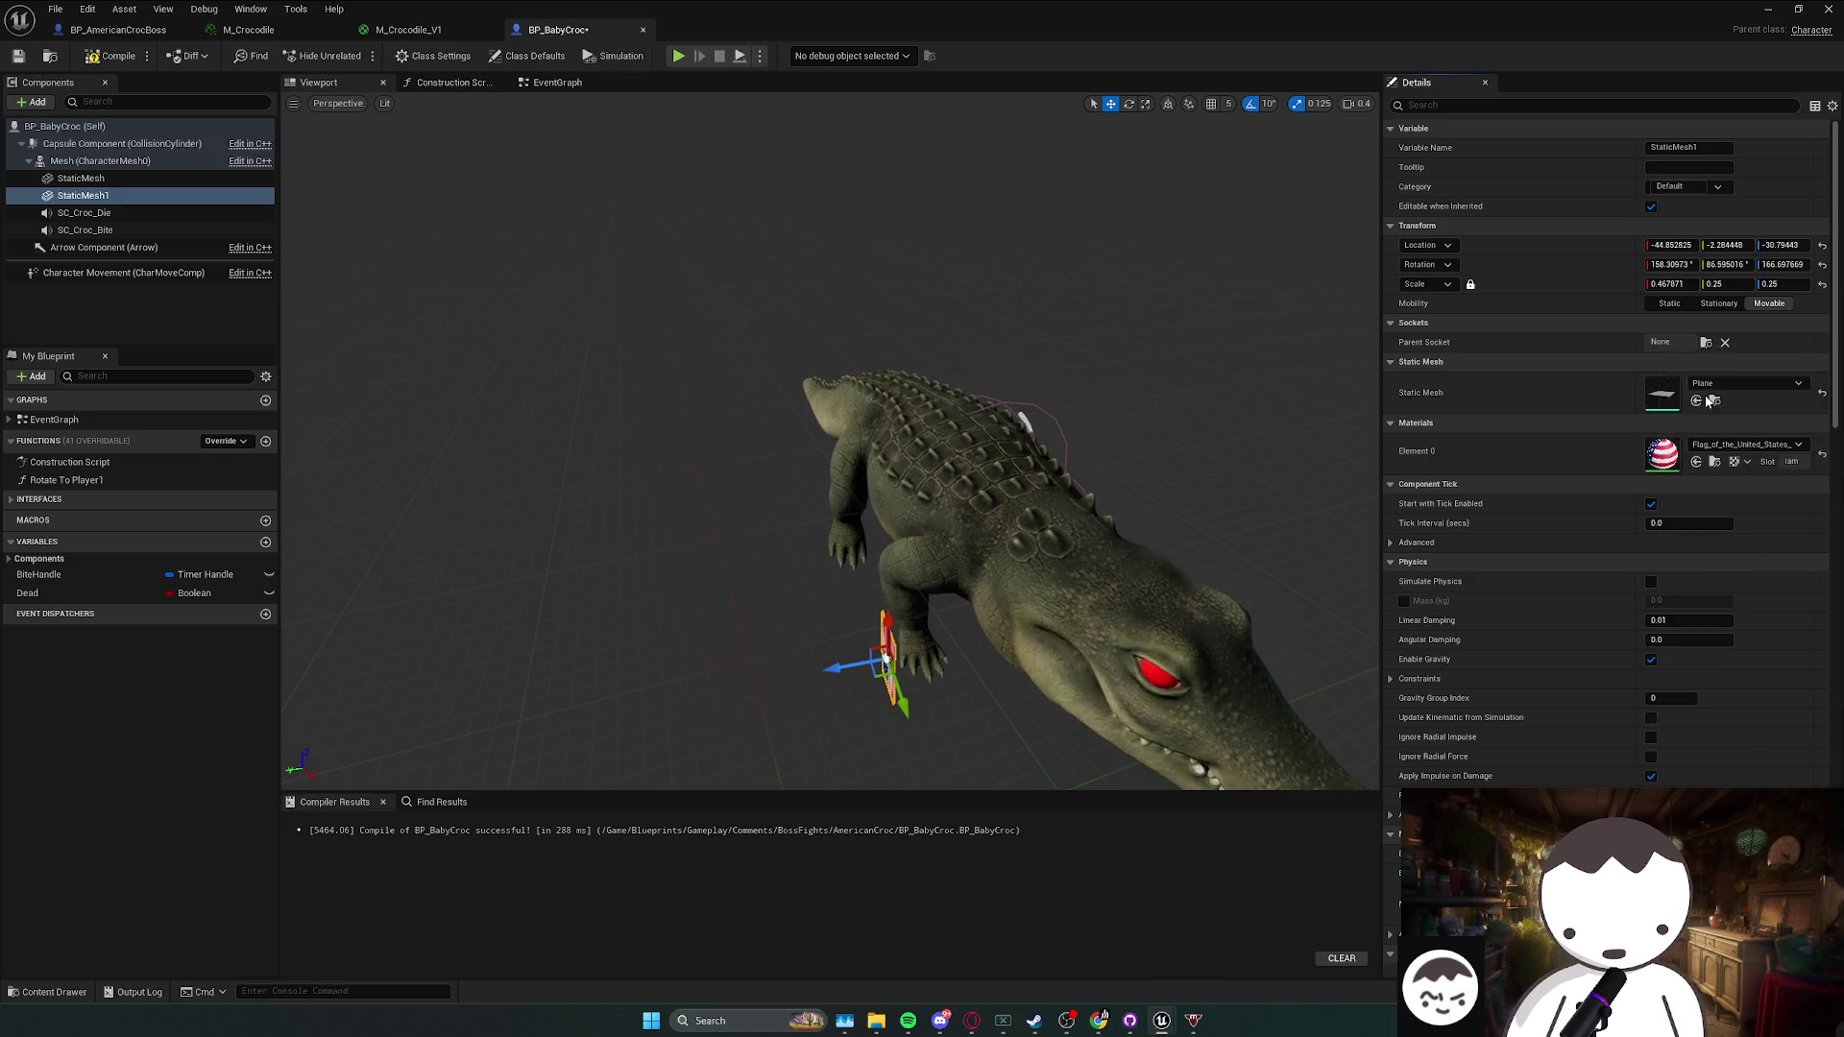
# - Roll and stretch the flag across the croc's back to 1.842873, 1.0, 1.0, removing the old flag
pyautogui.moveTo(1243, 470)
pyautogui.mouseDown()
pyautogui.moveTo(1153, 451)
pyautogui.moveTo(1191, 423)
pyautogui.moveTo(1244, 471)
pyautogui.moveTo(863, 445)
pyautogui.moveTo(946, 479)
pyautogui.moveTo(865, 466)
pyautogui.mouseUp()
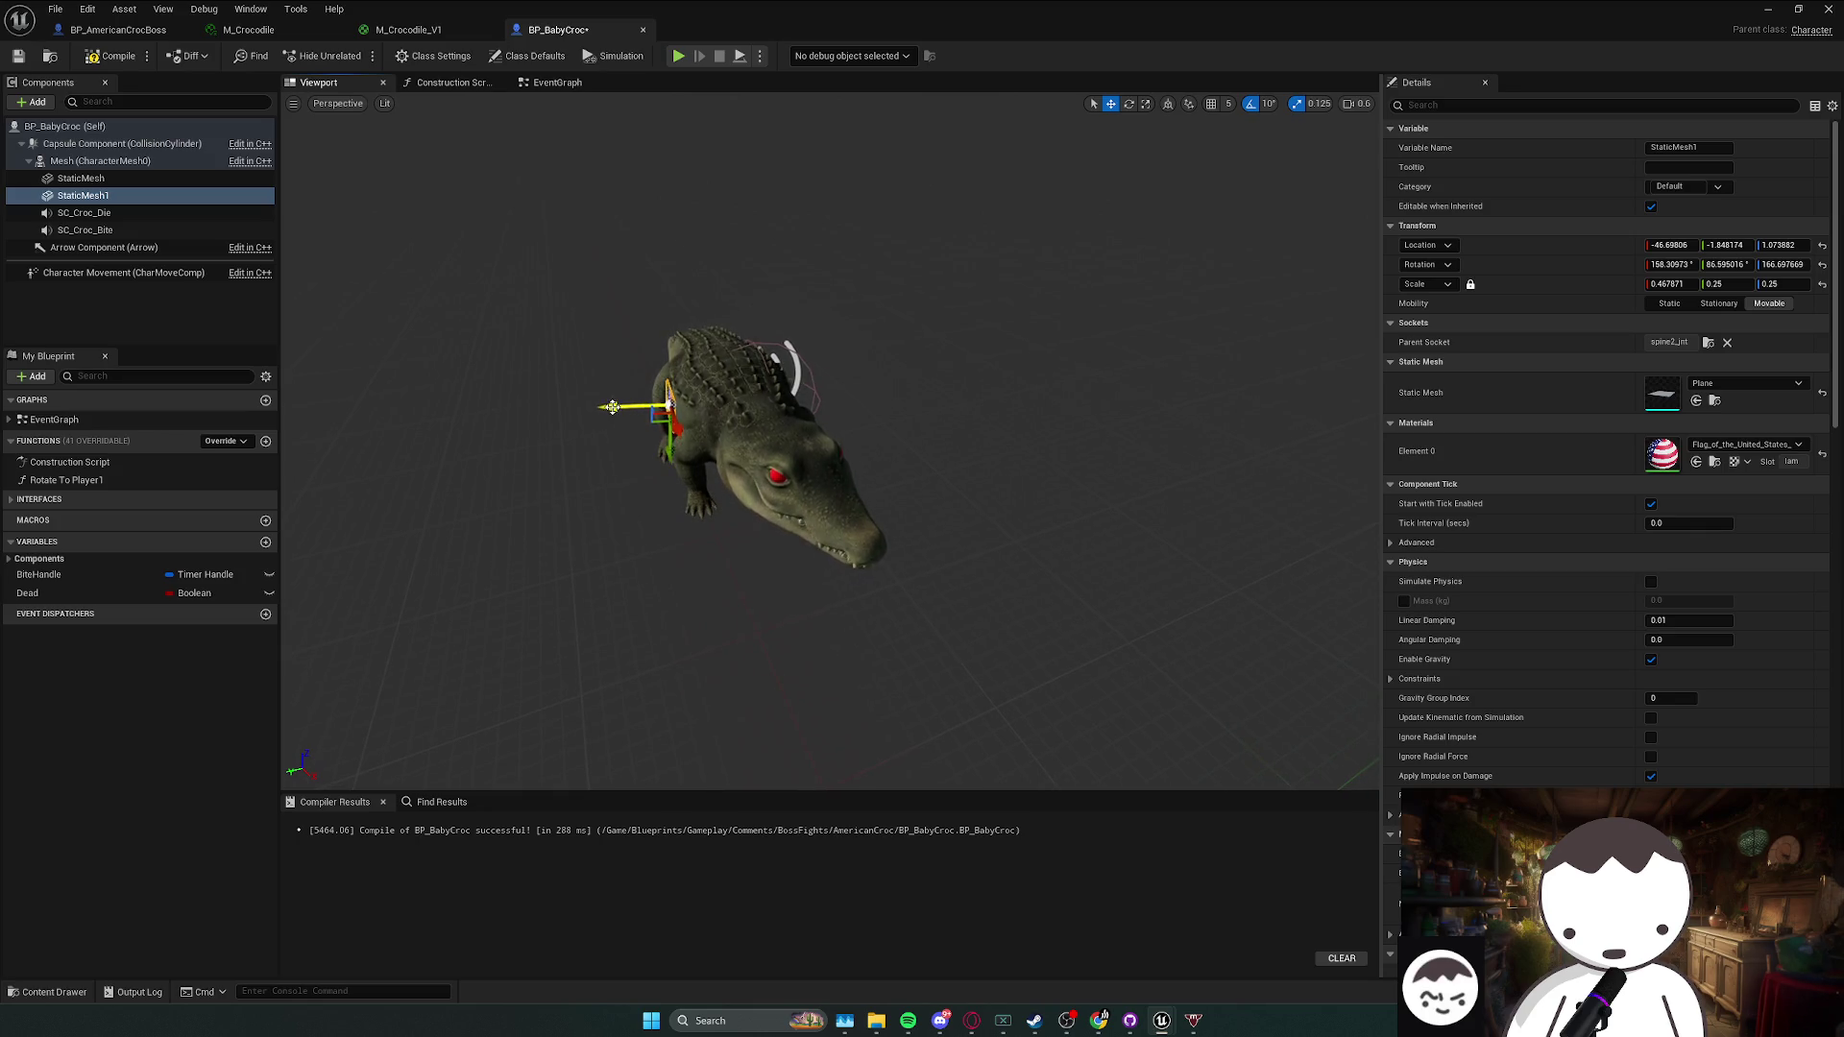
pyautogui.moveTo(678, 439); pyautogui.dragTo(636, 384)
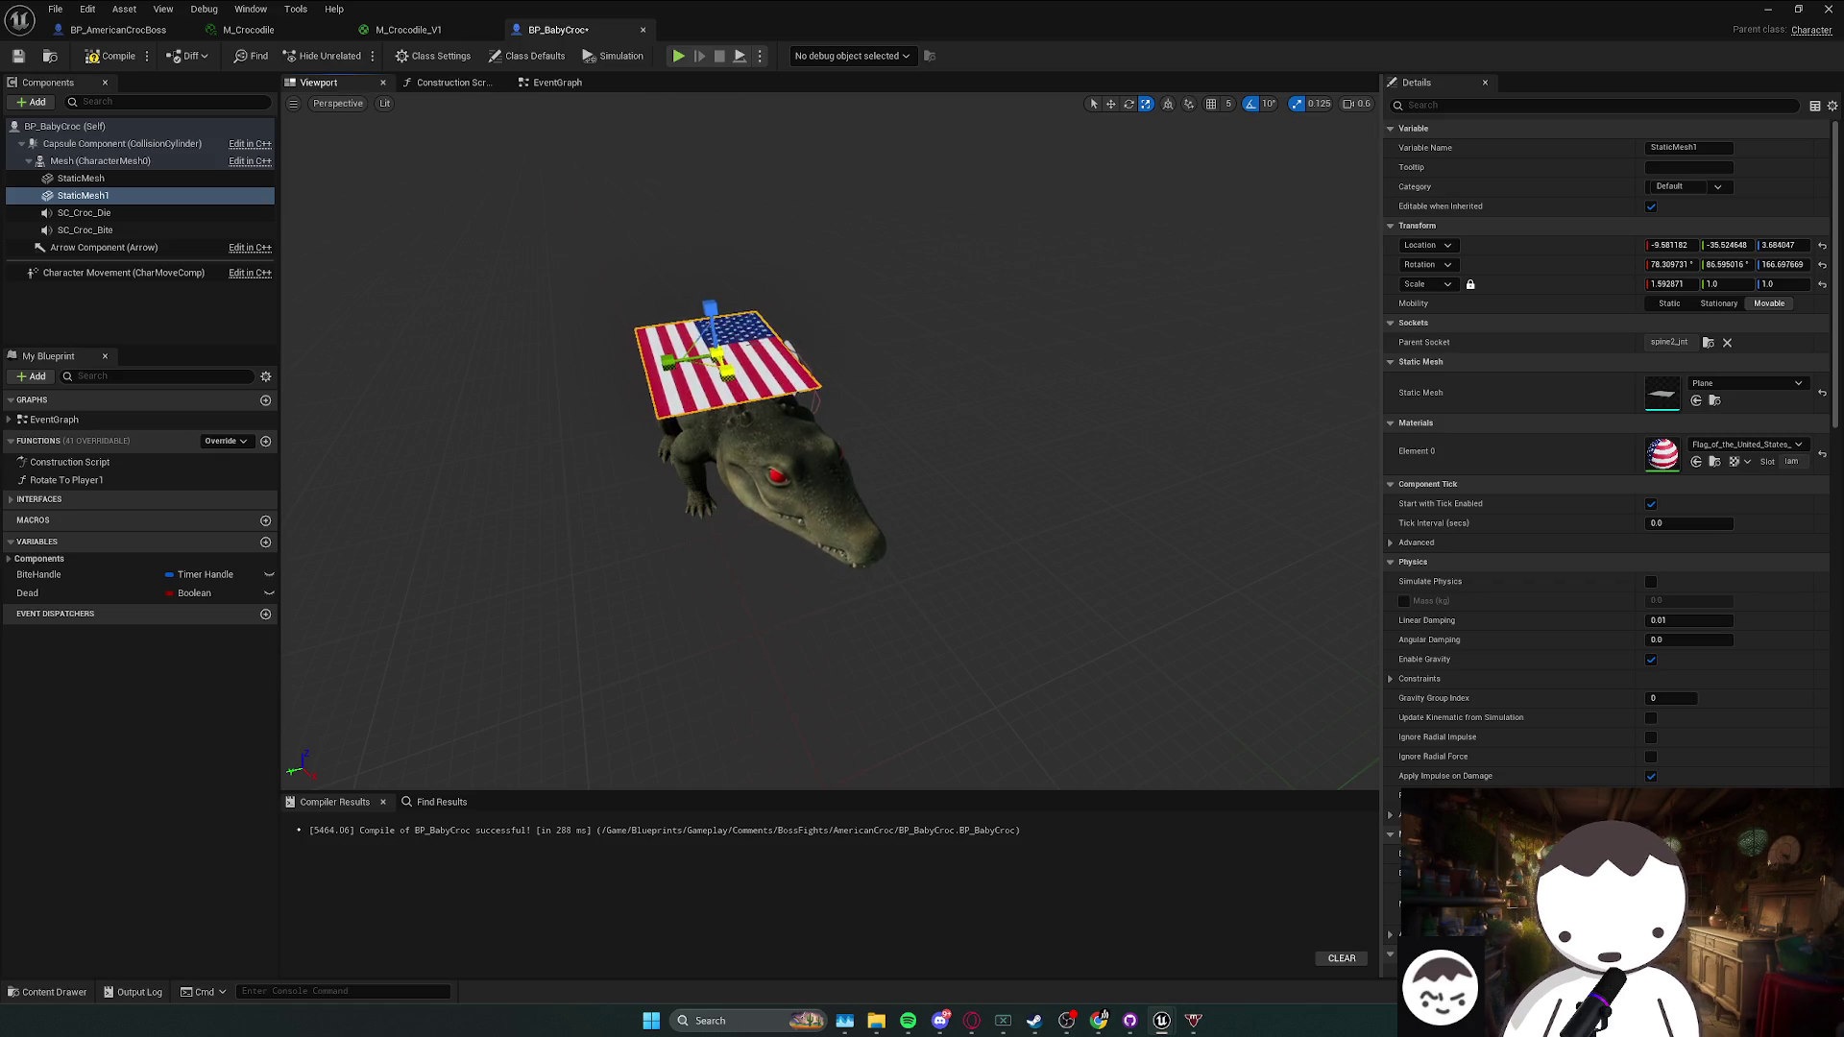
pyautogui.moveTo(731, 380); pyautogui.dragTo(807, 379)
pyautogui.hotkey('ctrl', 'z')
pyautogui.hotkey('ctrl', 'z')
pyautogui.hotkey('ctrl', 'z')
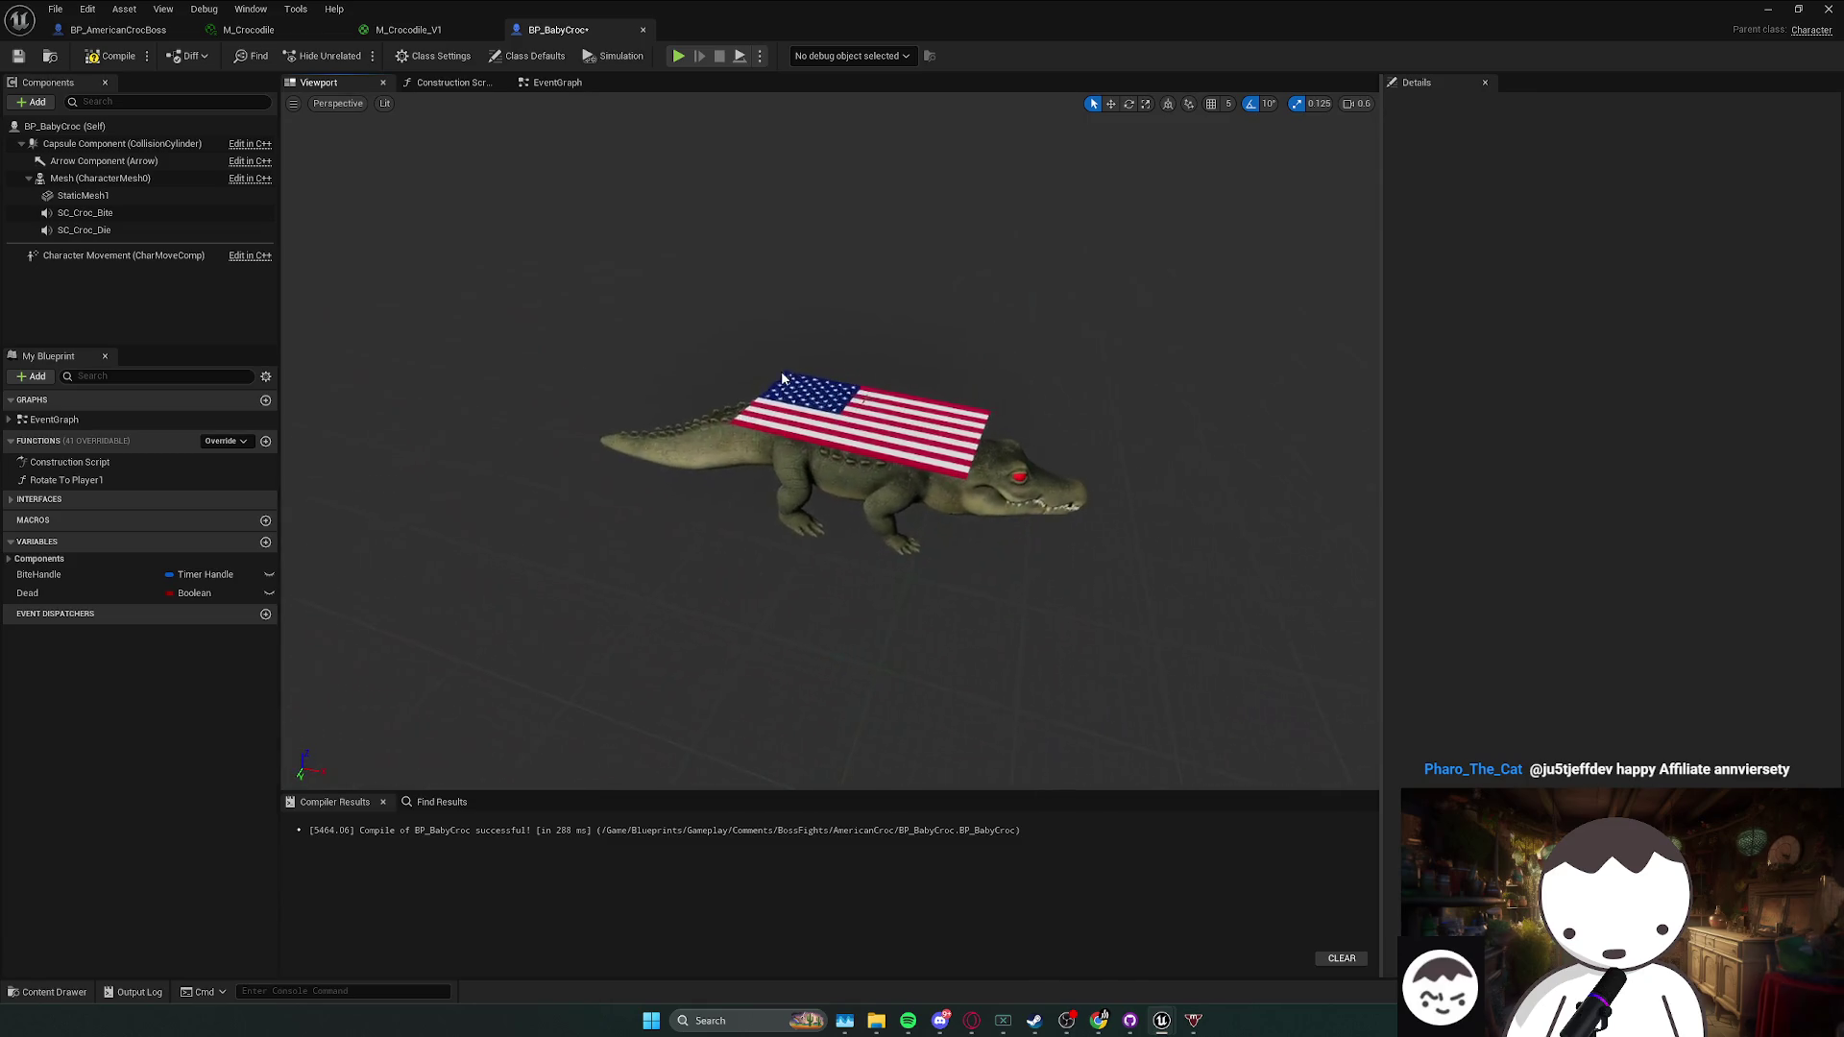
# - Scale the back flag down to X 1.34 and save BP_BabyCroc
pyautogui.click(869, 395)
pyautogui.moveTo(869, 396)
pyautogui.mouseDown()
pyautogui.moveTo(924, 428)
pyautogui.moveTo(893, 428)
pyautogui.moveTo(1030, 450)
pyautogui.moveTo(724, 182)
pyautogui.mouseUp()
pyautogui.press('r')
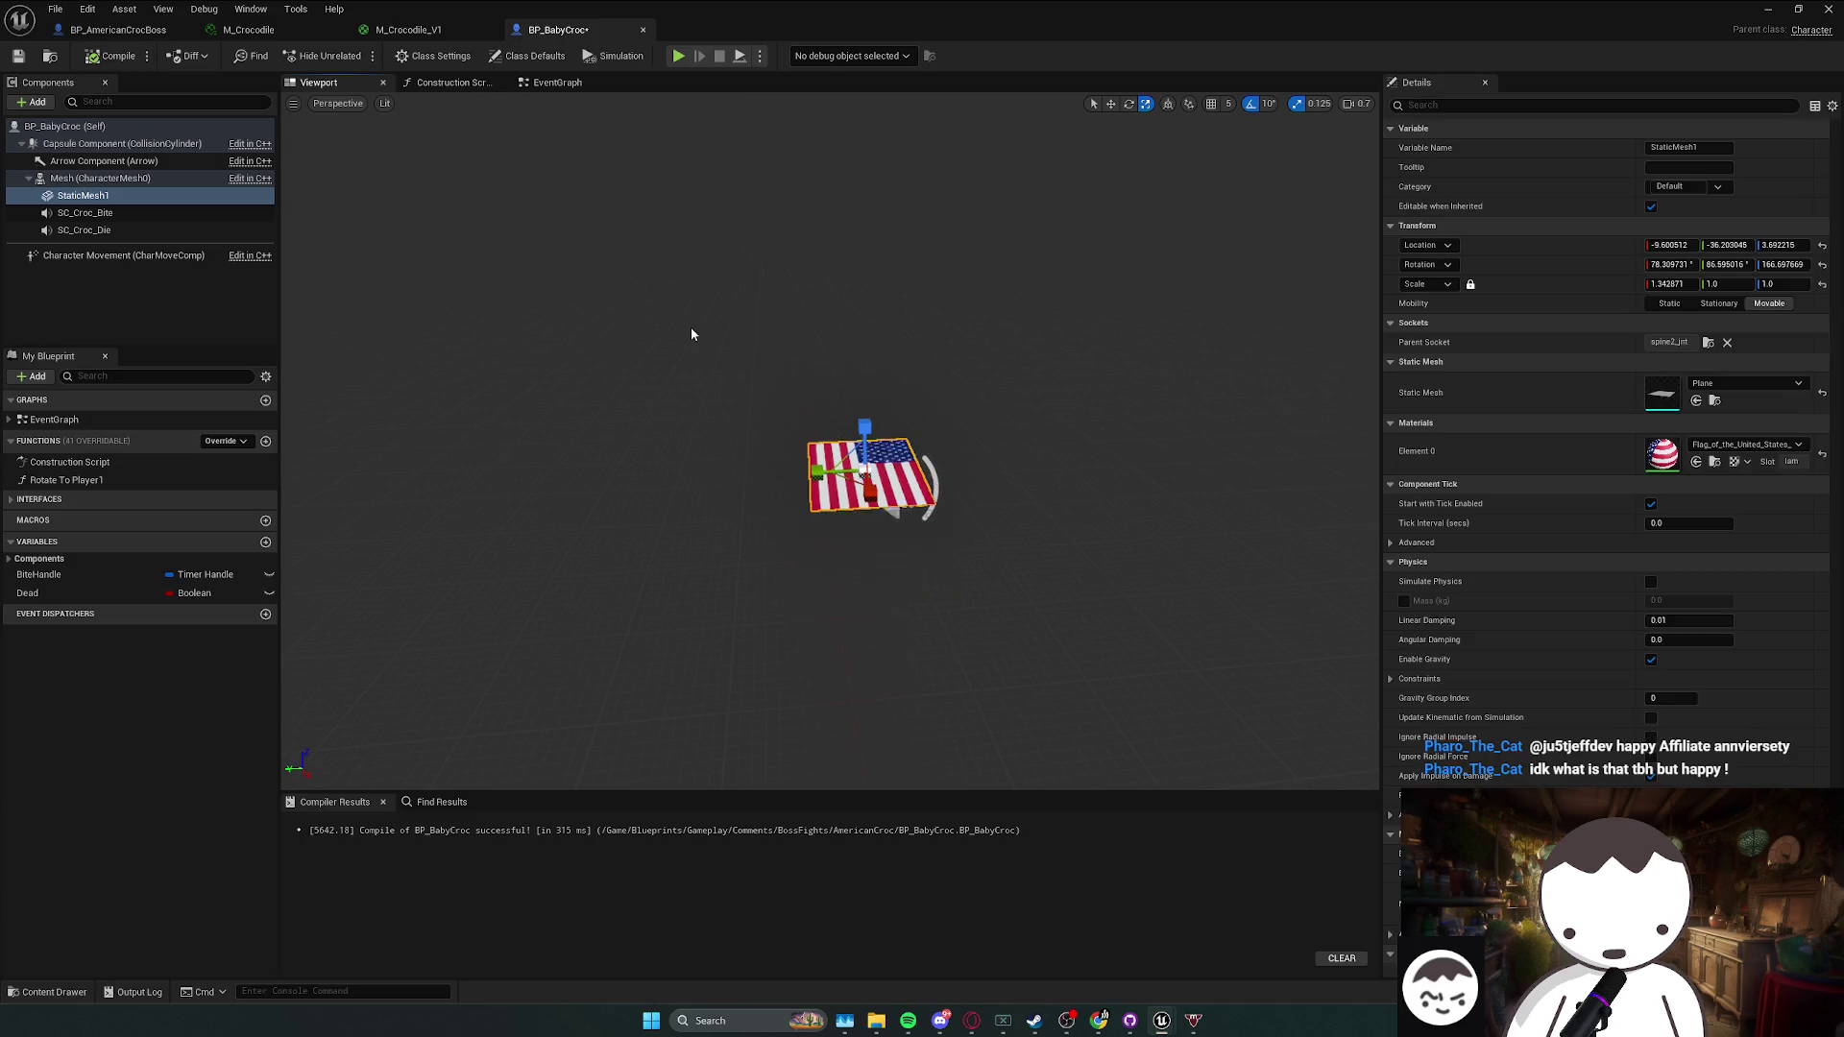
pyautogui.hotkey('ctrl', 's')
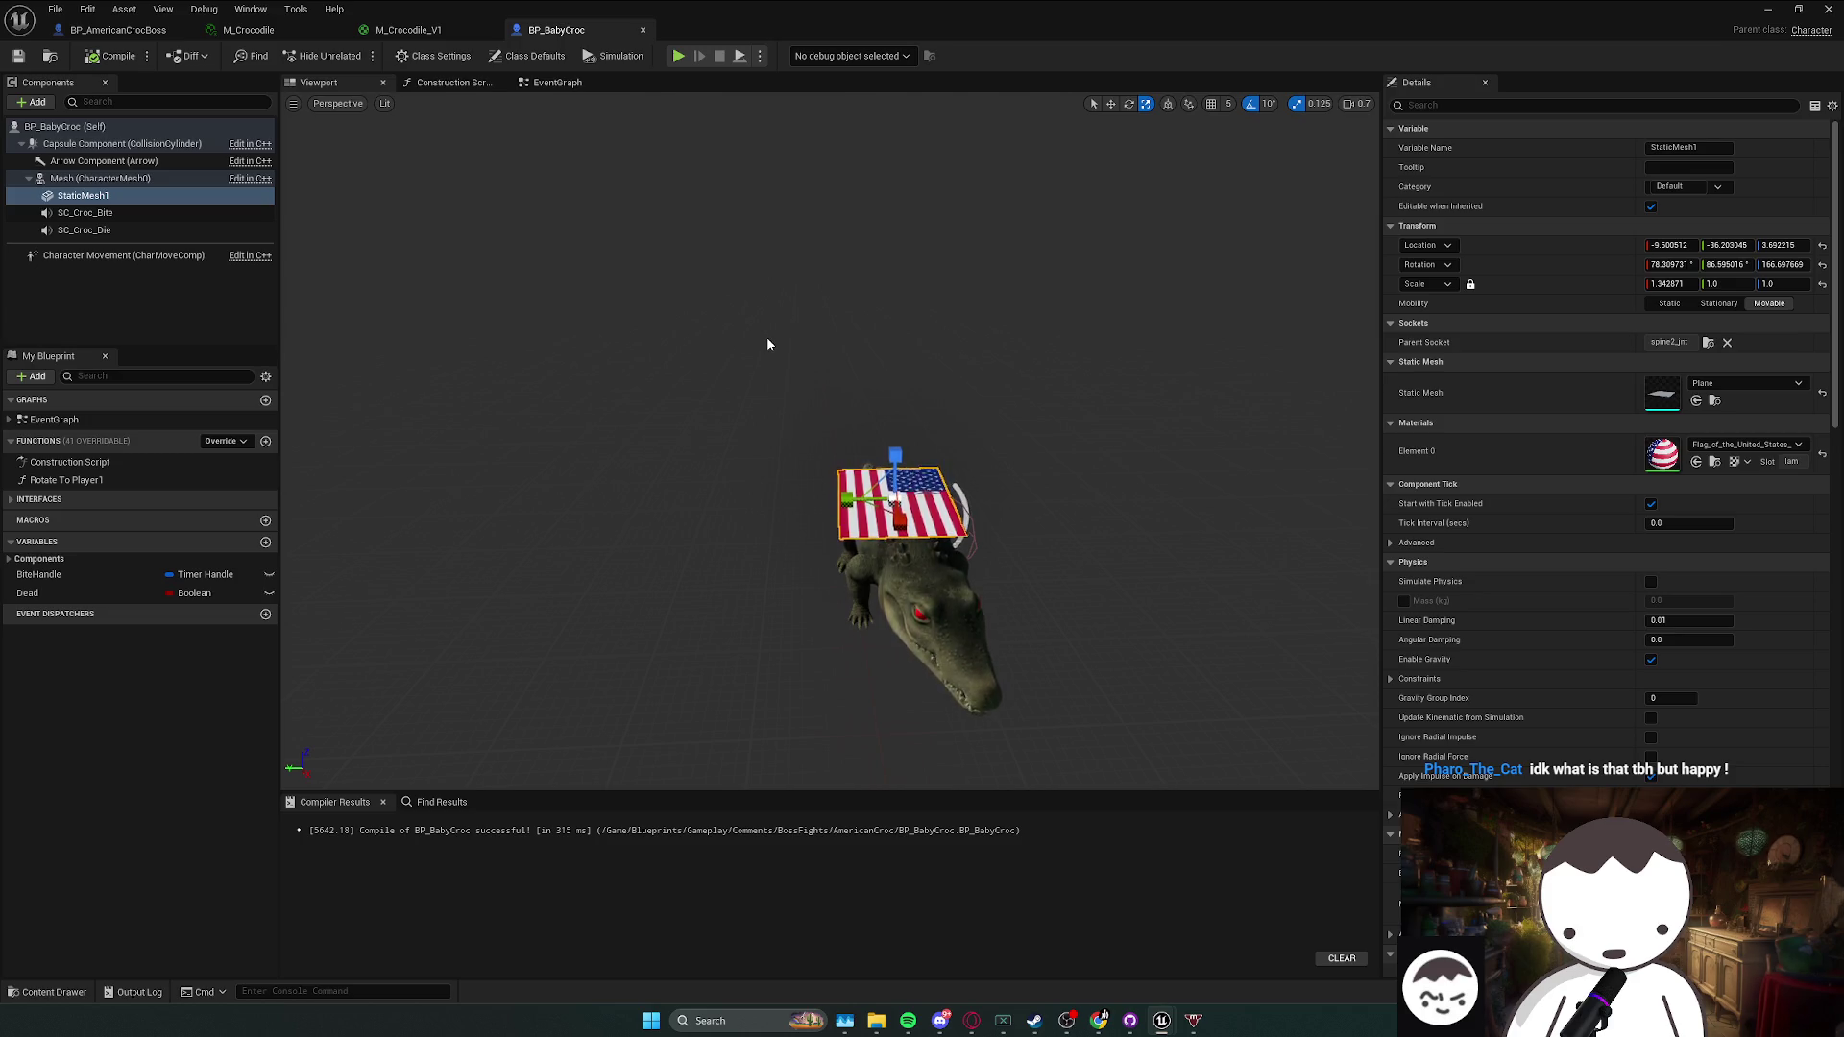
pyautogui.click(149, 30)
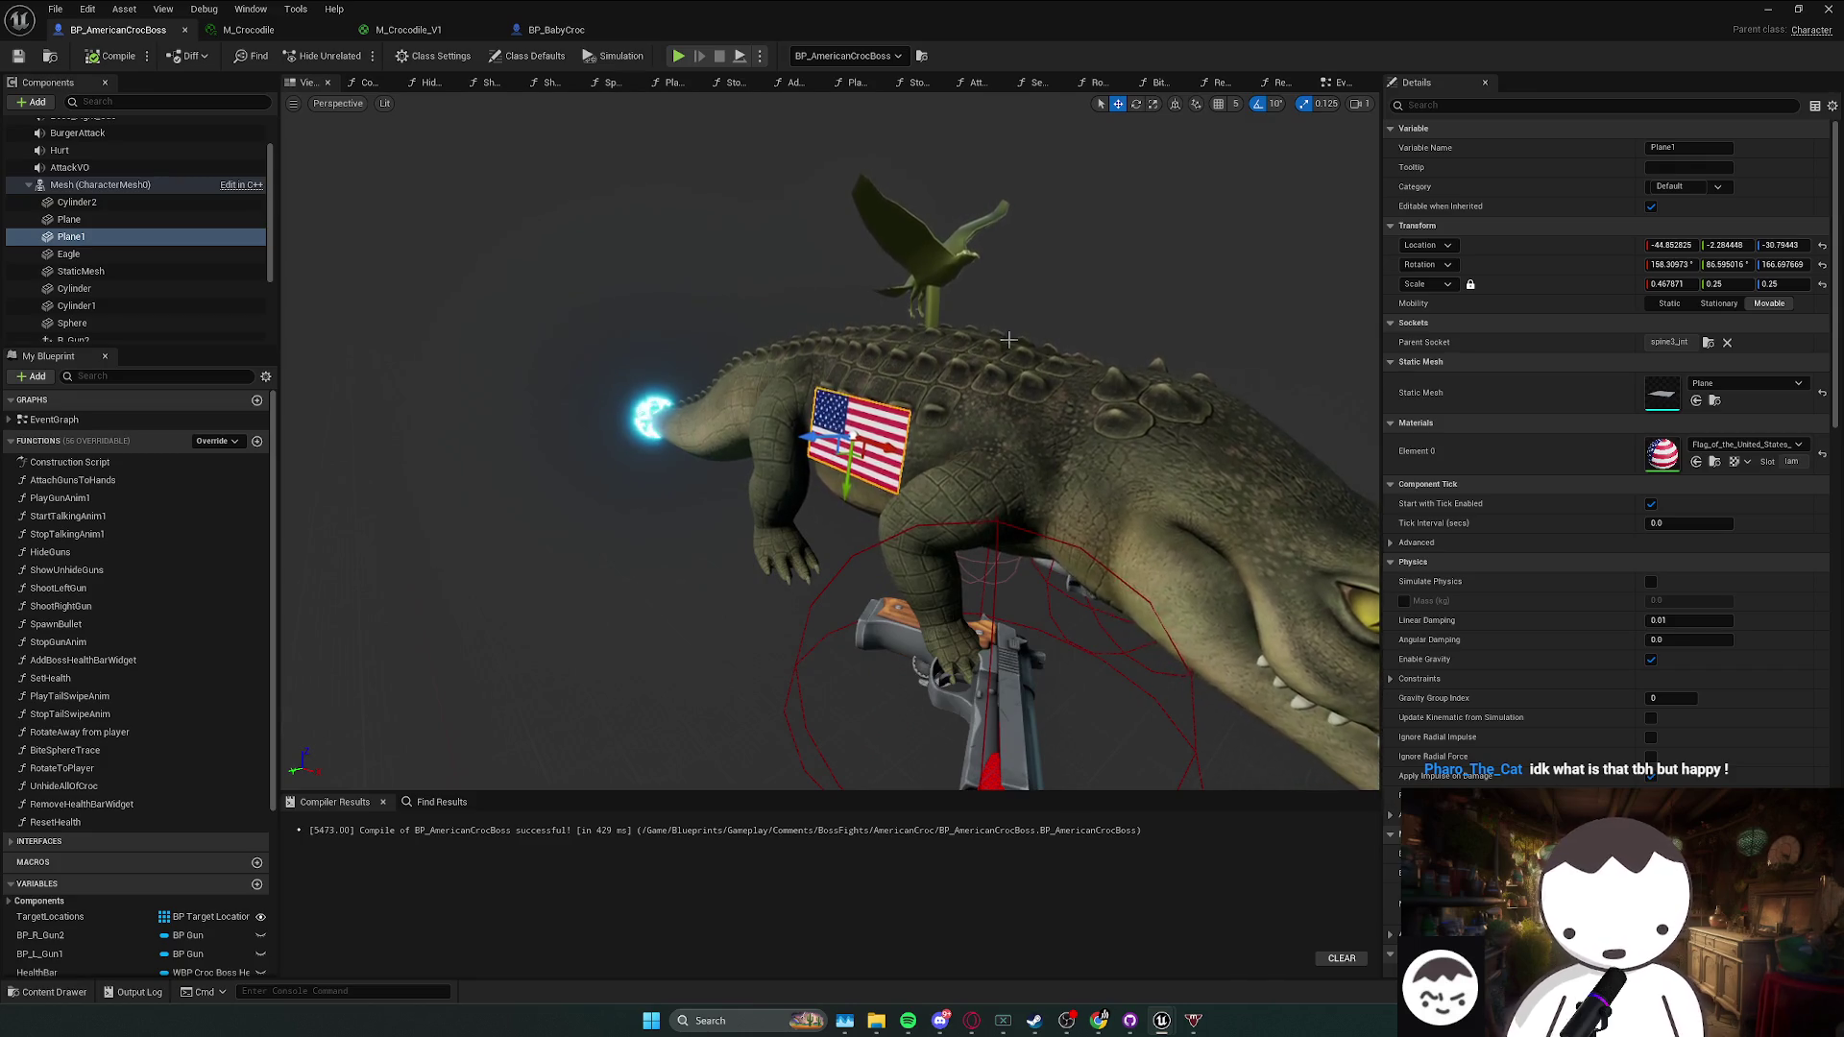
# - Select the cigarette's Cylinder, Cylinder1 and Cylinder2 components in BP_AmericanCrocBoss and frame them
pyautogui.scroll(-3, 1004, 337)
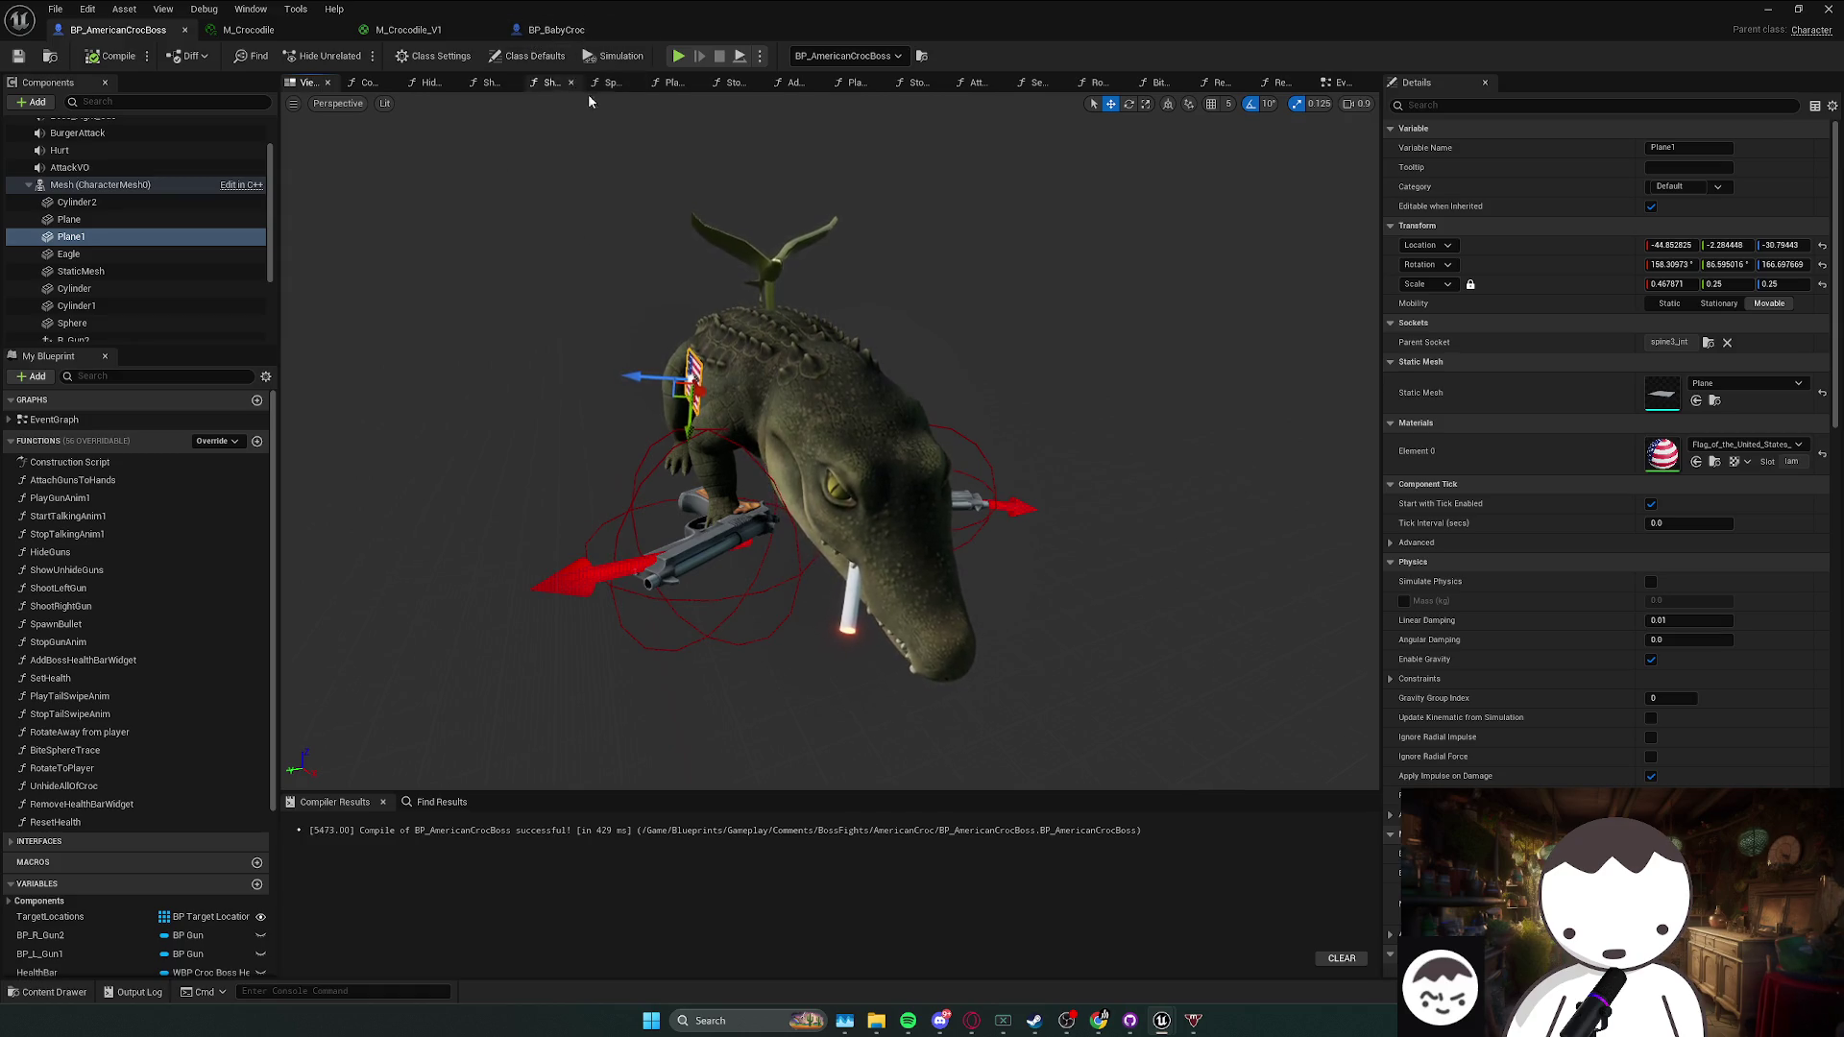
pyautogui.click(118, 30)
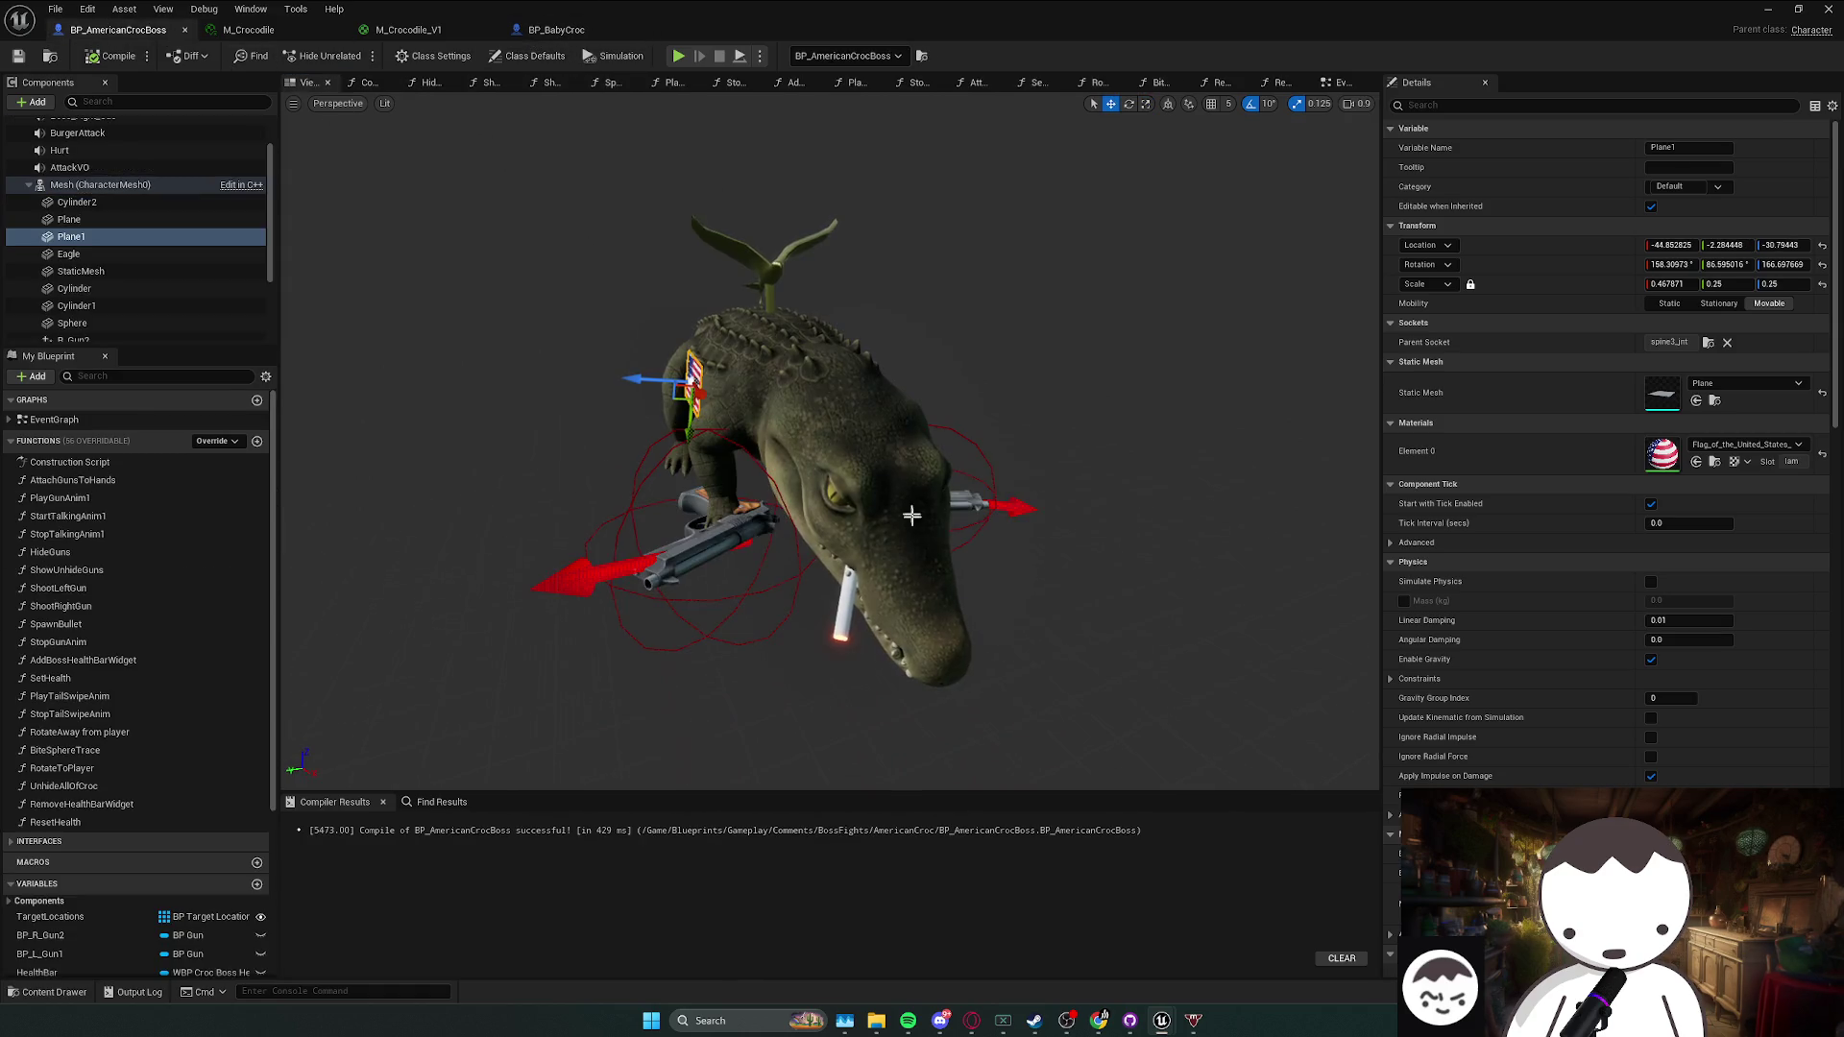
pyautogui.click(852, 600)
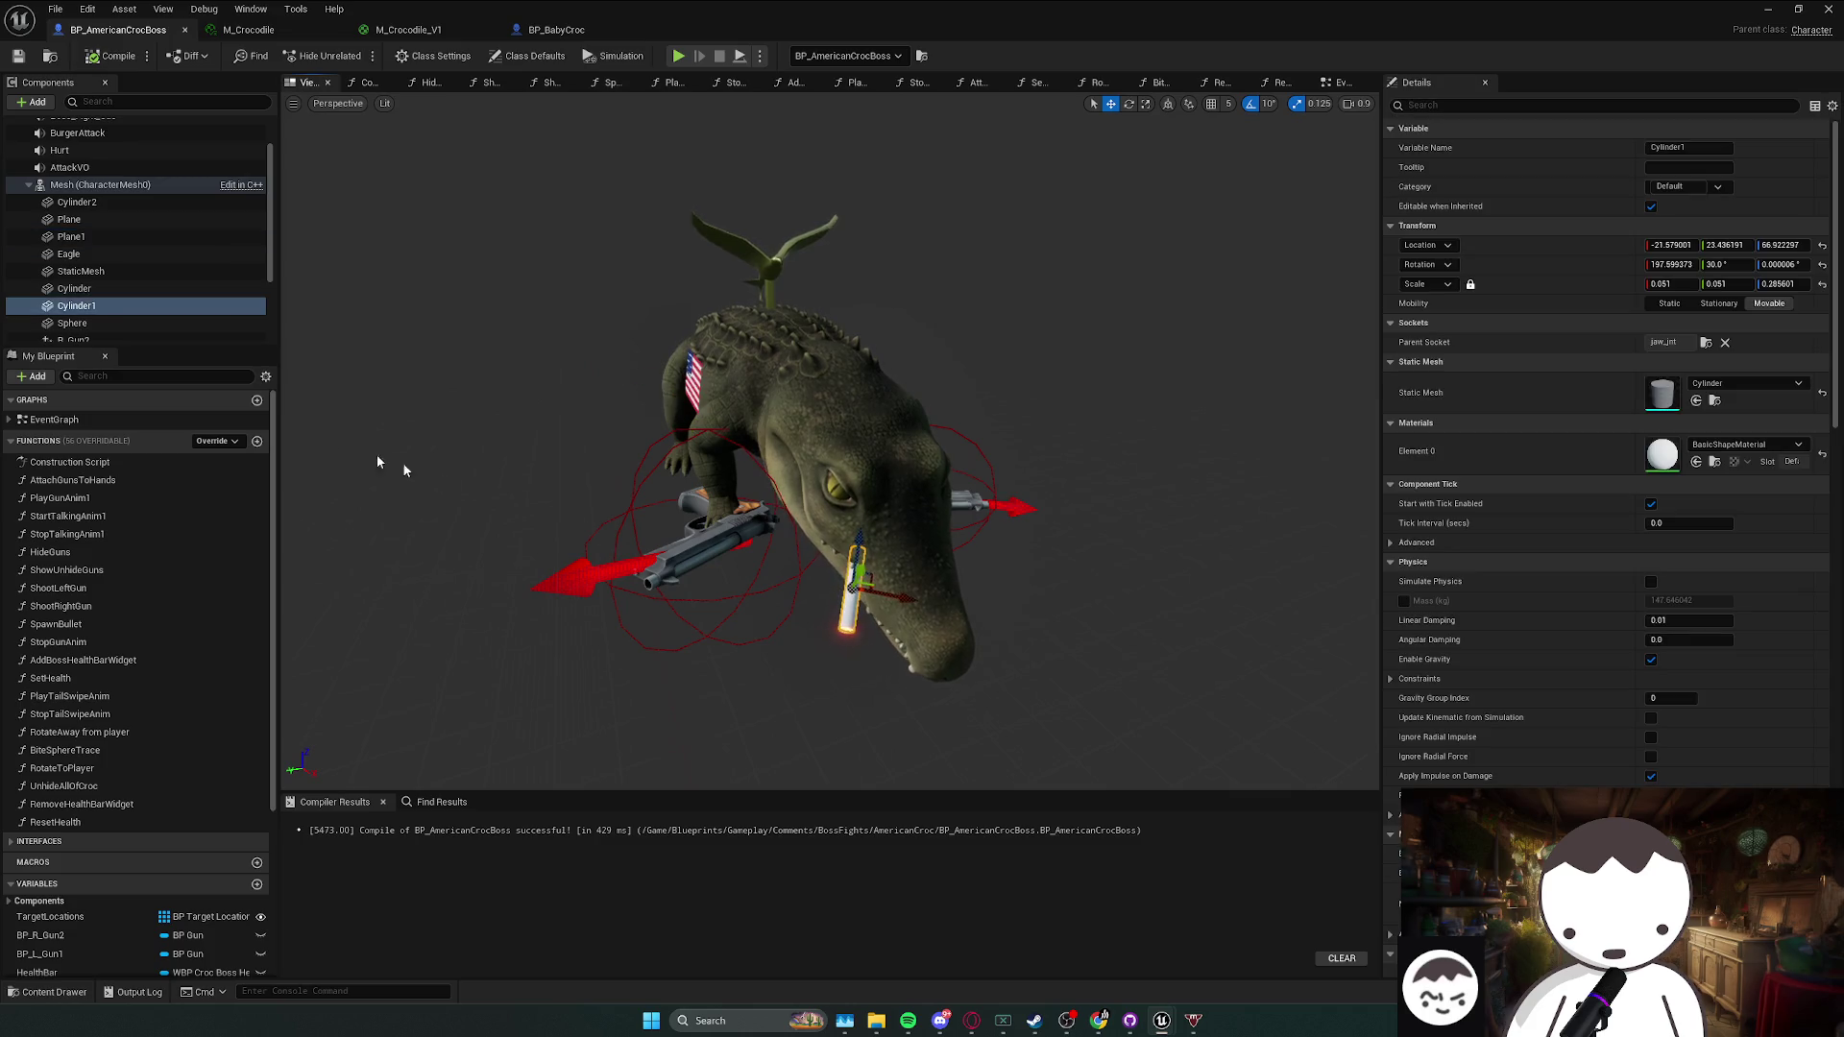
pyautogui.keyDown('ctrl'); pyautogui.click(101, 321); pyautogui.keyUp('ctrl')
pyautogui.click(108, 287)
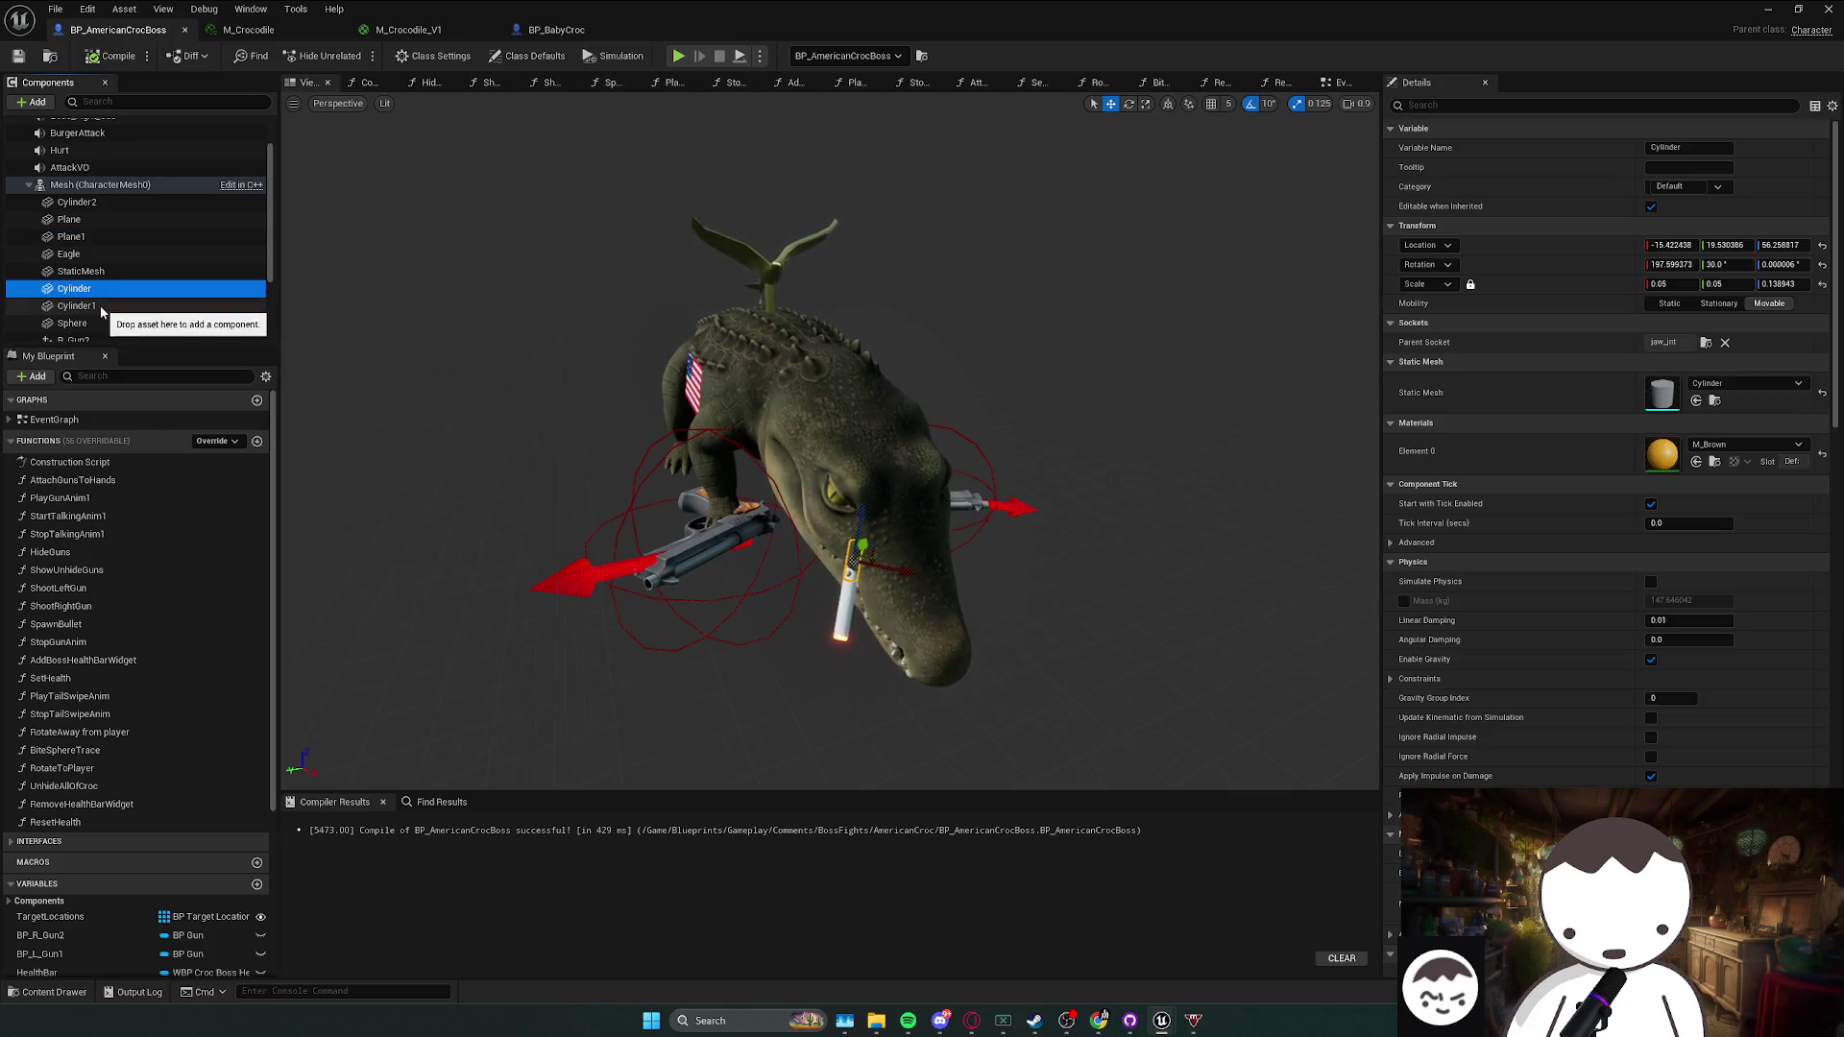
pyautogui.keyDown('ctrl'); pyautogui.click(115, 309); pyautogui.keyUp('ctrl')
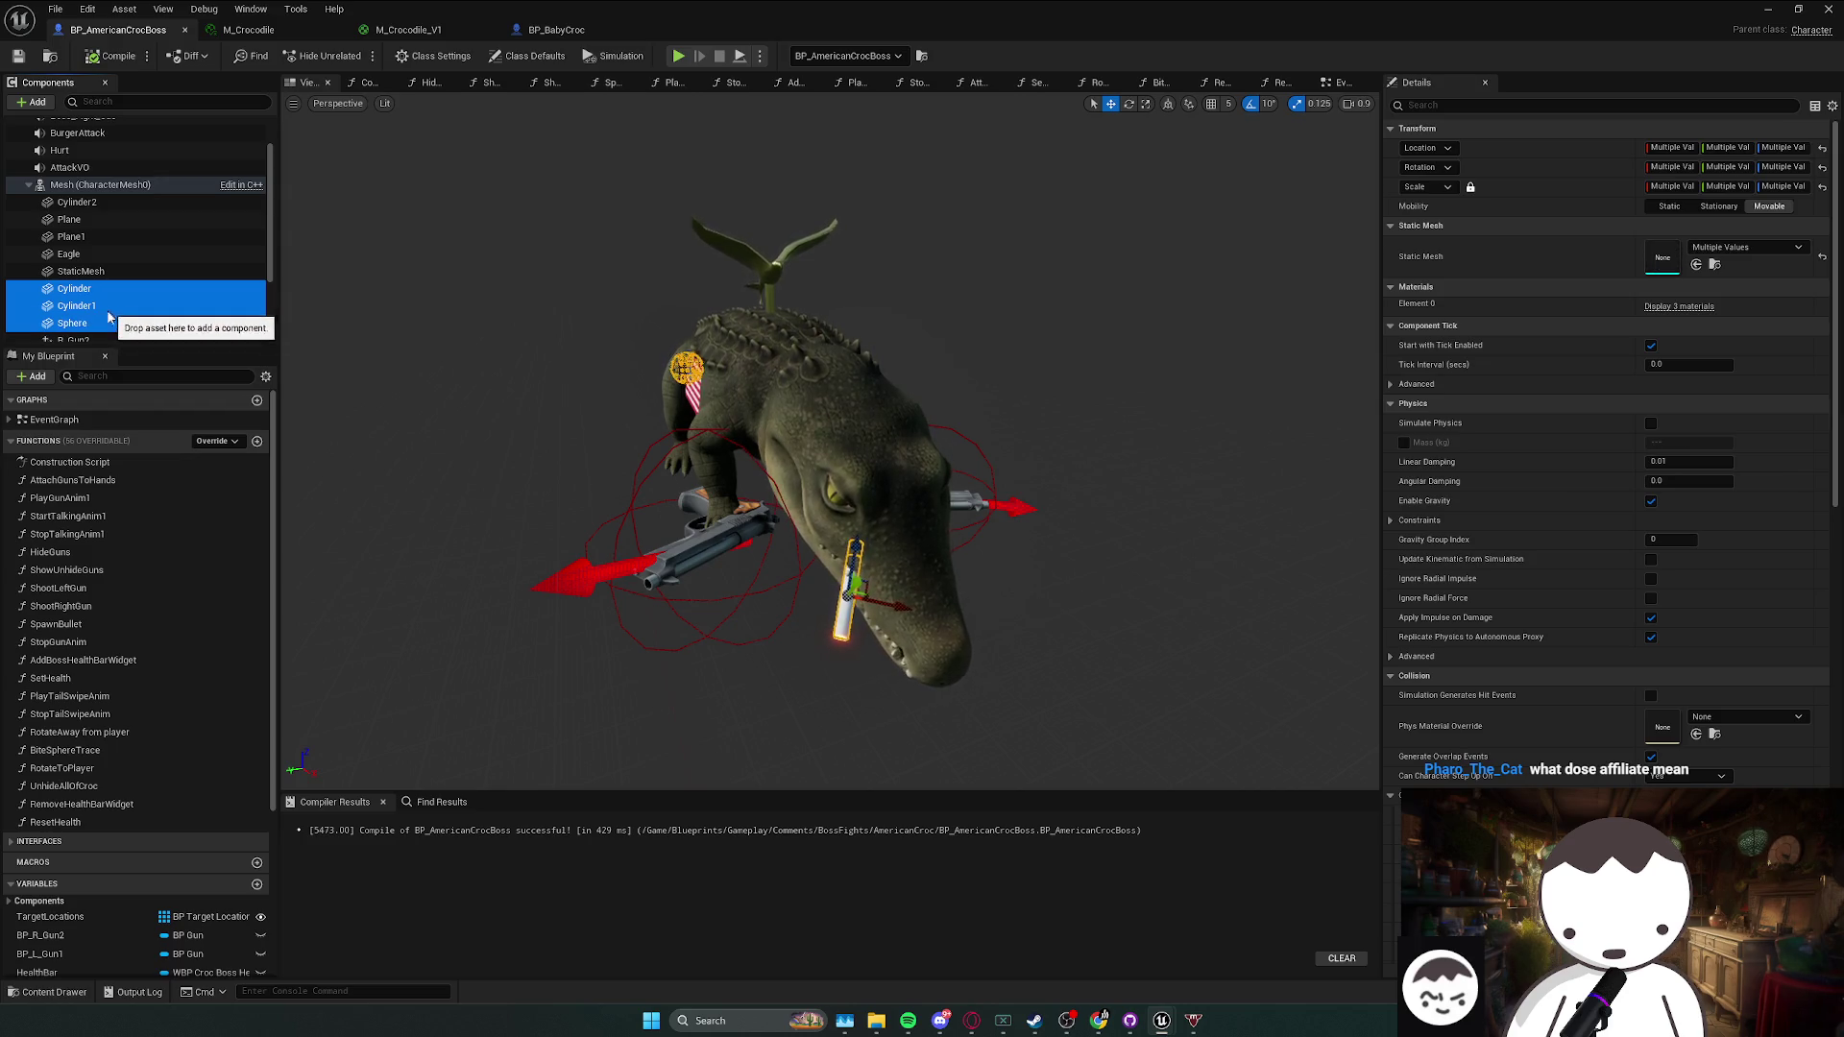
pyautogui.click(105, 287)
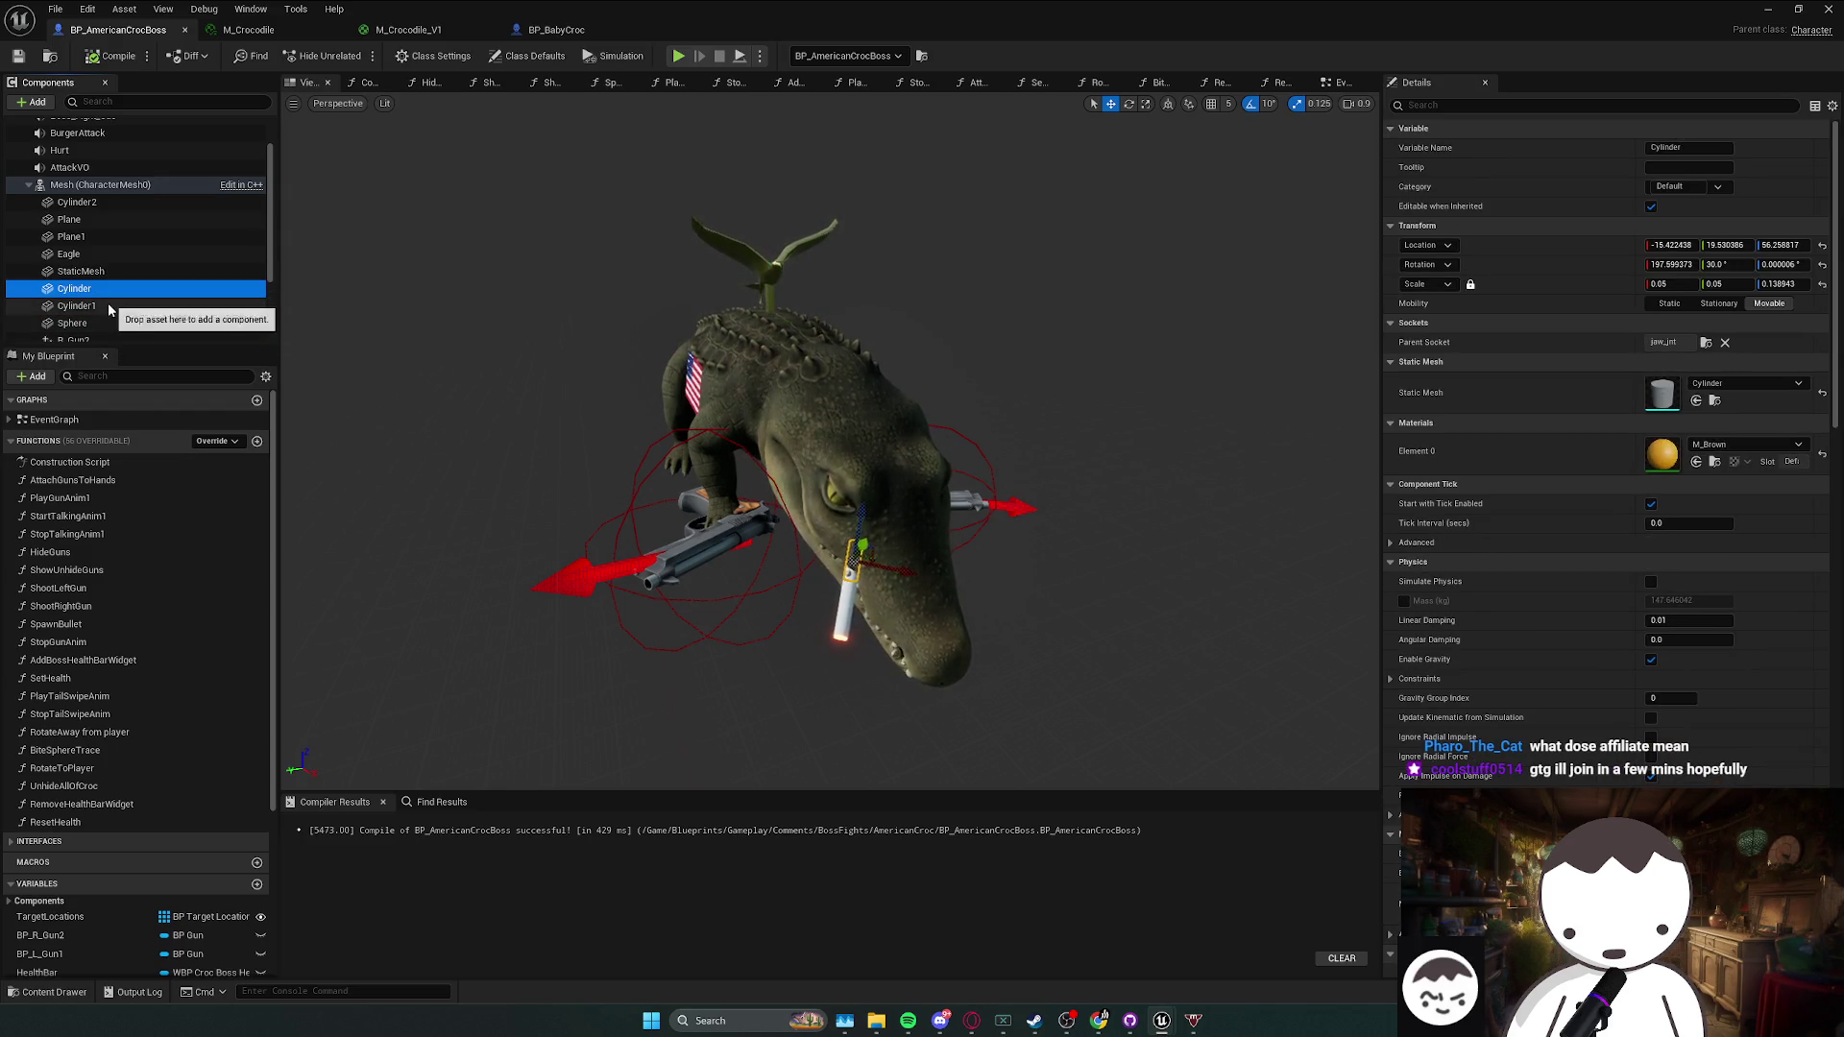
pyautogui.keyDown('ctrl'); pyautogui.click(108, 305); pyautogui.keyUp('ctrl')
pyautogui.press('f')
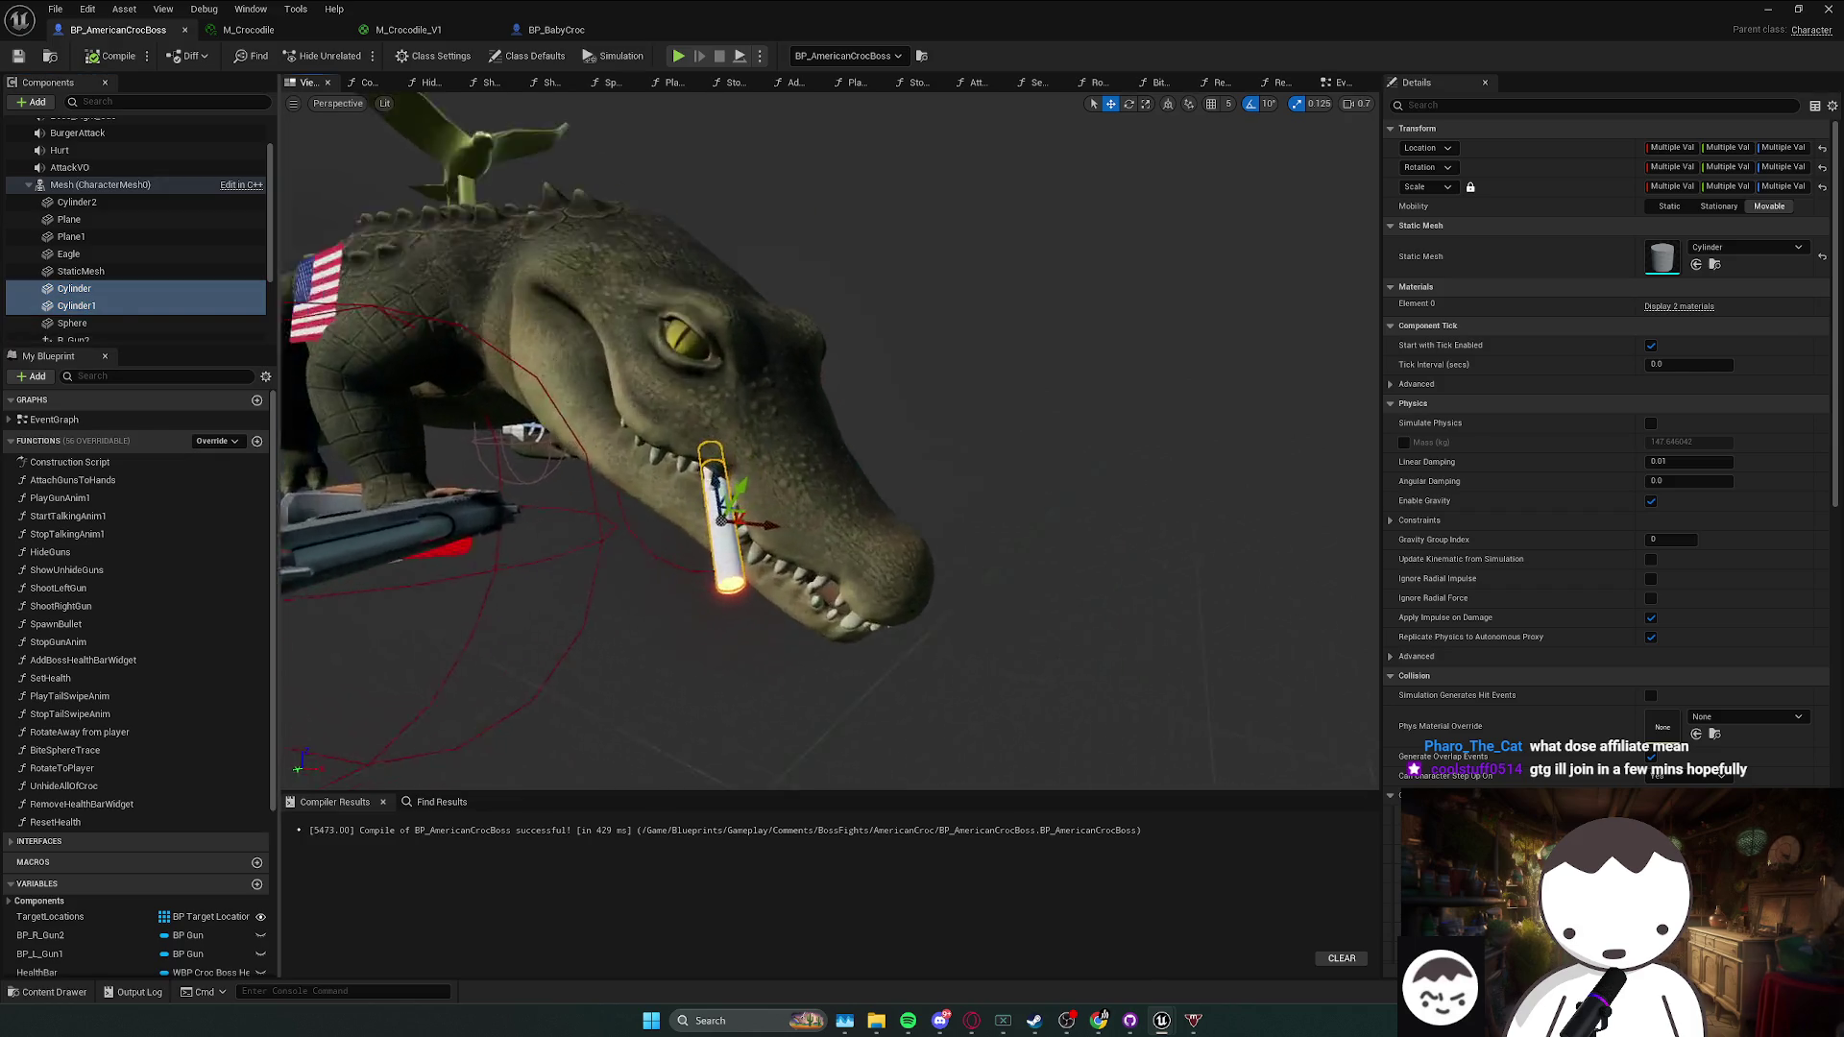
pyautogui.keyDown('ctrl'); pyautogui.click(77, 202); pyautogui.keyUp('ctrl')
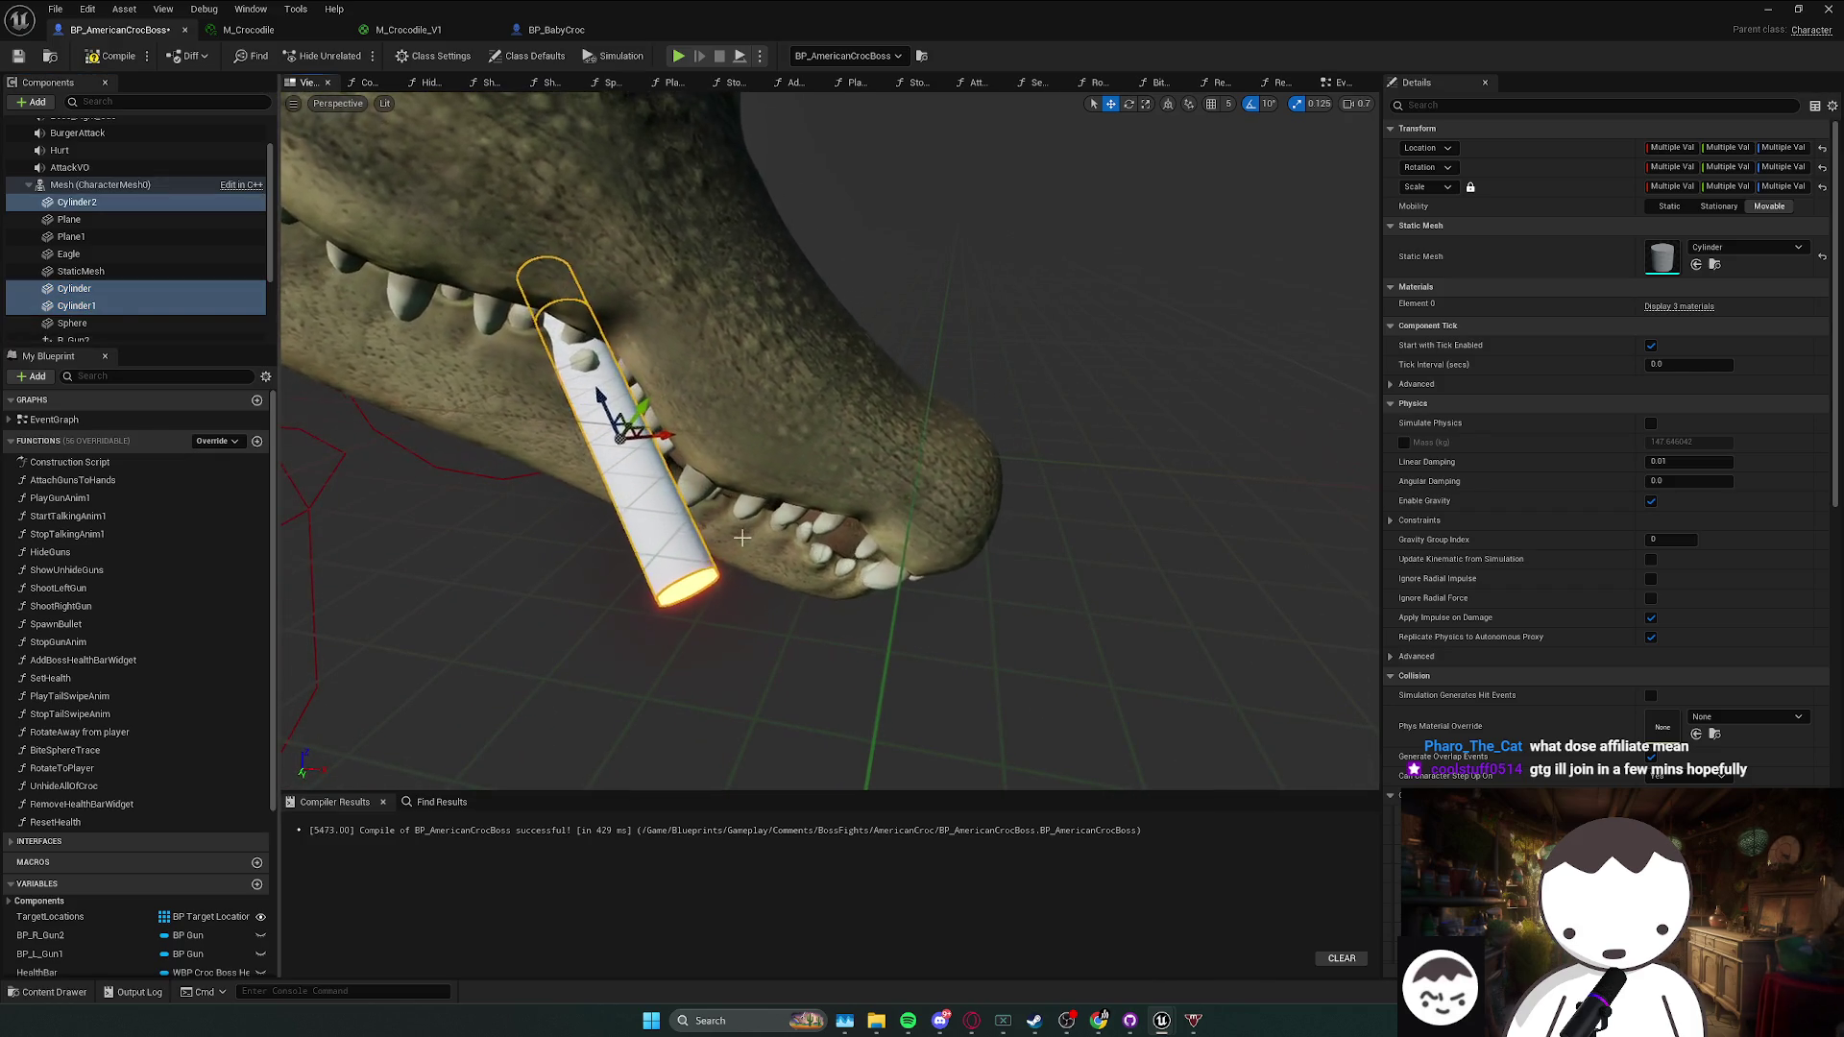
pyautogui.click(557, 29)
# - Nest the three pasted cigarette StaticMesh parts under the baby croc's Mesh and try a mouth socket
pyautogui.keyDown('shift'); pyautogui.click(77, 195); pyautogui.keyUp('shift')
pyautogui.moveTo(91, 217); pyautogui.dragTo(92, 214)
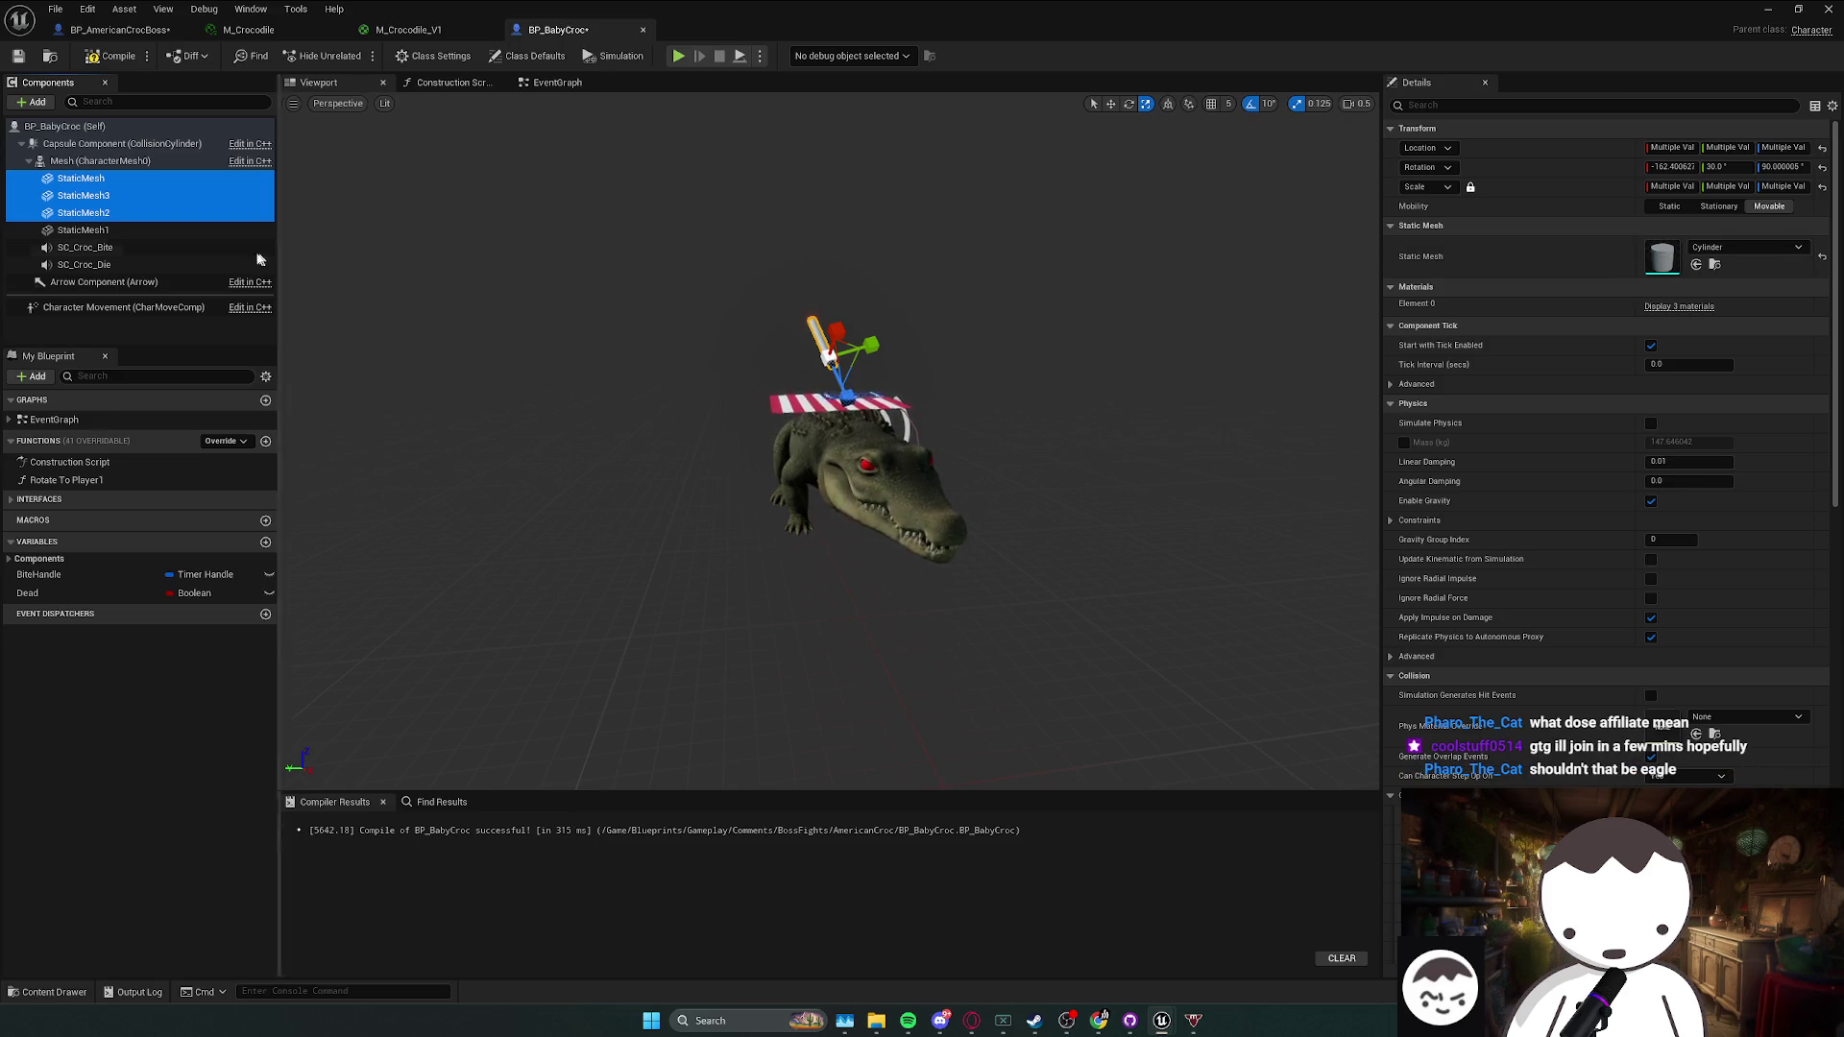
pyautogui.moveTo(97, 213)
pyautogui.mouseDown()
pyautogui.moveTo(106, 191)
pyautogui.moveTo(81, 179)
pyautogui.mouseUp()
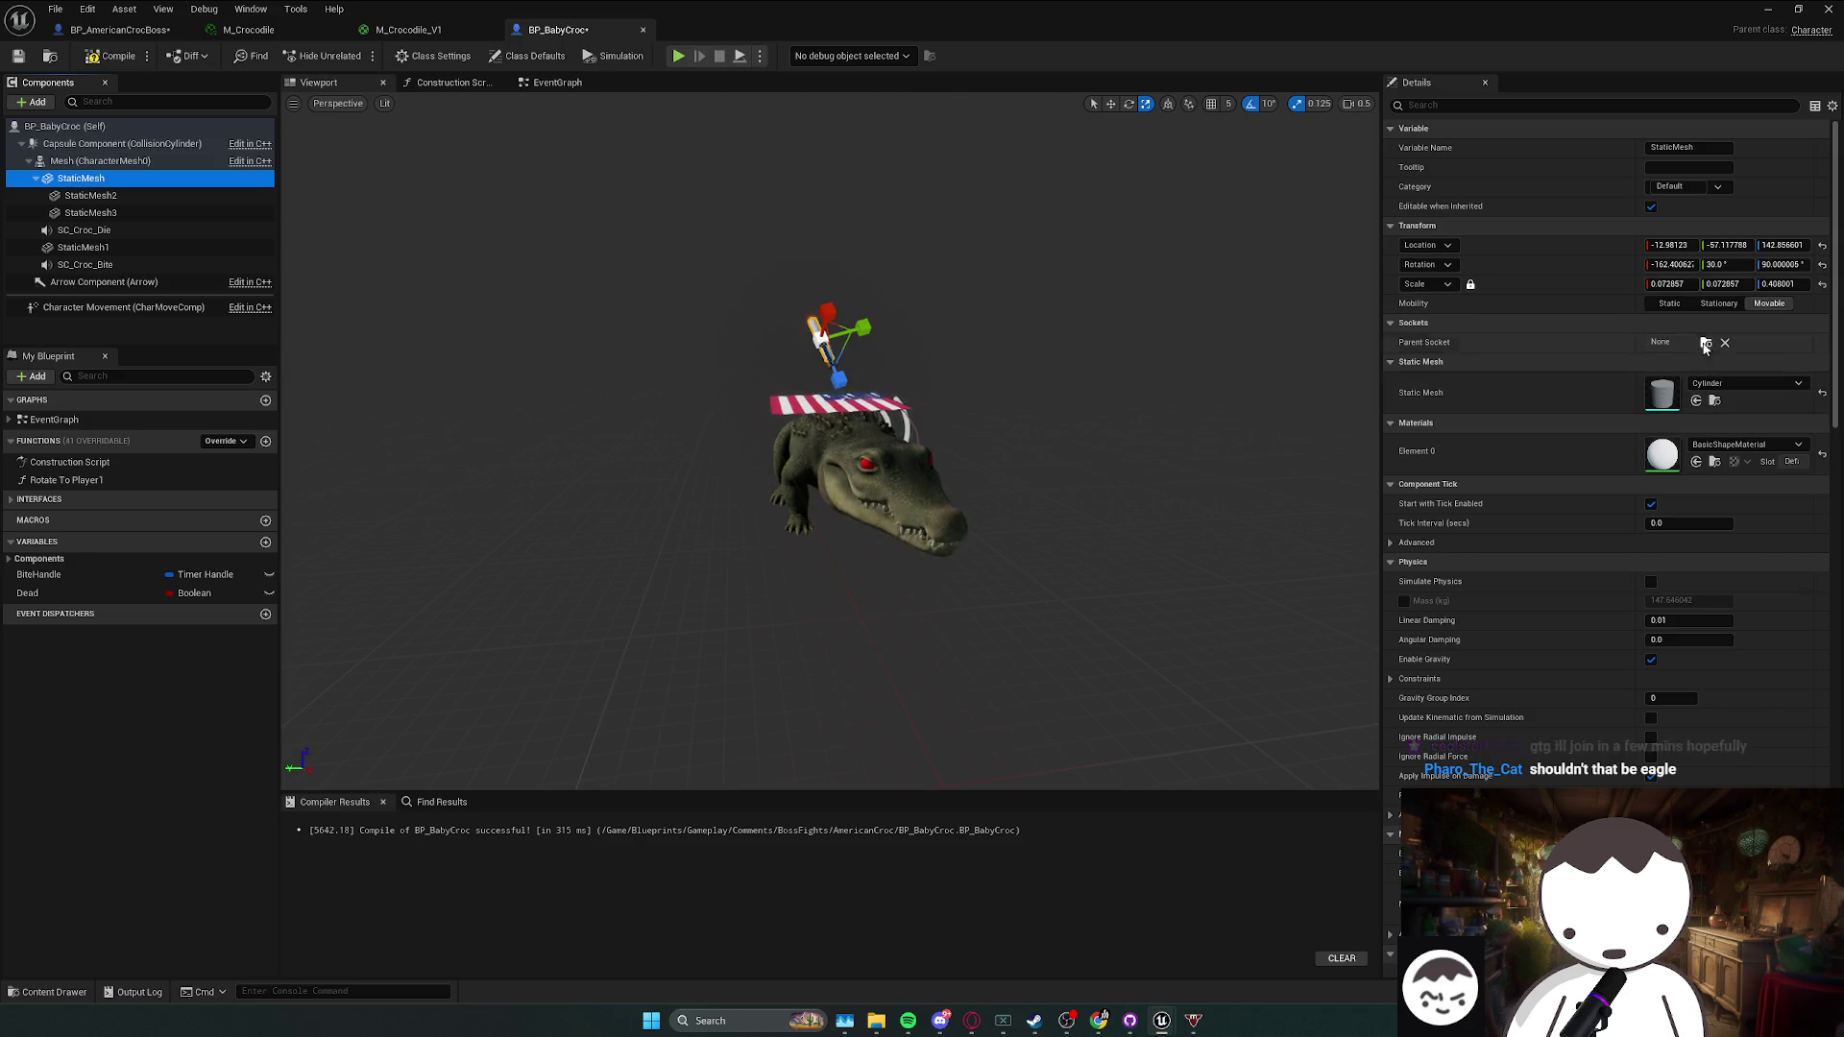
pyautogui.click(1705, 345)
pyautogui.write('ou')
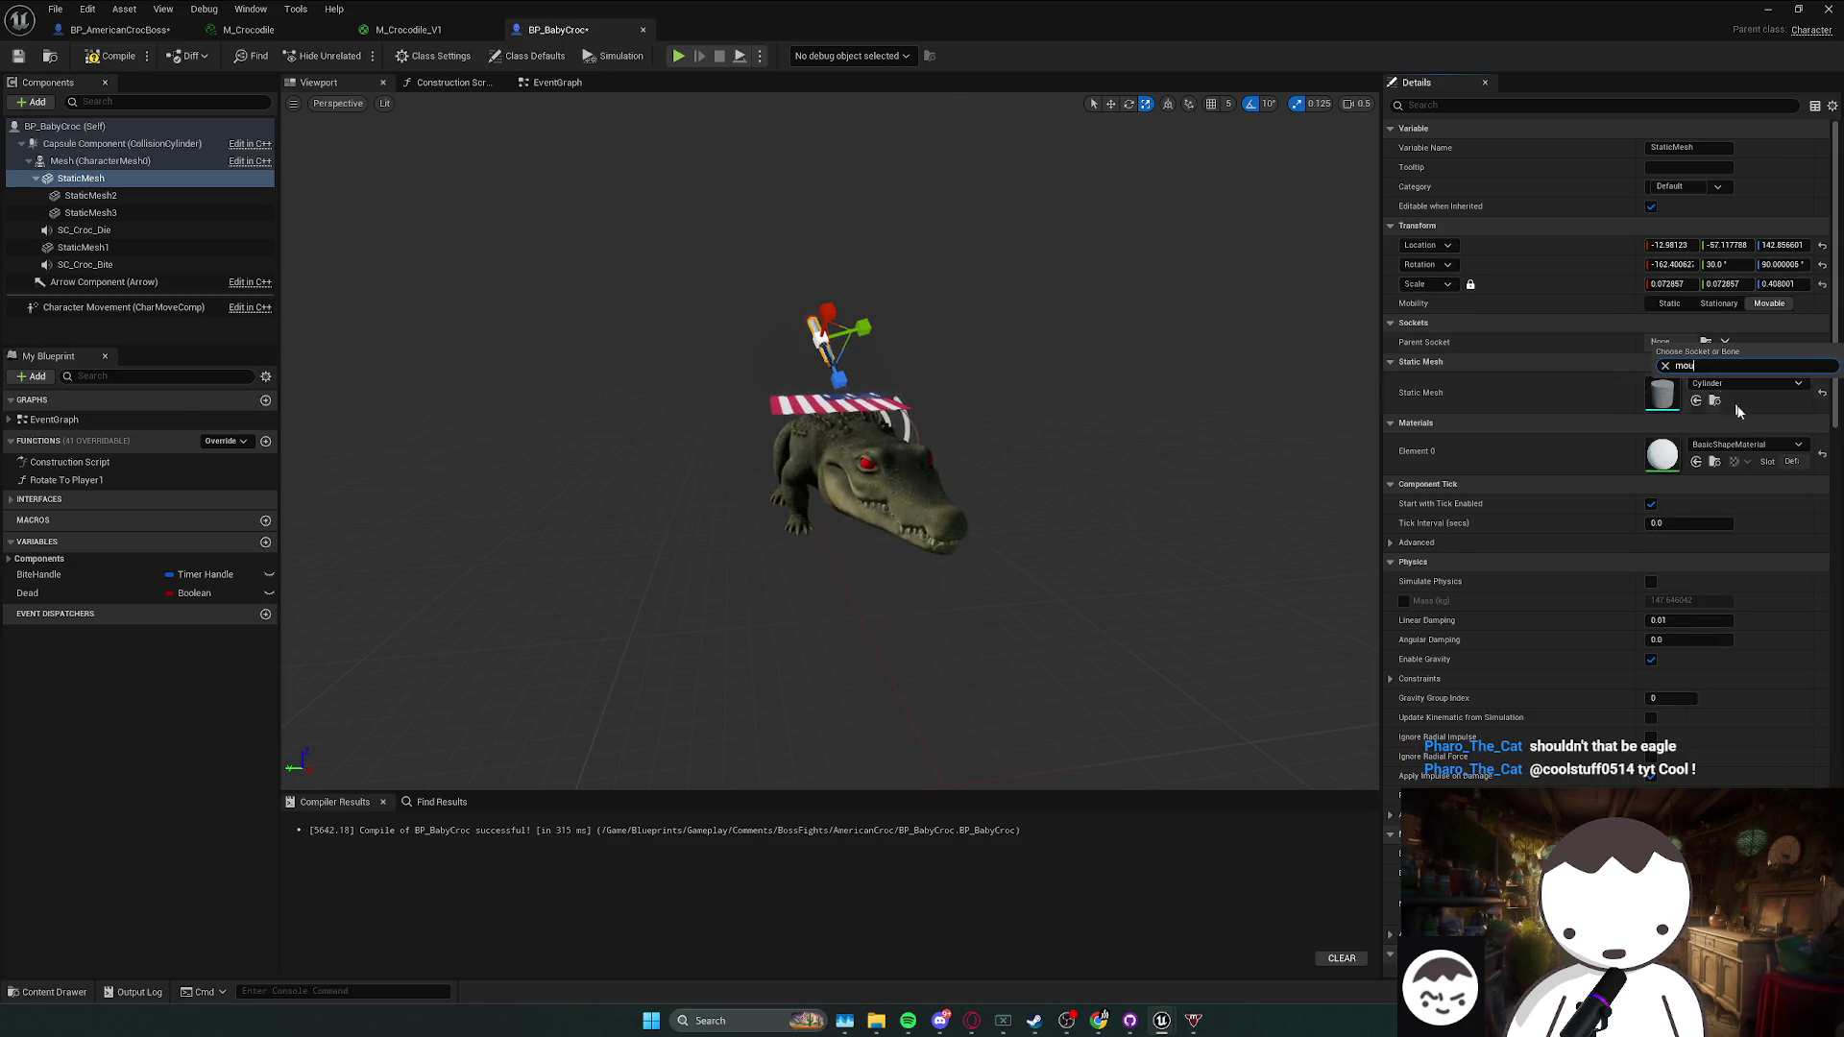
pyautogui.write('t')
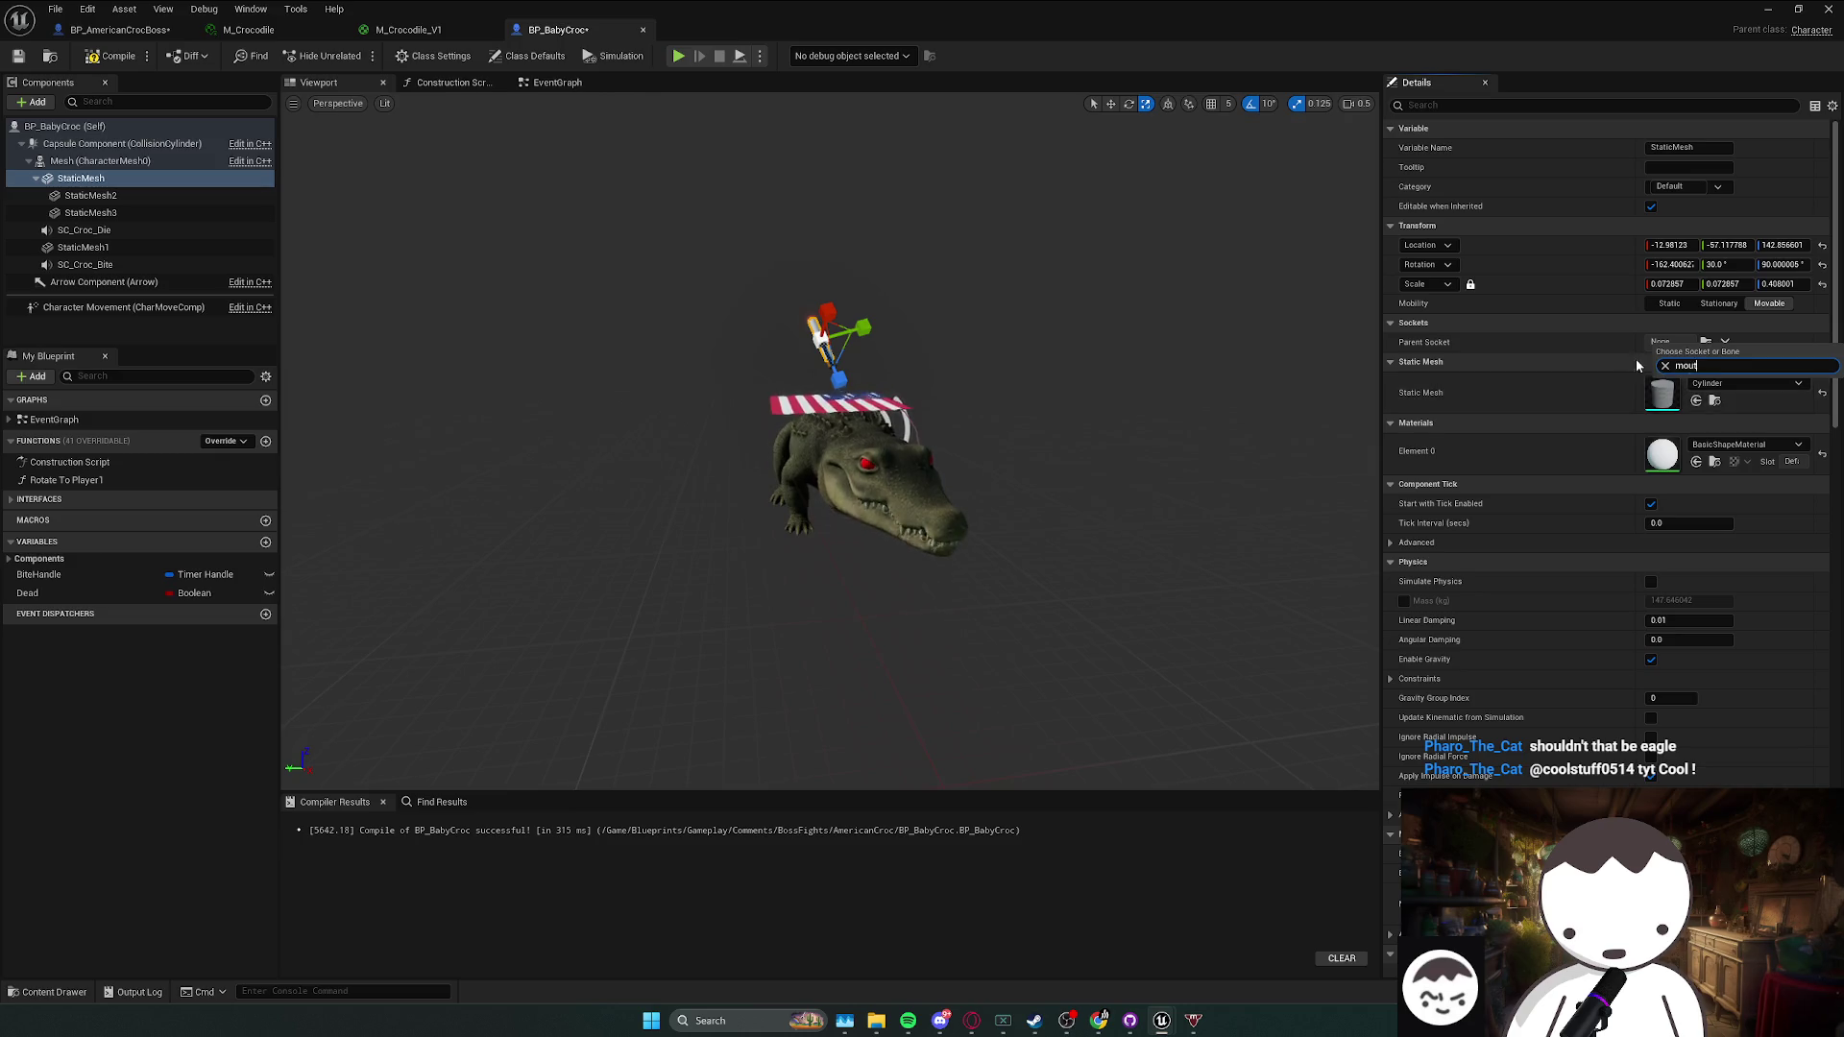
pyautogui.click(1621, 363)
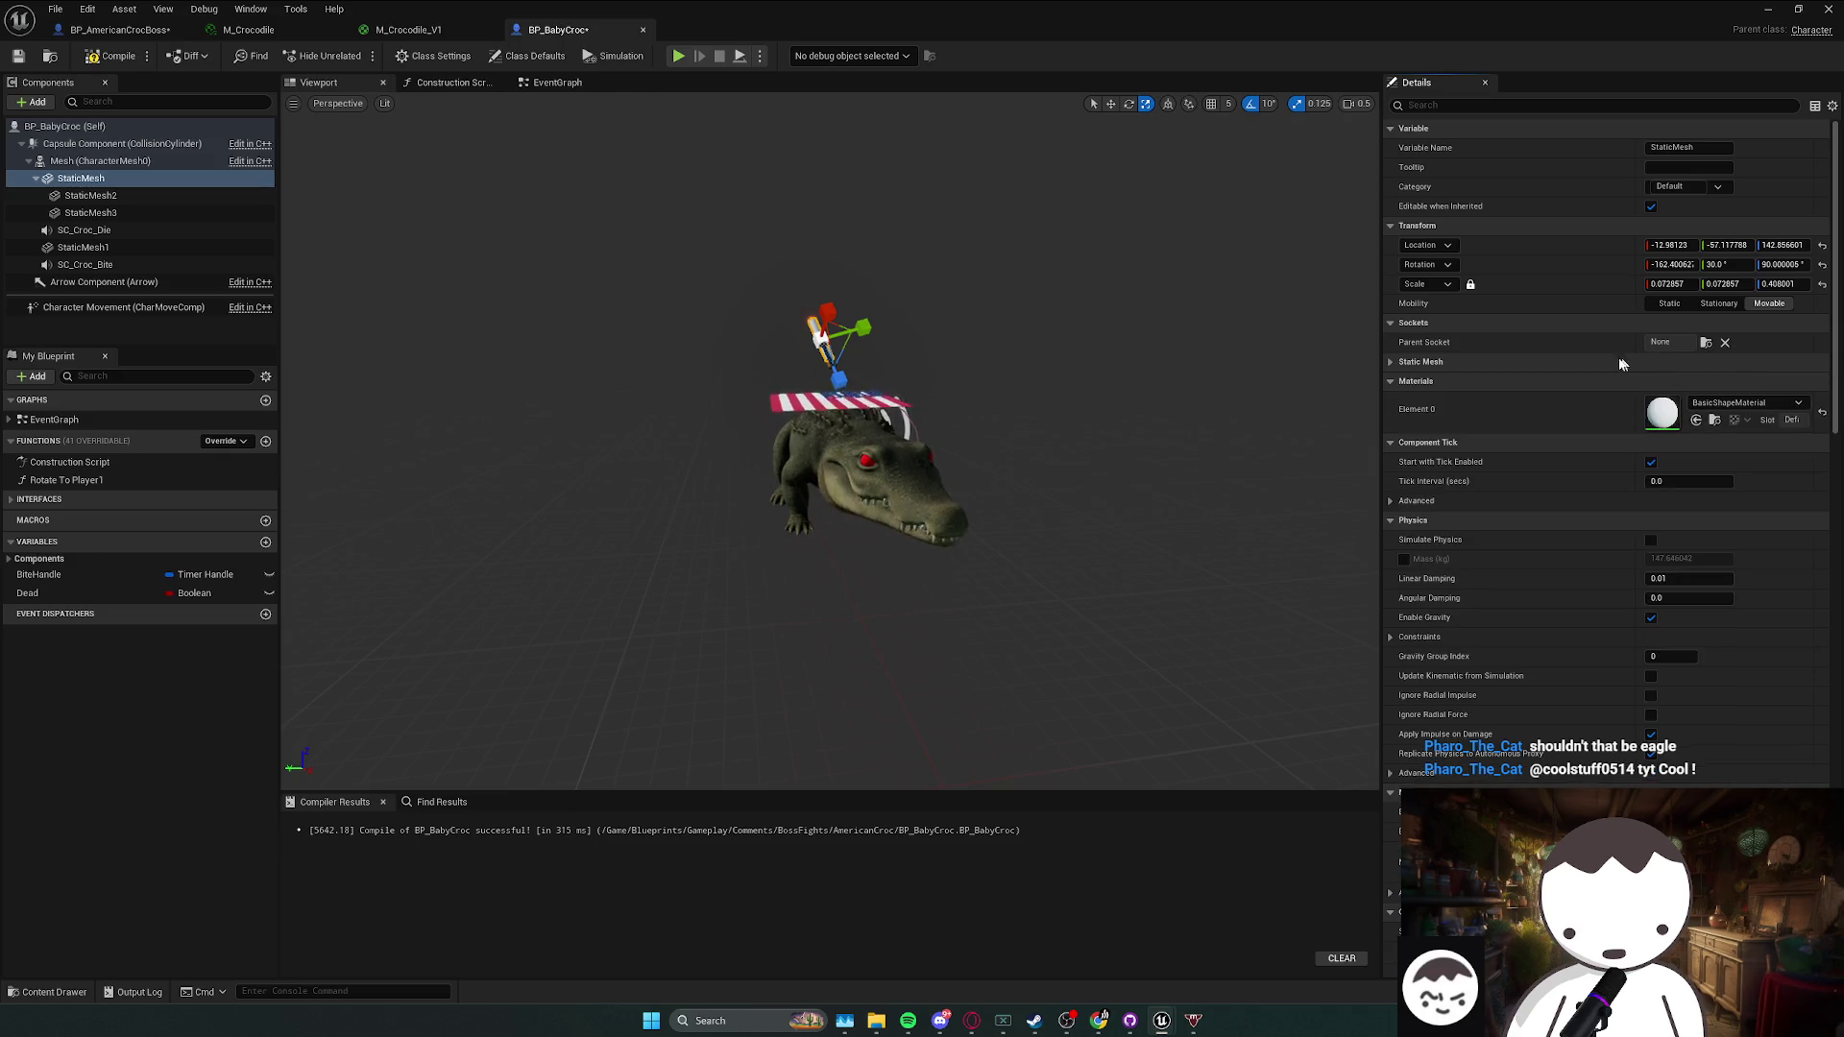
# - Delete the three cigarette parts from BP_BabyCroc, leaving only the flag
pyautogui.keyDown('shift'); pyautogui.click(110, 212); pyautogui.keyUp('shift')
pyautogui.press('Delete')
pyautogui.click(152, 32)
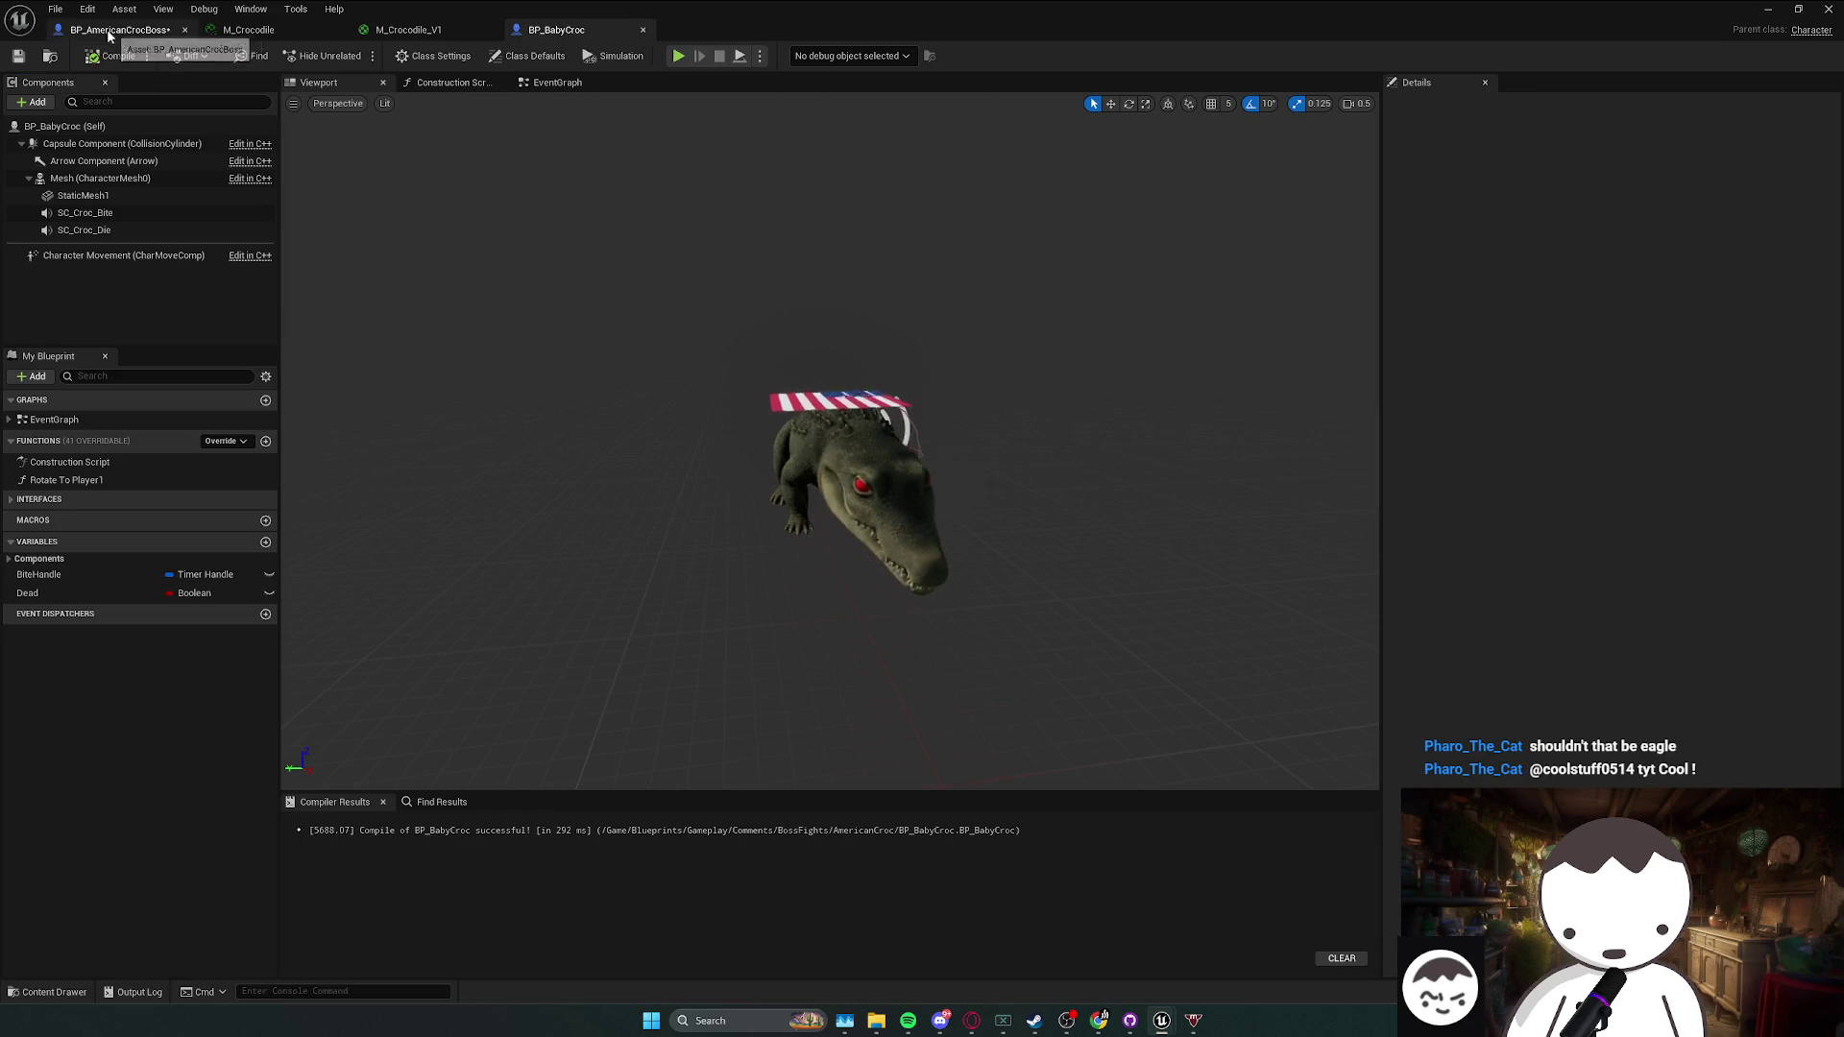
# - Return to the level view and save all changed assets
pyautogui.hotkey('alt', 'Tab')
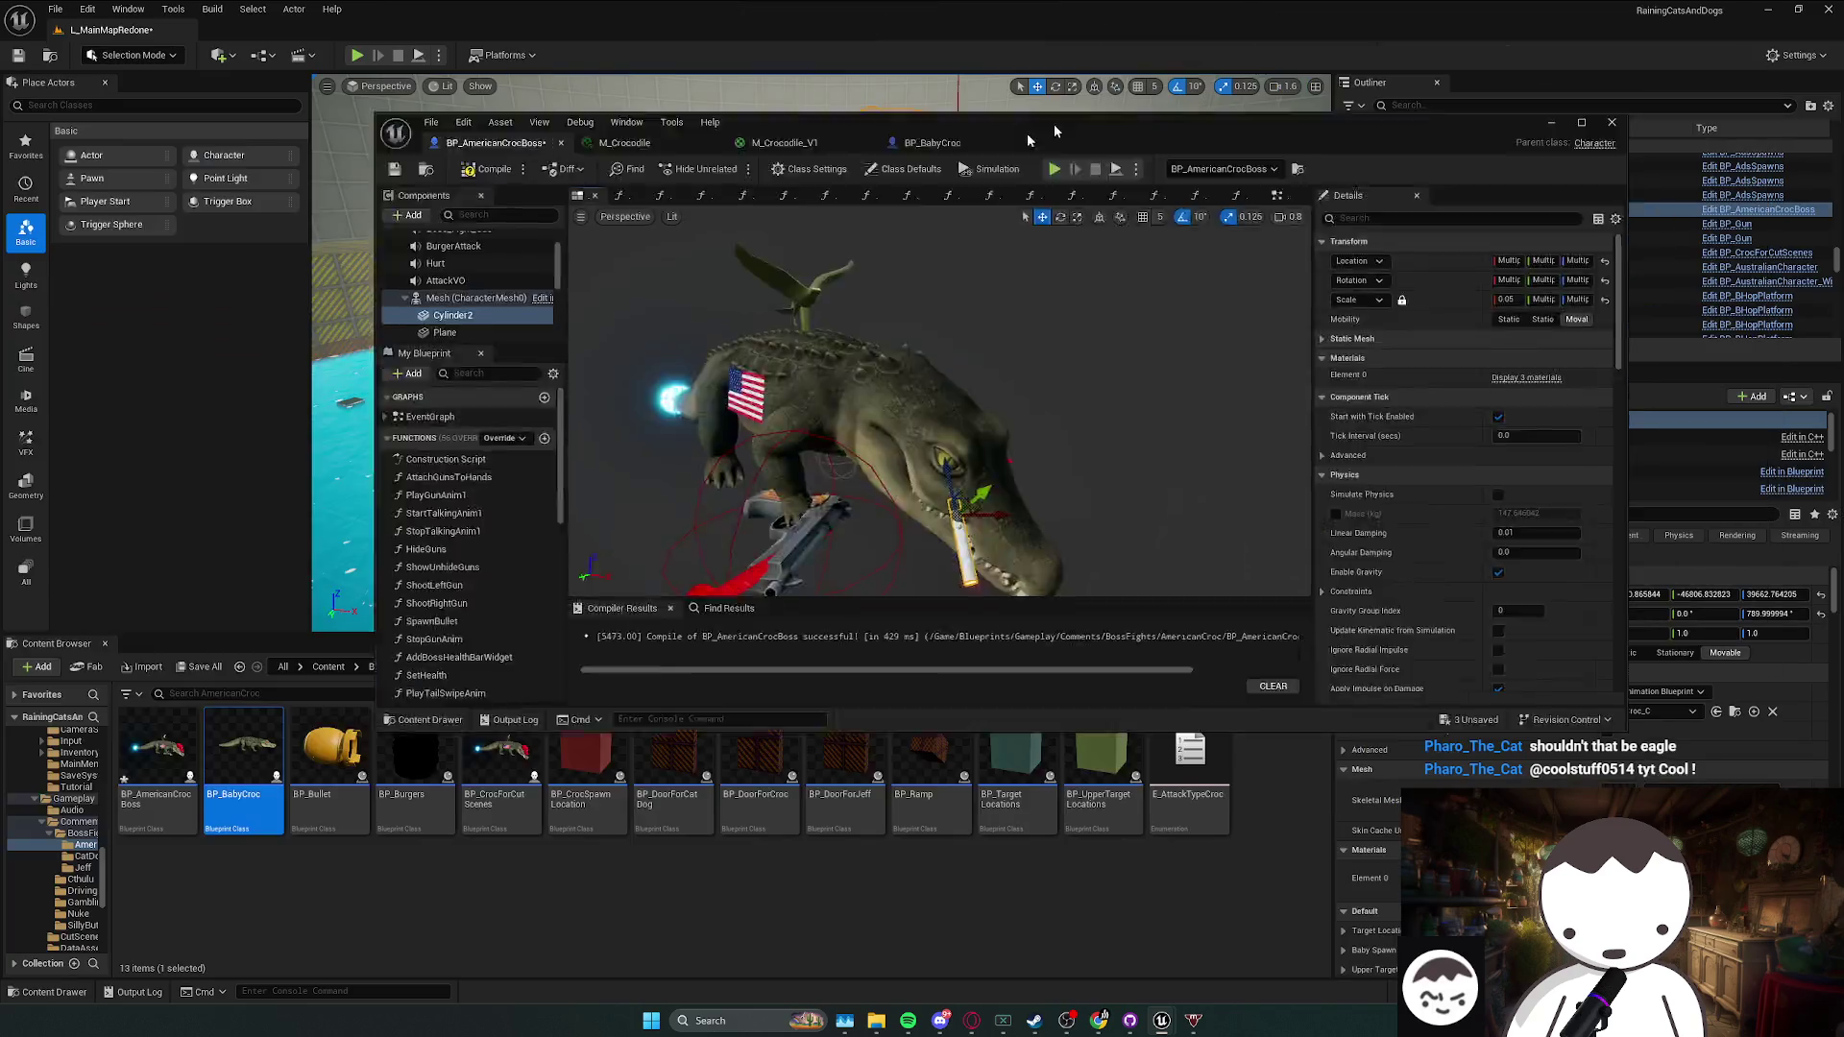
pyautogui.scroll(-2, 821, 353)
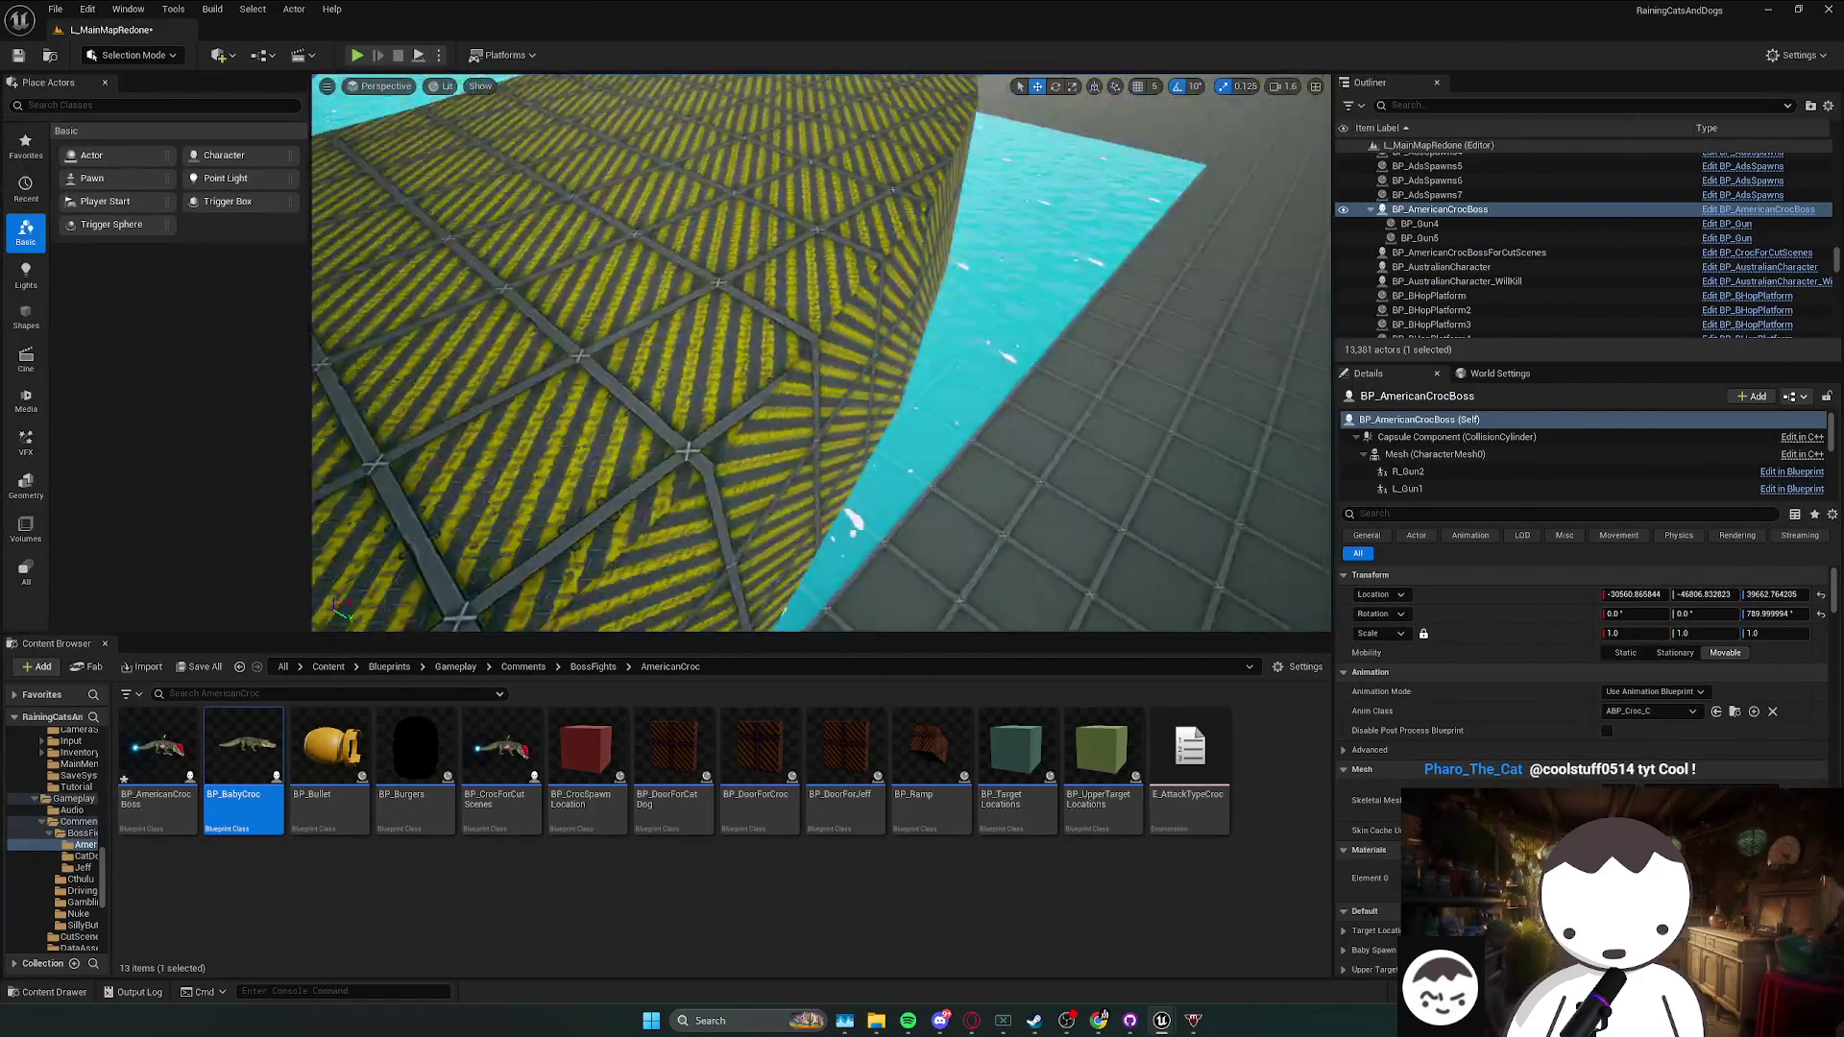
pyautogui.scroll(-1, 821, 352)
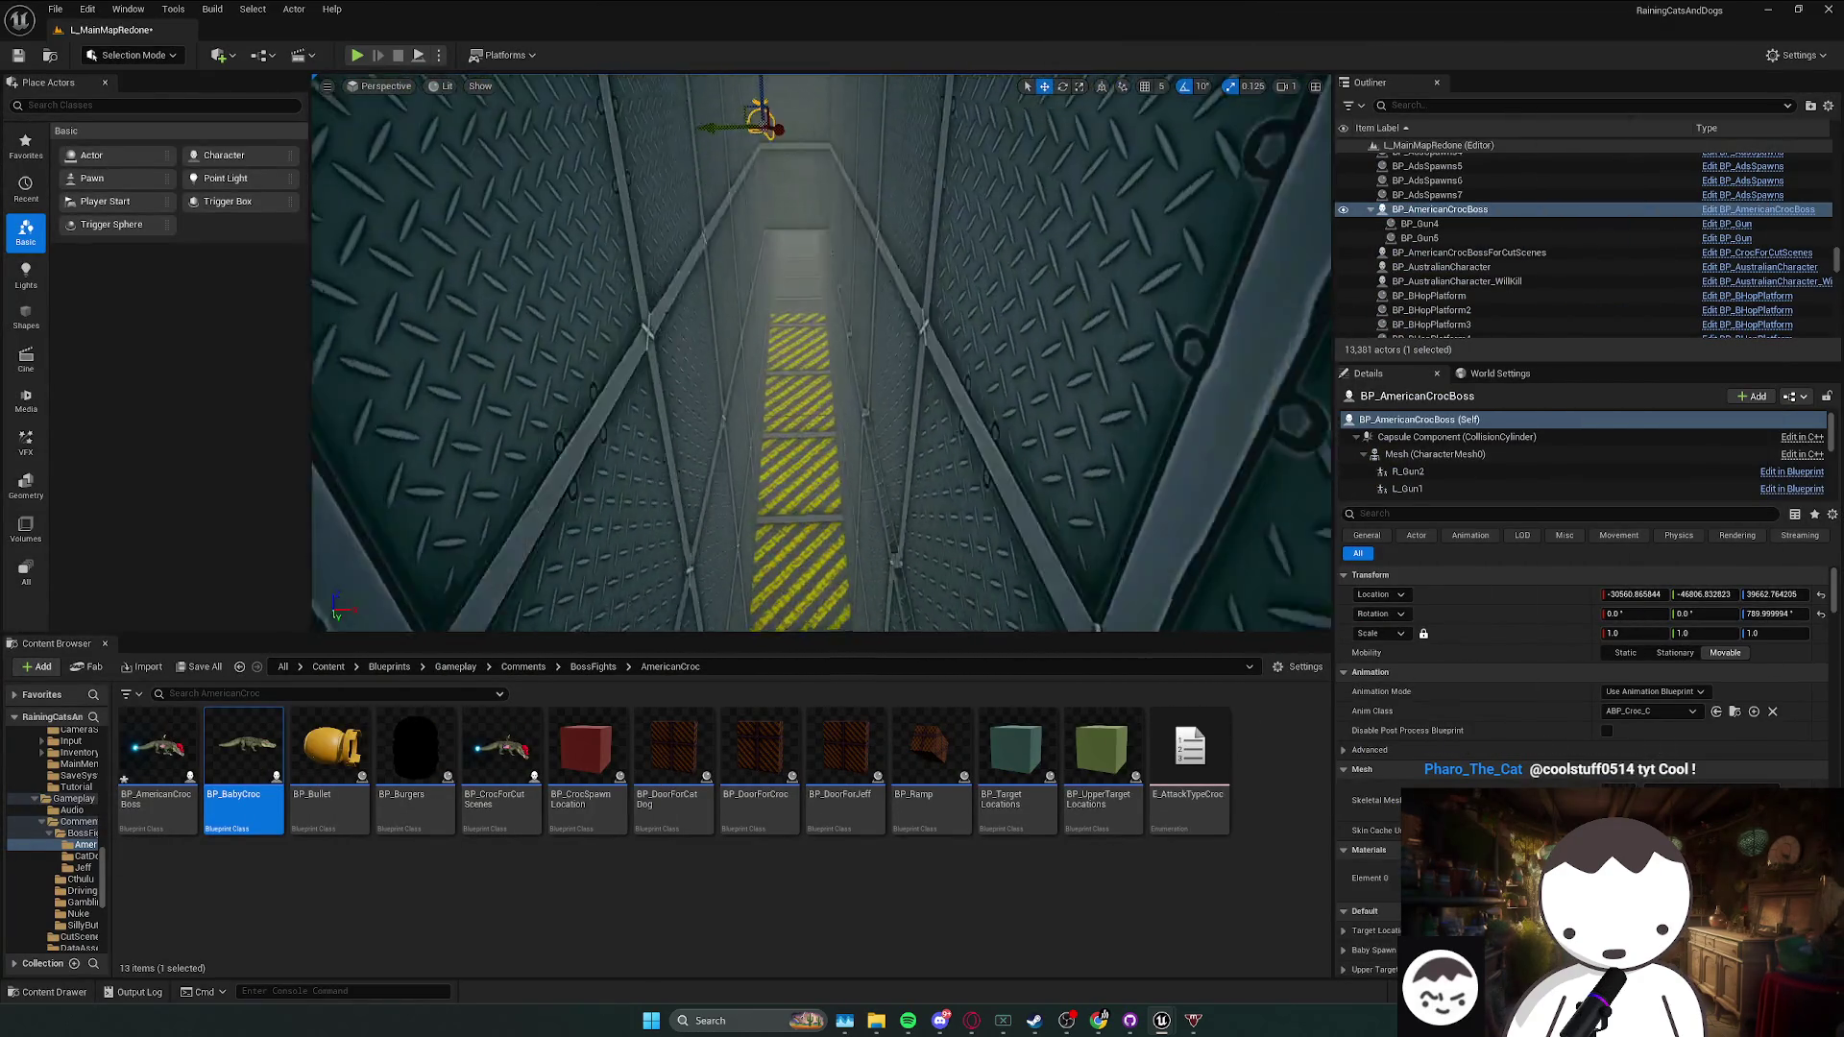
pyautogui.hotkey('ctrl', 's')
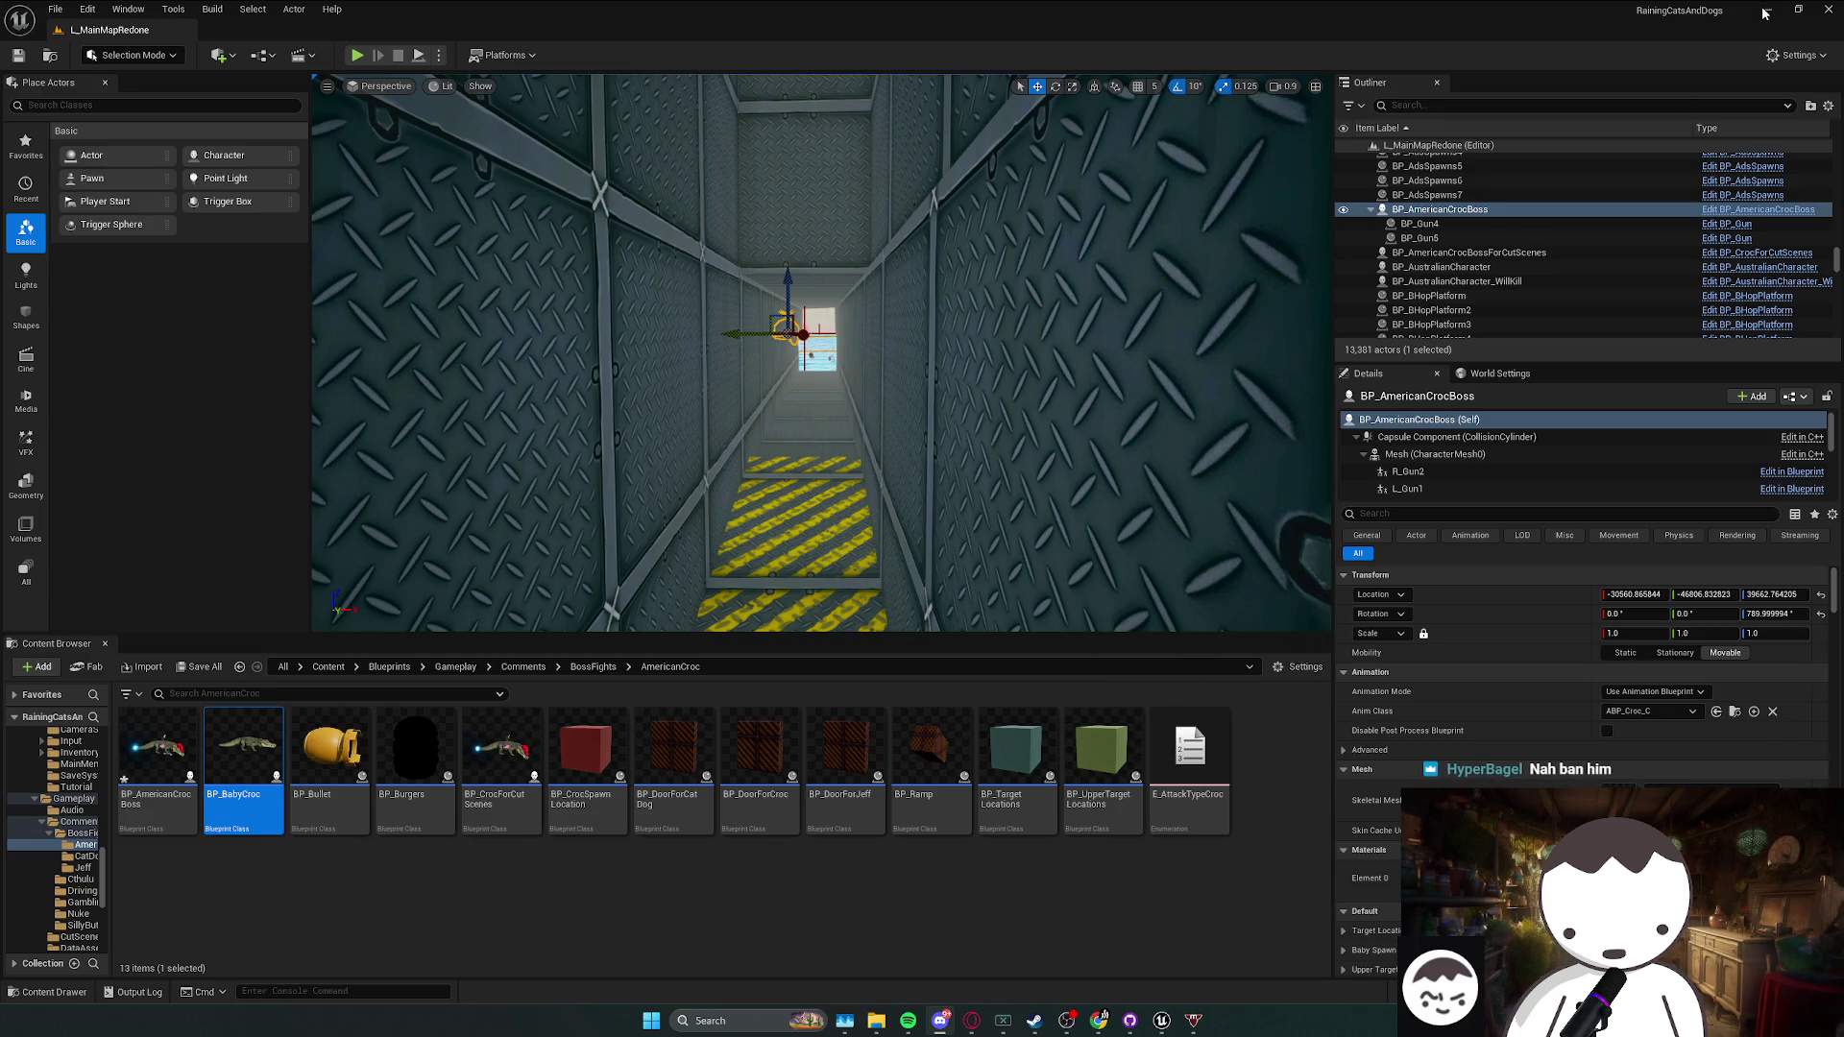
# - Play-test from the corridor into the croc boss arena until the cutscene, then stop
pyautogui.moveTo(521, 224); pyautogui.dragTo(521, 224)
pyautogui.hotkey('alt', 'p')
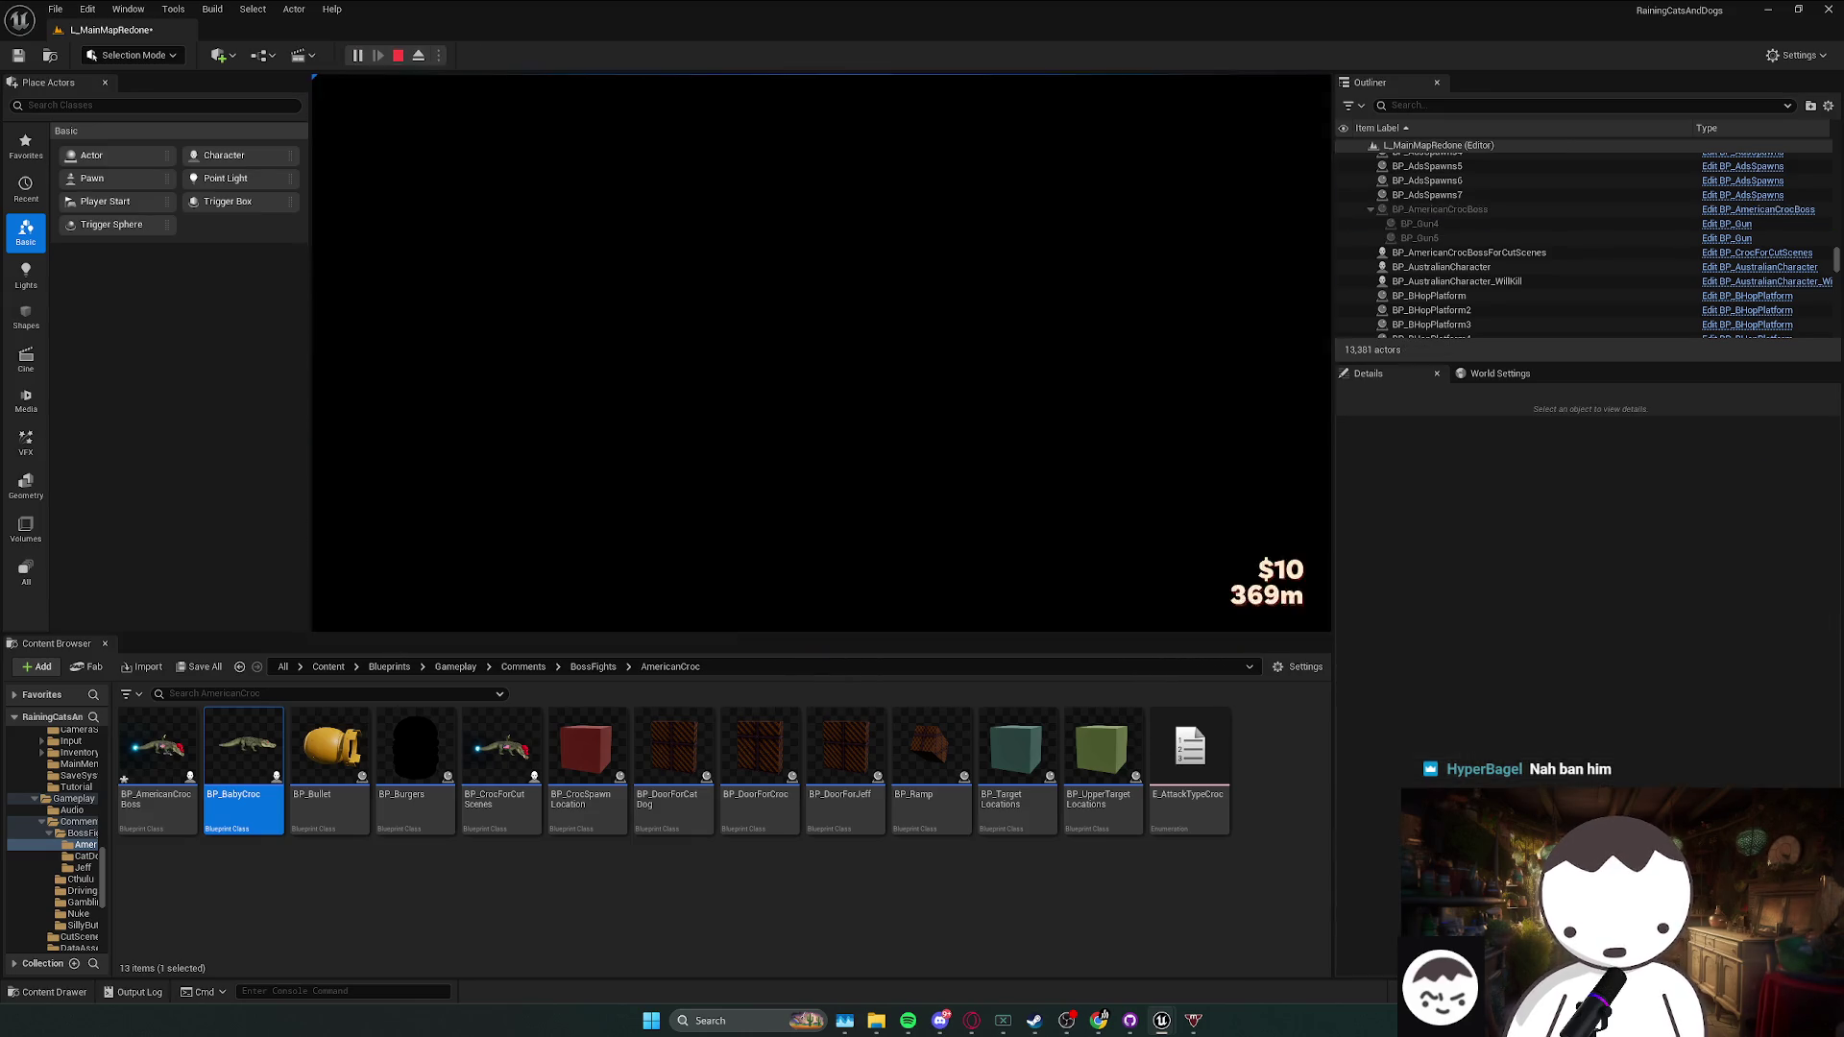
pyautogui.press('w')
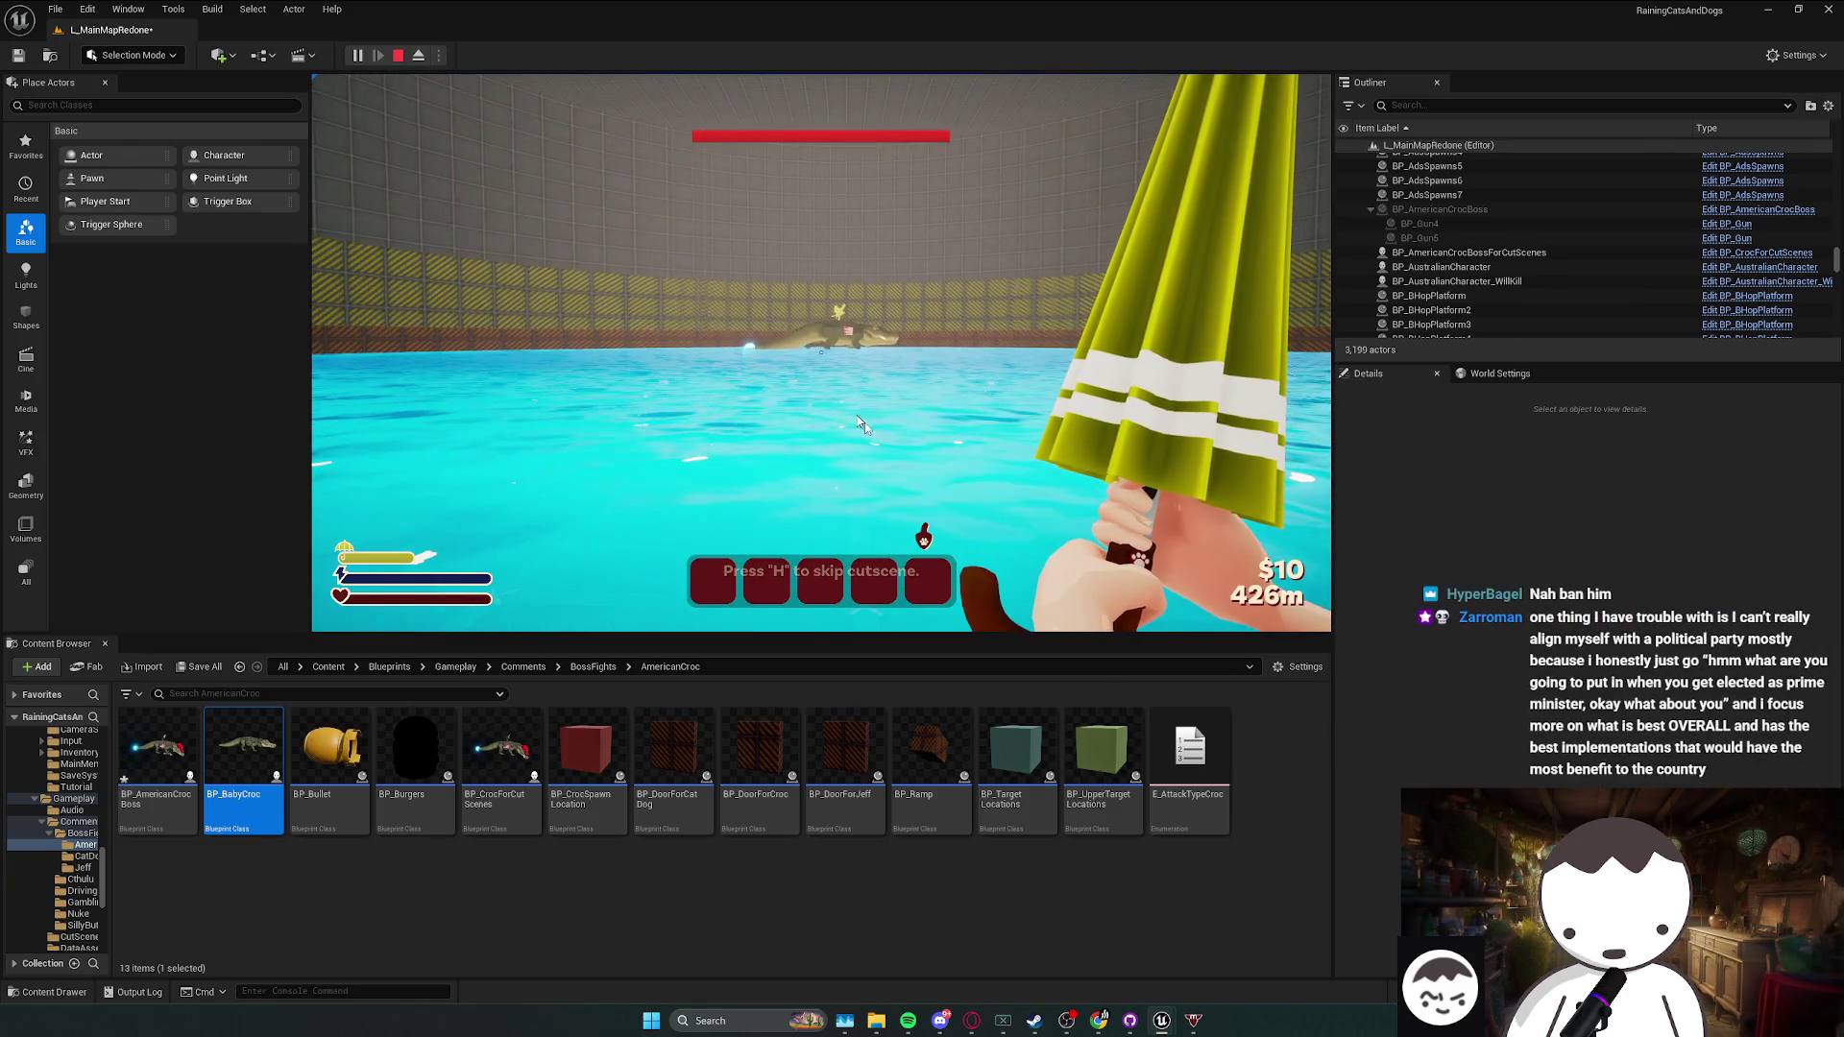
pyautogui.press('Escape')
pyautogui.rightClick(798, 329)
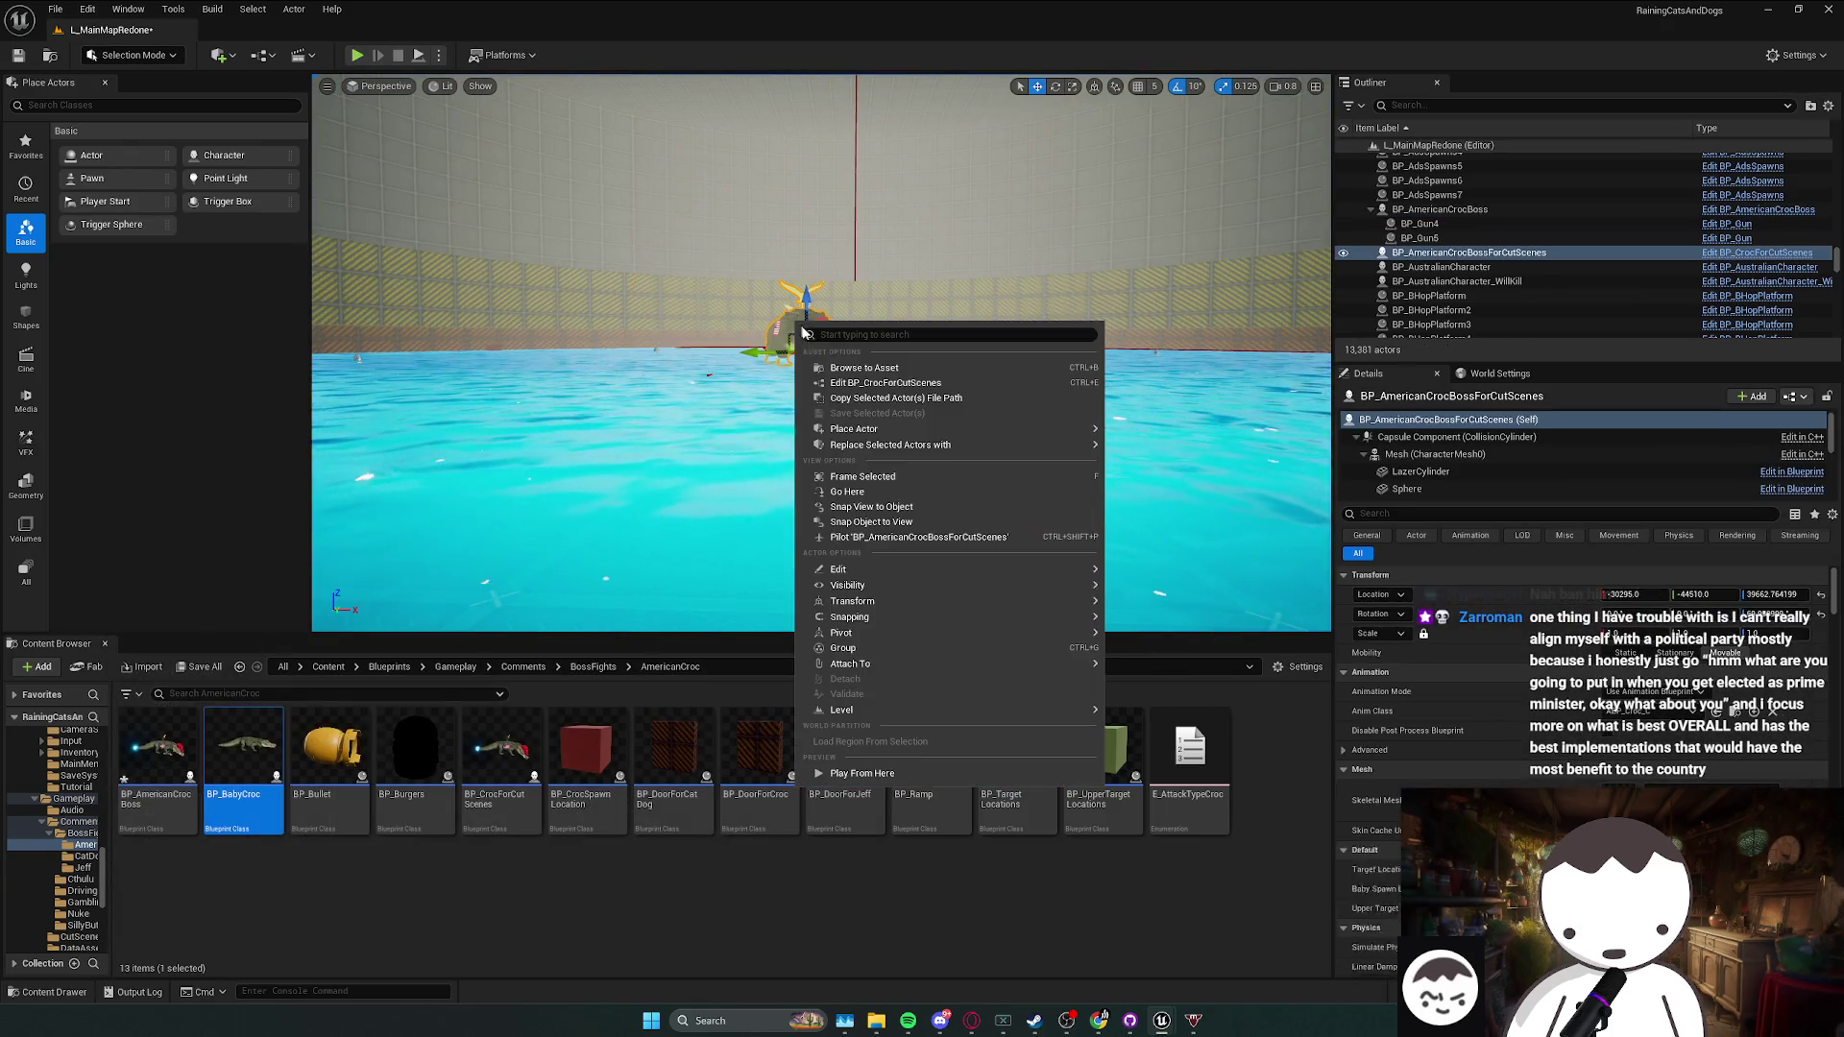
# - Browse to the croc actor's BP_AmericanCrocBoss asset in the Content Browser
pyautogui.click(855, 369)
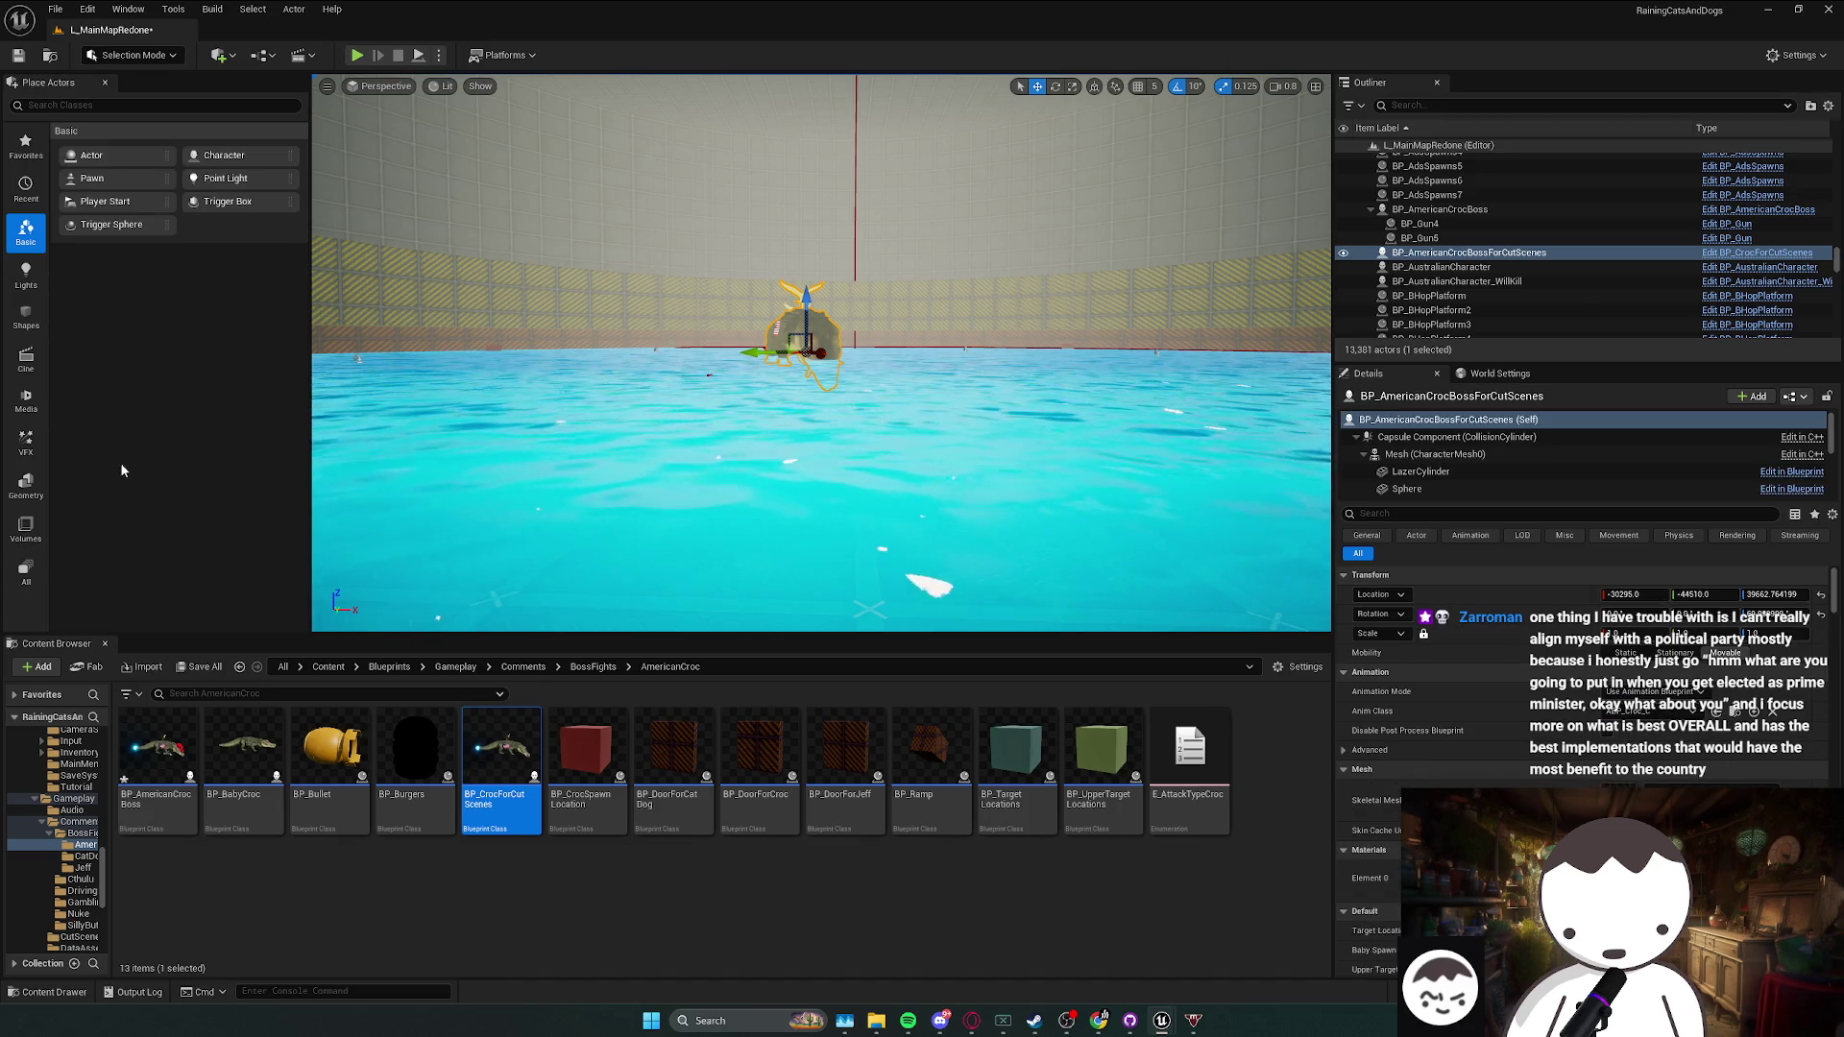
pyautogui.moveTo(157, 749); pyautogui.dragTo(355, 422)
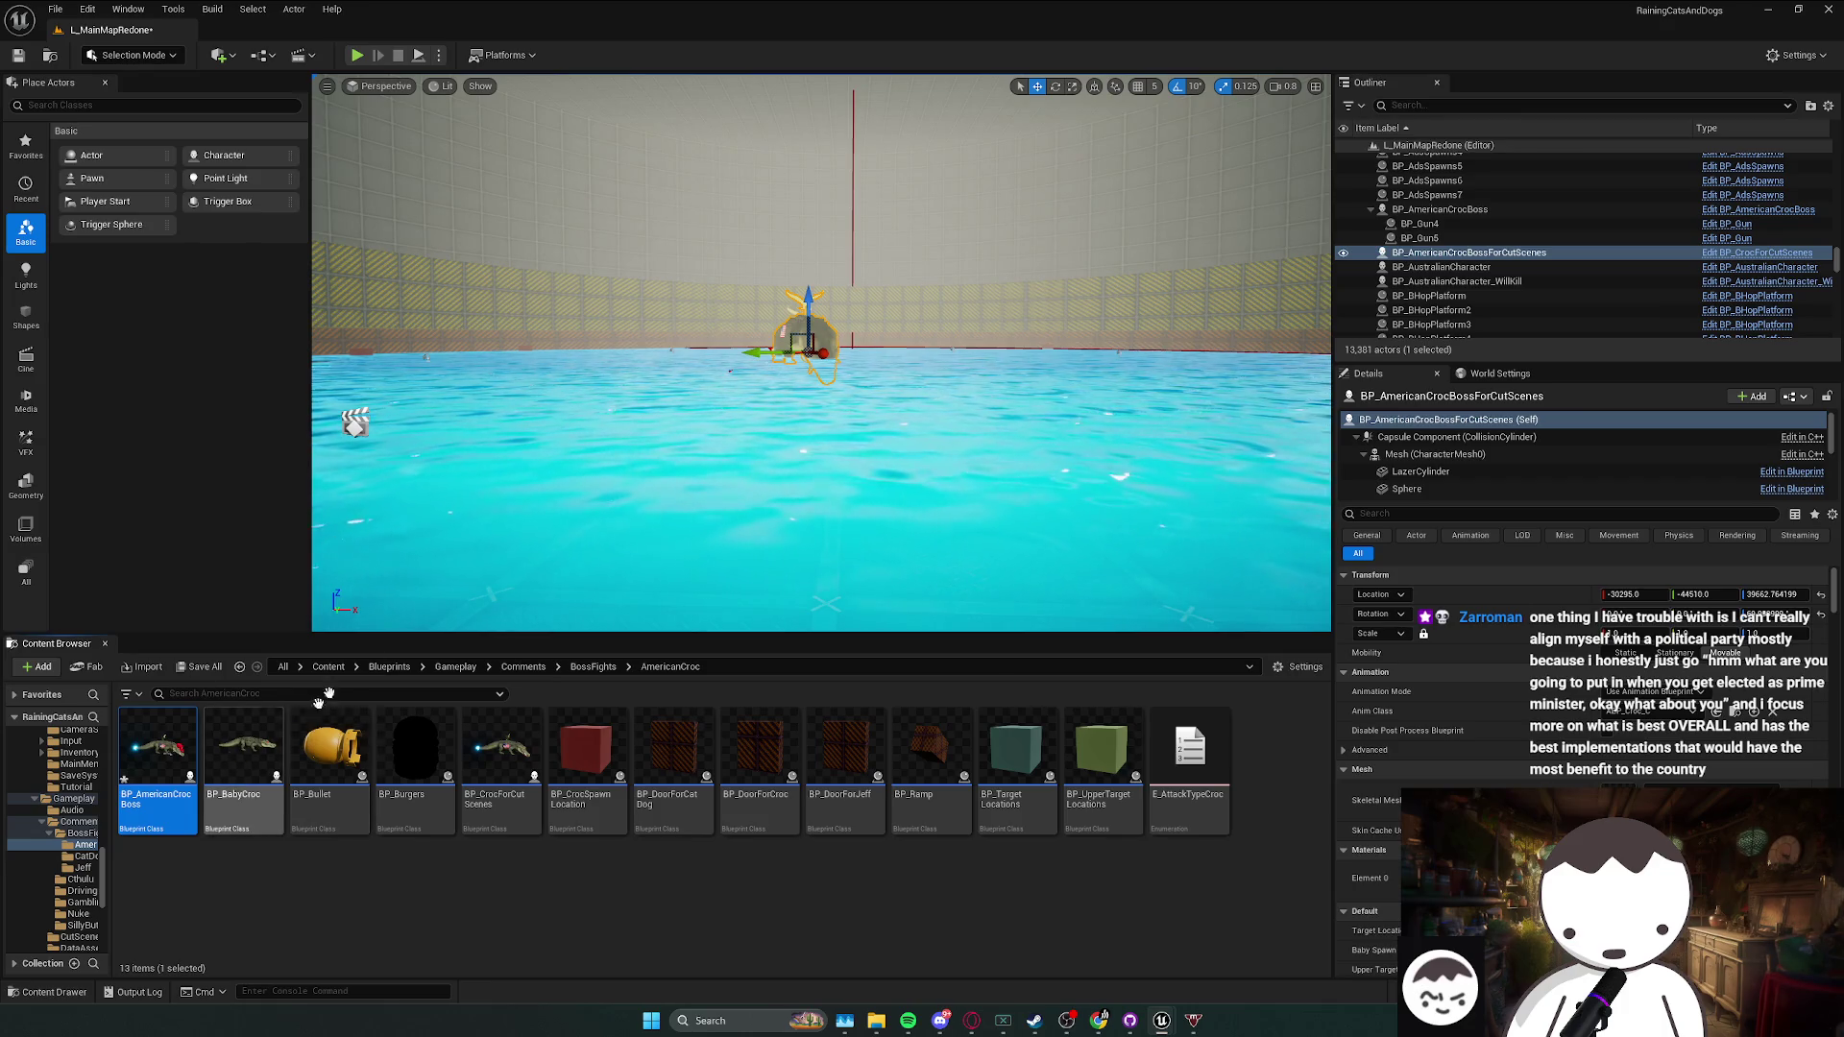
pyautogui.scroll(2, 821, 356)
# - Fly the view down the corridor and save the L_MainMapRedone level
pyautogui.press('w')
pyautogui.press('w')
pyautogui.scroll(-2, 821, 352)
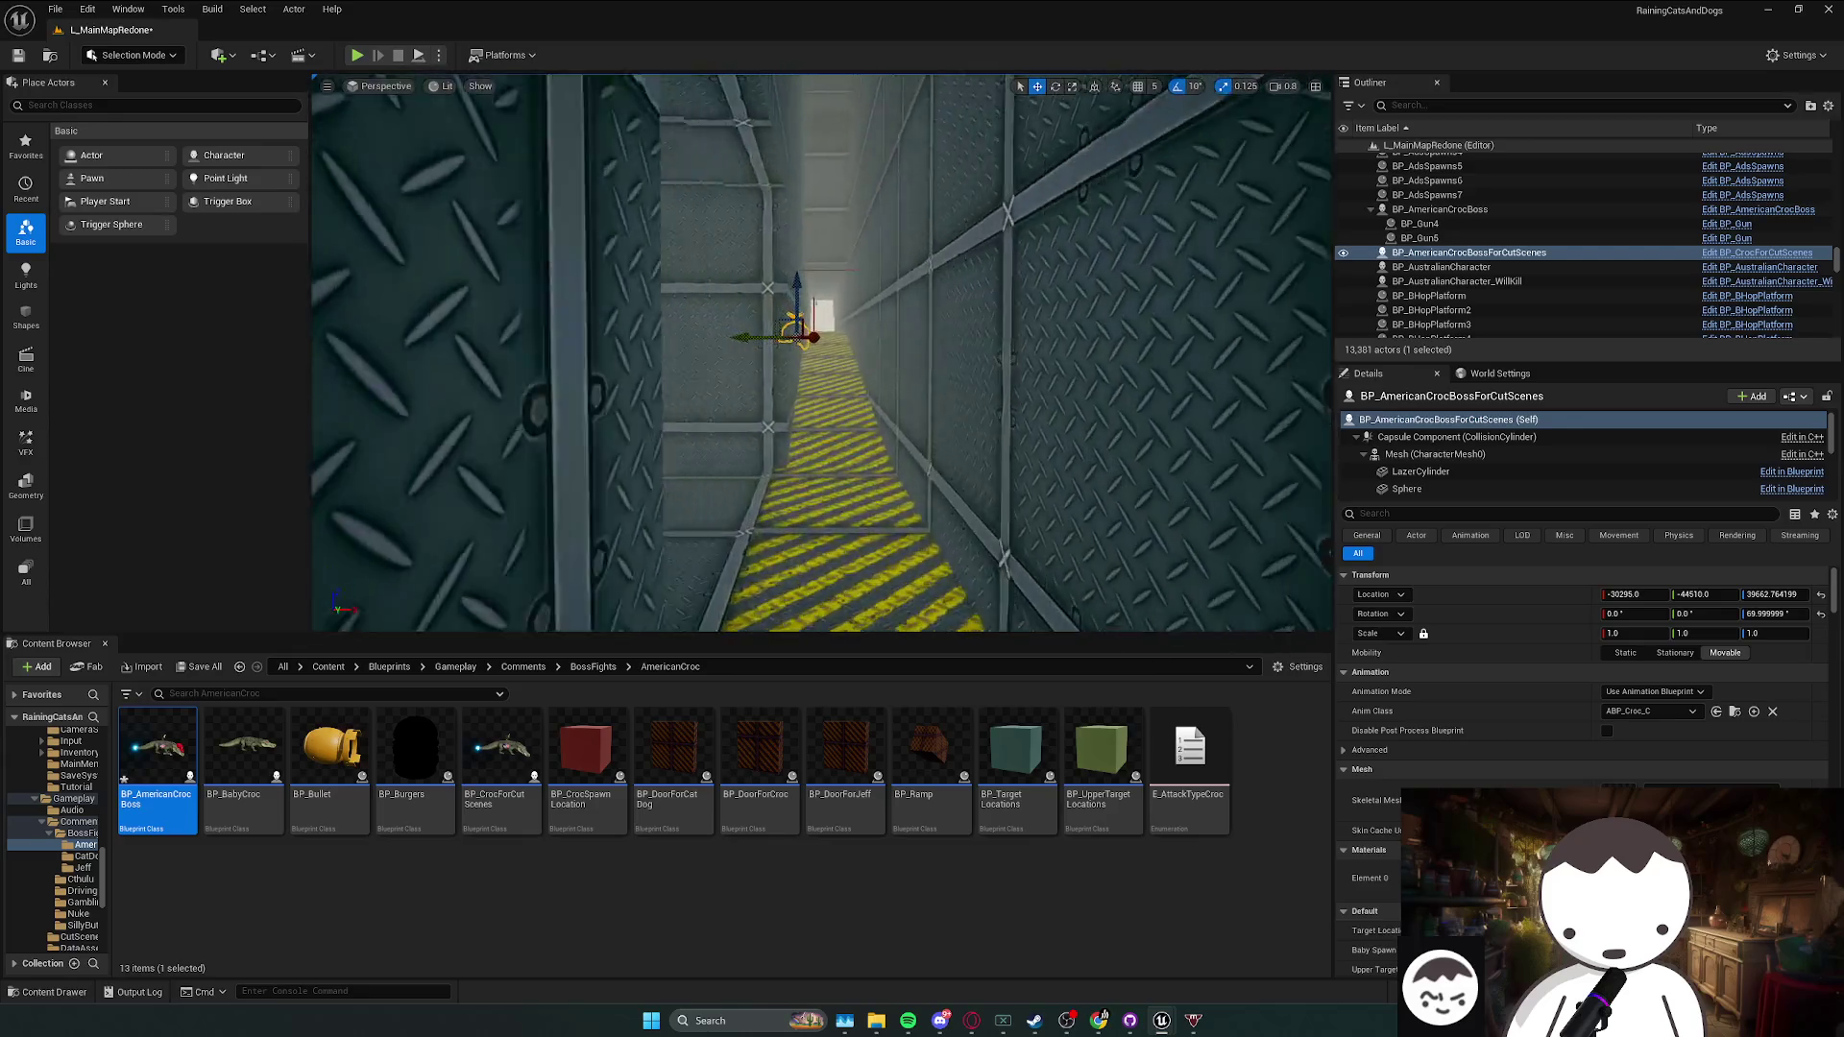
pyautogui.hotkey('ctrl', 's')
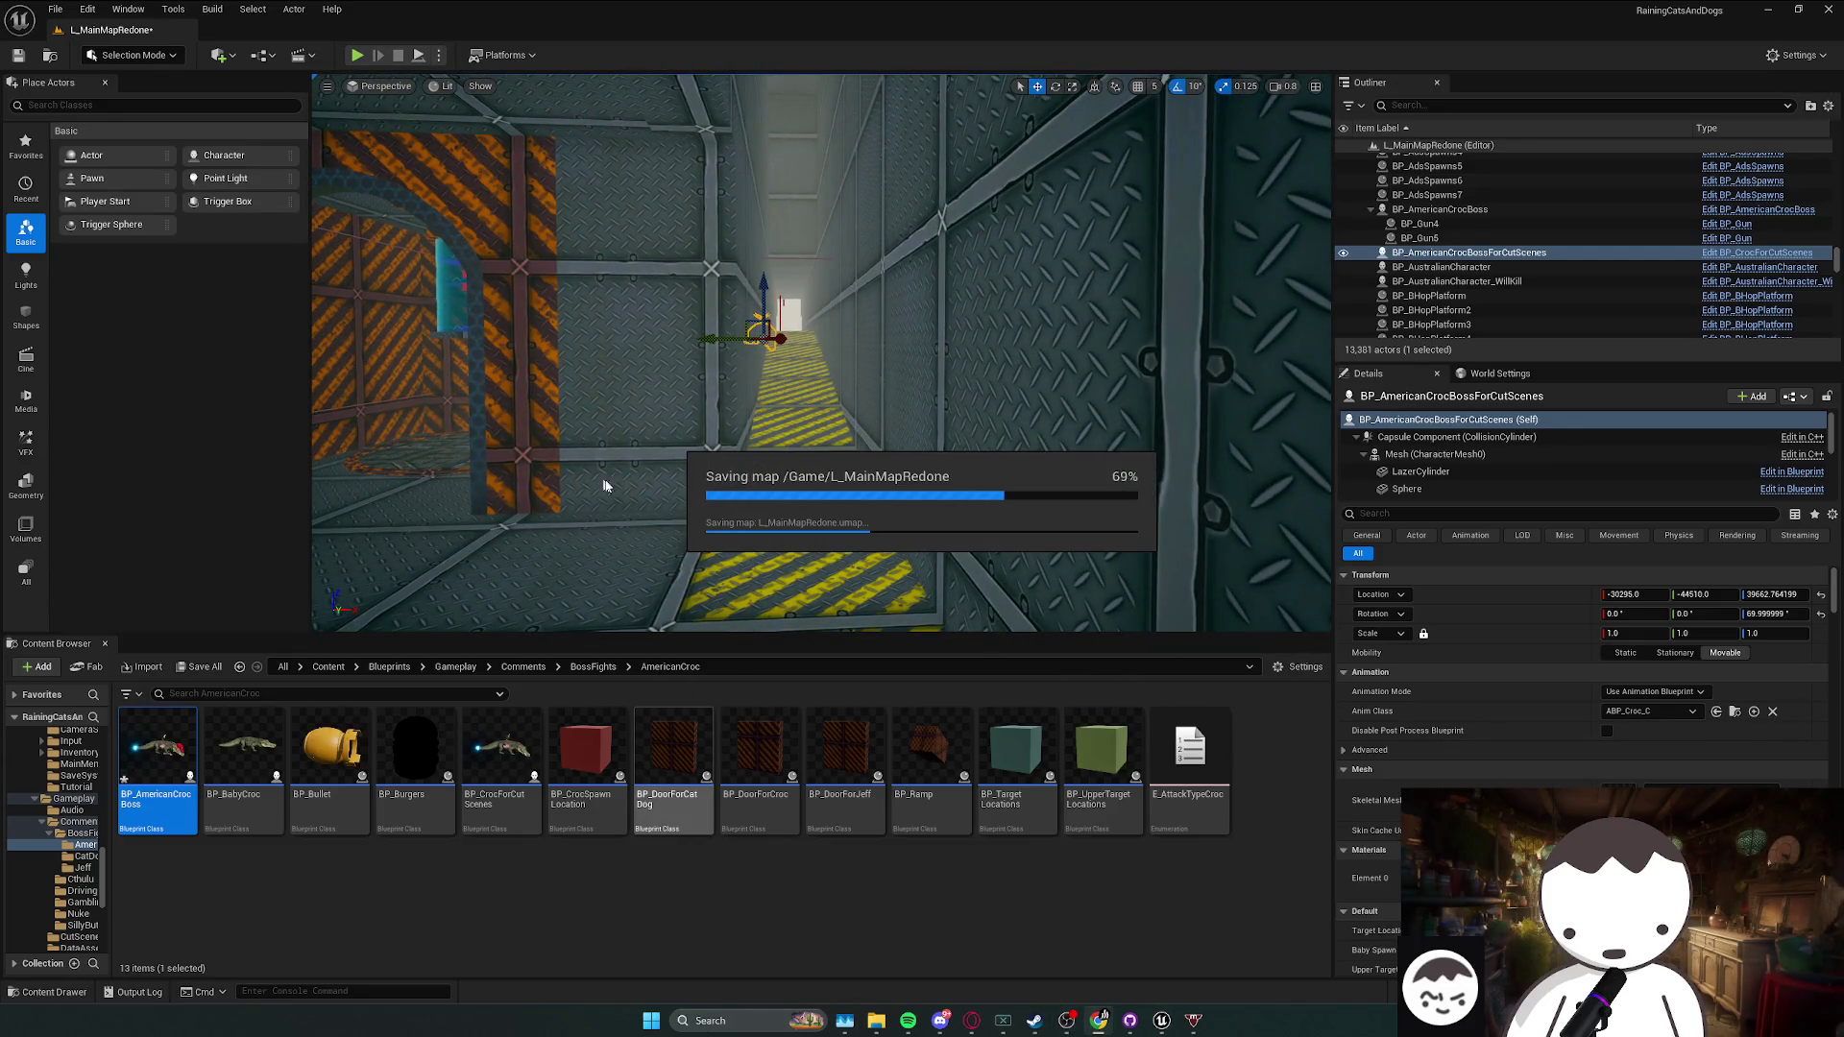
pyautogui.press('w')
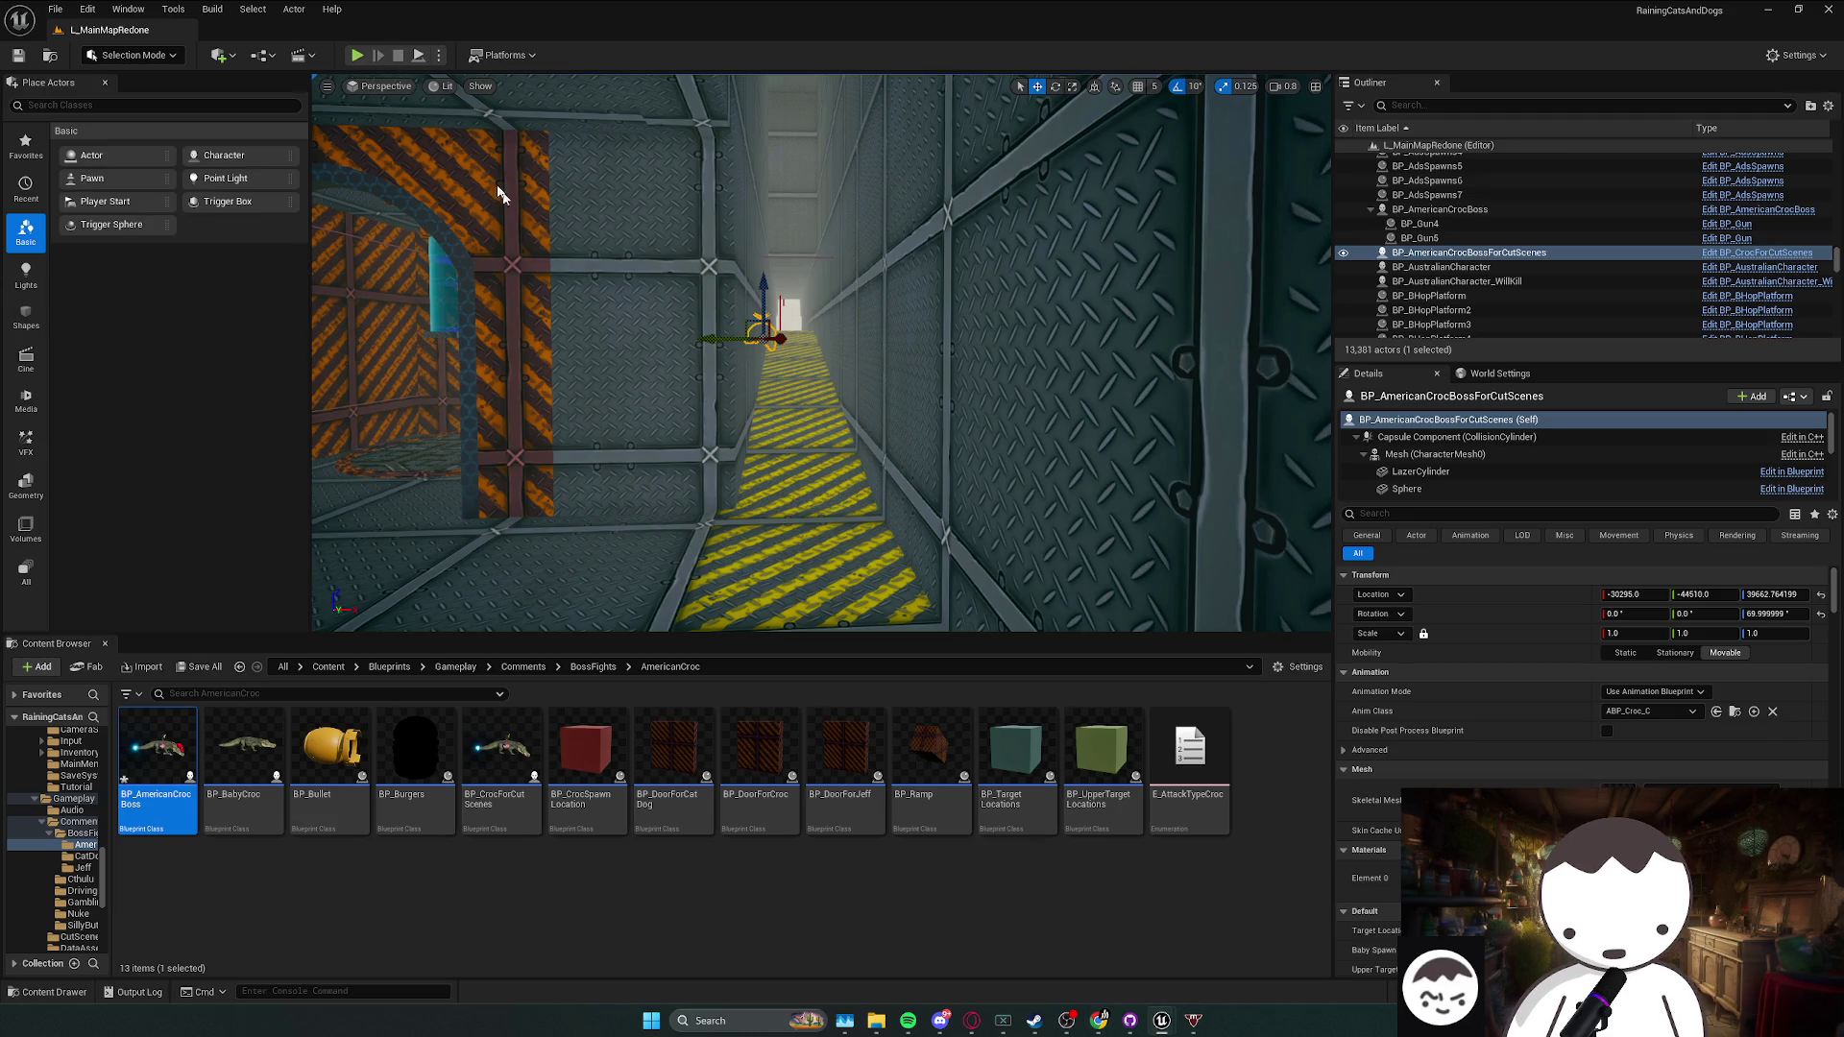
pyautogui.click(354, 54)
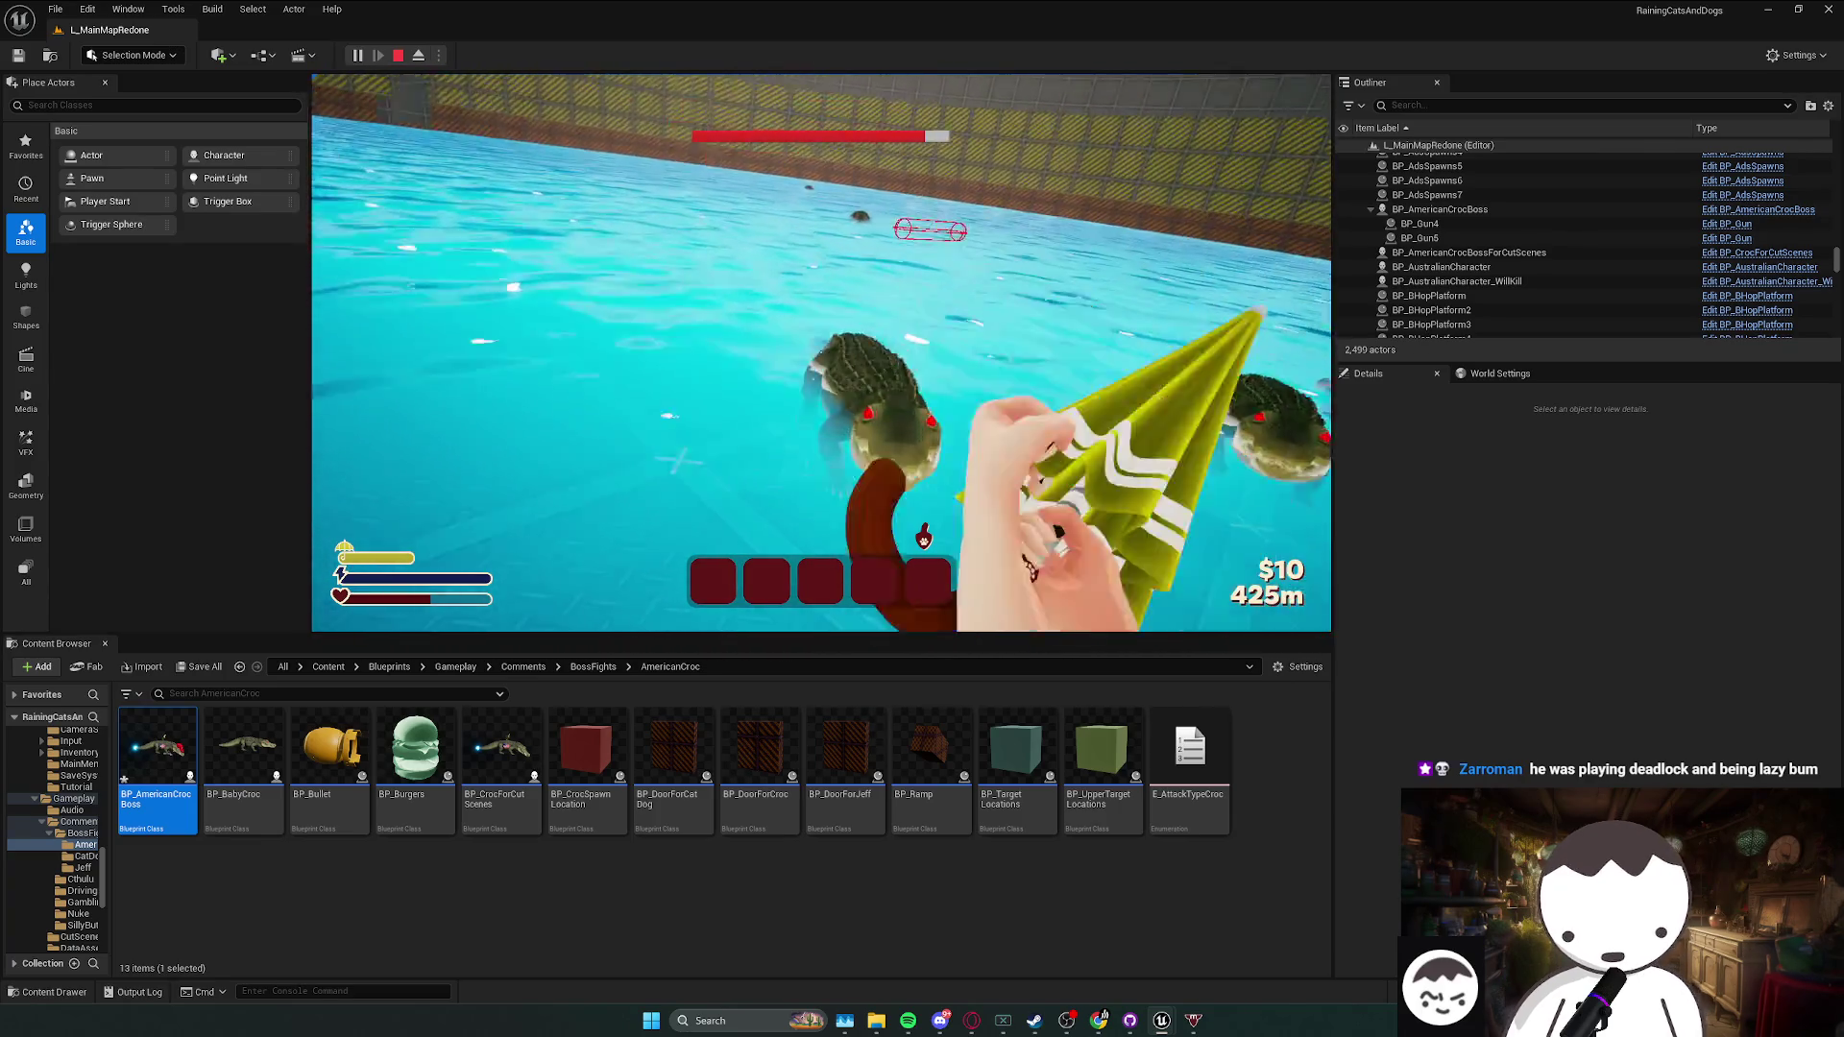
# - End the boss-fight play session and maximize the BP_AmericanCrocBoss blueprint editor
pyautogui.press('Escape')
pyautogui.doubleClick(182, 194)
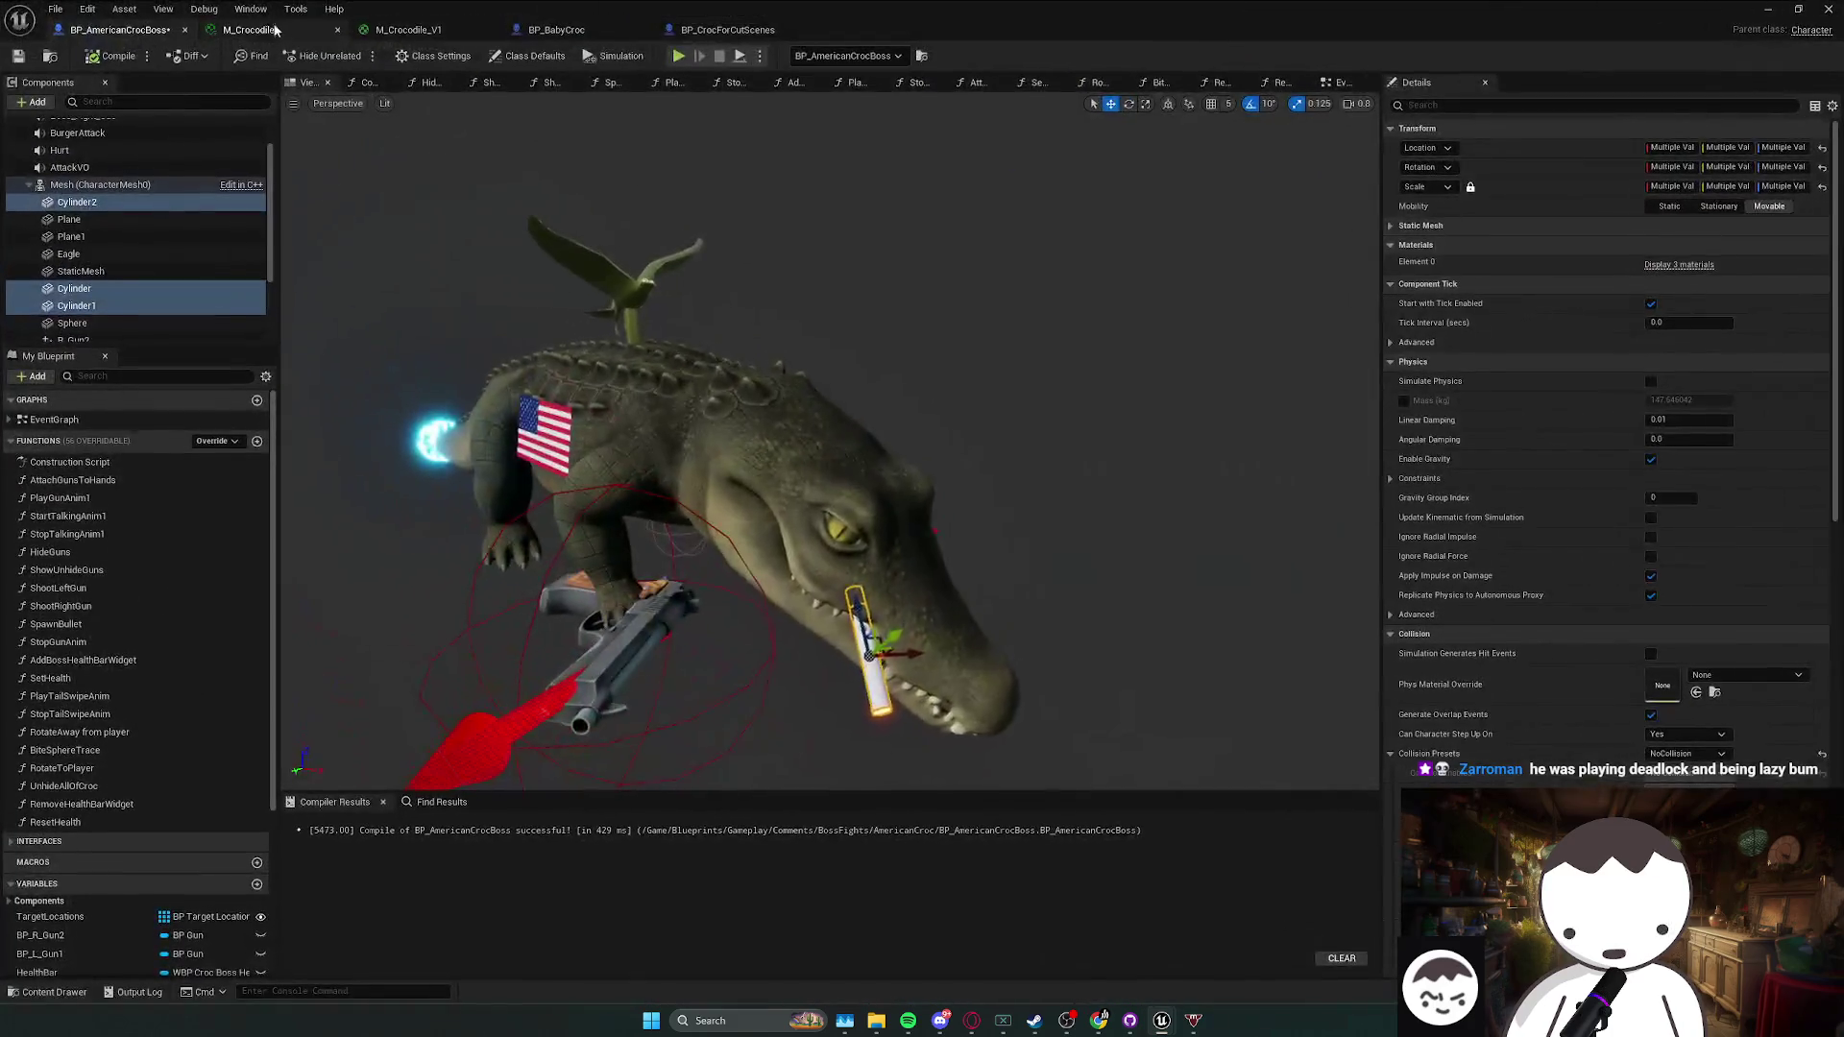
# - Slide the StaticMesh1 flag along BP_BabyCroc's back with the move gizmo and save the blueprint
pyautogui.click(561, 29)
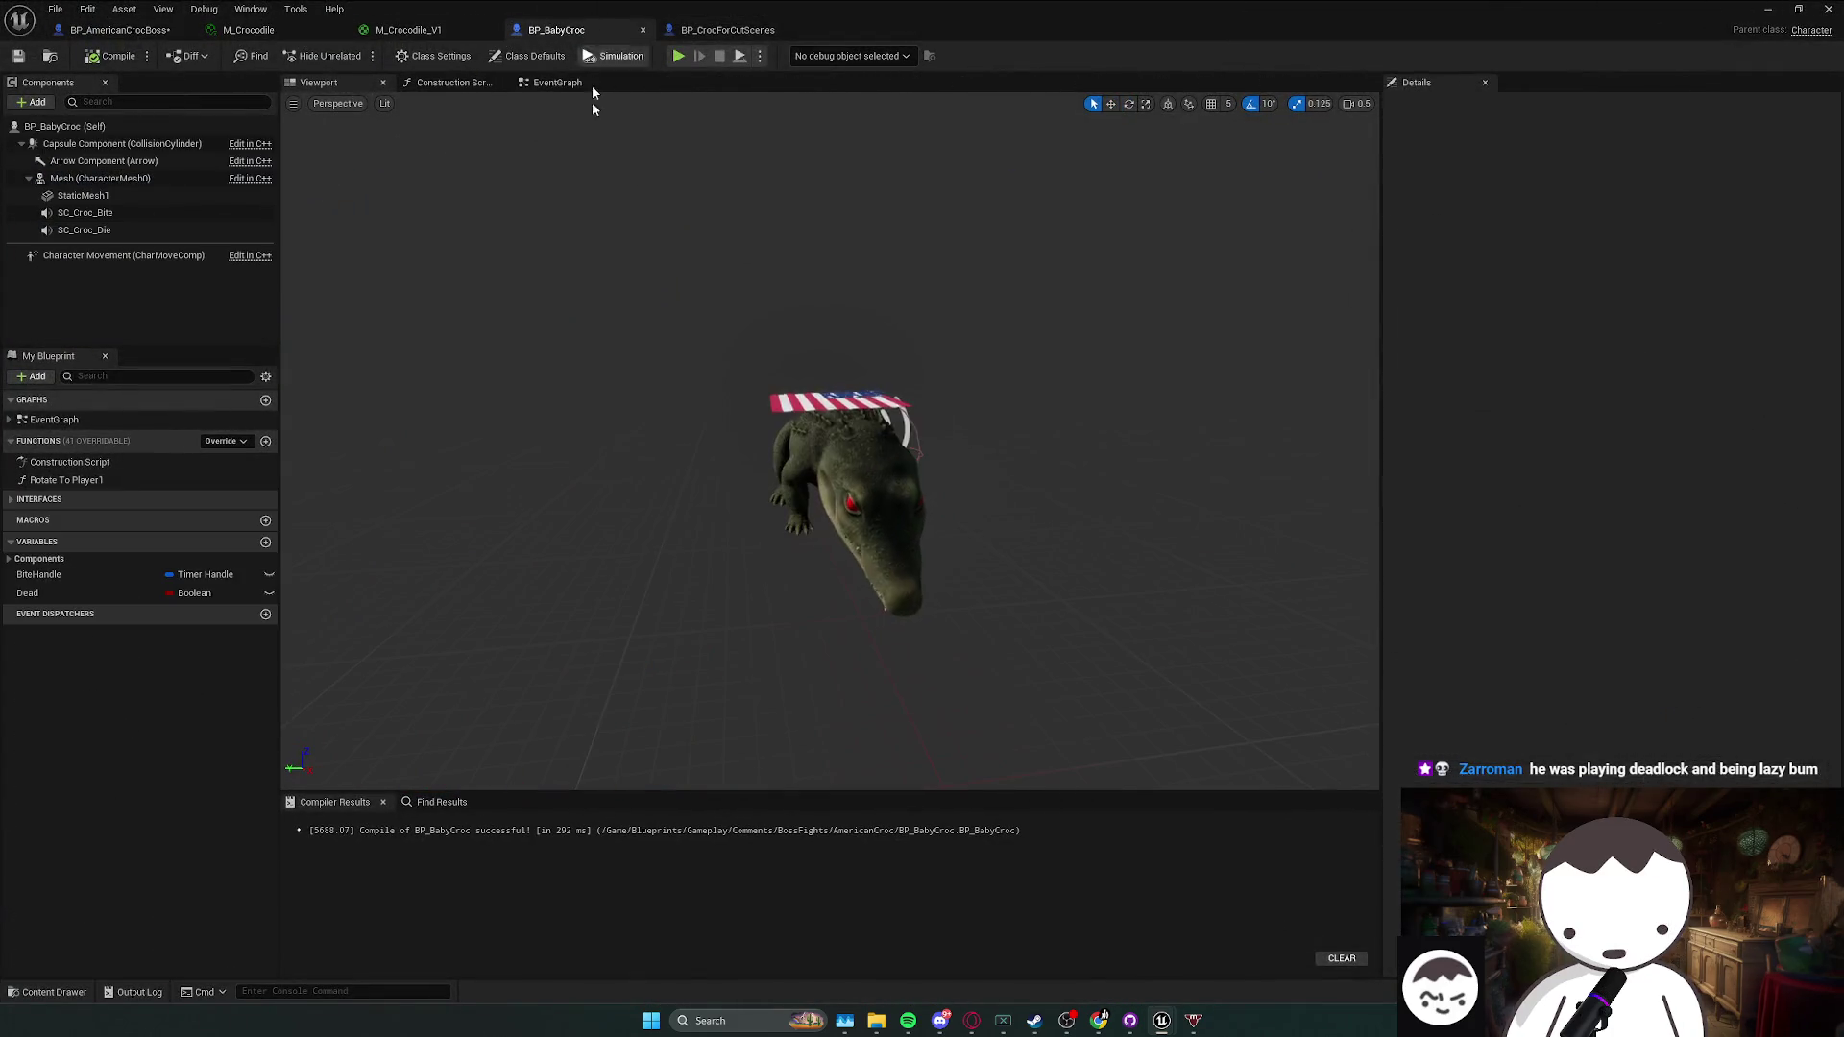
pyautogui.click(126, 196)
pyautogui.moveTo(631, 362); pyautogui.dragTo(631, 362)
pyautogui.press('w')
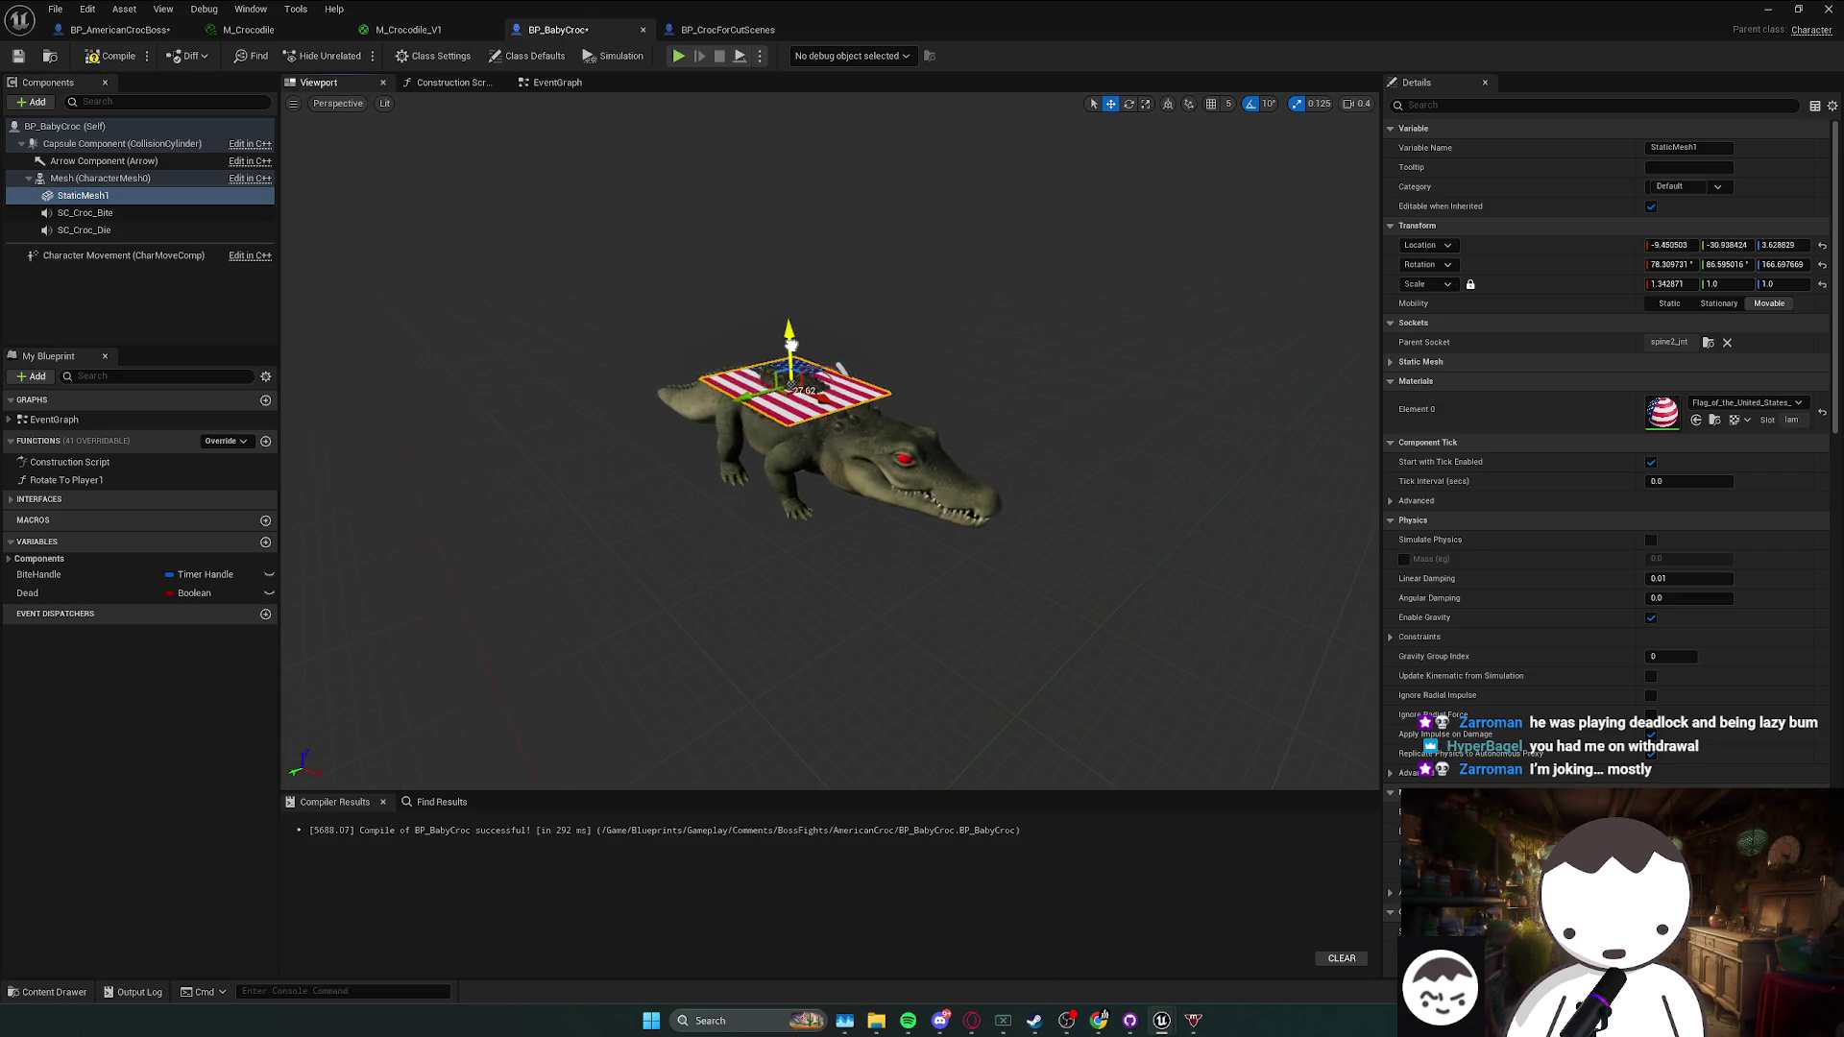
pyautogui.moveTo(791, 338); pyautogui.dragTo(790, 334)
pyautogui.hotkey('ctrl', 's')
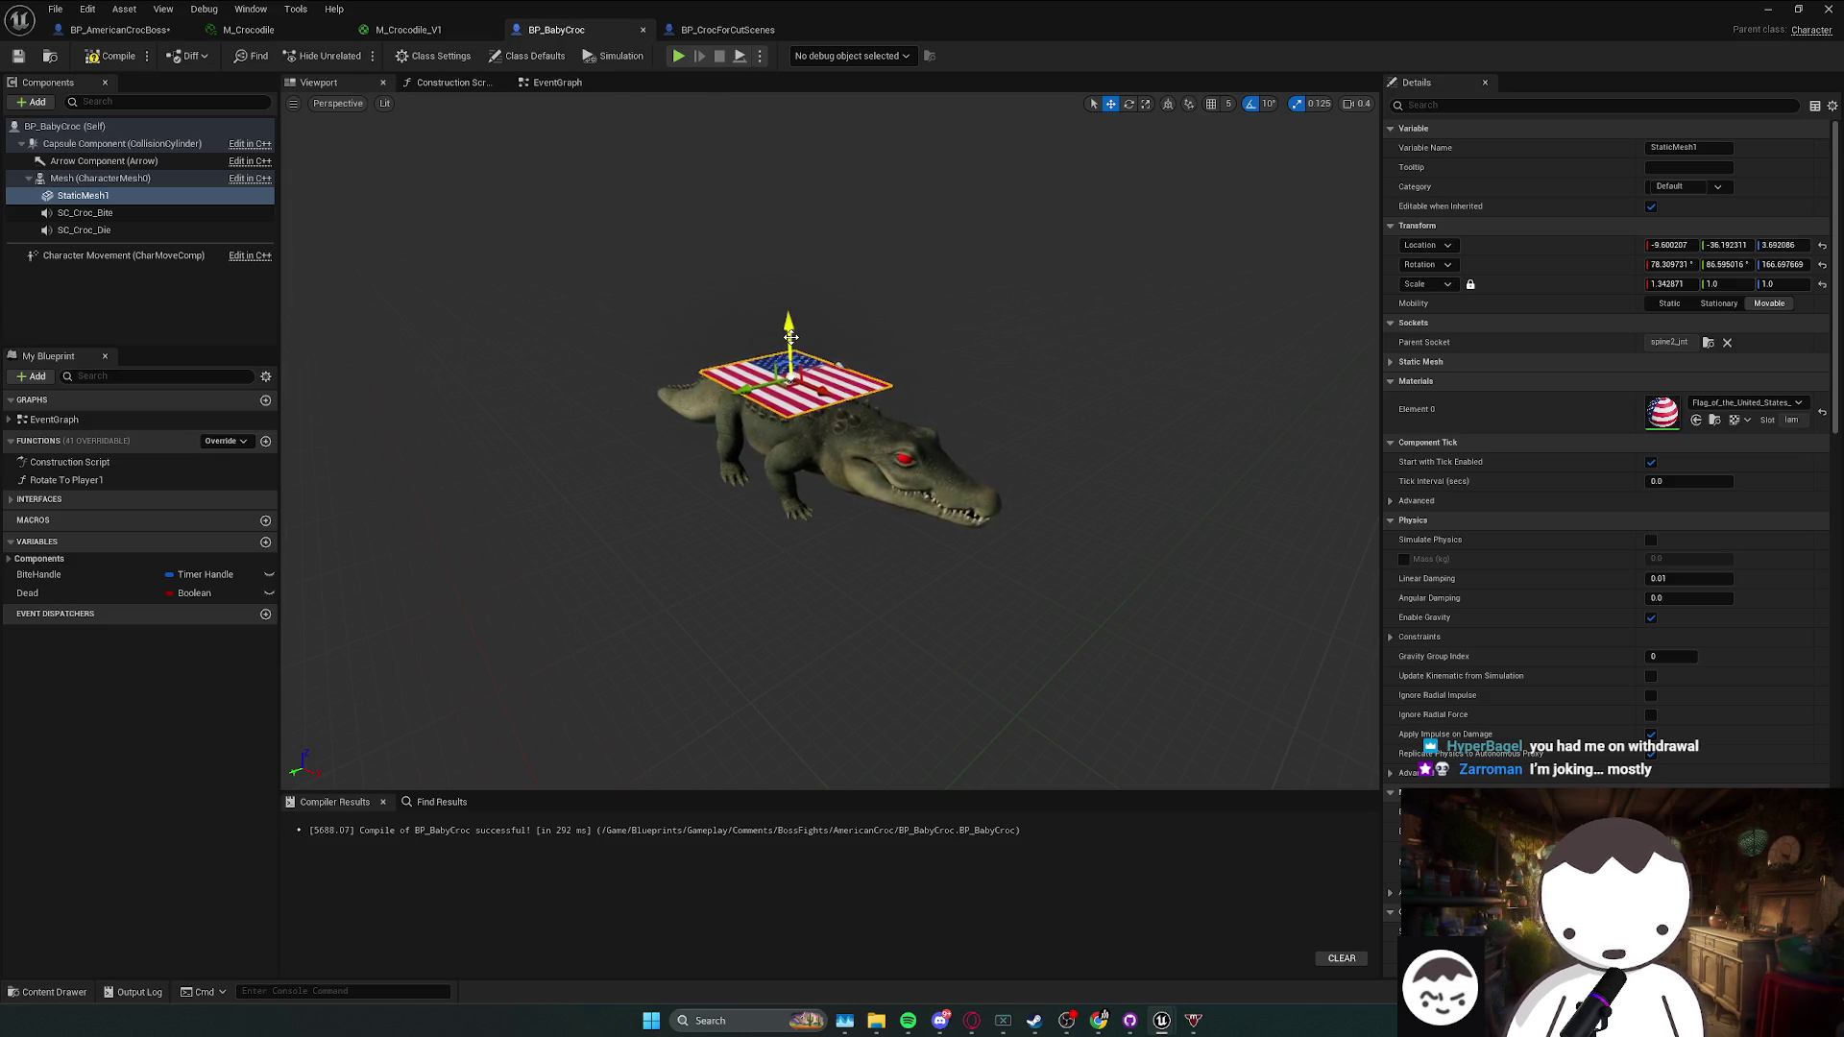
pyautogui.moveTo(1034, 1020)
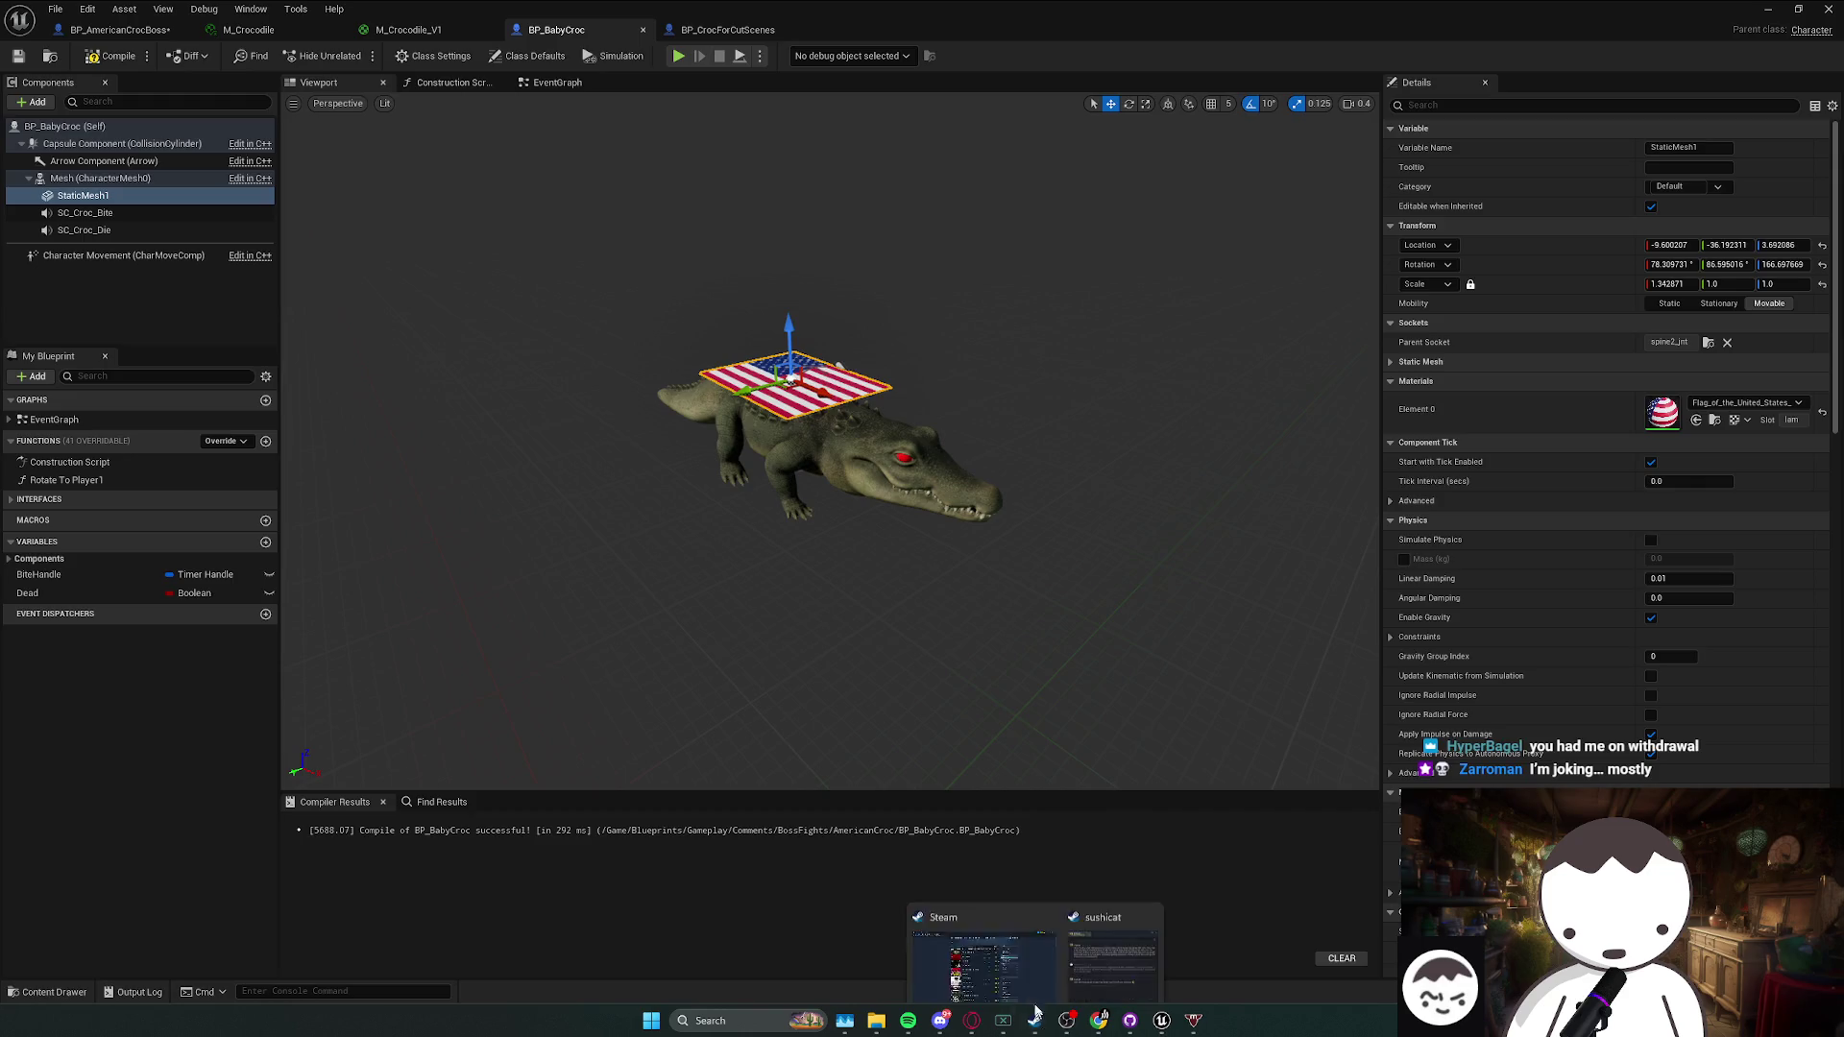
pyautogui.click(960, 956)
pyautogui.click(131, 59)
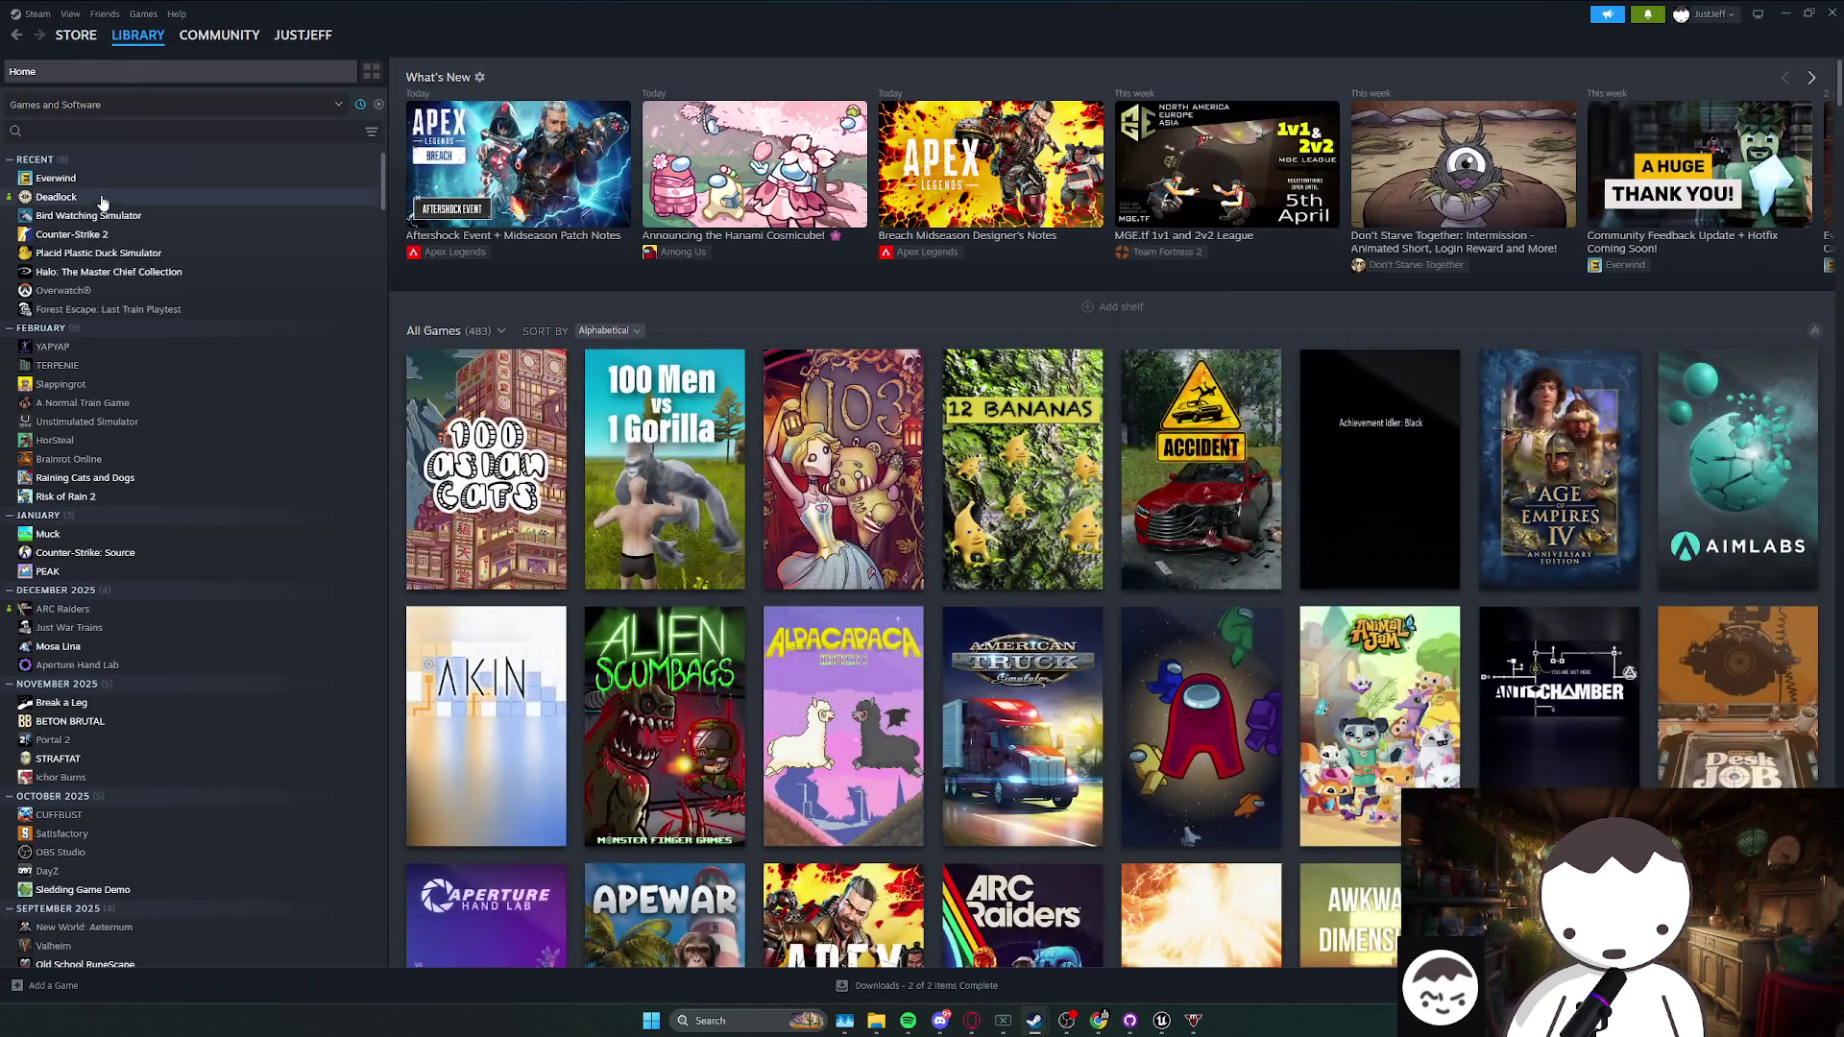
pyautogui.click(56, 196)
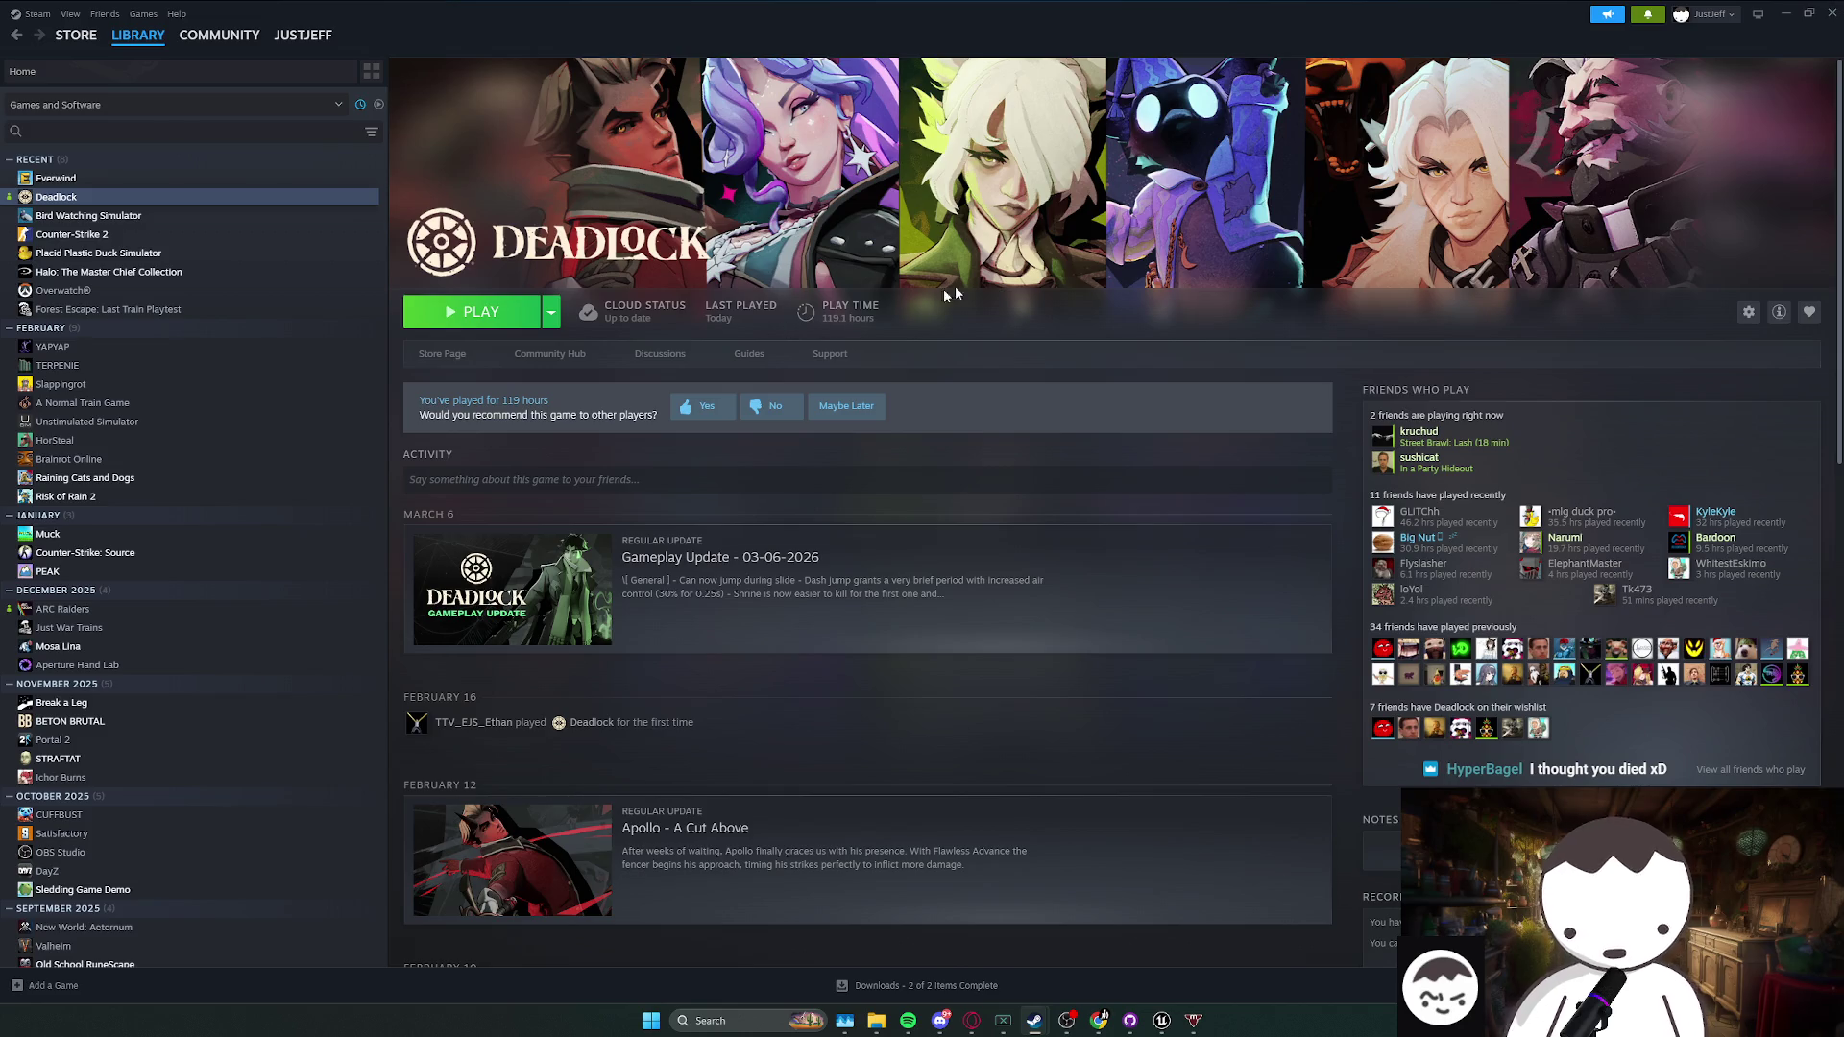
pyautogui.click(1811, 13)
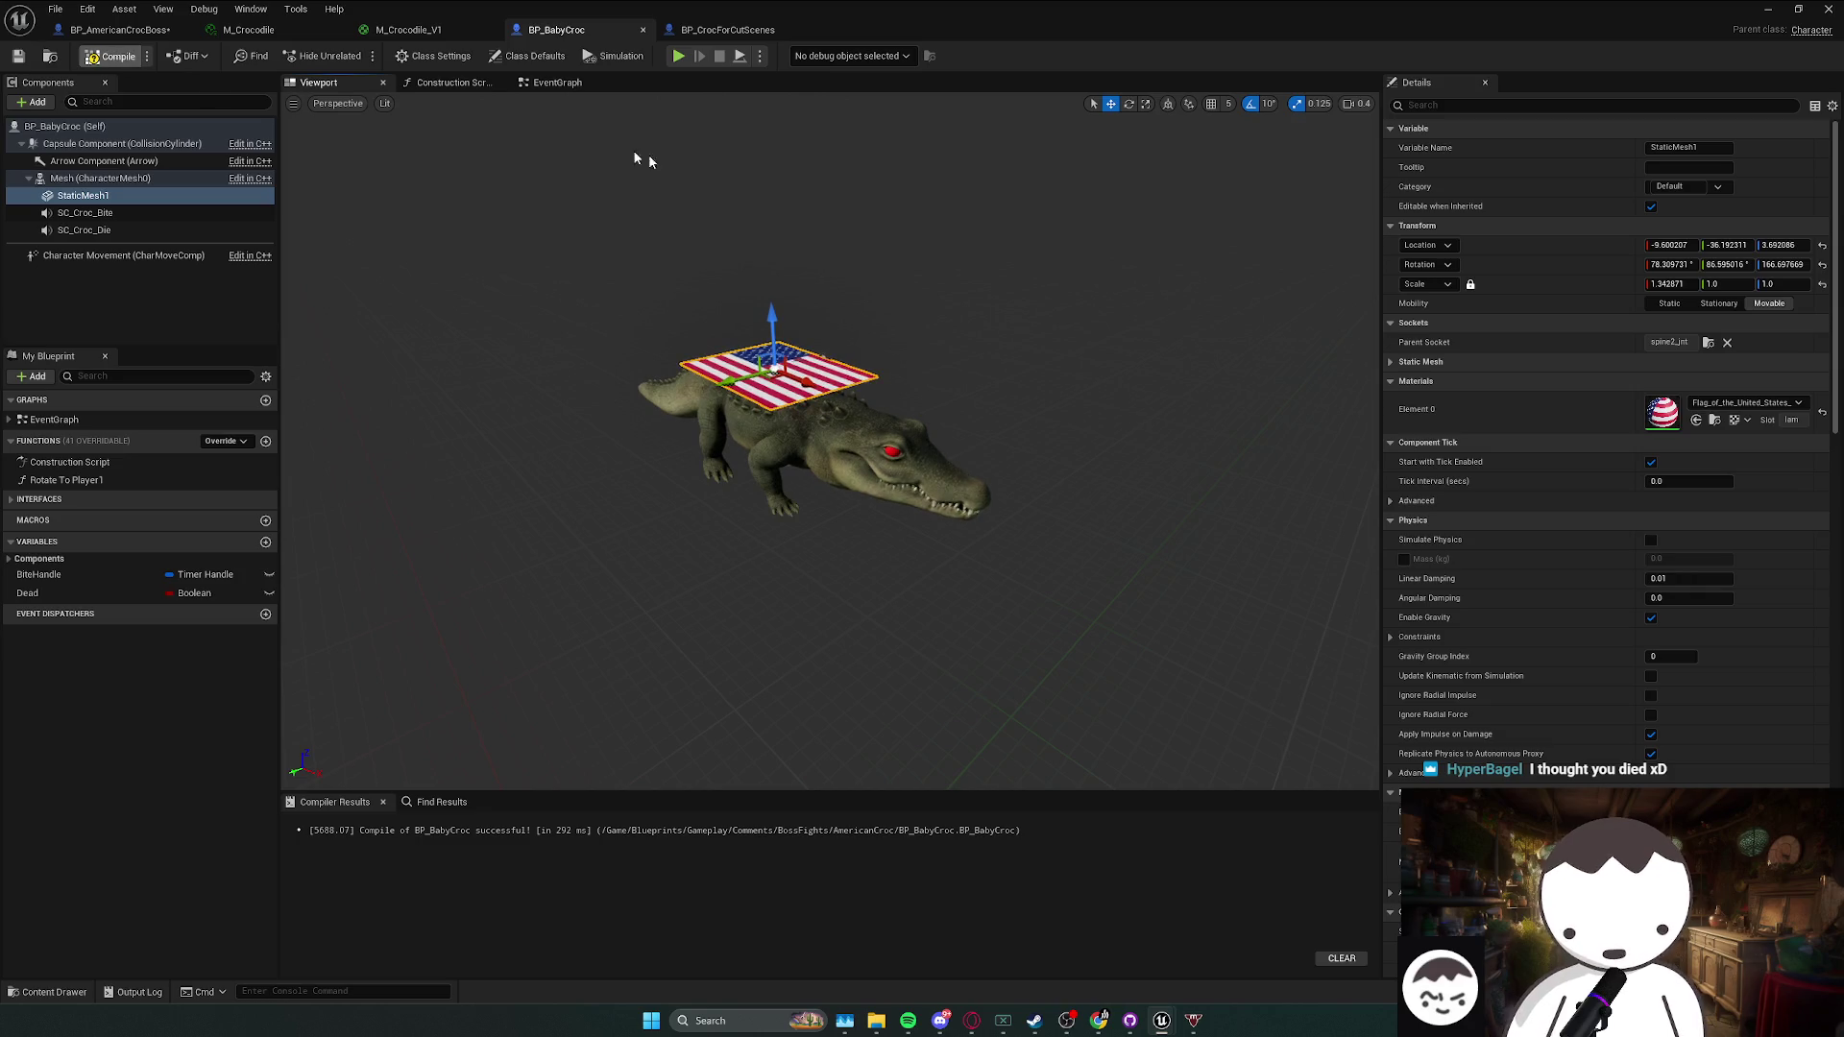
# - Minimize the blueprint editor and fly the viewport through the door down the corridor
pyautogui.click(1798, 8)
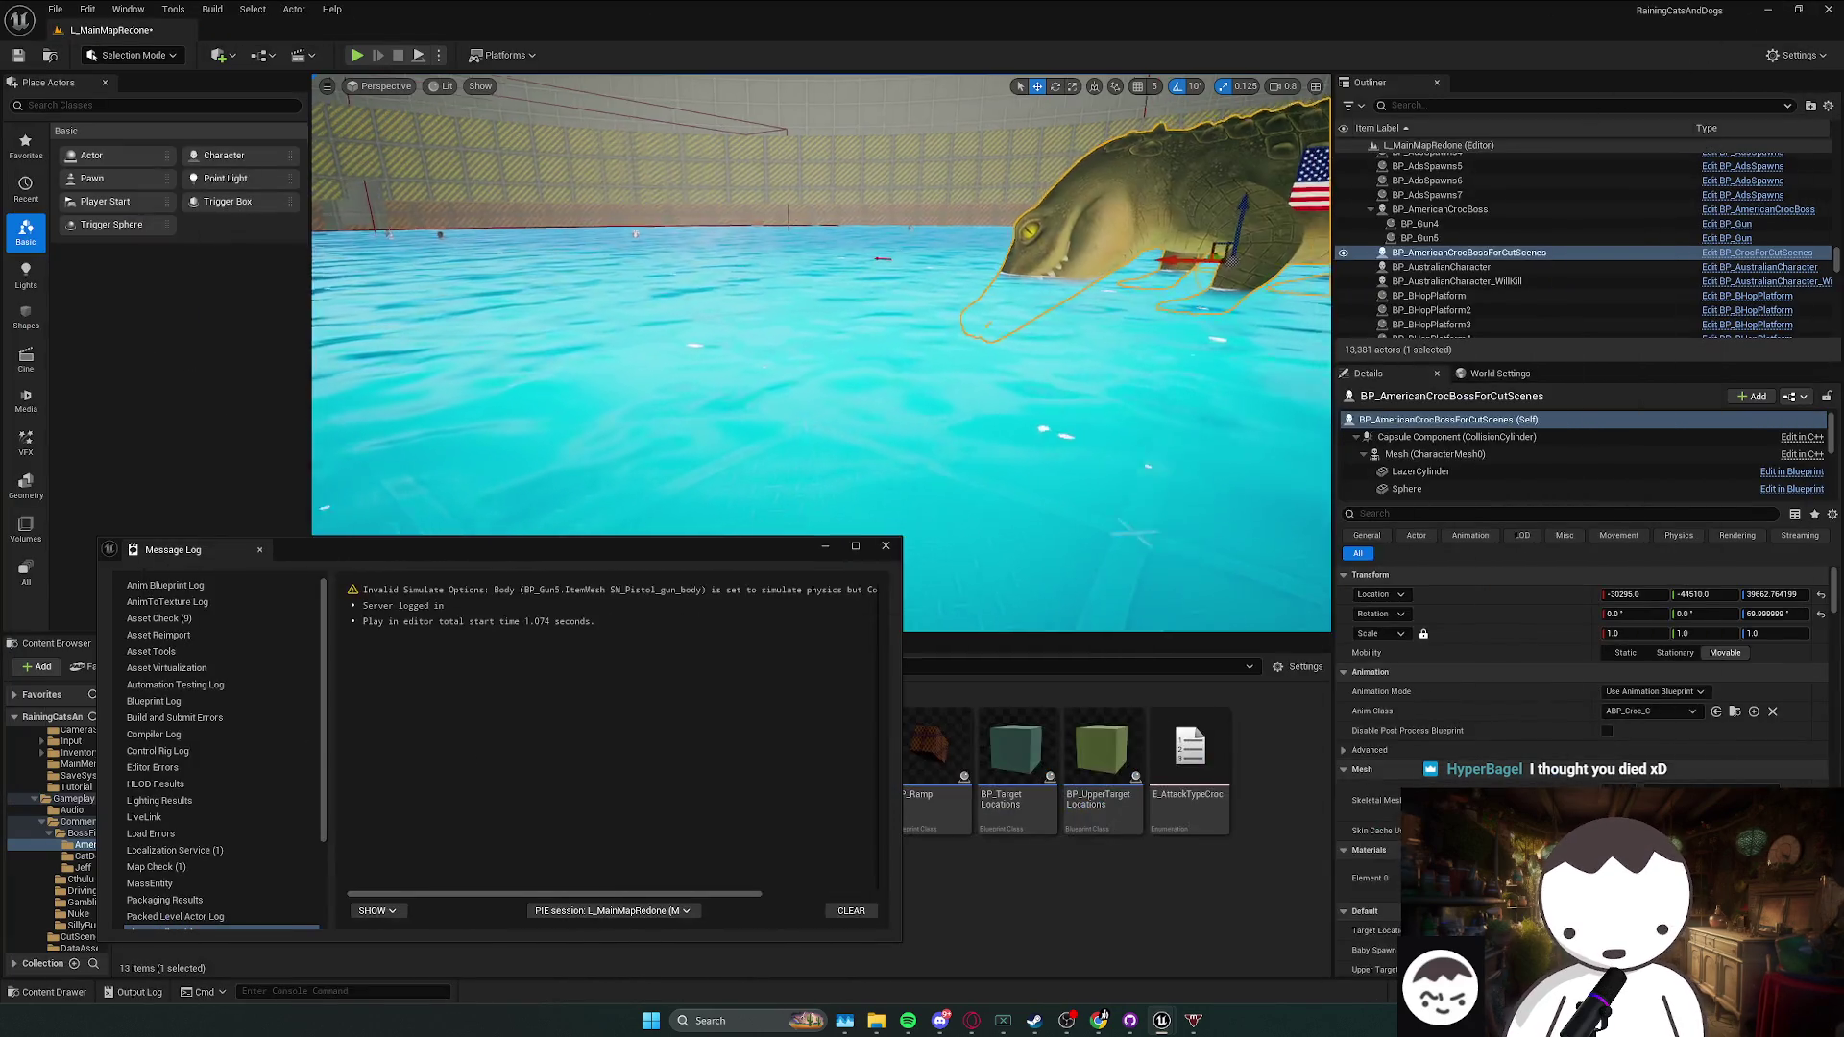
pyautogui.click(836, 544)
pyautogui.press('w')
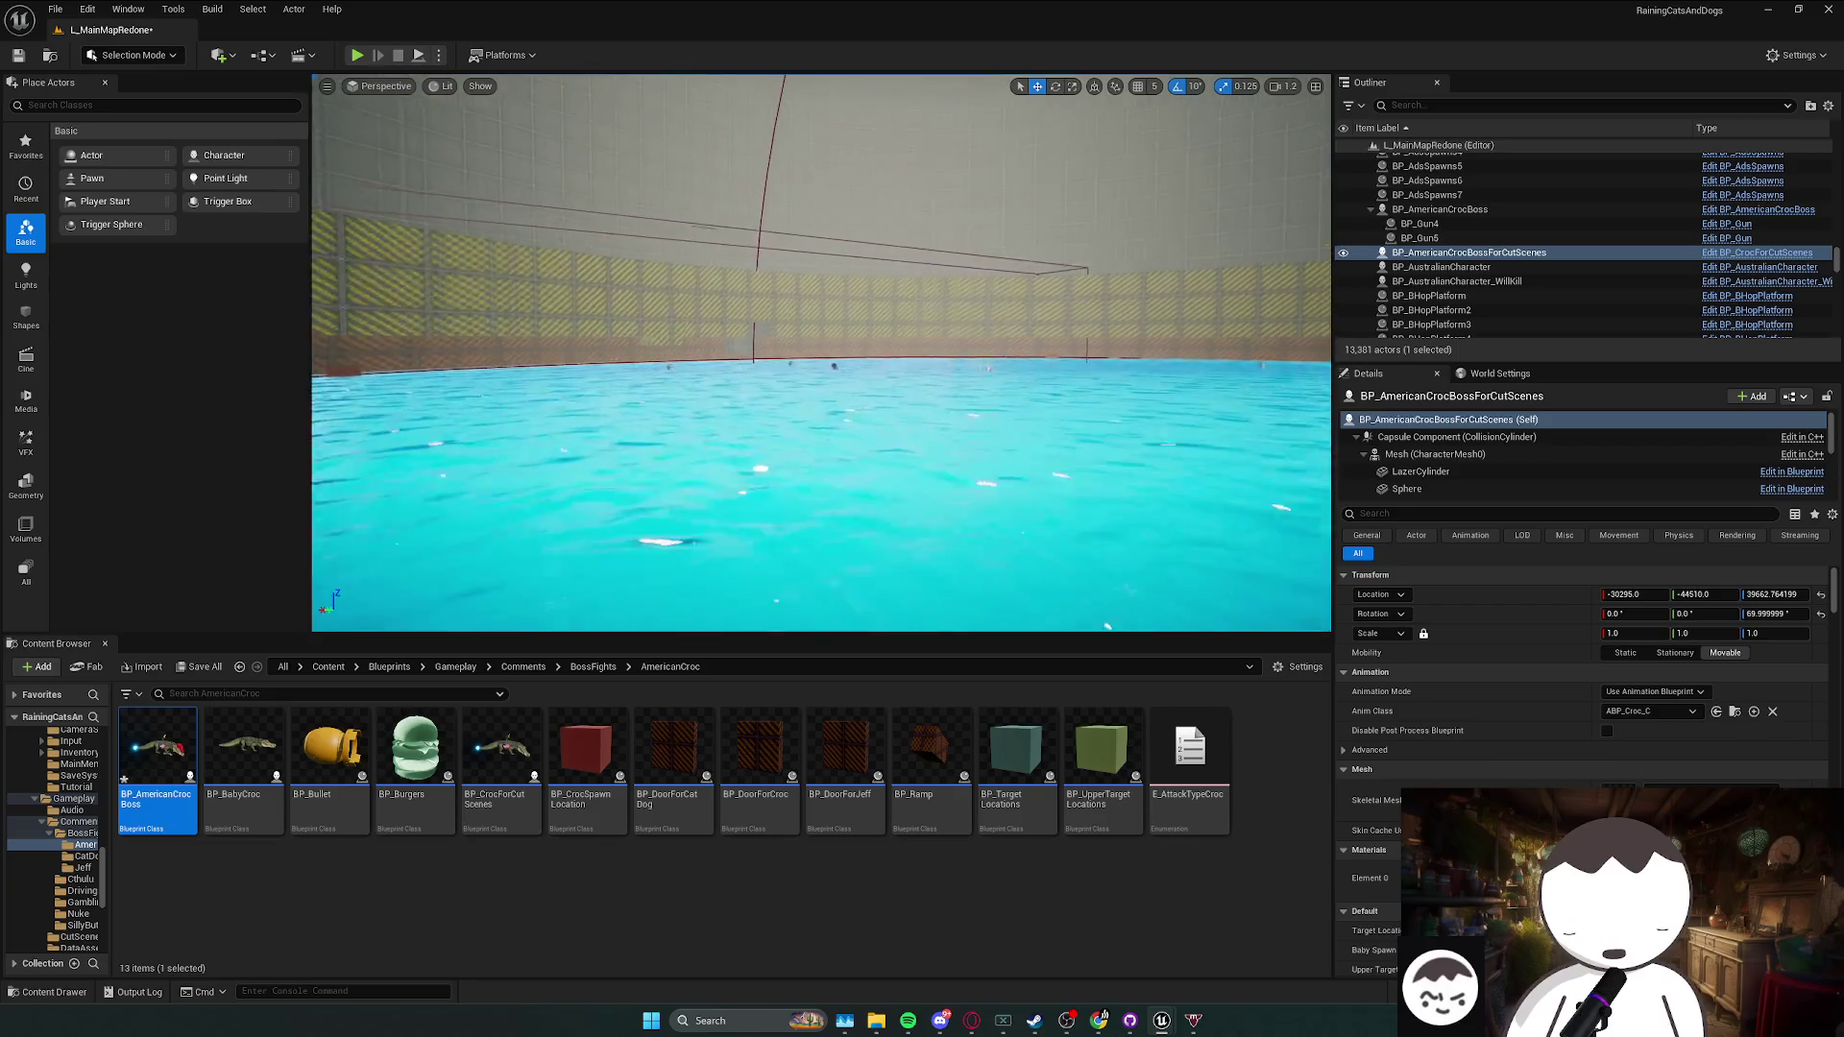
pyautogui.press('w')
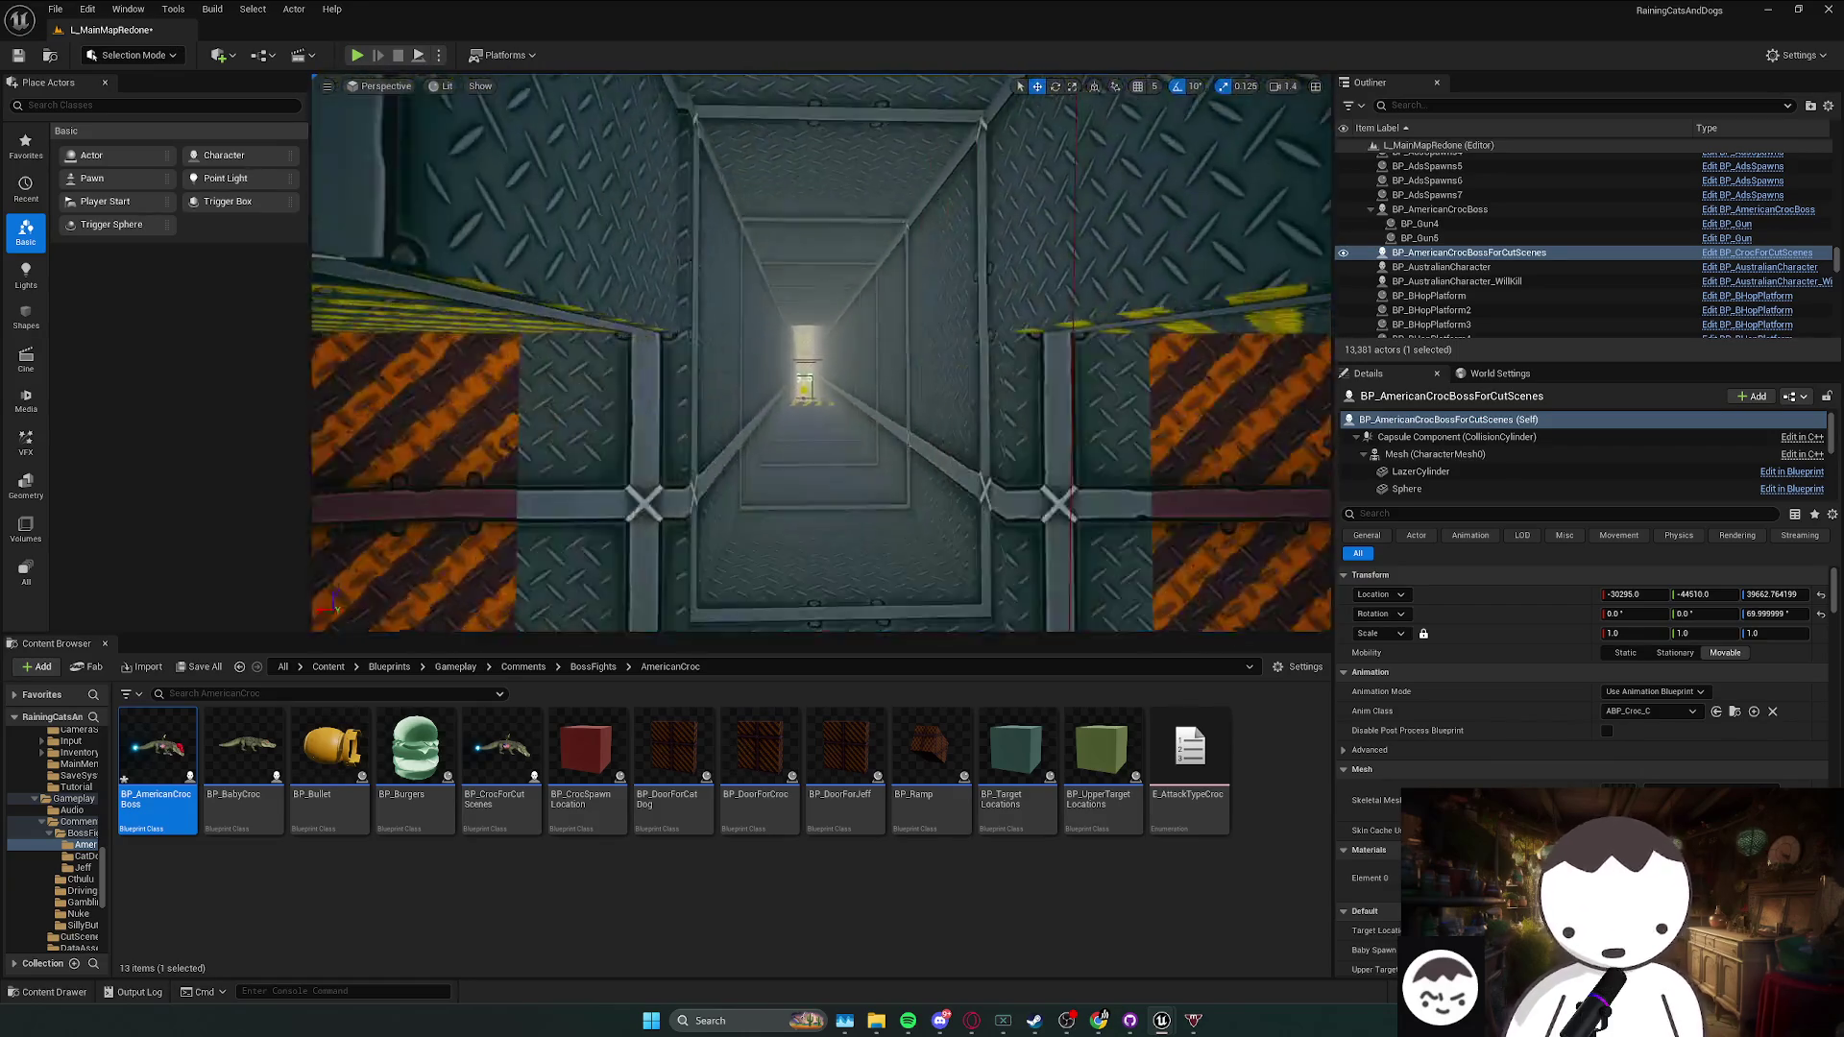
pyautogui.press('w')
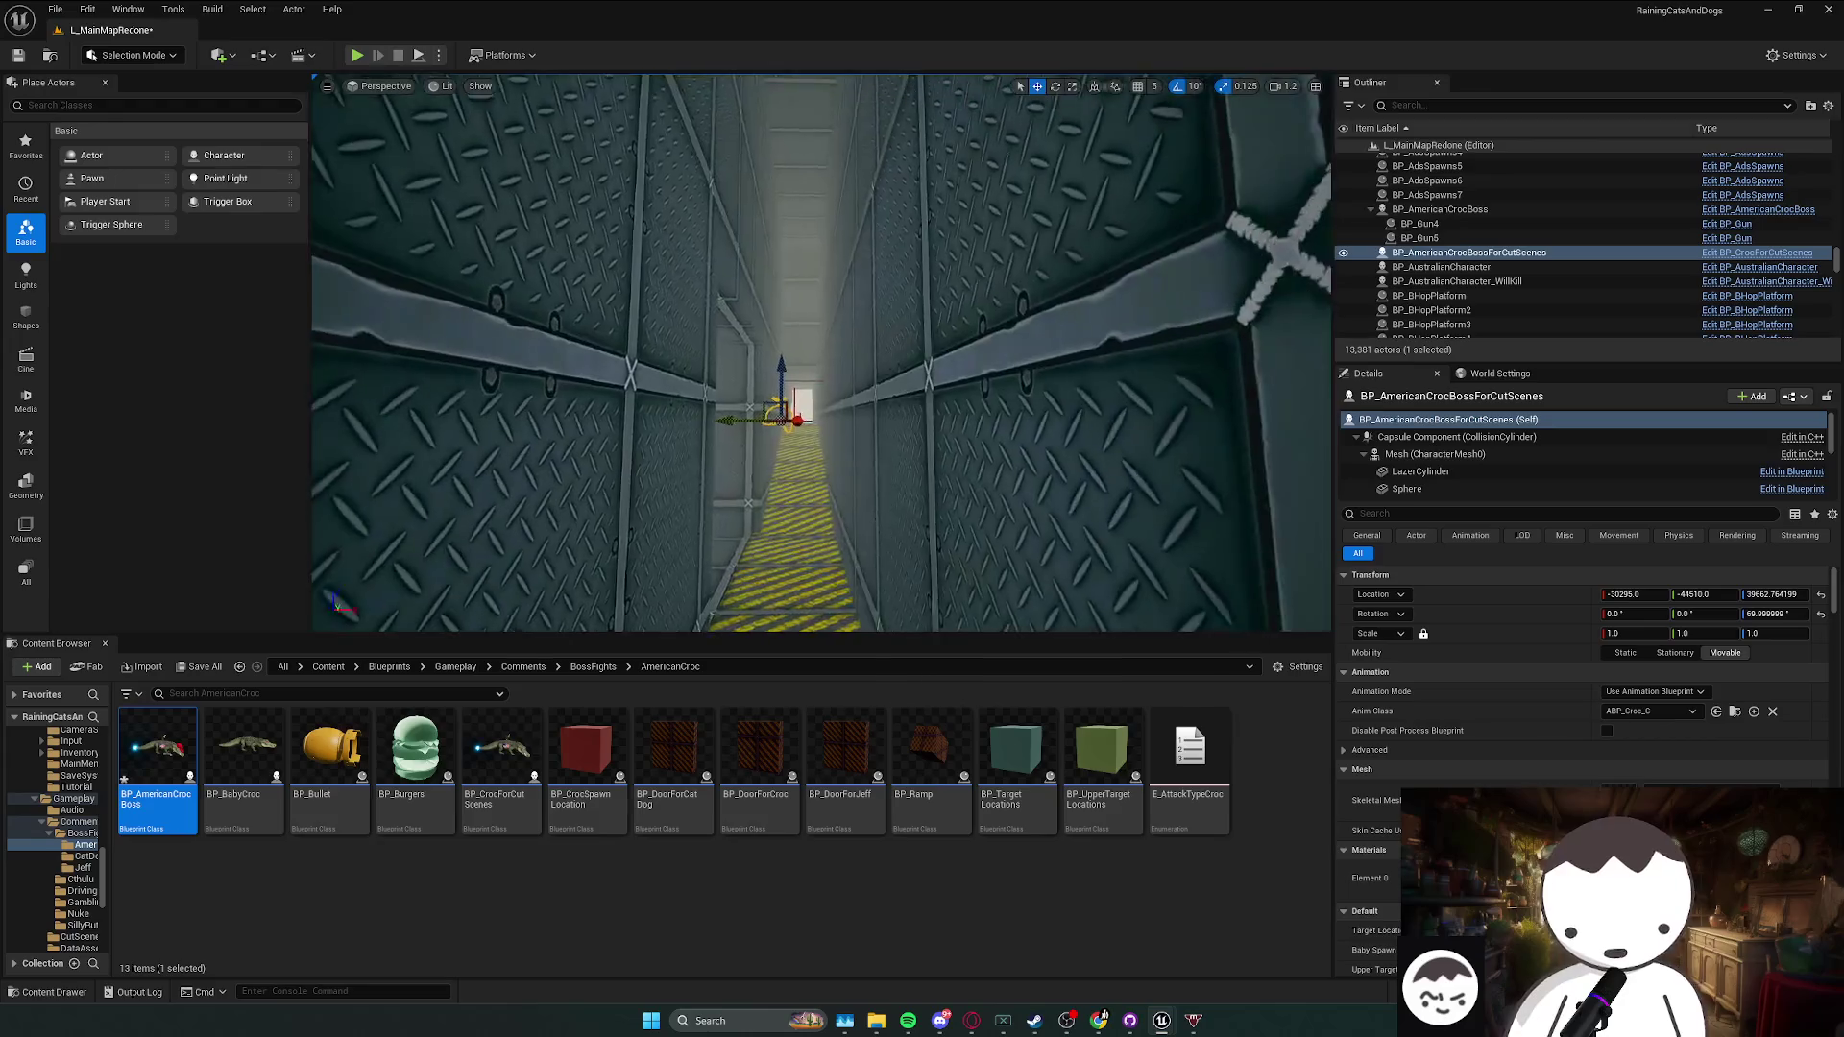
pyautogui.press('w')
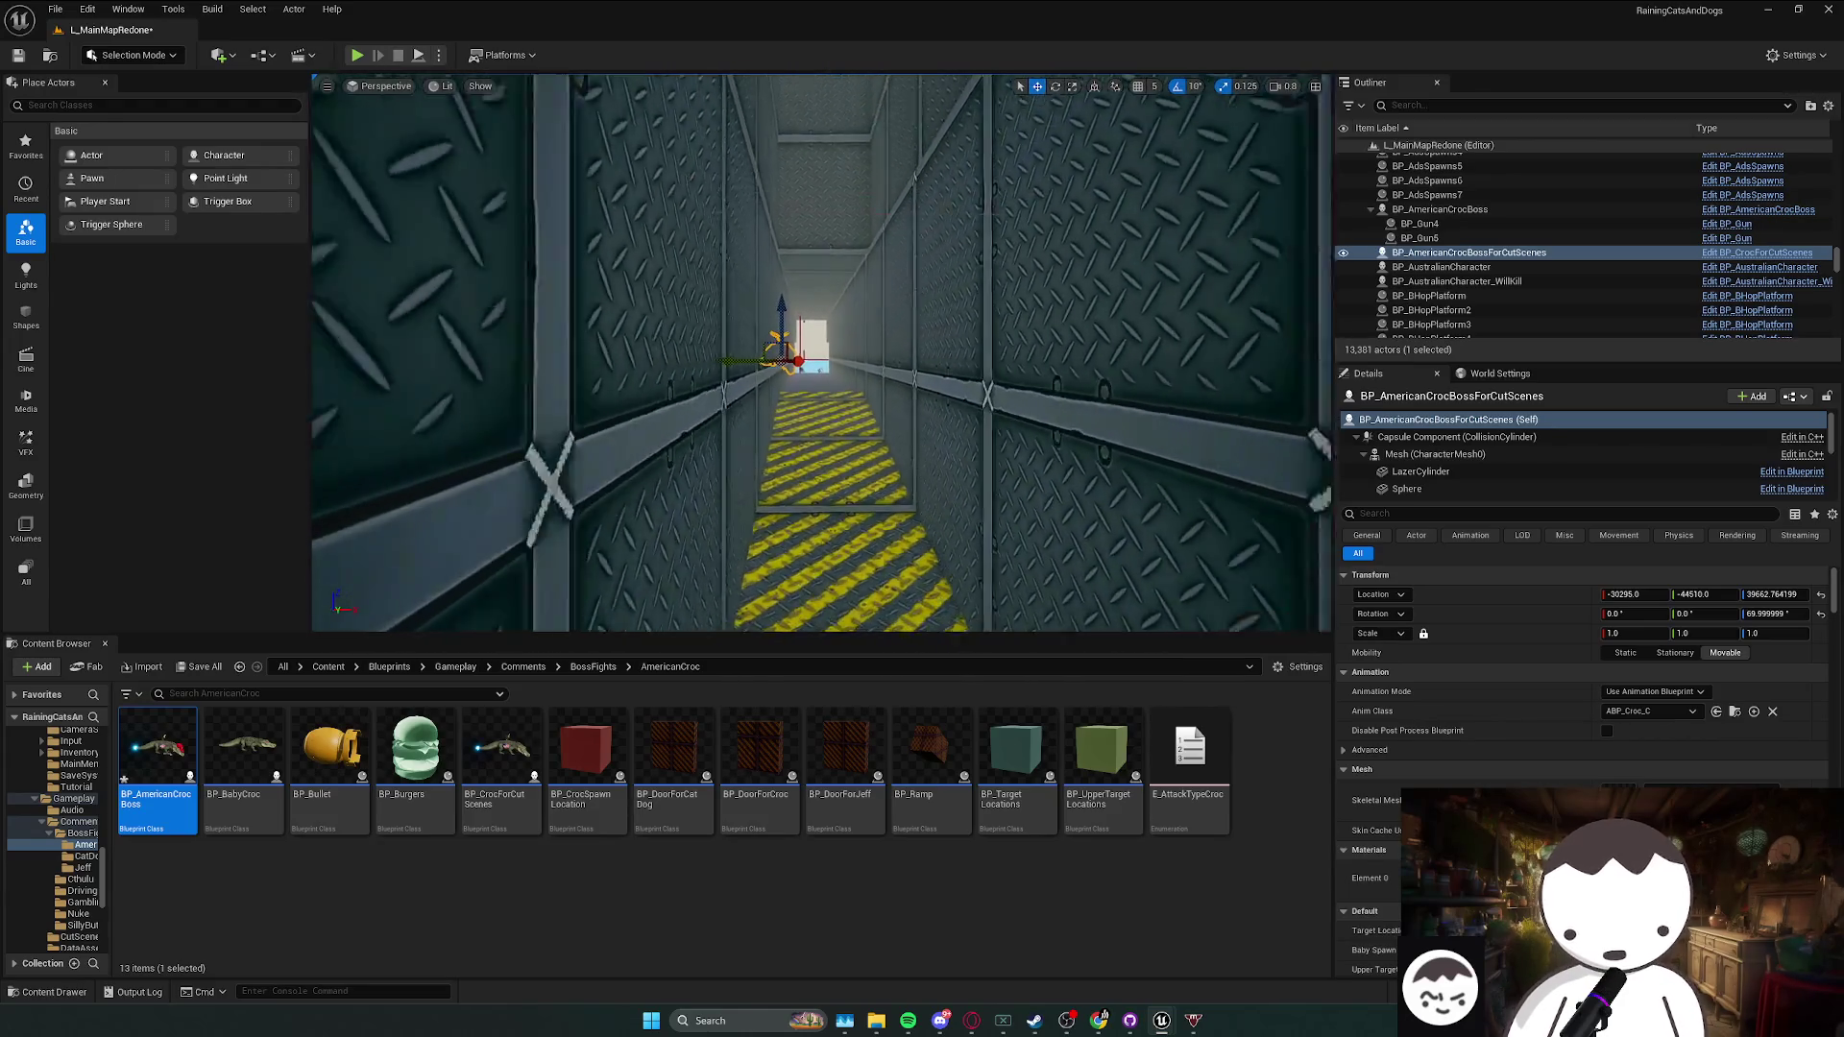
pyautogui.scroll(-1, 462, 69)
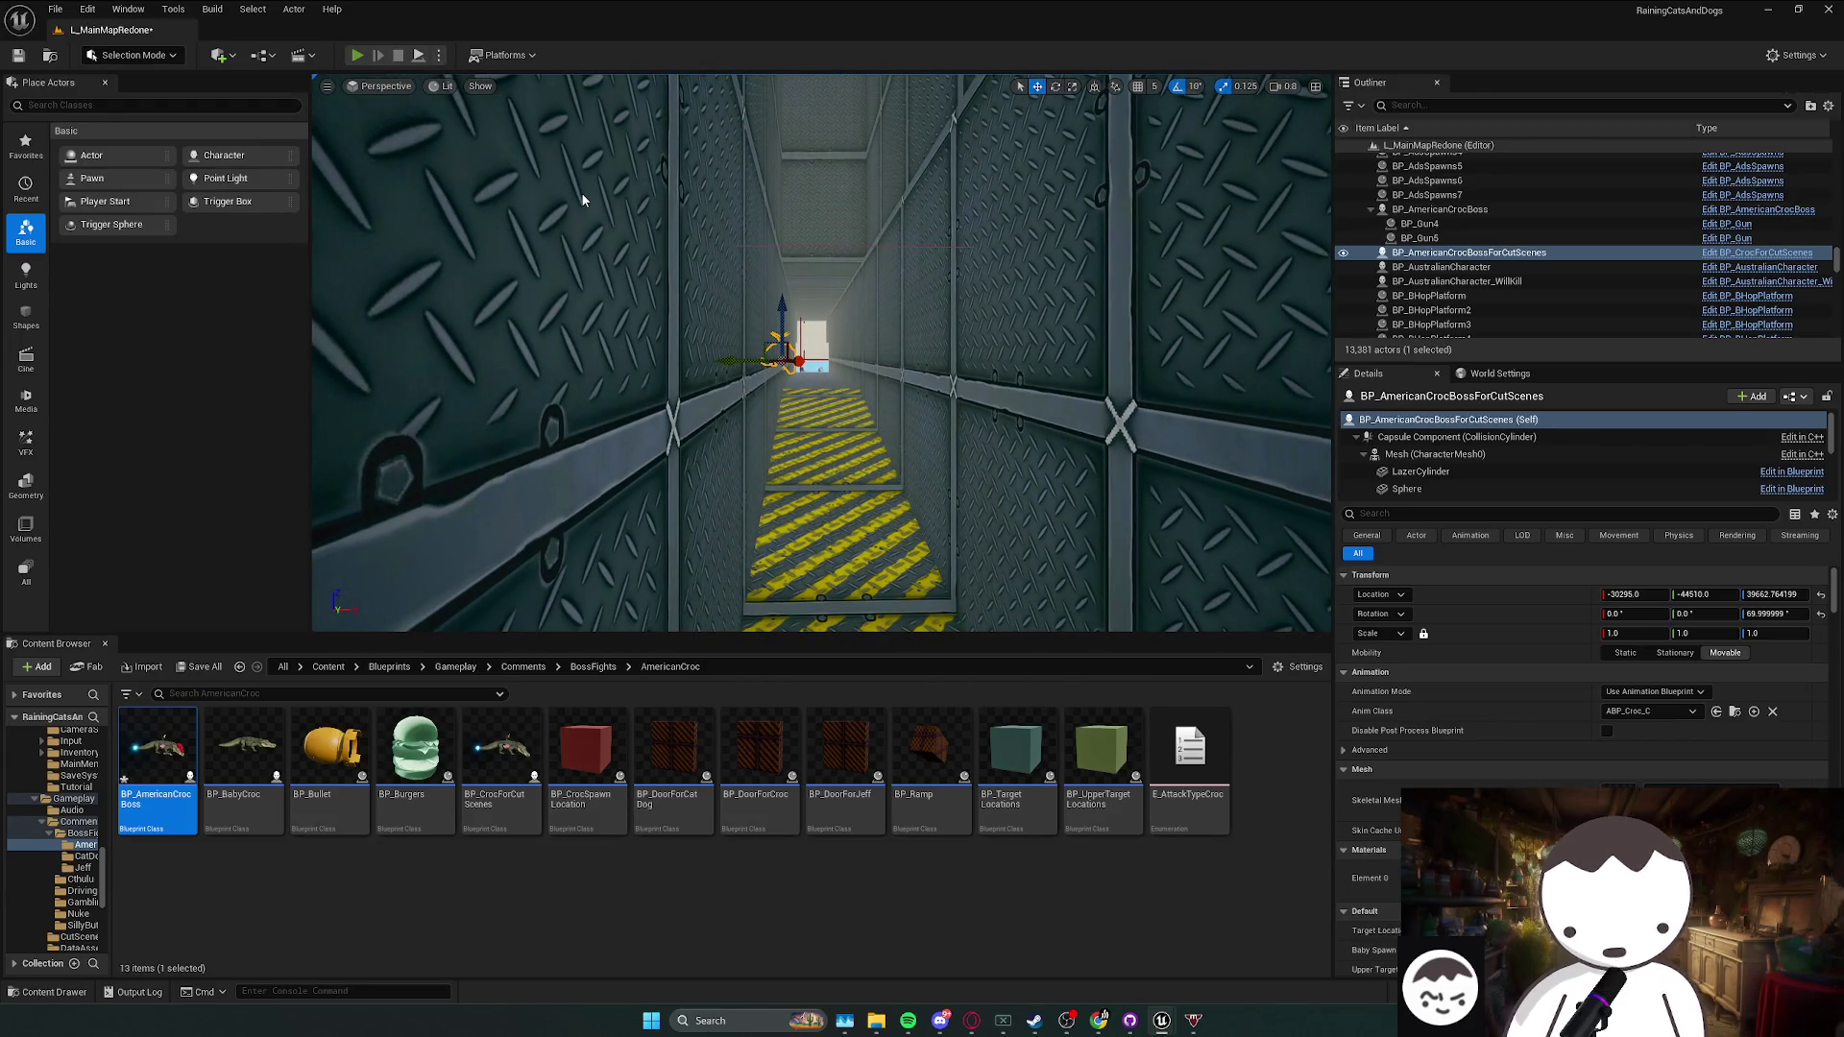
# - Start Play In Editor and walk the character out into the croc boss arena
pyautogui.hotkey('alt', 'p')
pyautogui.press('w')
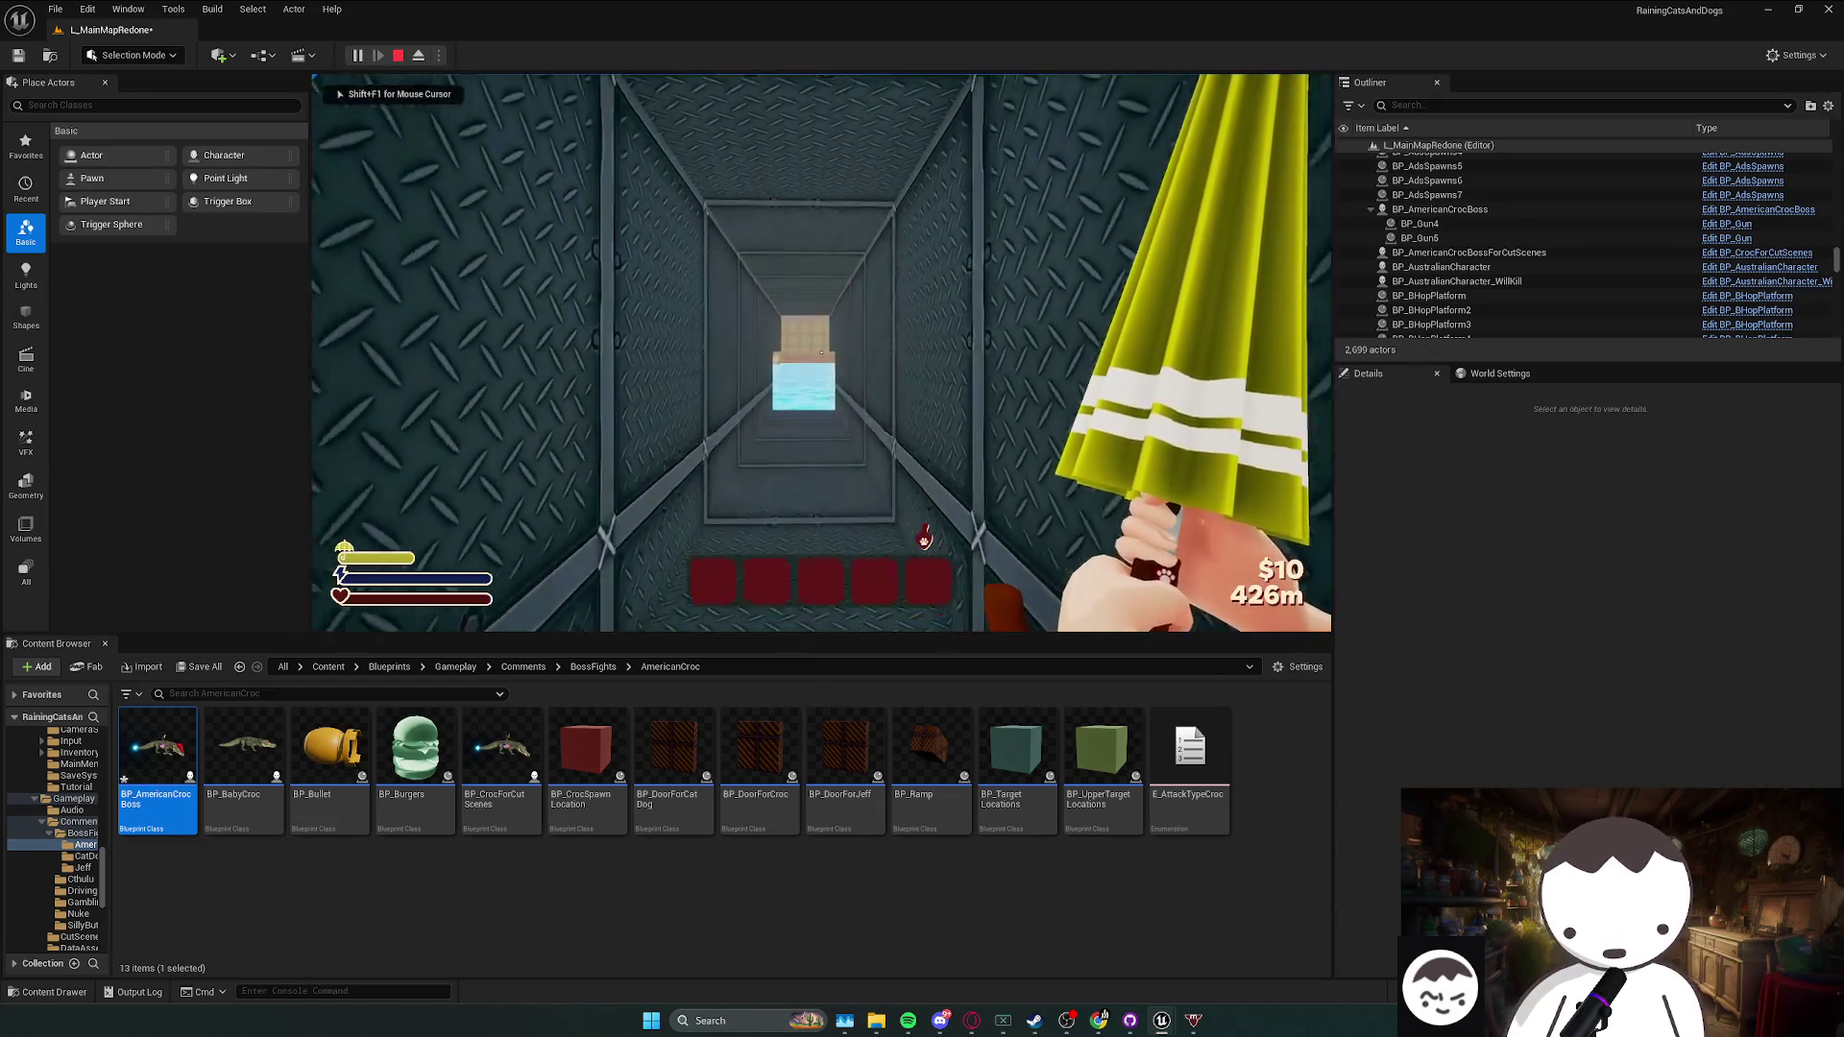
pyautogui.press('w')
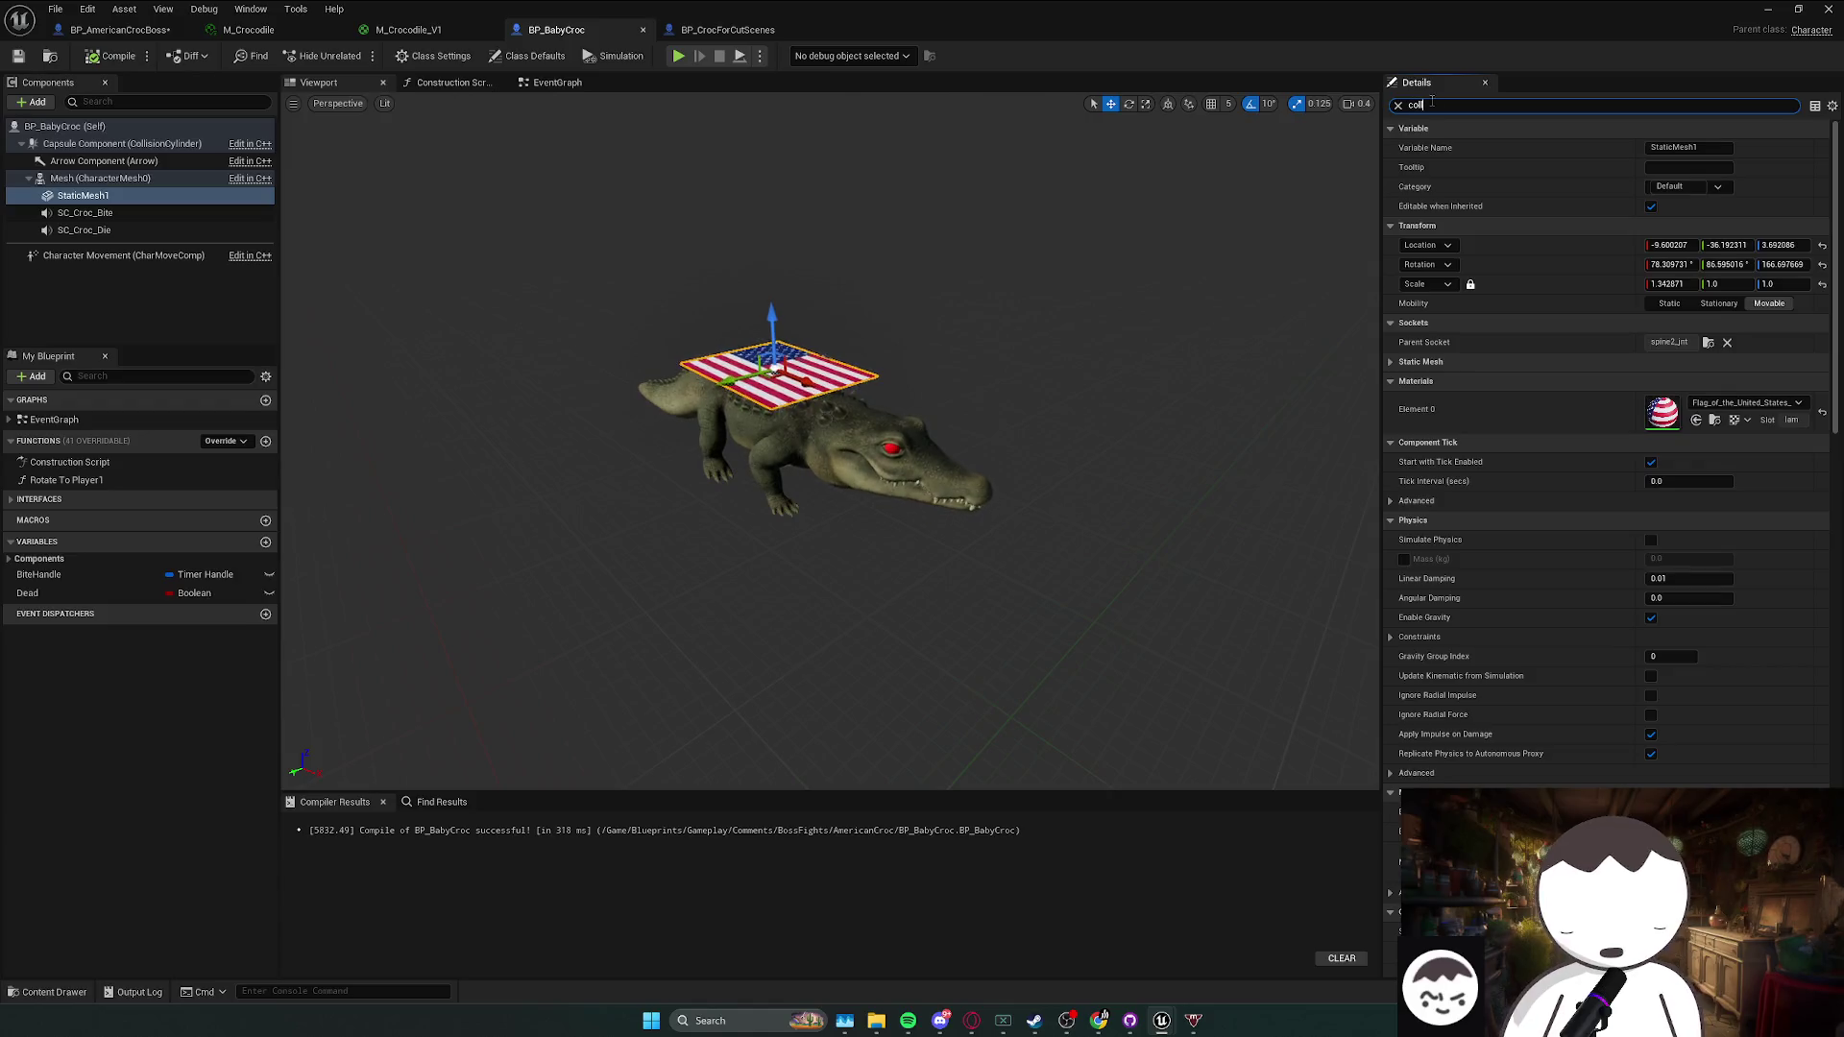
# - Clear the 'coll' Details search and select BP_BabyCroc's StaticMesh1 flag component
pyautogui.write('coll')
pyautogui.press('Escape')
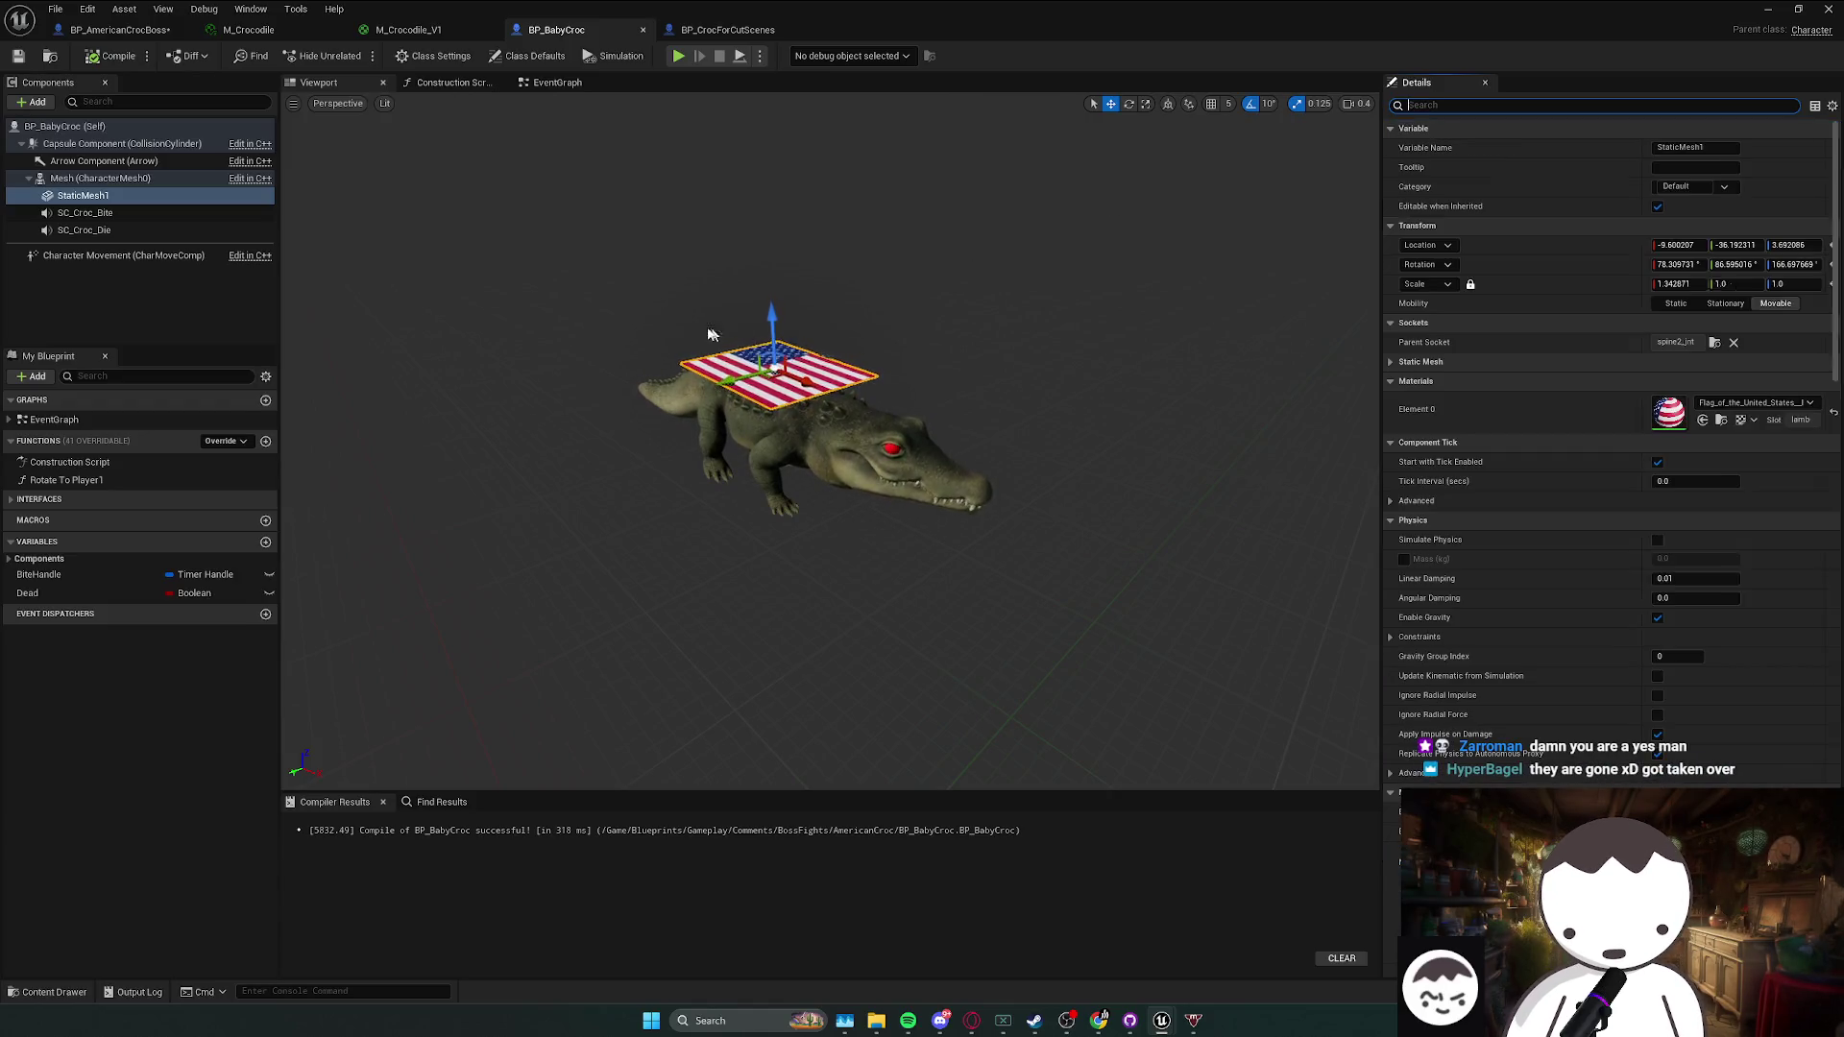
pyautogui.click(173, 195)
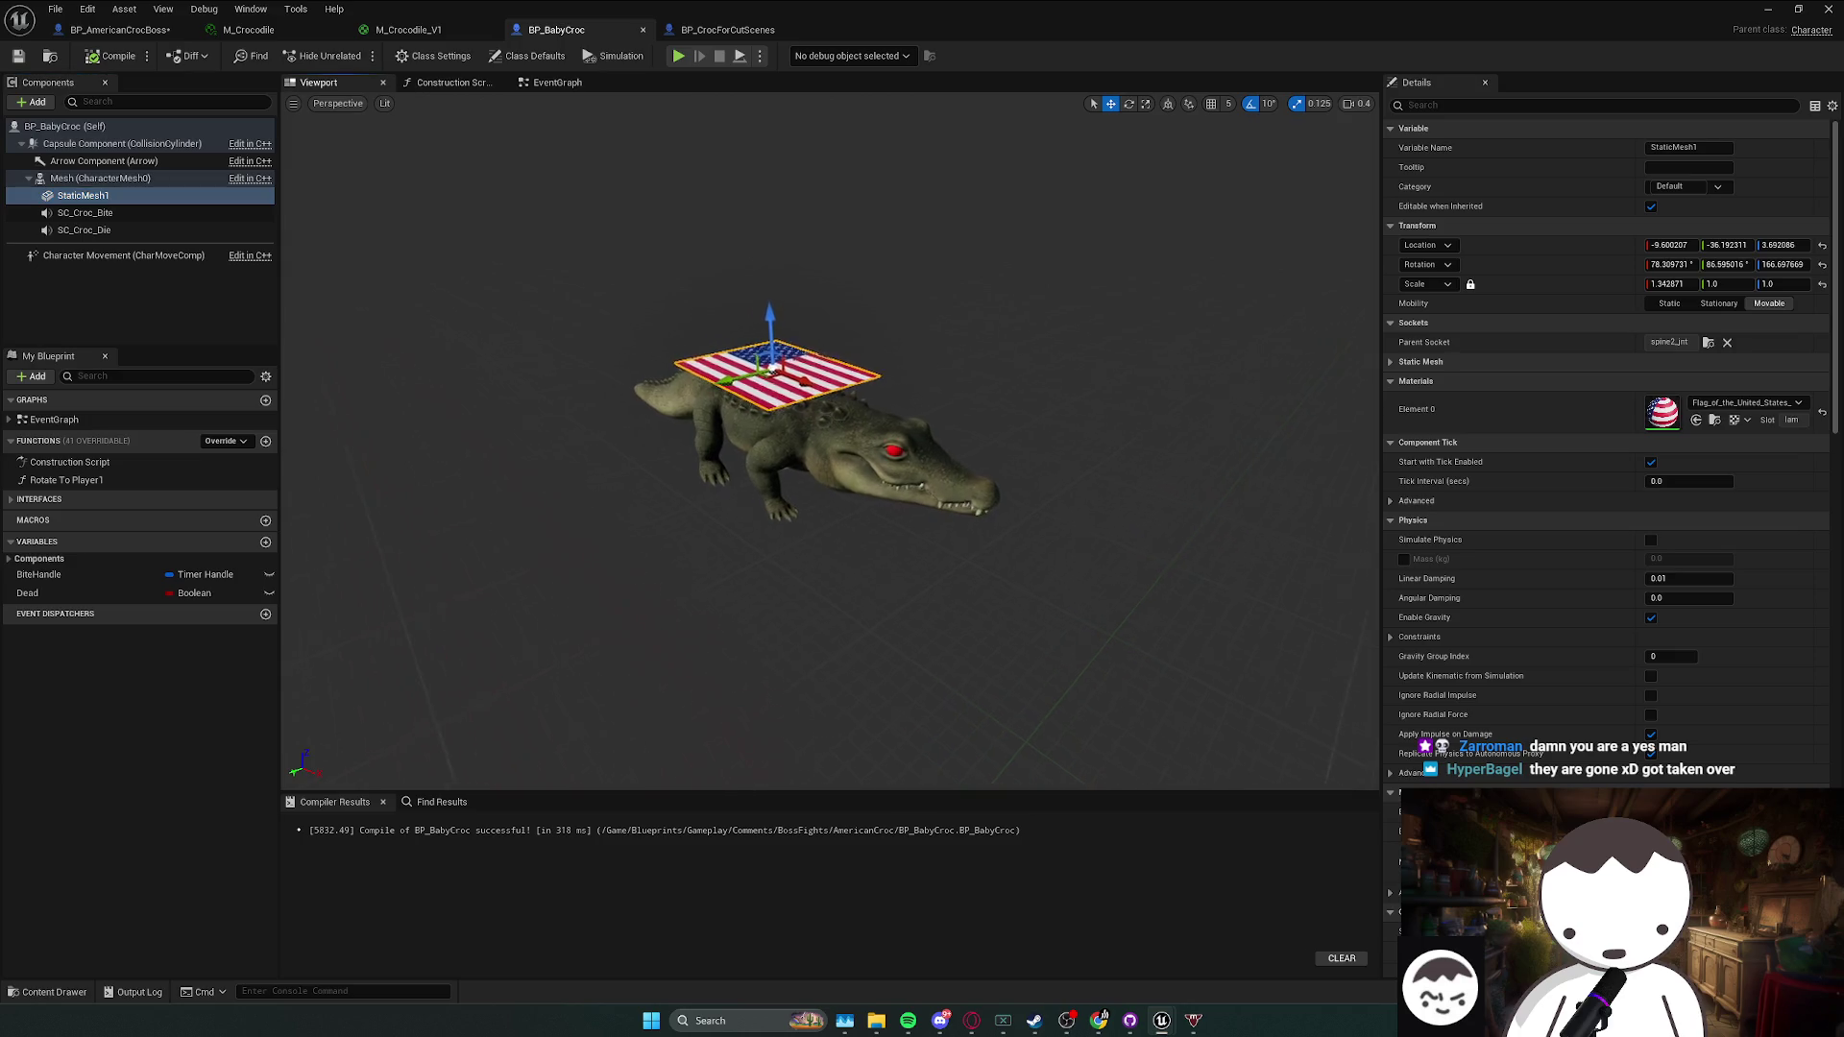
# - Replace the croc boss in the level with a BP_BabyCroc placed in the water arena
pyautogui.hotkey('alt', 'Tab')
pyautogui.press('f')
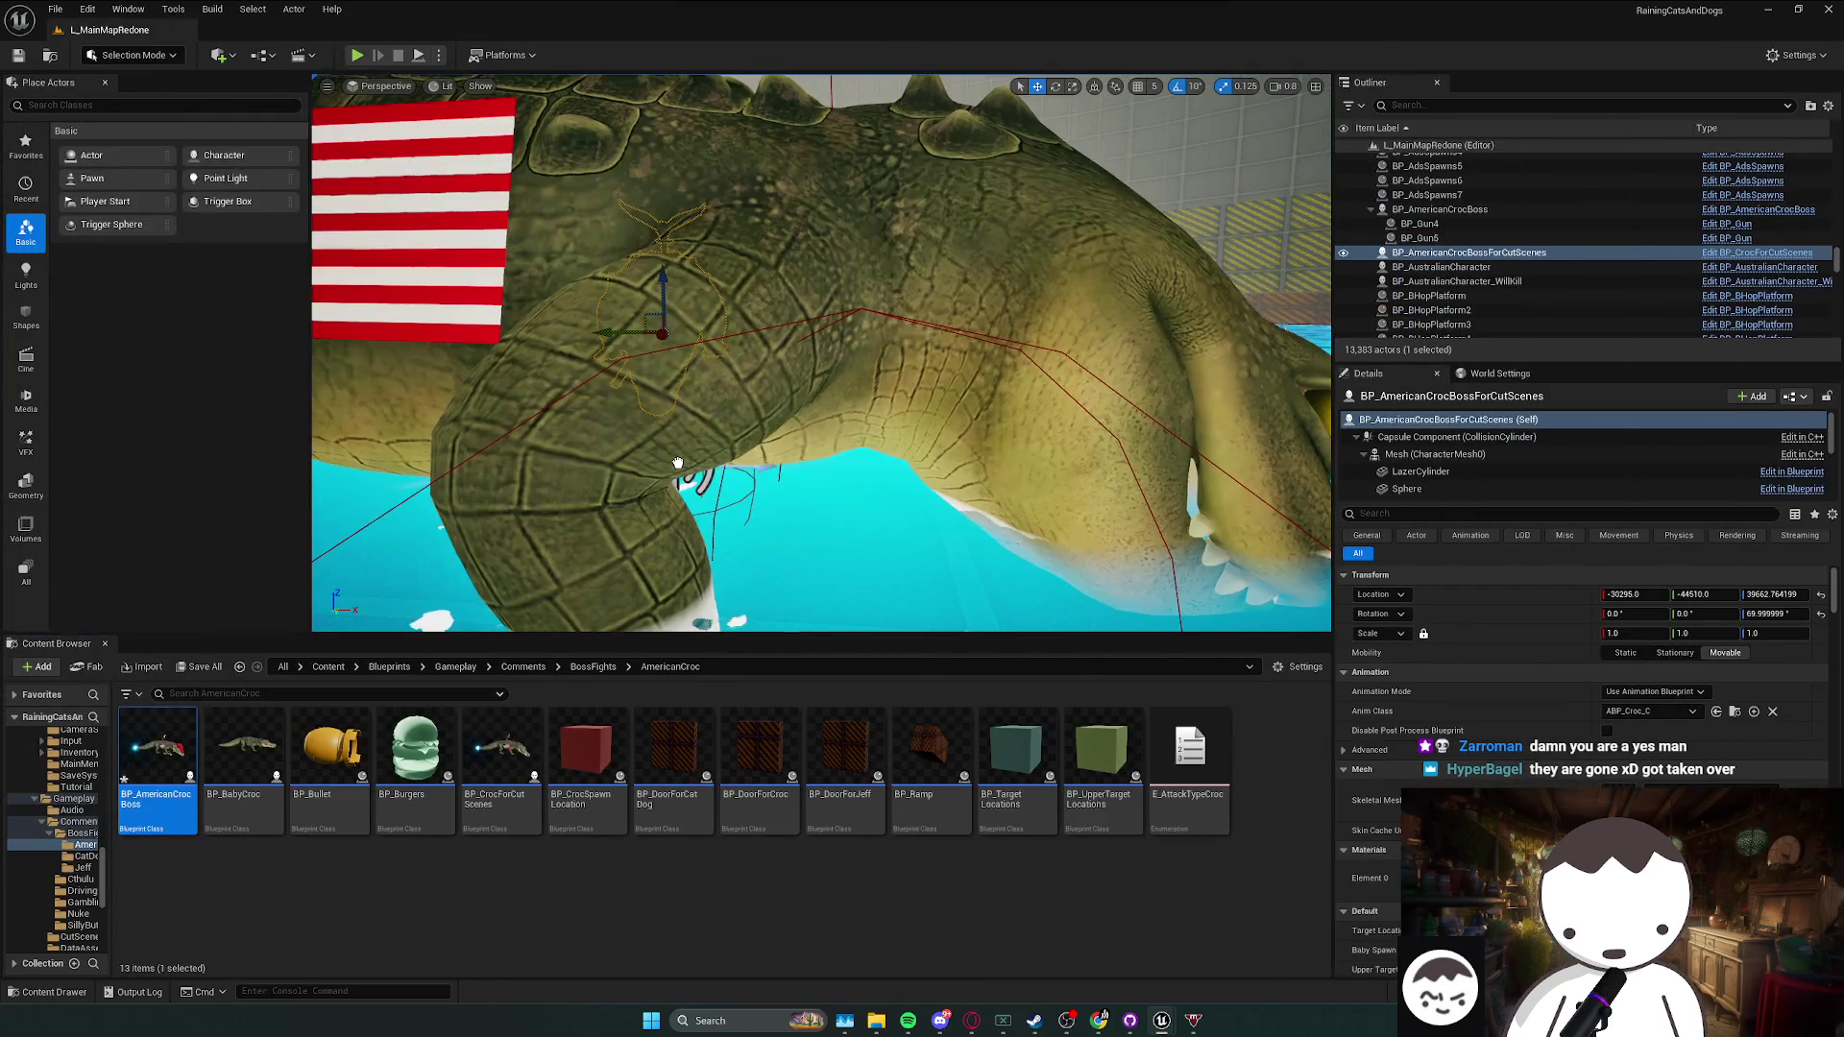
pyautogui.press('Delete')
pyautogui.moveTo(245, 749)
pyautogui.mouseDown()
pyautogui.moveTo(519, 677)
pyautogui.moveTo(701, 394)
pyautogui.mouseUp()
pyautogui.press('f')
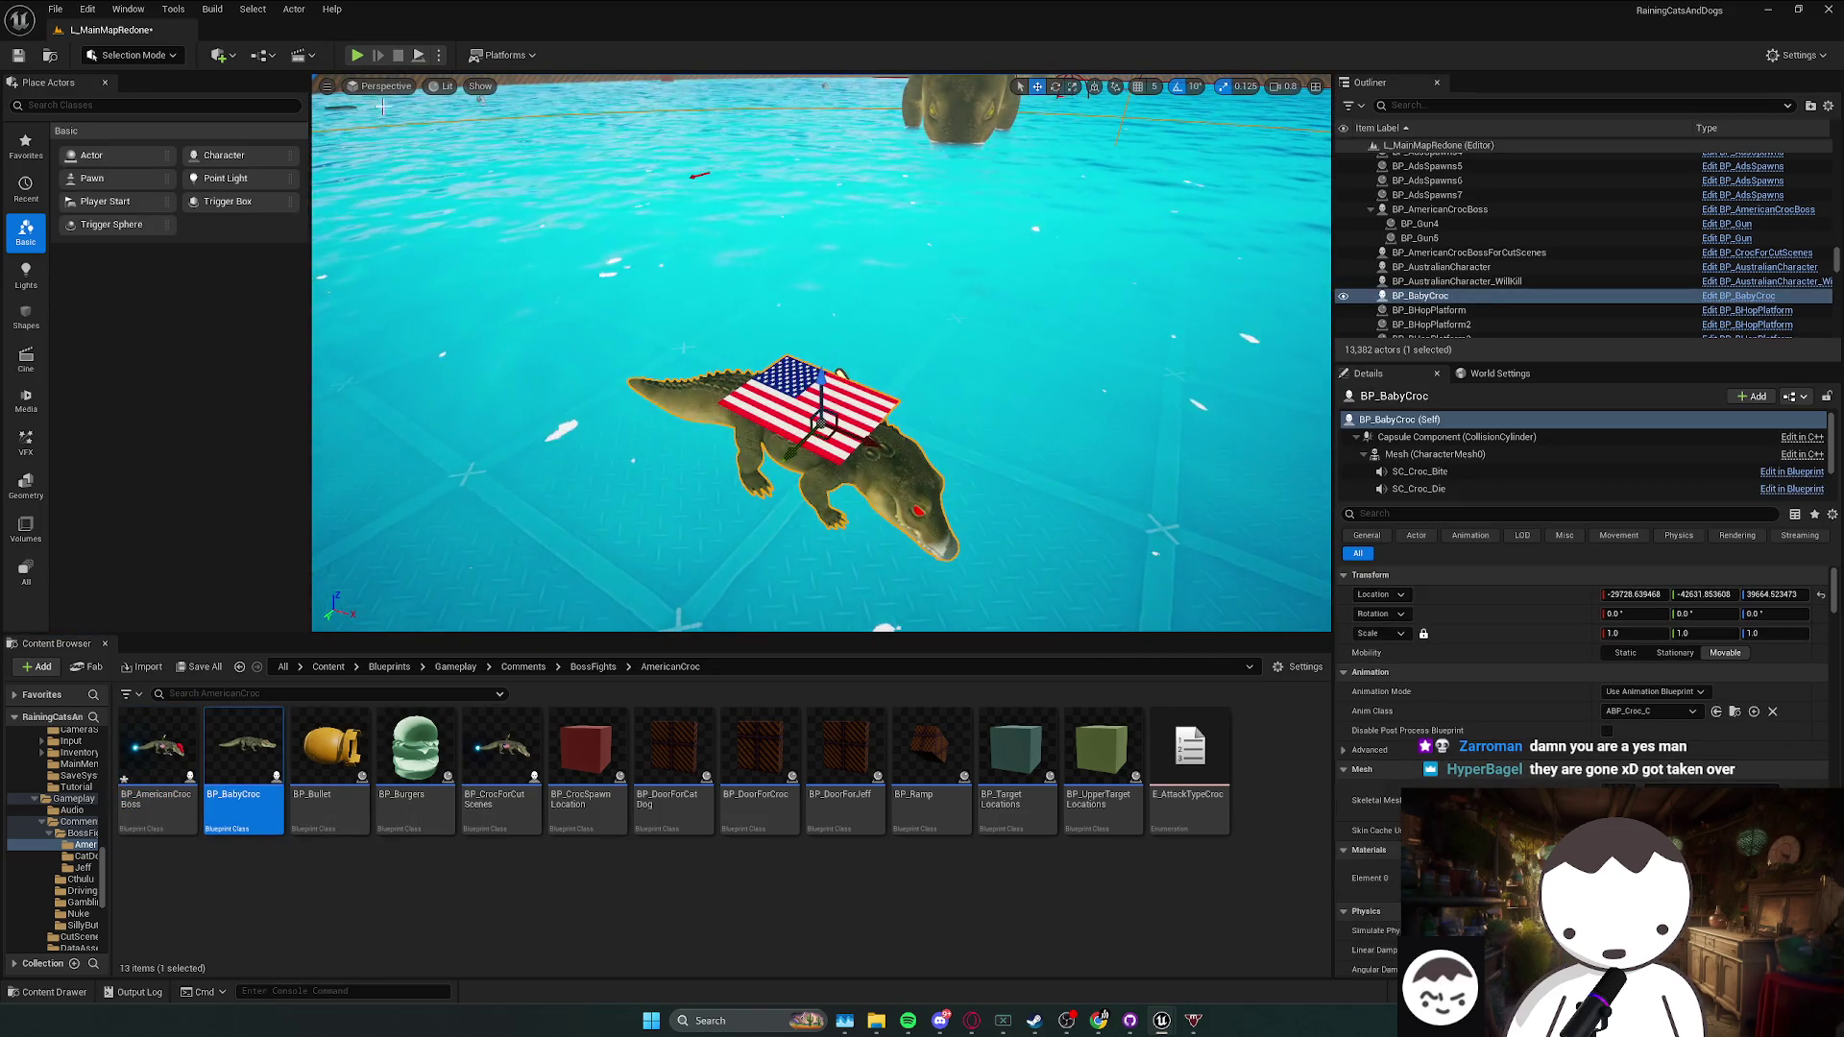
# - Run a quick play-test, then open the BP_BabyCroc blueprint
pyautogui.hotkey('alt', 'p')
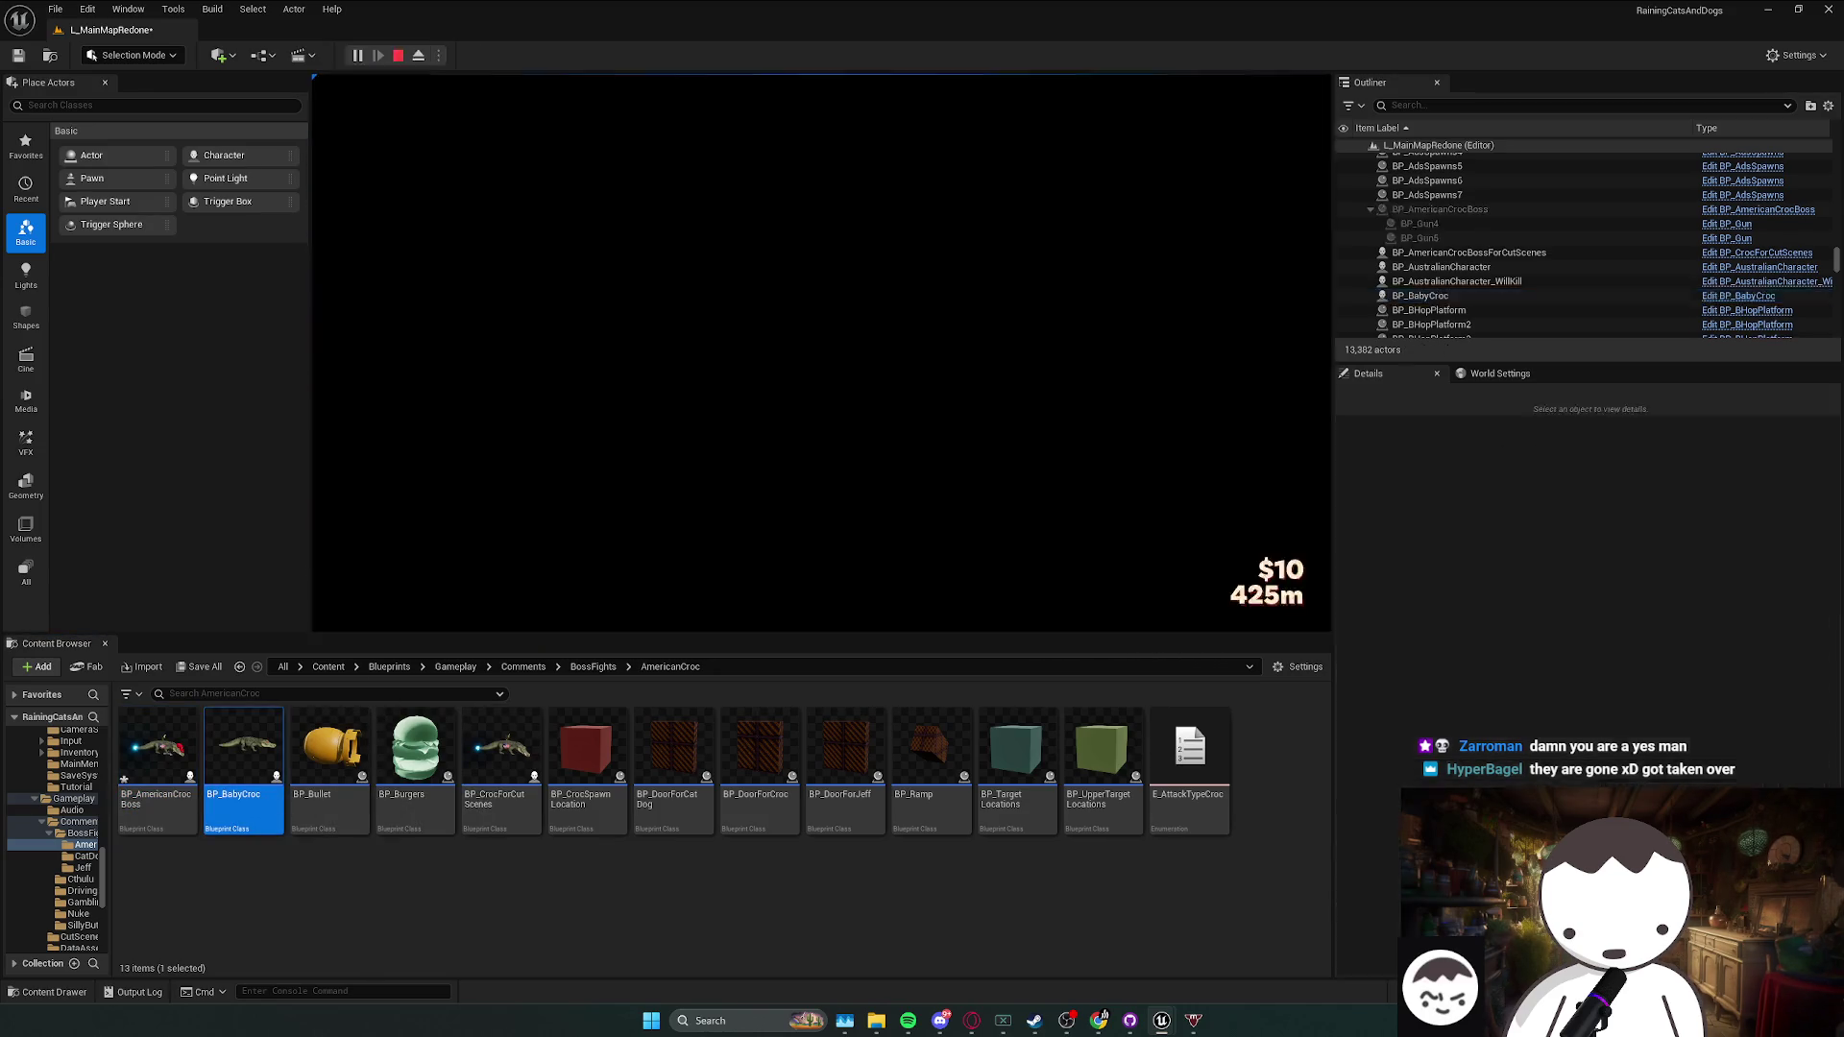
pyautogui.press('Escape')
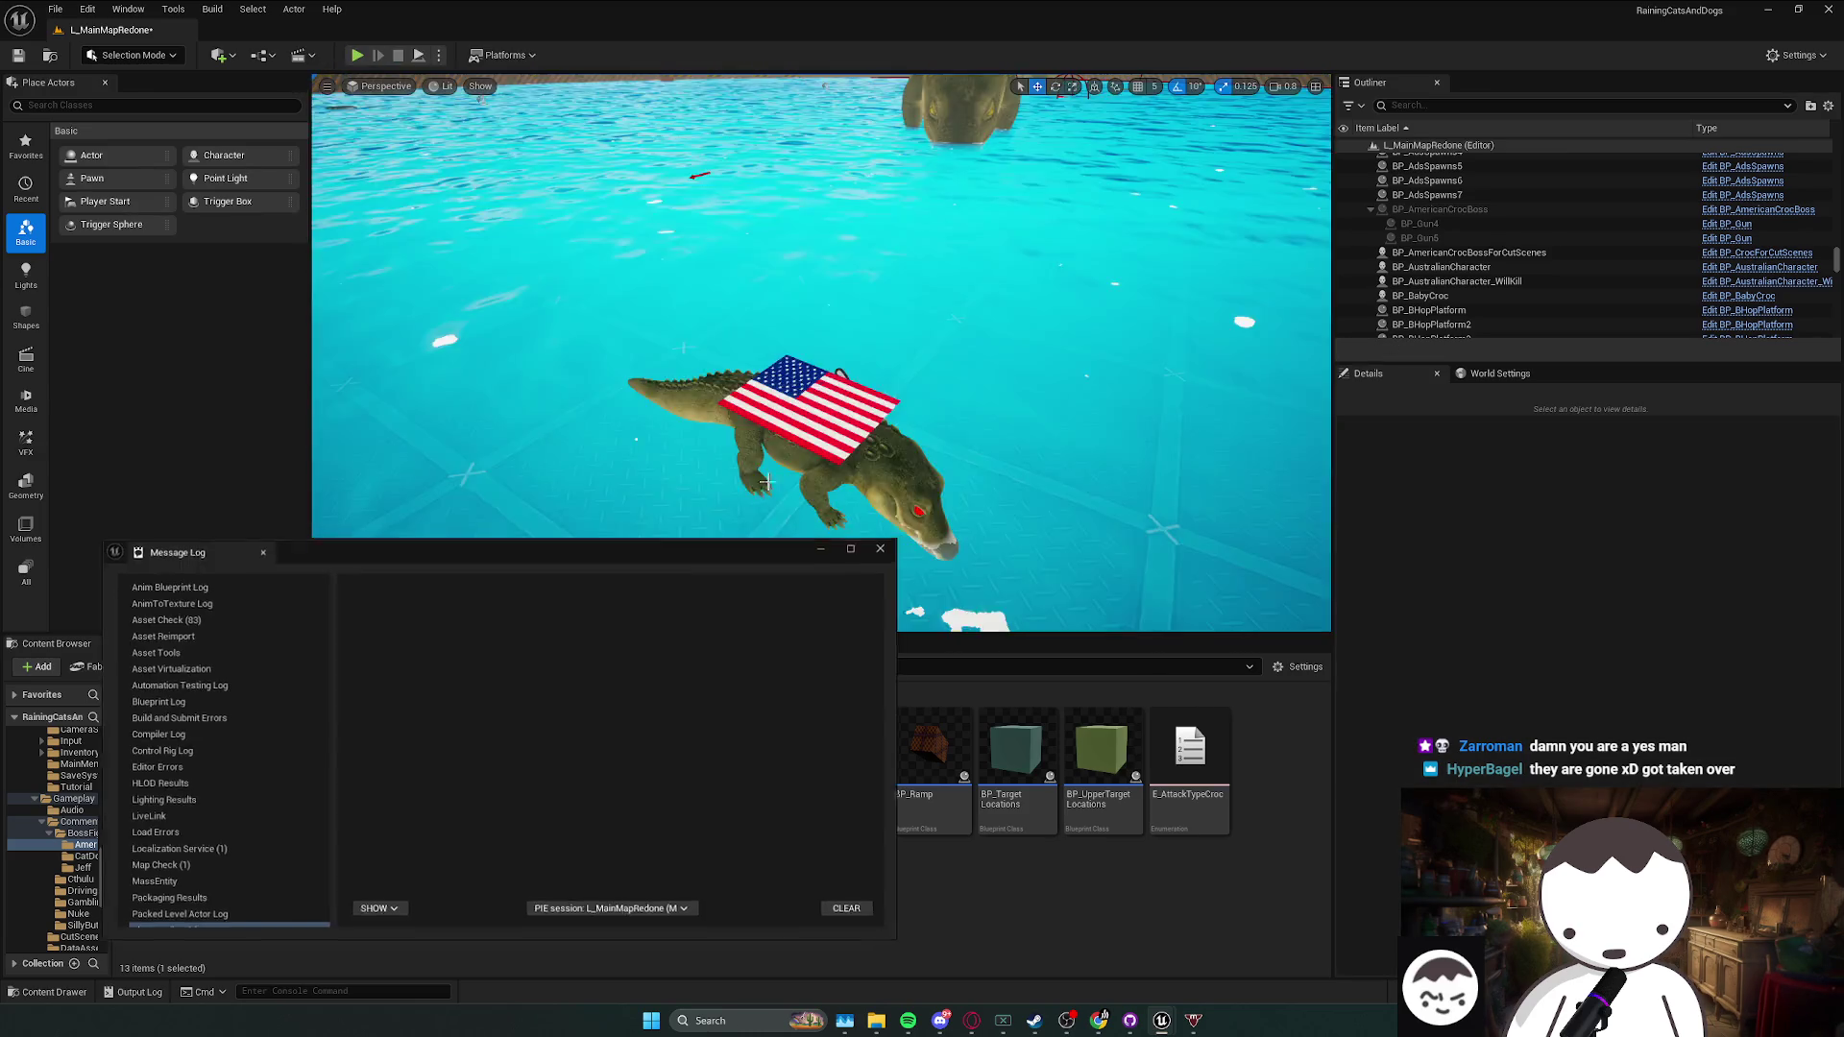
pyautogui.press('Escape')
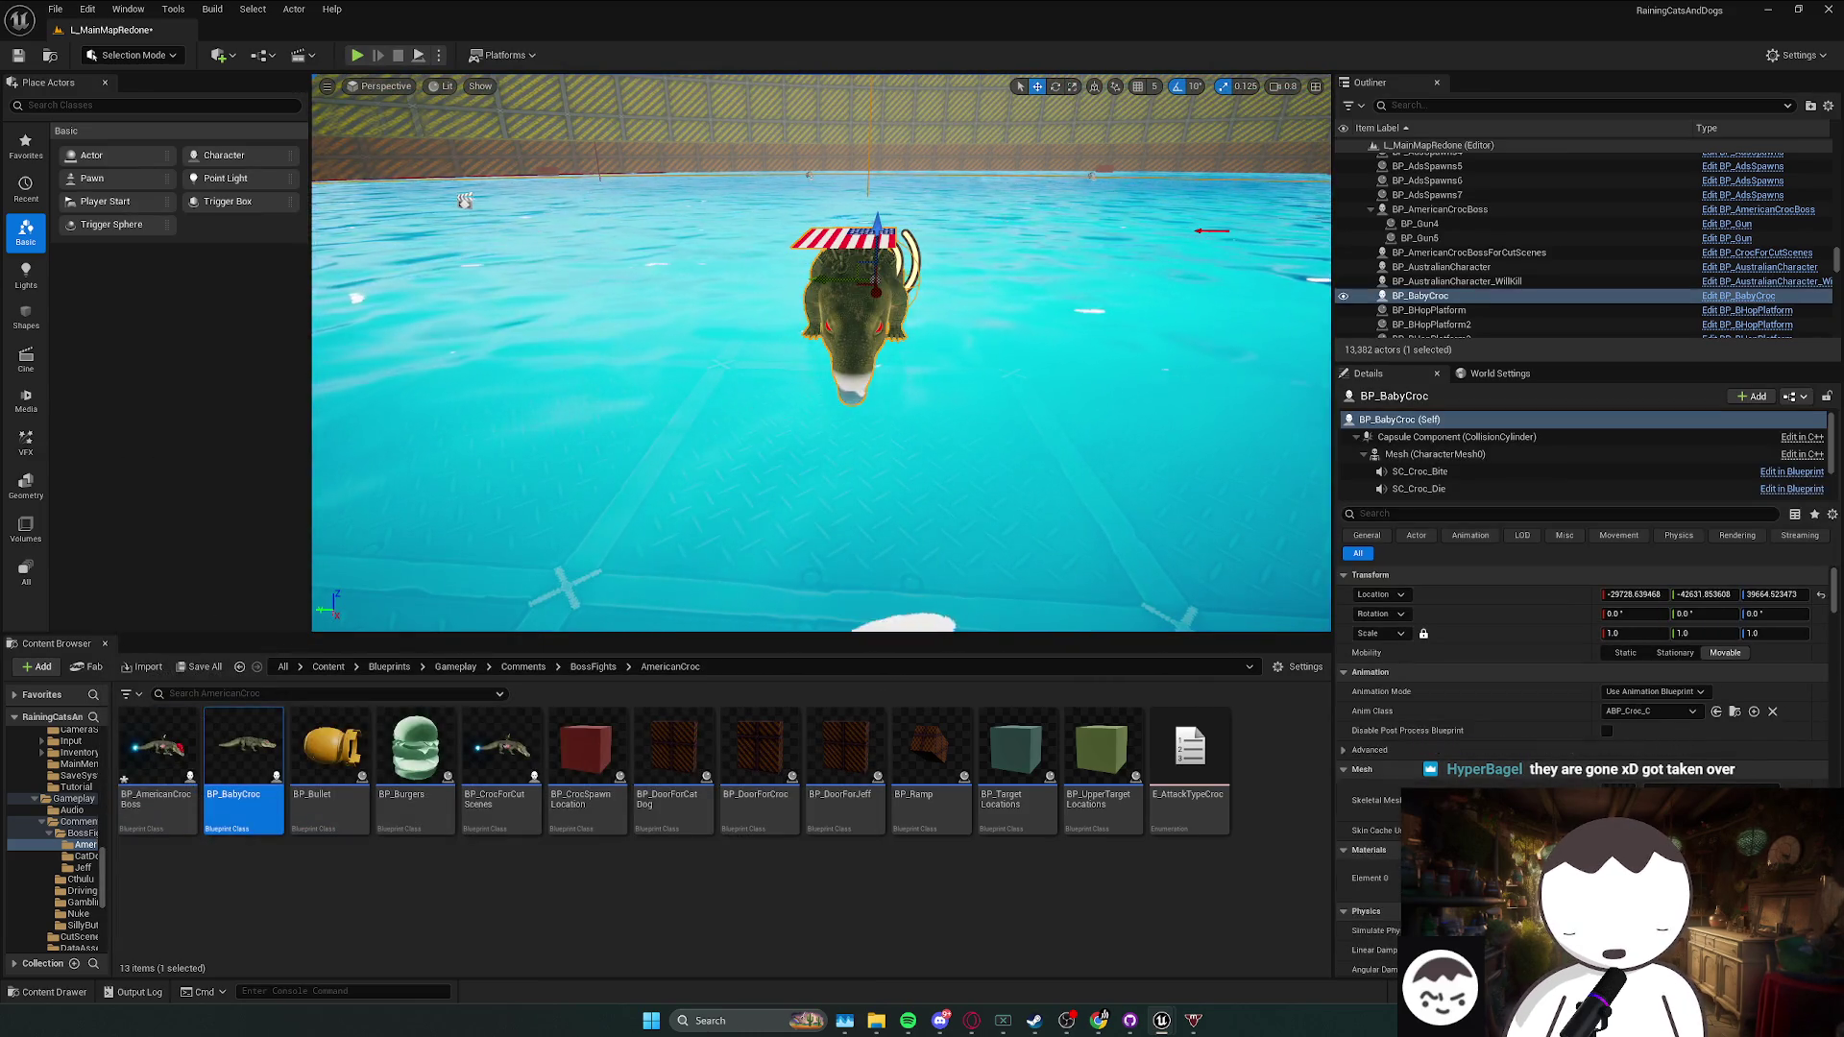
pyautogui.hotkey('ctrl', 'e')
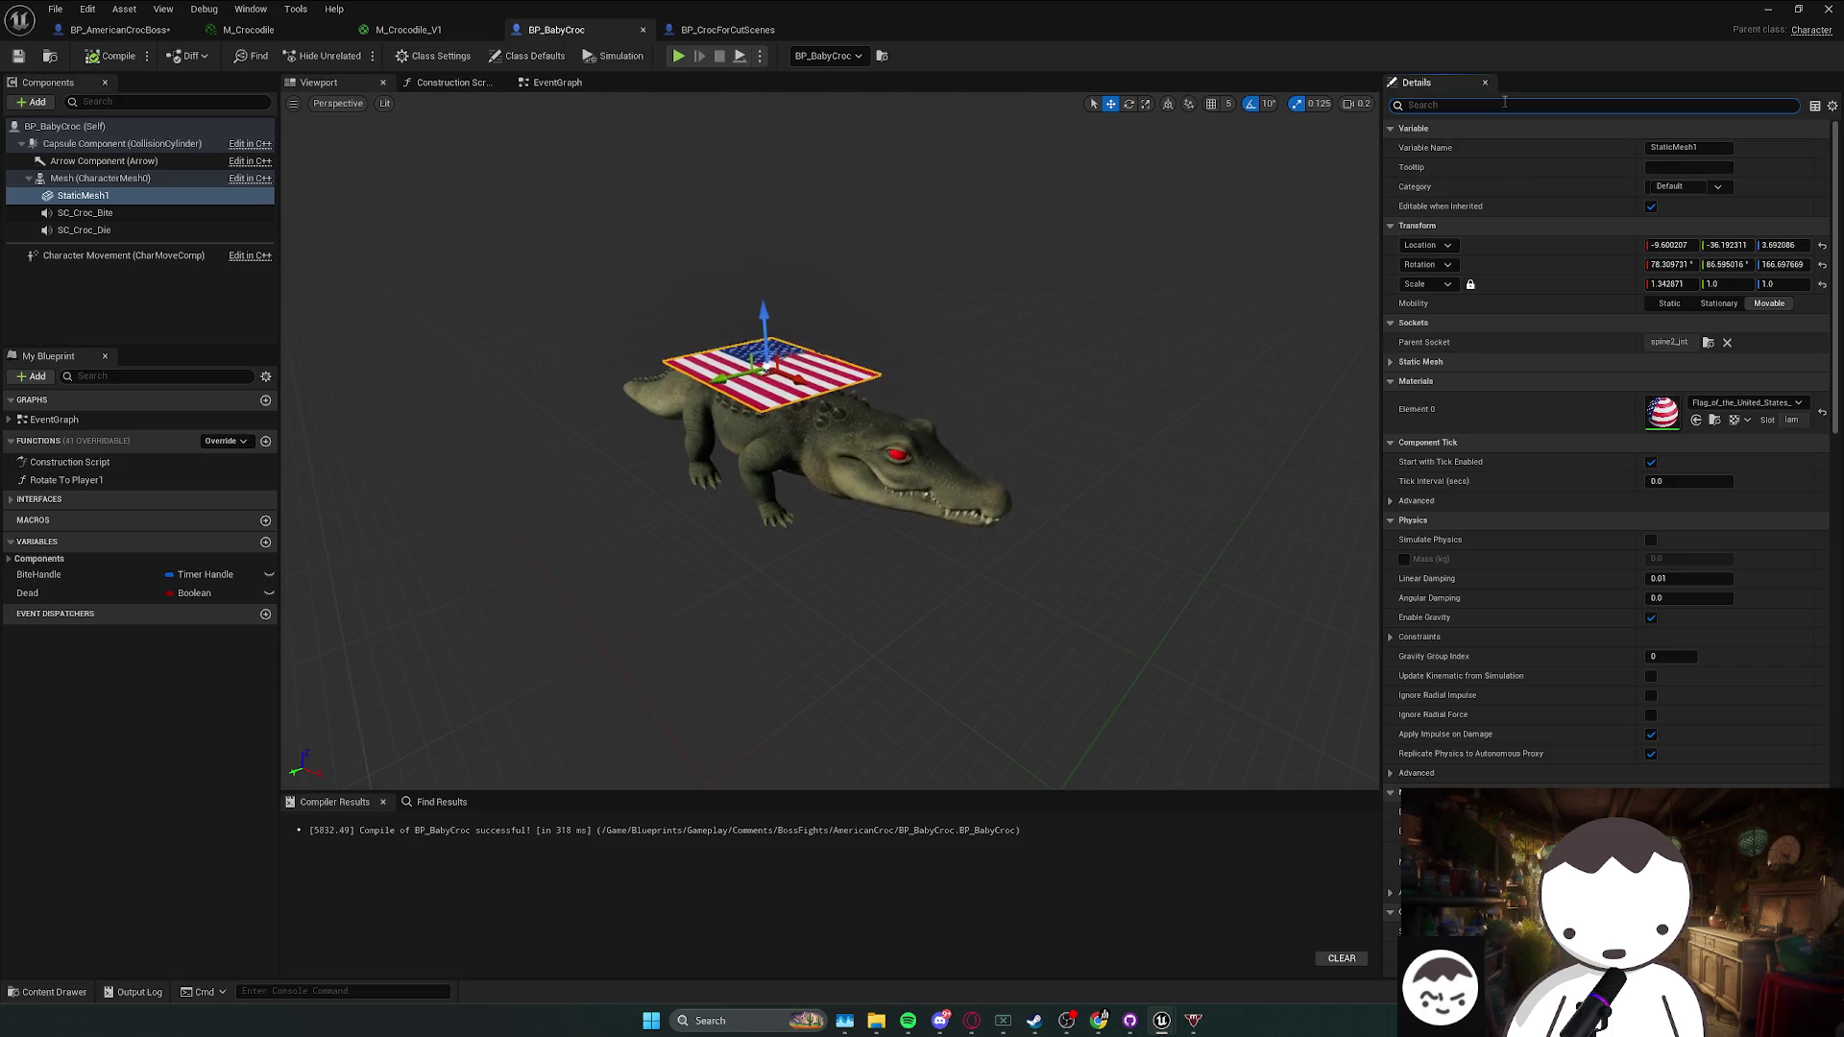
# - Uncheck Hidden in Game for BP_BabyCroc's flag and compile the blueprint
pyautogui.write('vis')
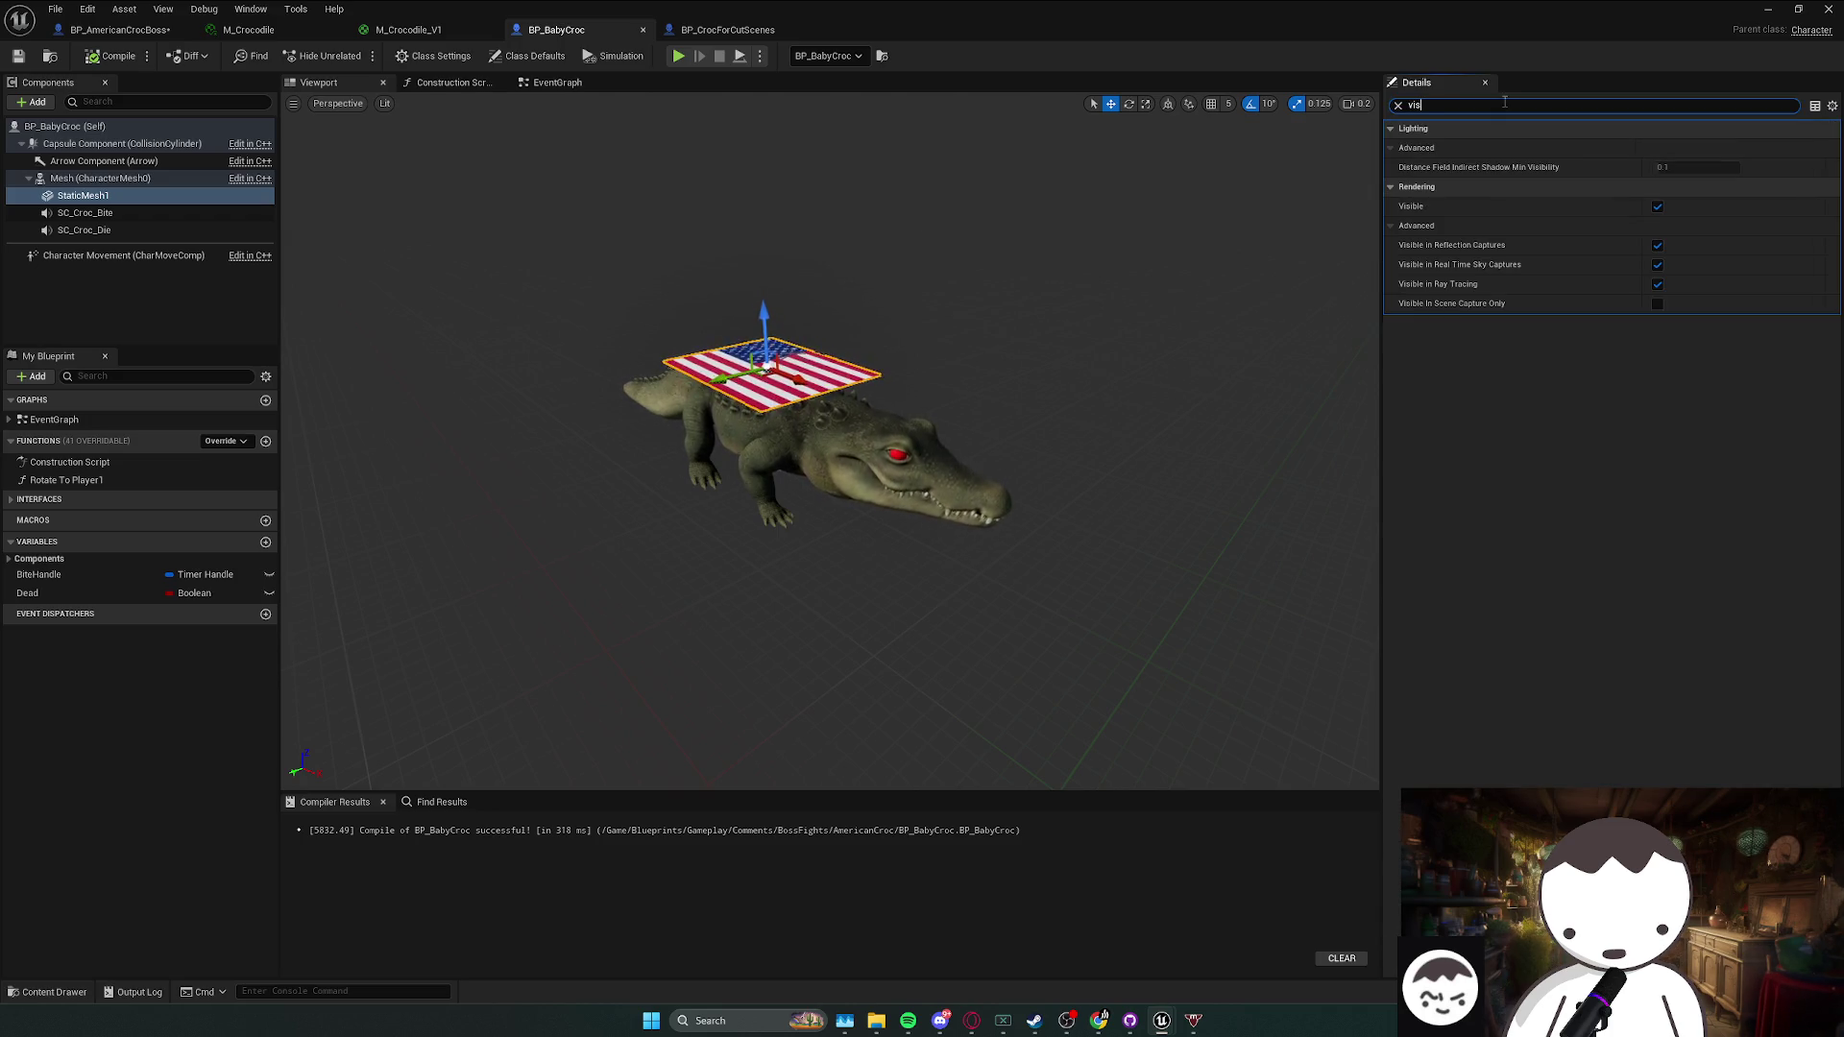
pyautogui.write('hid')
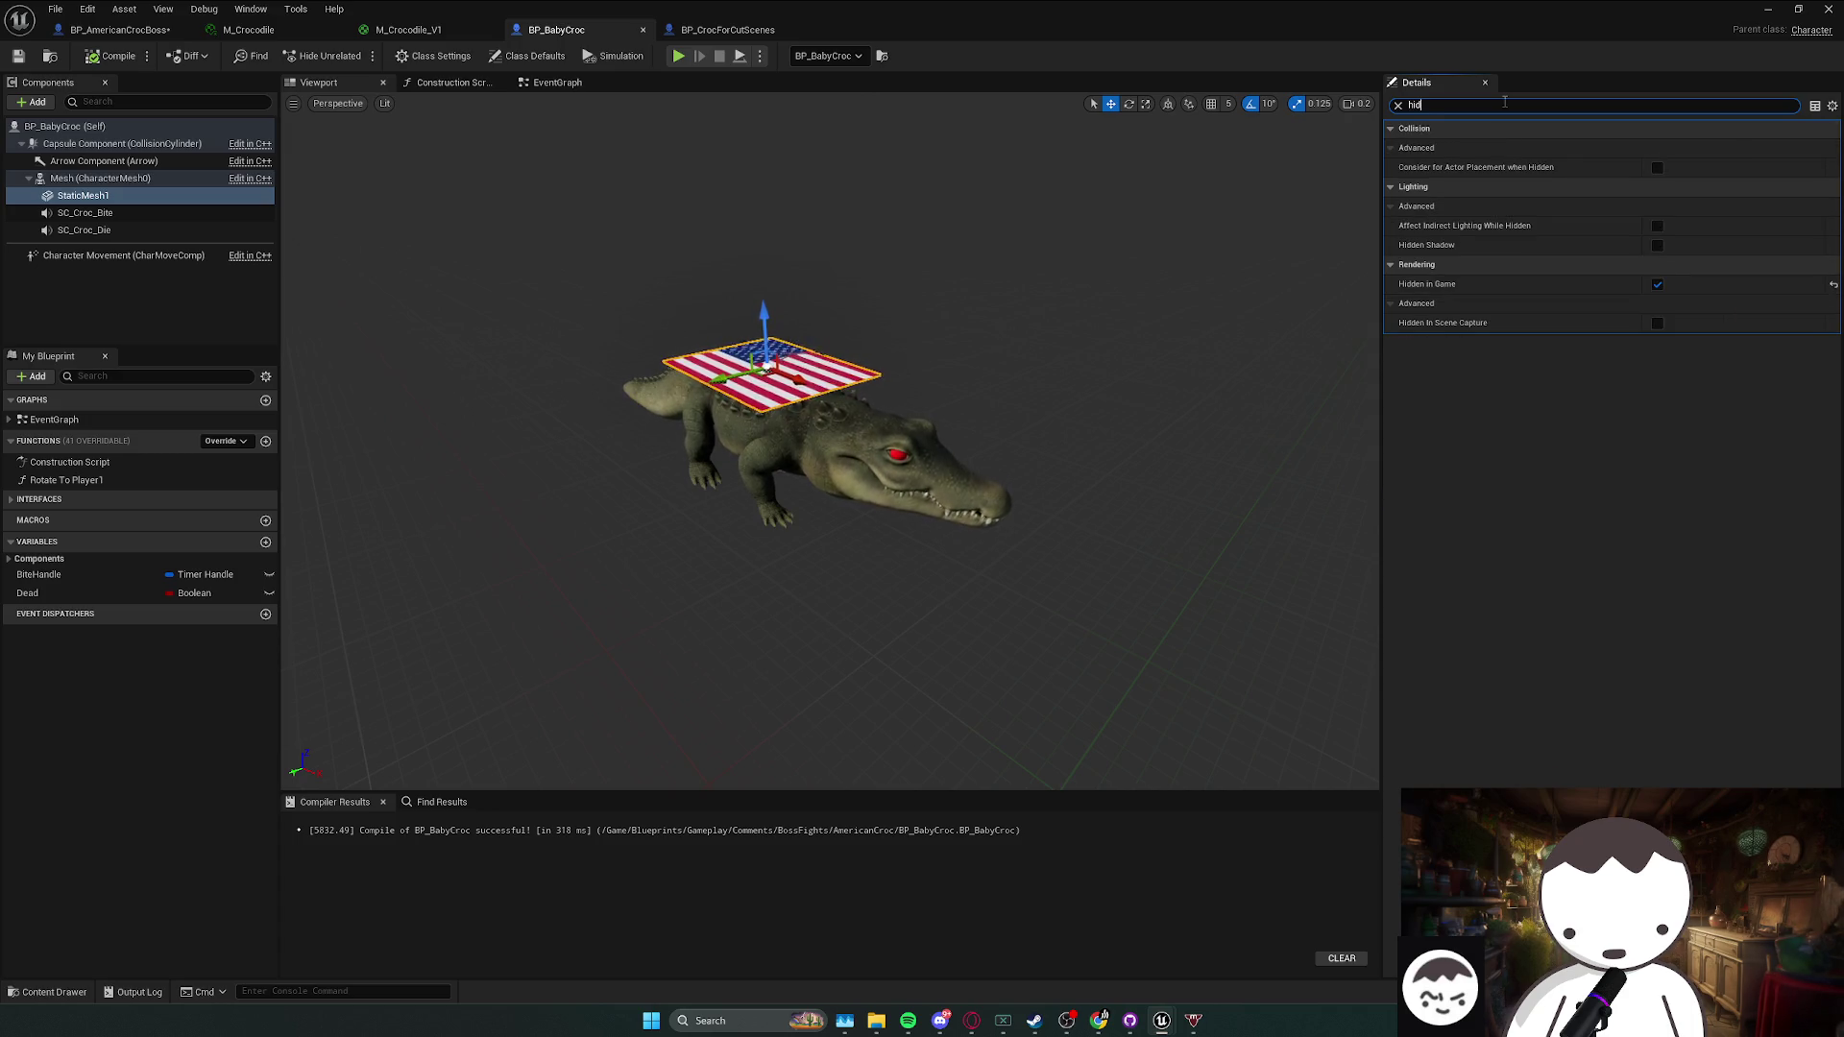
pyautogui.click(1656, 284)
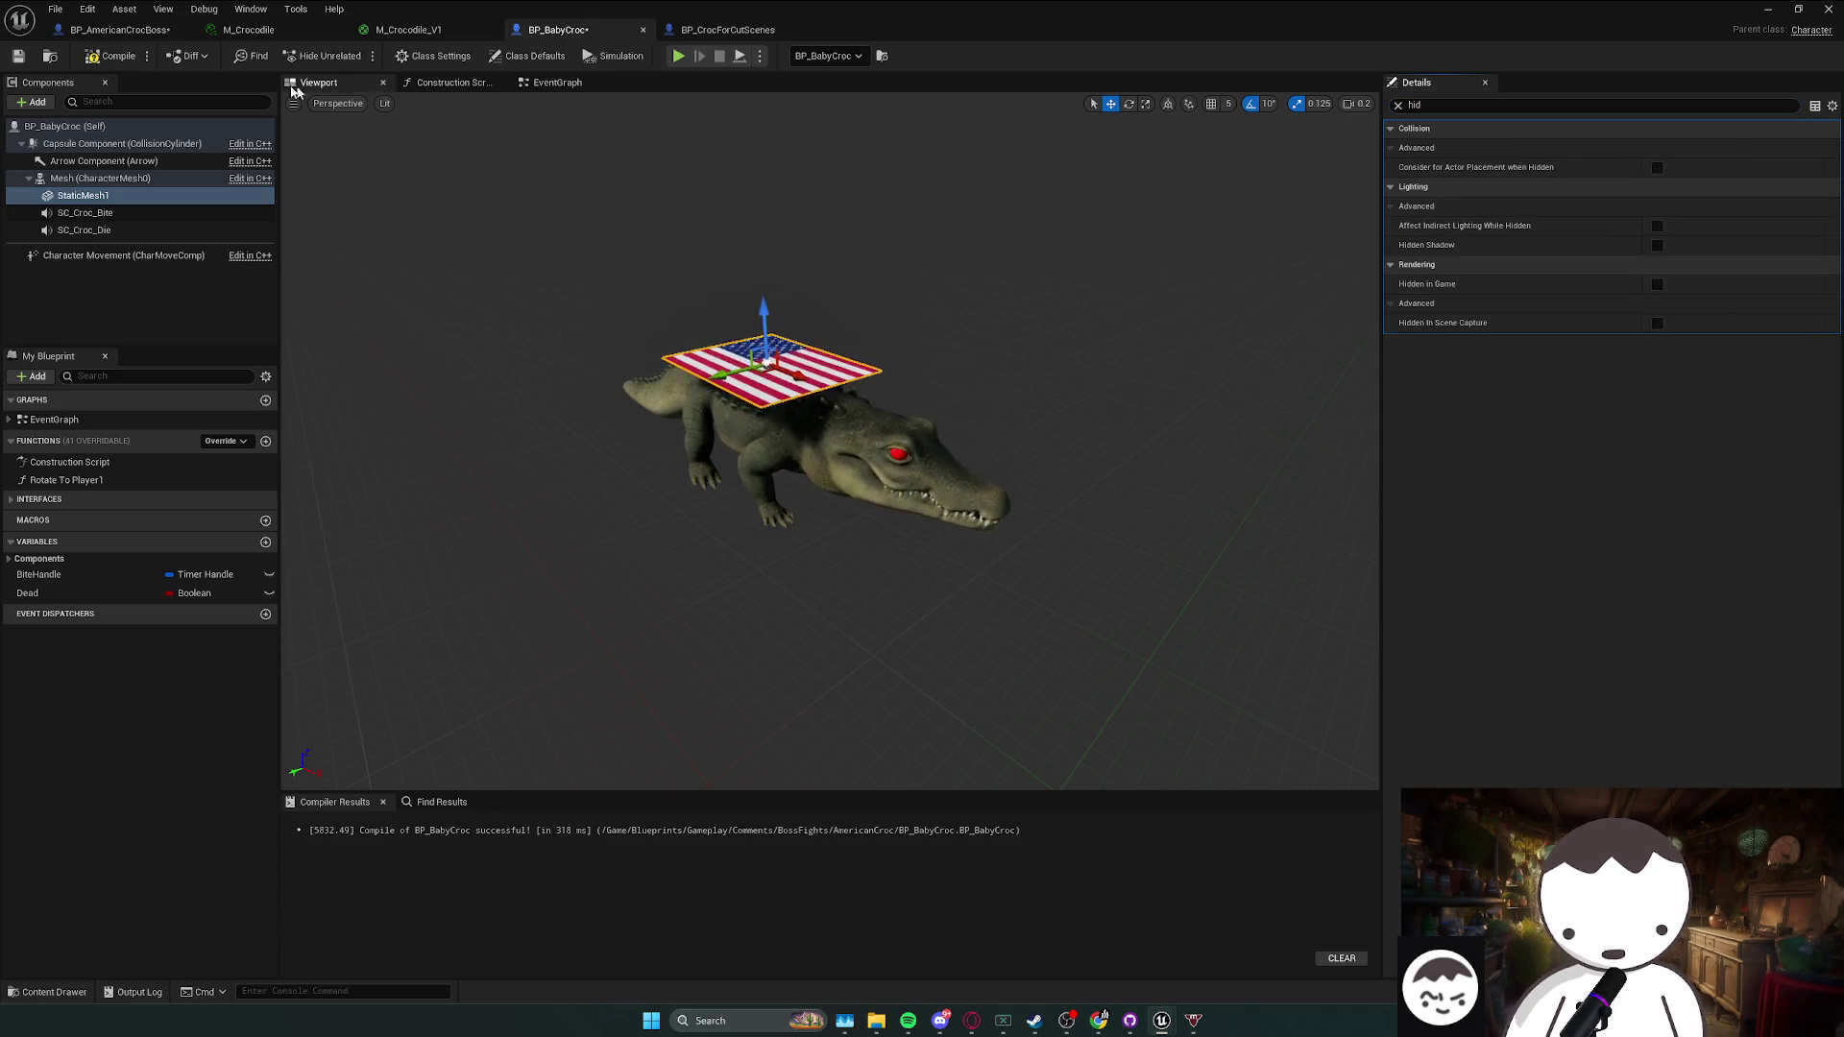
pyautogui.click(119, 59)
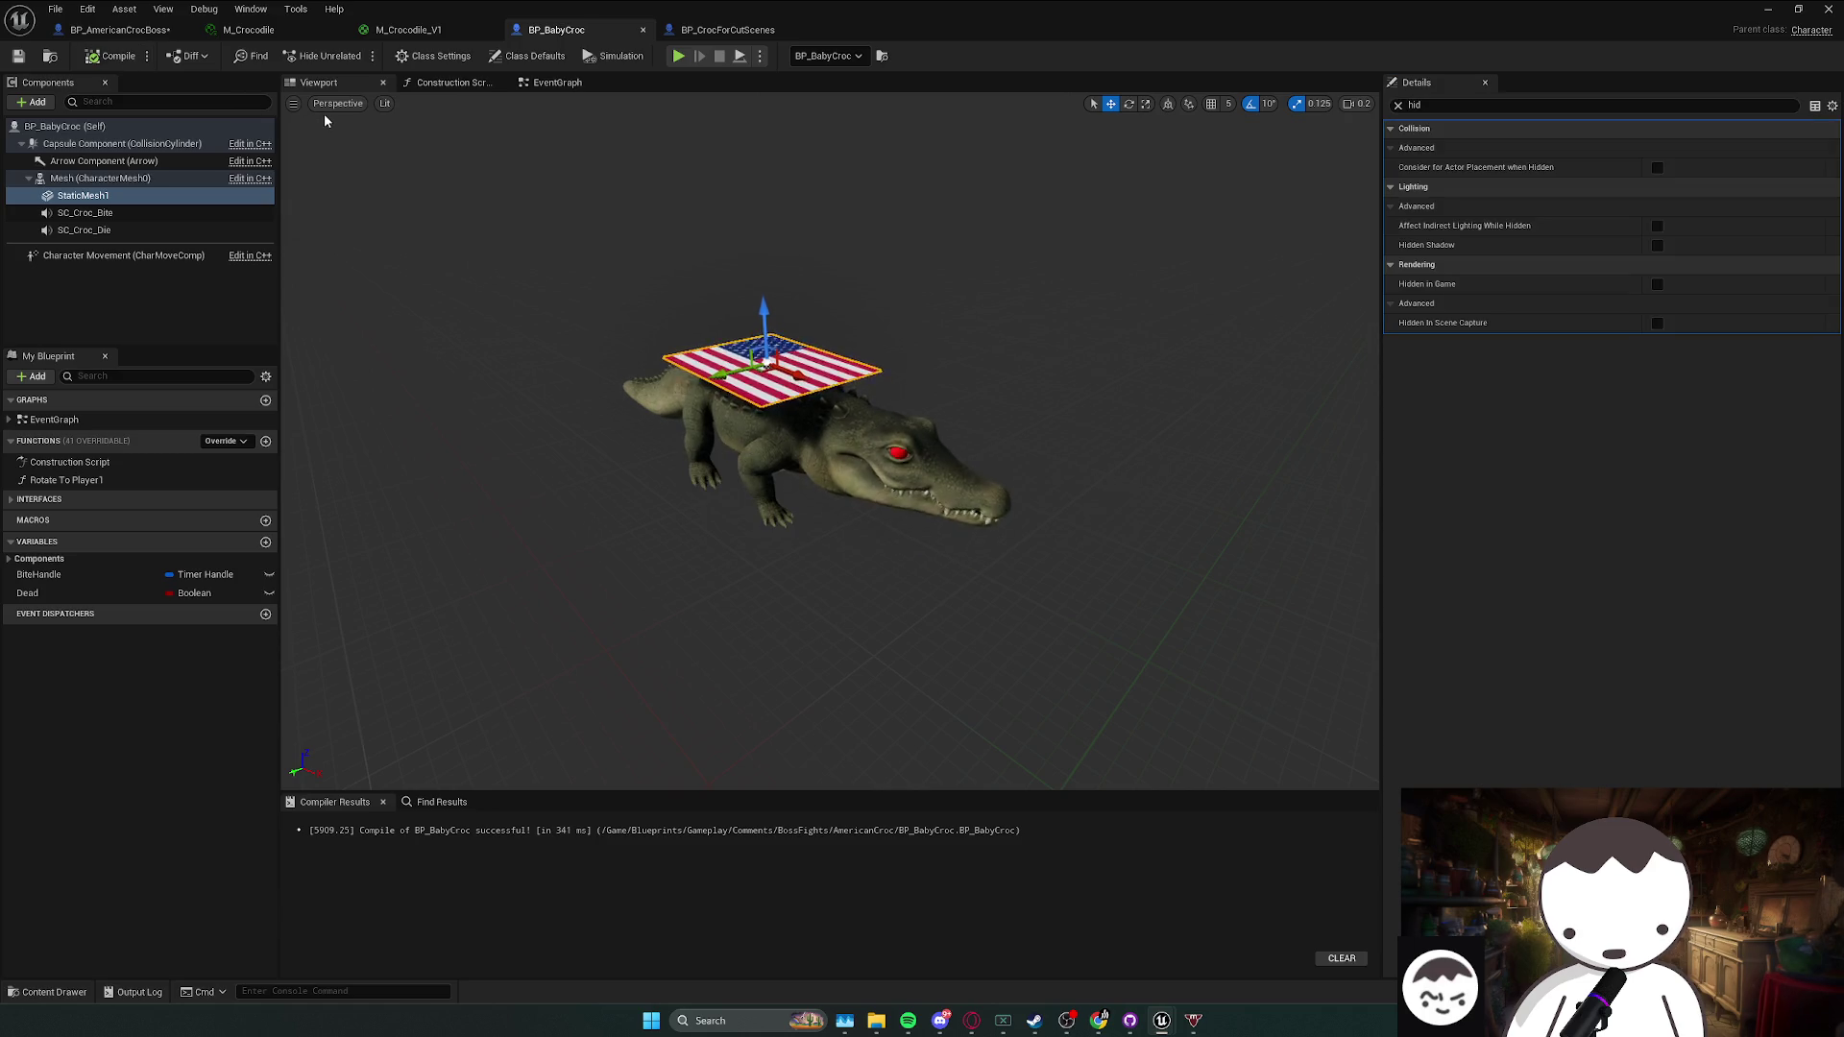
# - Uncheck Hidden in Game on both flag planes (Plane, Plane1) of BP_AmericanCrocBoss
pyautogui.click(134, 30)
pyautogui.moveTo(615, 355); pyautogui.dragTo(858, 347)
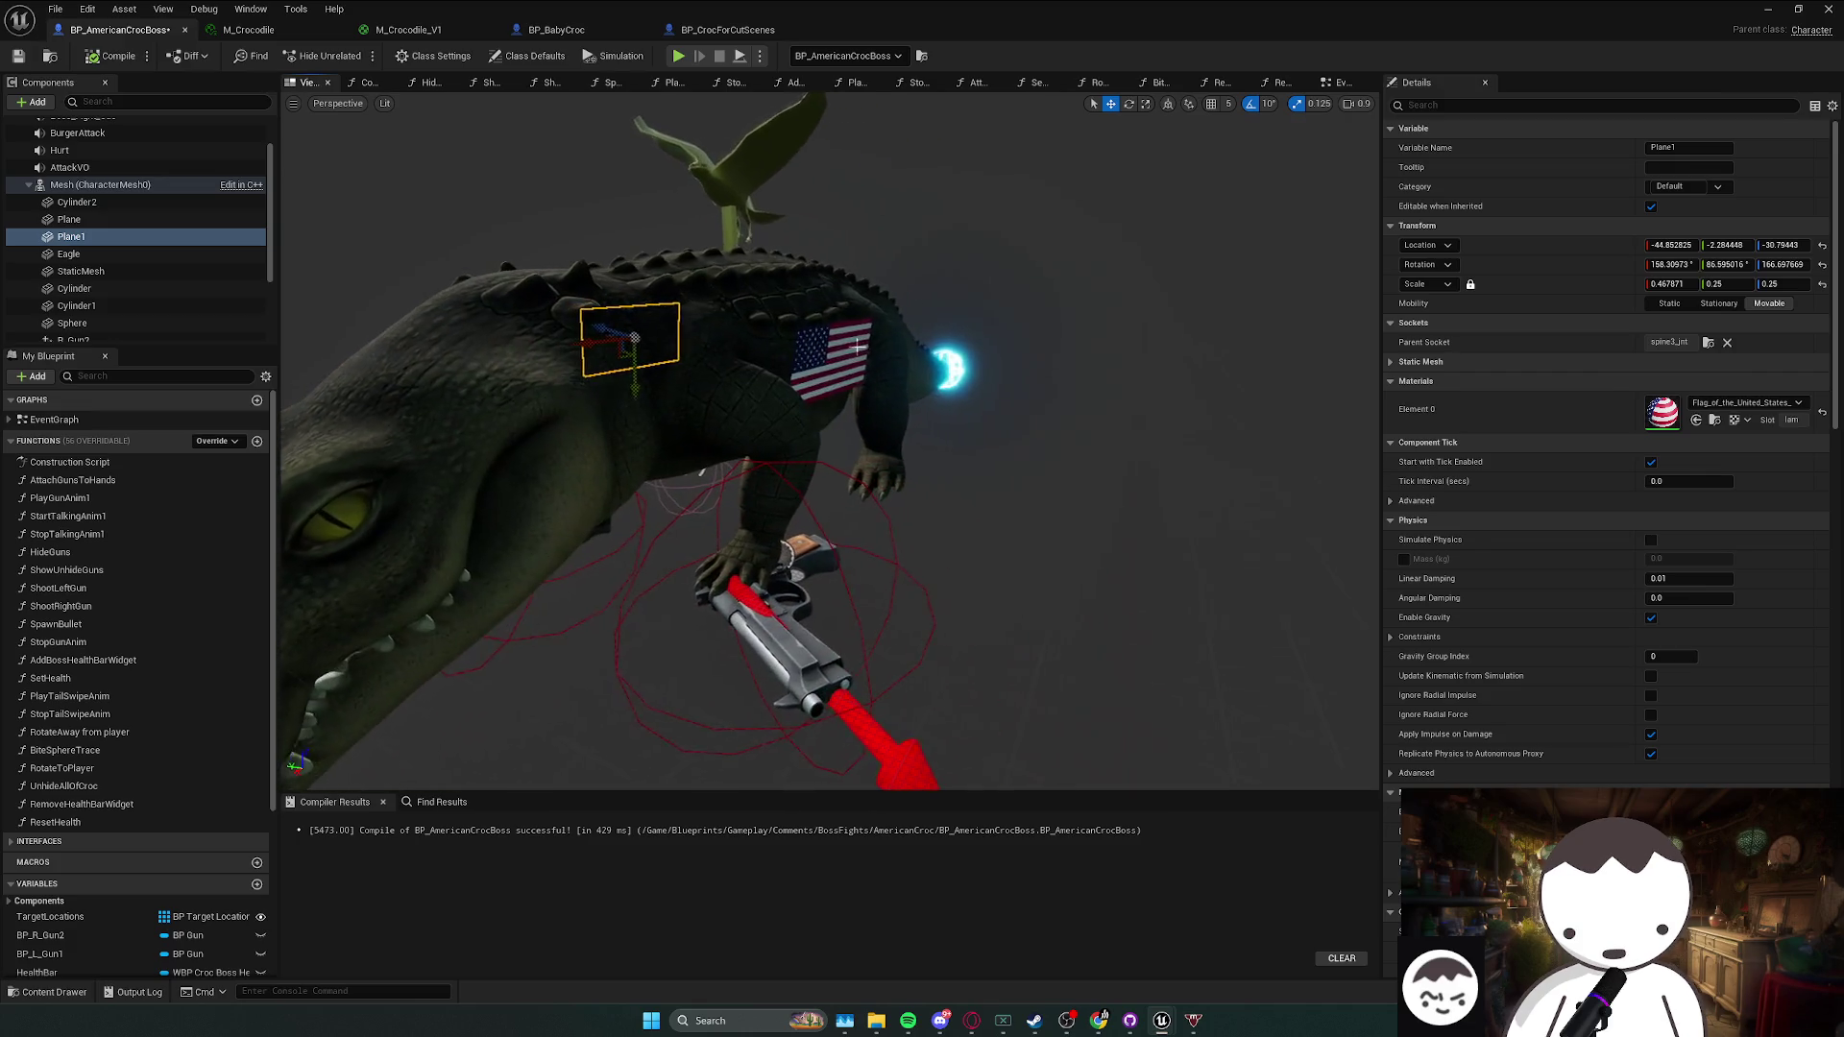
pyautogui.keyDown('ctrl'); pyautogui.click(857, 347); pyautogui.keyUp('ctrl')
pyautogui.click(1526, 103)
pyautogui.write('hid')
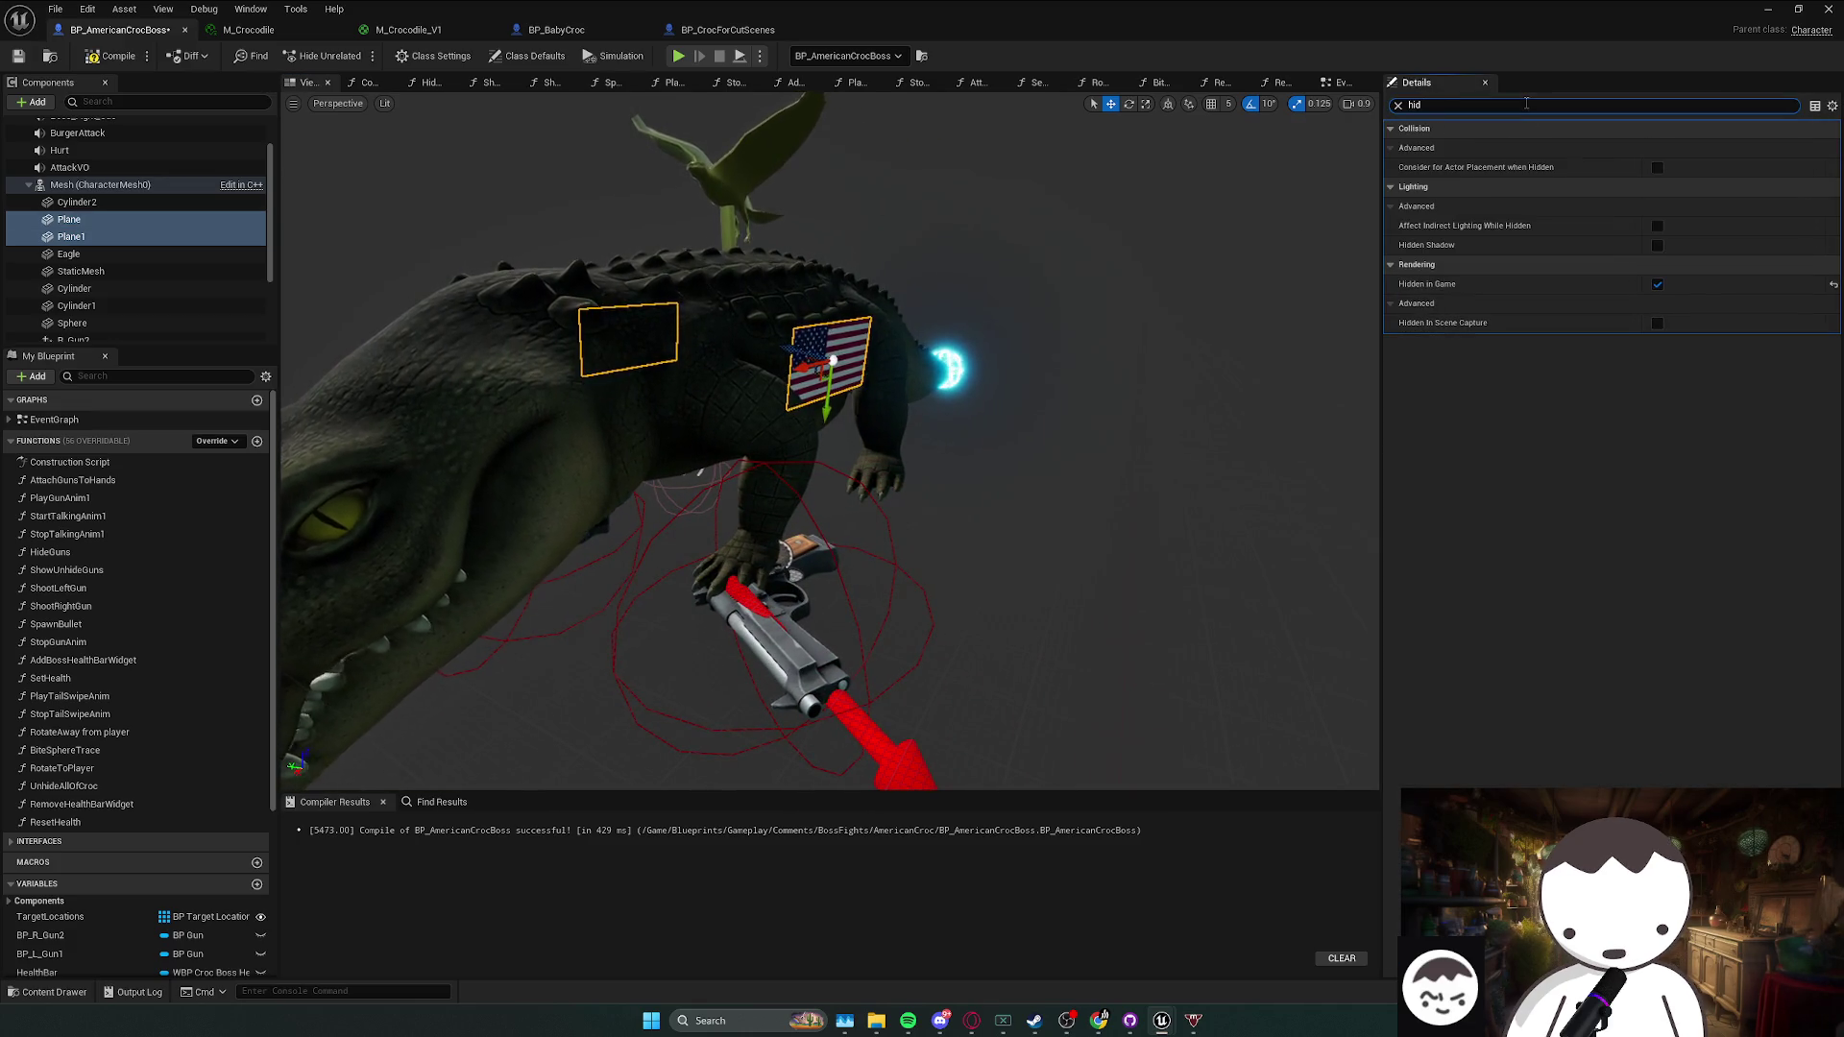
pyautogui.click(1656, 284)
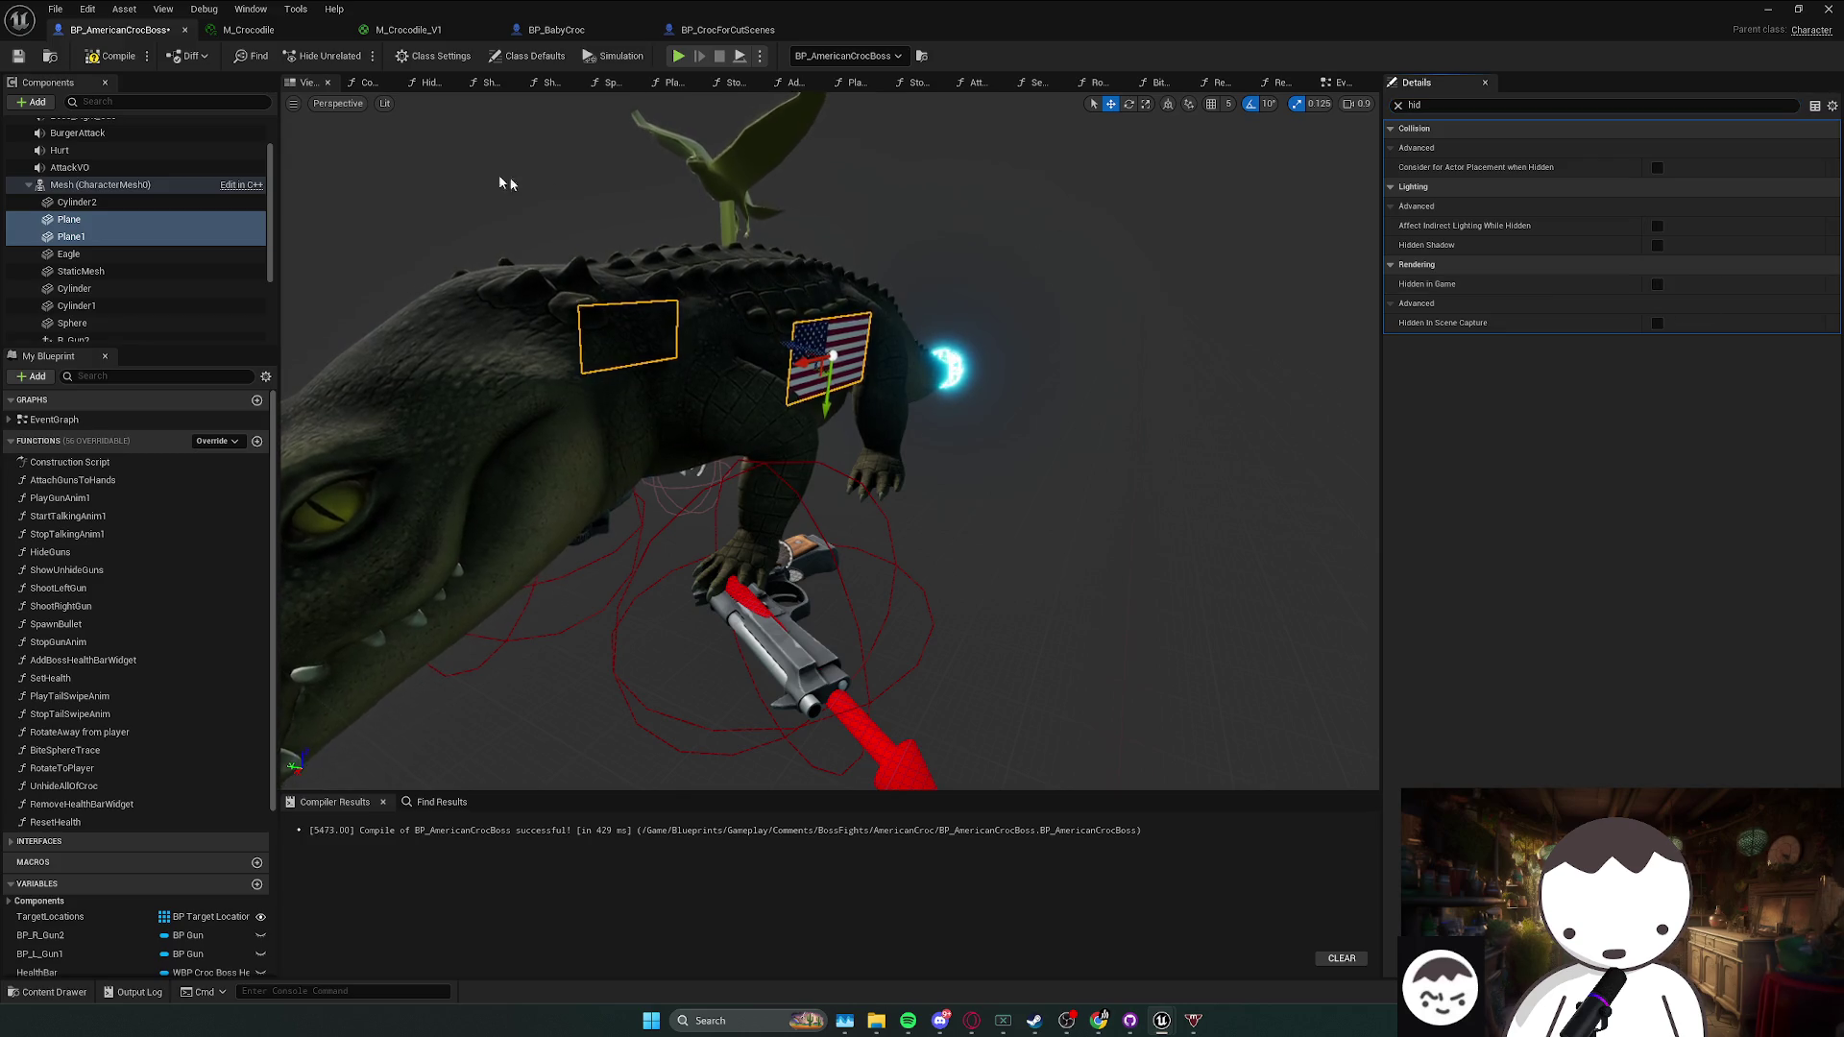
pyautogui.hotkey('alt', 'Tab')
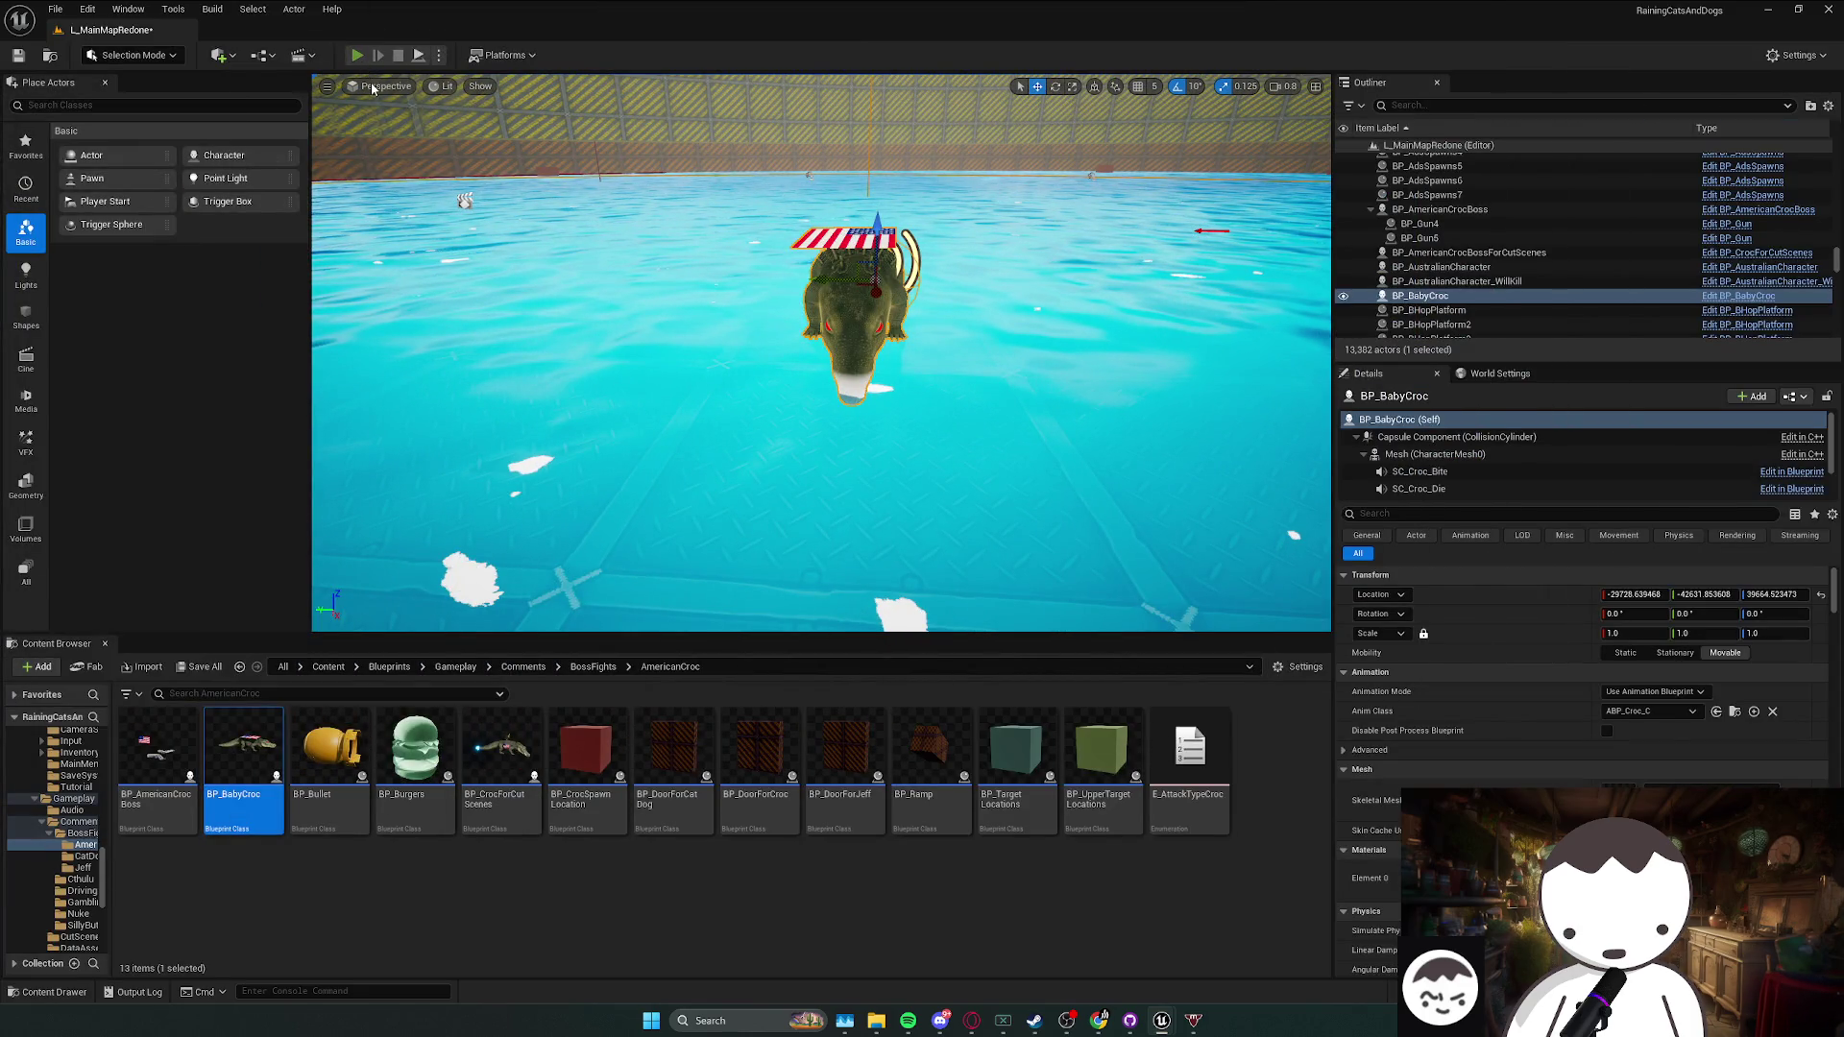
# - Run a play-test to confirm the flags show in game, then stop it
pyautogui.hotkey('alt', 'p')
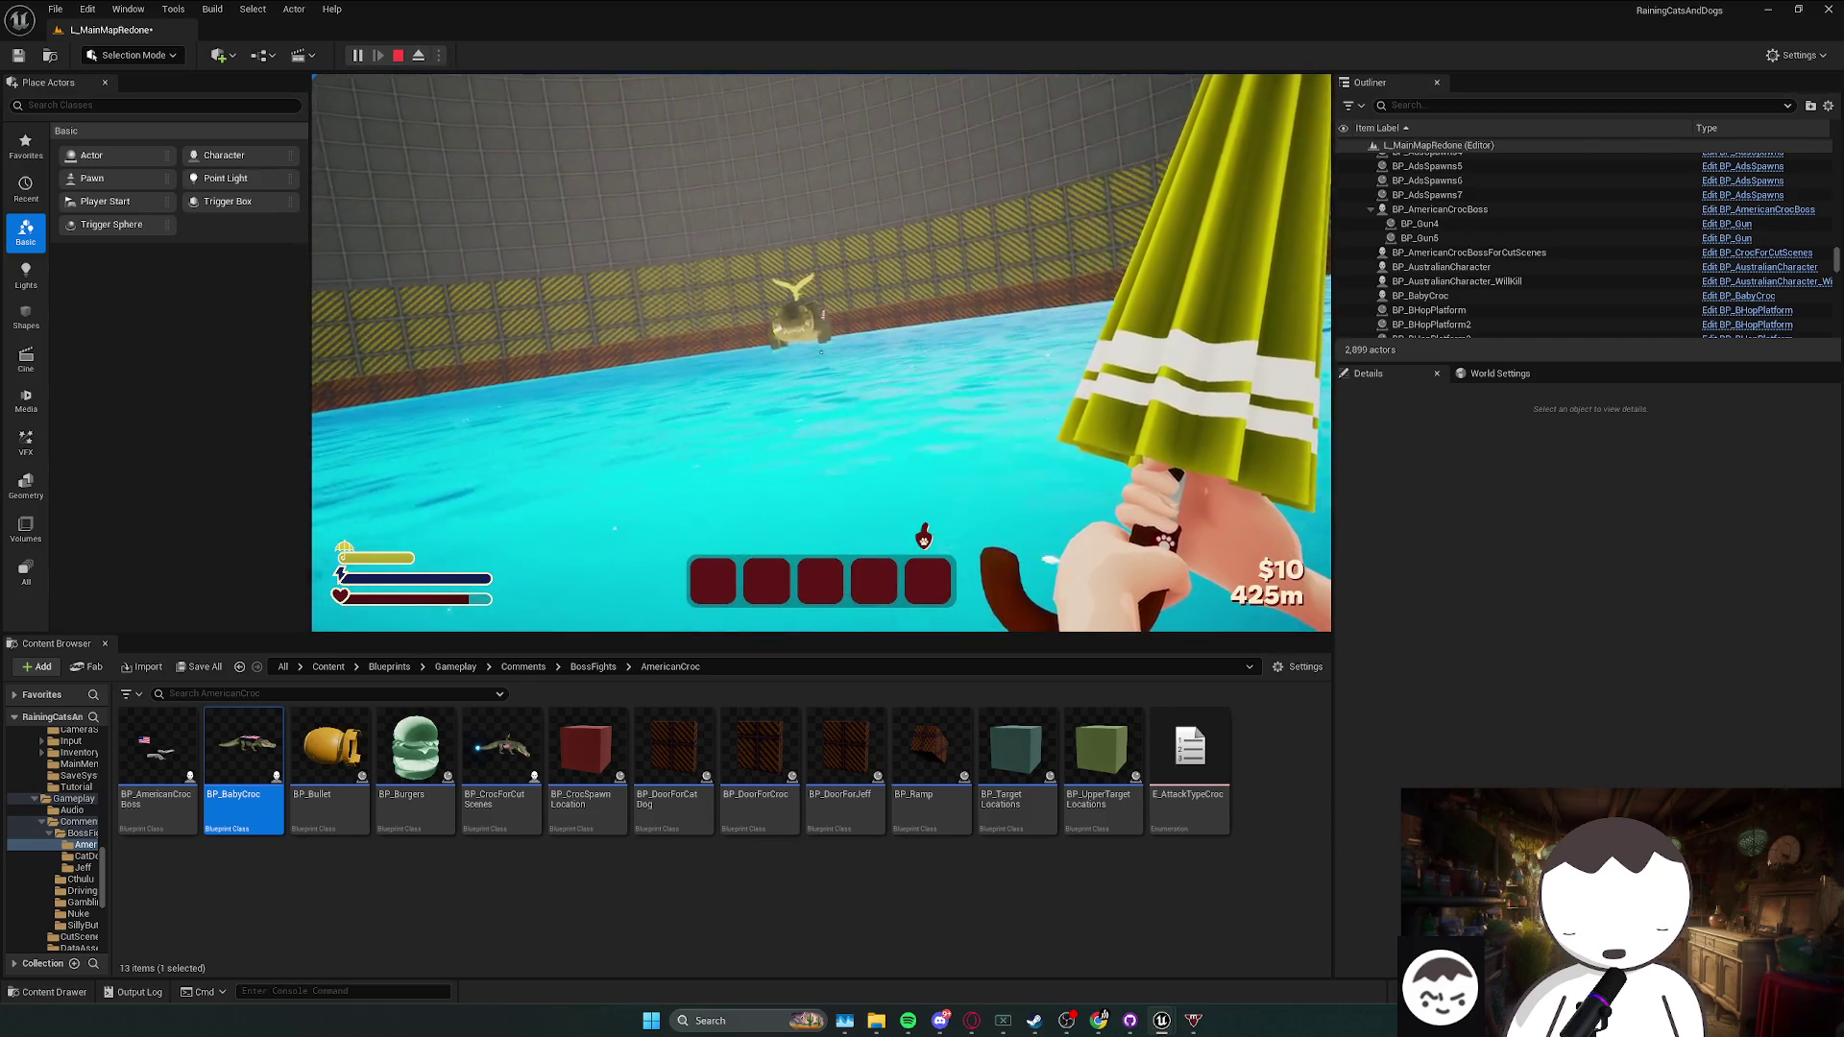
pyautogui.press('Escape')
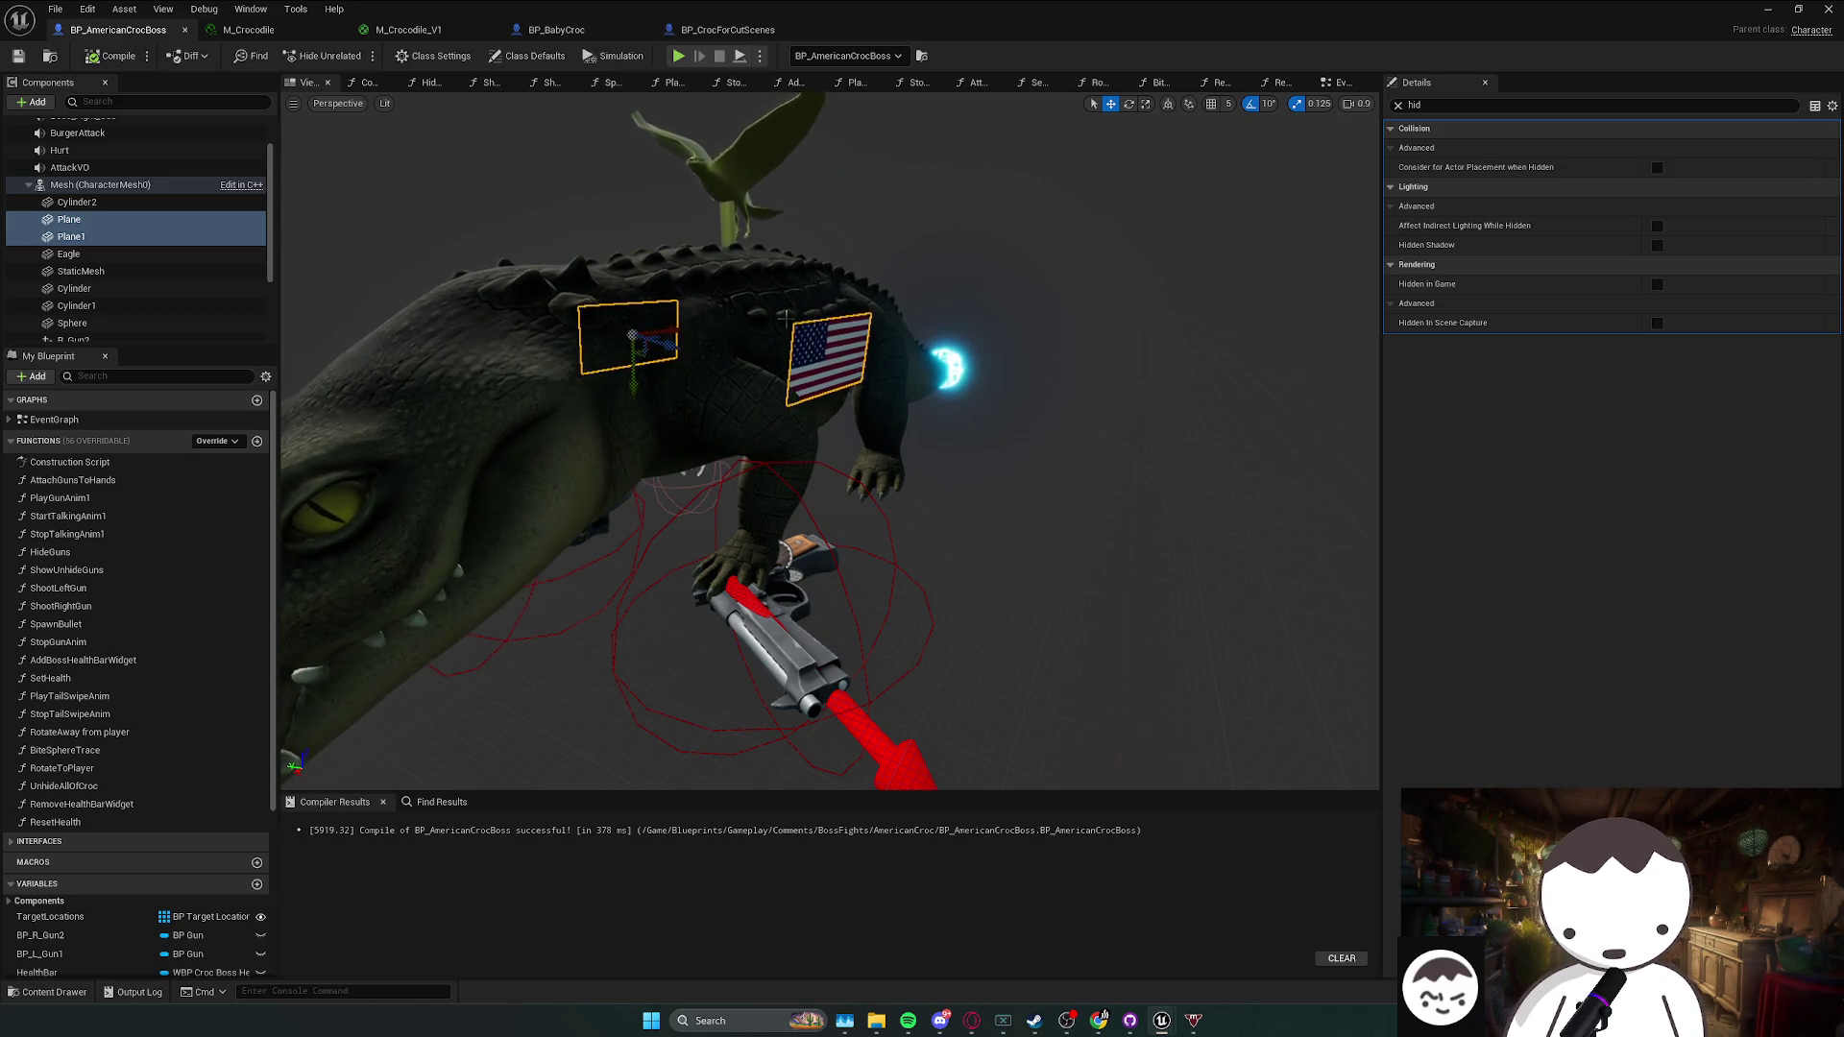
# - Clear the Details filter, select Mesh (CharacterMesh0), save BP_AmericanCrocBoss, and minimize its editor
pyautogui.click(1435, 104)
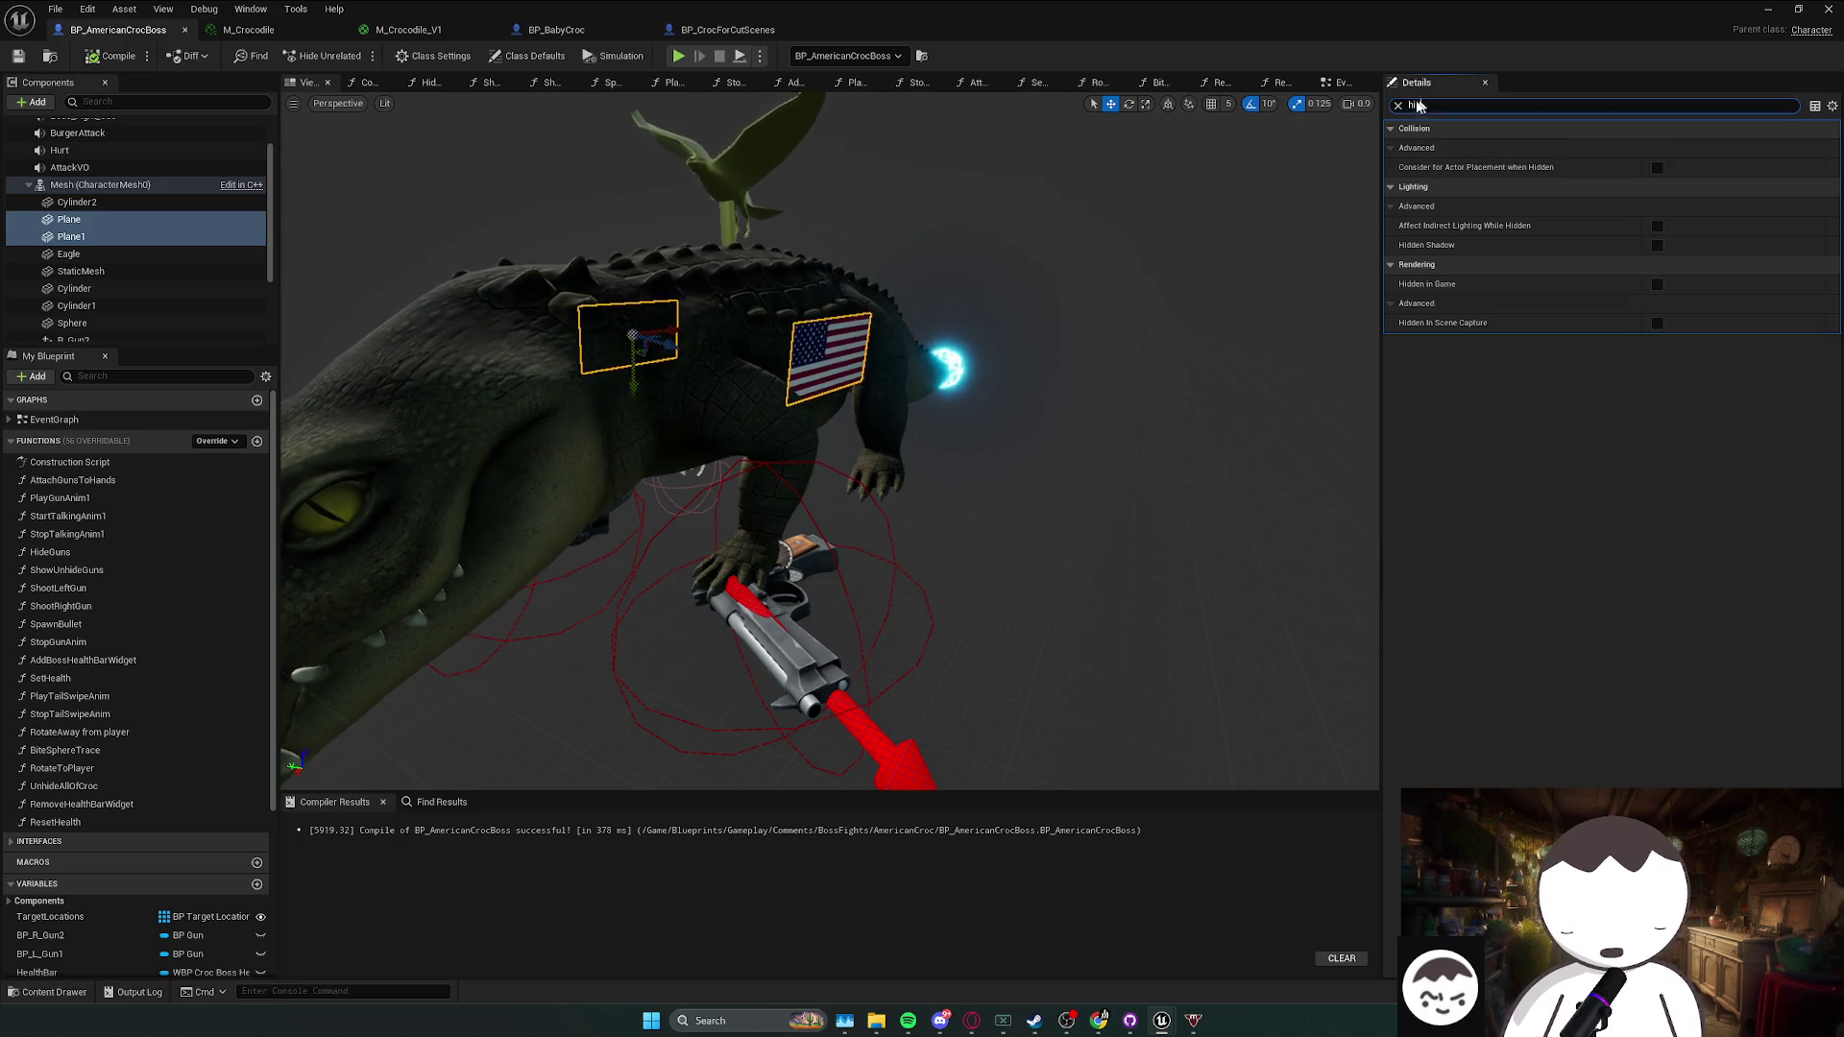
pyautogui.press('BackSpace')
pyautogui.press('BackSpace')
pyautogui.press('BackSpace')
pyautogui.scroll(2, 169, 269)
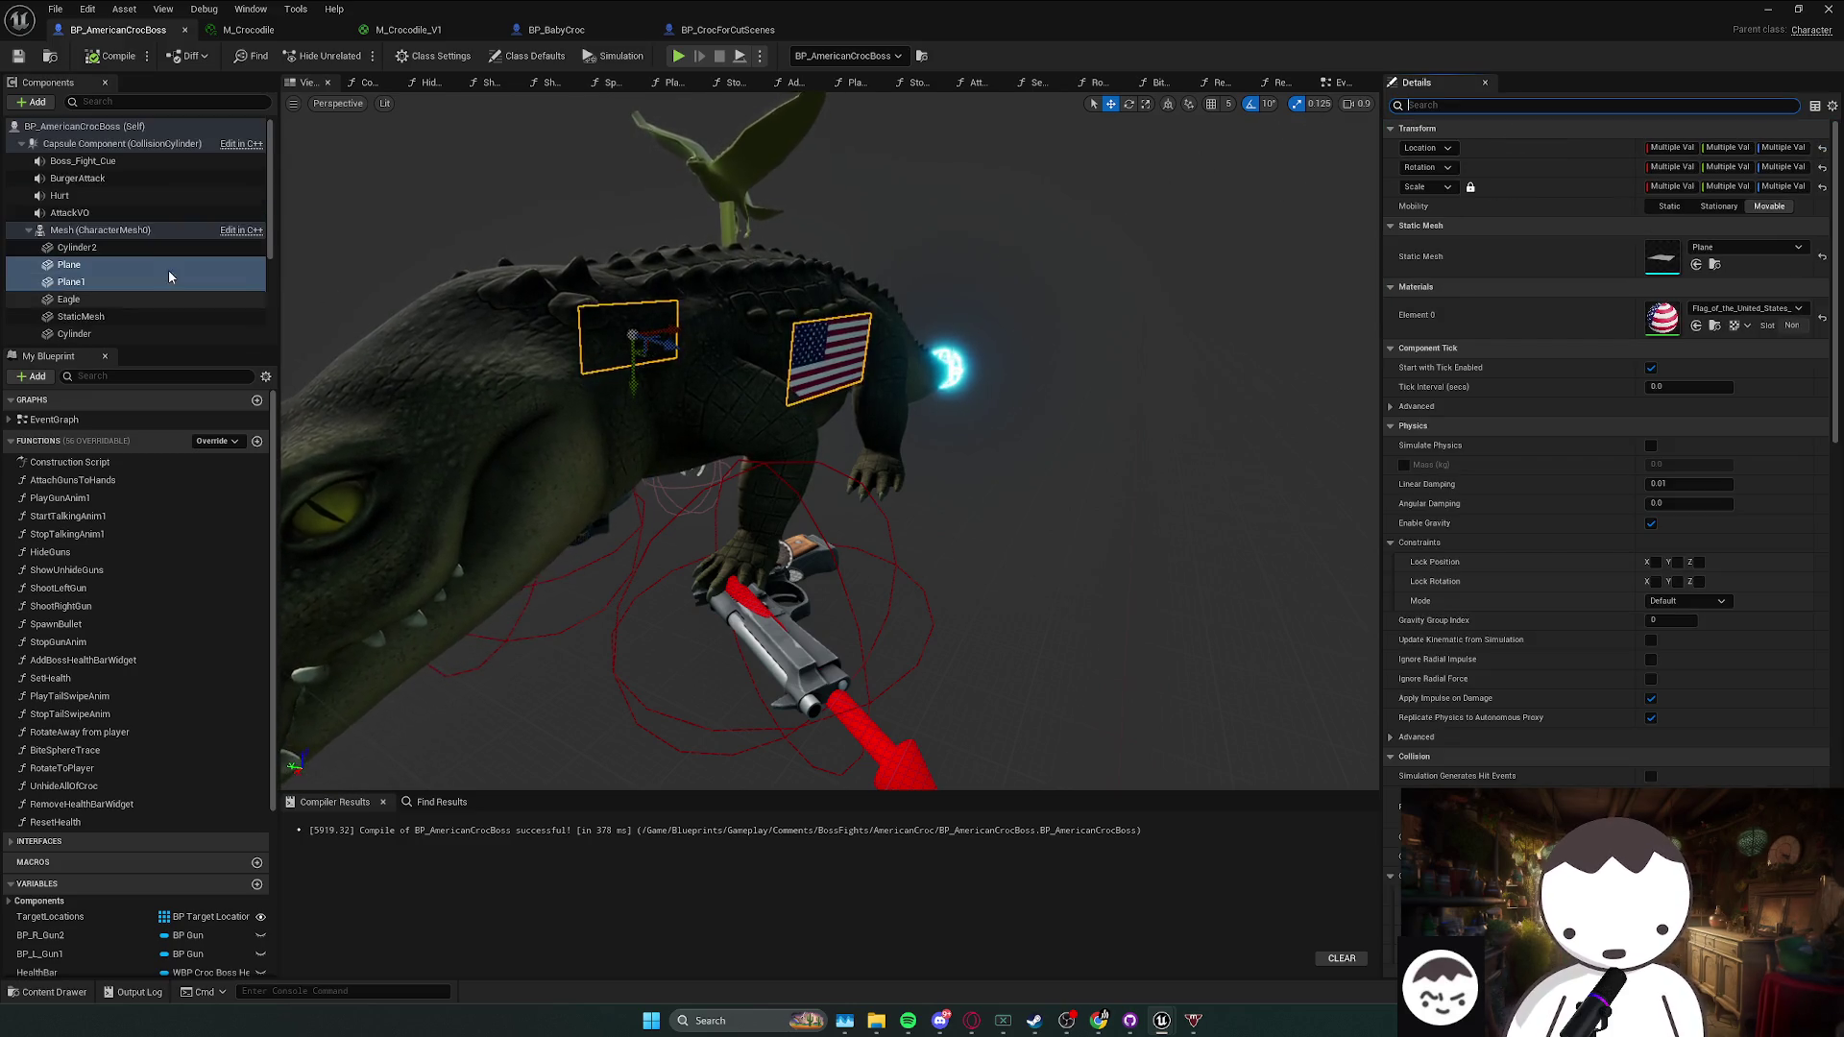
pyautogui.click(203, 230)
pyautogui.hotkey('ctrl', 's')
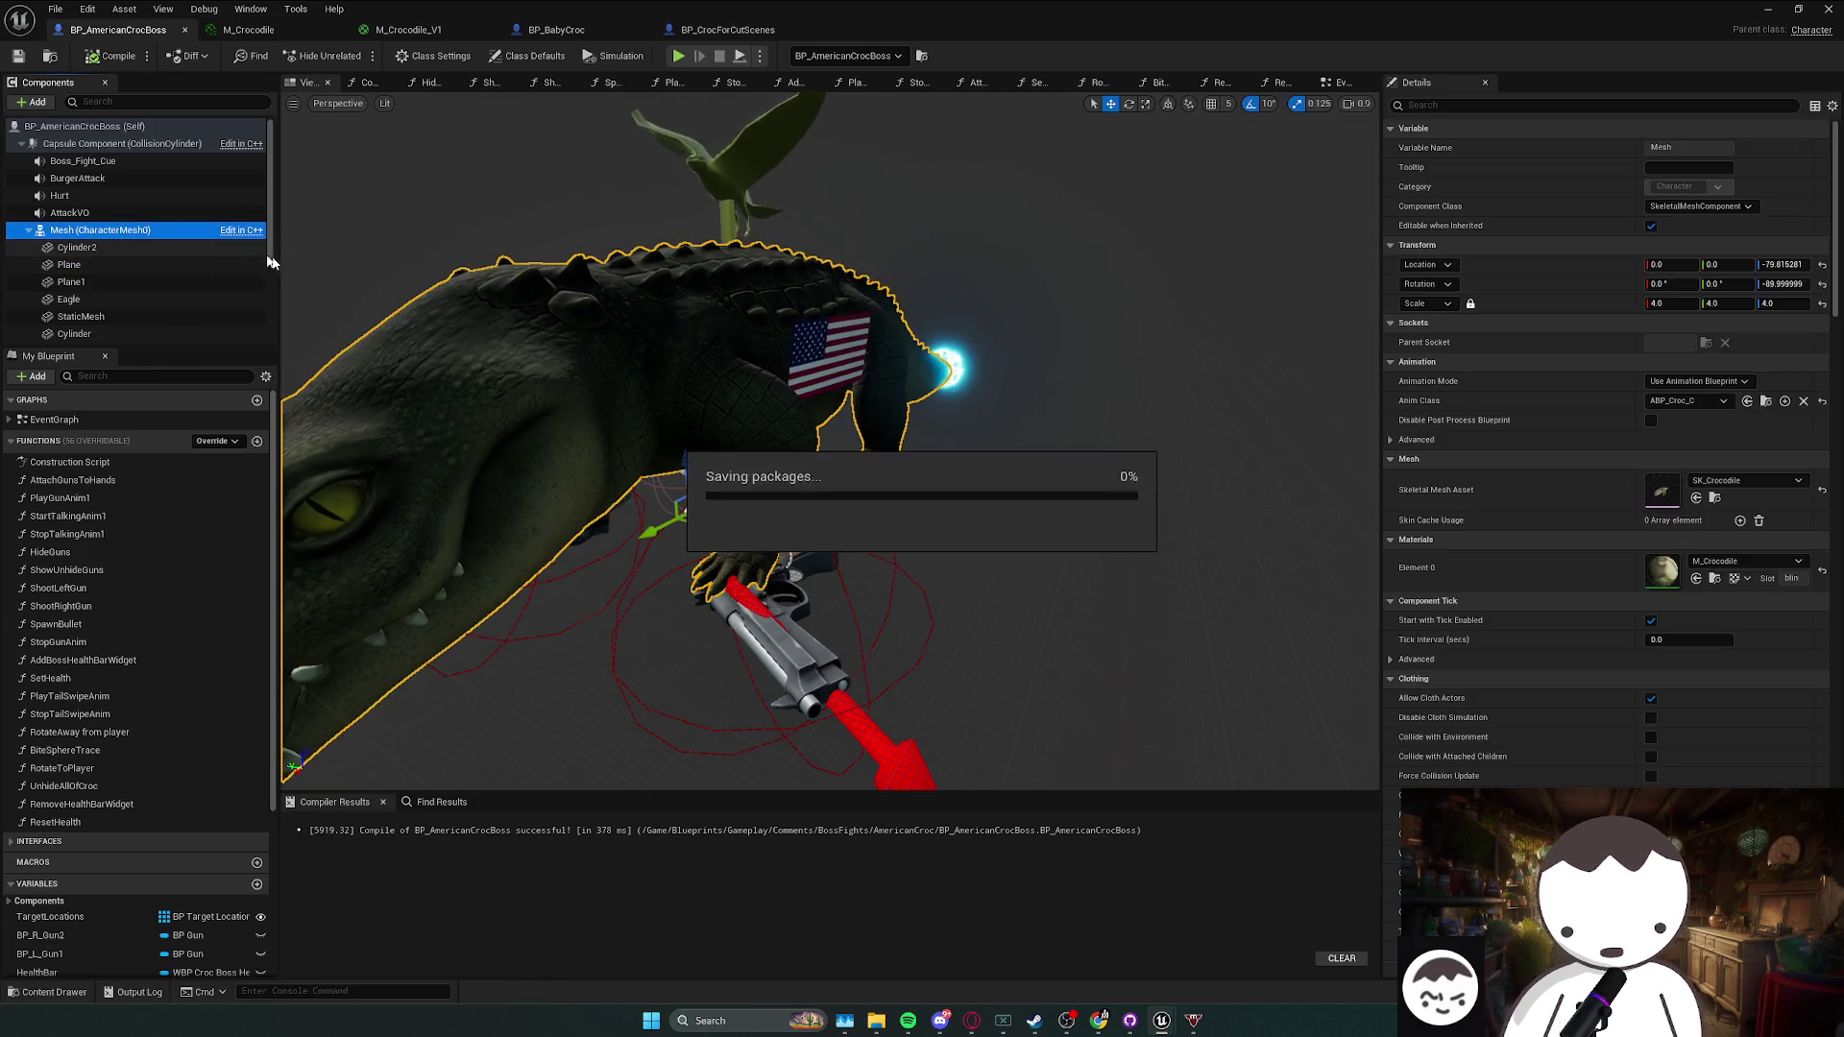
pyautogui.moveTo(672, 432)
pyautogui.mouseDown()
pyautogui.moveTo(864, 432)
pyautogui.moveTo(846, 413)
pyautogui.moveTo(903, 413)
pyautogui.moveTo(822, 411)
pyautogui.mouseUp()
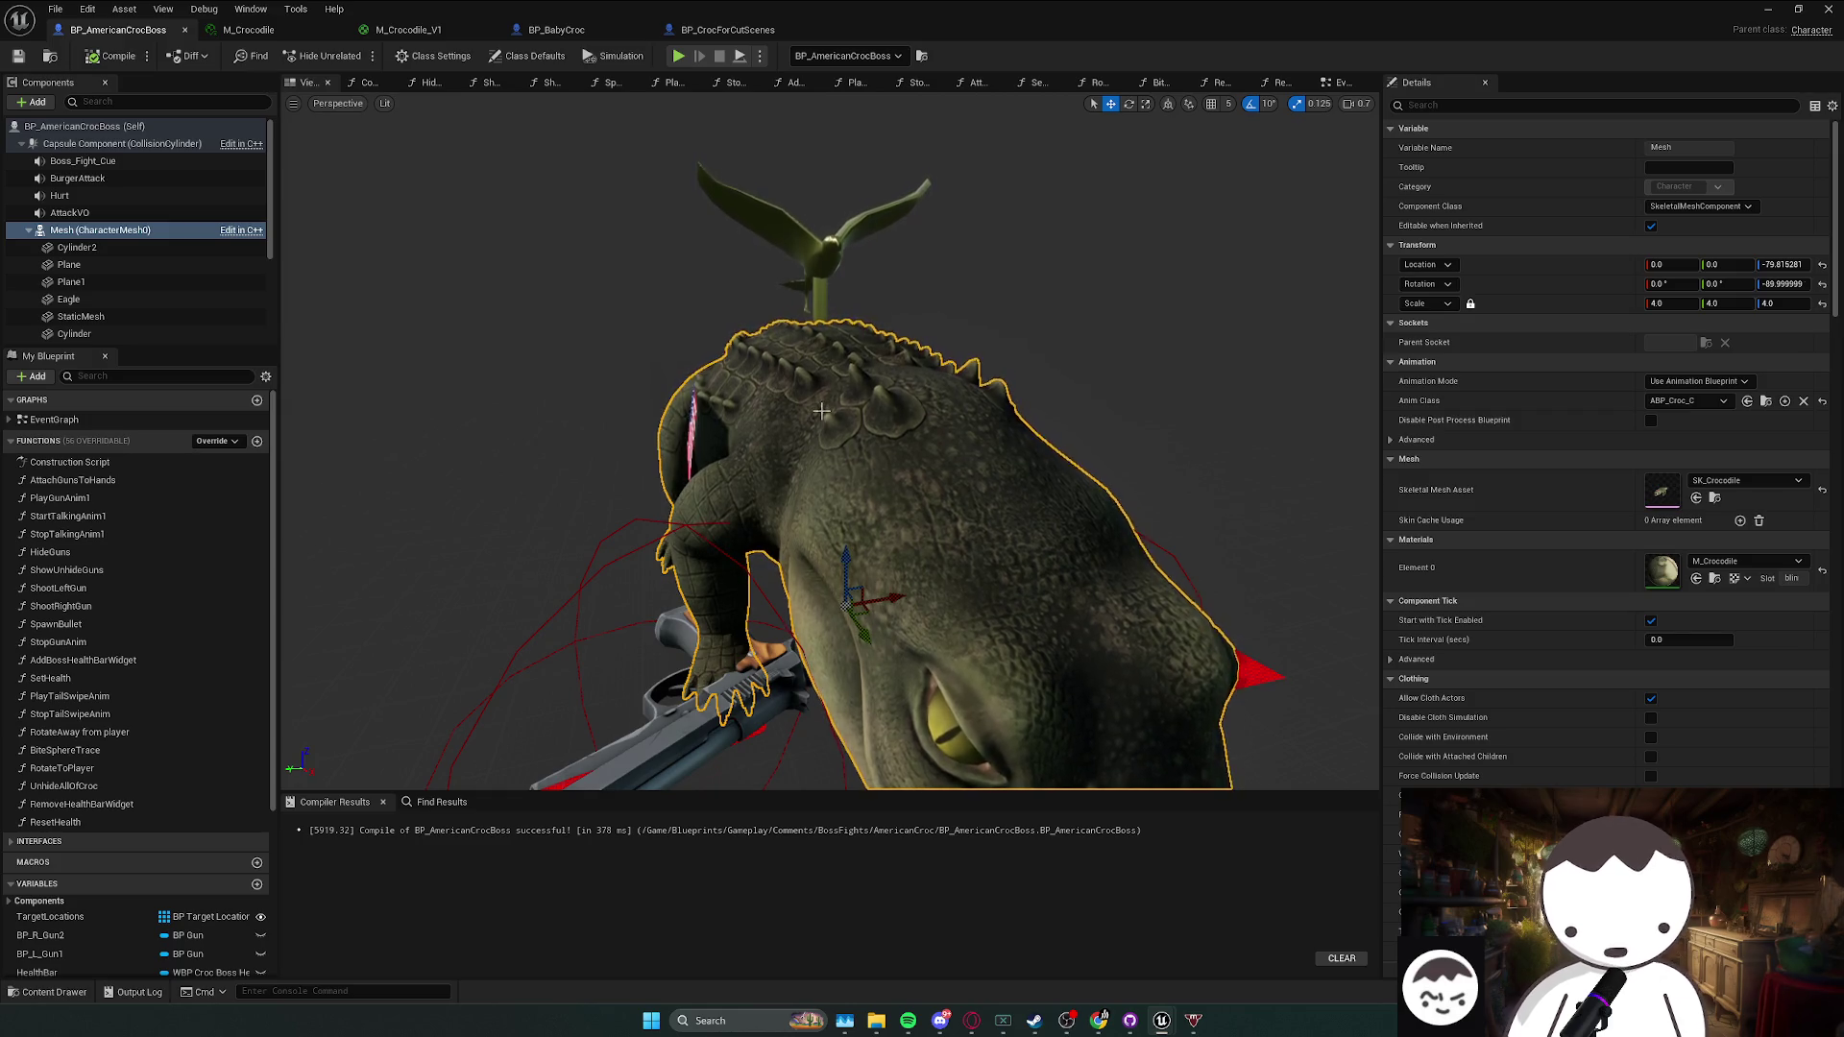
pyautogui.hotkey('ctrl', 's')
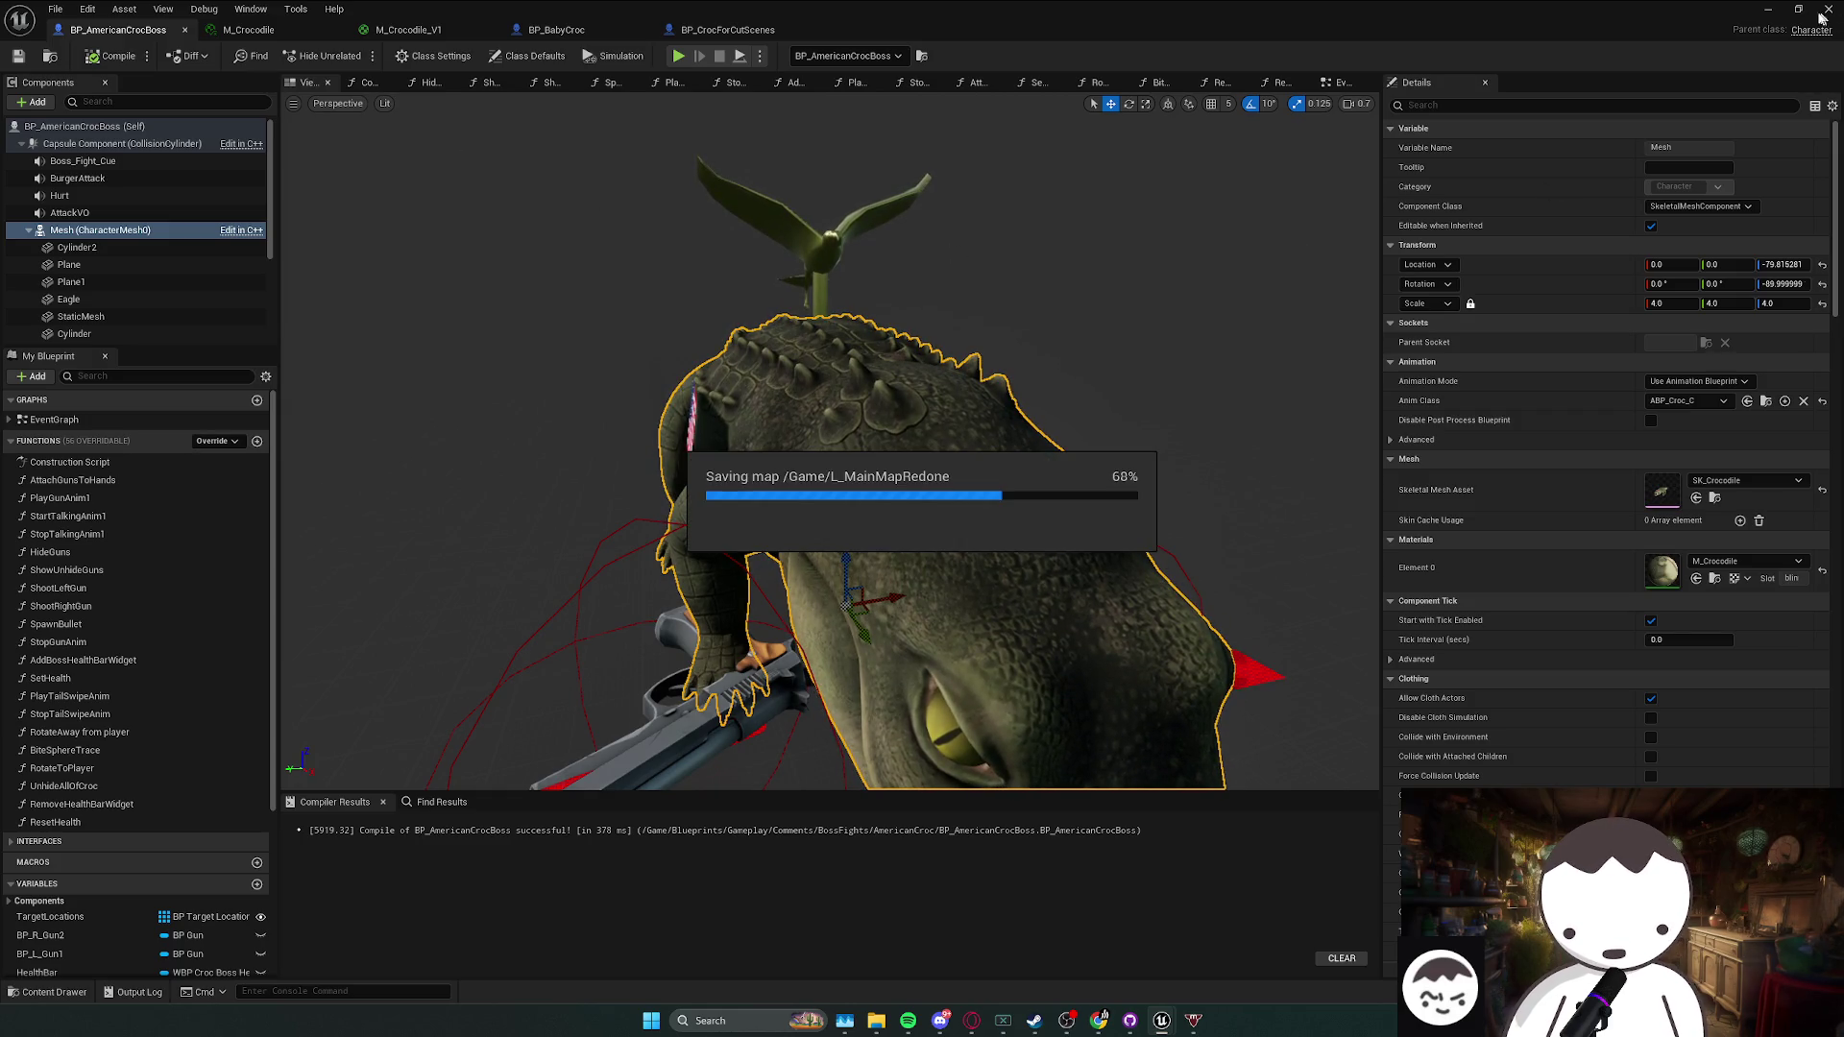
pyautogui.click(1770, 13)
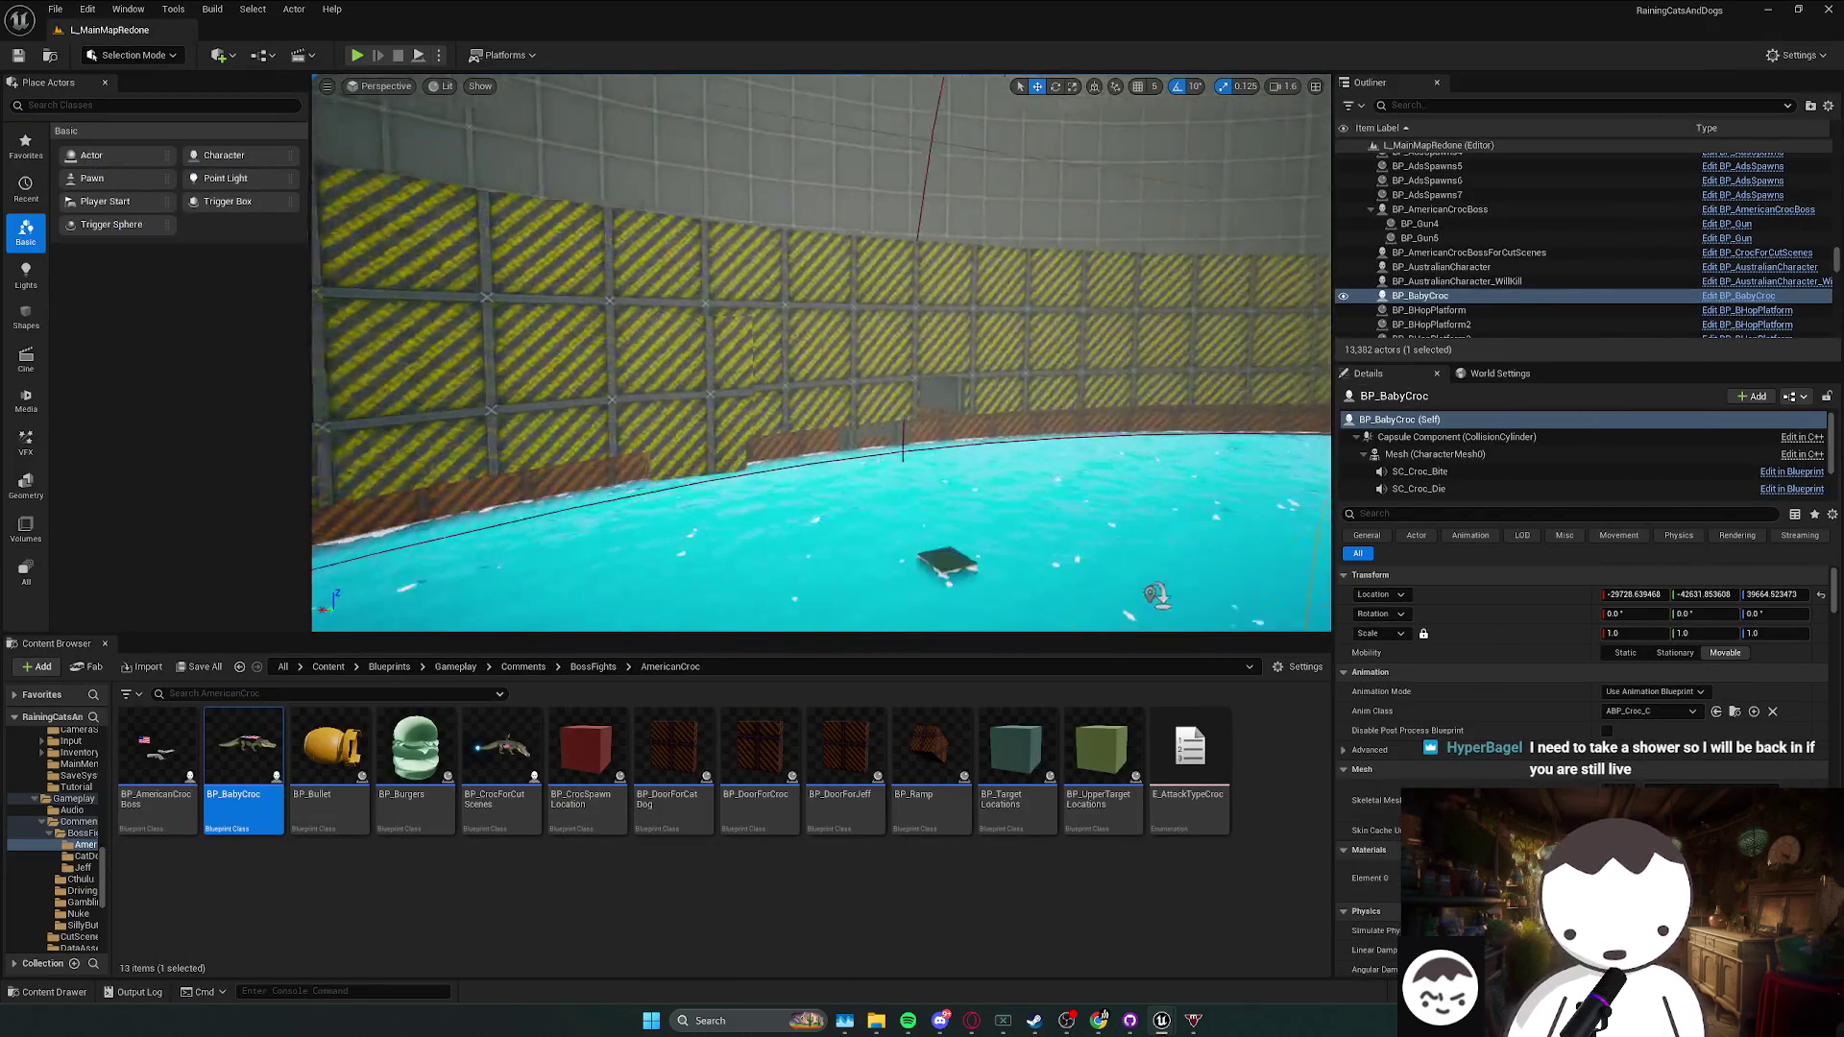
# - Save the L_MainMapRedone map
pyautogui.scroll(-2, 821, 353)
pyautogui.scroll(-1, 821, 352)
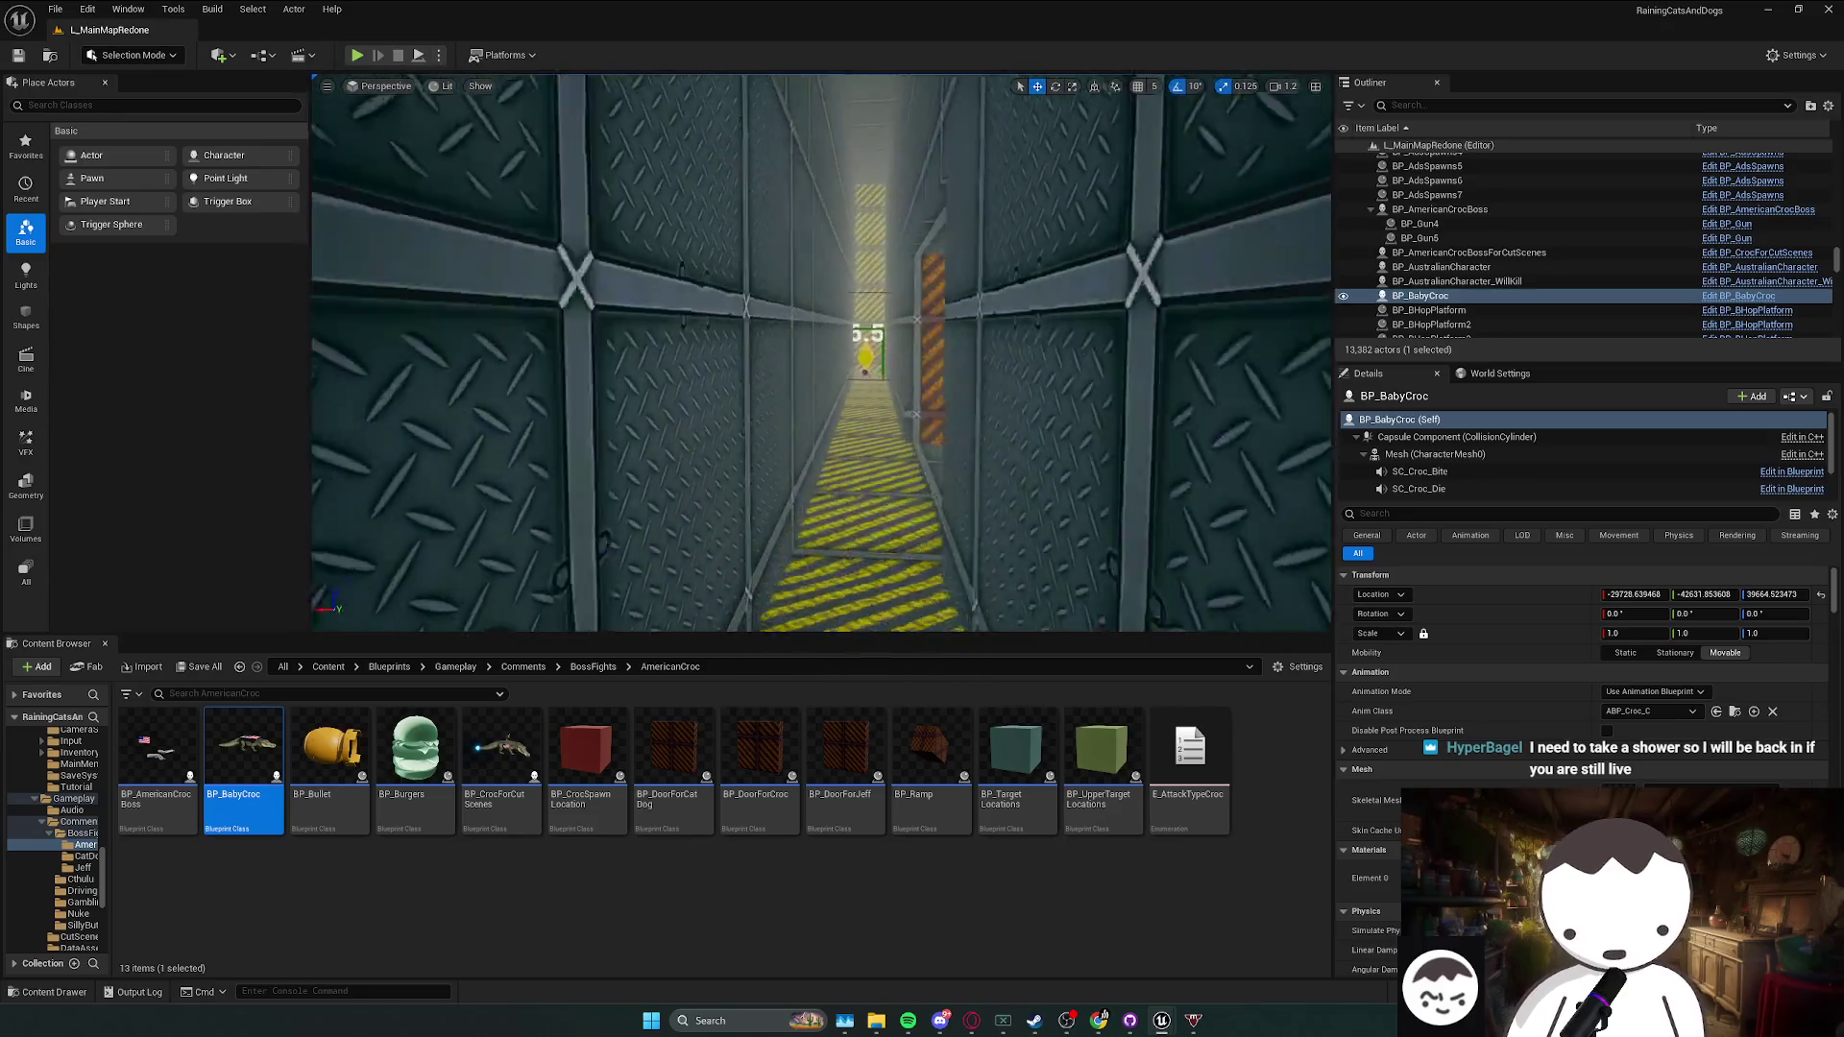
pyautogui.press('Escape')
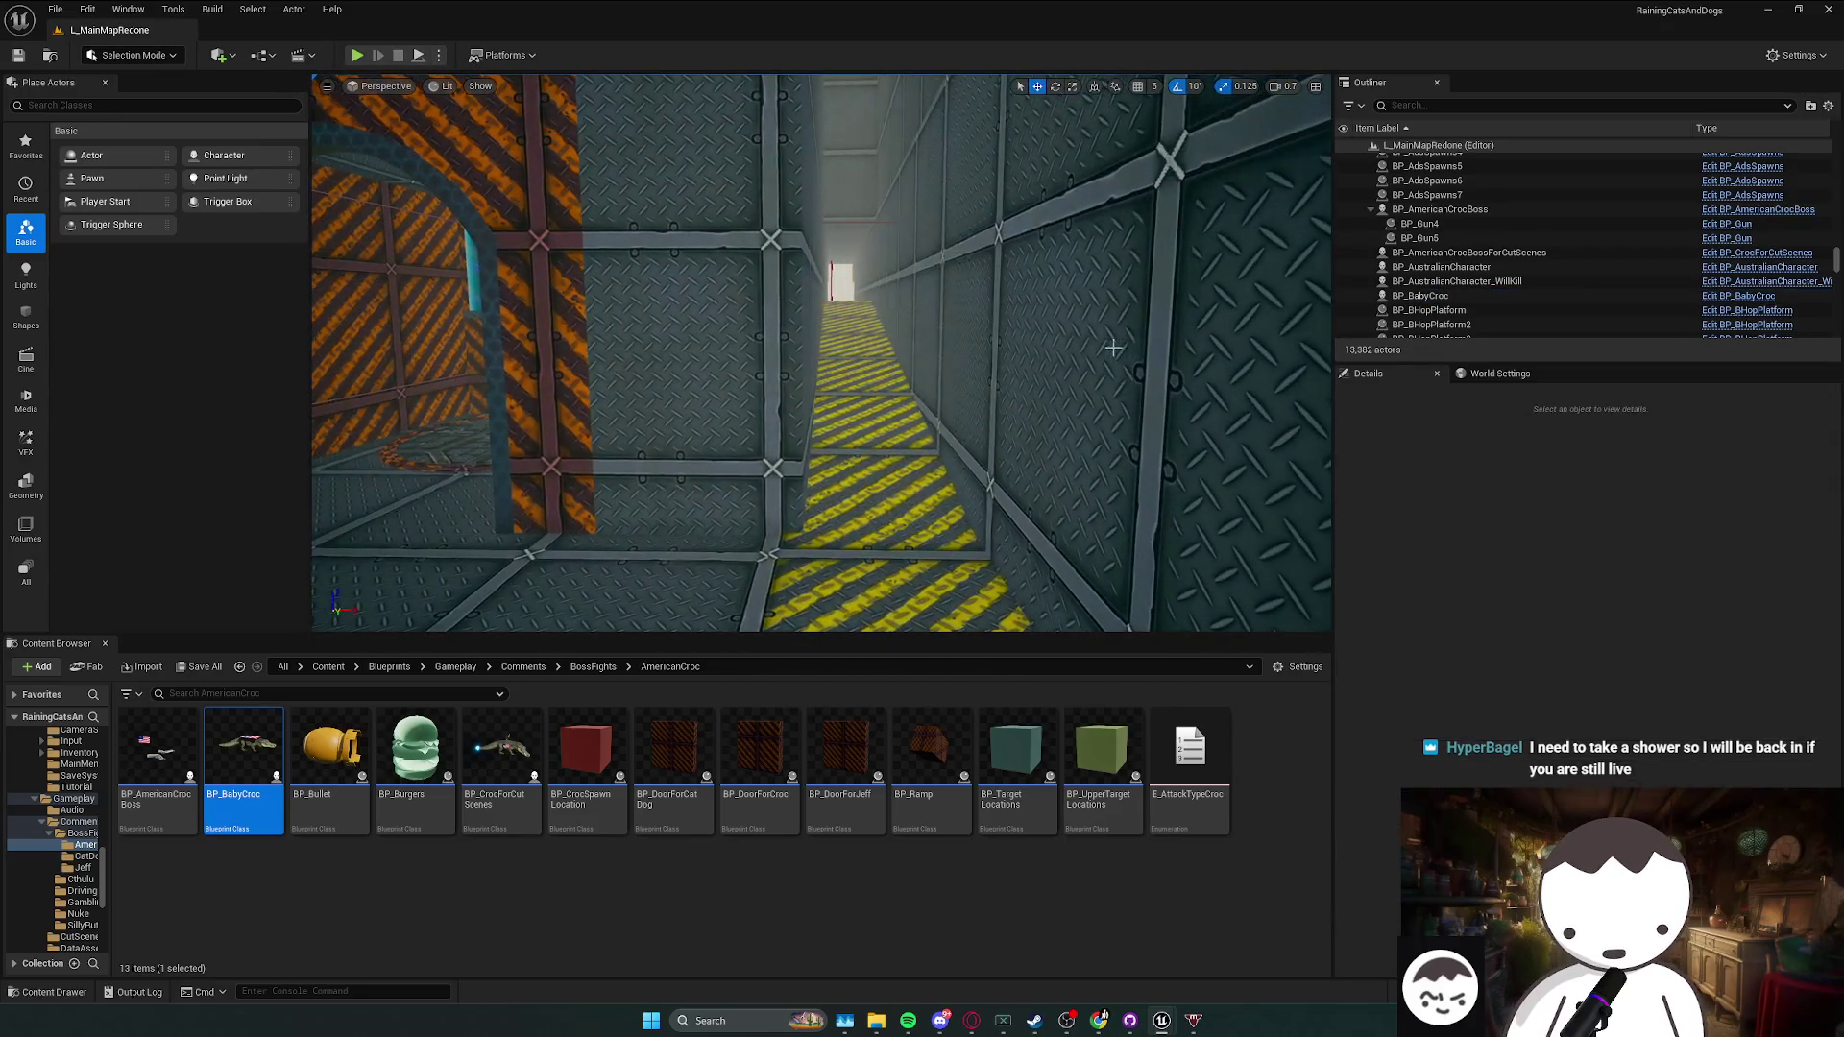
pyautogui.hotkey('ctrl', 's')
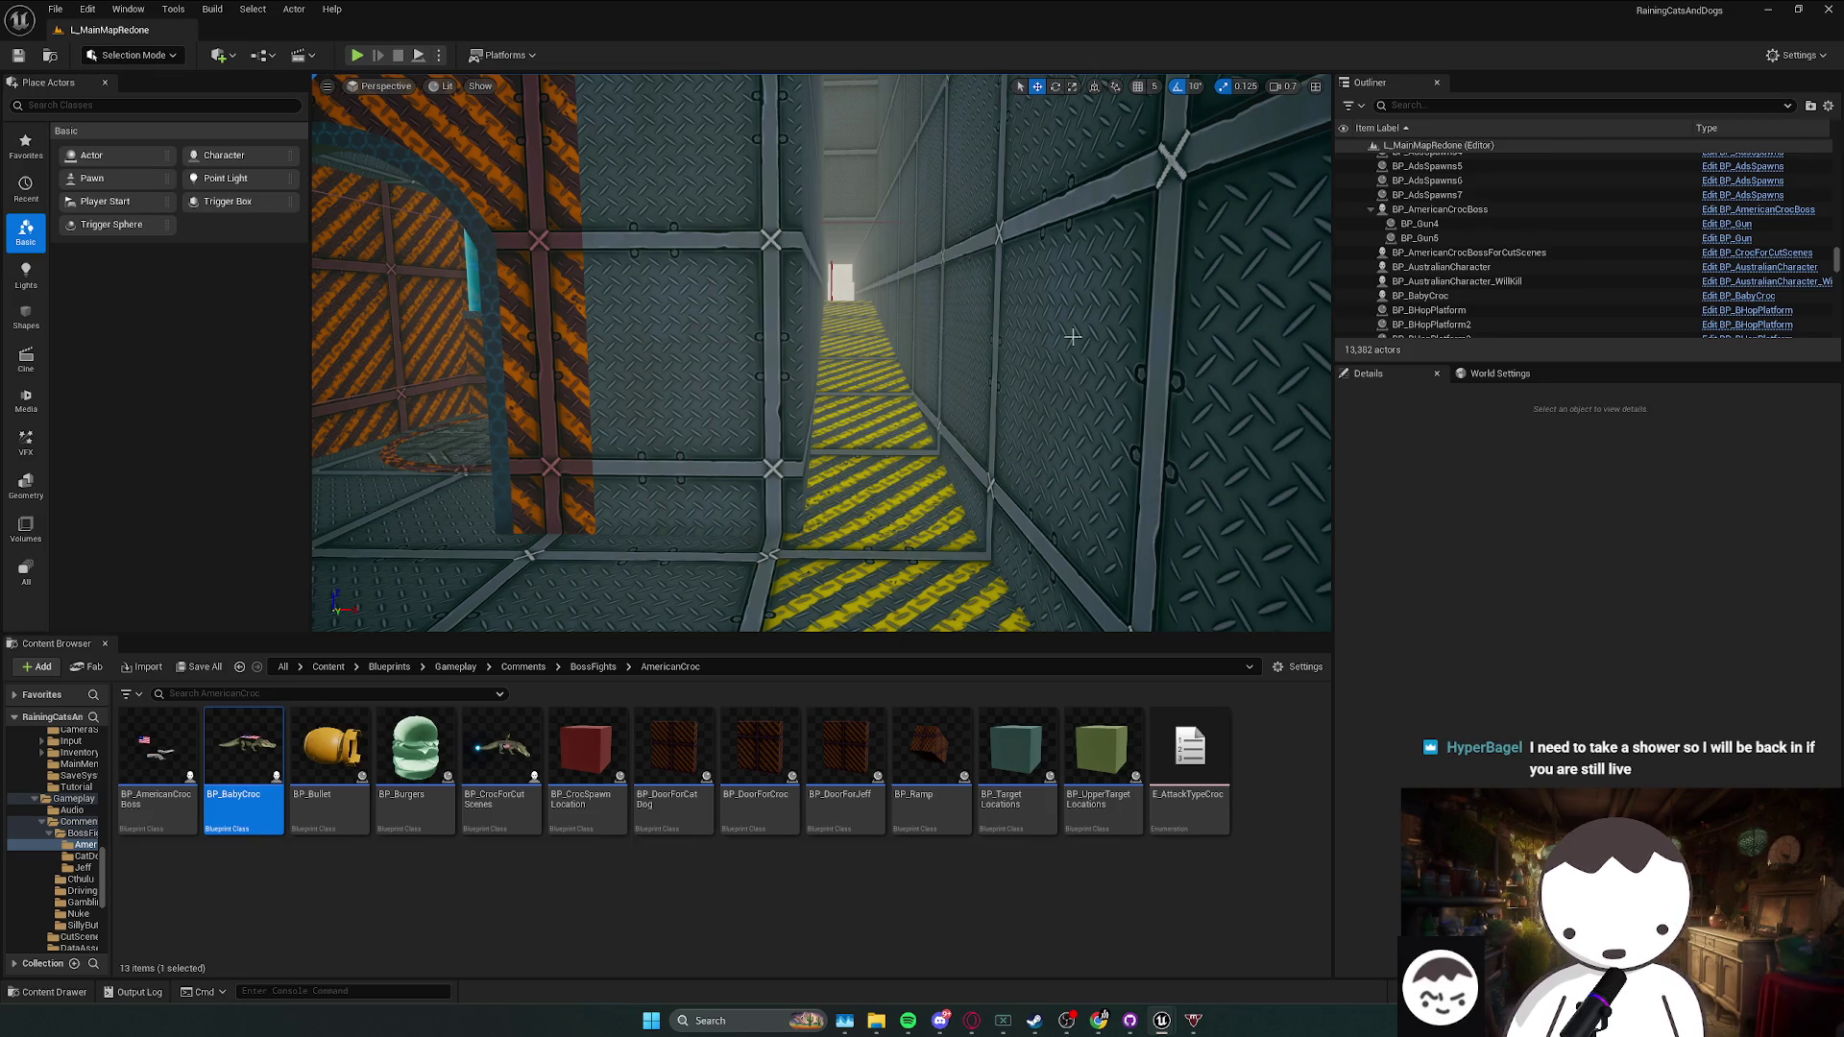
# - Open BP_Burgers and trace the burger mesh to its material, base-colour texture and normal map
pyautogui.doubleClick(432, 768)
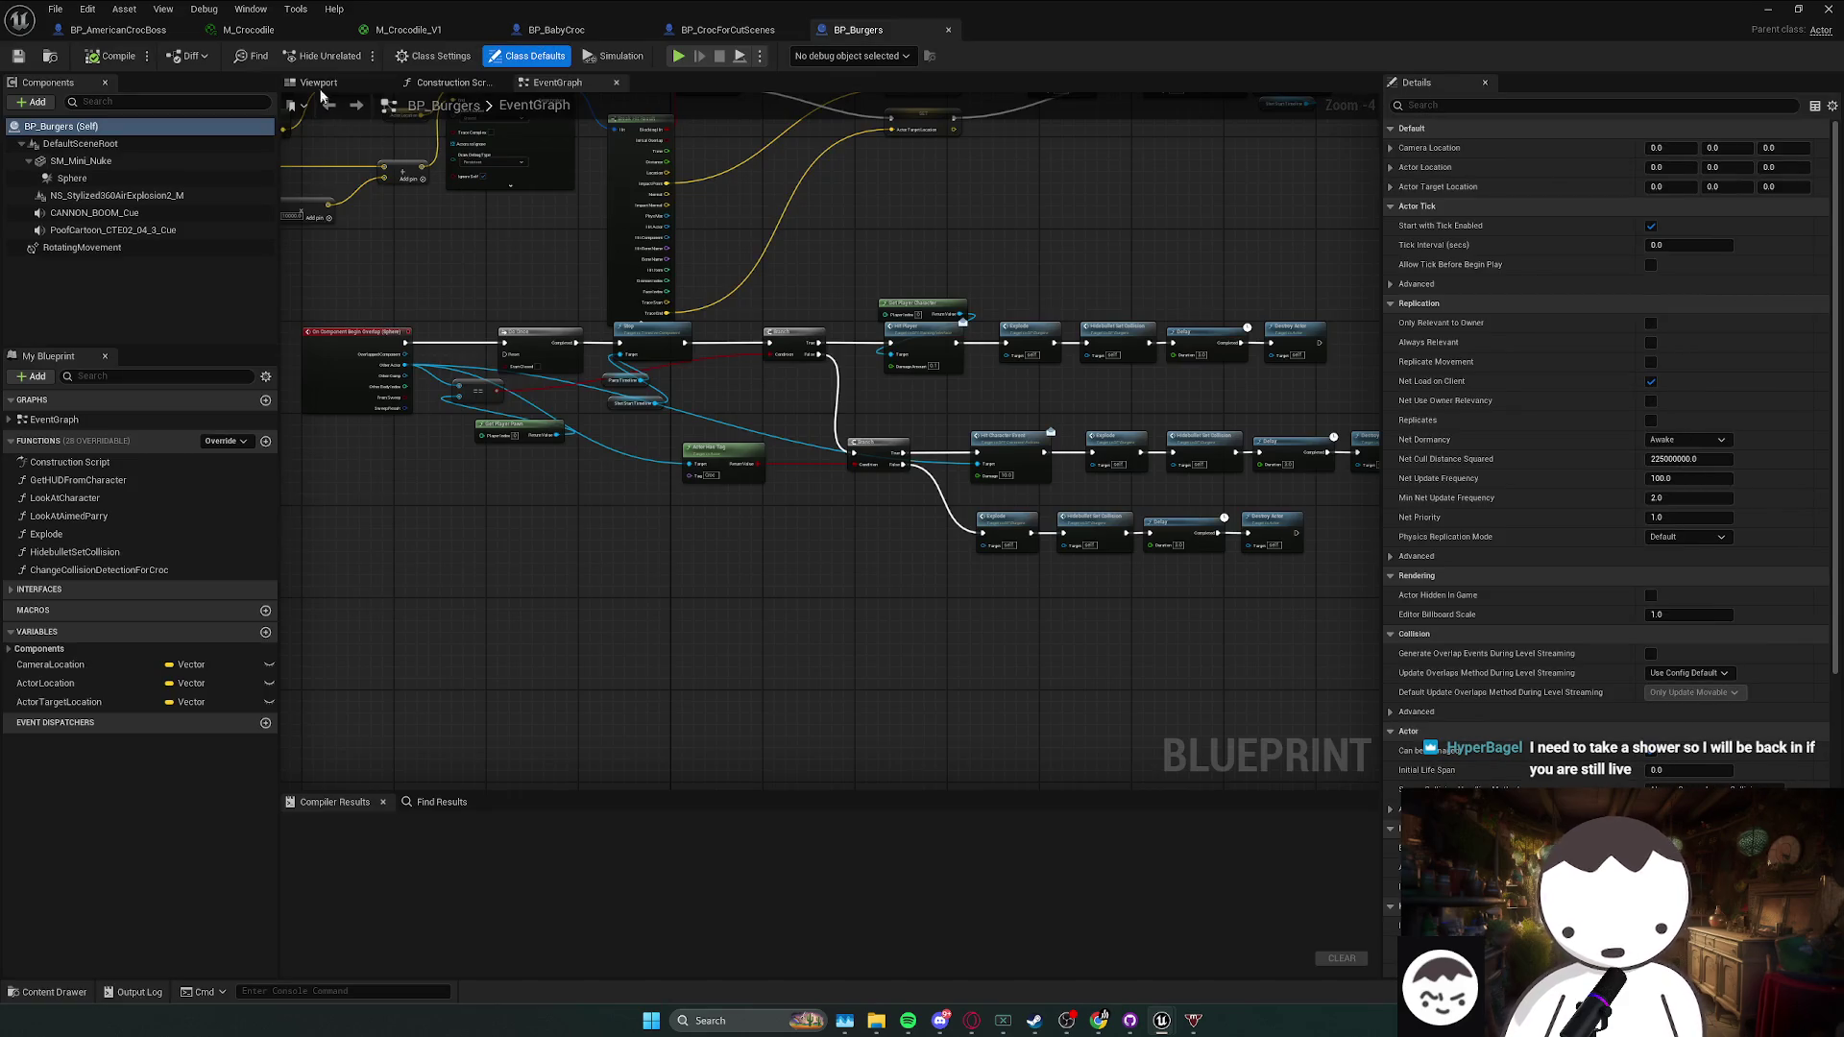
pyautogui.click(318, 83)
pyautogui.click(826, 384)
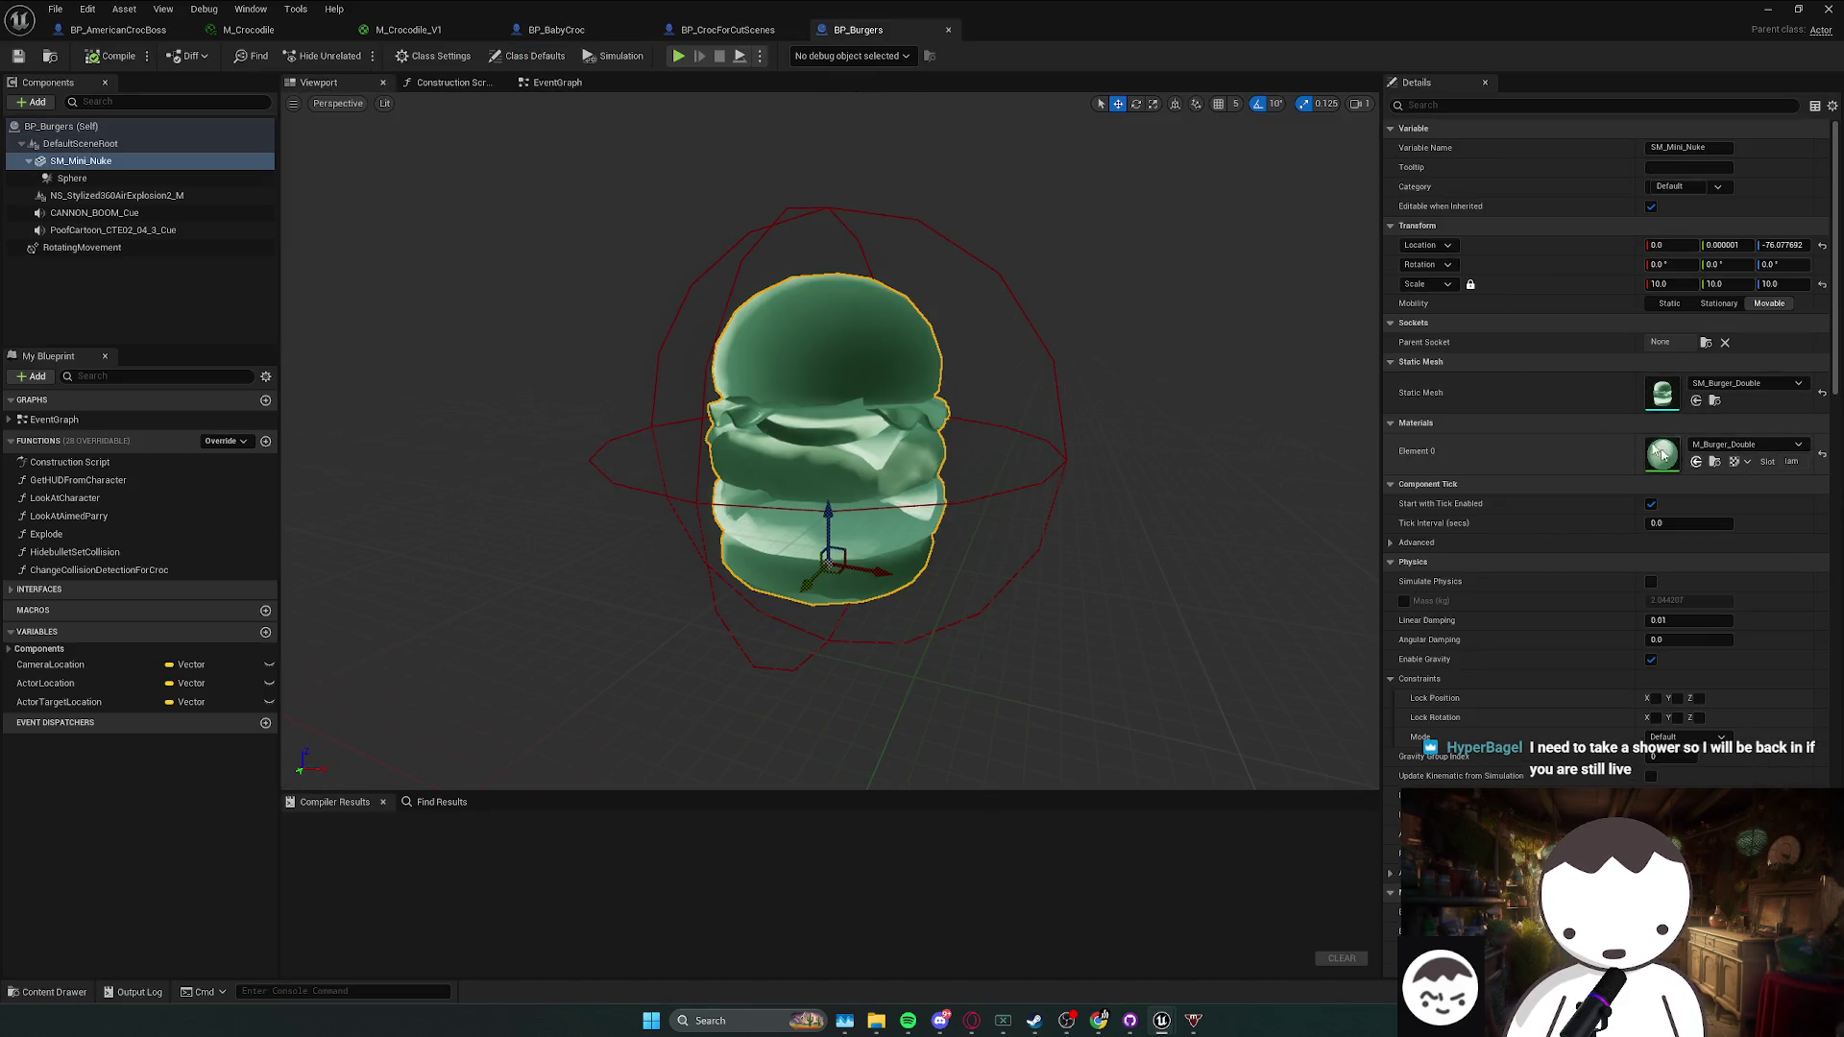
pyautogui.click(1692, 462)
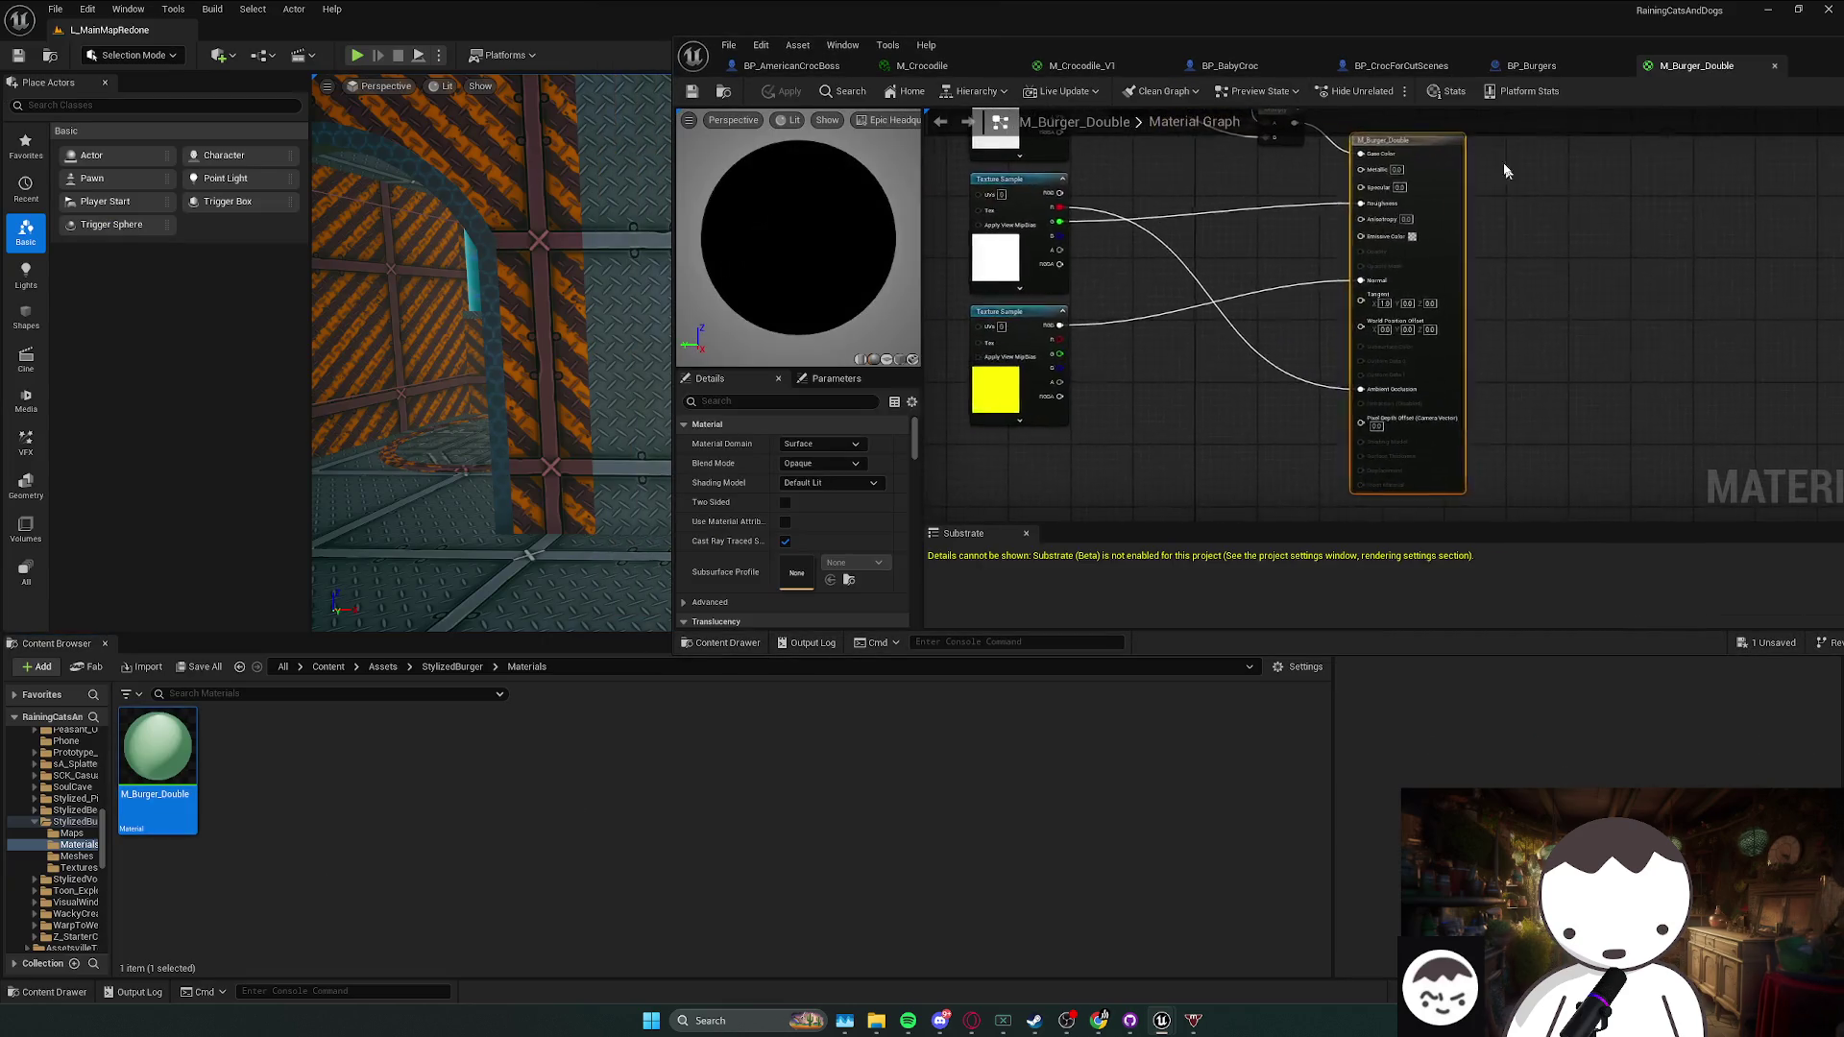
pyautogui.scroll(3, 1237, 437)
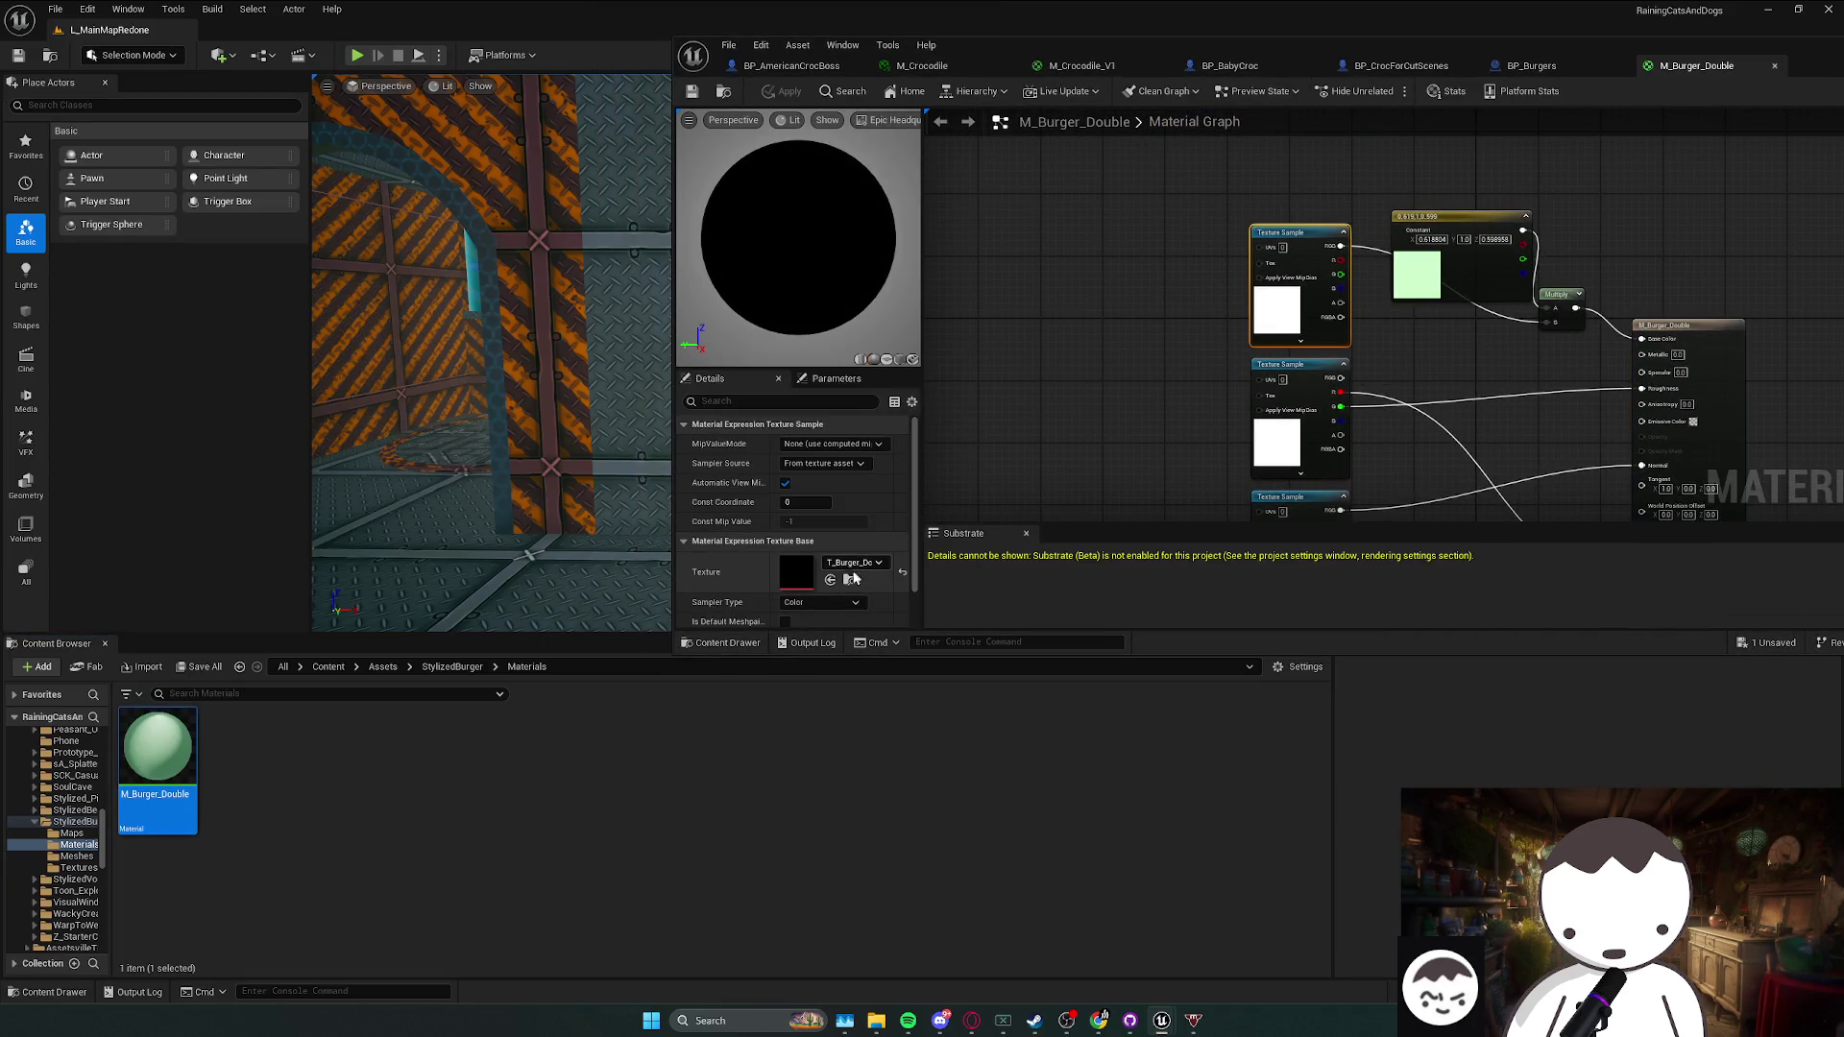
pyautogui.click(850, 578)
pyautogui.click(249, 807)
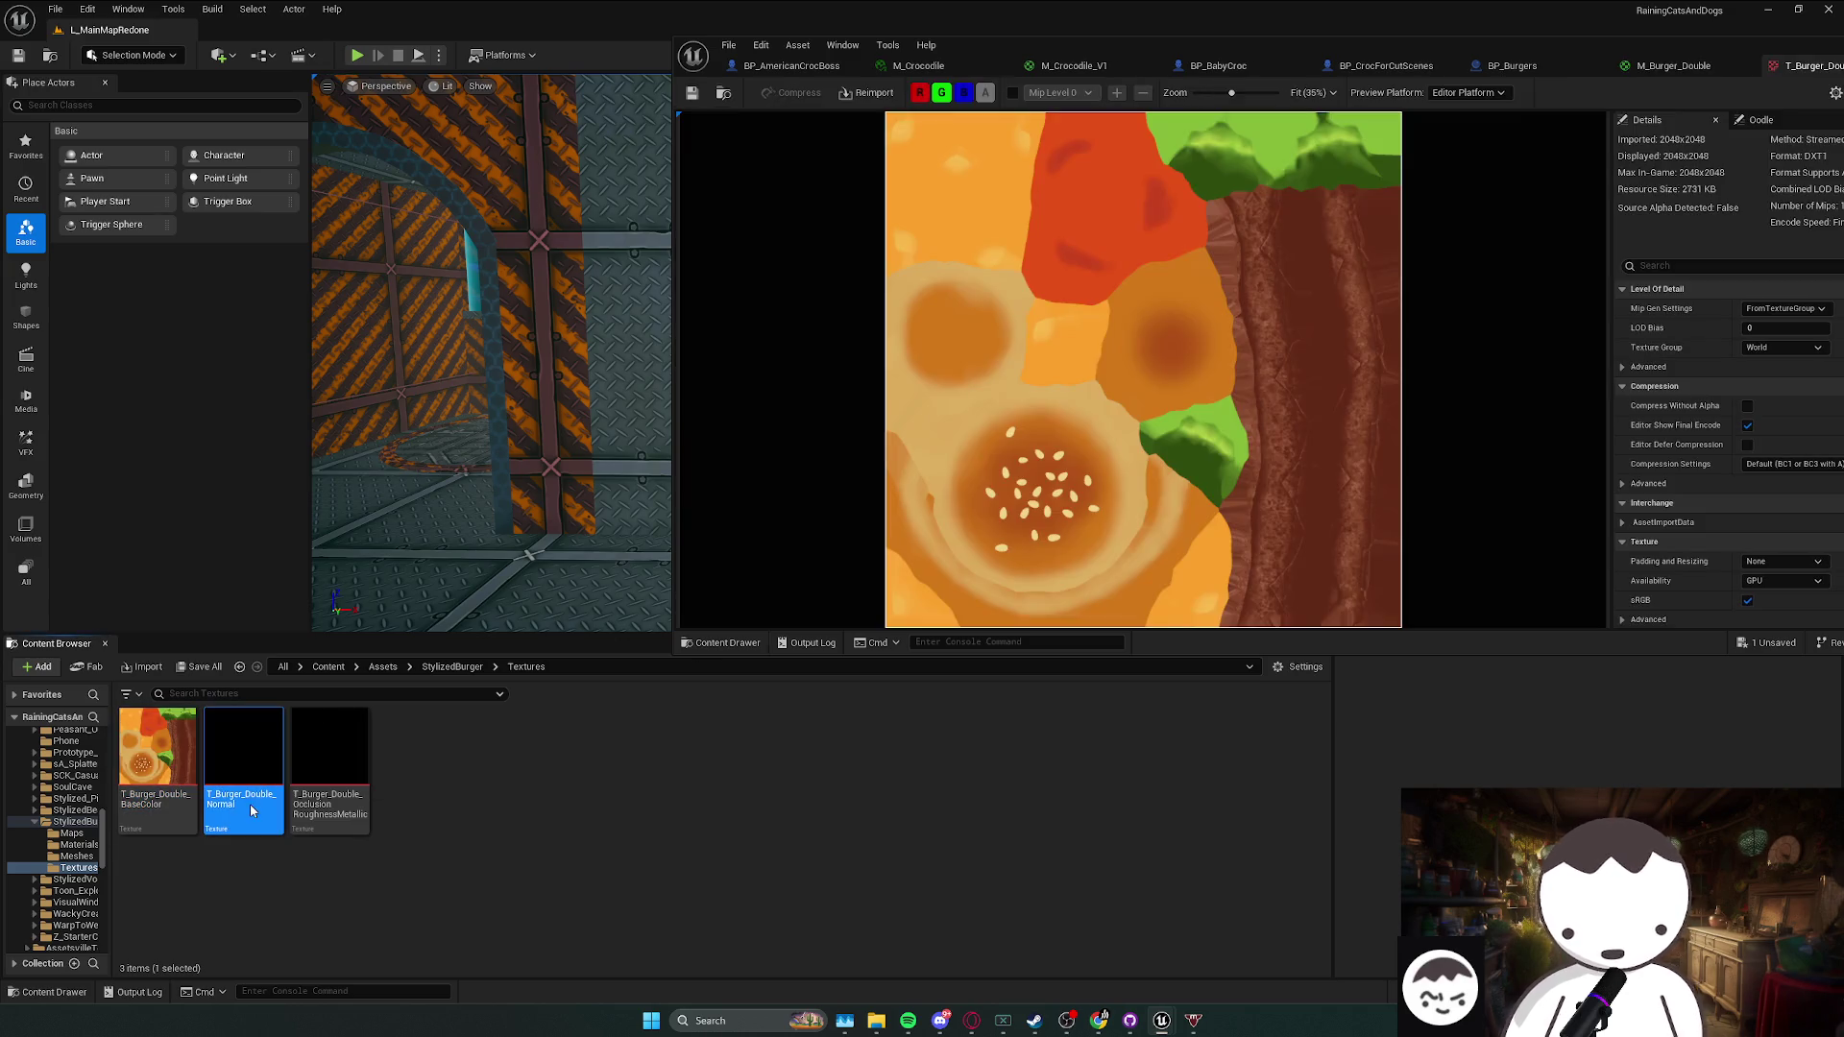
pyautogui.doubleClick(328, 815)
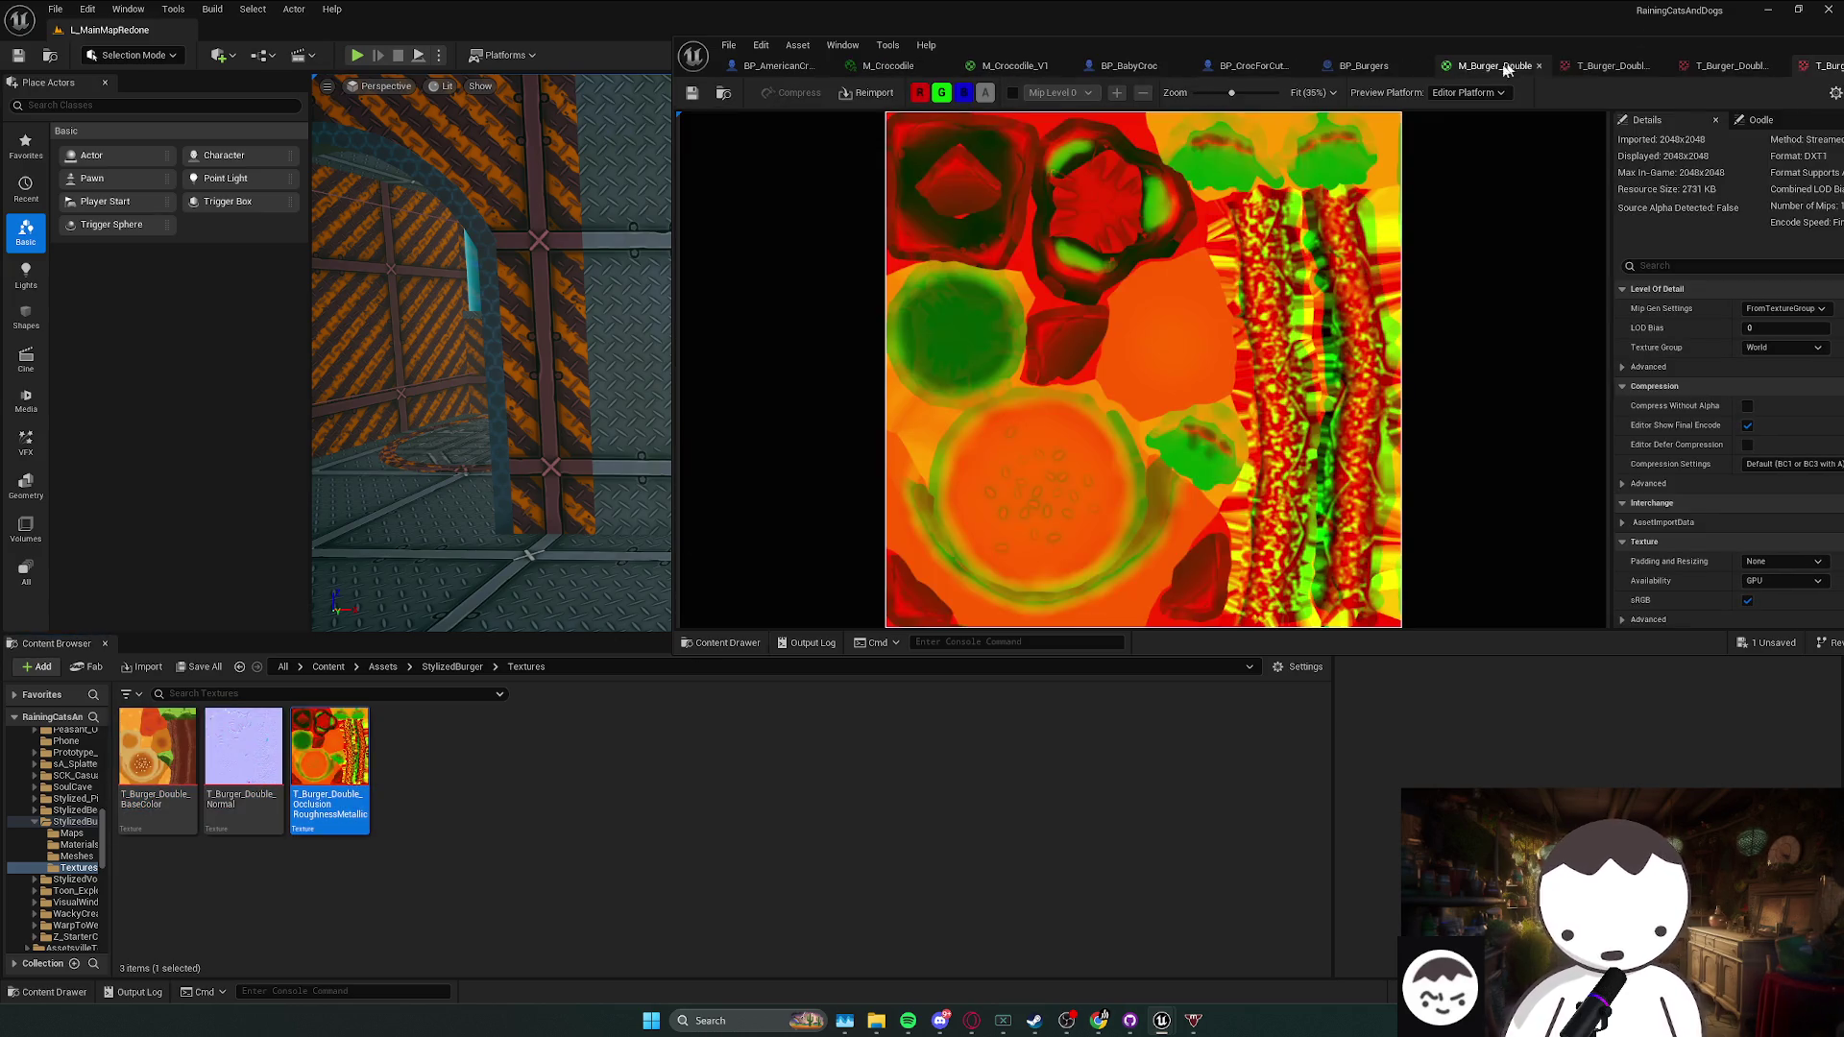
# - Close the extra texture views, save M_Burger_Double, and minimize the material editor window
pyautogui.click(1514, 66)
pyautogui.rightClick(1512, 69)
pyautogui.click(1565, 127)
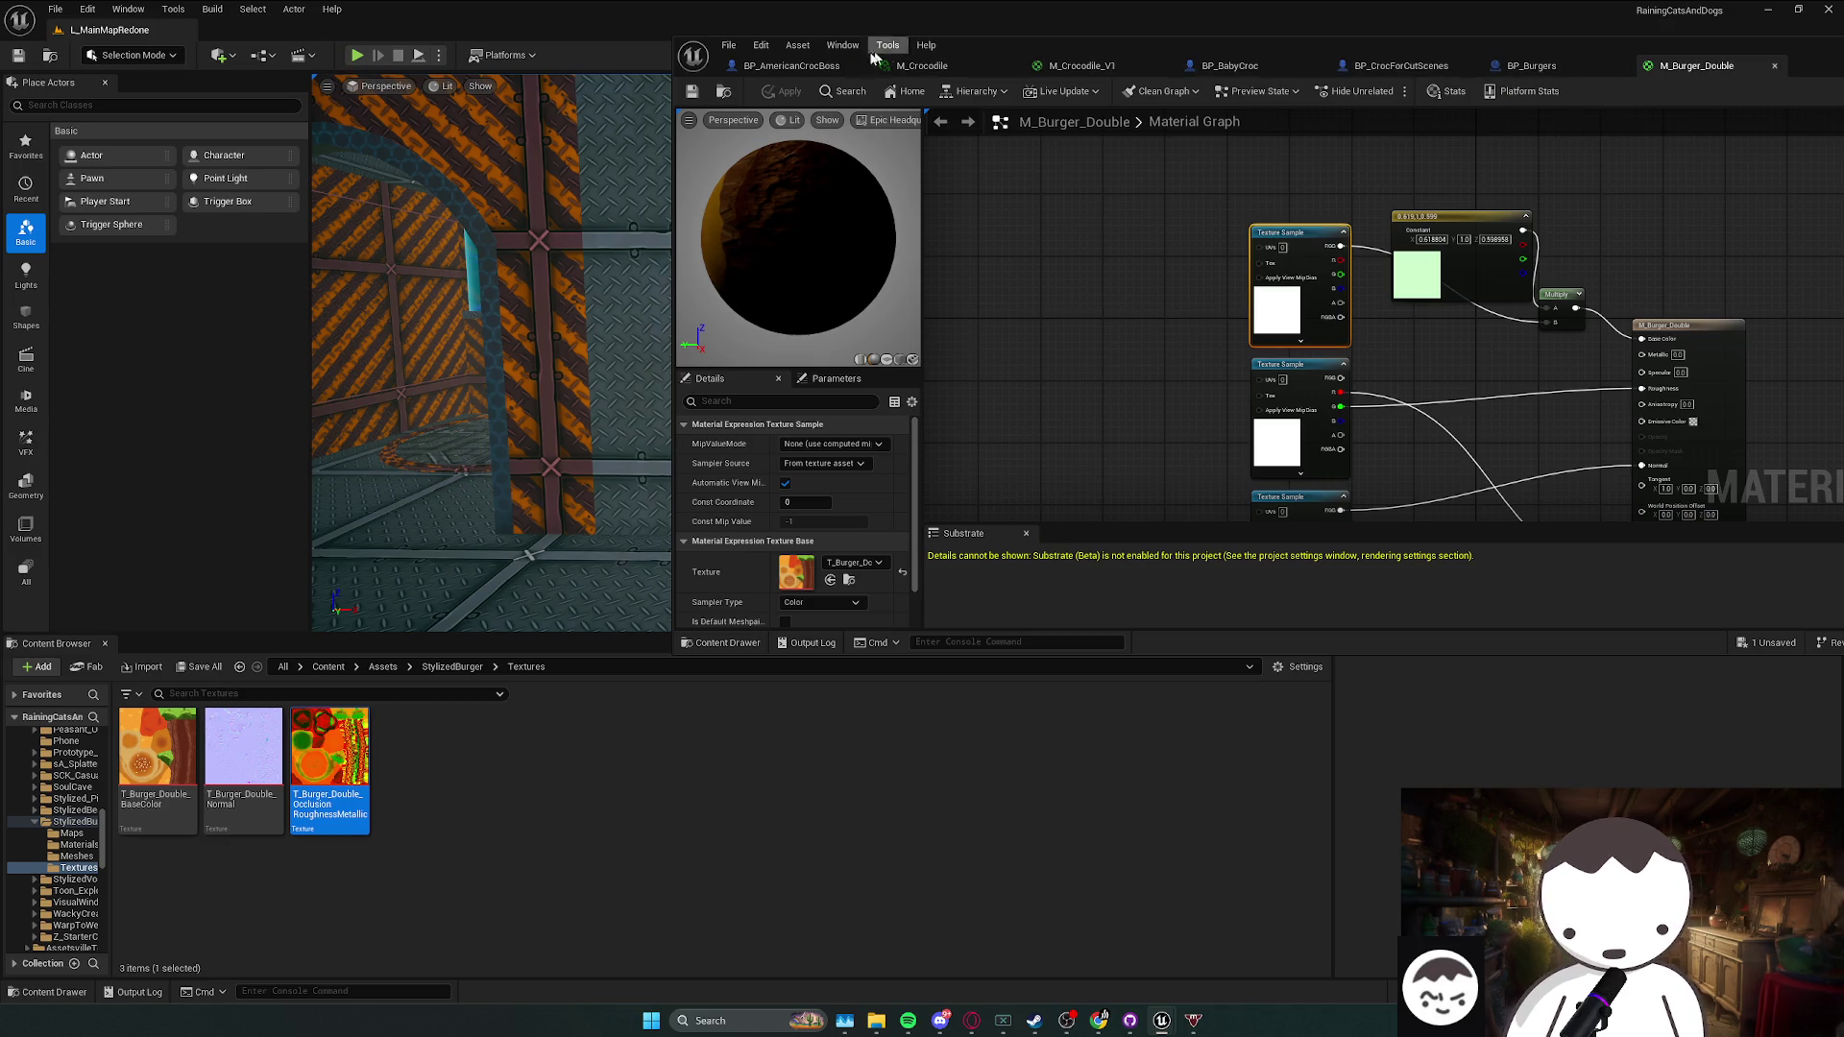
pyautogui.click(691, 91)
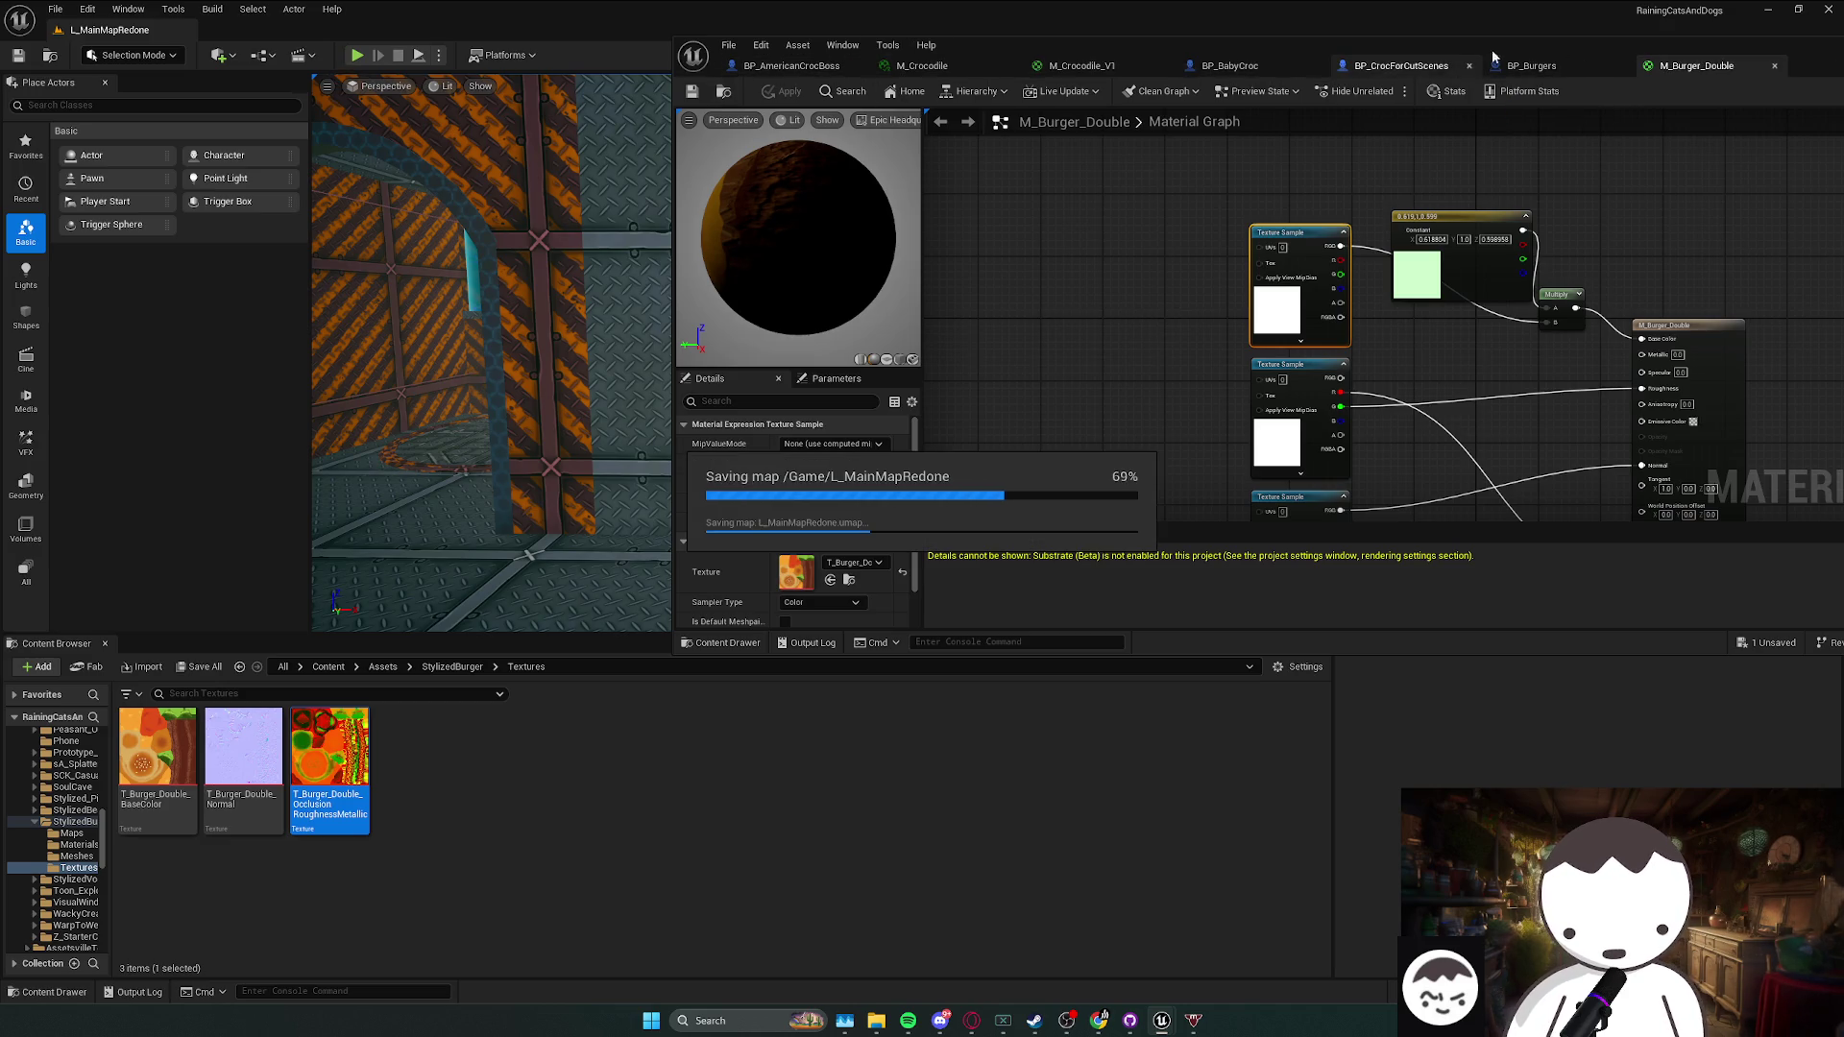
pyautogui.moveTo(1466, 55); pyautogui.dragTo(1344, 17)
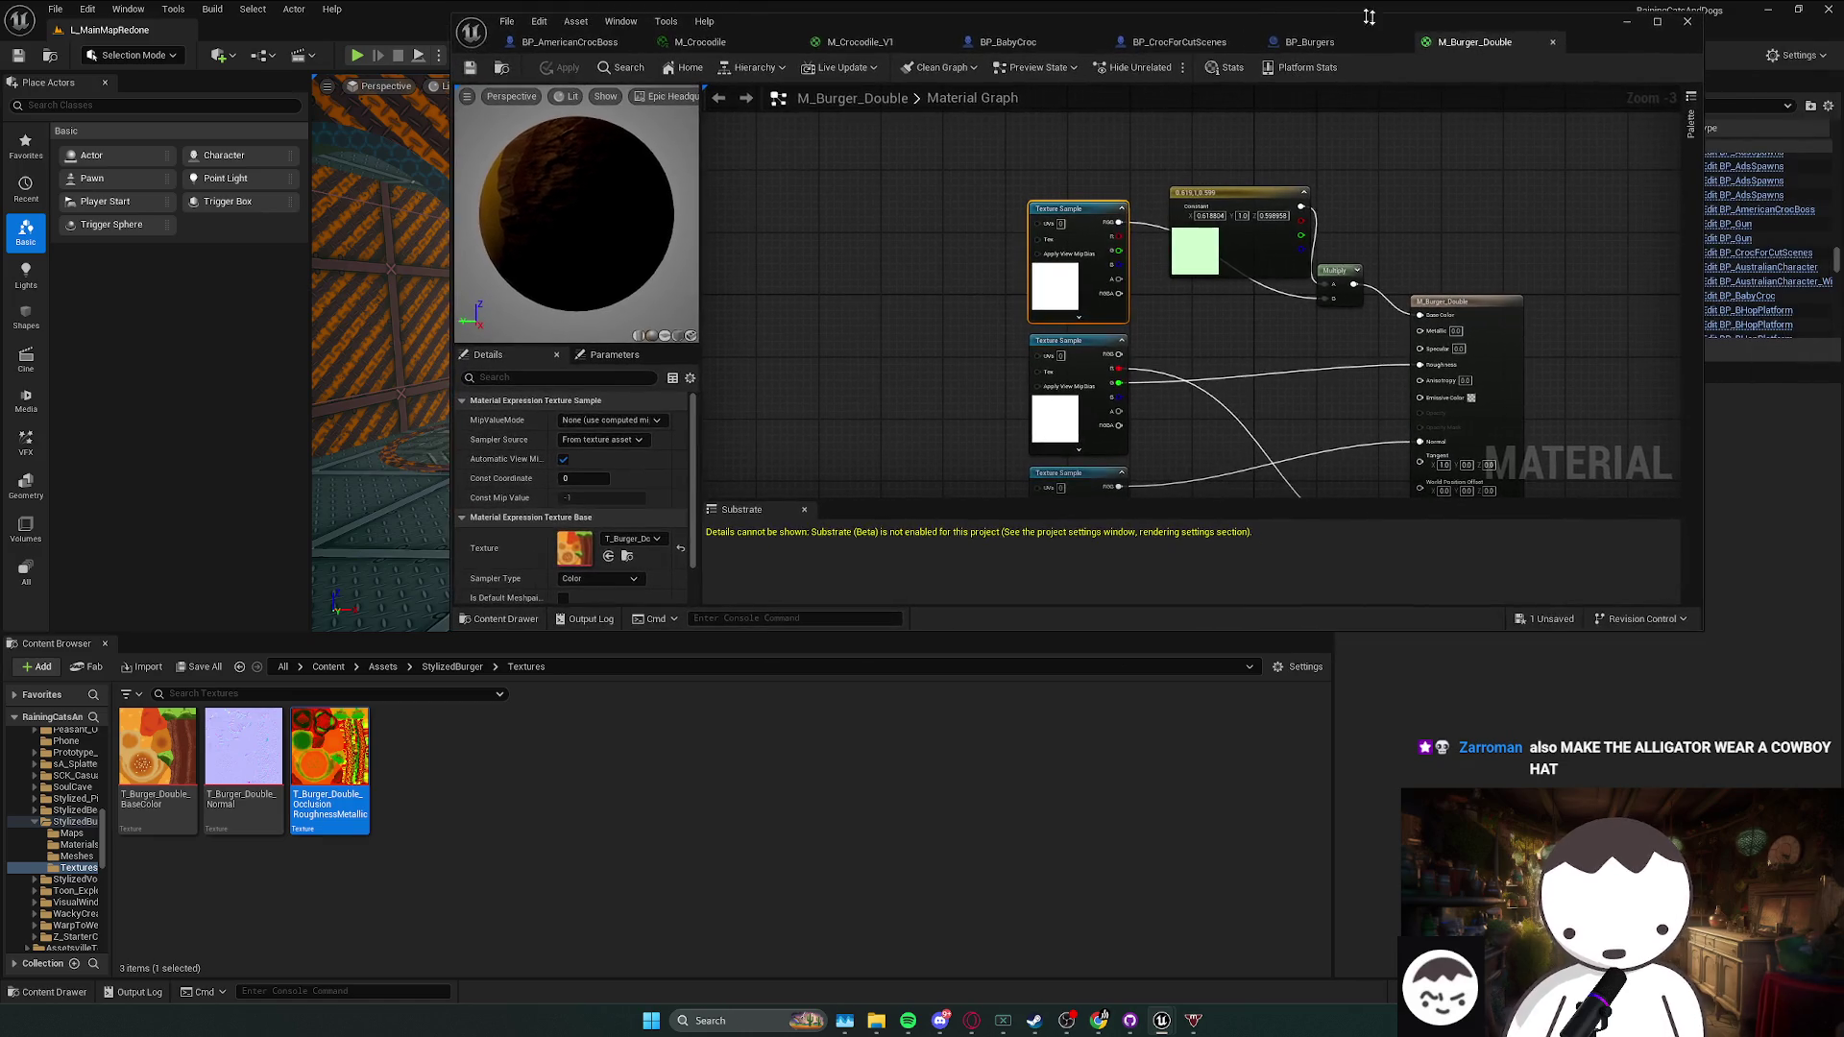
pyautogui.click(1626, 22)
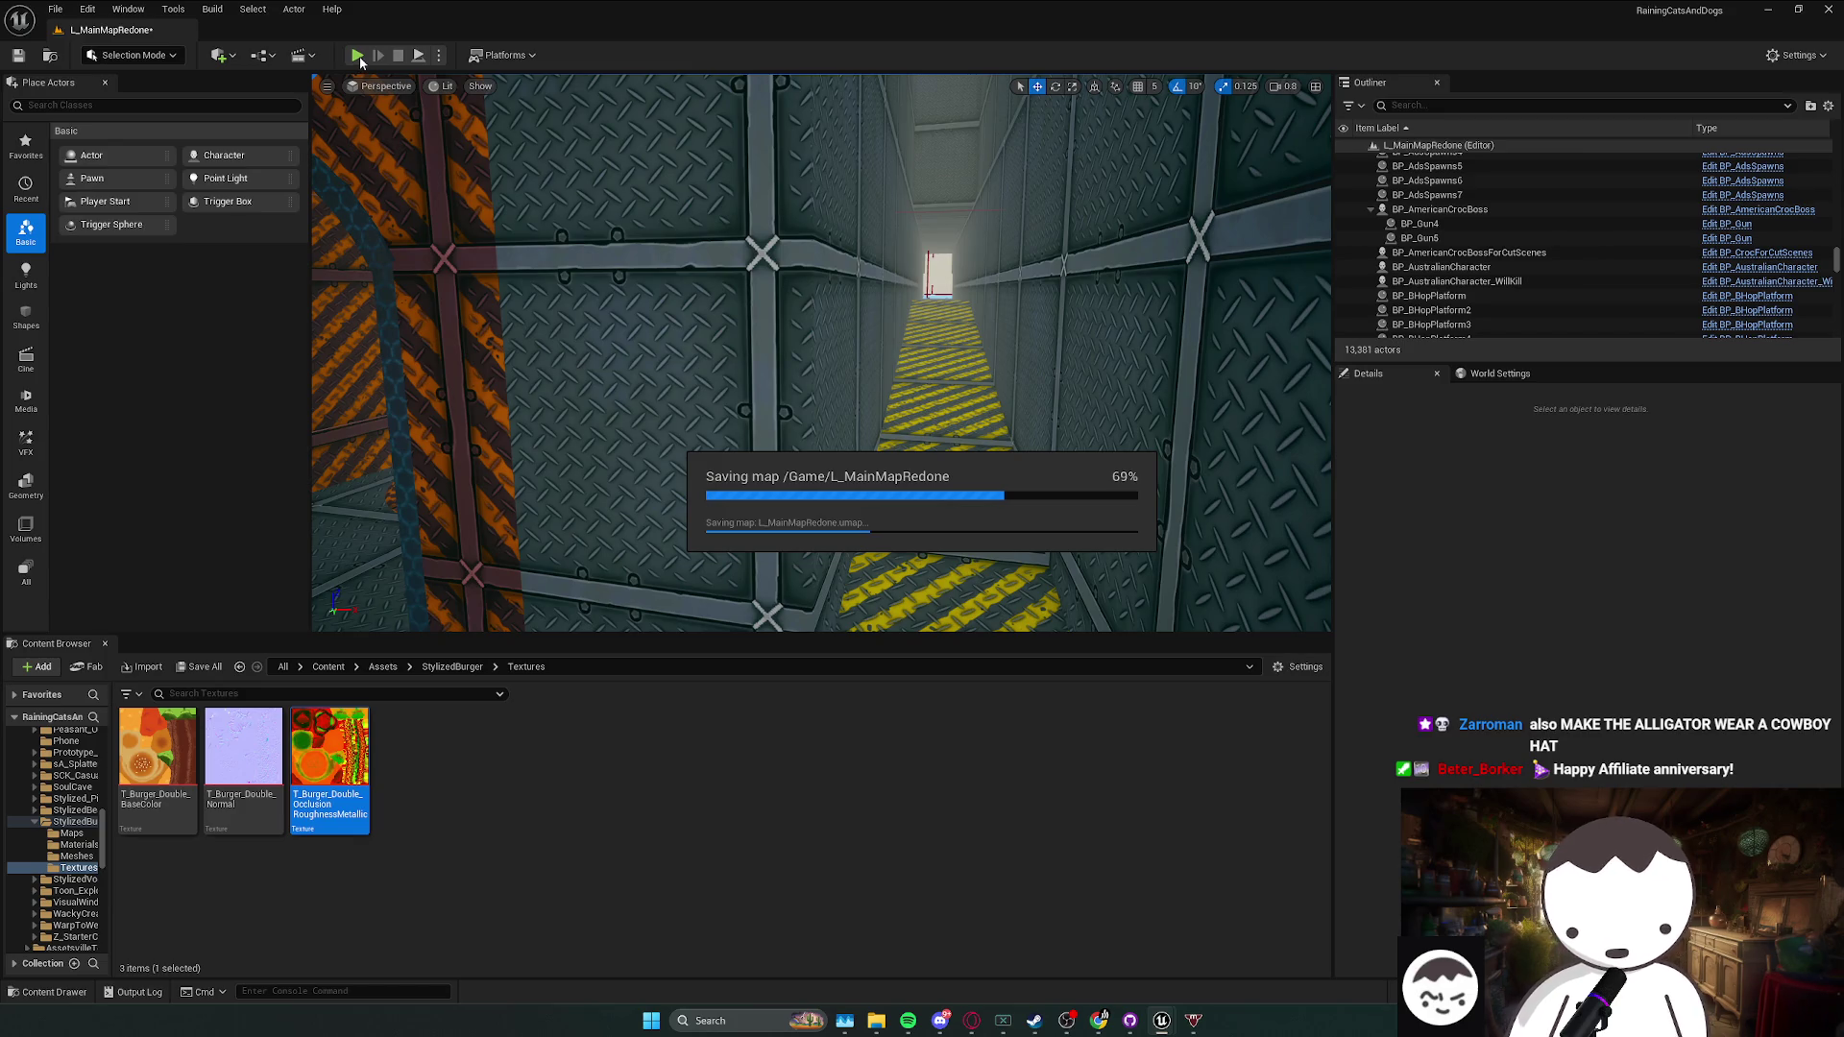
# - Save the level and play-test a run through the metal corridor into the water arena
pyautogui.hotkey('ctrl', 's')
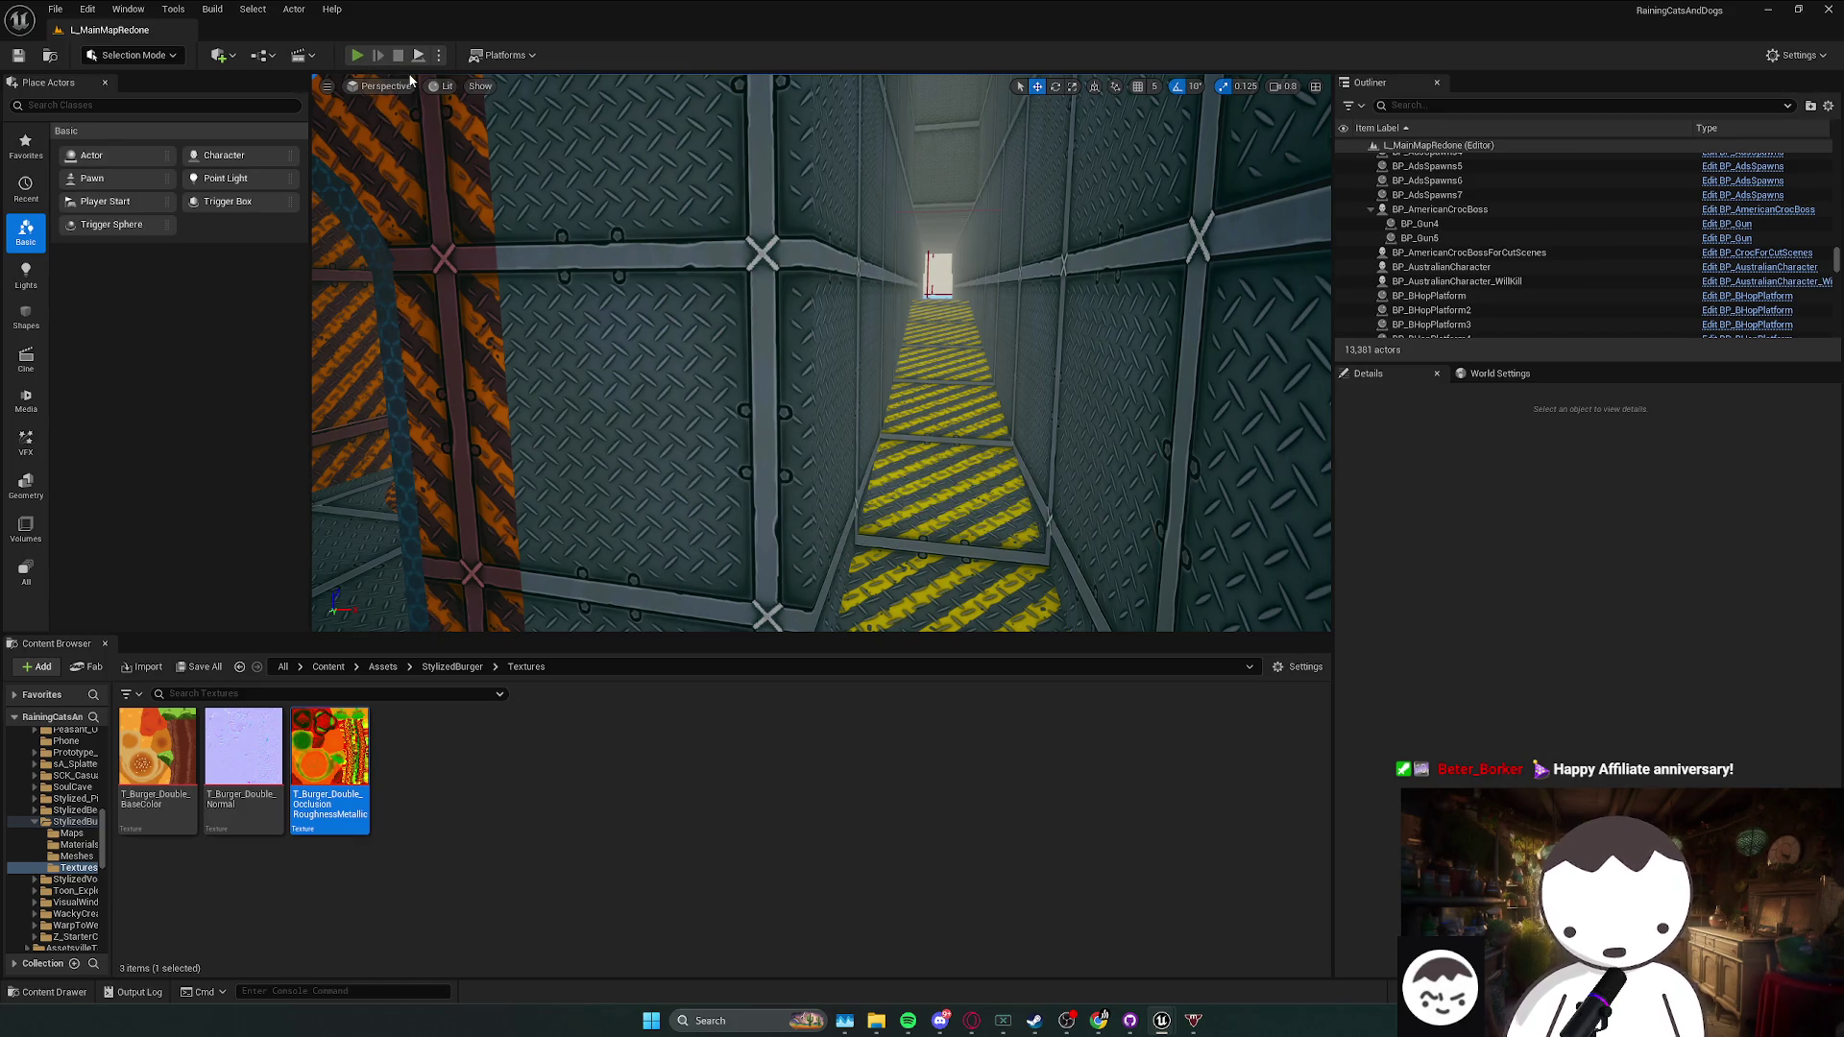
pyautogui.hotkey('alt', 'p')
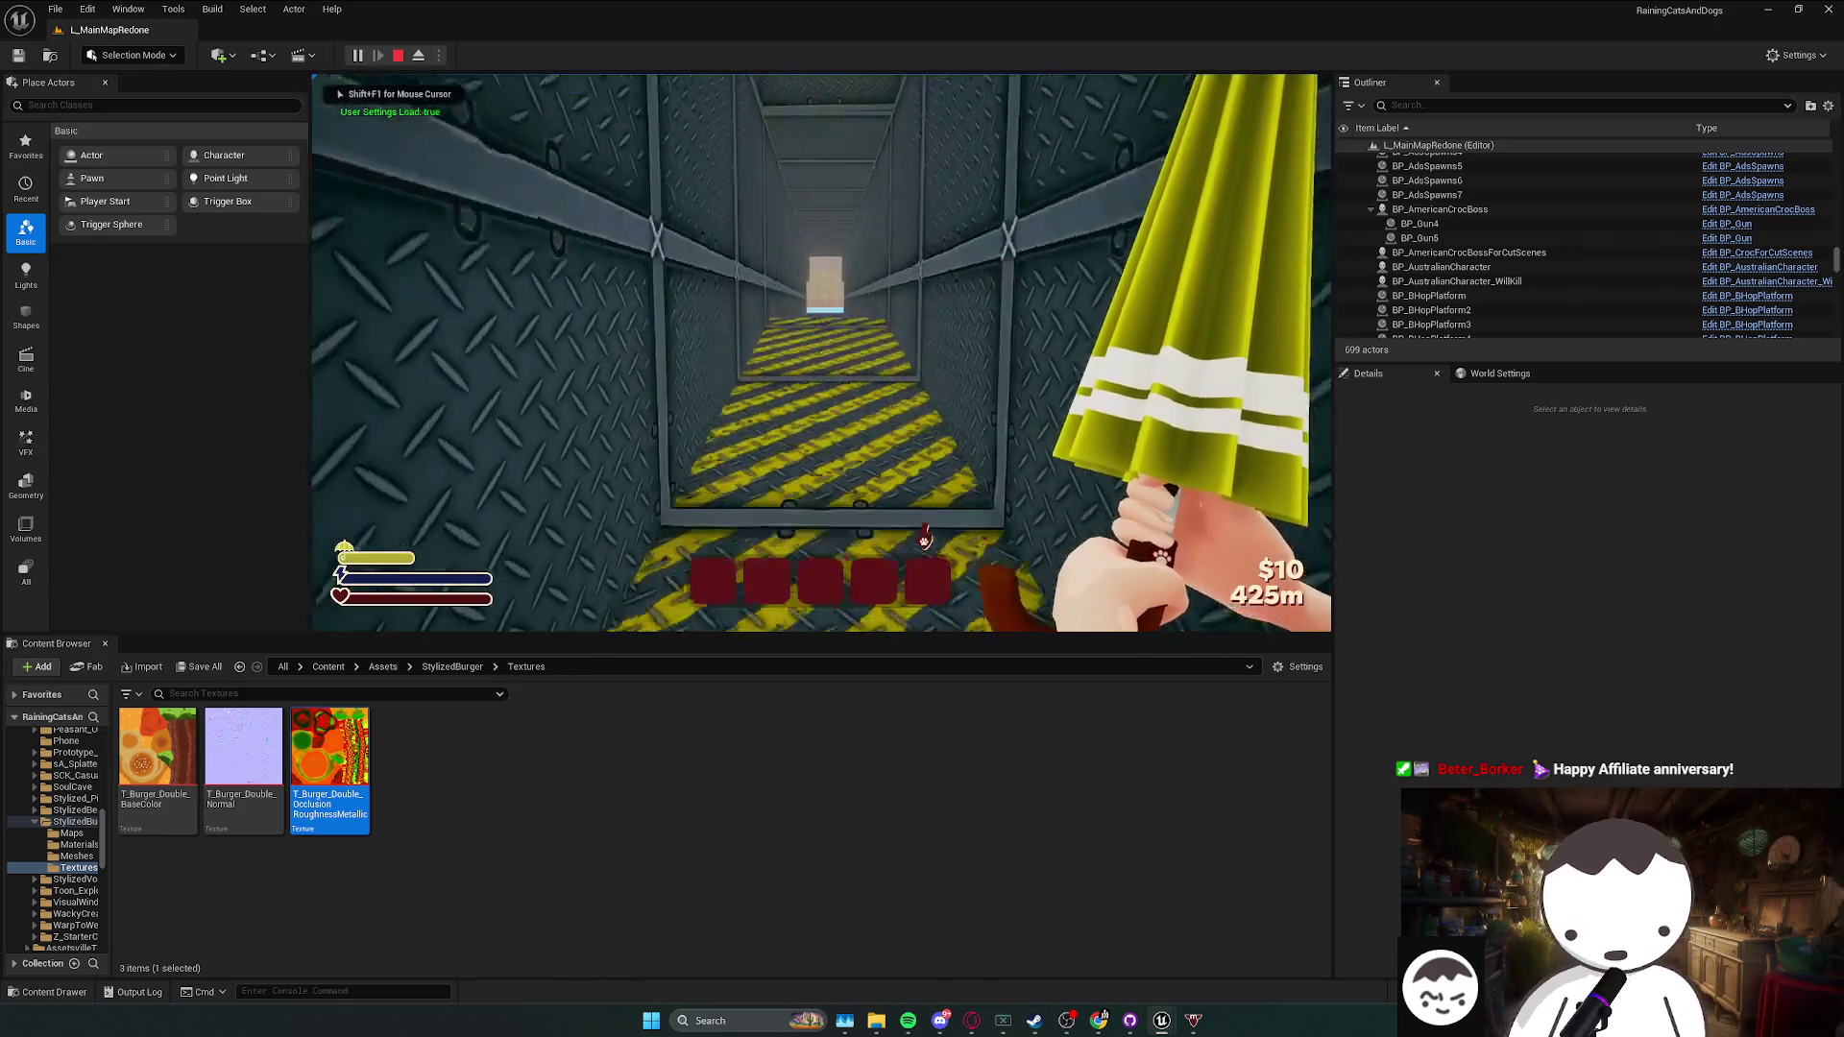
pyautogui.press('w')
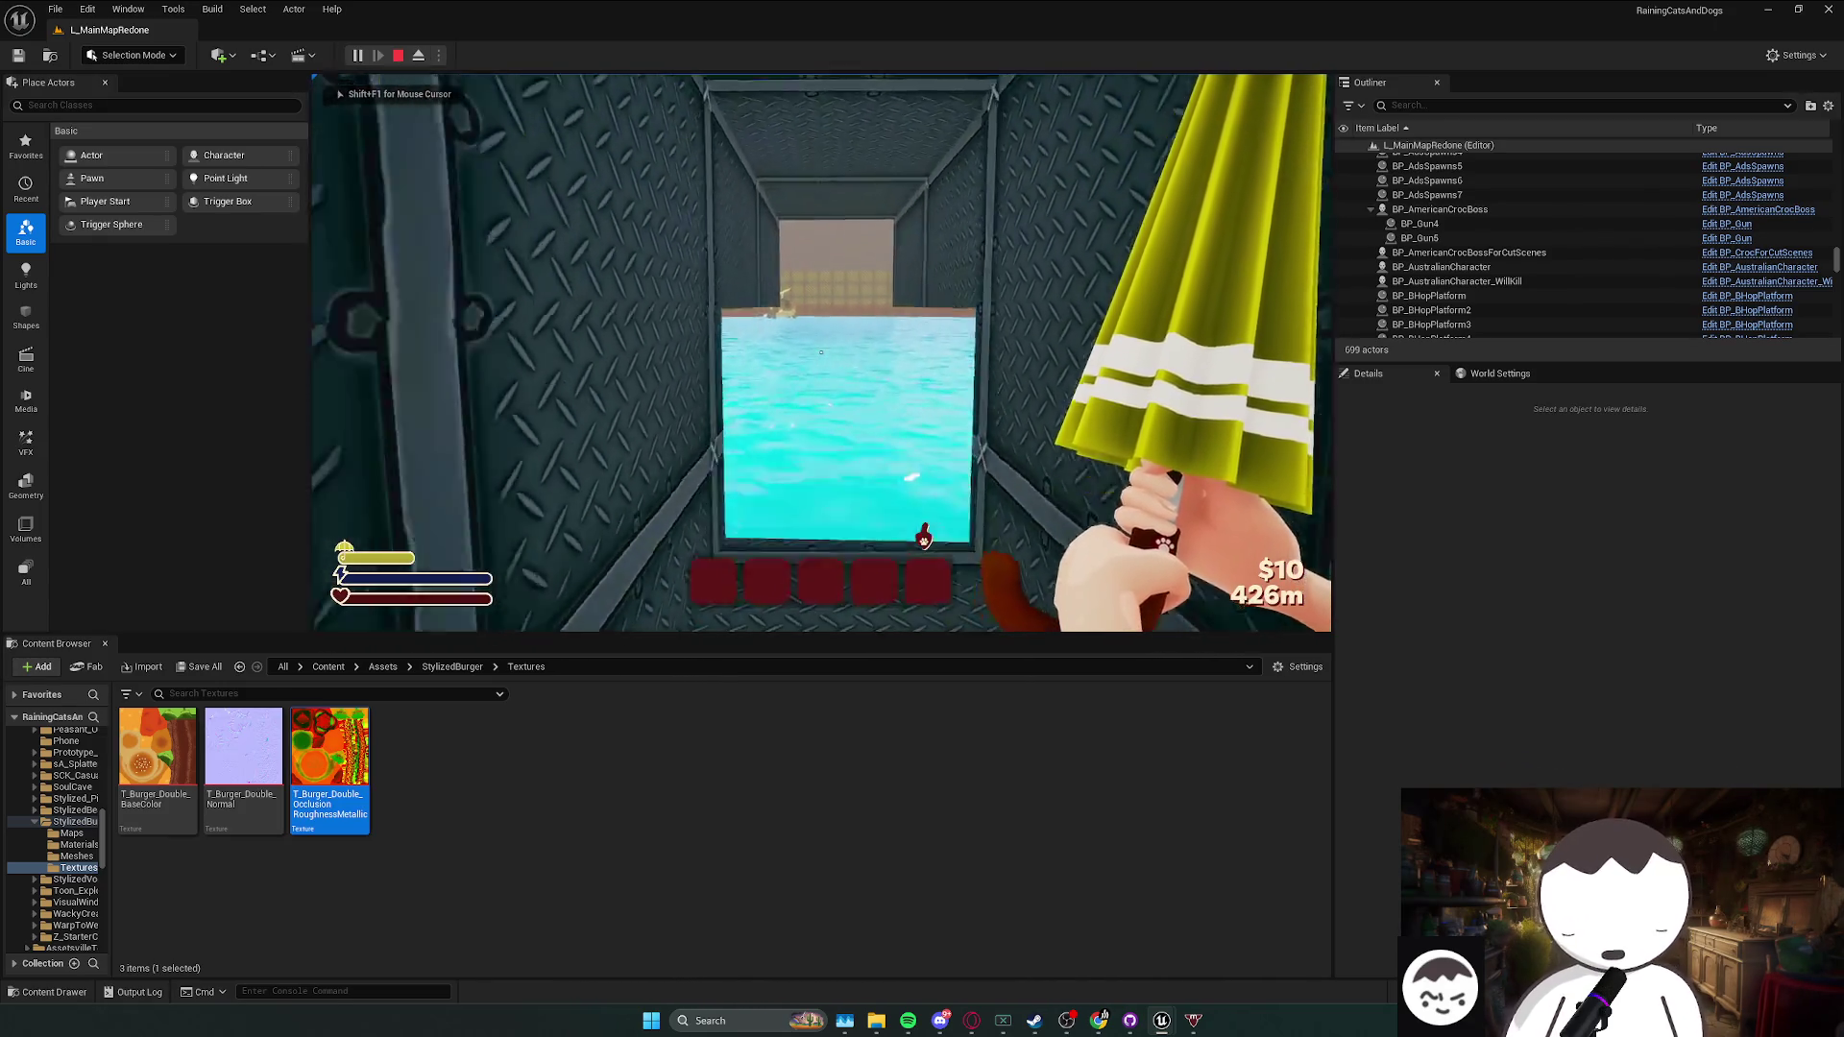
pyautogui.press('w')
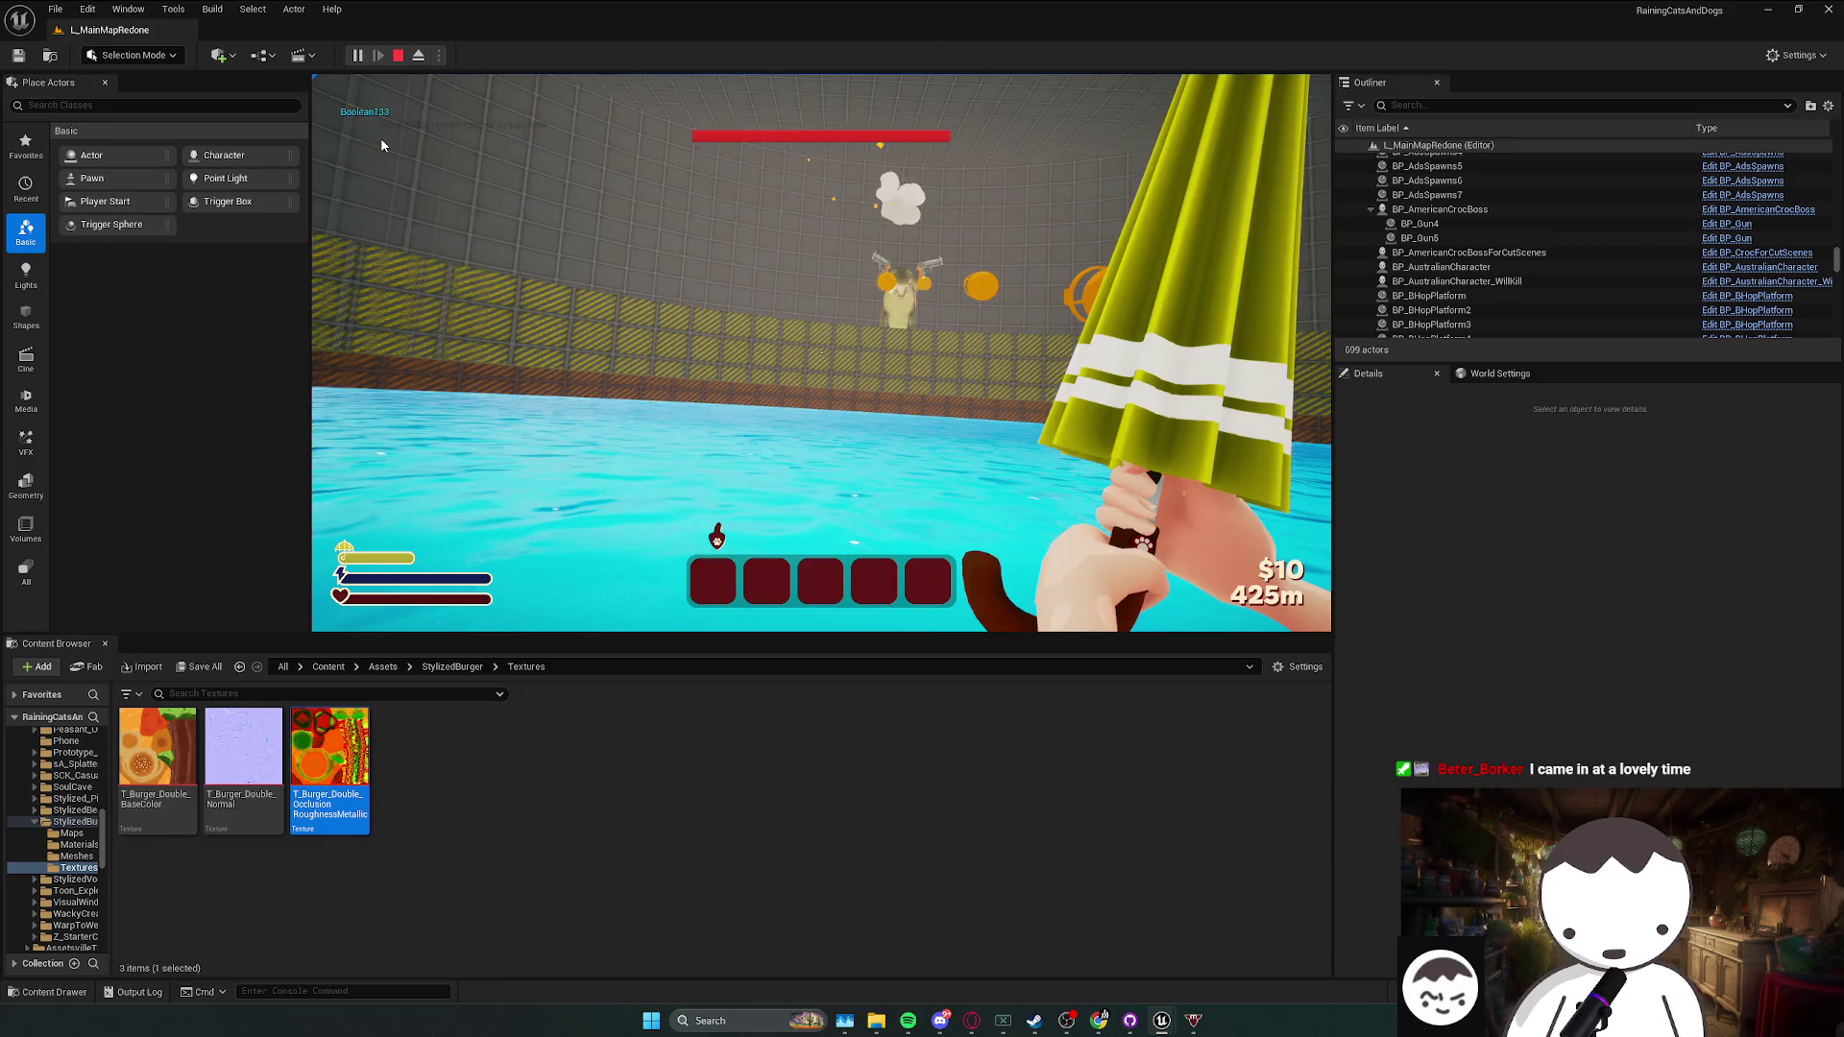
pyautogui.press('Escape')
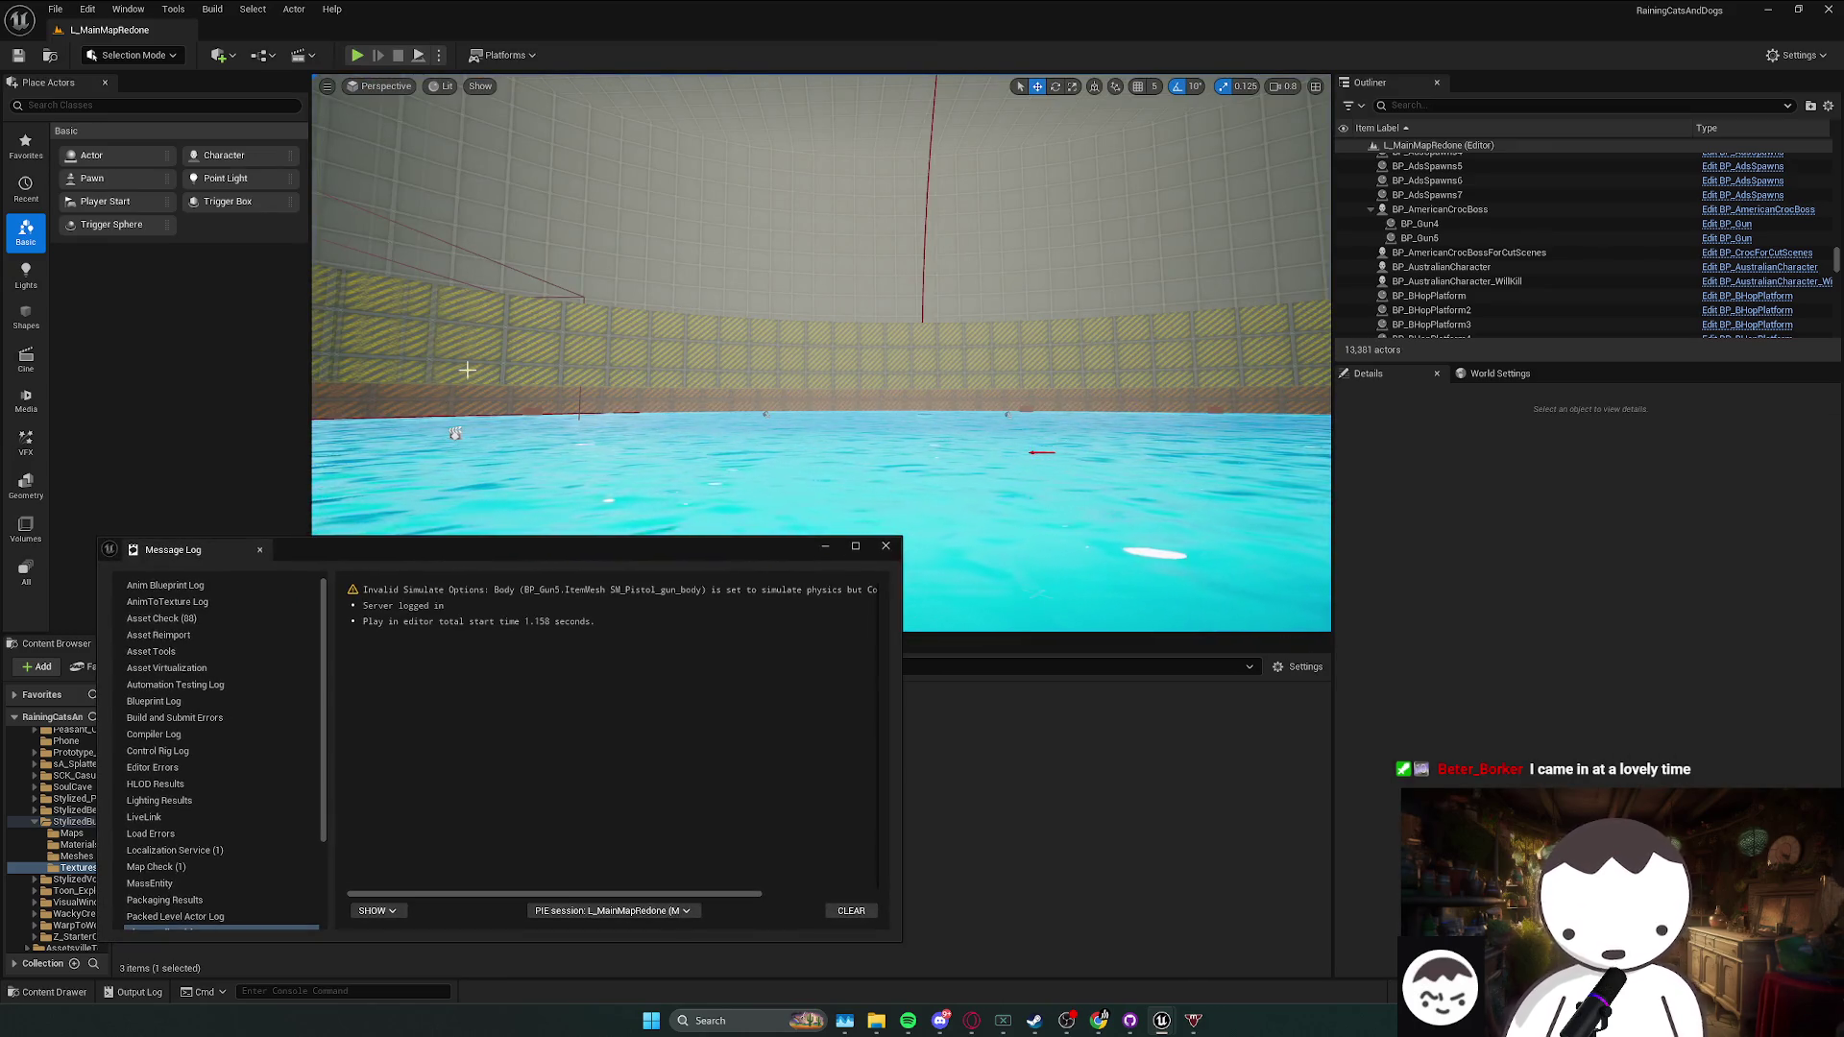
# - Close the Message Log and fly the viewport back down the narrow corridor
pyautogui.click(881, 548)
pyautogui.press('w')
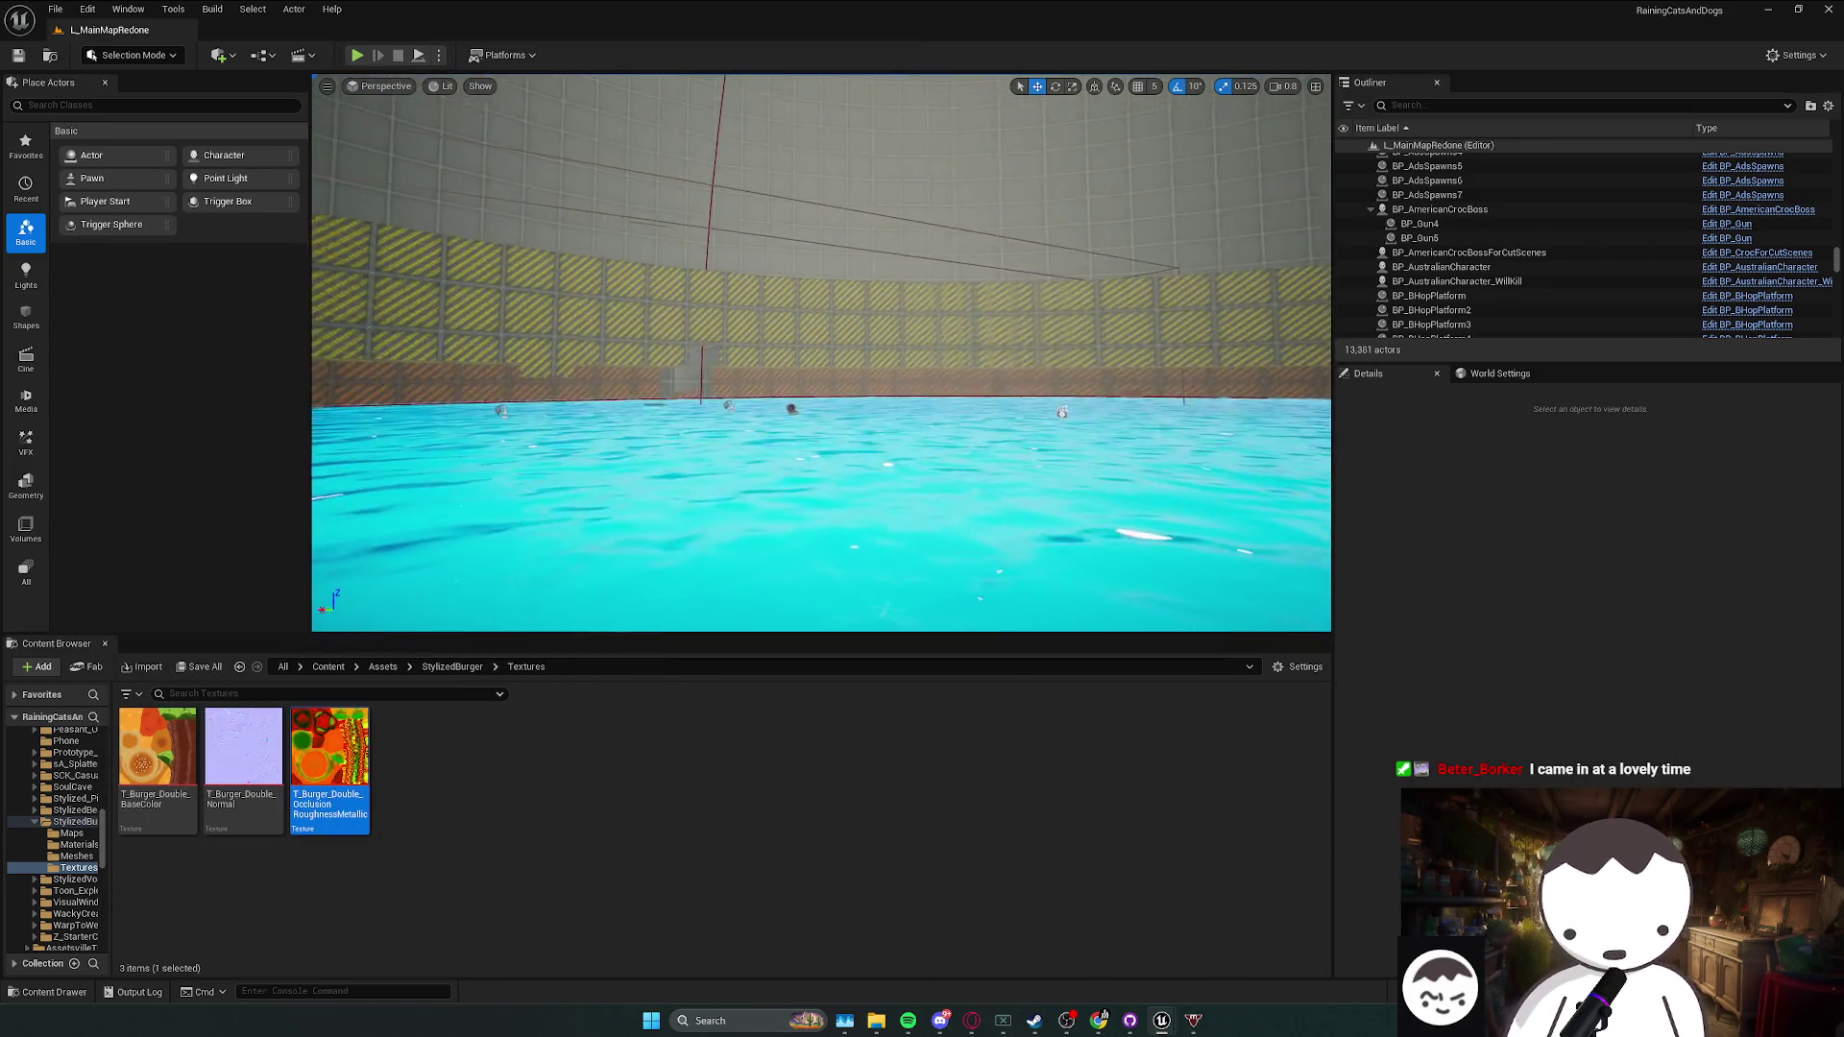
pyautogui.press('w')
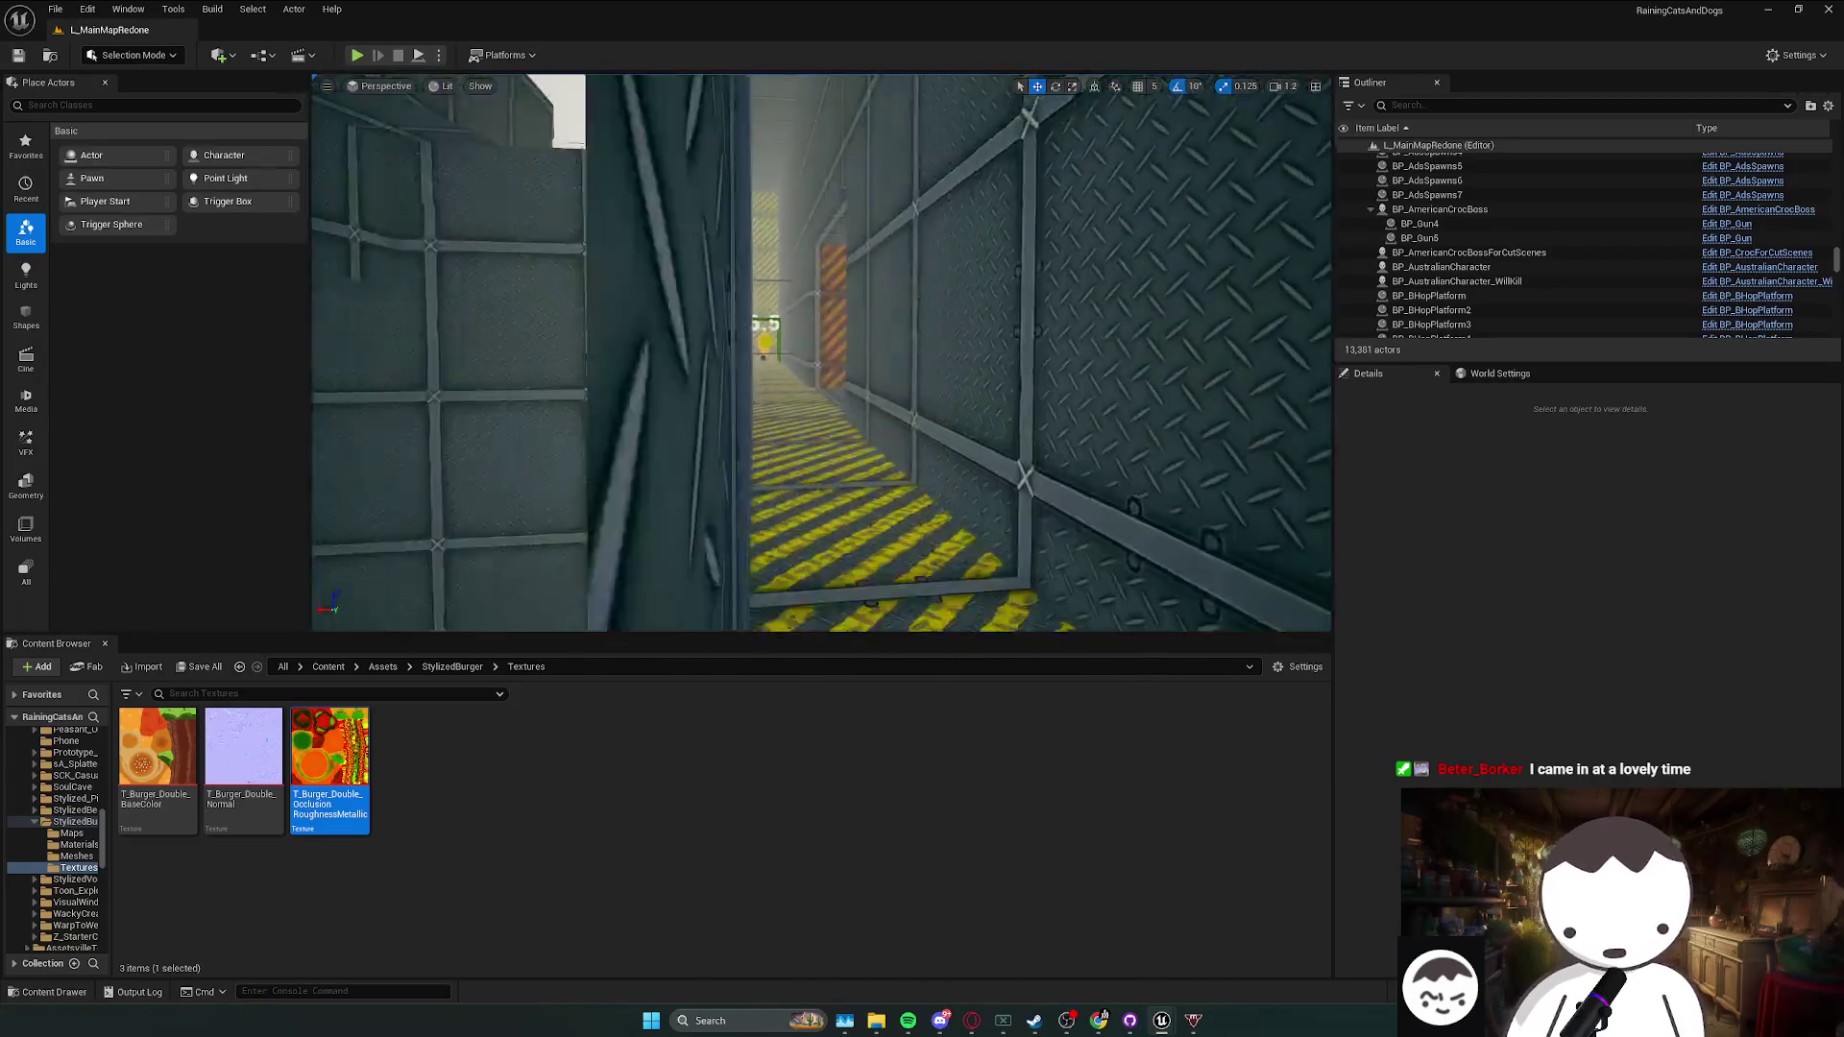
pyautogui.scroll(-2, 821, 353)
pyautogui.press('w')
pyautogui.scroll(-1, 898, 433)
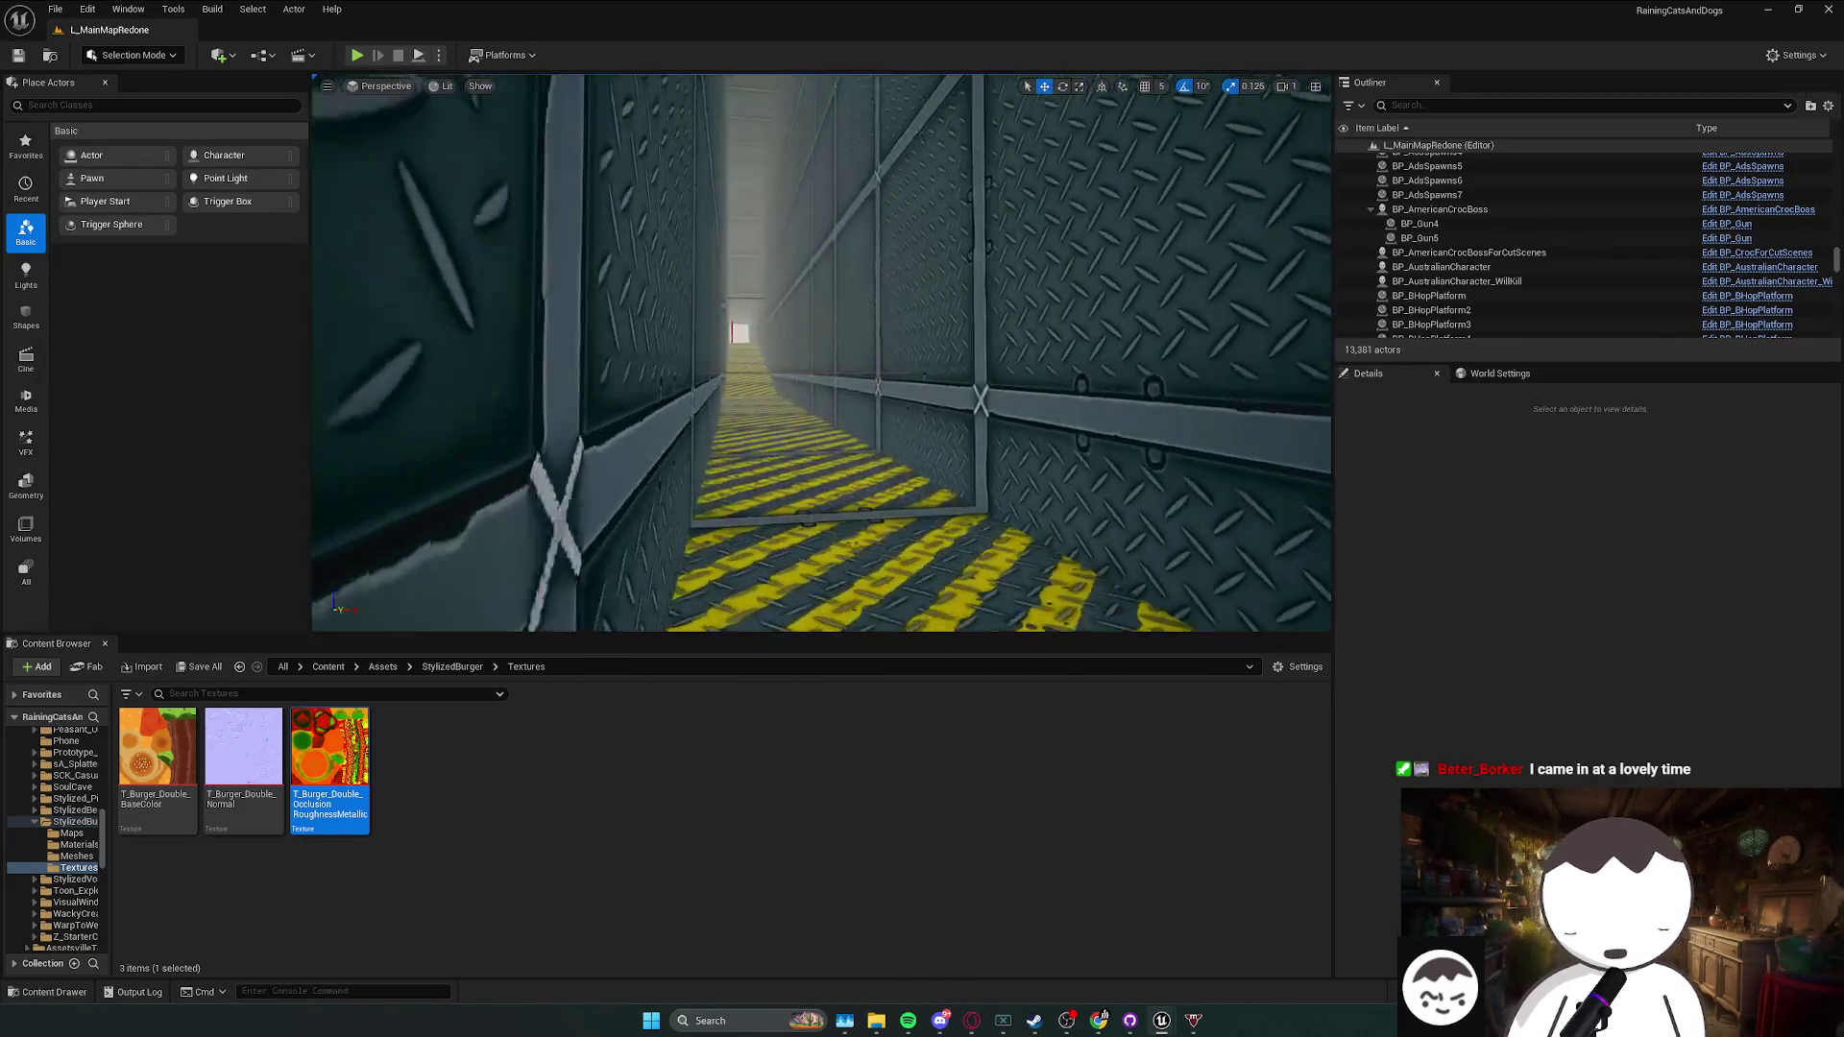
# - Fly the viewport down the corridor into the water arena and over the crocodile boss
pyautogui.hotkey('ctrl', 's')
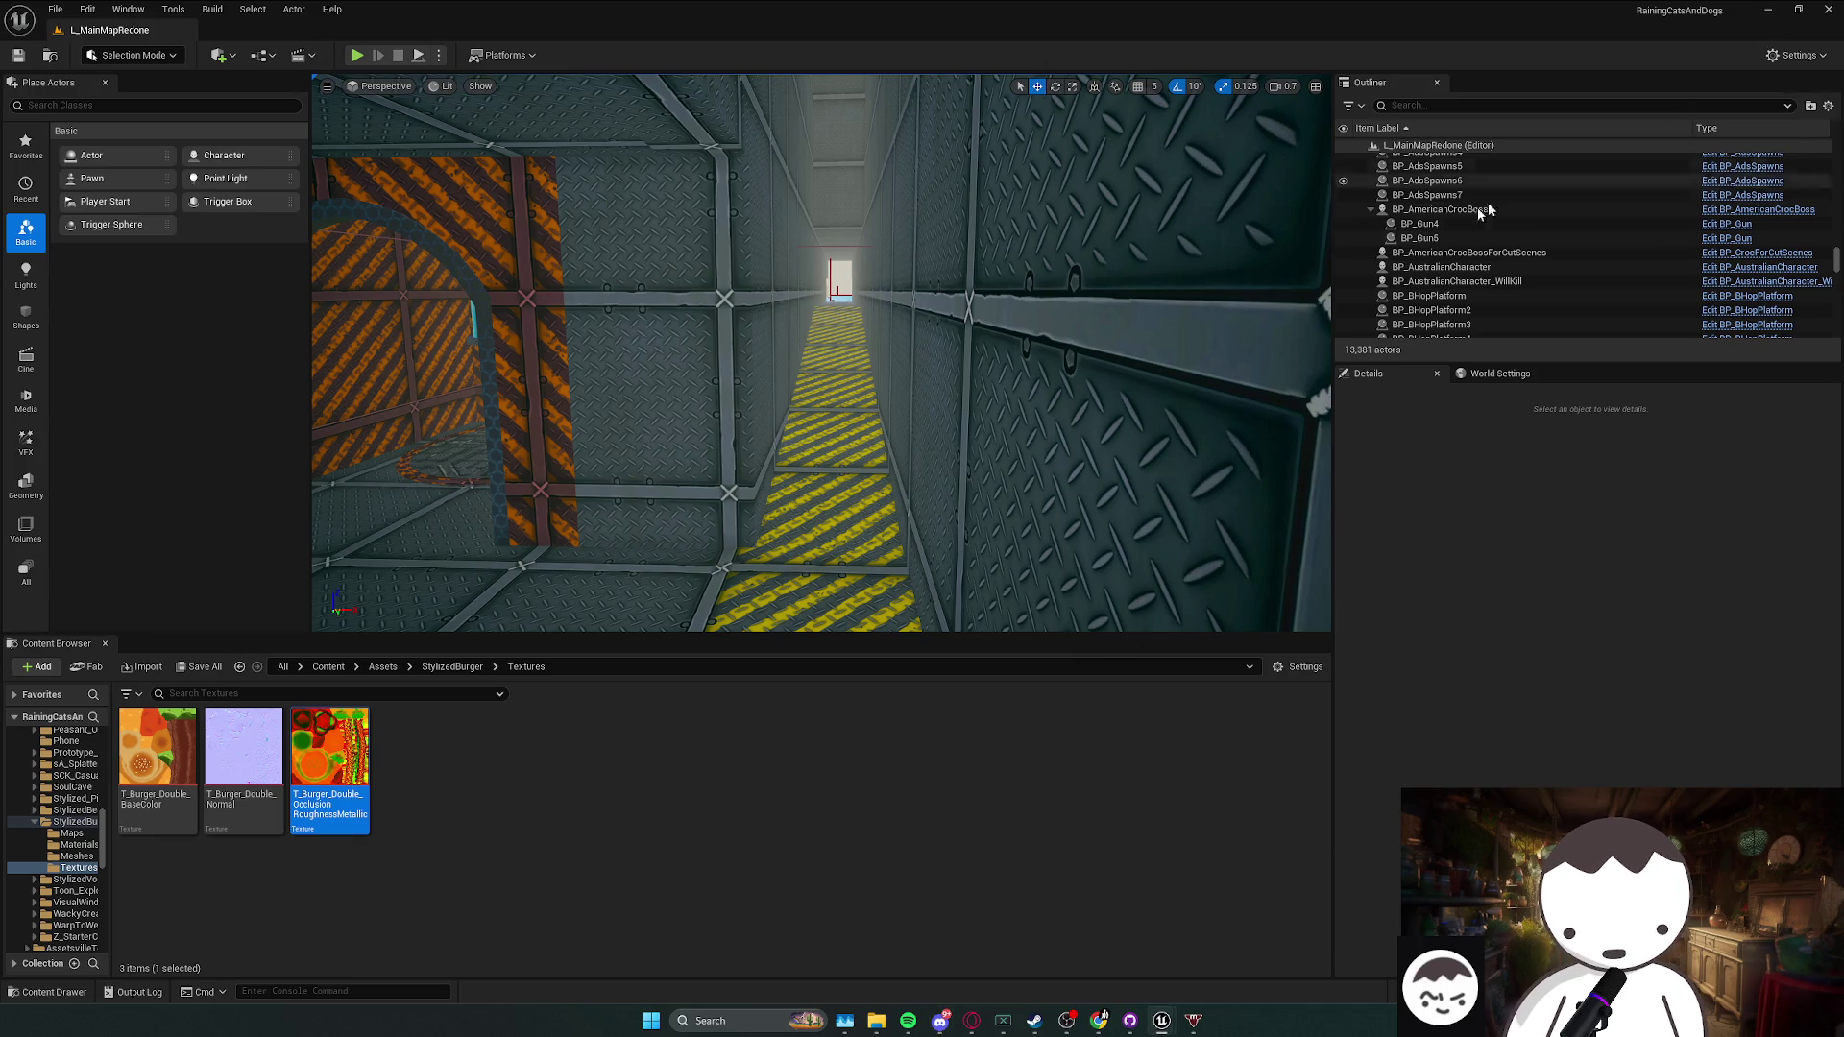
pyautogui.scroll(1, 1037, 390)
pyautogui.scroll(3, 821, 353)
pyautogui.press('w')
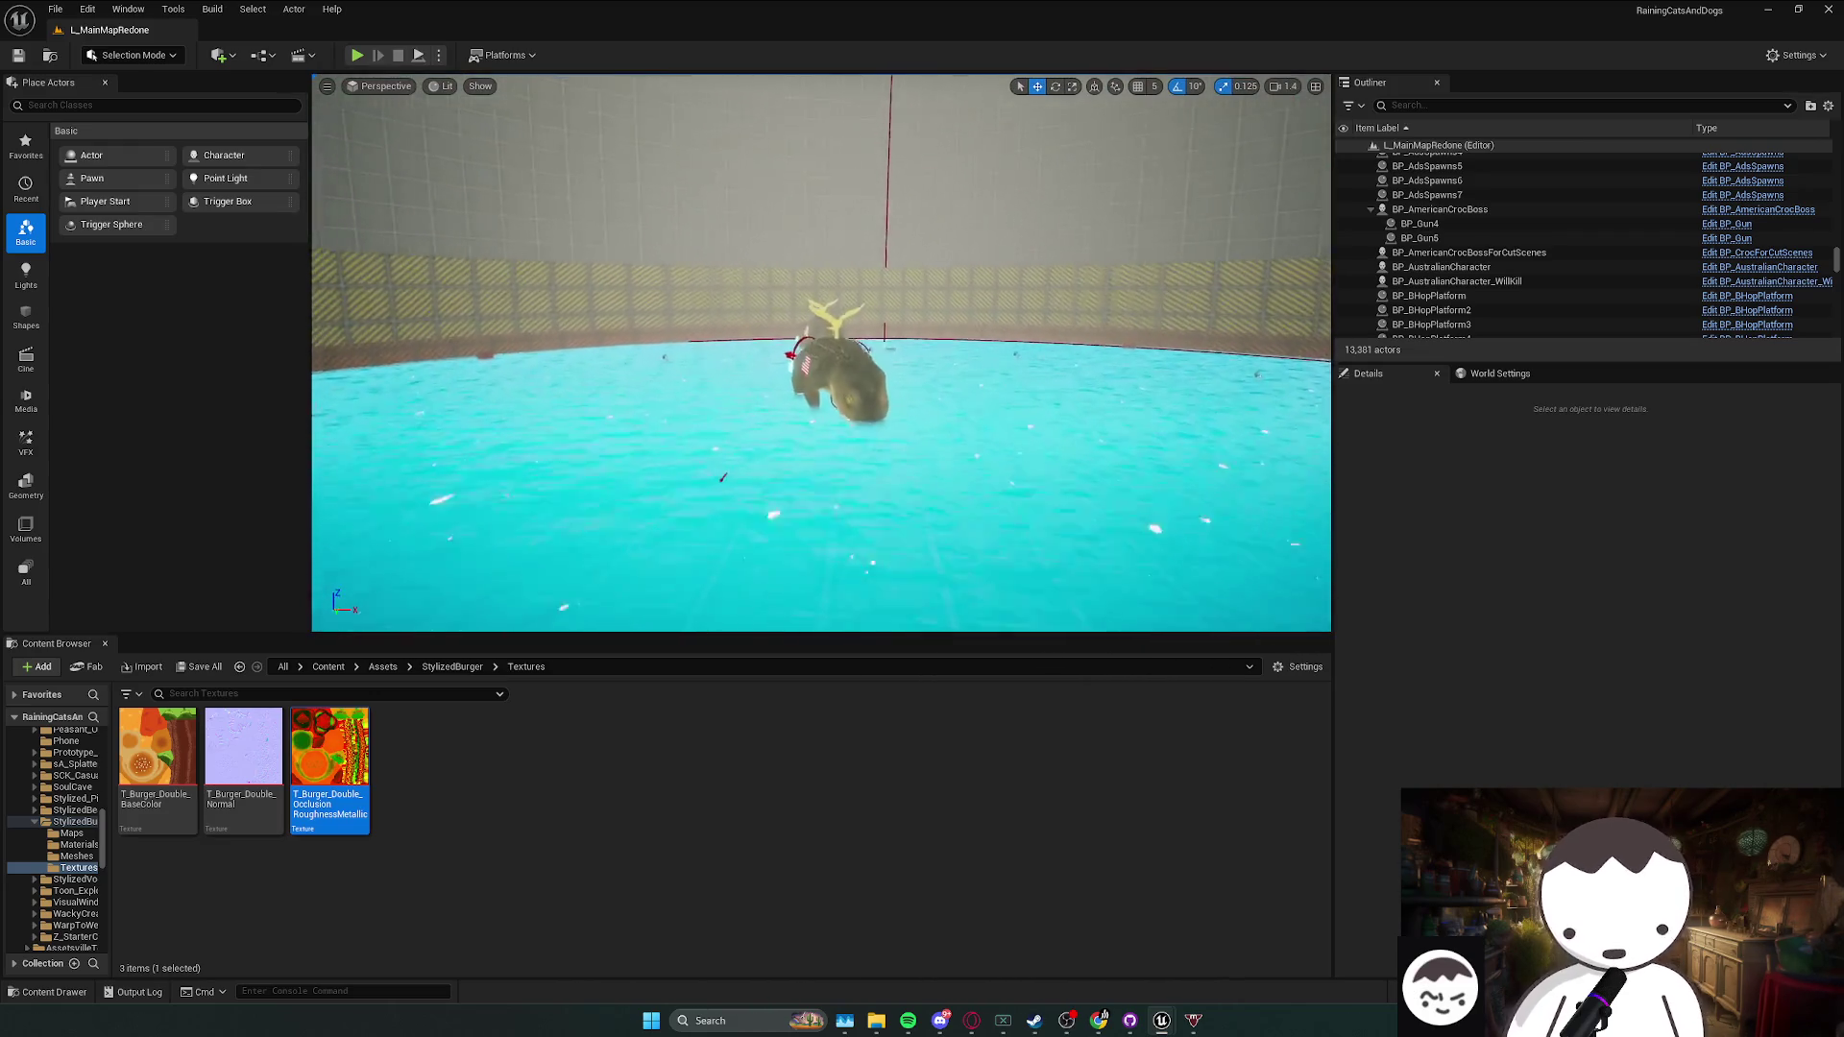
pyautogui.scroll(-3, 821, 353)
pyautogui.scroll(-1, 1120, 503)
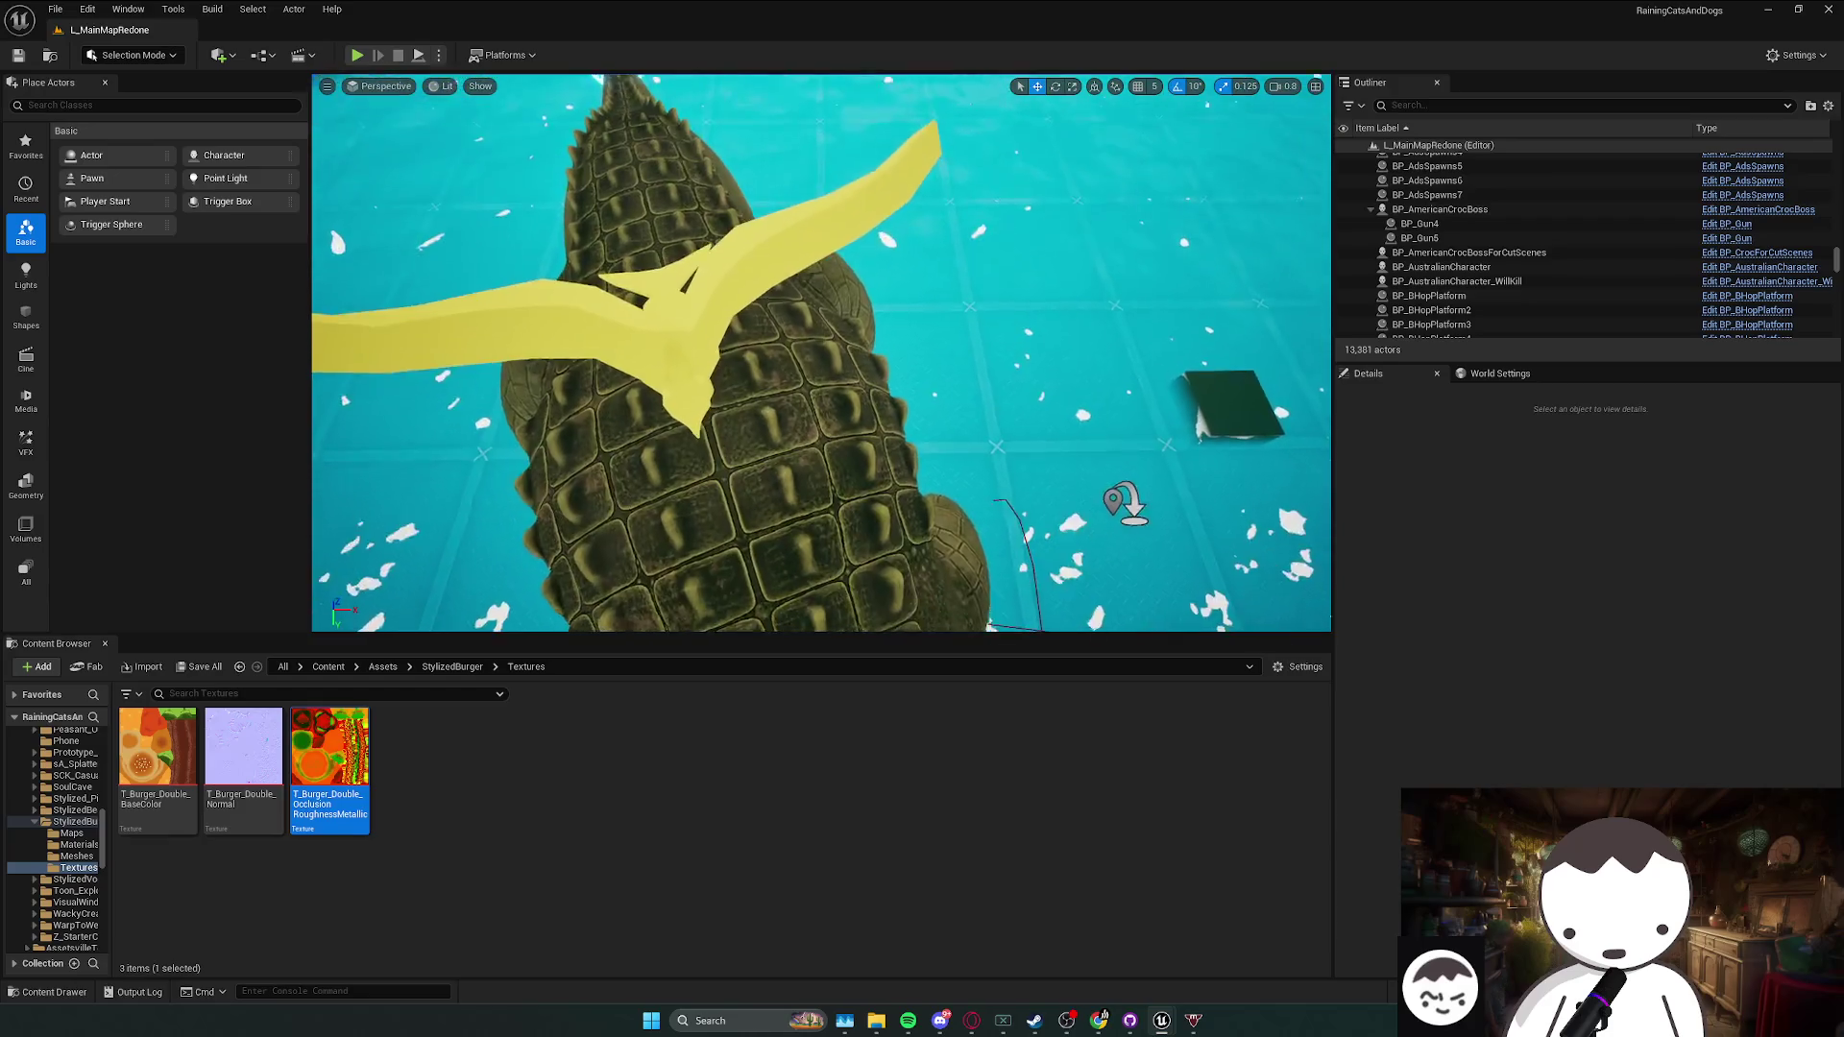
pyautogui.hotkey('ctrl', 's')
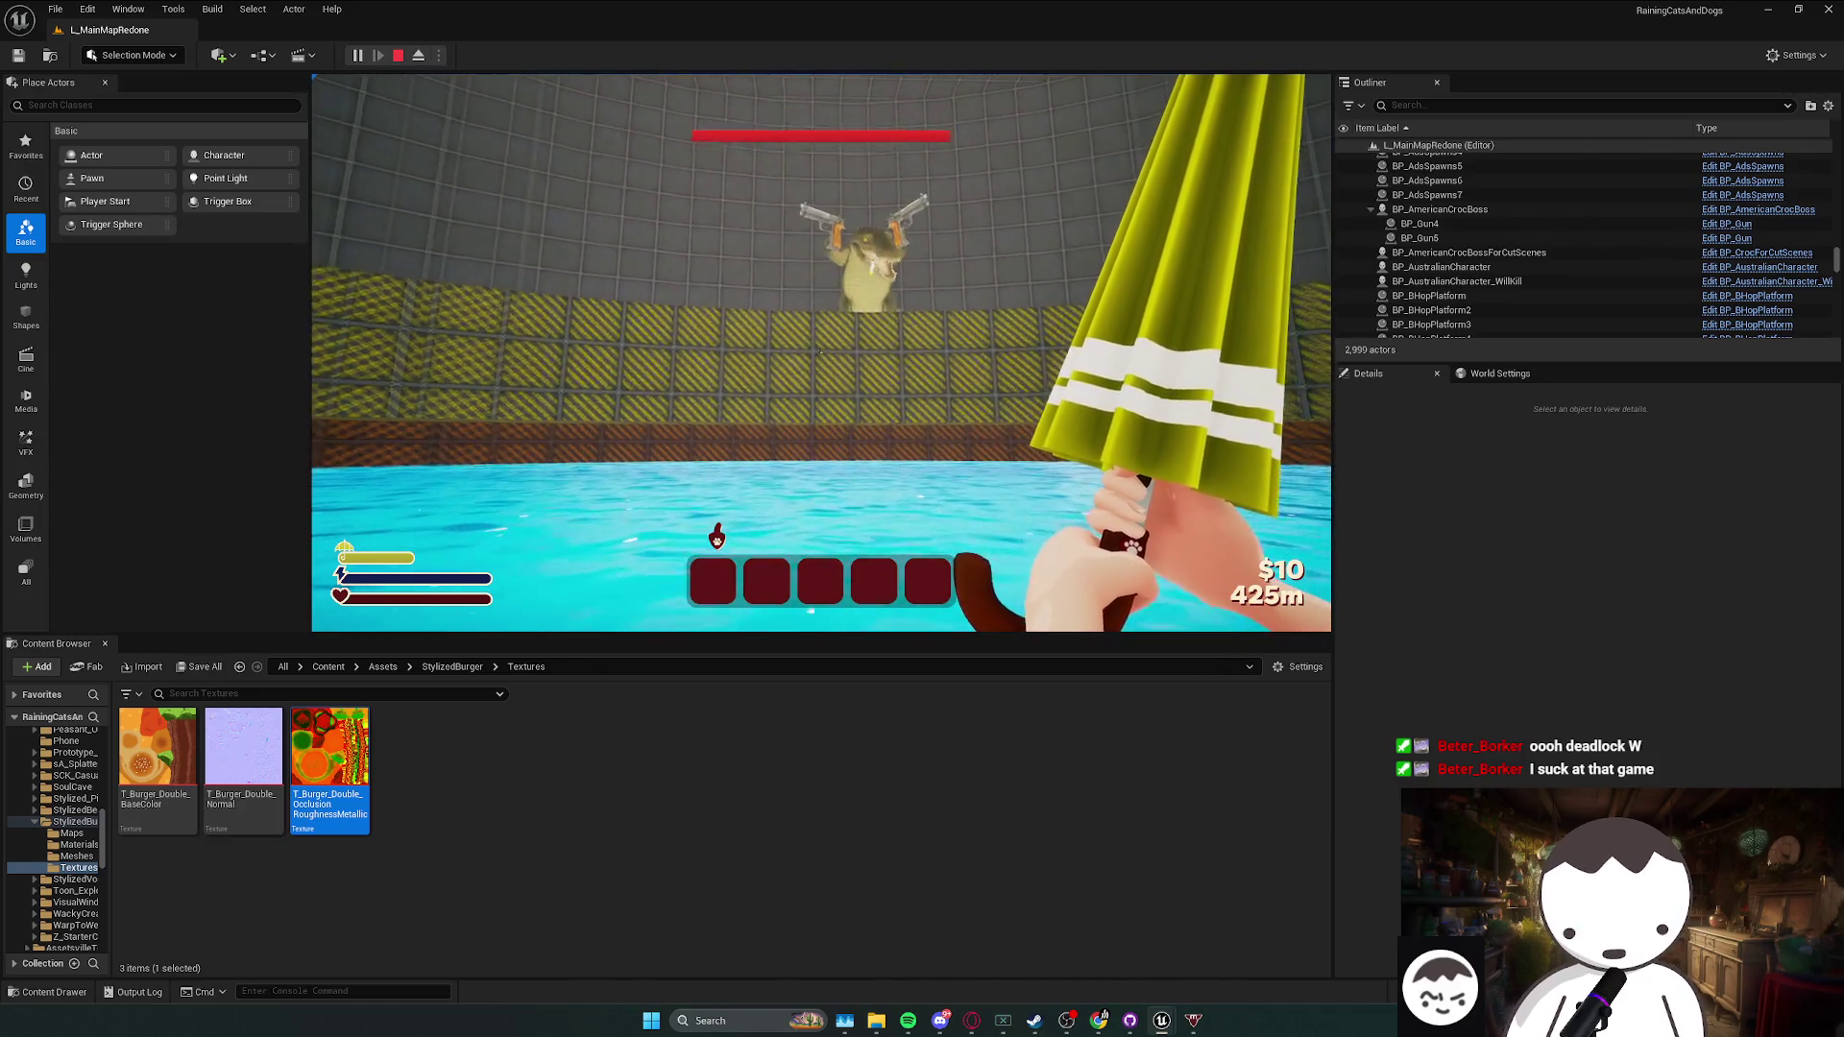
# - Respawn at the checkpoint, stop the play session and close the Message Log
pyautogui.press('t')
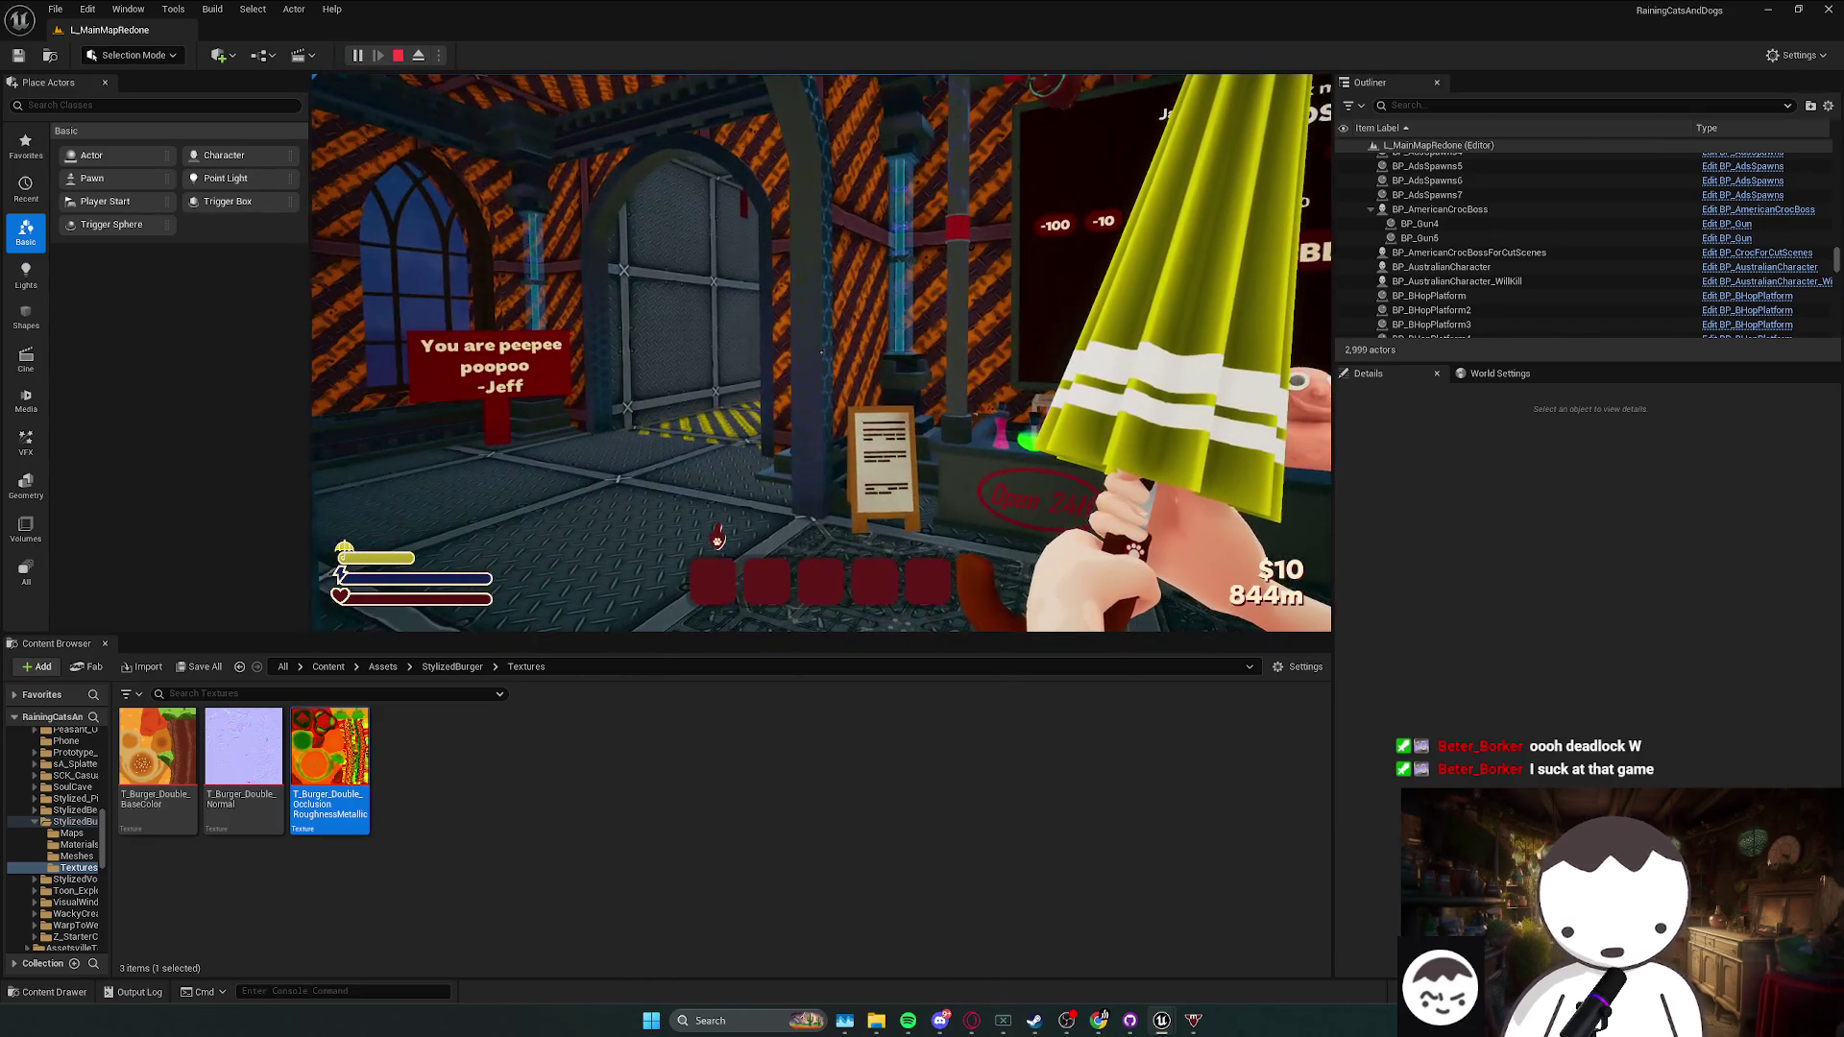
pyautogui.press('Escape')
pyautogui.click(884, 547)
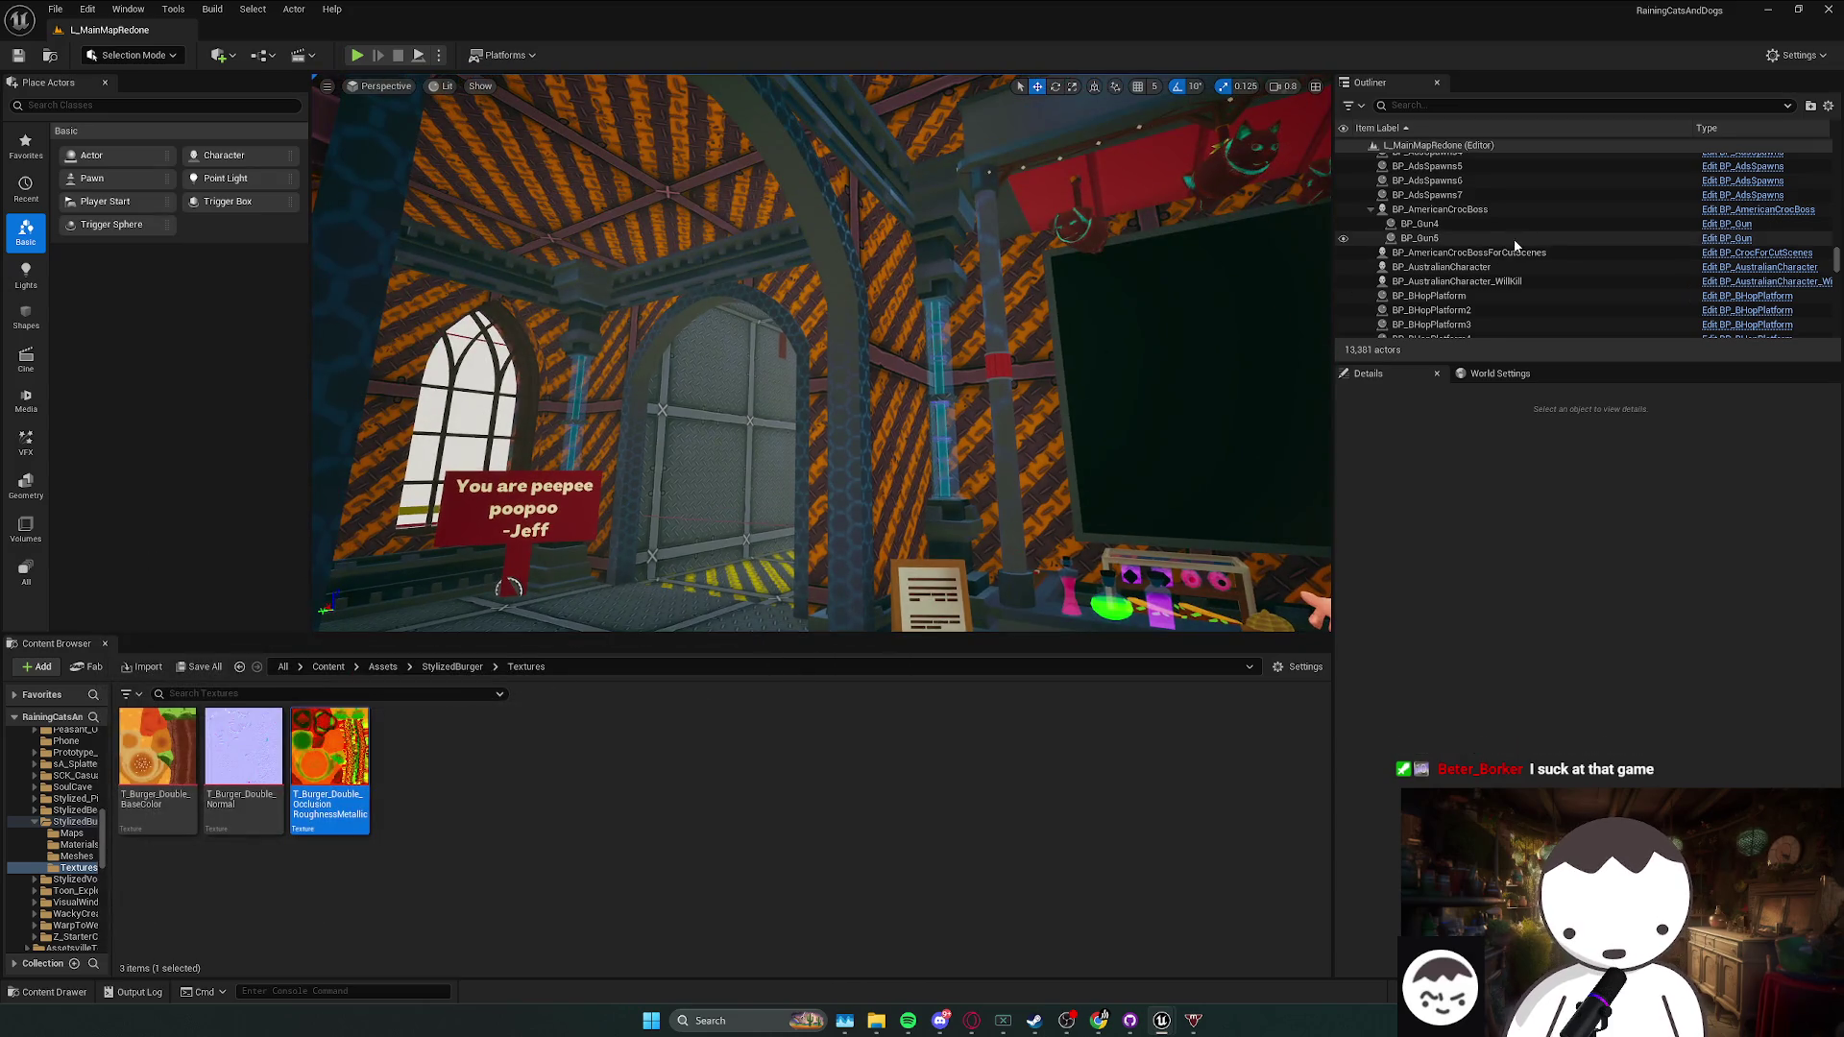
# - Focus the viewport on BP_AmericanCrocBoss and fly into the metal corridor
pyautogui.doubleClick(1479, 211)
pyautogui.rightClick(817, 384)
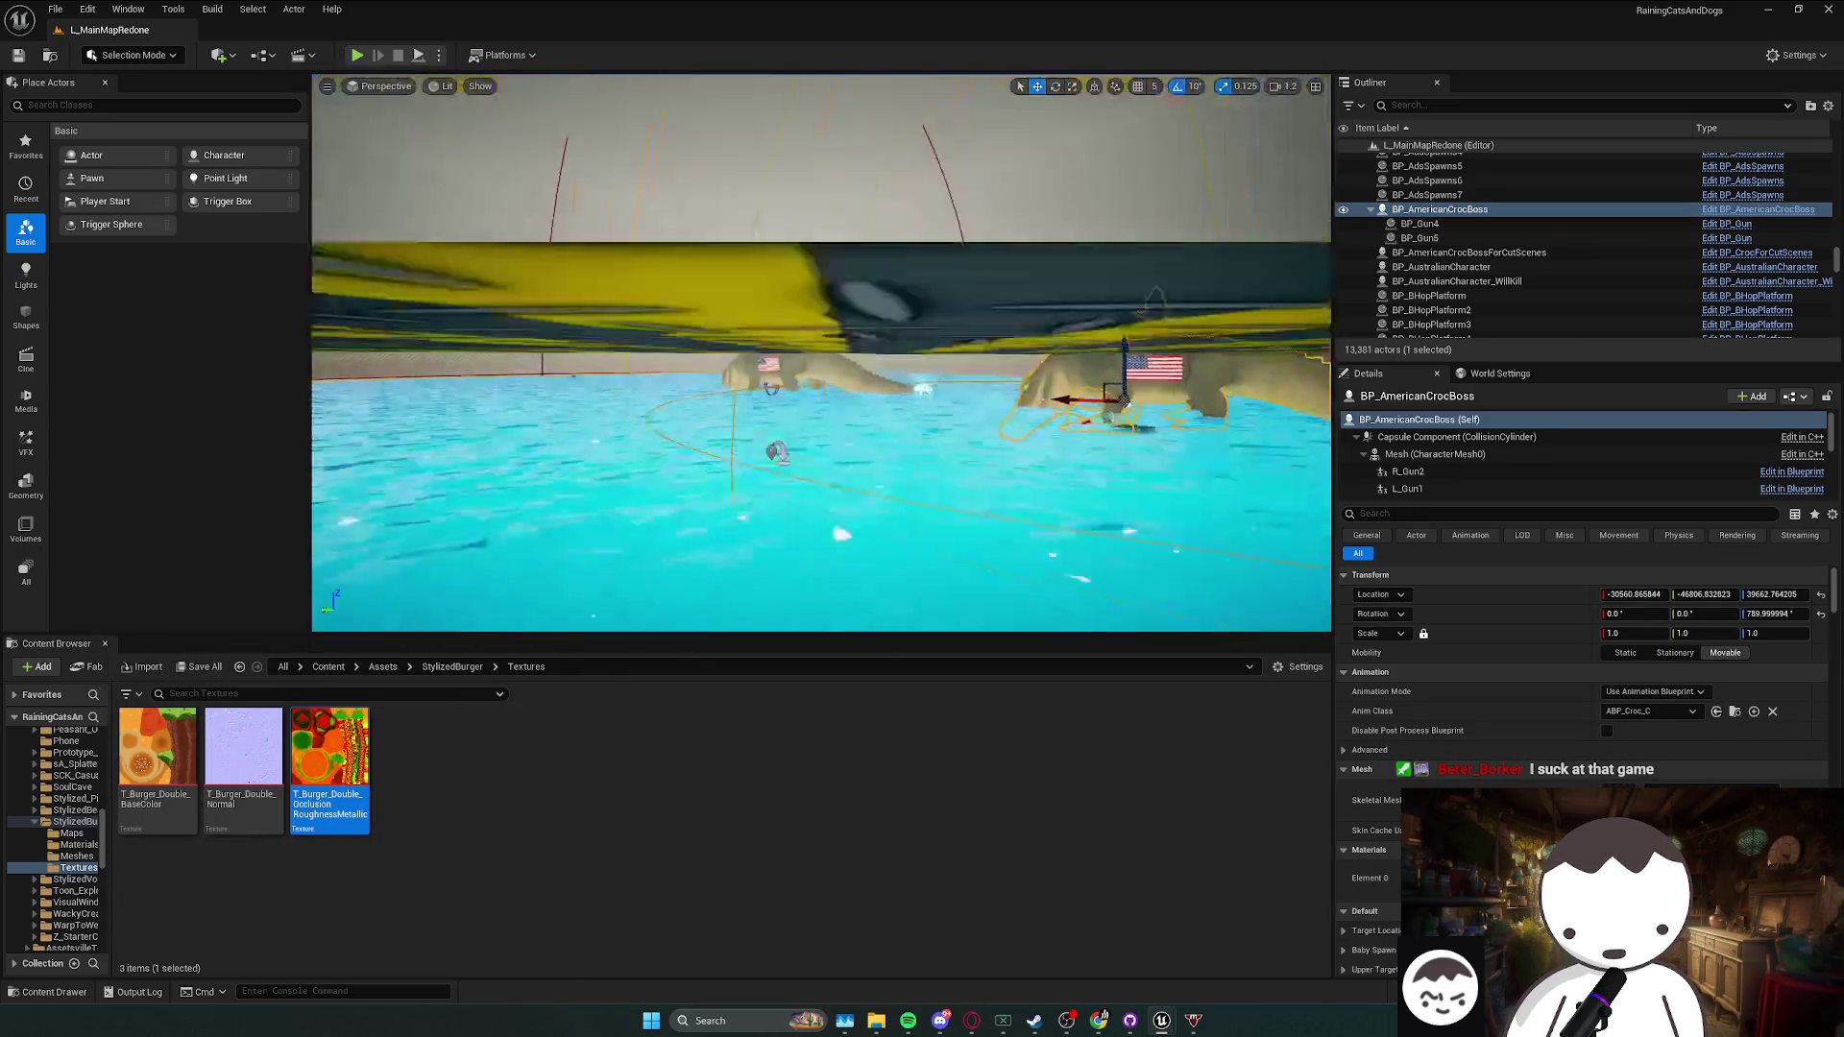
pyautogui.scroll(-1, 821, 353)
pyautogui.press('w')
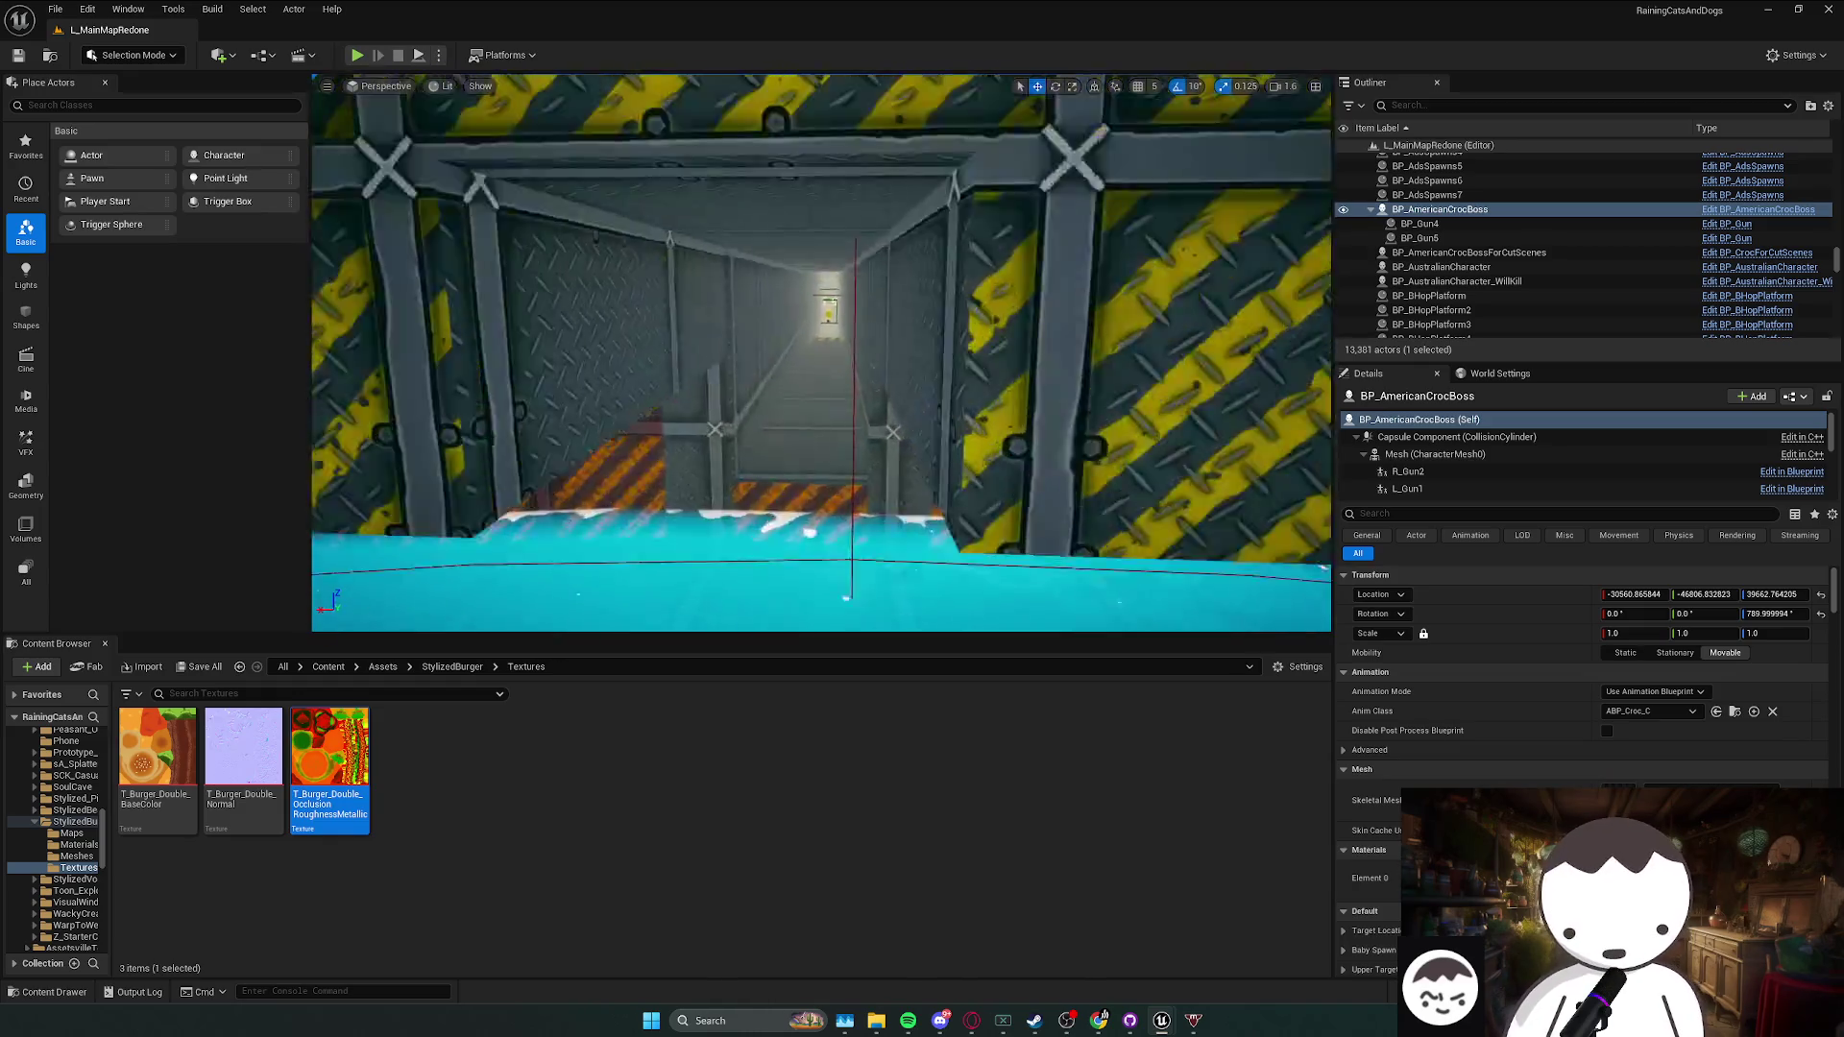
pyautogui.press('w')
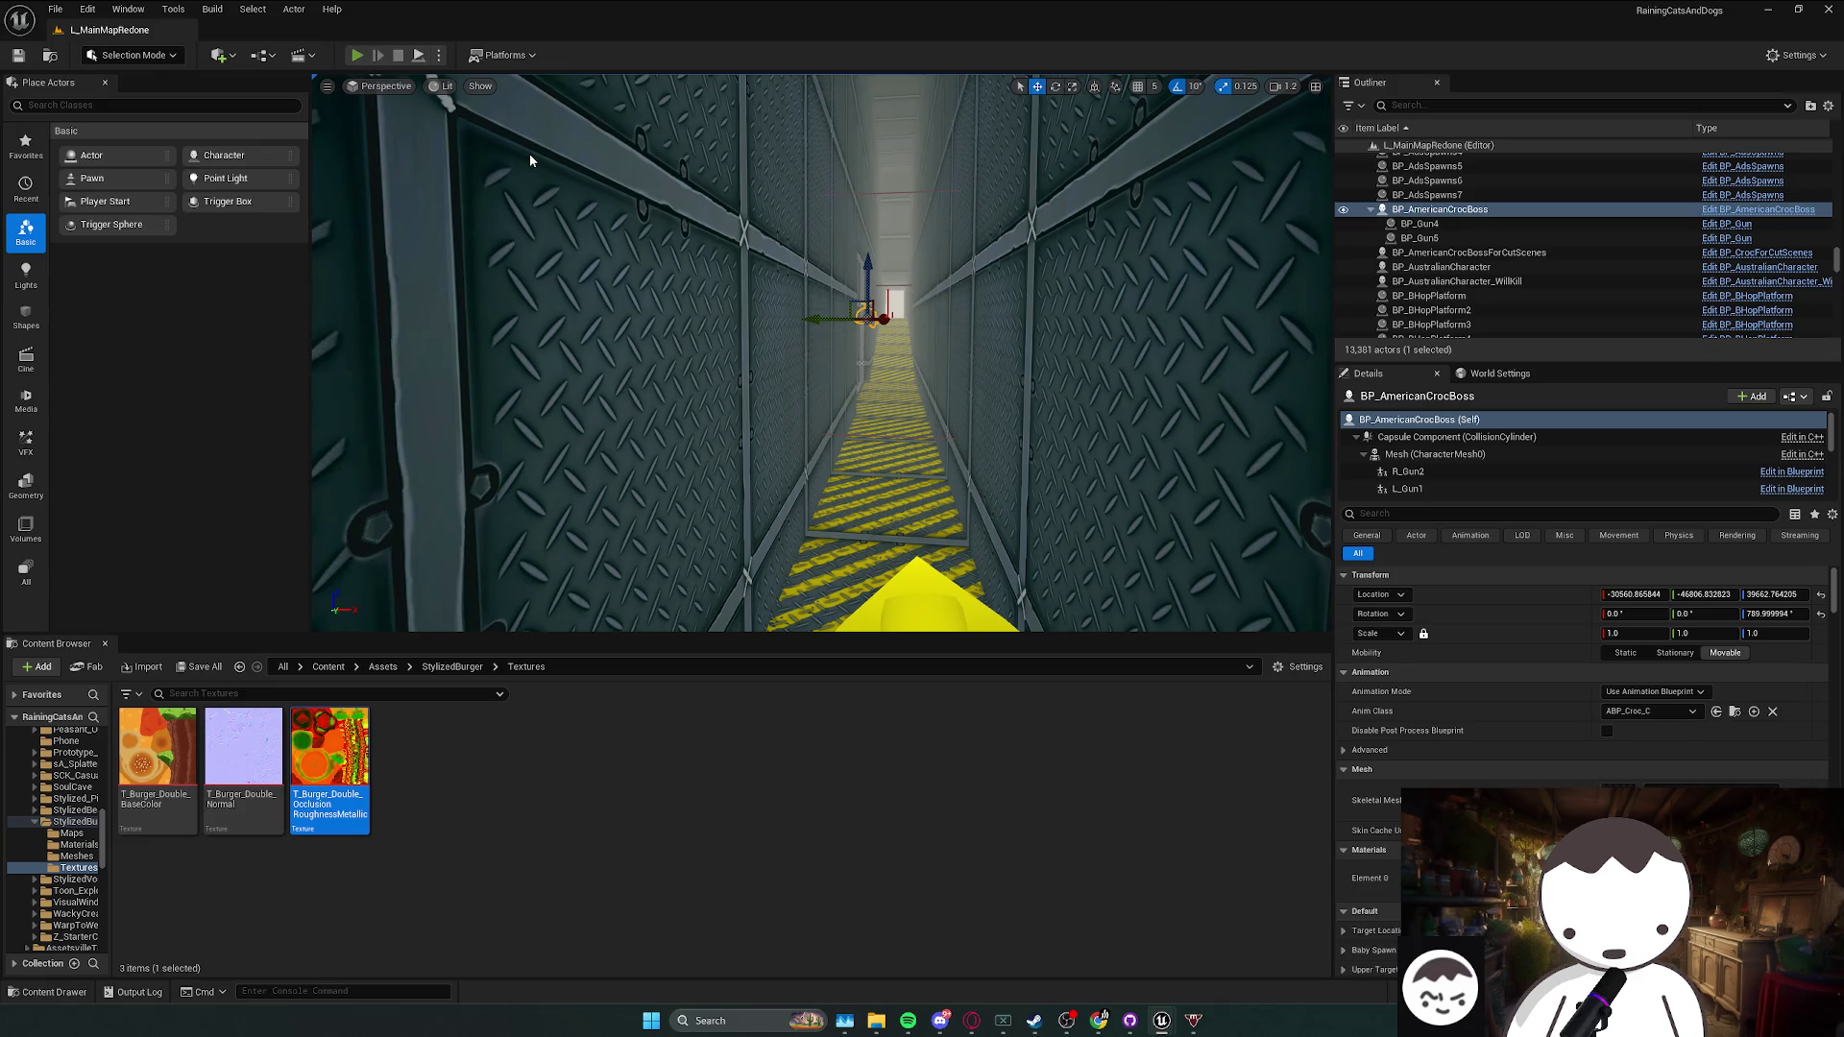
# - Play-test again, walking into the arena to fight the croc, respawning at the checkpoint, then stopping
pyautogui.hotkey('alt', 'p')
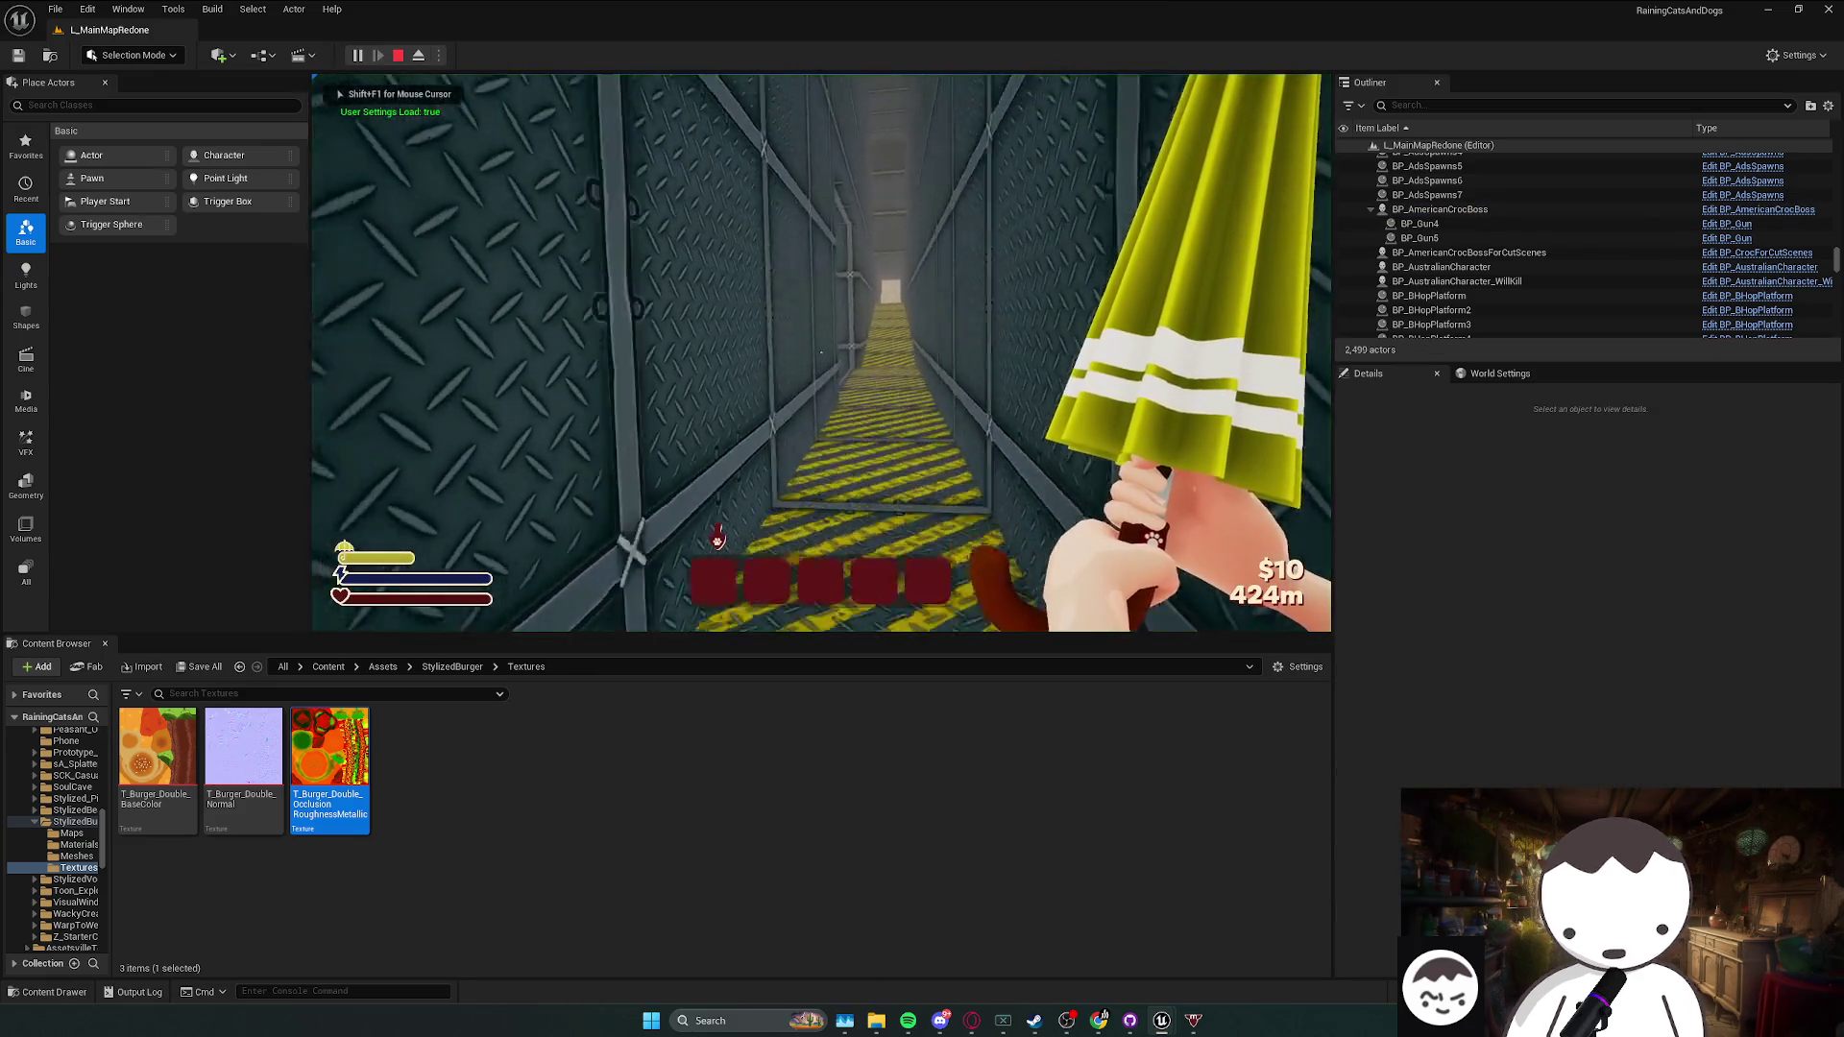
pyautogui.press('w')
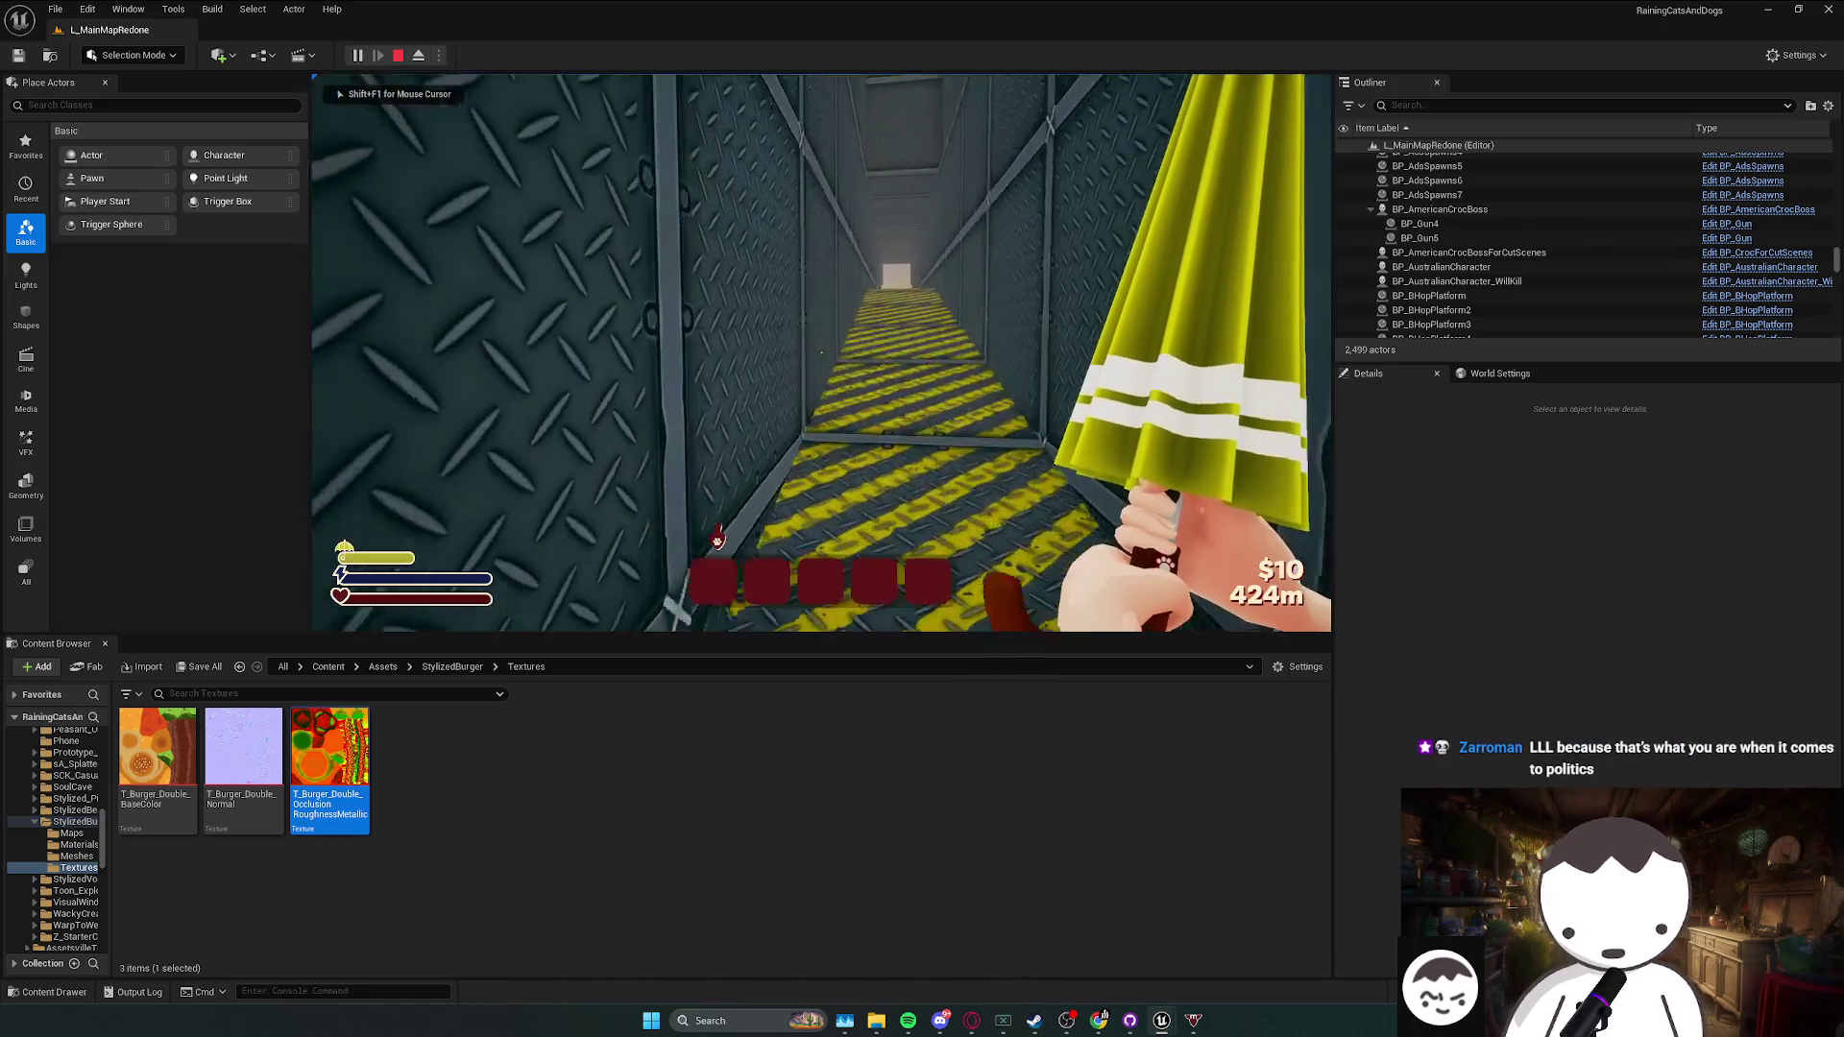
pyautogui.press('w')
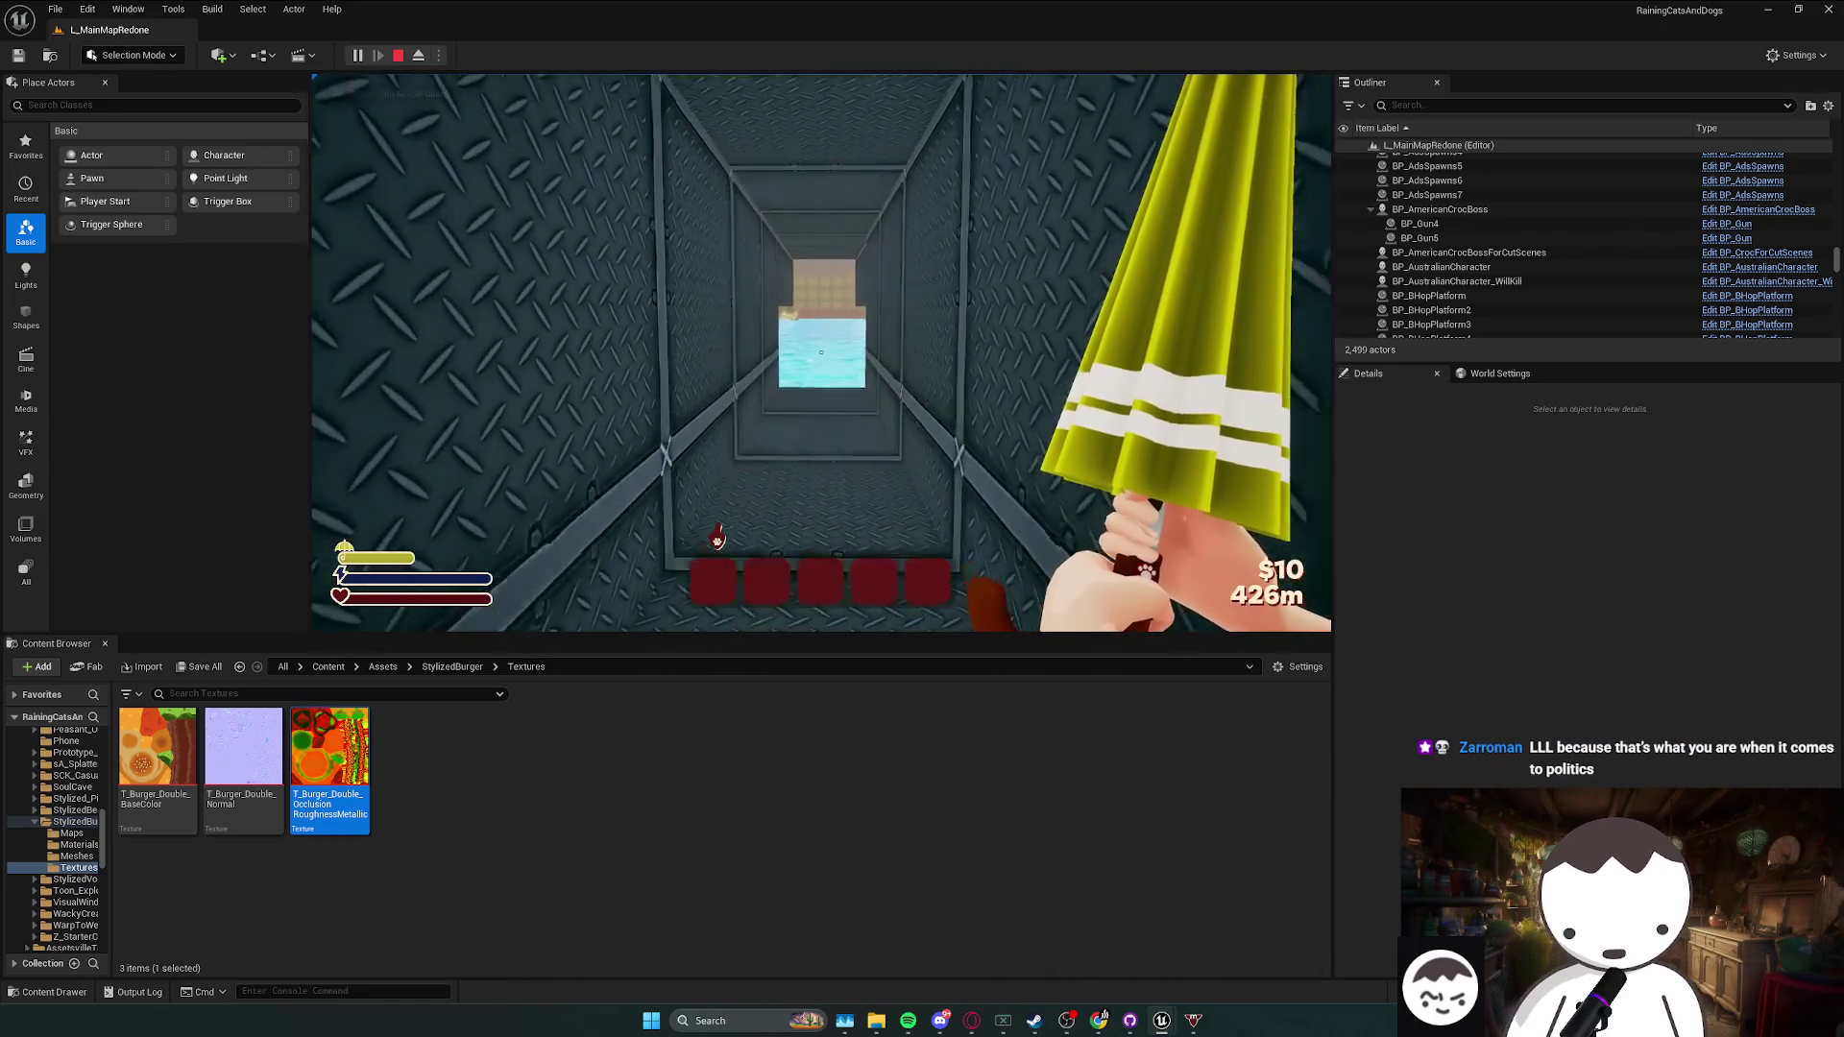
pyautogui.press('w')
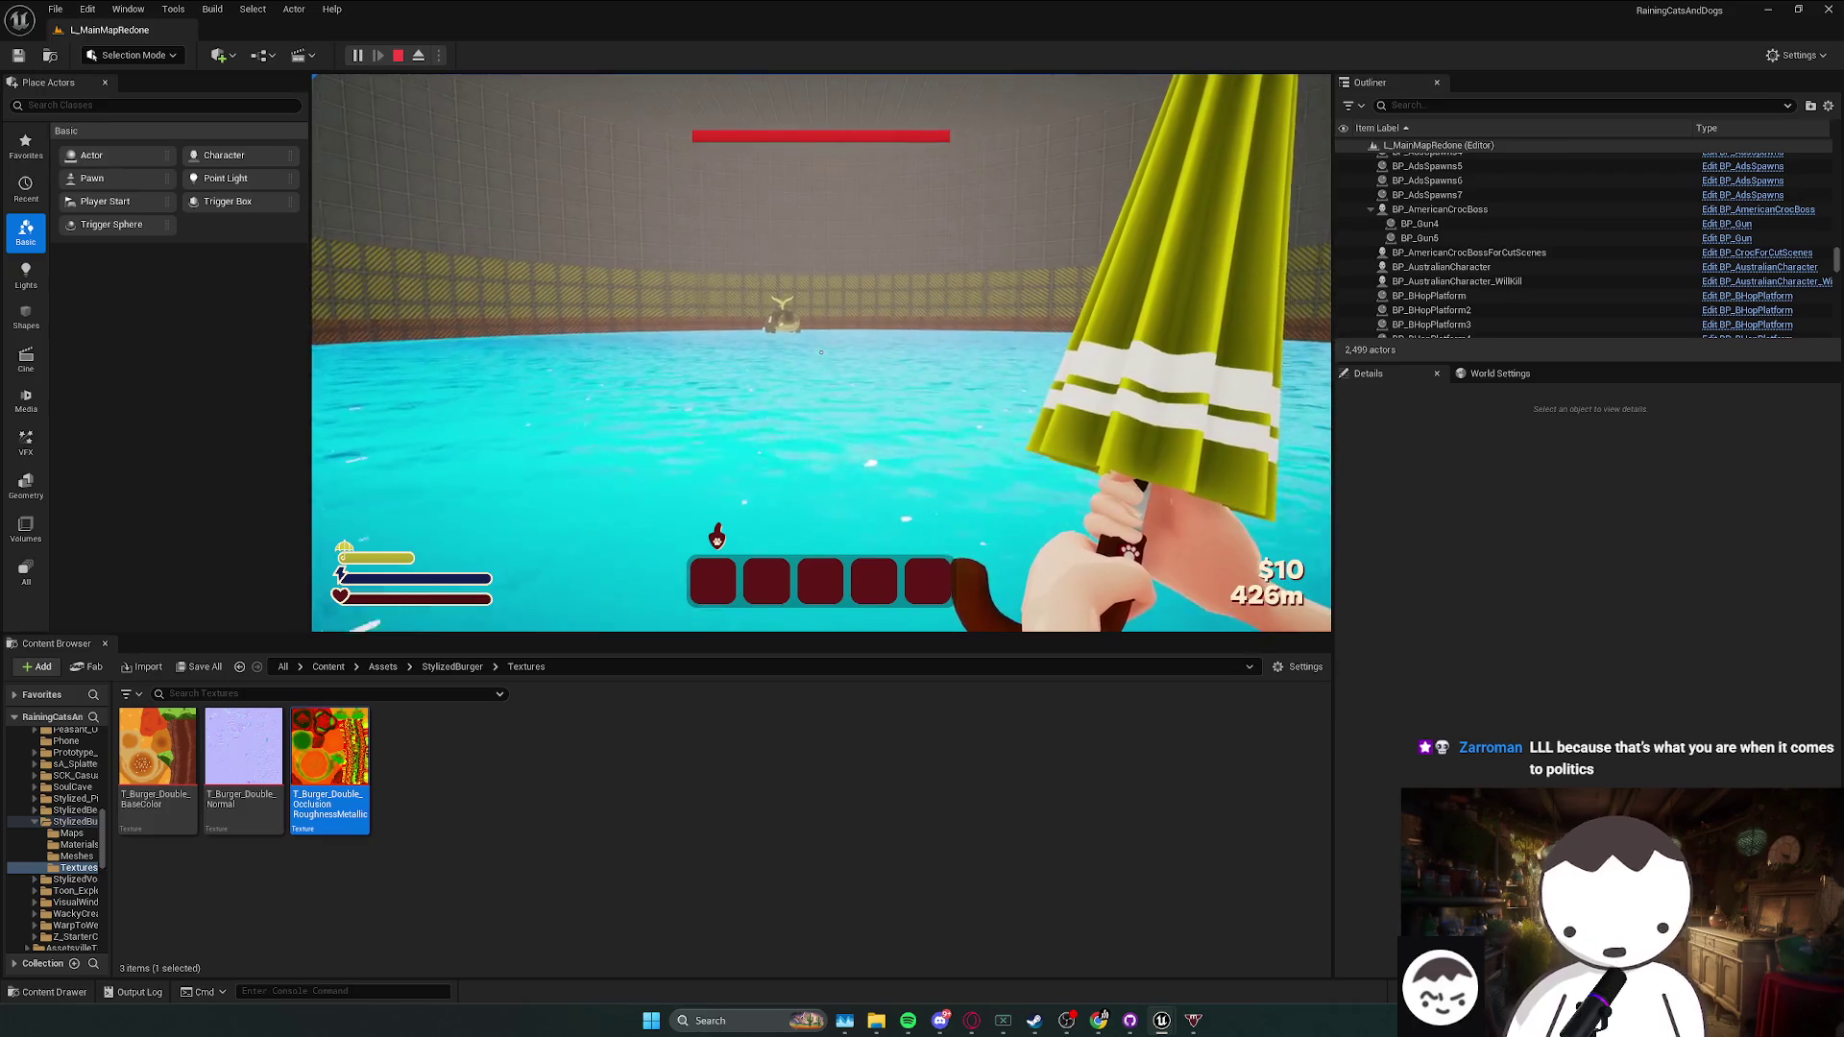
pyautogui.press('w')
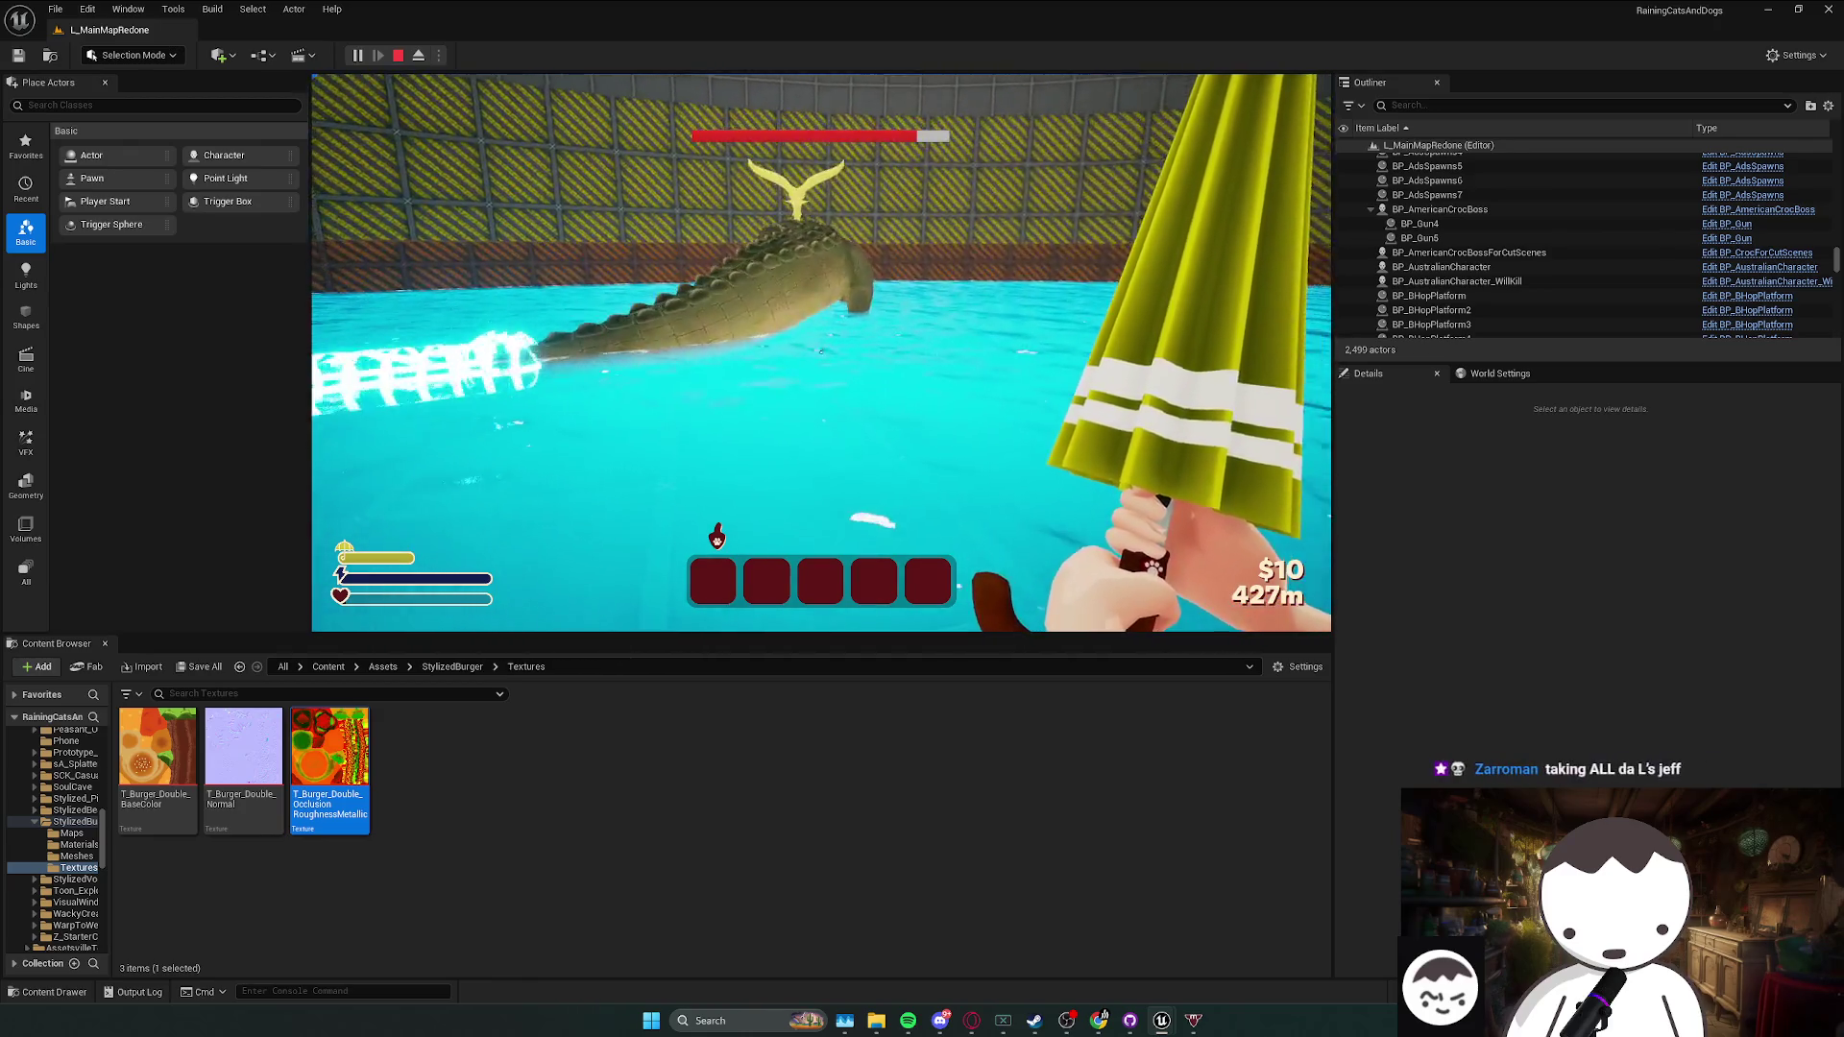
pyautogui.press('t')
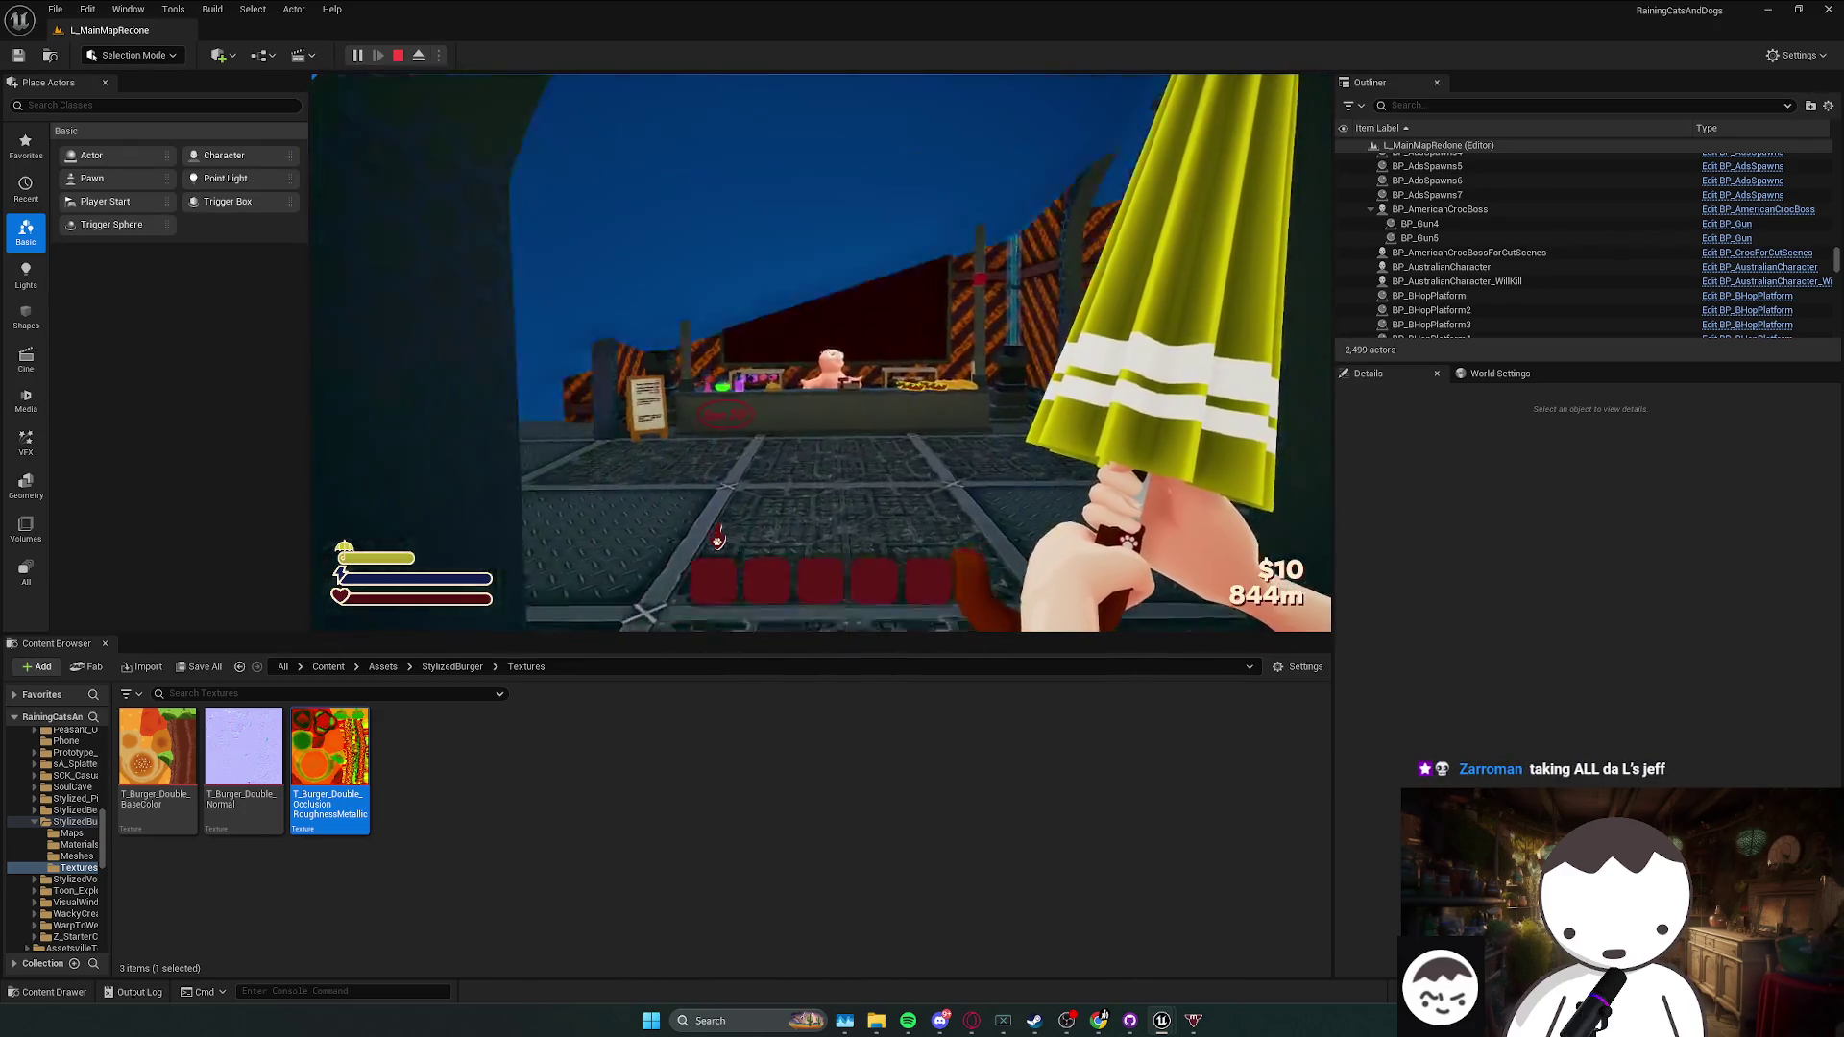
pyautogui.press('Escape')
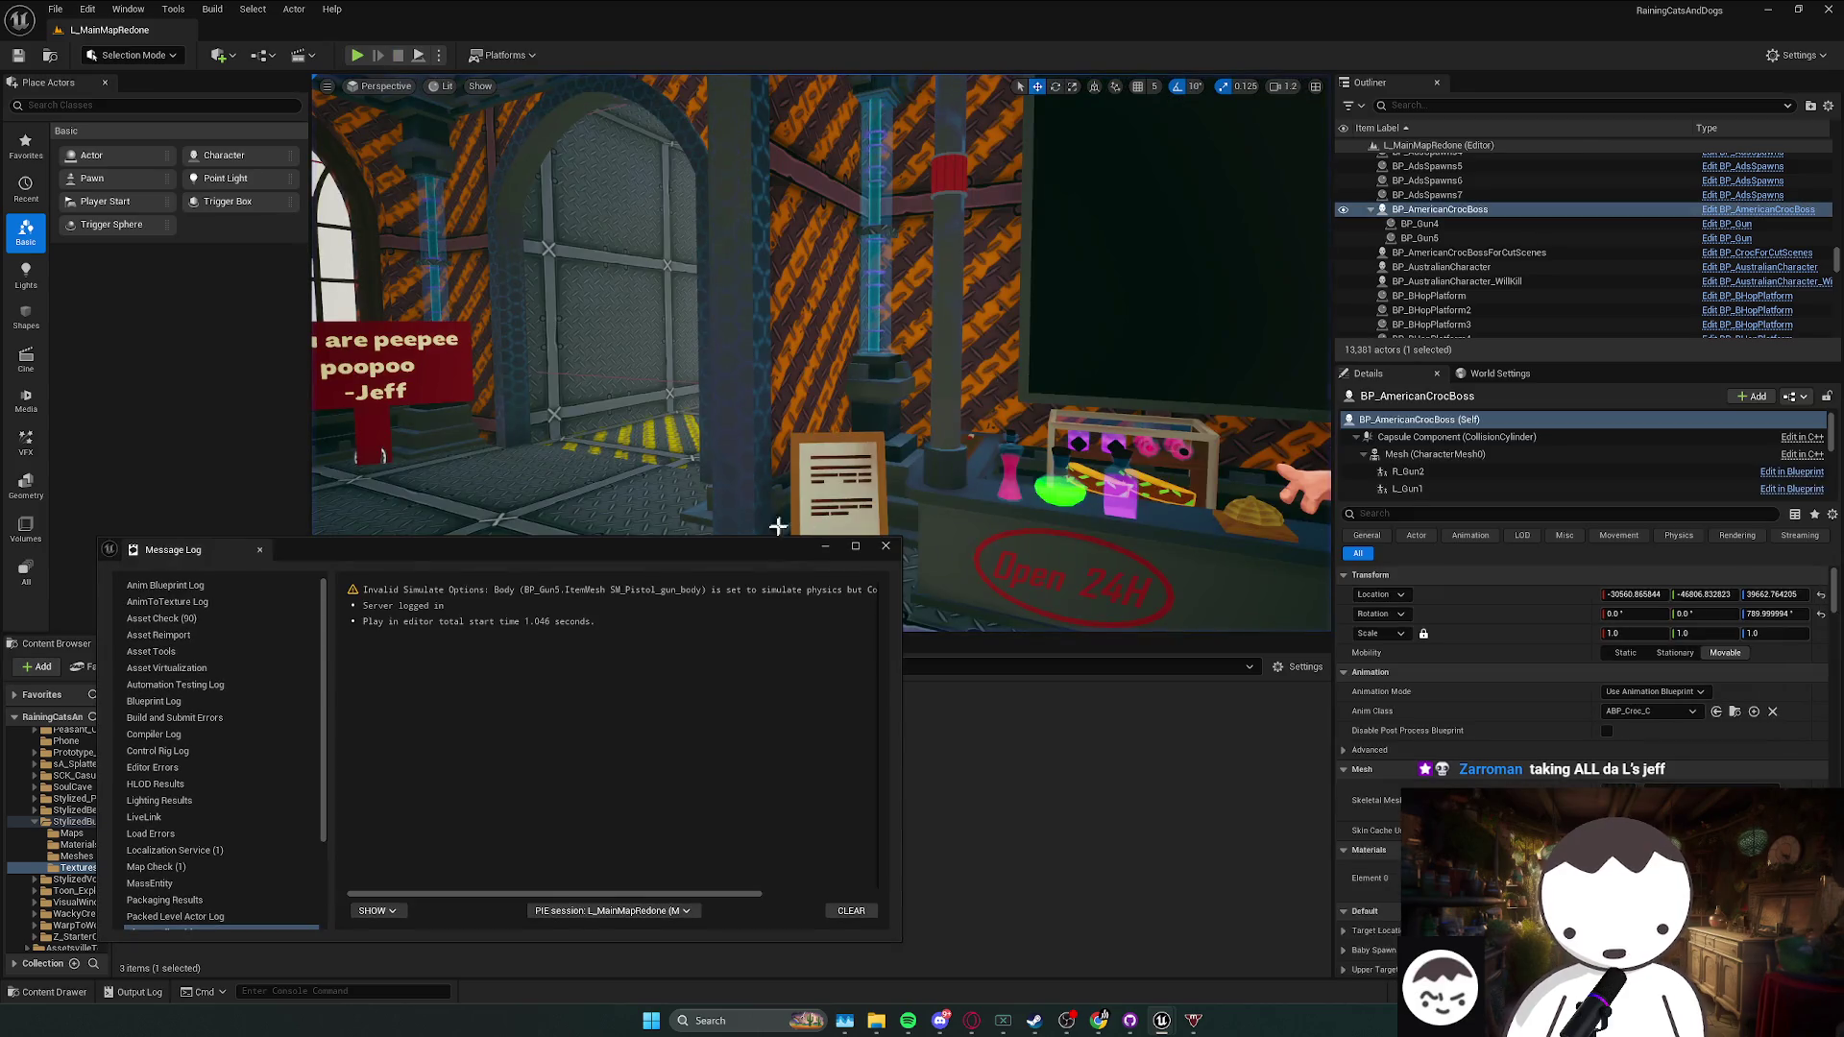
# - Focus on the croc boss and open BP_AmericanCrocBoss's EventGraph full-screen
pyautogui.click(885, 545)
pyautogui.press('f')
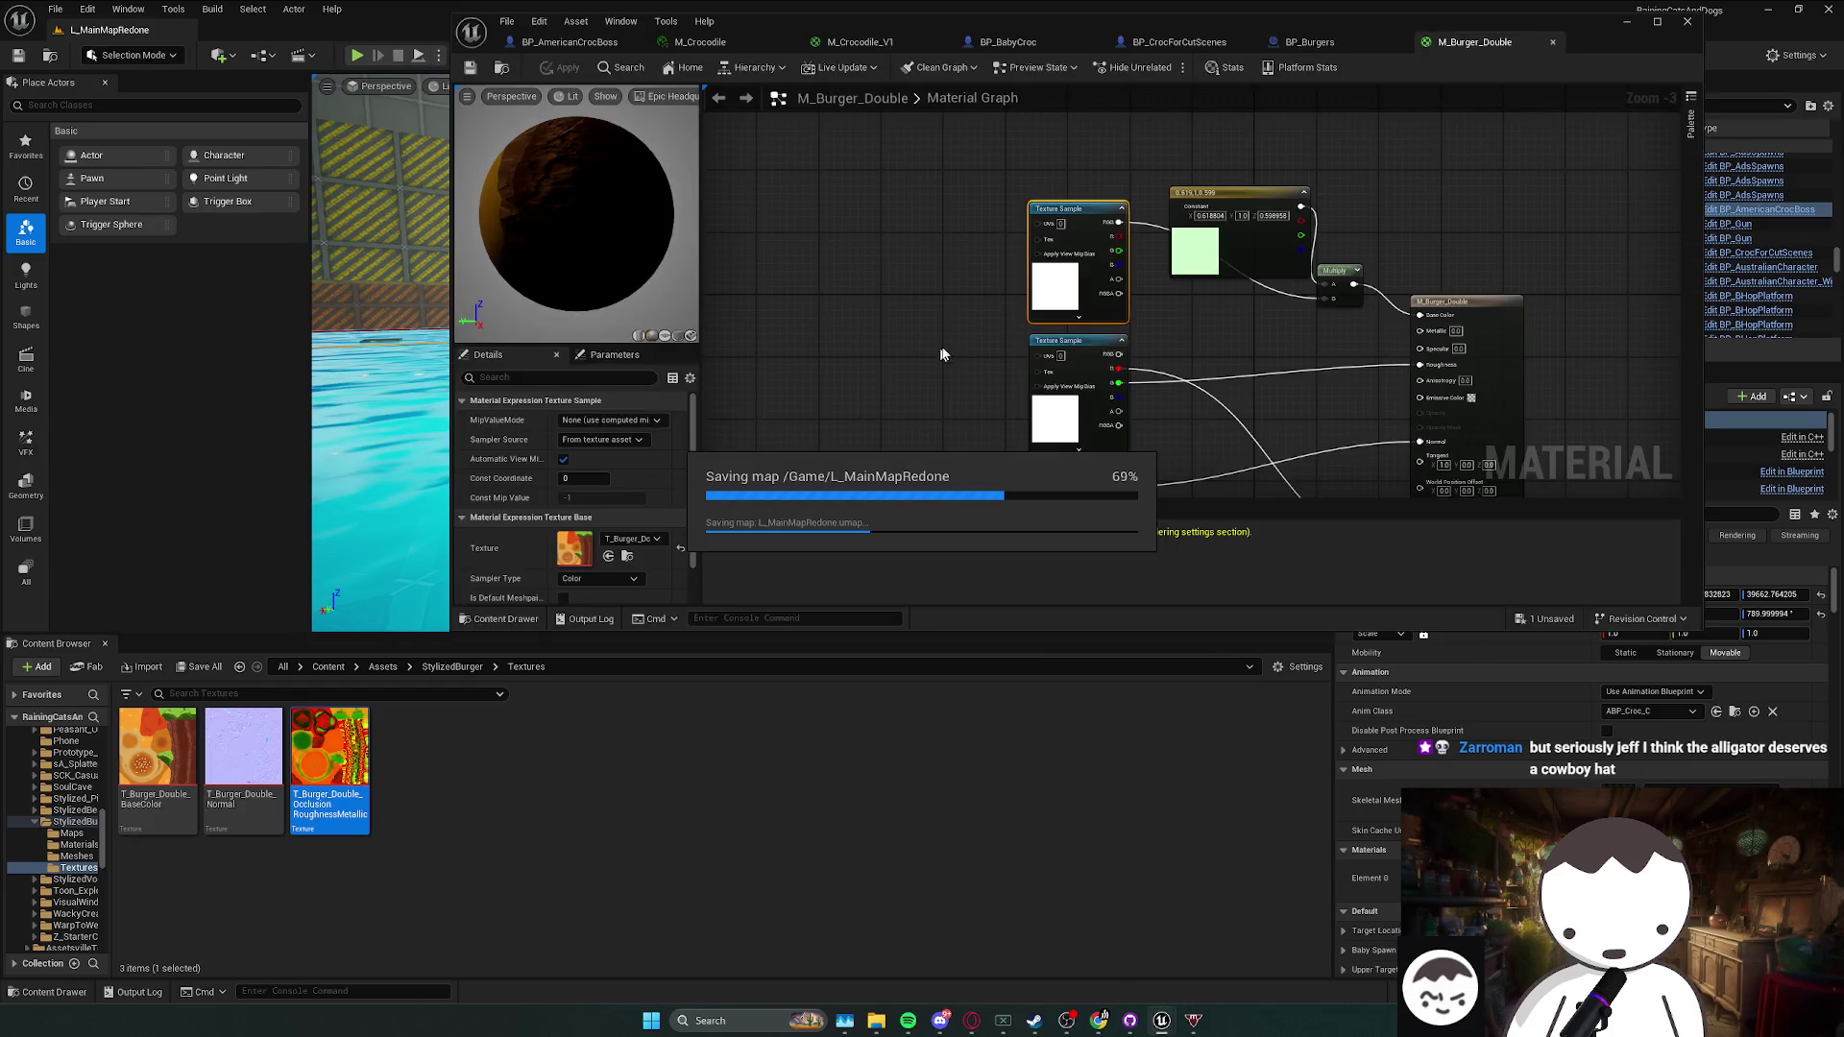
pyautogui.click(1180, 43)
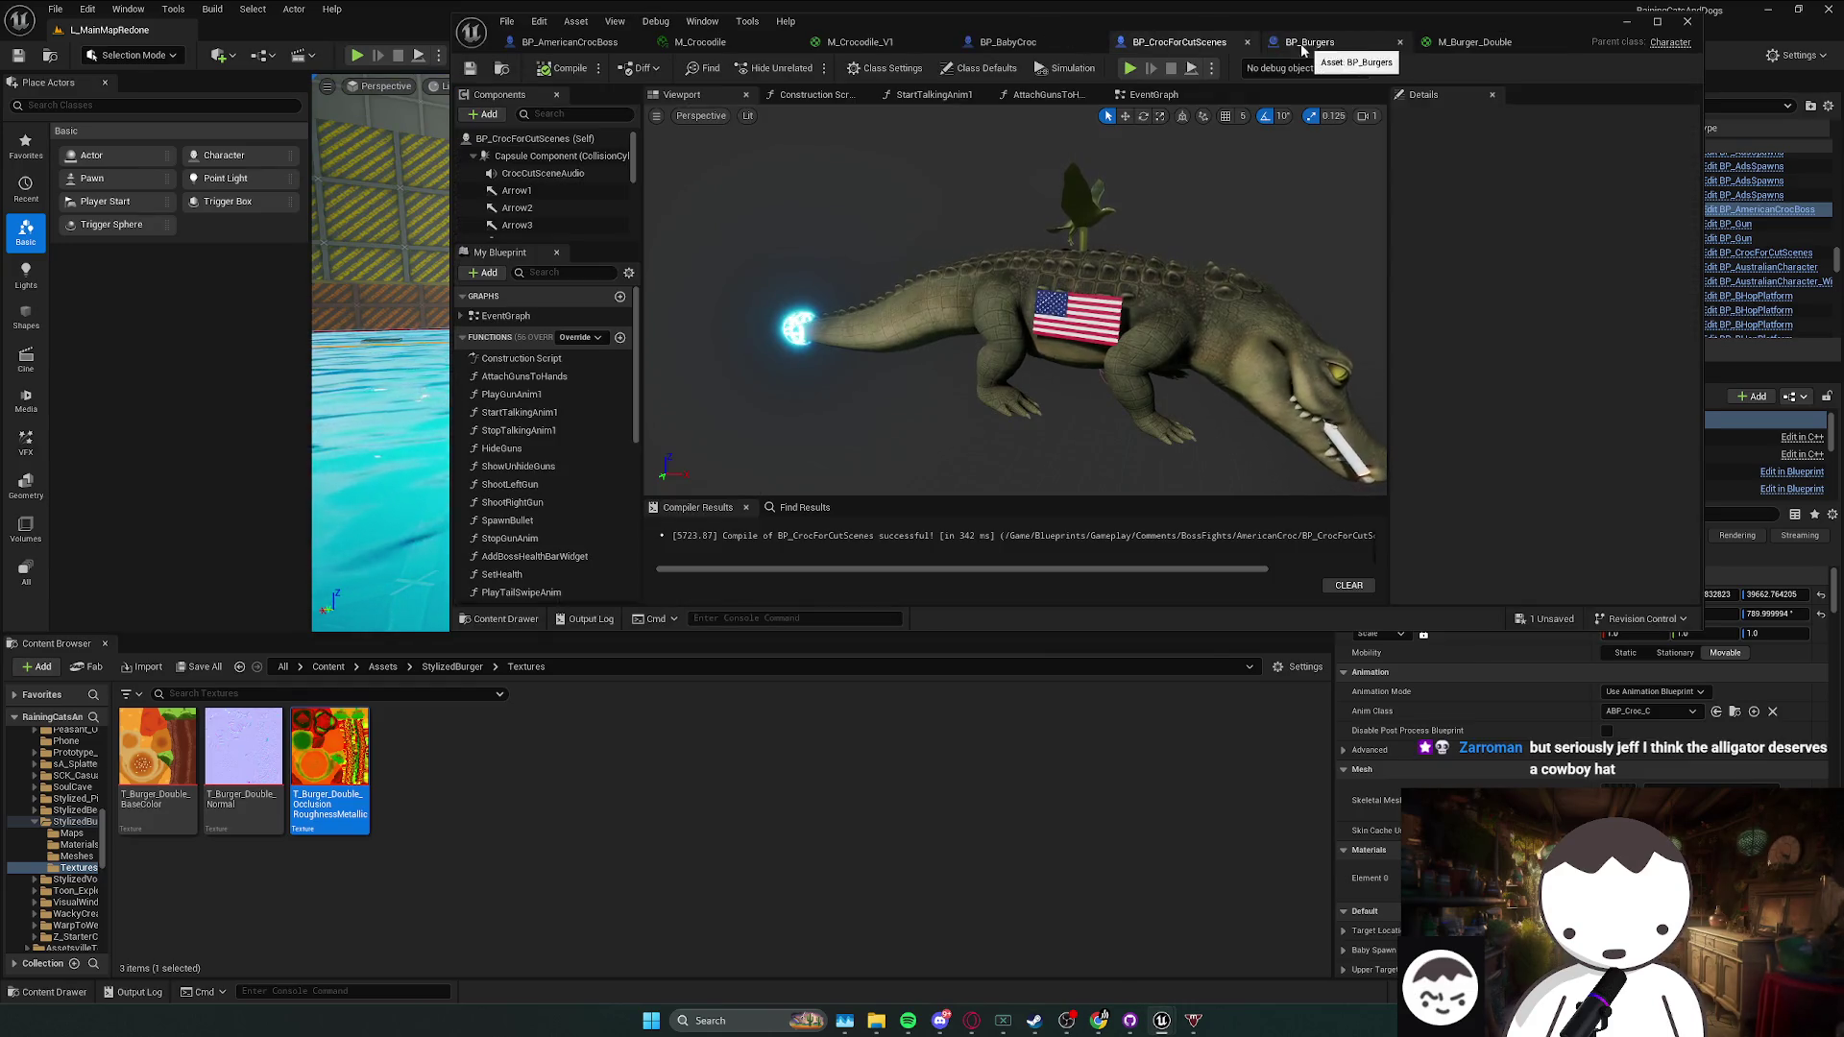
pyautogui.click(569, 42)
pyautogui.doubleClick(925, 29)
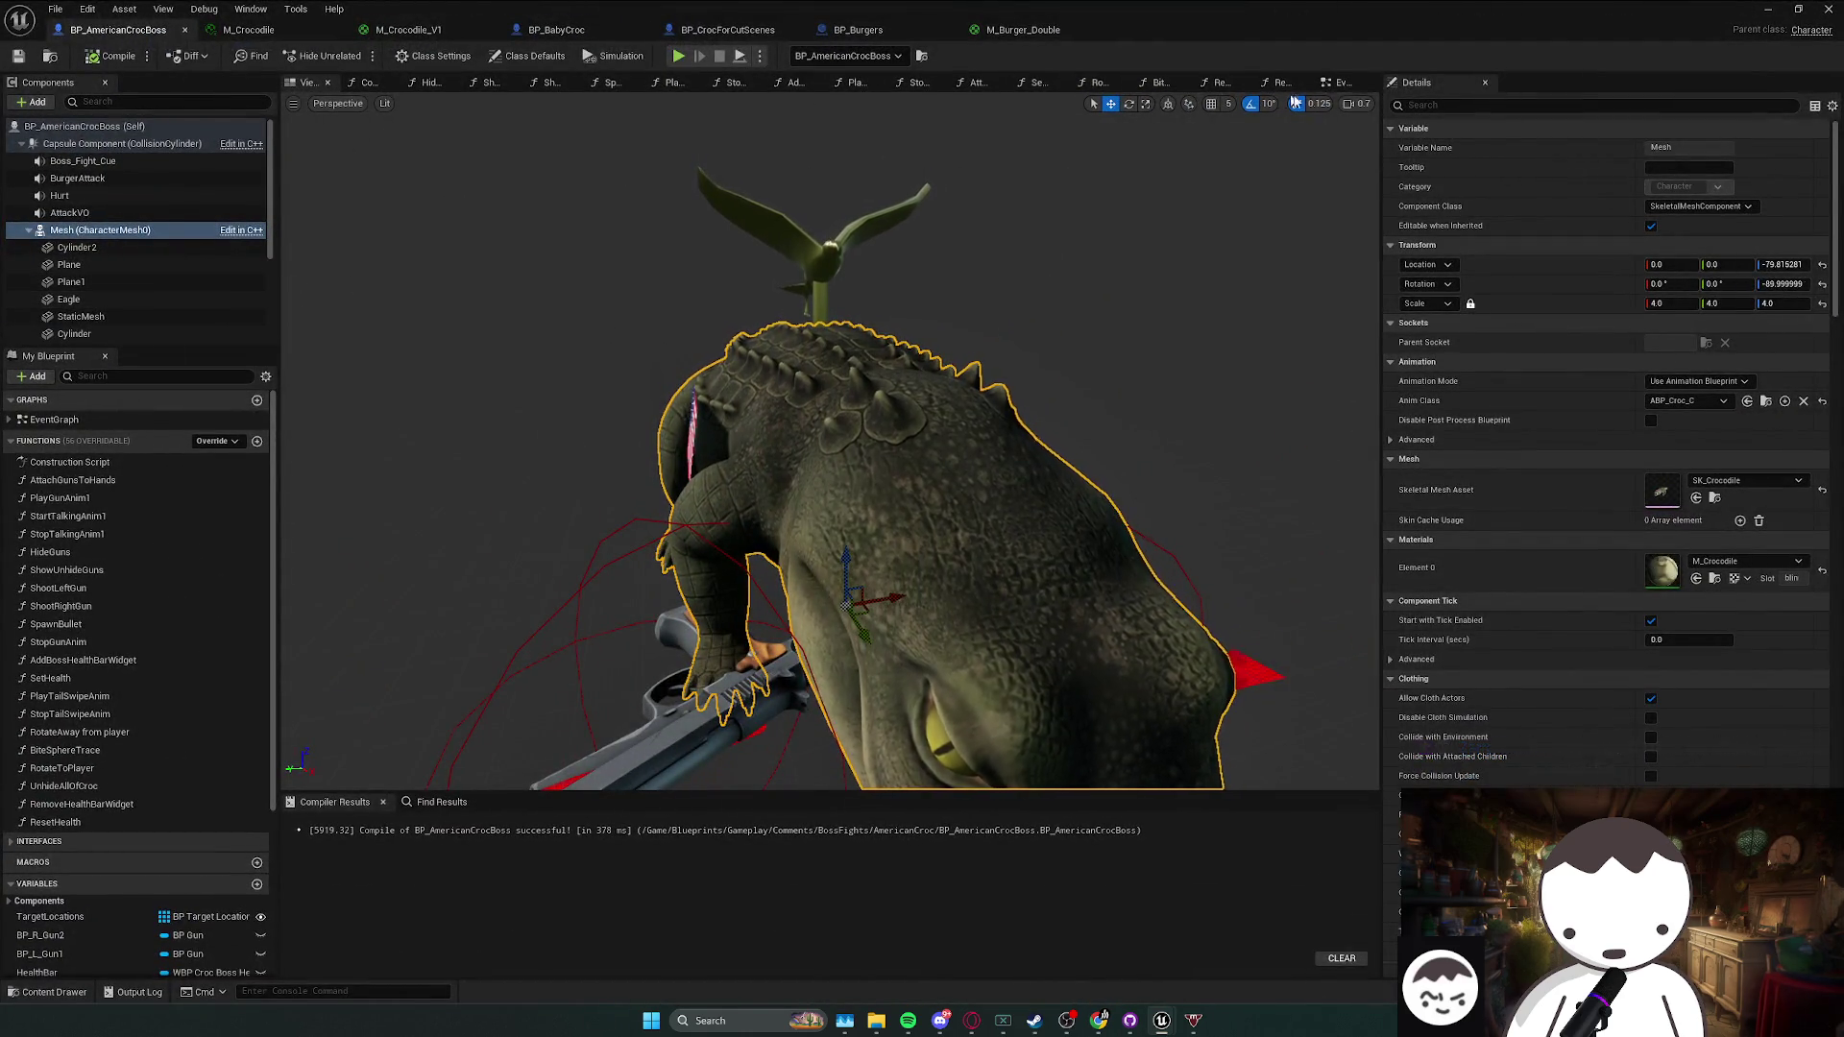
pyautogui.click(1339, 82)
# - Reposition the Start Transform node and connect it to the New Transform input
pyautogui.scroll(-3, 638, 503)
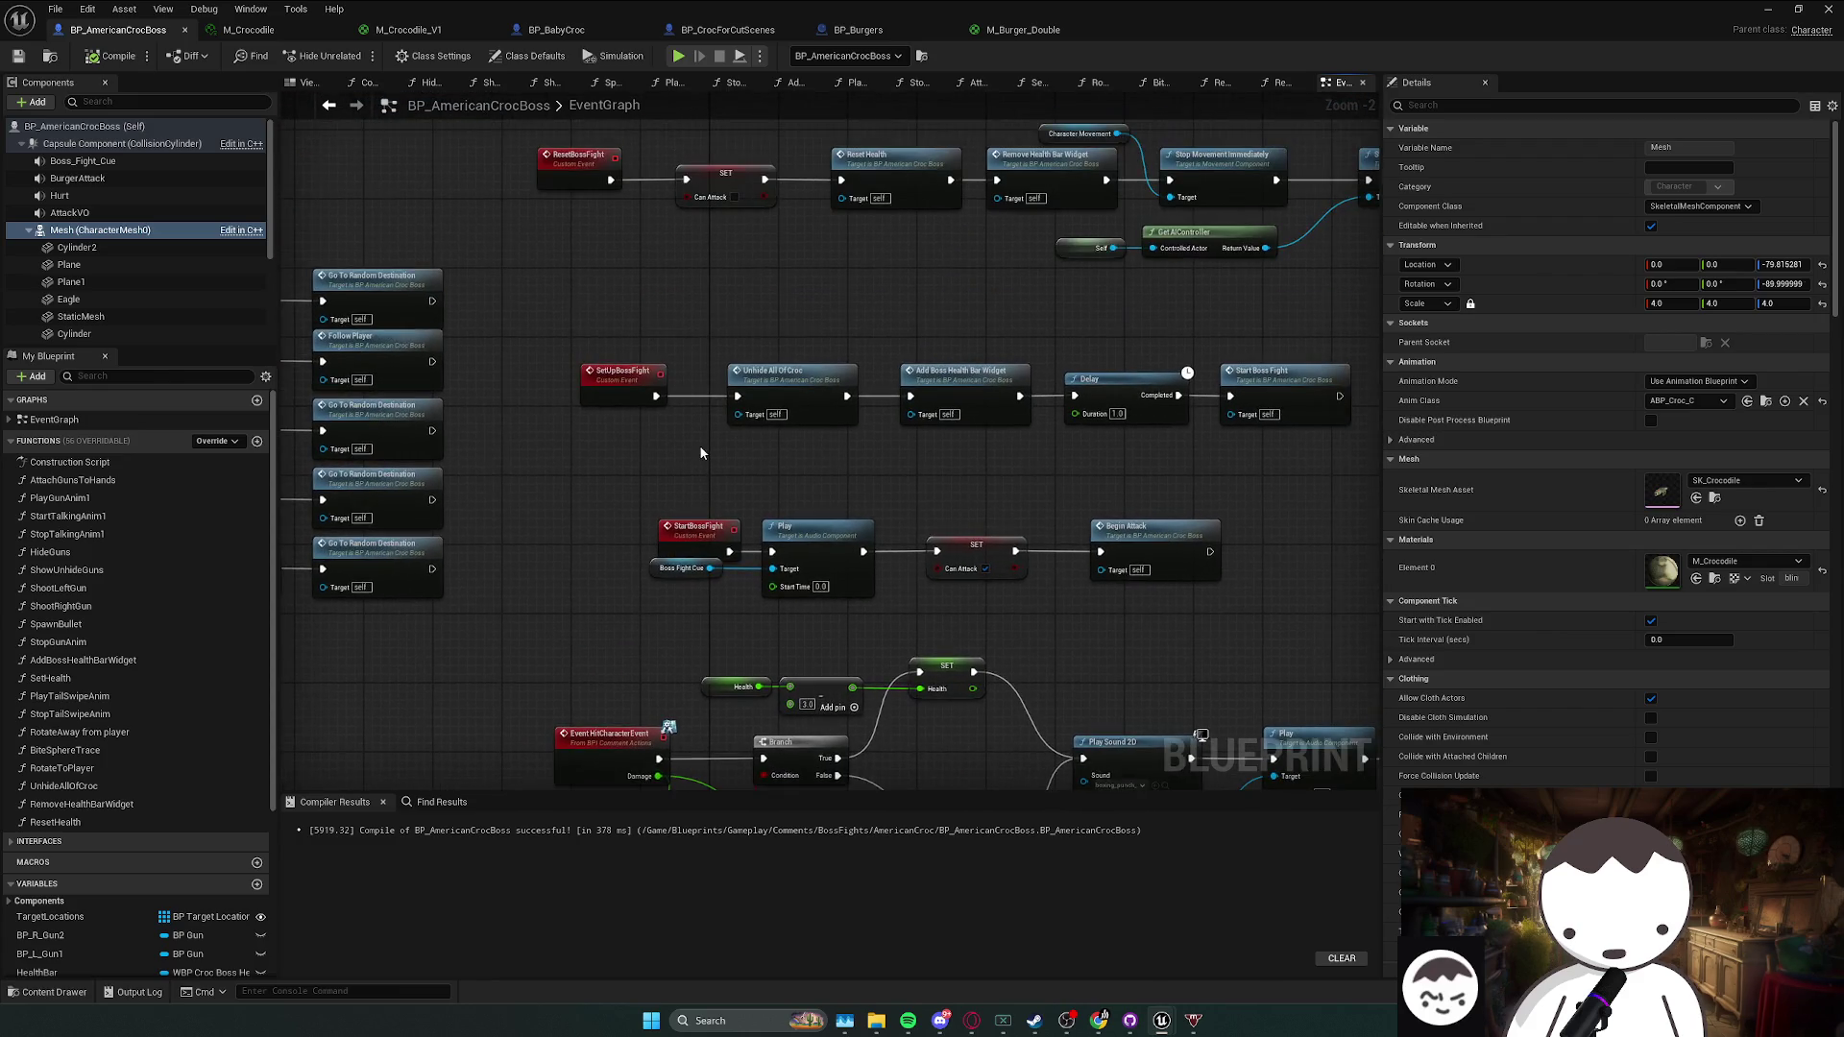
pyautogui.scroll(2, 762, 471)
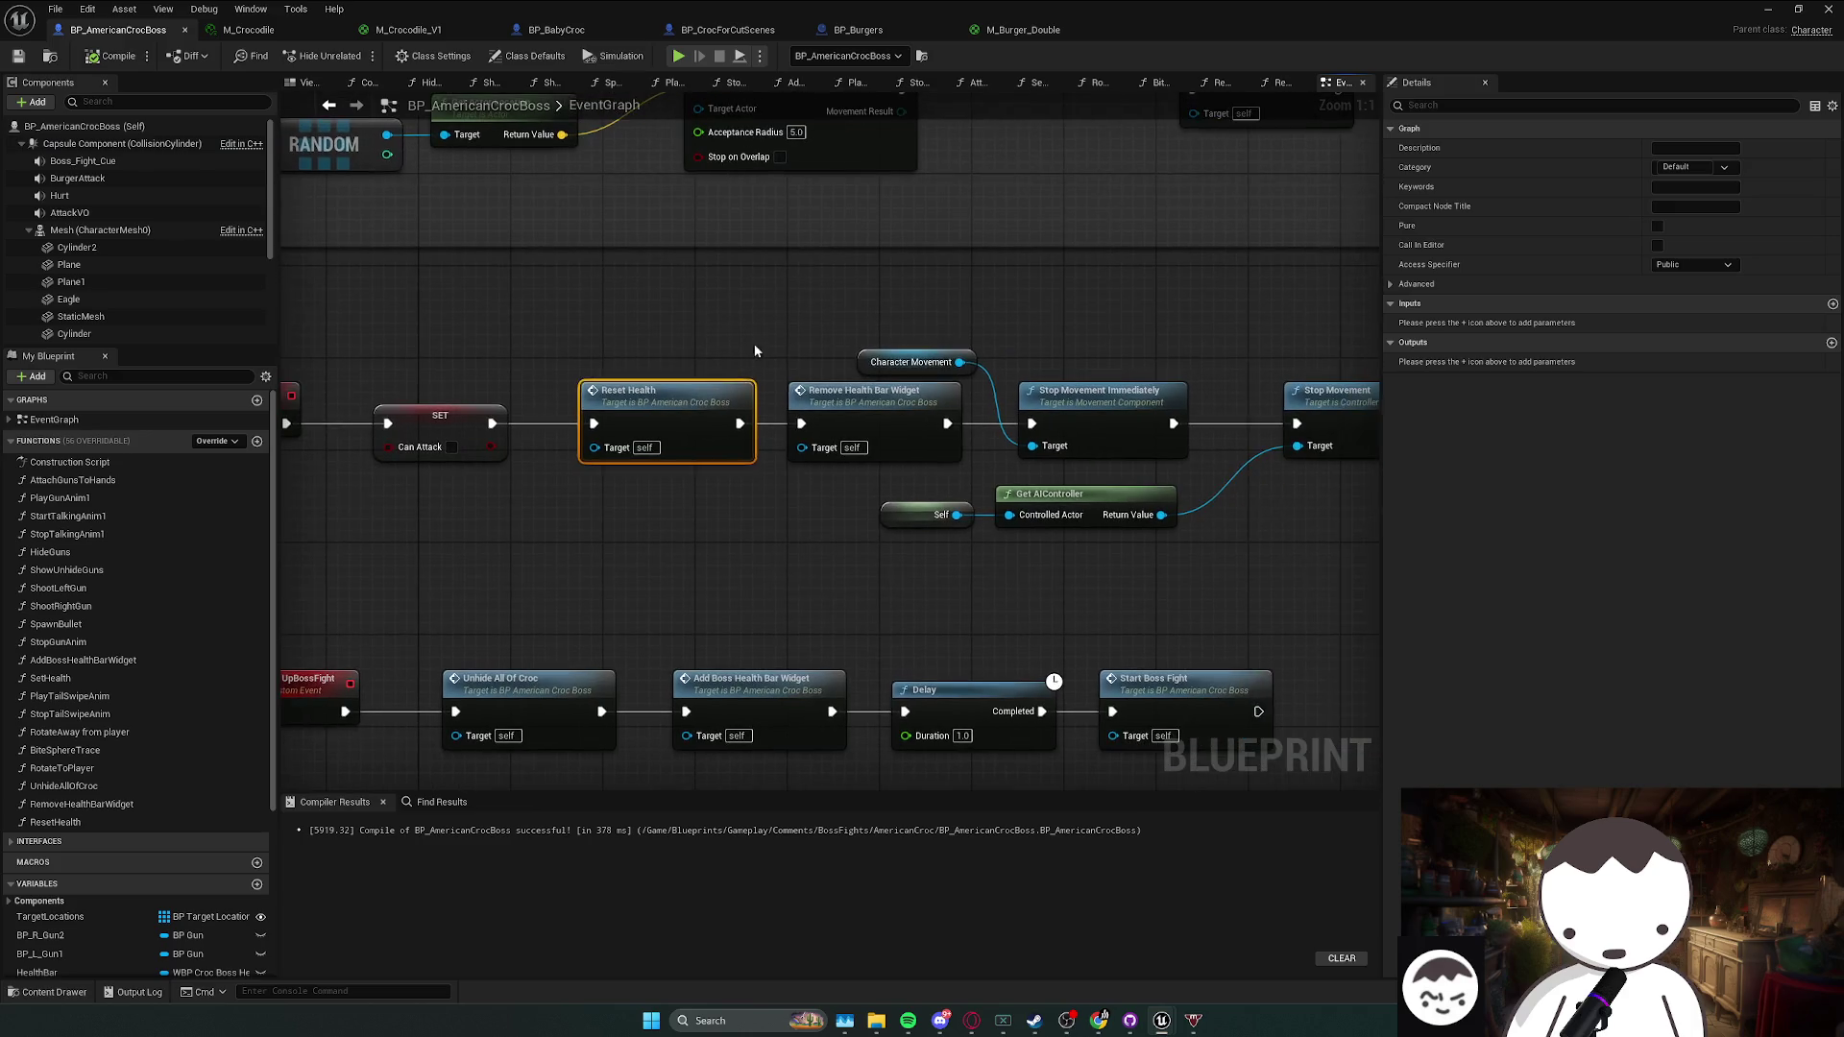
pyautogui.moveTo(948, 349)
pyautogui.mouseDown()
pyautogui.moveTo(1022, 415)
pyautogui.moveTo(1098, 355)
pyautogui.moveTo(1168, 375)
pyautogui.moveTo(824, 516)
pyautogui.mouseUp()
pyautogui.click(904, 371)
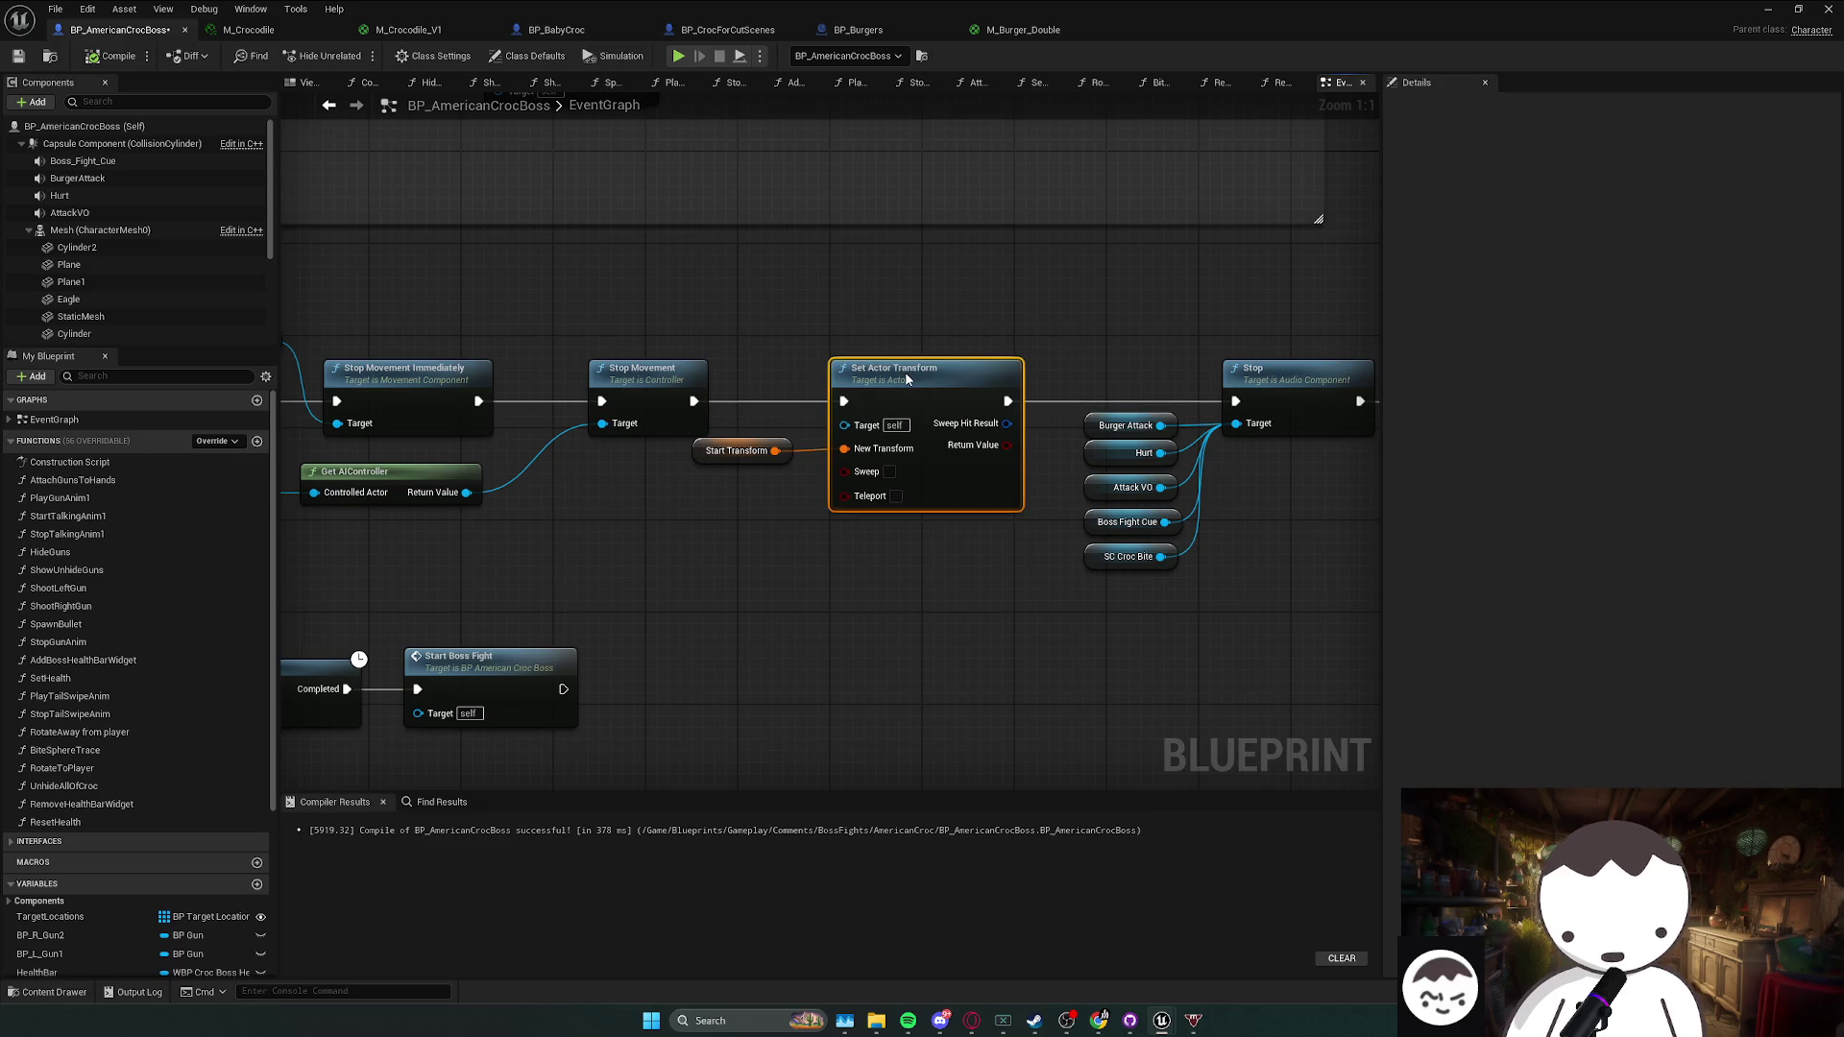
pyautogui.click(717, 461)
pyautogui.moveTo(718, 461); pyautogui.dragTo(745, 480)
pyautogui.click(914, 383)
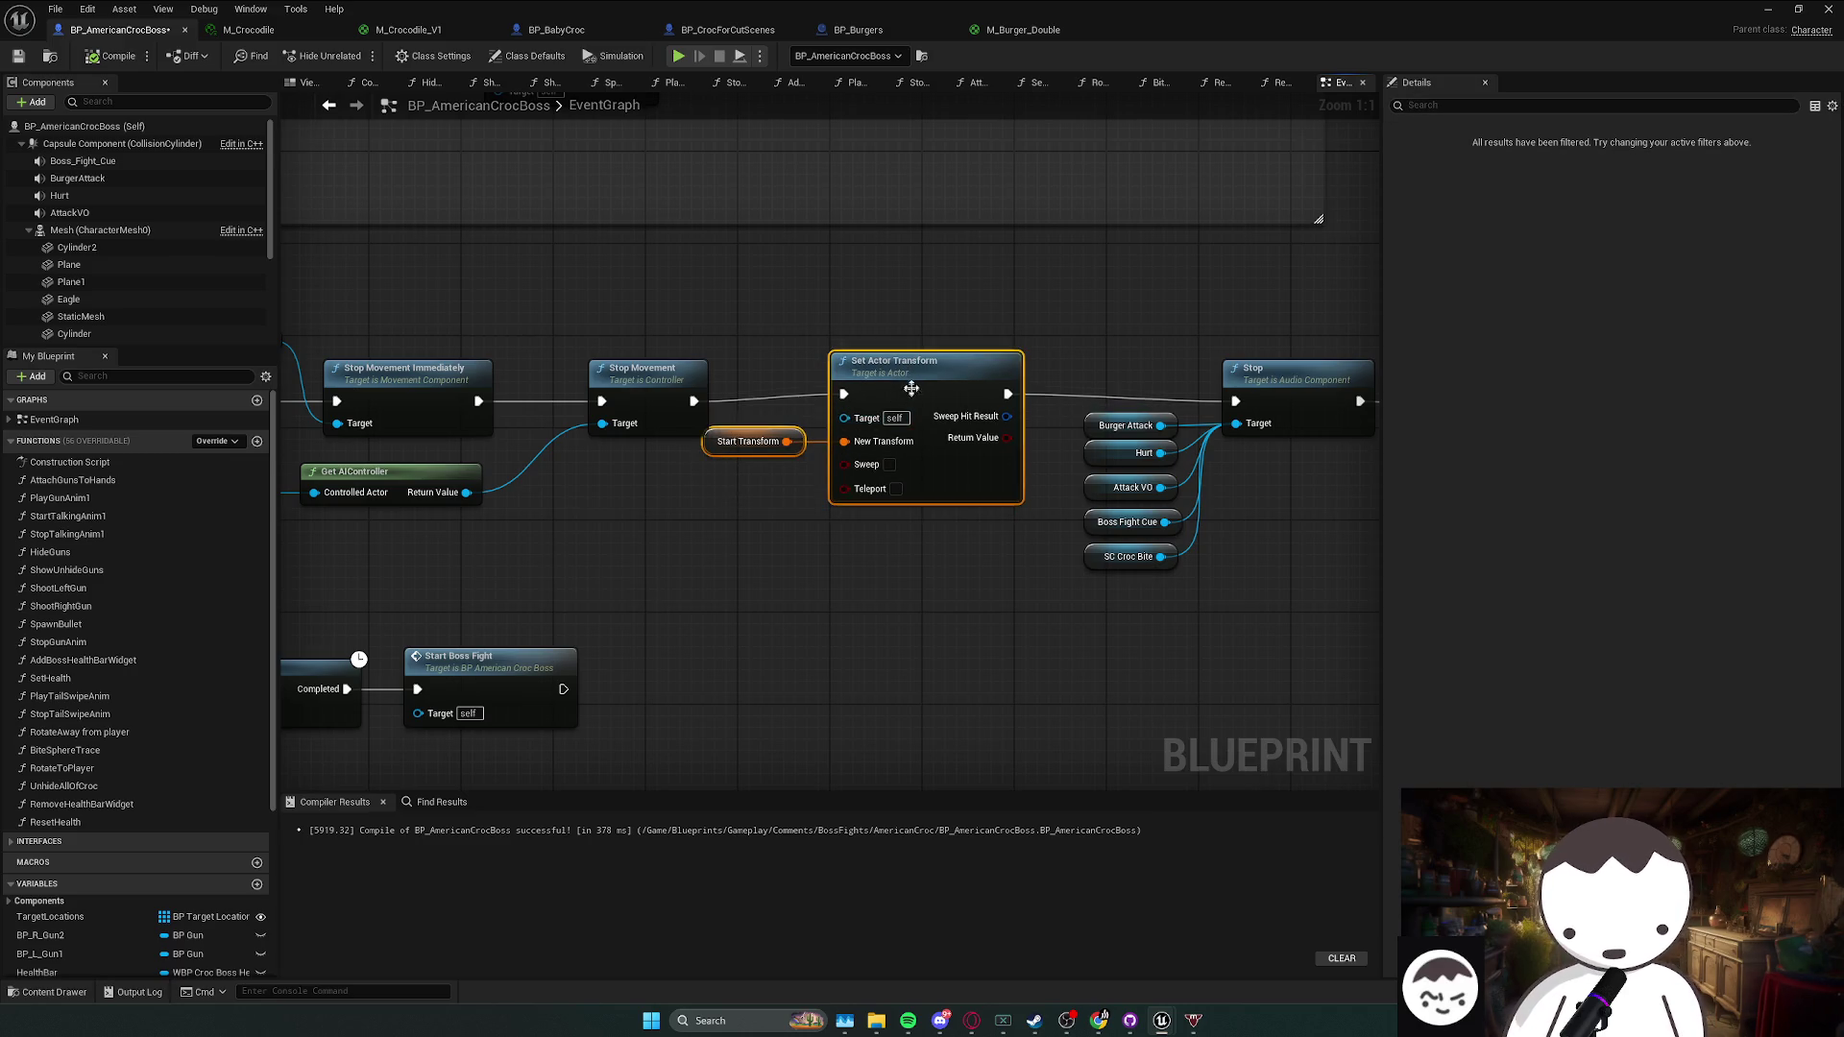
pyautogui.click(816, 422)
pyautogui.rightClick(732, 458)
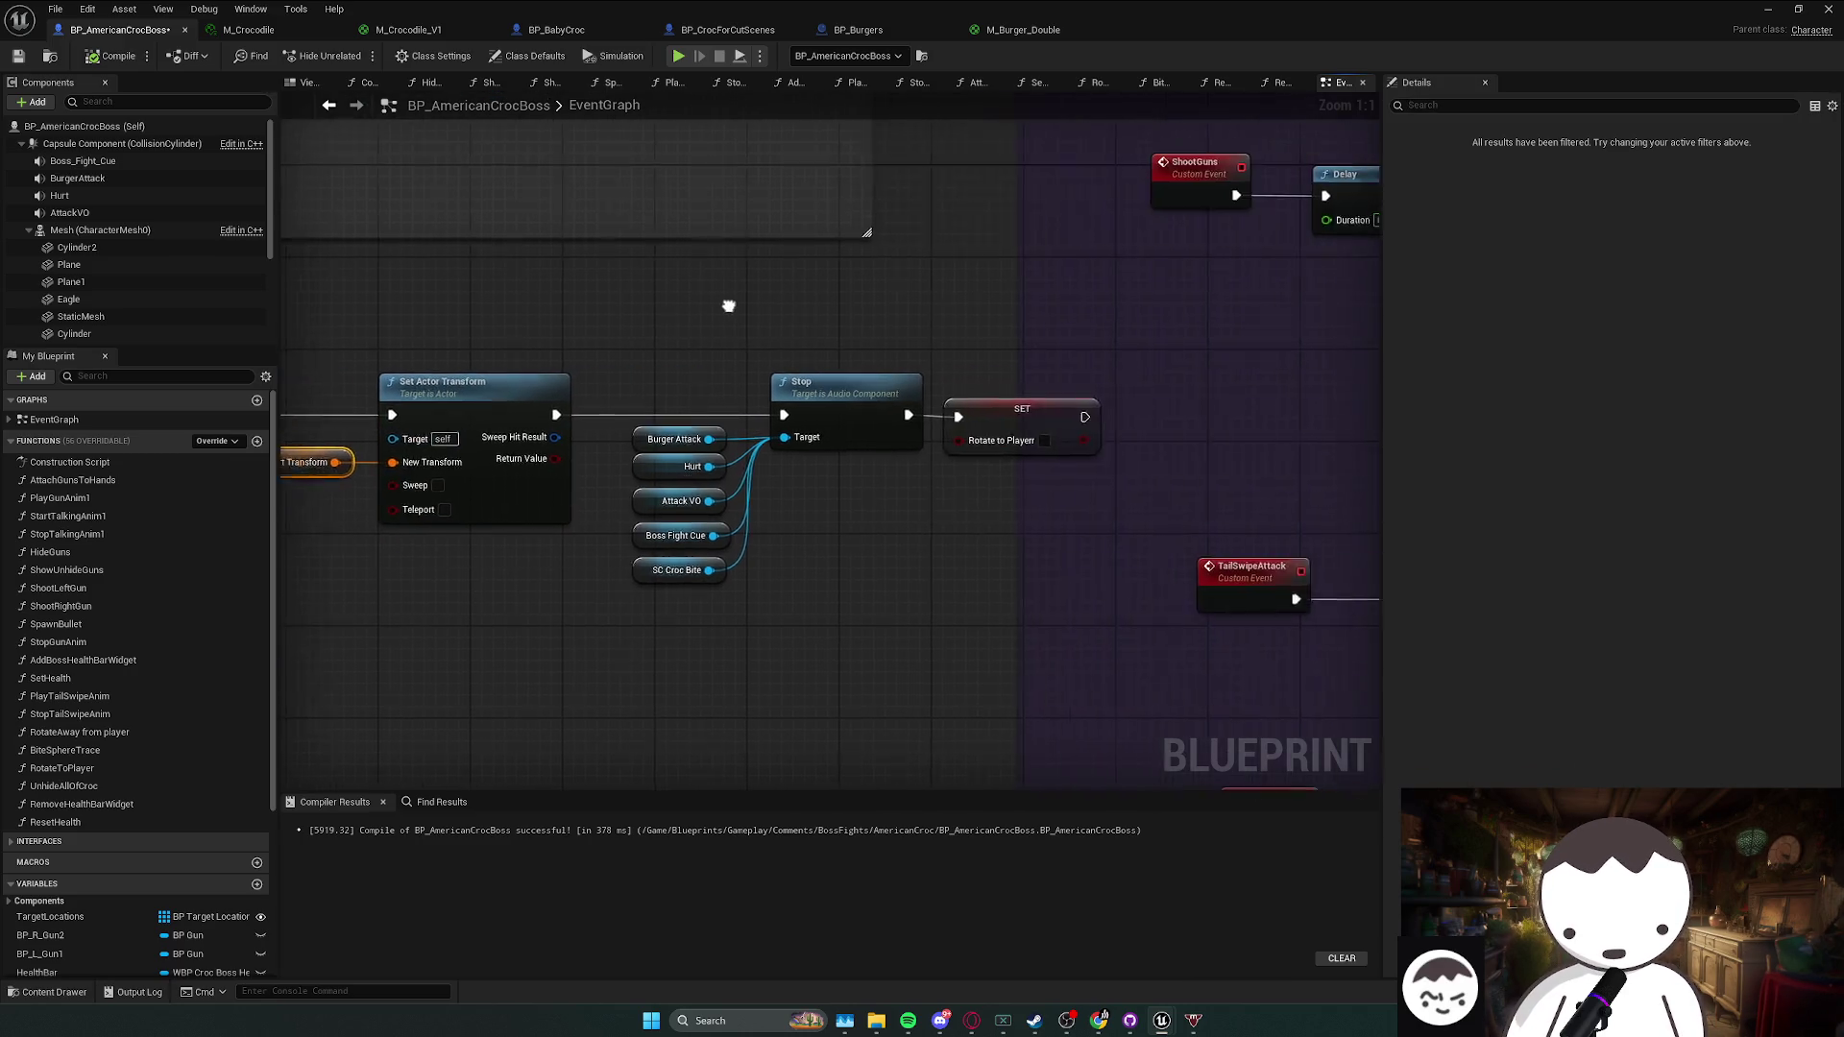
pyautogui.moveTo(827, 447); pyautogui.dragTo(779, 446)
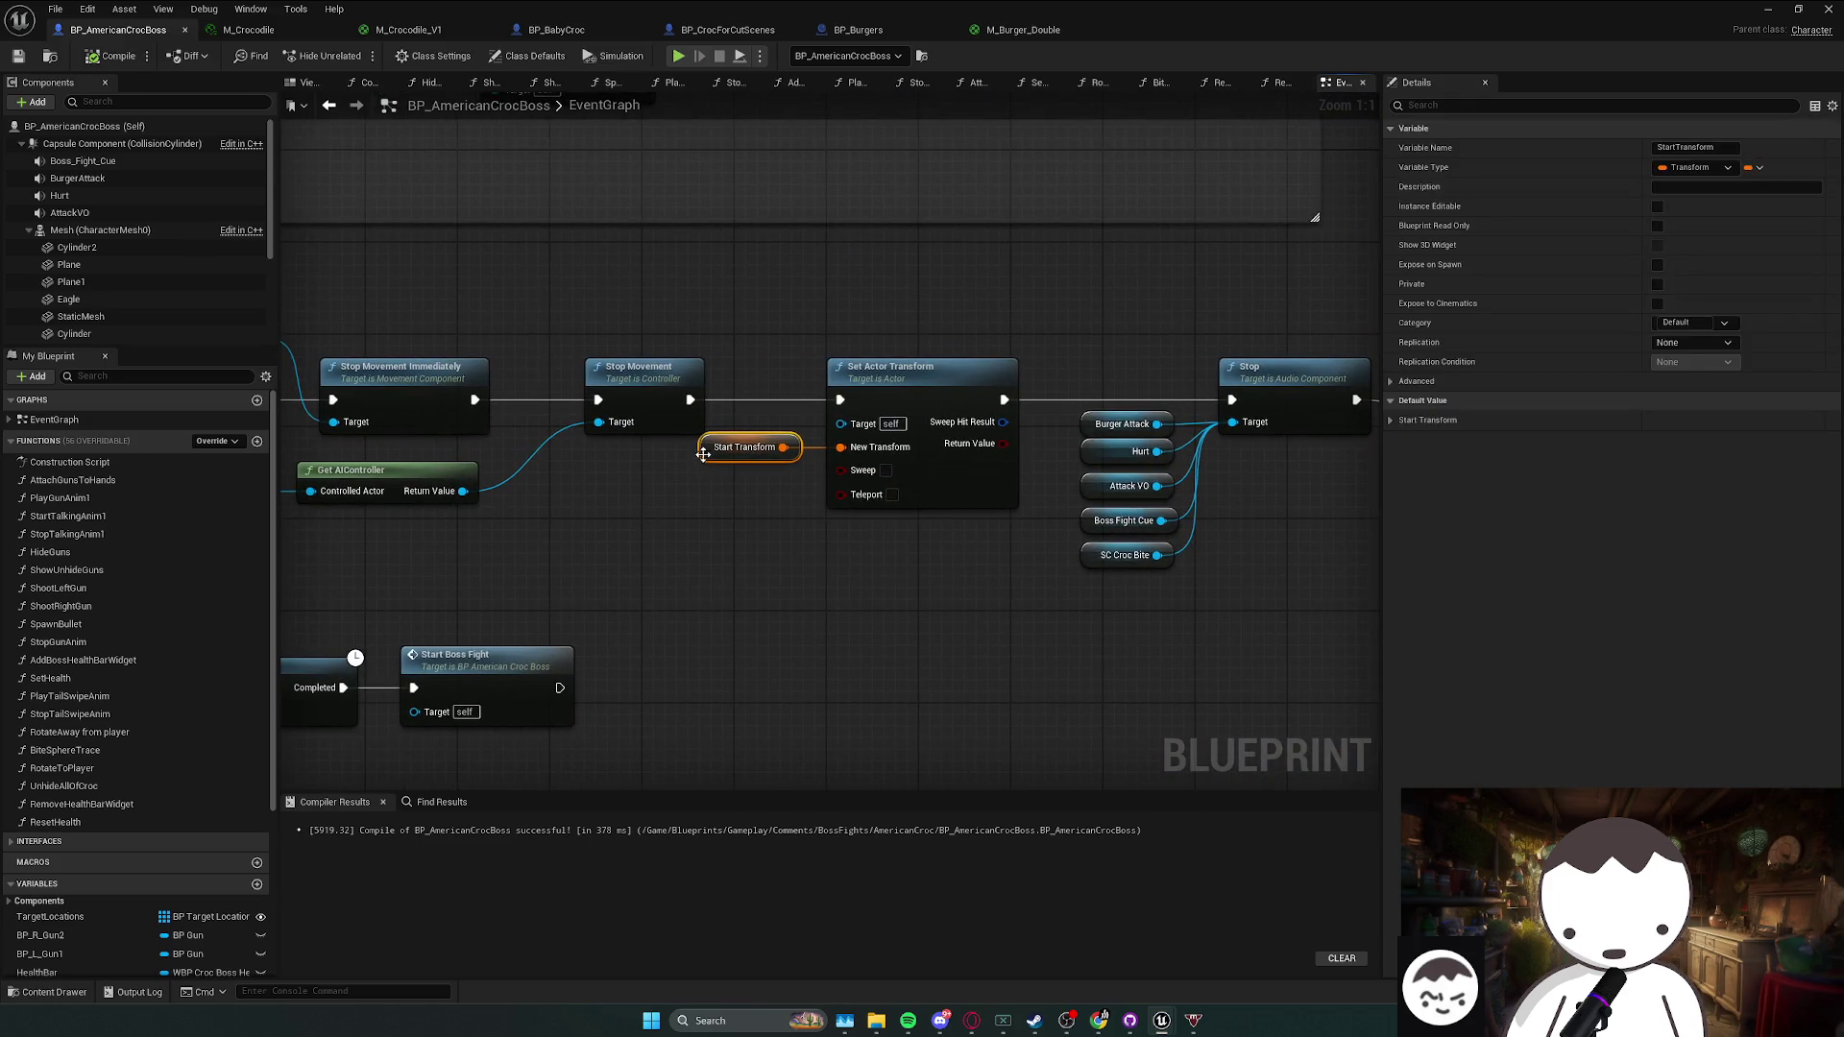
# - Find references to StartTransform, jump to where it is set, then inspect its default value
pyautogui.rightClick(710, 455)
pyautogui.click(799, 589)
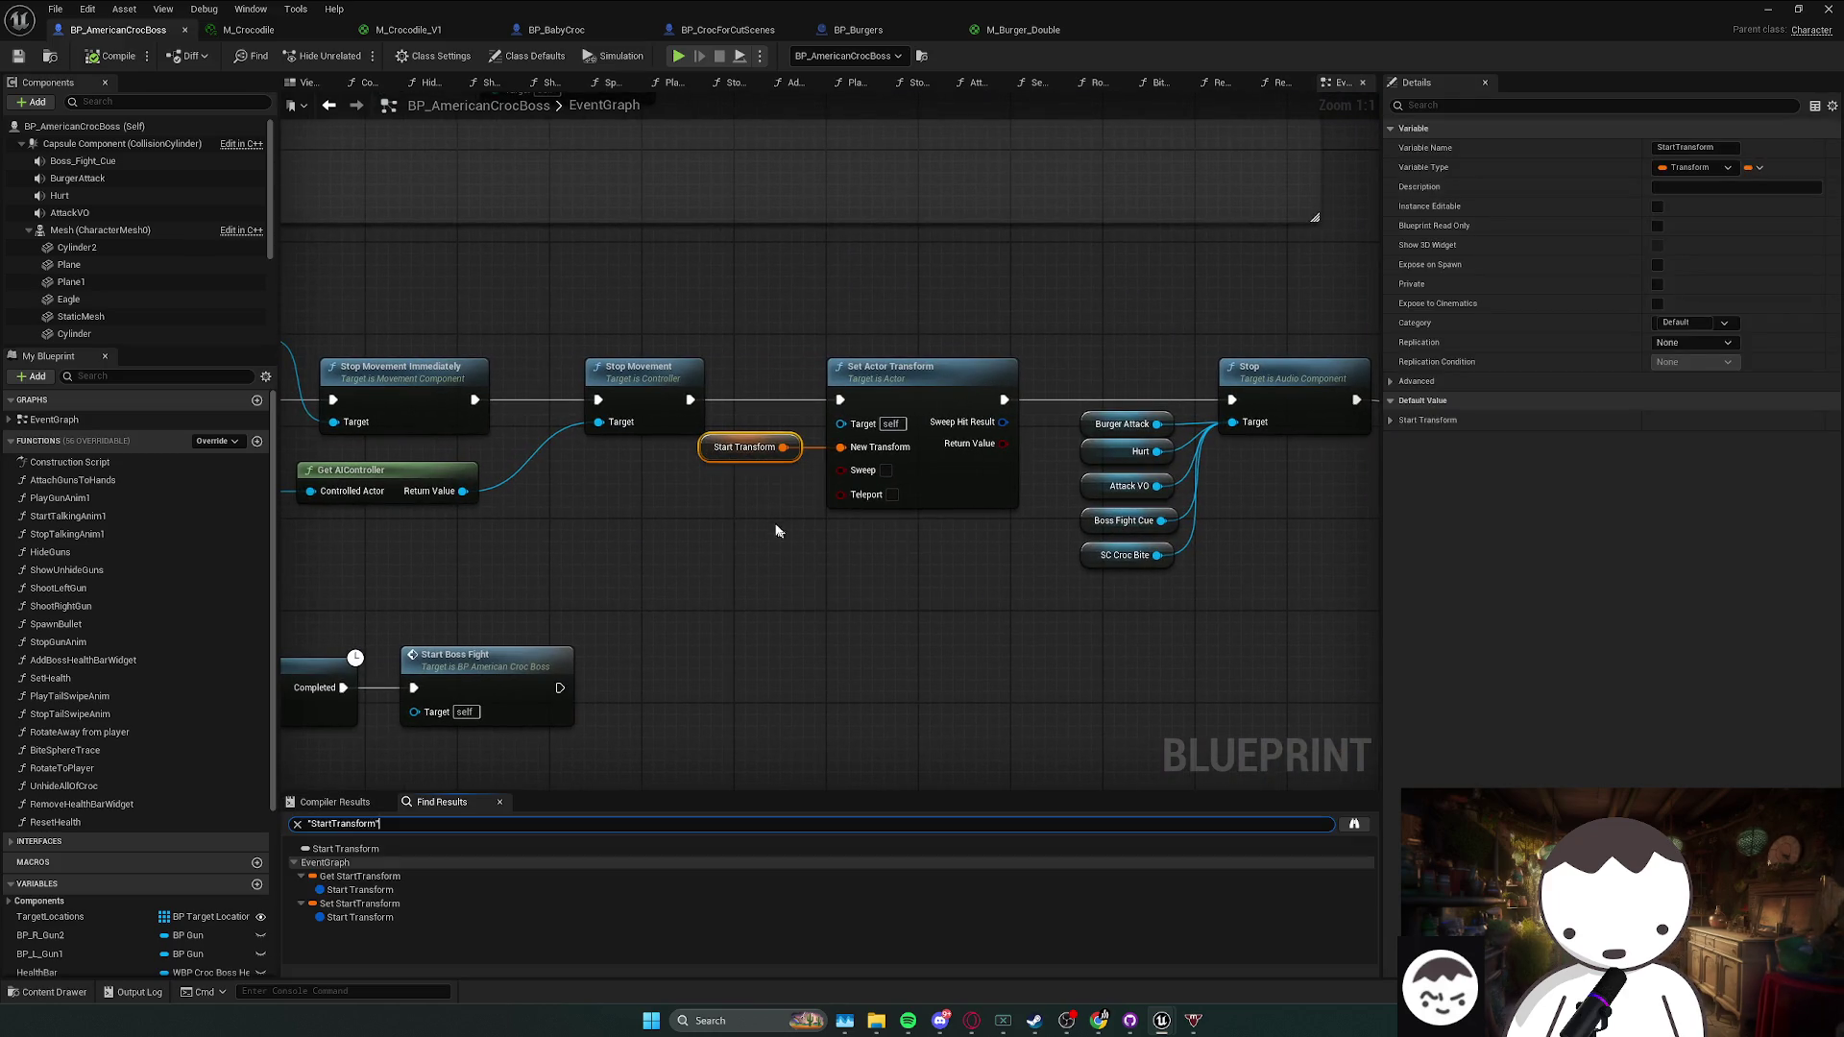
pyautogui.click(396, 904)
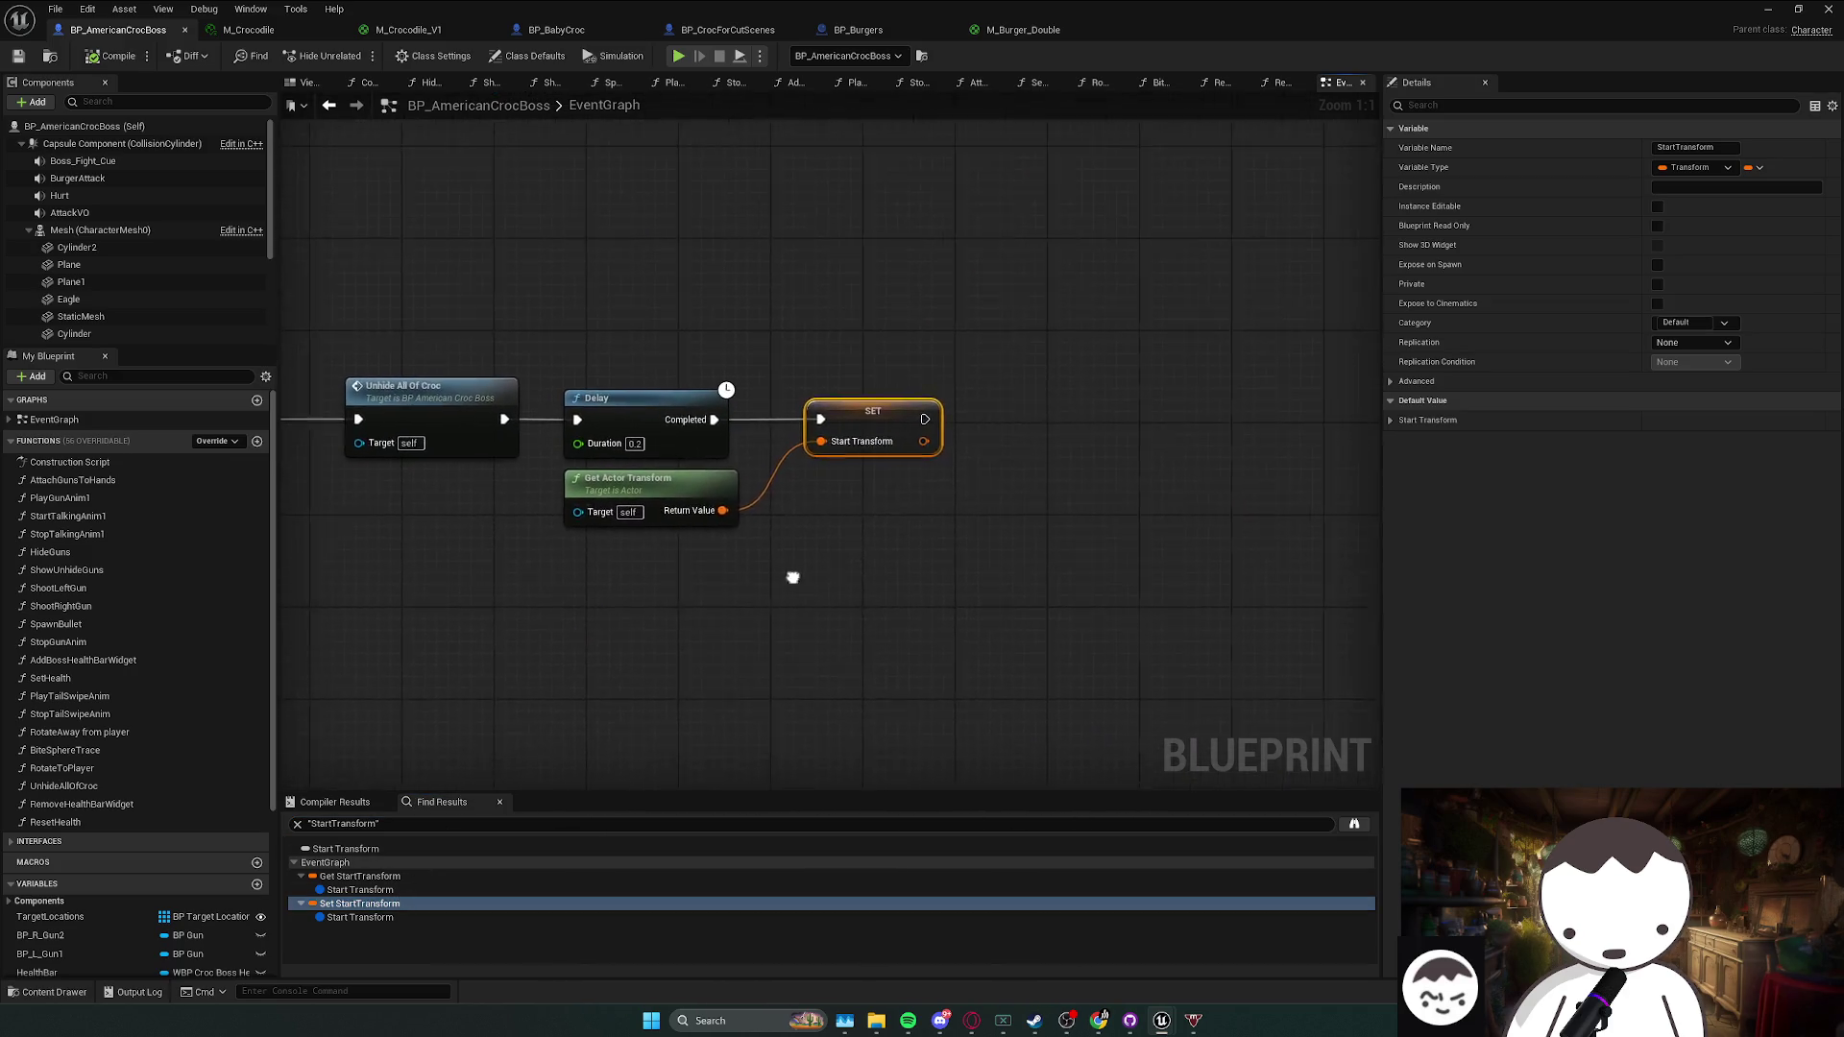
pyautogui.scroll(-2, 821, 573)
pyautogui.moveTo(675, 563)
pyautogui.mouseDown()
pyautogui.moveTo(1008, 577)
pyautogui.moveTo(1200, 615)
pyautogui.moveTo(1297, 576)
pyautogui.moveTo(1200, 499)
pyautogui.moveTo(1104, 461)
pyautogui.moveTo(1094, 418)
pyautogui.moveTo(1011, 447)
pyautogui.mouseUp()
pyautogui.hotkey('alt', 'Left')
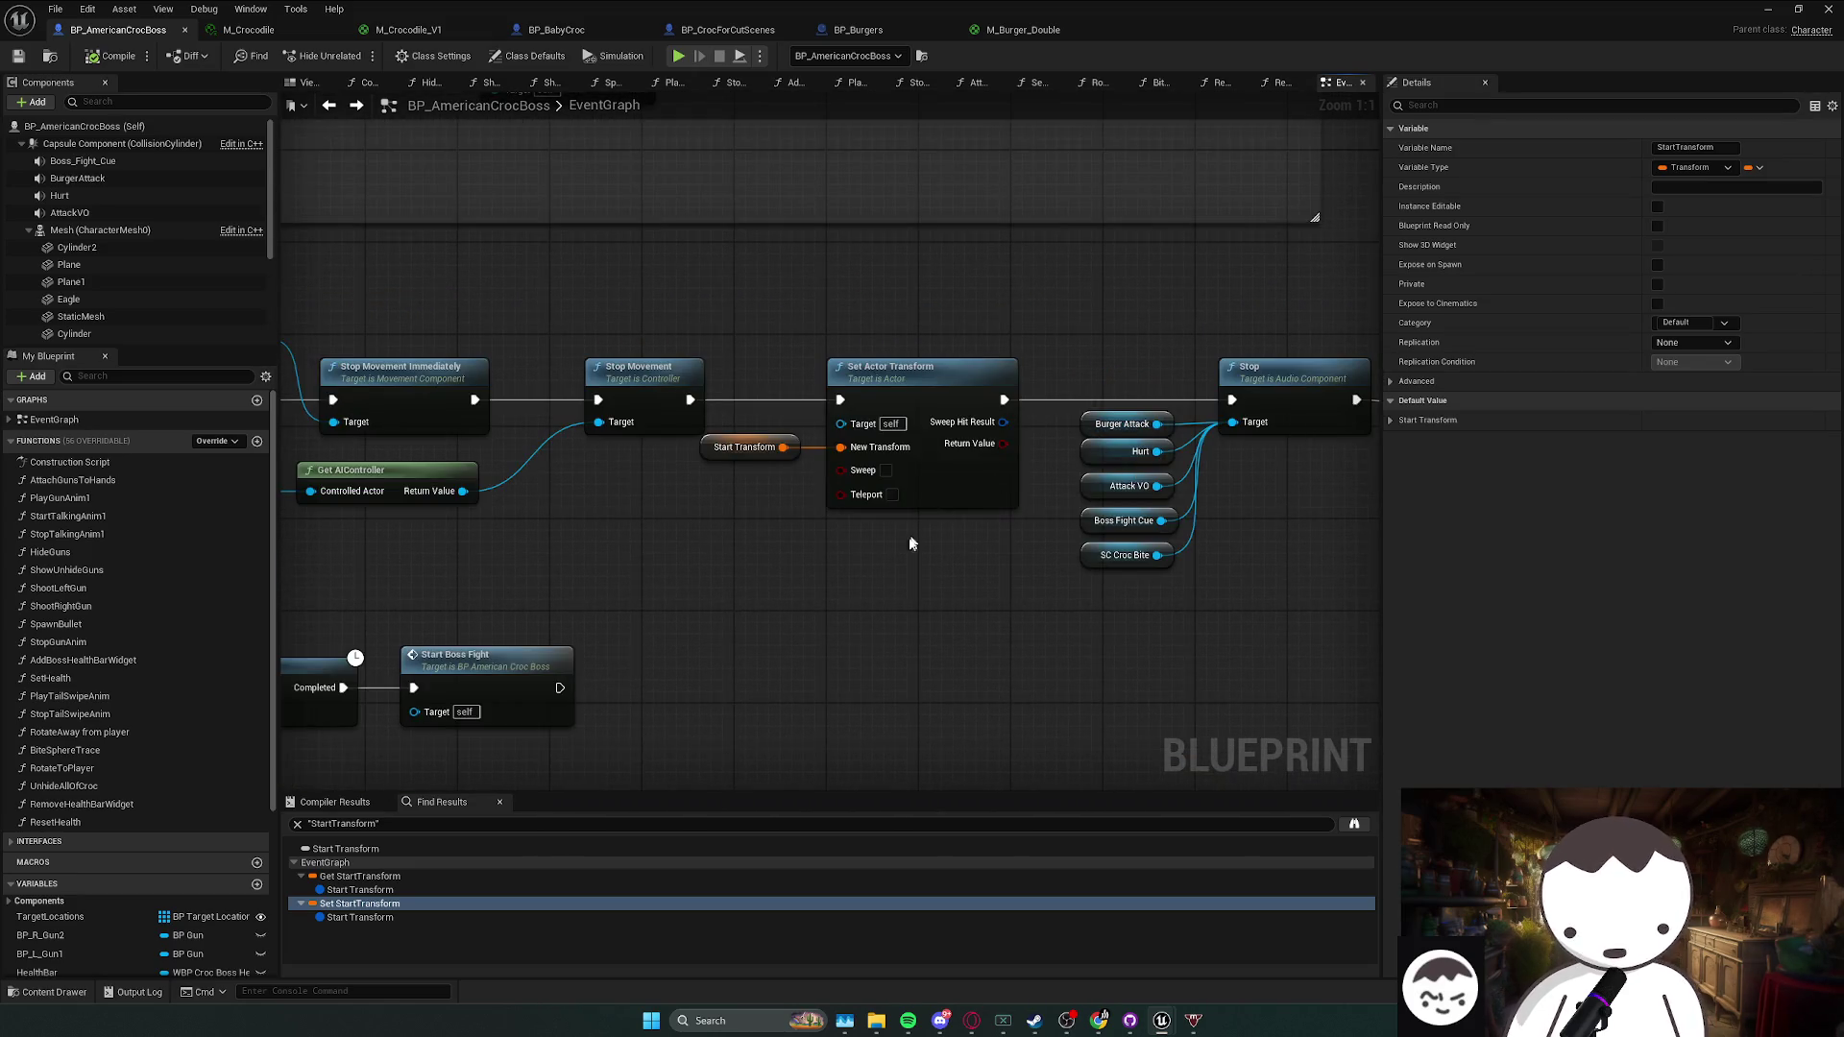
pyautogui.click(807, 575)
pyautogui.click(749, 447)
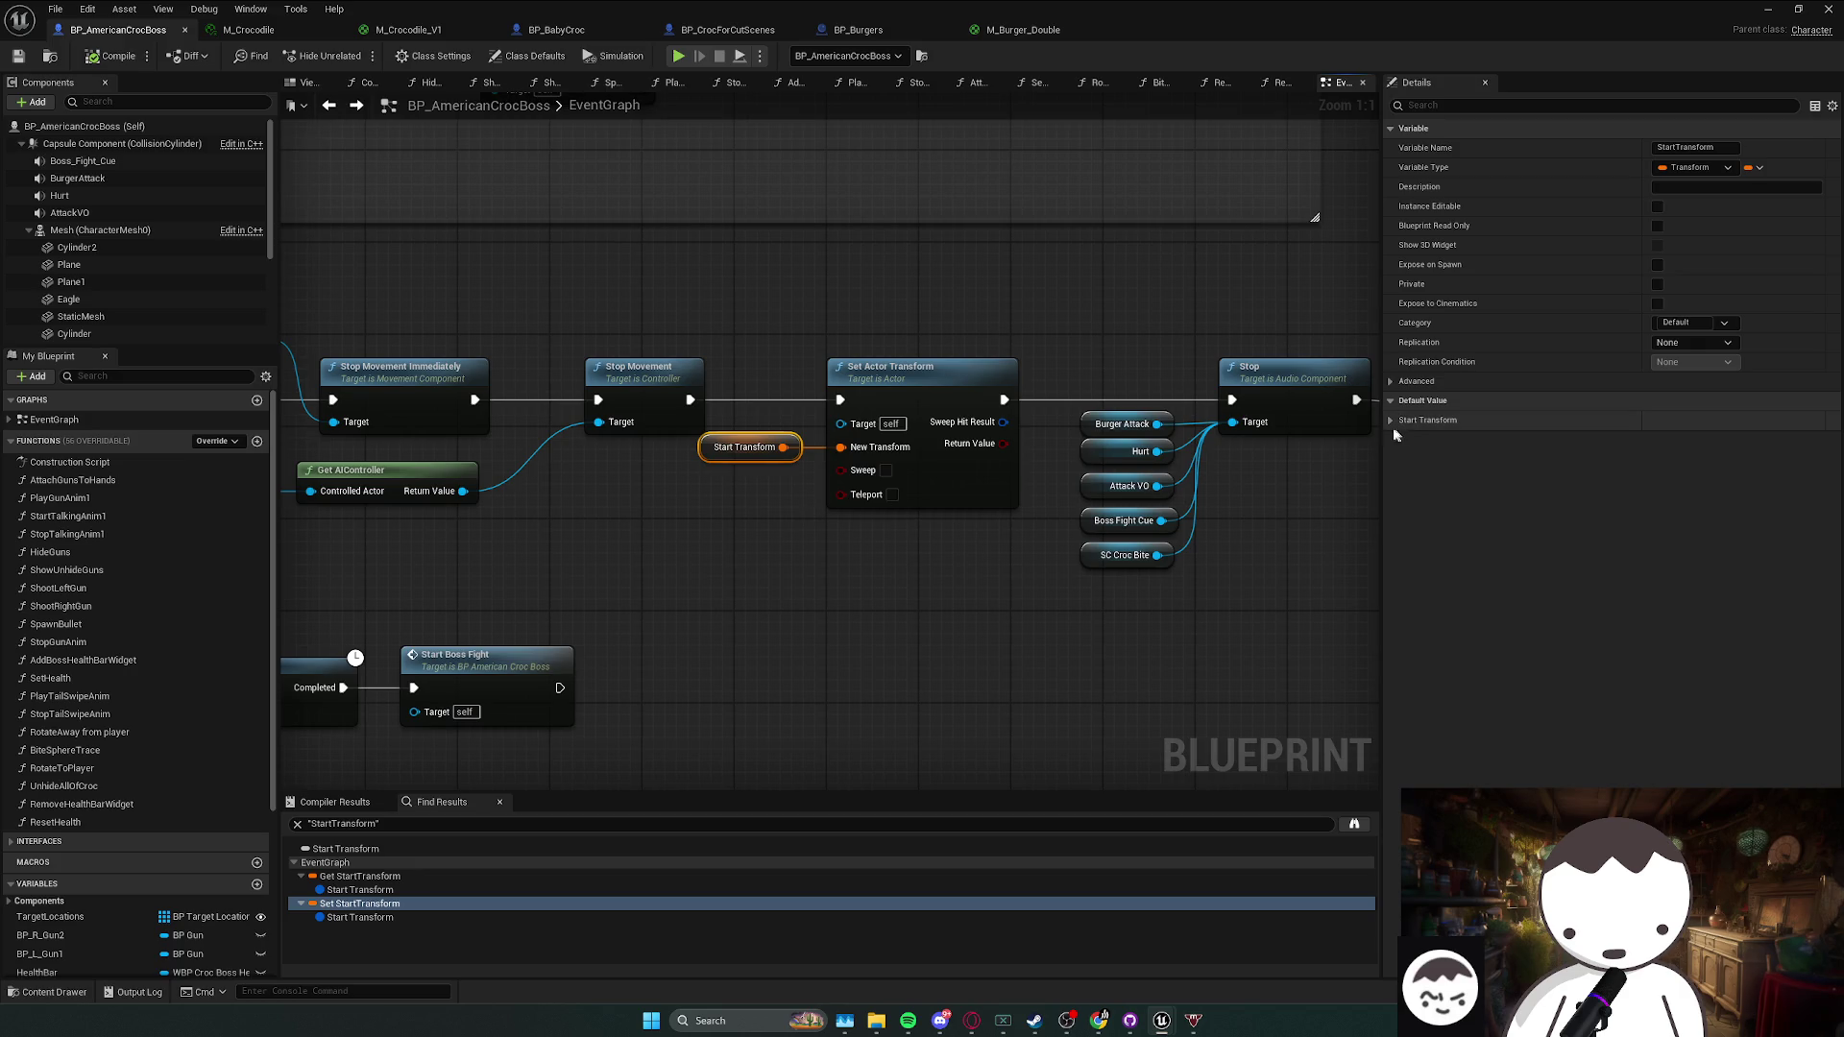
pyautogui.click(1390, 419)
# - Add an F9 breakpoint on the Set Actor Transform node and save all changes
pyautogui.click(898, 363)
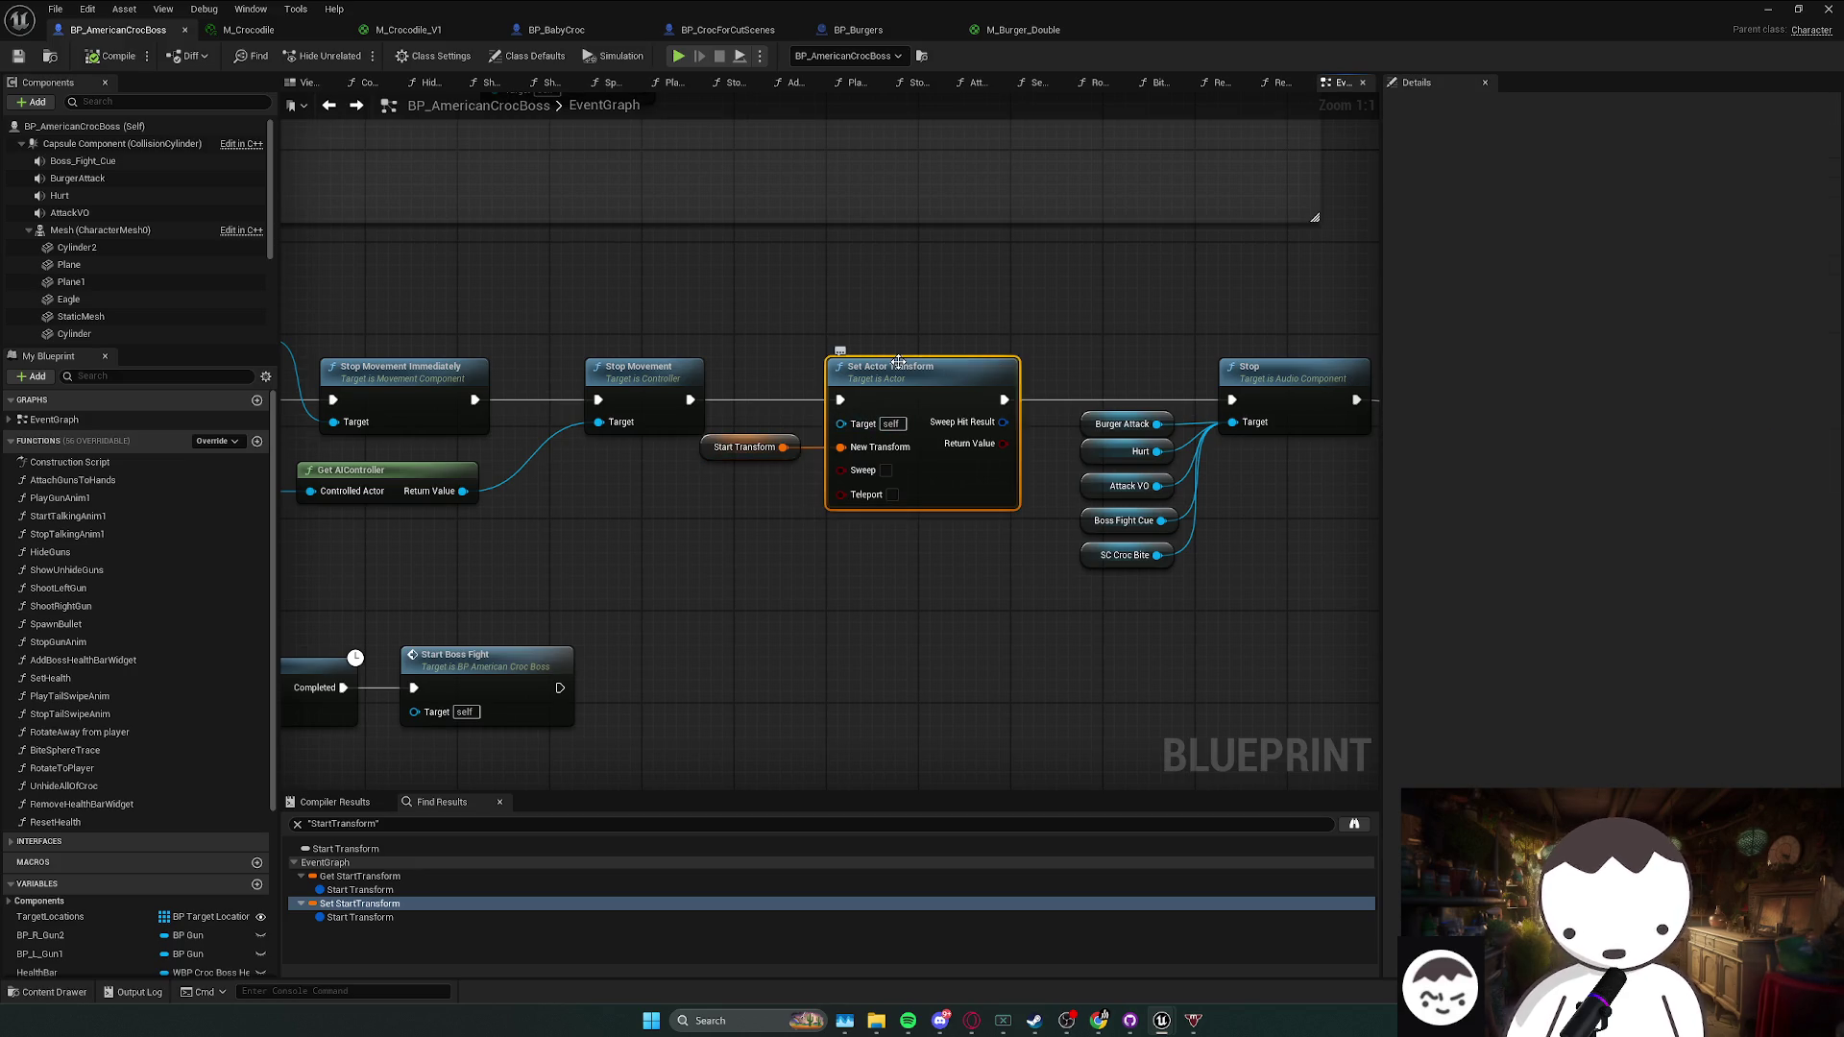
pyautogui.press('super+shift+s')
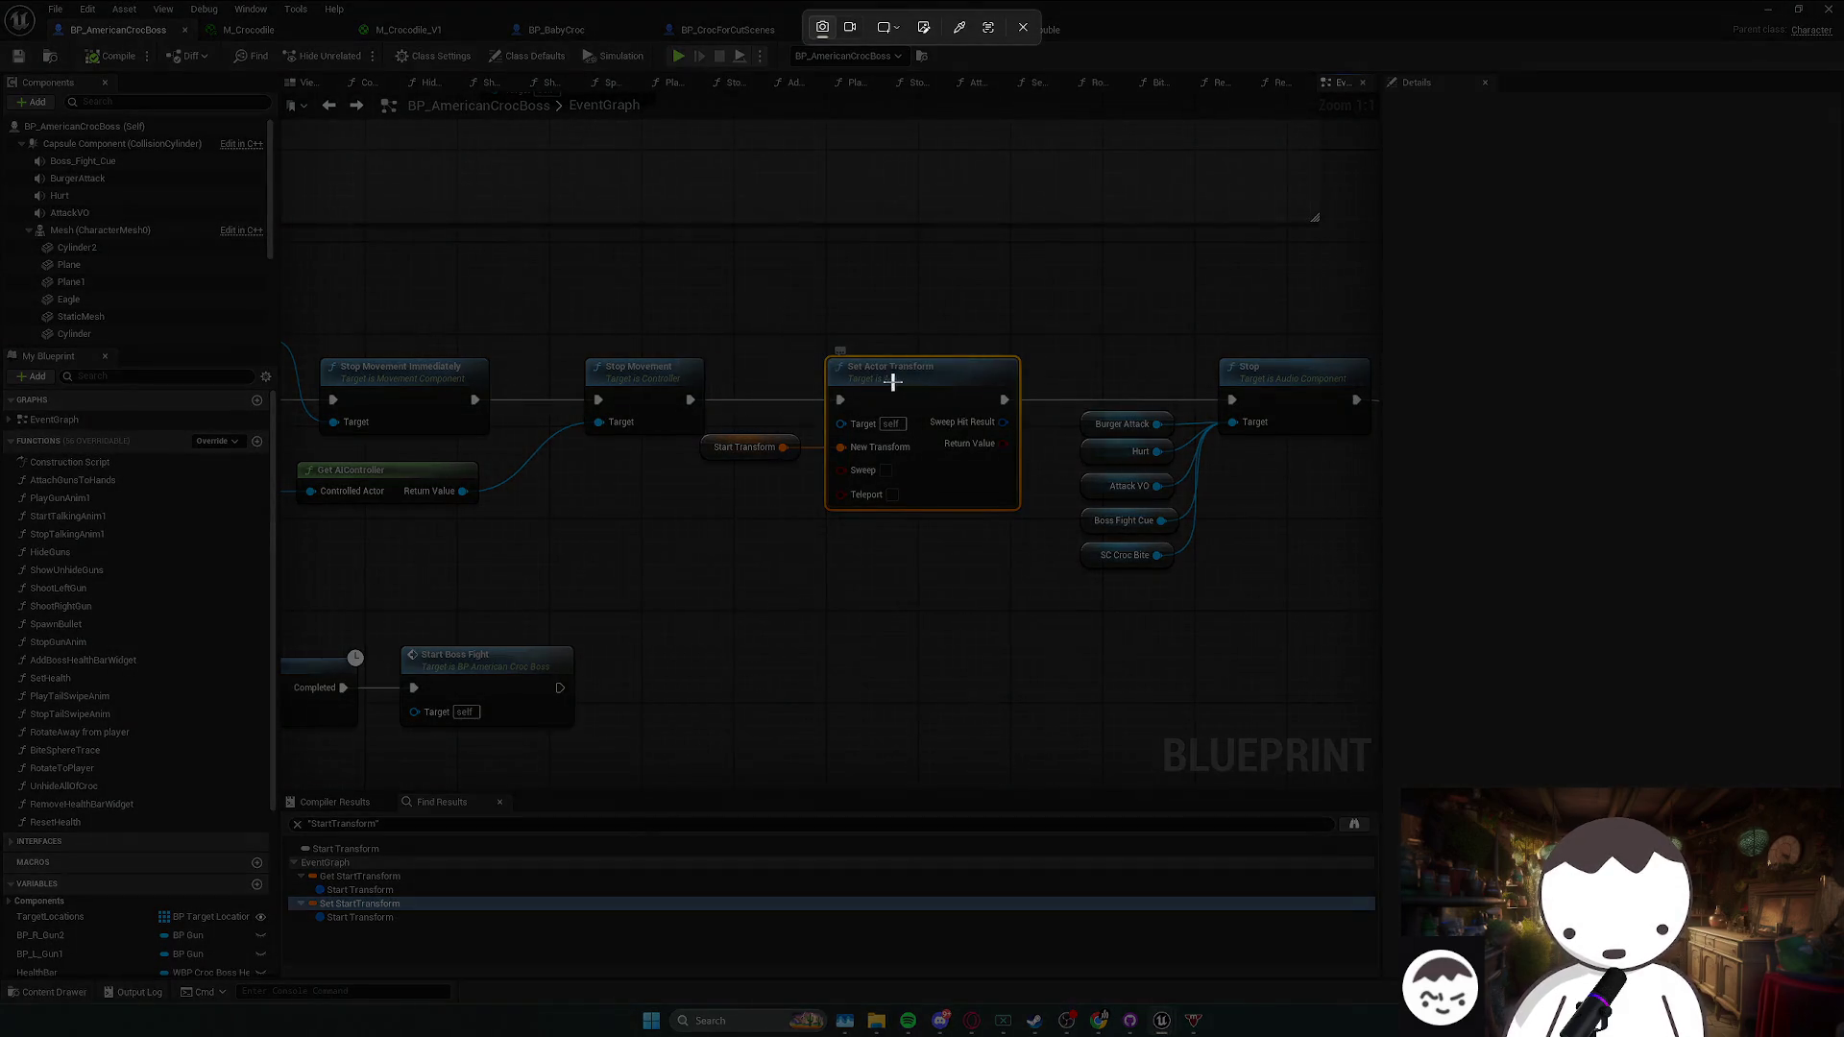
pyautogui.press('Escape')
pyautogui.press('F9')
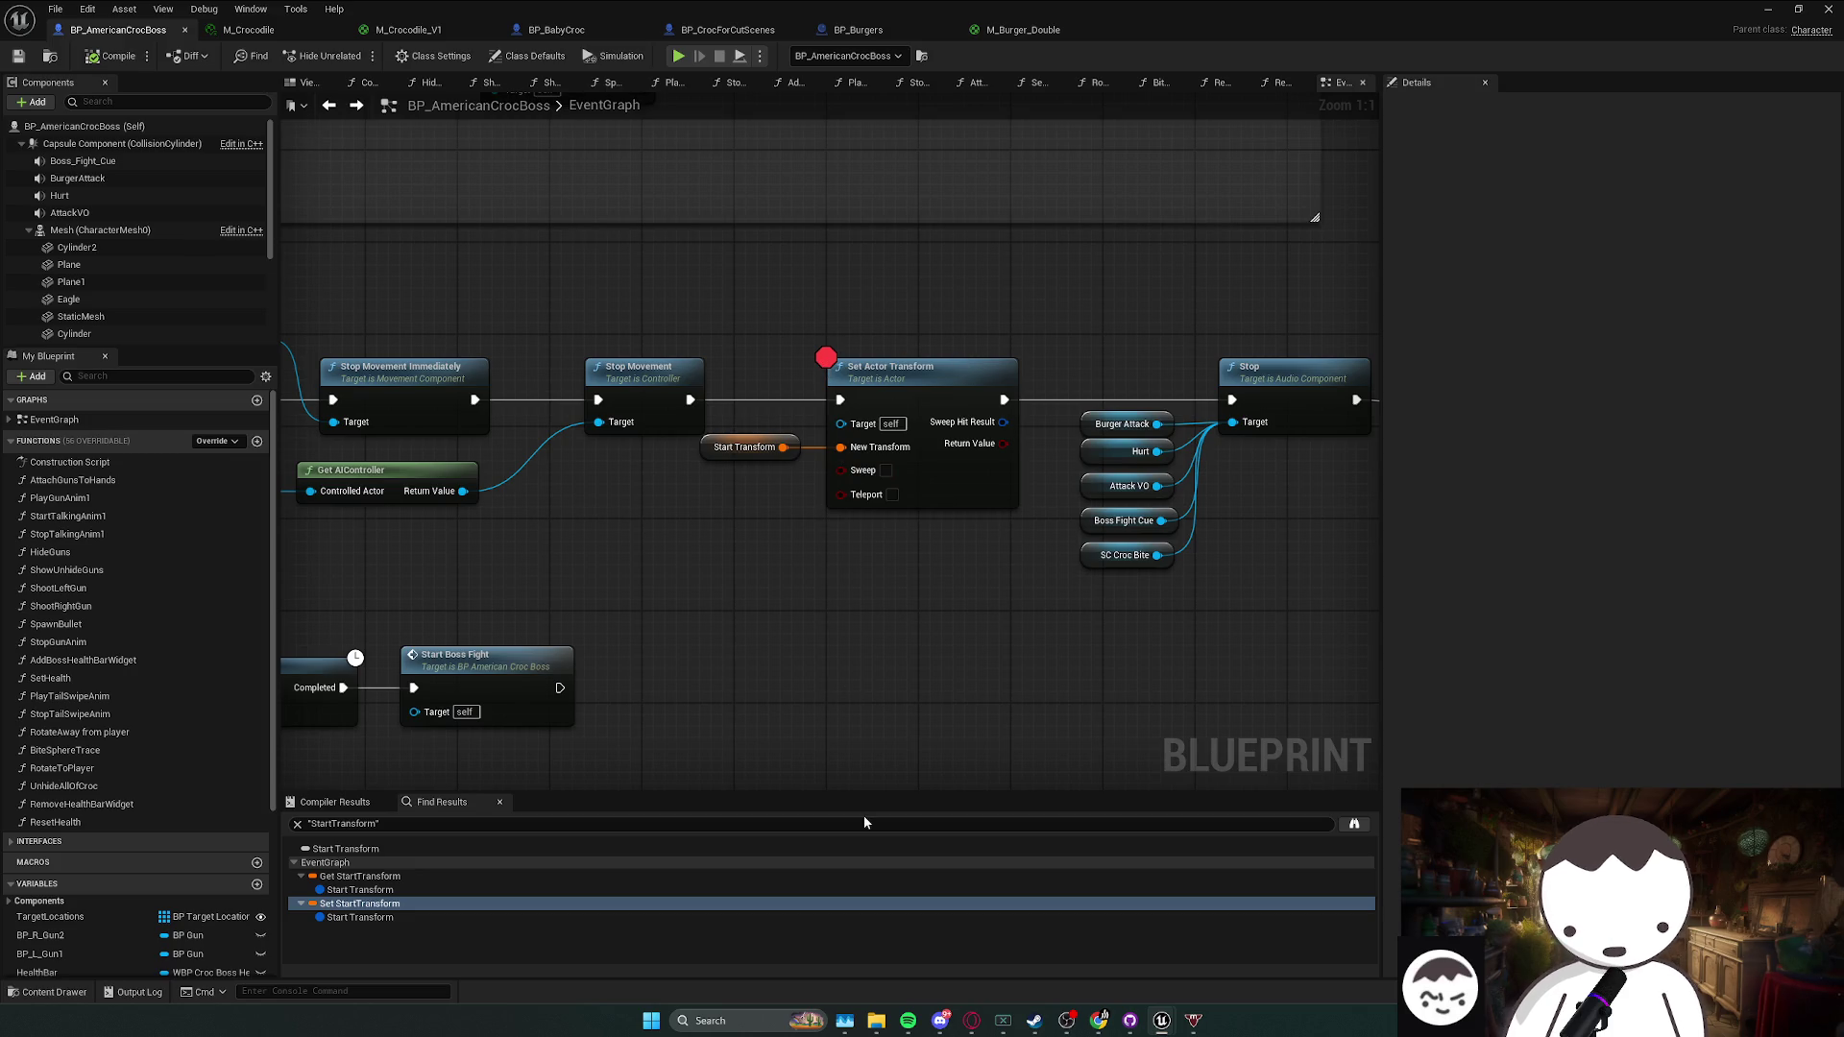
pyautogui.hotkey('ctrl', 's')
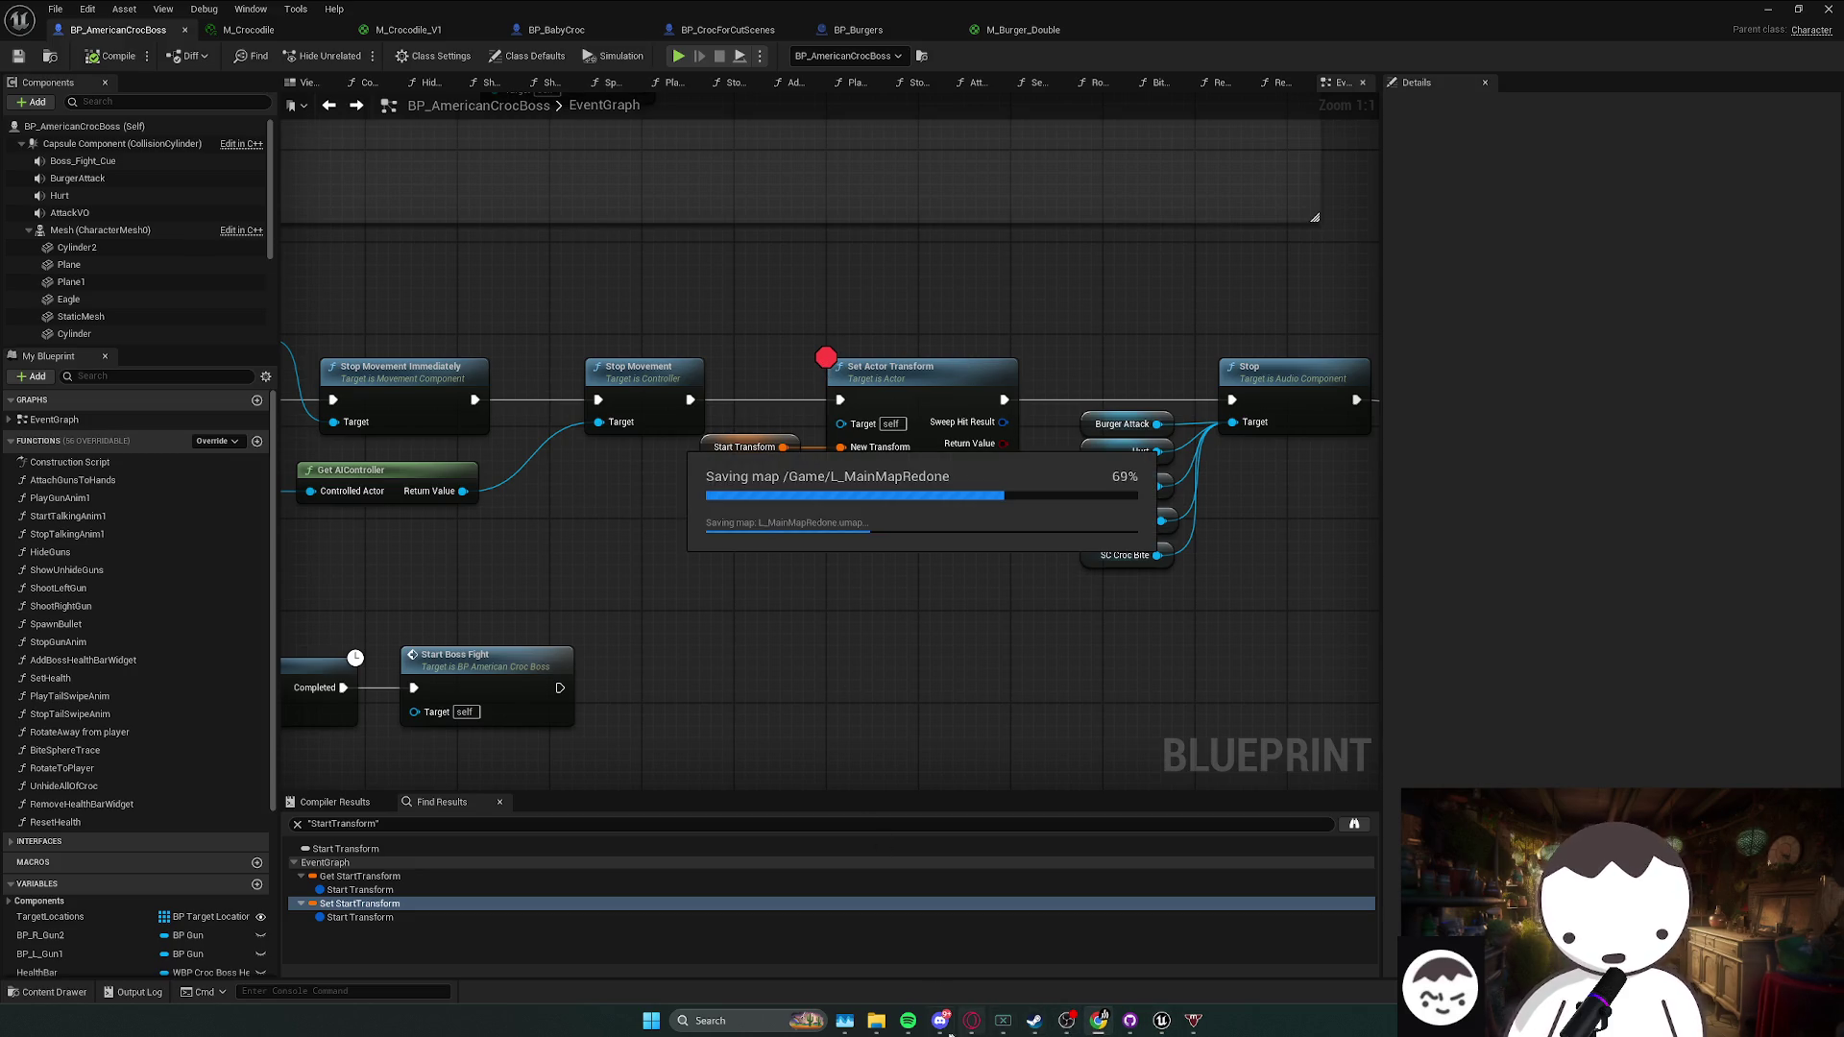
pyautogui.click(718, 1020)
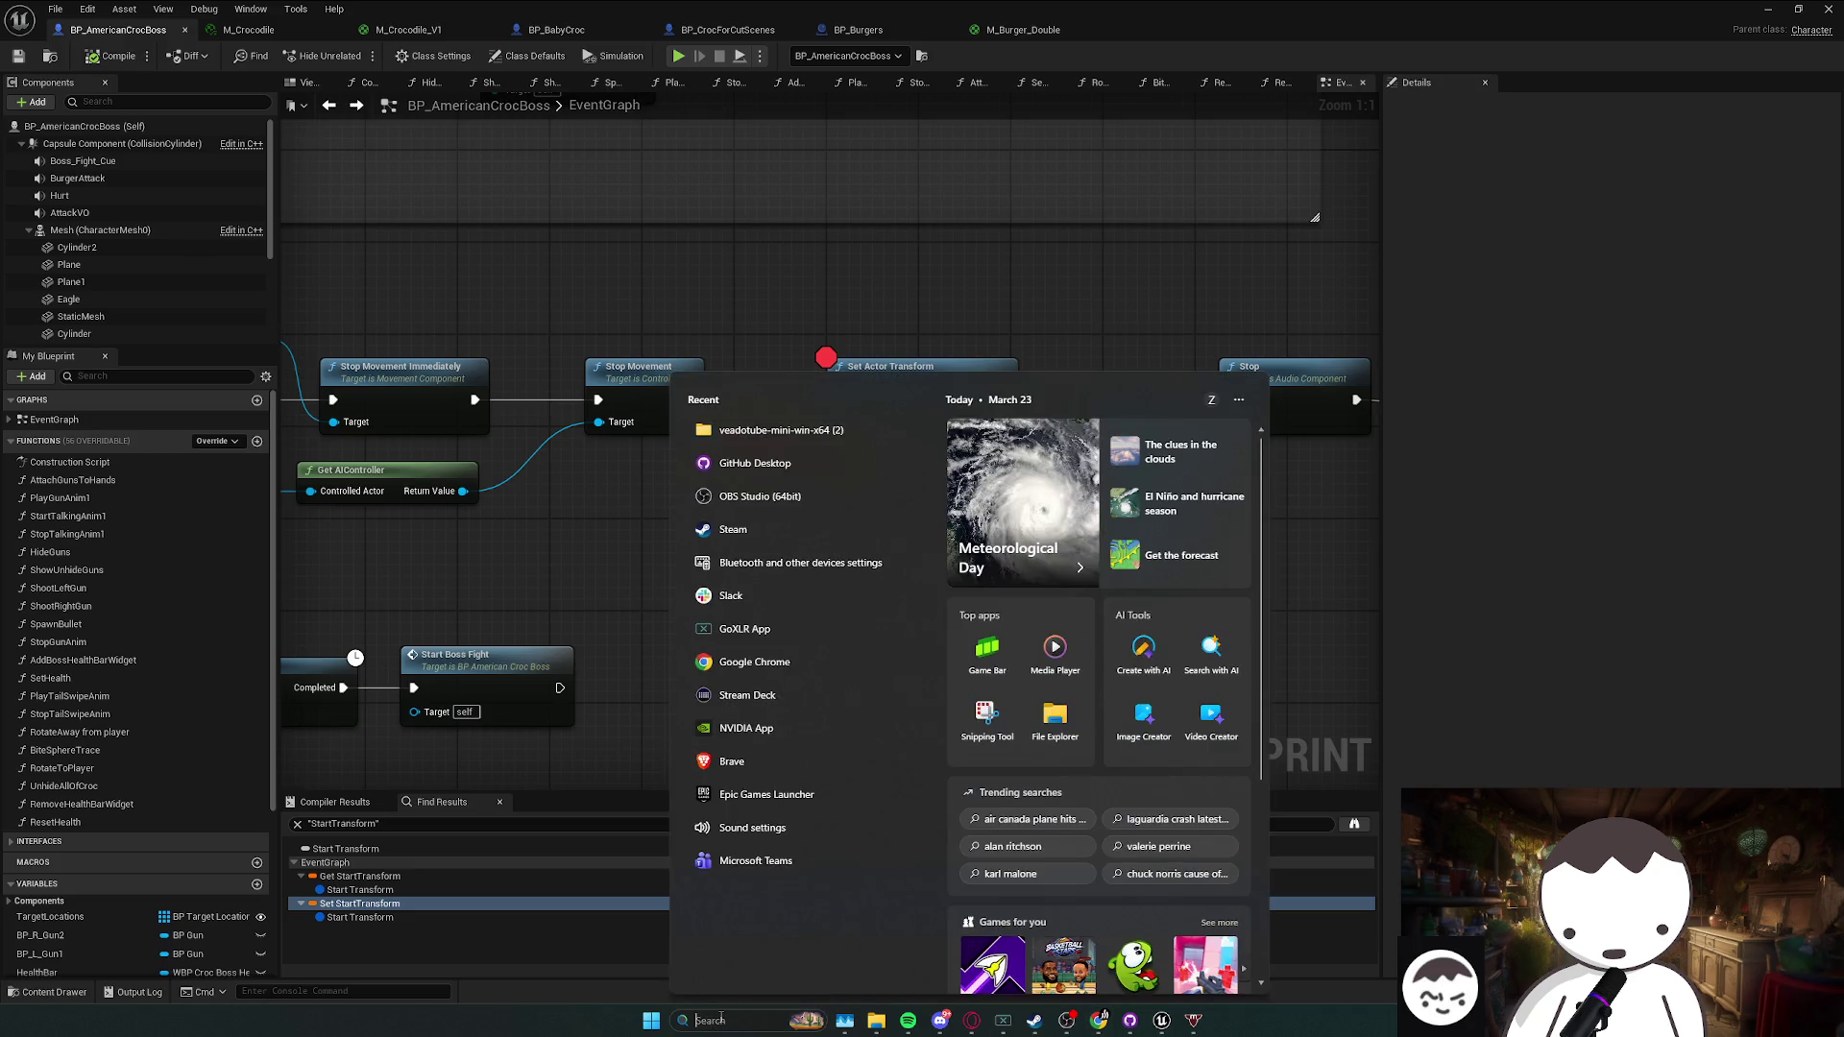
# - Launch the Epic Games Launcher, view its game Library, then switch to Steam's Deadlock page
pyautogui.write('epic')
pyautogui.press('Return')
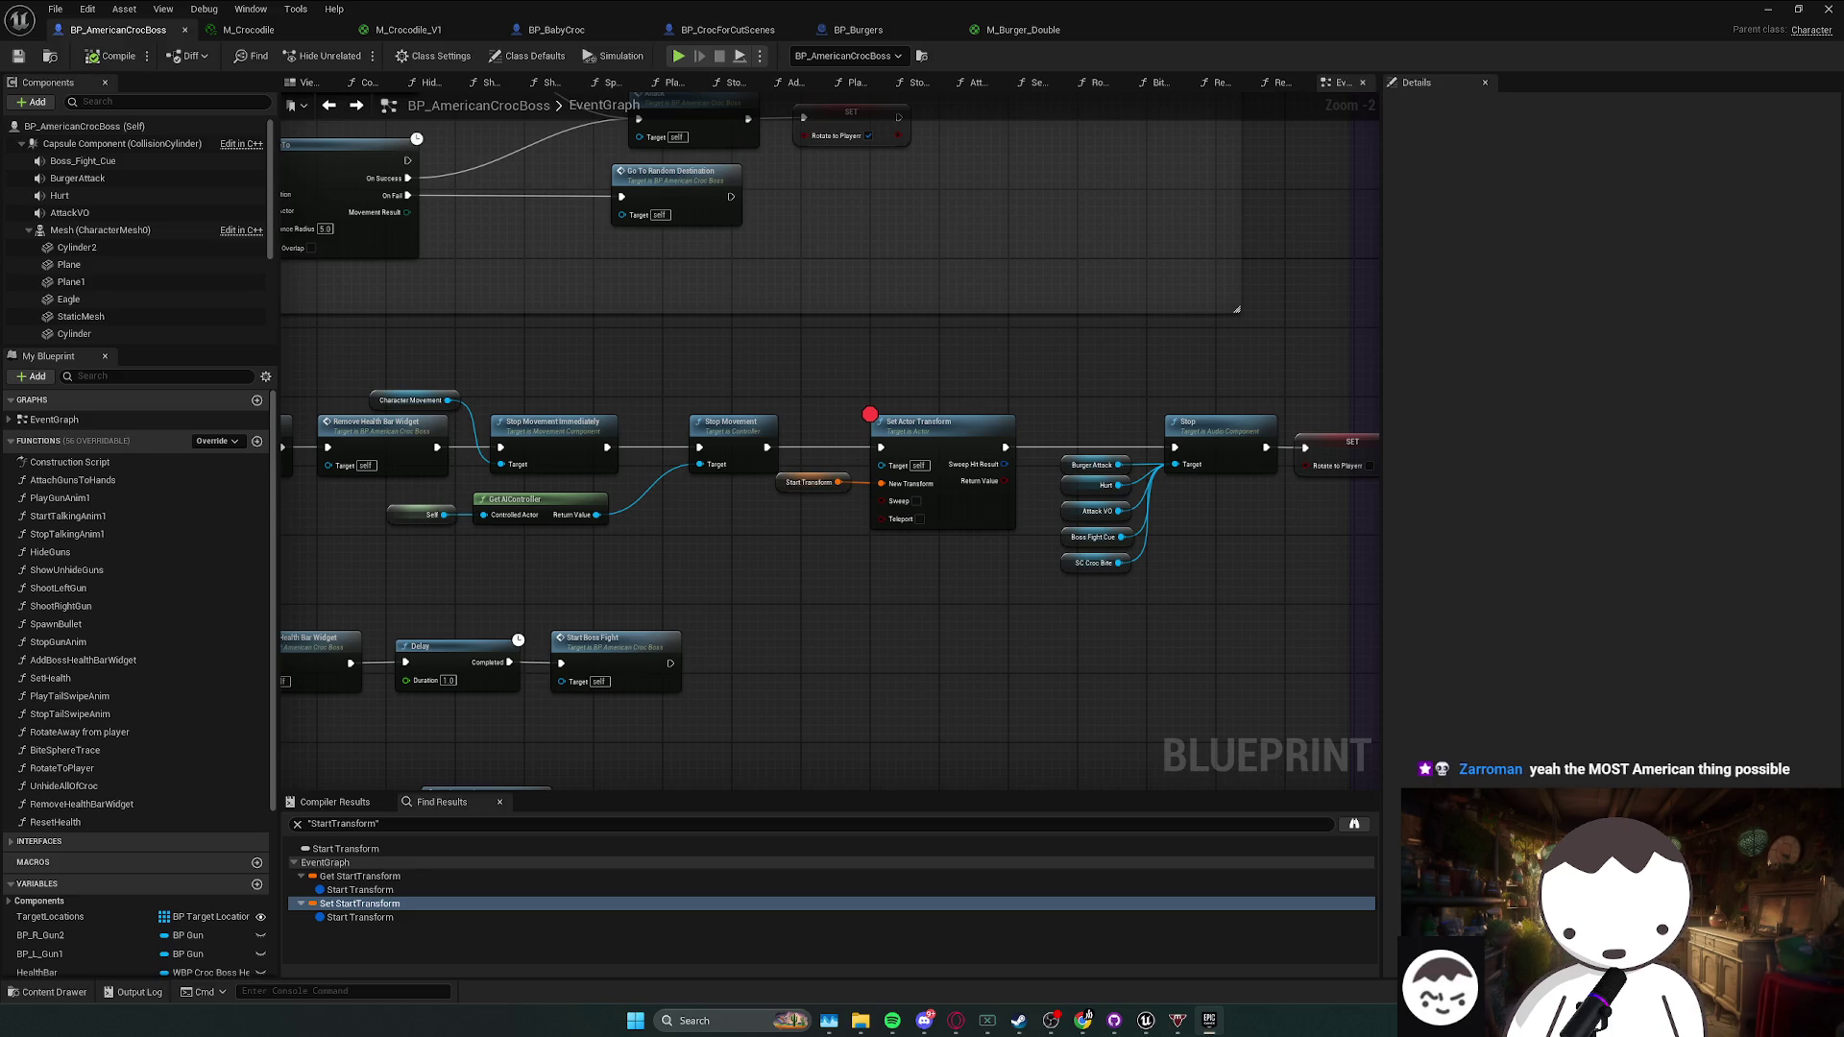
pyautogui.click(1088, 1014)
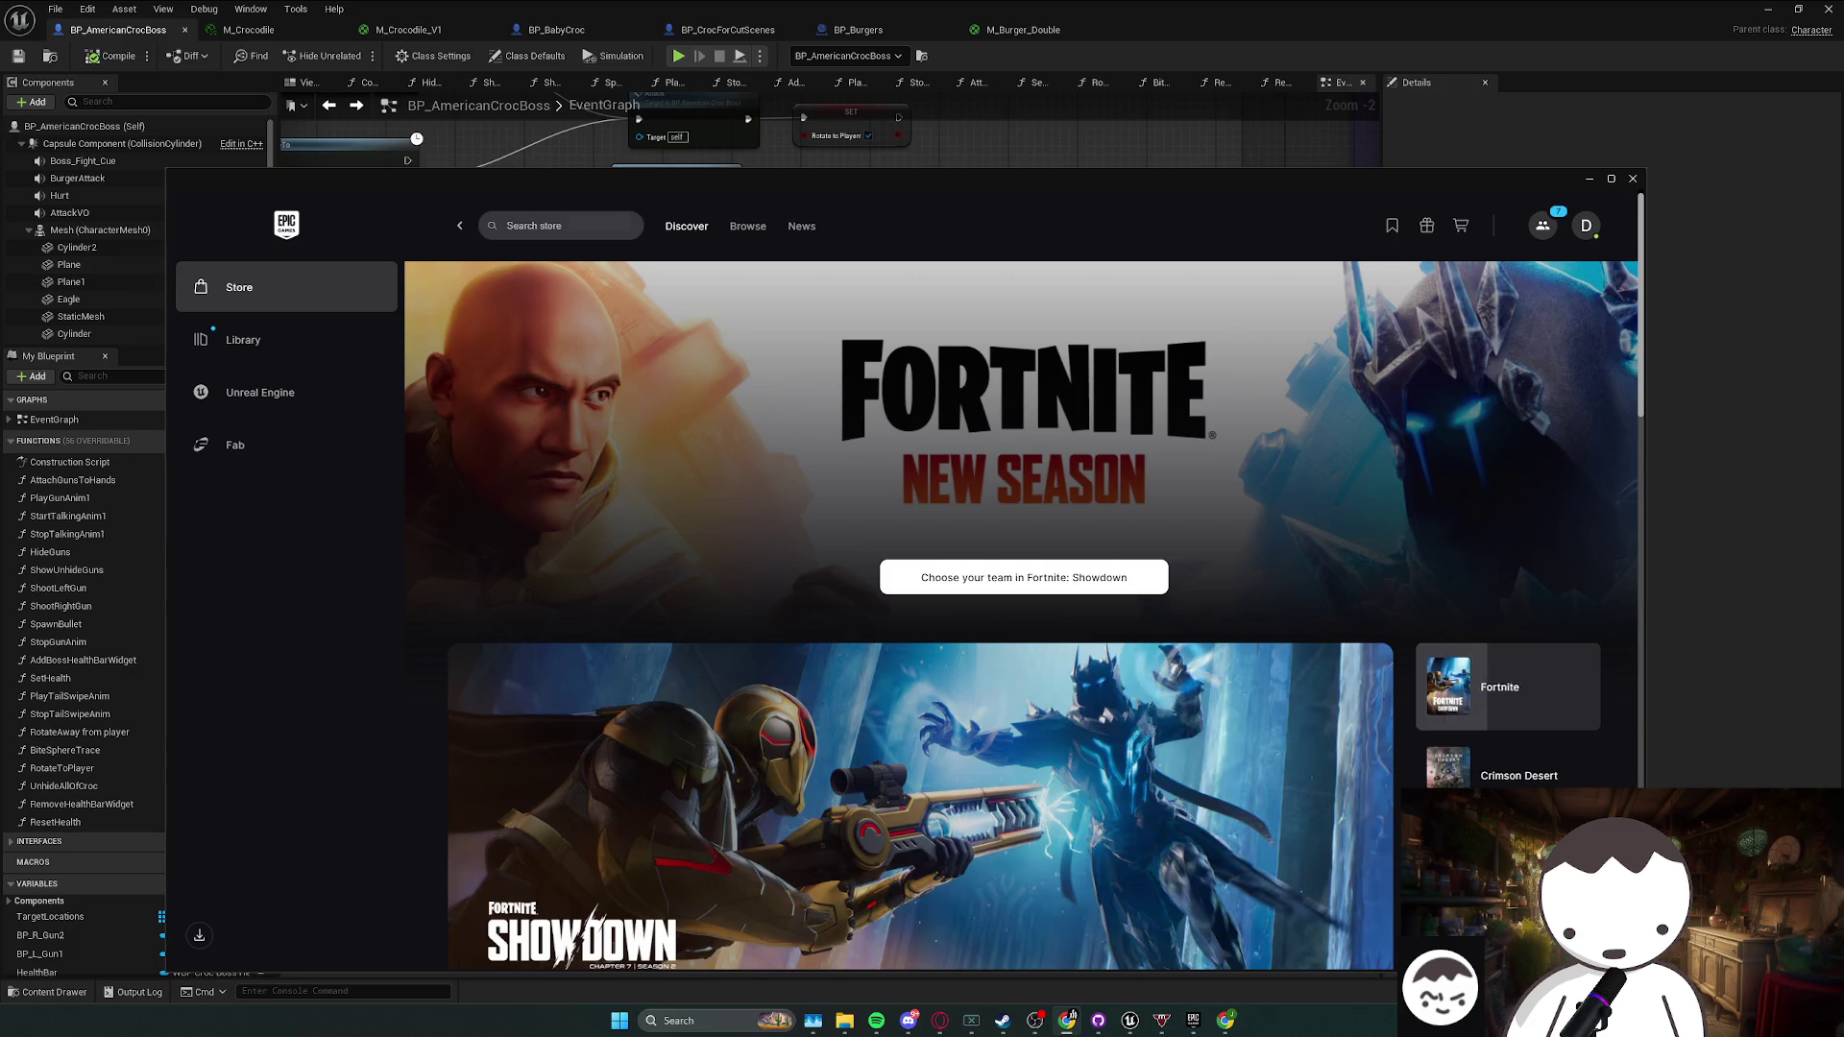
pyautogui.moveTo(423, 182); pyautogui.dragTo(412, 132)
pyautogui.click(232, 289)
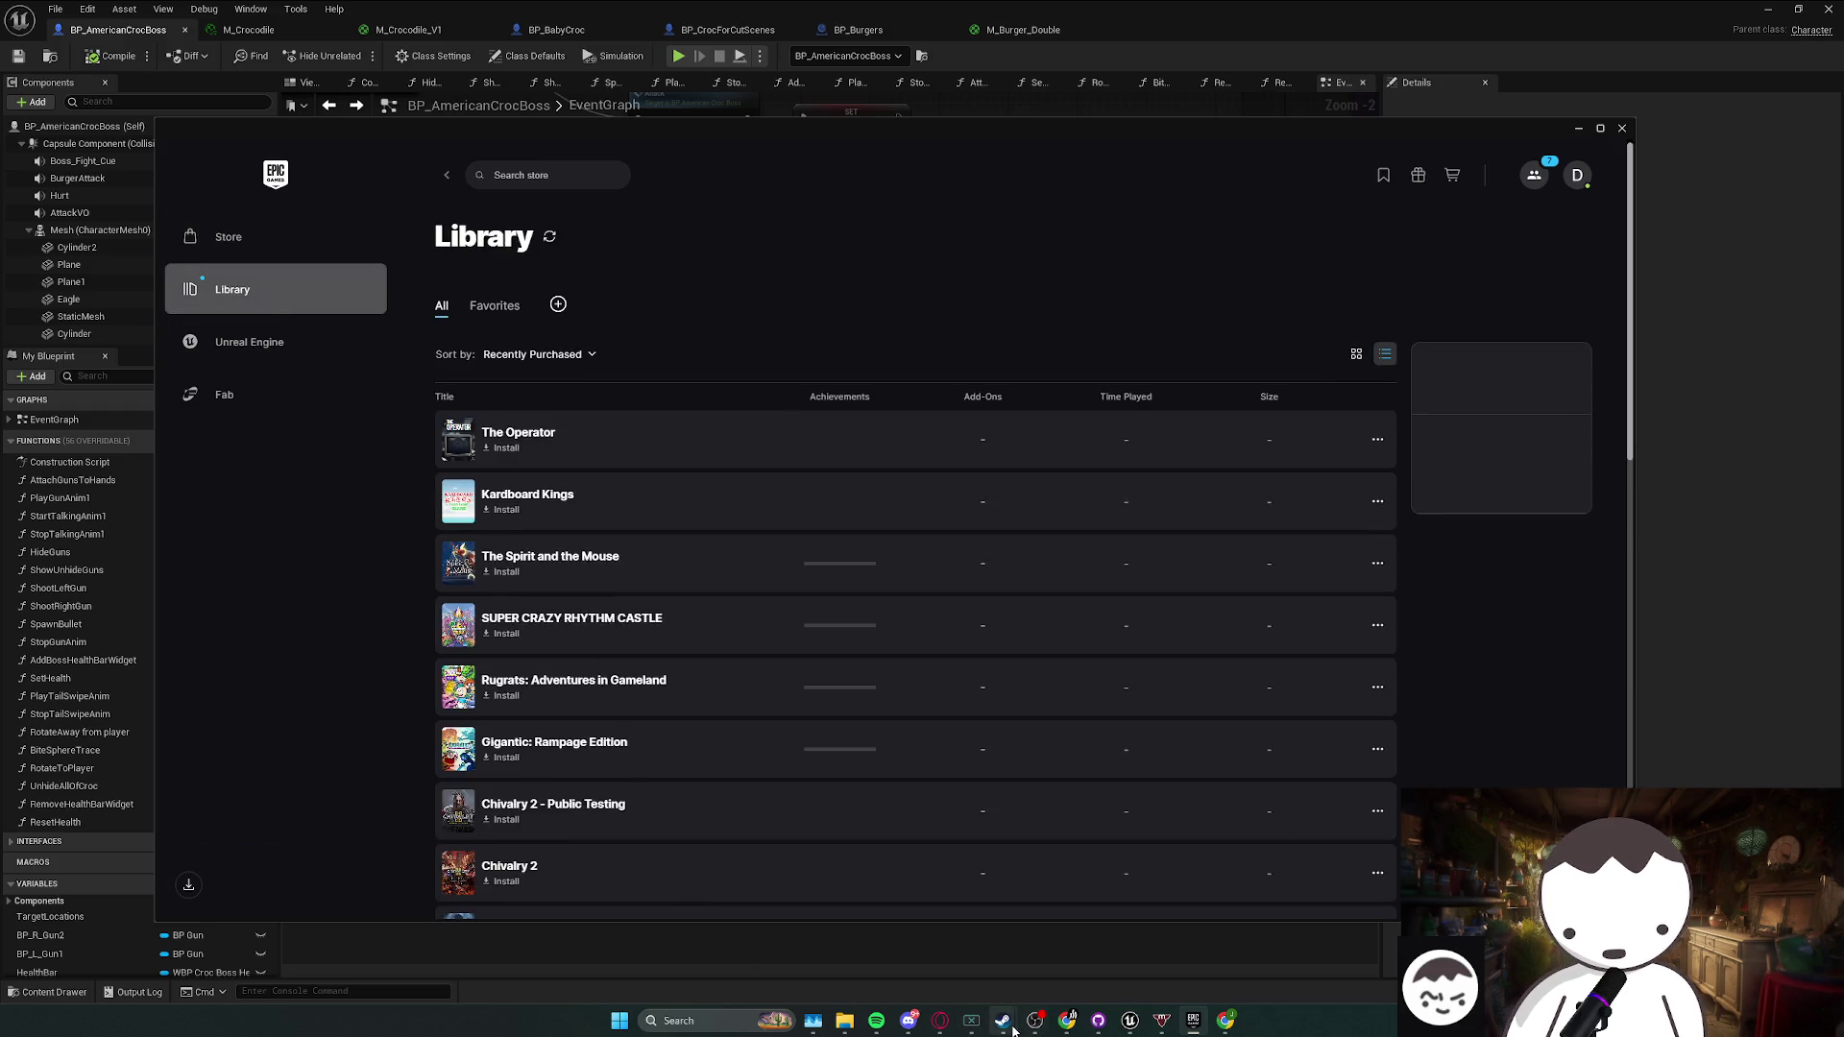
pyautogui.click(1007, 1023)
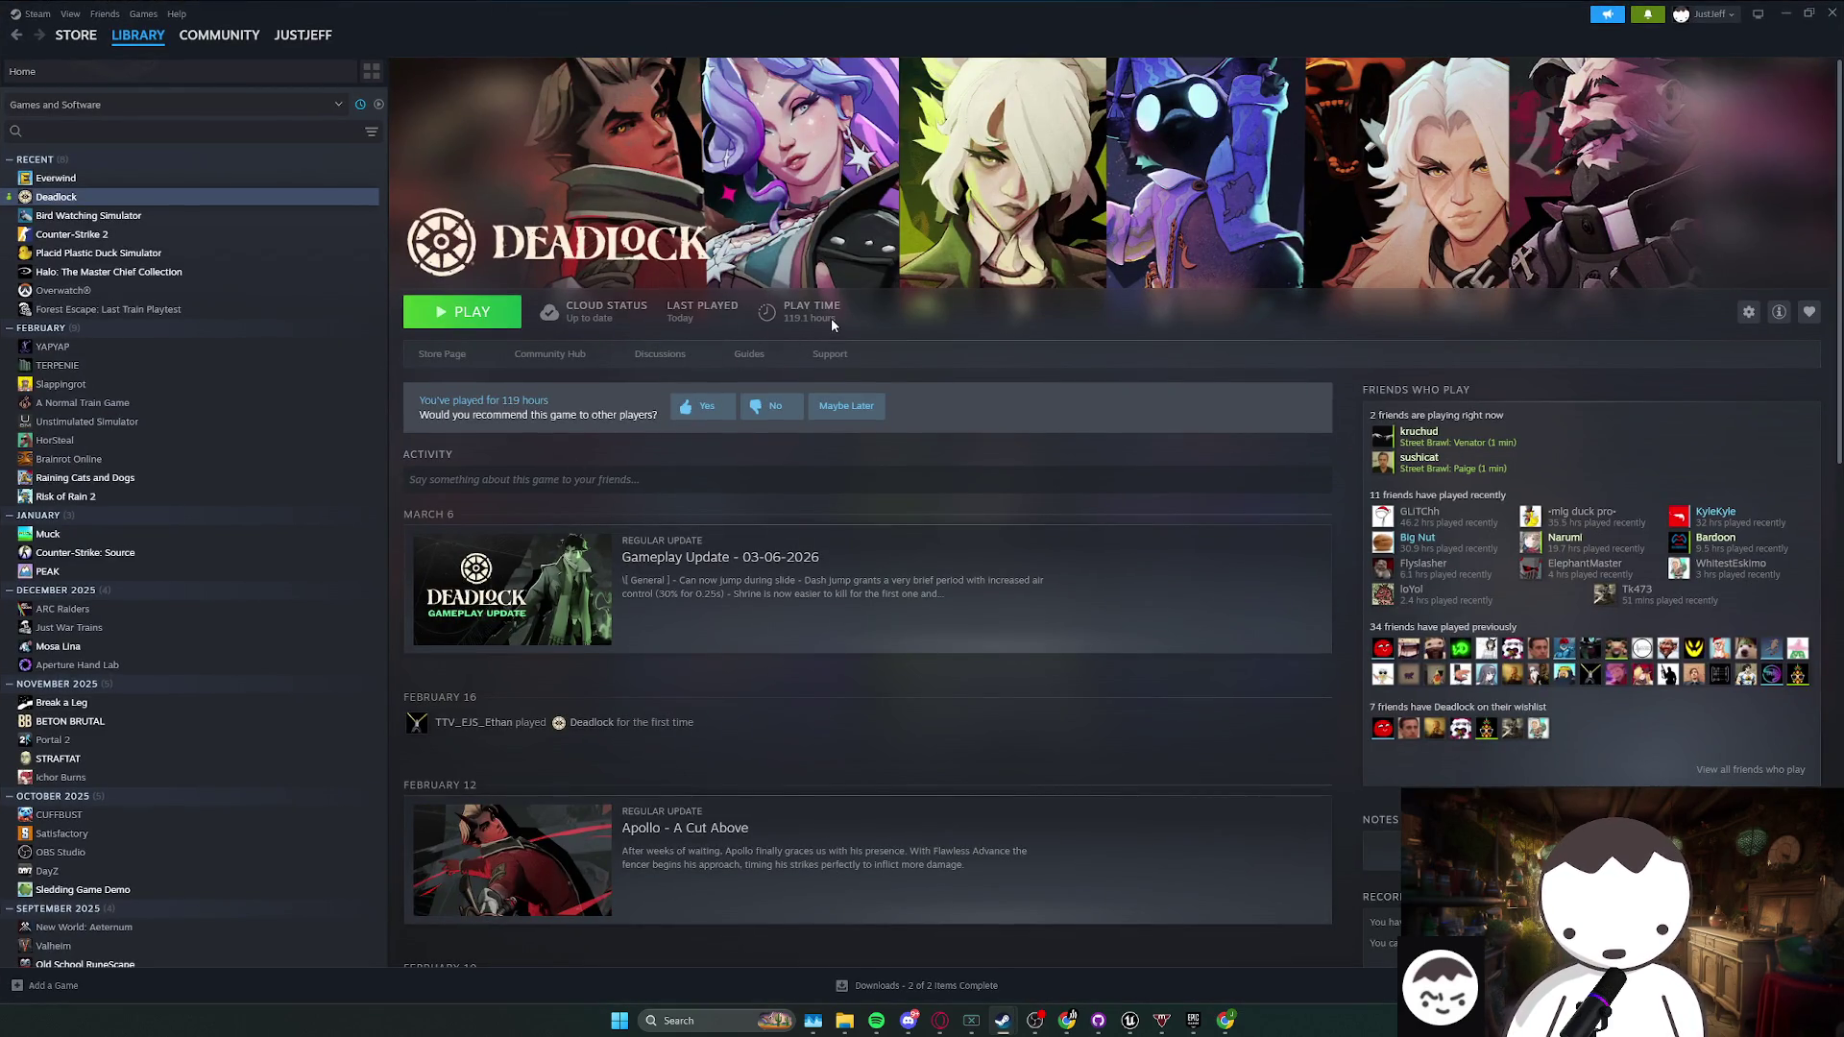
pyautogui.click(119, 181)
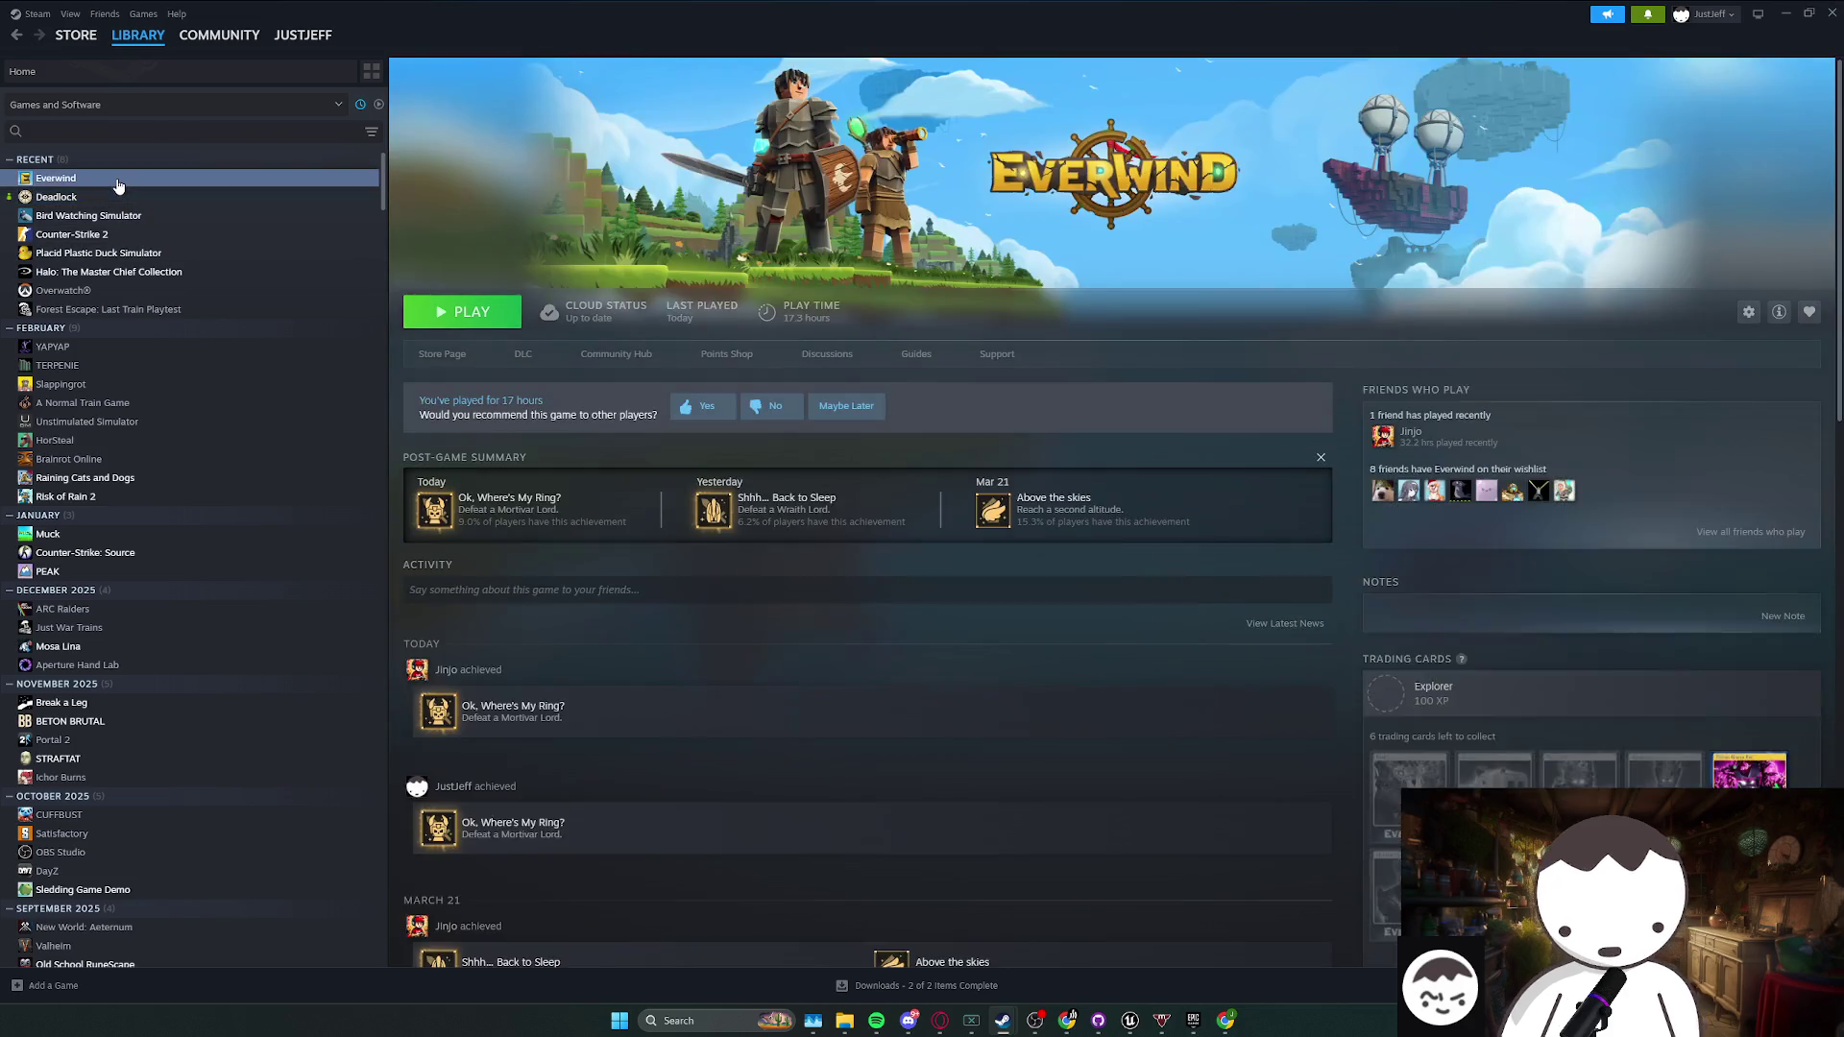
pyautogui.click(114, 198)
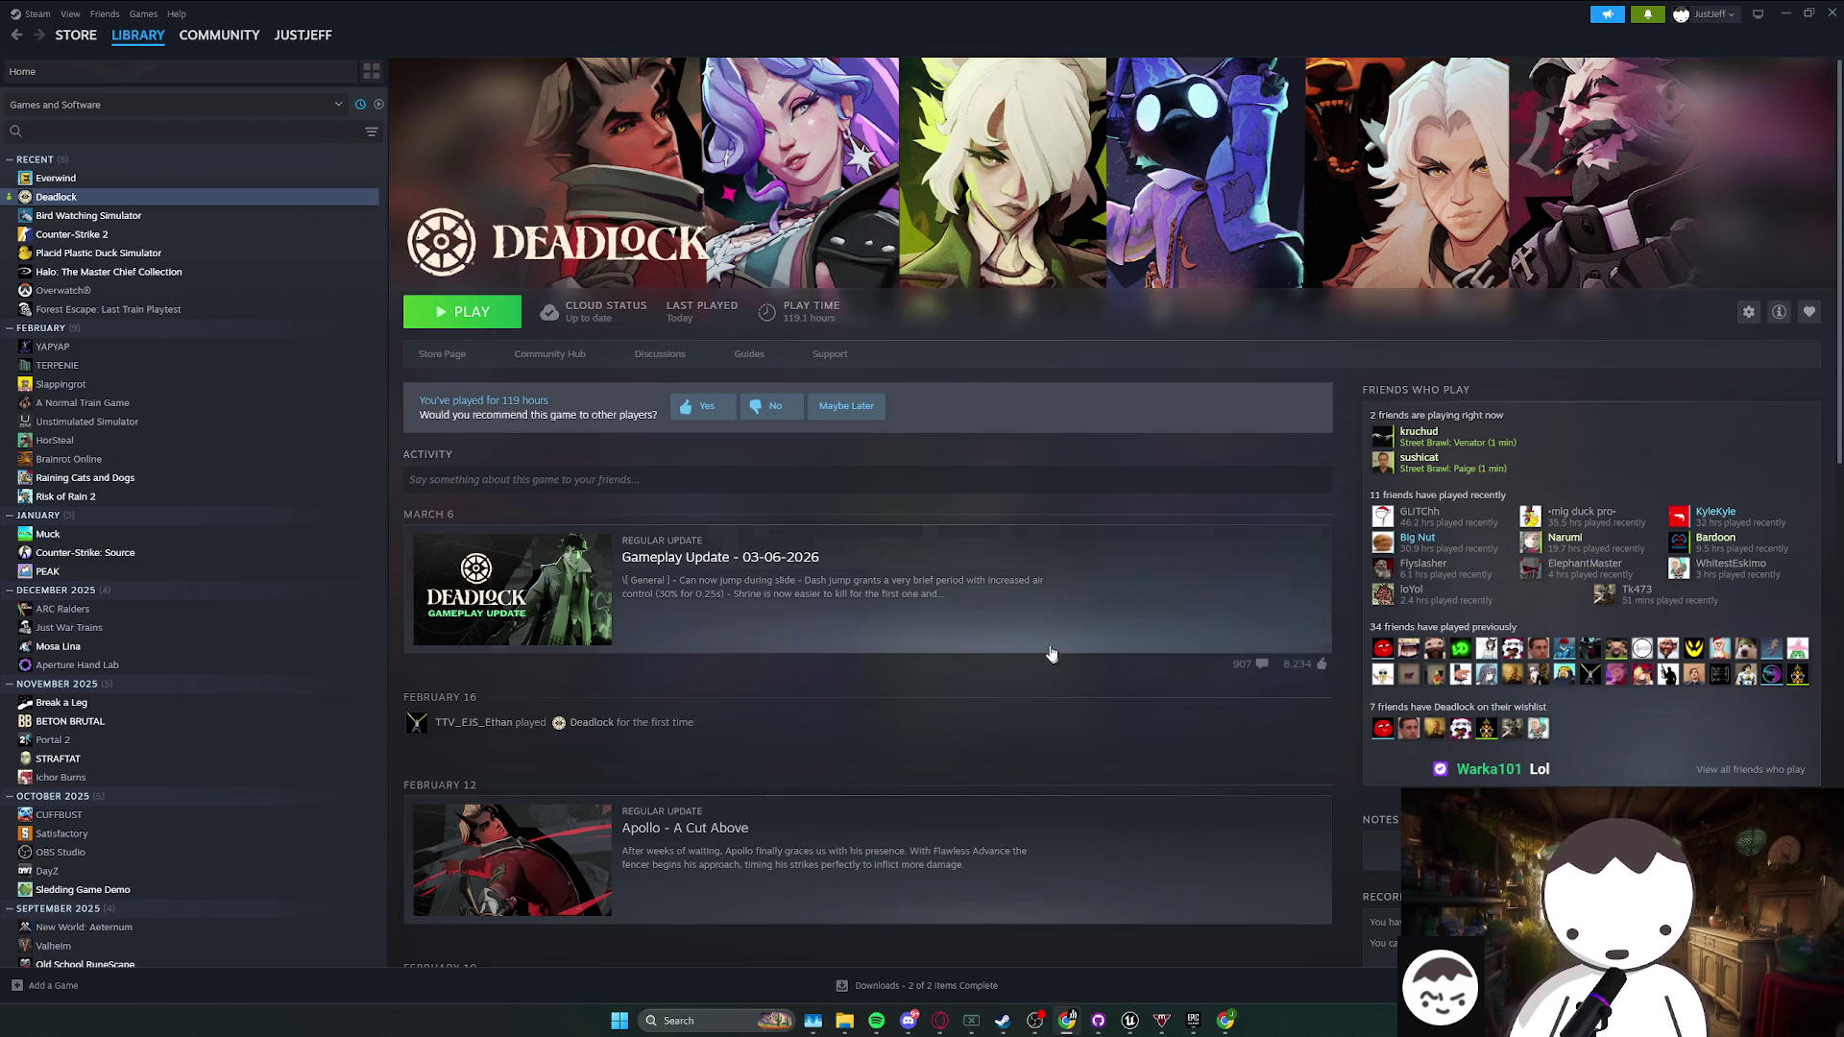
pyautogui.click(1003, 638)
pyautogui.click(798, 672)
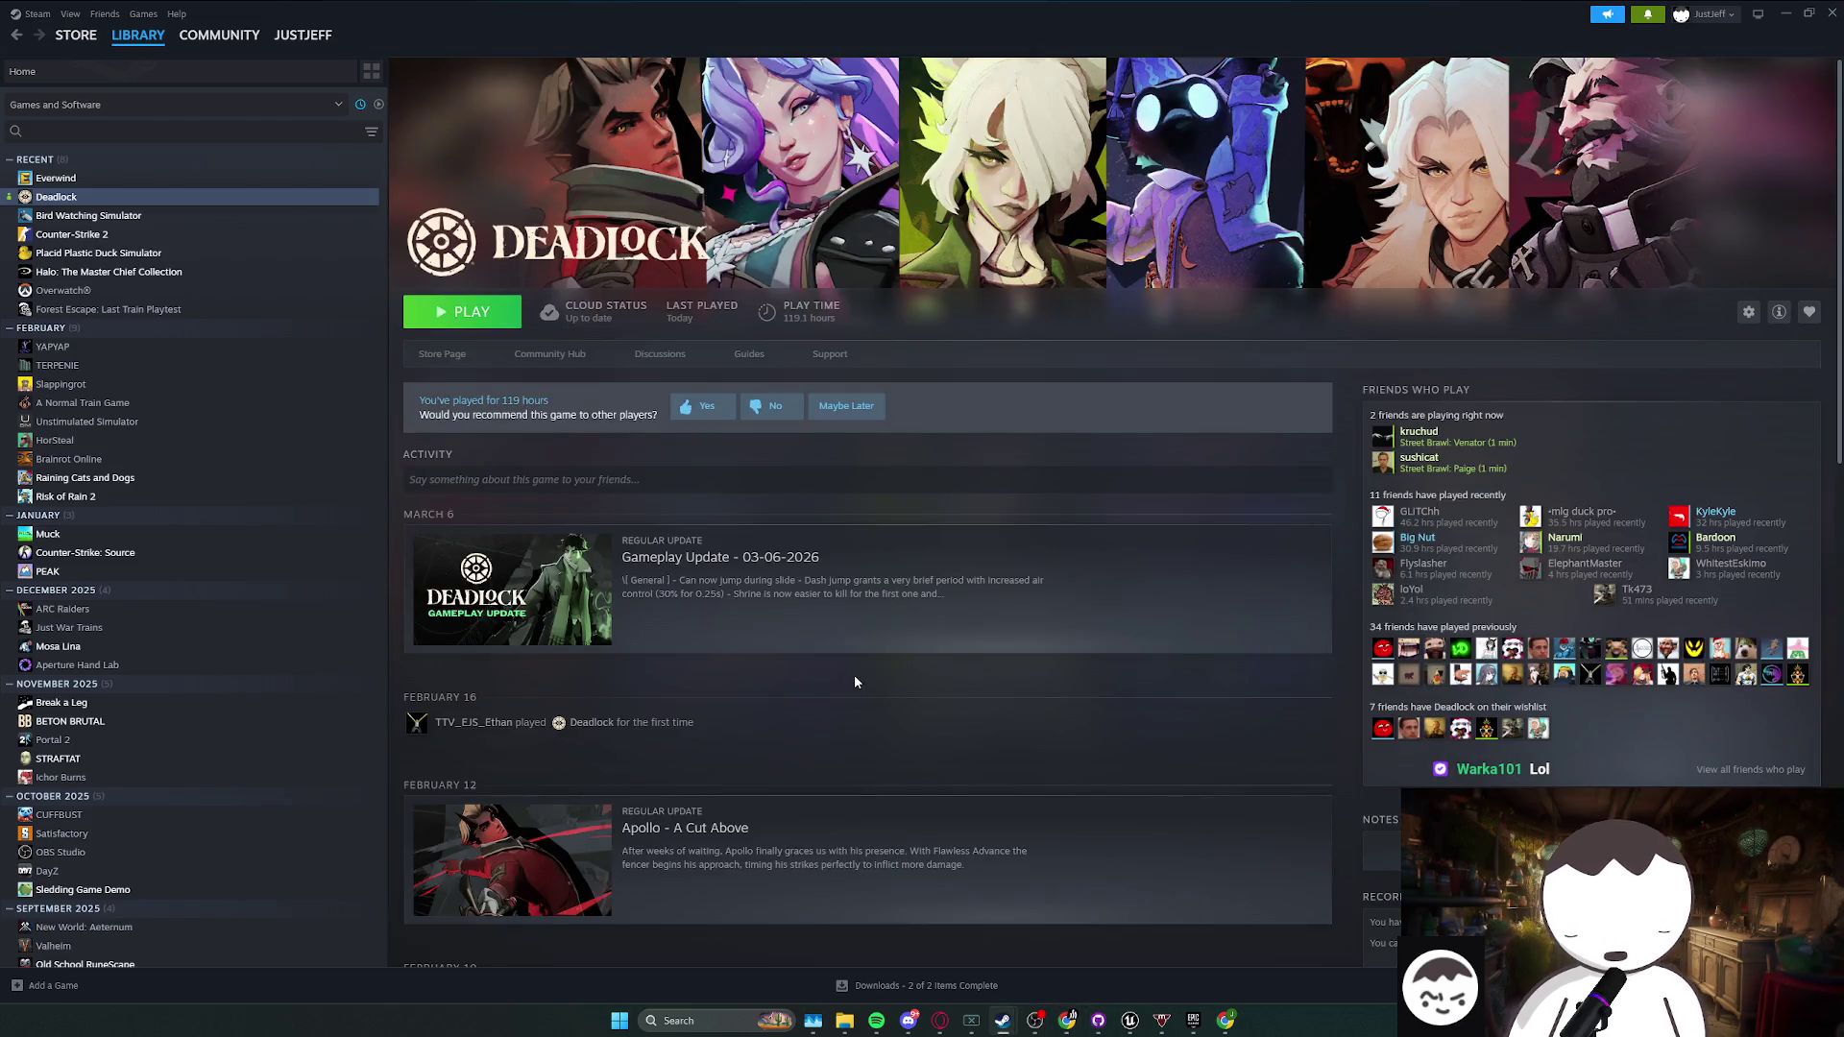
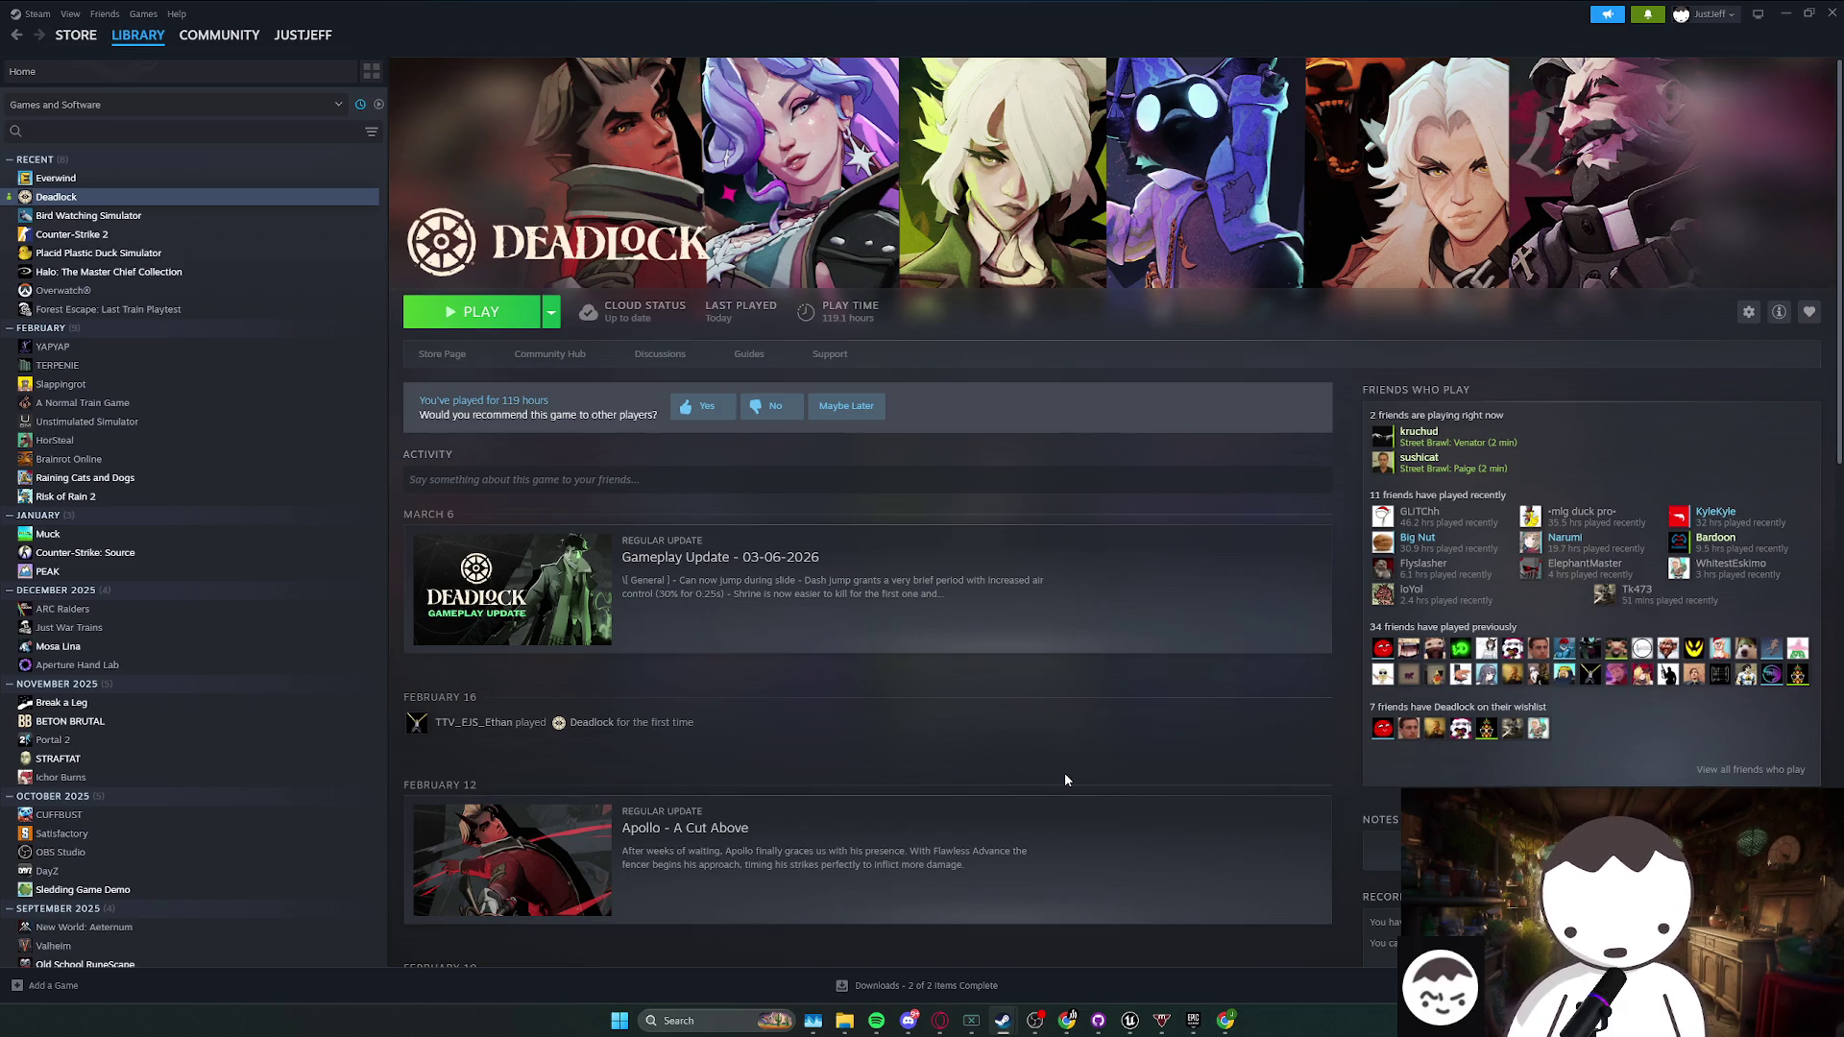
# - Bring the BP_AmericanCrocBoss blueprint editor window back to the front from the taskbar
pyautogui.moveTo(1129, 1020)
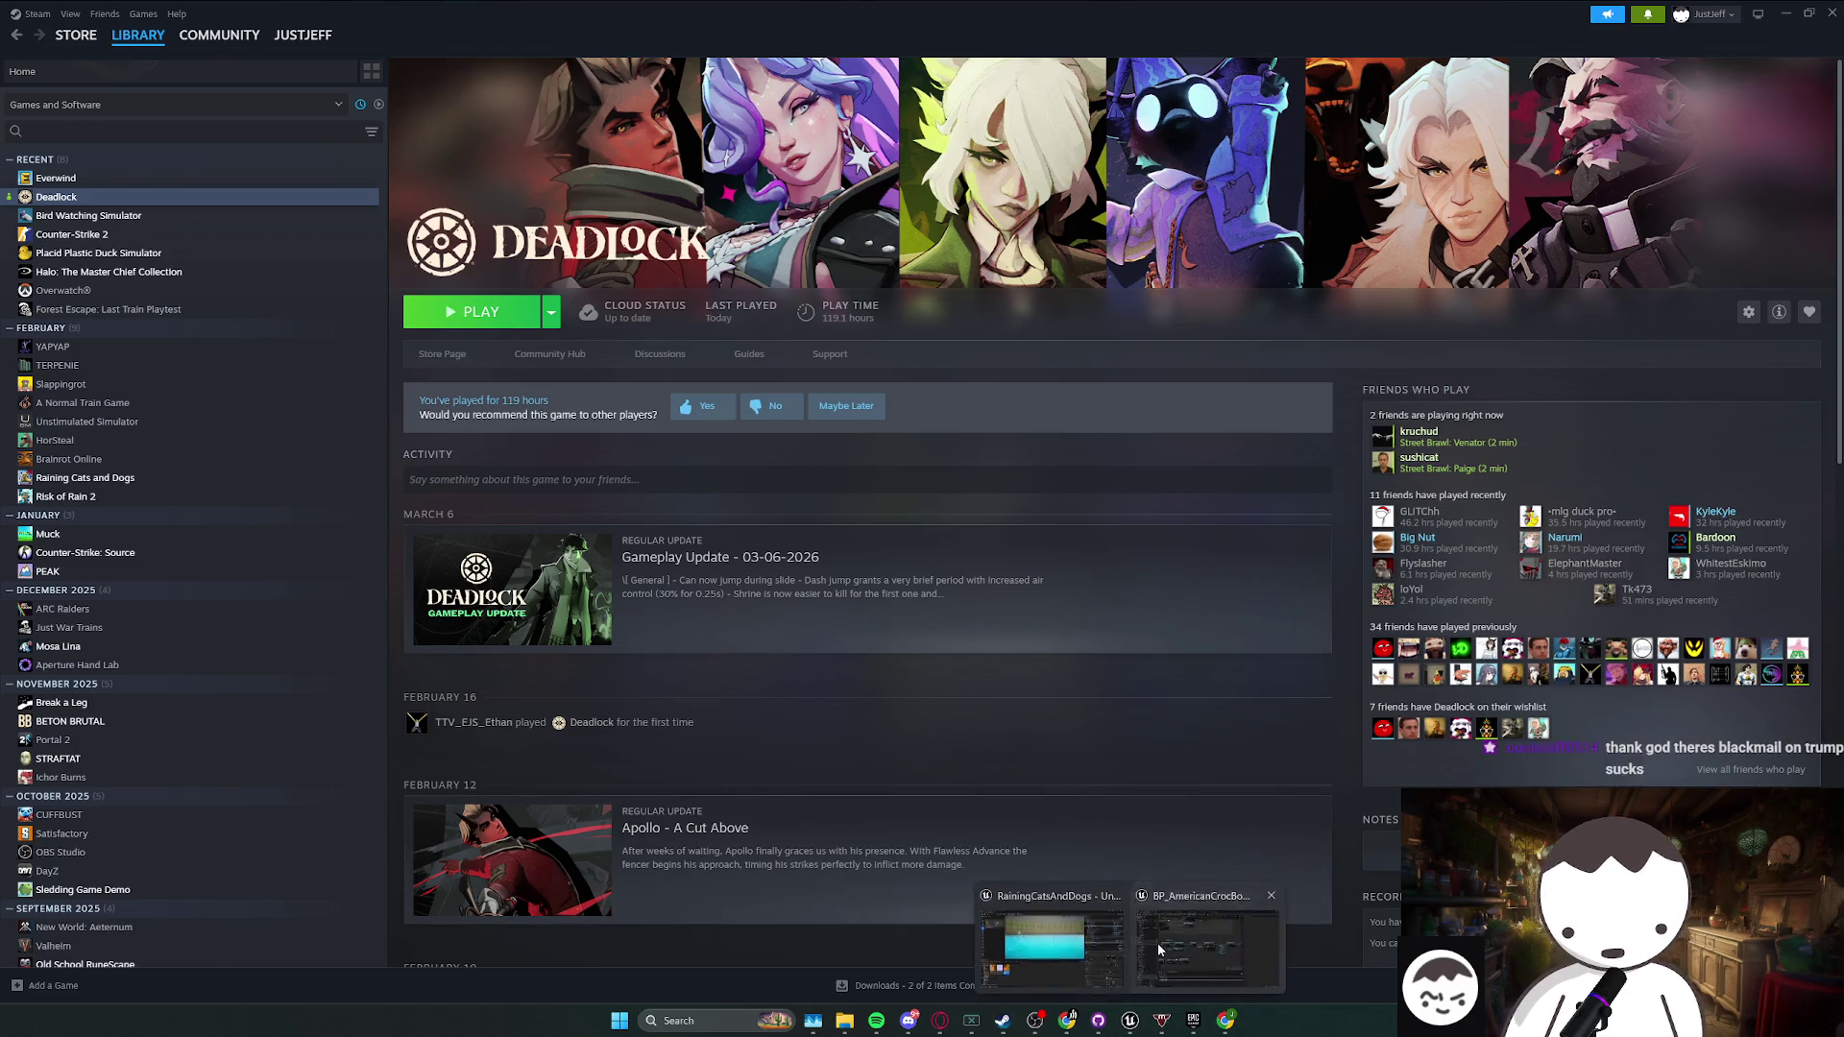
pyautogui.click(1159, 949)
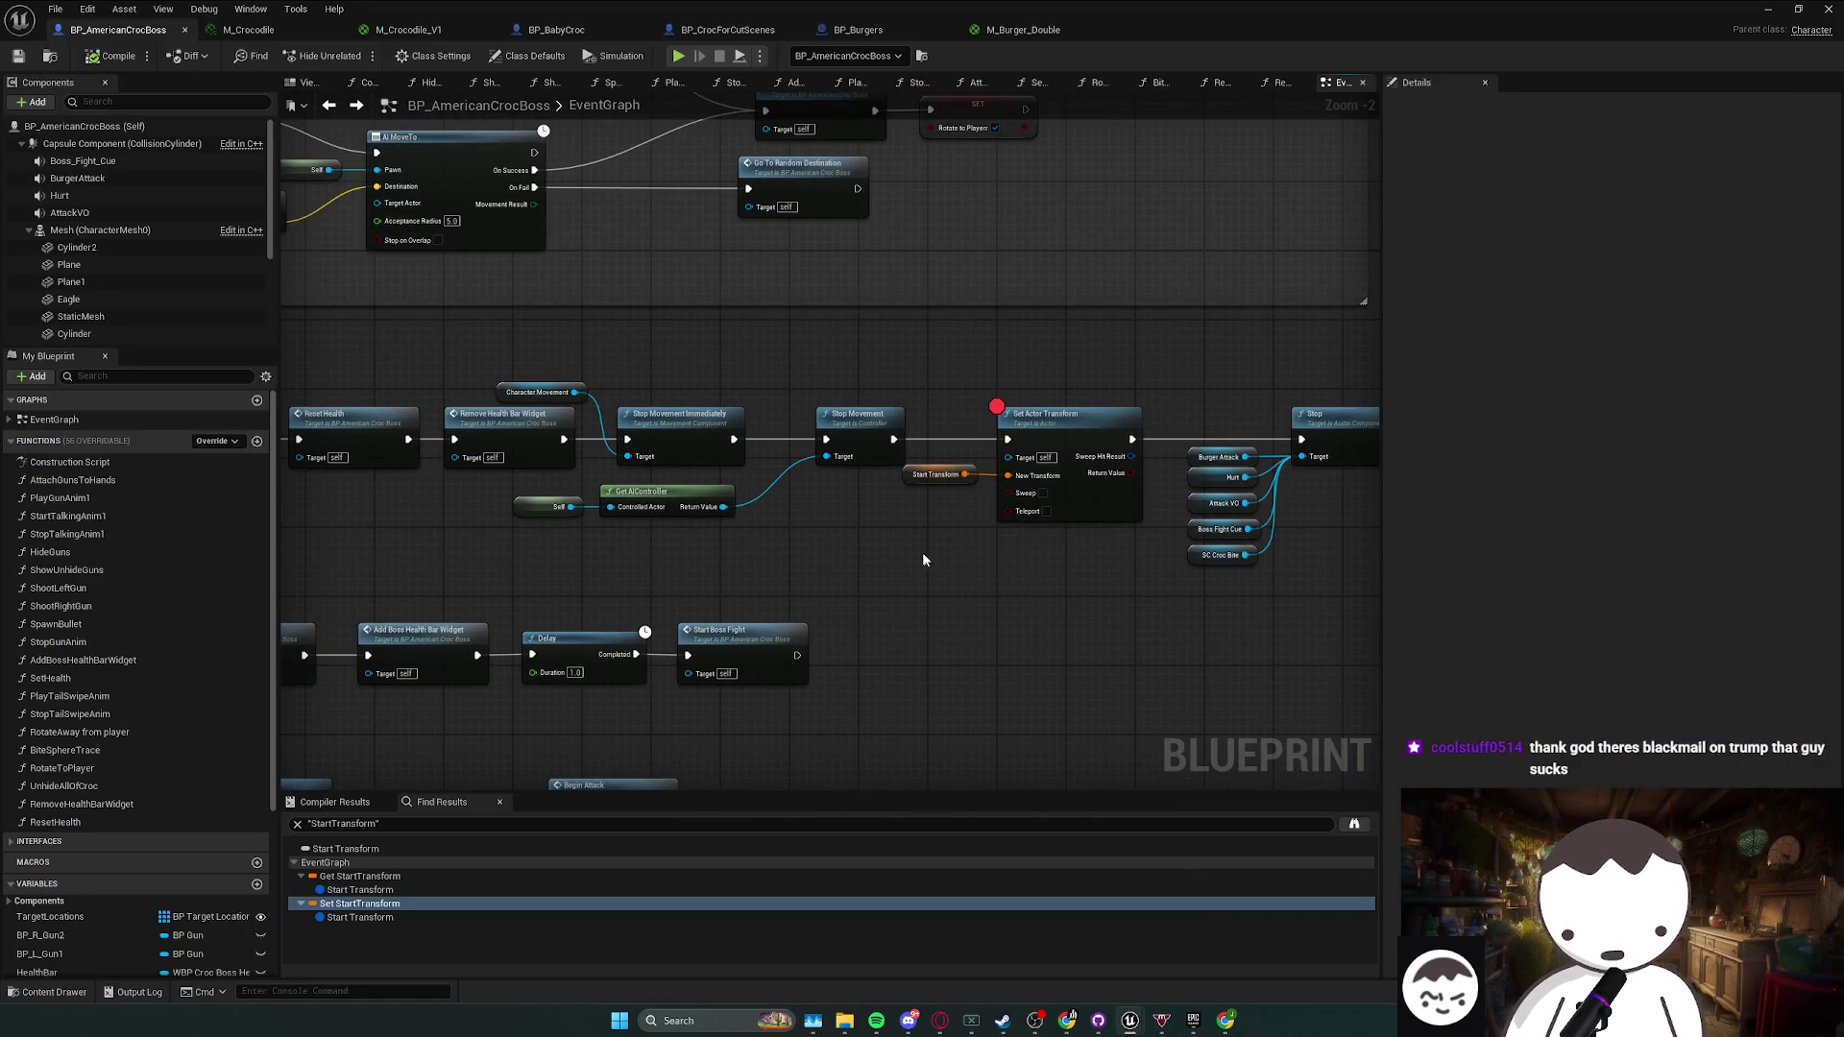
pyautogui.moveTo(987, 543)
pyautogui.mouseDown()
pyautogui.moveTo(1103, 458)
pyautogui.moveTo(1037, 538)
pyautogui.moveTo(1121, 422)
pyautogui.mouseUp()
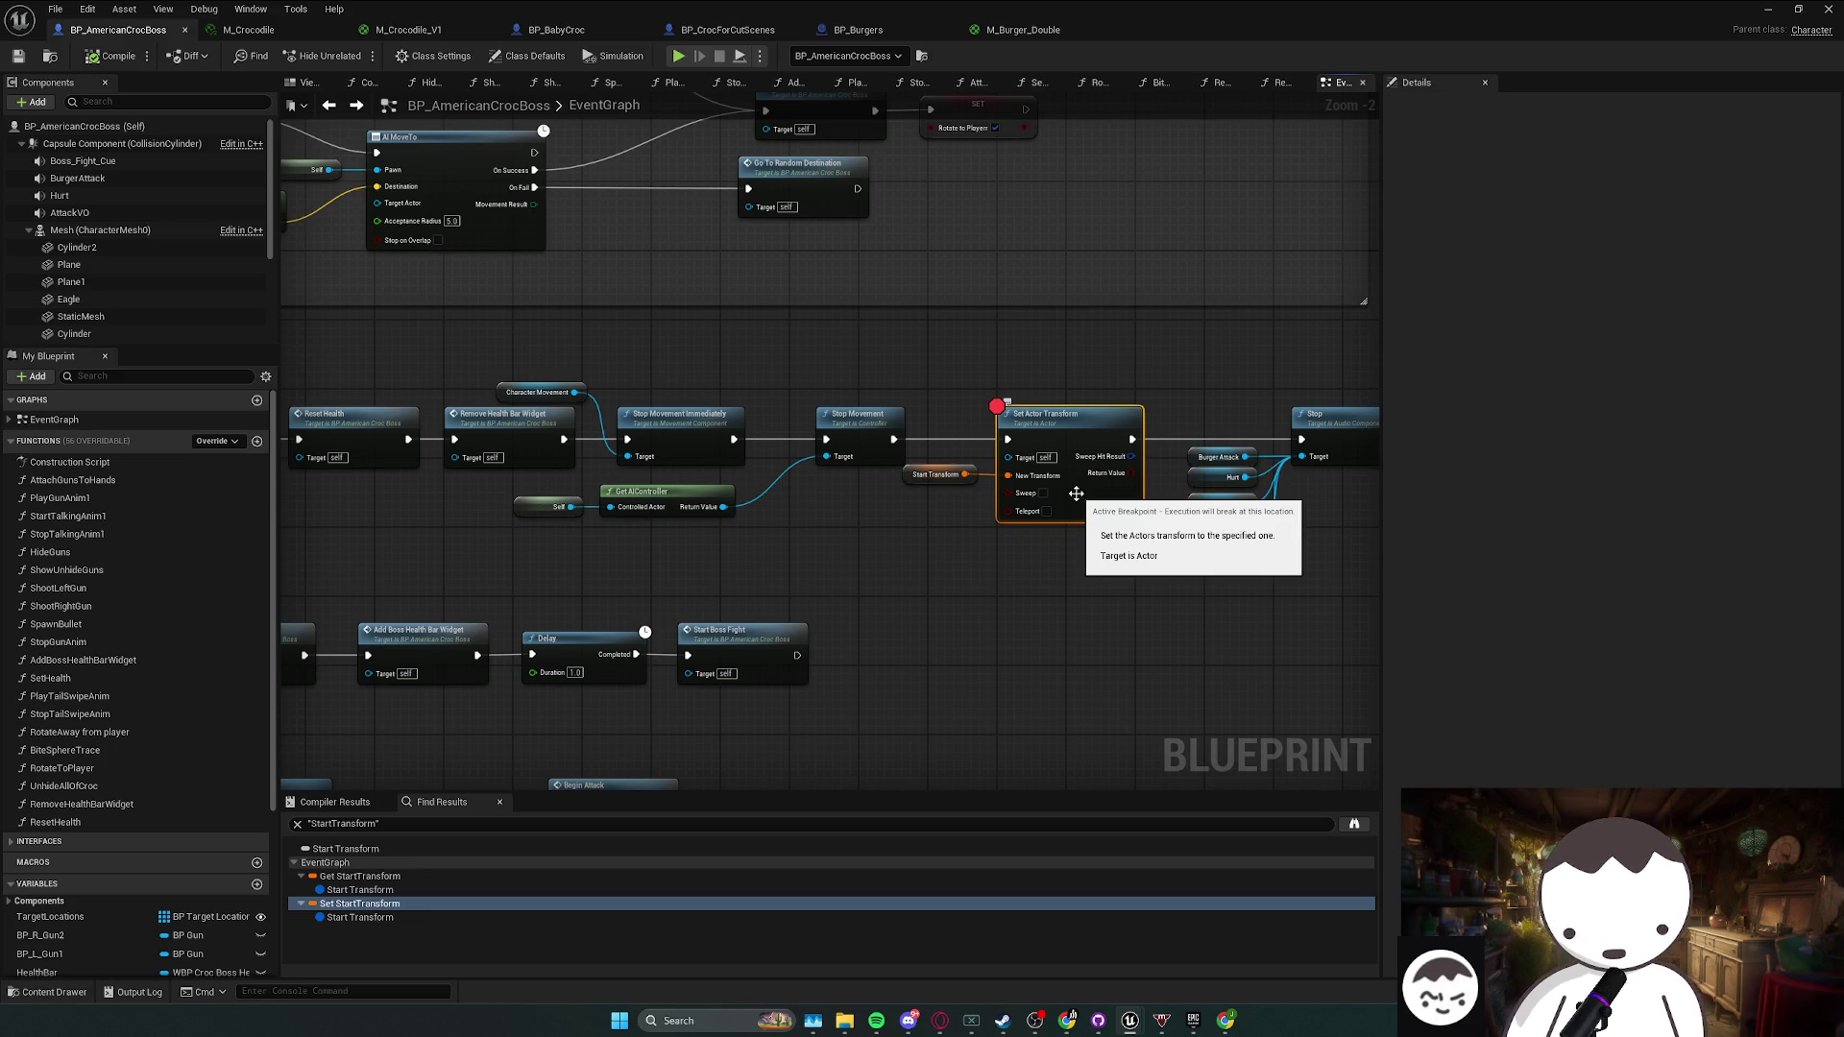
pyautogui.keyDown('ctrl'); pyautogui.click(937, 475); pyautogui.keyUp('ctrl')
pyautogui.moveTo(1082, 411); pyautogui.dragTo(1082, 410)
pyautogui.moveTo(1239, 424)
pyautogui.mouseDown()
pyautogui.moveTo(1368, 538)
pyautogui.moveTo(1288, 576)
pyautogui.moveTo(1258, 491)
pyautogui.mouseUp()
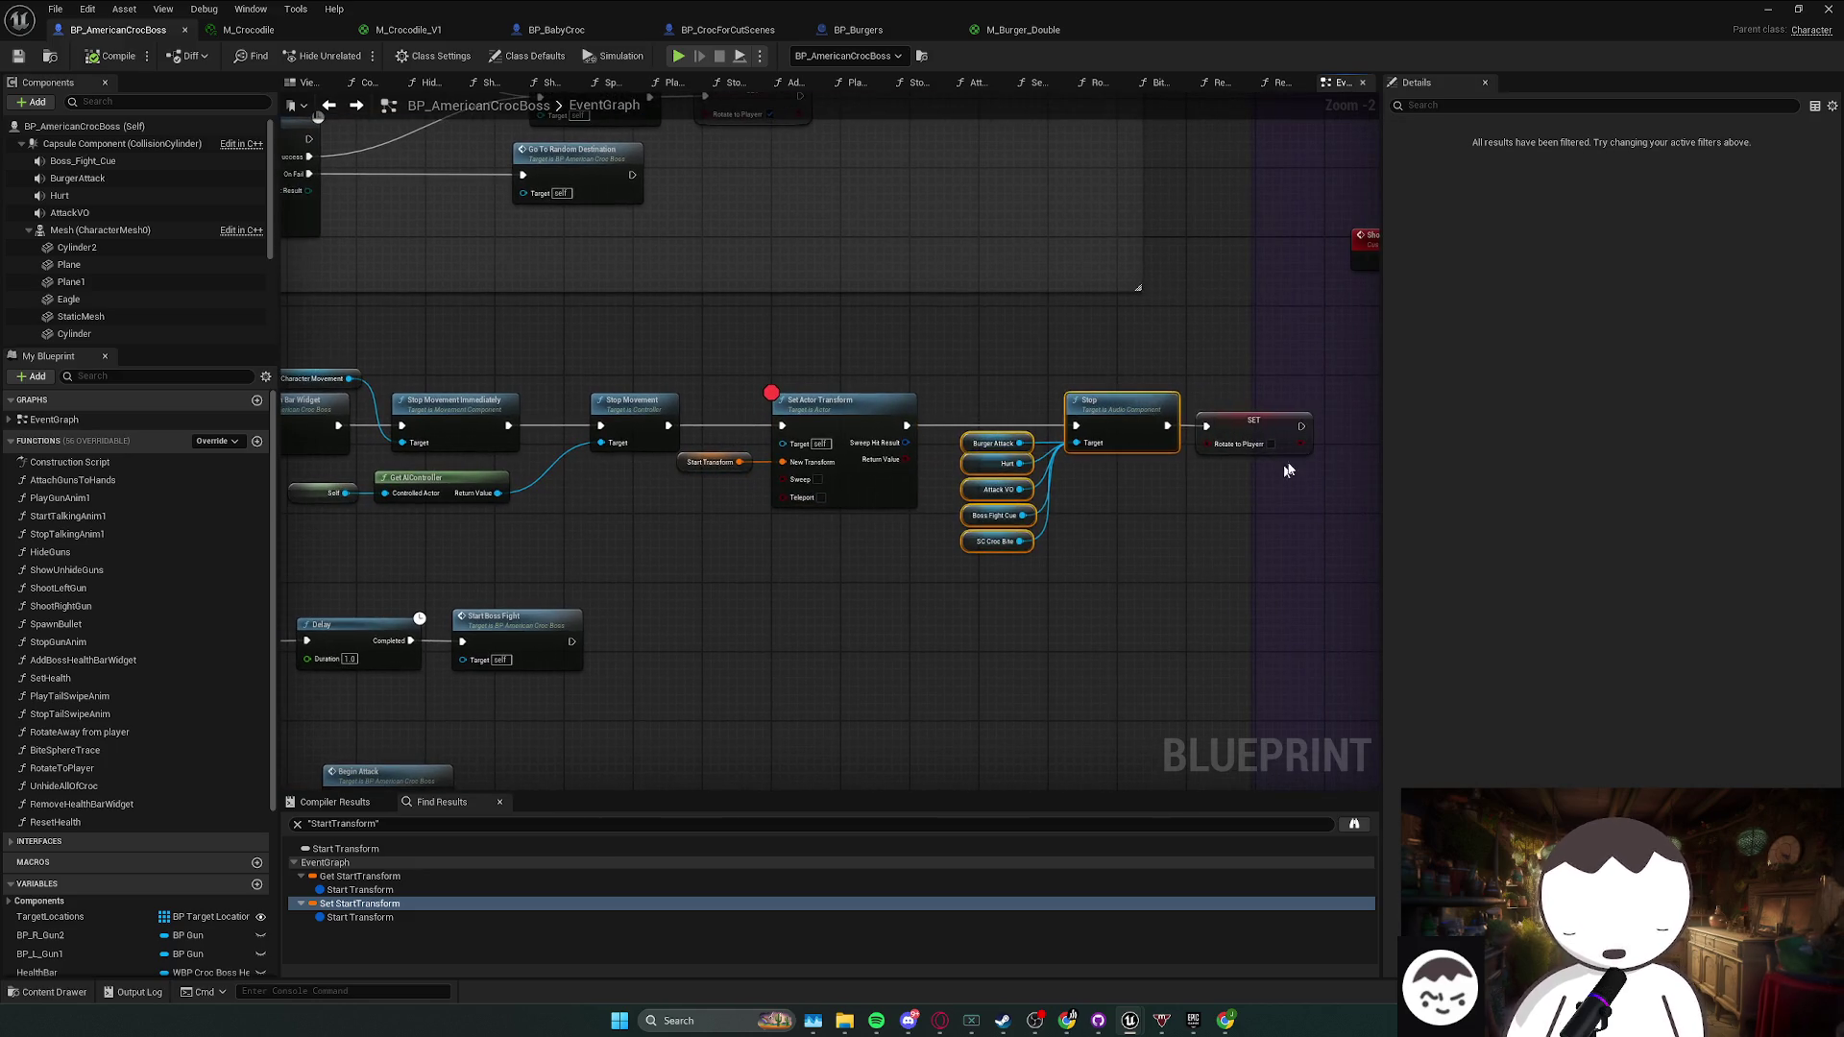
pyautogui.moveTo(989, 464); pyautogui.dragTo(989, 480)
pyautogui.moveTo(1079, 568); pyautogui.dragTo(959, 413)
pyautogui.click(1024, 613)
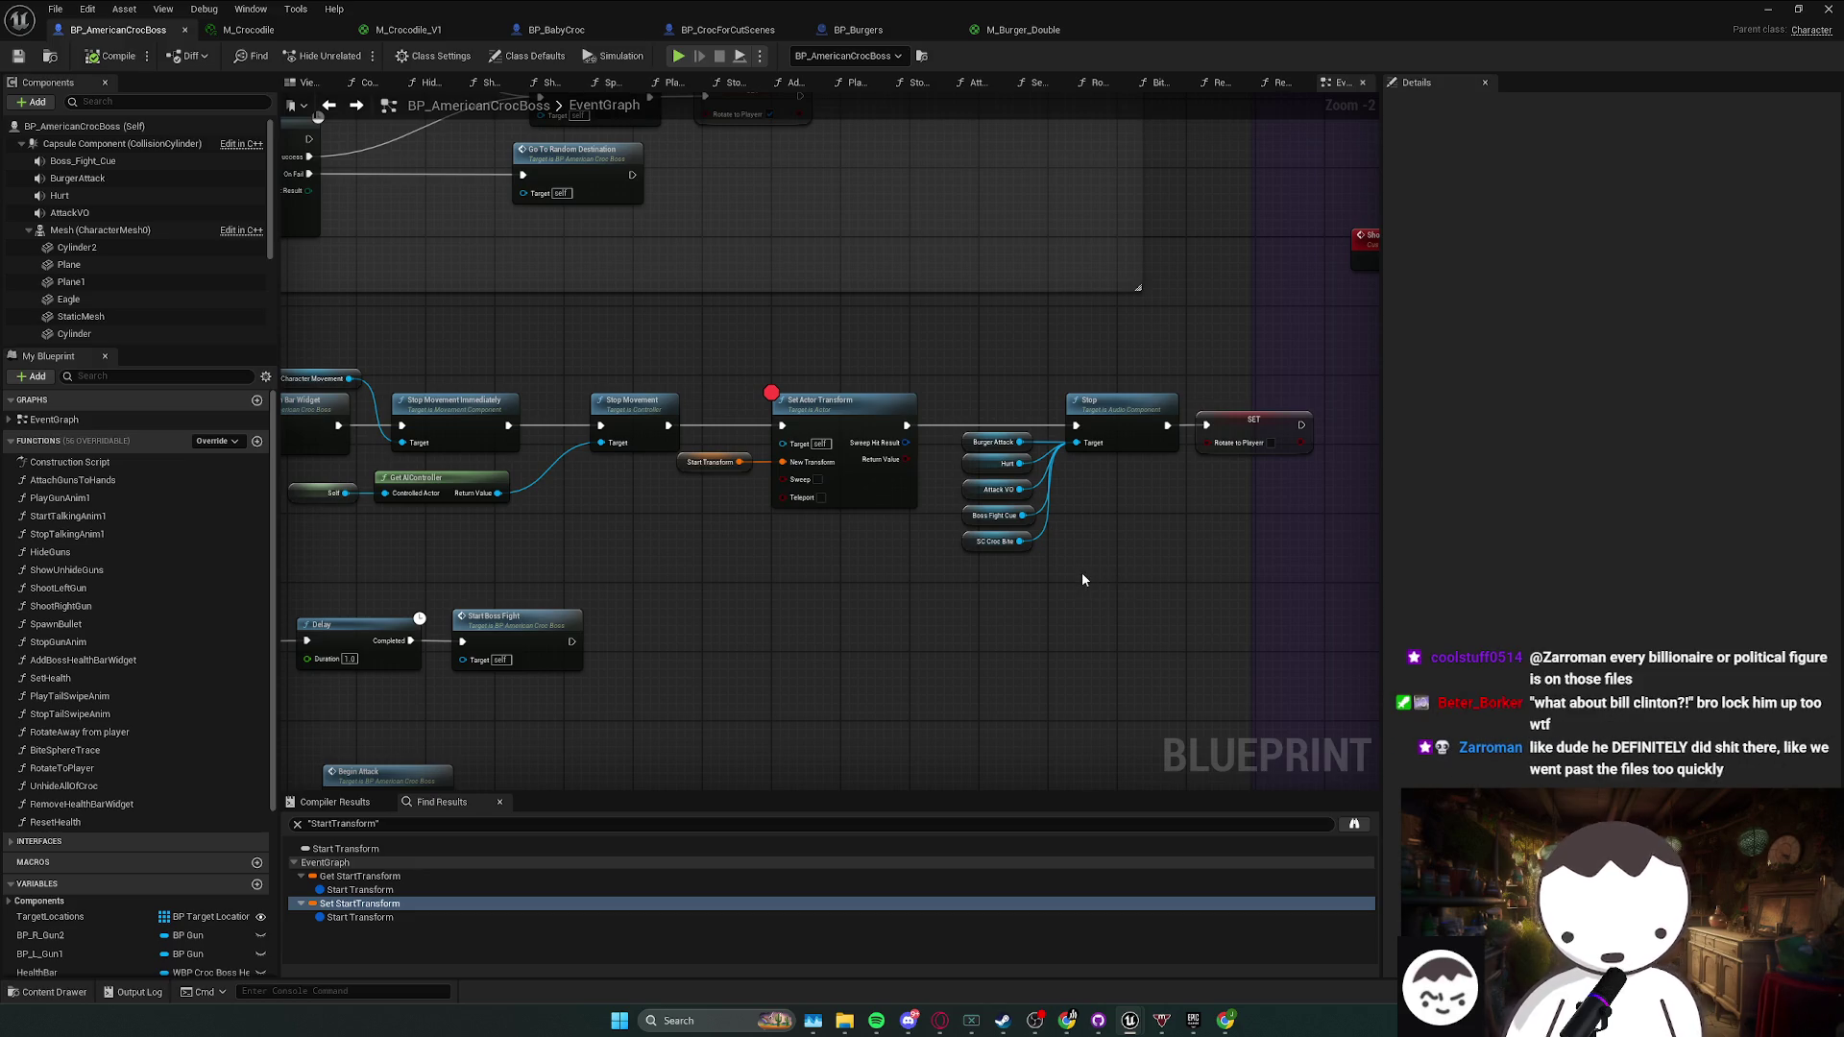
pyautogui.moveTo(959, 561)
pyautogui.mouseDown()
pyautogui.moveTo(703, 511)
pyautogui.moveTo(693, 459)
pyautogui.moveTo(708, 509)
pyautogui.mouseUp()
pyautogui.click(797, 536)
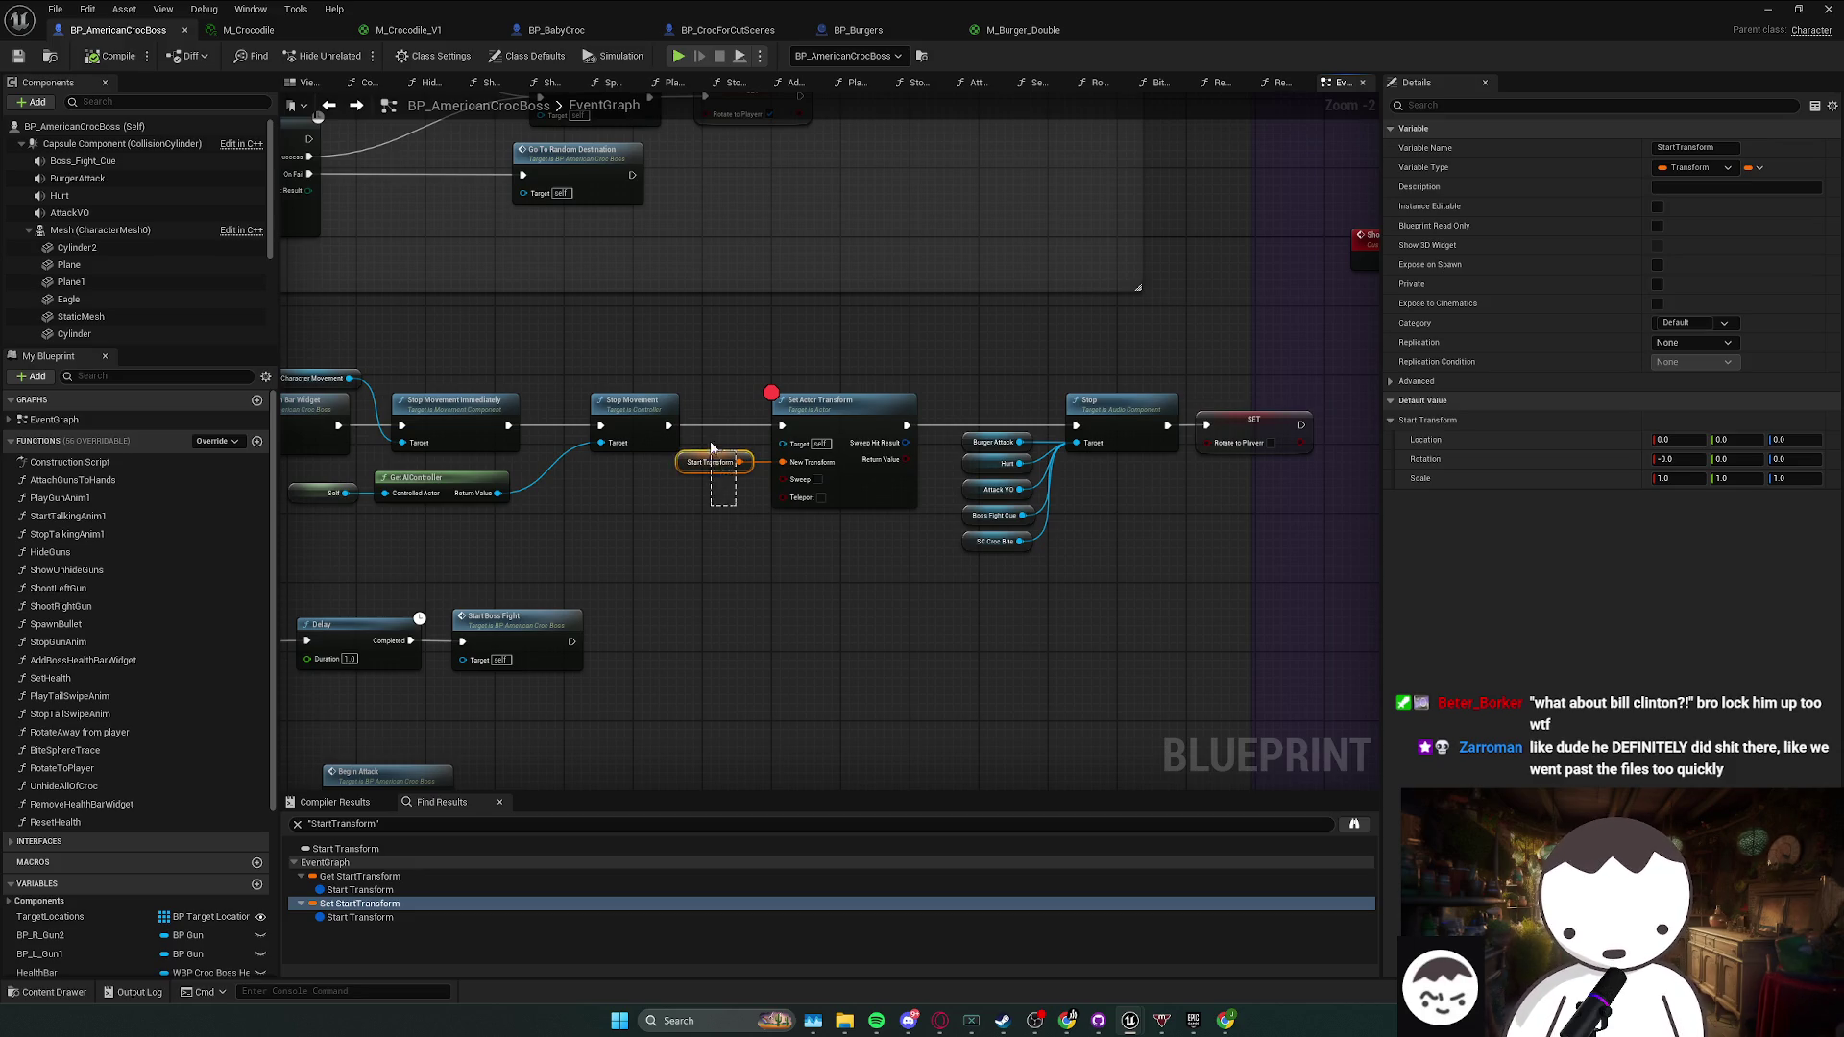
# - Shift the reset nodes slightly right and remove the breakpoint from Set Actor Transform
pyautogui.moveTo(728, 509); pyautogui.dragTo(724, 521)
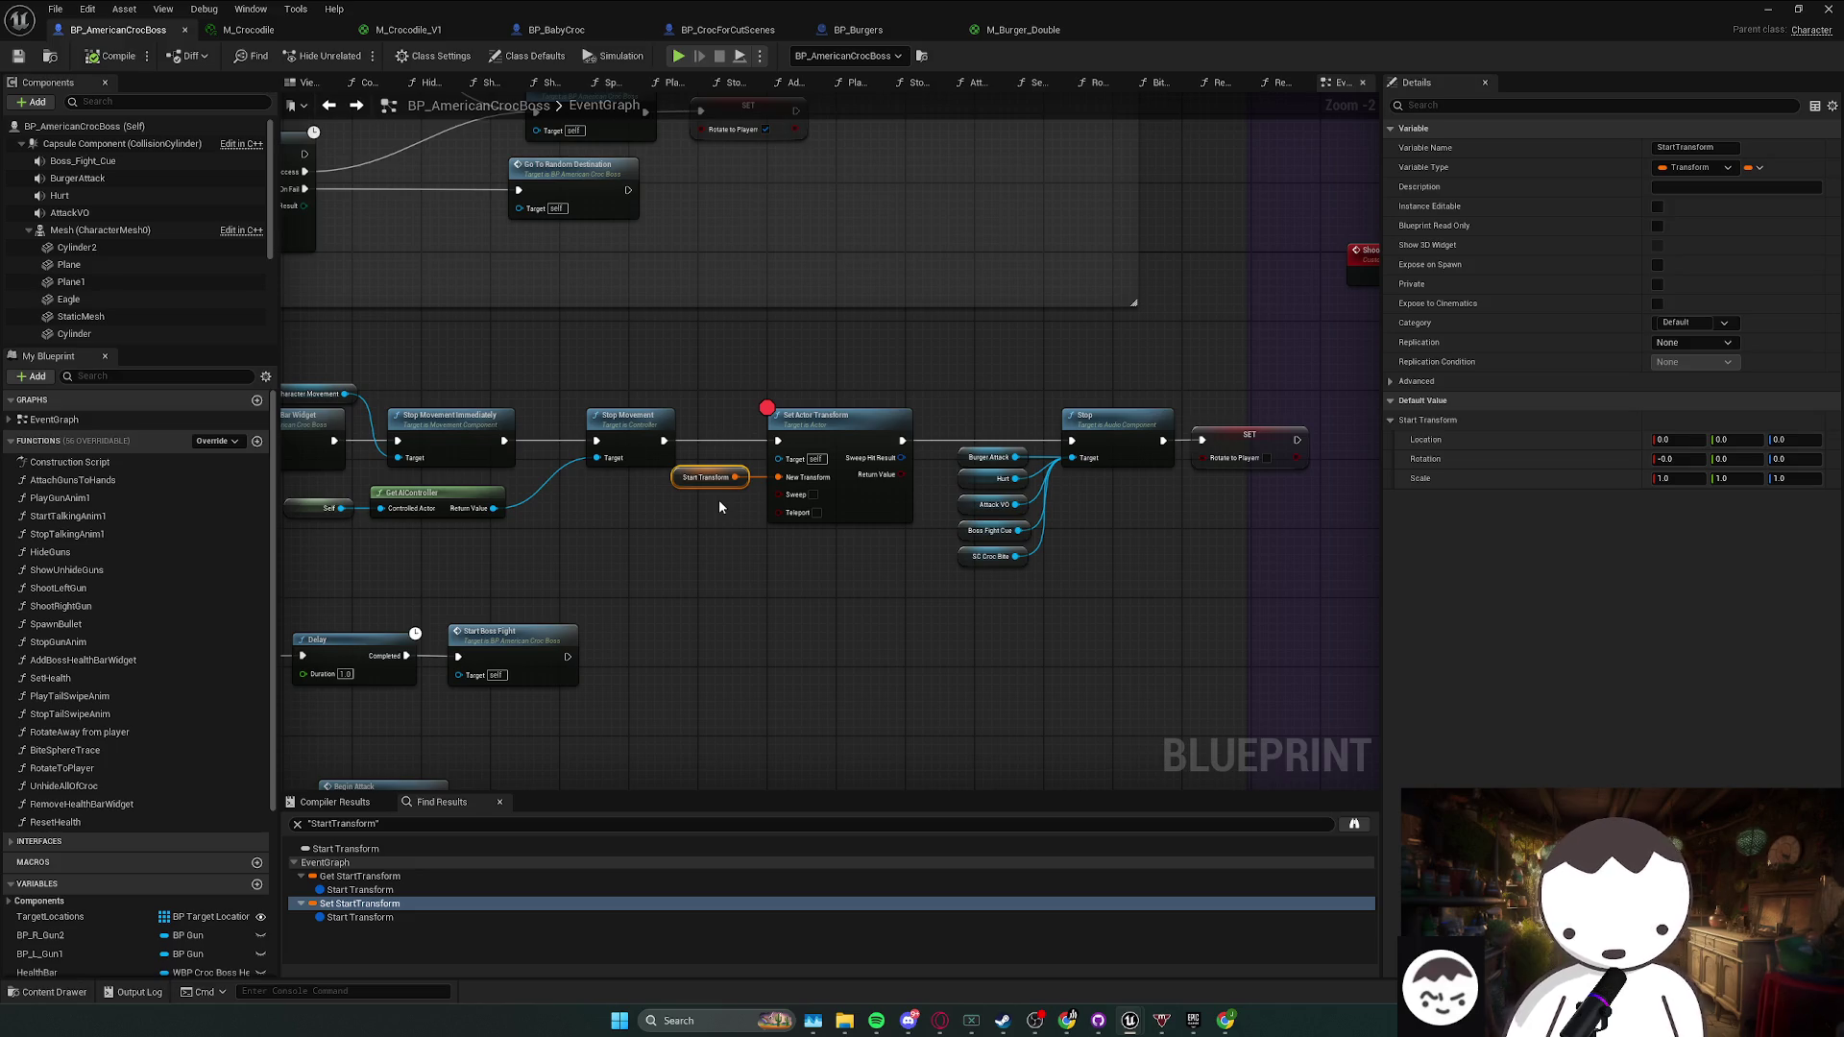
pyautogui.keyDown('ctrl'); pyautogui.click(806, 500); pyautogui.keyUp('ctrl')
pyautogui.moveTo(813, 520); pyautogui.dragTo(831, 521)
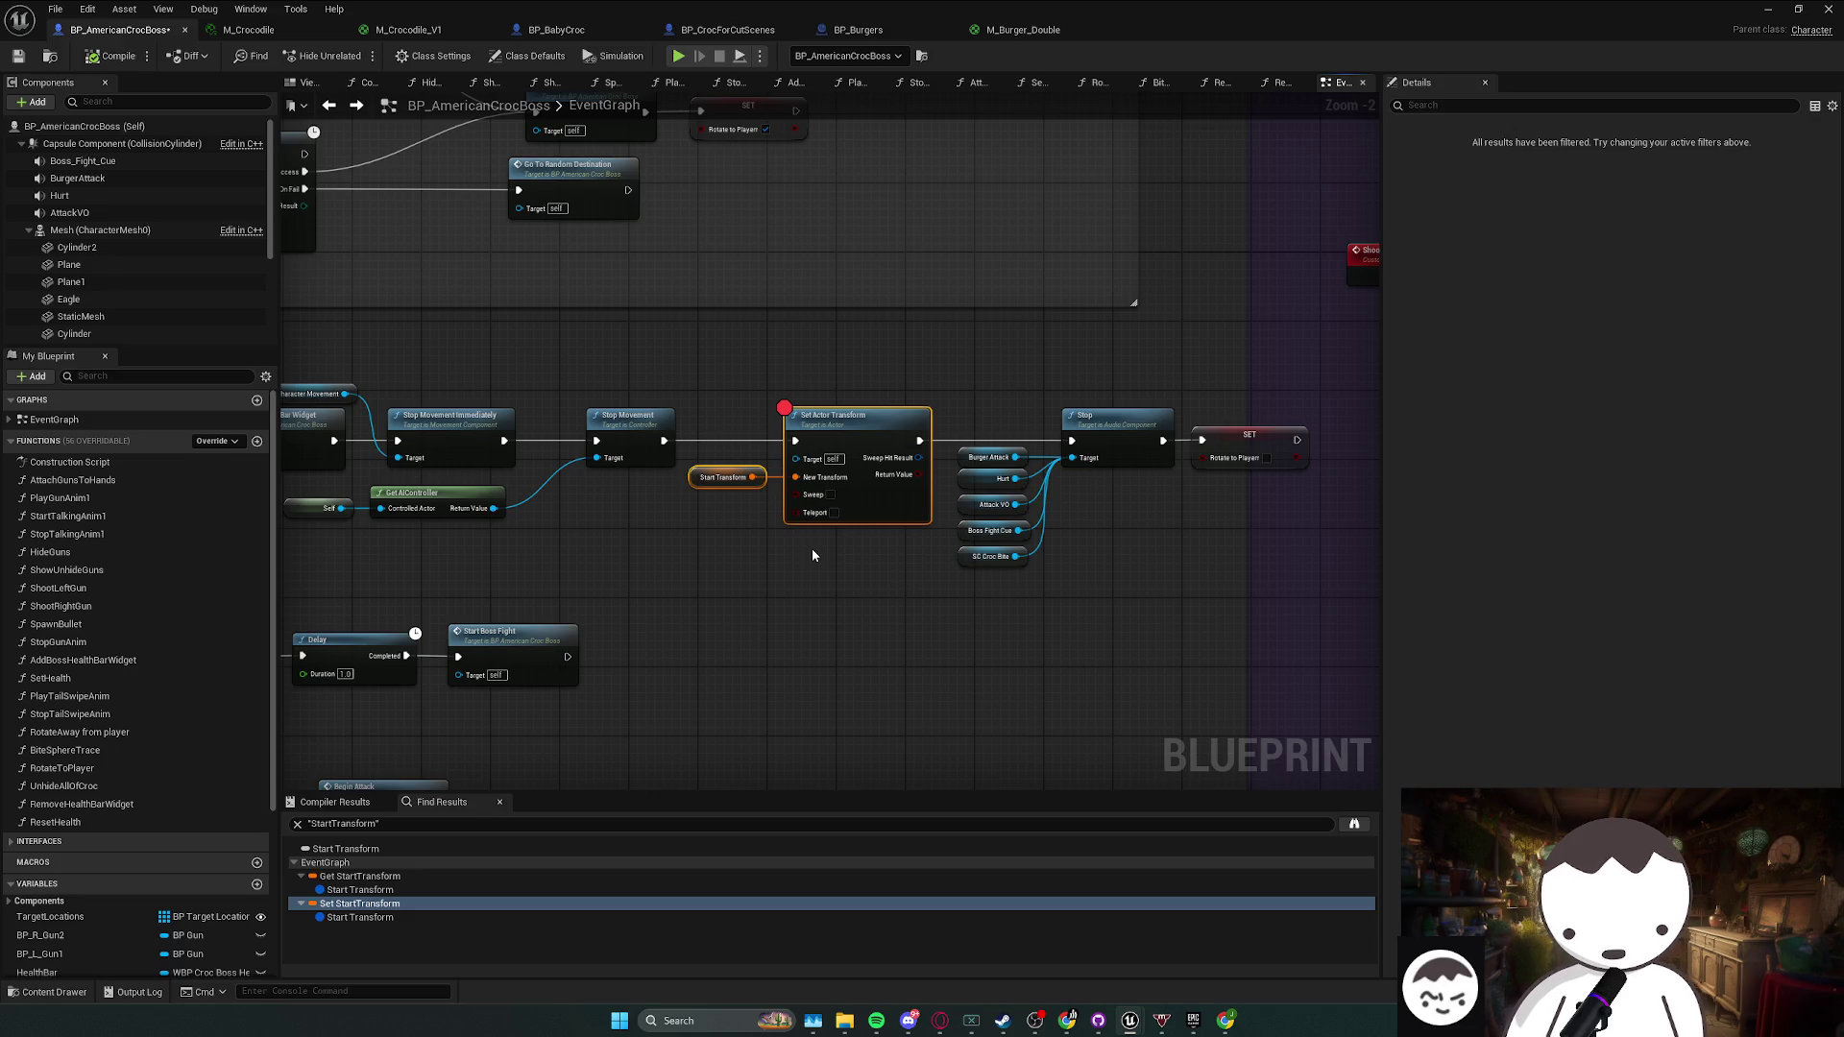
pyautogui.moveTo(814, 534); pyautogui.dragTo(726, 506)
pyautogui.click(730, 457)
pyautogui.click(853, 490)
pyautogui.press('F9')
# - Zoom in on the reset nodes and save the blueprint and map changes
pyautogui.keyDown('shift'); pyautogui.click(713, 478); pyautogui.keyUp('shift')
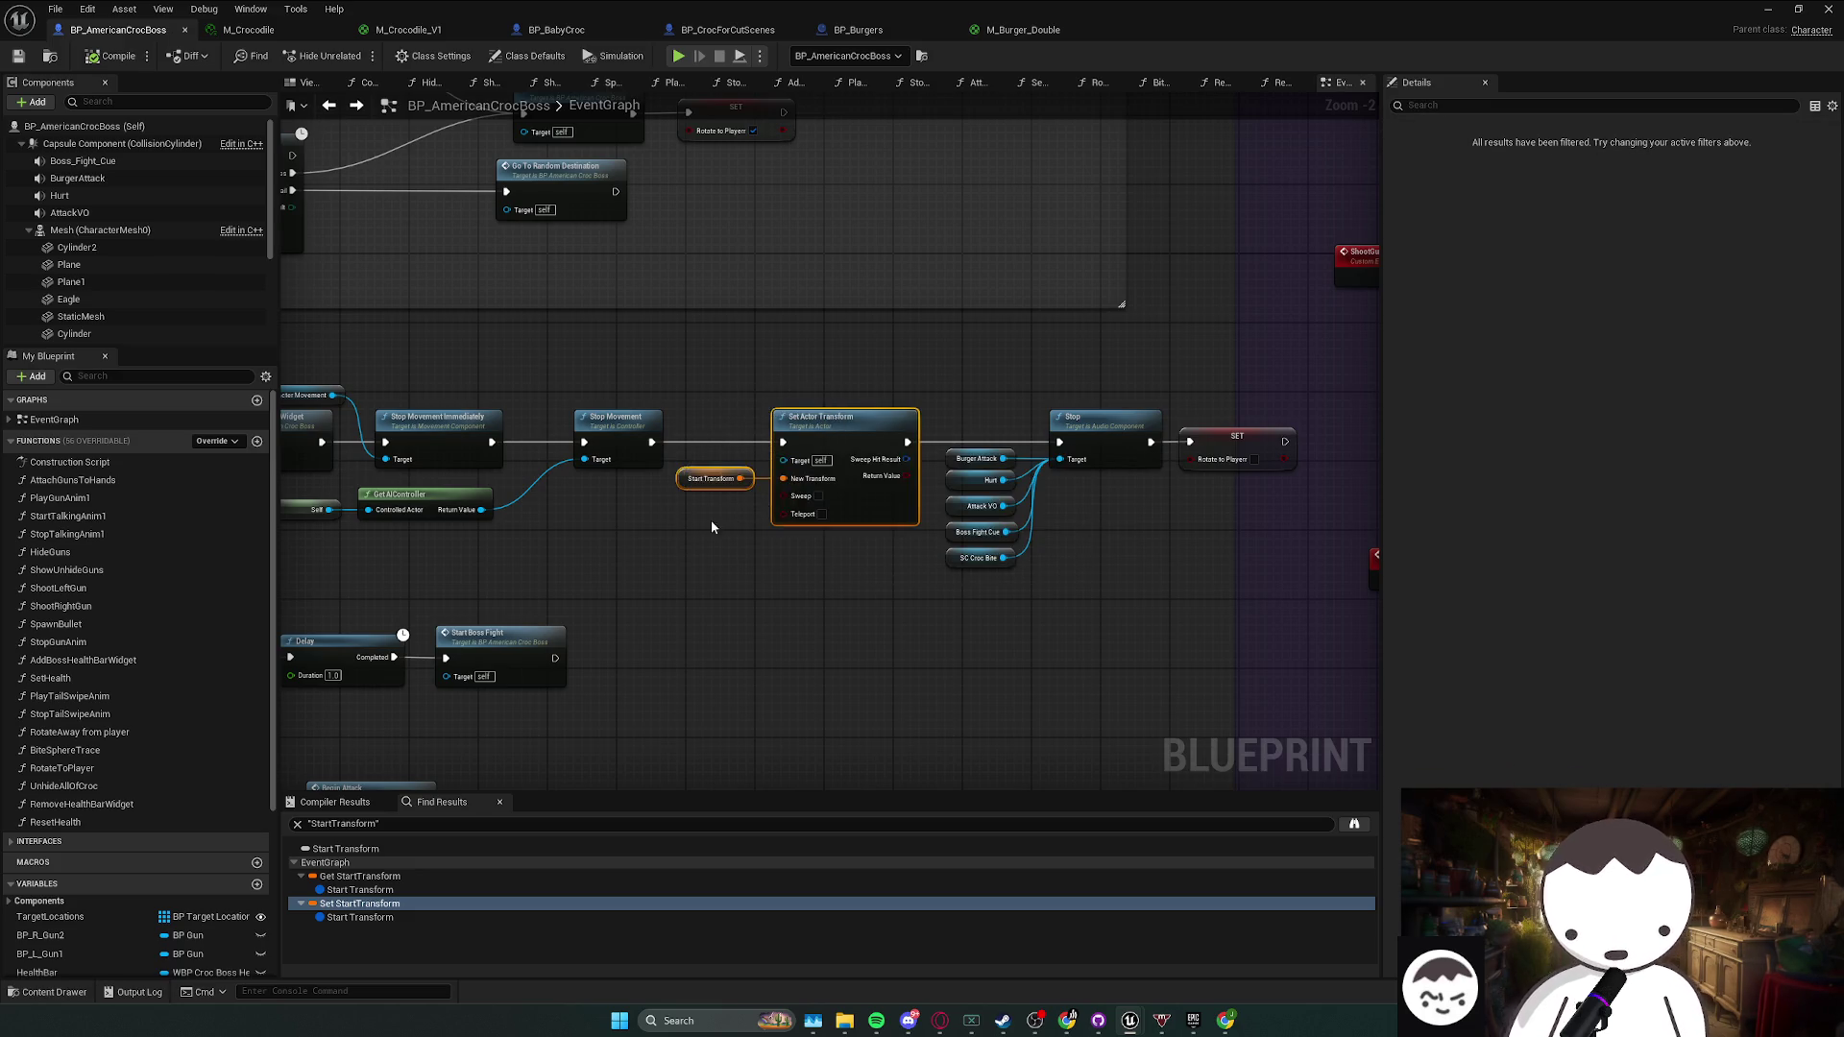
pyautogui.click(740, 533)
pyautogui.hotkey('ctrl', 'z')
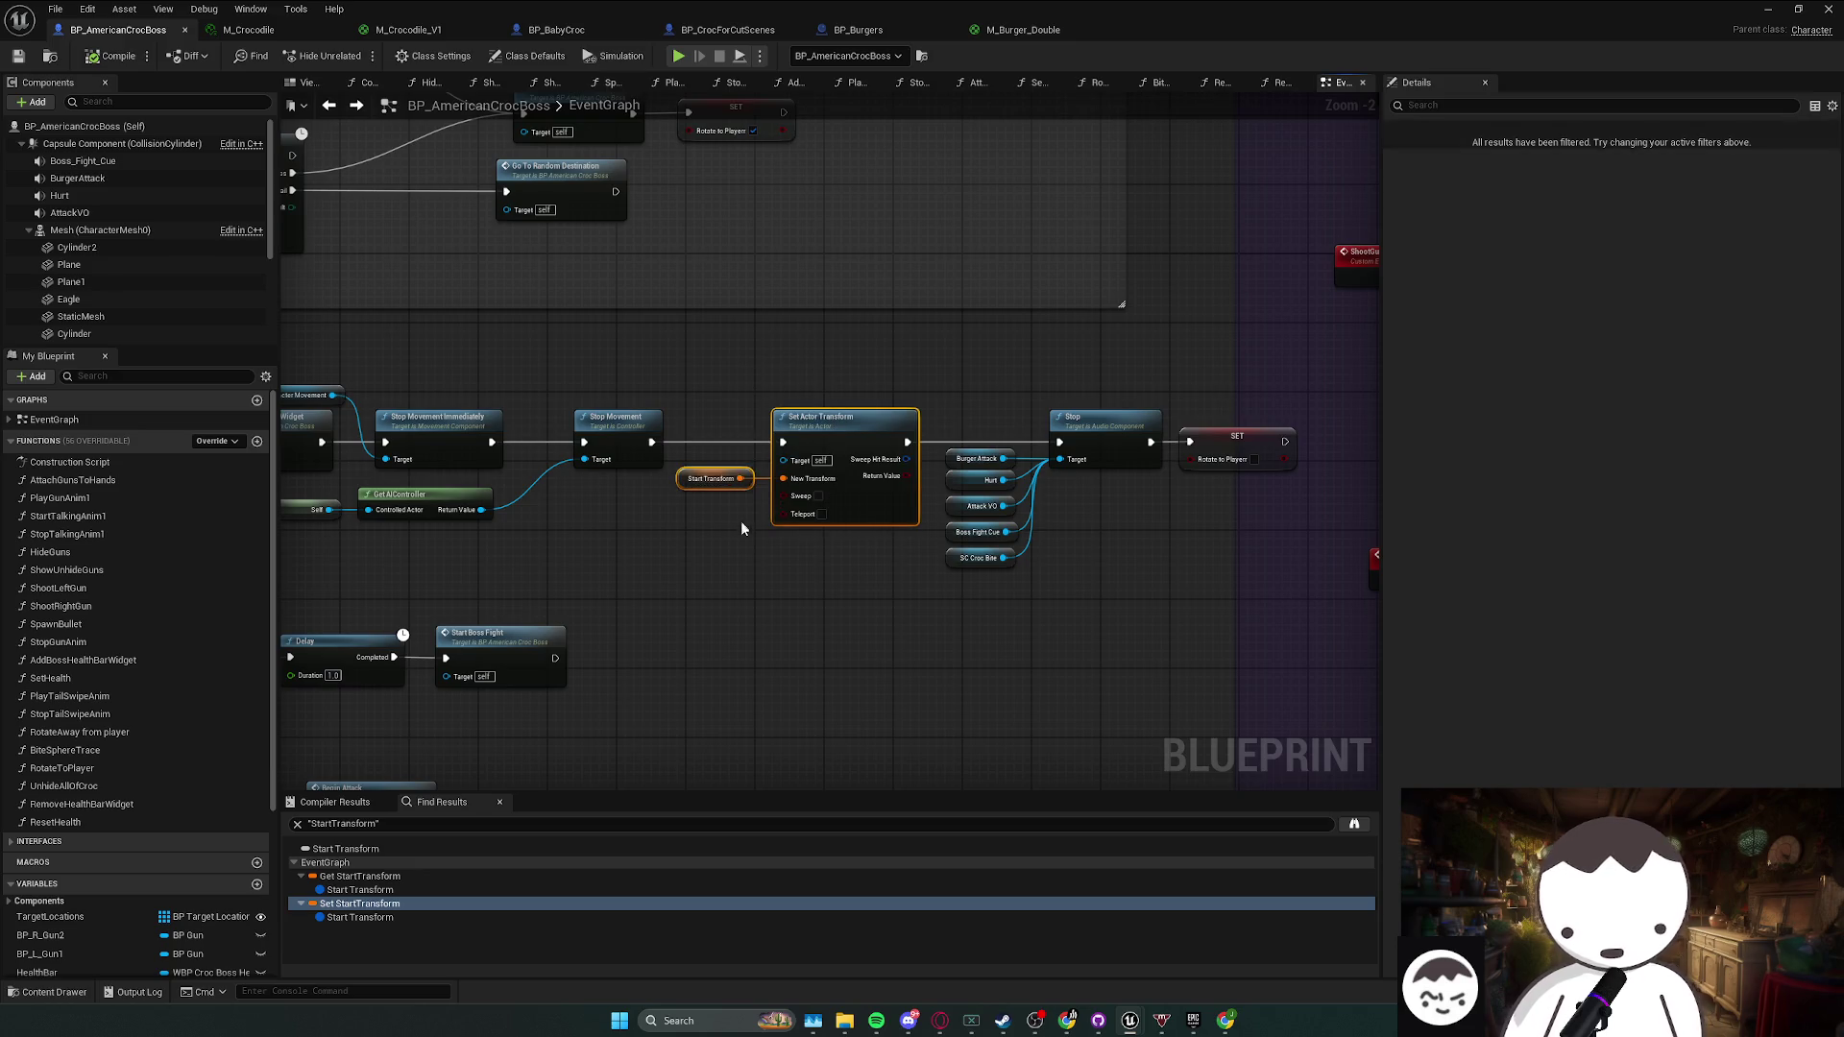
pyautogui.click(694, 563)
pyautogui.scroll(2, 701, 562)
pyautogui.moveTo(701, 562)
pyautogui.mouseDown()
pyautogui.moveTo(610, 659)
pyautogui.moveTo(730, 603)
pyautogui.mouseUp()
pyautogui.scroll(-1, 730, 605)
pyautogui.scroll(1, 728, 620)
pyautogui.hotkey('ctrl', 'shift', 's')
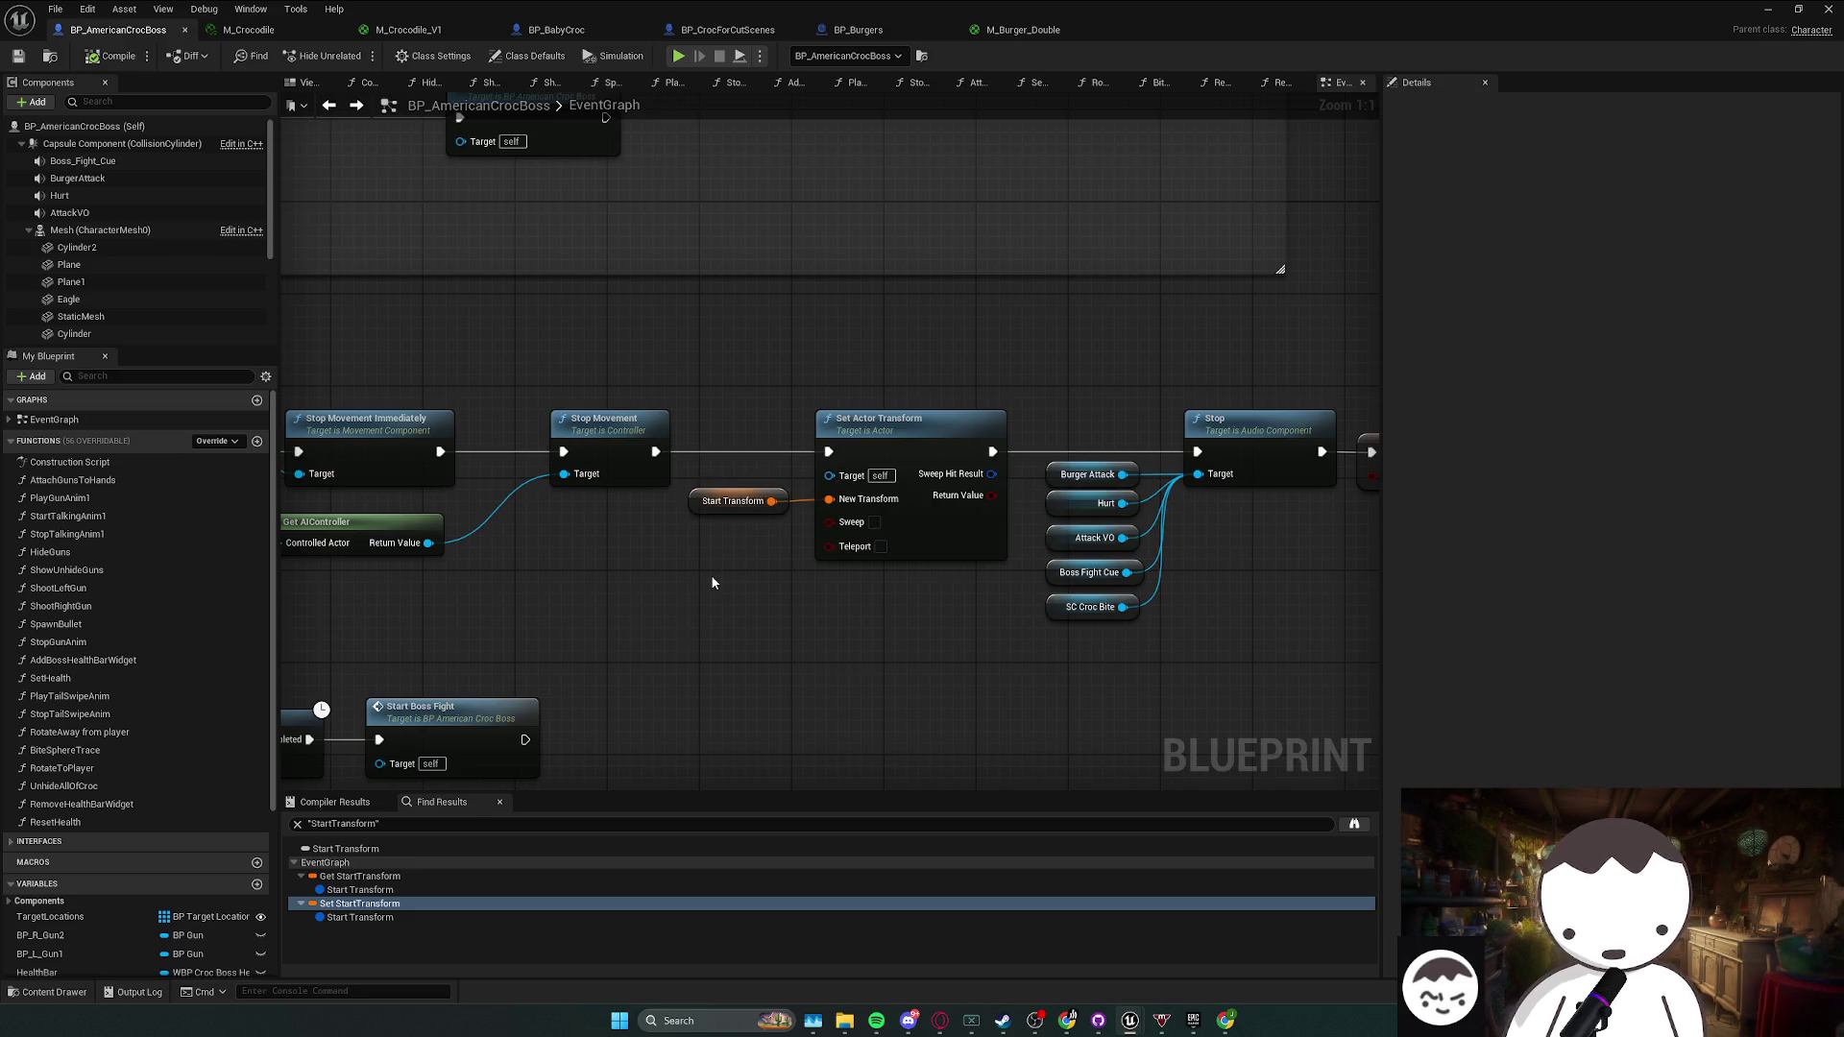
# - Nudge Start Transform and Set Actor Transform up, select the four audio nodes, then switch to the browser
pyautogui.moveTo(807, 521); pyautogui.dragTo(826, 499)
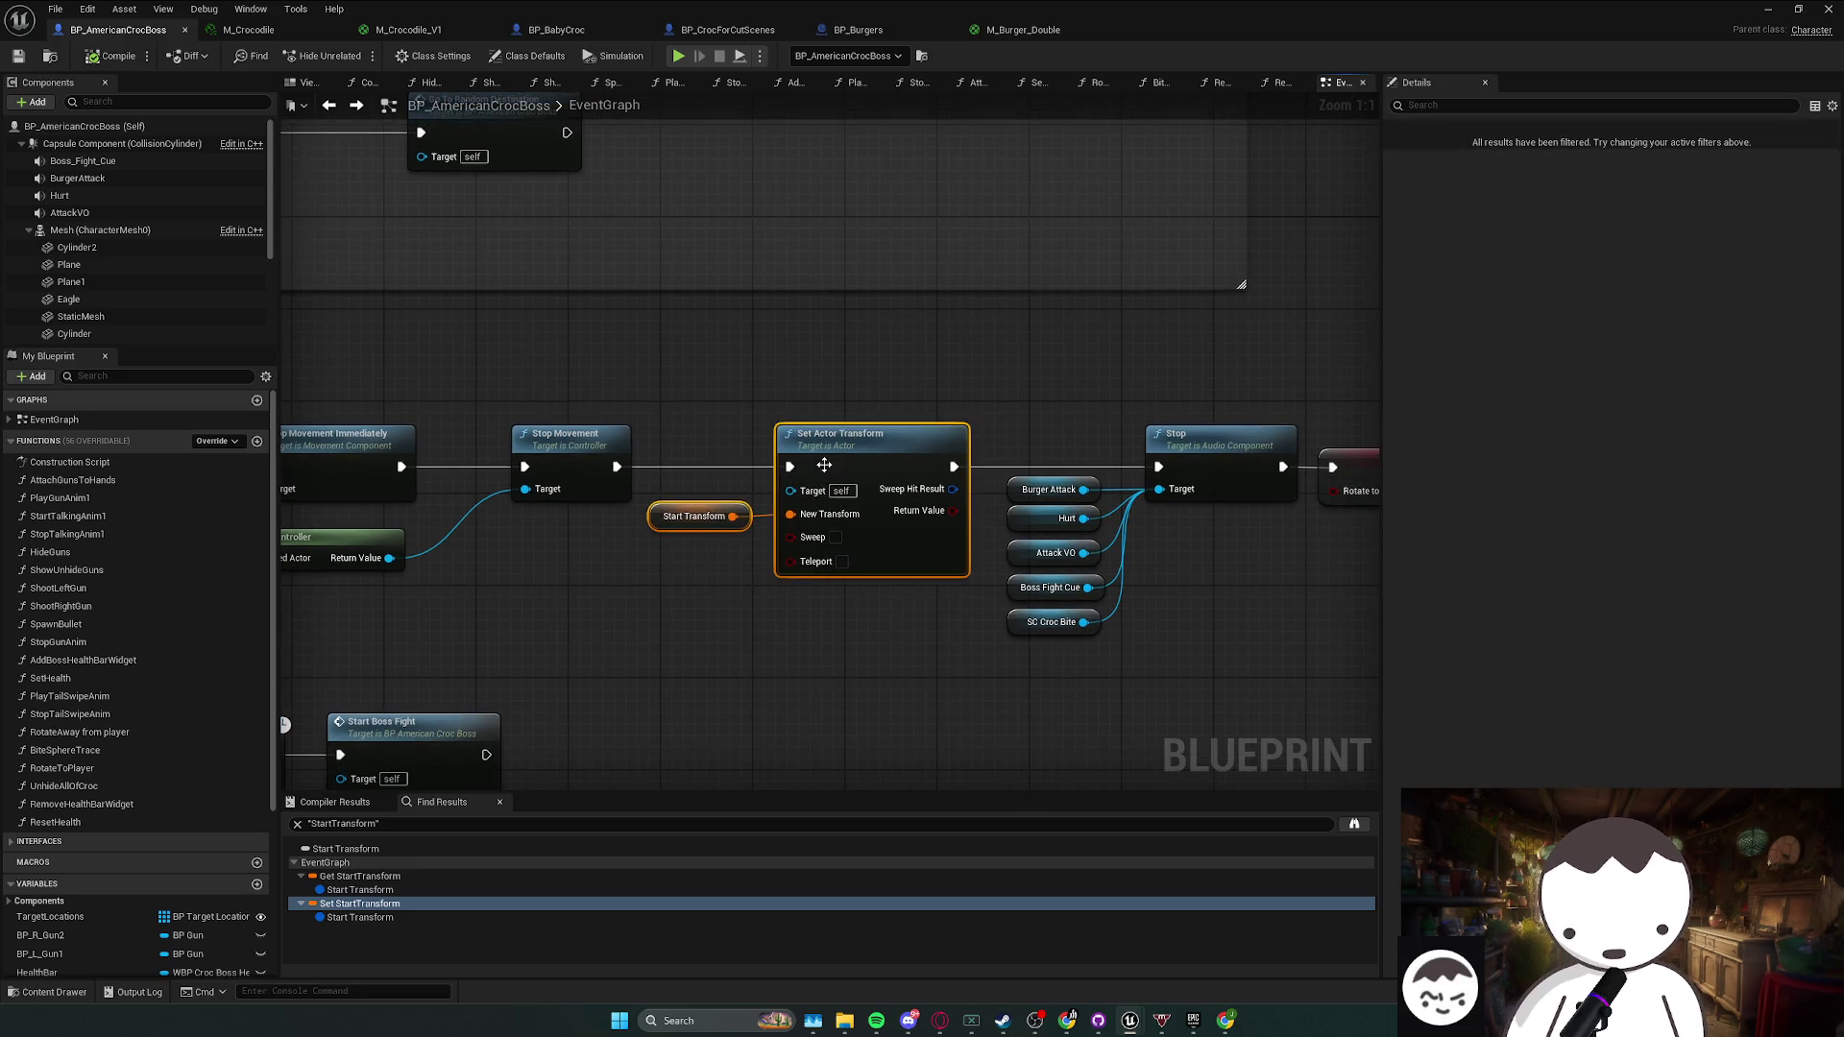
pyautogui.moveTo(838, 444); pyautogui.dragTo(837, 441)
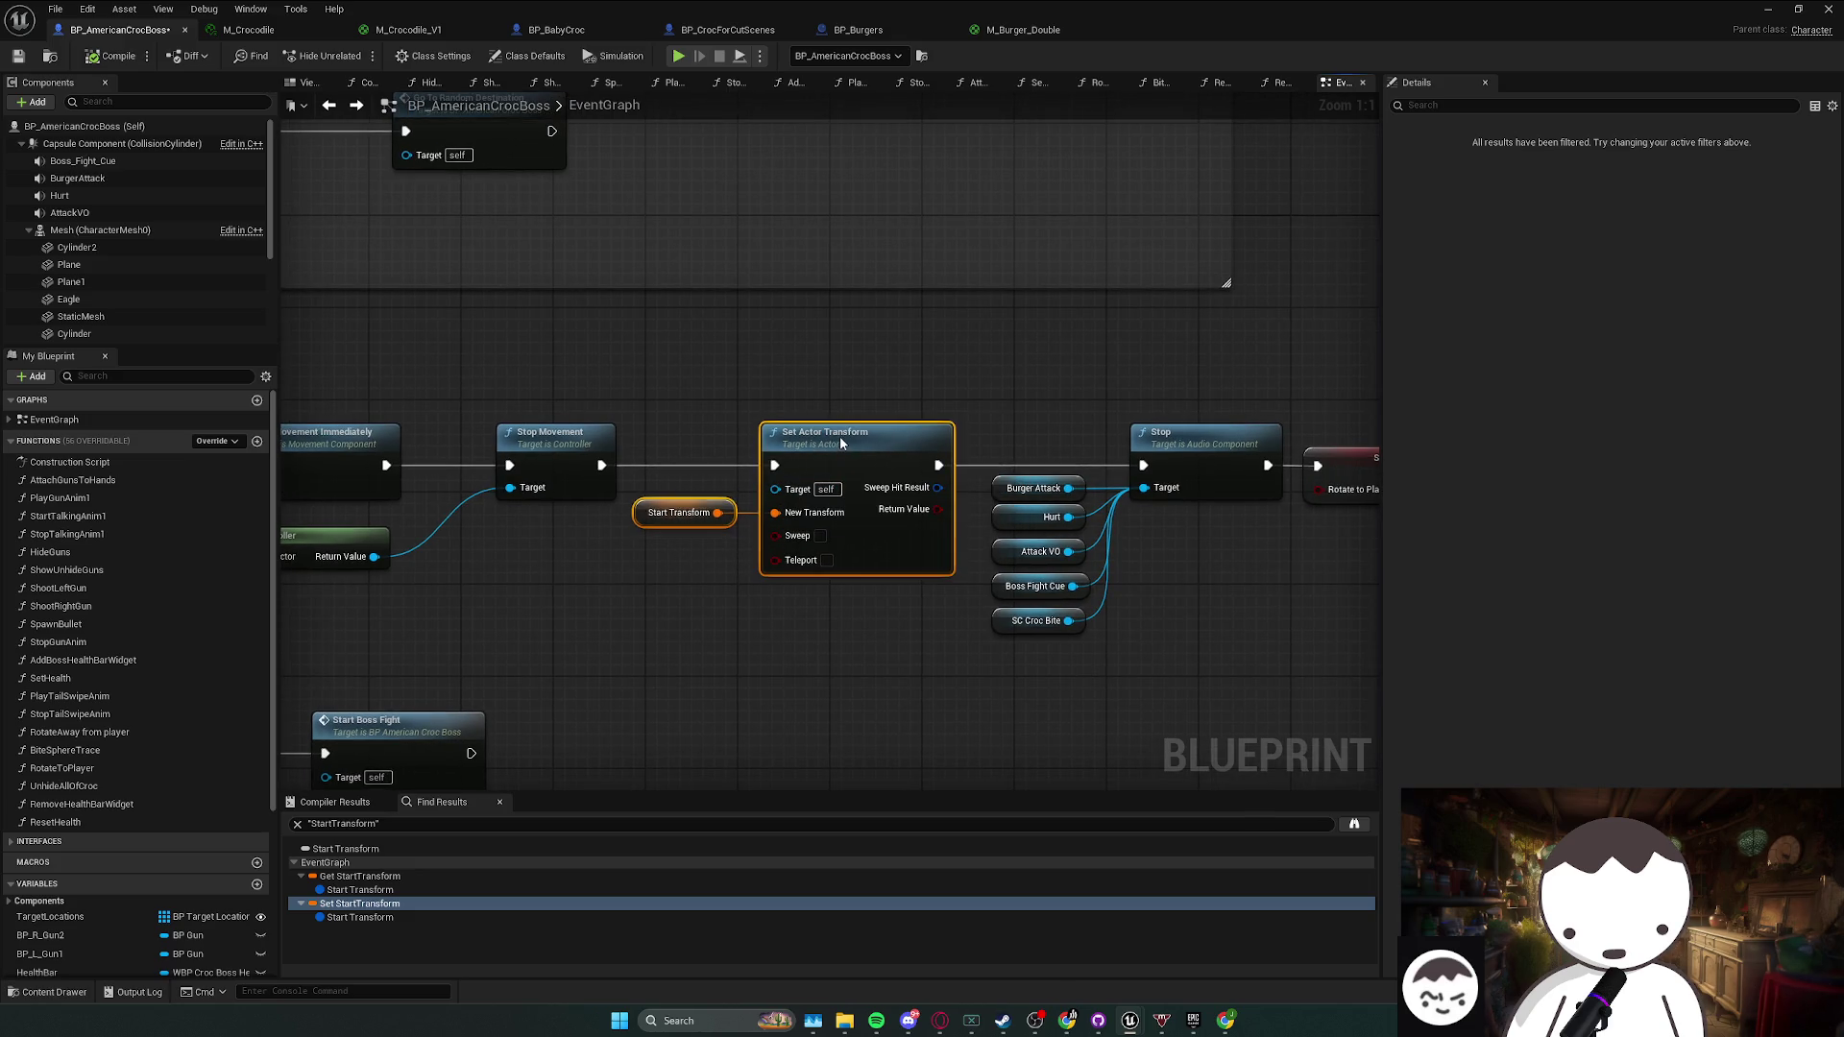
pyautogui.moveTo(958, 697)
pyautogui.mouseDown()
pyautogui.moveTo(946, 447)
pyautogui.moveTo(946, 536)
pyautogui.moveTo(980, 487)
pyautogui.mouseUp()
pyautogui.hotkey('alt', 'Tab')
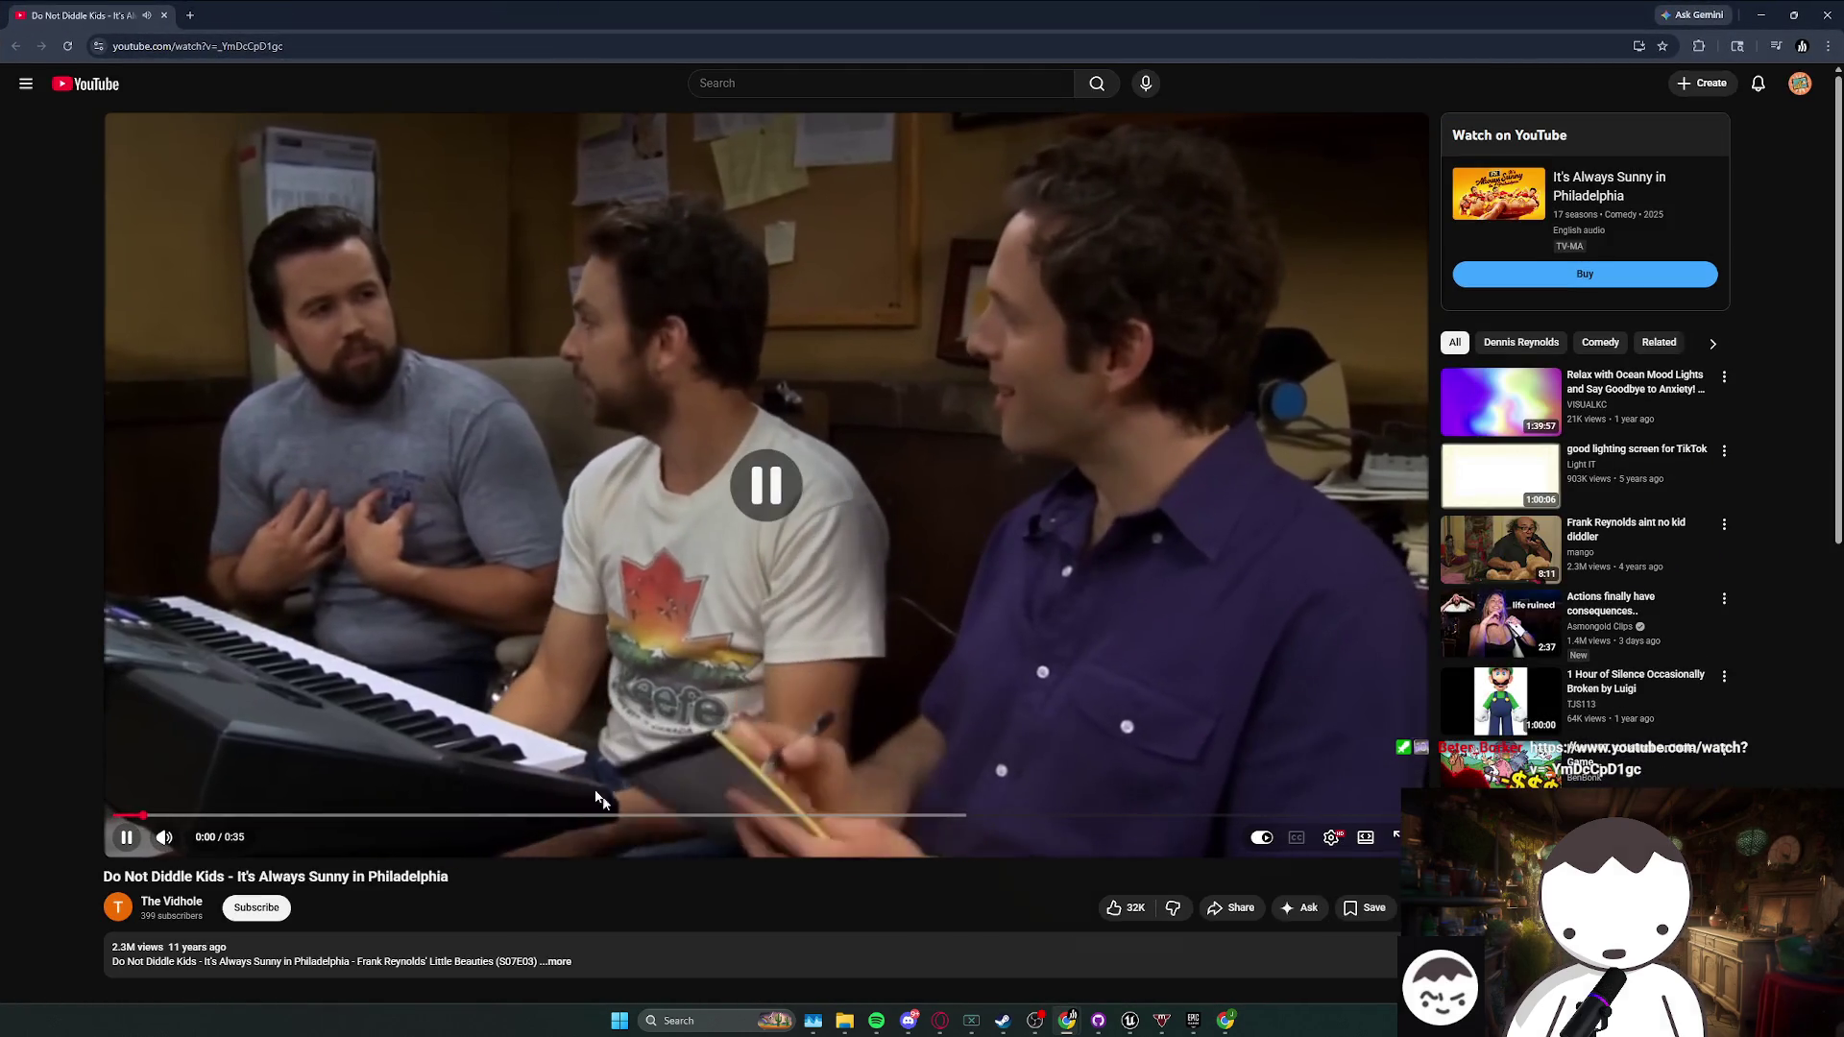
# - Pause and resume the YouTube clip, let it finish, then close the browser window
pyautogui.click(599, 799)
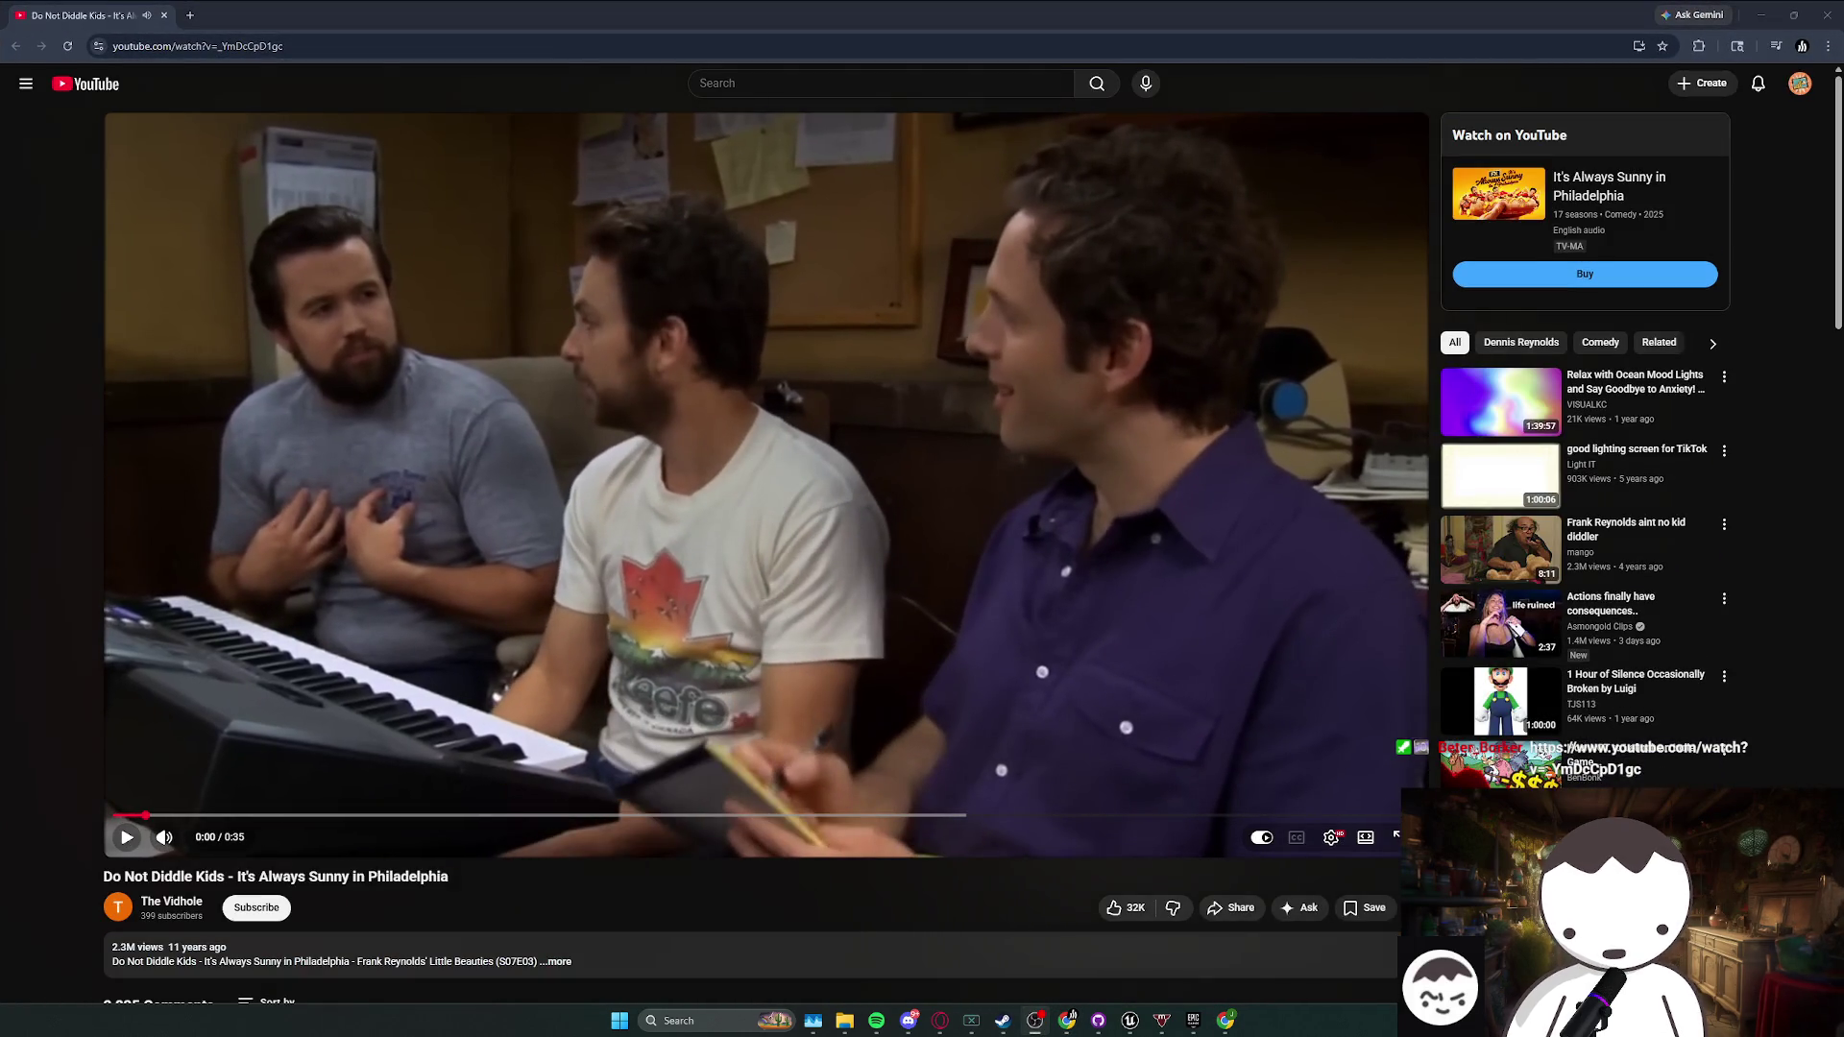
pyautogui.click(238, 515)
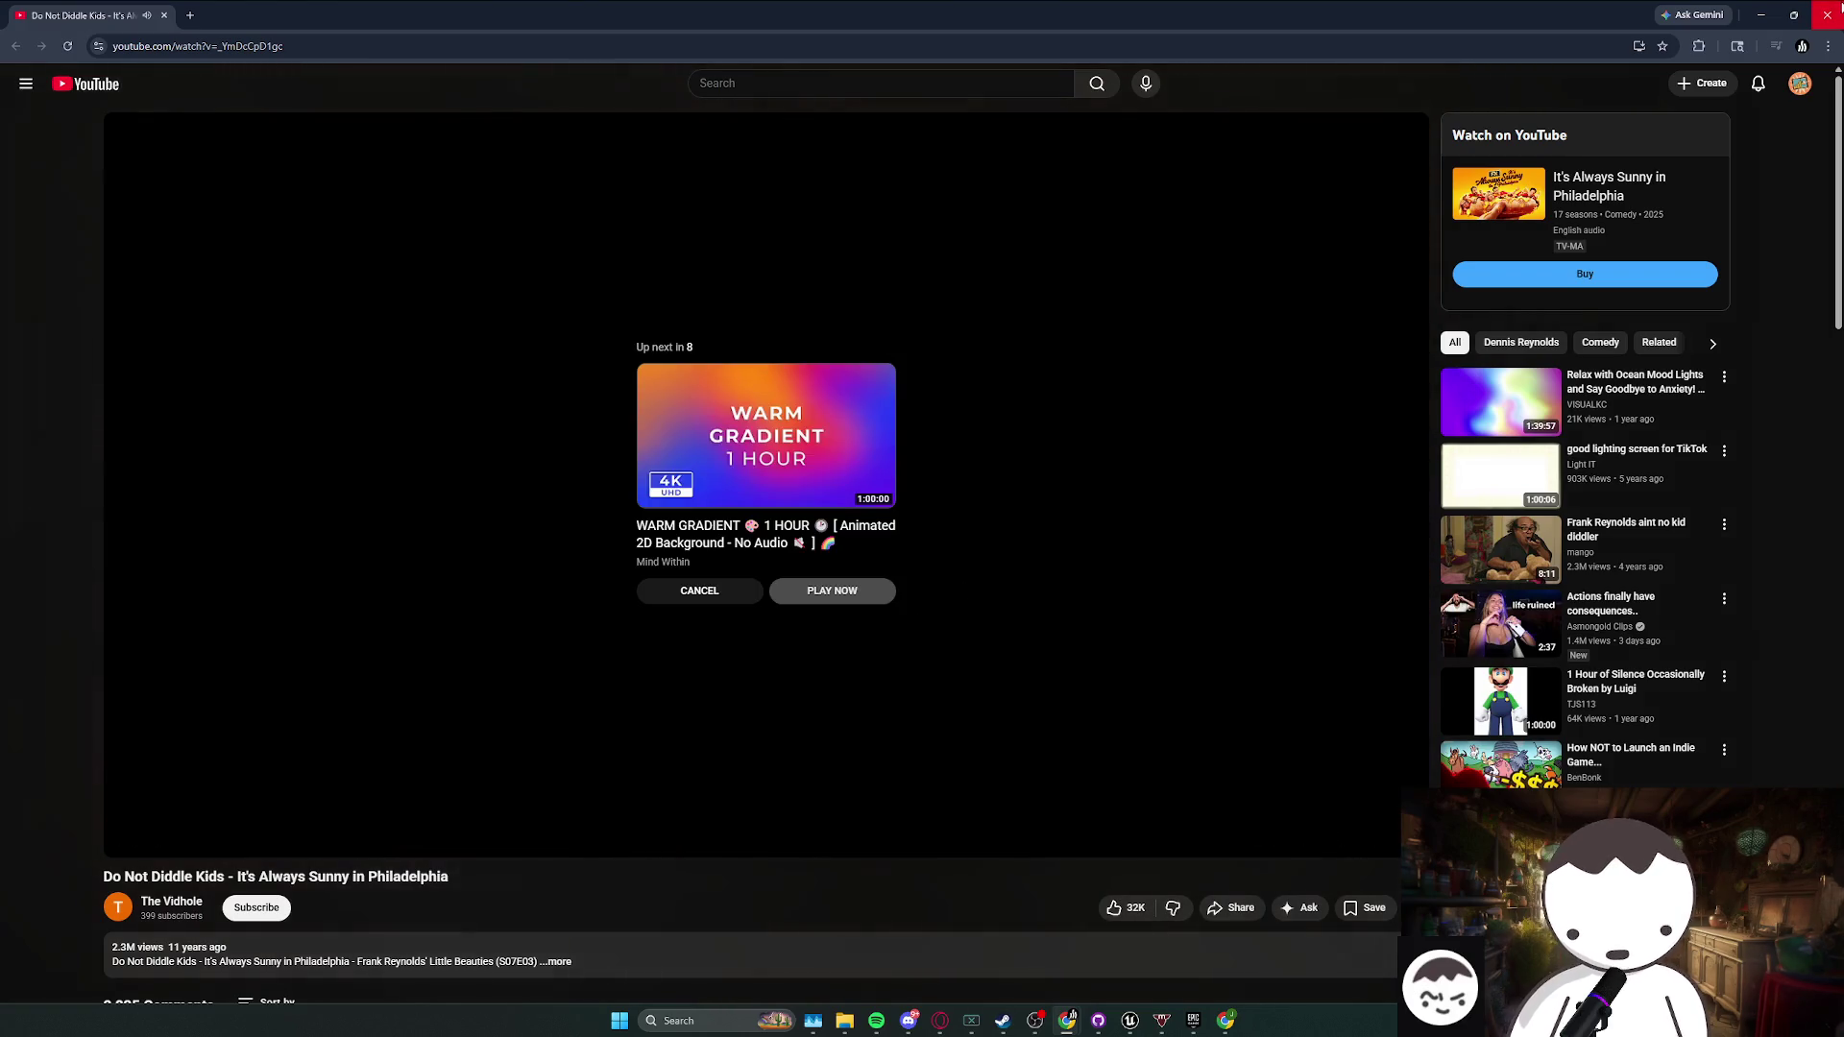
pyautogui.click(1839, 7)
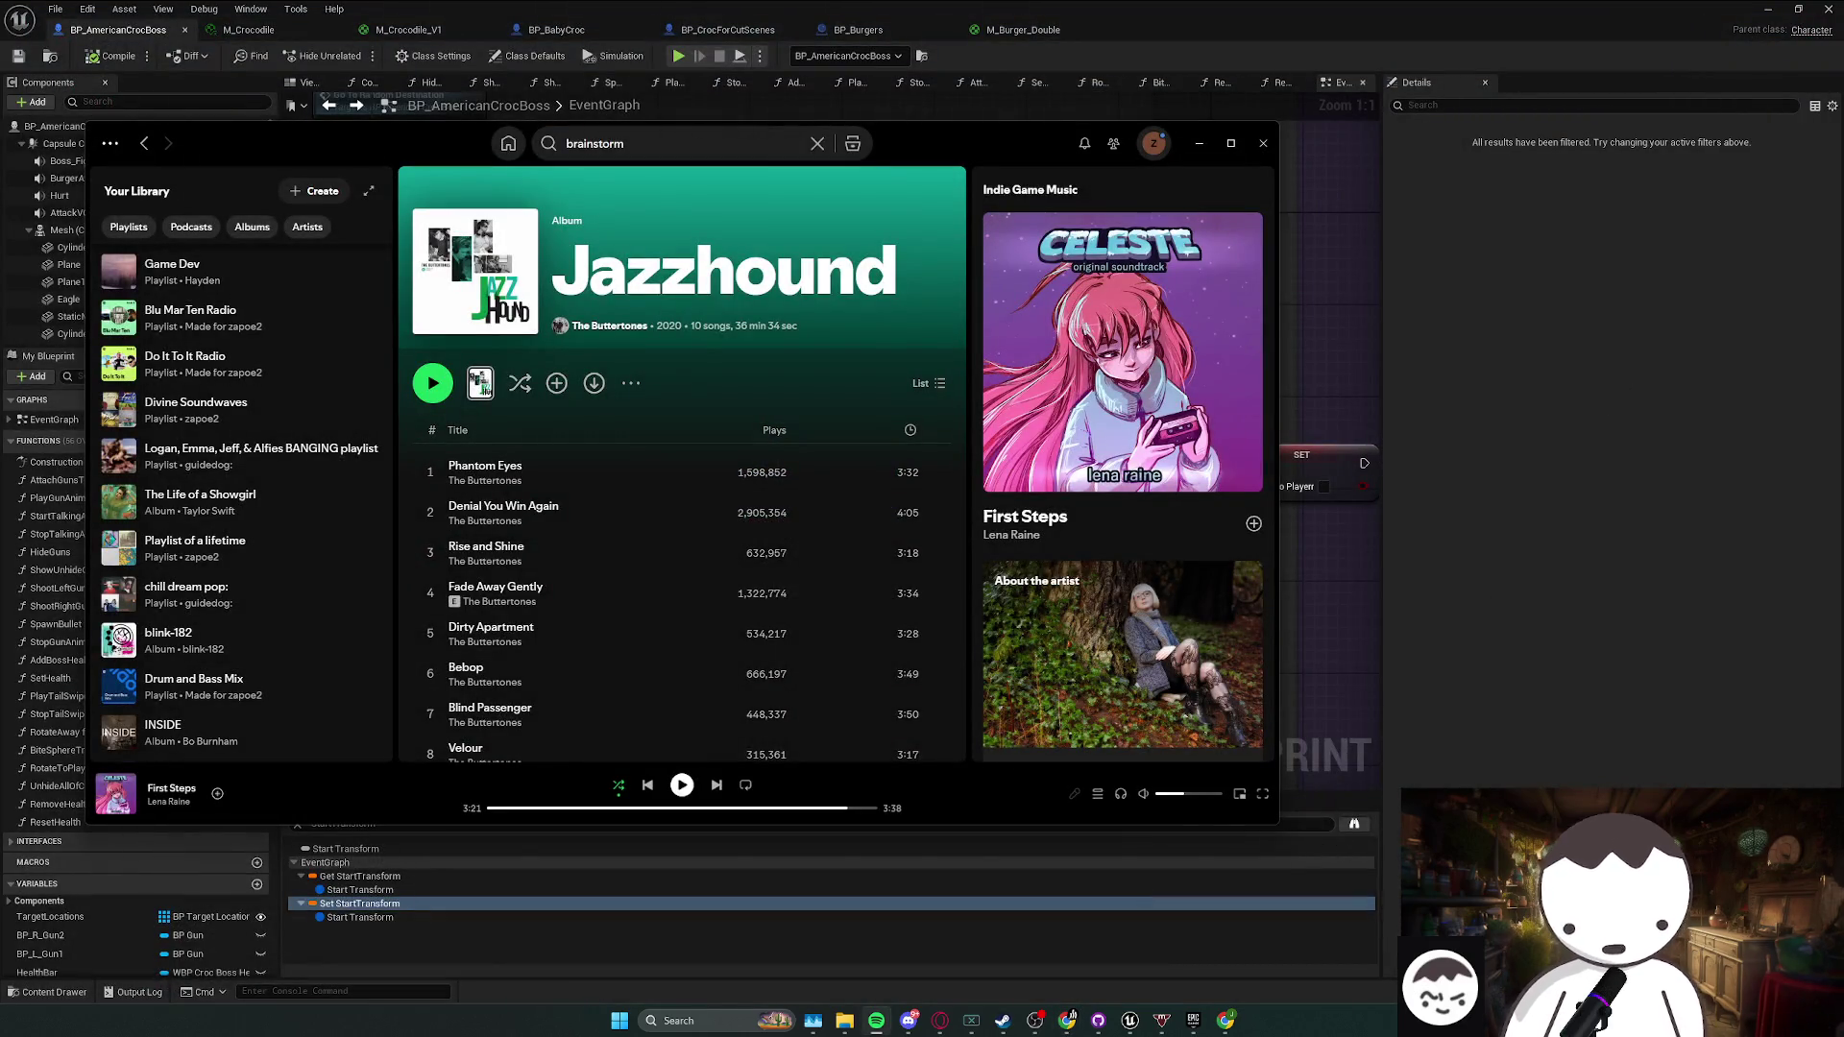
# - Minimize the Spotify player to reveal the croc boss event graph
pyautogui.click(1627, 566)
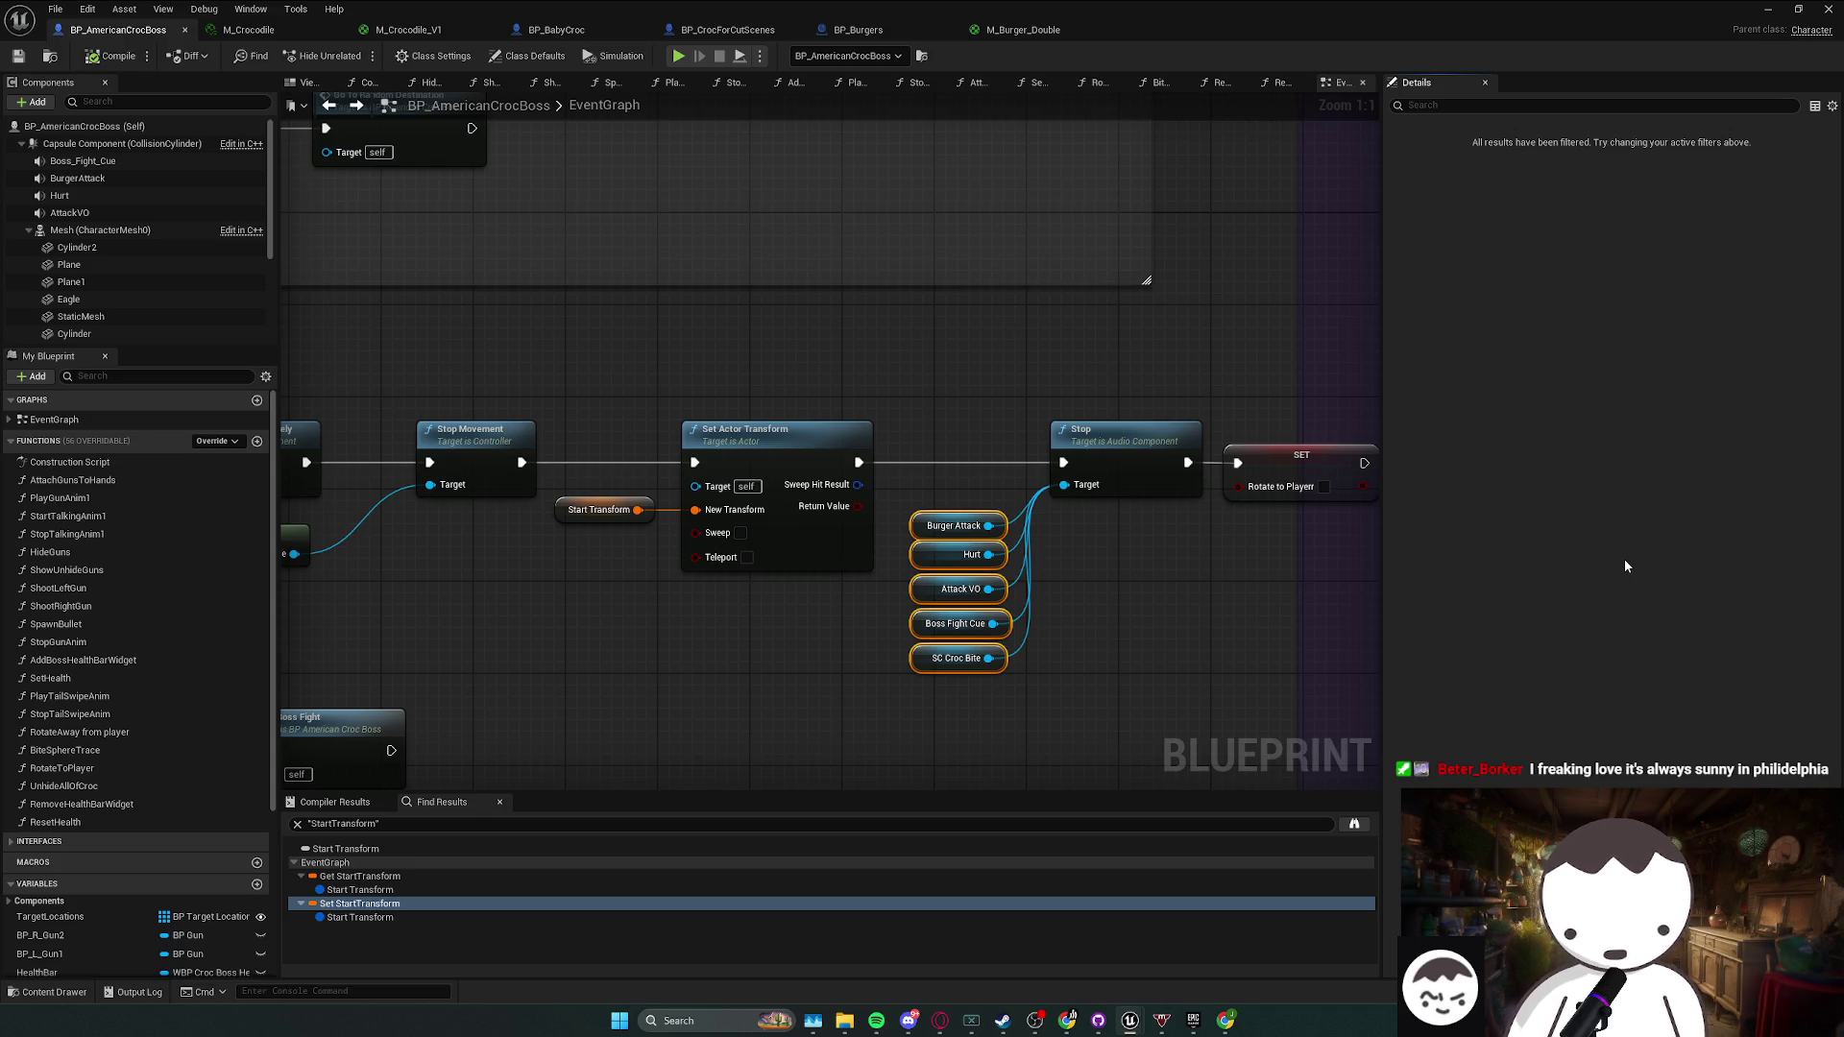
# - Bring the reset chain into view and put the breakpoint back on Set Actor Transform
pyautogui.moveTo(655, 367); pyautogui.dragTo(793, 347)
pyautogui.click(734, 490)
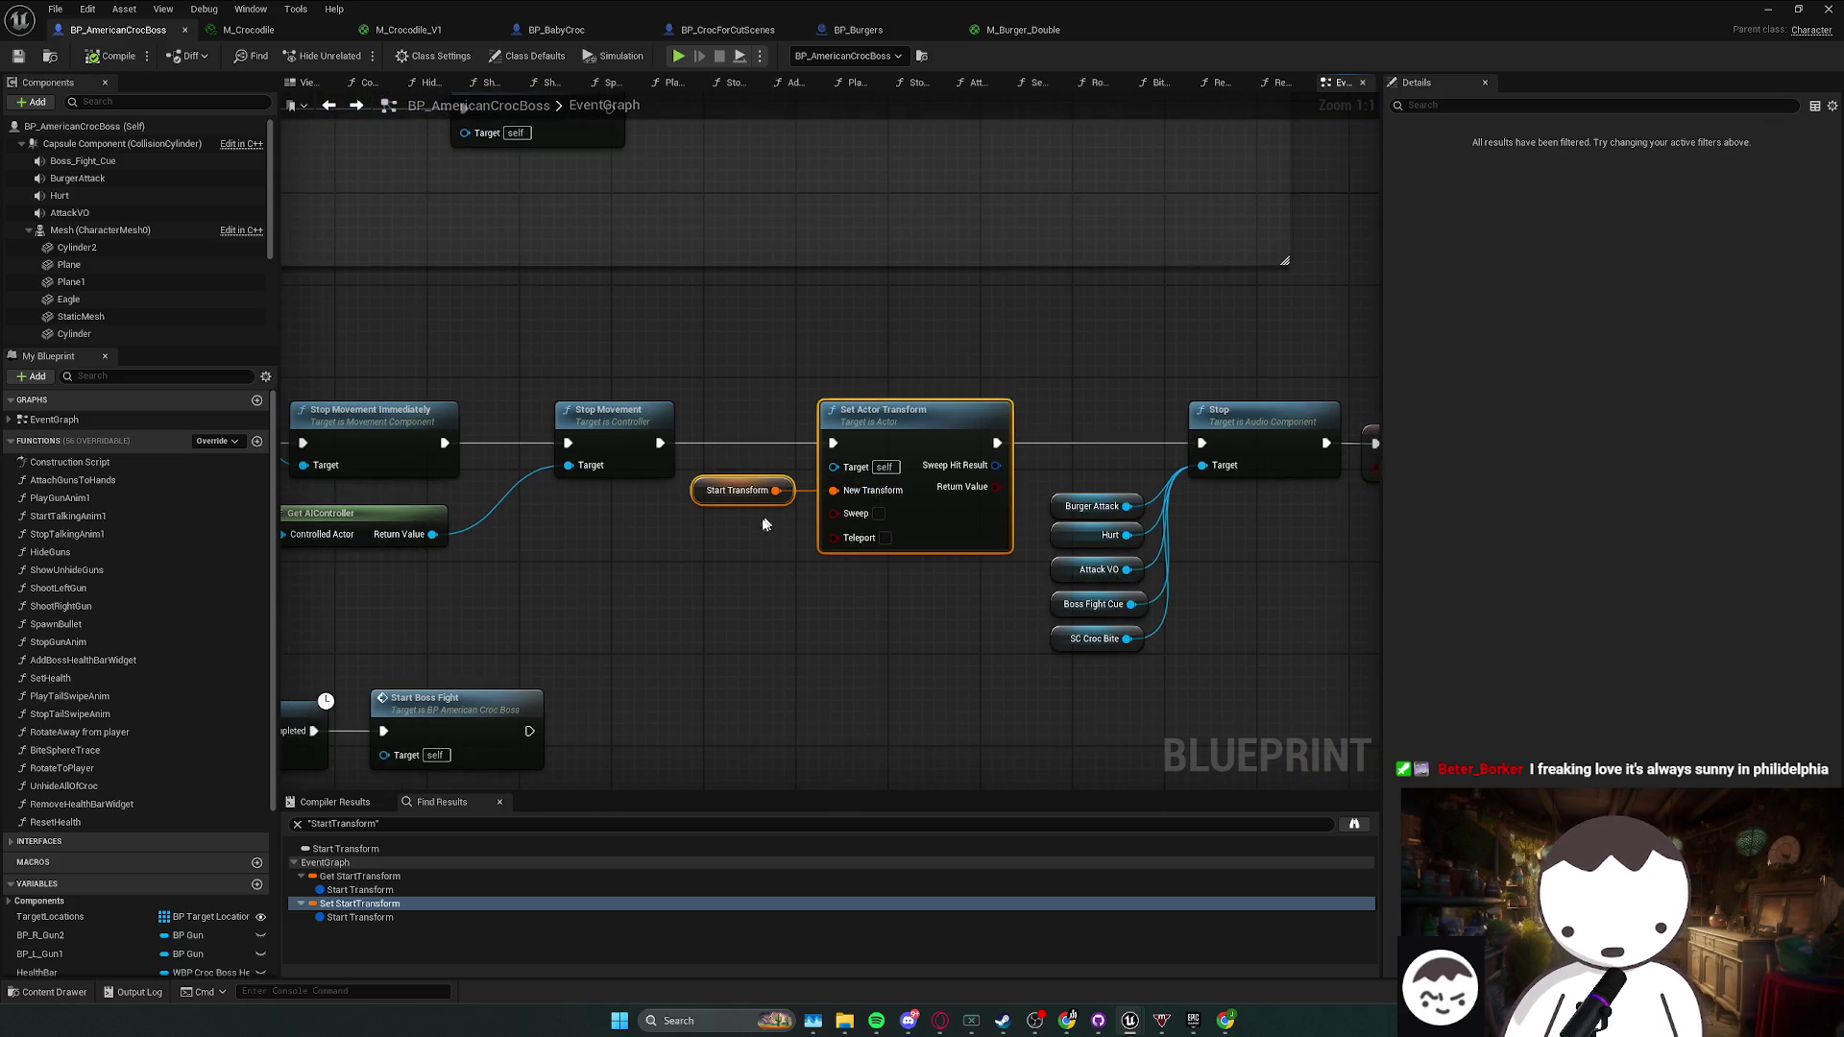
pyautogui.moveTo(749, 538); pyautogui.dragTo(838, 526)
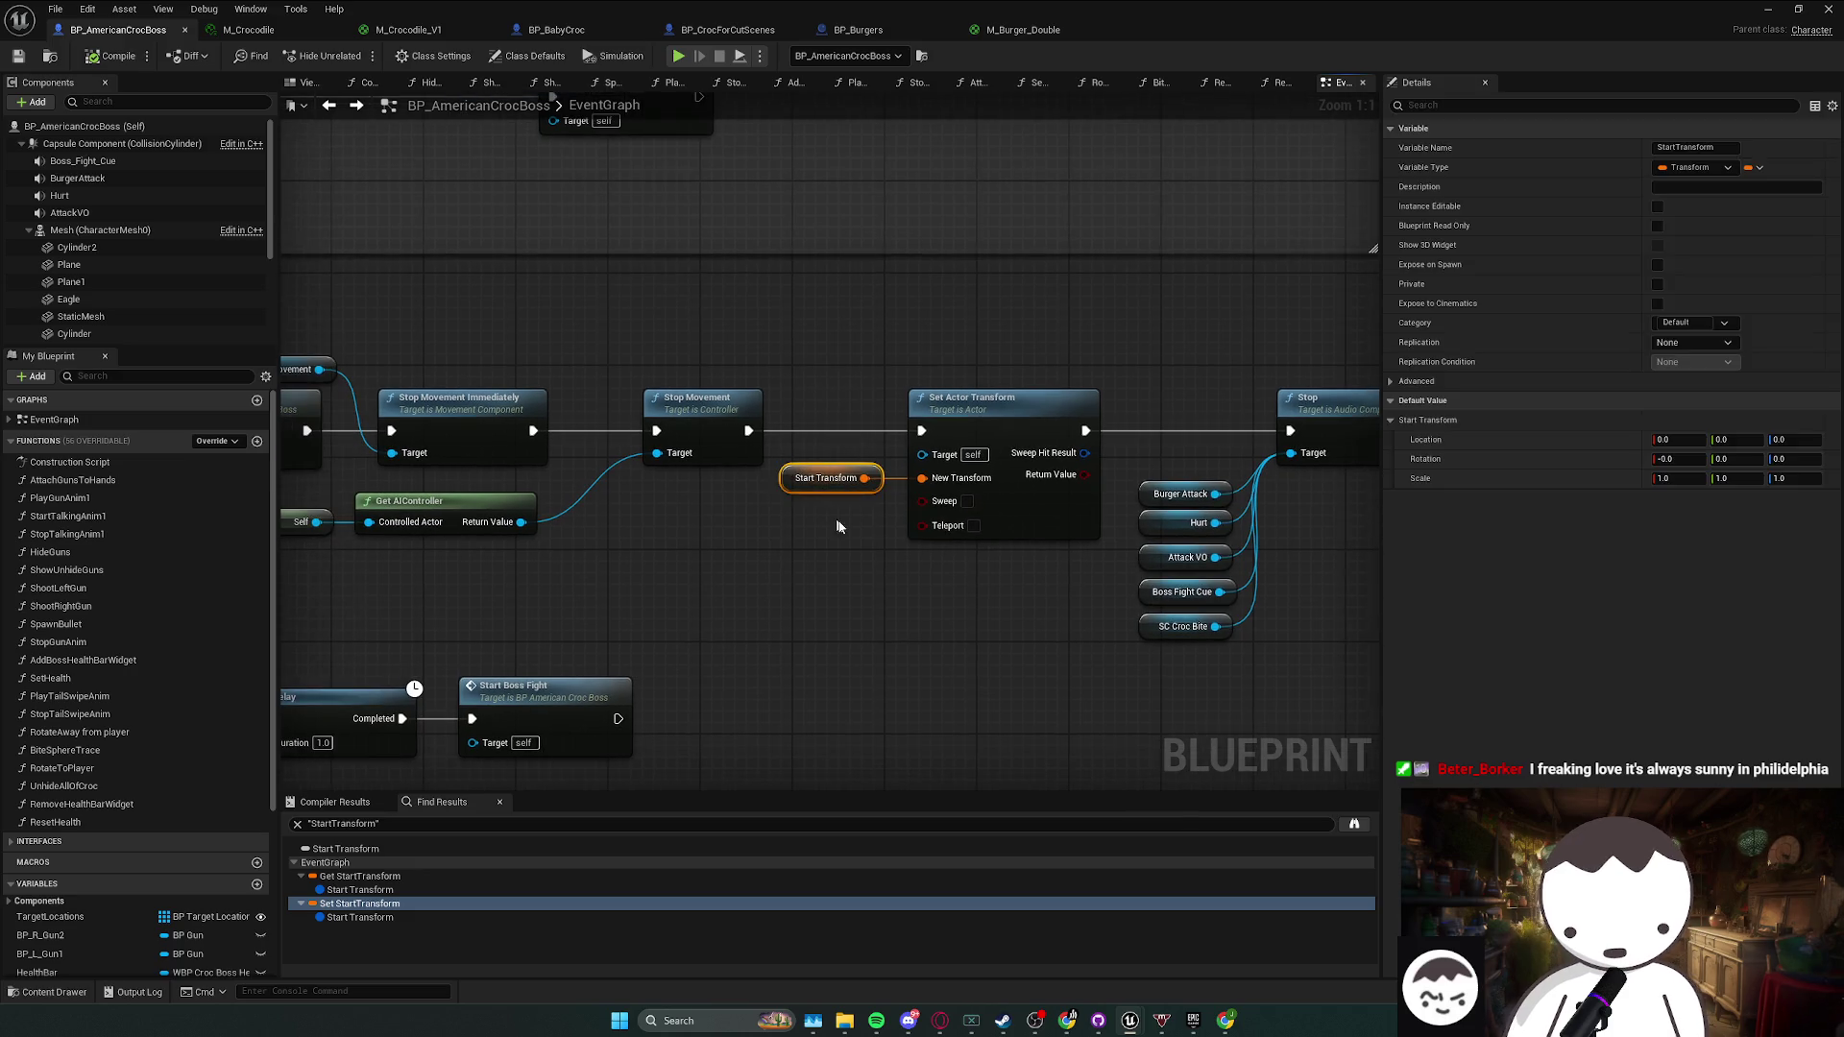
pyautogui.click(961, 408)
pyautogui.press('F9')
# - Play in editor, resume at the breakpoint, inspect Start Transform's Translation values, and step to the next node
pyautogui.hotkey('alt', 'Tab')
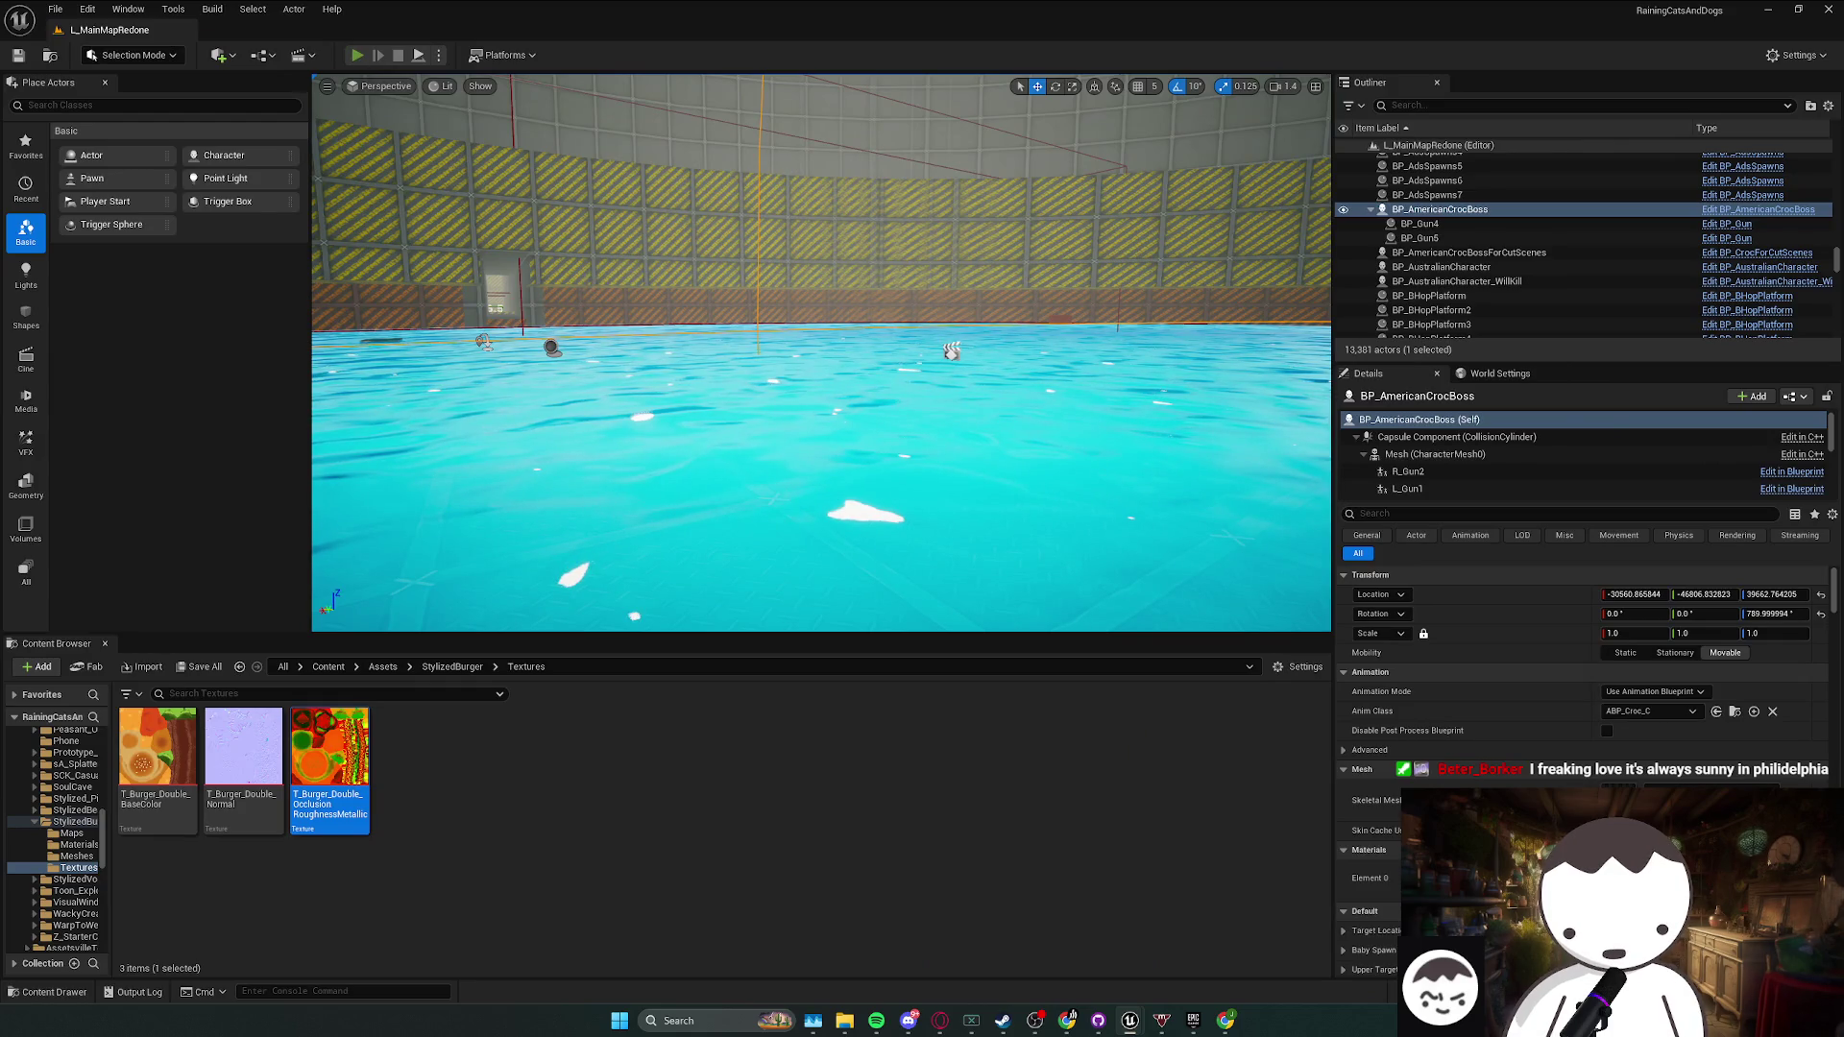
pyautogui.hotkey('alt', 'p')
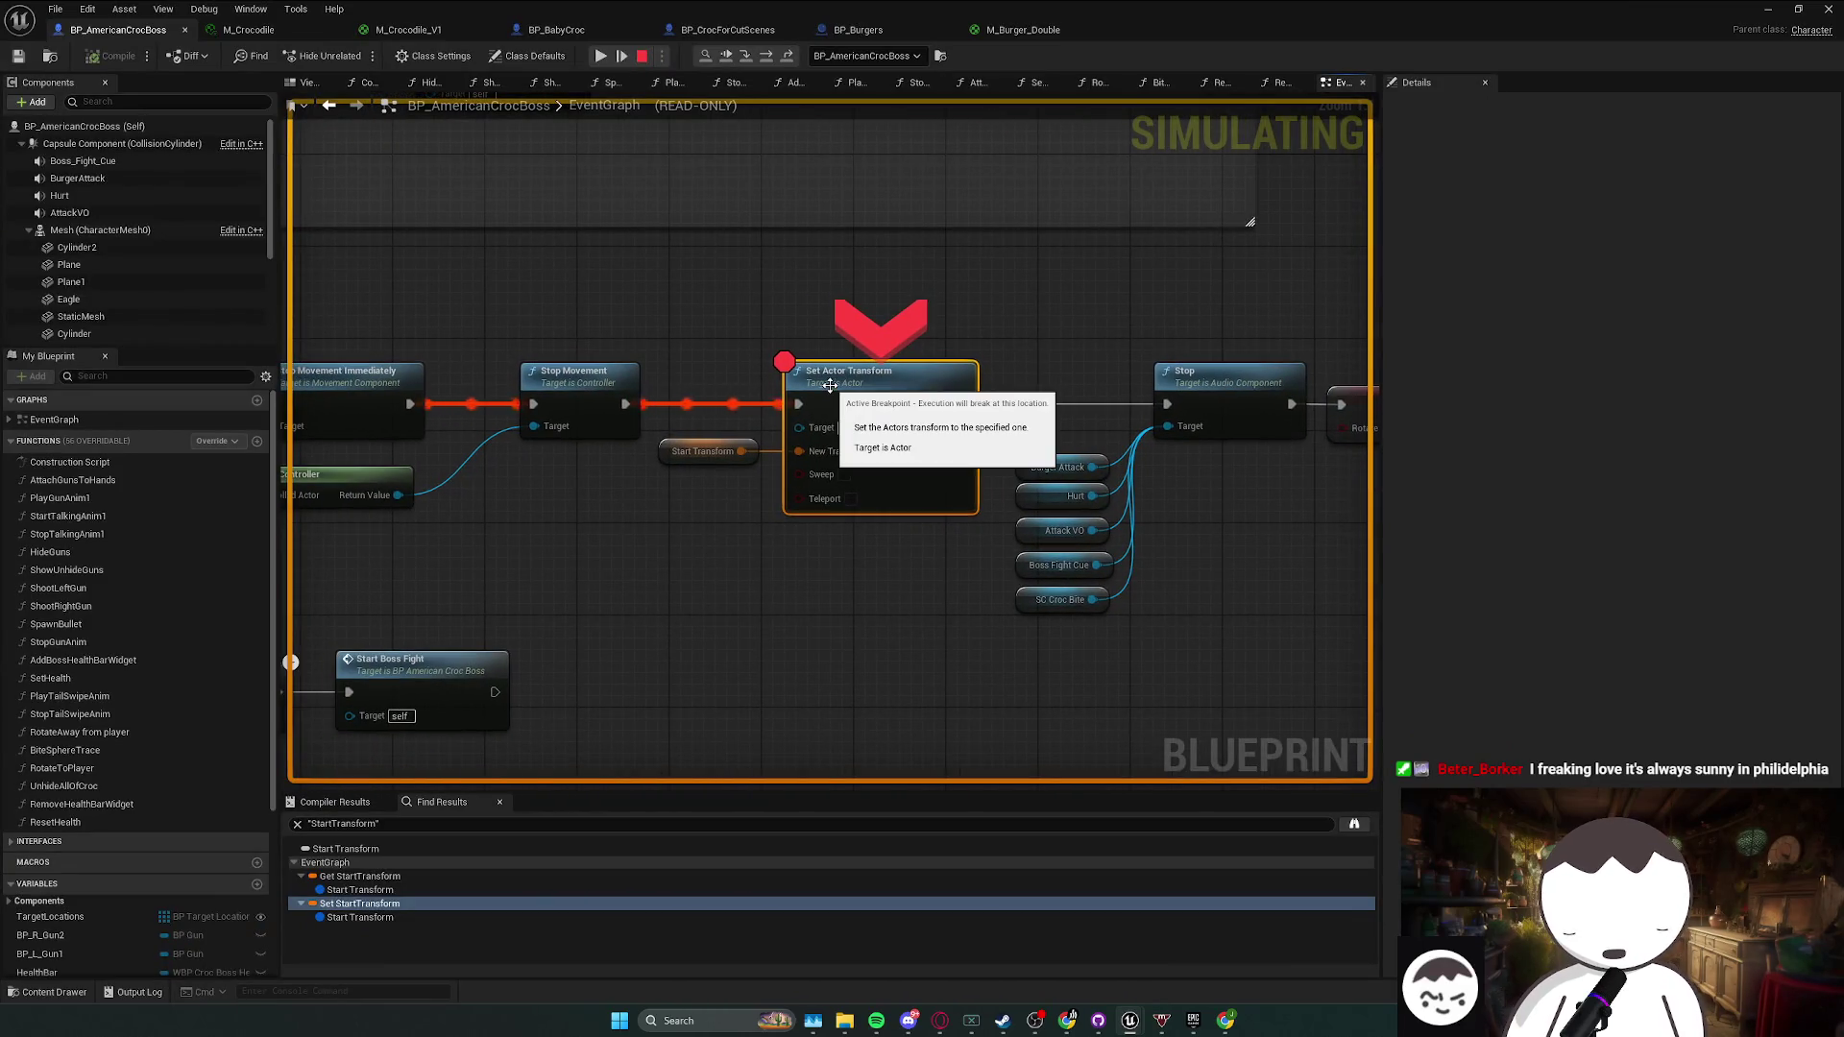
pyautogui.scroll(-3, 829, 385)
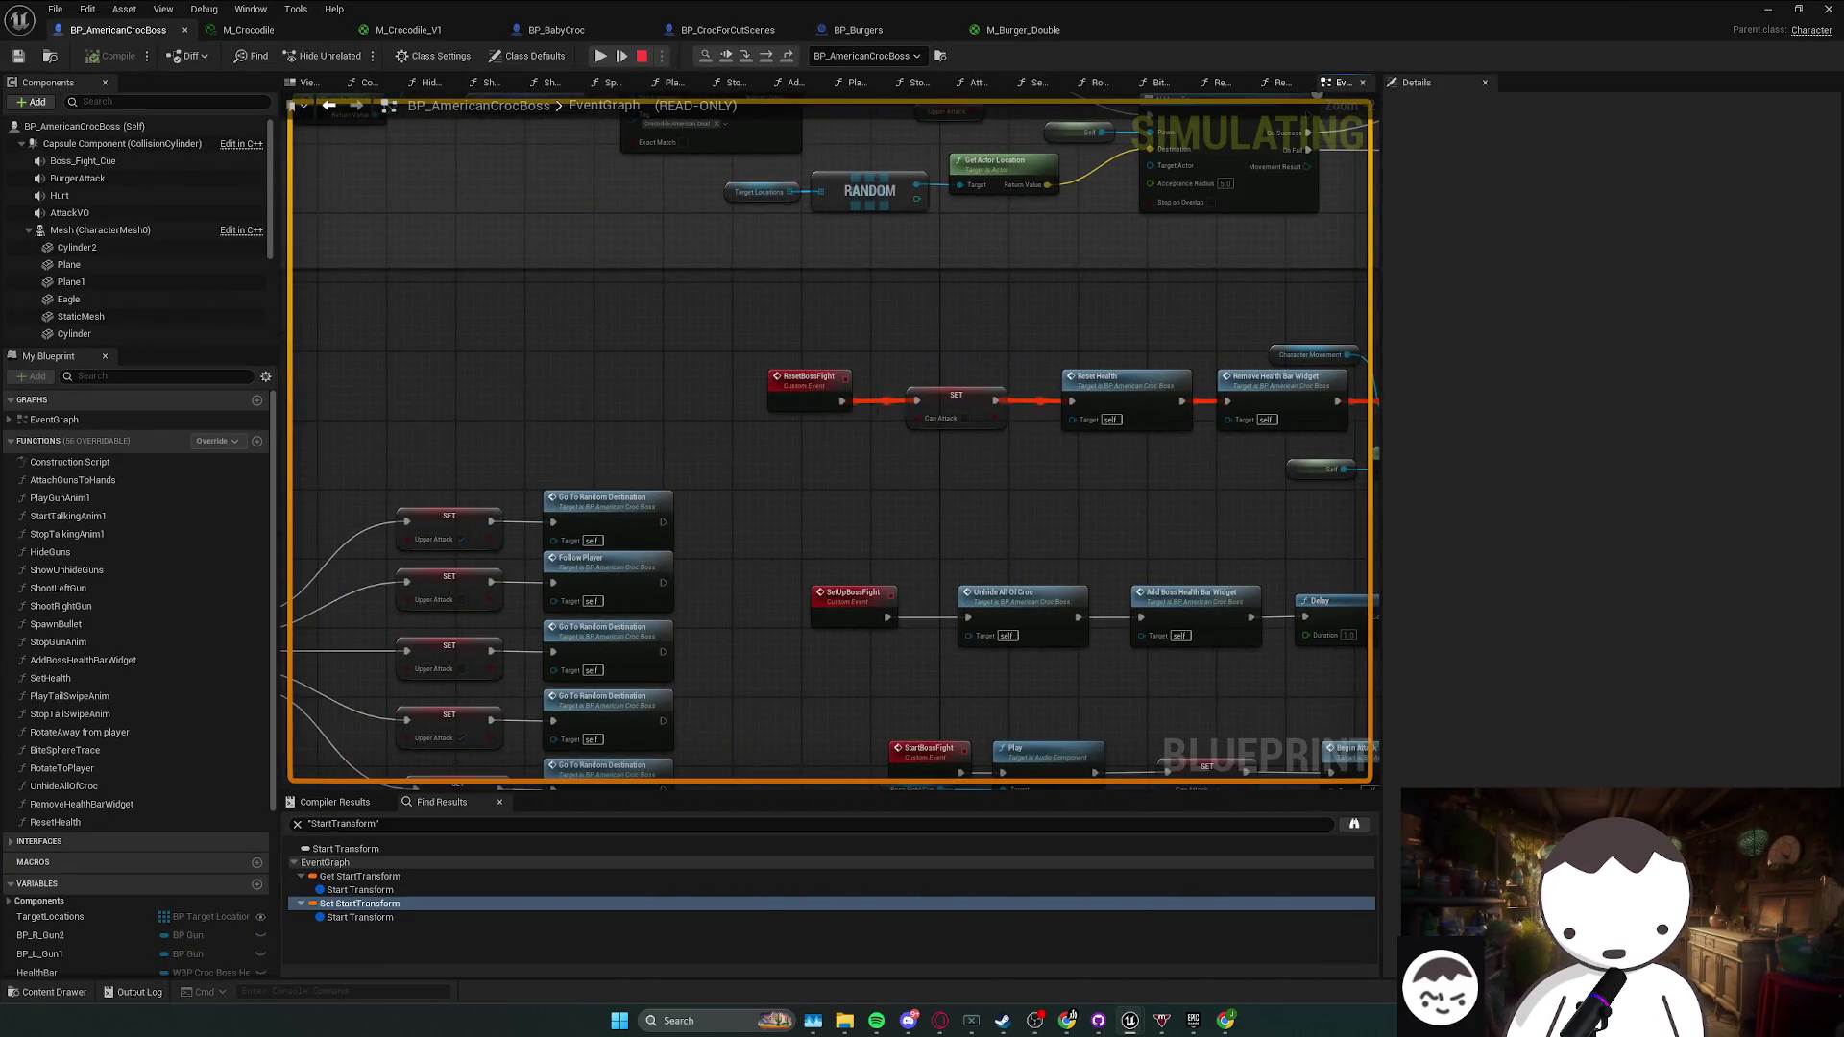
pyautogui.press('F8')
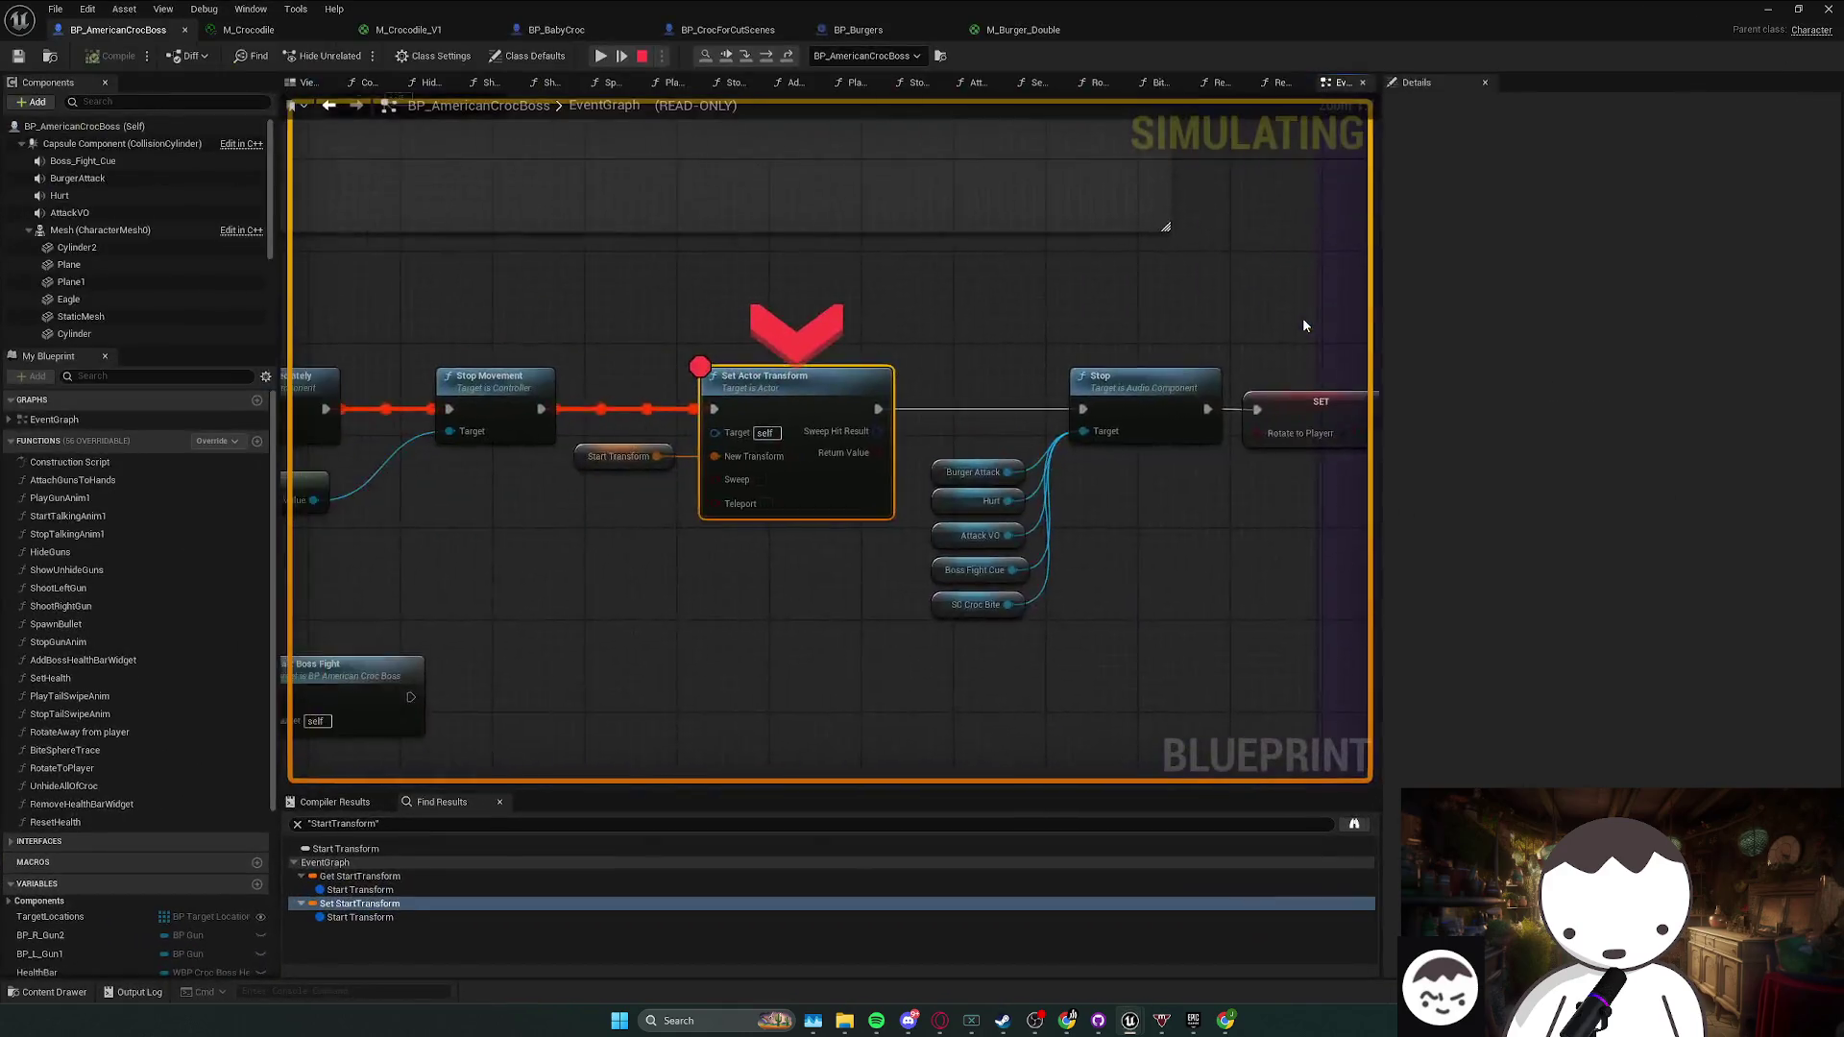
pyautogui.moveTo(720, 451)
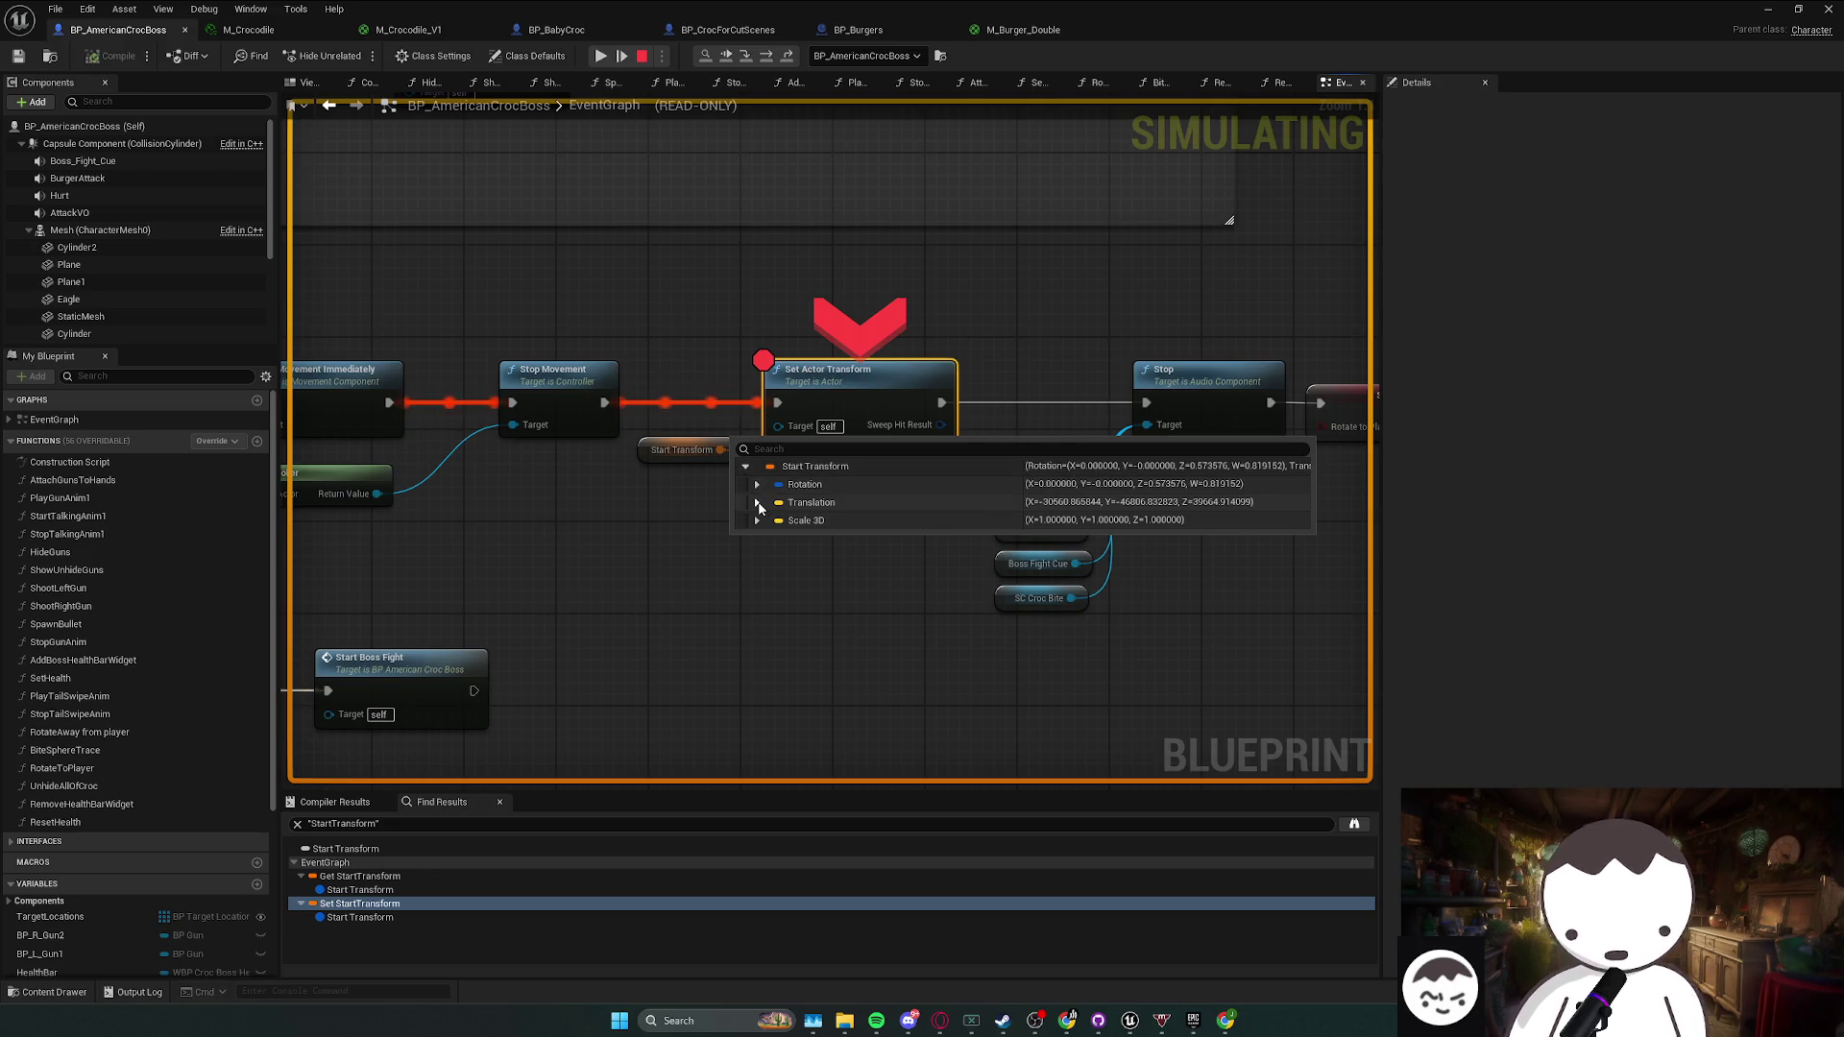
pyautogui.click(758, 503)
pyautogui.doubleClick(1068, 507)
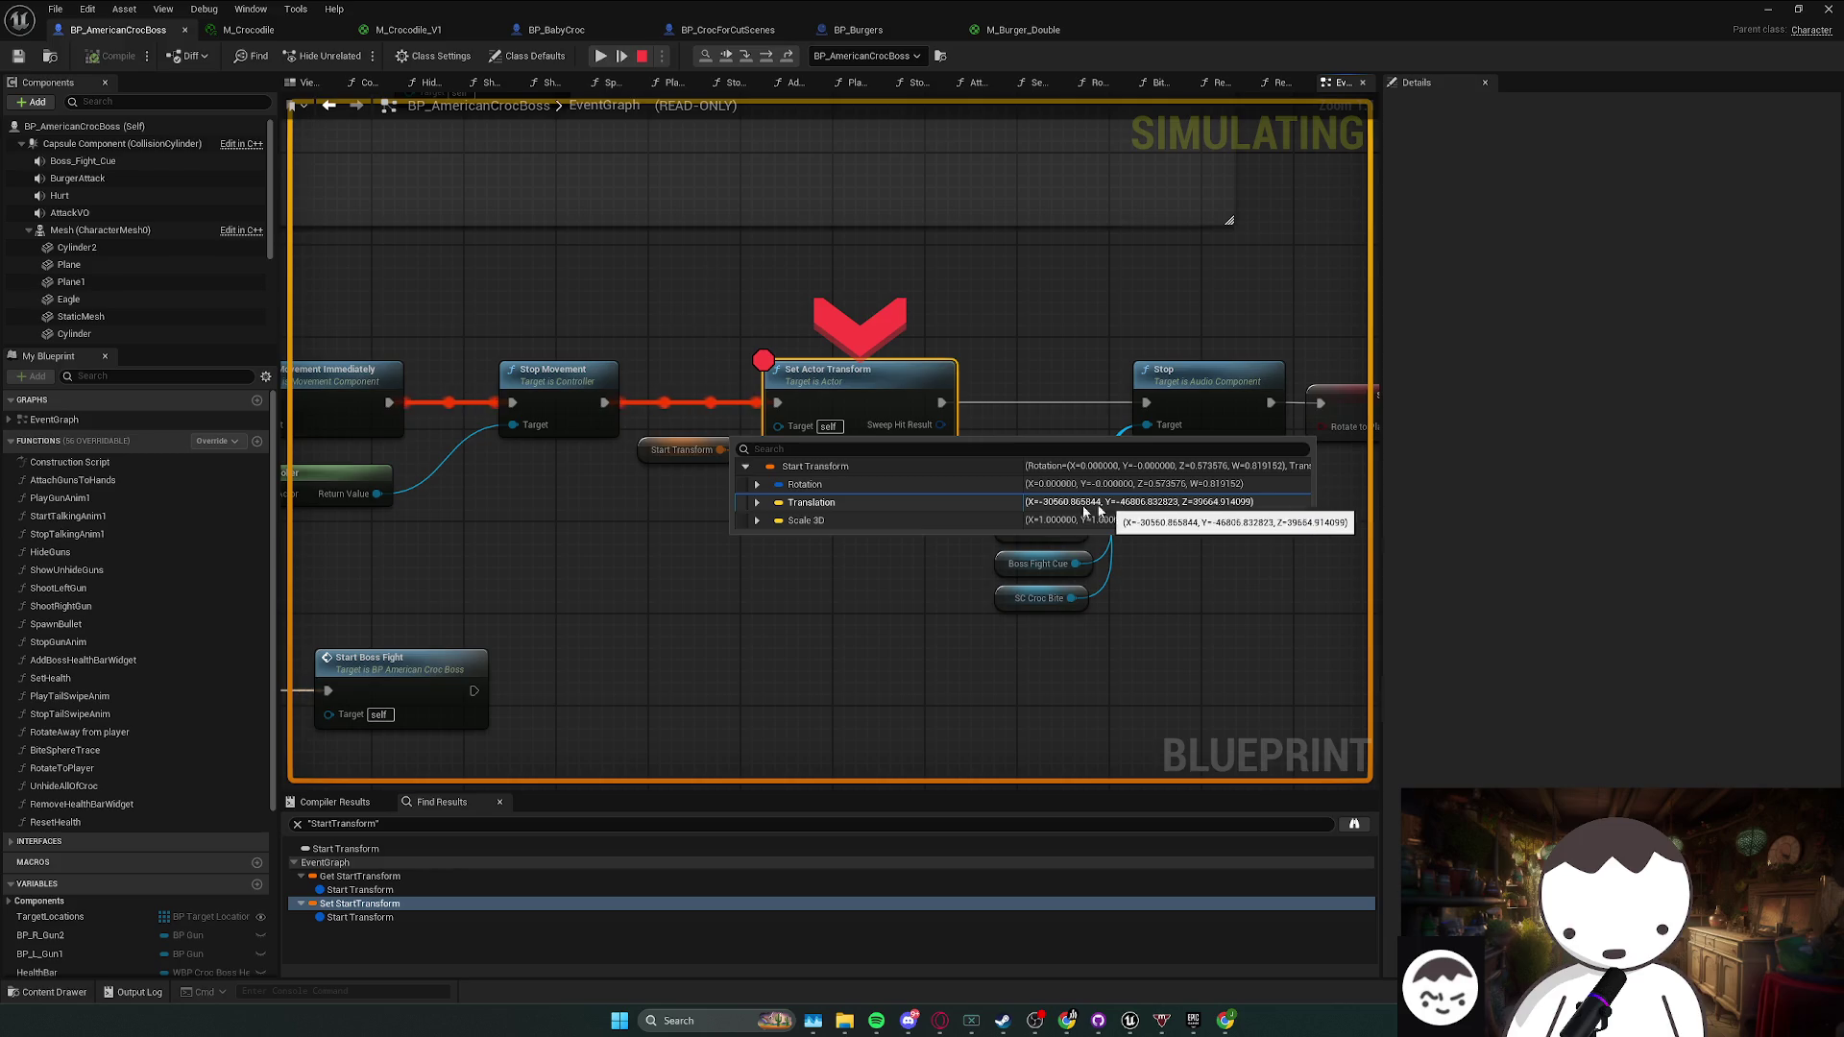
pyautogui.press('F10')
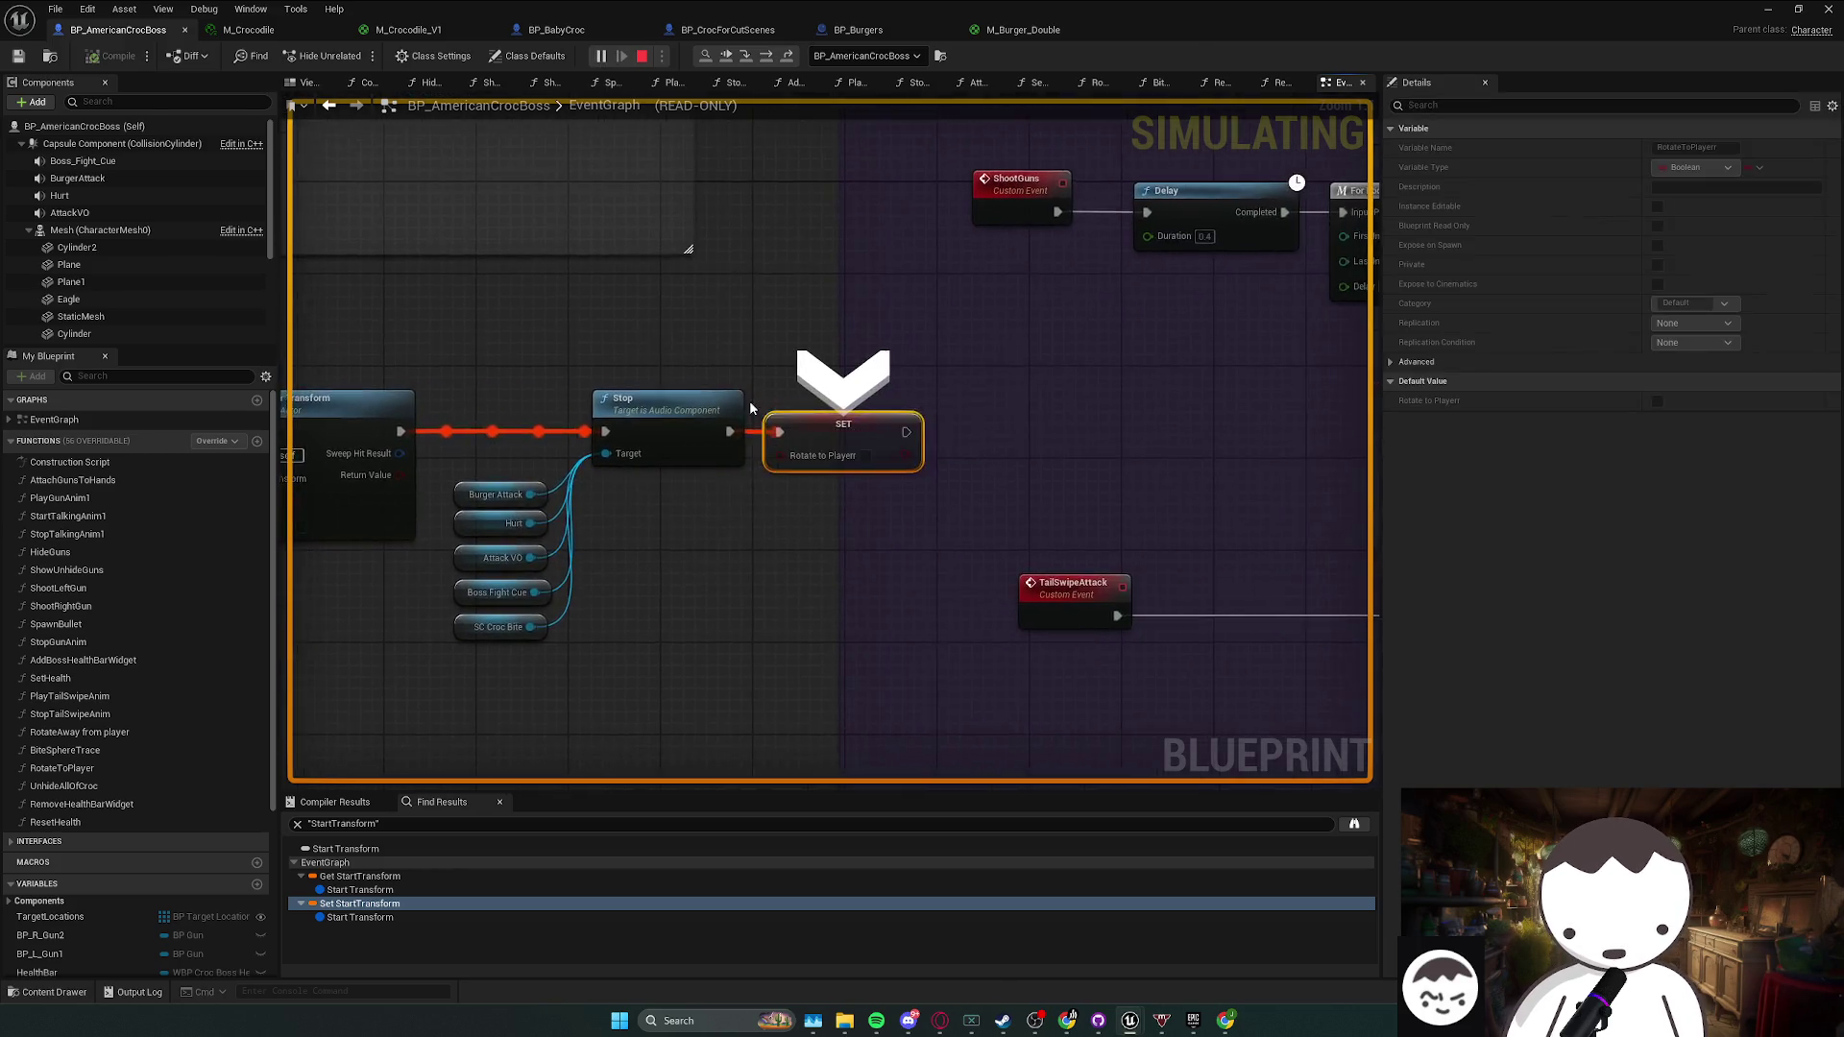
# - Step the debugger through the SET Respawn Point node to Play Sound 2D
pyautogui.press('F10')
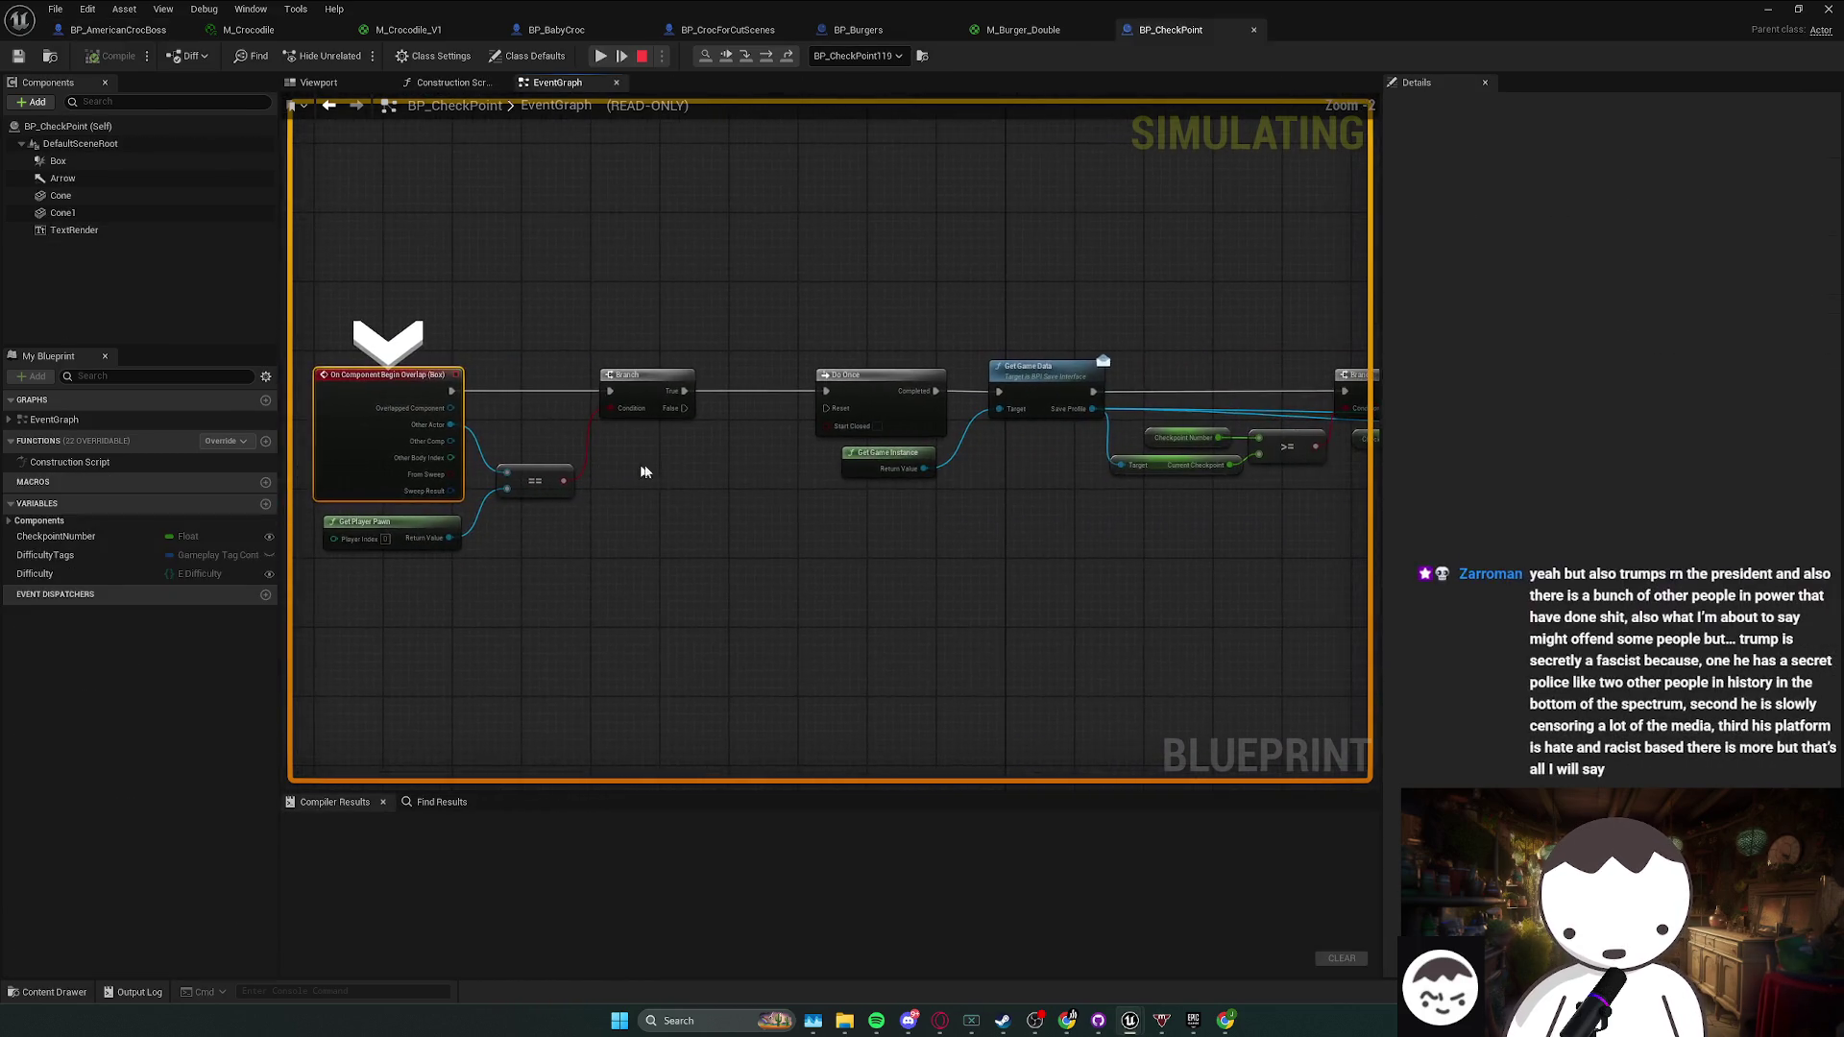
pyautogui.press('F10')
pyautogui.press('F10')
pyautogui.press('F10')
pyautogui.press('F10')
pyautogui.press('F10')
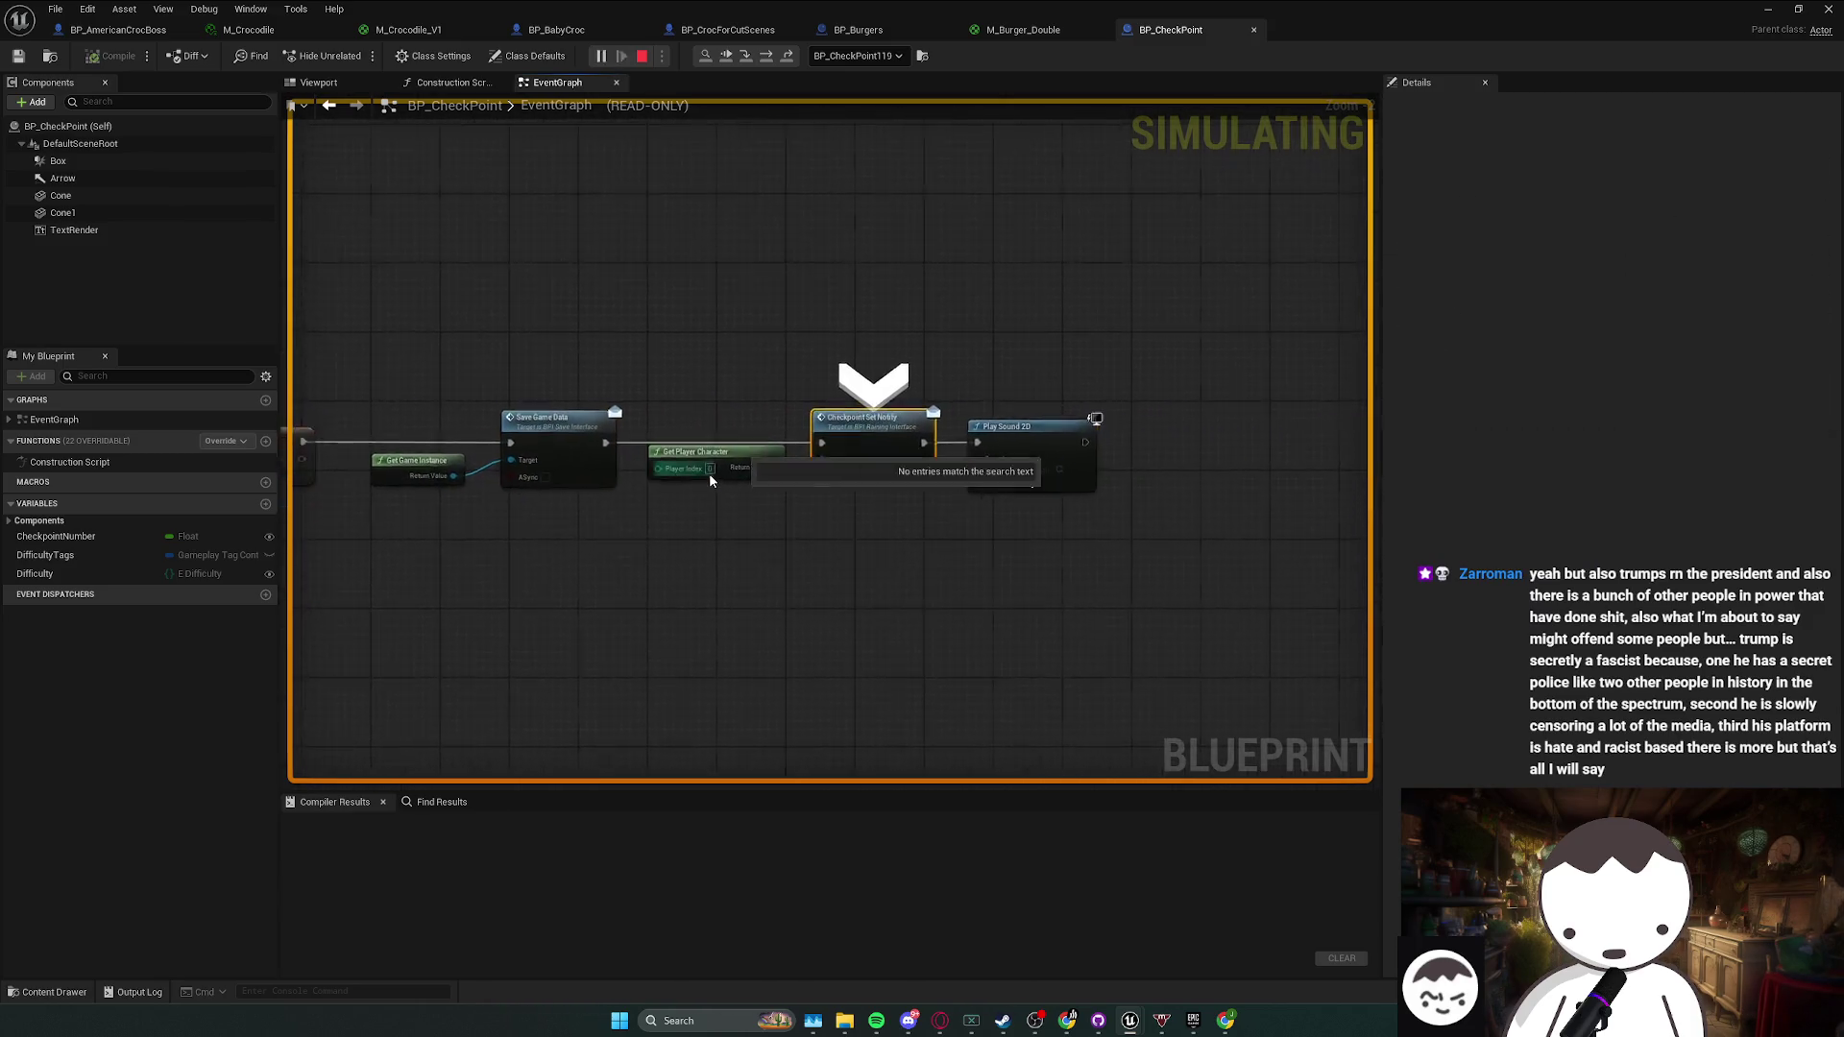
pyautogui.press('F10')
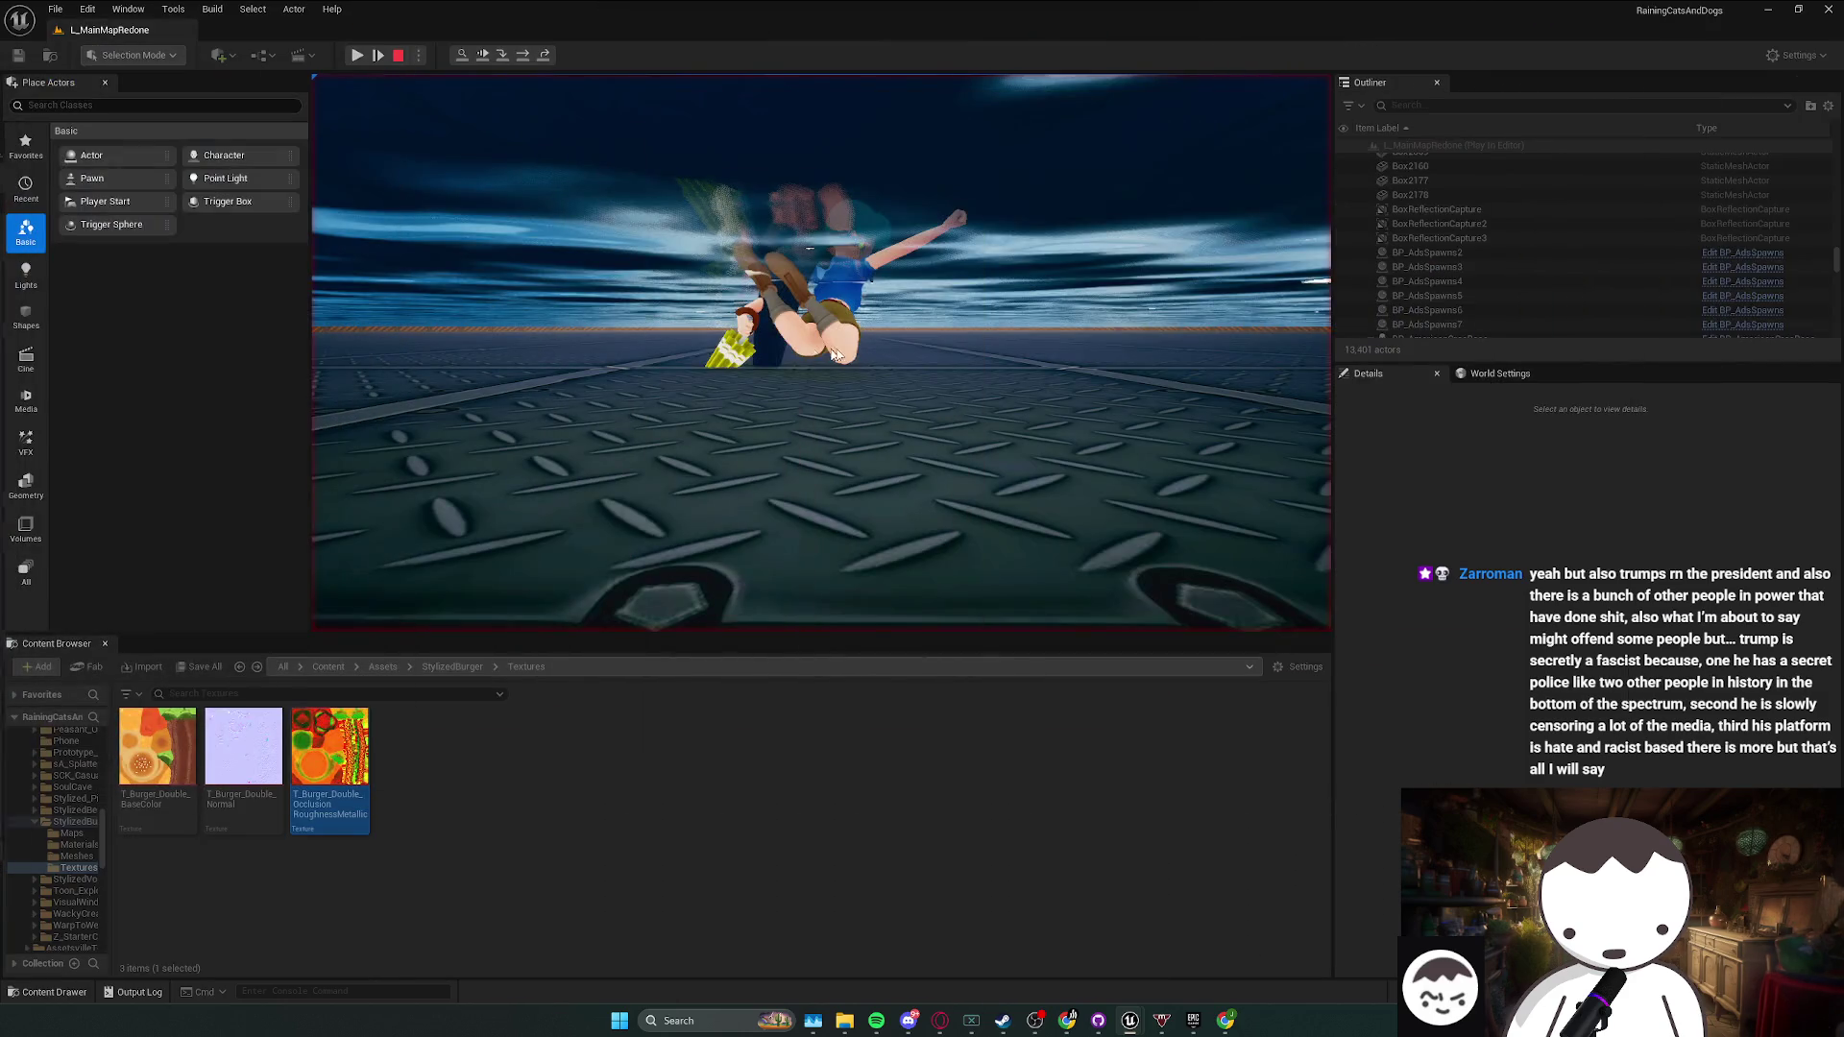
# - Resume the play session, perform a crouch jump with Space and C, then stop with Esc
pyautogui.click(834, 356)
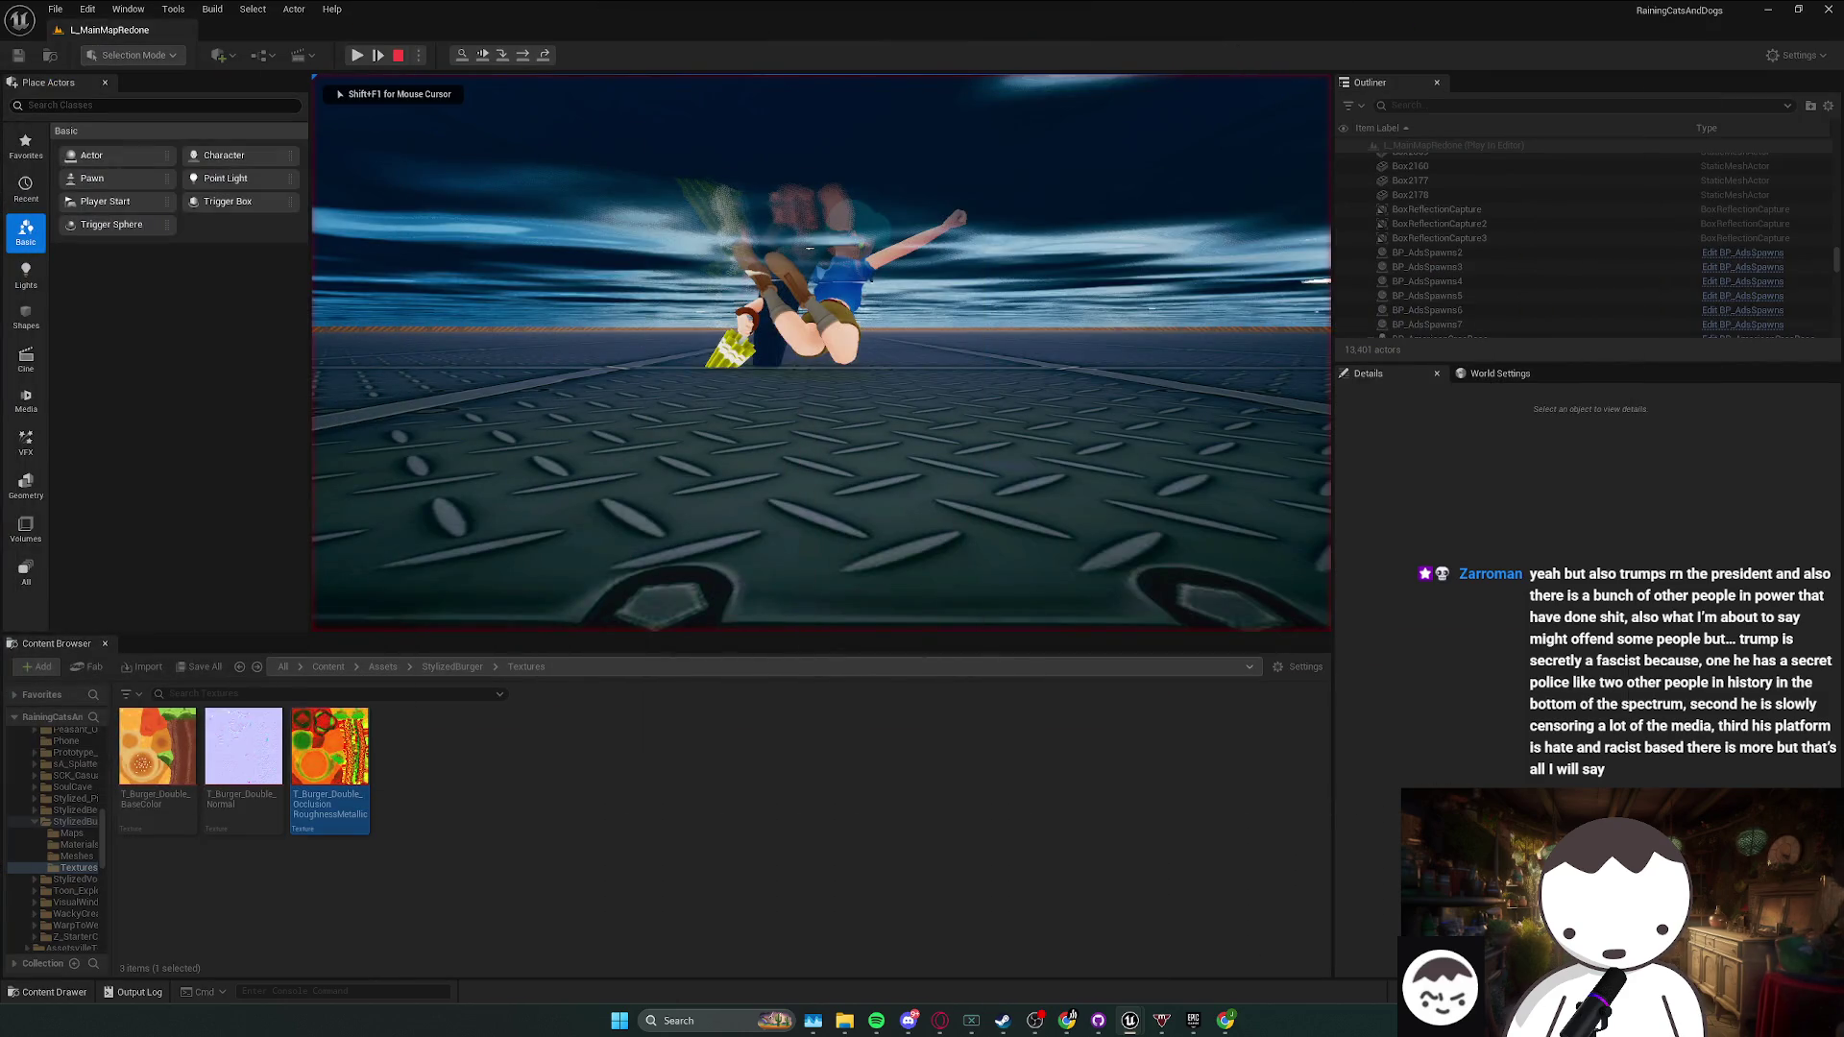
pyautogui.hotkey('shift', 'F1')
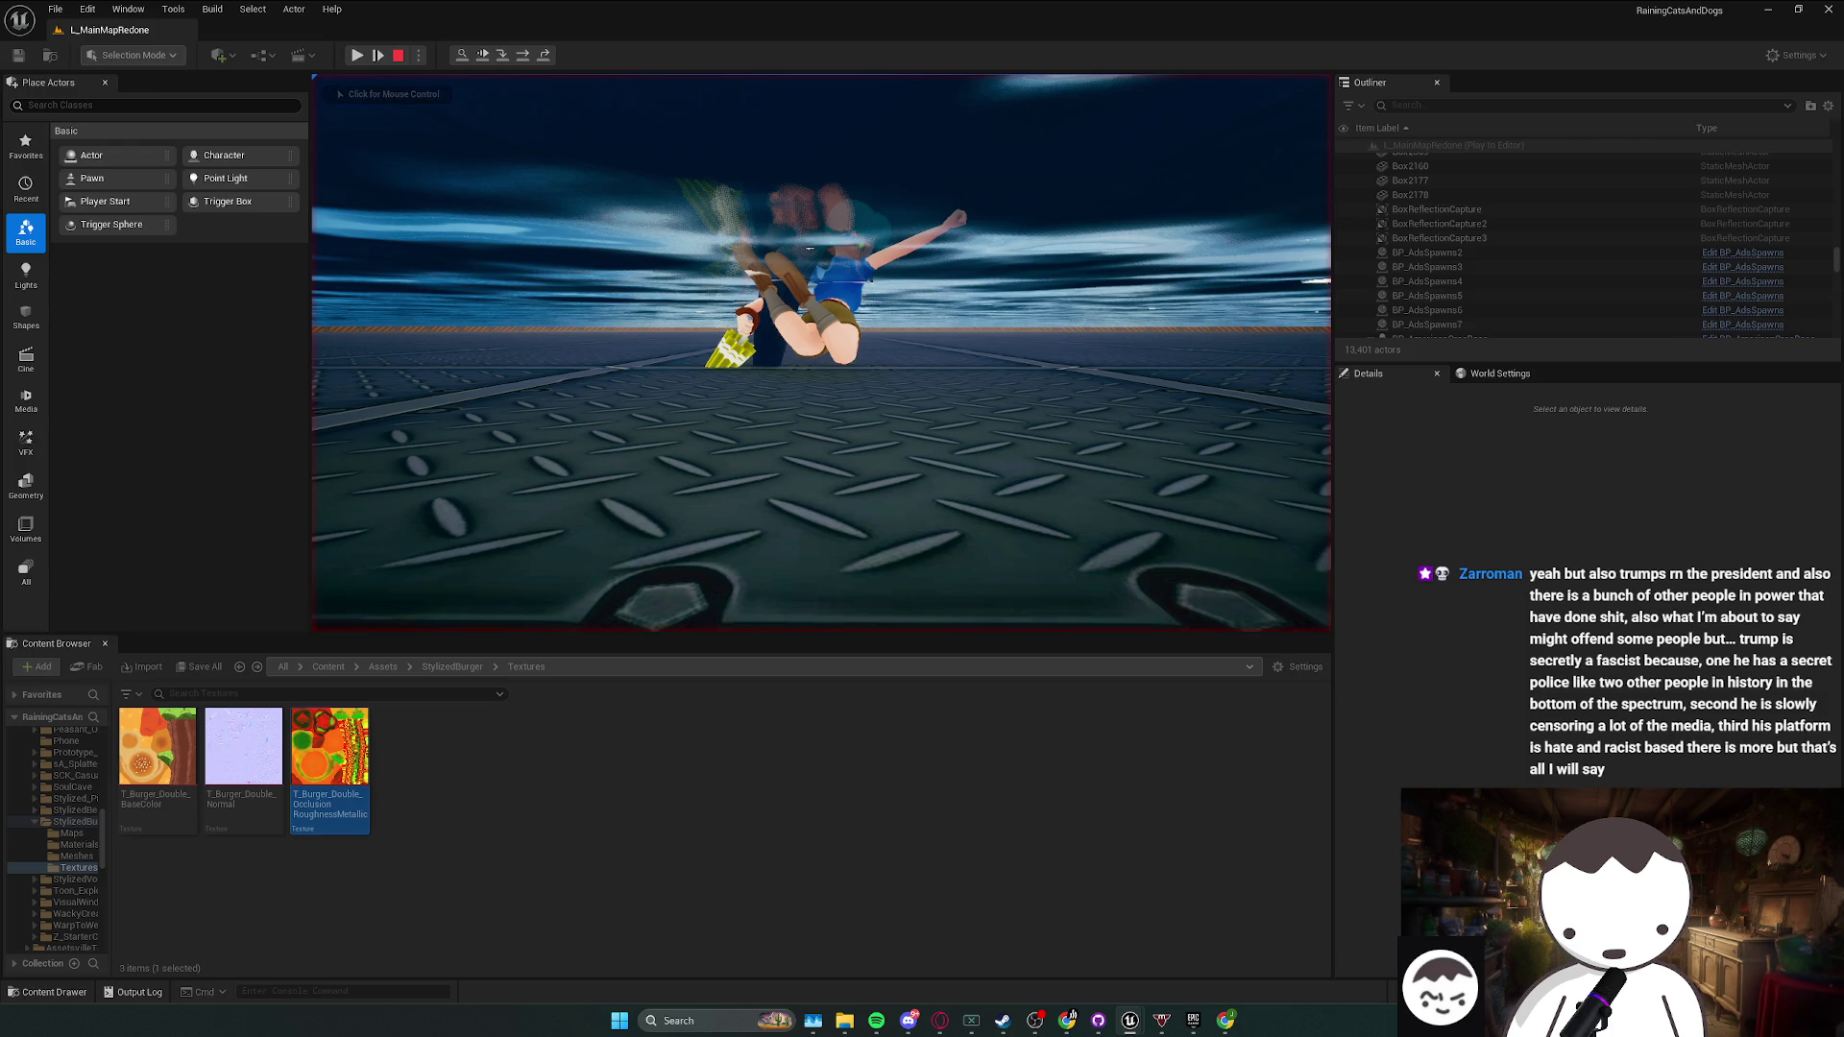
pyautogui.press('Pause')
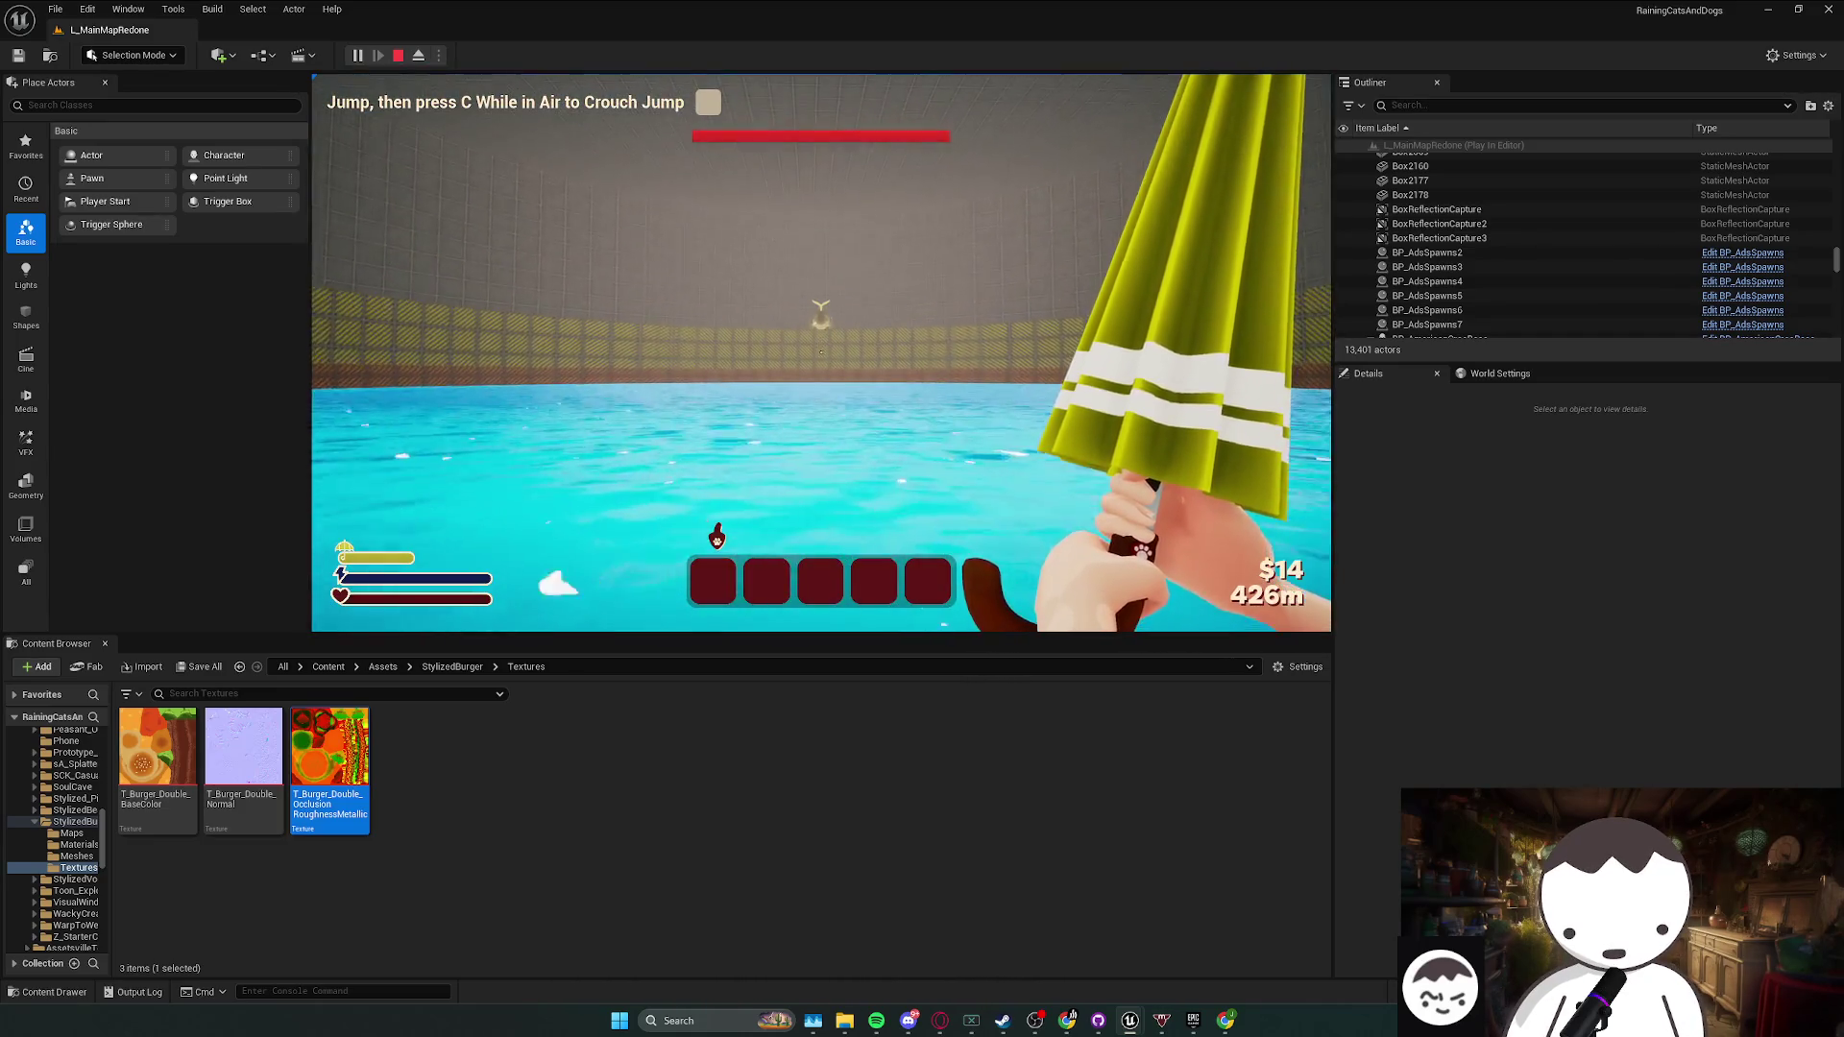
pyautogui.press('space')
pyautogui.press('c')
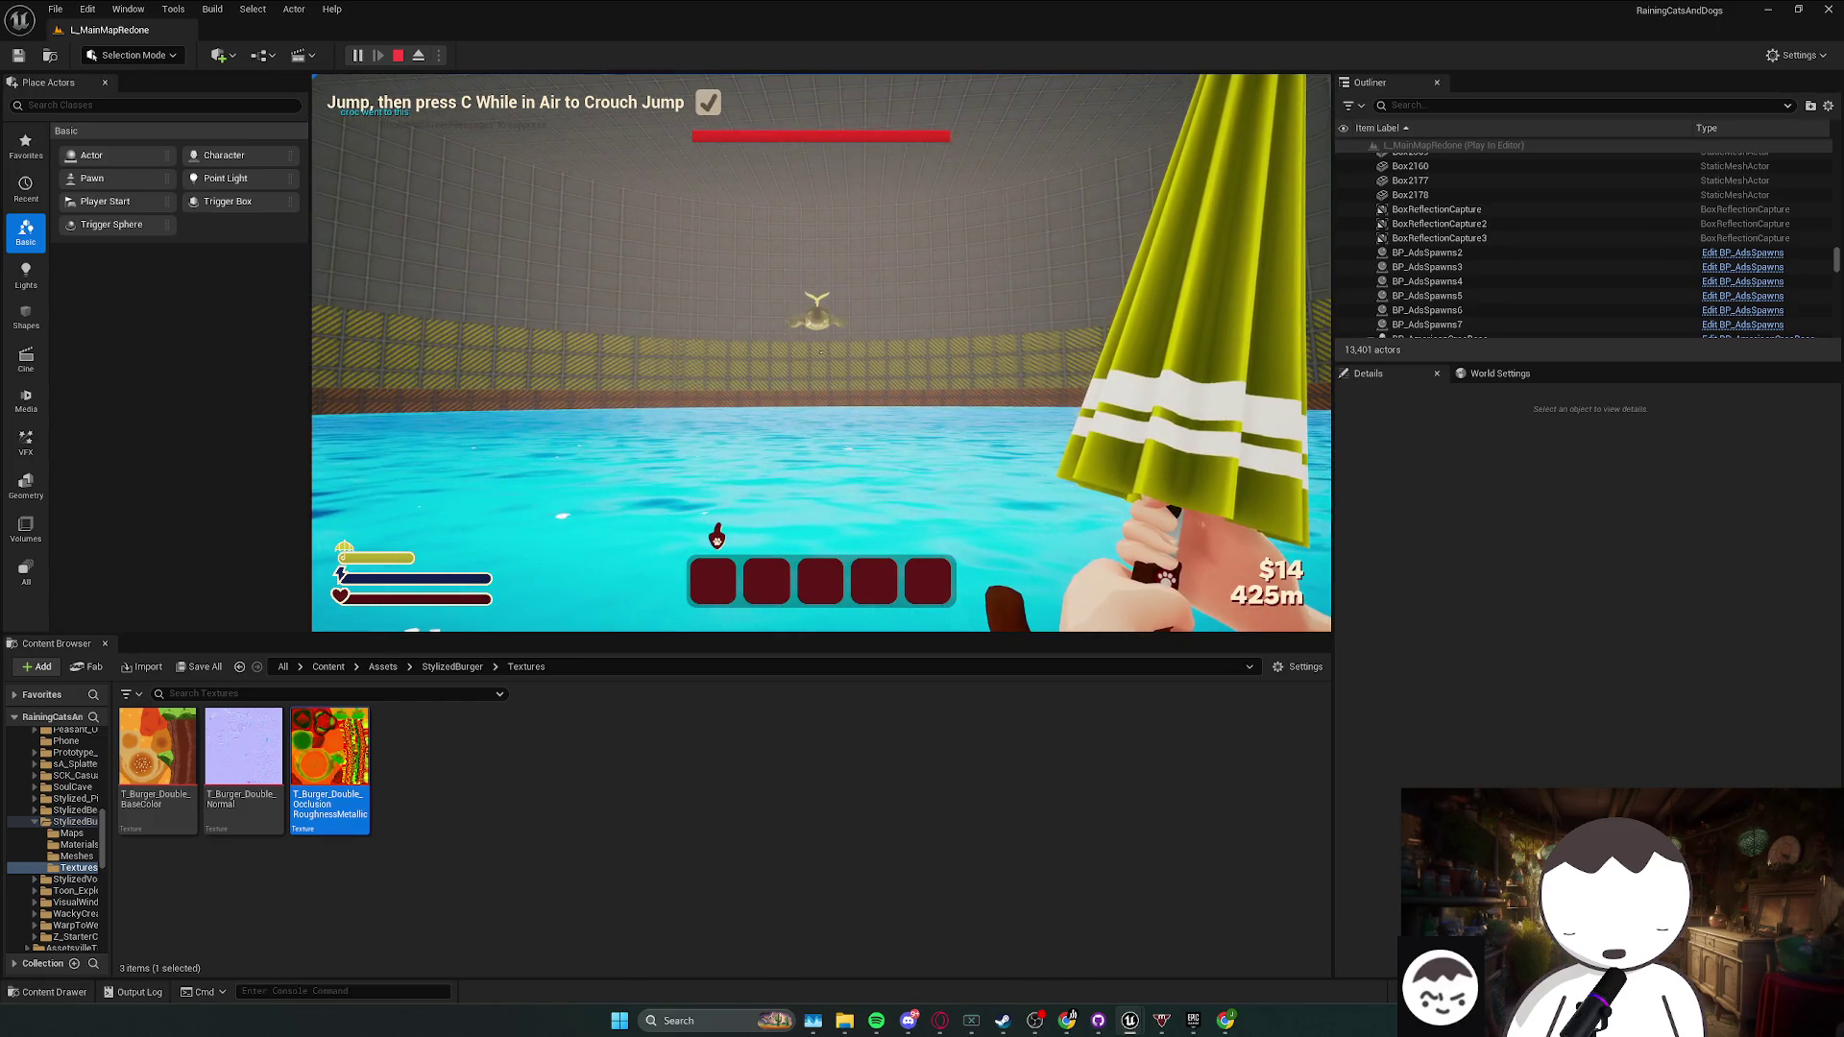
pyautogui.press('Escape')
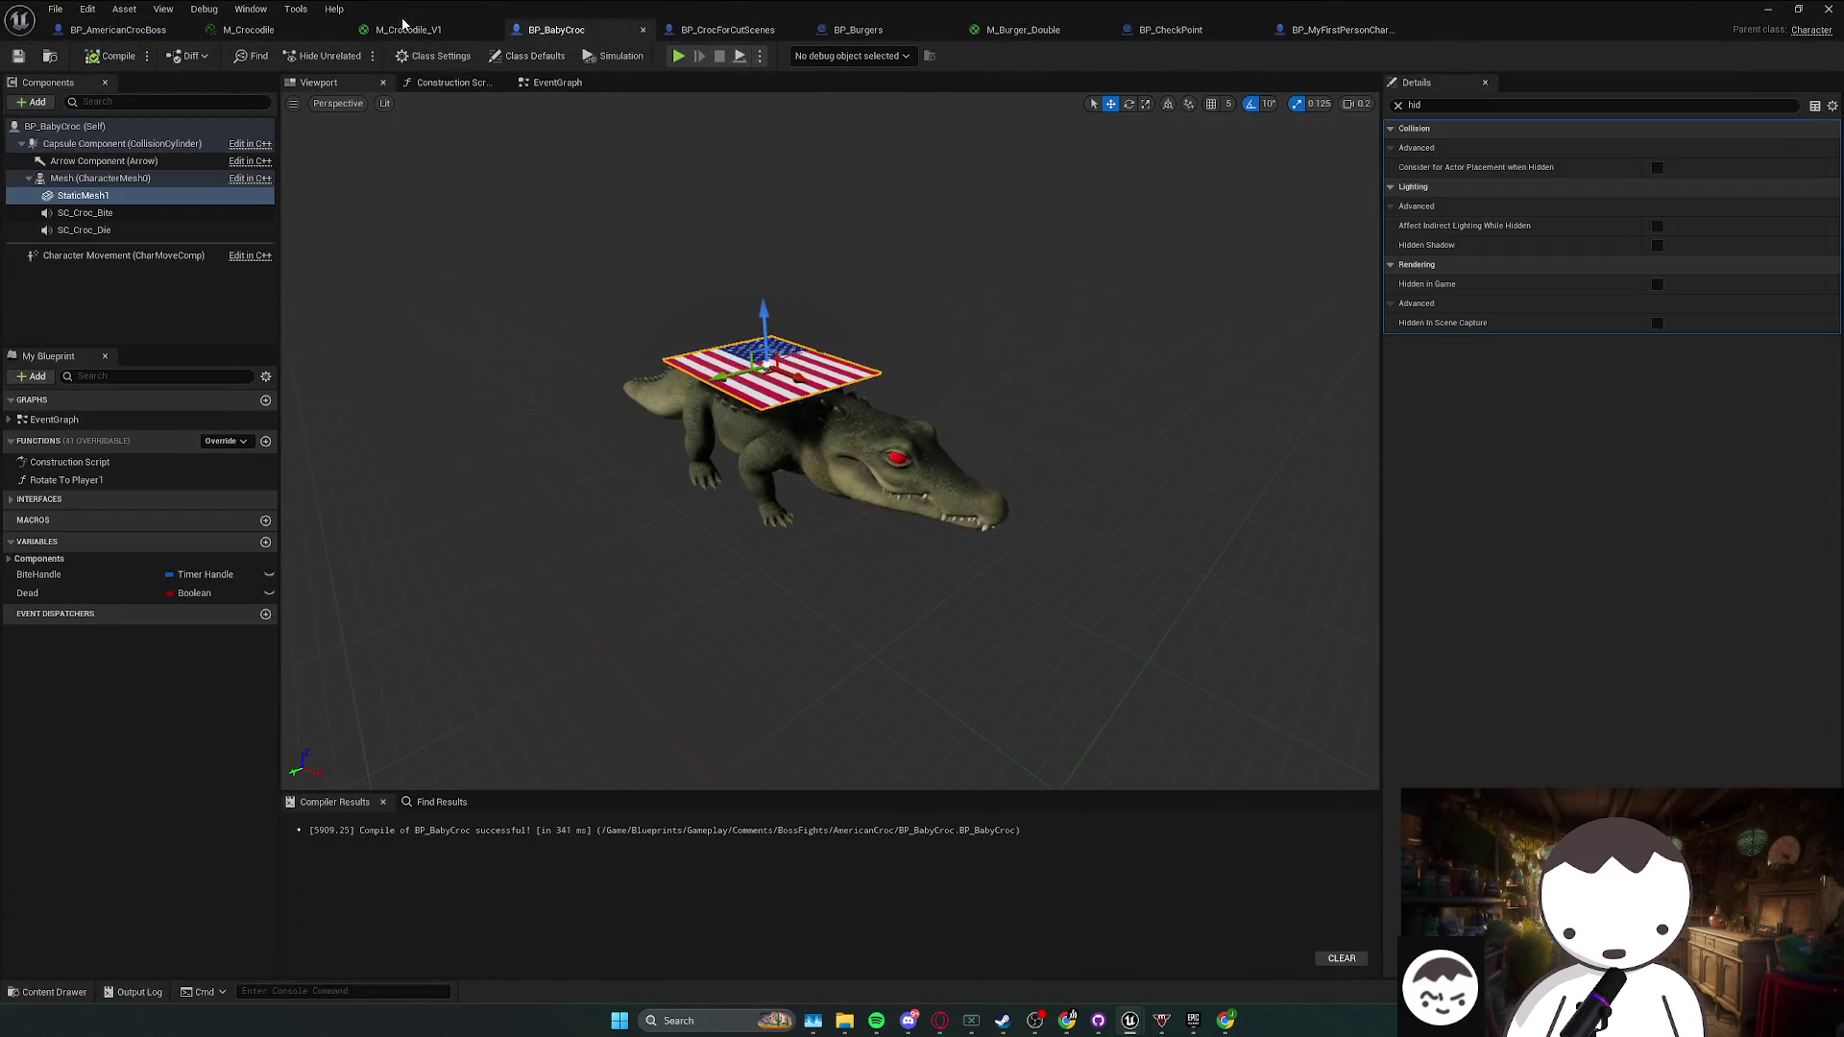
# - Switch to BP_AmericanCrocBoss and select Set Actor Transform in the reset chain
pyautogui.click(81, 30)
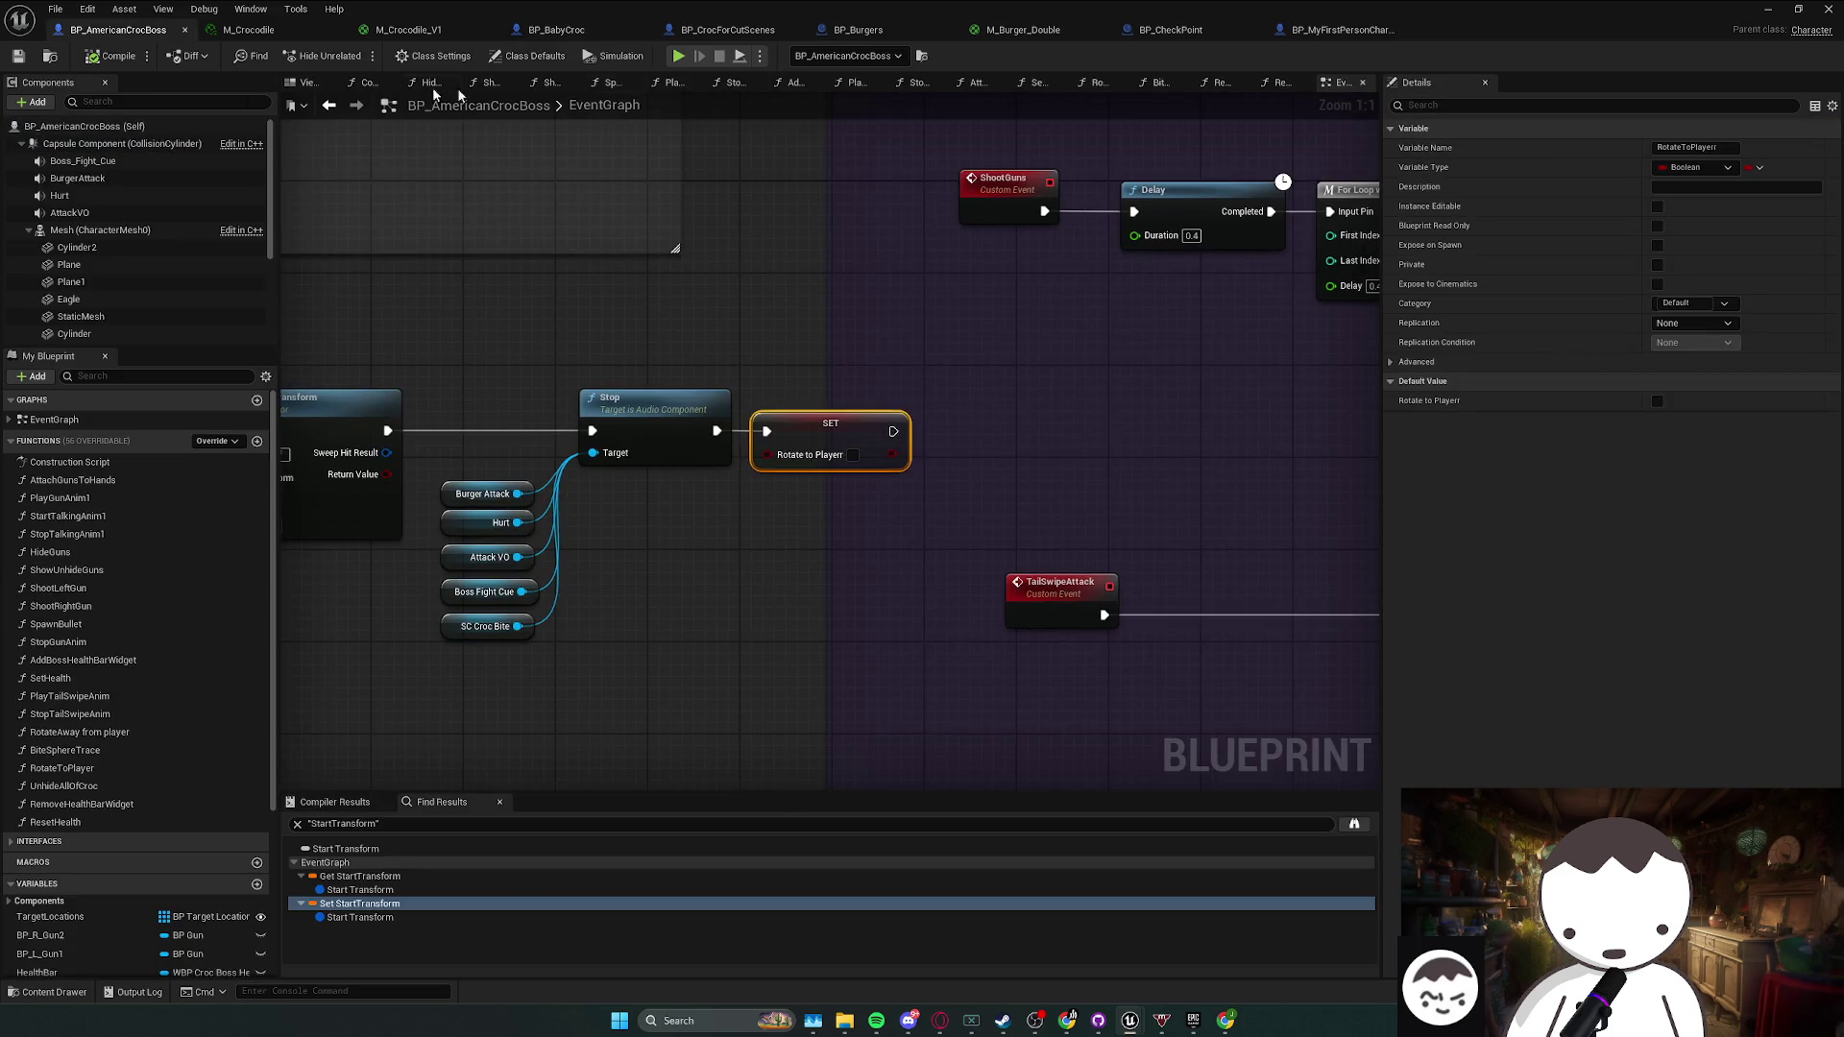
pyautogui.moveTo(669, 368); pyautogui.dragTo(1272, 325)
pyautogui.click(959, 346)
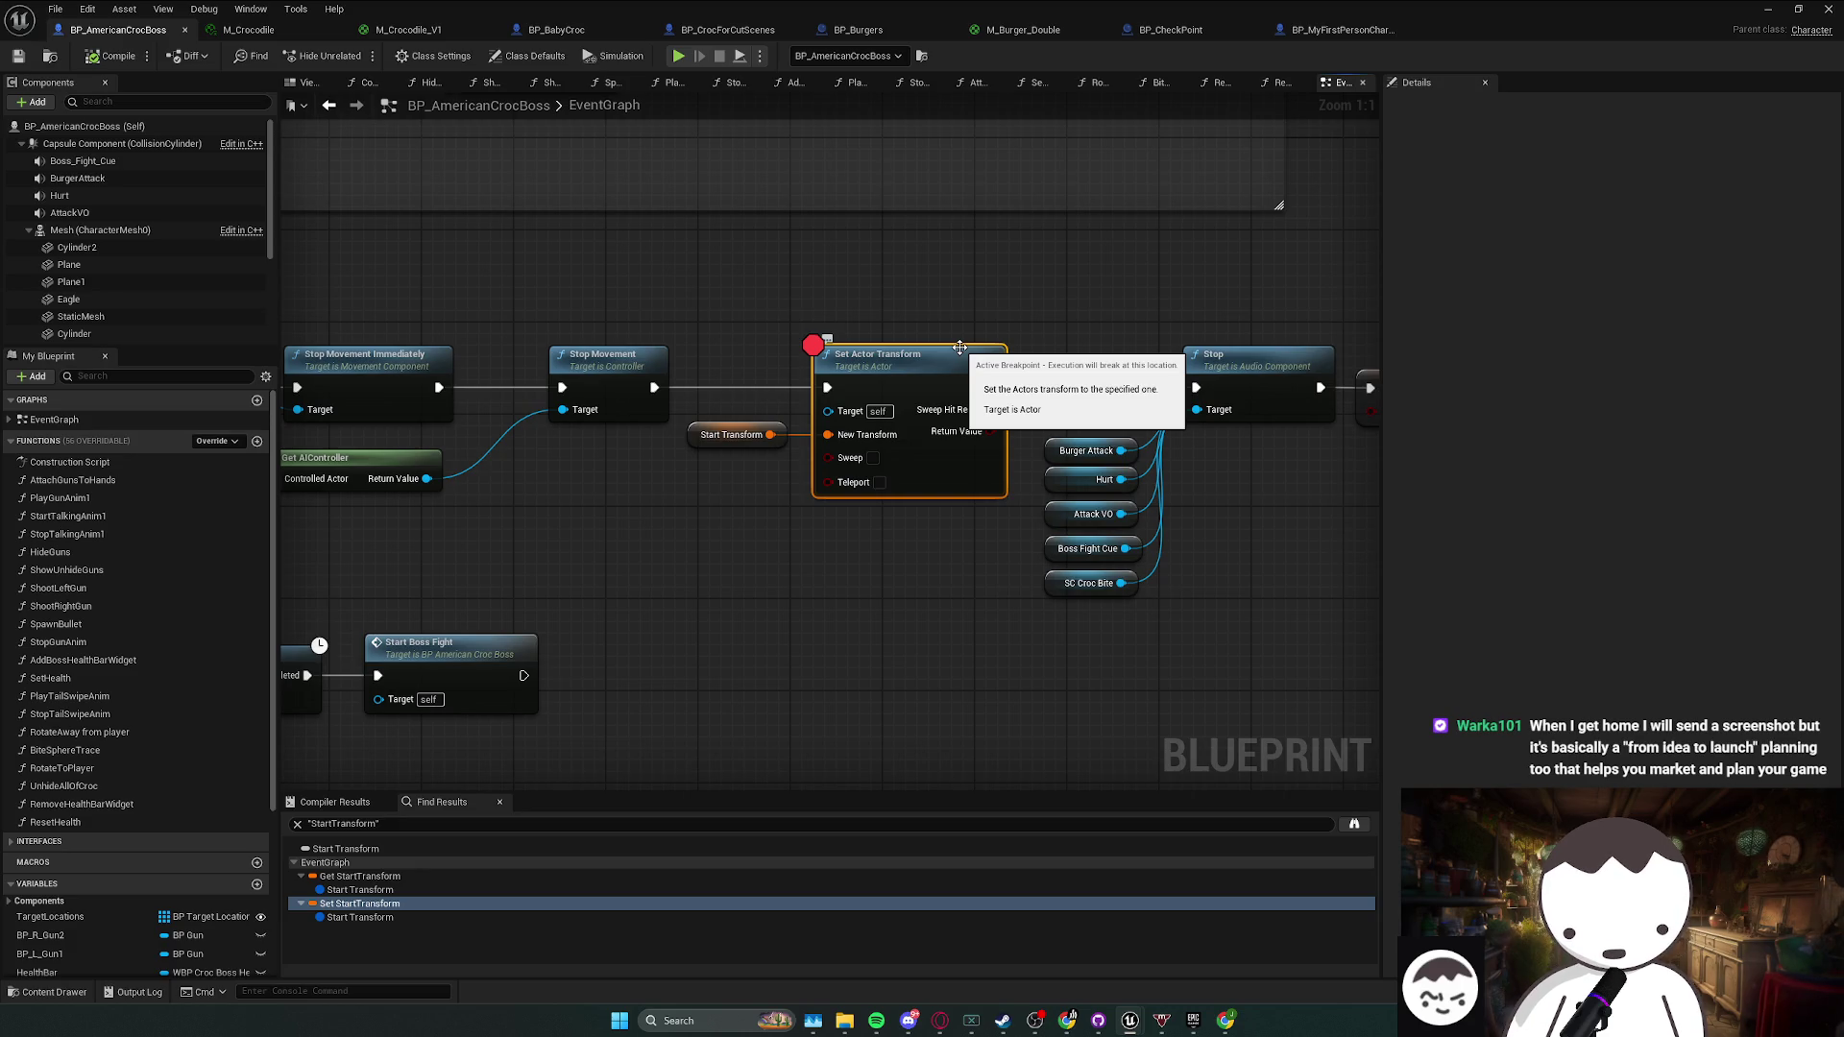
pyautogui.click(882, 1018)
pyautogui.click(1457, 694)
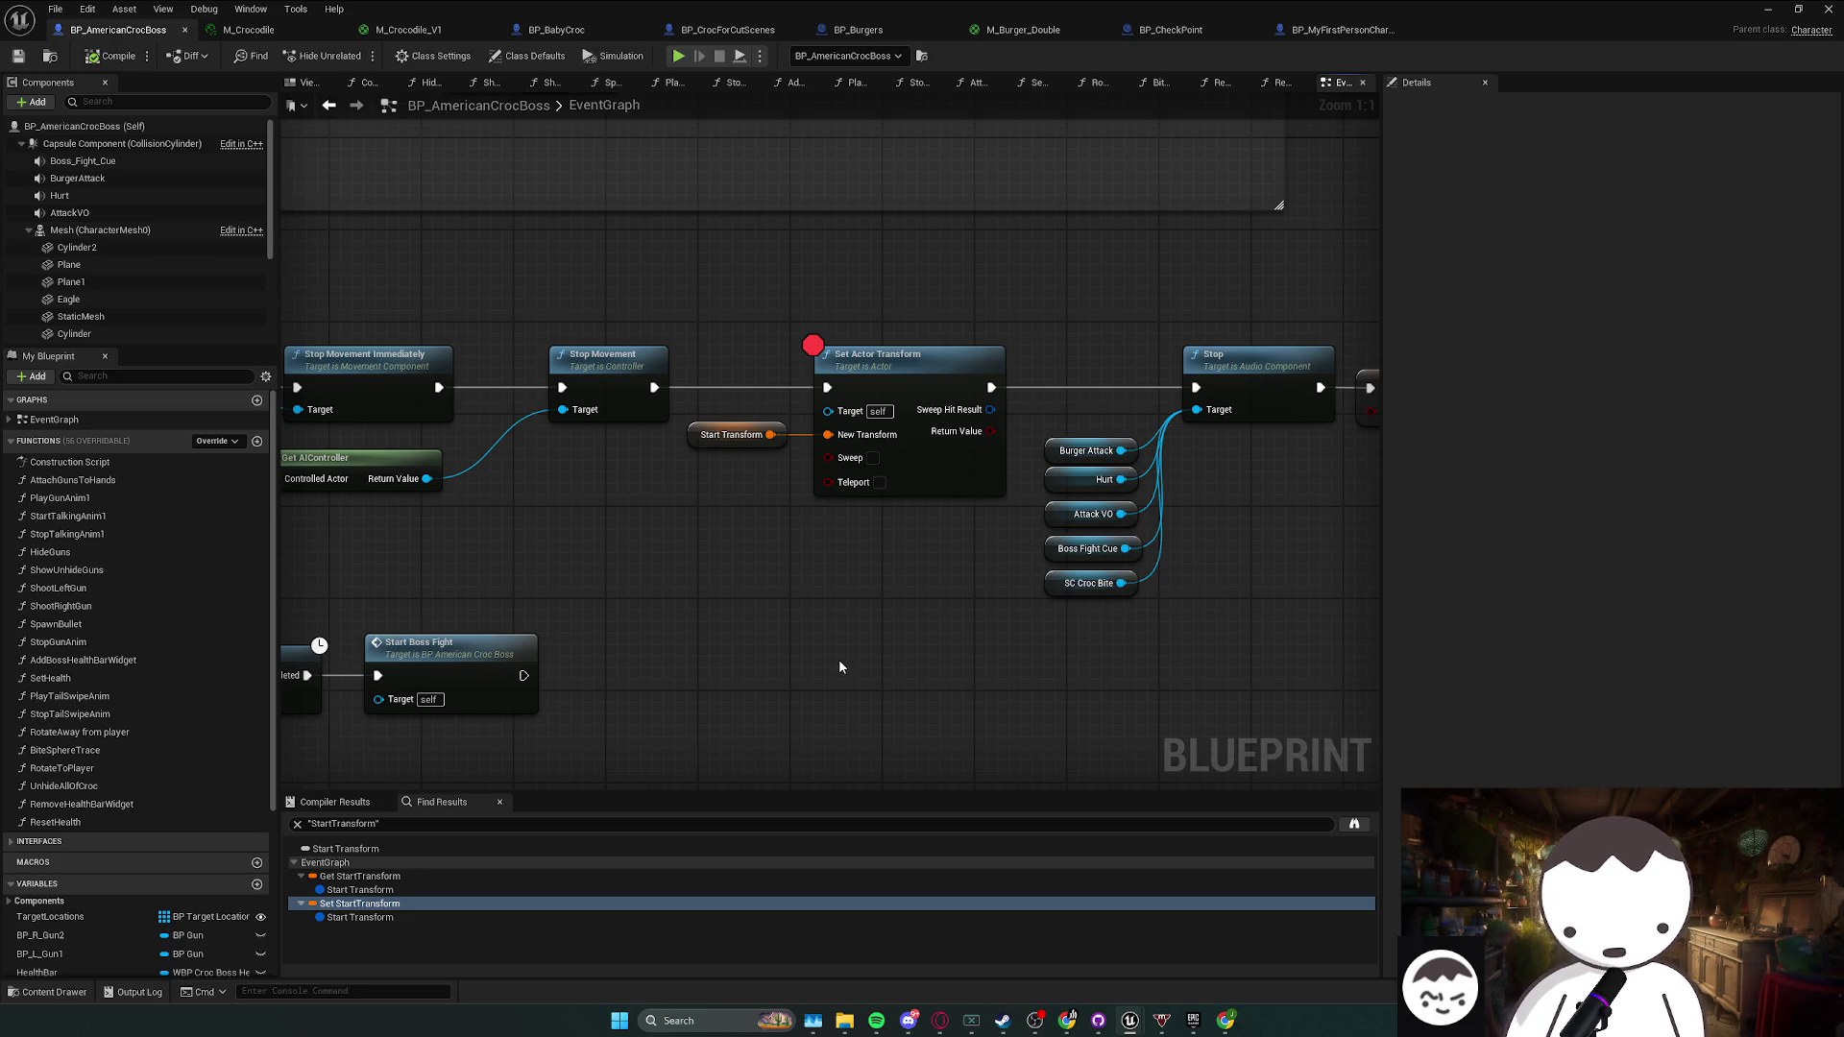
# - Recentre on the reset chain, select Set Actor Transform and Start Transform, and save with Ctrl+S
pyautogui.moveTo(824, 351); pyautogui.dragTo(848, 395)
pyautogui.click(848, 394)
pyautogui.click(845, 389)
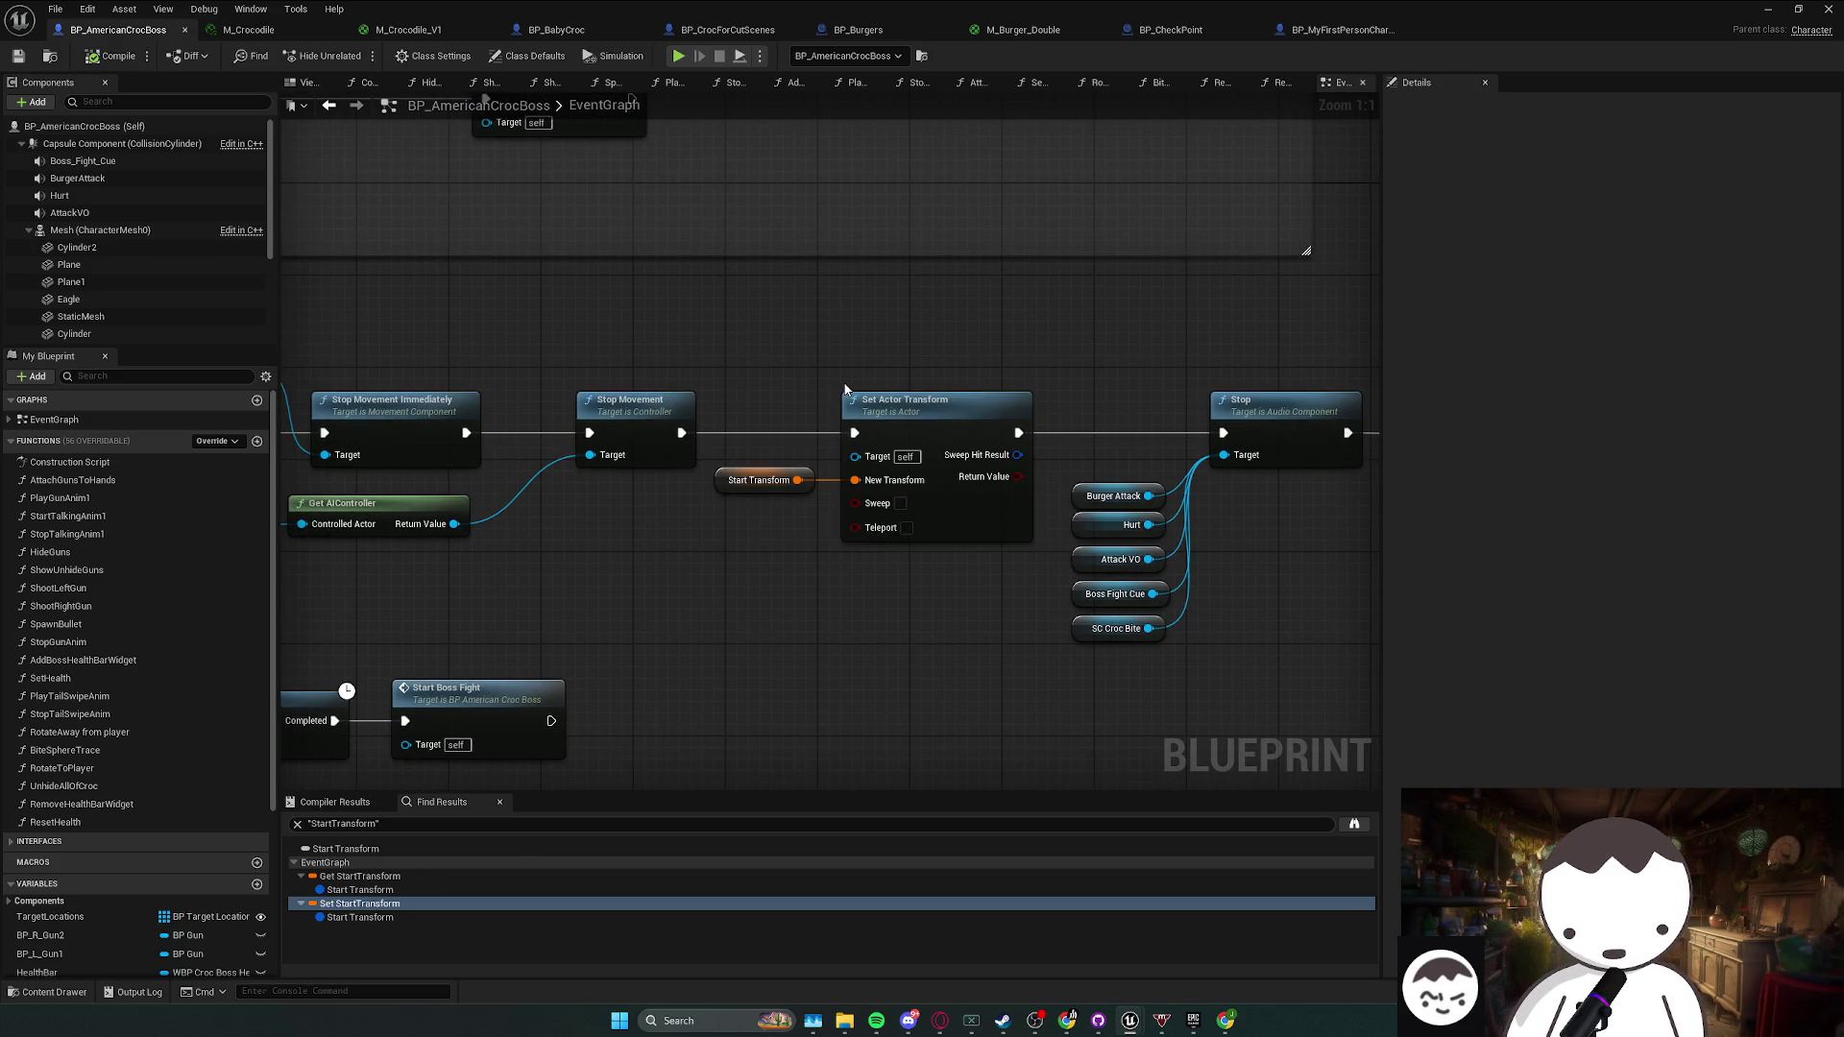
pyautogui.moveTo(845, 389); pyautogui.dragTo(903, 375)
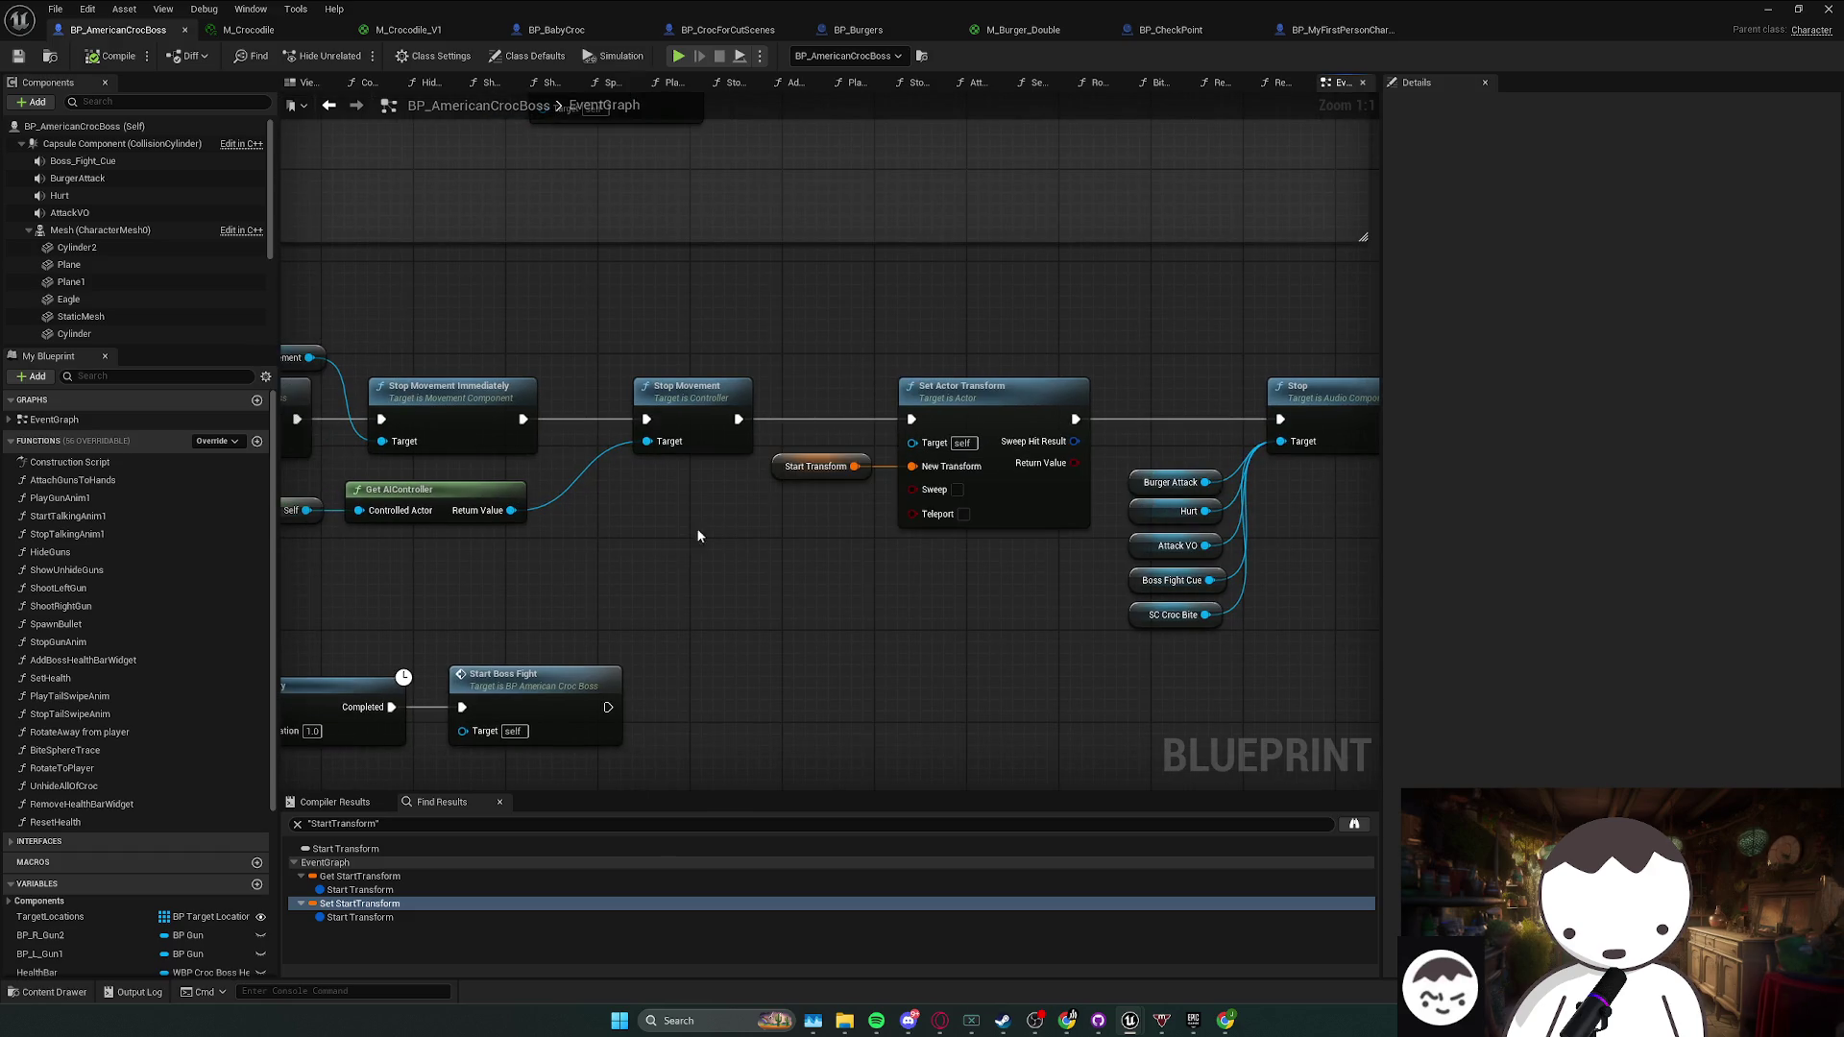
pyautogui.moveTo(667, 545)
pyautogui.mouseDown()
pyautogui.moveTo(701, 544)
pyautogui.moveTo(626, 550)
pyautogui.moveTo(741, 493)
pyautogui.moveTo(614, 584)
pyautogui.mouseUp()
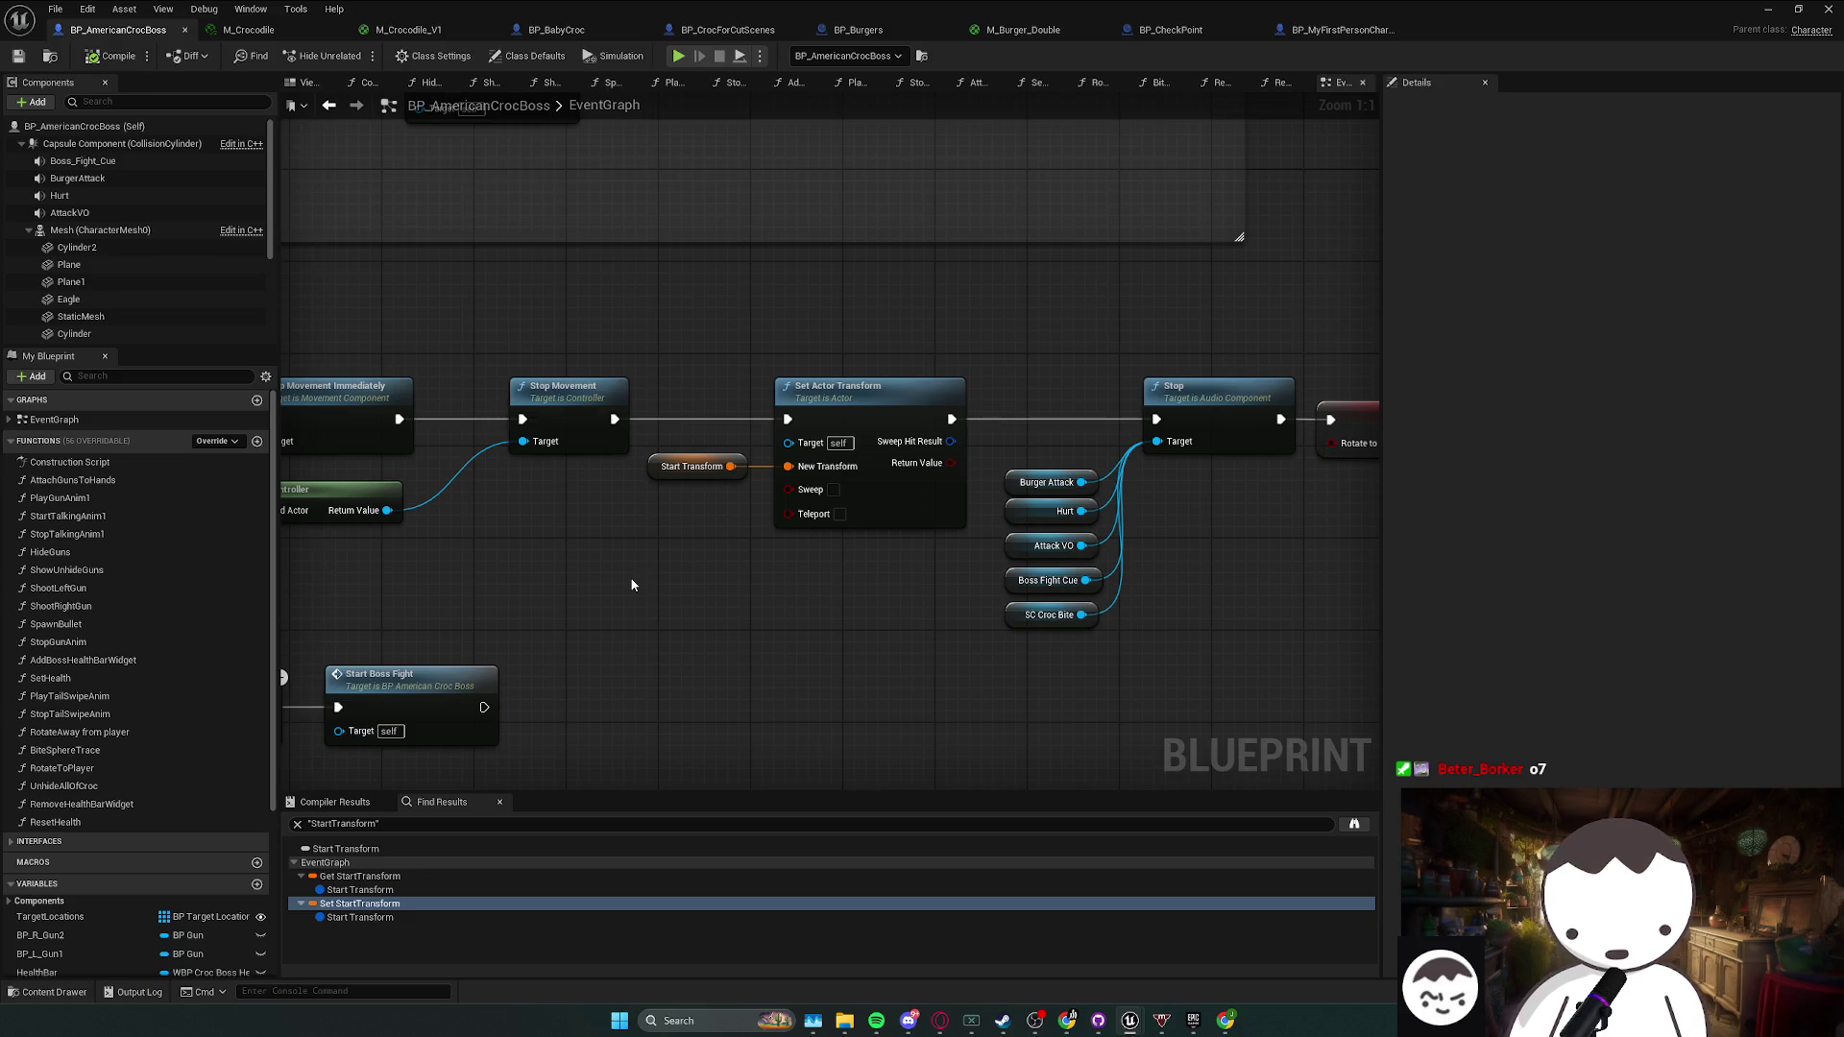
pyautogui.moveTo(605, 582)
pyautogui.mouseDown()
pyautogui.moveTo(835, 431)
pyautogui.moveTo(706, 545)
pyautogui.moveTo(599, 554)
pyautogui.mouseUp()
pyautogui.hotkey('ctrl', 's')
# - Shift the two transform nodes left and save the level and blueprints with Ctrl+Shift+S
pyautogui.moveTo(791, 420)
pyautogui.mouseDown()
pyautogui.moveTo(616, 492)
pyautogui.moveTo(618, 509)
pyautogui.mouseUp()
pyautogui.click(636, 664)
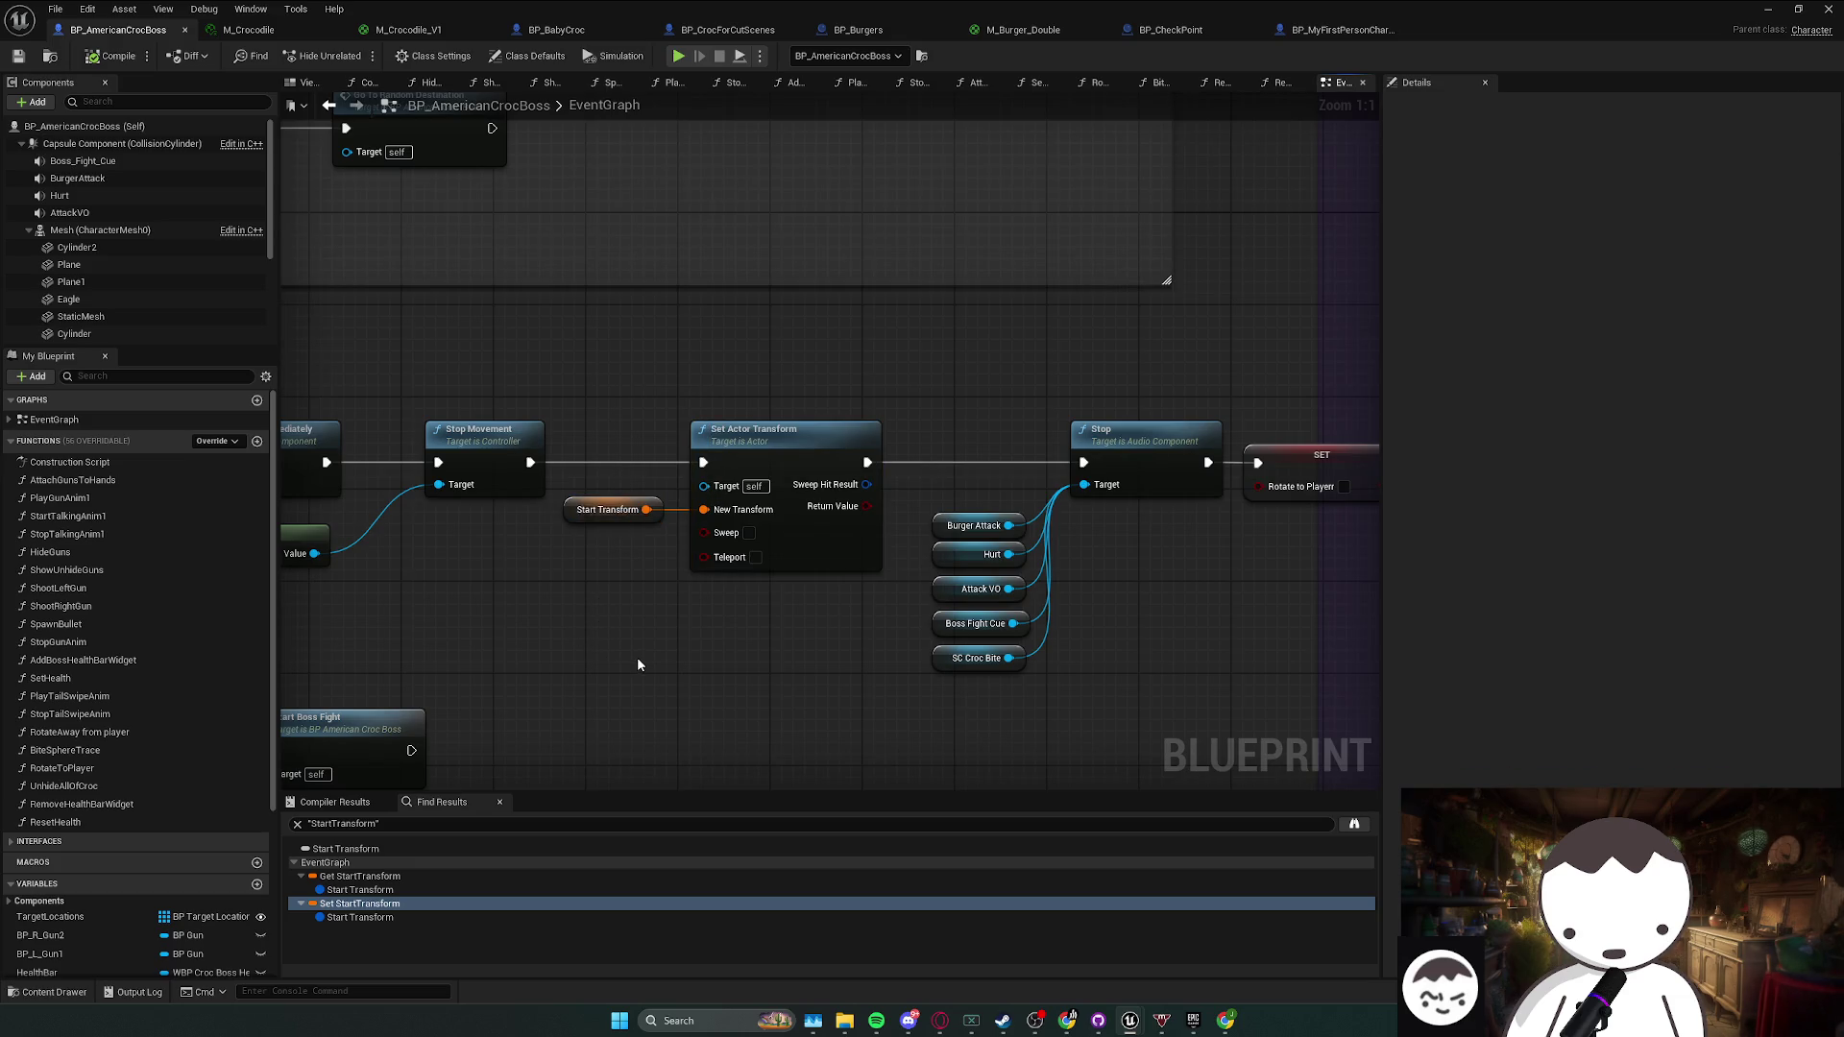
pyautogui.moveTo(639, 662); pyautogui.dragTo(657, 654)
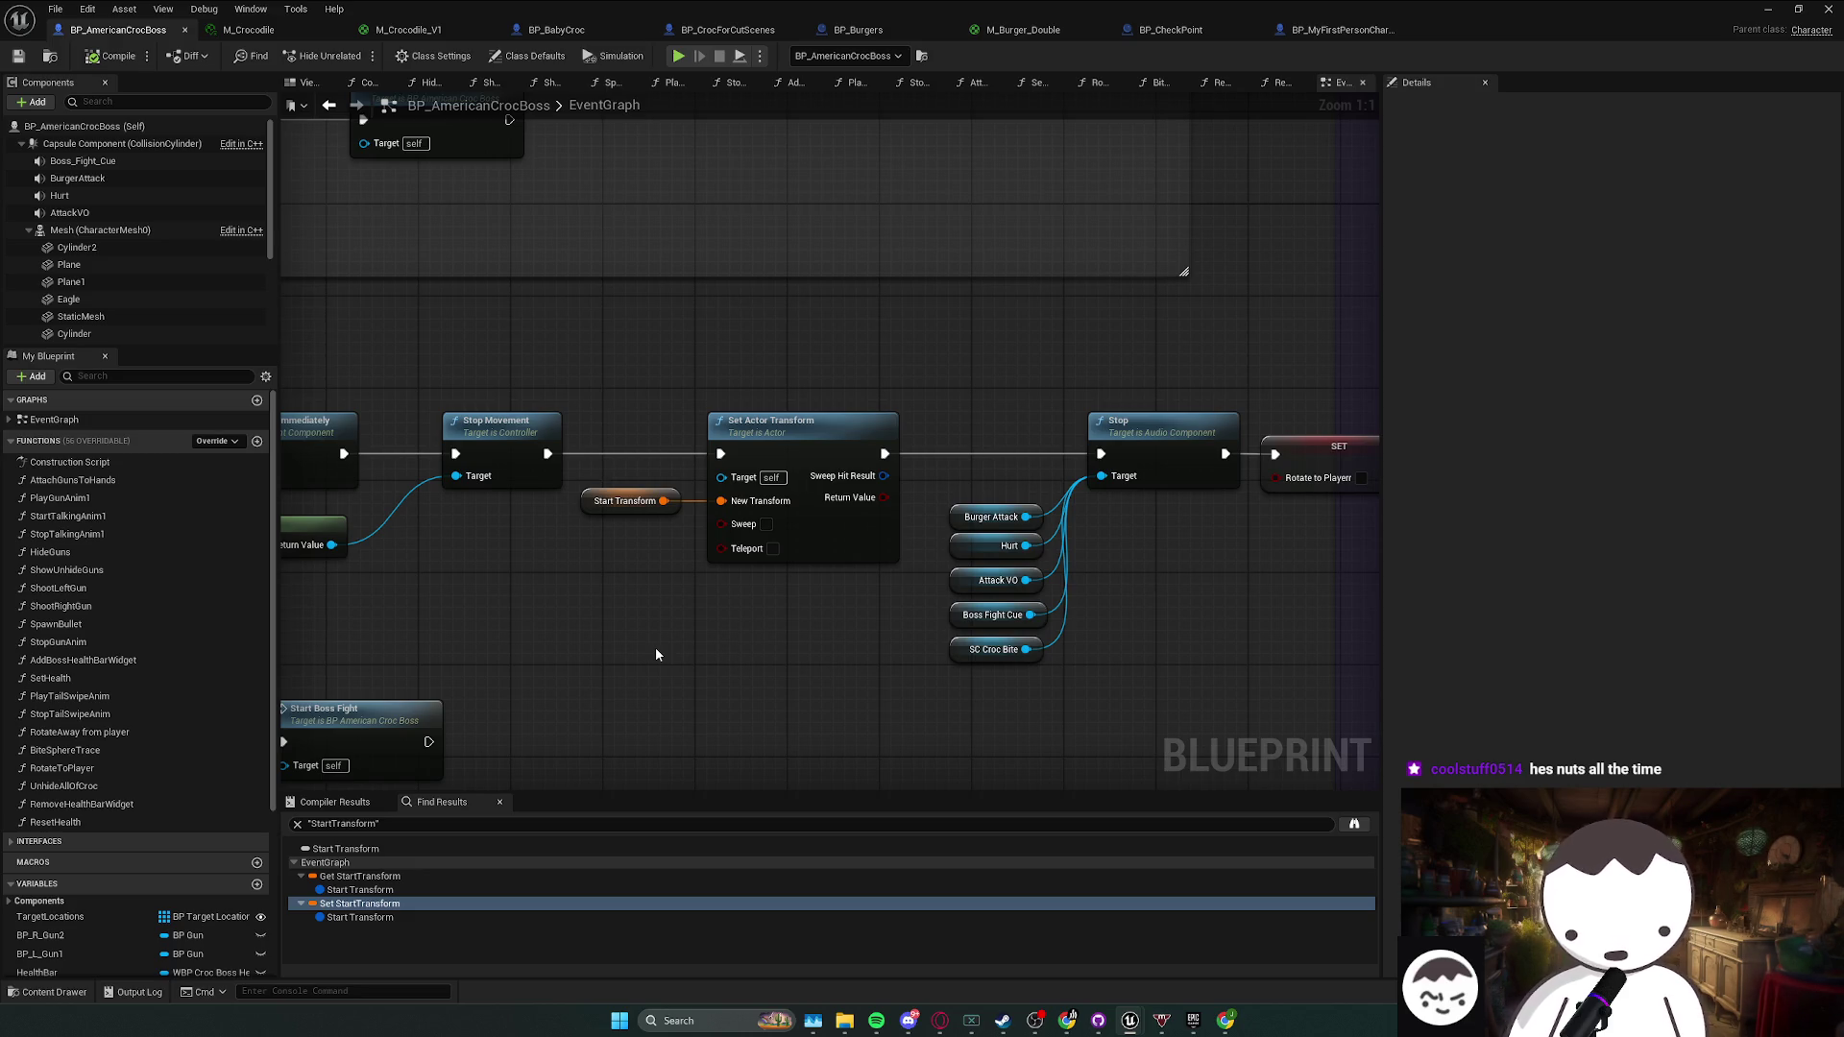
pyautogui.hotkey('ctrl', 's')
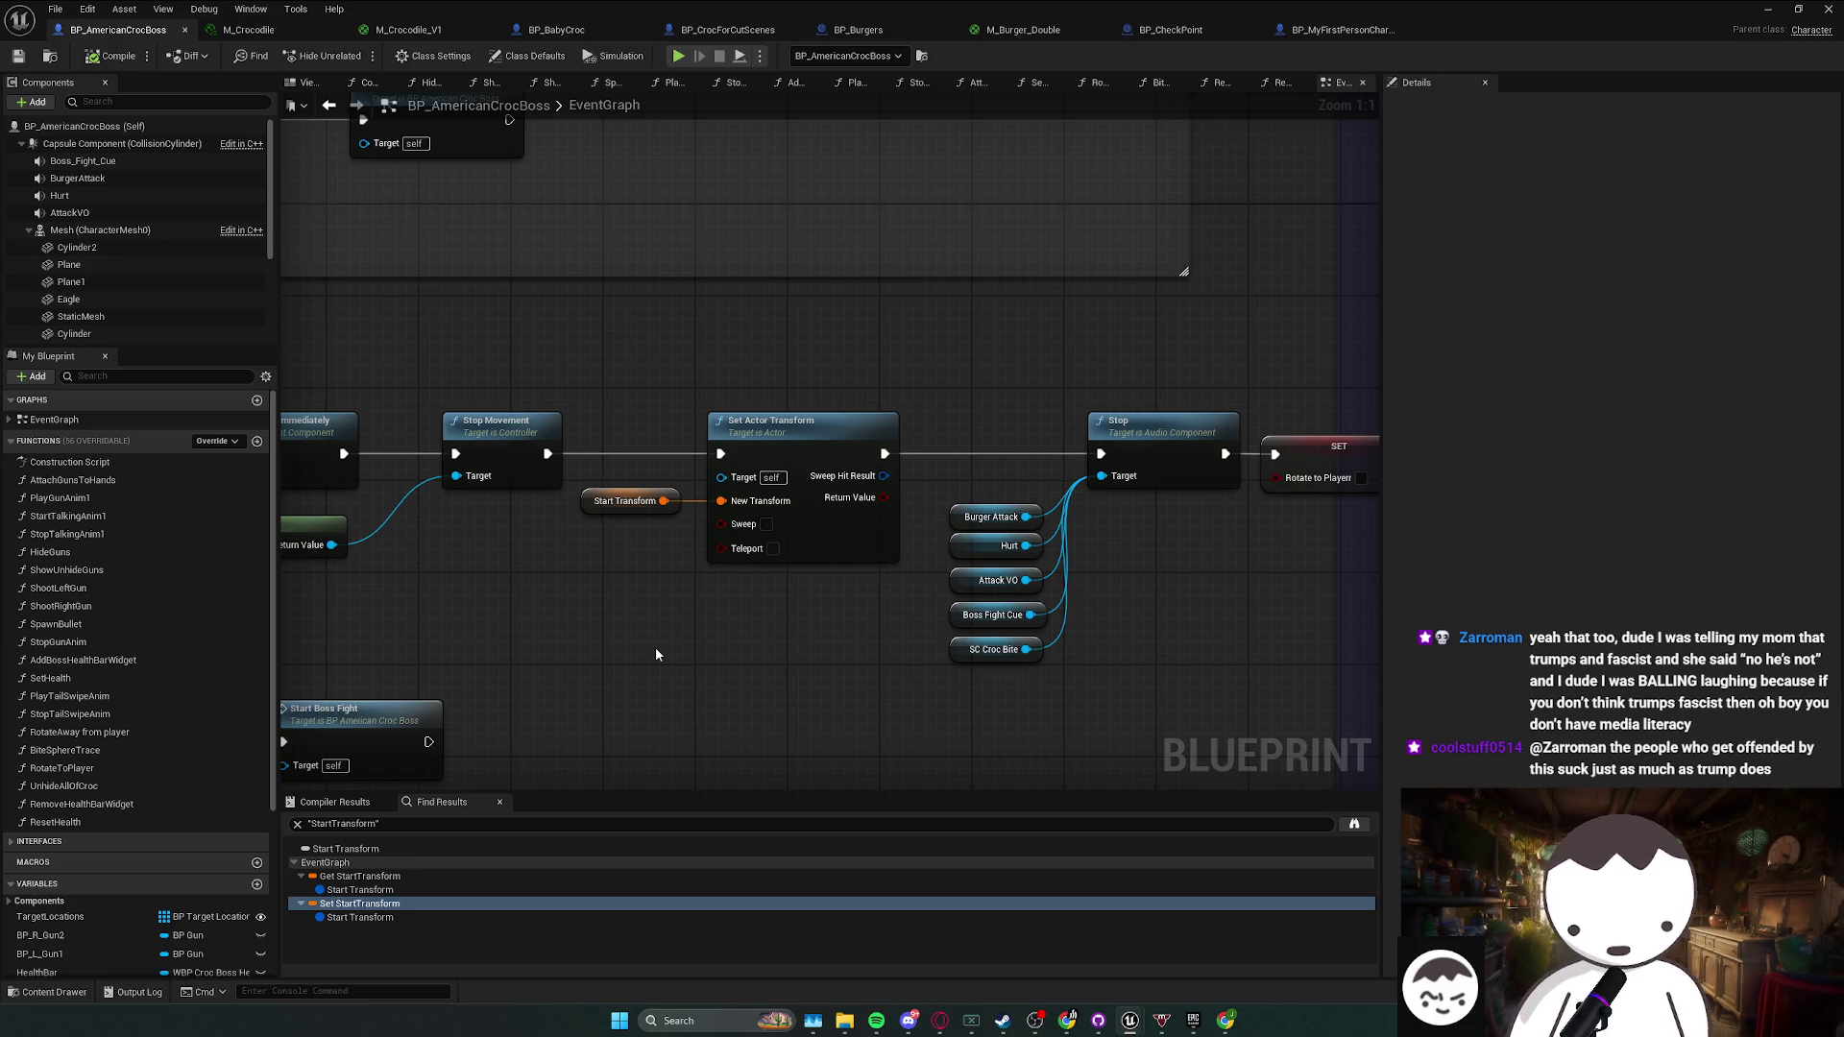
pyautogui.hotkey('ctrl', 'shift', 's')
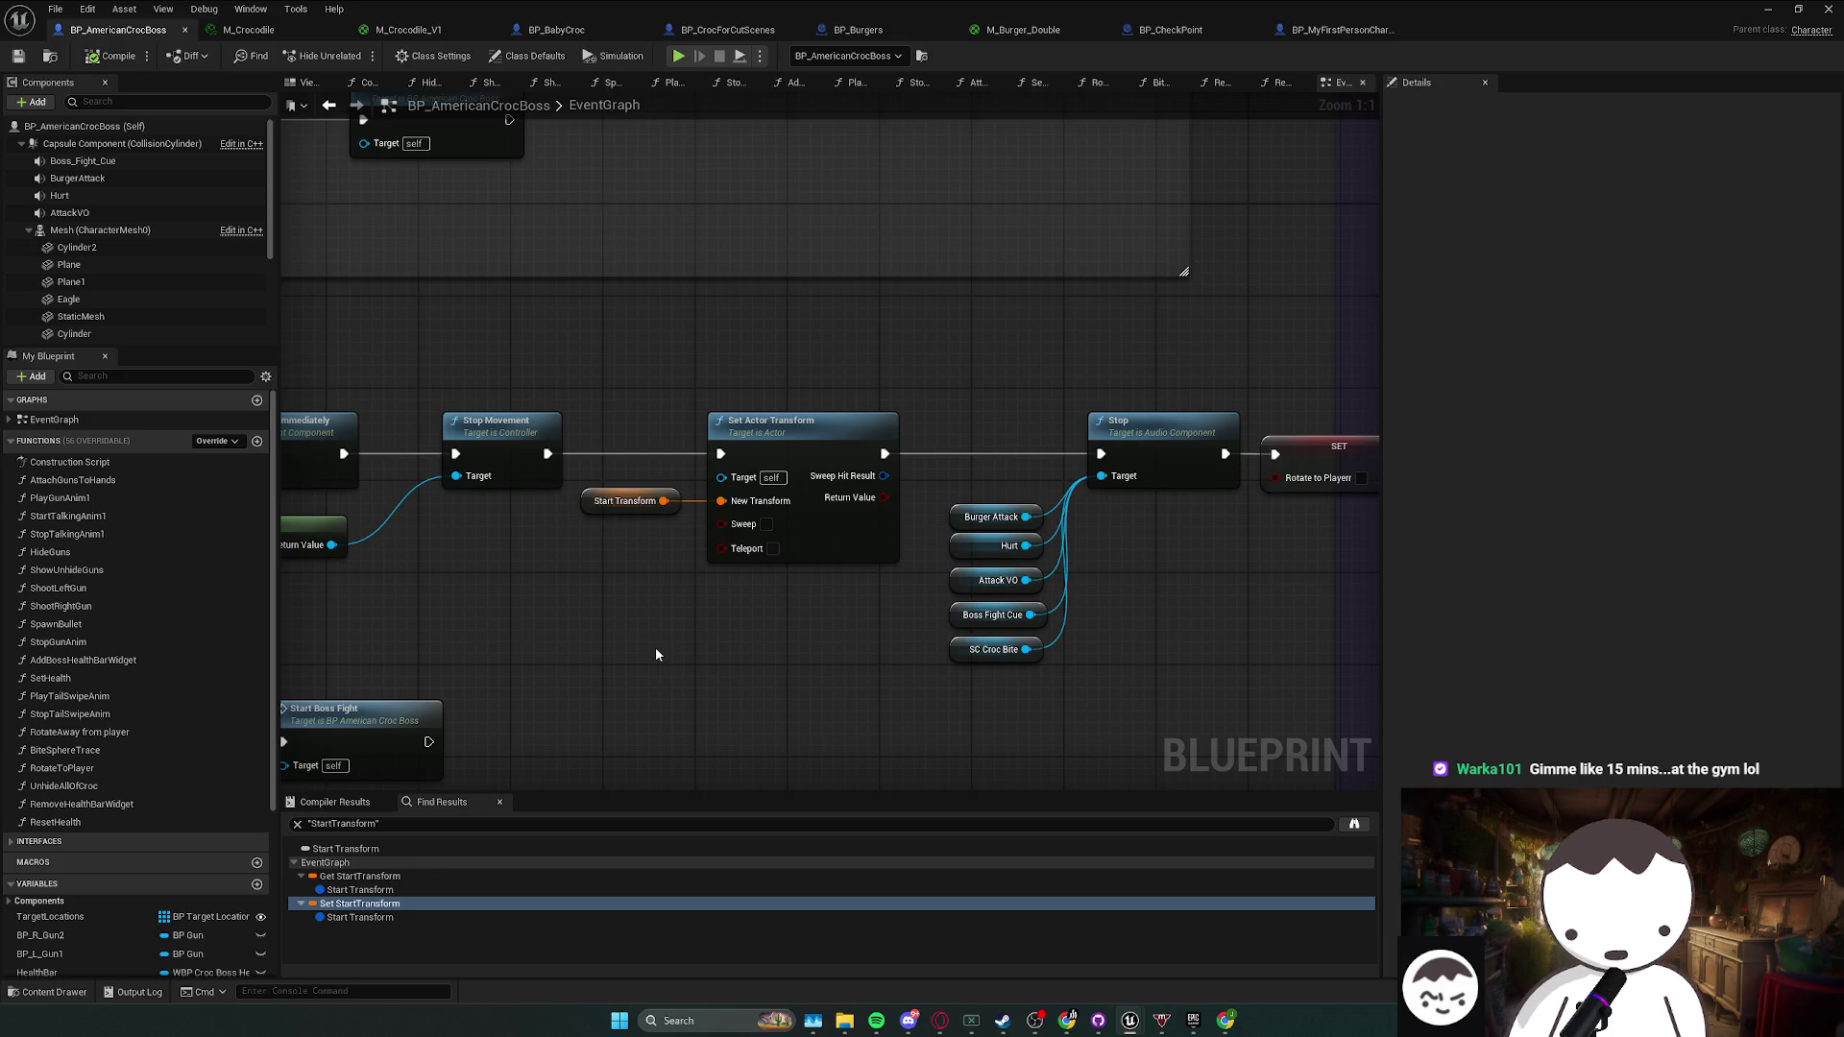
pyautogui.hotkey('ctrl', 'shift', 's')
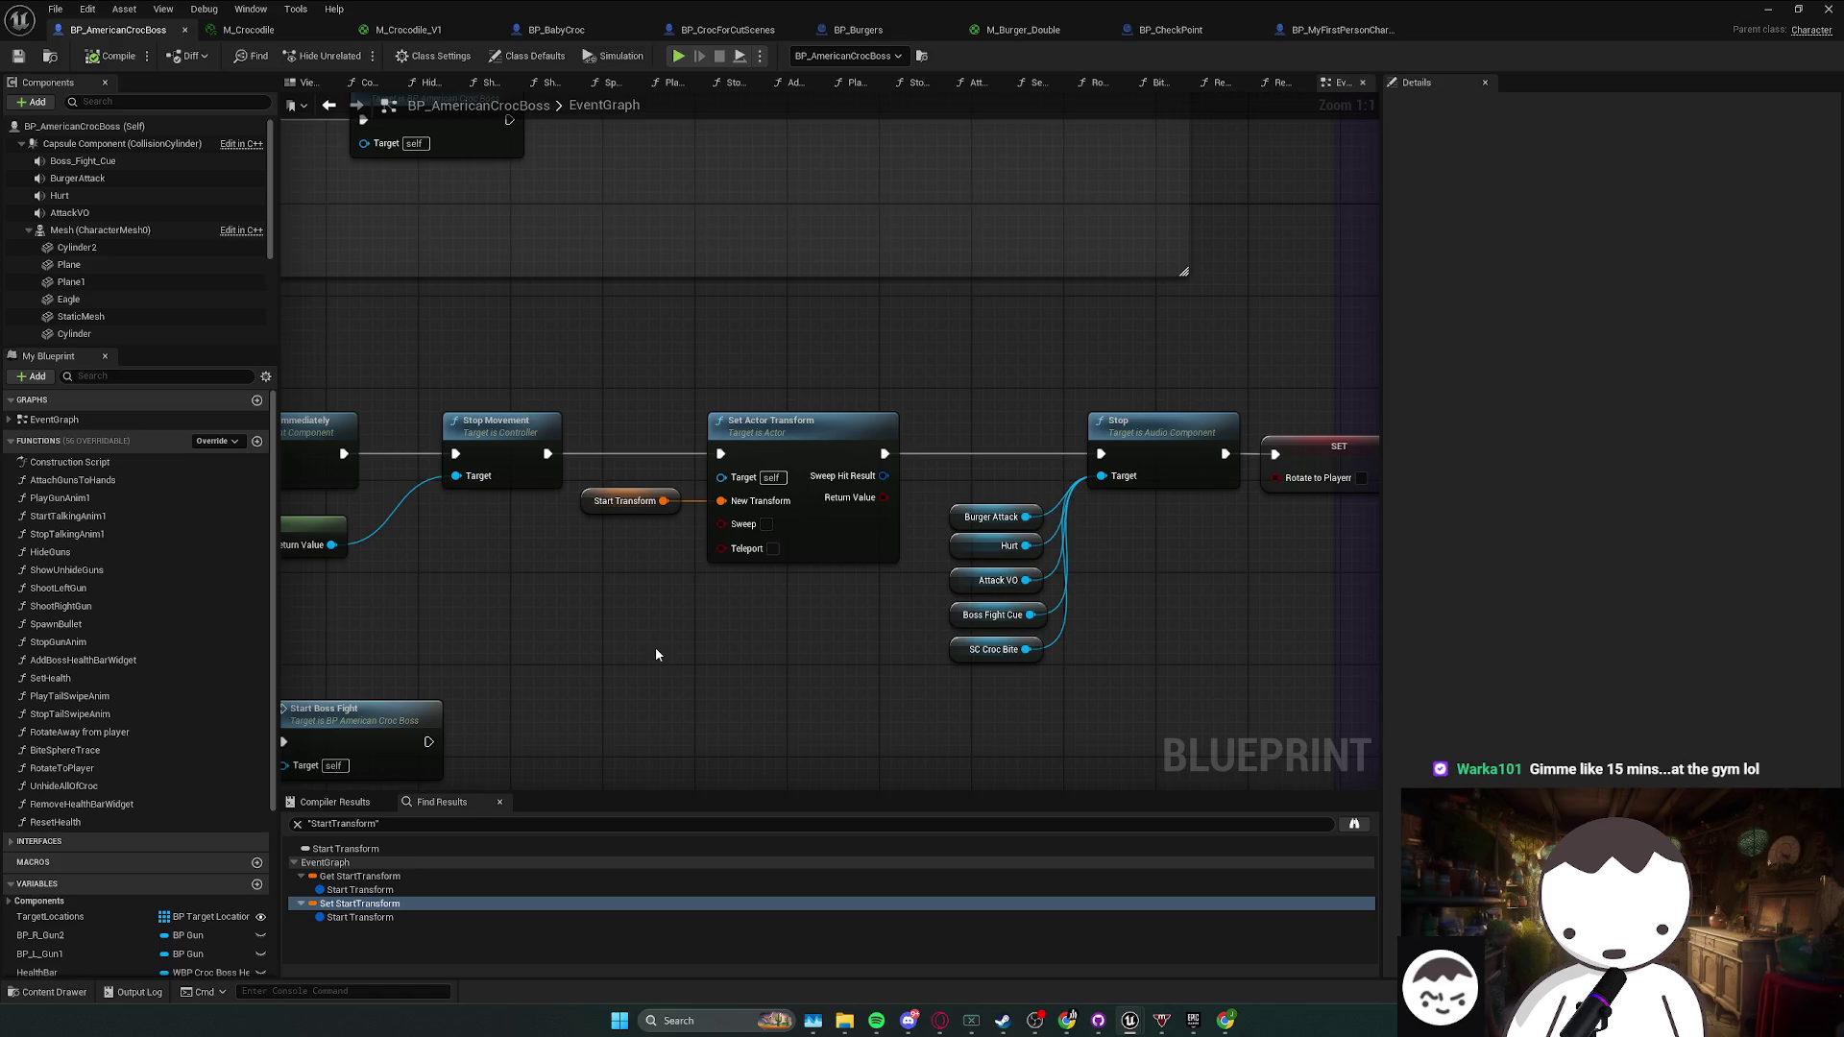
pyautogui.hotkey('ctrl', 'shift', 's')
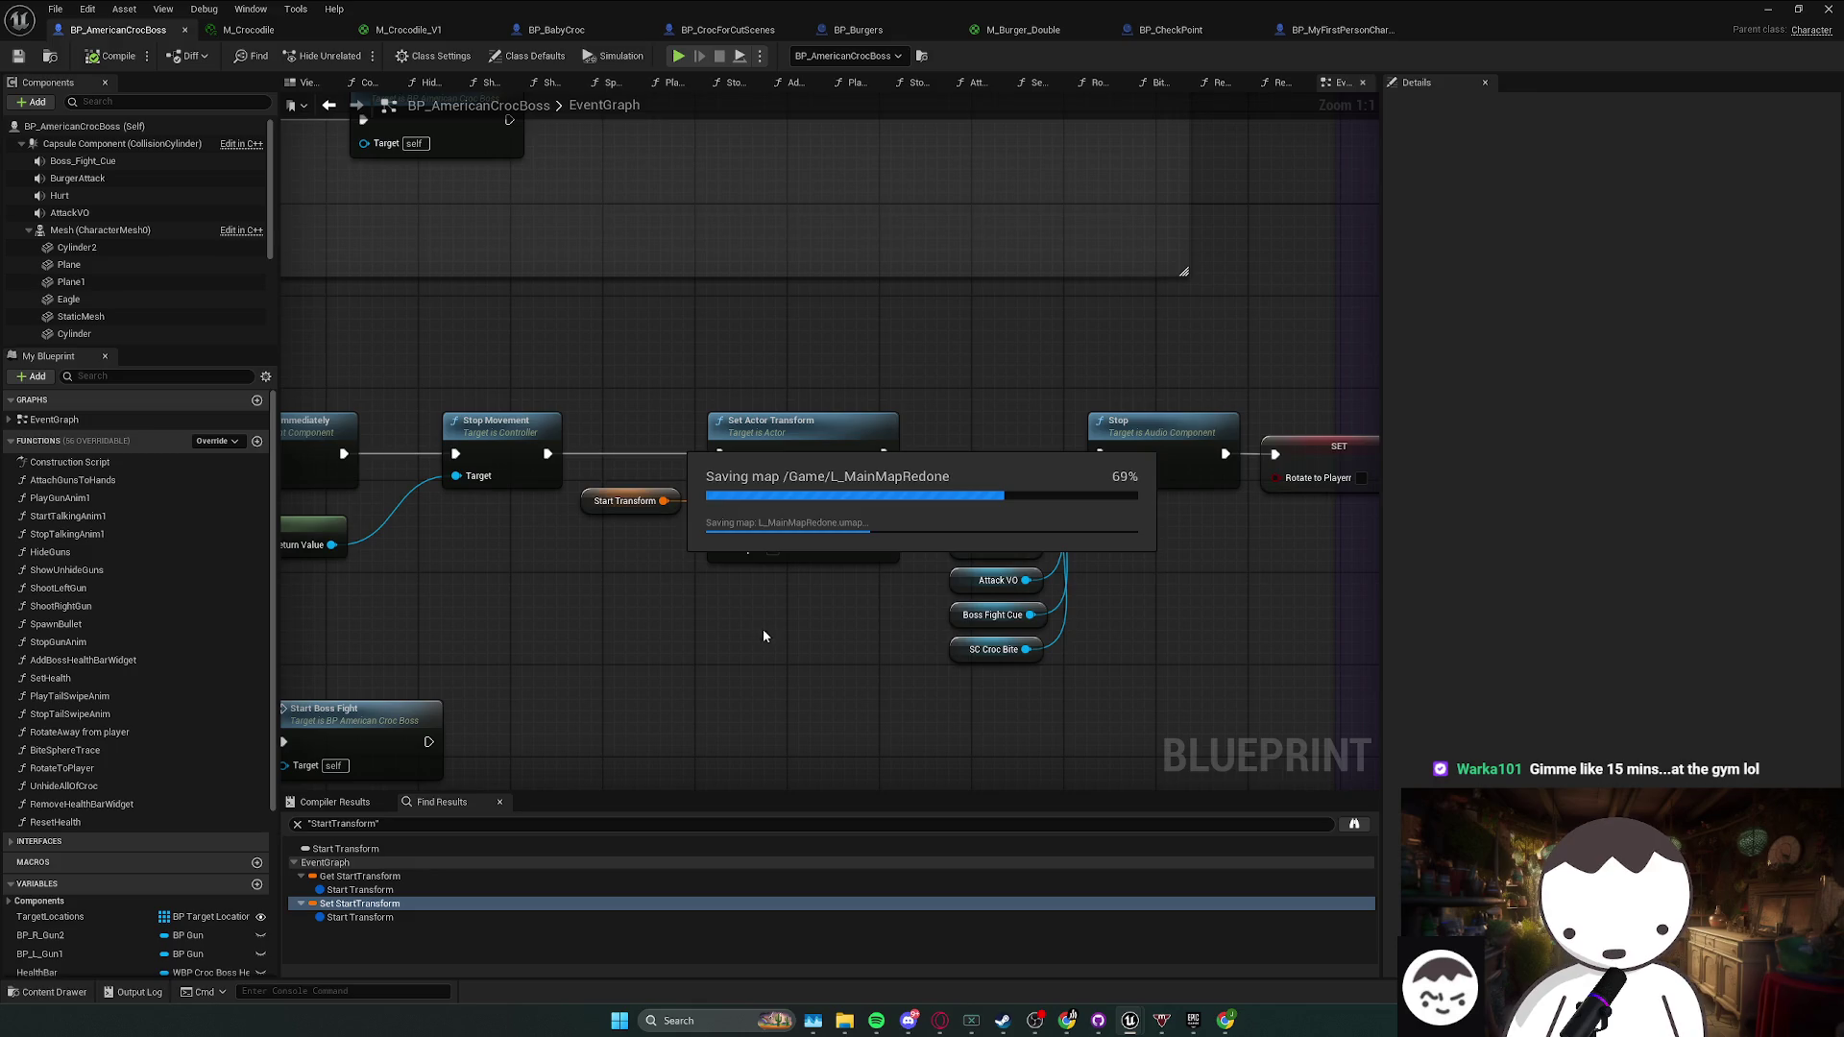
# - Move the five audio component nodes up into a neat column beside the Stop node
pyautogui.moveTo(672, 470); pyautogui.dragTo(844, 516)
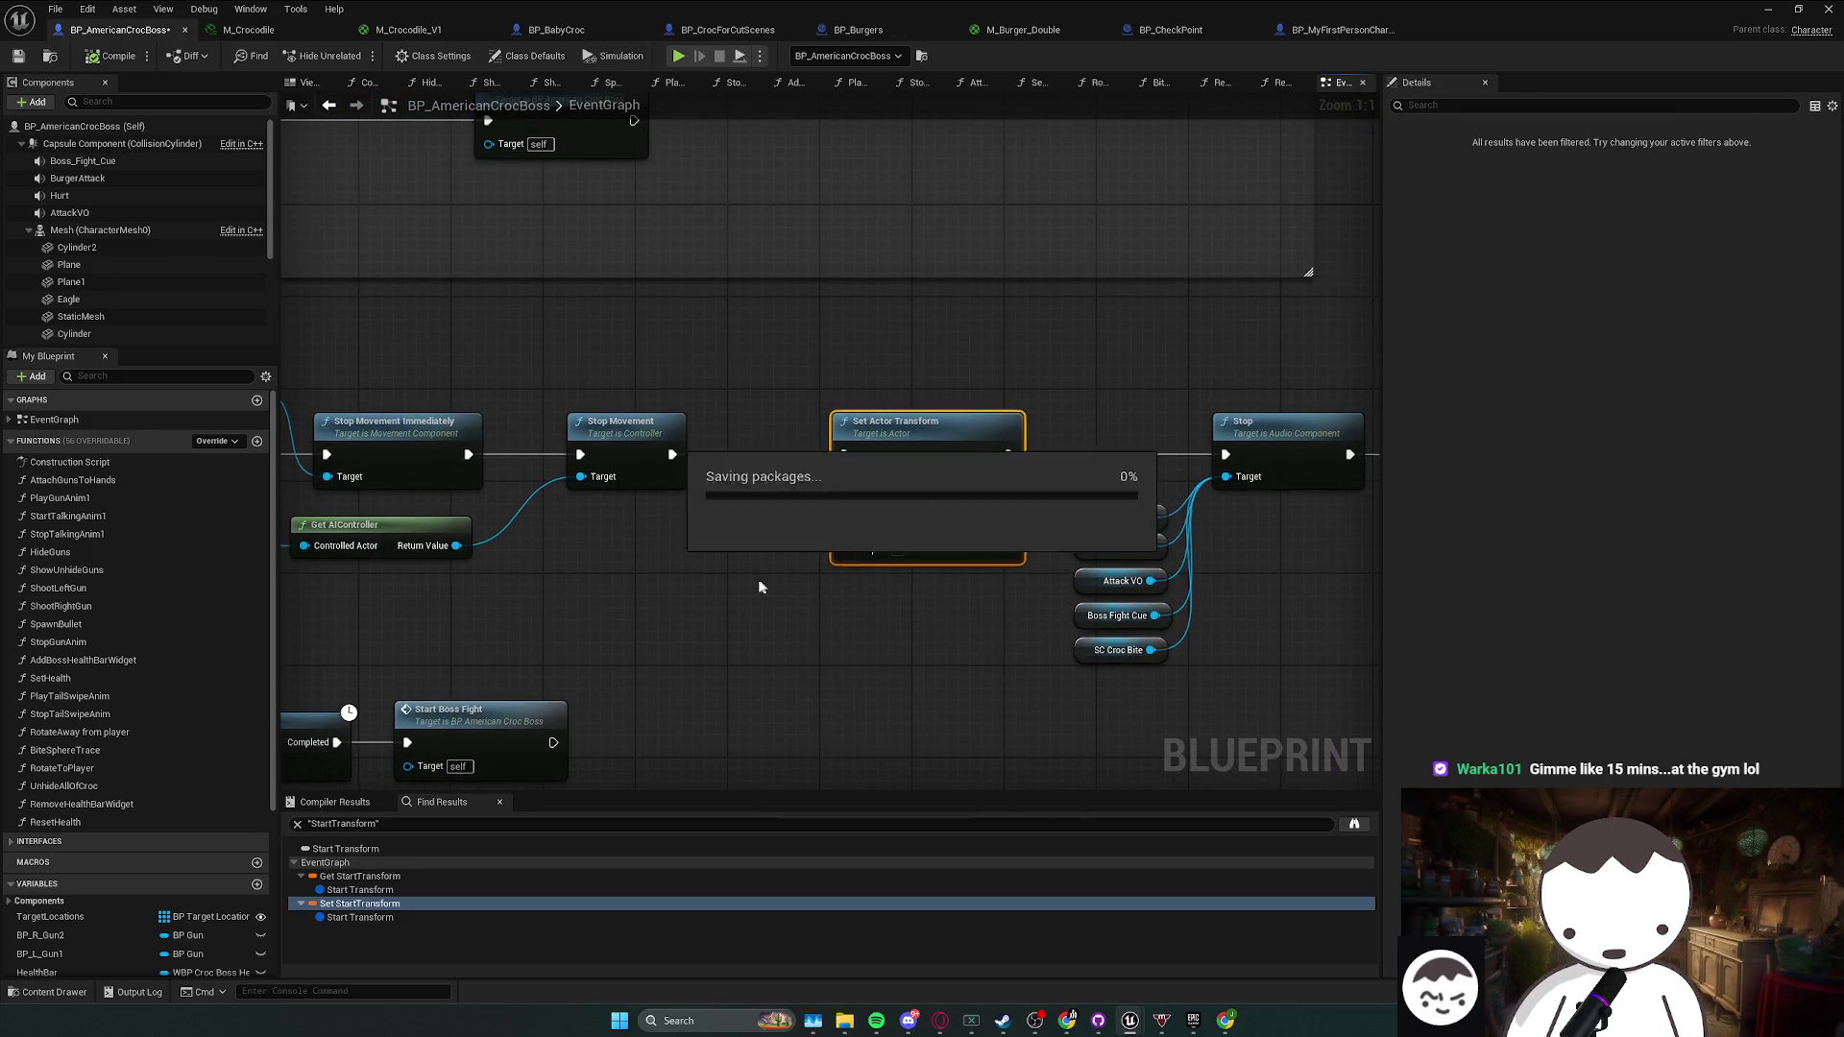
pyautogui.scroll(-1, 785, 580)
pyautogui.moveTo(1239, 768)
pyautogui.mouseDown()
pyautogui.moveTo(1037, 518)
pyautogui.moveTo(1080, 662)
pyautogui.mouseUp()
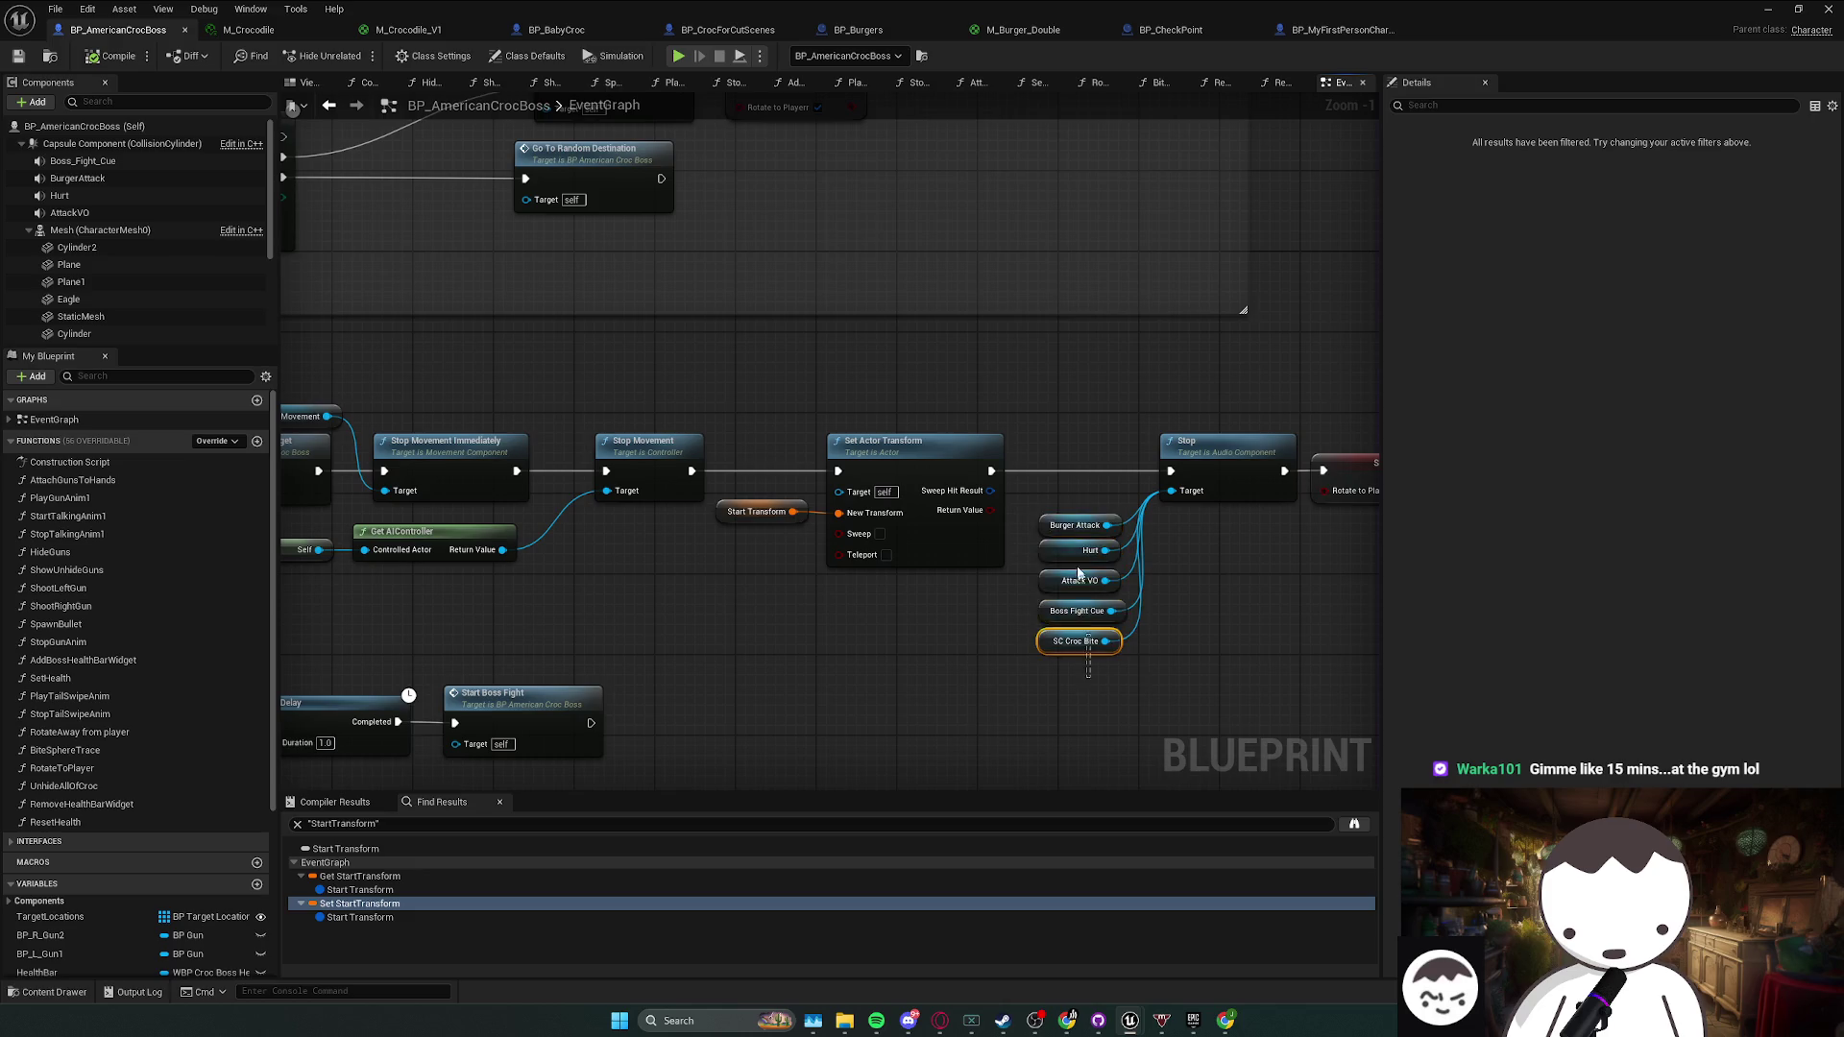
pyautogui.moveTo(1060, 534)
pyautogui.mouseDown()
pyautogui.moveTo(1060, 434)
pyautogui.moveTo(1060, 514)
pyautogui.mouseUp()
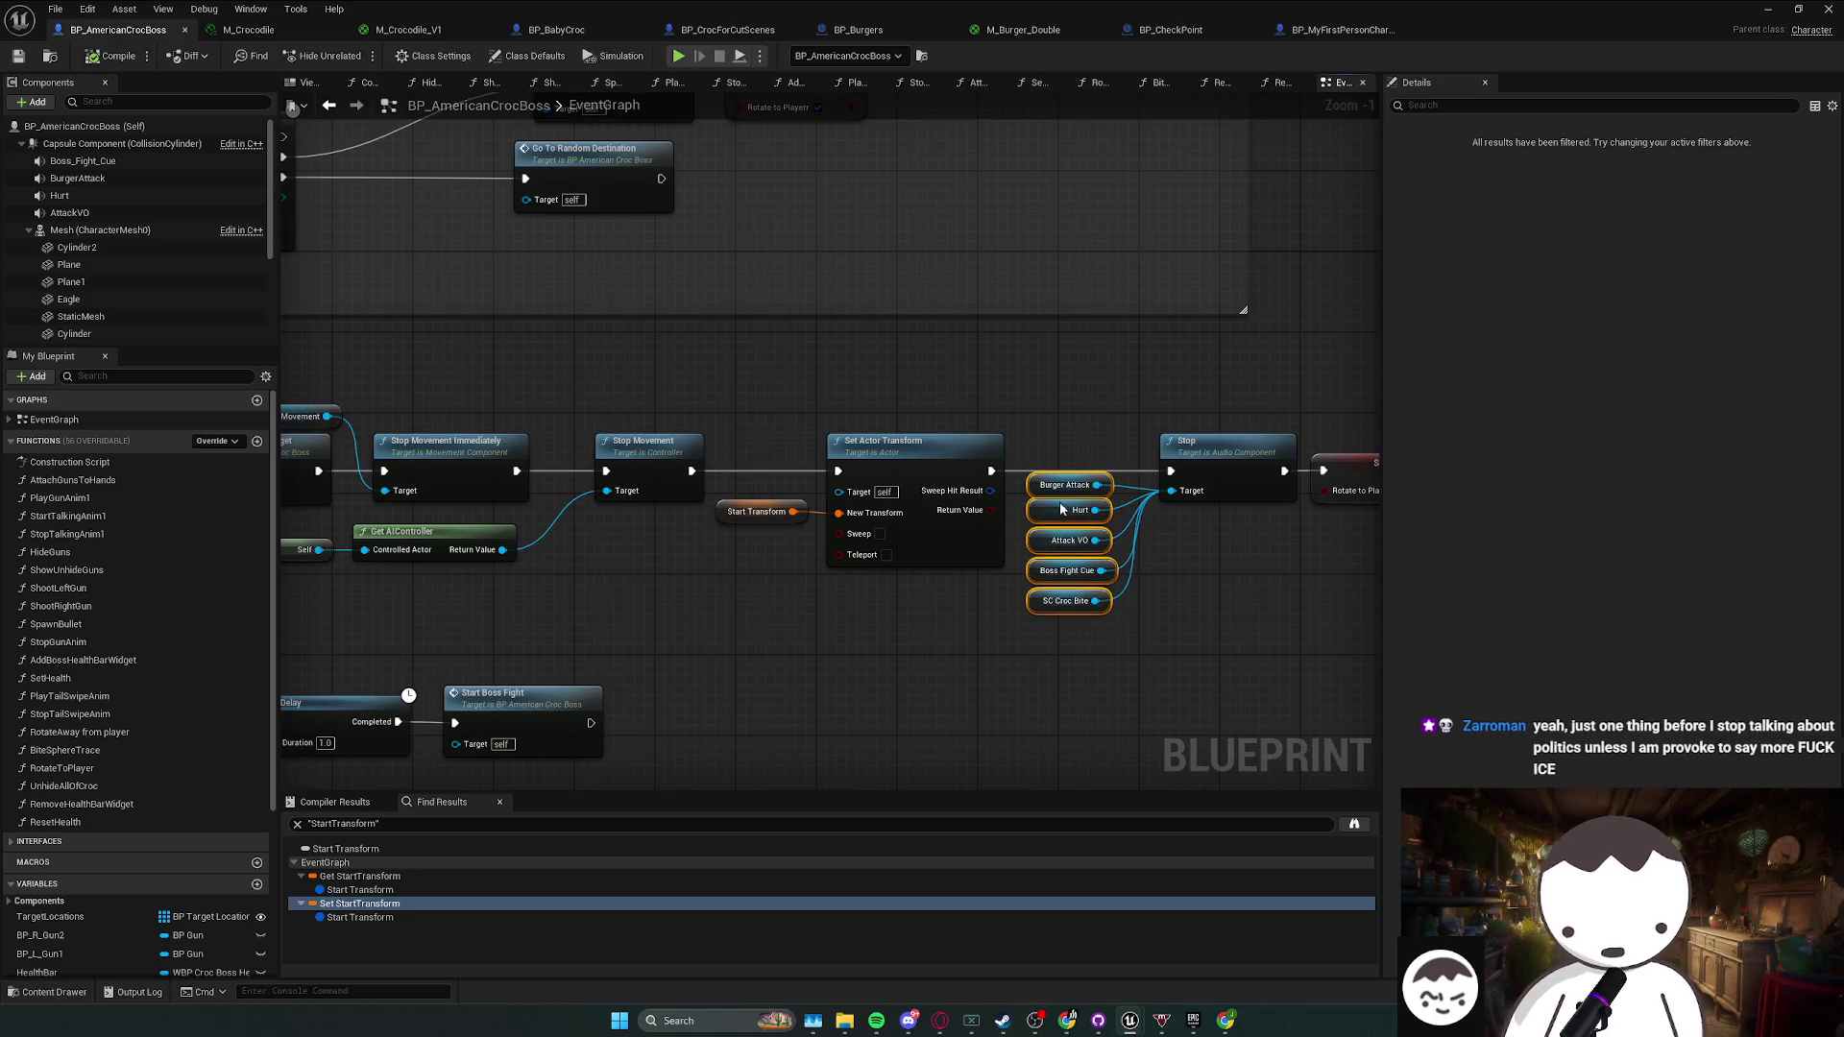
pyautogui.rightClick(685, 450)
pyautogui.moveTo(1306, 446); pyautogui.dragTo(965, 487)
pyautogui.click(1056, 596)
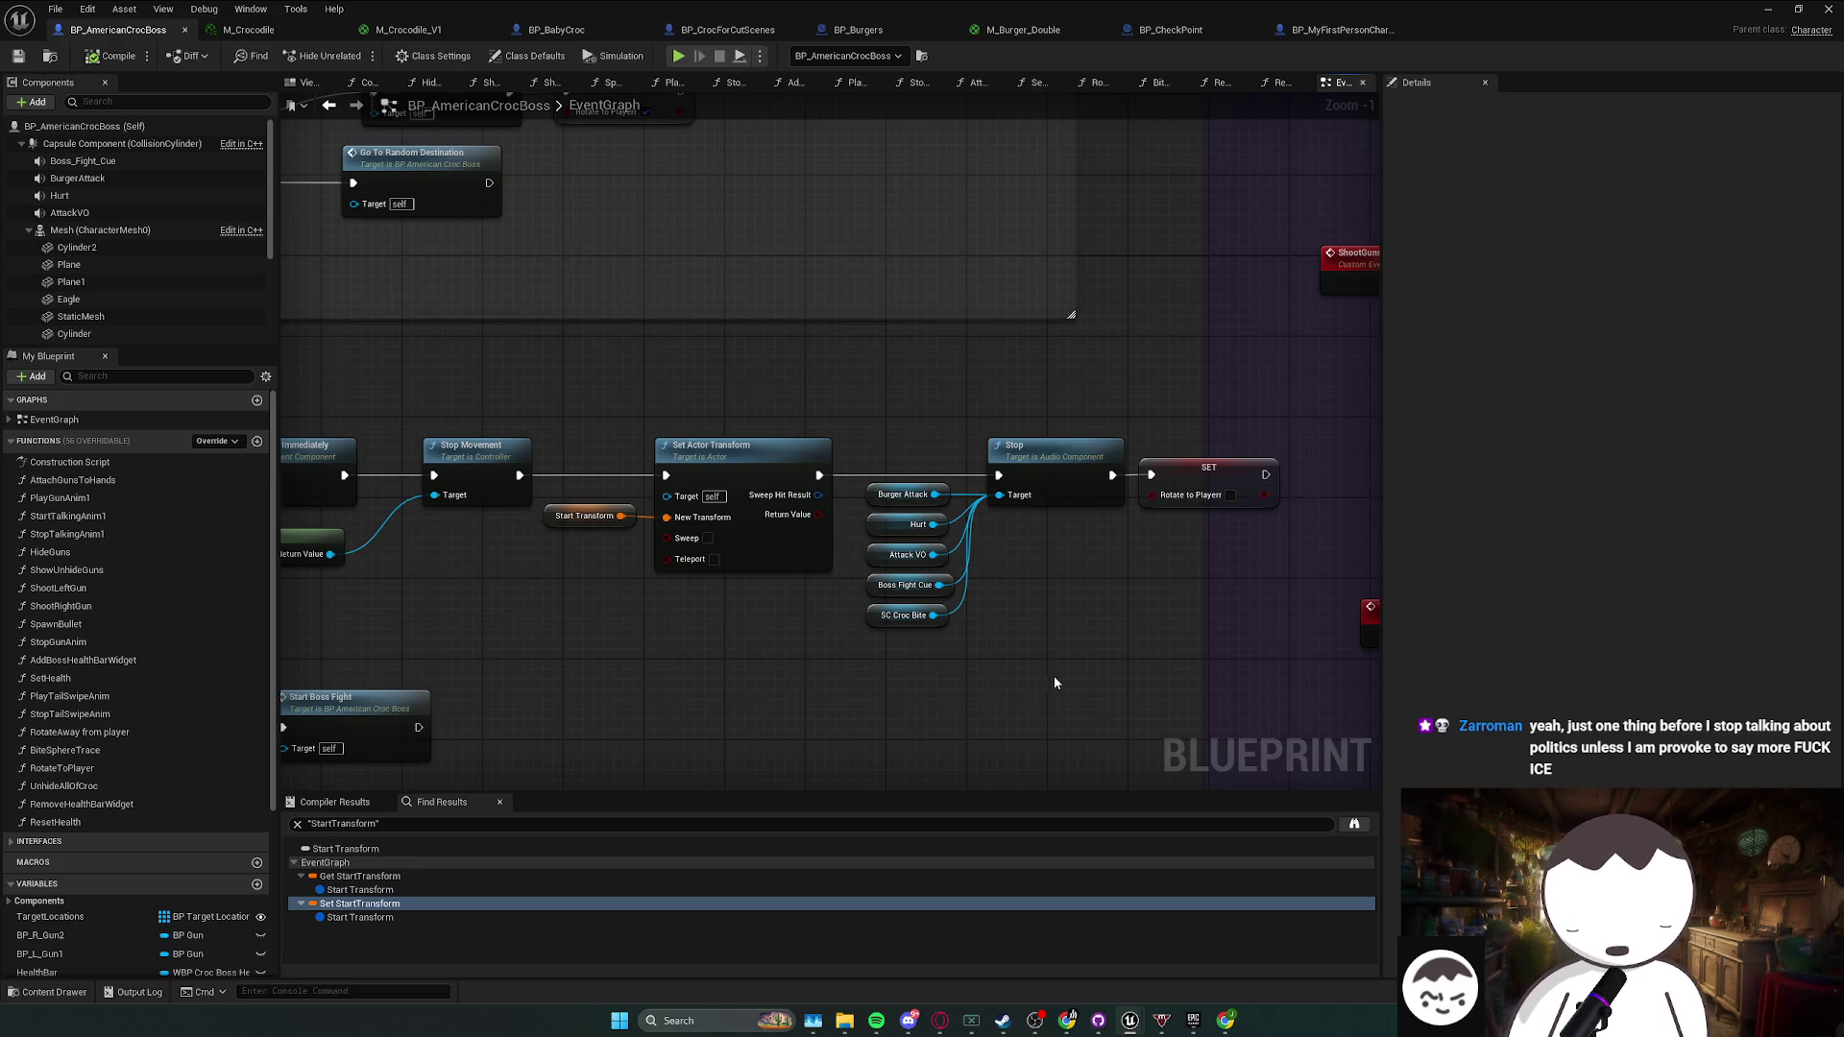
pyautogui.moveTo(972, 661); pyautogui.dragTo(886, 479)
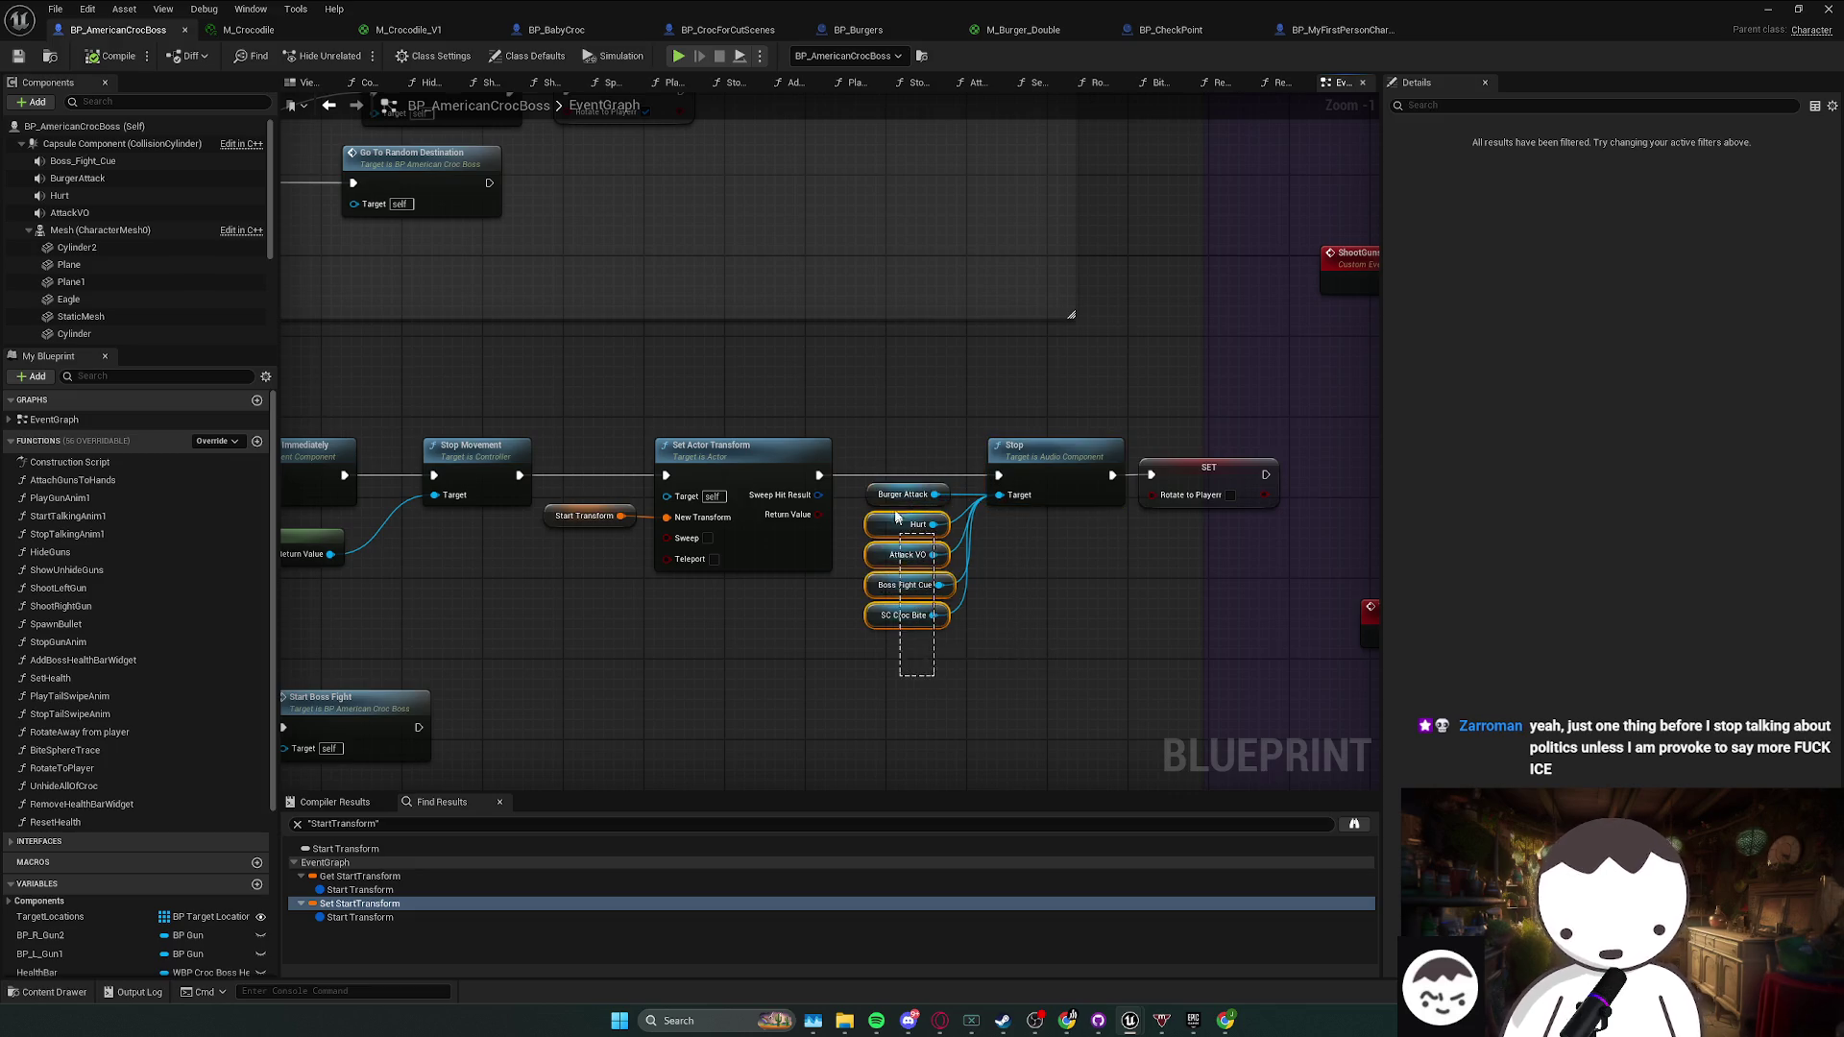
pyautogui.moveTo(910, 662)
pyautogui.mouseDown()
pyautogui.moveTo(898, 437)
pyautogui.moveTo(898, 494)
pyautogui.mouseUp()
pyautogui.click(1080, 567)
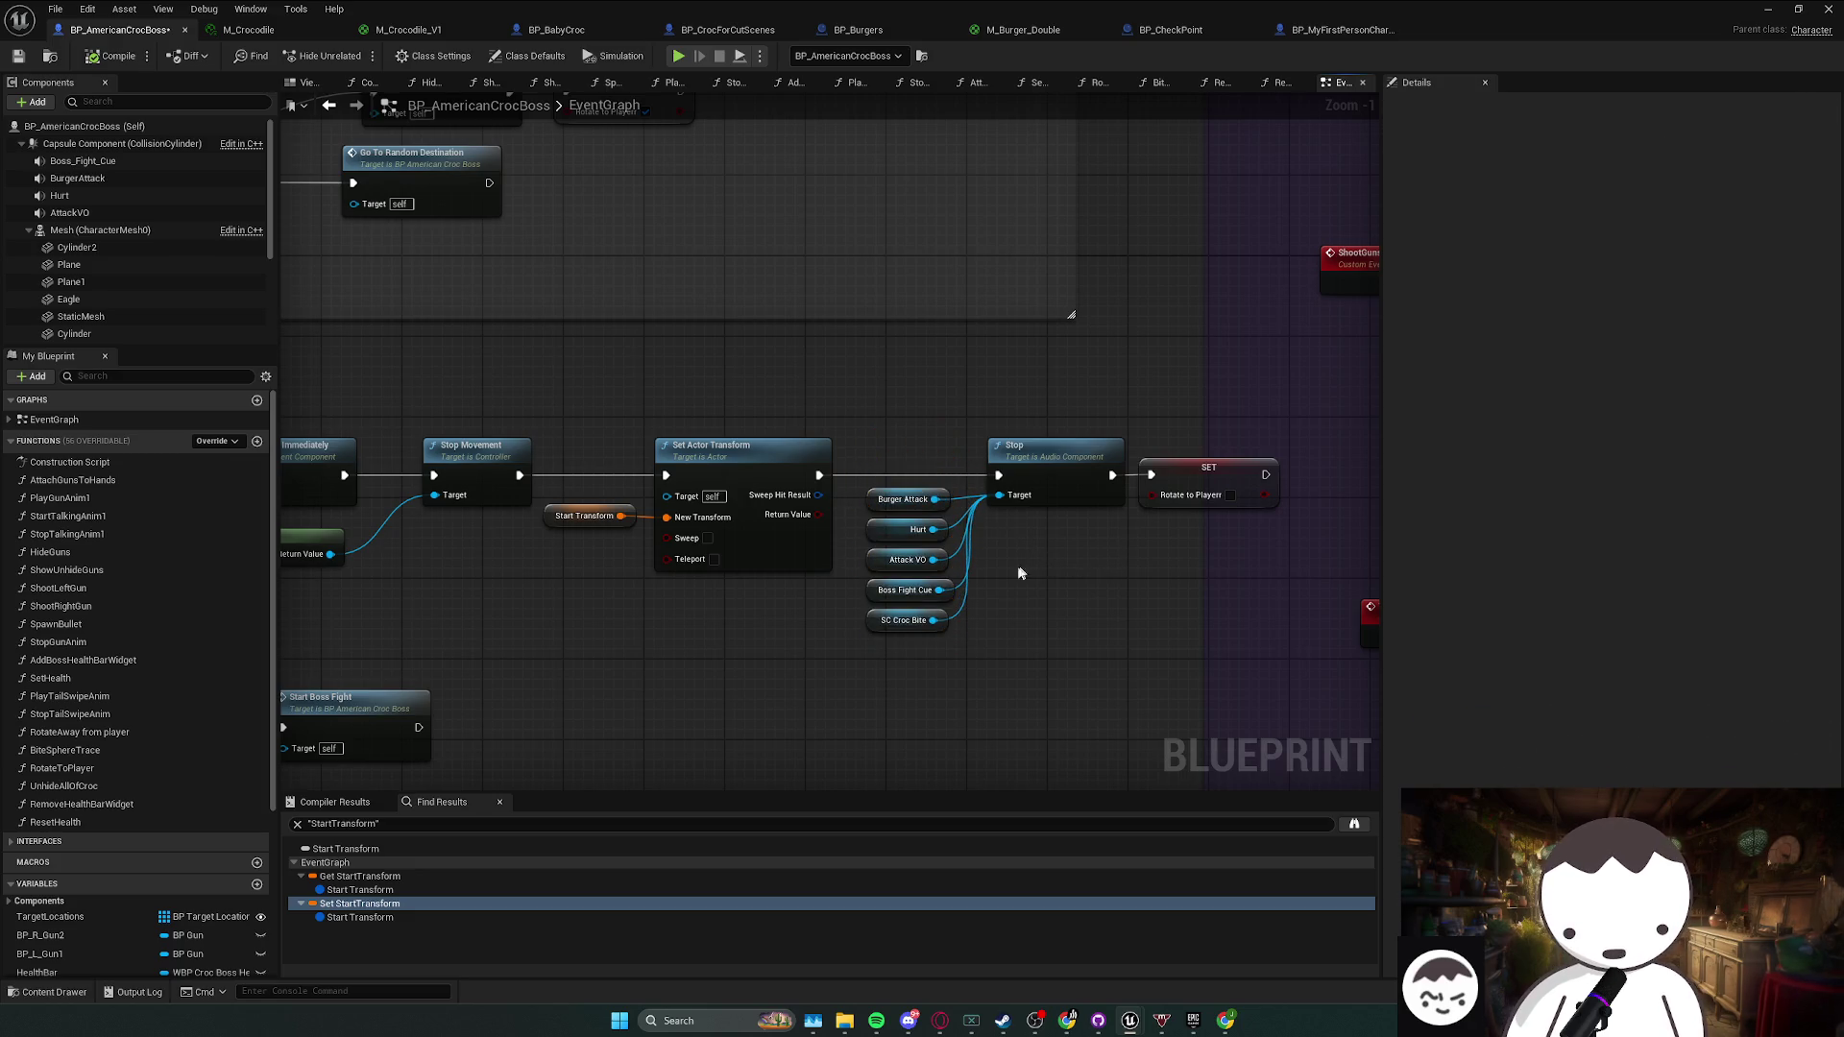
# - Check the Start Transform and Set Actor Transform nodes, then save the level and blueprint
pyautogui.moveTo(749, 577); pyautogui.dragTo(622, 498)
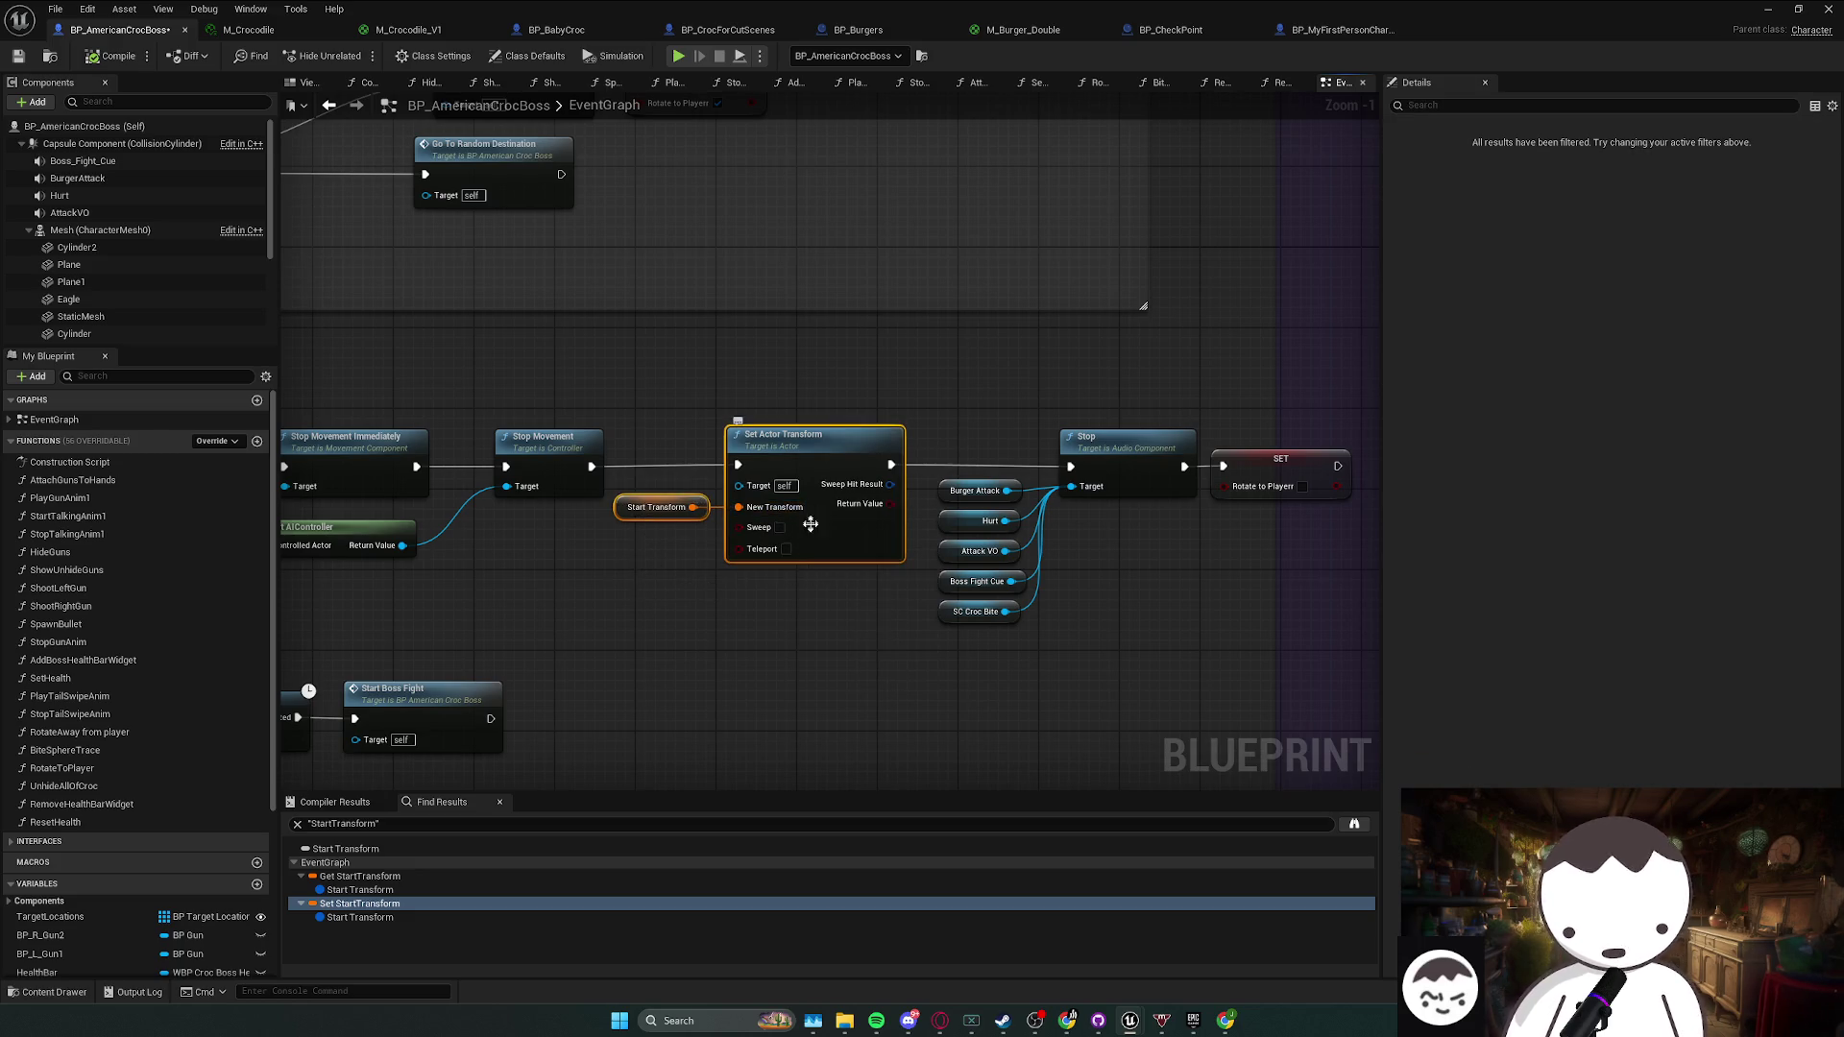
pyautogui.click(816, 586)
pyautogui.moveTo(817, 599); pyautogui.dragTo(894, 595)
pyautogui.click(735, 505)
pyautogui.click(768, 573)
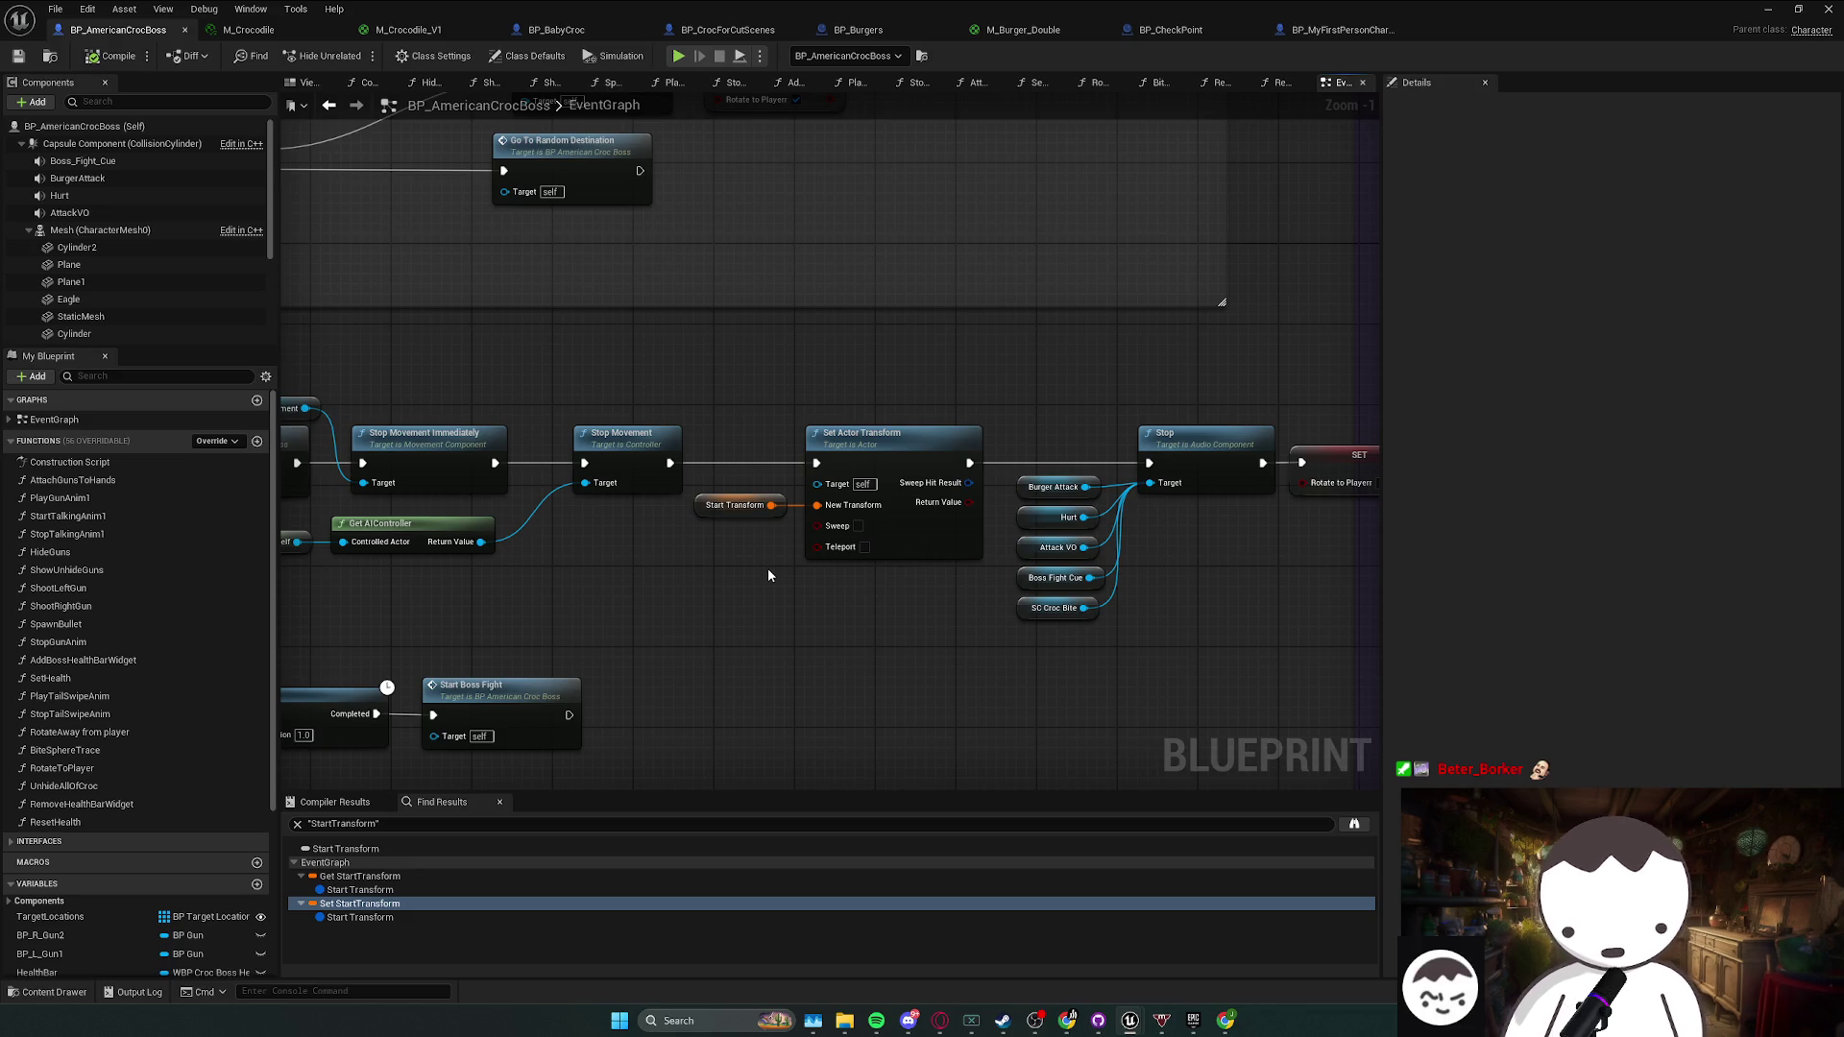
pyautogui.moveTo(686, 576); pyautogui.dragTo(841, 540)
pyautogui.click(746, 624)
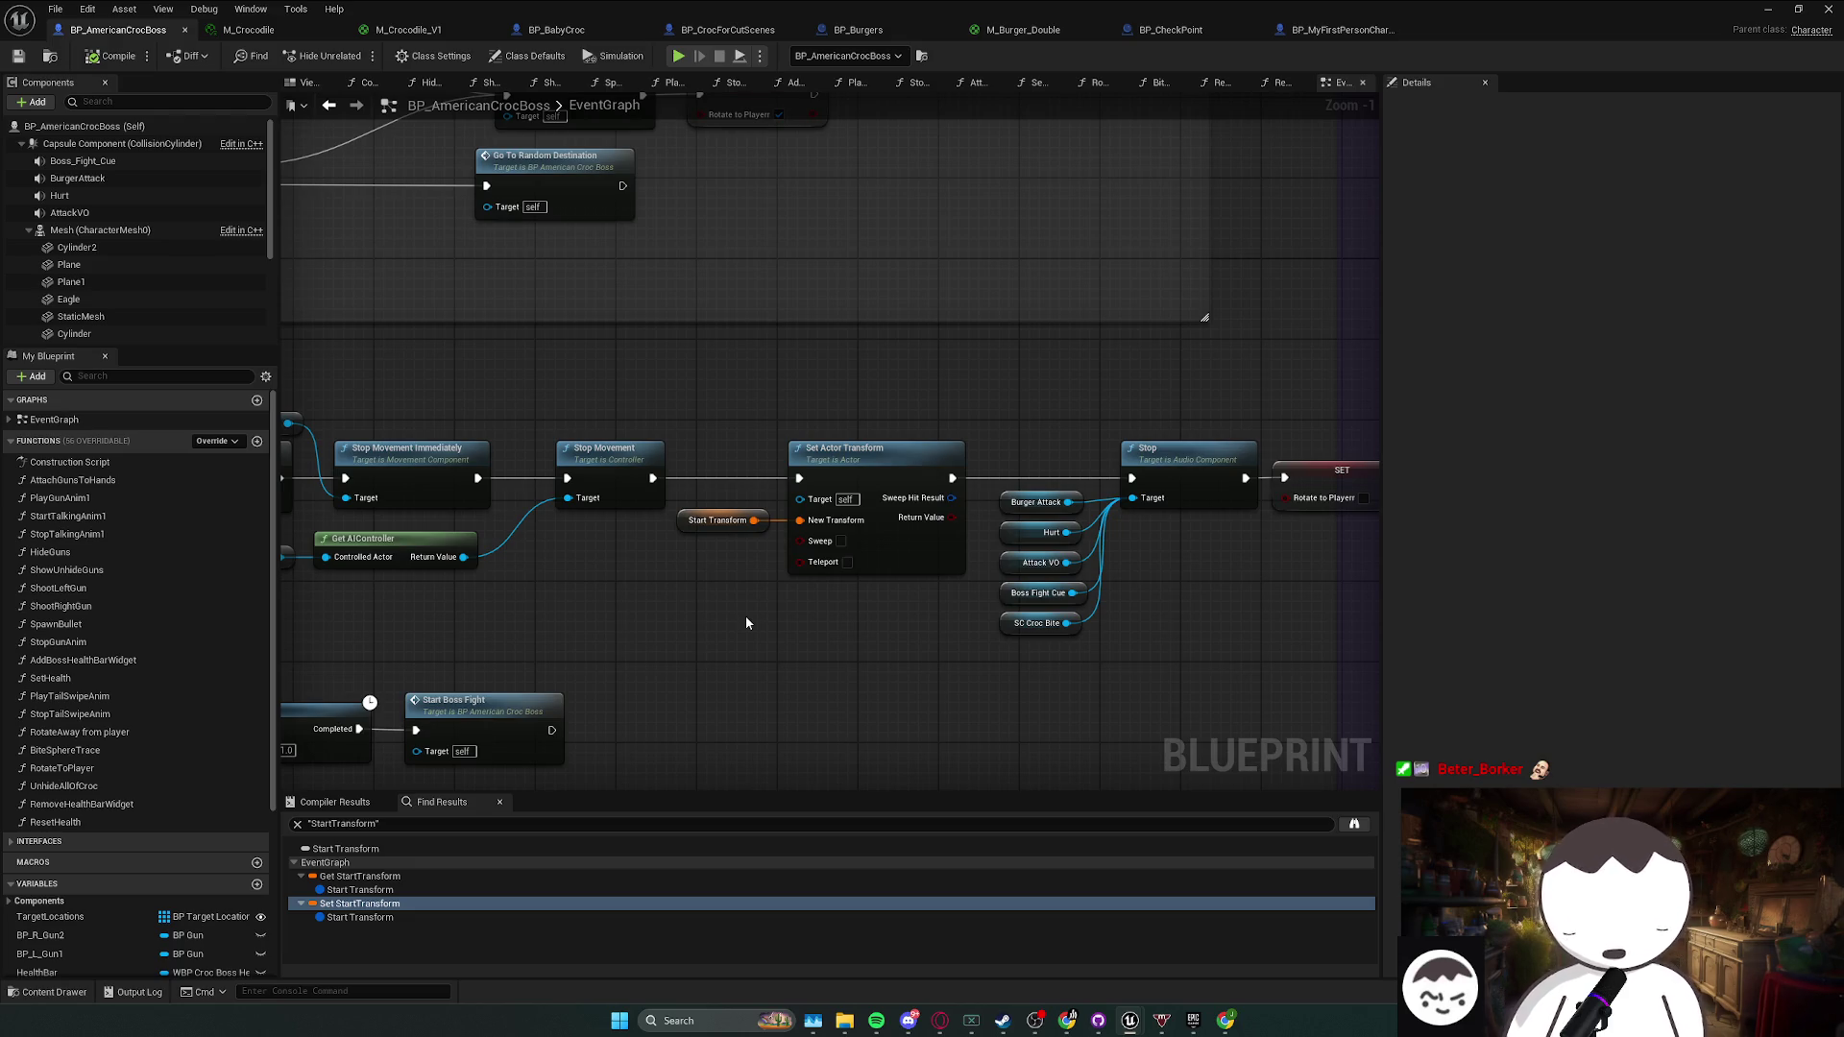
pyautogui.hotkey('ctrl', 'shift', 's')
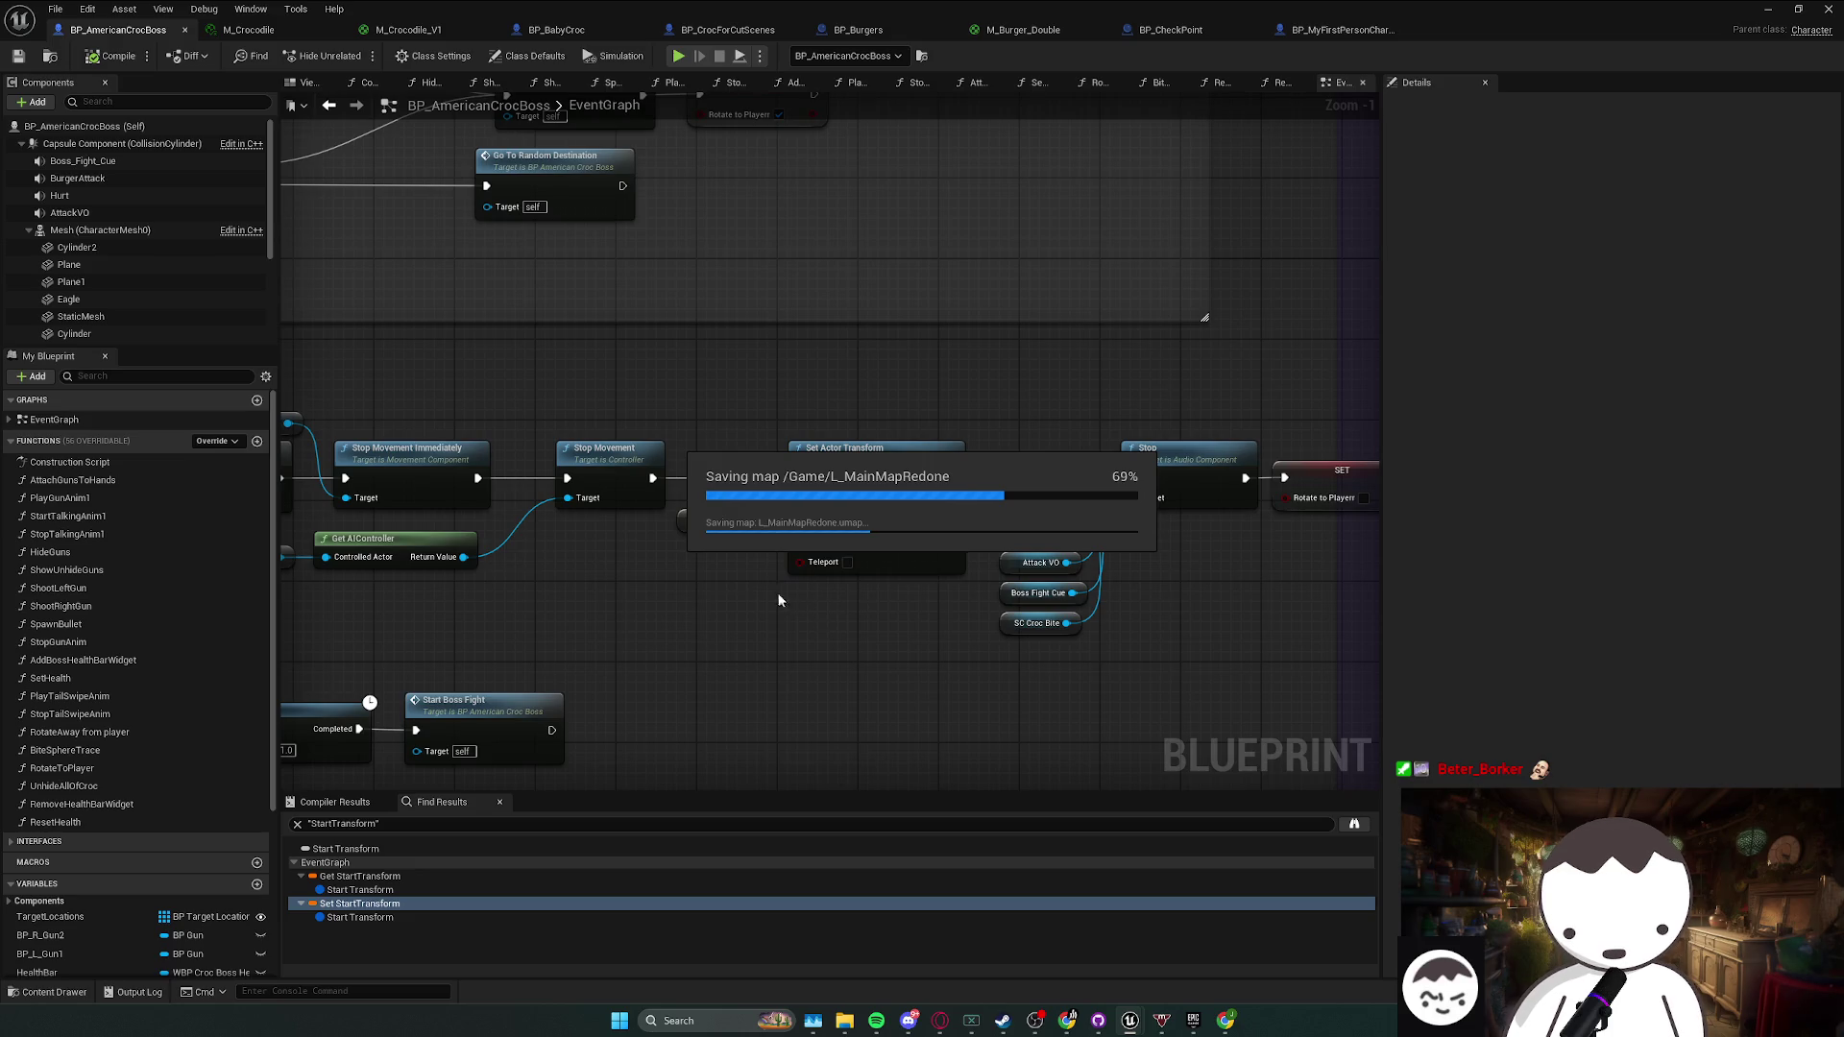
# - Wire Burger Attack into the Stop node's Target, then undo the connection
pyautogui.click(789, 570)
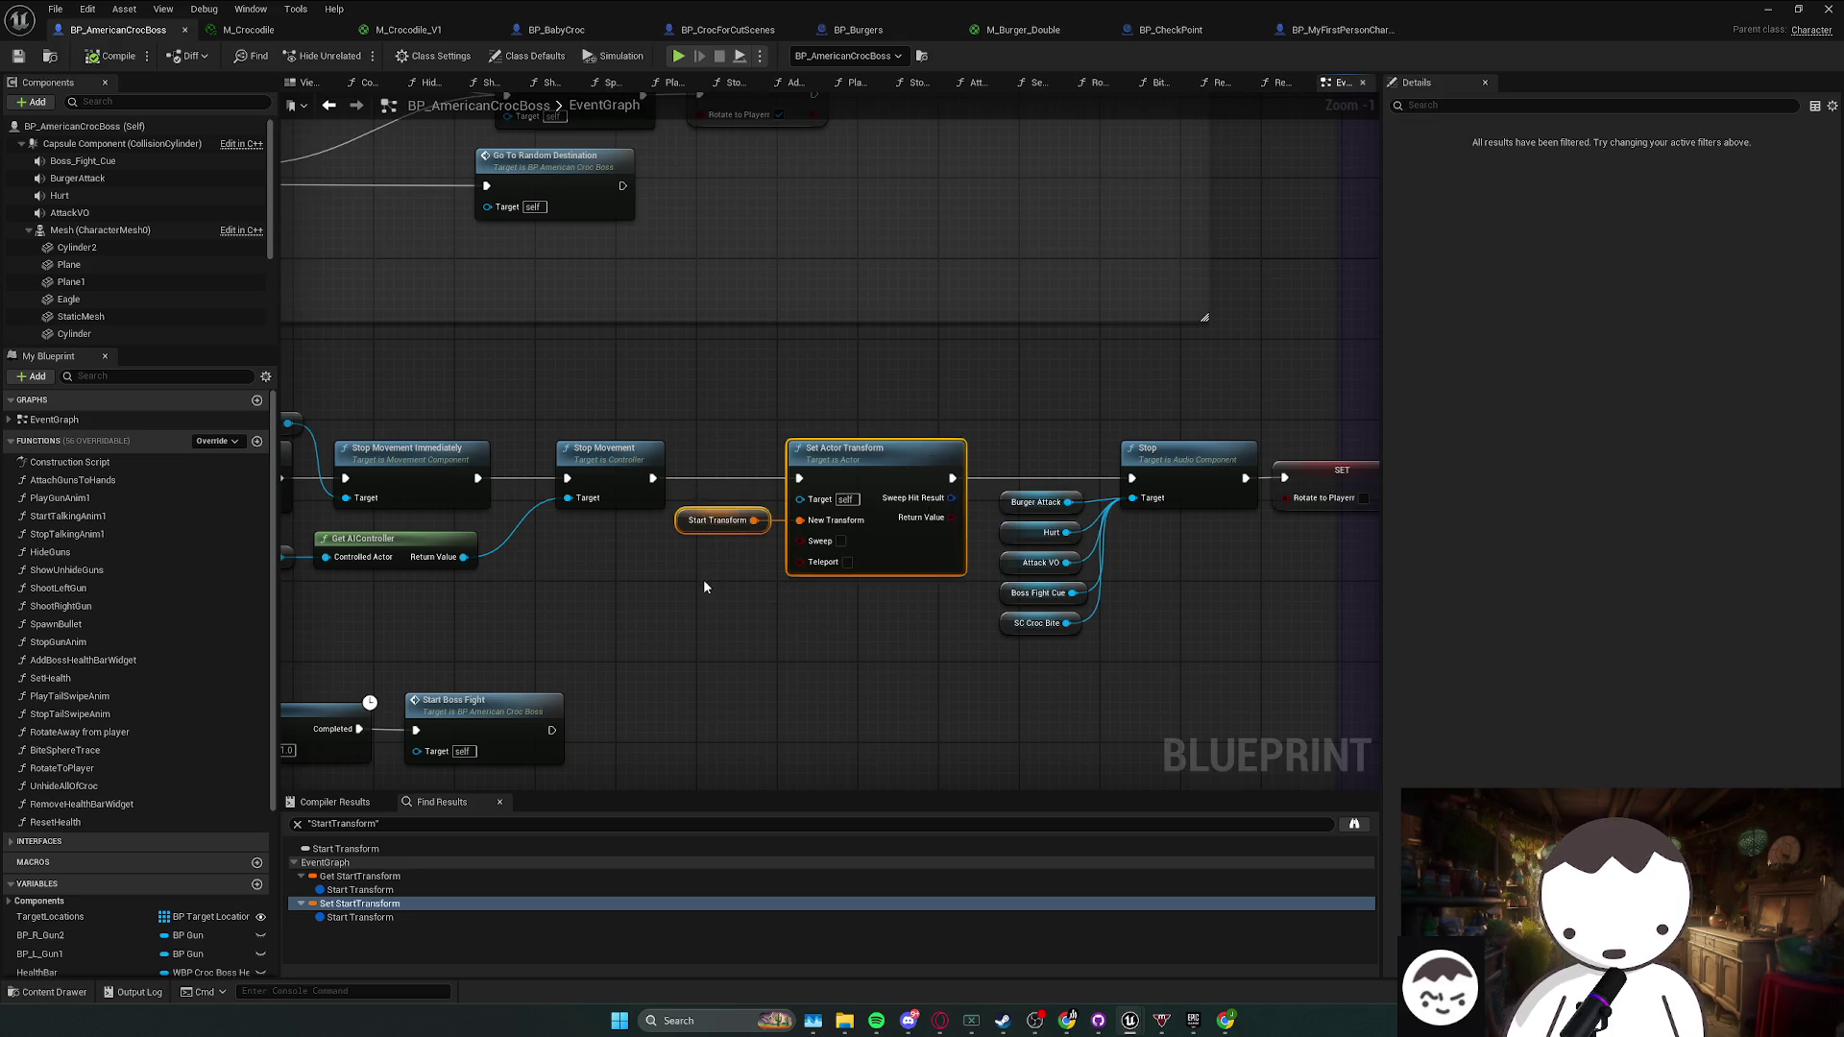
pyautogui.moveTo(705, 579)
pyautogui.mouseDown()
pyautogui.moveTo(788, 559)
pyautogui.moveTo(923, 432)
pyautogui.moveTo(833, 447)
pyautogui.moveTo(887, 564)
pyautogui.mouseUp()
pyautogui.click(827, 539)
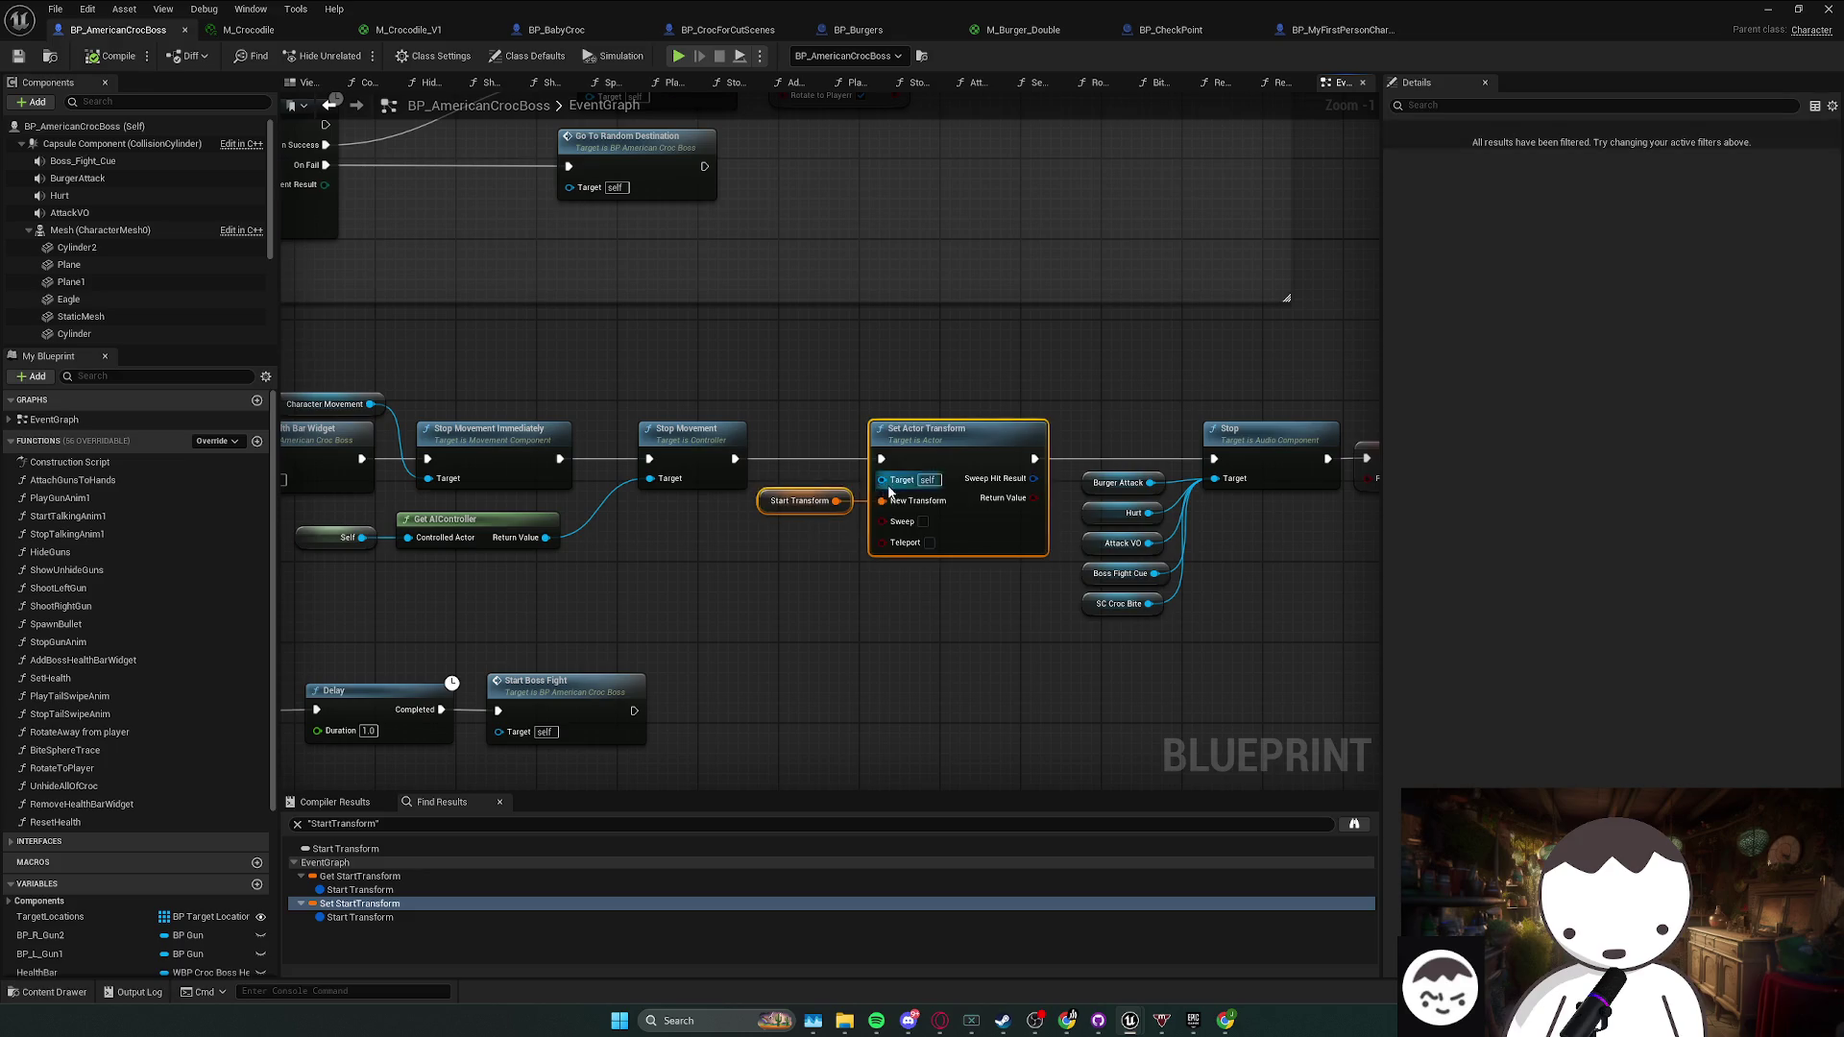
pyautogui.moveTo(1000, 624); pyautogui.dragTo(1008, 411)
pyautogui.moveTo(943, 641); pyautogui.dragTo(941, 633)
pyautogui.moveTo(936, 466); pyautogui.dragTo(913, 411)
pyautogui.click(997, 544)
pyautogui.hotkey('ctrl', 'z')
# - Reposition the Hurt, Attack VO, Boss Fight Cue and SC Croc Bite nodes slightly up and left
pyautogui.moveTo(976, 444); pyautogui.dragTo(951, 405)
pyautogui.click(1117, 480)
pyautogui.click(988, 470)
pyautogui.moveTo(989, 470)
pyautogui.mouseDown()
pyautogui.moveTo(986, 522)
pyautogui.moveTo(957, 497)
pyautogui.moveTo(1003, 557)
pyautogui.mouseUp()
pyautogui.moveTo(963, 539); pyautogui.dragTo(964, 529)
pyautogui.moveTo(1098, 573)
pyautogui.mouseDown()
pyautogui.moveTo(1004, 568)
pyautogui.moveTo(941, 428)
pyautogui.moveTo(961, 393)
pyautogui.moveTo(968, 458)
pyautogui.mouseUp()
pyautogui.click(1069, 503)
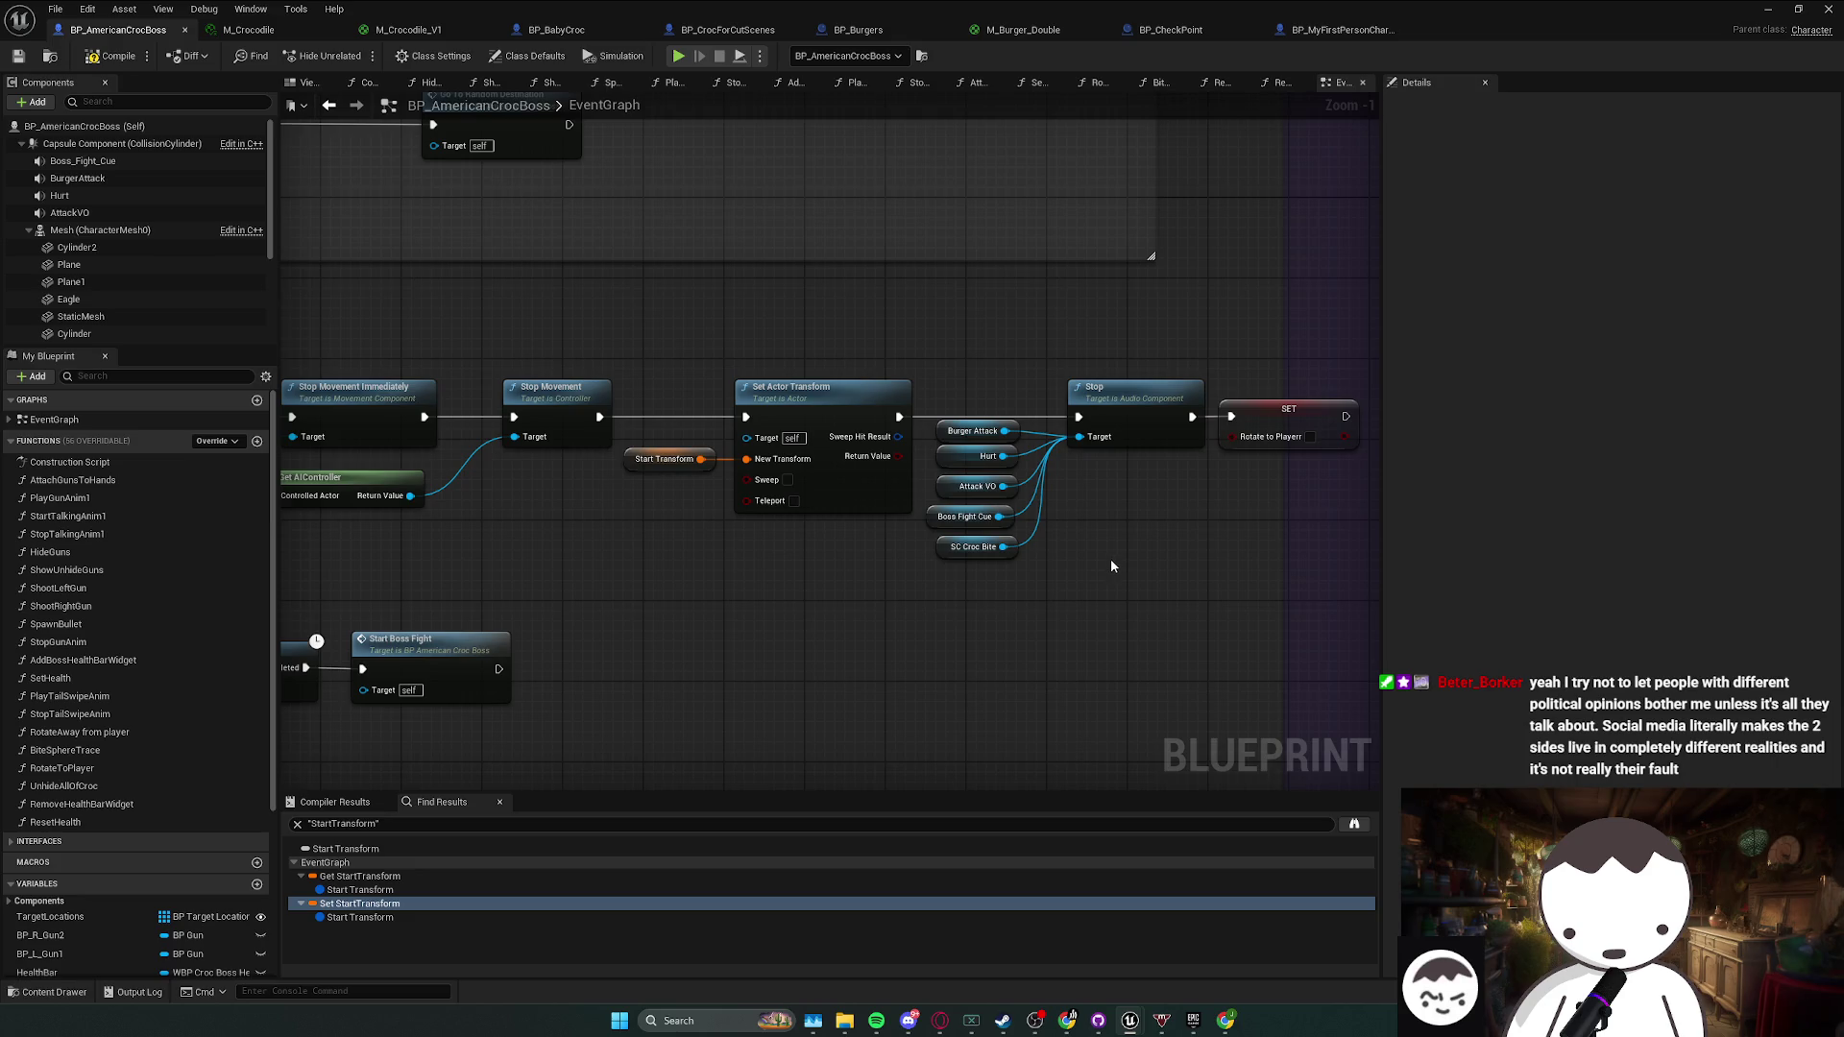
# - Move Boss Fight Cue and SC Croc Bite up, then box-select Burger Attack through SC Croc Bite
pyautogui.moveTo(1110, 557); pyautogui.dragTo(1090, 571)
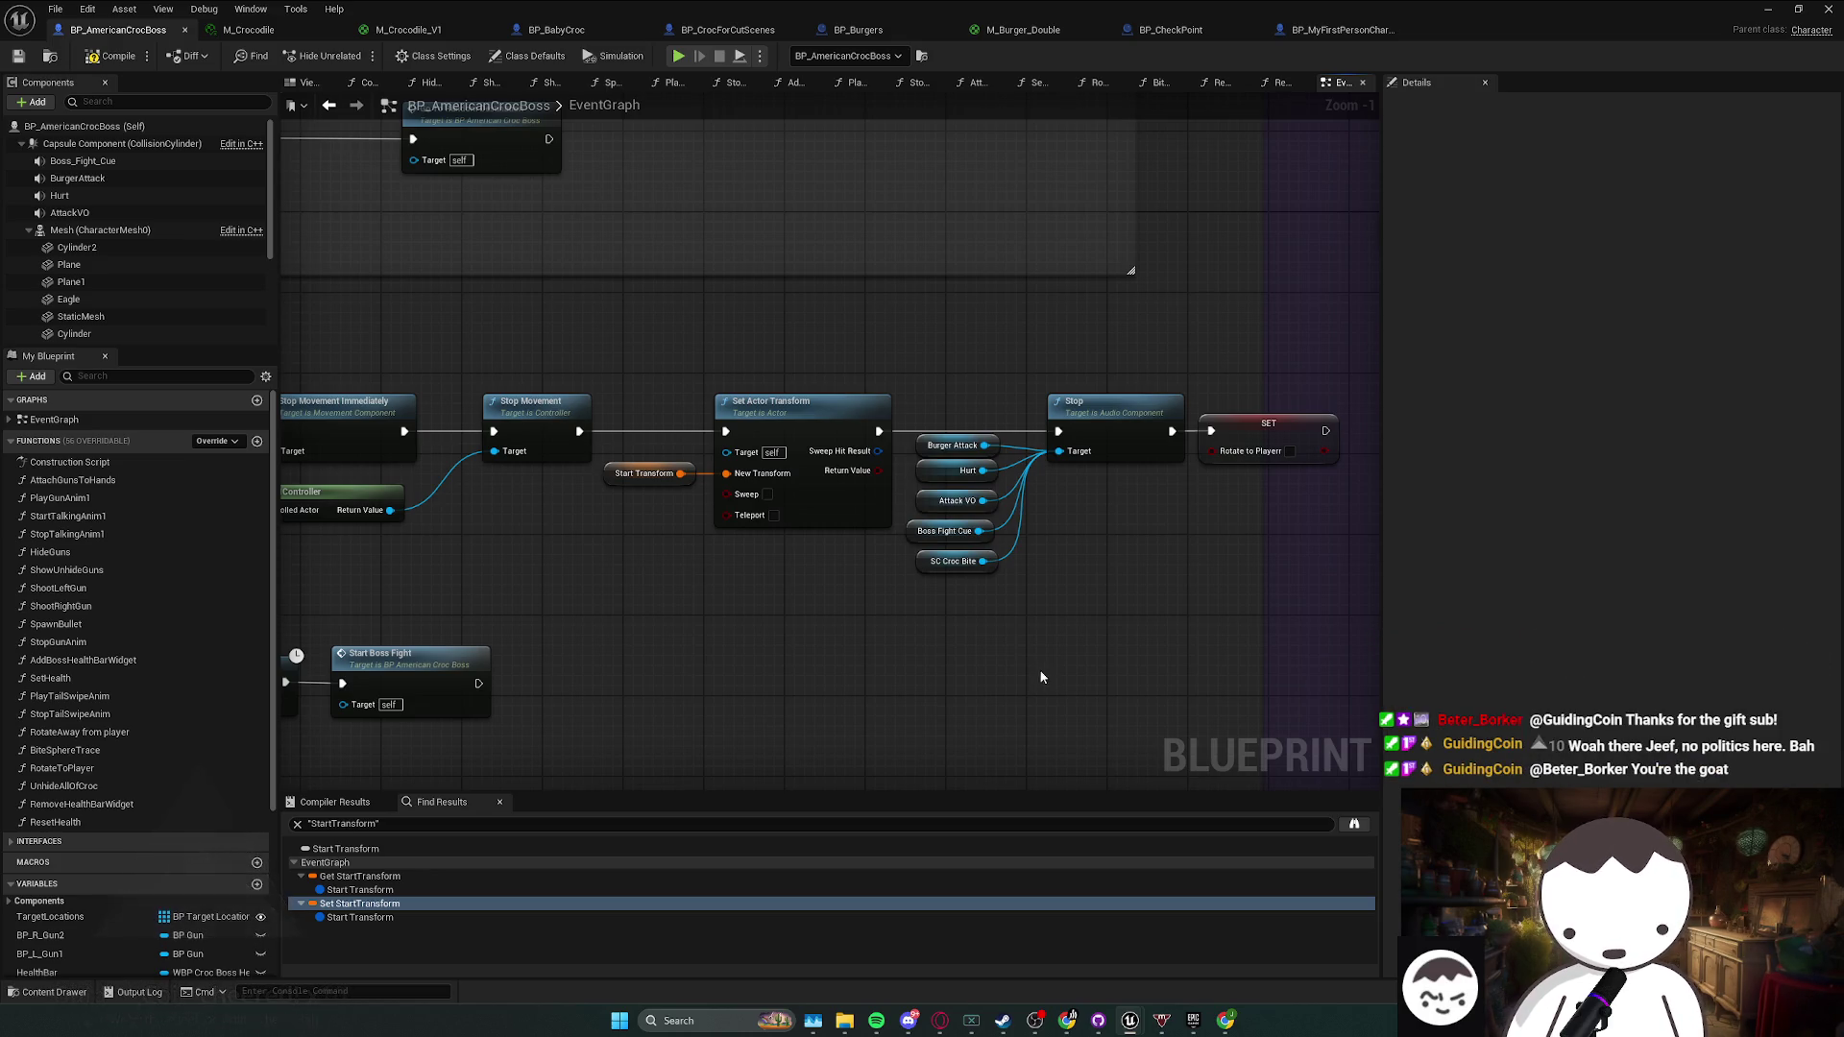
pyautogui.moveTo(989, 636)
pyautogui.mouseDown()
pyautogui.moveTo(1070, 428)
pyautogui.moveTo(992, 506)
pyautogui.mouseUp()
pyautogui.moveTo(996, 618)
pyautogui.mouseDown()
pyautogui.moveTo(1046, 427)
pyautogui.moveTo(1156, 560)
pyautogui.moveTo(1118, 605)
pyautogui.moveTo(939, 440)
pyautogui.mouseUp()
pyautogui.moveTo(934, 574); pyautogui.dragTo(935, 576)
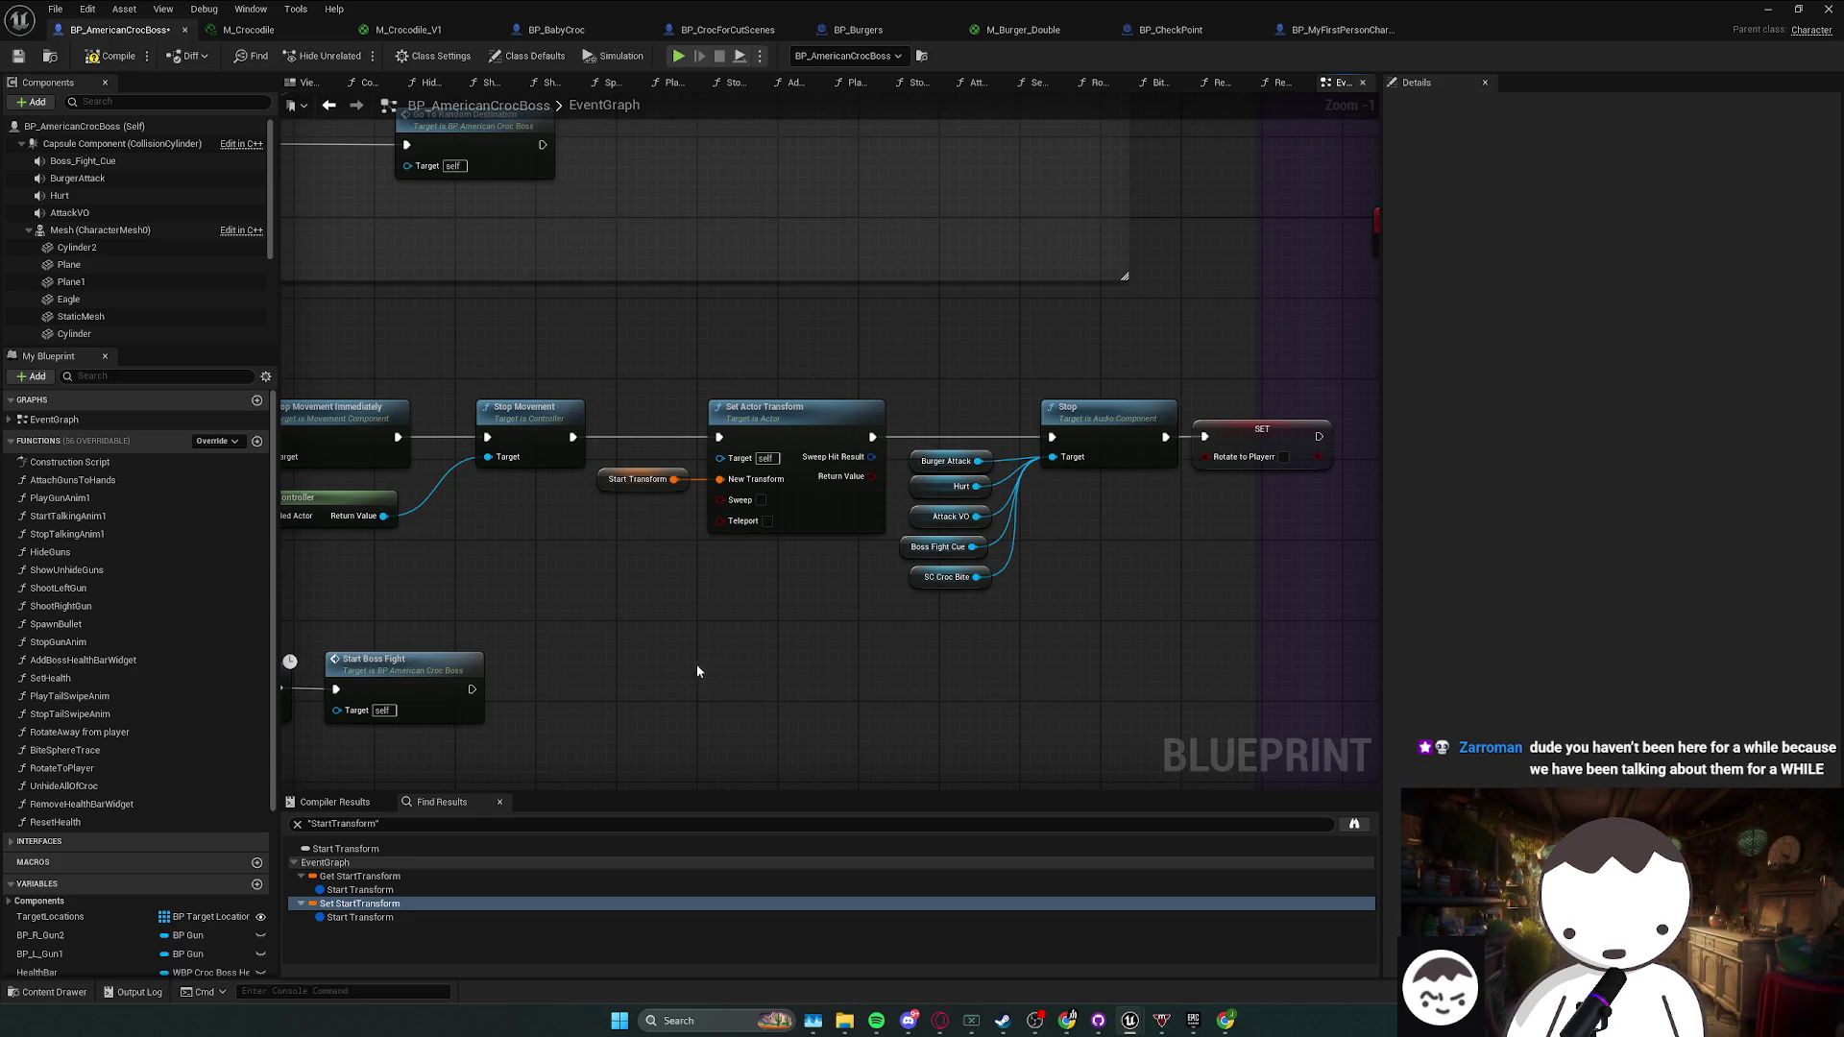
pyautogui.moveTo(961, 624)
pyautogui.mouseDown()
pyautogui.moveTo(1028, 618)
pyautogui.moveTo(1045, 438)
pyautogui.mouseUp()
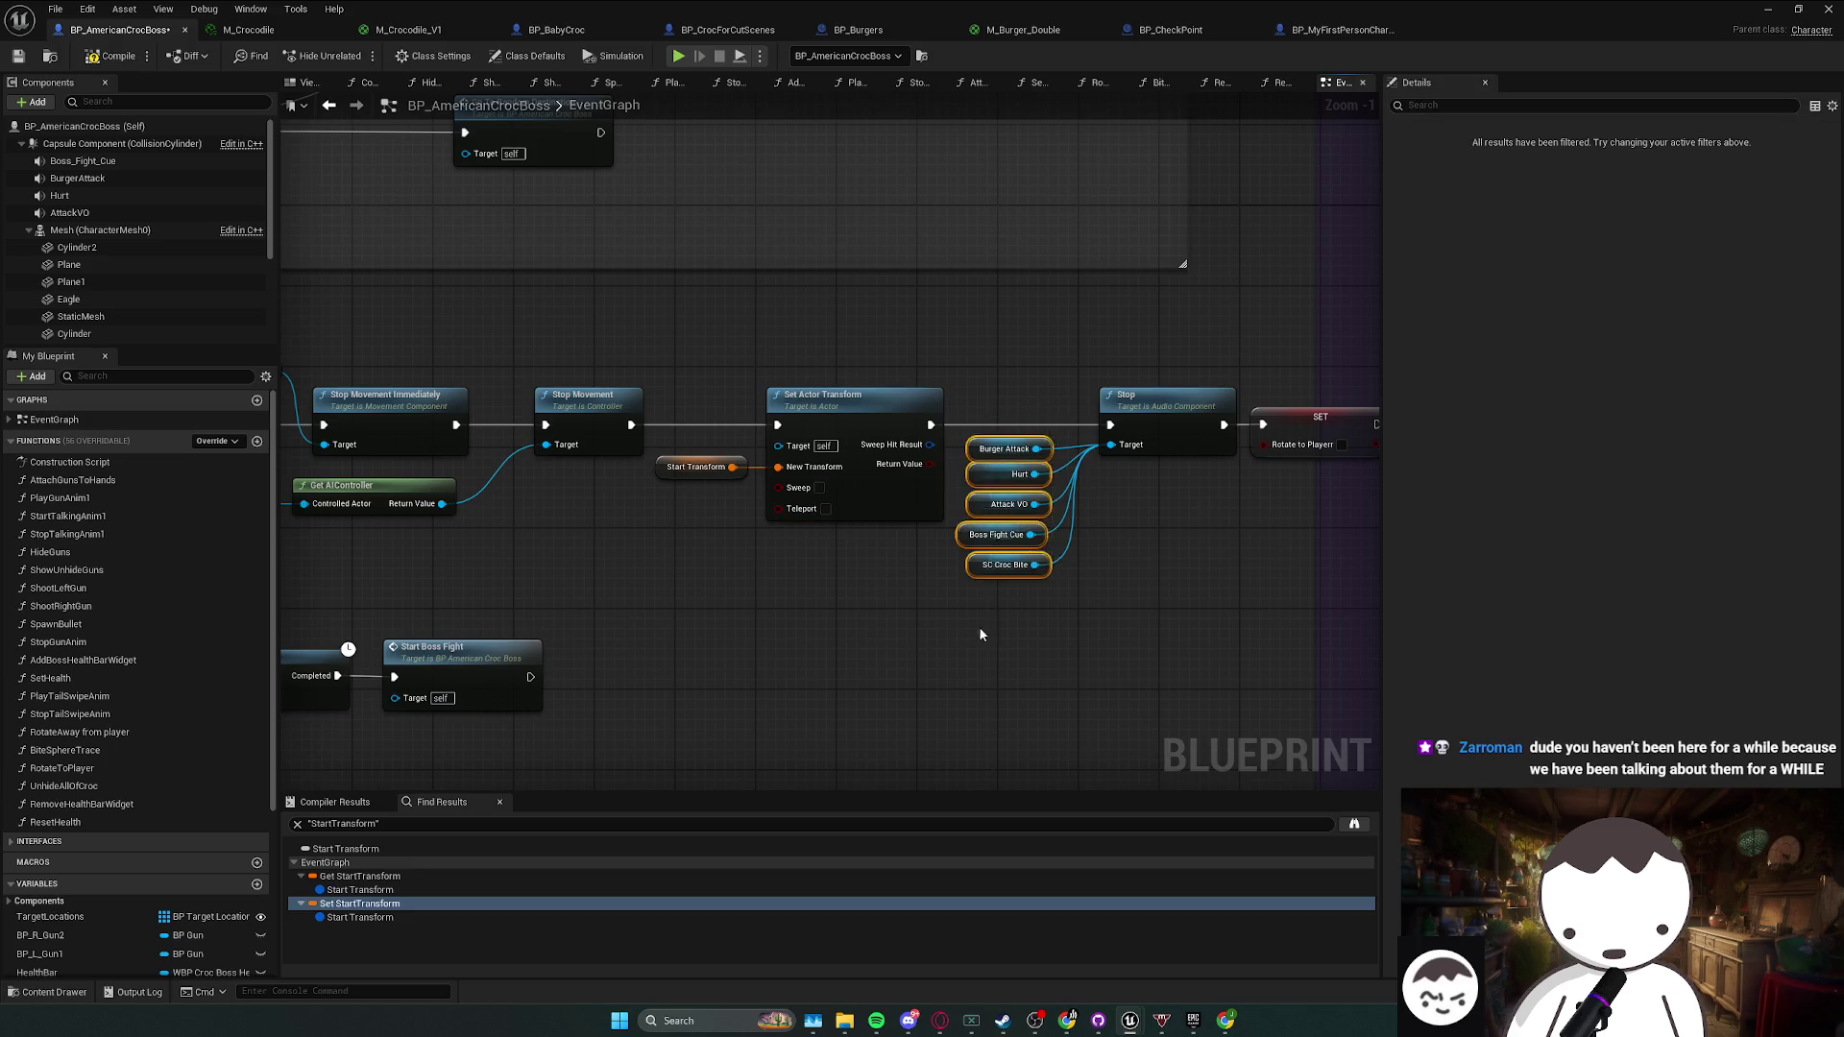
# - Reselect the Start Transform and Set Actor Transform nodes, then box-select the five sound component nodes
pyautogui.click(816, 428)
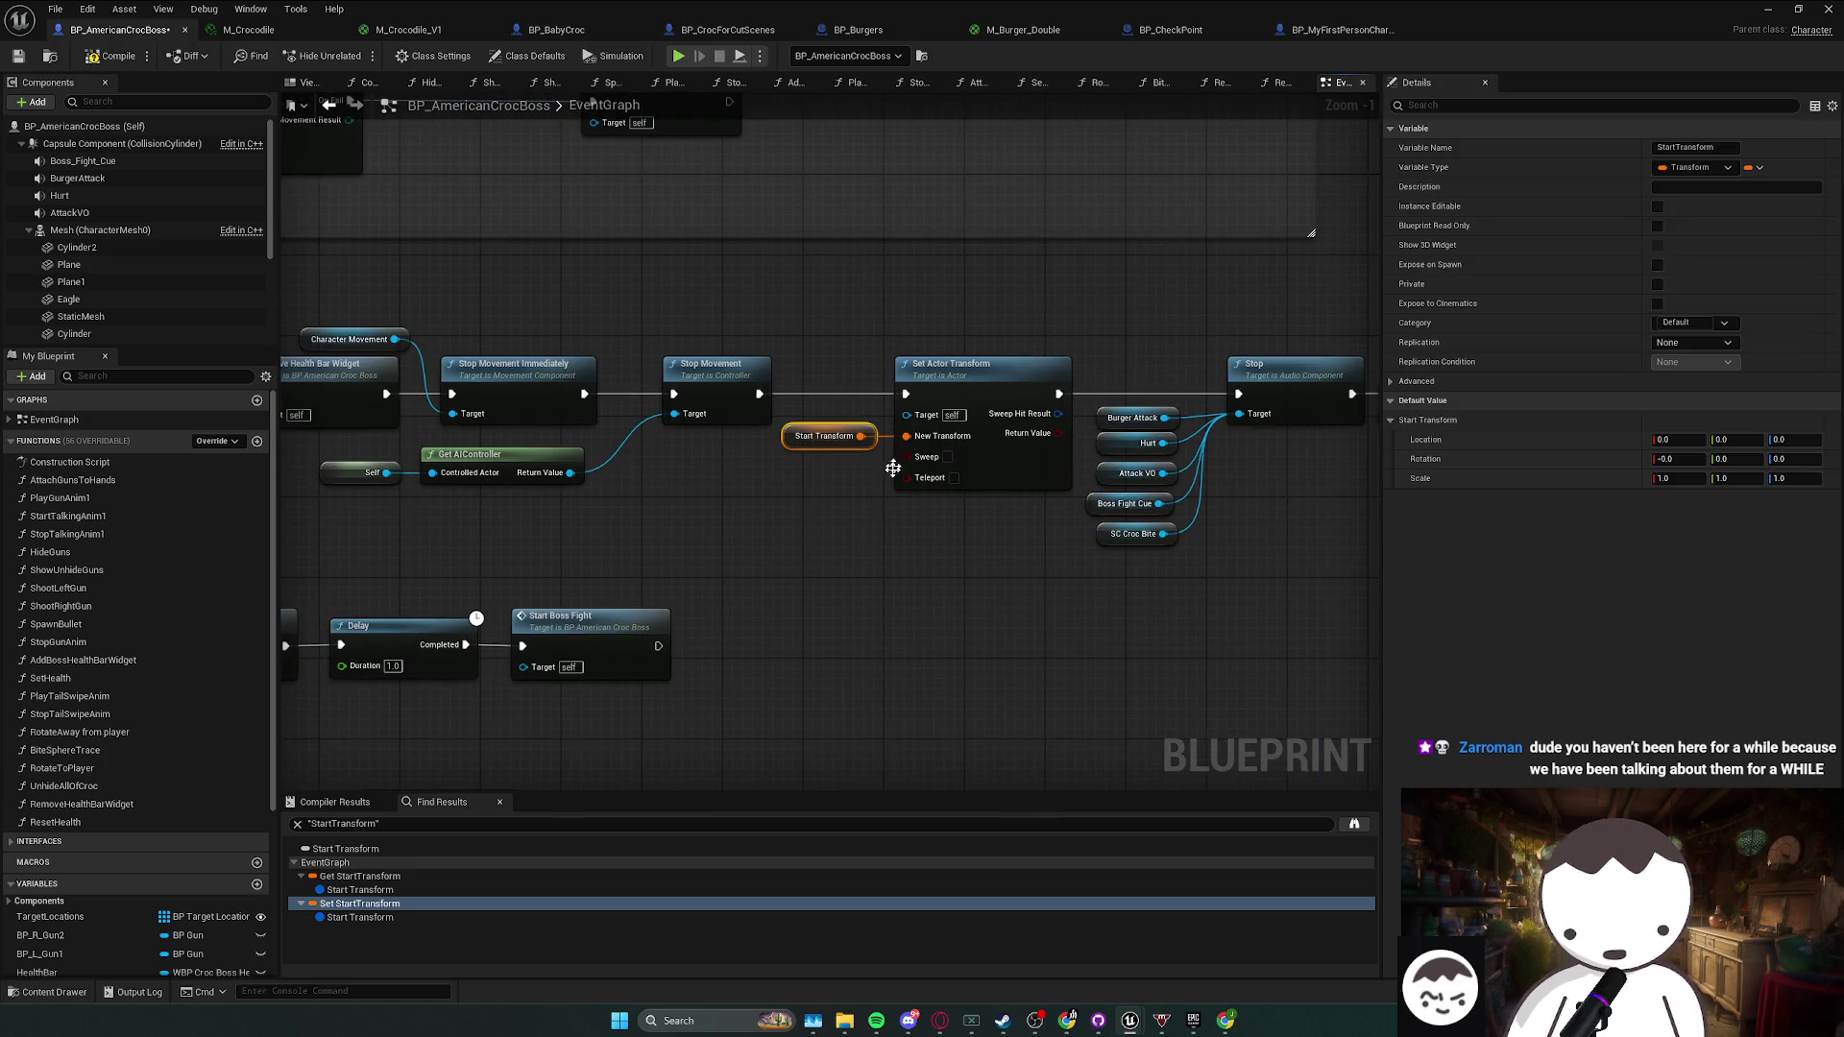
pyautogui.keyDown('ctrl'); pyautogui.click(869, 476); pyautogui.keyUp('ctrl')
pyautogui.click(836, 521)
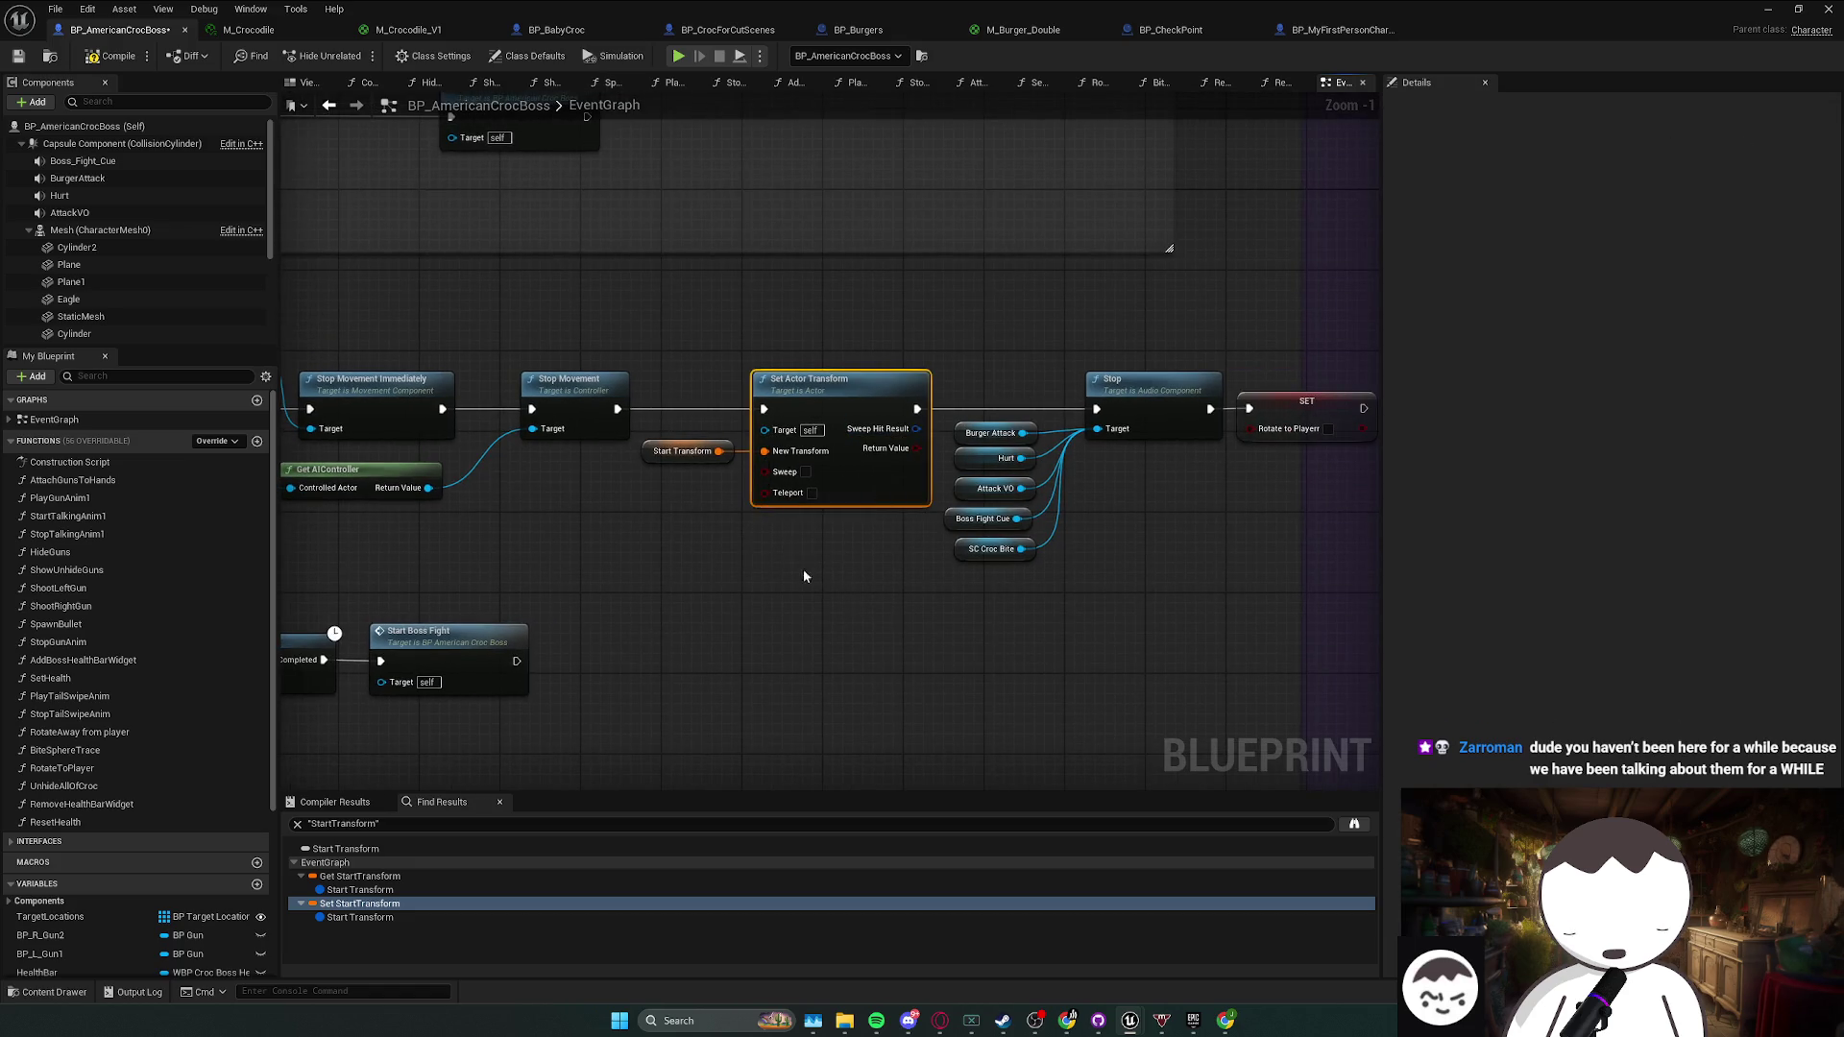
pyautogui.moveTo(814, 542)
pyautogui.mouseDown()
pyautogui.moveTo(950, 394)
pyautogui.moveTo(803, 522)
pyautogui.moveTo(687, 417)
pyautogui.moveTo(809, 563)
pyautogui.mouseUp()
pyautogui.keyDown('ctrl'); pyautogui.click(806, 511); pyautogui.keyUp('ctrl')
pyautogui.keyDown('ctrl'); pyautogui.click(805, 515); pyautogui.keyUp('ctrl')
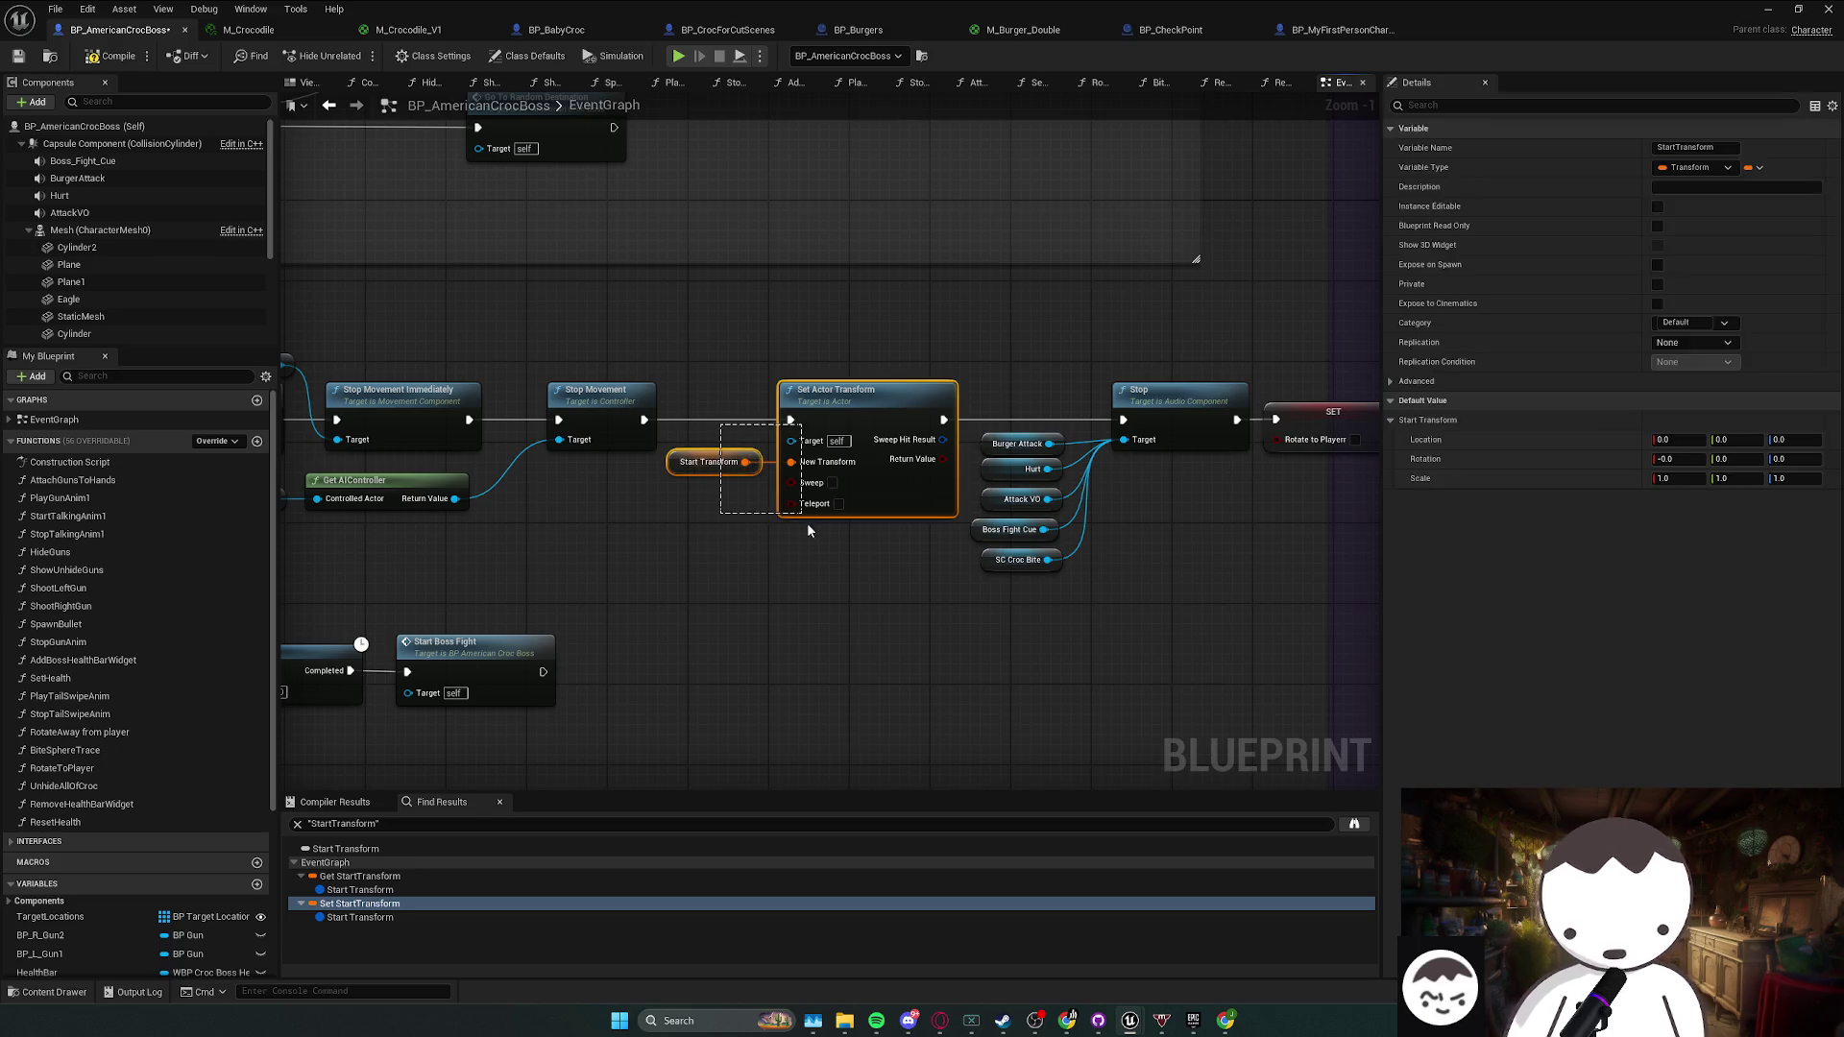
pyautogui.rightClick(753, 550)
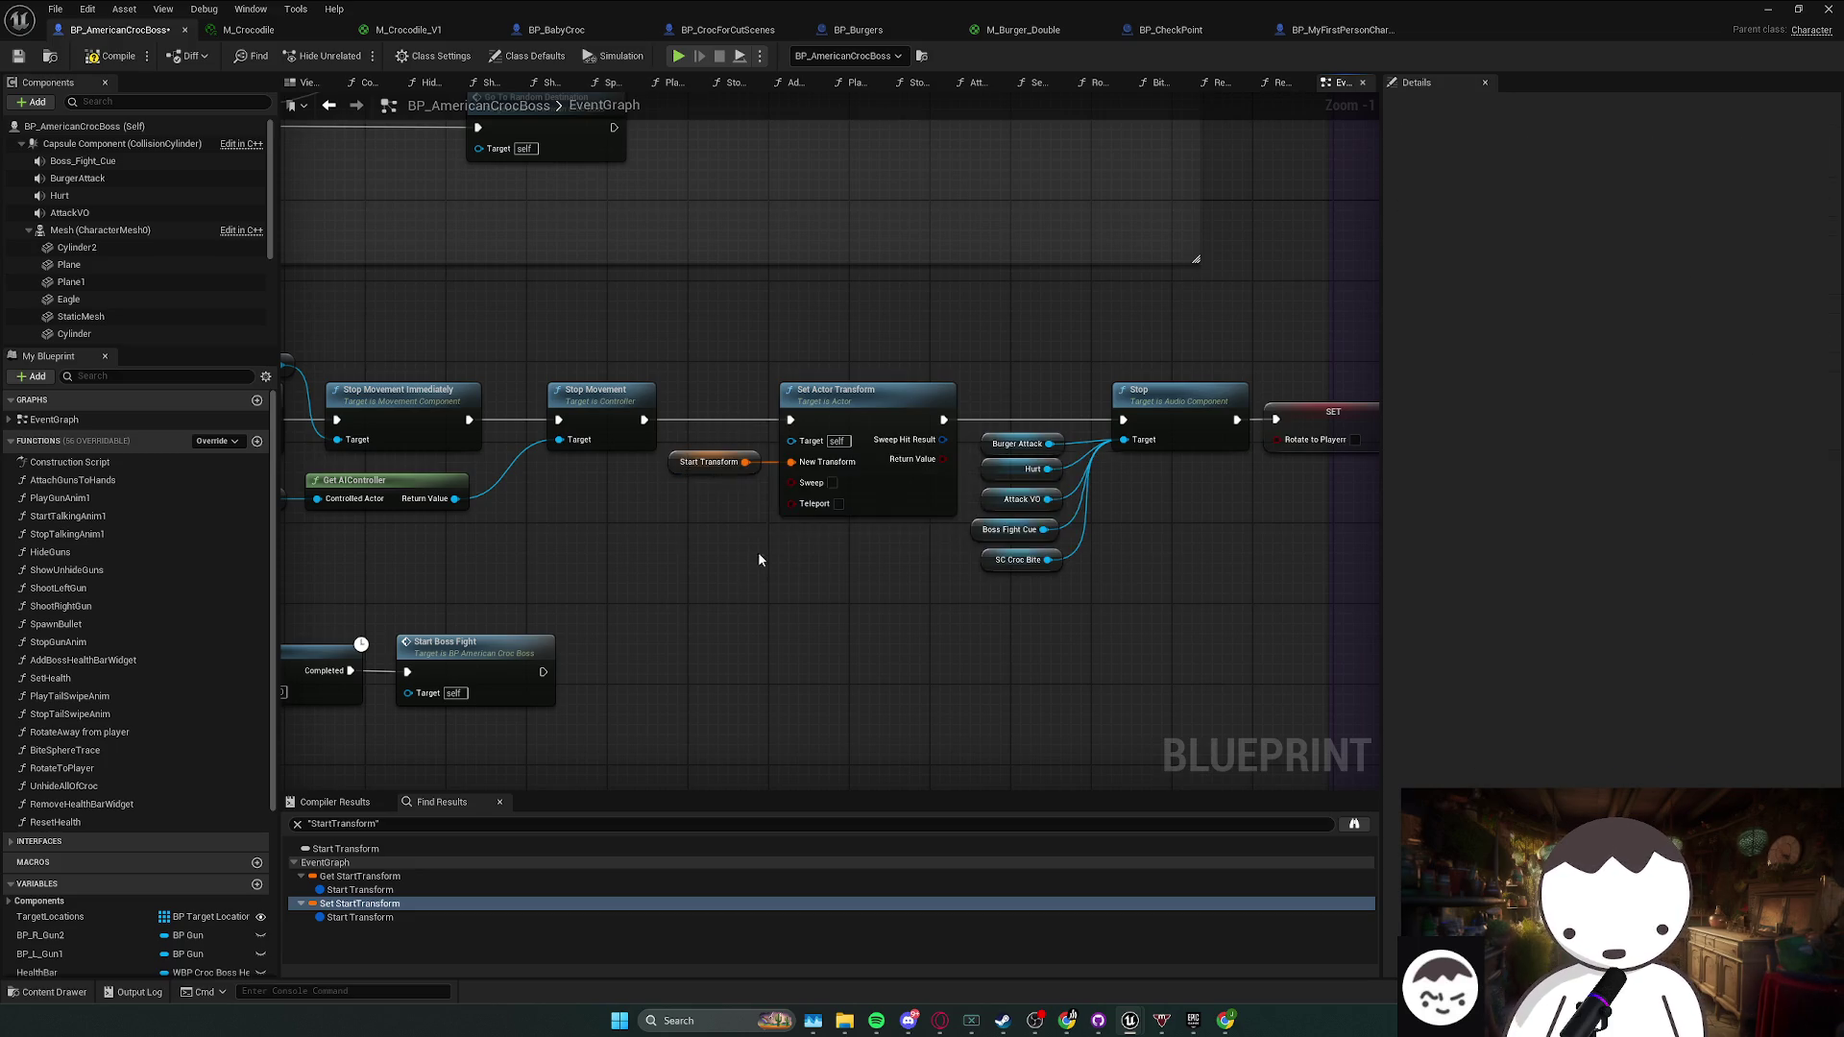
pyautogui.click(863, 540)
pyautogui.moveTo(1011, 594)
pyautogui.mouseDown()
pyautogui.moveTo(1018, 461)
pyautogui.moveTo(1144, 403)
pyautogui.moveTo(893, 432)
pyautogui.mouseUp()
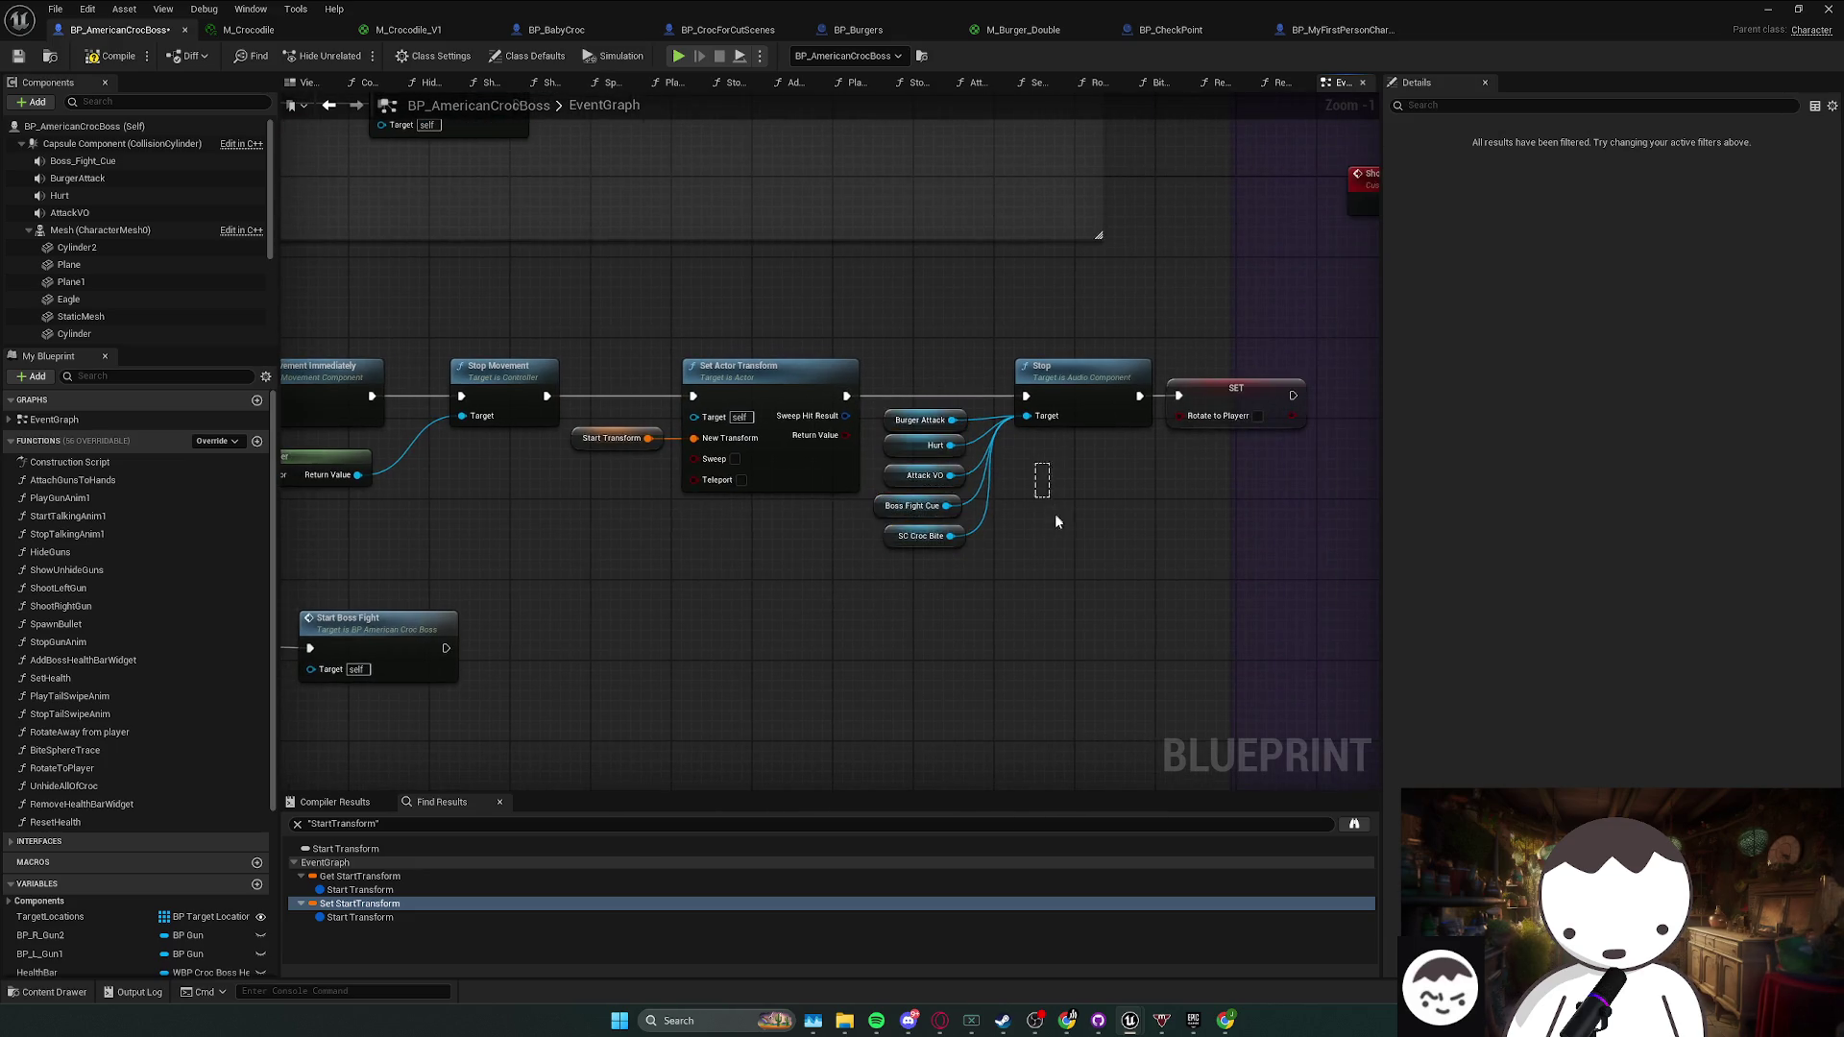
pyautogui.scroll(-2, 977, 584)
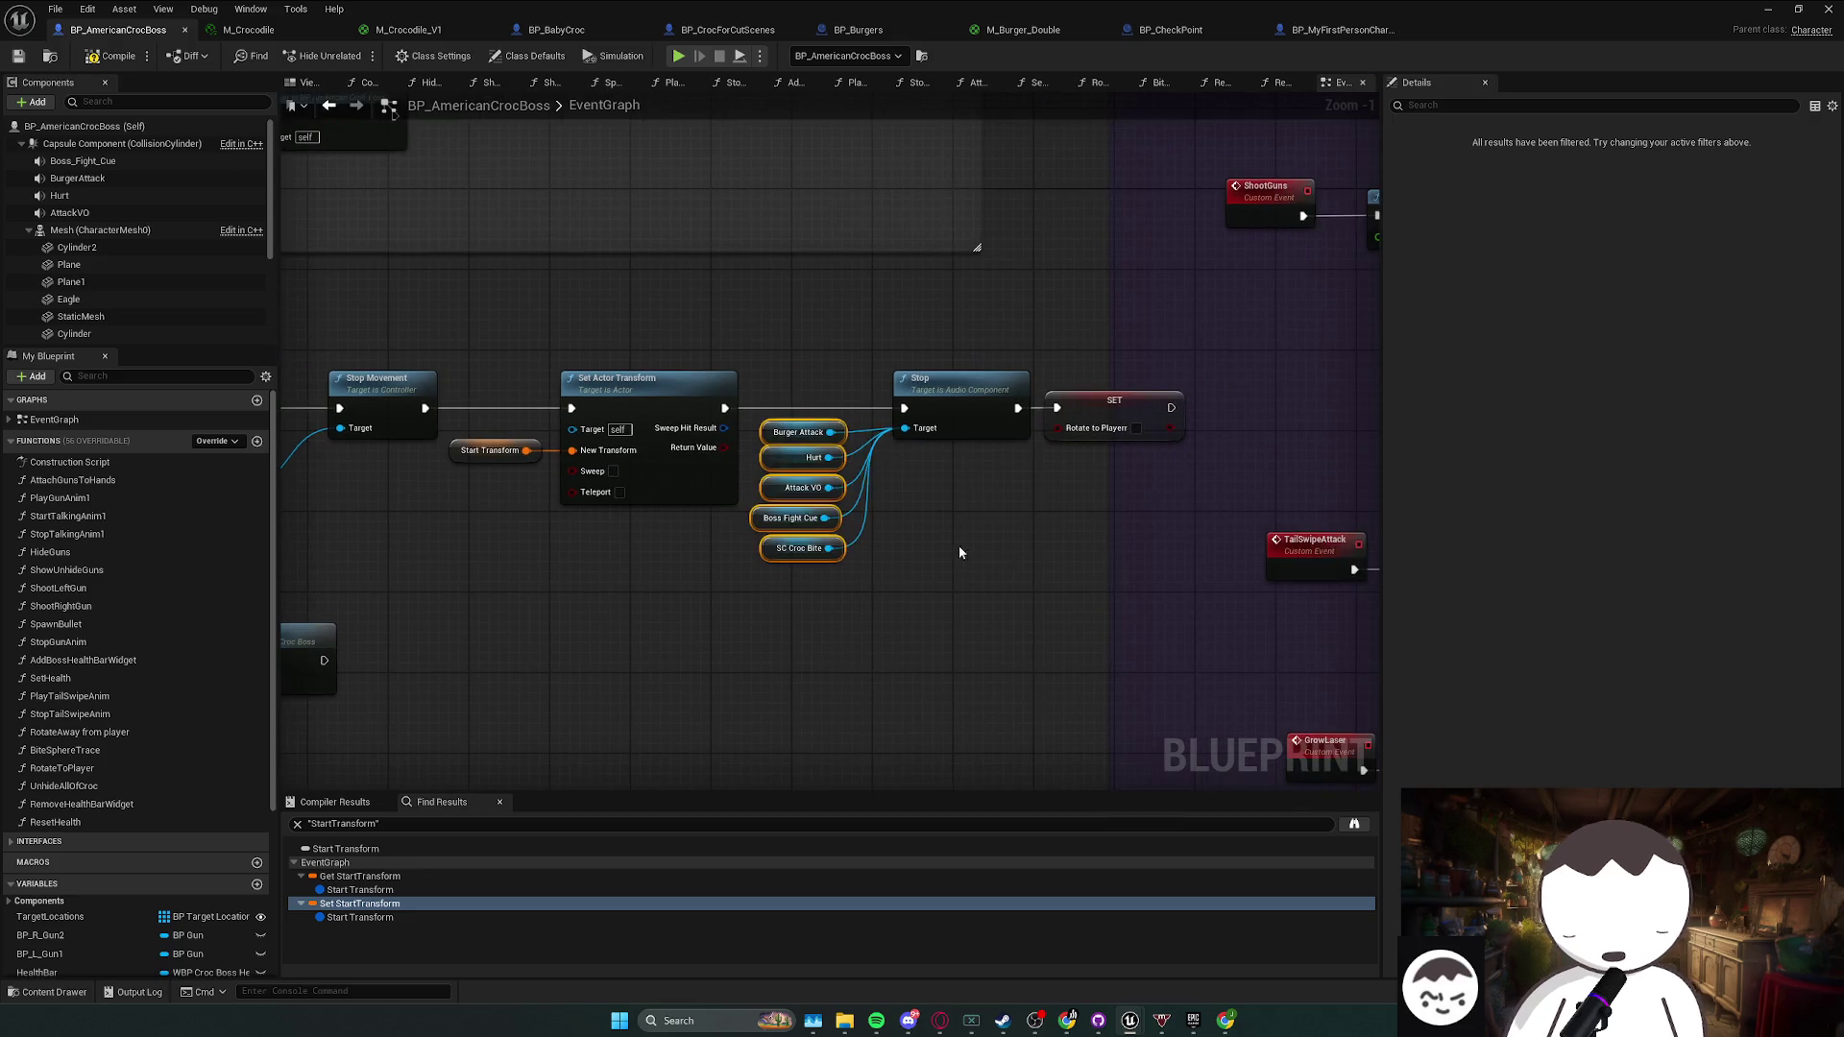
# - Move the SetUpBossFight row up-left and shift the StartBossFight row further left beneath it
pyautogui.moveTo(782, 551)
pyautogui.mouseDown()
pyautogui.moveTo(1108, 533)
pyautogui.moveTo(413, 620)
pyautogui.mouseUp()
pyautogui.moveTo(1056, 576); pyautogui.dragTo(1008, 552)
pyautogui.moveTo(885, 652); pyautogui.dragTo(983, 519)
pyautogui.moveTo(566, 547); pyautogui.dragTo(1104, 644)
pyautogui.moveTo(1046, 582); pyautogui.dragTo(930, 573)
pyautogui.click(966, 547)
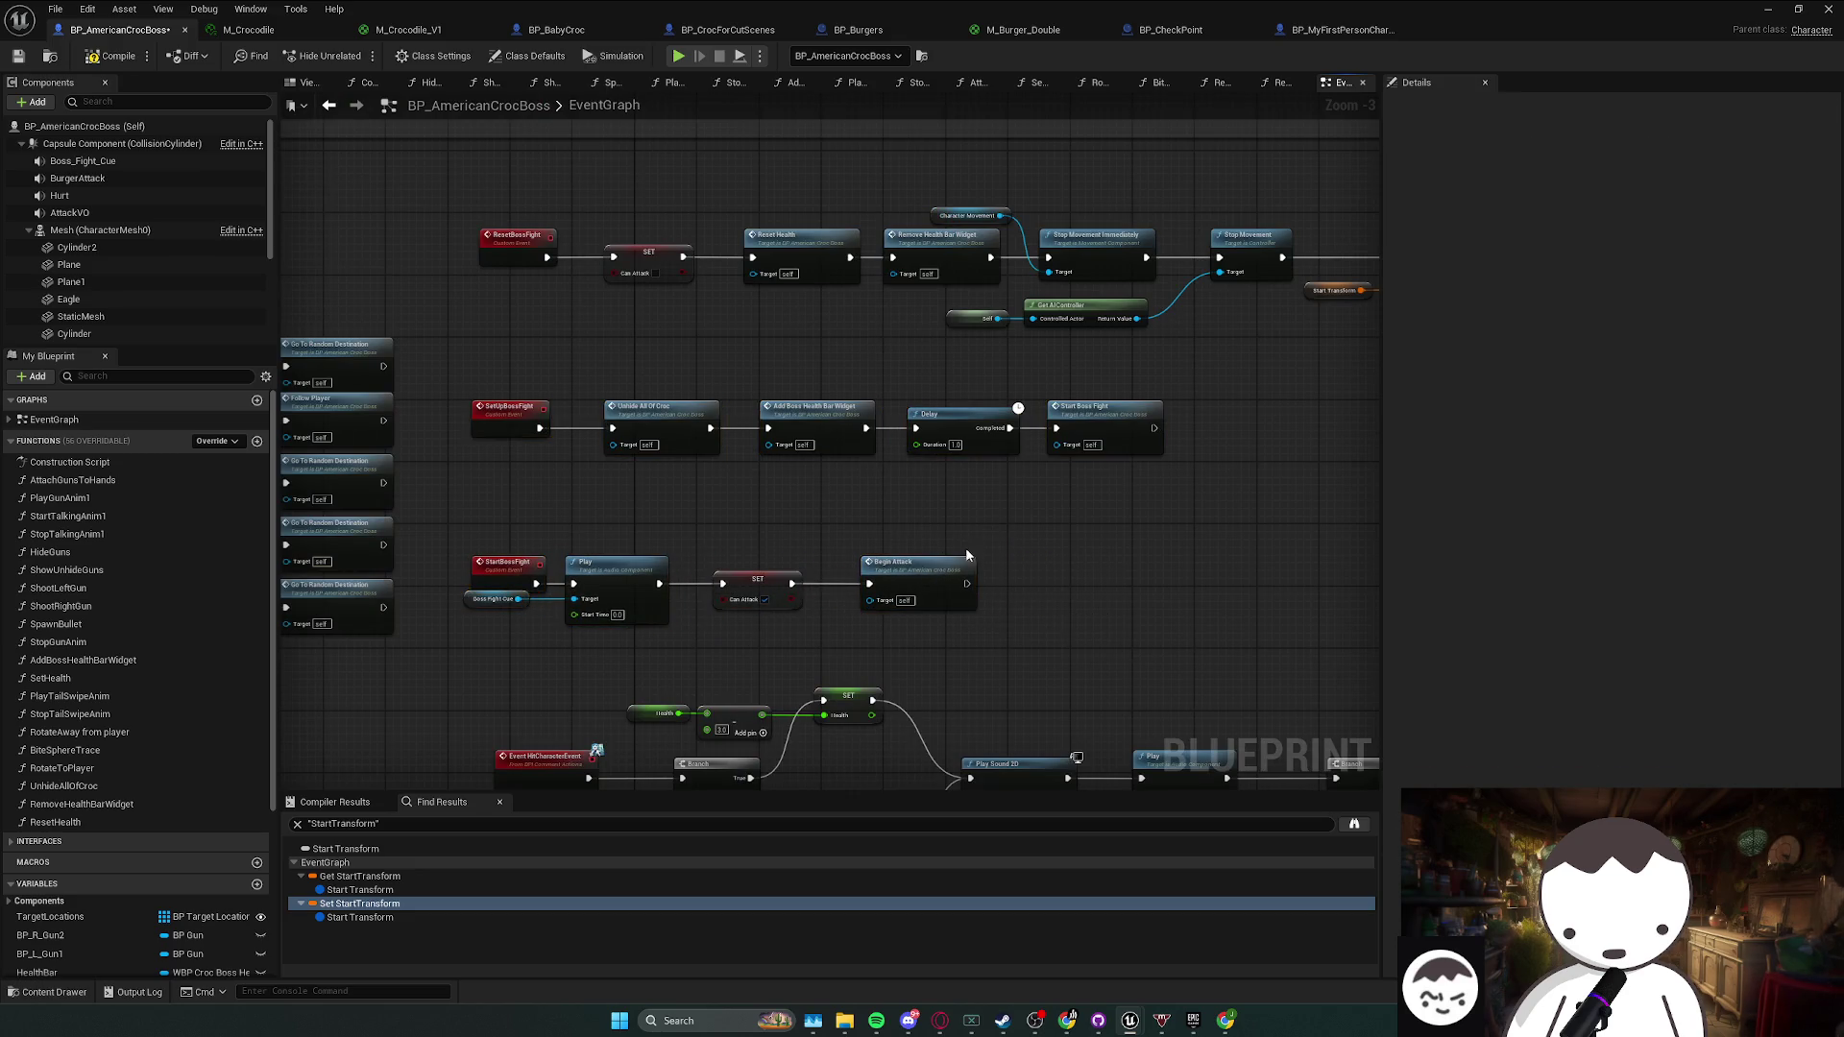
# - Bring the Set Actor Transform and Stop nodes into view and save the boss blueprint
pyautogui.moveTo(1075, 545)
pyautogui.mouseDown()
pyautogui.moveTo(805, 588)
pyautogui.moveTo(1191, 584)
pyautogui.mouseUp()
pyautogui.moveTo(539, 606)
pyautogui.mouseDown()
pyautogui.moveTo(664, 614)
pyautogui.moveTo(587, 609)
pyautogui.mouseUp()
pyautogui.moveTo(940, 628)
pyautogui.mouseDown()
pyautogui.moveTo(883, 618)
pyautogui.moveTo(952, 609)
pyautogui.moveTo(828, 621)
pyautogui.moveTo(1090, 589)
pyautogui.moveTo(706, 529)
pyautogui.mouseUp()
pyautogui.moveTo(456, 478); pyautogui.dragTo(509, 493)
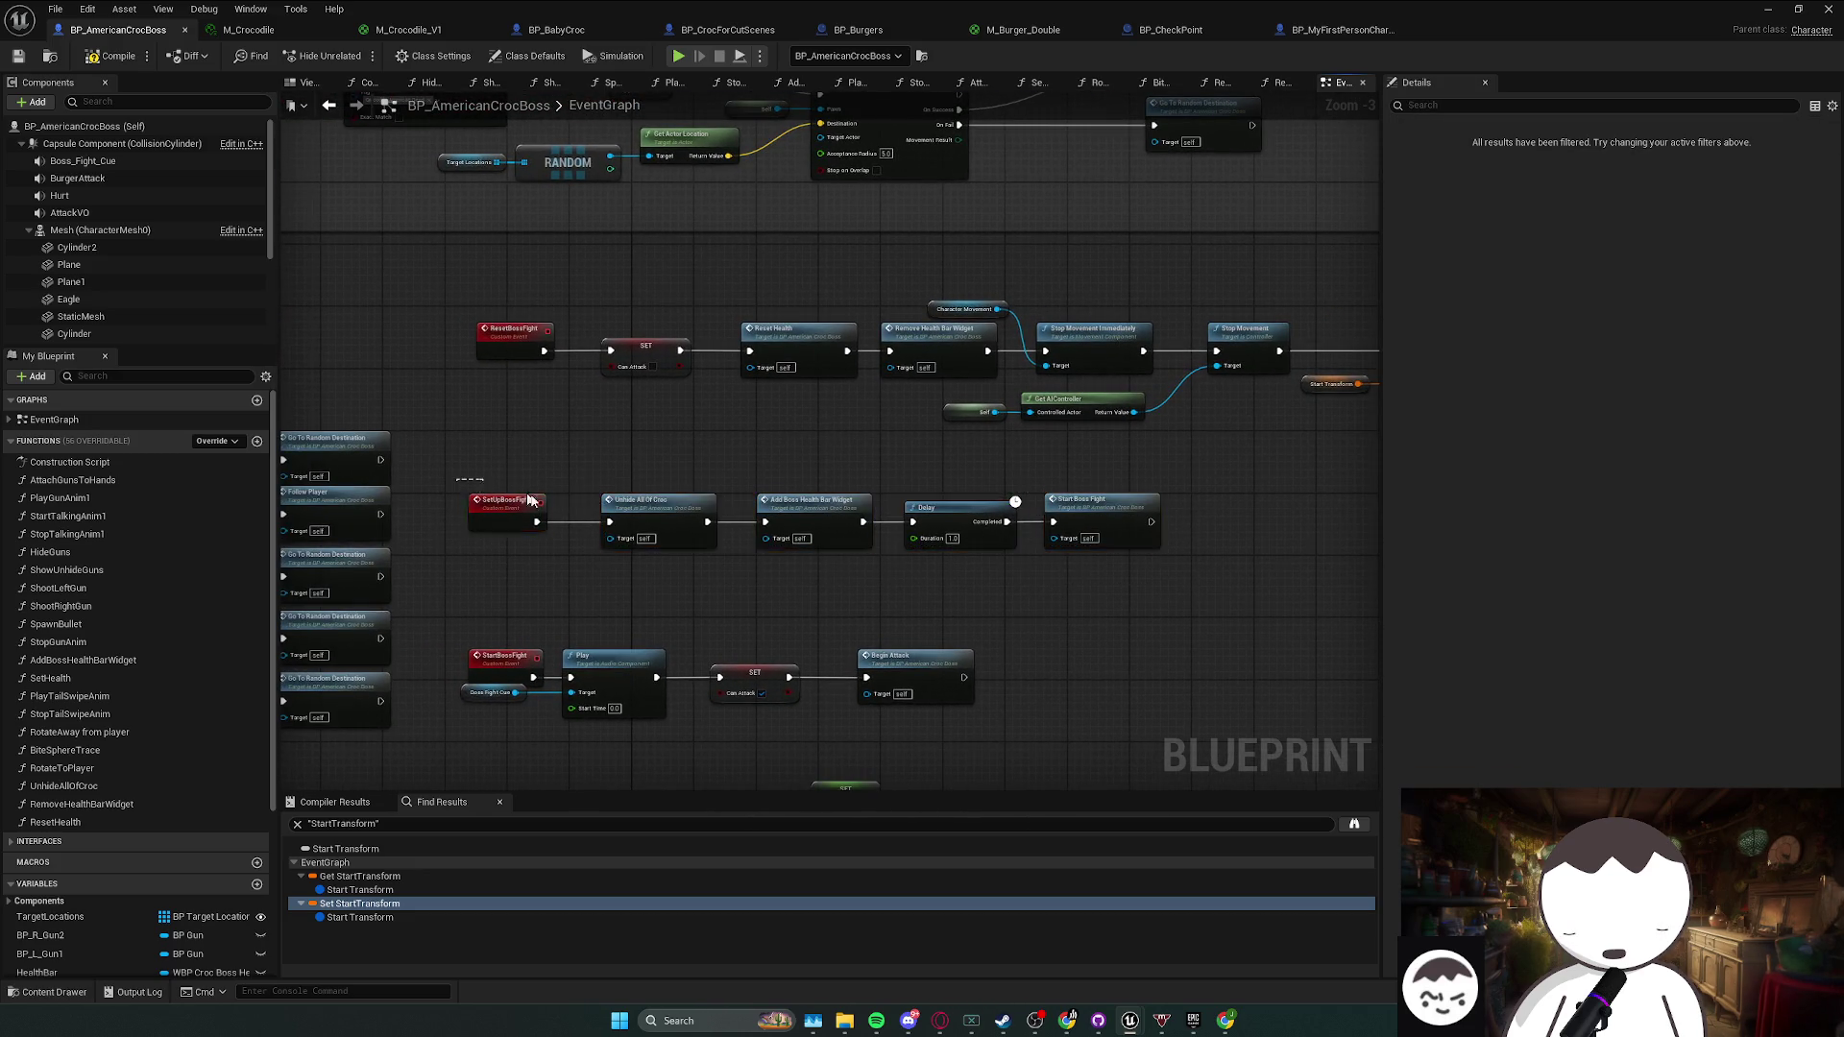
pyautogui.hotkey('ctrl', 's')
# - Jump to the BeginPlay event chain from the graph's event list and inspect its nodes
pyautogui.moveTo(1144, 578); pyautogui.dragTo(975, 595)
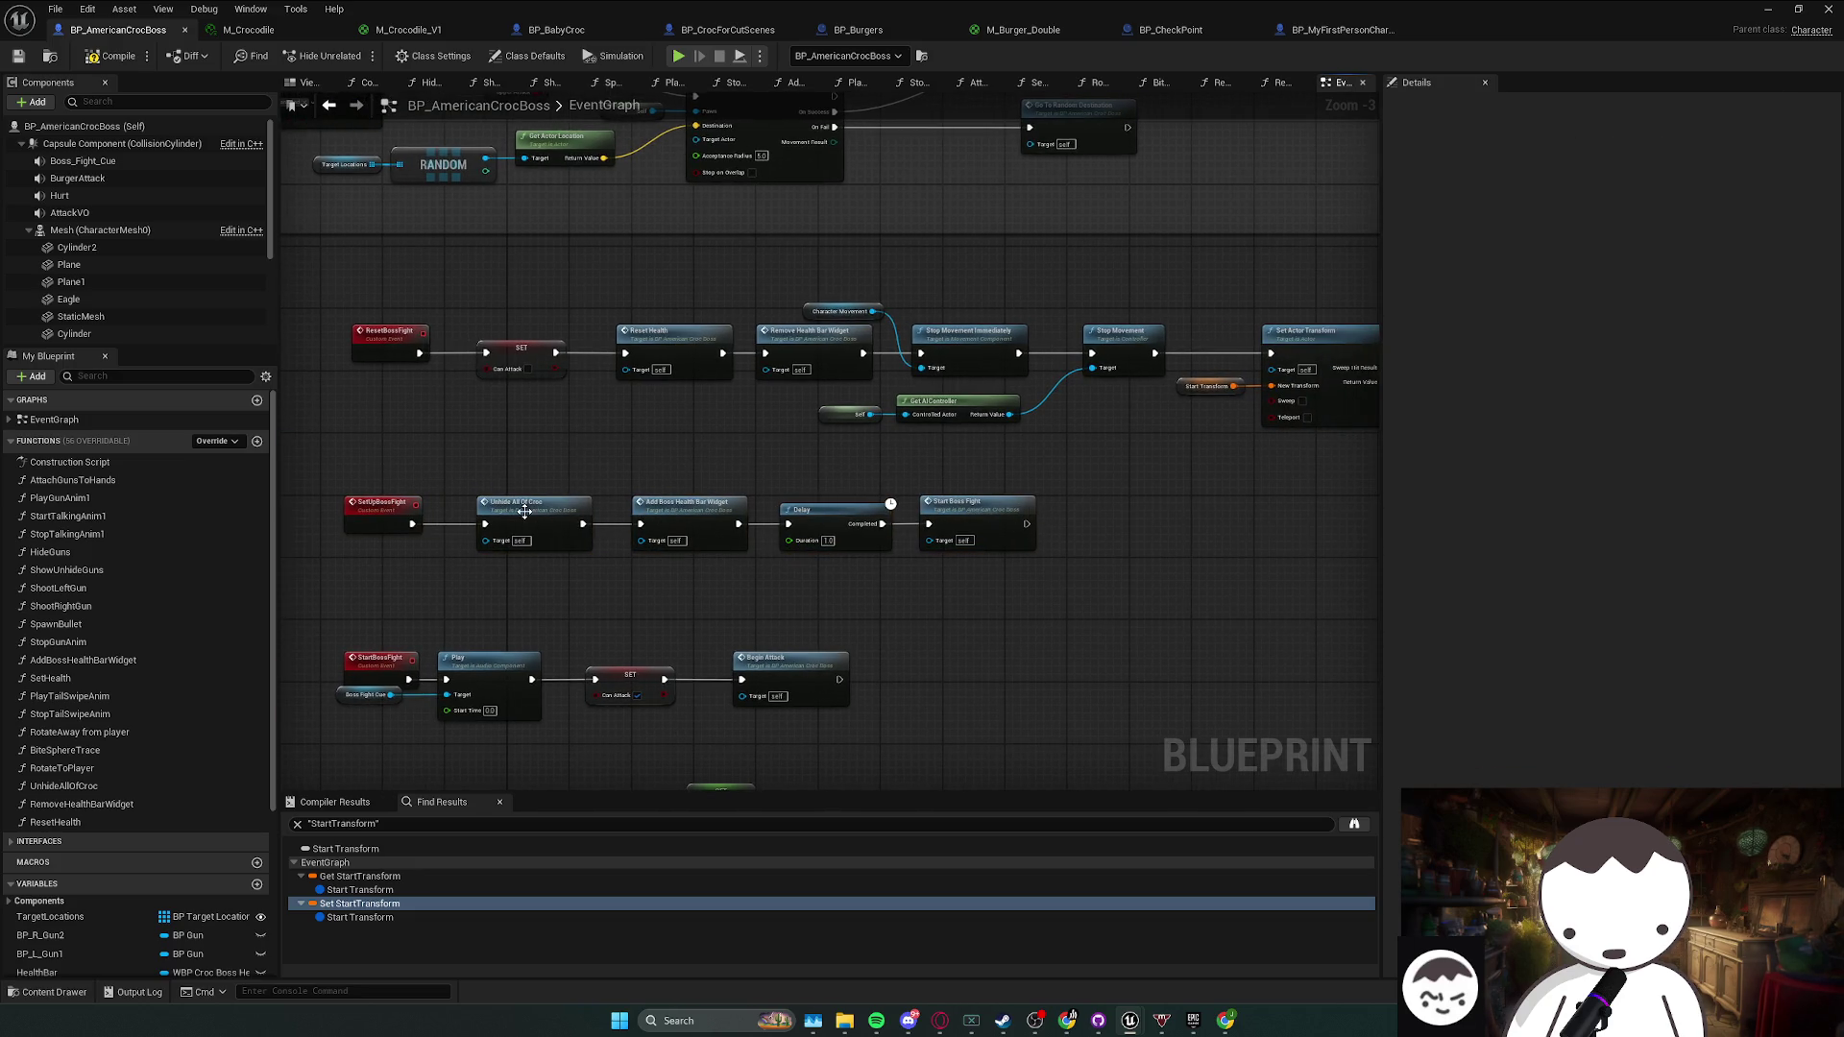
pyautogui.scroll(-5, 555, 400)
pyautogui.scroll(5, 946, 500)
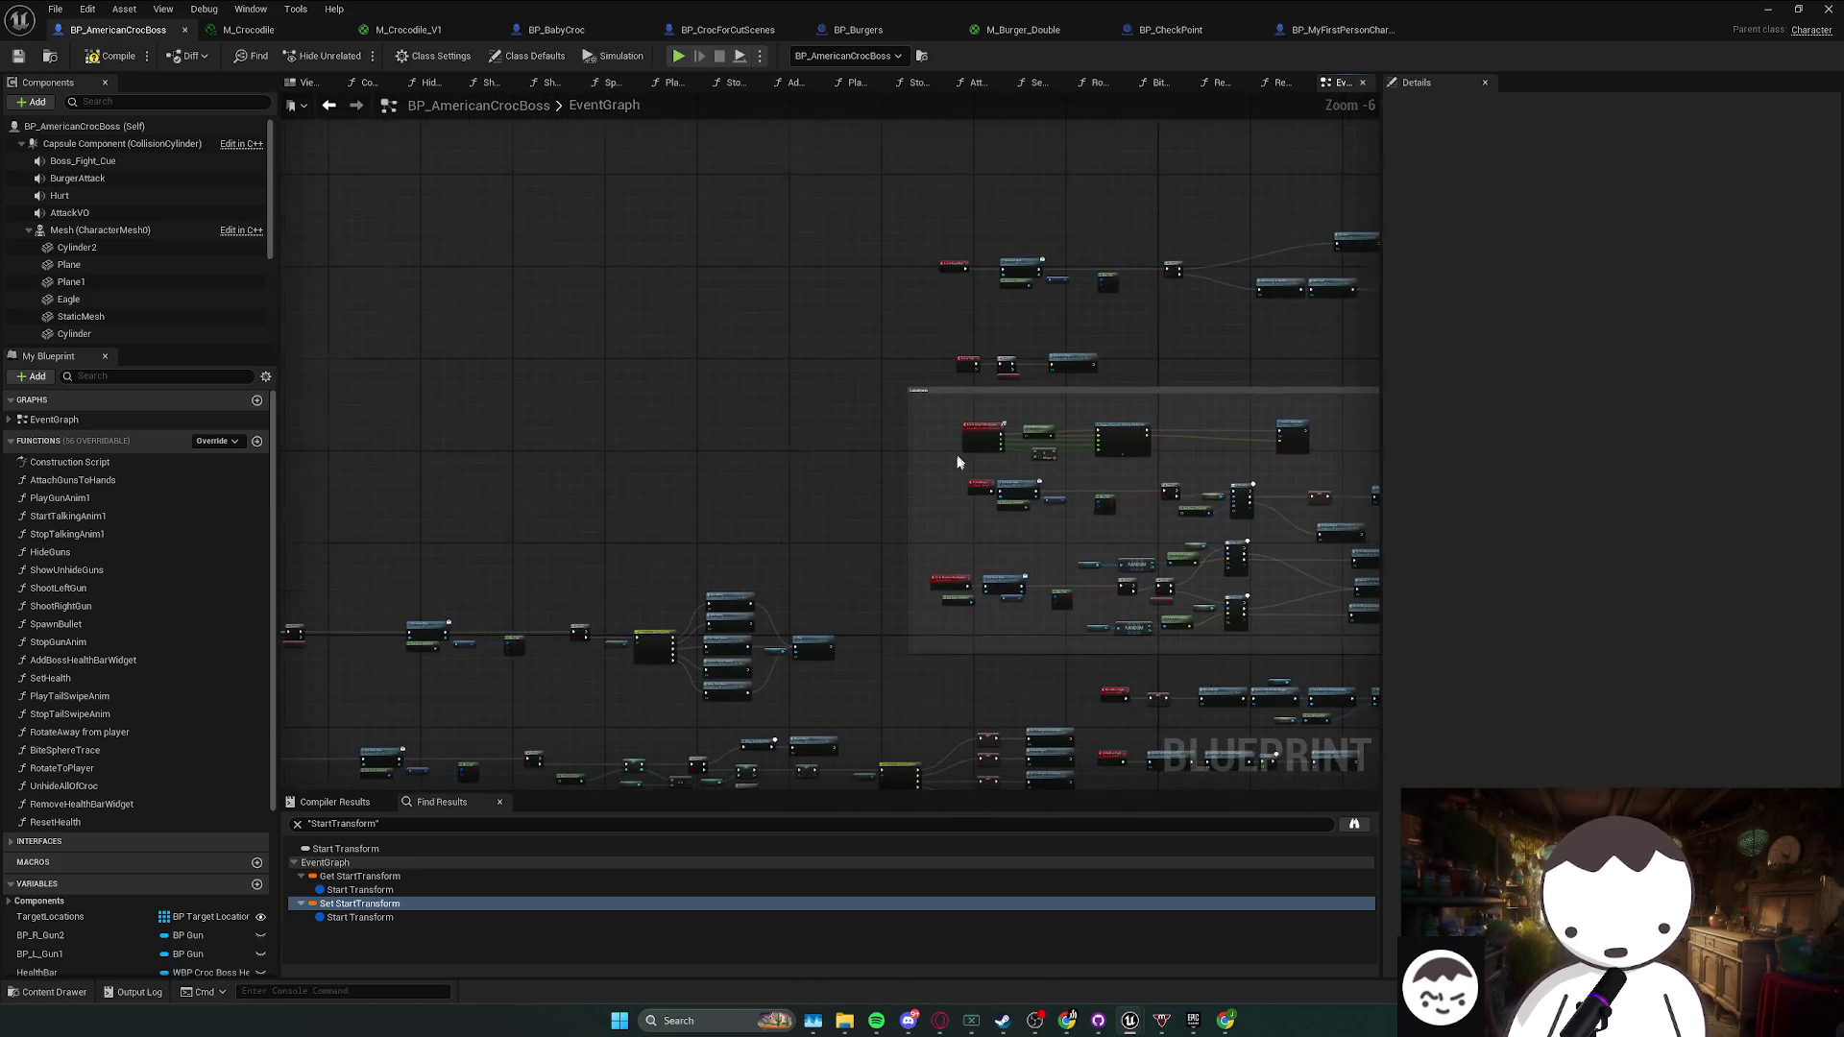
pyautogui.scroll(-3, 947, 501)
pyautogui.scroll(2, 822, 515)
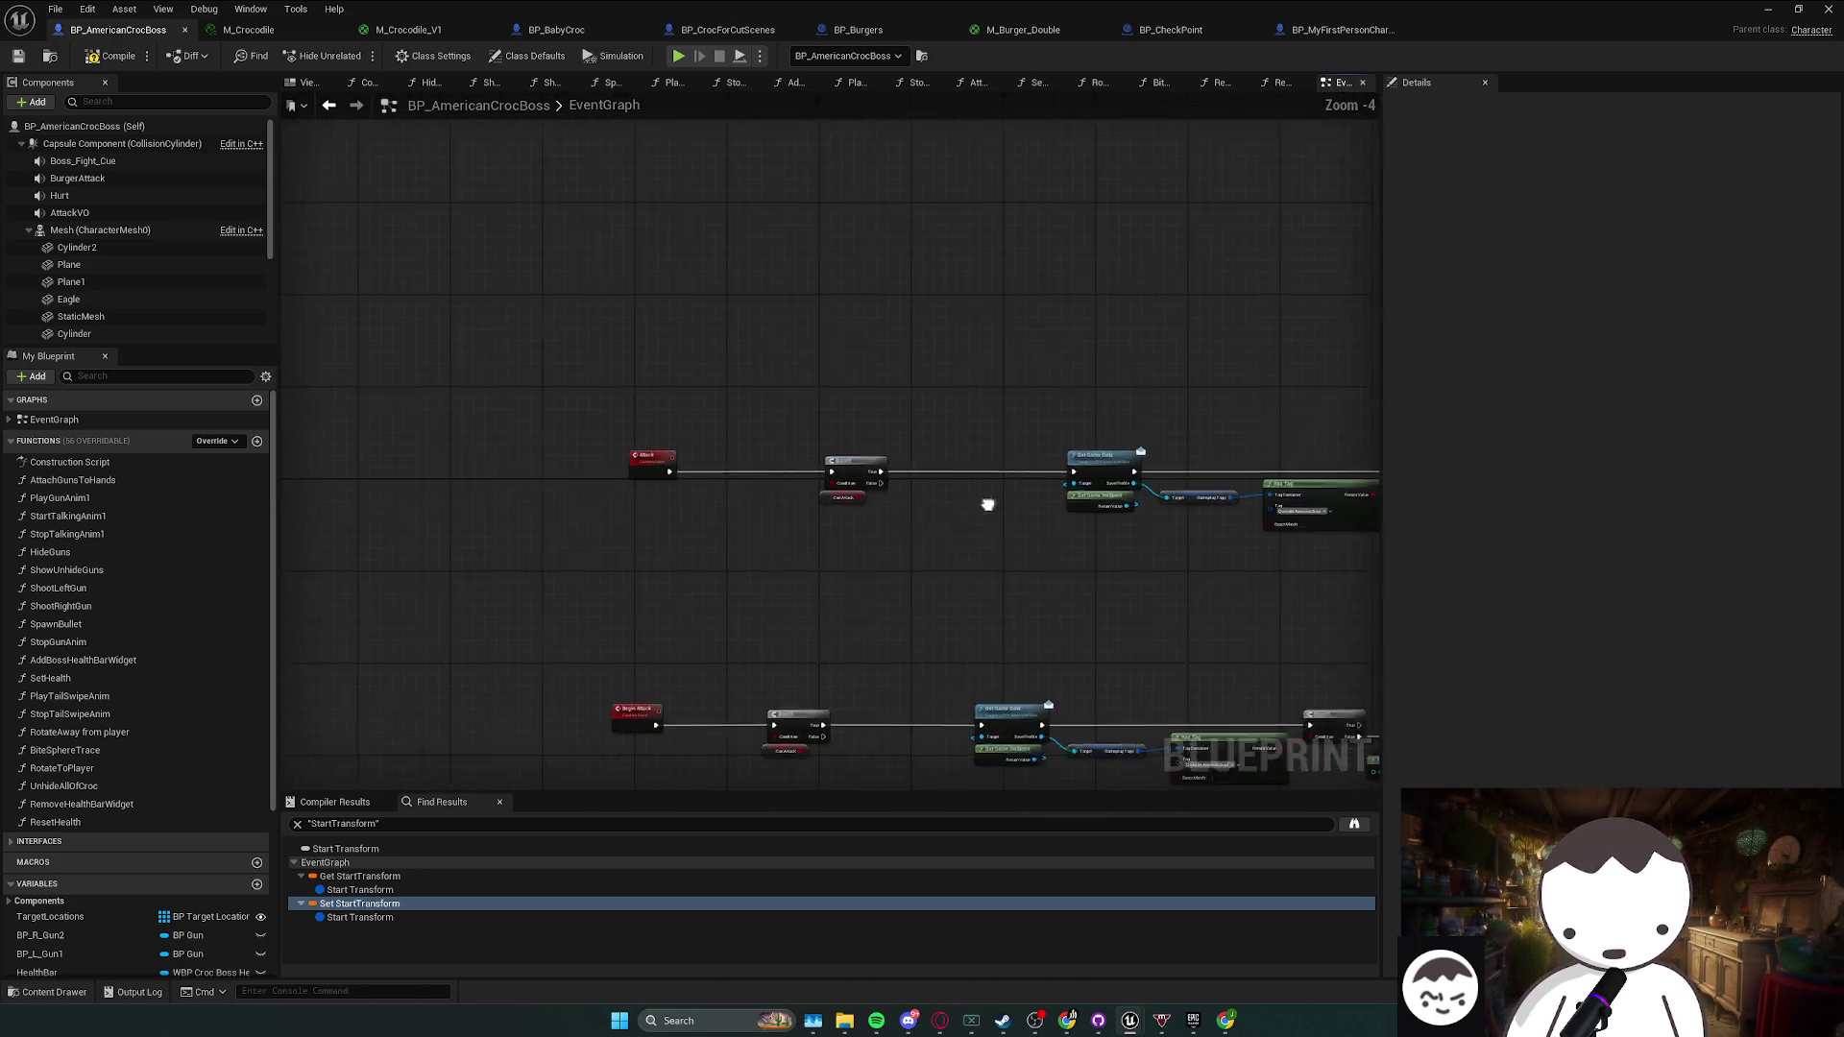
pyautogui.moveTo(723, 499); pyautogui.dragTo(537, 423)
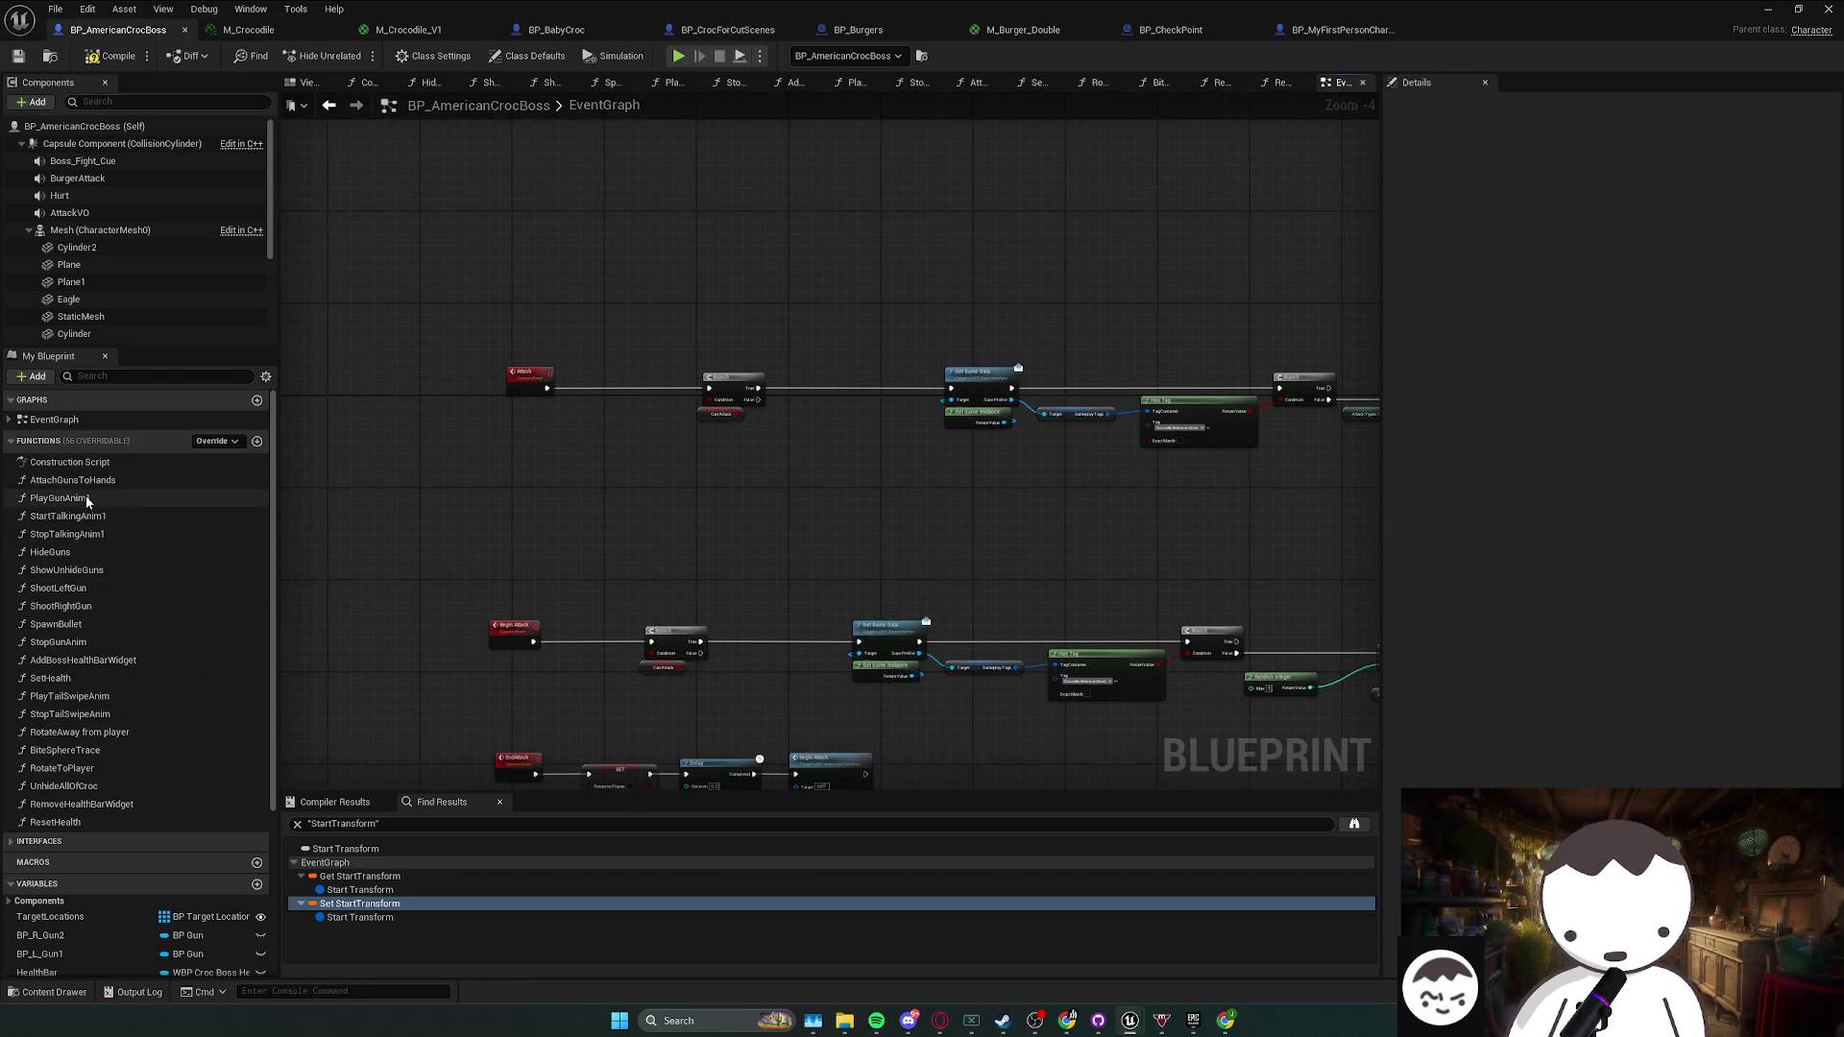
pyautogui.click(21, 424)
pyautogui.doubleClick(70, 439)
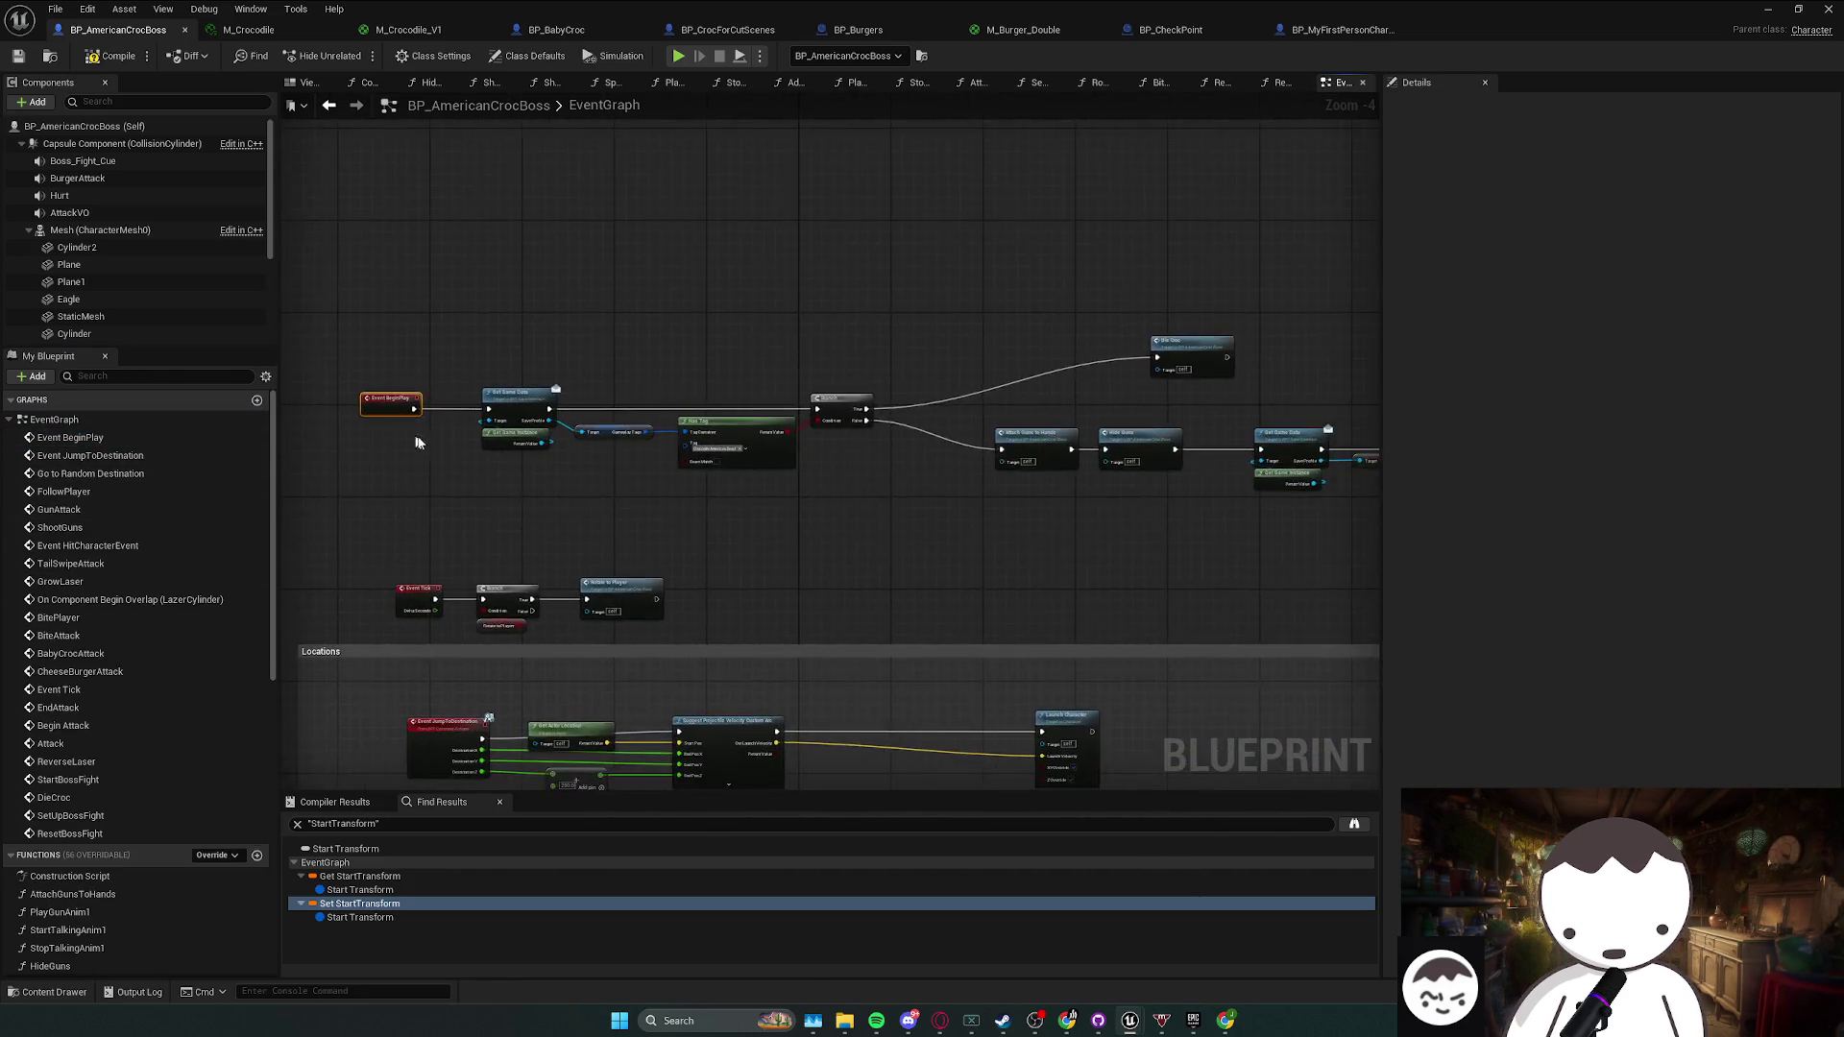
pyautogui.moveTo(799, 485)
pyautogui.mouseDown()
pyautogui.moveTo(630, 465)
pyautogui.moveTo(830, 506)
pyautogui.mouseUp()
pyautogui.click(1191, 405)
pyautogui.moveTo(1210, 423)
pyautogui.mouseDown()
pyautogui.moveTo(841, 423)
pyautogui.moveTo(1224, 445)
pyautogui.mouseUp()
pyautogui.moveTo(685, 439)
pyautogui.mouseDown()
pyautogui.moveTo(1303, 474)
pyautogui.moveTo(1114, 474)
pyautogui.mouseUp()
# - Inspect the DieCroc custom event definition, then return to the Die Croc call beside Branch
pyautogui.doubleClick(1135, 309)
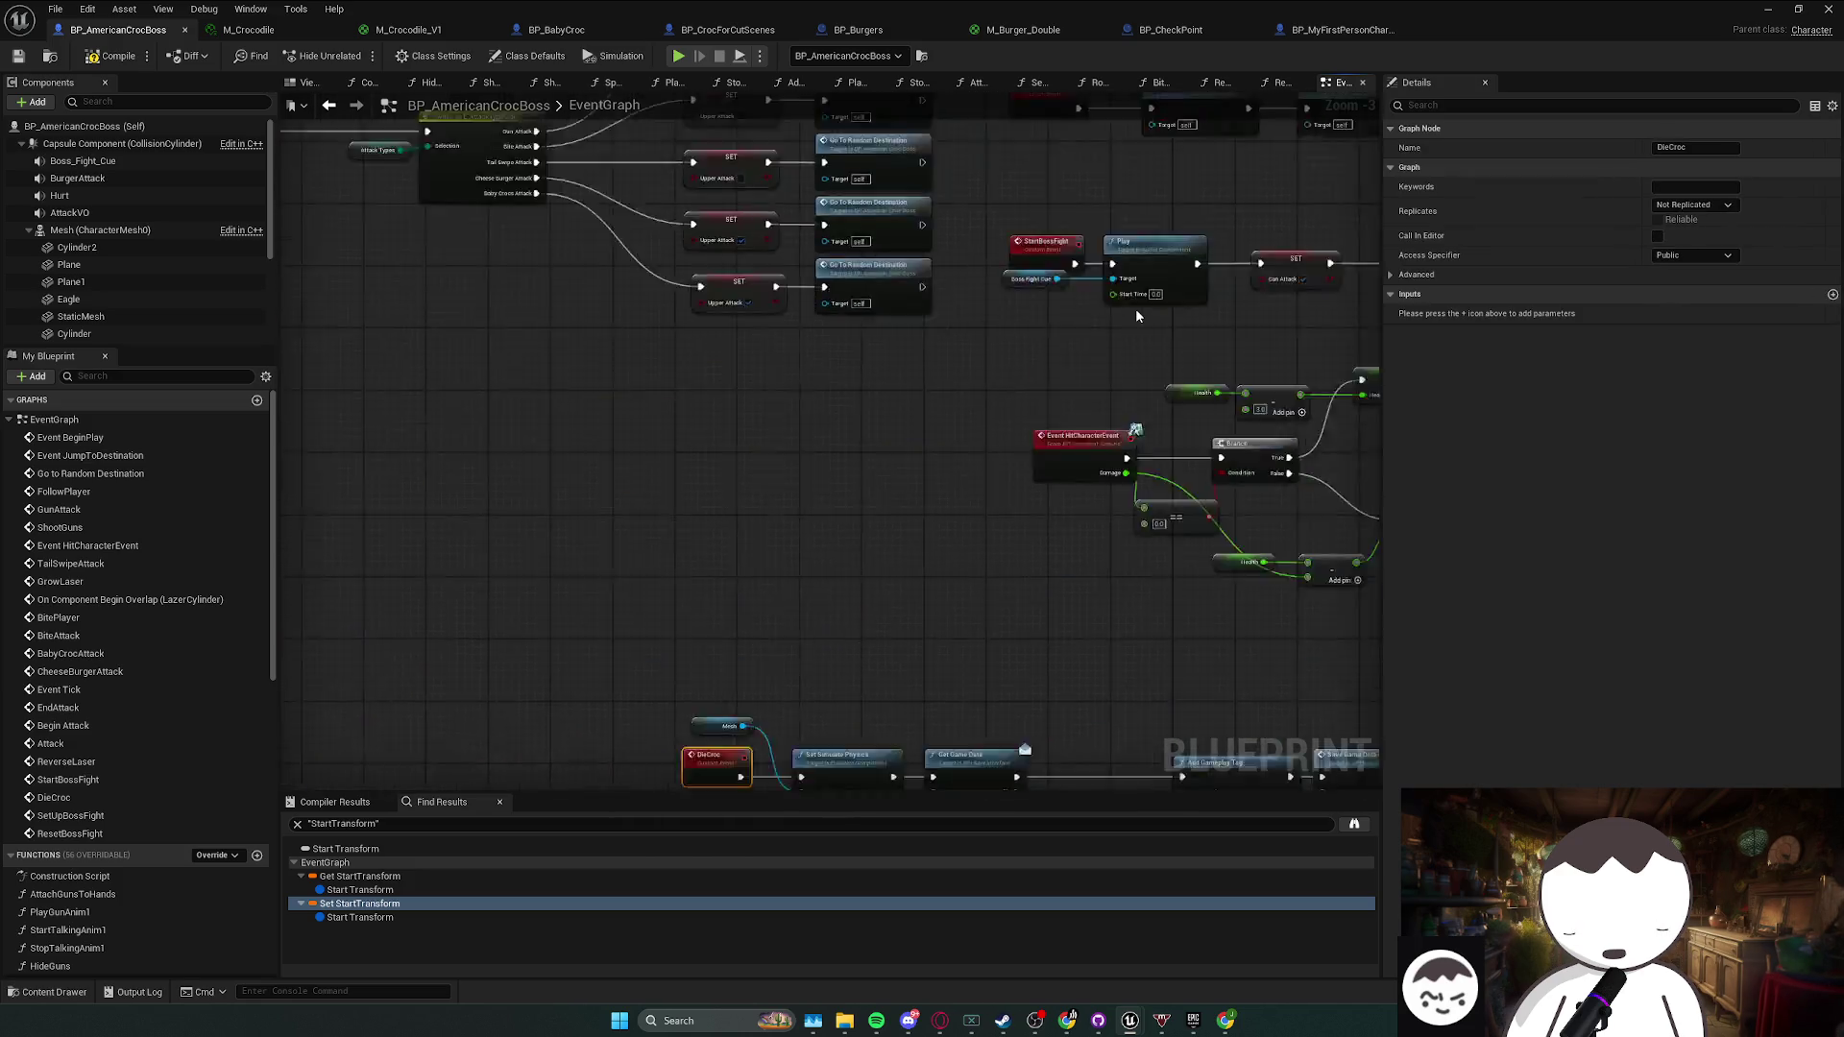
pyautogui.hotkey('alt', 'Left')
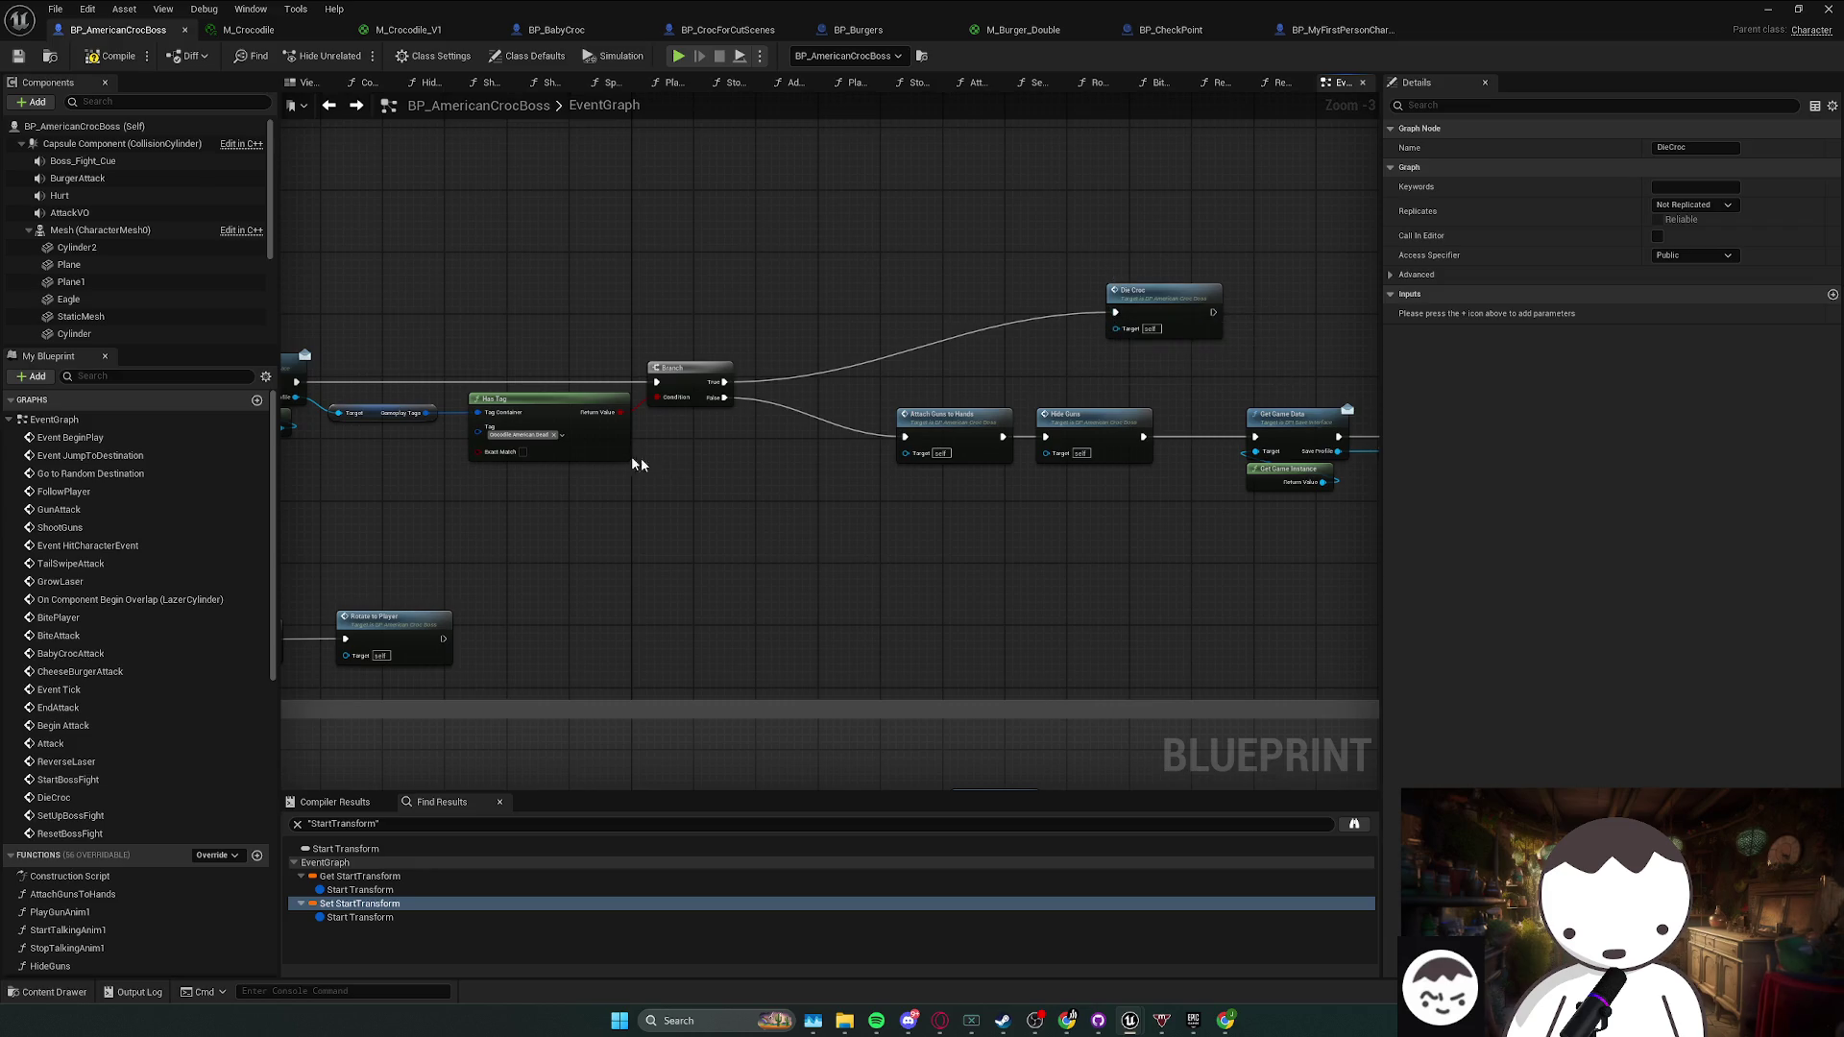
pyautogui.hotkey('alt', 'Right')
pyautogui.hotkey('alt', 'Left')
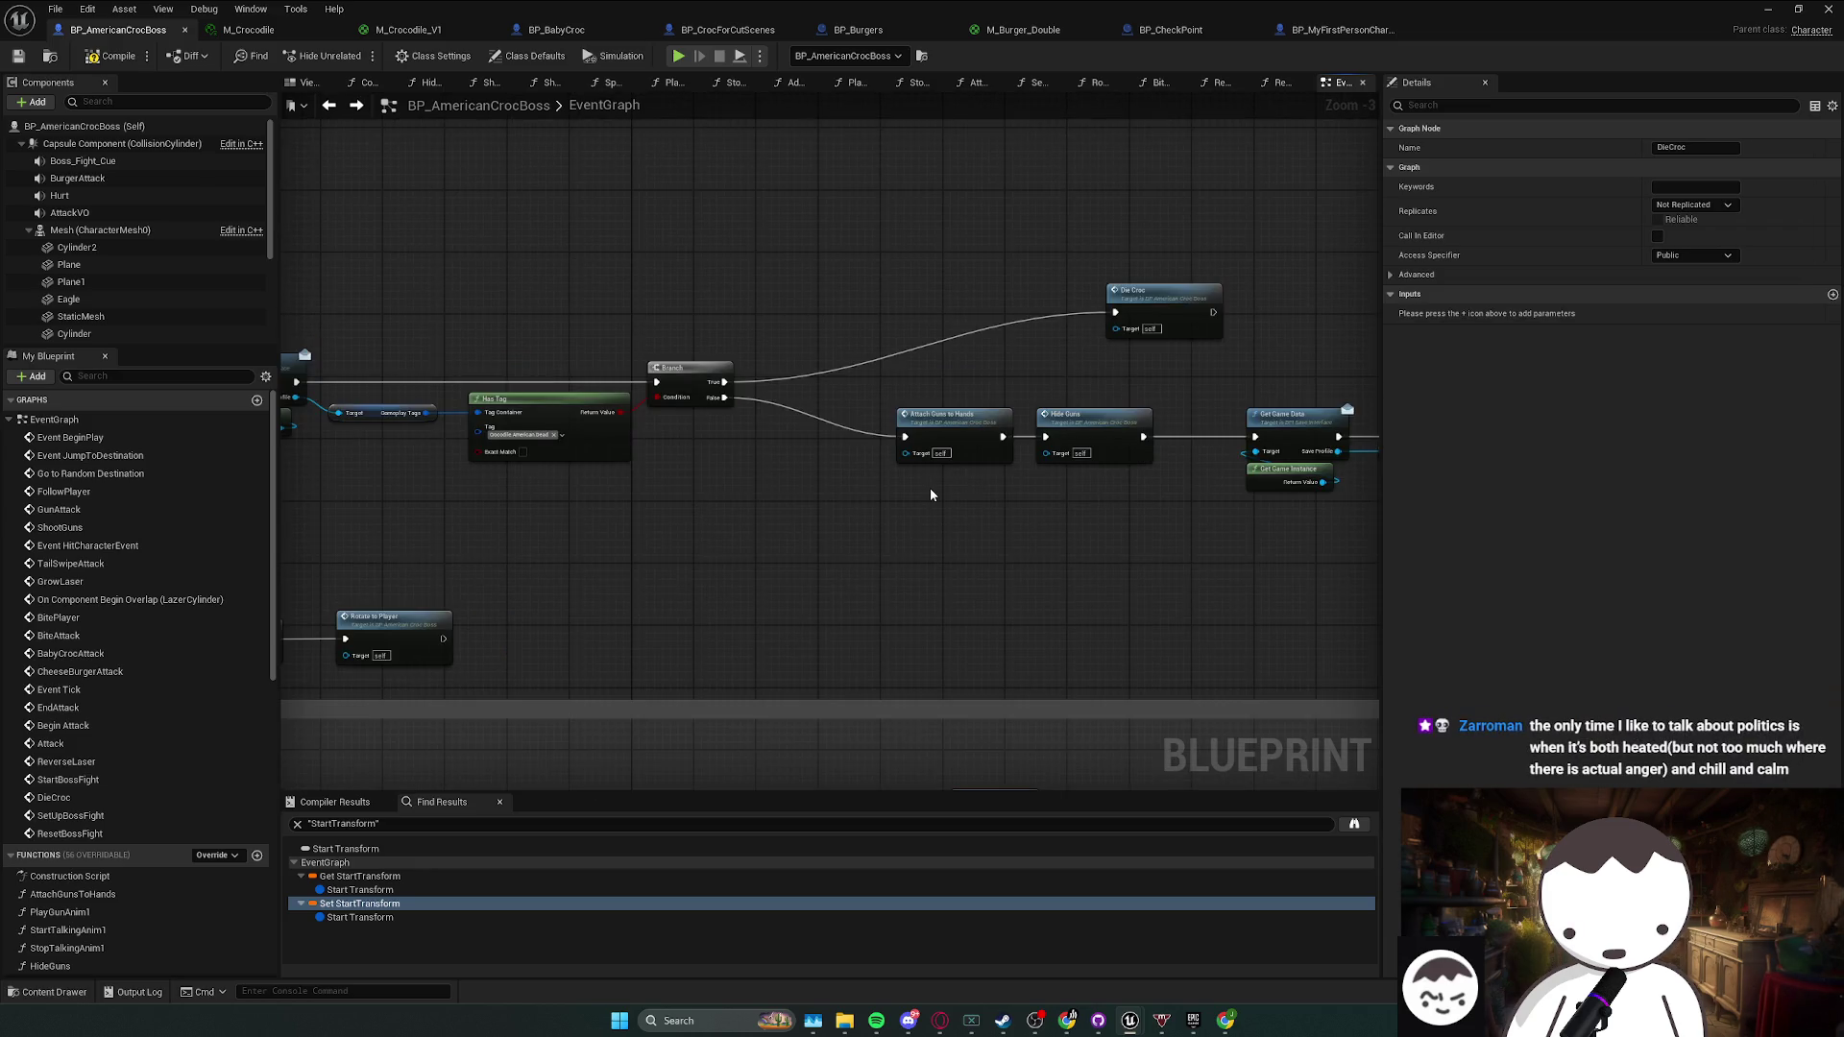
# - Locate the reset chain's Set Actor Transform node from the Set StartTransform find result
pyautogui.moveTo(909, 462)
pyautogui.mouseDown()
pyautogui.moveTo(835, 460)
pyautogui.moveTo(889, 445)
pyautogui.mouseUp()
pyautogui.scroll(-2, 724, 445)
pyautogui.scroll(1, 782, 494)
pyautogui.scroll(1, 727, 507)
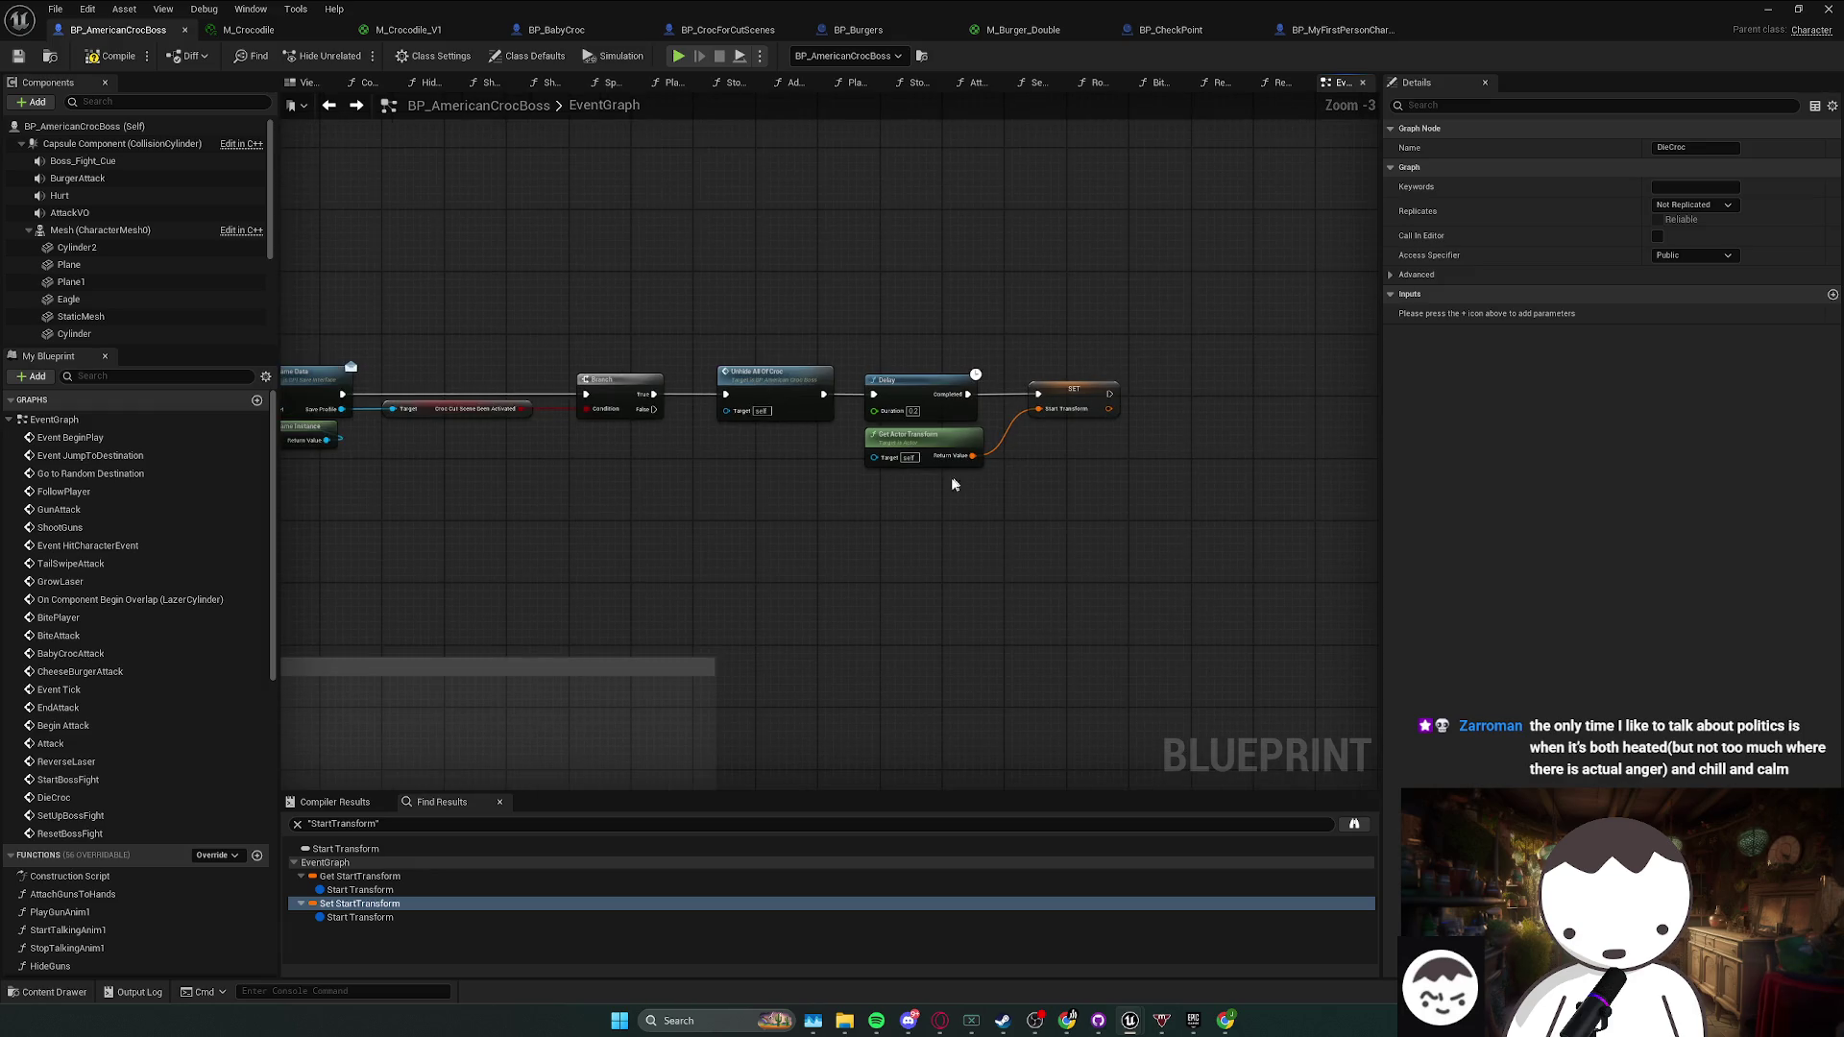
pyautogui.scroll(-6, 864, 471)
pyautogui.scroll(6, 800, 538)
pyautogui.scroll(-6, 793, 546)
pyautogui.scroll(7, 768, 528)
pyautogui.scroll(-6, 730, 500)
pyautogui.scroll(7, 729, 495)
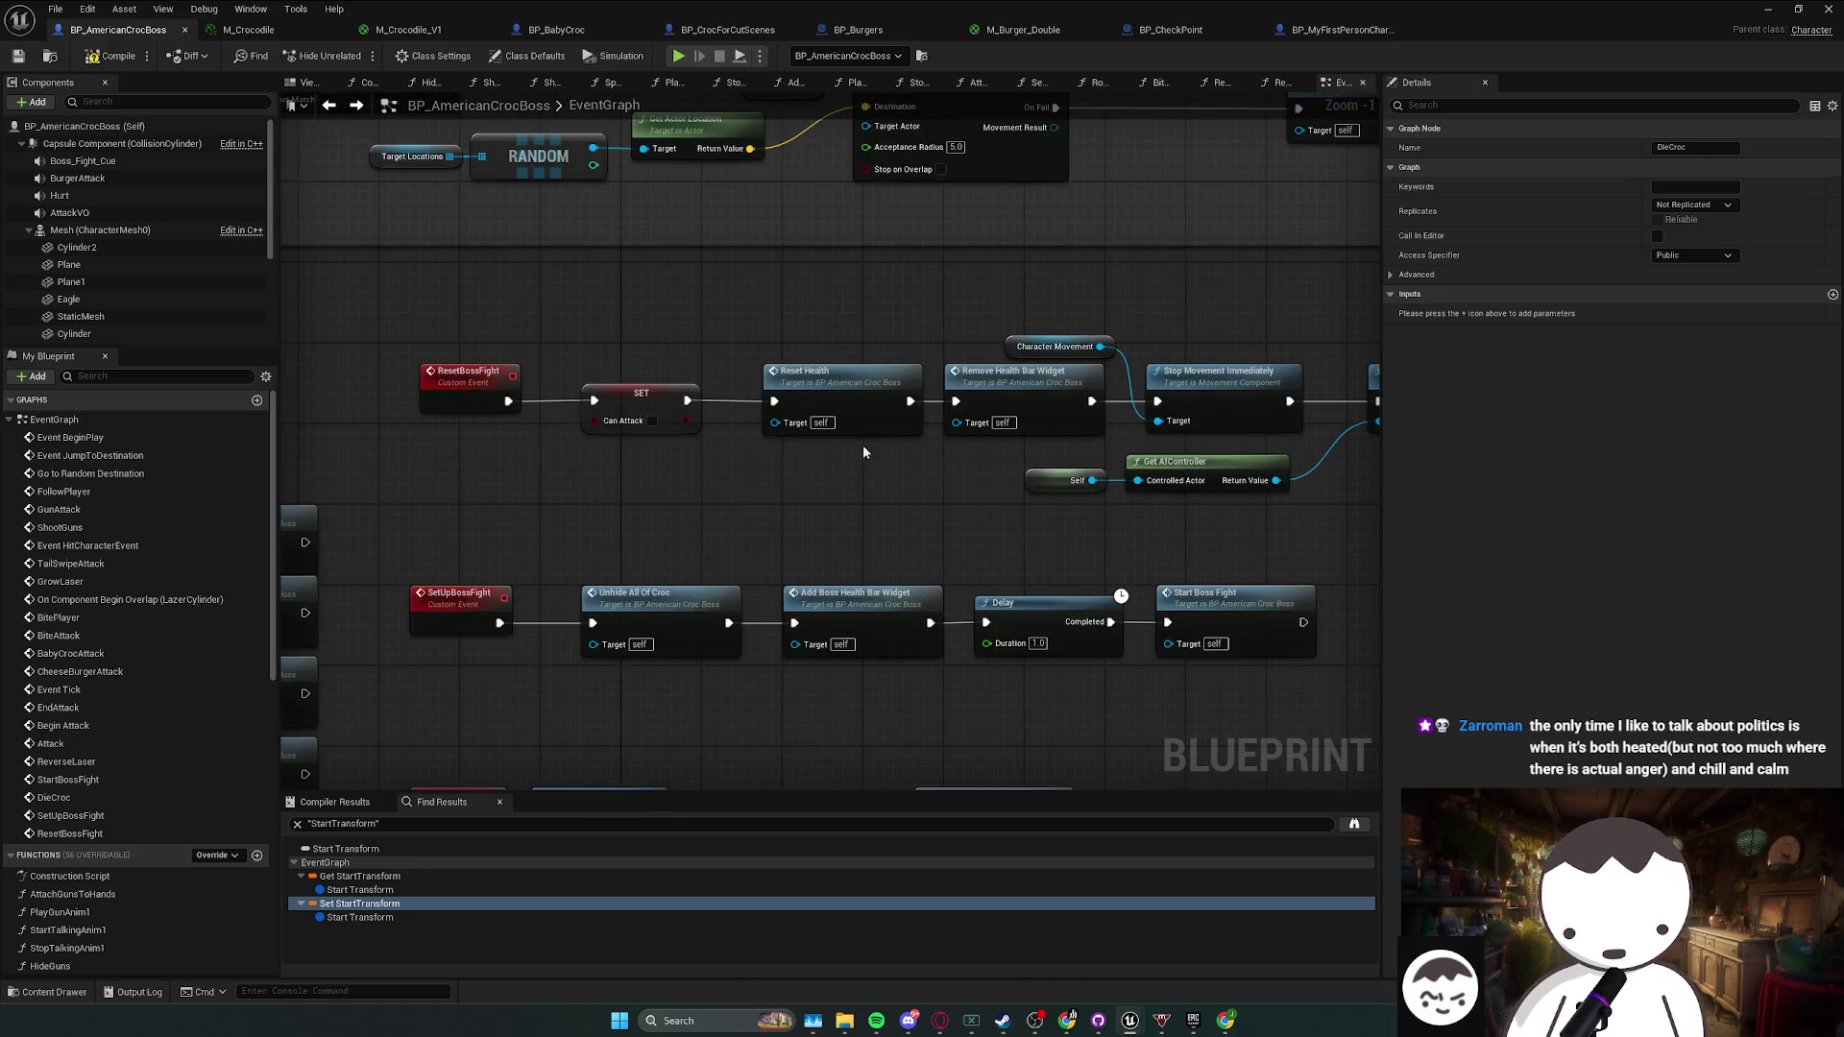
pyautogui.click(1039, 389)
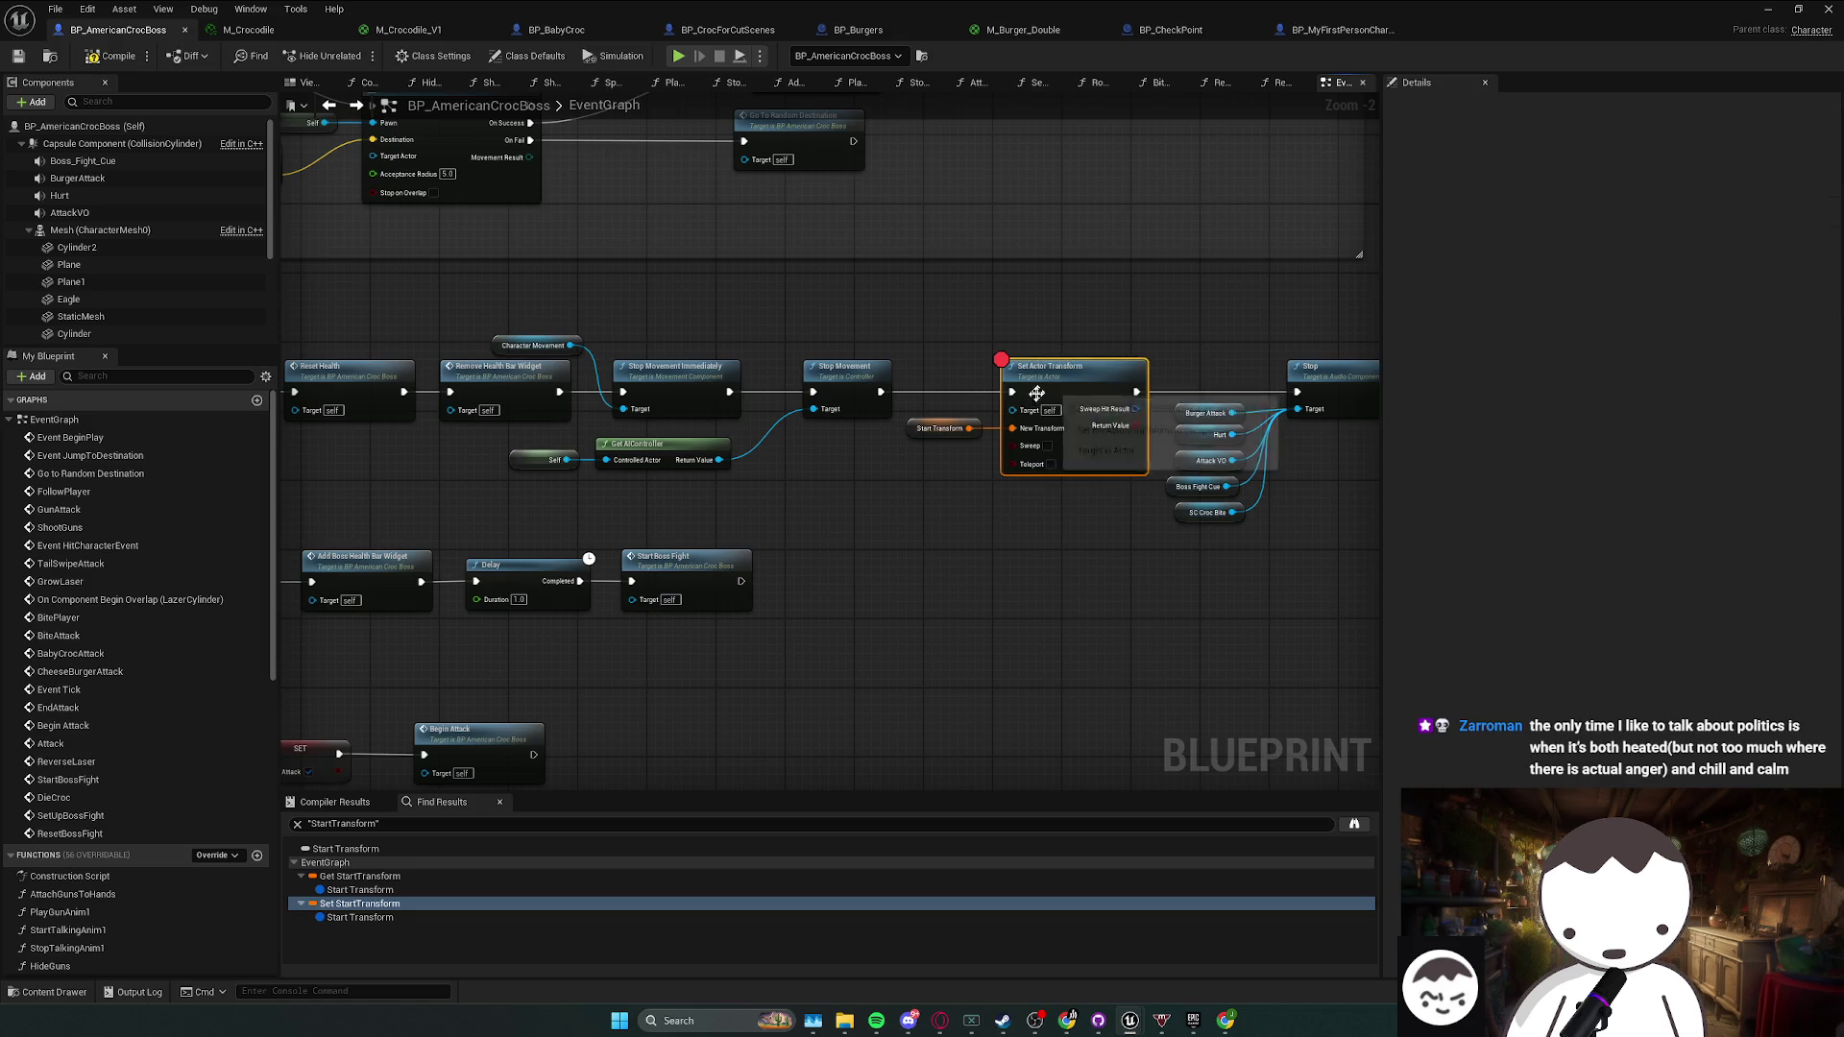
pyautogui.hotkey('alt', 'Tab')
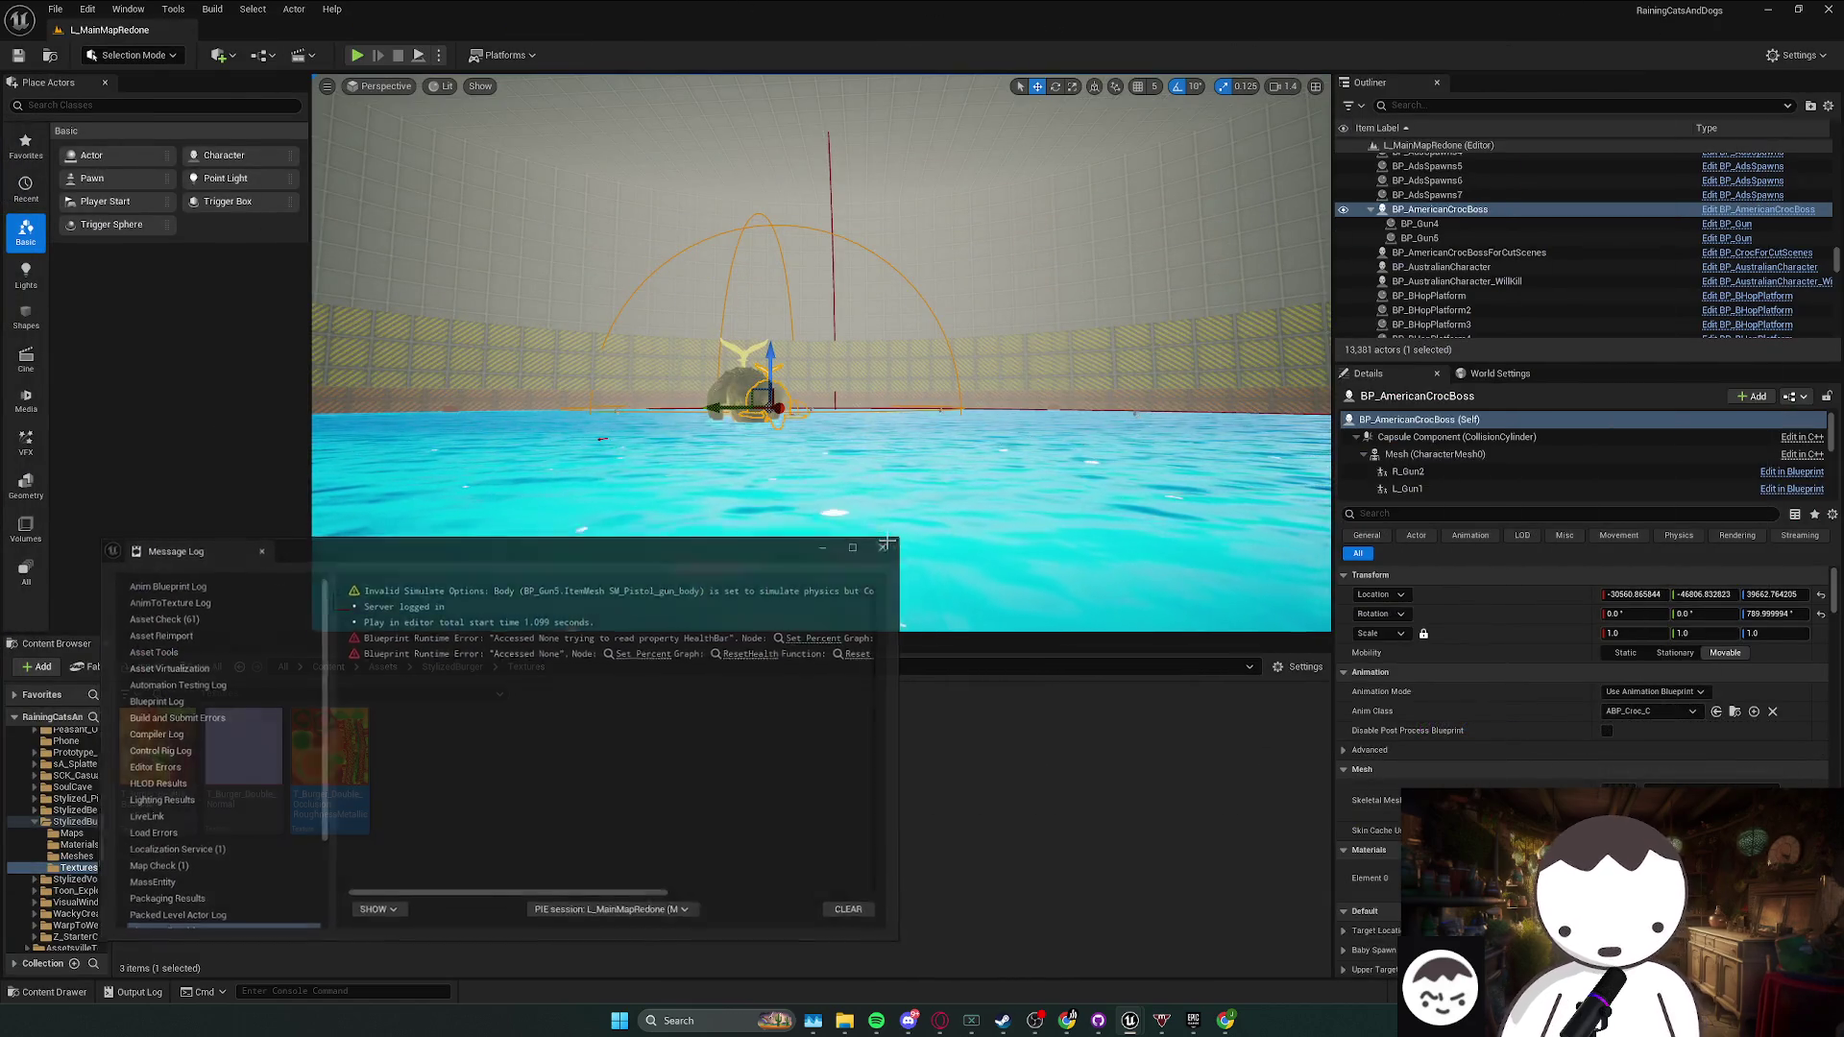
pyautogui.press('f')
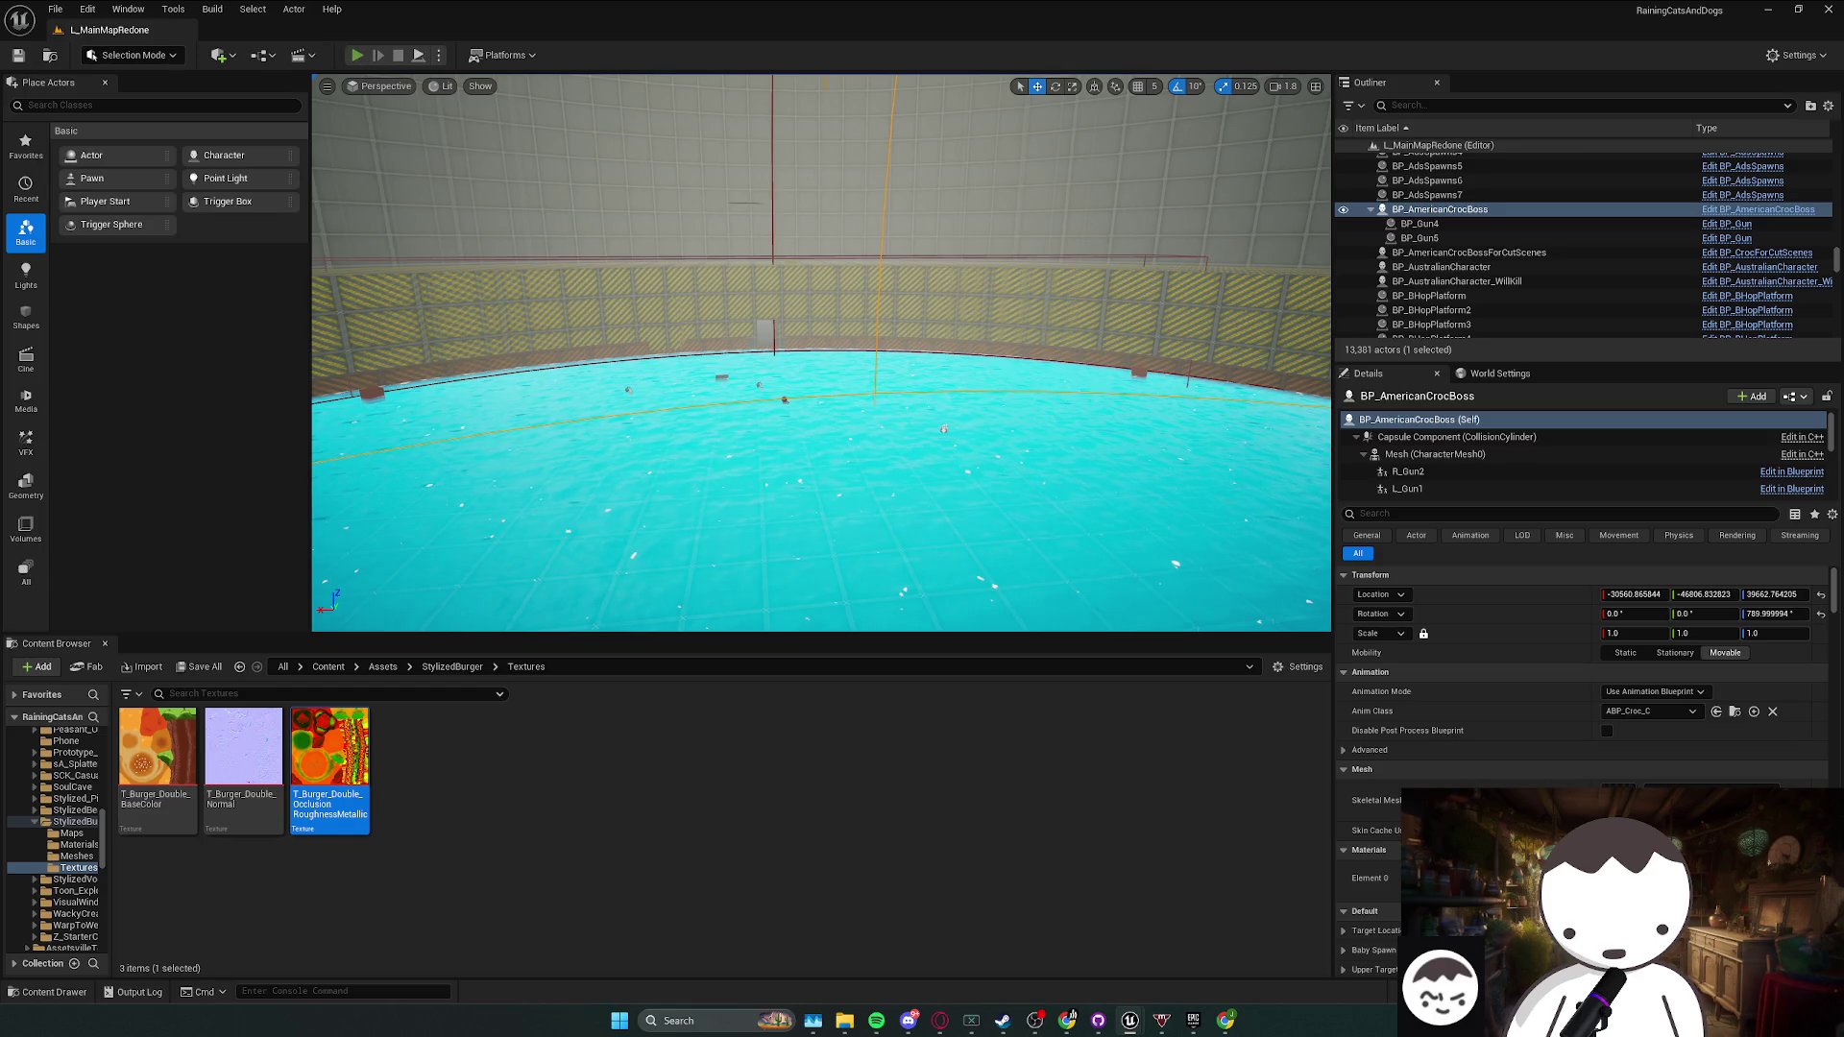
pyautogui.hotkey('alt', 'p')
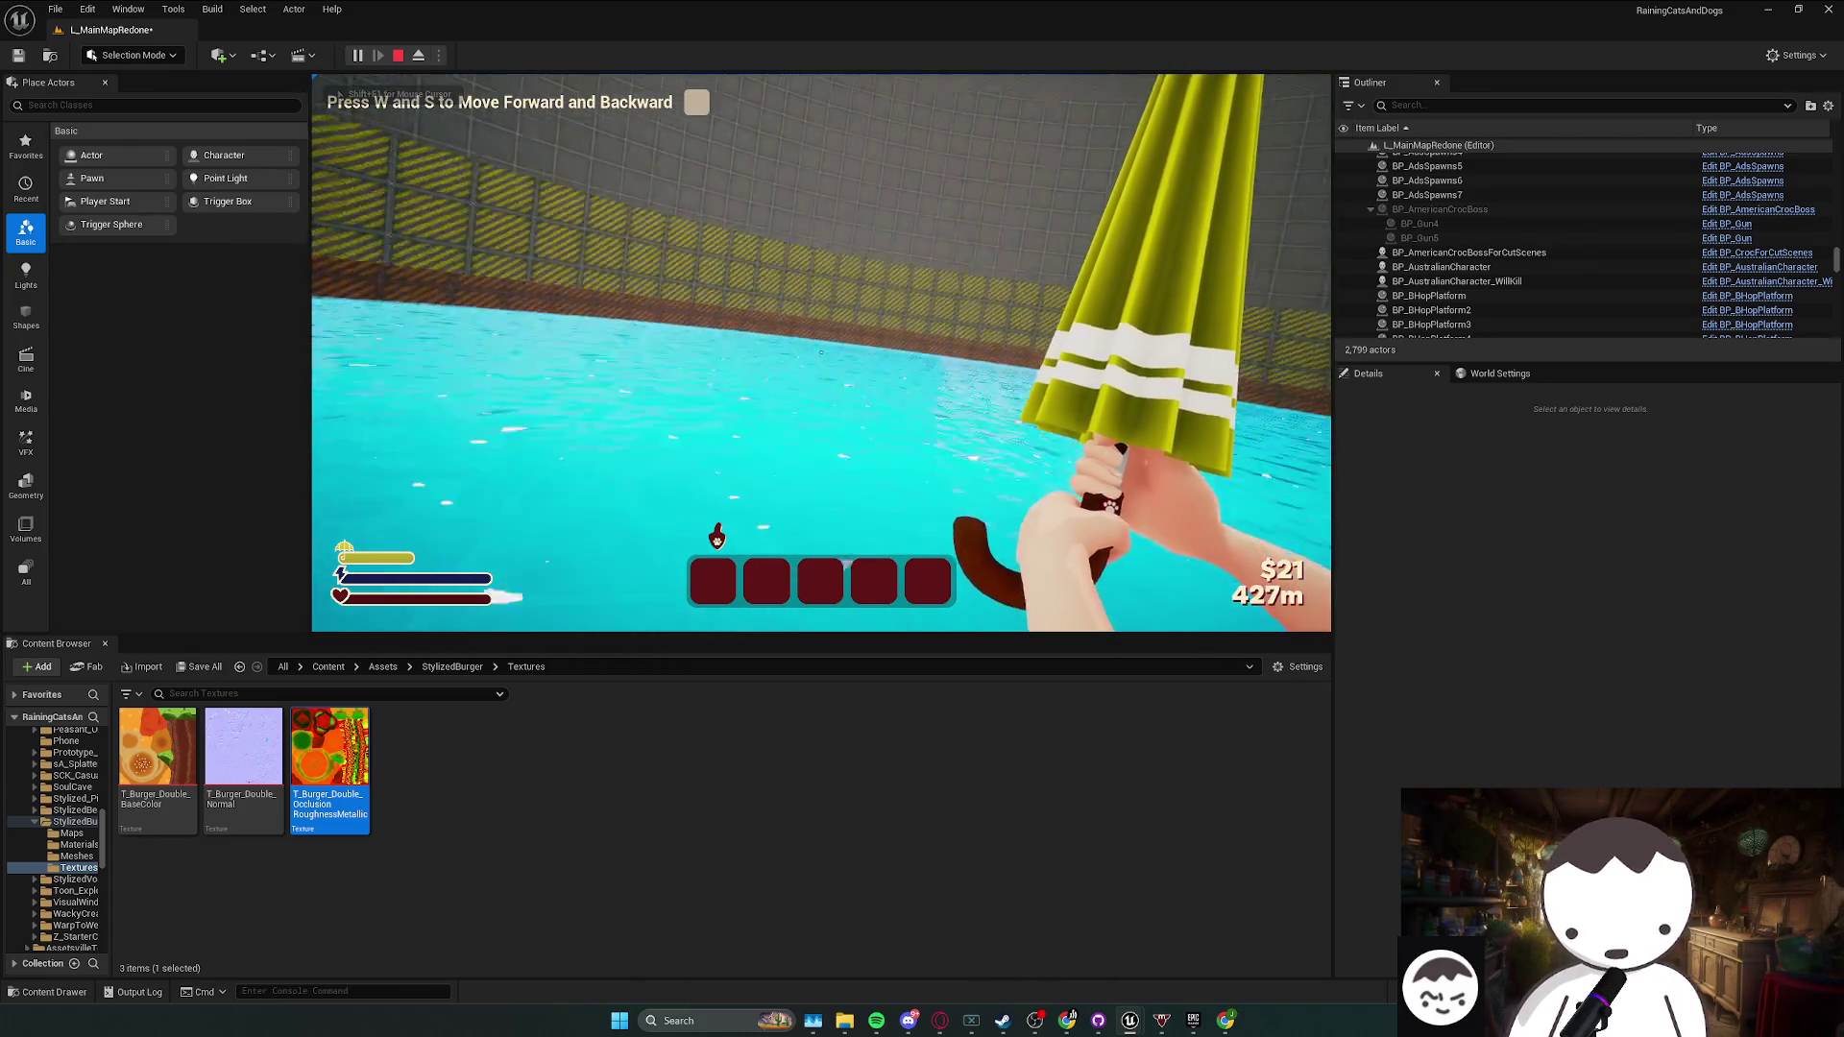
pyautogui.press('s')
pyautogui.press('w')
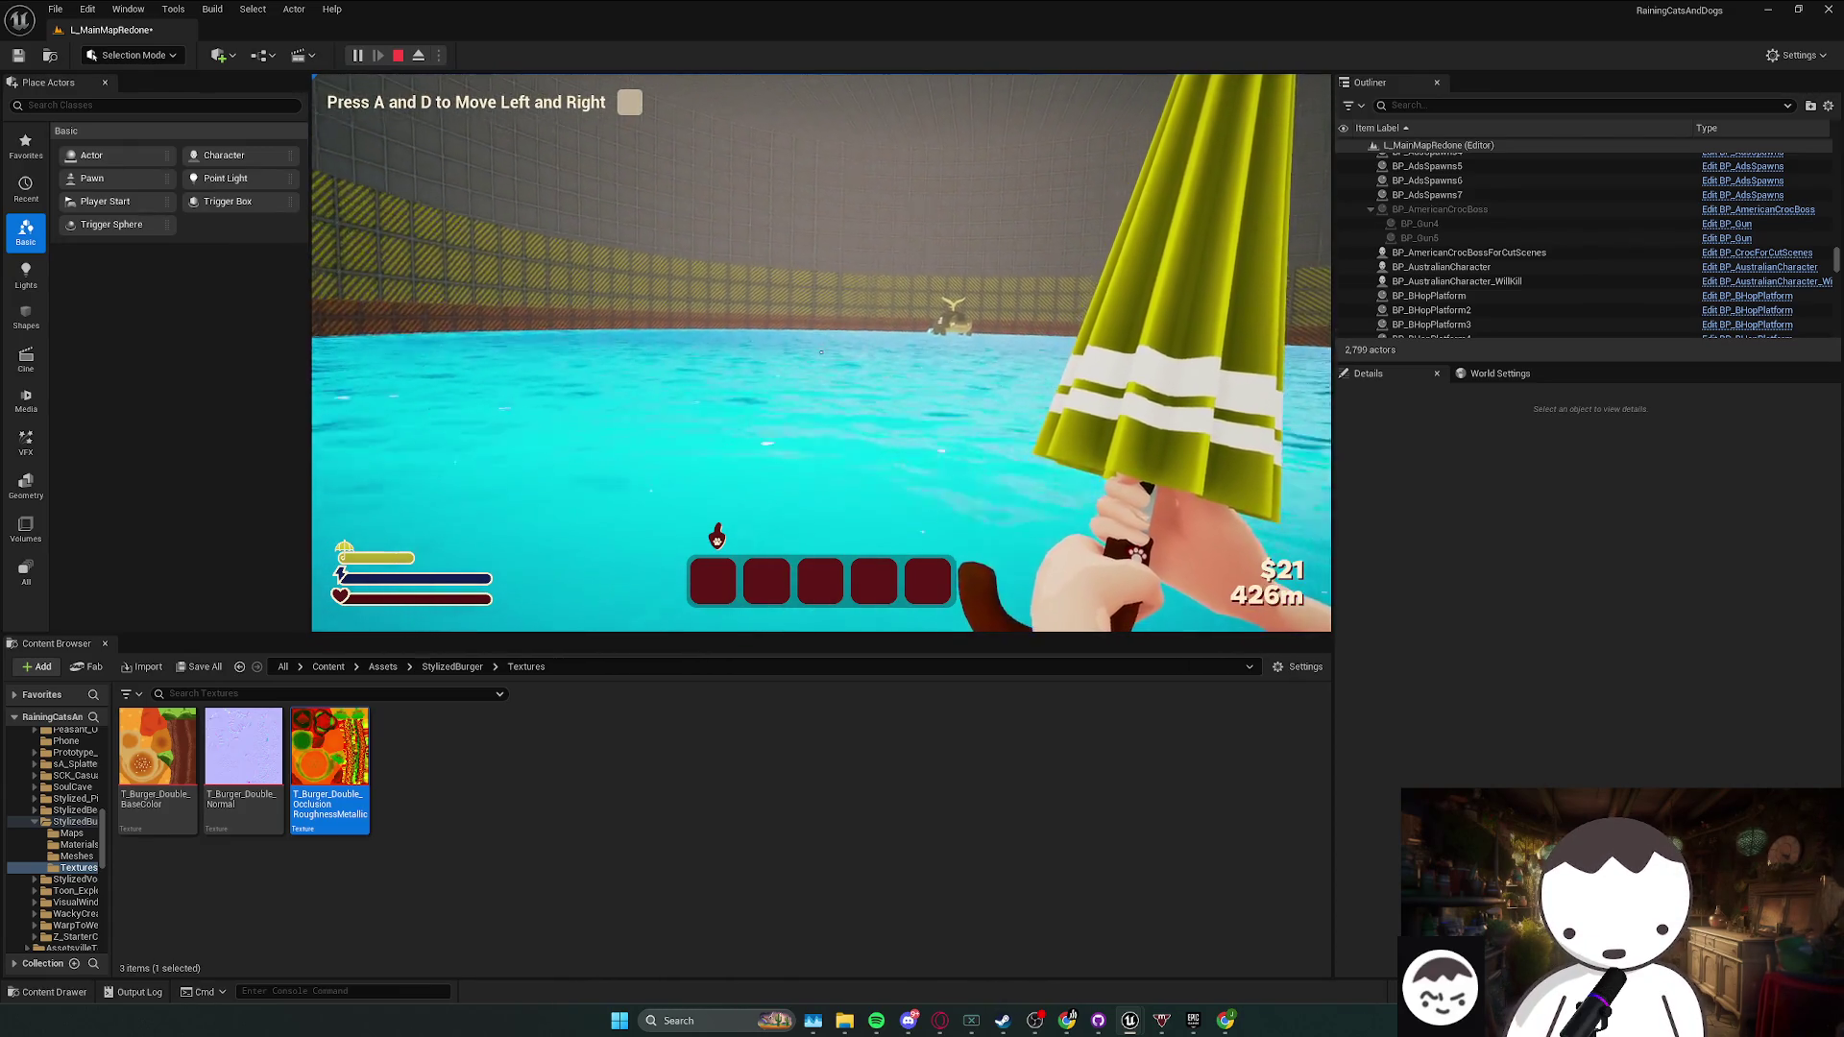
pyautogui.press('Pause')
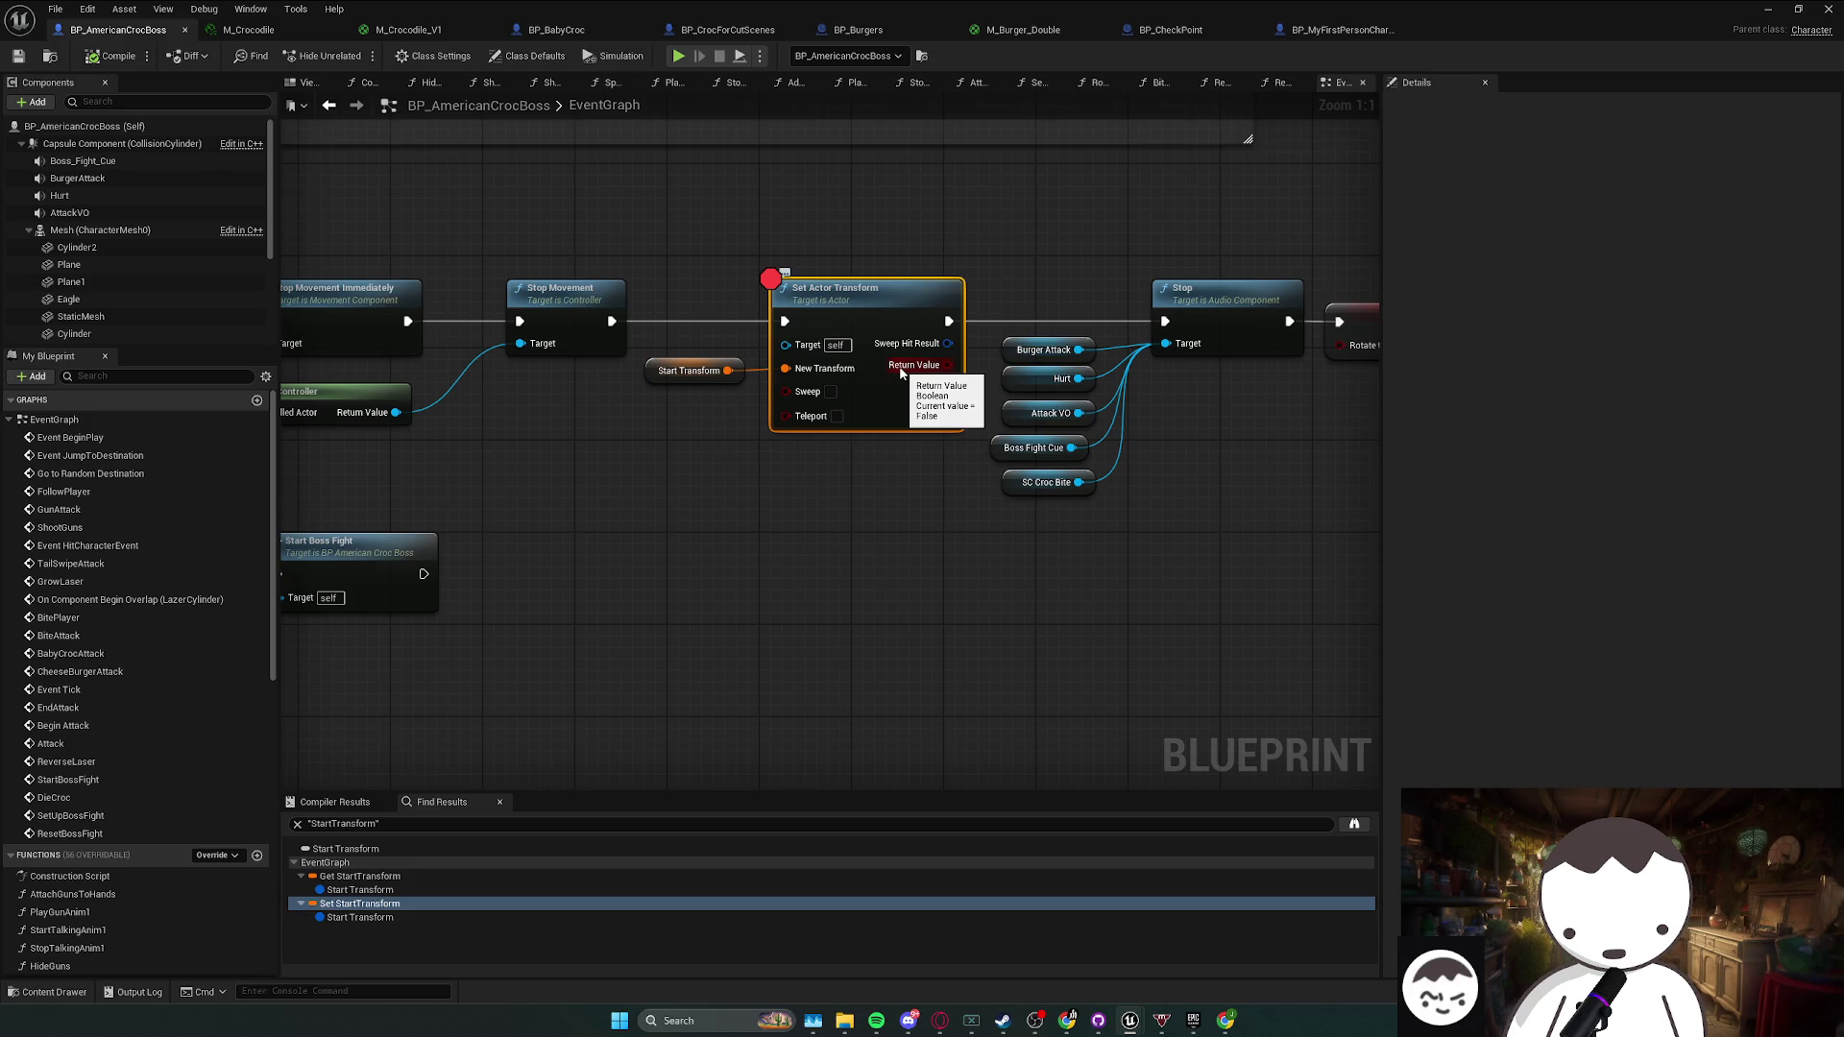
# - Nudge Start Transform and Set Actor Transform up slightly and save the blueprint
pyautogui.moveTo(860, 406); pyautogui.dragTo(875, 441)
pyautogui.moveTo(682, 354); pyautogui.dragTo(815, 494)
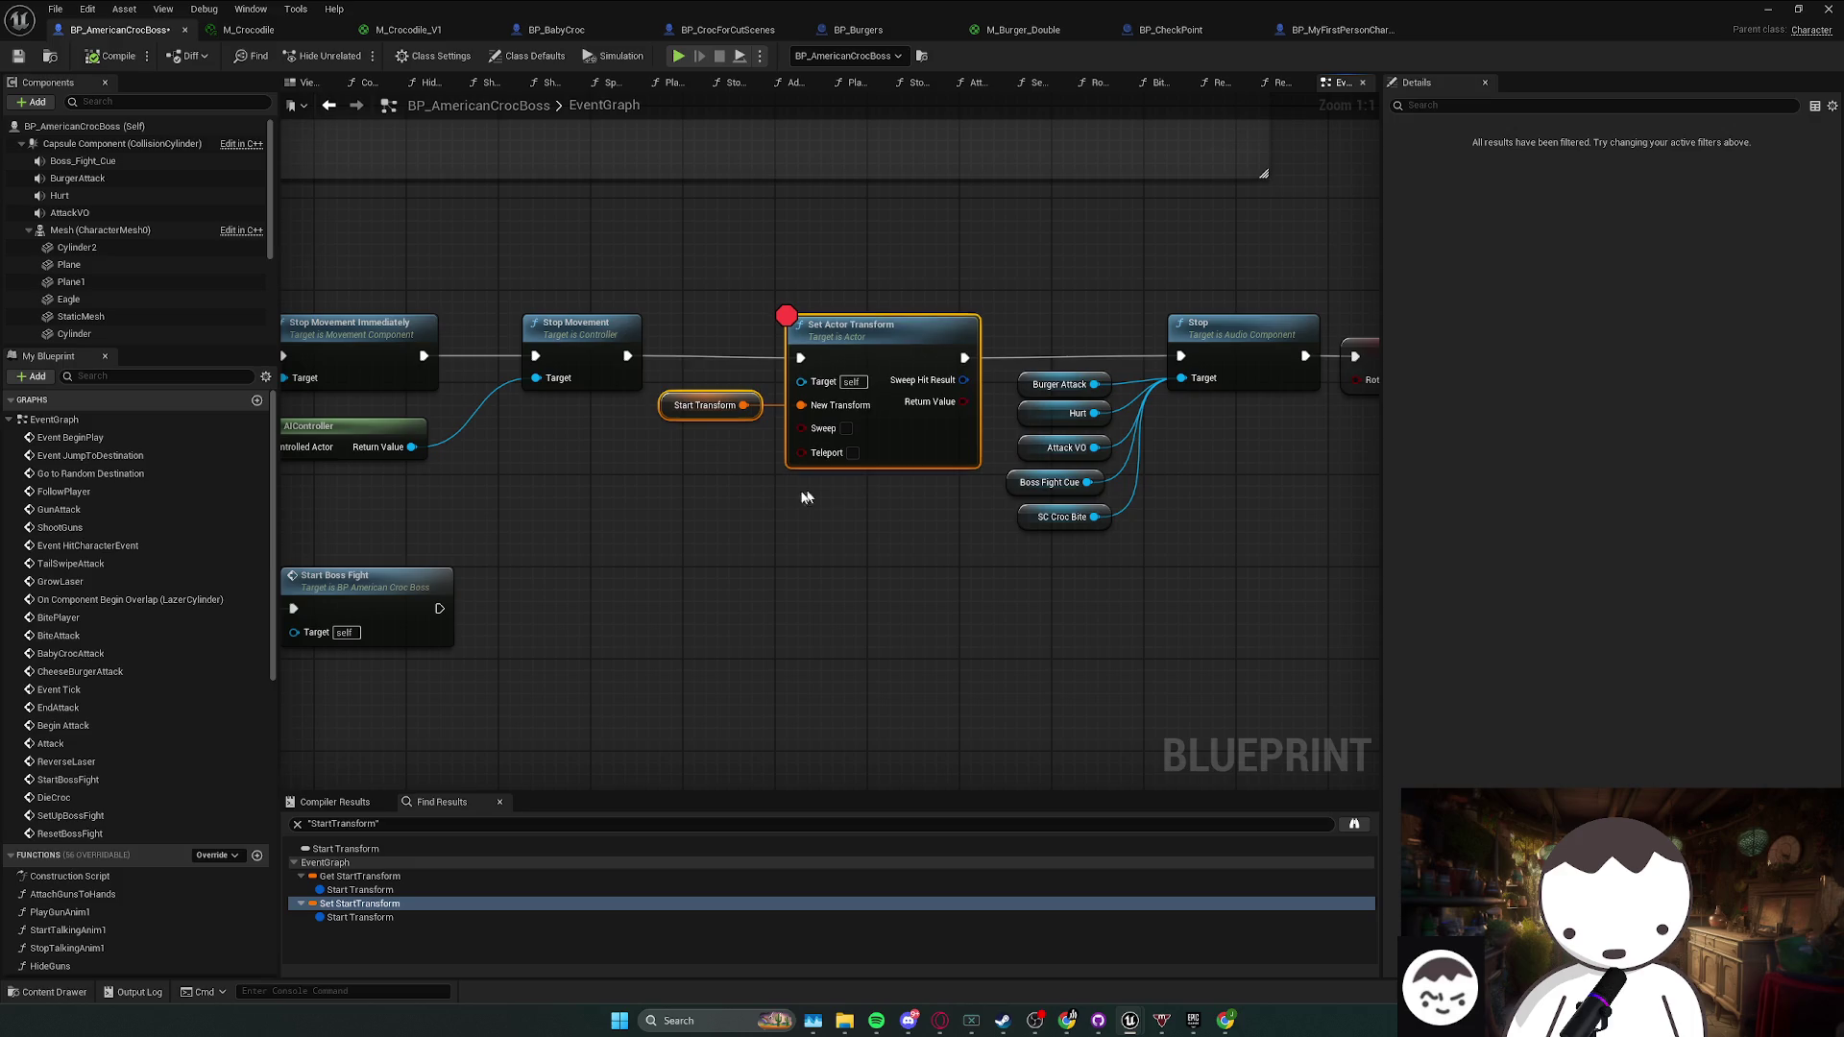
pyautogui.moveTo(862, 335); pyautogui.dragTo(861, 332)
pyautogui.moveTo(709, 280)
pyautogui.mouseDown()
pyautogui.moveTo(747, 317)
pyautogui.moveTo(810, 313)
pyautogui.mouseUp()
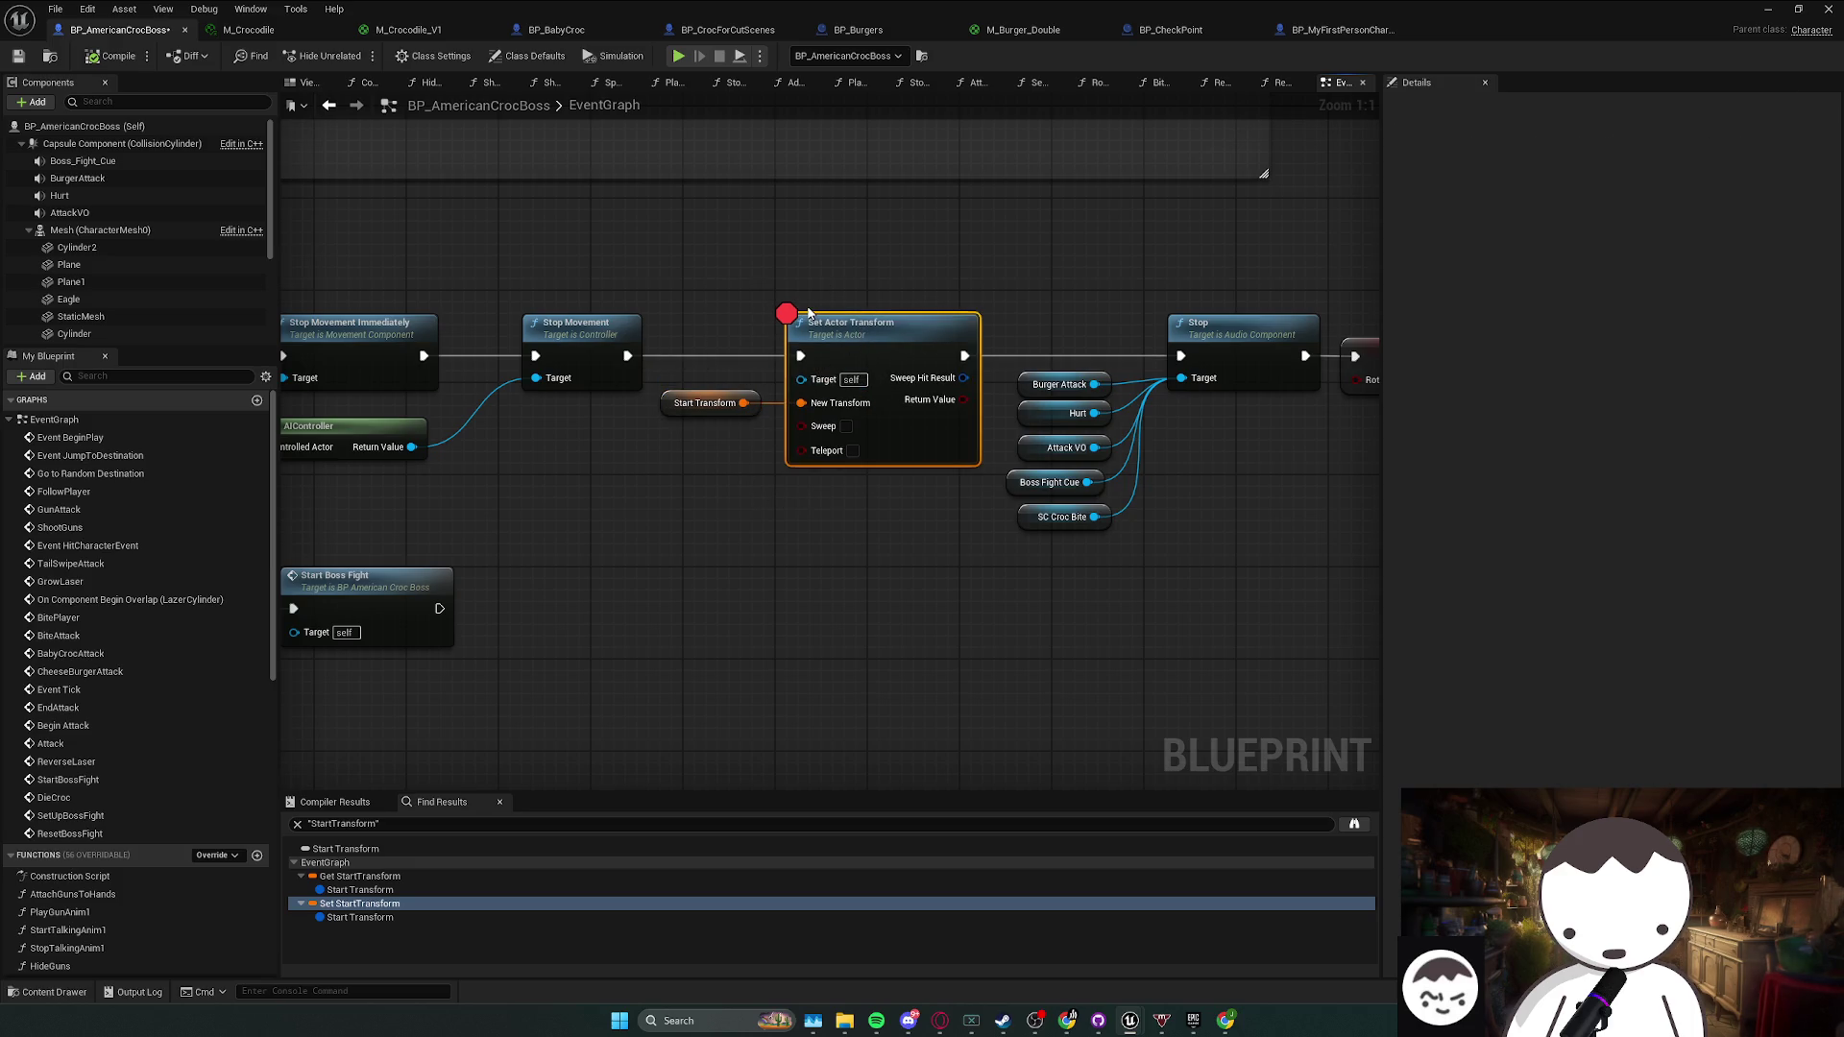
pyautogui.hotkey('ctrl', 's')
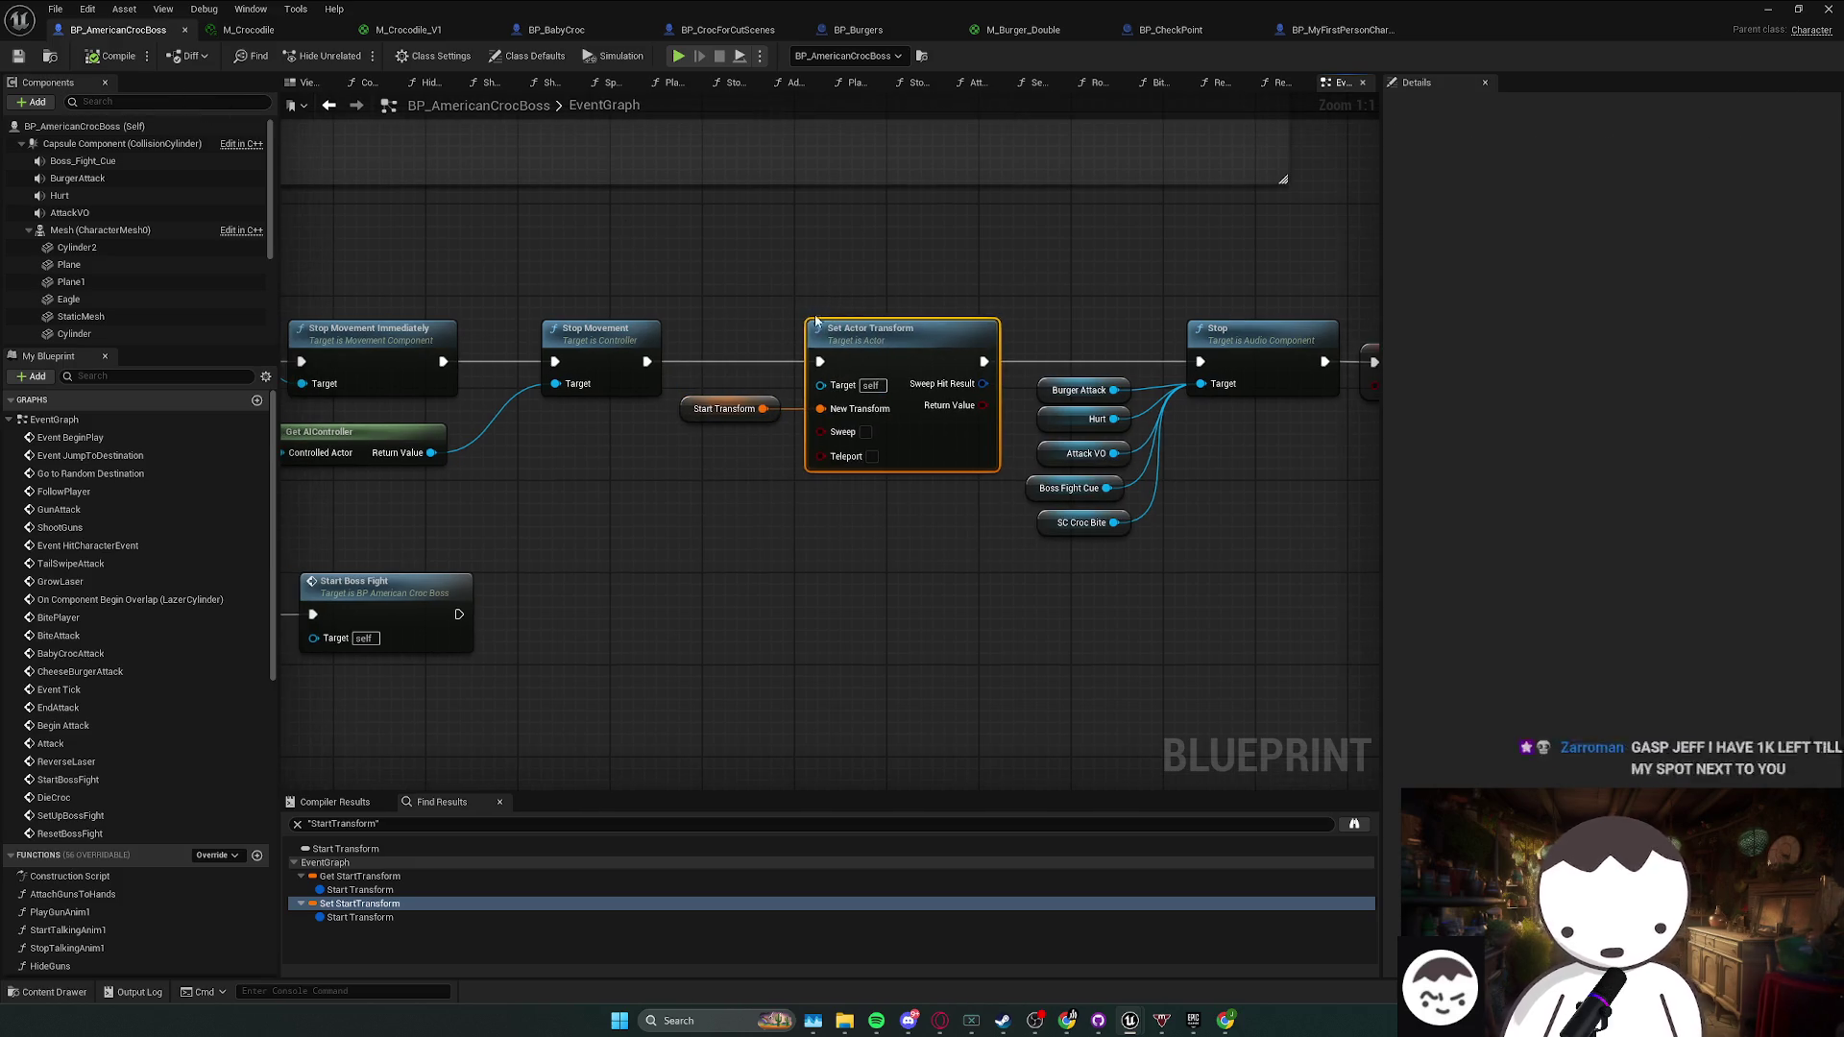
# - Shift the five sound variable nodes down, aligning Burger Attack and SC Croc Bite
pyautogui.moveTo(1047, 591)
pyautogui.mouseDown()
pyautogui.moveTo(941, 363)
pyautogui.moveTo(975, 434)
pyautogui.moveTo(938, 455)
pyautogui.mouseUp()
pyautogui.click(1093, 470)
pyautogui.moveTo(888, 370); pyautogui.dragTo(795, 581)
pyautogui.moveTo(832, 418); pyautogui.dragTo(832, 429)
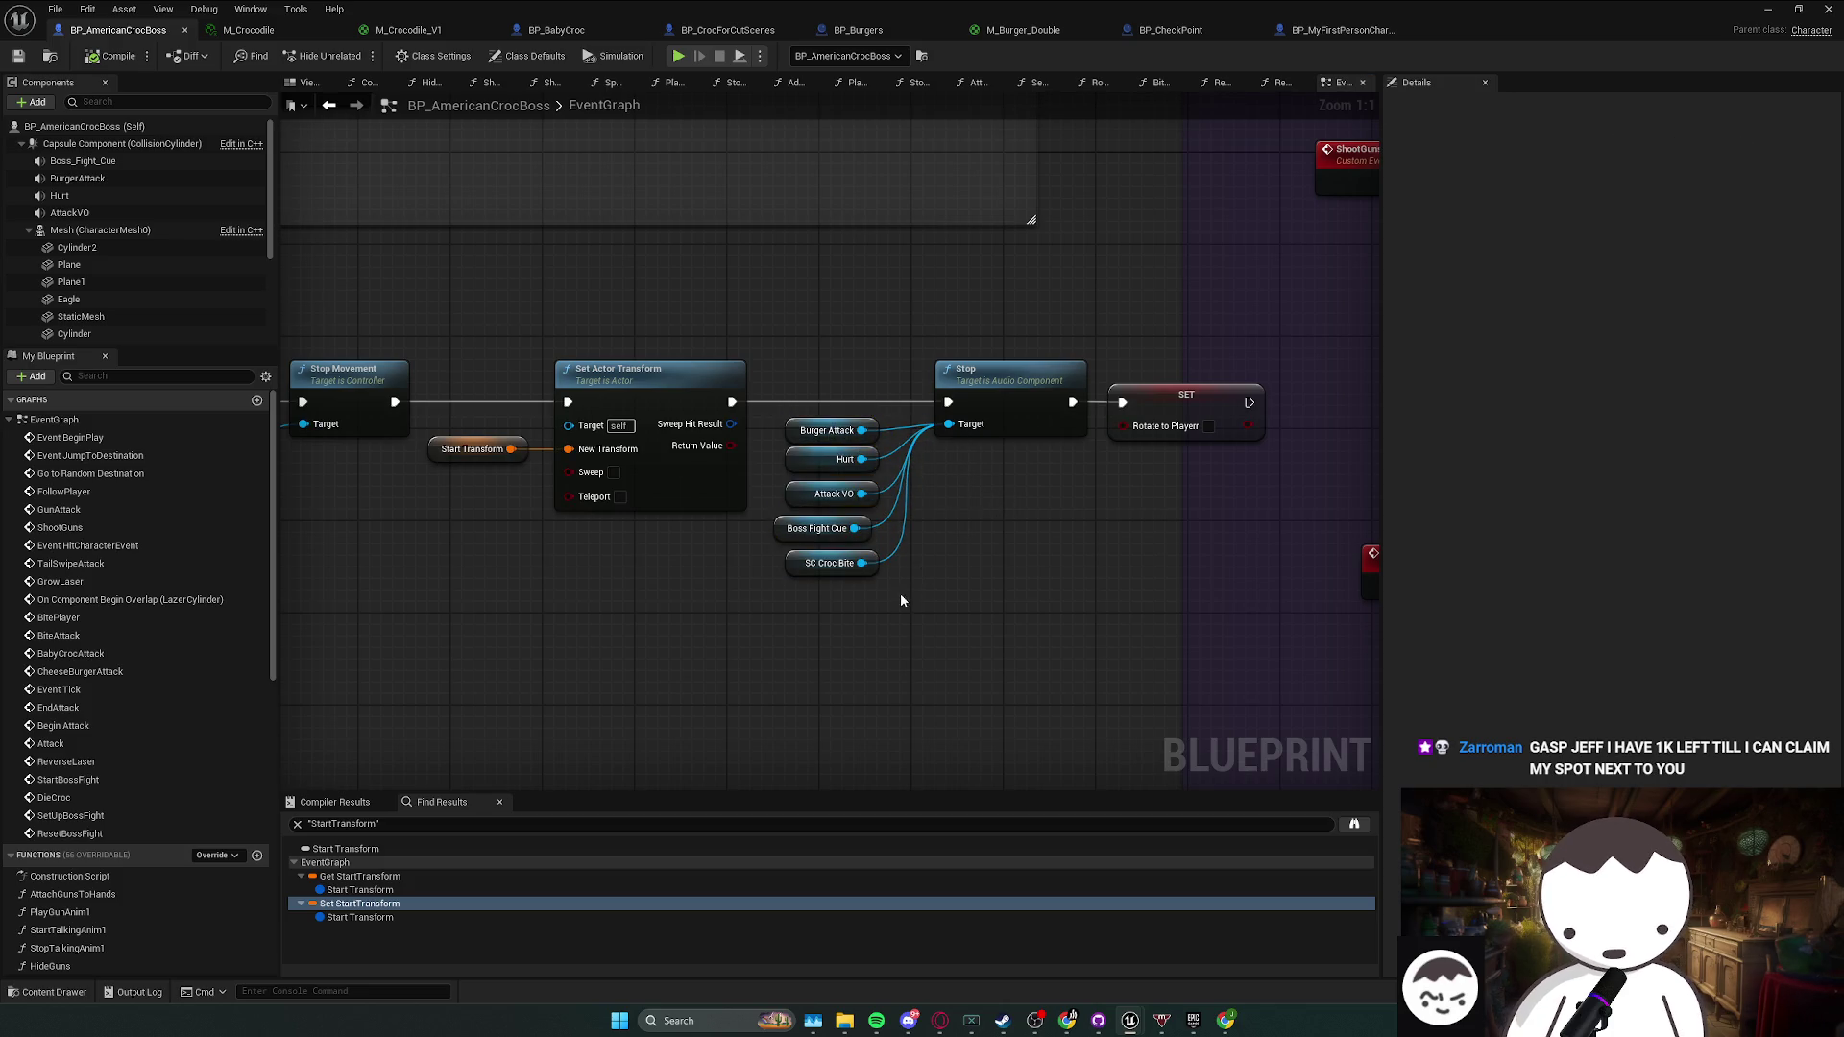
pyautogui.moveTo(826, 430); pyautogui.dragTo(826, 423)
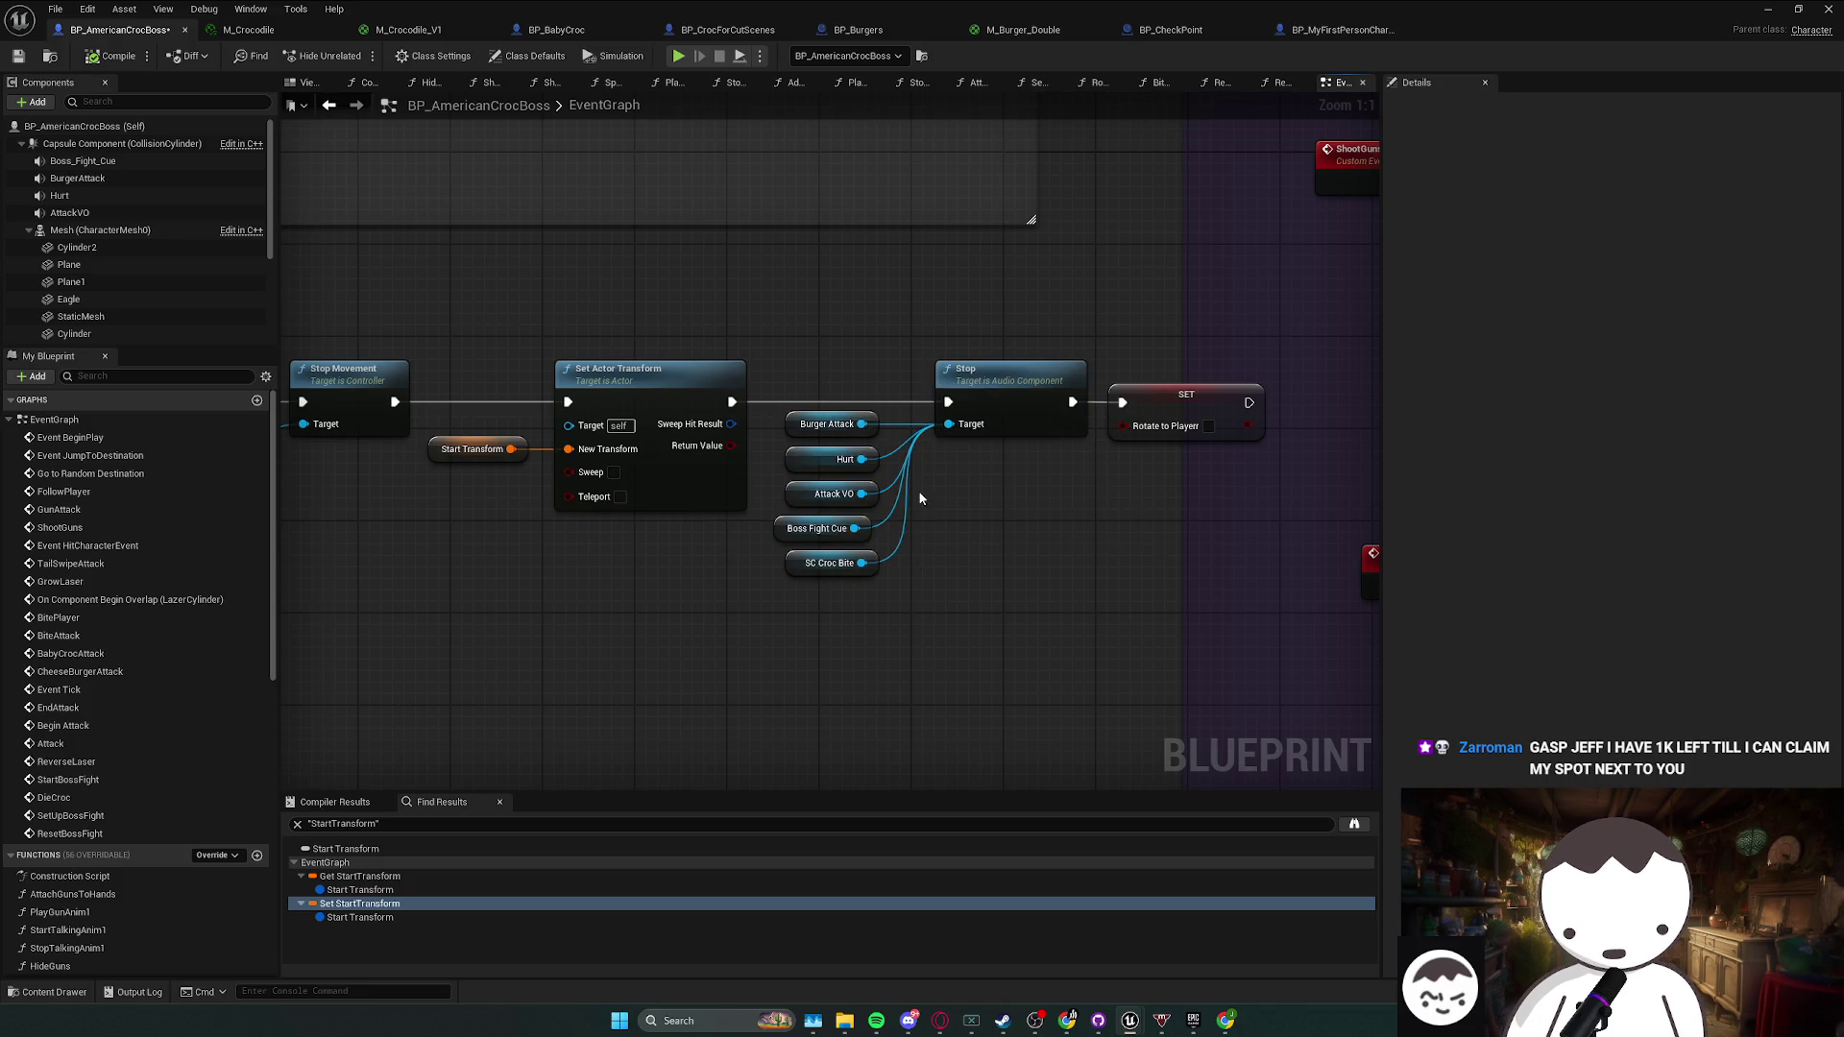
pyautogui.moveTo(986, 570); pyautogui.dragTo(1053, 525)
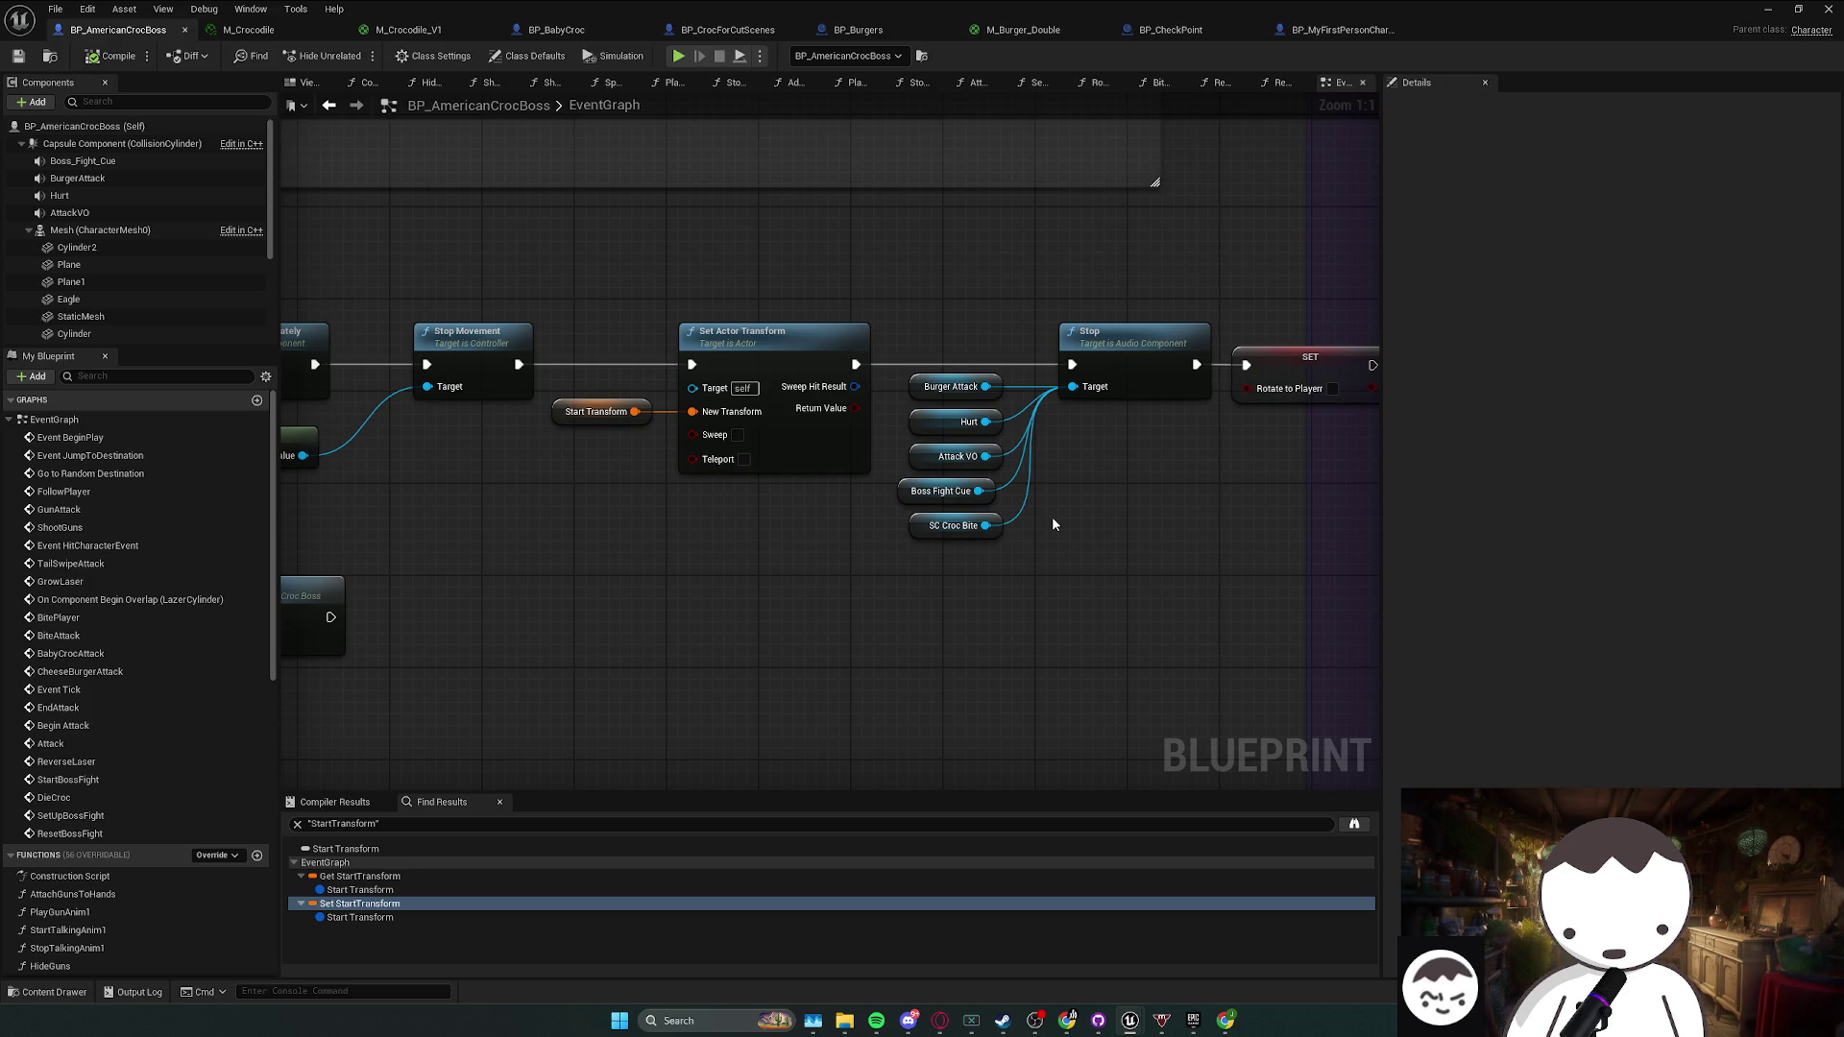
pyautogui.moveTo(937, 527)
pyautogui.mouseDown()
pyautogui.moveTo(966, 533)
pyautogui.moveTo(943, 514)
pyautogui.moveTo(972, 456)
pyautogui.moveTo(903, 409)
pyautogui.moveTo(934, 417)
pyautogui.mouseUp()
pyautogui.click(971, 574)
pyautogui.moveTo(901, 569); pyautogui.dragTo(1009, 403)
# - Try repositioning the Set Actor Transform and Start Transform nodes
pyautogui.click(1099, 490)
pyautogui.moveTo(716, 554); pyautogui.dragTo(624, 432)
pyautogui.scroll(-1, 746, 522)
pyautogui.moveTo(746, 521)
pyautogui.mouseDown()
pyautogui.moveTo(814, 561)
pyautogui.moveTo(853, 553)
pyautogui.mouseUp()
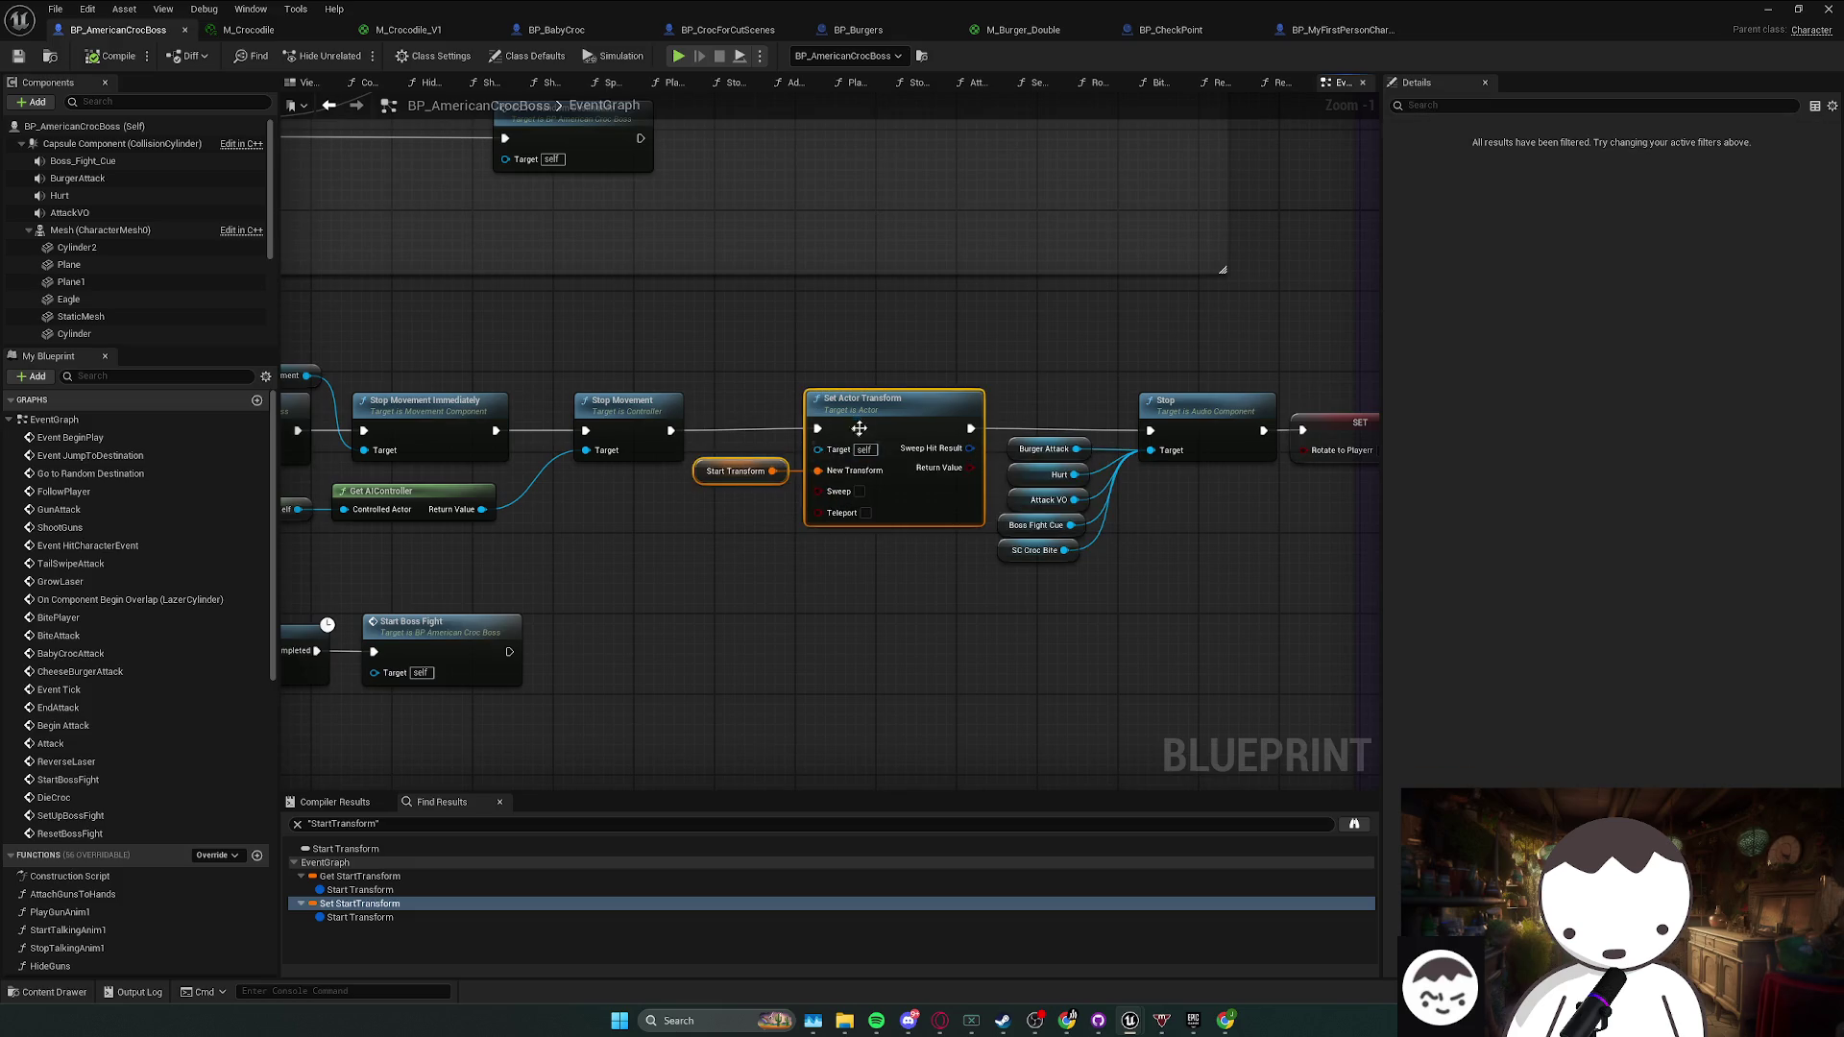
pyautogui.click(797, 573)
pyautogui.scroll(1, 810, 519)
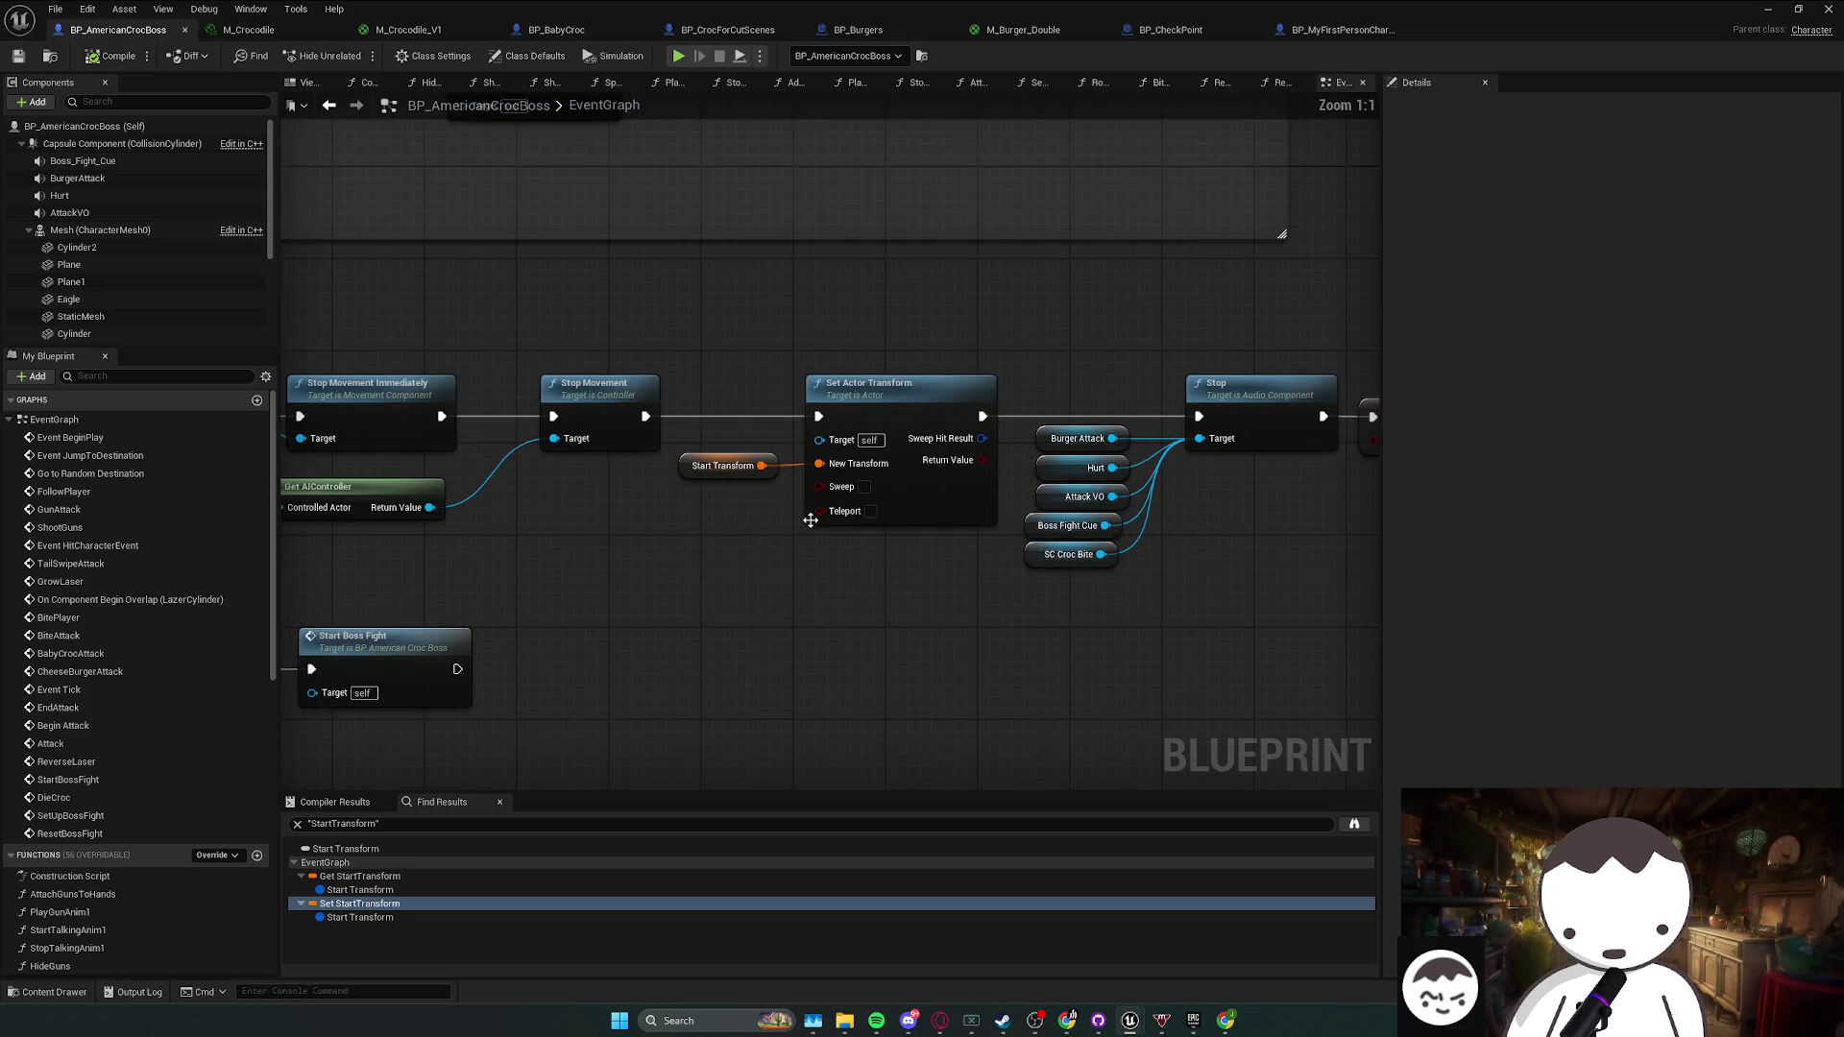
pyautogui.moveTo(787, 574)
pyautogui.mouseDown()
pyautogui.moveTo(811, 523)
pyautogui.moveTo(979, 399)
pyautogui.moveTo(780, 600)
pyautogui.mouseUp()
pyautogui.click(774, 540)
# - Reselect the five sound nodes, from Burger Attack through Boss Fight Cue and SC Croc Bite
pyautogui.moveTo(1127, 340); pyautogui.dragTo(1023, 535)
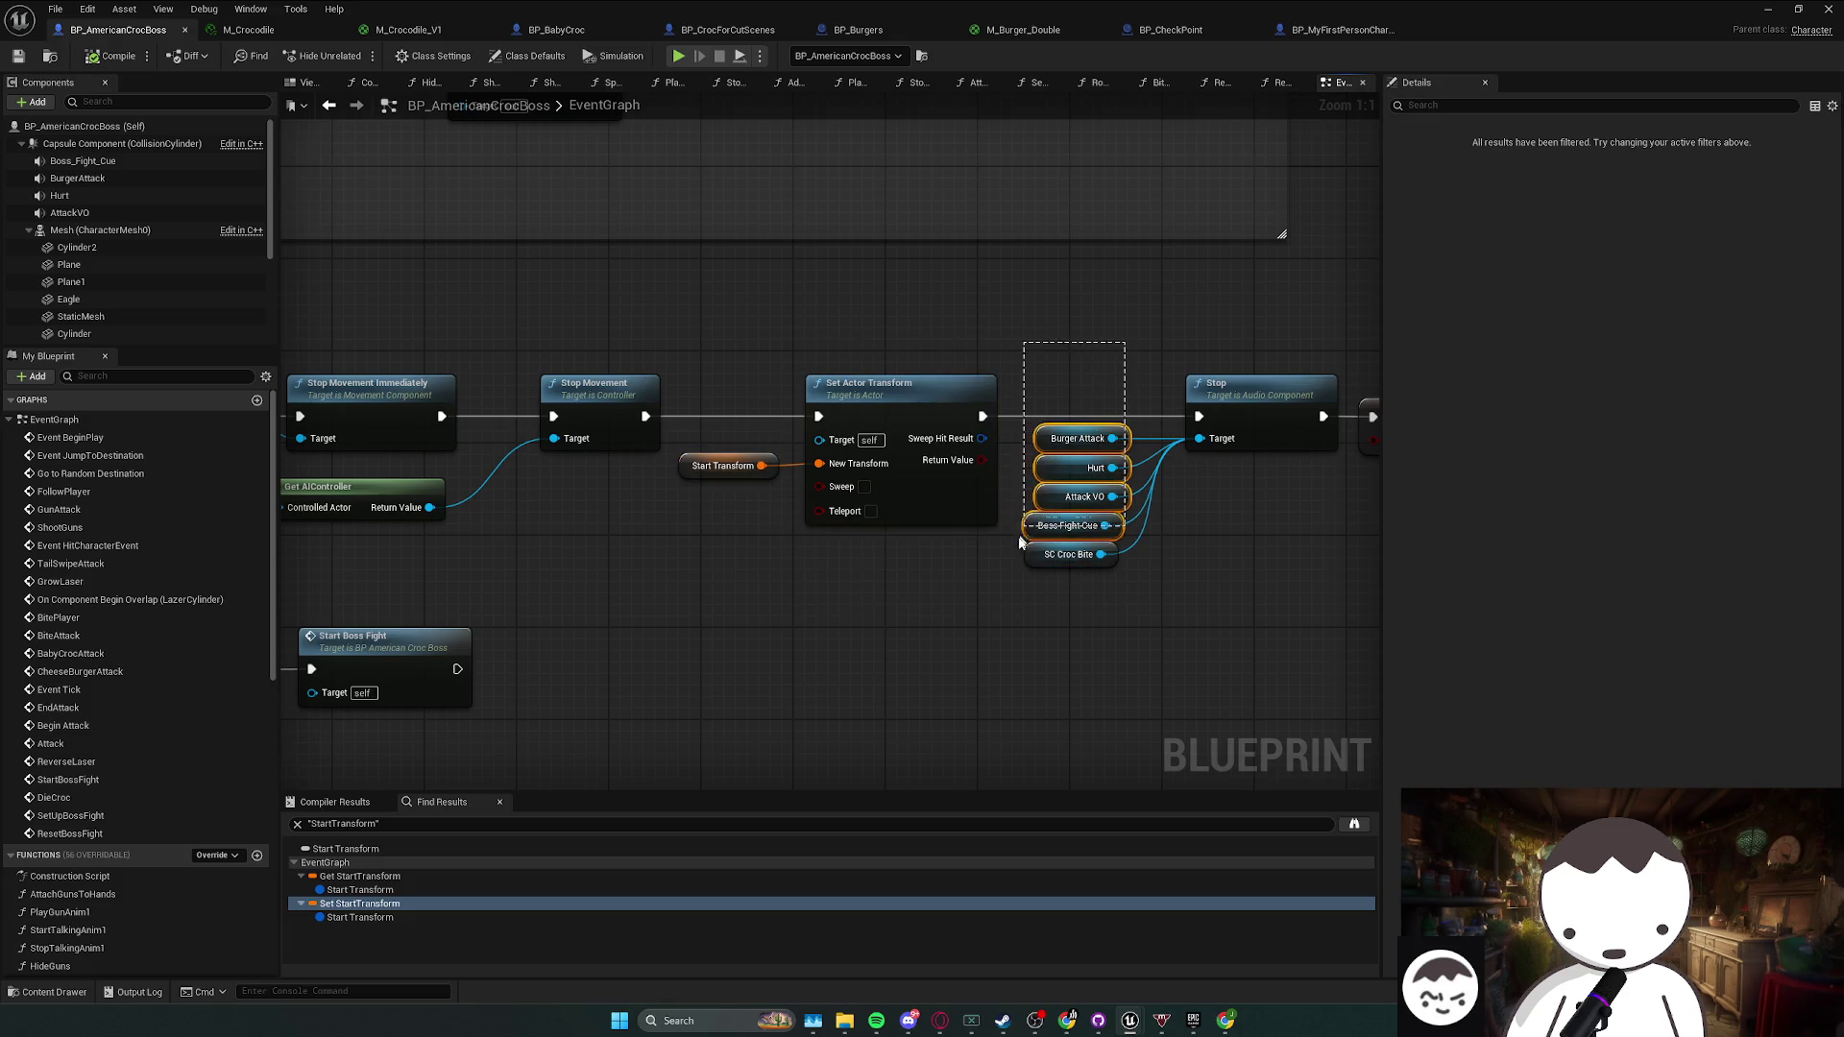
pyautogui.moveTo(1055, 396)
pyautogui.mouseDown()
pyautogui.moveTo(1033, 595)
pyautogui.moveTo(1139, 468)
pyautogui.moveTo(1206, 602)
pyautogui.mouseUp()
pyautogui.moveTo(1083, 611)
pyautogui.mouseDown()
pyautogui.moveTo(1000, 574)
pyautogui.moveTo(999, 423)
pyautogui.moveTo(972, 589)
pyautogui.moveTo(1020, 429)
pyautogui.mouseUp()
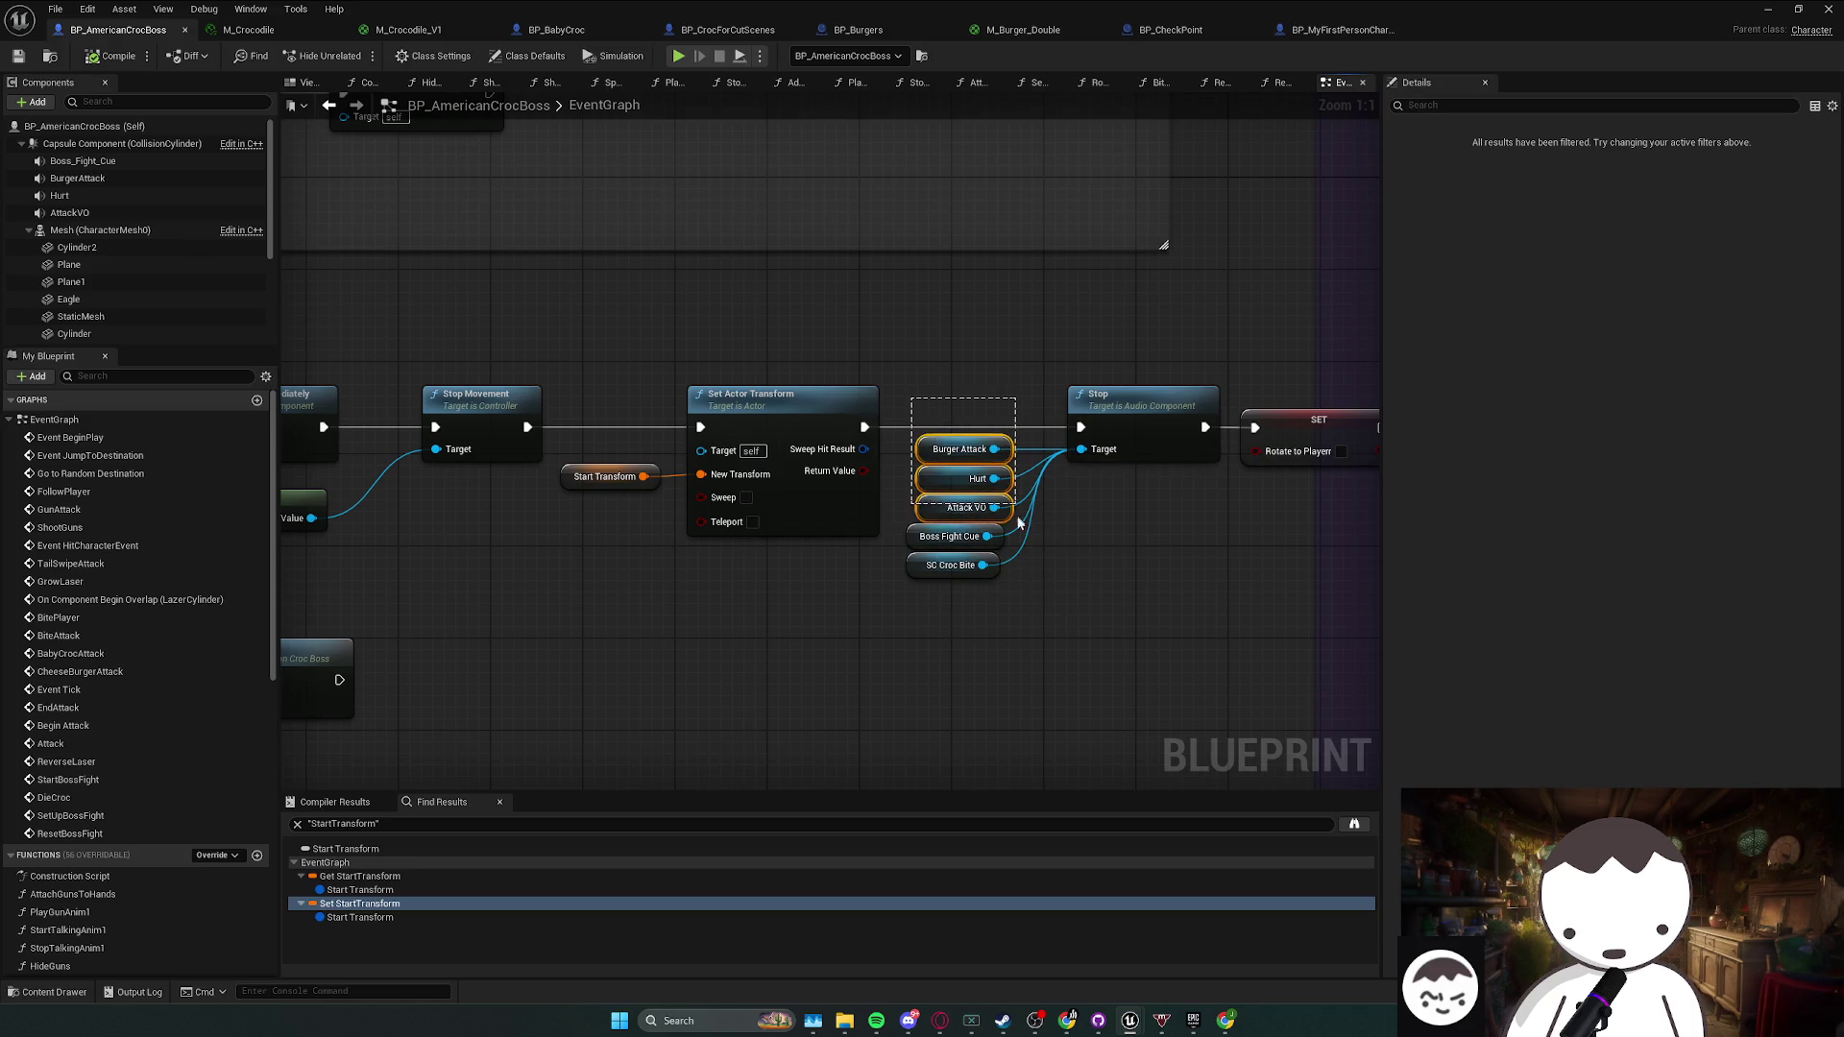
pyautogui.moveTo(1032, 616)
pyautogui.mouseDown()
pyautogui.moveTo(920, 521)
pyautogui.moveTo(894, 575)
pyautogui.moveTo(887, 430)
pyautogui.mouseUp()
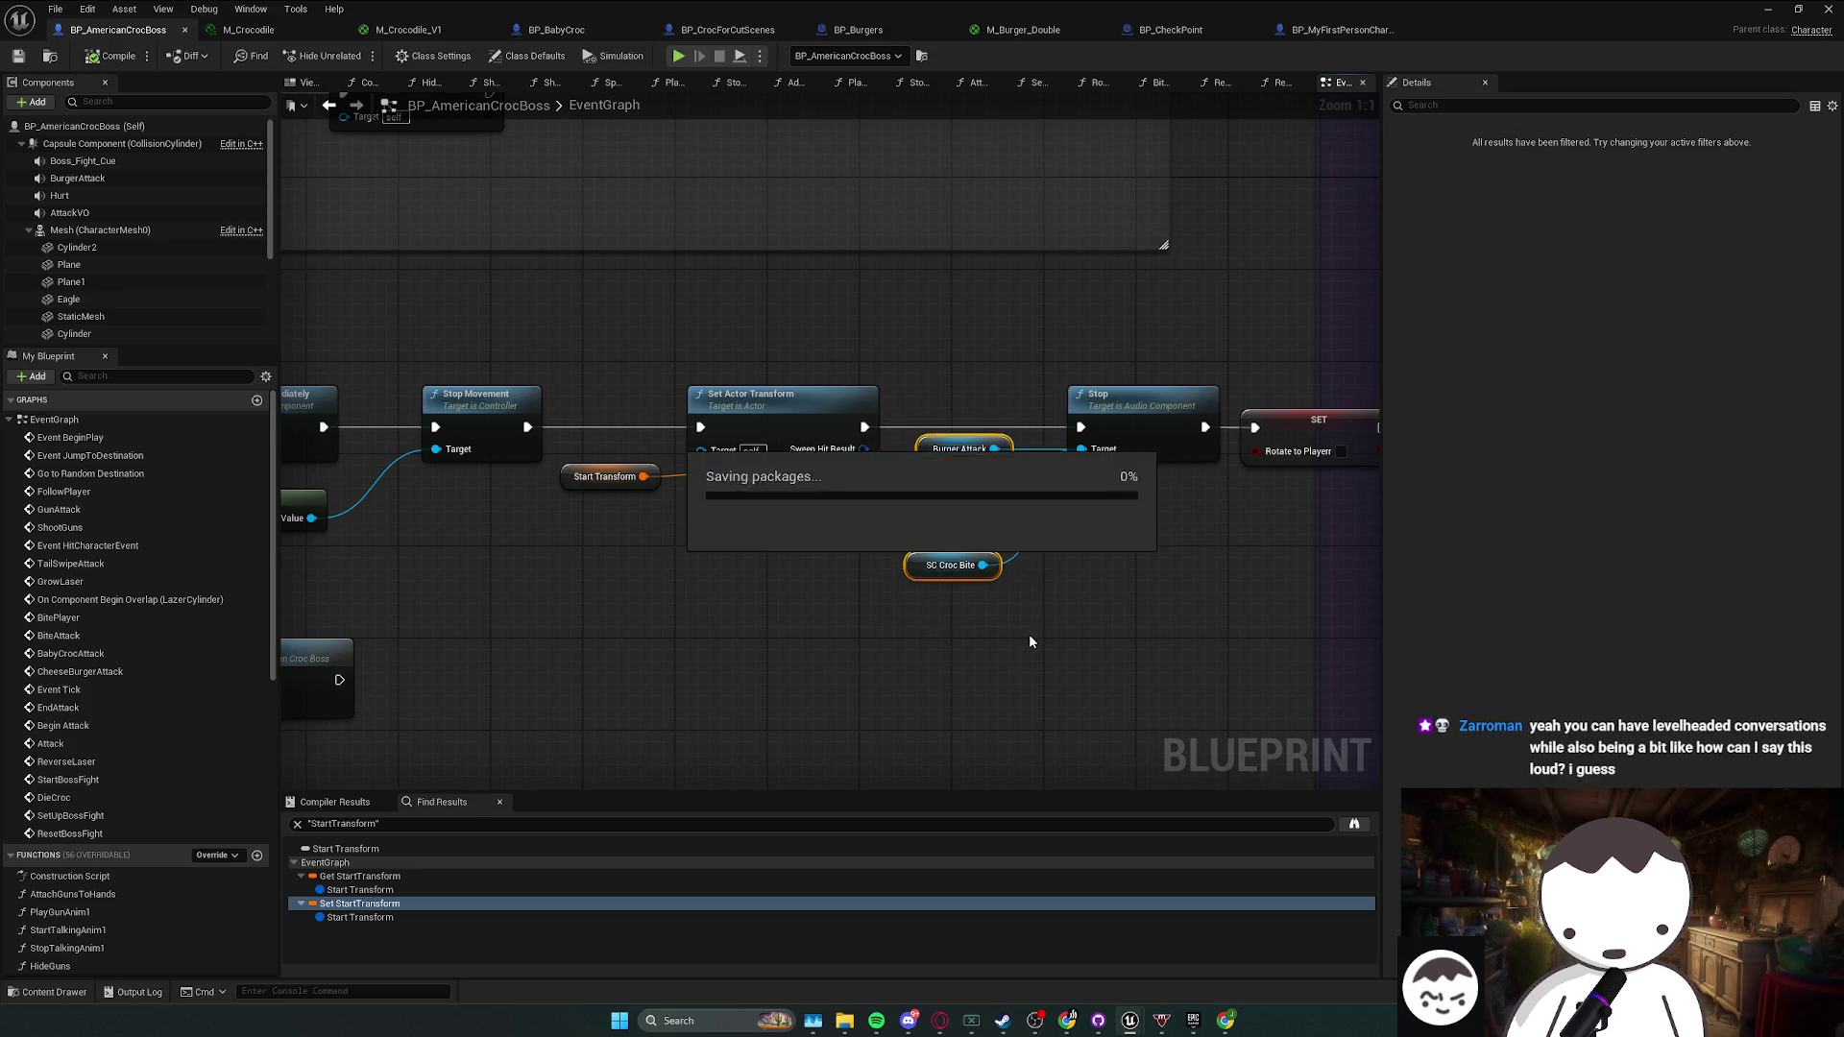
# - Move the Set Actor Transform and Start Transform nodes slightly left
pyautogui.click(1064, 656)
pyautogui.moveTo(1067, 663); pyautogui.dragTo(1132, 665)
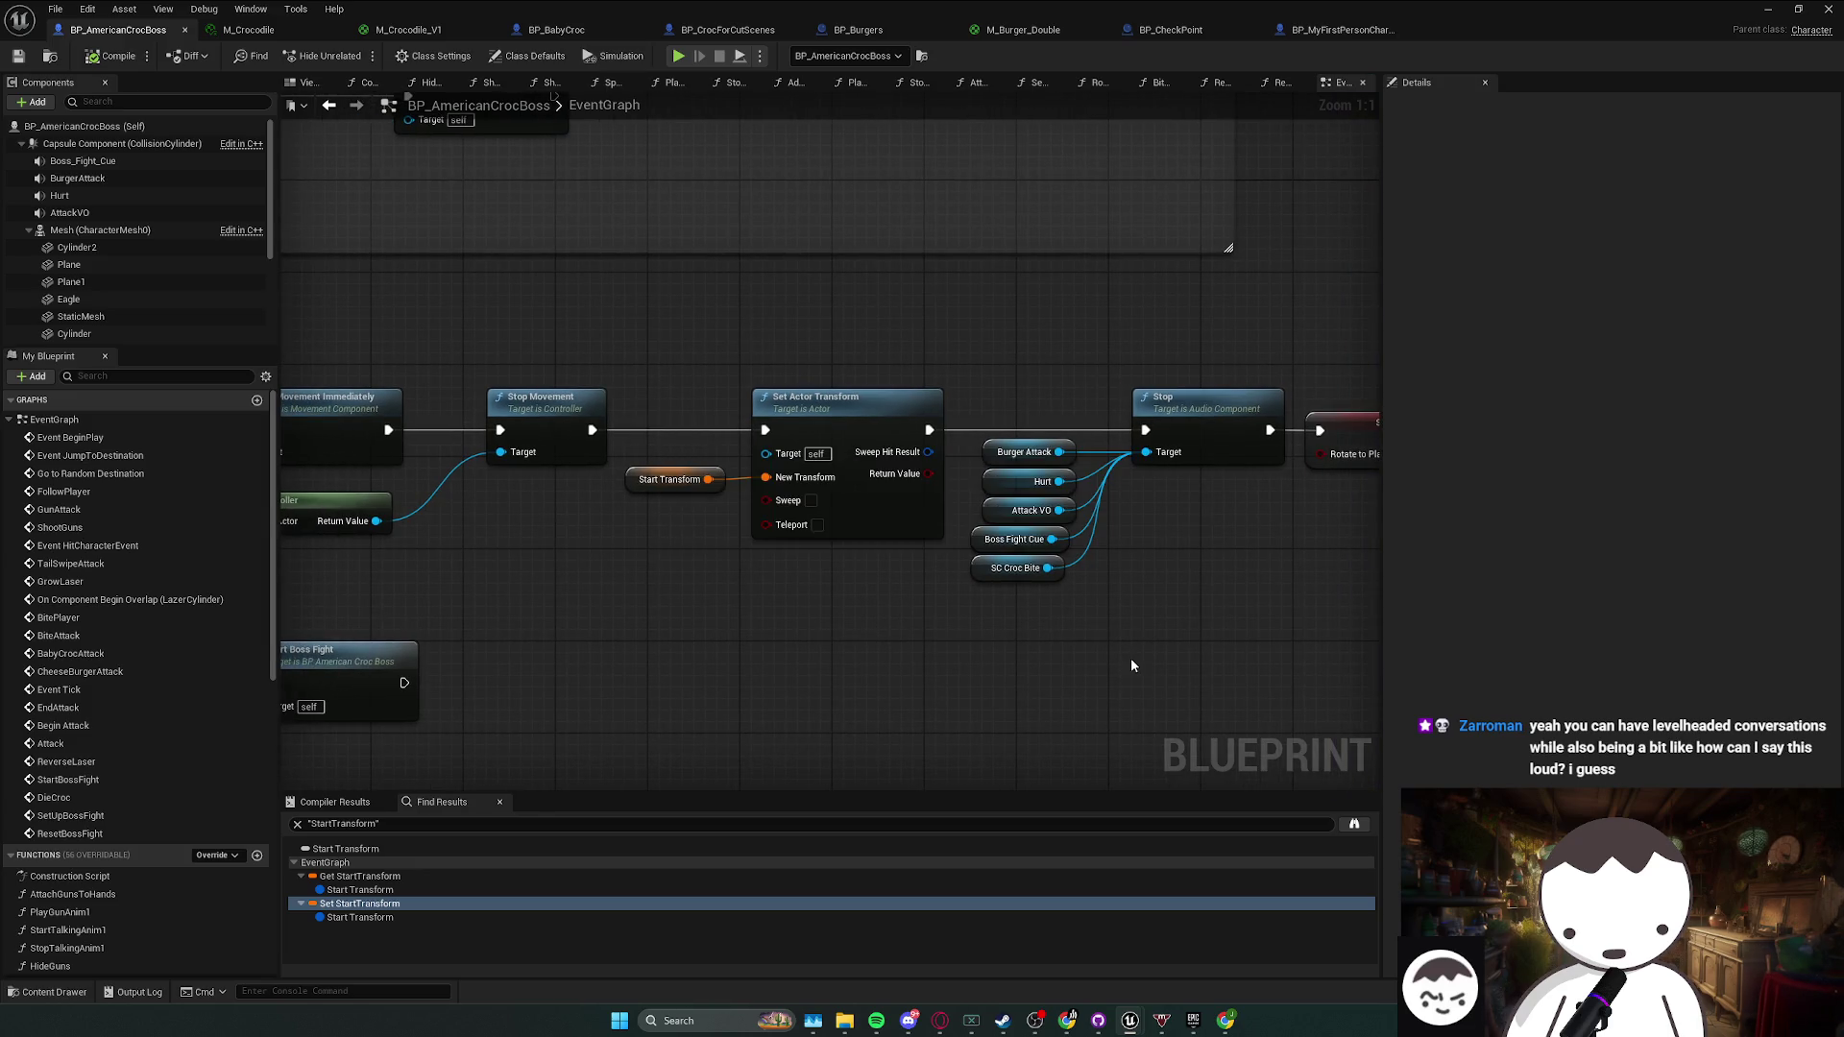
pyautogui.moveTo(1131, 666)
pyautogui.mouseDown()
pyautogui.moveTo(1028, 557)
pyautogui.moveTo(987, 456)
pyautogui.mouseUp()
pyautogui.moveTo(1088, 415); pyautogui.dragTo(1015, 478)
pyautogui.moveTo(964, 608); pyautogui.dragTo(1101, 383)
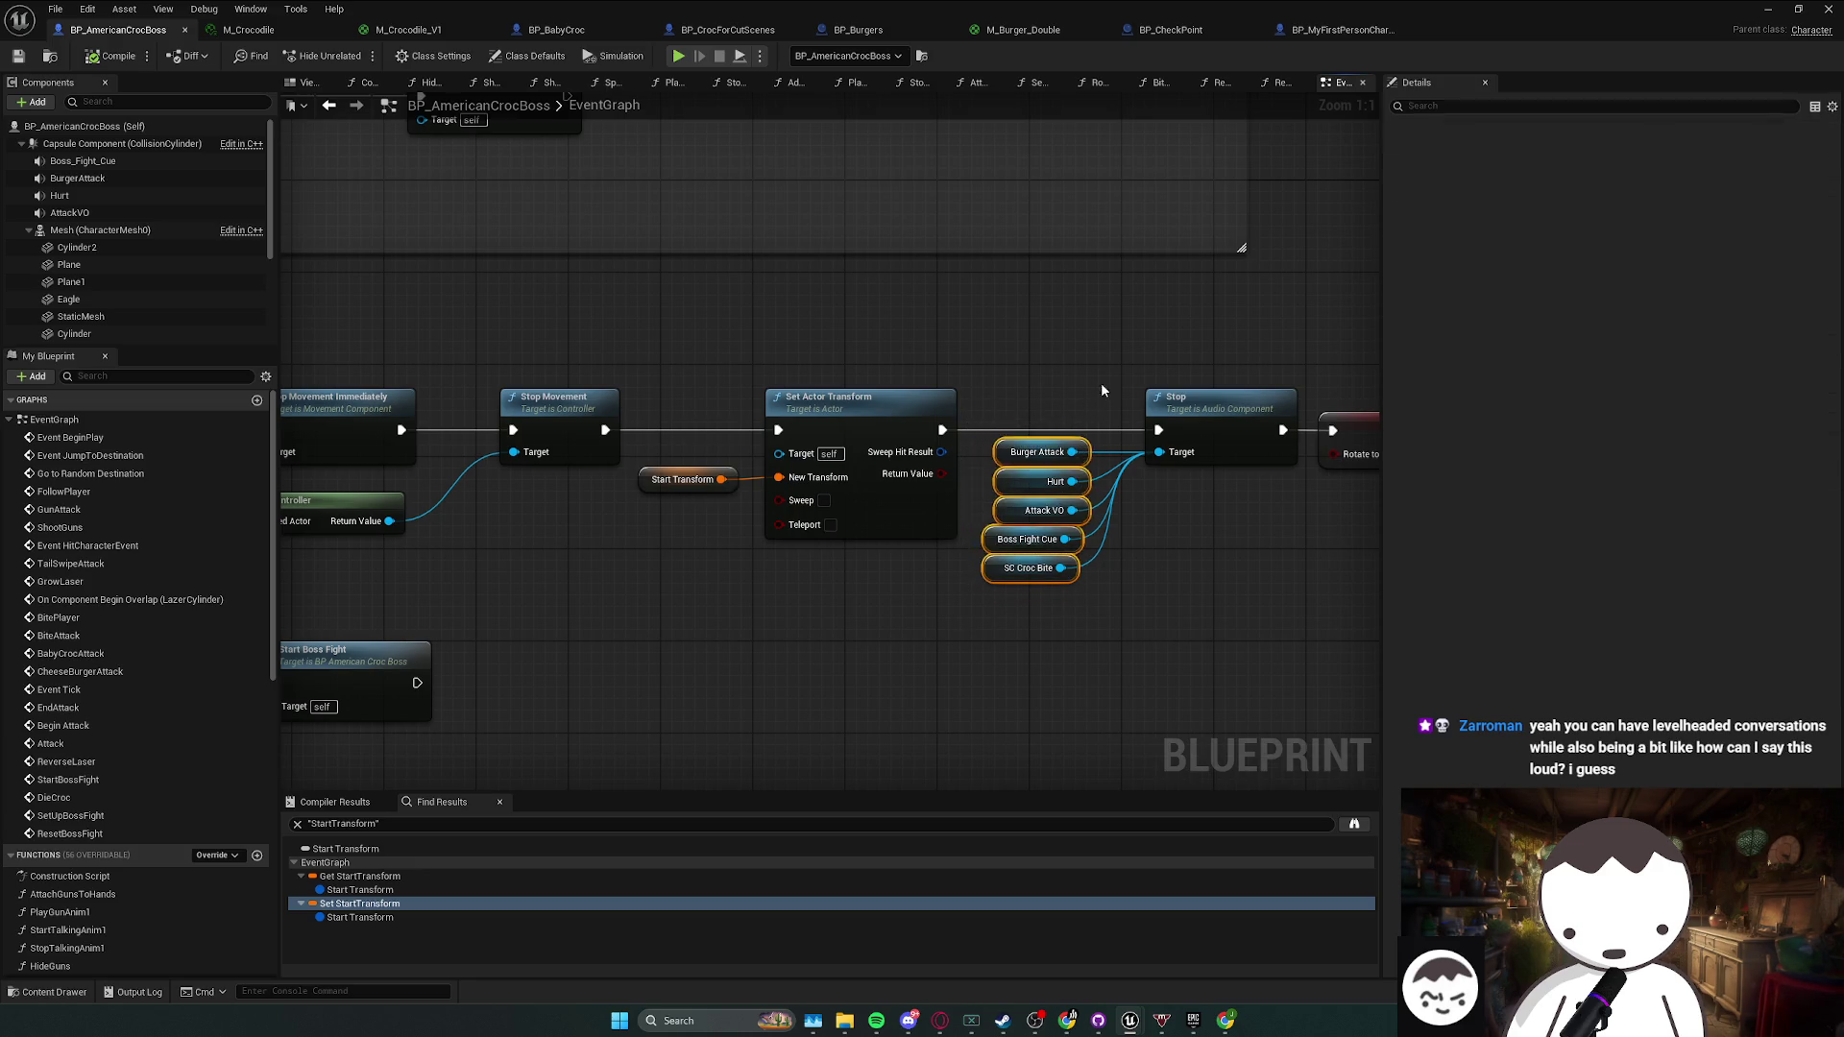
pyautogui.moveTo(1091, 605)
pyautogui.mouseDown()
pyautogui.moveTo(836, 580)
pyautogui.moveTo(864, 504)
pyautogui.mouseUp()
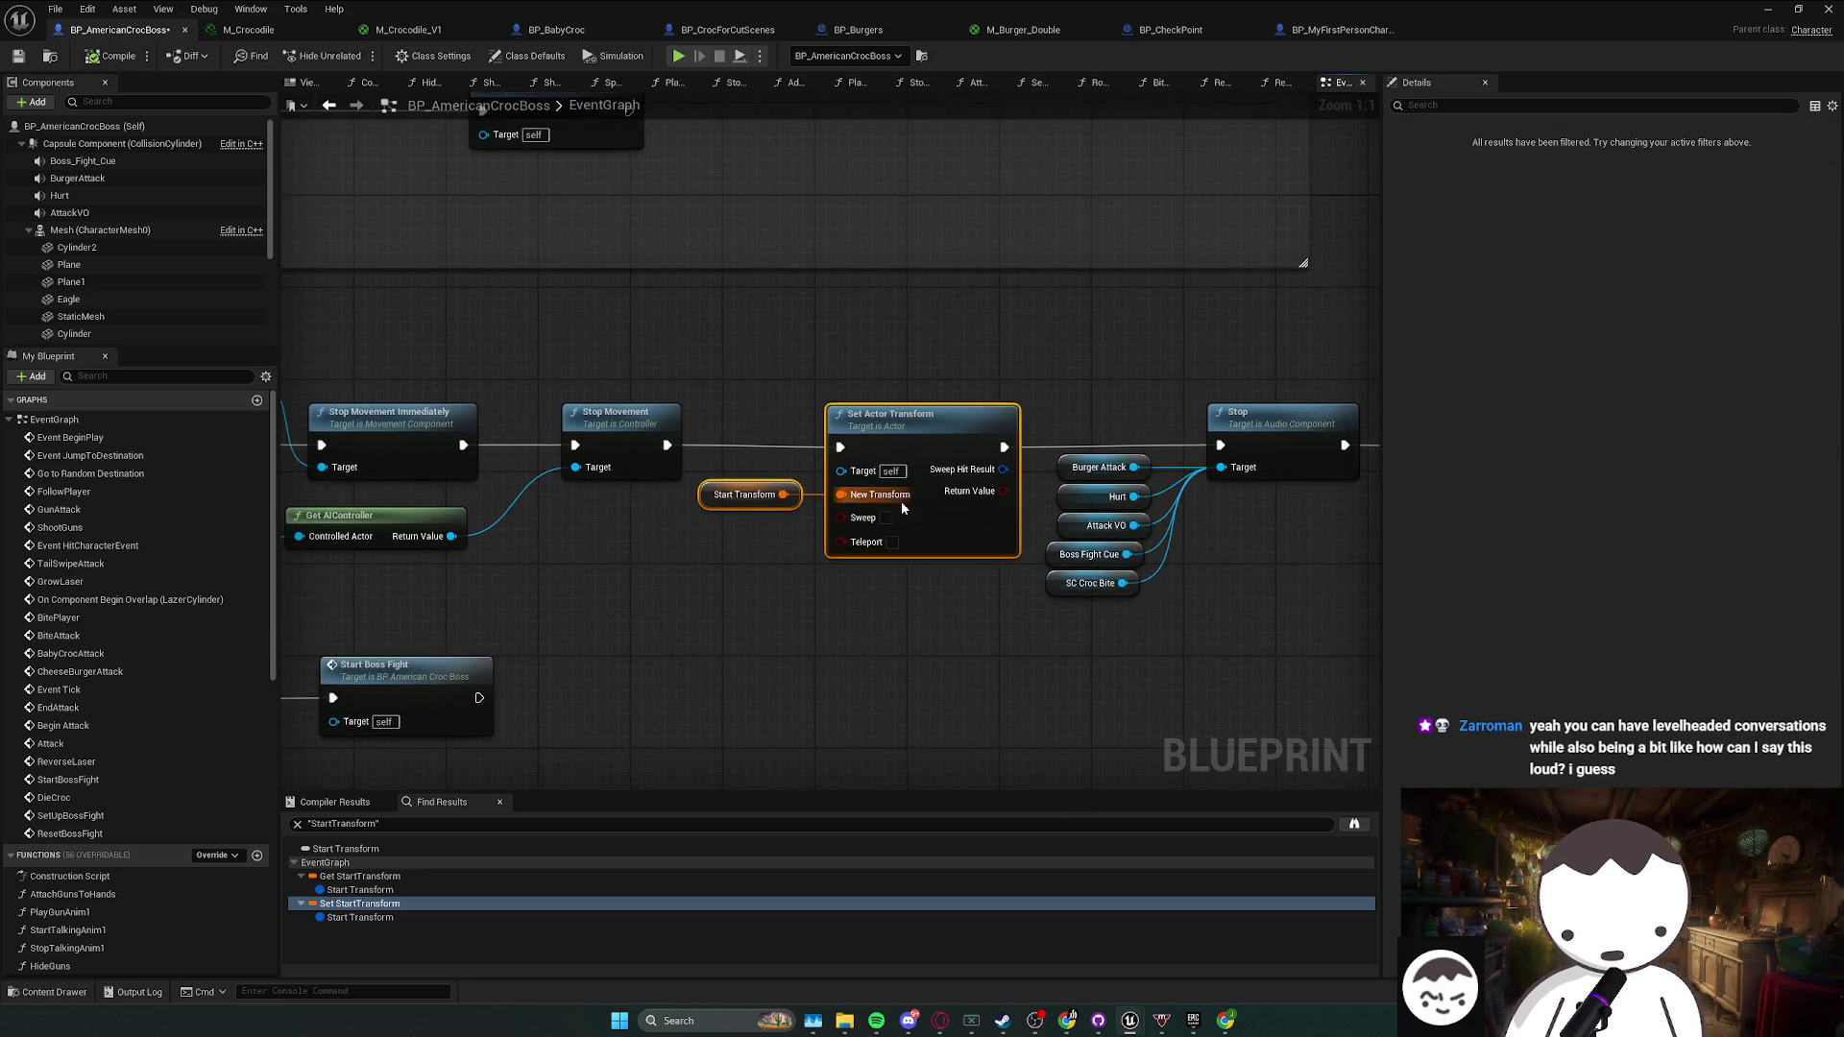
pyautogui.moveTo(907, 430); pyautogui.dragTo(896, 430)
pyautogui.moveTo(1131, 421); pyautogui.dragTo(1115, 436)
# - Reselect the sound variable nodes, from Burger Attack and Hurt to all five
pyautogui.moveTo(1041, 626)
pyautogui.mouseDown()
pyautogui.moveTo(1040, 436)
pyautogui.moveTo(983, 384)
pyautogui.mouseUp()
pyautogui.click(983, 384)
pyautogui.moveTo(1102, 425)
pyautogui.mouseDown()
pyautogui.moveTo(930, 472)
pyautogui.moveTo(1034, 458)
pyautogui.mouseUp()
pyautogui.moveTo(1069, 494)
pyautogui.mouseDown()
pyautogui.moveTo(1034, 559)
pyautogui.moveTo(1064, 522)
pyautogui.mouseUp()
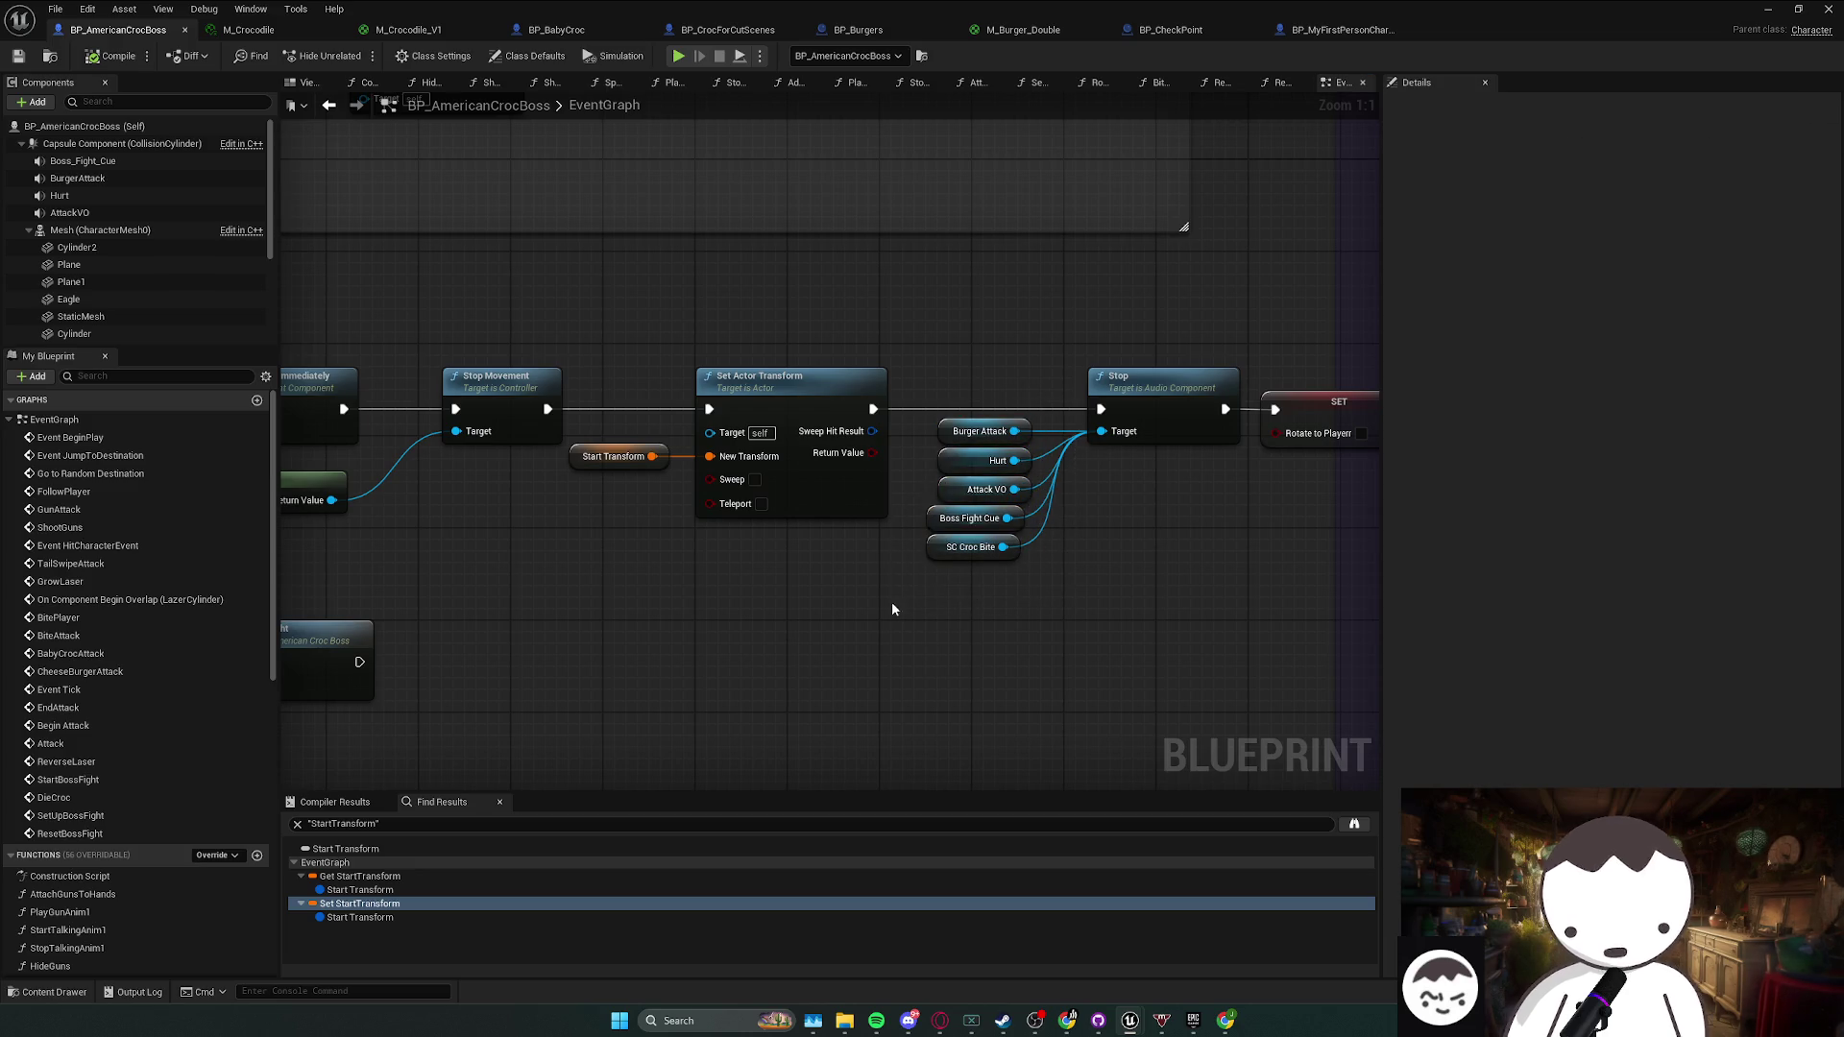
pyautogui.moveTo(900, 609); pyautogui.dragTo(849, 551)
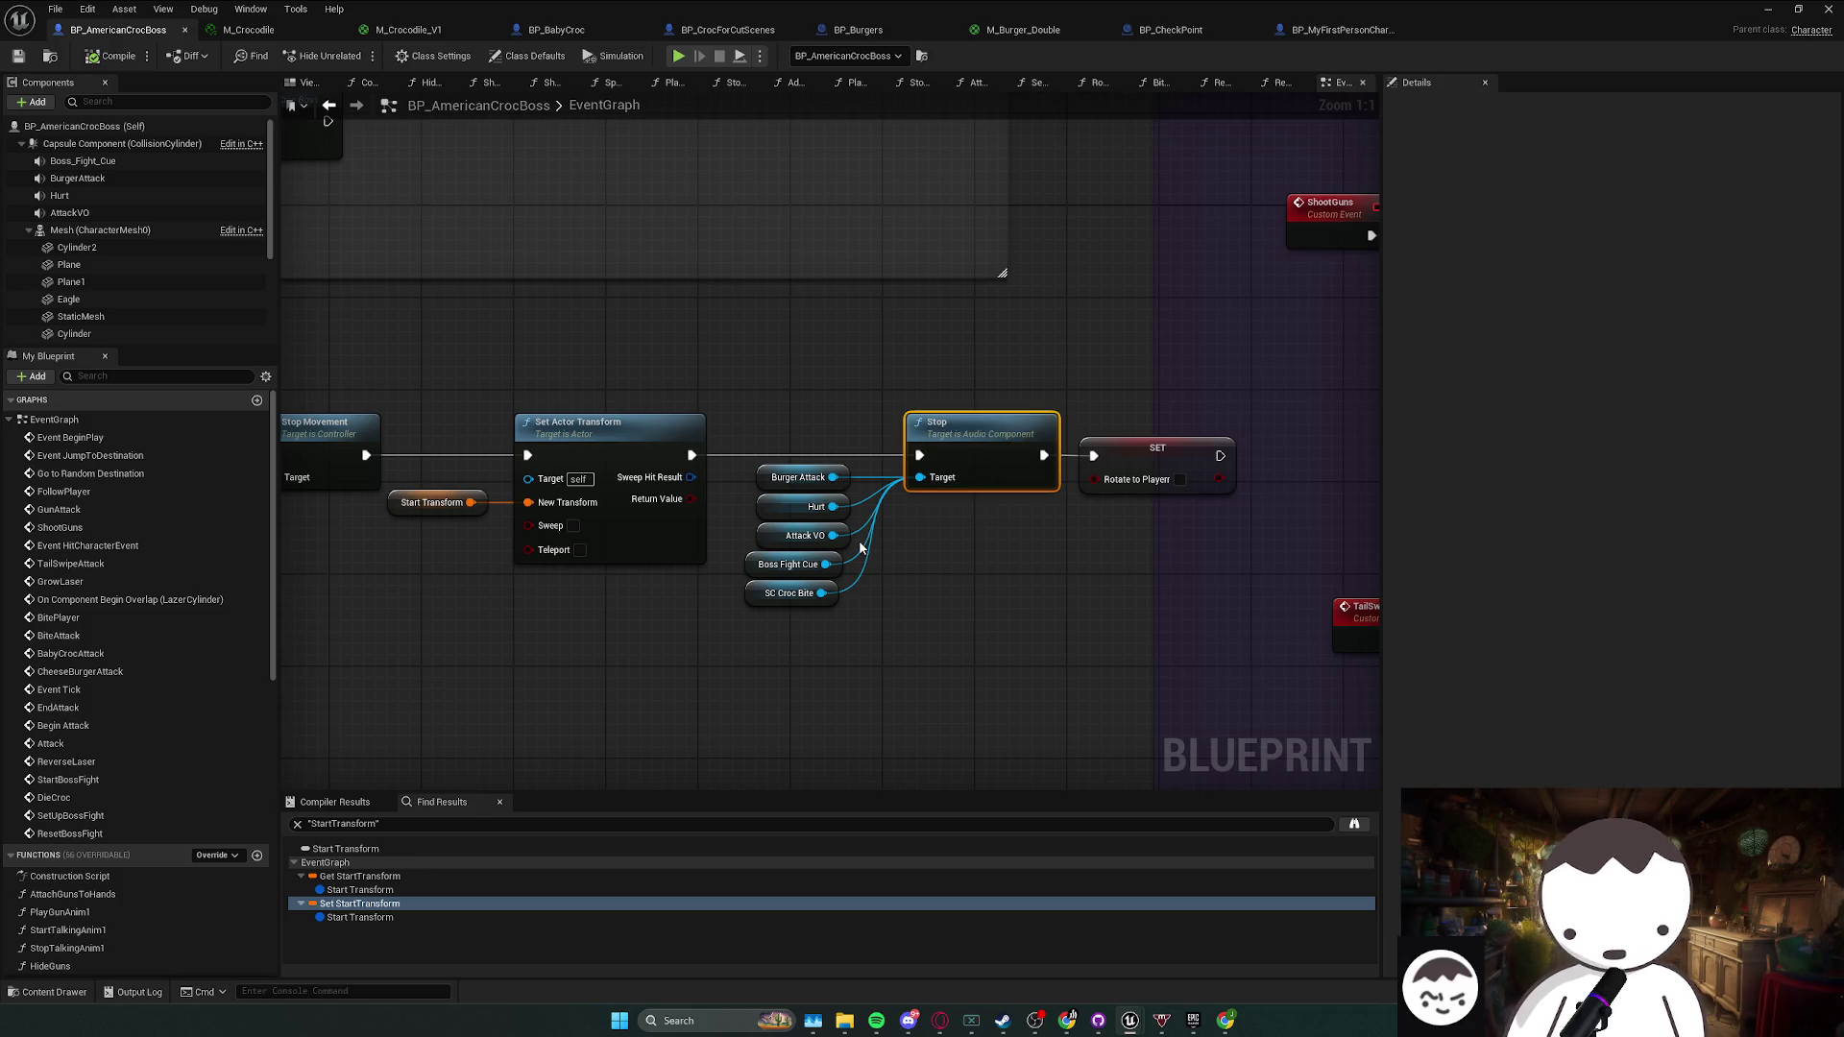
pyautogui.moveTo(810, 615)
pyautogui.mouseDown()
pyautogui.moveTo(947, 576)
pyautogui.moveTo(973, 428)
pyautogui.moveTo(804, 638)
pyautogui.moveTo(915, 618)
pyautogui.mouseUp()
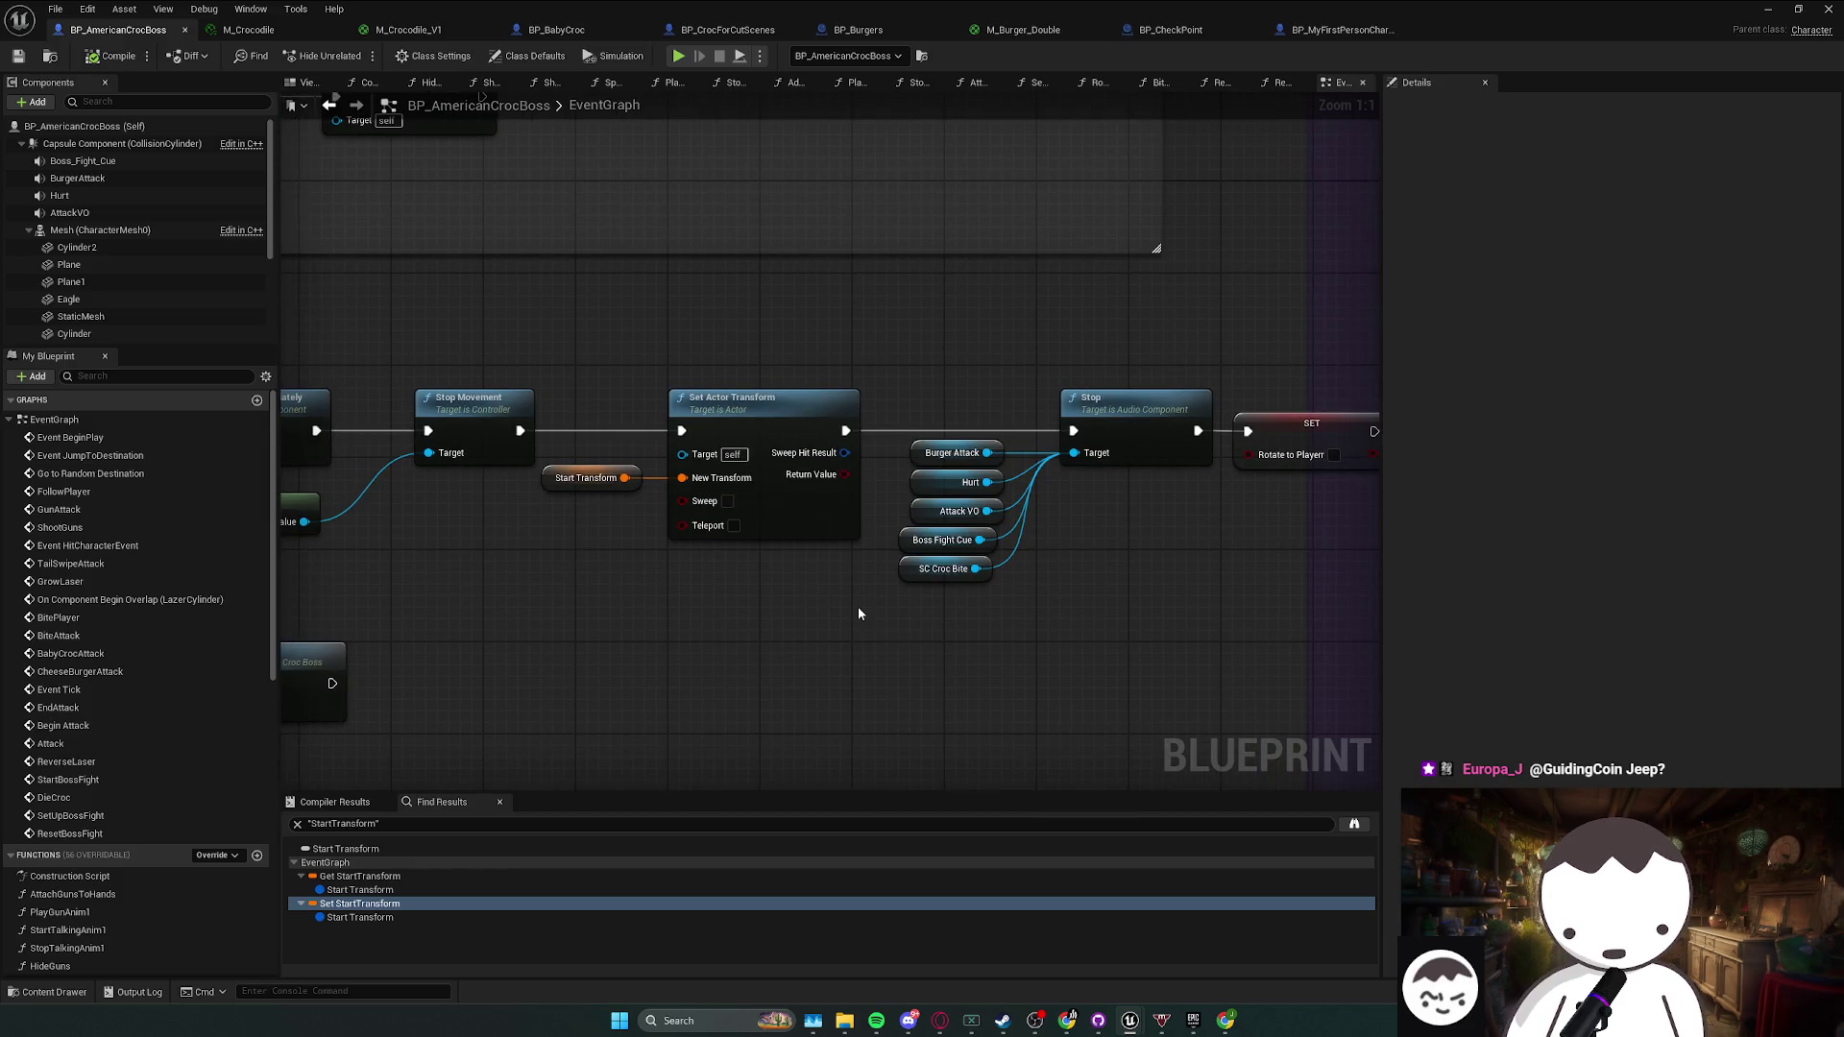
# - Shift the two transform nodes slightly right to line up with the row
pyautogui.moveTo(605, 452); pyautogui.dragTo(641, 464)
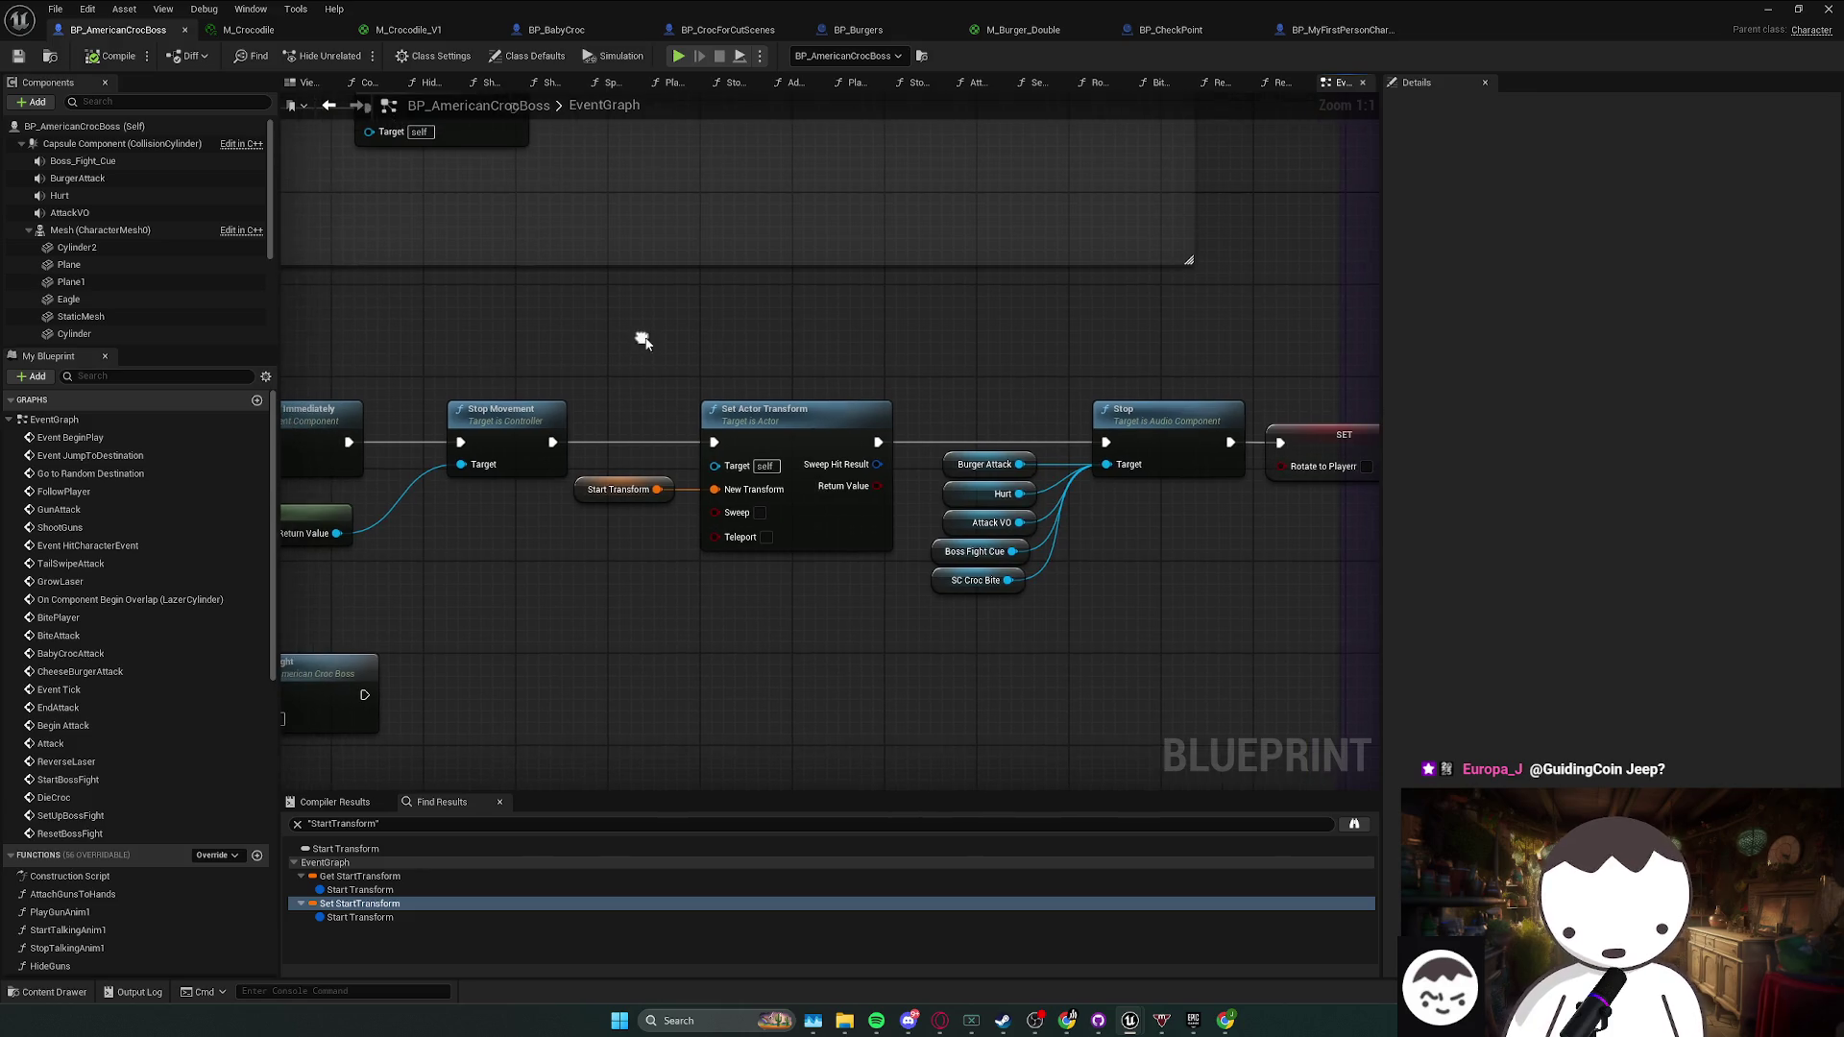
pyautogui.moveTo(646, 400); pyautogui.dragTo(707, 564)
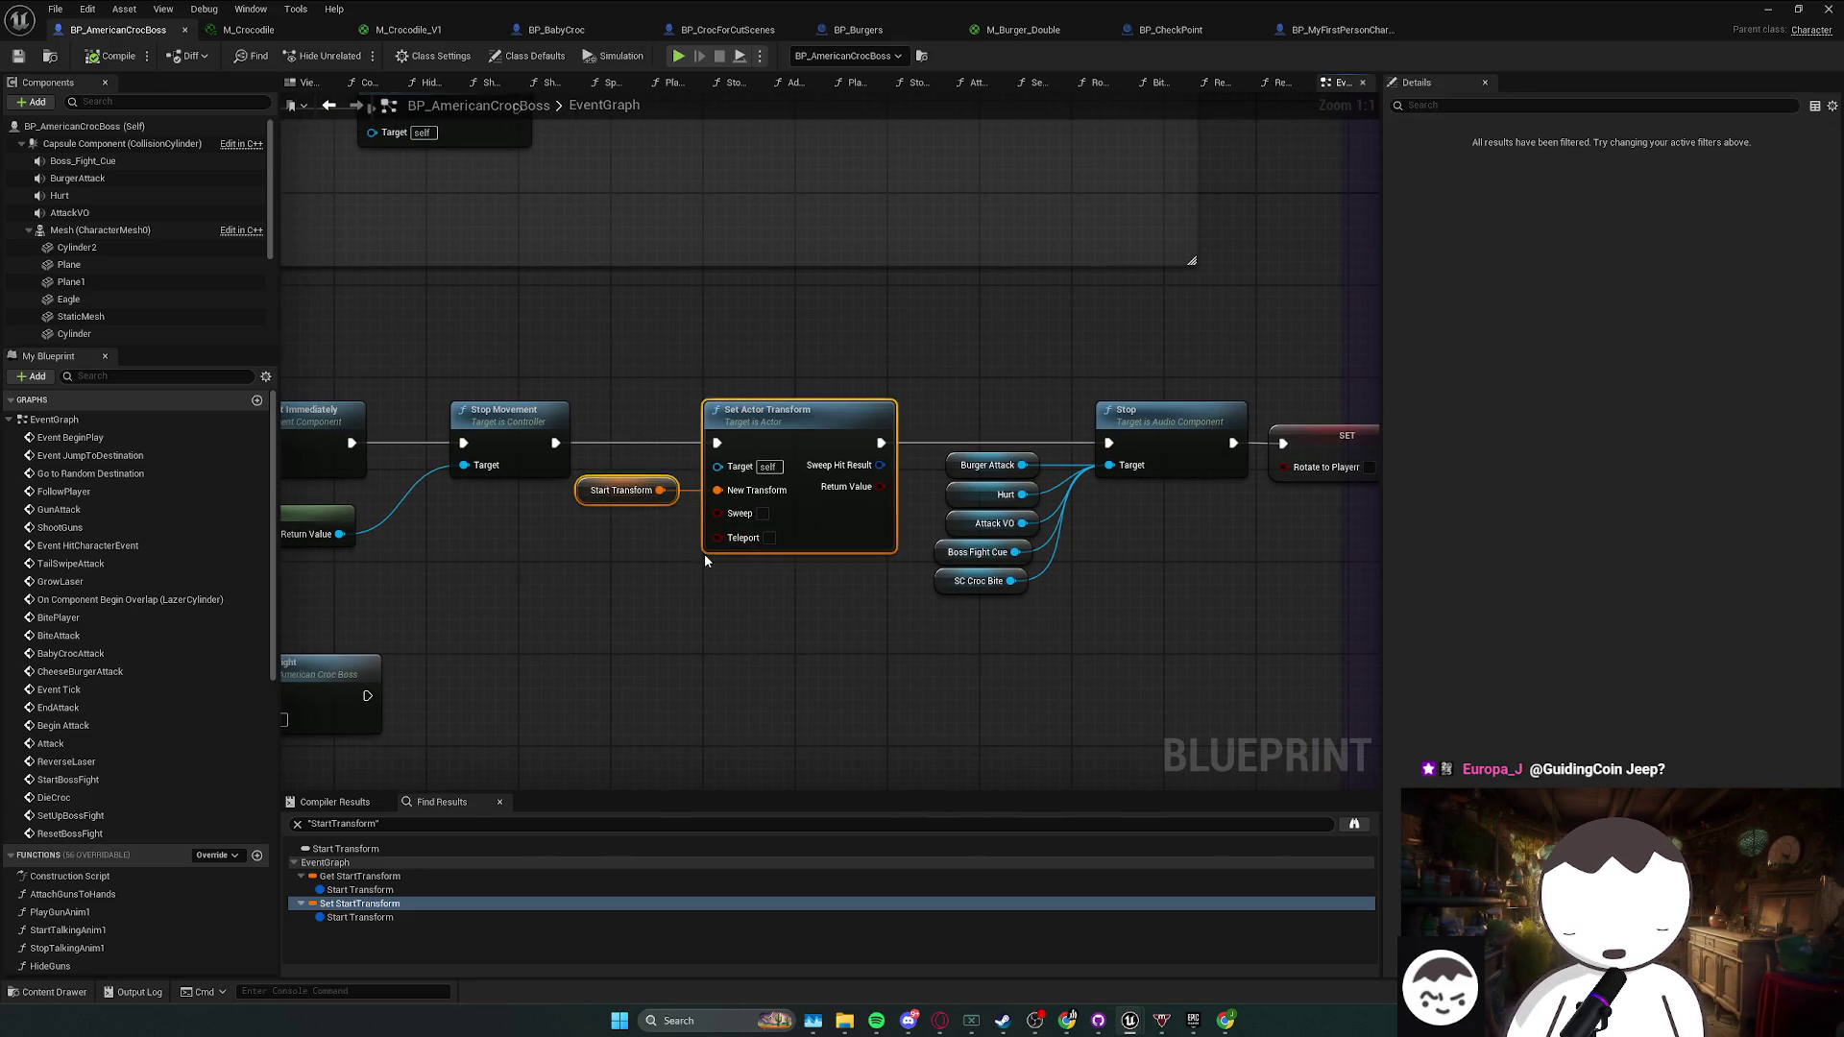
pyautogui.moveTo(685, 560); pyautogui.dragTo(699, 562)
pyautogui.click(704, 589)
# - Check the sound variables, Stop and SET nodes together, then deselect them
pyautogui.moveTo(919, 407); pyautogui.dragTo(1196, 596)
pyautogui.moveTo(985, 402); pyautogui.dragTo(1317, 620)
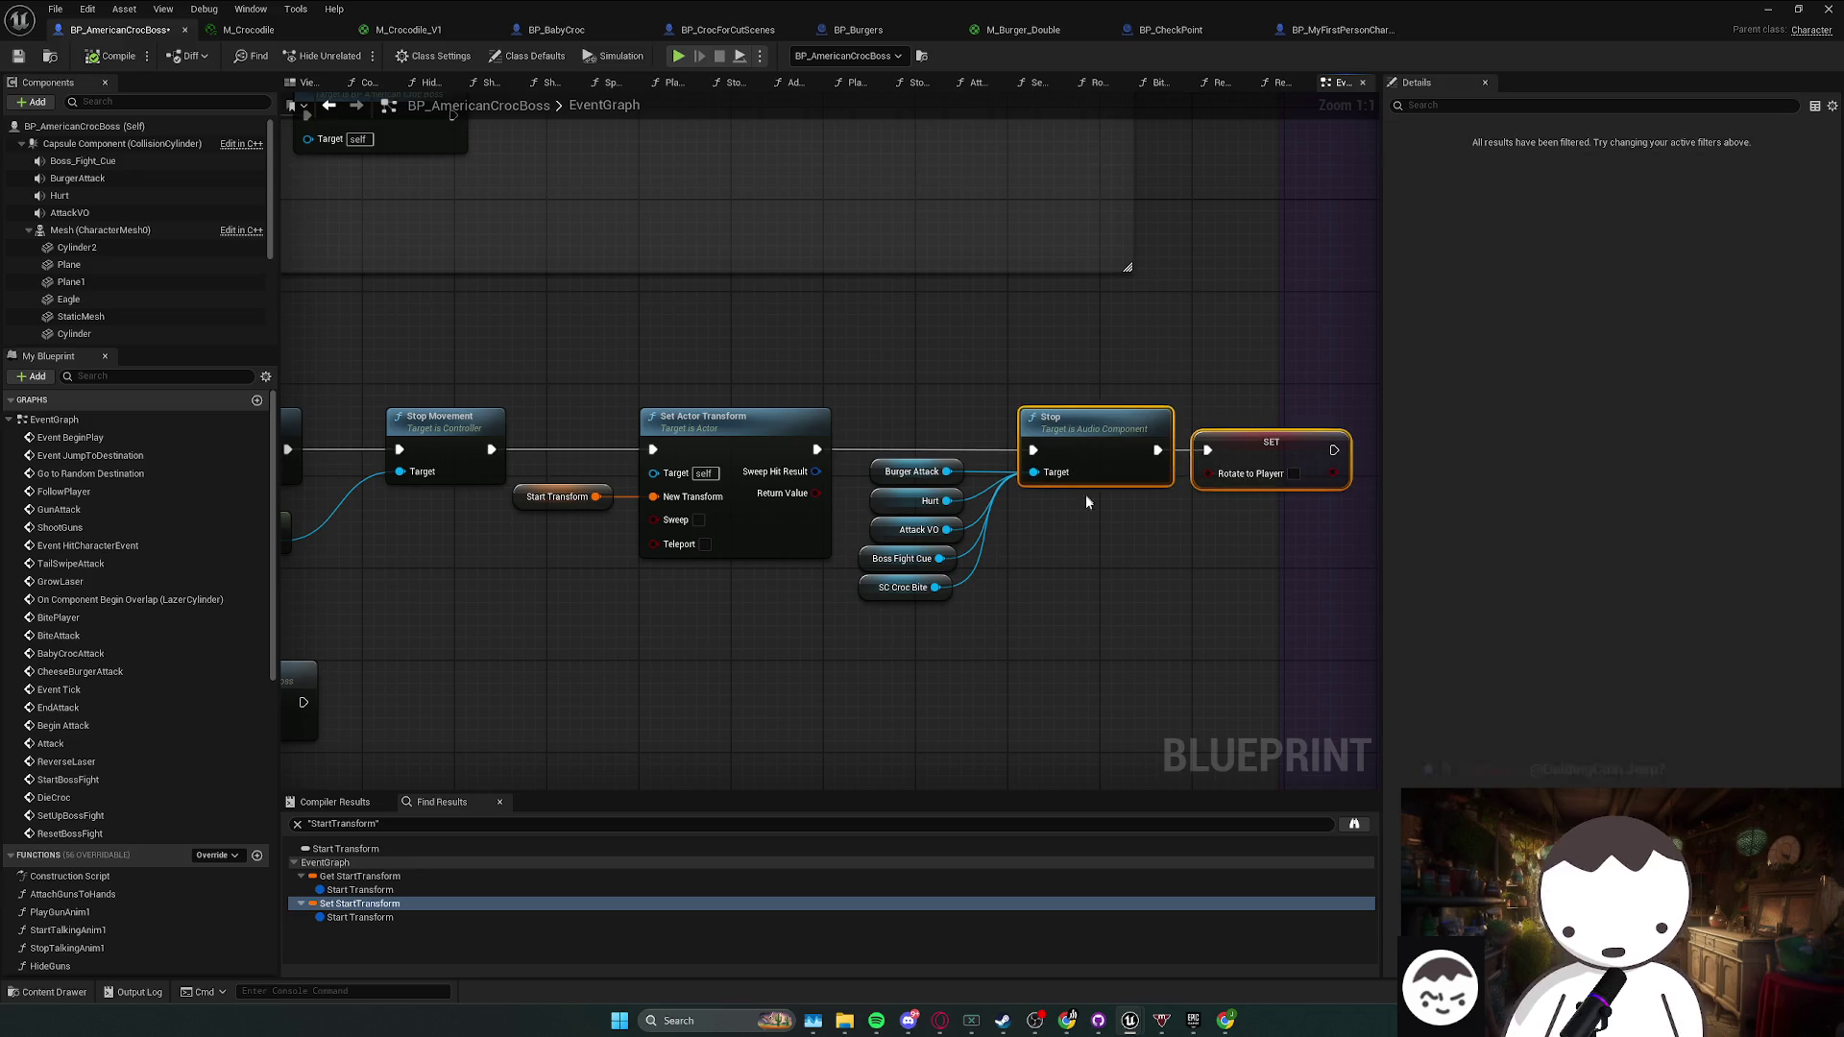
pyautogui.click(1054, 531)
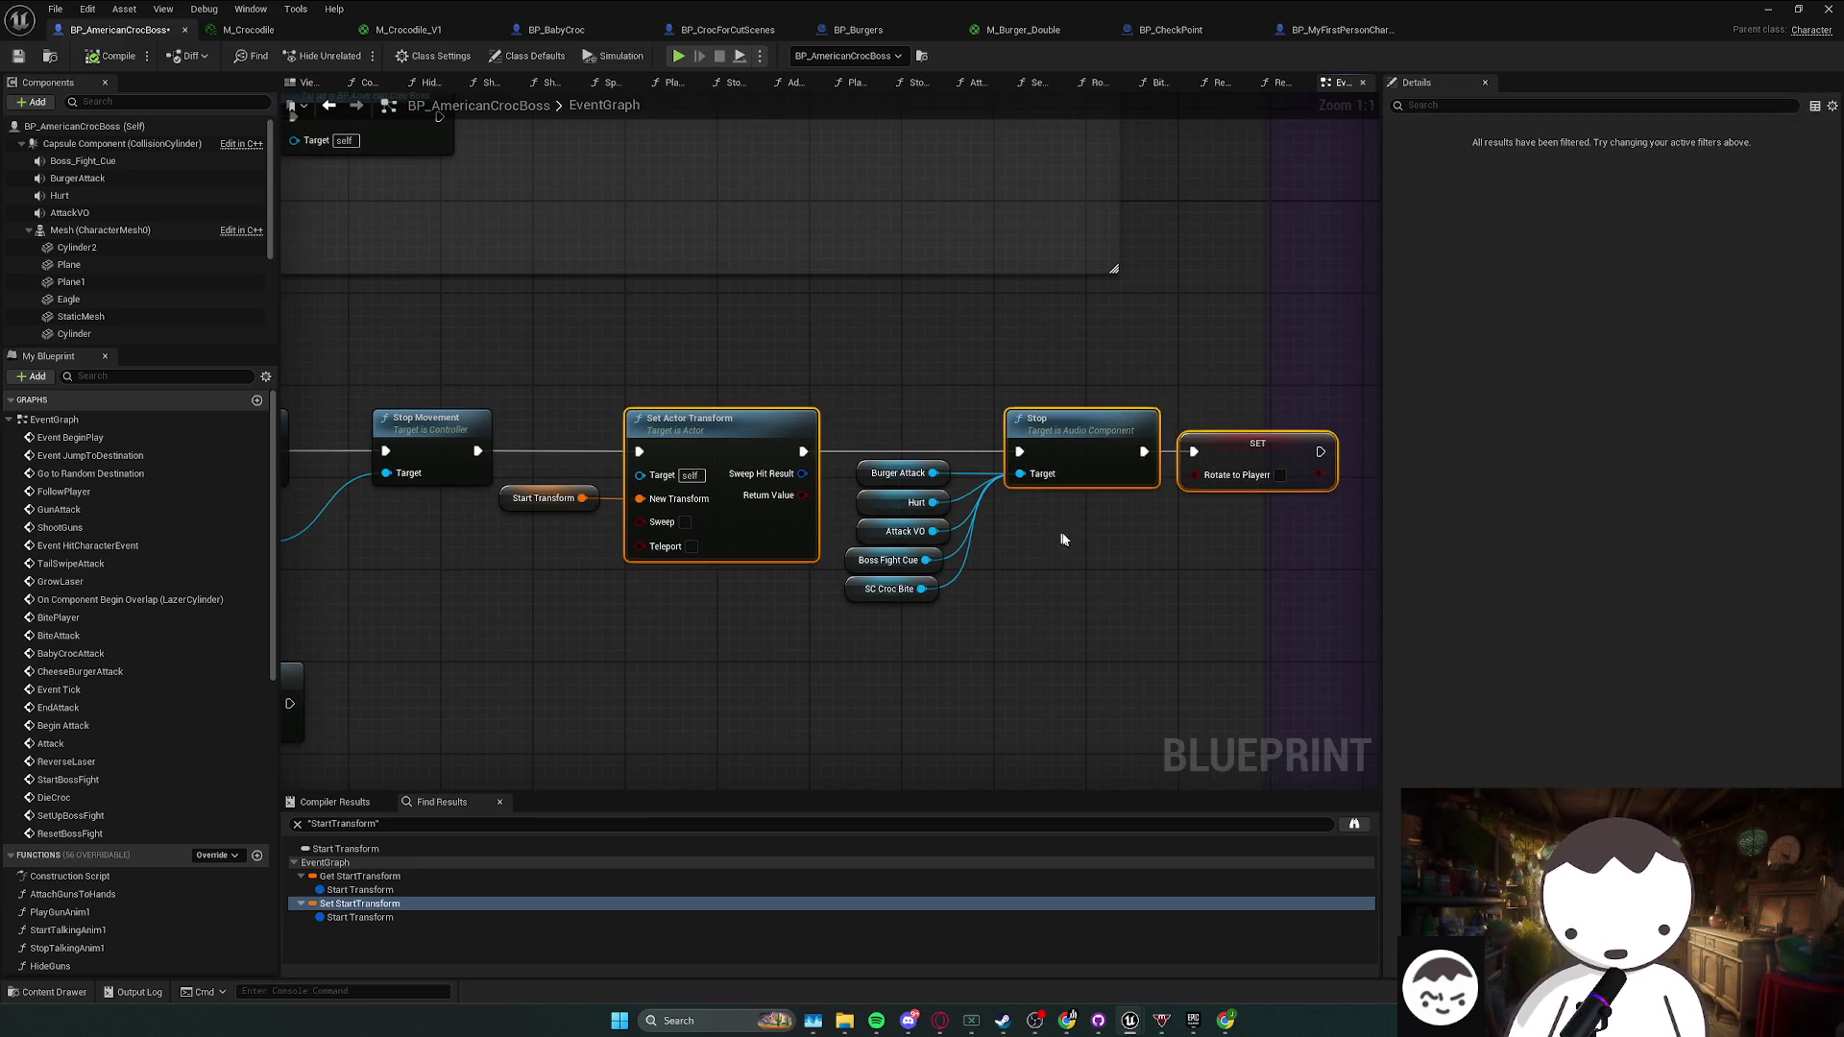
pyautogui.scroll(-2, 635, 409)
pyautogui.scroll(2, 446, 499)
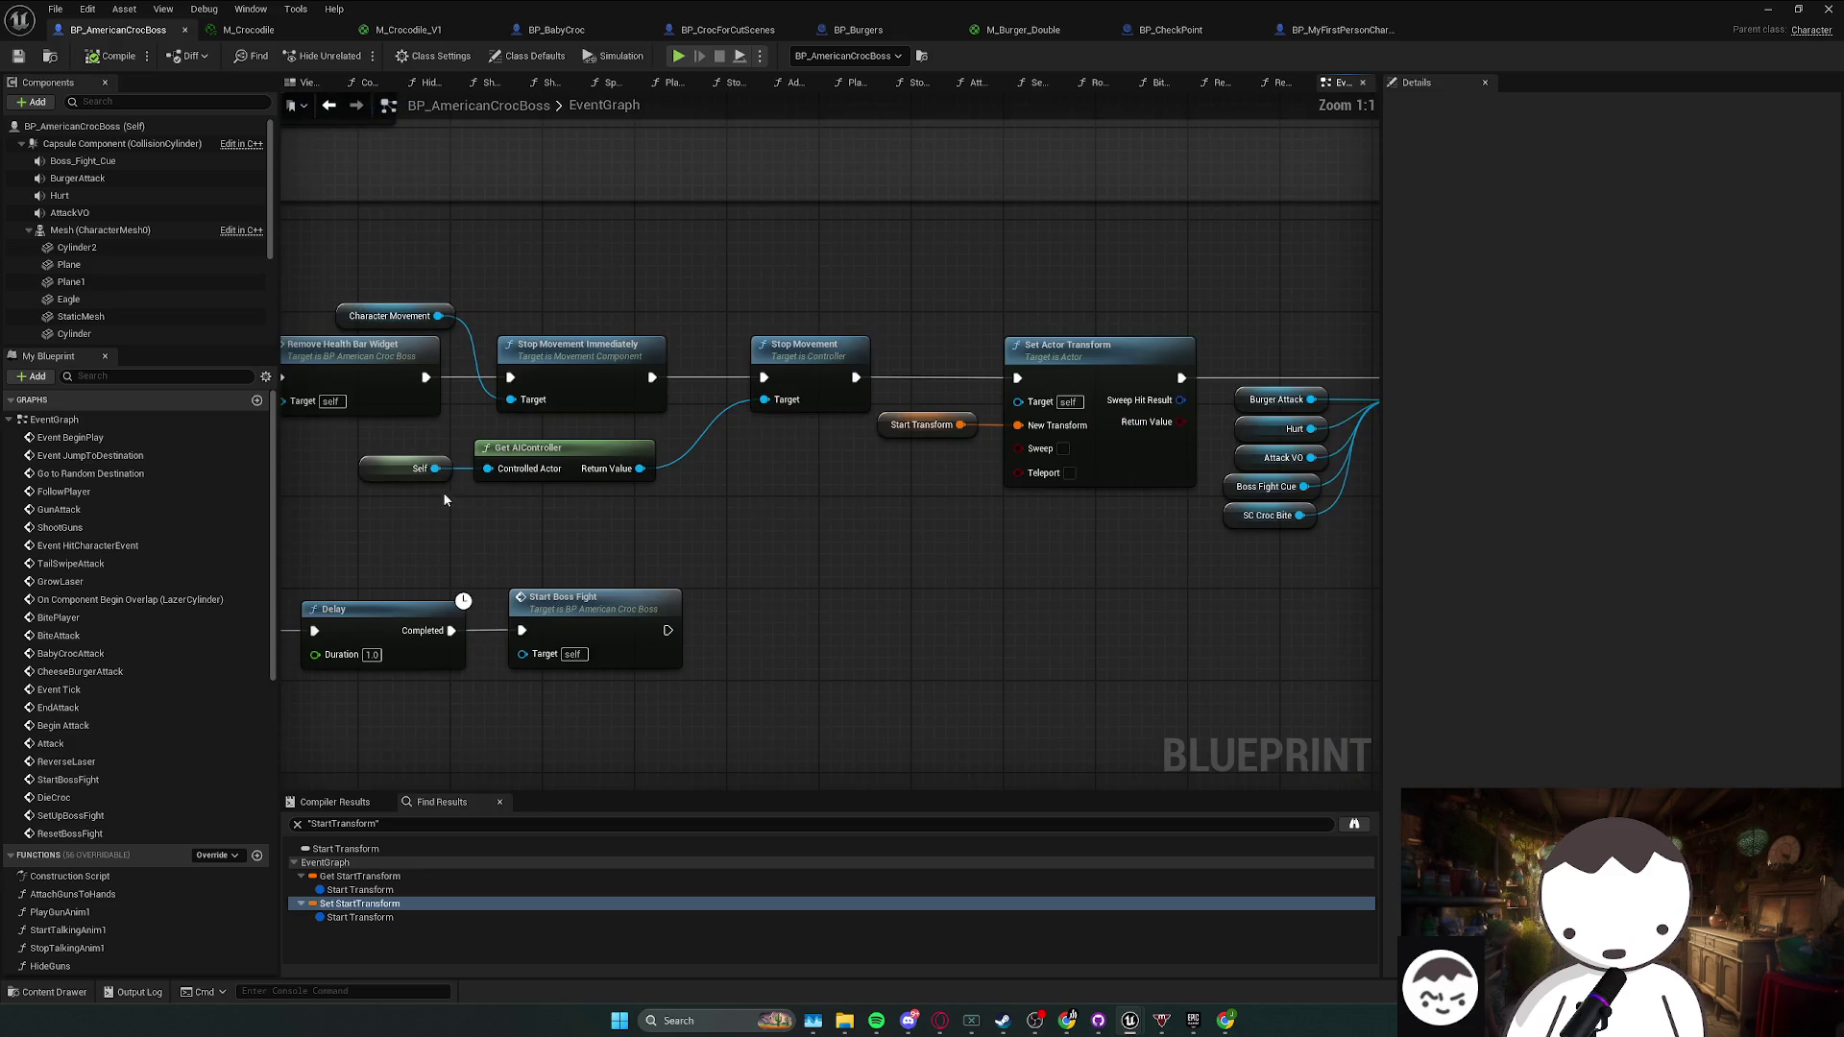
# - Try moving the Self and Get AIController nodes, then put them back
pyautogui.moveTo(566, 456); pyautogui.dragTo(636, 434)
pyautogui.moveTo(770, 465)
pyautogui.mouseDown()
pyautogui.moveTo(499, 442)
pyautogui.moveTo(551, 438)
pyautogui.mouseUp()
pyautogui.moveTo(770, 431)
pyautogui.mouseDown()
pyautogui.moveTo(788, 461)
pyautogui.moveTo(662, 461)
pyautogui.mouseUp()
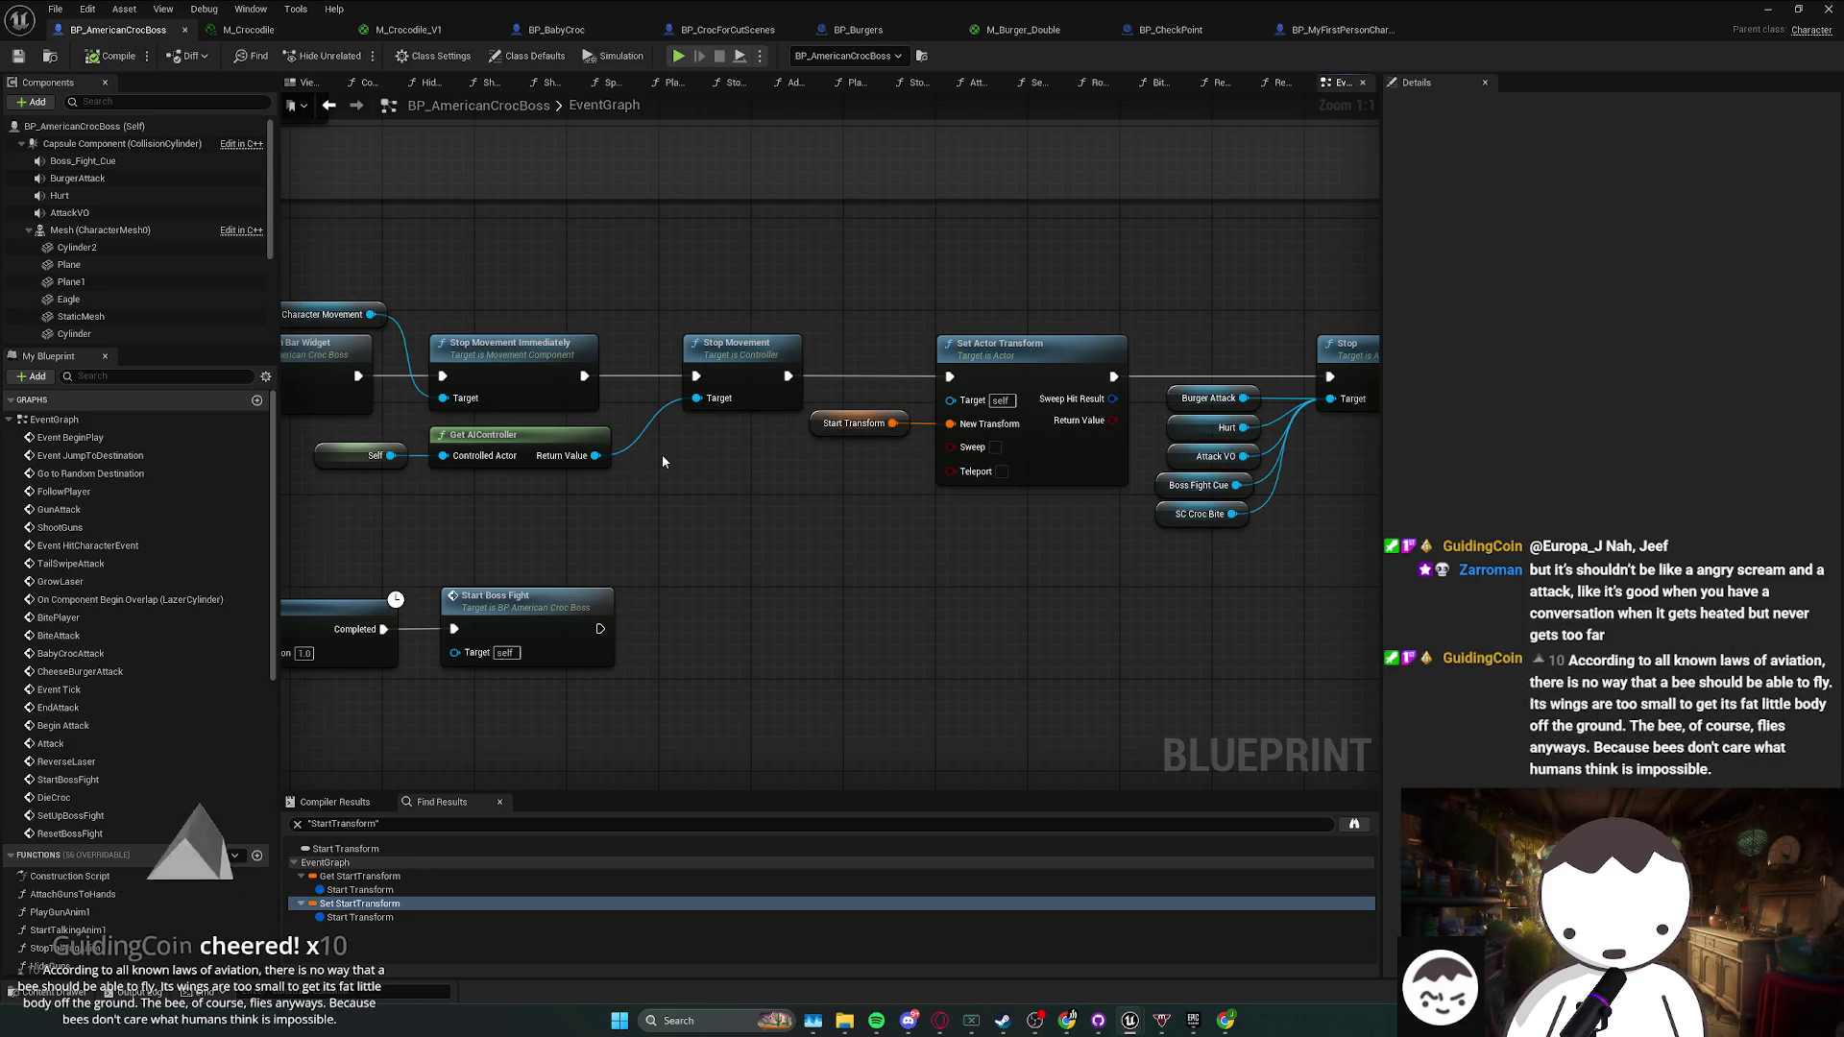
pyautogui.moveTo(663, 456)
pyautogui.mouseDown()
pyautogui.moveTo(701, 471)
pyautogui.moveTo(608, 460)
pyautogui.mouseUp()
pyautogui.moveTo(731, 490); pyautogui.dragTo(663, 492)
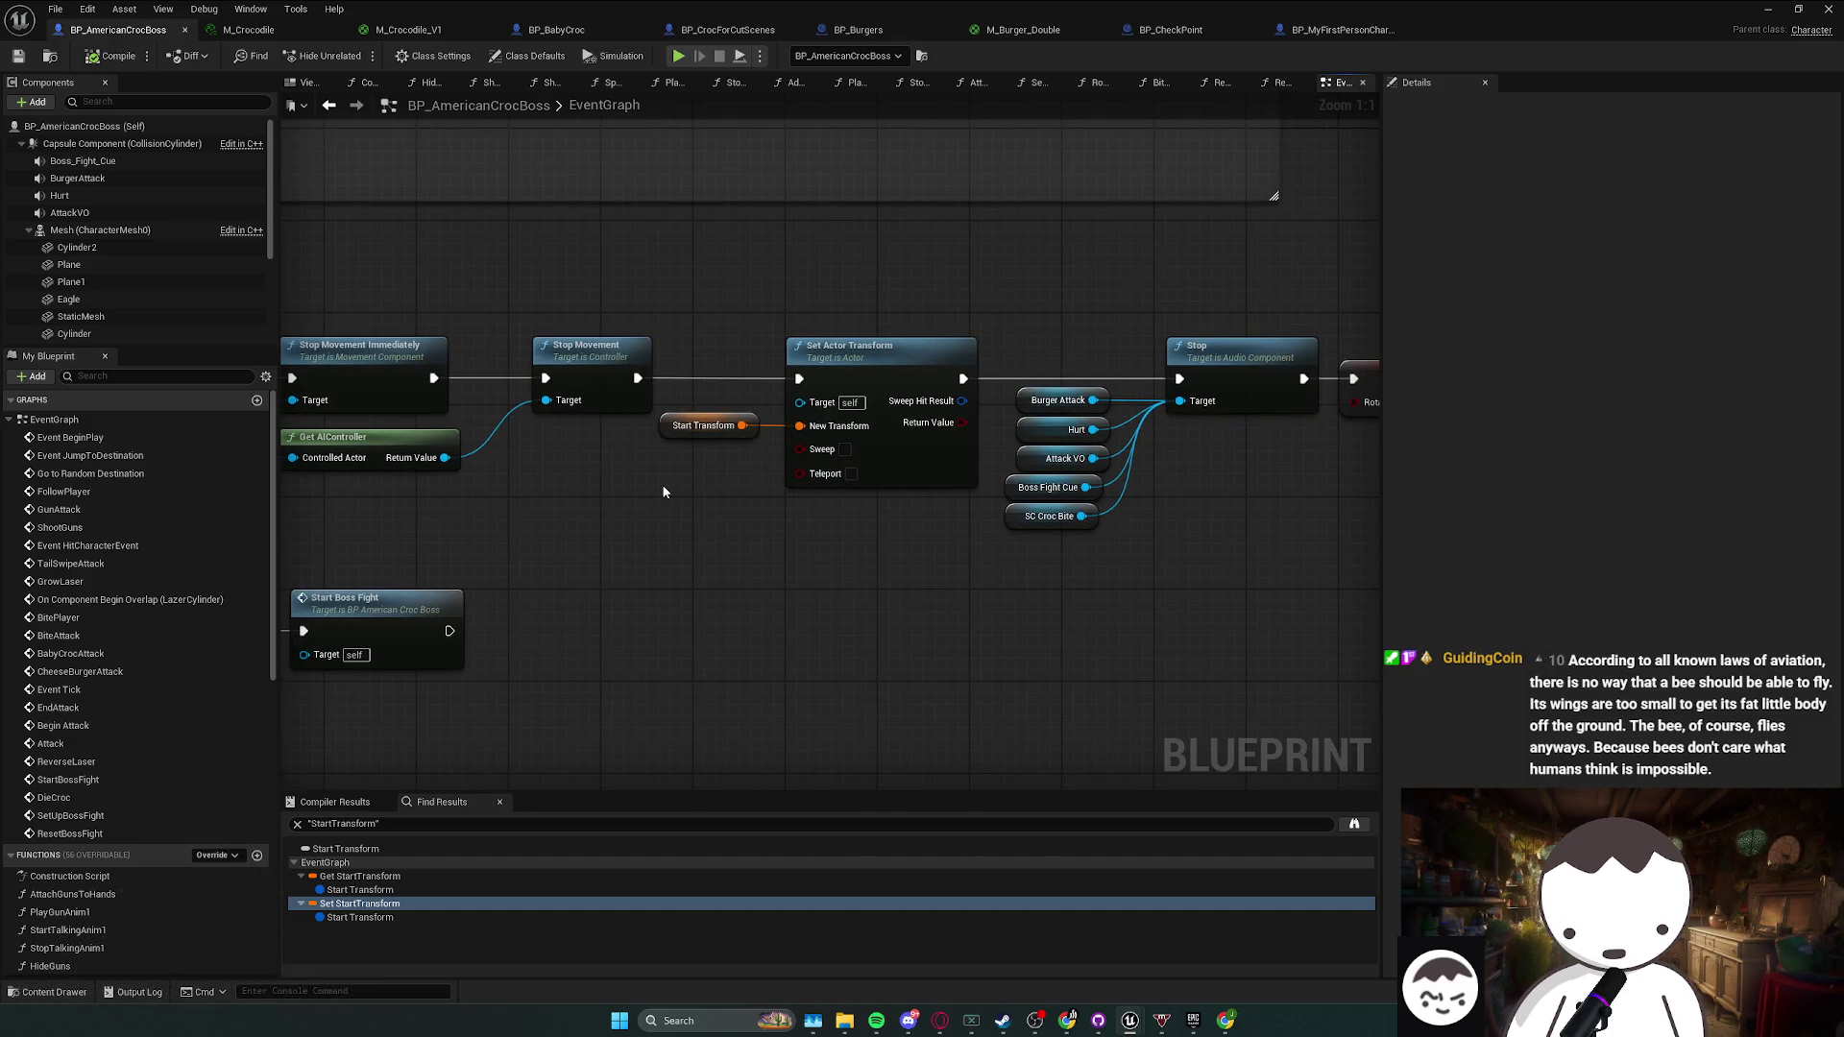
pyautogui.rightClick(671, 486)
pyautogui.moveTo(671, 486); pyautogui.dragTo(630, 488)
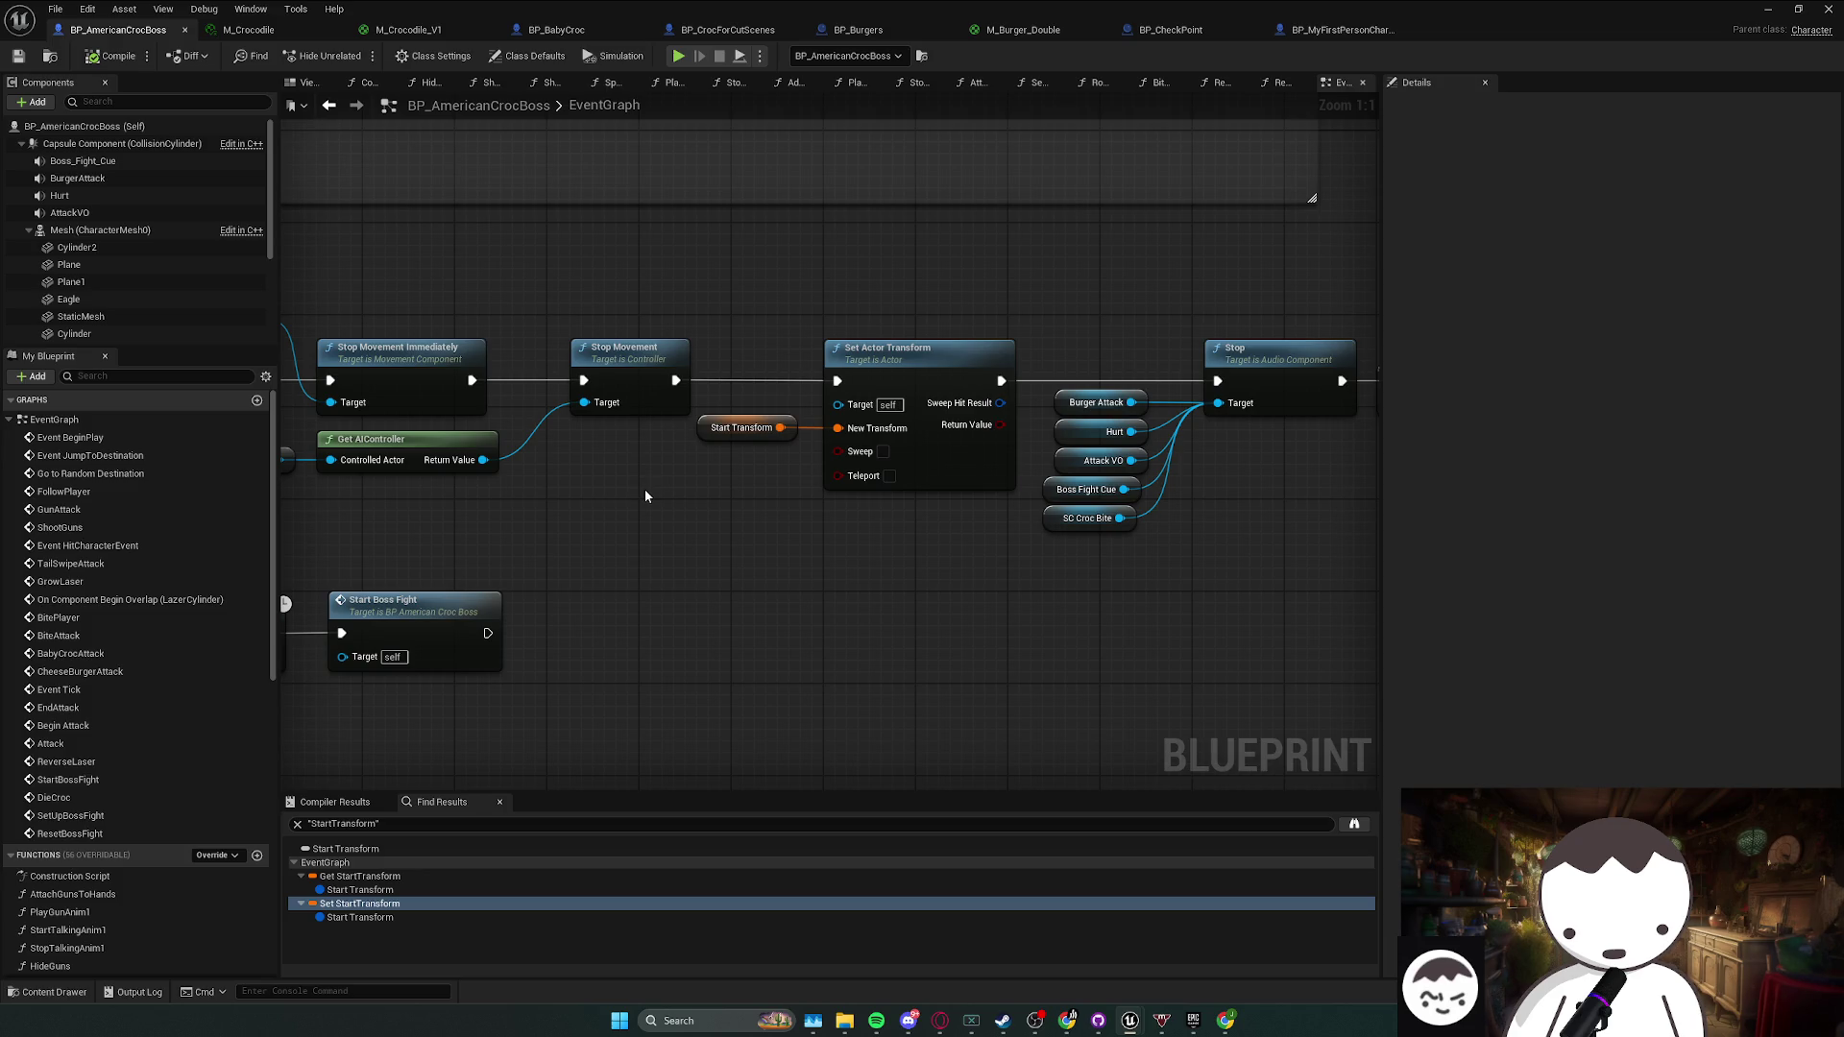
# - Recheck the Start Transform and Set Actor Transform placement, then switch to the level editor
pyautogui.moveTo(649, 494); pyautogui.dragTo(764, 528)
pyautogui.click(394, 489)
pyautogui.moveTo(1035, 530)
pyautogui.mouseDown()
pyautogui.moveTo(776, 531)
pyautogui.moveTo(700, 553)
pyautogui.mouseUp()
pyautogui.click(657, 506)
pyautogui.scroll(-2, 657, 506)
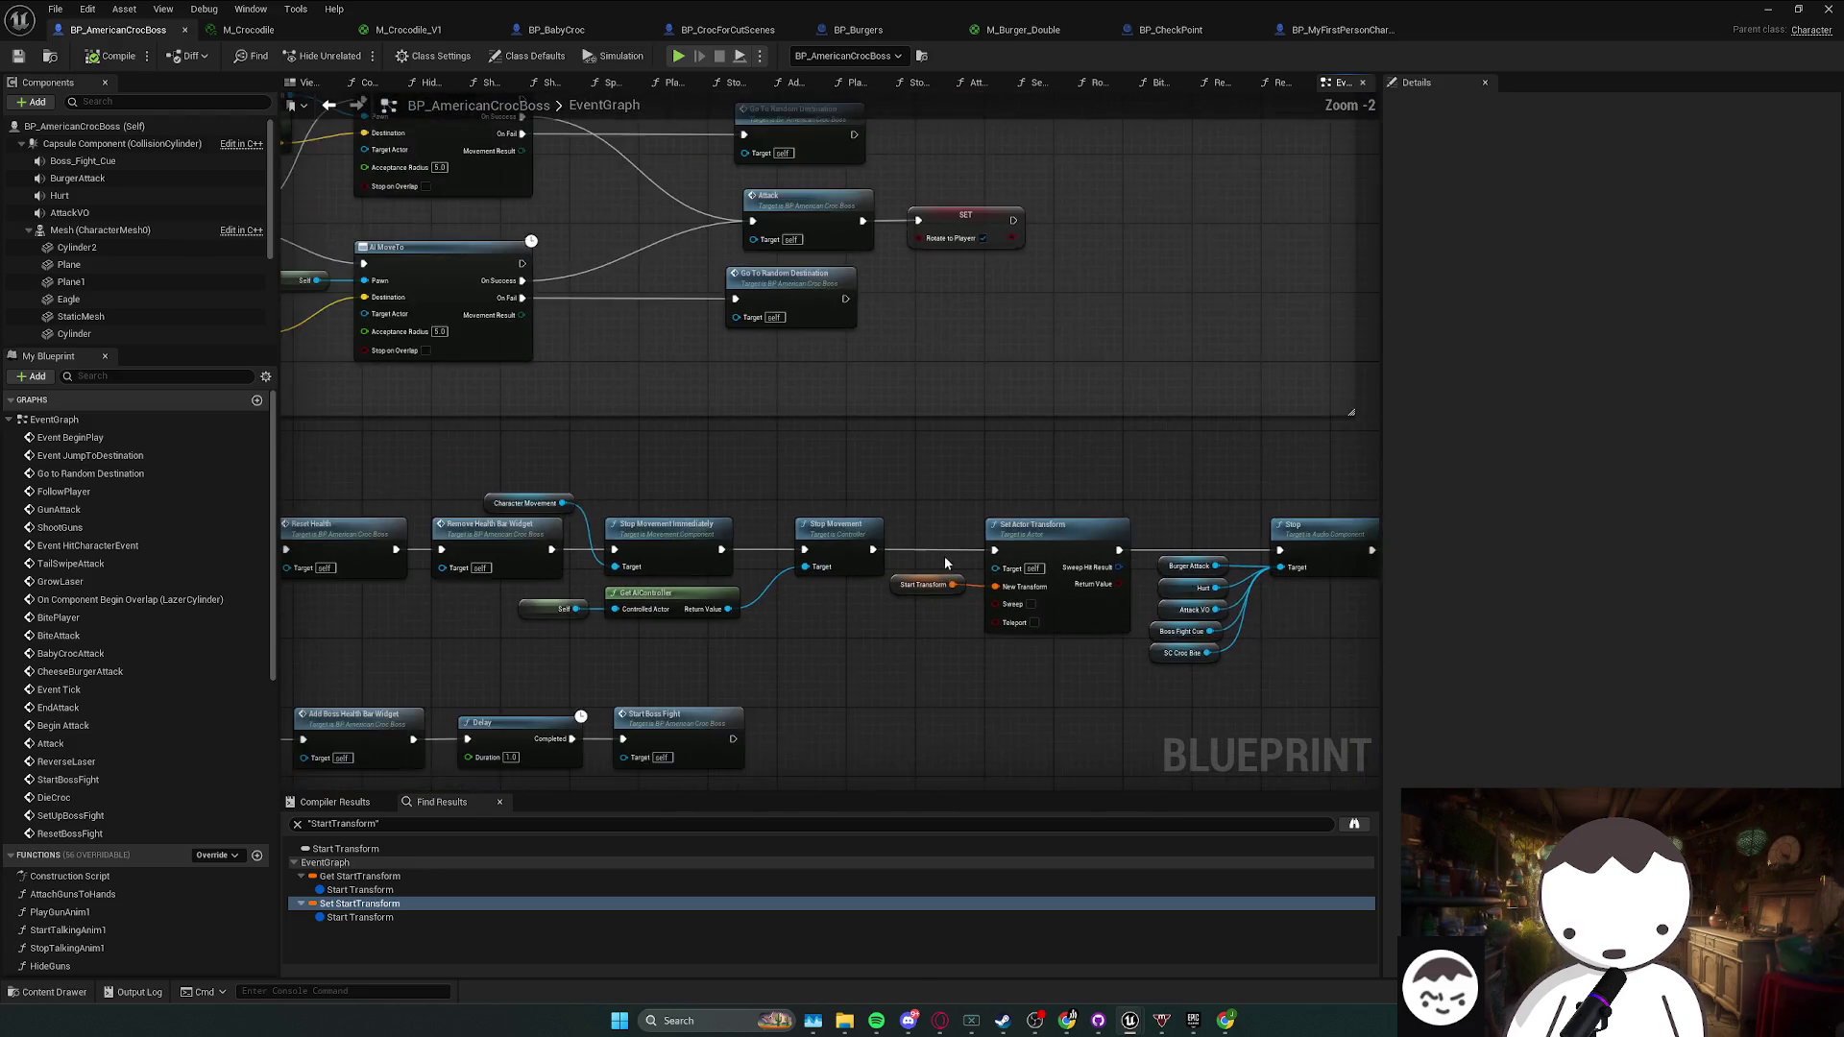
pyautogui.moveTo(859, 518); pyautogui.dragTo(925, 601)
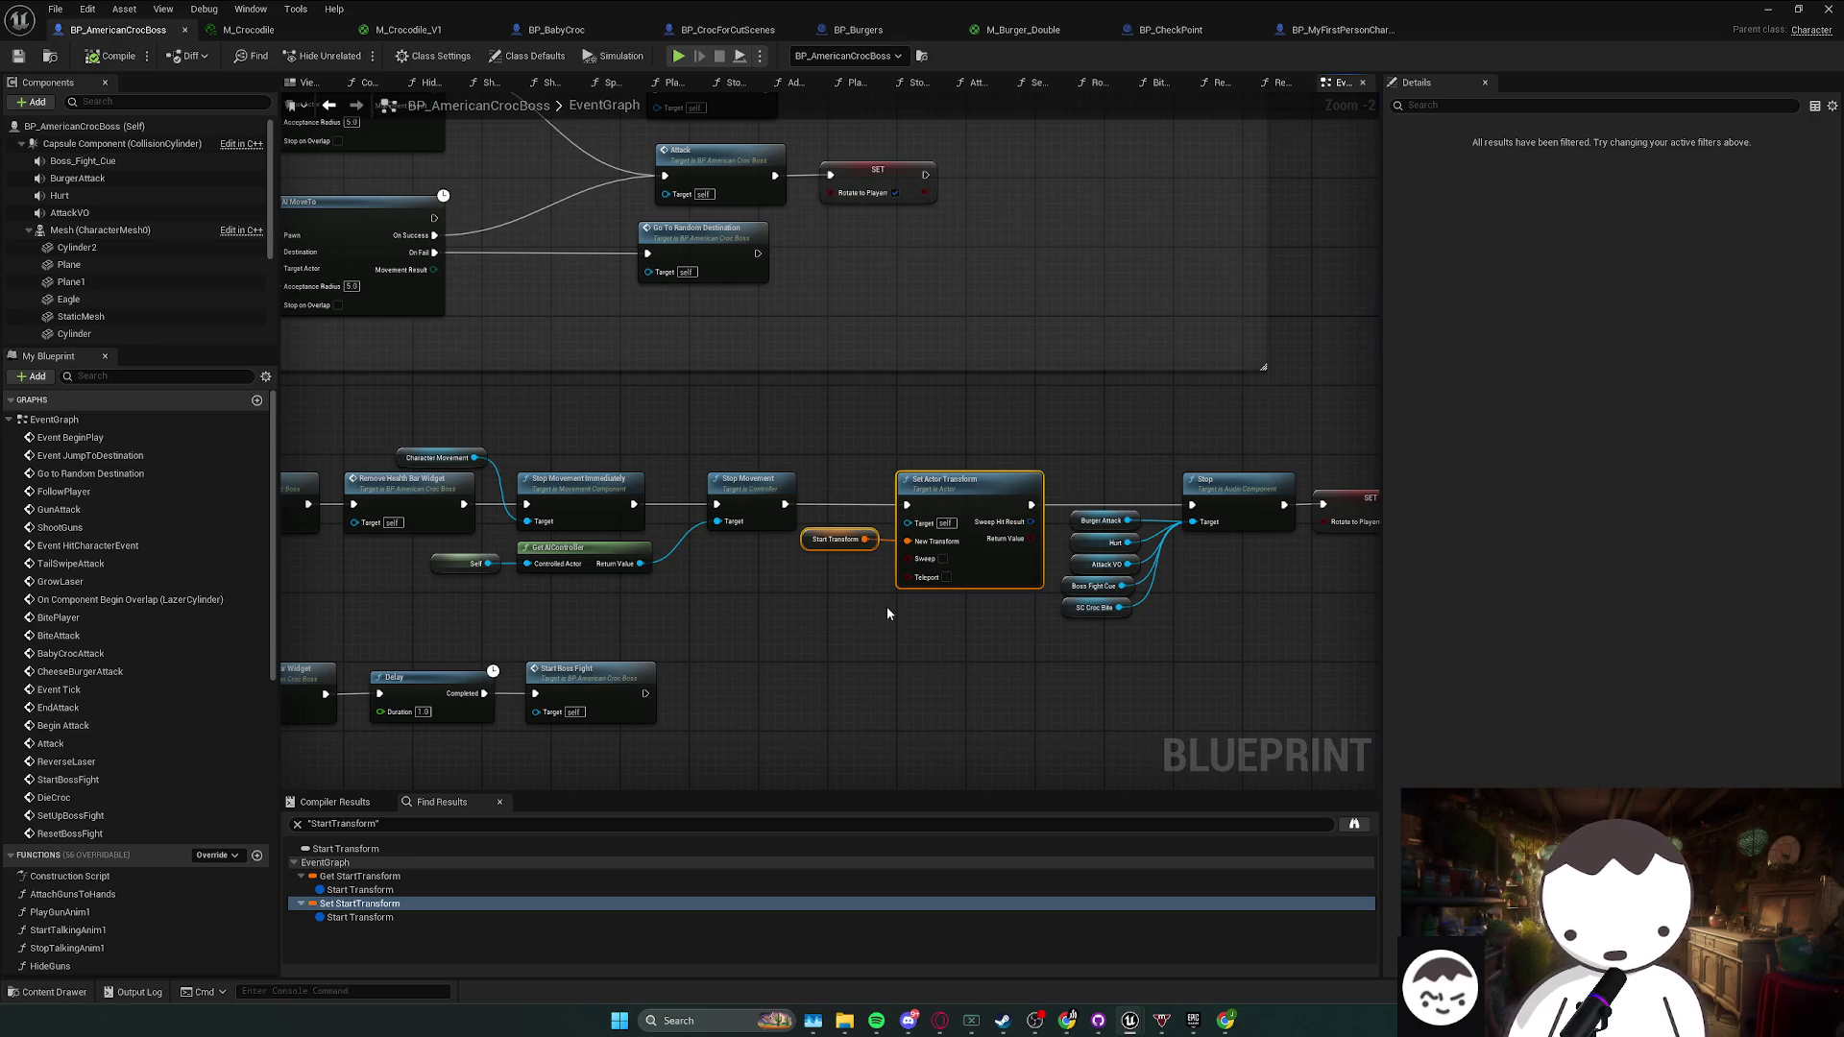
pyautogui.moveTo(888, 608); pyautogui.dragTo(849, 603)
pyautogui.click(819, 602)
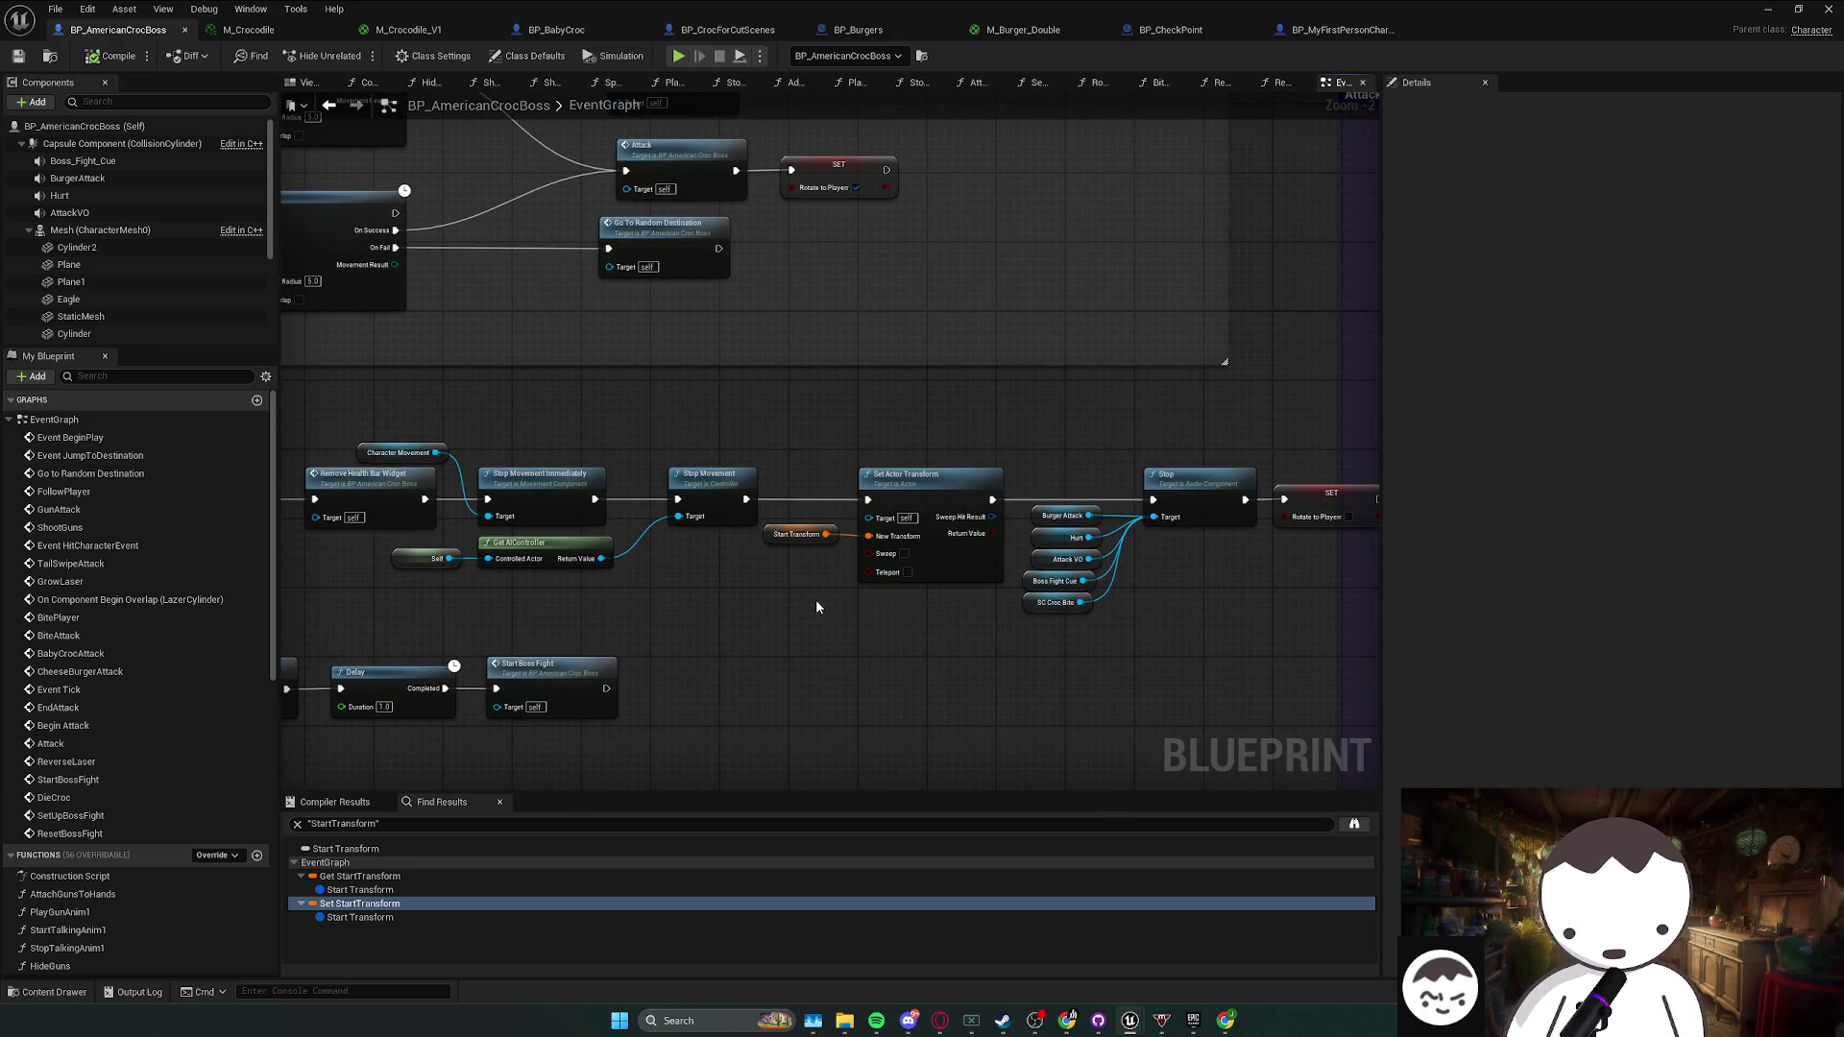
pyautogui.click(952, 474)
pyautogui.hotkey('alt', 'Tab')
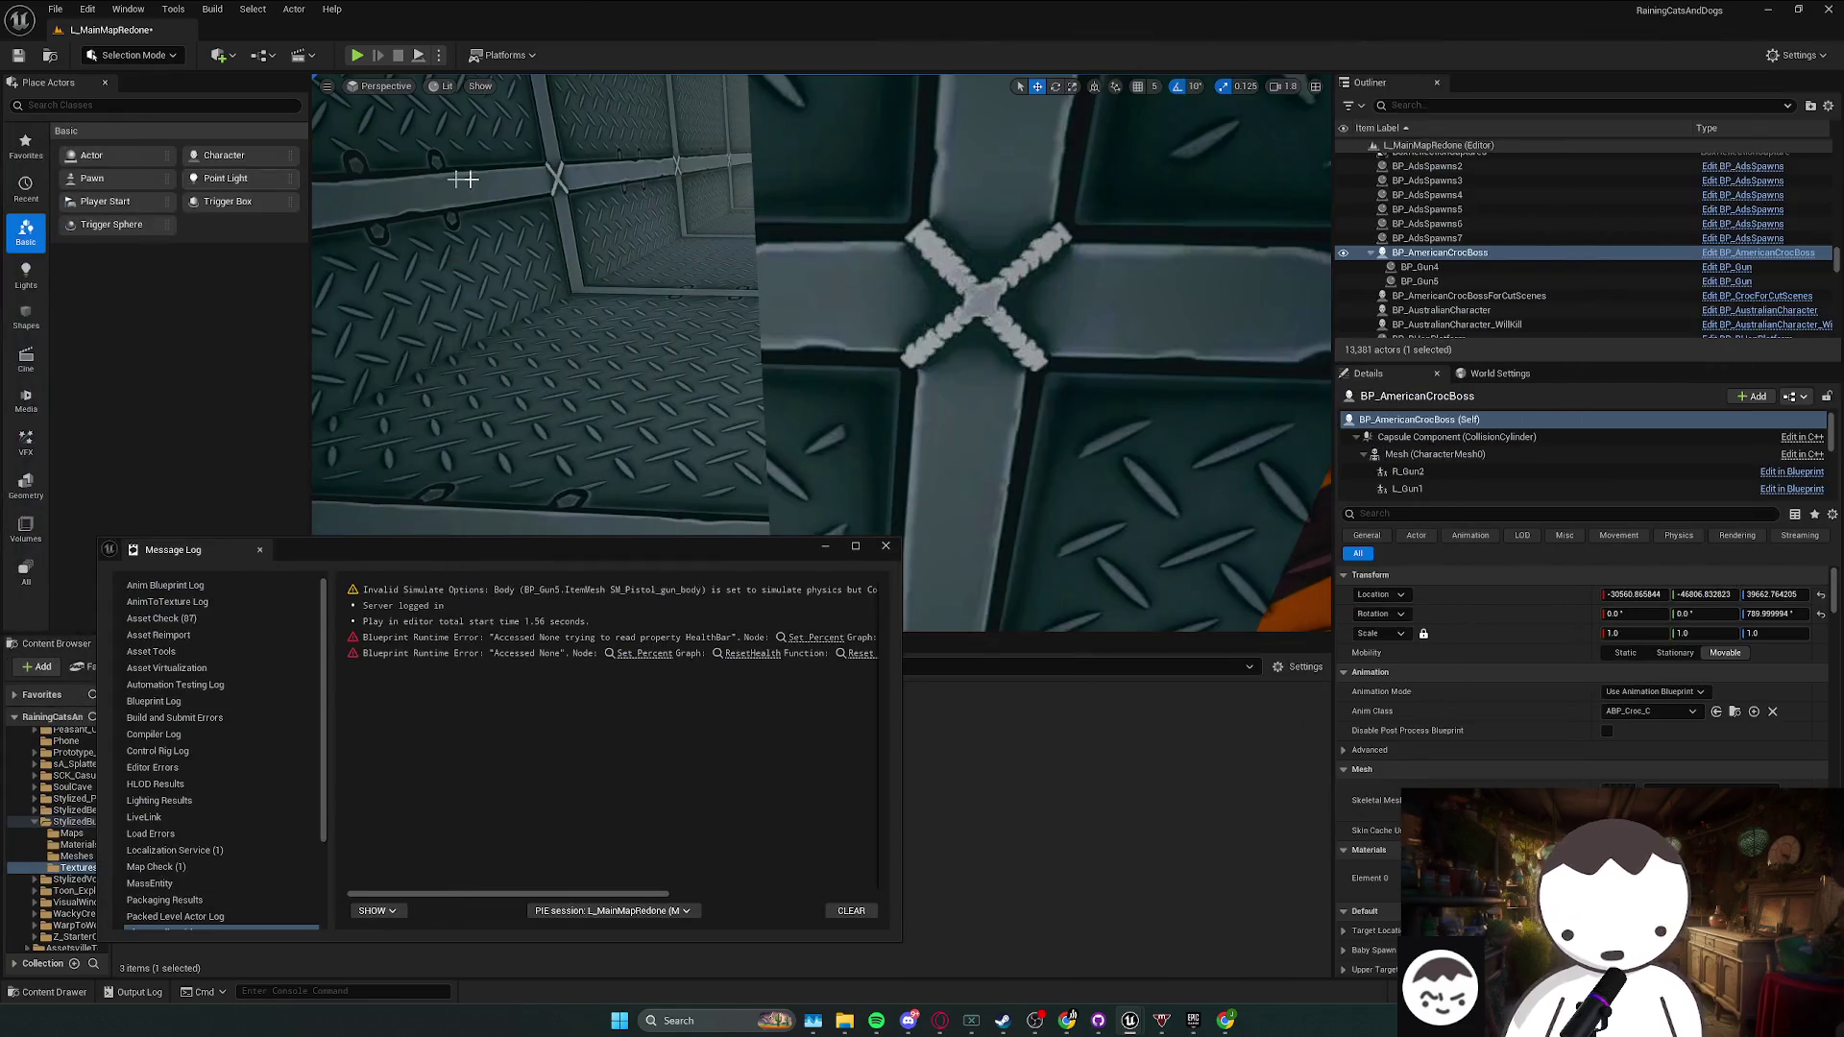
# - Close the Message Log and save the L_MainMapRedone level
pyautogui.click(885, 545)
pyautogui.scroll(-1, 821, 356)
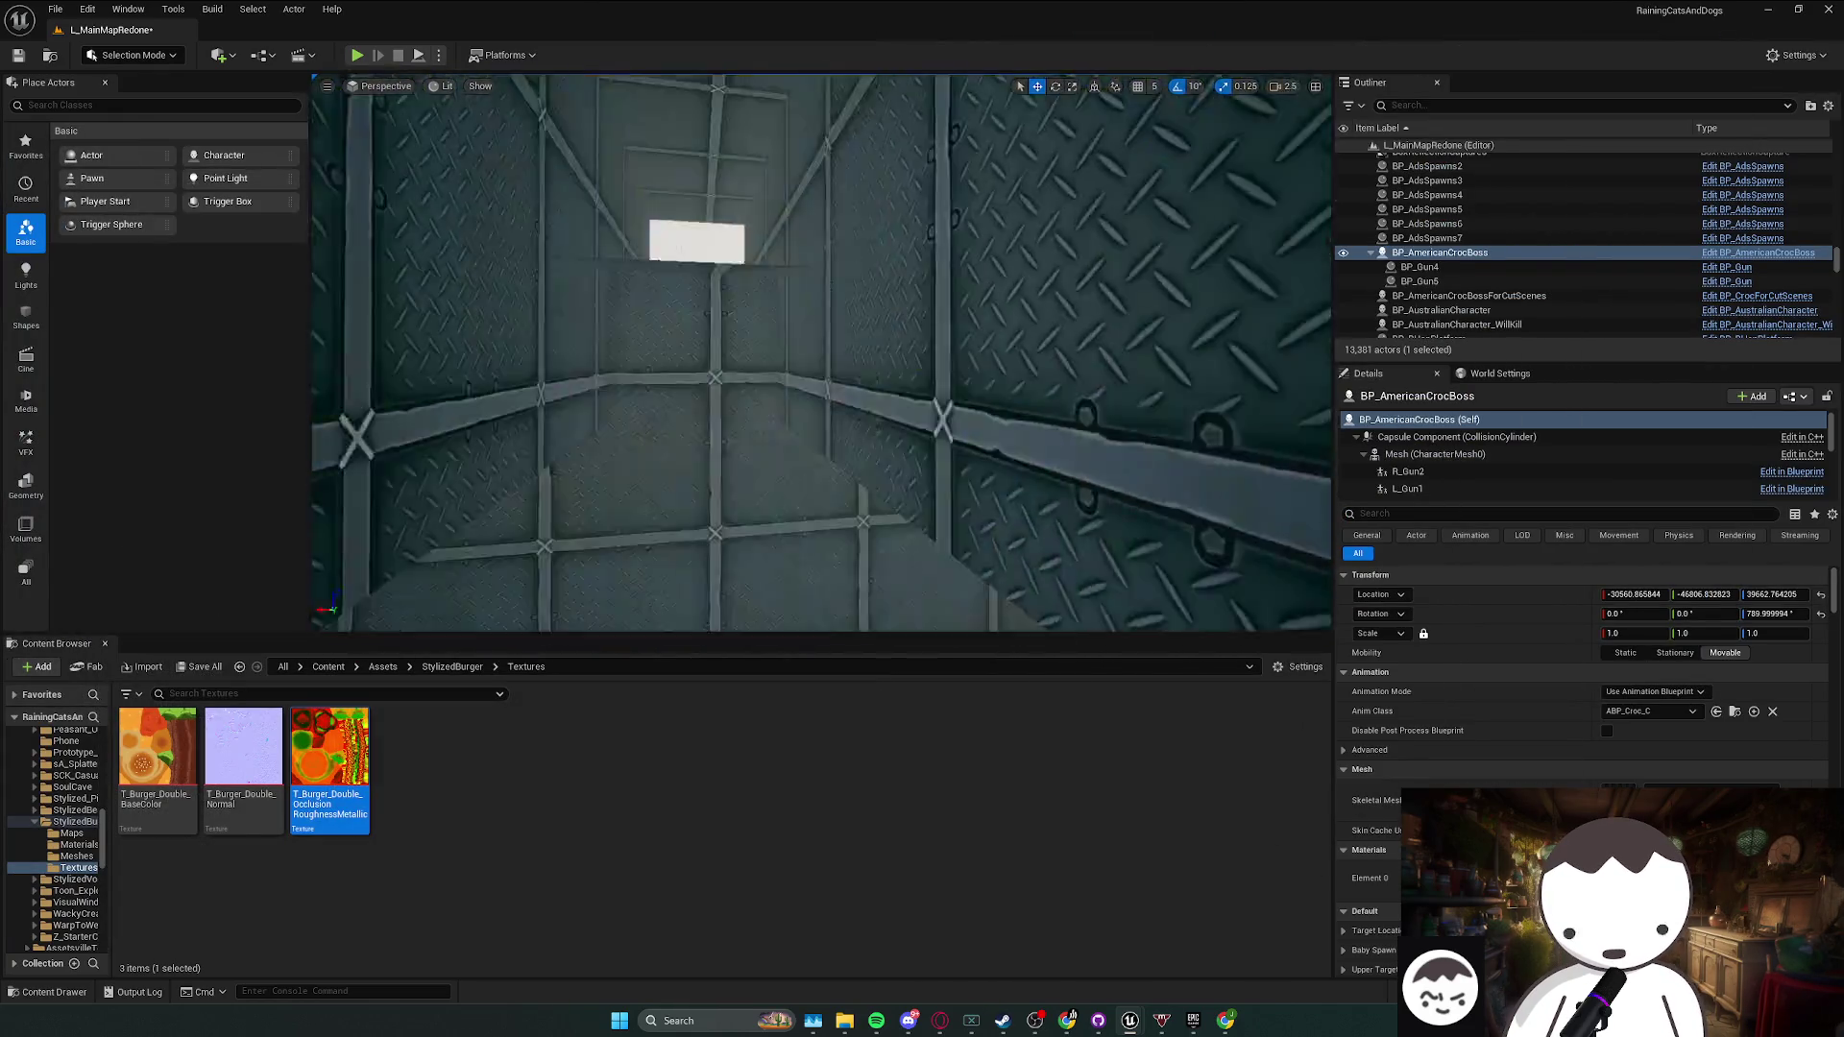
pyautogui.scroll(-2, 409, 432)
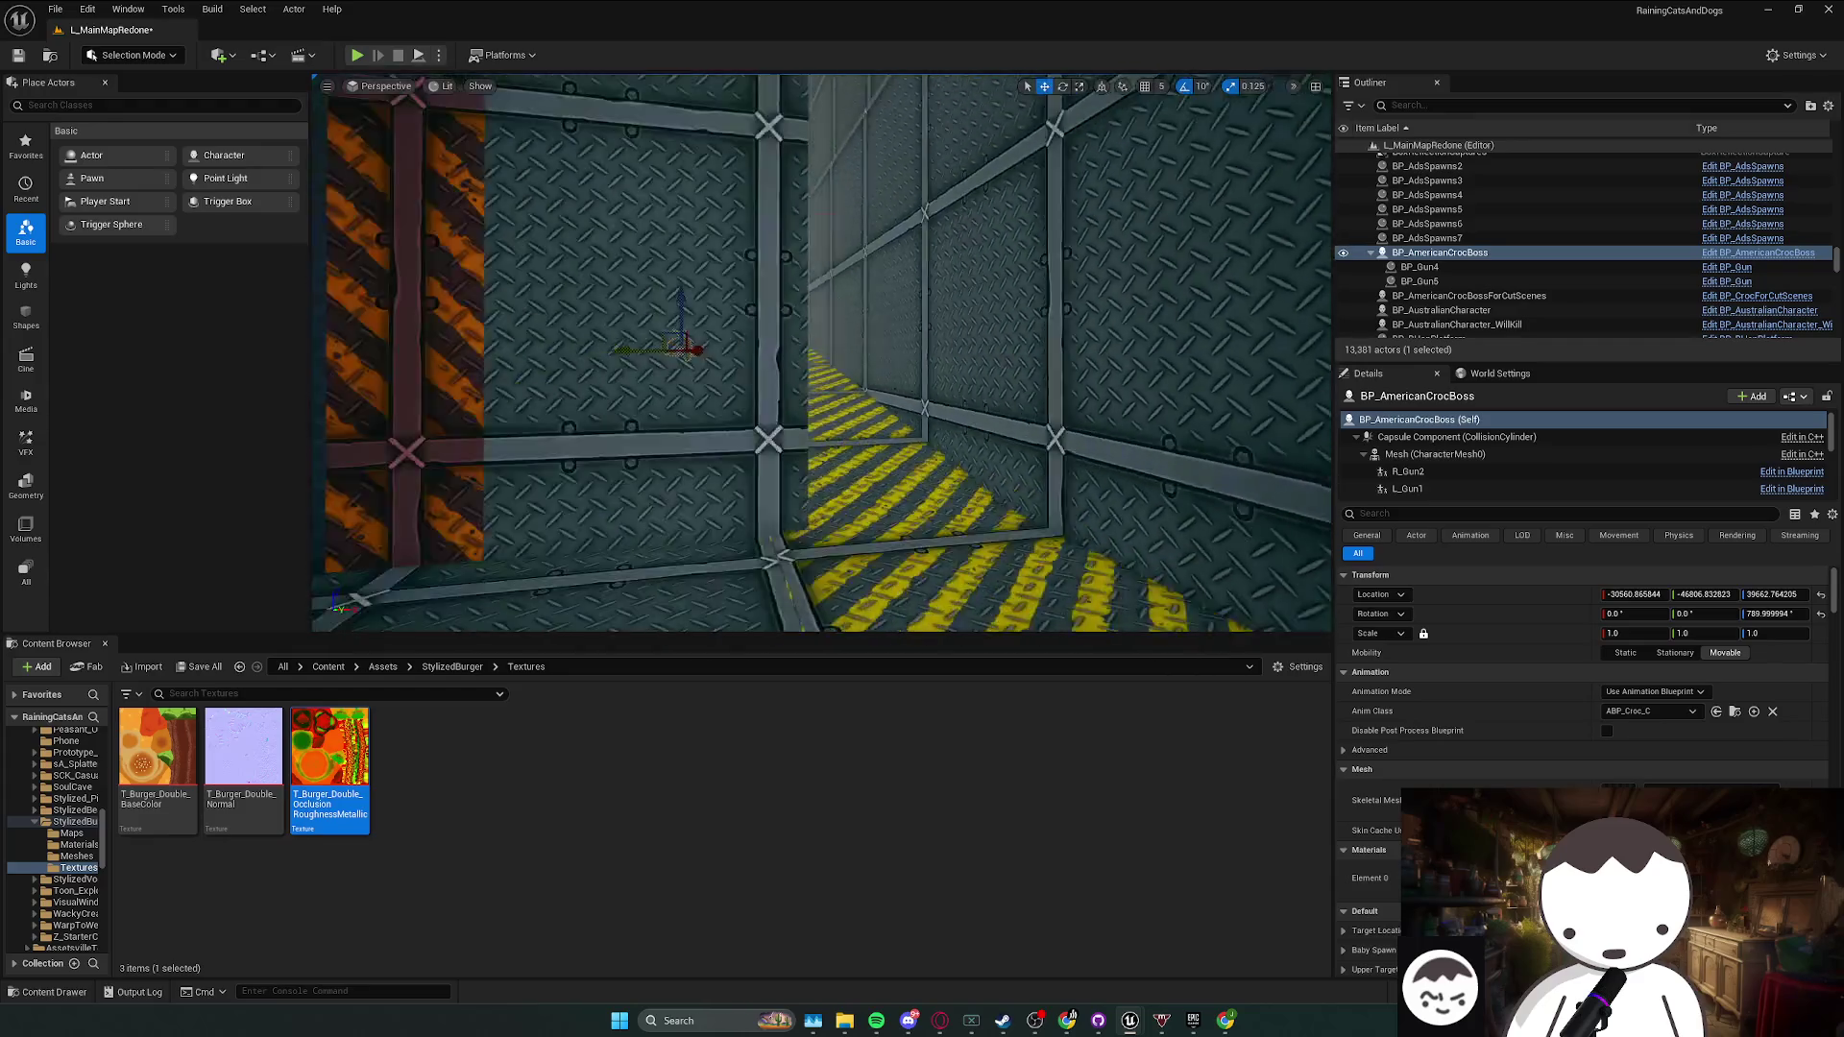
pyautogui.hotkey('ctrl', 's')
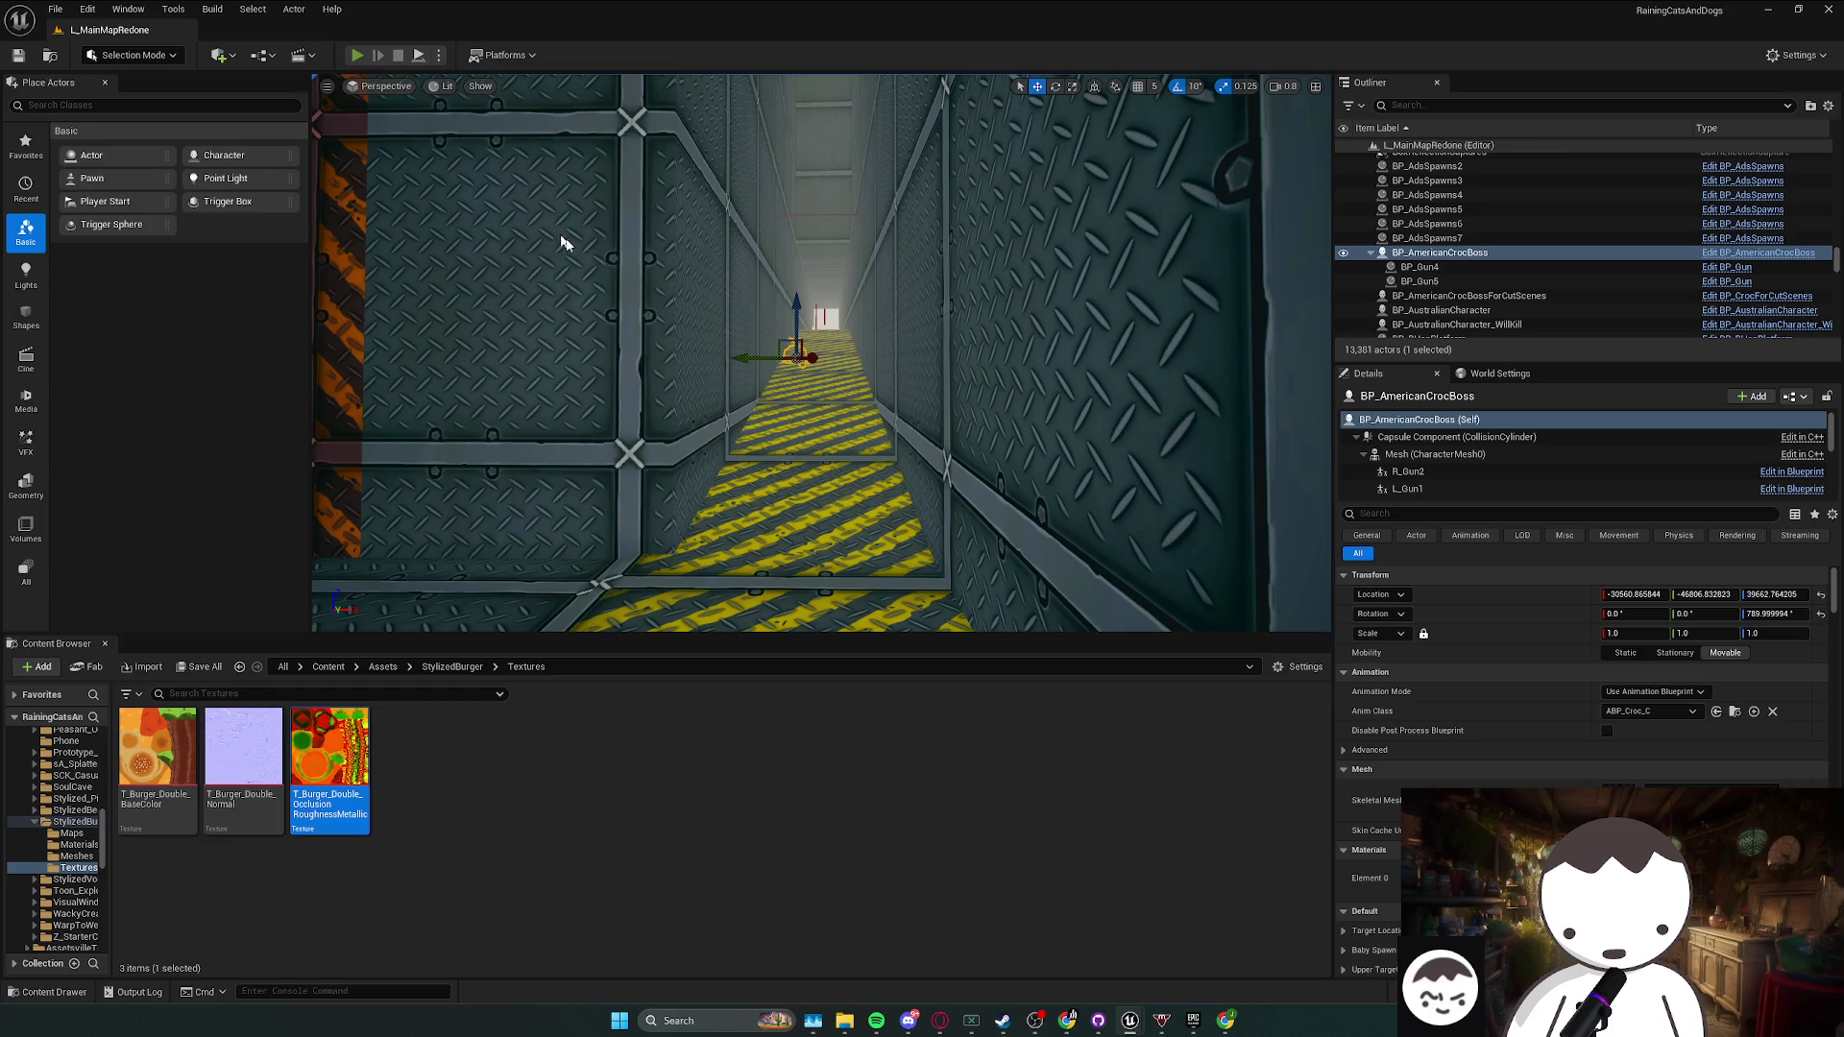
# - Play-test the croc boss arena, then stop and return to the boss blueprint
pyautogui.hotkey('alt', 'p')
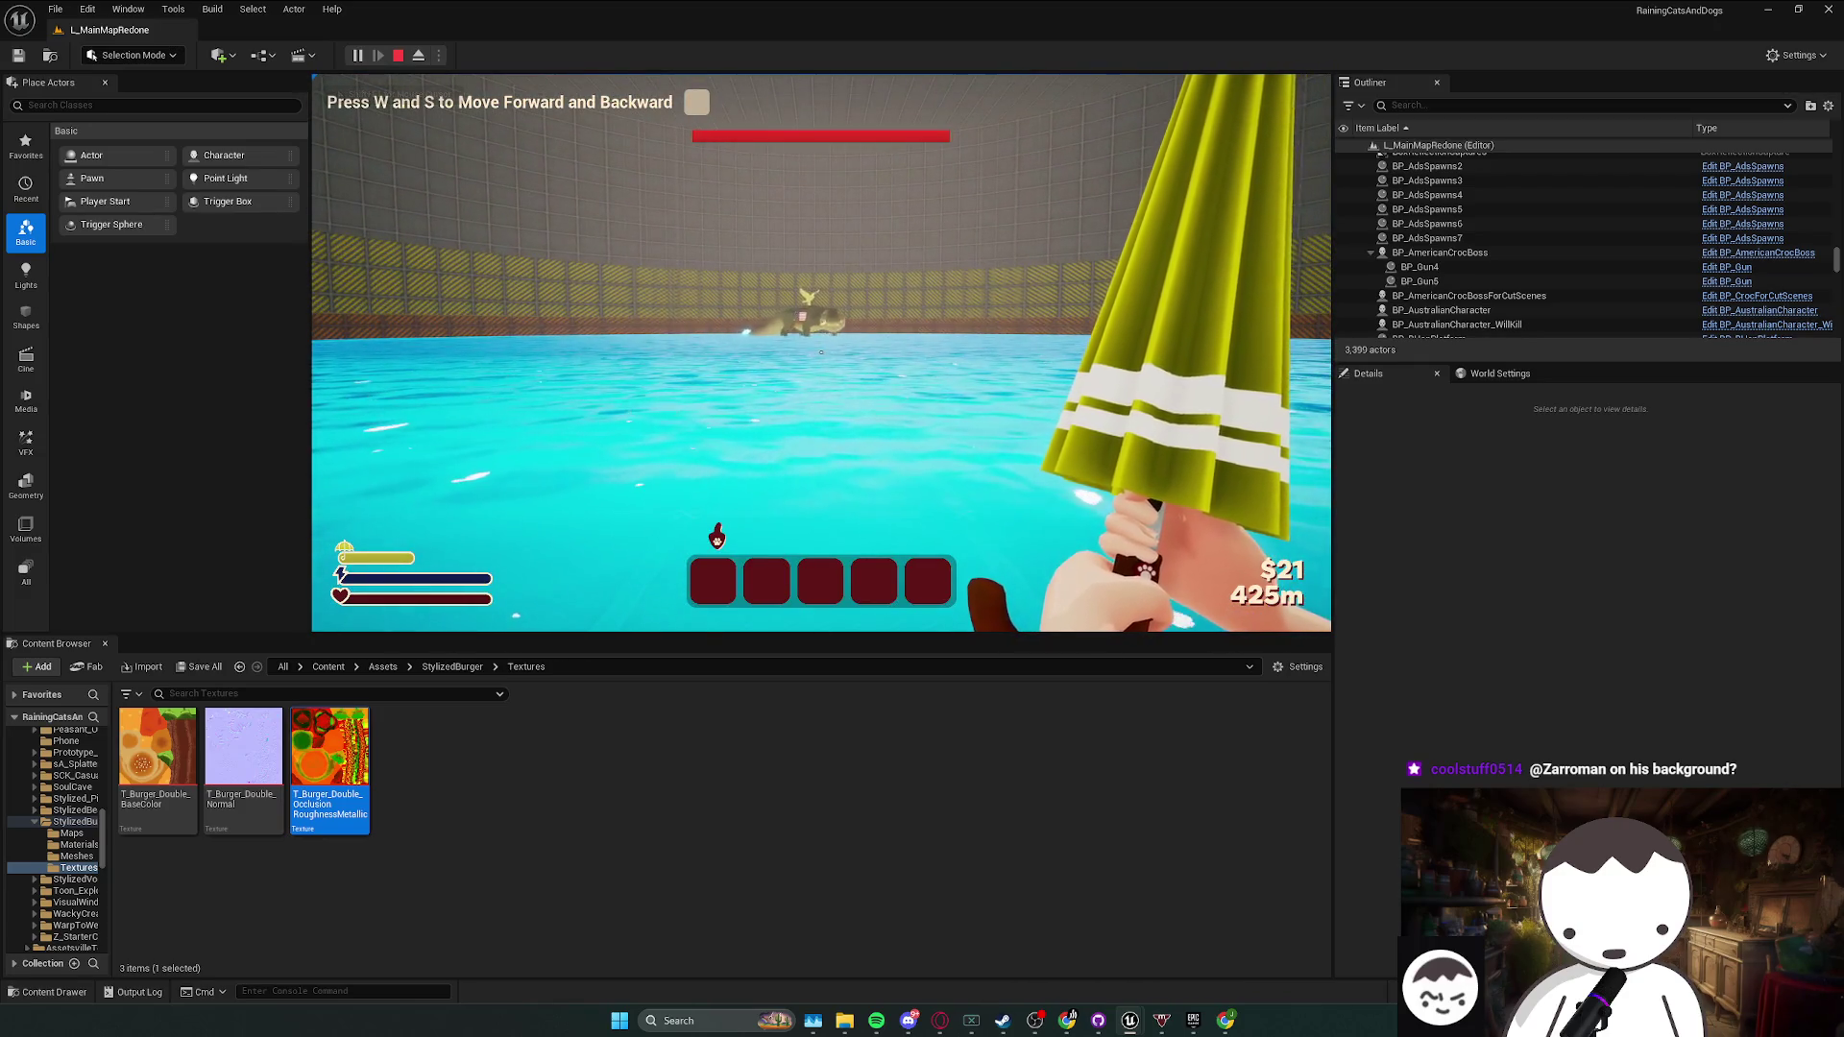
pyautogui.hotkey('shift', 'F1')
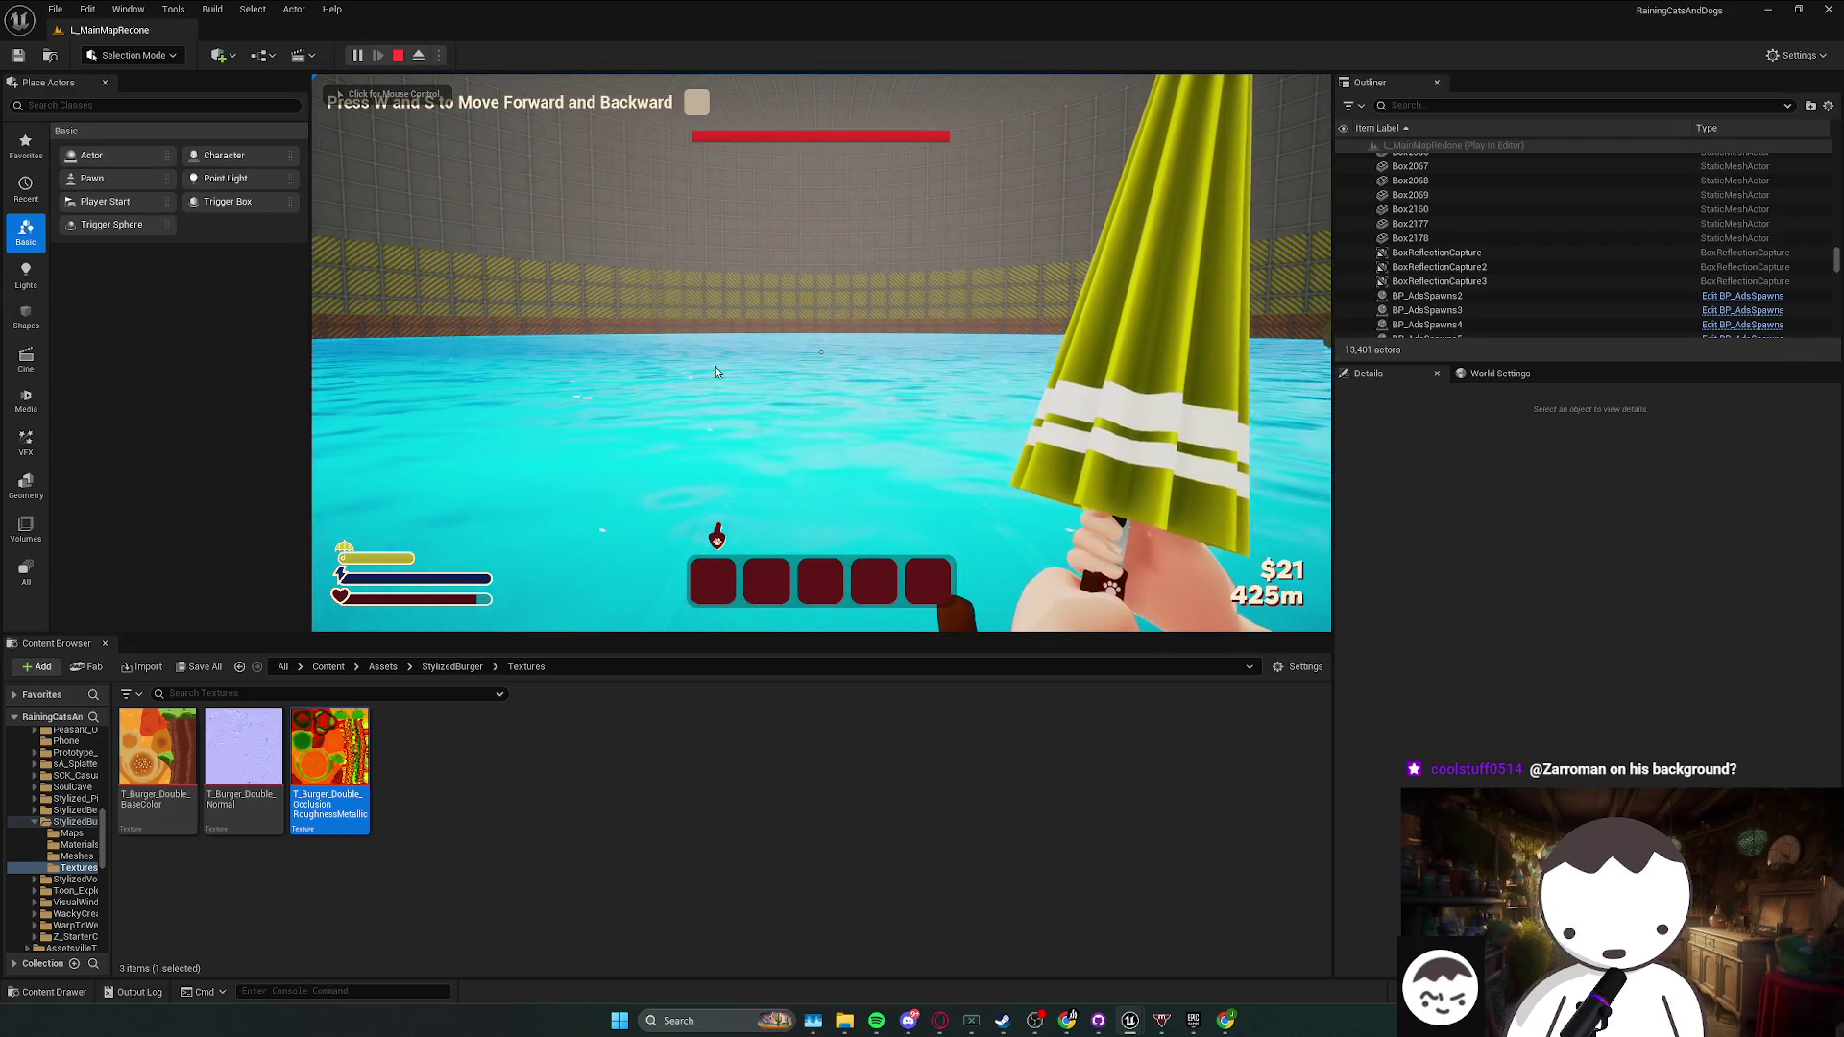
pyautogui.click(714, 366)
pyautogui.press('Escape')
pyautogui.click(216, 456)
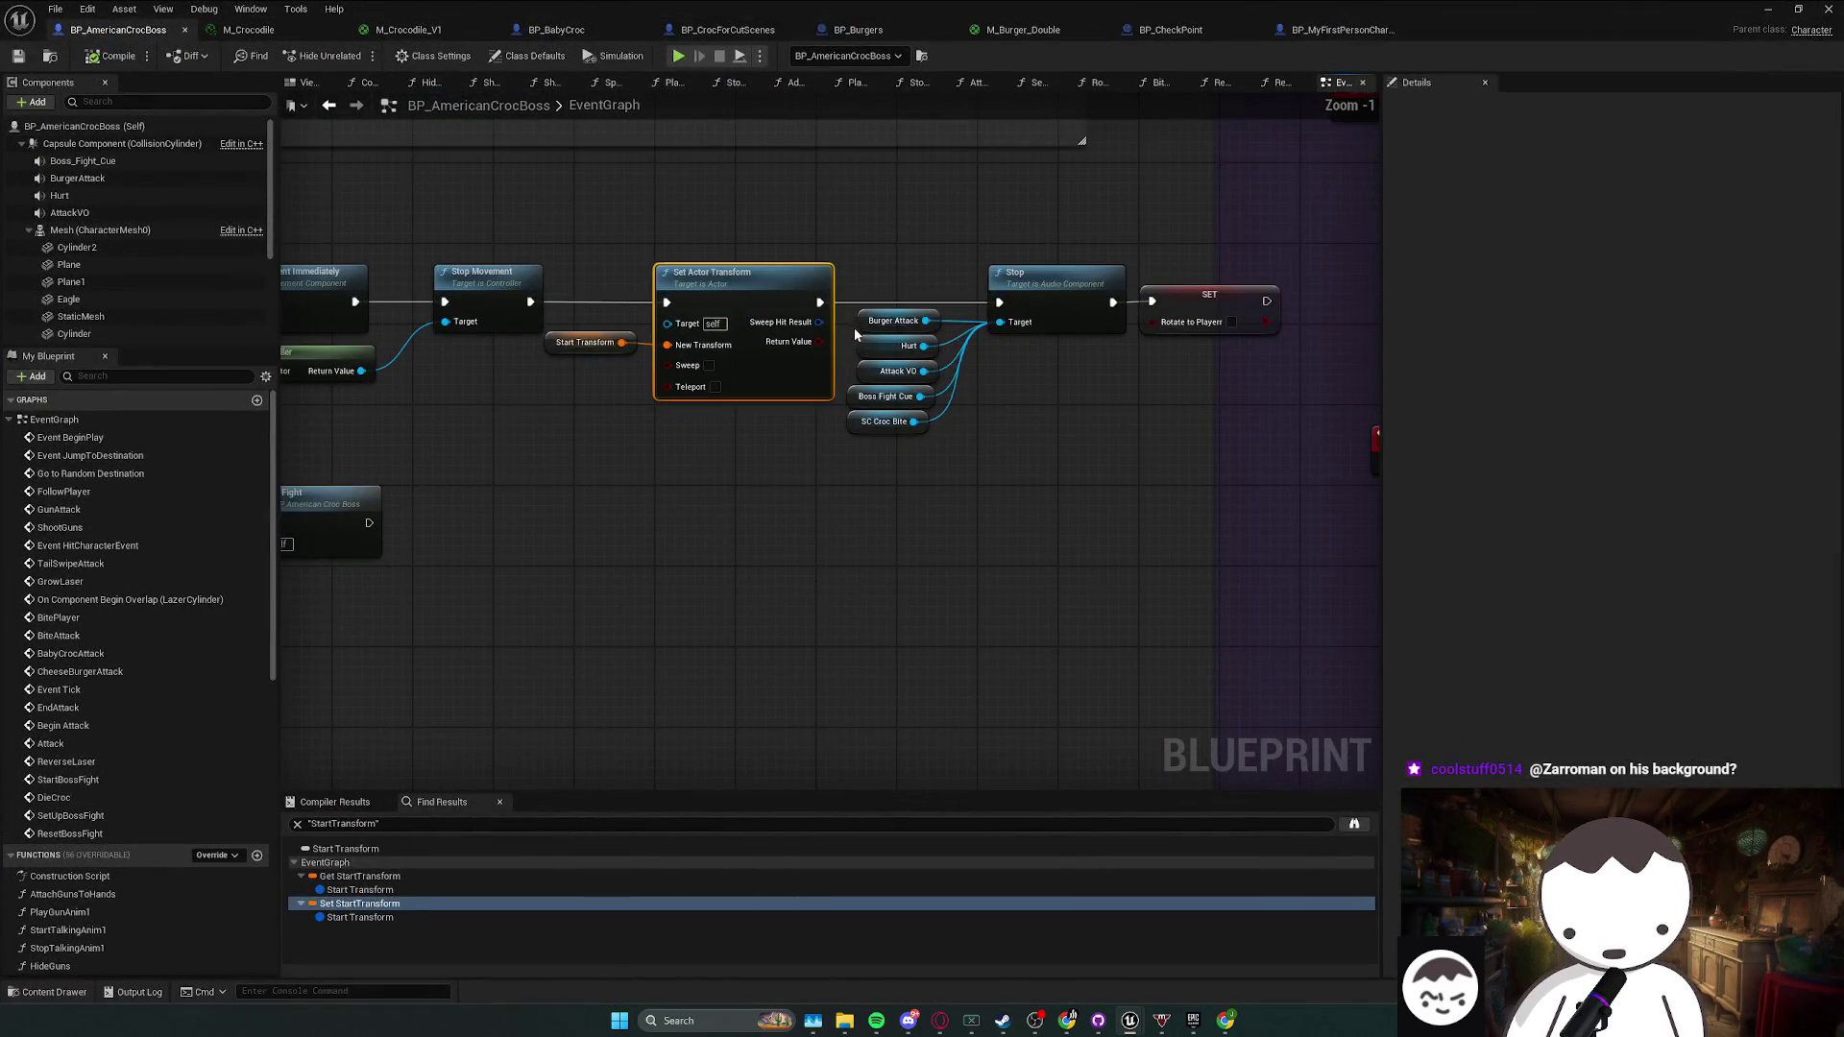
# - Enable Sweep on Set Actor Transform and spread the neighbouring nodes apart
pyautogui.moveTo(725, 372)
pyautogui.mouseDown()
pyautogui.moveTo(700, 373)
pyautogui.moveTo(724, 370)
pyautogui.mouseUp()
pyautogui.moveTo(711, 292); pyautogui.dragTo(682, 292)
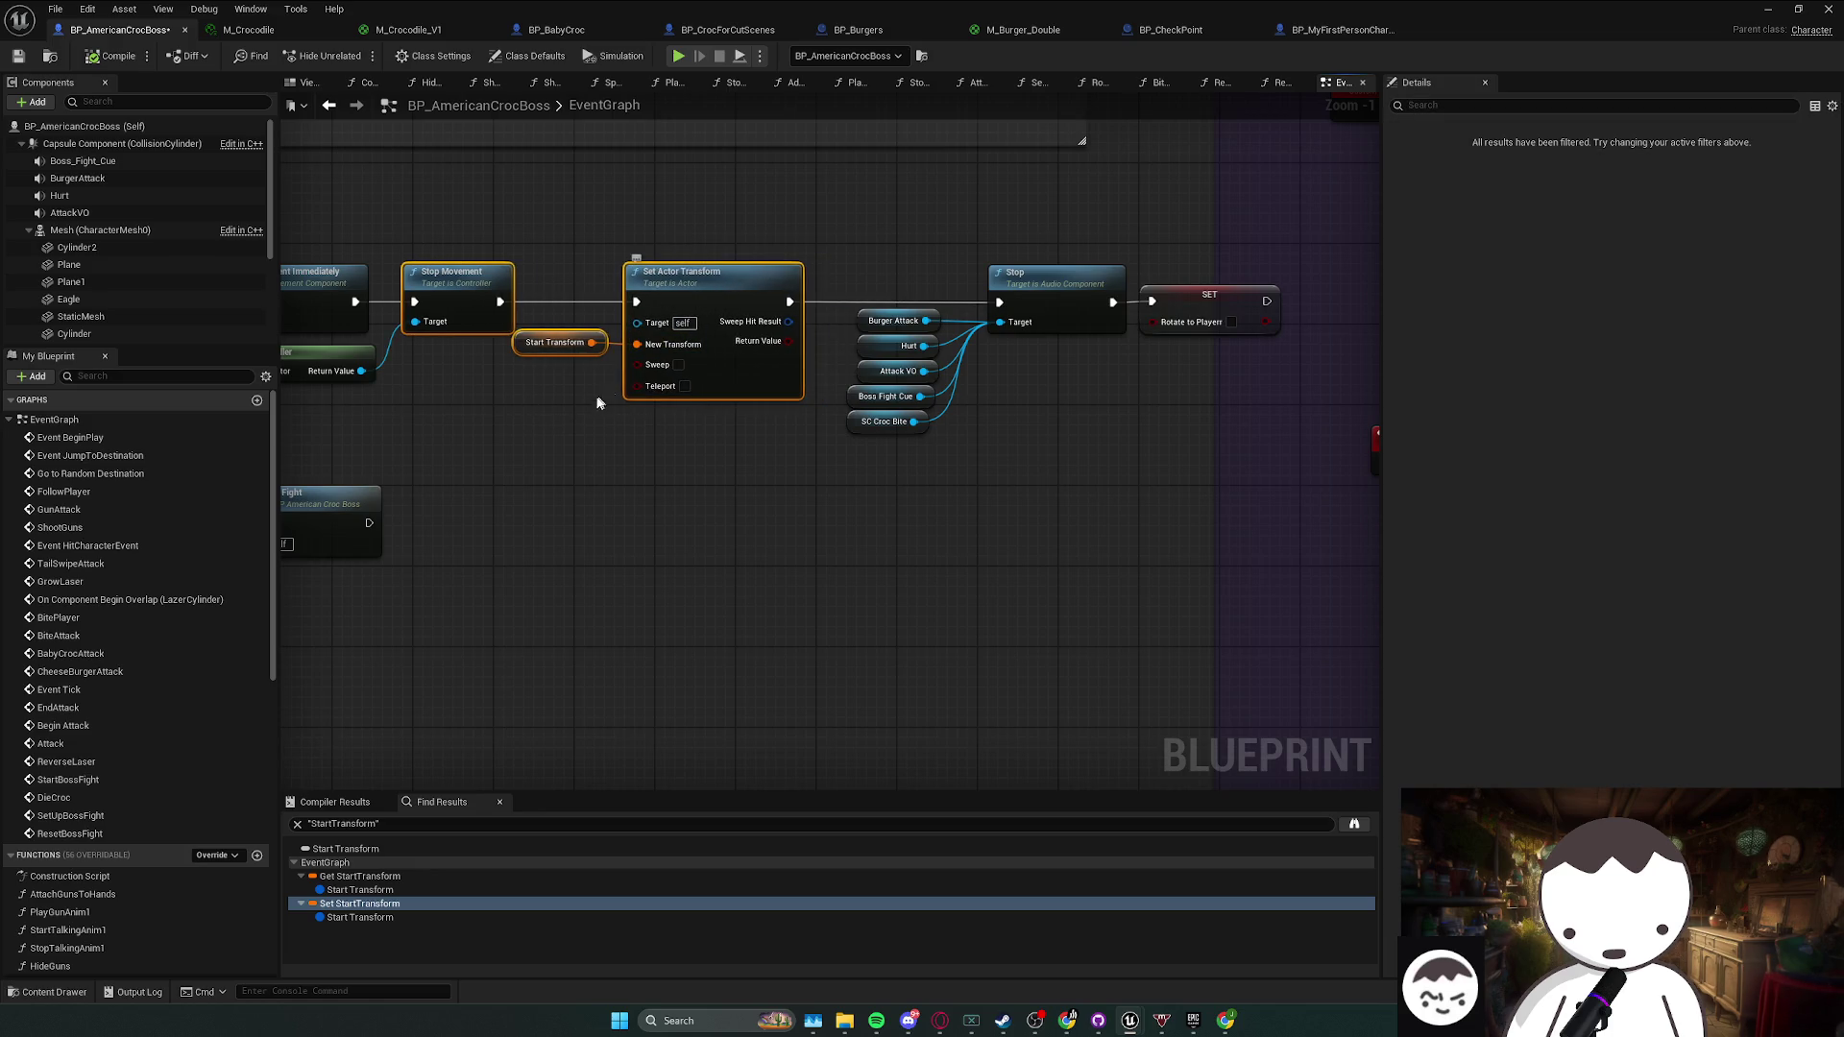
pyautogui.click(679, 367)
pyautogui.moveTo(926, 280); pyautogui.dragTo(1131, 280)
# - Add an expanded Break Hit Result from the sweep hit result
pyautogui.moveTo(567, 305); pyautogui.dragTo(597, 363)
pyautogui.write('break hit')
pyautogui.click(696, 426)
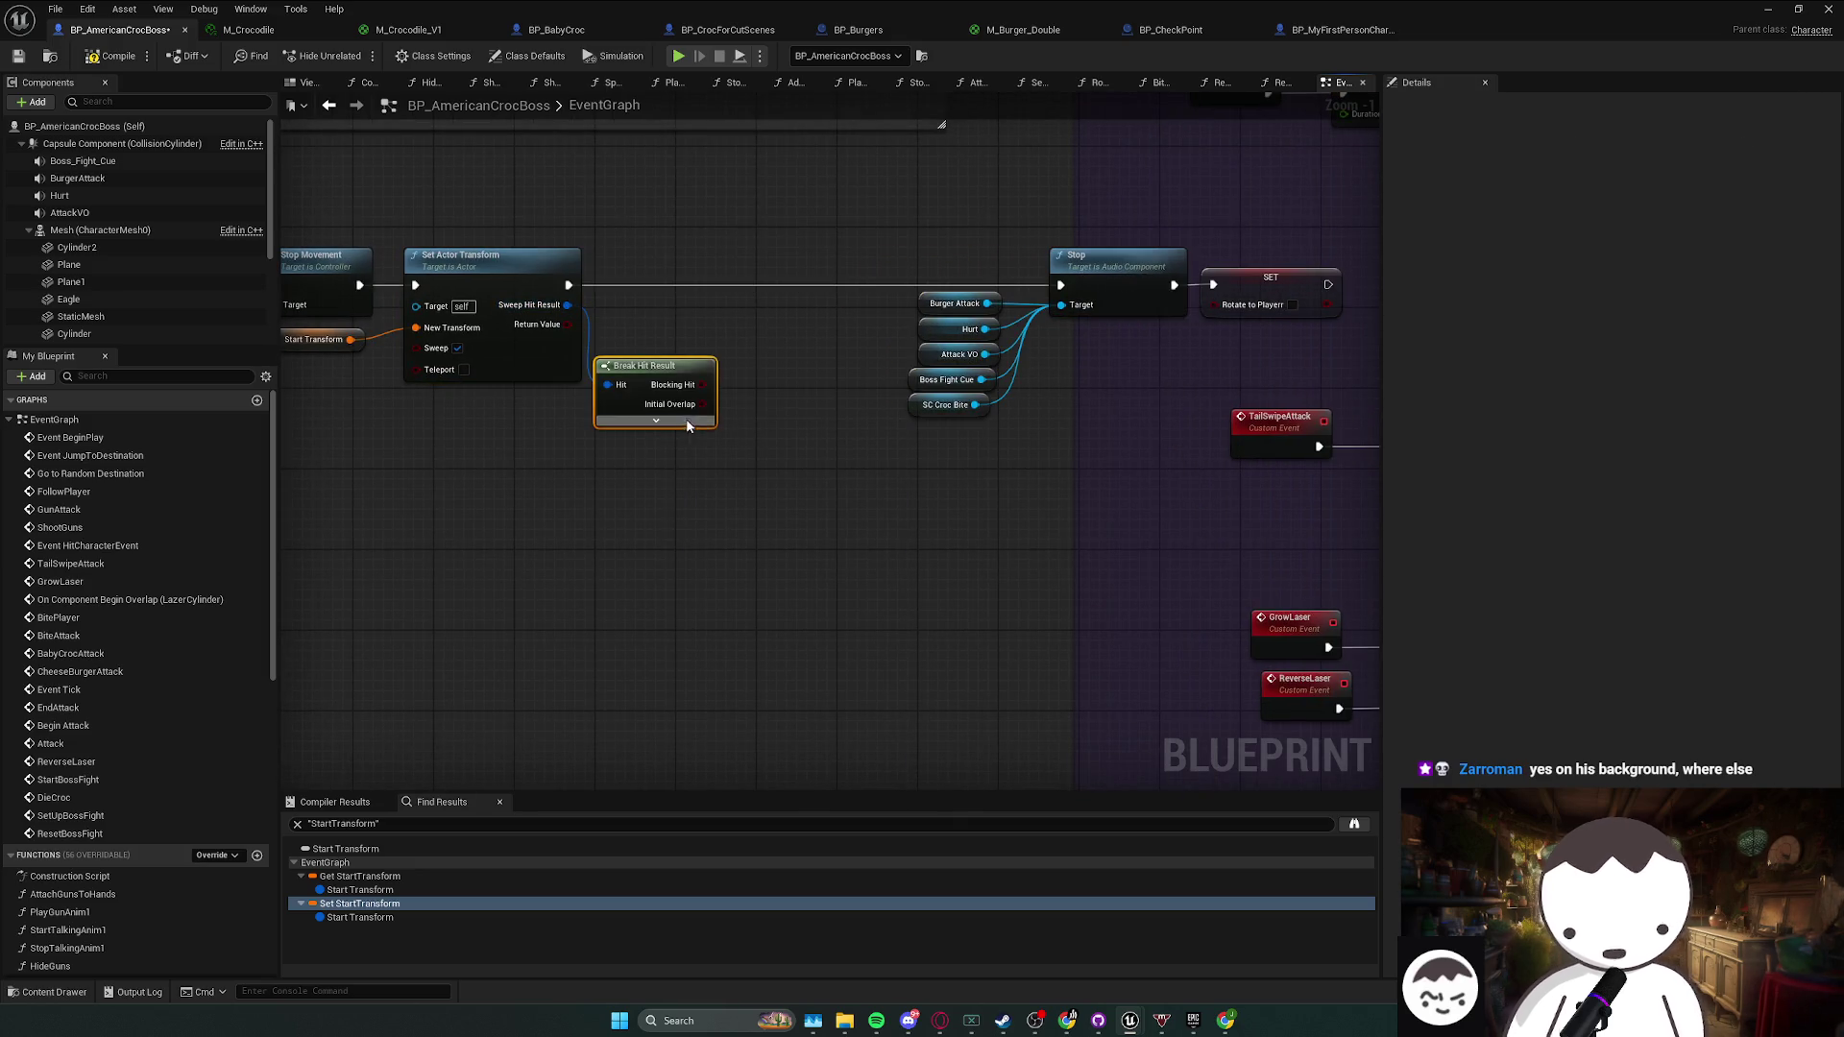
pyautogui.click(656, 420)
# - Add a Draw Debug Sphere after Set Actor Transform, centred on the hit Location
pyautogui.rightClick(765, 396)
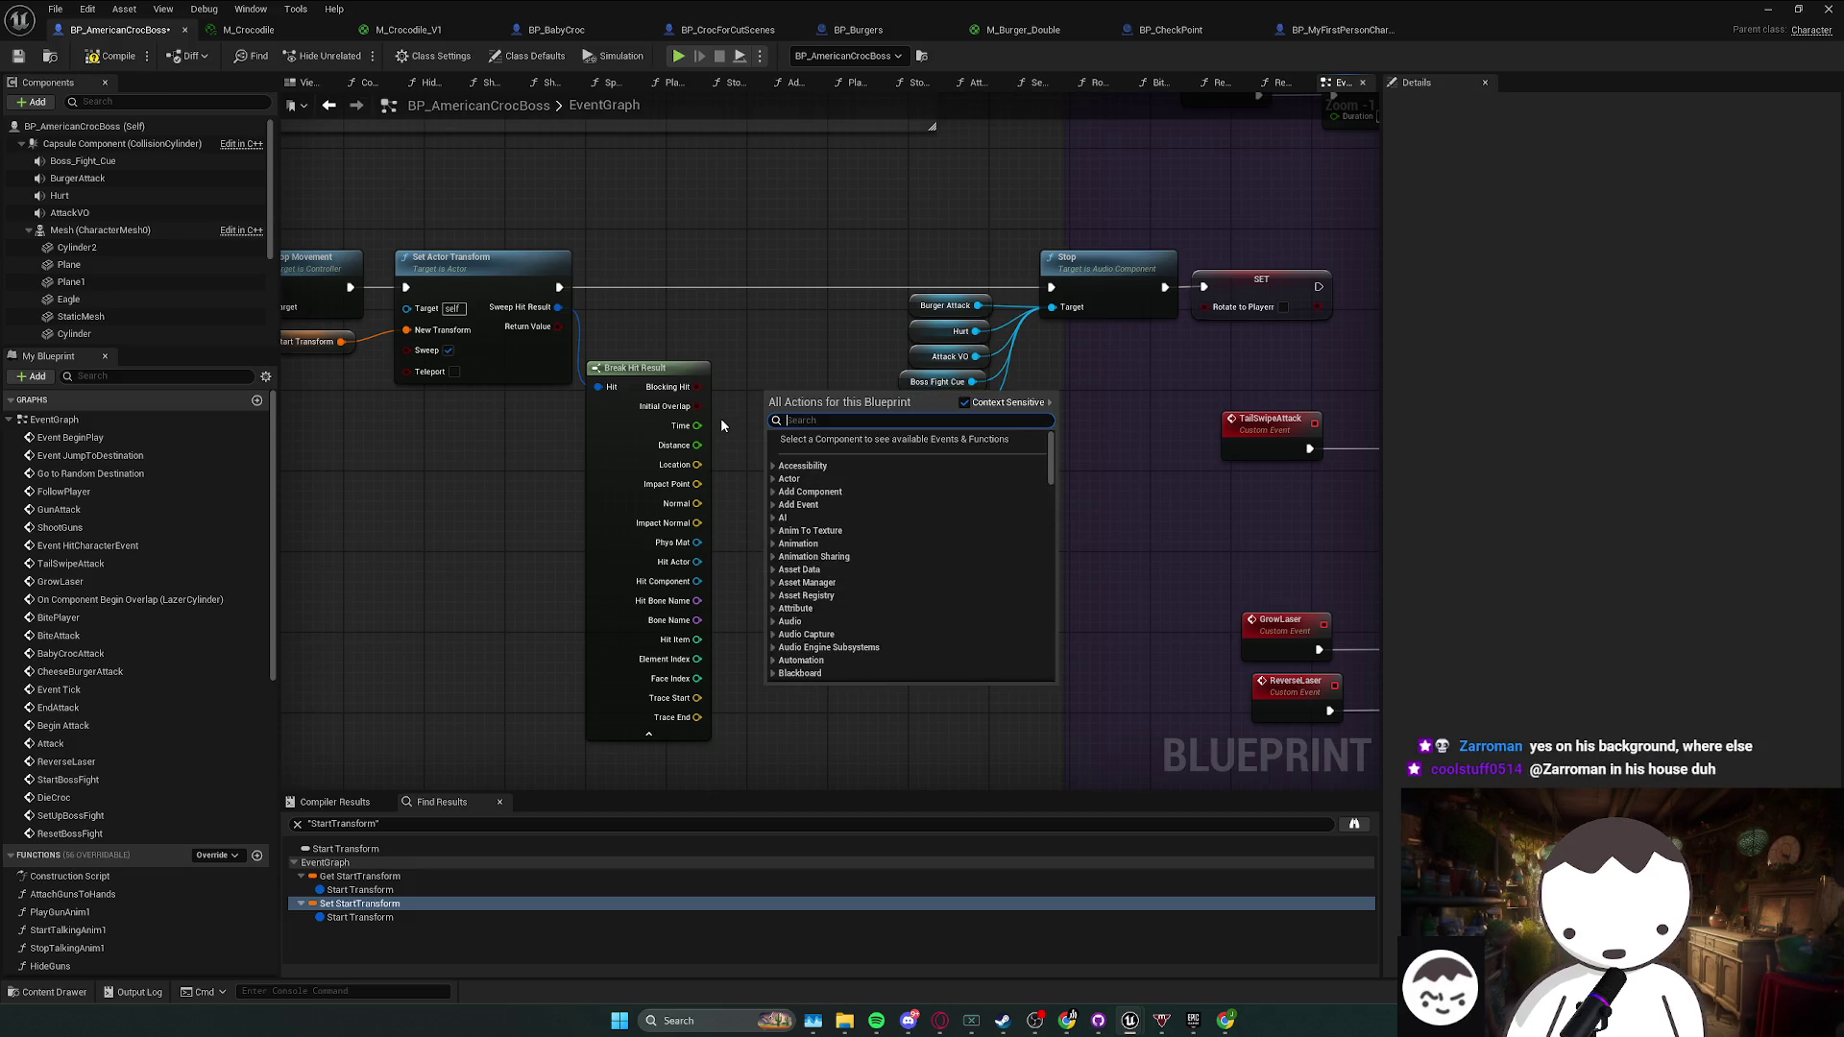
pyautogui.write('debug sphere')
pyautogui.press('Return')
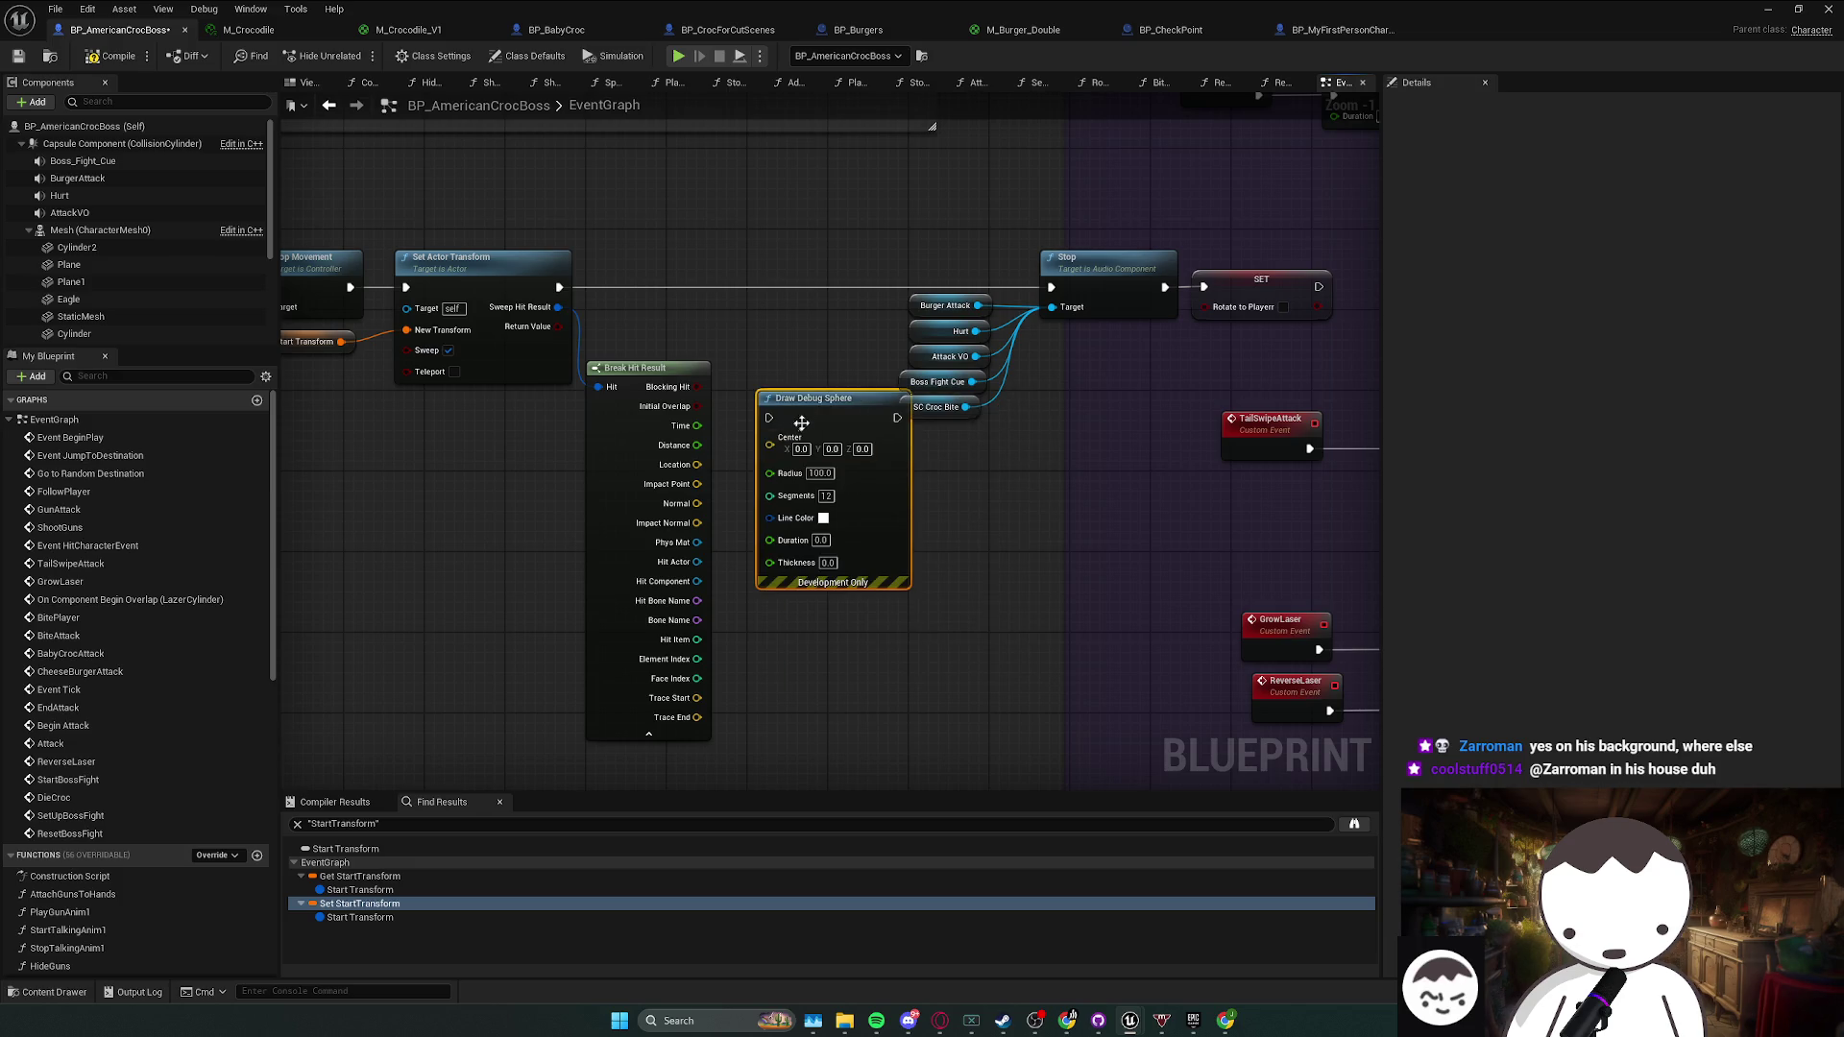
pyautogui.moveTo(799, 424); pyautogui.dragTo(783, 291)
pyautogui.moveTo(1048, 293)
pyautogui.mouseDown()
pyautogui.moveTo(769, 288)
pyautogui.moveTo(1051, 286)
pyautogui.mouseUp()
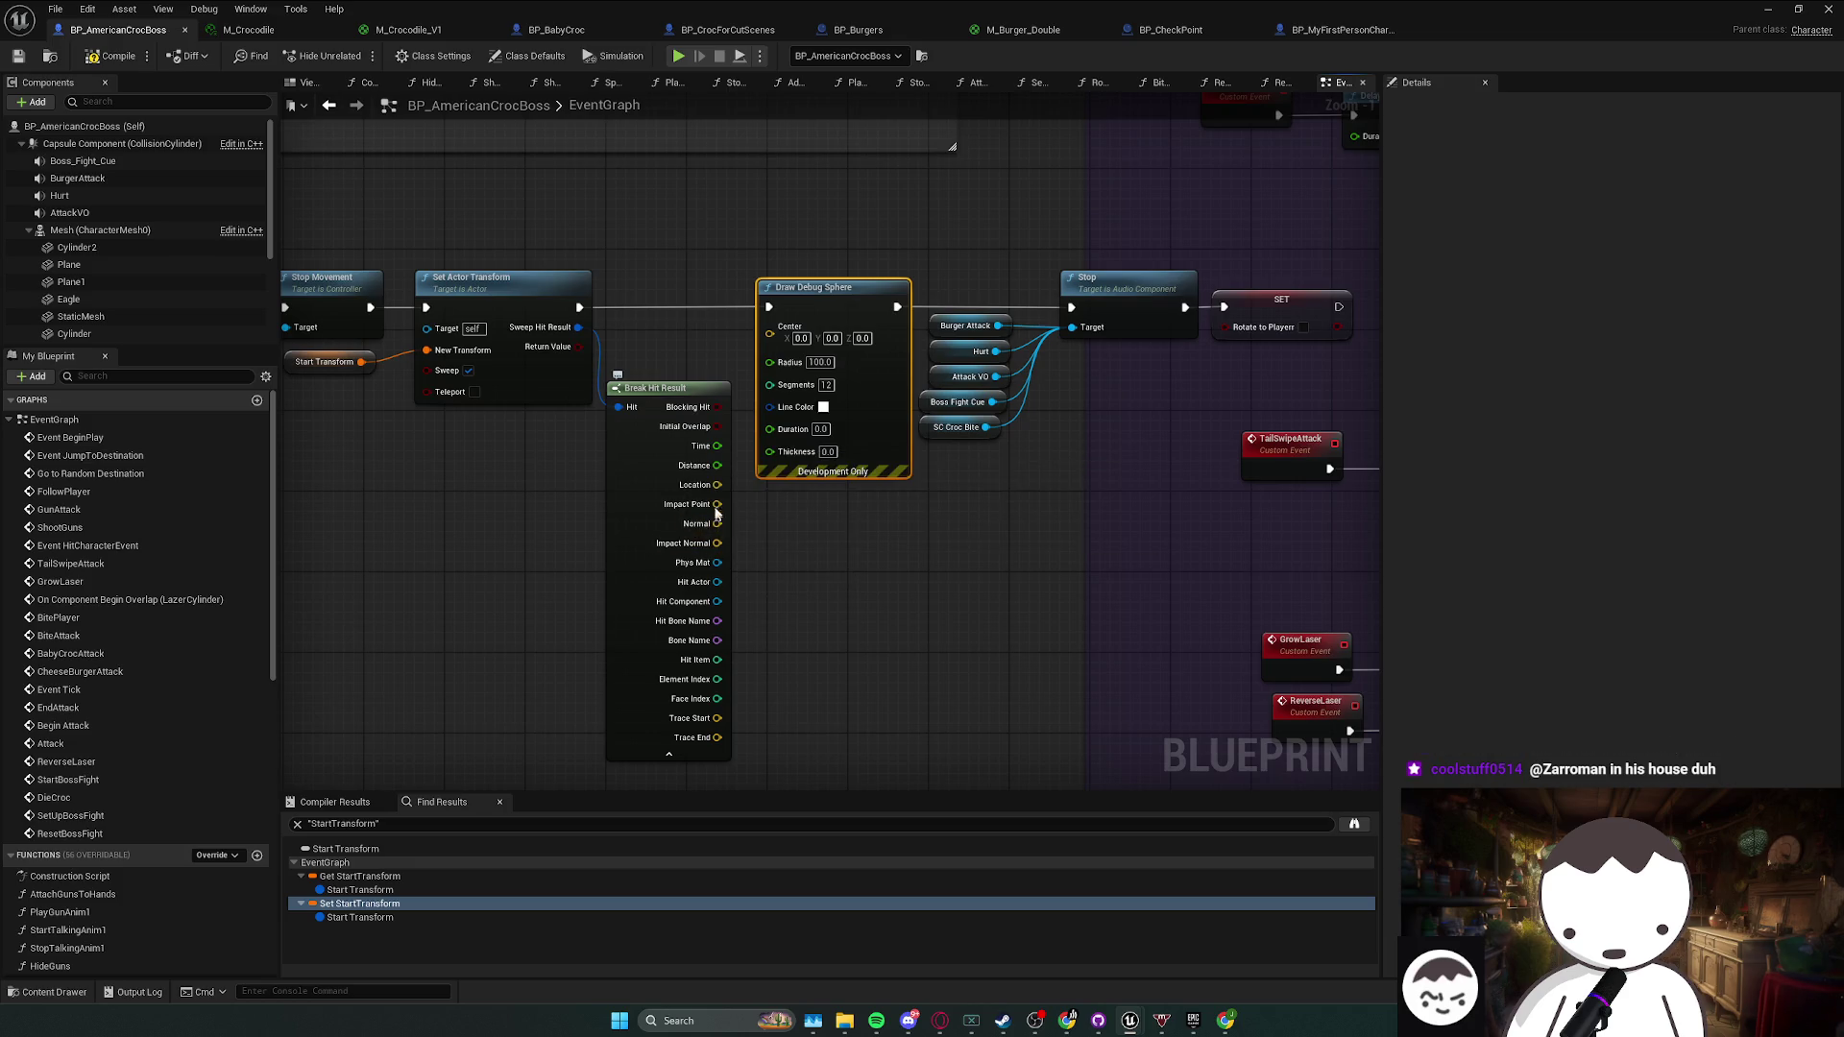
pyautogui.moveTo(717, 485); pyautogui.dragTo(770, 326)
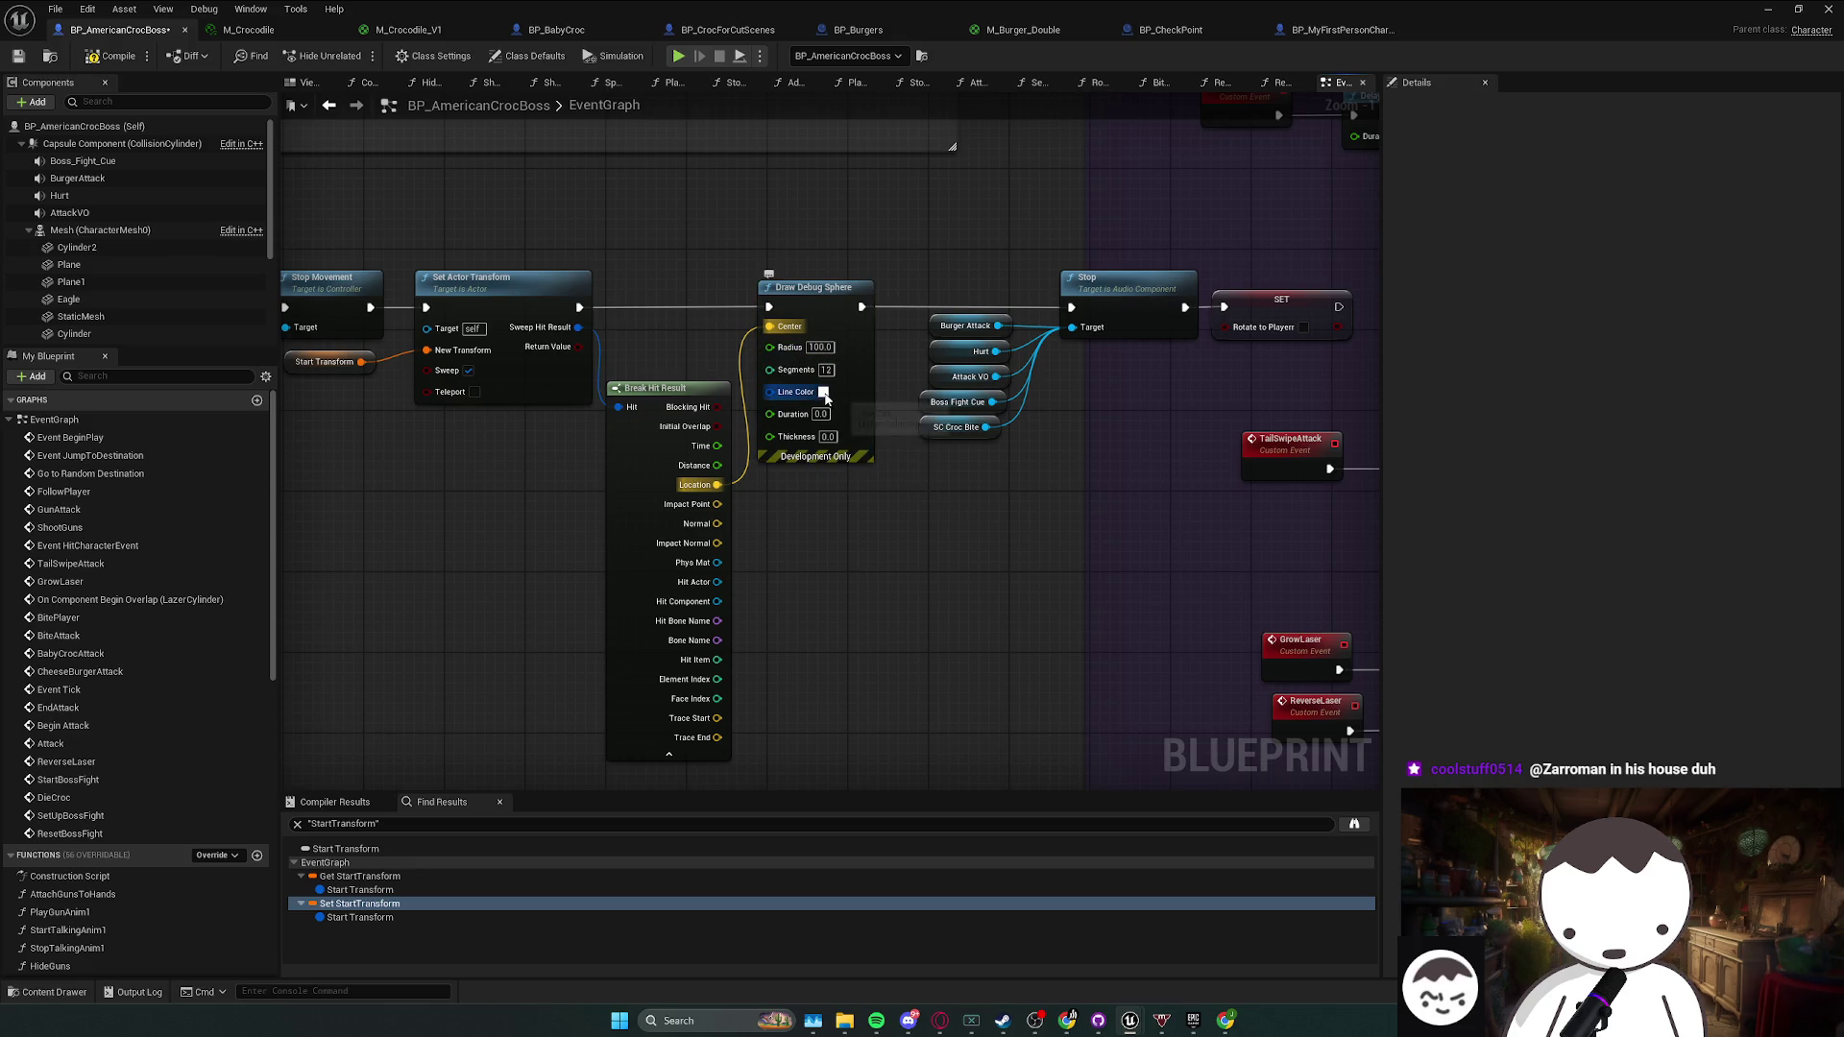
# - Make the debug sphere's line colour red with duration 222, then return to the level editor
pyautogui.click(824, 391)
pyautogui.click(960, 519)
pyautogui.click(1009, 746)
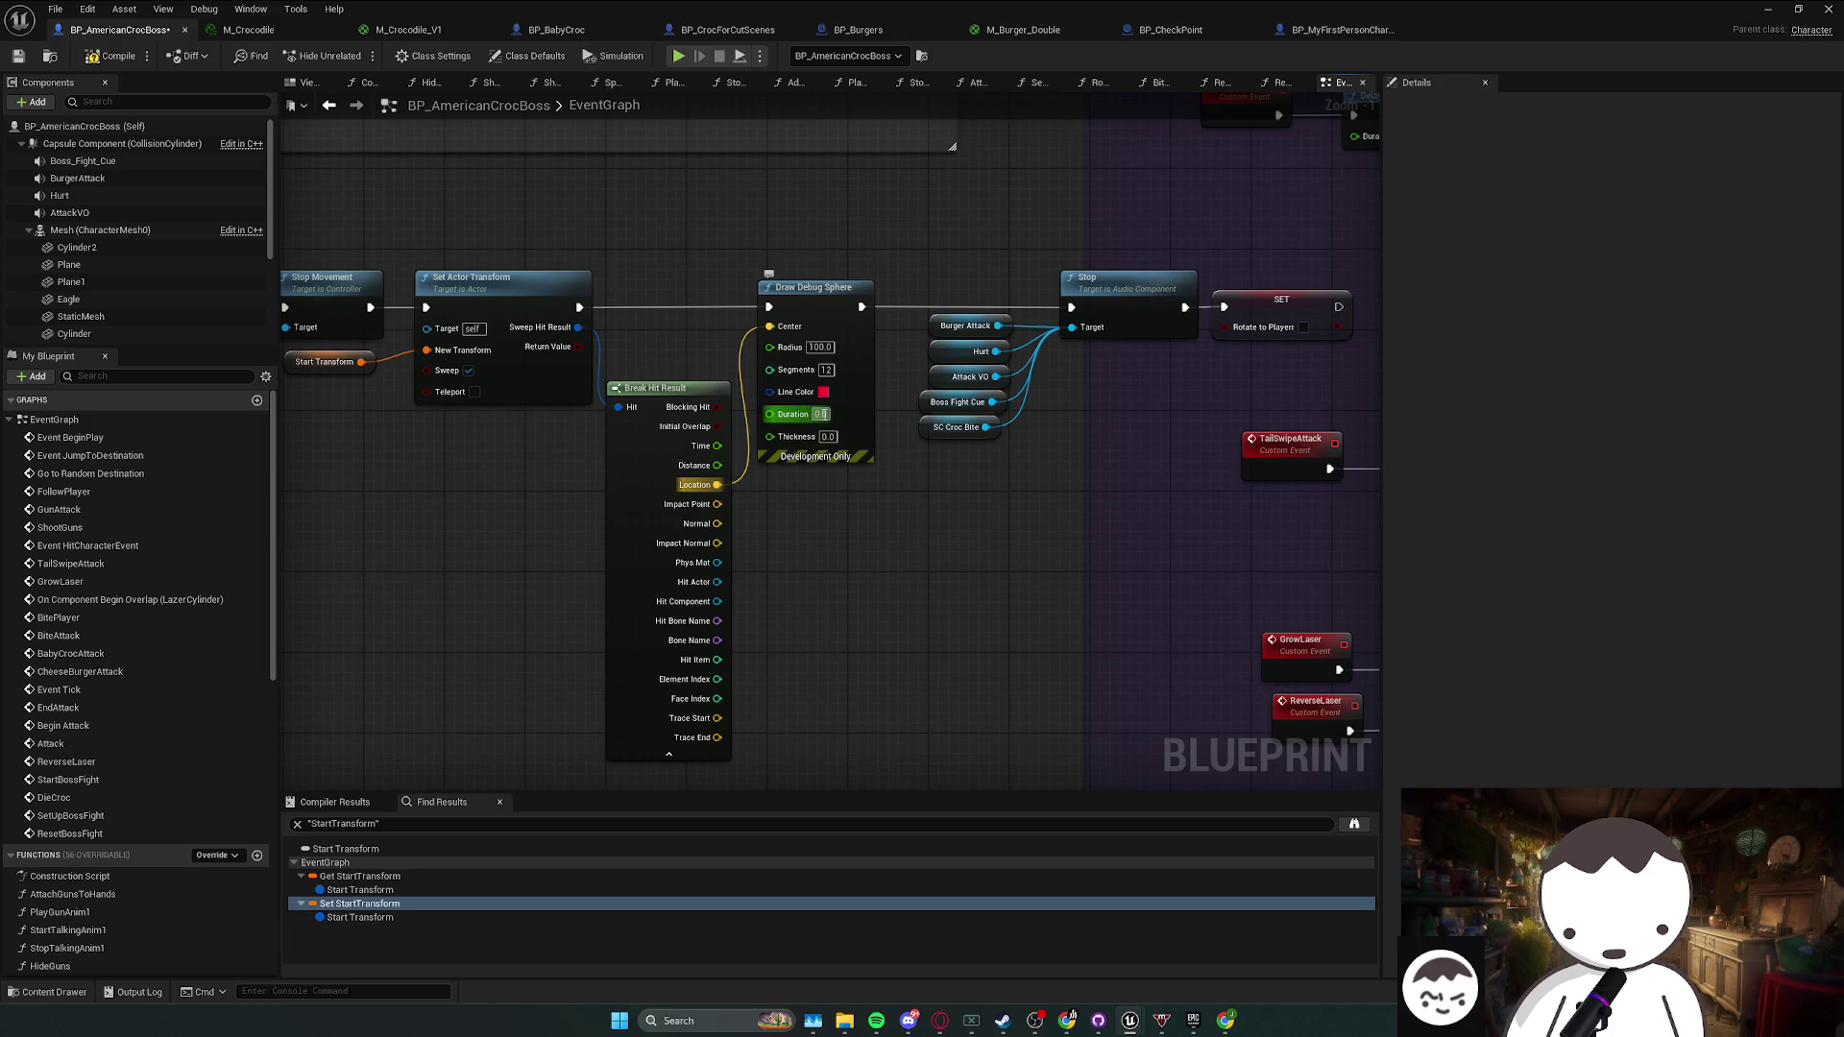
pyautogui.write('22')
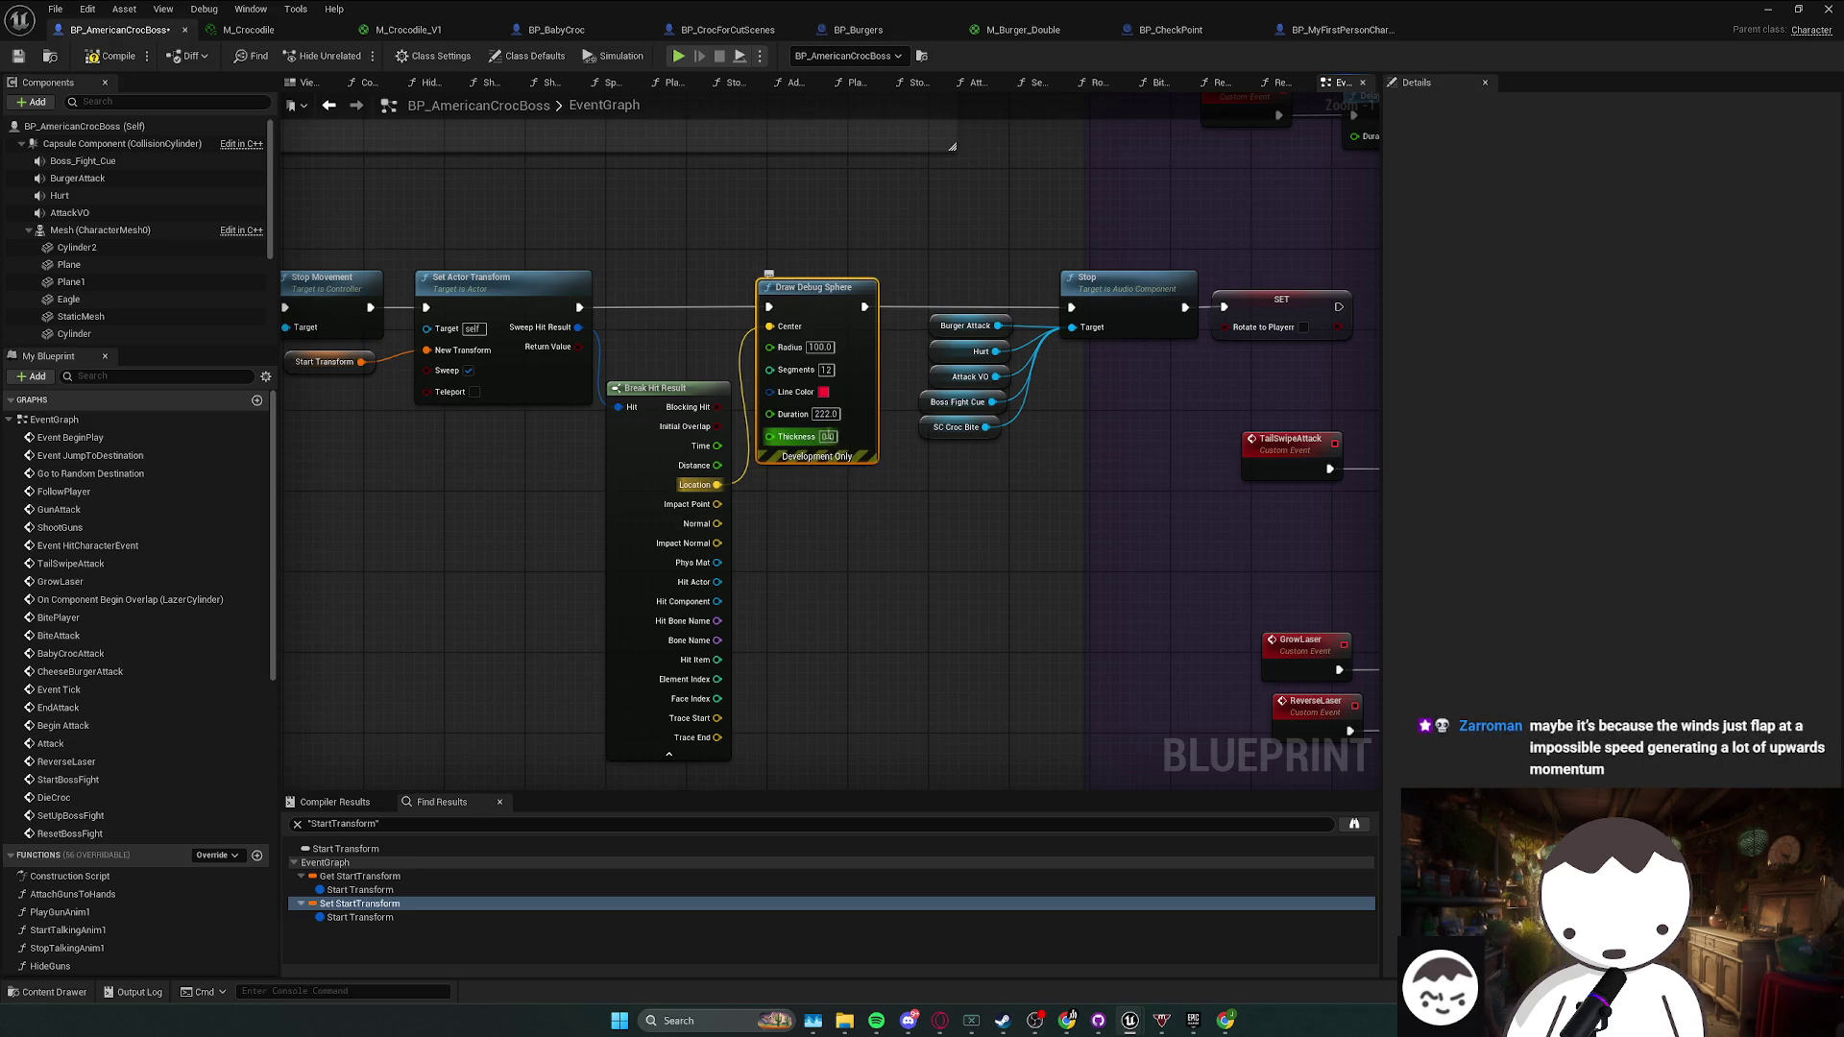
pyautogui.write('22')
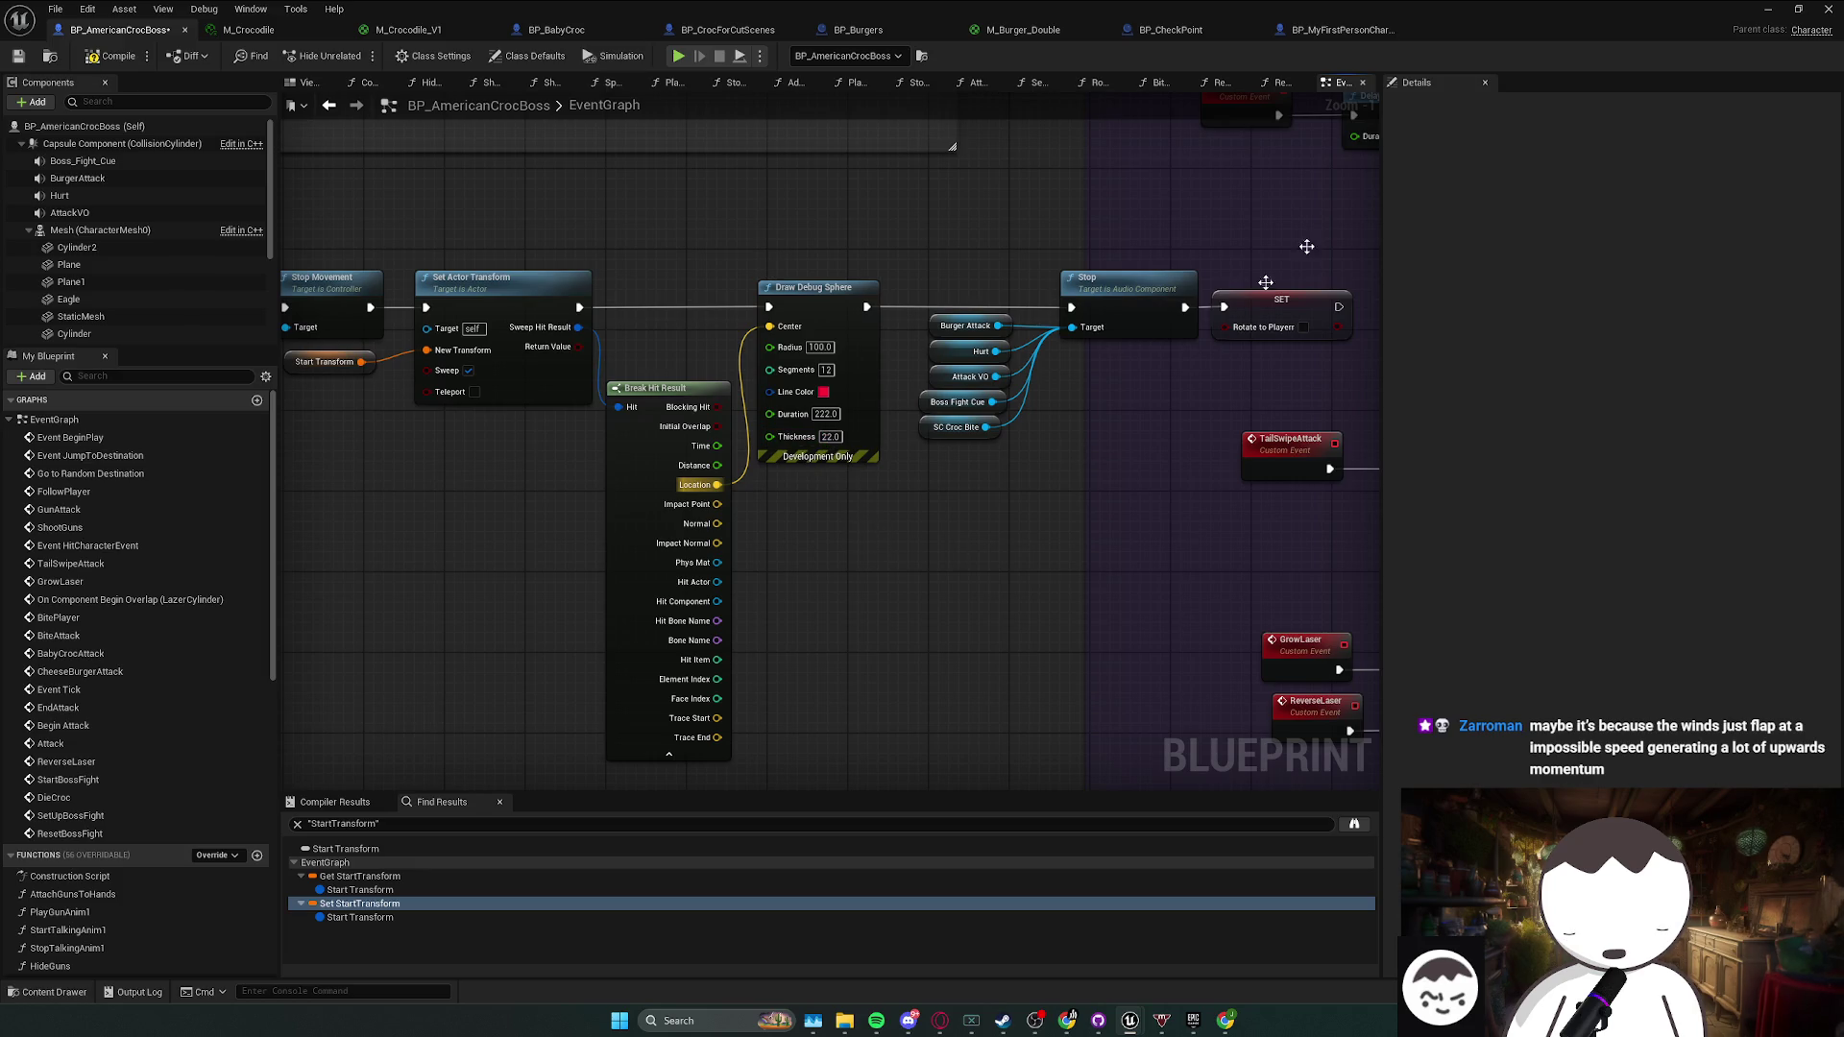
pyautogui.hotkey('alt', 'Tab')
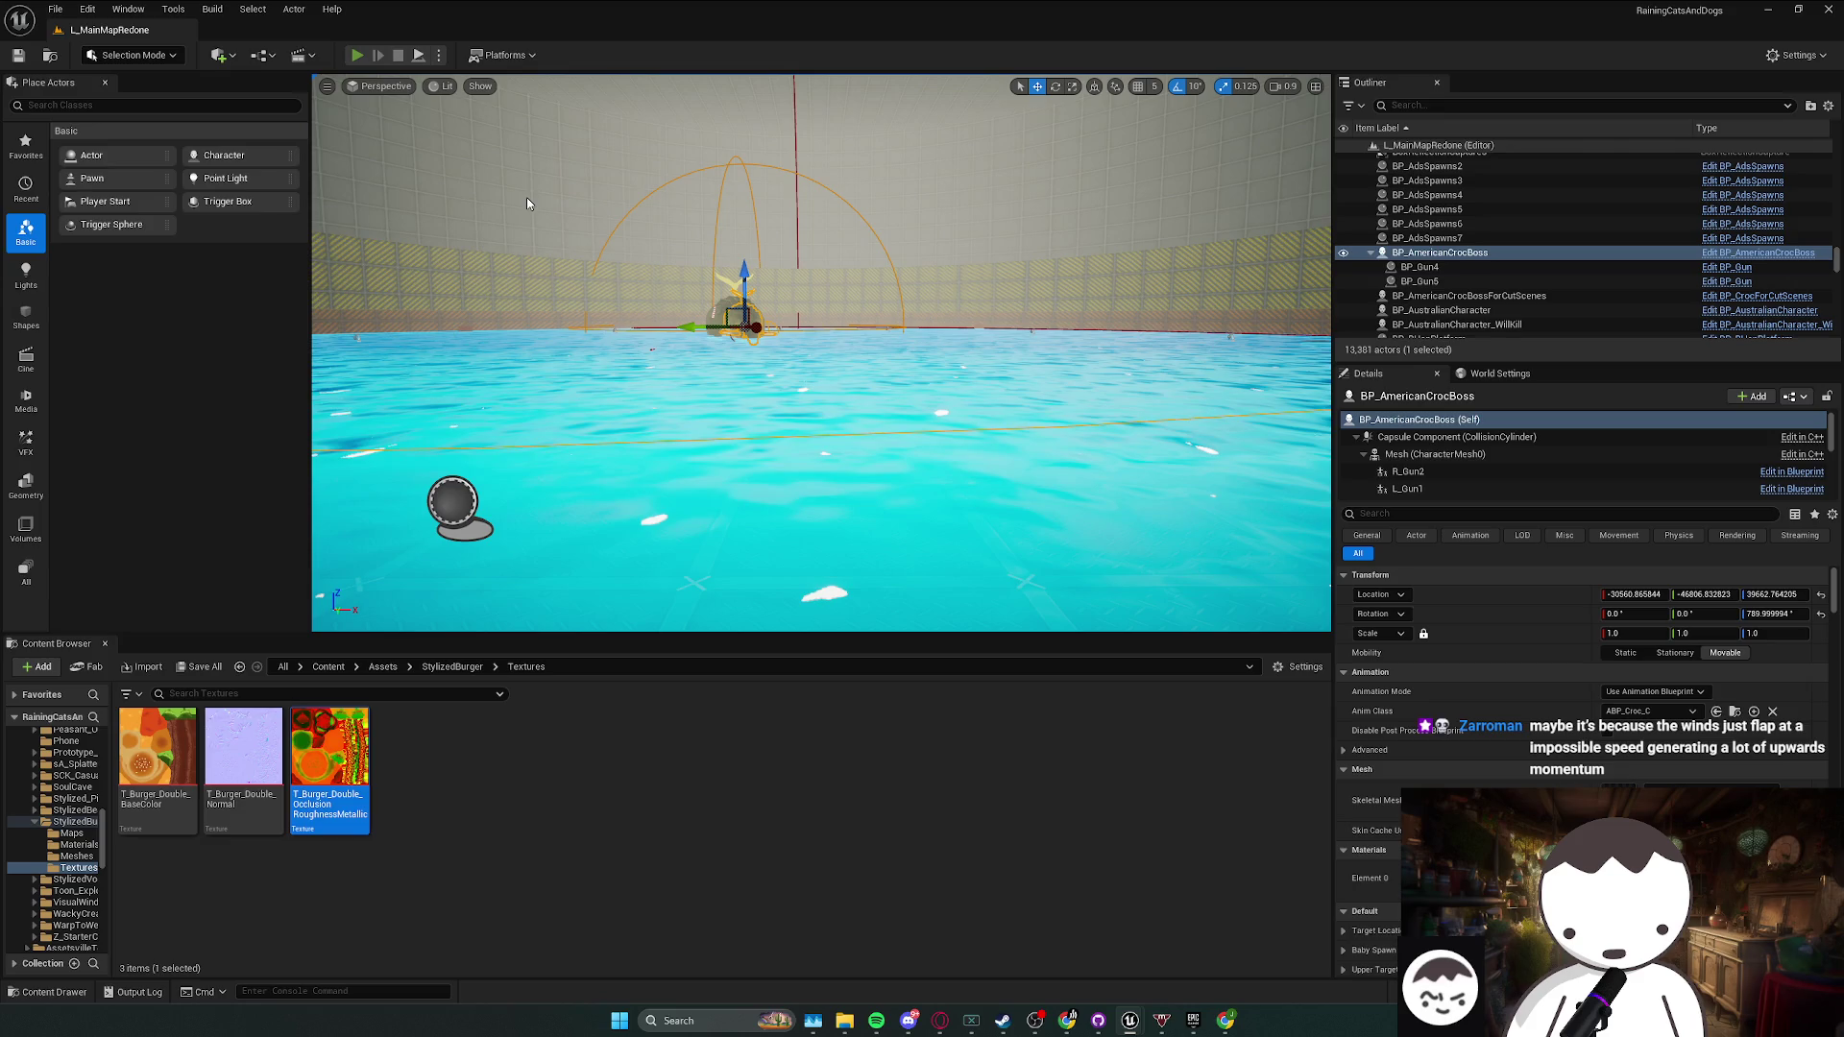
# - Run and stop a first play session, then fly the viewport toward the striped wall
pyautogui.click(356, 54)
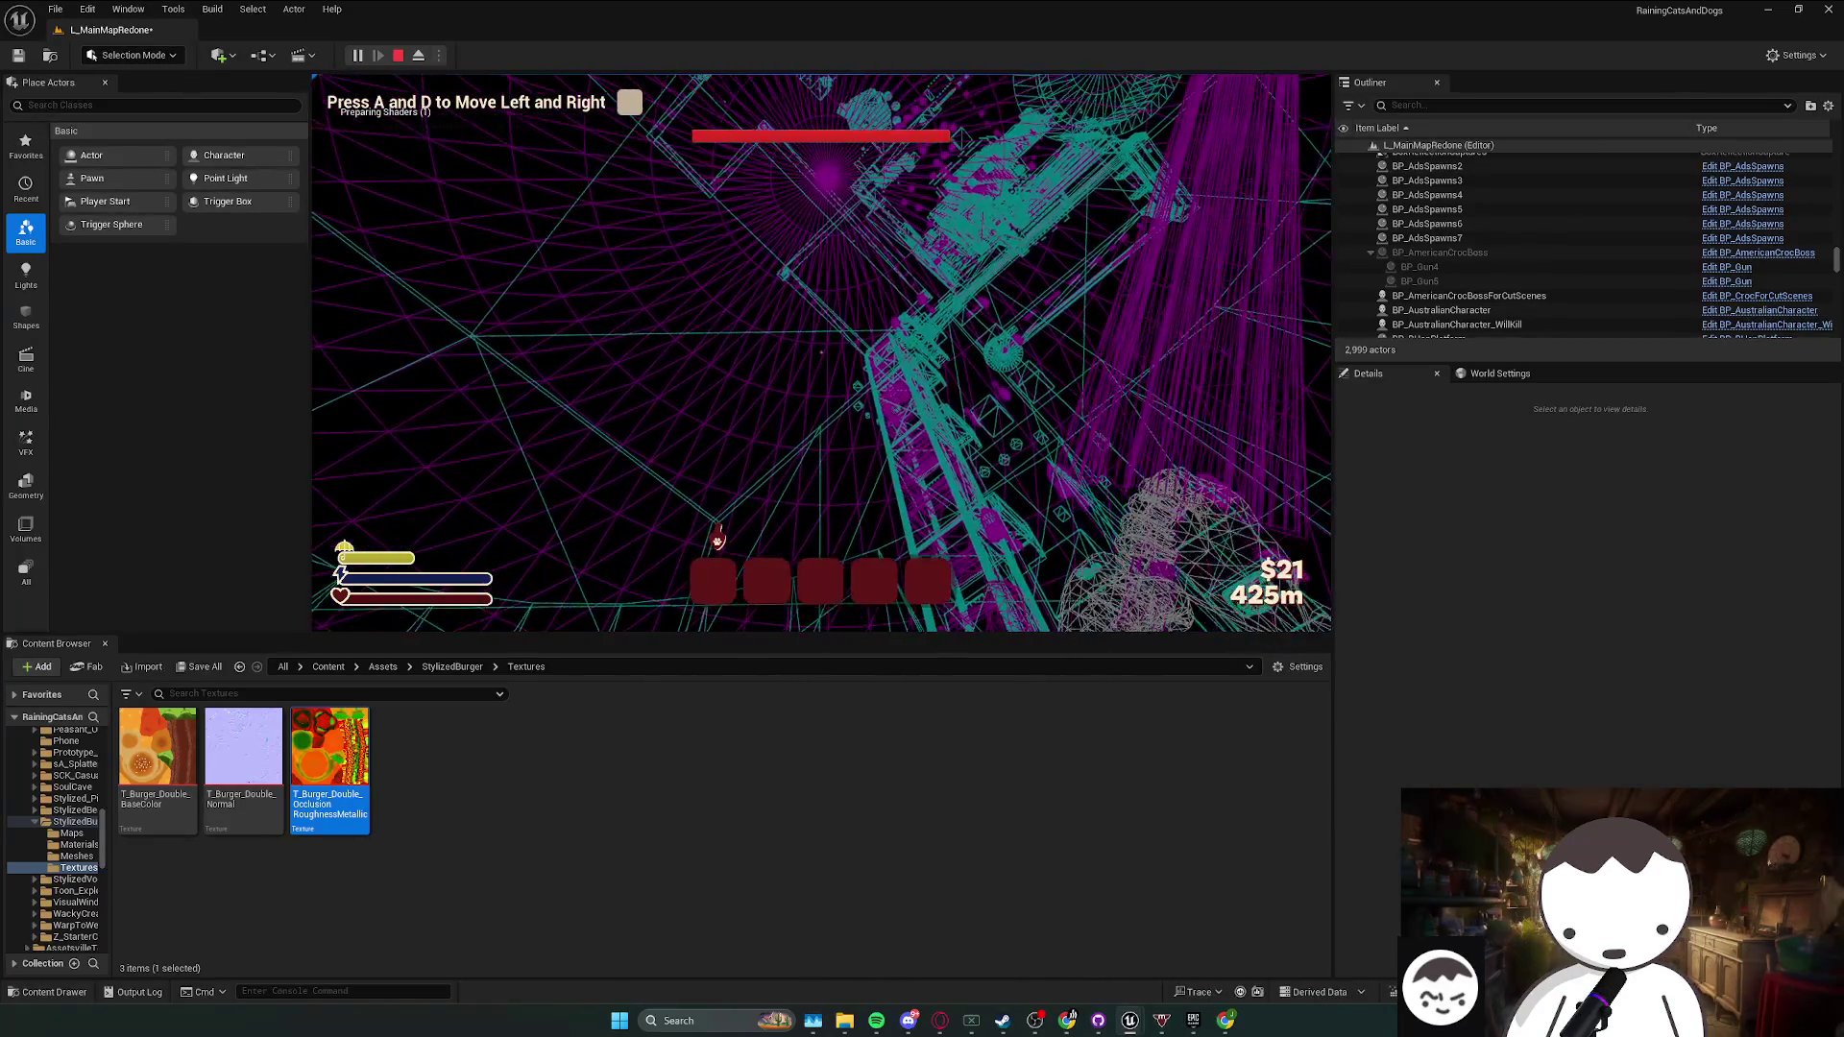
pyautogui.press('Escape')
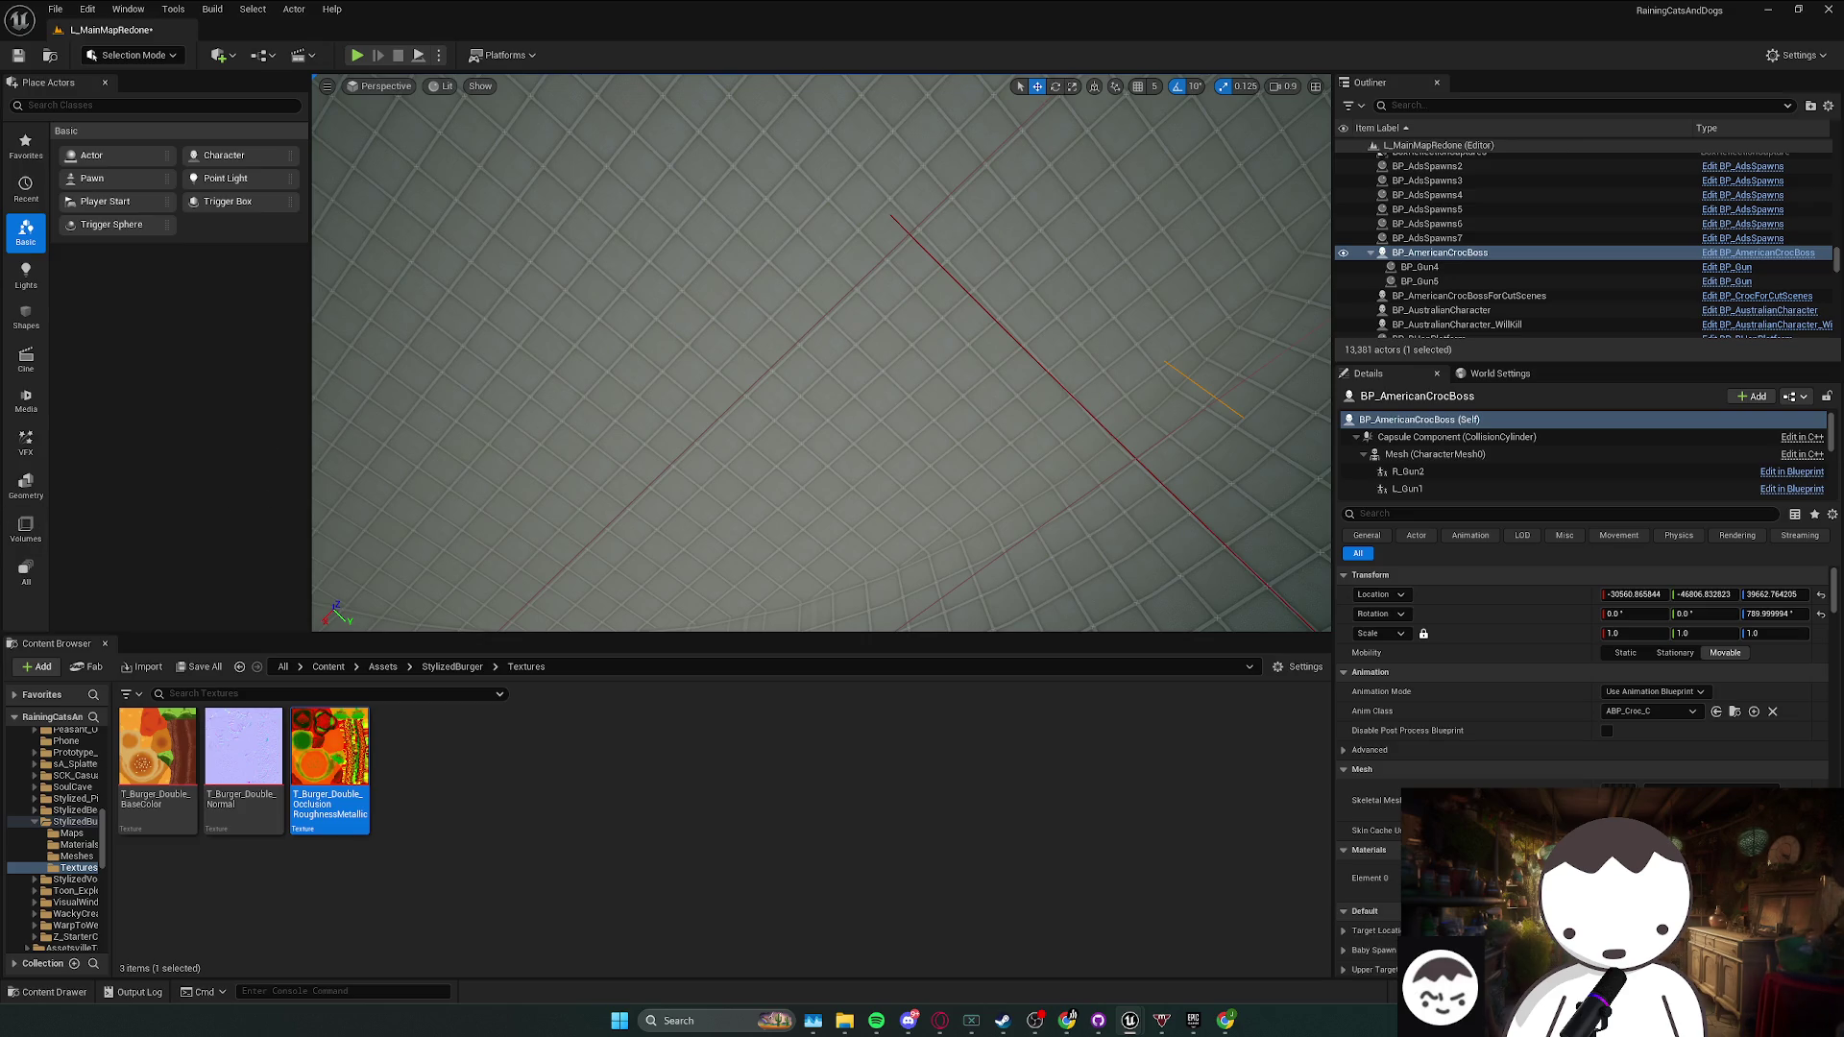
pyautogui.moveTo(577, 432)
pyautogui.mouseDown()
pyautogui.moveTo(614, 327)
pyautogui.moveTo(634, 326)
pyautogui.moveTo(576, 288)
pyautogui.mouseUp()
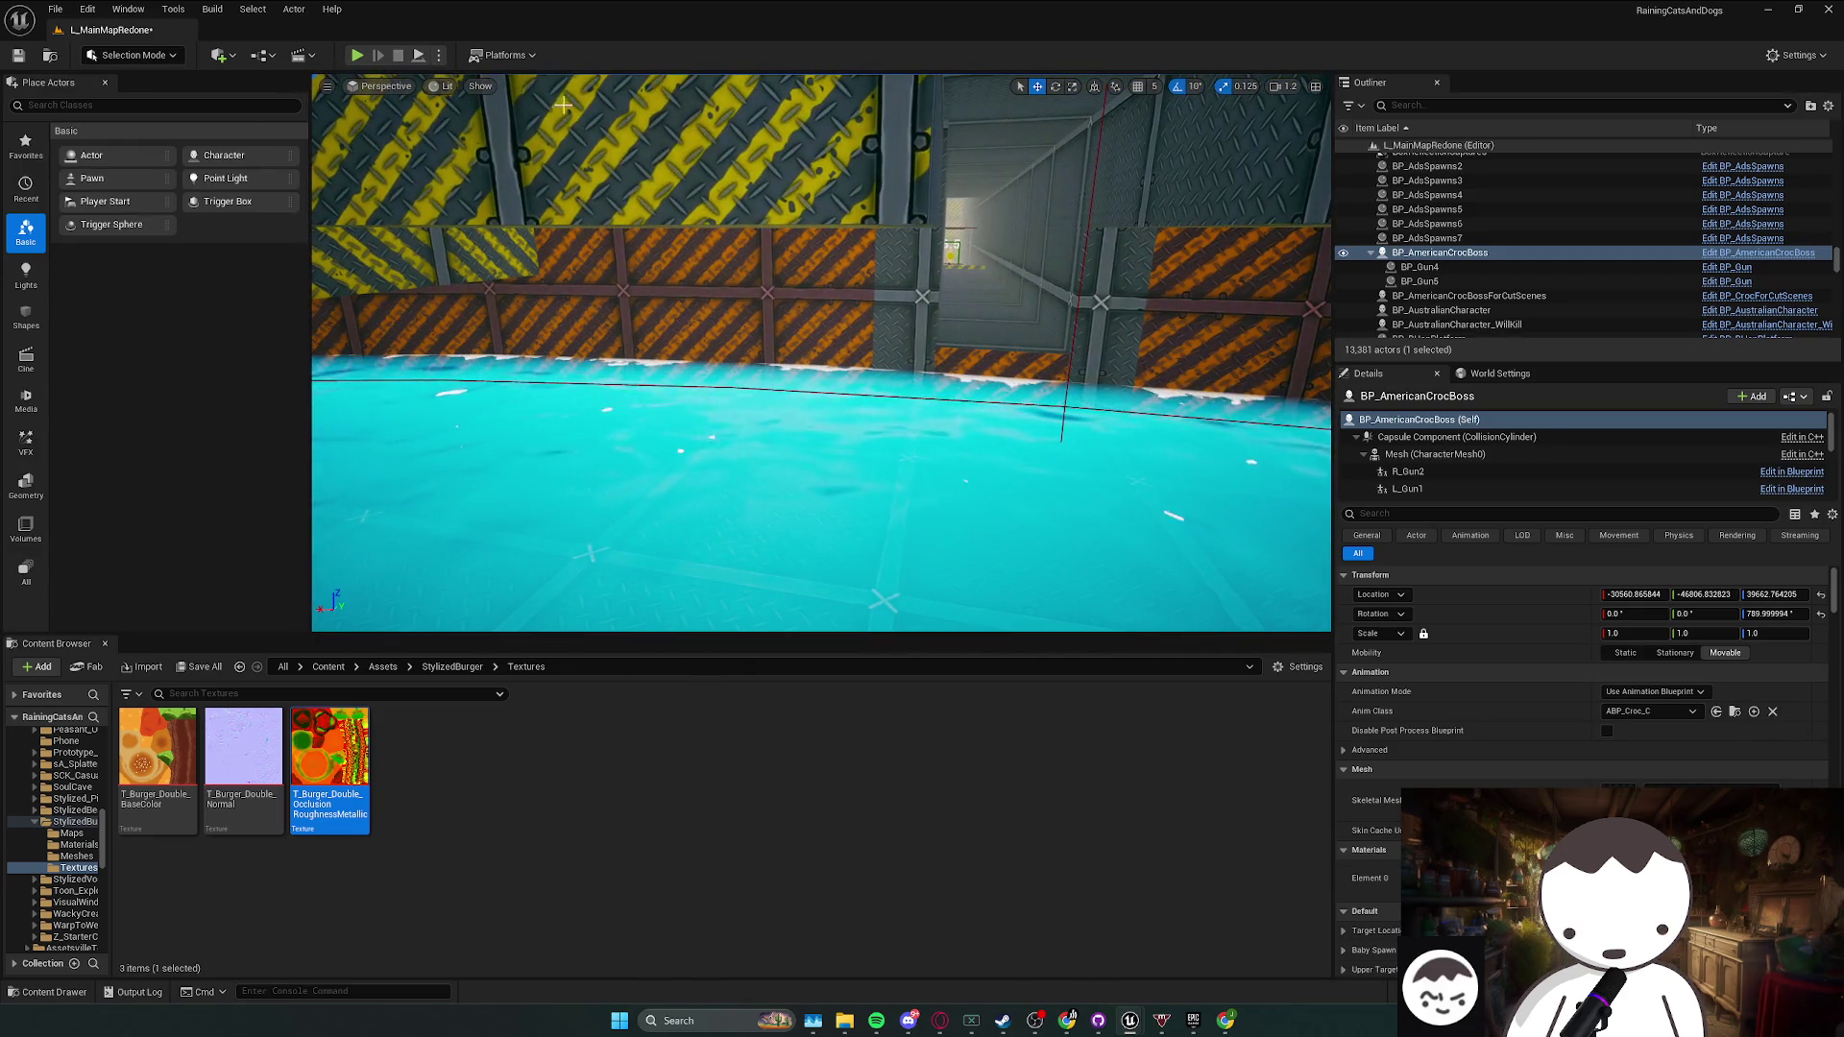
# - Play again, walk into the water arena, respawn with F, switch to wireframe, then stop
pyautogui.hotkey('alt', 'p')
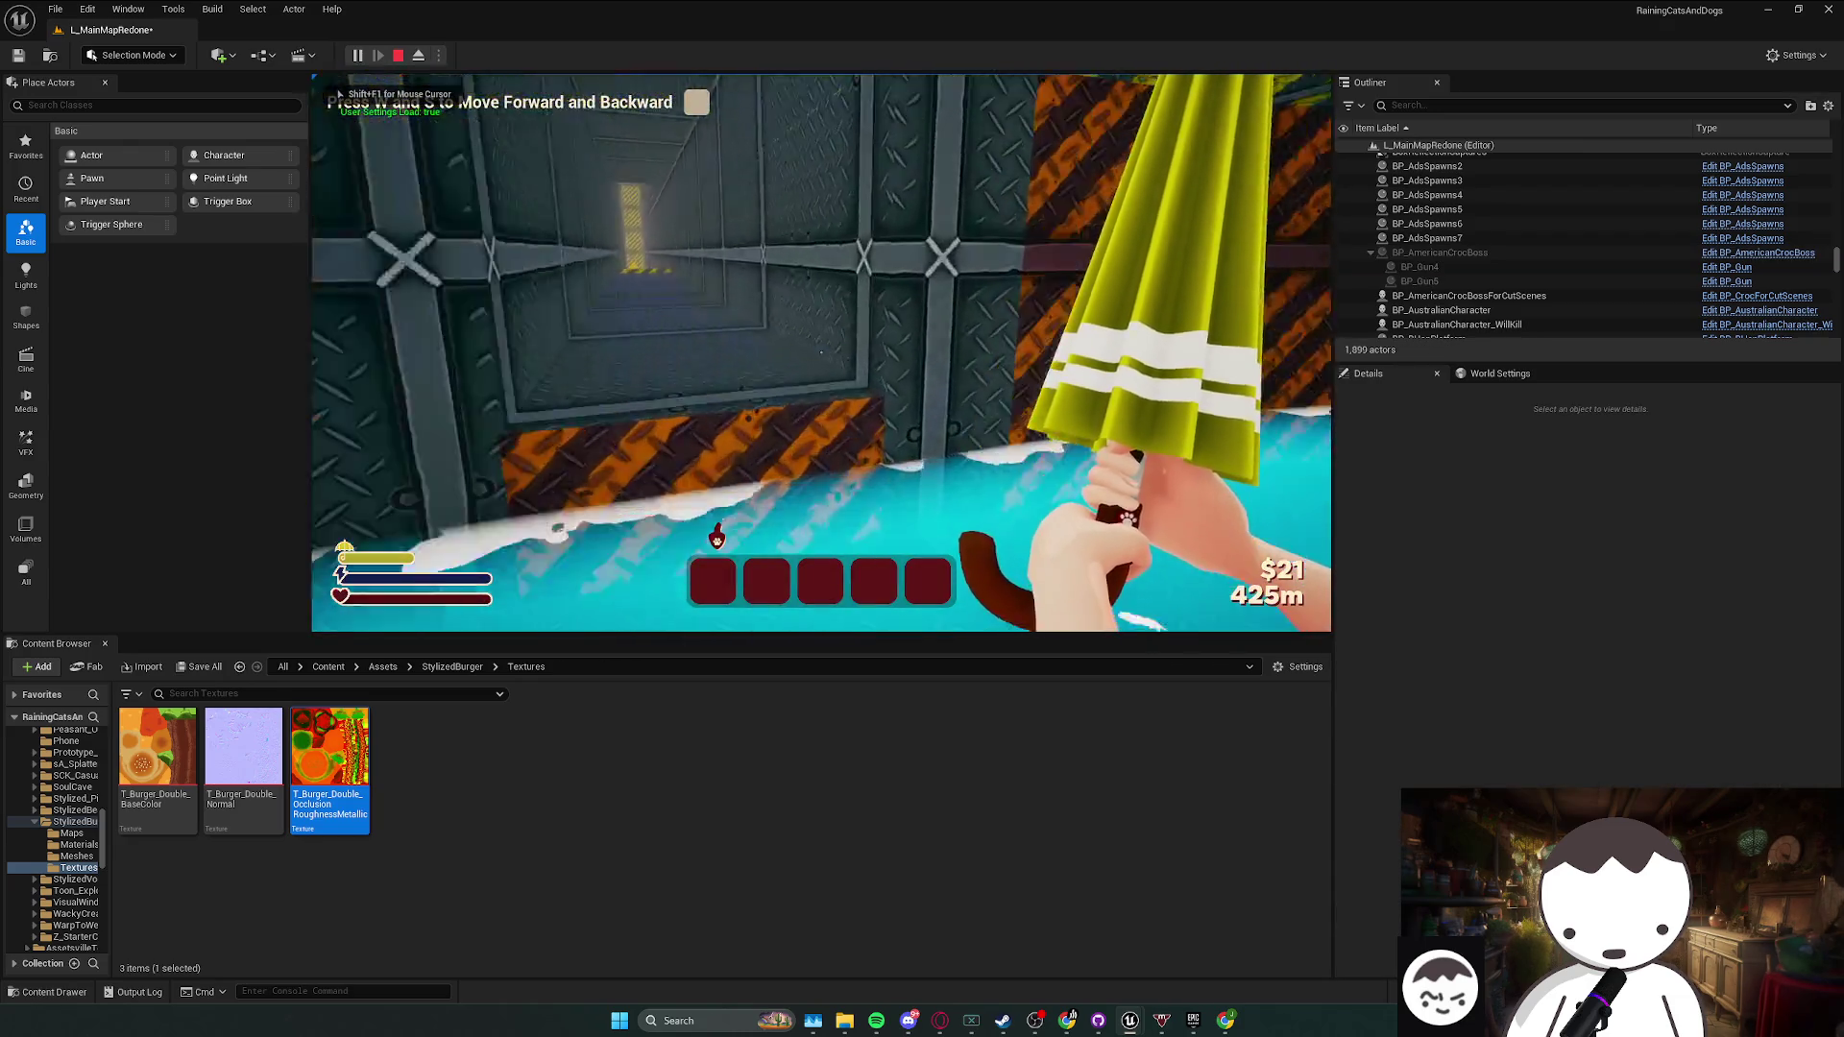
pyautogui.press('w')
pyautogui.press('s')
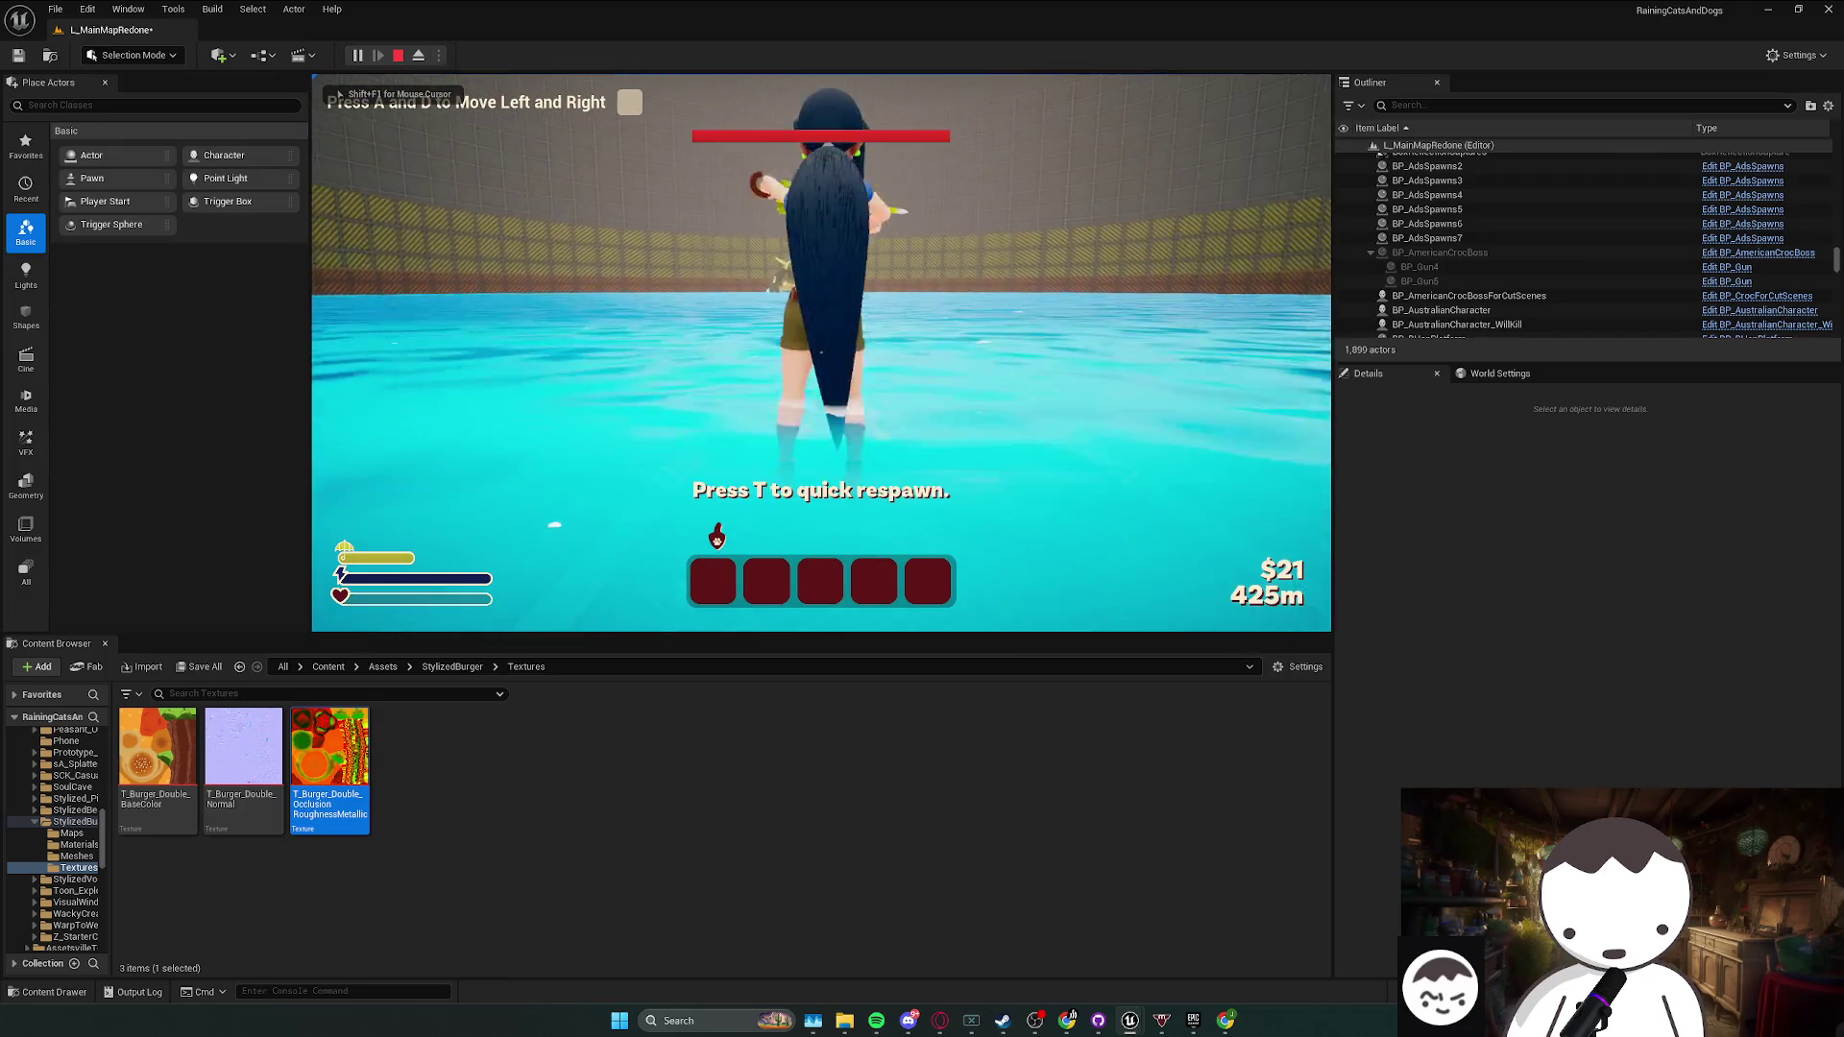
pyautogui.press('f')
pyautogui.press('F1')
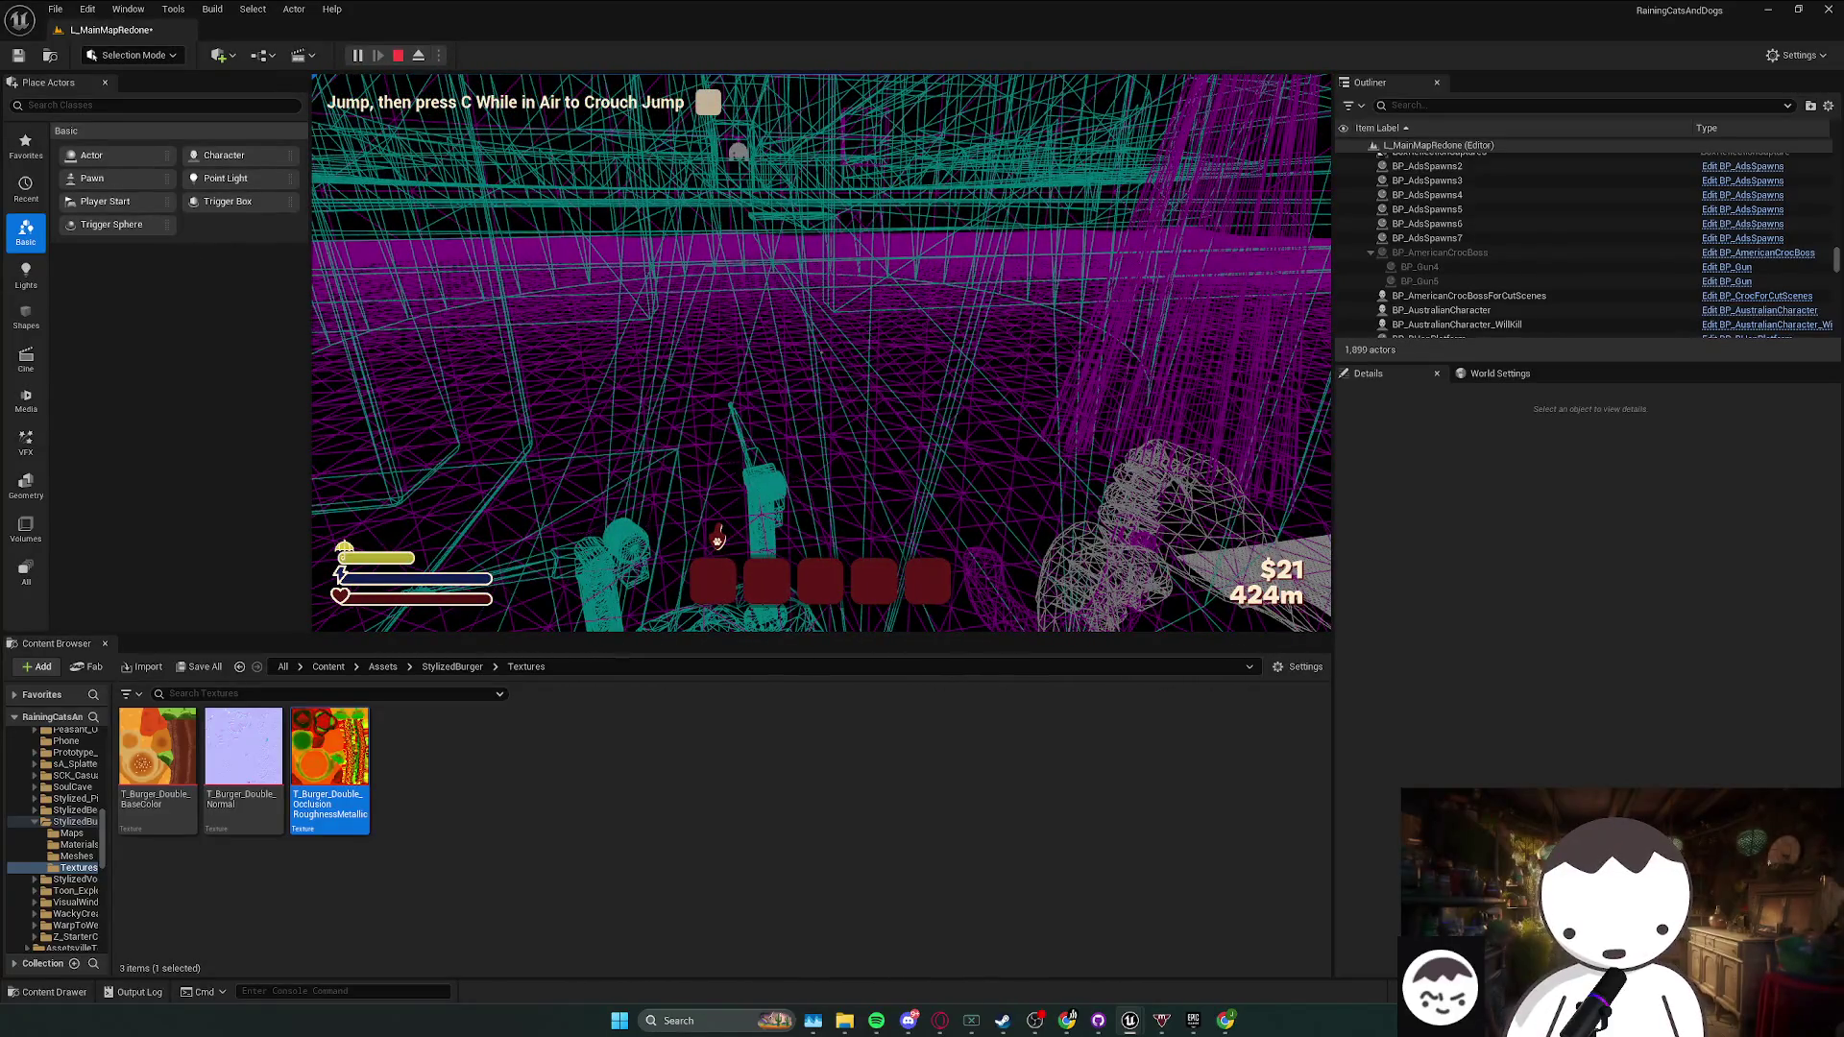
pyautogui.press('Escape')
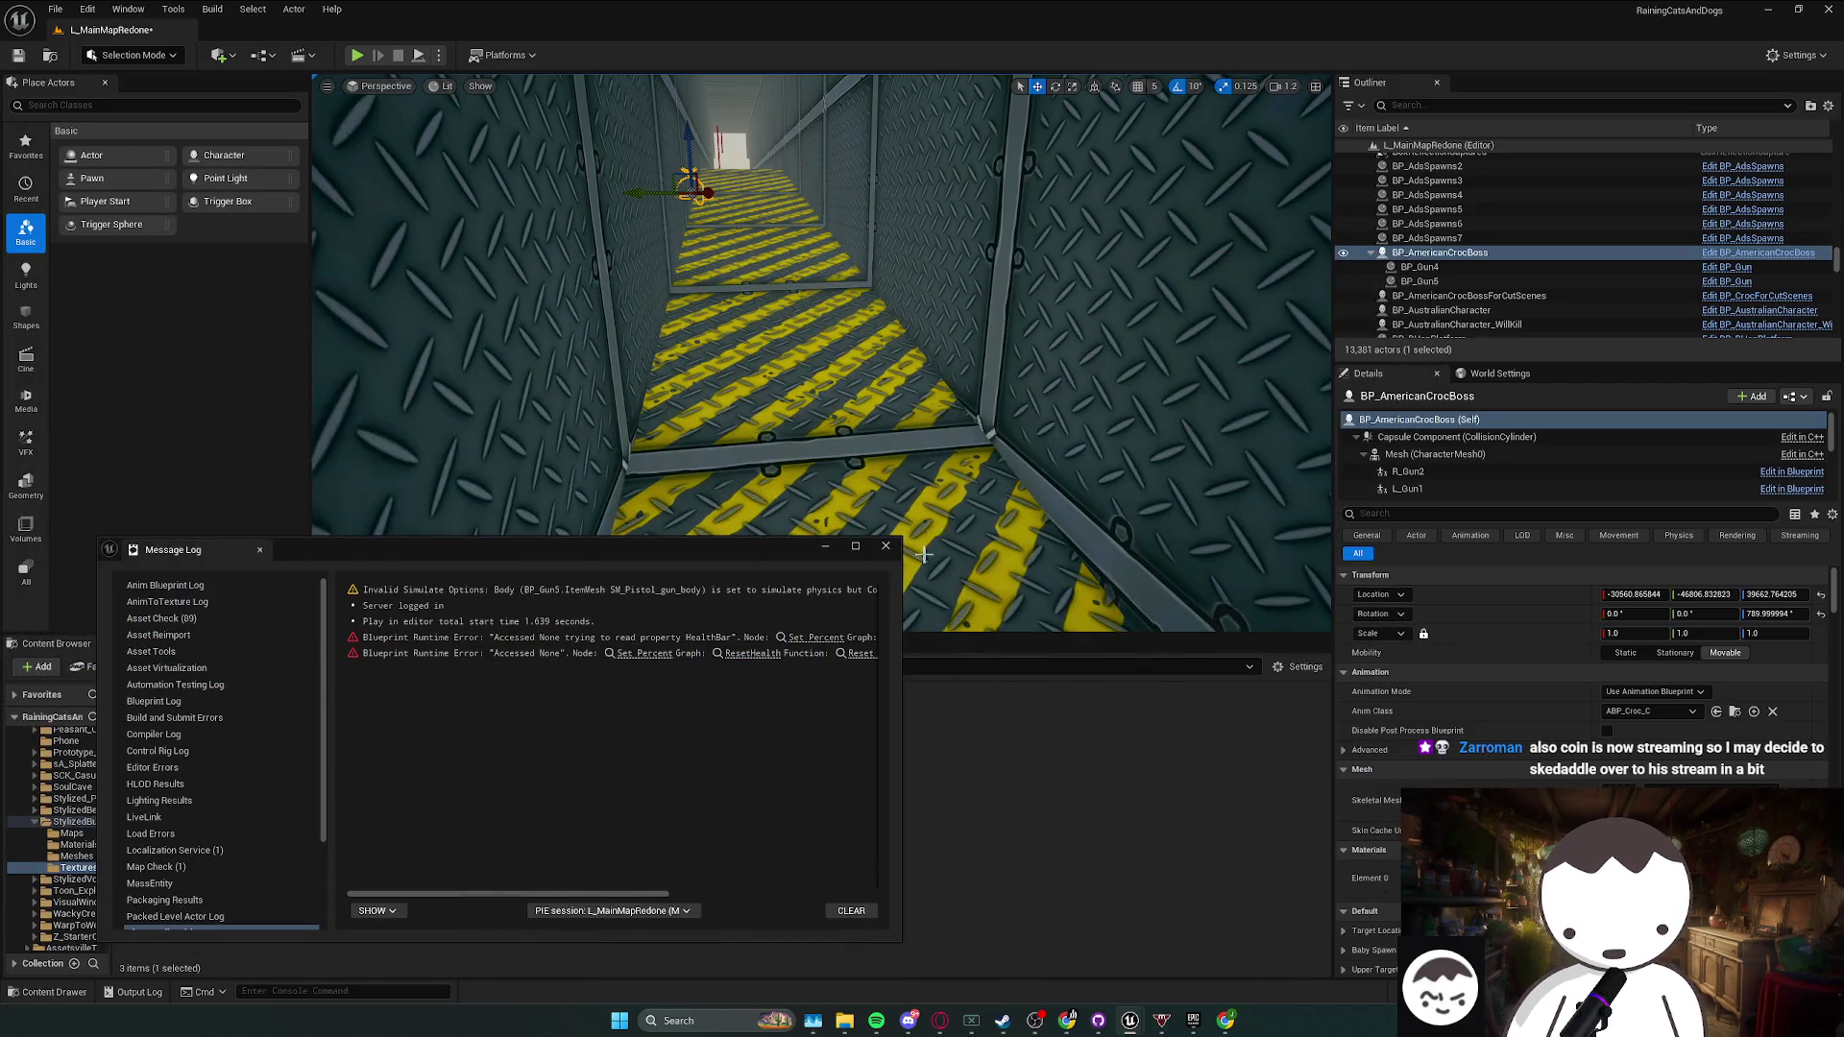
# - Paste a Draw Debug Sphere after SET StartTransform, wiring exec and the saved Location to Center
pyautogui.click(885, 546)
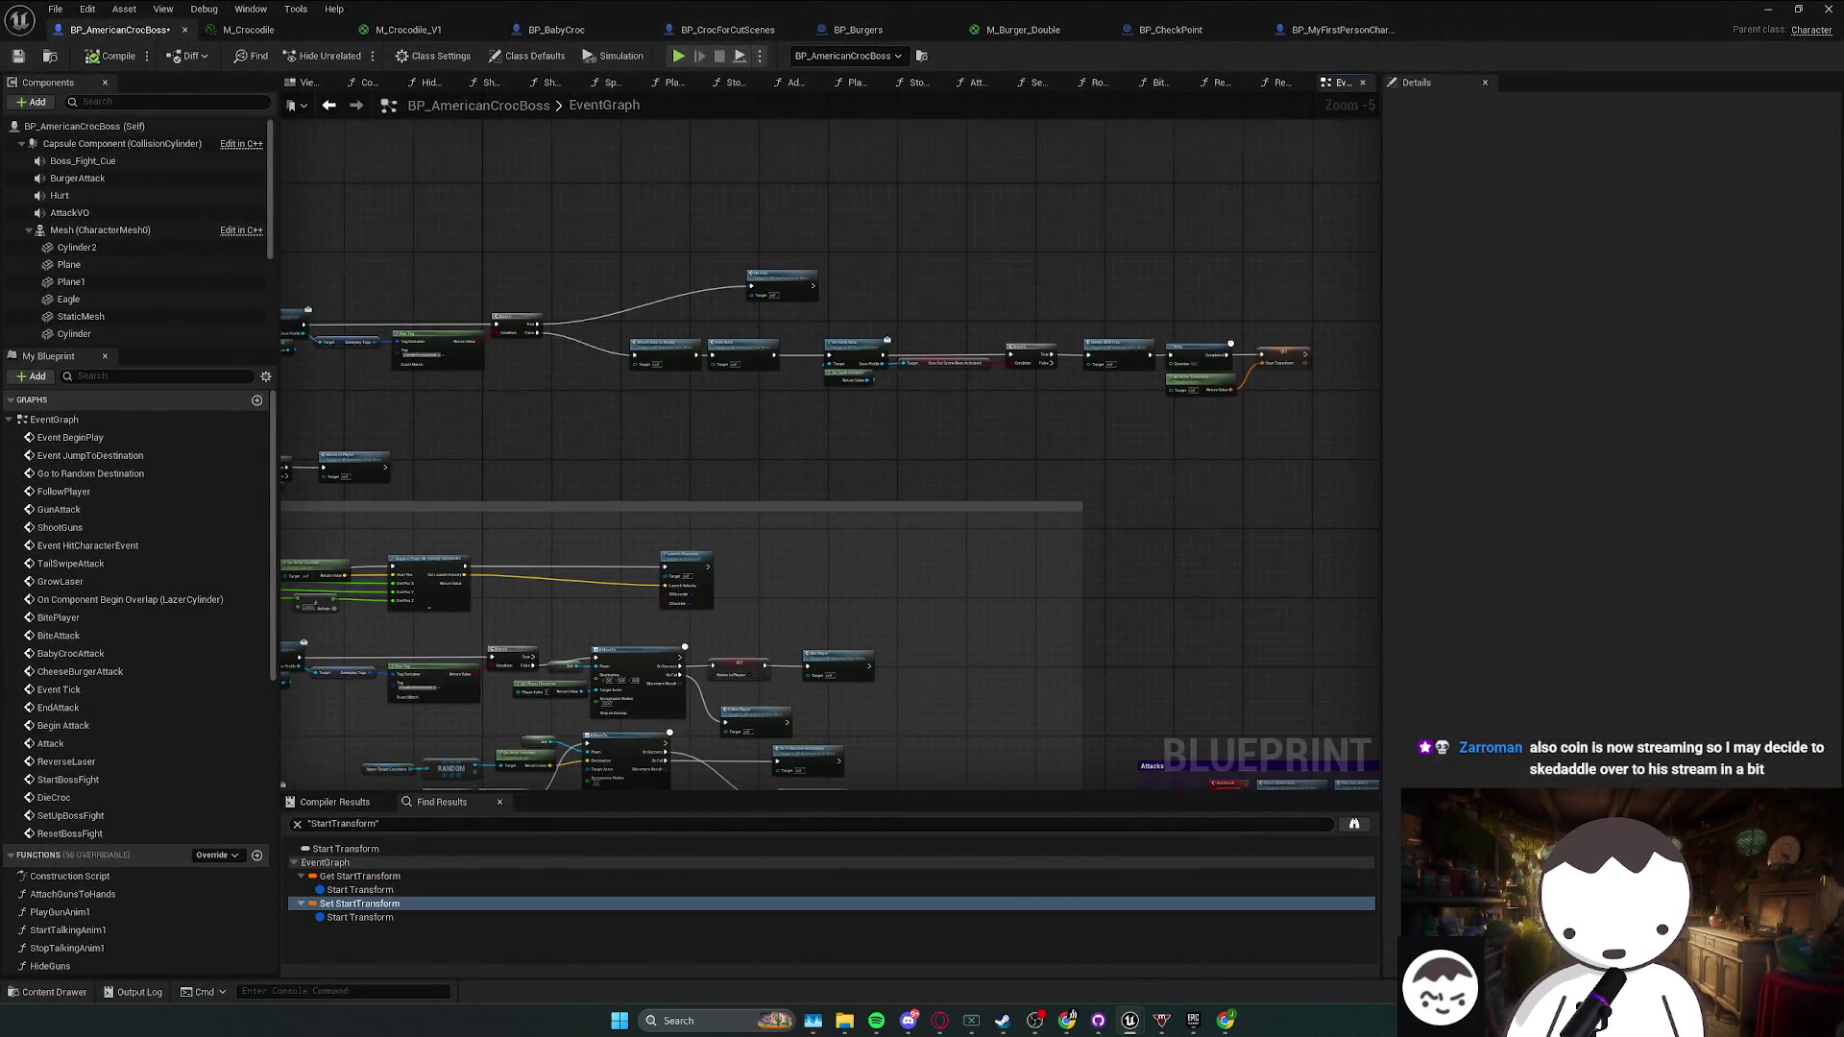
pyautogui.scroll(-5, 787, 419)
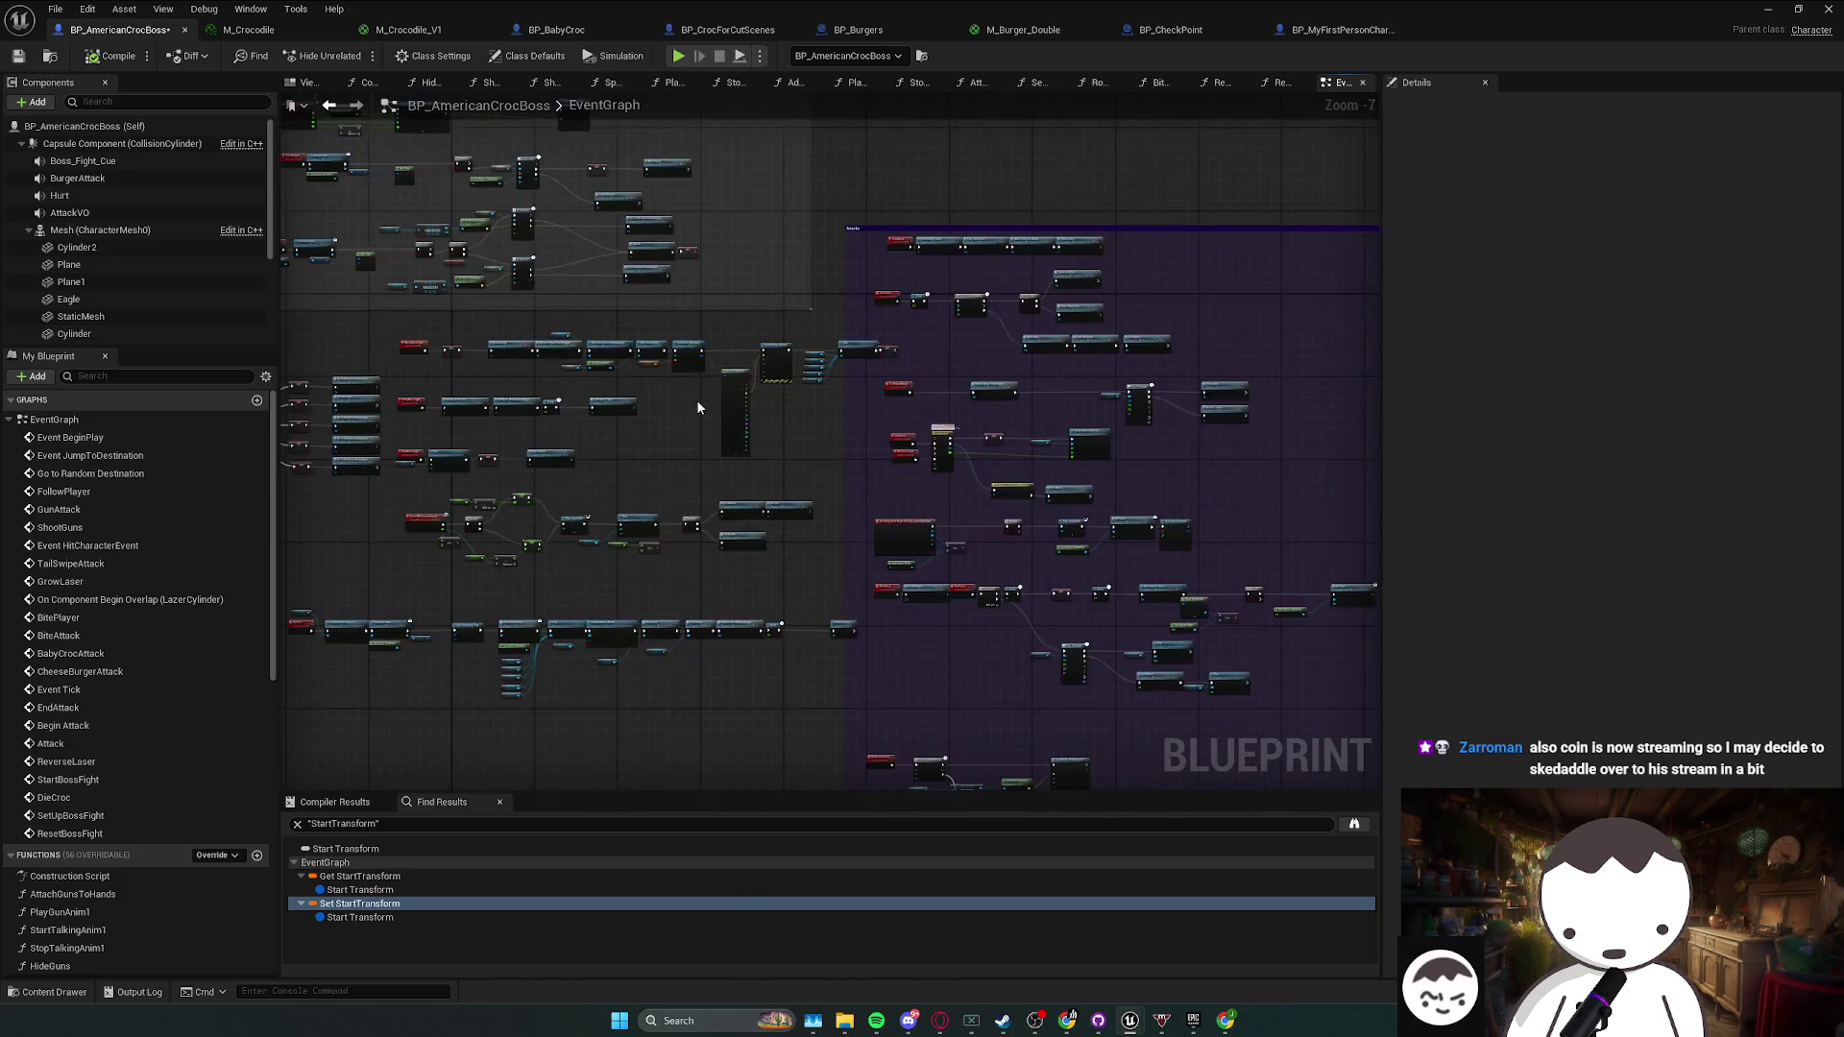
pyautogui.scroll(2, 695, 399)
pyautogui.moveTo(971, 212); pyautogui.dragTo(816, 429)
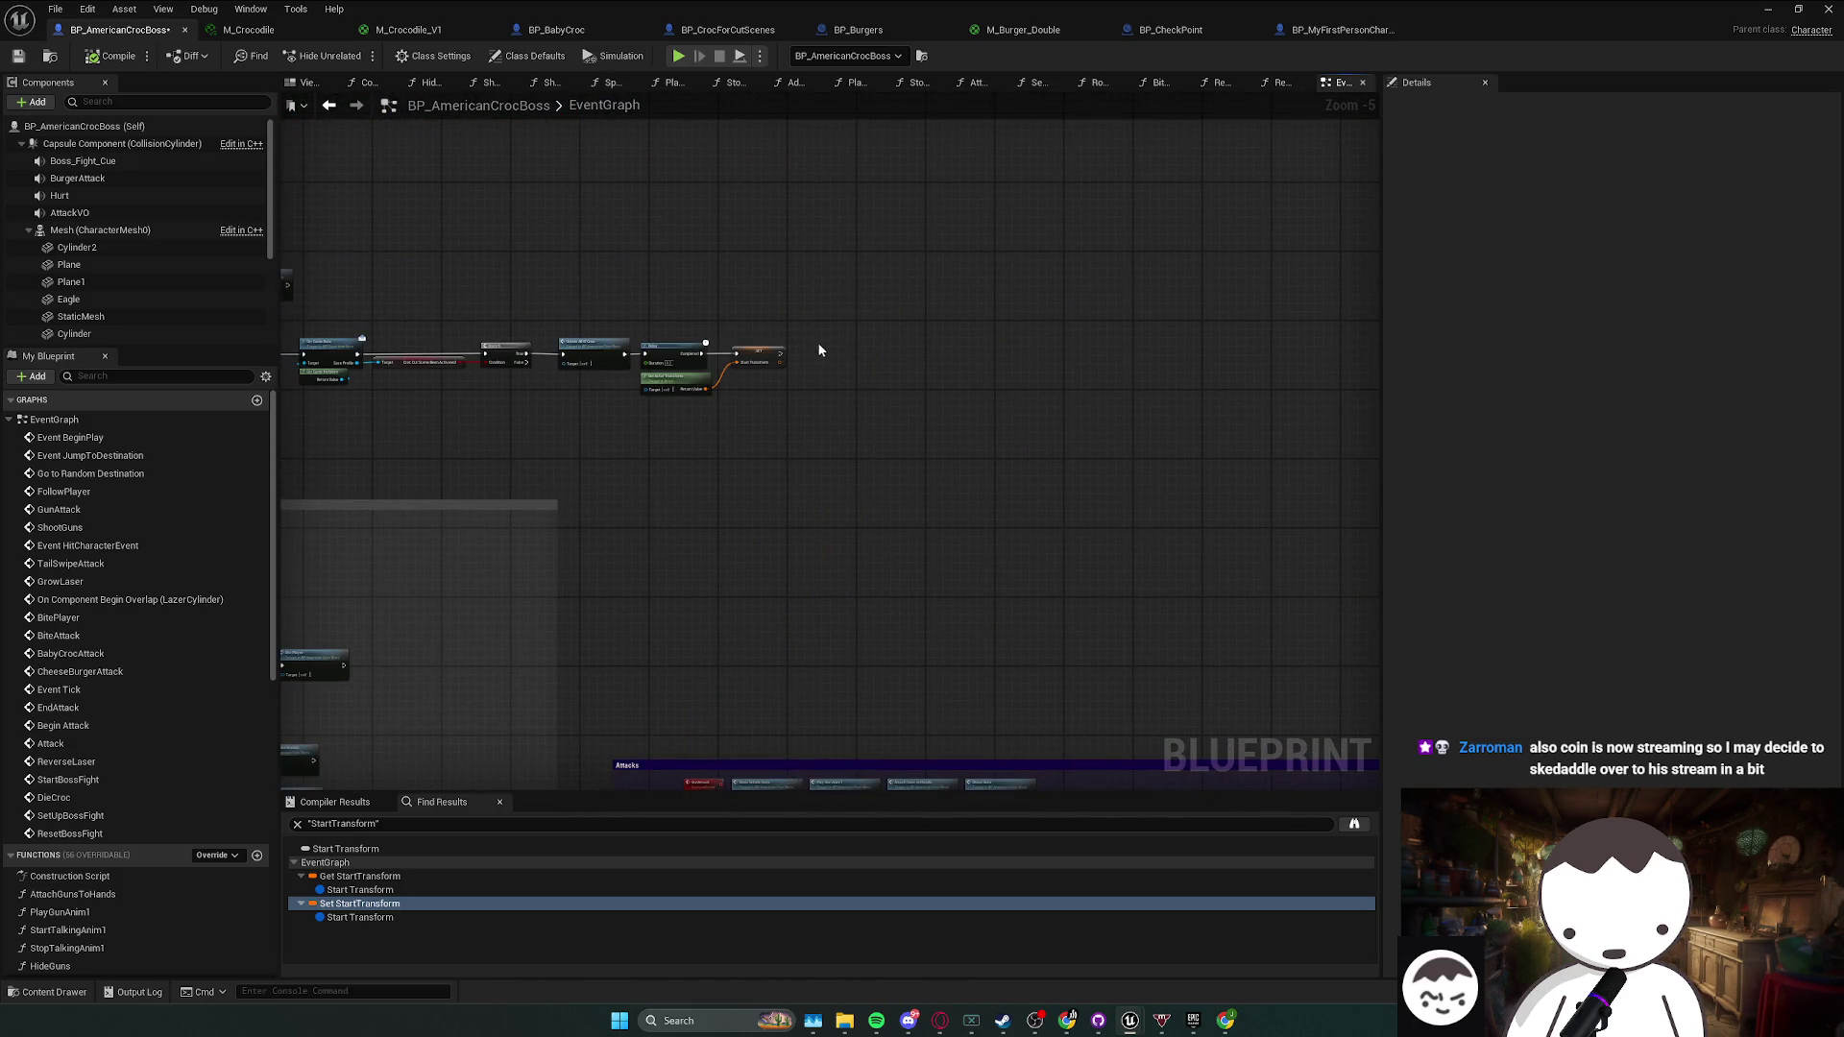
pyautogui.hotkey('ctrl', 'v')
pyautogui.scroll(5, 822, 373)
pyautogui.moveTo(719, 363); pyautogui.dragTo(752, 424)
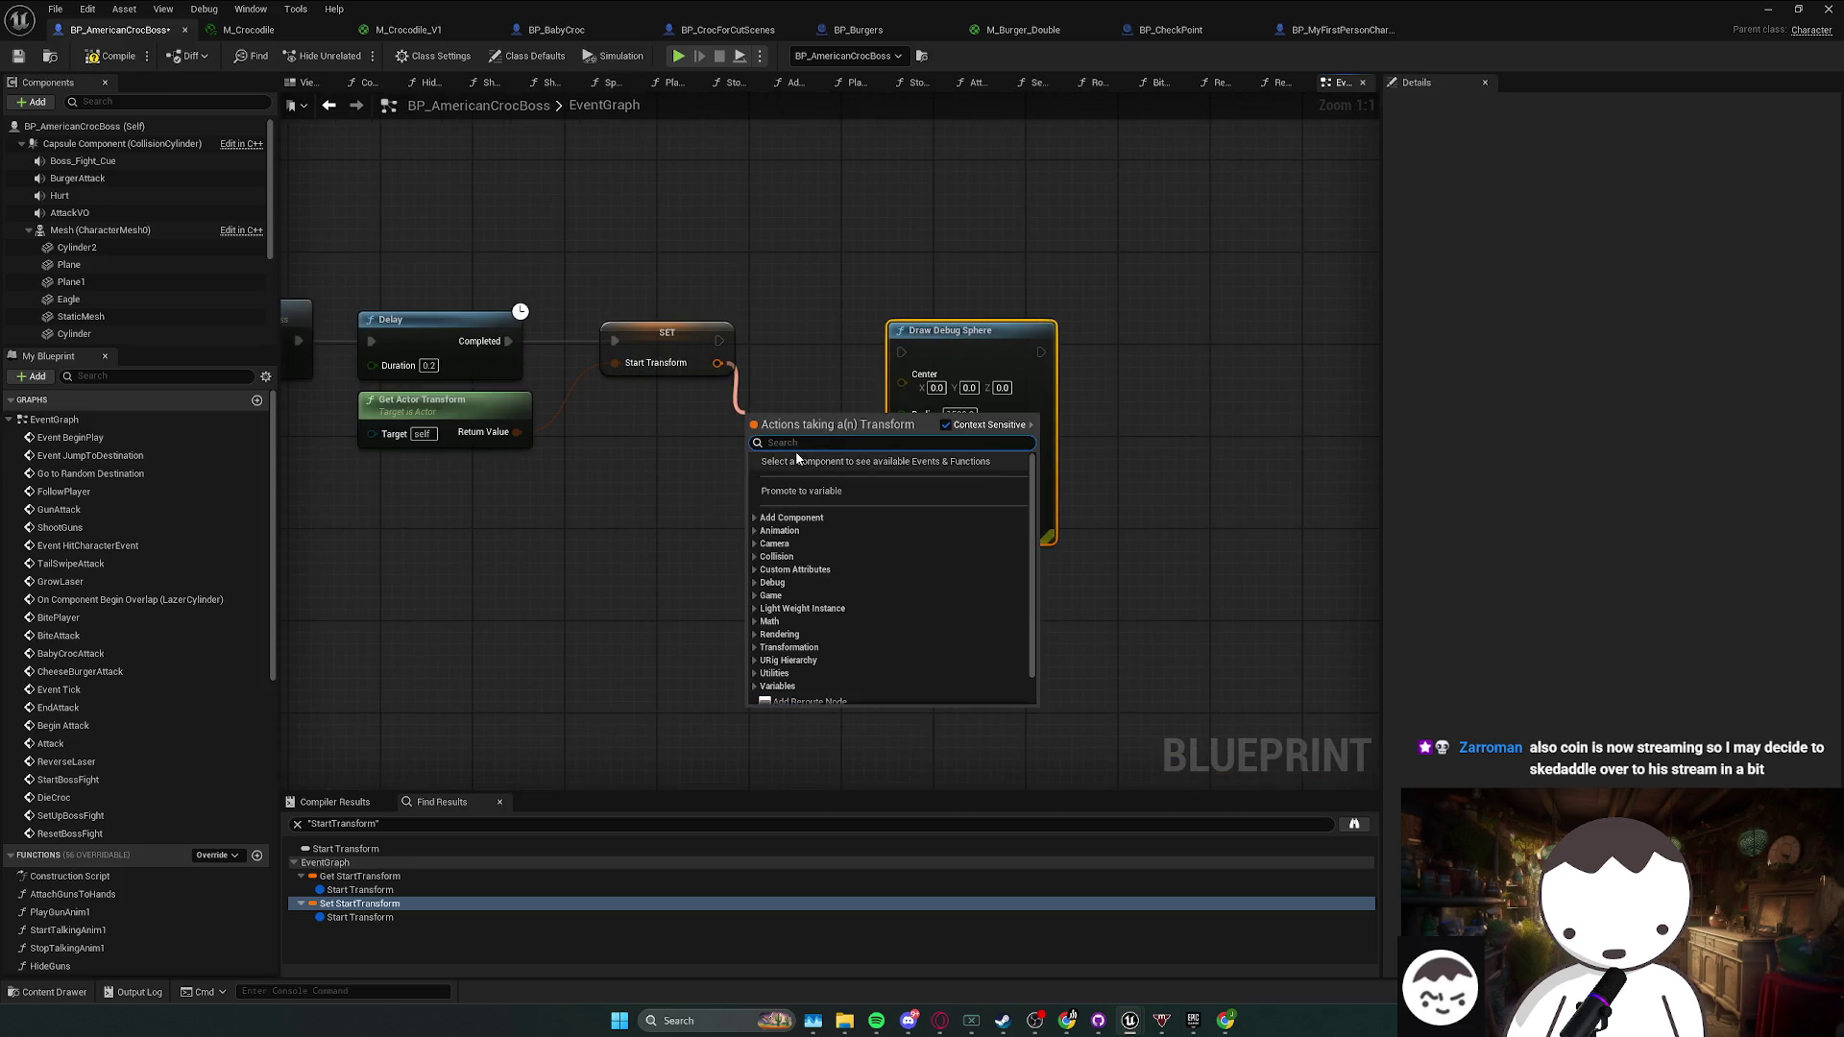
pyautogui.press('Escape')
pyautogui.rightClick(720, 365)
pyautogui.press('Escape')
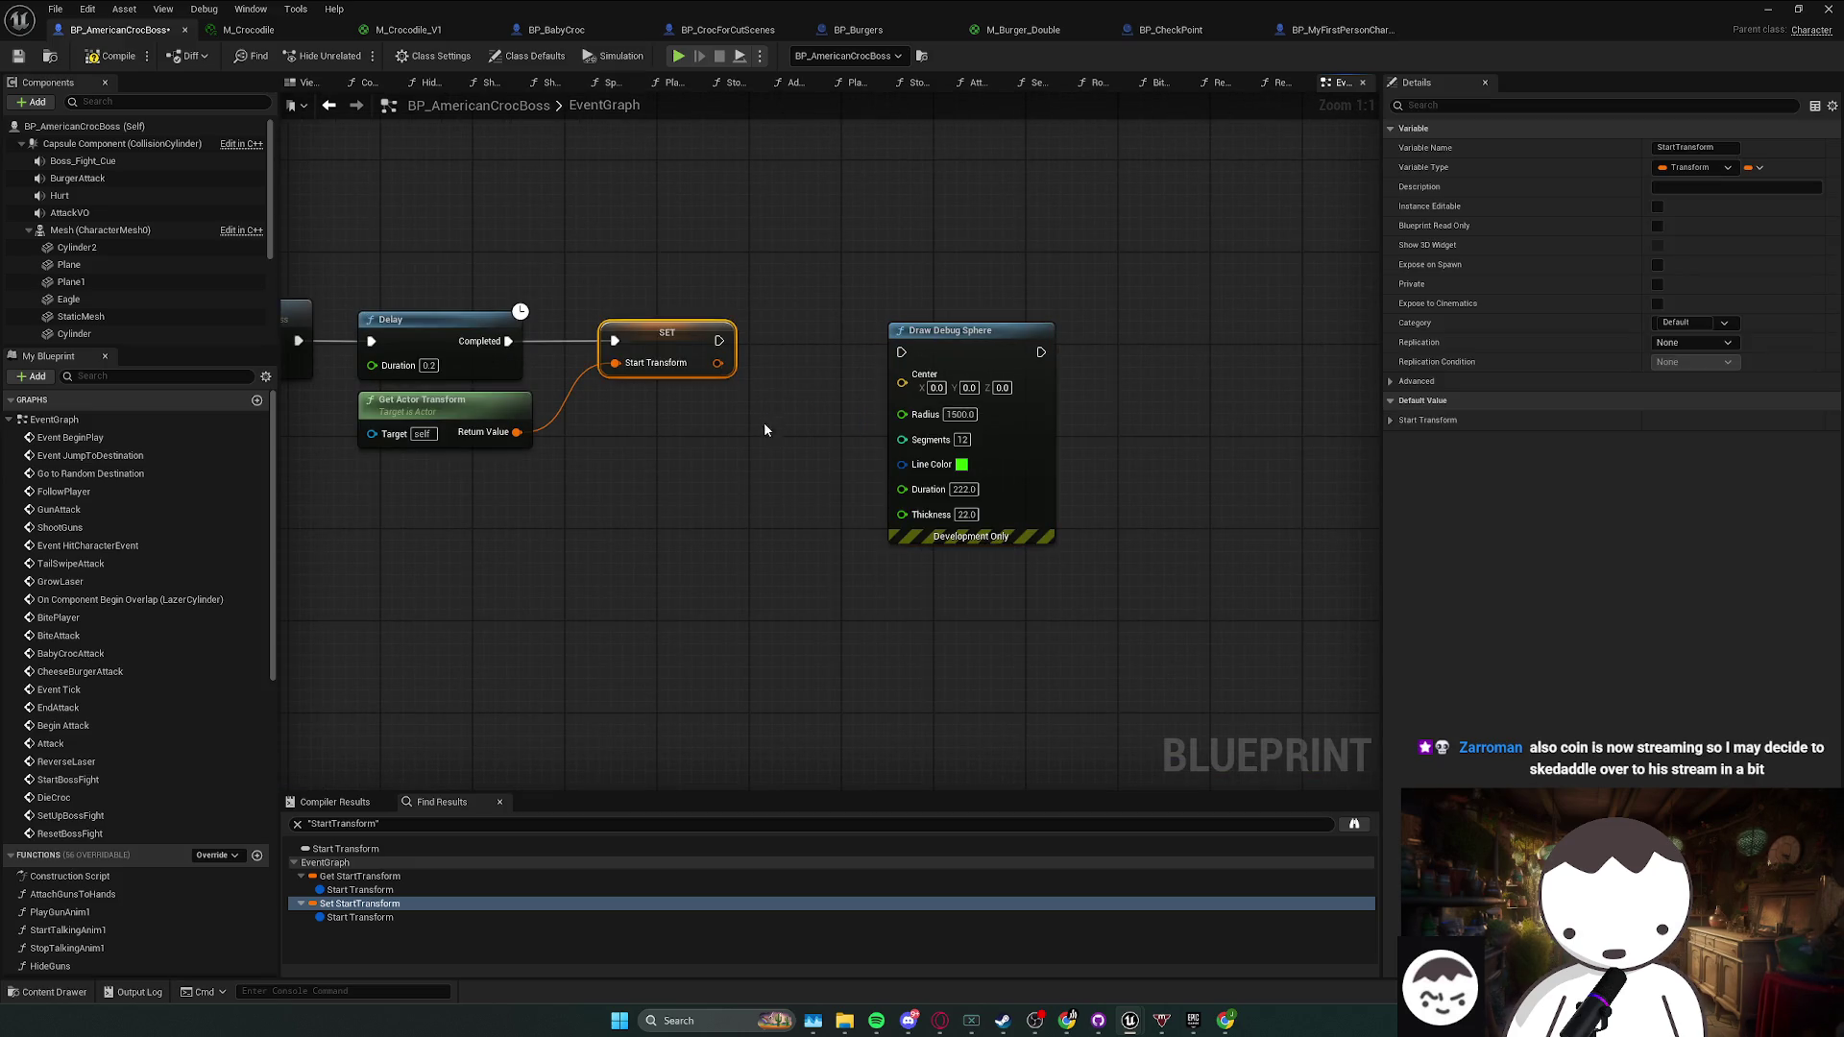
pyautogui.moveTo(756, 340)
pyautogui.mouseDown()
pyautogui.moveTo(883, 398)
pyautogui.moveTo(922, 370)
pyautogui.moveTo(895, 353)
pyautogui.moveTo(912, 329)
pyautogui.moveTo(890, 362)
pyautogui.moveTo(890, 340)
pyautogui.mouseUp()
pyautogui.click(114, 56)
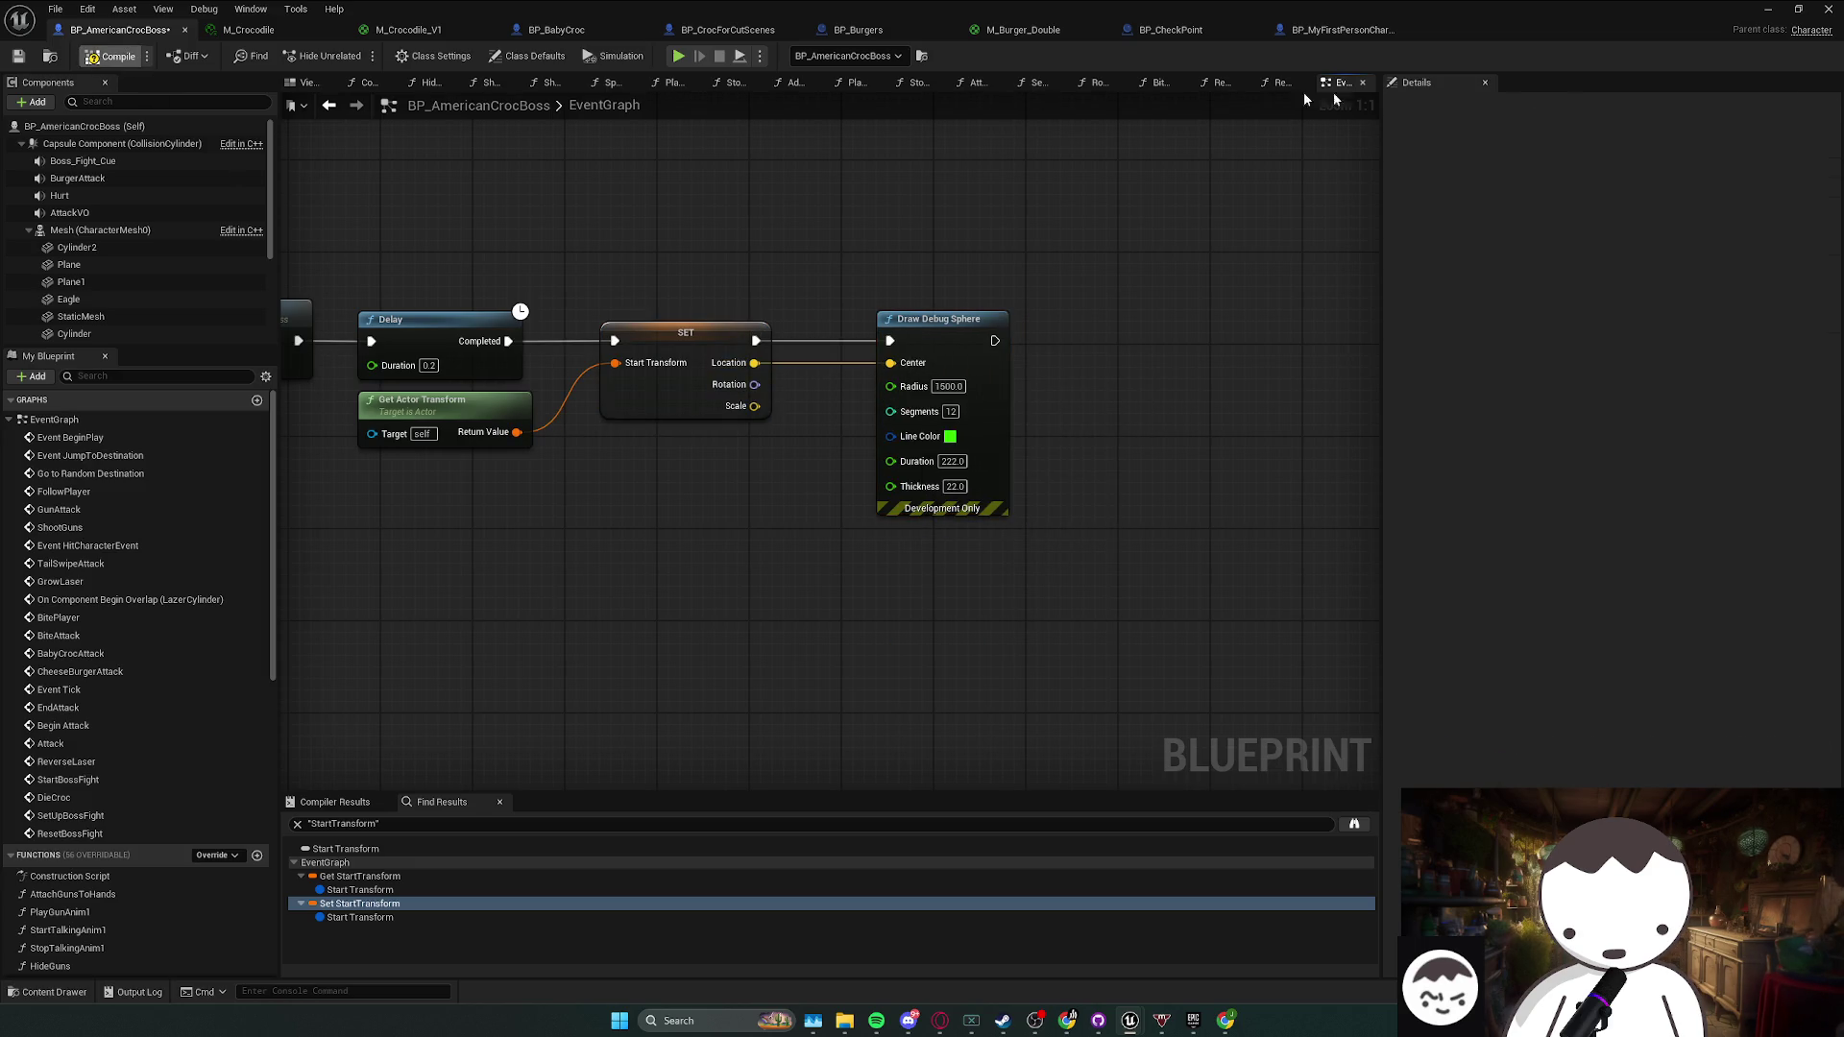
# - Playtest the level by walking down the corridor, then return to the boss blueprint
pyautogui.click(1827, 8)
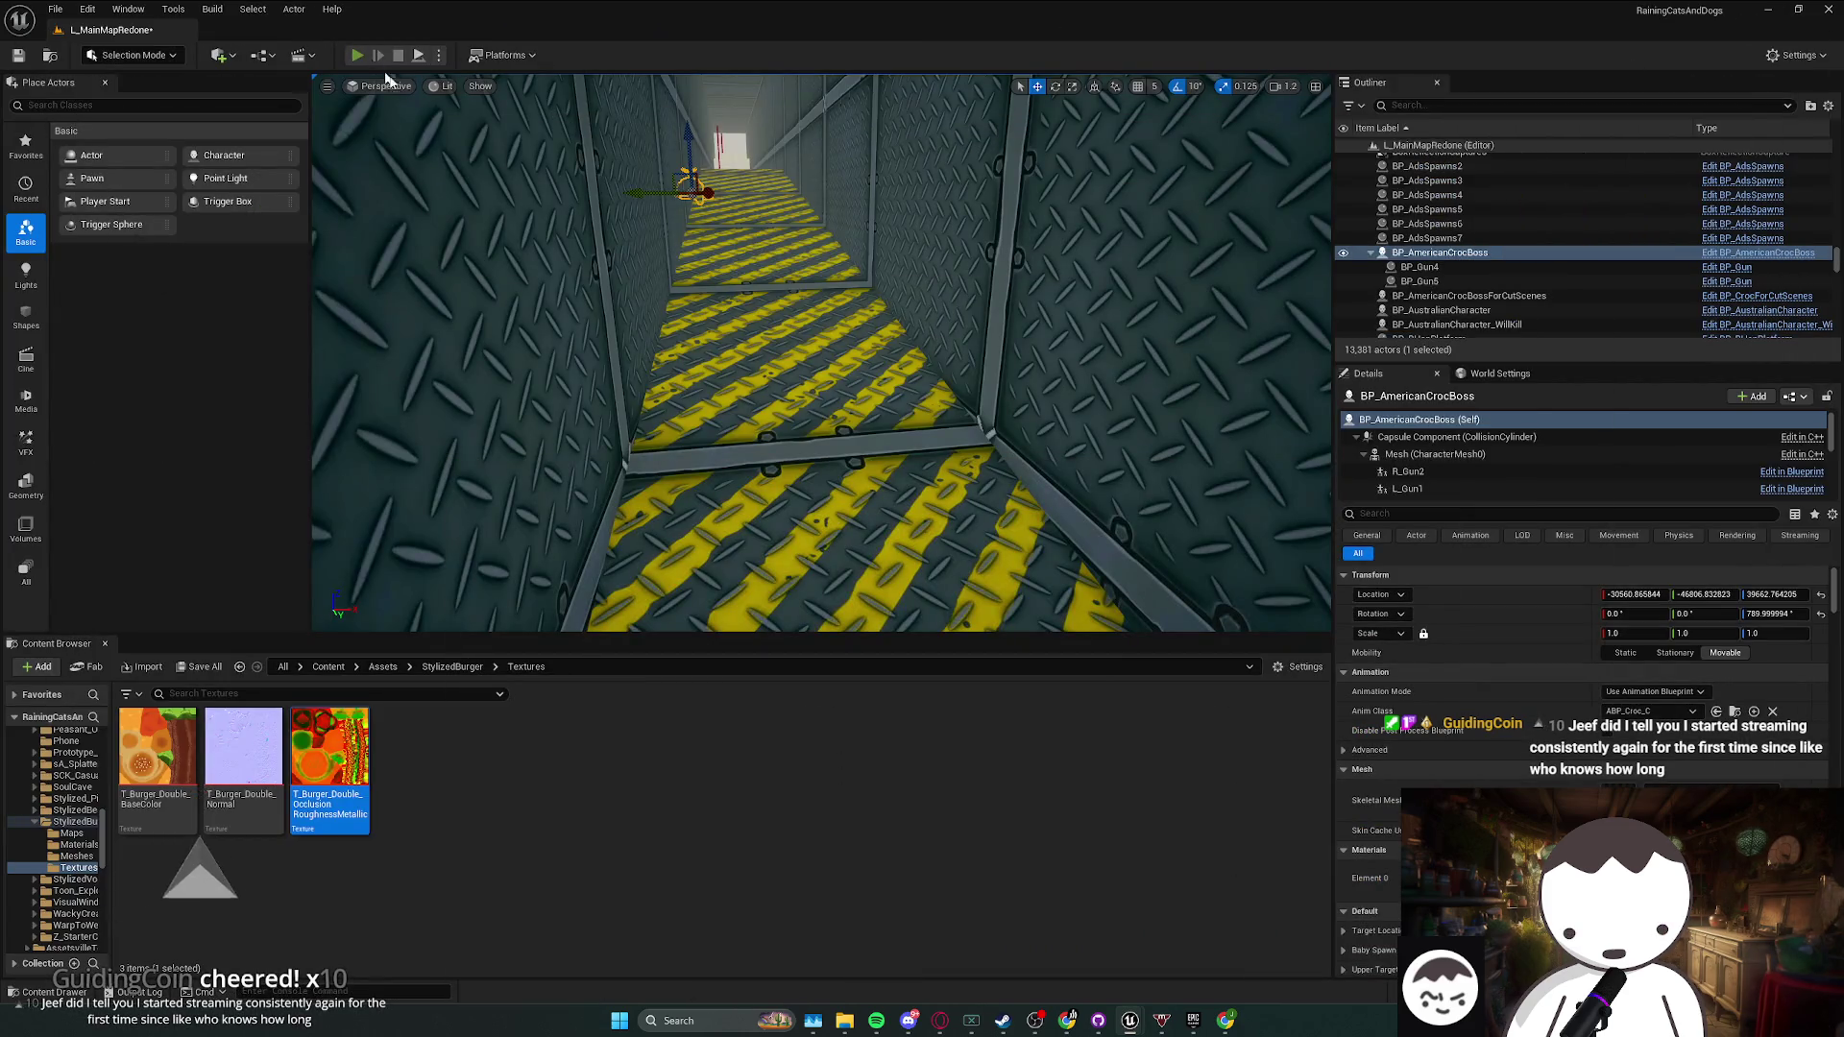
pyautogui.click(357, 56)
pyautogui.press('w')
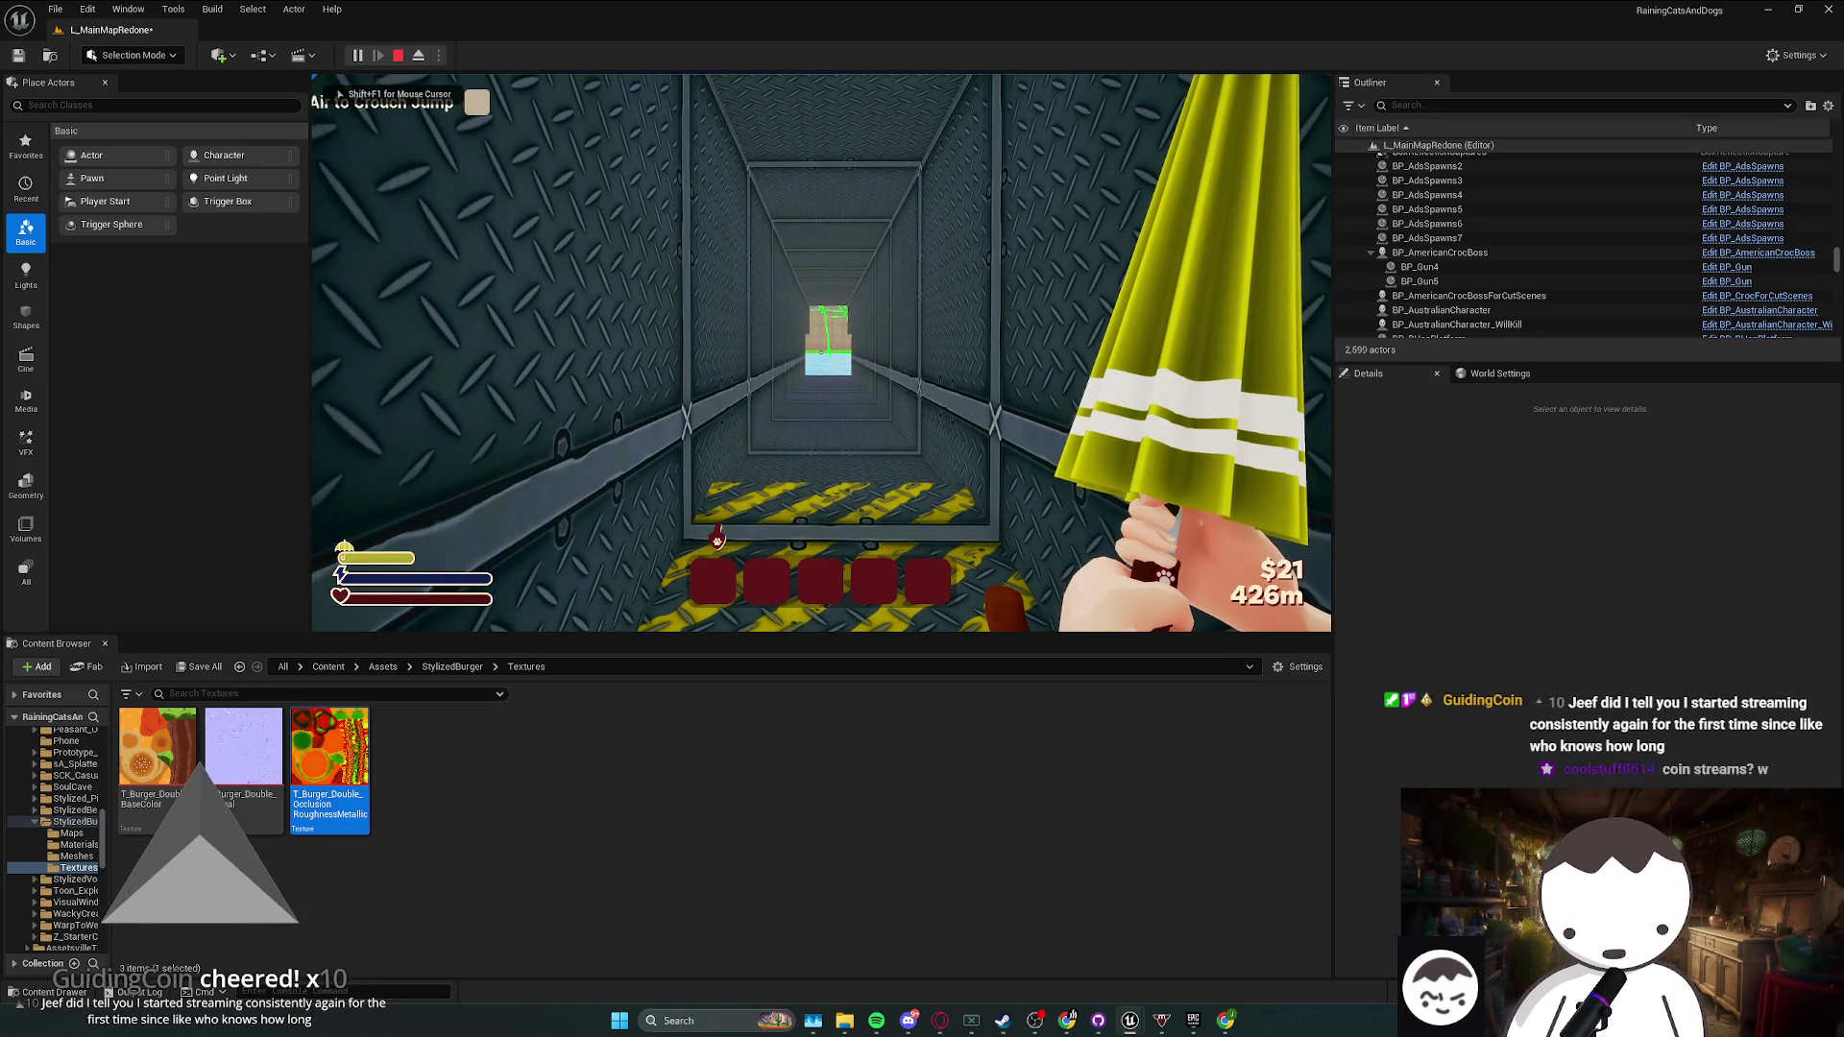
pyautogui.press('Escape')
pyautogui.moveTo(1188, 1026)
pyautogui.click(1056, 941)
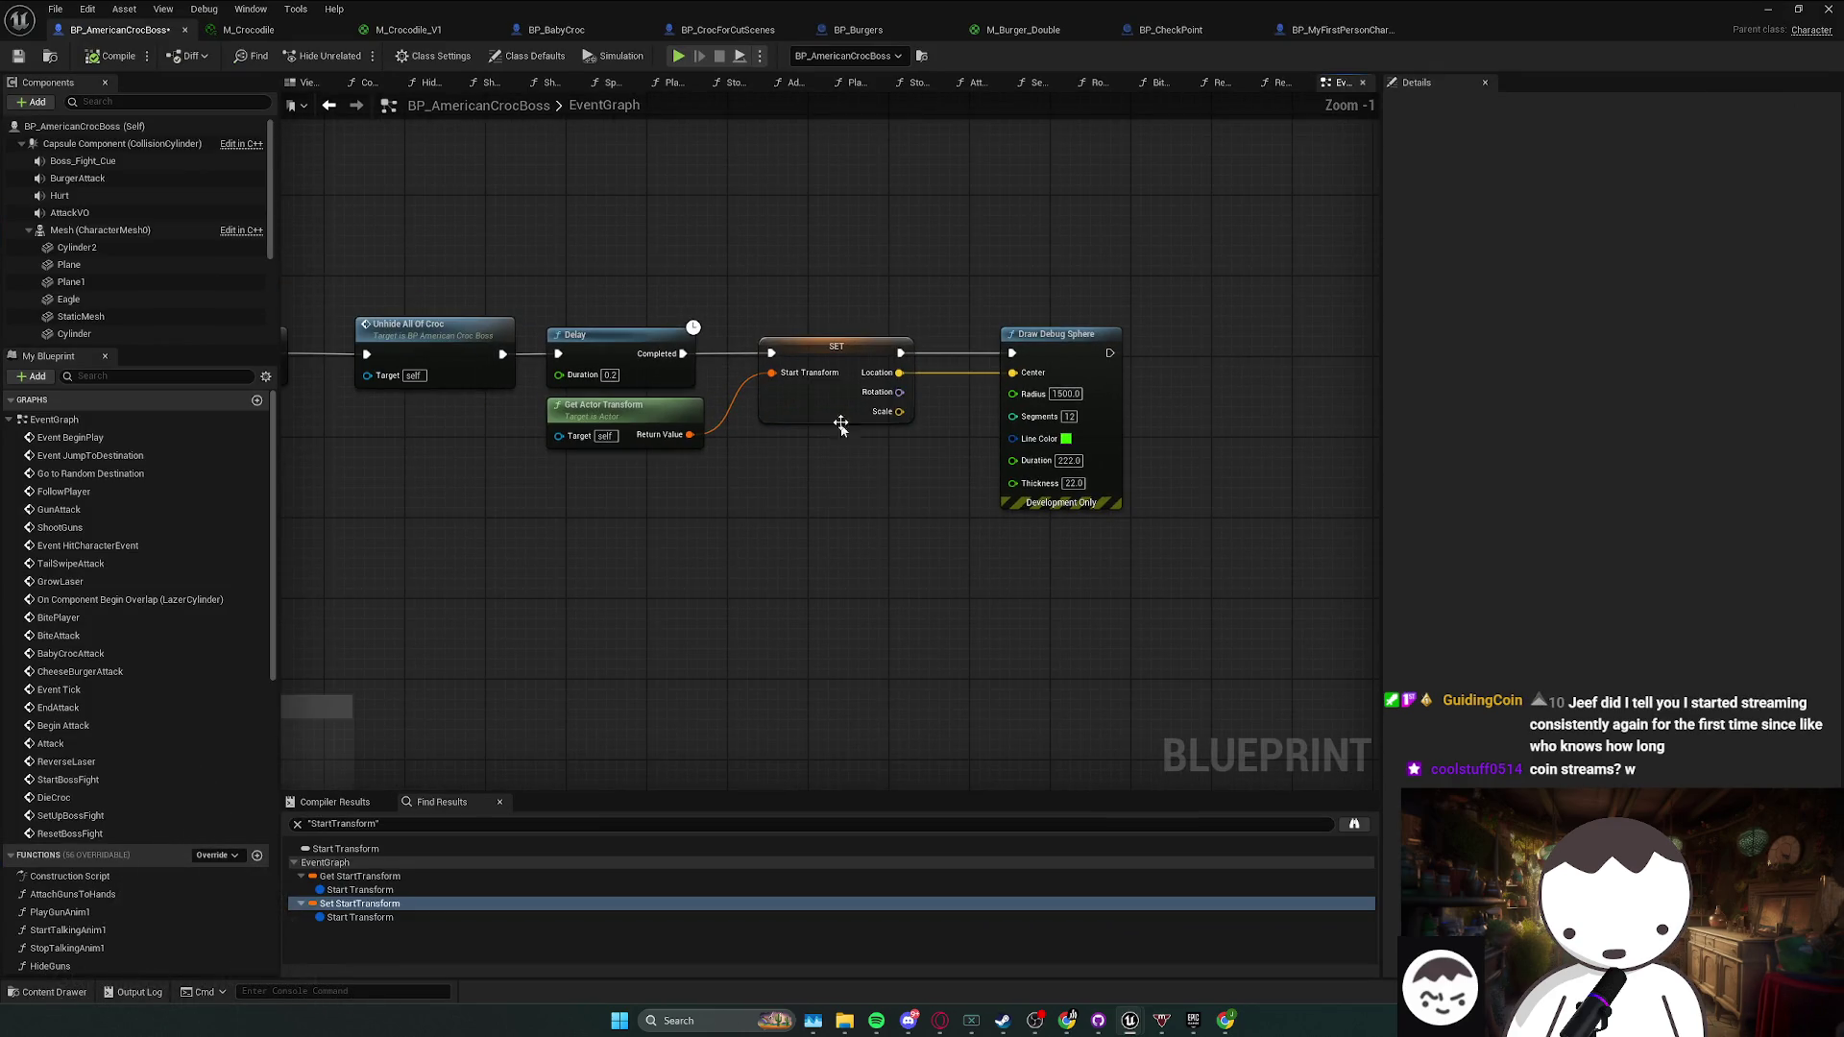
pyautogui.rightClick(879, 343)
pyautogui.moveTo(974, 488)
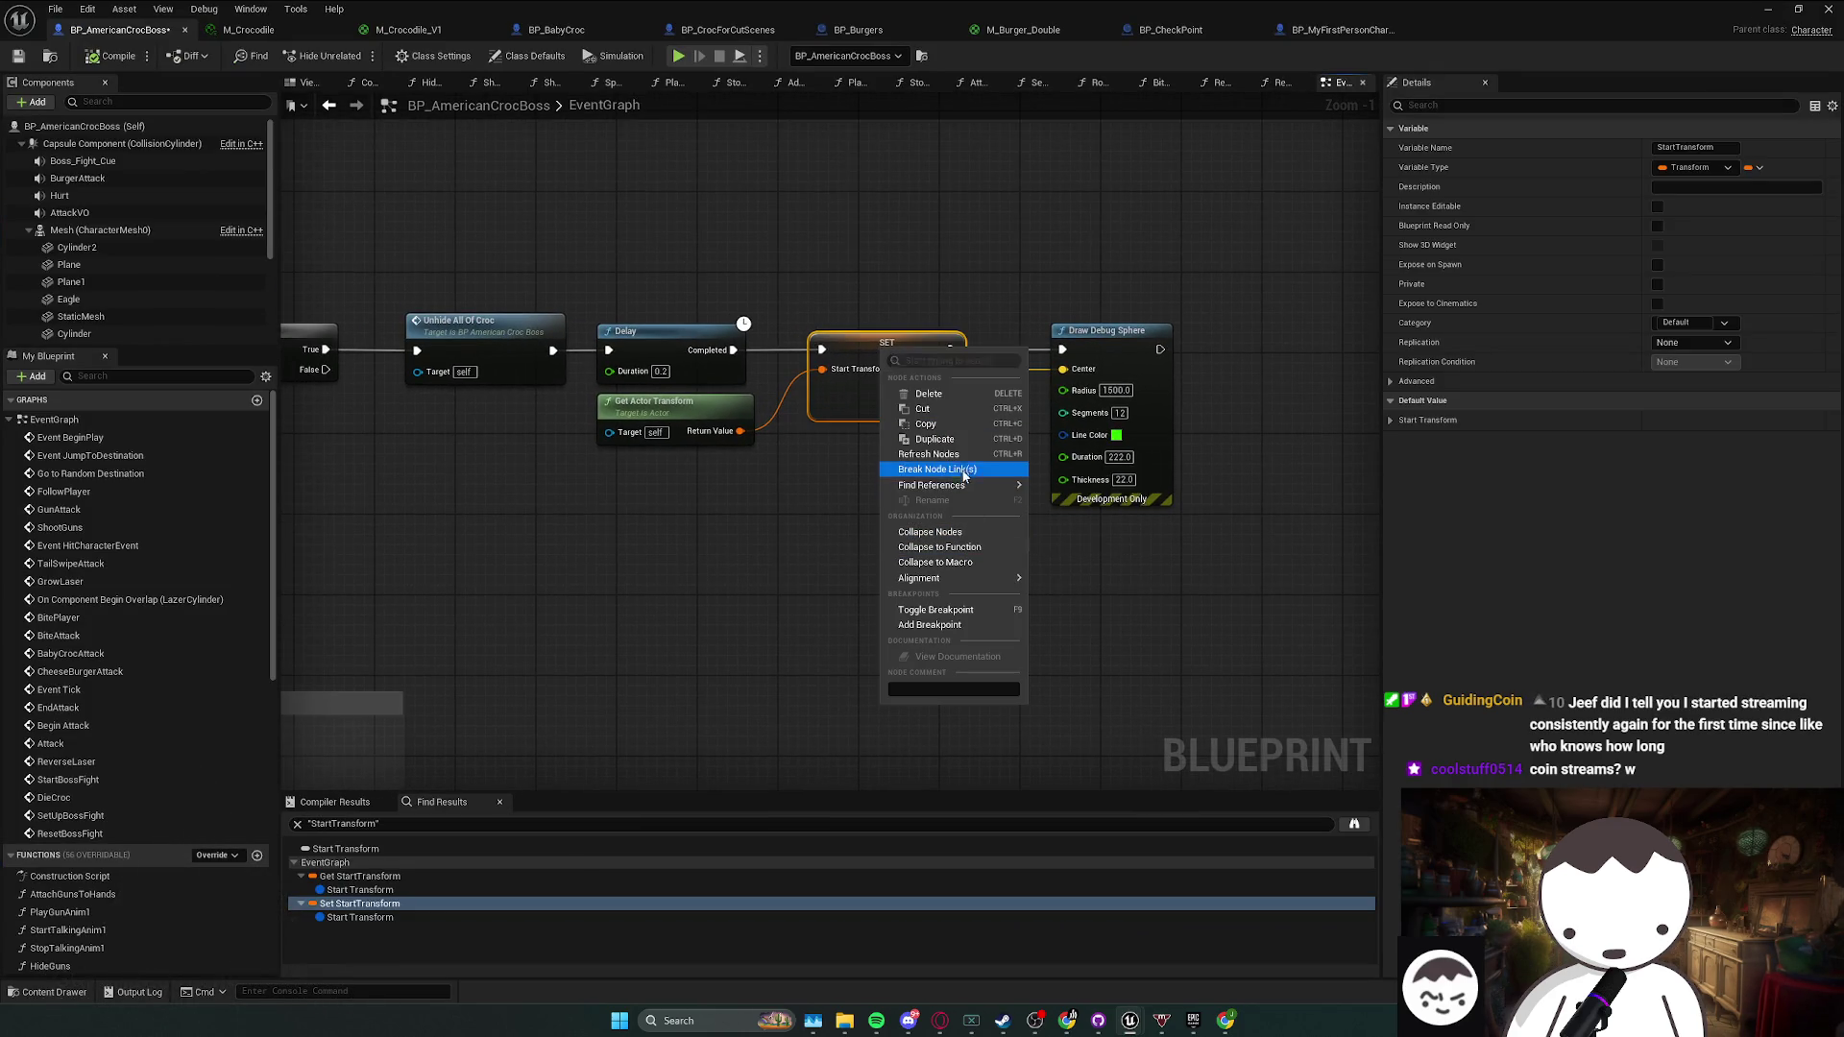
pyautogui.click(1066, 492)
pyautogui.doubleClick(384, 877)
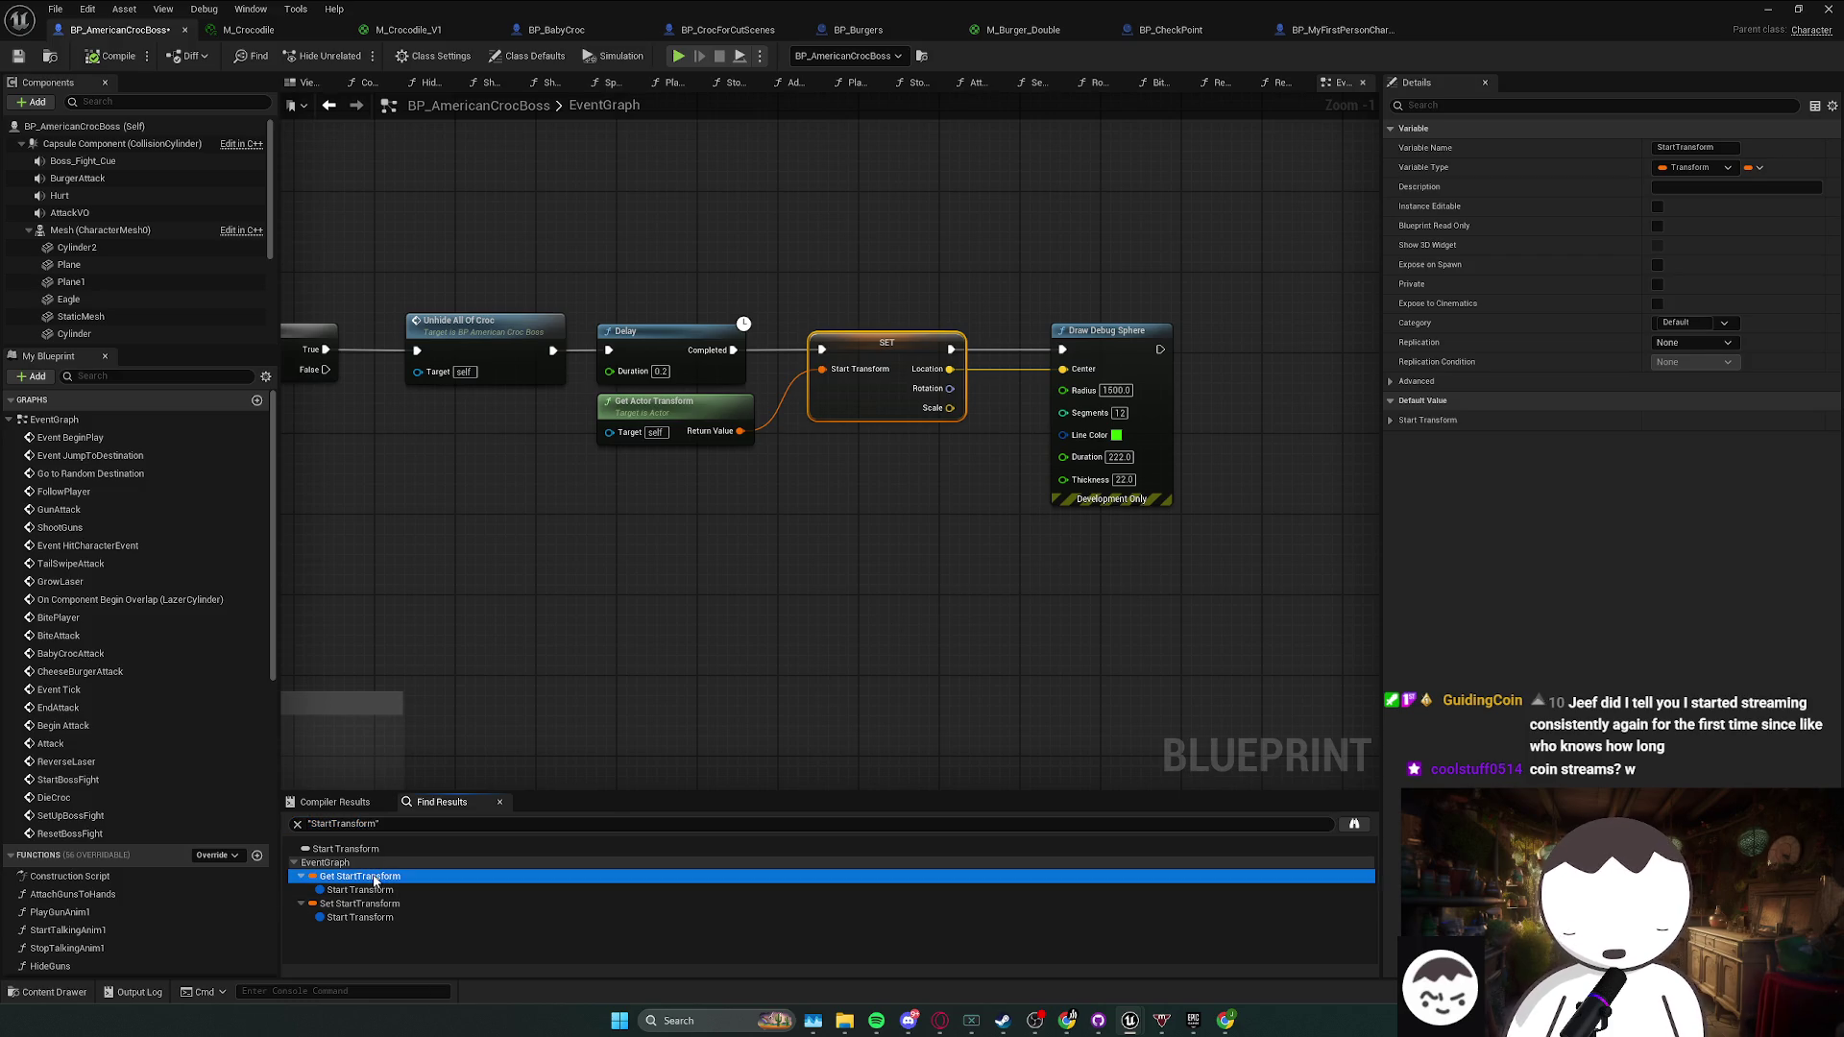
pyautogui.click(728, 603)
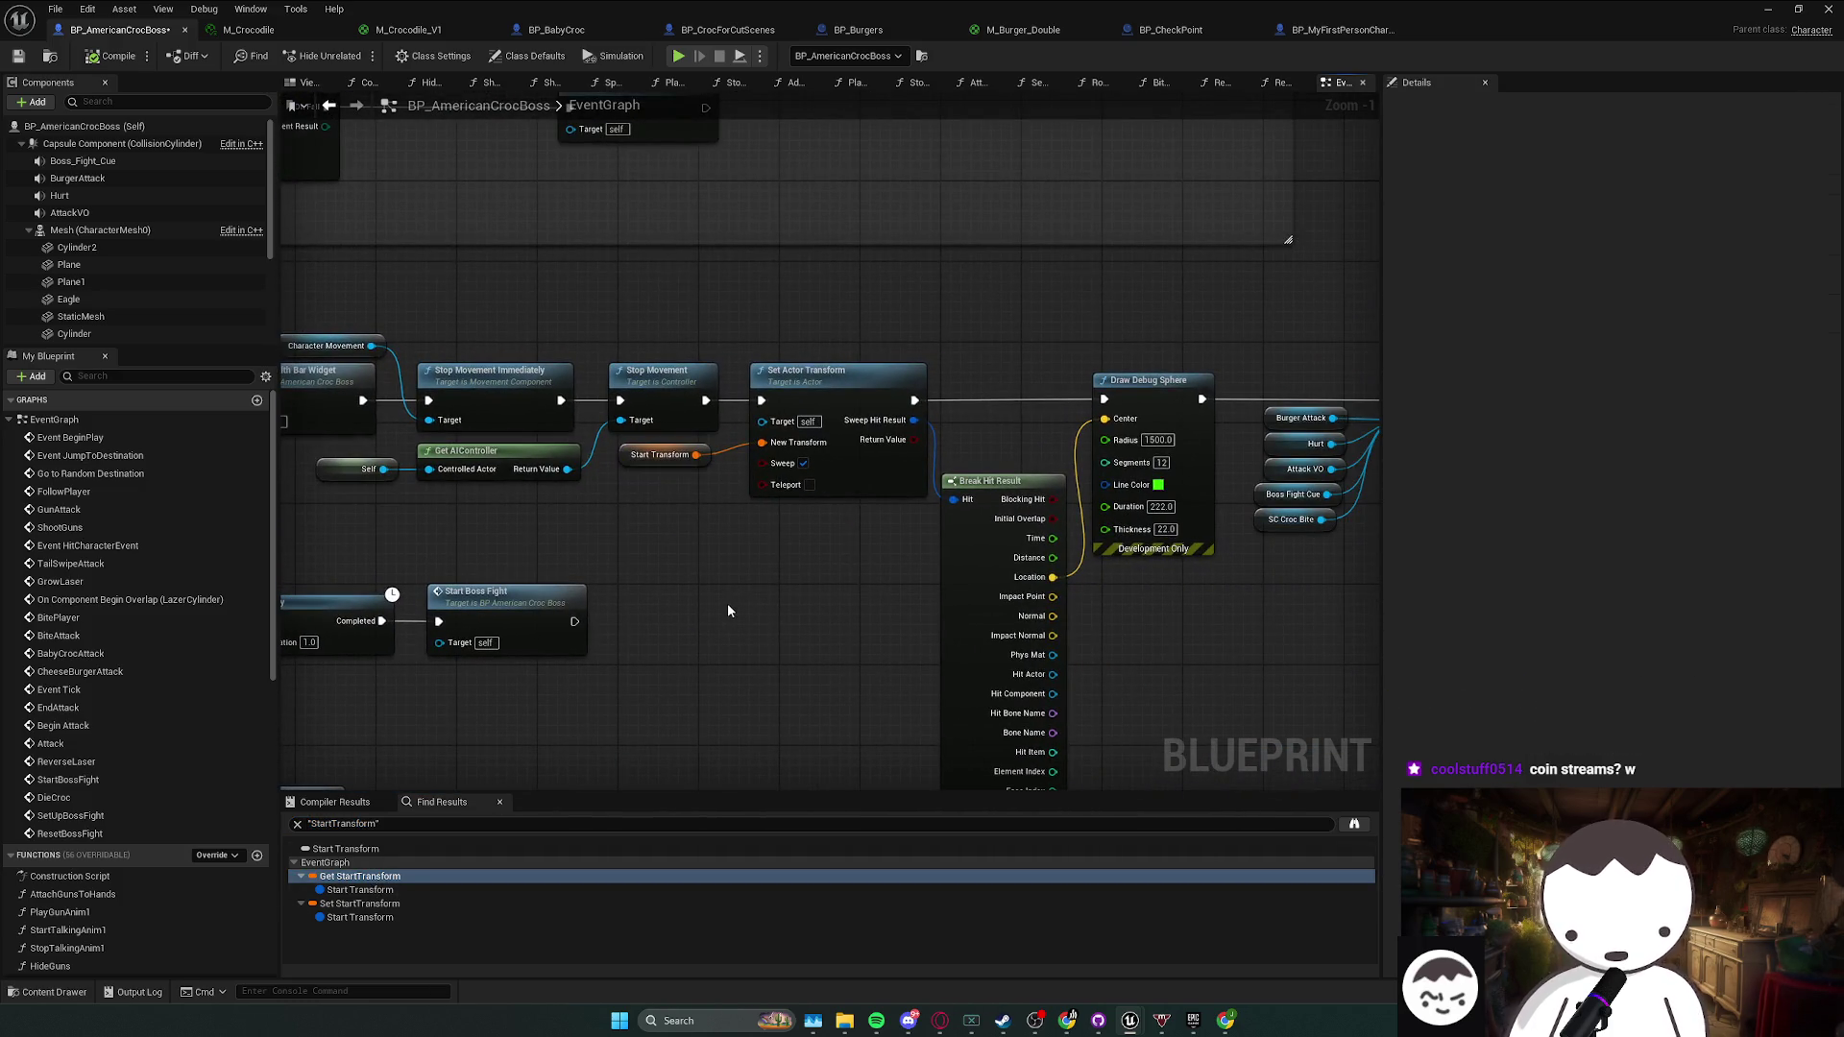
pyautogui.scroll(-3, 728, 603)
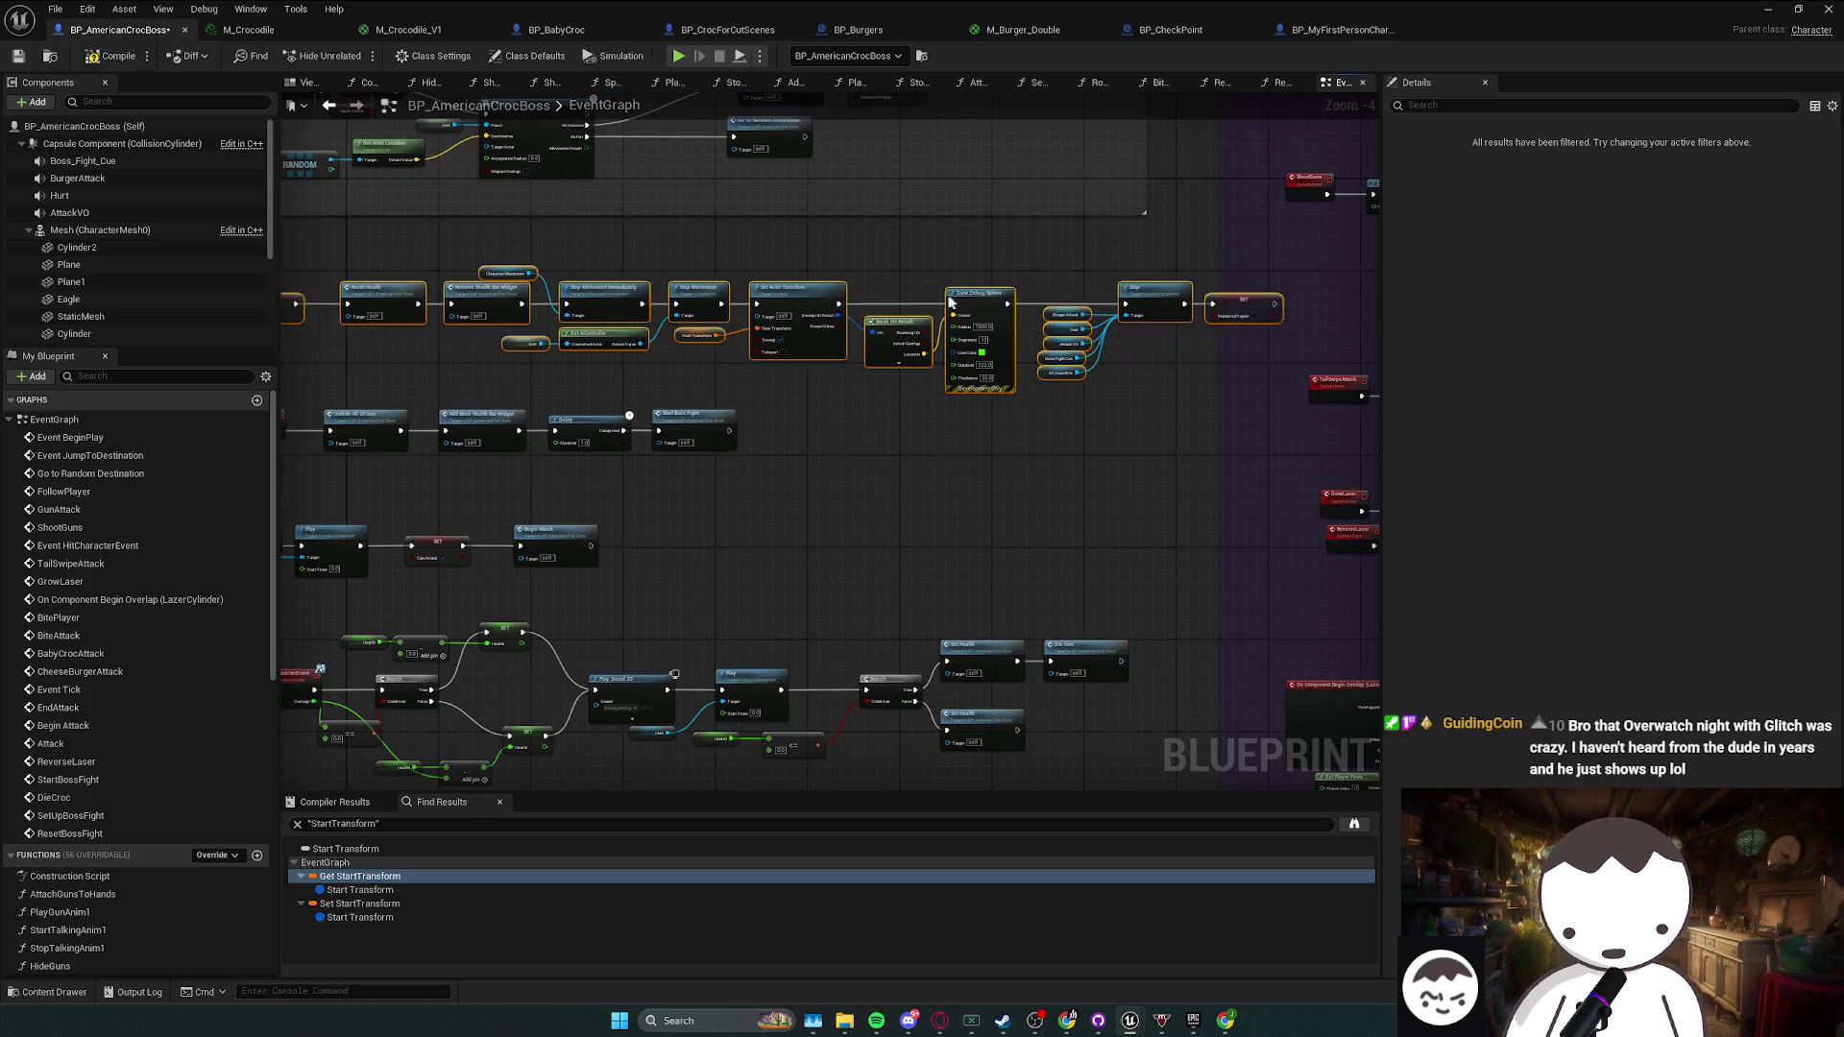
pyautogui.scroll(2, 860, 471)
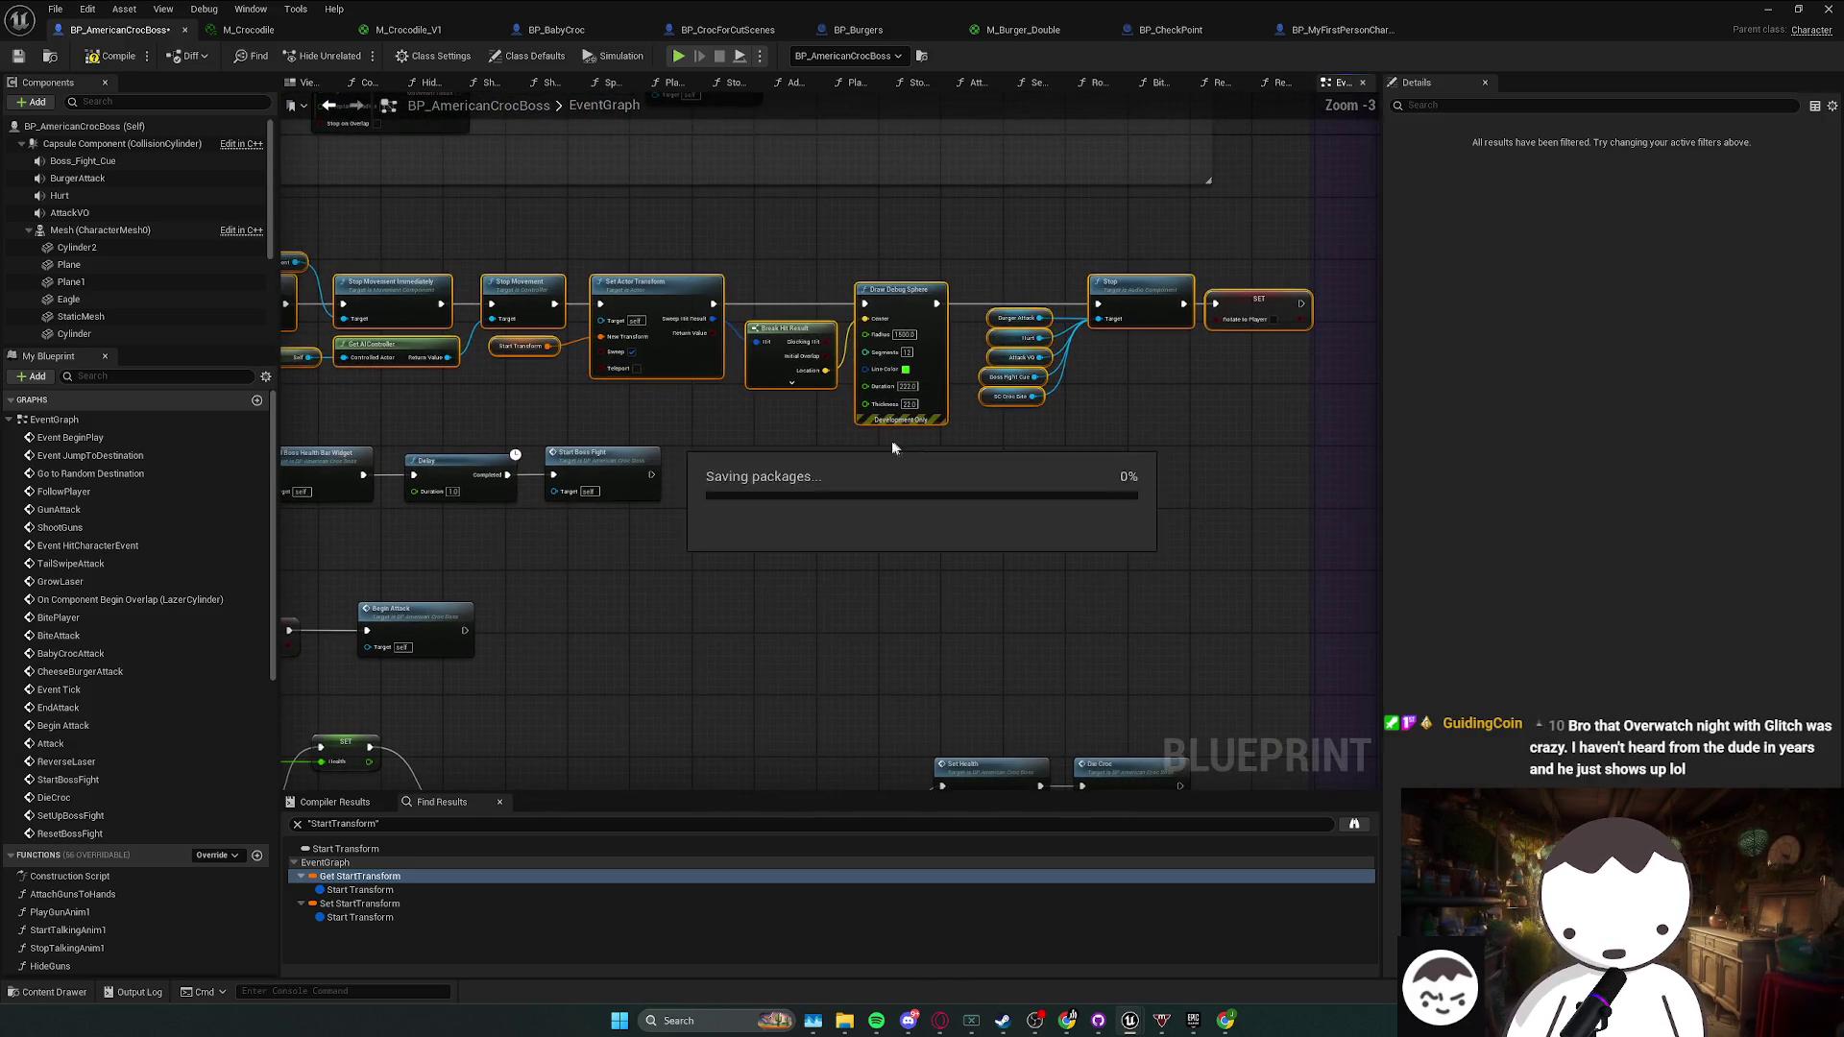
pyautogui.scroll(1, 1014, 440)
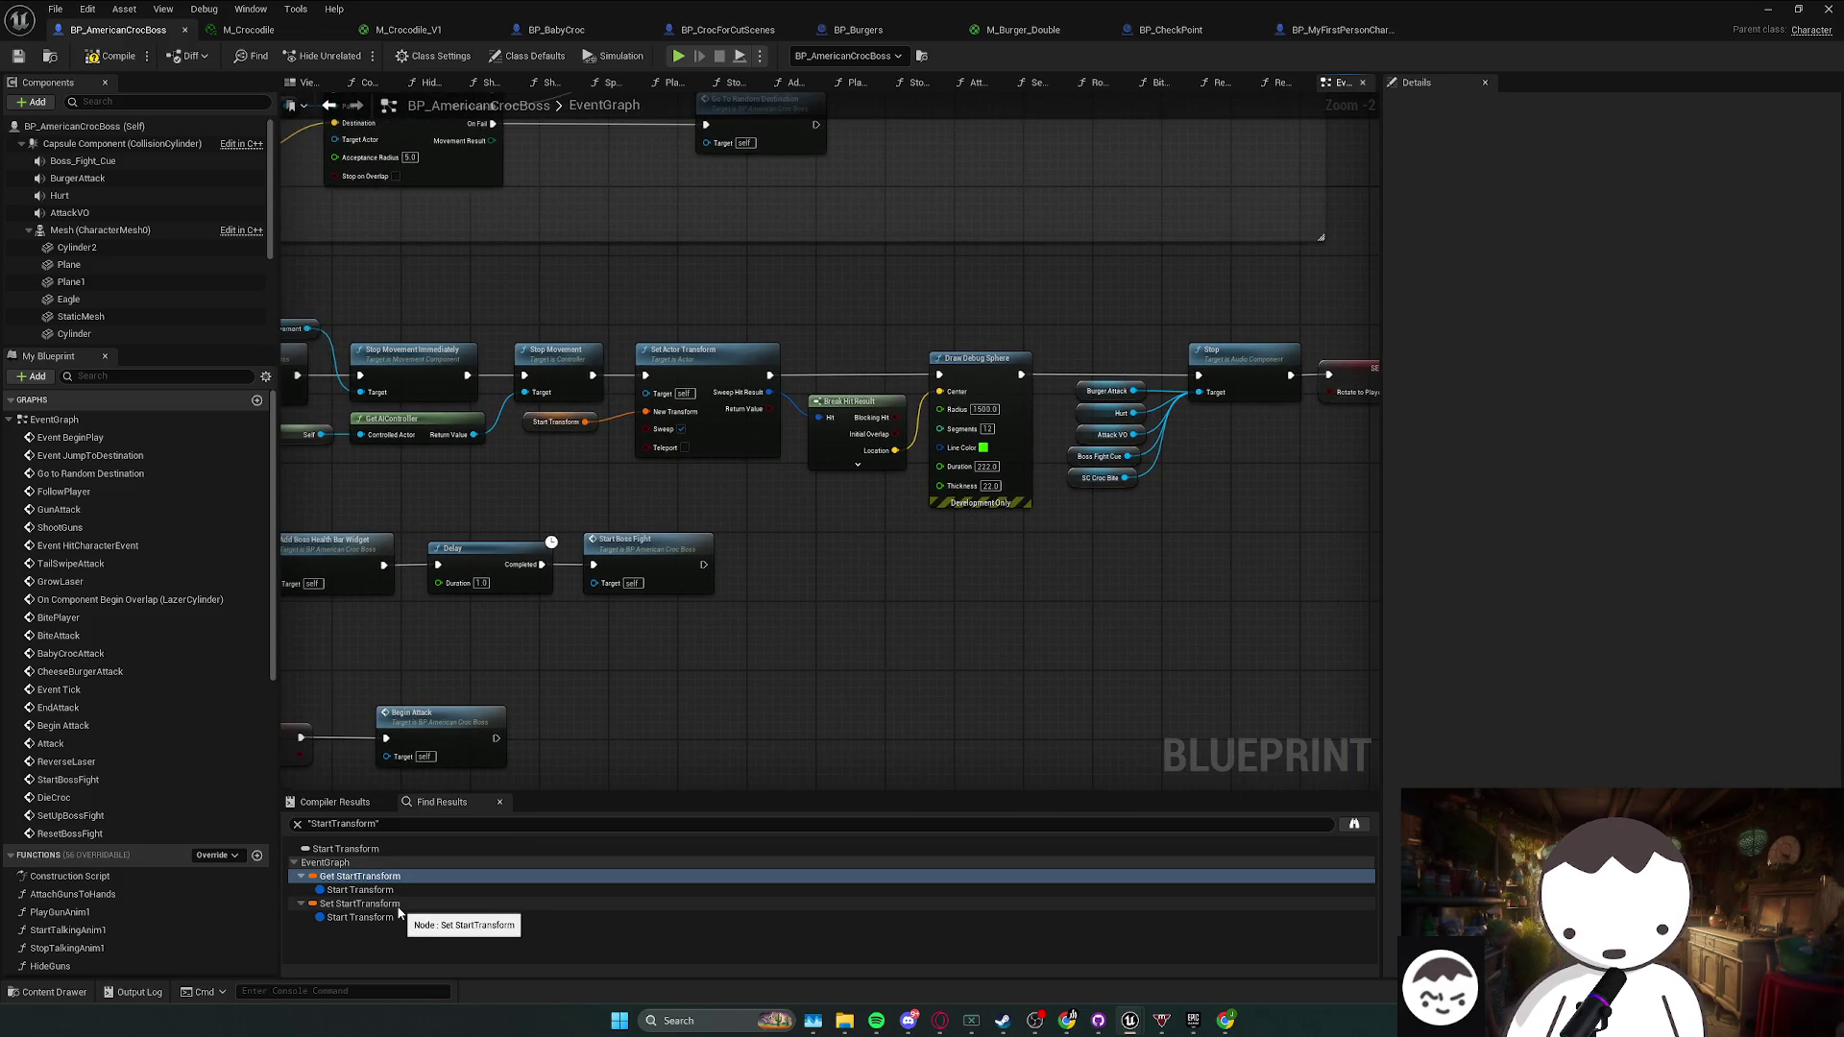
pyautogui.click(399, 903)
pyautogui.click(405, 875)
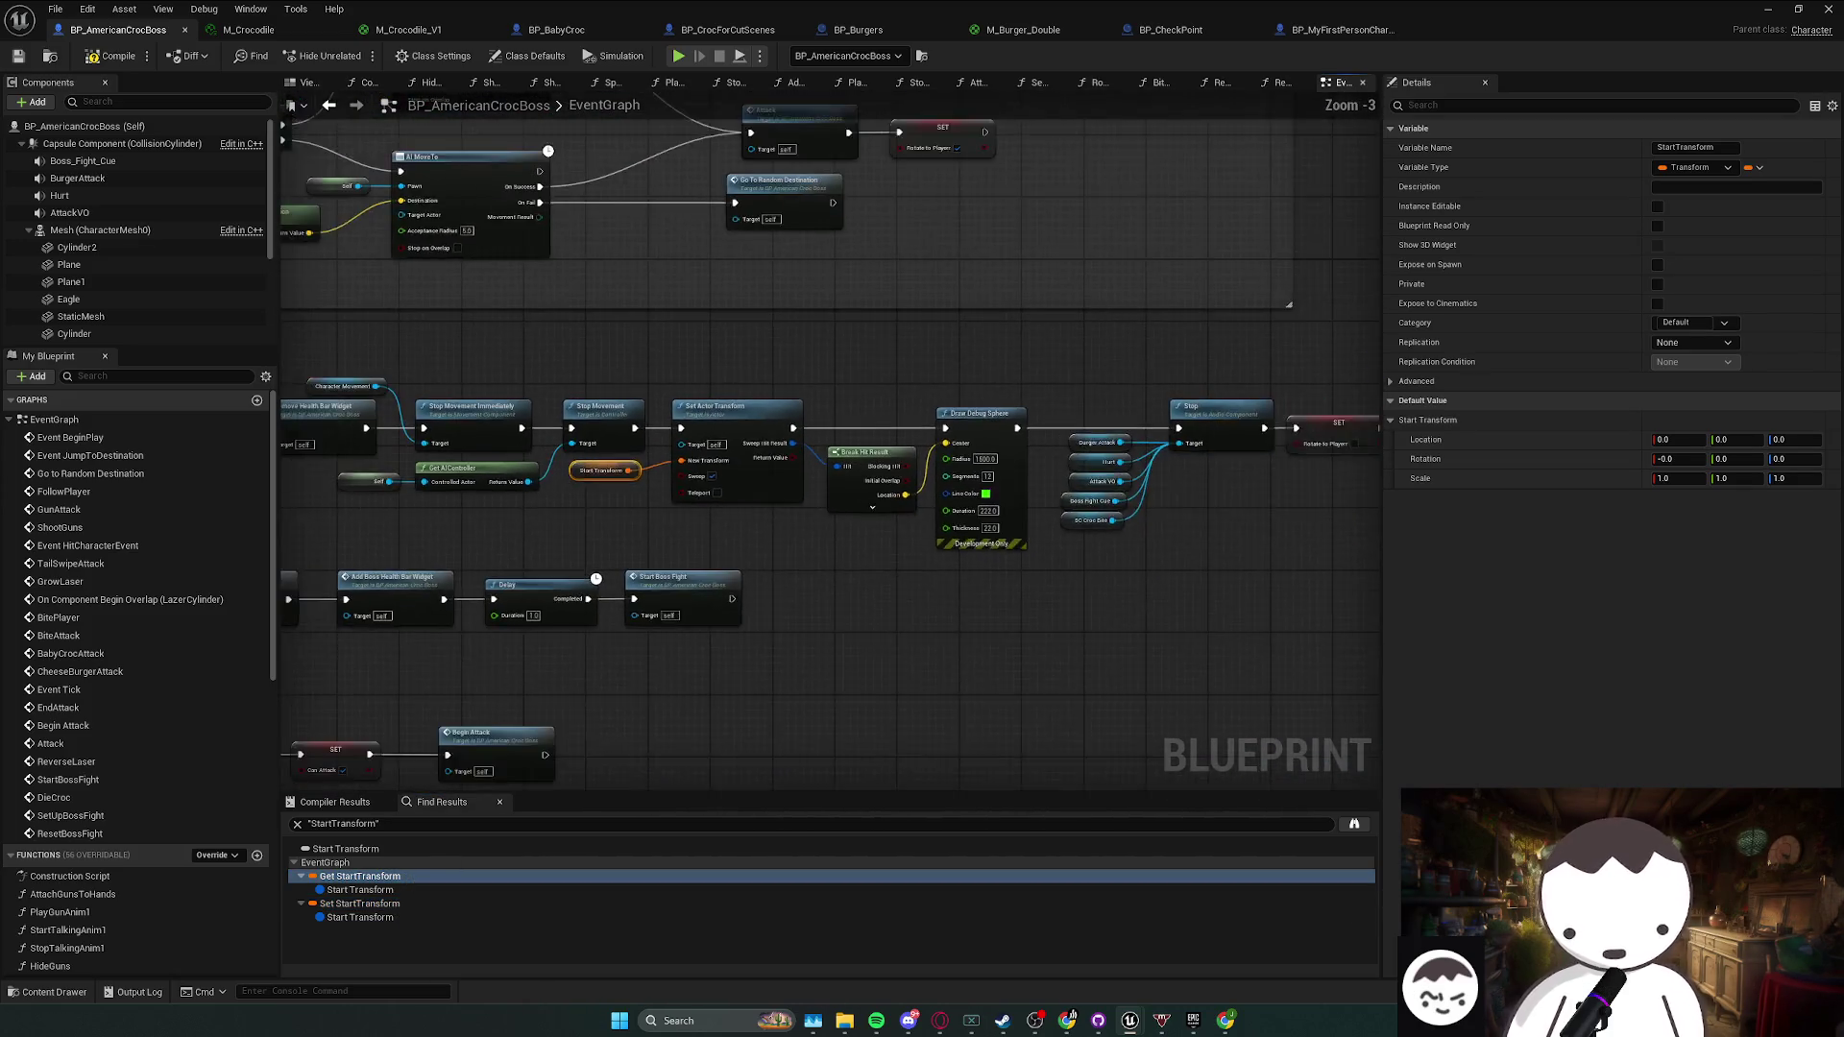
pyautogui.click(860, 519)
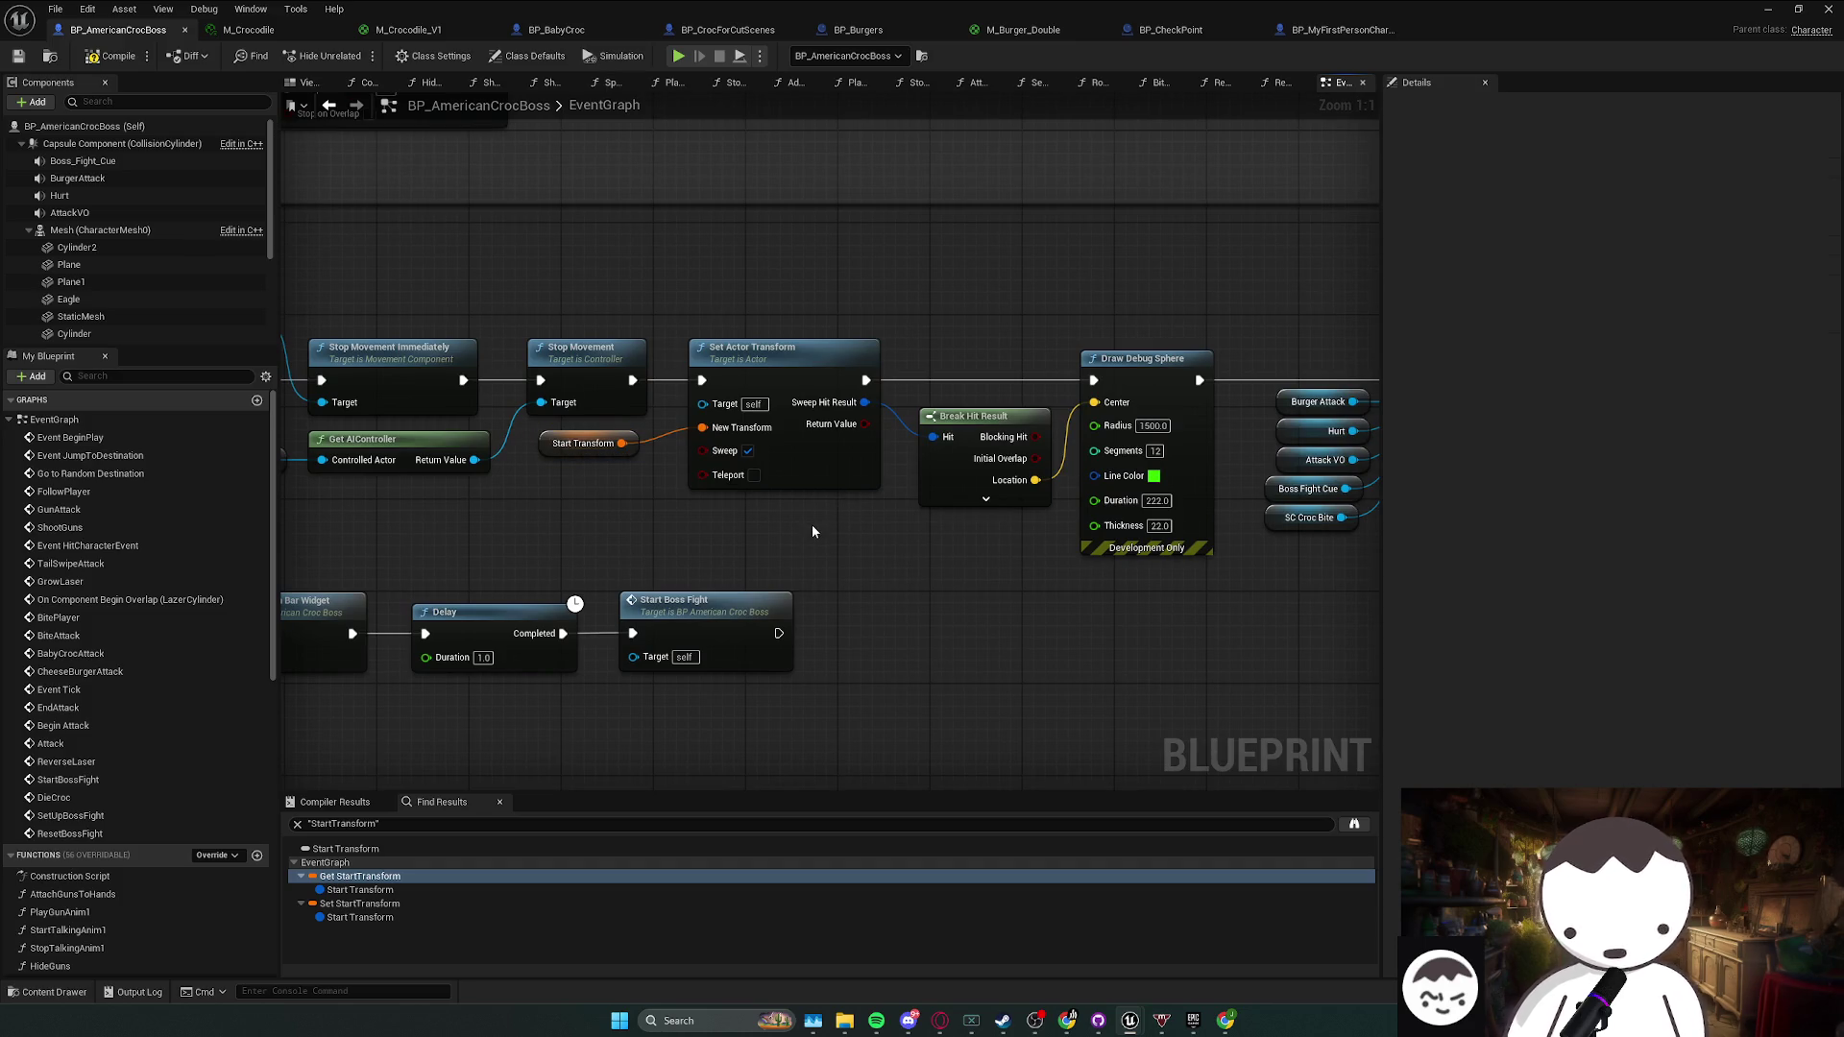
pyautogui.click(748, 451)
pyautogui.click(749, 452)
pyautogui.click(605, 444)
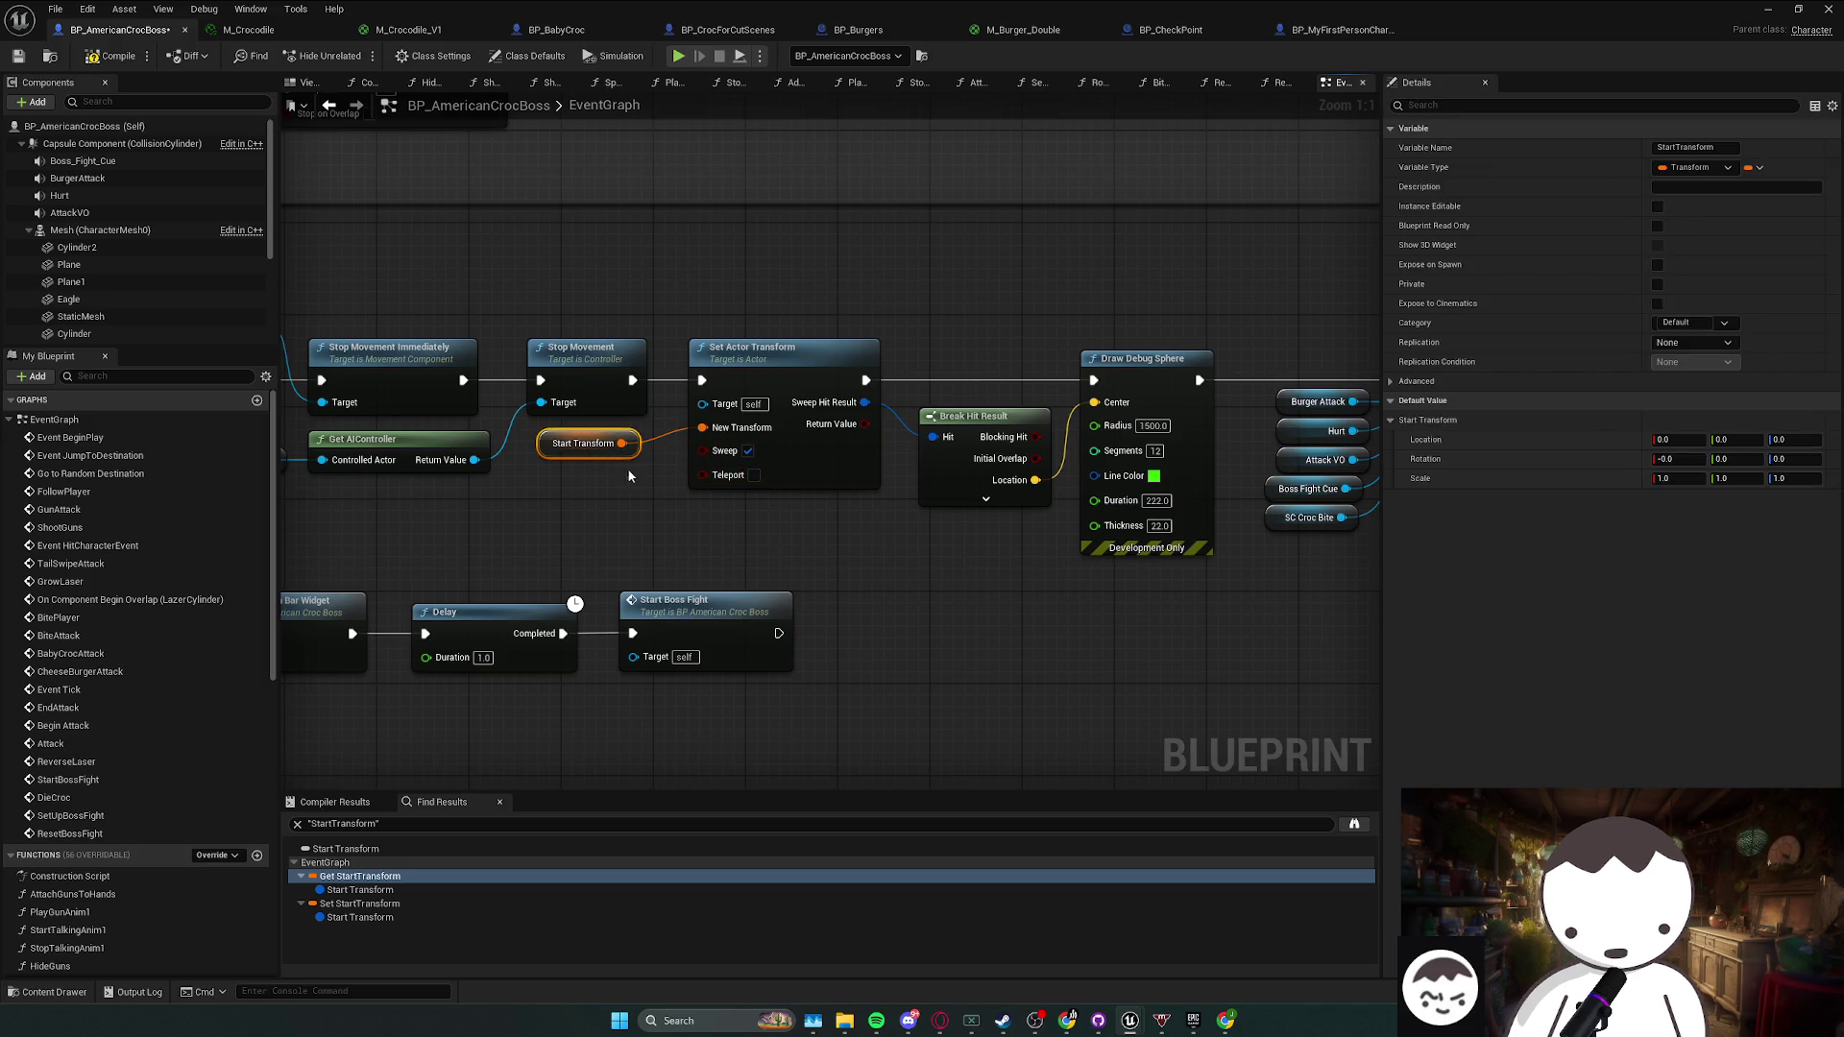
pyautogui.moveTo(803, 472)
pyautogui.mouseDown()
pyautogui.moveTo(1000, 496)
pyautogui.moveTo(925, 490)
pyautogui.mouseUp()
pyautogui.click(411, 902)
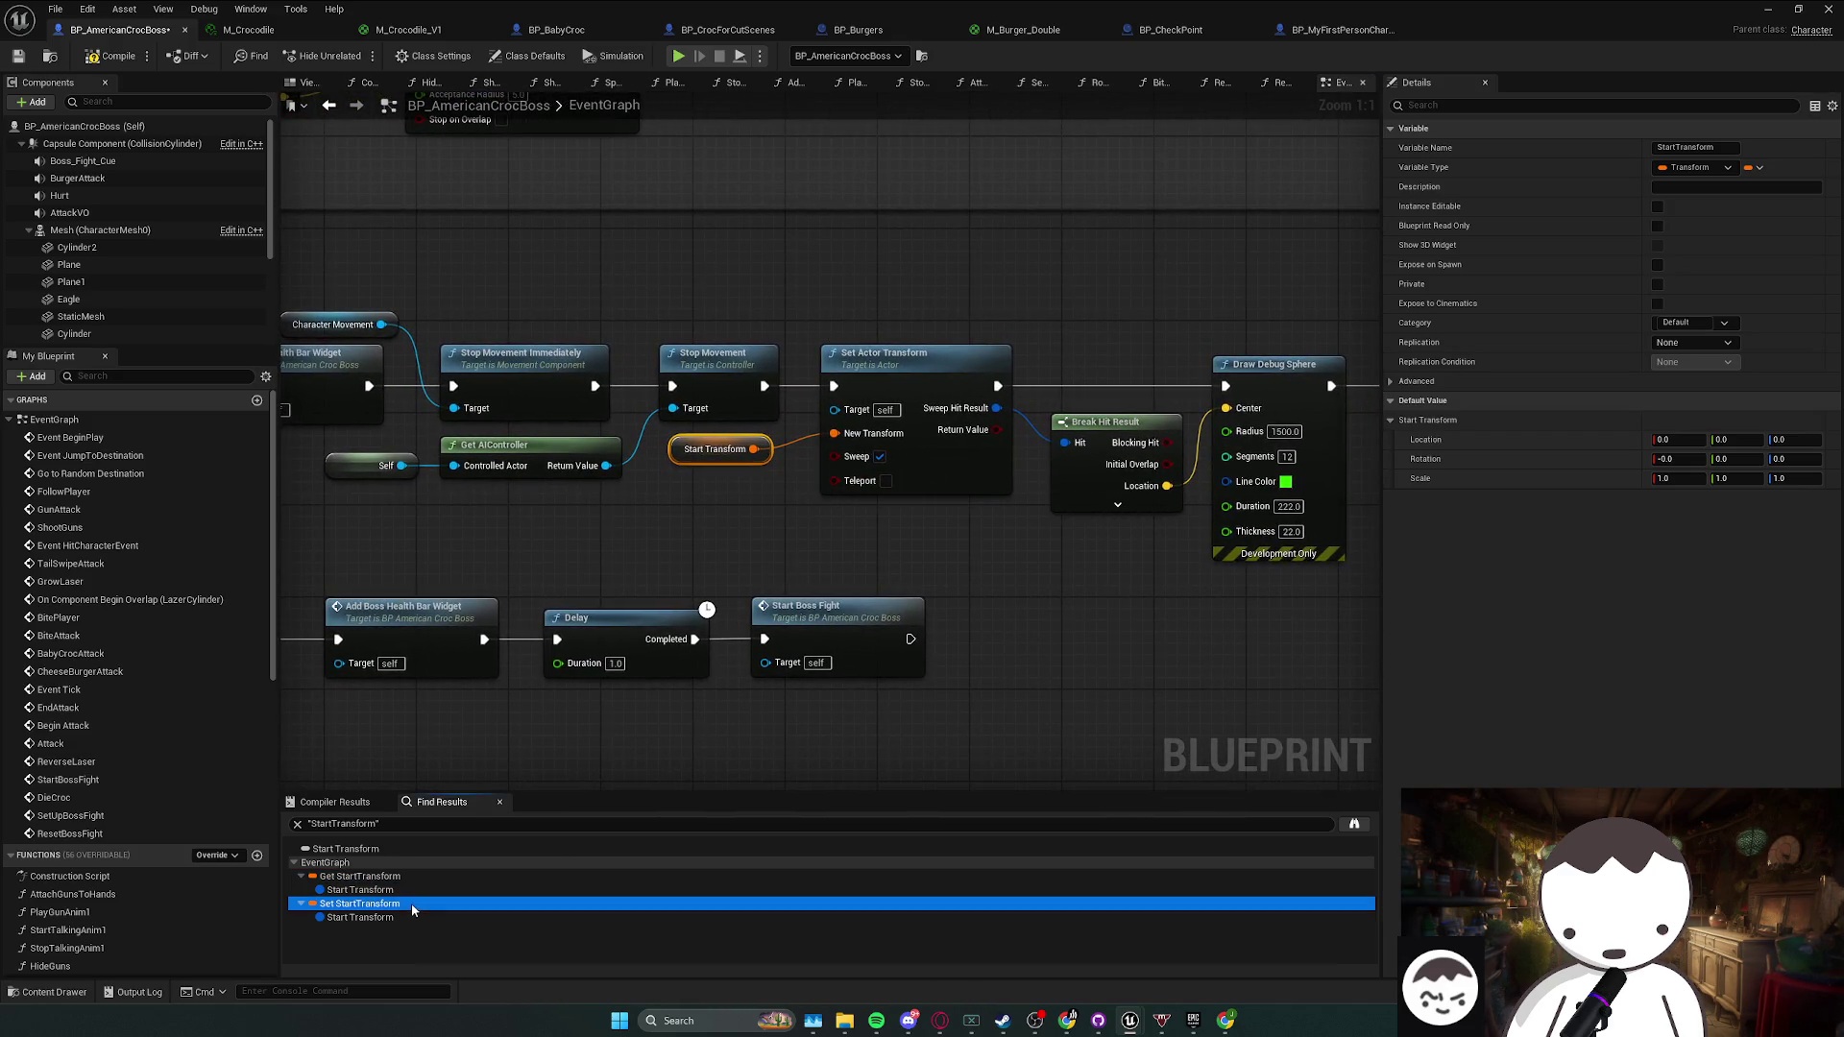
pyautogui.click(401, 875)
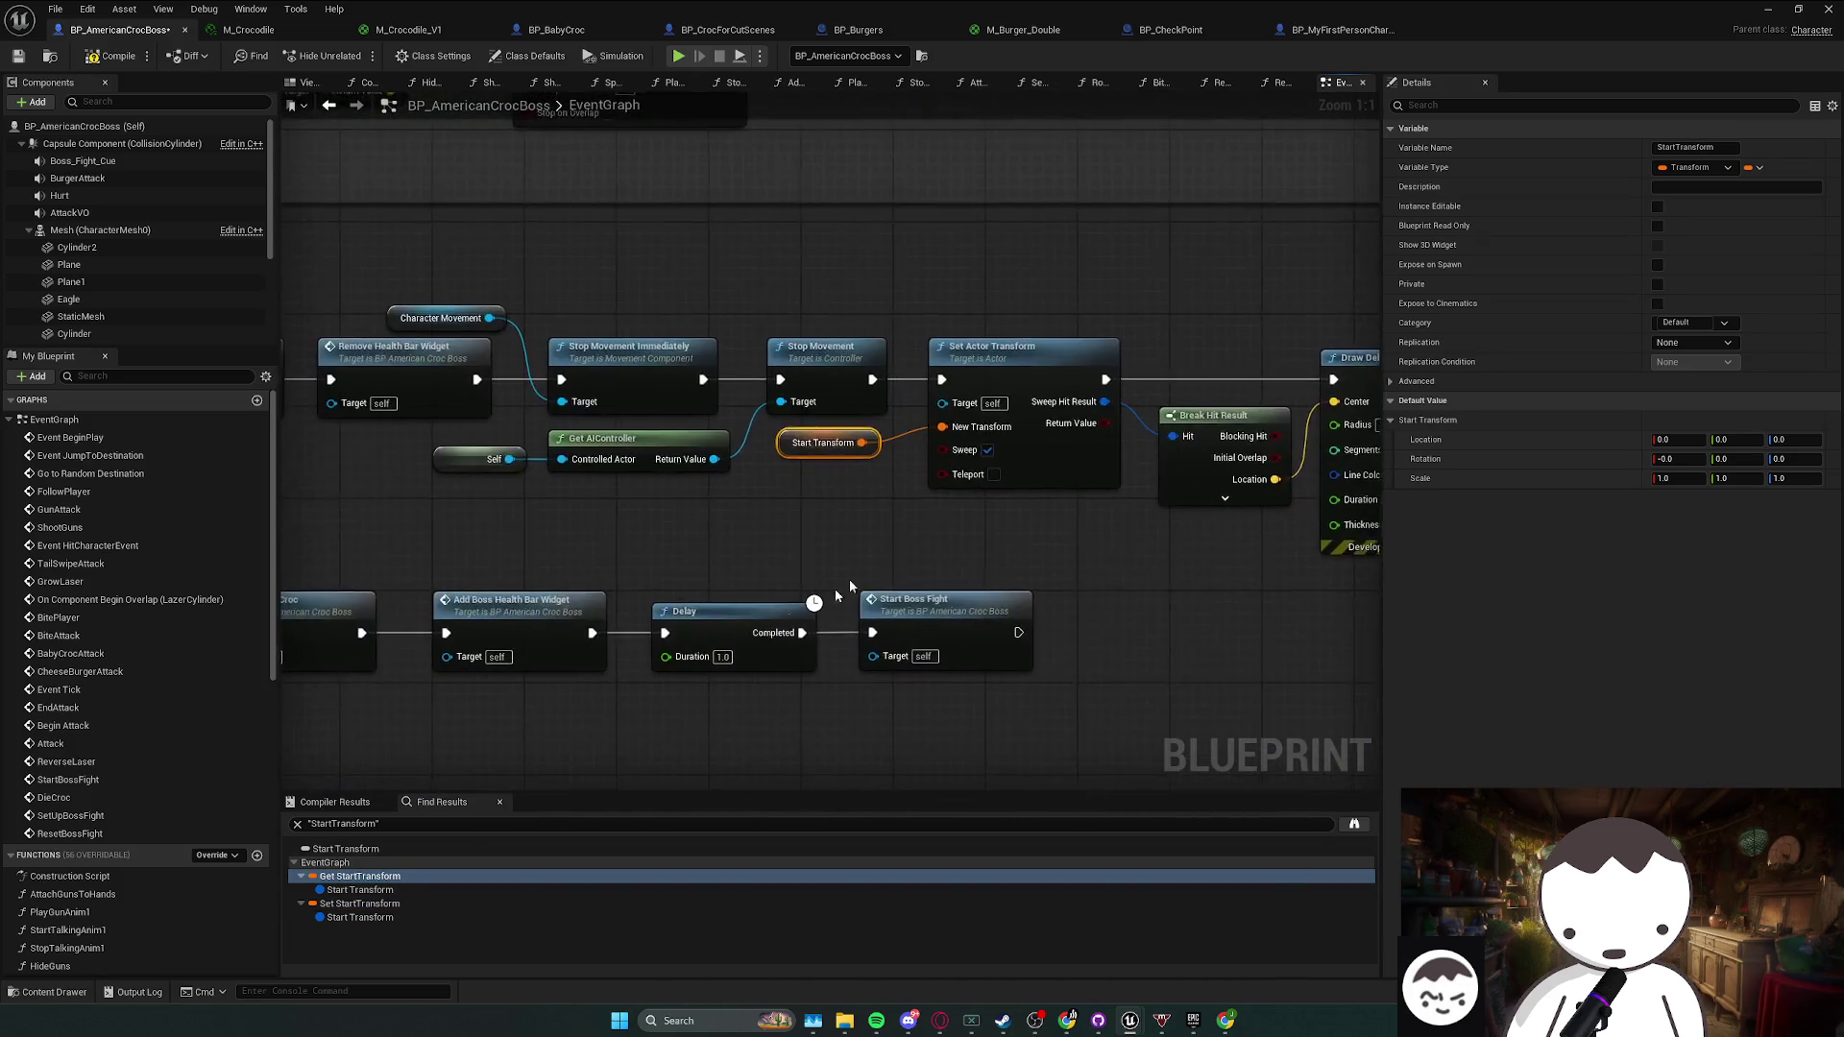
pyautogui.moveTo(795, 521); pyautogui.dragTo(732, 516)
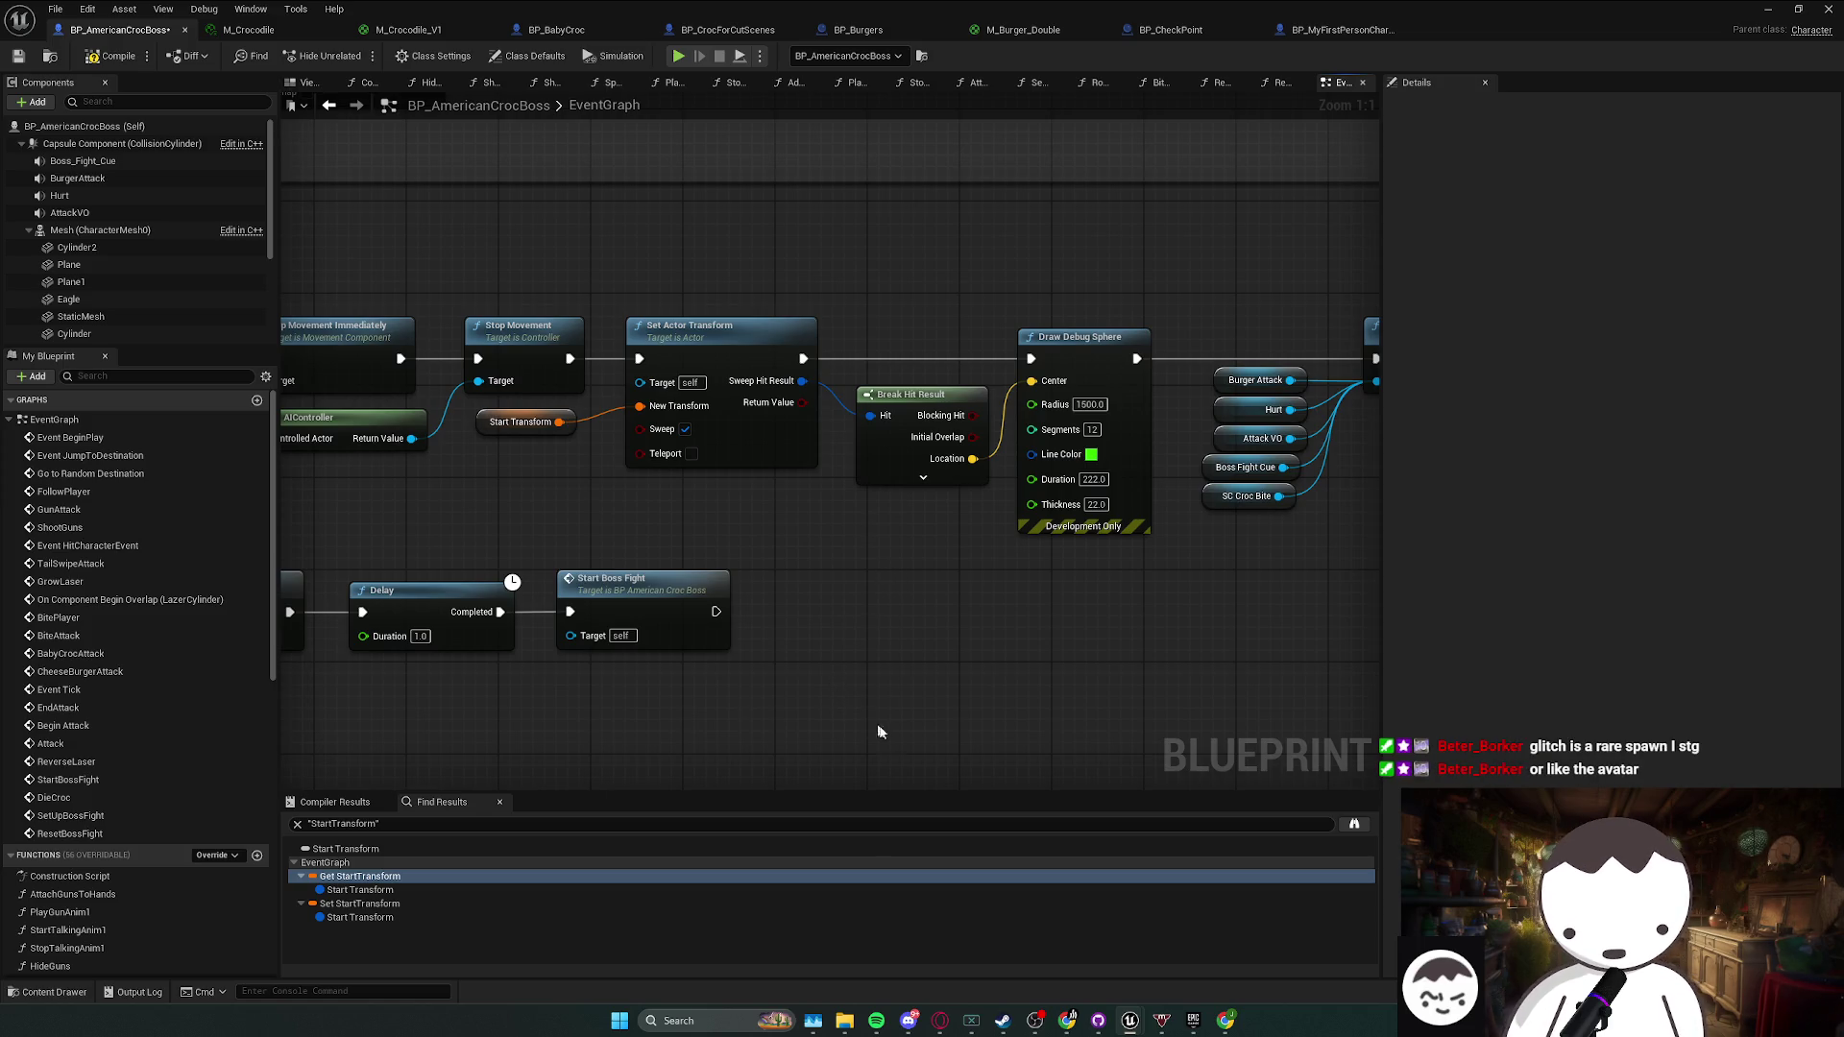
# - Inspect the Start Boss Fight, Set Actor Transform and Start Transform nodes in the reset chain
pyautogui.click(1067, 1020)
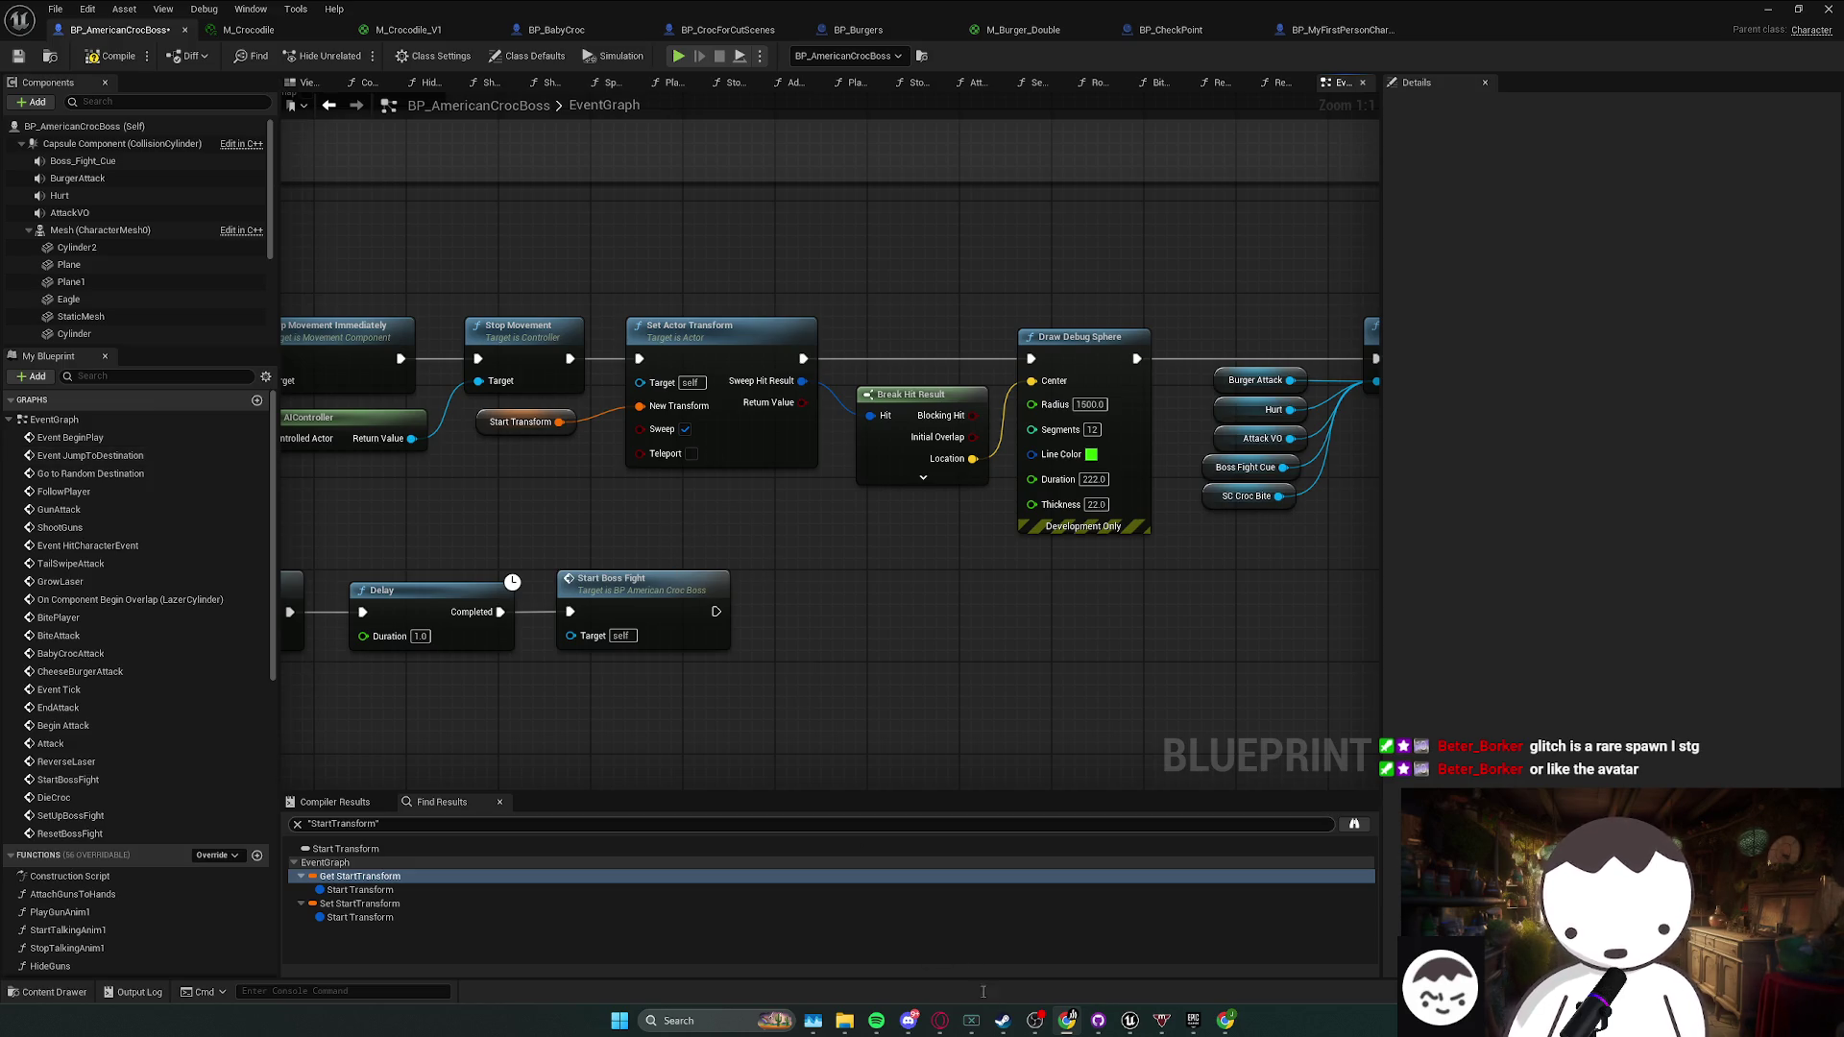
pyautogui.moveTo(618, 576); pyautogui.dragTo(649, 564)
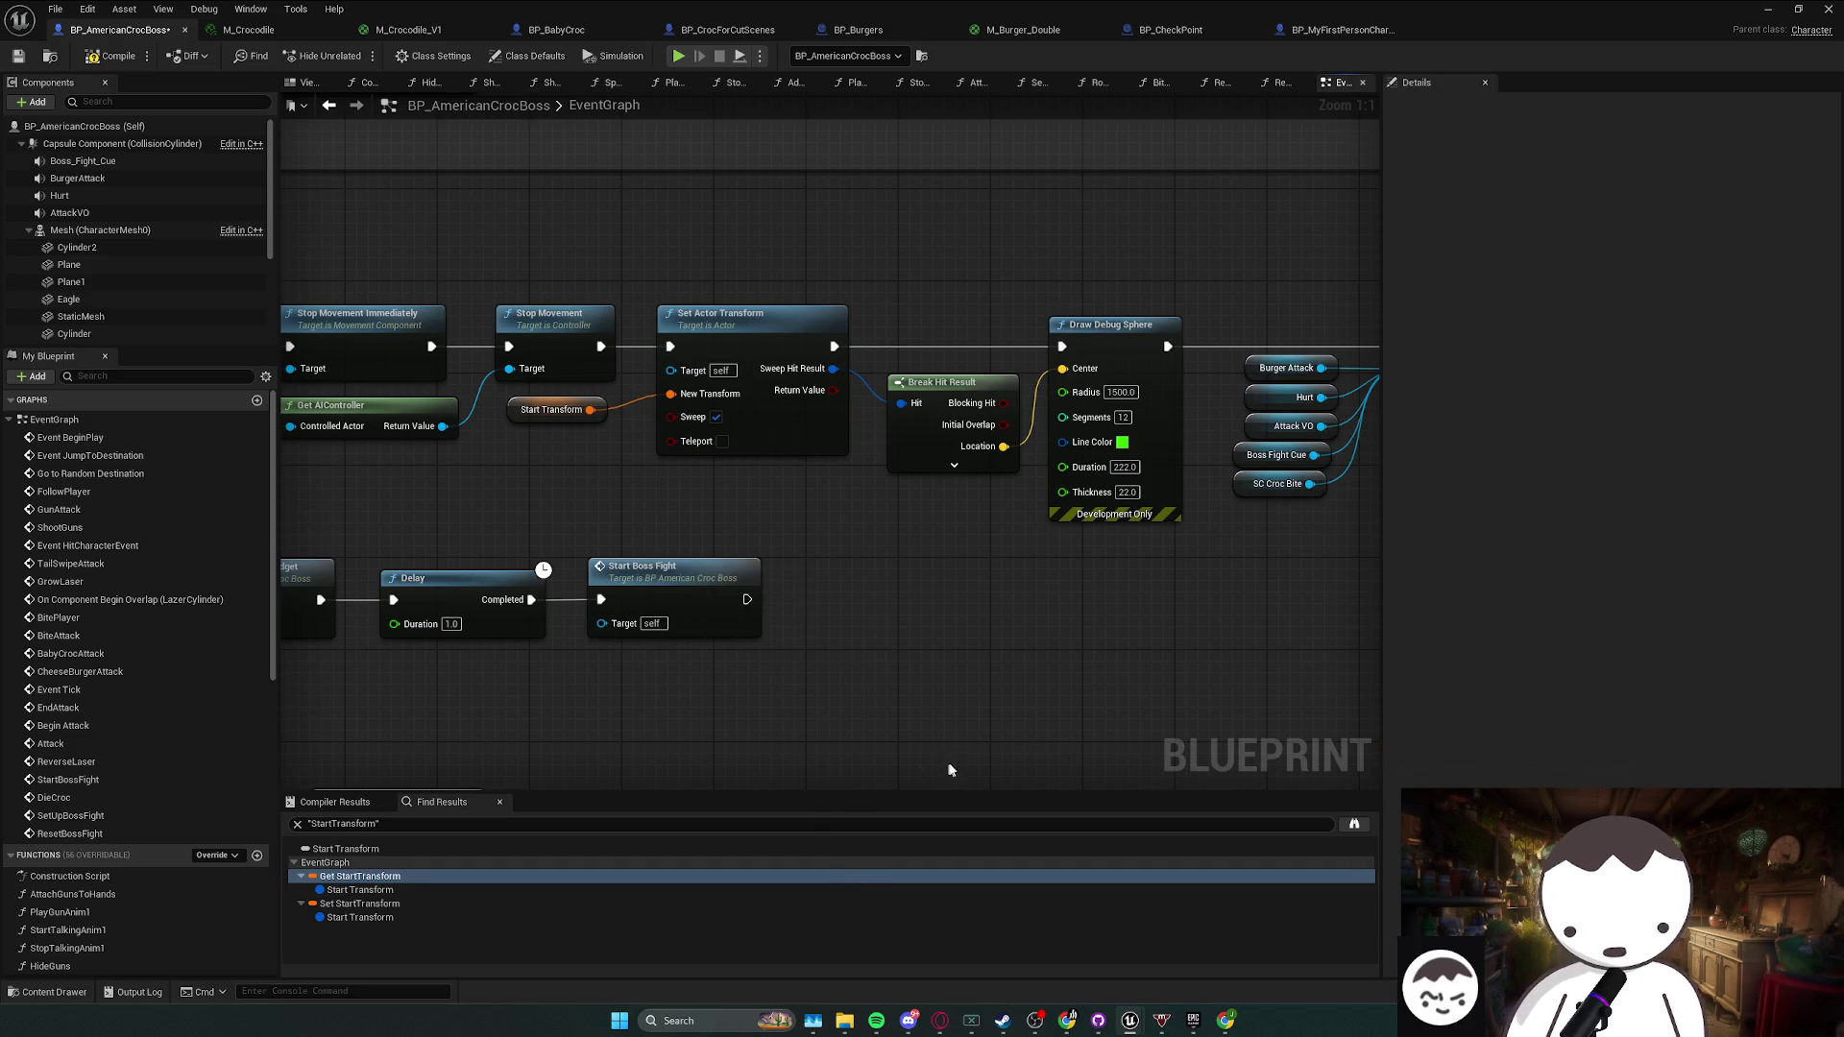
pyautogui.click(619, 583)
pyautogui.moveTo(832, 681)
pyautogui.mouseDown()
pyautogui.moveTo(522, 515)
pyautogui.moveTo(880, 650)
pyautogui.moveTo(860, 711)
pyautogui.moveTo(464, 522)
pyautogui.moveTo(672, 663)
pyautogui.moveTo(298, 538)
pyautogui.moveTo(955, 744)
pyautogui.moveTo(617, 547)
pyautogui.moveTo(1041, 741)
pyautogui.moveTo(596, 555)
pyautogui.moveTo(873, 626)
pyautogui.moveTo(539, 688)
pyautogui.moveTo(638, 642)
pyautogui.moveTo(697, 565)
pyautogui.mouseUp()
pyautogui.click(759, 461)
pyautogui.click(572, 445)
pyautogui.click(582, 539)
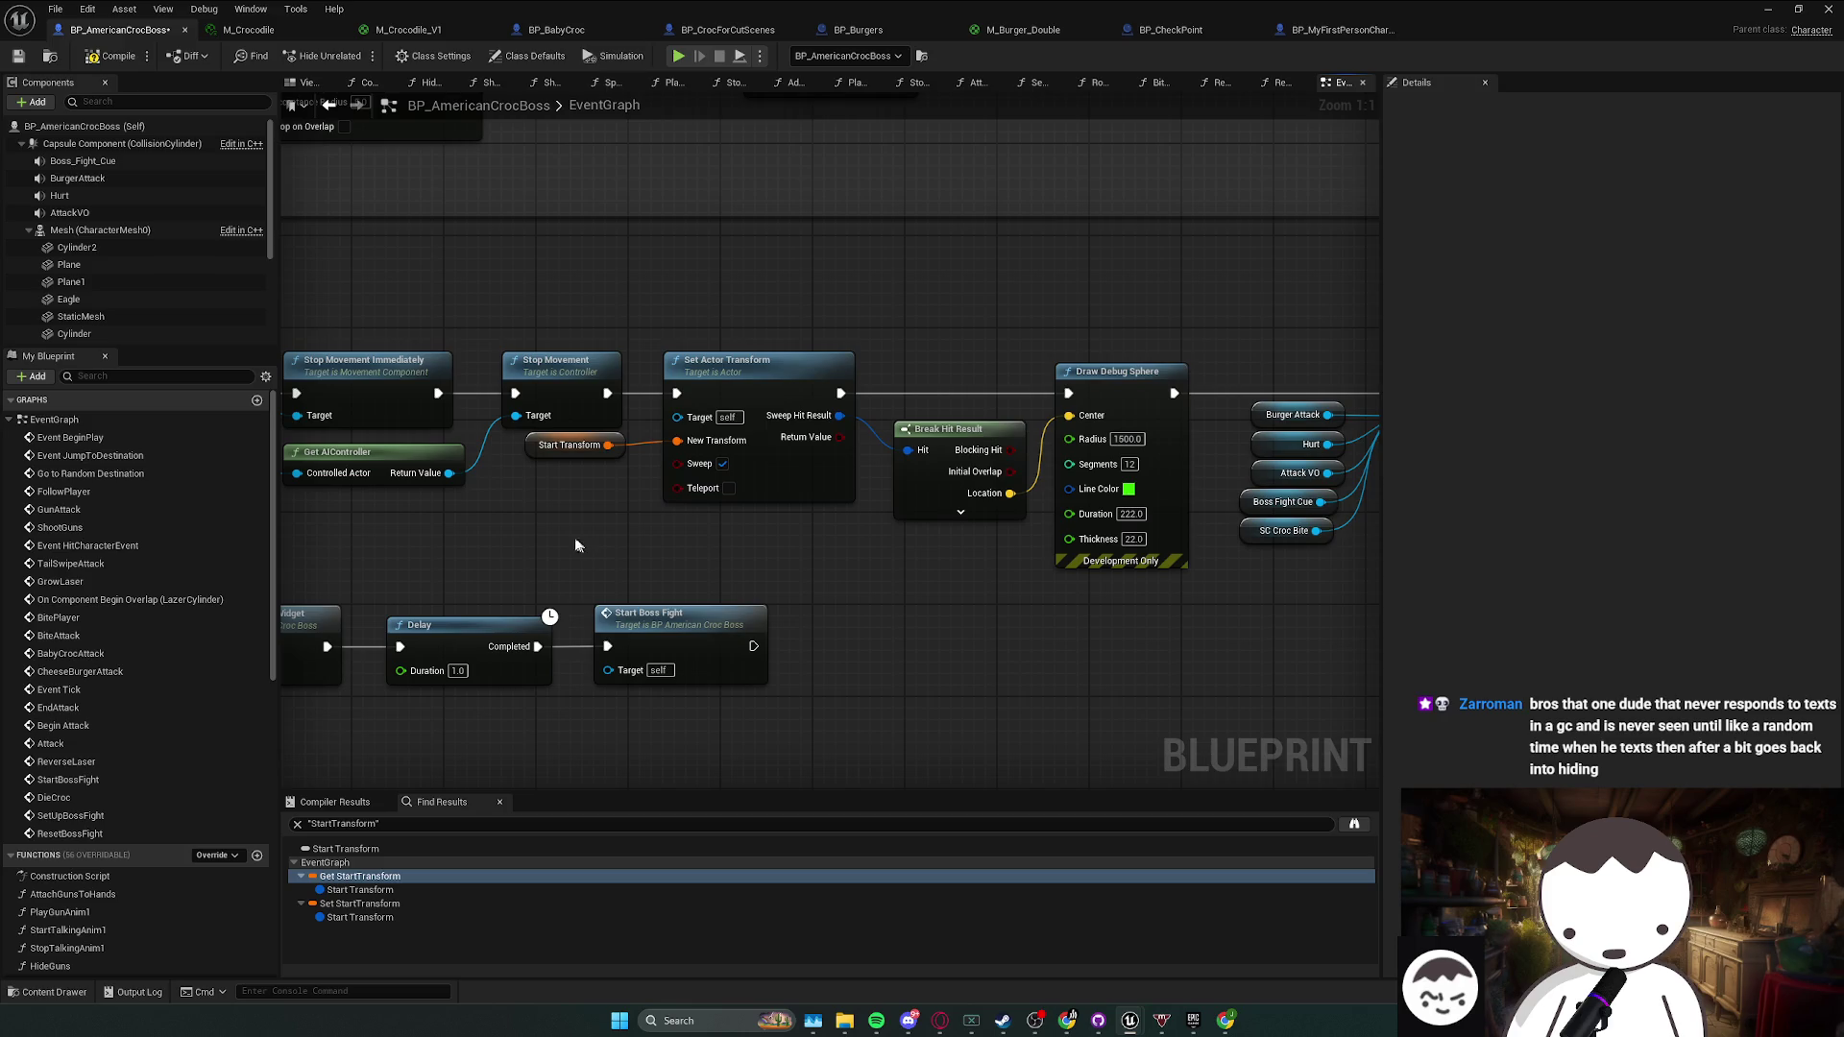
# - Uncheck Sweep on the Set Actor Transform node and bring up its context menu
pyautogui.hotkey('alt', 'Tab')
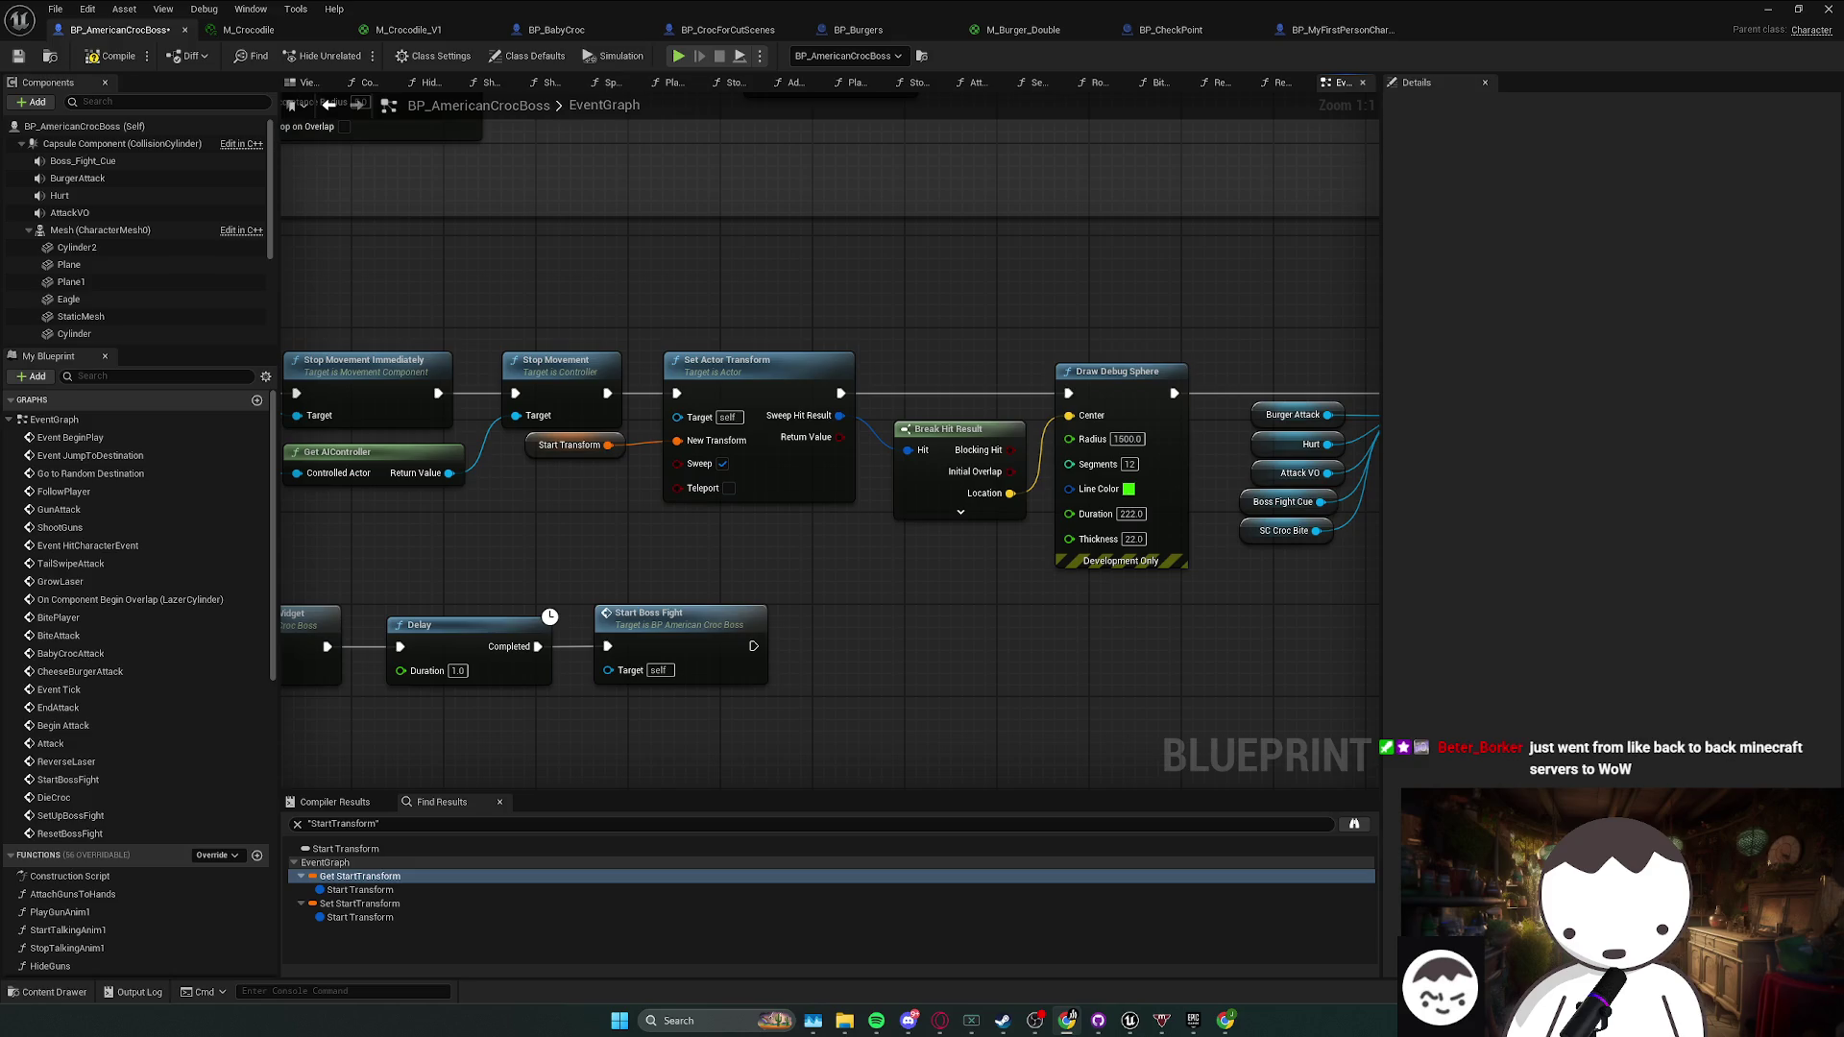
pyautogui.click(722, 464)
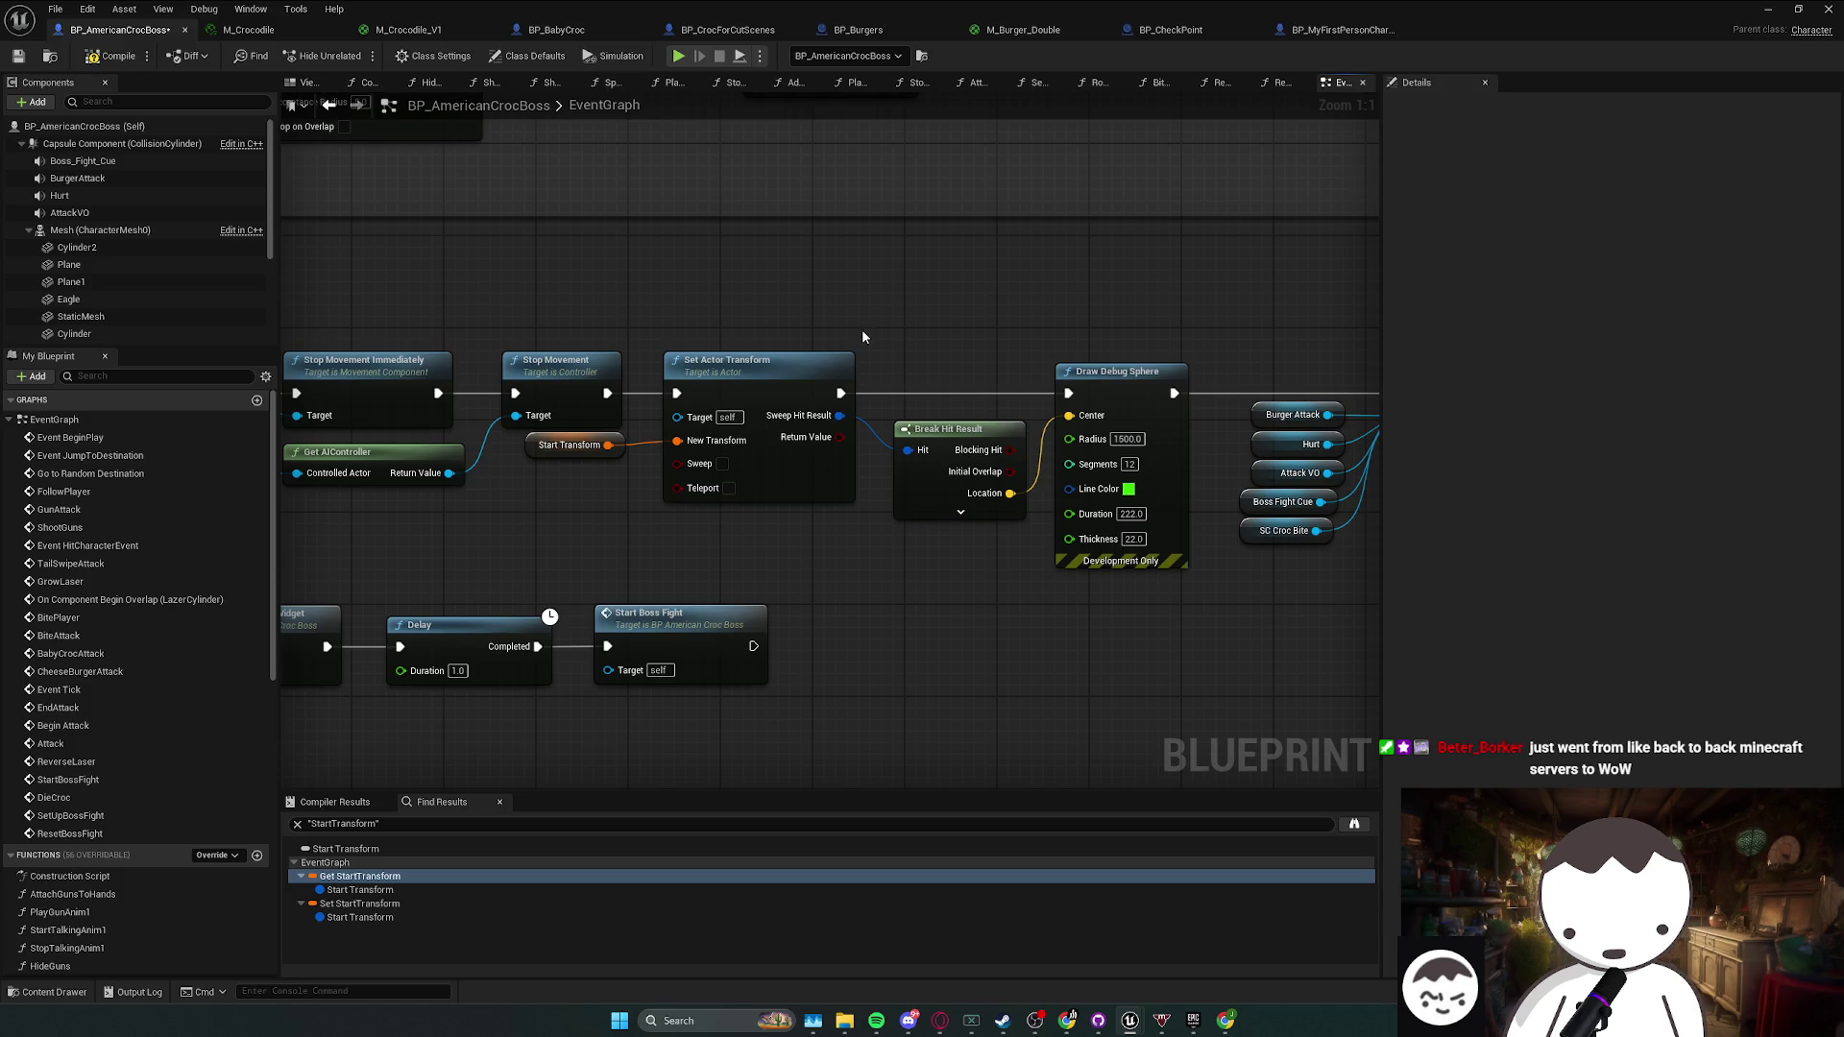
pyautogui.rightClick(809, 359)
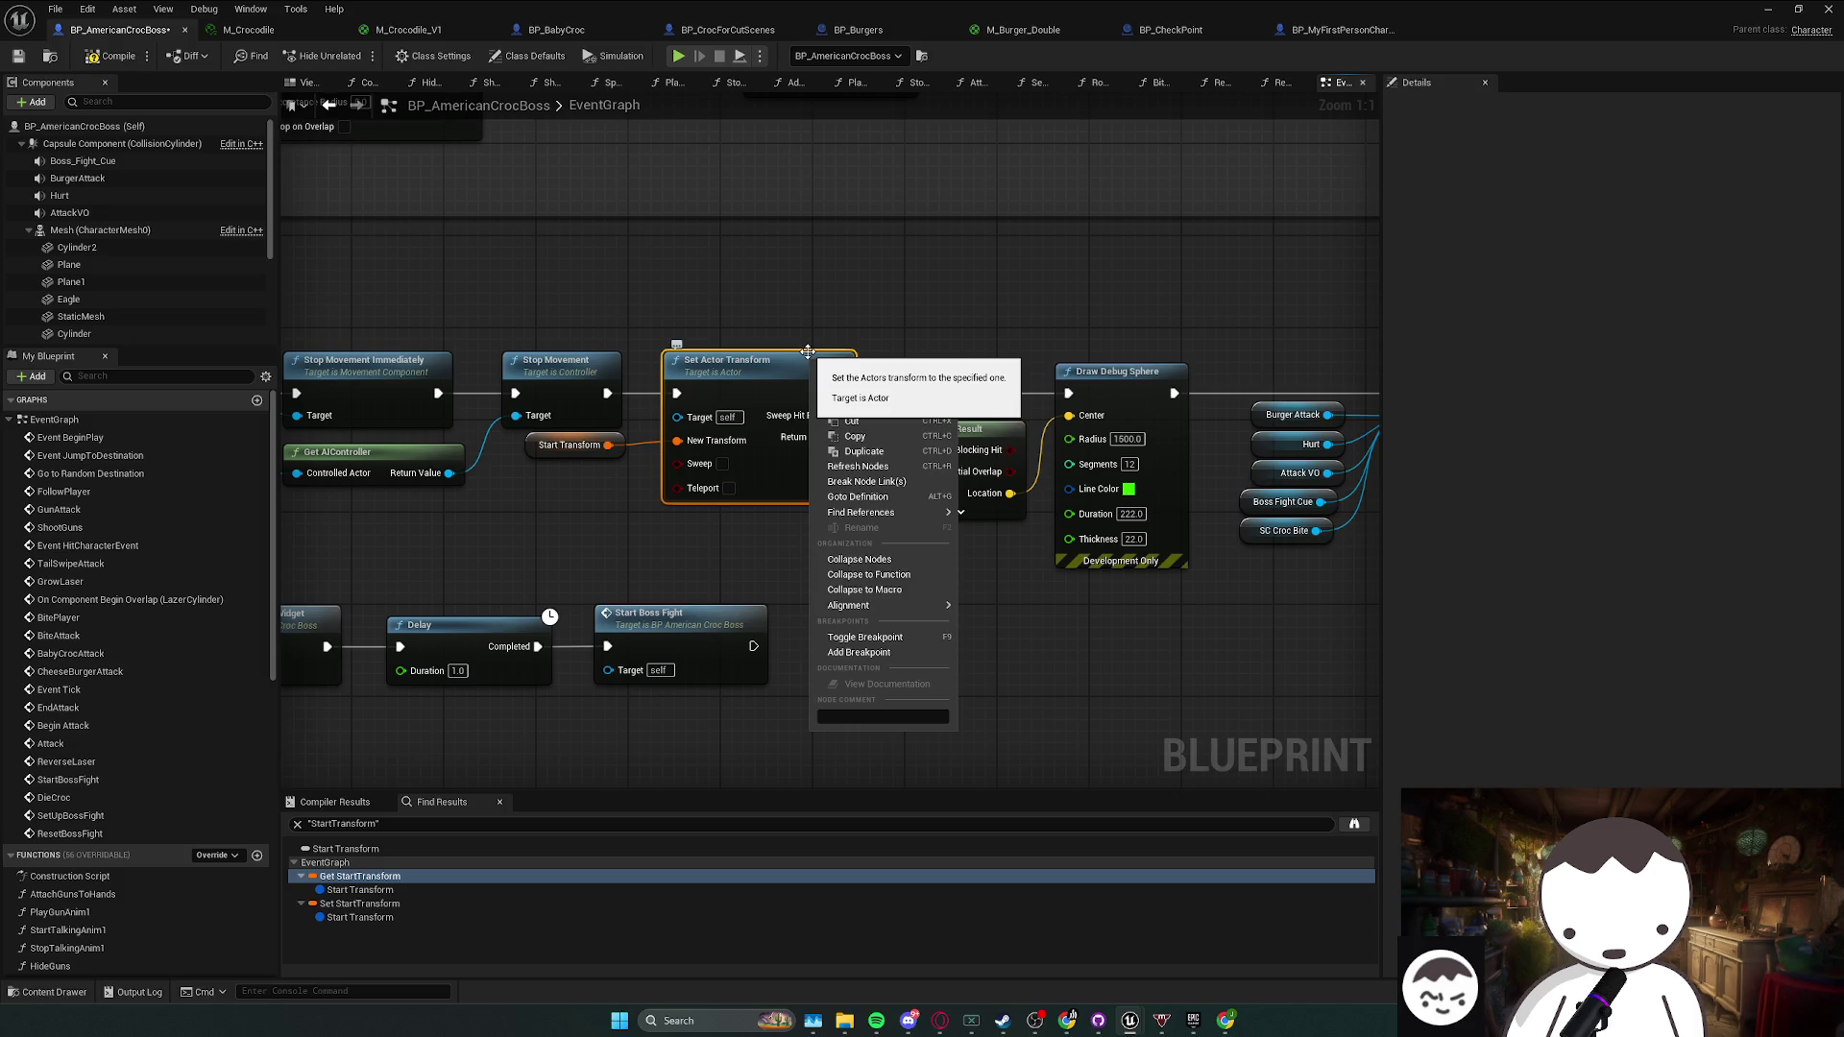
# - Search the action list for an Enable Movement node, then save the blueprint
pyautogui.click(809, 321)
pyautogui.rightClick(808, 321)
pyautogui.write('set movement enab')
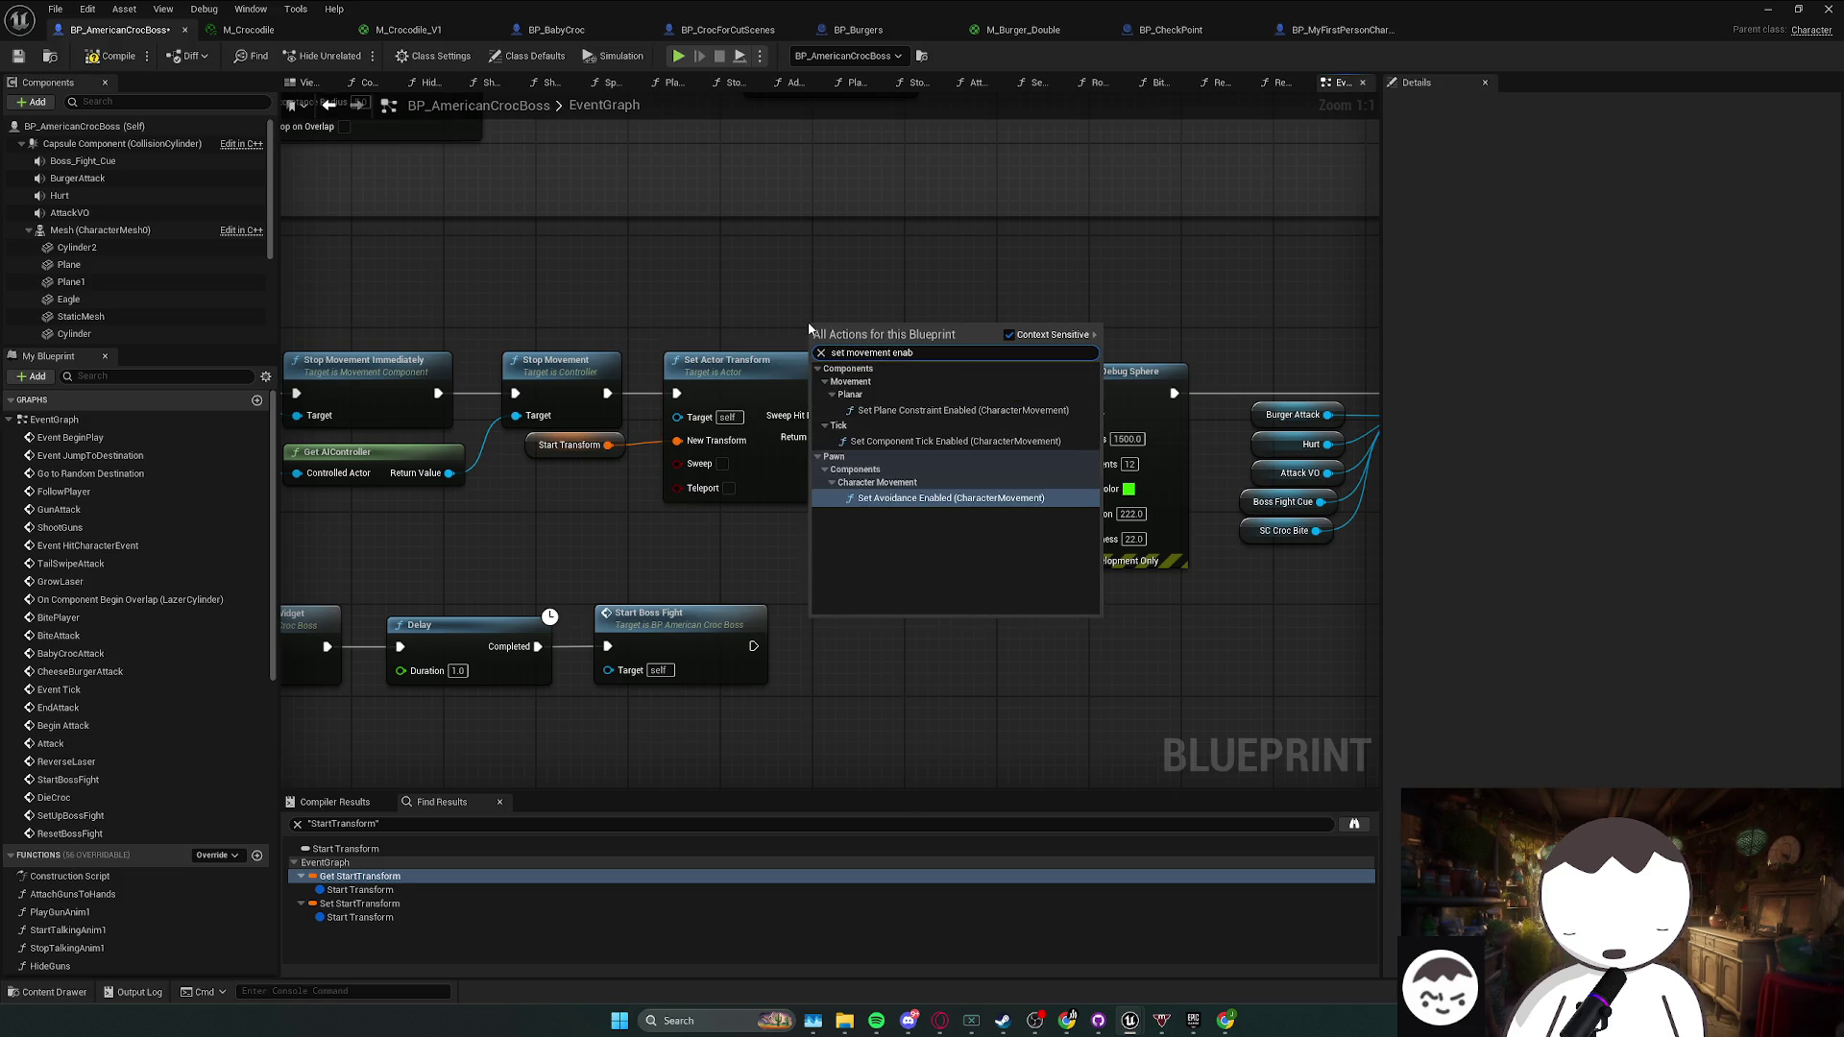
pyautogui.press('BackSpace')
pyautogui.press('BackSpace')
pyautogui.press('BackSpace')
pyautogui.press('BackSpace')
pyautogui.write('enable move')
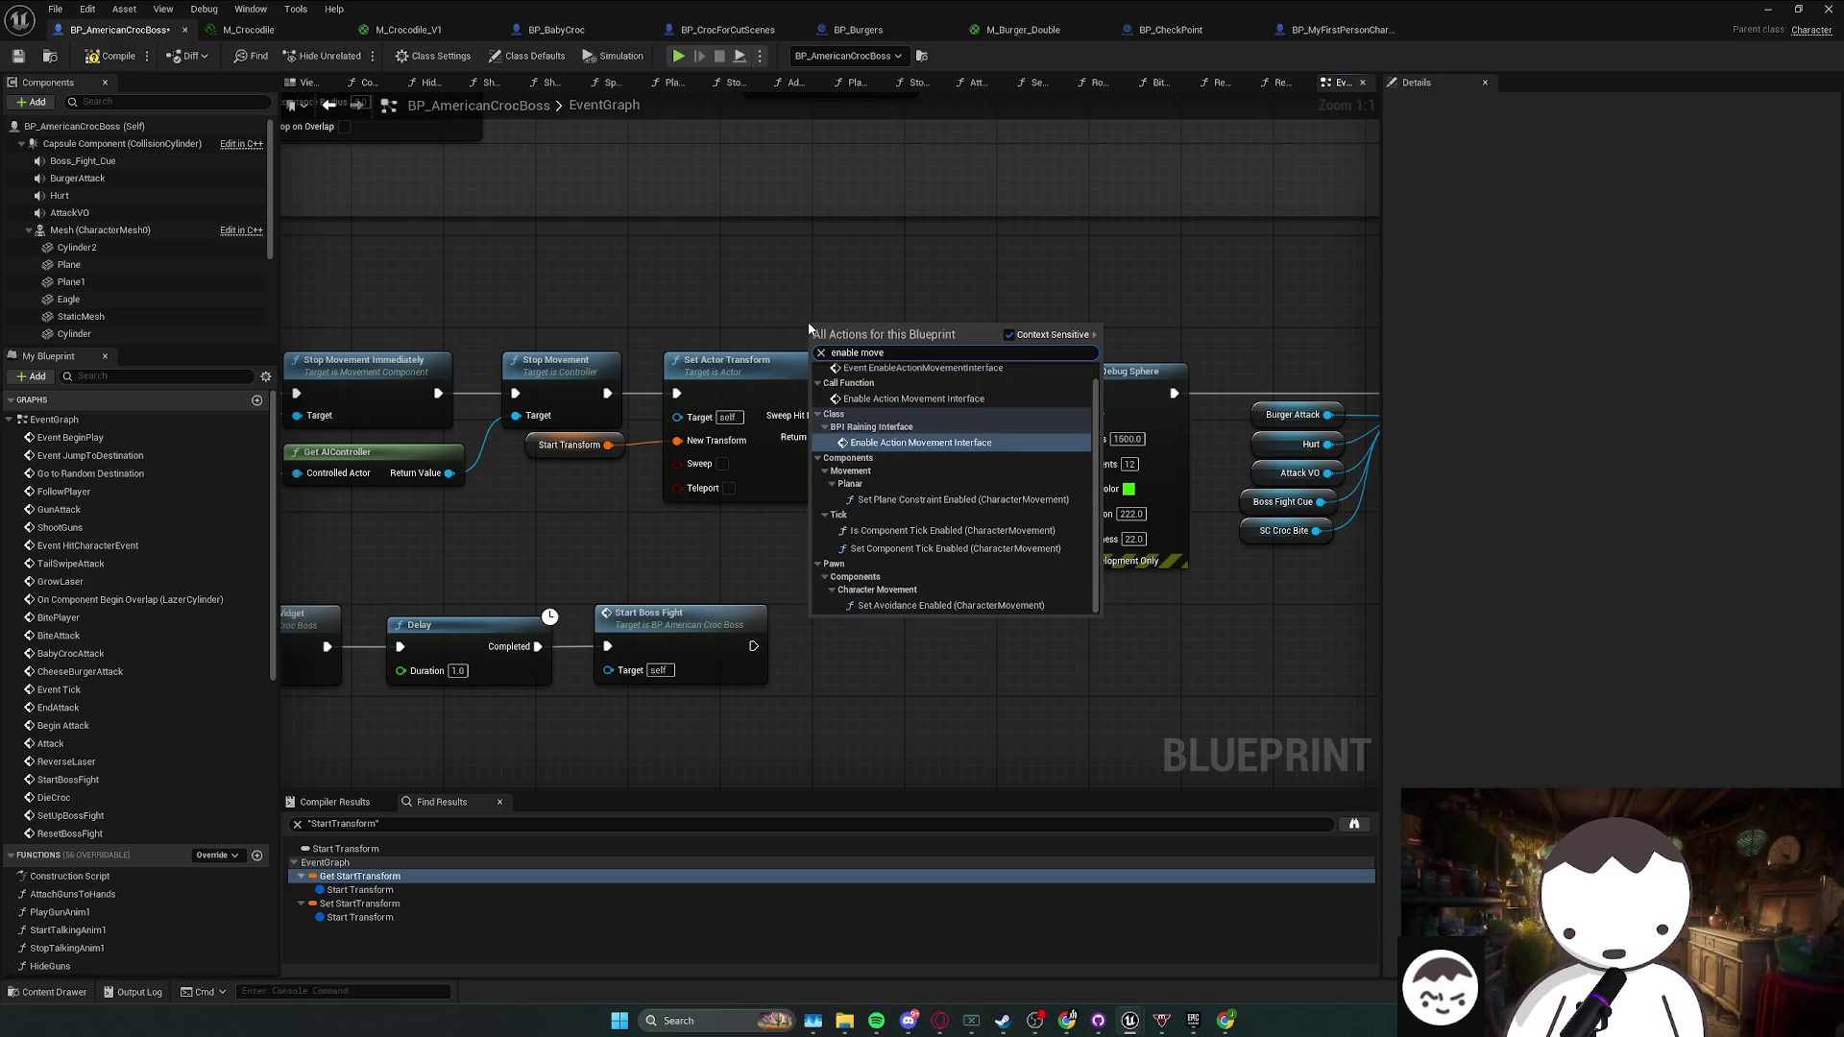
pyautogui.write('ment')
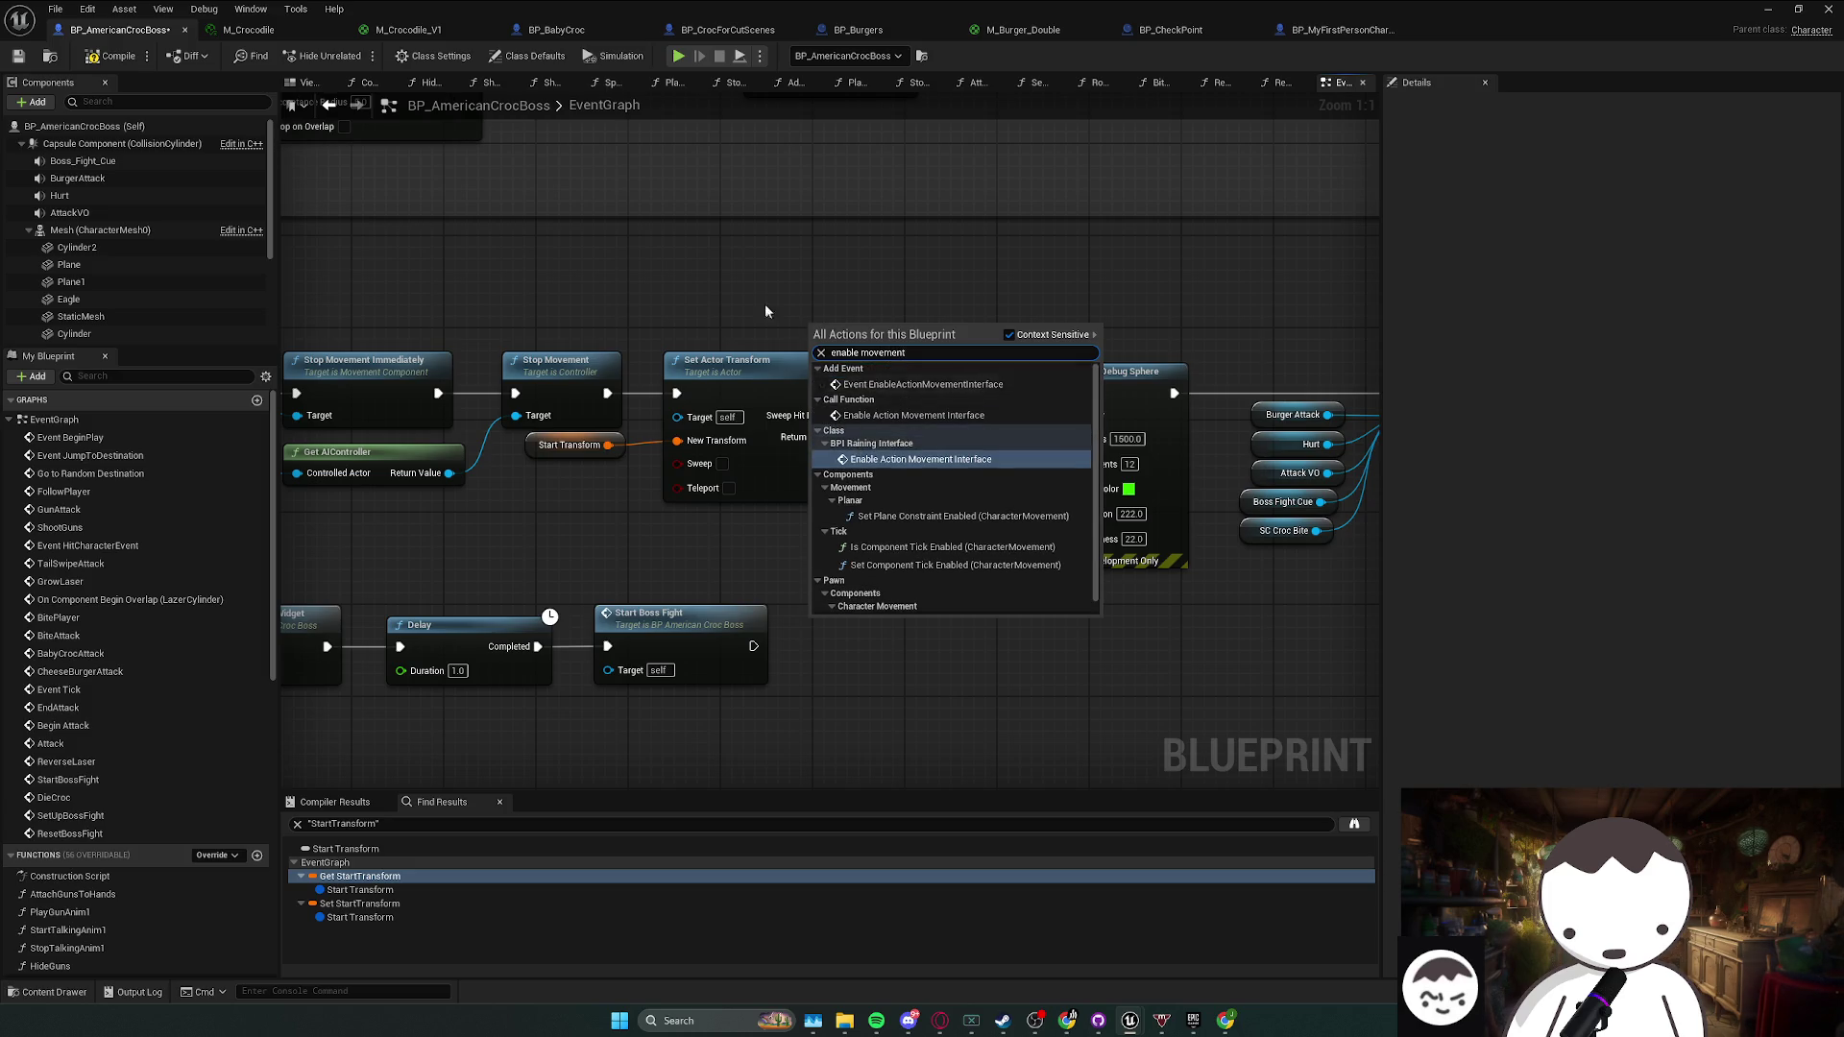
pyautogui.rightClick(804, 298)
pyautogui.hotkey('ctrl', 's')
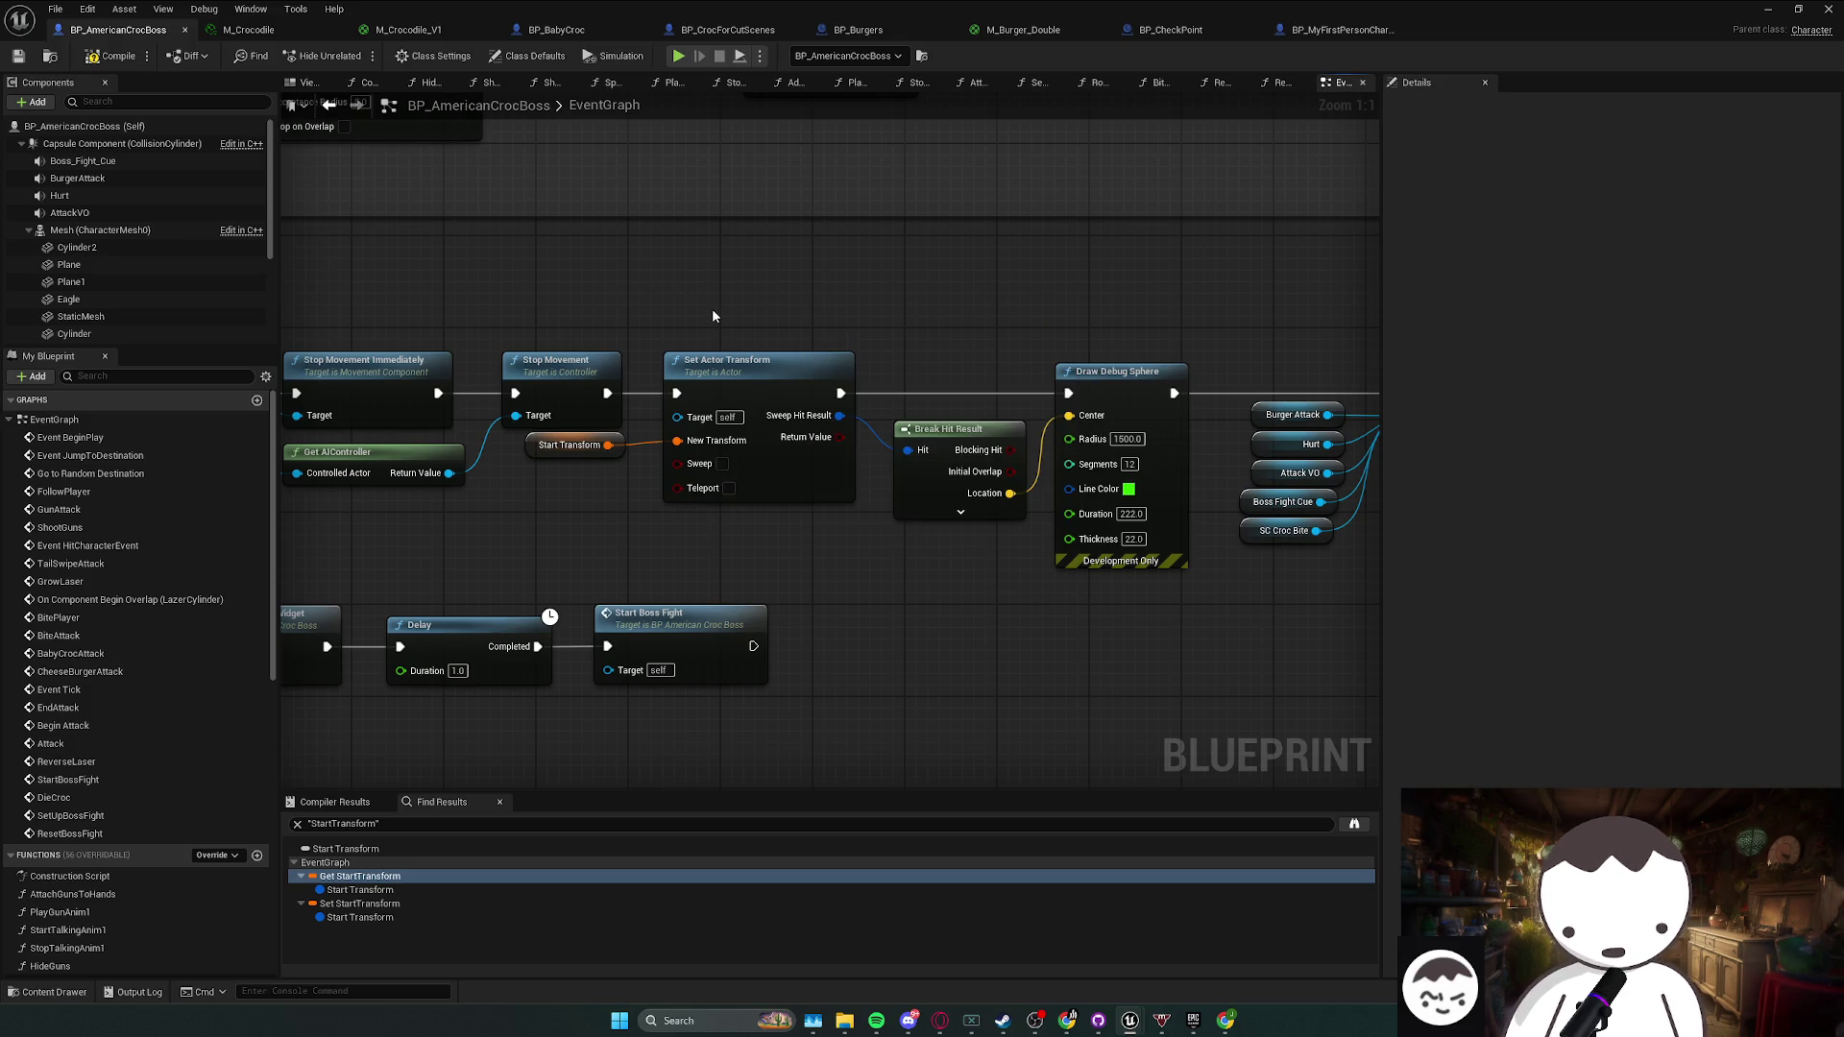
# - Add a Teleport node via a 'telepo' search and place it beside the reset chain
pyautogui.rightClick(712, 313)
pyautogui.write('telepo')
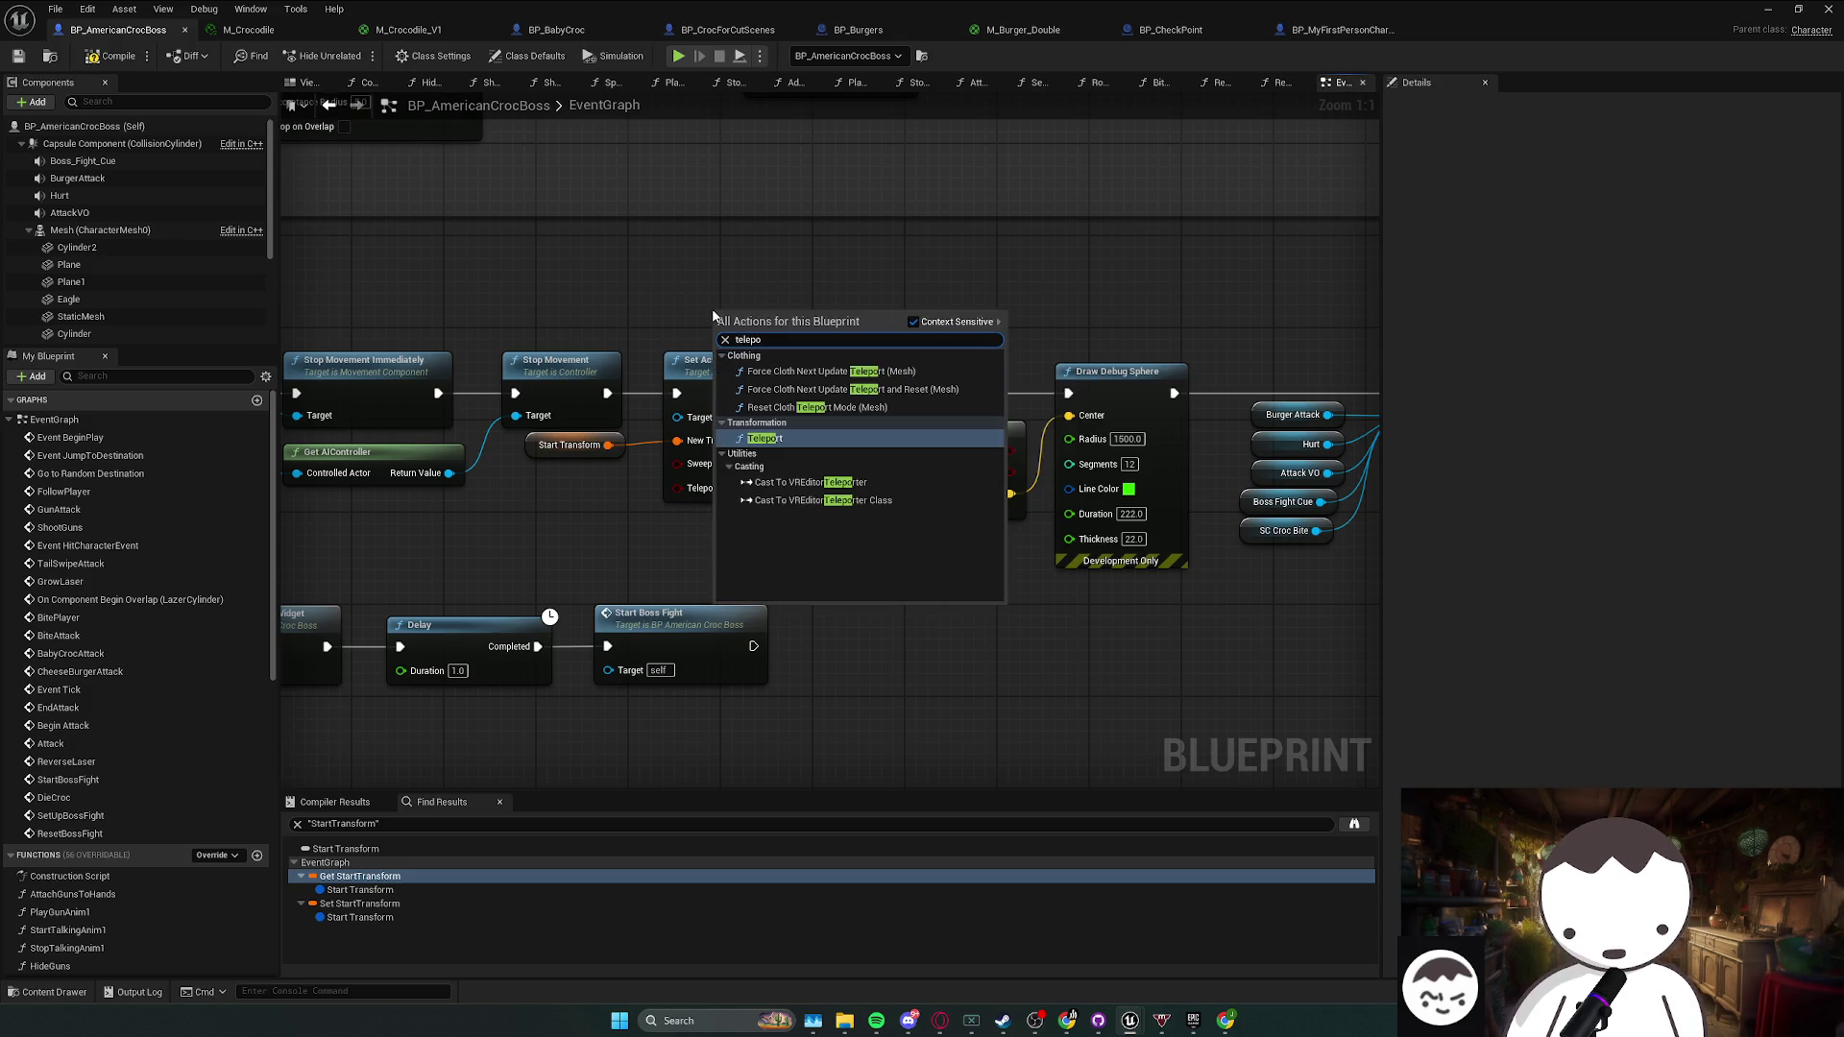
pyautogui.press('Return')
pyautogui.moveTo(812, 312); pyautogui.dragTo(970, 300)
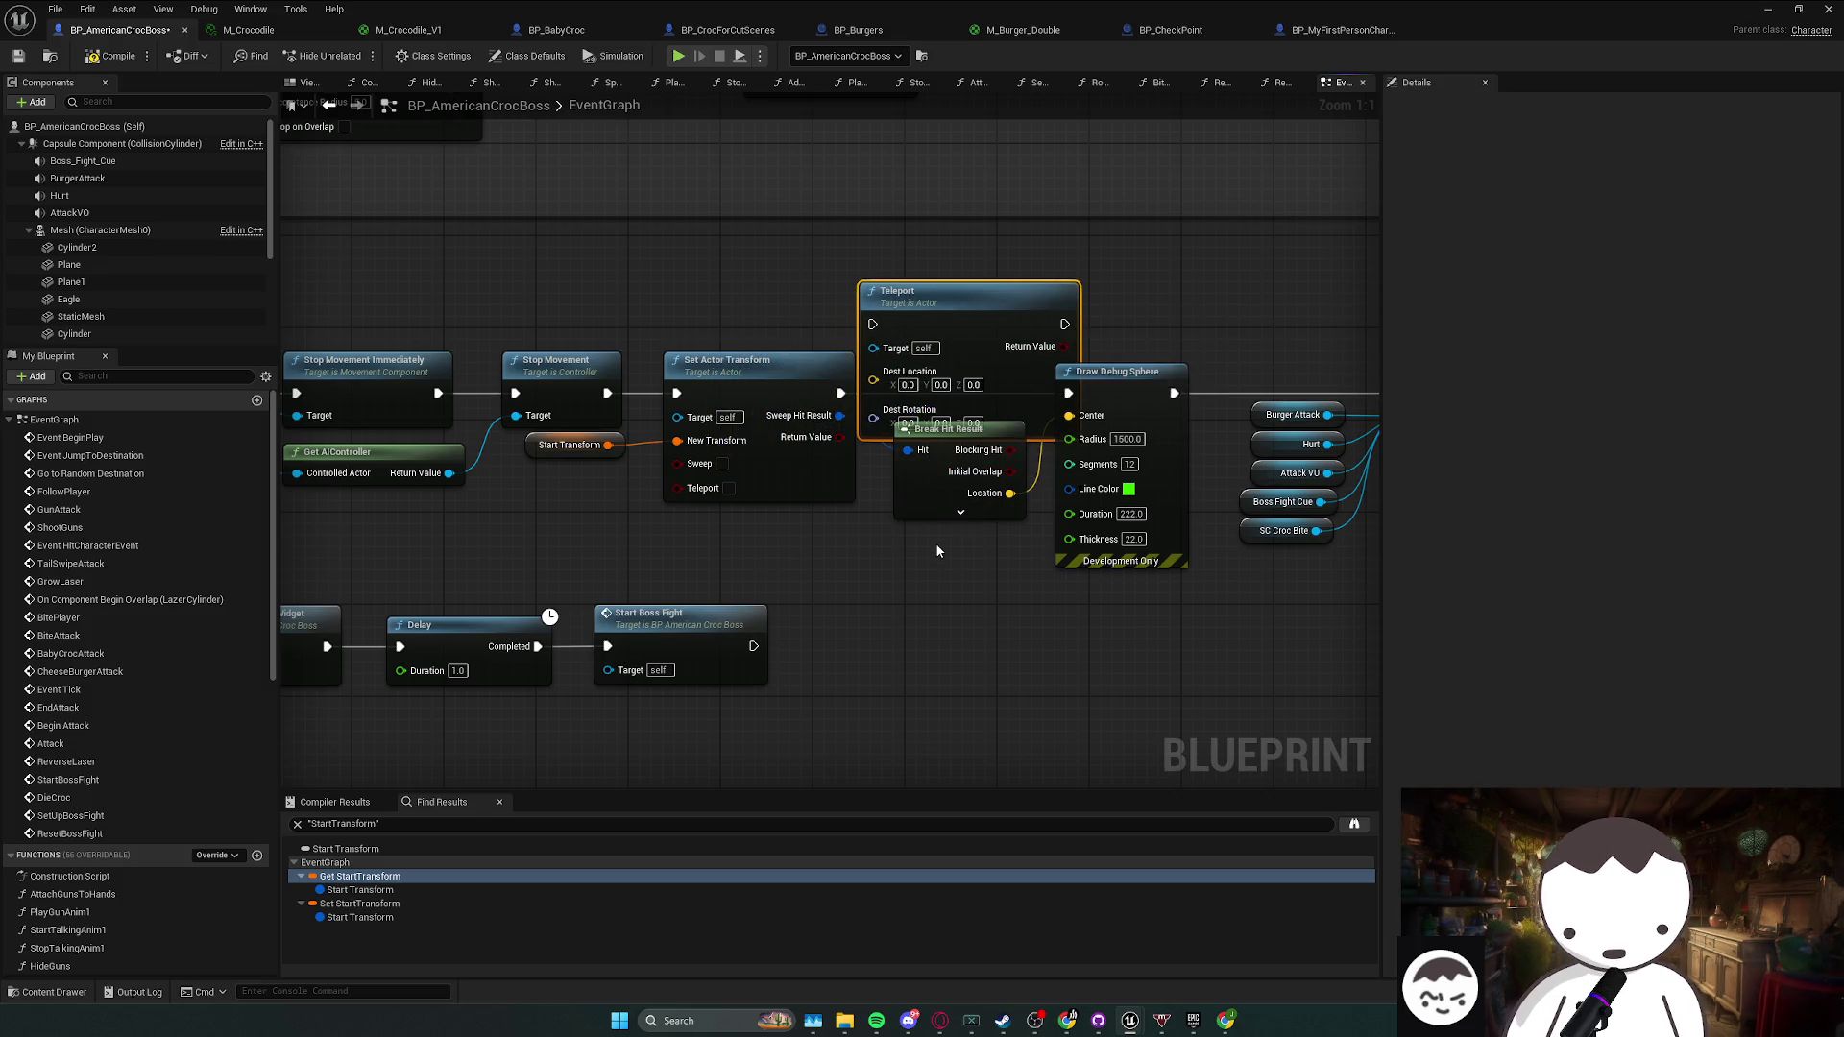
# - Delete the Break Hit Result and Draw Debug Sphere nodes
pyautogui.moveTo(937, 549); pyautogui.dragTo(1066, 511)
pyautogui.moveTo(941, 510); pyautogui.dragTo(953, 506)
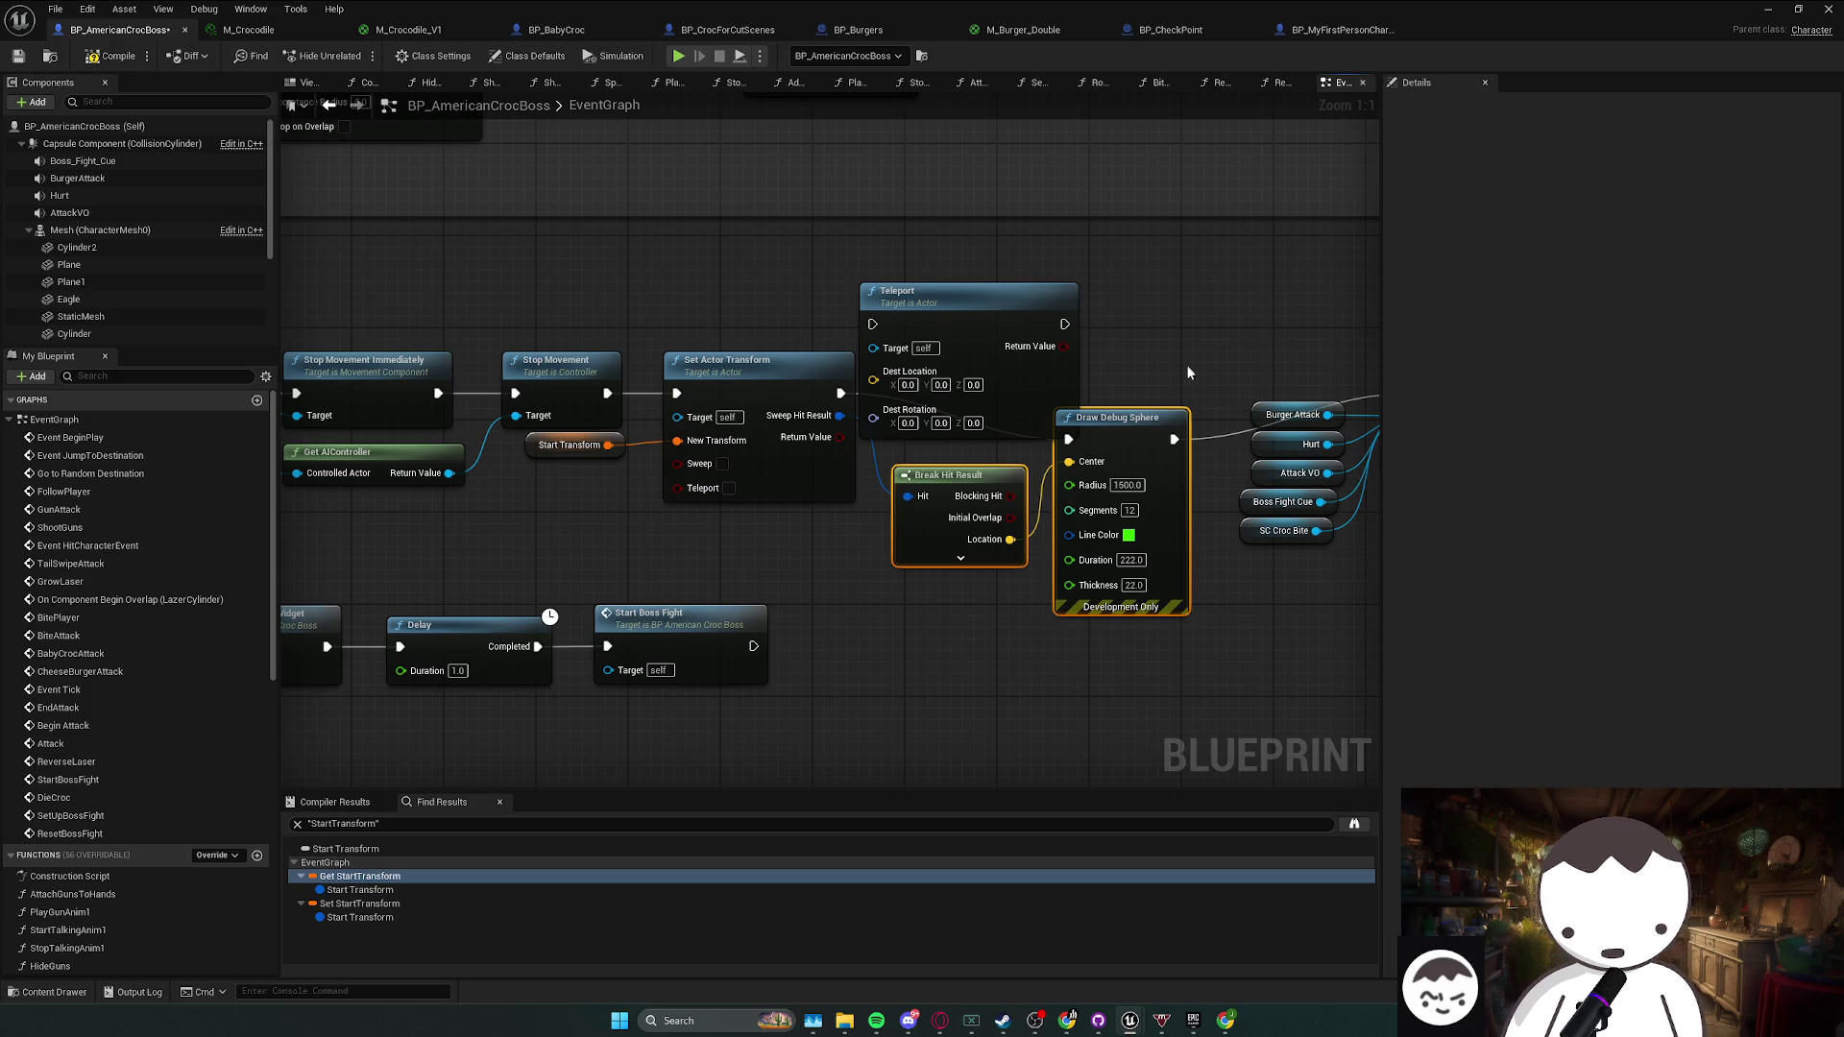
pyautogui.moveTo(949, 498); pyautogui.dragTo(972, 591)
pyautogui.moveTo(975, 497); pyautogui.dragTo(1112, 593)
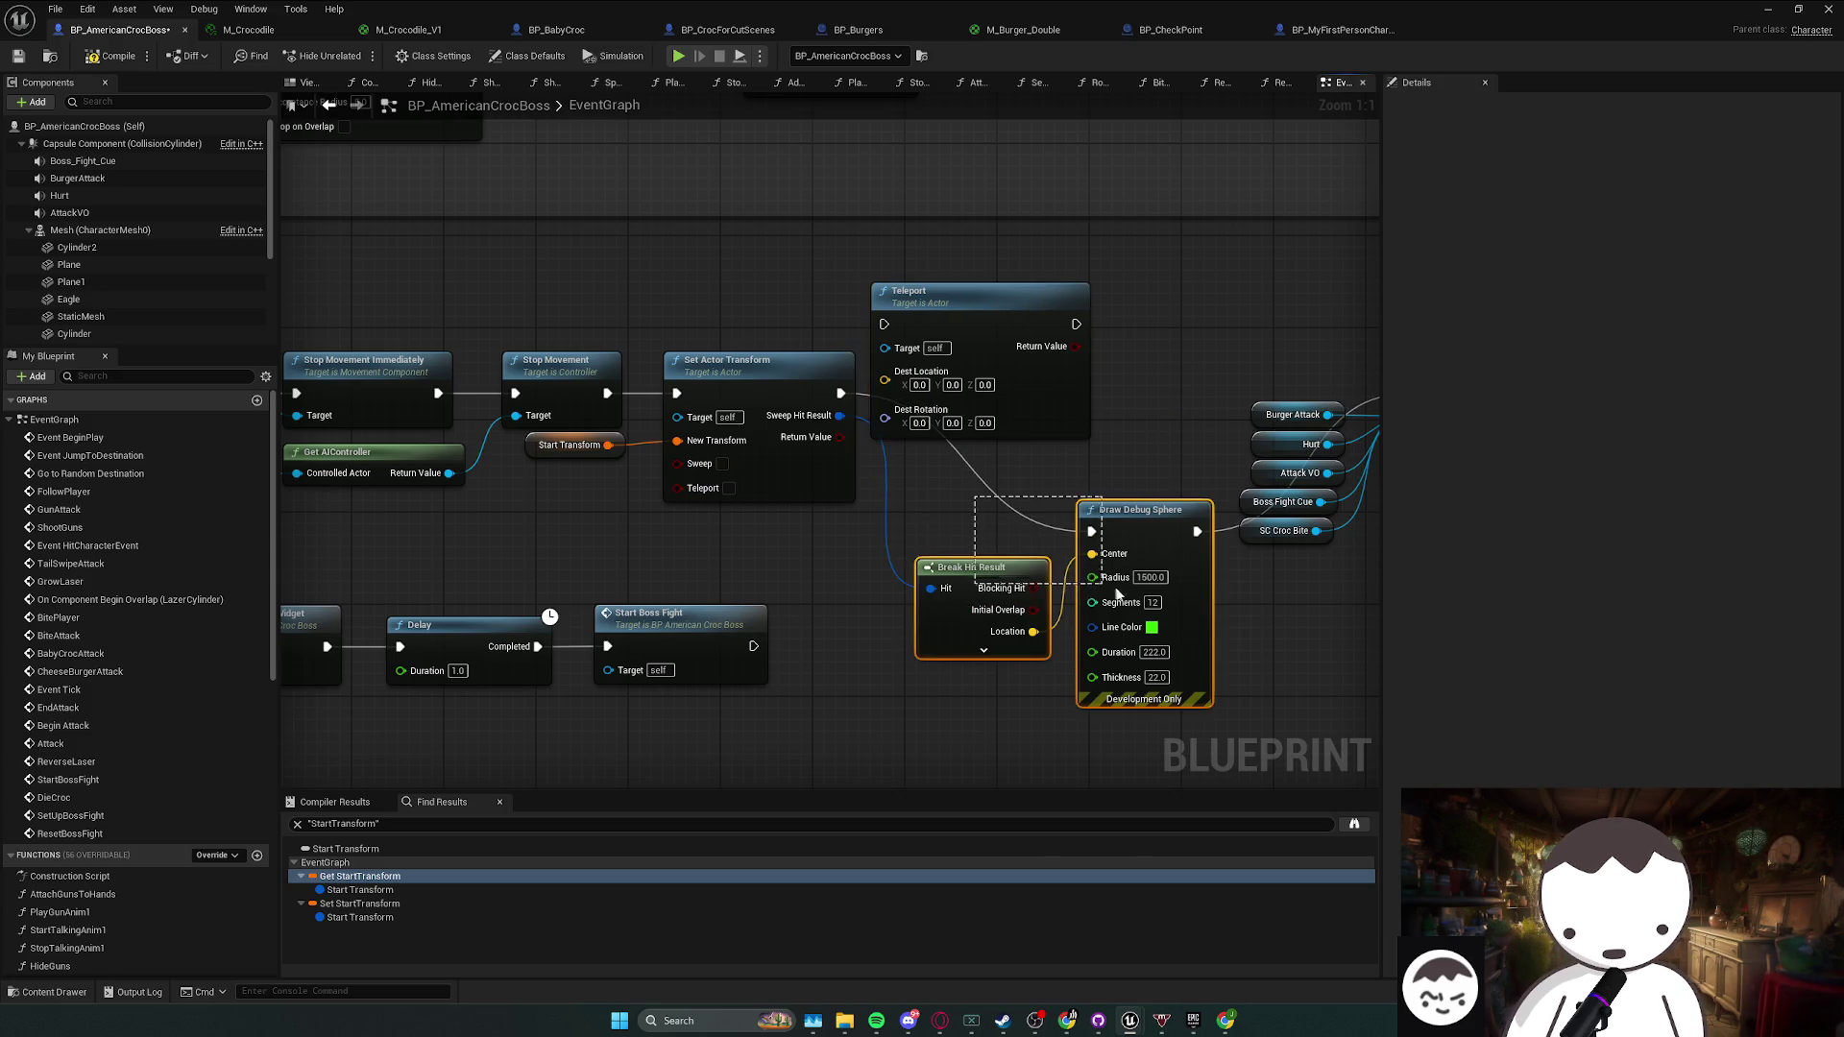
pyautogui.press('Delete')
pyautogui.press('Delete')
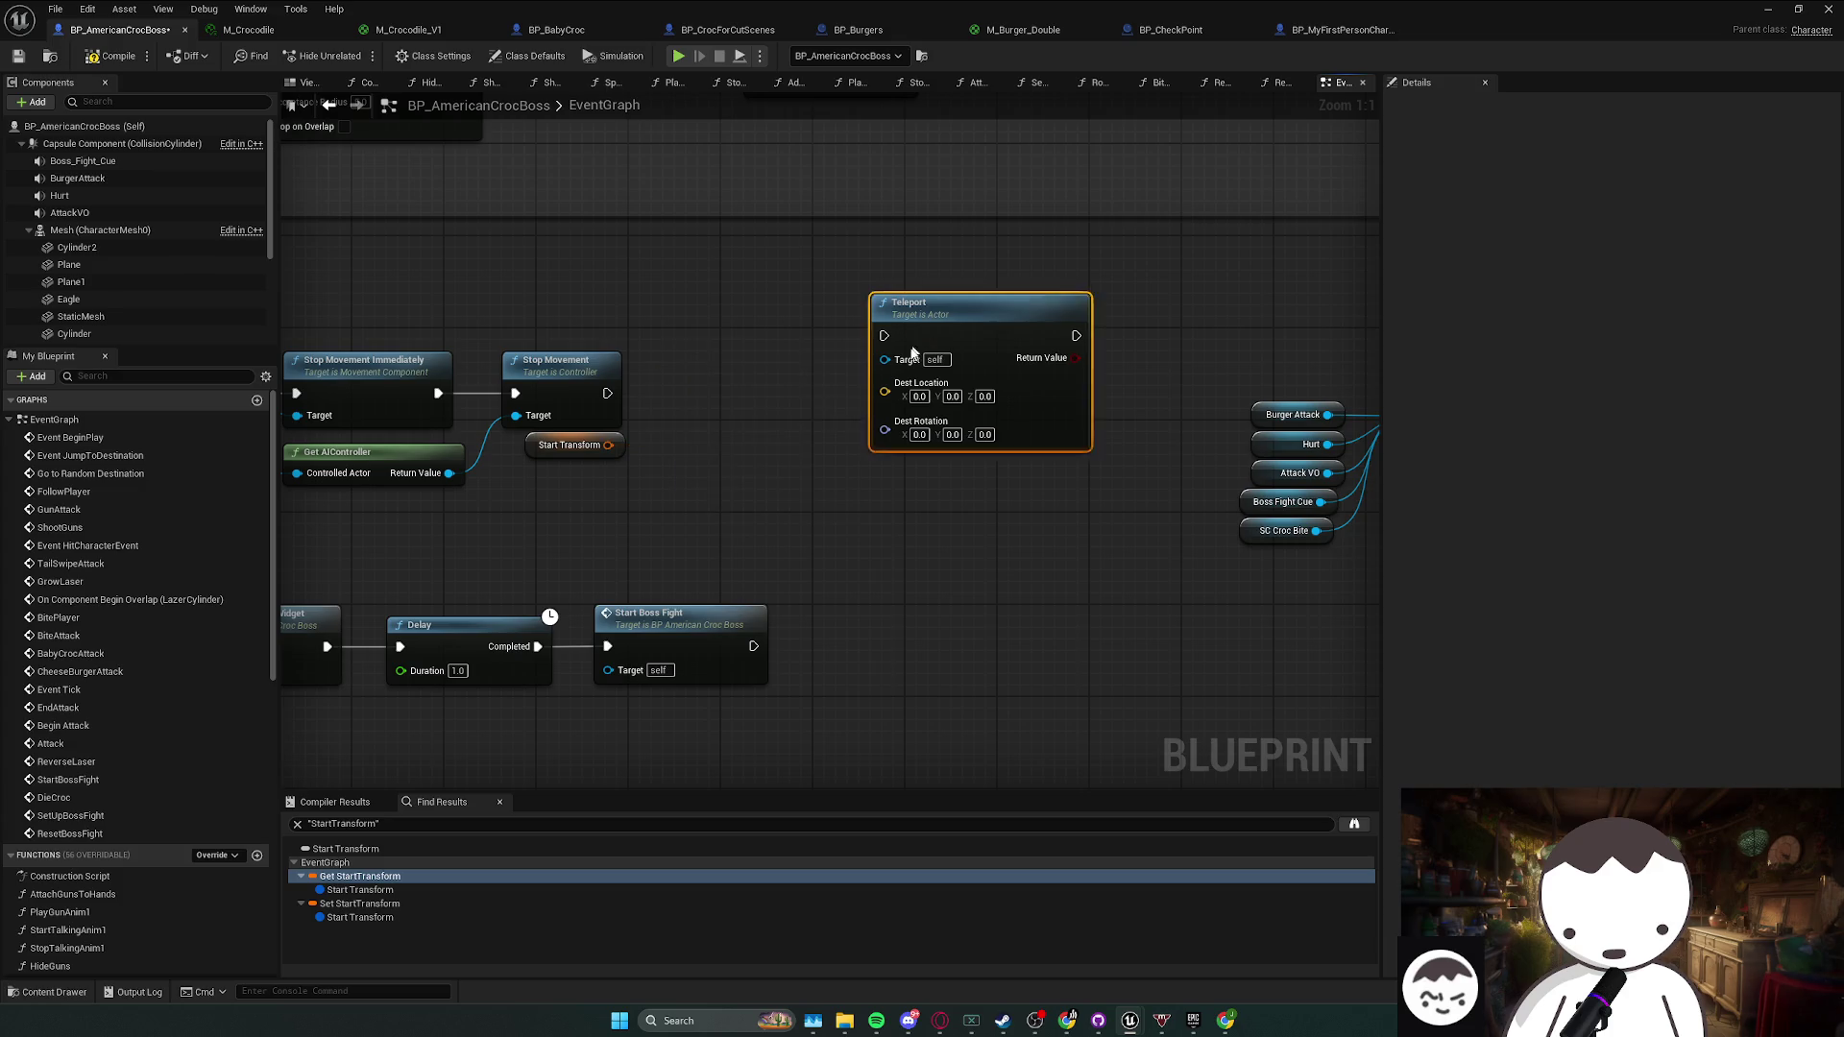
# - Put Teleport in place of Set Actor Transform, fed by Start Transform's split location and rotation
pyautogui.moveTo(961, 296); pyautogui.dragTo(907, 360)
pyautogui.scroll(-1, 907, 374)
pyautogui.rightClick(645, 444)
pyautogui.click(699, 510)
pyautogui.moveTo(666, 444); pyautogui.dragTo(861, 428)
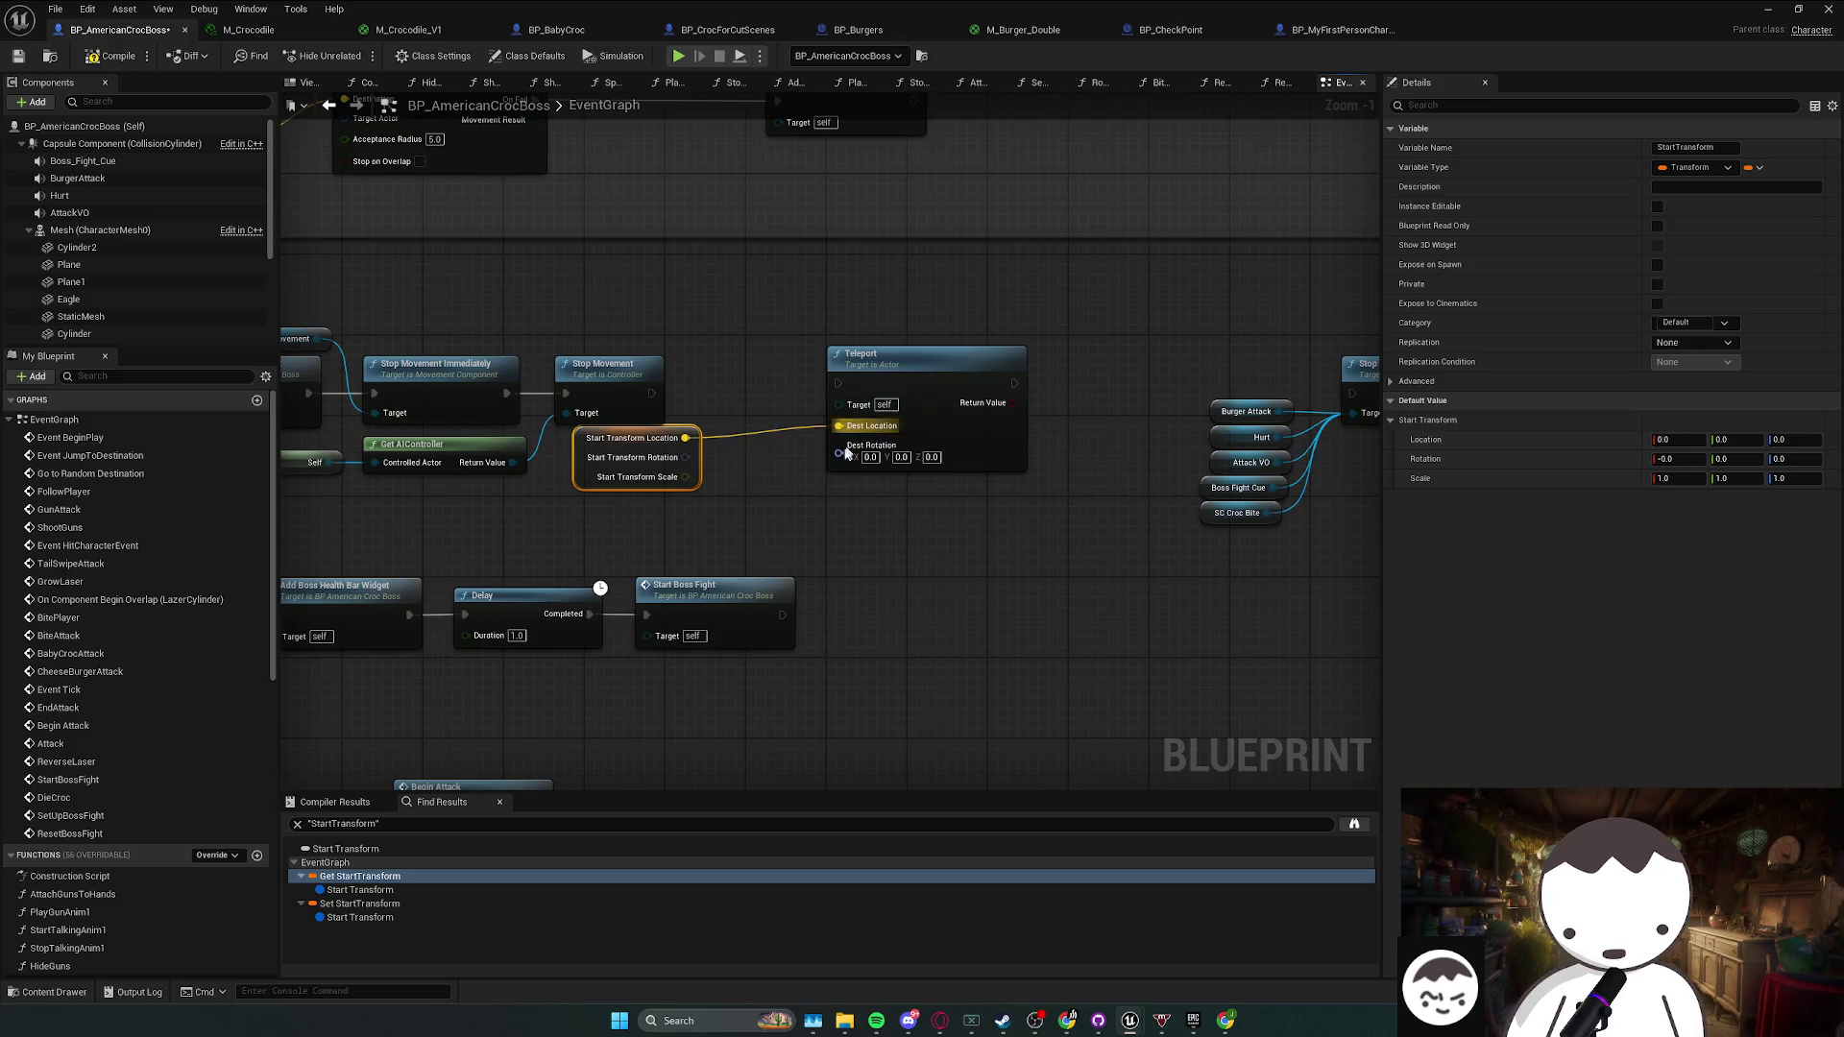
pyautogui.moveTo(706, 470); pyautogui.dragTo(838, 453)
# - Wire Teleport between Stop Movement and Stop, then go back to the level editor
pyautogui.moveTo(651, 392); pyautogui.dragTo(861, 388)
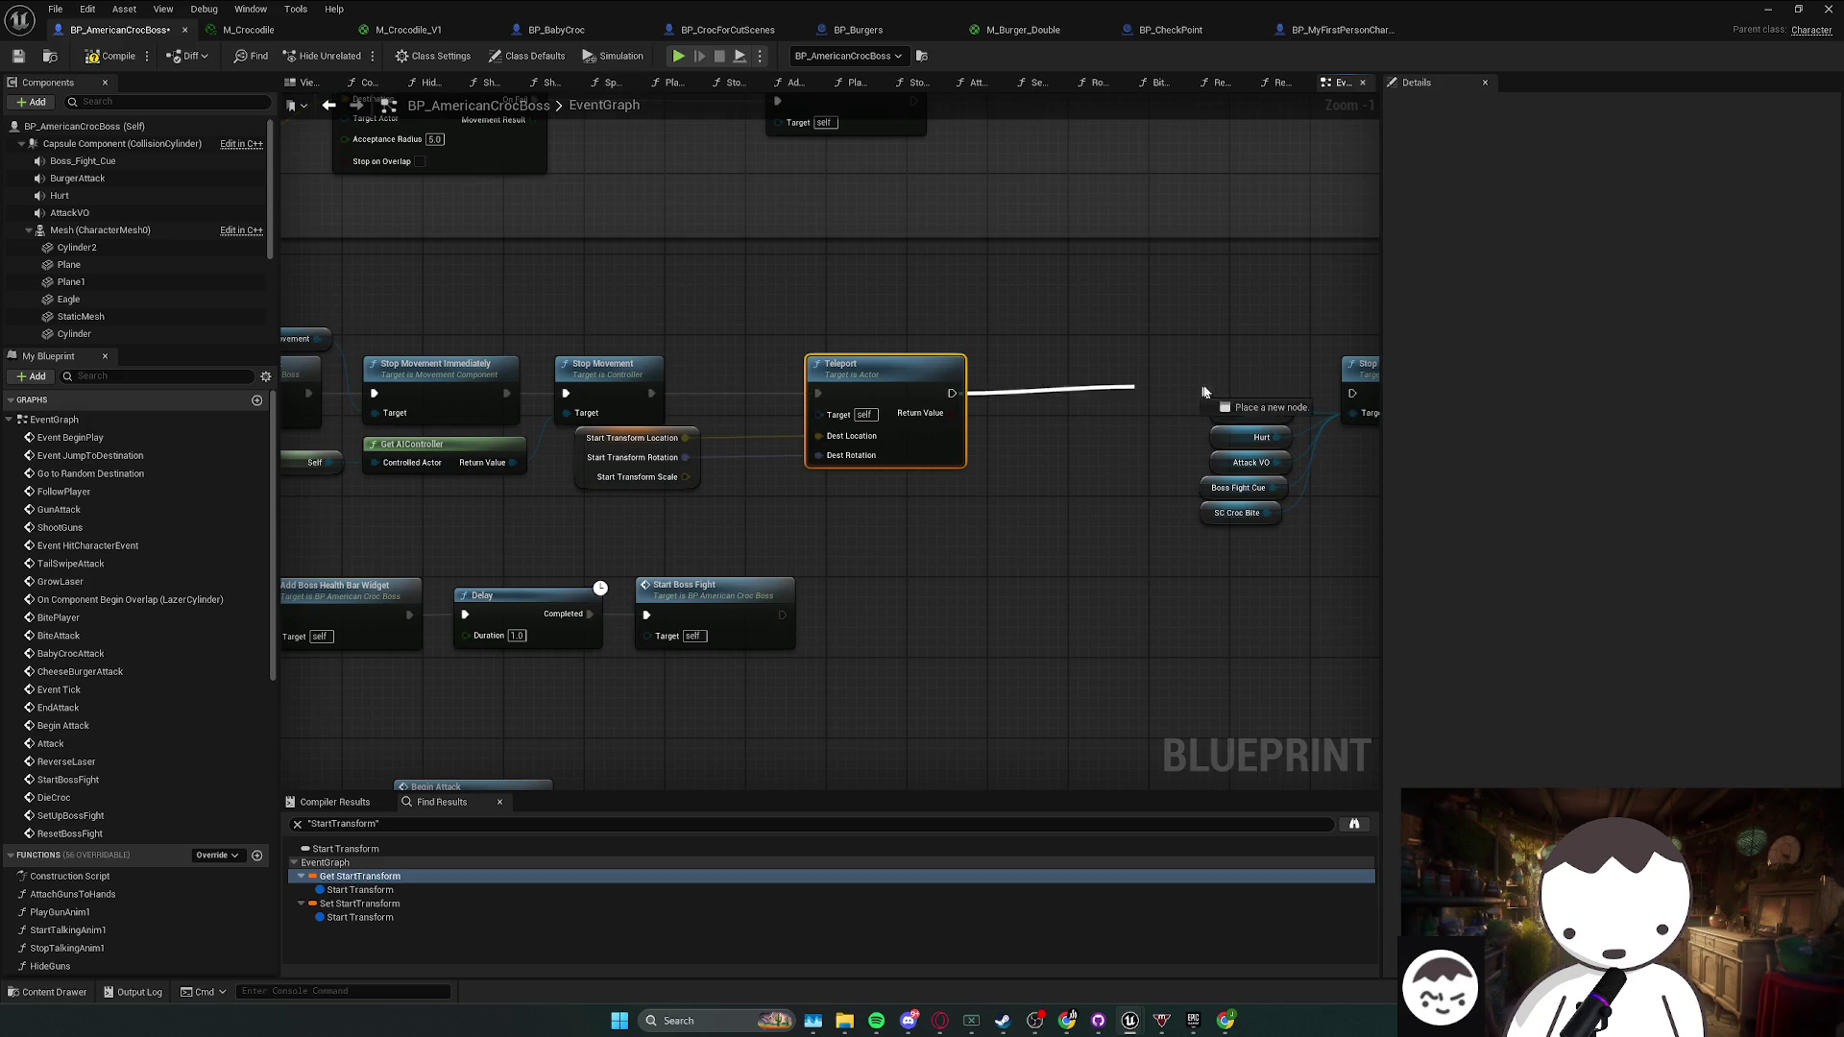
pyautogui.moveTo(1349, 395); pyautogui.dragTo(1349, 395)
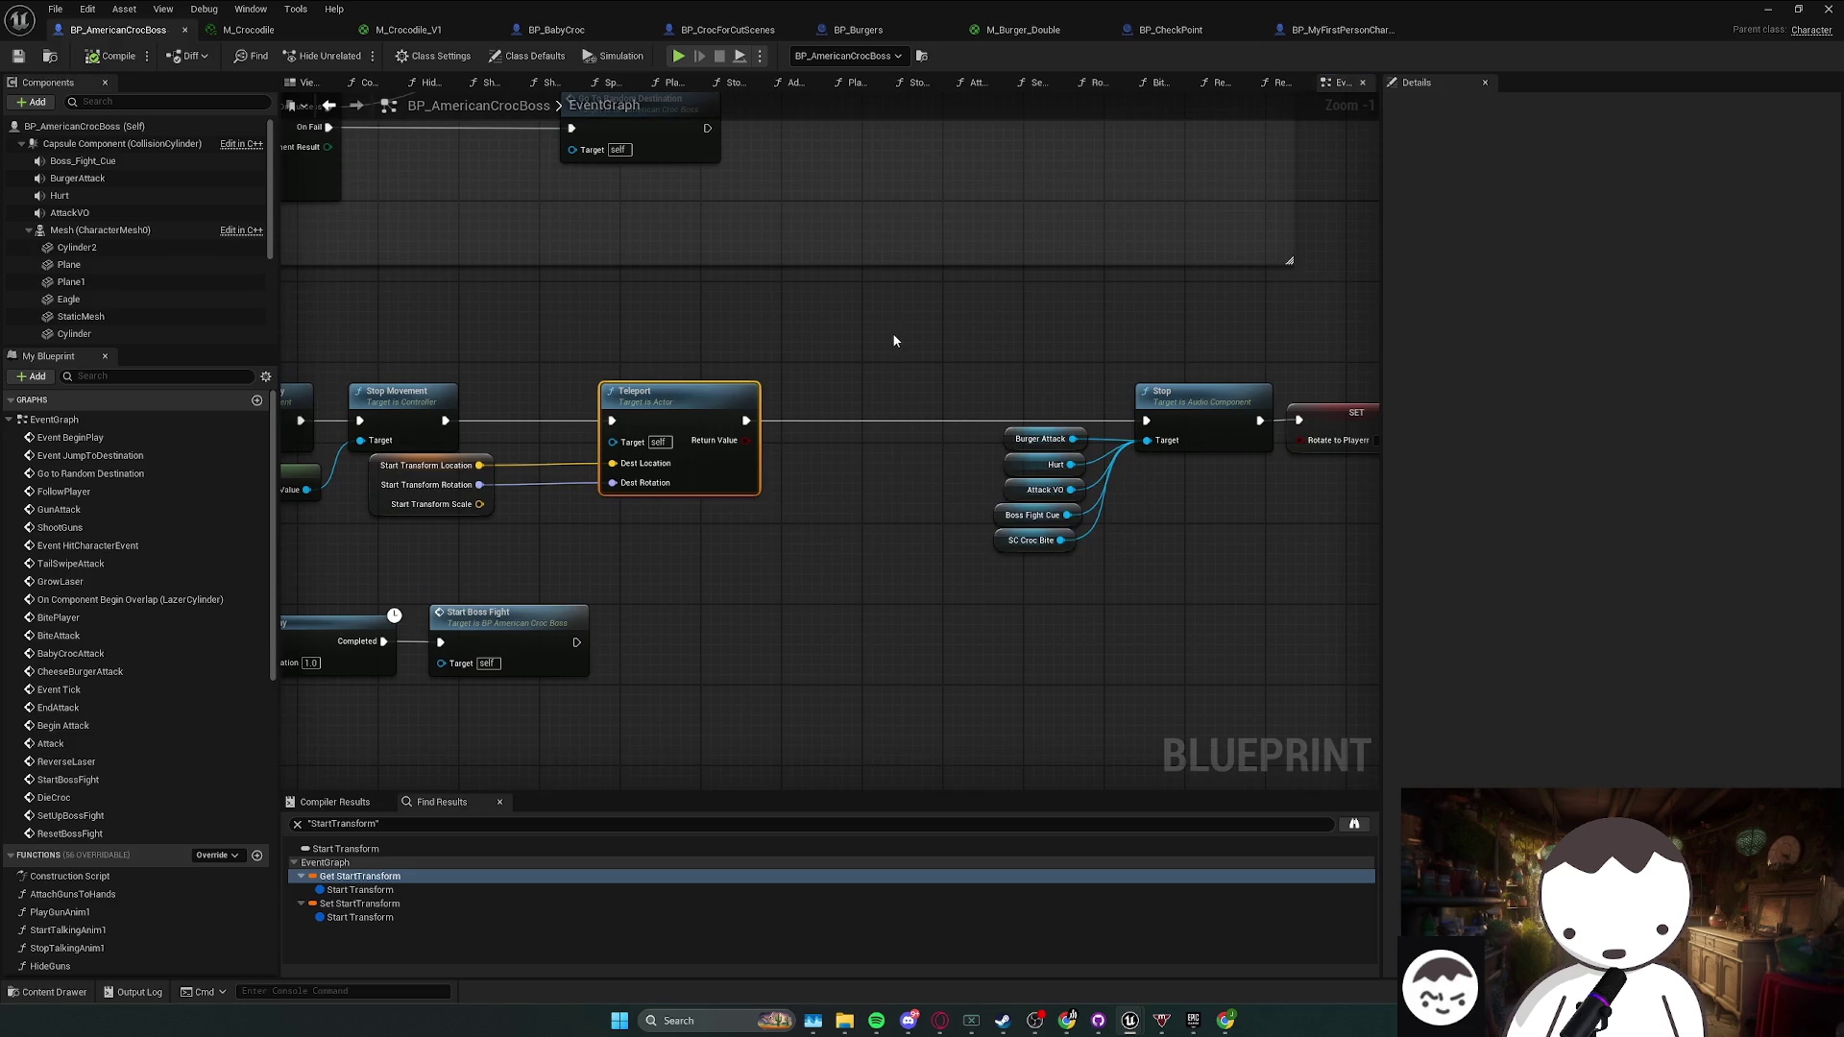
pyautogui.moveTo(1527, 18); pyautogui.dragTo(1206, 156)
pyautogui.click(630, 253)
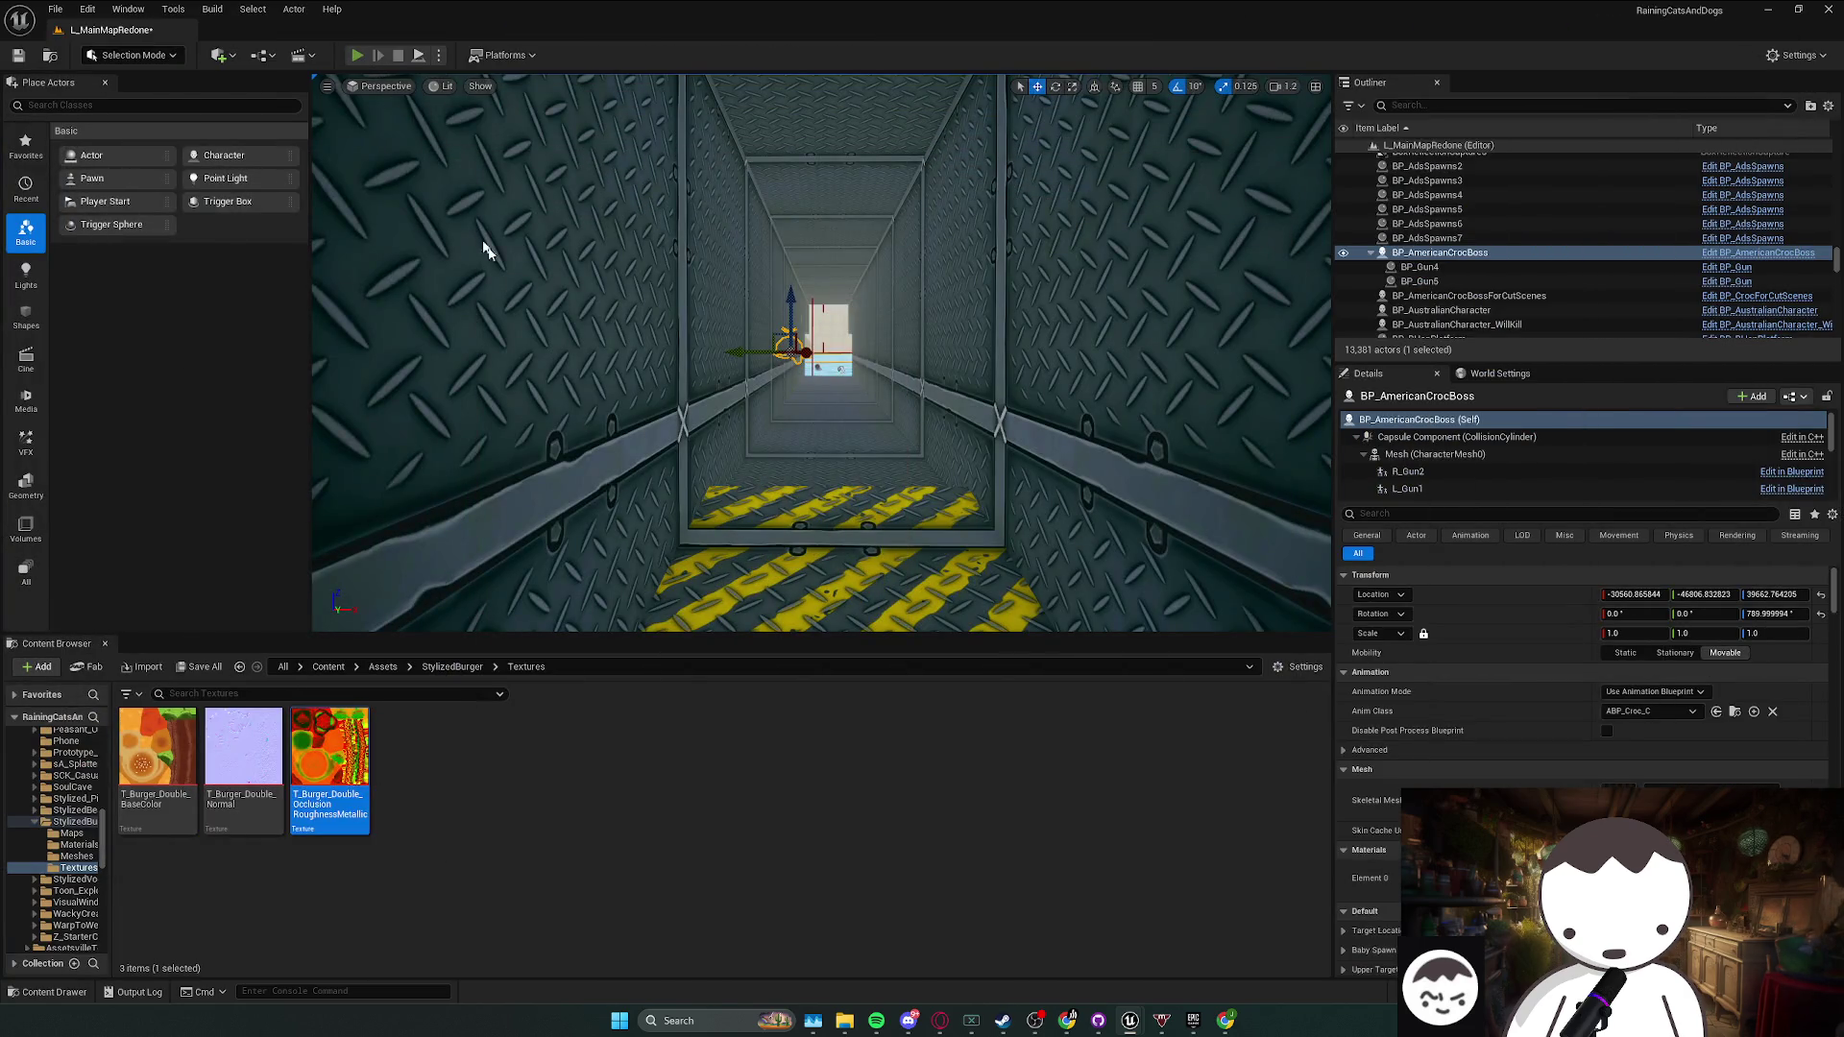
pyautogui.hotkey('alt', 'p')
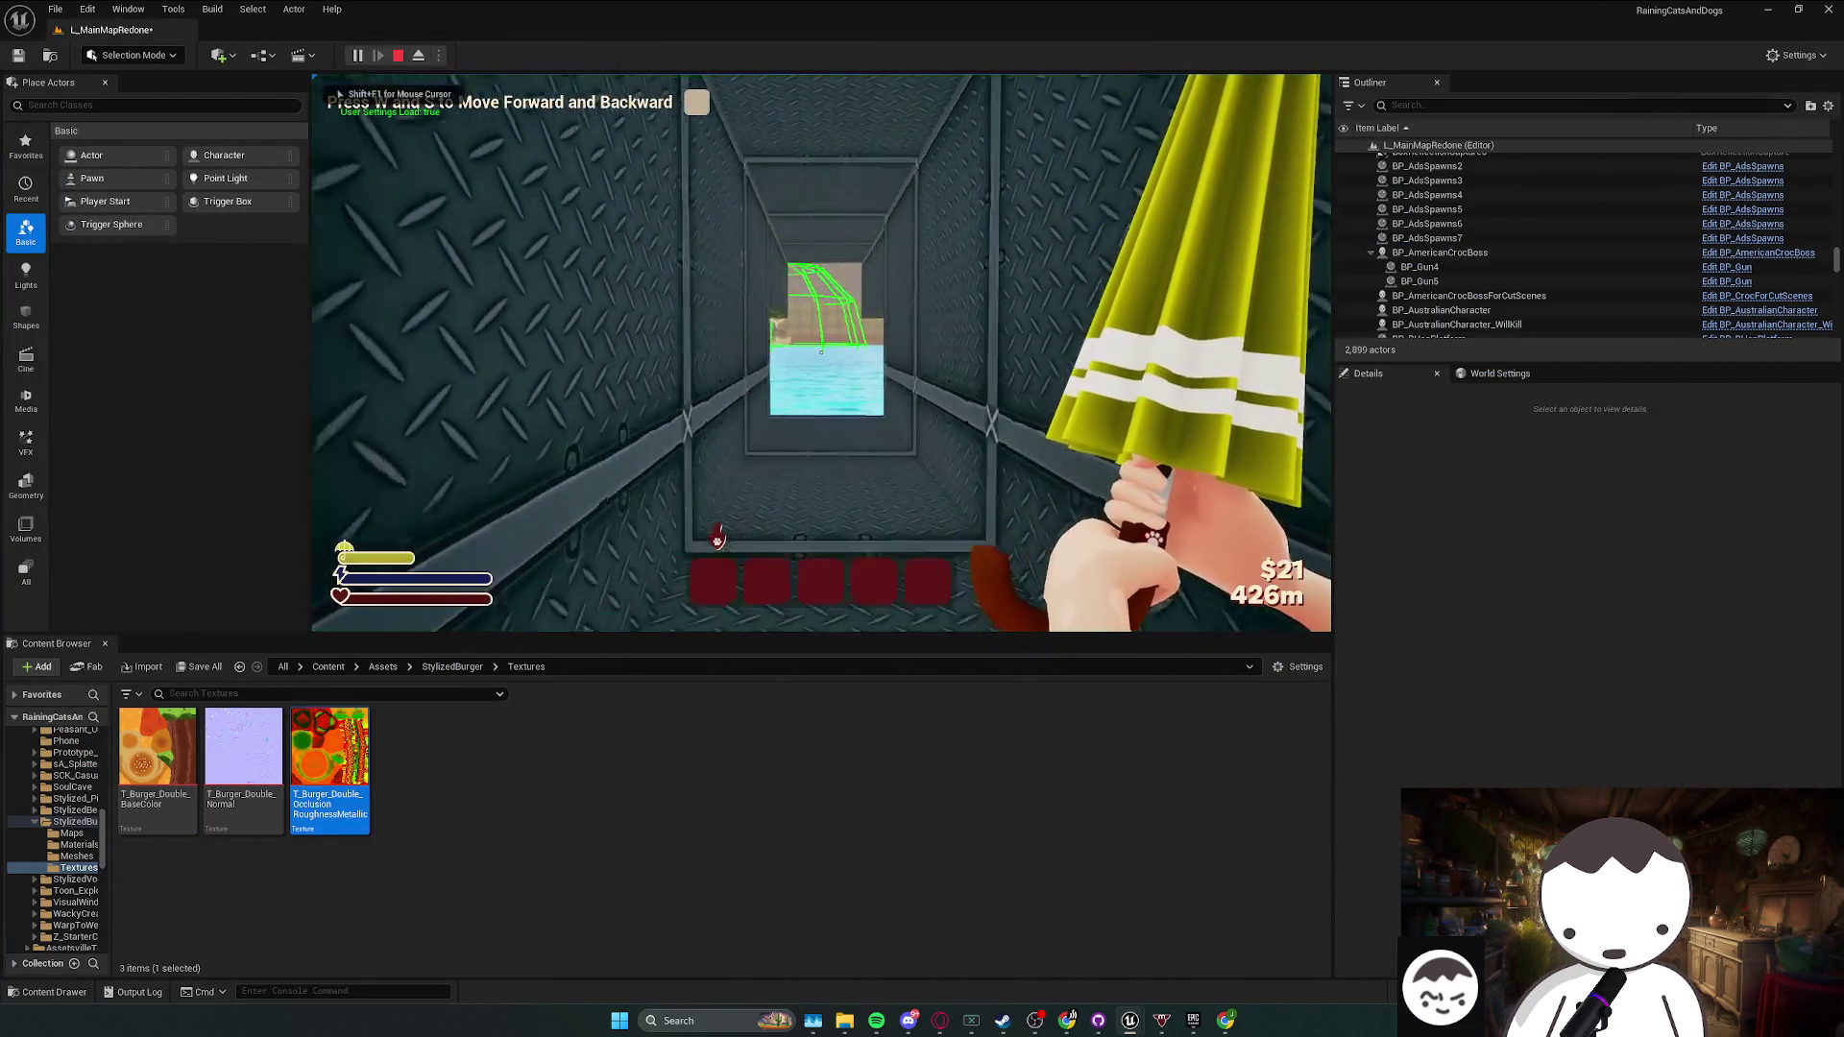
pyautogui.press('w')
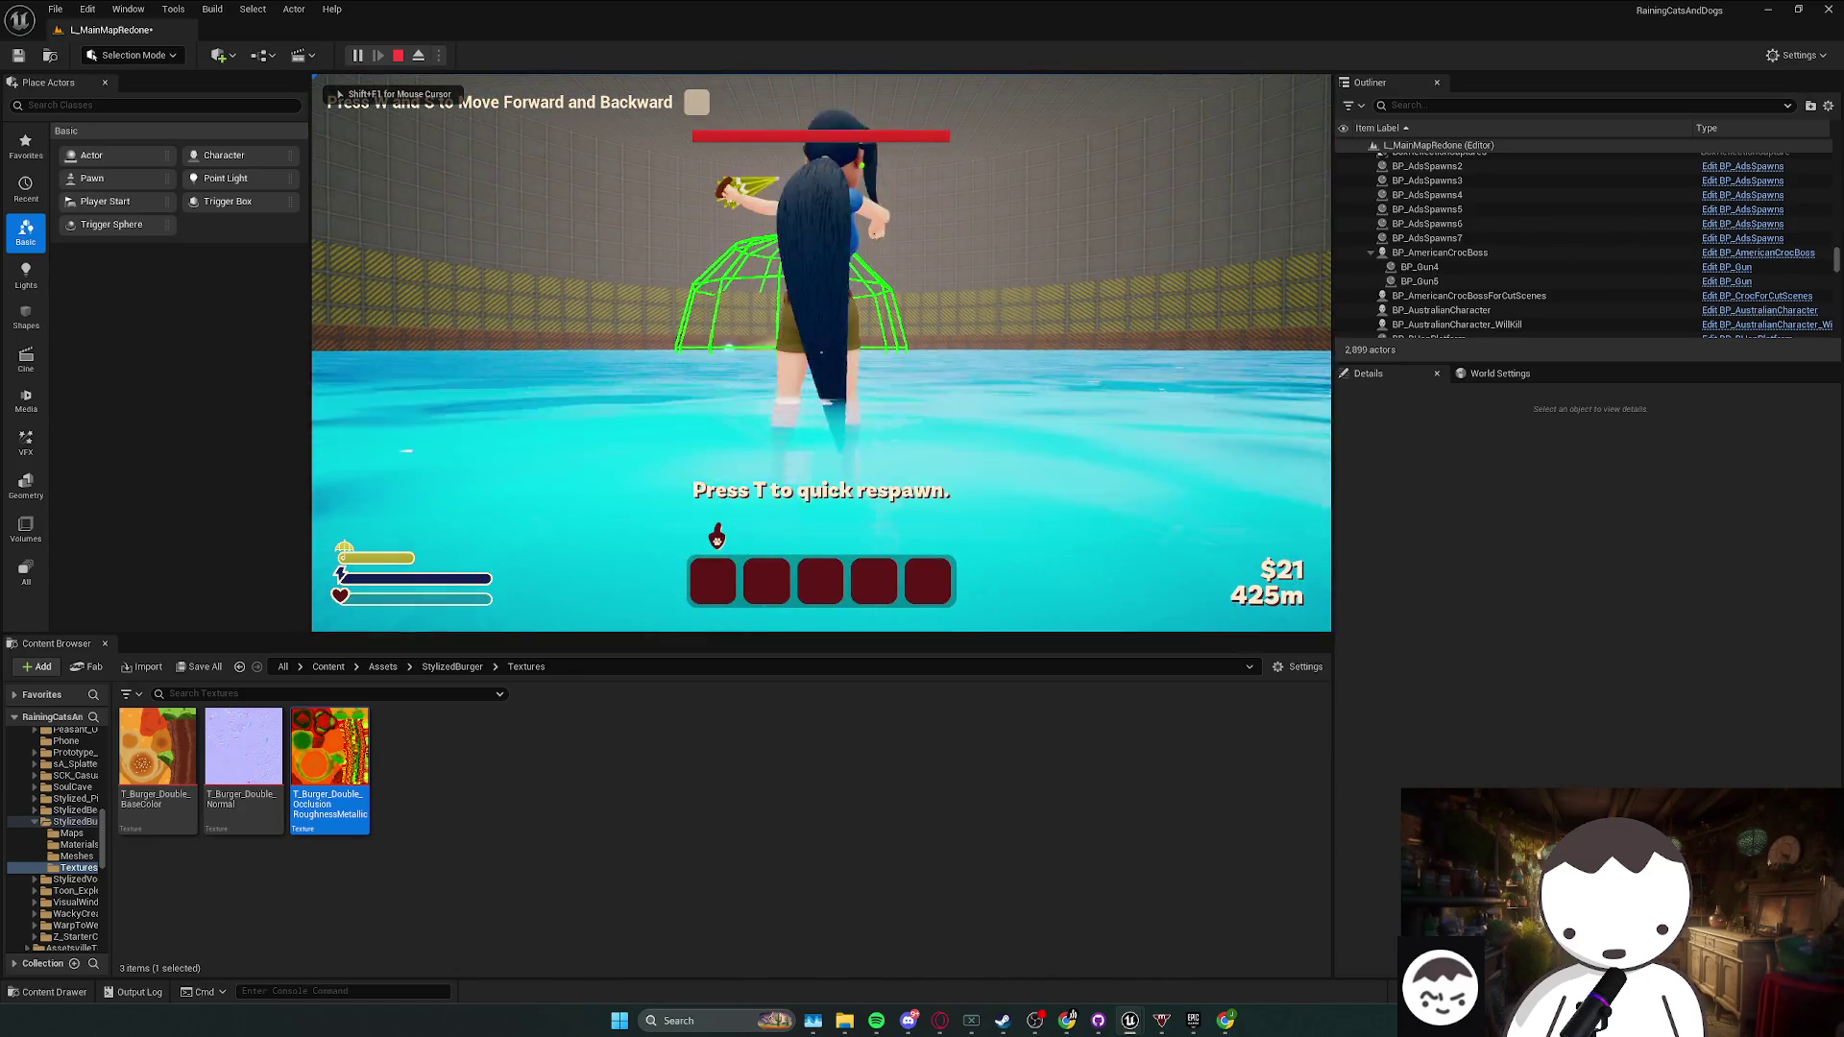
pyautogui.press('space')
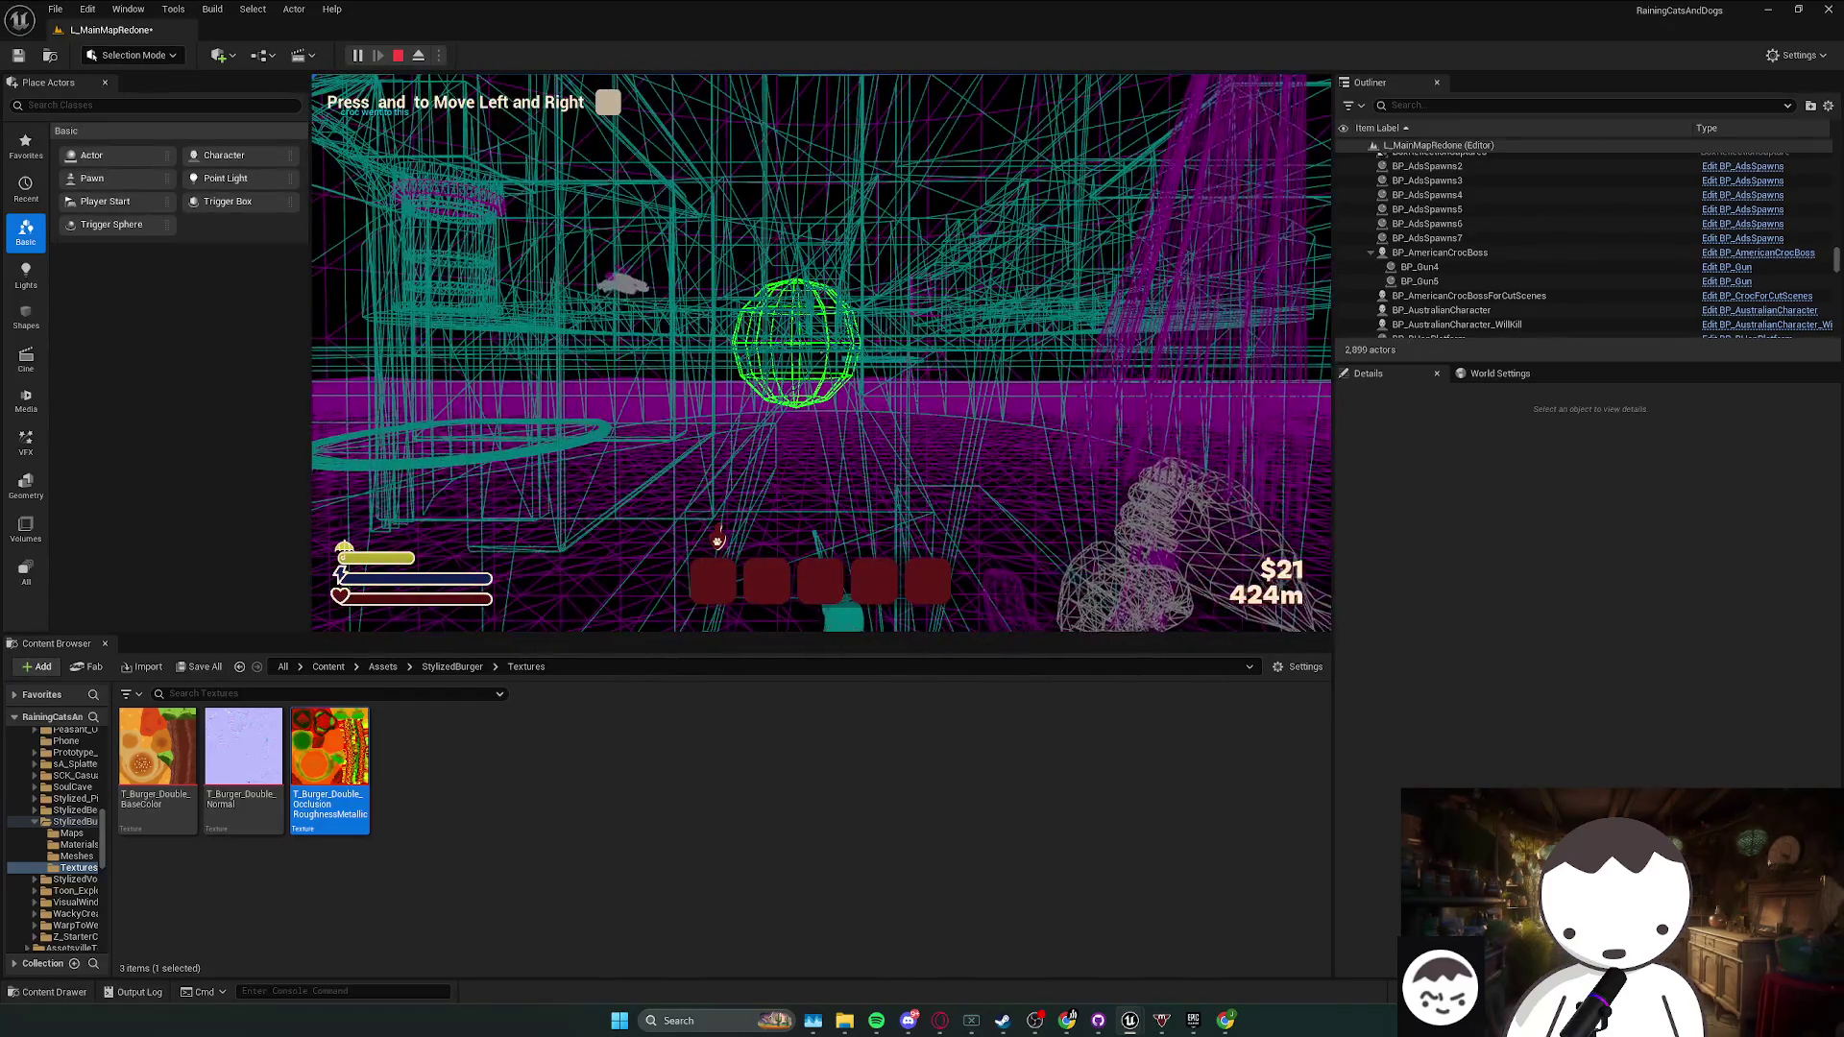
pyautogui.press('Escape')
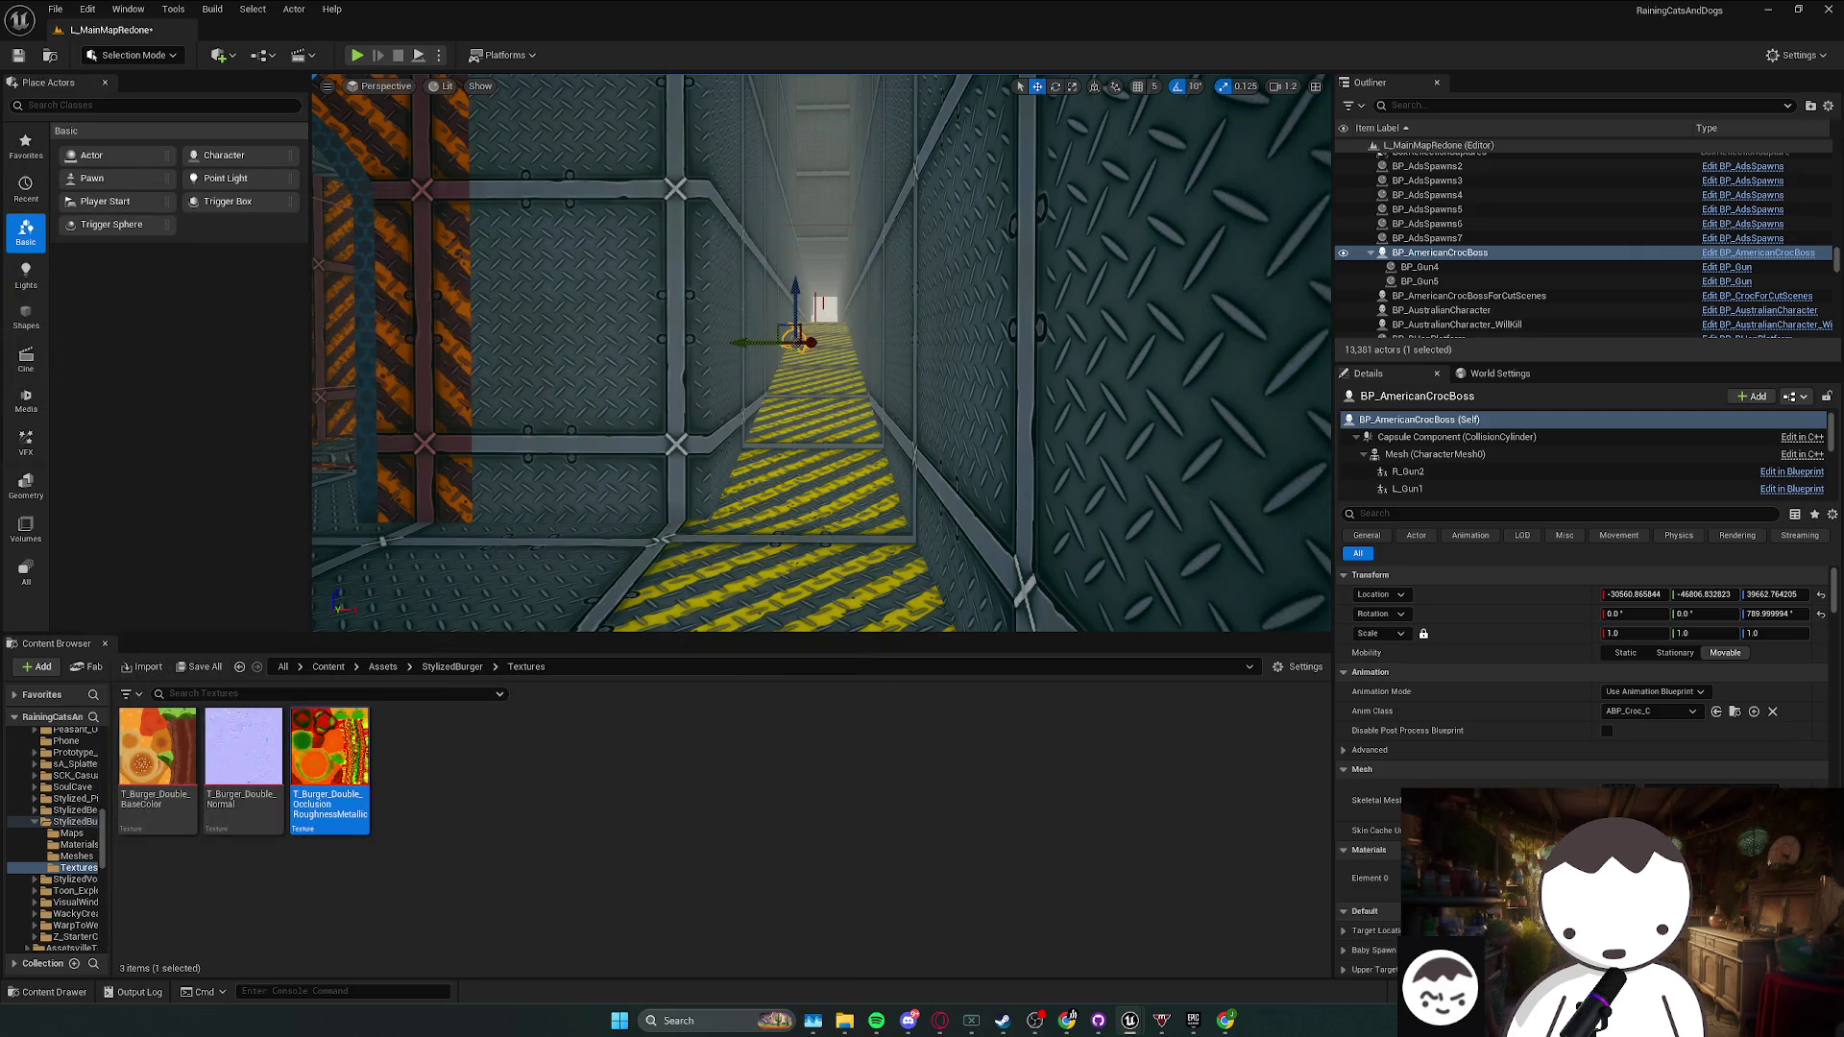
pyautogui.hotkey('alt', 'Tab')
pyautogui.click(1153, 33)
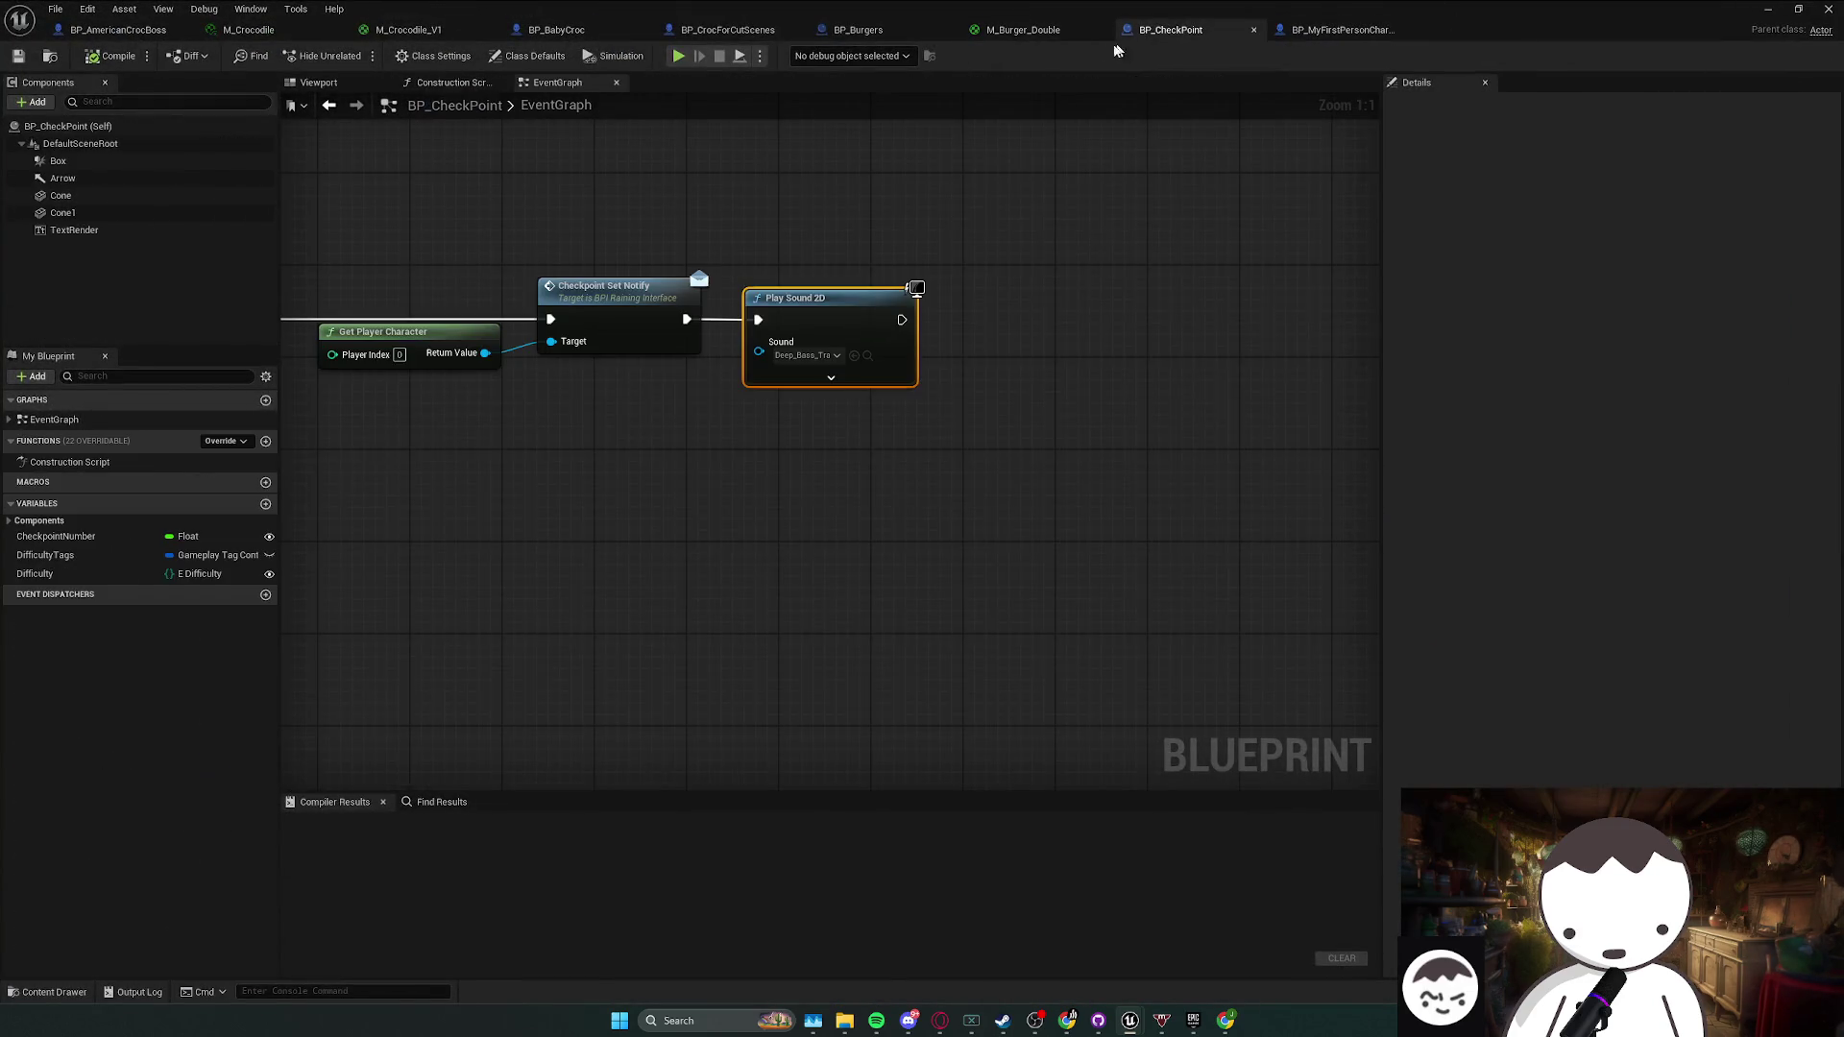
pyautogui.click(118, 30)
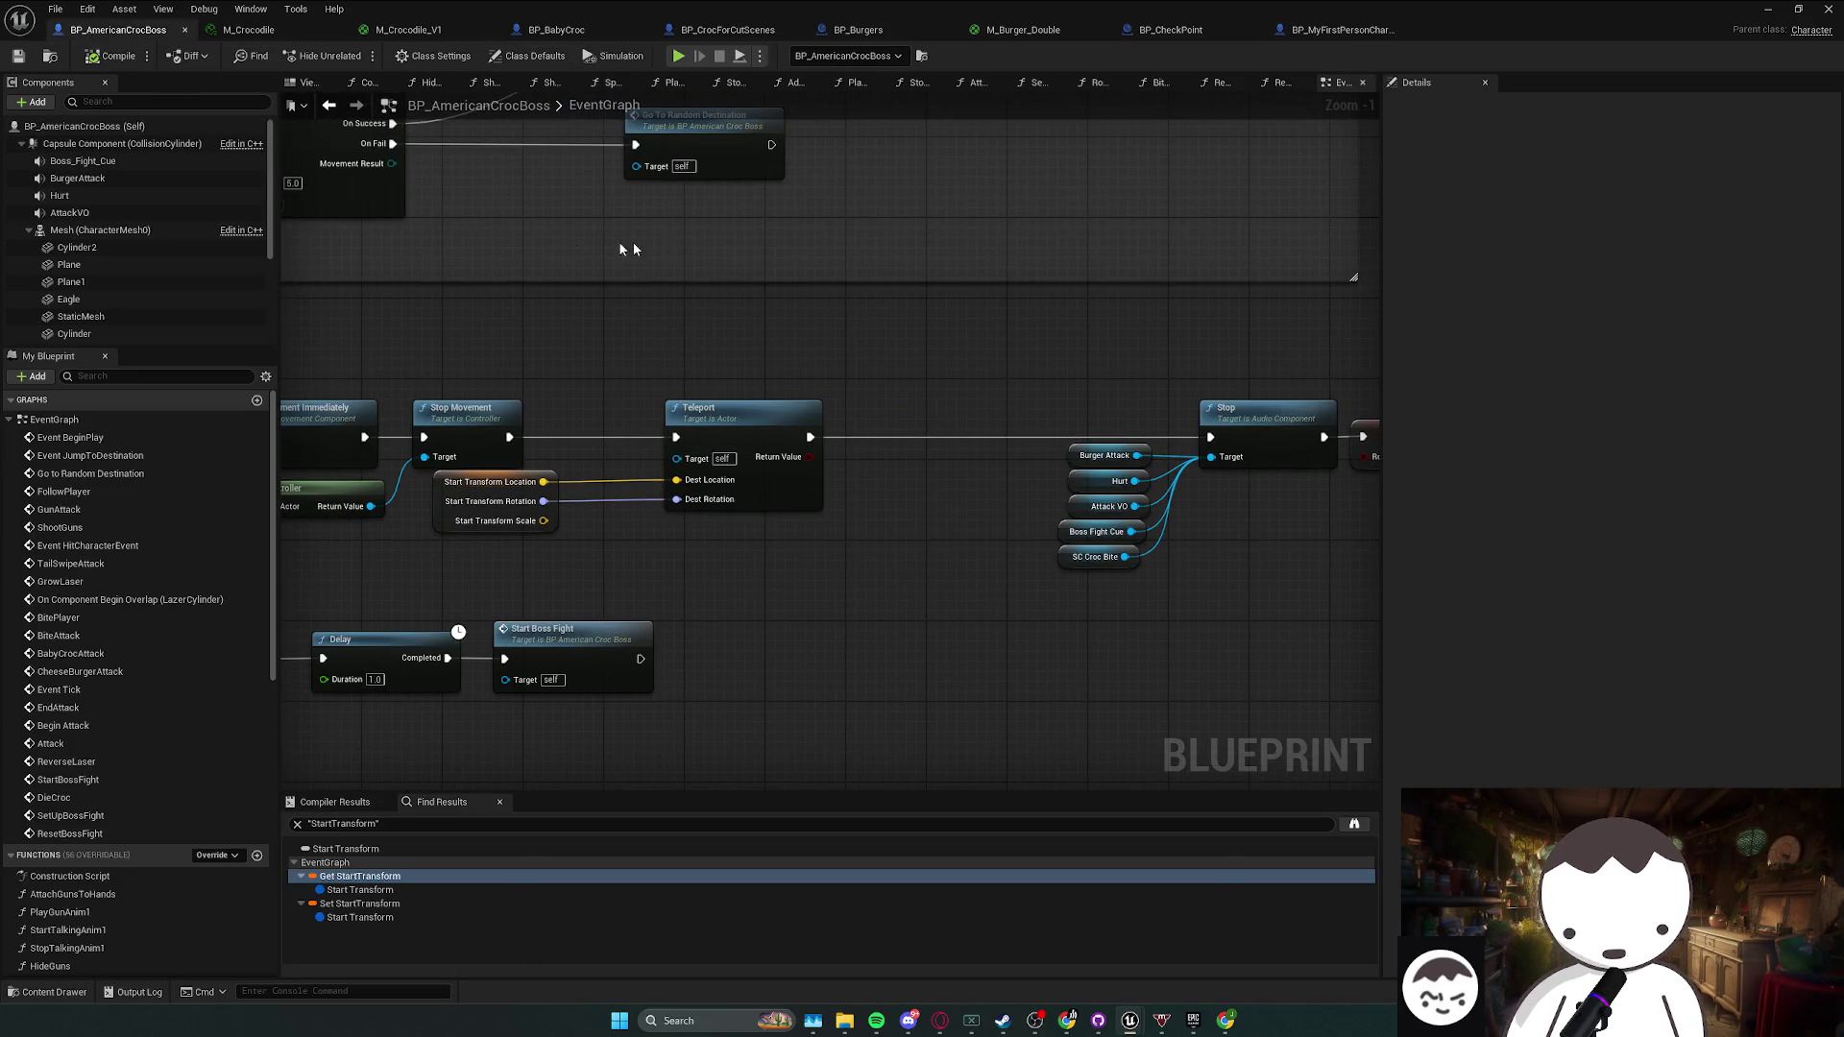
pyautogui.hotkey('alt', 'Tab')
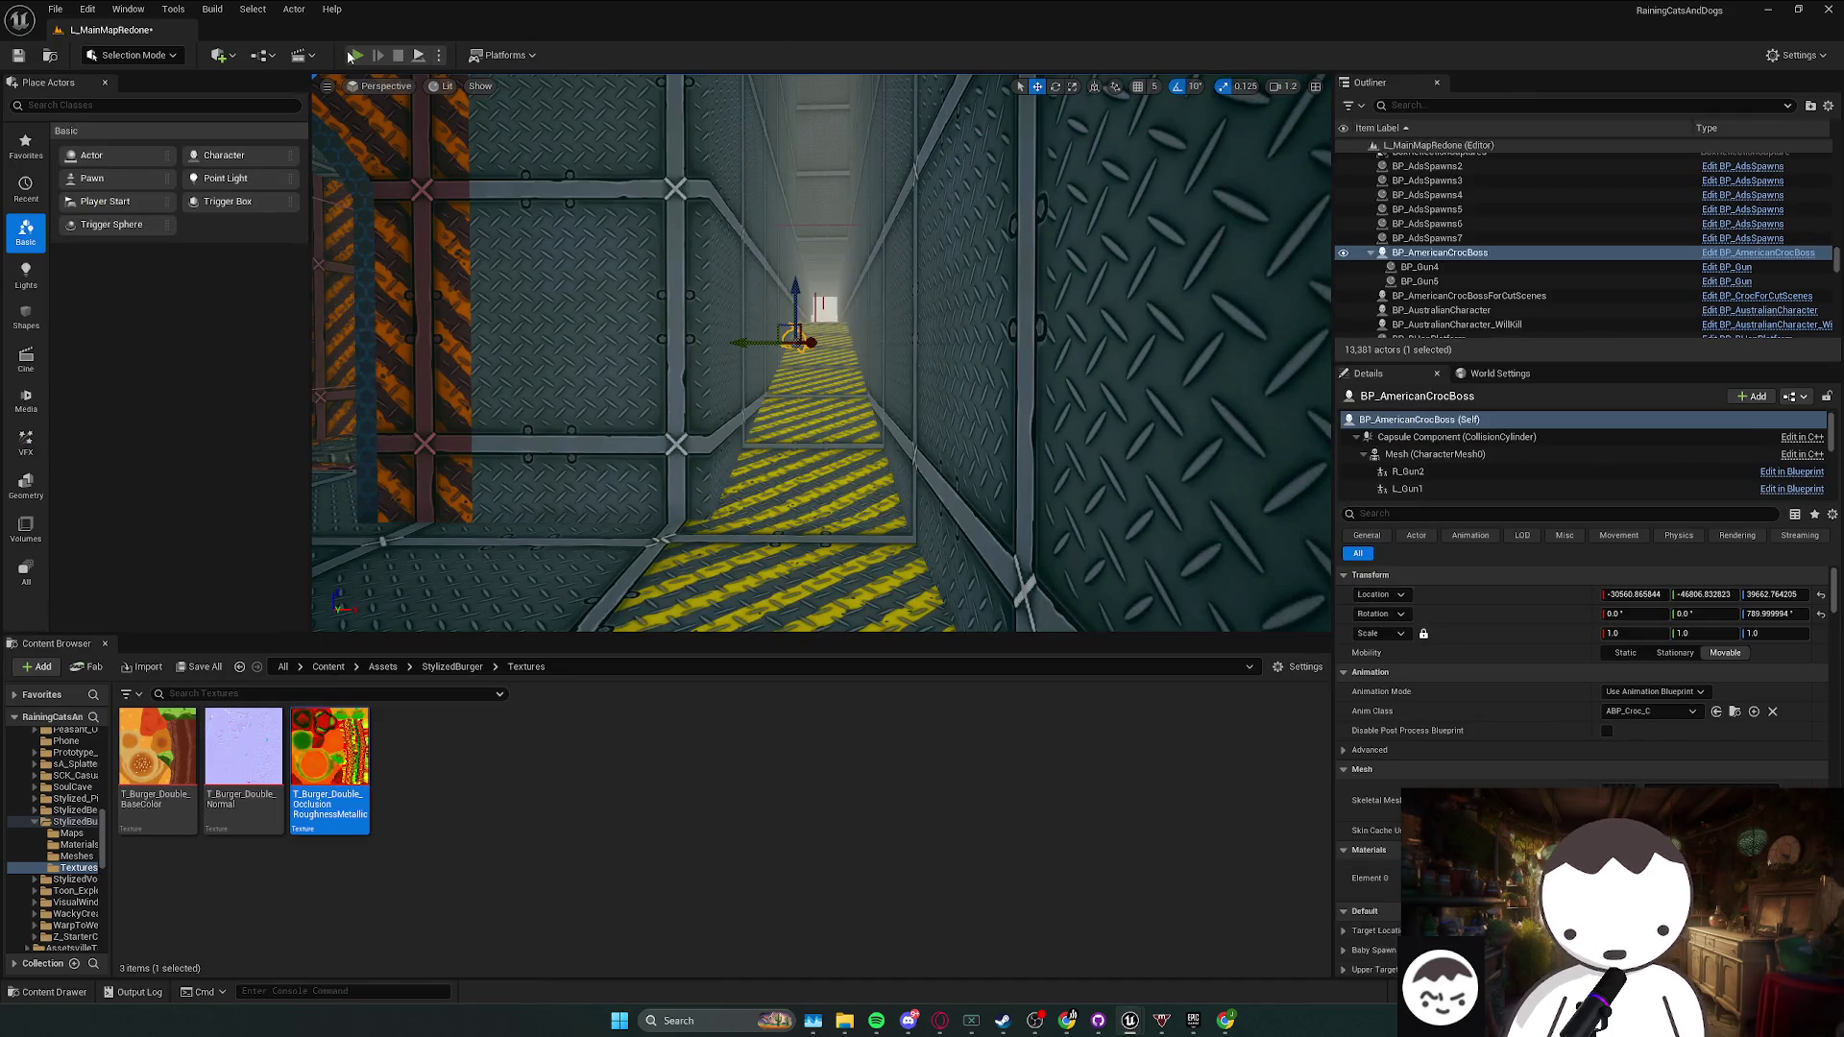
pyautogui.hotkey('alt', 'p')
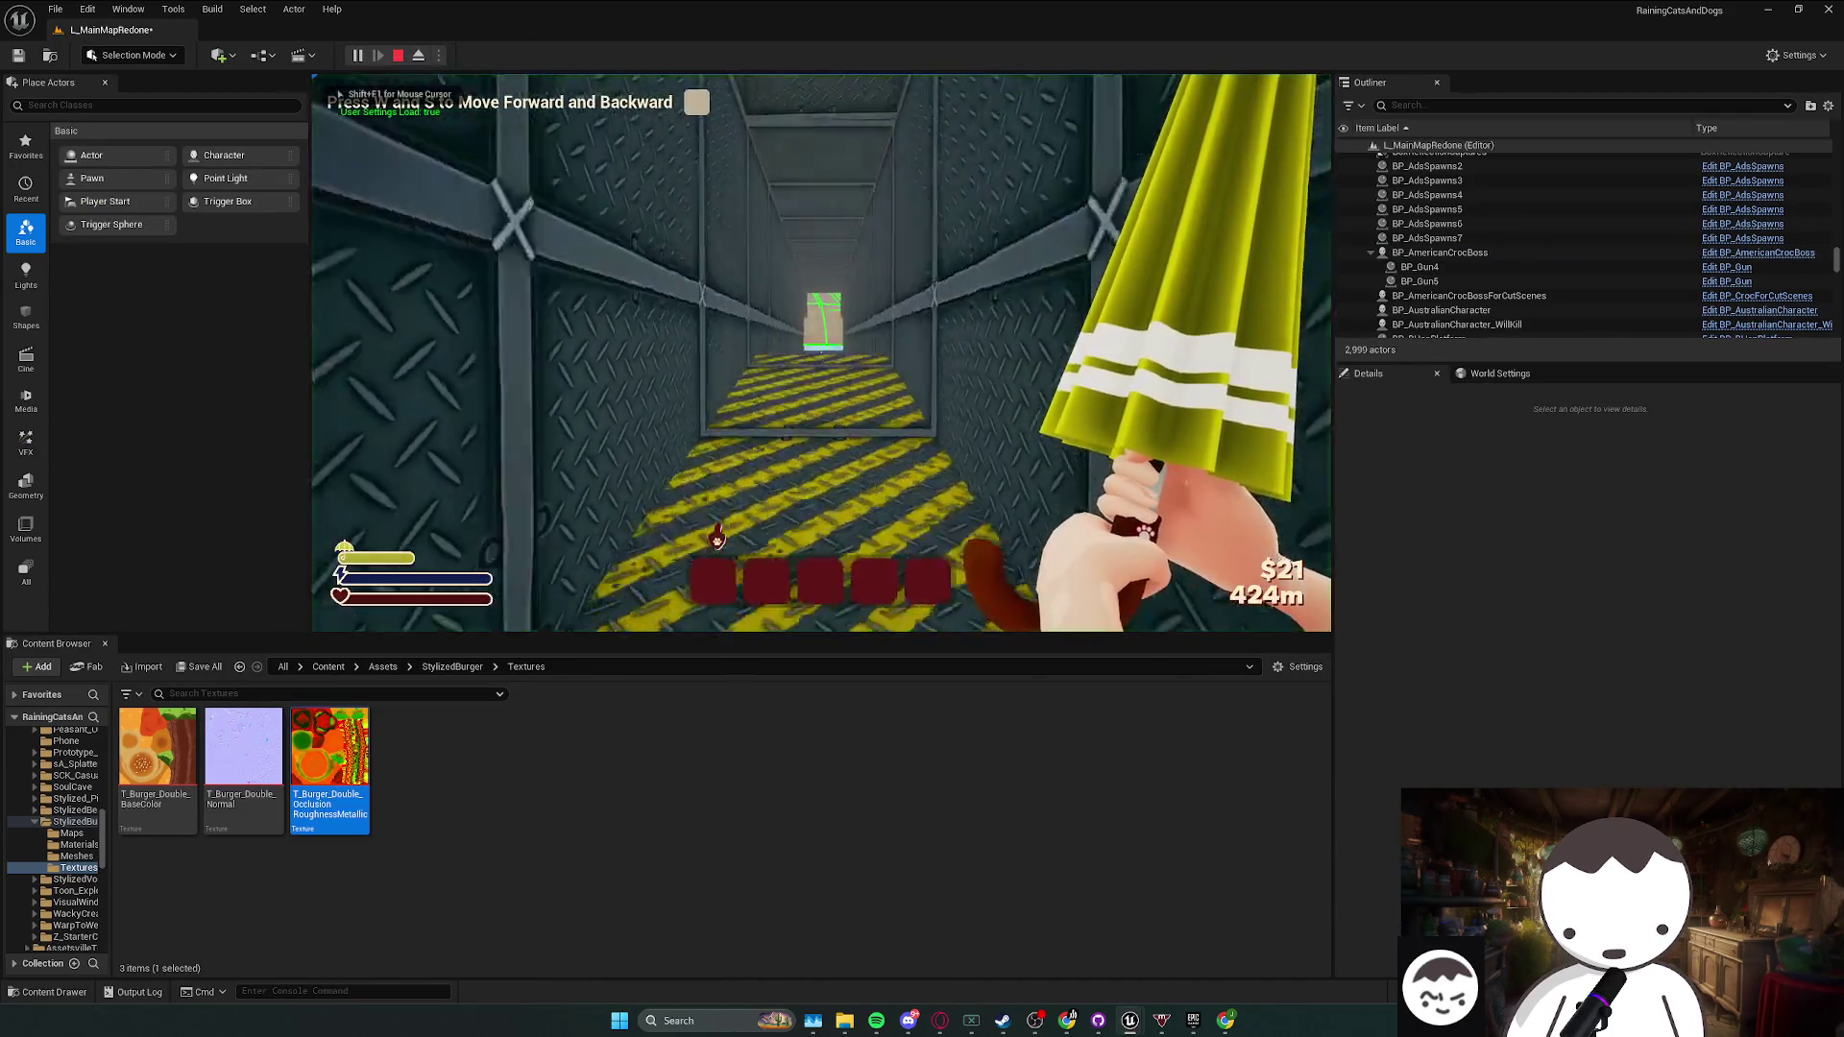
pyautogui.press('t')
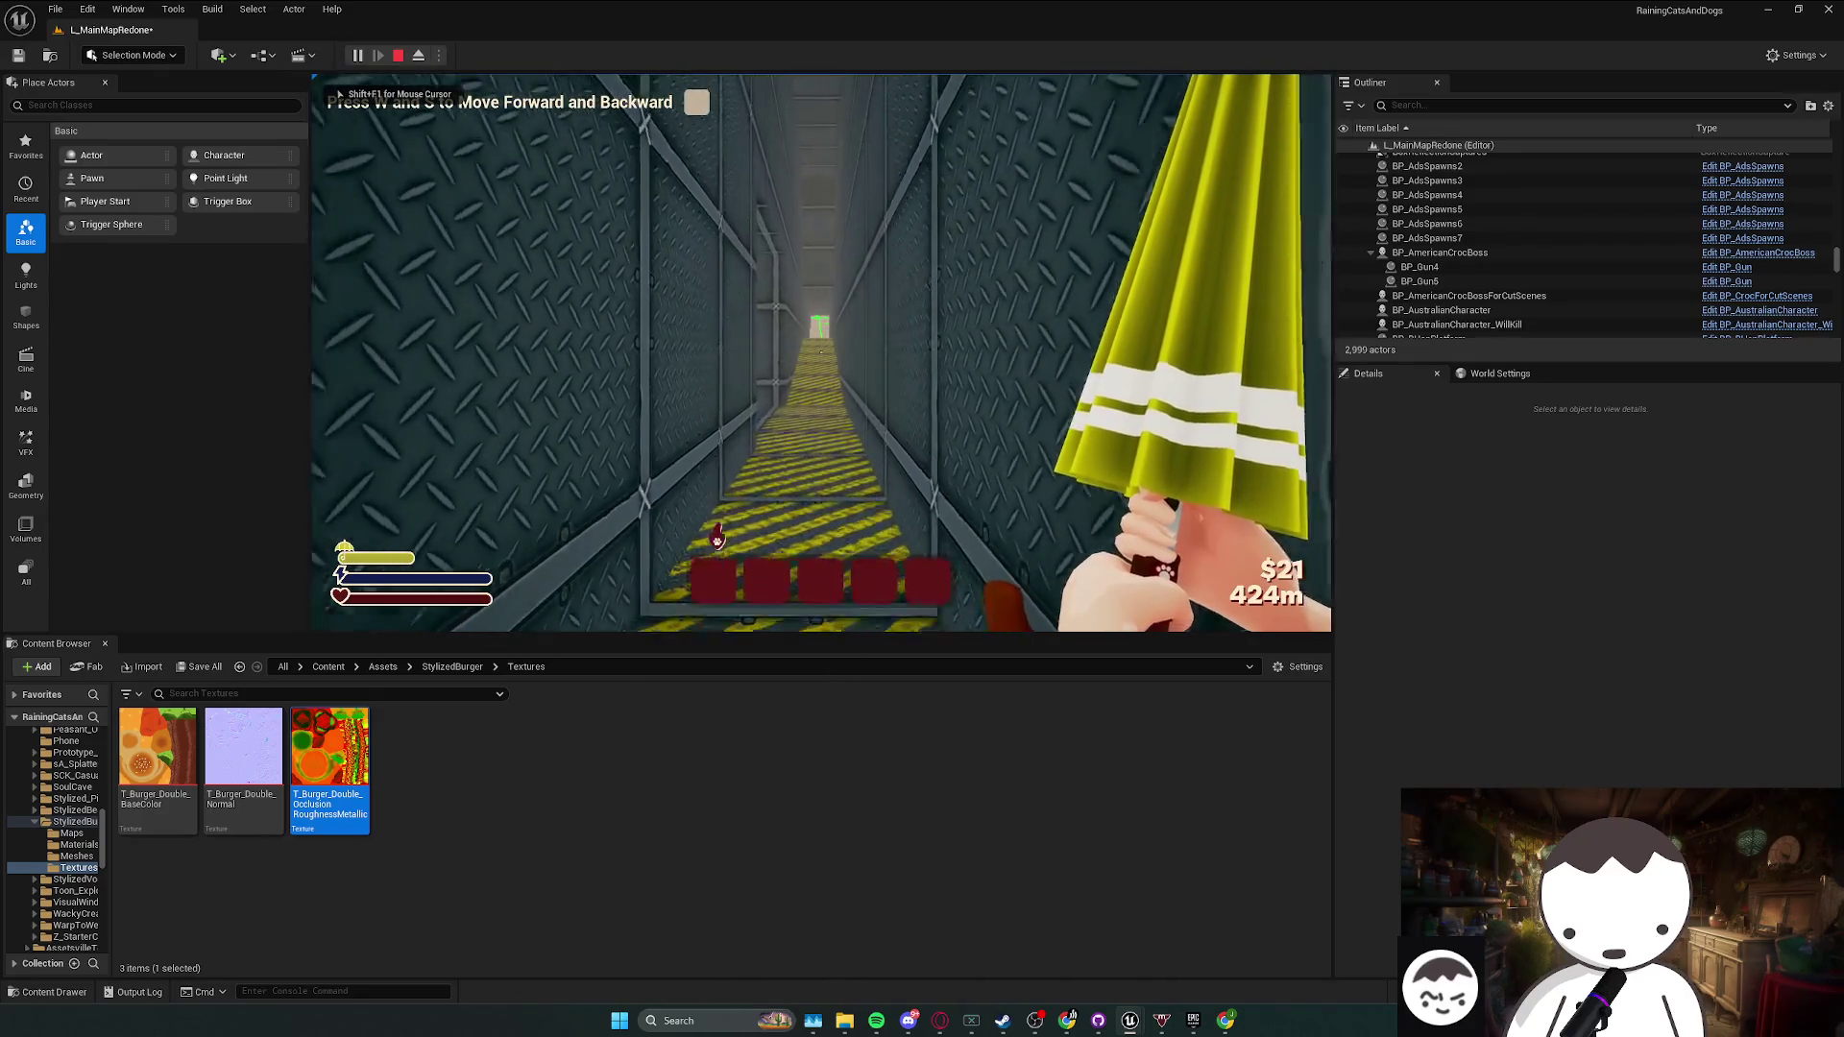
pyautogui.press('F1')
pyautogui.press('w')
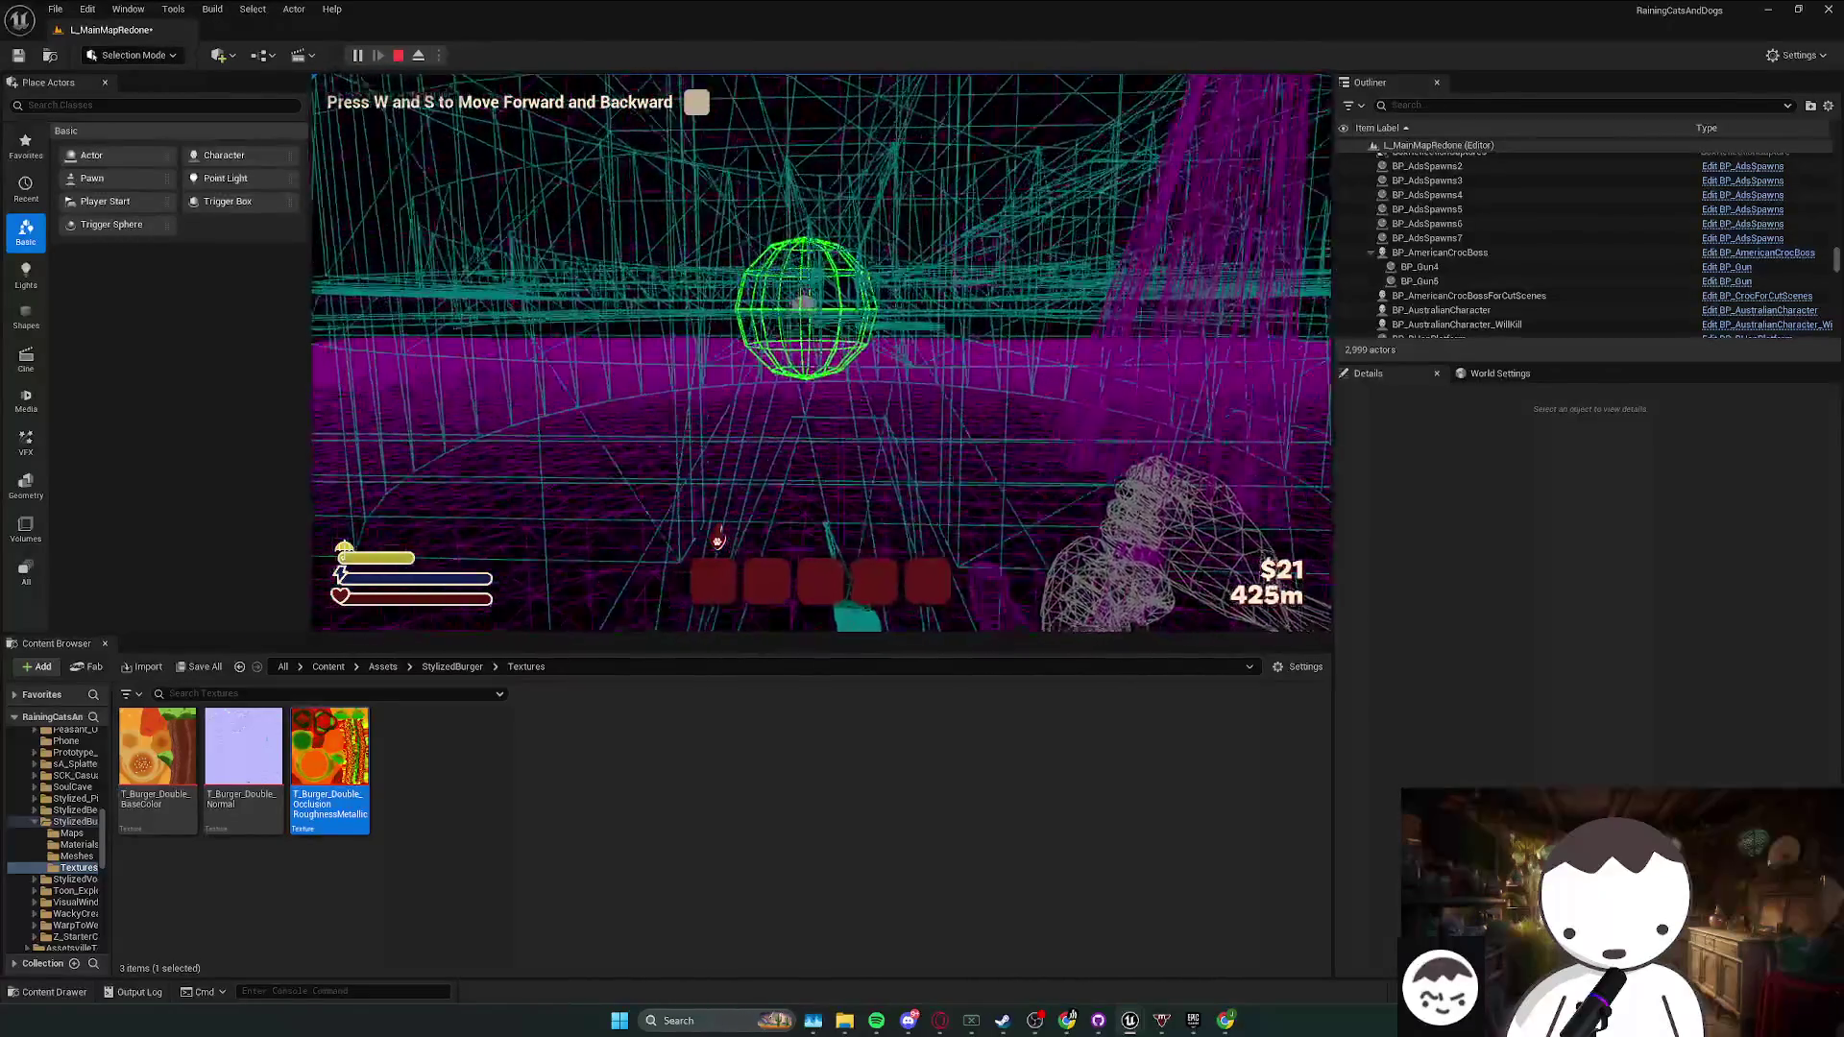
pyautogui.press('w')
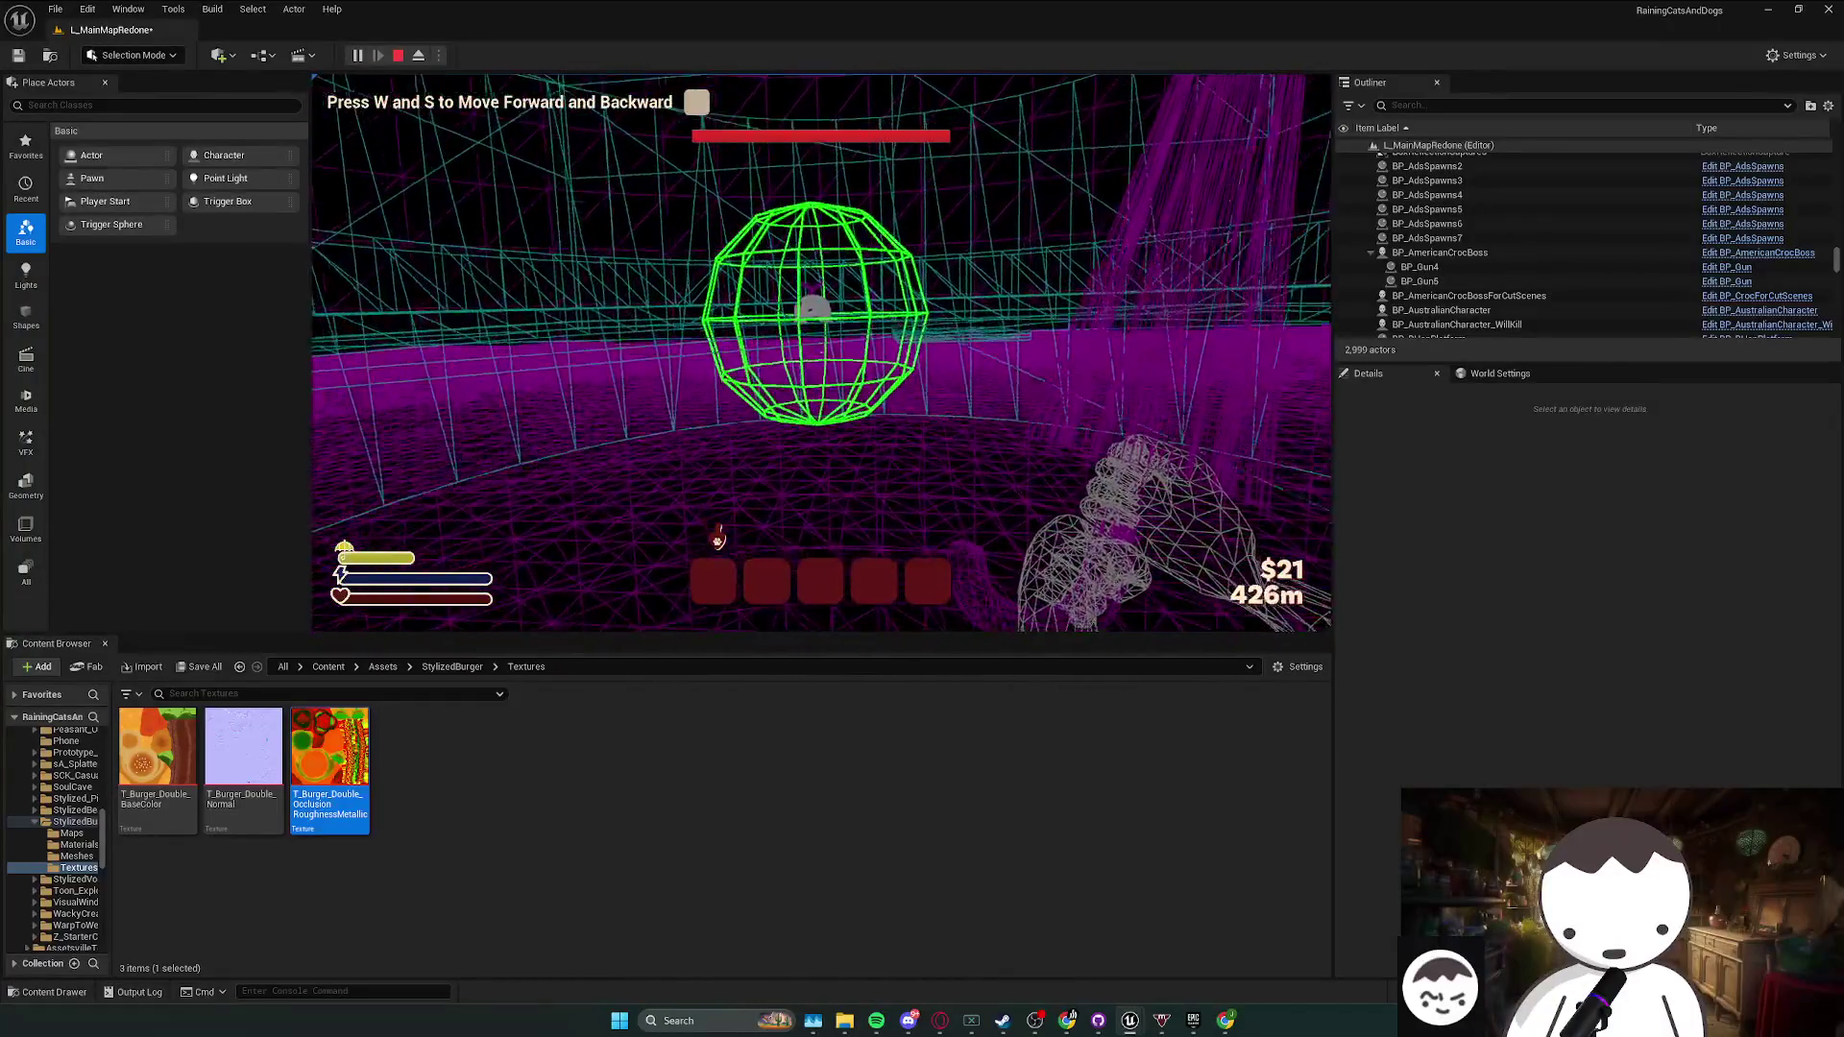
pyautogui.press('s')
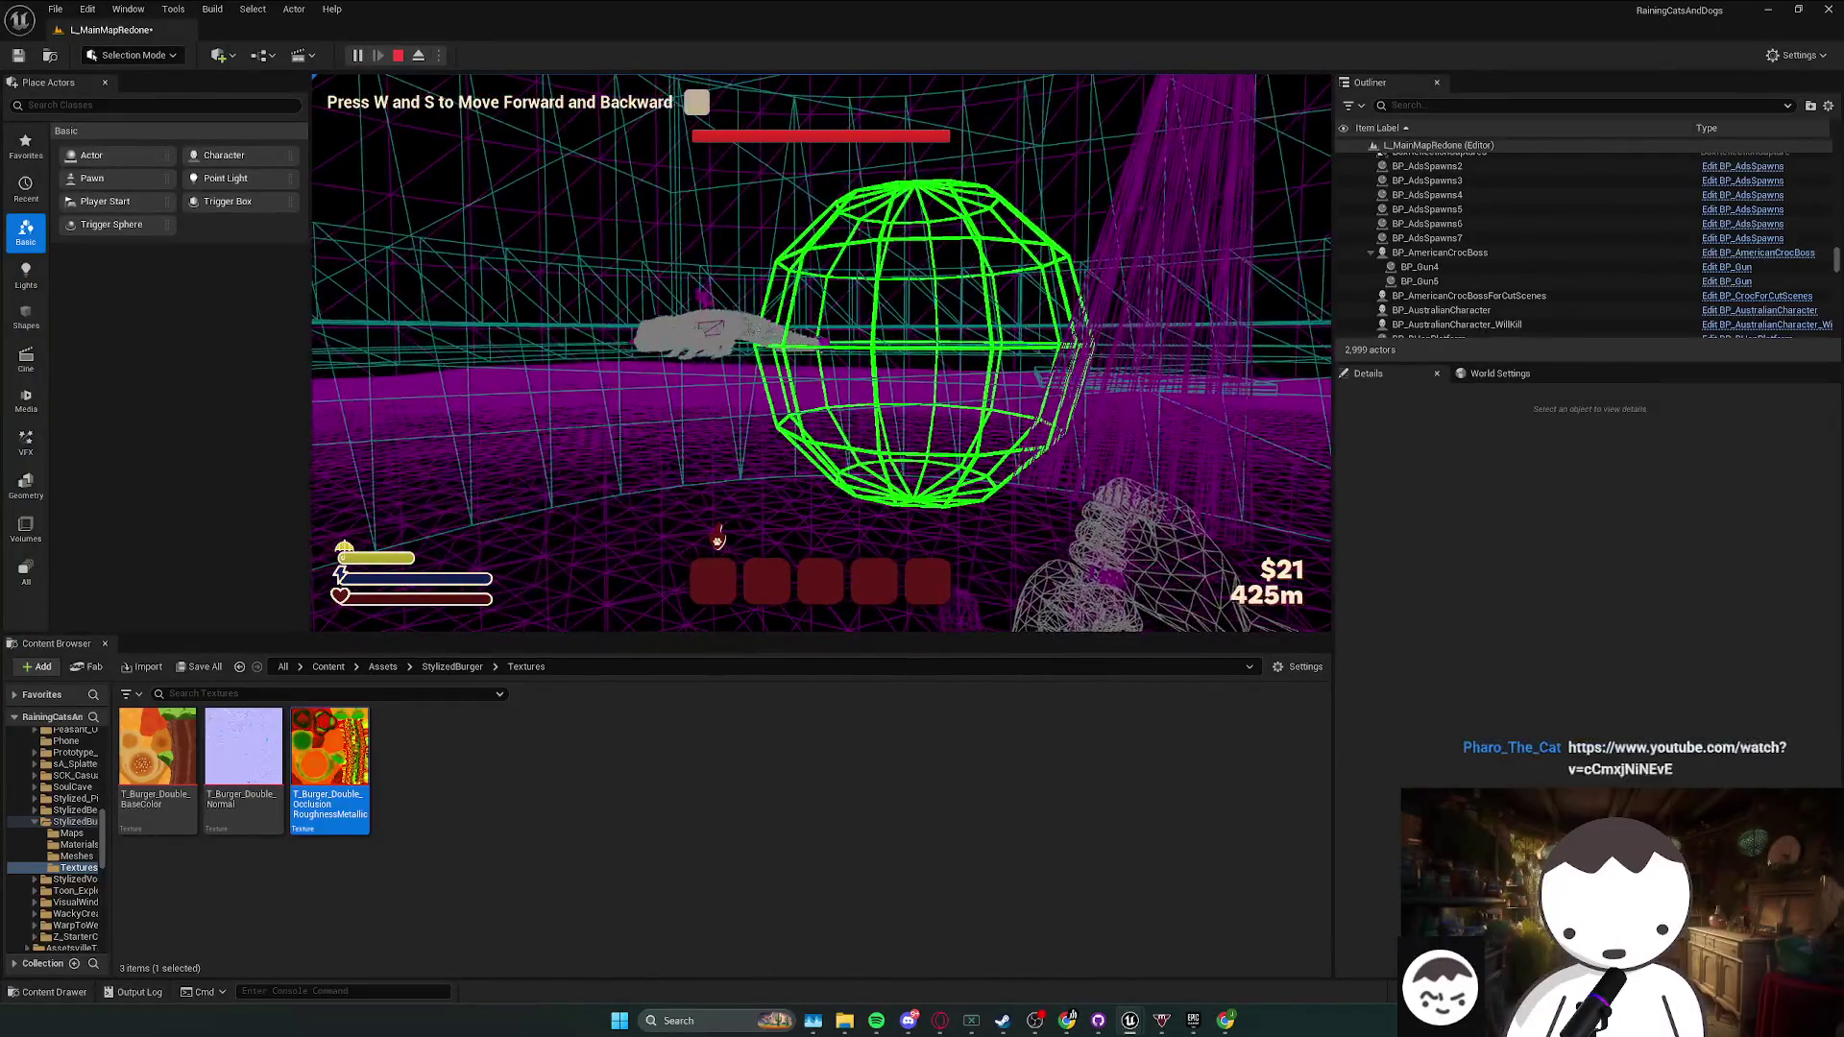
pyautogui.press('t')
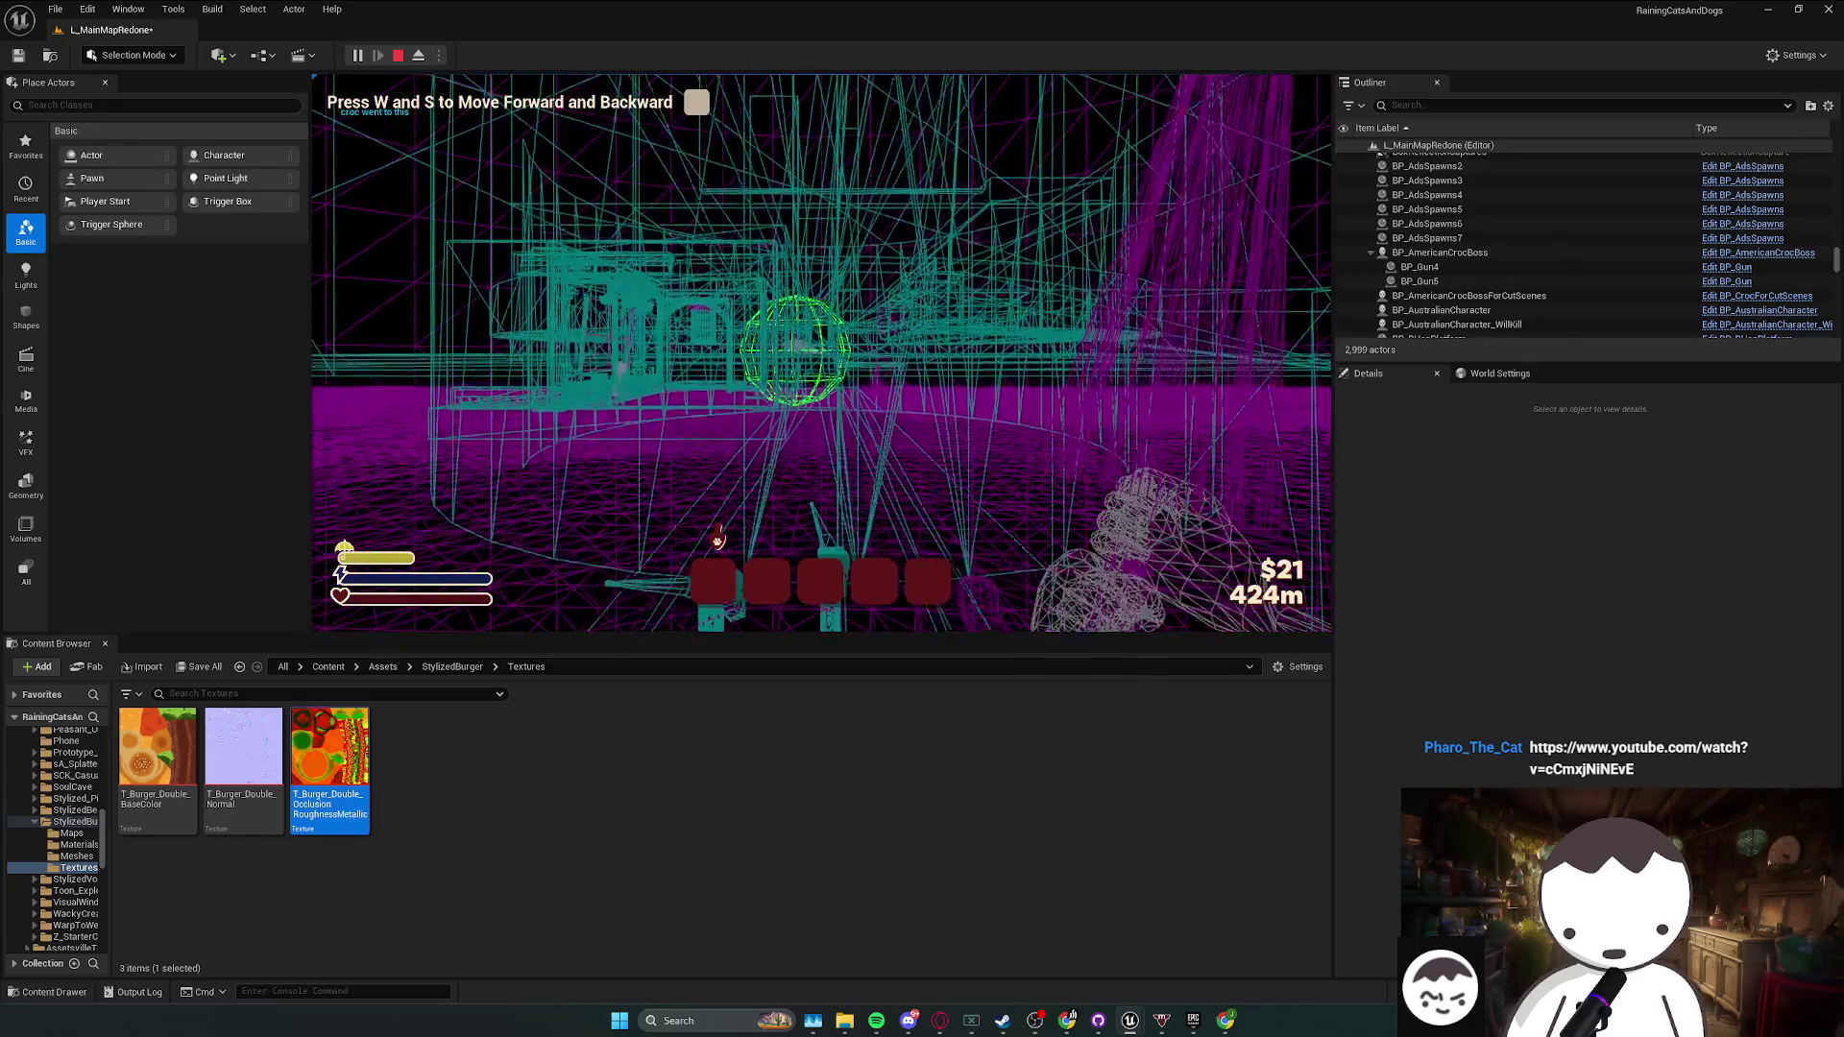
pyautogui.press('Escape')
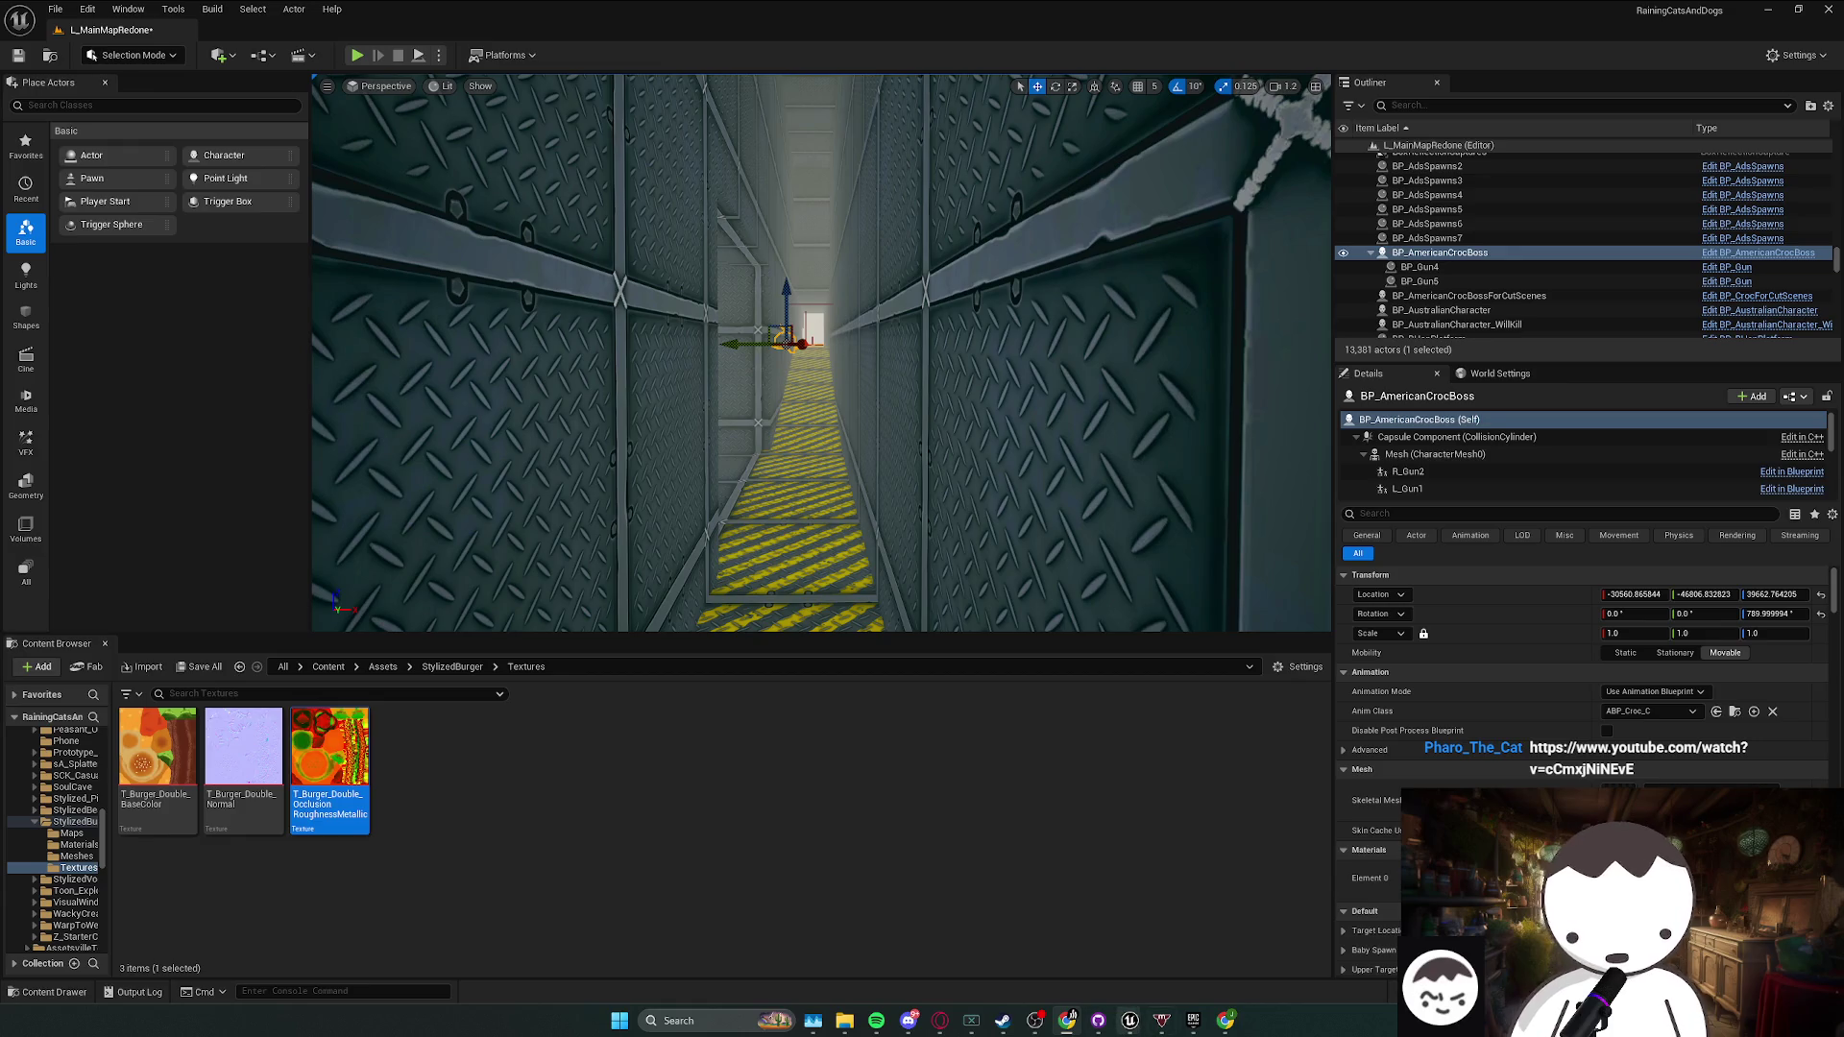
pyautogui.moveTo(1129, 1020)
pyautogui.click(1162, 946)
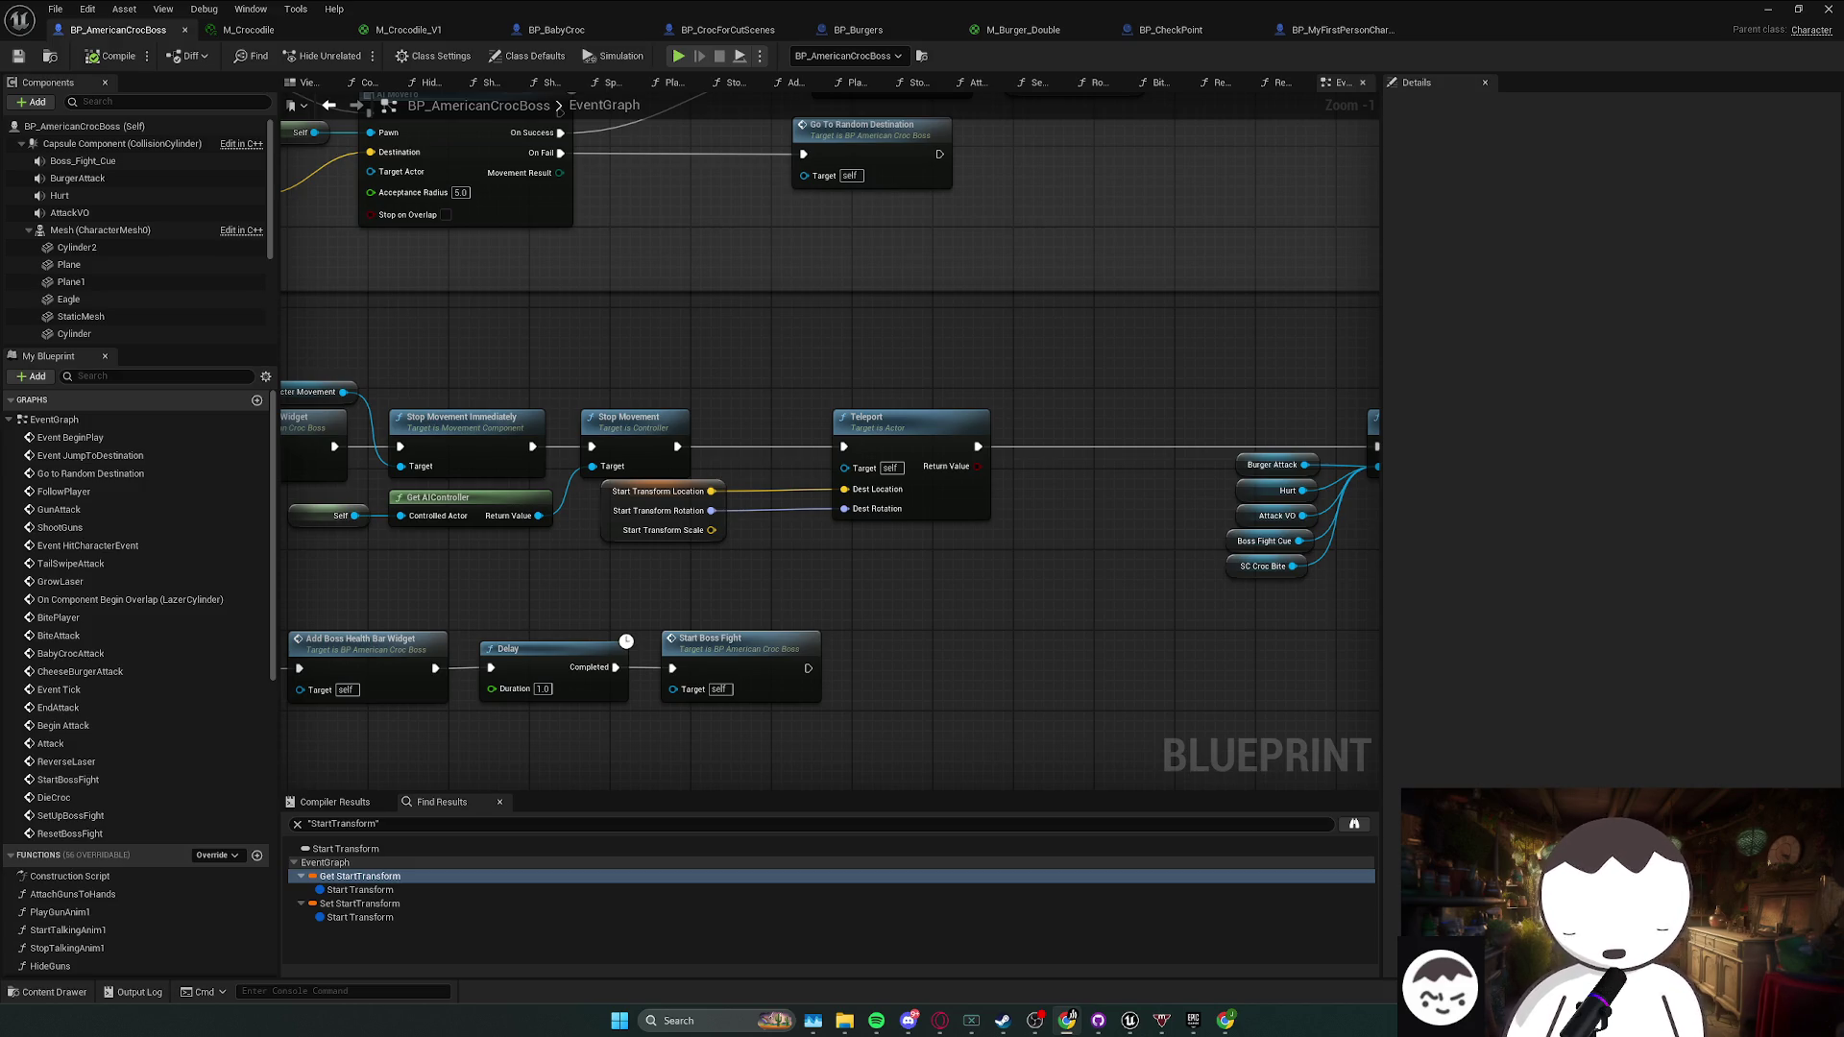
# - Switch from Unreal Engine to the Steam Deadlock library page
pyautogui.hotkey('alt', 'Tab')
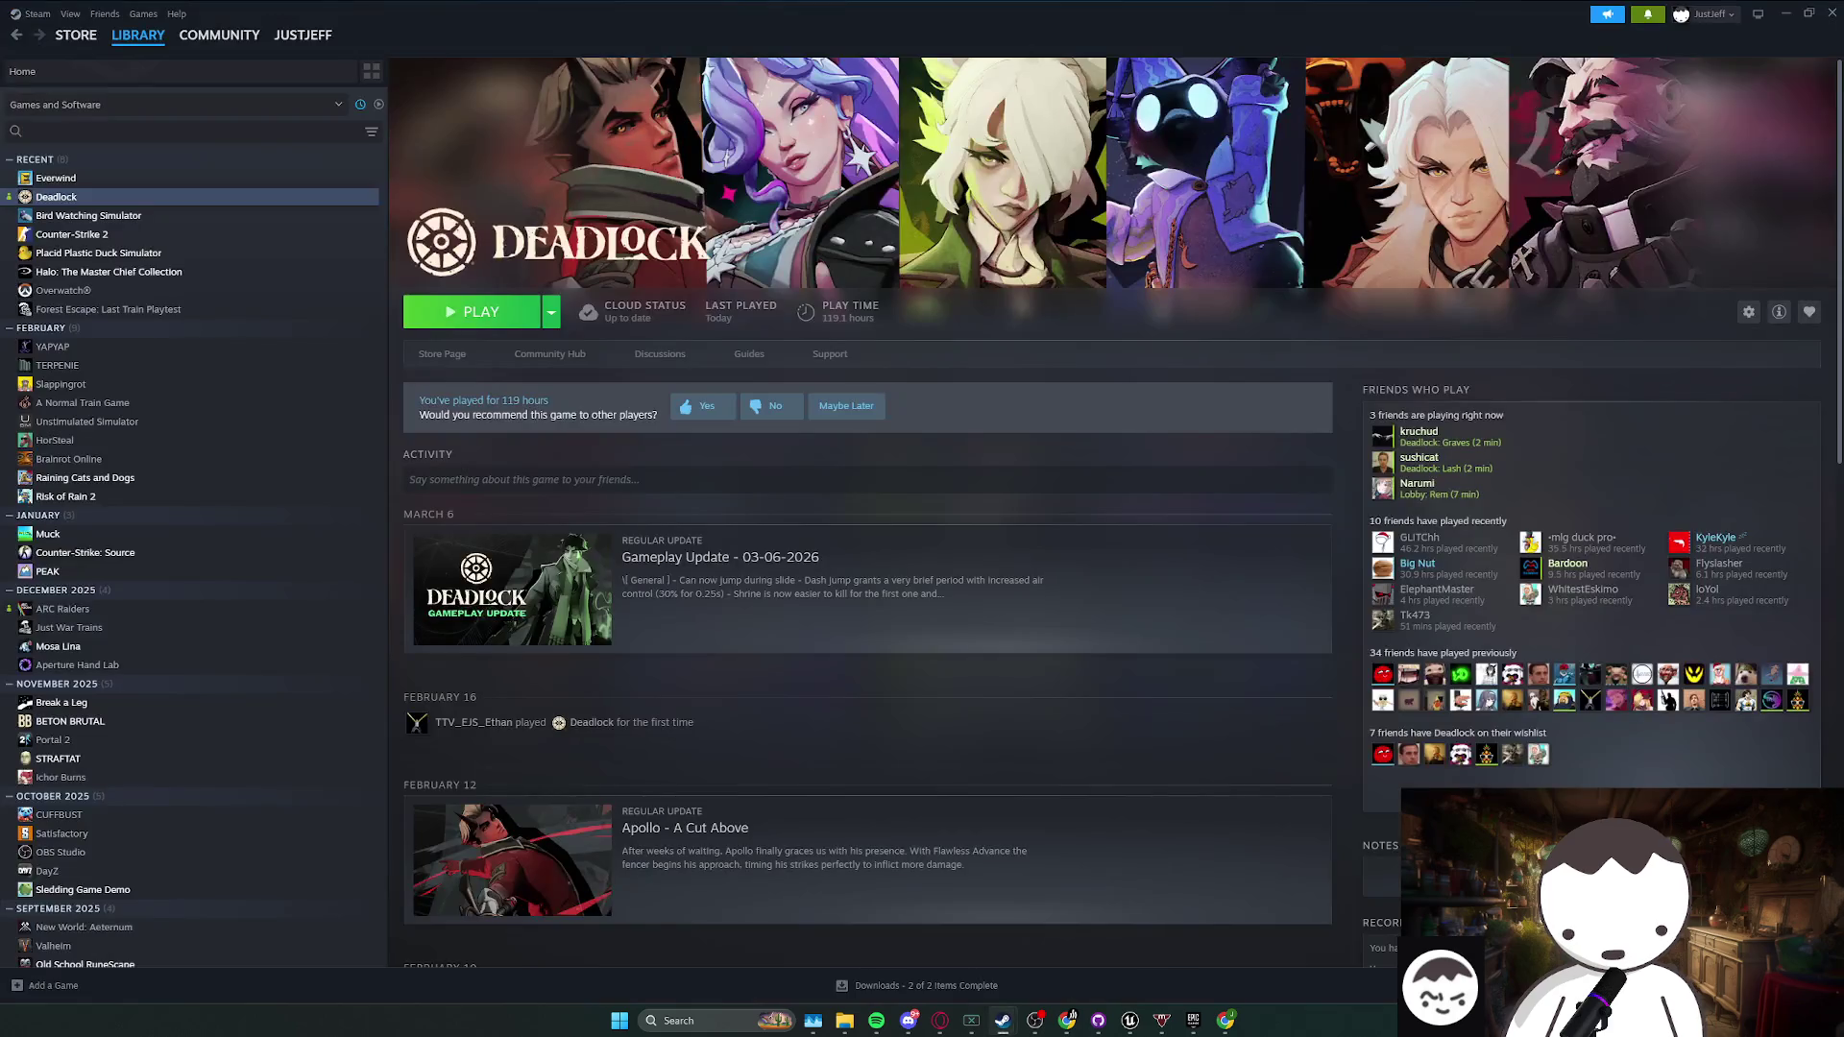
# - Open Everwind in the Steam library, view its store page, then minimize Steam
pyautogui.click(206, 177)
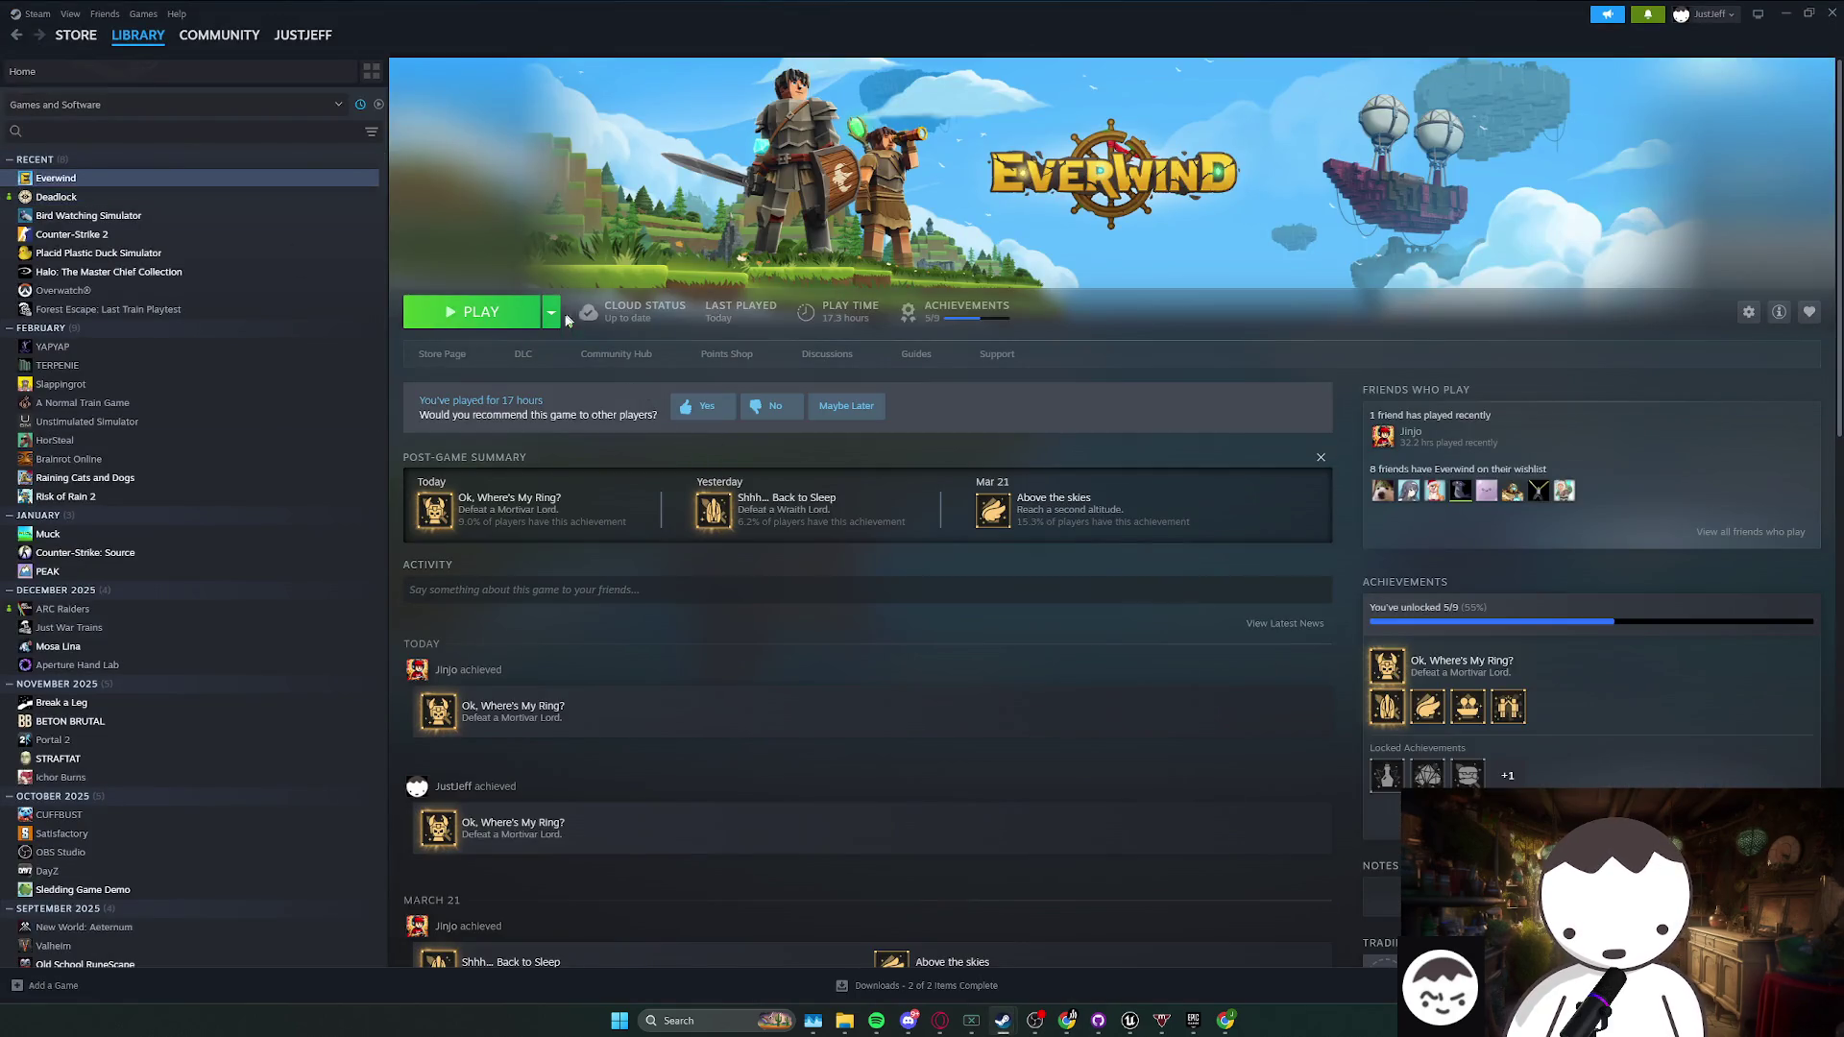
pyautogui.click(459, 355)
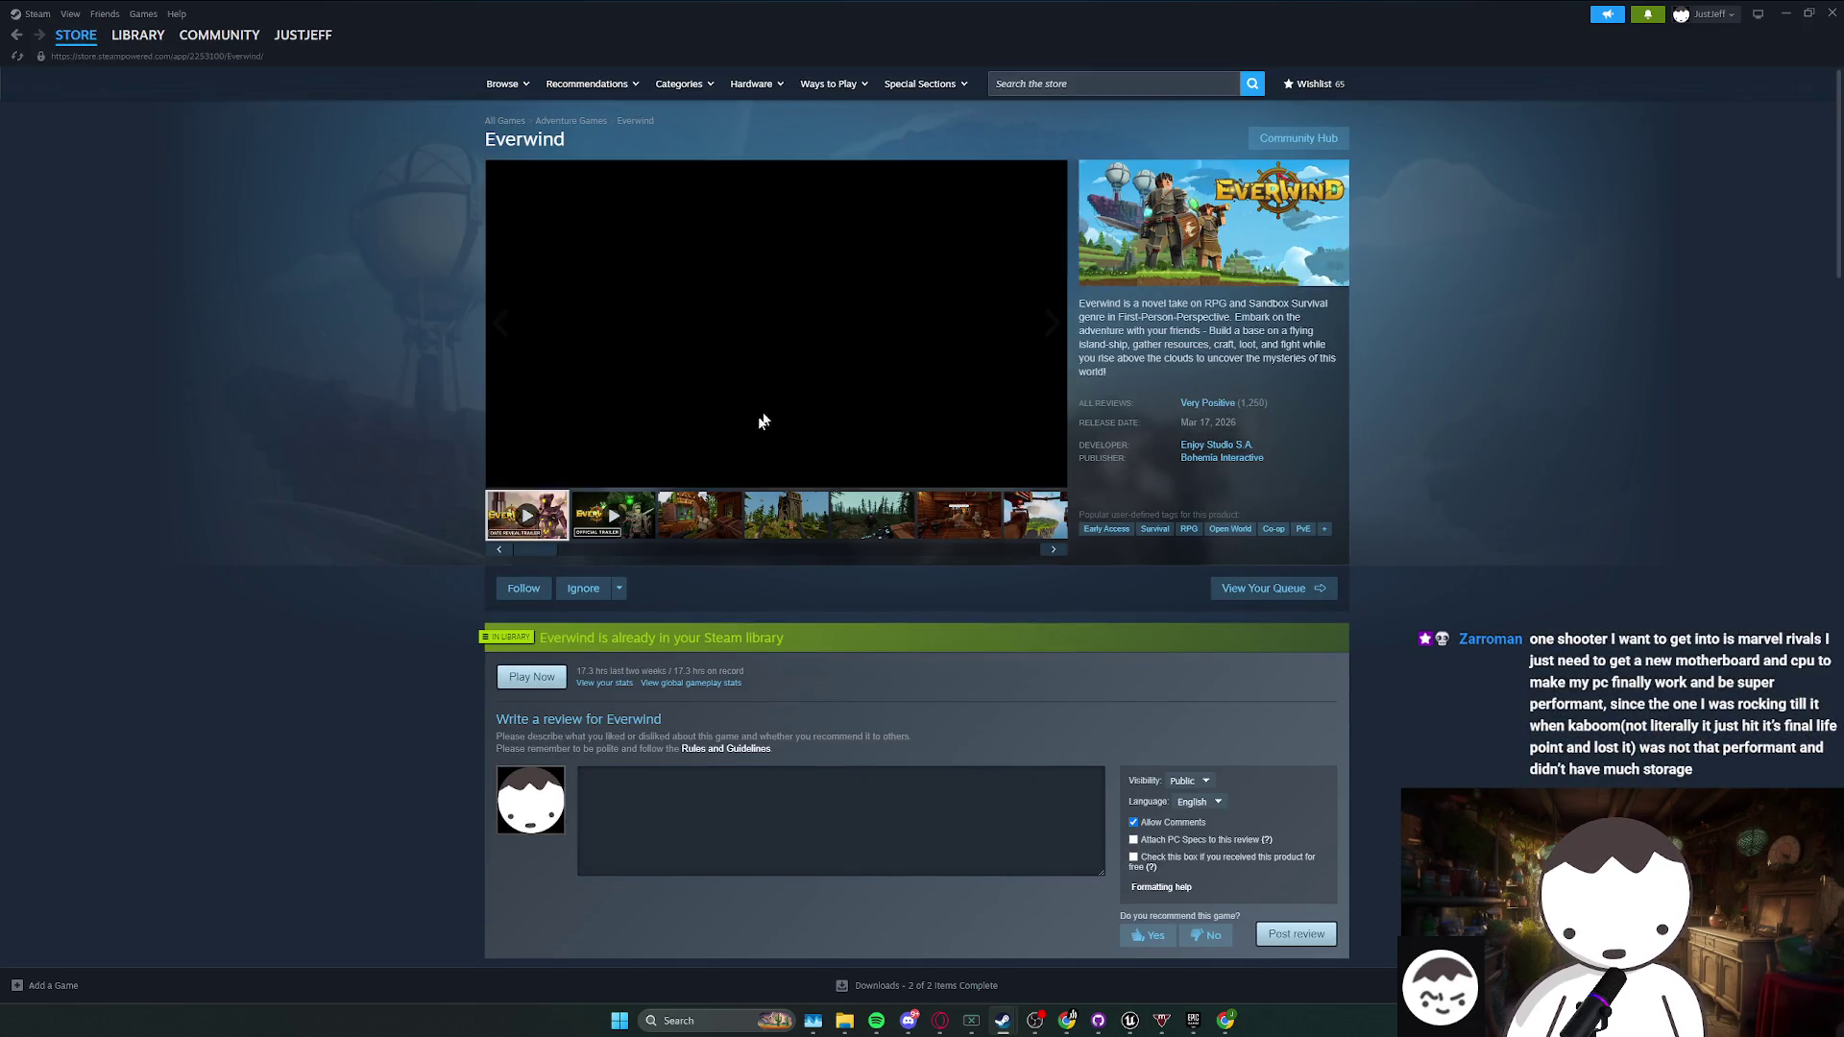
pyautogui.scroll(-1, 651, 559)
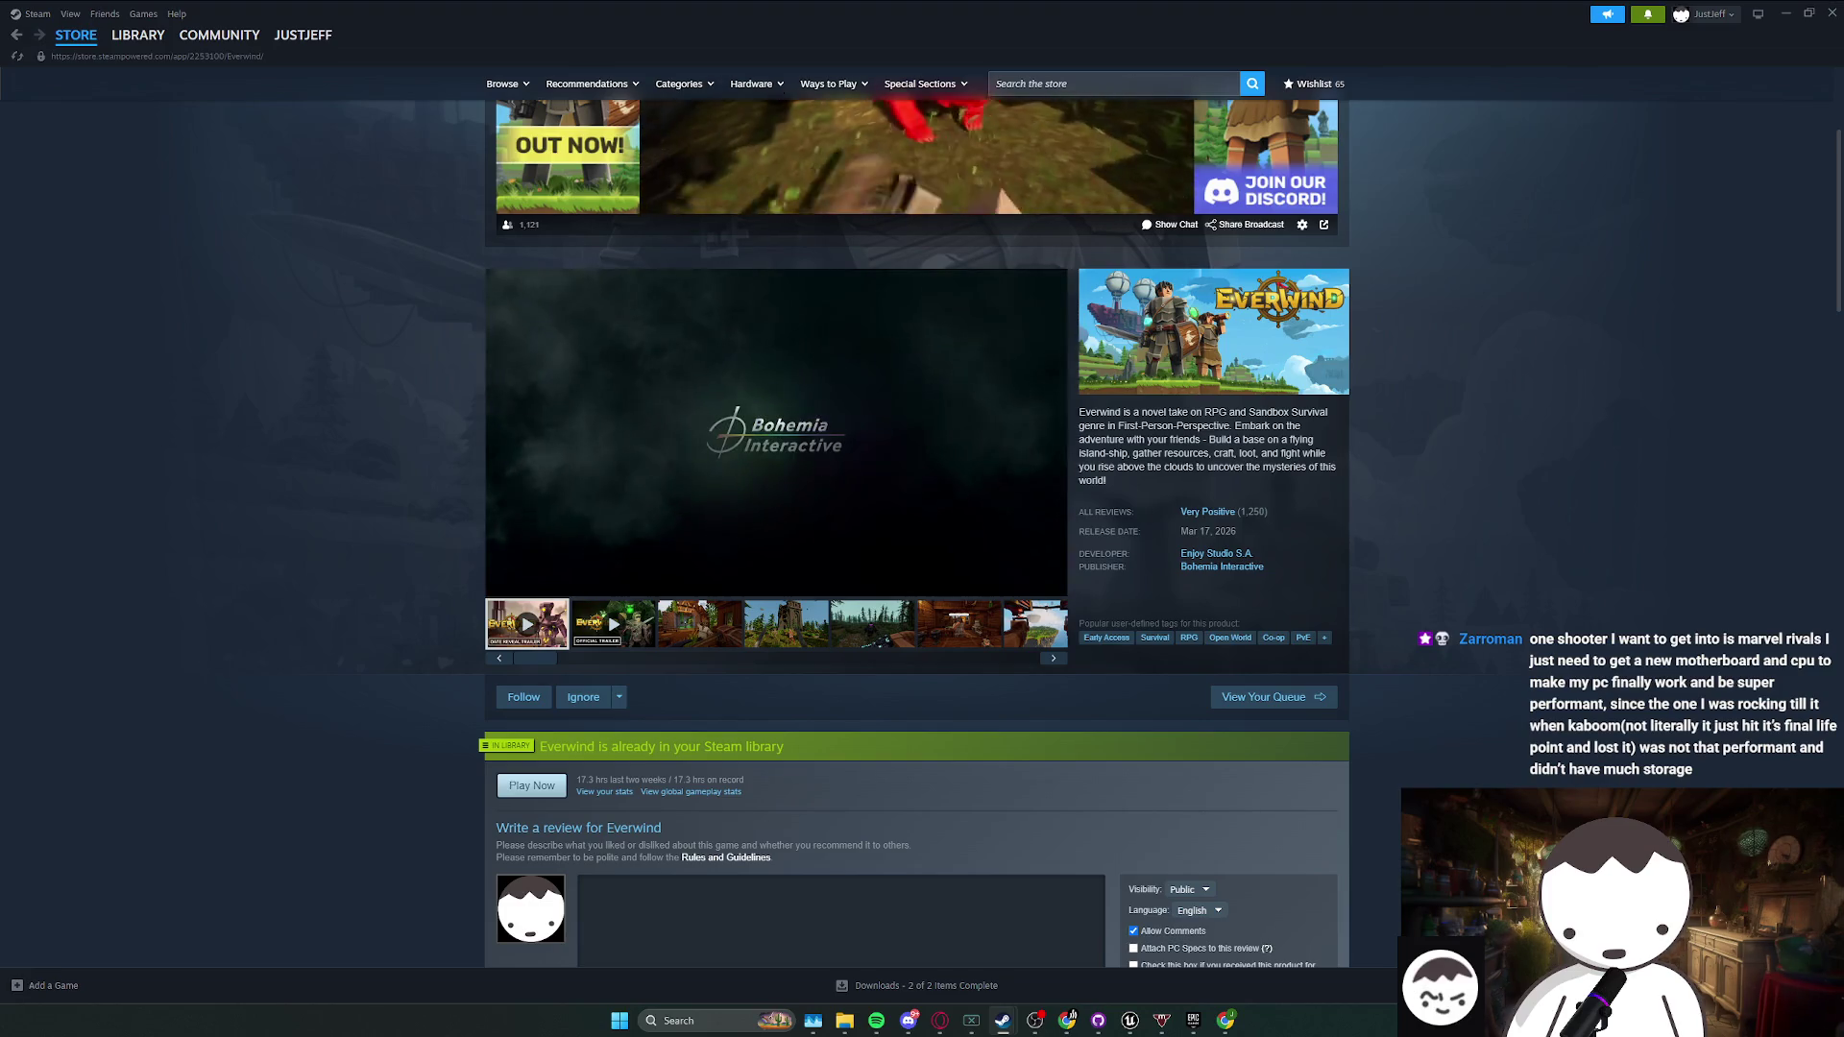
pyautogui.click(138, 34)
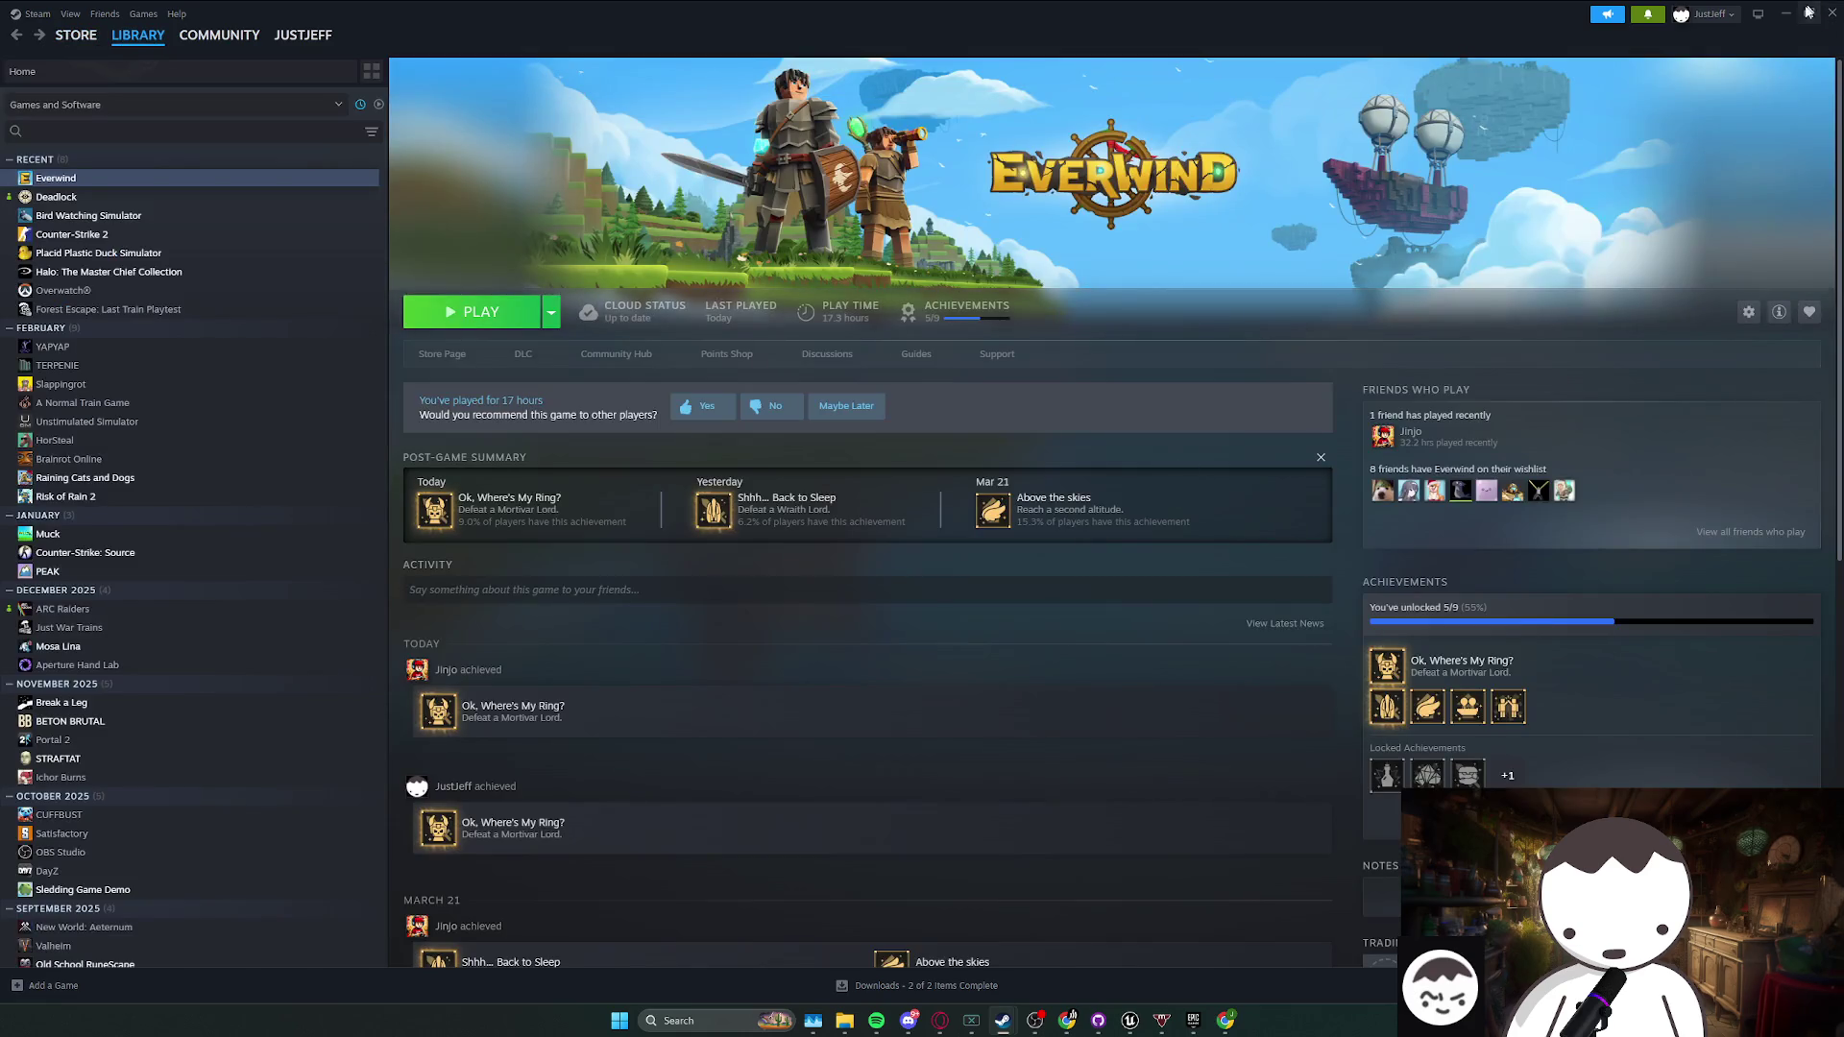
pyautogui.click(1810, 14)
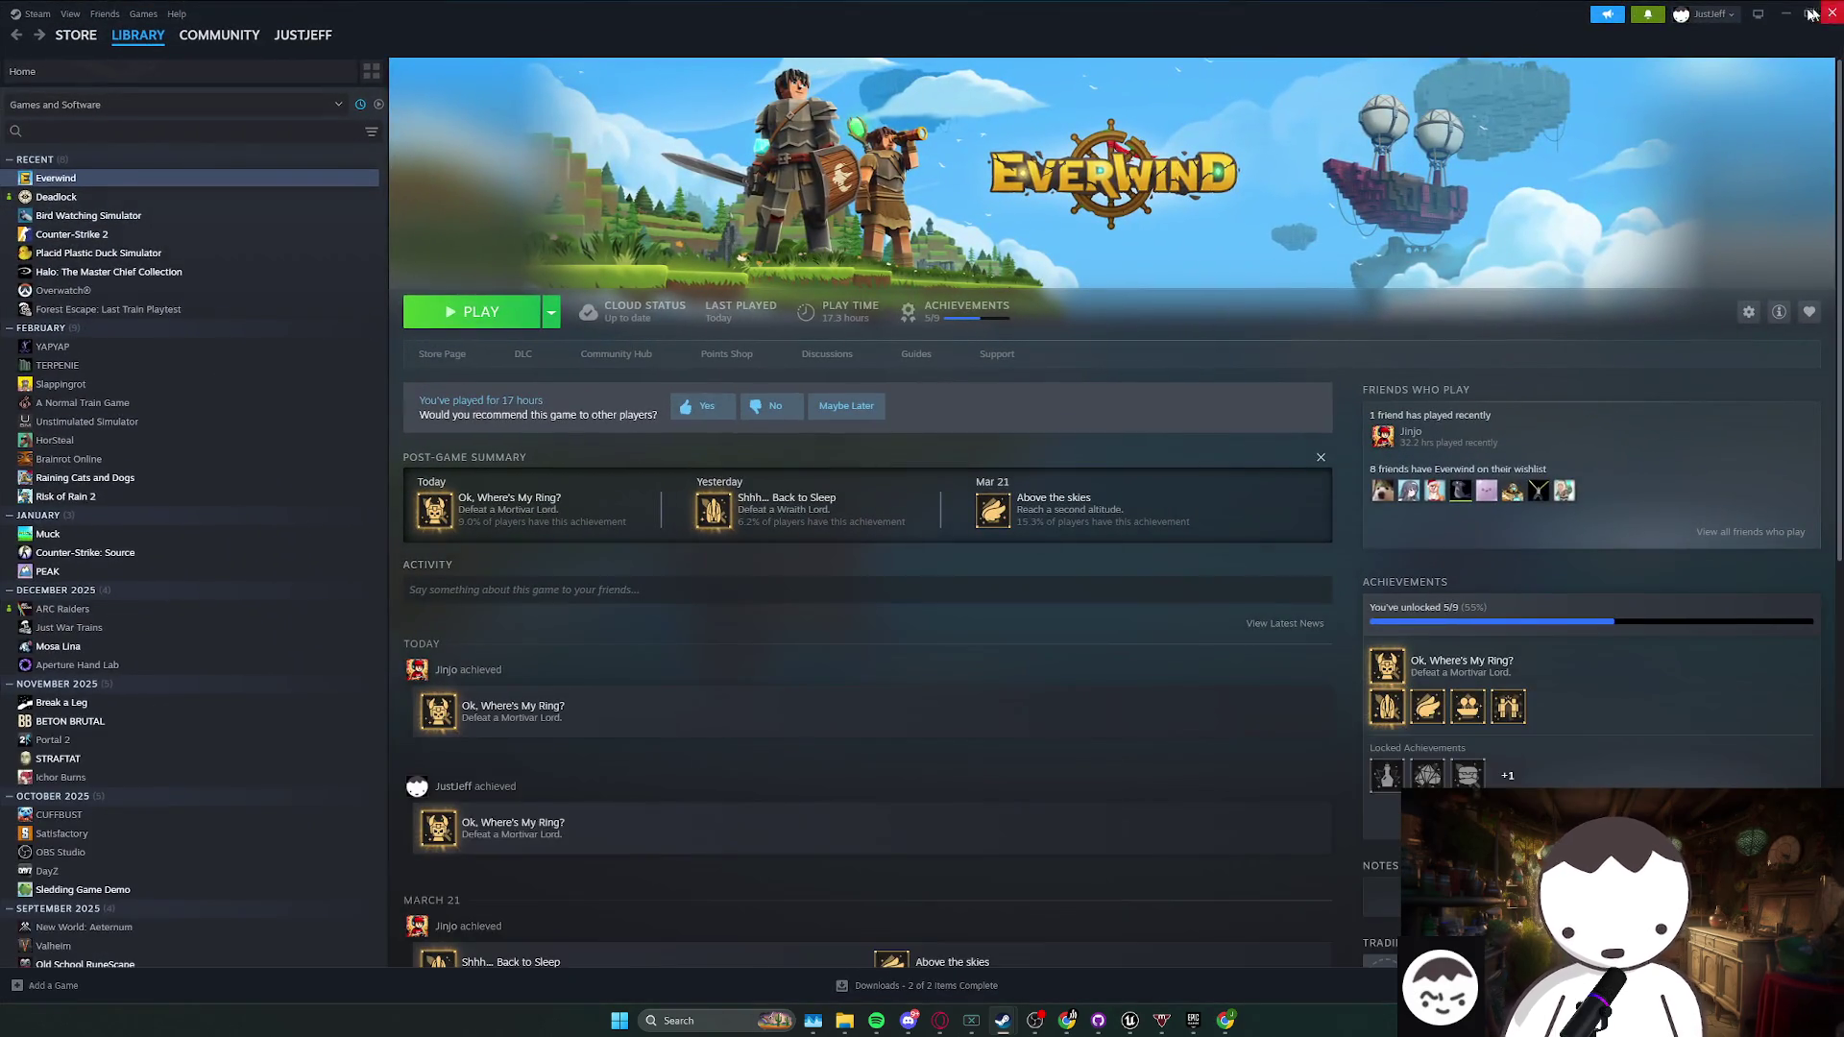
pyautogui.click(1792, 14)
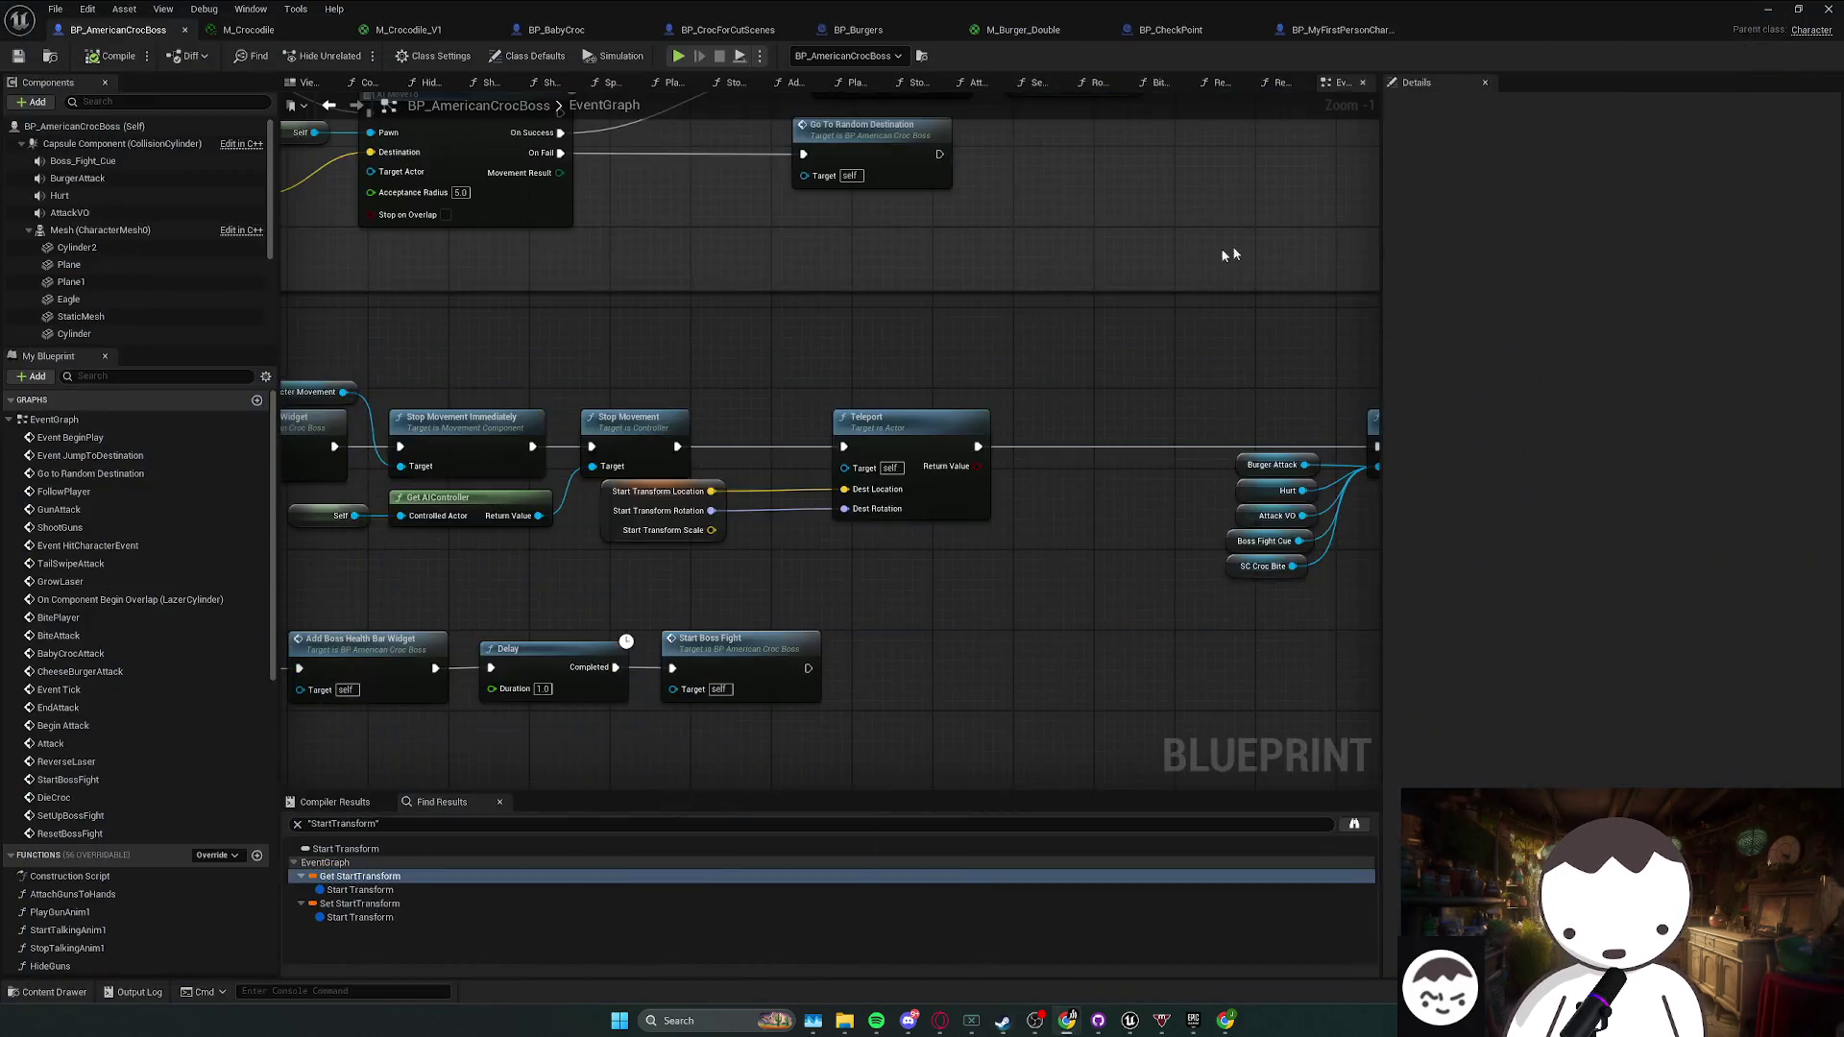
pyautogui.scroll(-1, 1132, 346)
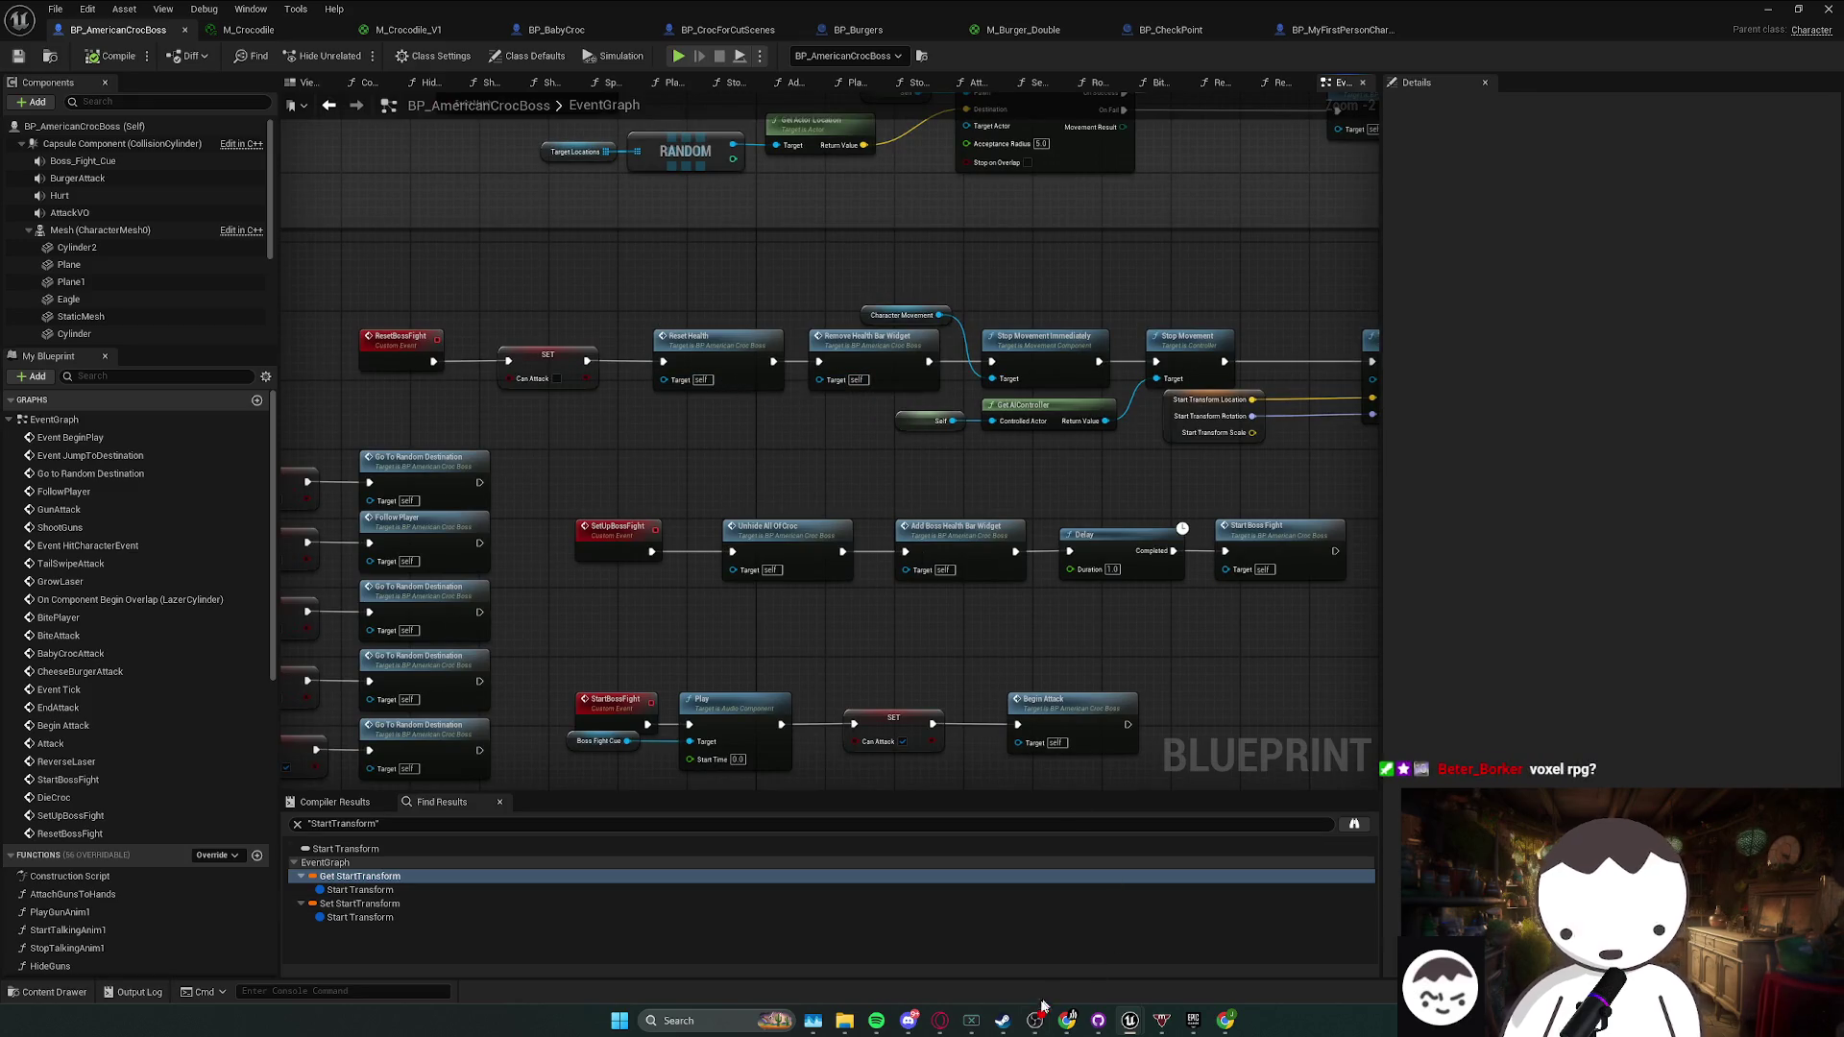
# - Bring Steam back and reopen Everwind's store page, scrolling to its description
pyautogui.click(1003, 1019)
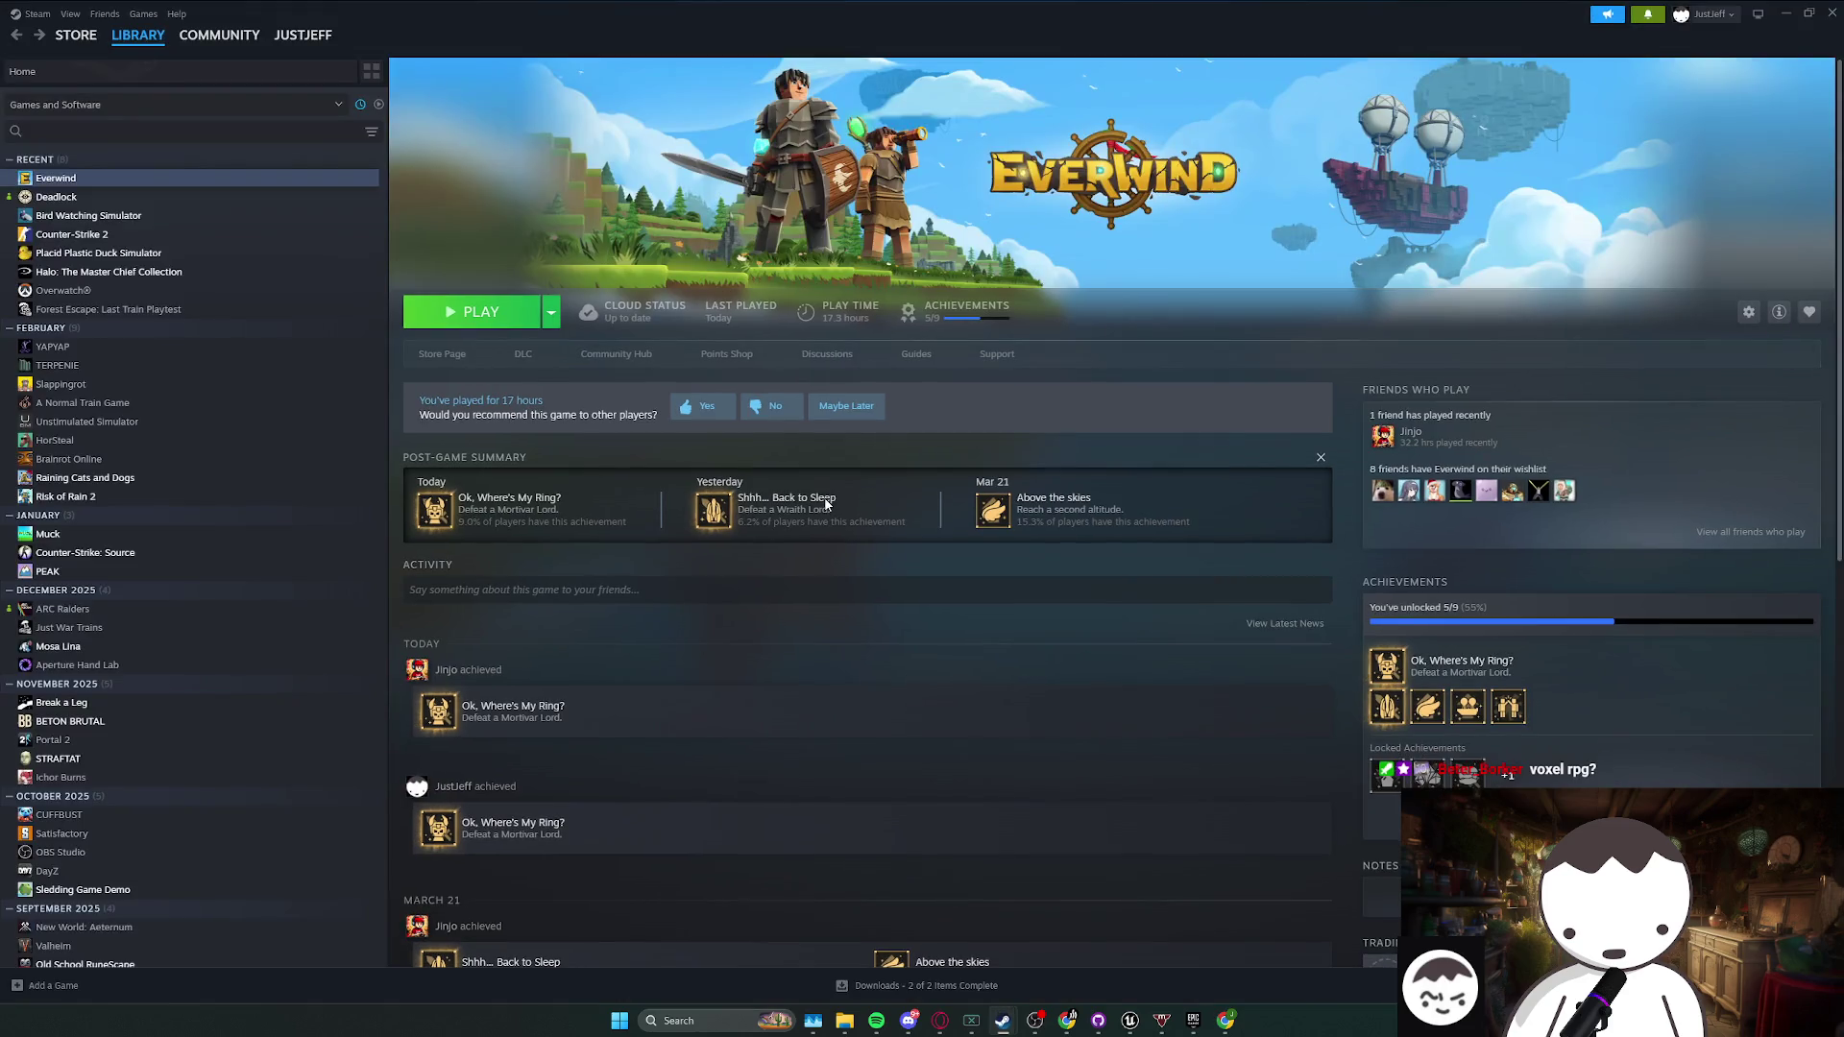
pyautogui.click(452, 359)
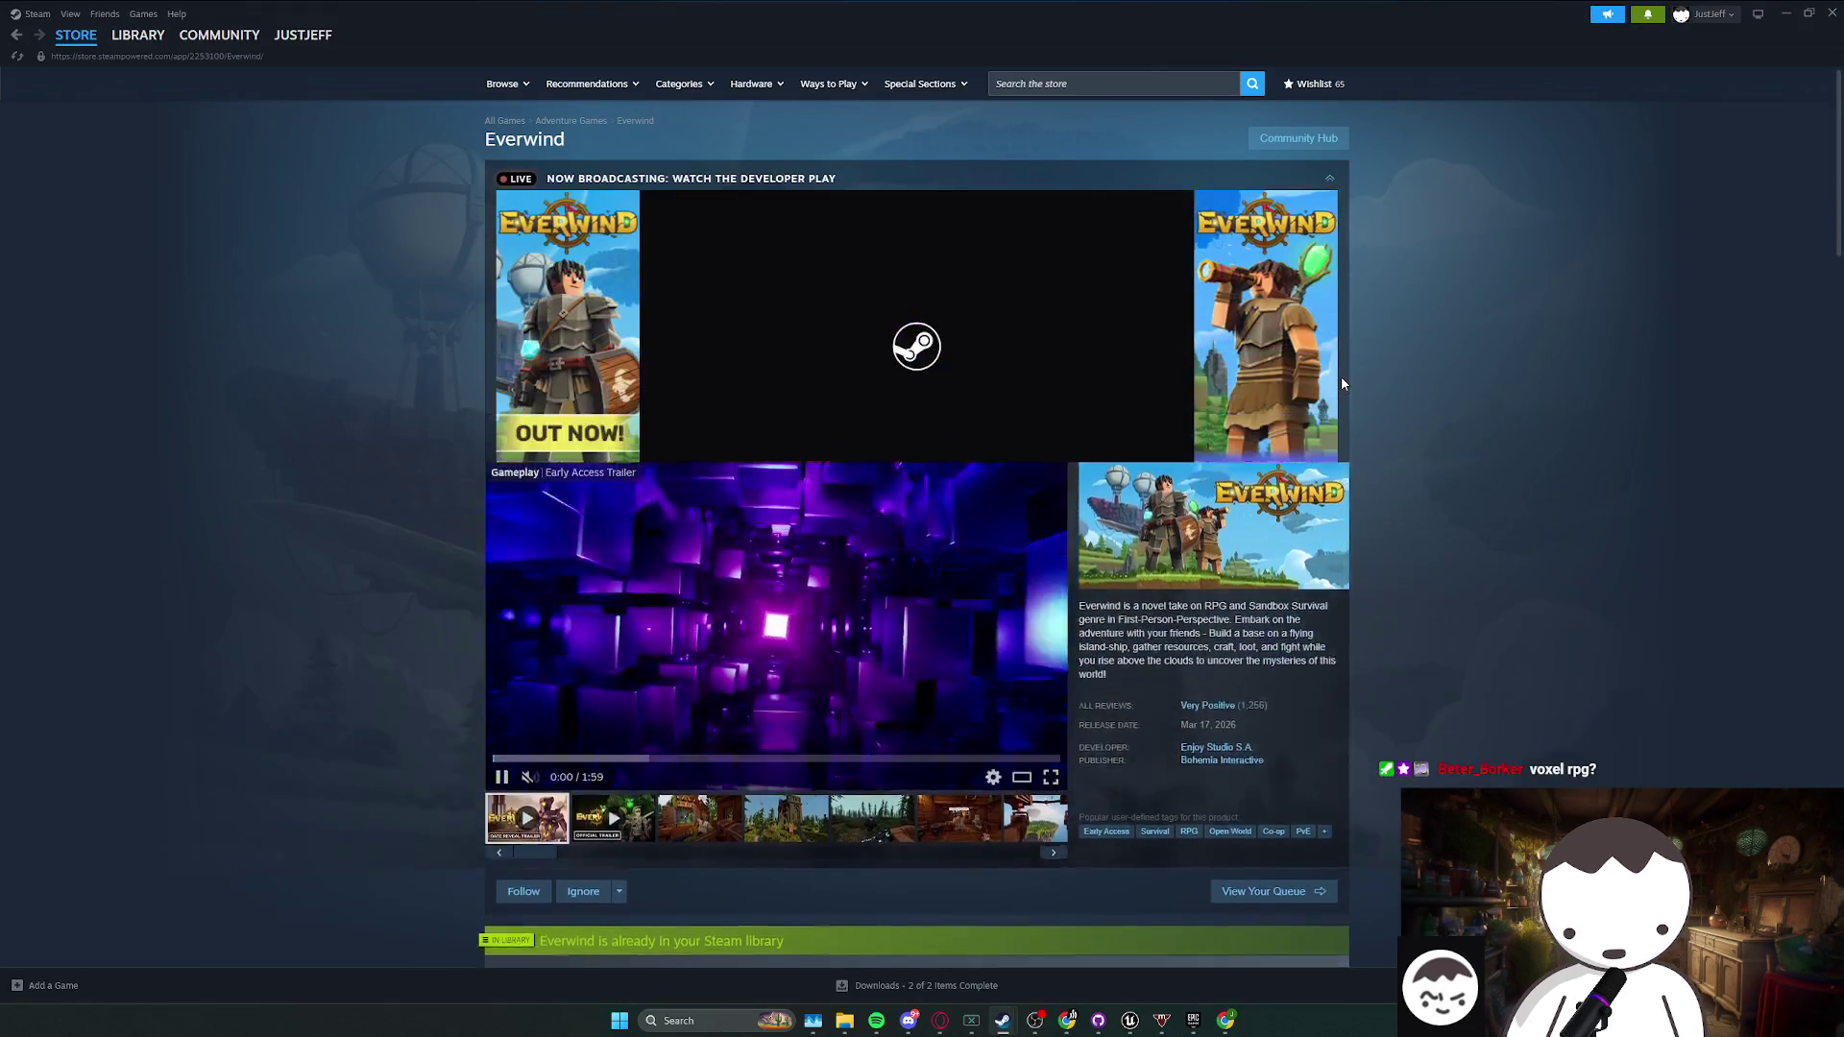
pyautogui.scroll(-3, 1341, 376)
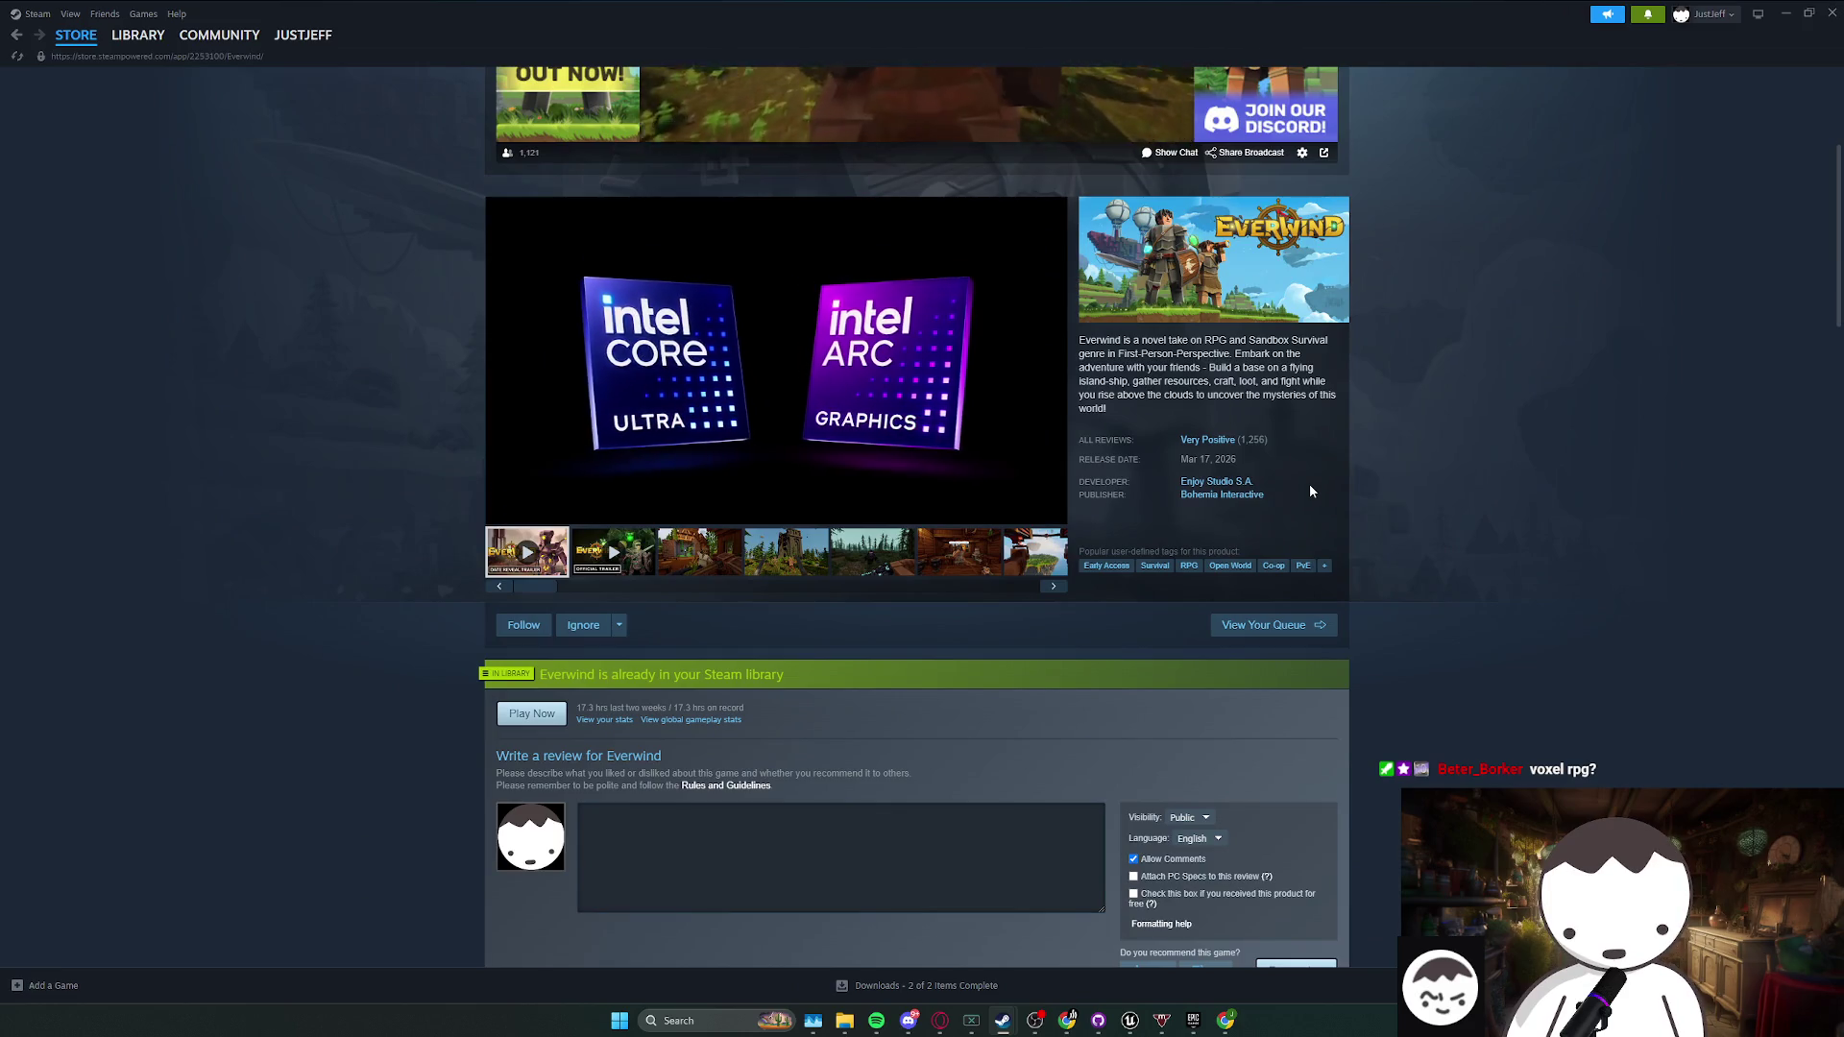
pyautogui.moveTo(1119, 411); pyautogui.dragTo(1102, 394)
pyautogui.click(1102, 395)
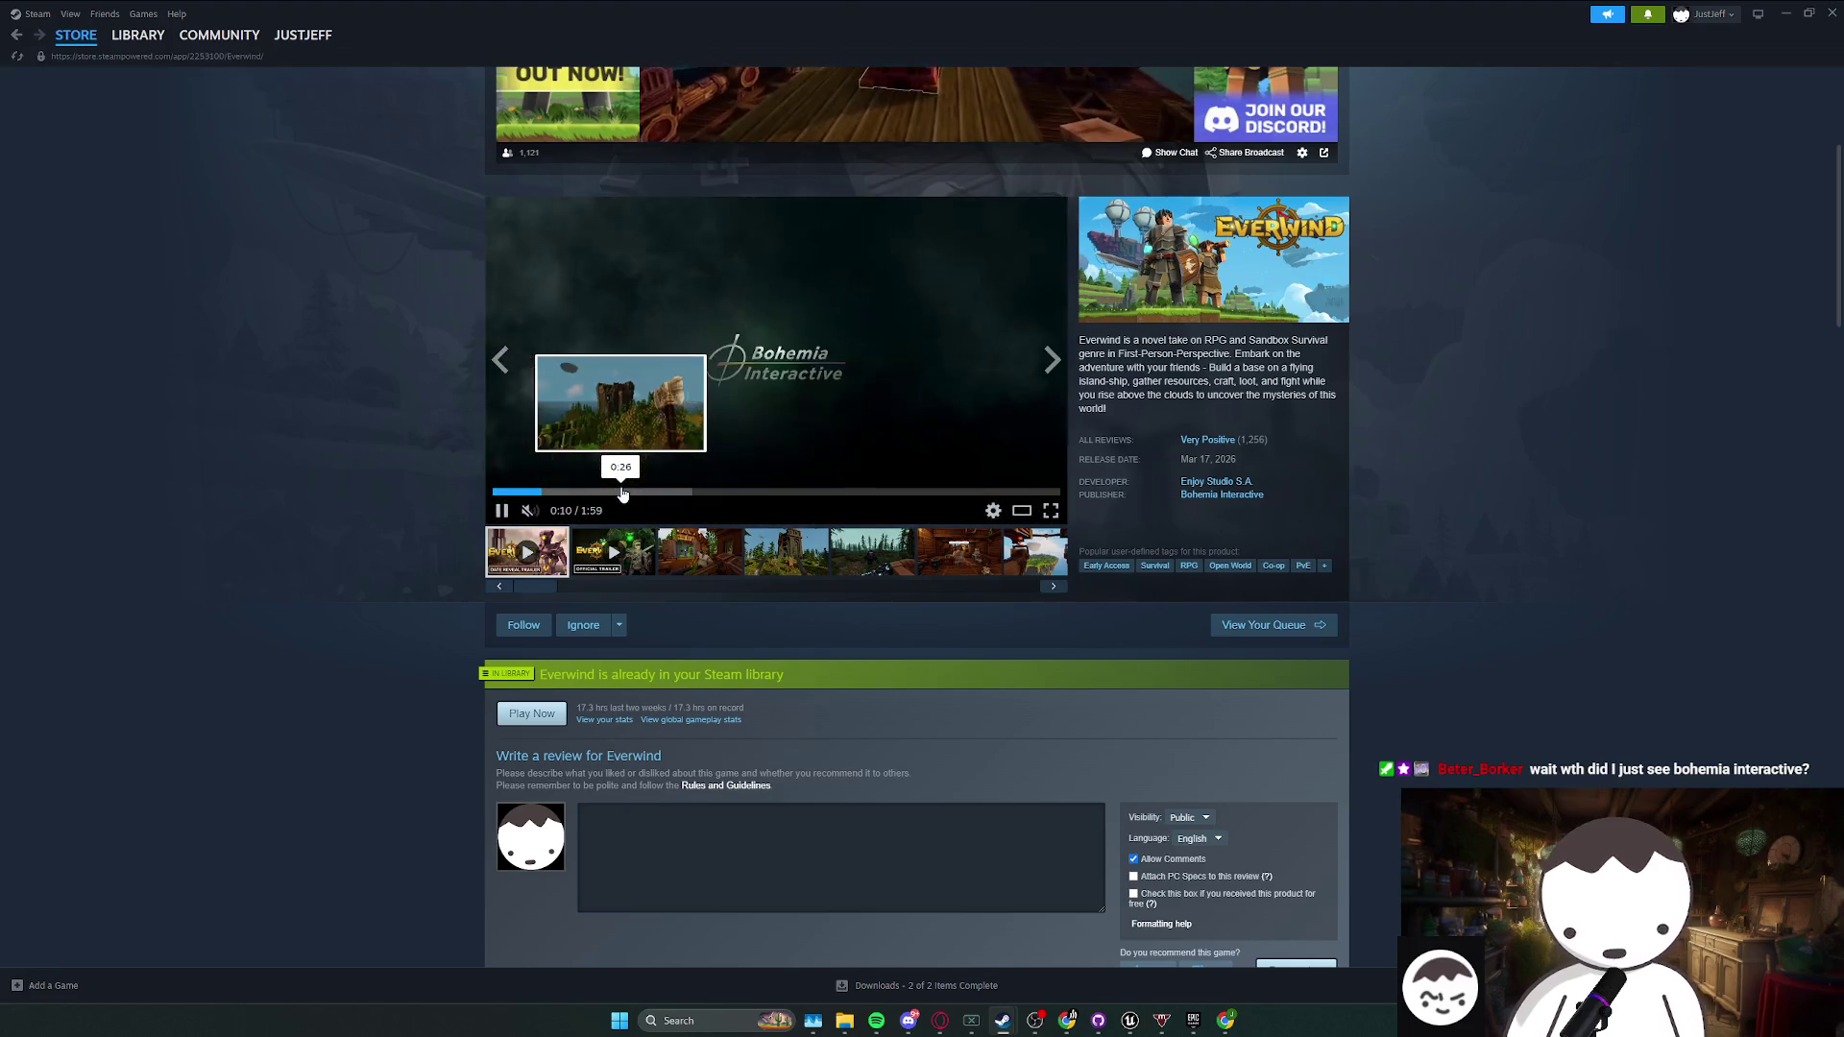
# - Scrub through Everwind's trailer and pause it at 0:33
pyautogui.click(622, 493)
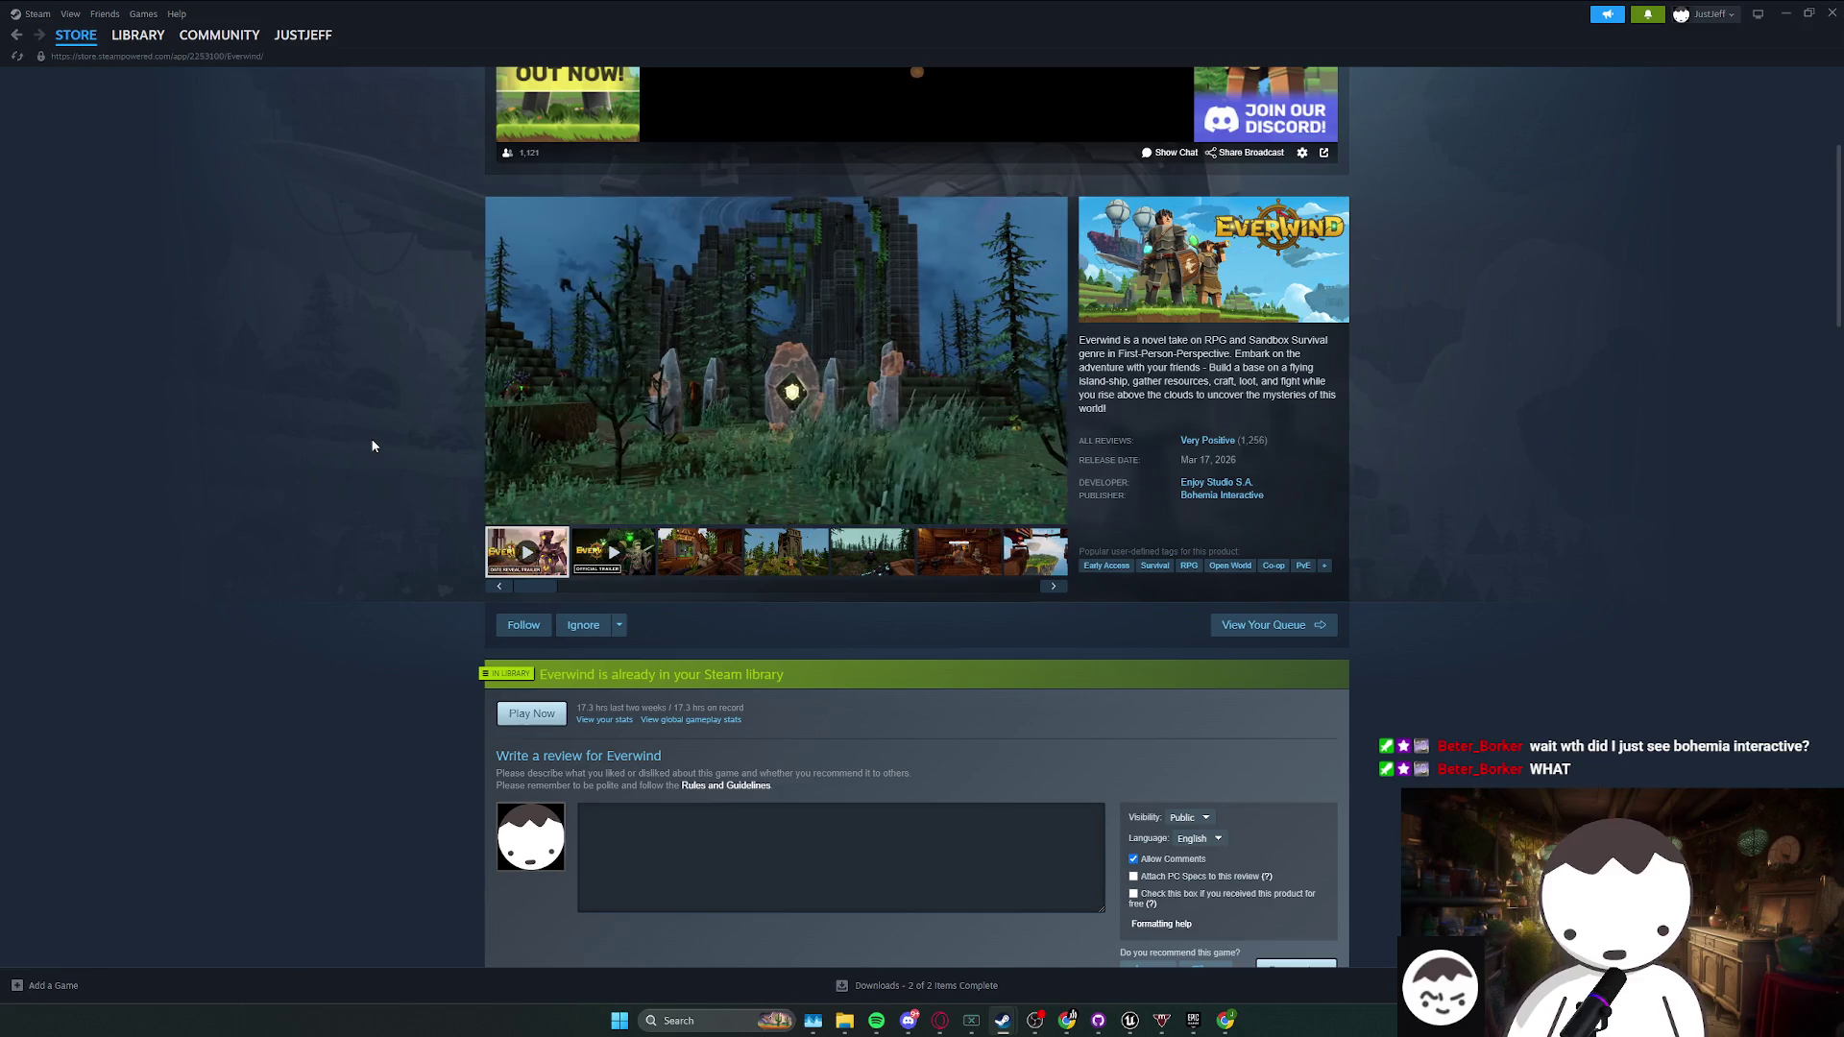
pyautogui.click(723, 491)
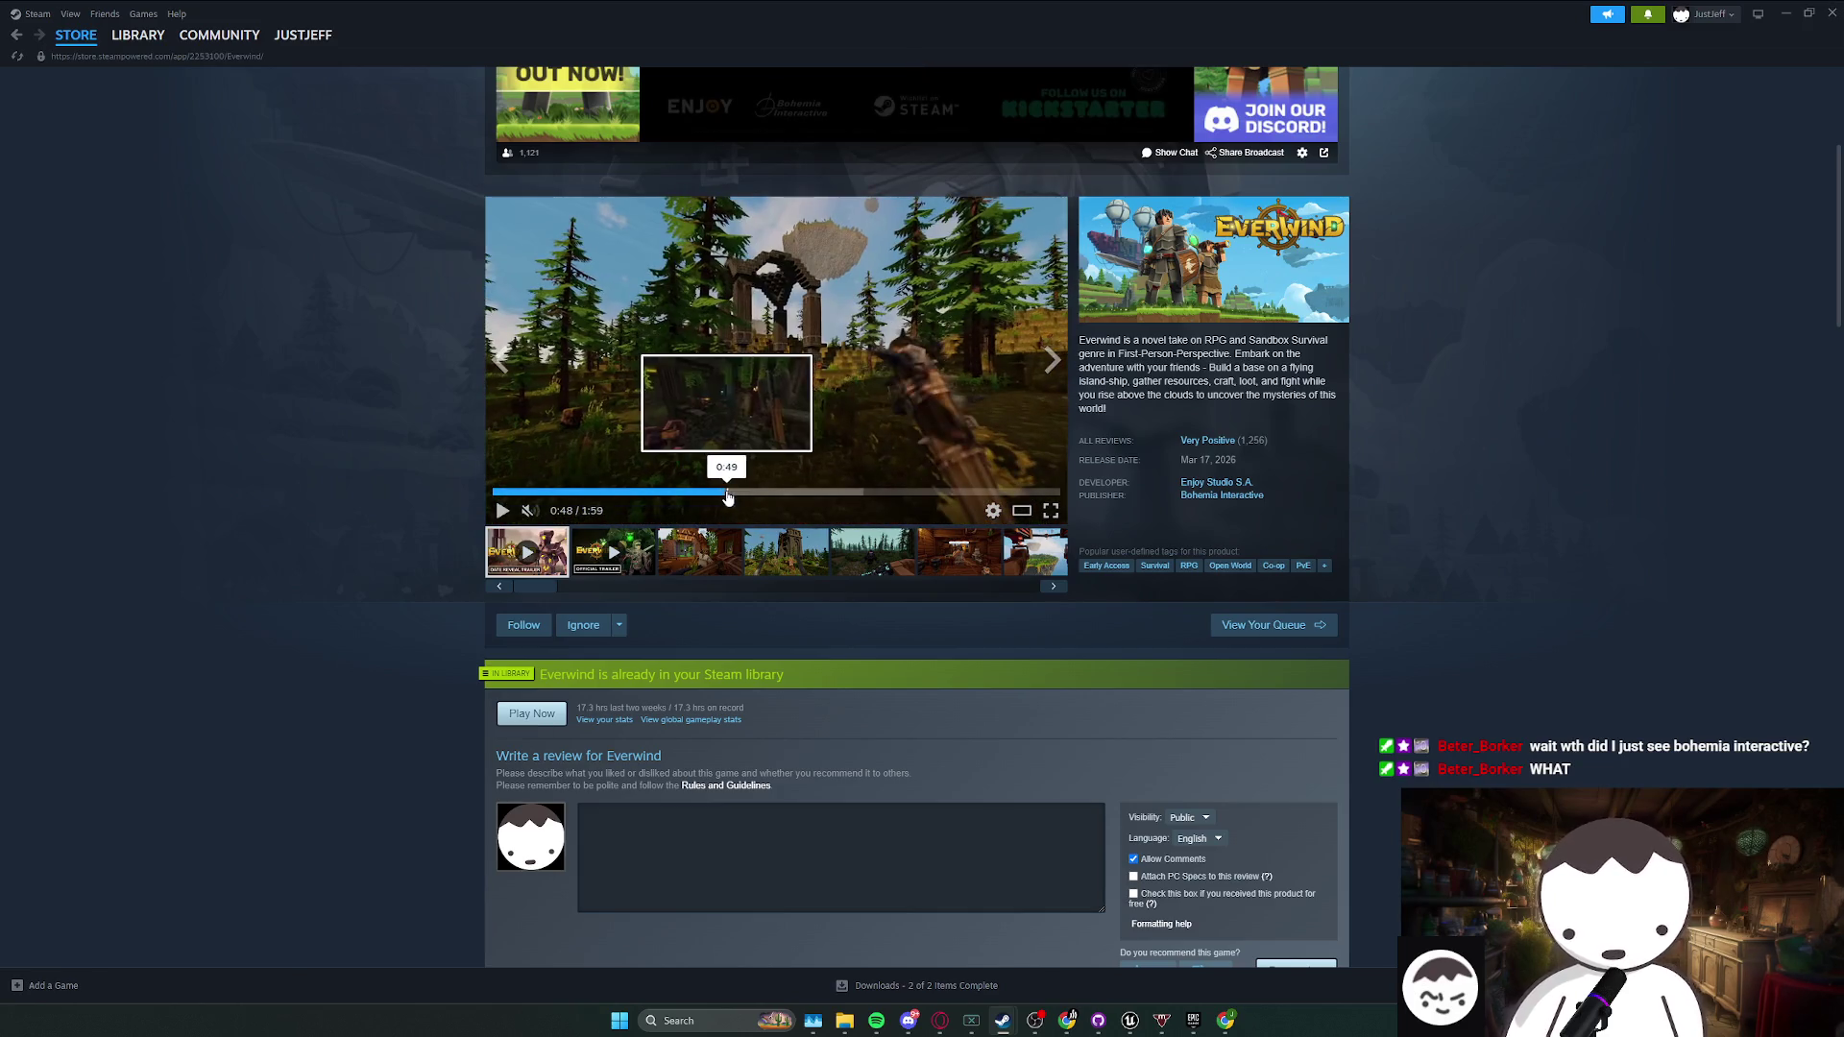
pyautogui.click(535, 498)
pyautogui.click(502, 510)
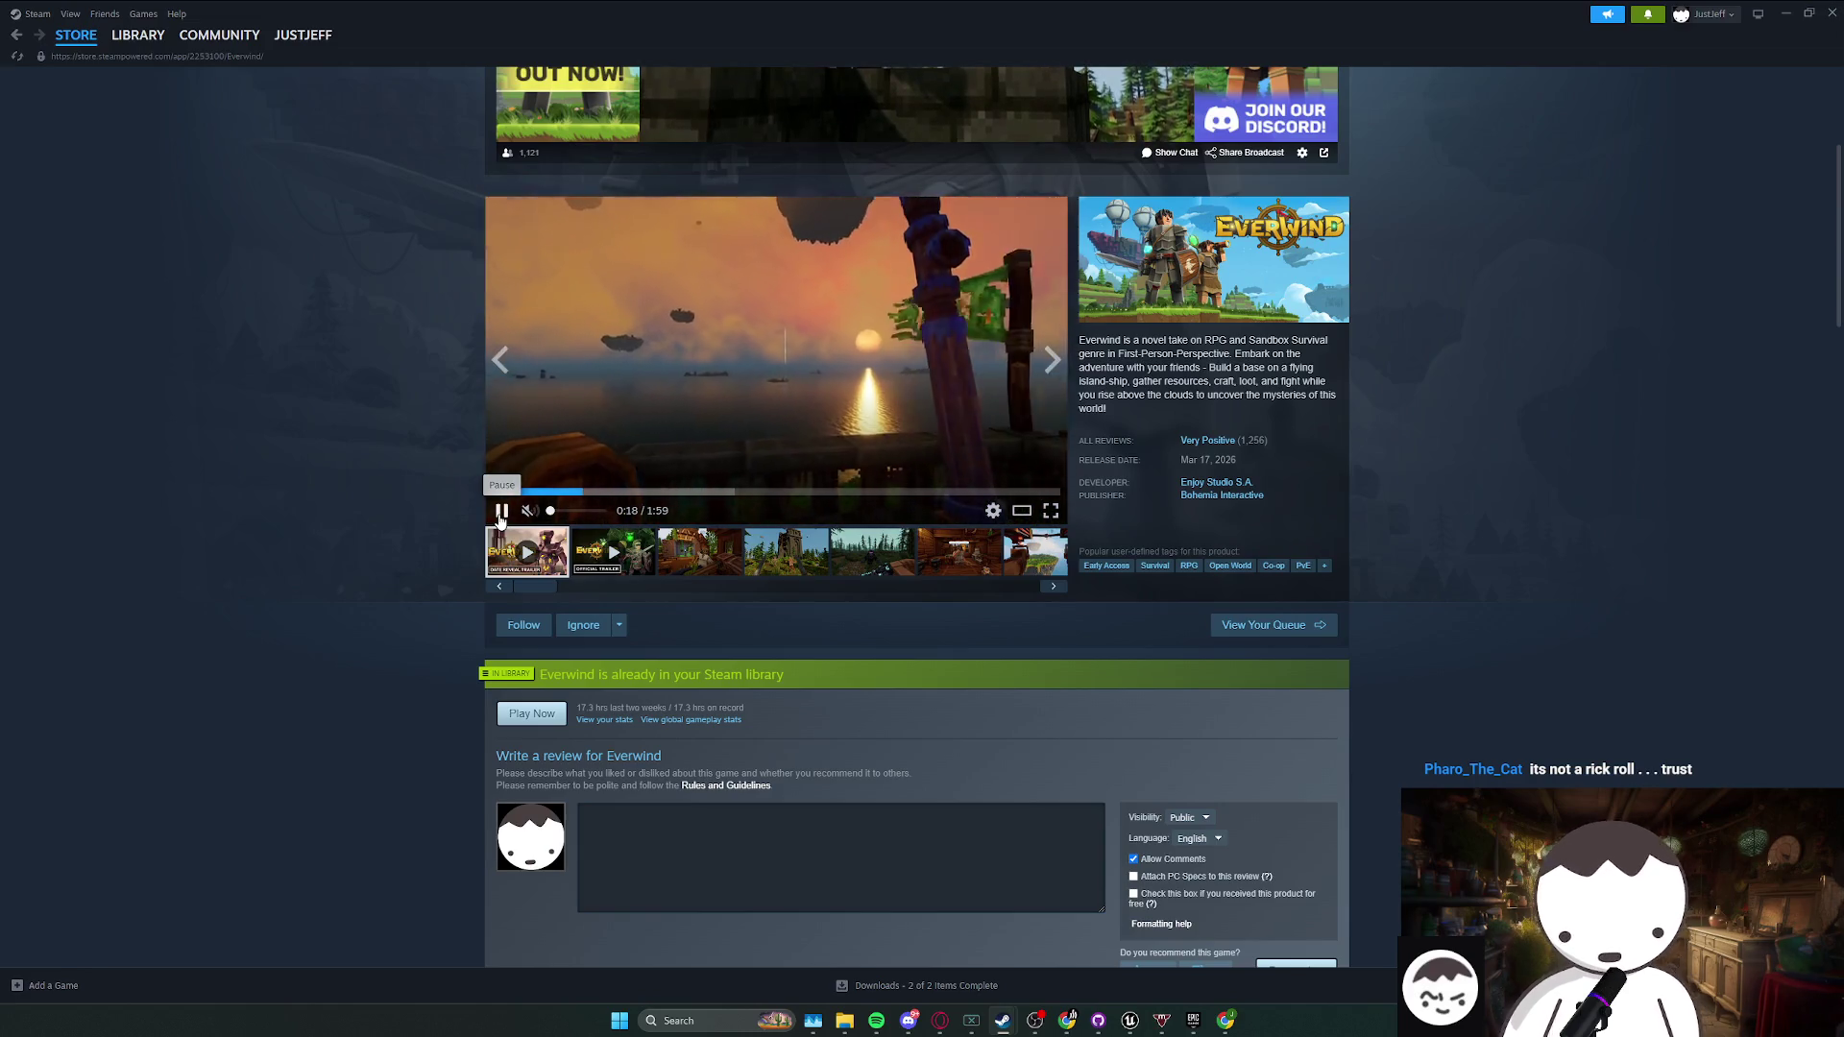
pyautogui.click(500, 519)
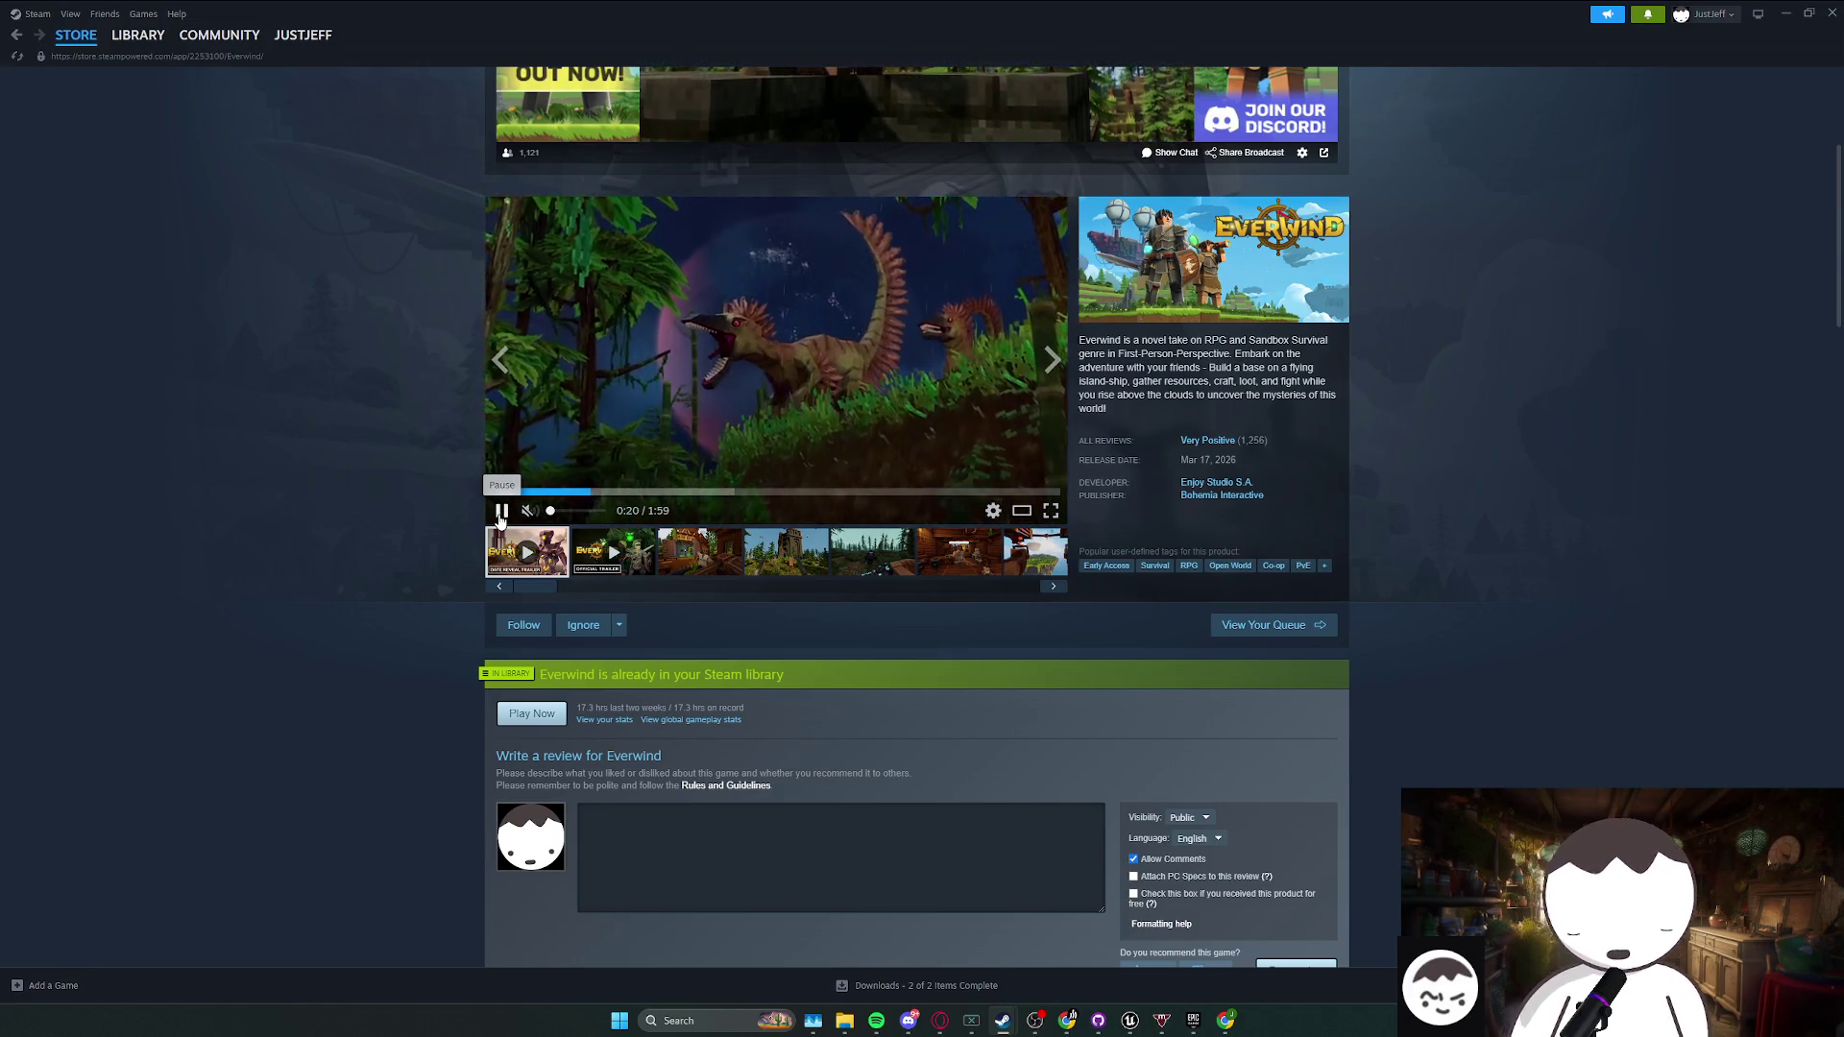
pyautogui.click(615, 492)
pyautogui.click(649, 491)
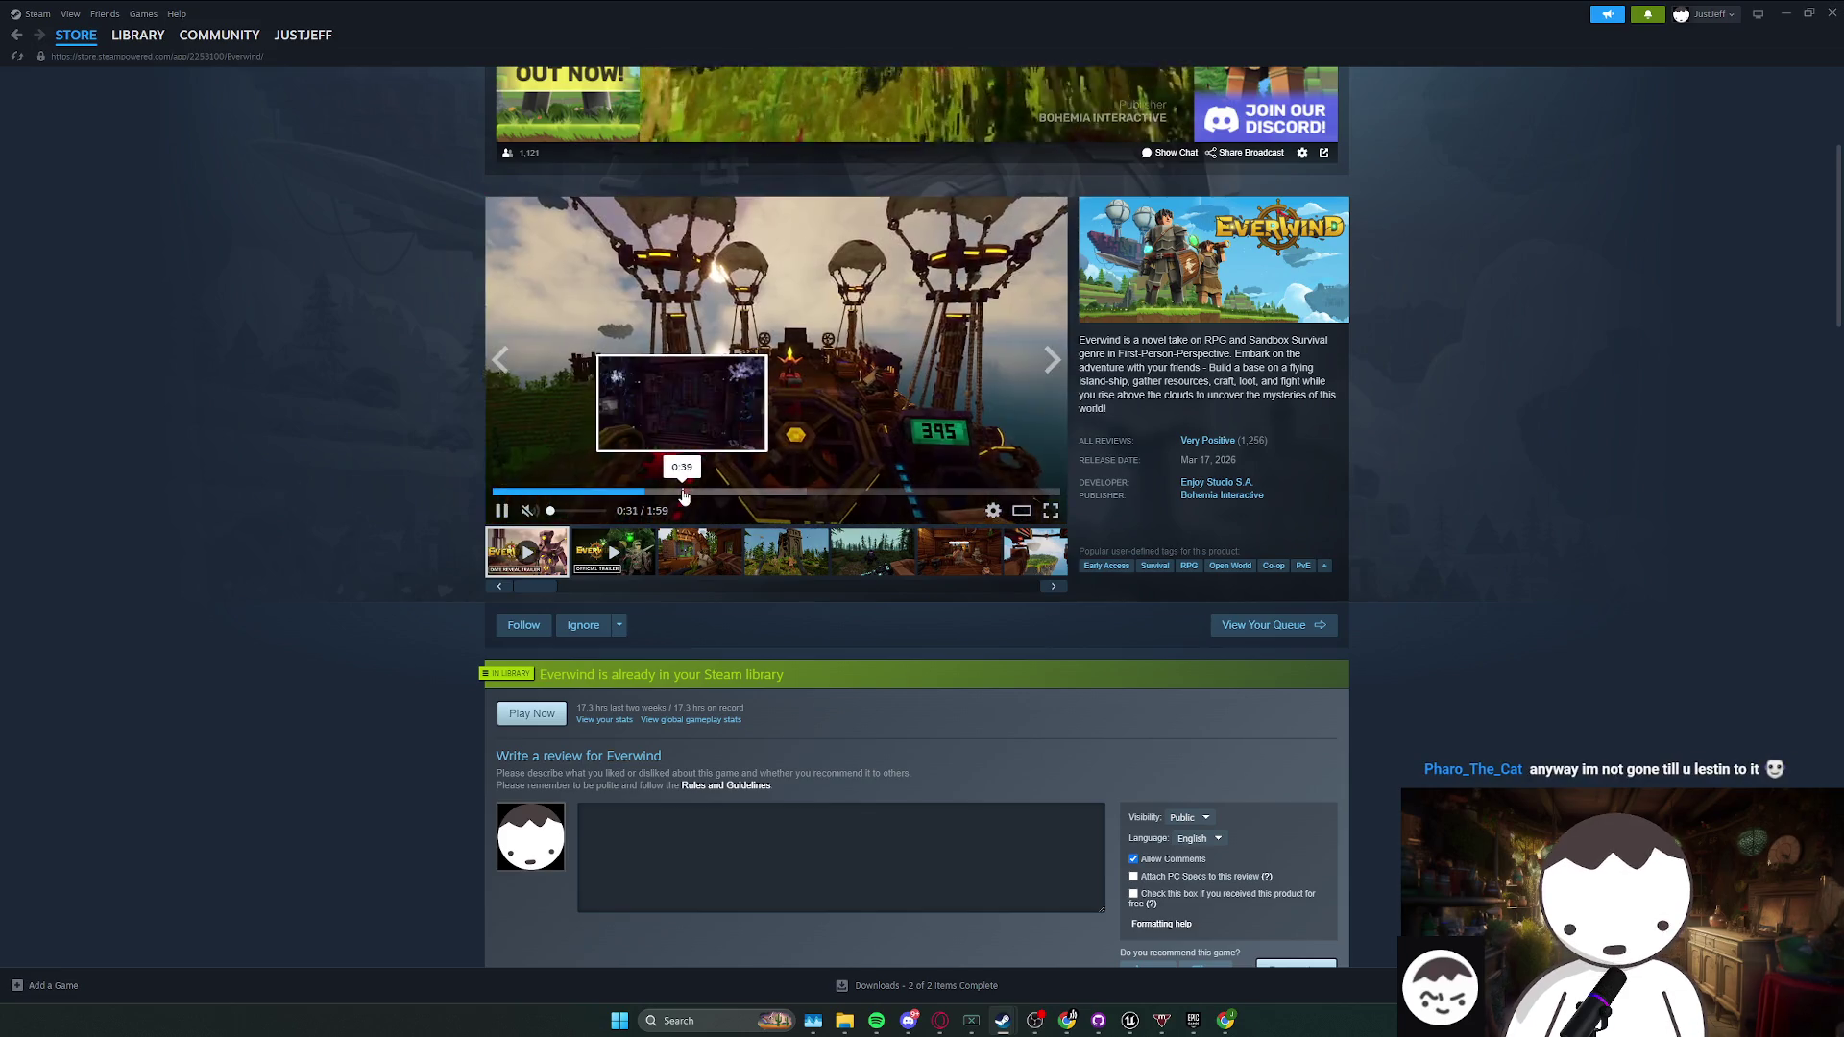
pyautogui.click(700, 433)
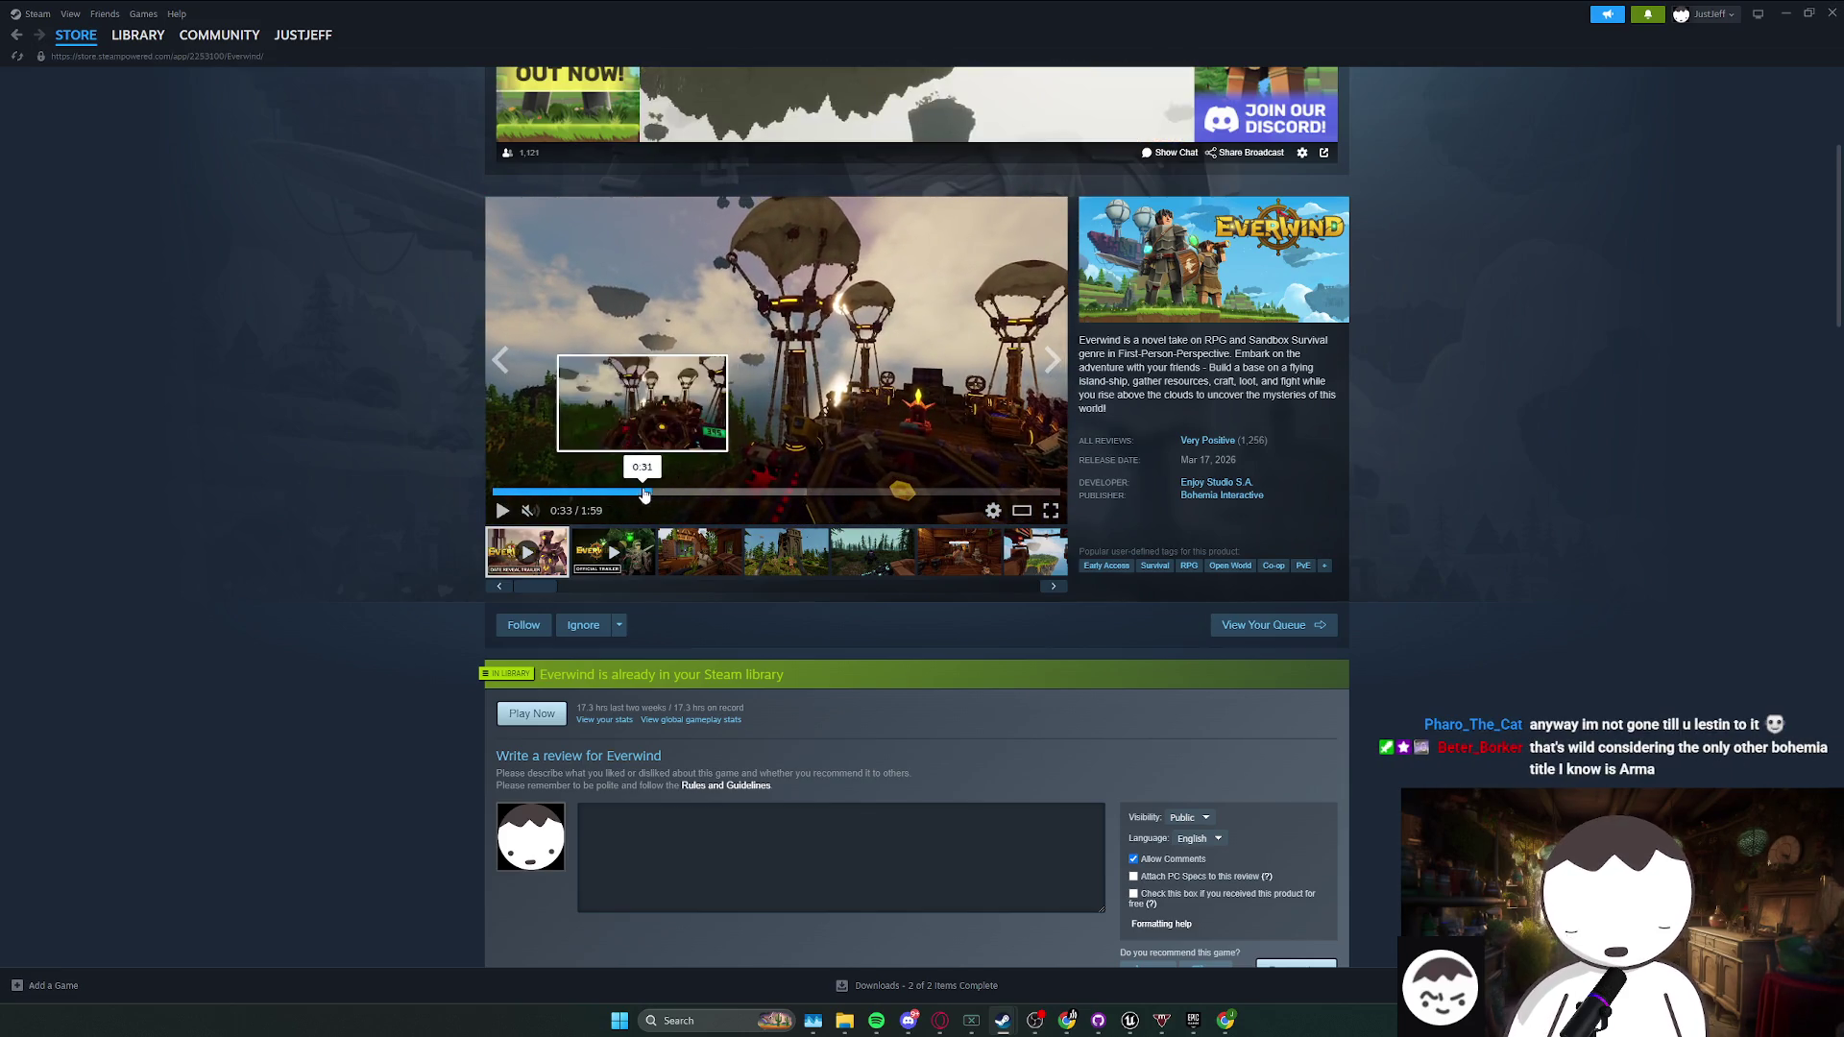
pyautogui.click(639, 491)
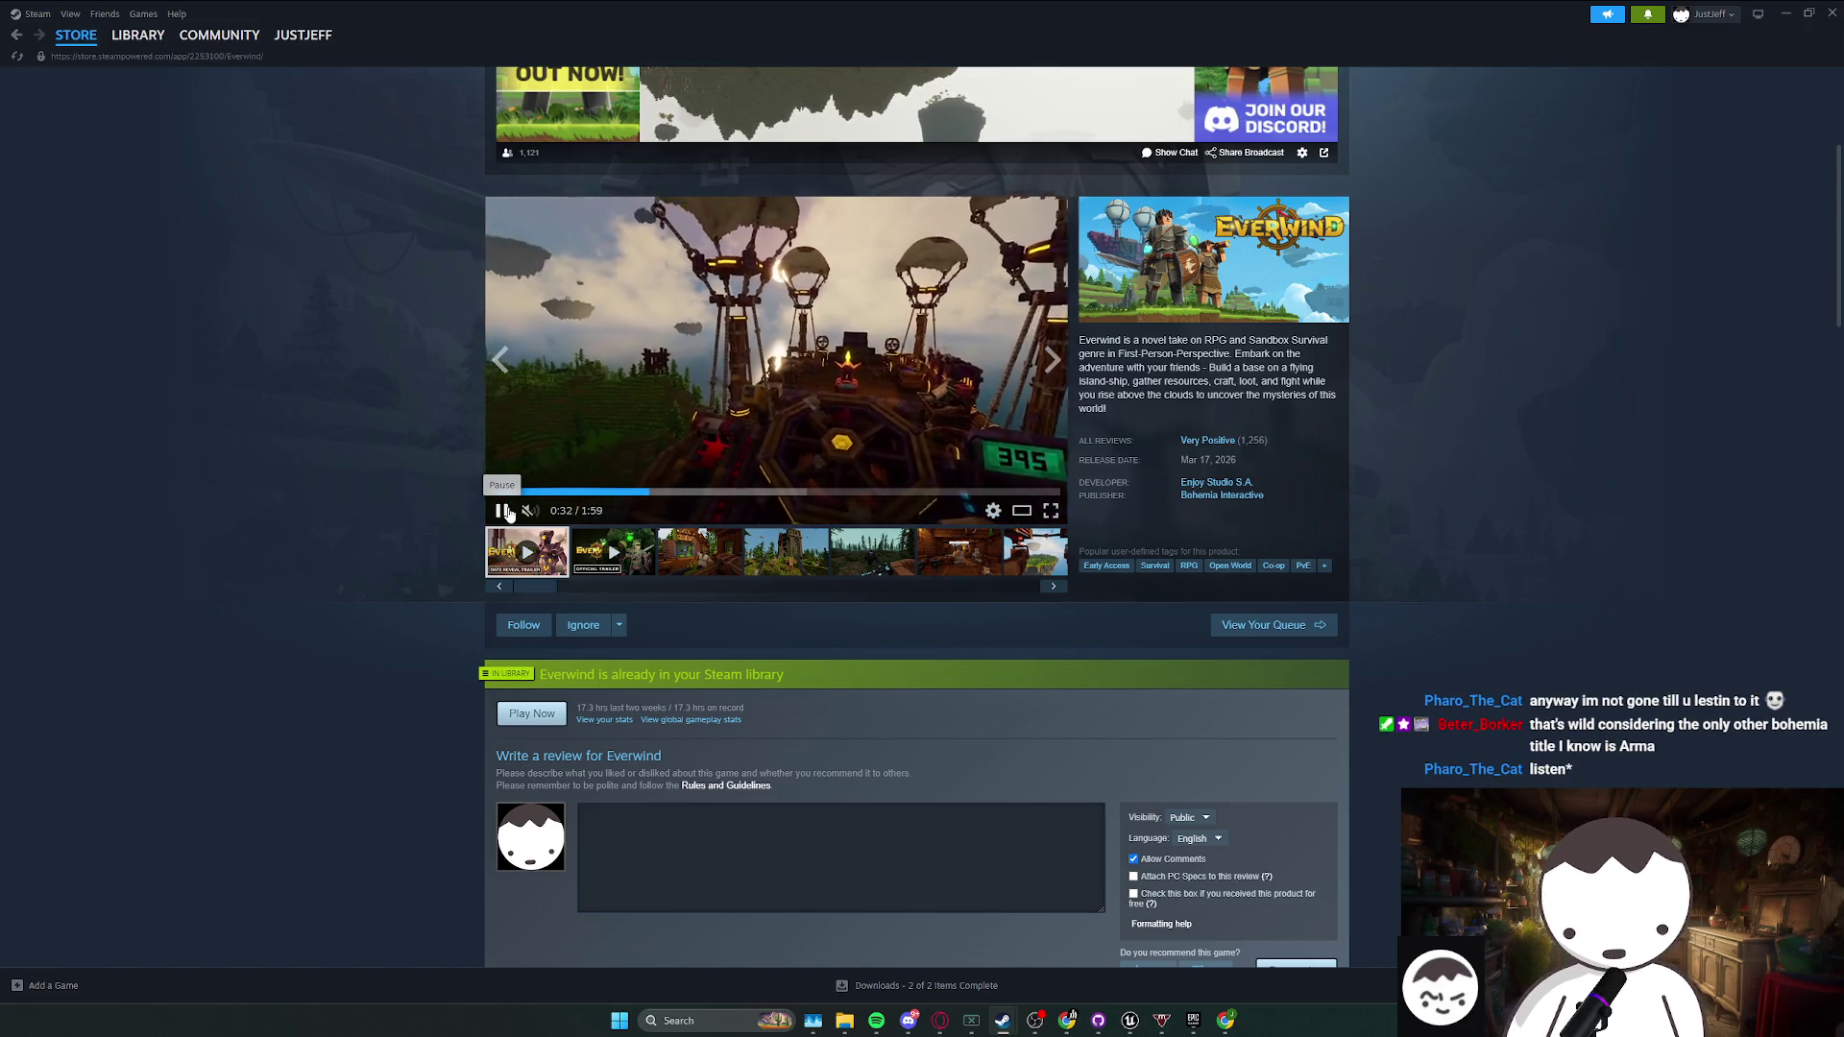
pyautogui.click(502, 511)
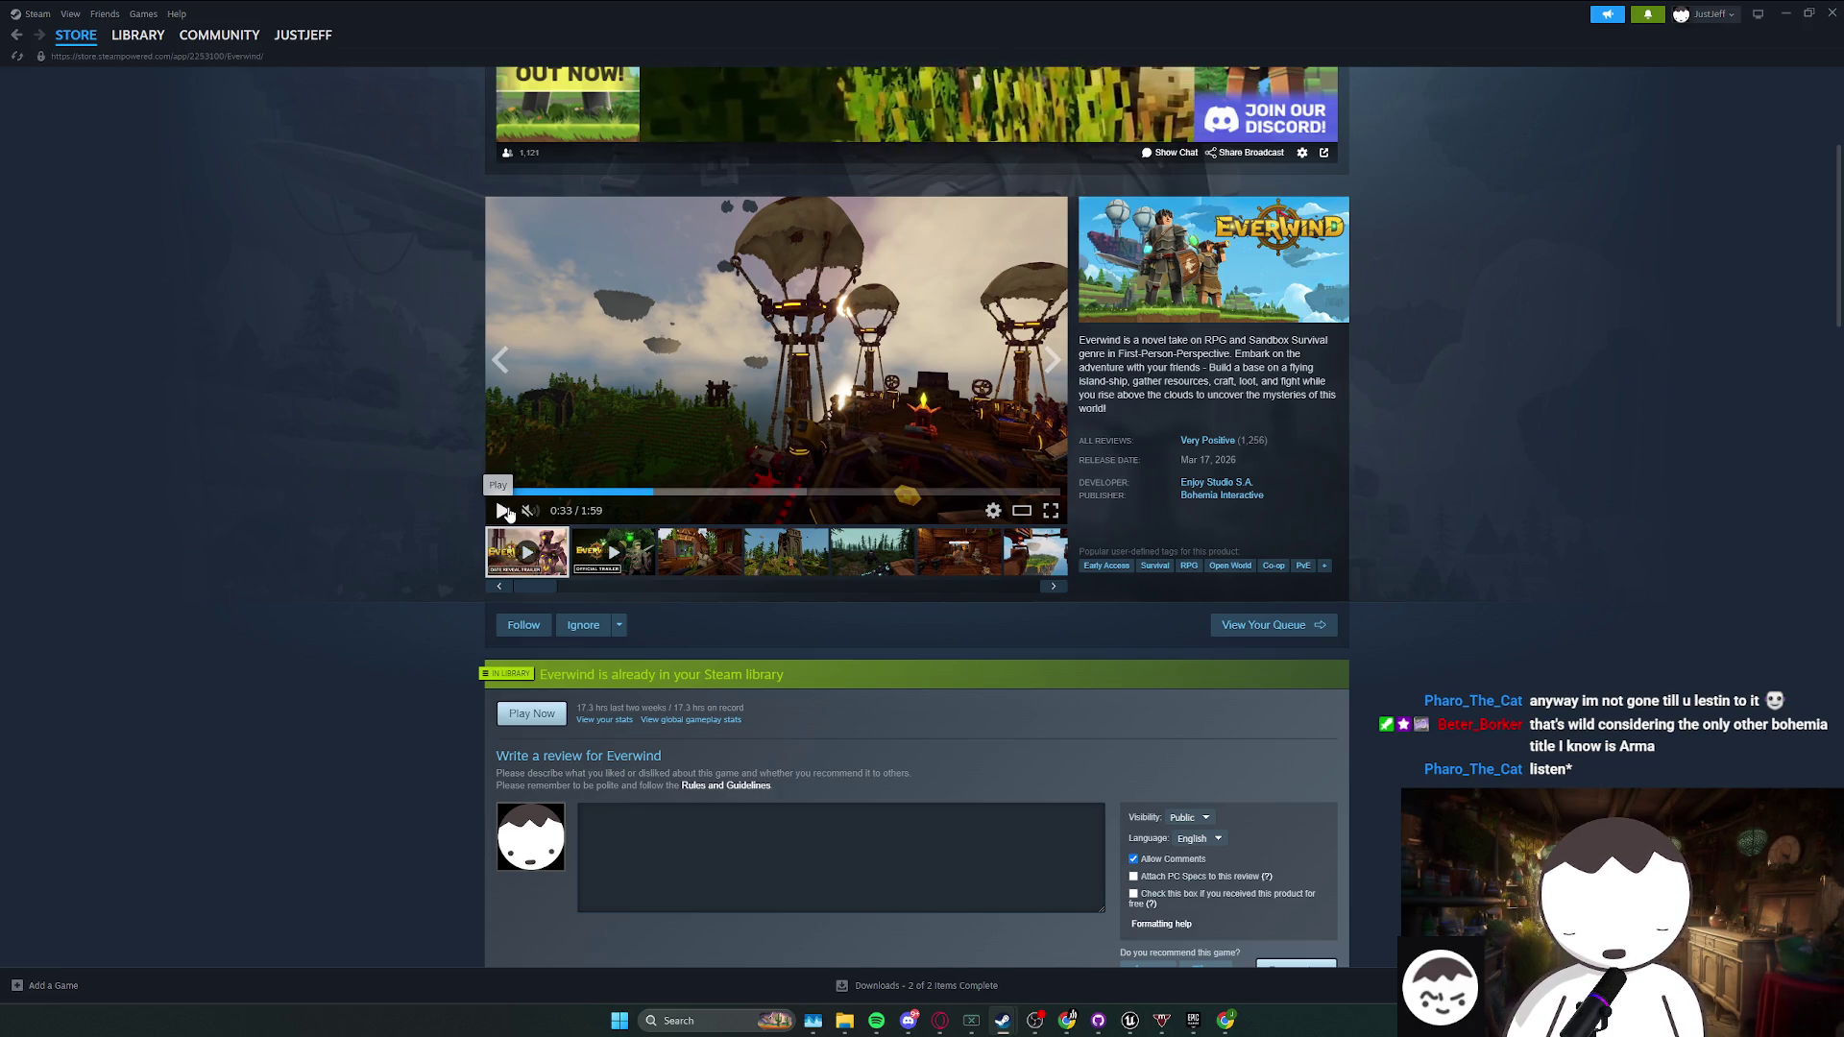
# - Scroll Bohemia Interactive's publisher page to the end, then close Steam
pyautogui.click(1217, 498)
pyautogui.scroll(-4, 1336, 561)
pyautogui.scroll(-10, 1309, 570)
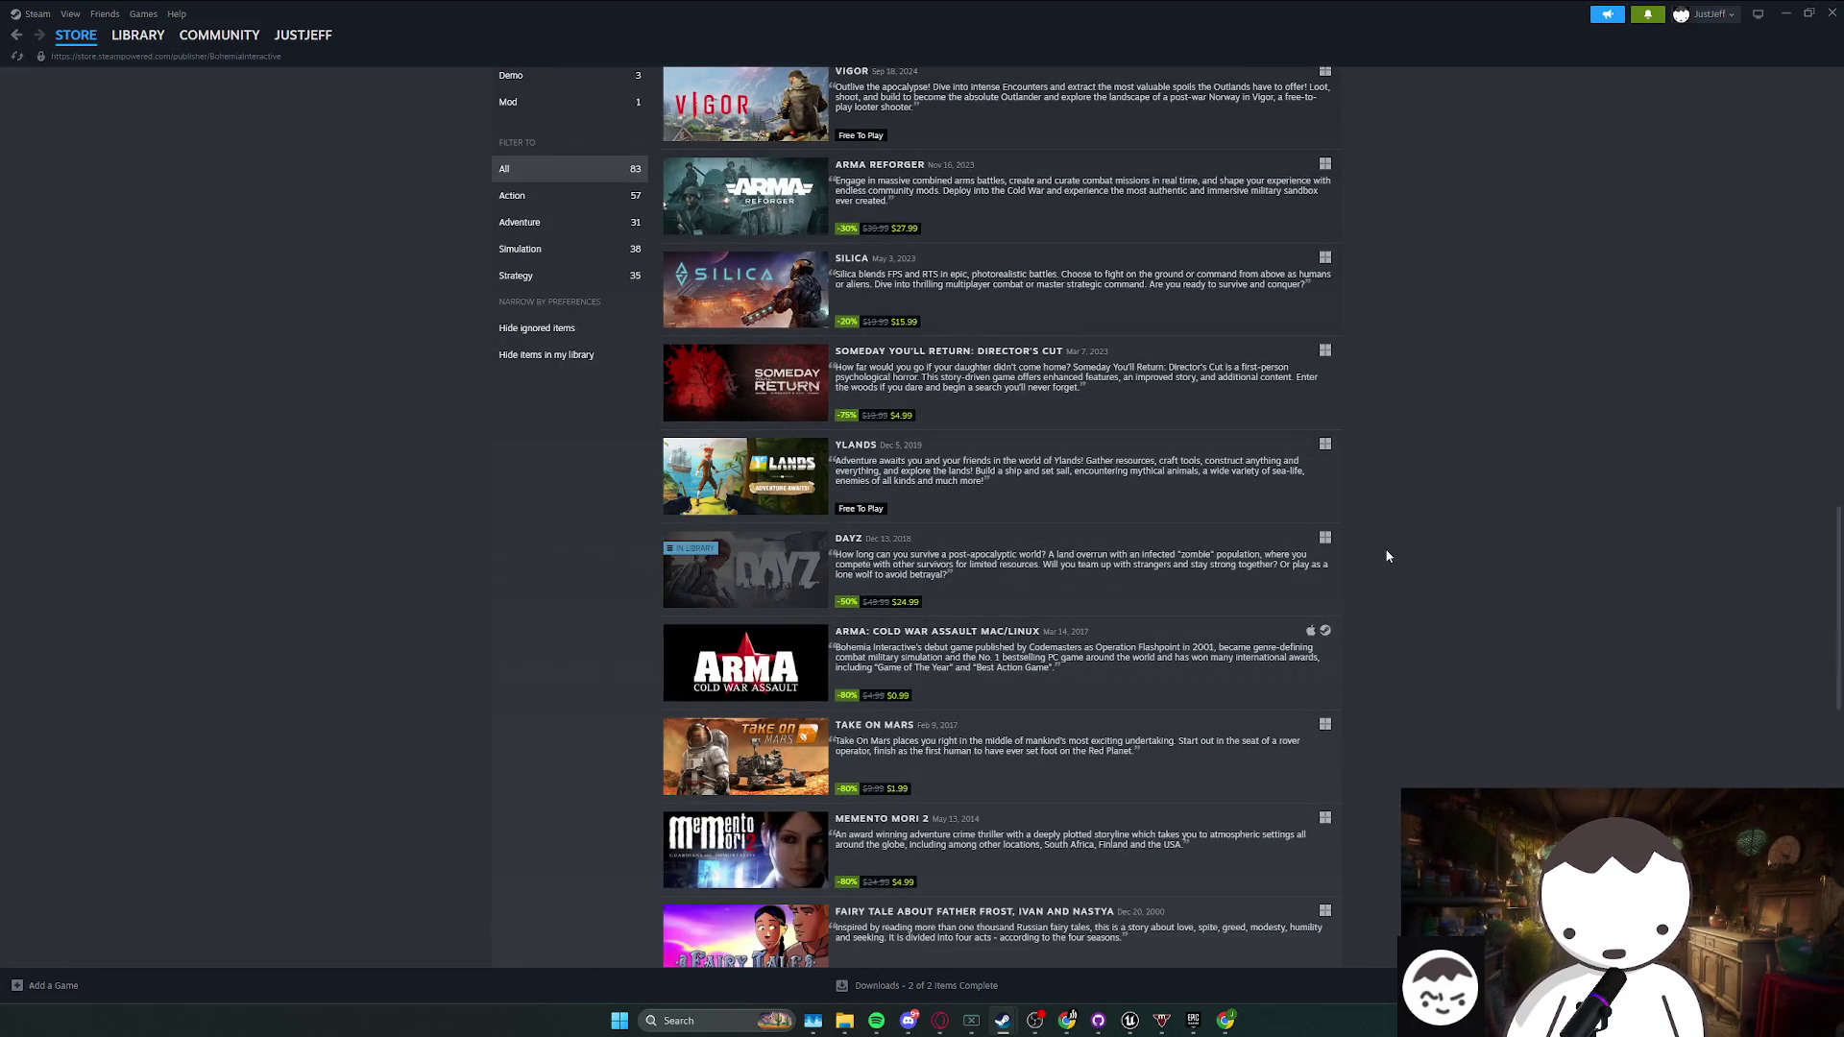
pyautogui.scroll(-15, 1387, 556)
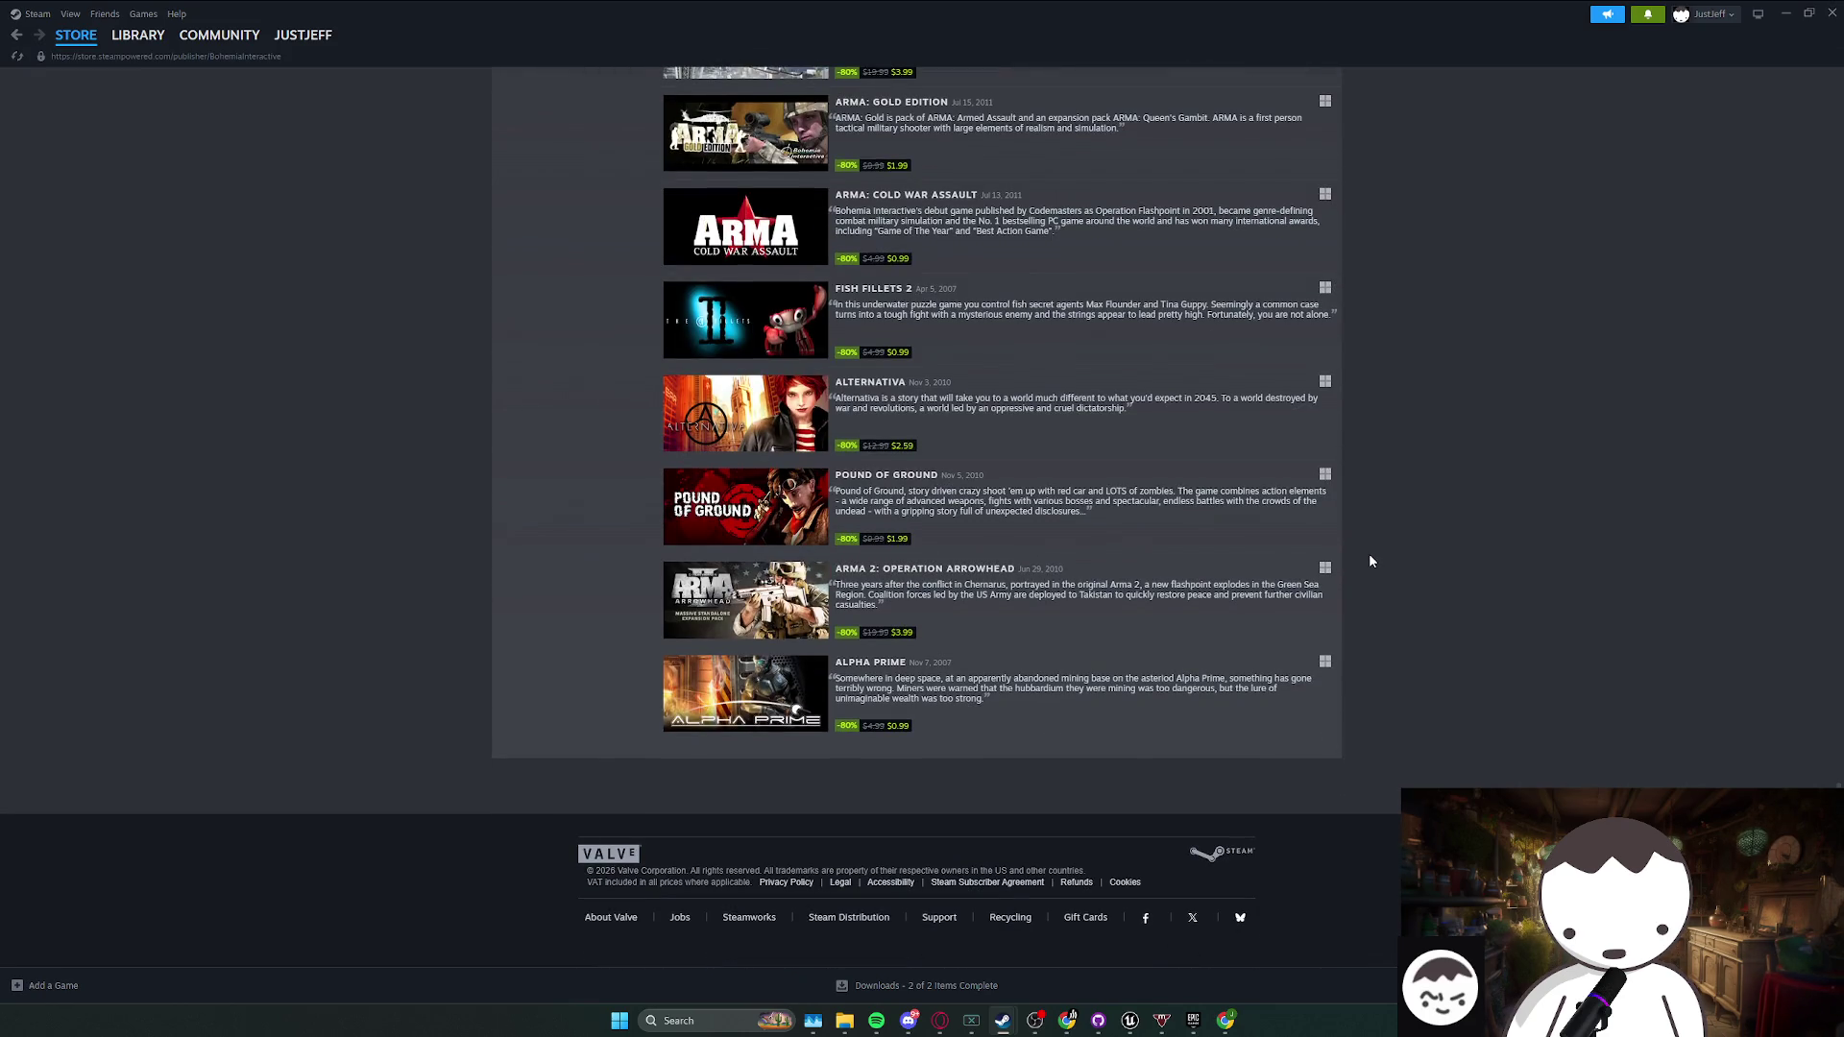
pyautogui.click(1817, 10)
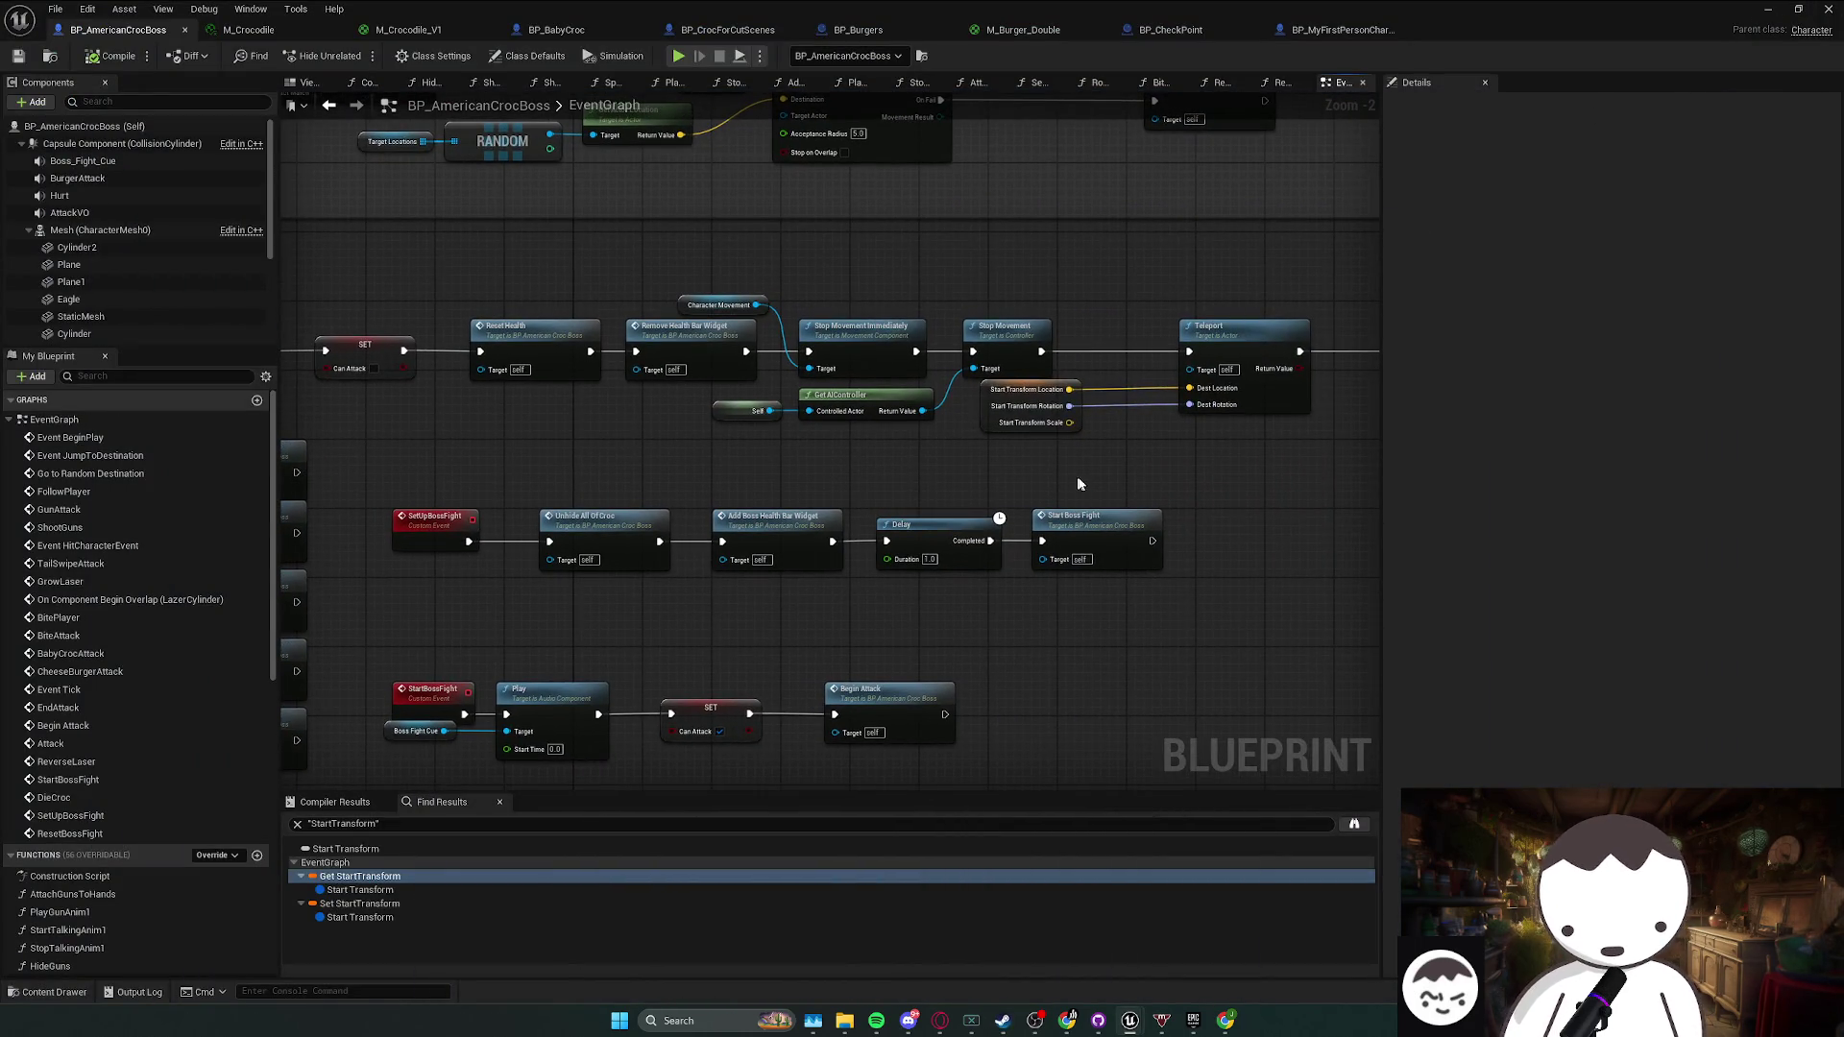
pyautogui.moveTo(1167, 495)
pyautogui.mouseDown()
pyautogui.moveTo(835, 581)
pyautogui.moveTo(527, 609)
pyautogui.mouseUp()
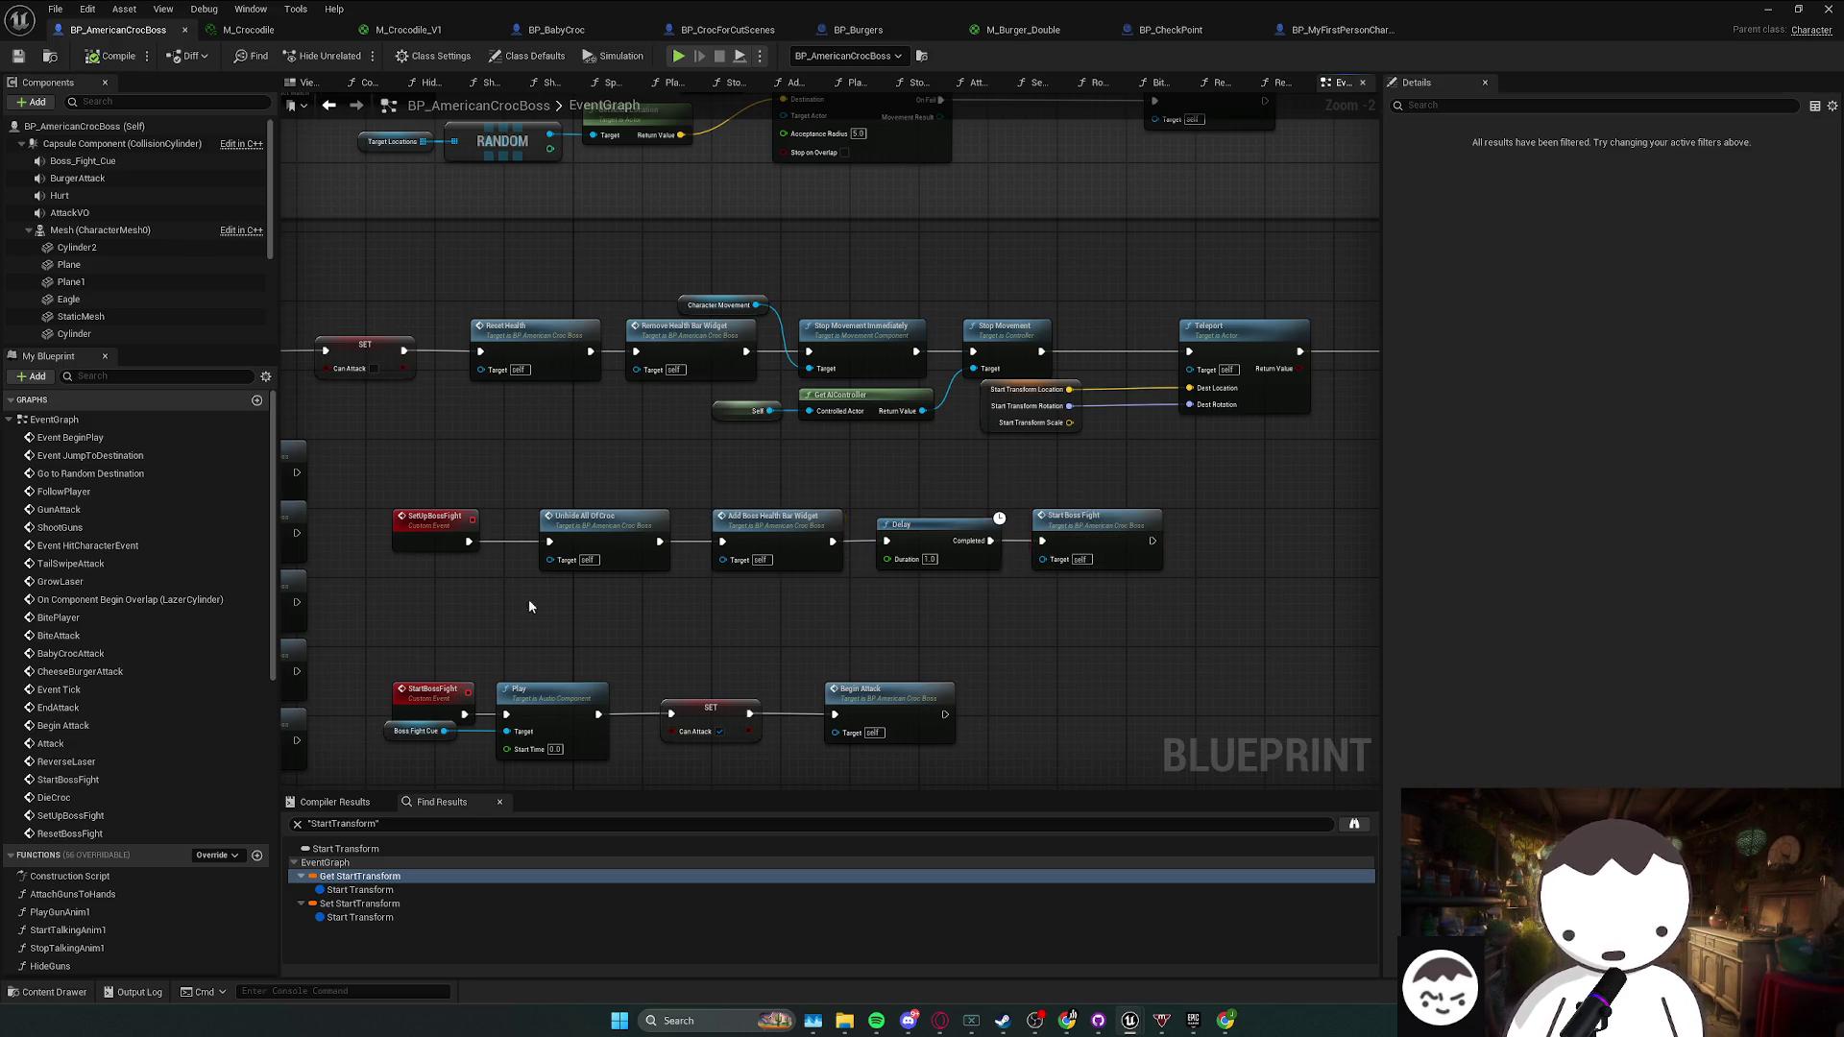
pyautogui.moveTo(1174, 506)
pyautogui.mouseDown()
pyautogui.moveTo(389, 581)
pyautogui.moveTo(1280, 565)
pyautogui.moveTo(1244, 529)
pyautogui.mouseUp()
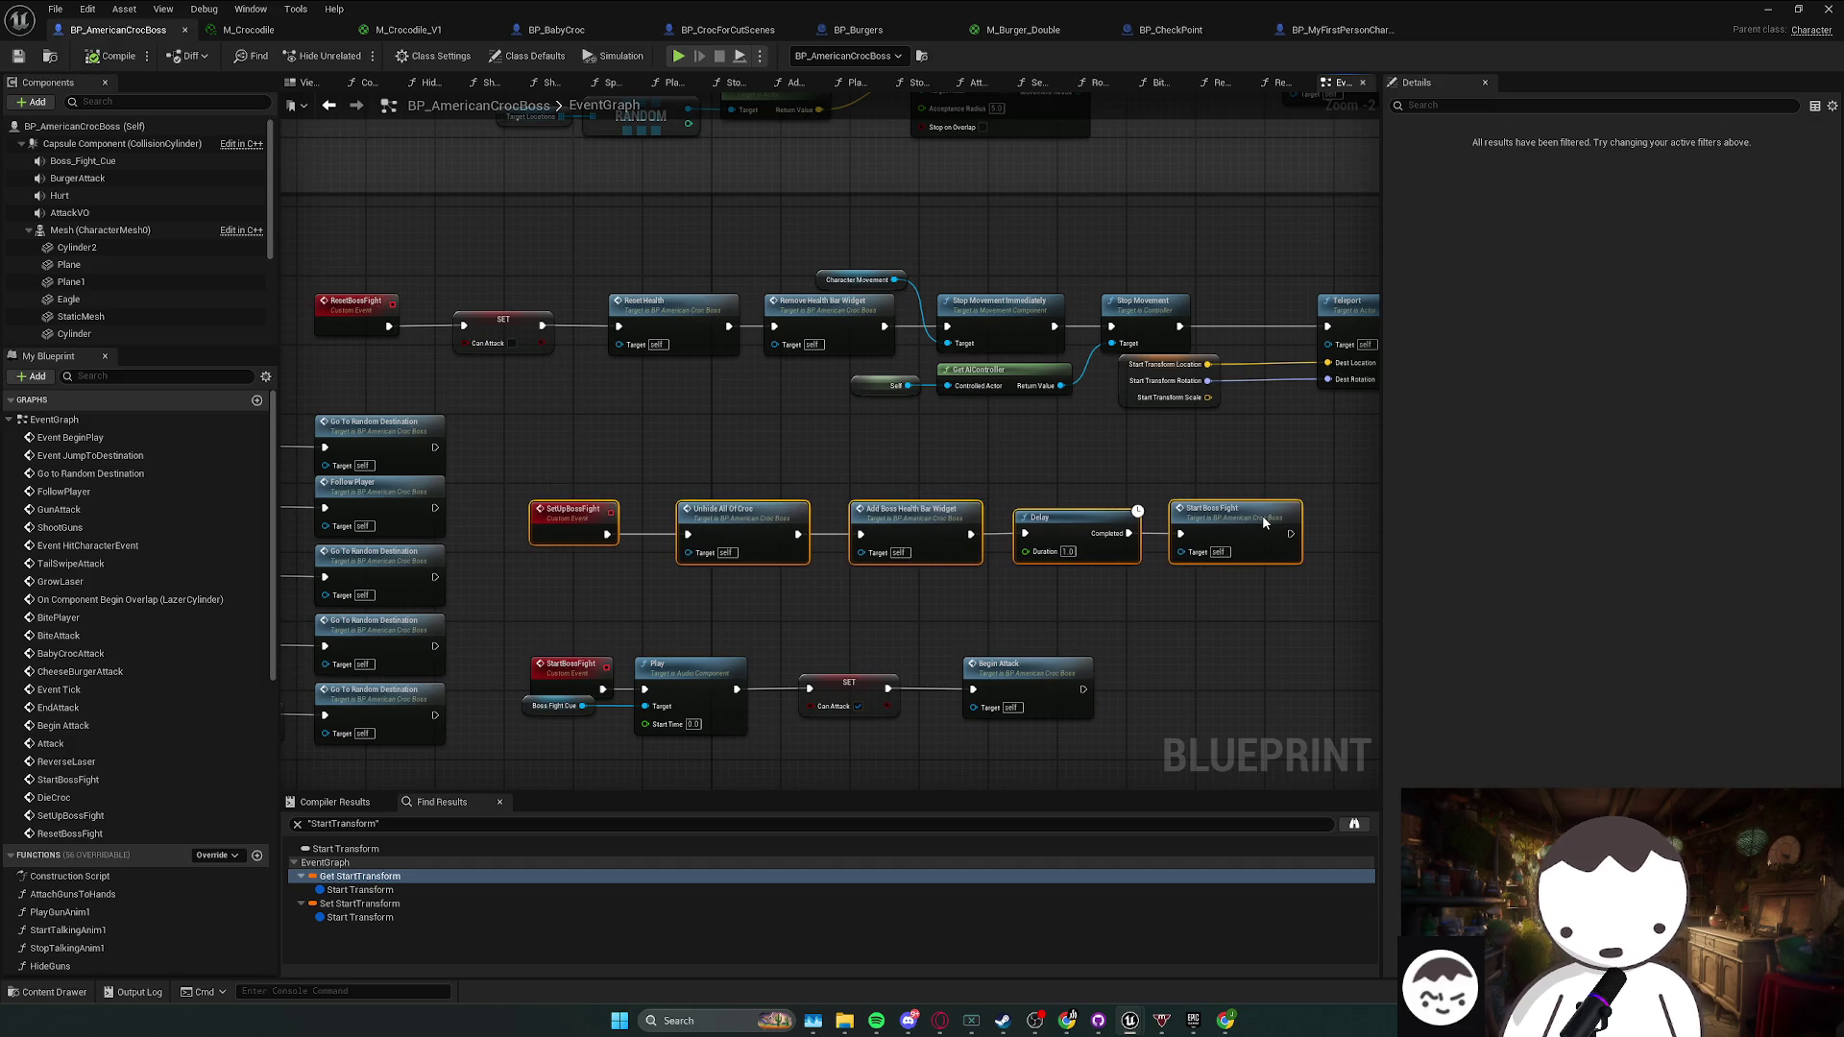
pyautogui.click(573, 582)
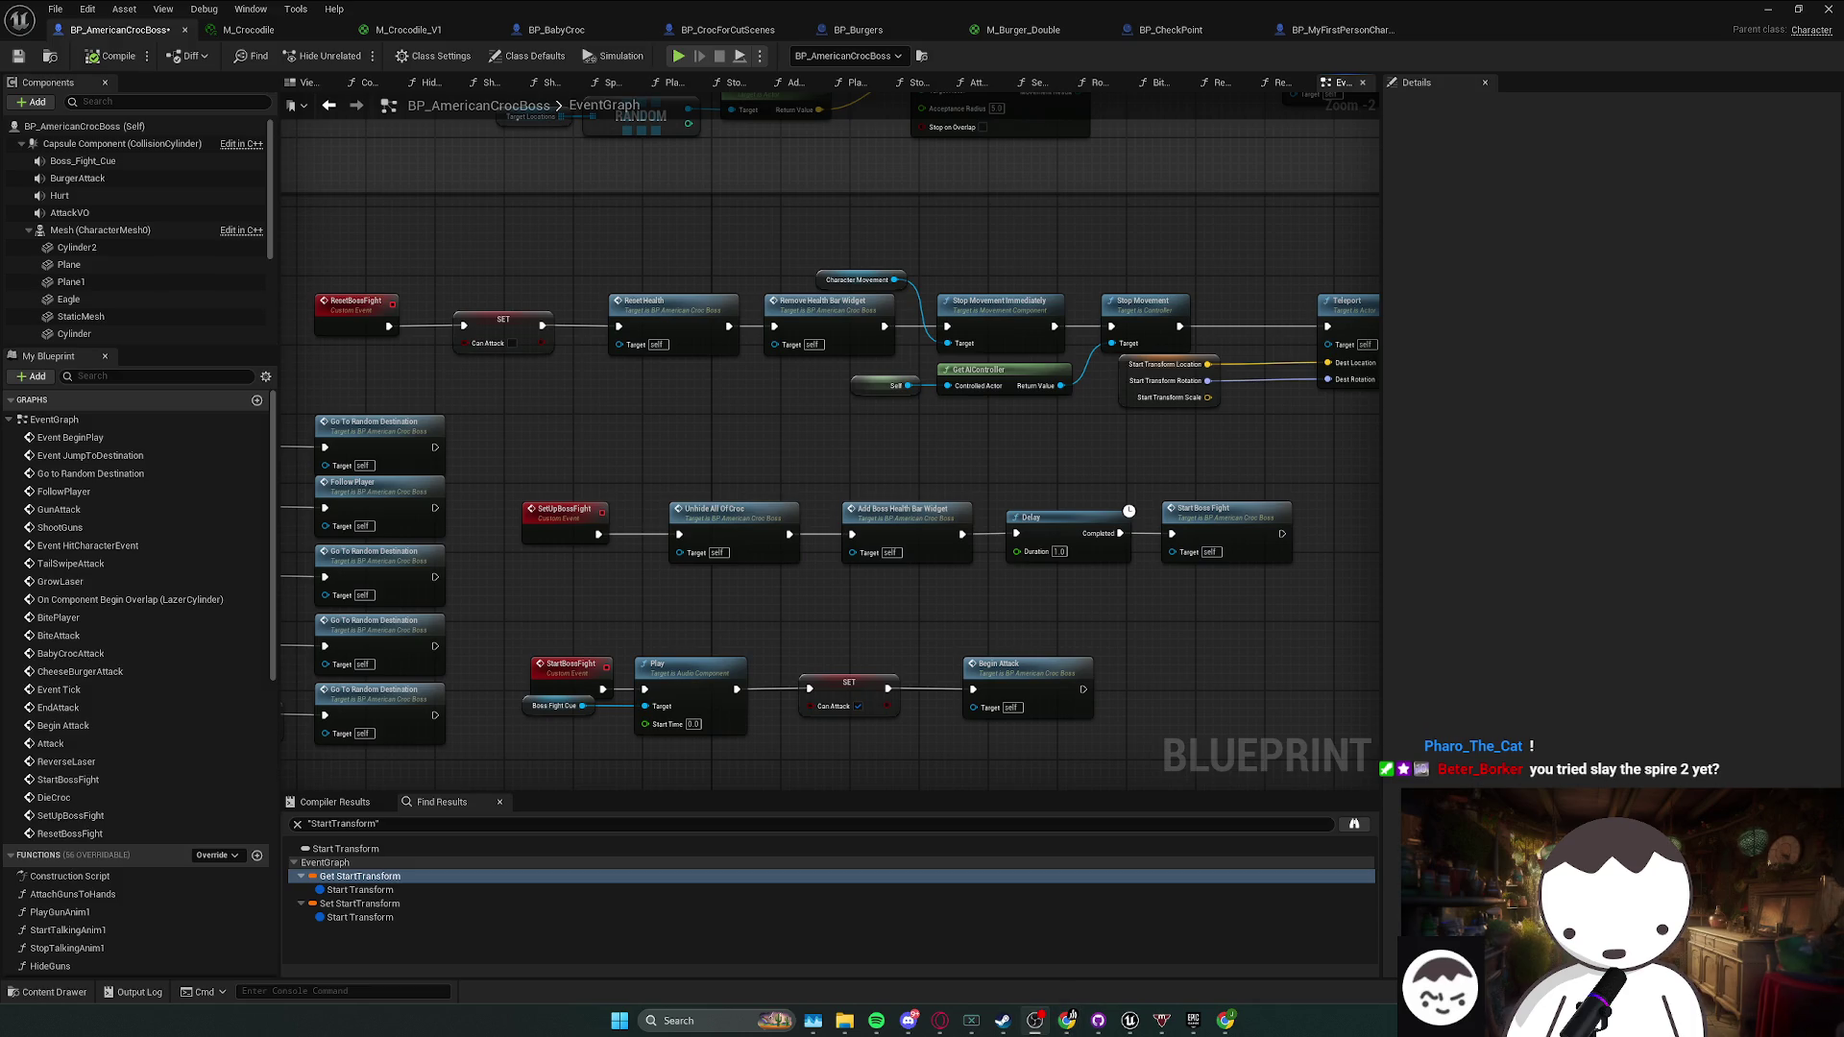
pyautogui.hotkey('alt', 'Tab')
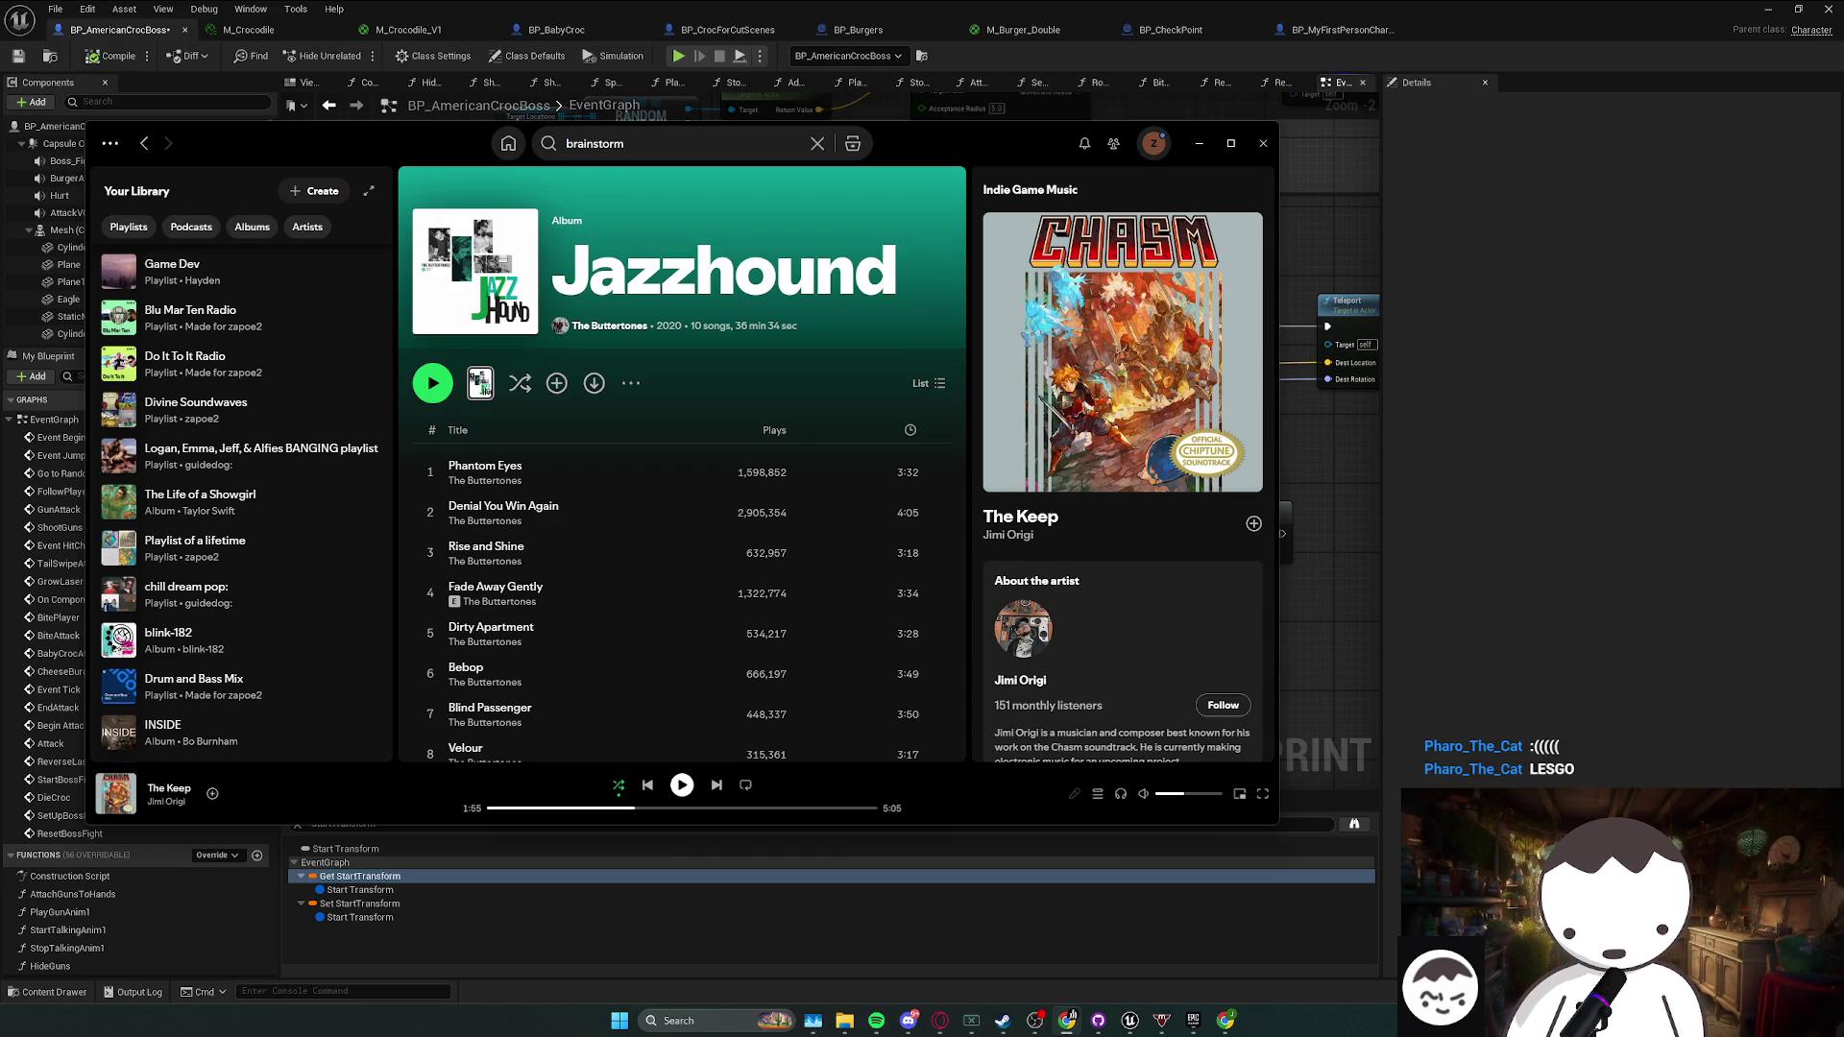
pyautogui.click(740, 897)
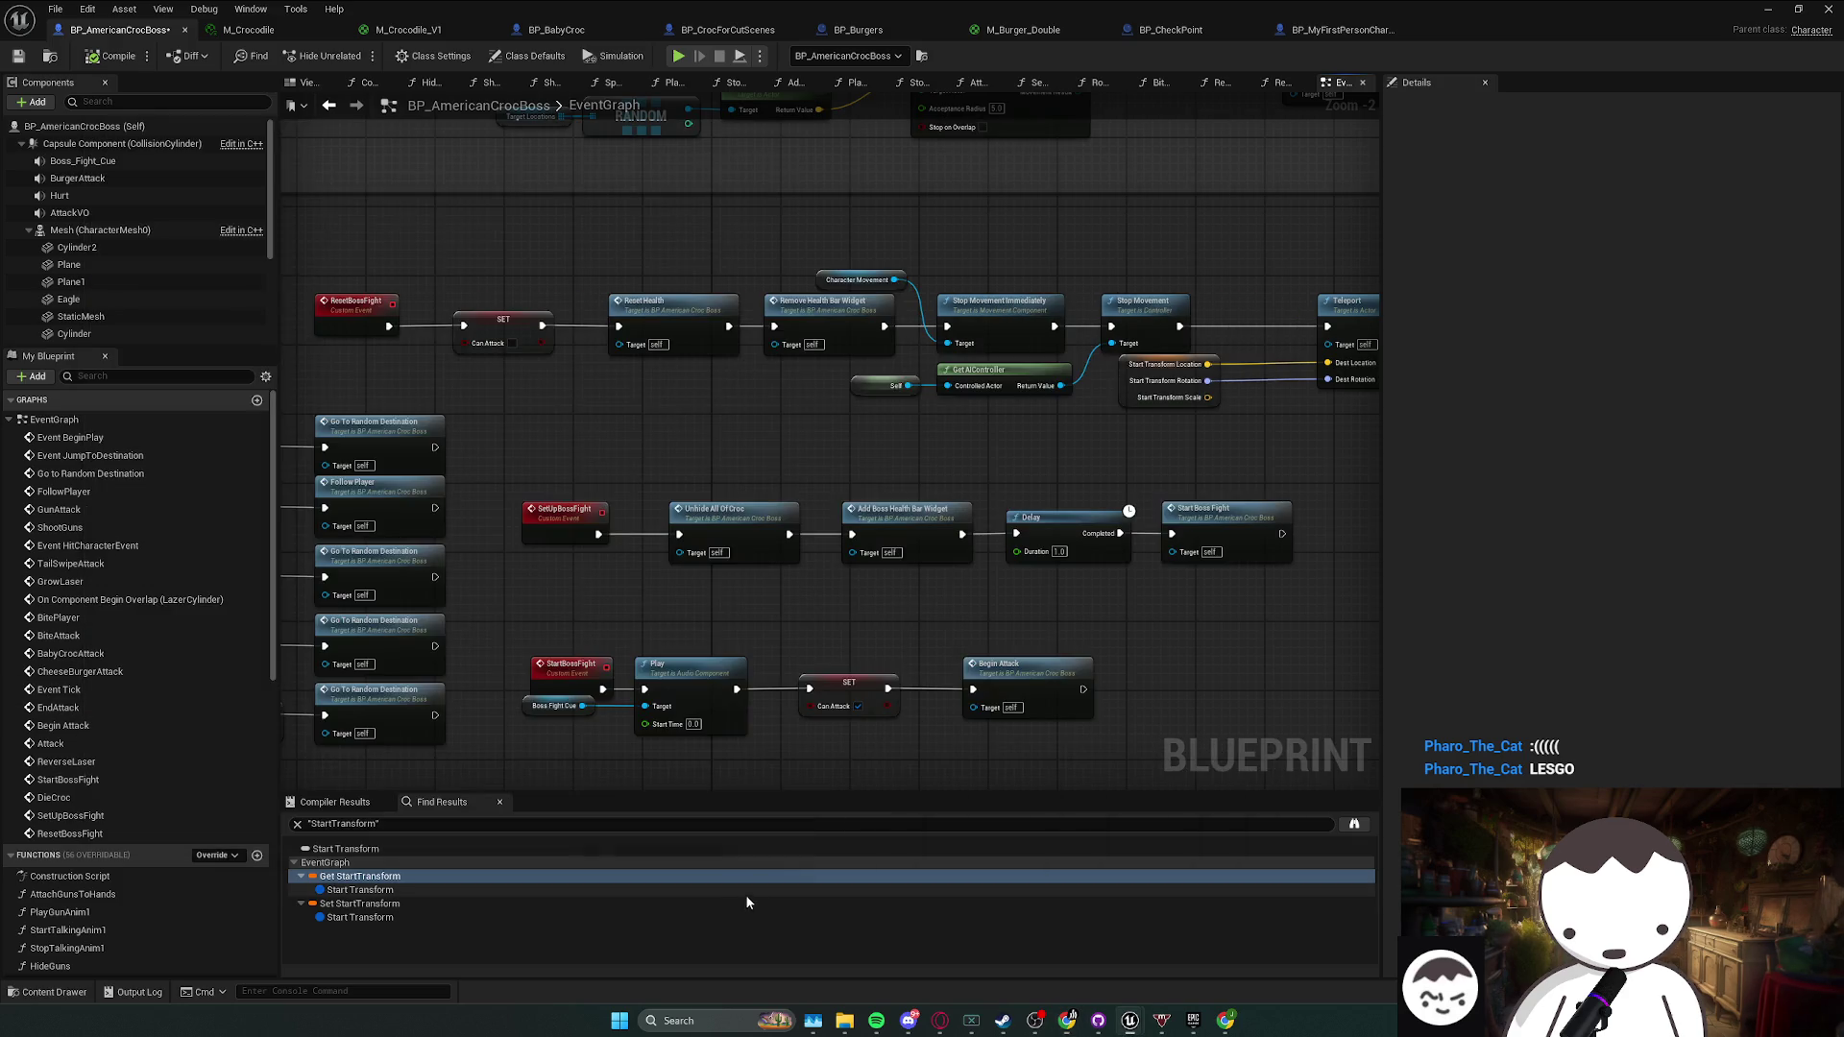
# - Browse the boss fight setup nodes and the Begin Attack and EndAttack rows
pyautogui.doubleClick(740, 904)
pyautogui.moveTo(748, 667); pyautogui.dragTo(690, 690)
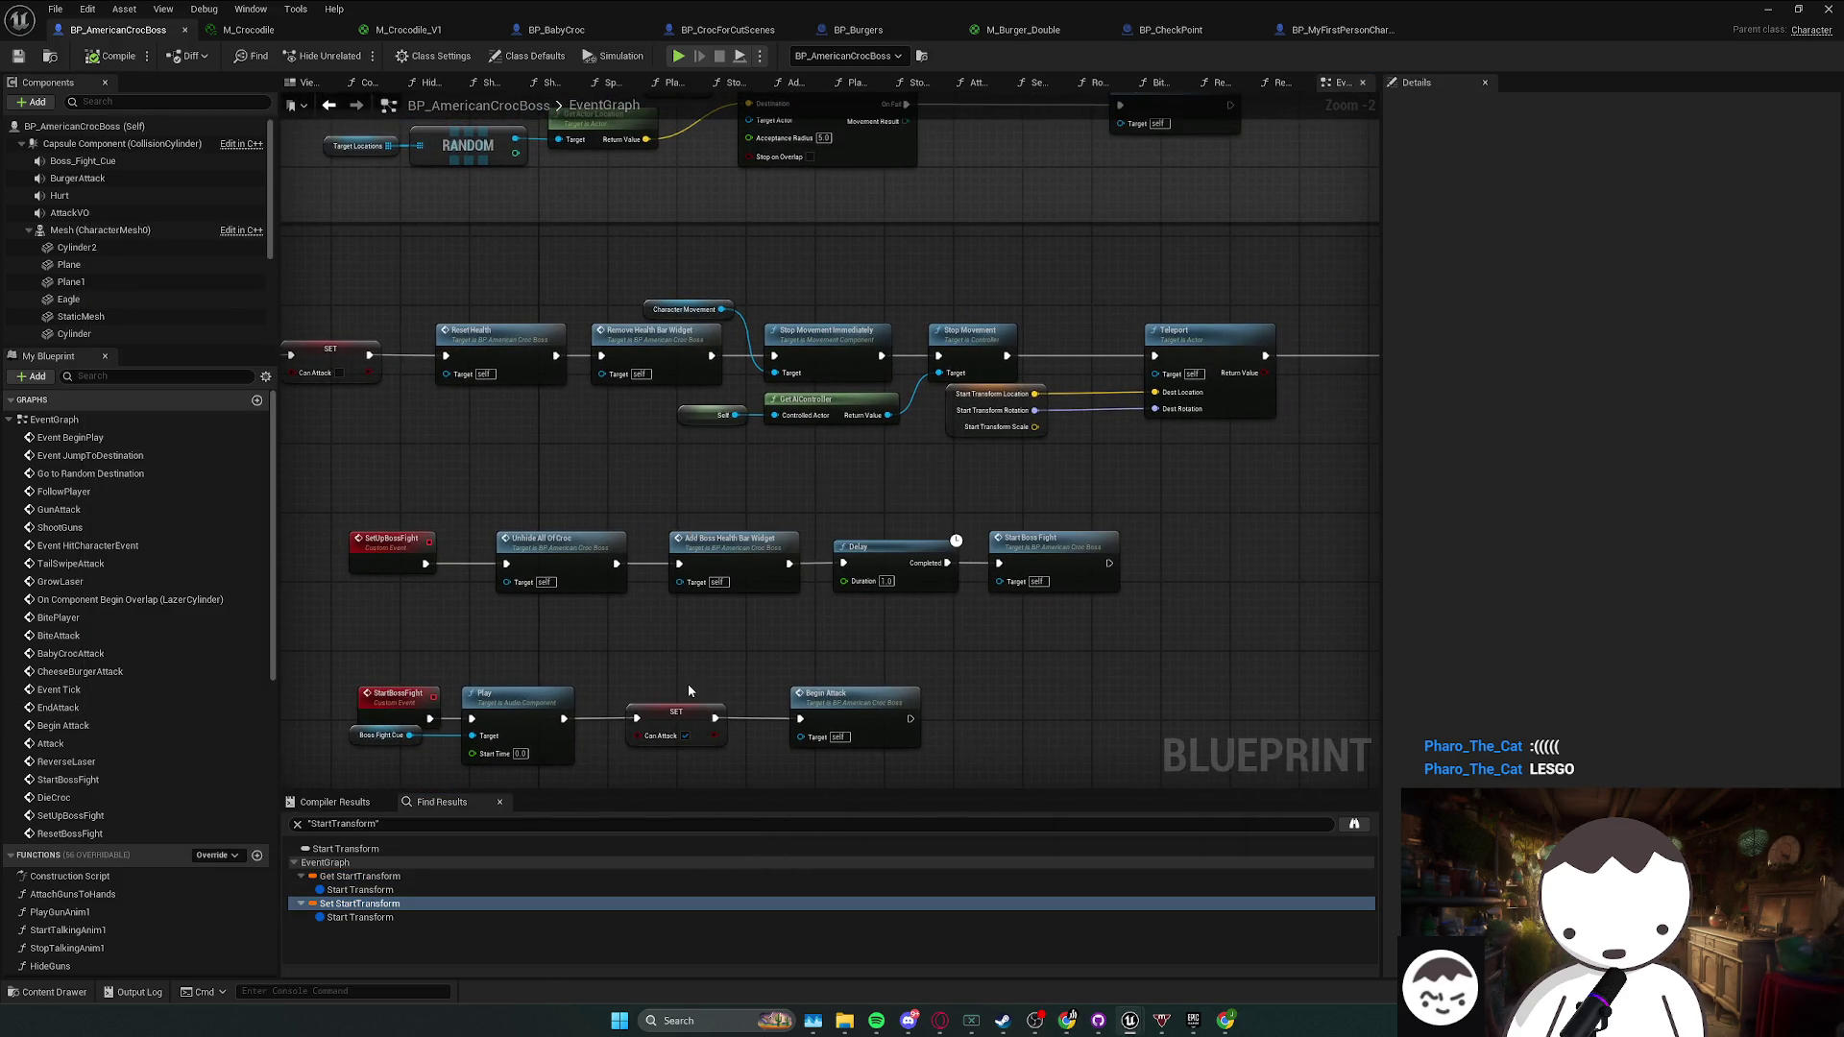
pyautogui.moveTo(1209, 632)
pyautogui.mouseDown()
pyautogui.moveTo(349, 527)
pyautogui.moveTo(1194, 597)
pyautogui.moveTo(527, 555)
pyautogui.moveTo(403, 523)
pyautogui.mouseUp()
pyautogui.moveTo(638, 551)
pyautogui.mouseDown()
pyautogui.moveTo(769, 559)
pyautogui.moveTo(874, 536)
pyautogui.moveTo(724, 564)
pyautogui.moveTo(850, 615)
pyautogui.moveTo(609, 601)
pyautogui.moveTo(1277, 547)
pyautogui.moveTo(942, 545)
pyautogui.mouseUp()
pyautogui.click(730, 595)
pyautogui.click(946, 449)
pyautogui.moveTo(946, 449)
pyautogui.mouseDown()
pyautogui.moveTo(1124, 452)
pyautogui.moveTo(778, 618)
pyautogui.moveTo(1218, 523)
pyautogui.mouseUp()
pyautogui.scroll(-2, 1123, 453)
pyautogui.moveTo(461, 538); pyautogui.dragTo(825, 518)
pyautogui.scroll(1, 687, 538)
pyautogui.moveTo(687, 539)
pyautogui.mouseDown()
pyautogui.moveTo(567, 572)
pyautogui.moveTo(618, 502)
pyautogui.mouseUp()
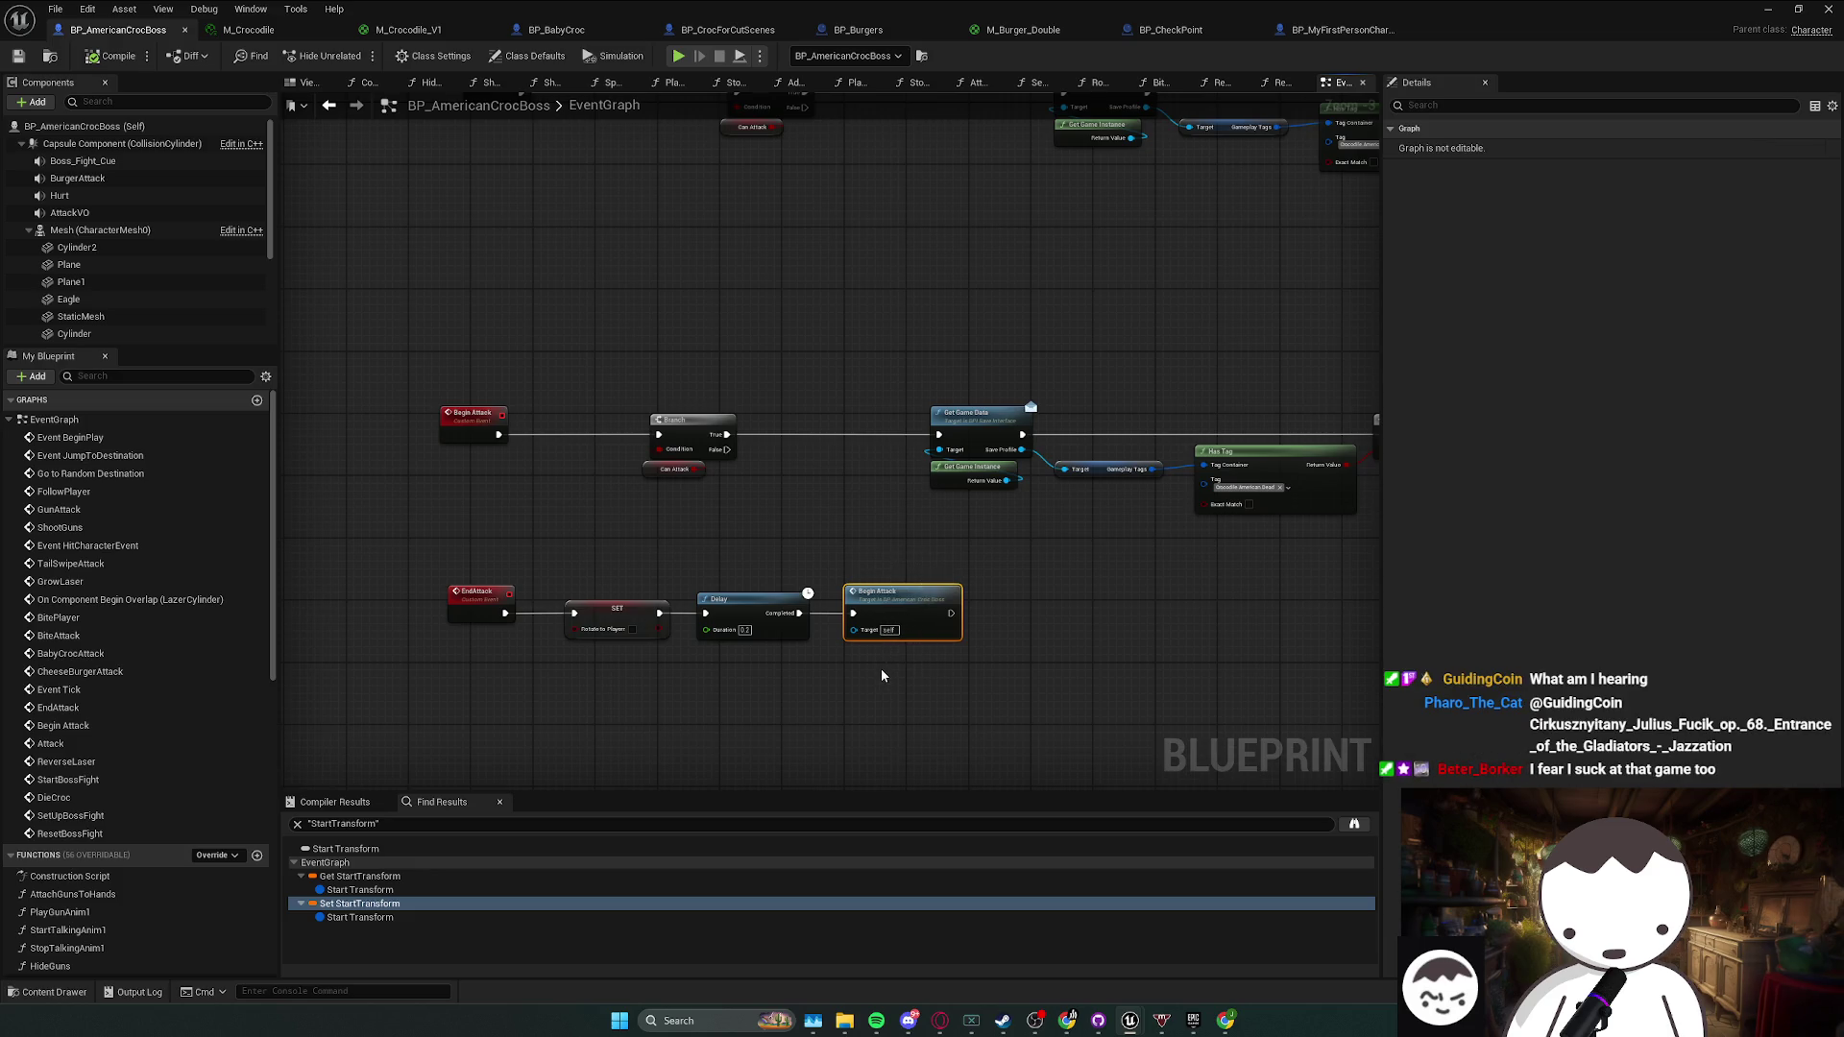
# - Pan across the attack switch, Play nodes, Event Tick and Locations sections of the graph
pyautogui.moveTo(893, 403)
pyautogui.mouseDown()
pyautogui.moveTo(861, 440)
pyautogui.moveTo(846, 785)
pyautogui.mouseUp()
pyautogui.moveTo(872, 702)
pyautogui.mouseDown()
pyautogui.moveTo(902, 634)
pyautogui.moveTo(515, 633)
pyautogui.mouseUp()
pyautogui.scroll(-1, 847, 725)
pyautogui.moveTo(848, 725)
pyautogui.mouseDown()
pyautogui.moveTo(568, 590)
pyautogui.moveTo(509, 477)
pyautogui.moveTo(691, 378)
pyautogui.moveTo(1264, 272)
pyautogui.moveTo(598, 561)
pyautogui.moveTo(1213, 400)
pyautogui.moveTo(477, 415)
pyautogui.moveTo(789, 378)
pyautogui.mouseUp()
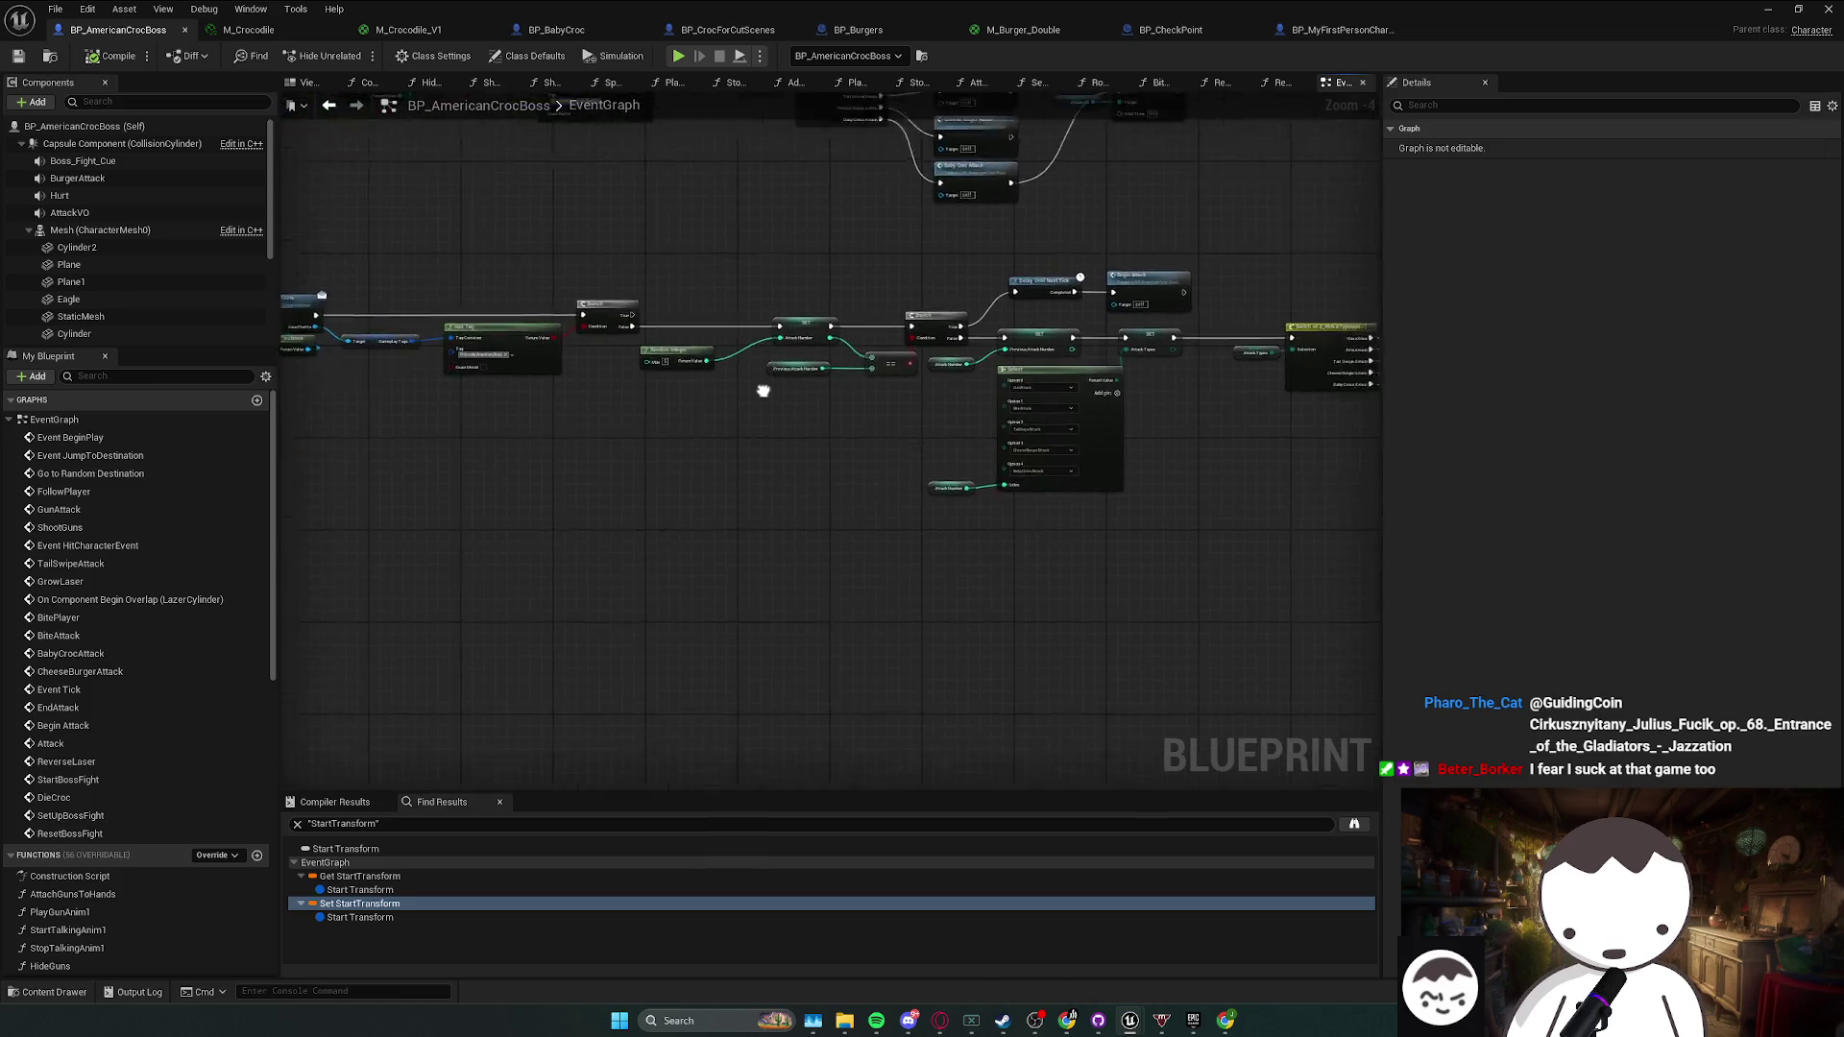
pyautogui.scroll(1, 789, 377)
pyautogui.moveTo(907, 375)
pyautogui.mouseDown()
pyautogui.moveTo(1176, 518)
pyautogui.moveTo(757, 394)
pyautogui.mouseUp()
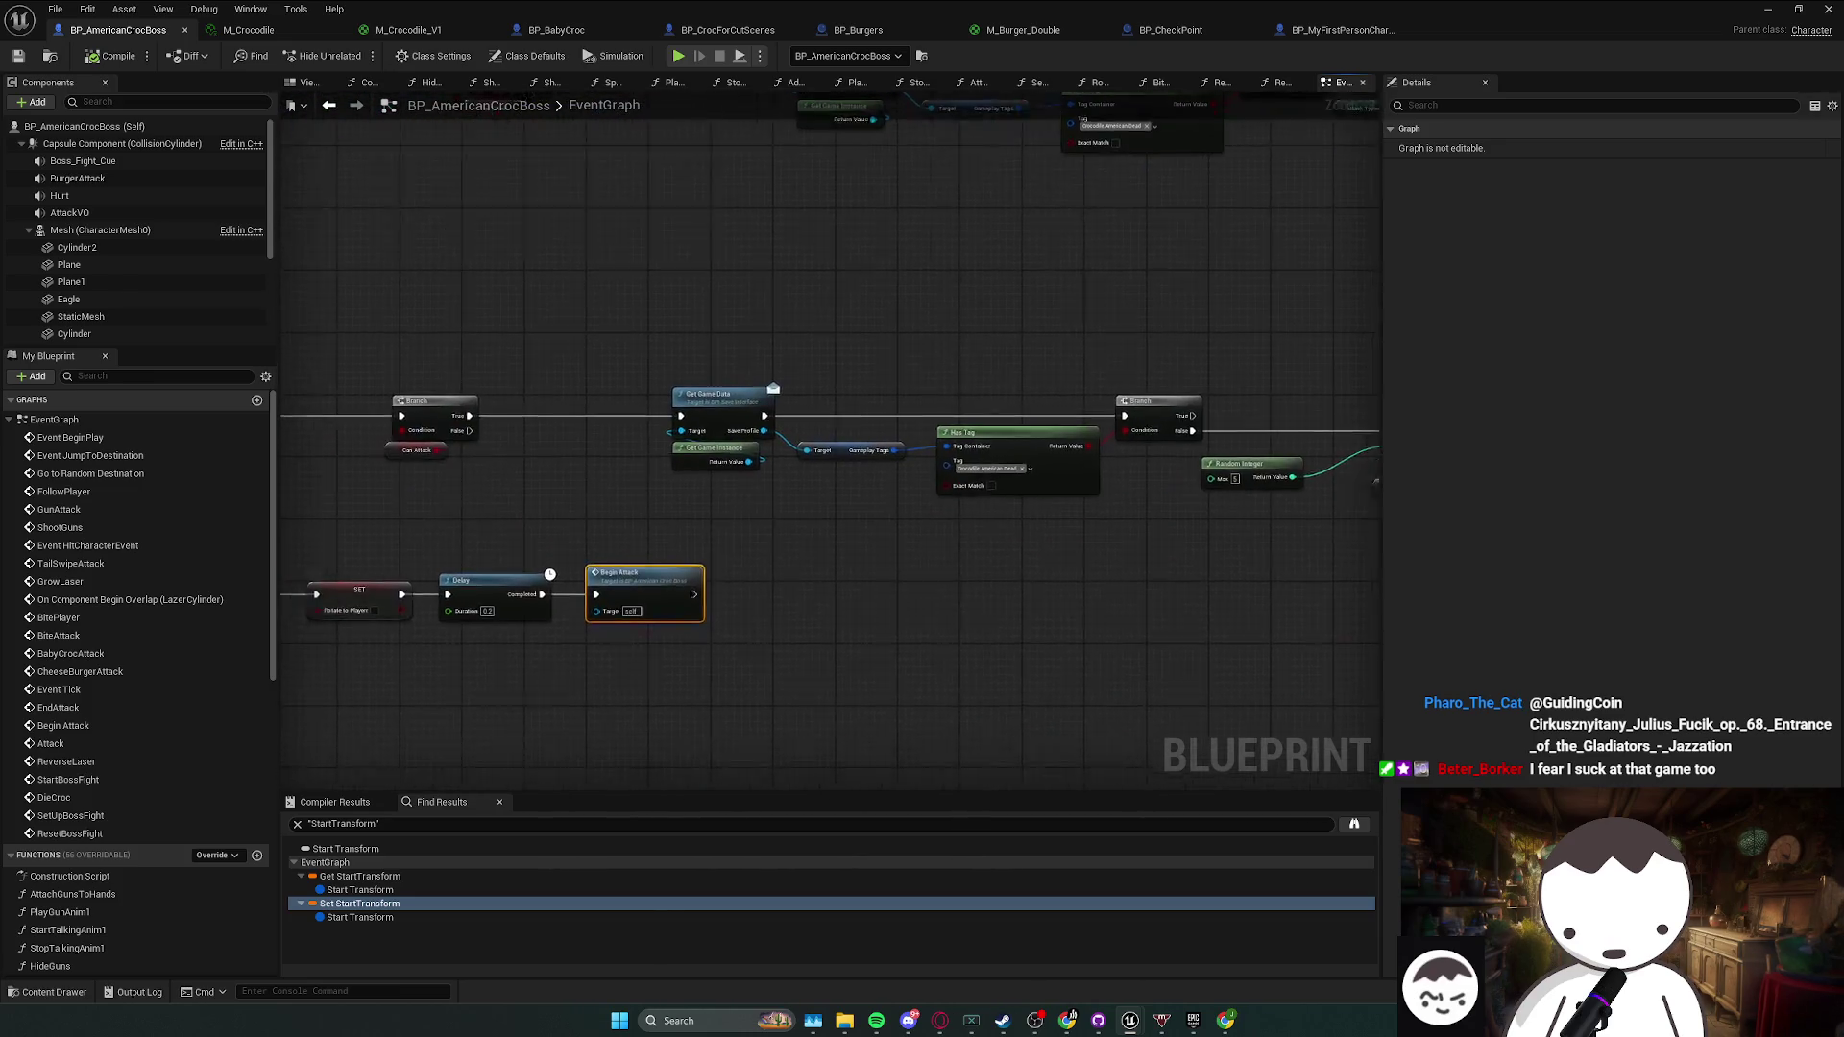
pyautogui.moveTo(1093, 385); pyautogui.dragTo(1333, 323)
pyautogui.moveTo(903, 438)
pyautogui.mouseDown()
pyautogui.moveTo(464, 705)
pyautogui.moveTo(400, 601)
pyautogui.moveTo(294, 591)
pyautogui.mouseUp()
pyautogui.moveTo(1298, 587)
pyautogui.mouseDown()
pyautogui.moveTo(833, 411)
pyautogui.moveTo(774, 480)
pyautogui.moveTo(729, 488)
pyautogui.moveTo(747, 550)
pyautogui.moveTo(646, 672)
pyautogui.moveTo(603, 683)
pyautogui.mouseUp()
pyautogui.moveTo(891, 522)
pyautogui.mouseDown()
pyautogui.moveTo(835, 416)
pyautogui.moveTo(440, 482)
pyautogui.moveTo(765, 403)
pyautogui.mouseUp()
pyautogui.scroll(-1, 499, 531)
pyautogui.scroll(-5, 500, 531)
pyautogui.moveTo(645, 371)
pyautogui.mouseDown()
pyautogui.moveTo(440, 659)
pyautogui.moveTo(704, 394)
pyautogui.mouseUp()
pyautogui.scroll(4, 749, 481)
pyautogui.moveTo(749, 482); pyautogui.dragTo(583, 473)
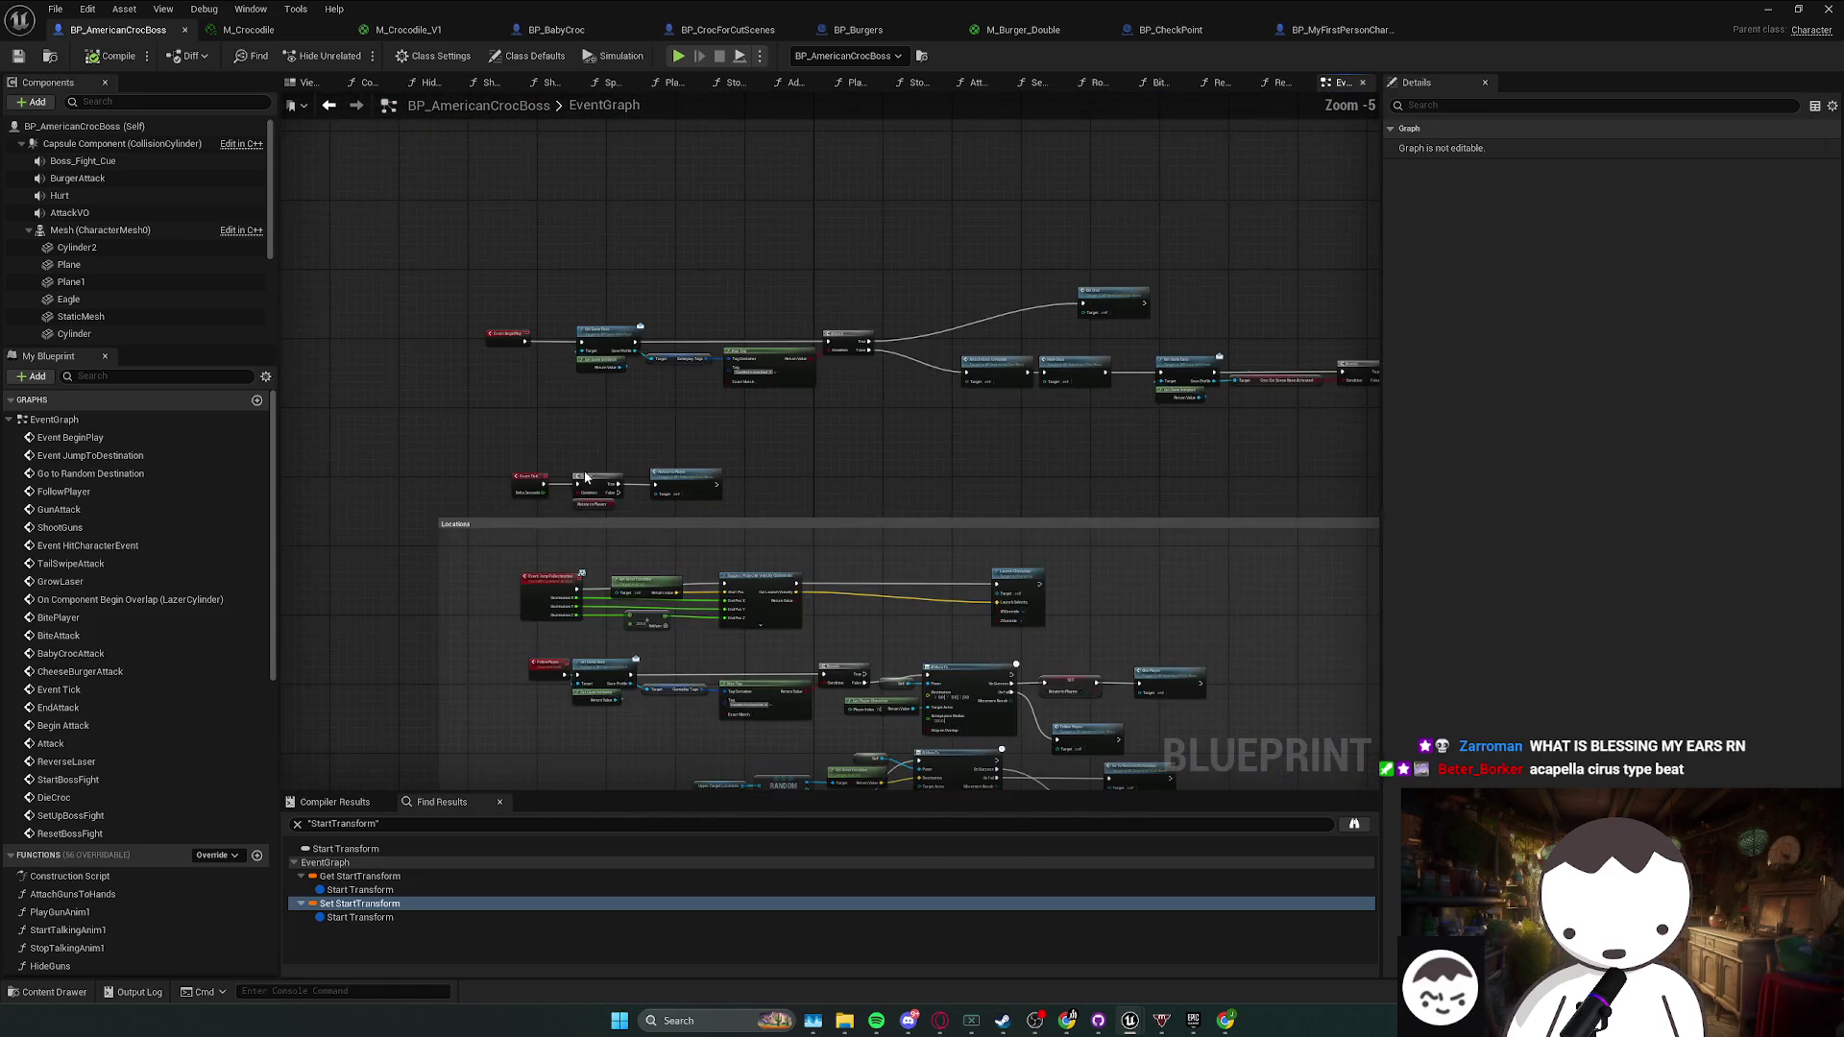
pyautogui.scroll(1, 583, 473)
pyautogui.moveTo(530, 630); pyautogui.dragTo(530, 415)
pyautogui.scroll(2, 530, 415)
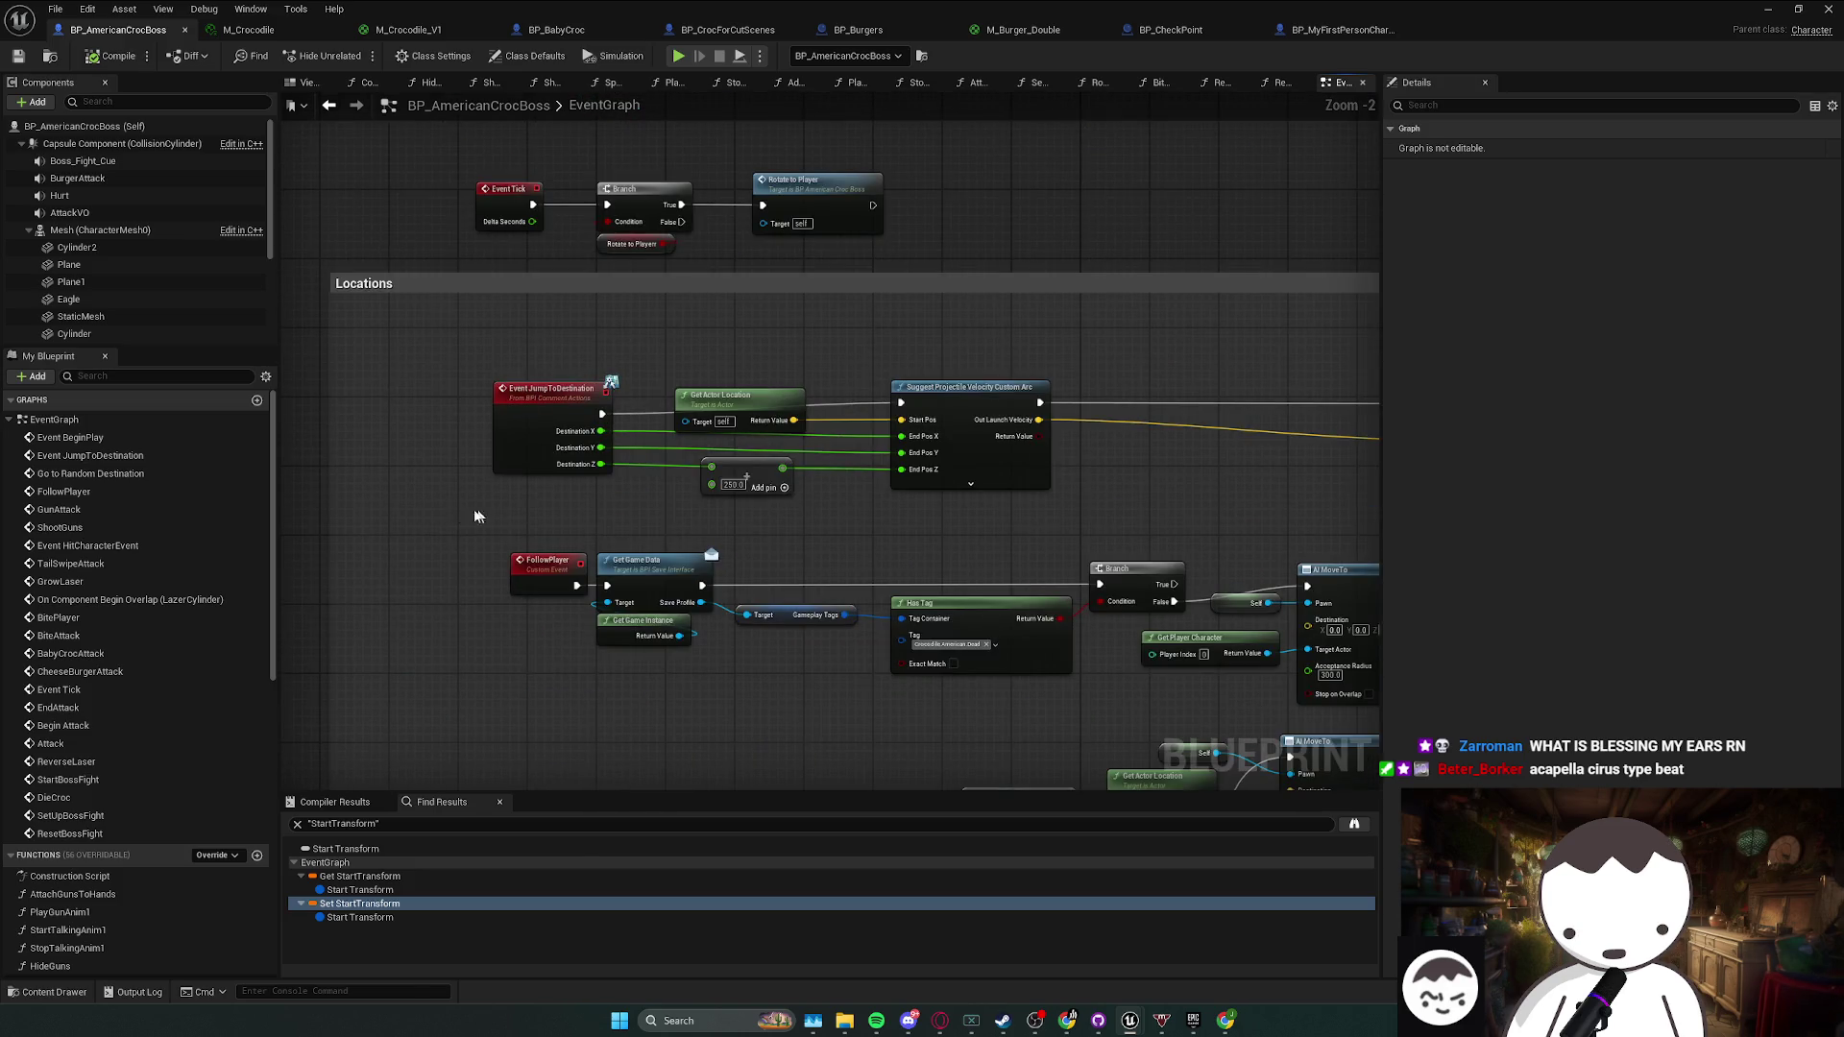
pyautogui.scroll(-1, 611, 382)
pyautogui.moveTo(609, 576)
pyautogui.mouseDown()
pyautogui.moveTo(625, 550)
pyautogui.moveTo(593, 288)
pyautogui.mouseUp()
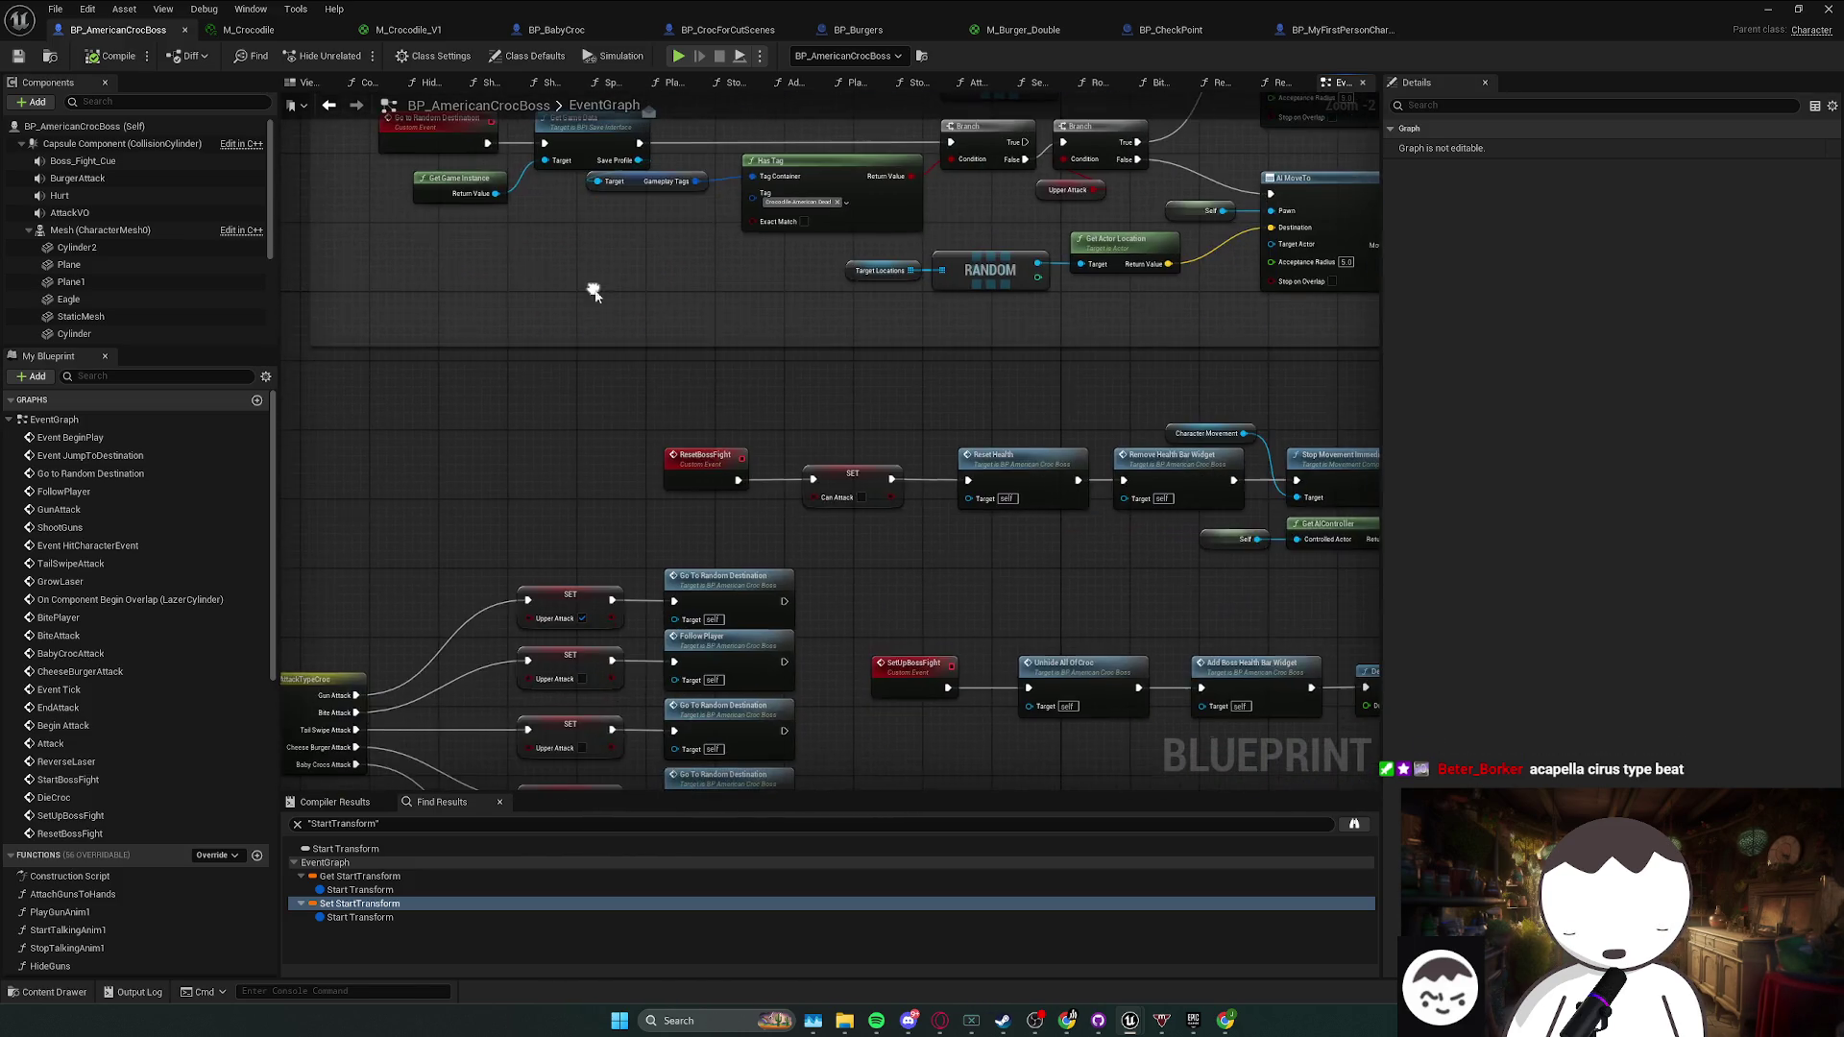
pyautogui.moveTo(706, 428)
pyautogui.mouseDown()
pyautogui.moveTo(738, 286)
pyautogui.moveTo(871, 147)
pyautogui.mouseUp()
pyautogui.scroll(-1, 545, 419)
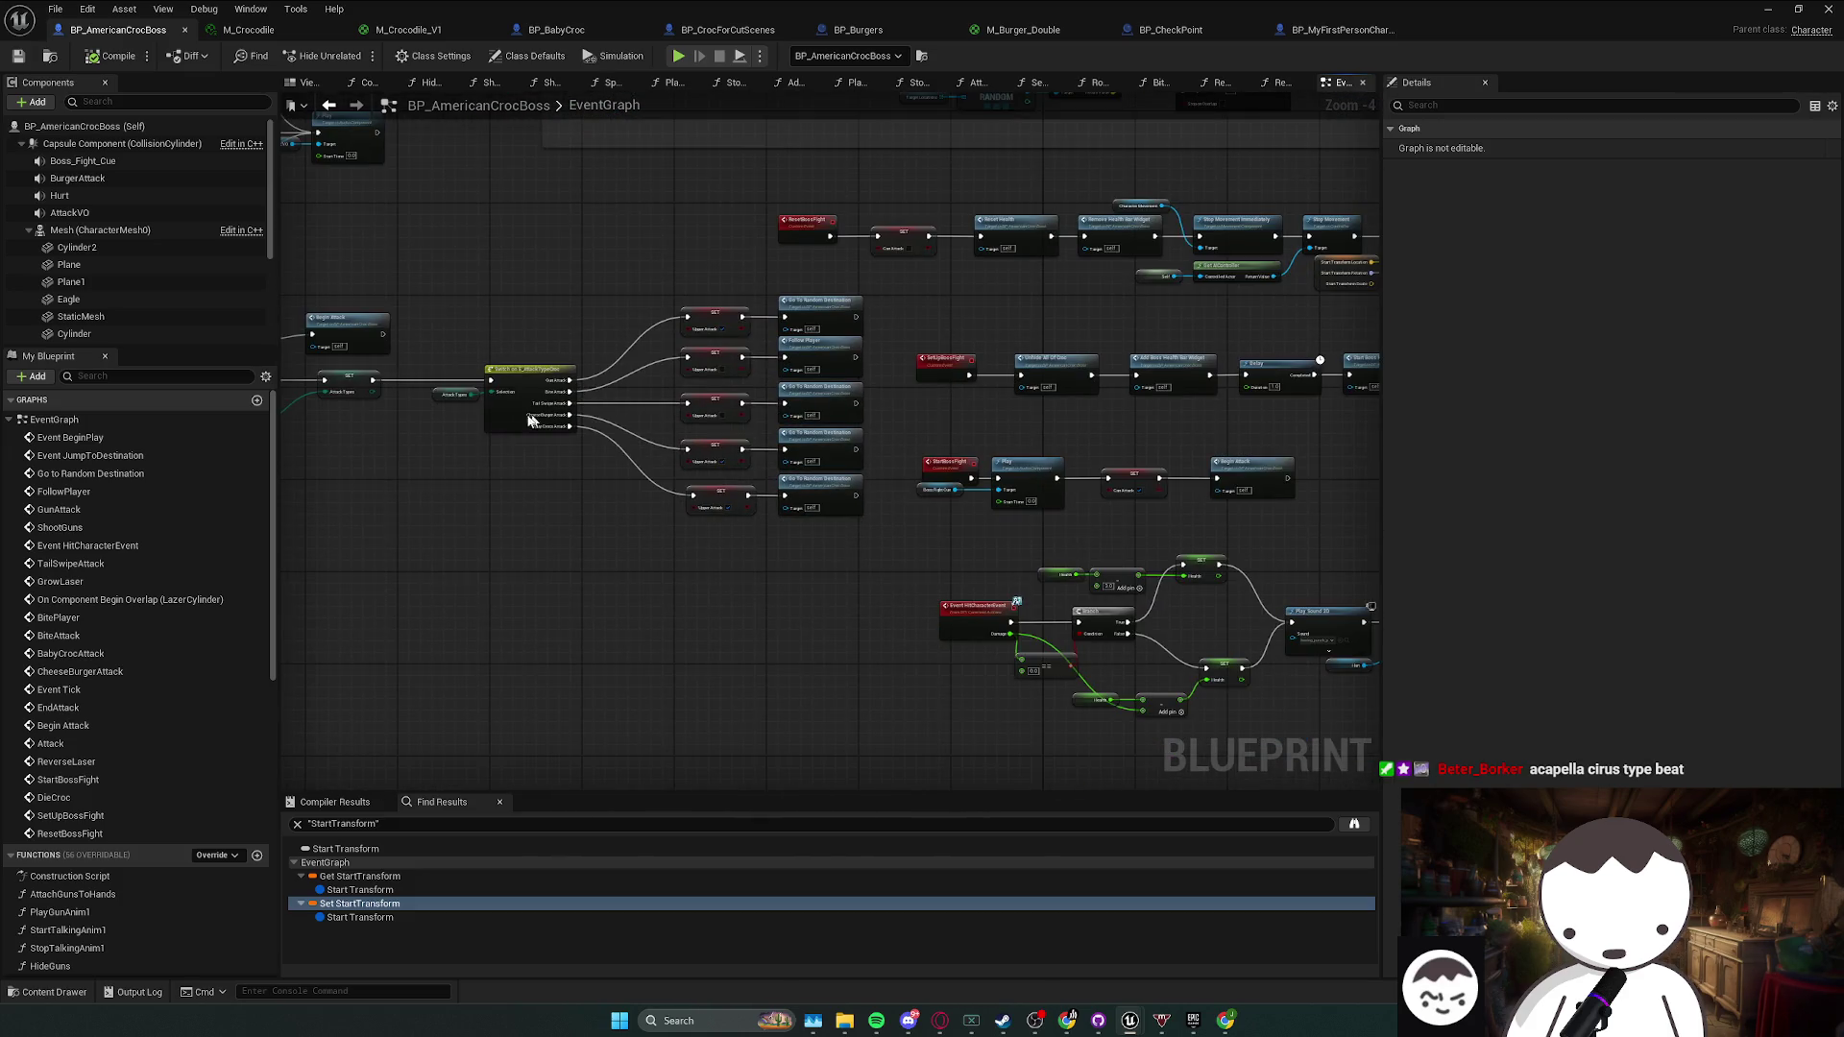
pyautogui.scroll(1, 826, 419)
# - Jump to the Go to Random Destination event and drag its node further left
pyautogui.doubleClick(876, 401)
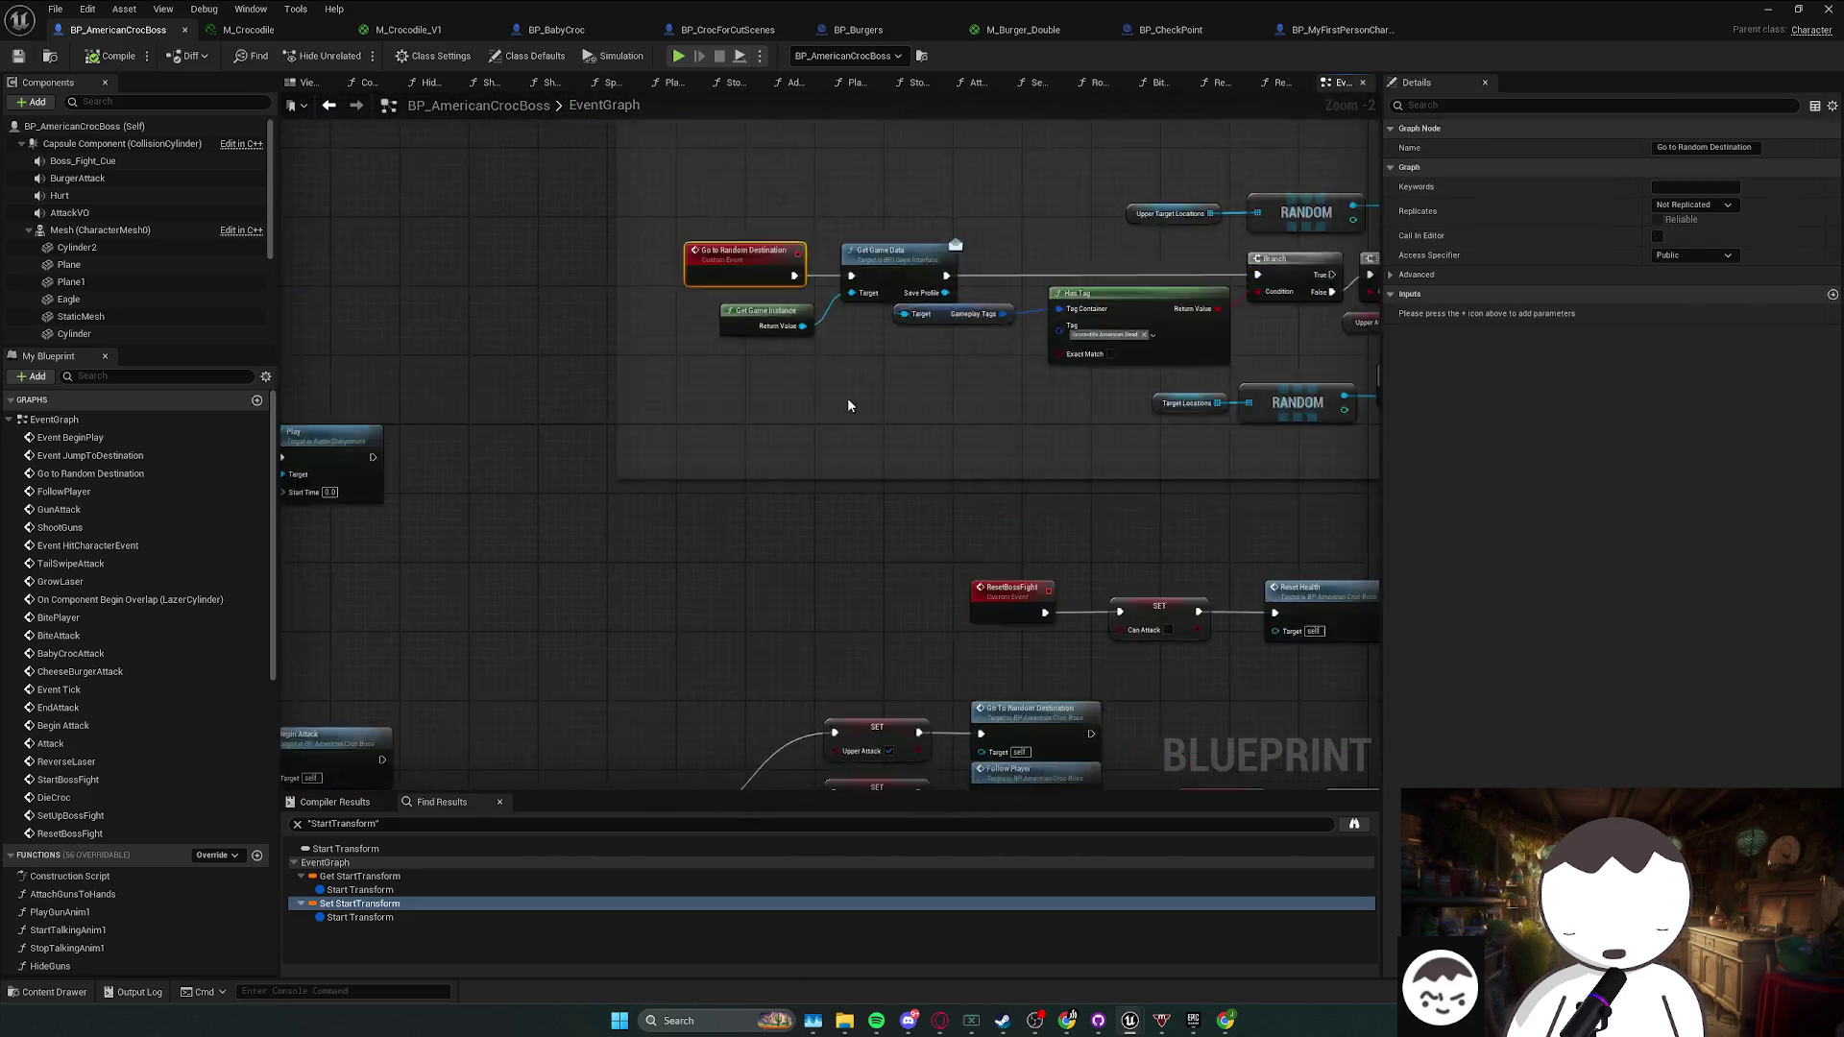
pyautogui.moveTo(883, 403); pyautogui.dragTo(631, 394)
pyautogui.moveTo(887, 465); pyautogui.dragTo(833, 455)
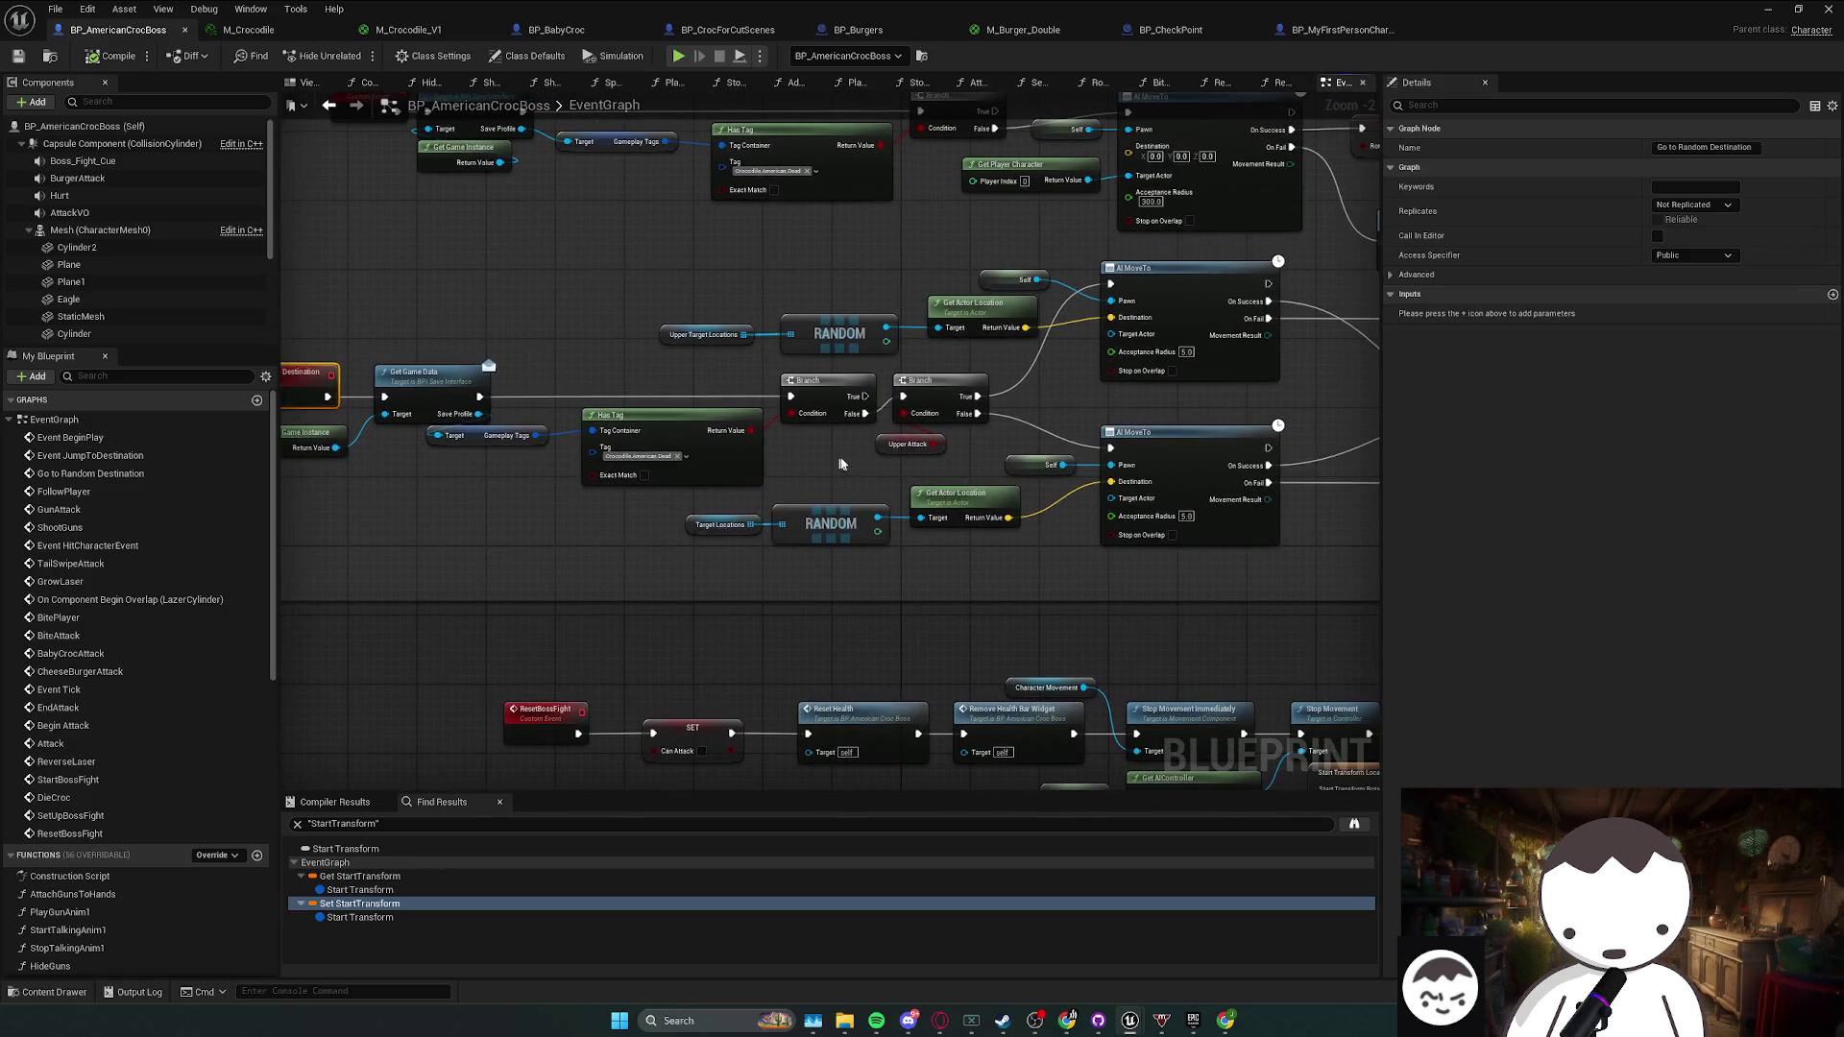
pyautogui.click(909, 443)
pyautogui.moveTo(289, 470); pyautogui.dragTo(663, 448)
pyautogui.moveTo(682, 362); pyautogui.dragTo(405, 362)
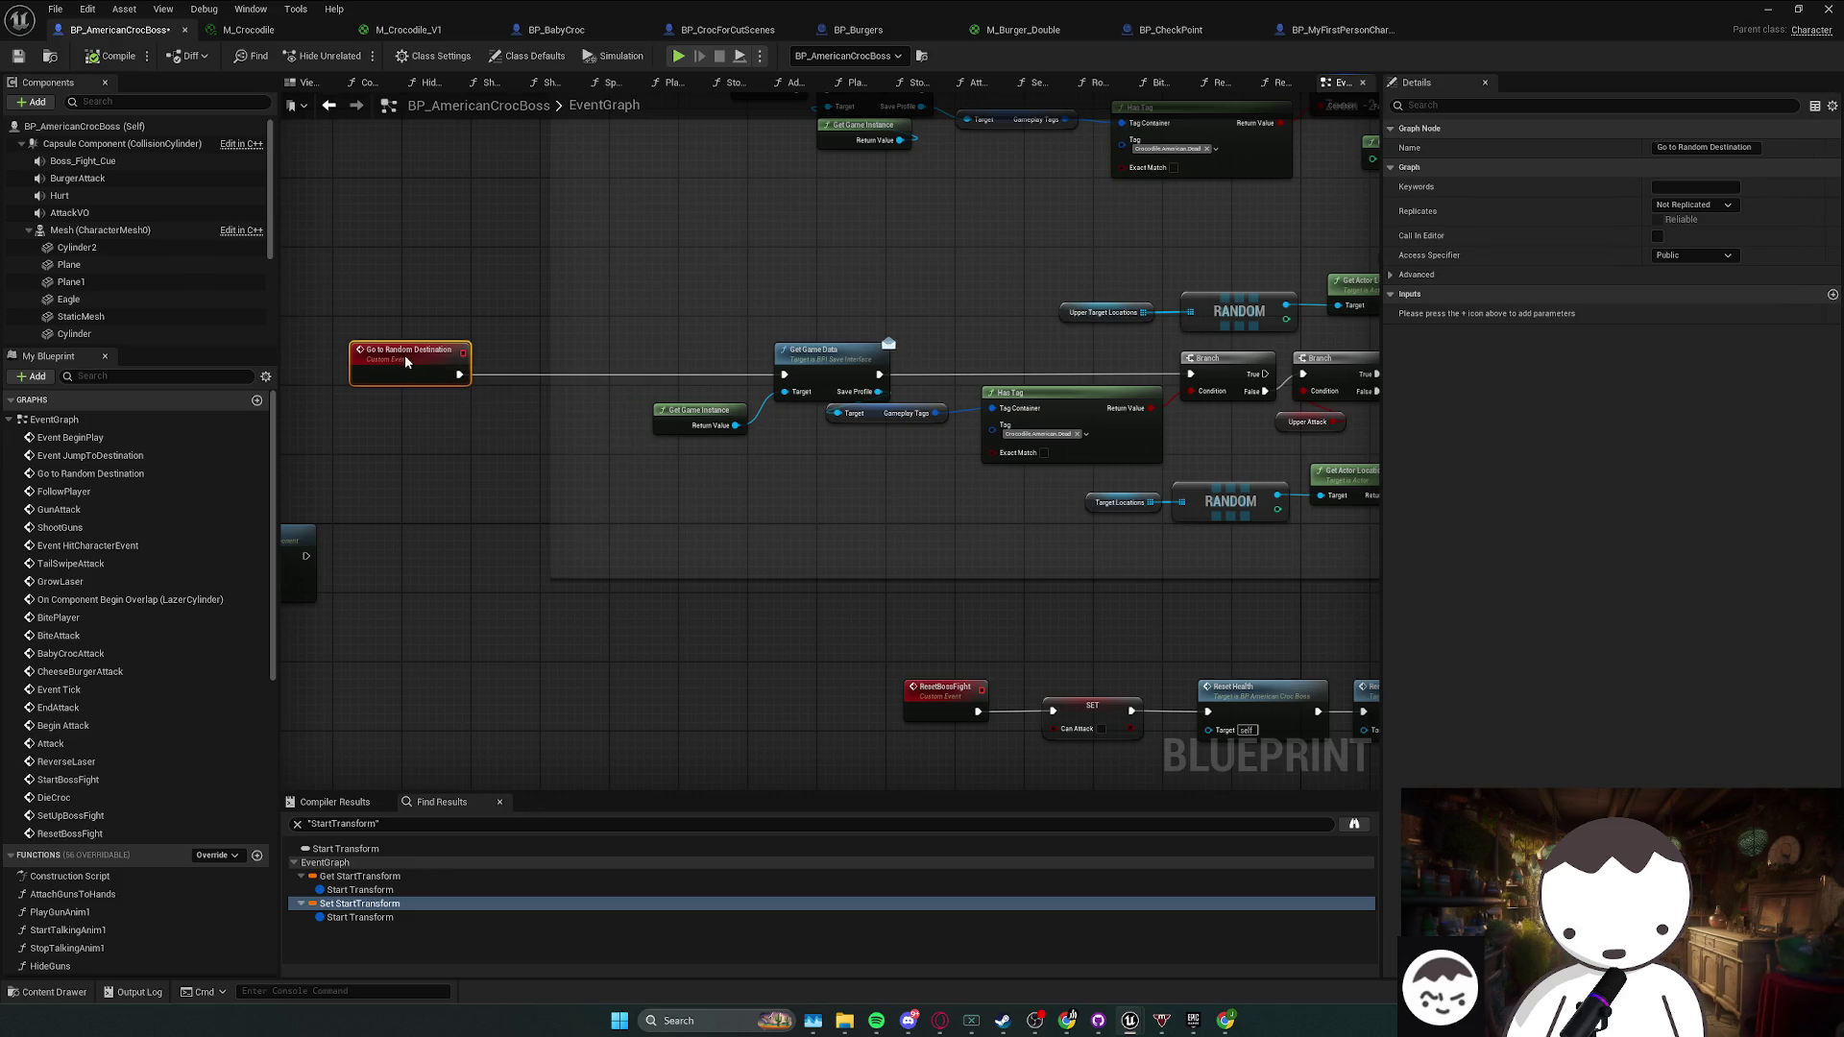
pyautogui.scroll(-5, 567, 403)
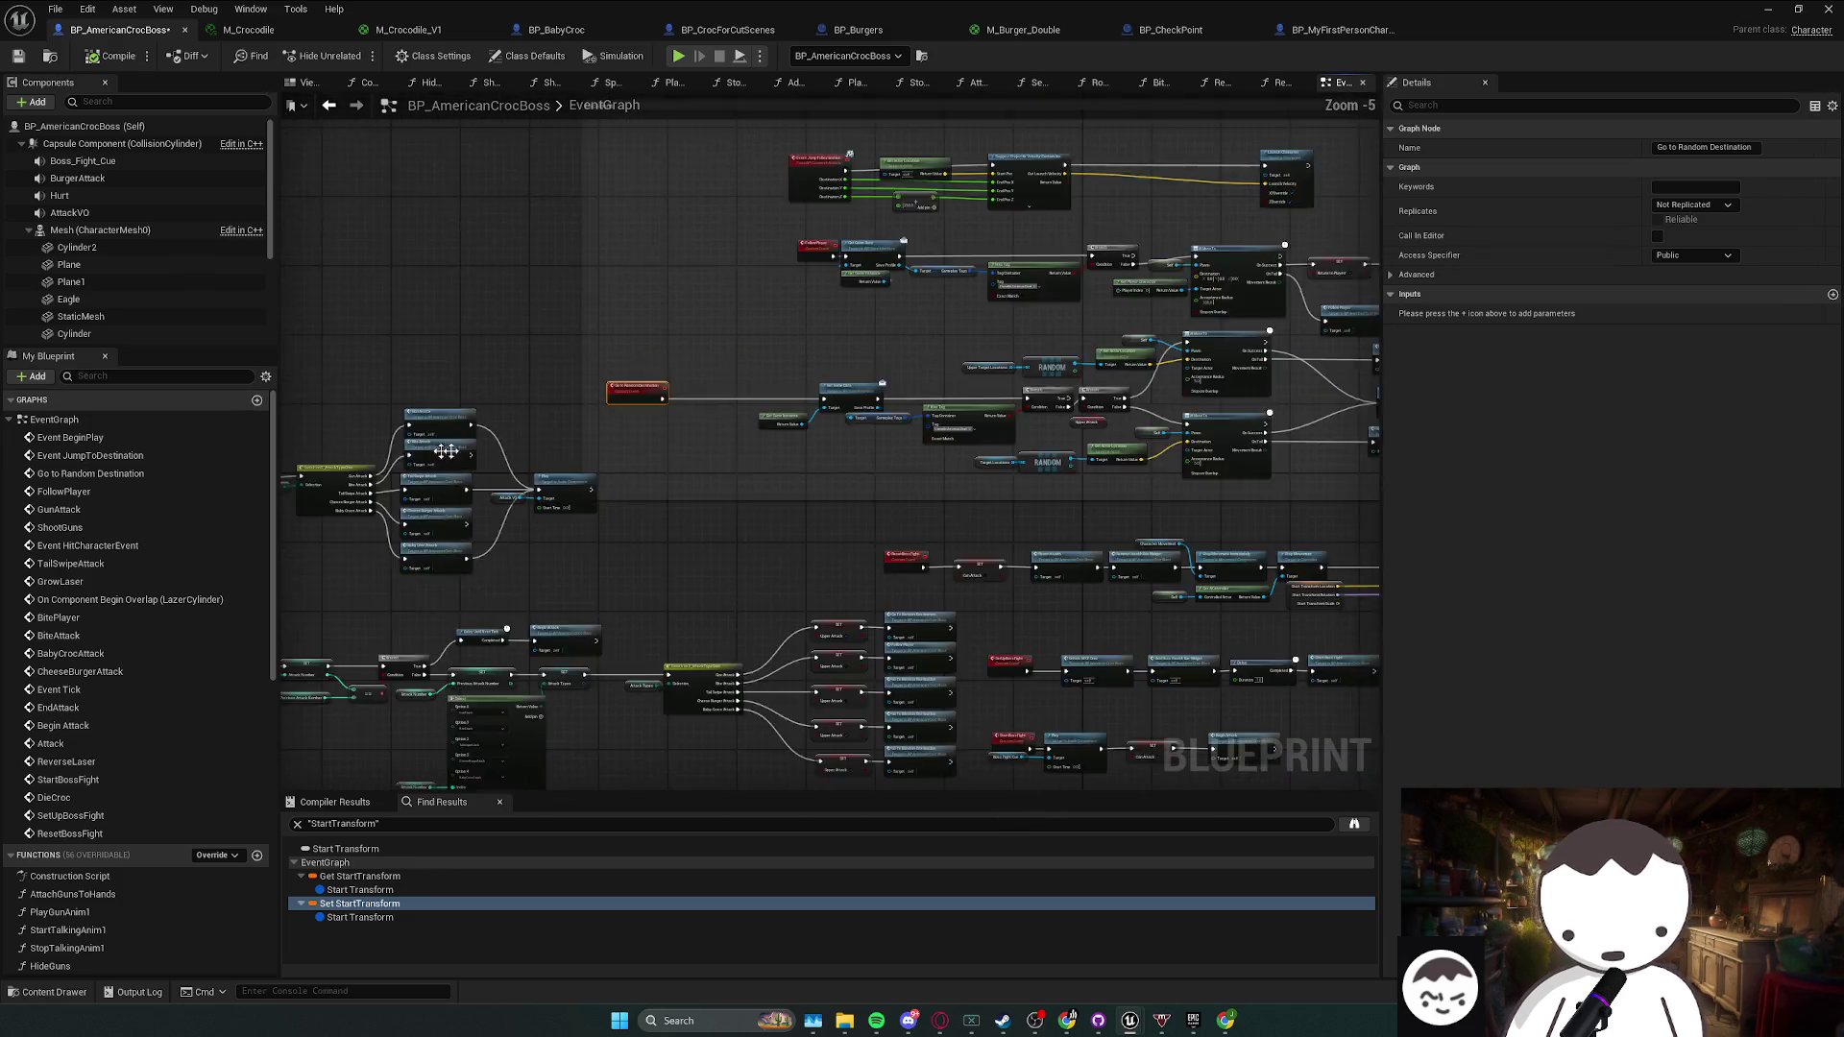
# - Add a custom event named StopAttacking
pyautogui.scroll(1, 566, 385)
pyautogui.rightClick(567, 384)
pyautogui.write('b')
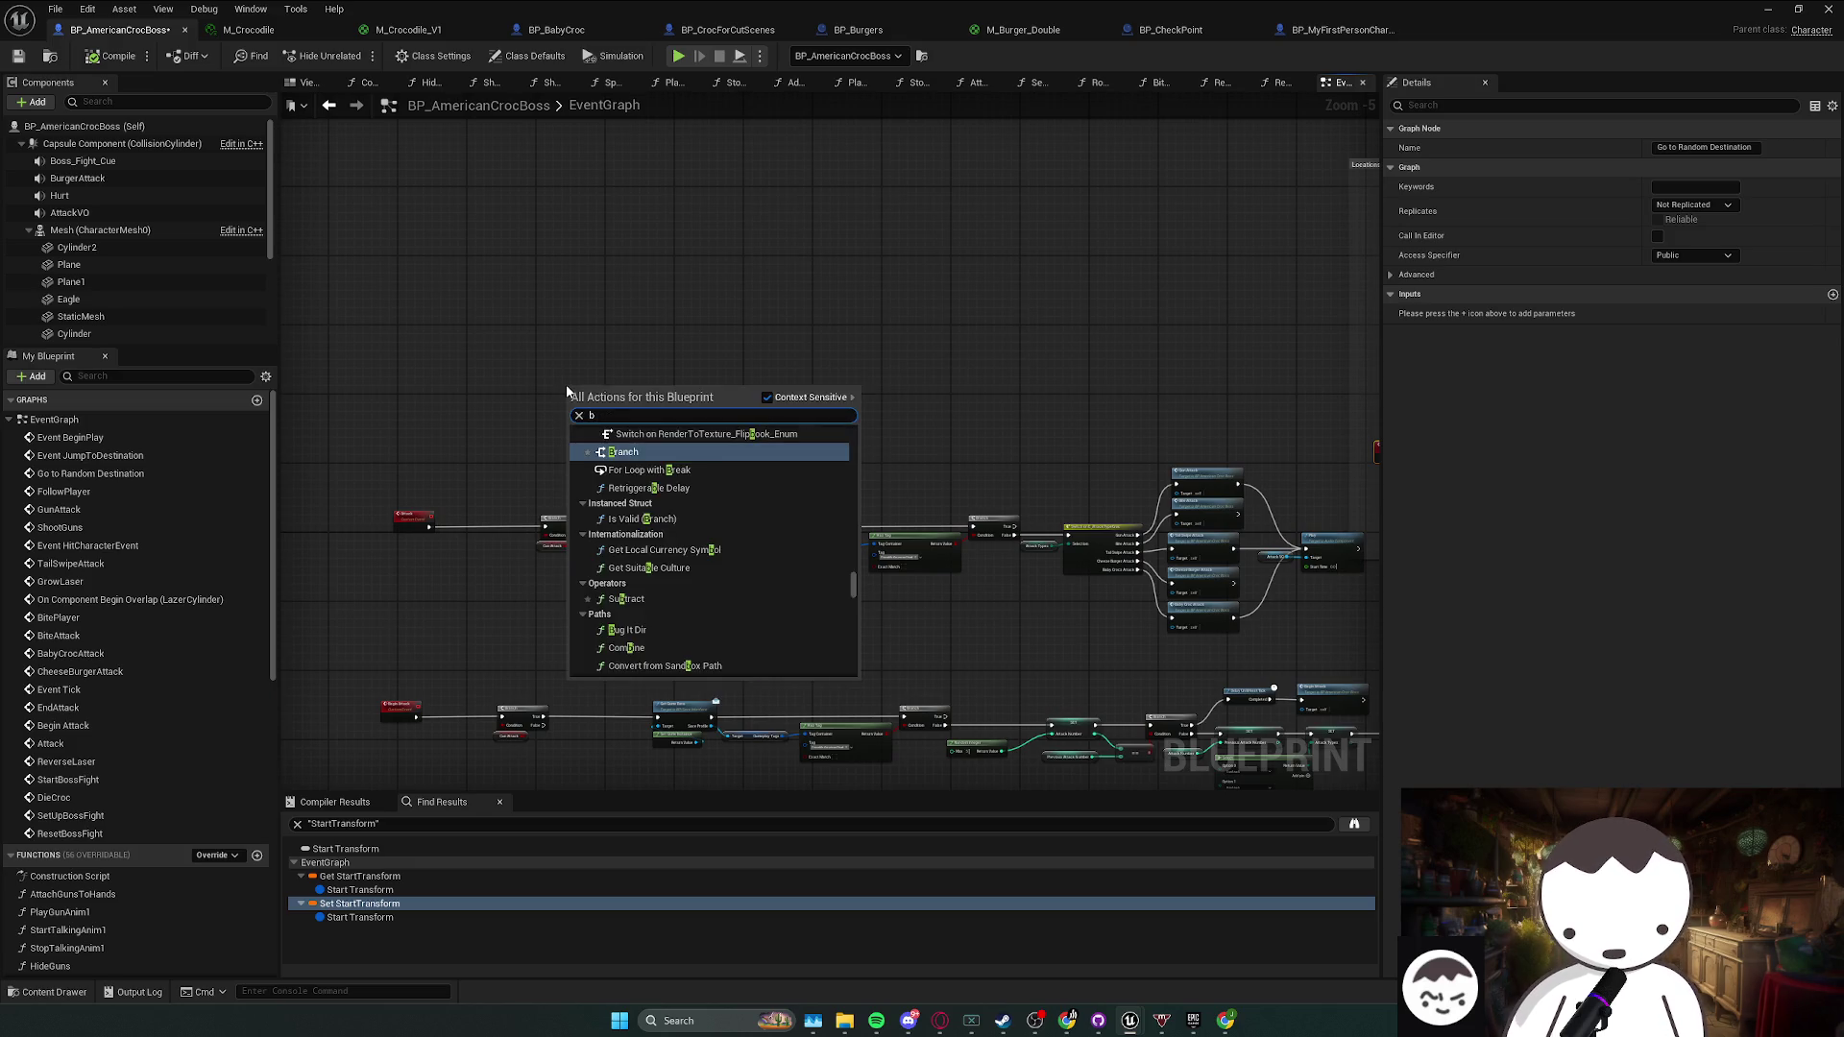
pyautogui.press('BackSpace')
pyautogui.write('cust')
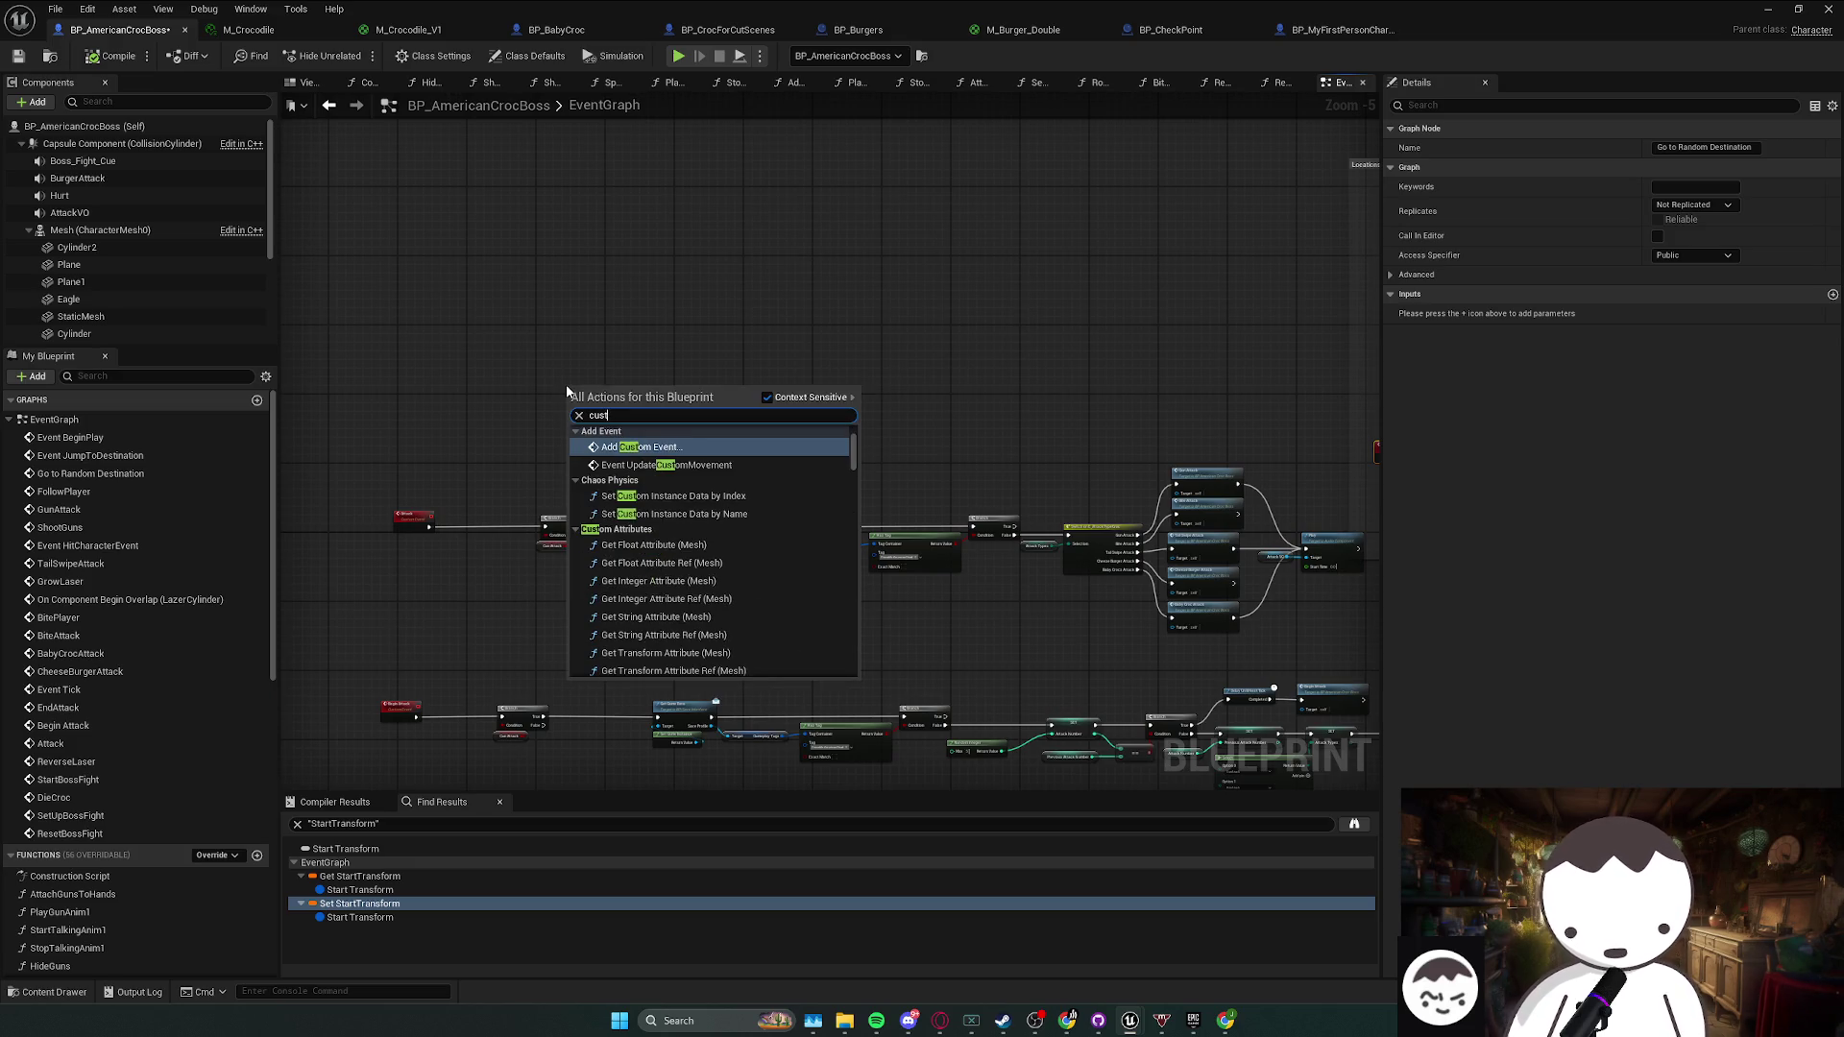
pyautogui.press('Return')
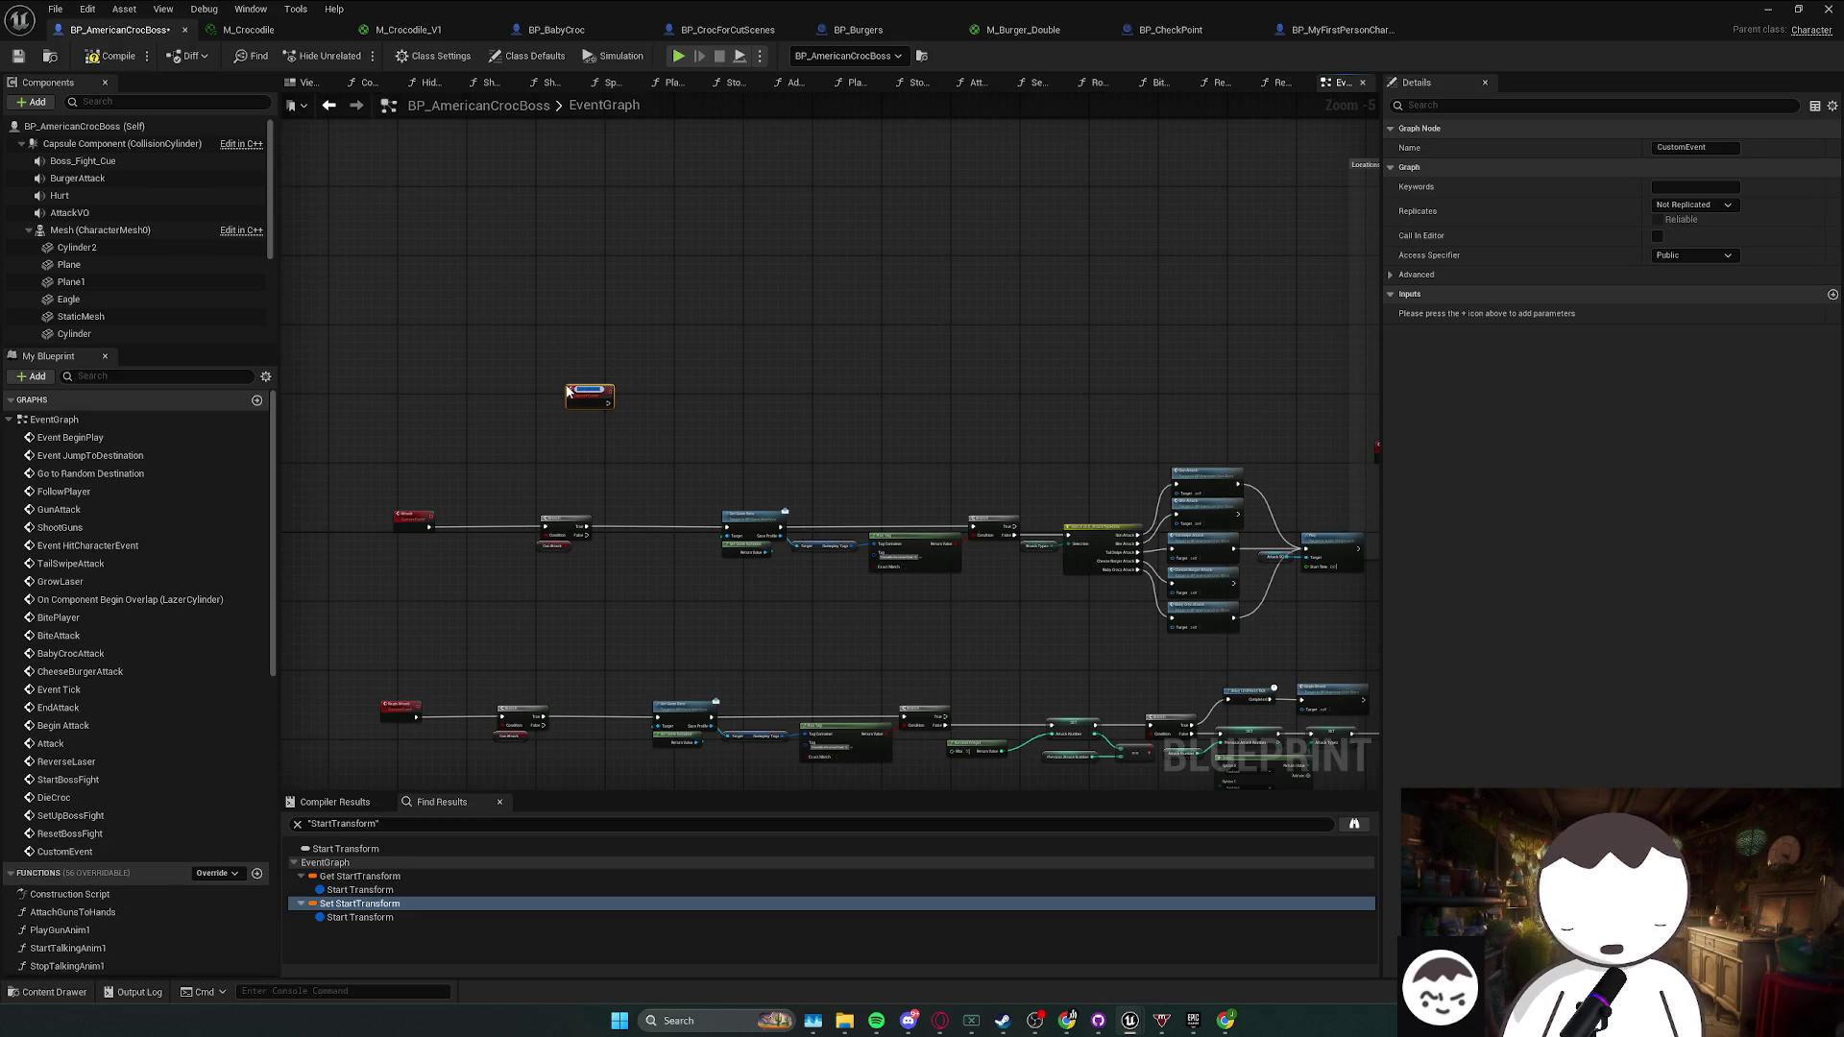
pyautogui.write('StopAttacking')
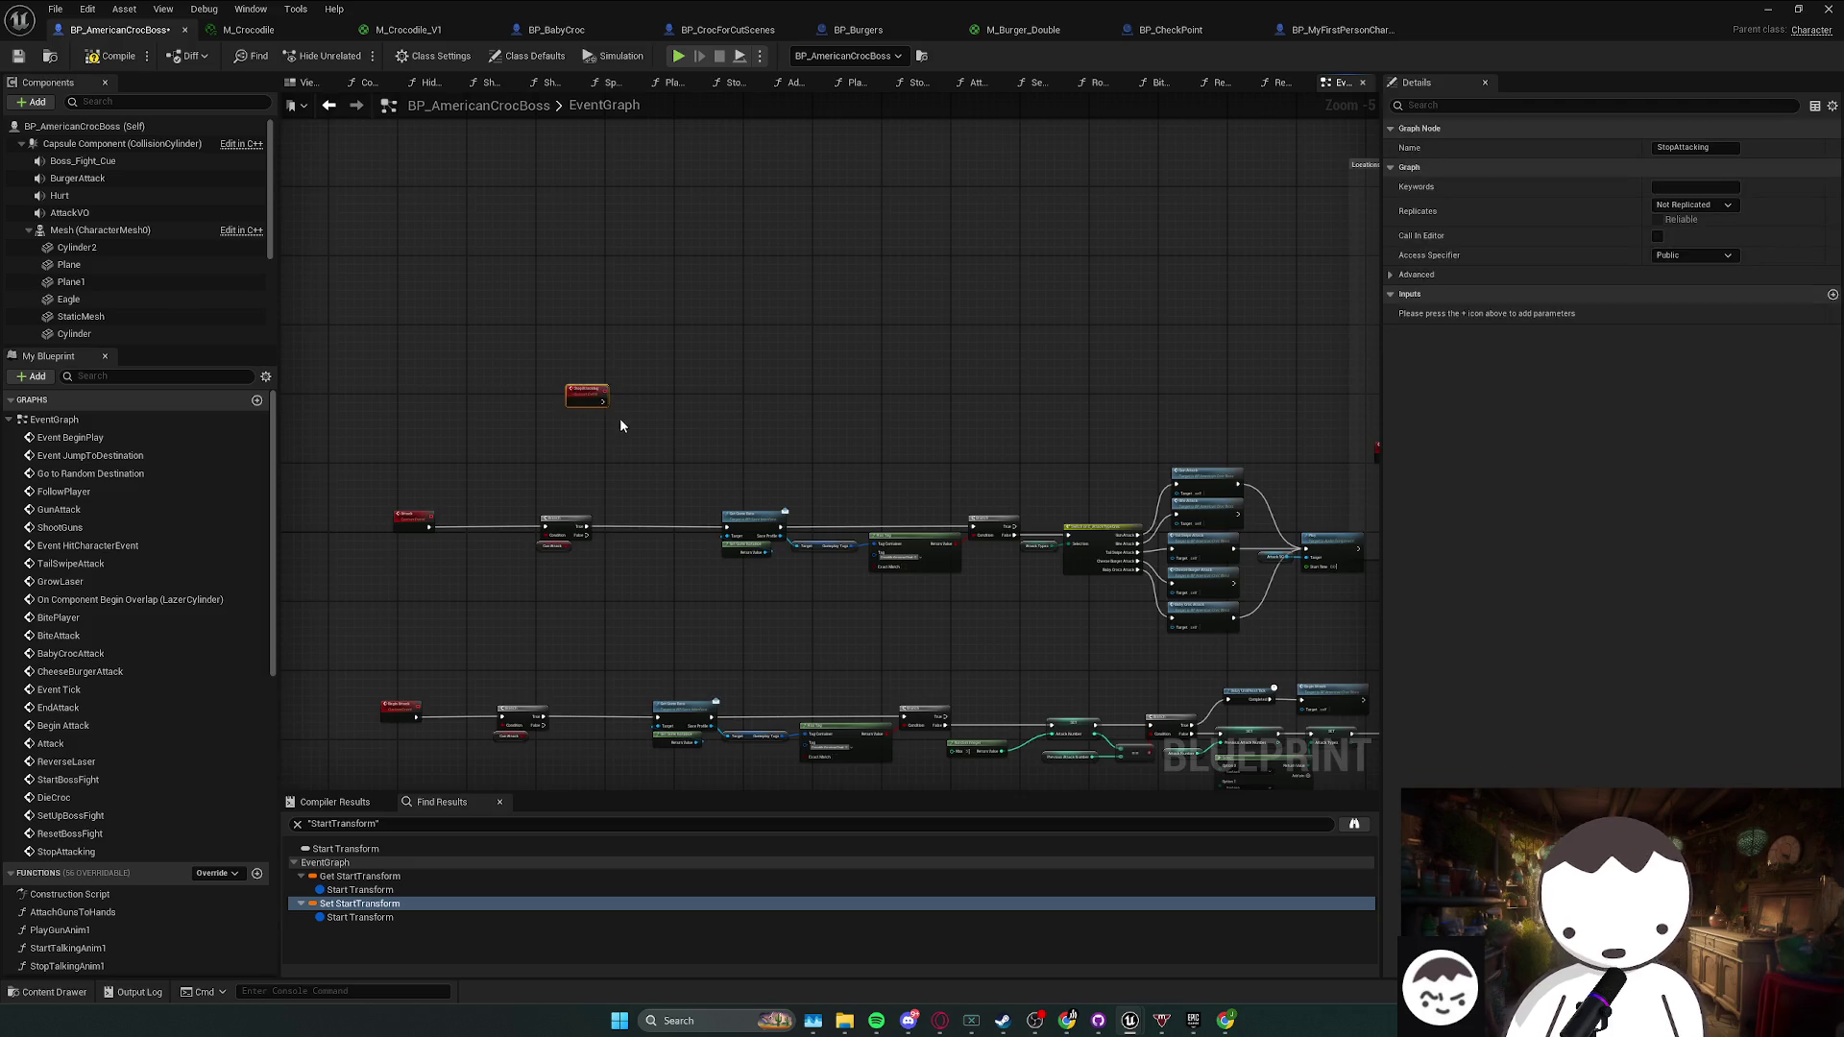
# - Place a Branch beside StopAttacking and promote its Condition to a new boolean variable
pyautogui.scroll(4, 620, 425)
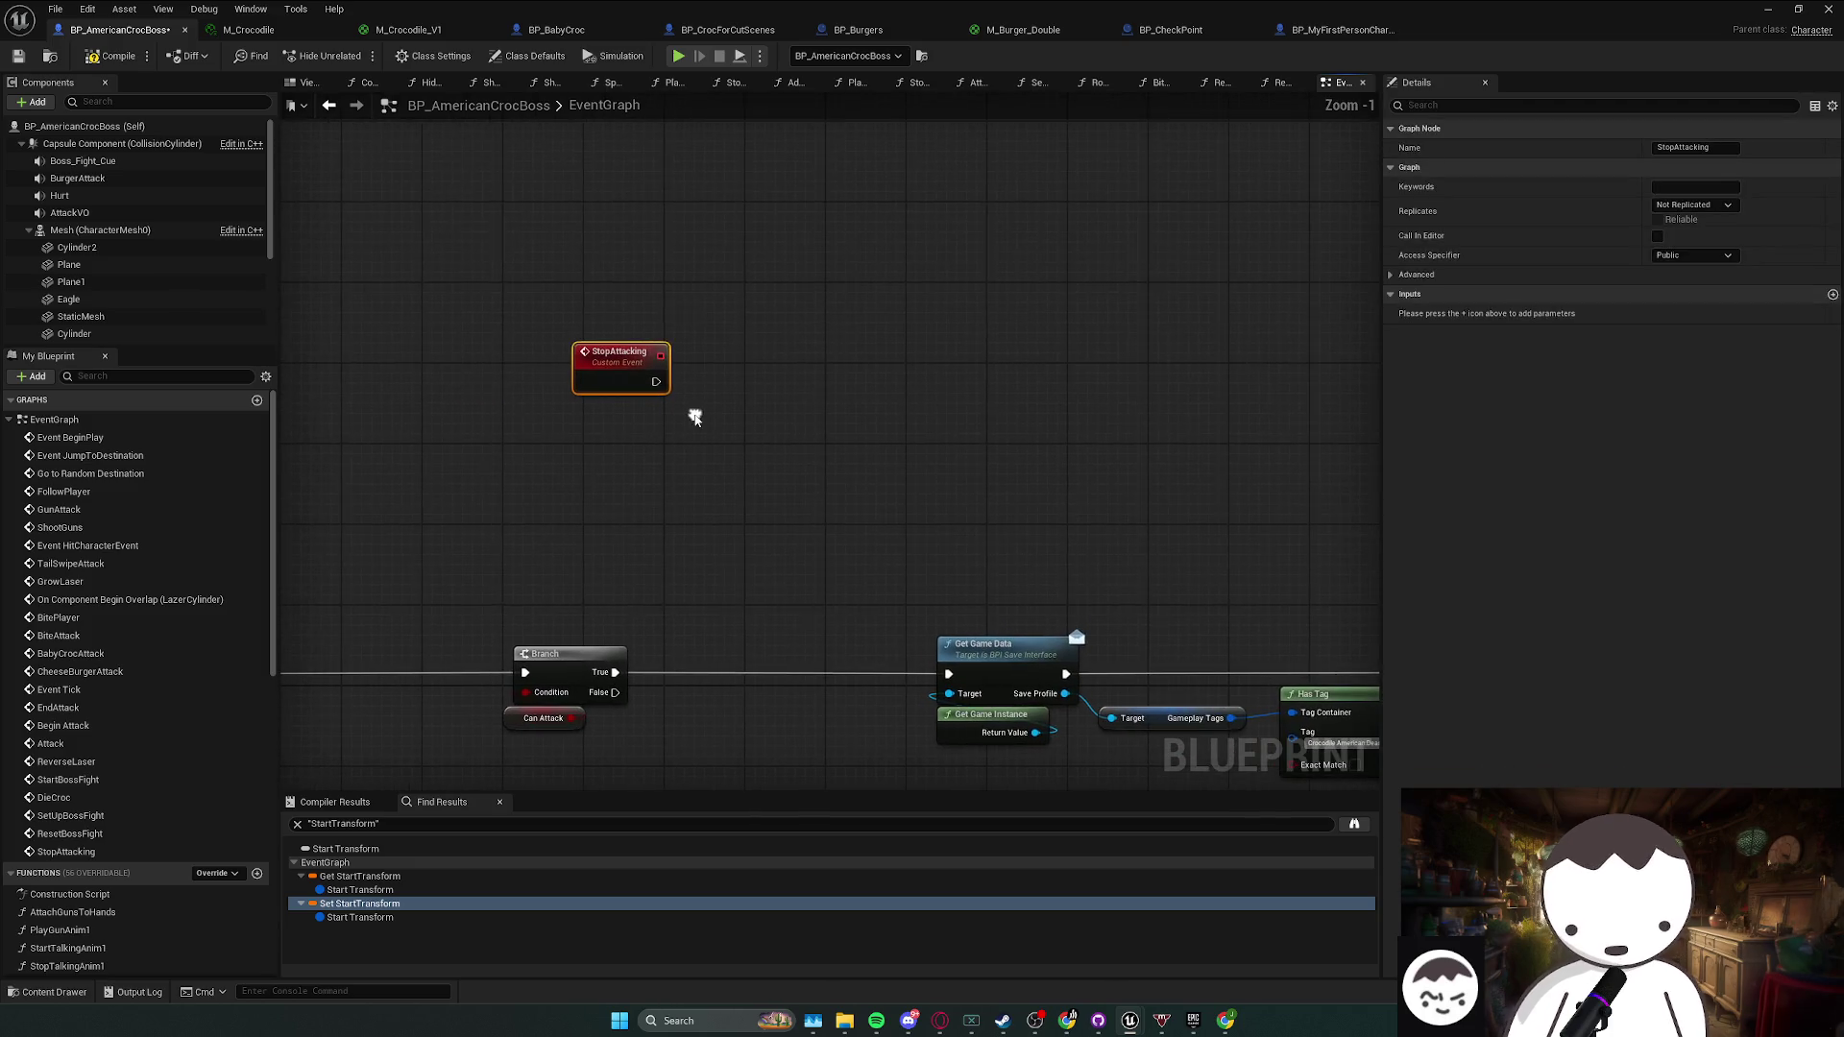
pyautogui.moveTo(624, 403)
pyautogui.mouseDown()
pyautogui.moveTo(593, 449)
pyautogui.moveTo(572, 400)
pyautogui.moveTo(759, 405)
pyautogui.mouseUp()
pyautogui.click(620, 394)
pyautogui.rightClick(758, 425)
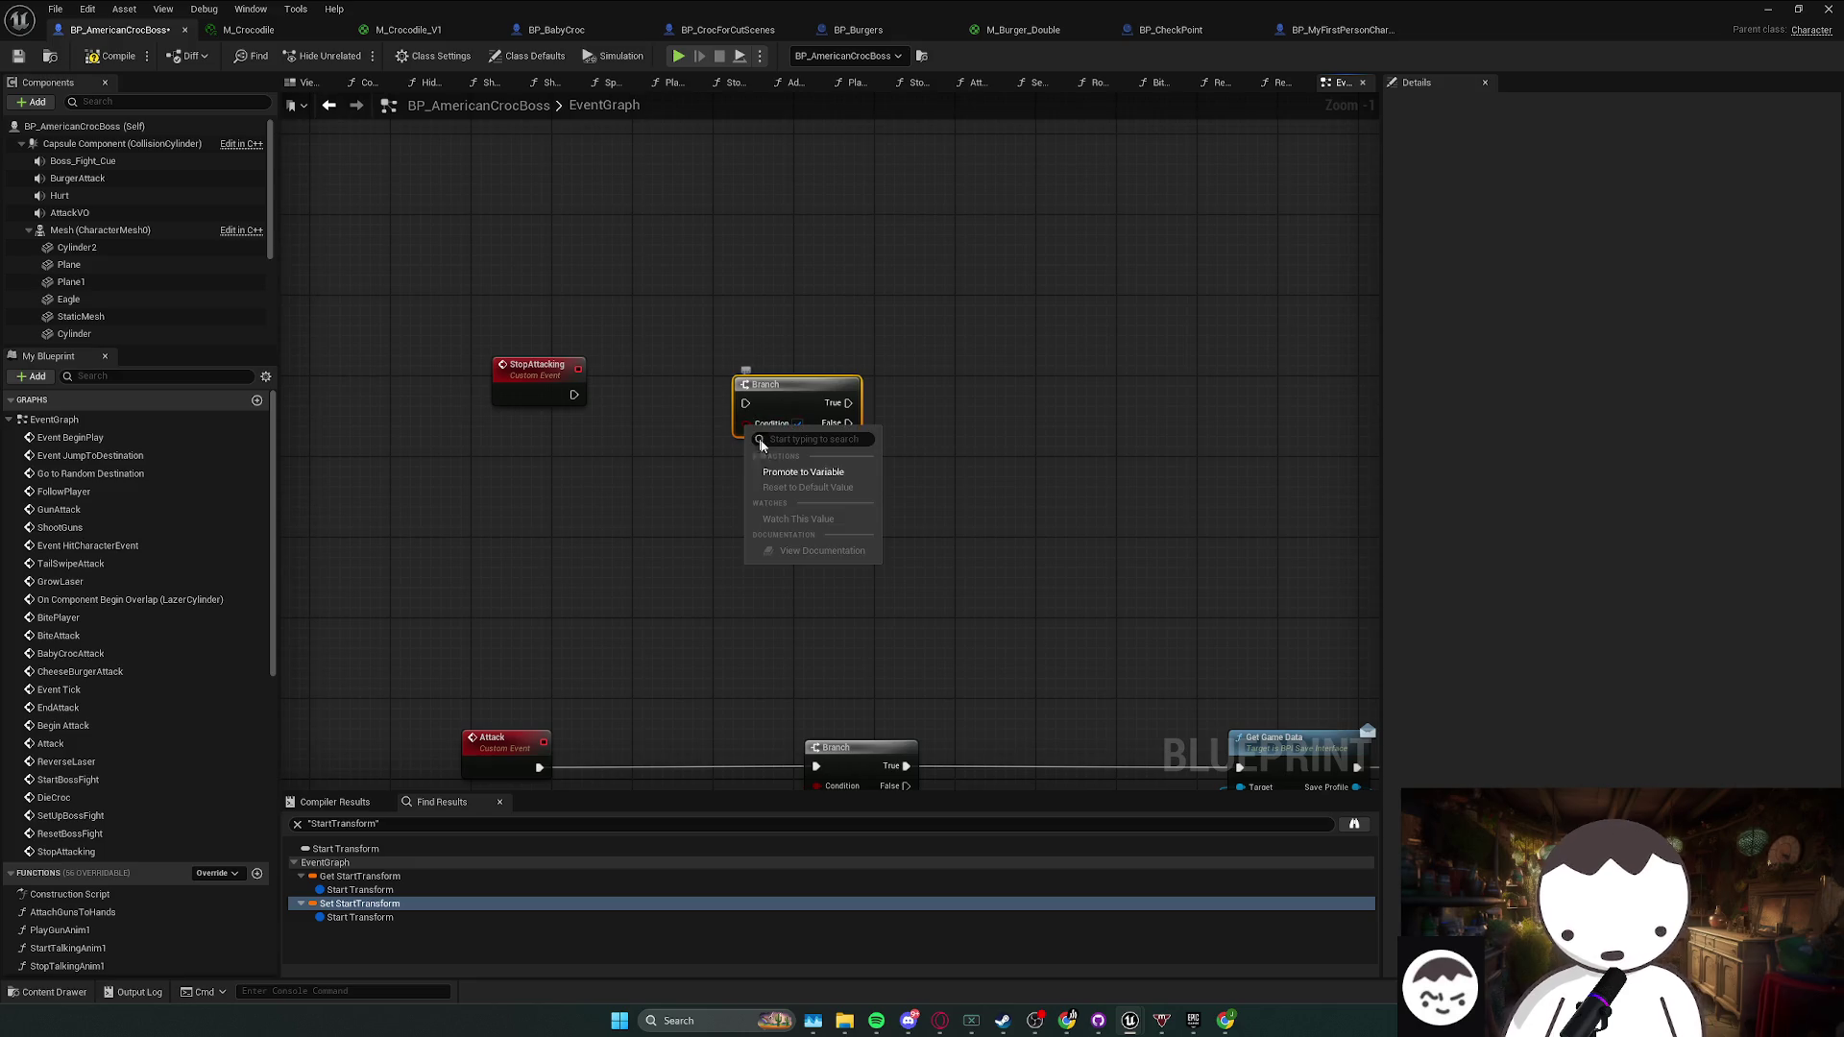
pyautogui.click(803, 471)
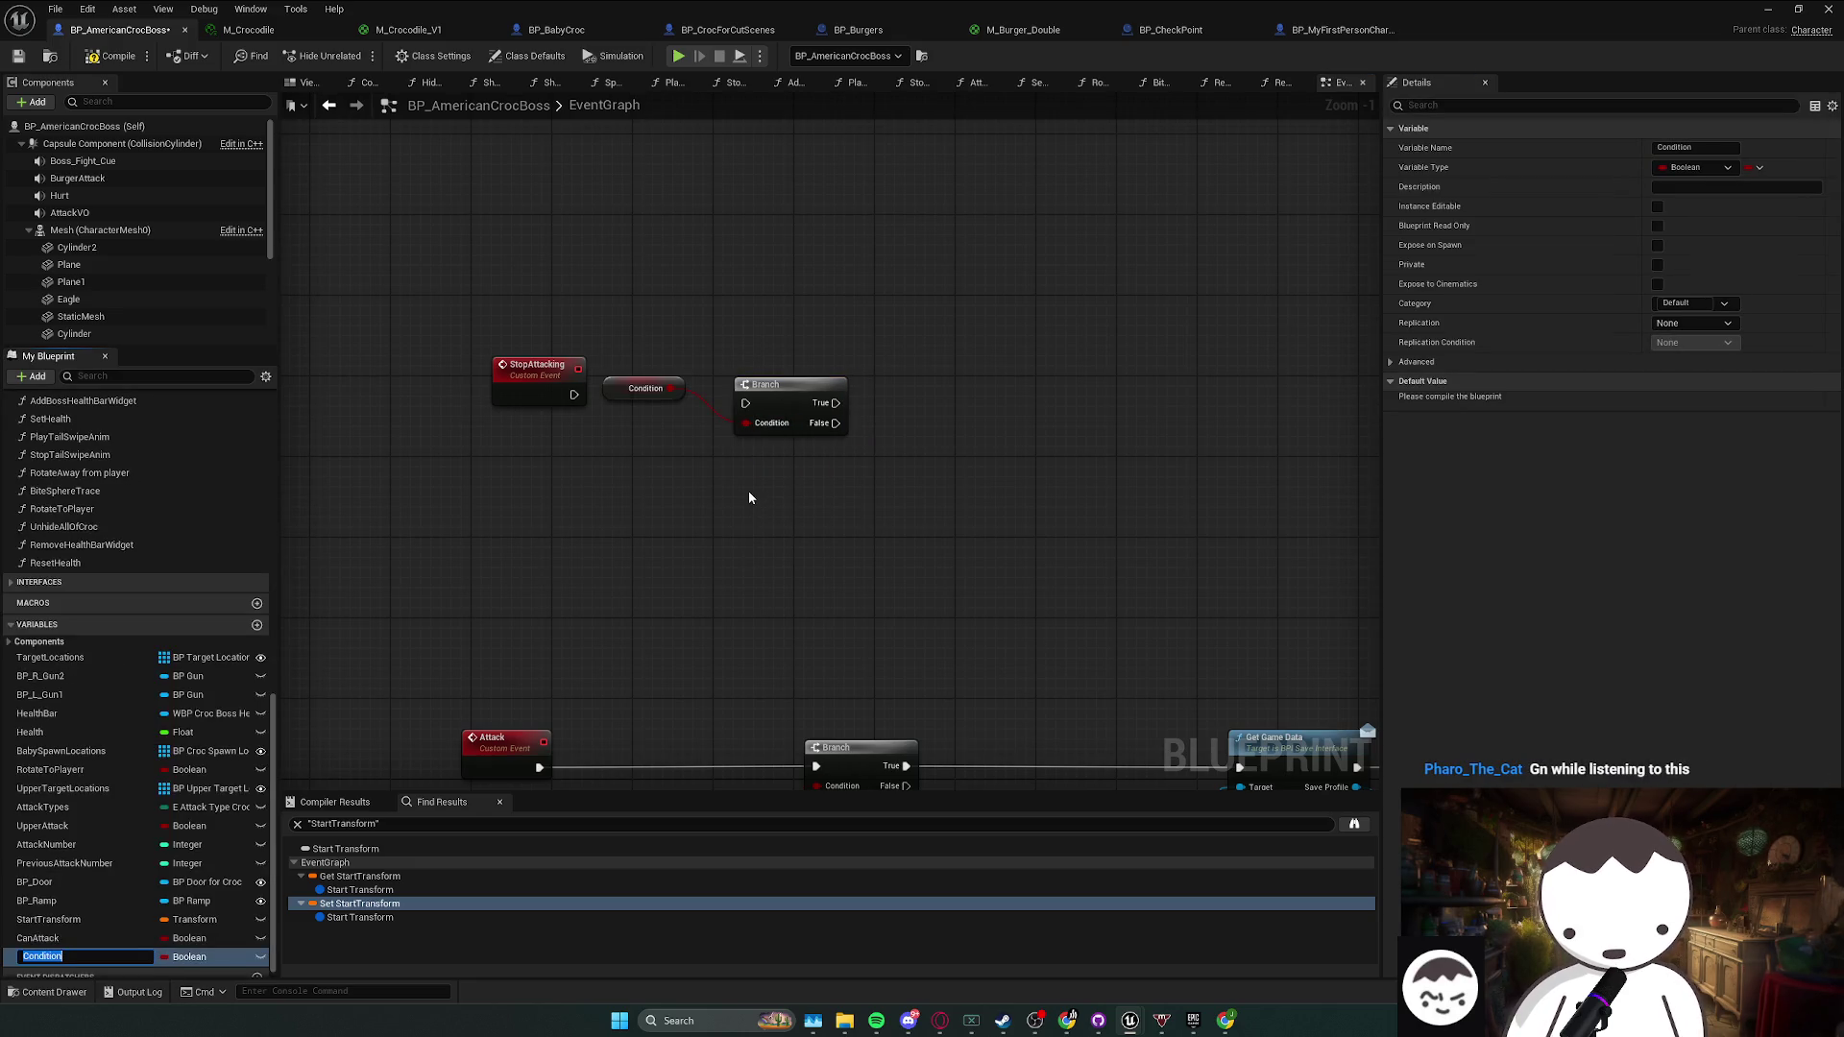
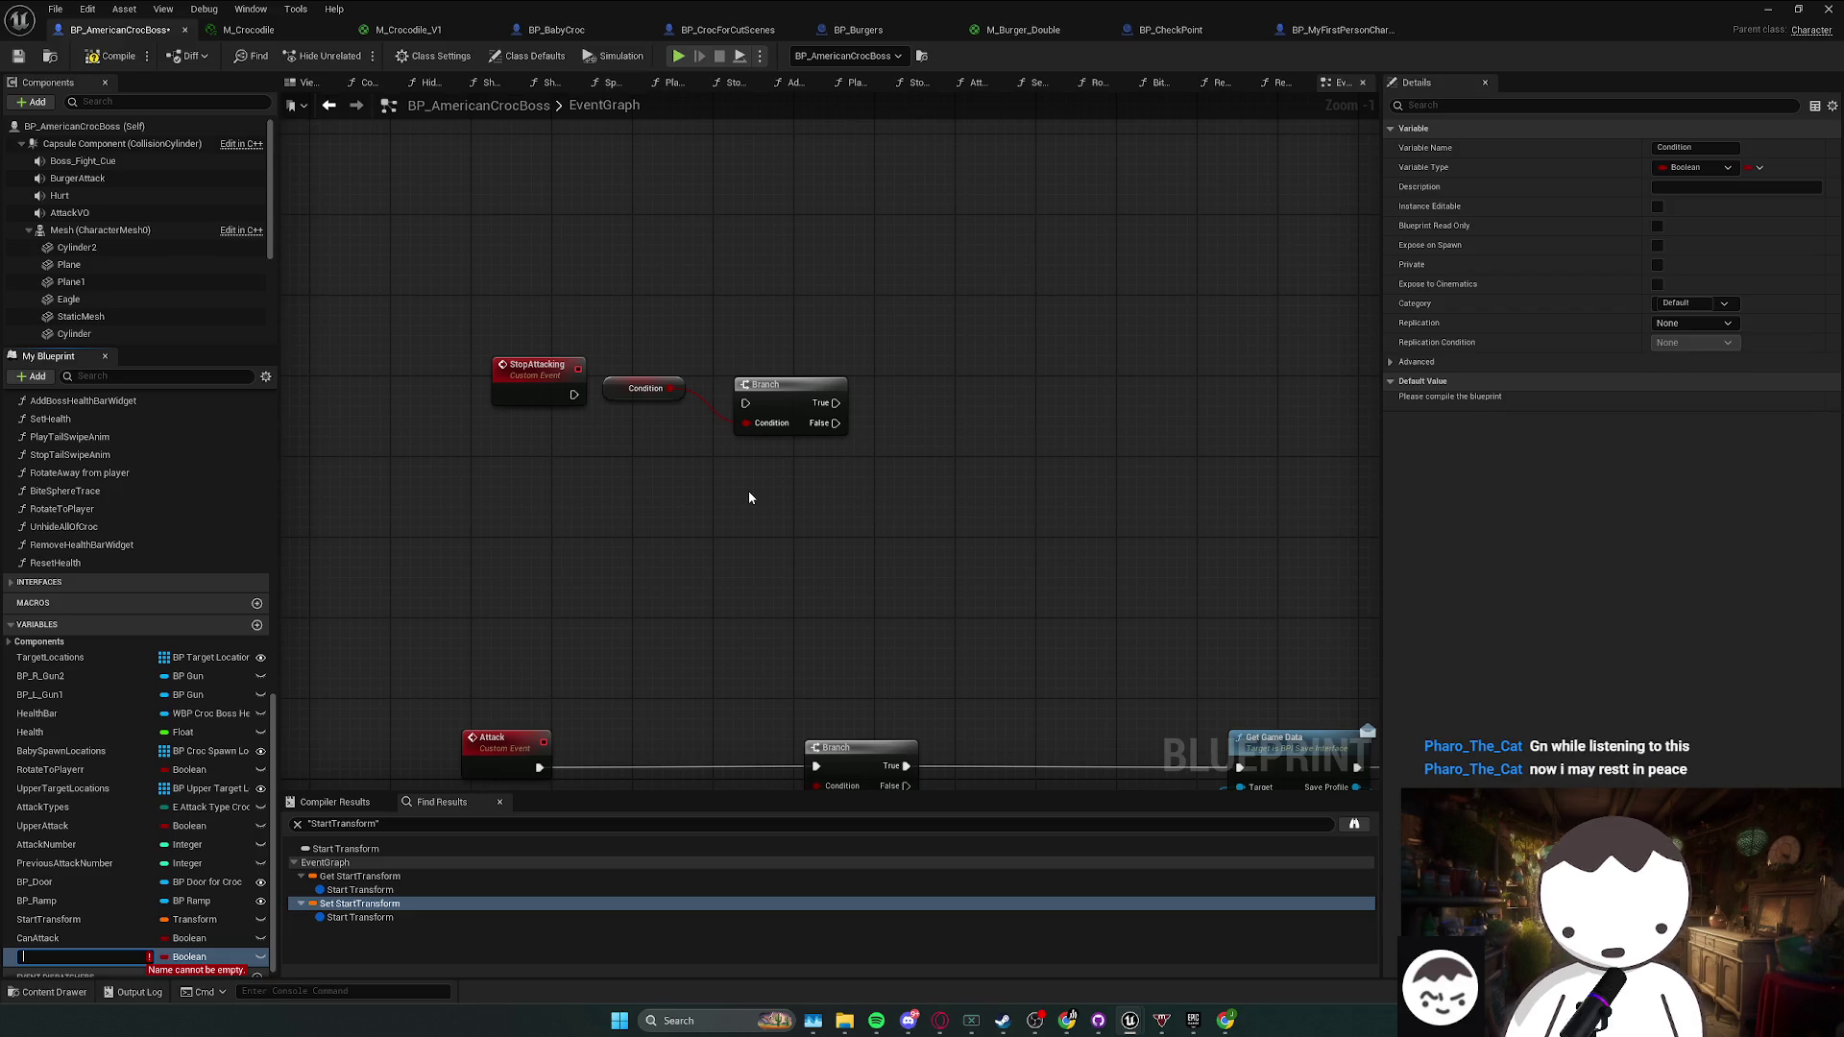
# - Refresh the Can Attack getter node beside the Attack event's branch
pyautogui.moveTo(749, 497); pyautogui.dragTo(841, 210)
pyautogui.click(908, 520)
pyautogui.scroll(-2, 966, 557)
pyautogui.moveTo(966, 557)
pyautogui.mouseDown()
pyautogui.moveTo(724, 251)
pyautogui.moveTo(732, 276)
pyautogui.mouseUp()
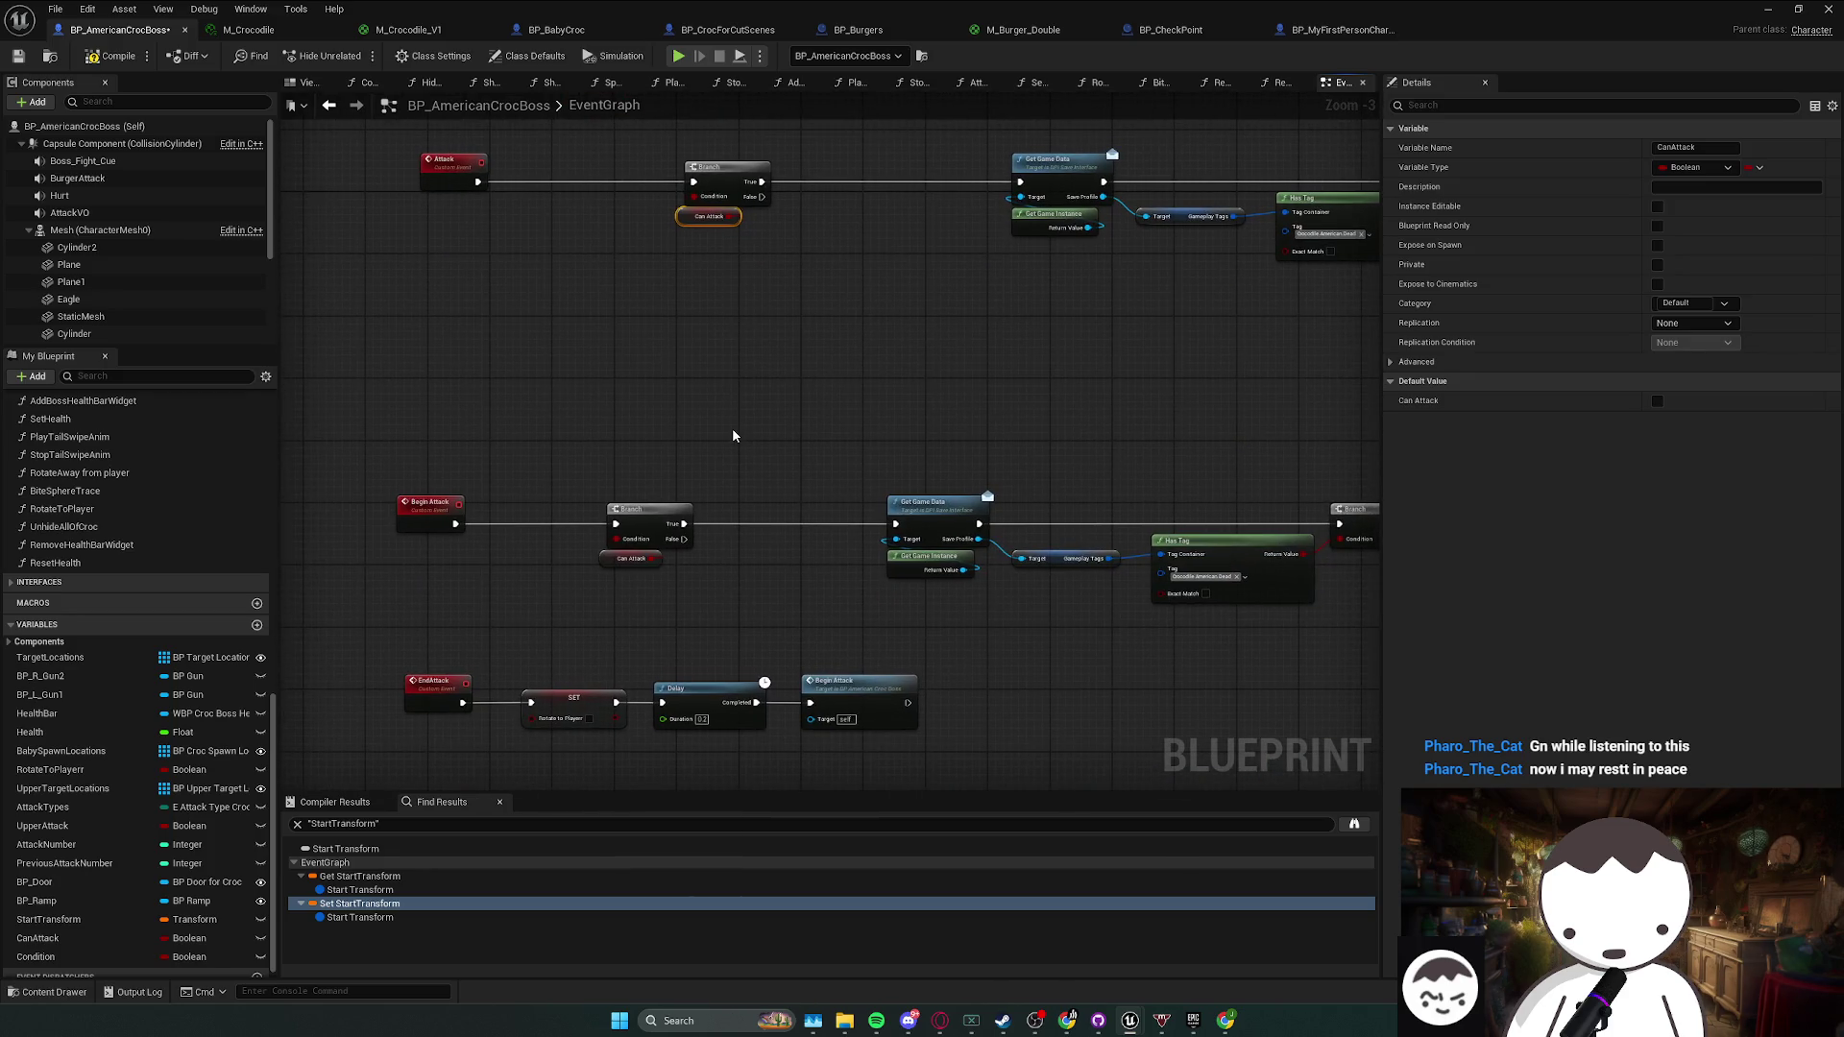
pyautogui.rightClick(698, 218)
pyautogui.press('Escape')
pyautogui.rightClick(698, 218)
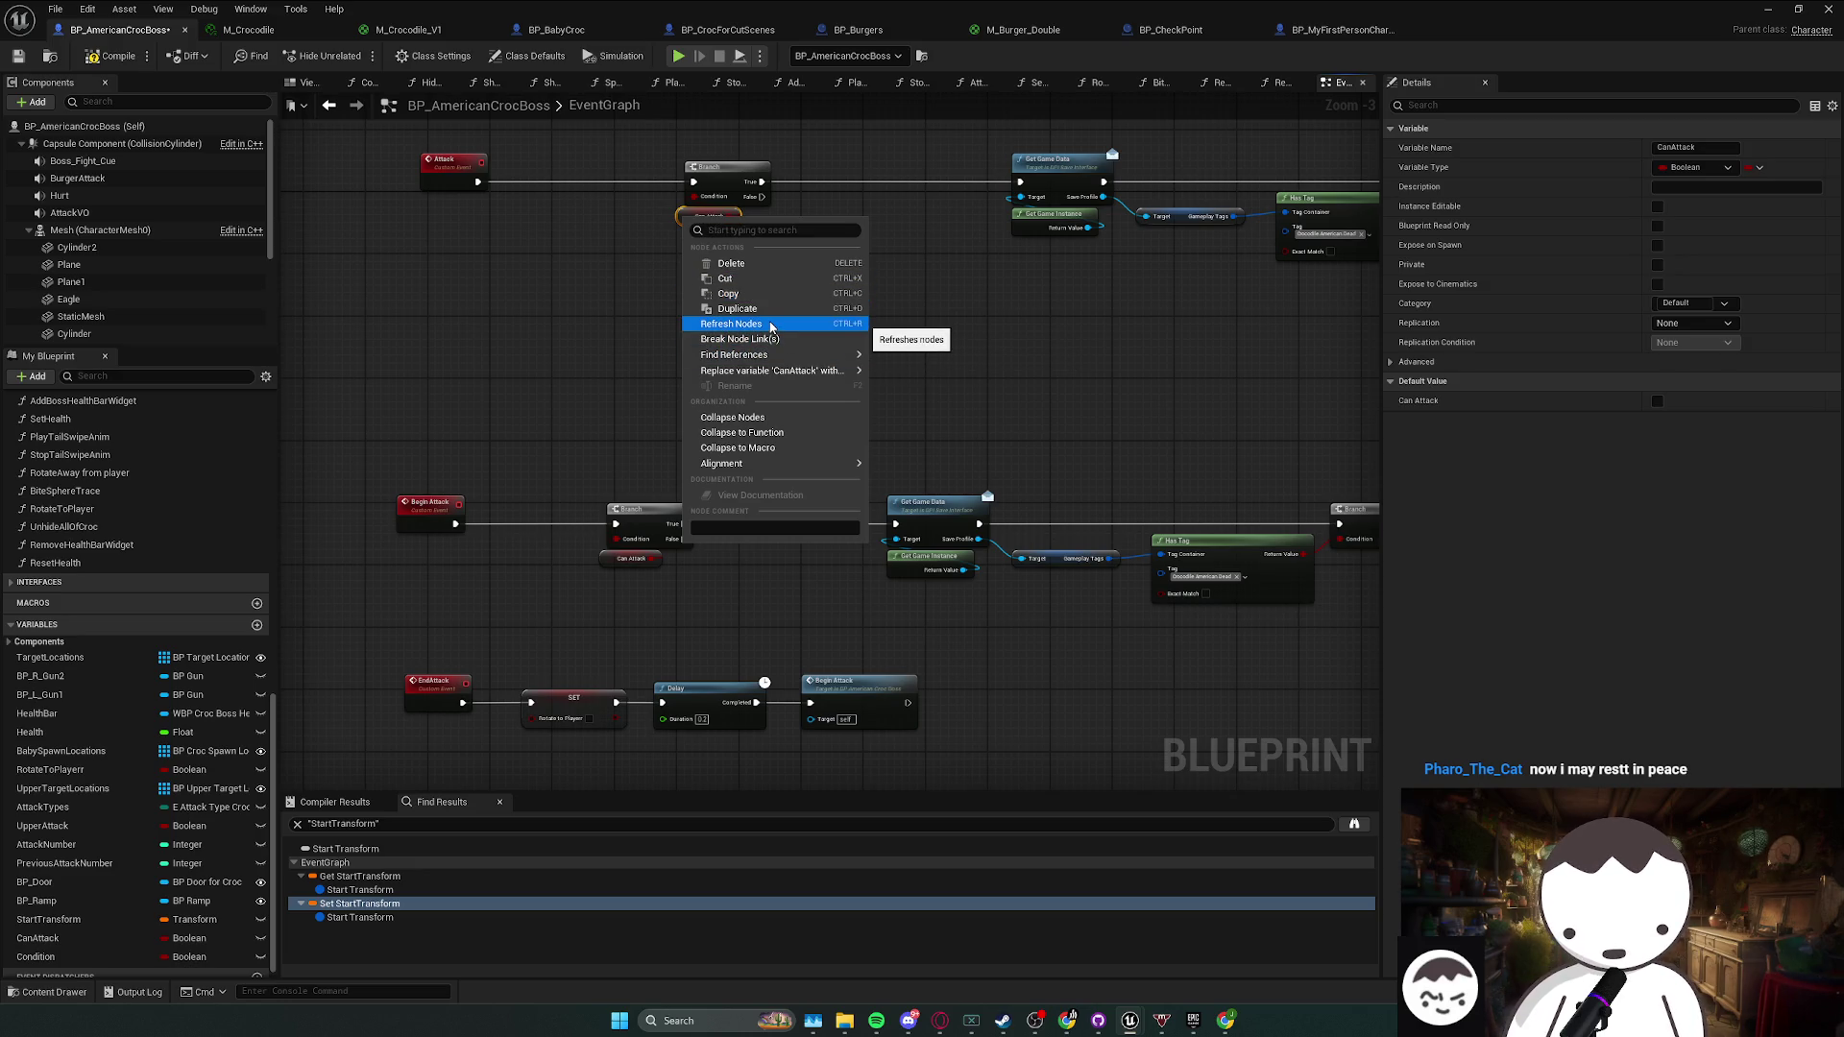
pyautogui.click(776, 339)
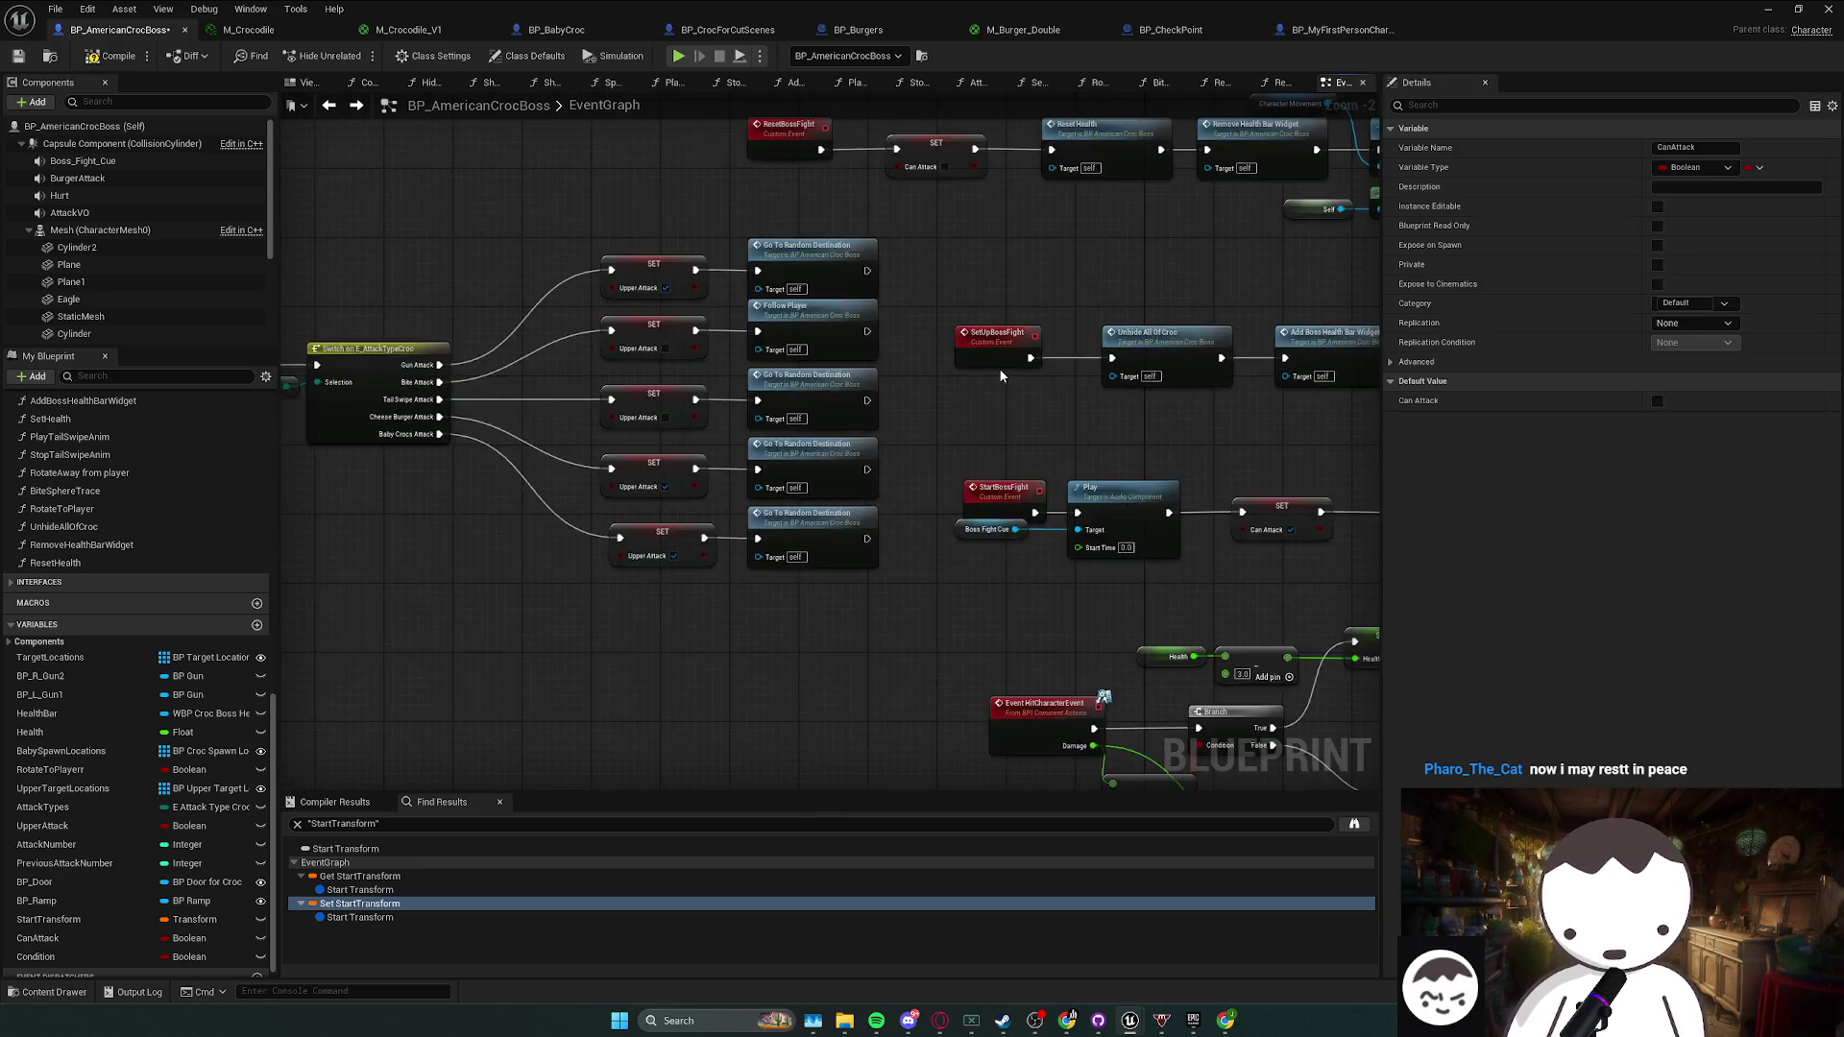
# - Rename the StopAttacking custom event to StopMoving
pyautogui.scroll(-2, 967, 370)
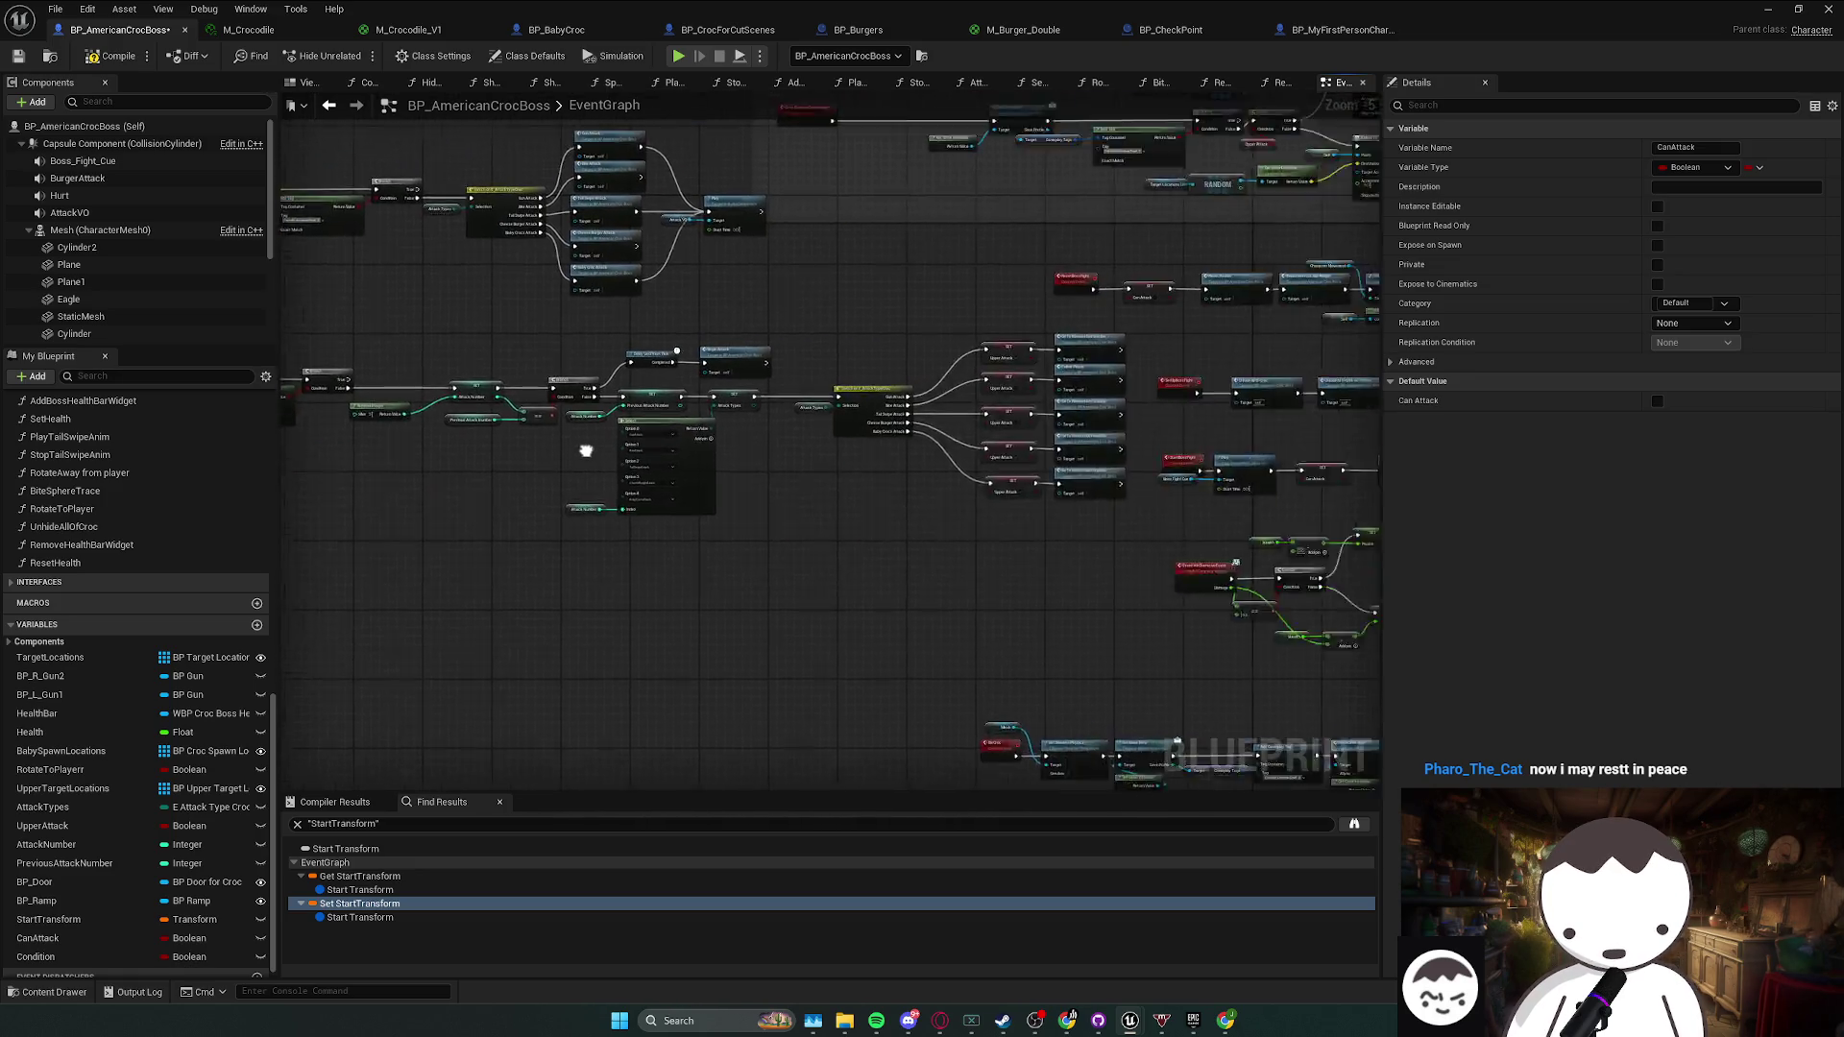
pyautogui.scroll(2, 742, 396)
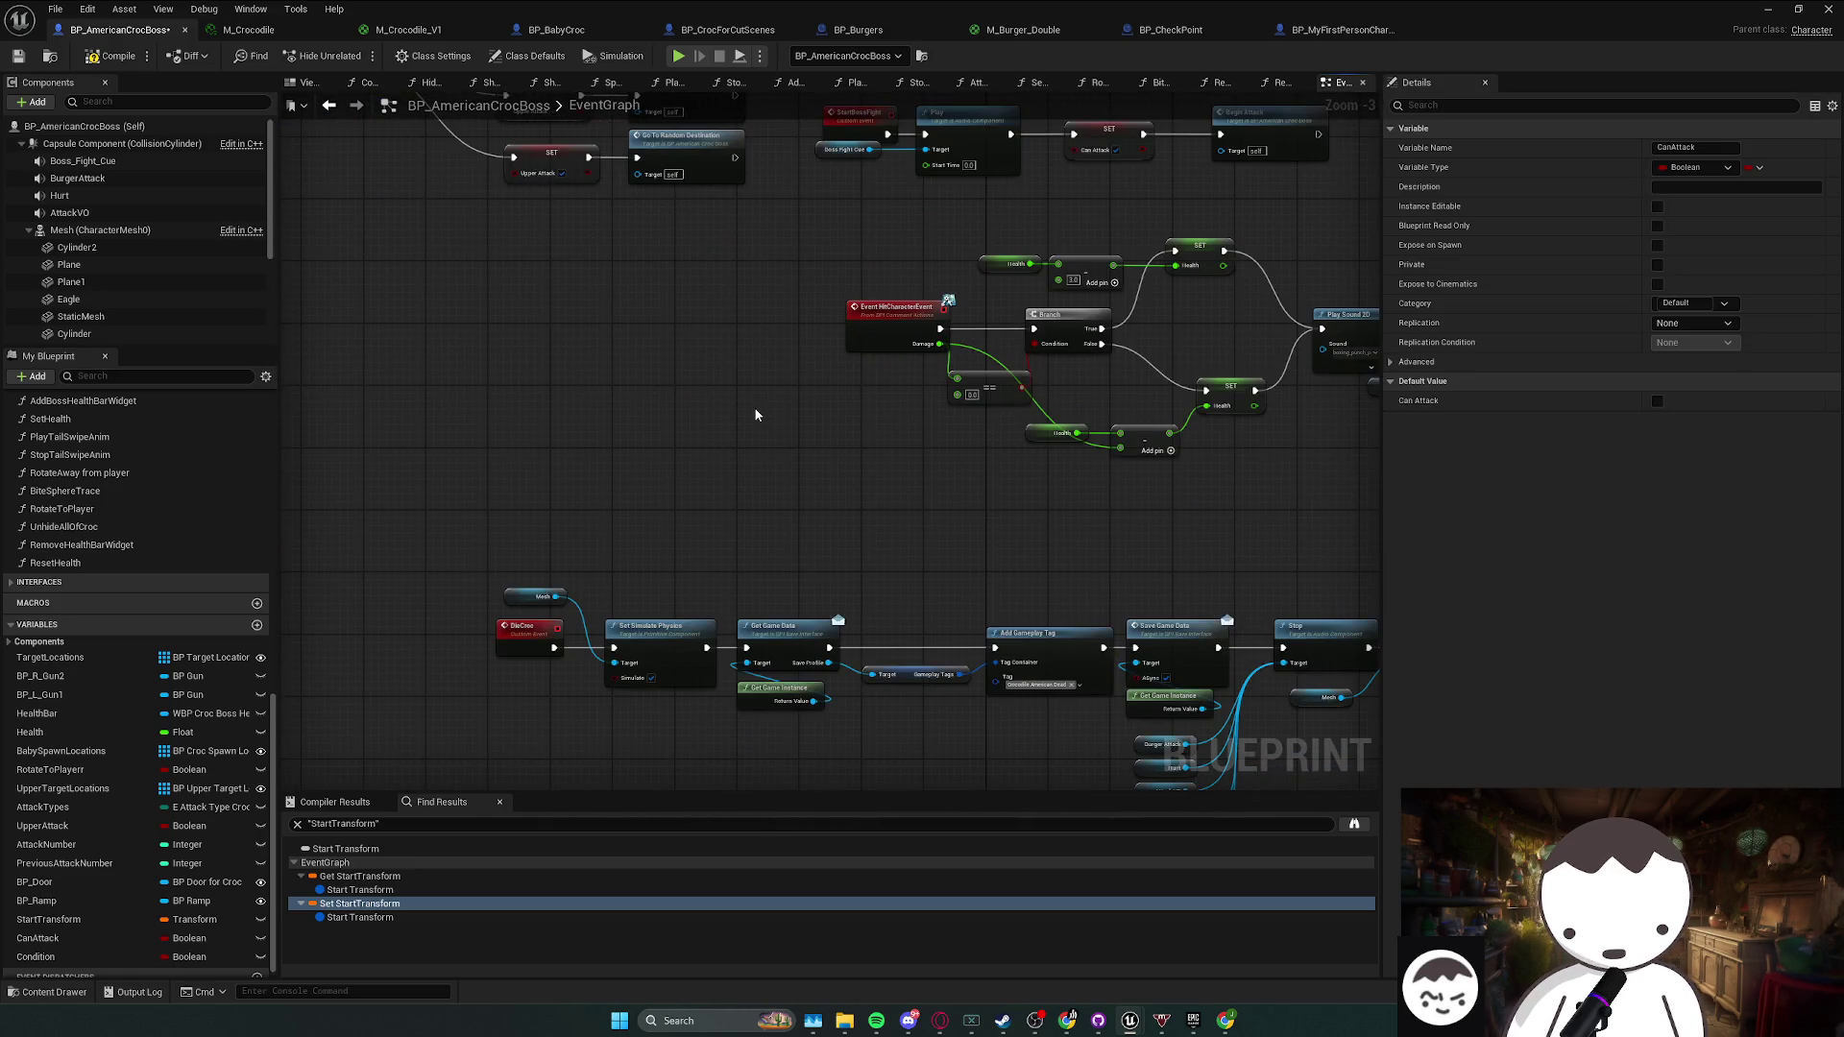
pyautogui.scroll(-2, 756, 415)
pyautogui.scroll(2, 703, 564)
pyautogui.scroll(-2, 514, 465)
pyautogui.scroll(-1, 515, 465)
pyautogui.scroll(1, 874, 515)
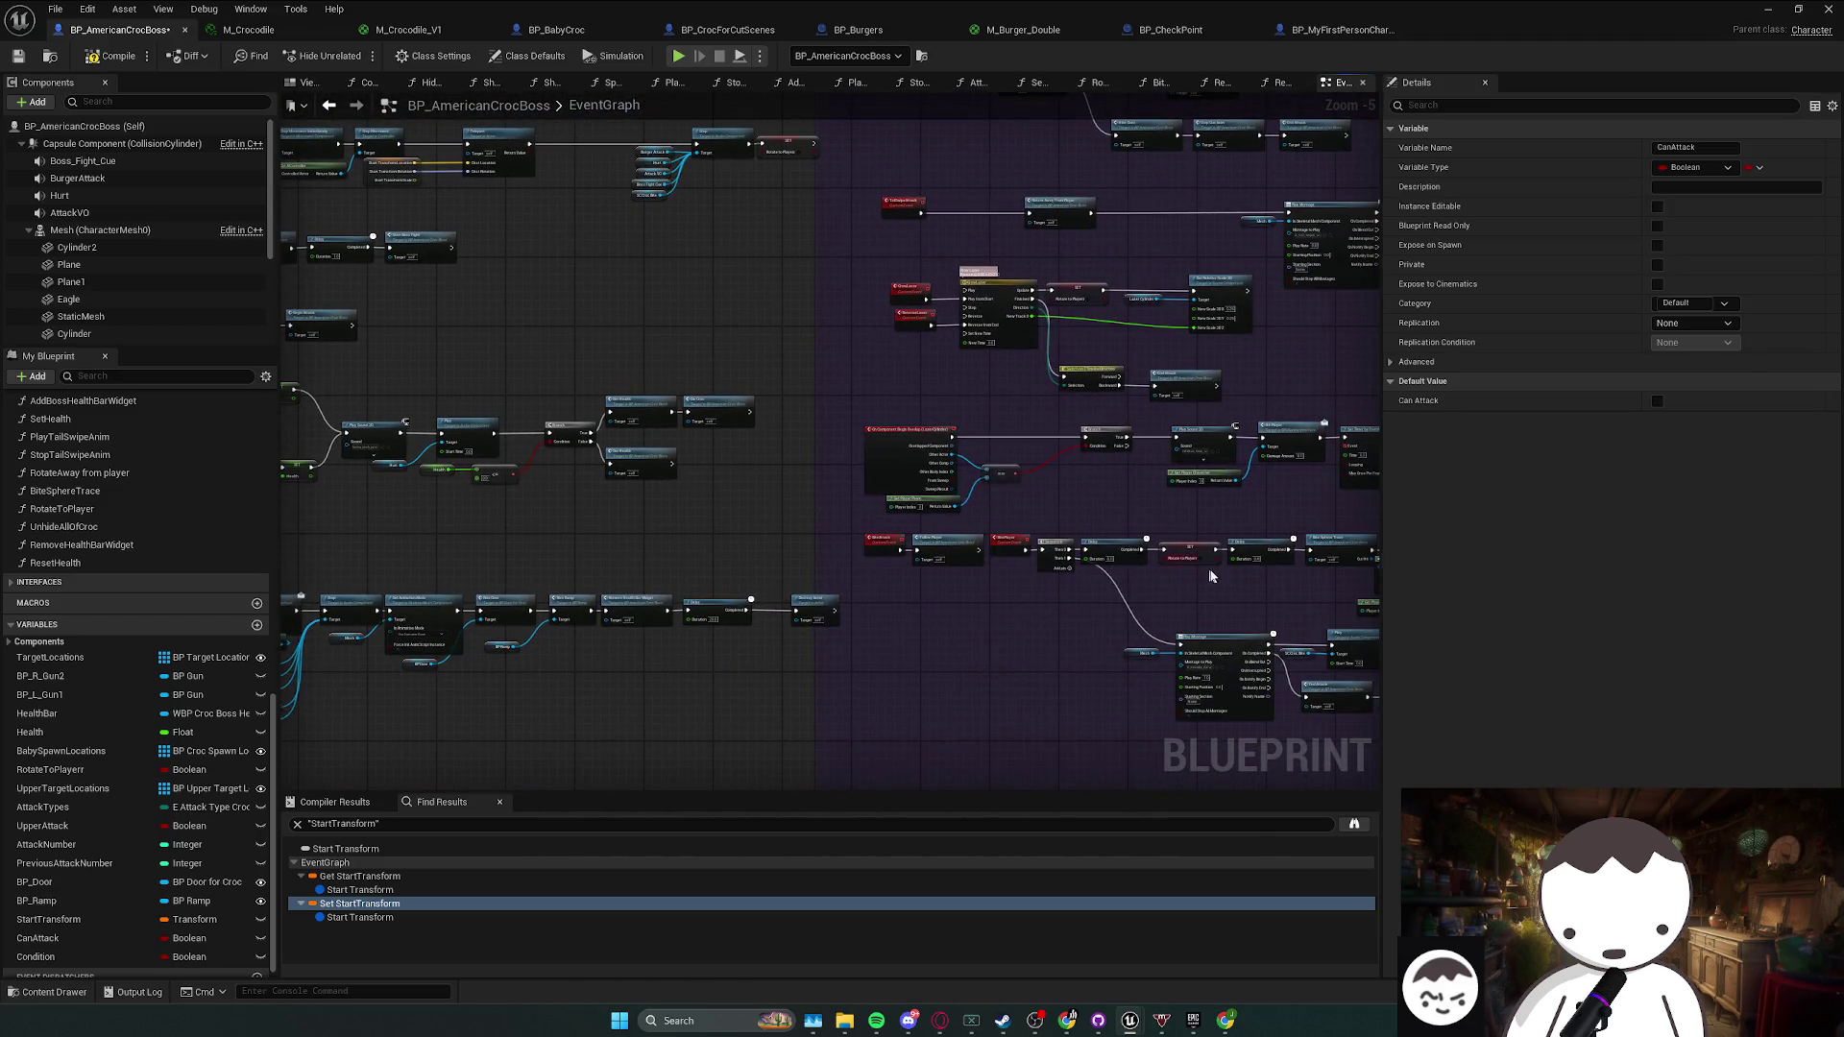
pyautogui.scroll(1, 1207, 573)
pyautogui.scroll(-3, 1181, 576)
pyautogui.scroll(2, 1103, 580)
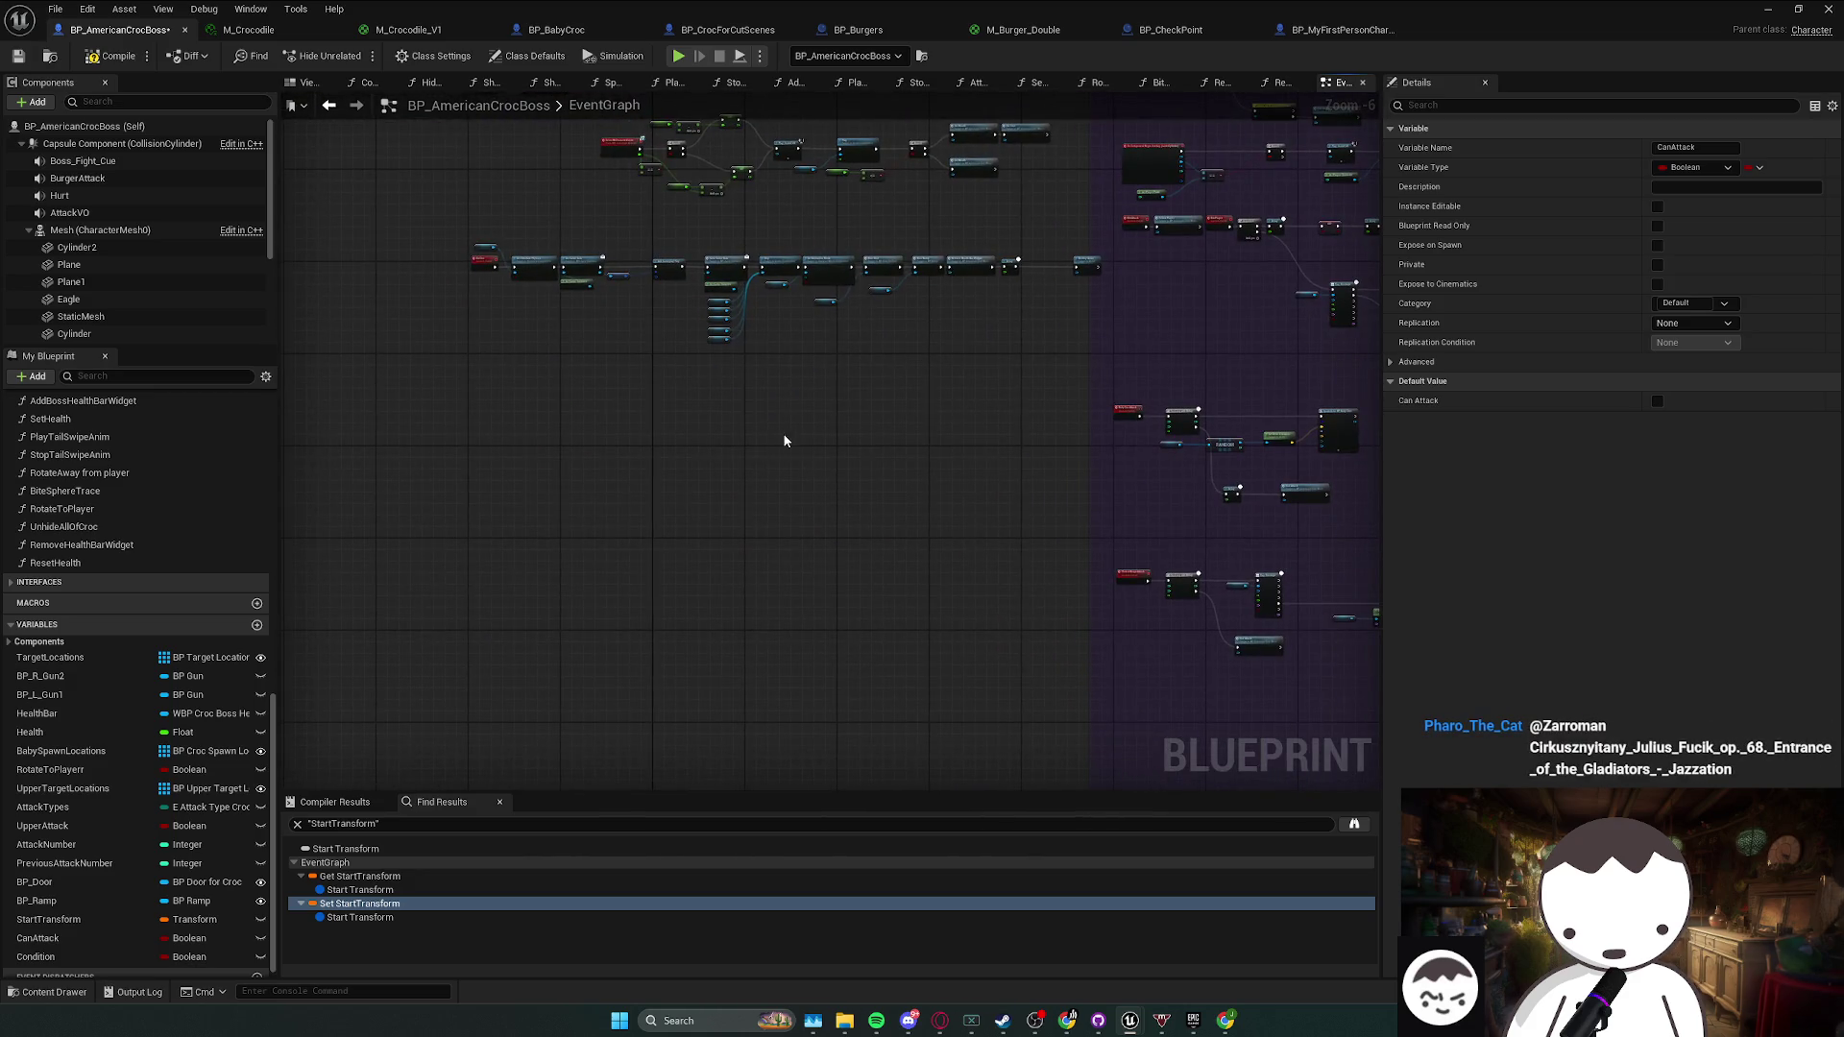
pyautogui.scroll(3, 730, 461)
pyautogui.scroll(-1, 692, 643)
pyautogui.scroll(2, 899, 567)
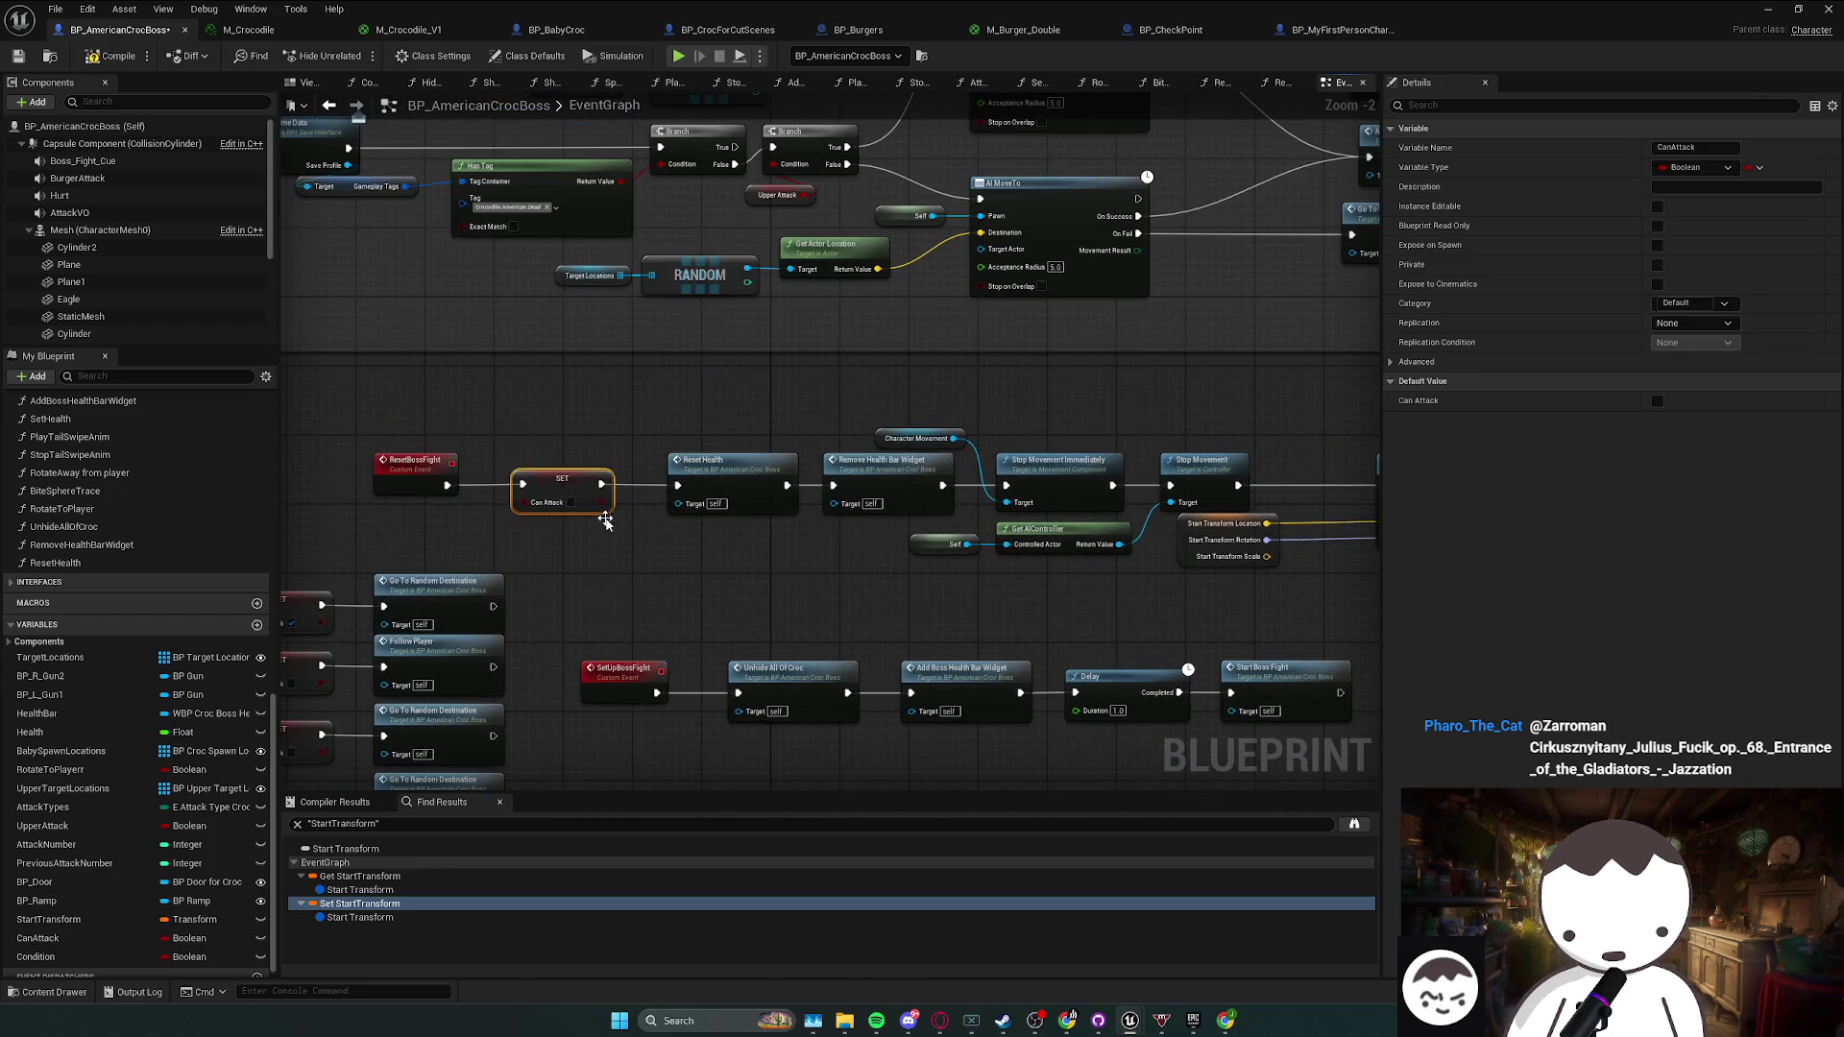
pyautogui.scroll(-2, 667, 548)
pyautogui.moveTo(659, 547); pyautogui.dragTo(1278, 587)
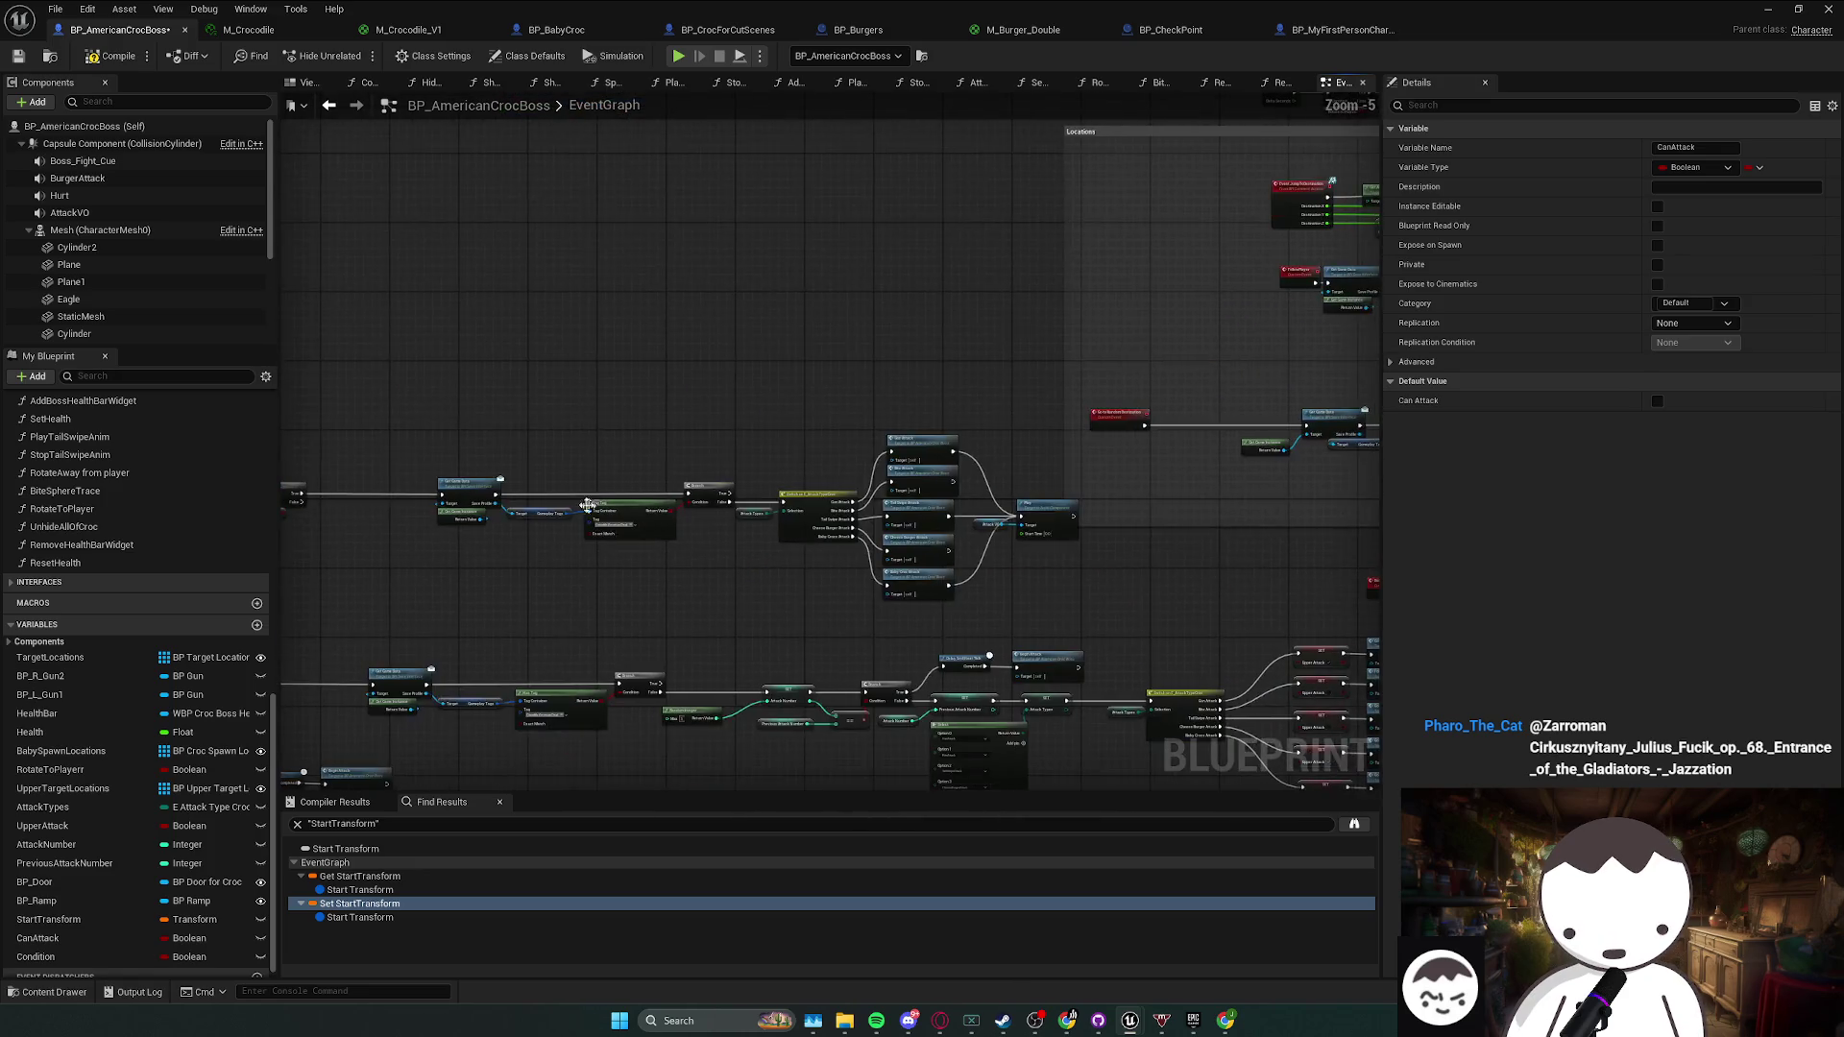
pyautogui.scroll(3, 672, 461)
pyautogui.click(682, 491)
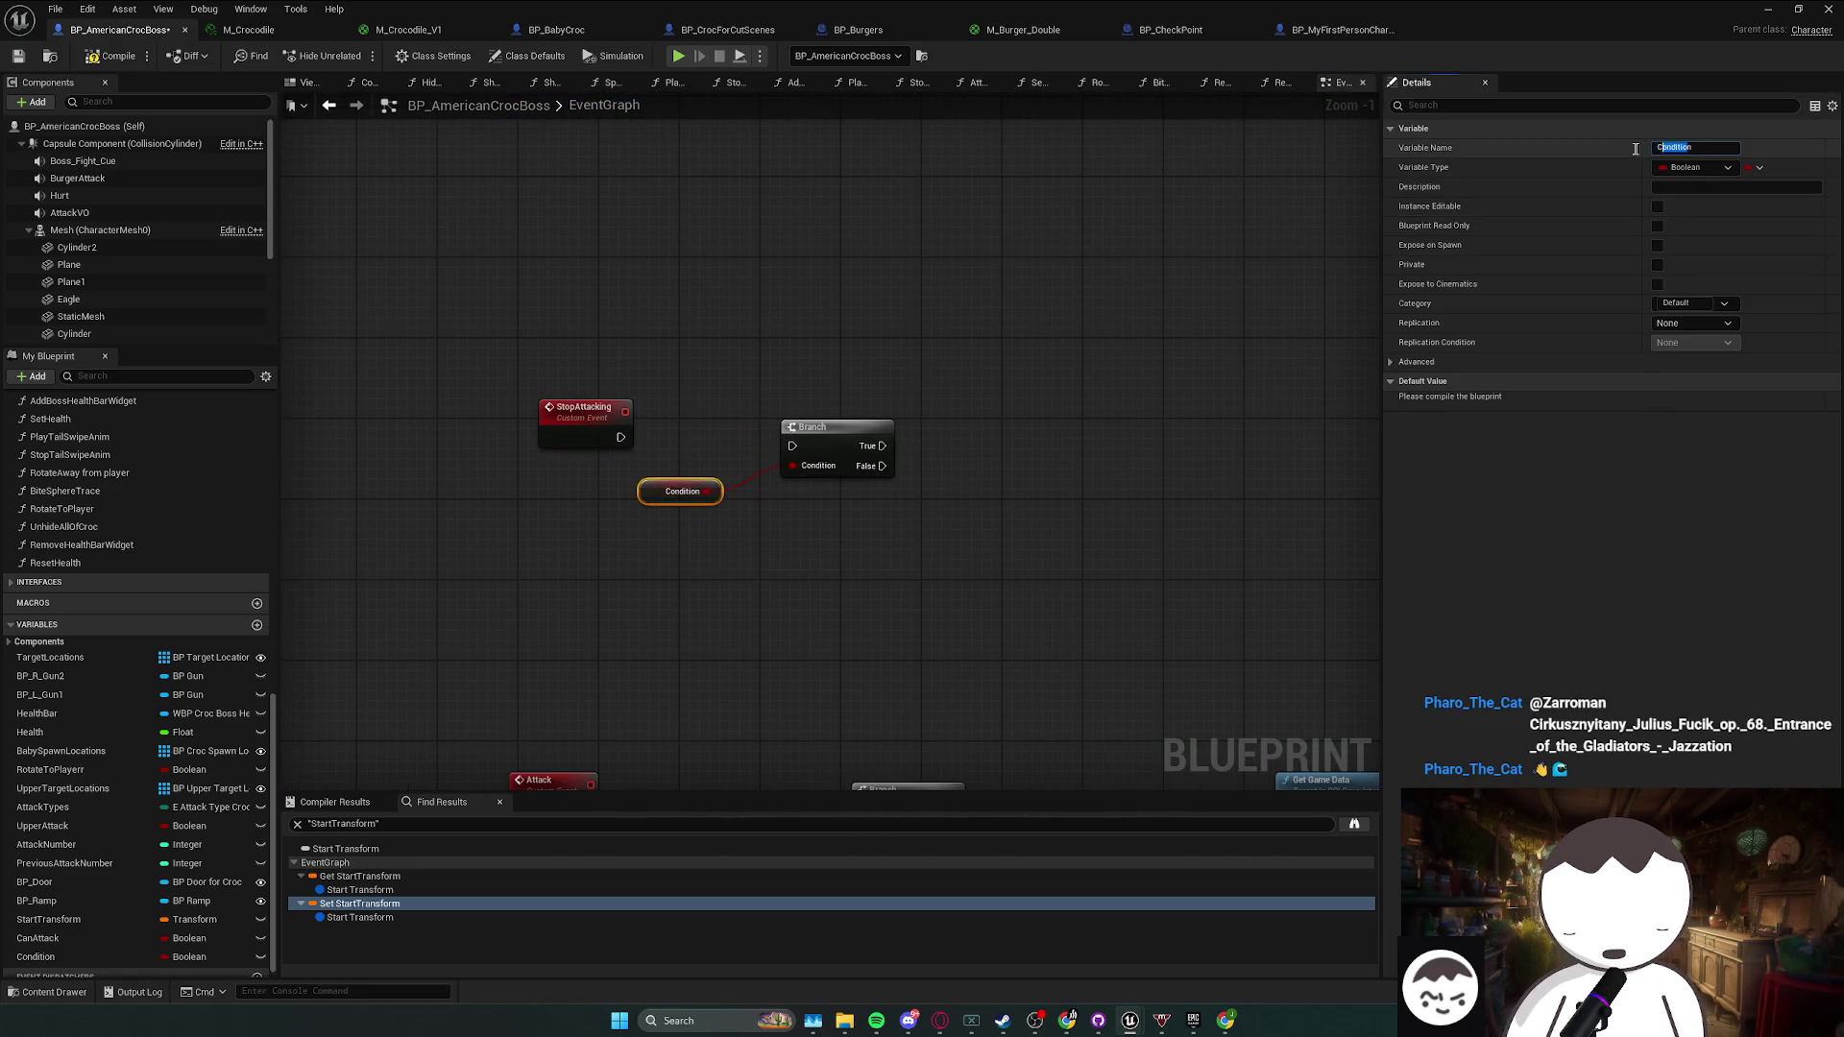
pyautogui.click(584, 411)
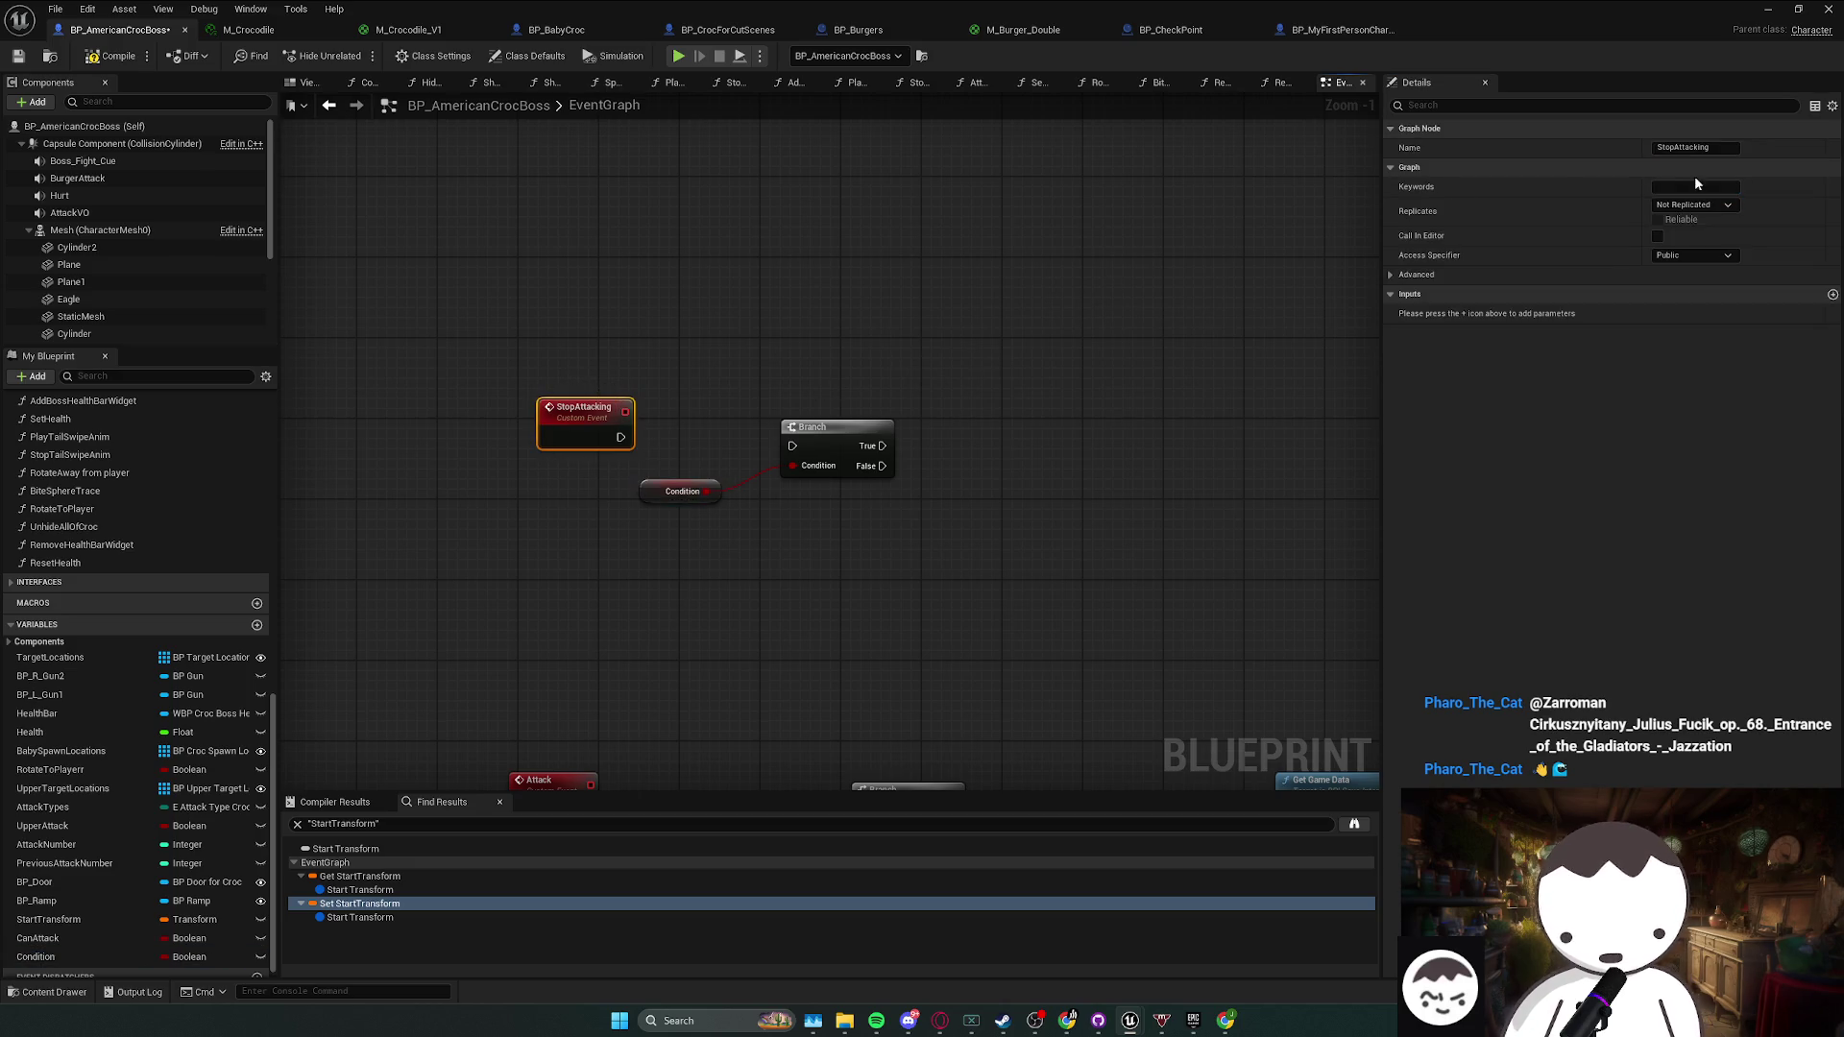
pyautogui.write('StopMo')
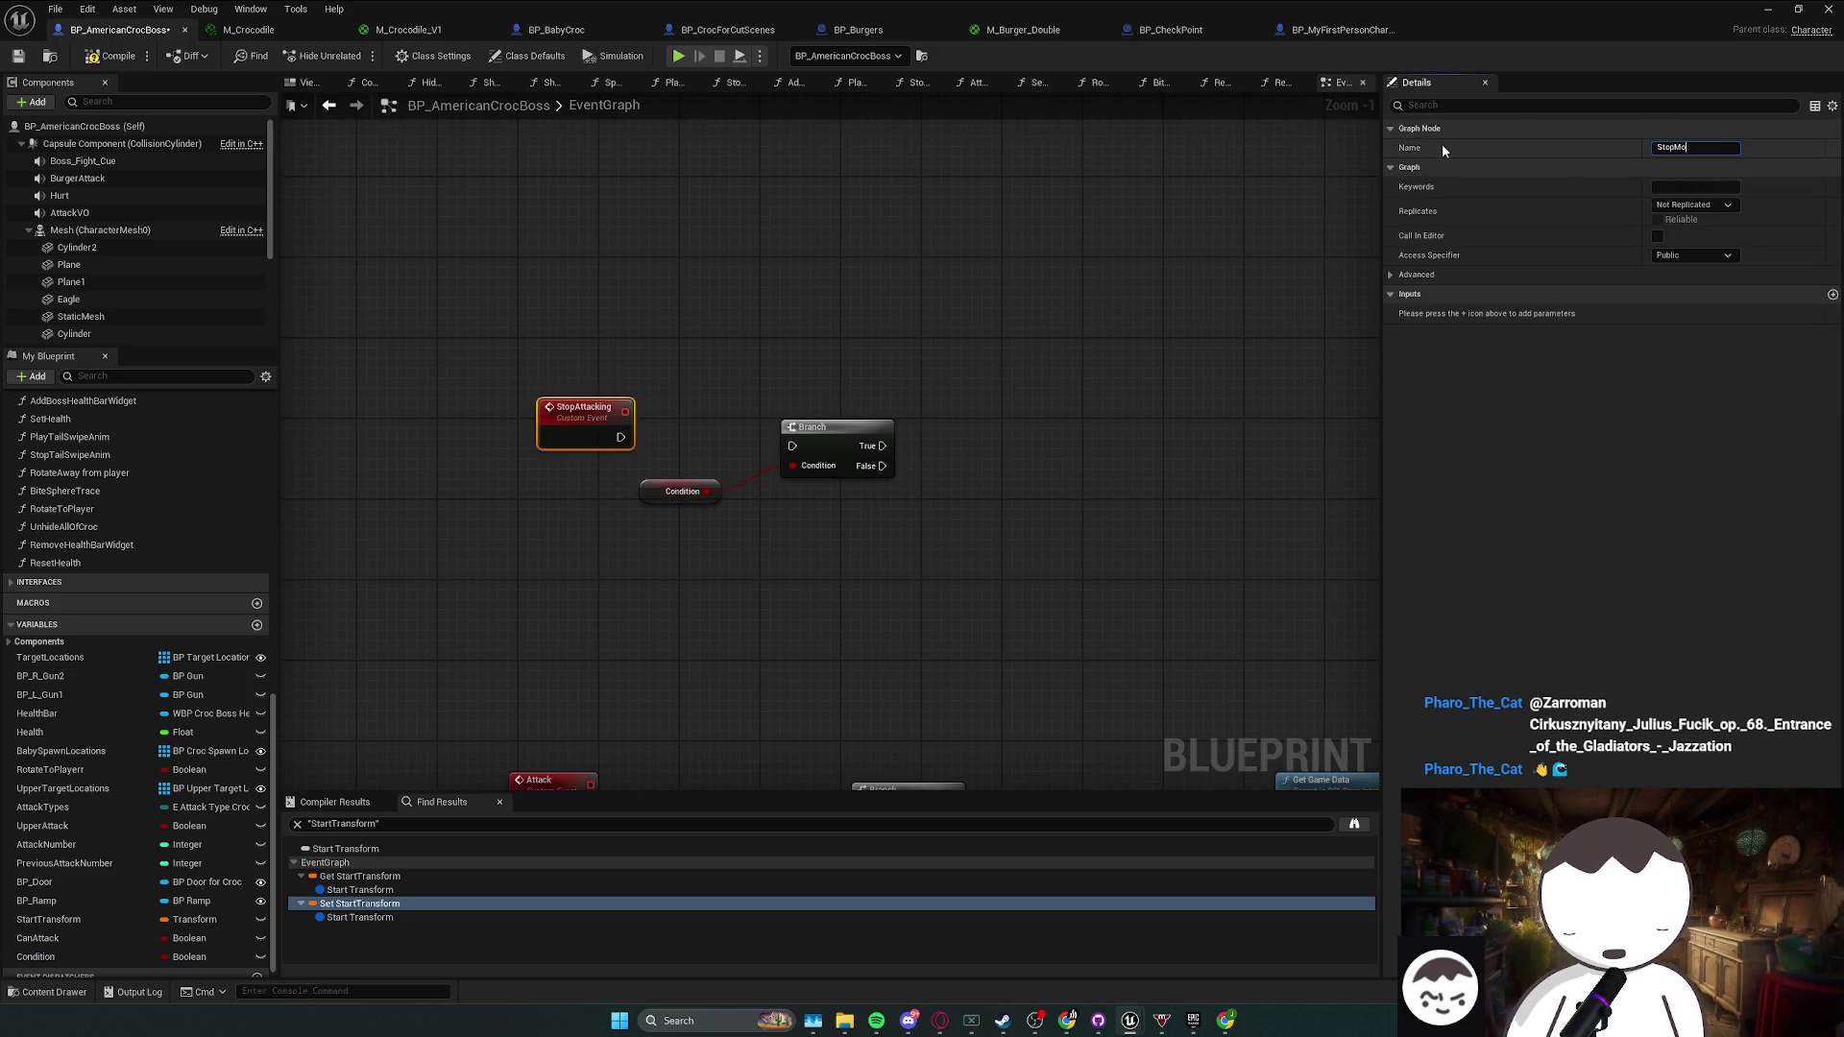
pyautogui.write('ving')
pyautogui.press('Return')
# - Wire StopMoving into the Branch and rename its Condition variable to CanMove
pyautogui.click(809, 374)
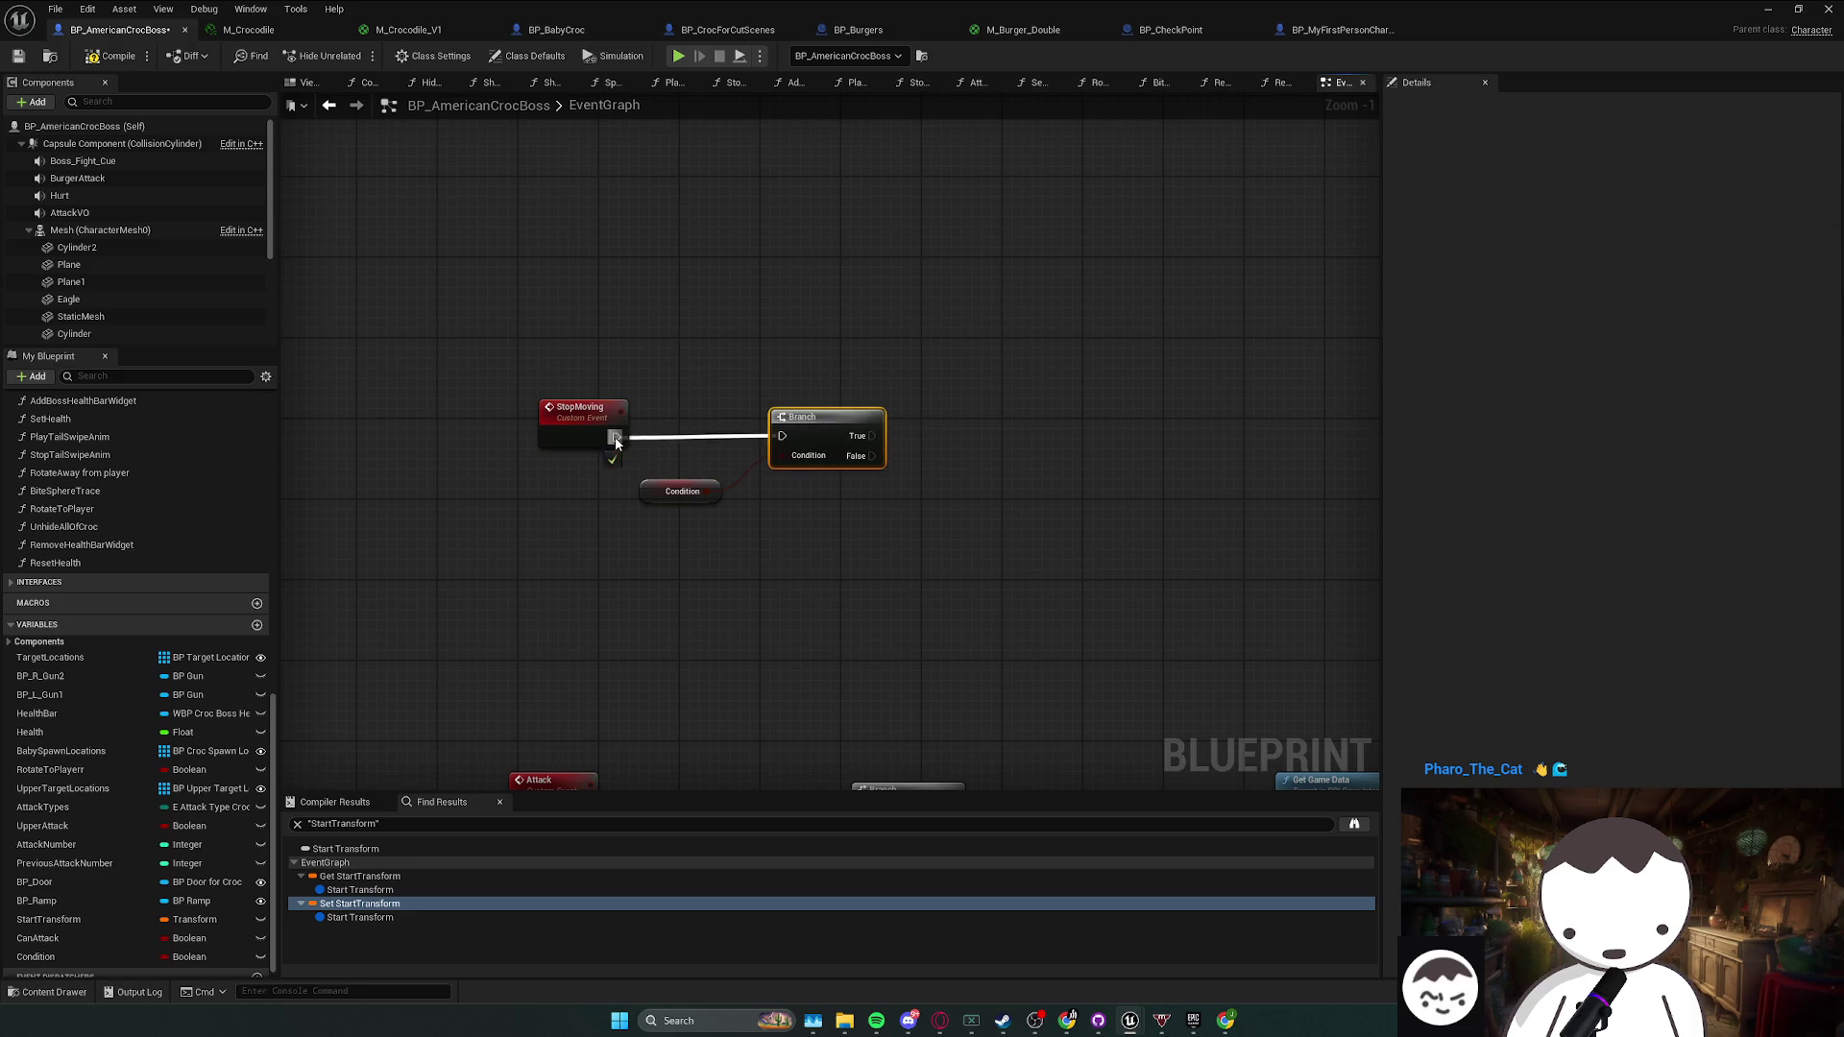
pyautogui.moveTo(616, 442); pyautogui.dragTo(616, 440)
pyautogui.moveTo(633, 490); pyautogui.dragTo(611, 491)
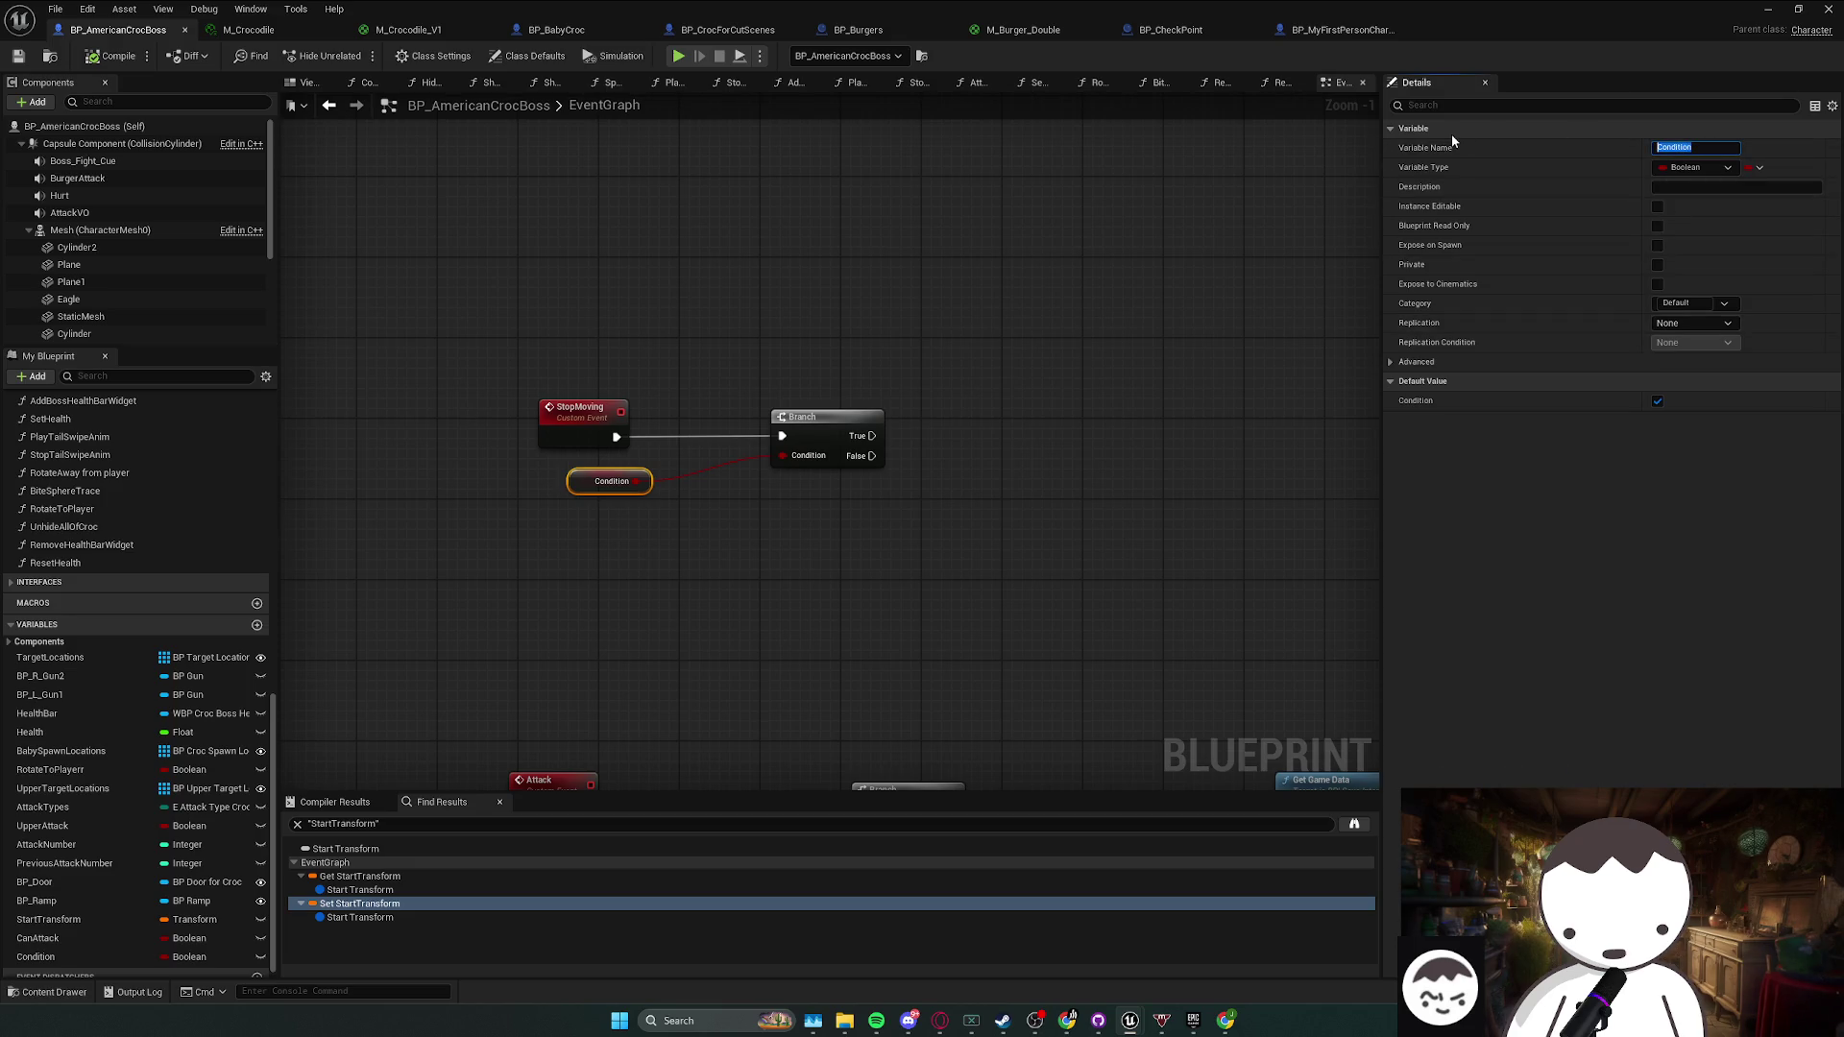
pyautogui.write('CannM')
pyautogui.press('BackSpace')
pyautogui.press('BackSpace')
pyautogui.write('Move')
pyautogui.press('Return')
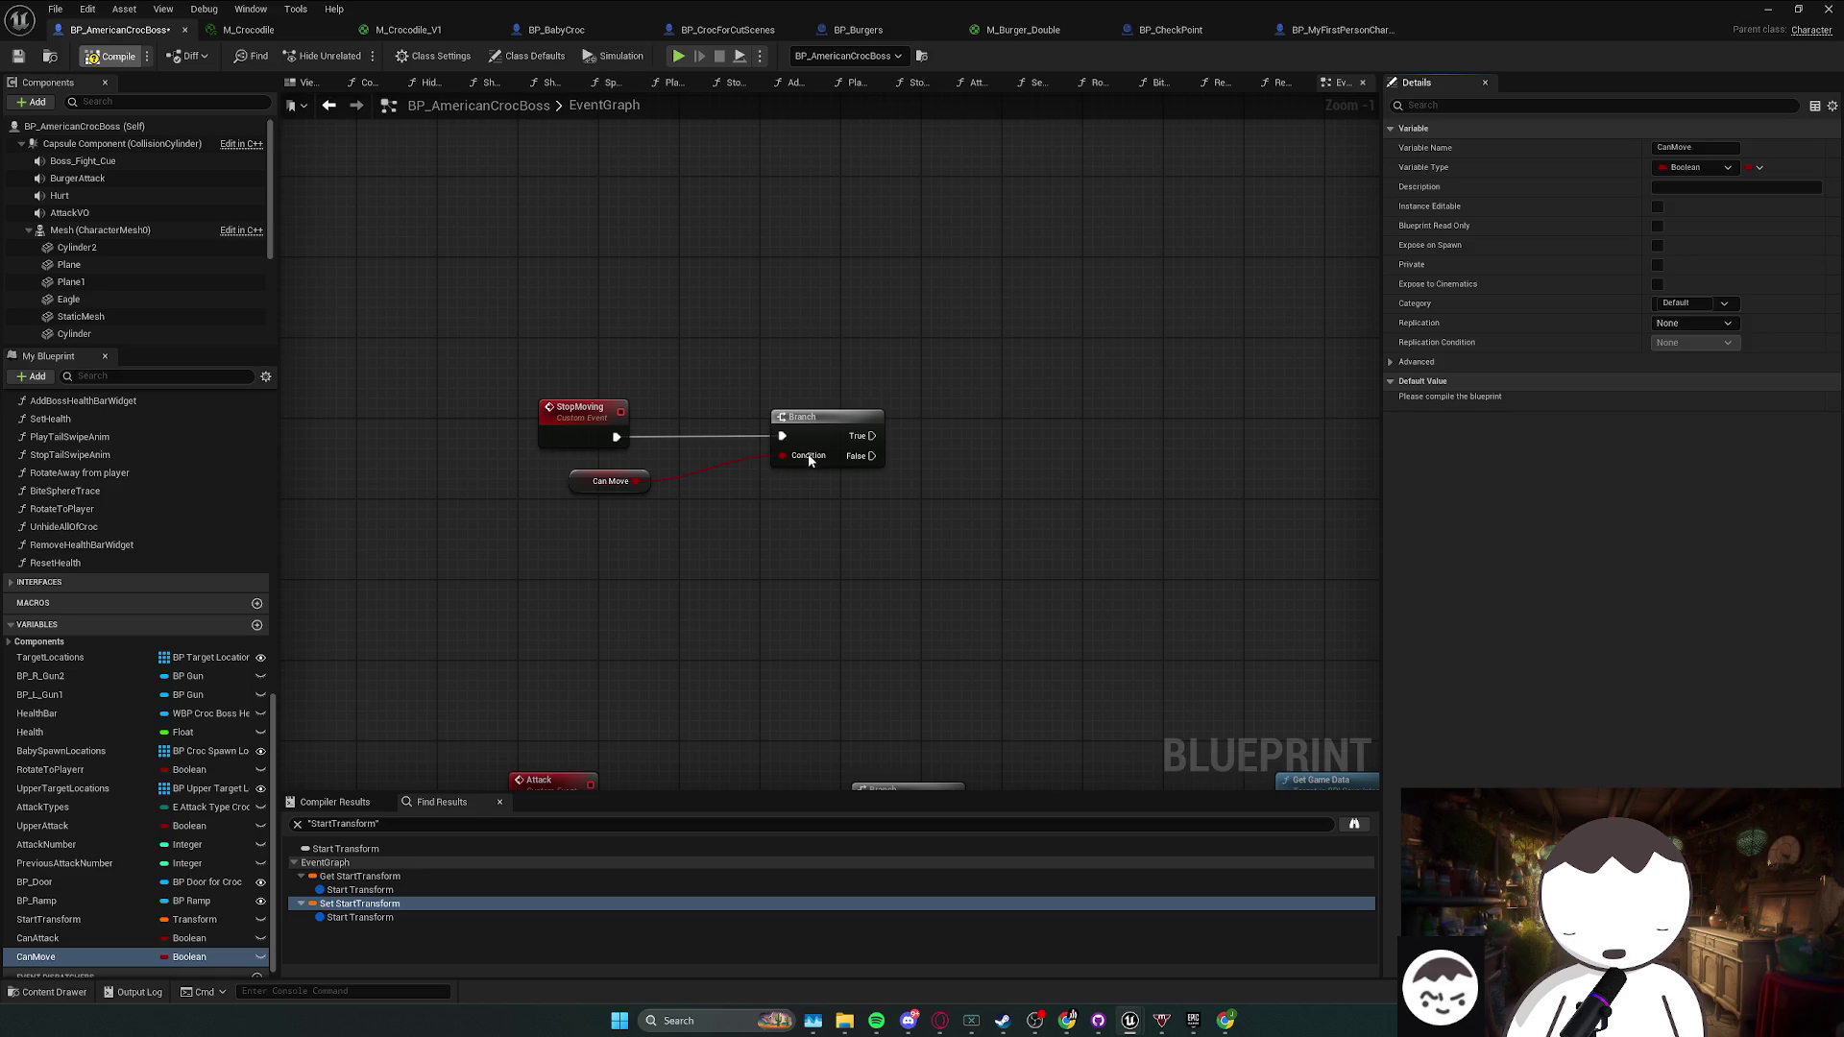
# - Add a Set CanMove node and link it to the Branch's True output
pyautogui.moveTo(824, 430); pyautogui.dragTo(742, 430)
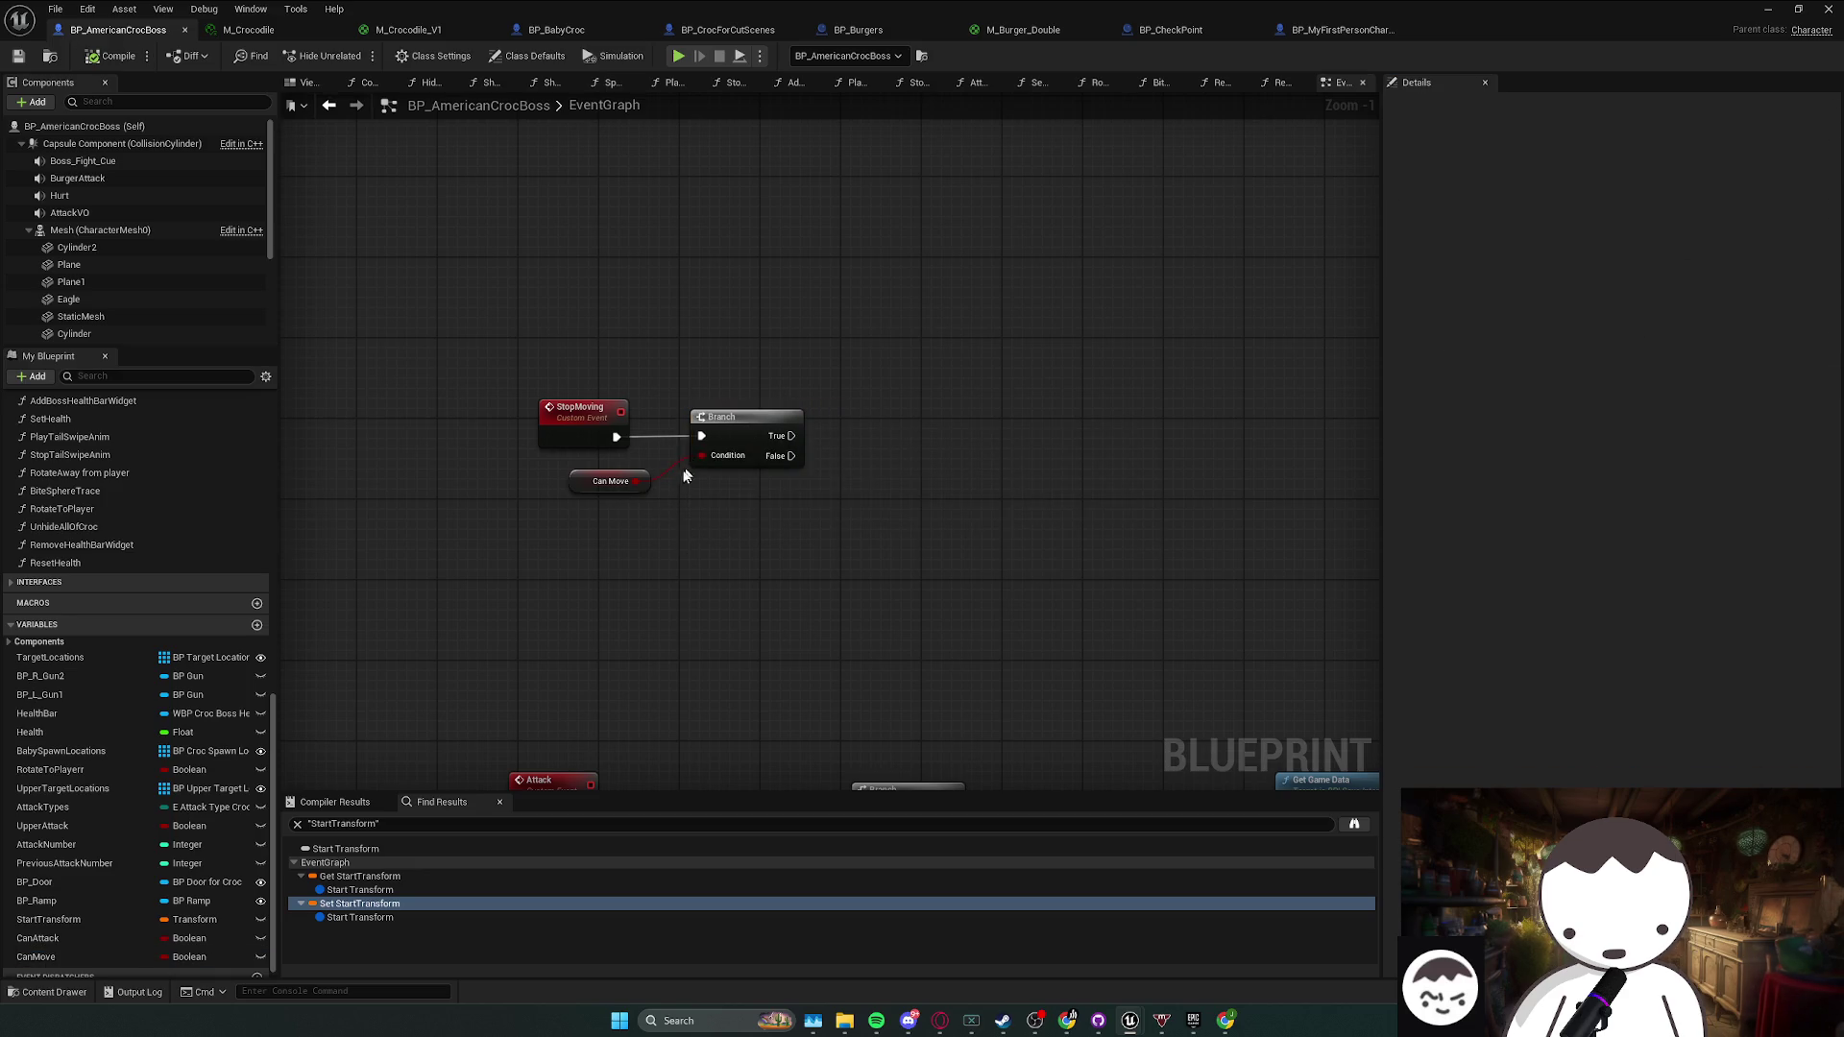
pyautogui.click(624, 481)
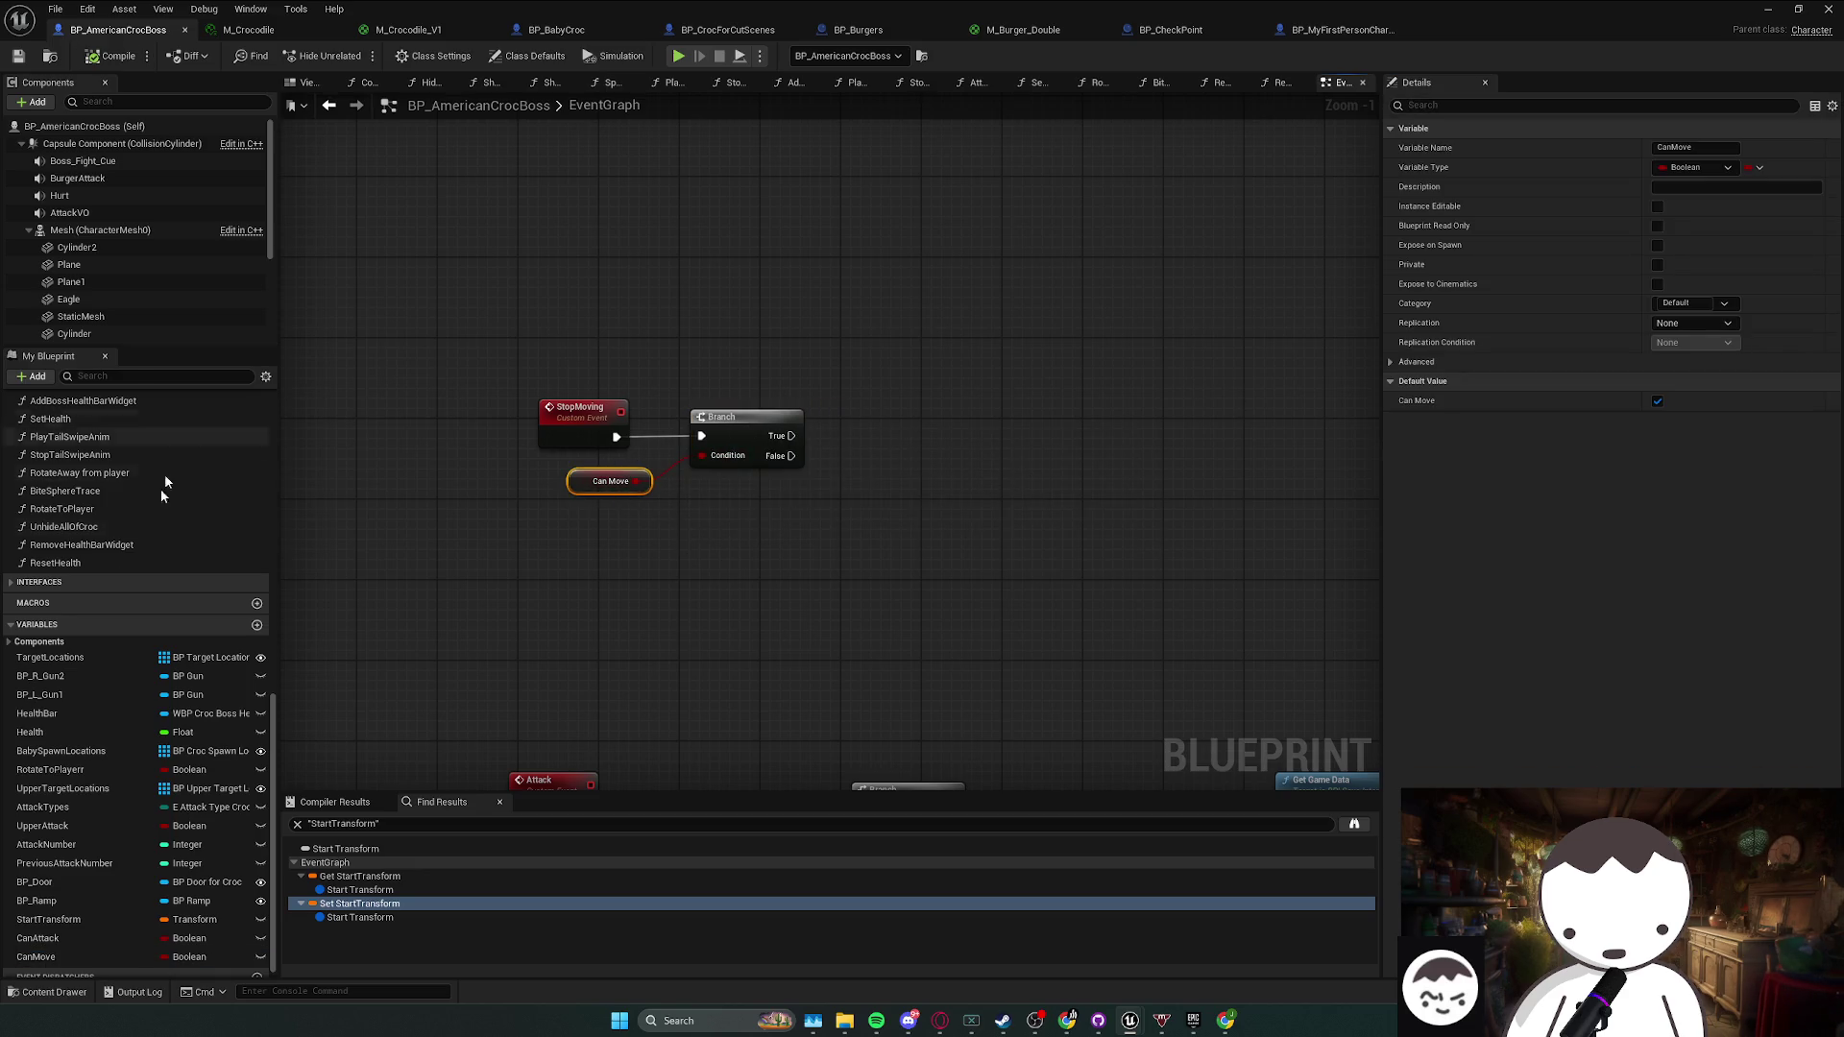
pyautogui.scroll(-1, 85, 716)
pyautogui.moveTo(34, 946)
pyautogui.mouseDown()
pyautogui.moveTo(923, 486)
pyautogui.moveTo(791, 435)
pyautogui.mouseUp()
pyautogui.click(874, 502)
pyautogui.moveTo(904, 430); pyautogui.dragTo(905, 439)
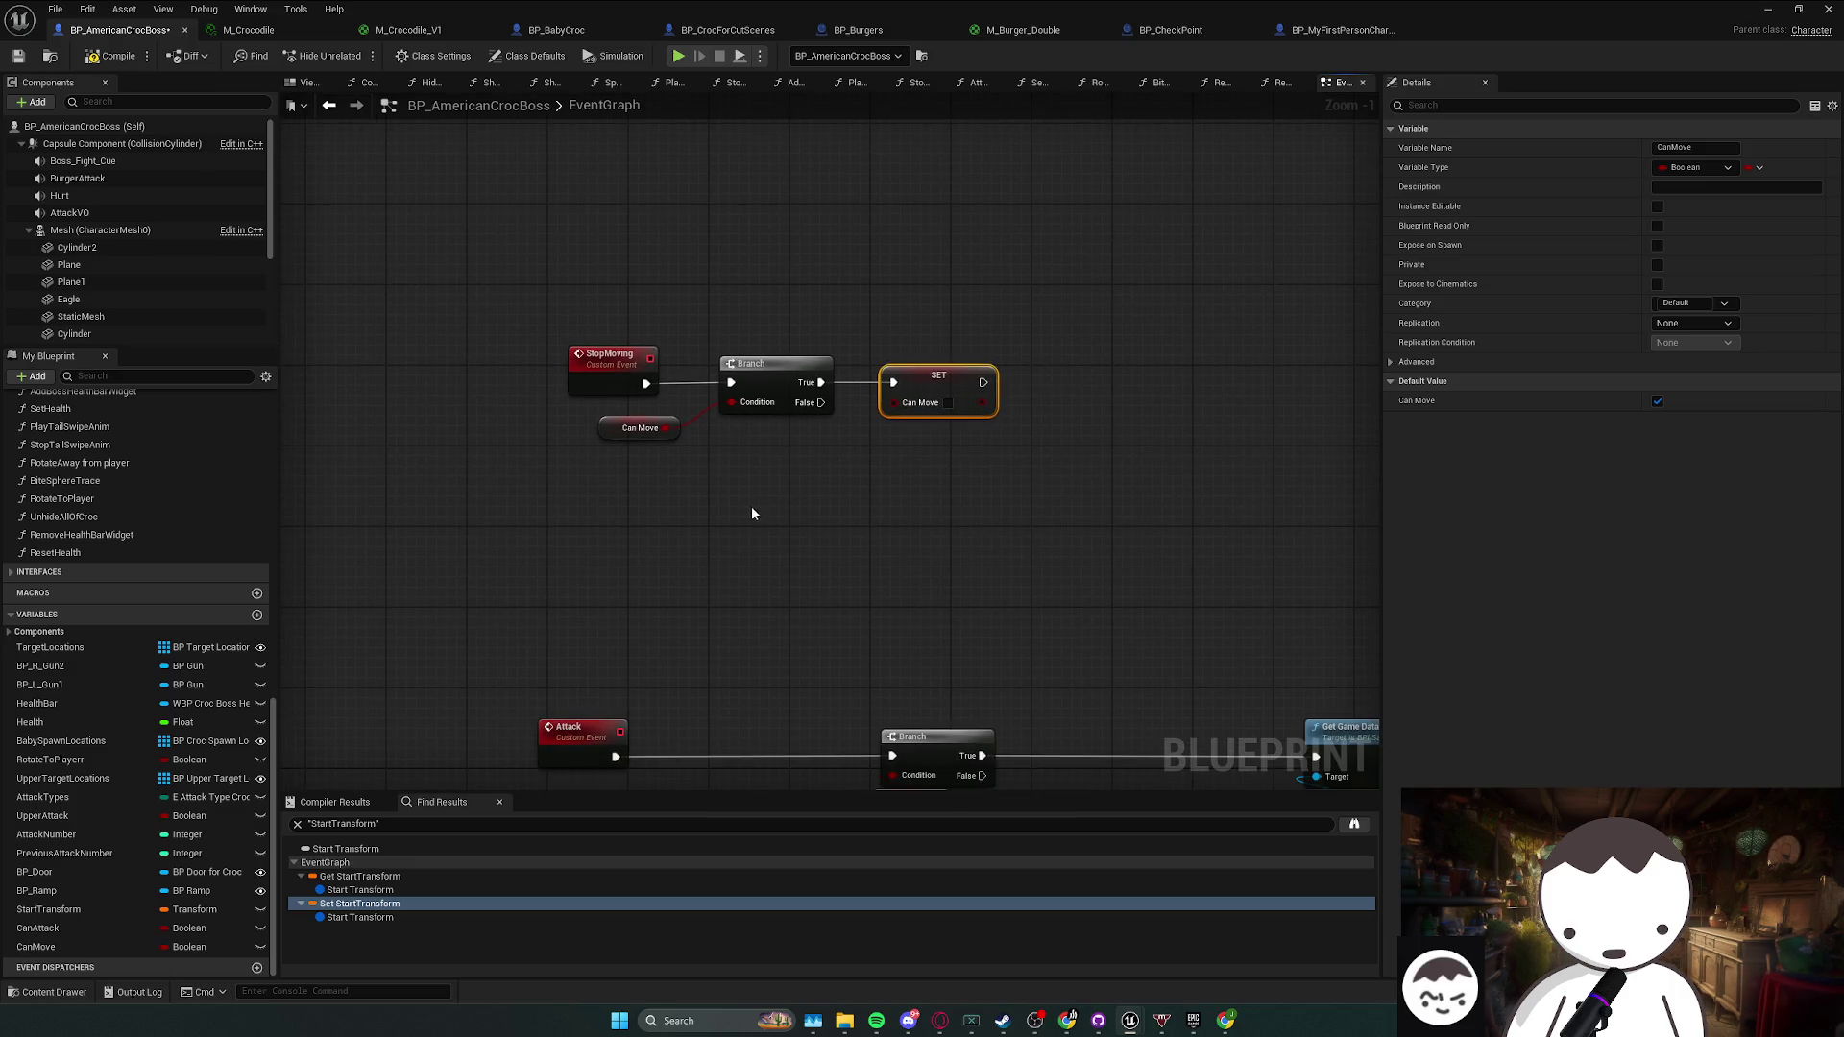
# - Add a StartMoving custom event and place it below StopMoving
pyautogui.rightClick(691, 498)
pyautogui.write('cust')
pyautogui.press('Return')
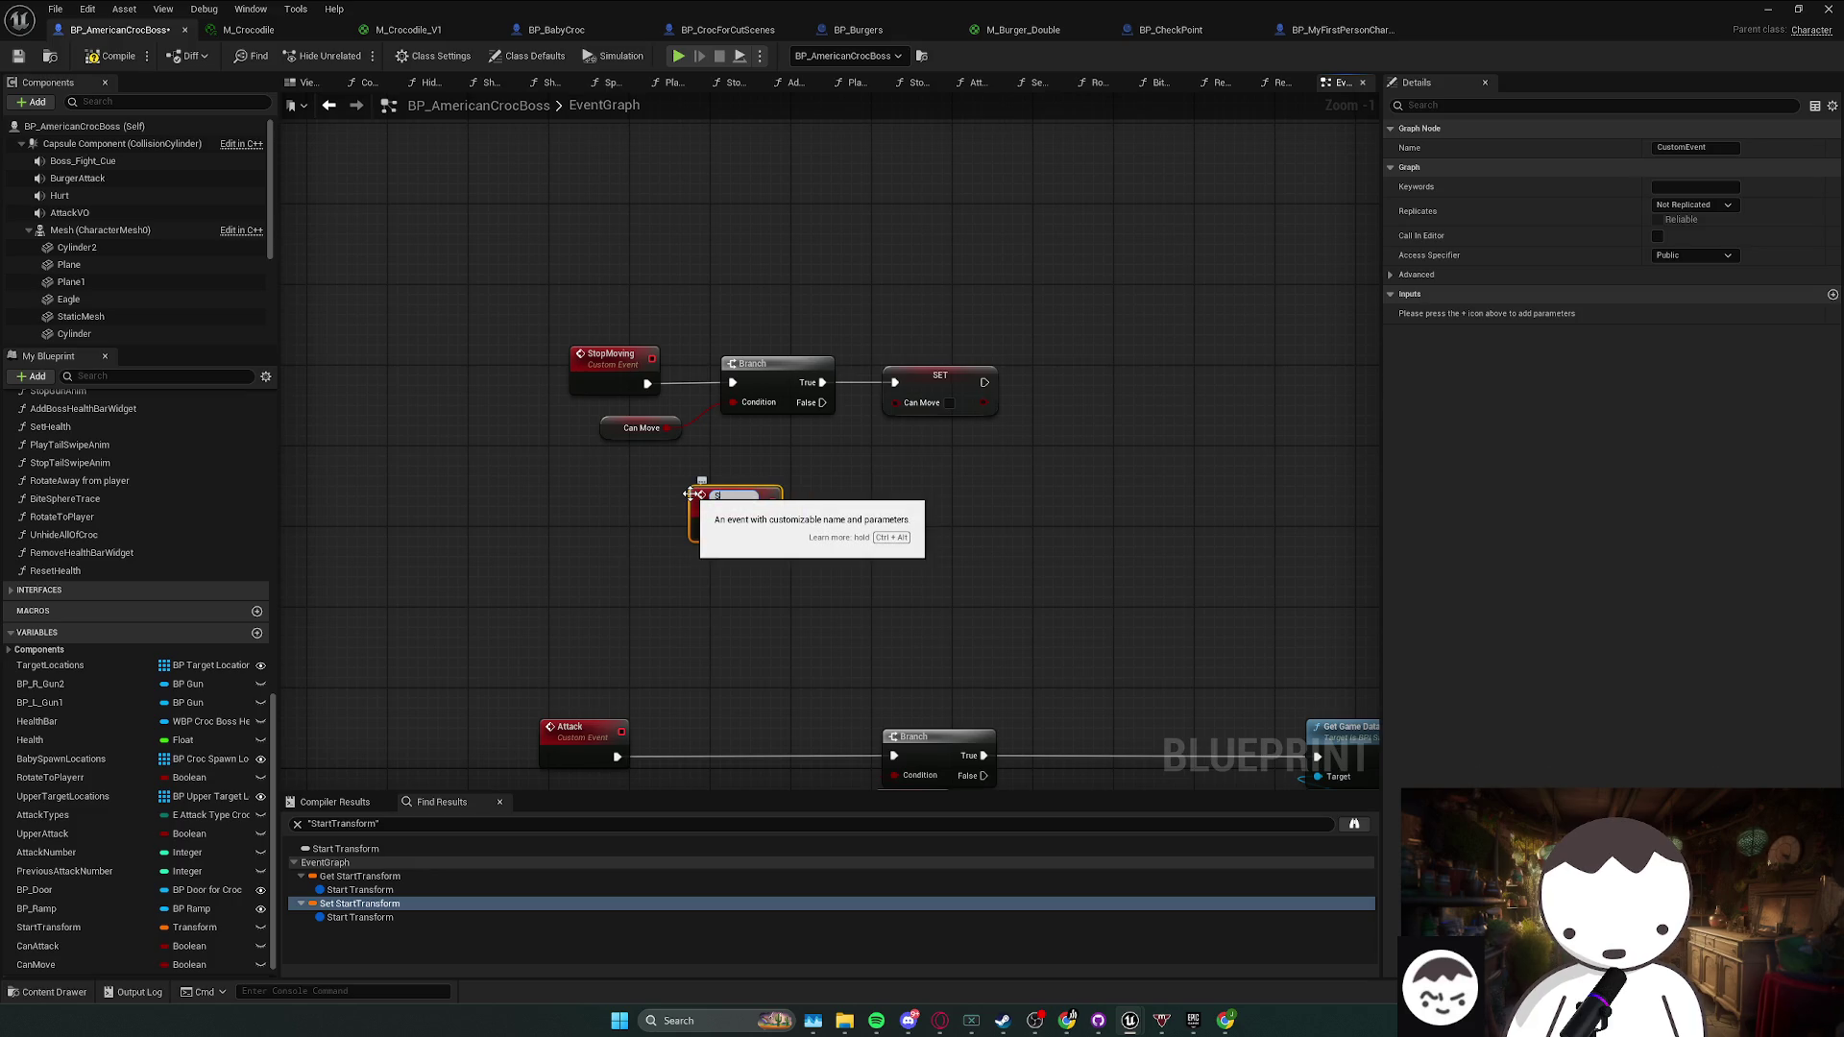
pyautogui.write('StartMovin')
pyautogui.press('Return')
pyautogui.click(1680, 147)
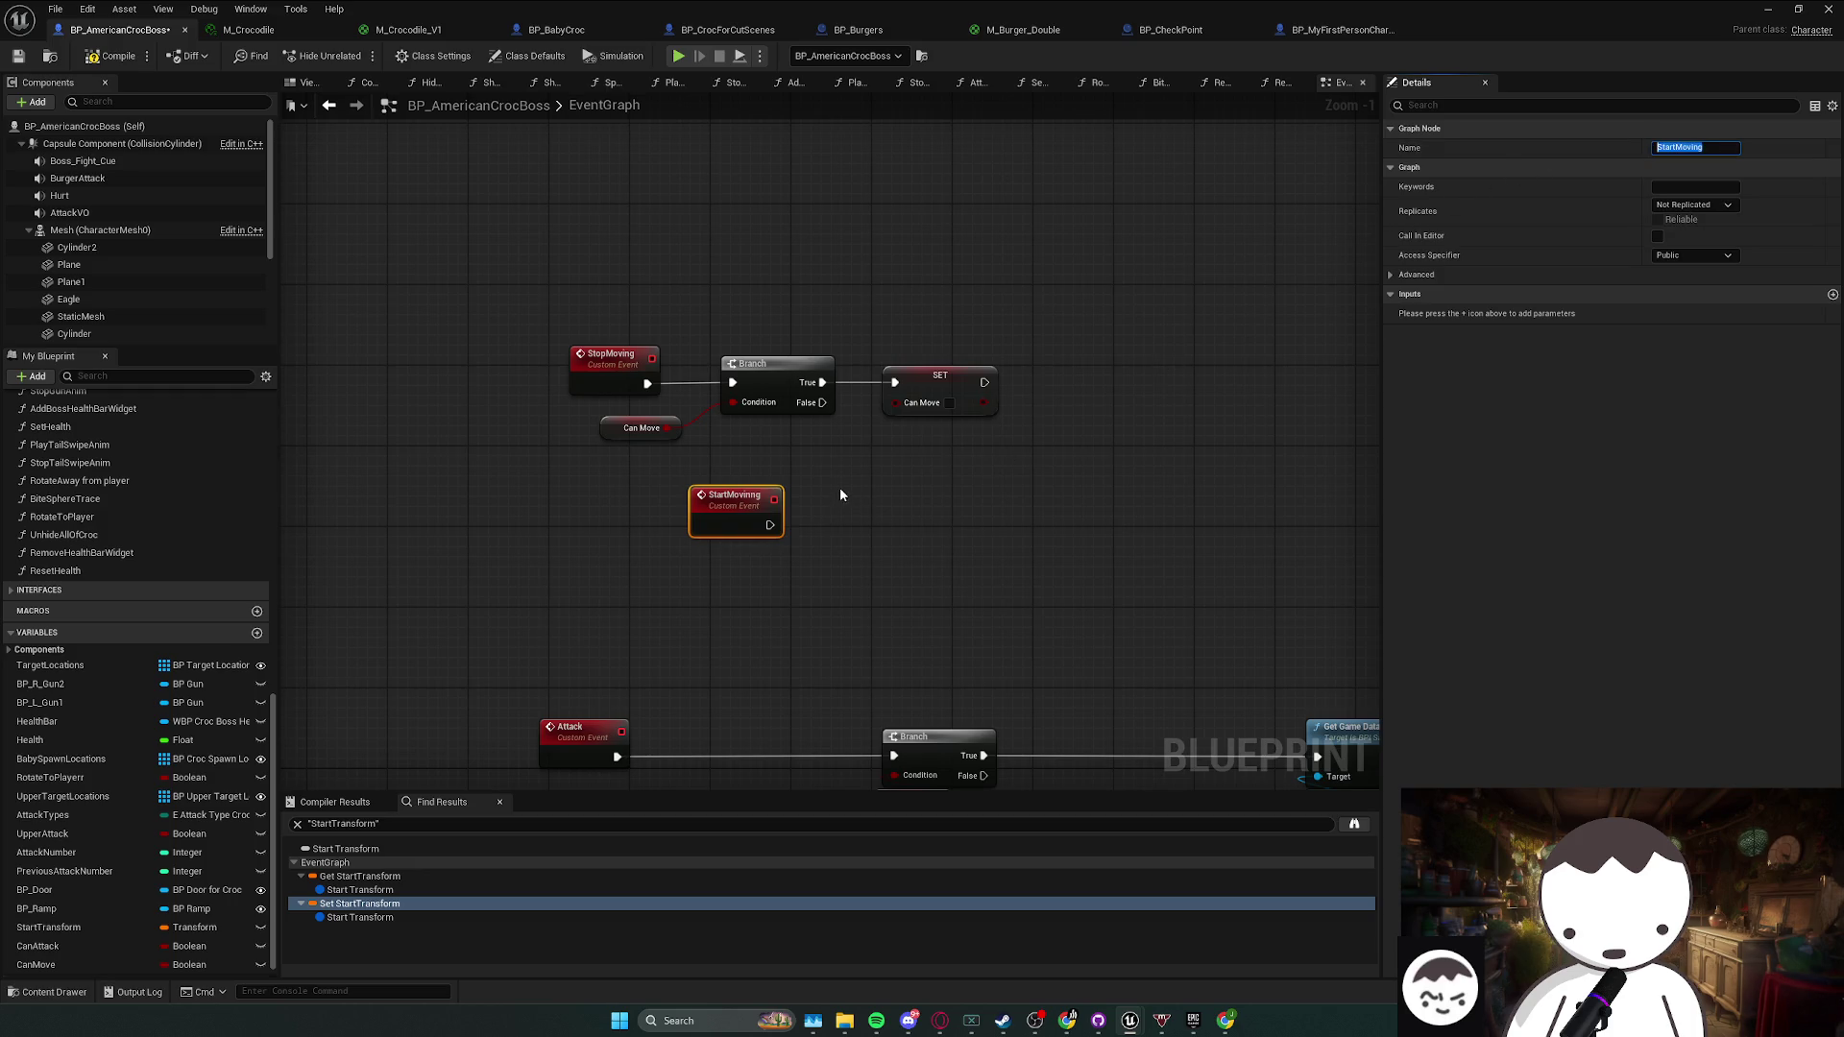
pyautogui.moveTo(707, 544); pyautogui.dragTo(608, 566)
# - Duplicate the CanMove Branch and SET for StartMoving, set Can Move true on False, then save
pyautogui.moveTo(672, 384)
pyautogui.mouseDown()
pyautogui.moveTo(860, 444)
pyautogui.moveTo(895, 437)
pyautogui.mouseUp()
pyautogui.hotkey('ctrl', 'c')
pyautogui.hotkey('ctrl', 'v')
pyautogui.moveTo(667, 544); pyautogui.dragTo(675, 551)
pyautogui.moveTo(904, 544); pyautogui.dragTo(847, 567)
pyautogui.click(964, 566)
pyautogui.click(959, 565)
pyautogui.moveTo(964, 572); pyautogui.dragTo(964, 592)
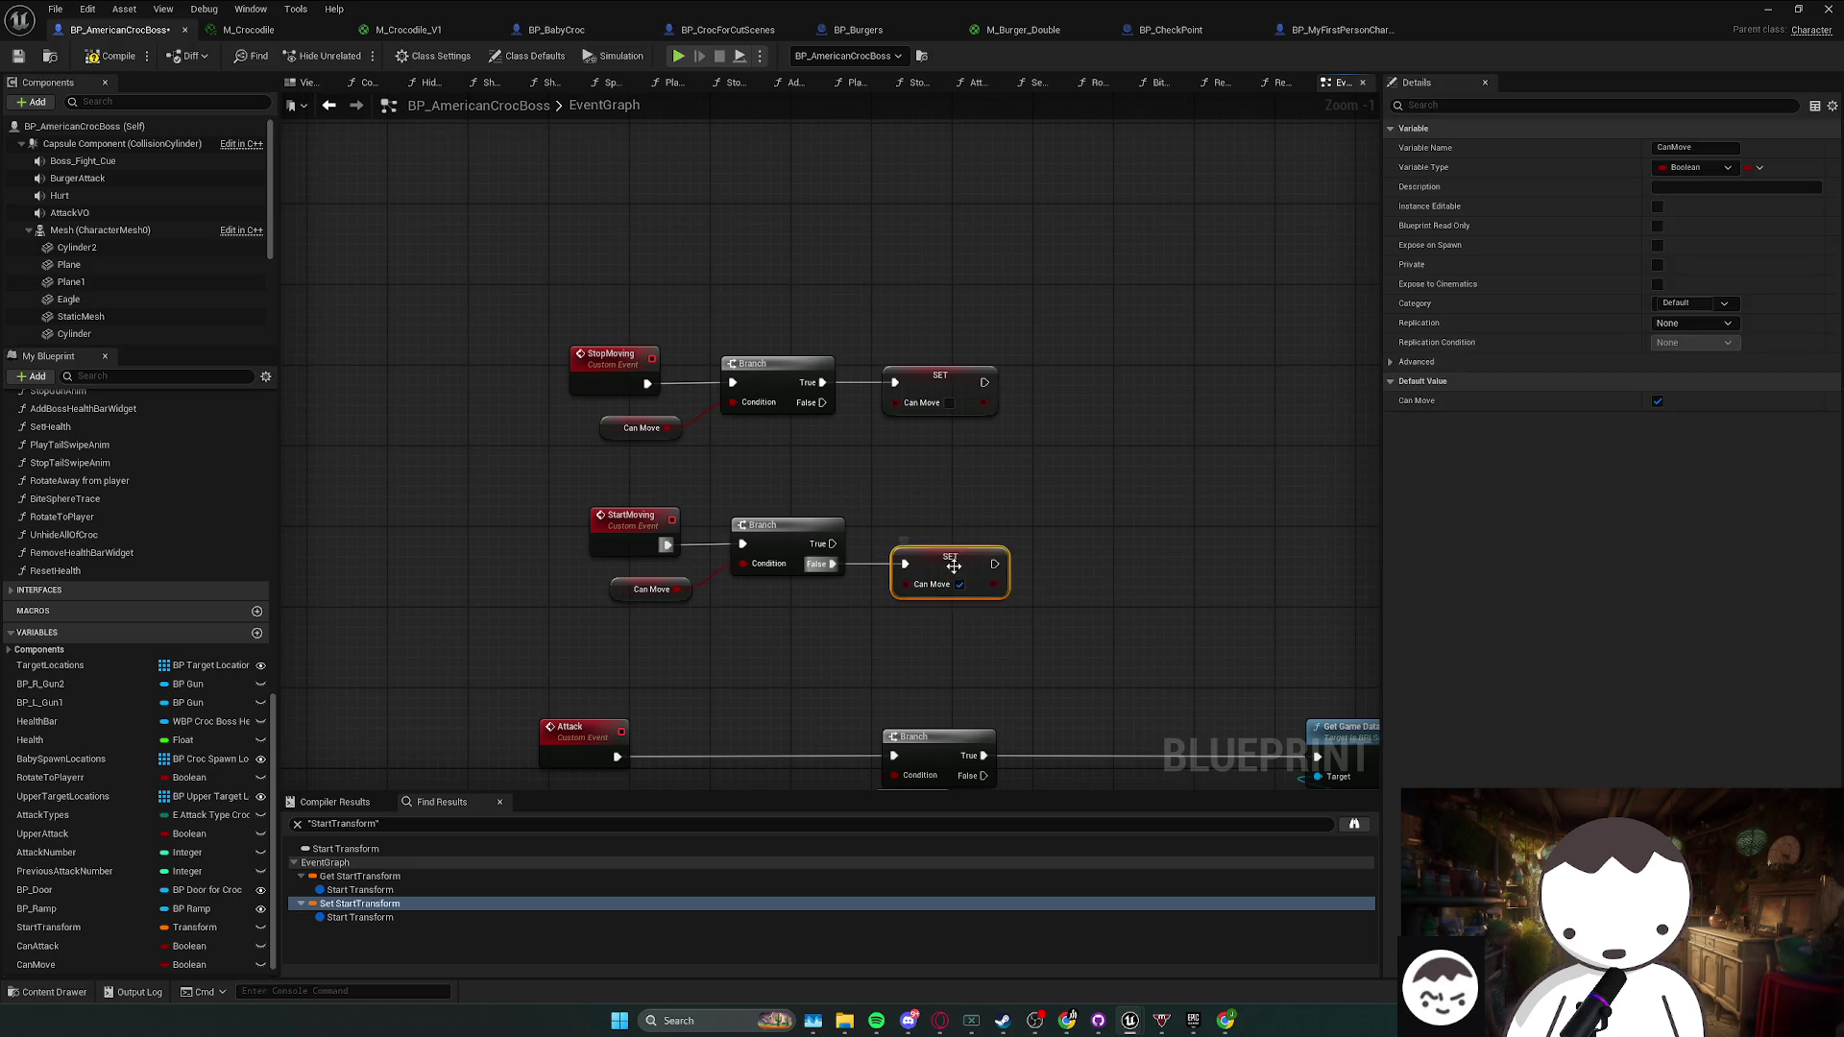
pyautogui.click(666, 454)
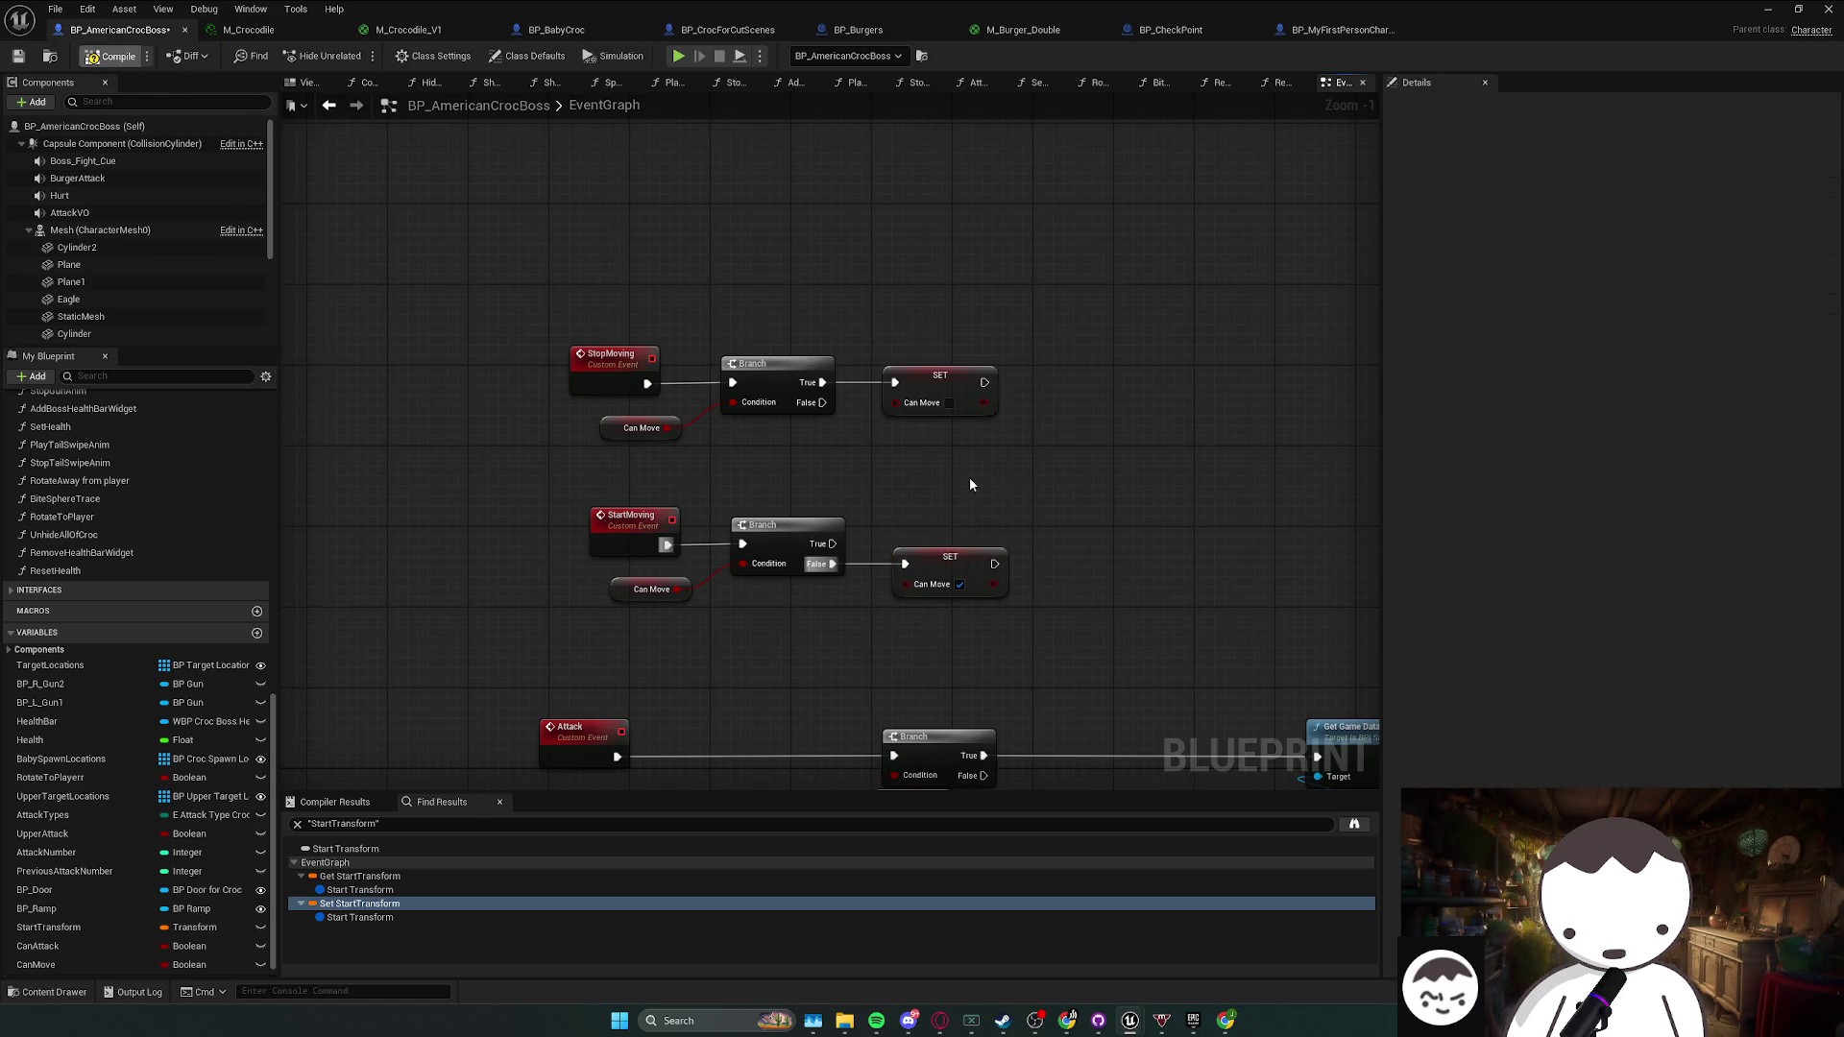
pyautogui.hotkey('ctrl', 's')
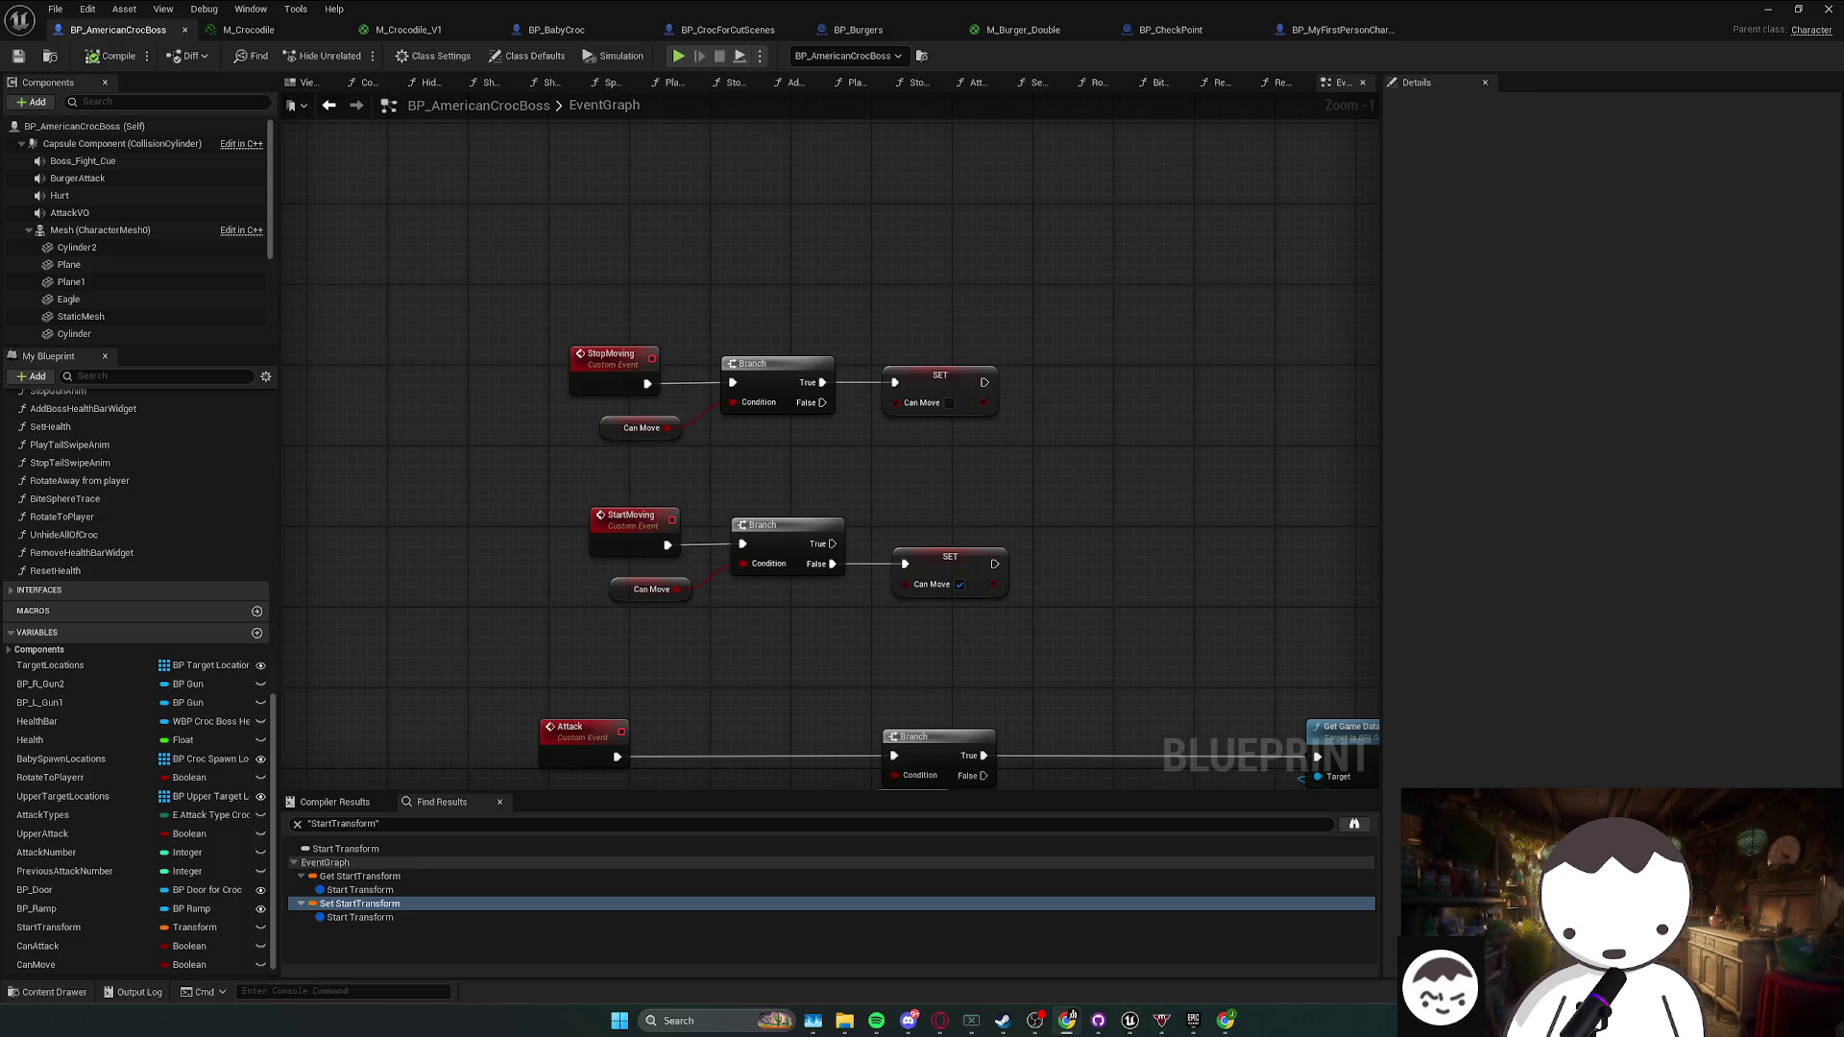
pyautogui.hotkey('alt', 'Tab')
pyautogui.hotkey('alt', 'Tab')
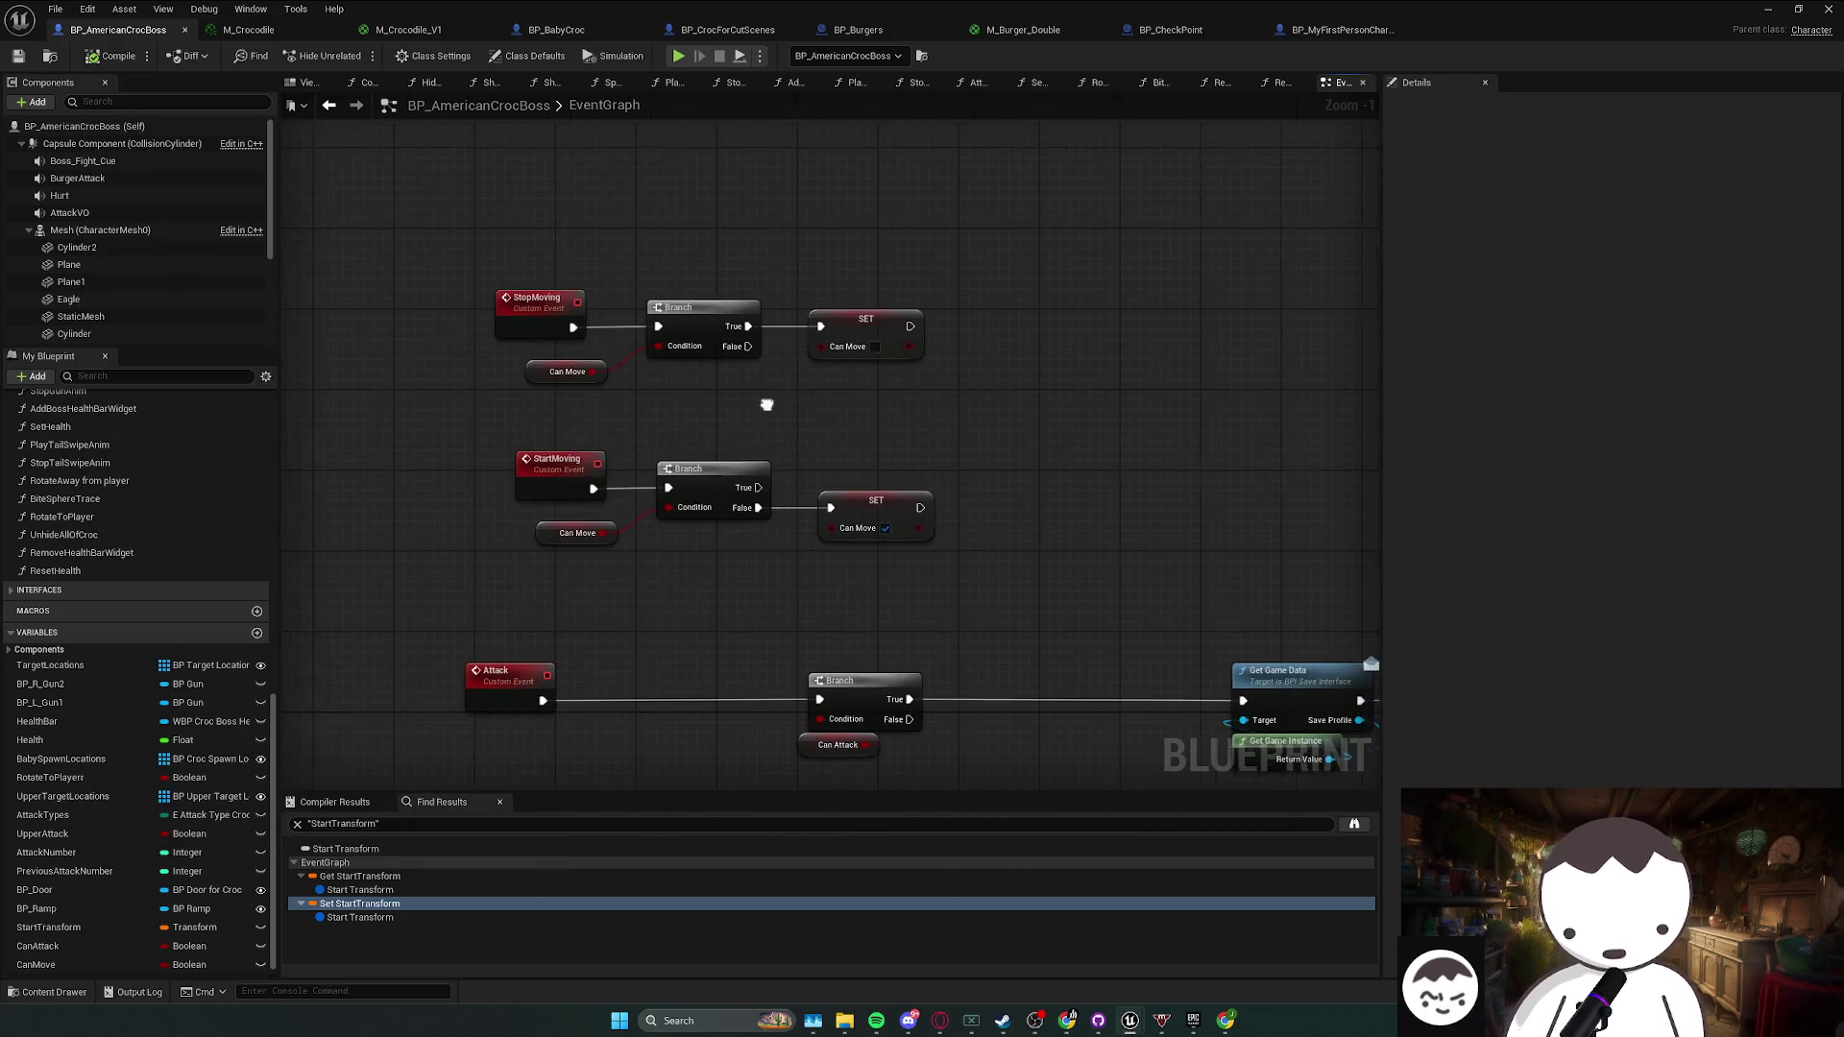
# - Pan around the EventGraph to review the StopMoving, StartMoving and Attack event rows
pyautogui.moveTo(434, 295); pyautogui.dragTo(890, 346)
pyautogui.click(771, 432)
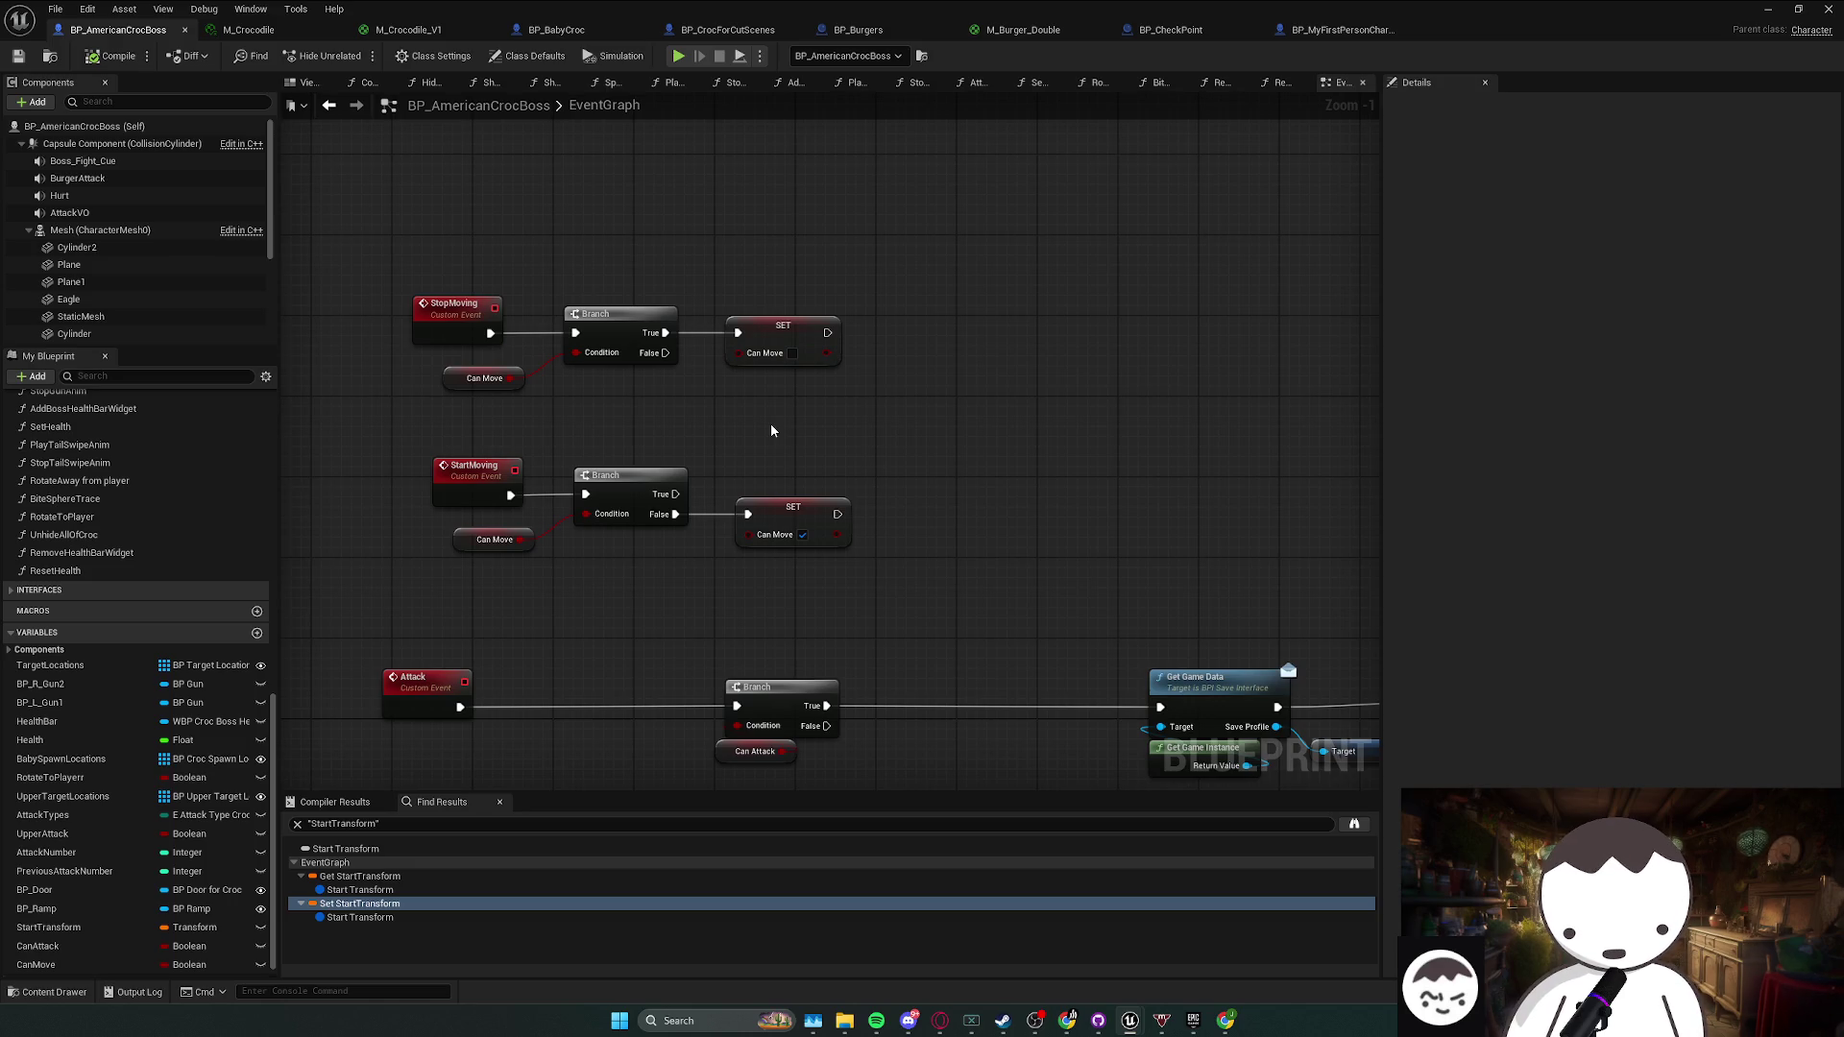
pyautogui.moveTo(772, 431); pyautogui.dragTo(667, 452)
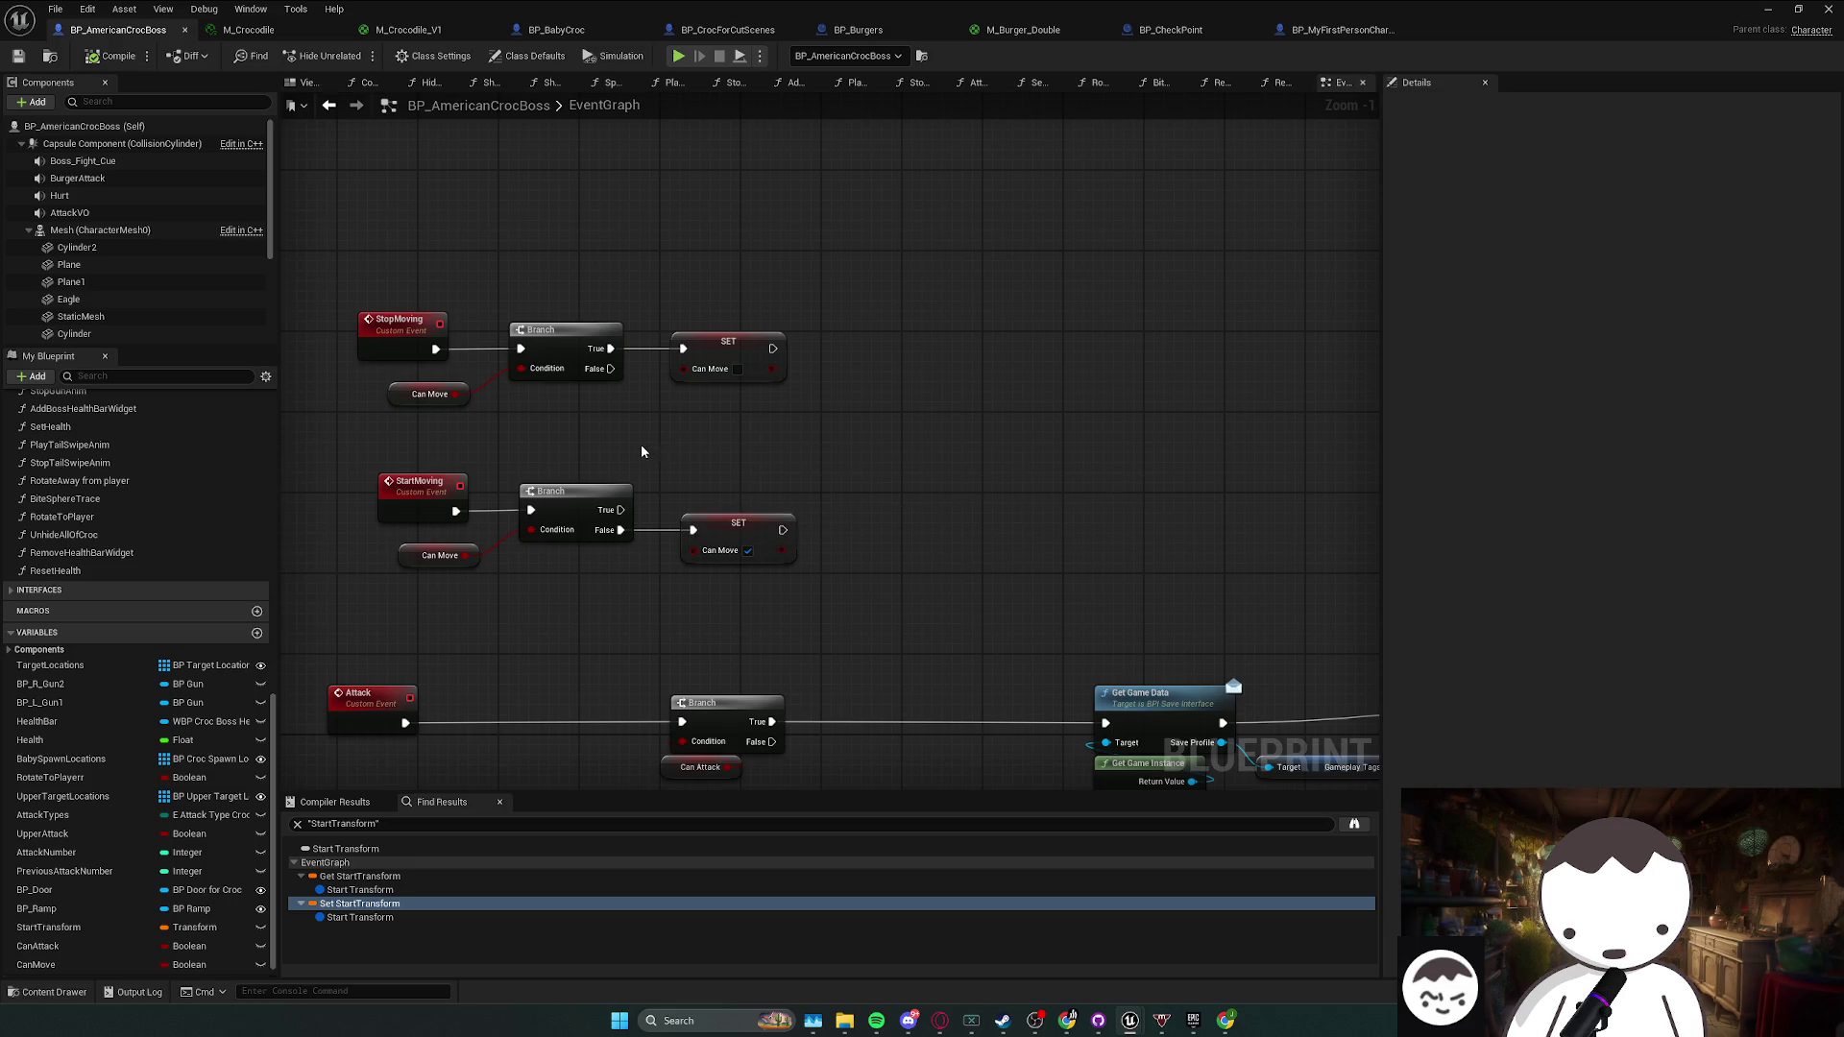
pyautogui.moveTo(639, 451); pyautogui.dragTo(572, 451)
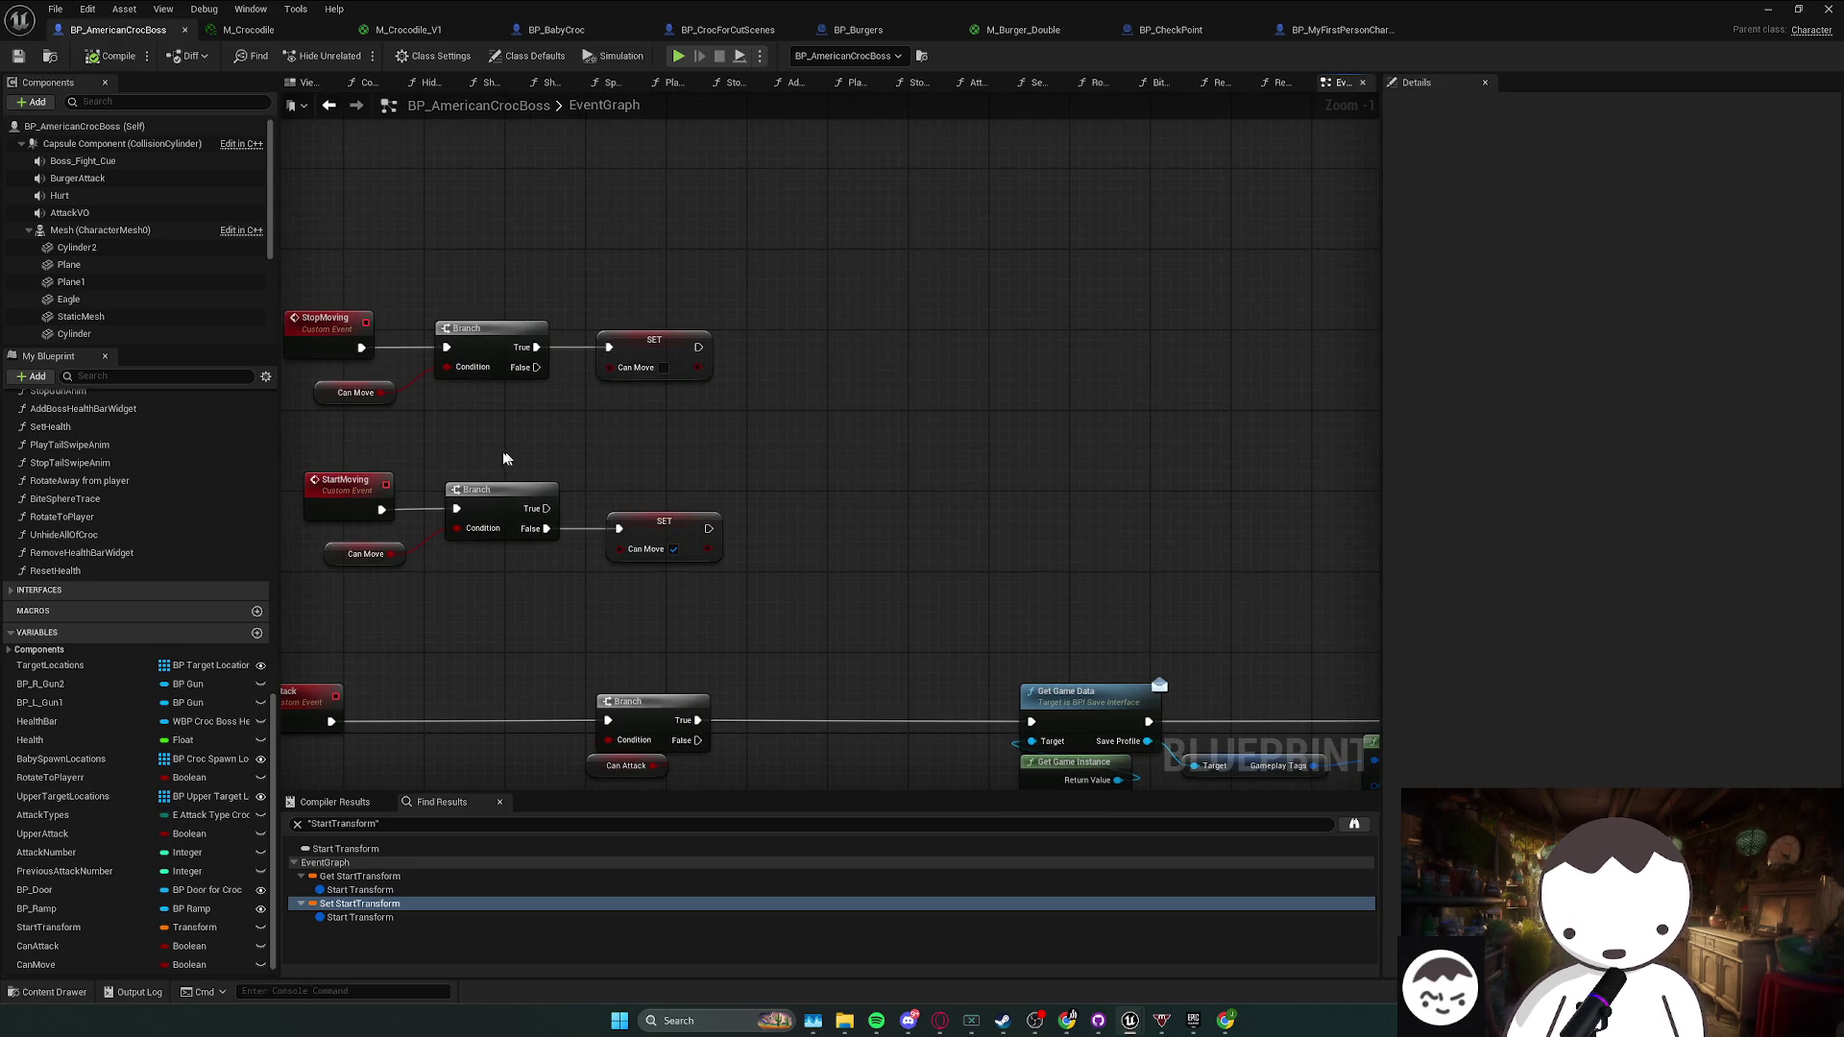
pyautogui.moveTo(744, 452); pyautogui.dragTo(588, 445)
pyautogui.moveTo(859, 461); pyautogui.dragTo(755, 461)
pyautogui.scroll(-2, 768, 462)
pyautogui.moveTo(1095, 477)
pyautogui.mouseDown()
pyautogui.moveTo(1366, 395)
pyautogui.moveTo(1119, 478)
pyautogui.moveTo(1412, 497)
pyautogui.mouseUp()
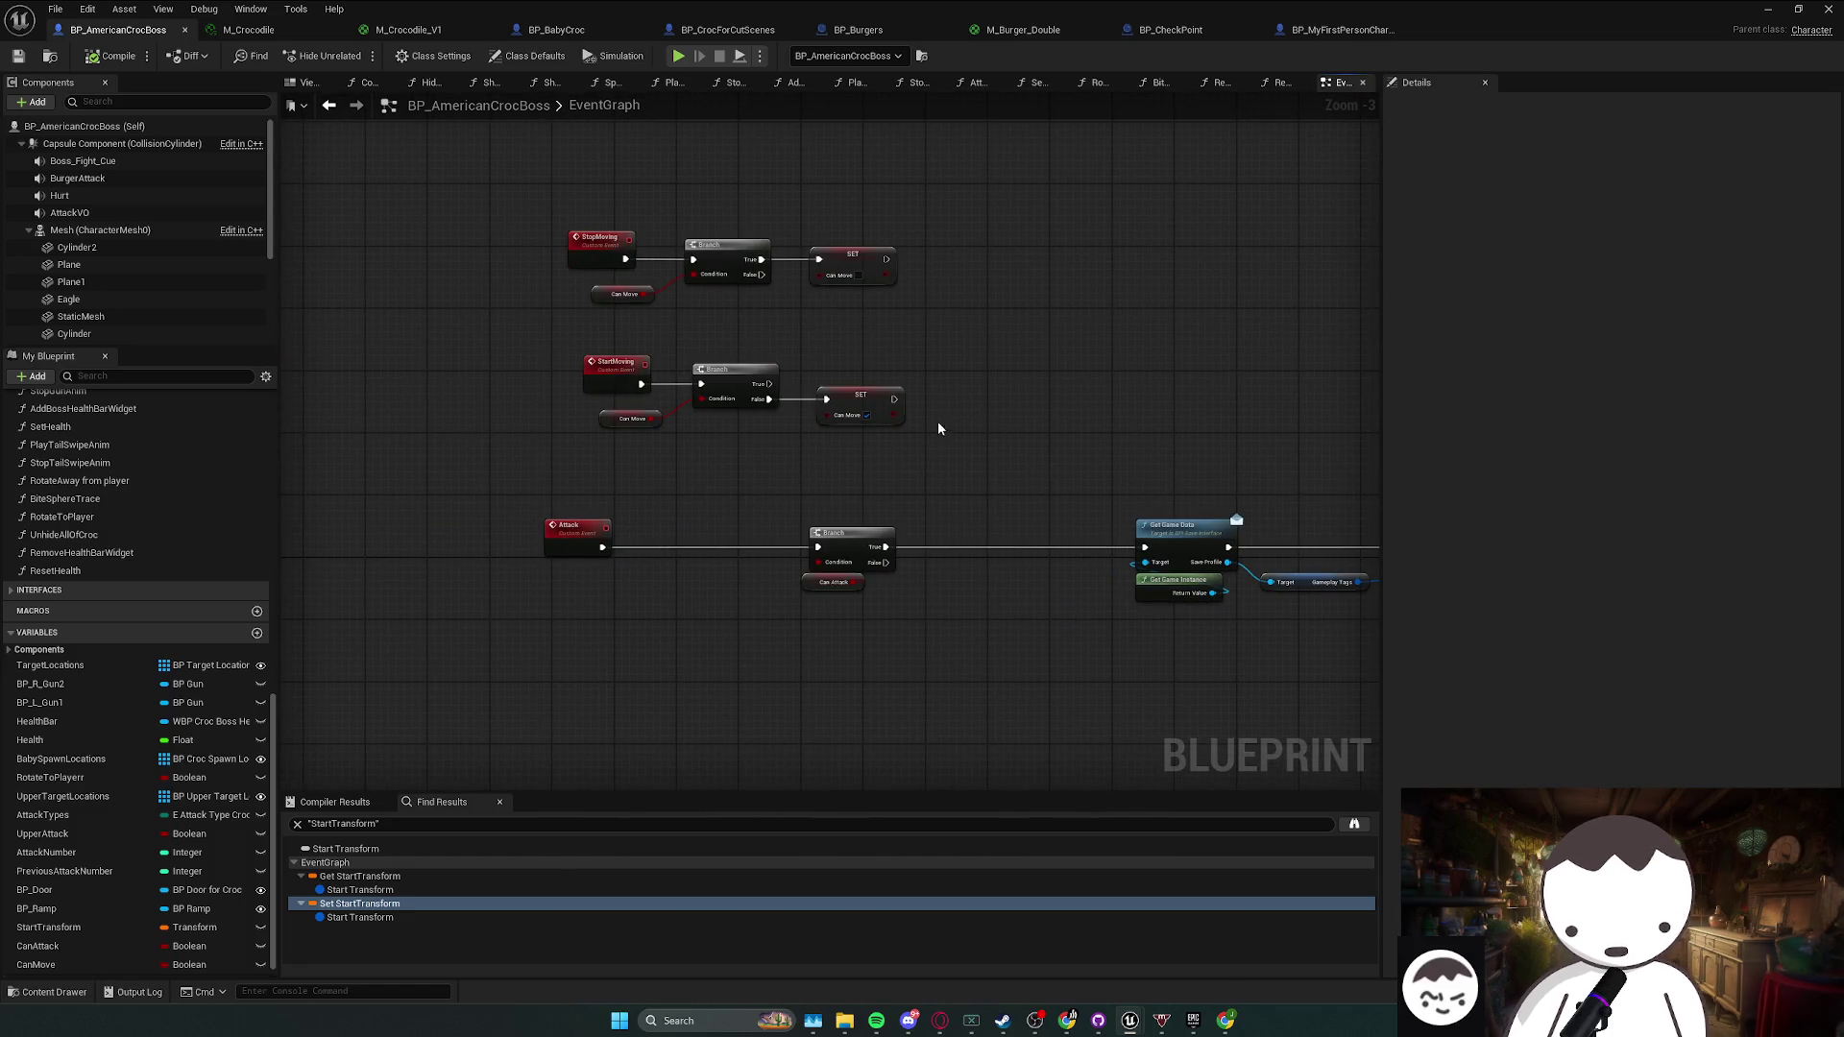
pyautogui.moveTo(937, 387); pyautogui.dragTo(837, 218)
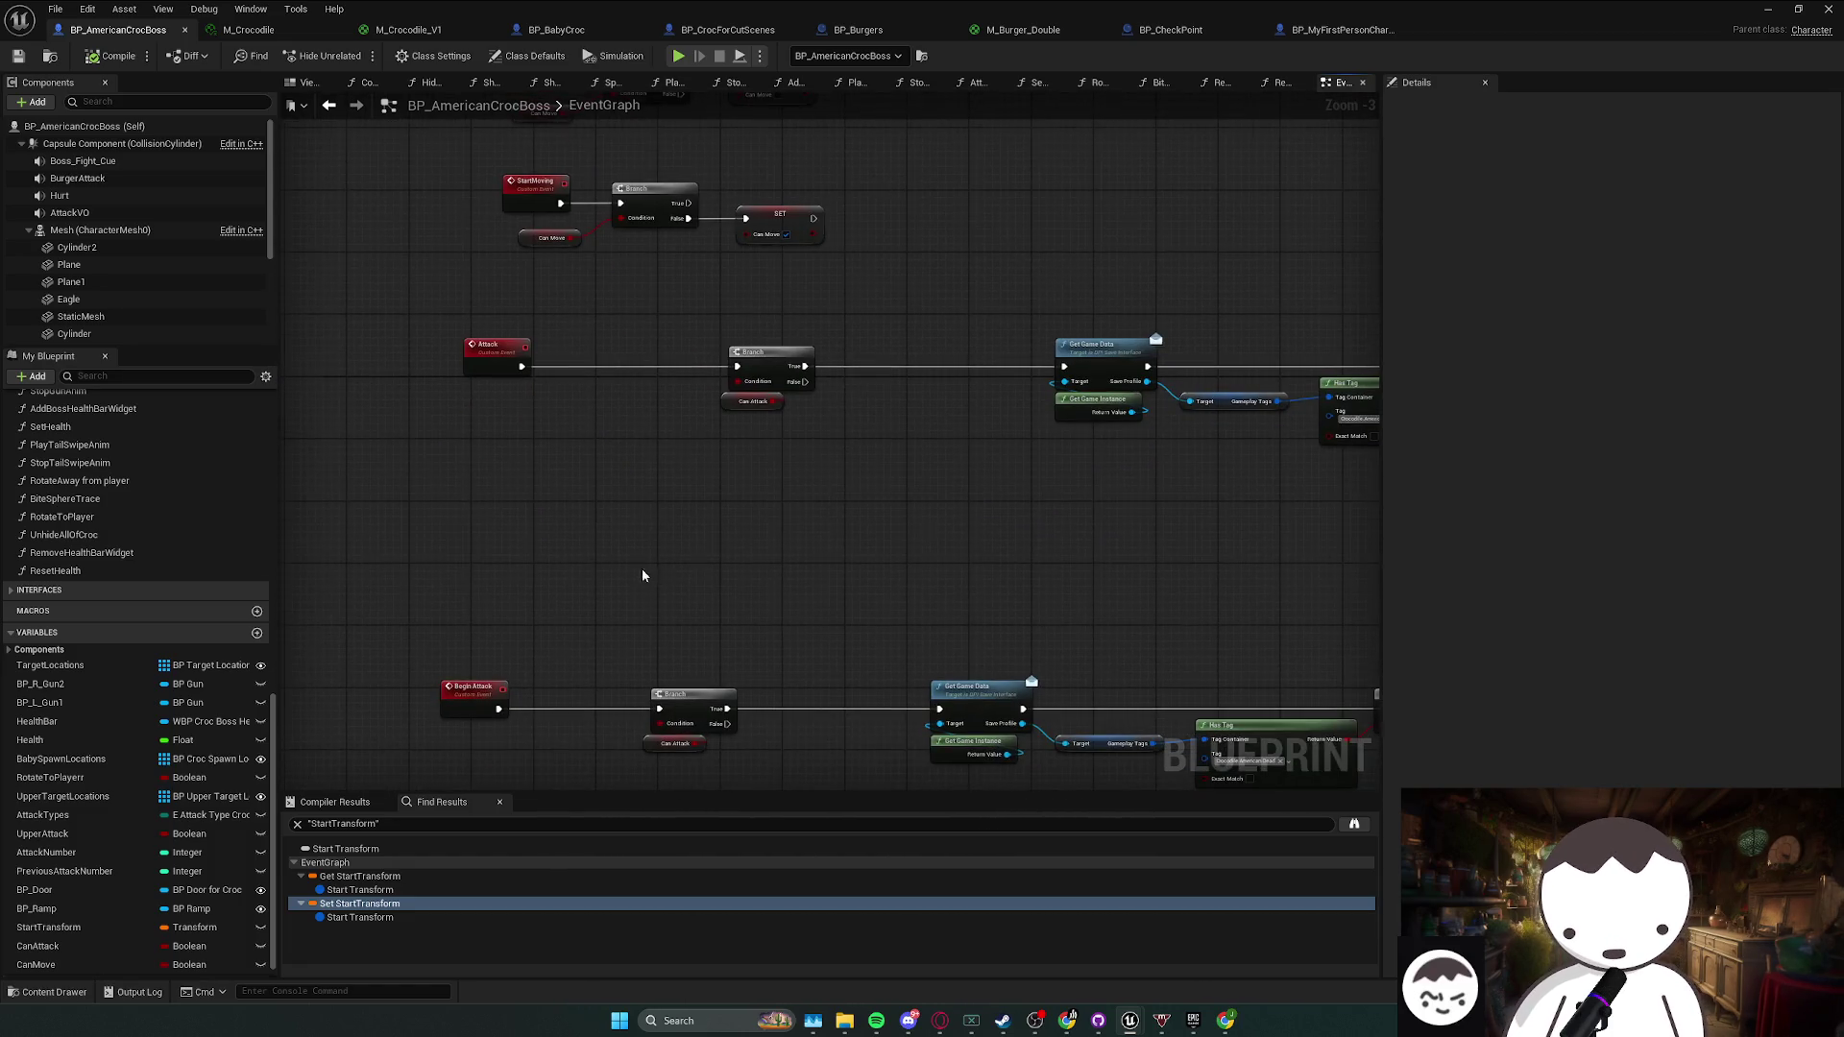
pyautogui.scroll(-2, 597, 453)
pyautogui.scroll(1, 703, 495)
pyautogui.moveTo(703, 495); pyautogui.dragTo(812, 413)
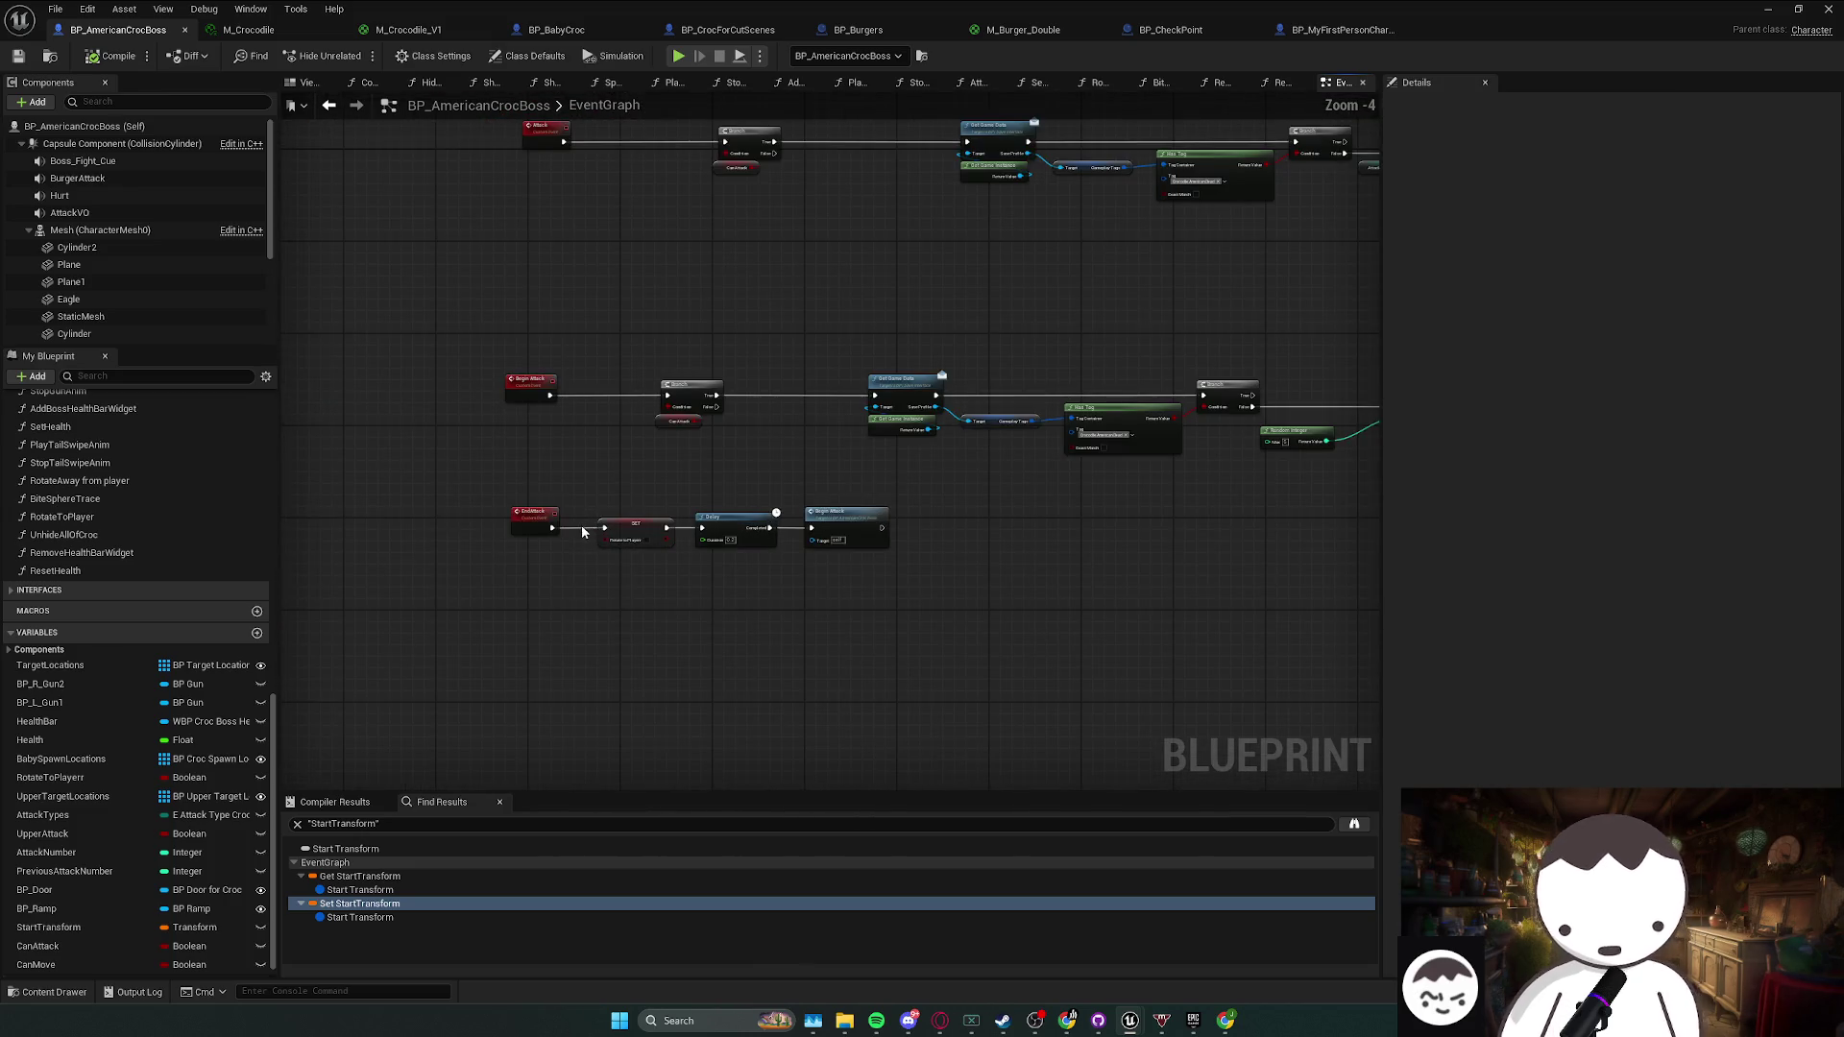
pyautogui.scroll(3, 267, 504)
pyautogui.scroll(1, 400, 672)
pyautogui.scroll(-3, 565, 659)
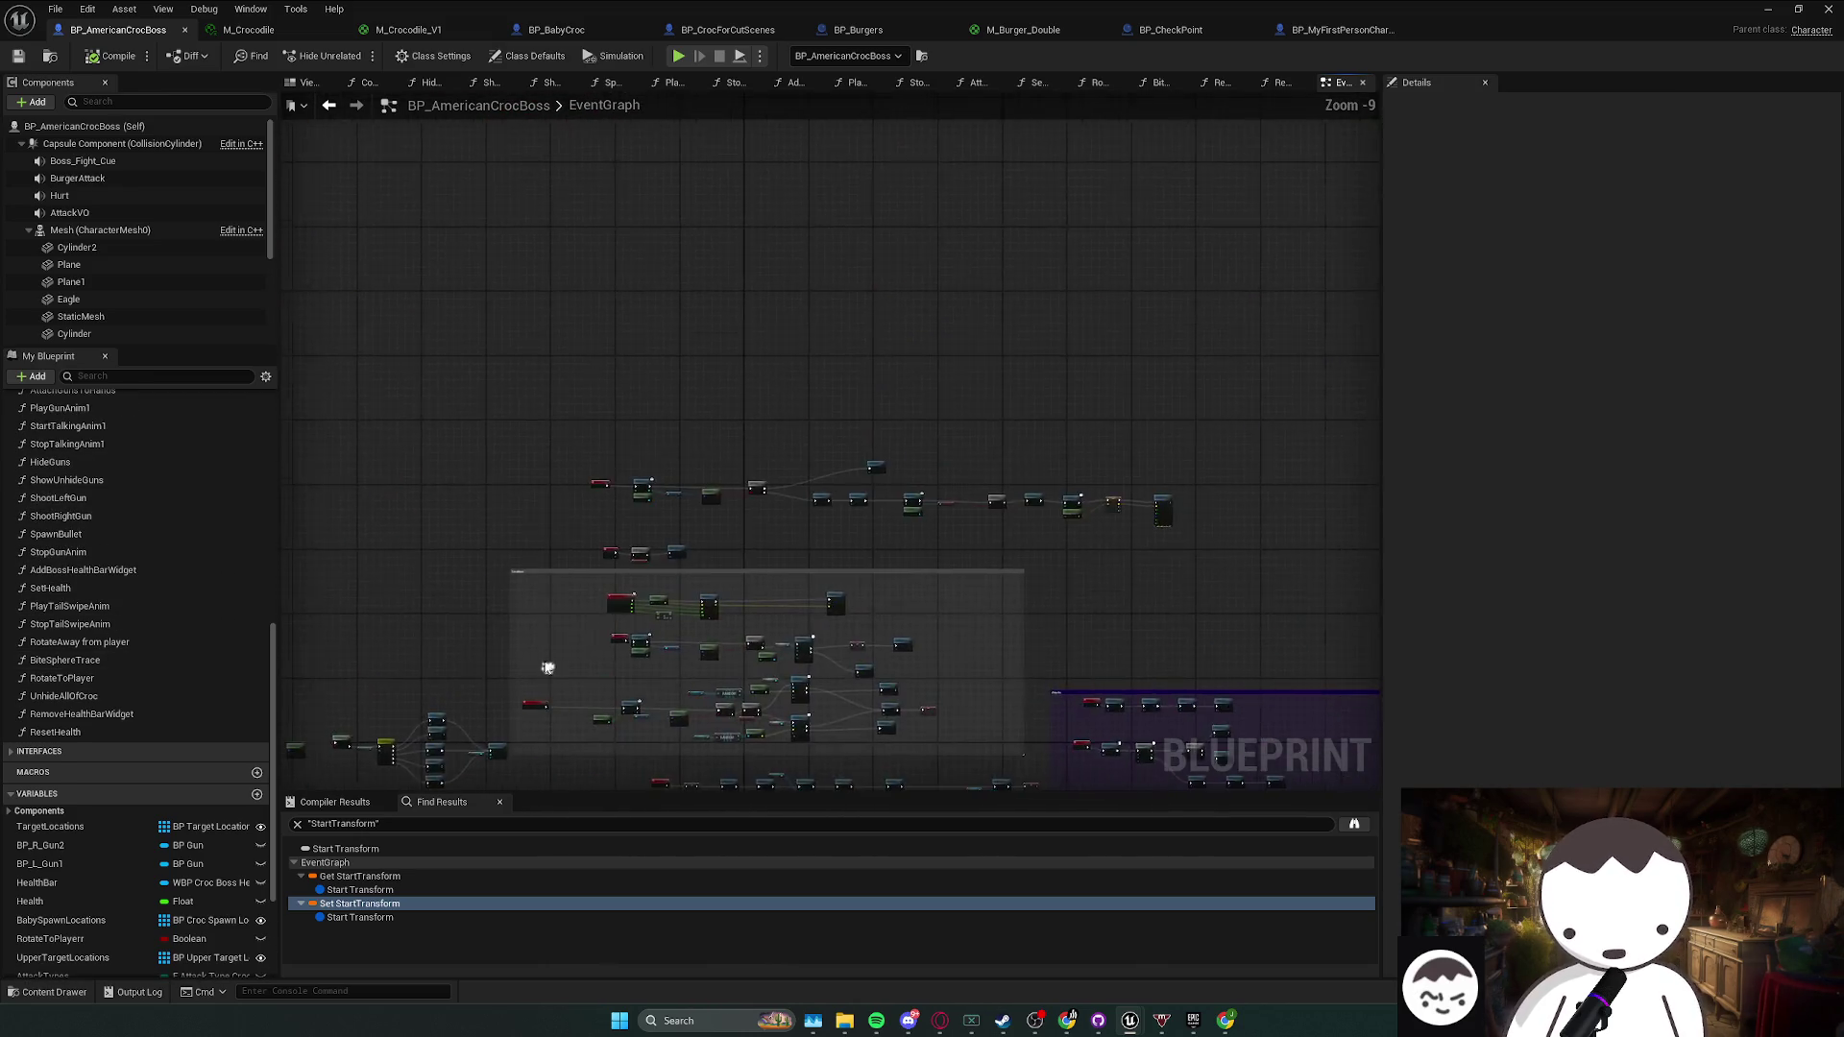
pyautogui.scroll(4, 598, 610)
pyautogui.scroll(-8, 682, 508)
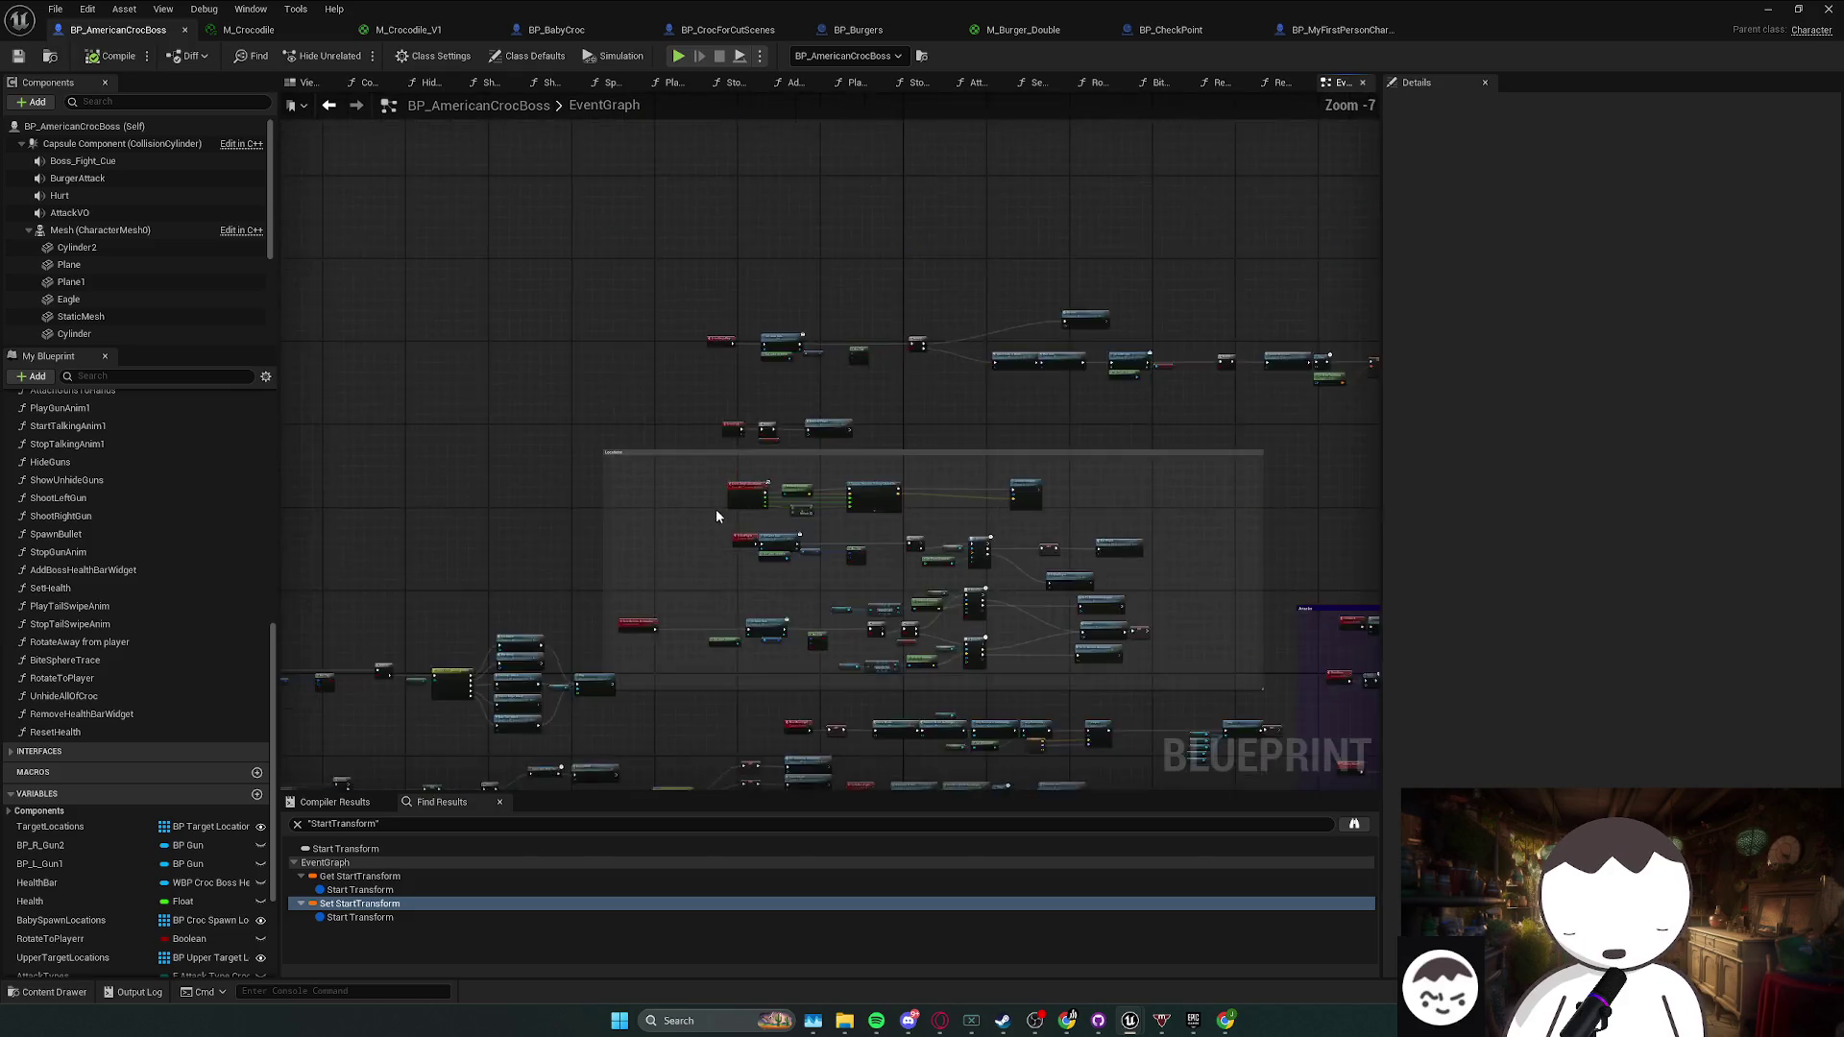
pyautogui.scroll(4, 677, 509)
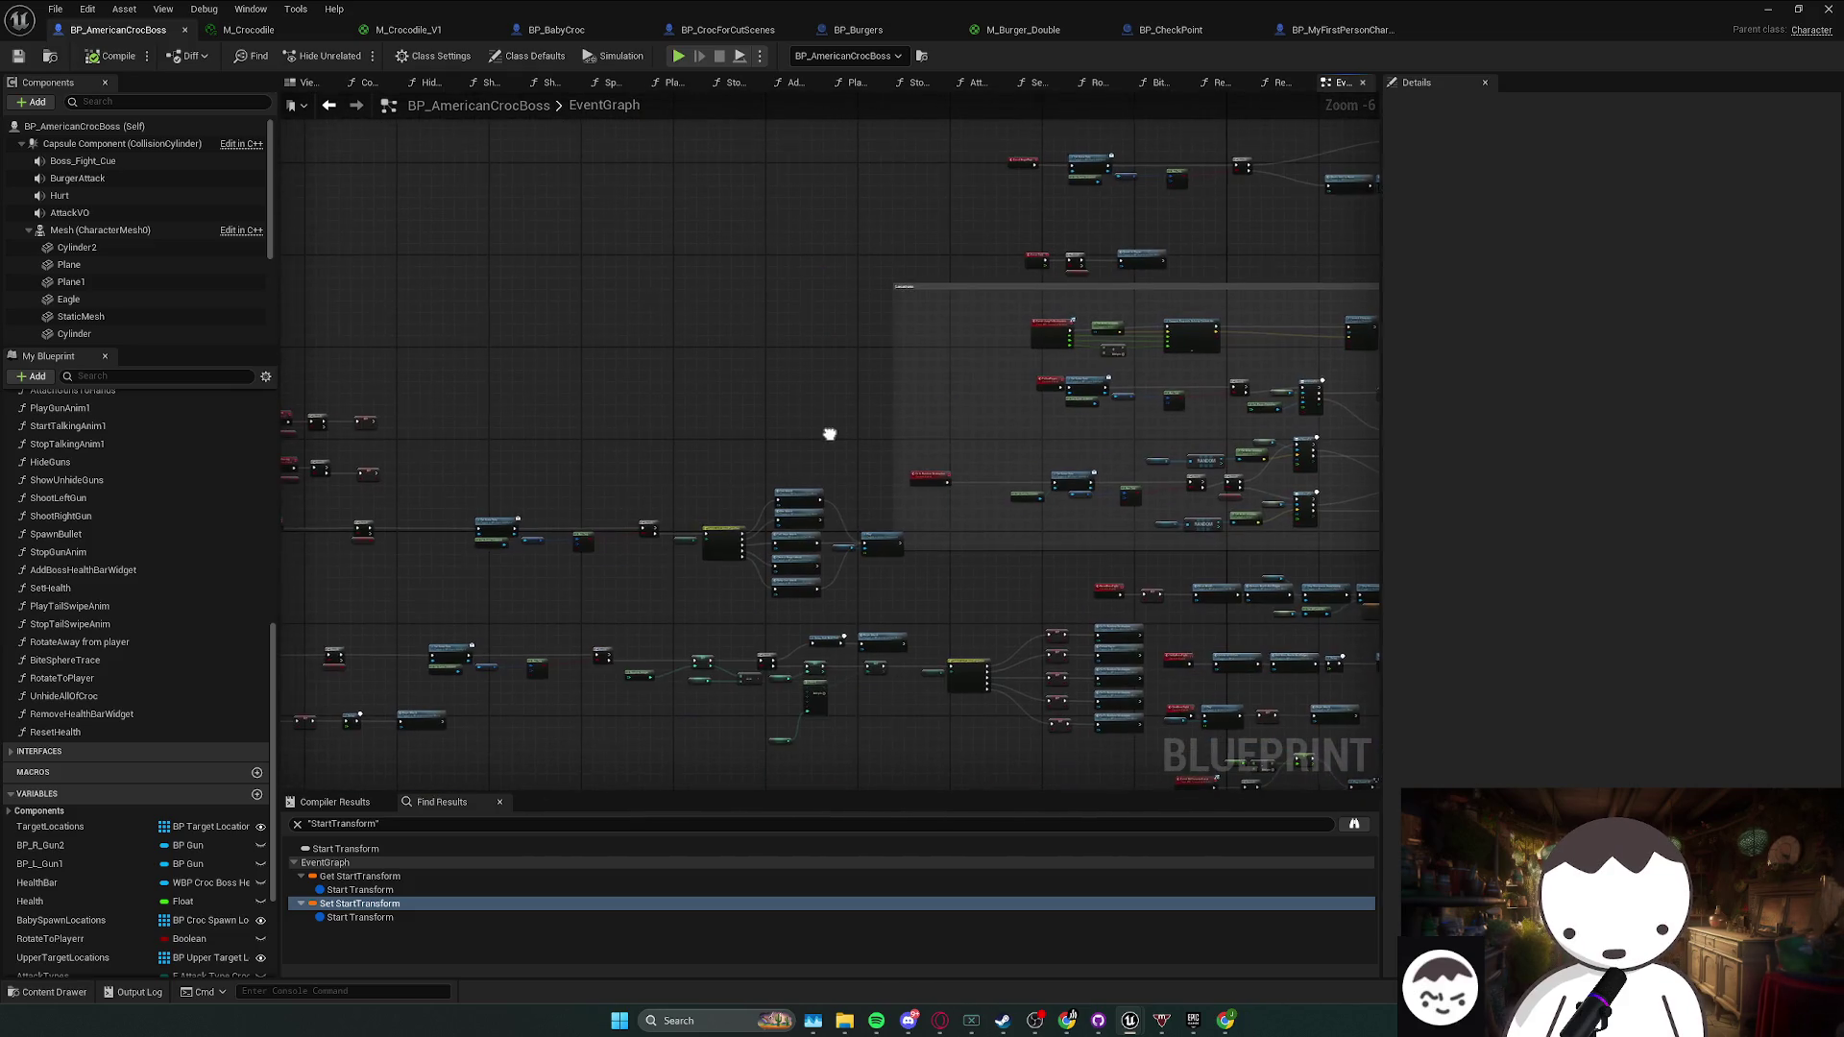
pyautogui.scroll(3, 547, 470)
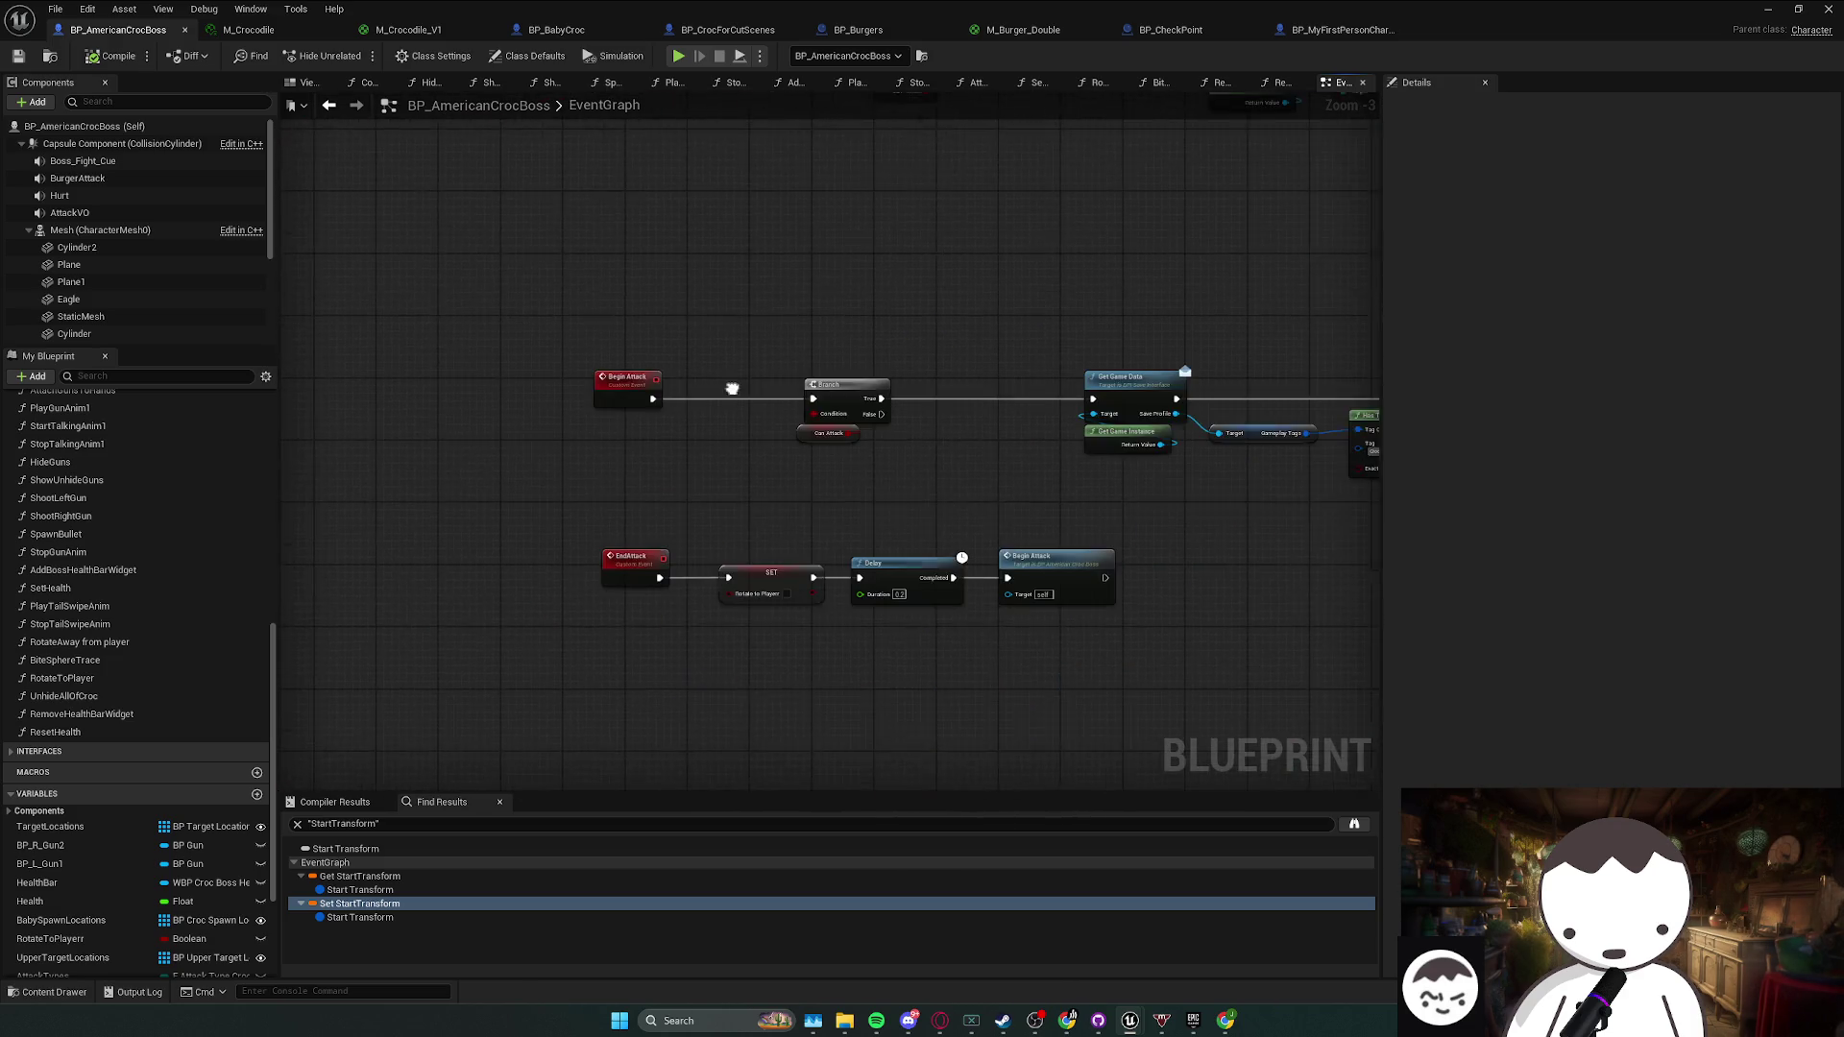
# - Inspect the attack logic: Branch, Has Tag, Random Integer, SET Attack Number and Begin Attack nodes
pyautogui.click(554, 363)
pyautogui.scroll(3, 840, 461)
pyautogui.click(968, 432)
pyautogui.click(749, 475)
pyautogui.click(595, 379)
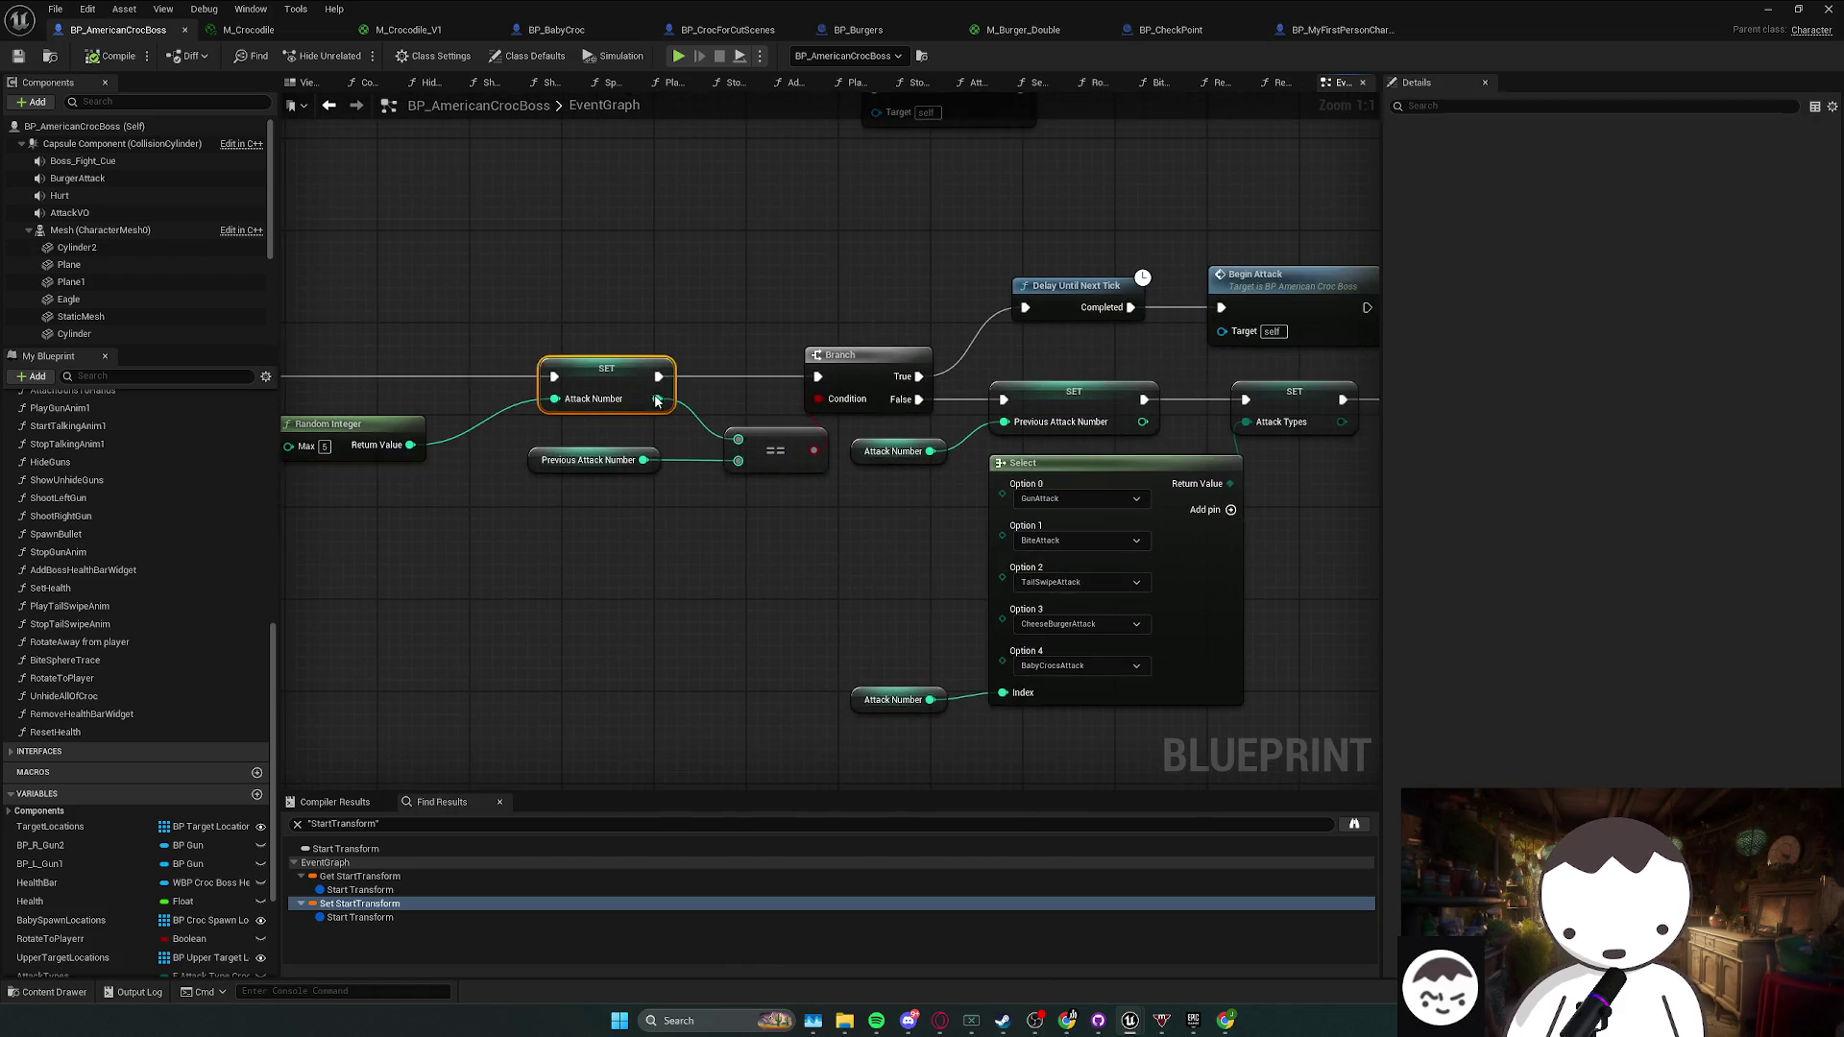
pyautogui.click(944, 360)
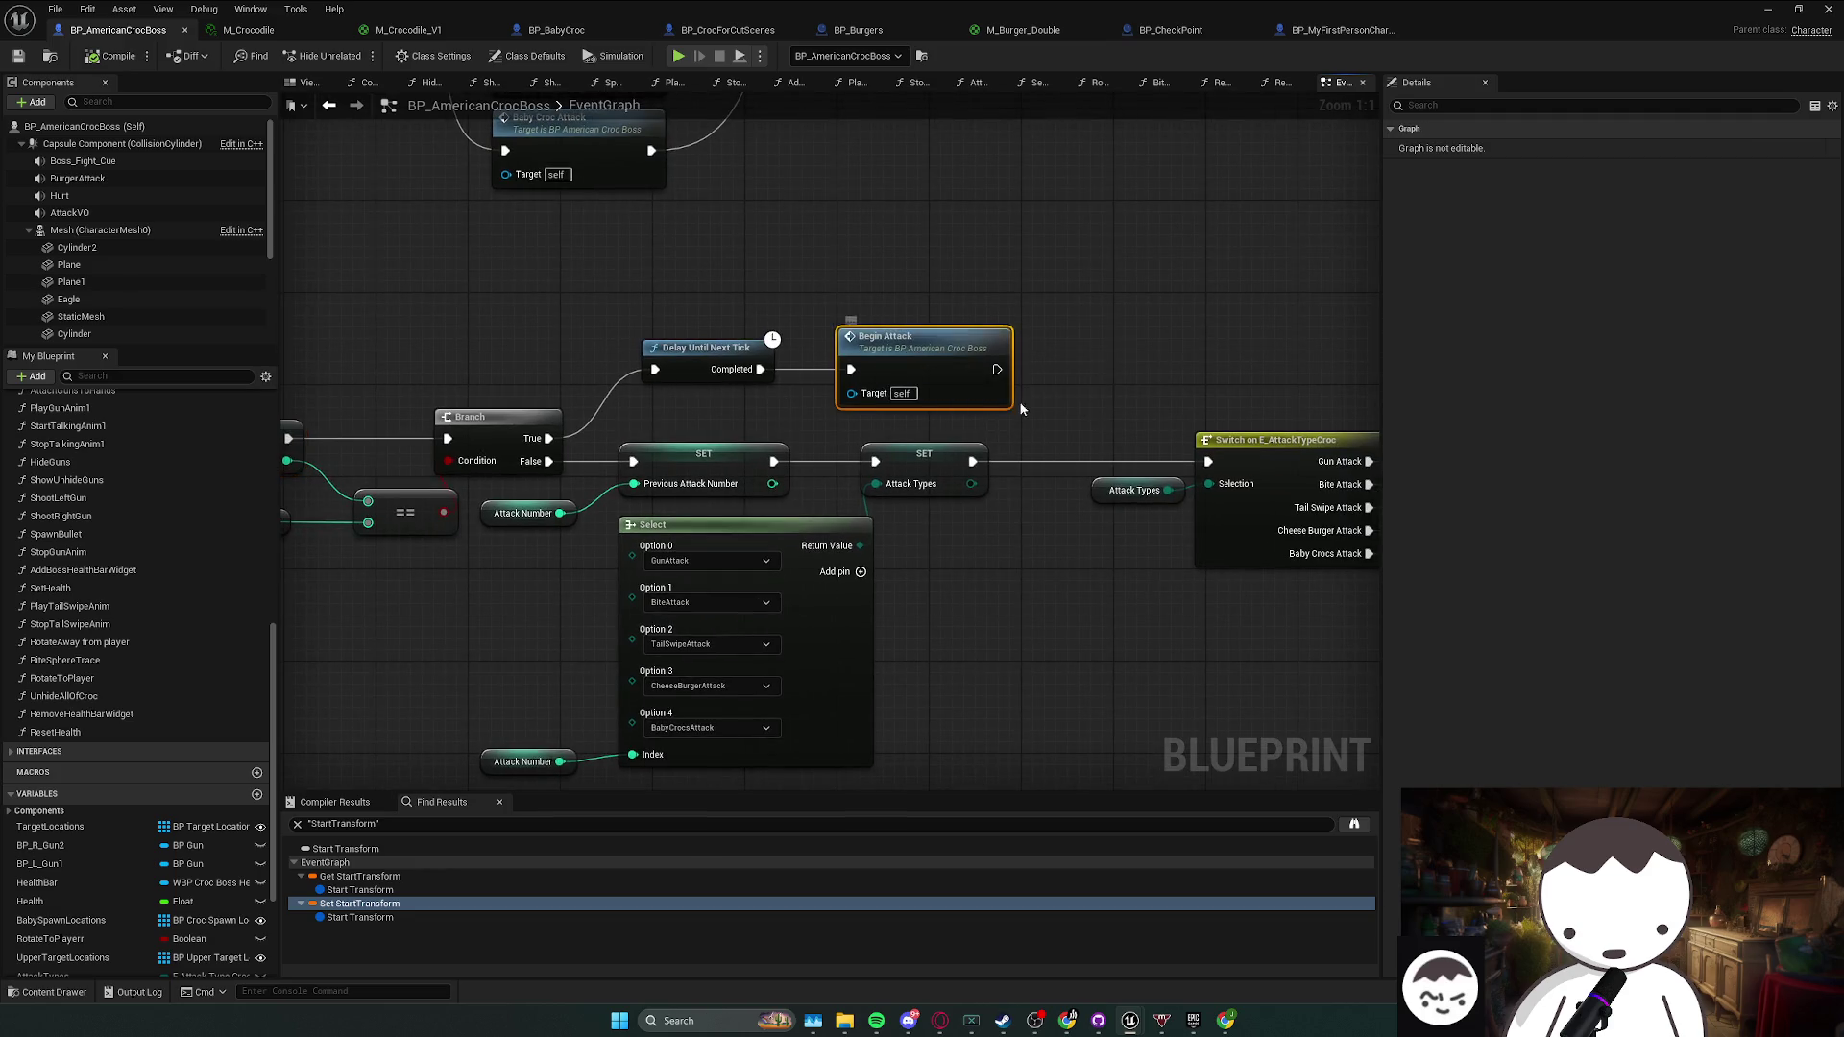
pyautogui.moveTo(771, 366)
pyautogui.mouseDown()
pyautogui.moveTo(914, 361)
pyautogui.moveTo(323, 332)
pyautogui.moveTo(358, 365)
pyautogui.moveTo(868, 374)
pyautogui.moveTo(947, 337)
pyautogui.moveTo(938, 316)
pyautogui.moveTo(850, 341)
pyautogui.moveTo(745, 331)
pyautogui.moveTo(1004, 365)
pyautogui.moveTo(482, 340)
pyautogui.moveTo(990, 321)
pyautogui.mouseUp()
pyautogui.scroll(-1, 745, 331)
pyautogui.scroll(-1, 1005, 365)
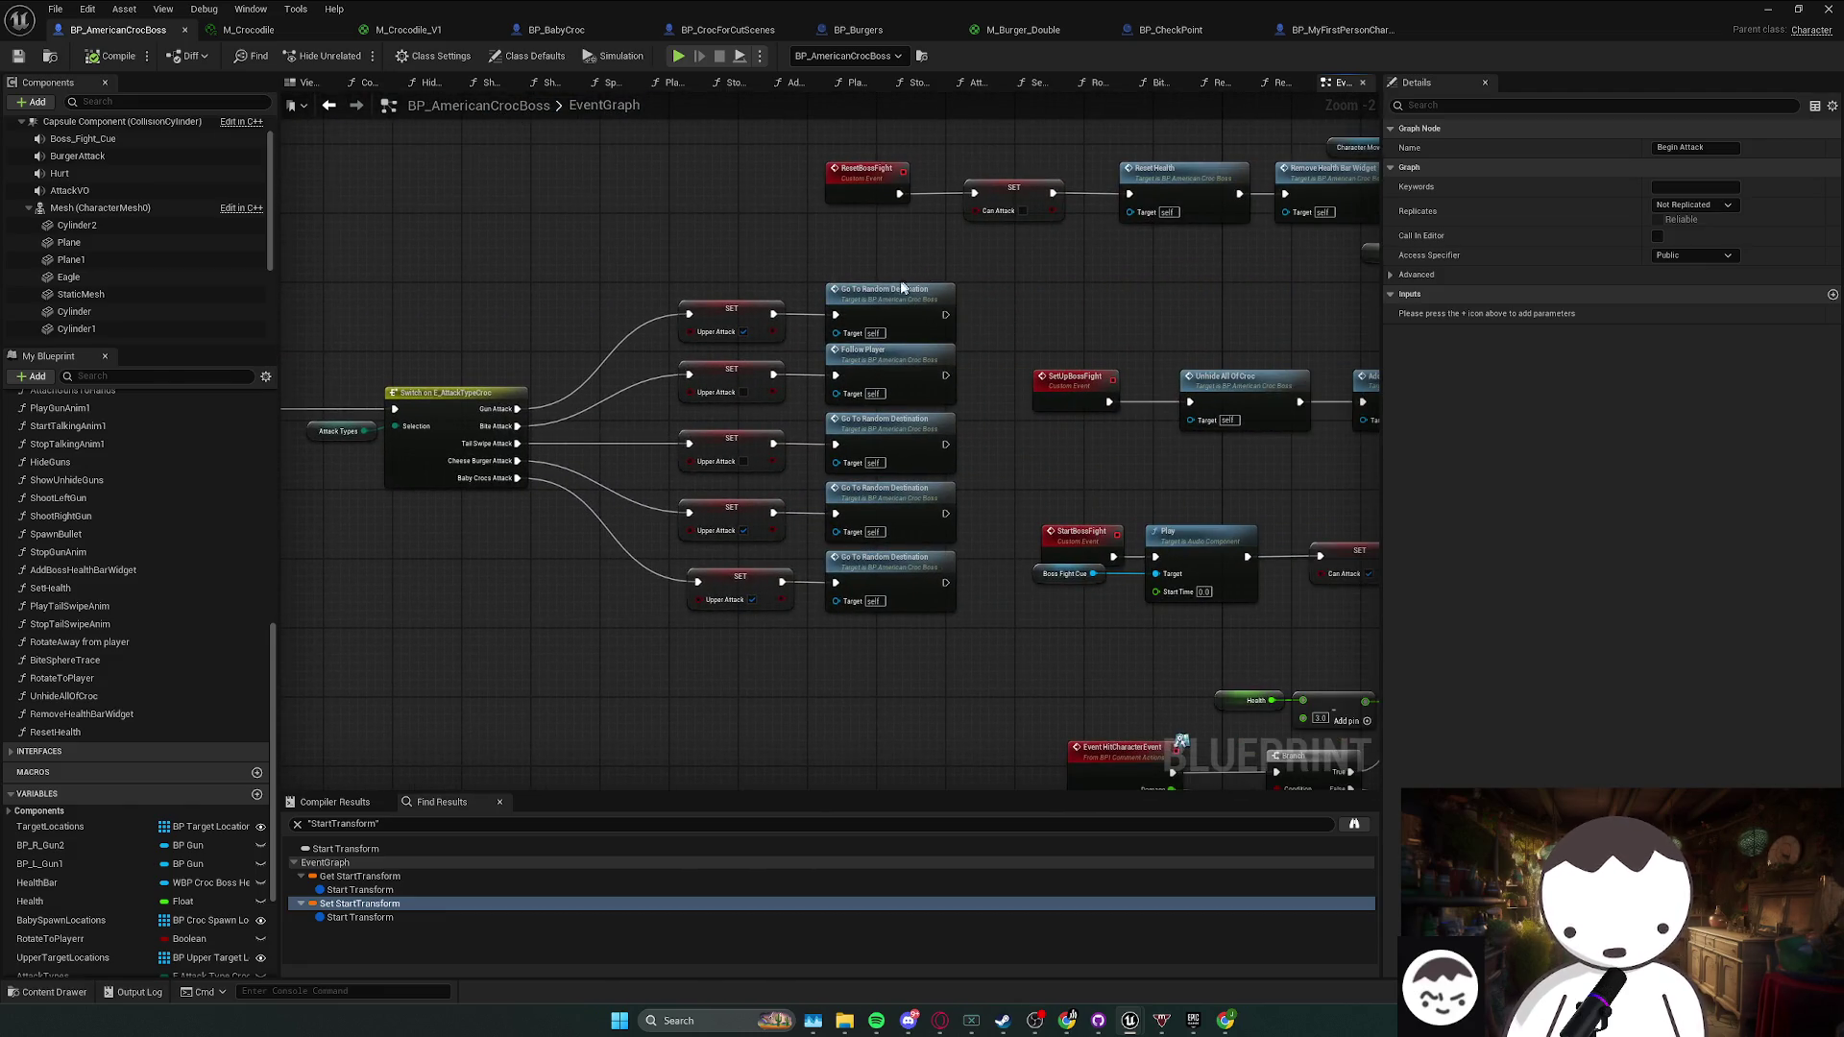
pyautogui.moveTo(679, 320); pyautogui.dragTo(755, 317)
pyautogui.moveTo(804, 555)
pyautogui.mouseDown()
pyautogui.moveTo(1031, 249)
pyautogui.moveTo(774, 607)
pyautogui.mouseUp()
# - Move the Go to Random Destination AI MoveTo chain next to the StartMoving event
pyautogui.doubleClick(960, 288)
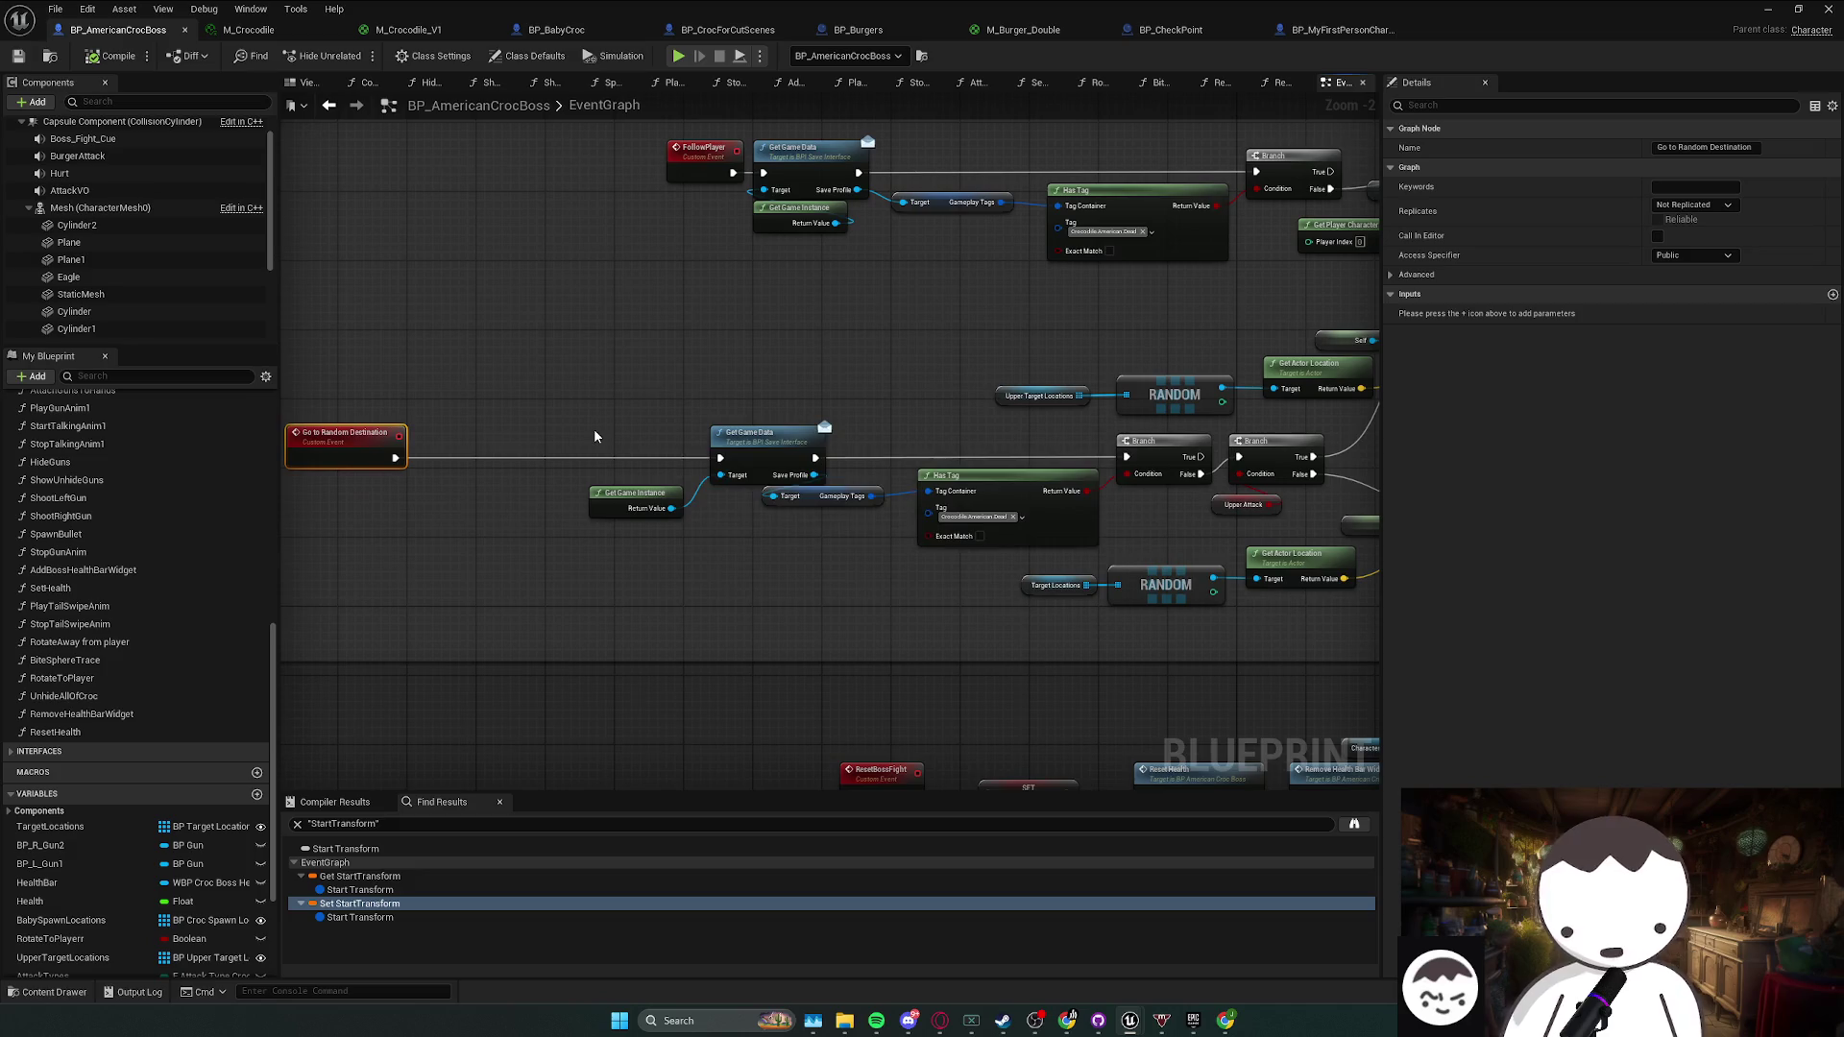
pyautogui.moveTo(634, 419); pyautogui.dragTo(403, 422)
pyautogui.moveTo(1228, 570); pyautogui.dragTo(845, 557)
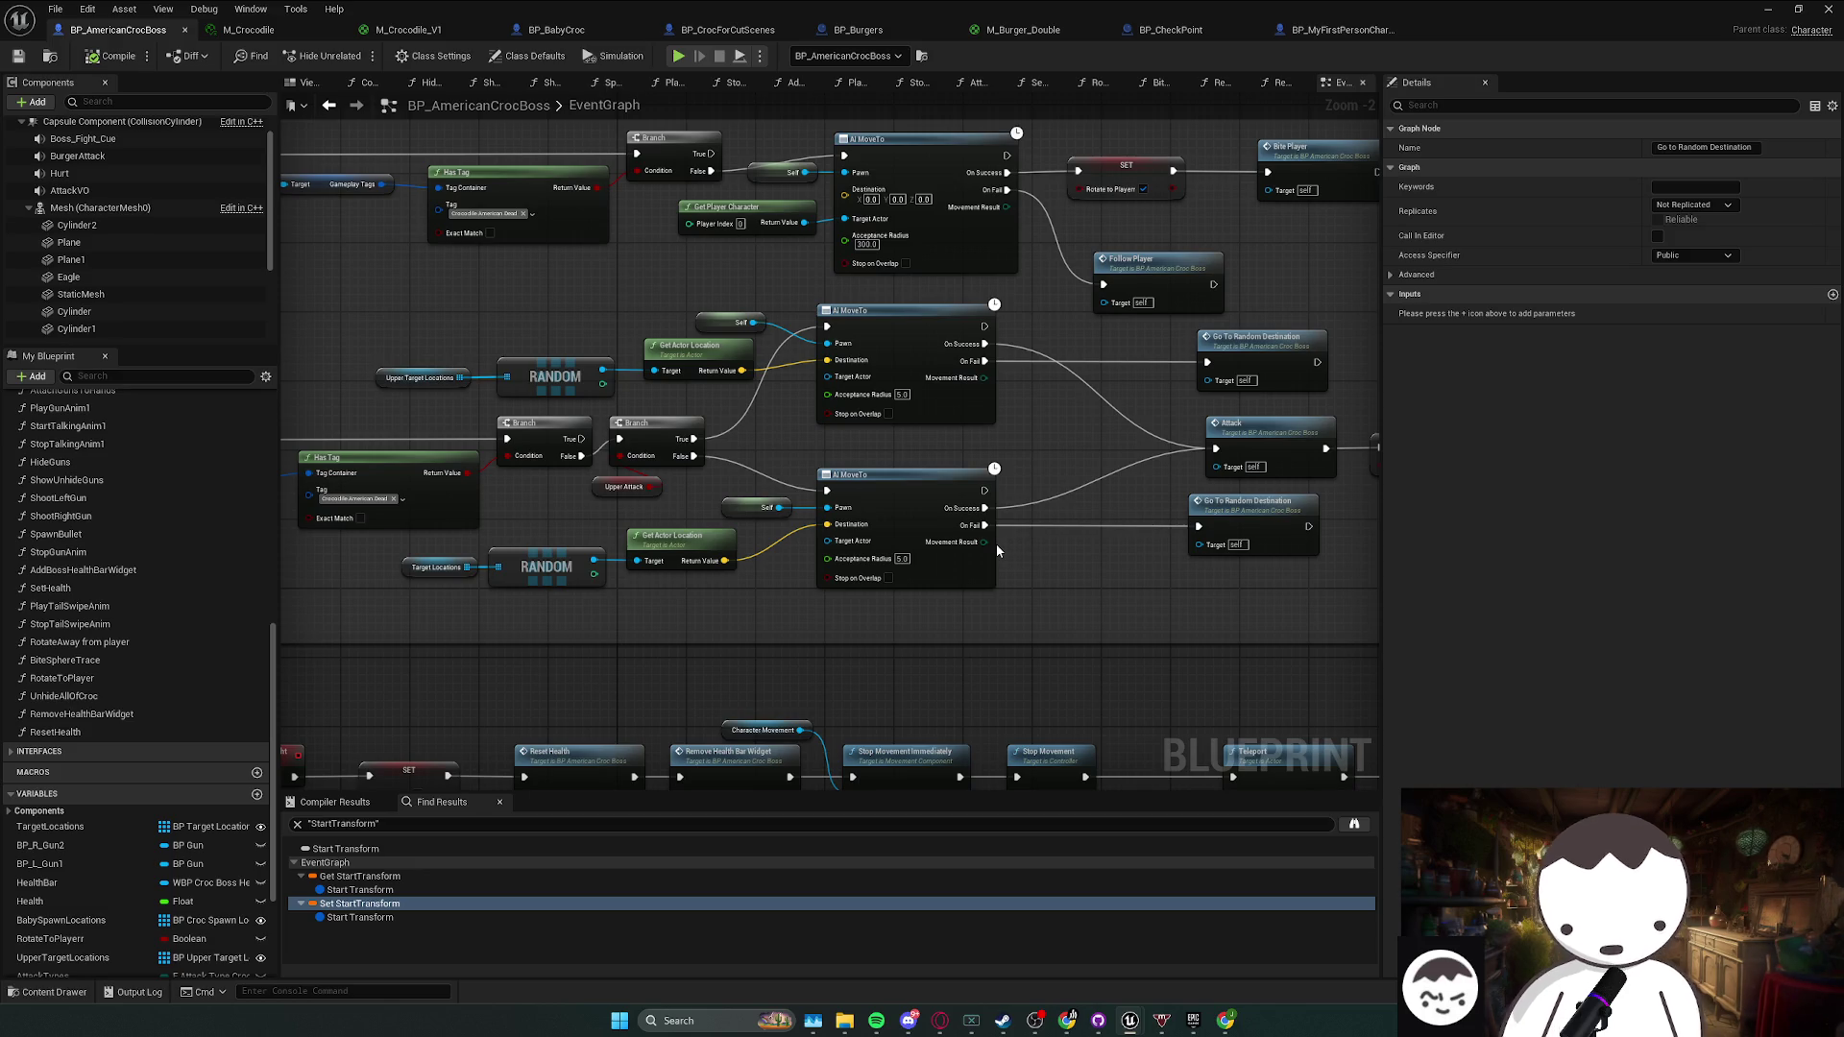
pyautogui.click(739, 592)
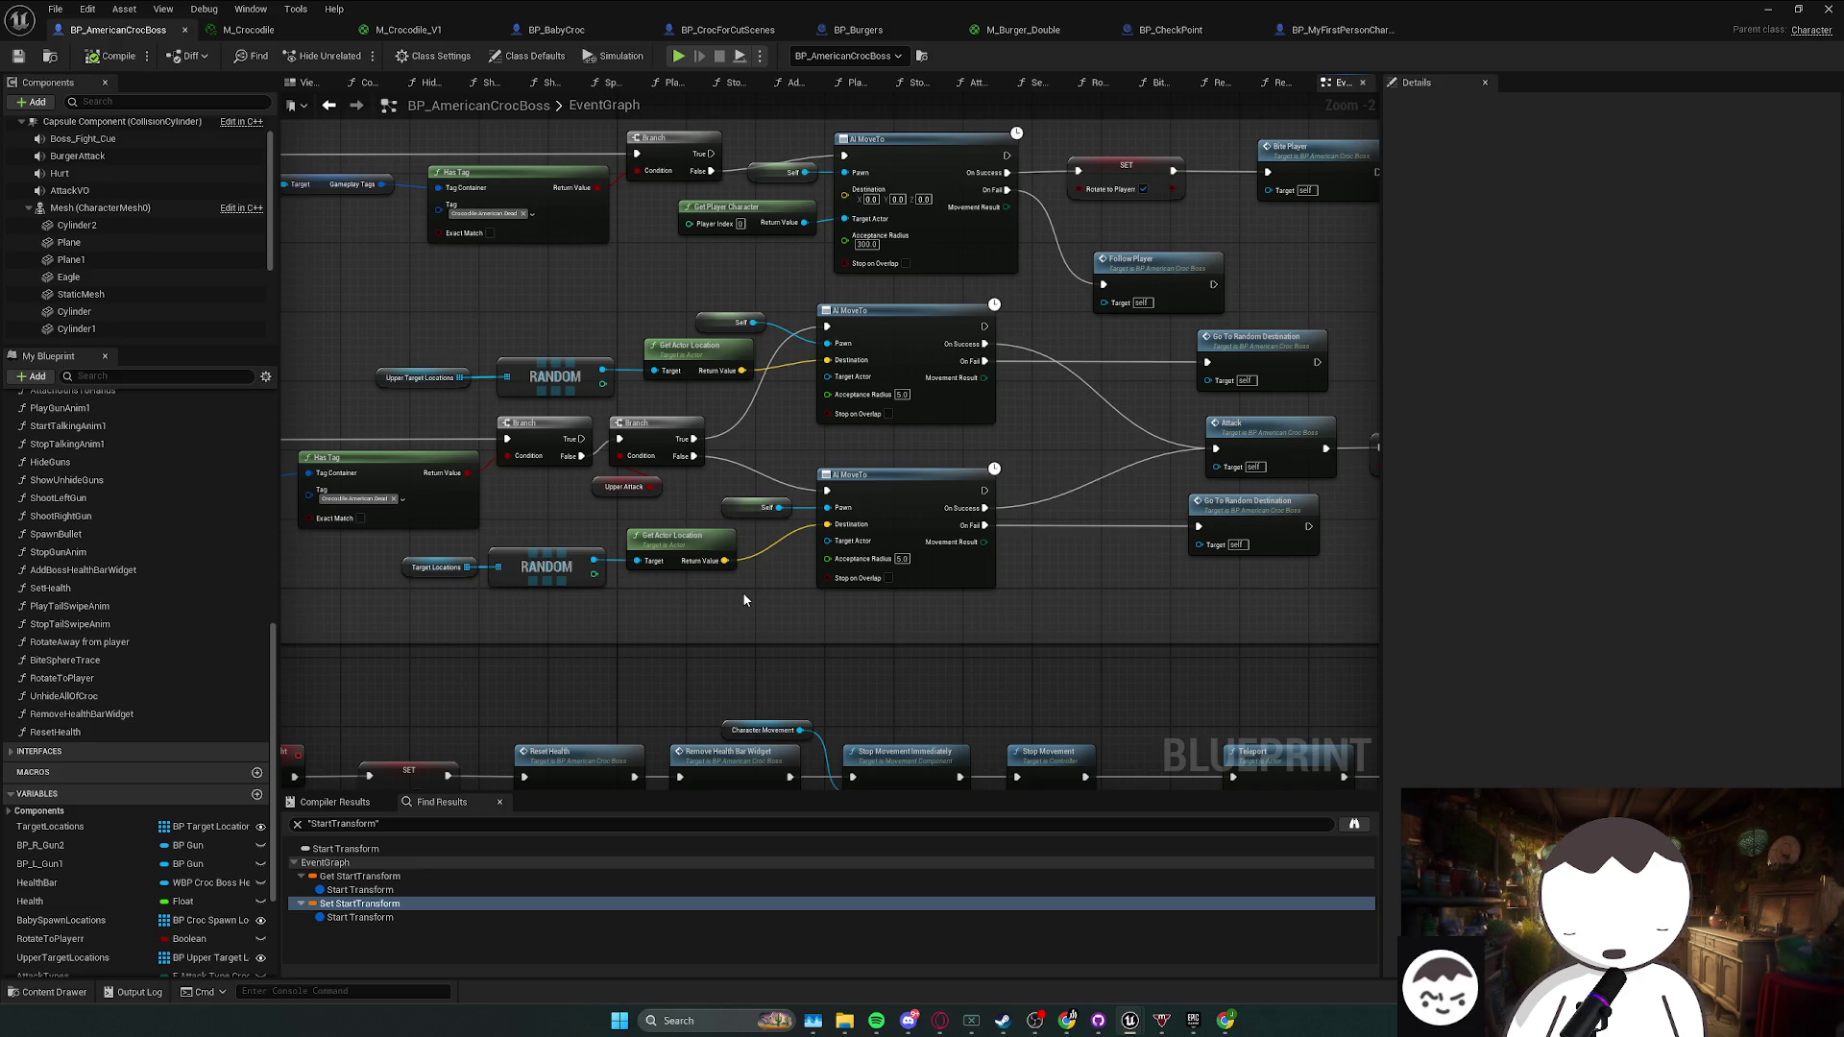
pyautogui.moveTo(411, 608)
pyautogui.mouseDown()
pyautogui.moveTo(486, 618)
pyautogui.moveTo(615, 552)
pyautogui.moveTo(619, 591)
pyautogui.moveTo(768, 543)
pyautogui.moveTo(835, 495)
pyautogui.mouseUp()
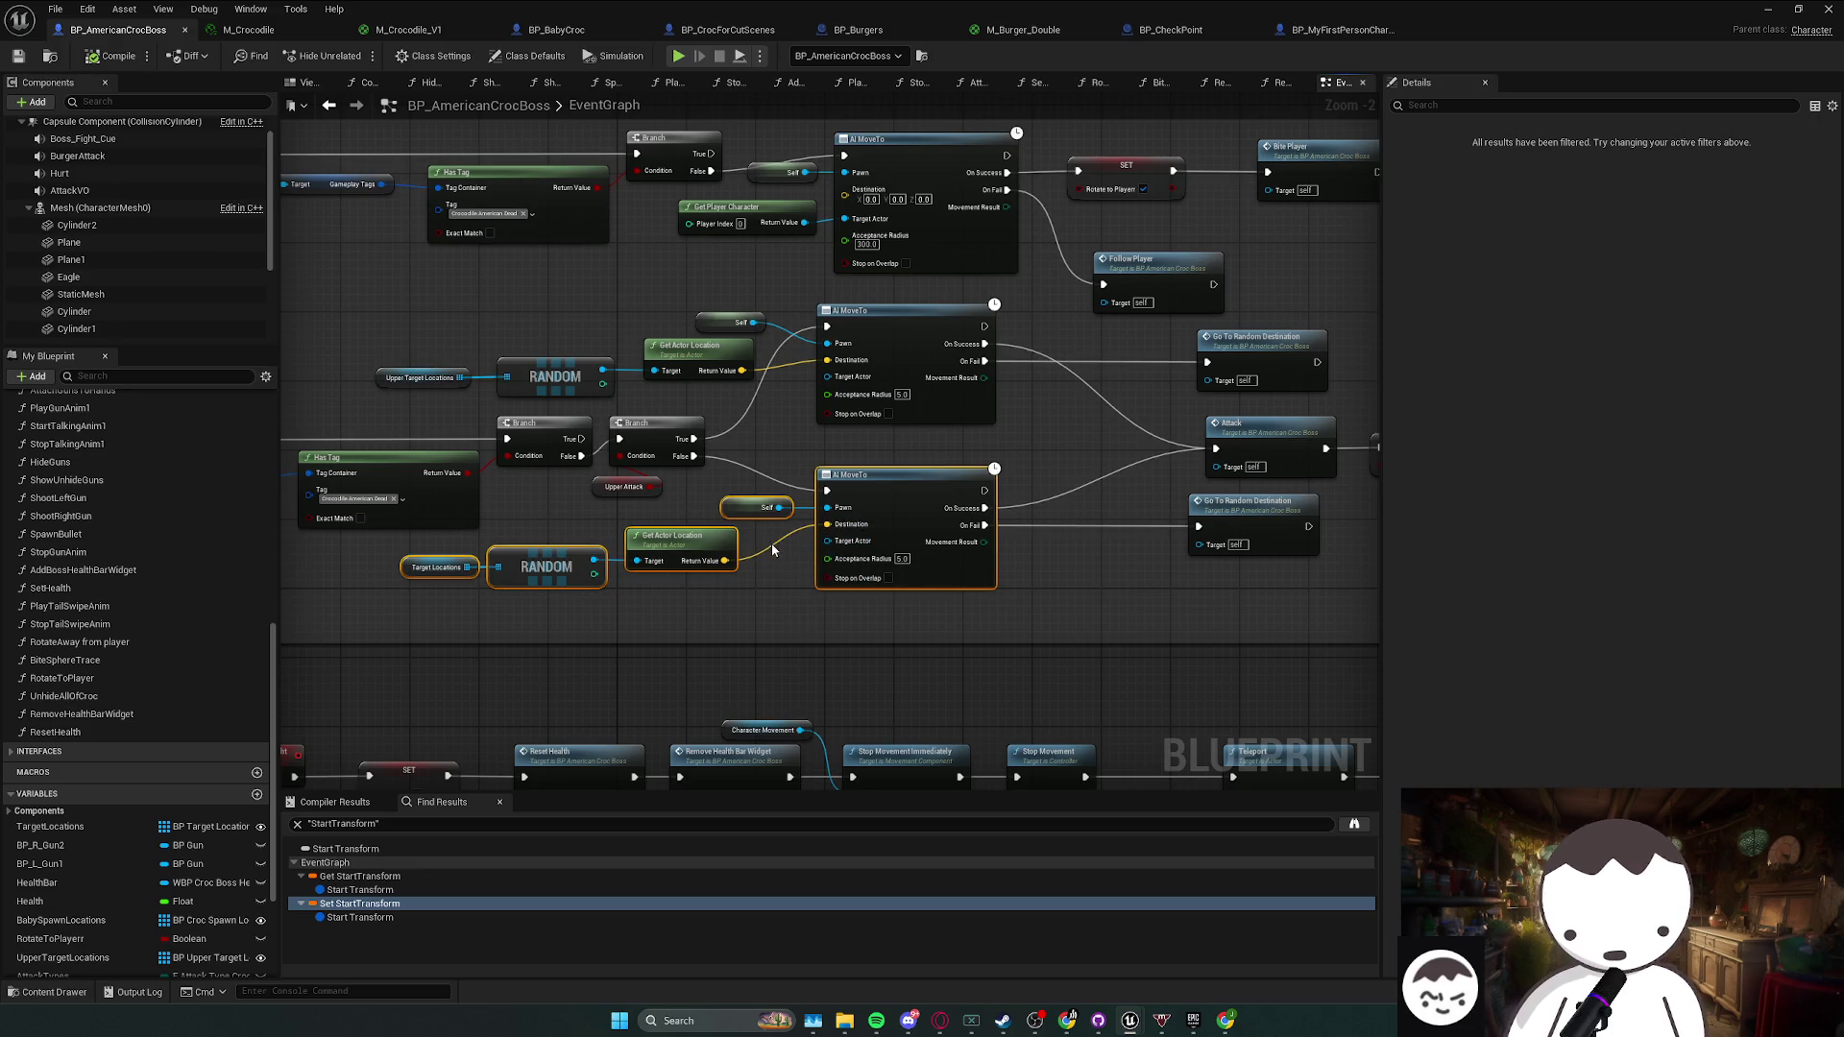
pyautogui.scroll(-3, 777, 545)
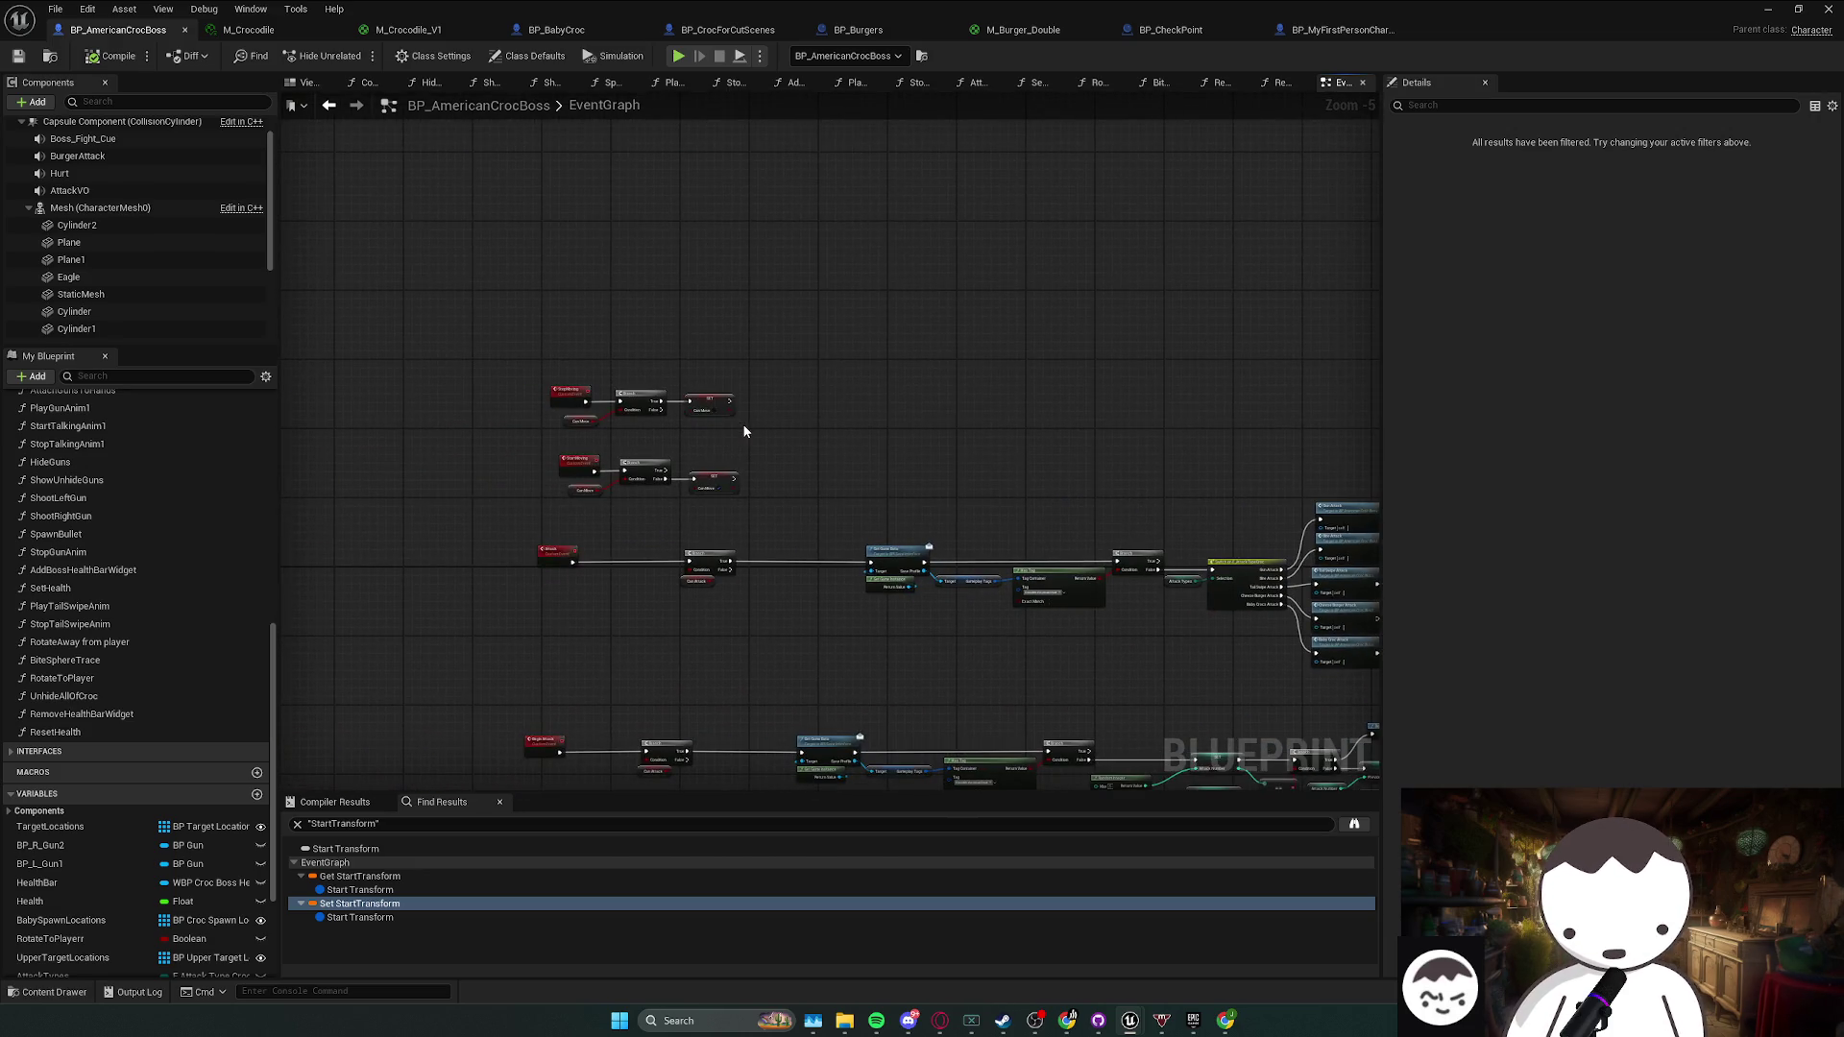
pyautogui.scroll(2, 741, 422)
pyautogui.moveTo(730, 509); pyautogui.dragTo(746, 488)
pyautogui.moveTo(408, 473); pyautogui.dragTo(740, 557)
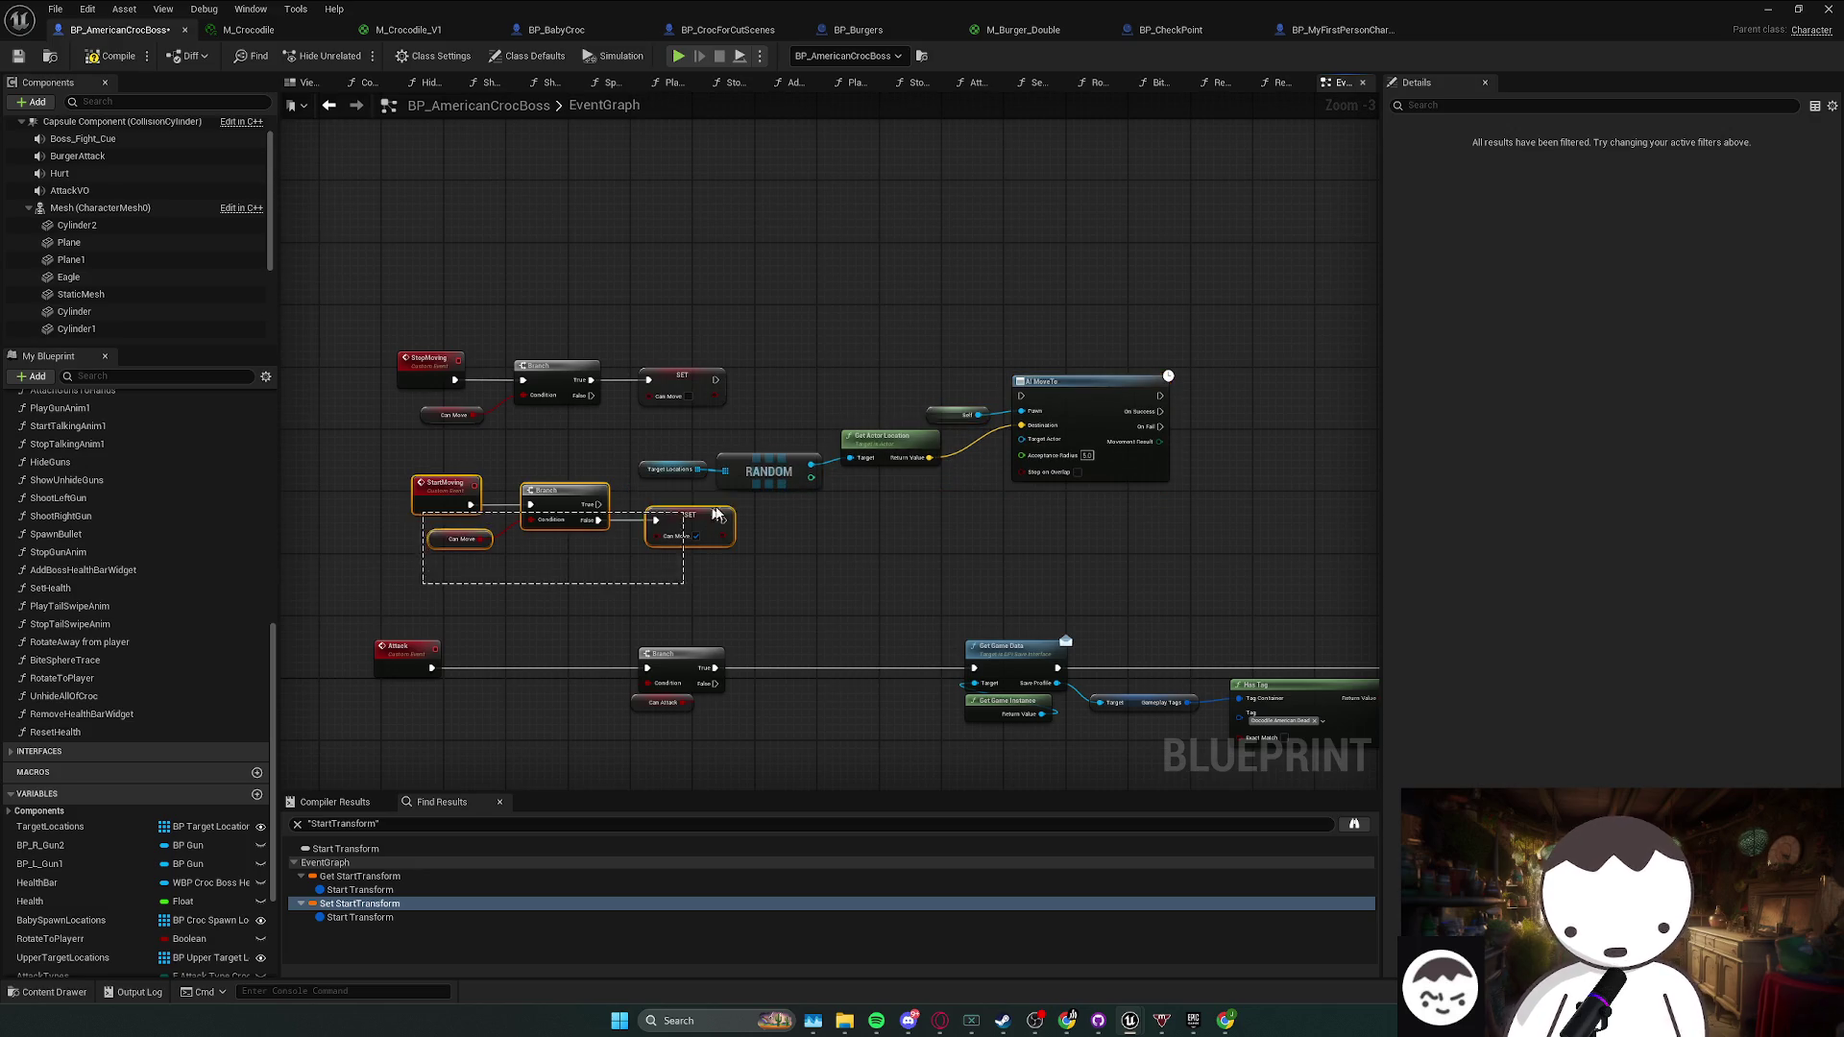
# - Delete the StartMoving event and StopMoving's Branch, SET and Can Move nodes
pyautogui.press('Delete')
pyautogui.moveTo(437, 422)
pyautogui.mouseDown()
pyautogui.moveTo(498, 430)
pyautogui.moveTo(634, 346)
pyautogui.mouseUp()
pyautogui.press('Delete')
pyautogui.moveTo(490, 322); pyautogui.dragTo(379, 375)
# - Rename StopMoving to SetDefaultMoveToLocation and place the AI MoveTo chain beside it
pyautogui.press('F2')
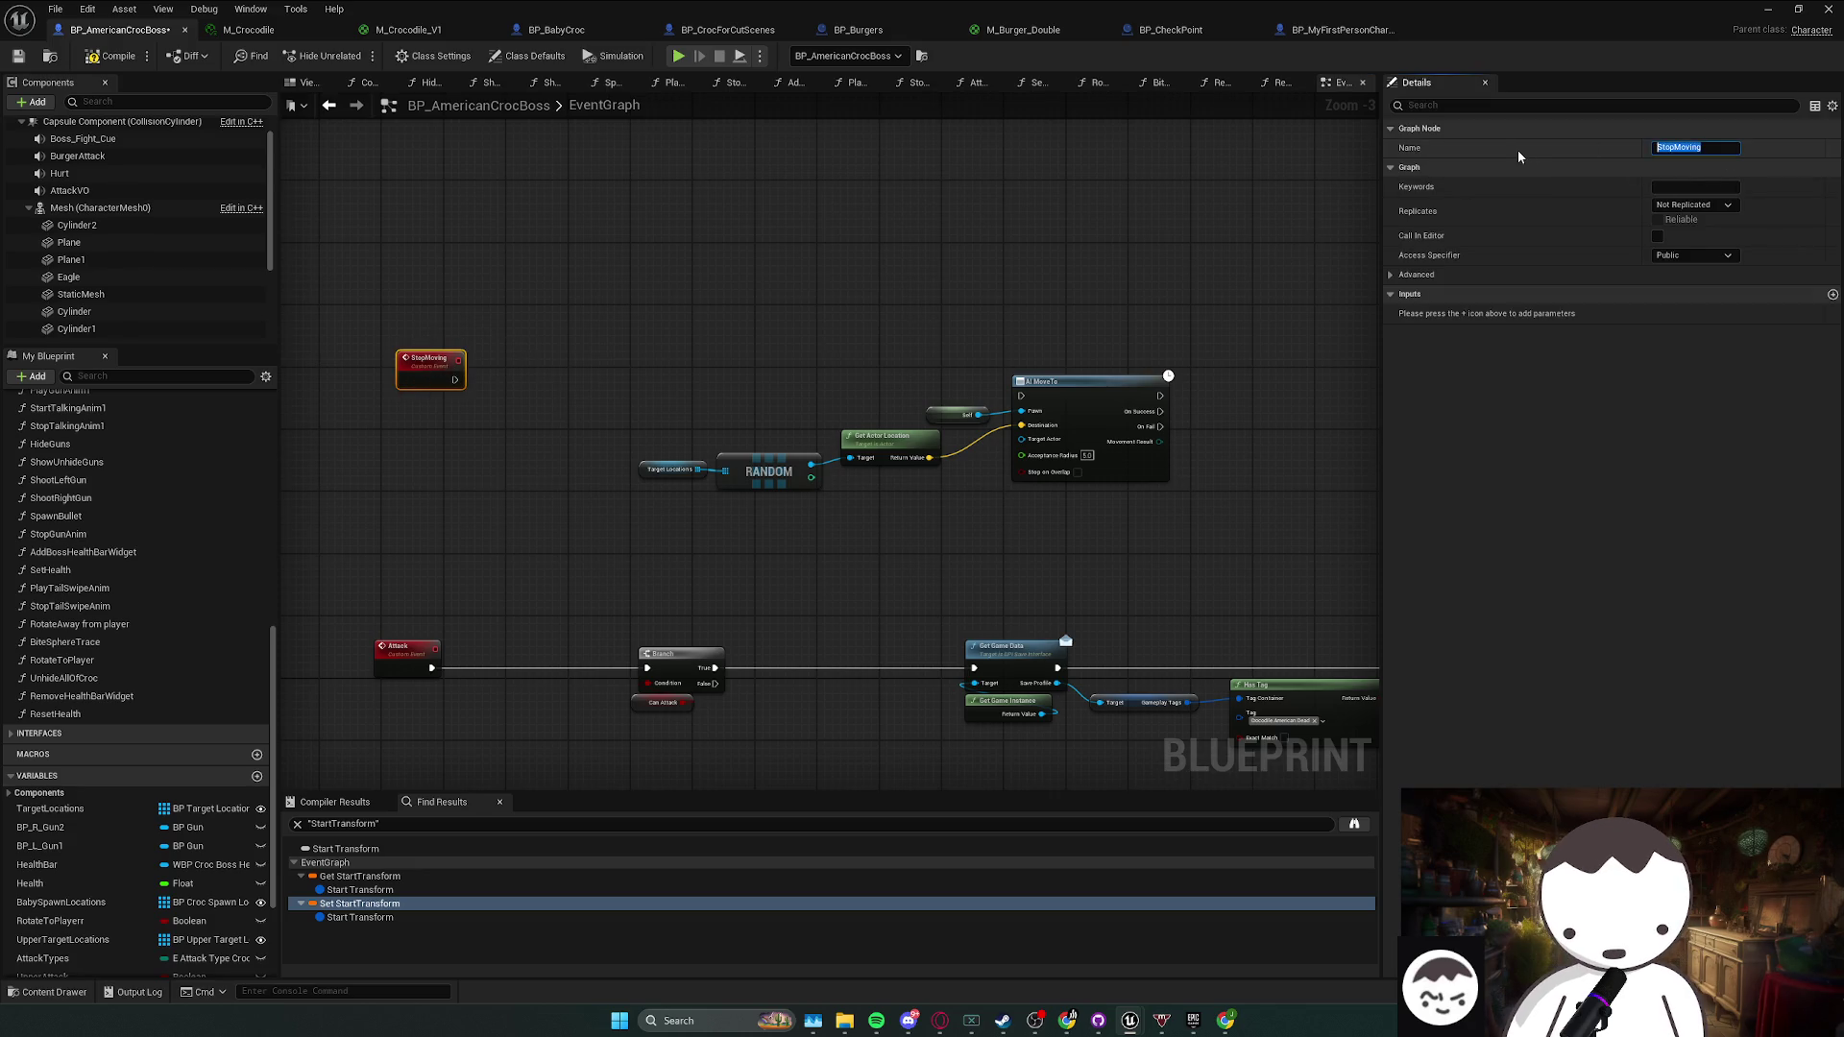
pyautogui.write('Set')
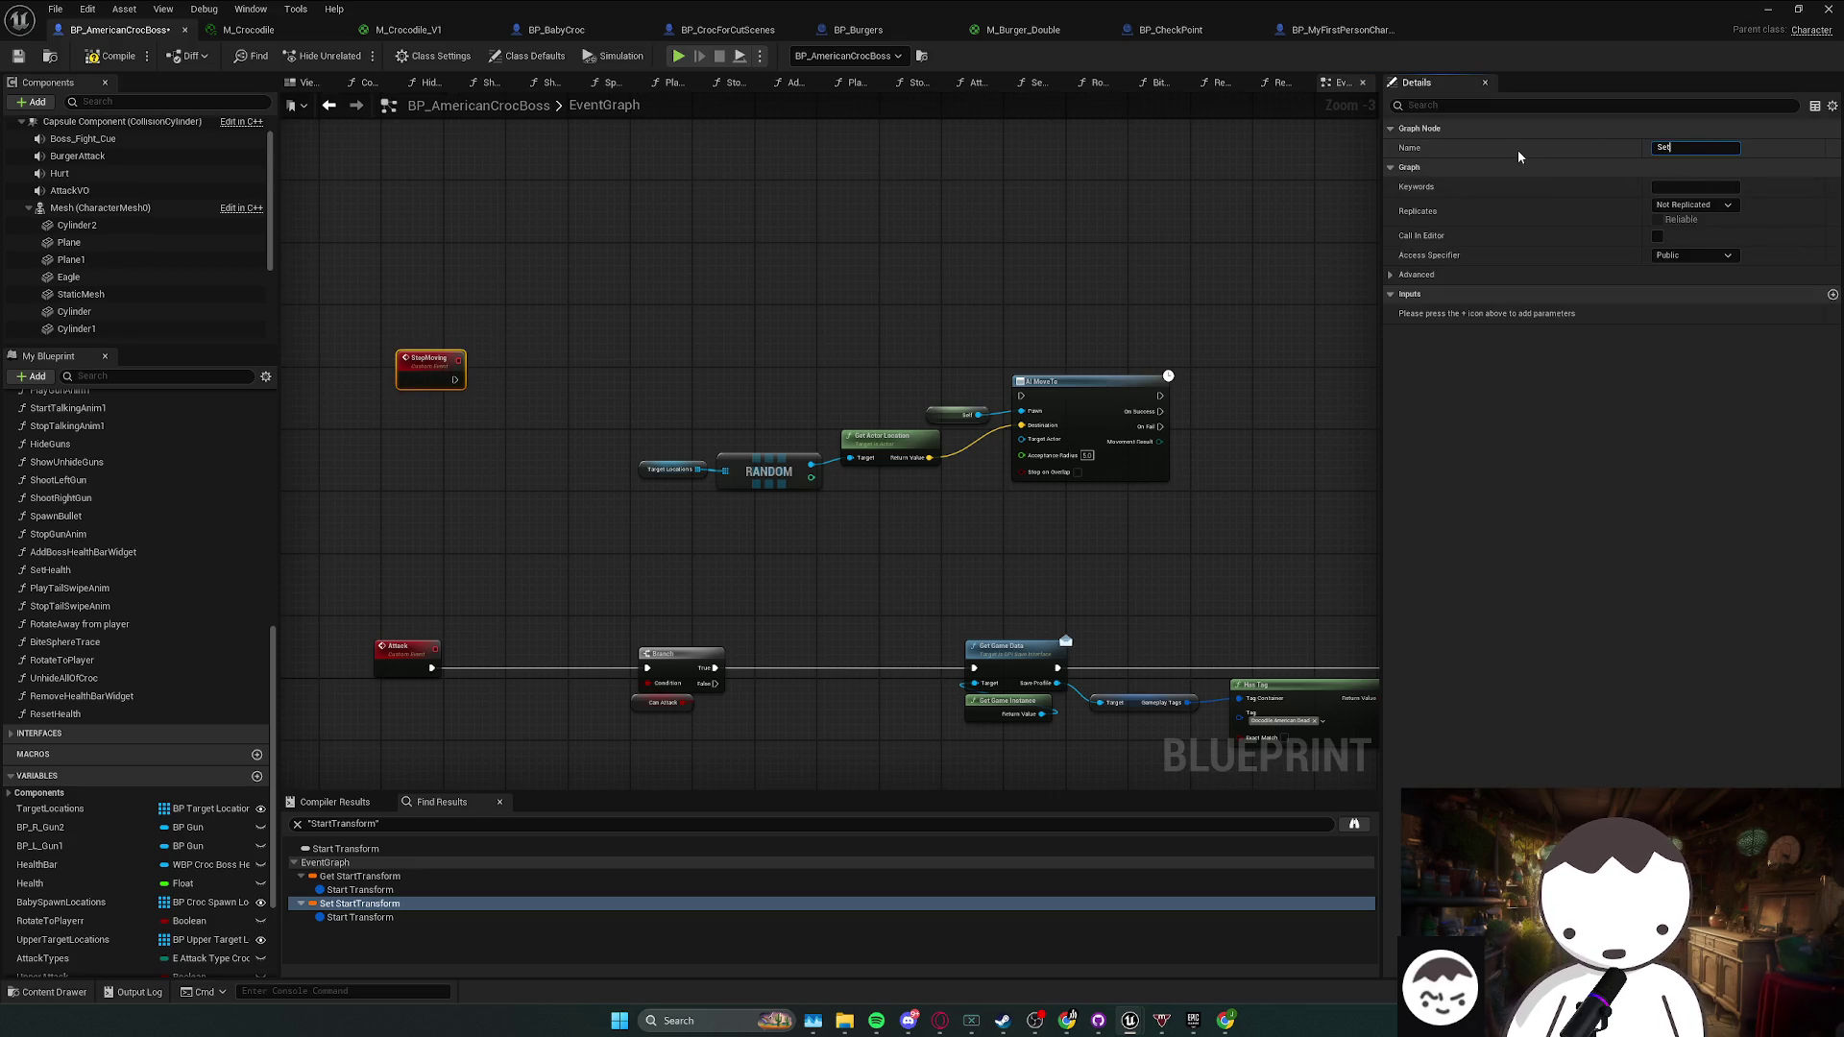
pyautogui.write('Move')
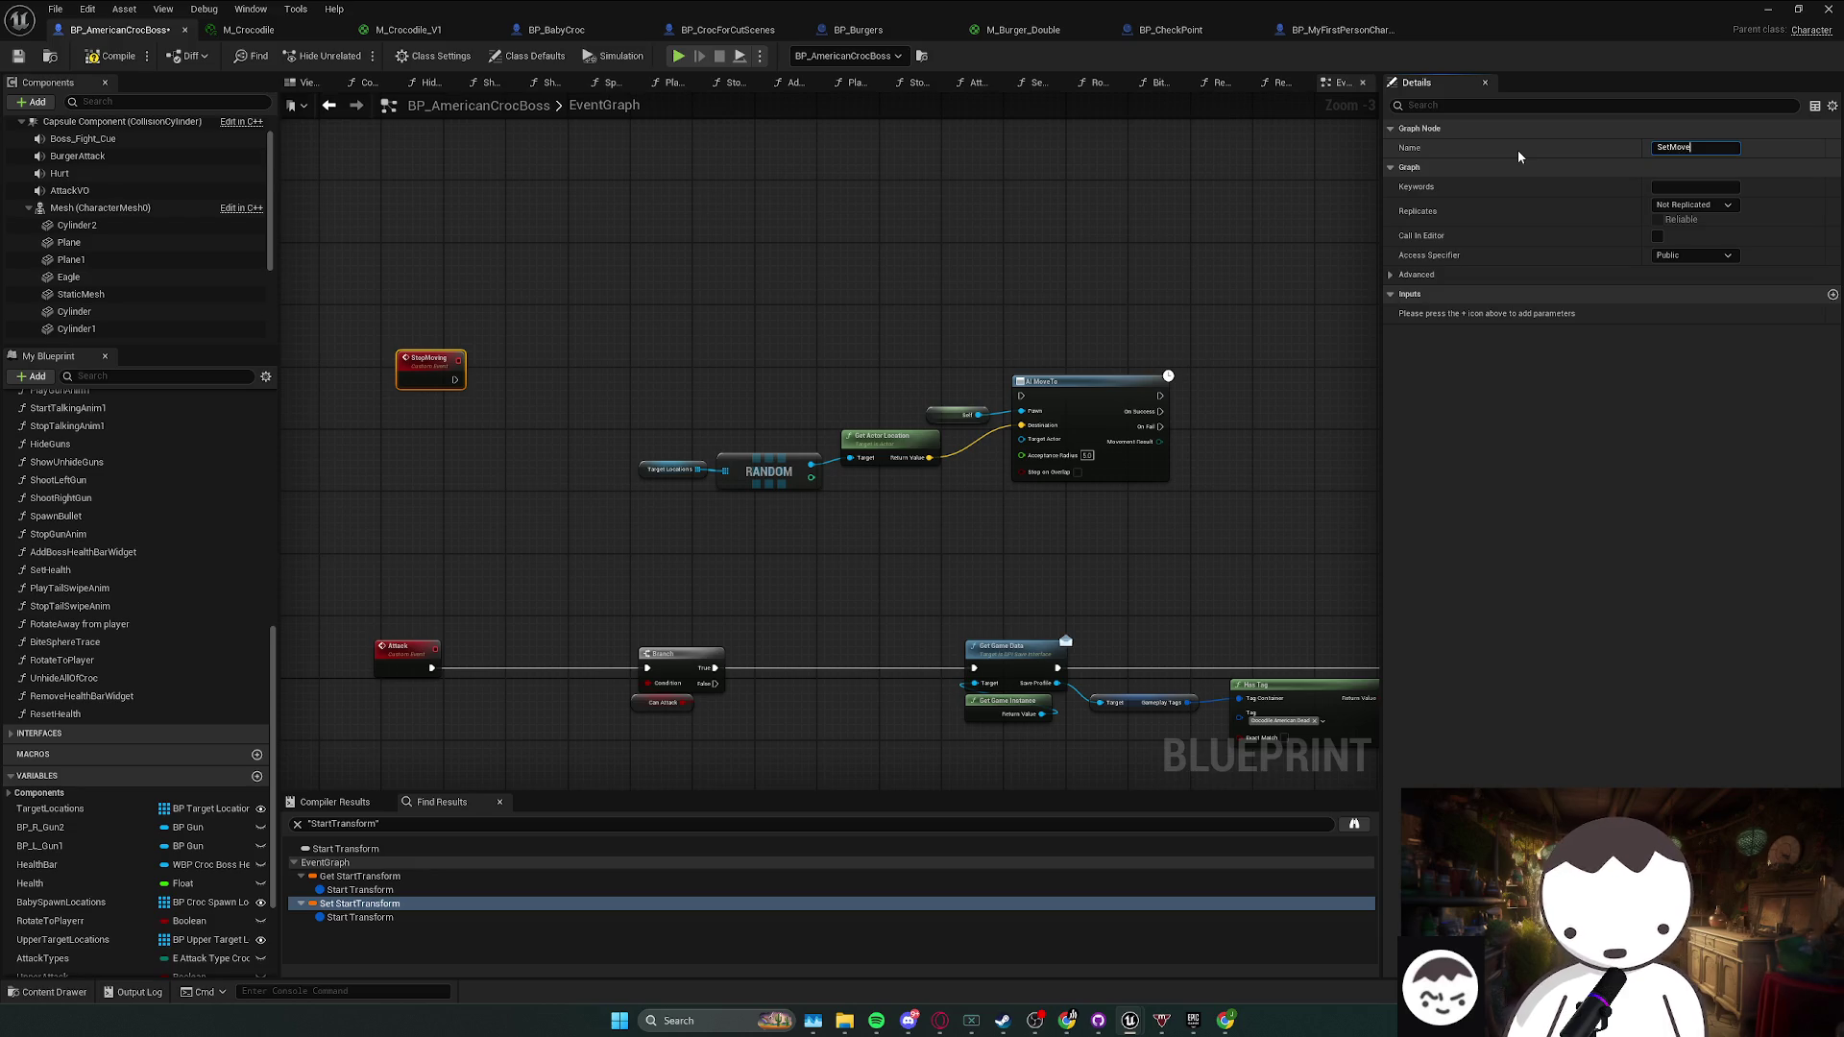
pyautogui.write('ToDef')
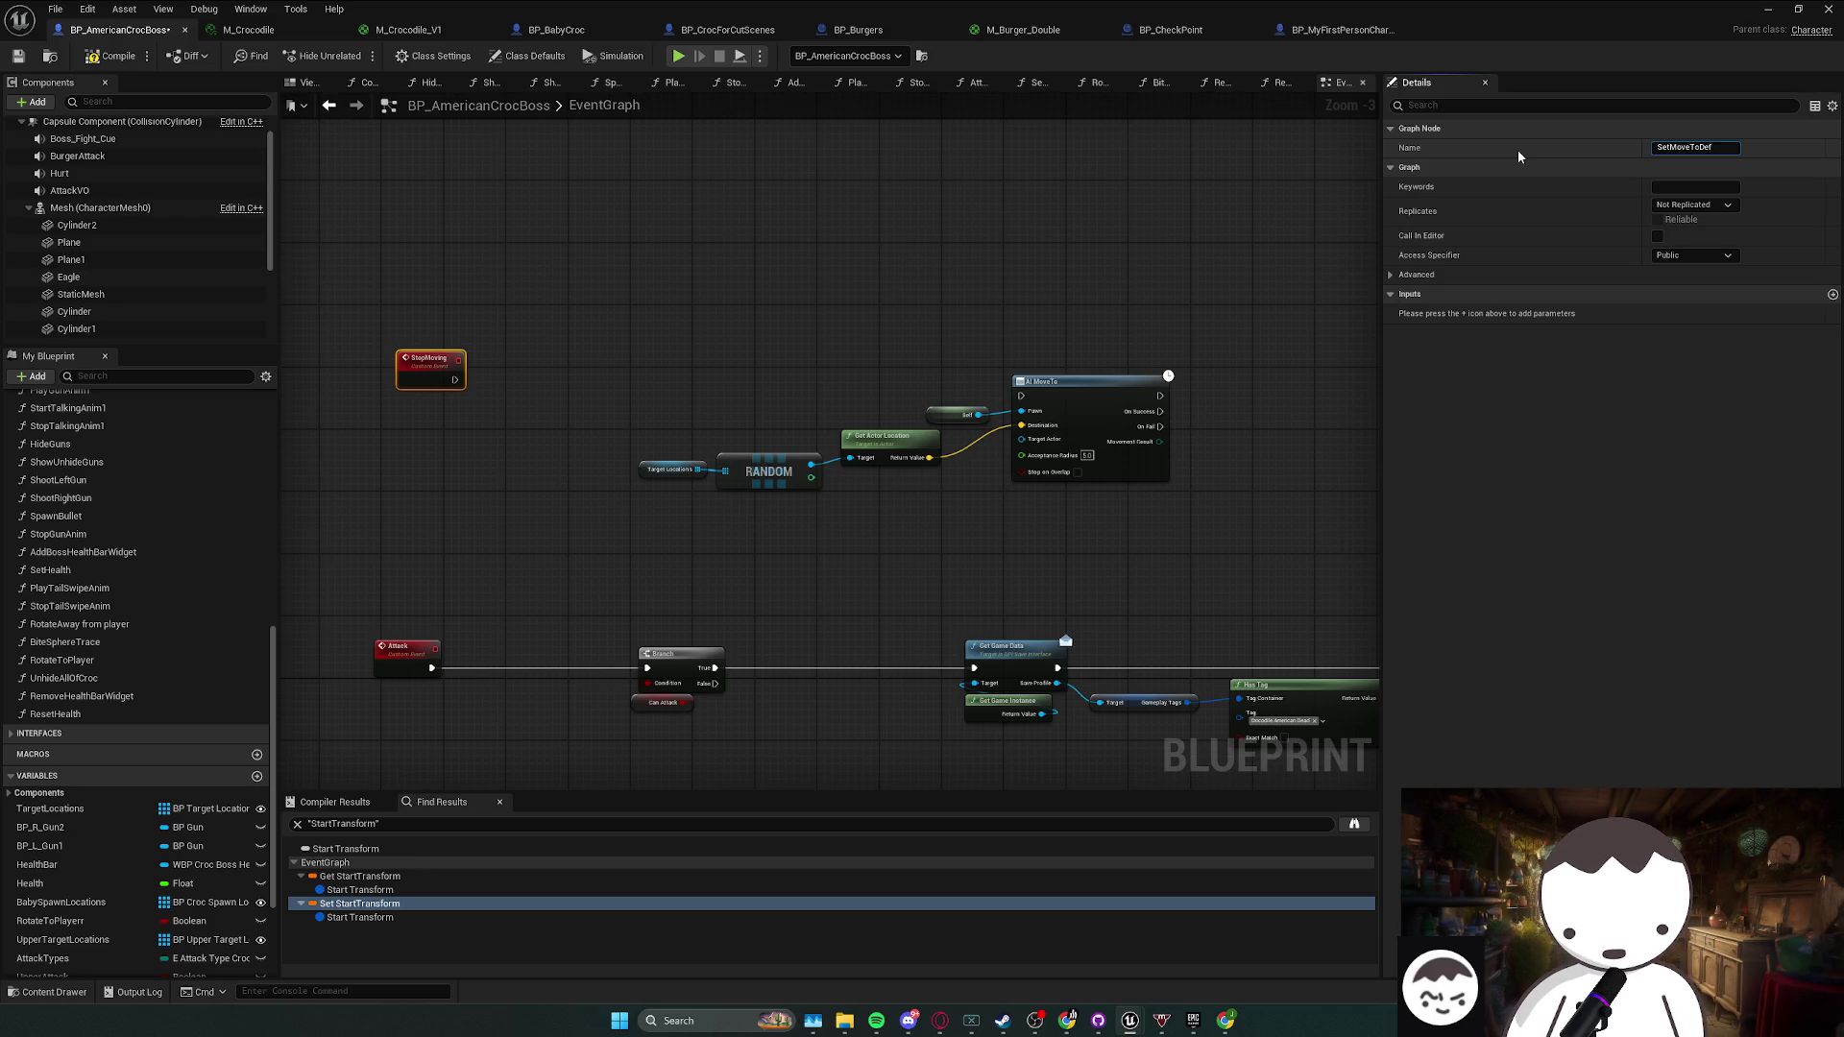
pyautogui.press('BackSpace')
pyautogui.press('BackSpace')
pyautogui.press('BackSpace')
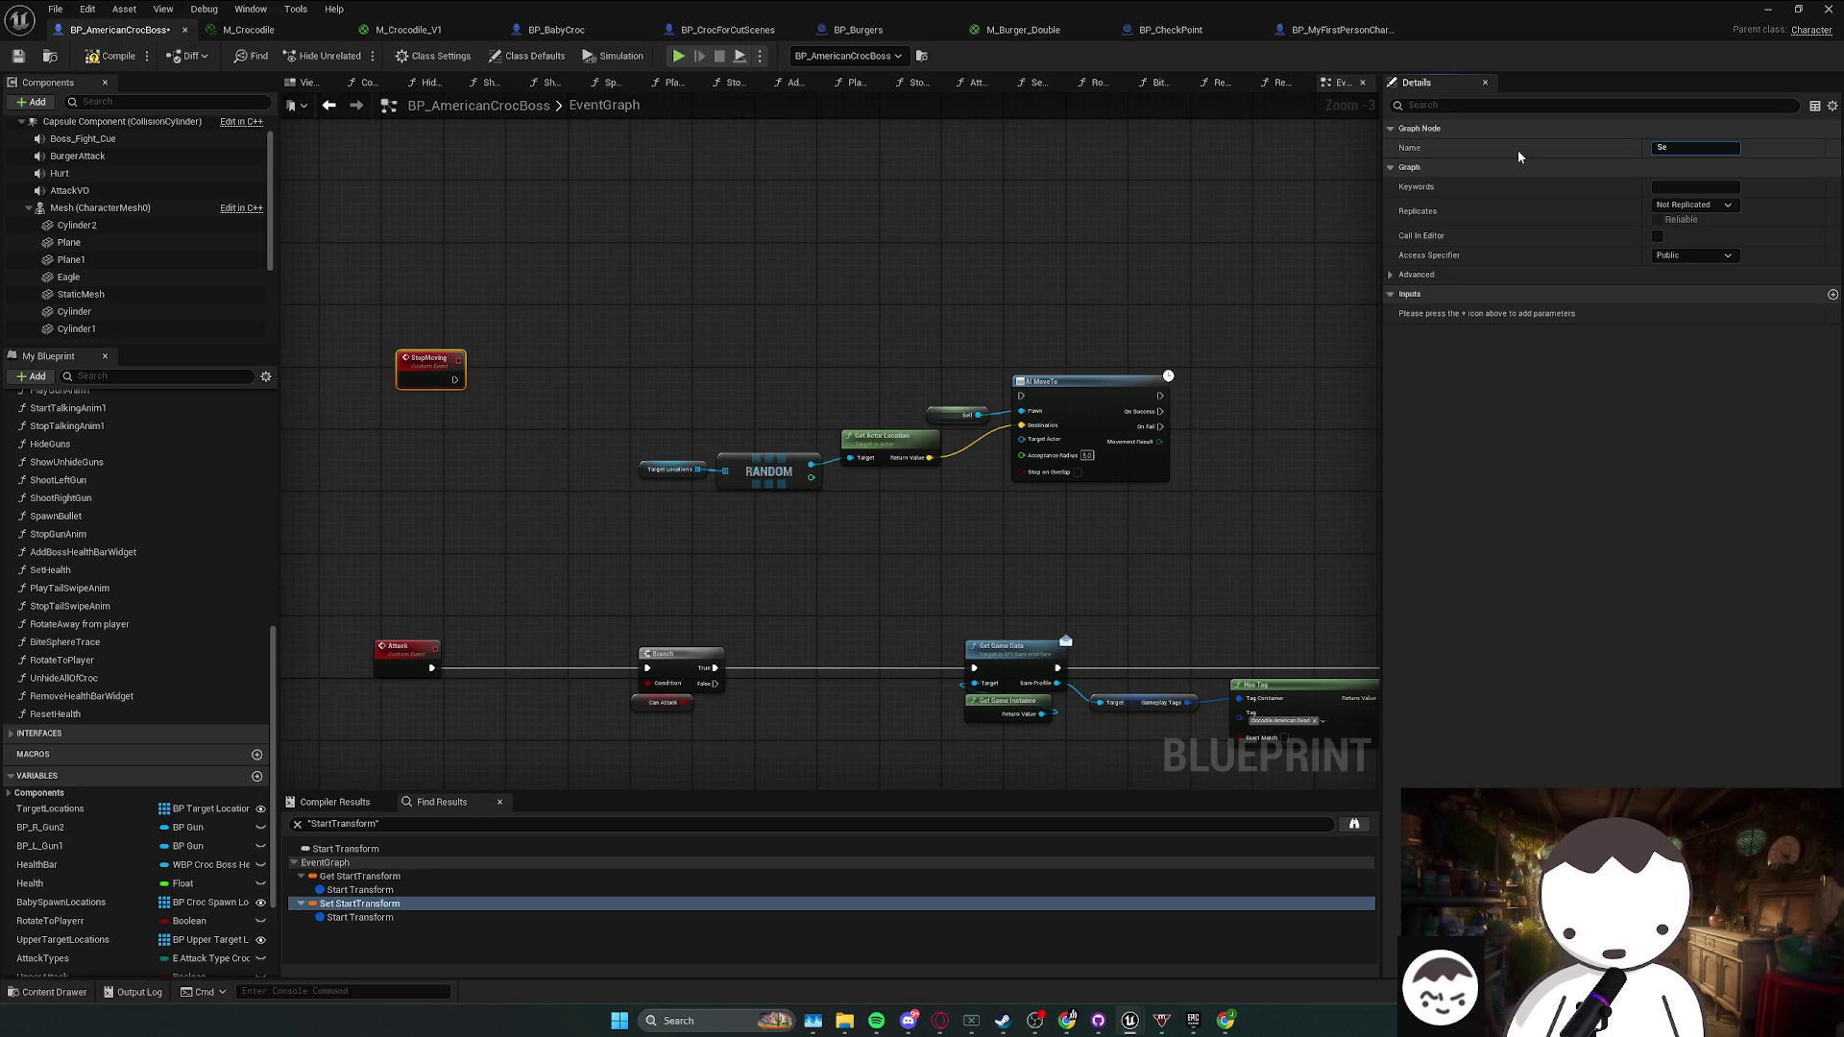
pyautogui.write('efu')
pyautogui.write('ultMoveToP')
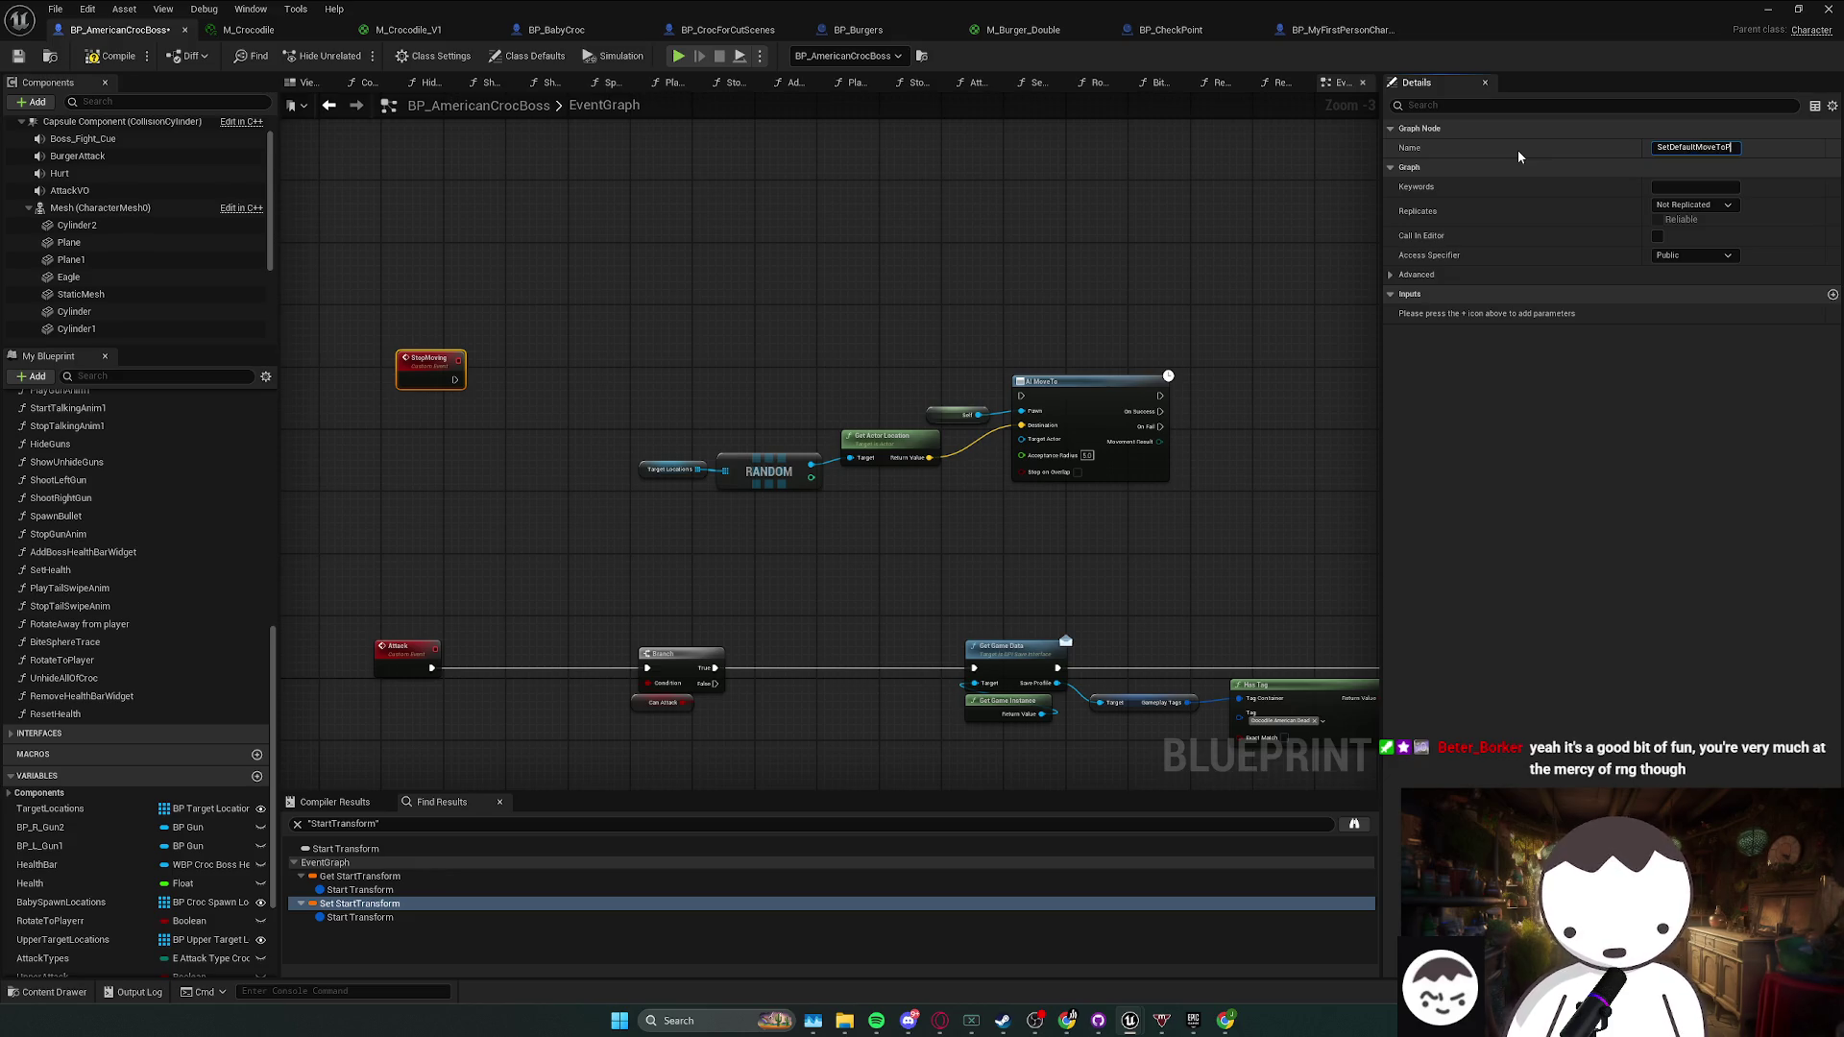
pyautogui.press('BackSpace')
pyautogui.write('Location')
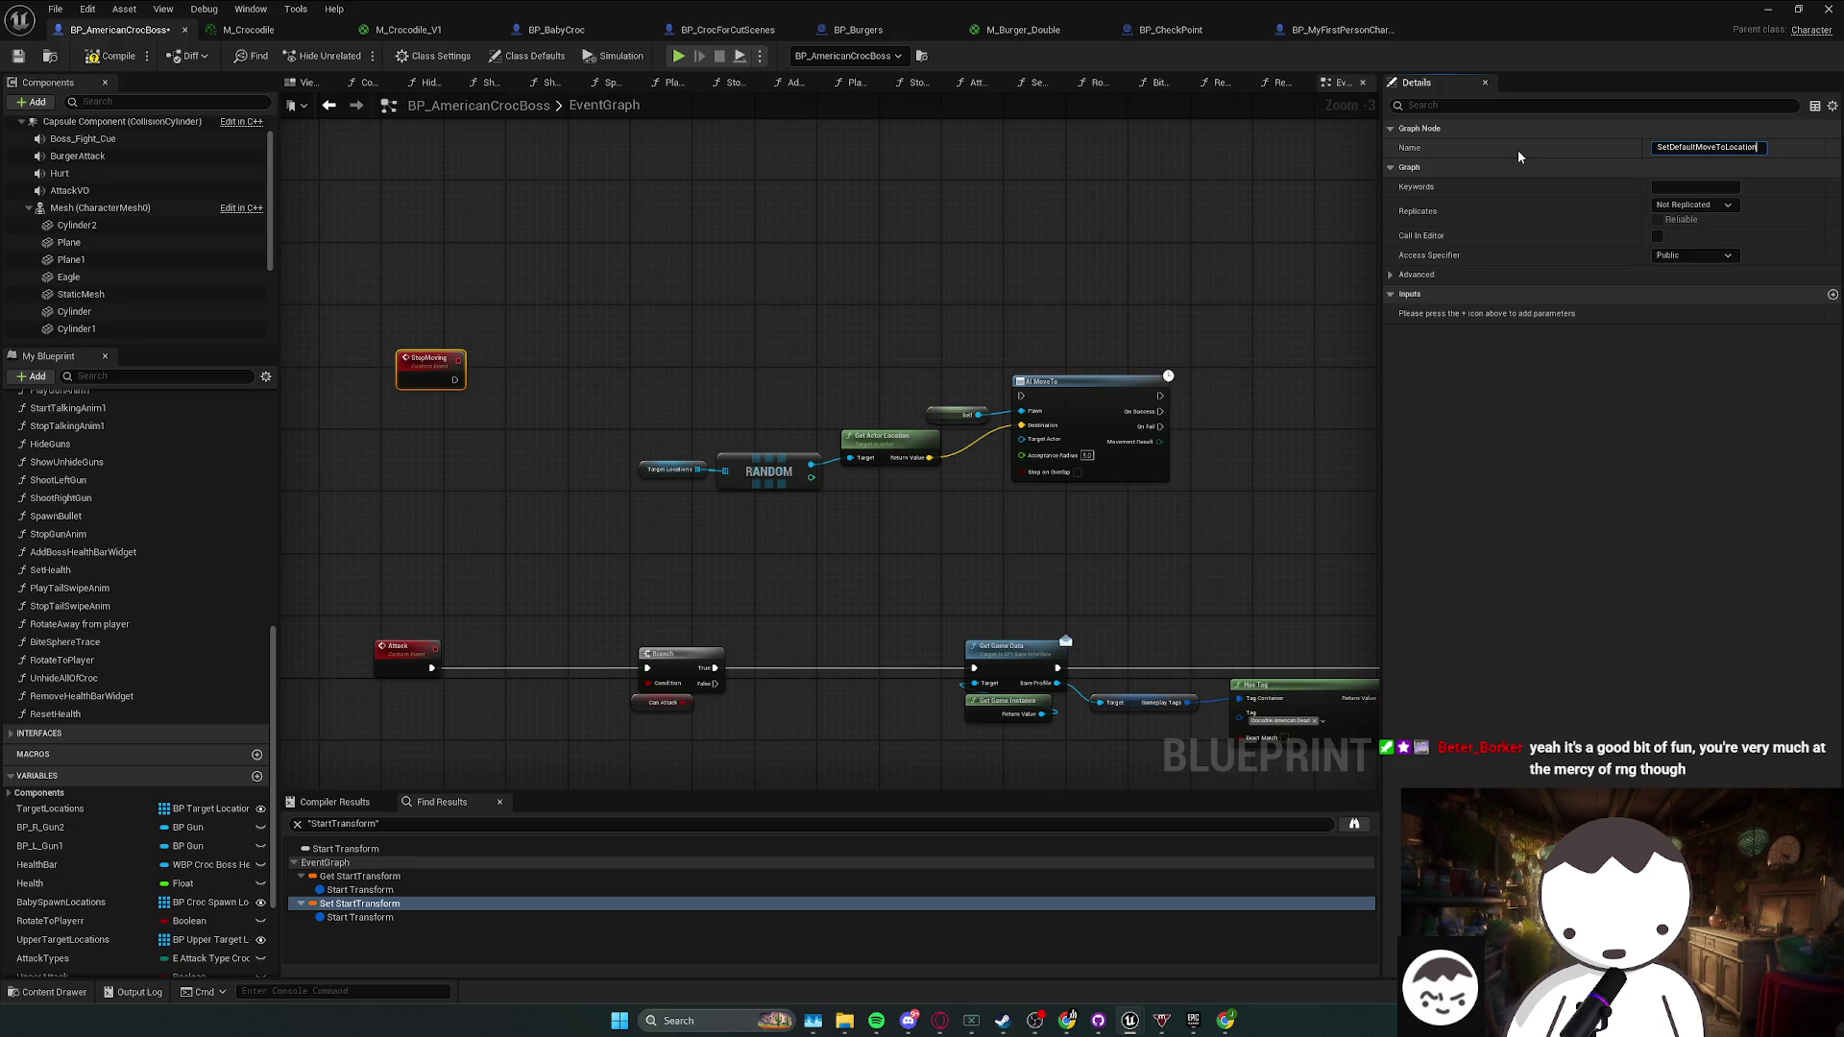
pyautogui.press('Return')
pyautogui.moveTo(649, 422); pyautogui.dragTo(1057, 494)
pyautogui.moveTo(897, 449); pyautogui.dragTo(528, 434)
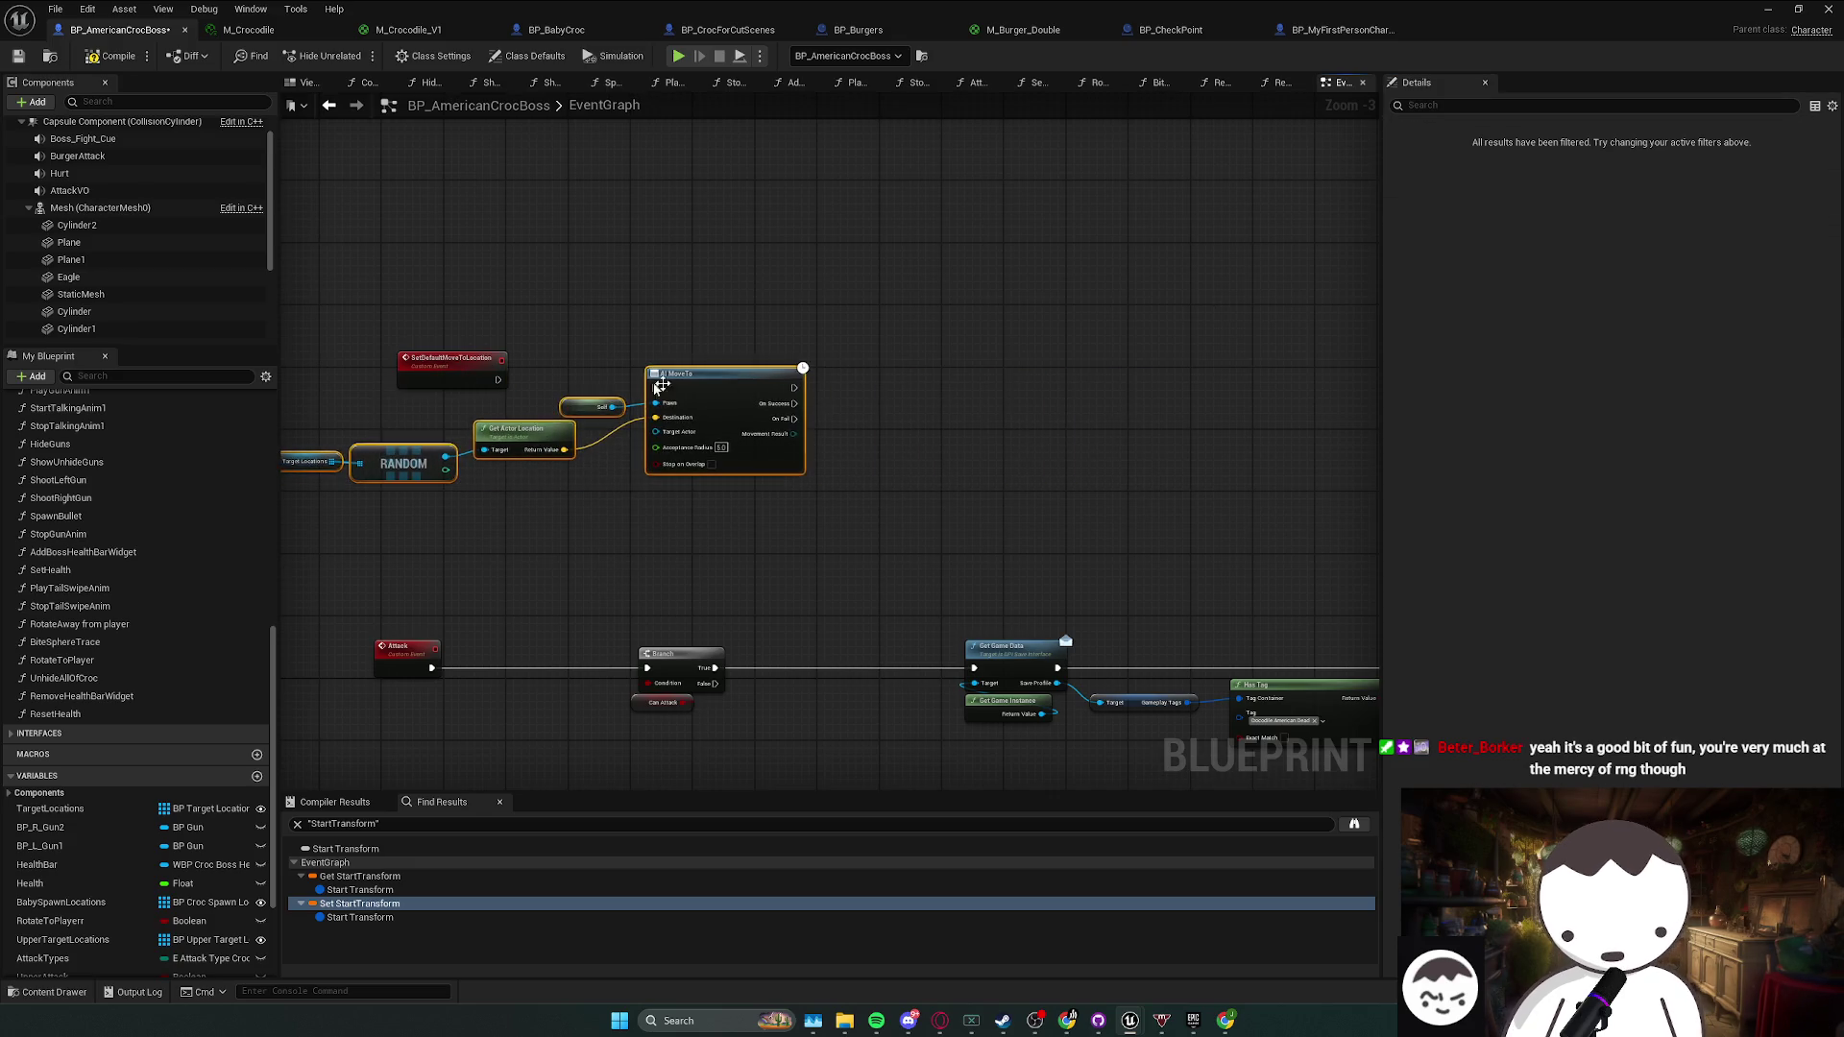
# - Replace the random-target nodes with a StartTransform getter split into location, rotation and scale
pyautogui.press('Delete')
pyautogui.scroll(-3, 146, 862)
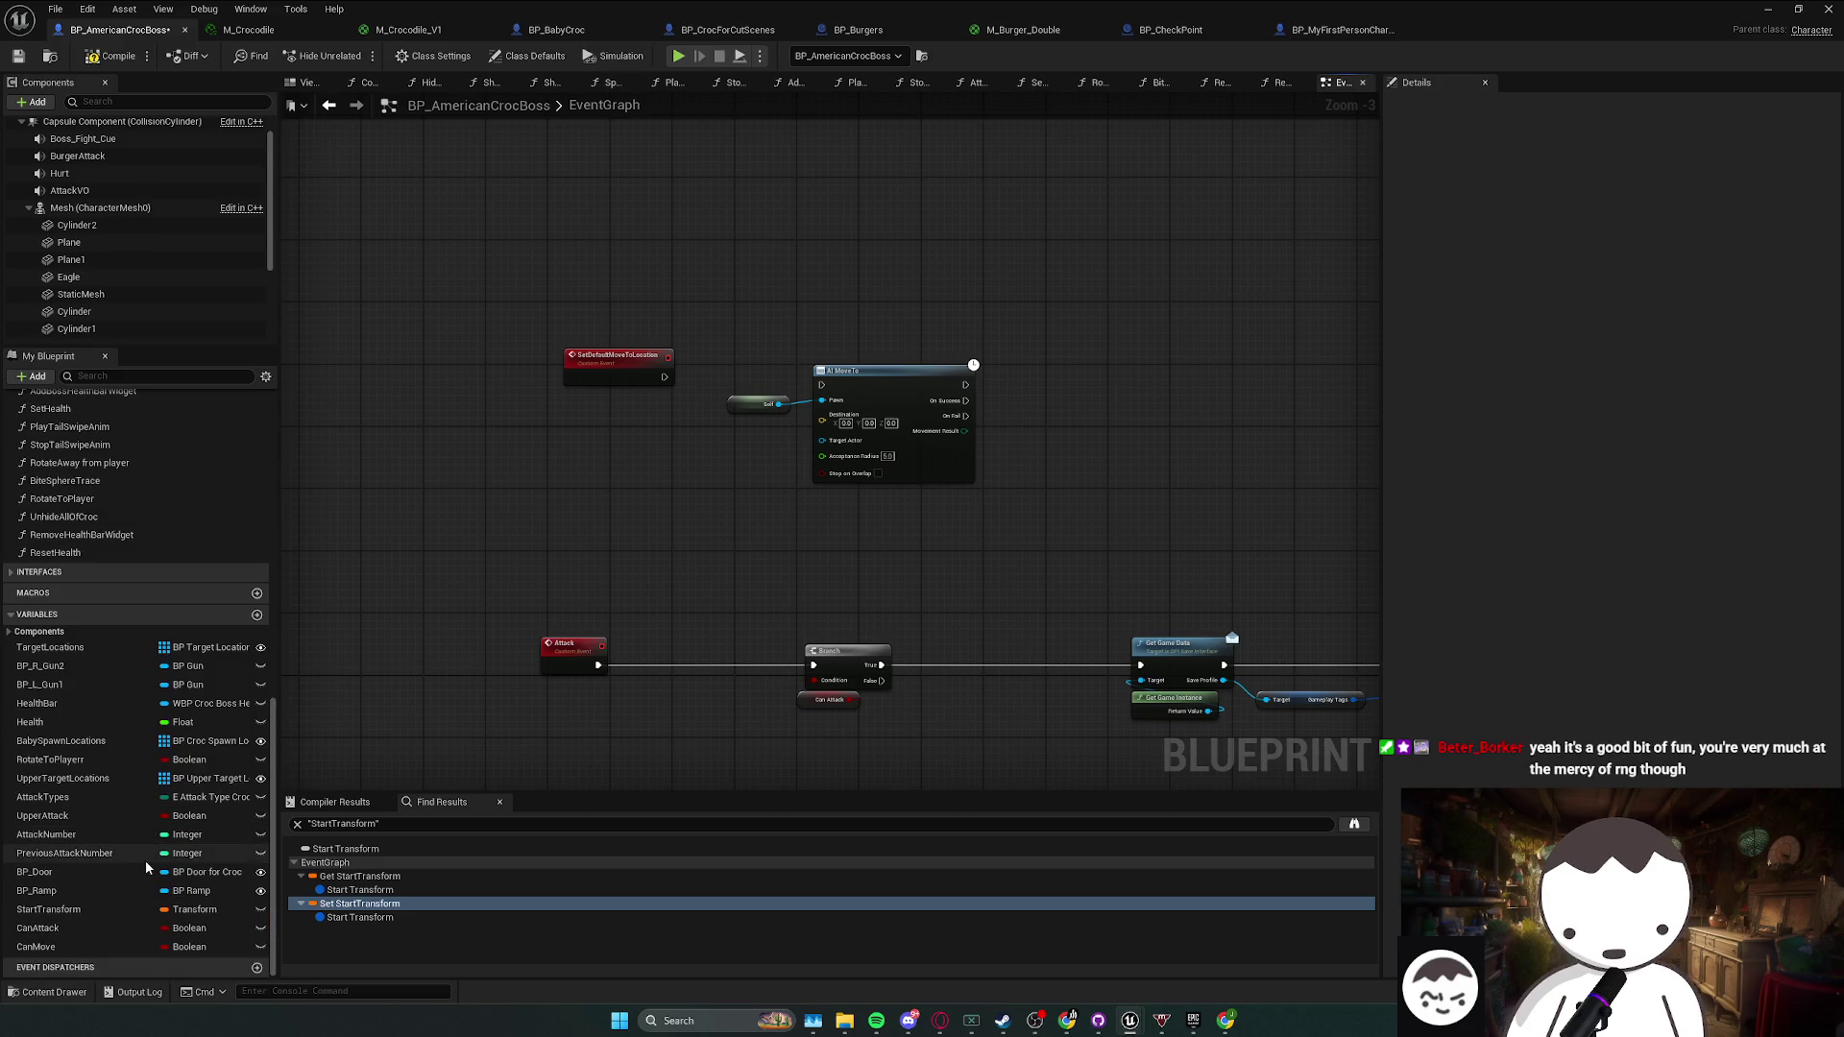
pyautogui.moveTo(84, 906); pyautogui.dragTo(595, 480)
pyautogui.click(576, 497)
pyautogui.rightClick(645, 428)
pyautogui.click(690, 486)
# - Wire StartTransform Location to Destination, Self to Pawn, and SetDefaultMoveToLocation into AI MoveTo
pyautogui.scroll(3, 774, 428)
pyautogui.moveTo(637, 428)
pyautogui.mouseDown()
pyautogui.moveTo(869, 423)
pyautogui.moveTo(864, 386)
pyautogui.mouseUp()
pyautogui.moveTo(628, 352)
pyautogui.mouseDown()
pyautogui.moveTo(864, 365)
pyautogui.moveTo(861, 336)
pyautogui.mouseUp()
pyautogui.moveTo(758, 393); pyautogui.dragTo(711, 385)
pyautogui.moveTo(550, 397); pyautogui.dragTo(950, 360)
pyautogui.rightClick(947, 363)
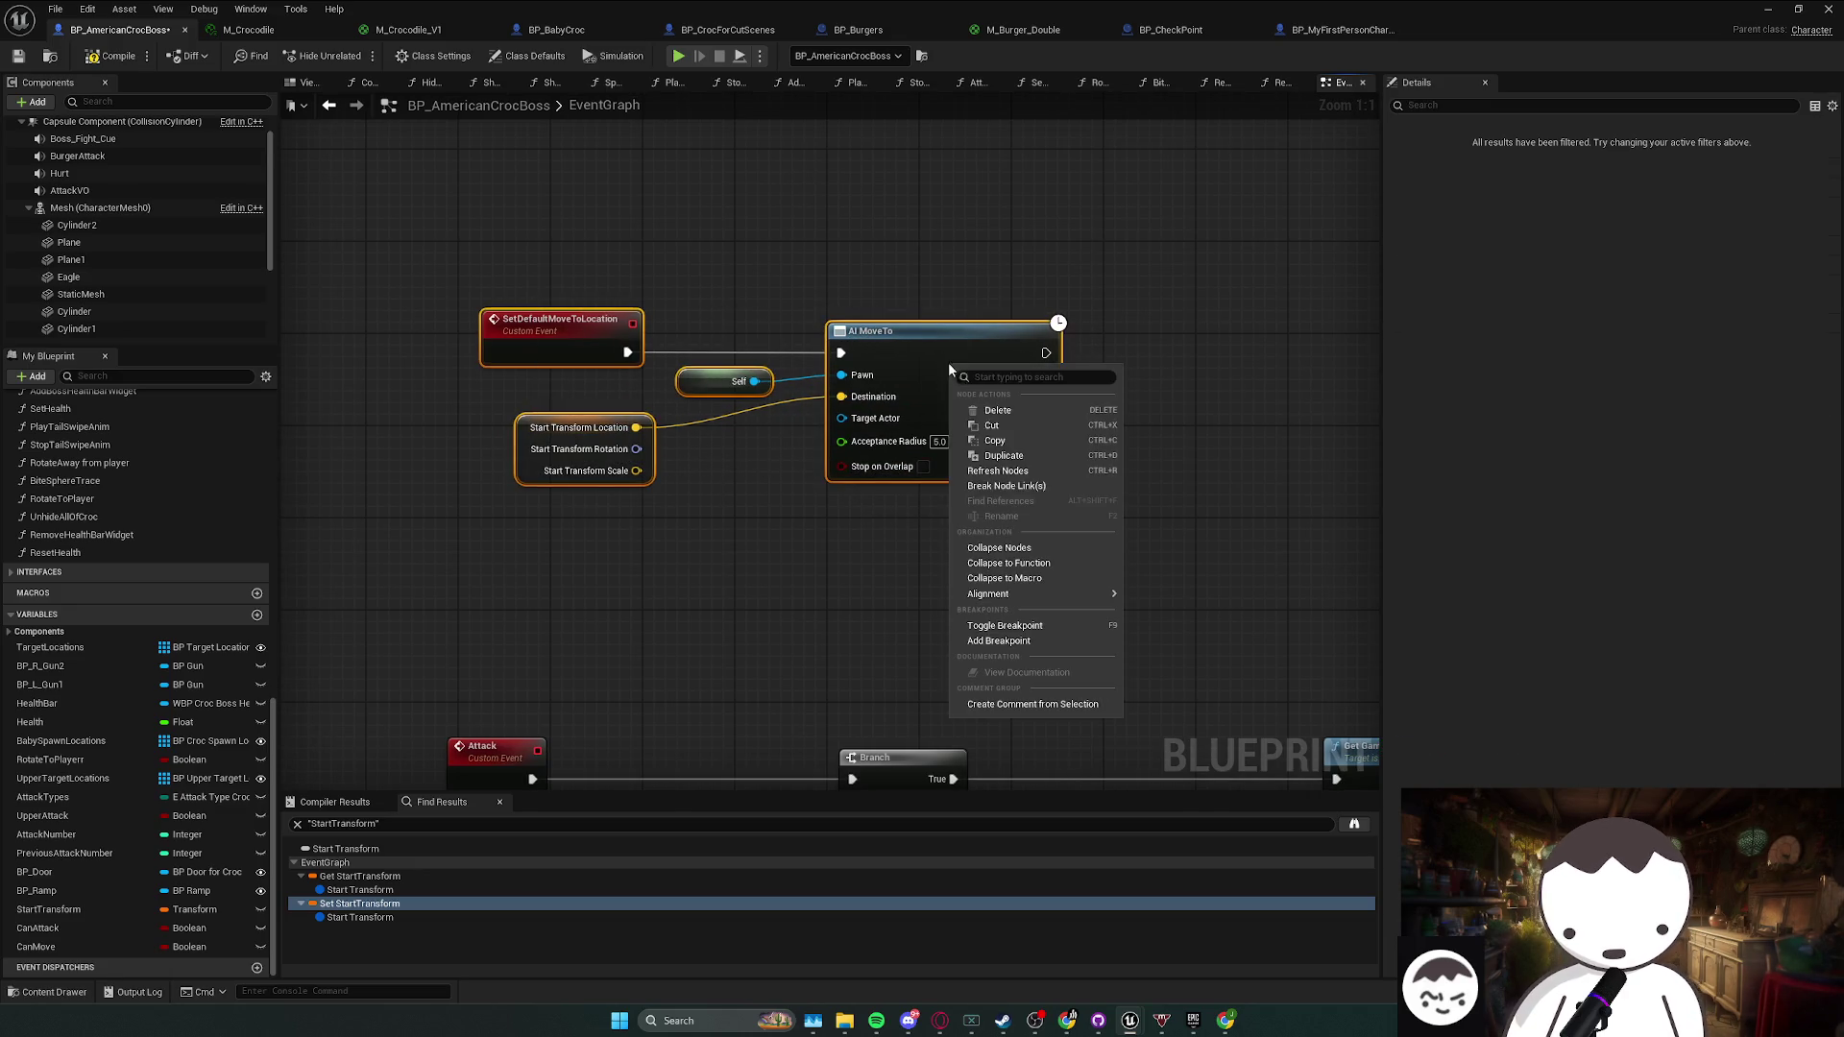
pyautogui.click(797, 557)
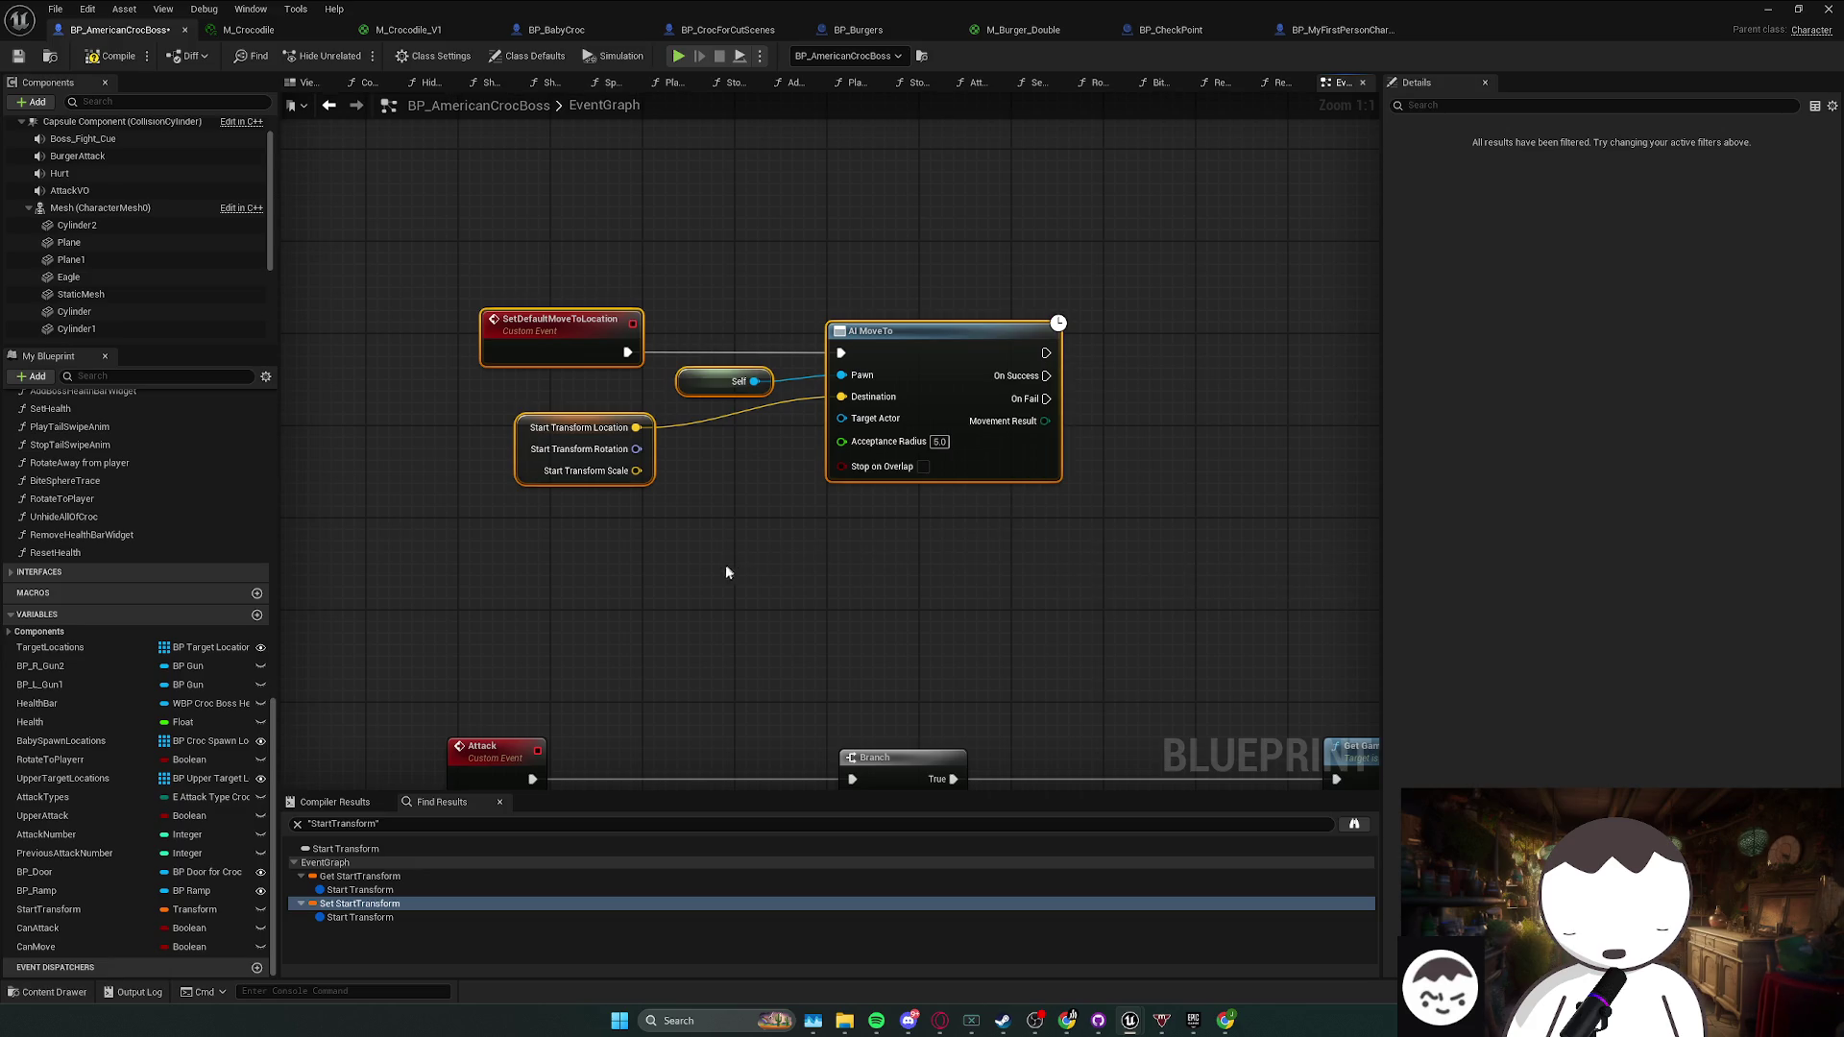
pyautogui.moveTo(751, 584)
pyautogui.mouseDown()
pyautogui.moveTo(664, 578)
pyautogui.moveTo(717, 358)
pyautogui.moveTo(522, 300)
pyautogui.mouseUp()
pyautogui.rightClick(1022, 459)
pyautogui.click(1120, 668)
pyautogui.moveTo(1165, 659); pyautogui.dragTo(977, 585)
pyautogui.click(946, 688)
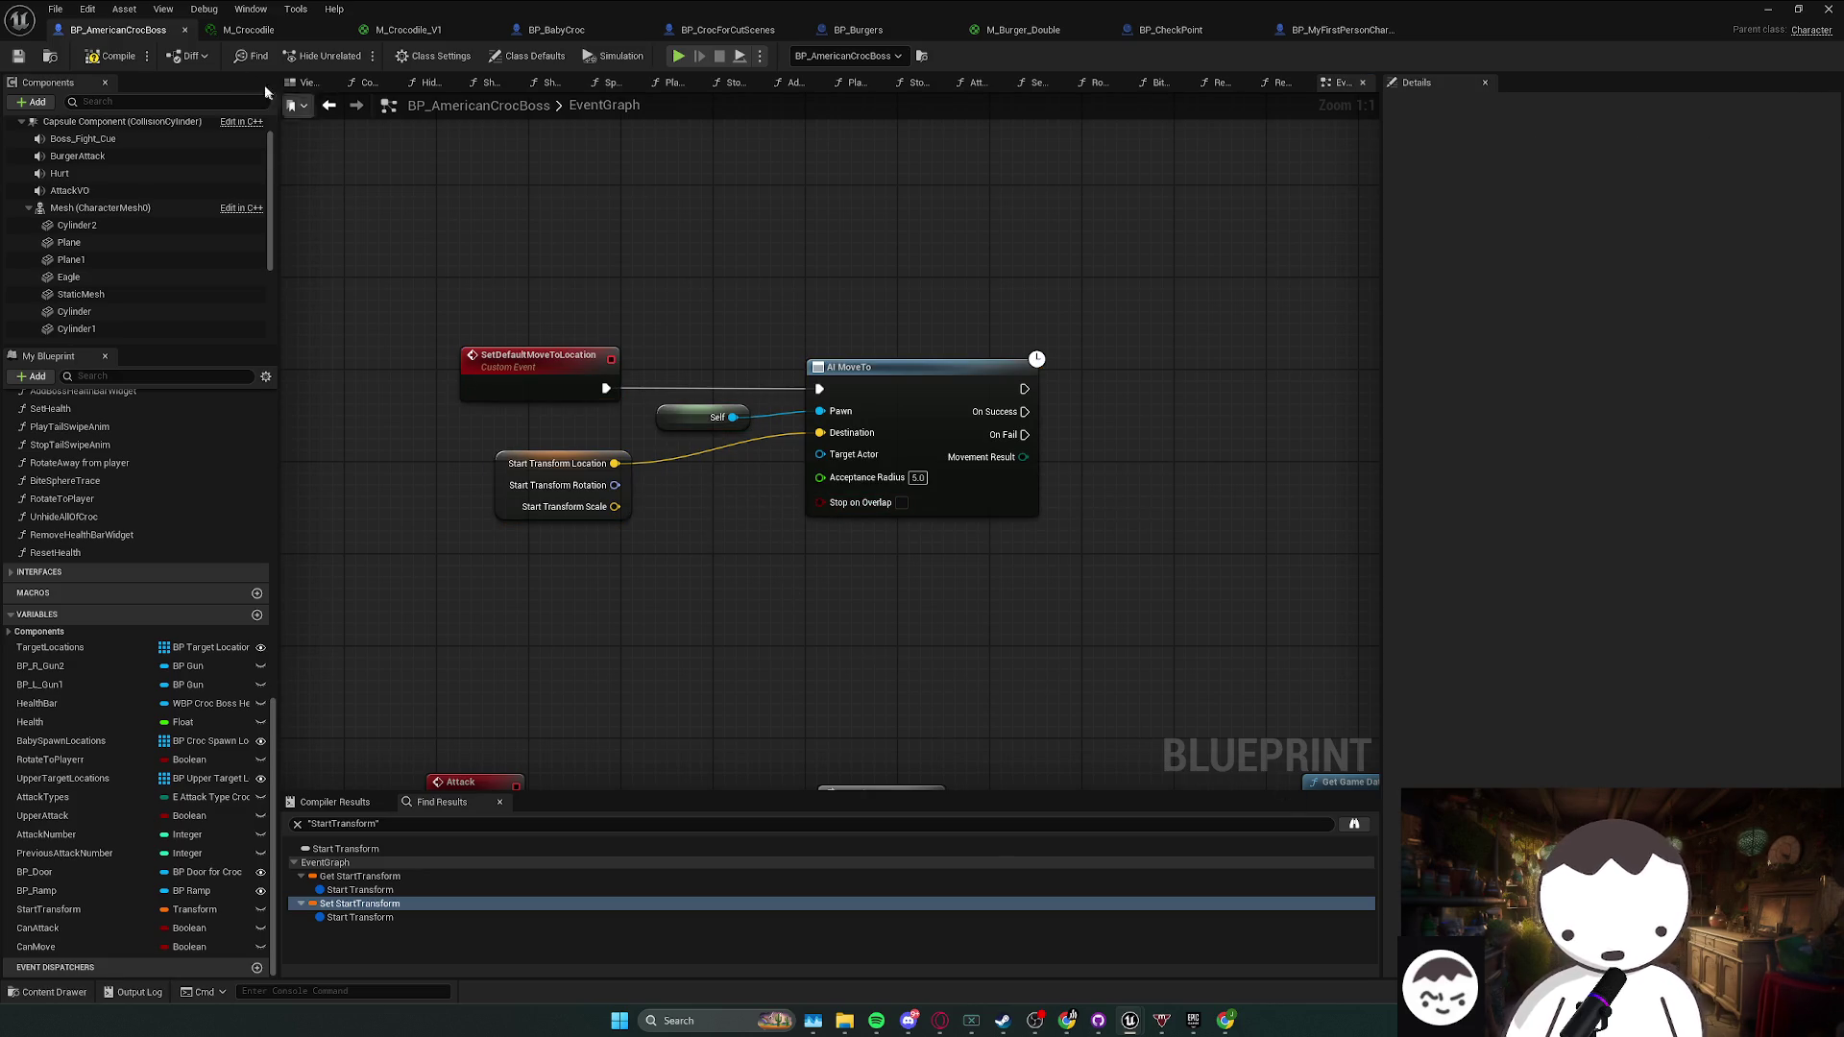
# - Select the ResetBossFight row nodes and inspect the ResetHealth function
pyautogui.scroll(-7, 814, 476)
pyautogui.scroll(2, 517, 362)
pyautogui.scroll(3, 638, 483)
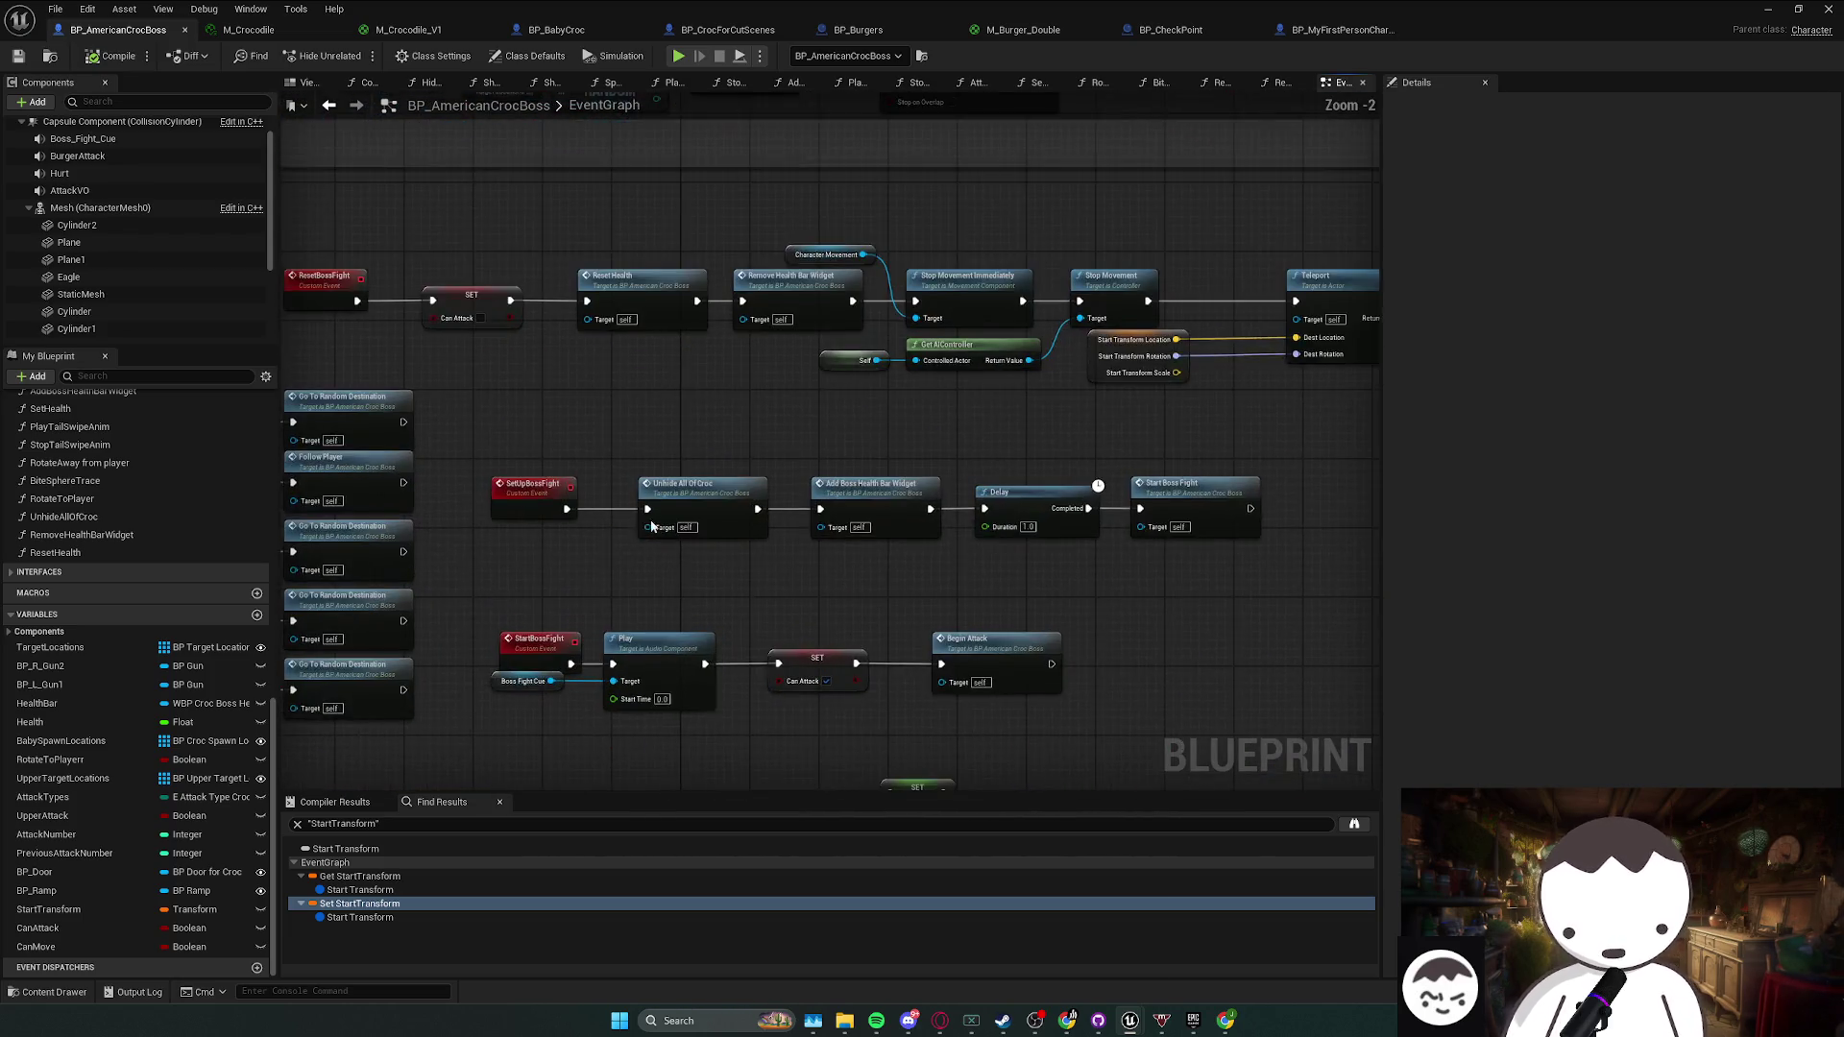
pyautogui.scroll(-3, 646, 526)
pyautogui.moveTo(575, 386)
pyautogui.mouseDown()
pyautogui.moveTo(1174, 482)
pyautogui.moveTo(1118, 488)
pyautogui.mouseUp()
pyautogui.moveTo(506, 398)
pyautogui.mouseDown()
pyautogui.moveTo(1339, 468)
pyautogui.moveTo(1273, 425)
pyautogui.moveTo(1074, 416)
pyautogui.mouseUp()
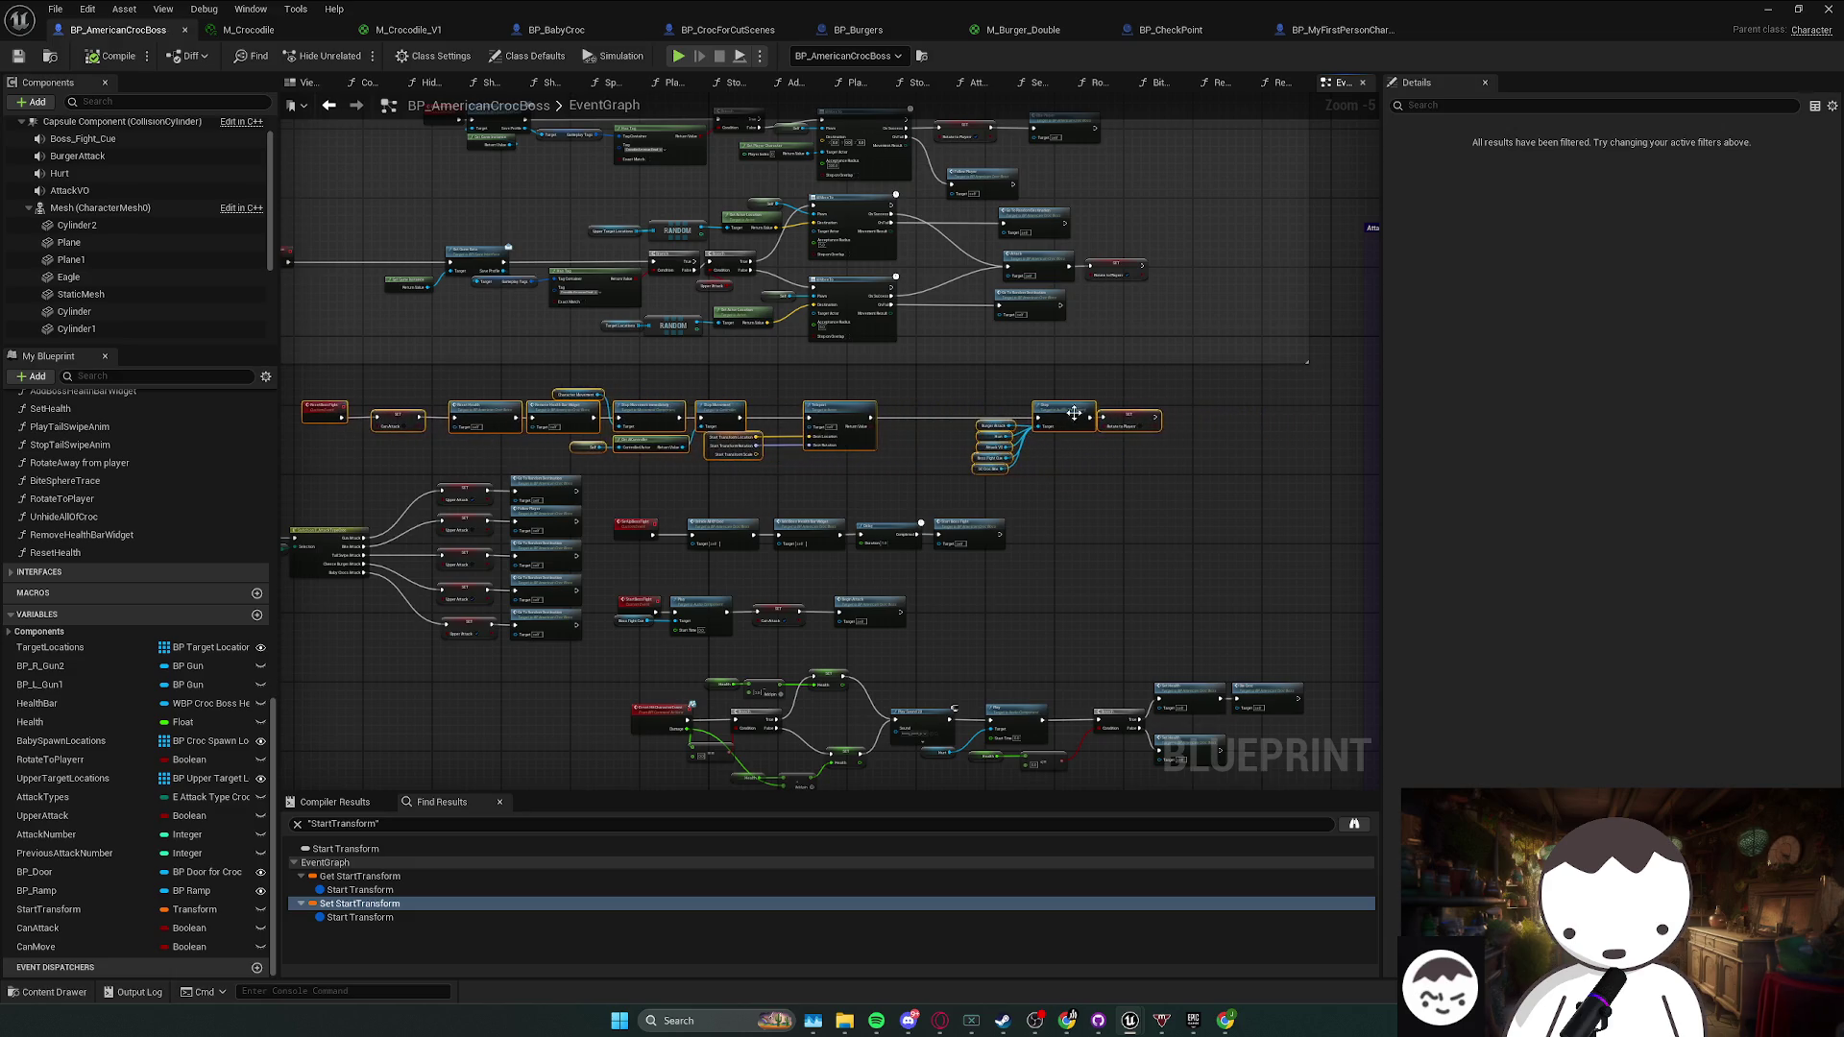
pyautogui.scroll(3, 1073, 416)
pyautogui.click(82, 553)
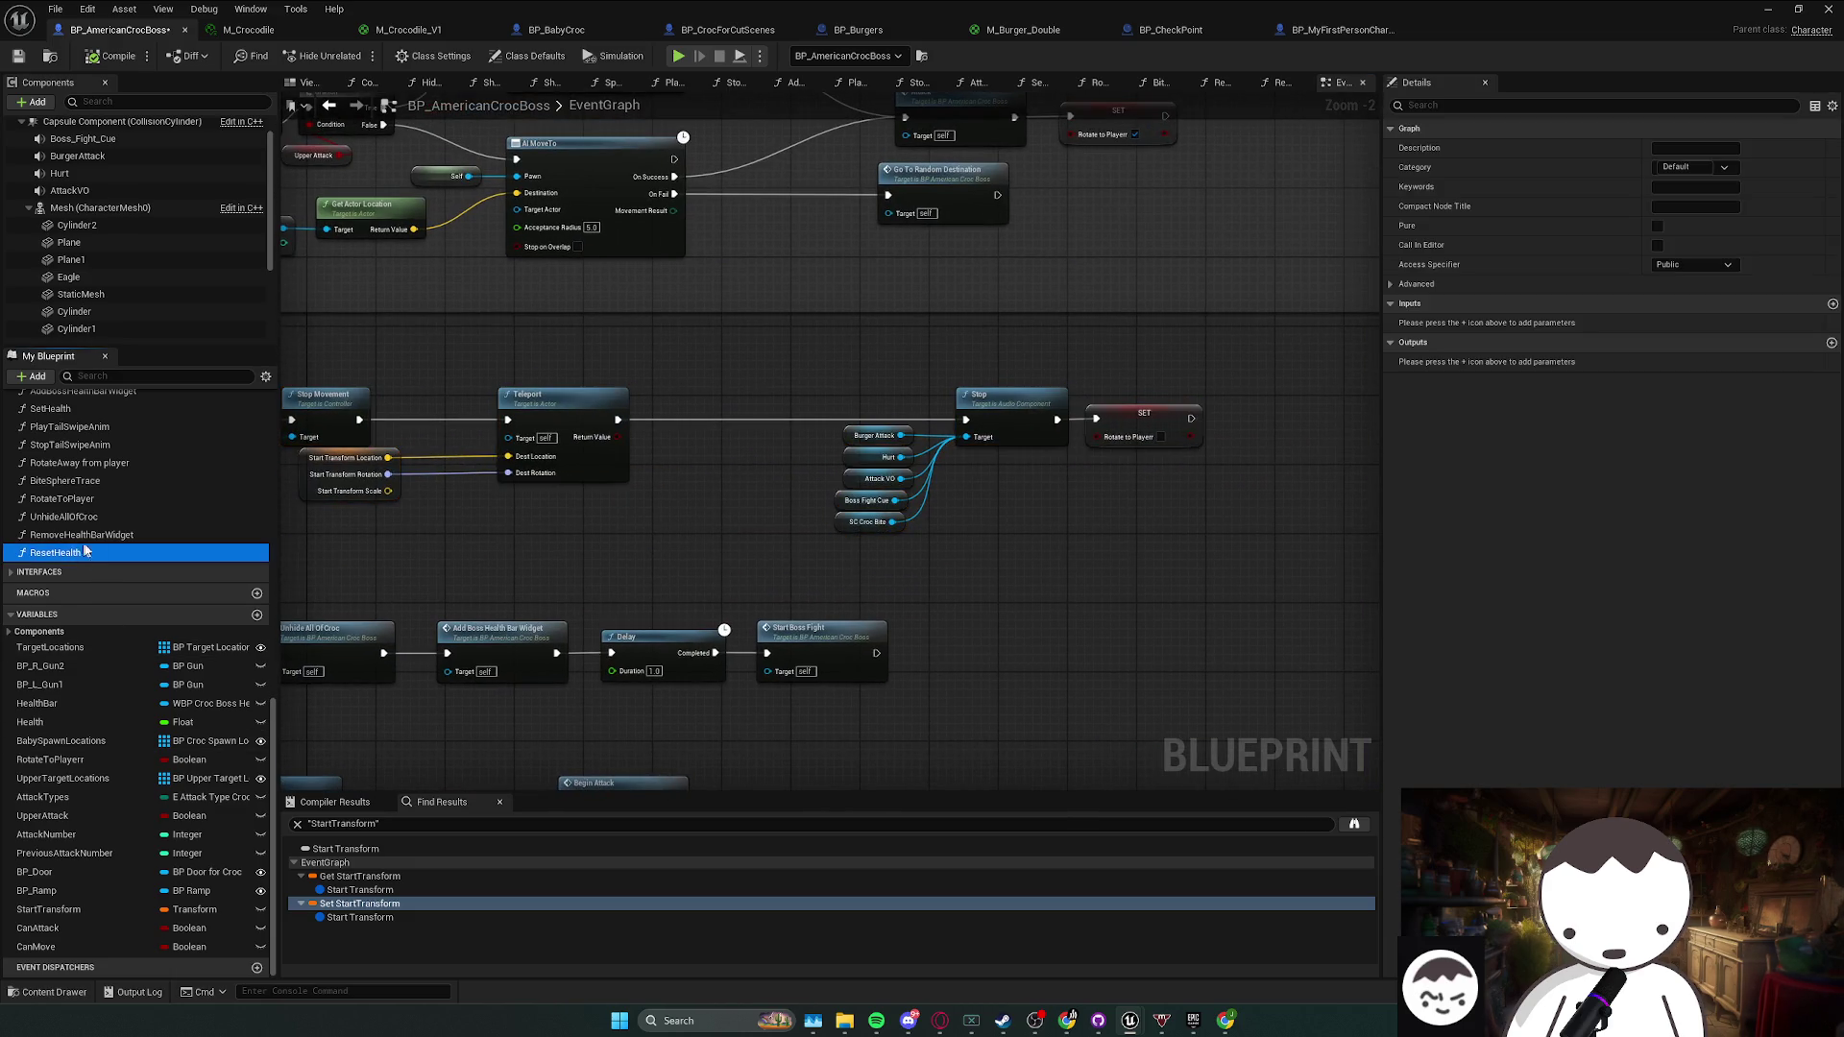
# - Add a Set Default Move to Location call after the Teleport node
pyautogui.scroll(5, 82, 552)
pyautogui.moveTo(636, 447); pyautogui.dragTo(685, 455)
pyautogui.write('setdefa')
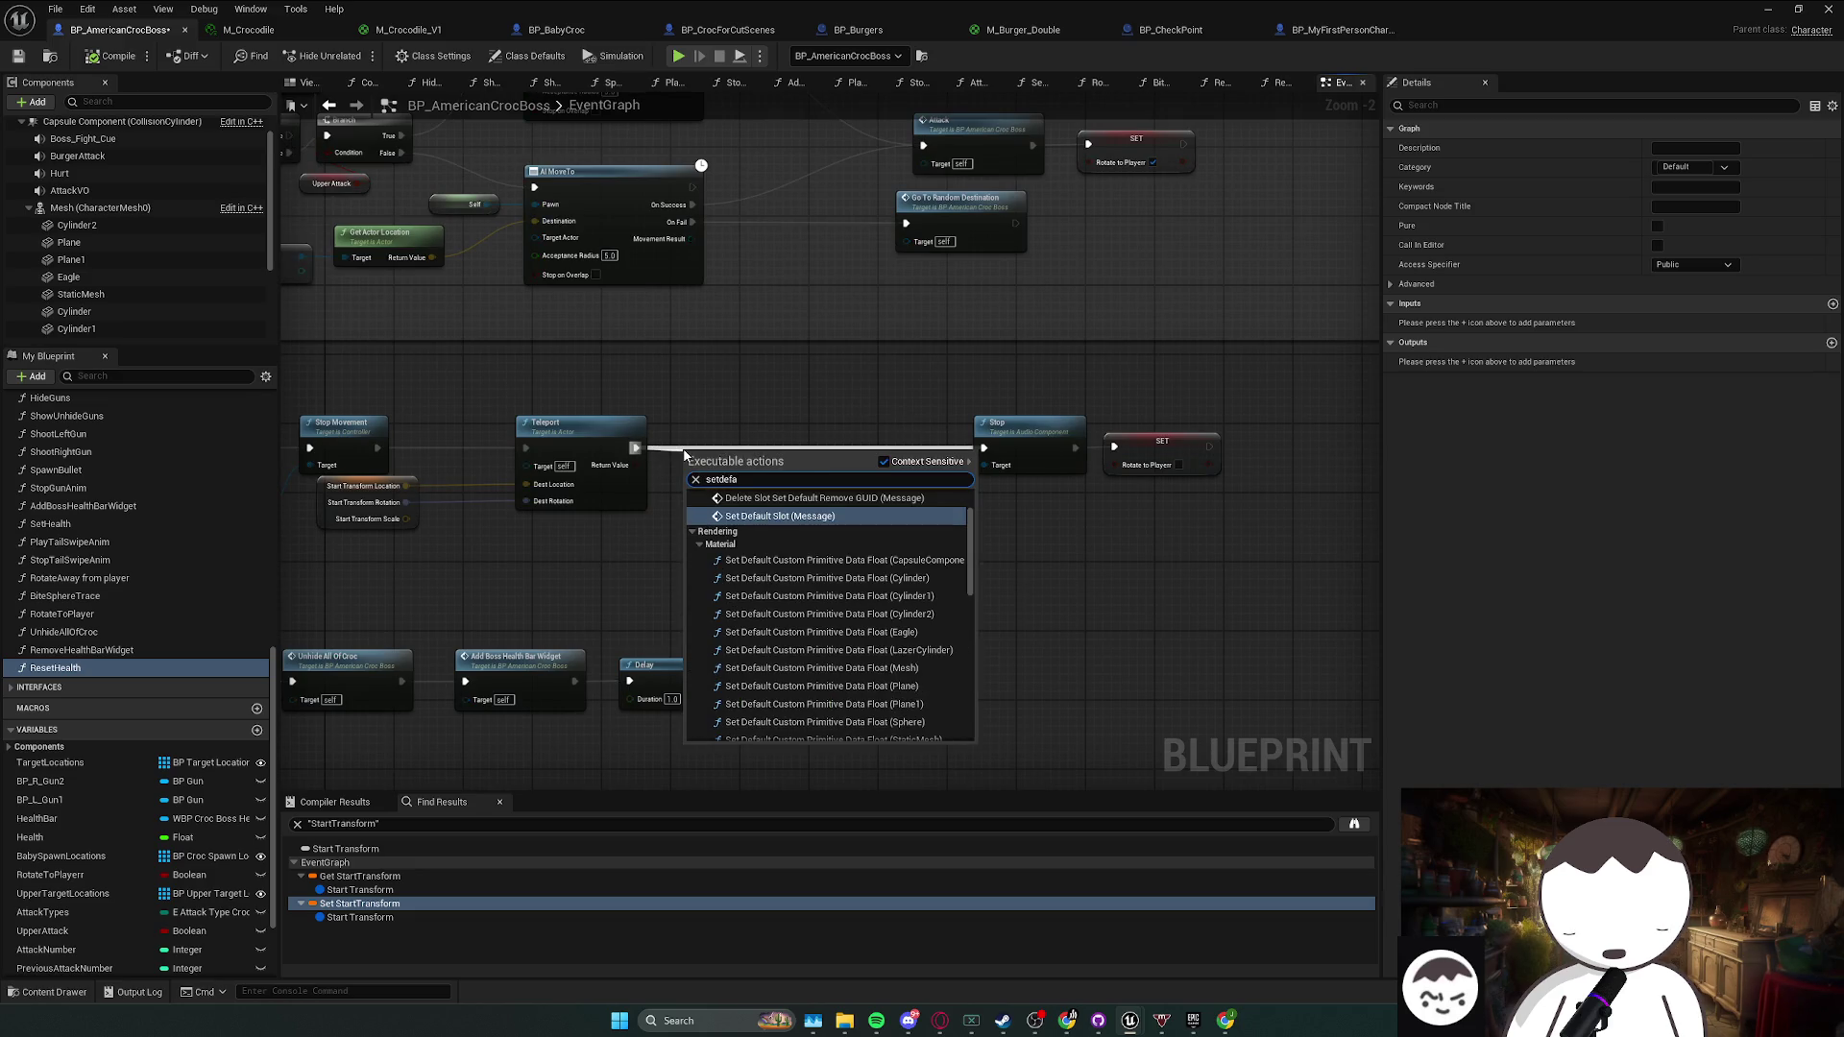
pyautogui.write('ultmove')
pyautogui.click(788, 538)
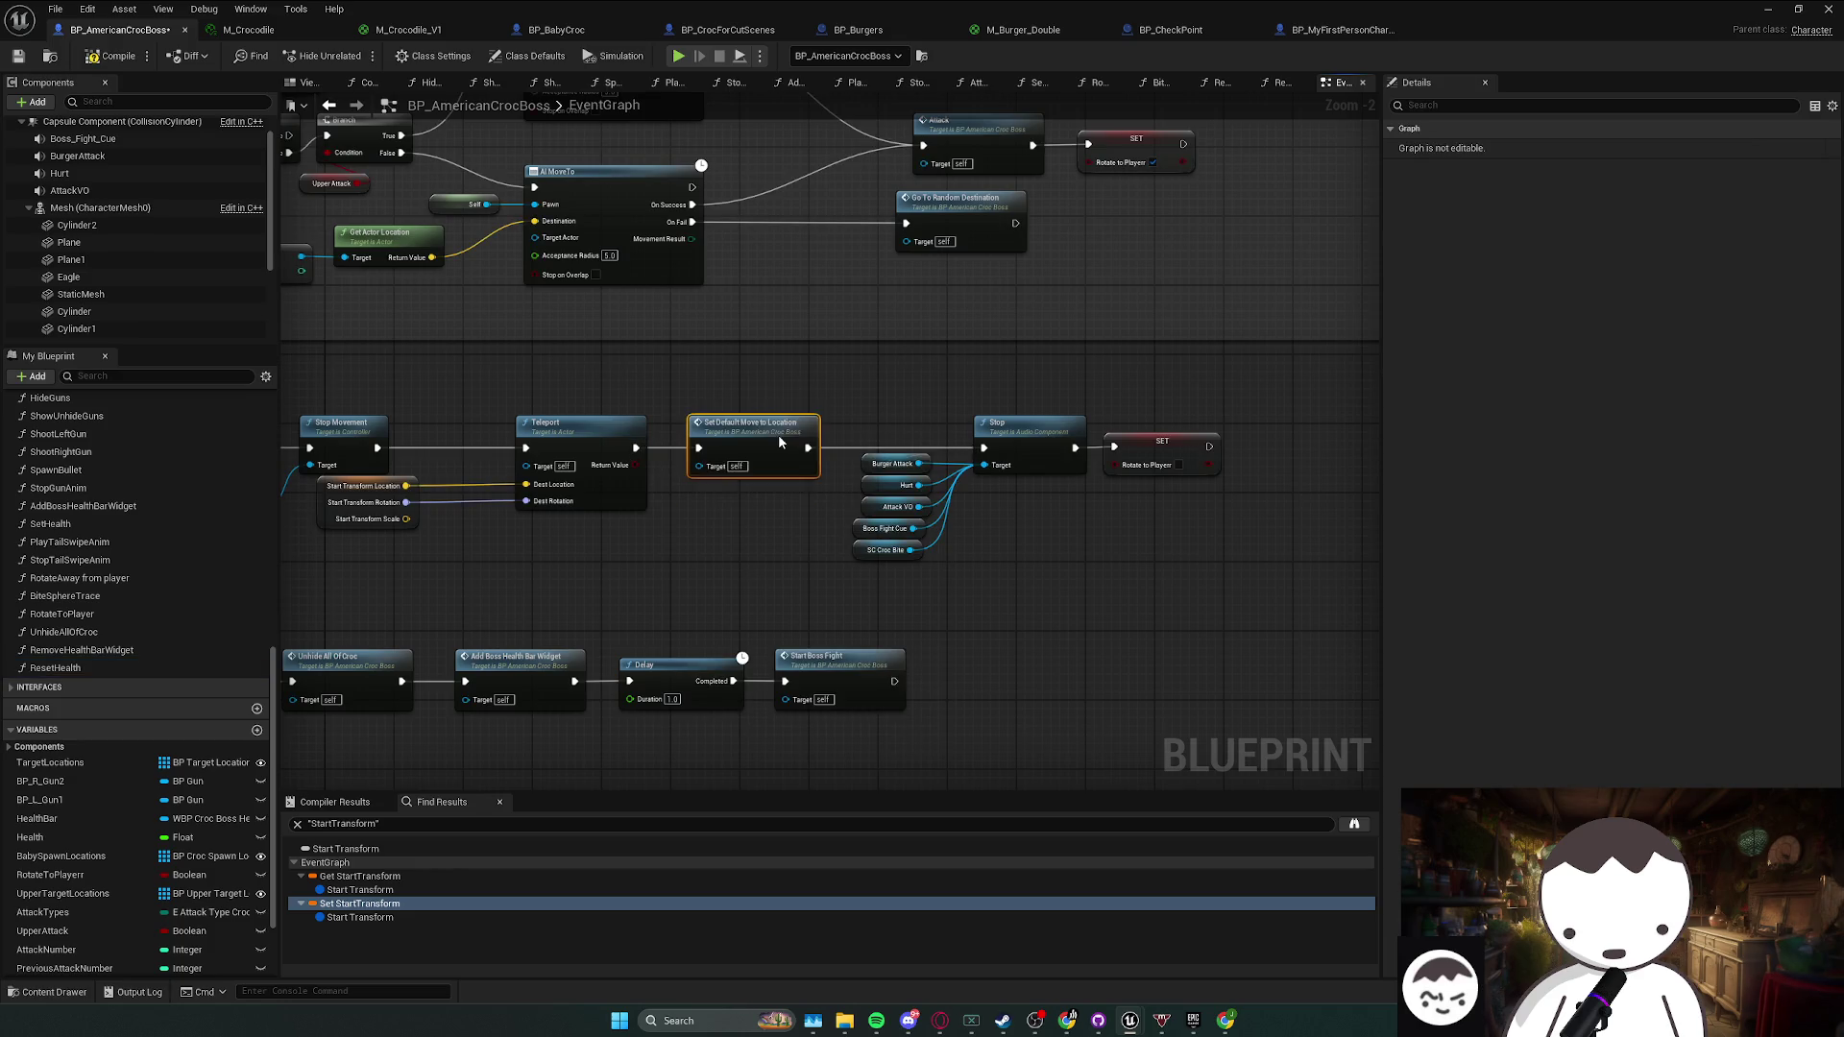
pyautogui.moveTo(843, 476); pyautogui.dragTo(916, 591)
pyautogui.click(966, 580)
# - Save the blueprint and all changed assets
pyautogui.hotkey('ctrl', 's')
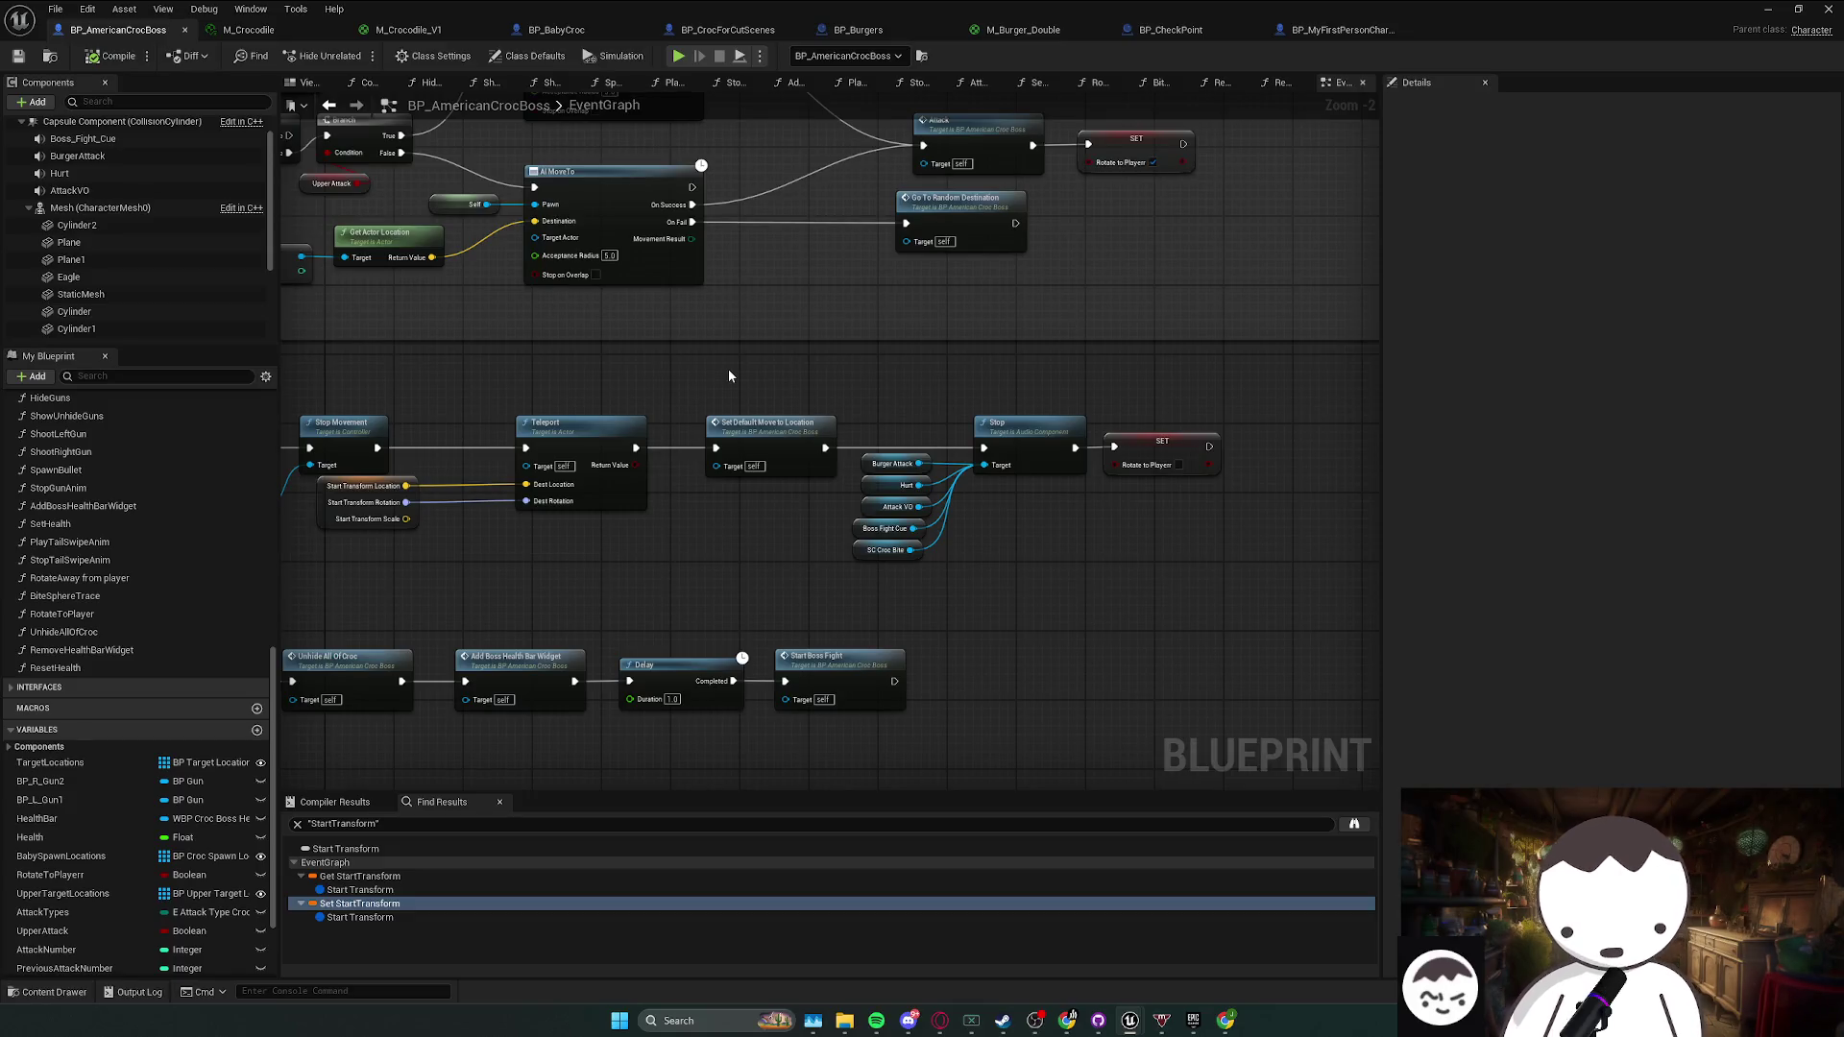
pyautogui.hotkey('ctrl', 's')
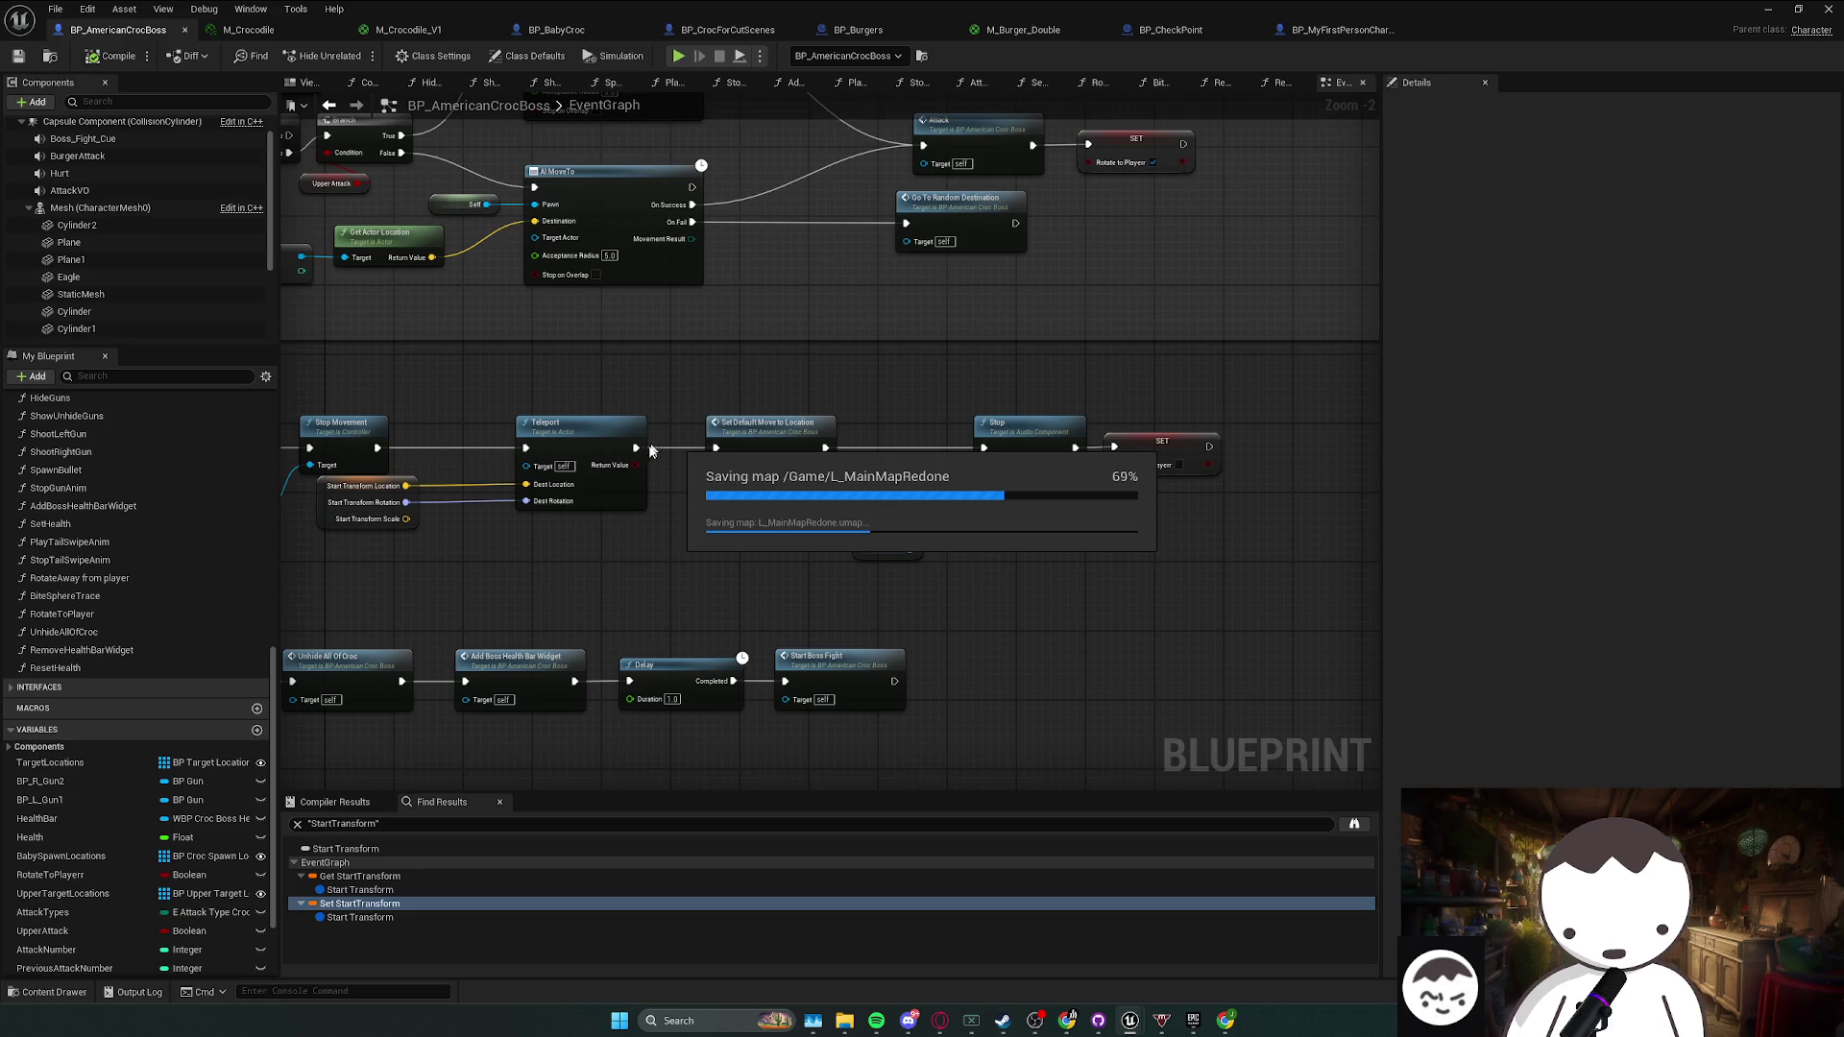
pyautogui.moveTo(752, 420)
pyautogui.mouseDown()
pyautogui.moveTo(857, 399)
pyautogui.moveTo(832, 499)
pyautogui.mouseUp()
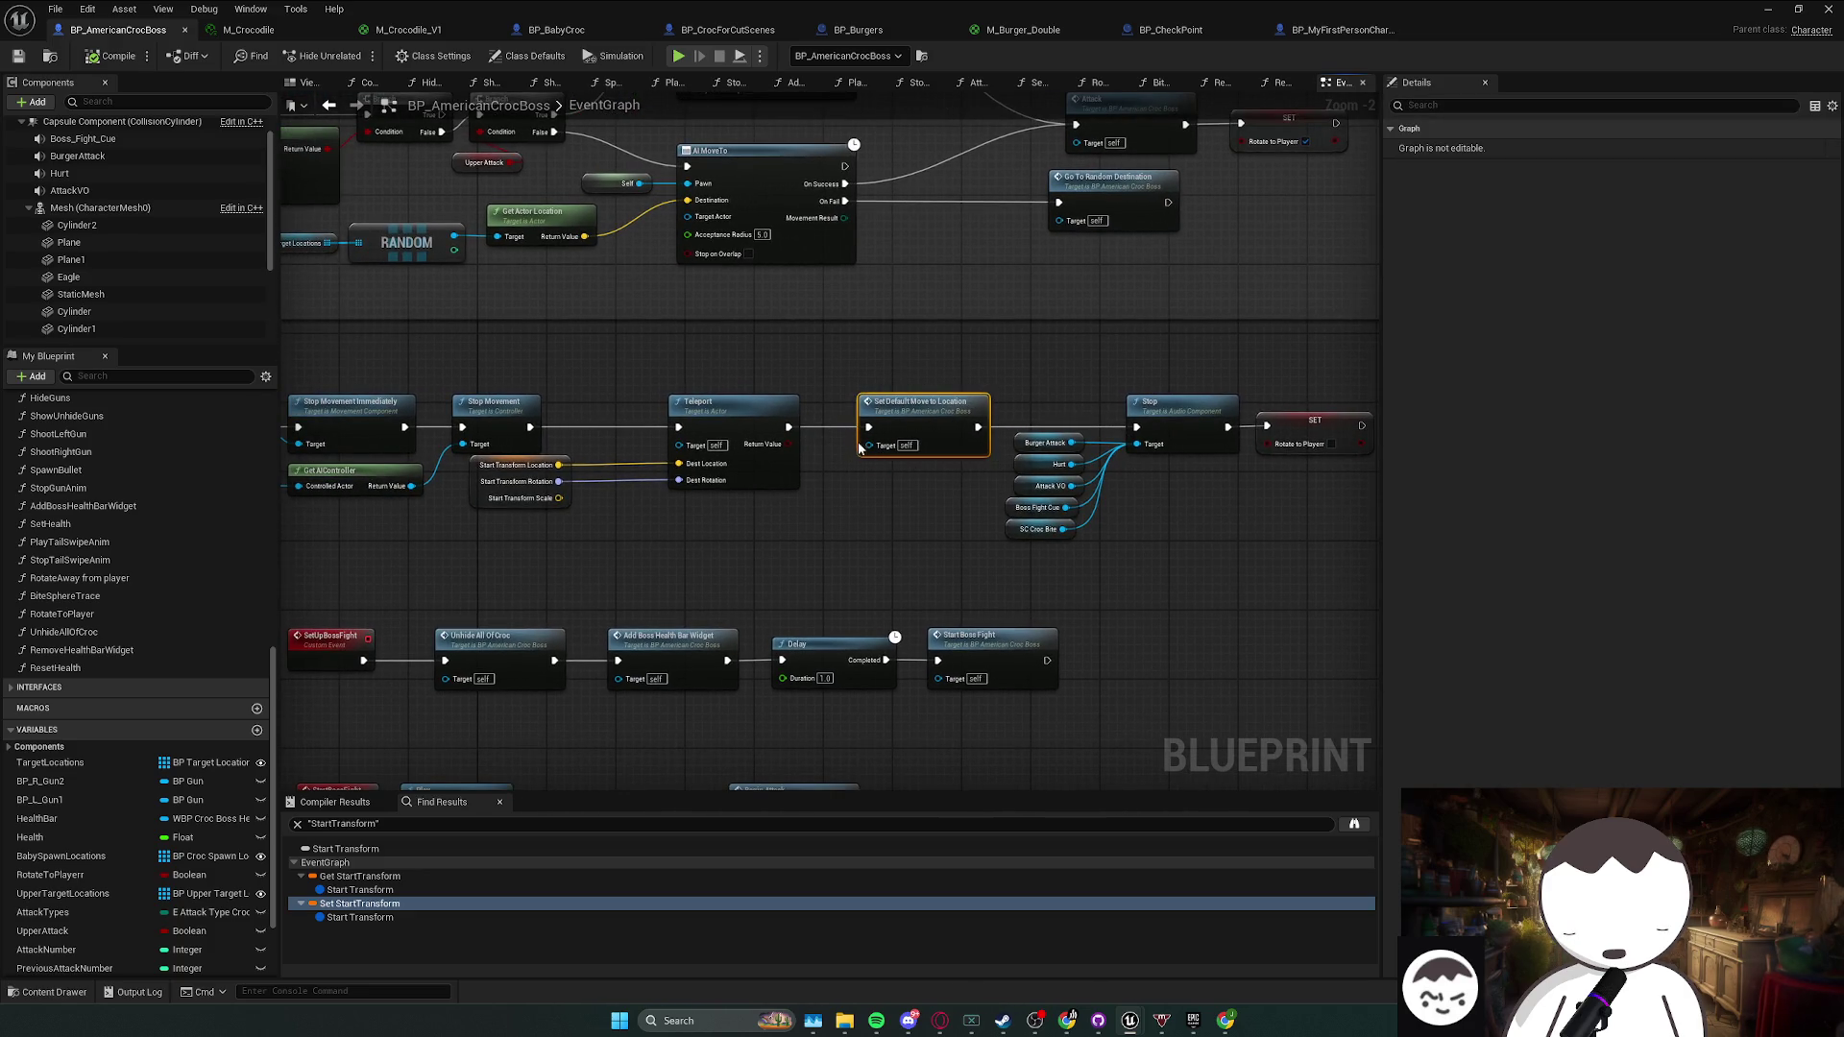
pyautogui.moveTo(865, 442); pyautogui.dragTo(793, 470)
# - Look over the sound variable nodes, then return to the L_MainMapRedone level editor
pyautogui.moveTo(970, 579); pyautogui.dragTo(929, 416)
pyautogui.moveTo(969, 583)
pyautogui.mouseDown()
pyautogui.moveTo(837, 584)
pyautogui.moveTo(767, 464)
pyautogui.mouseUp()
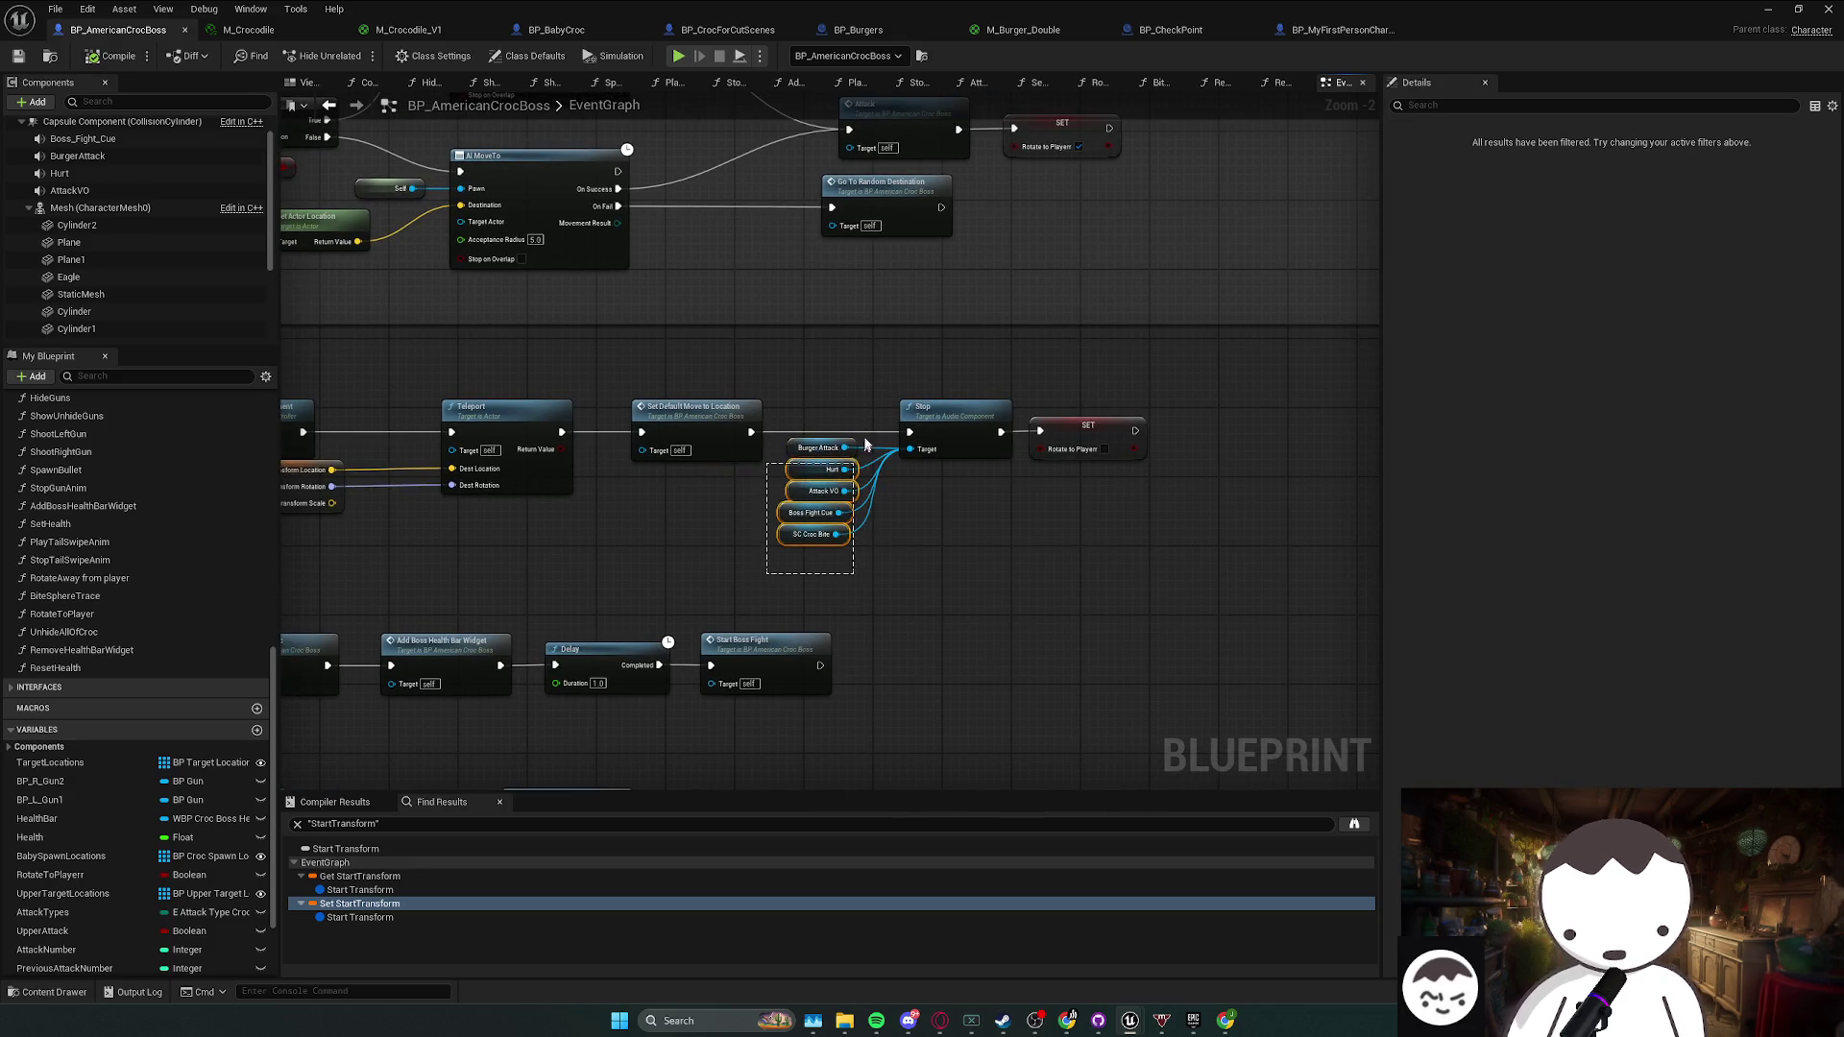
pyautogui.click(786, 569)
pyautogui.moveTo(872, 407); pyautogui.dragTo(897, 572)
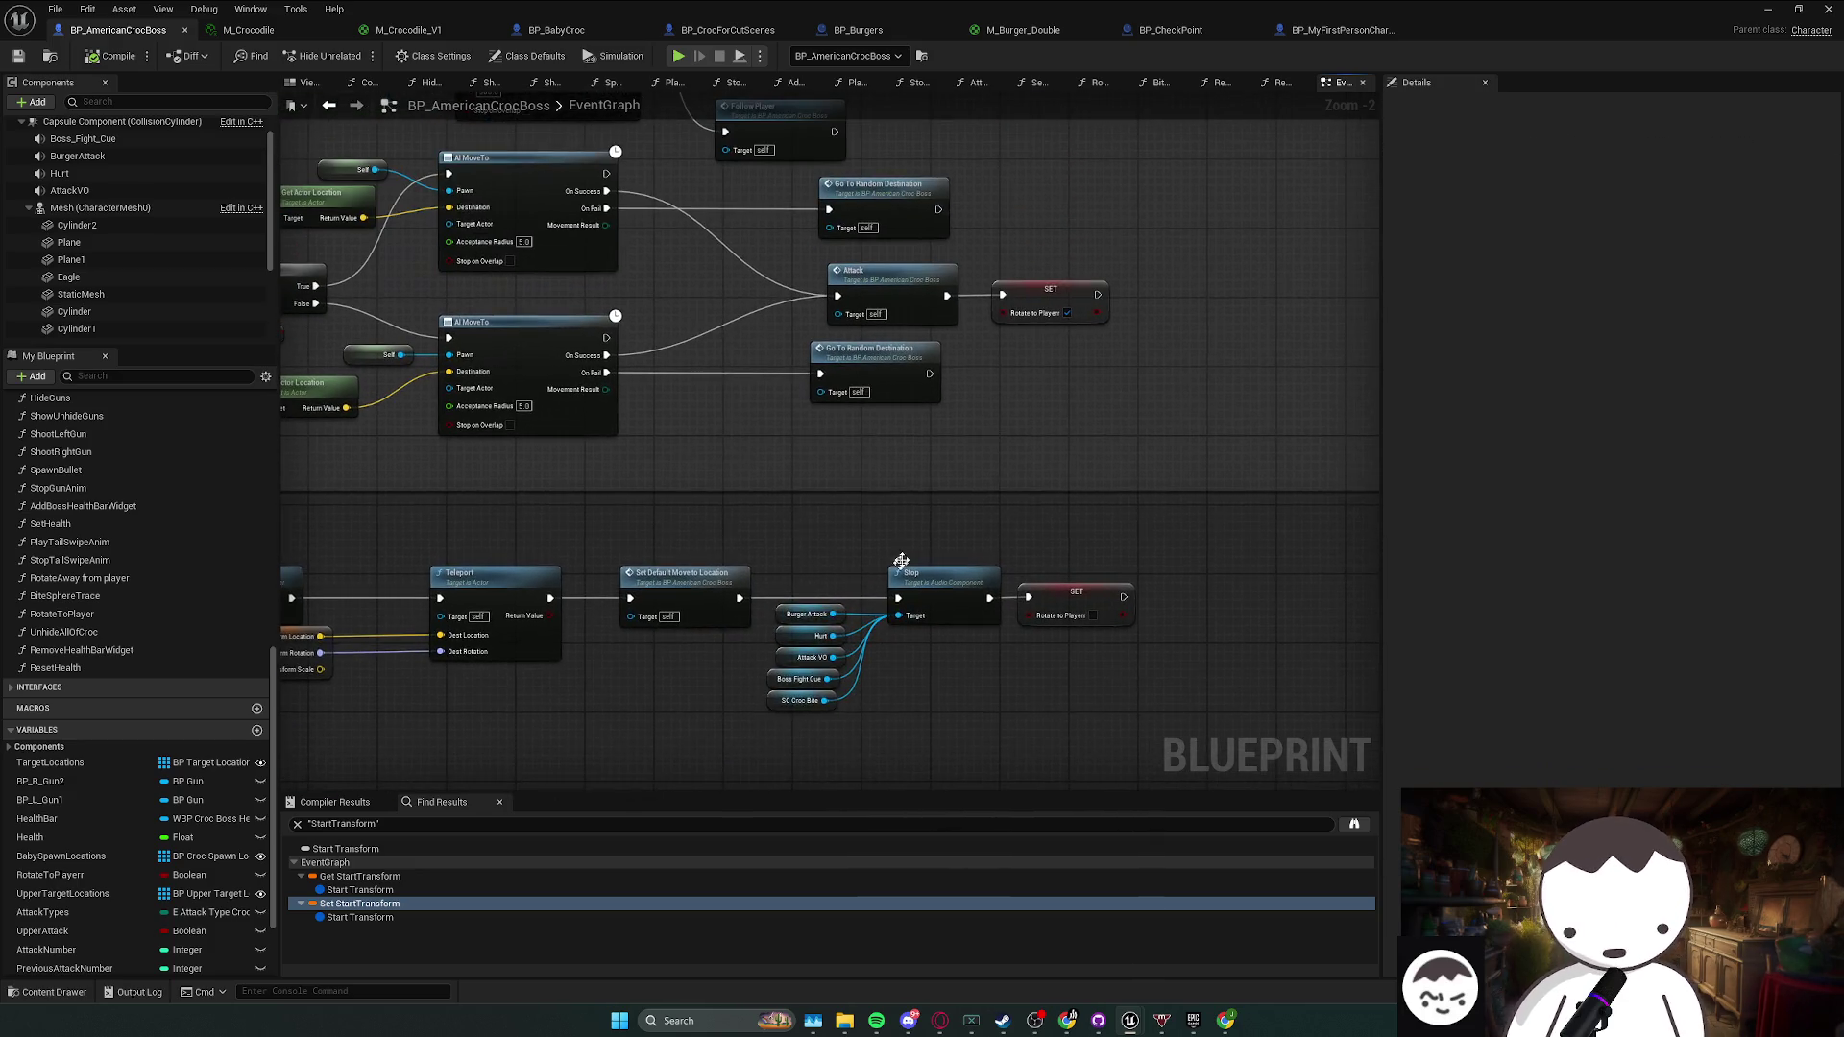
pyautogui.scroll(-5, 897, 572)
pyautogui.hotkey('alt', 'Tab')
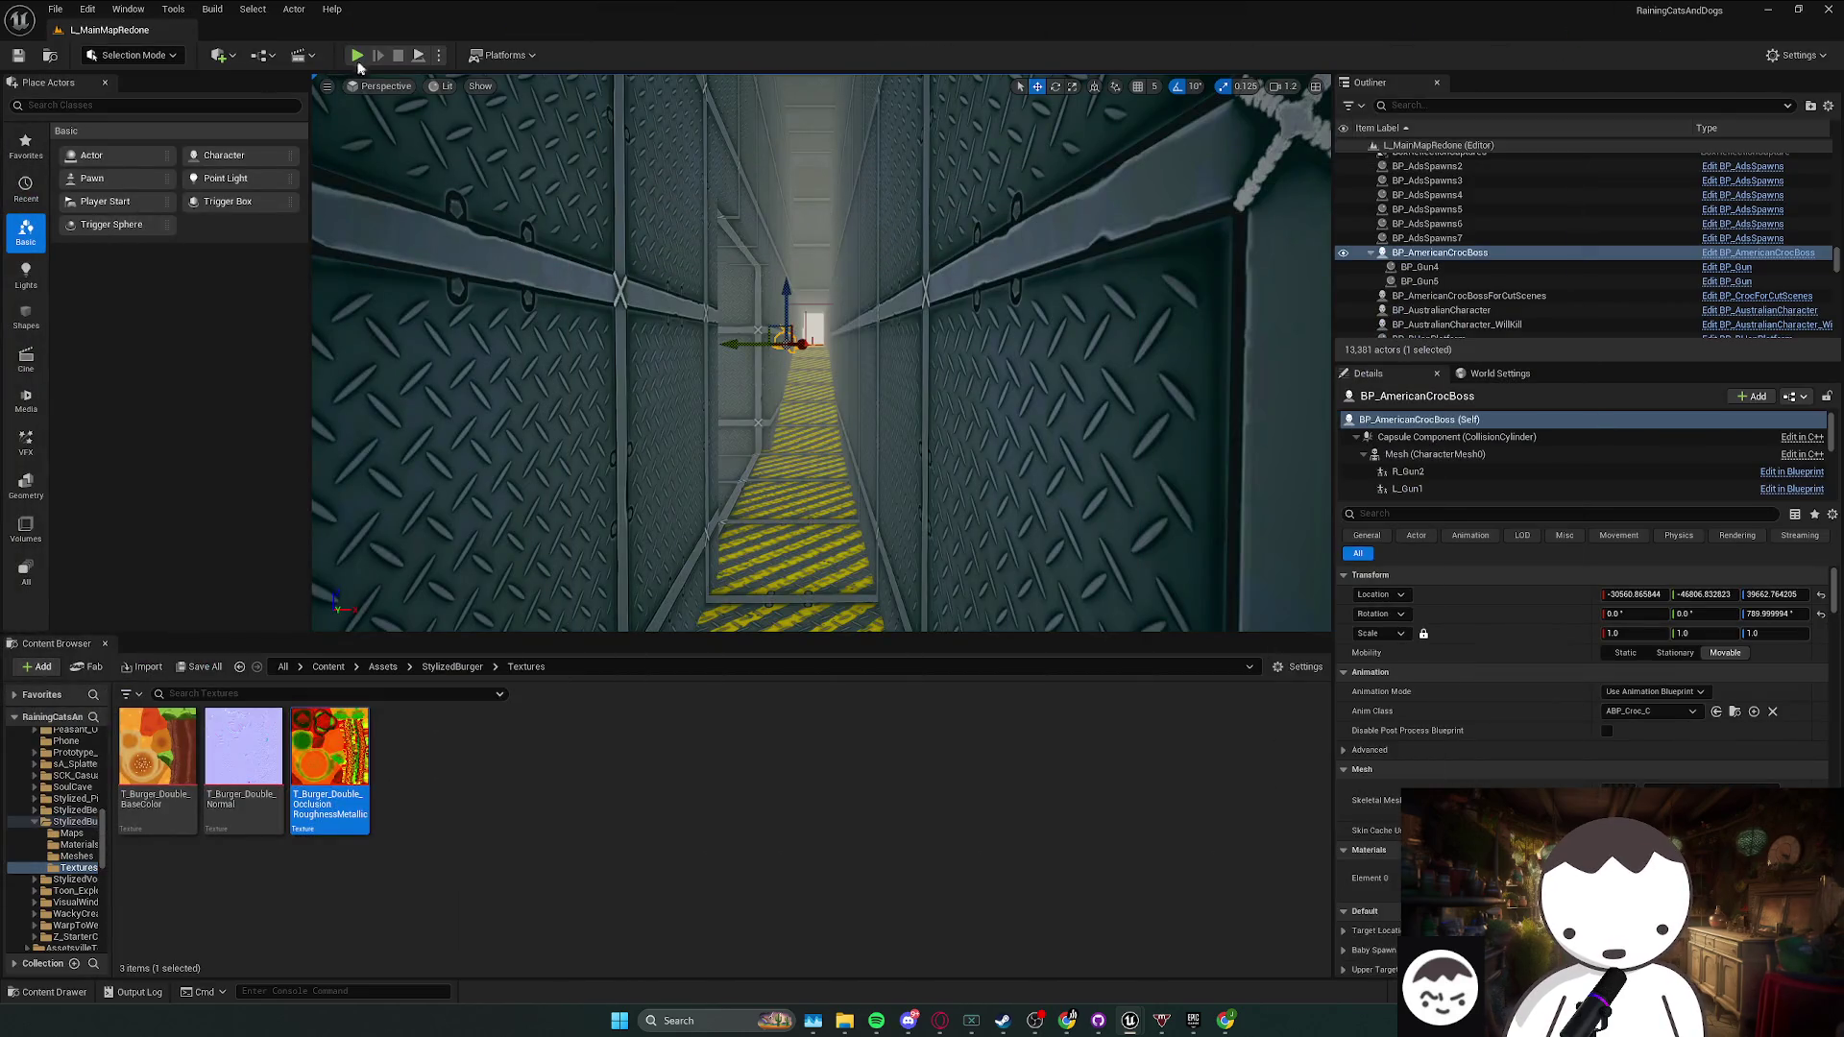
# - Play the level in the editor, walking down the tunnel toward the croc boss and crouching
pyautogui.hotkey('alt', 'p')
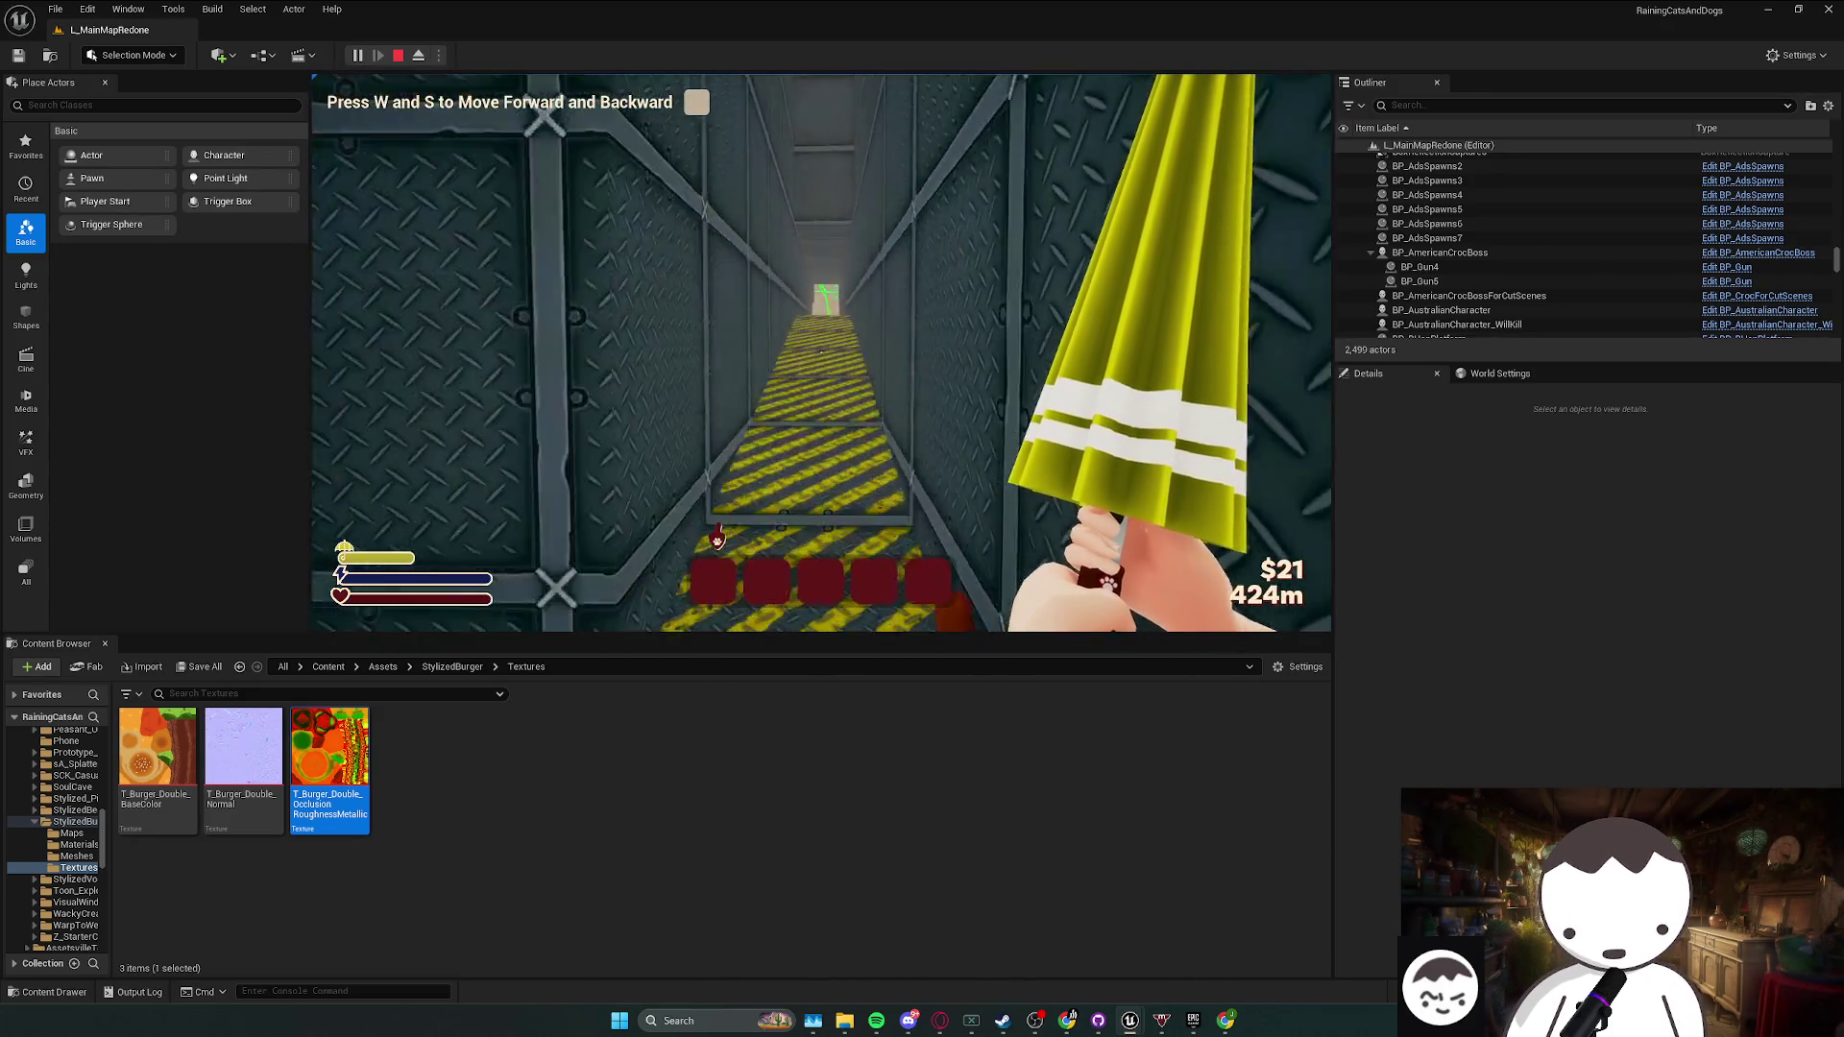
pyautogui.press('w')
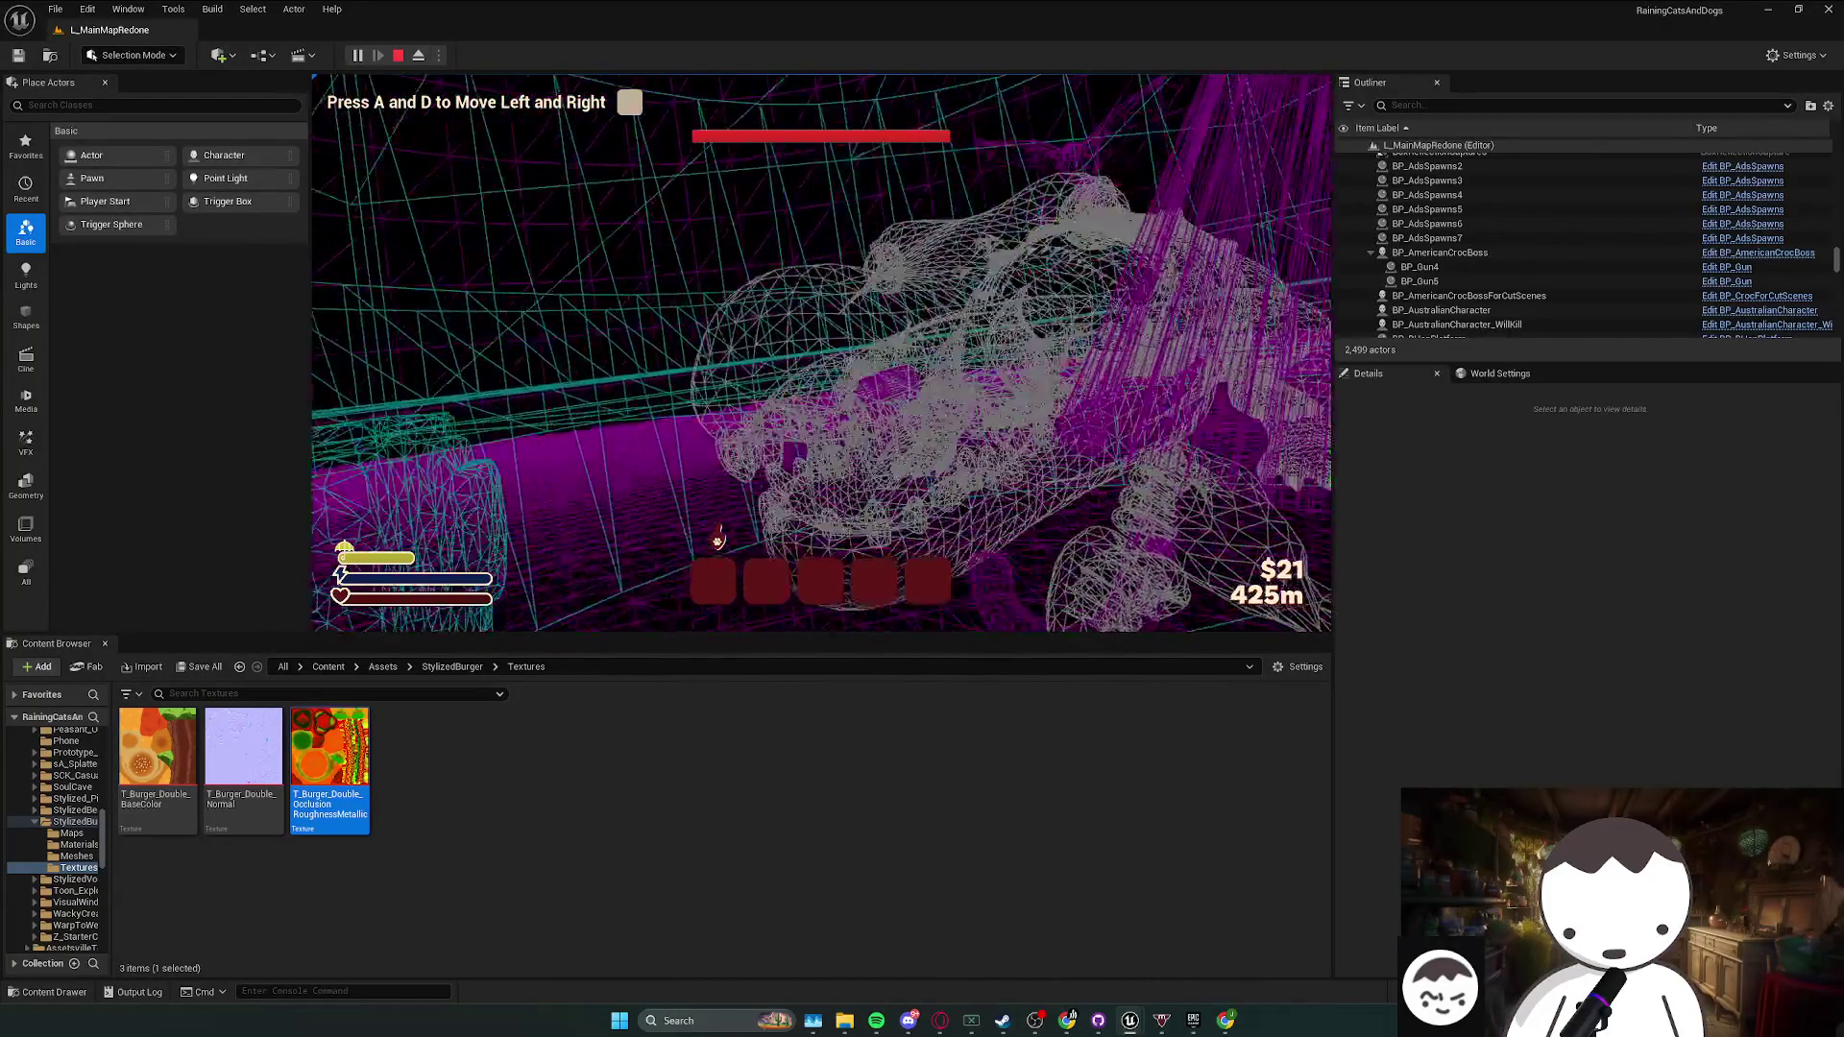
pyautogui.press('a')
pyautogui.press('d')
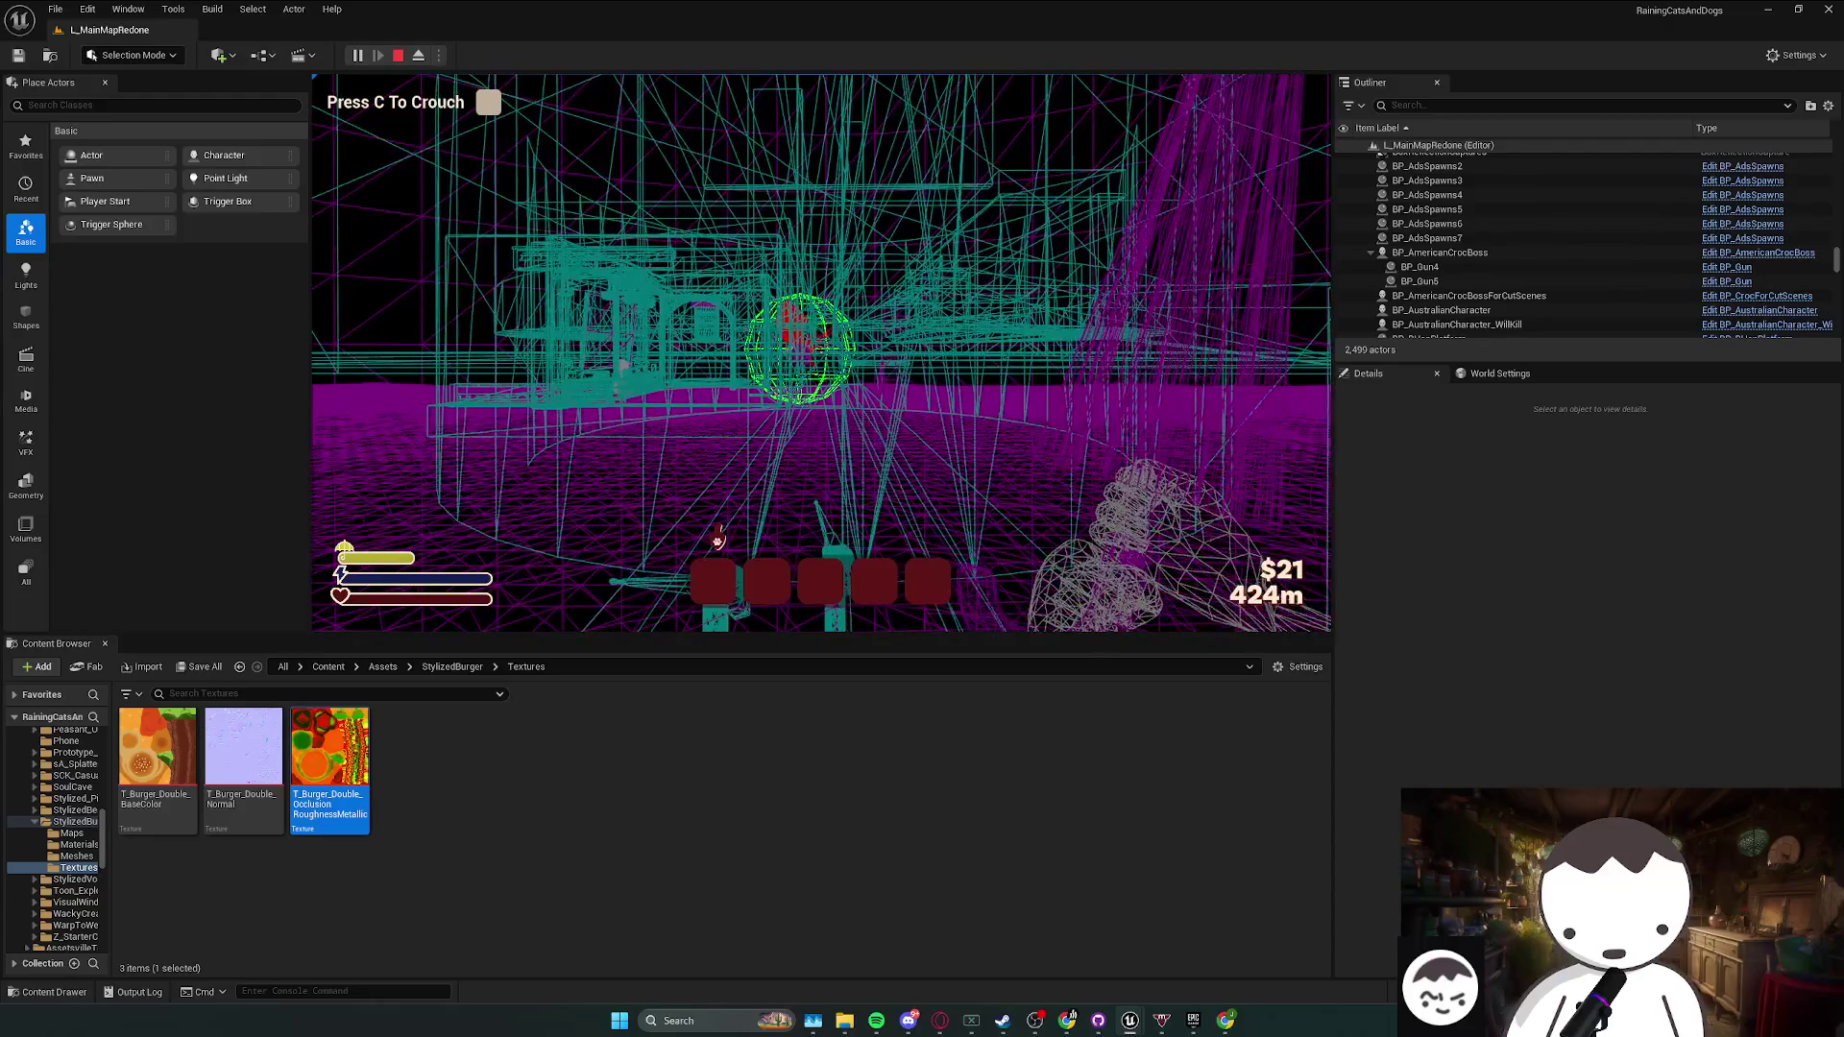
pyautogui.press('c')
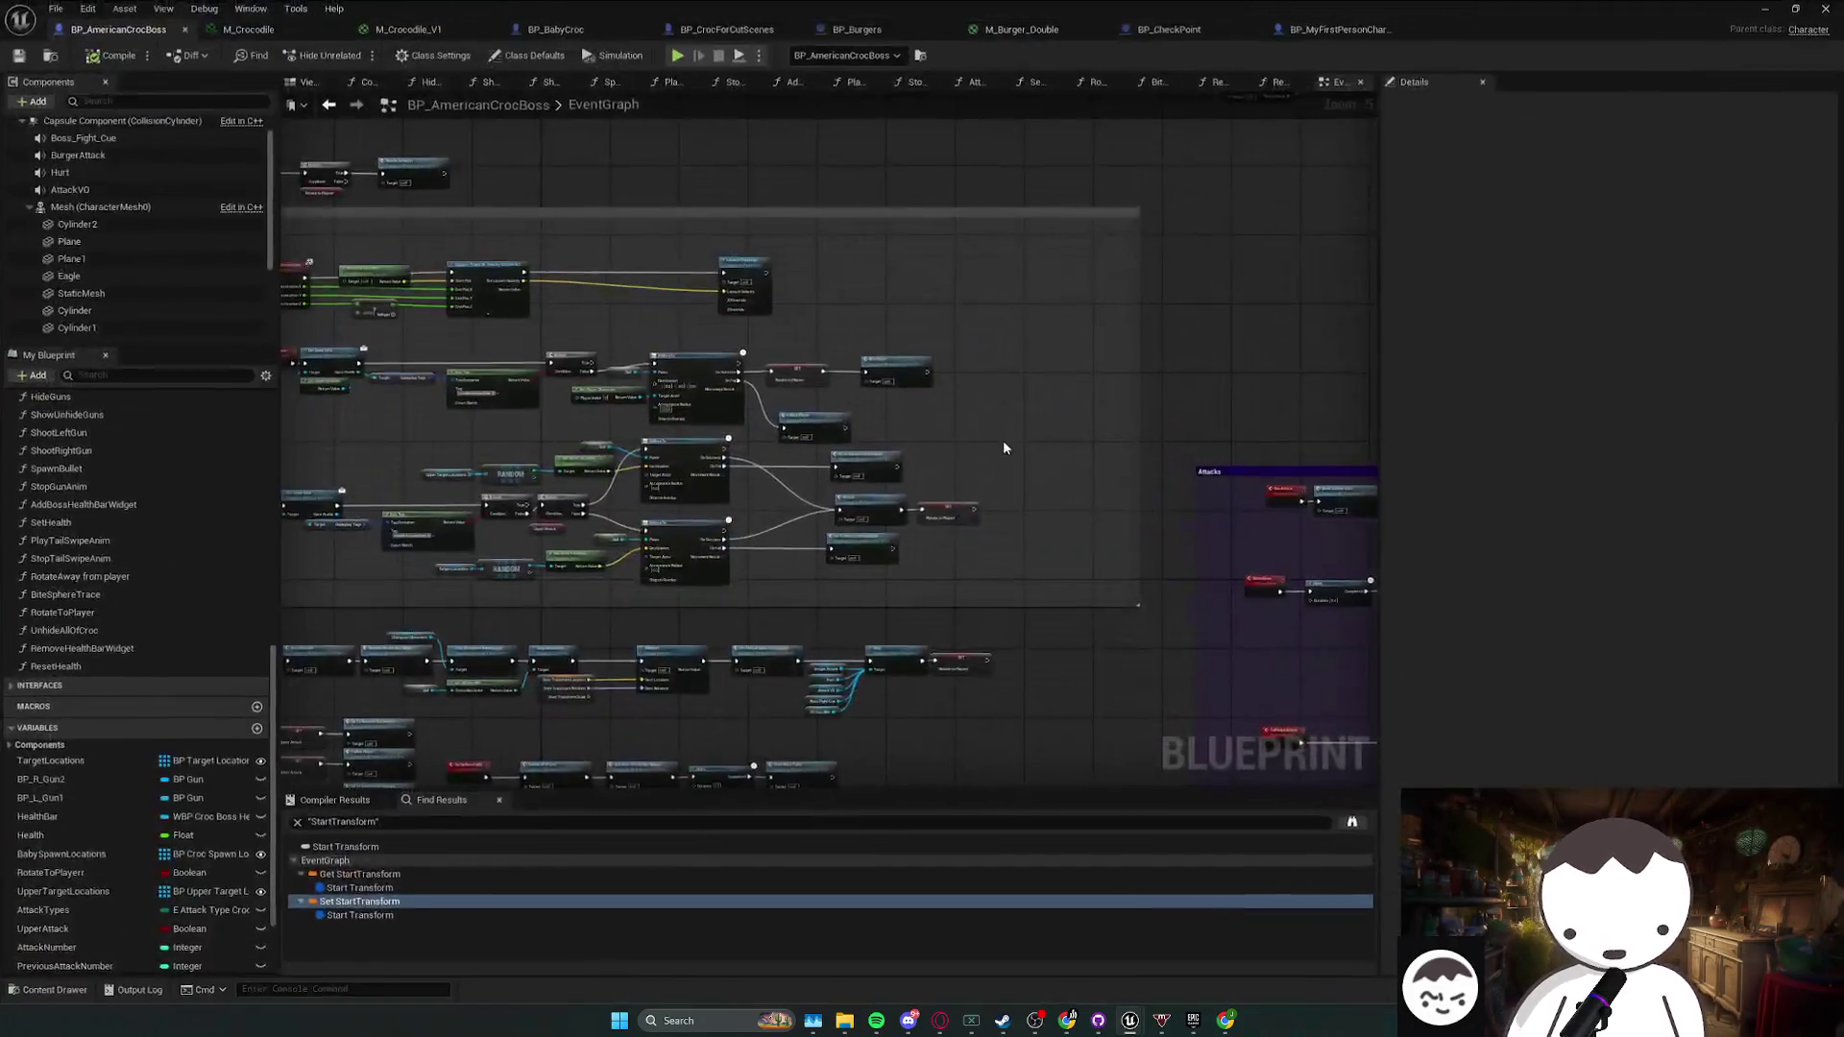
# - Save the blueprint and place a Can Attack getter in the EventGraph near the ShootGuns chain
pyautogui.scroll(3, 995, 447)
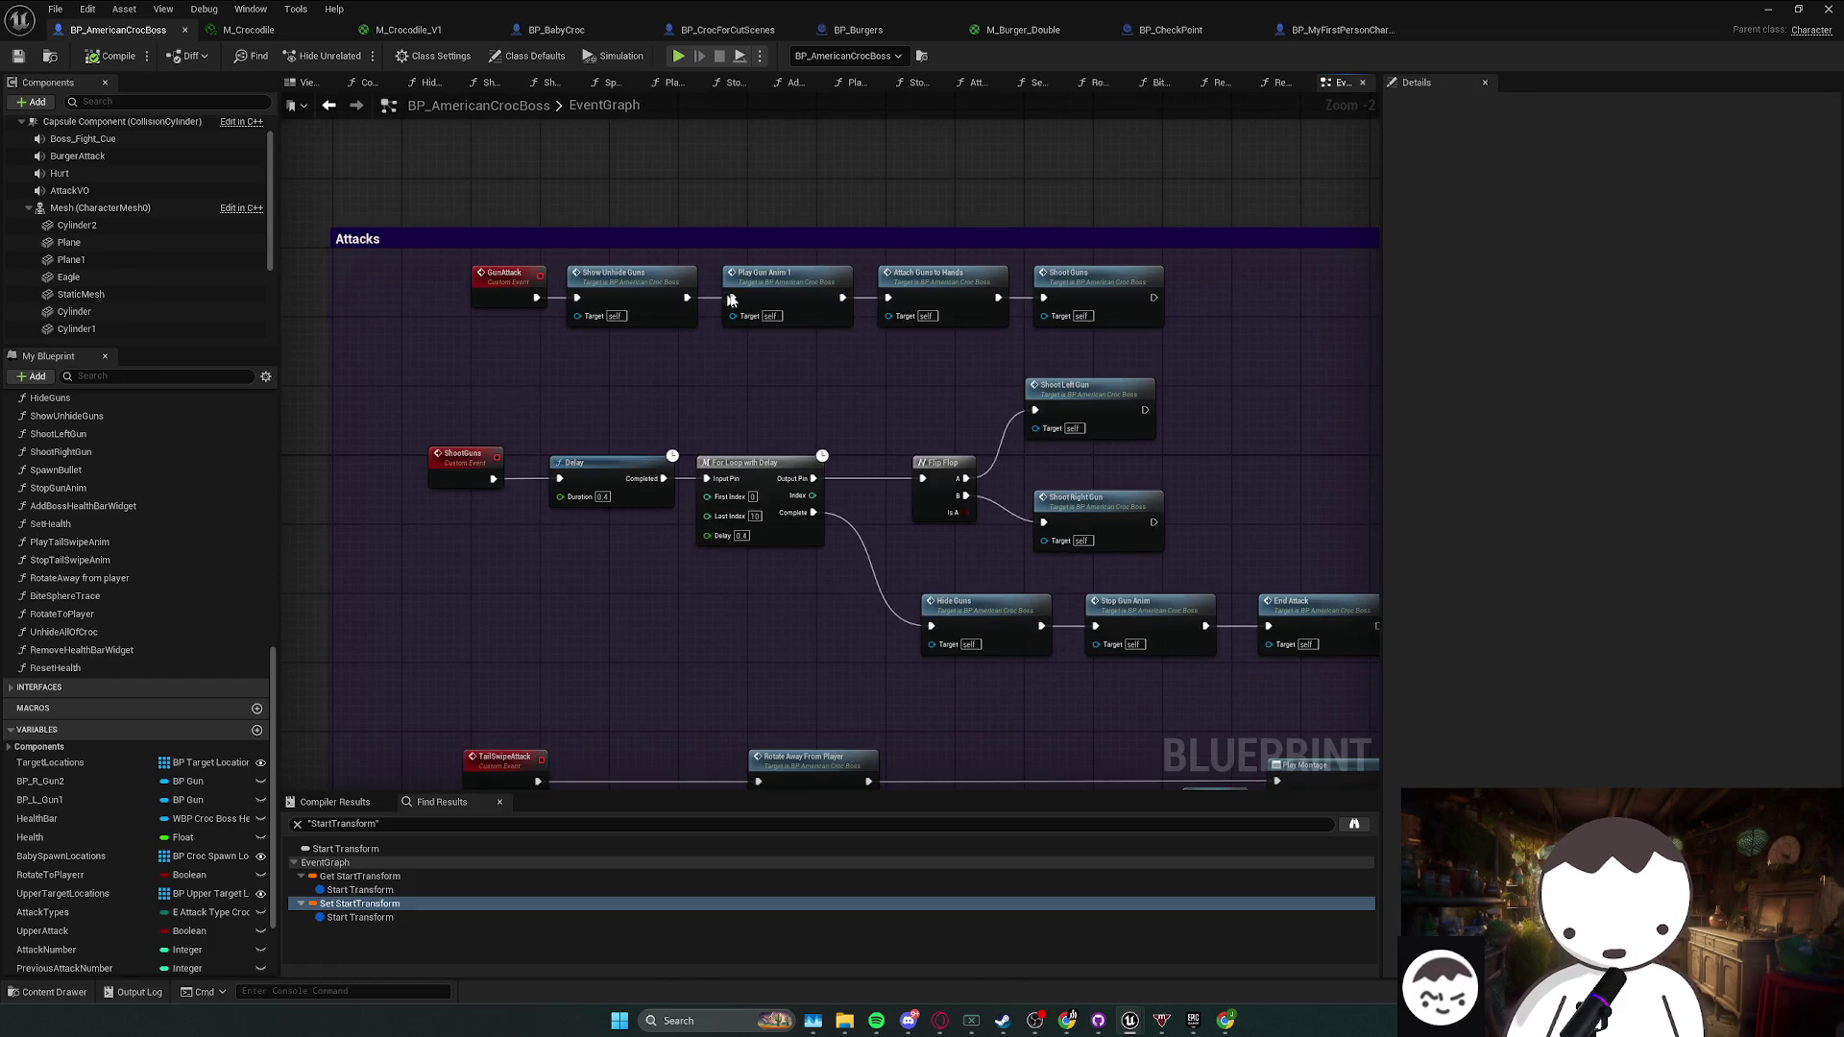
pyautogui.moveTo(723, 344)
pyautogui.mouseDown()
pyautogui.moveTo(903, 328)
pyautogui.moveTo(952, 275)
pyautogui.moveTo(718, 229)
pyautogui.moveTo(669, 237)
pyautogui.mouseUp()
pyautogui.moveTo(1015, 468)
pyautogui.mouseDown()
pyautogui.moveTo(827, 465)
pyautogui.moveTo(1082, 567)
pyautogui.mouseUp()
pyautogui.hotkey('ctrl', 's')
pyautogui.moveTo(1021, 365); pyautogui.dragTo(1008, 376)
pyautogui.scroll(-3, 160, 843)
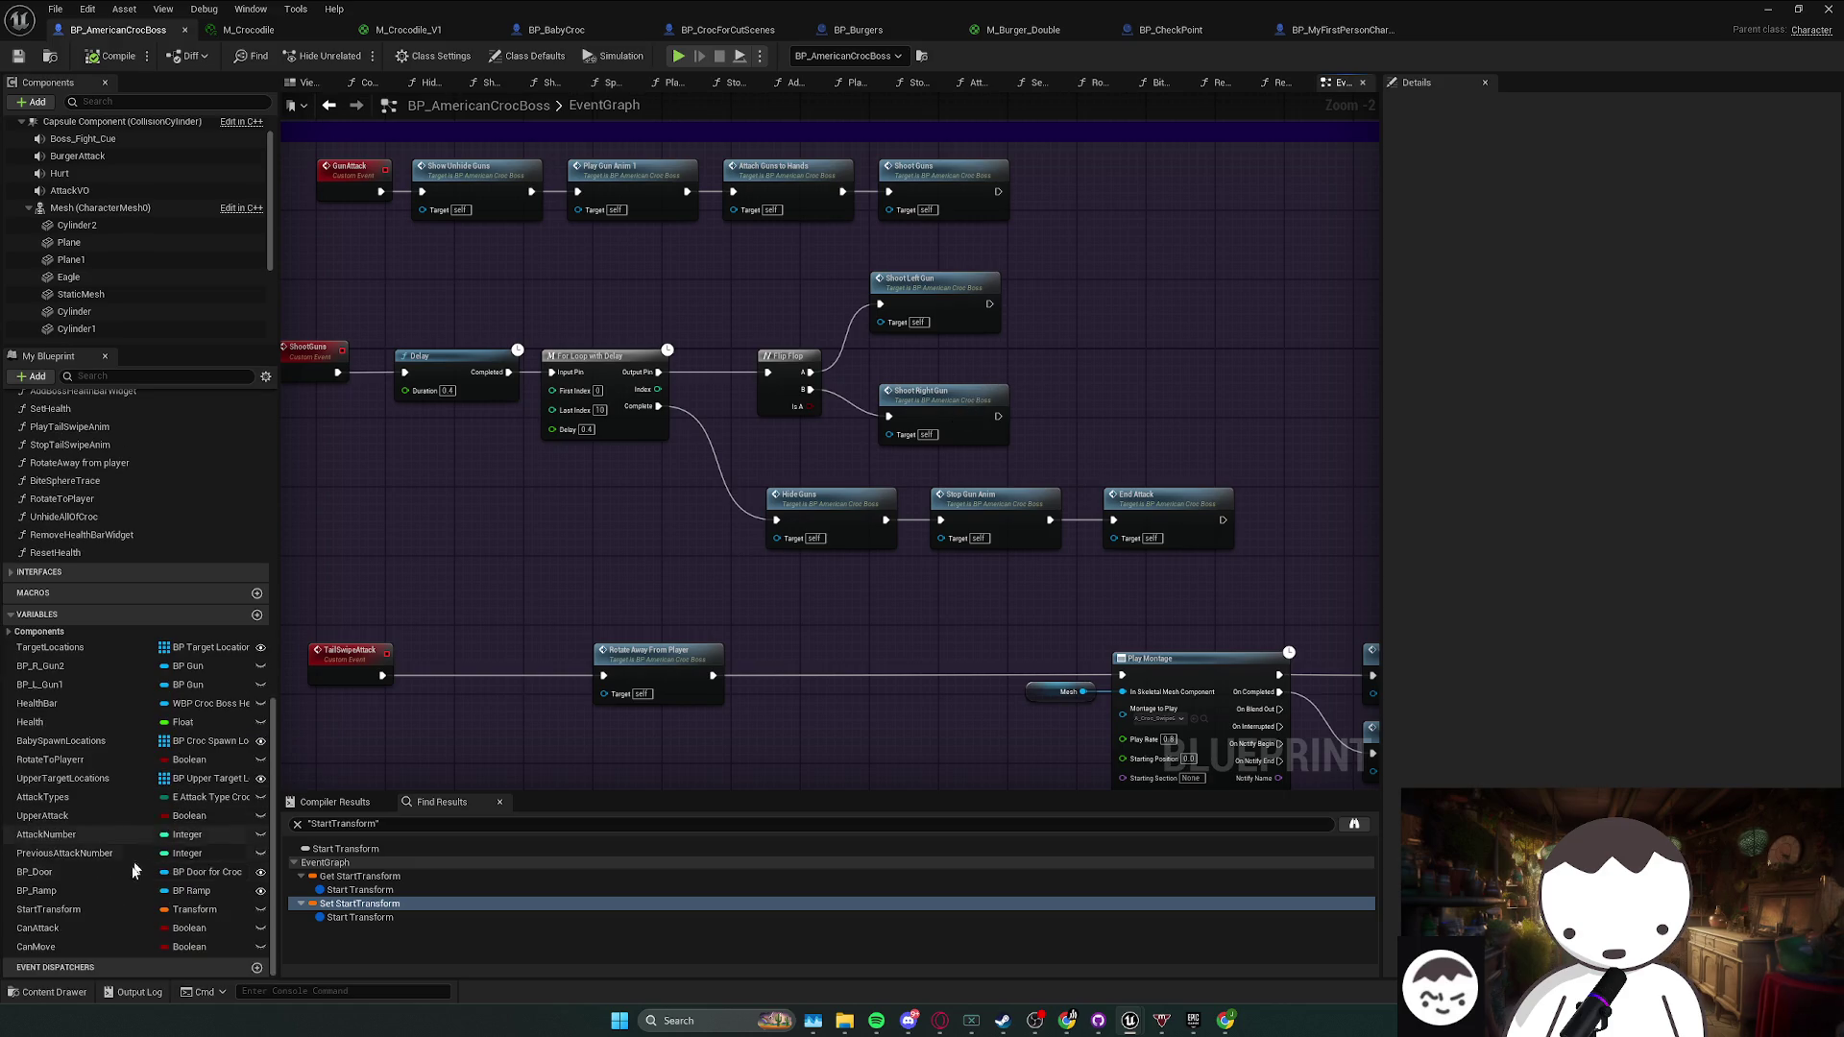
pyautogui.click(38, 928)
pyautogui.moveTo(39, 928); pyautogui.dragTo(797, 463)
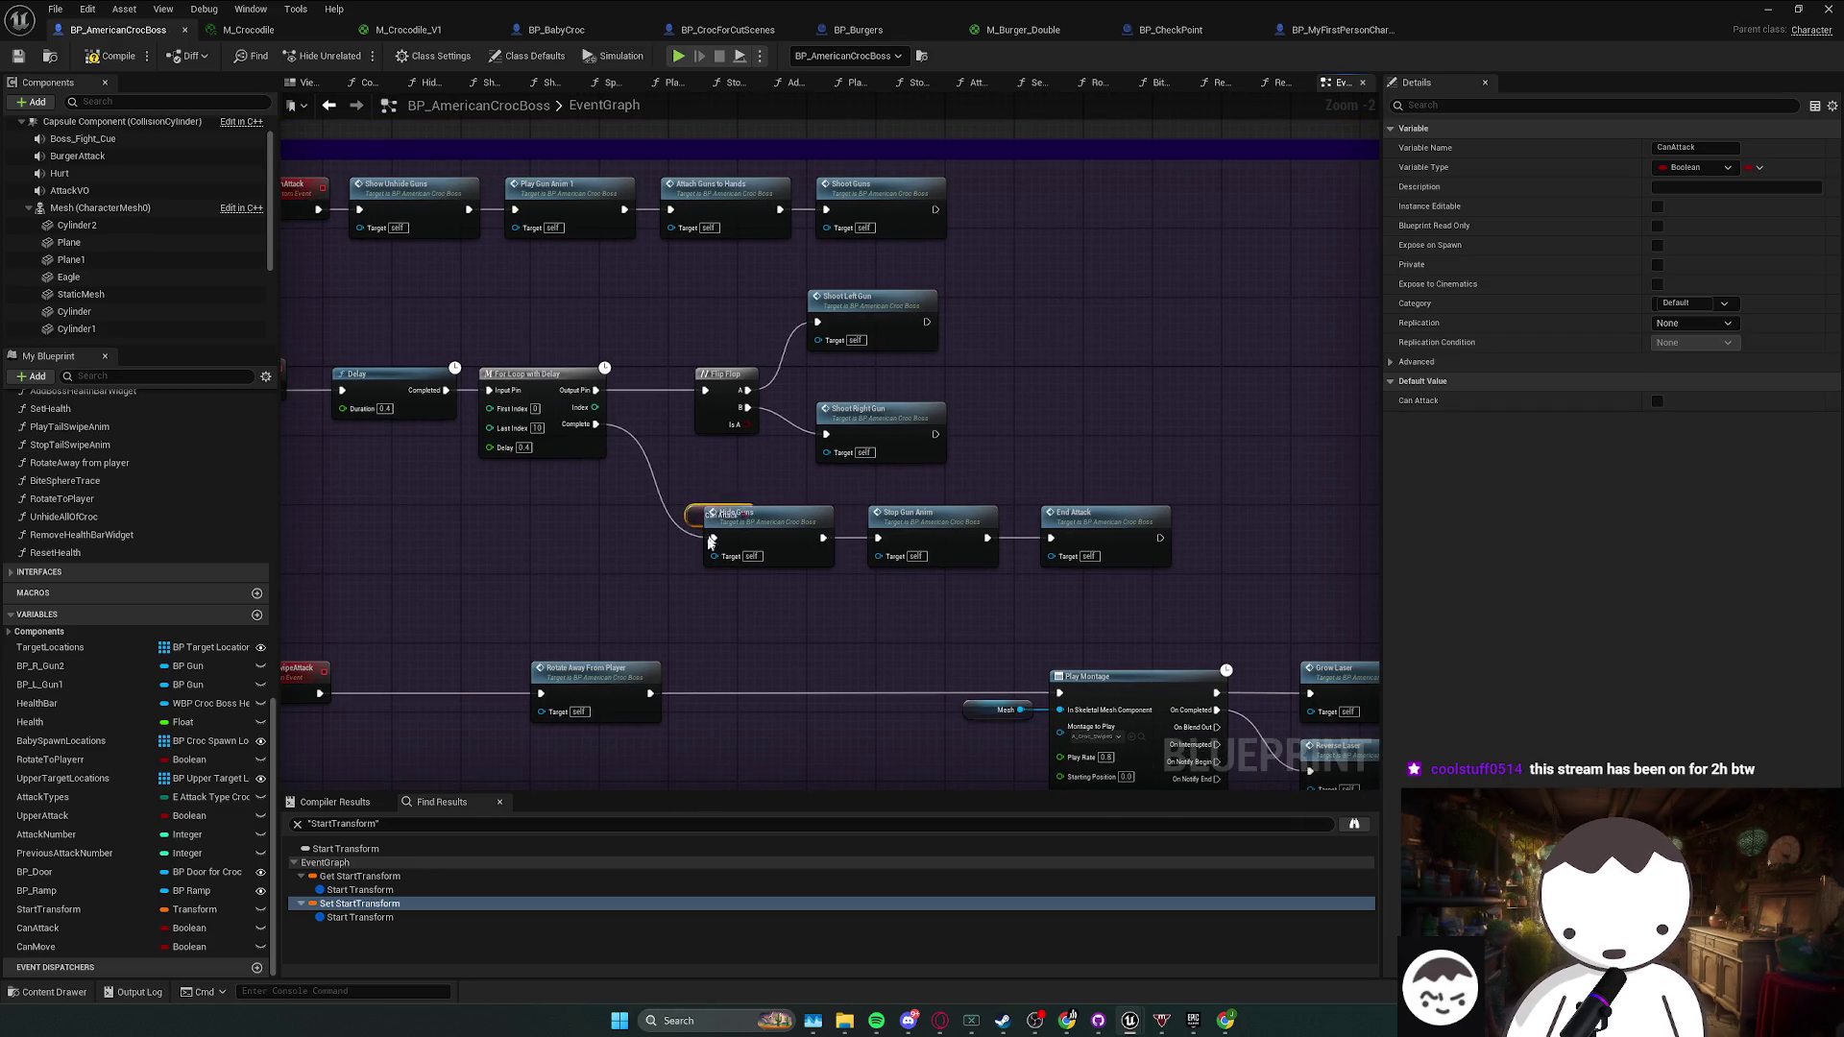
pyautogui.moveTo(840, 601)
pyautogui.mouseDown()
pyautogui.moveTo(981, 602)
pyautogui.moveTo(918, 602)
pyautogui.mouseUp()
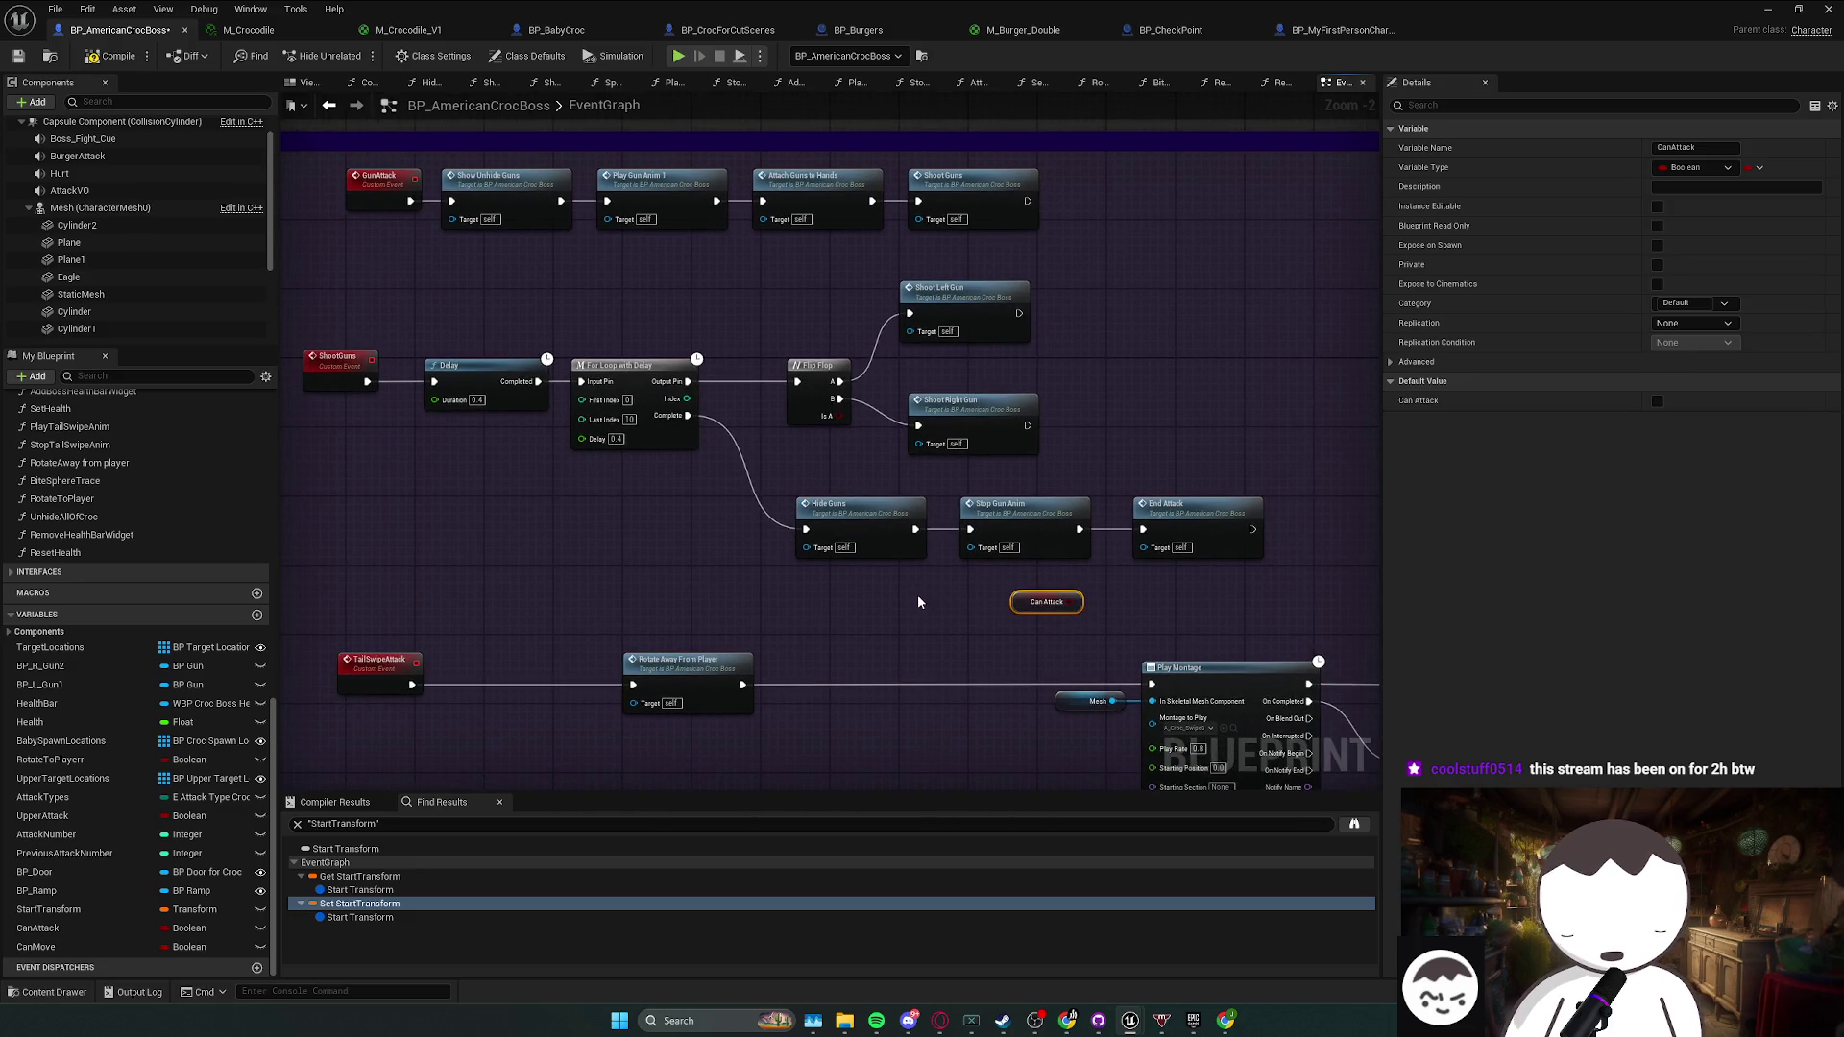
# - In ShootLeftGun, move the shooting nodes right to leave room after the entry node
pyautogui.doubleClick(989, 317)
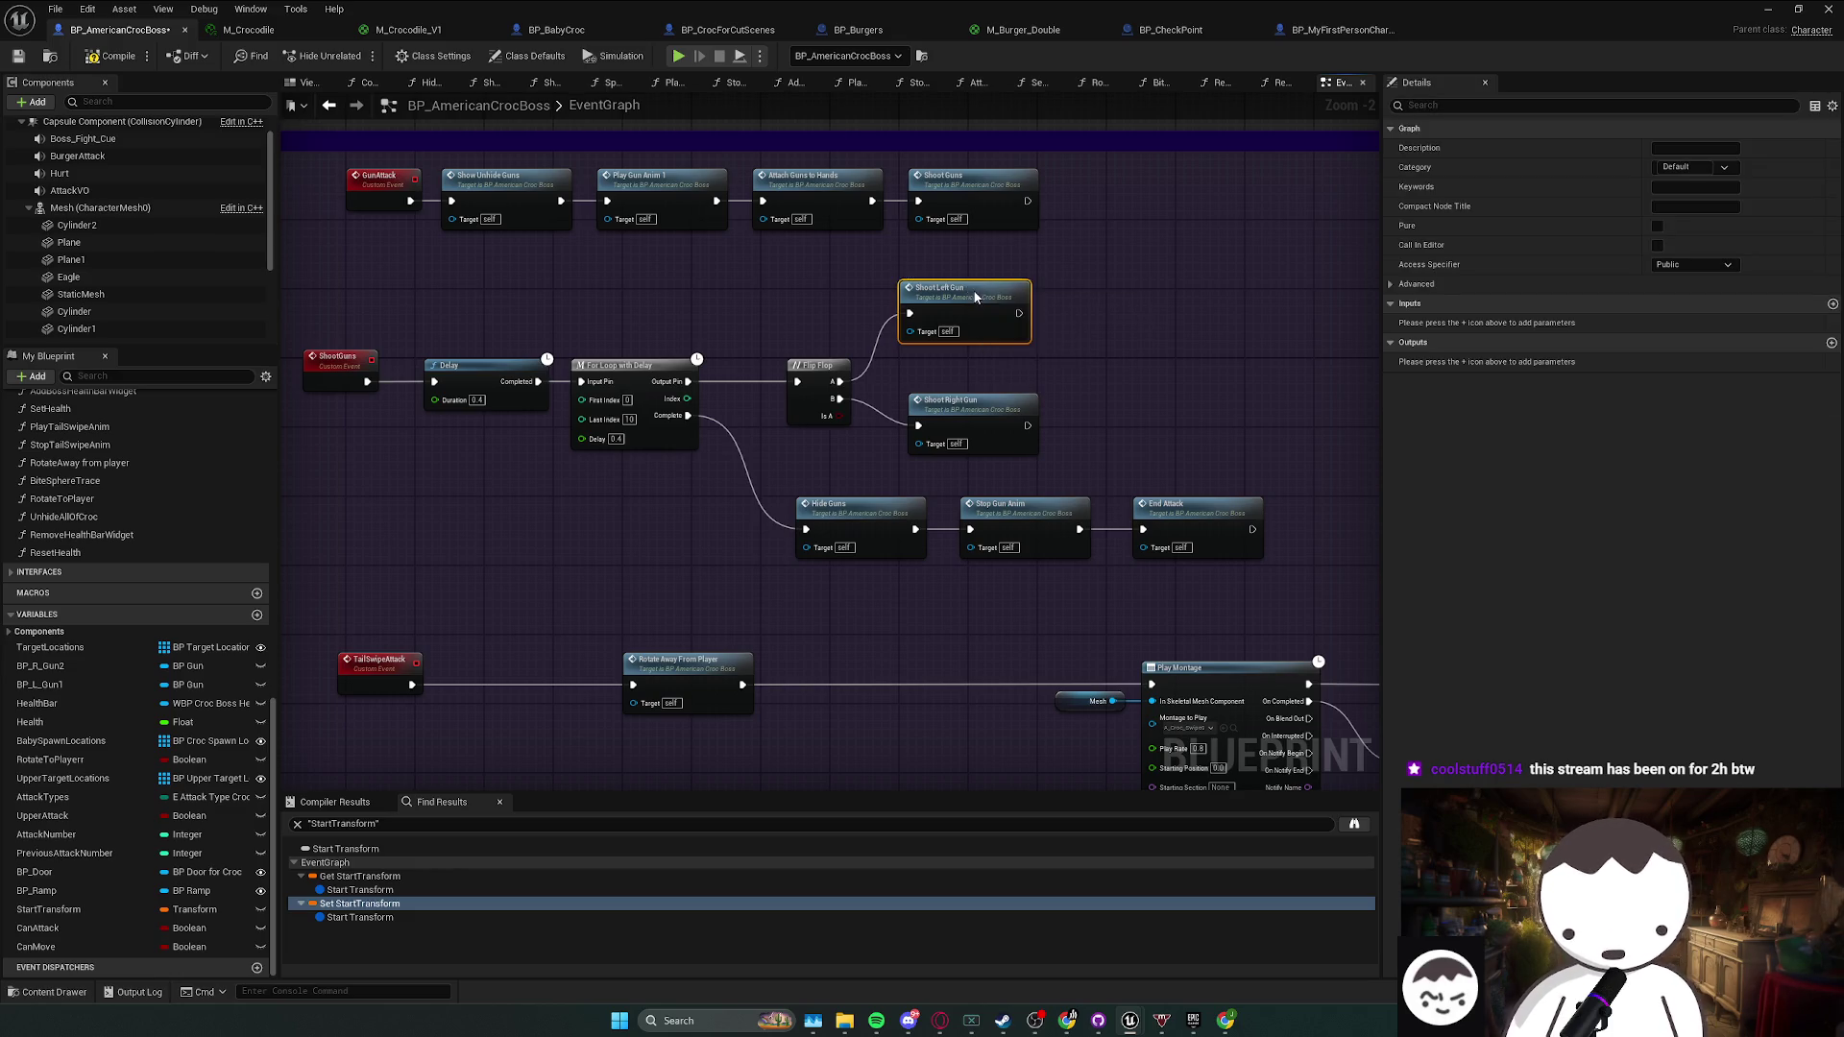
pyautogui.moveTo(502, 280)
pyautogui.mouseDown()
pyautogui.moveTo(1095, 498)
pyautogui.moveTo(1079, 486)
pyautogui.moveTo(1145, 535)
pyautogui.mouseUp()
pyautogui.moveTo(661, 397); pyautogui.dragTo(1053, 397)
pyautogui.click(572, 527)
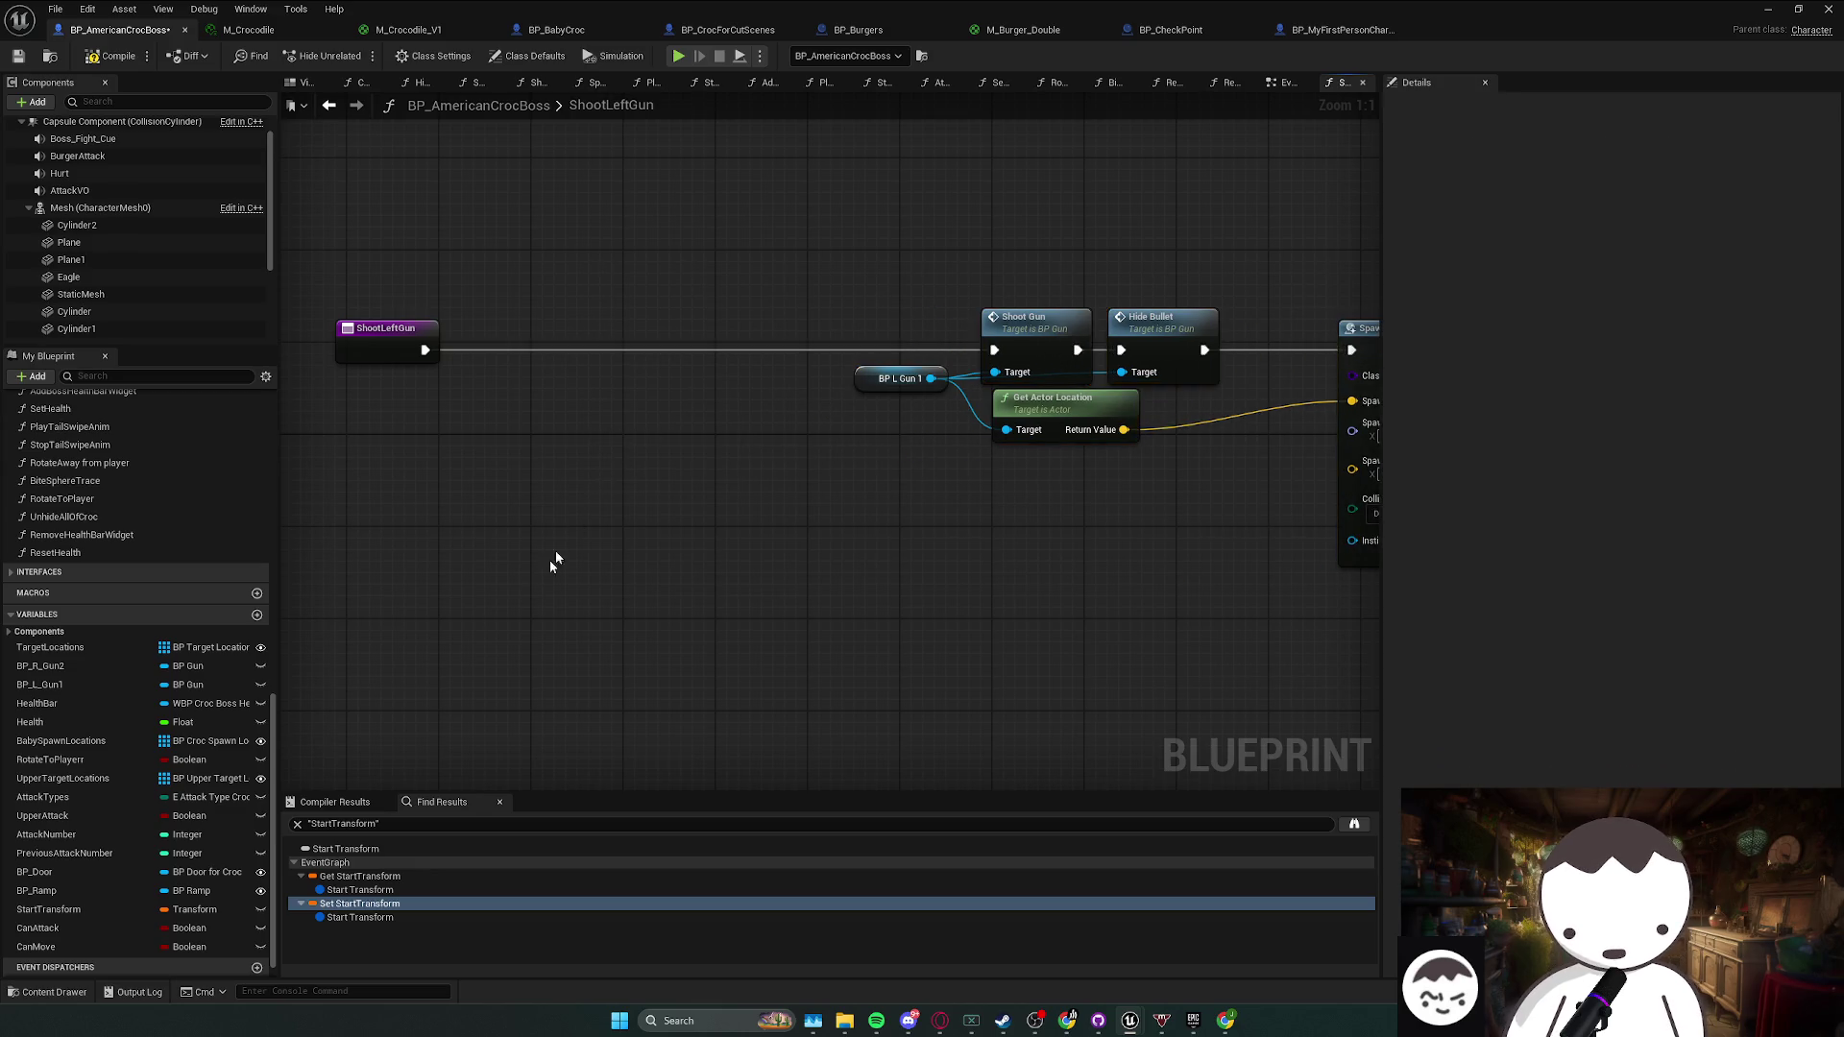
# - In ShootLeftGun, gate Shoot Gun behind a Branch on Can Attack
pyautogui.moveTo(69, 928); pyautogui.dragTo(451, 425)
pyautogui.press('b')
pyautogui.click(543, 338)
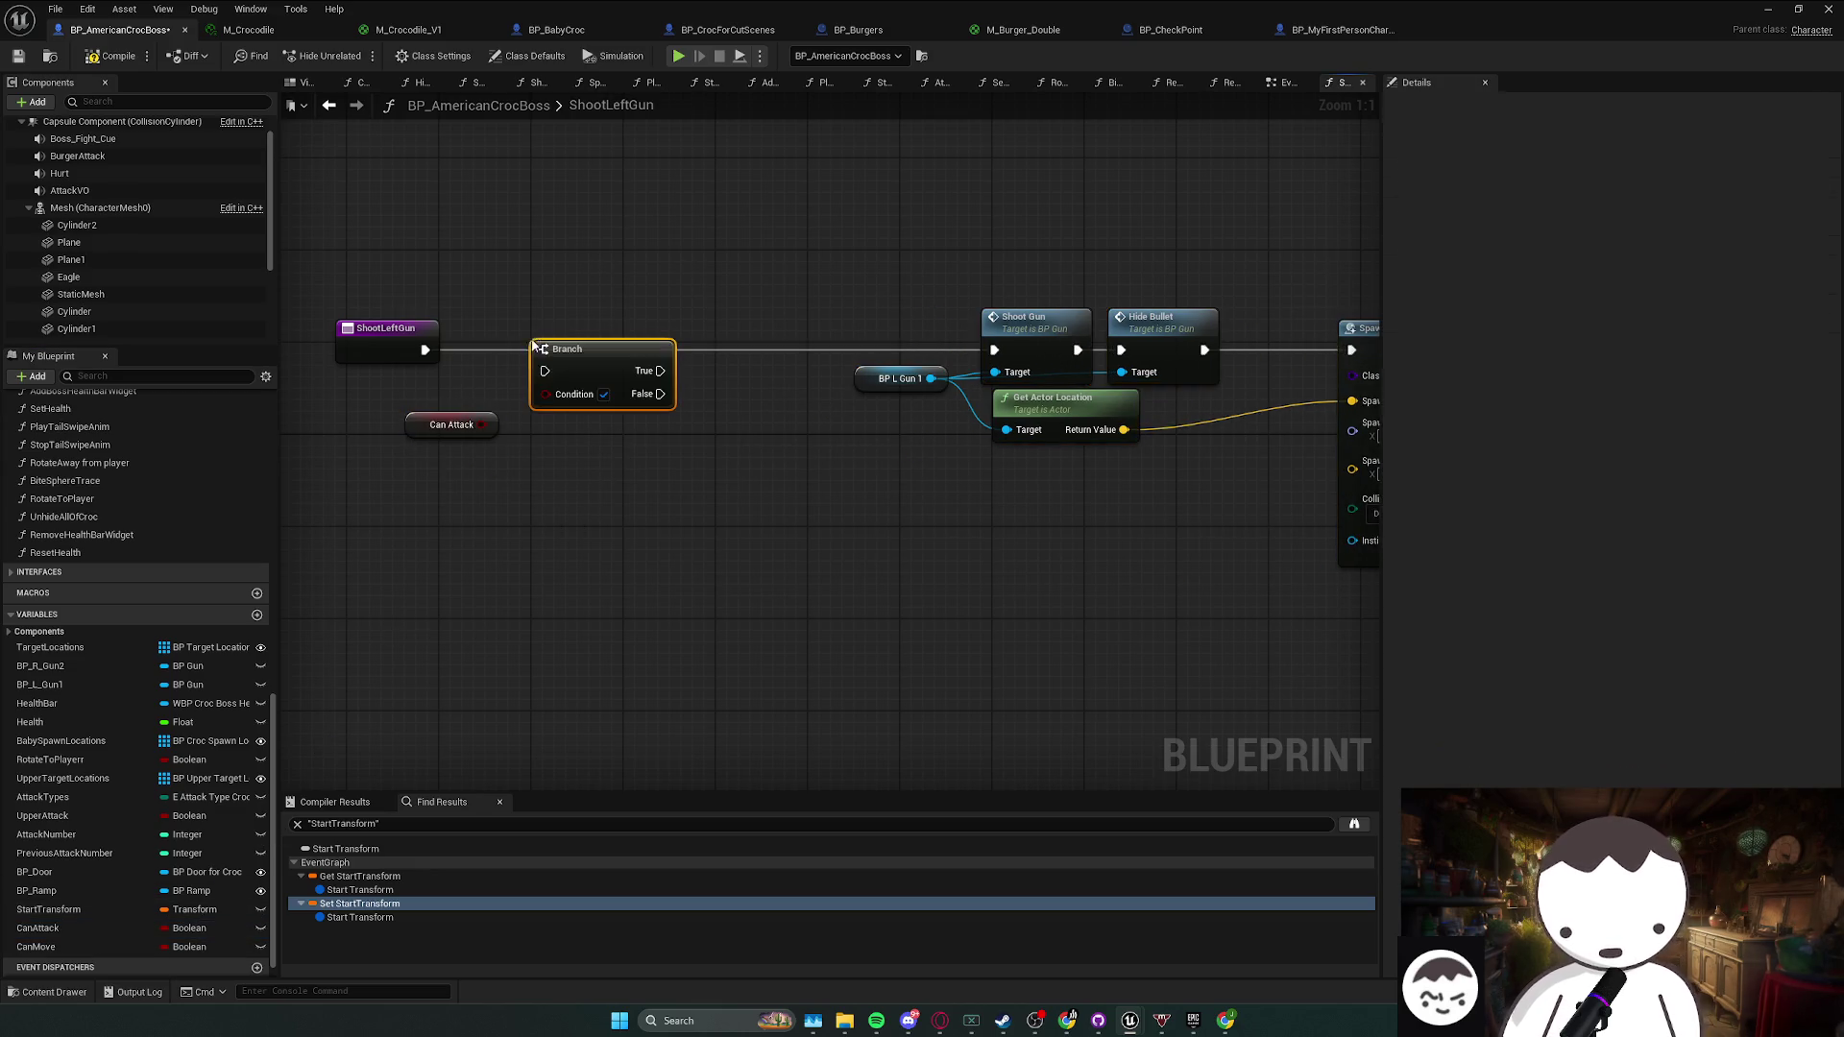
pyautogui.moveTo(426, 350)
pyautogui.mouseDown()
pyautogui.moveTo(522, 349)
pyautogui.moveTo(522, 373)
pyautogui.mouseUp()
pyautogui.moveTo(623, 350); pyautogui.dragTo(994, 350)
pyautogui.click(563, 413)
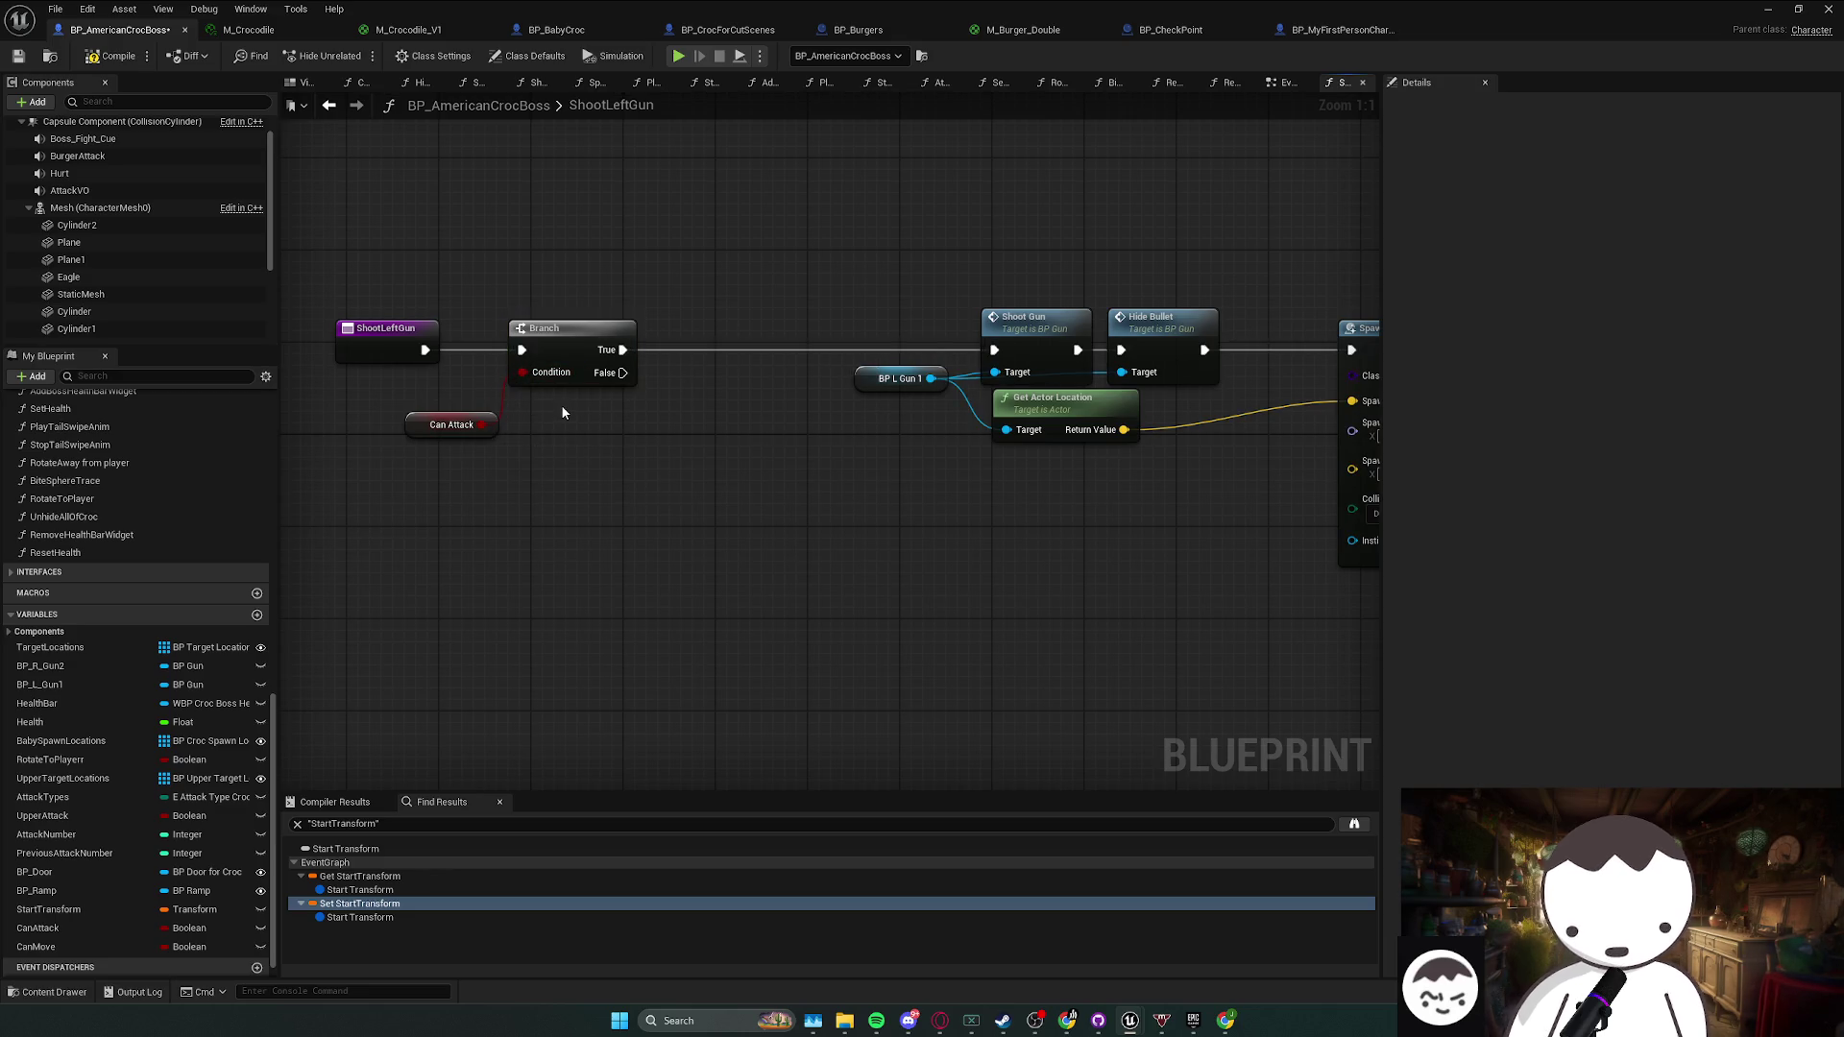
pyautogui.scroll(7, 144, 576)
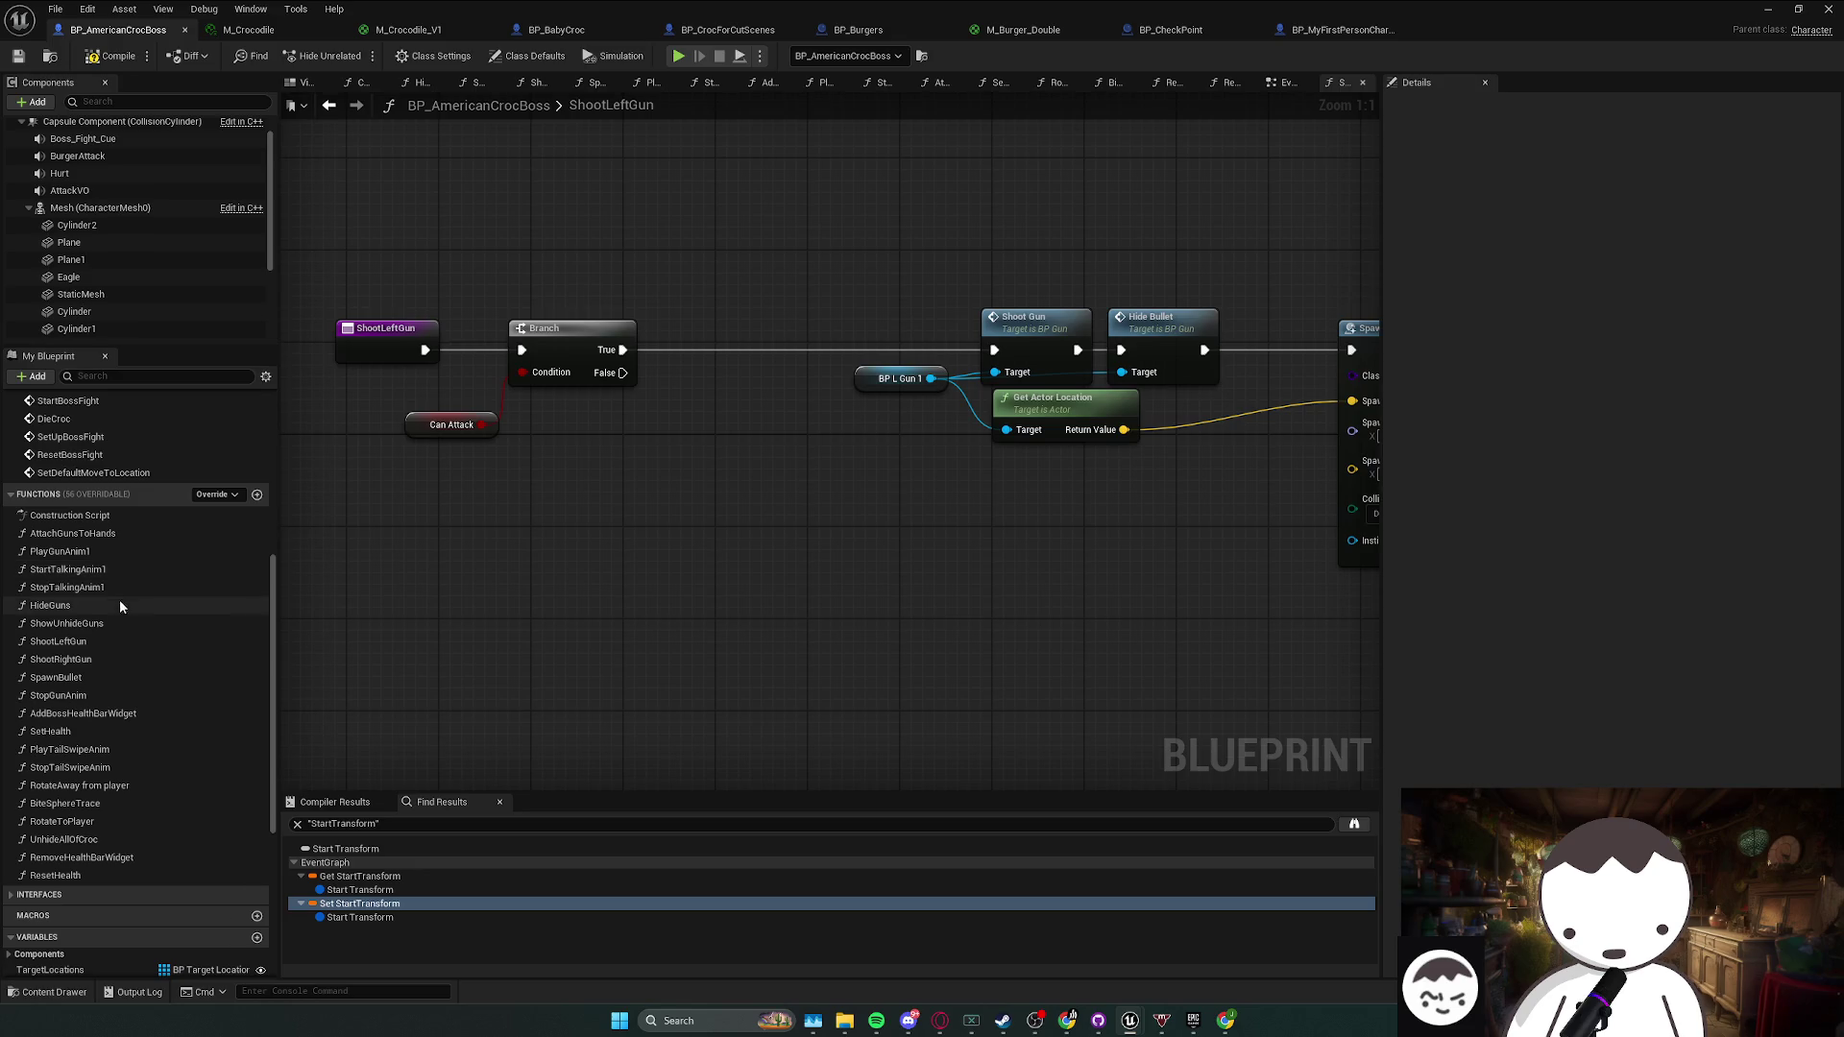
# - In ShootRightGun, add a Can Attack Branch whose True output drives Shoot Gun
pyautogui.doubleClick(96, 659)
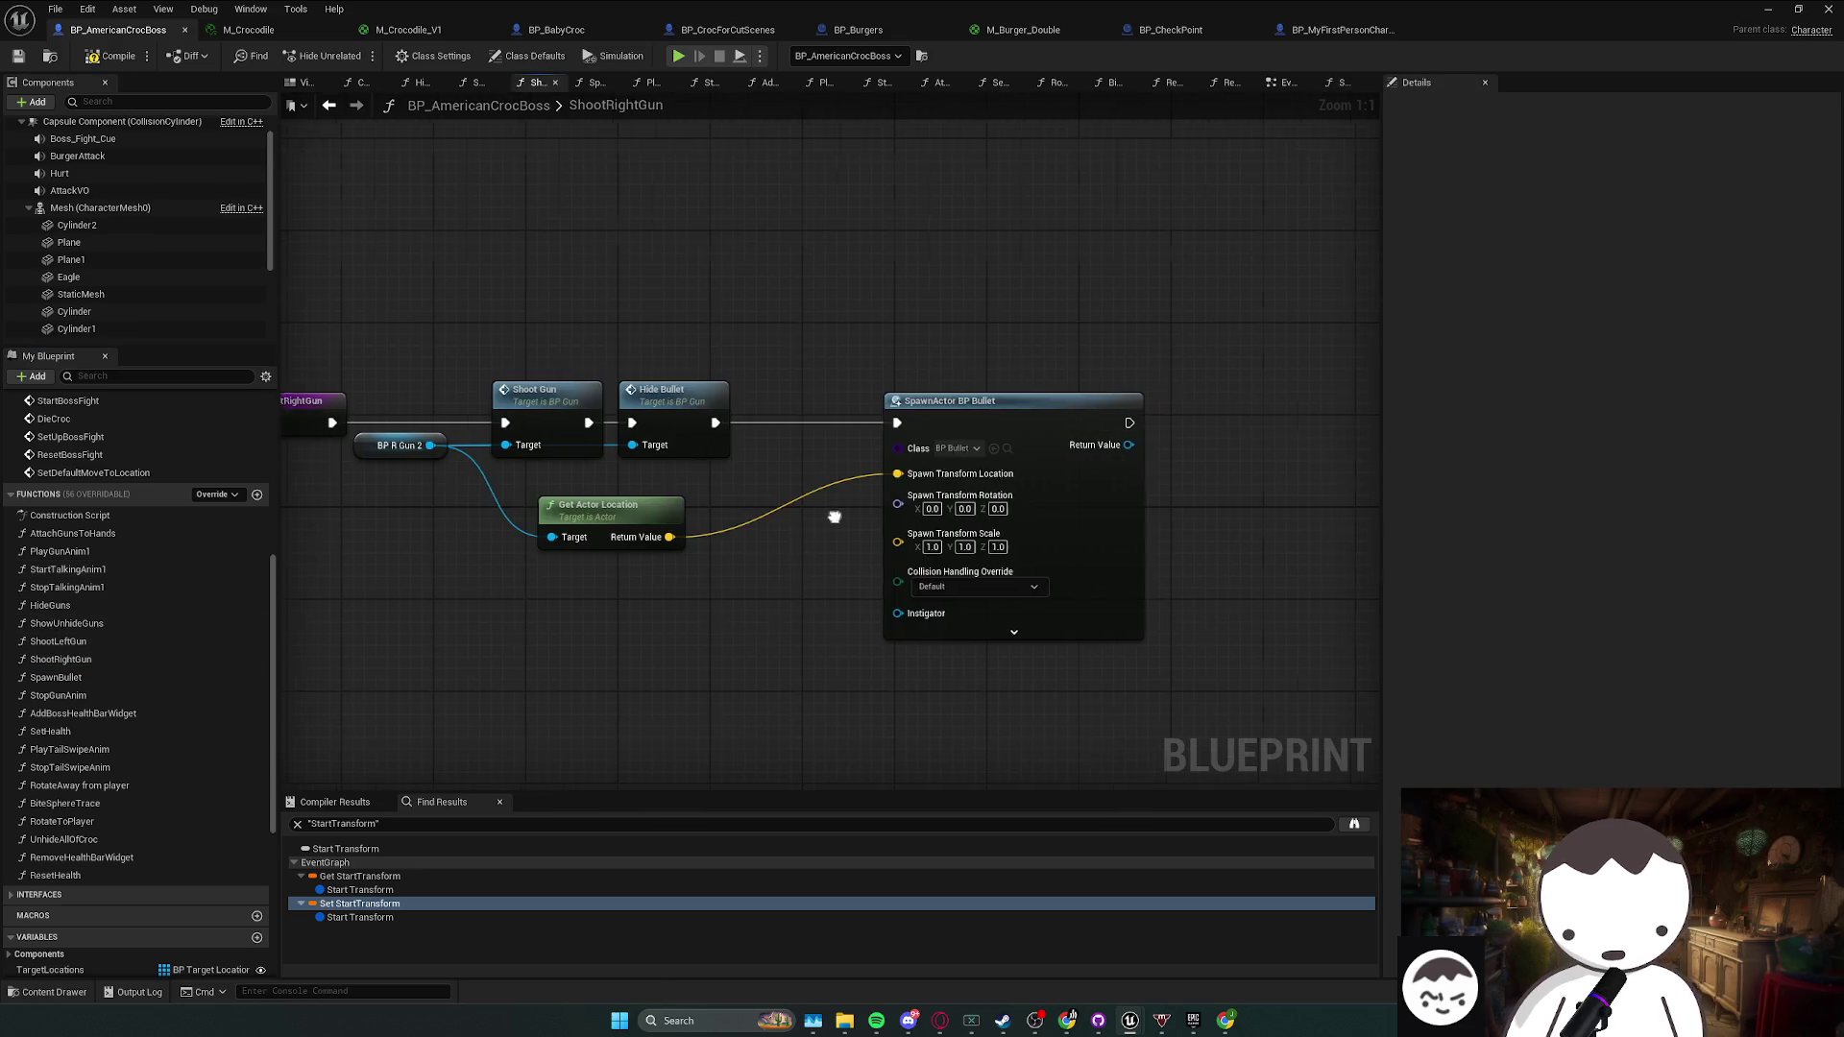
pyautogui.moveTo(758, 348); pyautogui.dragTo(365, 348)
pyautogui.scroll(-5, 77, 865)
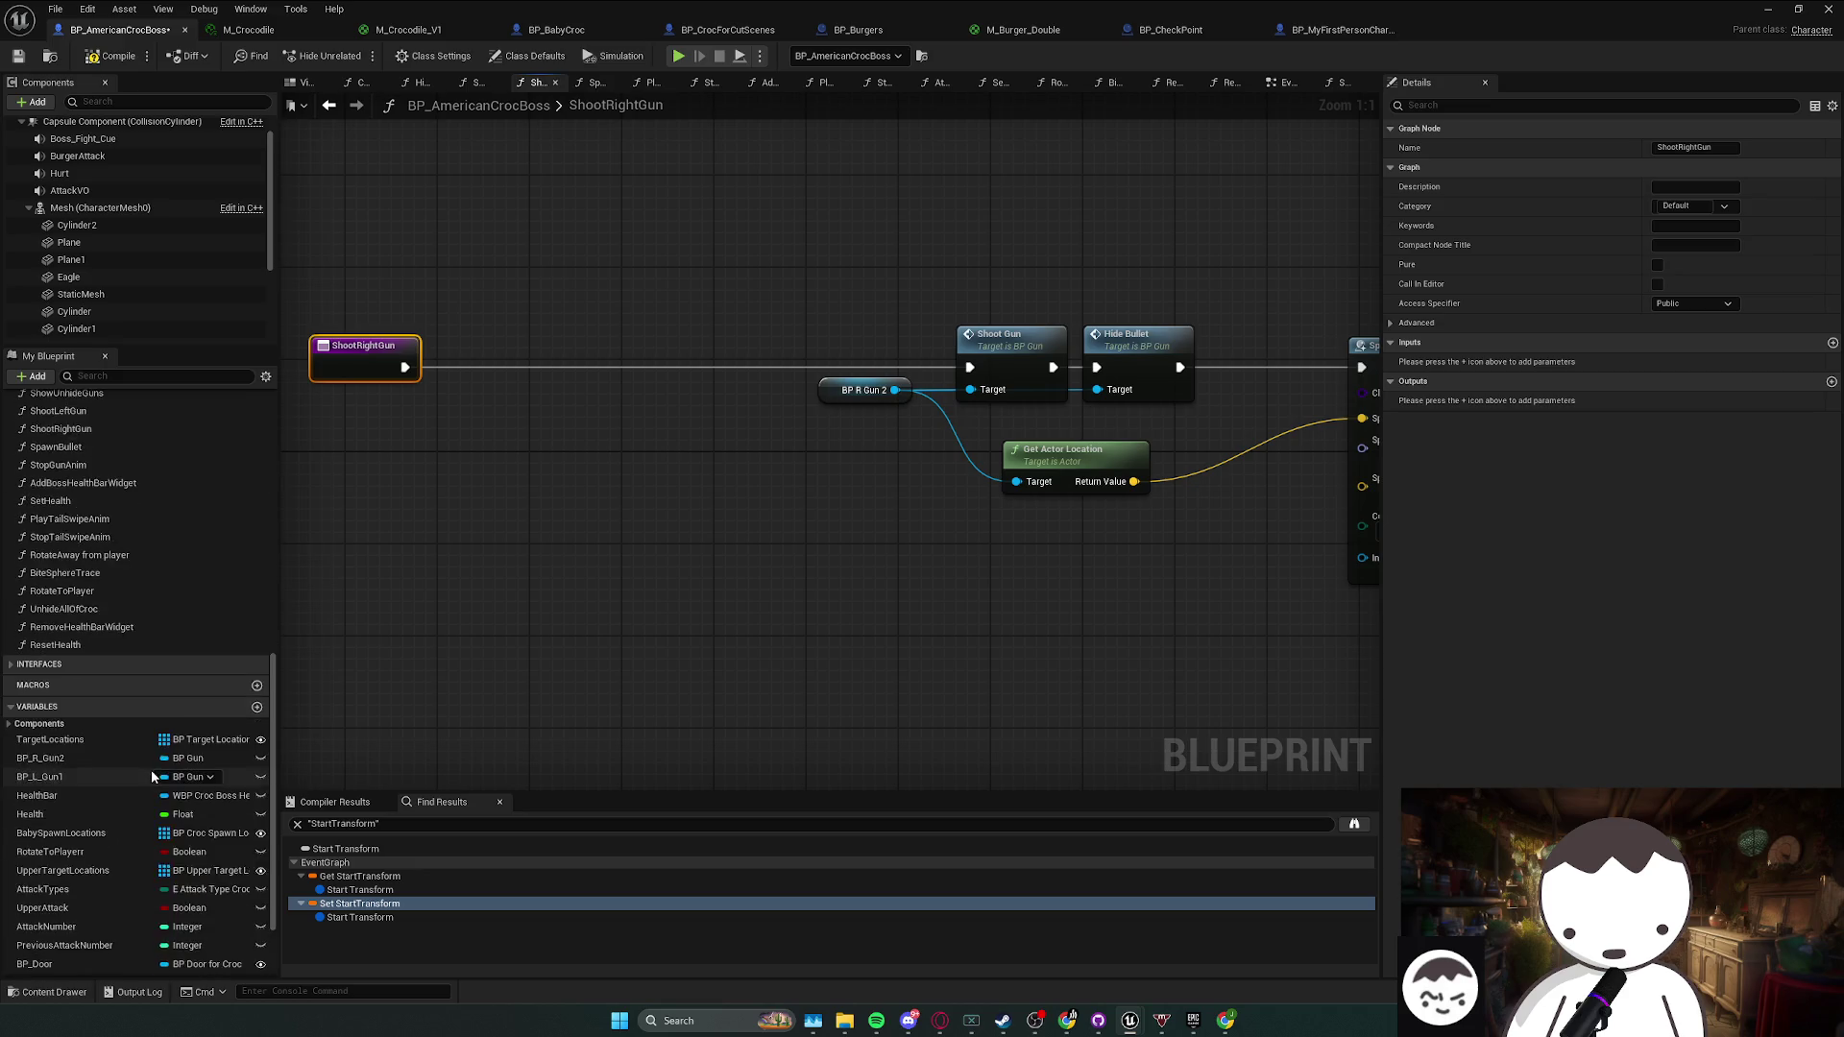
pyautogui.moveTo(38, 906)
pyautogui.mouseDown()
pyautogui.moveTo(550, 521)
pyautogui.moveTo(487, 434)
pyautogui.moveTo(562, 398)
pyautogui.moveTo(401, 369)
pyautogui.mouseUp()
pyautogui.click(518, 451)
pyautogui.click(506, 363)
pyautogui.moveTo(620, 367); pyautogui.dragTo(970, 366)
pyautogui.click(945, 500)
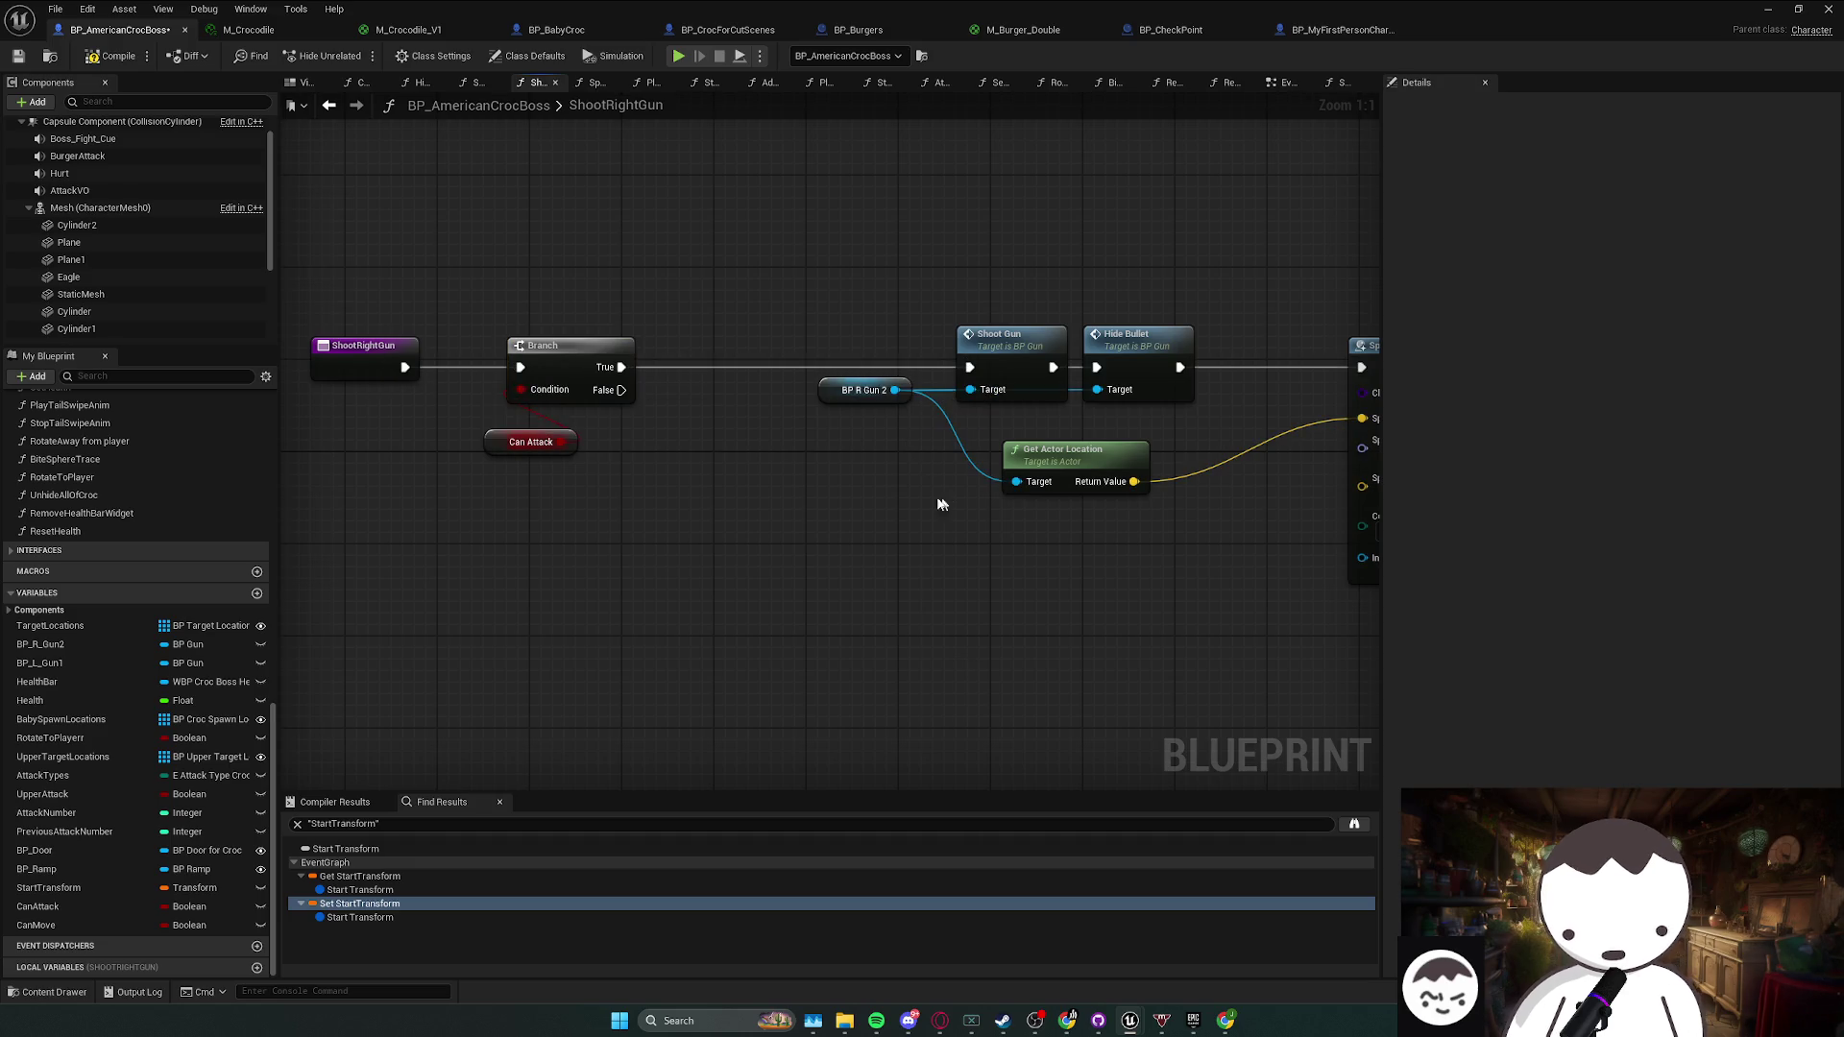
pyautogui.scroll(15, 123, 594)
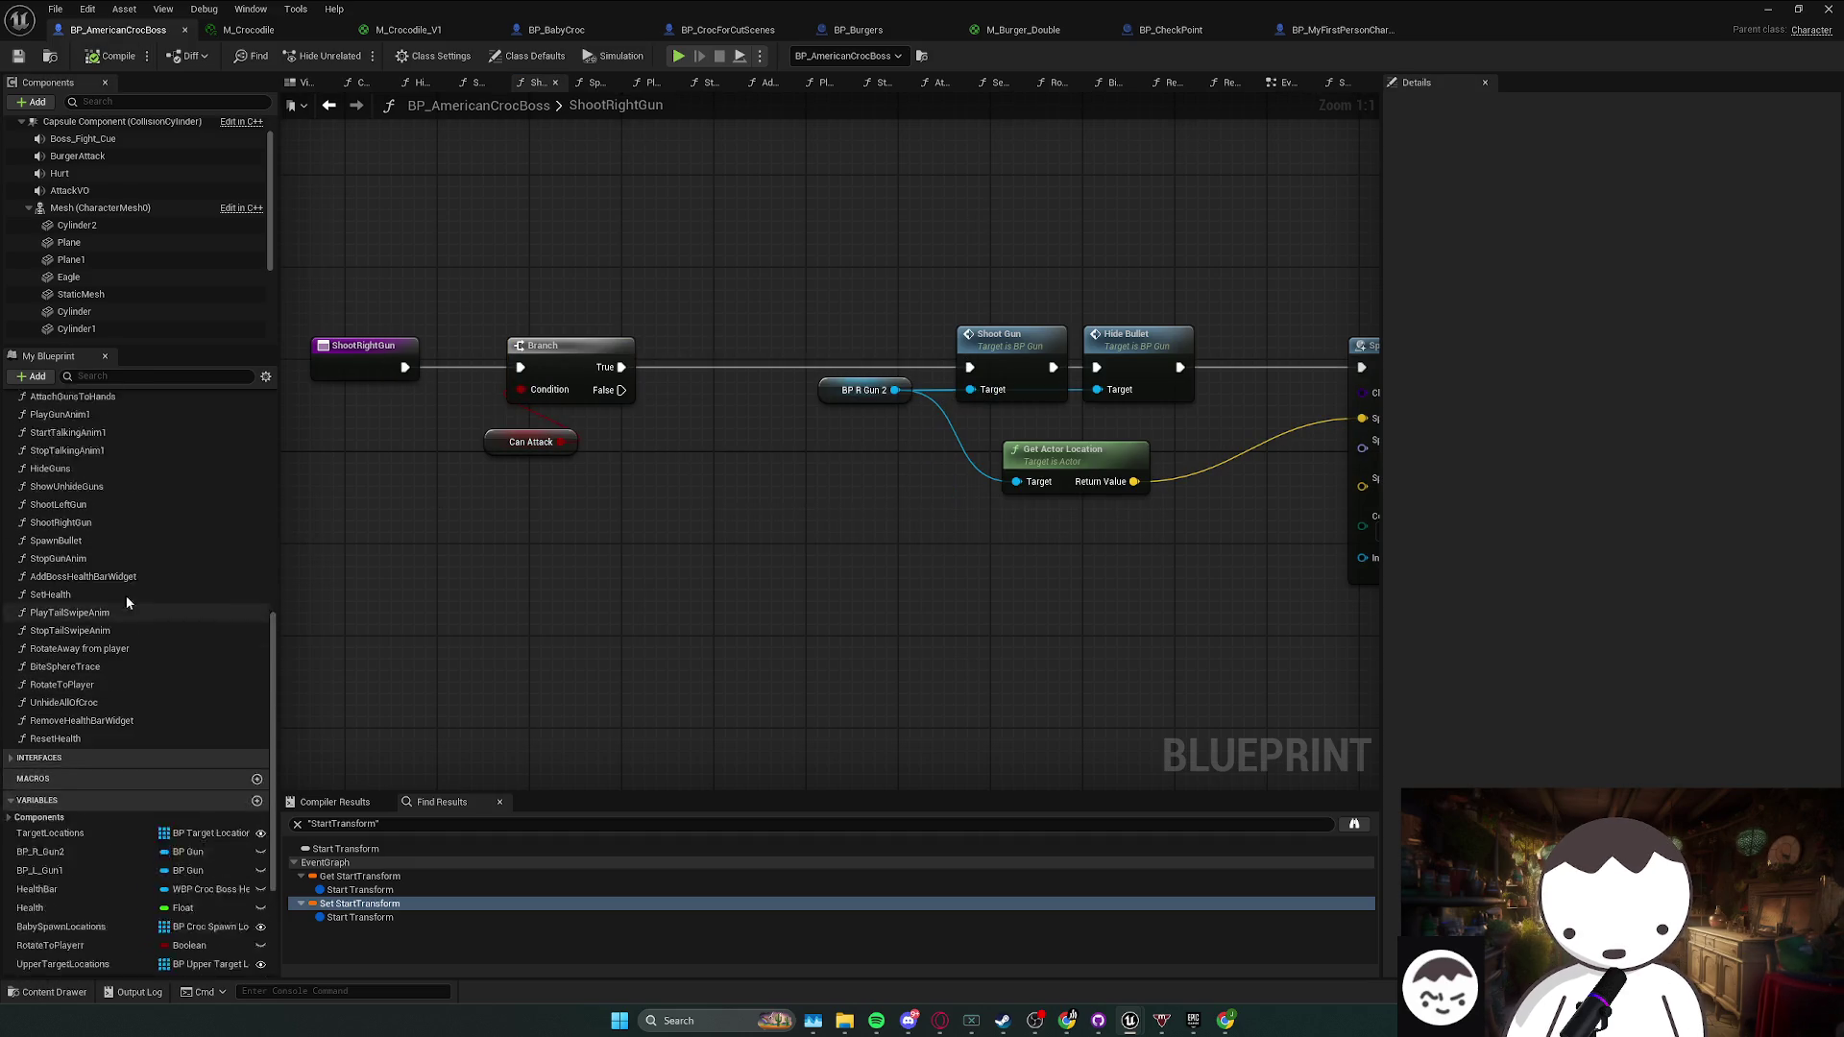
# - Go back to the EventGraph and select the Rotate Away From Player node
pyautogui.doubleClick(57, 420)
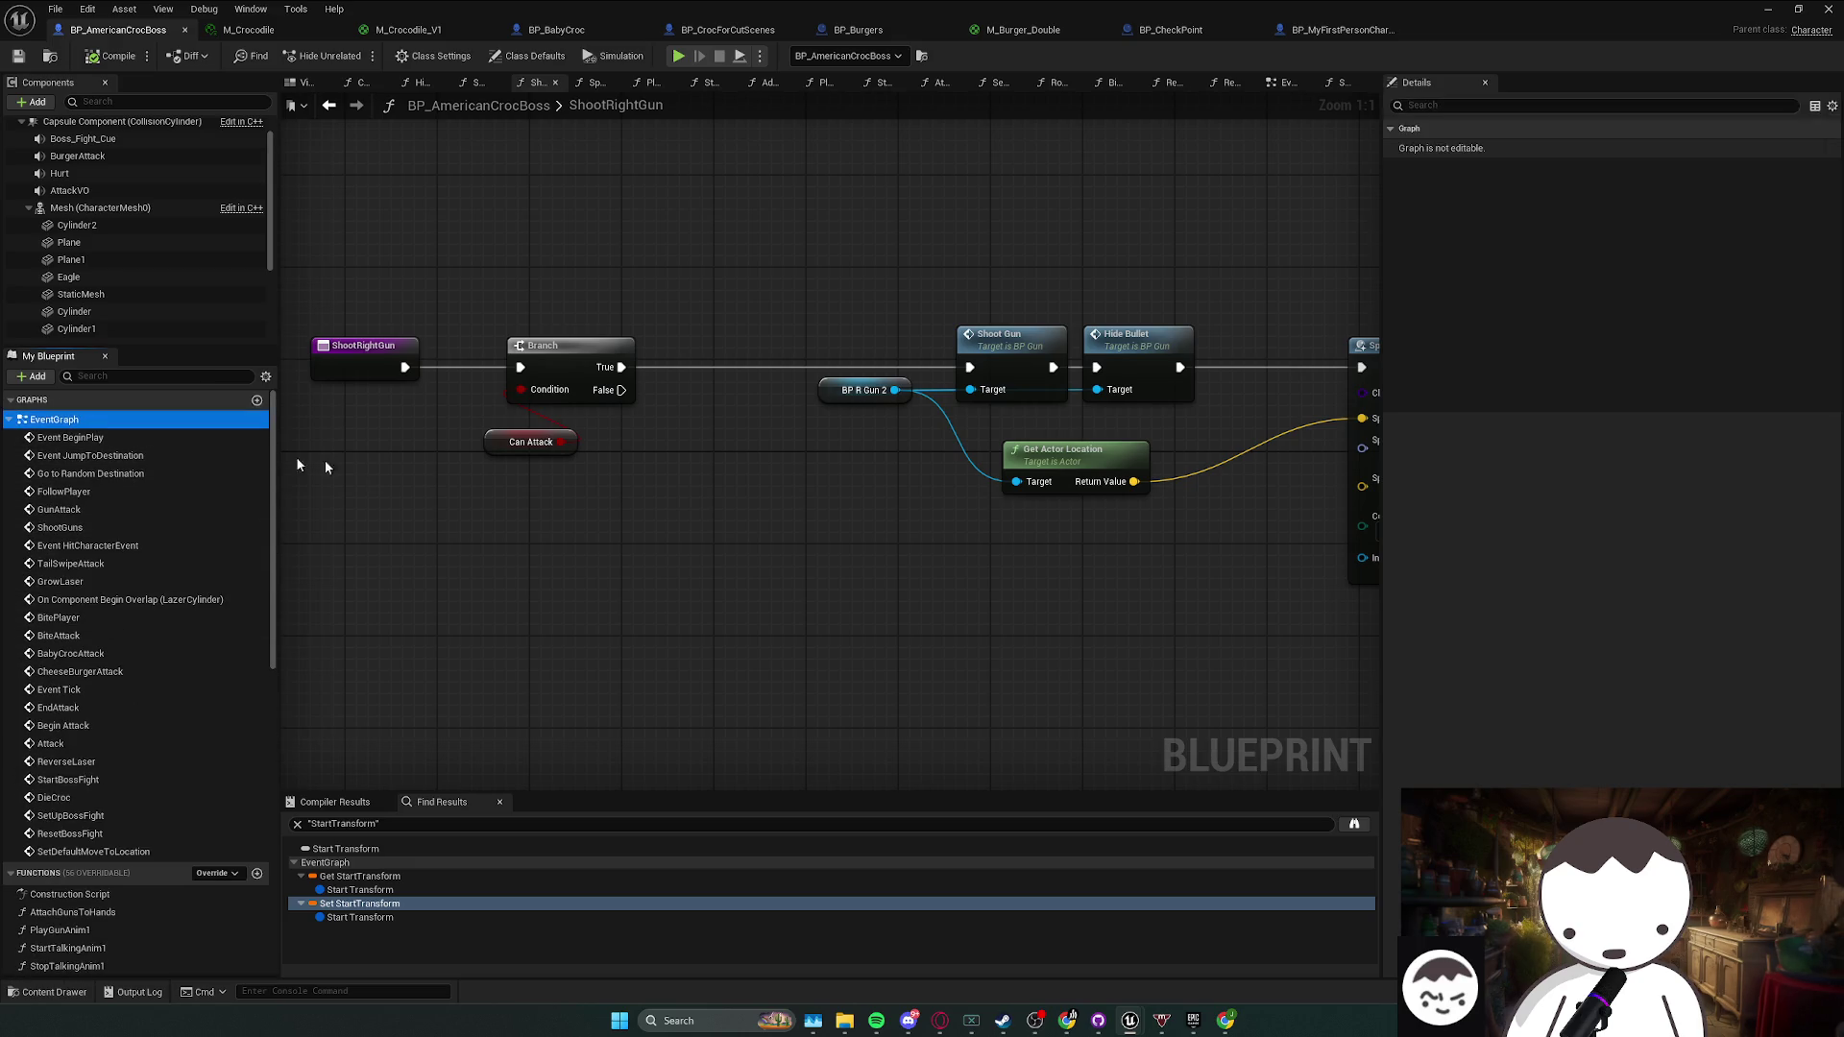
pyautogui.scroll(2, 786, 473)
pyautogui.scroll(4, 946, 473)
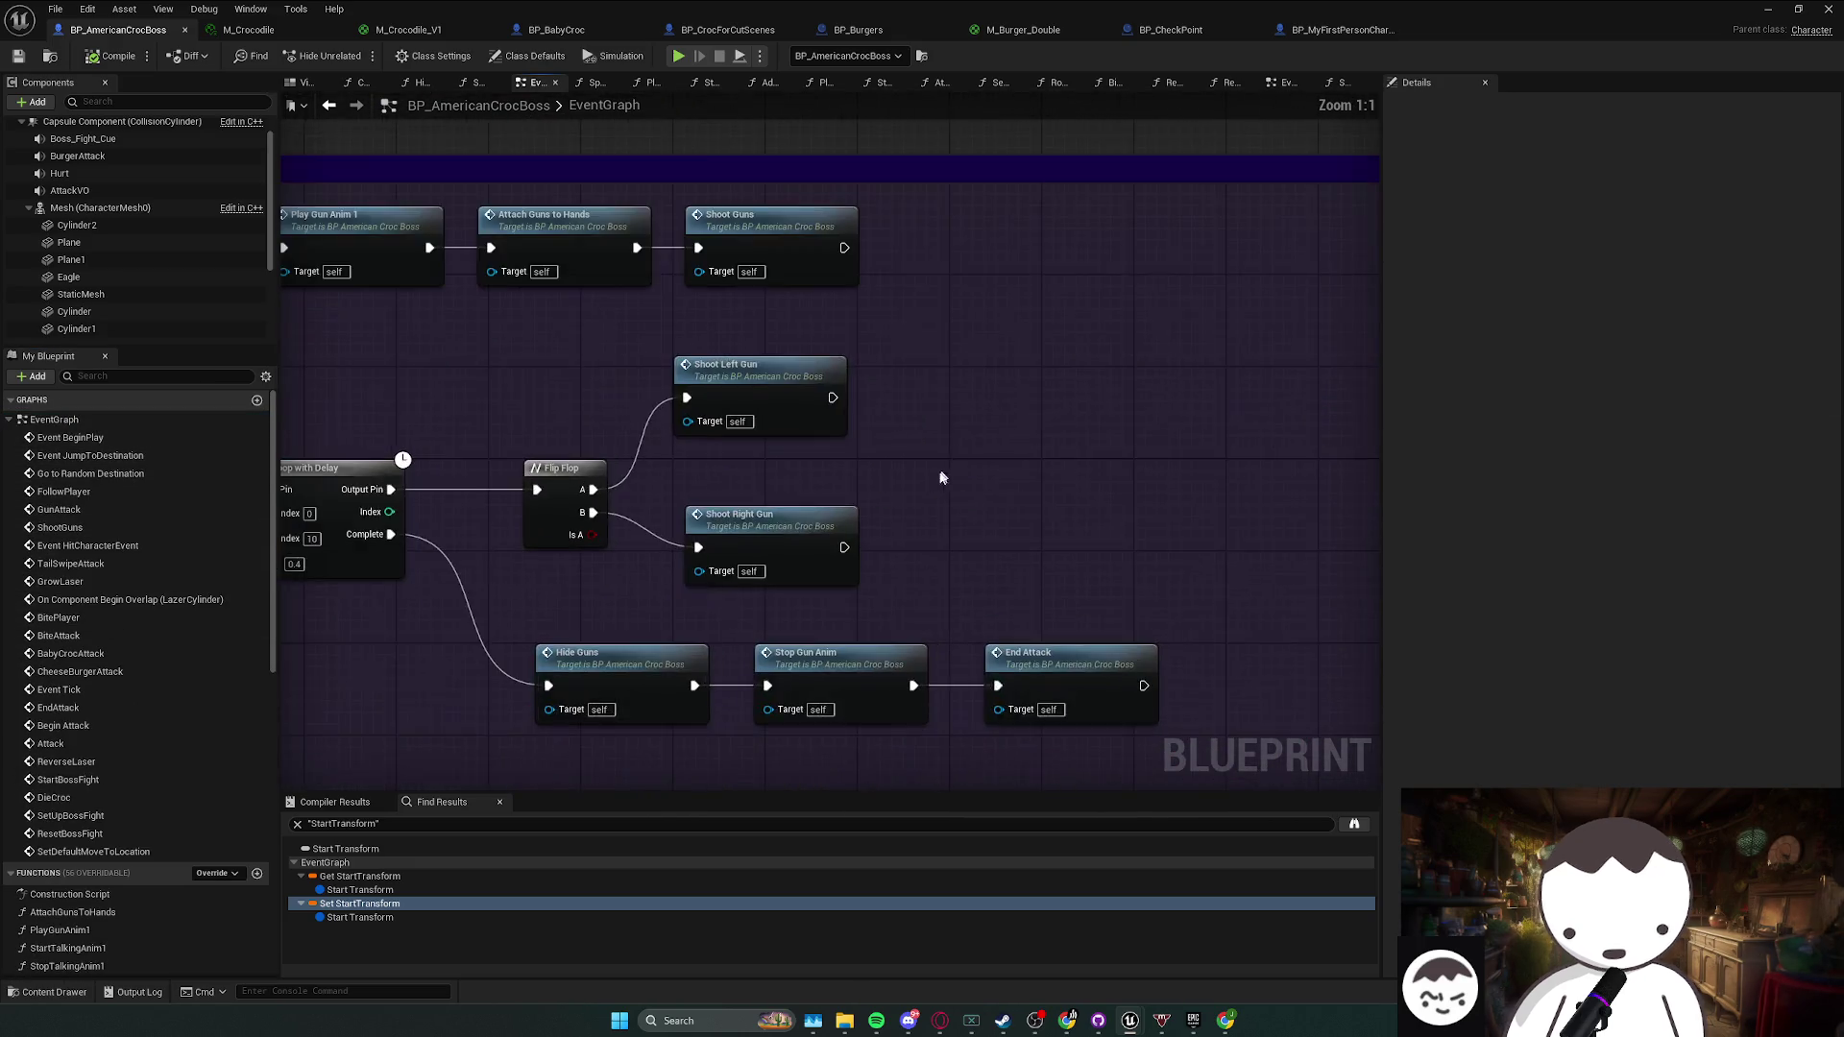
pyautogui.click(567, 447)
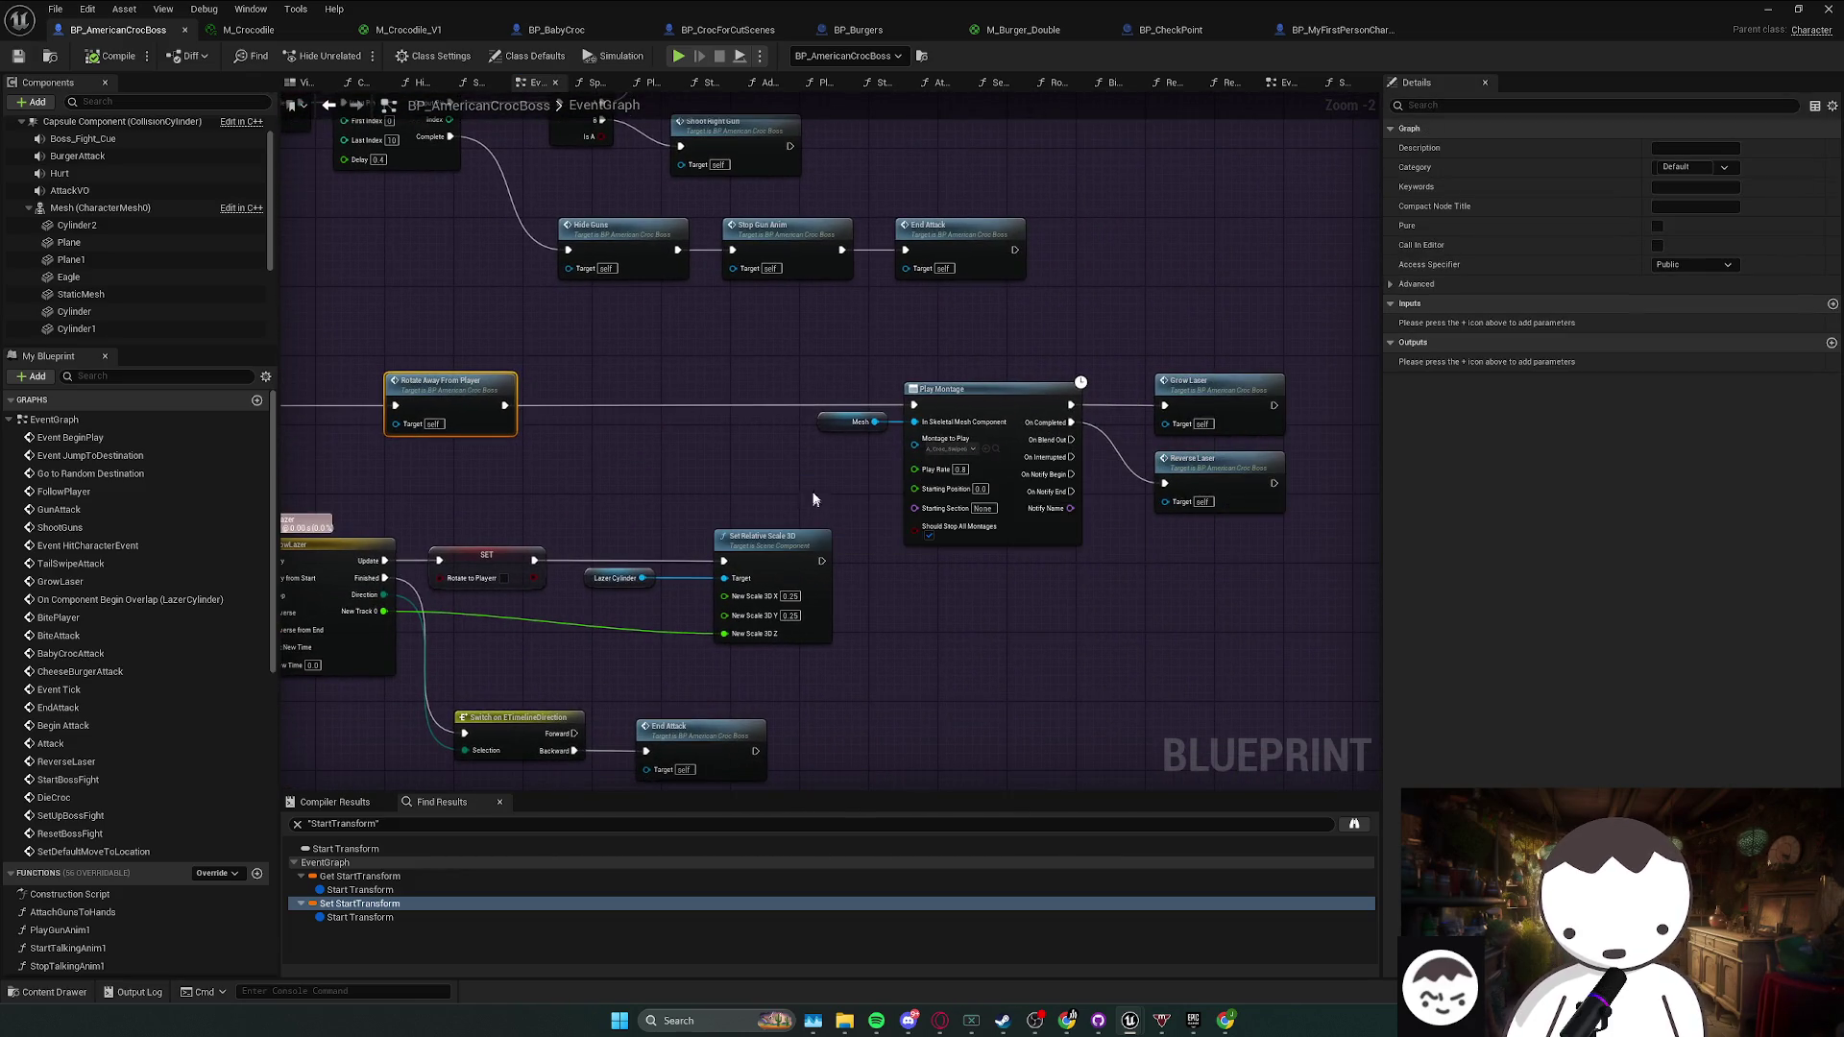
# - Save all, then survey the laser overlap, BiteAttack and BabyCrocAttack rows
pyautogui.hotkey('ctrl', 'shift', 's')
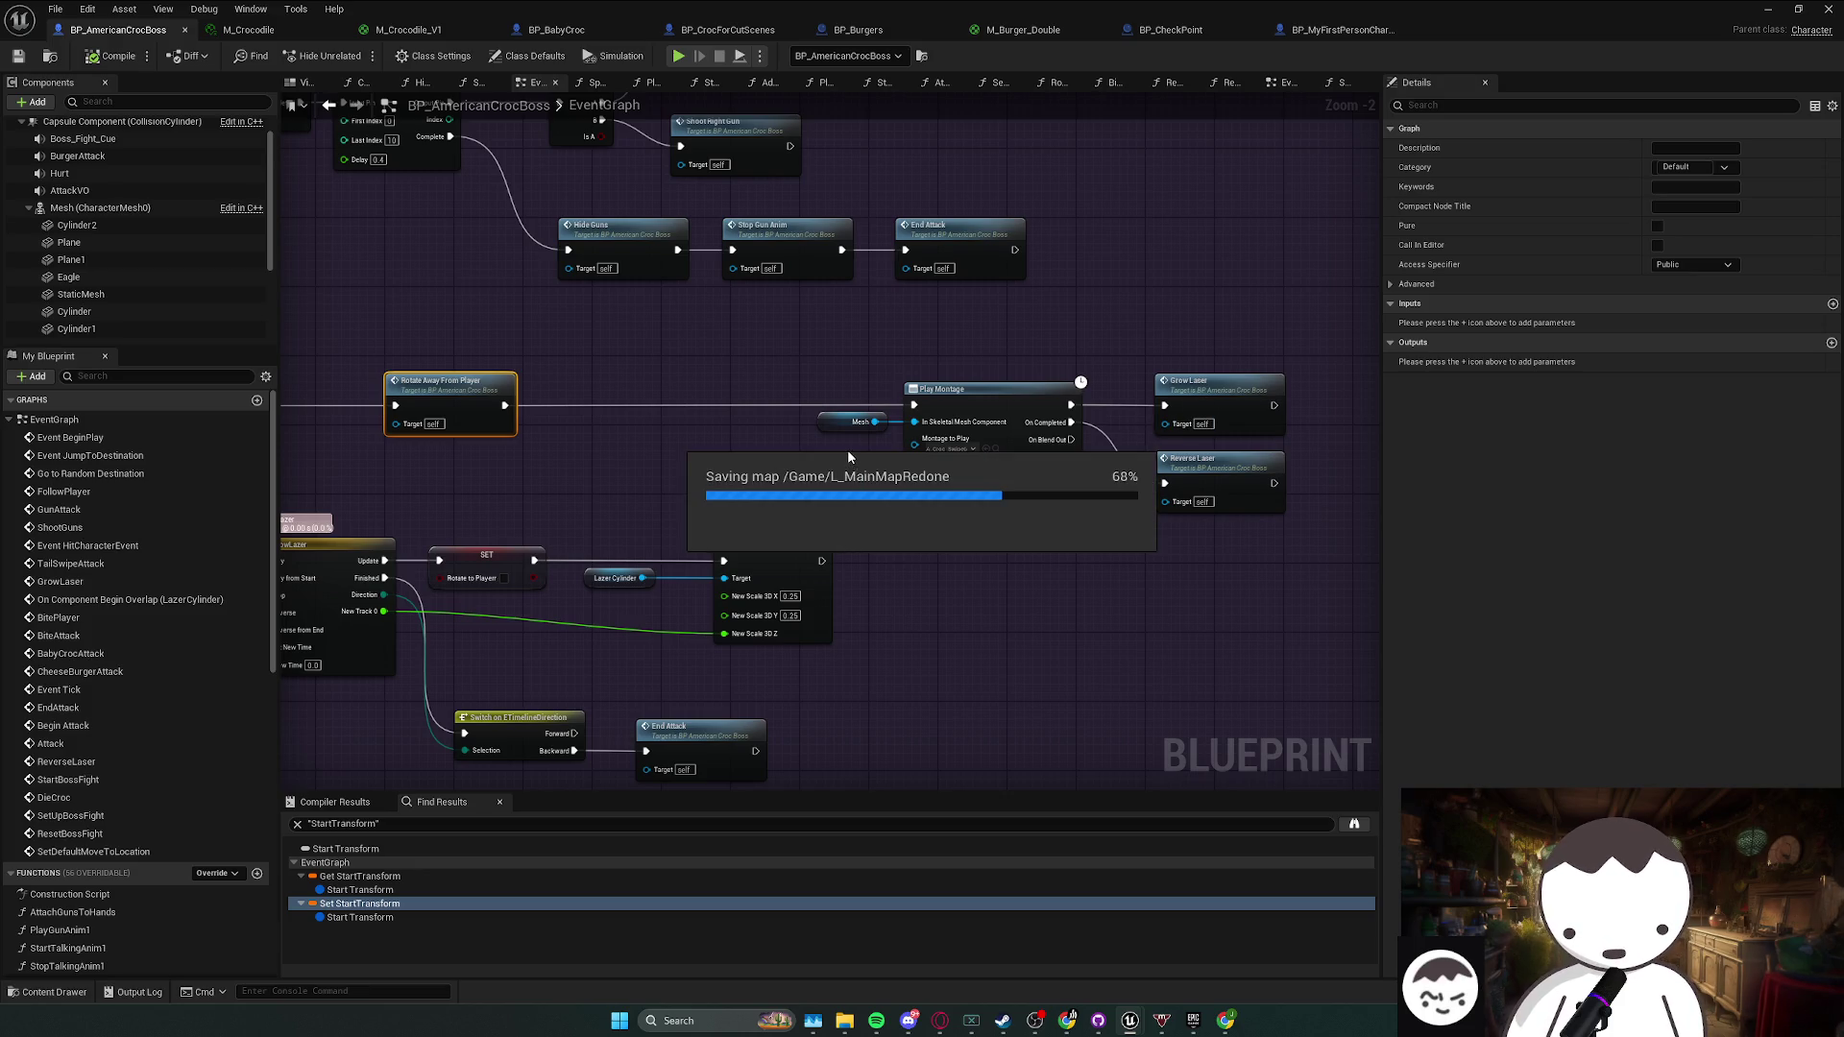
pyautogui.moveTo(1180, 545); pyautogui.dragTo(1085, 534)
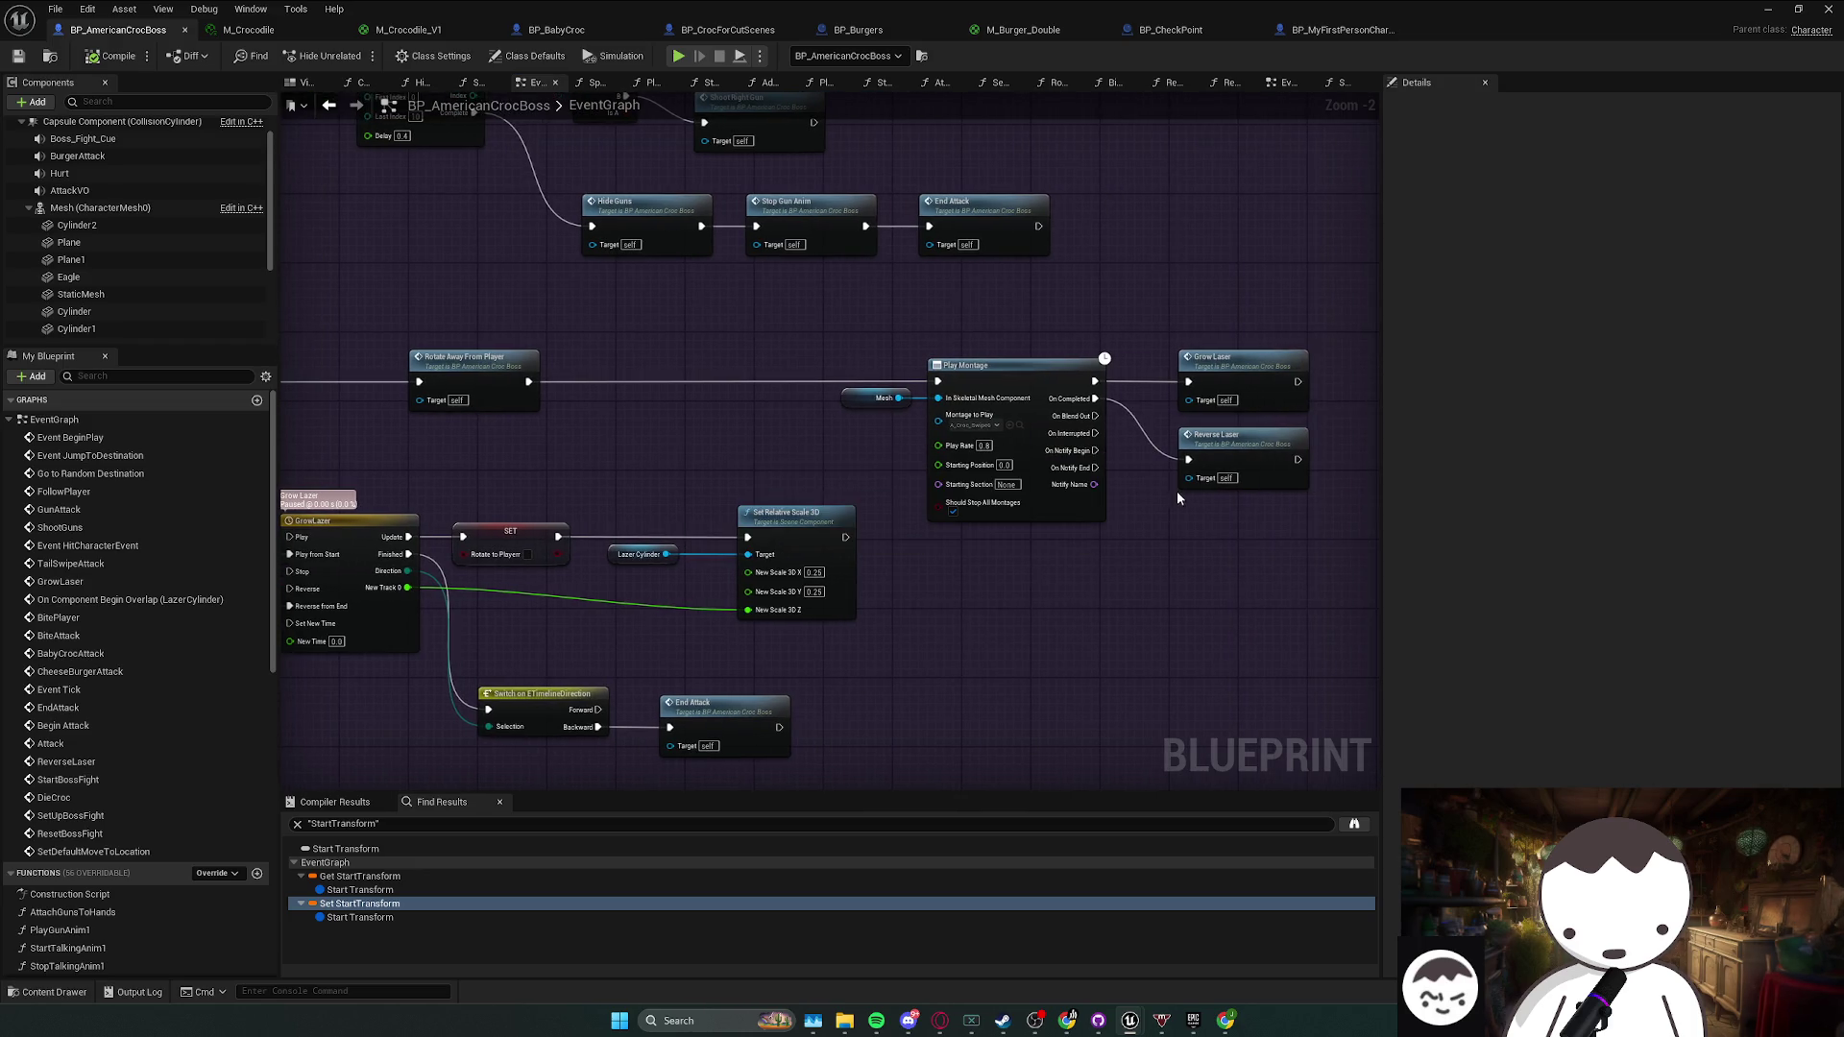
pyautogui.moveTo(1261, 451); pyautogui.dragTo(1172, 504)
pyautogui.moveTo(1033, 572)
pyautogui.mouseDown()
pyautogui.moveTo(885, 634)
pyautogui.moveTo(809, 522)
pyautogui.moveTo(679, 513)
pyautogui.moveTo(590, 374)
pyautogui.mouseUp()
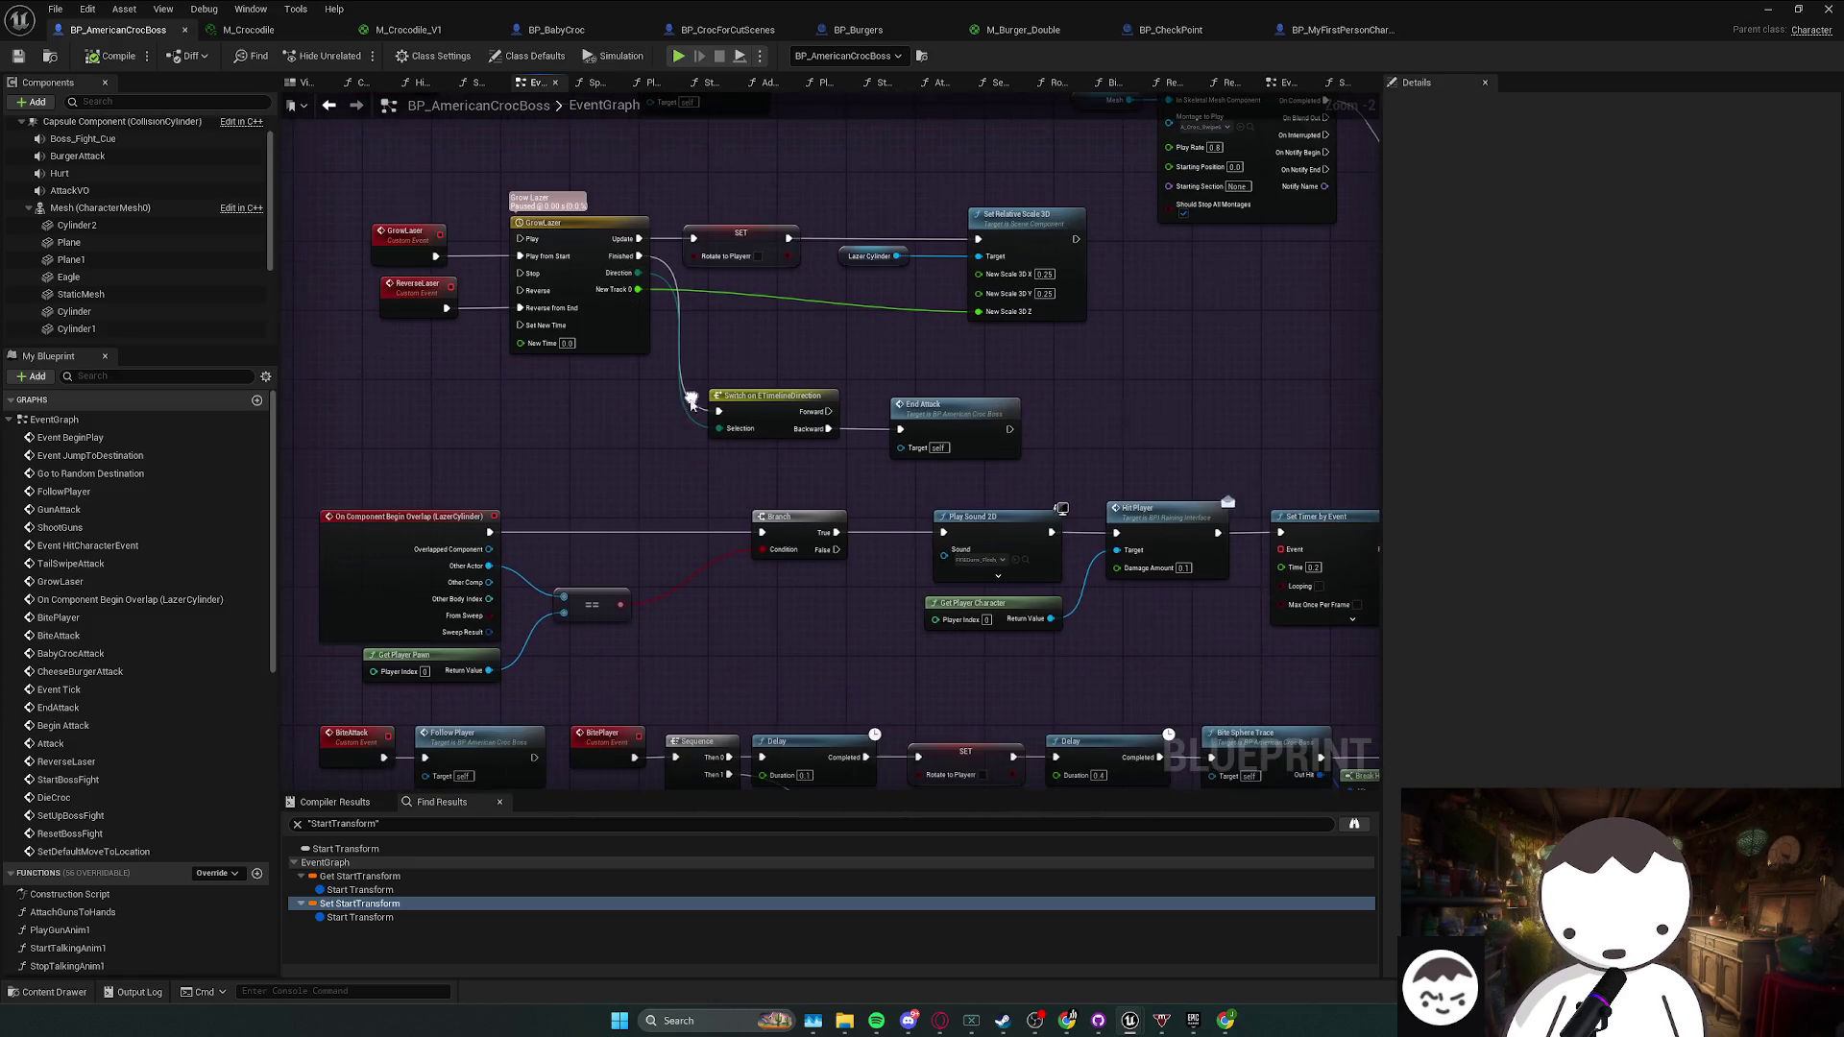
pyautogui.moveTo(803, 604)
pyautogui.mouseDown()
pyautogui.moveTo(797, 436)
pyautogui.moveTo(714, 427)
pyautogui.mouseUp()
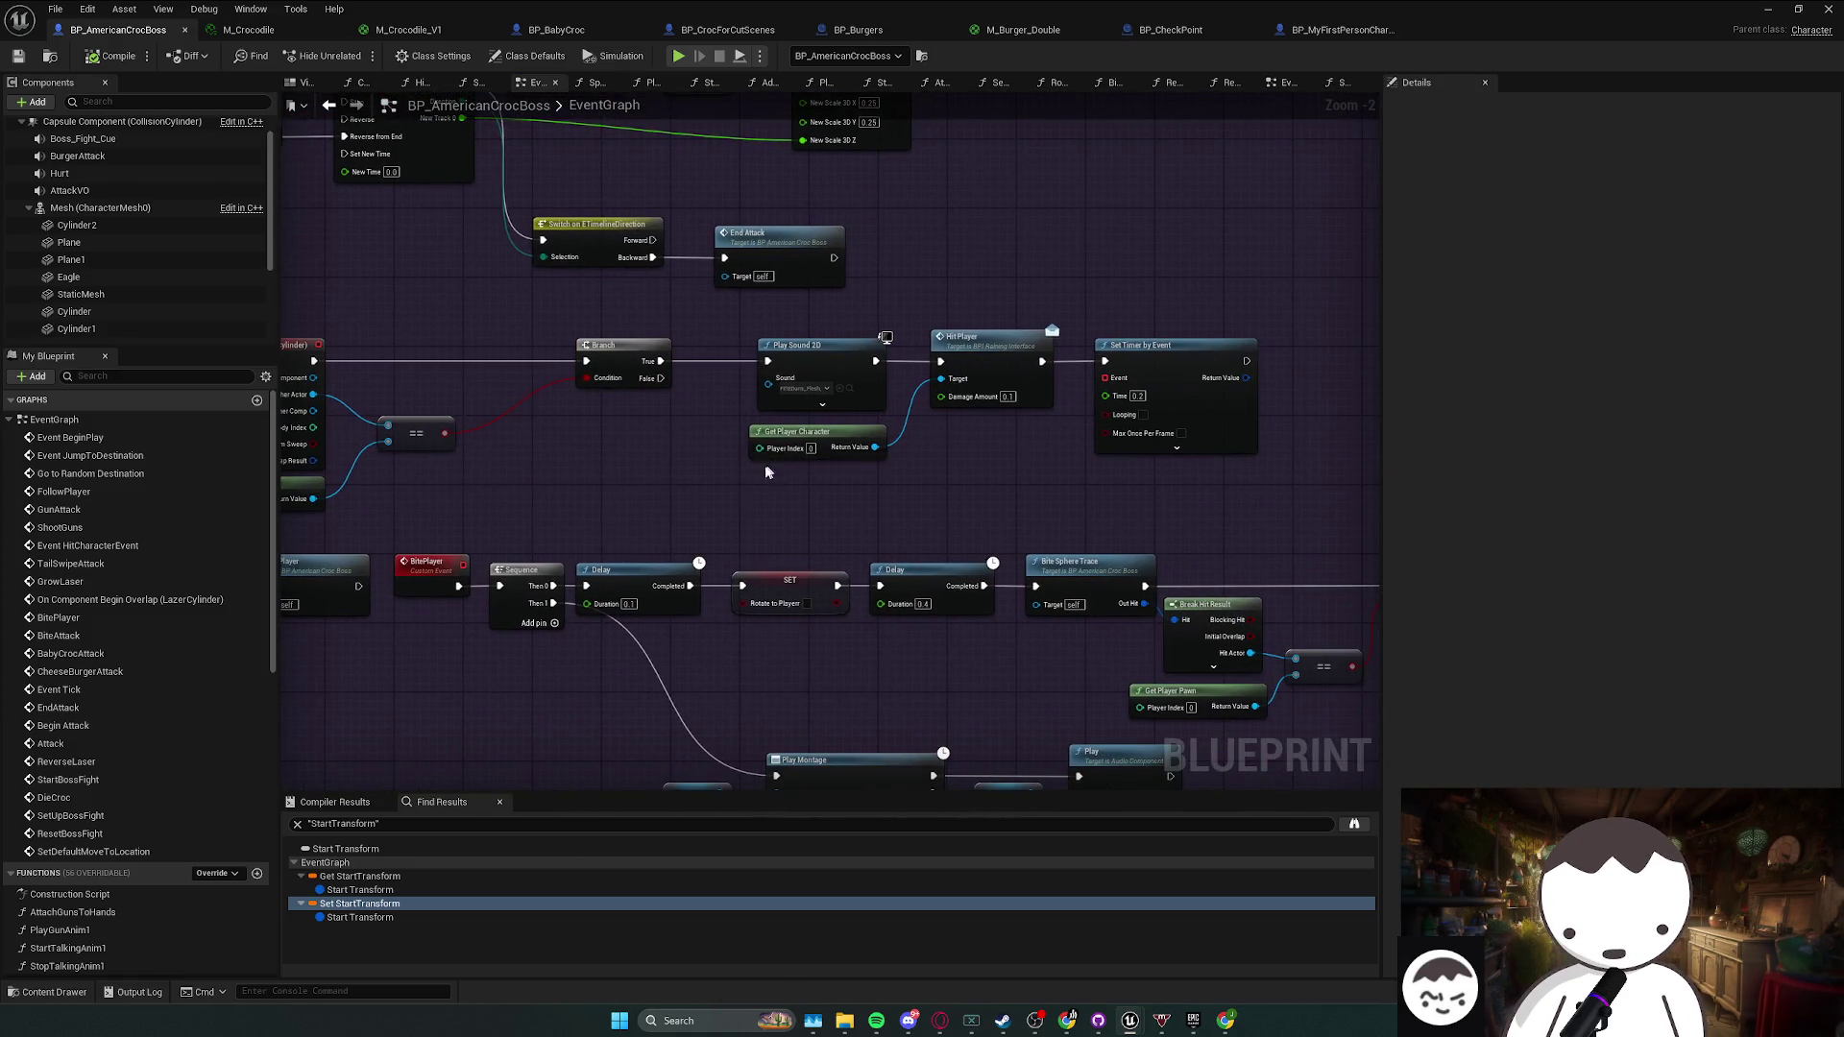
pyautogui.moveTo(439, 560)
pyautogui.mouseDown()
pyautogui.moveTo(738, 510)
pyautogui.moveTo(683, 373)
pyautogui.mouseUp()
pyautogui.moveTo(780, 509); pyautogui.dragTo(687, 350)
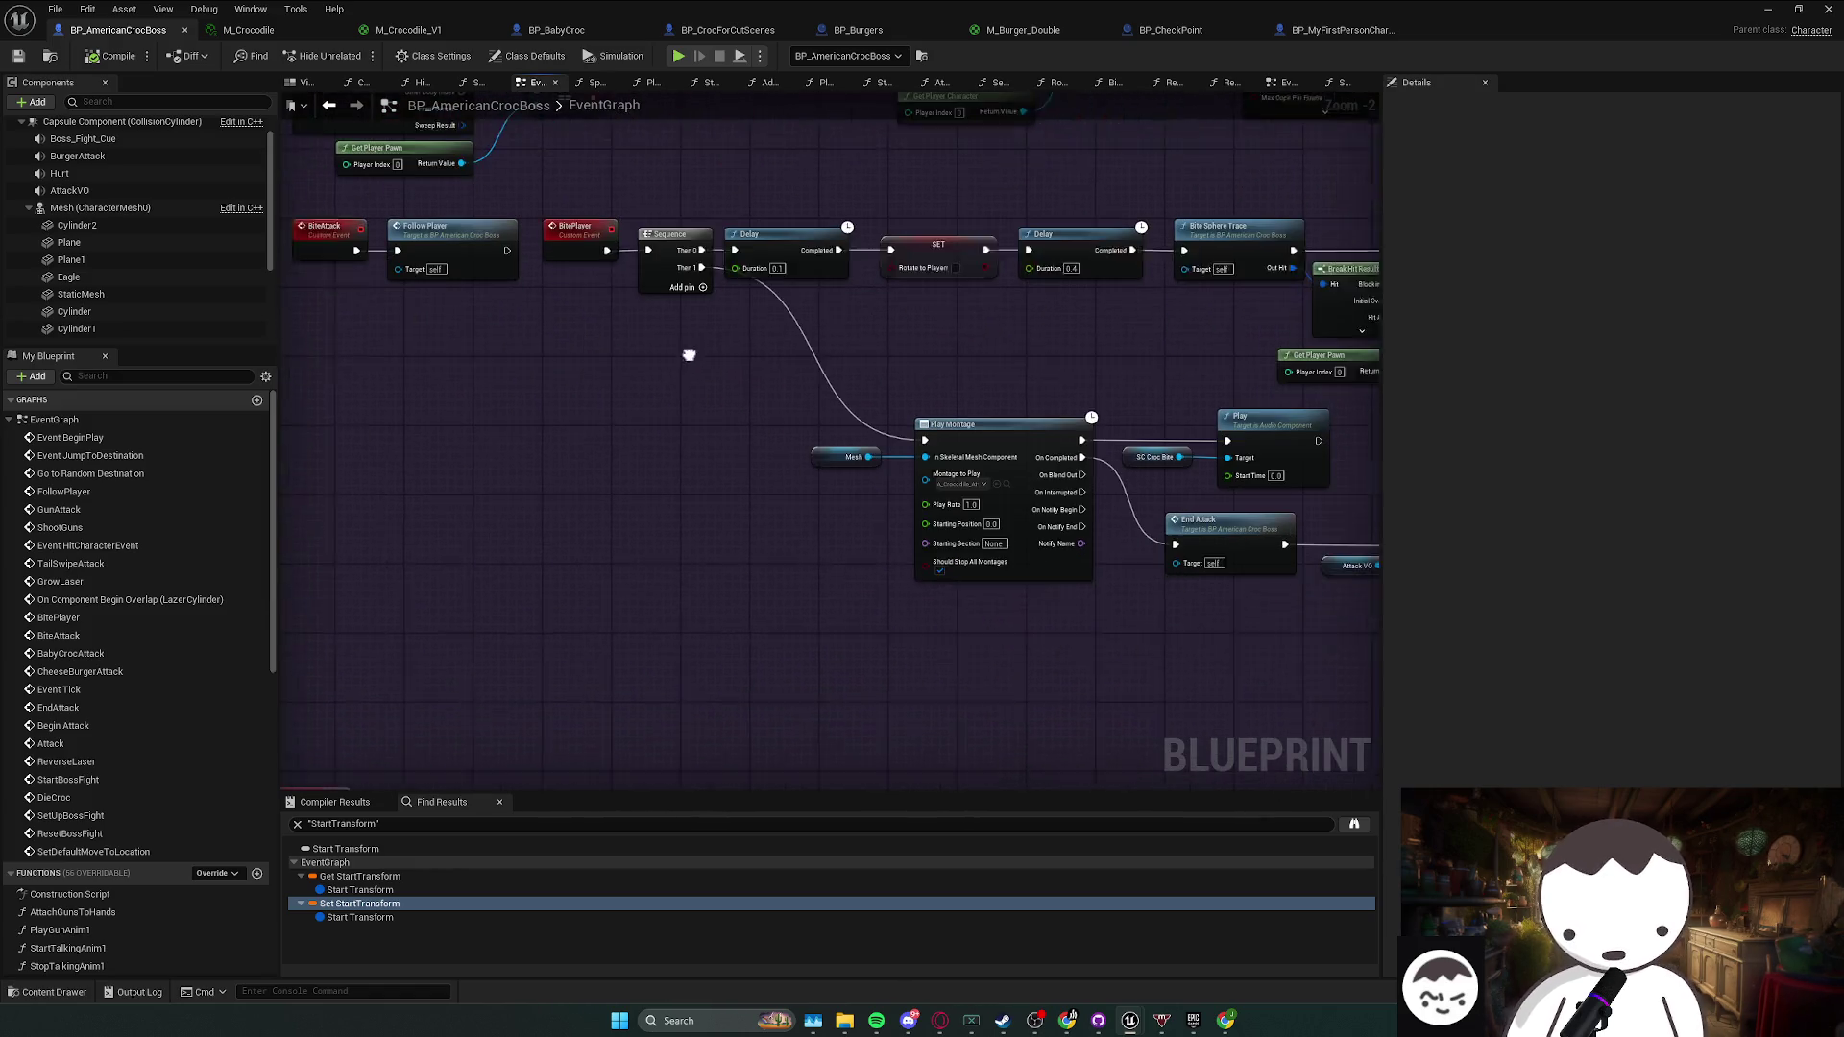
pyautogui.click(869, 448)
pyautogui.moveTo(900, 455)
pyautogui.mouseDown()
pyautogui.moveTo(774, 400)
pyautogui.moveTo(525, 601)
pyautogui.moveTo(625, 450)
pyautogui.mouseUp()
pyautogui.click(525, 615)
pyautogui.click(624, 450)
# - Inspect the Baby Spawn Locations variable node and save all work again
pyautogui.moveTo(915, 564); pyautogui.dragTo(861, 446)
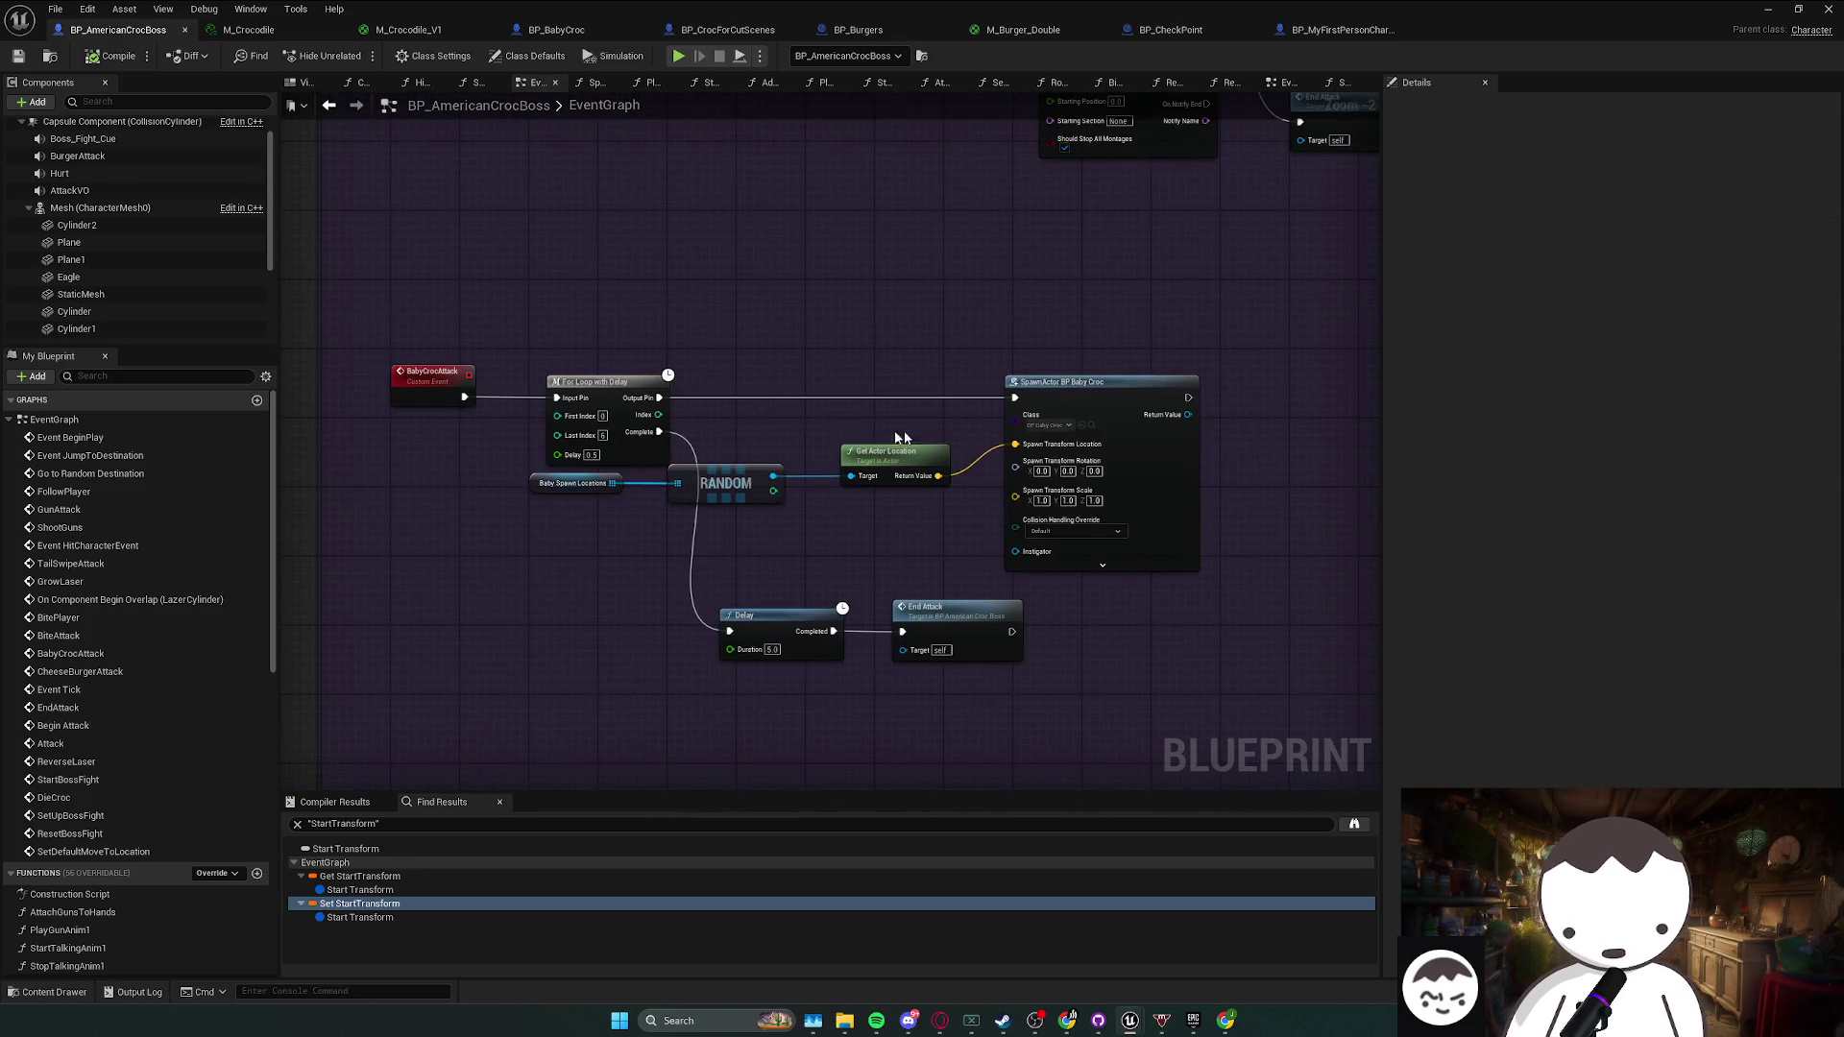
pyautogui.scroll(-3, 861, 446)
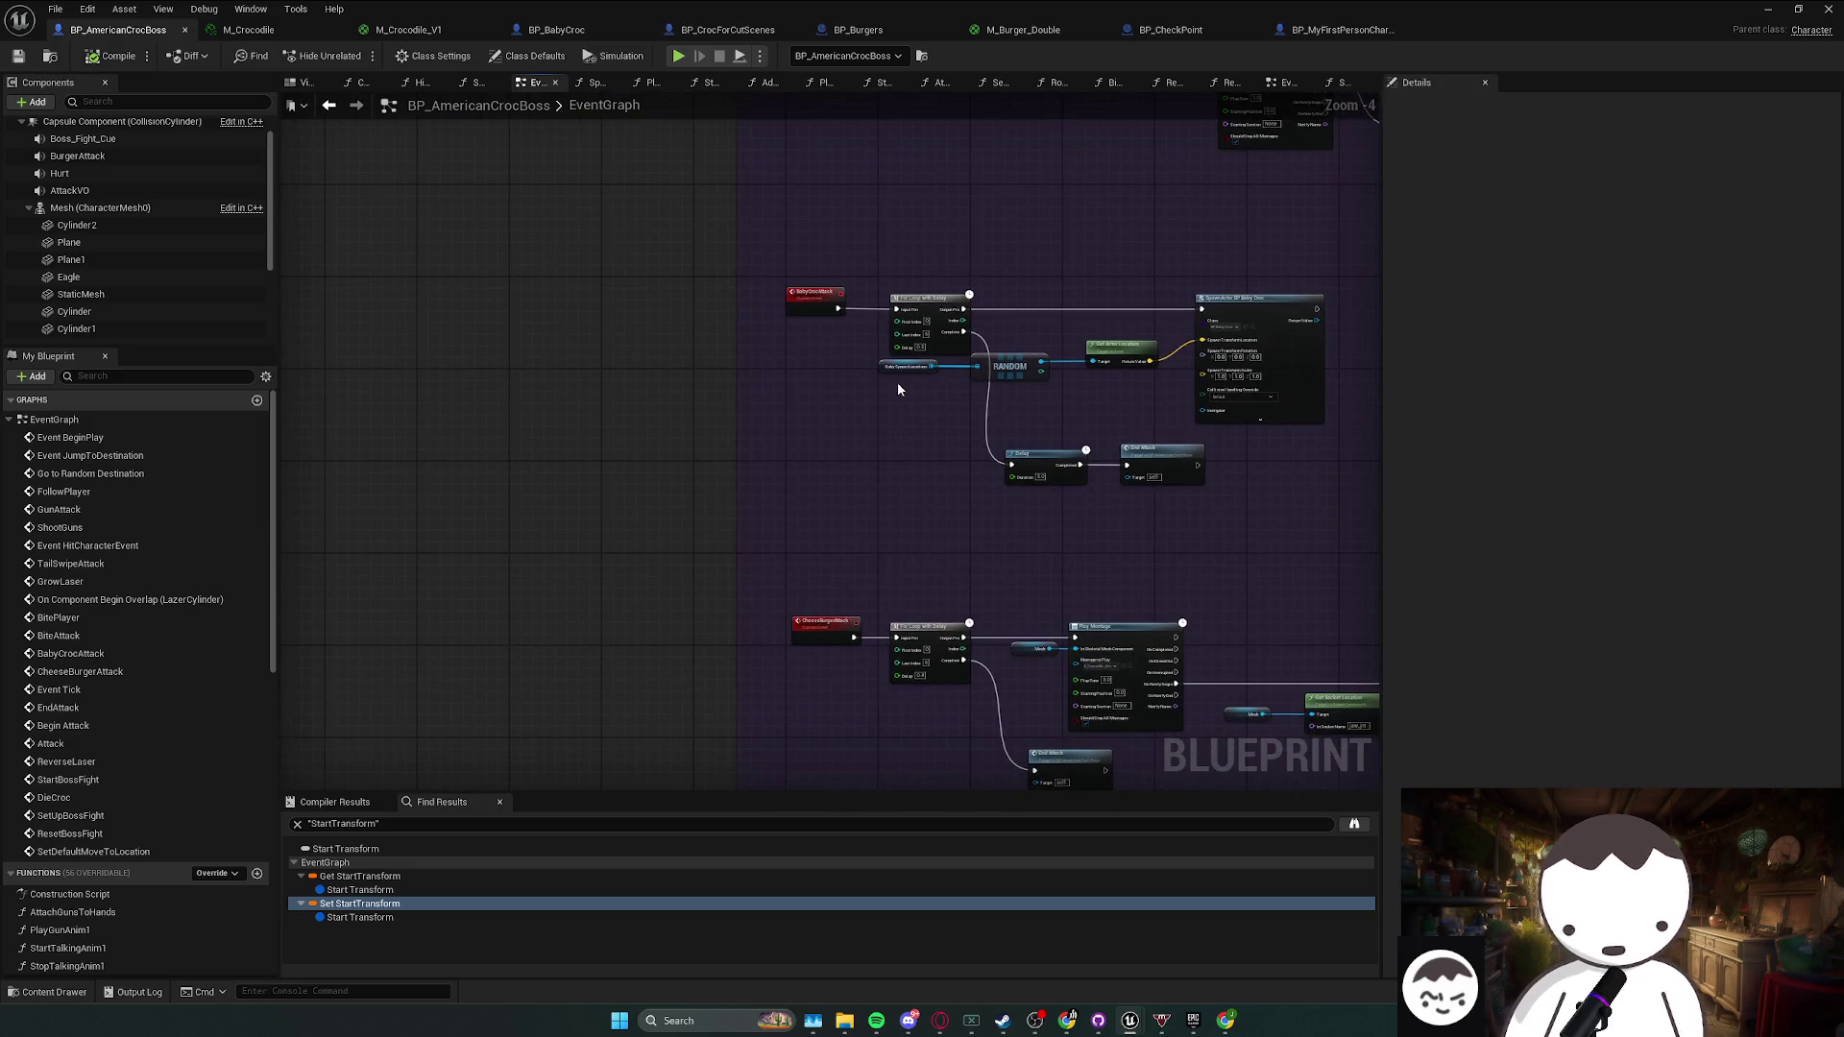
pyautogui.click(897, 377)
pyautogui.scroll(3, 933, 392)
pyautogui.scroll(1, 933, 391)
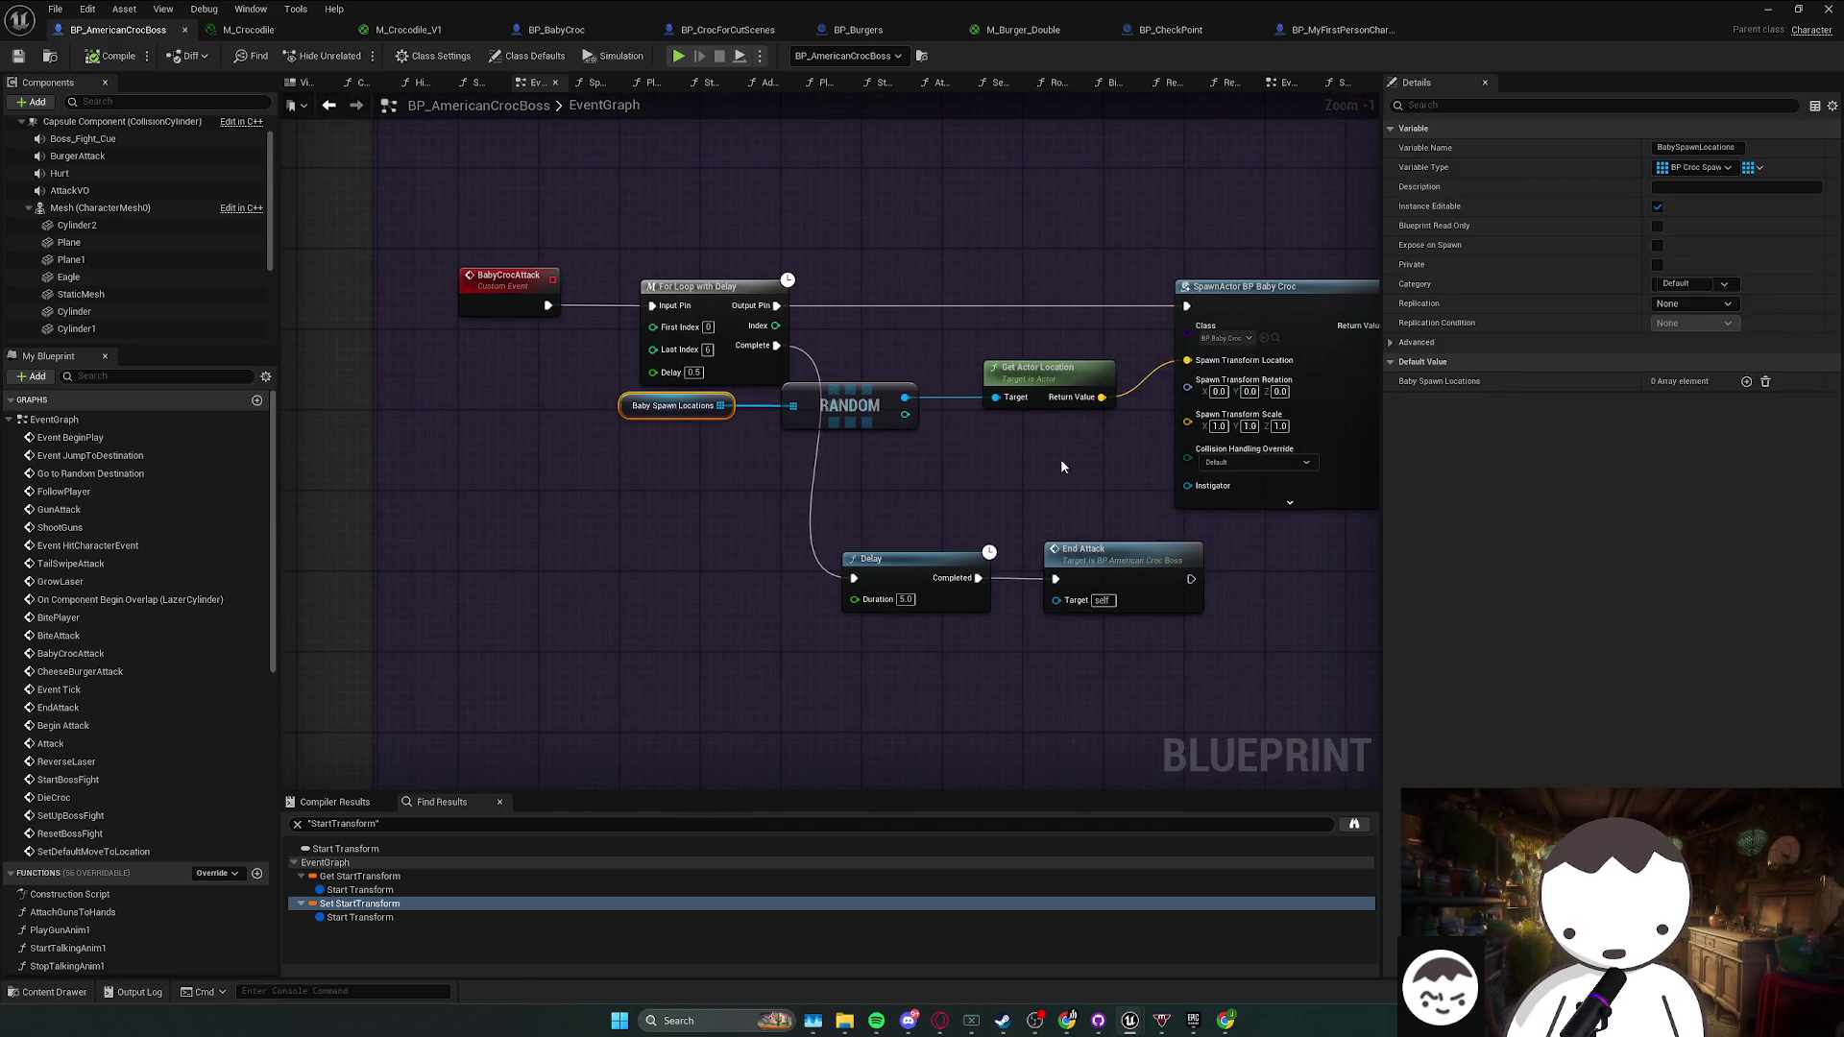
pyautogui.scroll(-2, 1062, 467)
pyautogui.hotkey('ctrl', 'shift', 's')
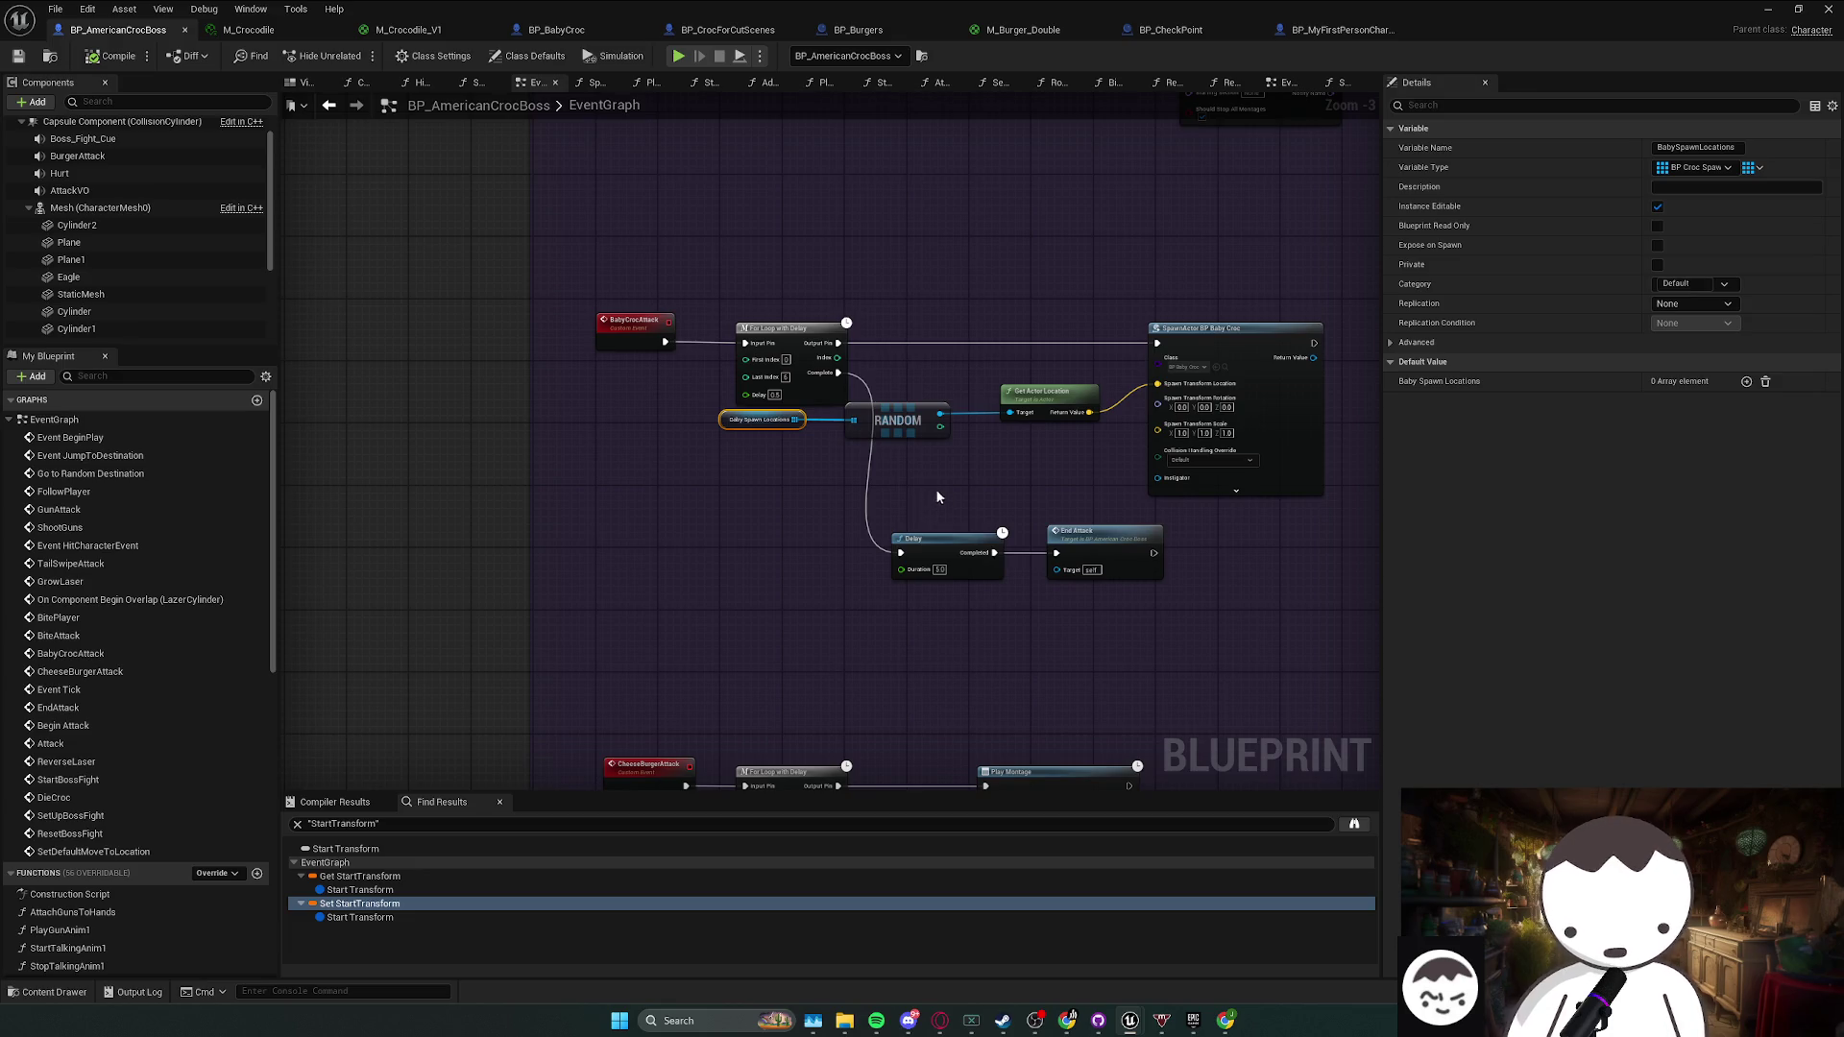
# - Pan to the SetupBossFight and StartBossFight rows to add a new node there
pyautogui.scroll(-3, 937, 492)
pyautogui.scroll(3, 1062, 534)
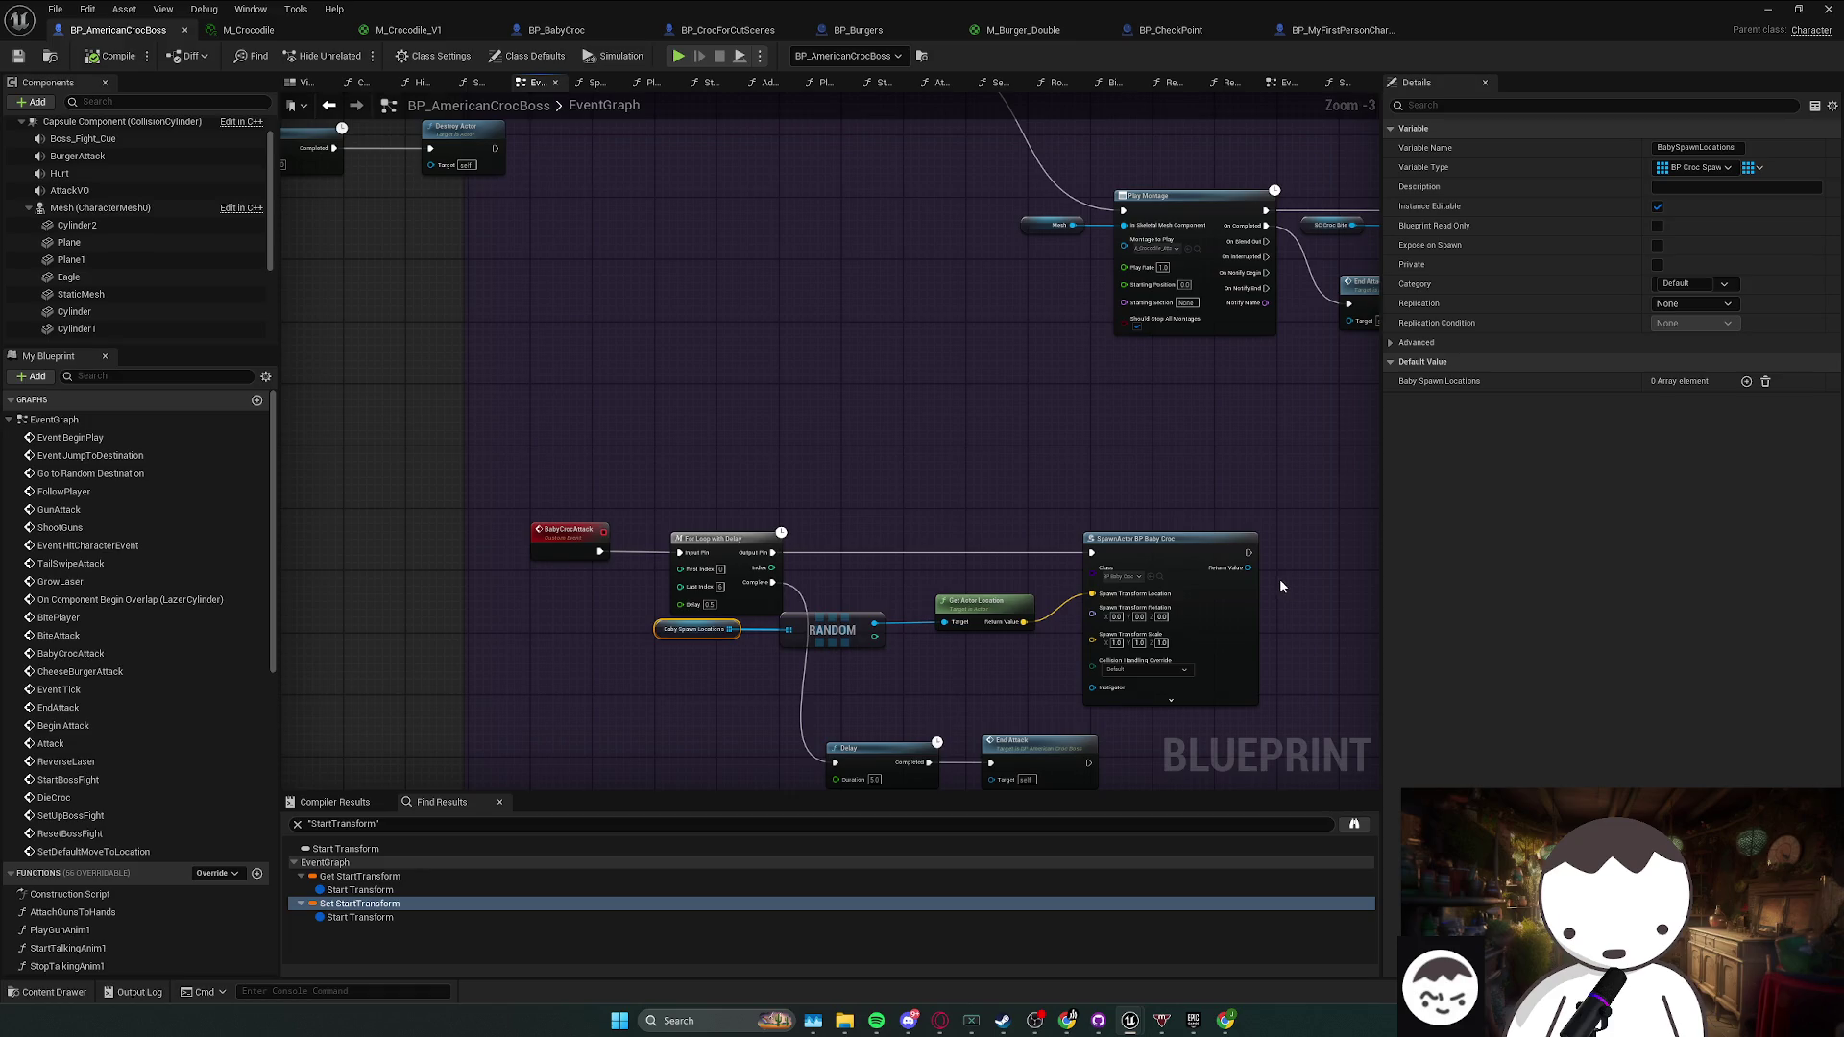
pyautogui.moveTo(1269, 584); pyautogui.dragTo(1202, 563)
pyautogui.scroll(-2, 1091, 522)
pyautogui.moveTo(1005, 700)
pyautogui.mouseDown()
pyautogui.moveTo(890, 486)
pyautogui.moveTo(1161, 527)
pyautogui.moveTo(701, 408)
pyautogui.mouseUp()
pyautogui.scroll(1, 1104, 480)
pyautogui.moveTo(1112, 351); pyautogui.dragTo(1026, 544)
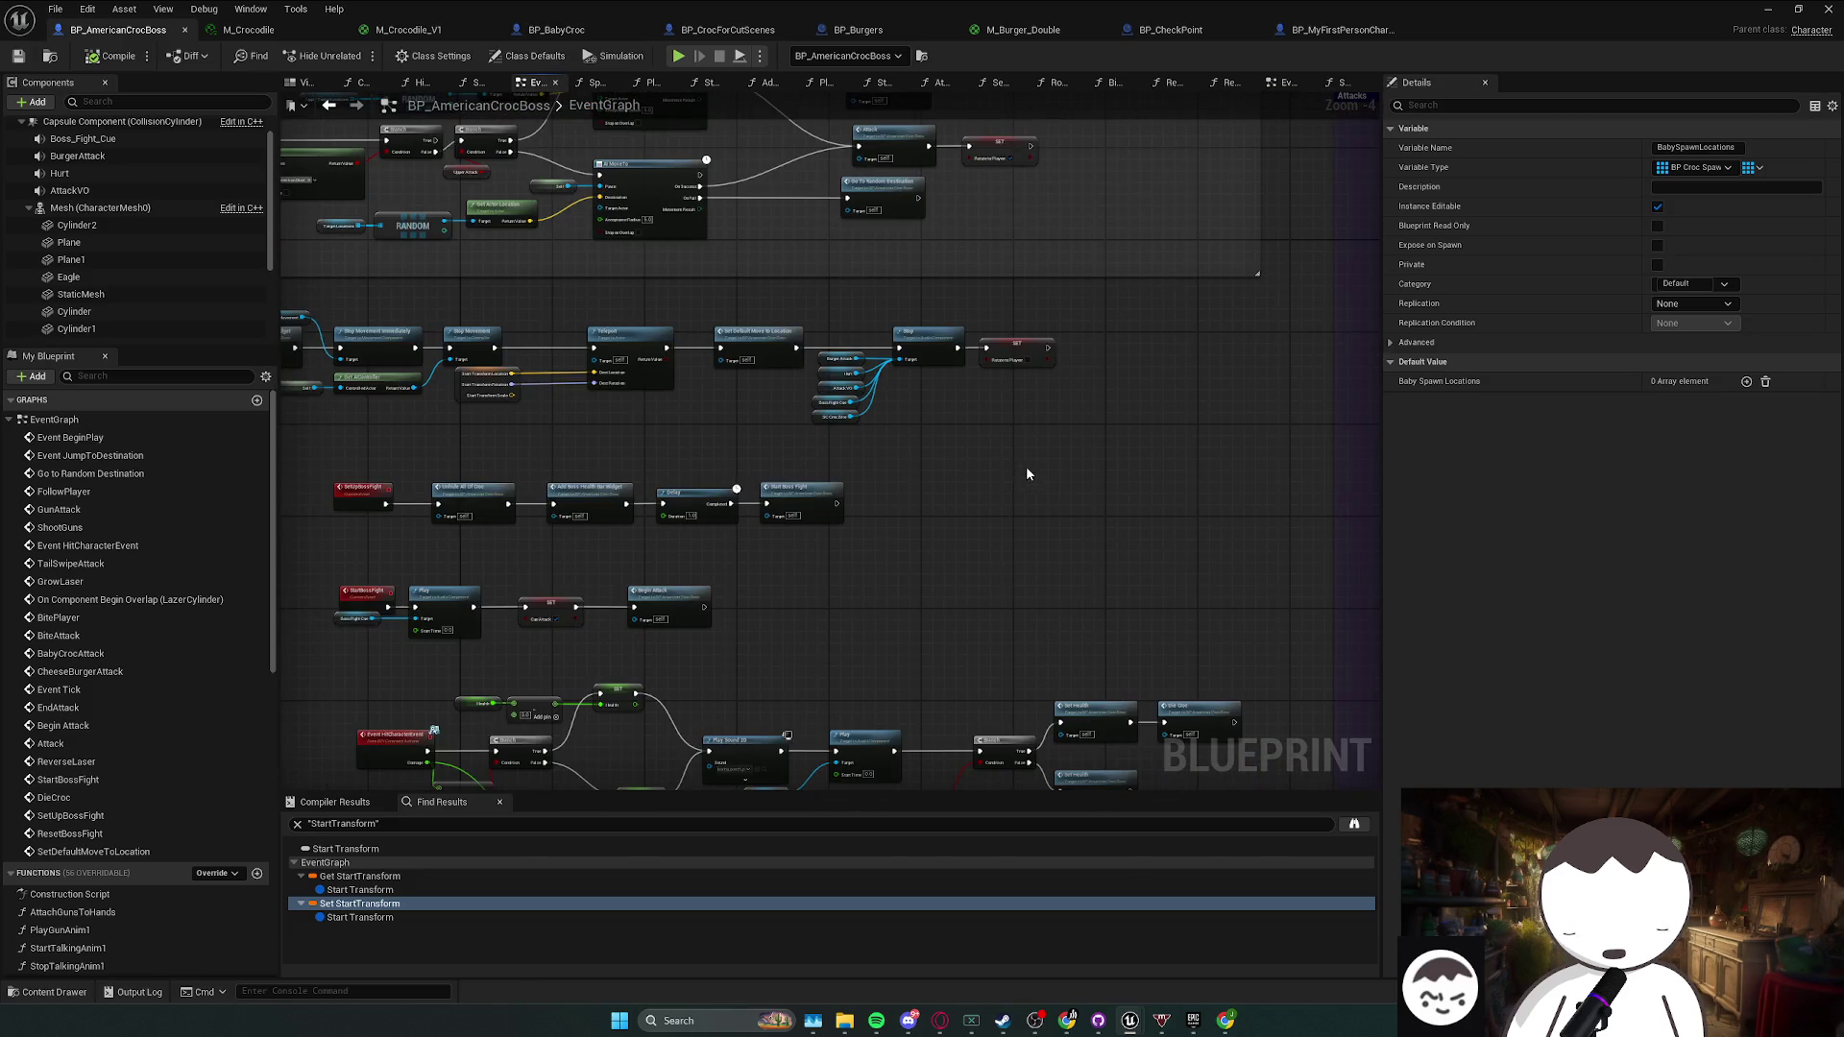
pyautogui.moveTo(1026, 474); pyautogui.dragTo(1024, 503)
pyautogui.rightClick(1025, 503)
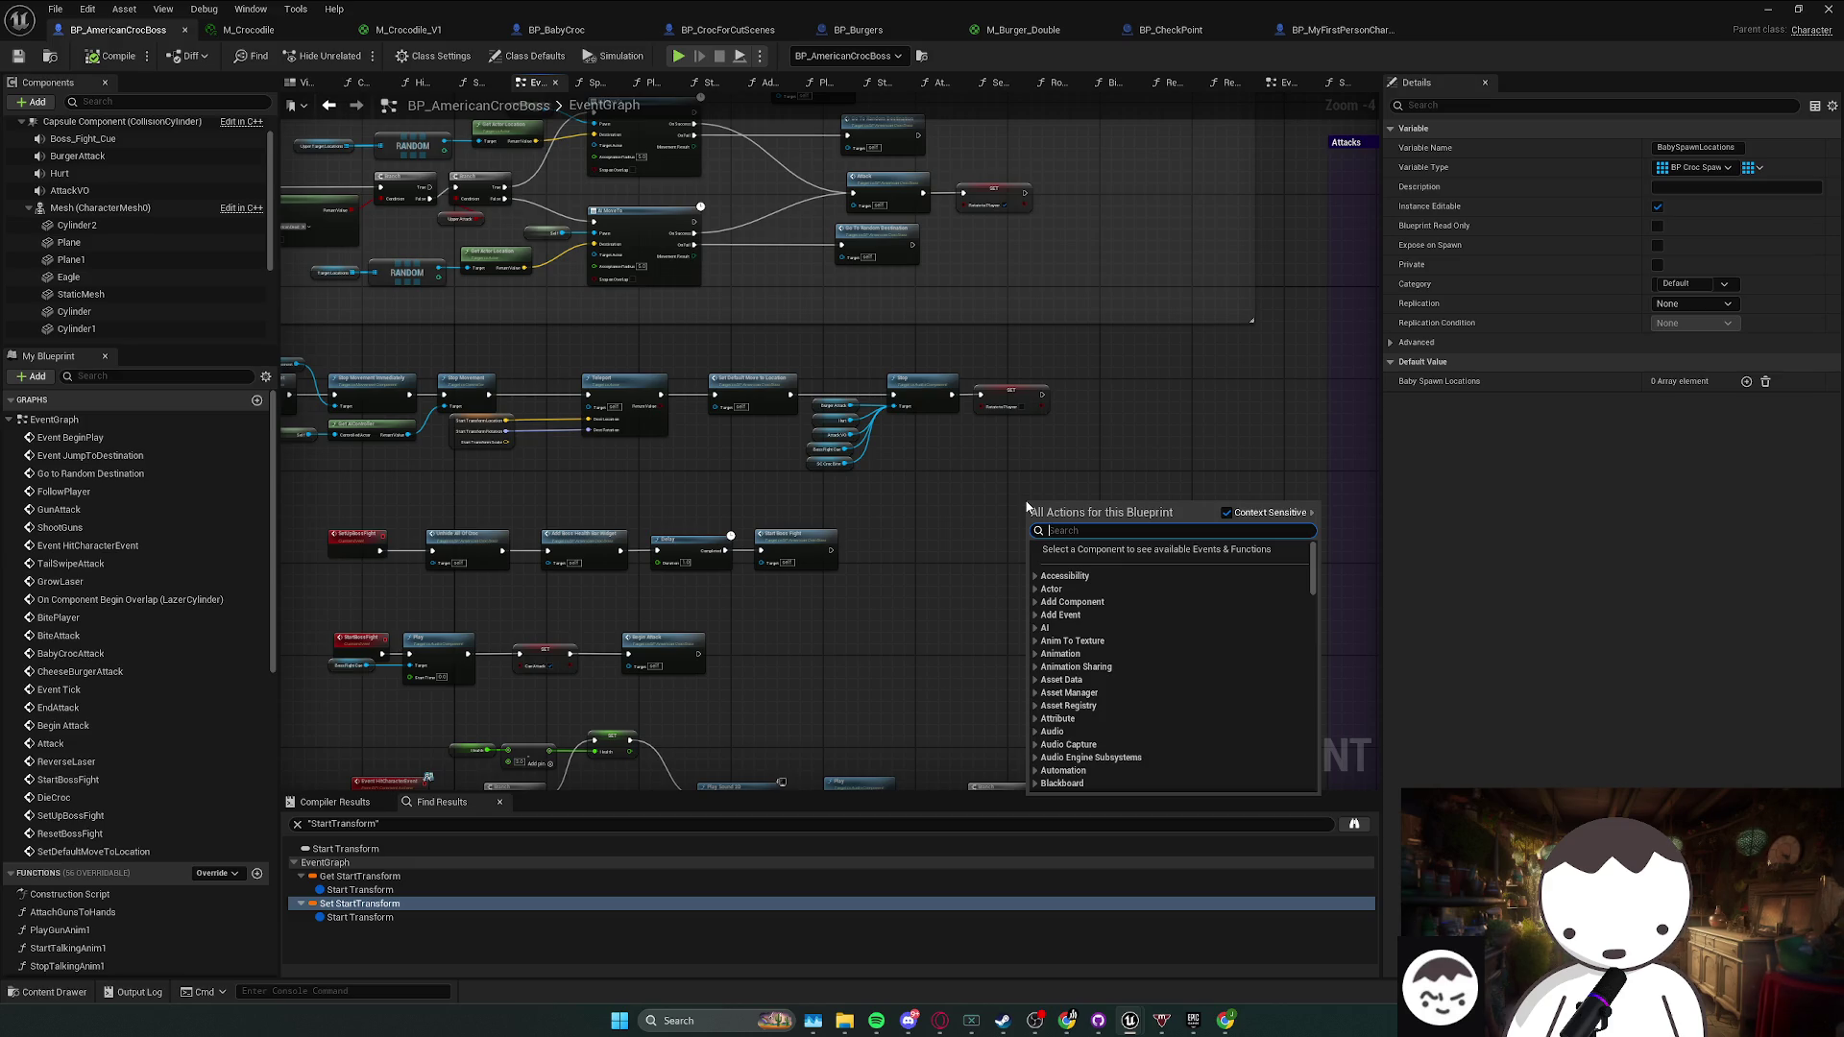
# - Add a Get All Actors Of Class node for BP_BabyCroc beside the SET node
pyautogui.write('get all ac')
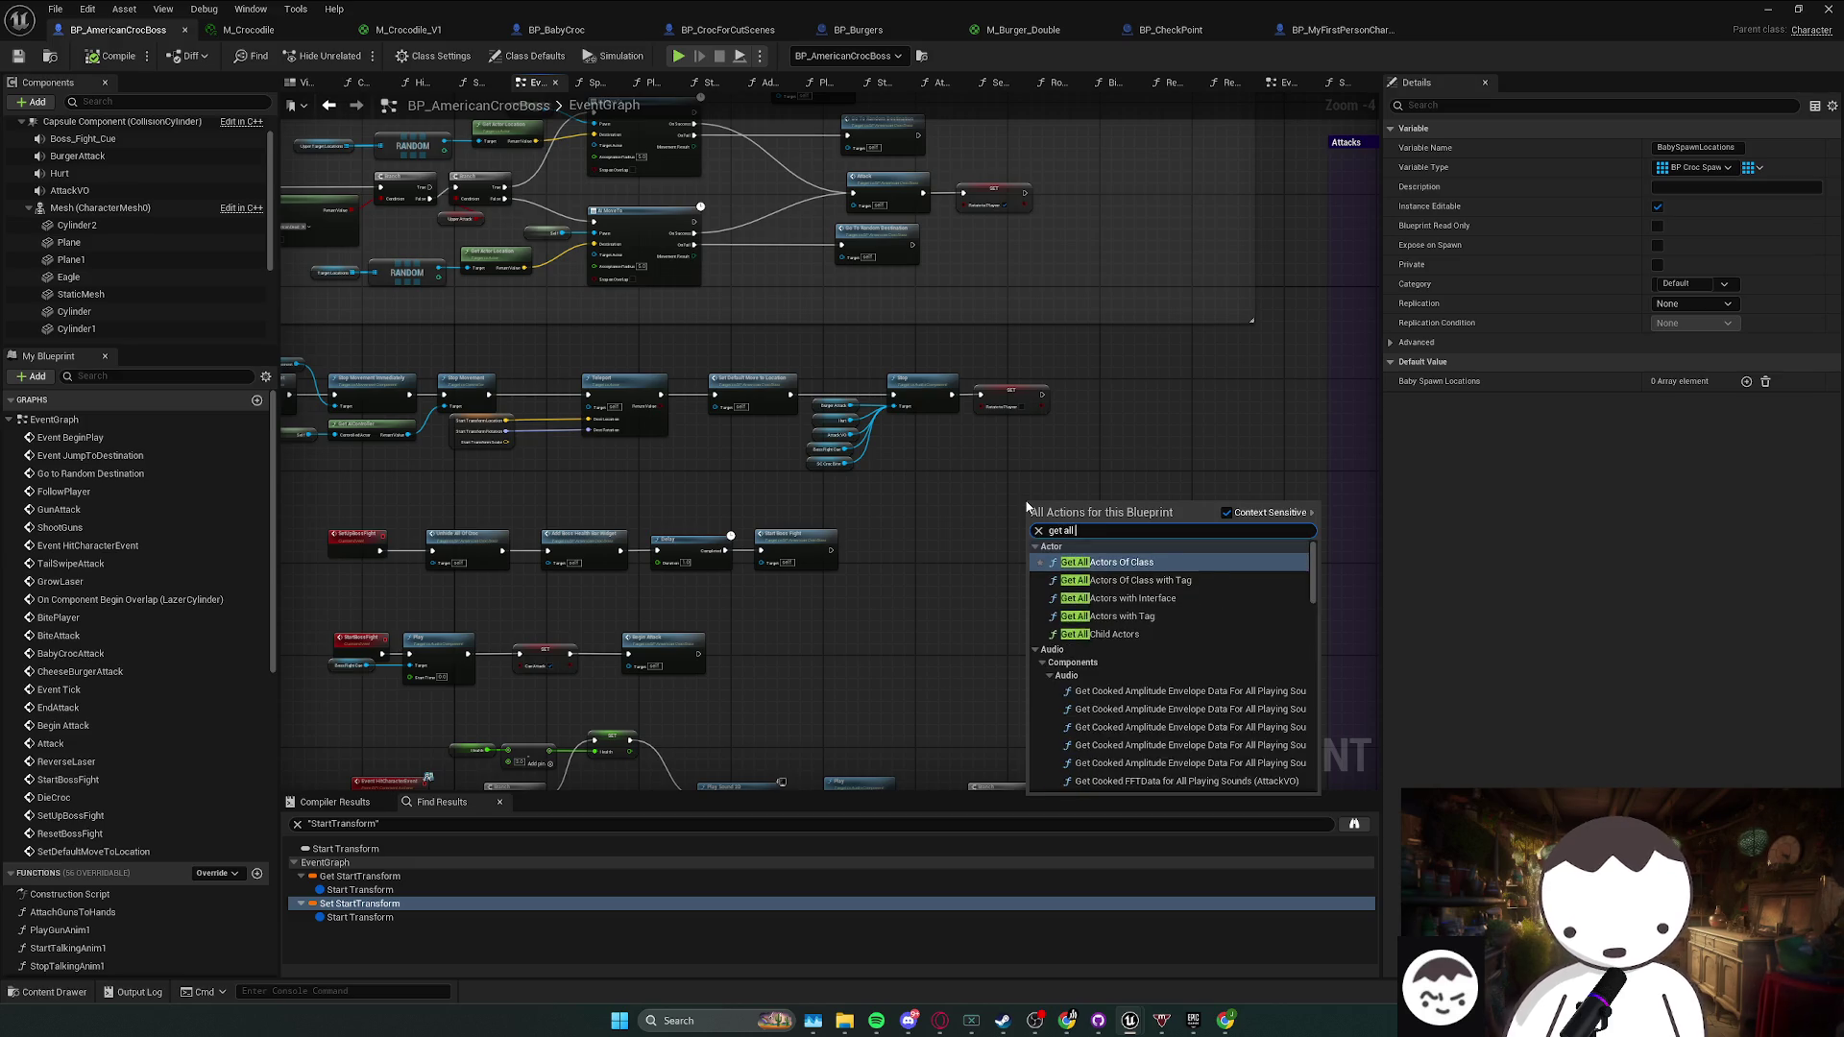
pyautogui.press('Return')
pyautogui.scroll(3, 1056, 518)
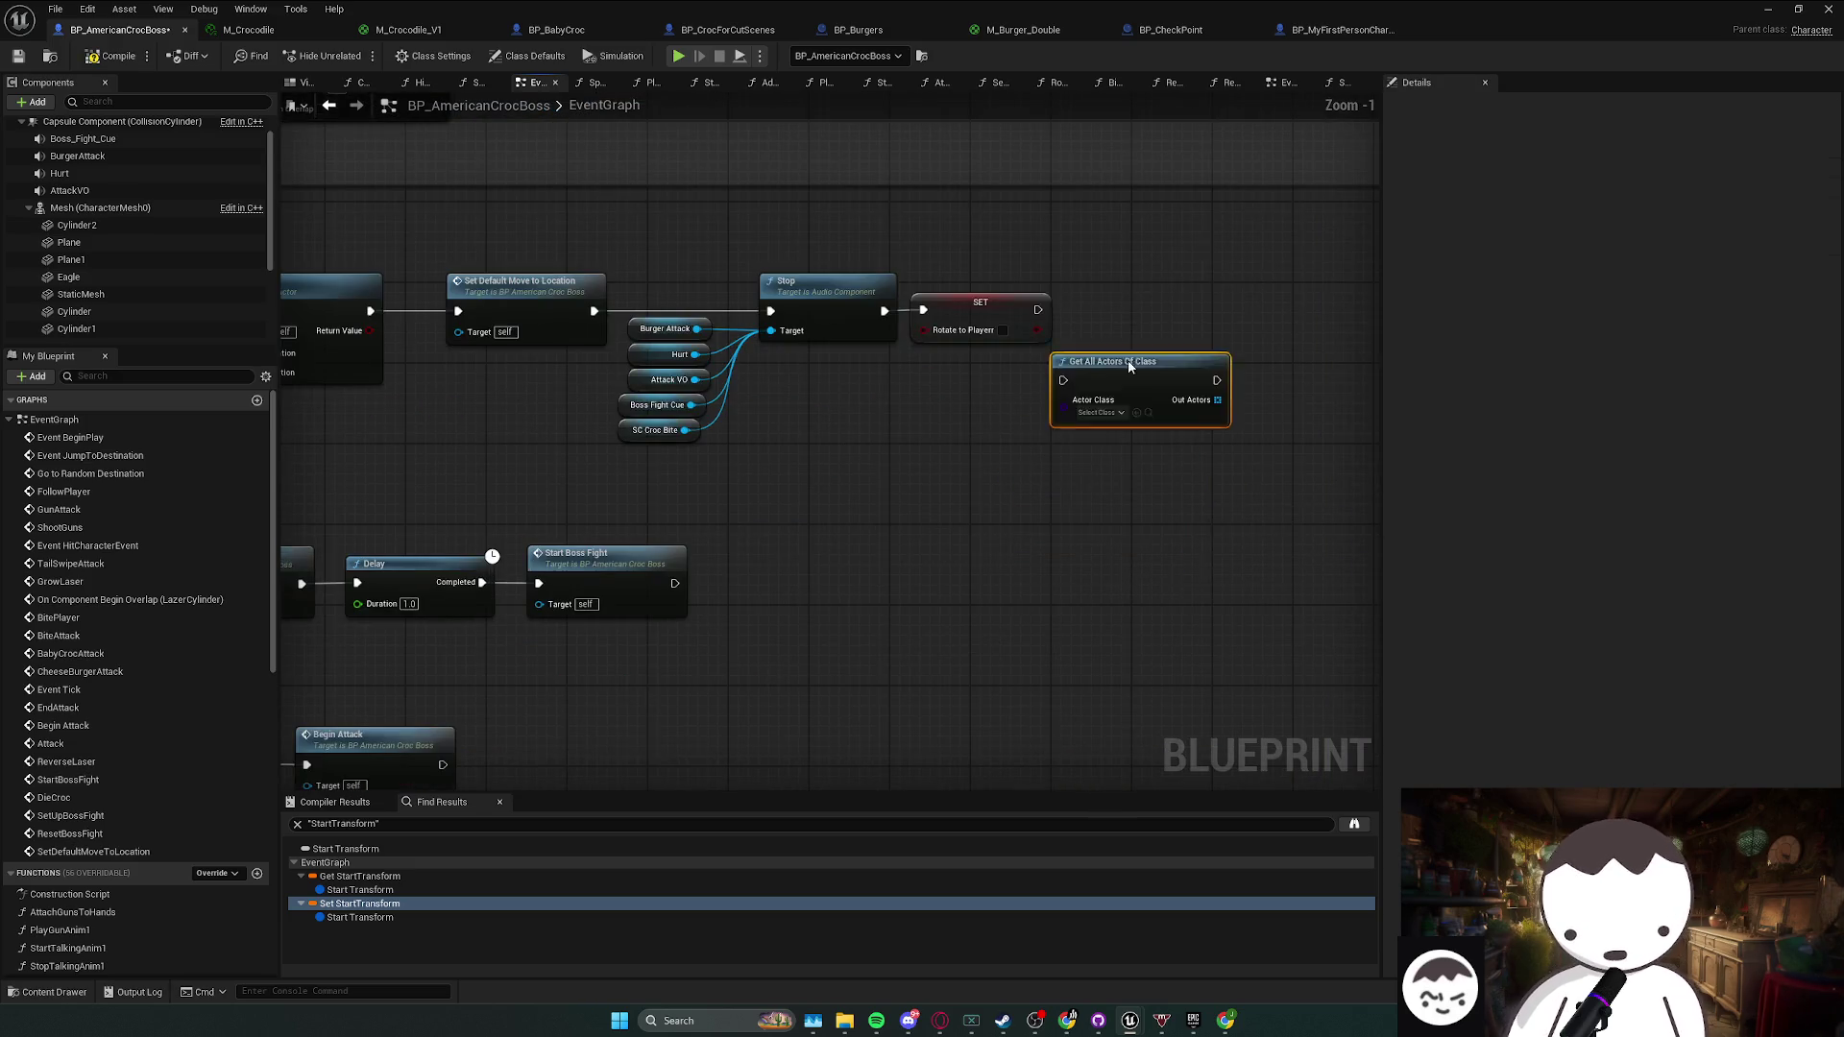
pyautogui.moveTo(1141, 384); pyautogui.dragTo(1138, 313)
pyautogui.click(1137, 344)
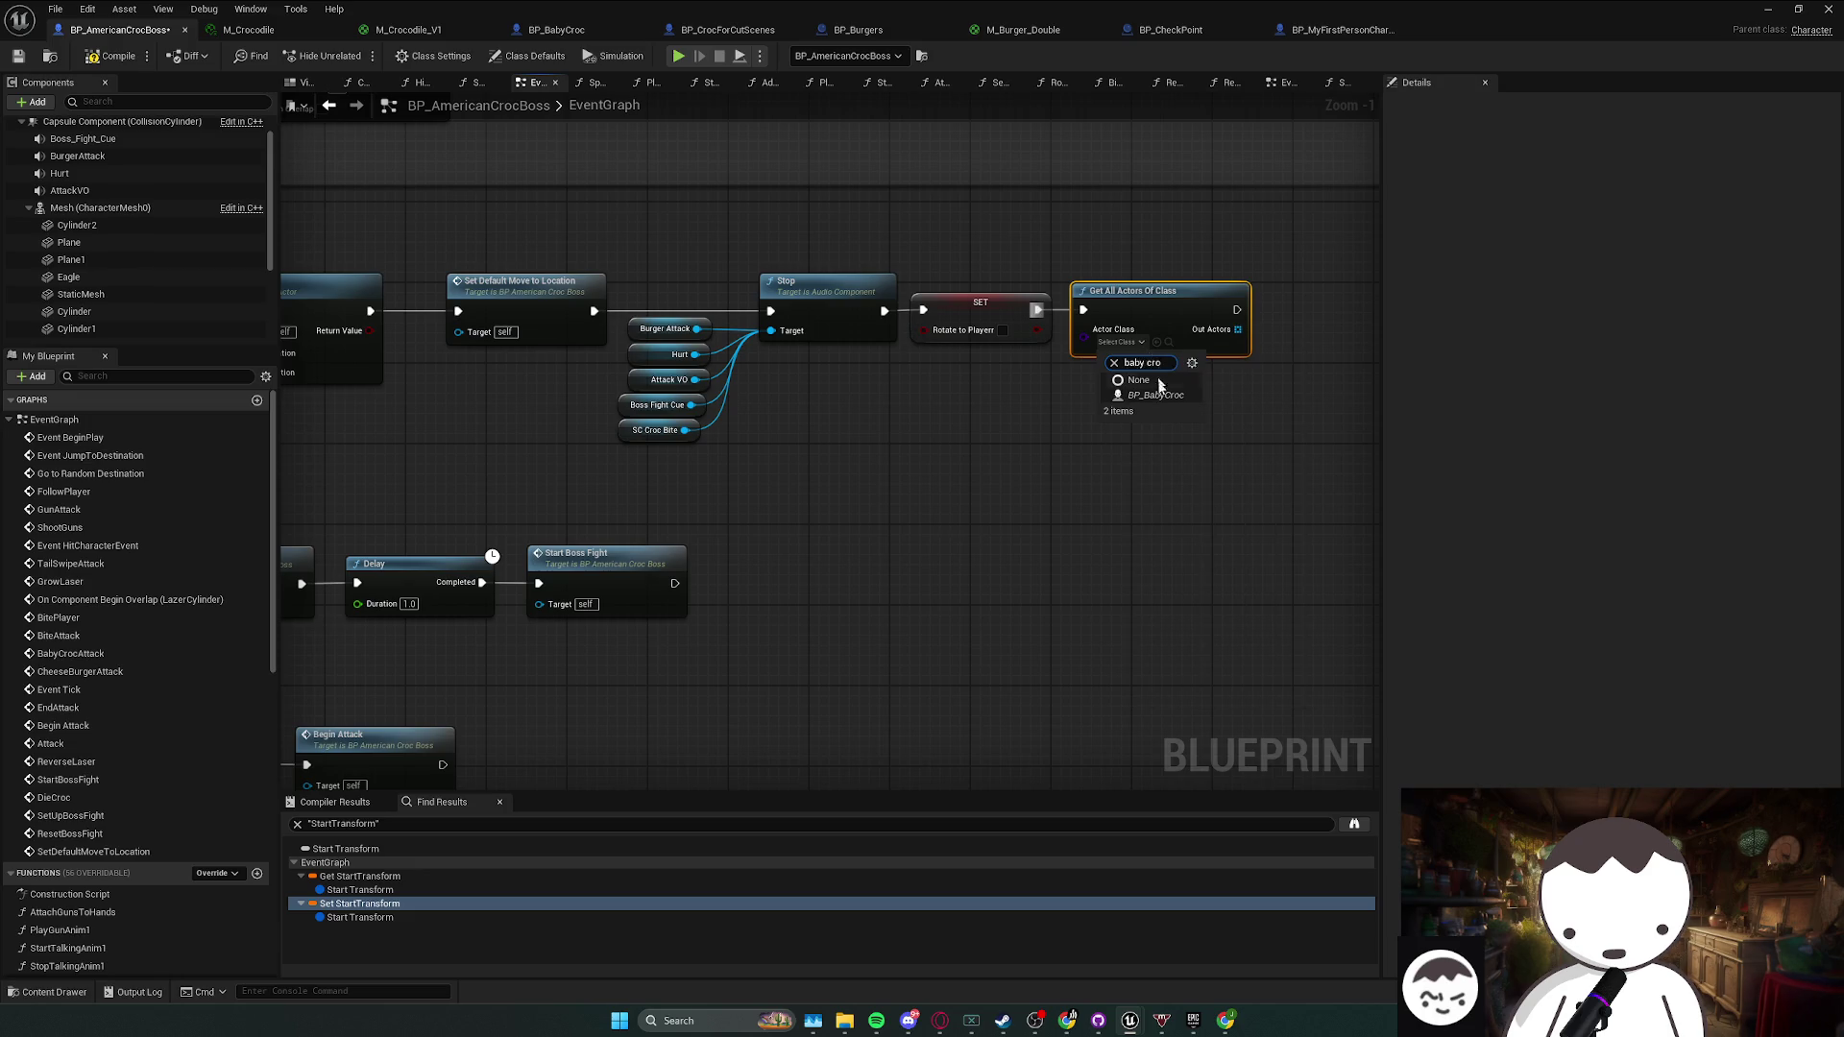
pyautogui.moveTo(1170, 400); pyautogui.dragTo(826, 409)
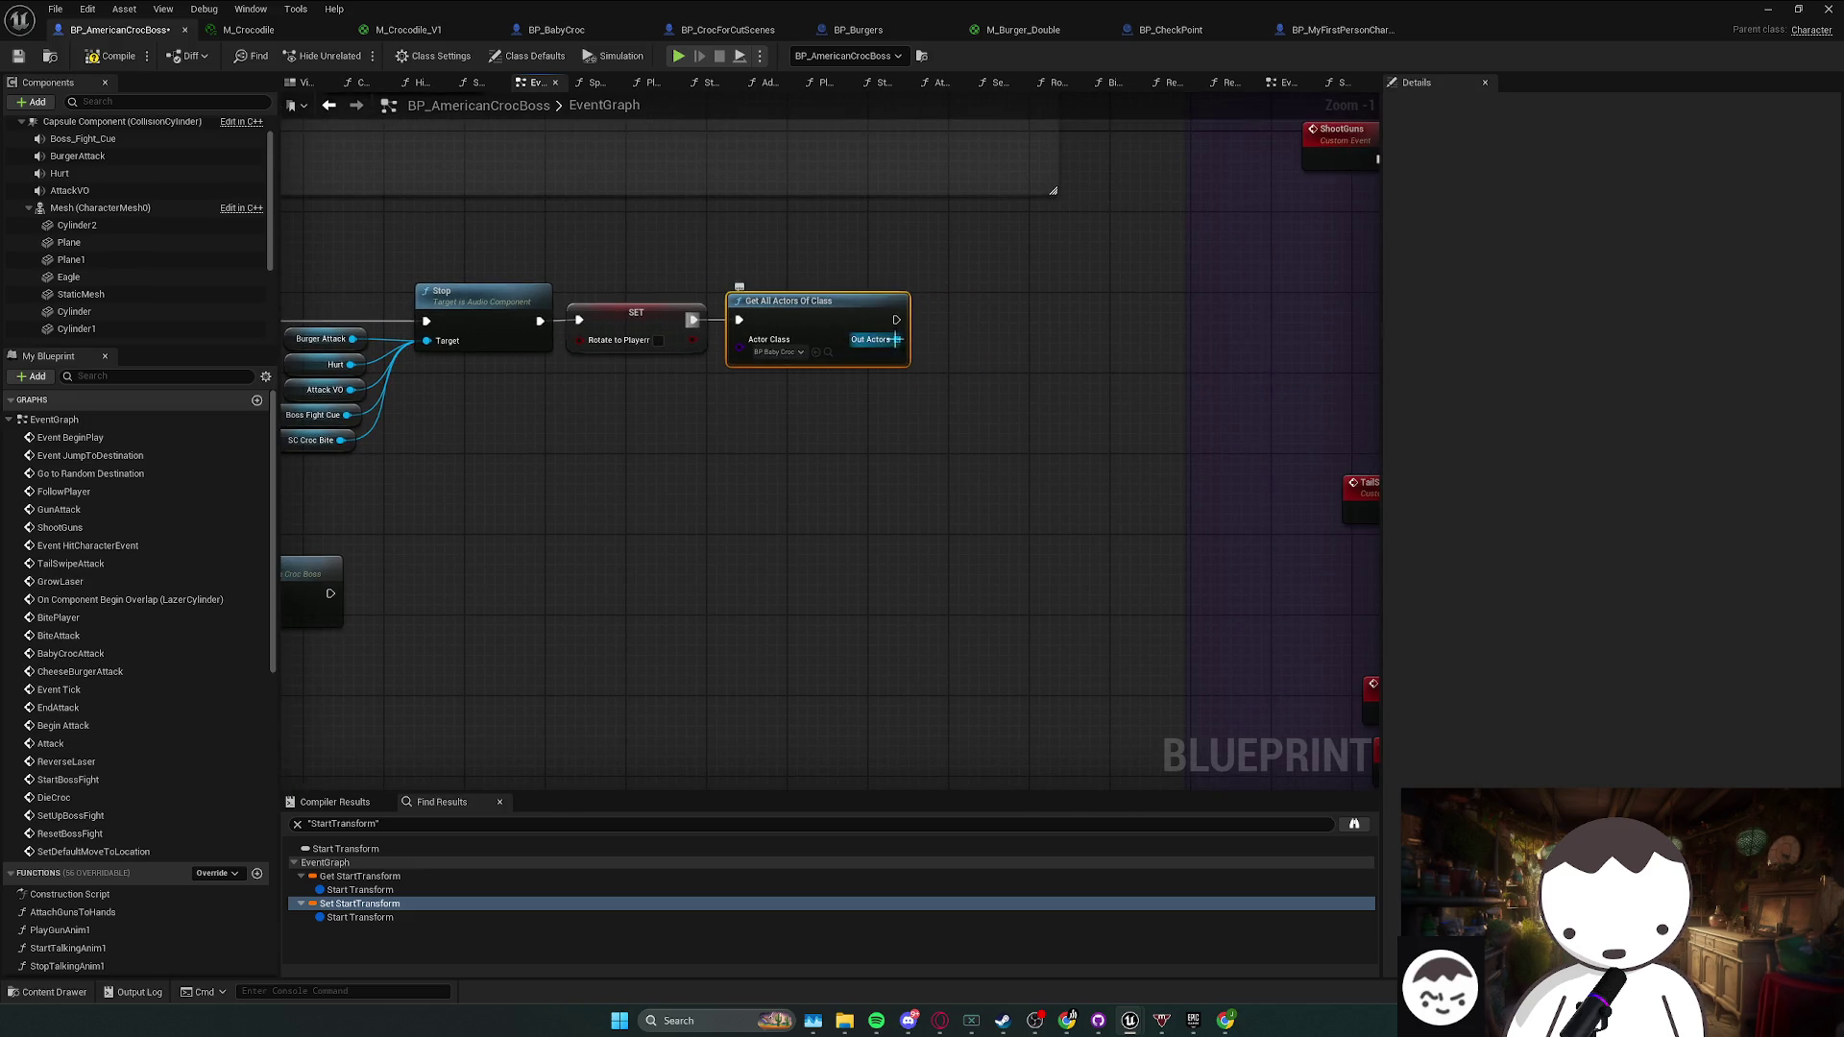
# - Loop over the found actors with For Each, Is Valid, Branch and Destroy Actor
pyautogui.moveTo(896, 339); pyautogui.dragTo(940, 366)
pyautogui.write('for each')
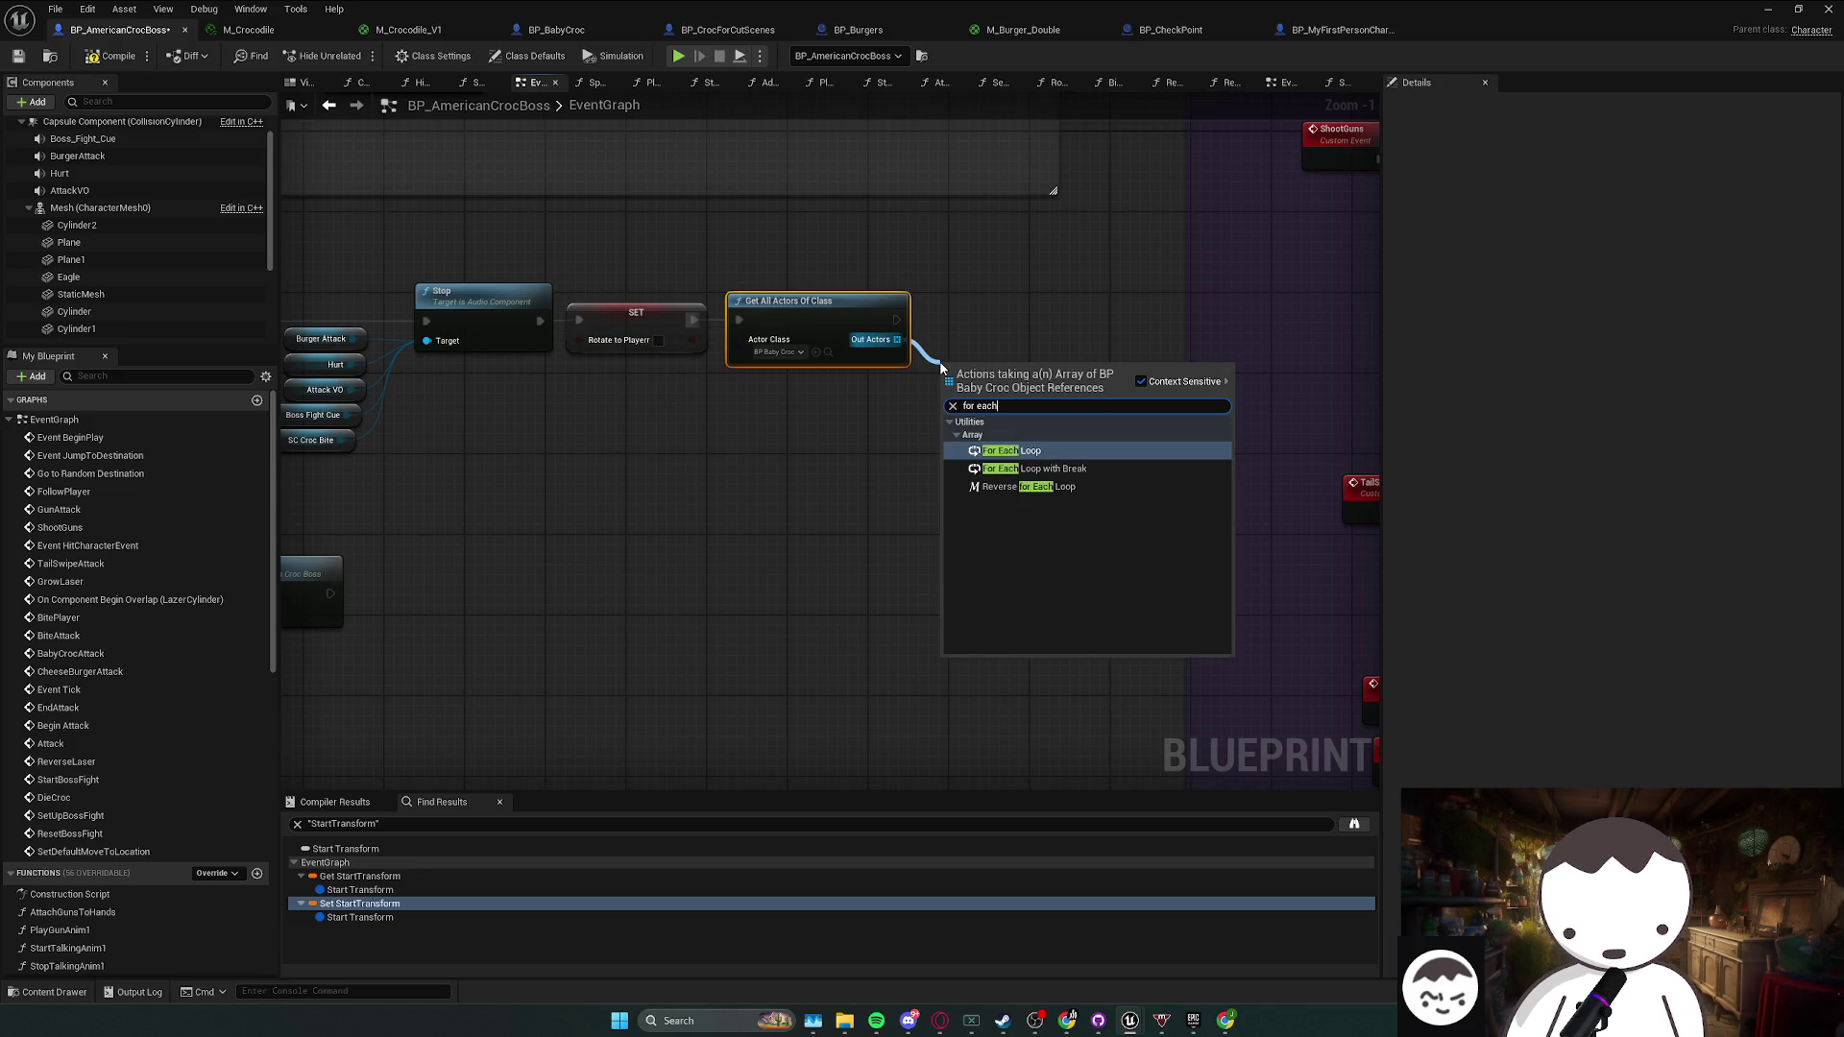
pyautogui.press('Return')
pyautogui.moveTo(1069, 344)
pyautogui.mouseDown()
pyautogui.moveTo(887, 353)
pyautogui.moveTo(916, 349)
pyautogui.mouseUp()
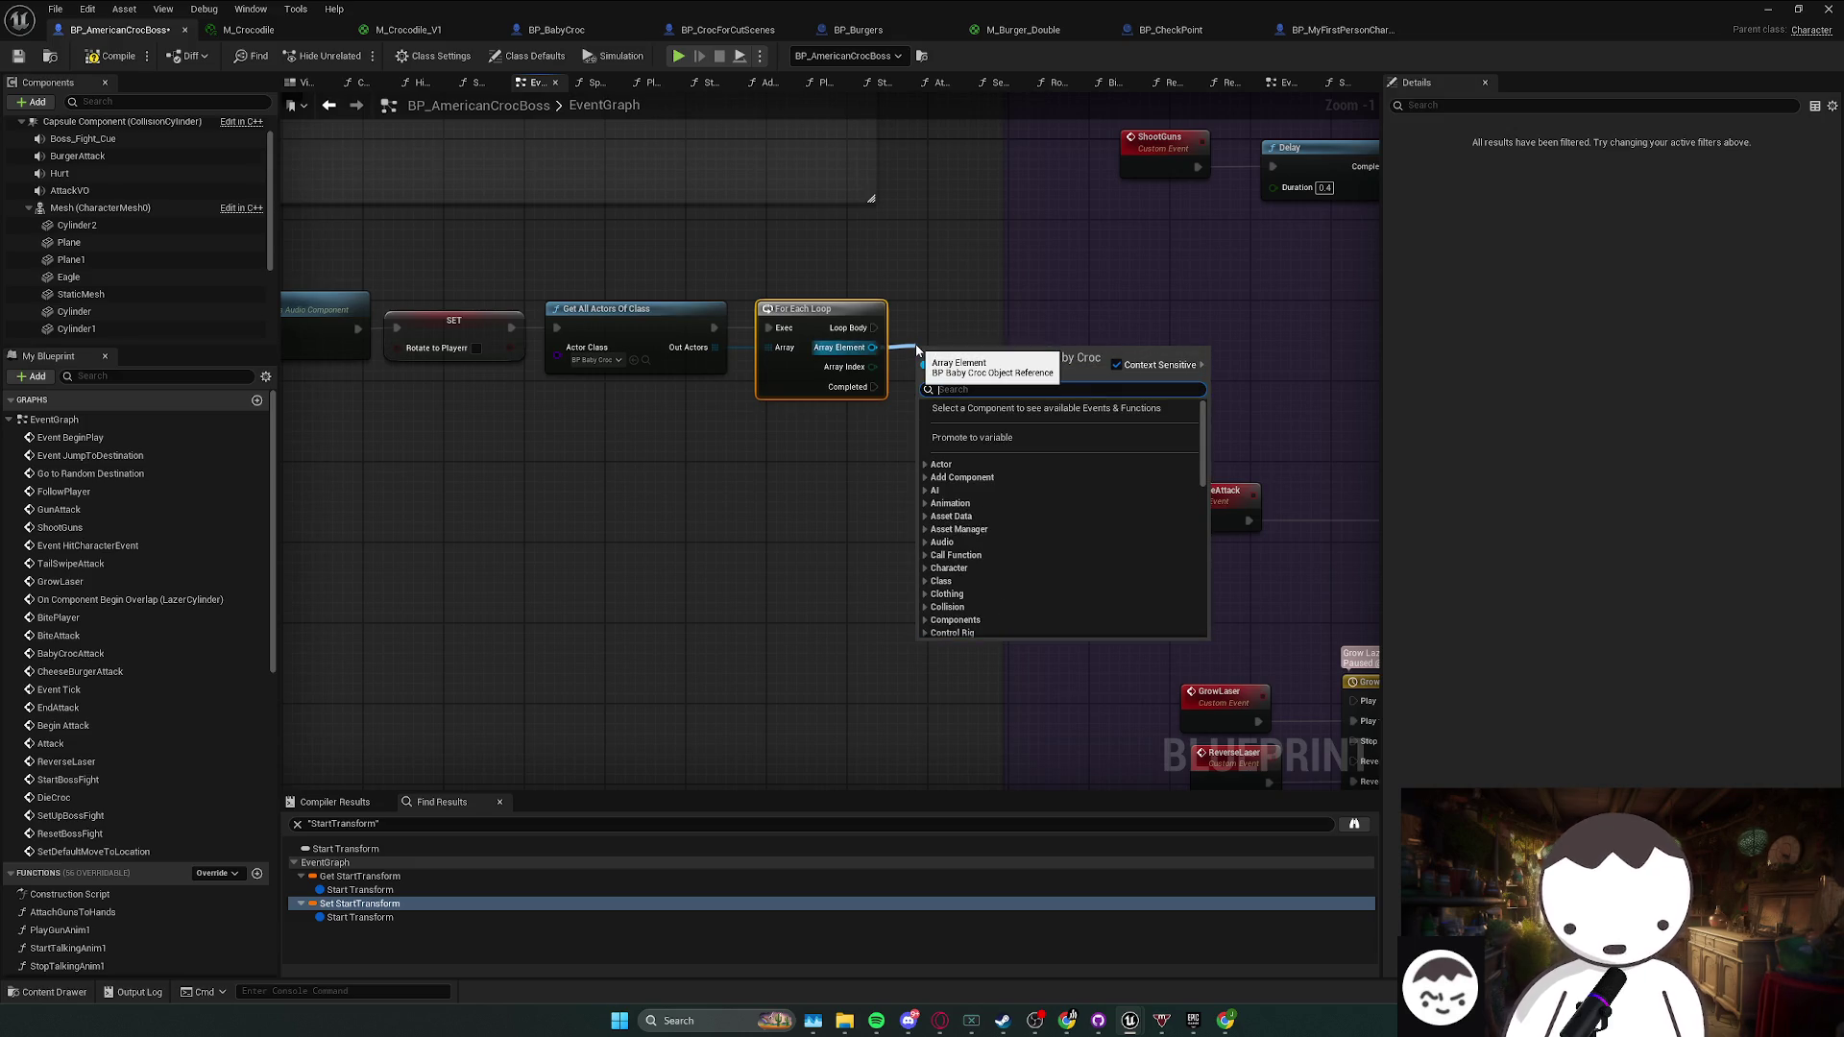
pyautogui.write('is')
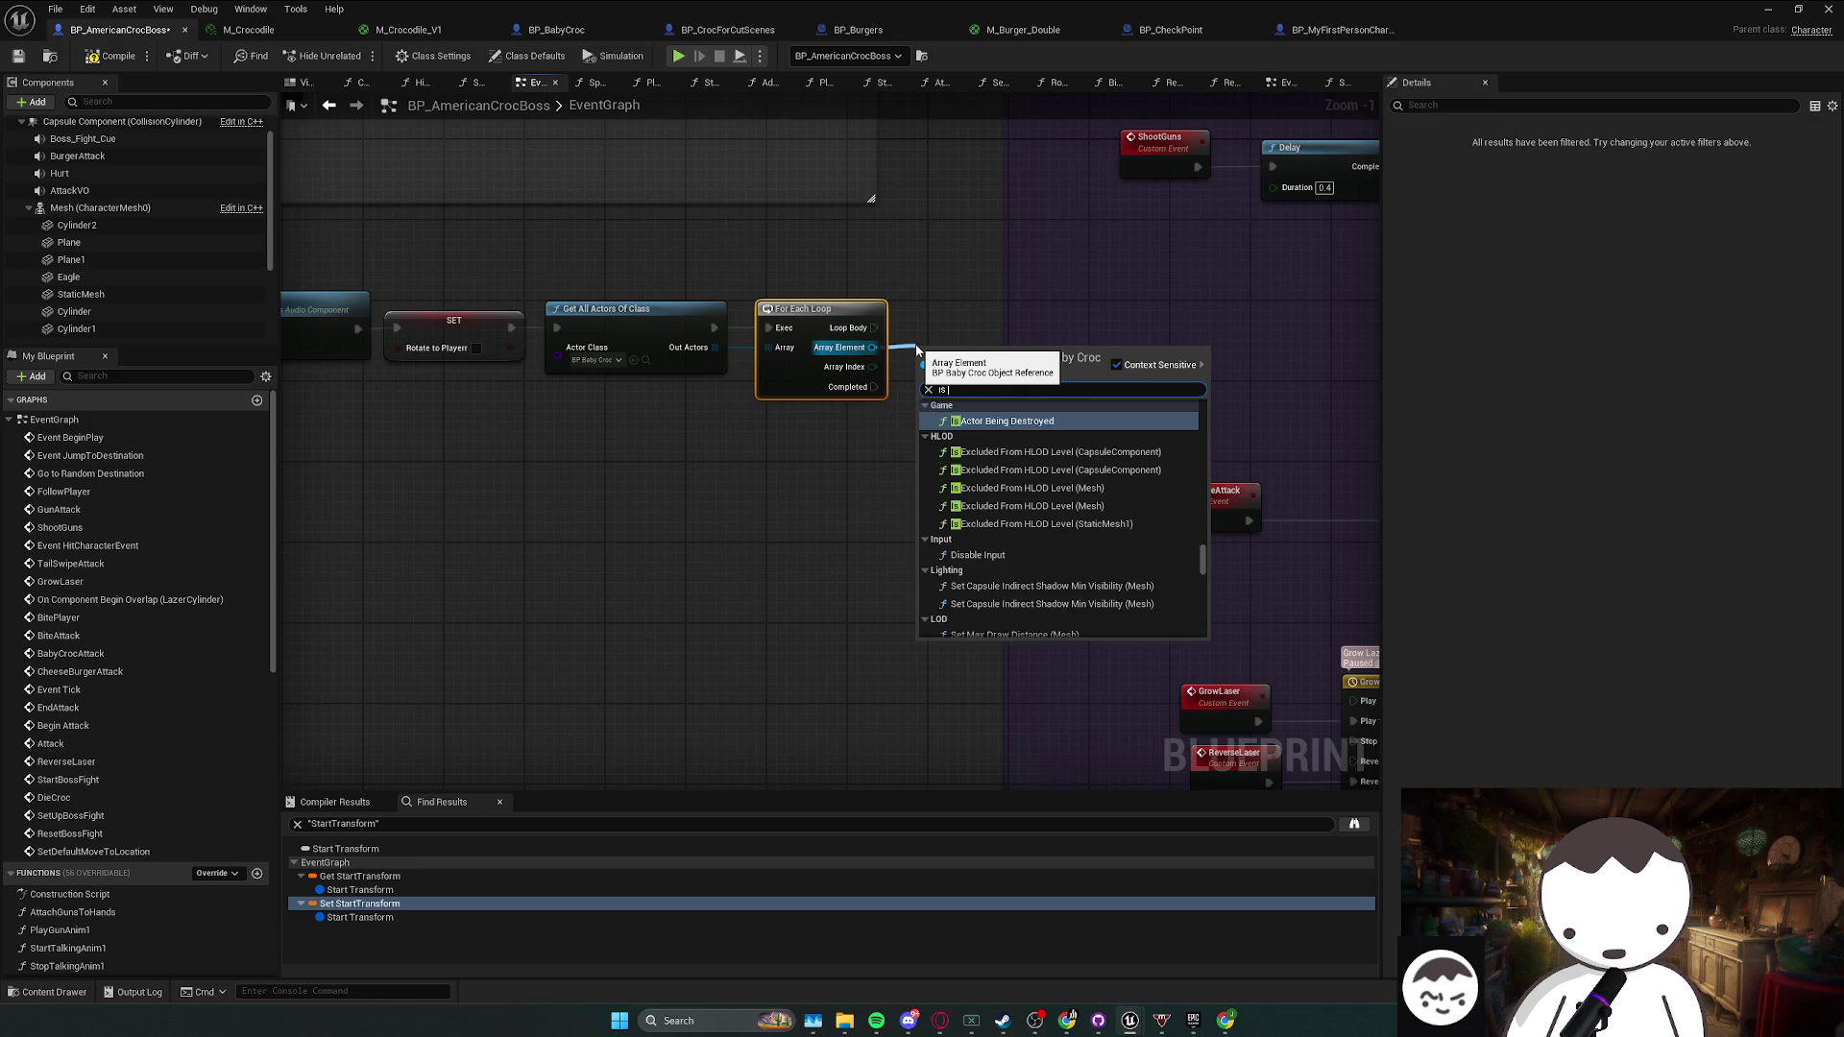
pyautogui.write(' v')
pyautogui.press('Return')
pyautogui.moveTo(979, 362)
pyautogui.mouseDown()
pyautogui.moveTo(979, 381)
pyautogui.moveTo(1026, 371)
pyautogui.moveTo(1090, 320)
pyautogui.mouseUp()
pyautogui.click(1015, 307)
pyautogui.write('destroy')
pyautogui.press('Return')
# - Collapse the new node chain into a function named DestroyBabyCroc
pyautogui.moveTo(1138, 442); pyautogui.dragTo(437, 290)
pyautogui.rightClick(566, 343)
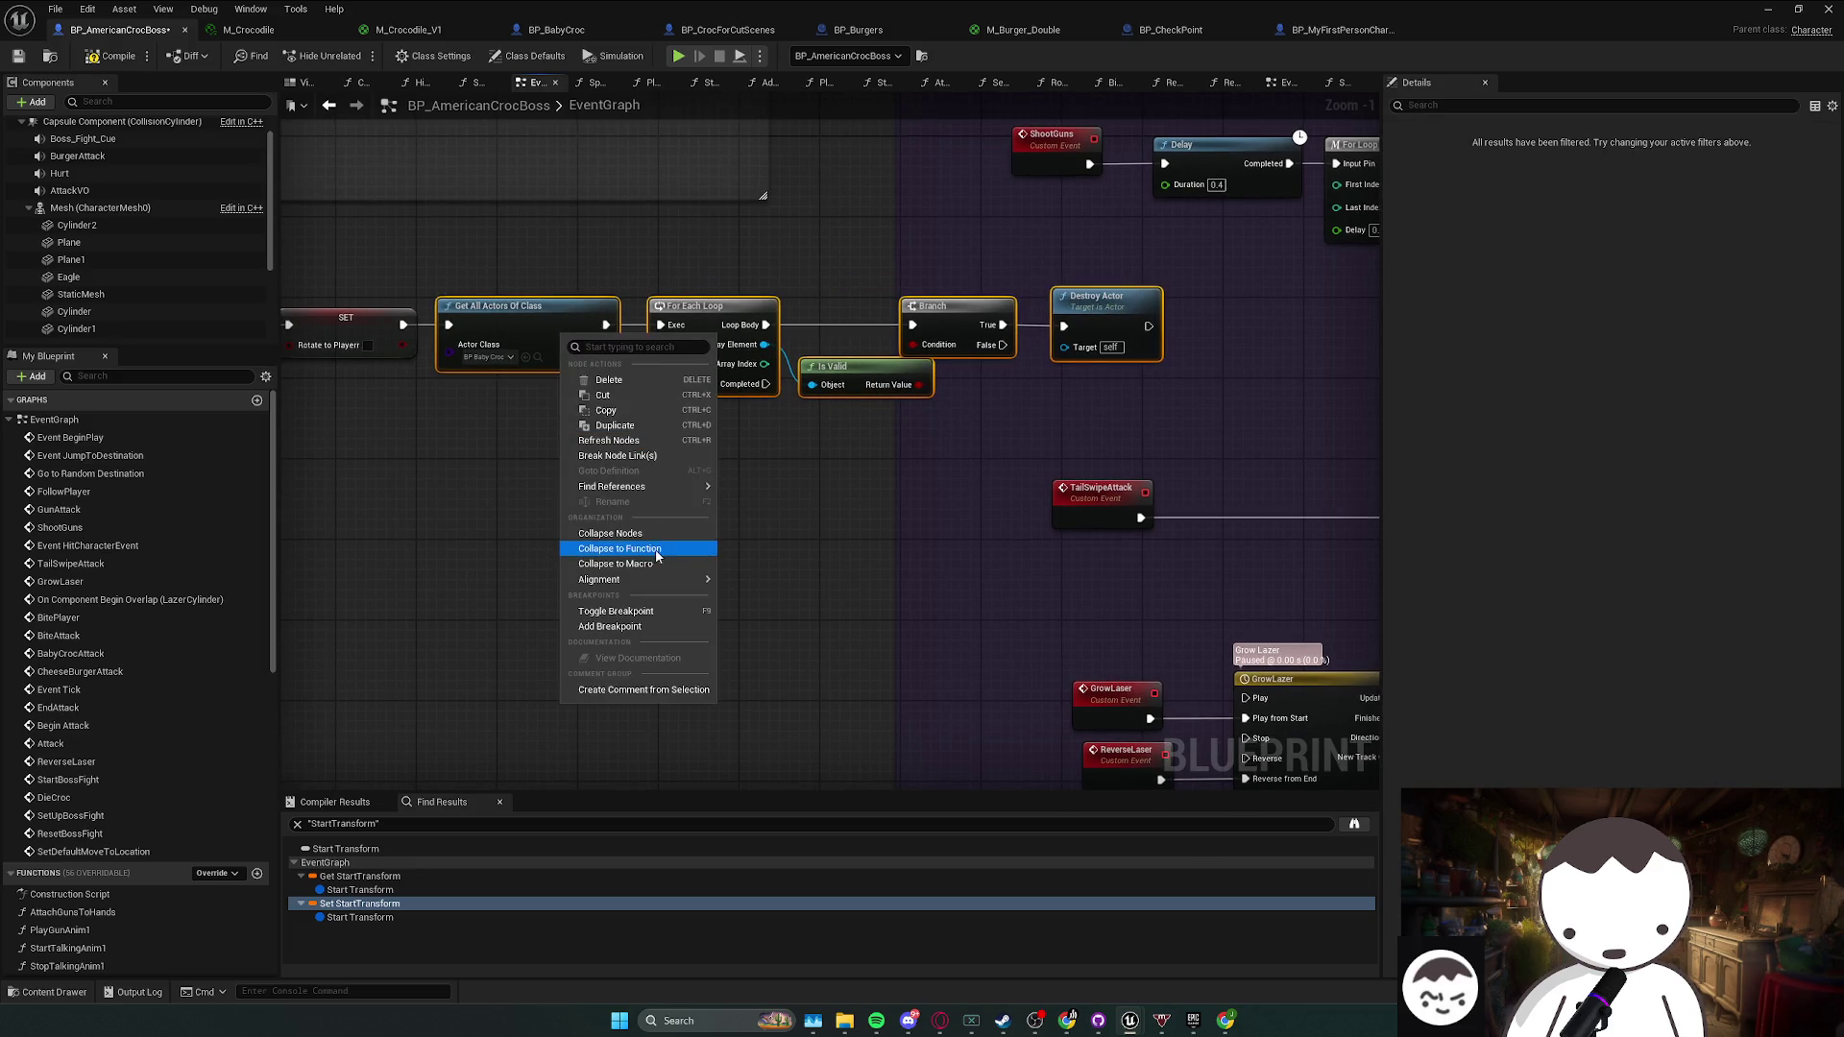
pyautogui.click(620, 548)
pyautogui.write('DestroyBabyCroc')
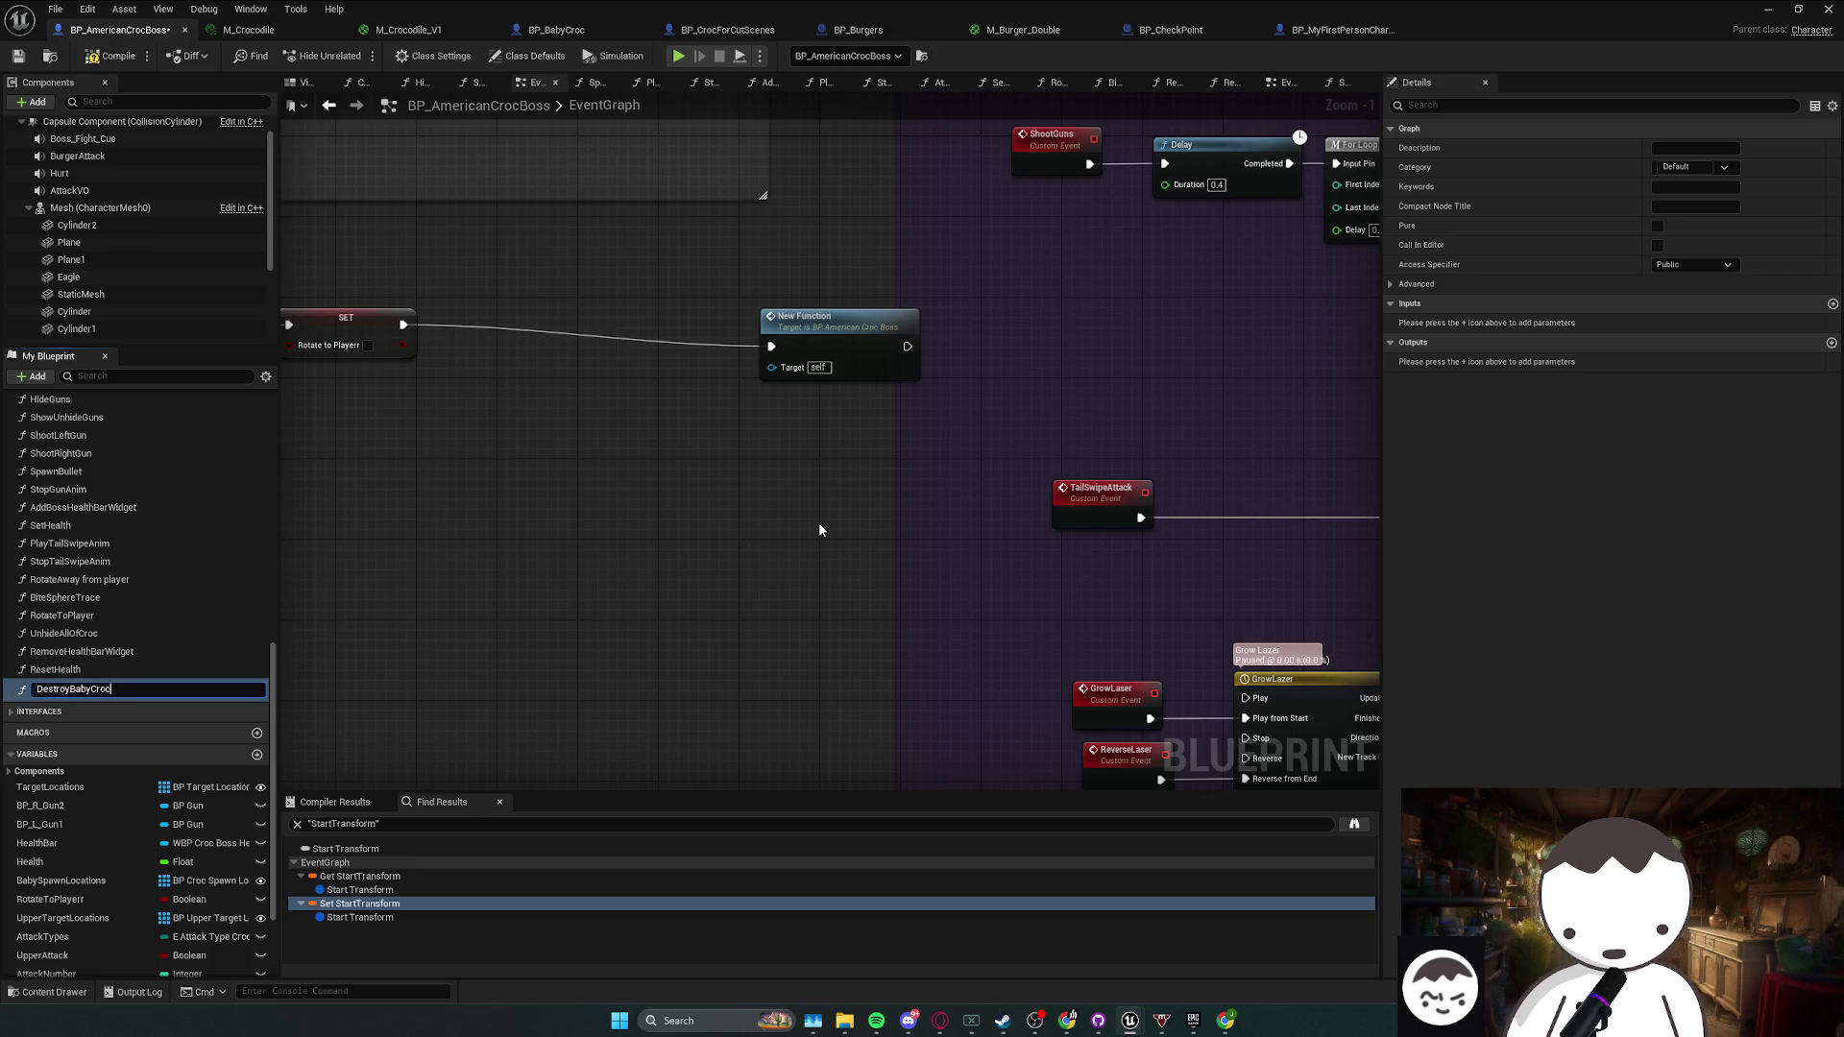
pyautogui.press('Return')
pyautogui.click(845, 351)
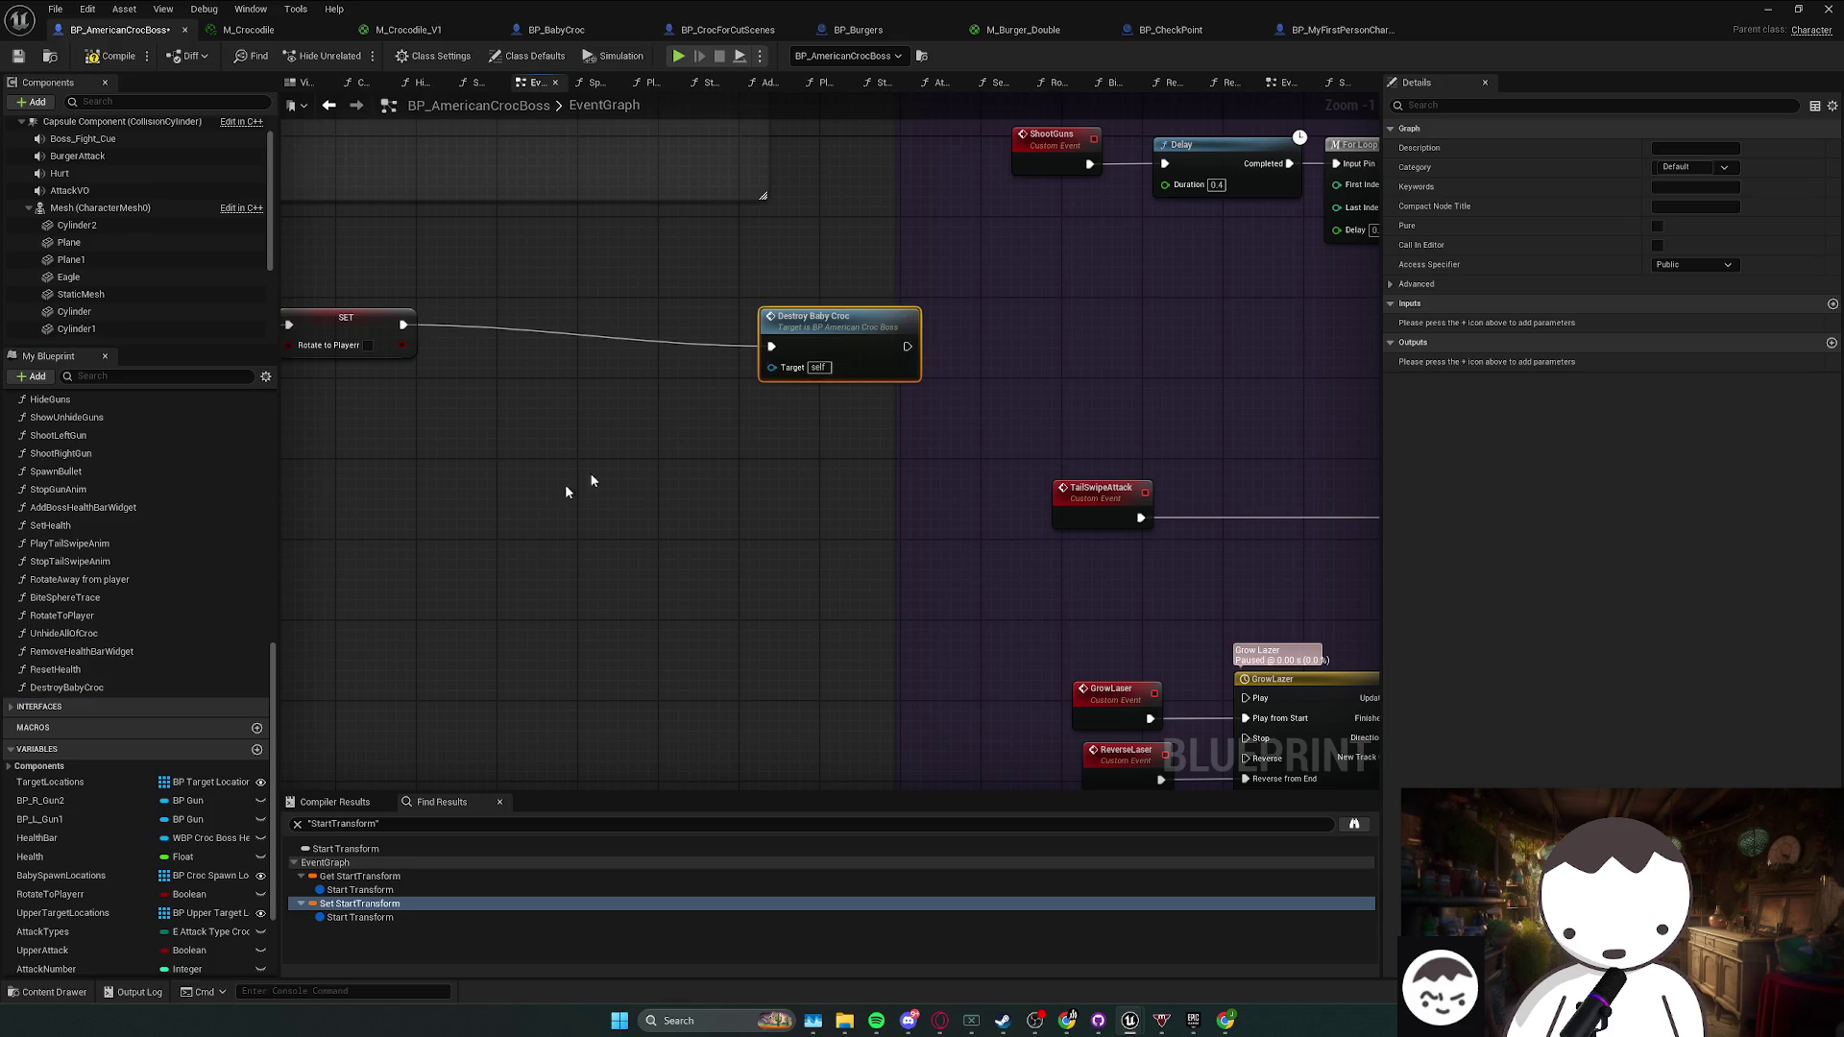
# - Rename the function to DestroyBabyCrocs and place its node next to SET
pyautogui.doubleClick(98, 689)
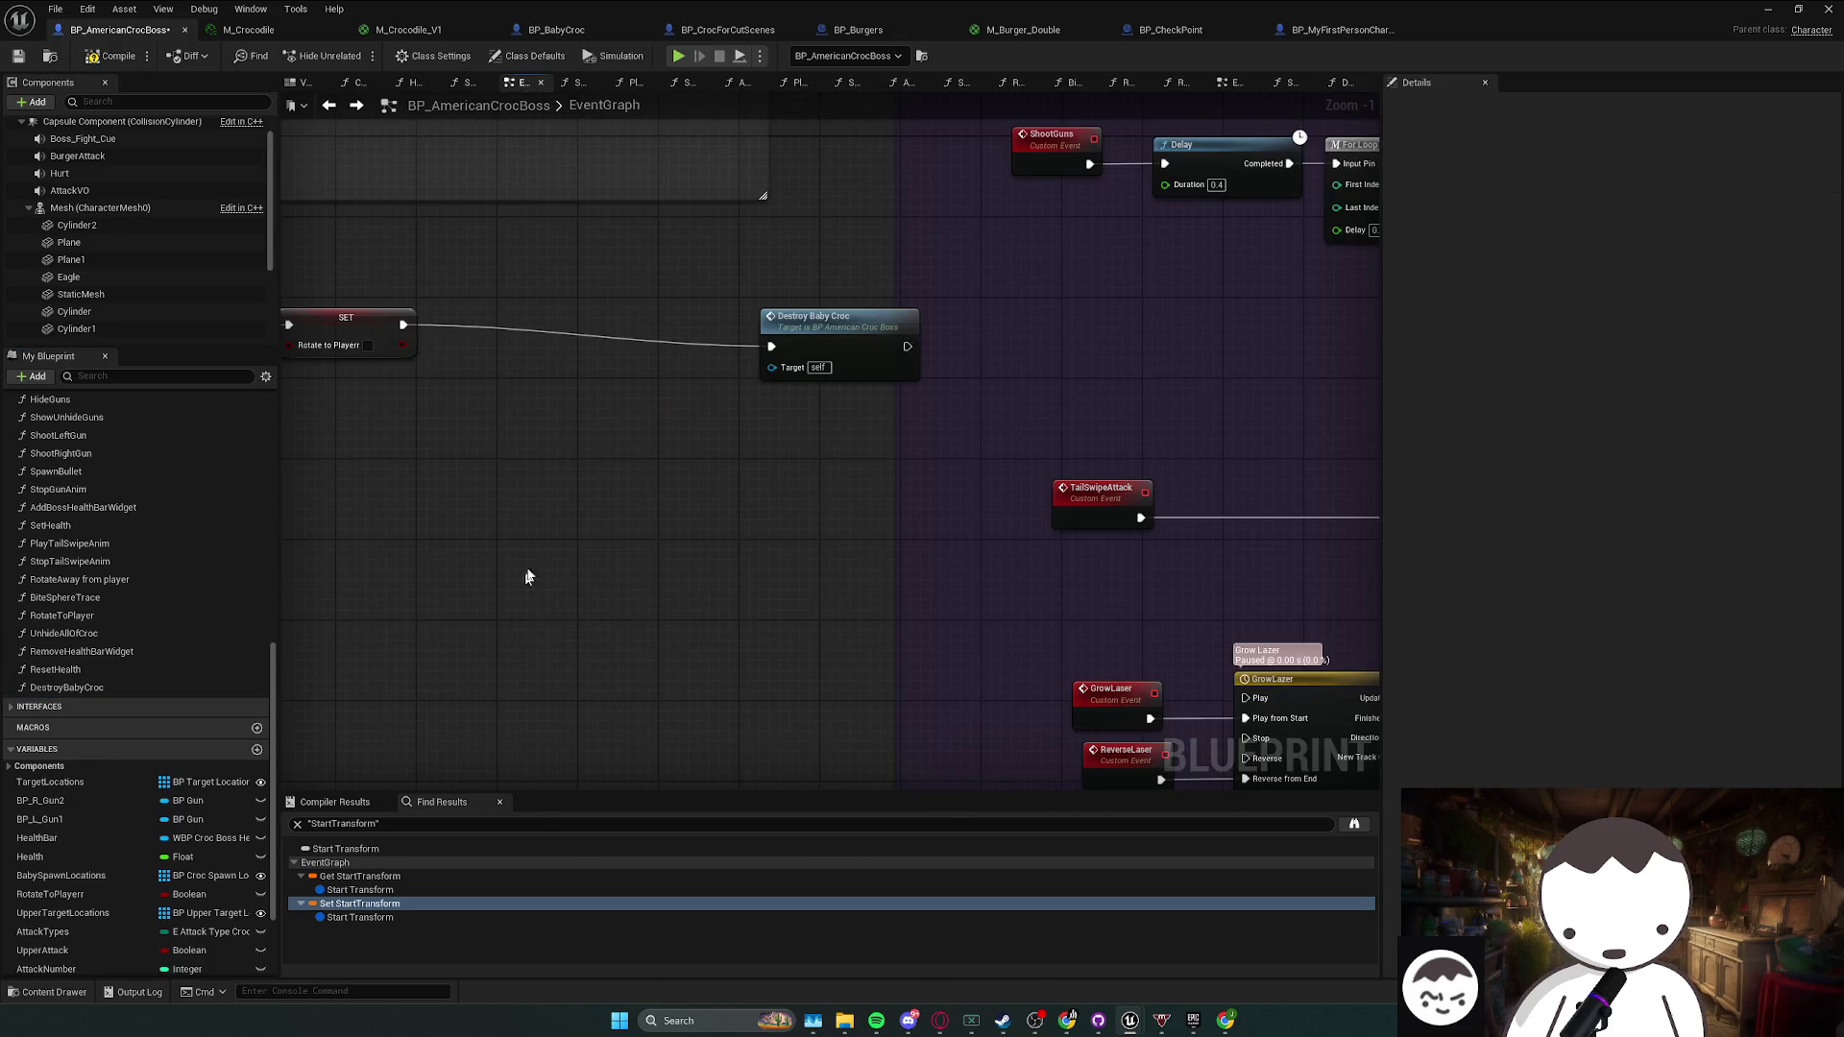
pyautogui.click(69, 706)
pyautogui.click(98, 688)
pyautogui.click(183, 689)
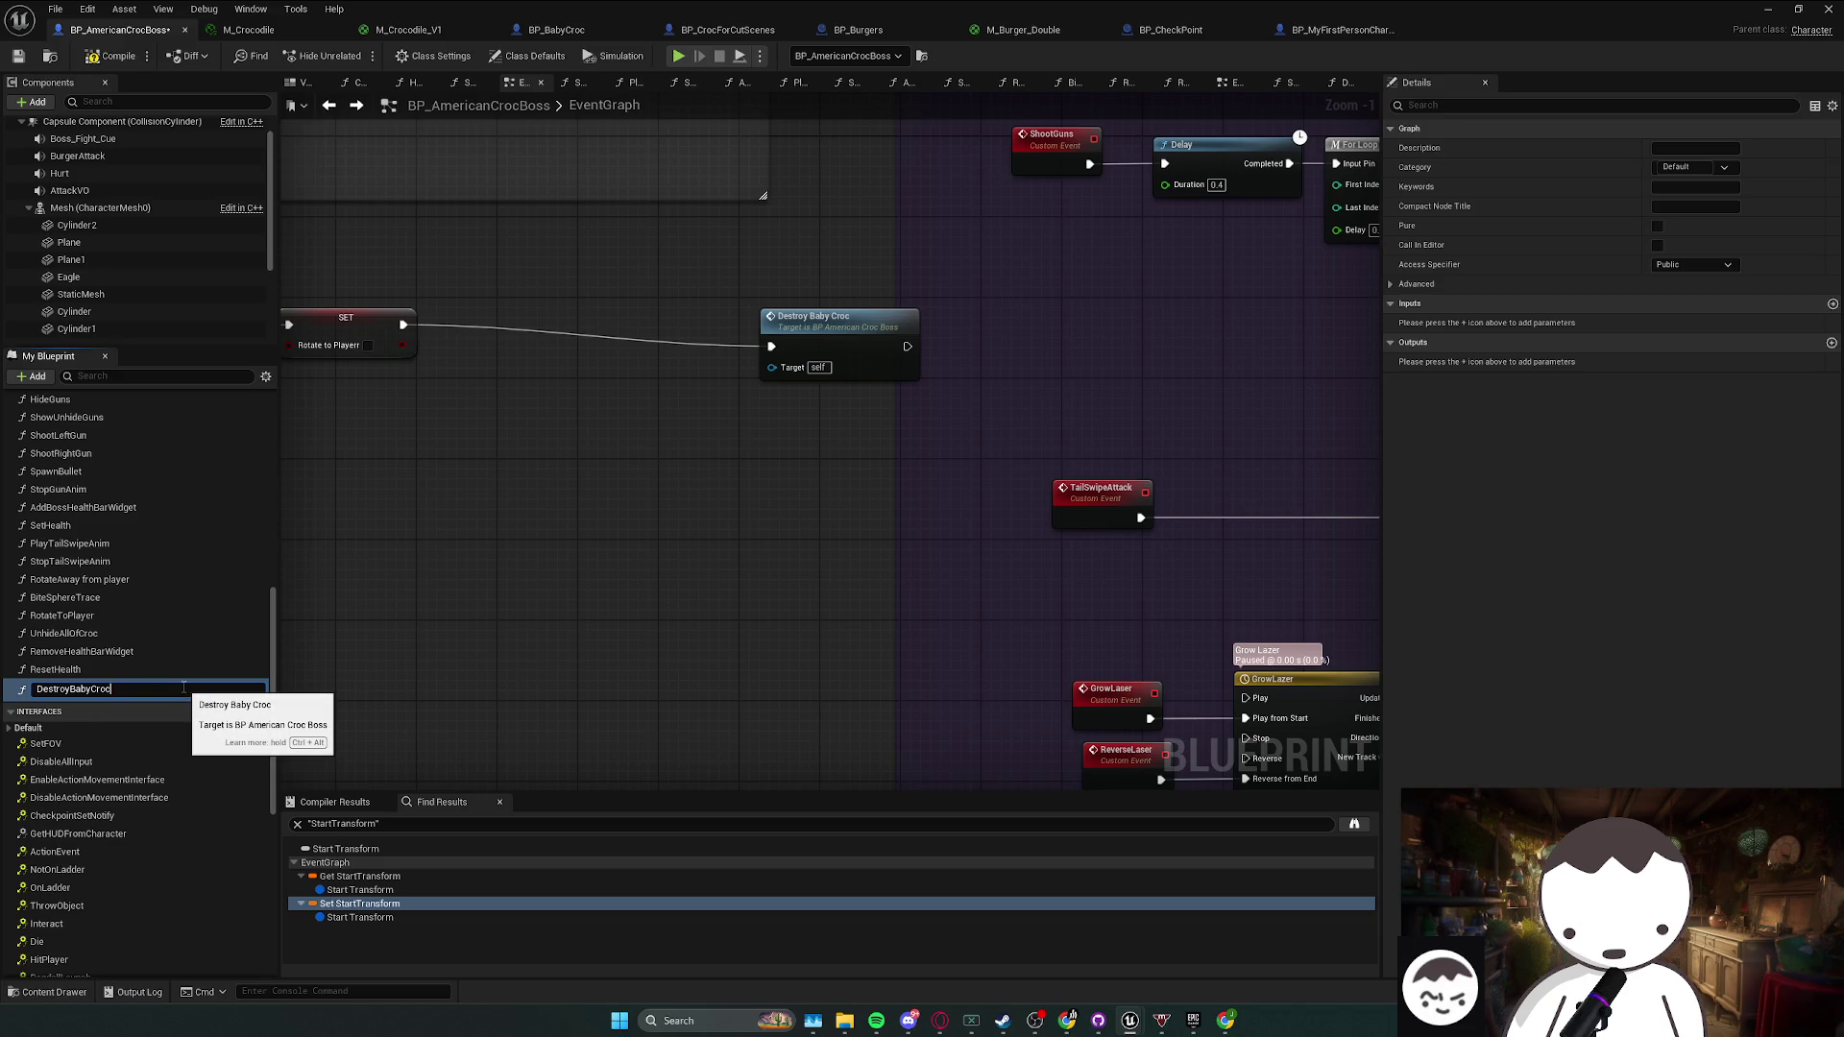
pyautogui.press('Return')
pyautogui.moveTo(846, 349); pyautogui.dragTo(542, 327)
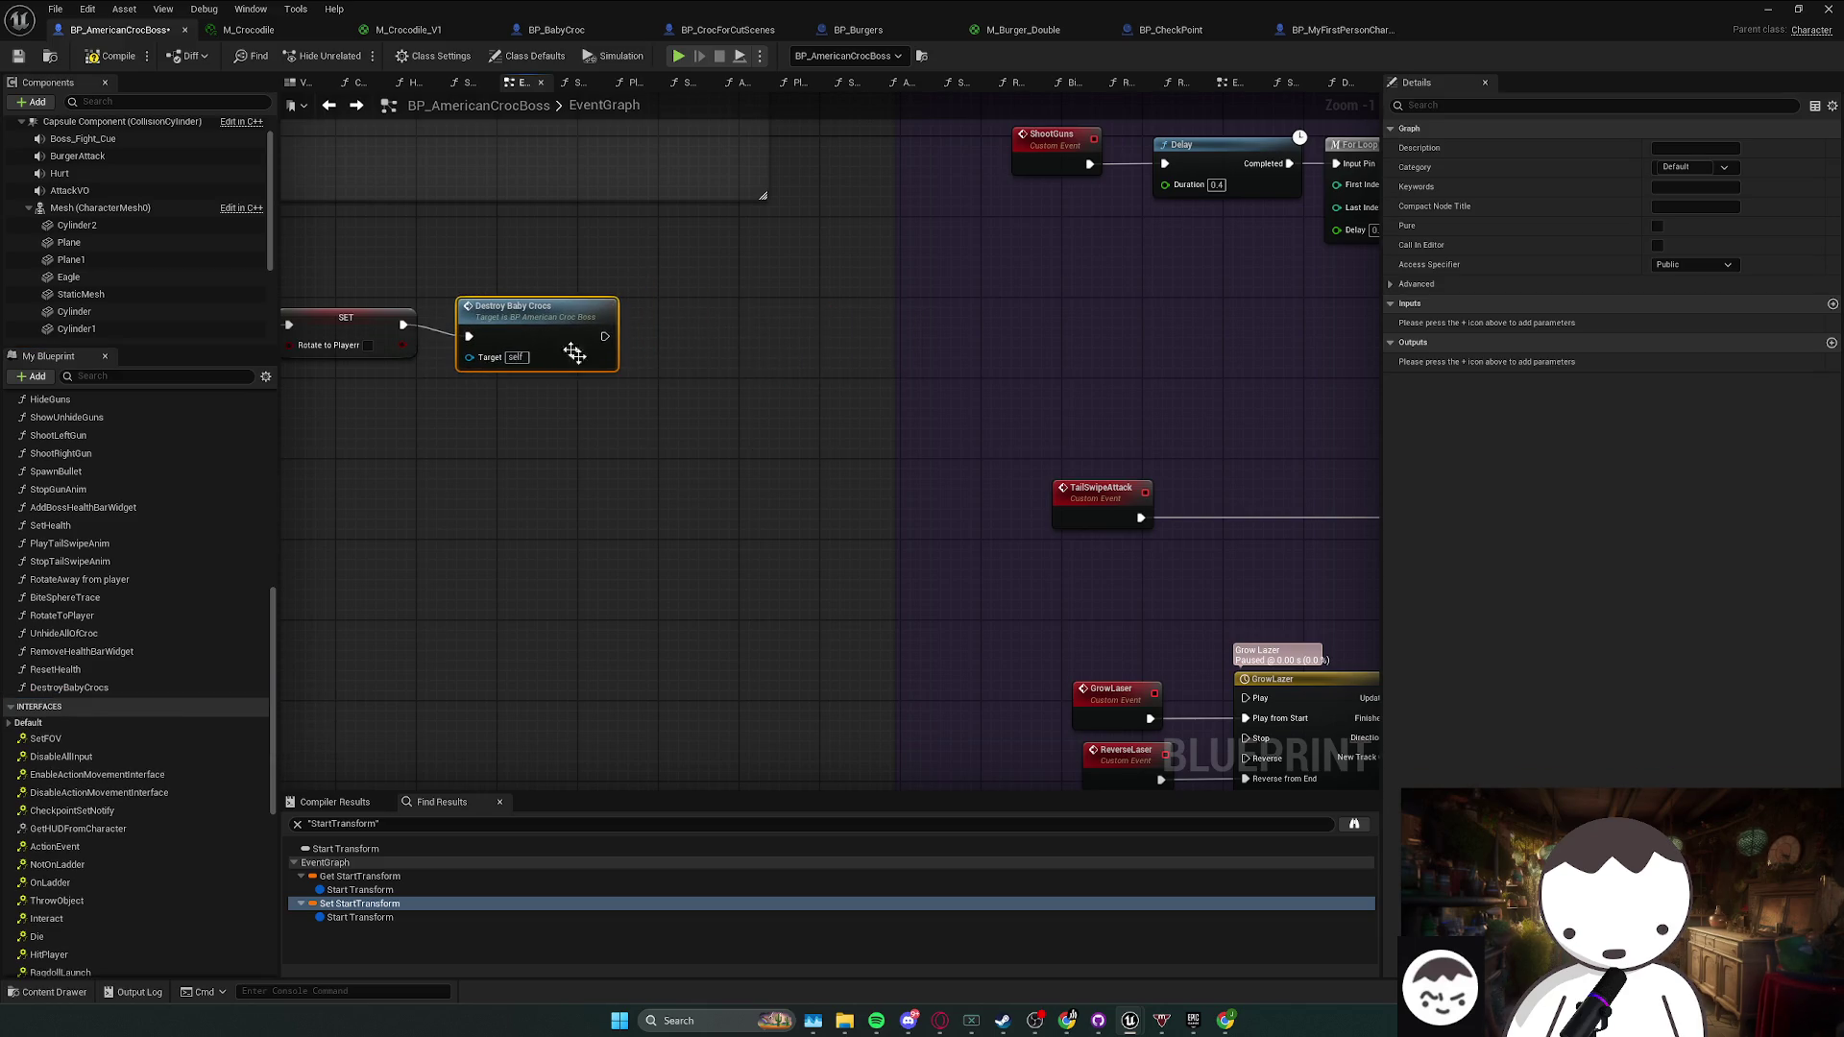
pyautogui.hotkey('alt', 'Left')
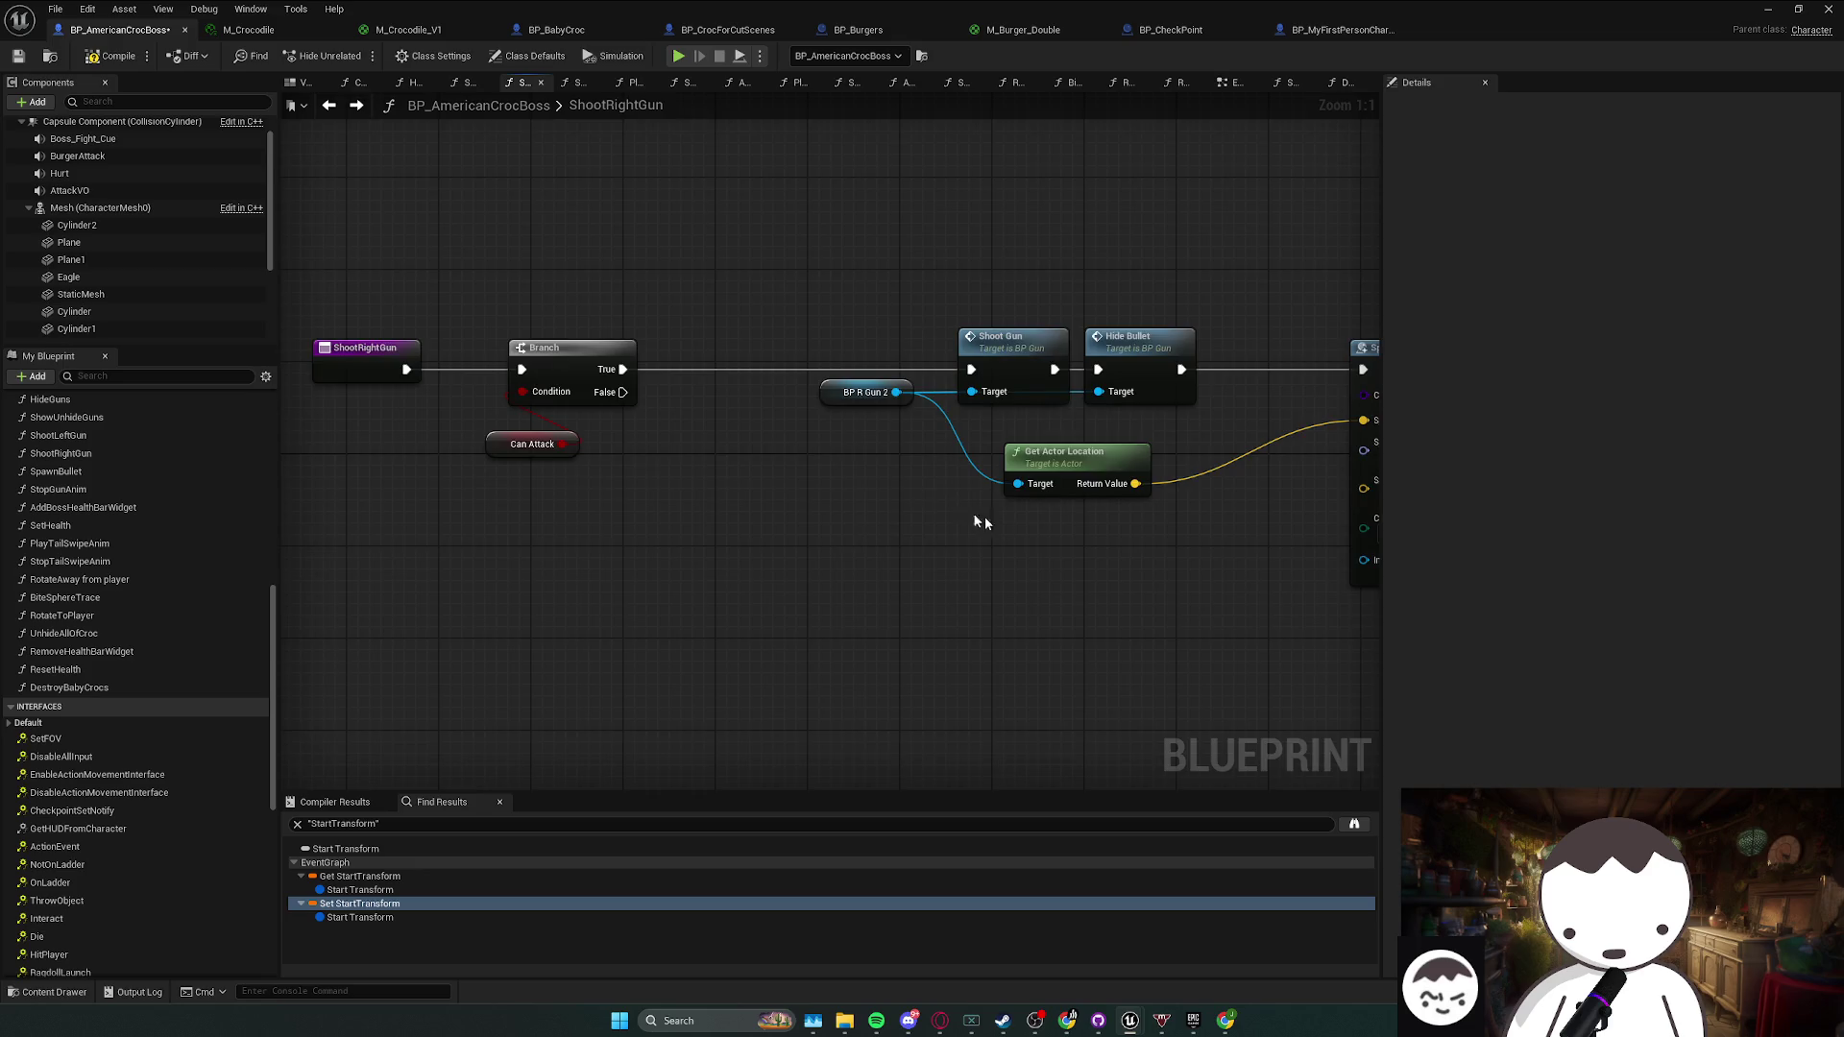
# - In the EventGraph, find the CheeseBurgerAttack loop and shift its montage, spawn and End Attack nodes right
pyautogui.hotkey('alt', 'Right')
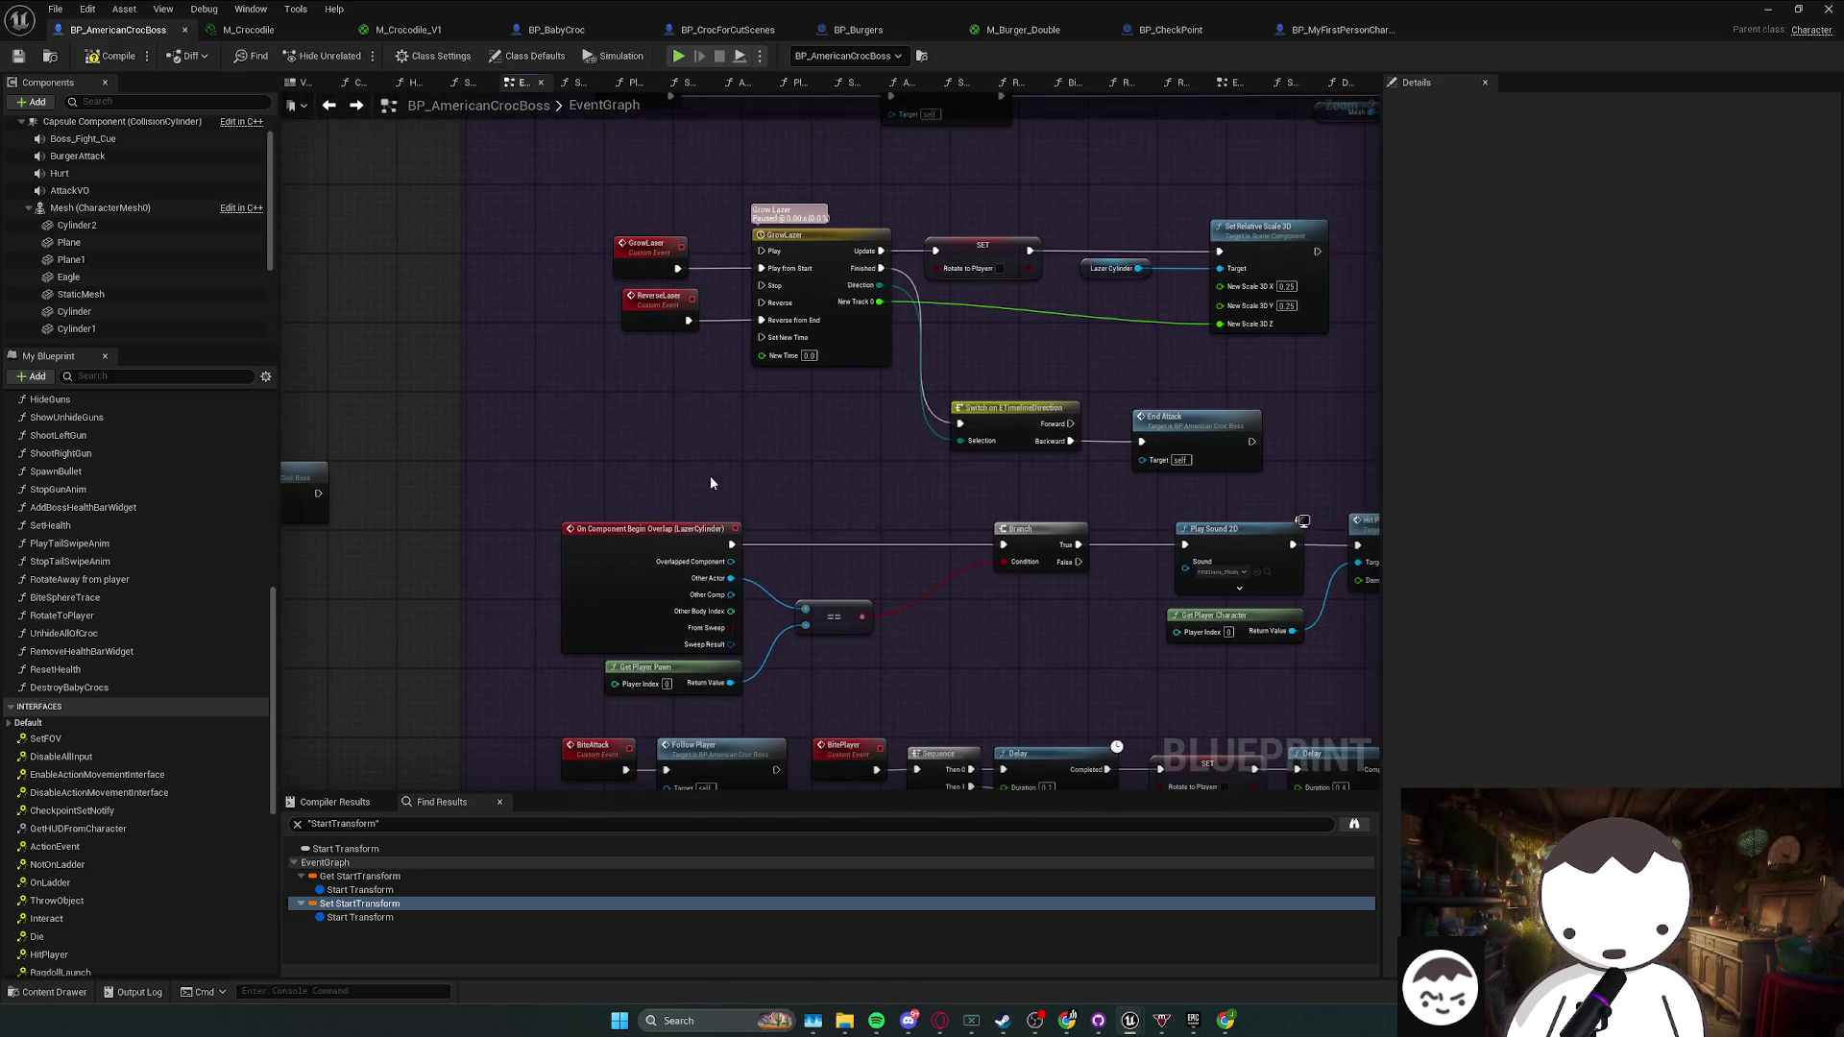
pyautogui.moveTo(705, 464); pyautogui.dragTo(708, 288)
pyautogui.moveTo(764, 461); pyautogui.dragTo(732, 255)
pyautogui.moveTo(774, 391); pyautogui.dragTo(768, 115)
pyautogui.moveTo(725, 460)
pyautogui.mouseDown()
pyautogui.moveTo(706, 301)
pyautogui.moveTo(574, 263)
pyautogui.mouseUp()
pyautogui.moveTo(915, 351)
pyautogui.mouseDown()
pyautogui.moveTo(802, 345)
pyautogui.moveTo(646, 301)
pyautogui.mouseUp()
pyautogui.scroll(-1, 876, 358)
pyautogui.moveTo(877, 358); pyautogui.dragTo(535, 276)
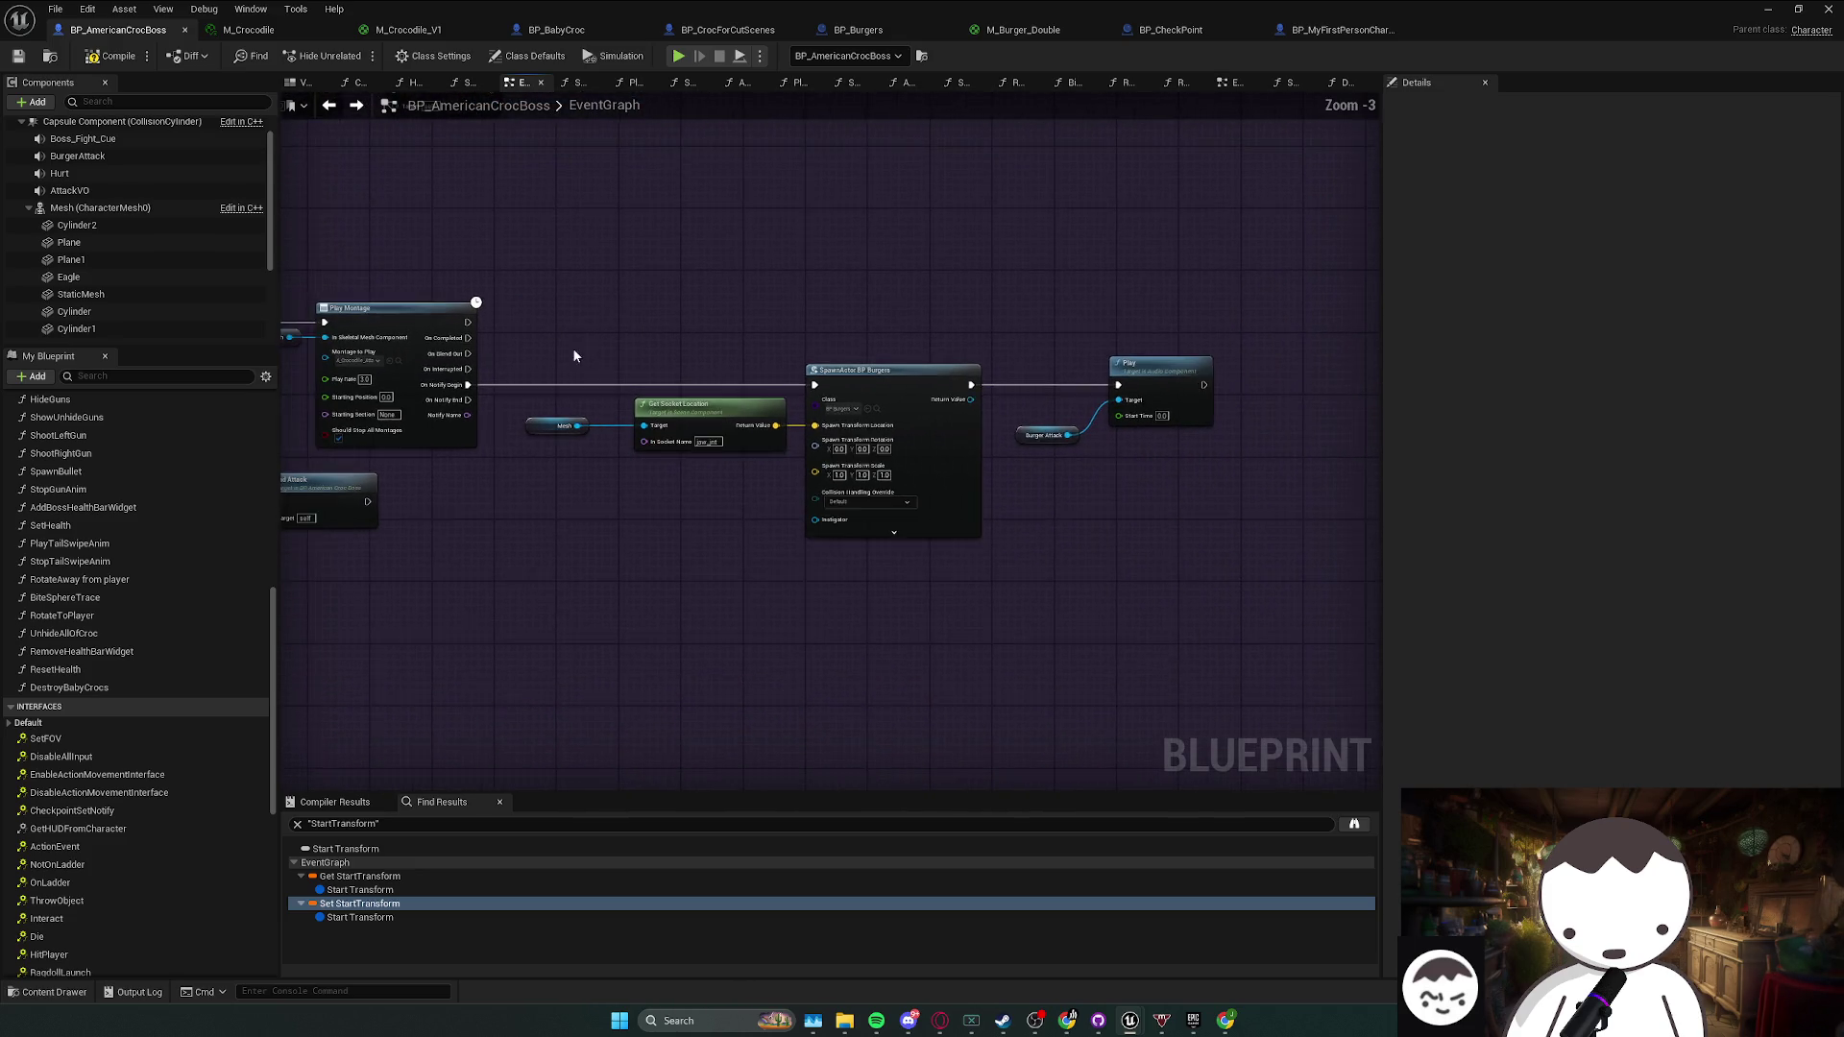
pyautogui.moveTo(575, 356); pyautogui.dragTo(816, 338)
pyautogui.moveTo(632, 331); pyautogui.dragTo(725, 322)
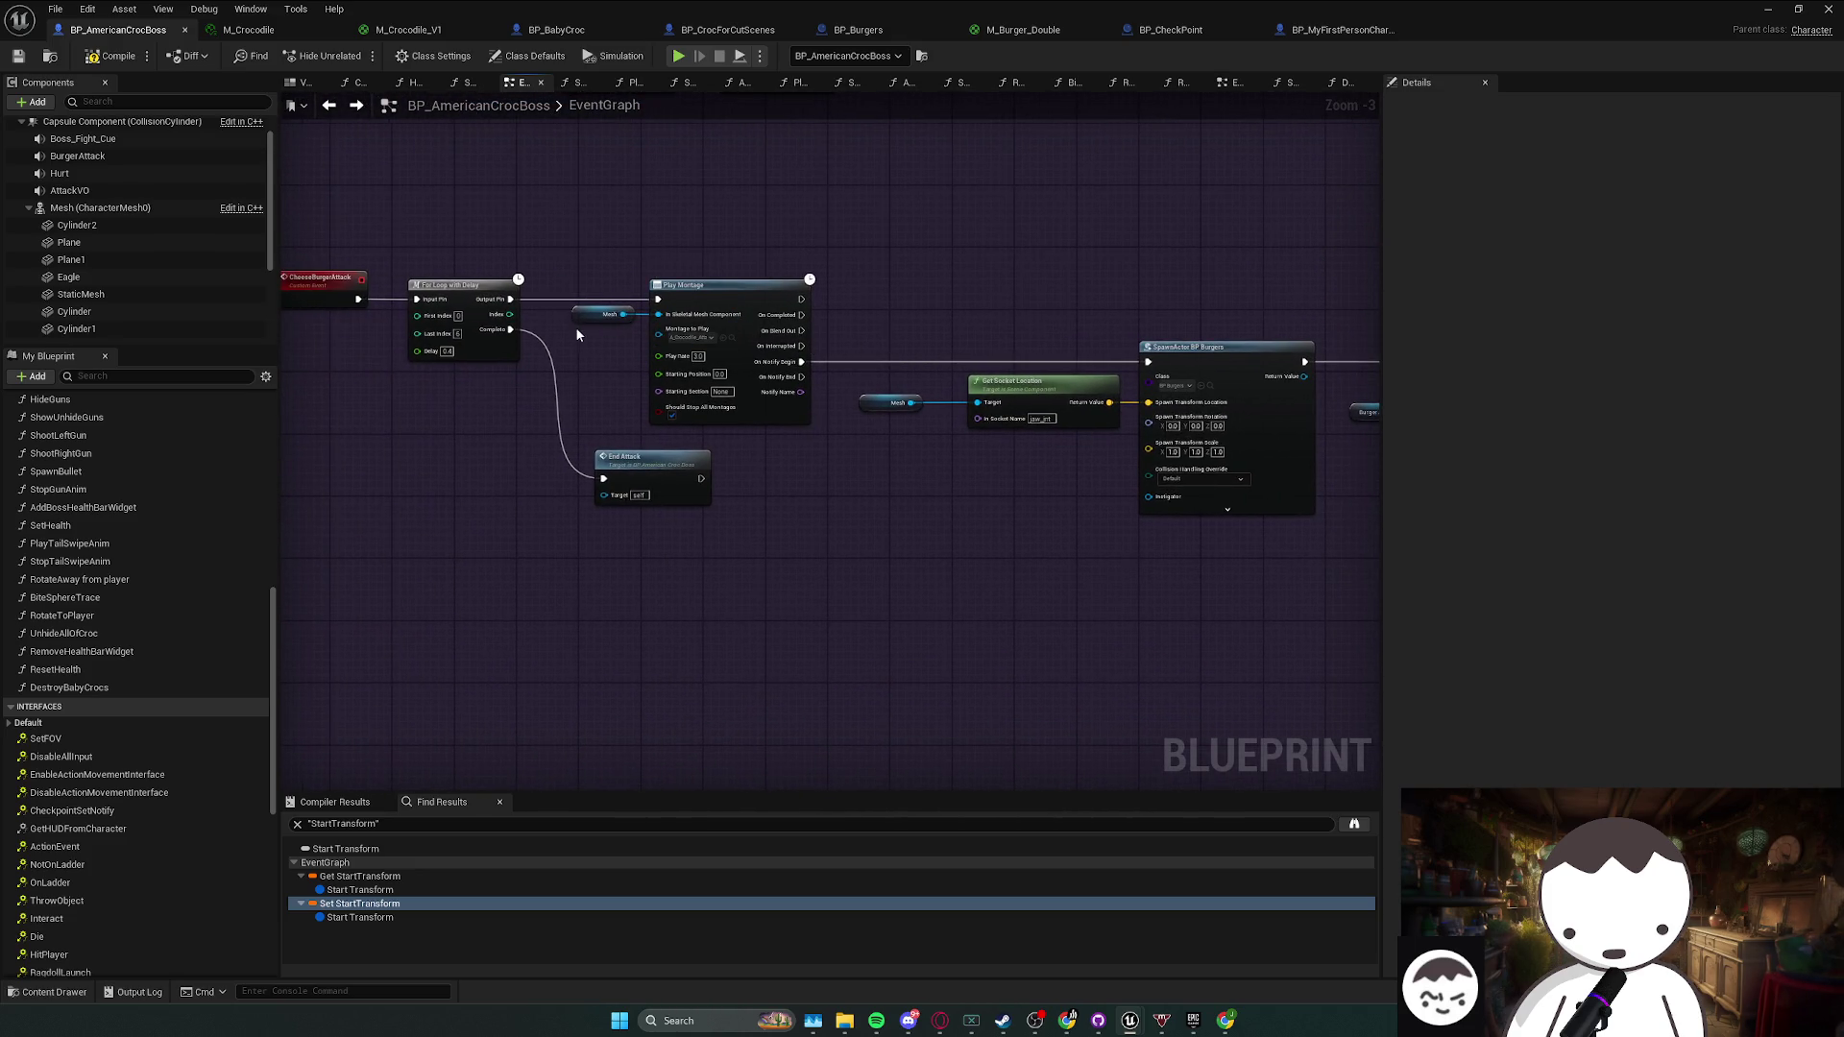
pyautogui.moveTo(576, 257); pyautogui.dragTo(1210, 529)
pyautogui.scroll(-1, 959, 527)
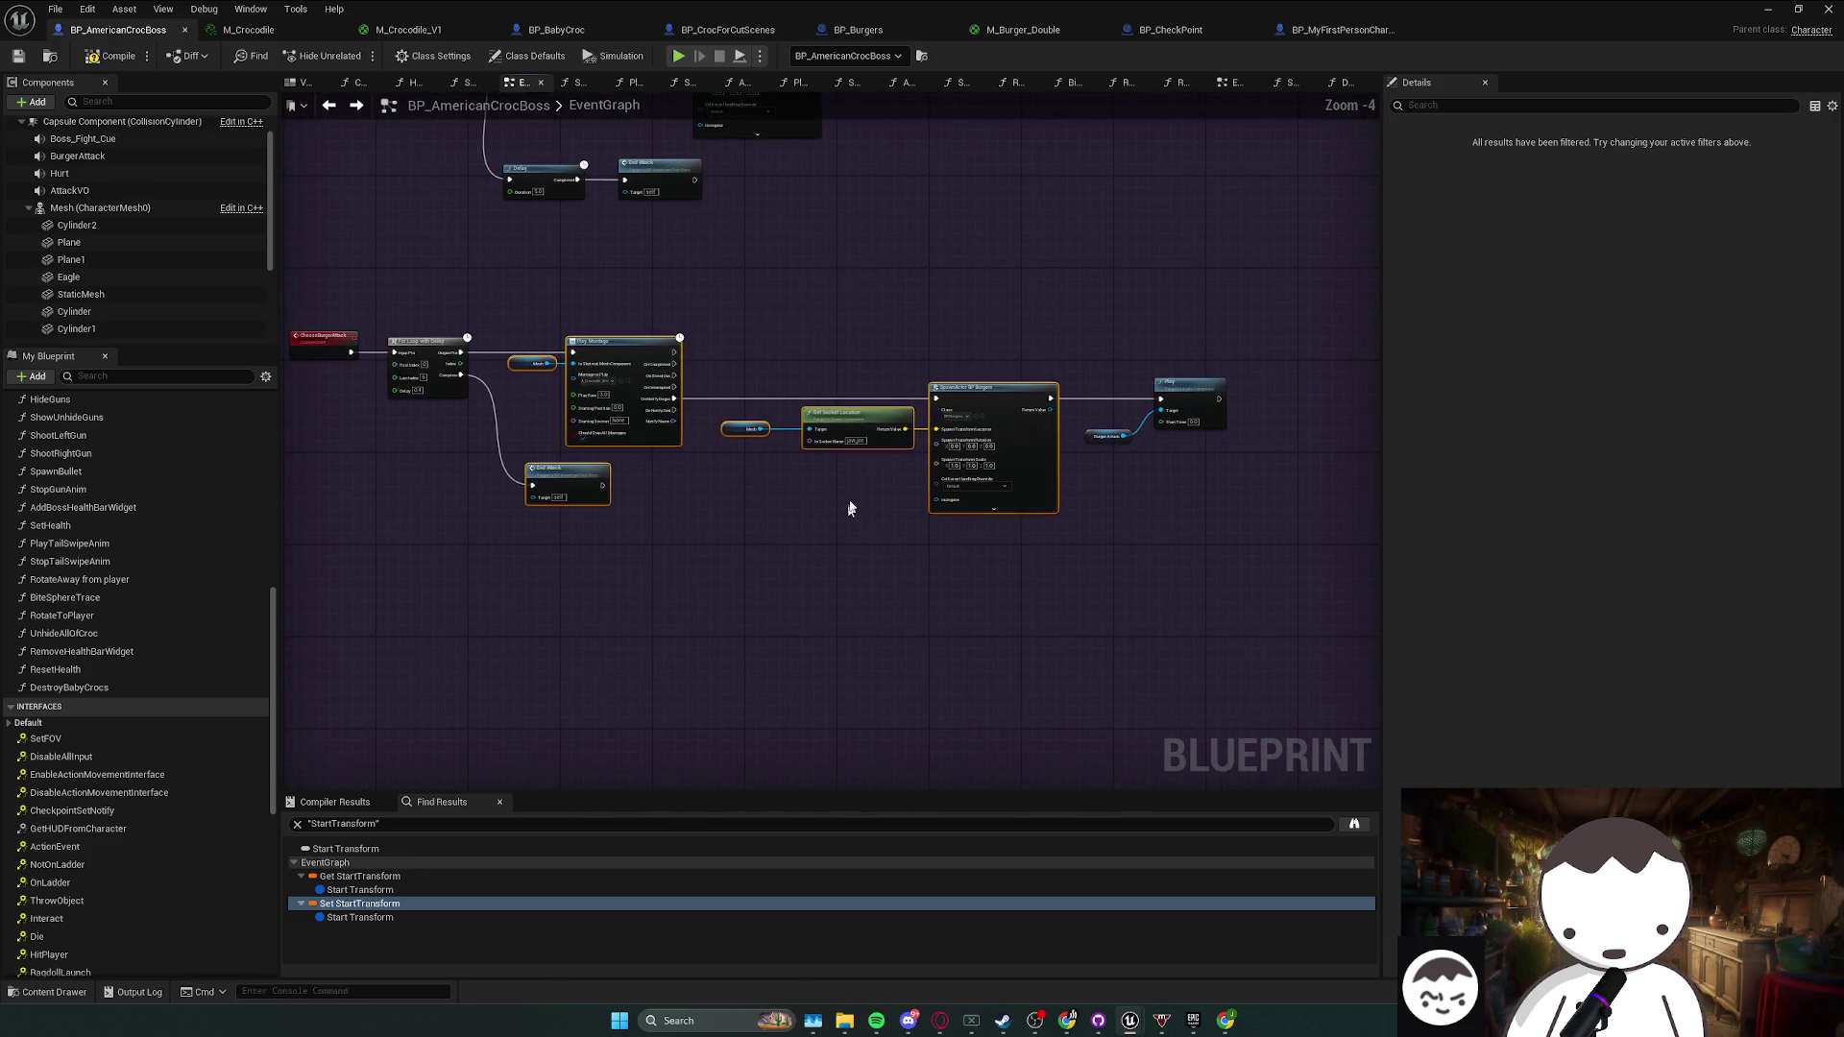
pyautogui.moveTo(609, 348); pyautogui.dragTo(761, 356)
pyautogui.scroll(1, 496, 381)
pyautogui.moveTo(949, 353); pyautogui.dragTo(943, 345)
# - Insert a Branch on Can Attack before Play Montage, wire its True output, and compile
pyautogui.click(728, 396)
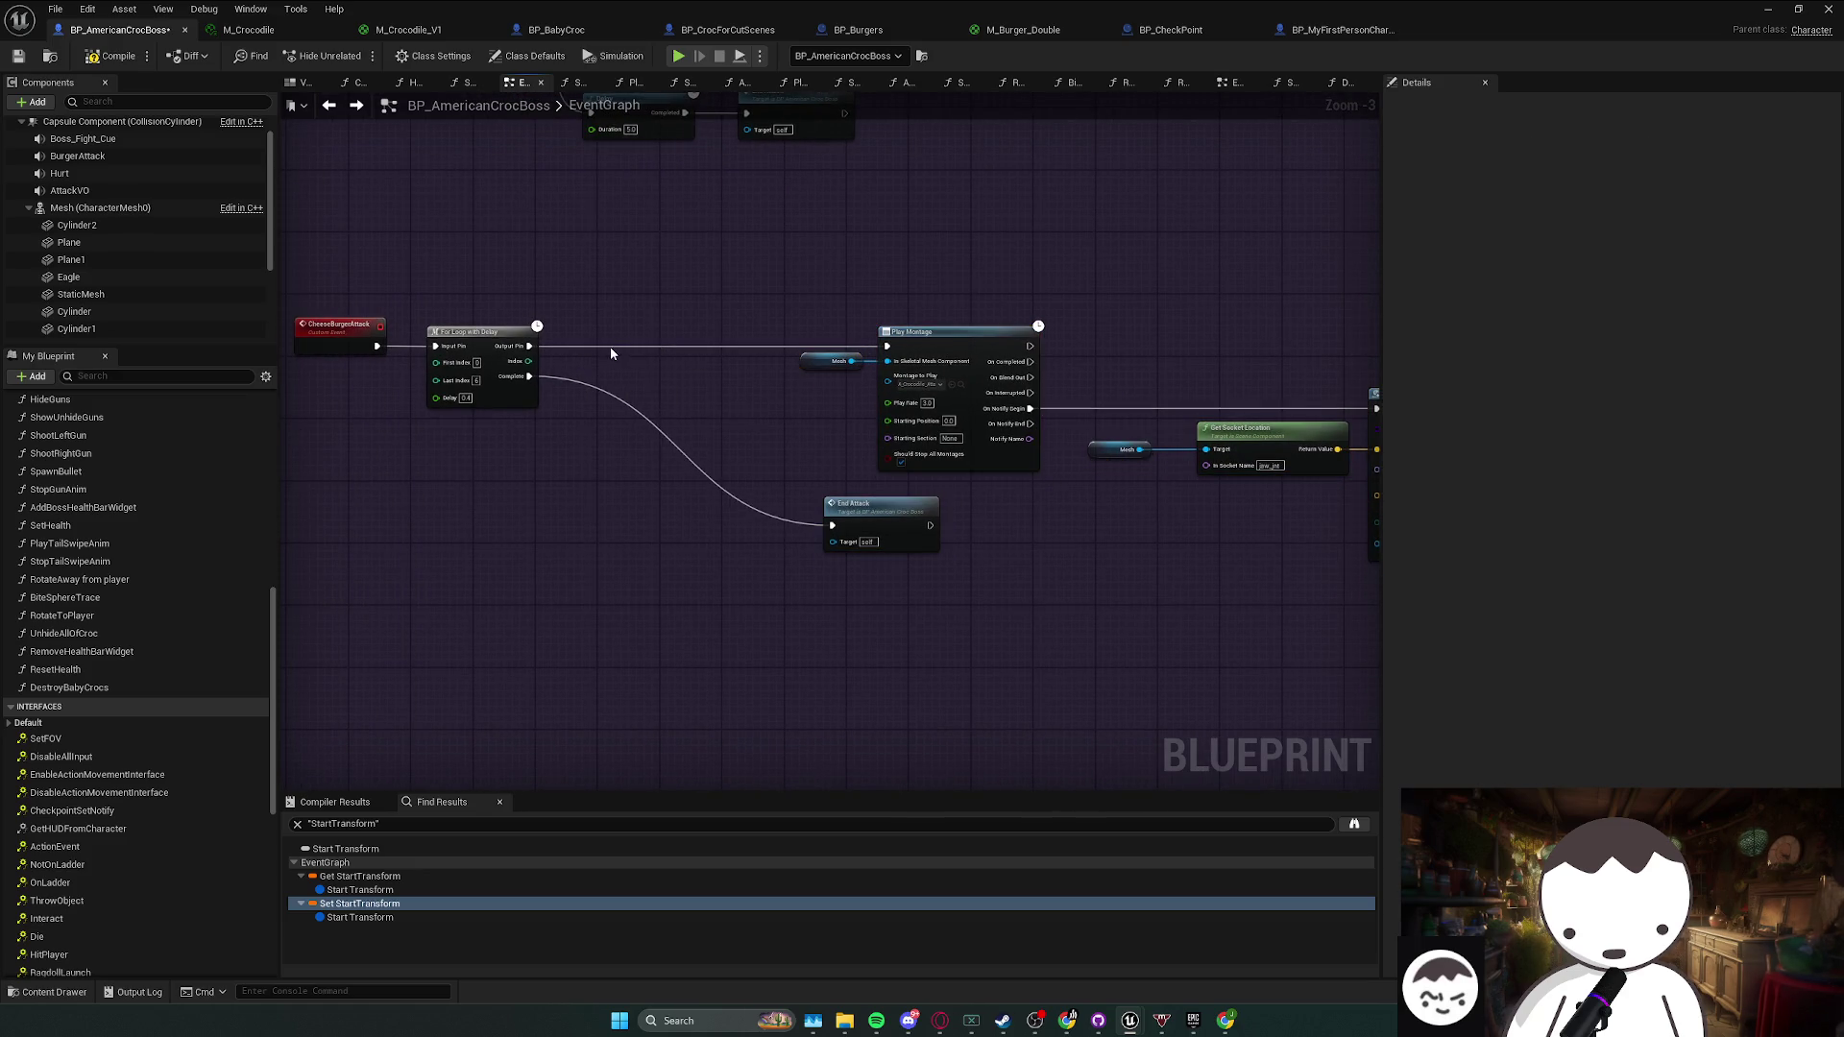
pyautogui.click(617, 347)
pyautogui.moveTo(603, 356); pyautogui.dragTo(527, 347)
pyautogui.scroll(-10, 89, 946)
pyautogui.moveTo(38, 928)
pyautogui.mouseDown()
pyautogui.moveTo(672, 394)
pyautogui.moveTo(553, 377)
pyautogui.moveTo(595, 382)
pyautogui.mouseUp()
pyautogui.moveTo(883, 354); pyautogui.dragTo(886, 347)
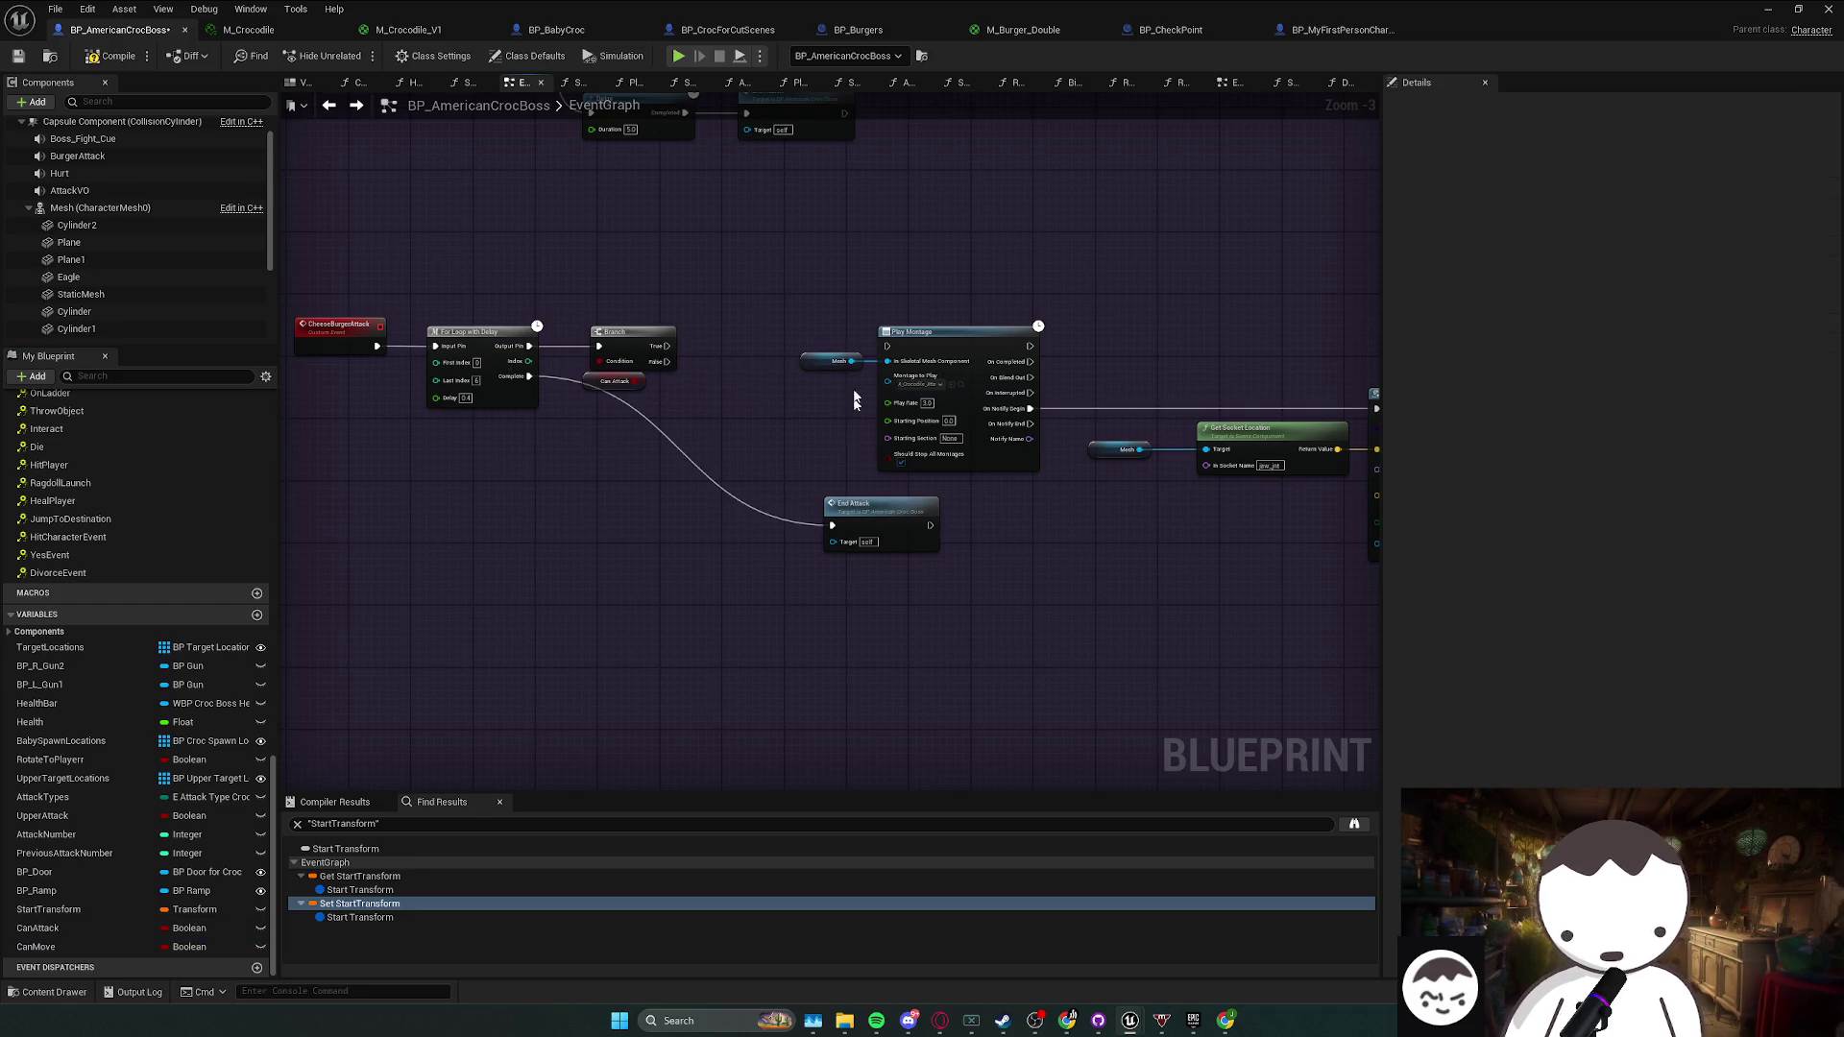
pyautogui.press('F7')
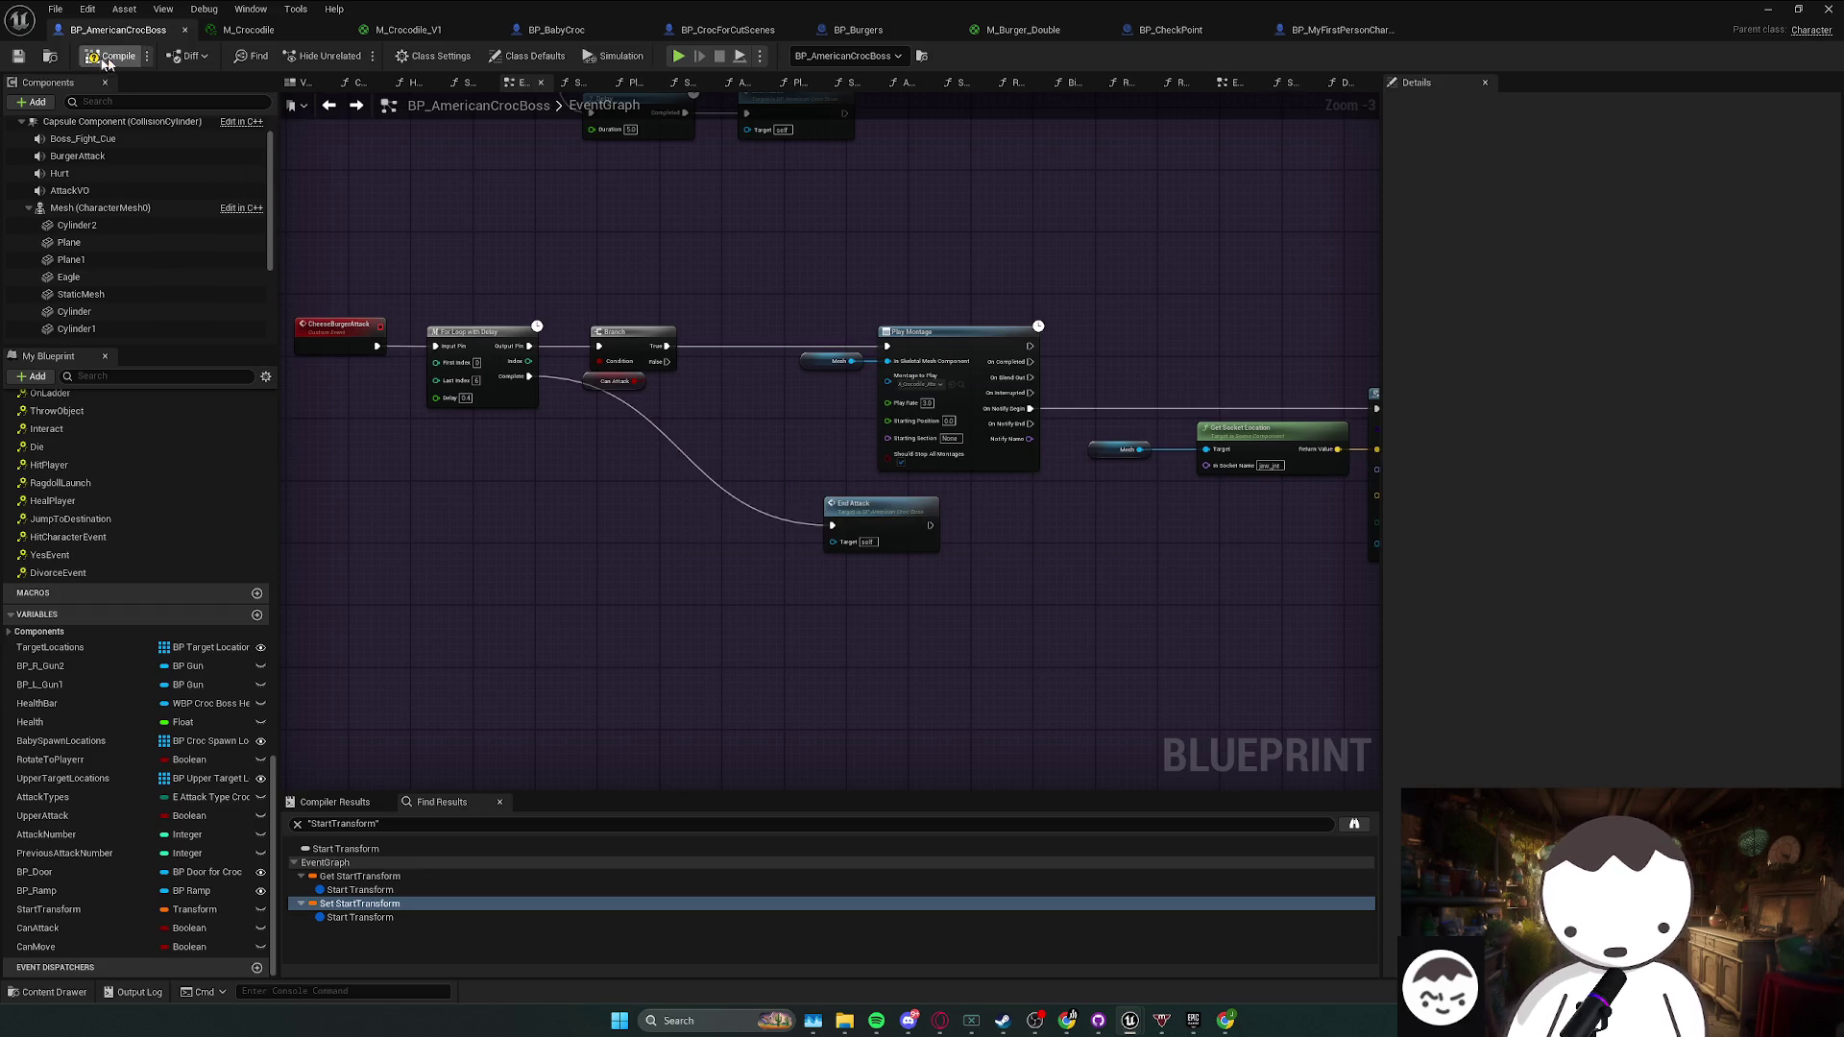
pyautogui.click(1769, 10)
# - Add a Cone component under the Eagle in the boss blueprint's viewport
pyautogui.moveTo(908, 582)
pyautogui.mouseDown()
pyautogui.moveTo(864, 537)
pyautogui.moveTo(951, 461)
pyautogui.moveTo(903, 404)
pyautogui.moveTo(877, 758)
pyautogui.mouseUp()
pyautogui.moveTo(1129, 1020)
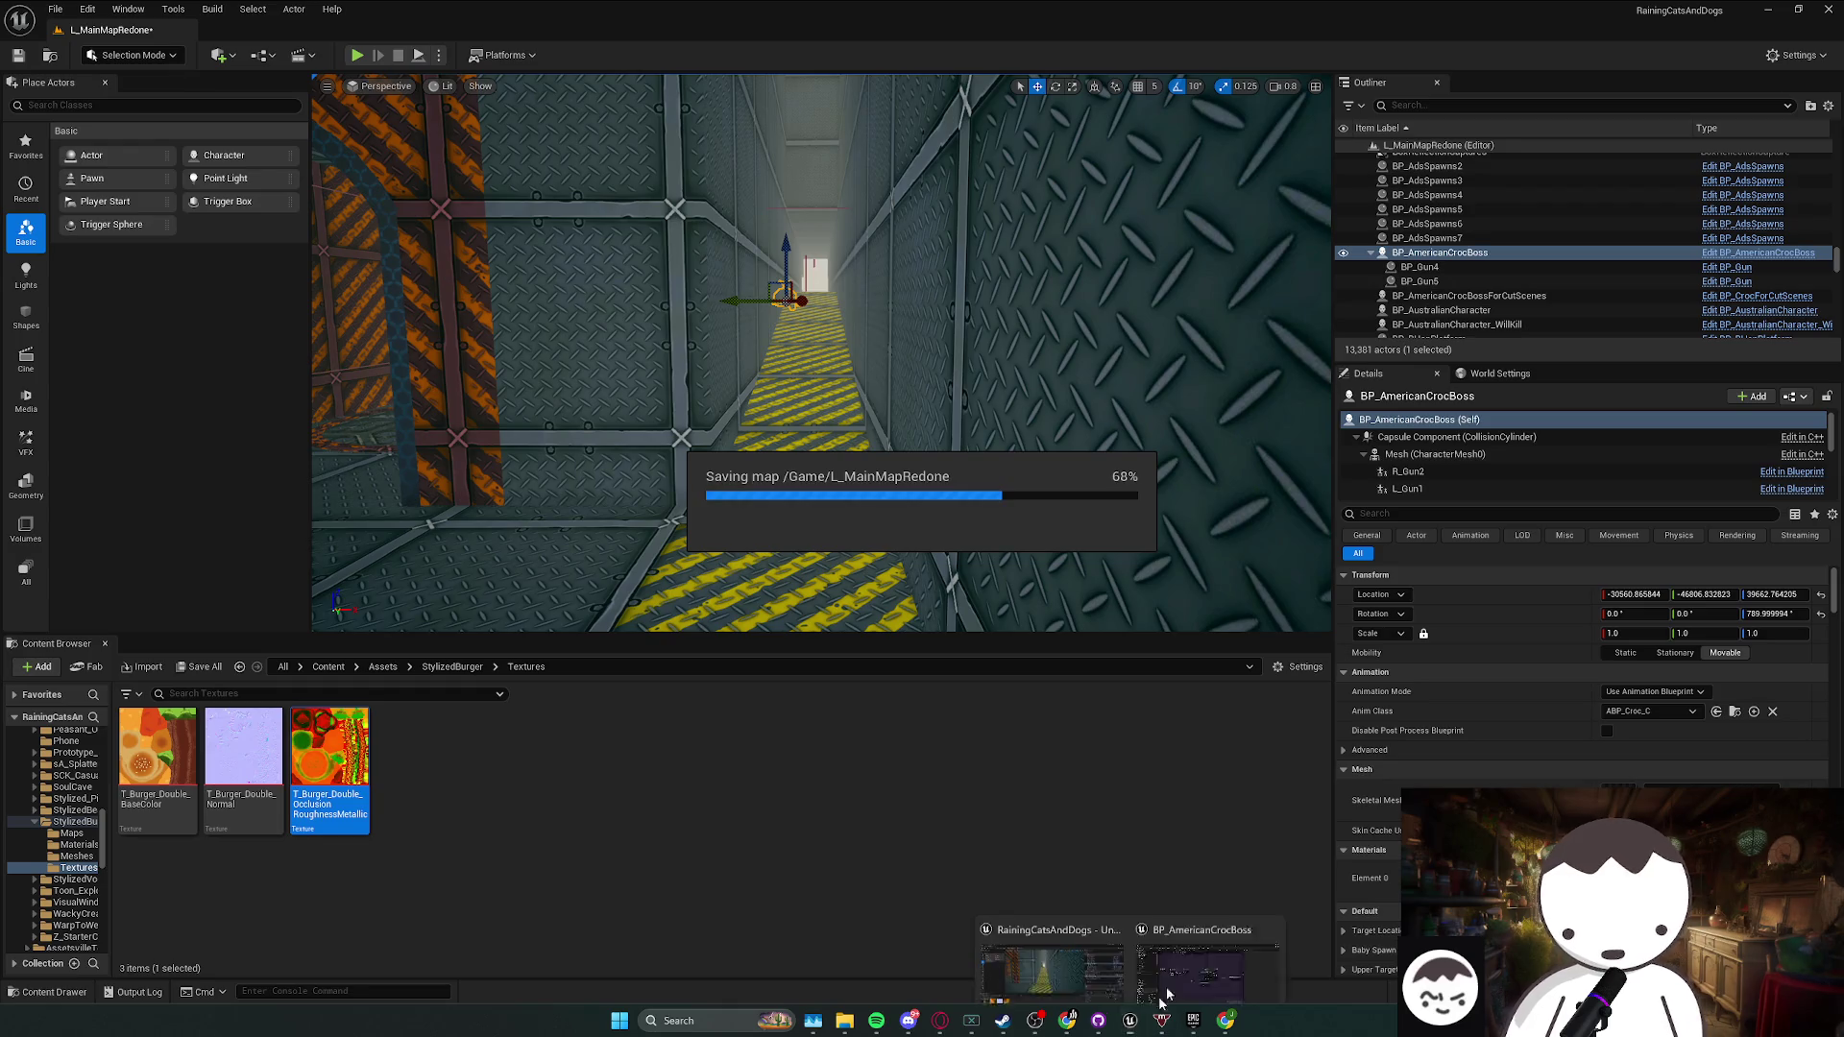
pyautogui.click(1138, 864)
pyautogui.click(311, 88)
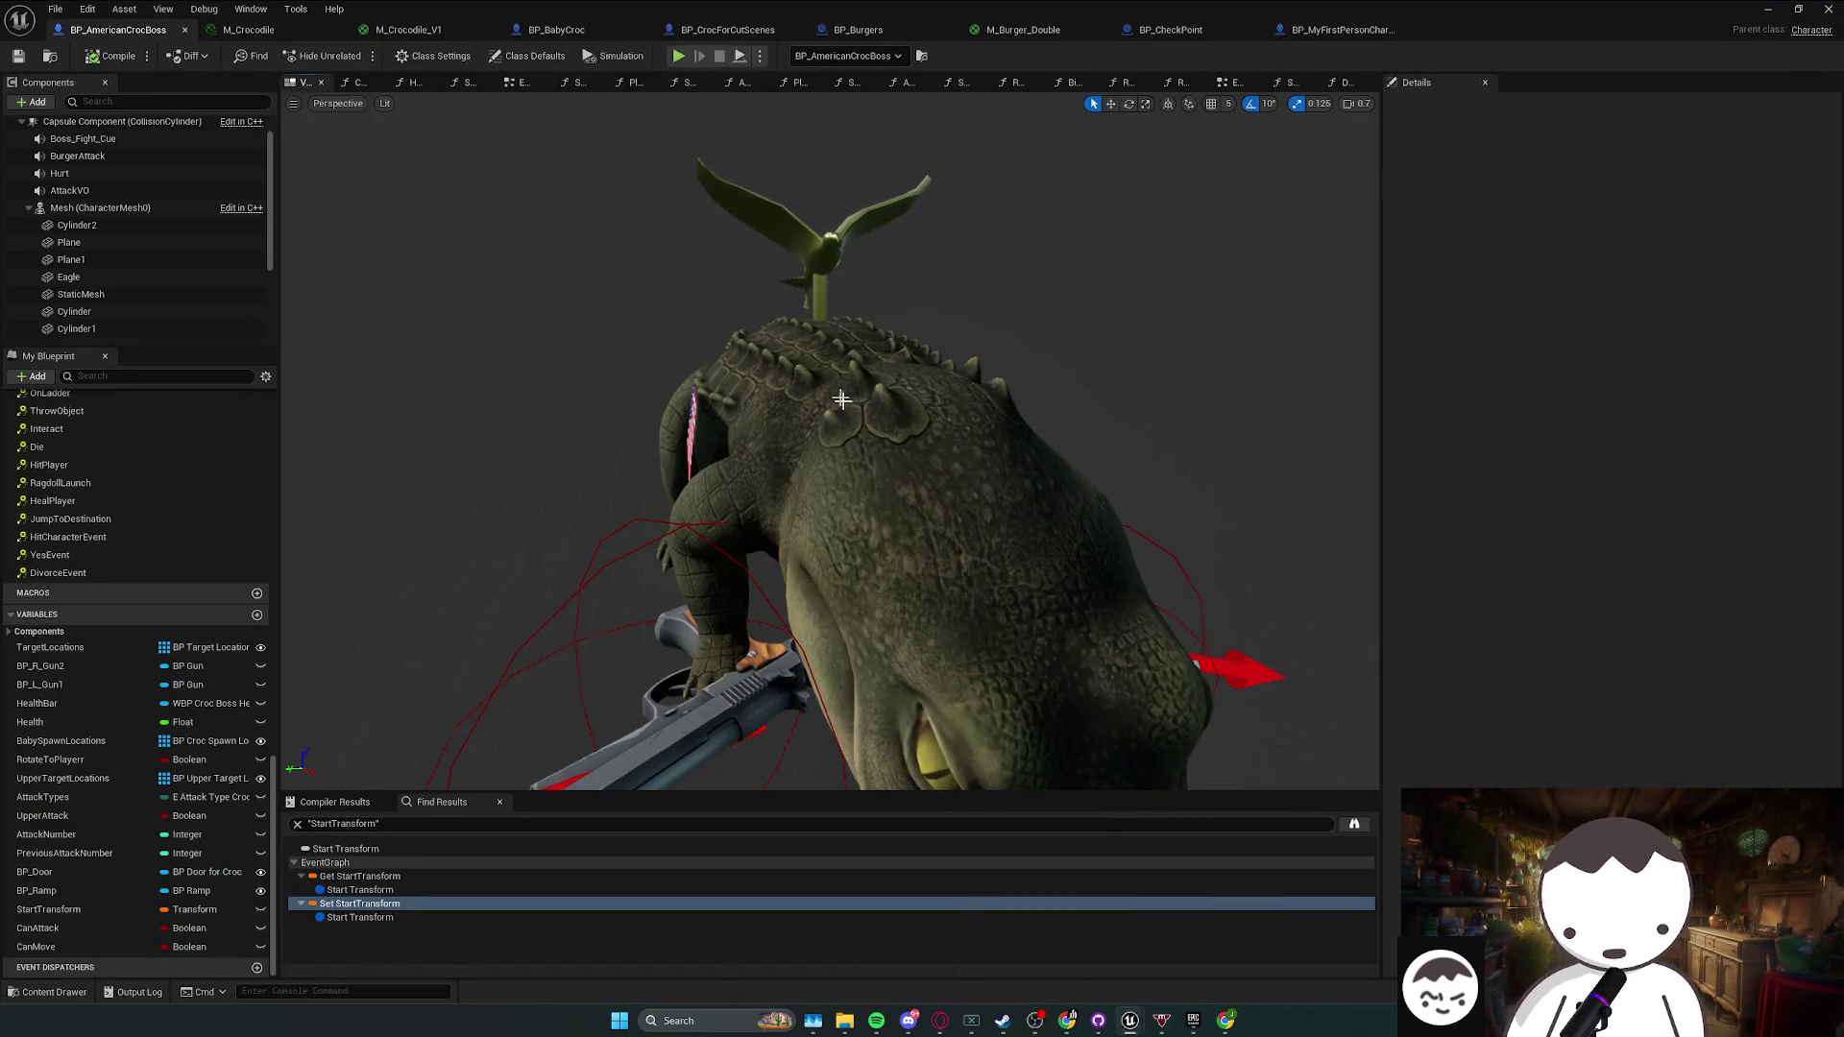
pyautogui.click(795, 268)
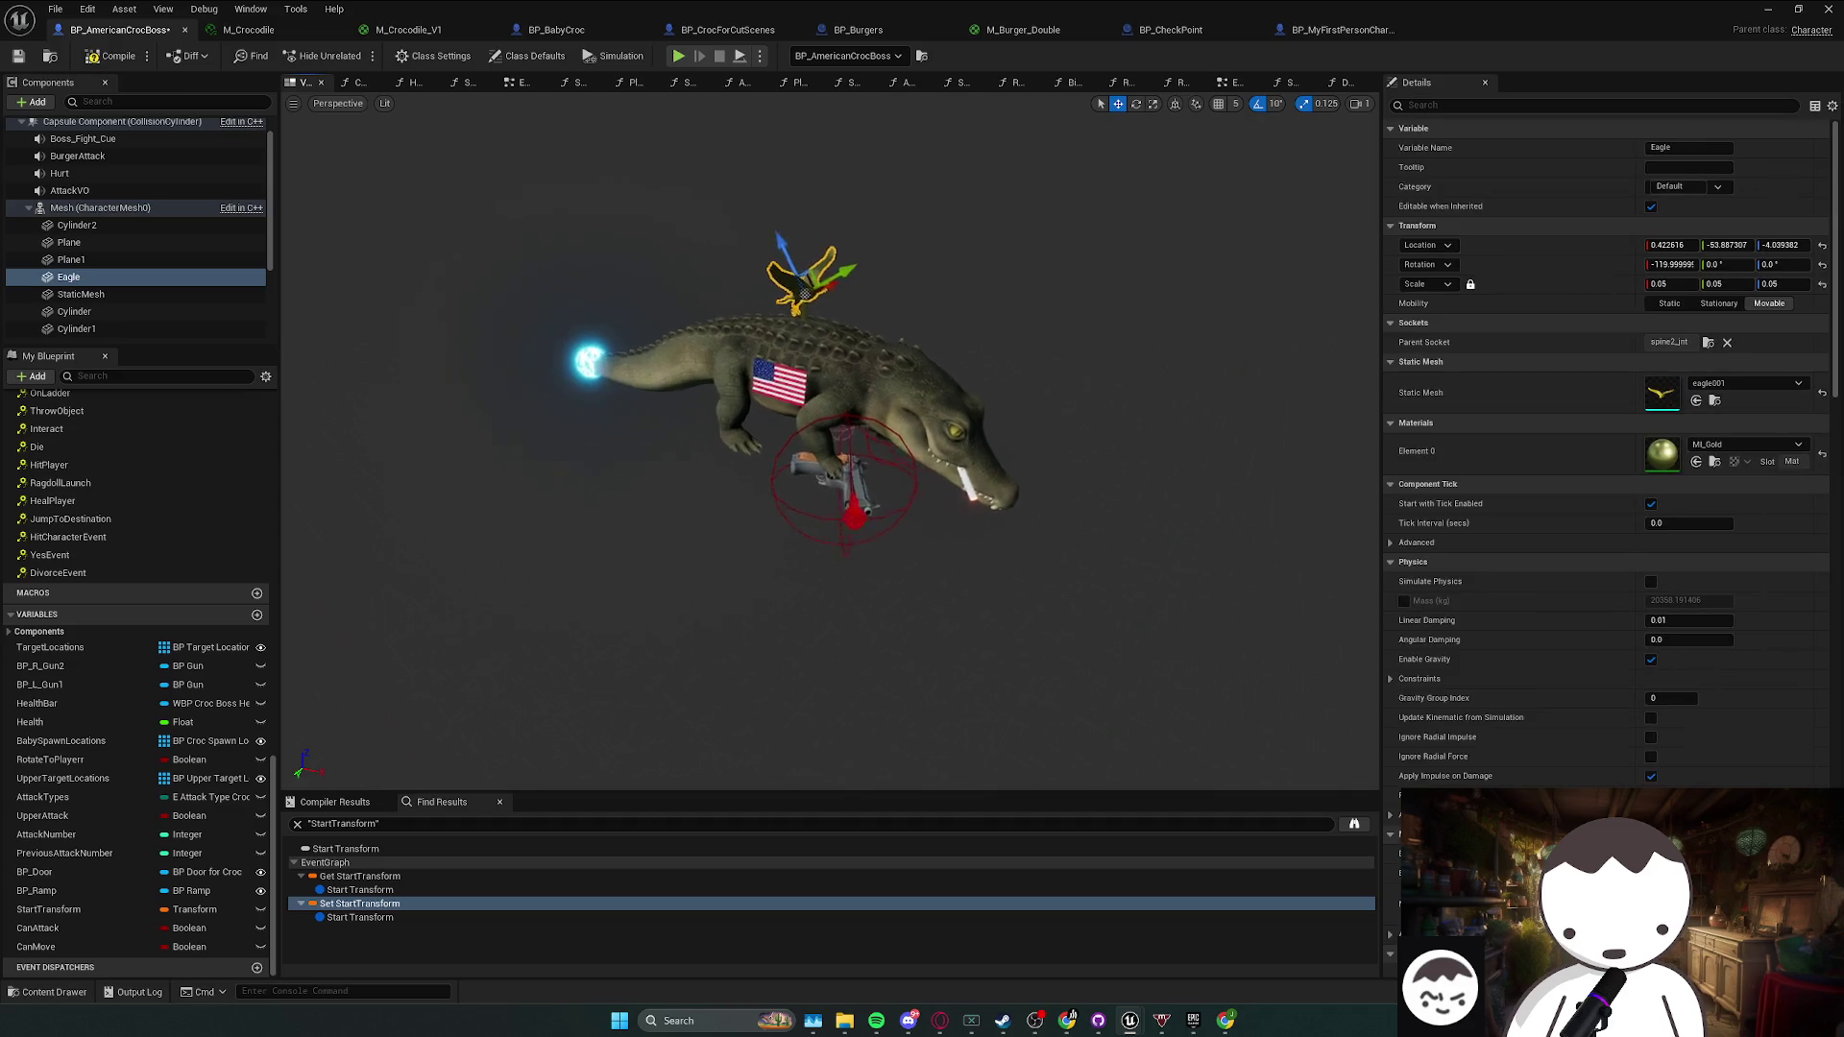
pyautogui.click(32, 103)
pyautogui.write('came')
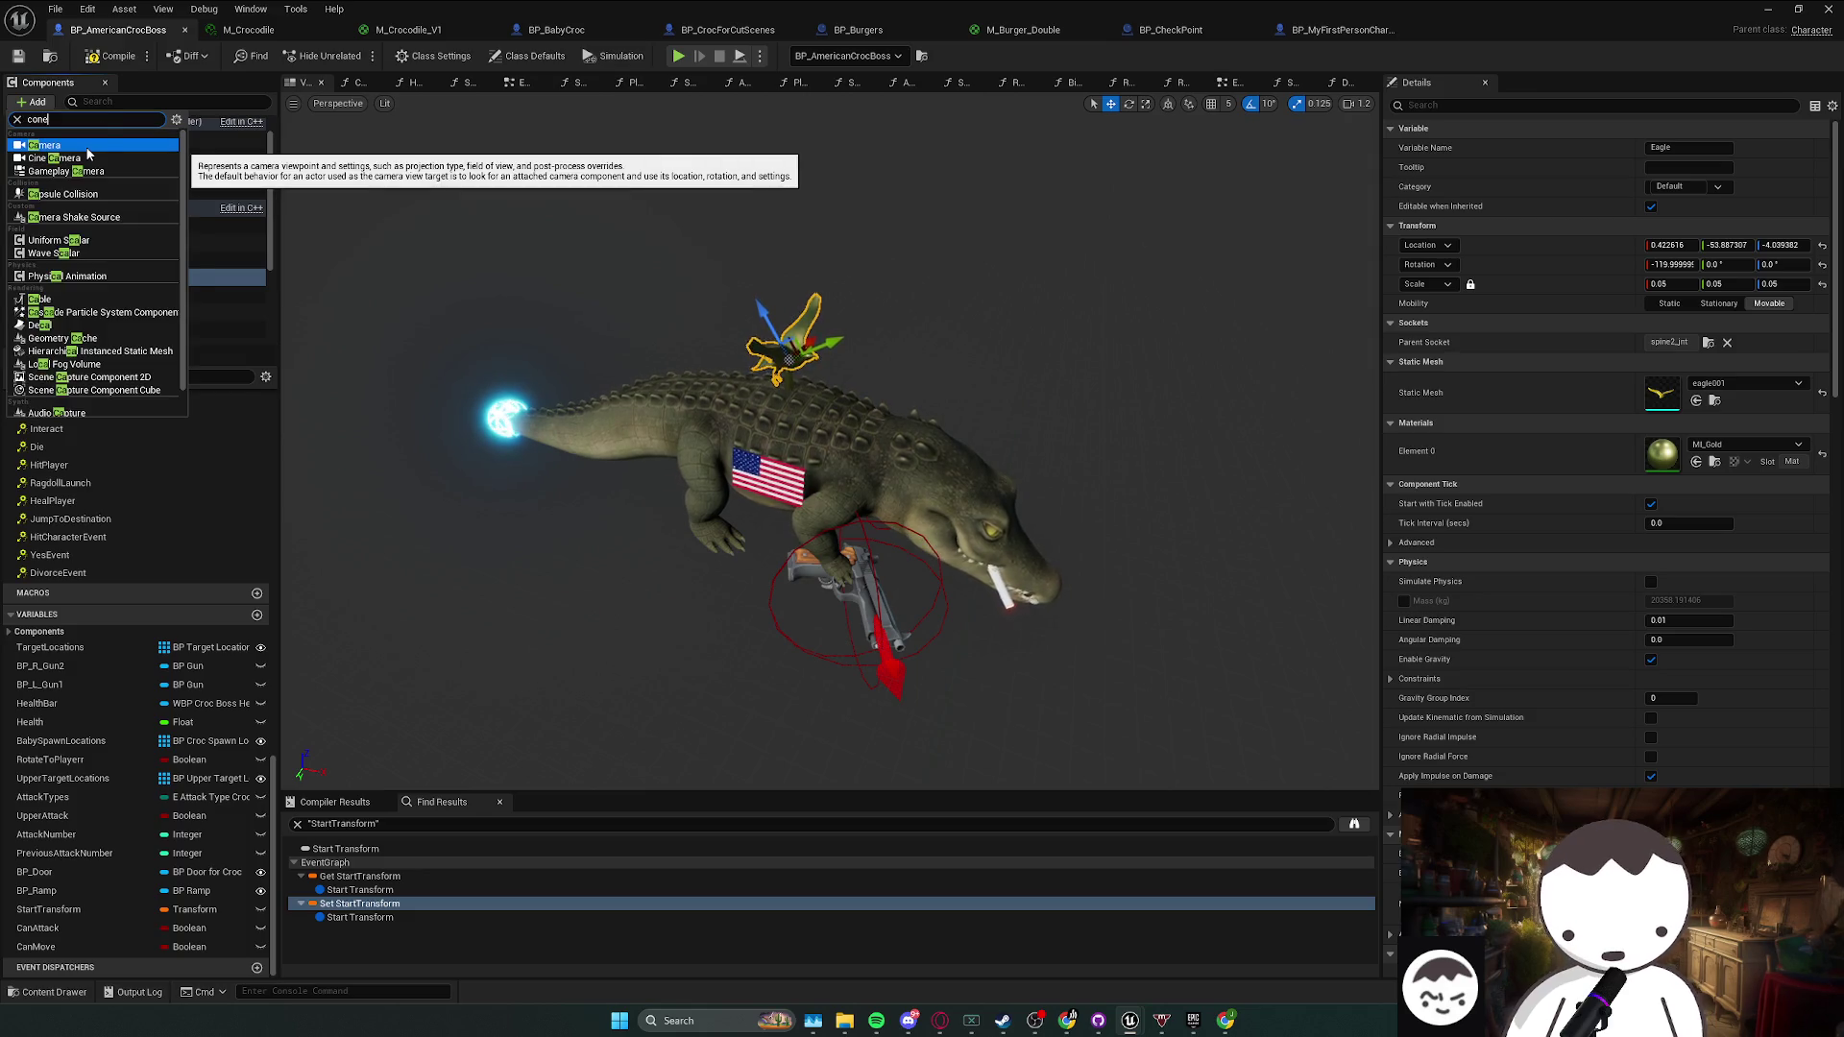
pyautogui.press('Return')
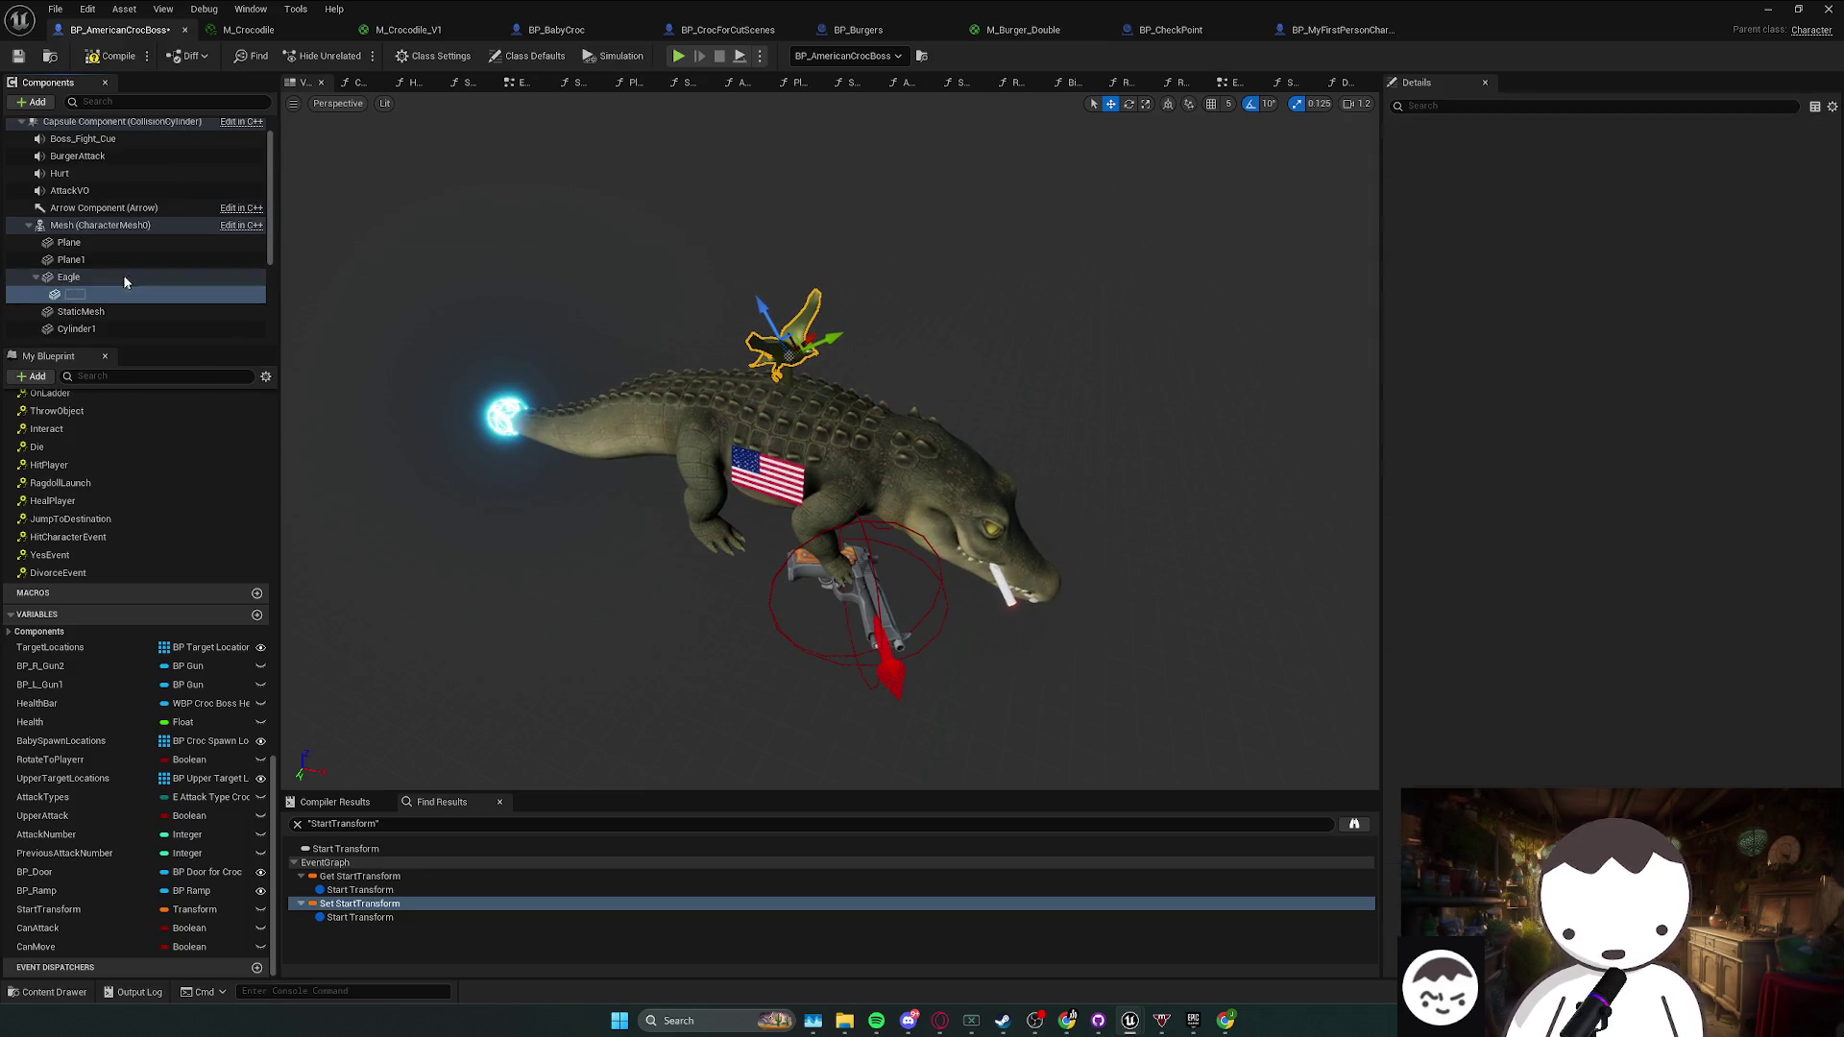
pyautogui.click(113, 300)
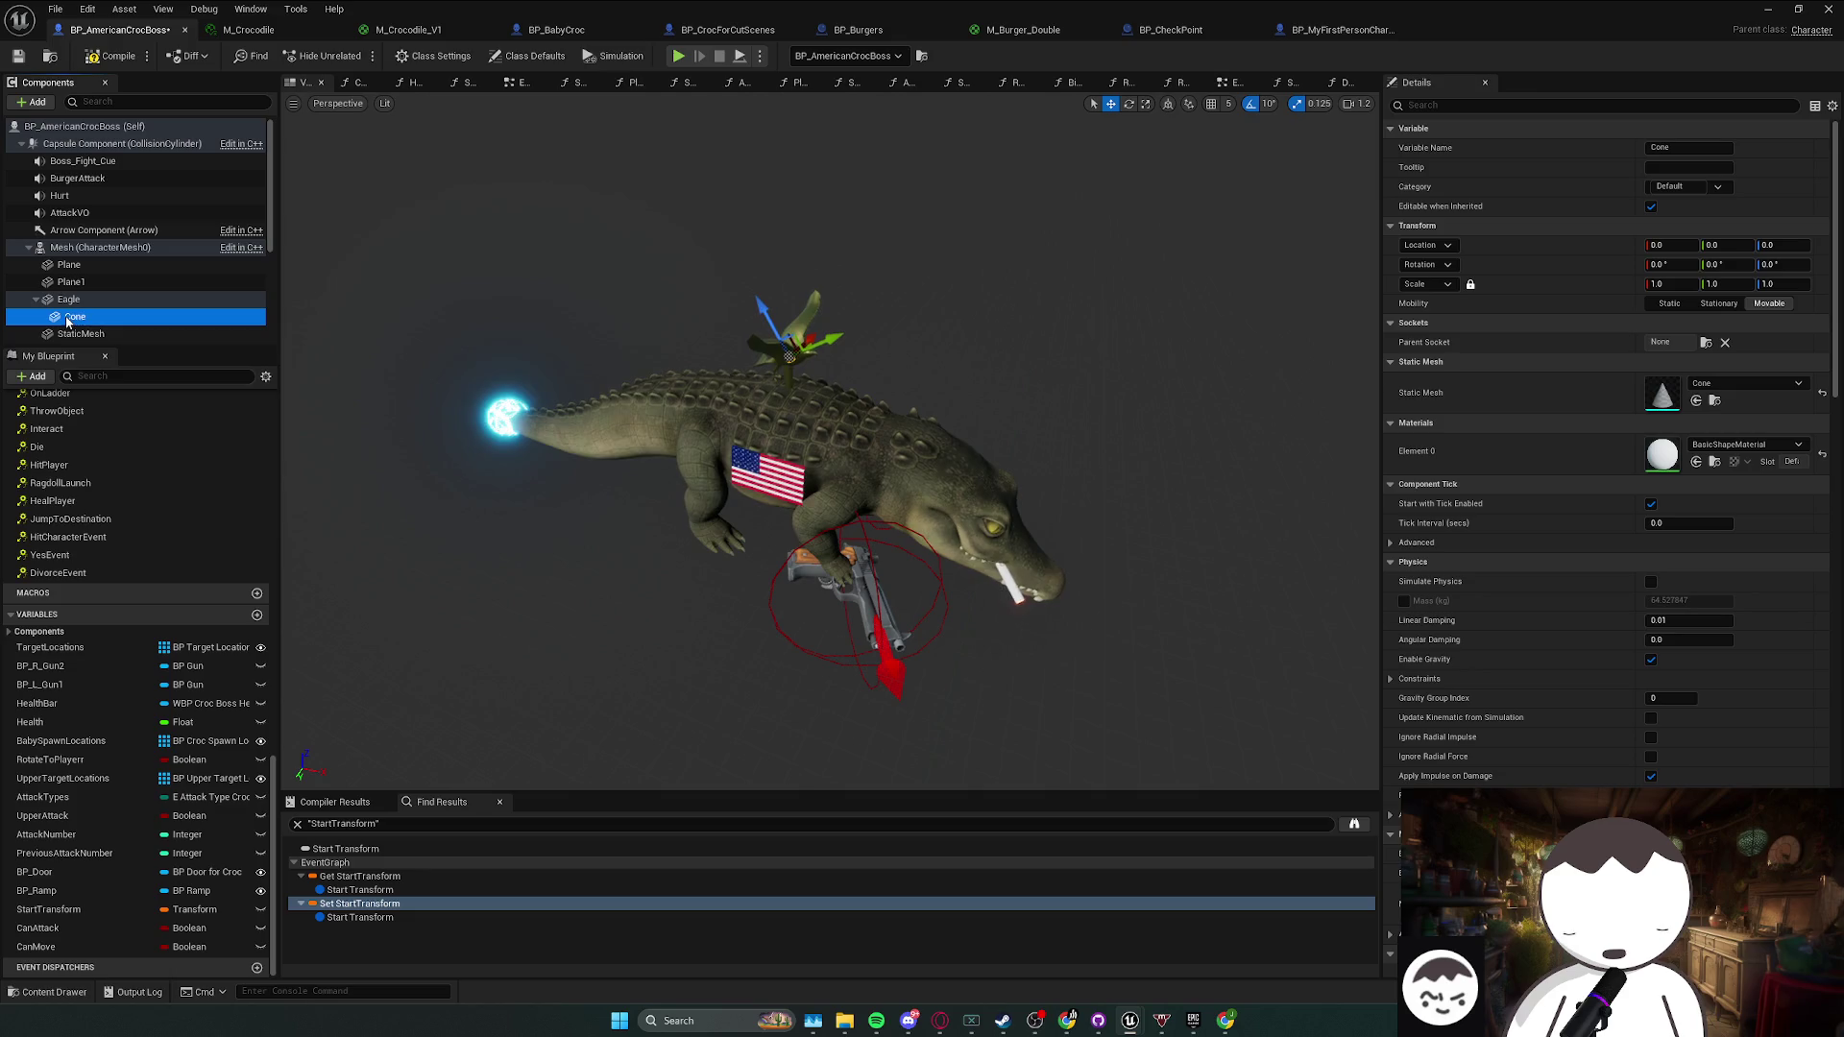
pyautogui.click(128, 316)
# - Reparent the Cone to Mesh, zero its location and rotation, then raise and enlarge it
pyautogui.moveTo(105, 252)
pyautogui.mouseDown()
pyautogui.moveTo(117, 312)
pyautogui.moveTo(122, 252)
pyautogui.mouseUp()
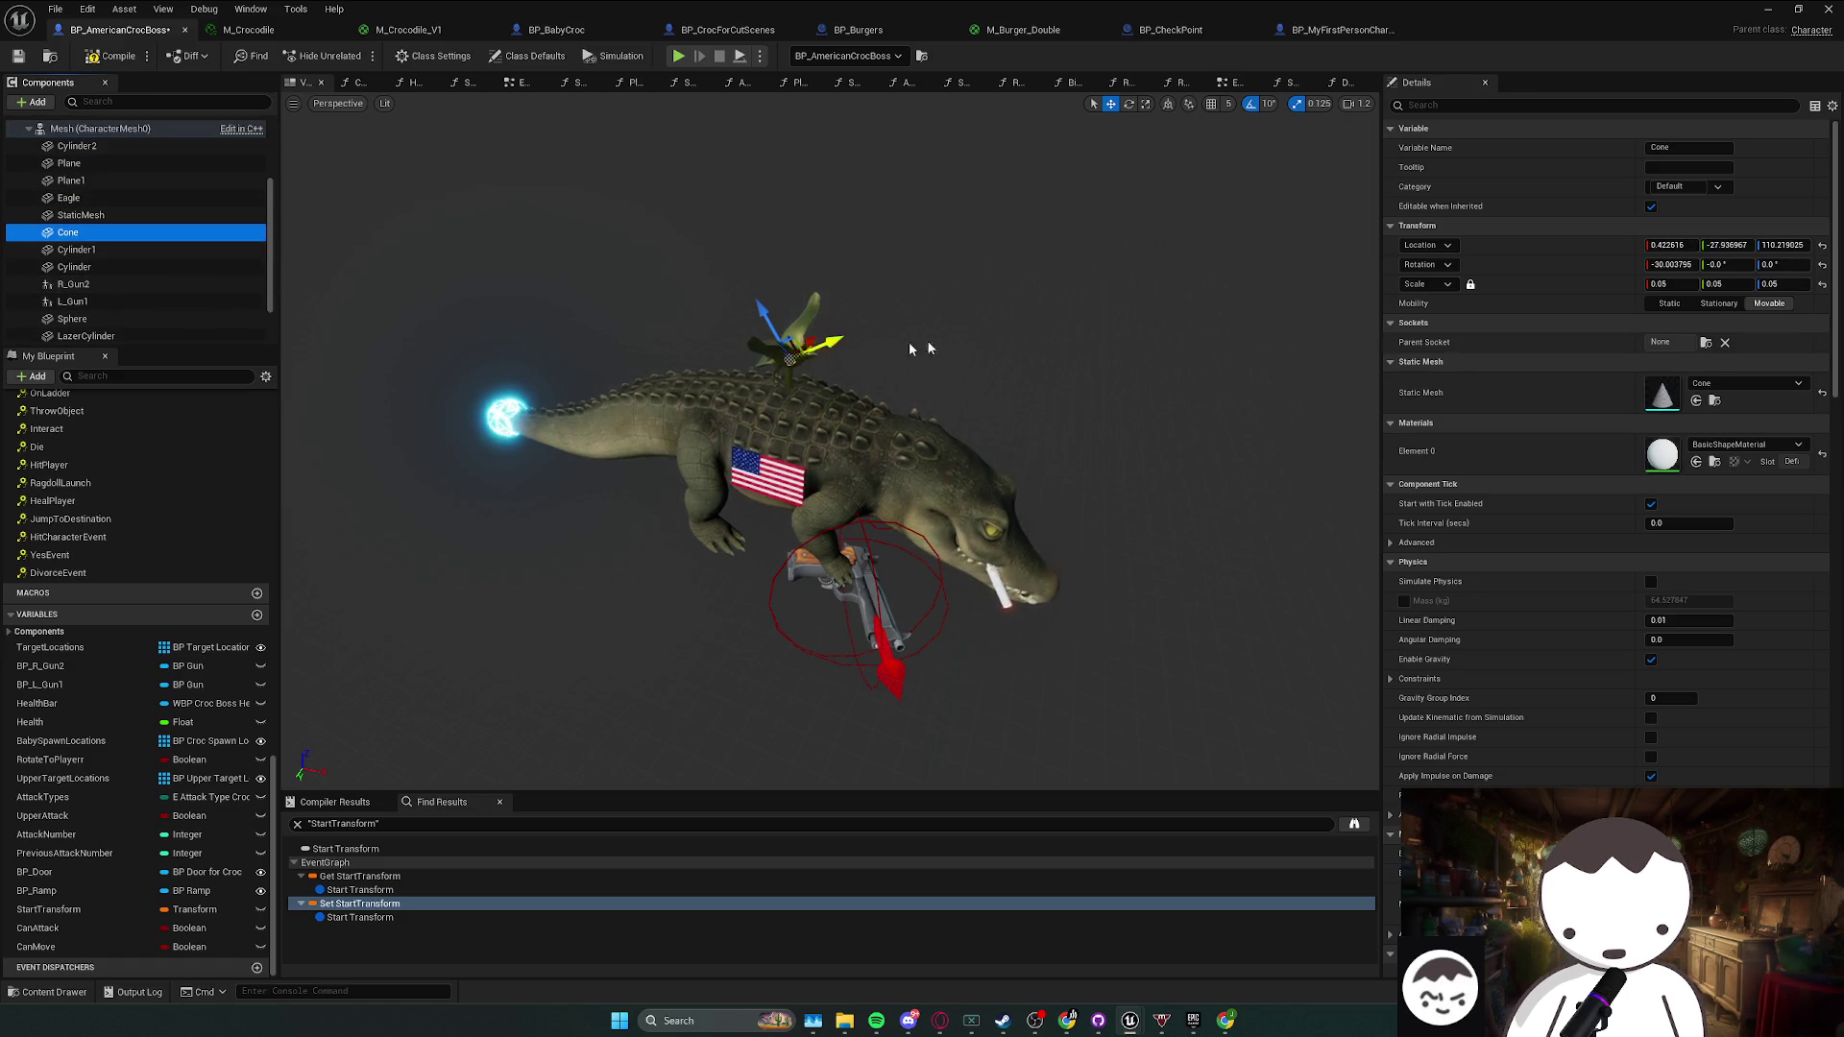
pyautogui.click(1822, 245)
pyautogui.click(1822, 264)
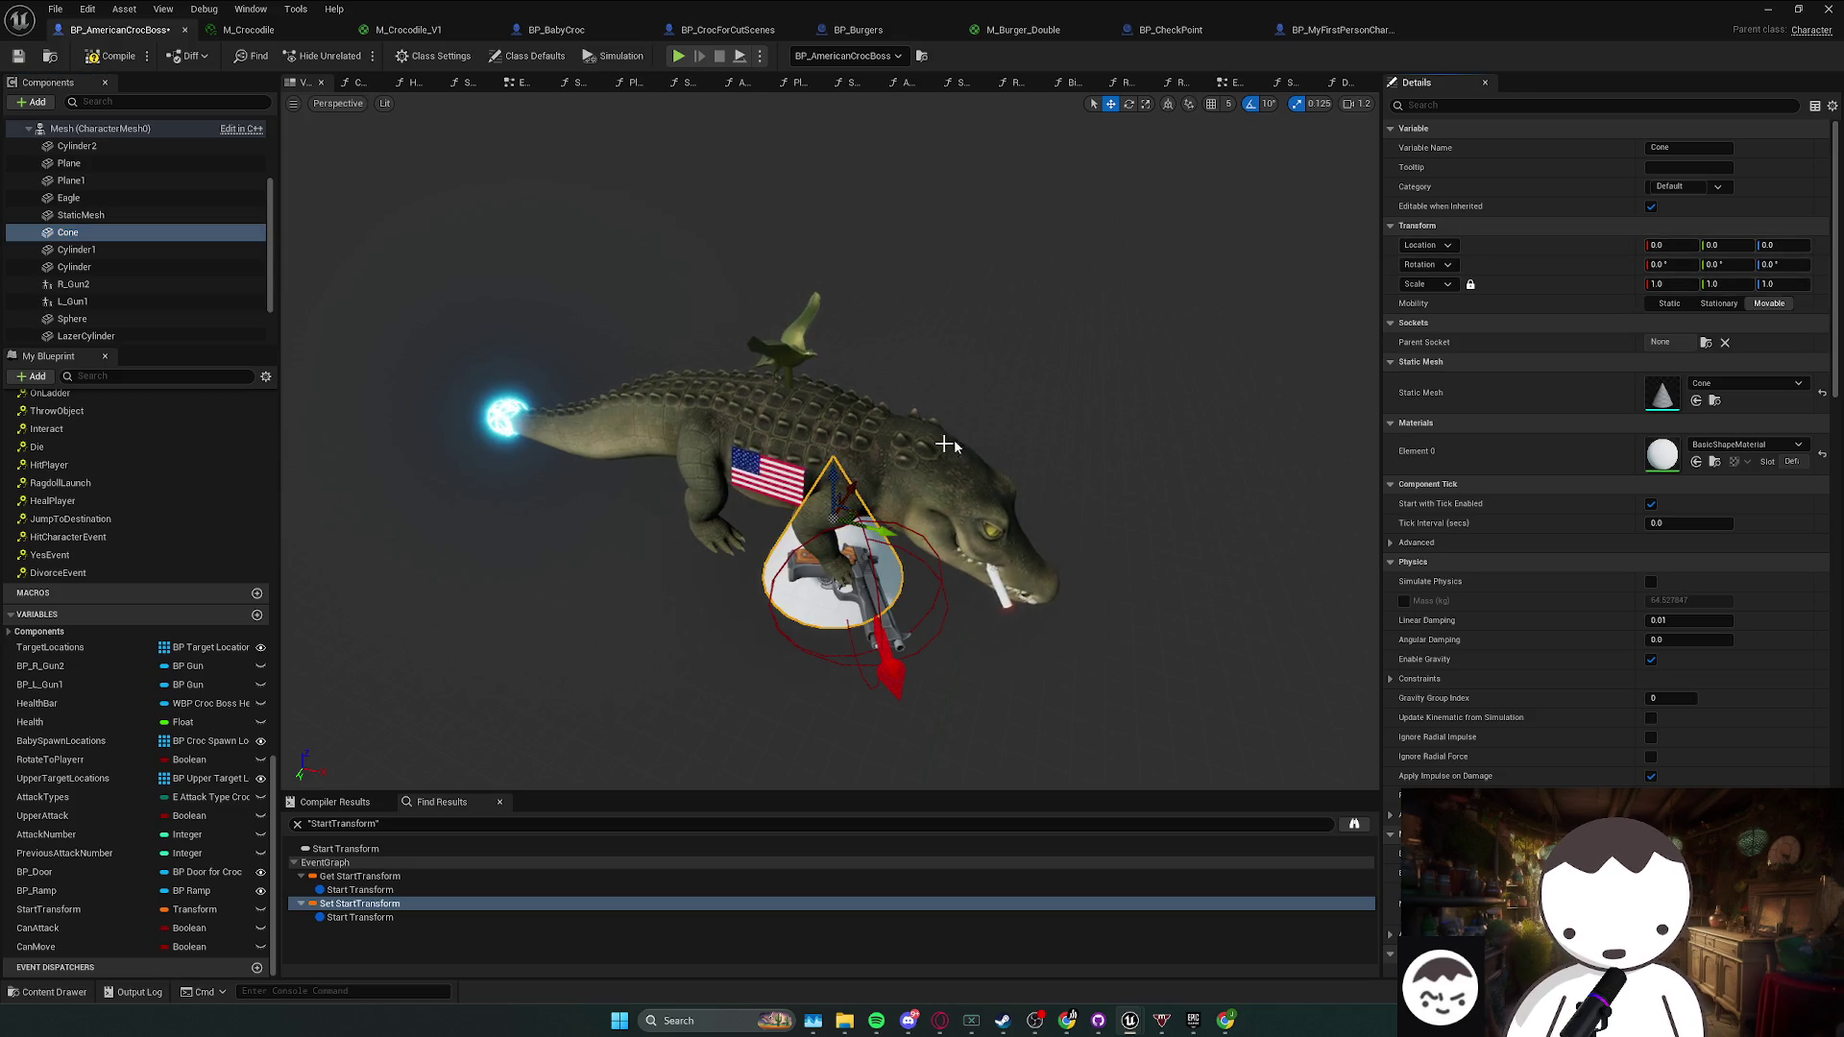
pyautogui.moveTo(880, 529); pyautogui.dragTo(797, 516)
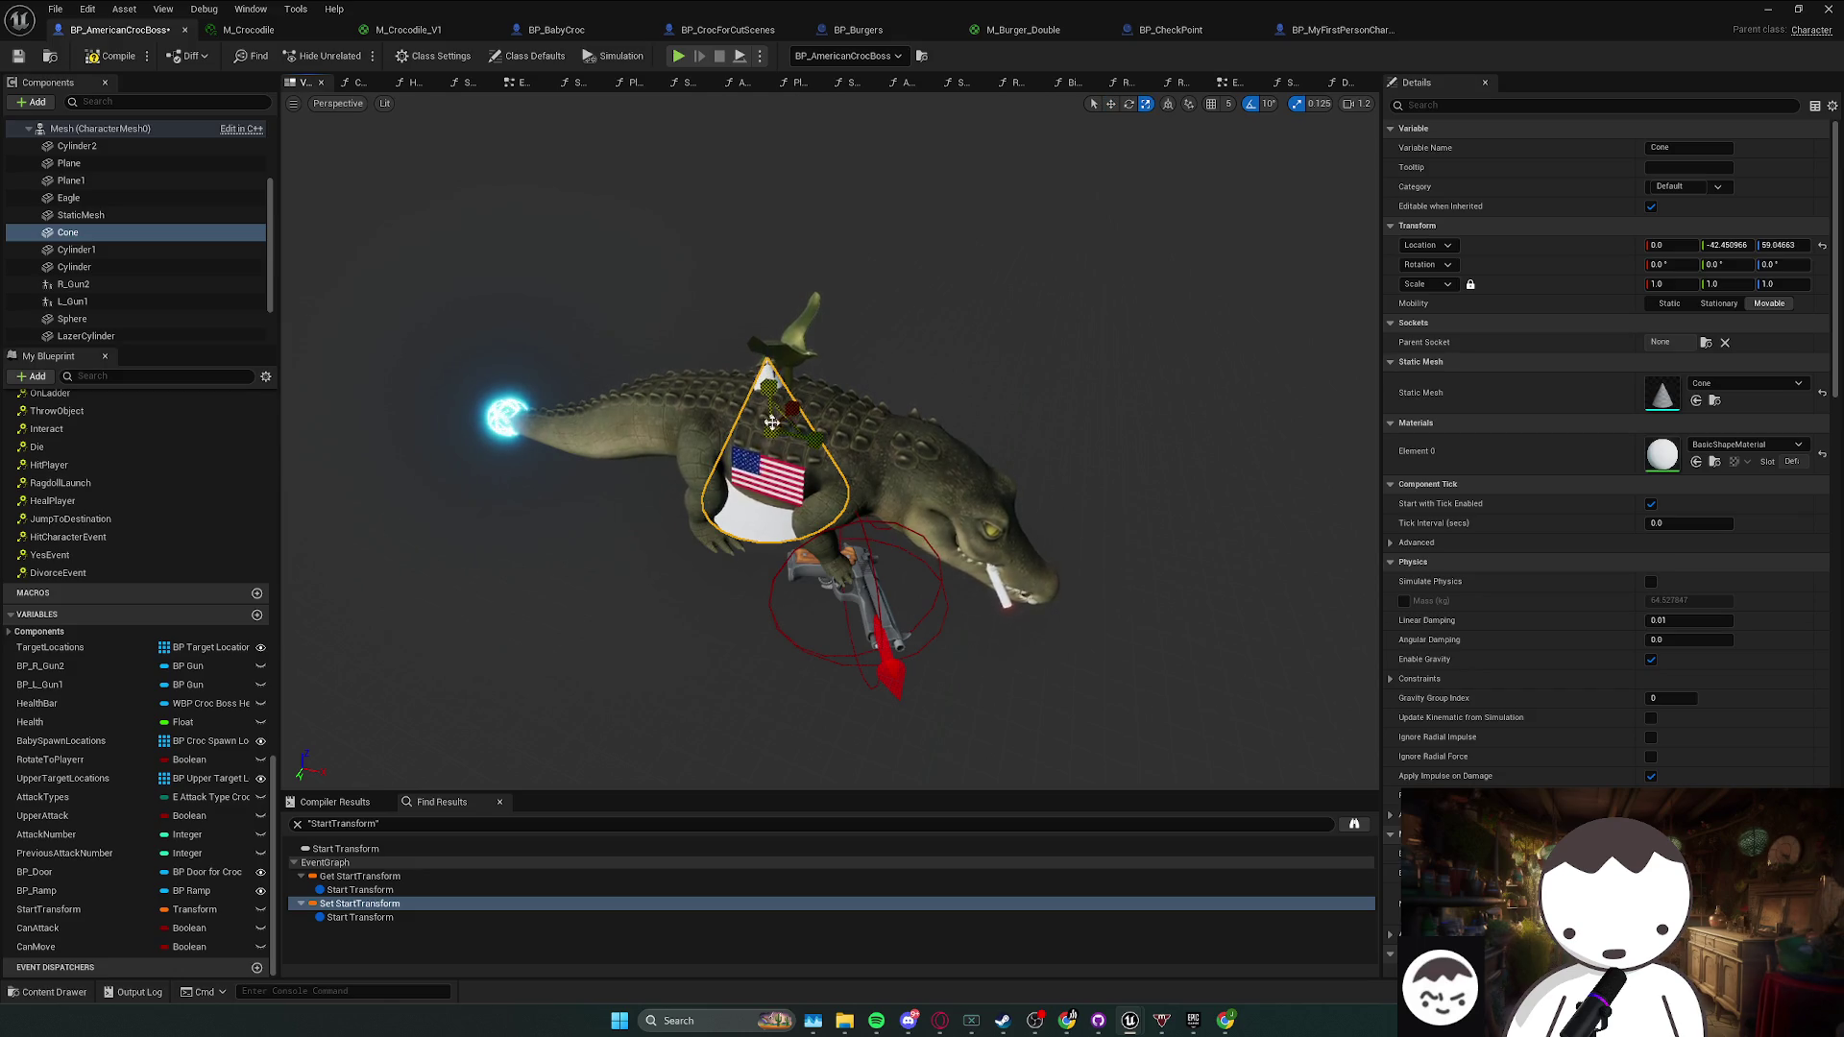
pyautogui.moveTo(786, 423)
pyautogui.mouseDown()
pyautogui.moveTo(768, 419)
pyautogui.moveTo(807, 441)
pyautogui.mouseUp()
# - Delete the Cone component again and select the crocodile Mesh
pyautogui.press('Delete')
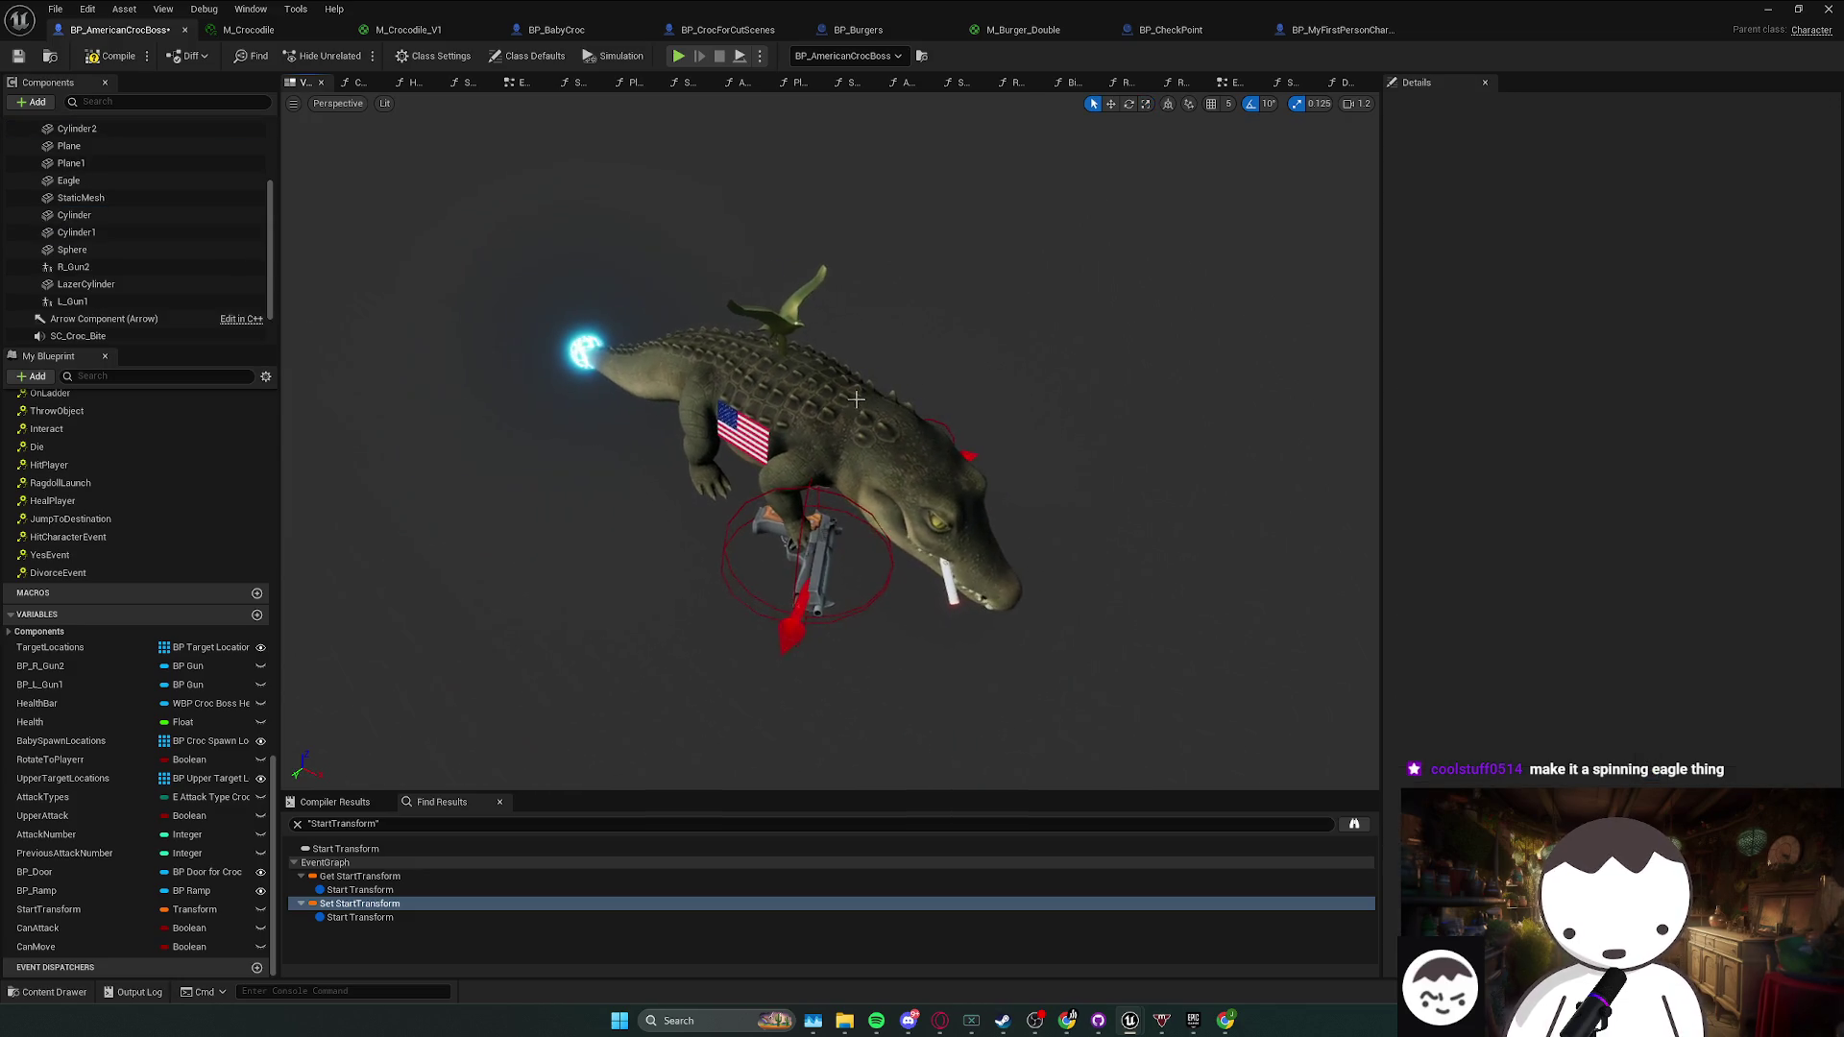
pyautogui.hotkey('ctrl', 'z')
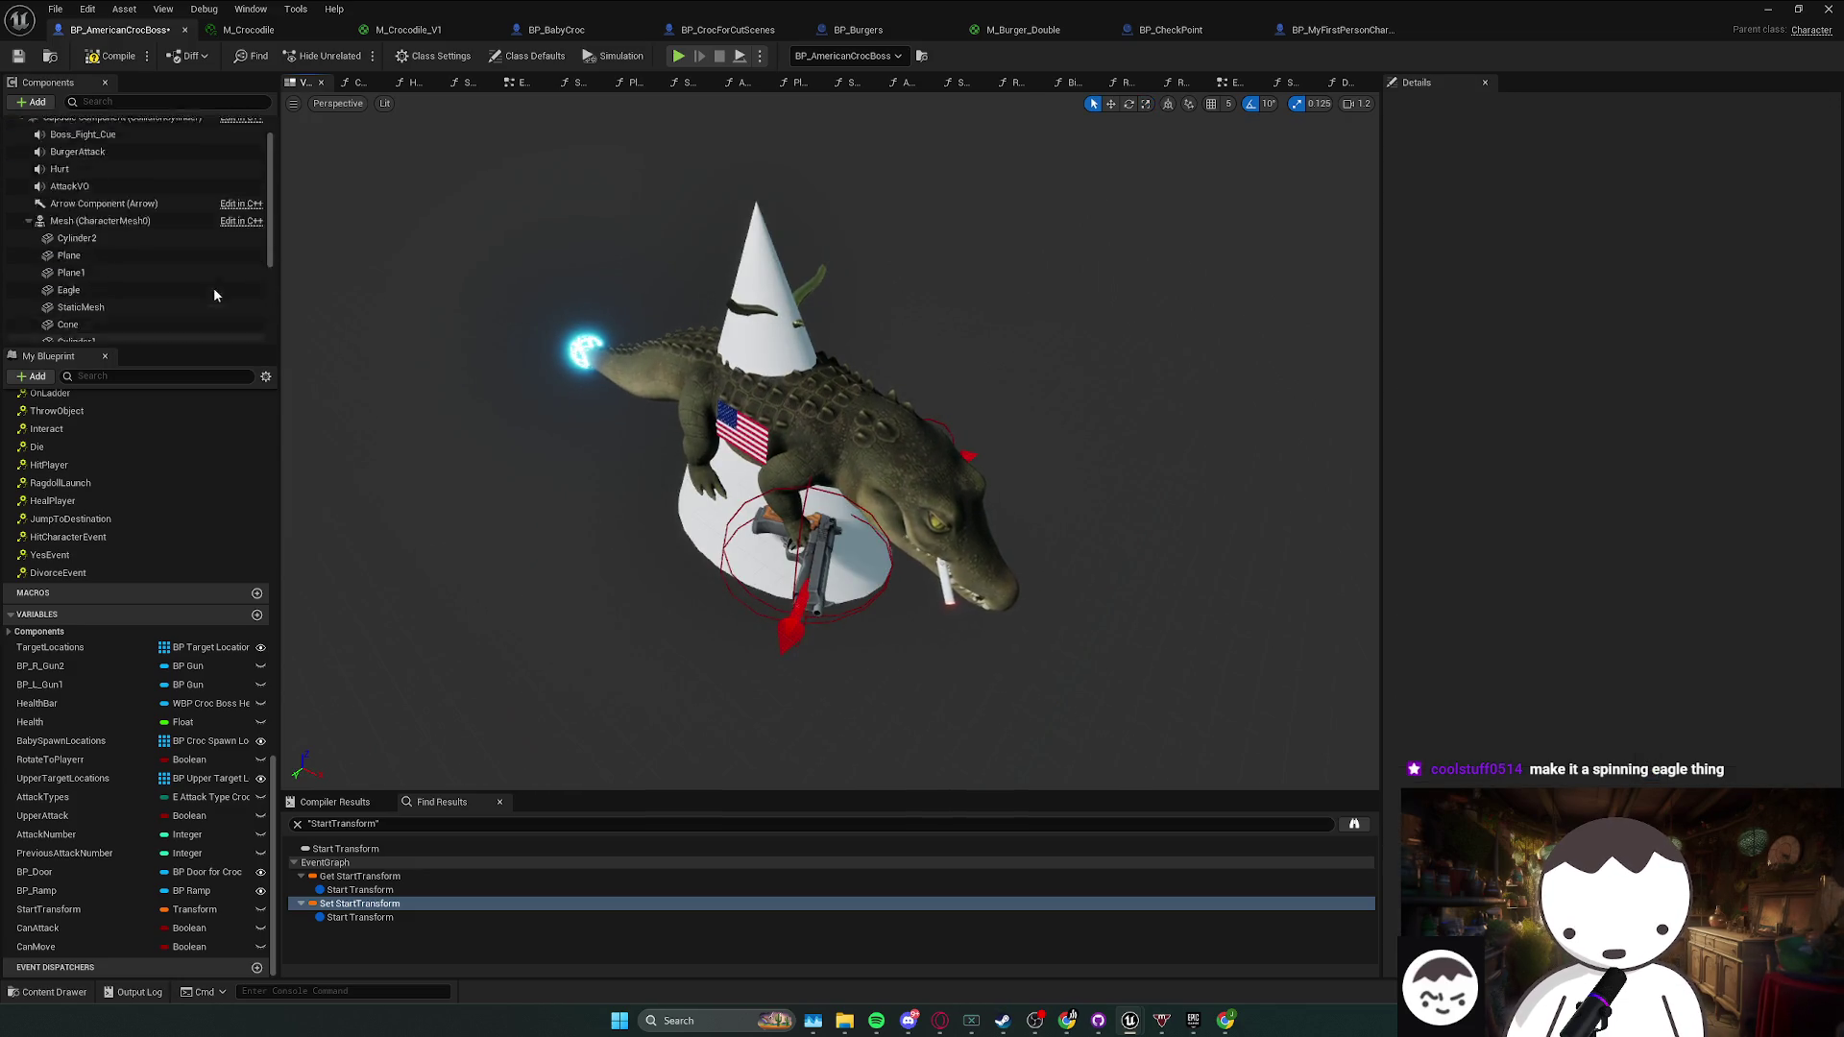
pyautogui.scroll(2, 125, 269)
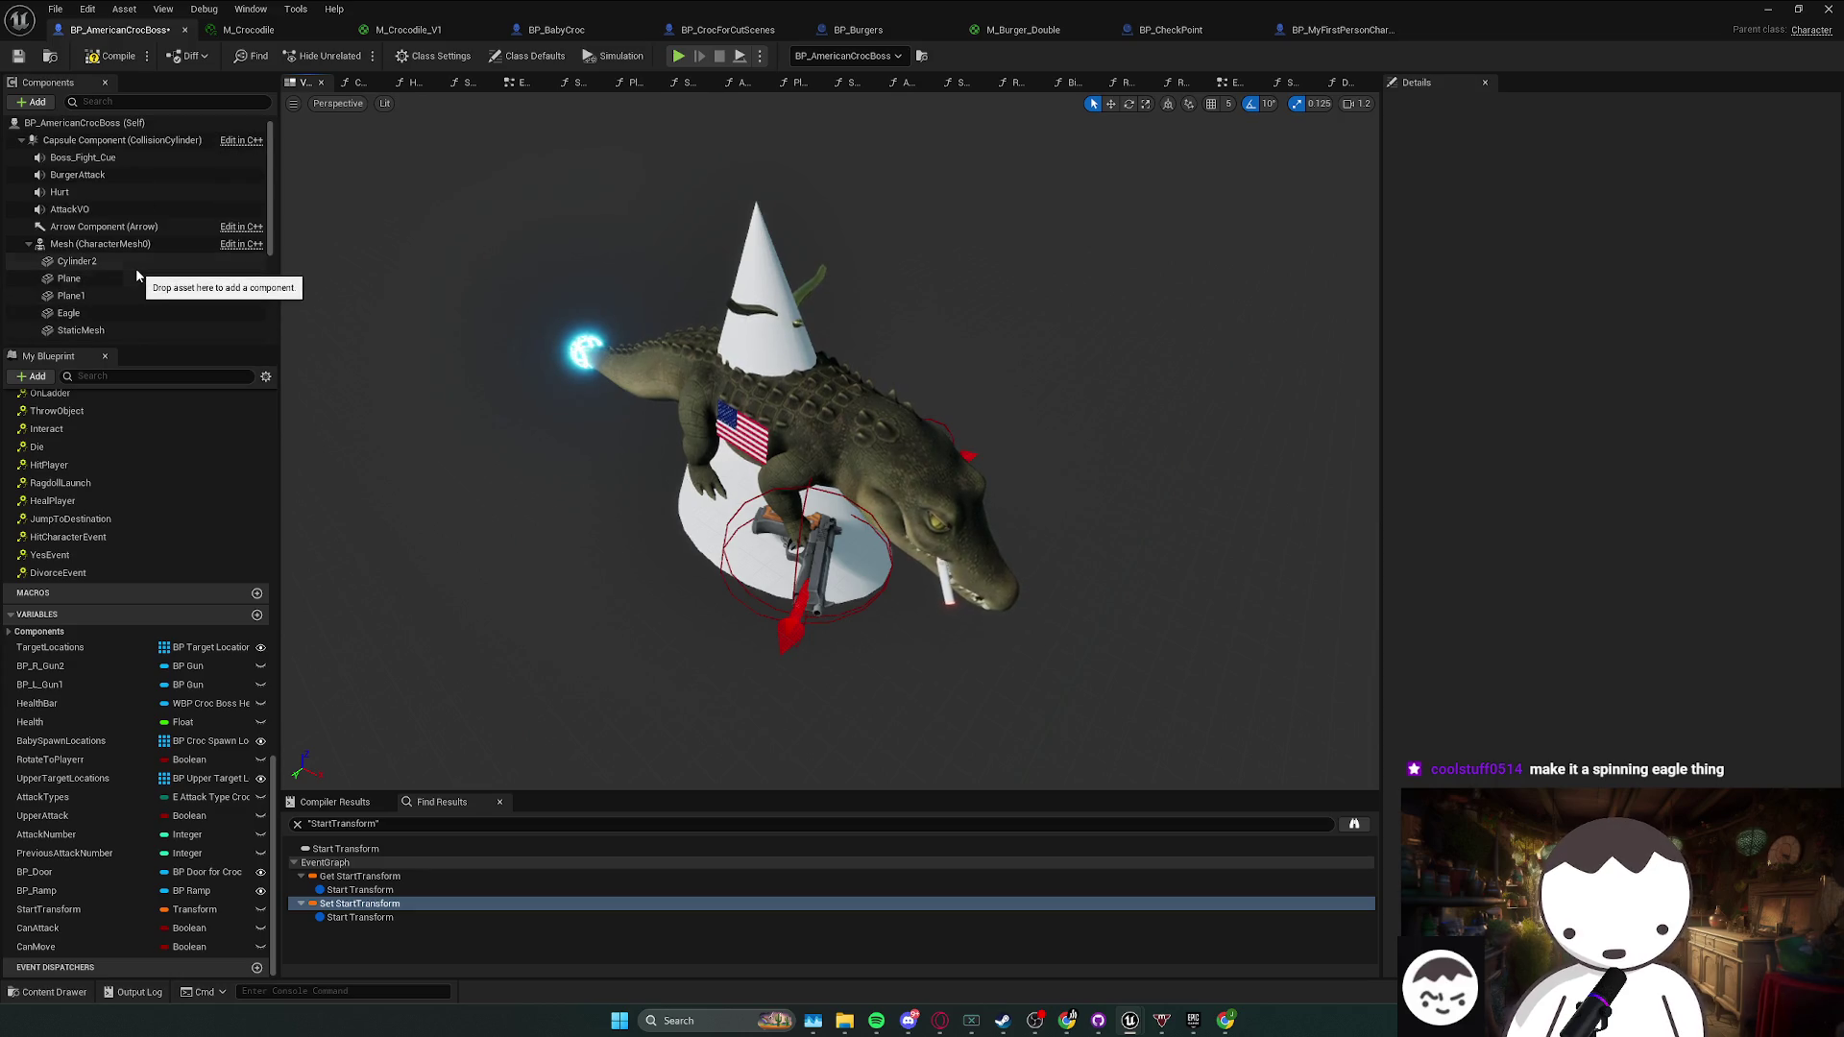
pyautogui.click(758, 288)
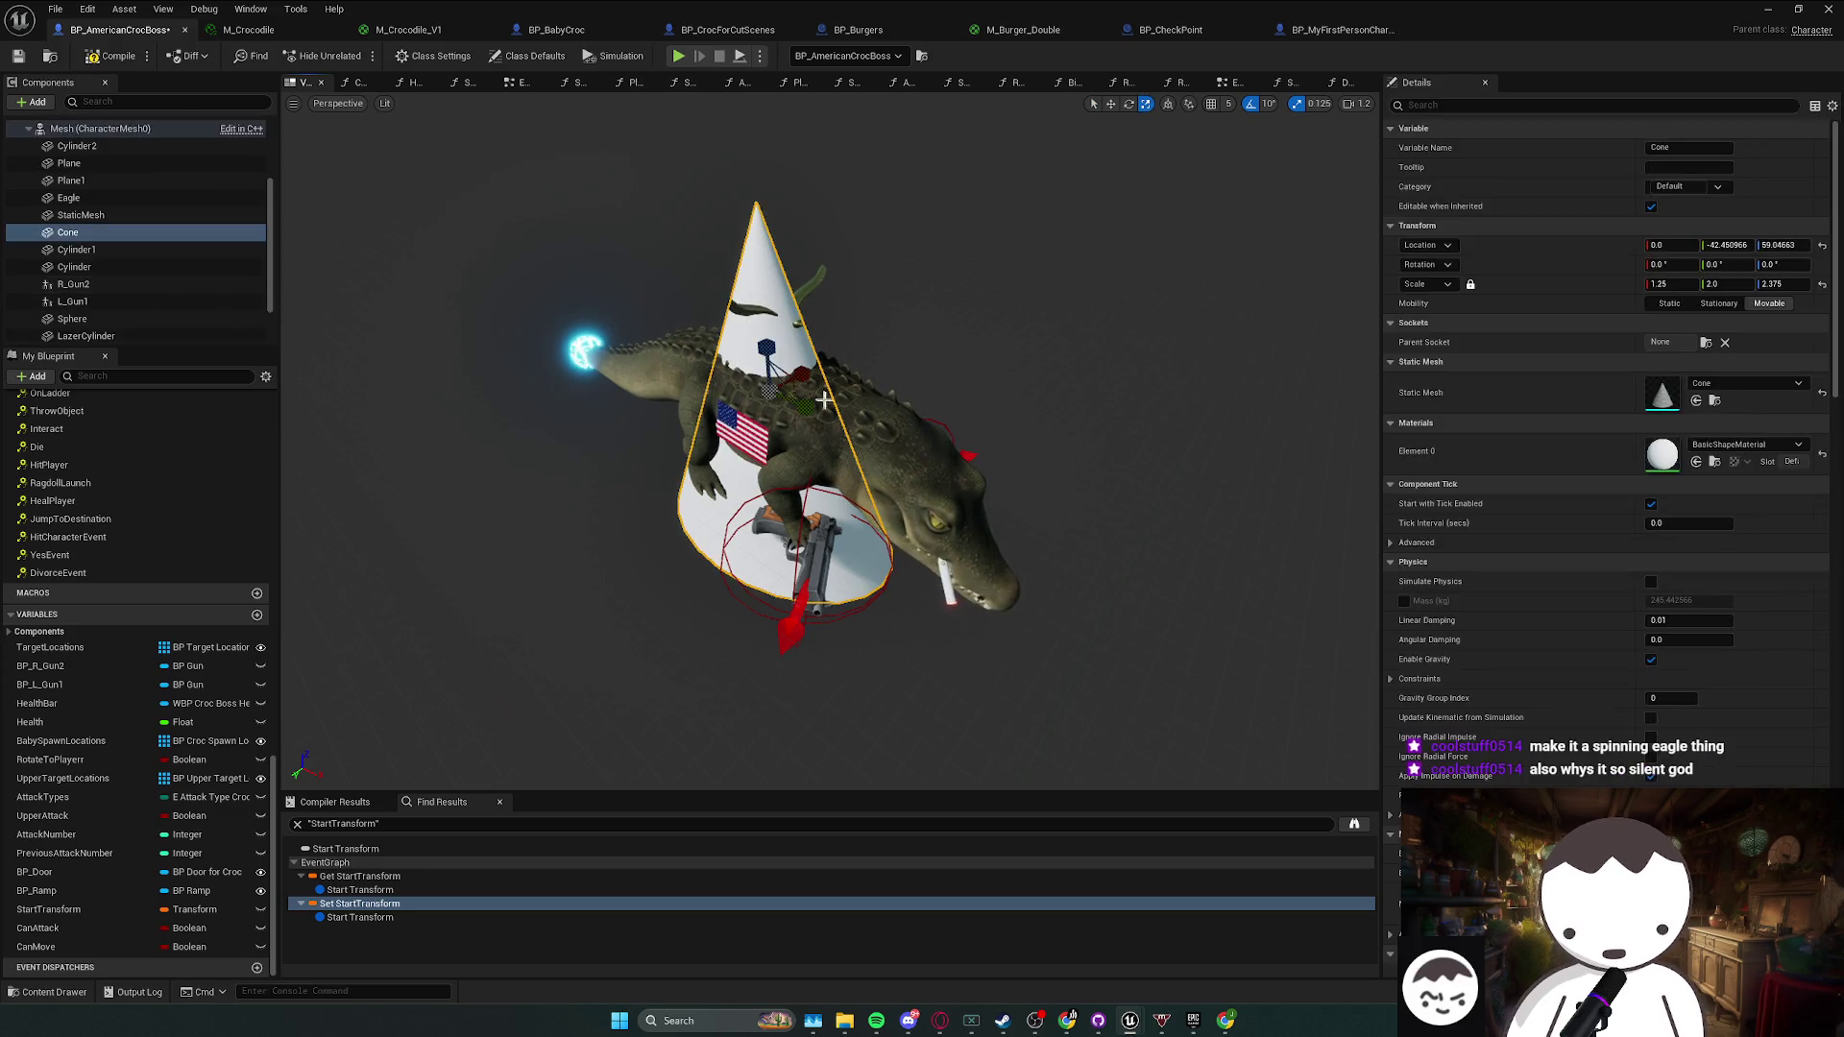
pyautogui.press('Delete')
pyautogui.click(864, 432)
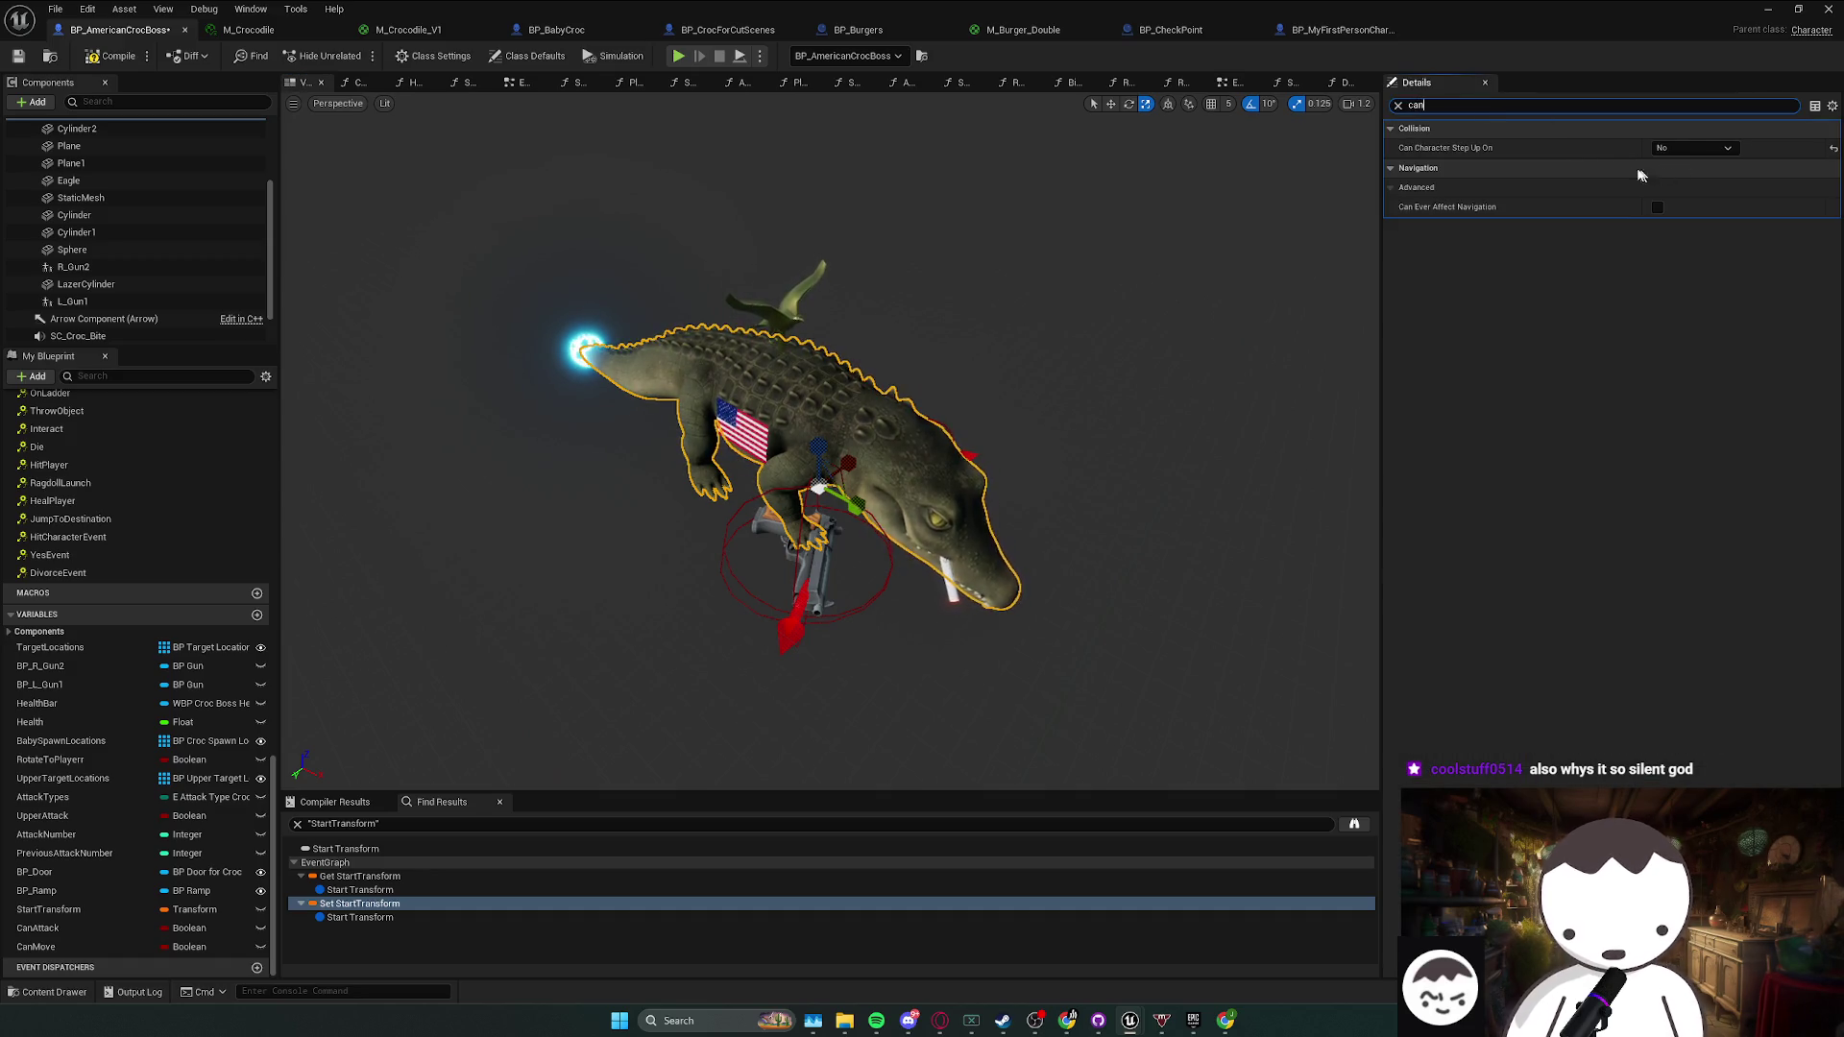
# - Clear the property filter and show the Crocodile Mesh folder in the level editor
pyautogui.moveTo(1364, 192); pyautogui.dragTo(1276, 239)
pyautogui.moveTo(1354, 192); pyautogui.dragTo(1316, 255)
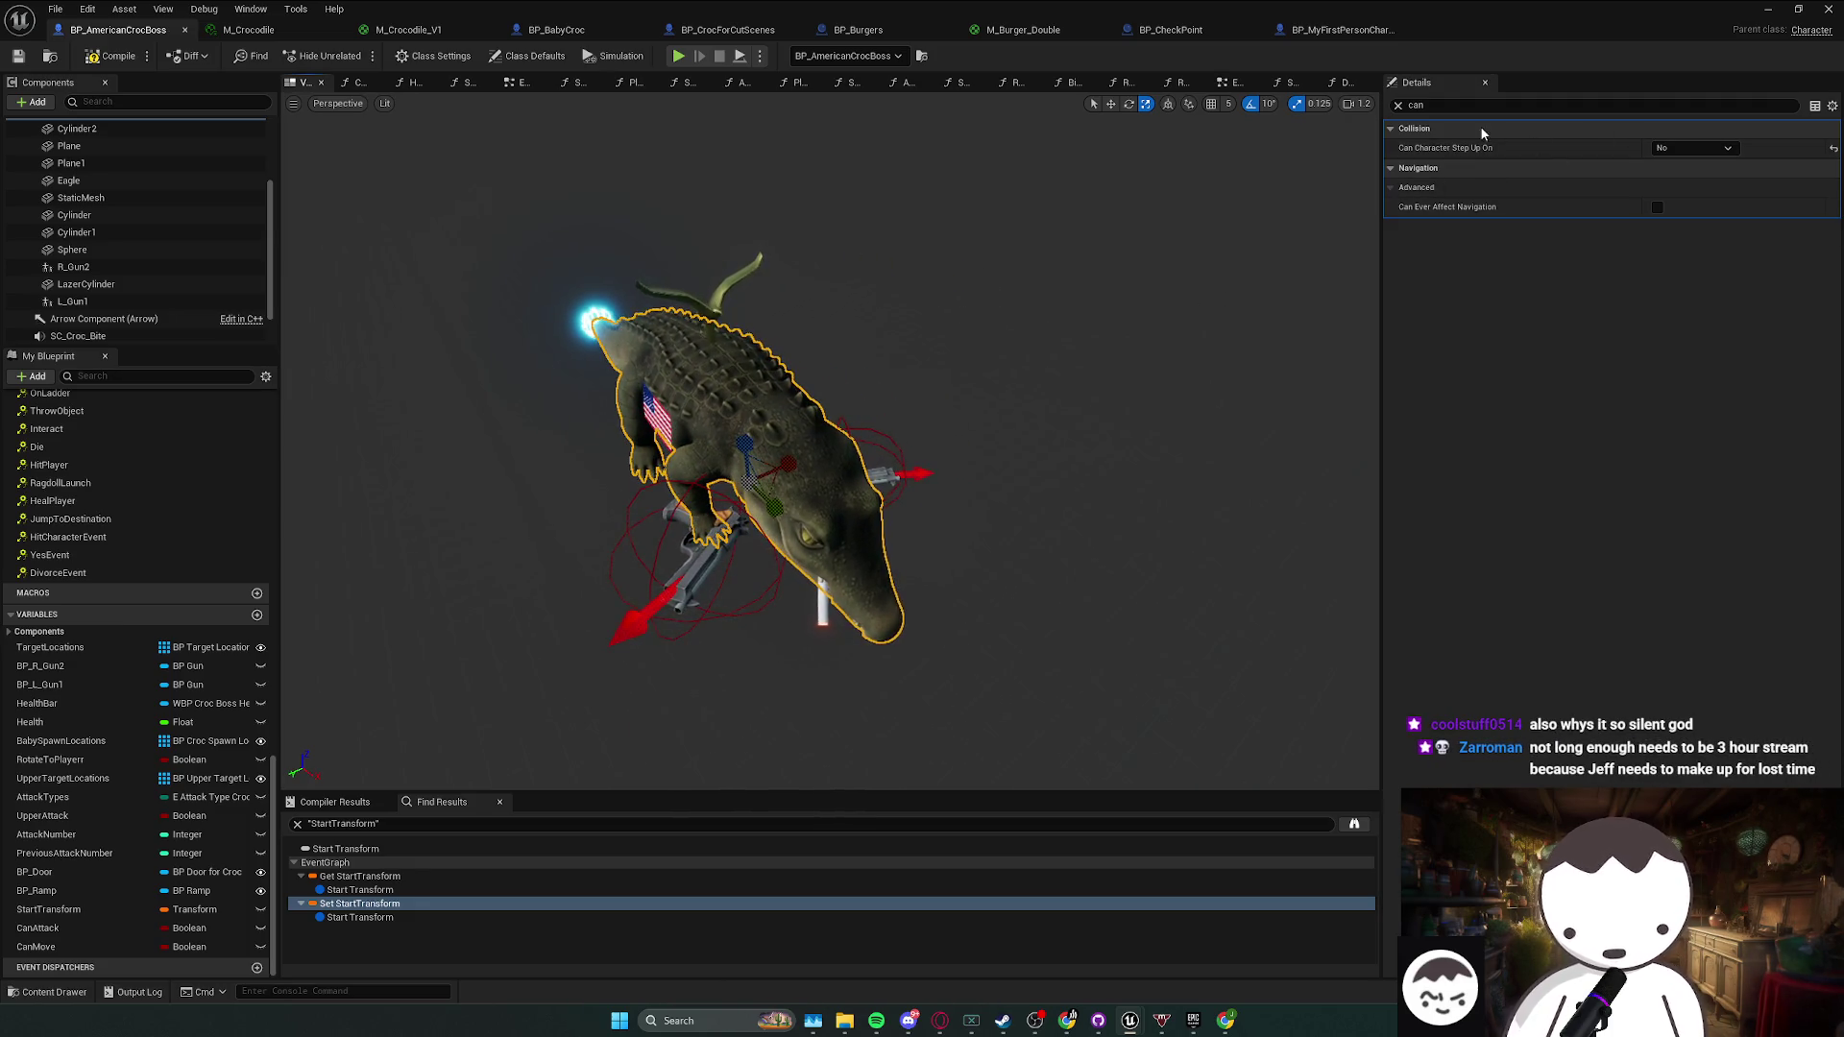
pyautogui.click(1399, 104)
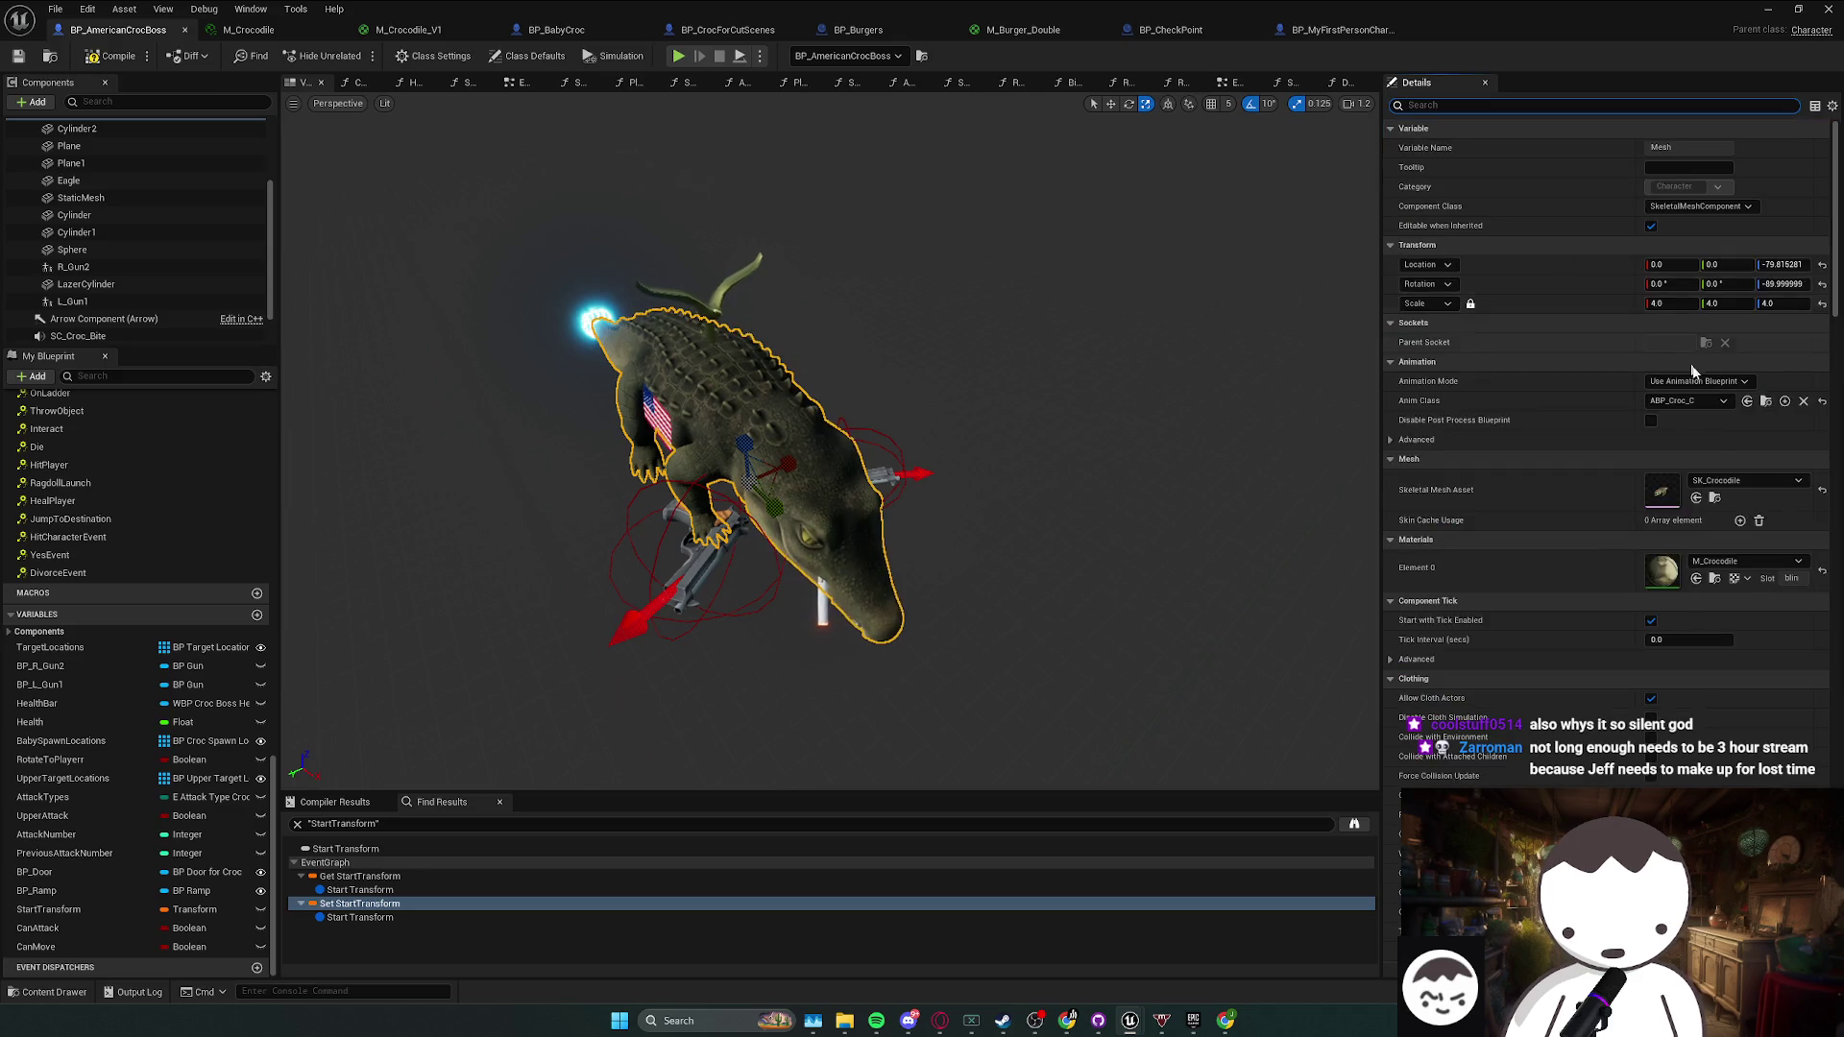
pyautogui.click(1715, 497)
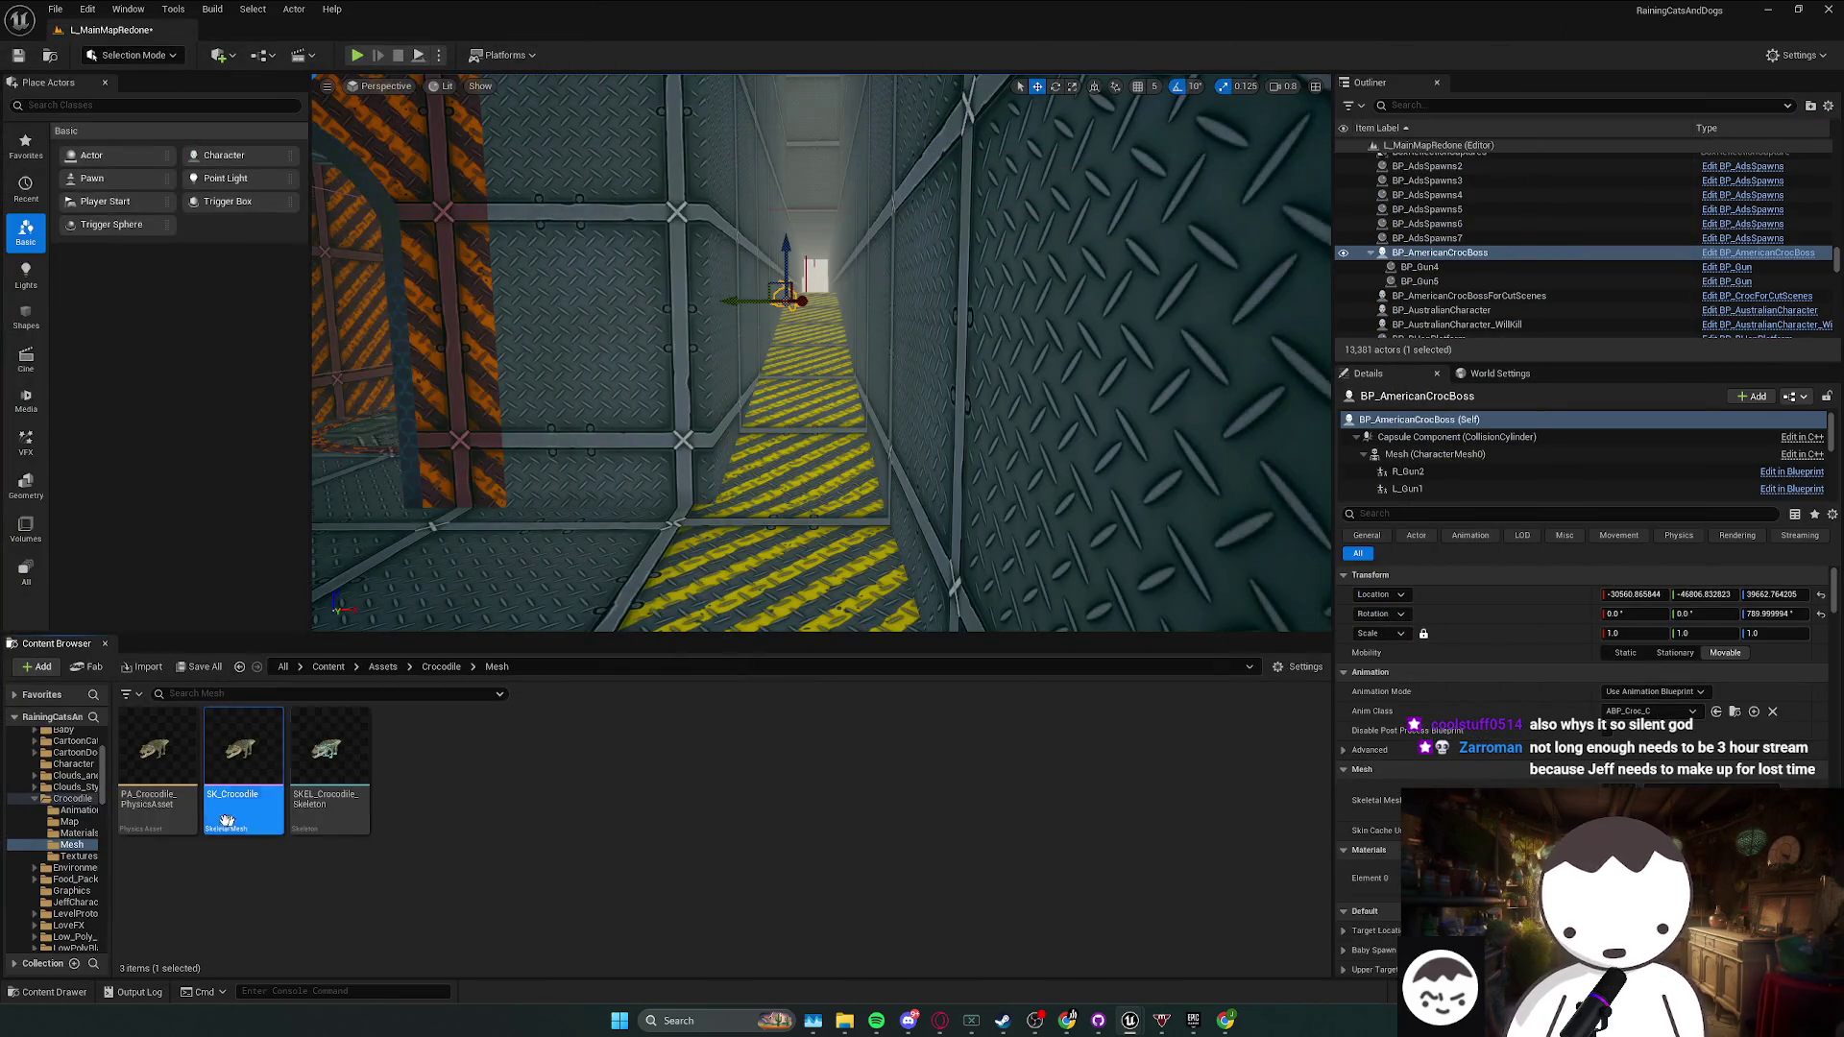
# - Open PA_Crocodile_PhysicsAsset and select the spine3_jnt and spine1_jnt bodies
pyautogui.click(153, 821)
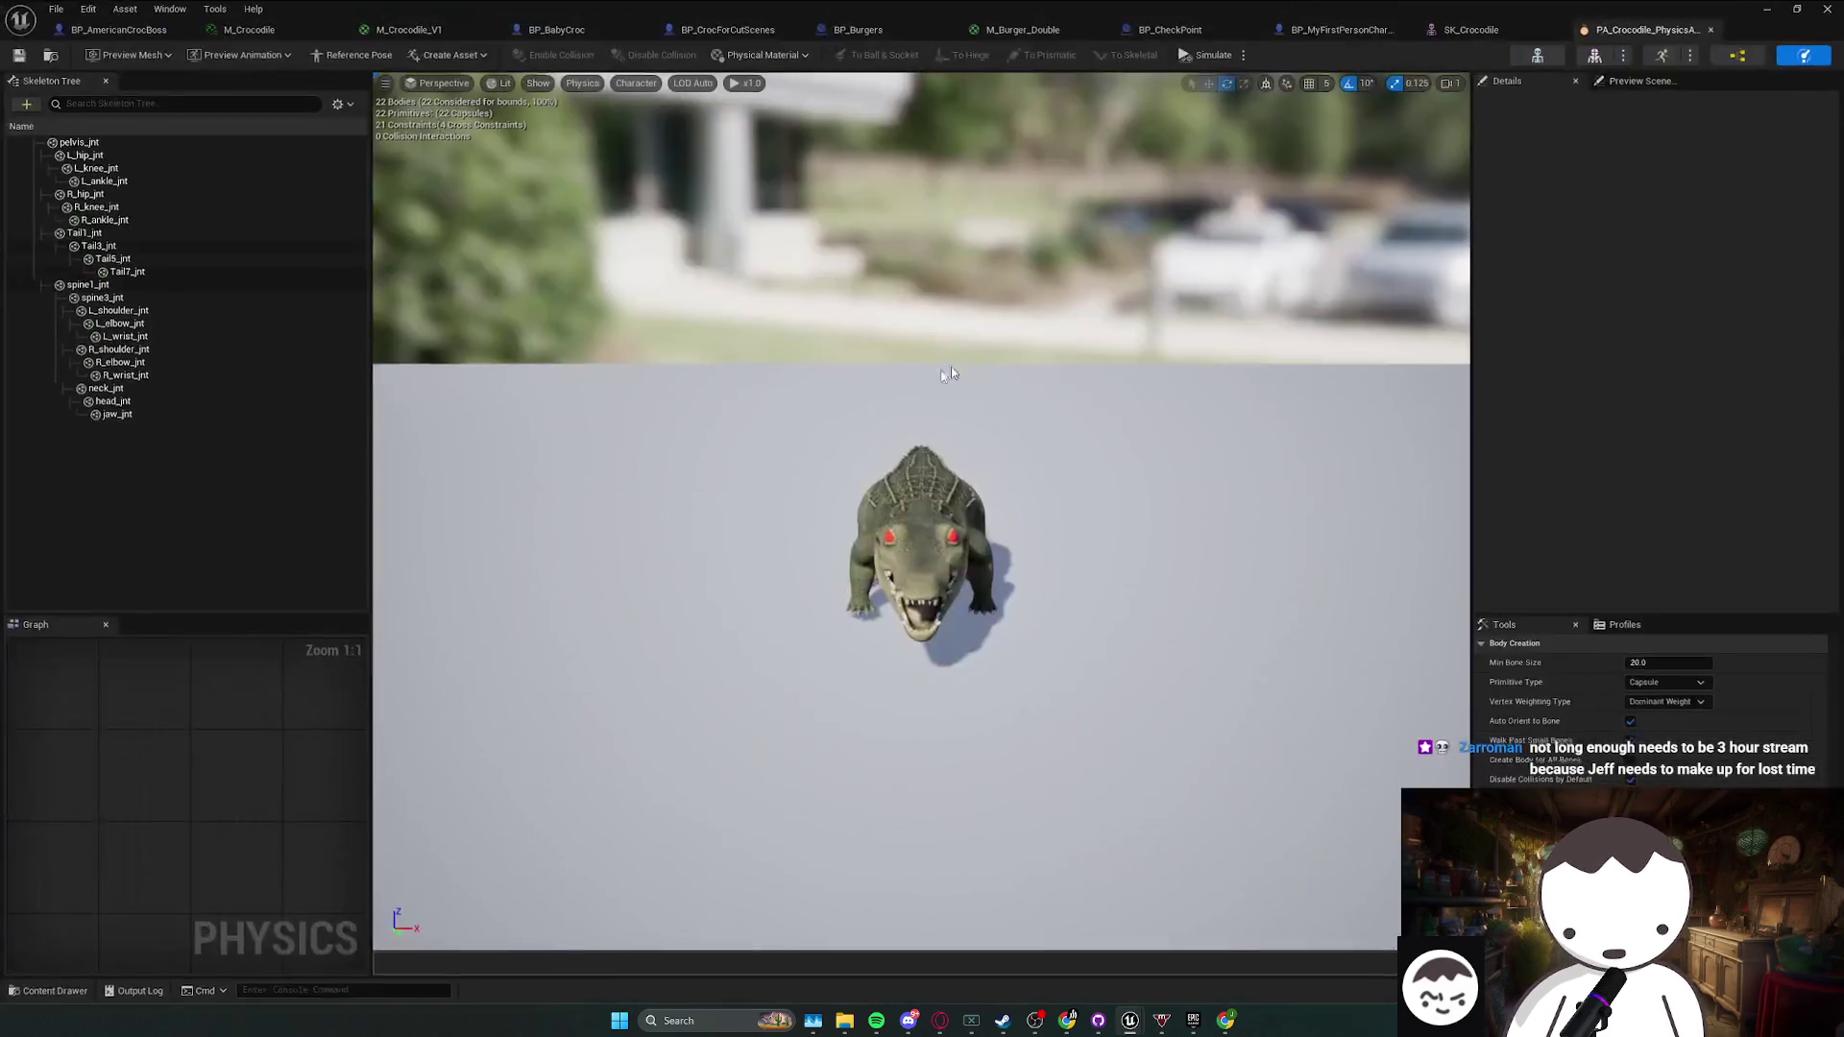
pyautogui.click(922, 499)
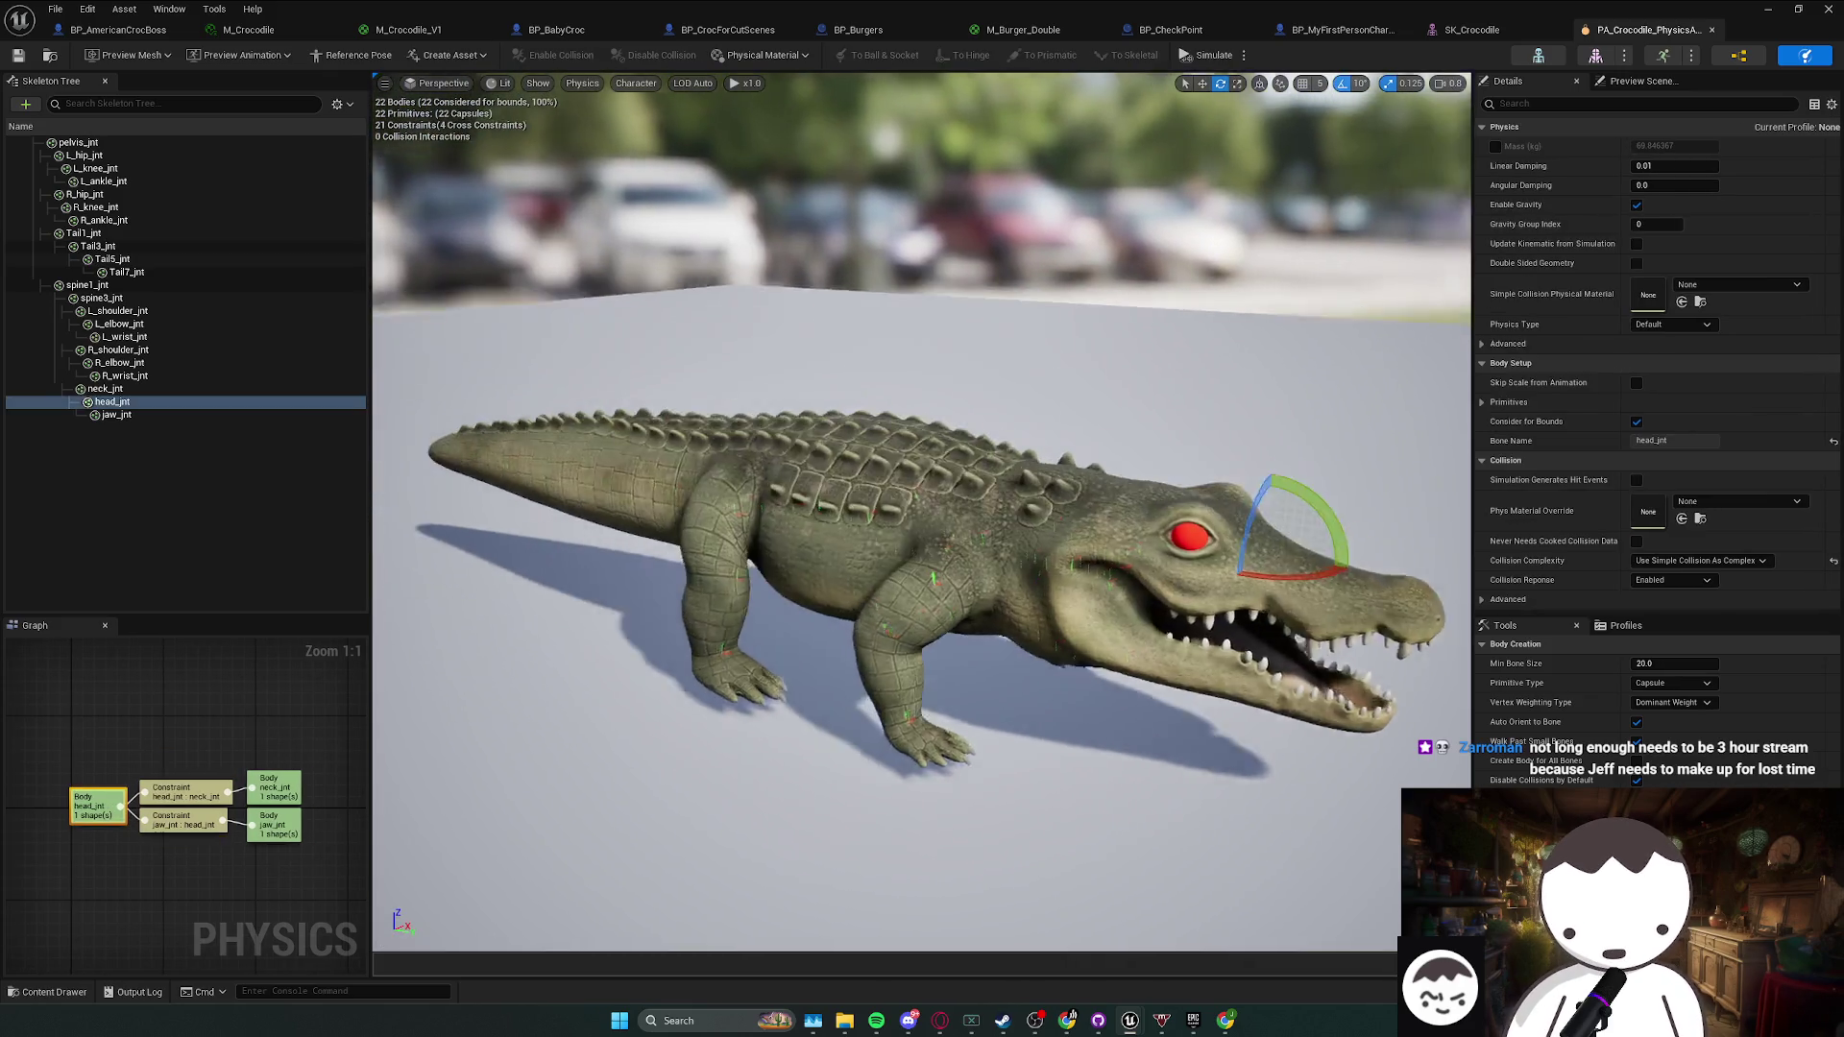
pyautogui.click(676, 562)
pyautogui.click(706, 574)
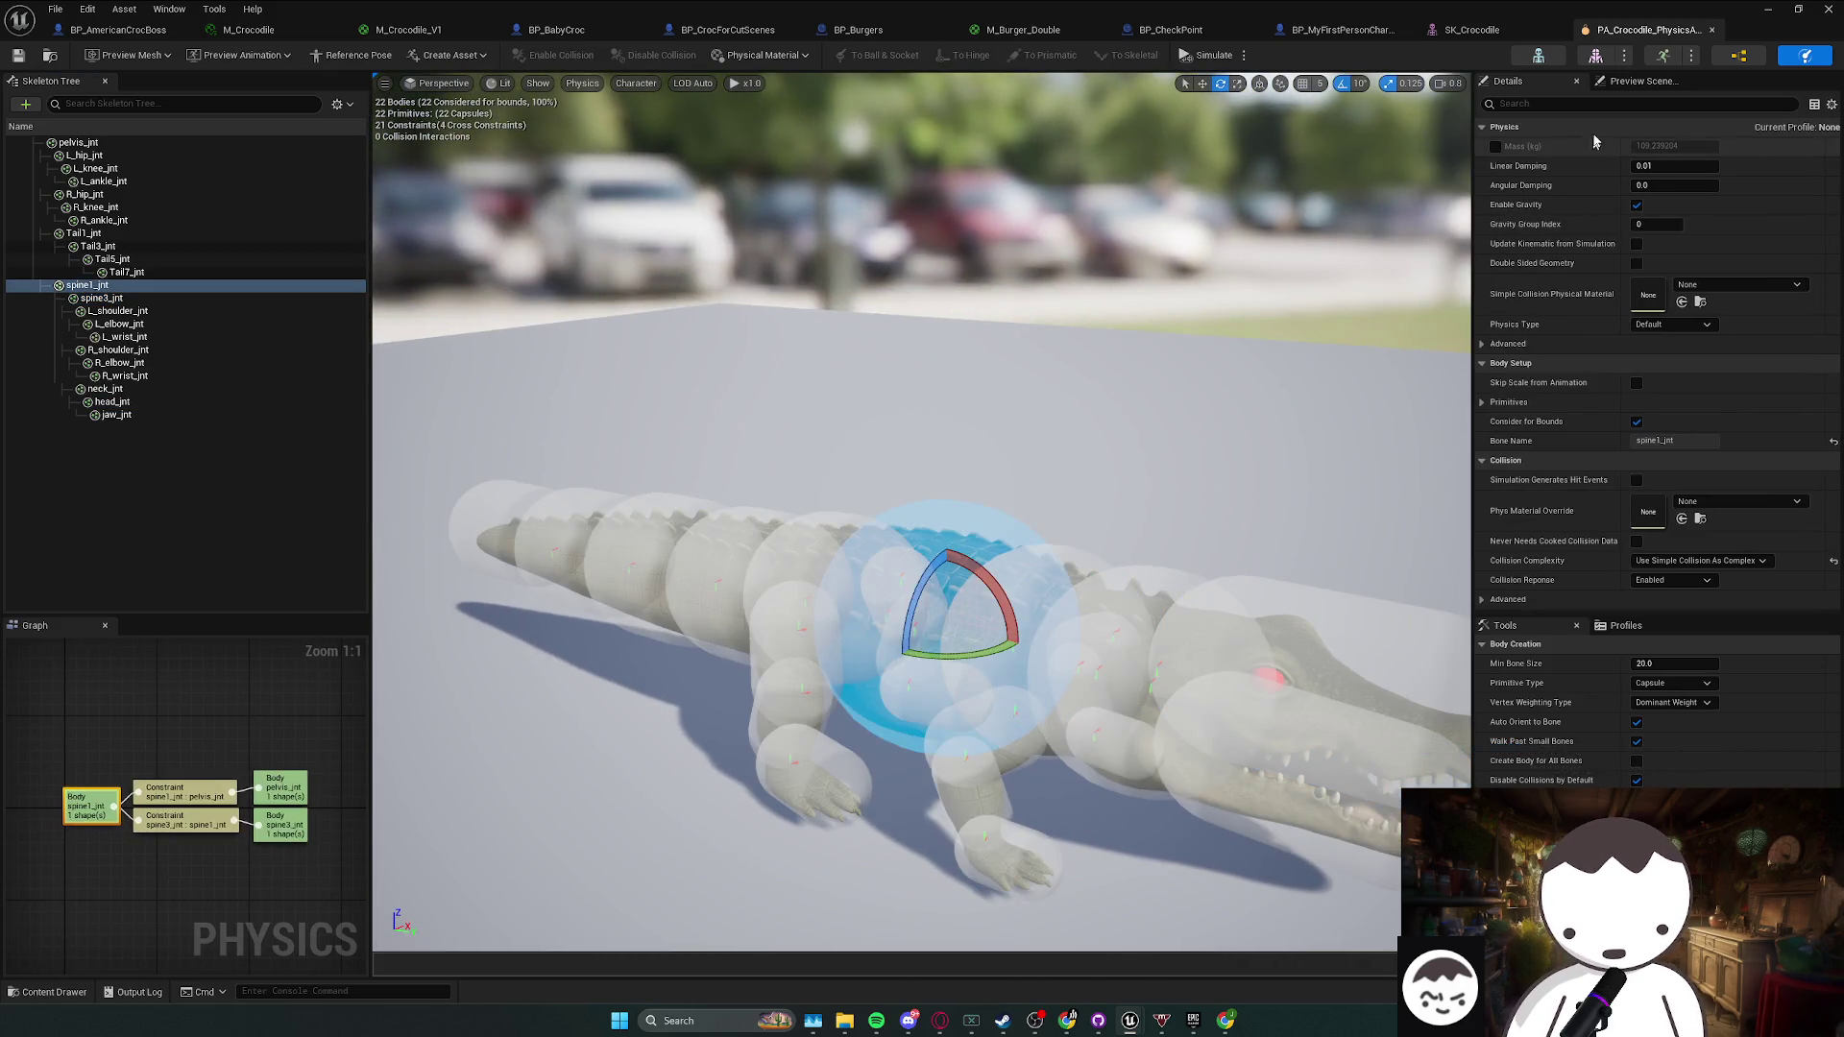
pyautogui.write('chhar')
# - Filter the body Details for 'coll' settings, then return to BP_AmericanCrocBoss
pyautogui.press('BackSpace')
pyautogui.press('BackSpace')
pyautogui.press('BackSpace')
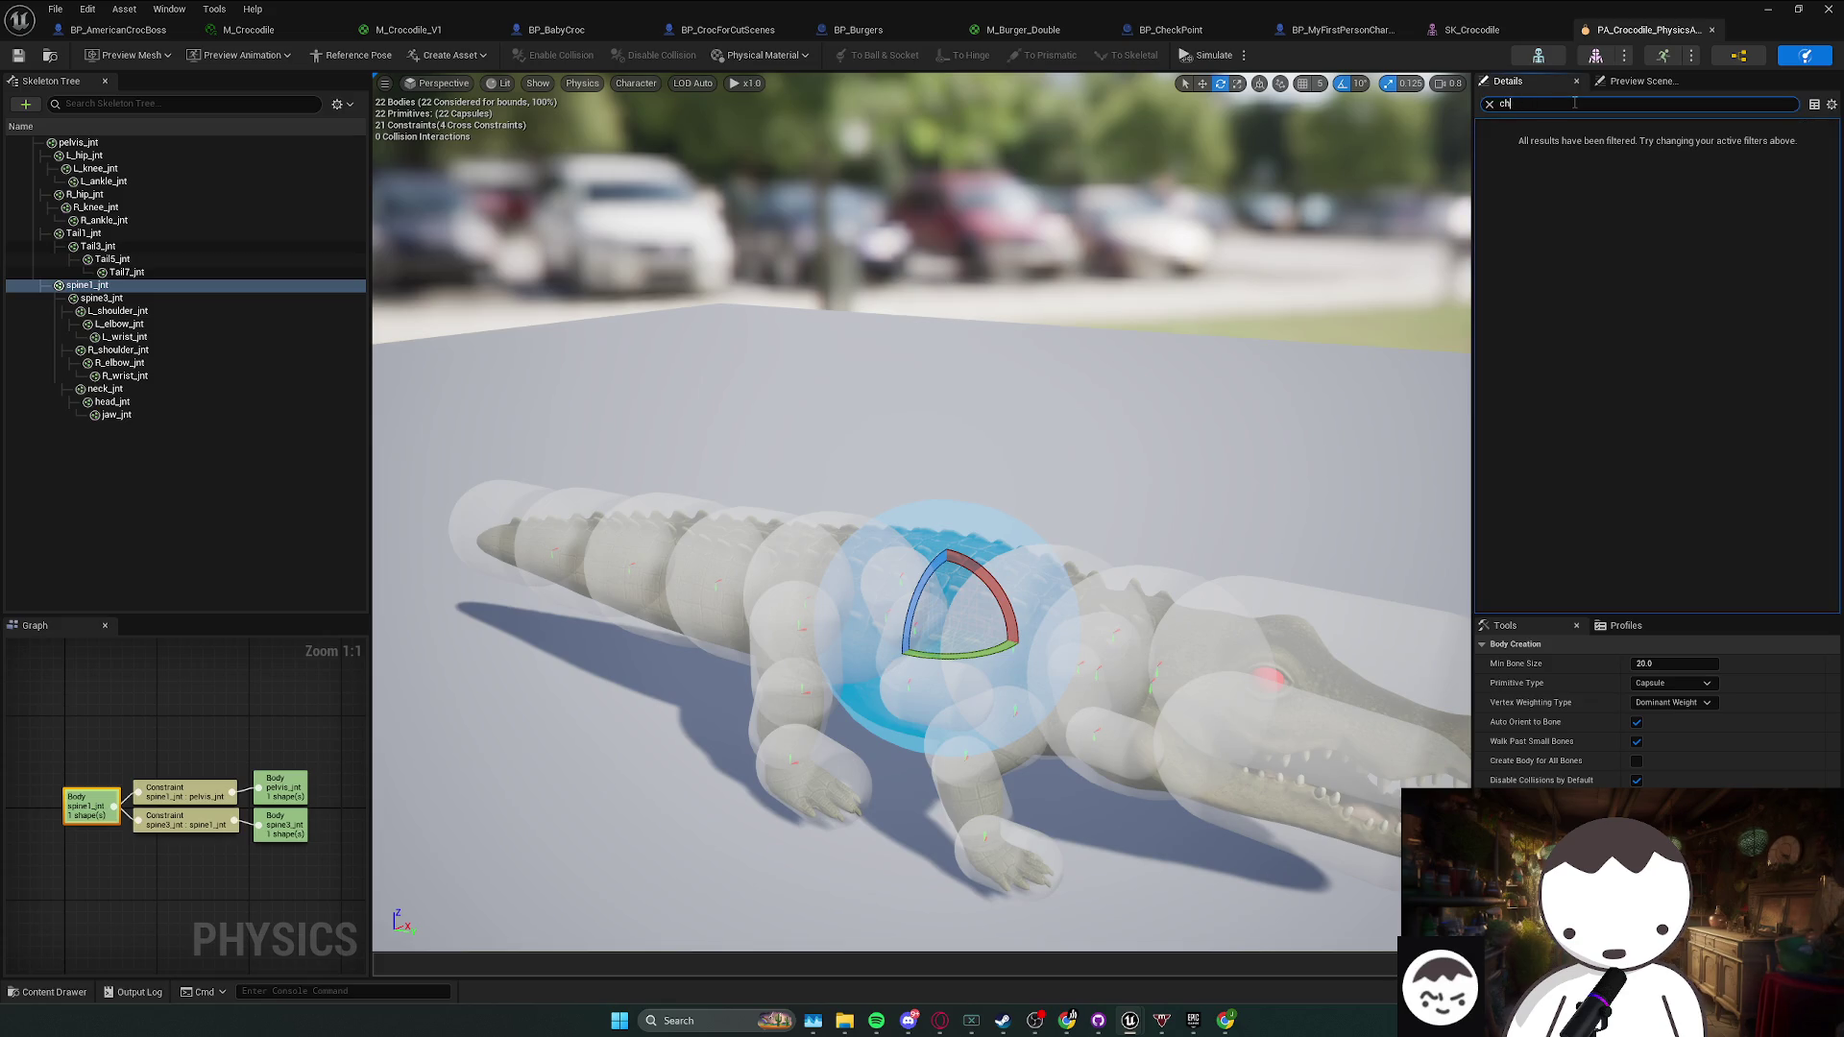
pyautogui.write('ar')
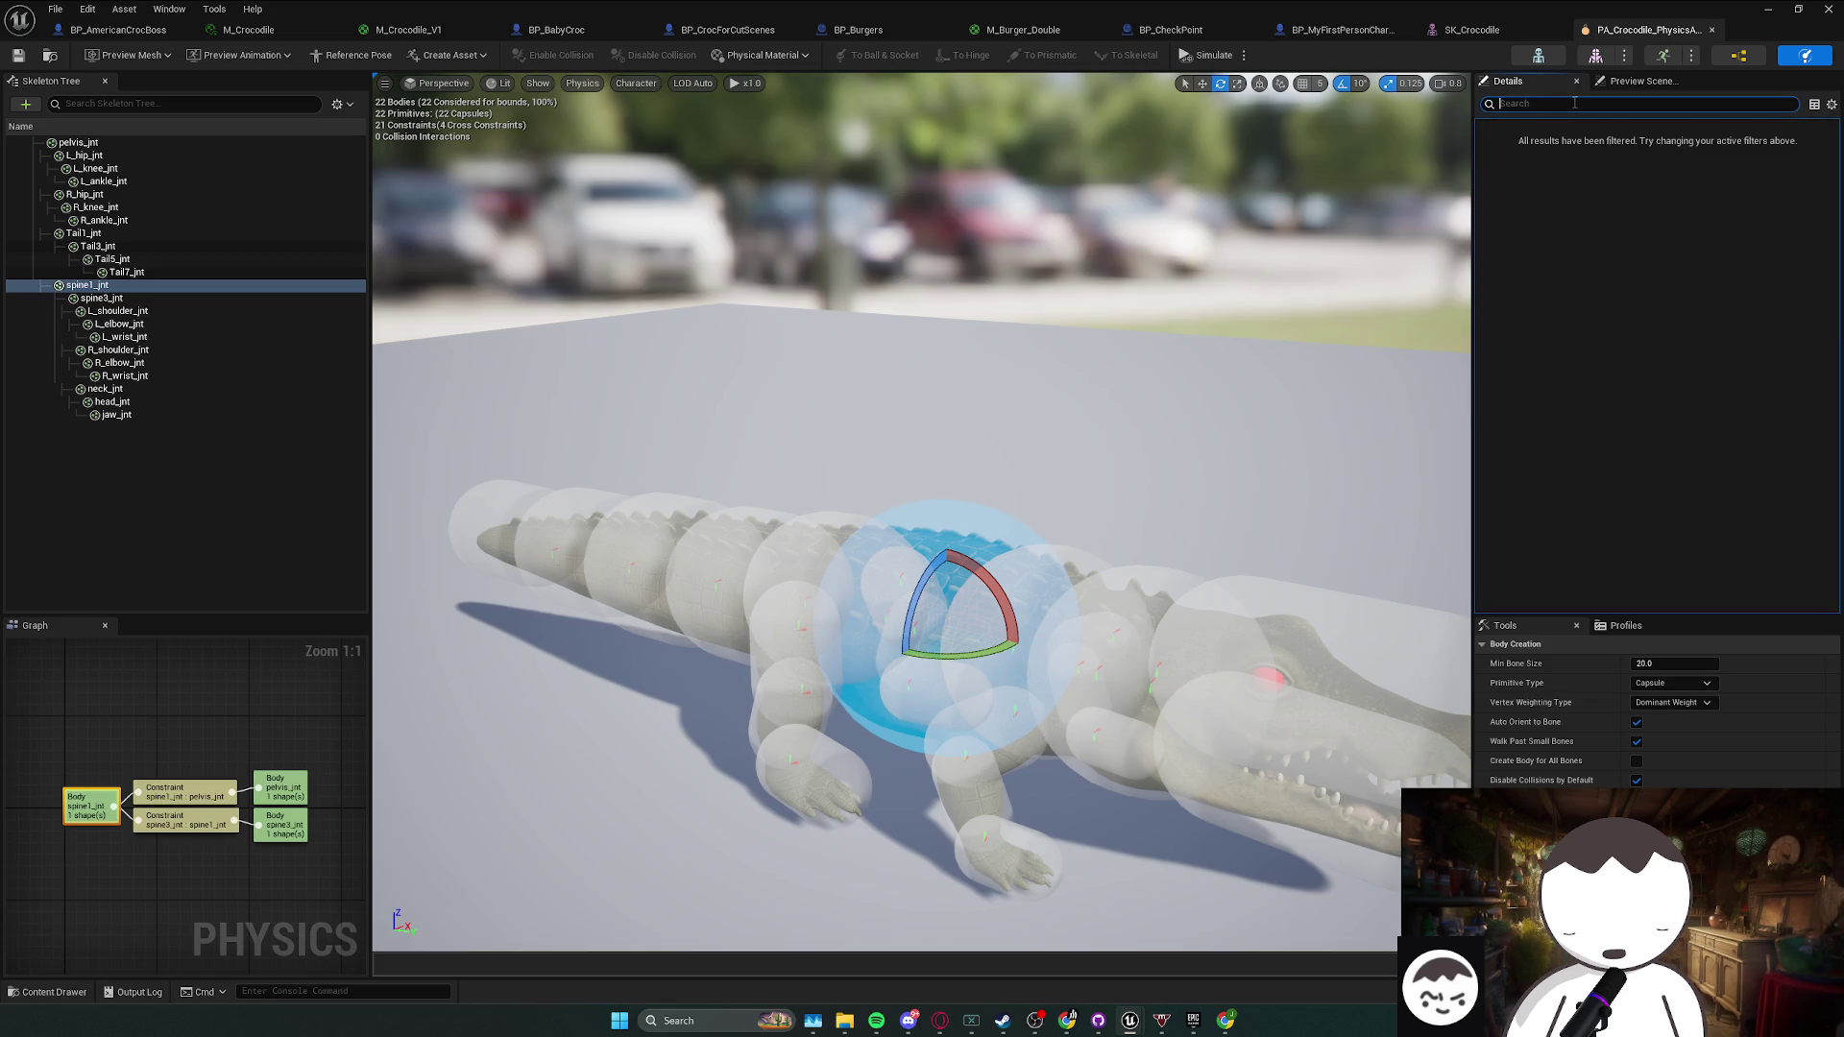
pyautogui.press('BackSpace')
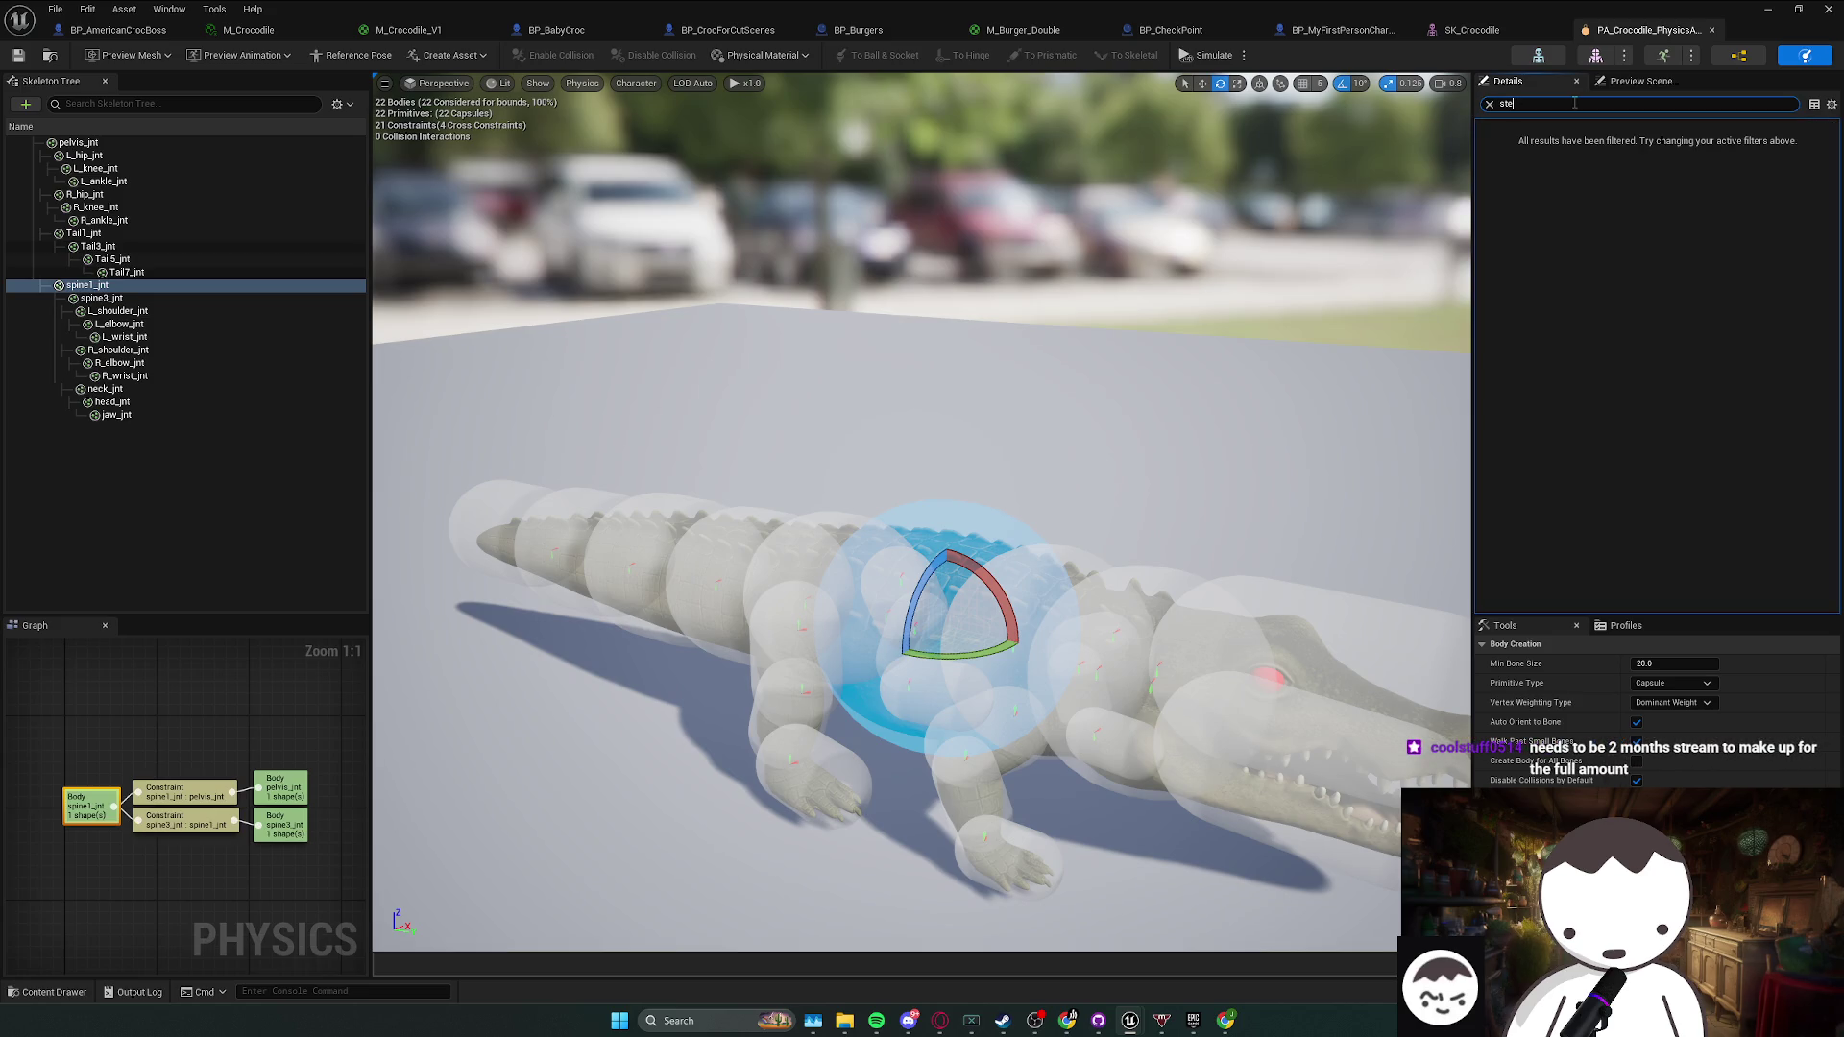
pyautogui.write('coll')
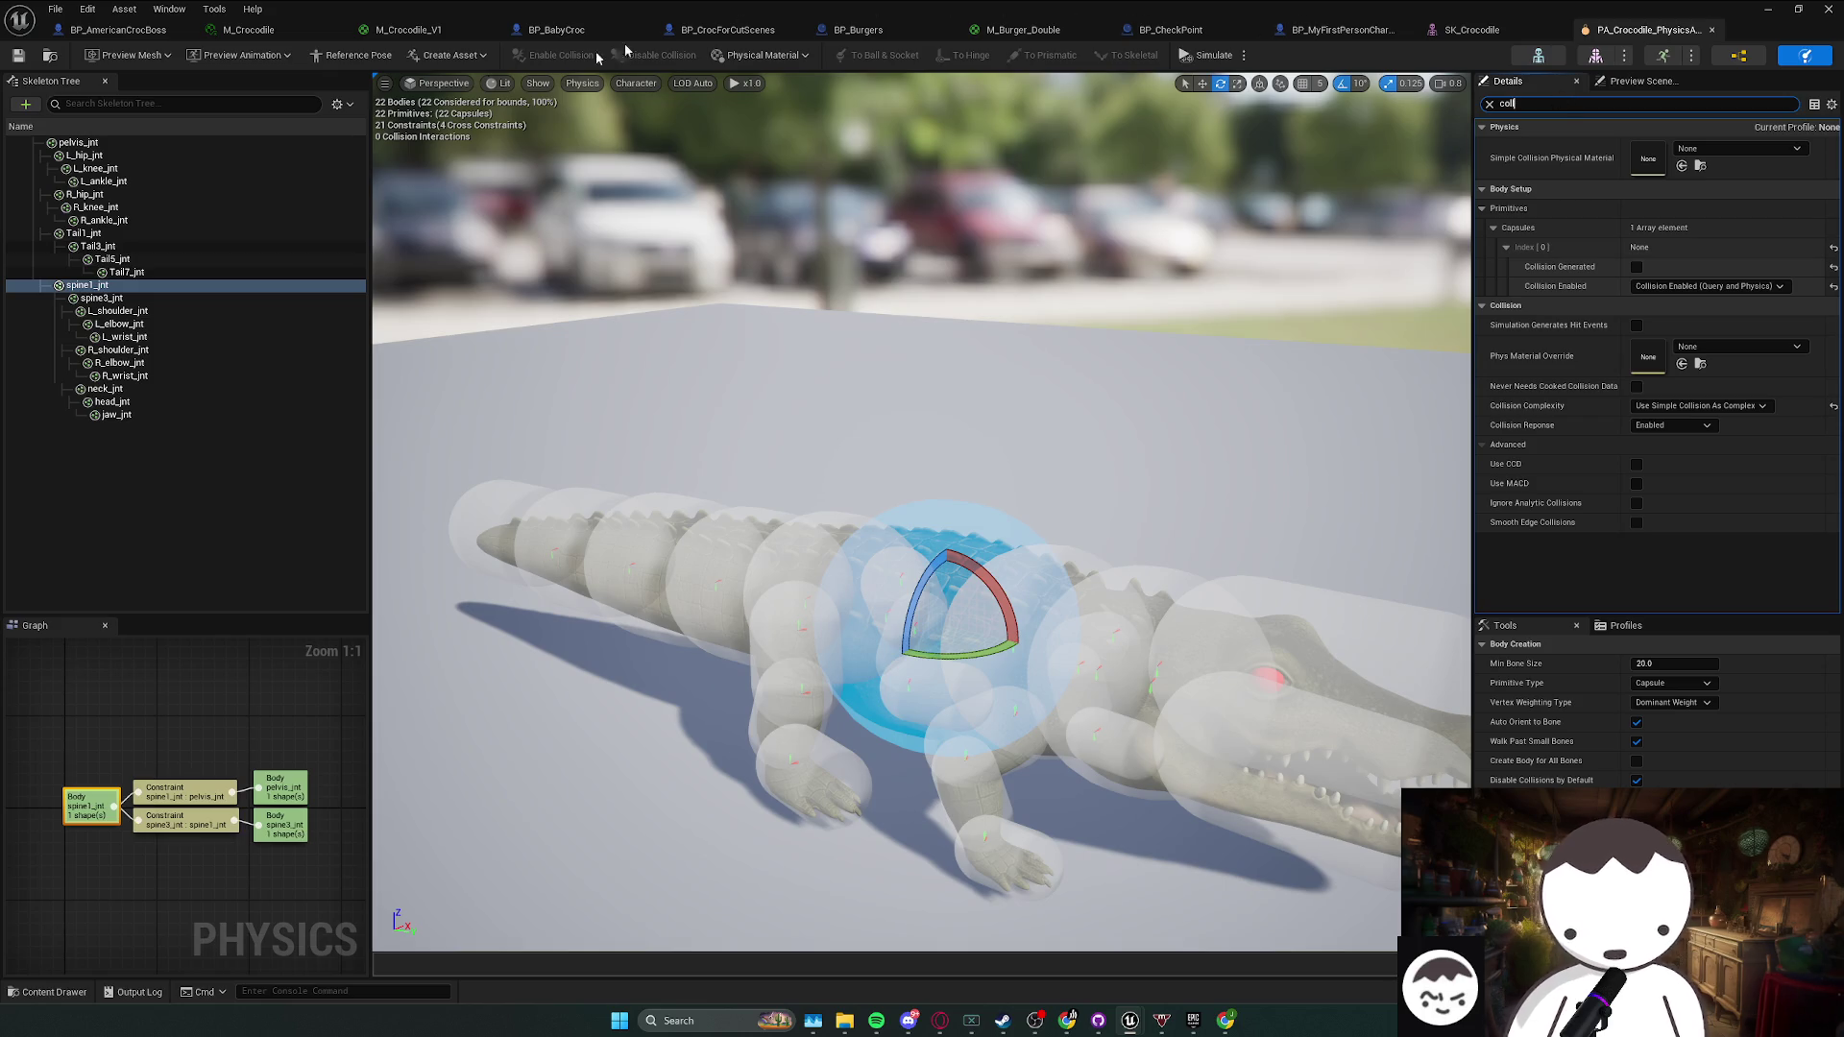
pyautogui.hotkey('ctrl', 'Tab')
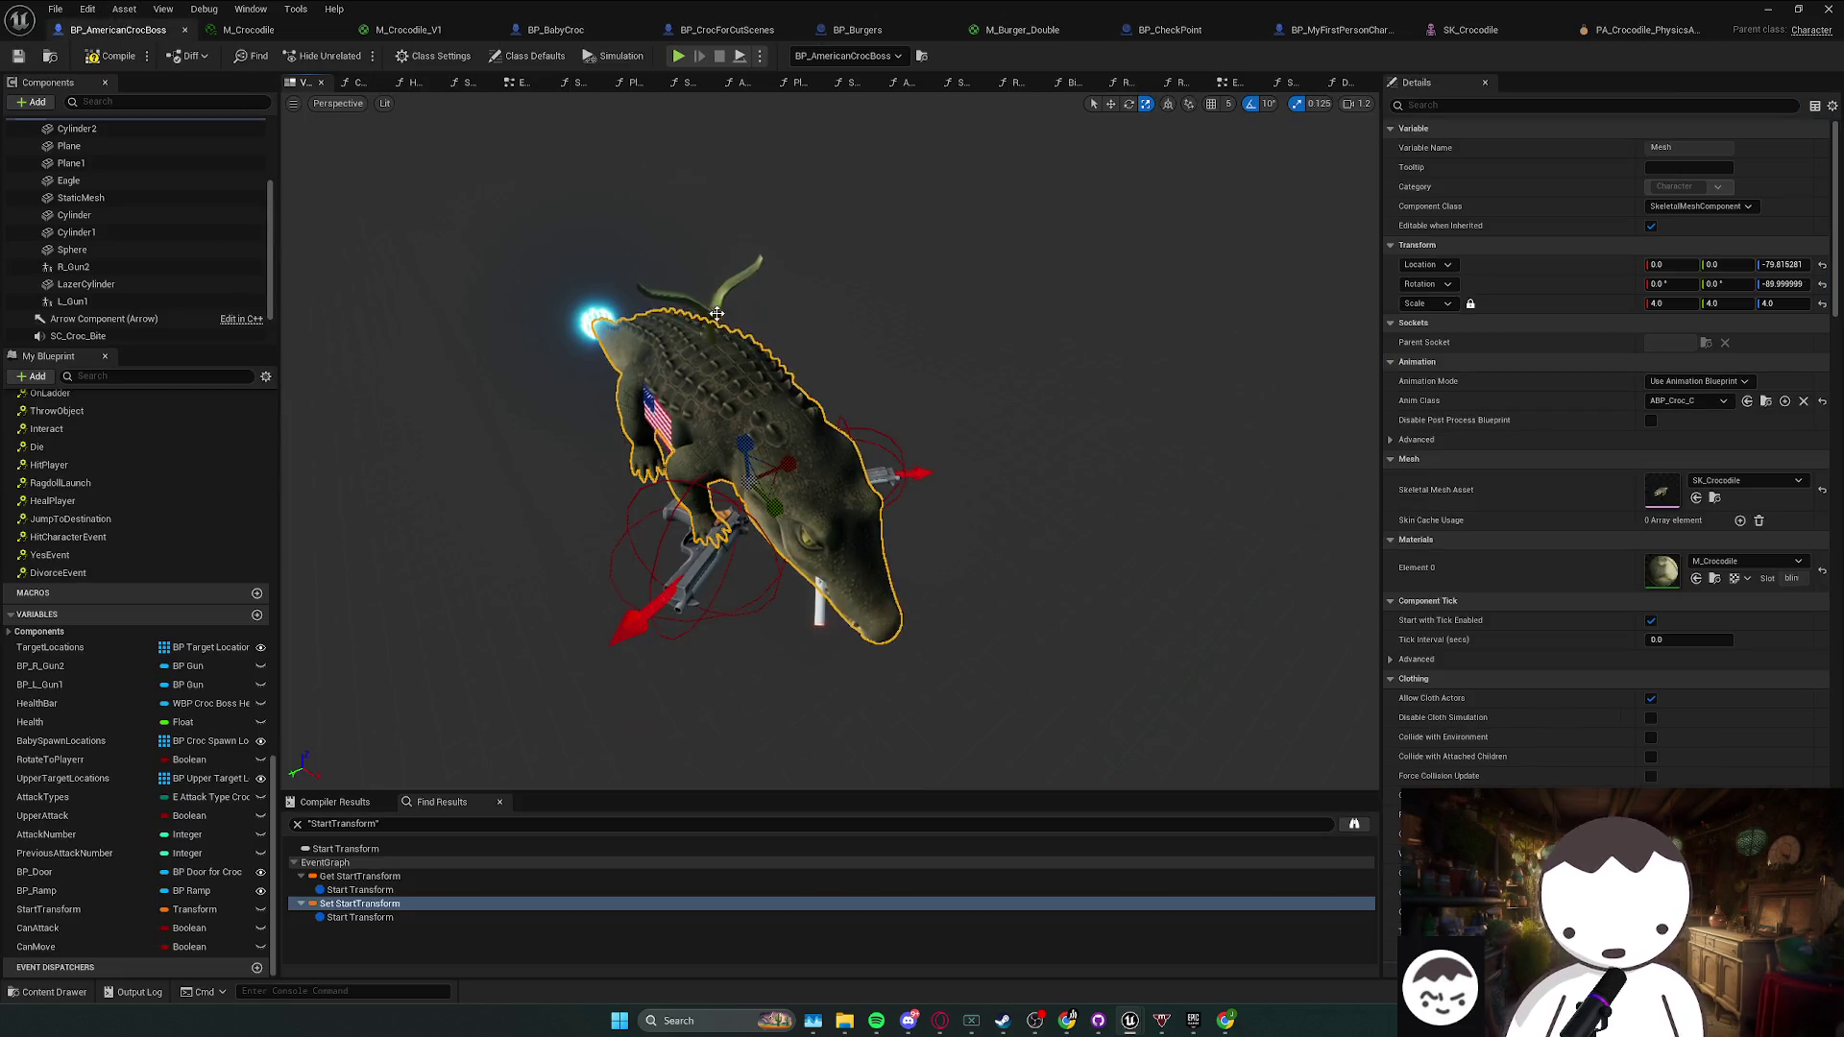
# - Test-rotate the Eagle component in the preview, then undo the rotation
pyautogui.click(718, 313)
pyautogui.press('e')
pyautogui.press('f')
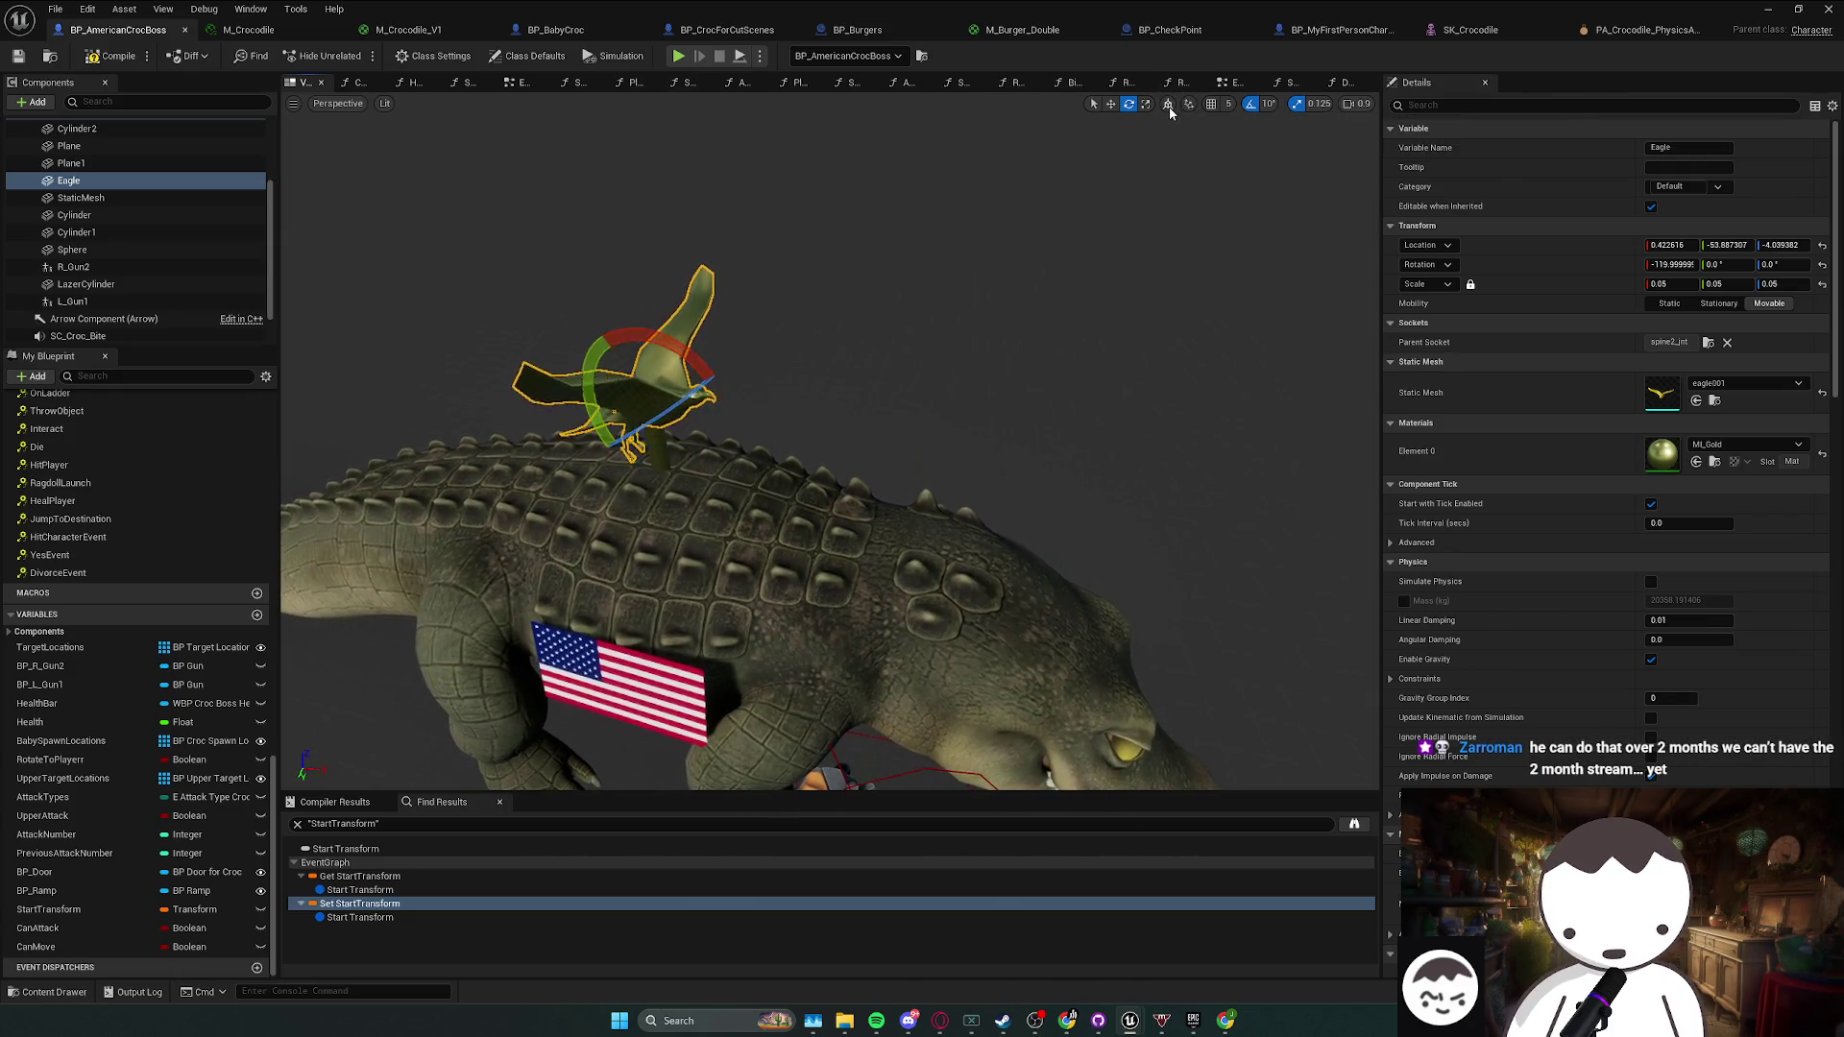
pyautogui.moveTo(720, 384); pyautogui.dragTo(614, 422)
pyautogui.hotkey('ctrl', 'z')
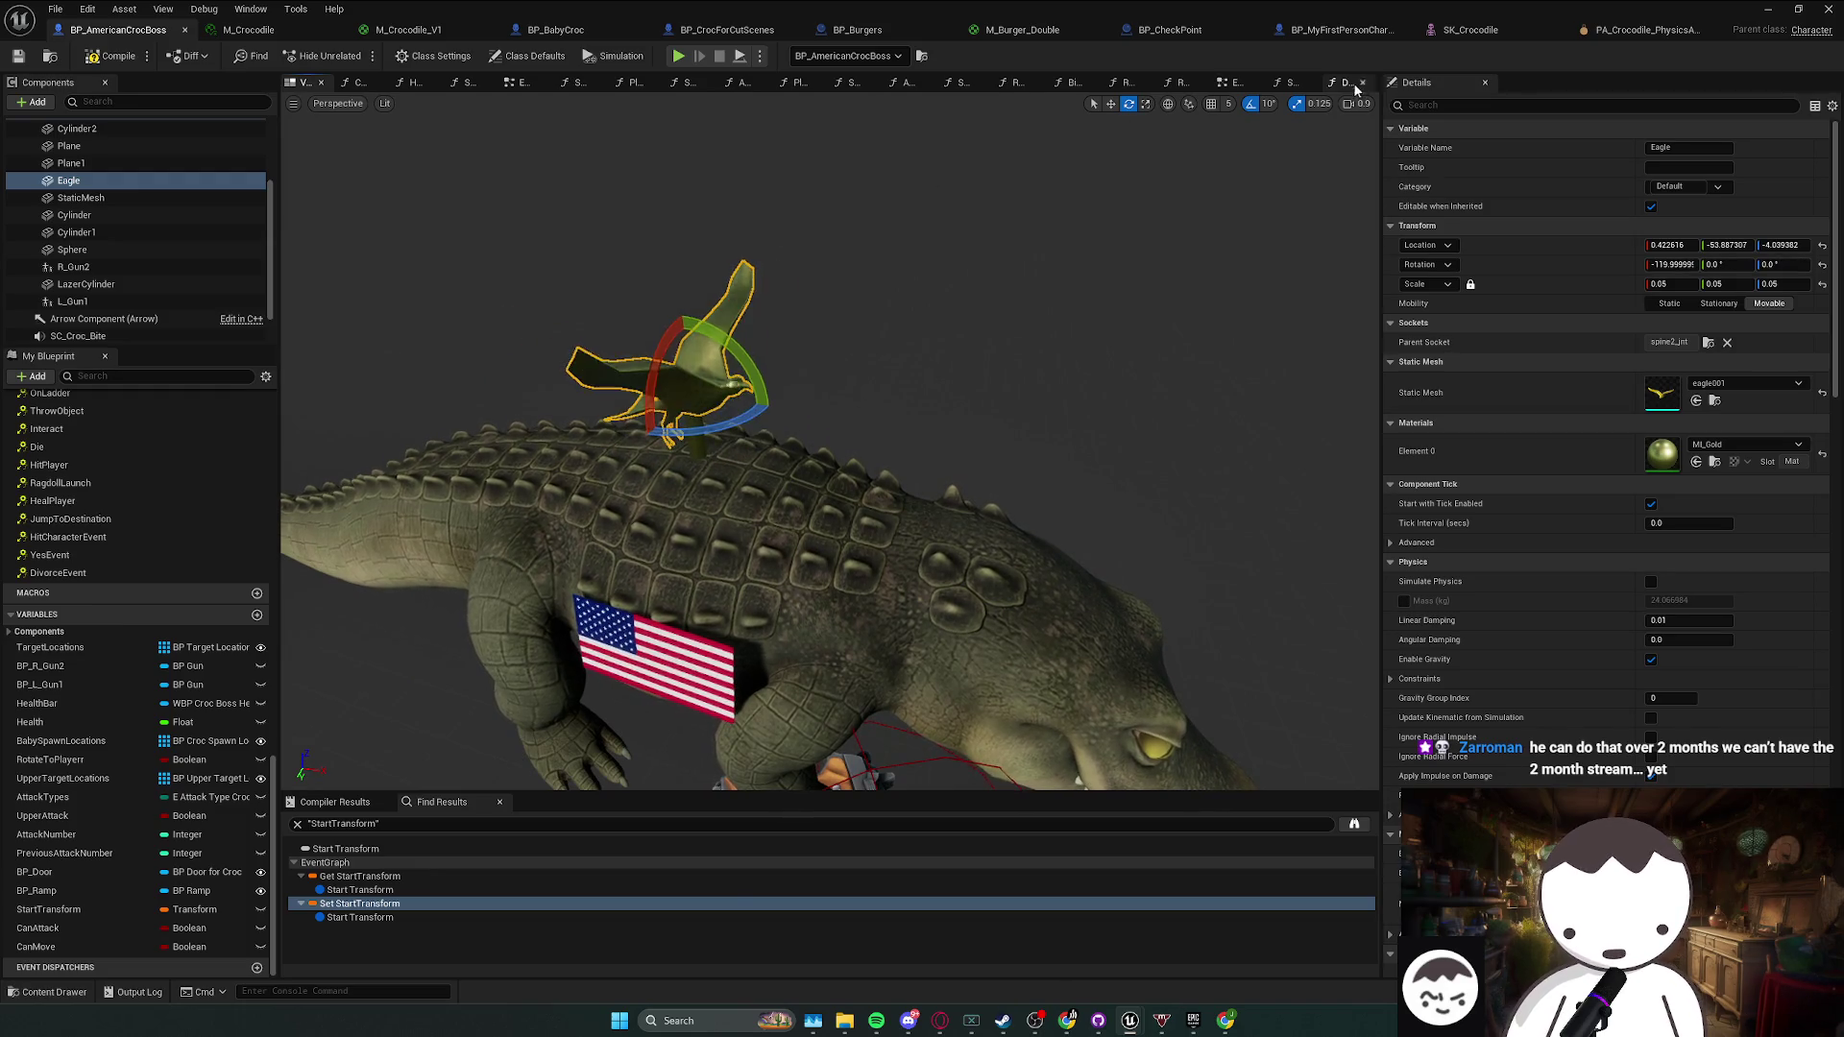
pyautogui.moveTo(646, 235)
pyautogui.mouseDown()
pyautogui.moveTo(567, 252)
pyautogui.moveTo(646, 236)
pyautogui.mouseUp()
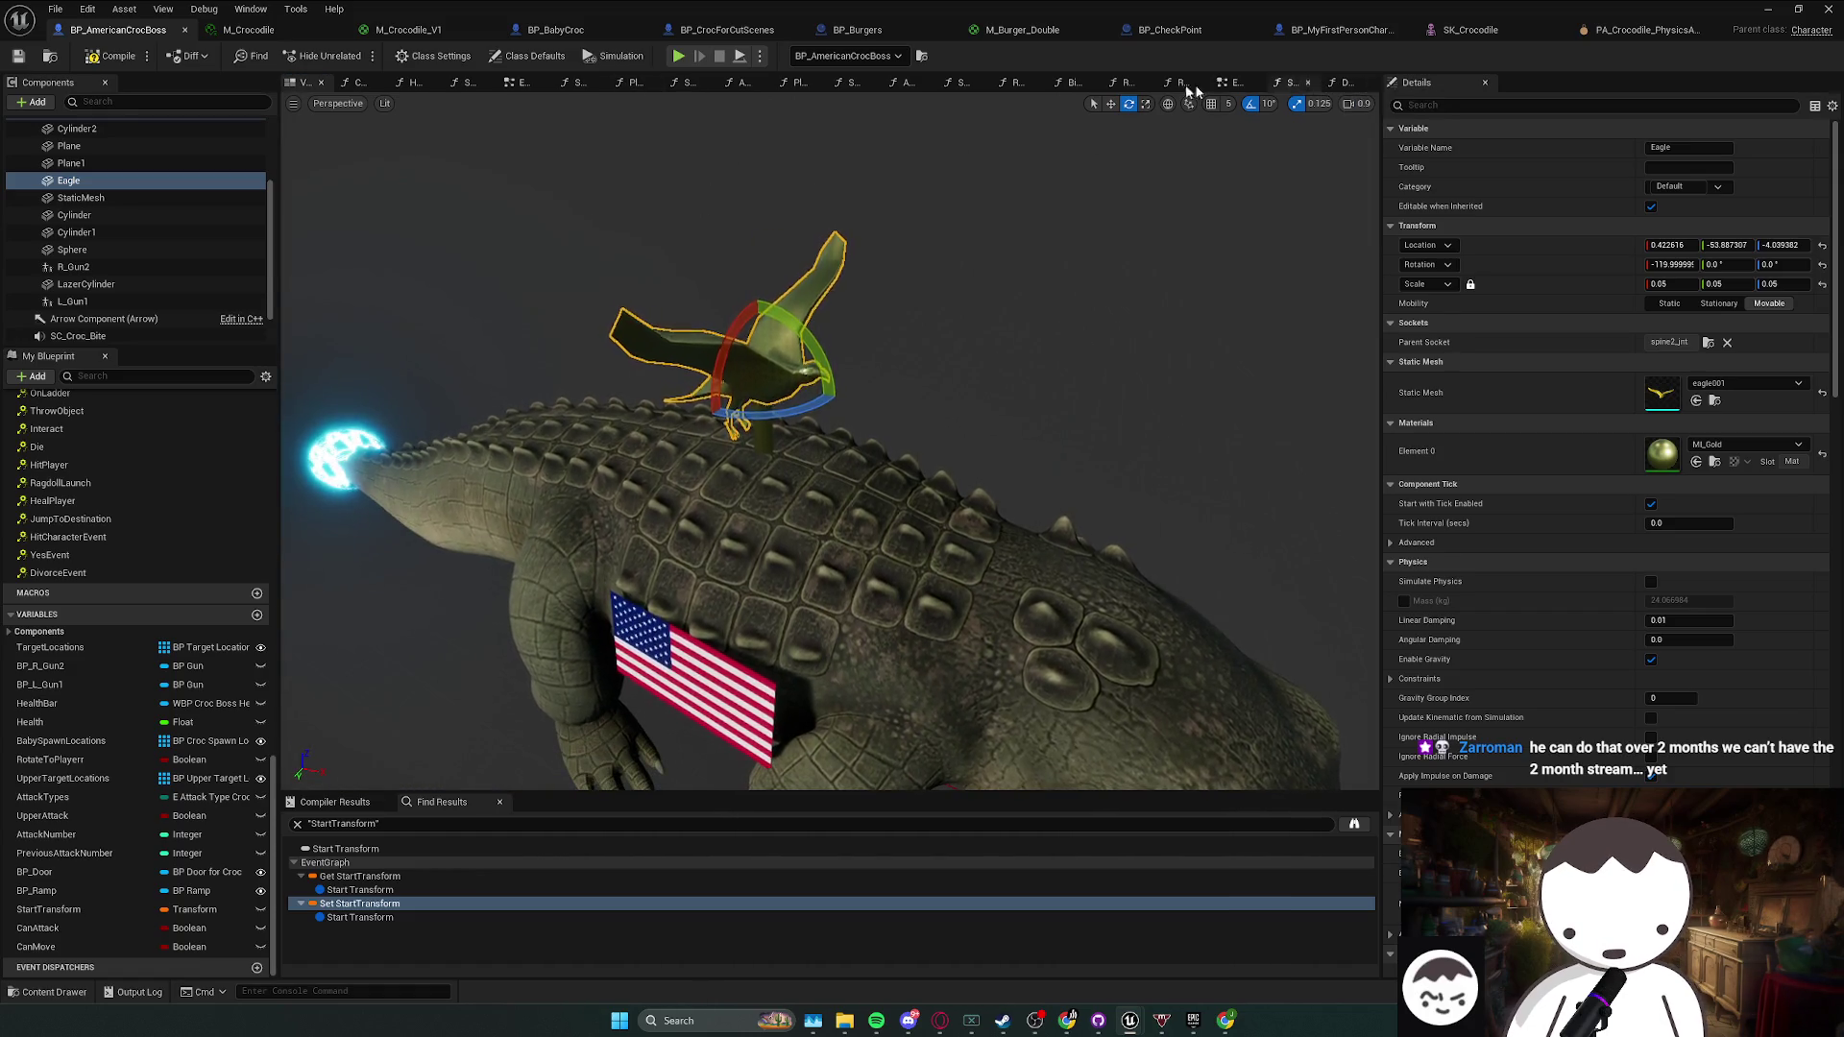
# - Close the other graph tabs and open the EventGraph from My Blueprint
pyautogui.rightClick(309, 83)
pyautogui.click(327, 155)
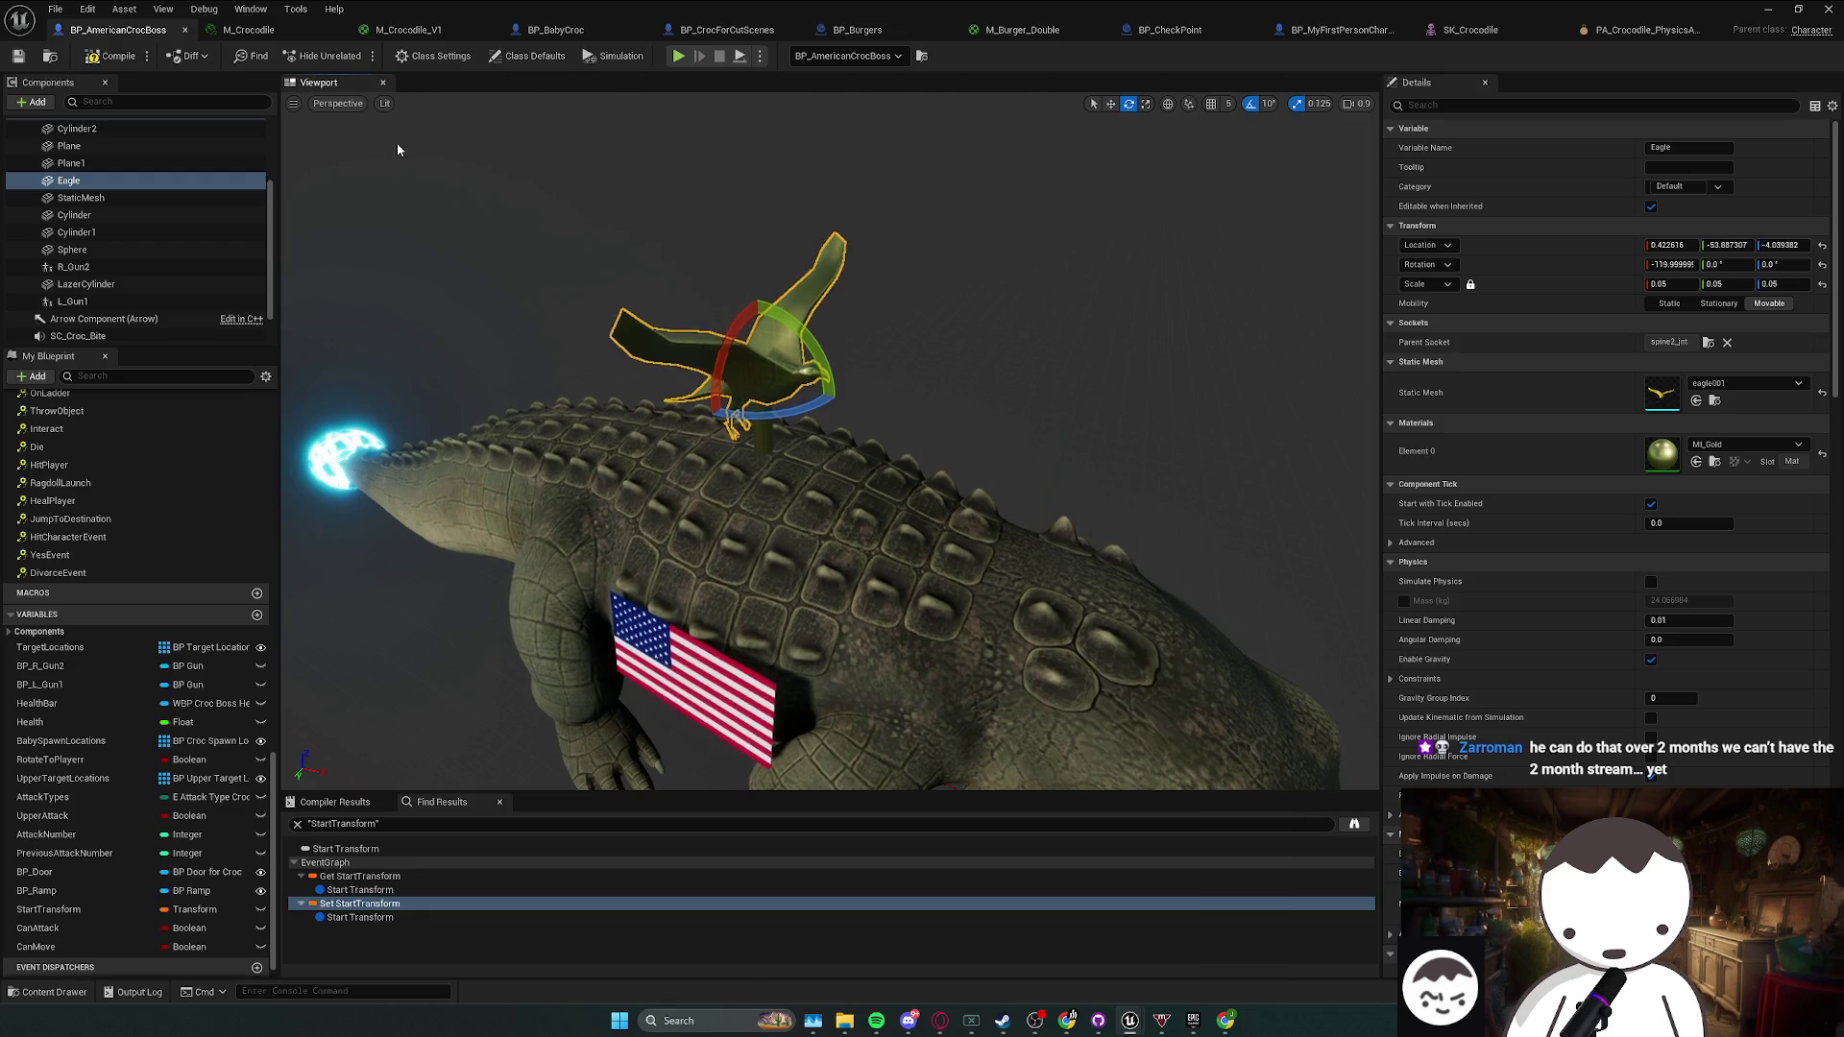
pyautogui.scroll(15, 115, 461)
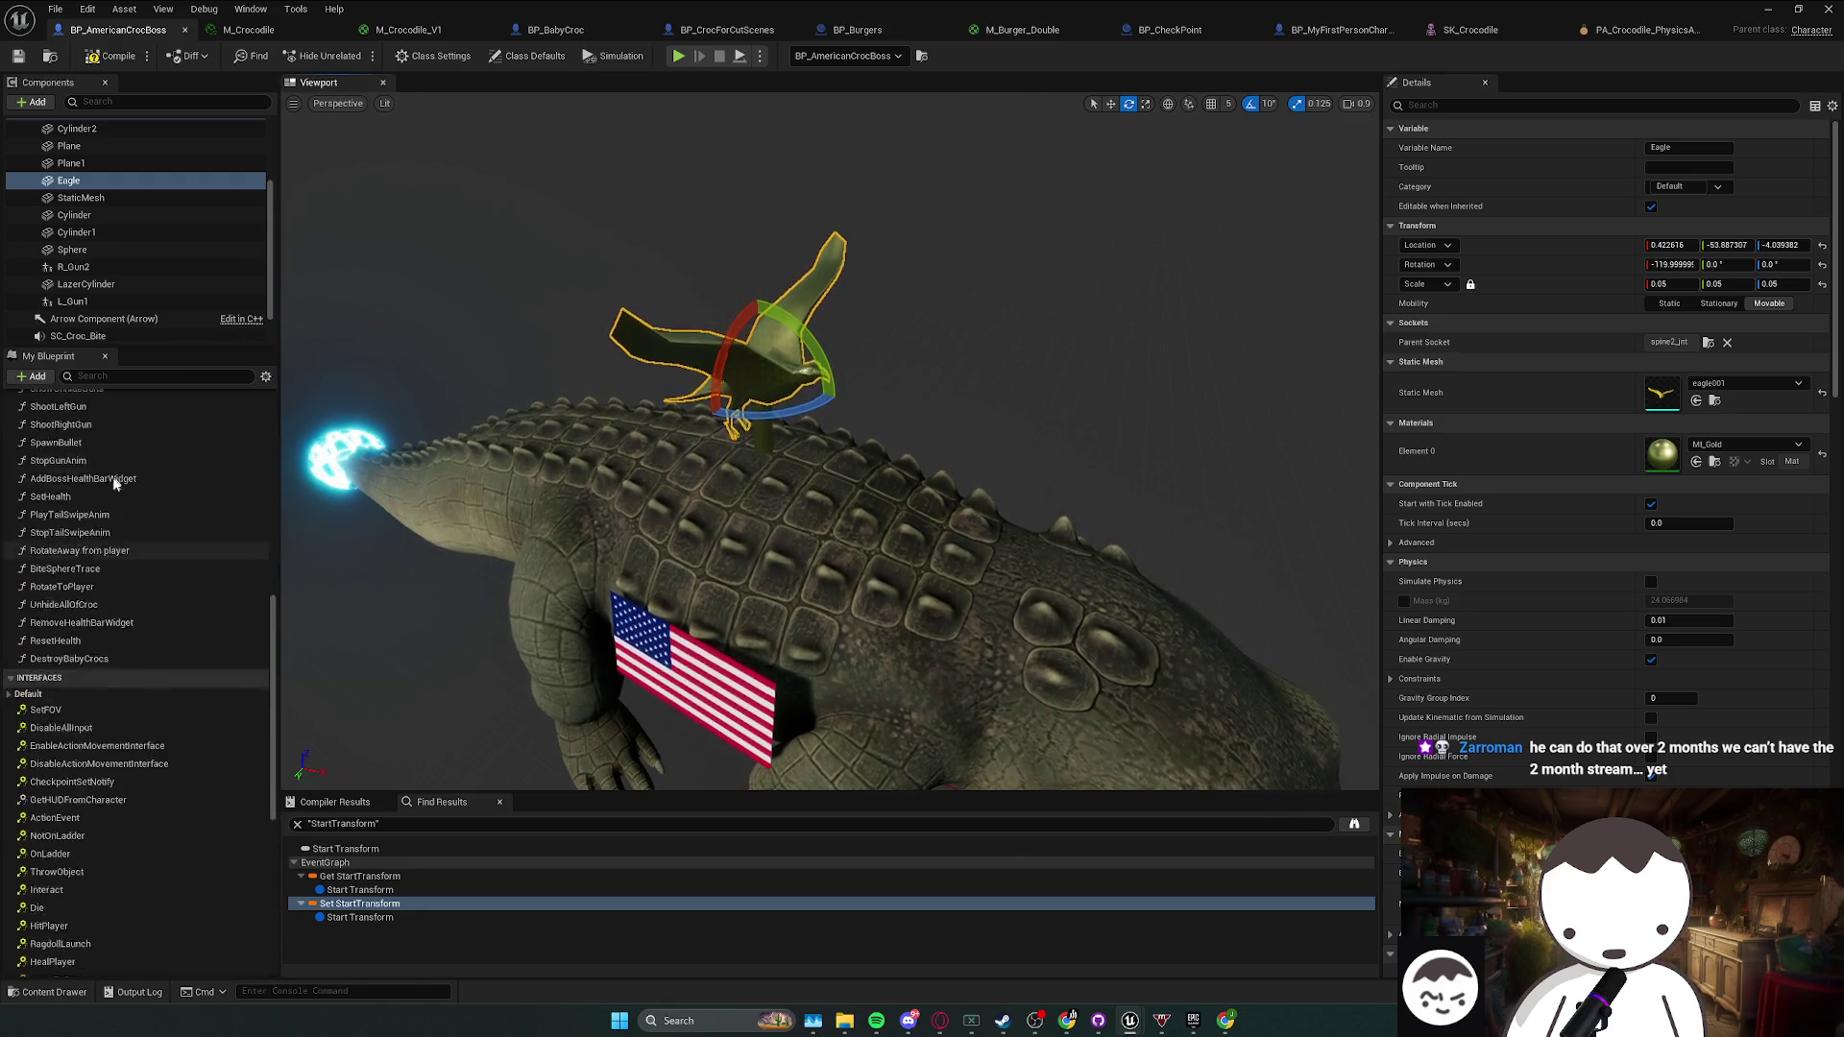
pyautogui.scroll(5, 116, 461)
pyautogui.doubleClick(173, 421)
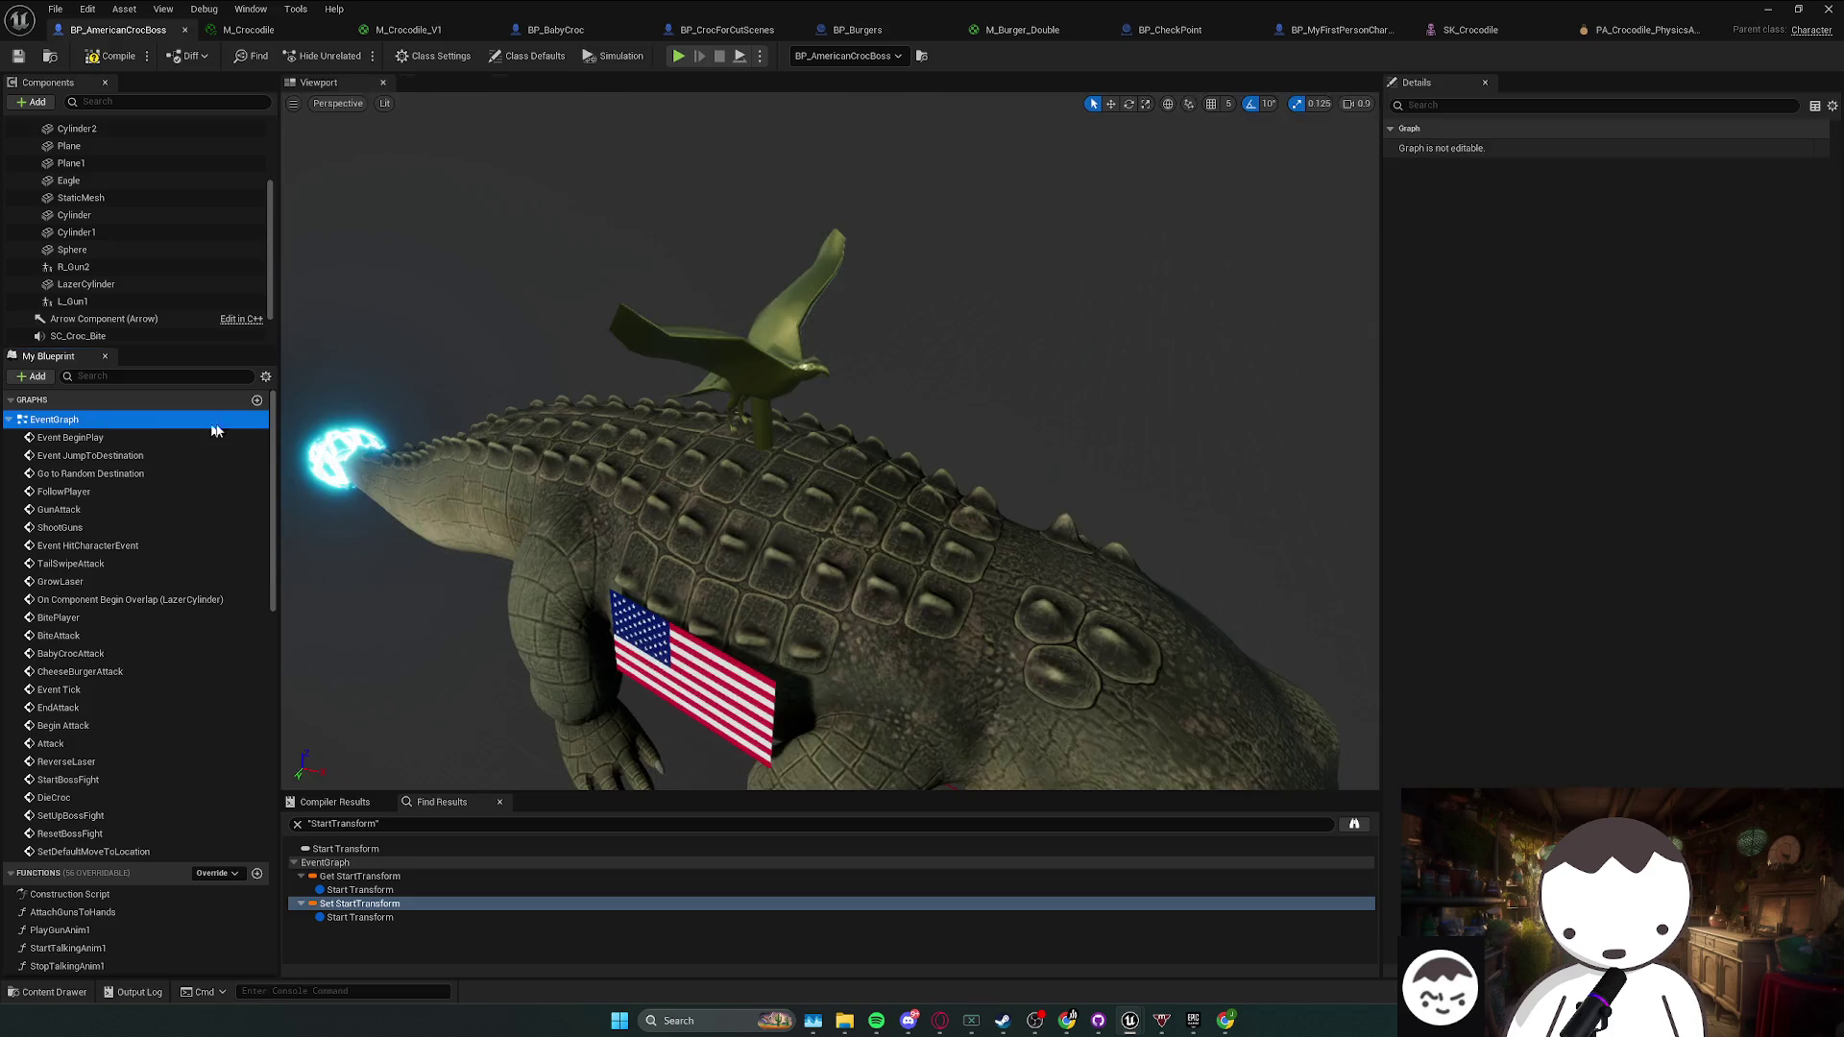
# - Search the graph for 'start' and pan to the SET and Draw Debug Sphere nodes
pyautogui.scroll(4, 801, 310)
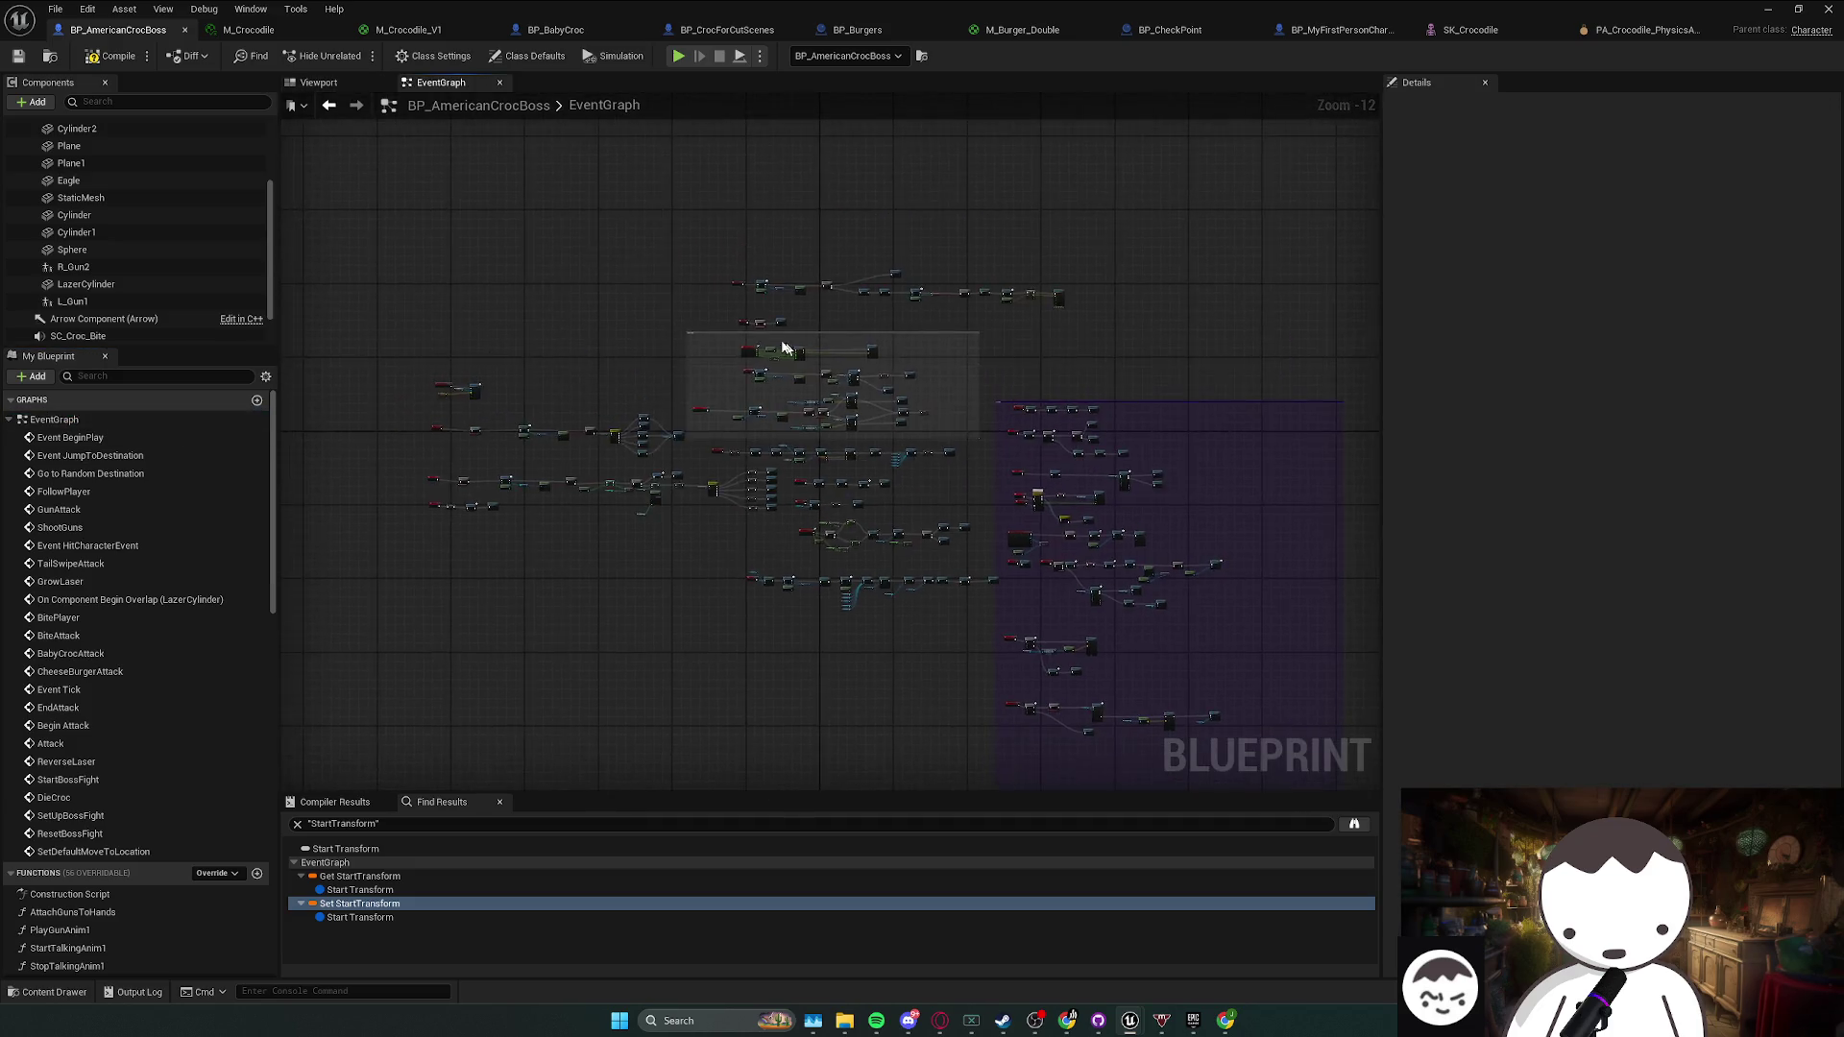
pyautogui.rightClick(506, 451)
pyautogui.write('start')
pyautogui.press('Escape')
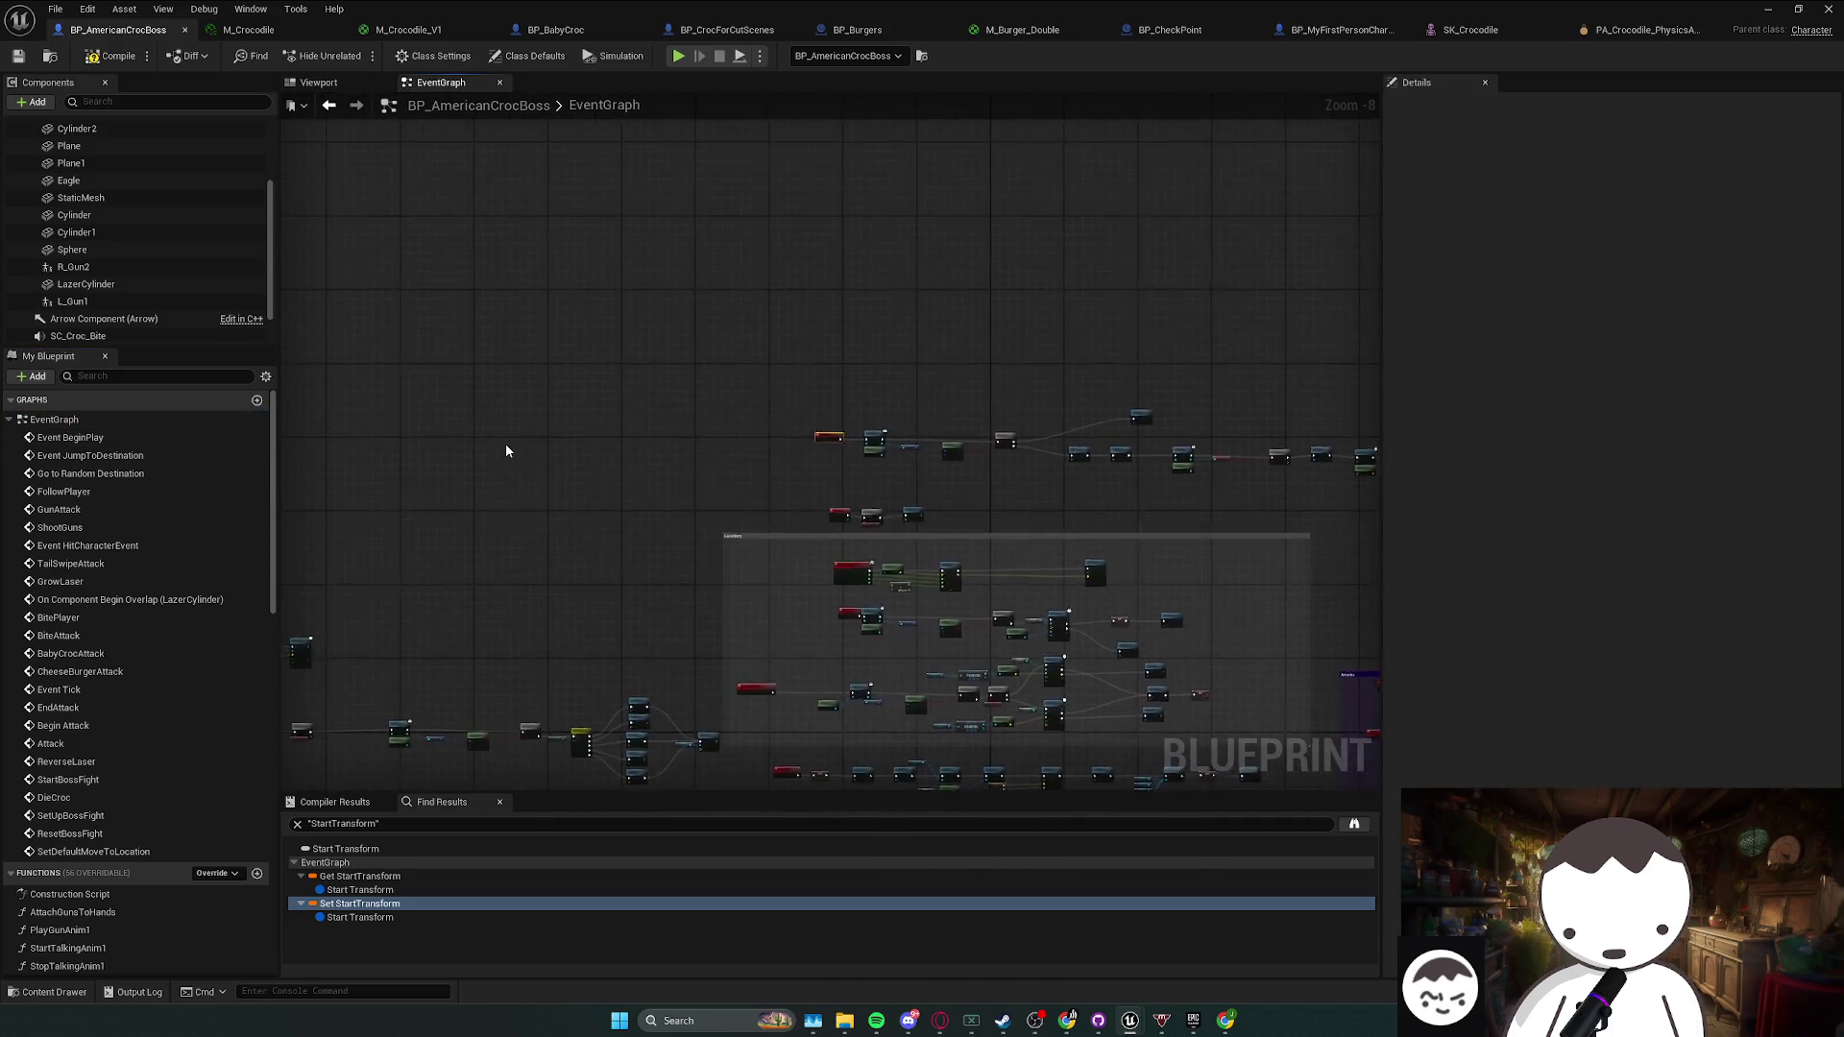
pyautogui.scroll(-4, 876, 460)
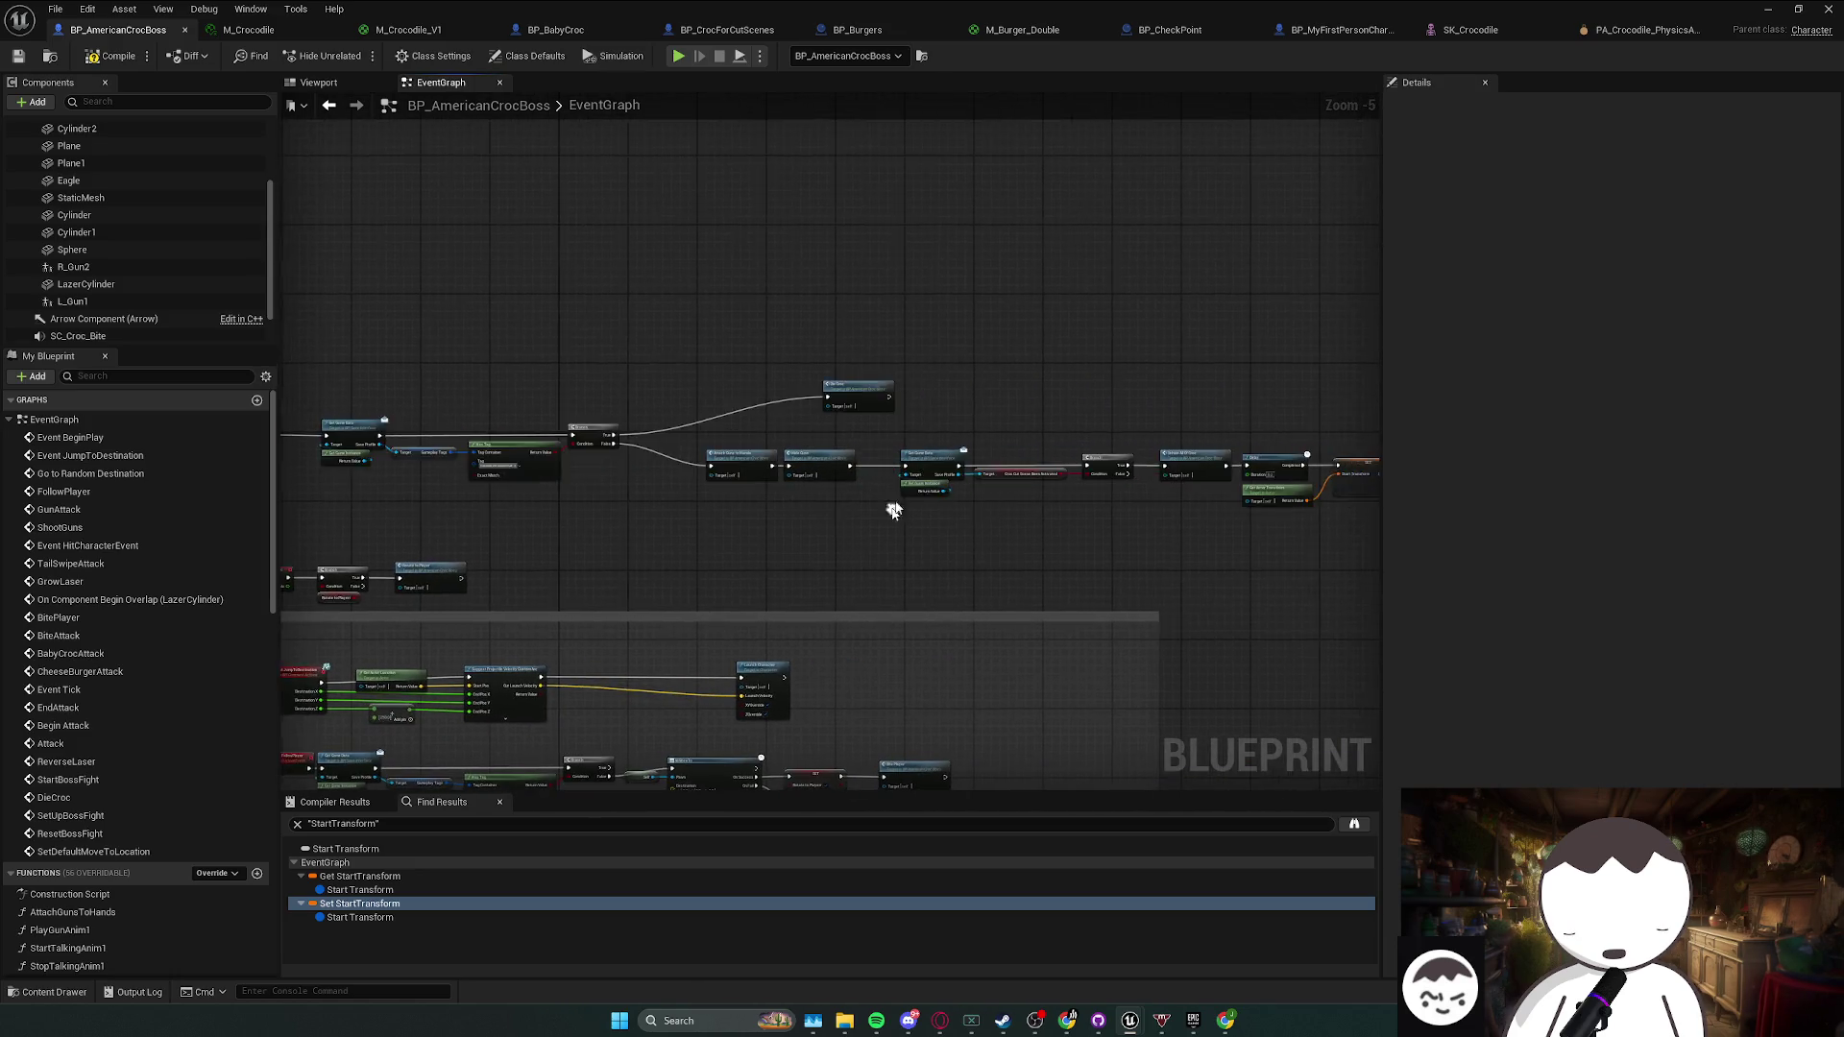
pyautogui.scroll(2, 892, 511)
pyautogui.moveTo(866, 526); pyautogui.dragTo(313, 526)
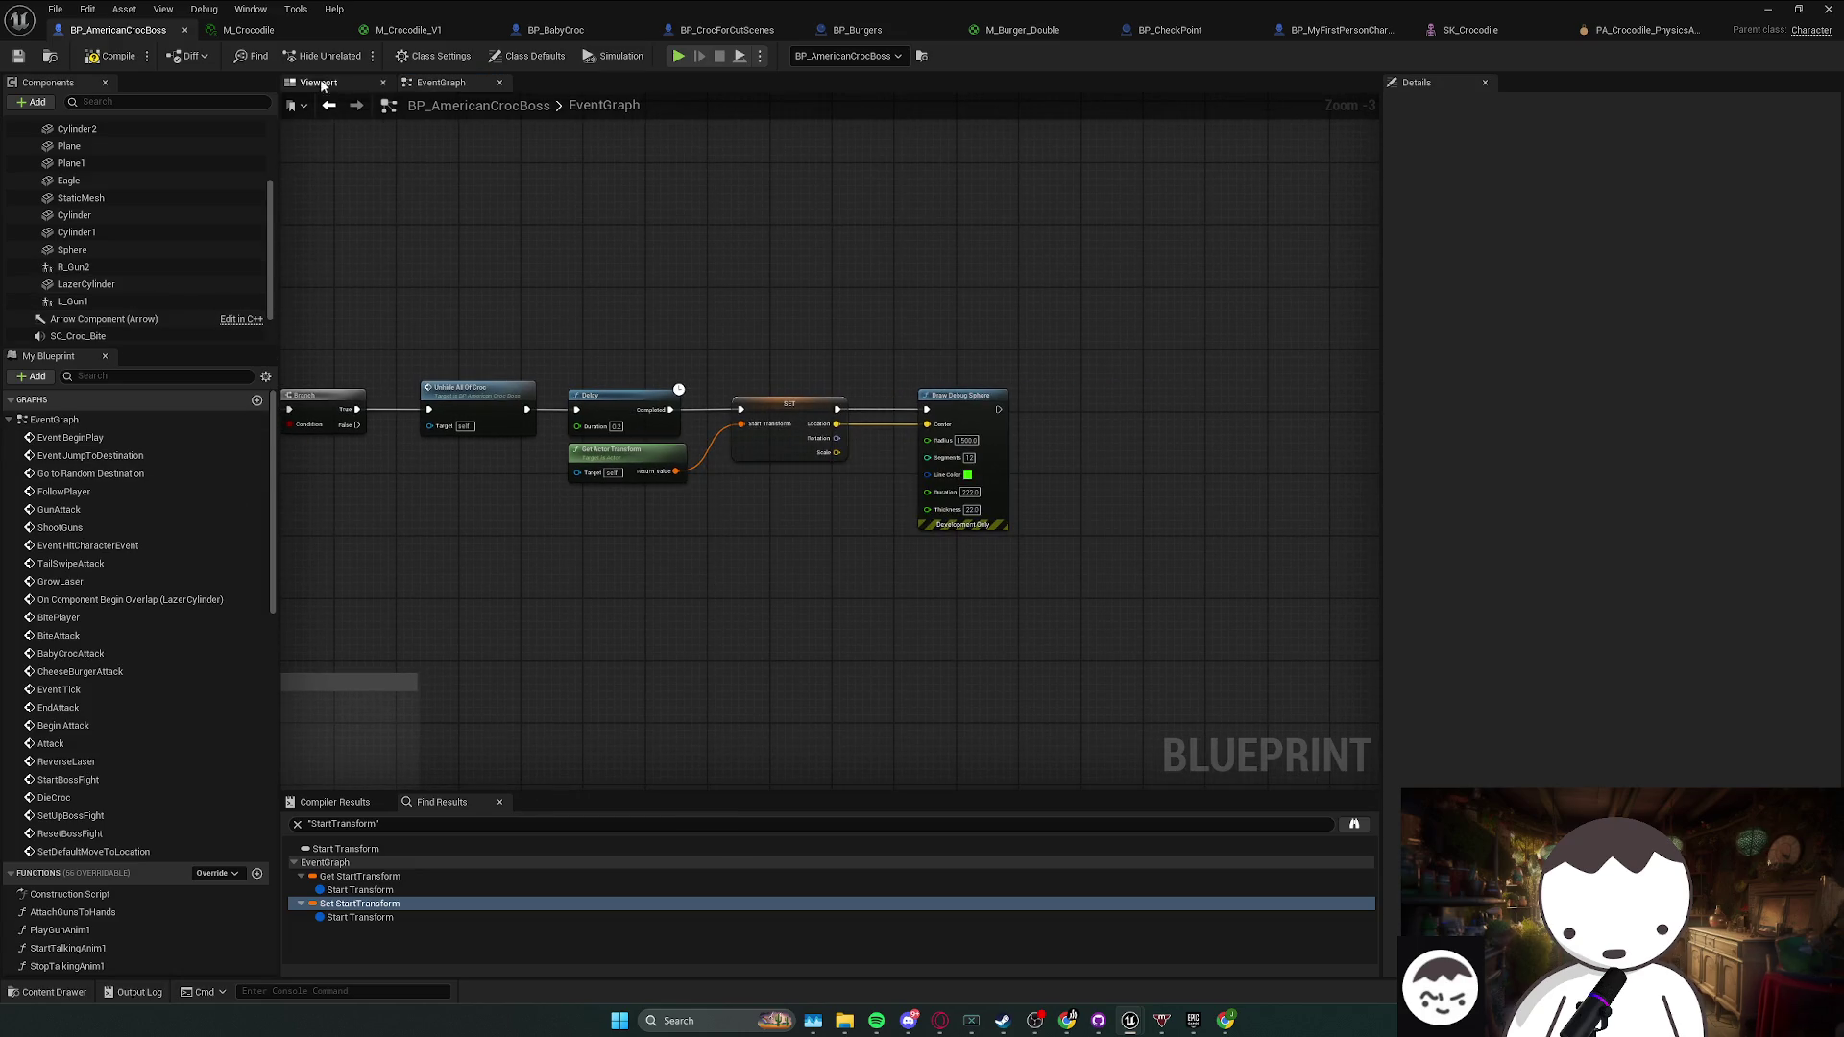
# - Place an Eagle getter below Draw Debug Sphere and wire a Set Relative Rotation from it
pyautogui.click(329, 84)
pyautogui.click(768, 346)
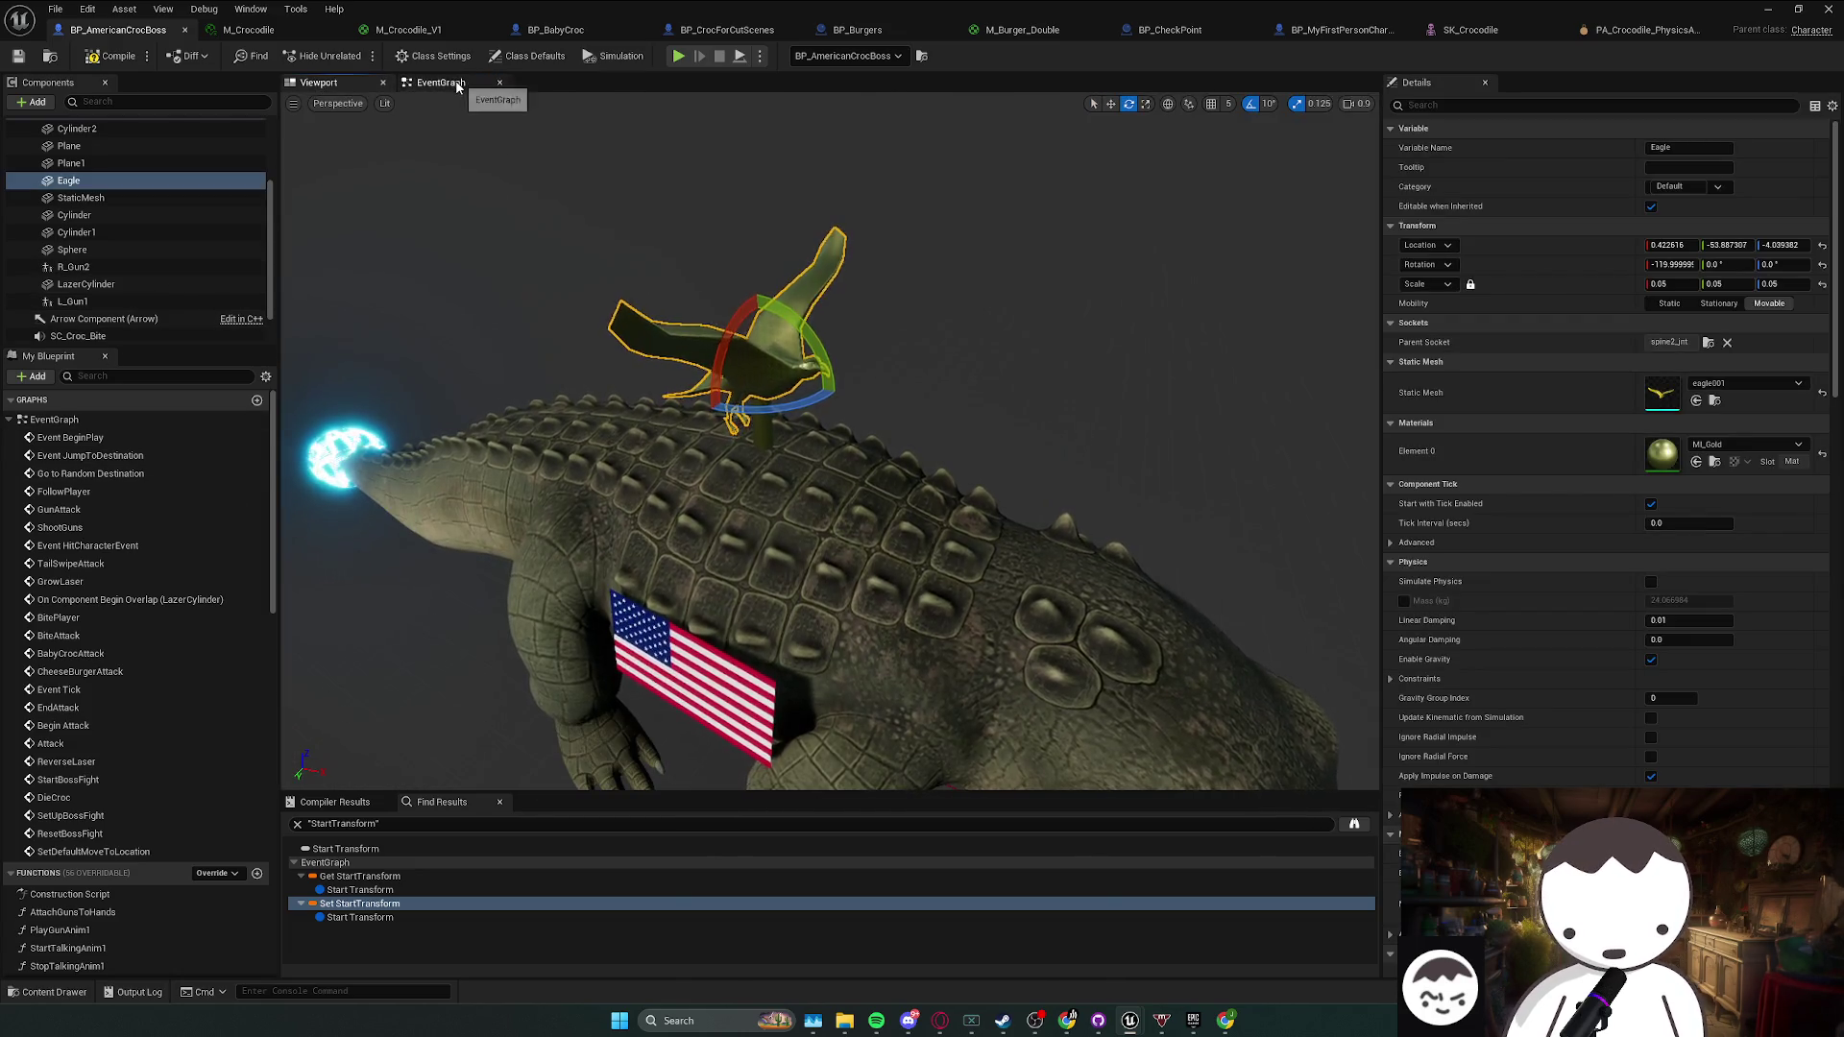
pyautogui.click(457, 84)
pyautogui.moveTo(67, 181)
pyautogui.mouseDown()
pyautogui.moveTo(966, 526)
pyautogui.moveTo(969, 577)
pyautogui.mouseUp()
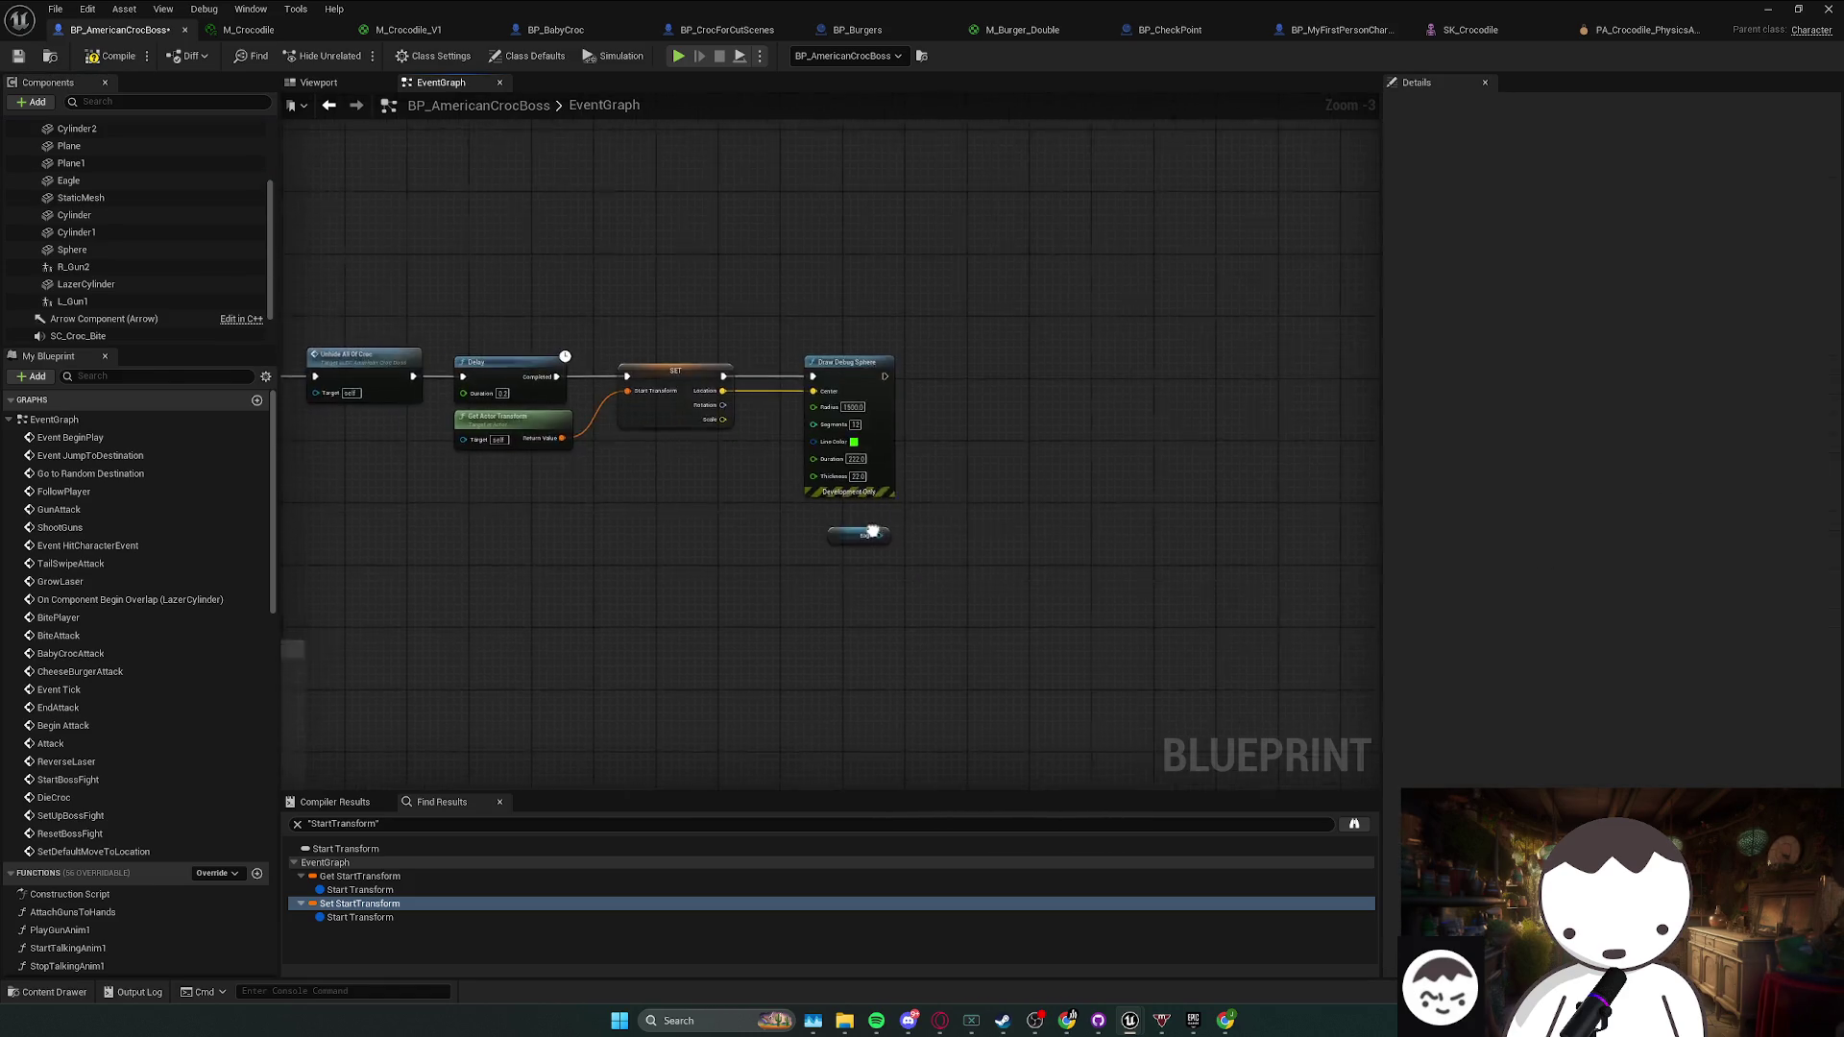
pyautogui.scroll(2, 872, 531)
pyautogui.click(870, 517)
pyautogui.moveTo(868, 510); pyautogui.dragTo(948, 451)
pyautogui.write('rotate')
pyautogui.press('BackSpace')
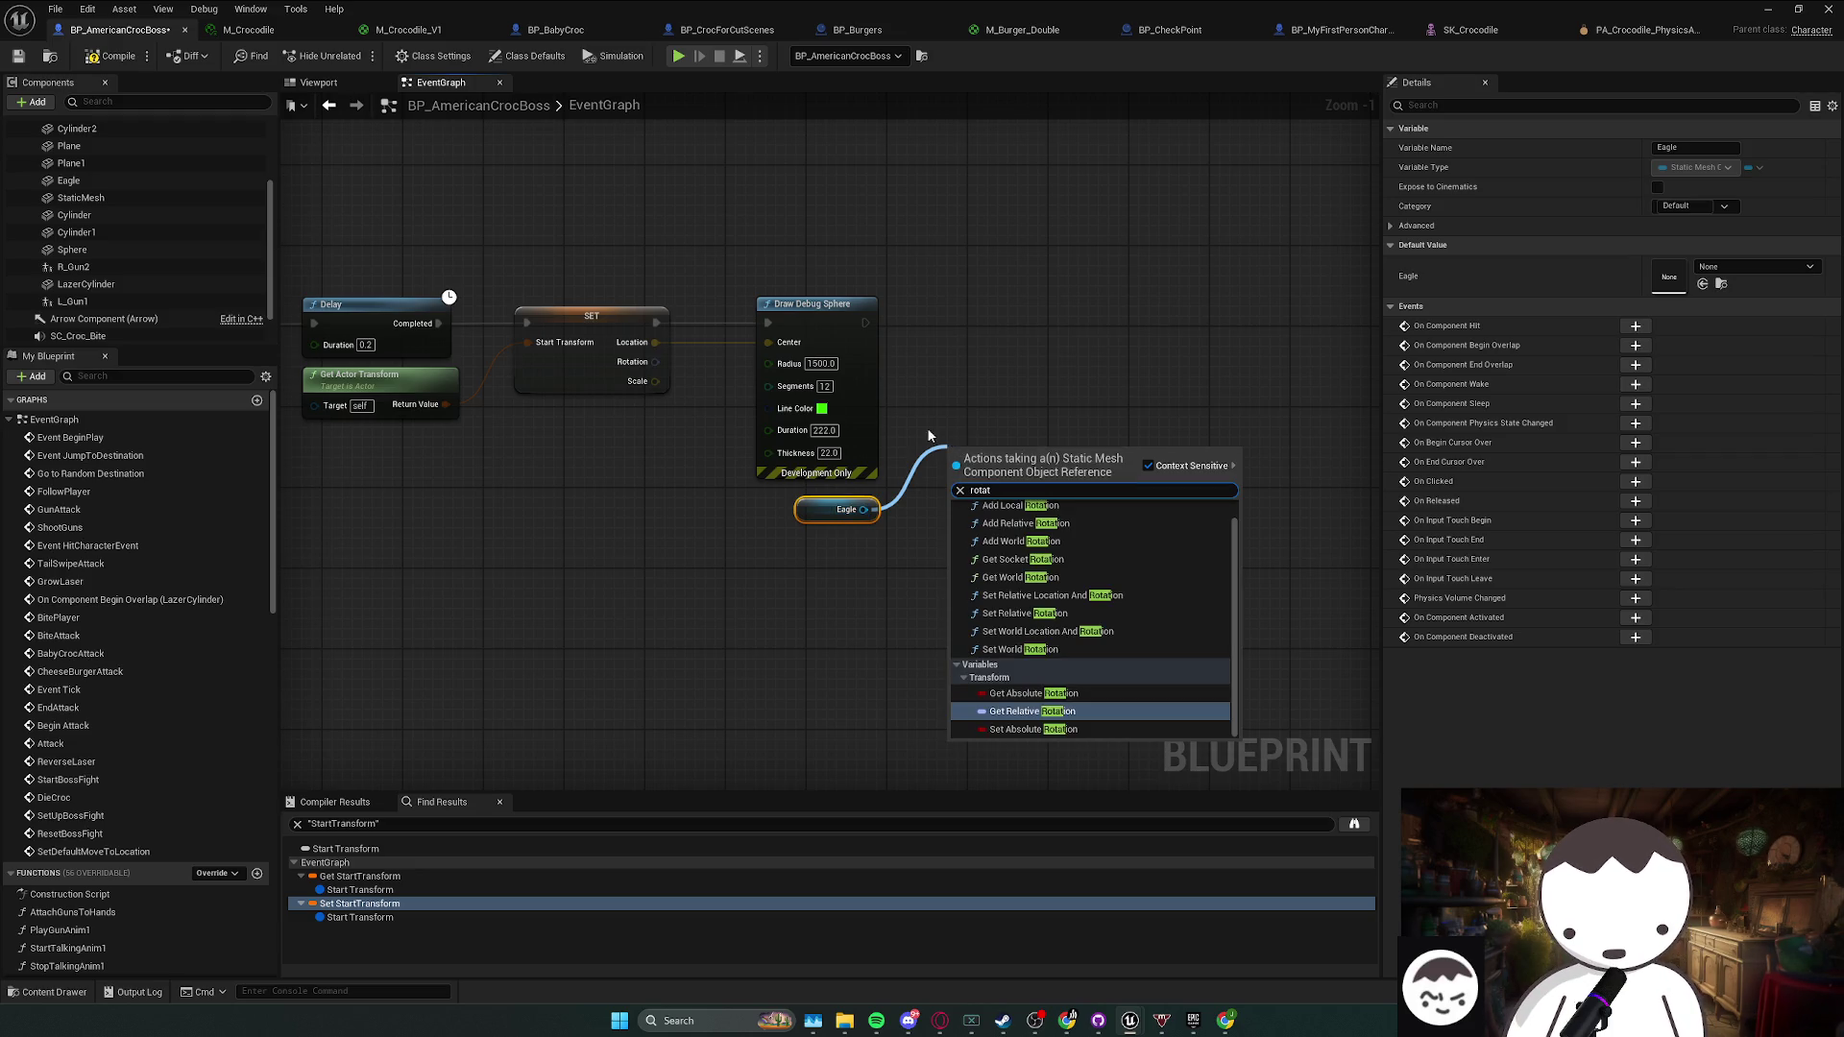
pyautogui.scroll(1, 975, 566)
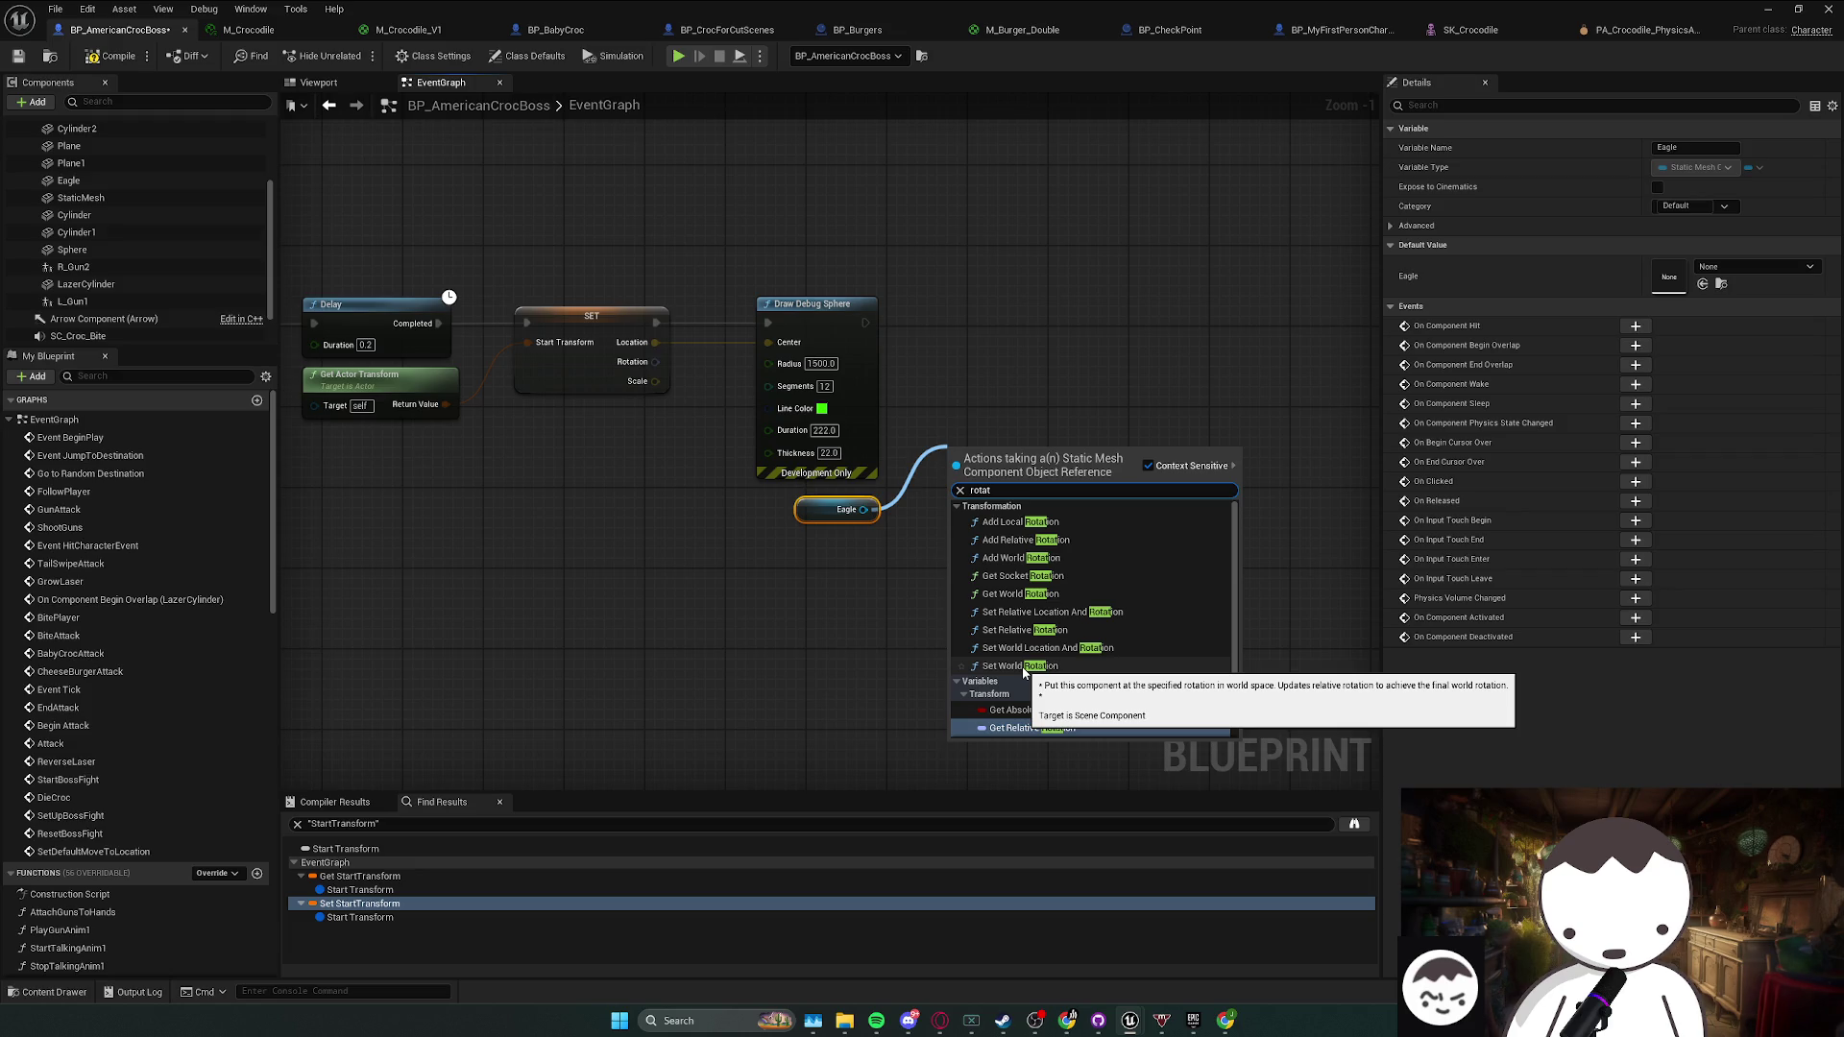
pyautogui.click(1024, 630)
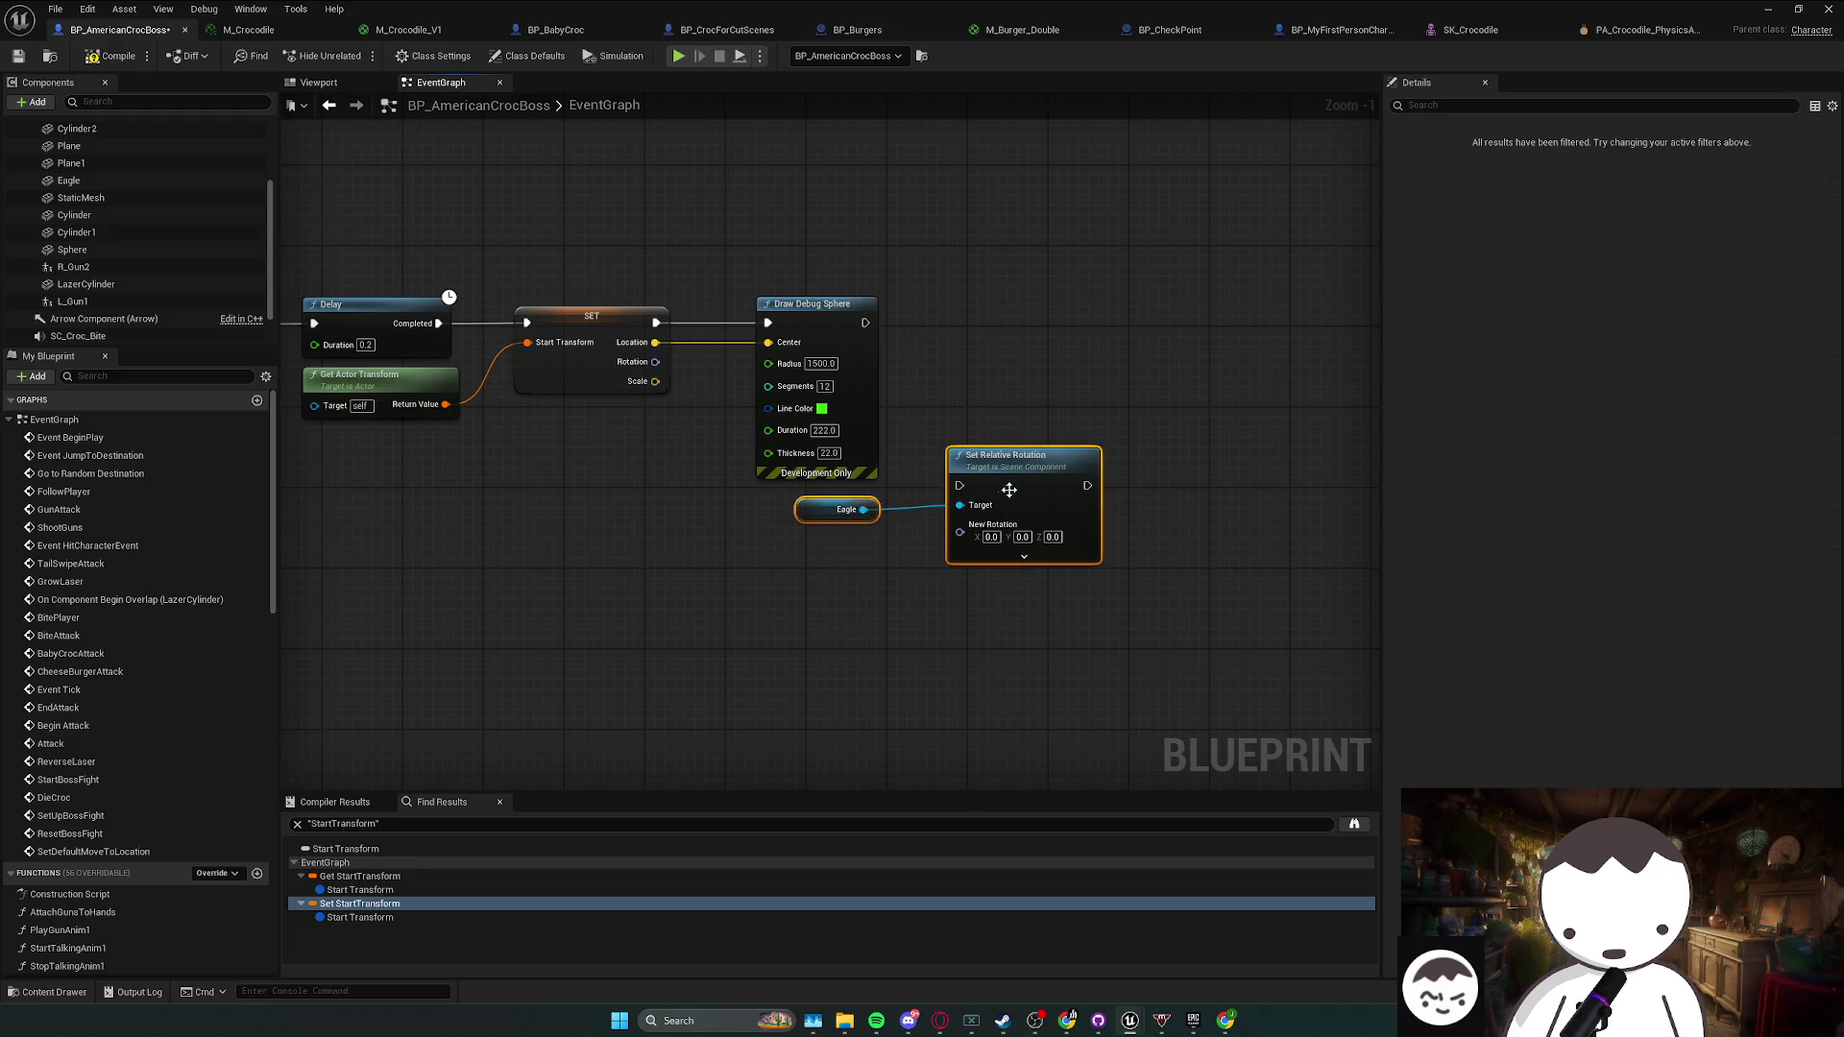
# - Move the Eagle nodes beside Event Tick, split New Rotation, and set Yaw to 1.0
pyautogui.moveTo(1006, 490); pyautogui.dragTo(871, 546)
pyautogui.scroll(-2, 1035, 524)
pyautogui.moveTo(1111, 484)
pyautogui.mouseDown()
pyautogui.moveTo(907, 425)
pyautogui.moveTo(1176, 435)
pyautogui.moveTo(938, 442)
pyautogui.moveTo(1103, 227)
pyautogui.moveTo(1173, 445)
pyautogui.moveTo(1217, 381)
pyautogui.moveTo(1020, 419)
pyautogui.moveTo(1183, 387)
pyautogui.mouseUp()
pyautogui.scroll(-1, 1217, 381)
pyautogui.scroll(2, 1052, 413)
pyautogui.scroll(1, 1119, 407)
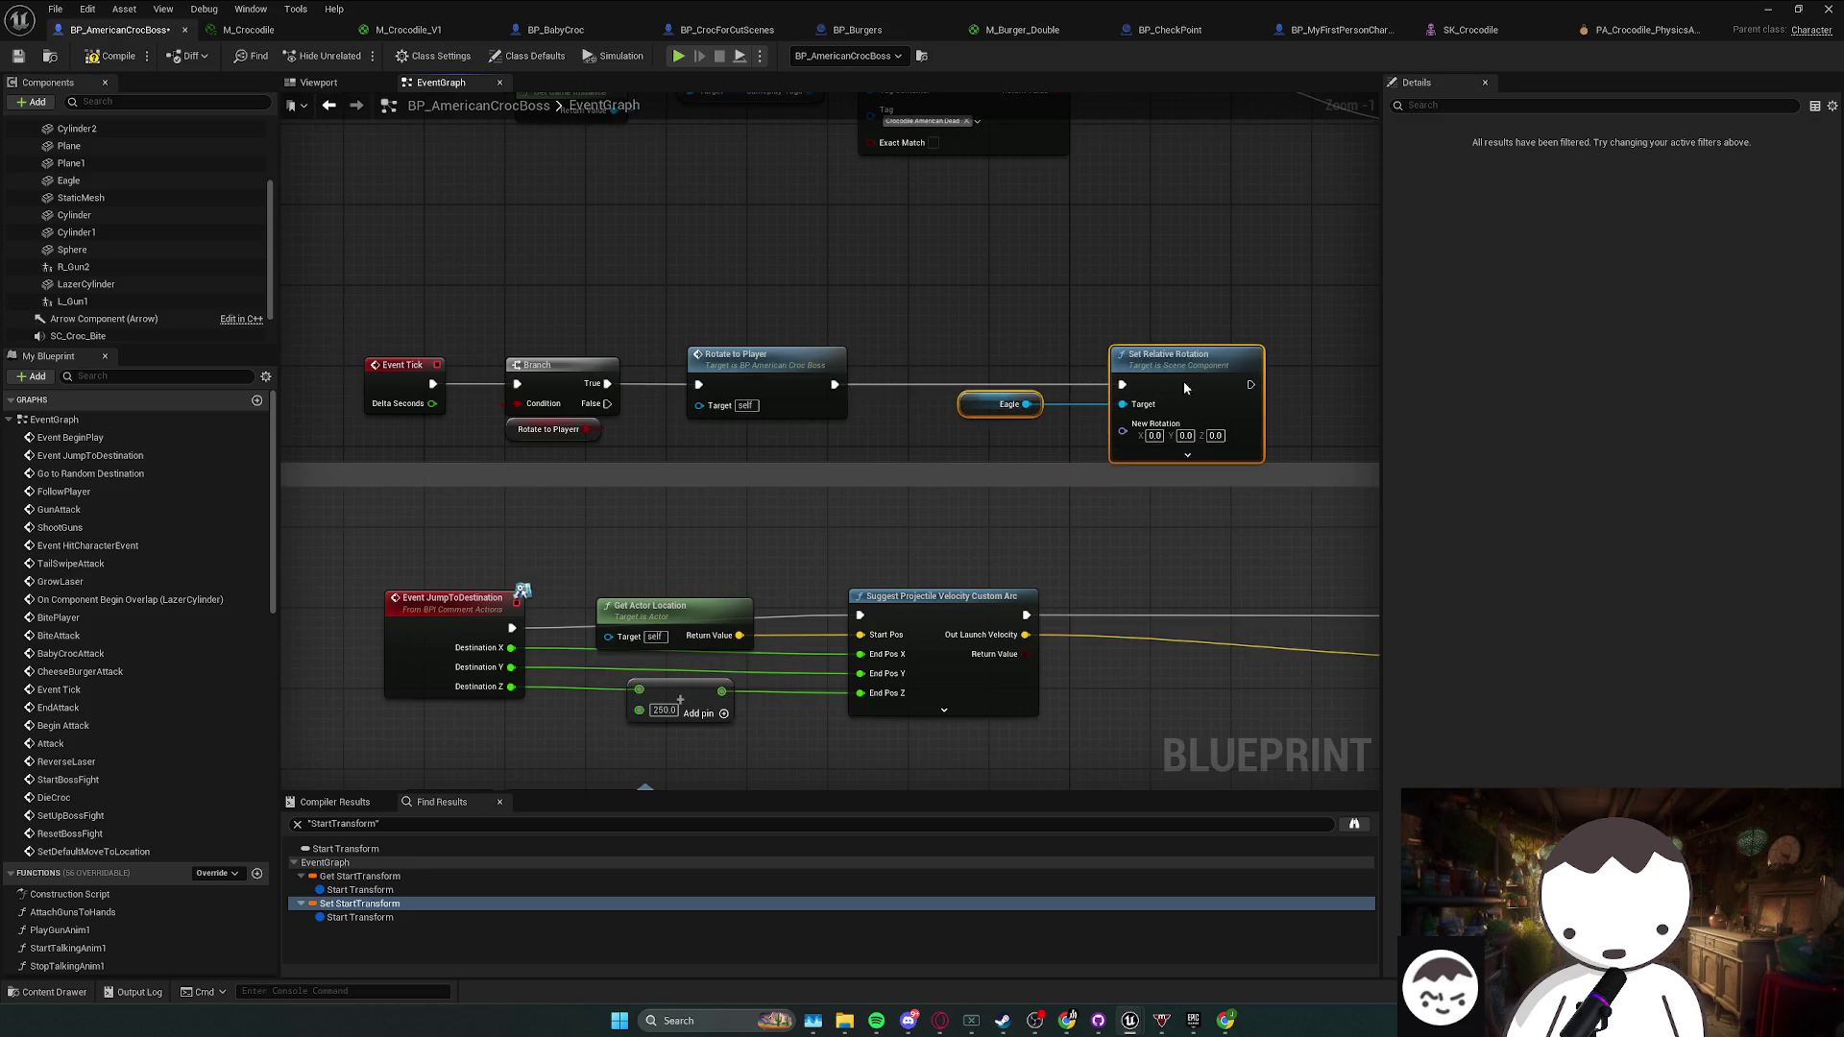
pyautogui.moveTo(1040, 449); pyautogui.dragTo(1034, 446)
pyautogui.rightClick(1074, 430)
pyautogui.click(1128, 490)
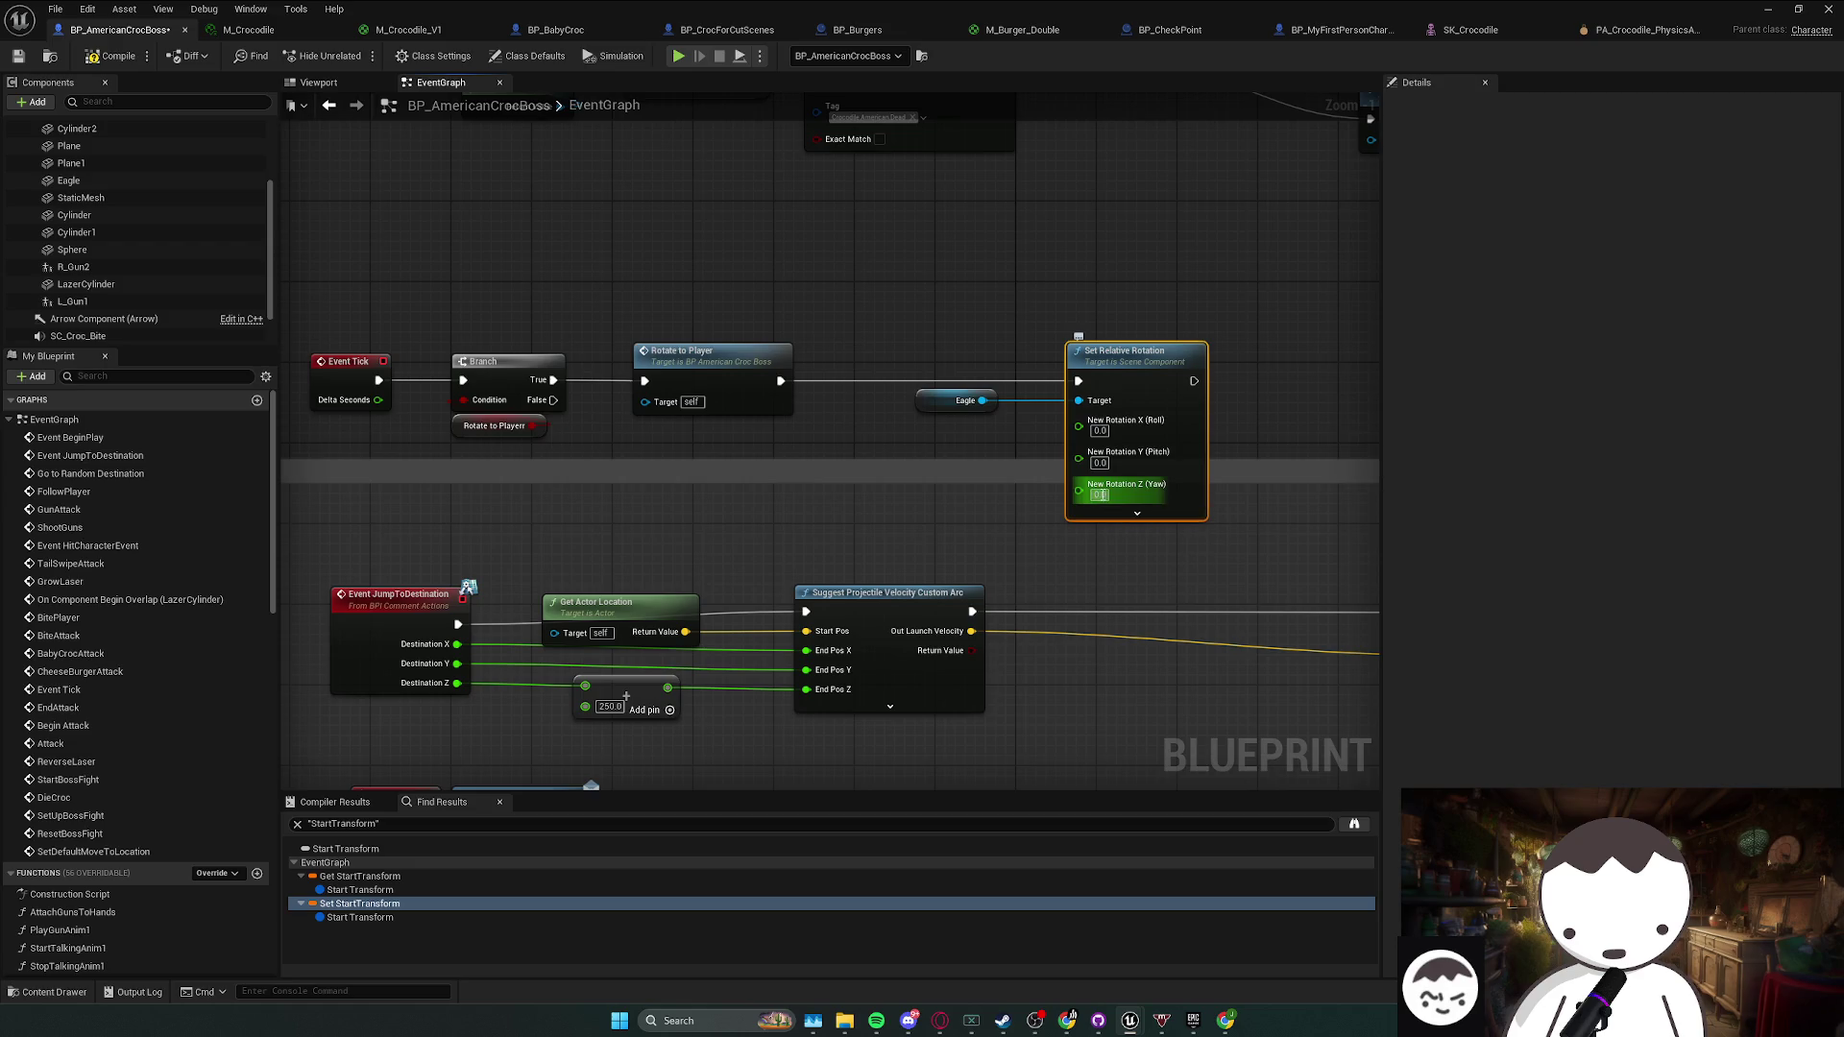
pyautogui.click(1247, 424)
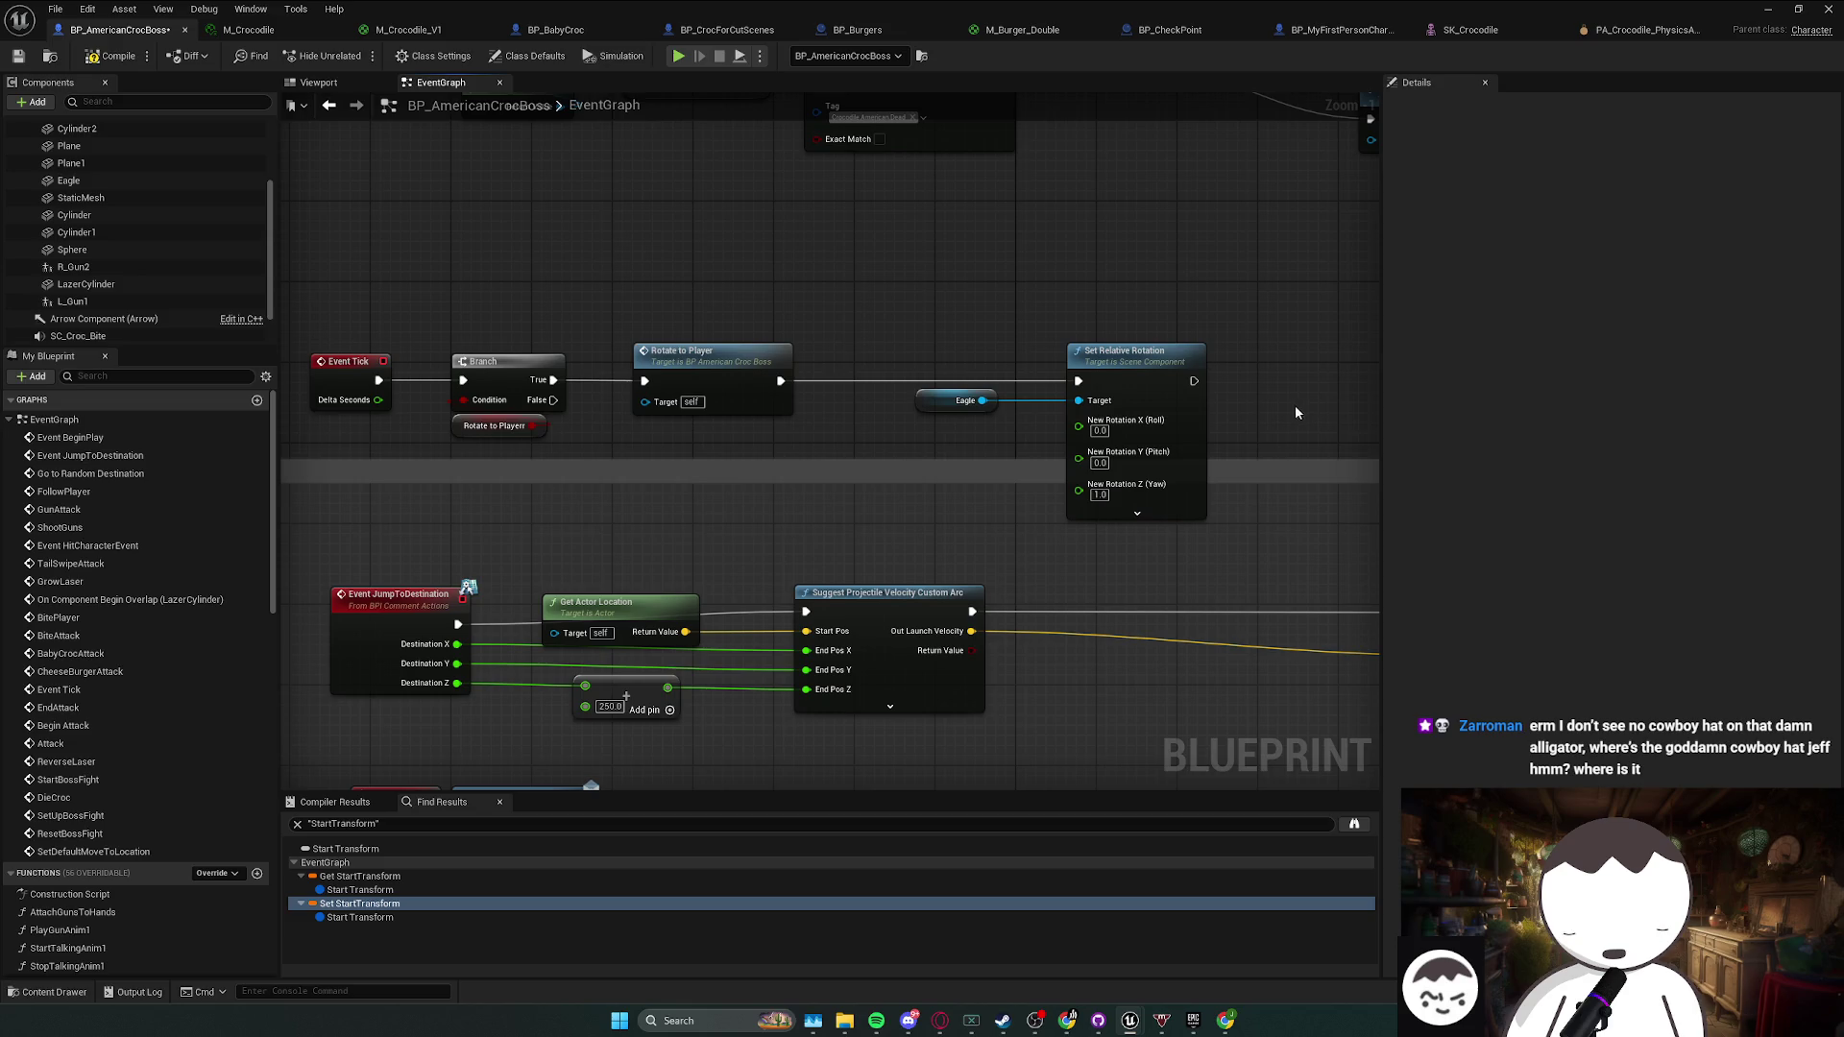
# - Feed Yaw from a new Add (+) node, then compile and save the blueprint
pyautogui.moveTo(935, 402); pyautogui.dragTo(835, 397)
pyautogui.moveTo(1079, 490); pyautogui.dragTo(982, 487)
pyautogui.write('+')
pyautogui.press('Return')
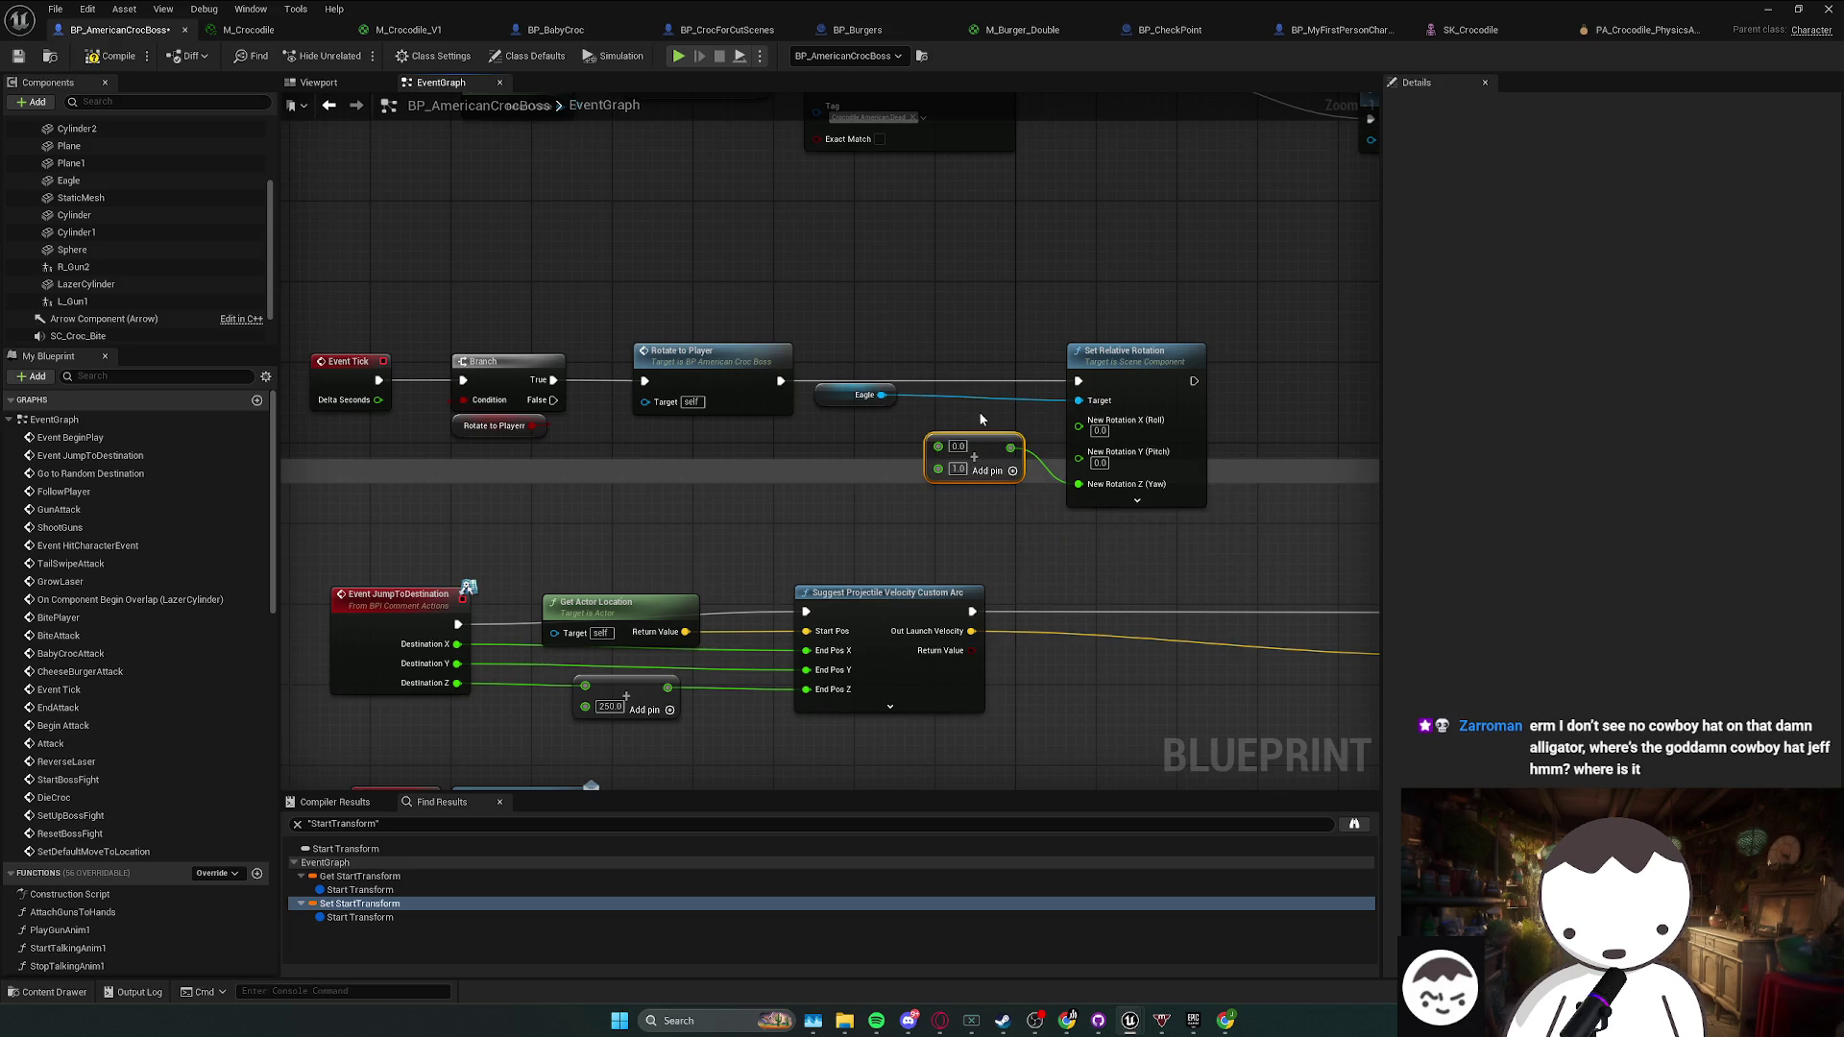
pyautogui.moveTo(1149, 363); pyautogui.dragTo(1118, 373)
pyautogui.hotkey('ctrl', 'z')
pyautogui.hotkey('ctrl', 'z')
pyautogui.hotkey('ctrl', 'z')
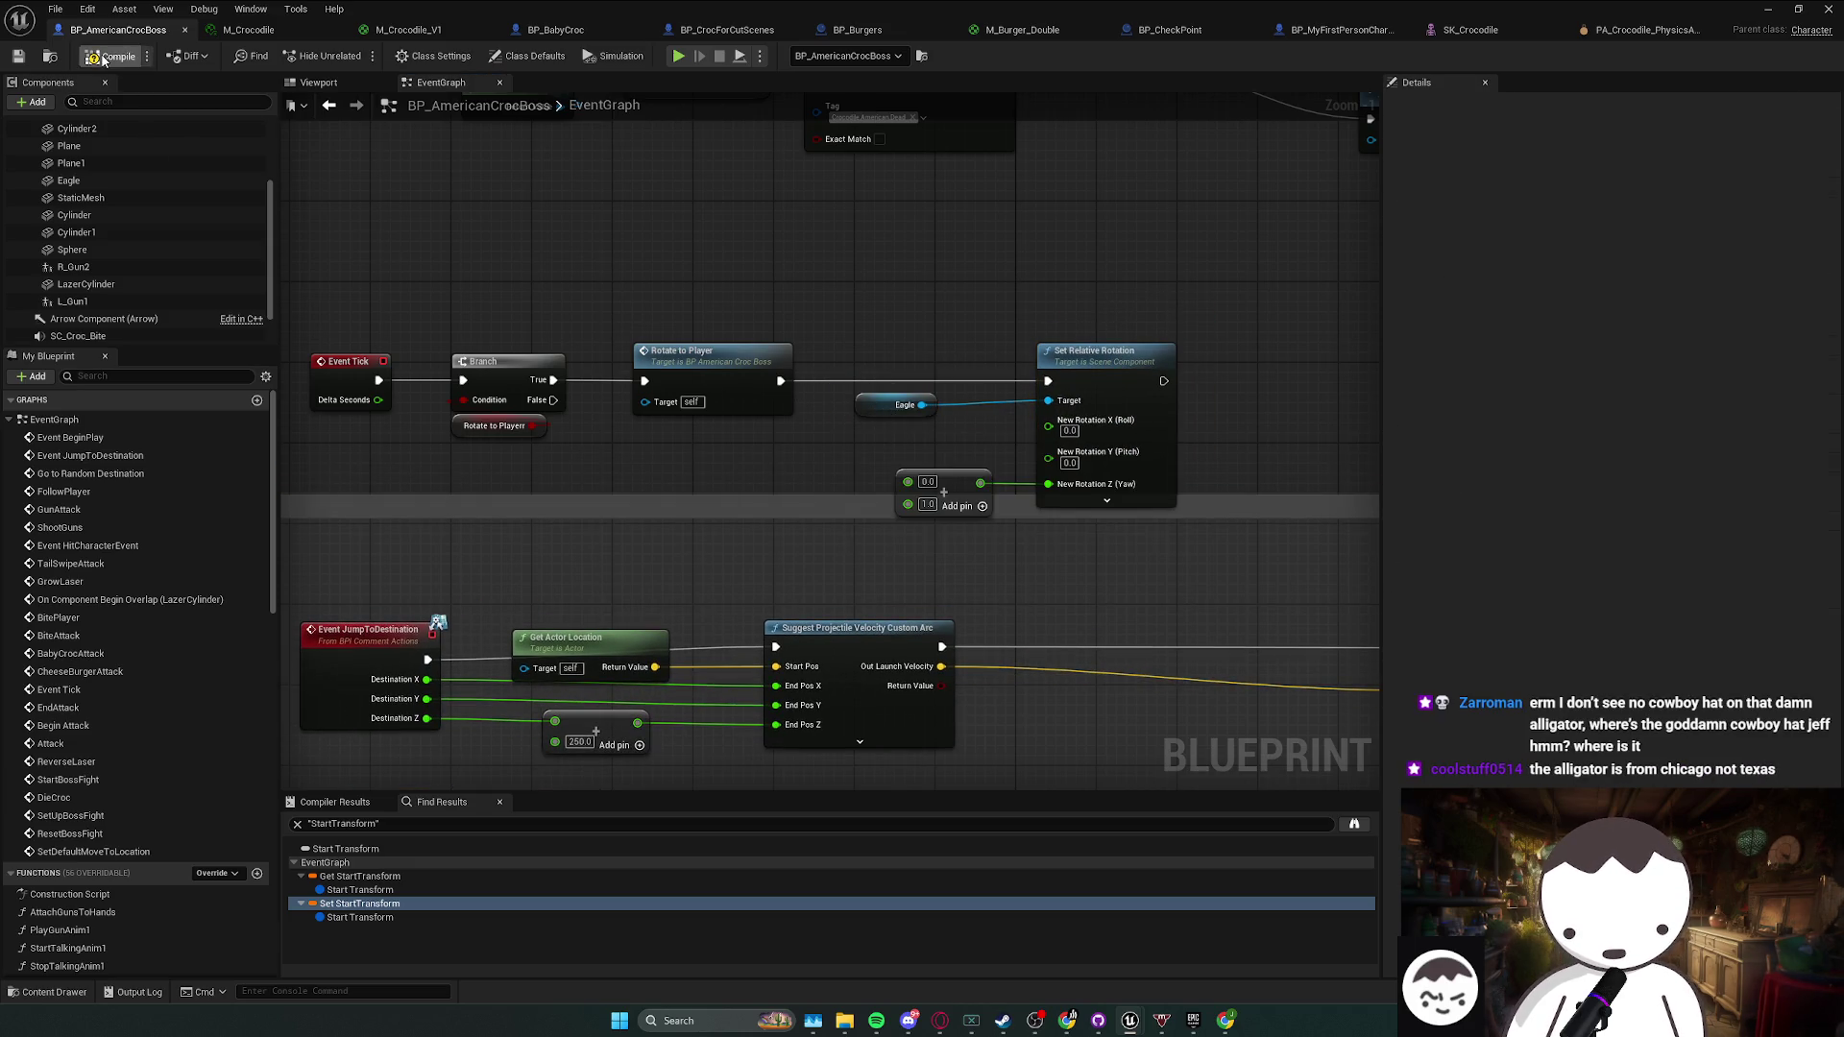
pyautogui.hotkey('ctrl', 's')
pyautogui.hotkey('alt', 'F4')
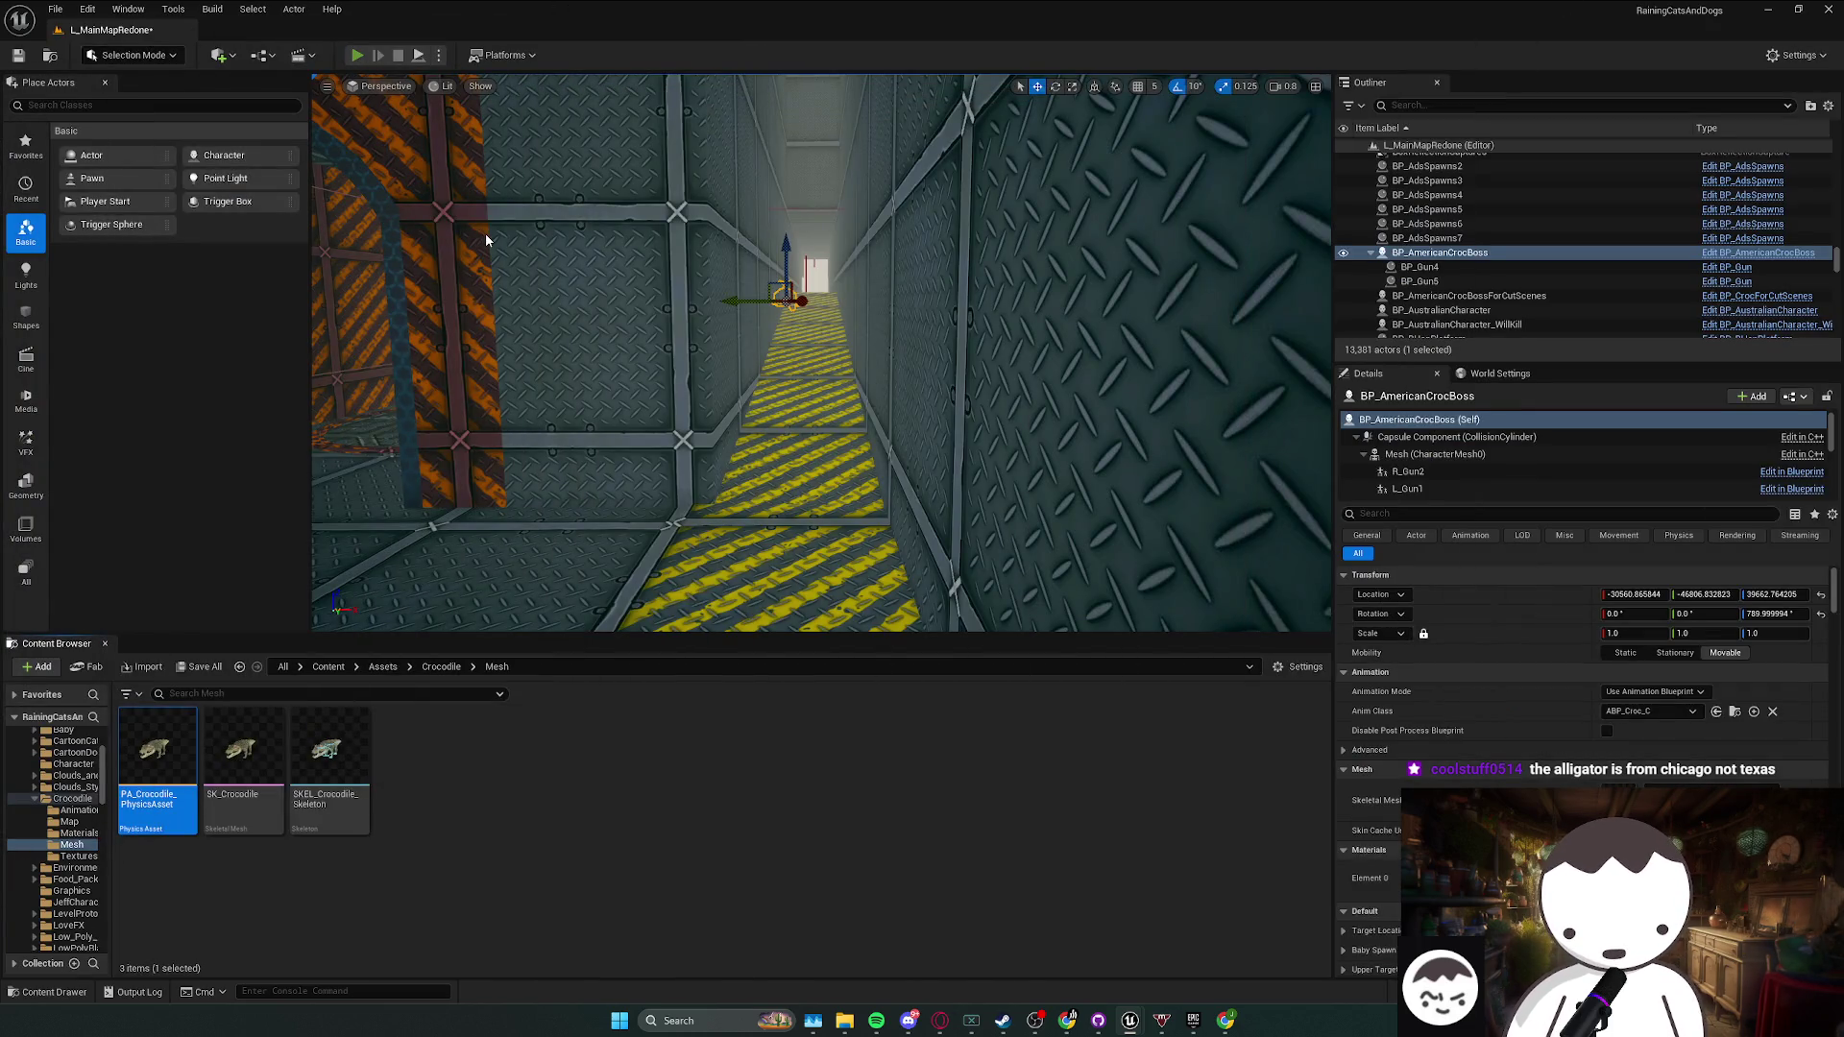
# - Play in editor, walk through the tunnel toward the caged crocodile arena, then stop
pyautogui.hotkey('alt', 'p')
pyautogui.press('w')
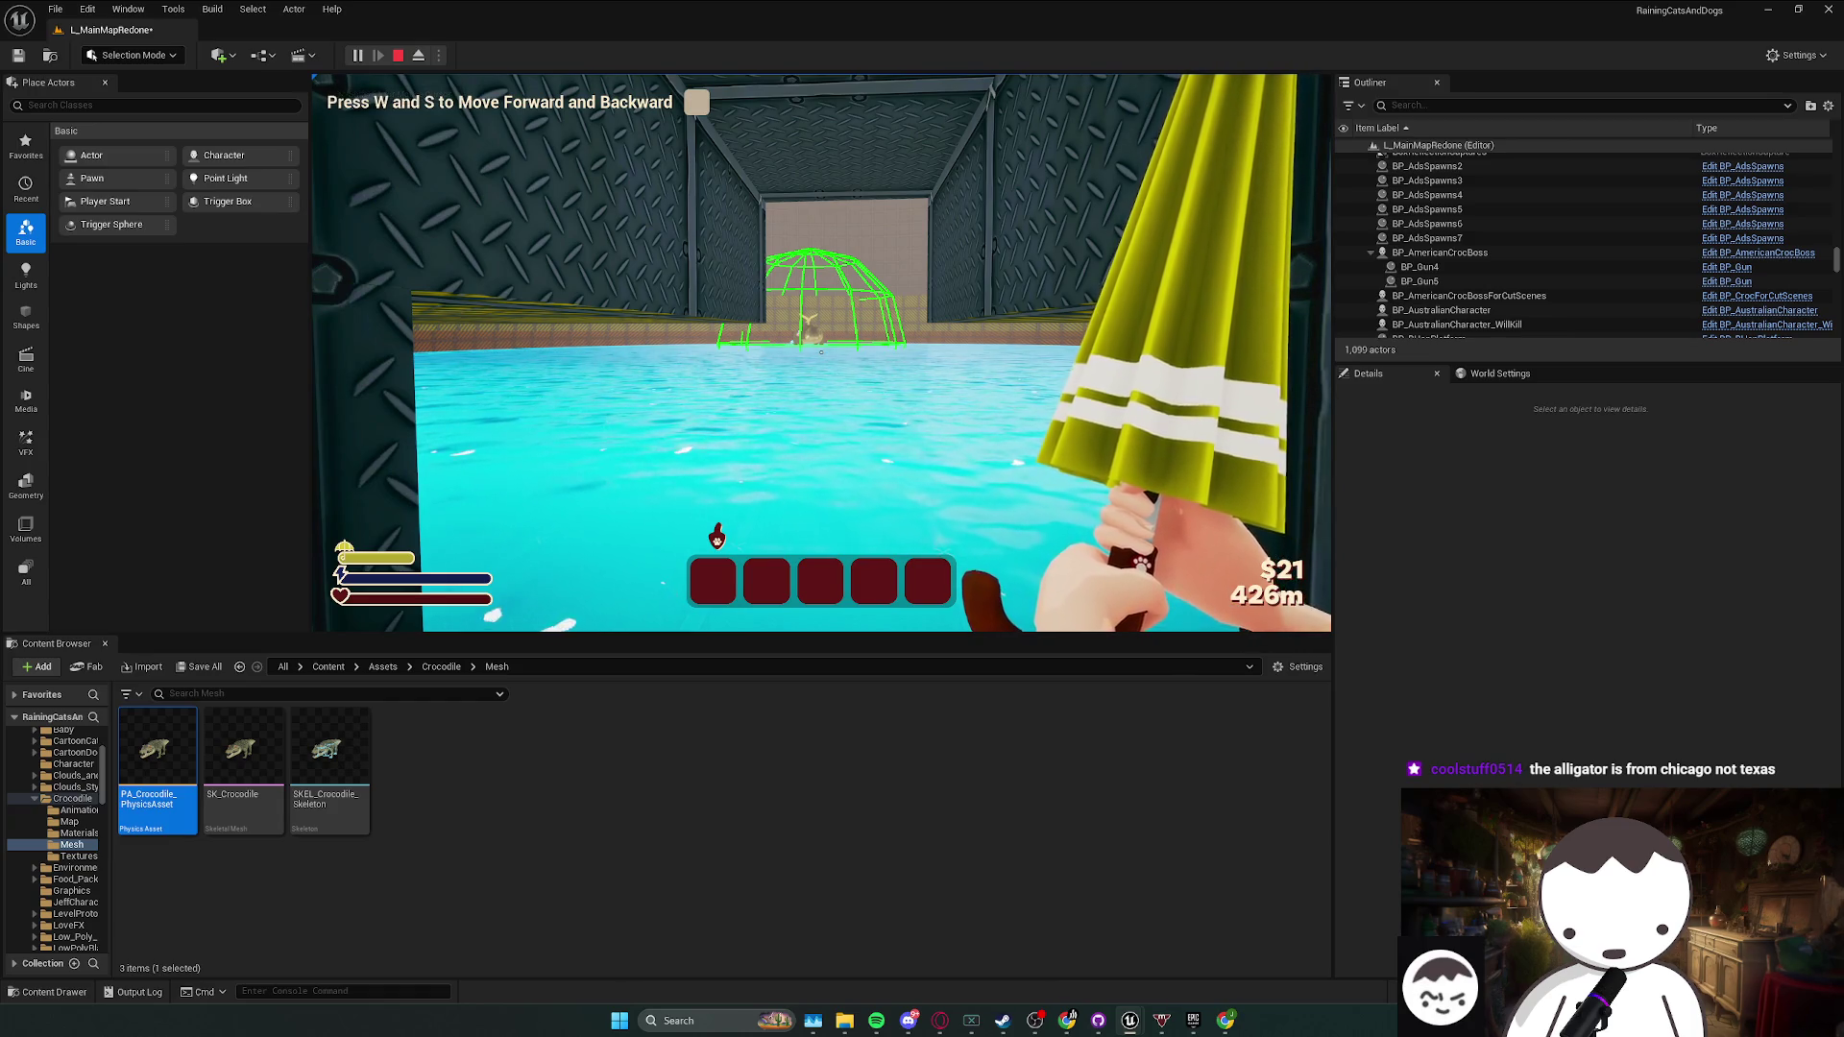
pyautogui.press('w')
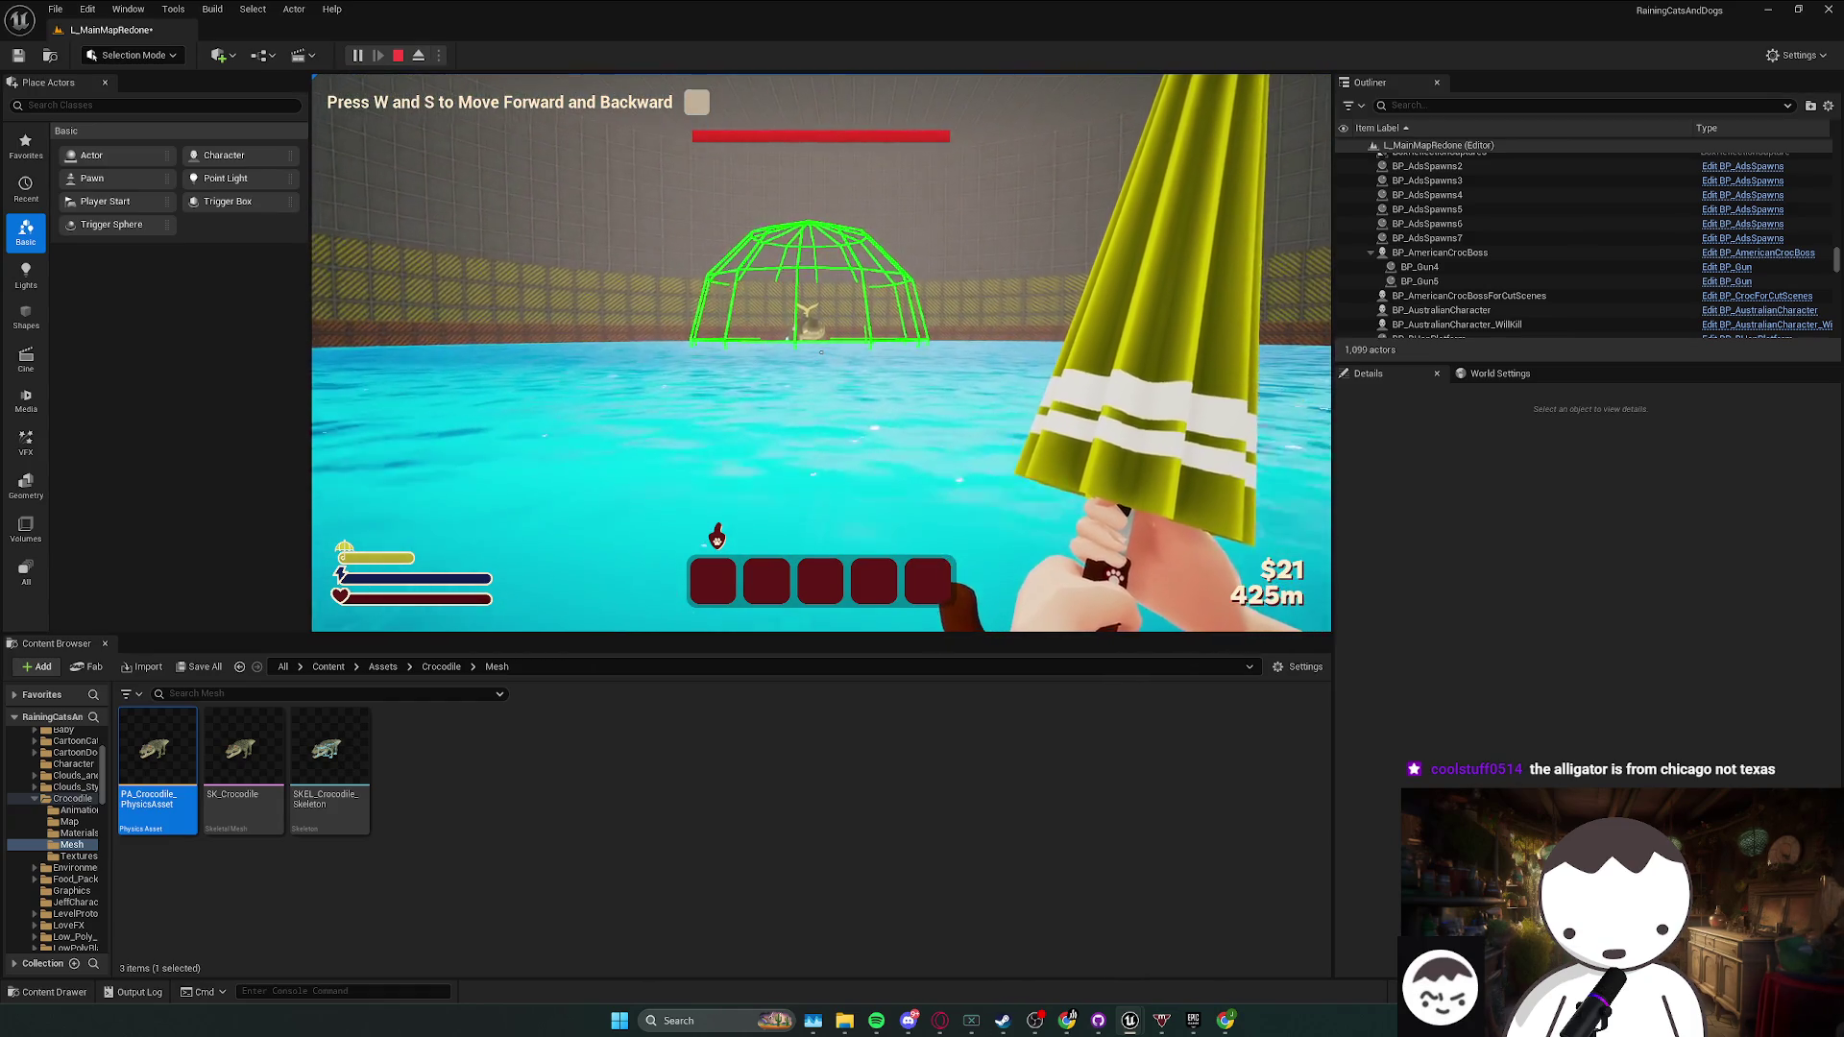
pyautogui.press('Escape')
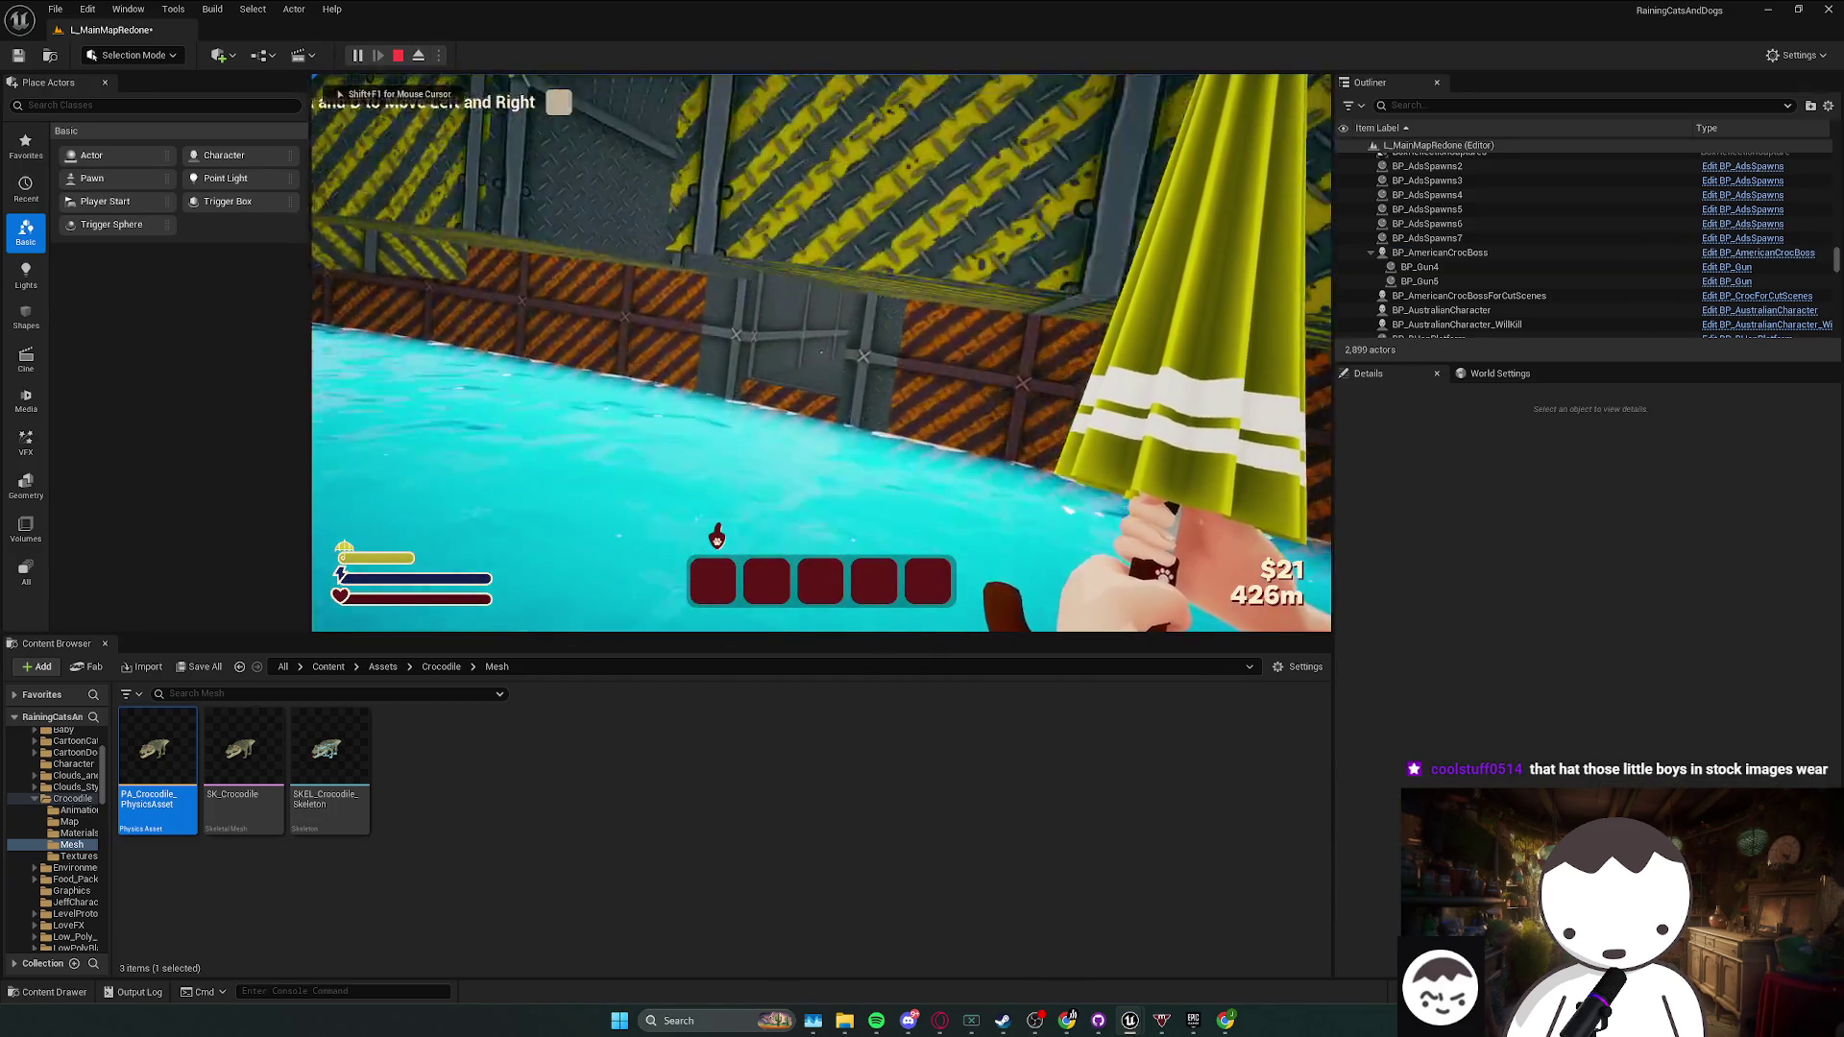
pyautogui.press('a')
pyautogui.press('w')
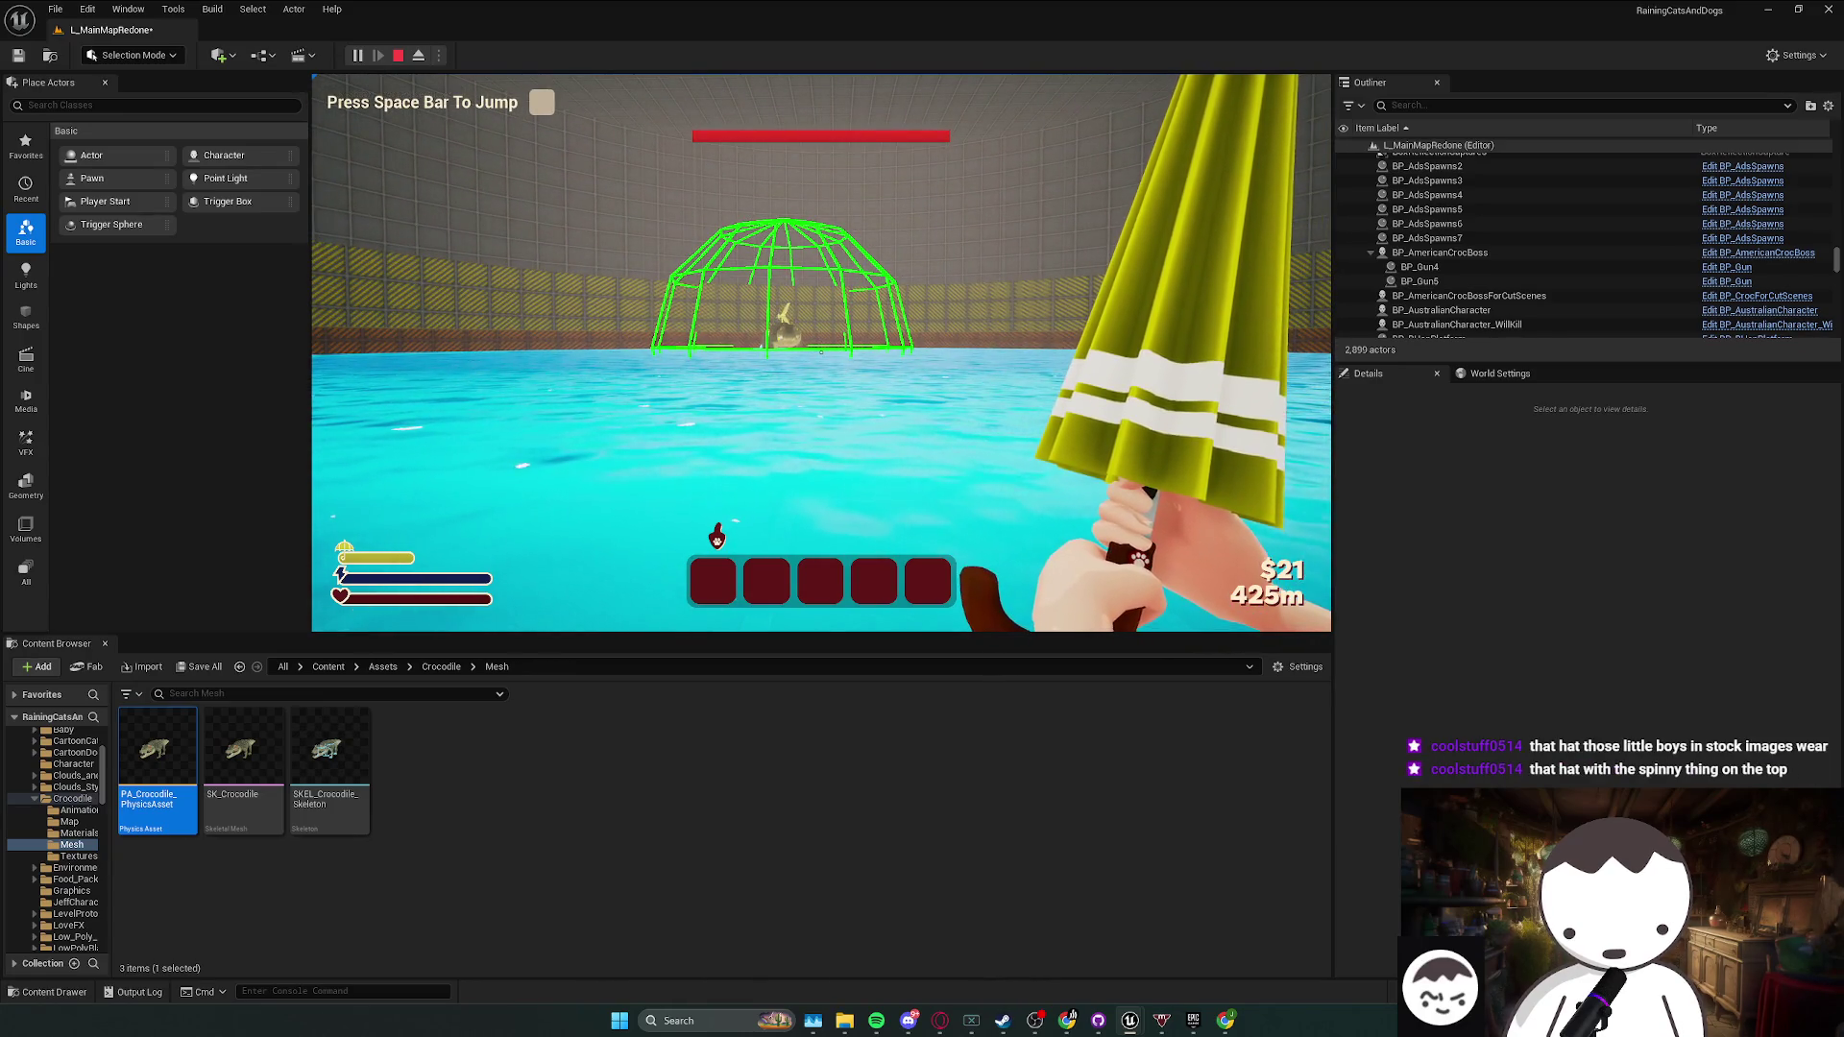
pyautogui.press('Escape')
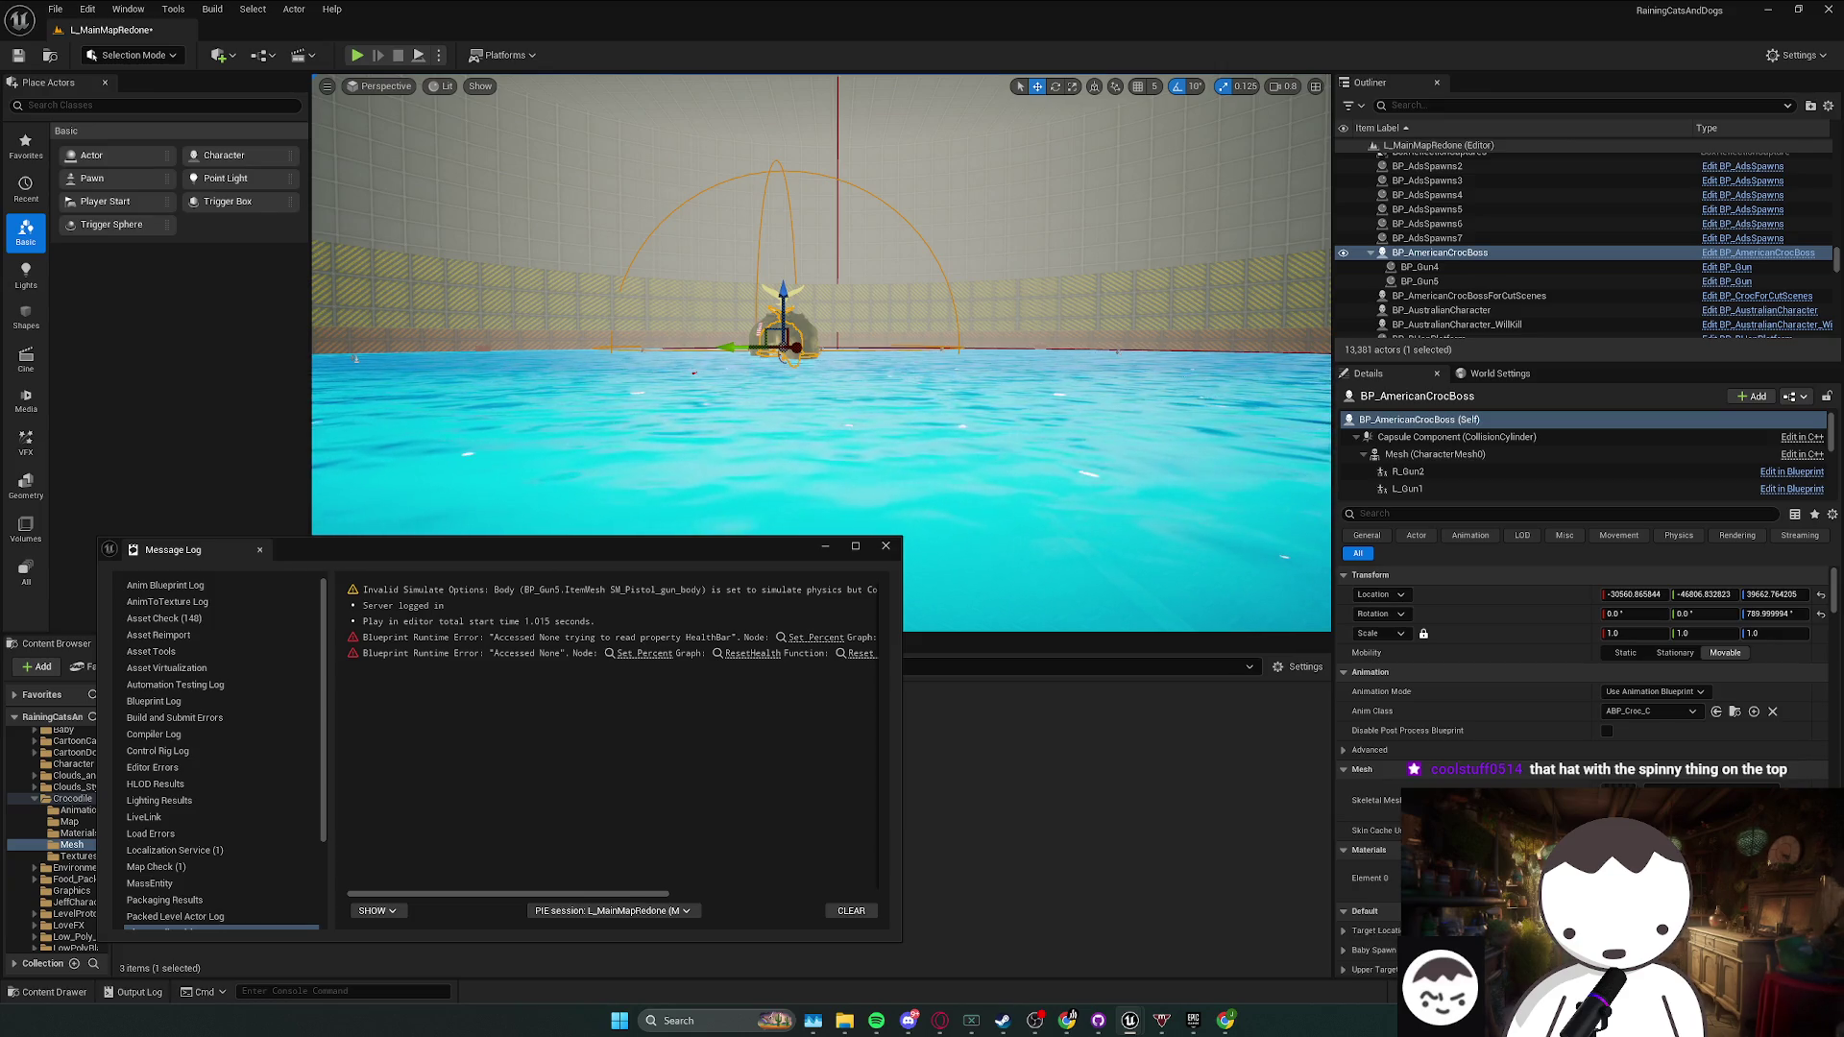
# - Close the Message Log, play-test the boss again, then maximize the BP_AmericanCrocBoss editor
pyautogui.click(885, 547)
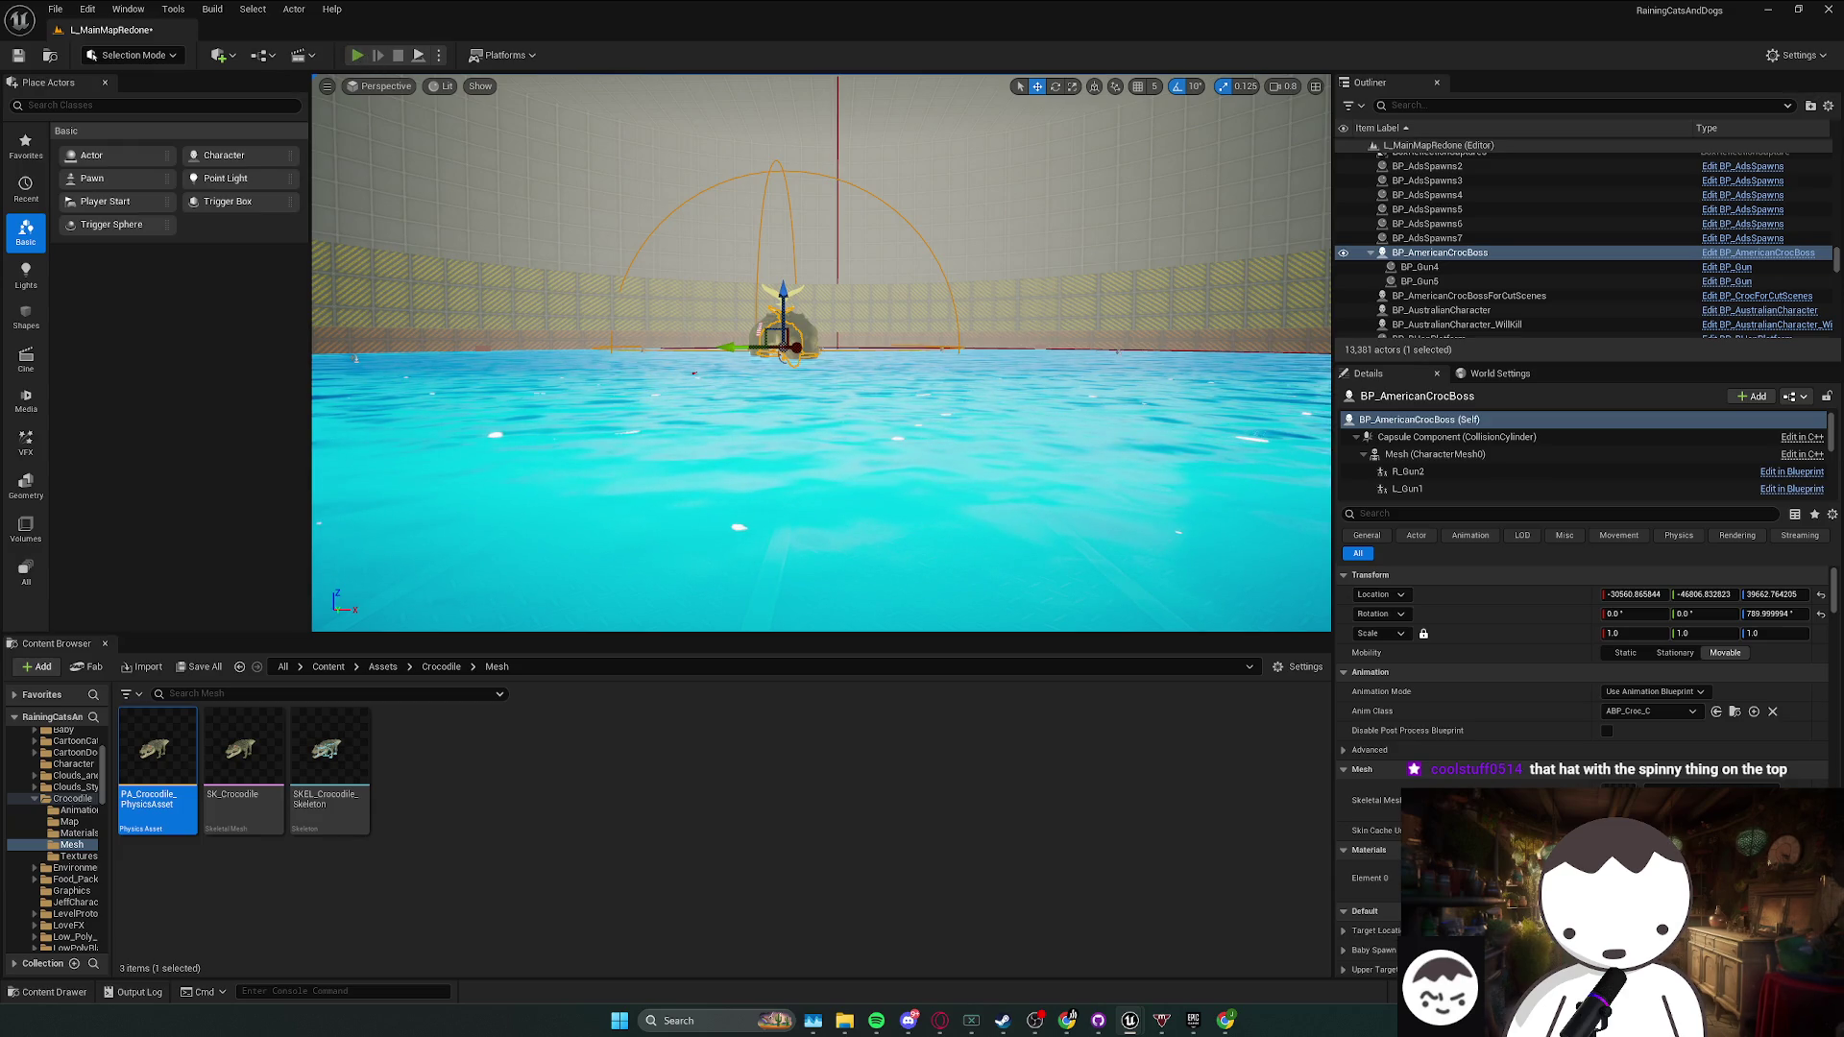
pyautogui.hotkey('alt', 'p')
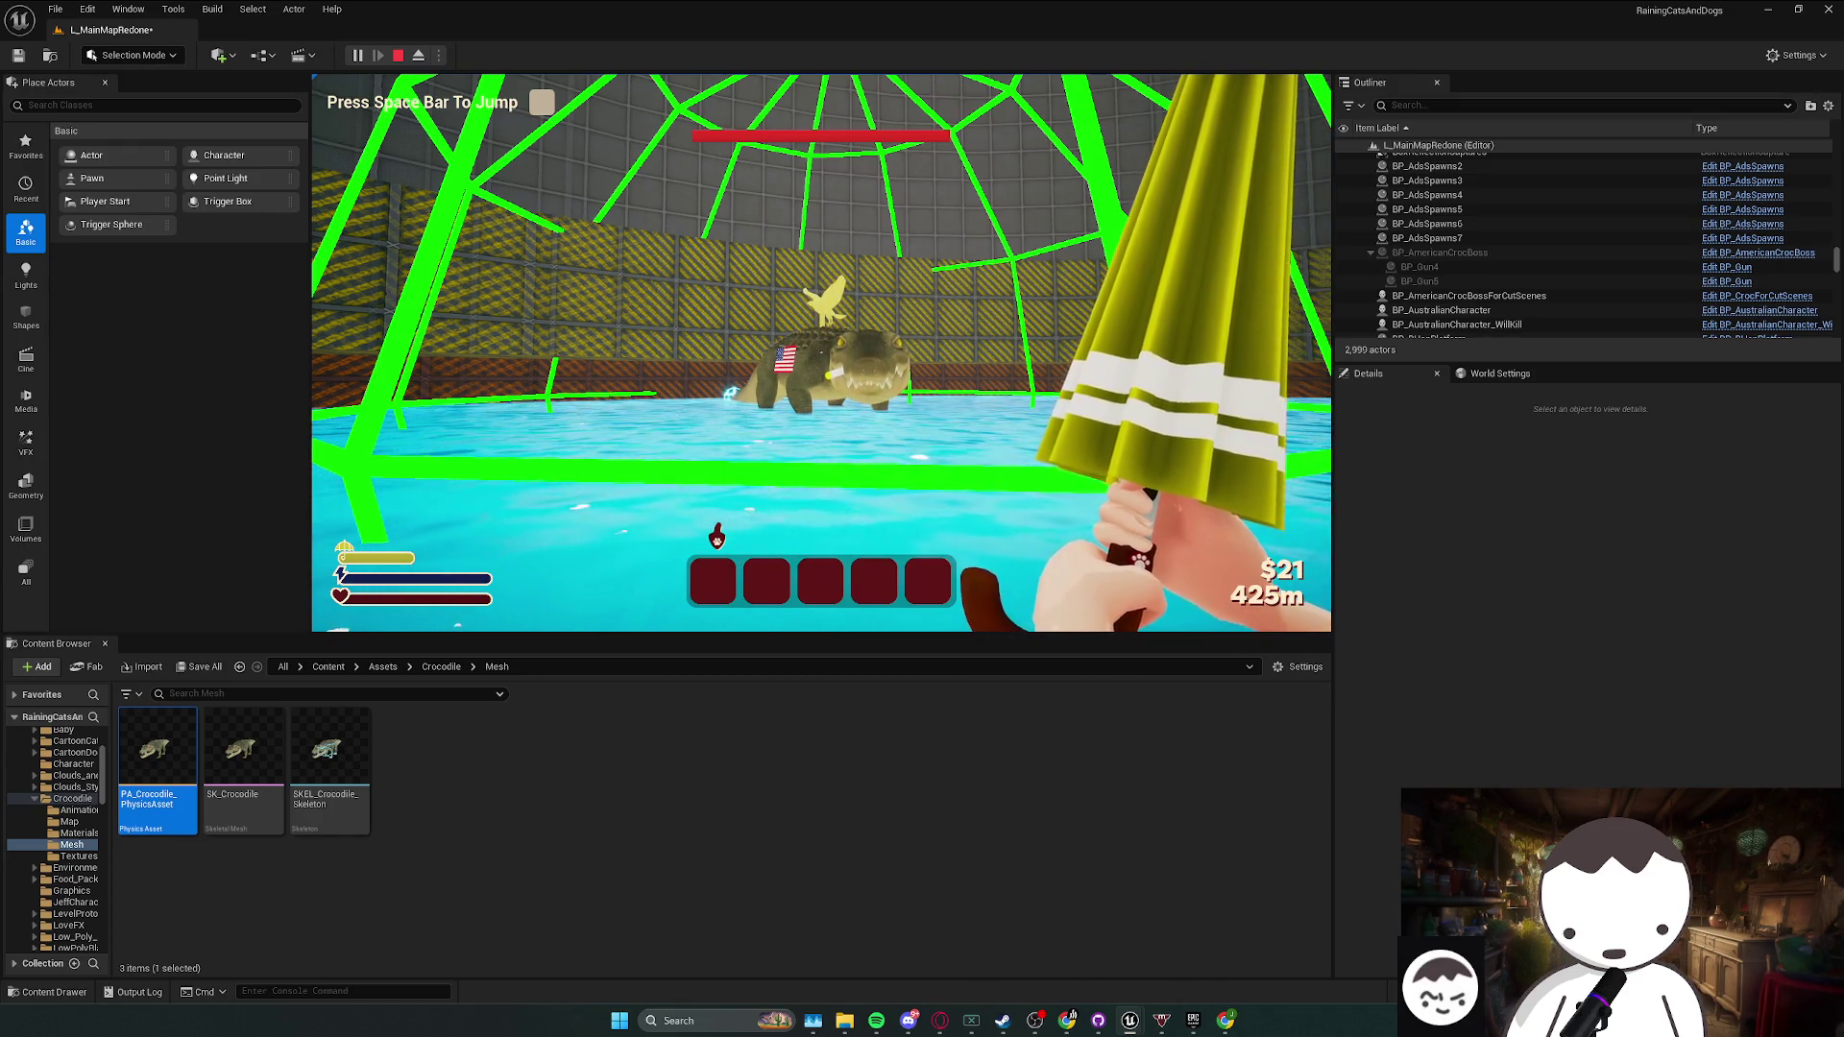
pyautogui.hotkey('shift', 'F1')
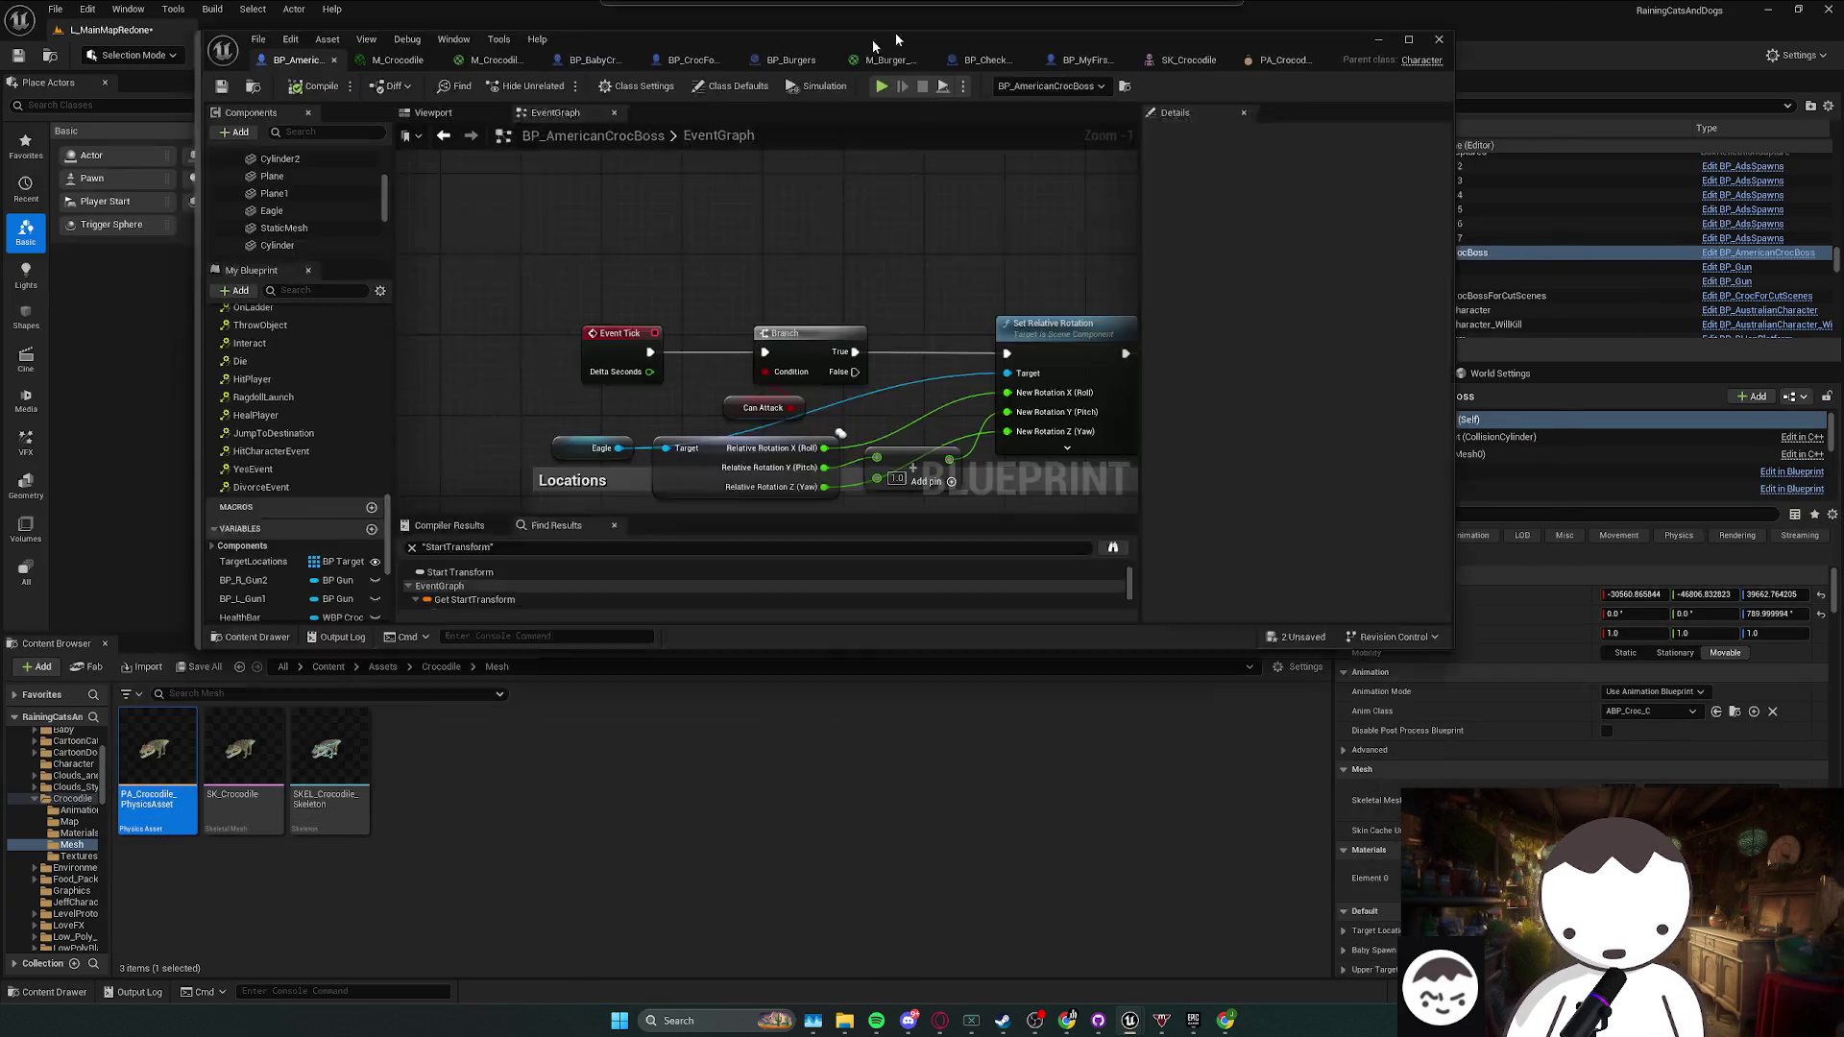
pyautogui.moveTo(895, 39); pyautogui.dragTo(970, 1)
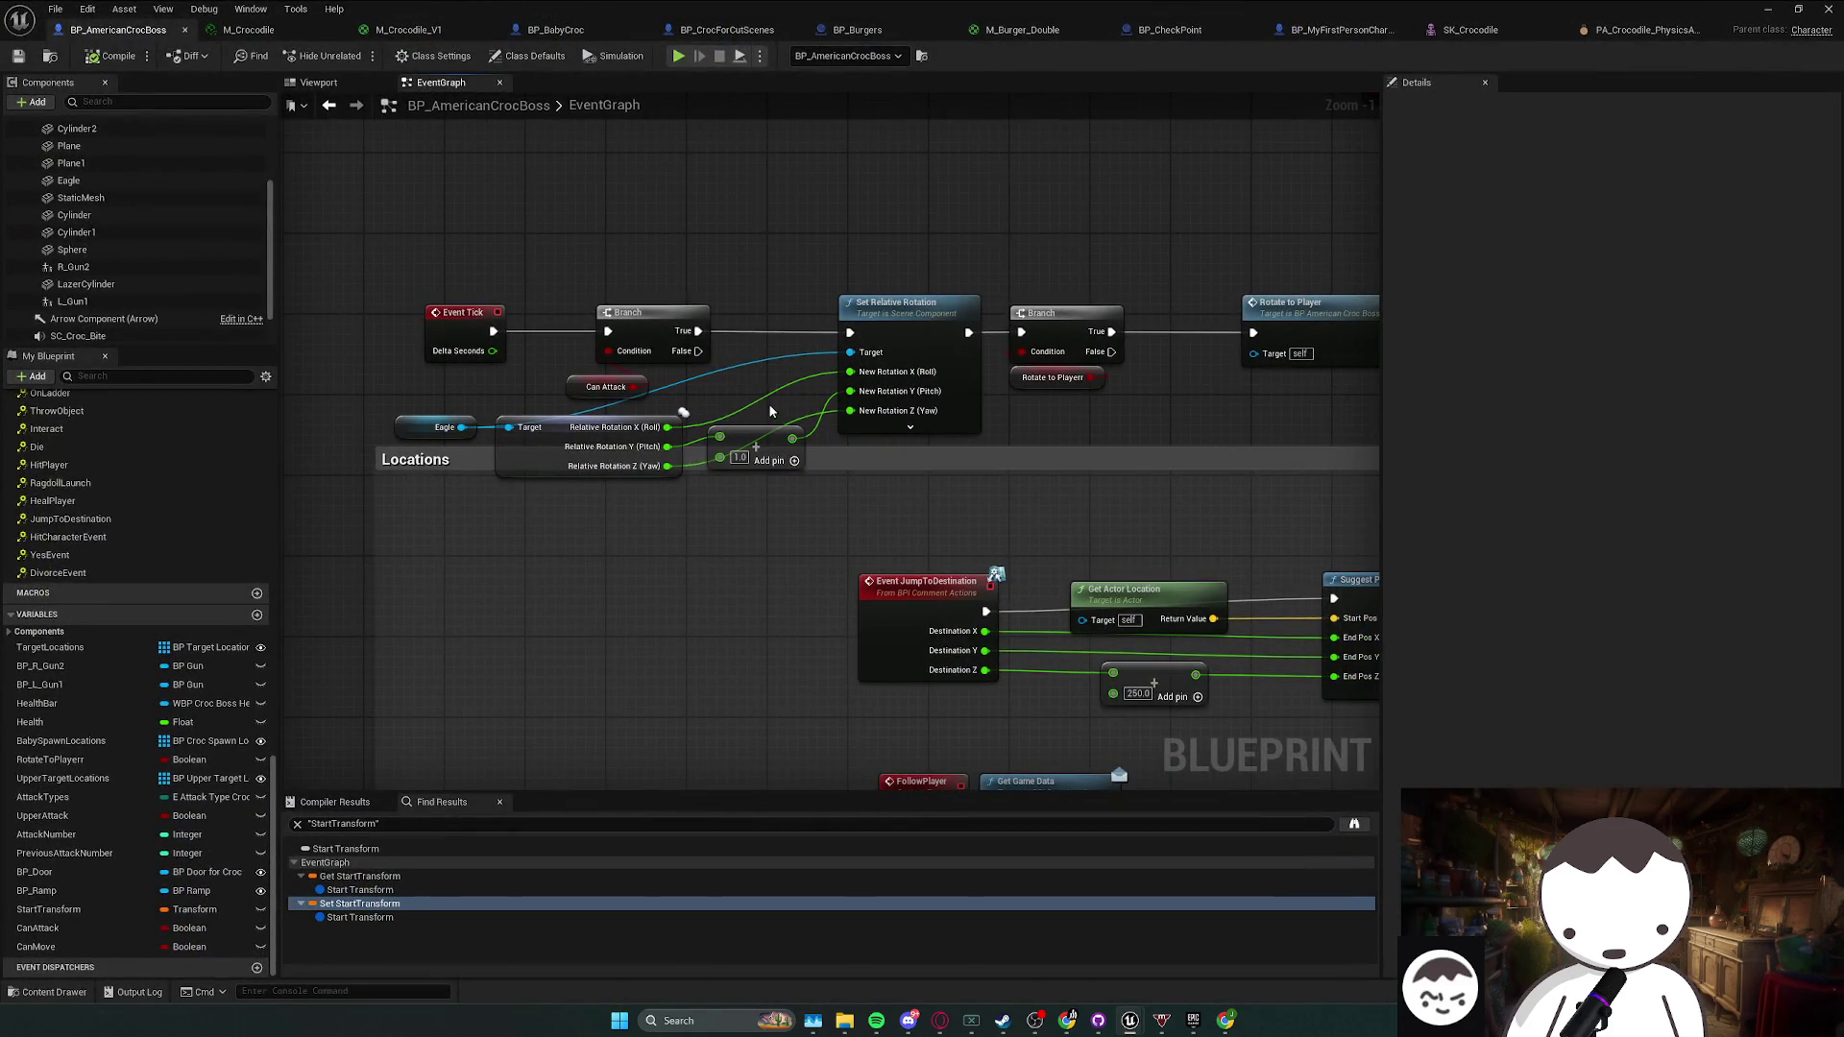
pyautogui.click(847, 391)
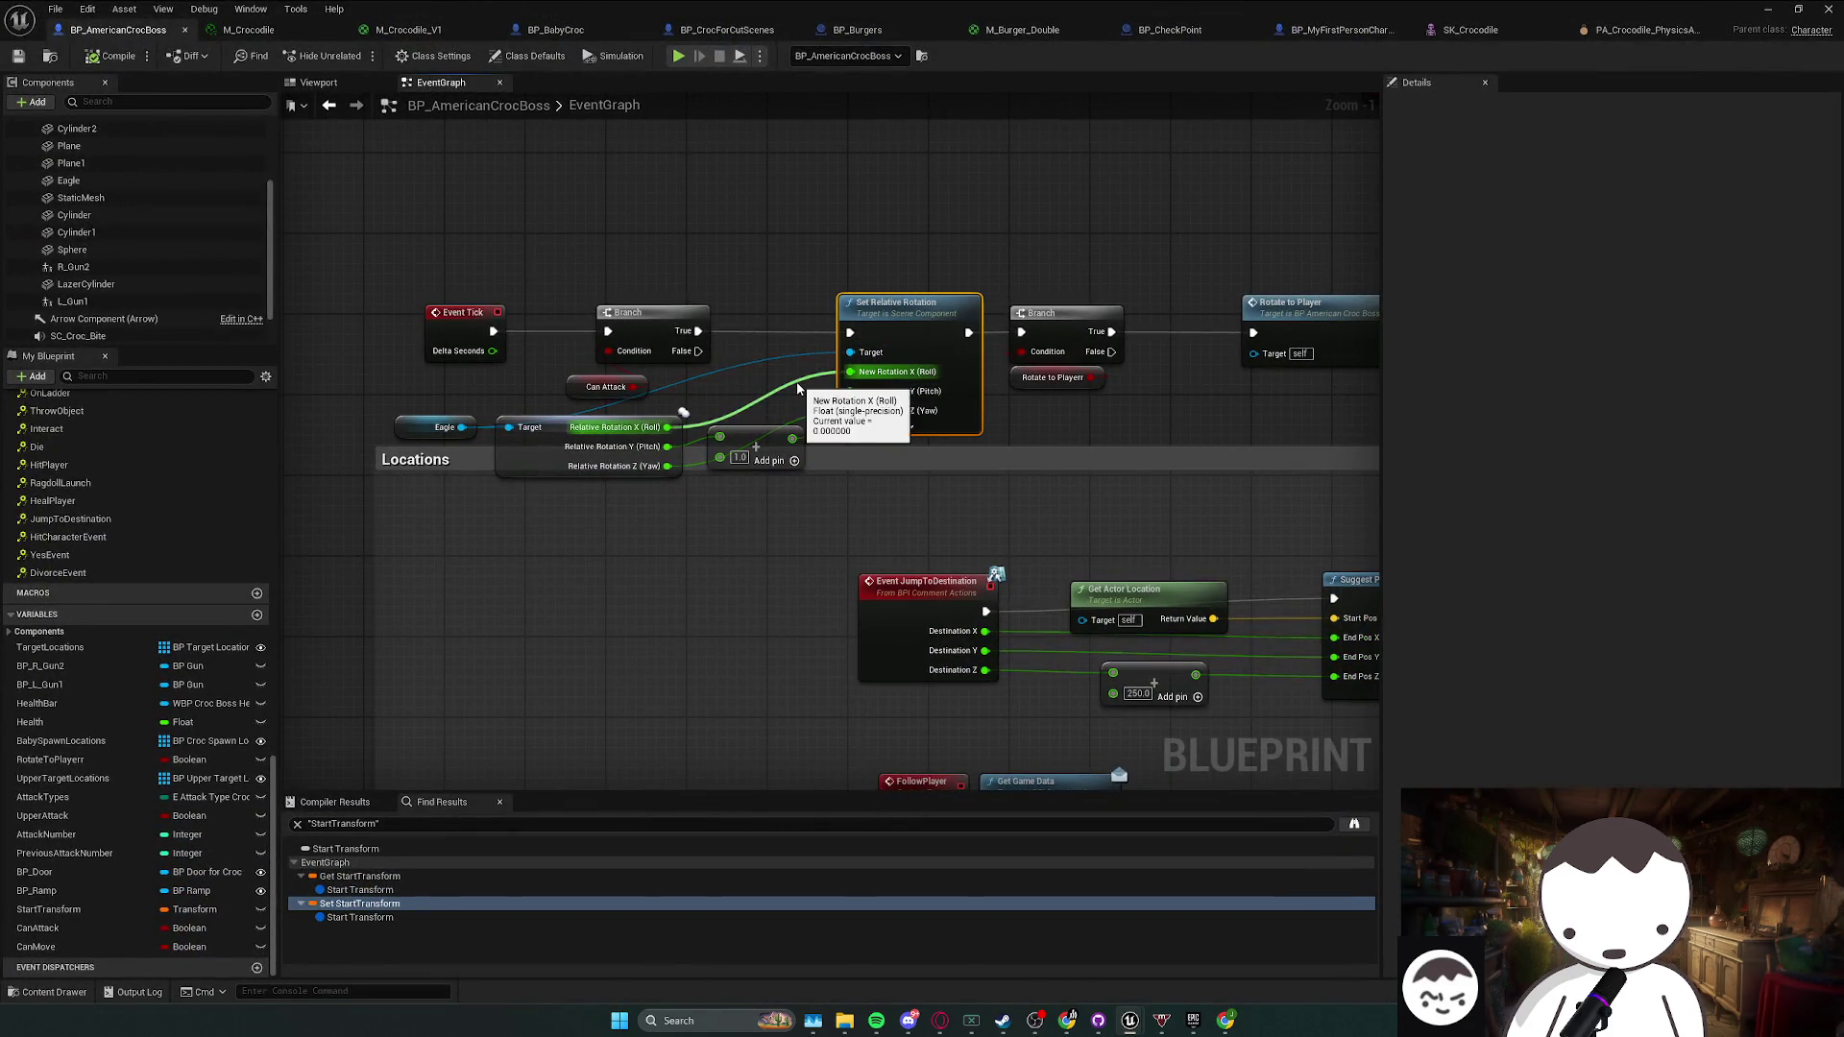
pyautogui.moveTo(779, 390)
pyautogui.mouseDown()
pyautogui.moveTo(698, 432)
pyautogui.moveTo(796, 394)
pyautogui.mouseUp()
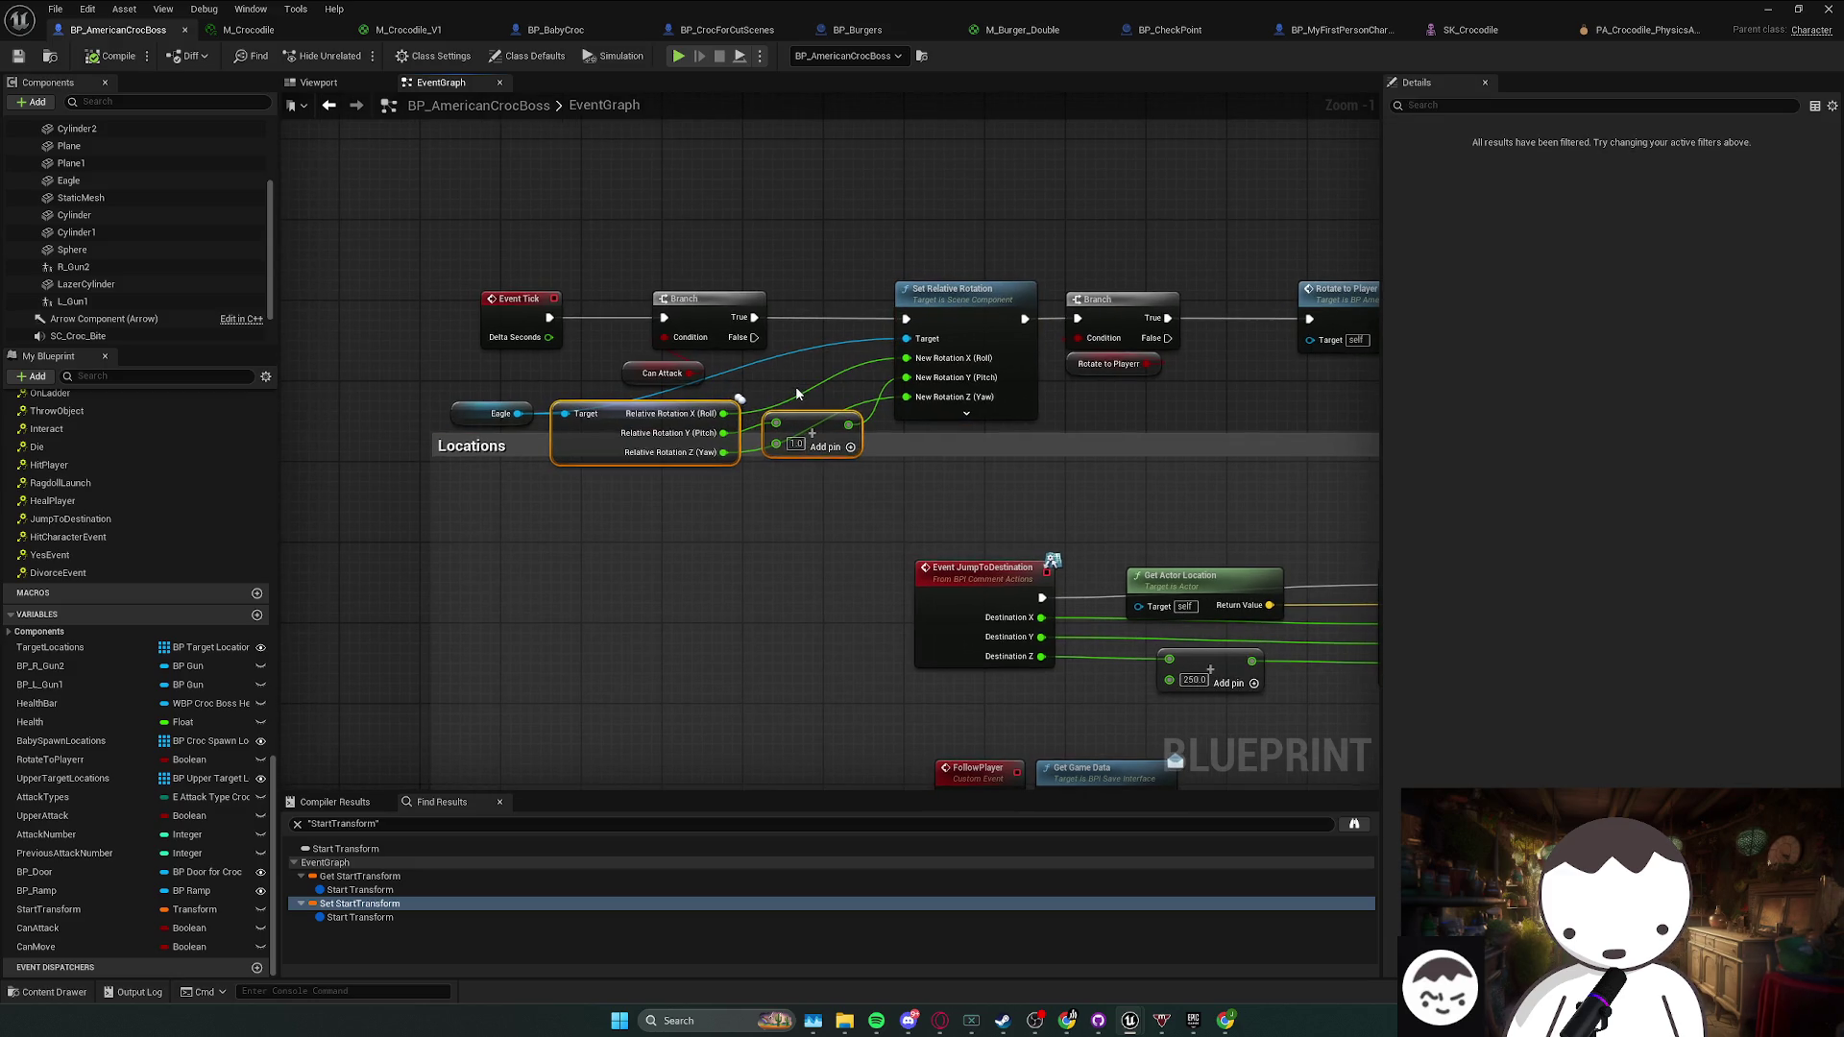
pyautogui.click(796, 394)
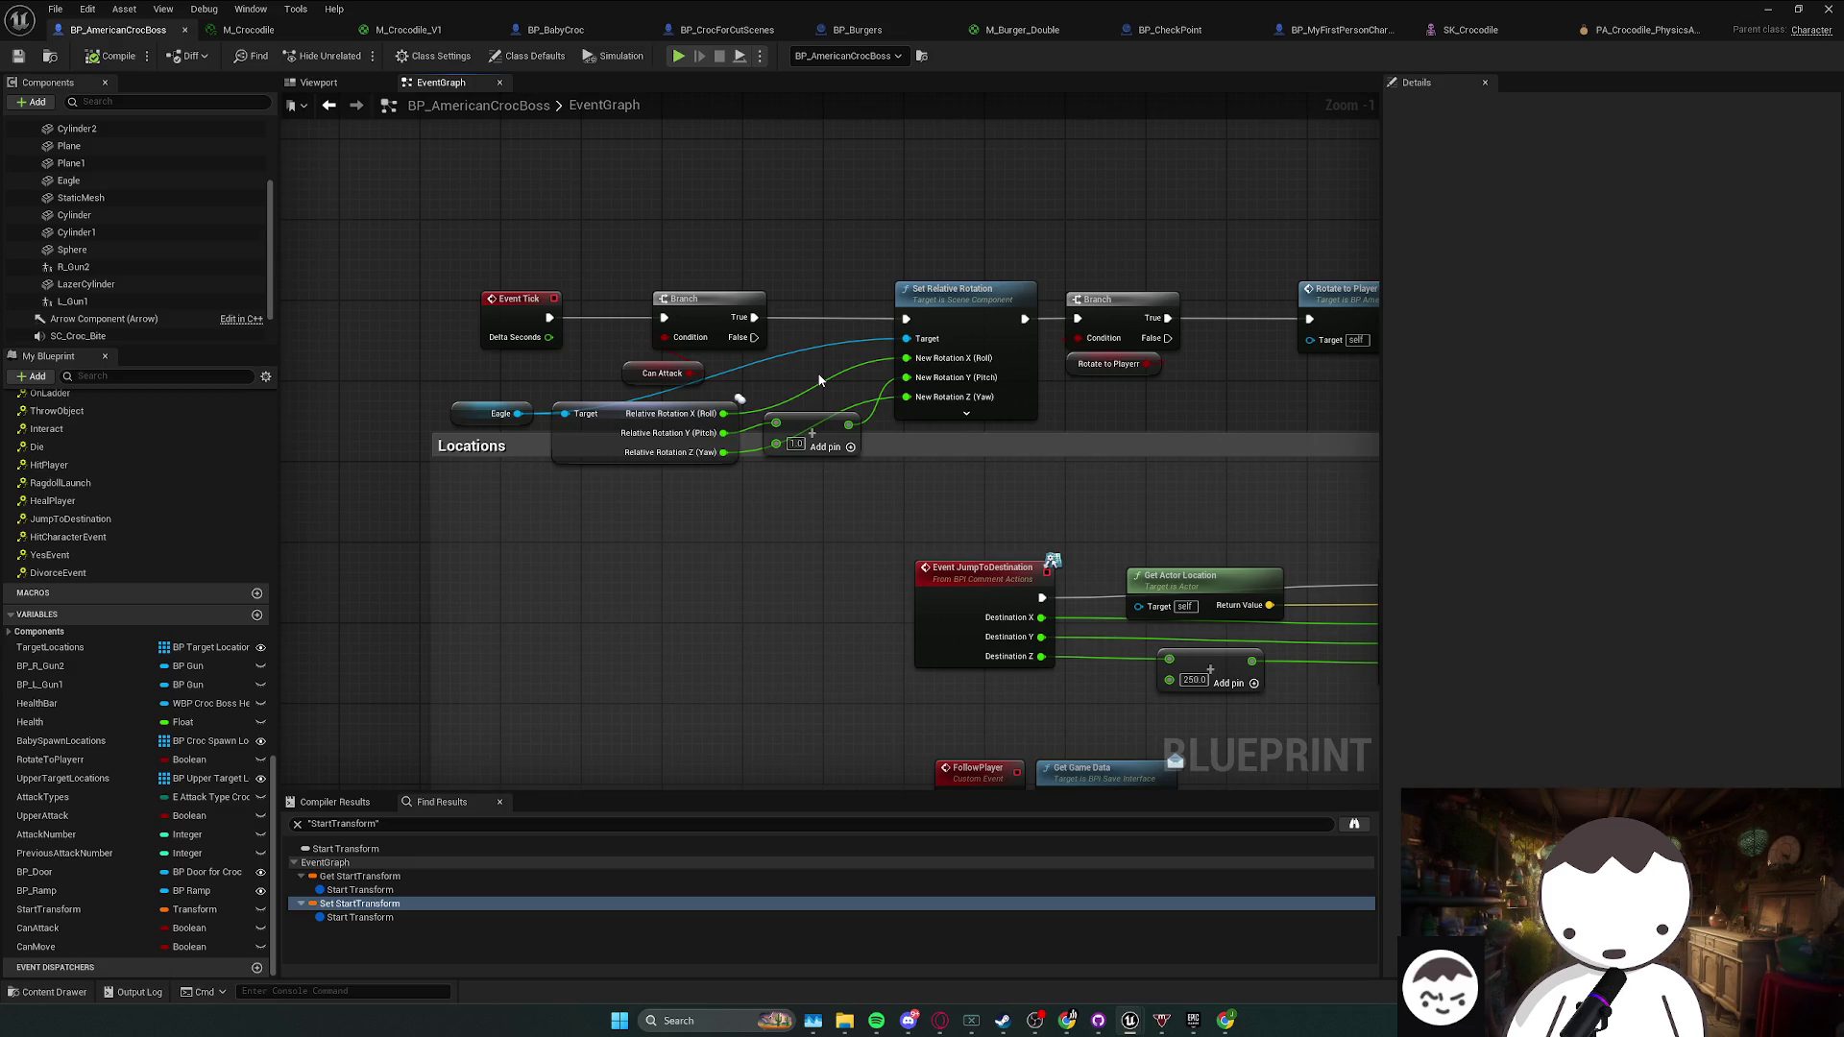
pyautogui.moveTo(819, 381); pyautogui.dragTo(794, 374)
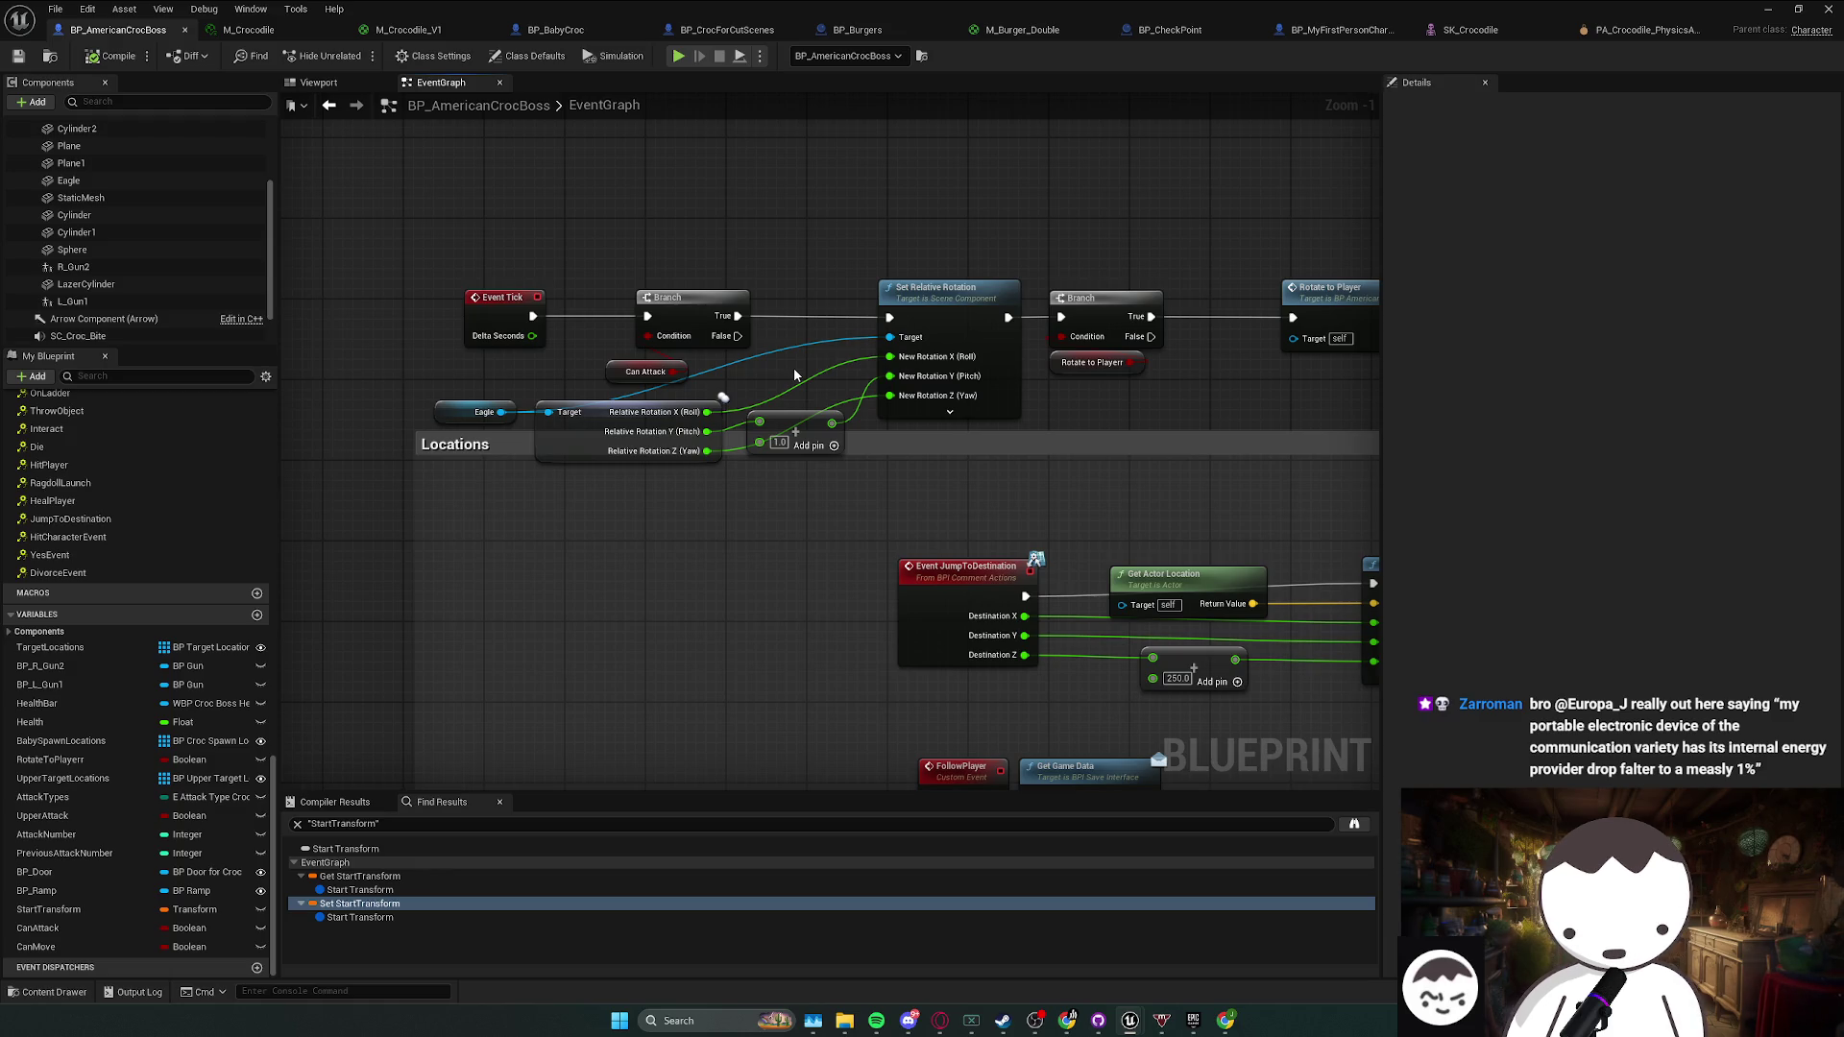
pyautogui.moveTo(842, 376); pyautogui.dragTo(811, 376)
pyautogui.click(917, 411)
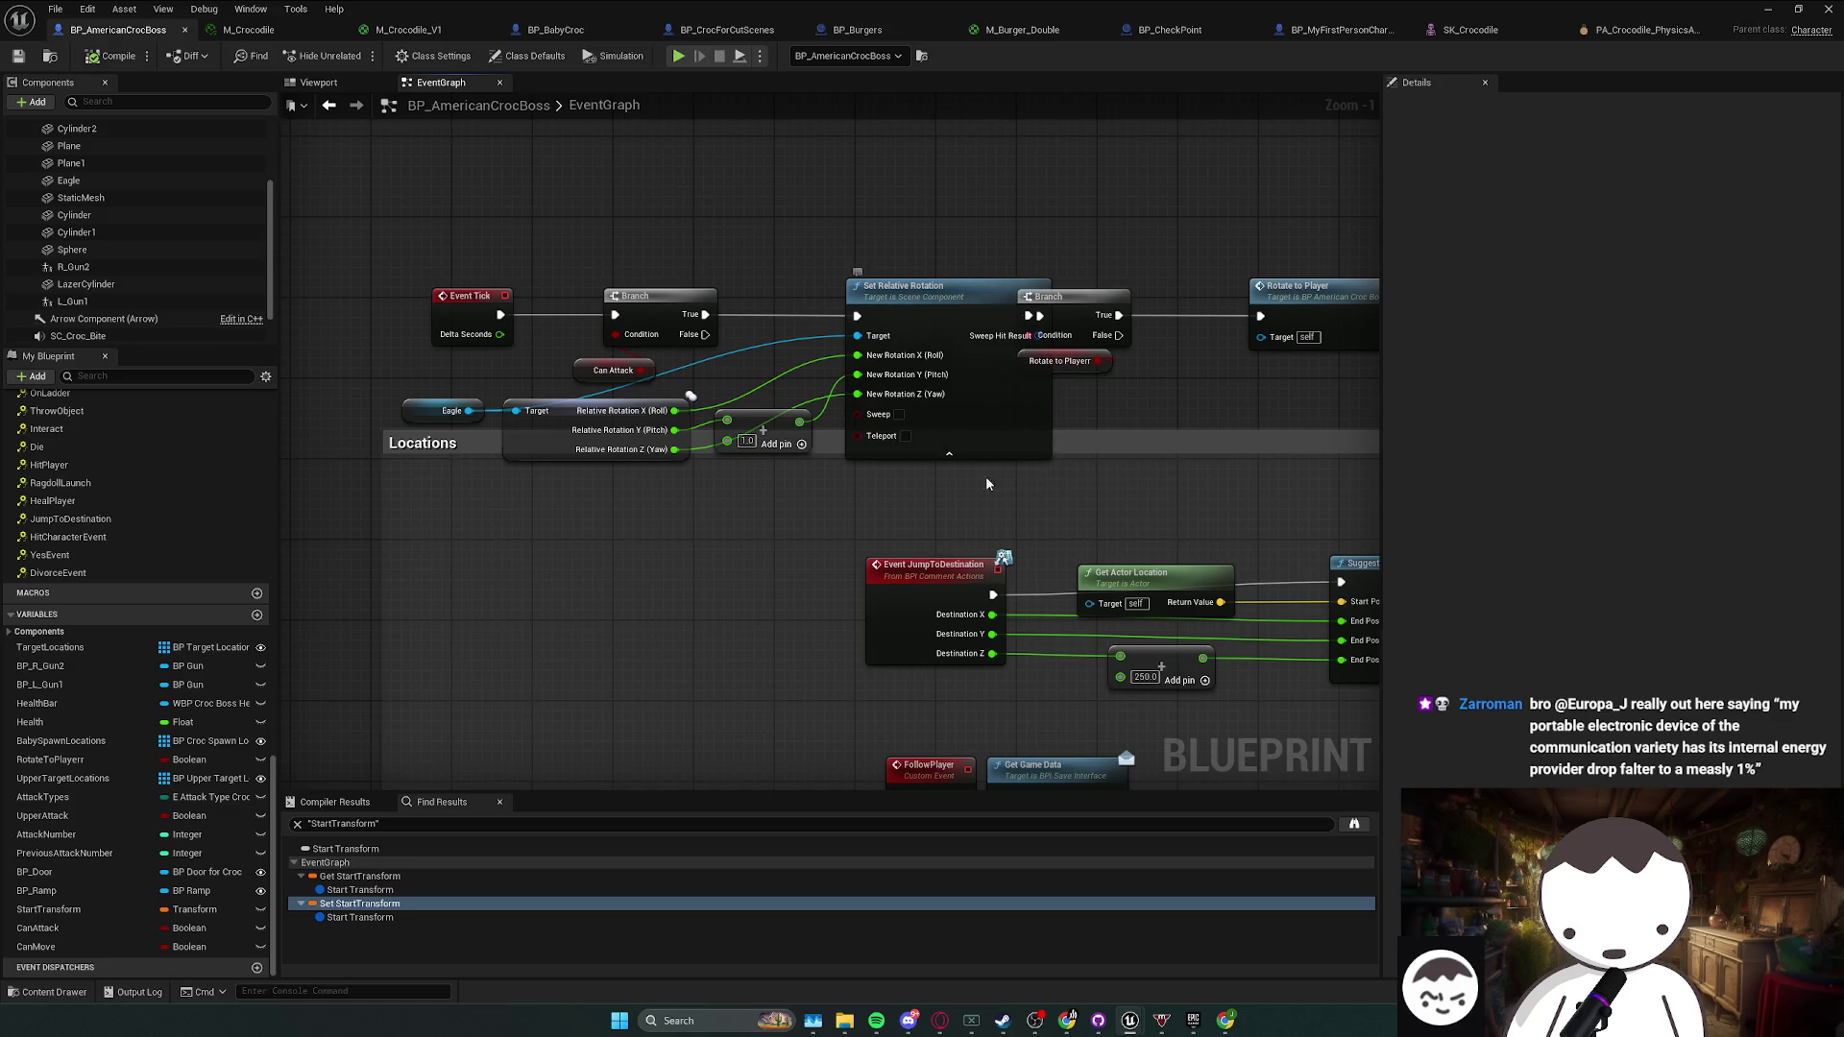
pyautogui.click(920, 453)
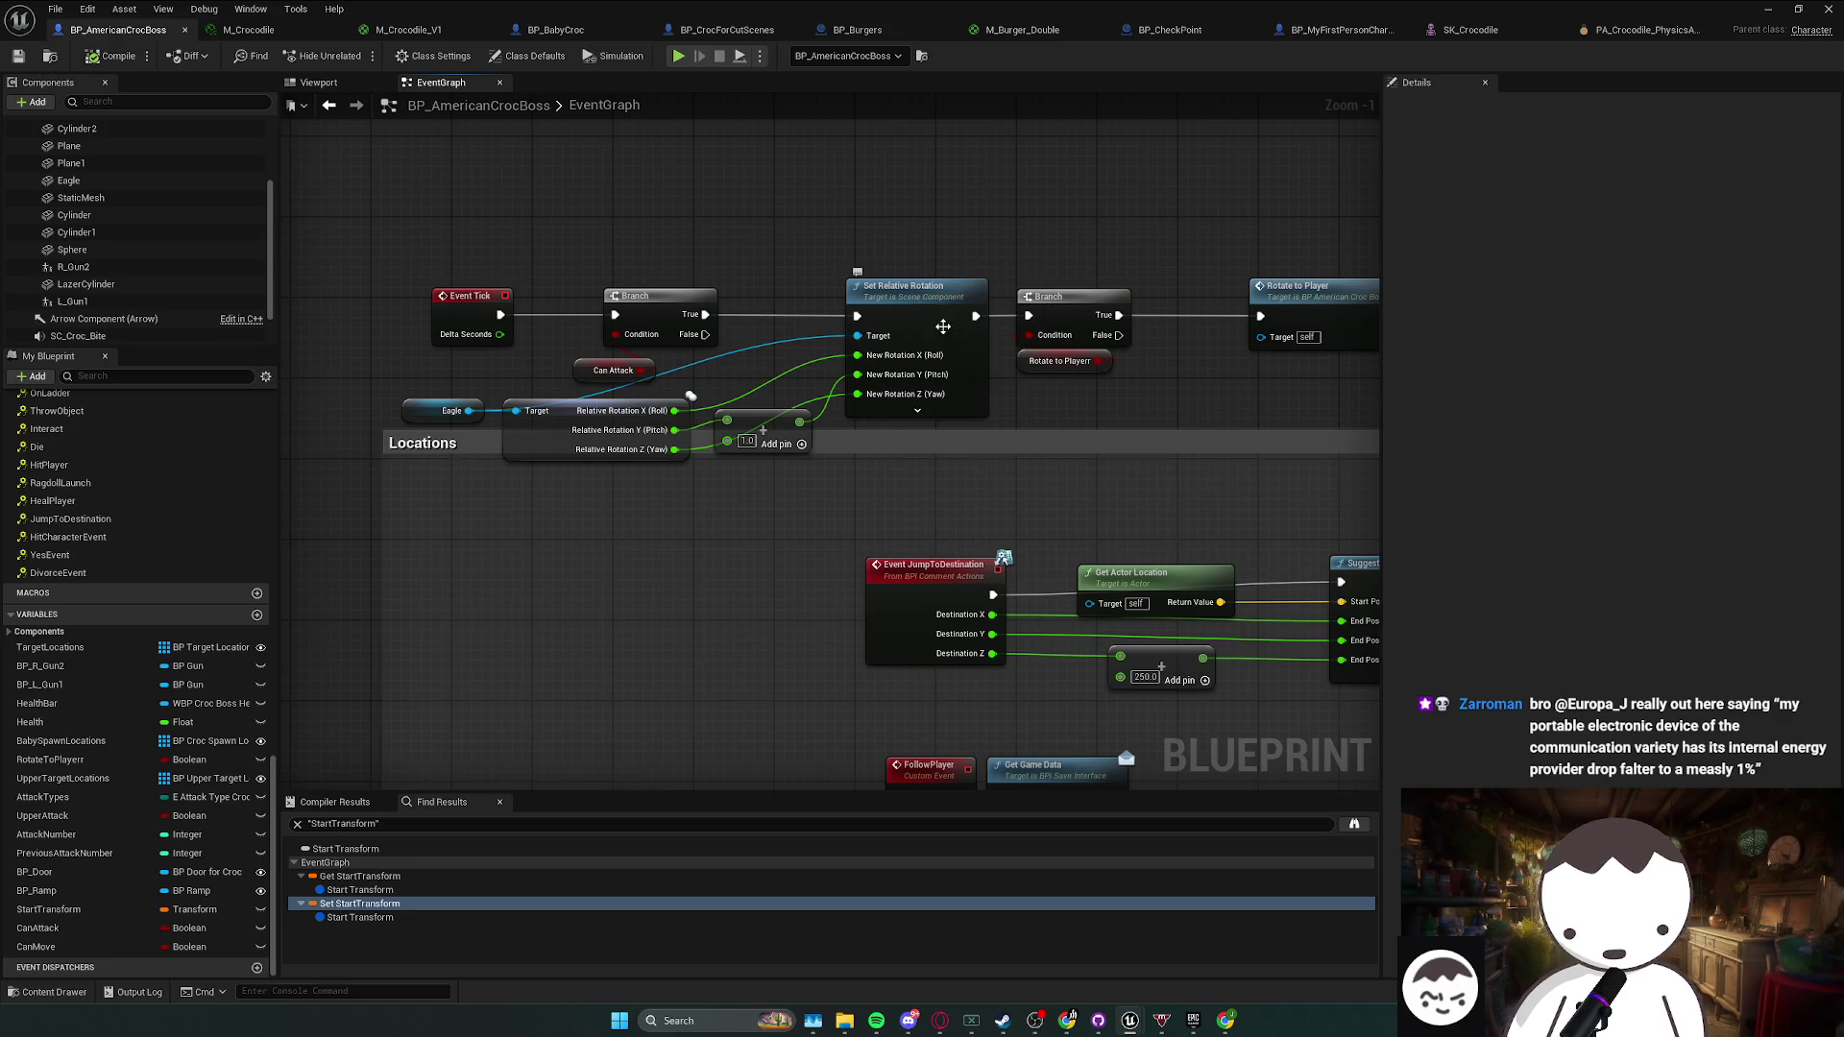
pyautogui.click(944, 329)
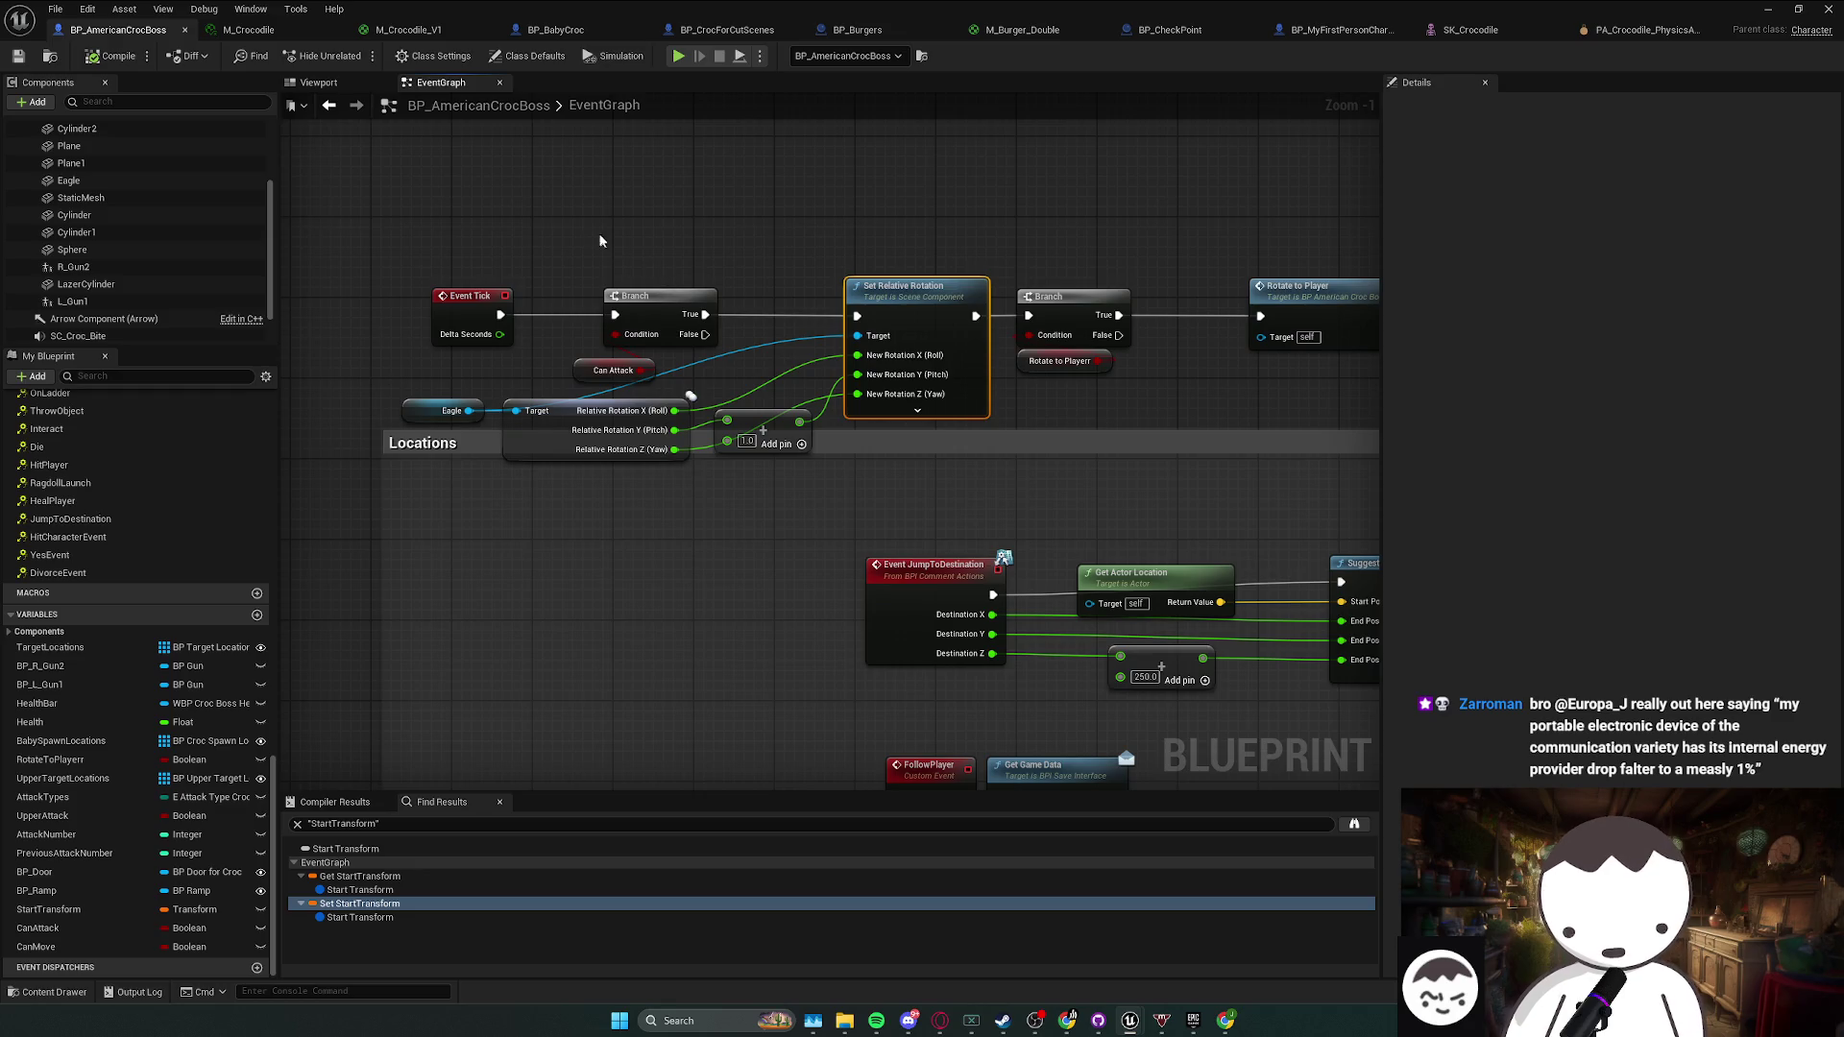
pyautogui.click(971, 413)
pyautogui.scroll(-4, 820, 447)
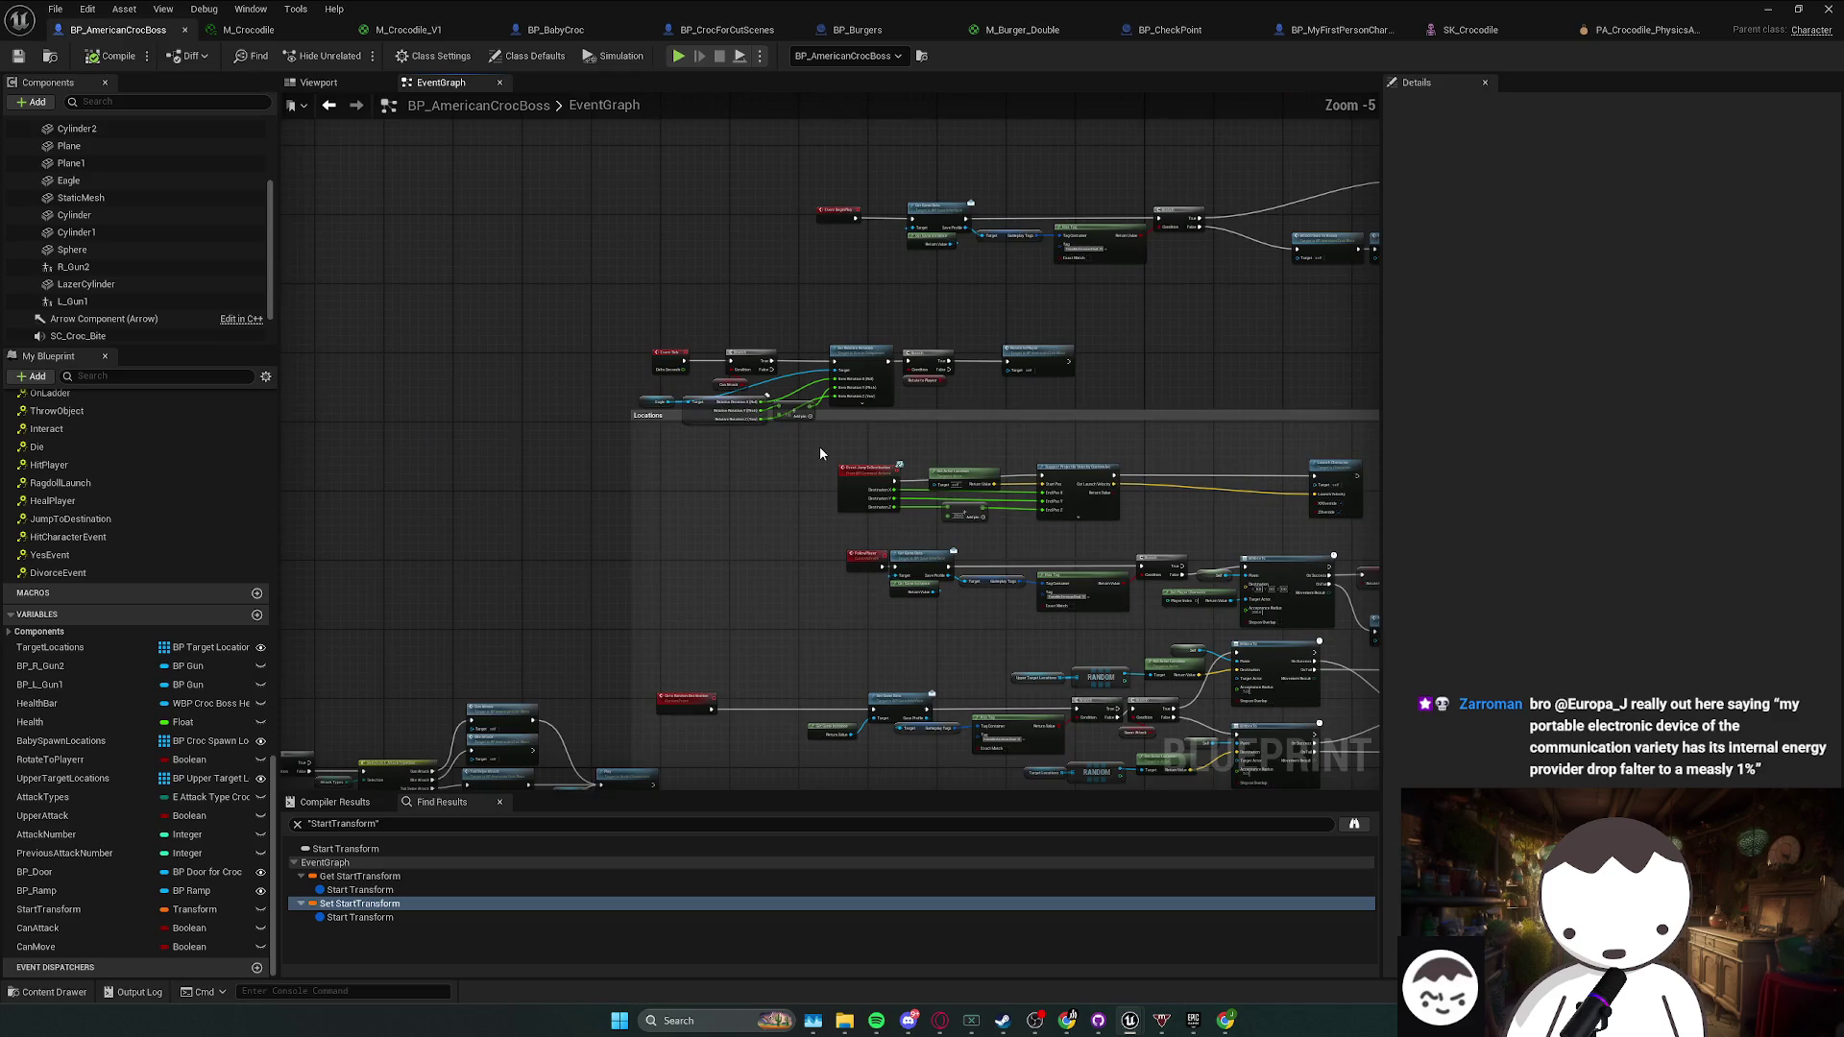
# - Nudge the Can Attack node and drag a wire from the Branch False output
pyautogui.scroll(3, 735, 411)
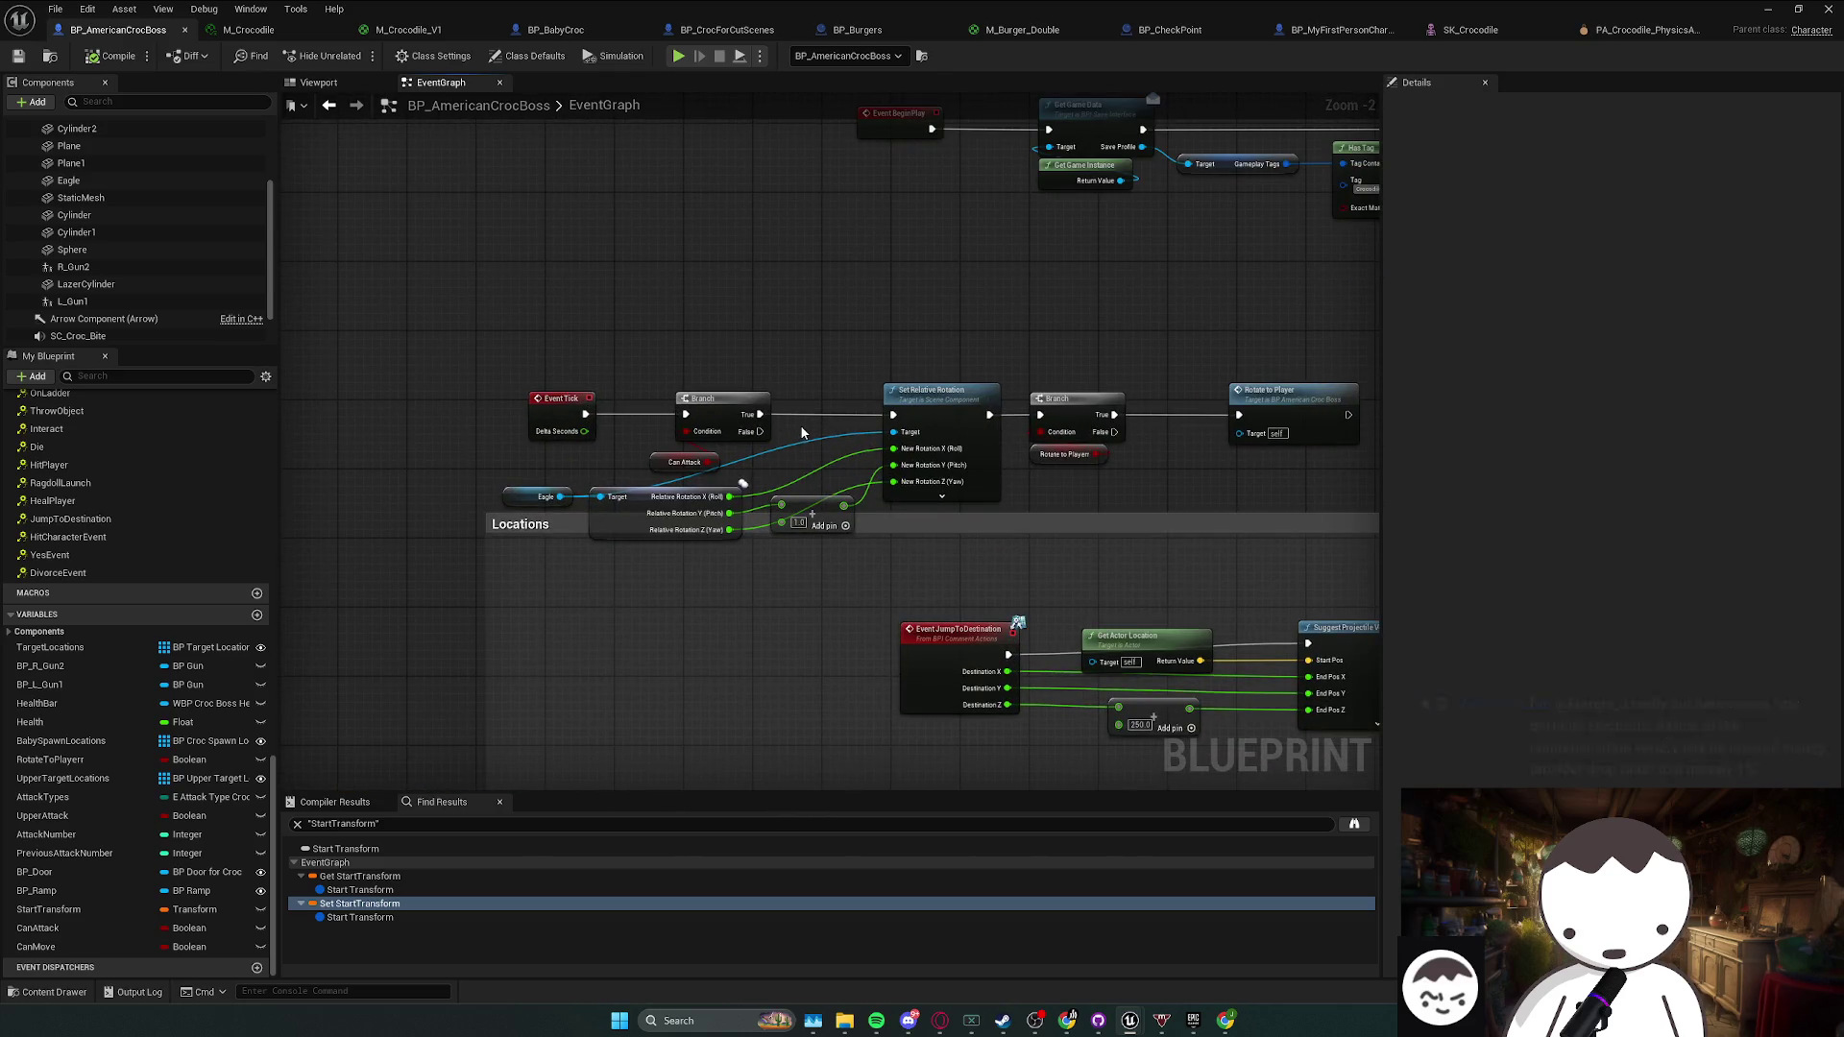
pyautogui.moveTo(803, 429); pyautogui.dragTo(778, 427)
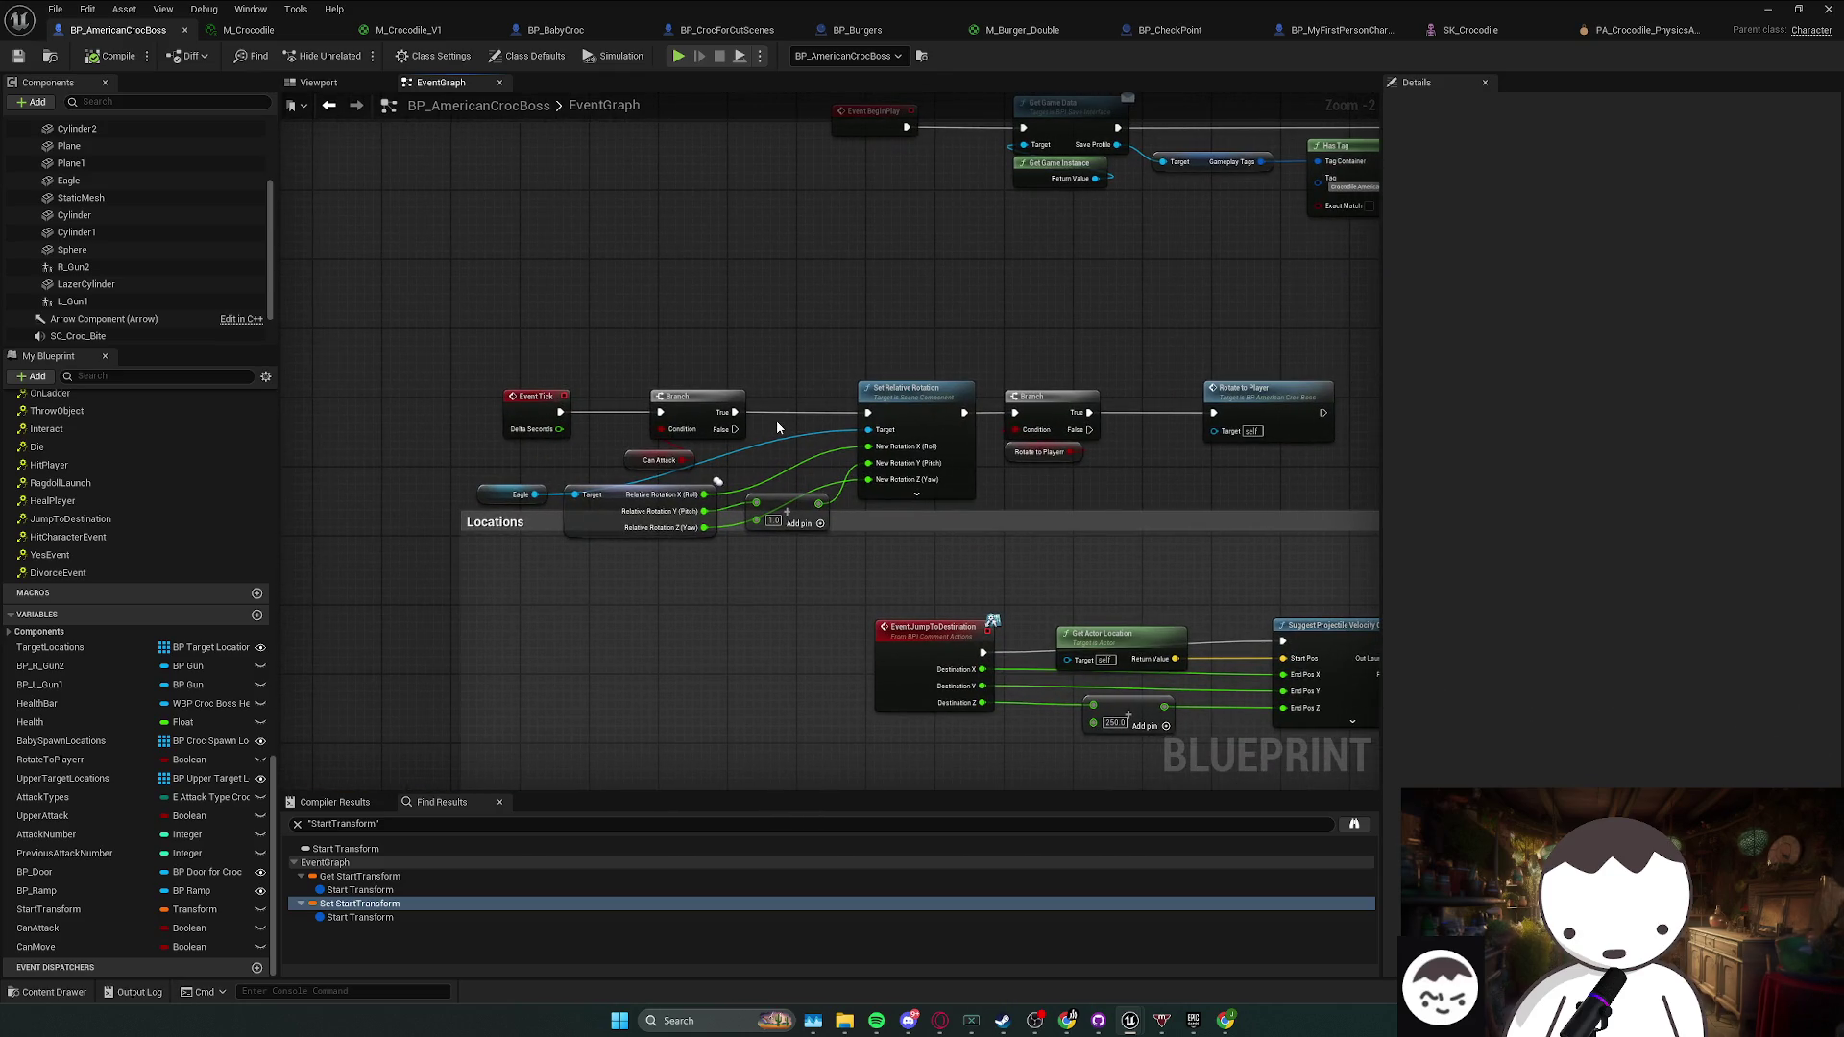
pyautogui.moveTo(637, 456); pyautogui.dragTo(651, 447)
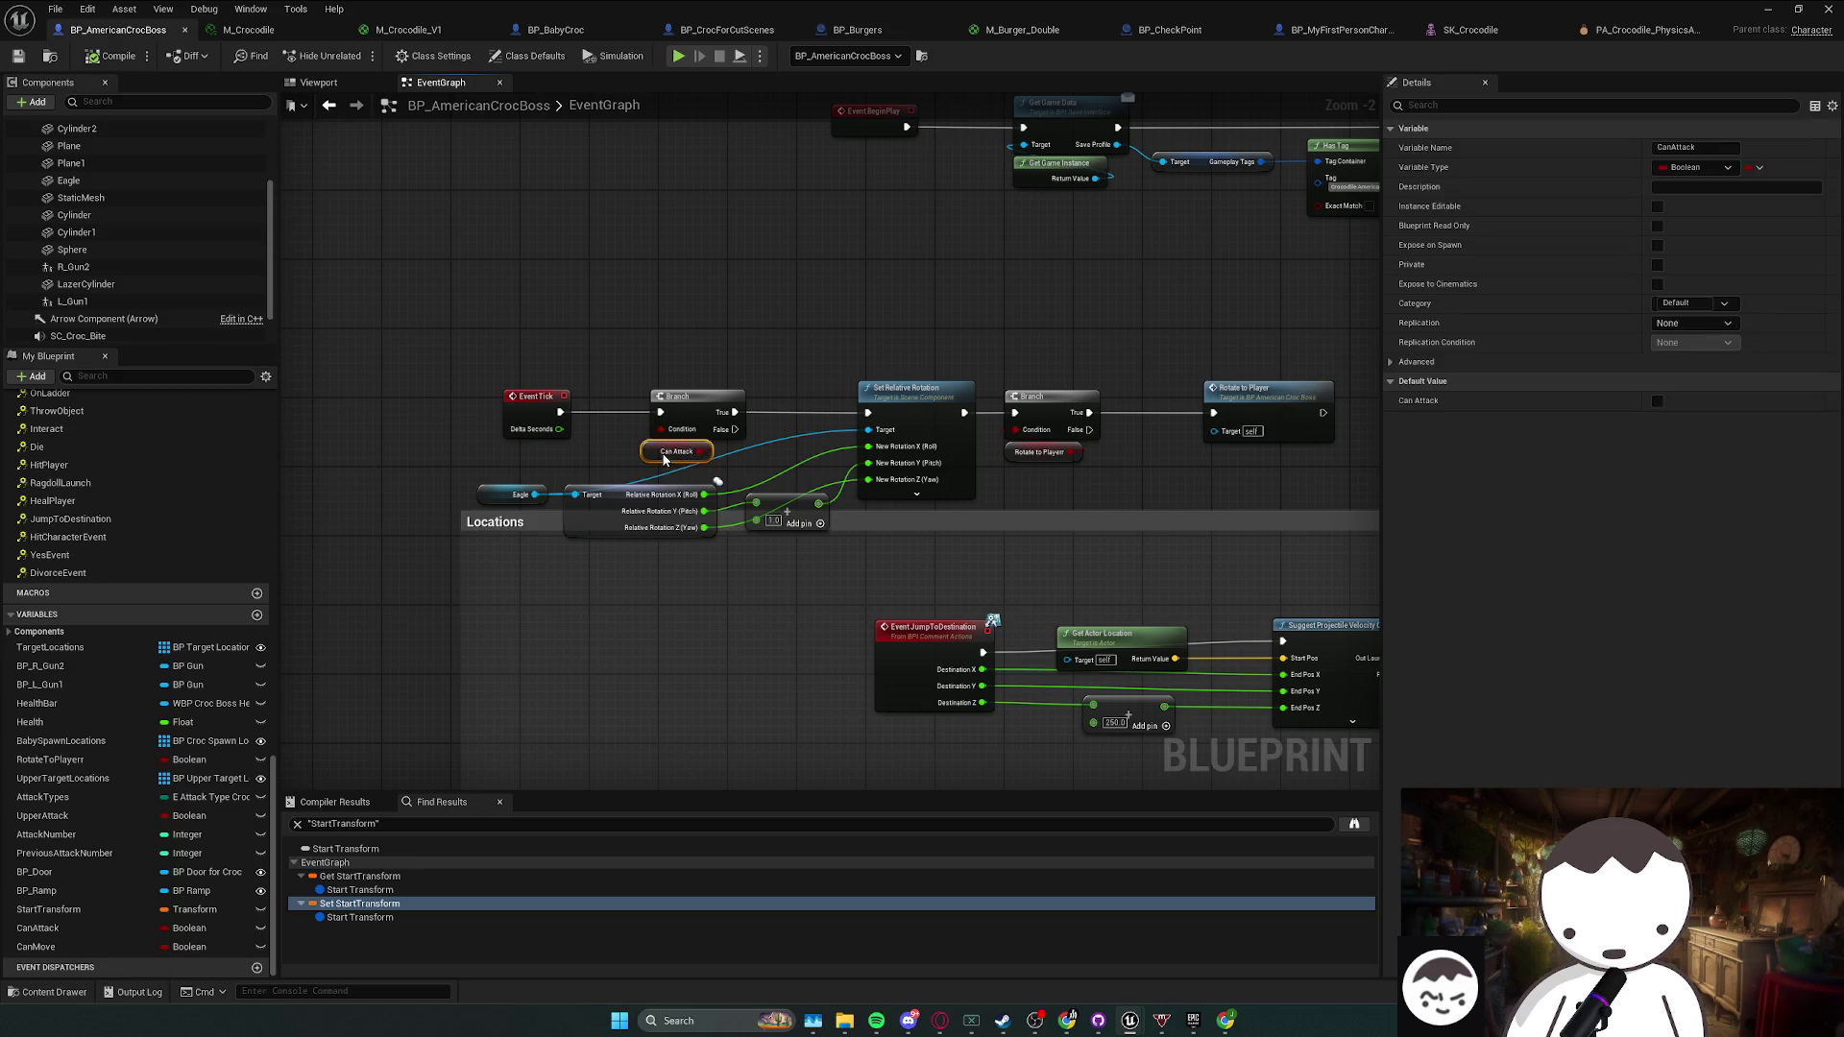
pyautogui.click(778, 445)
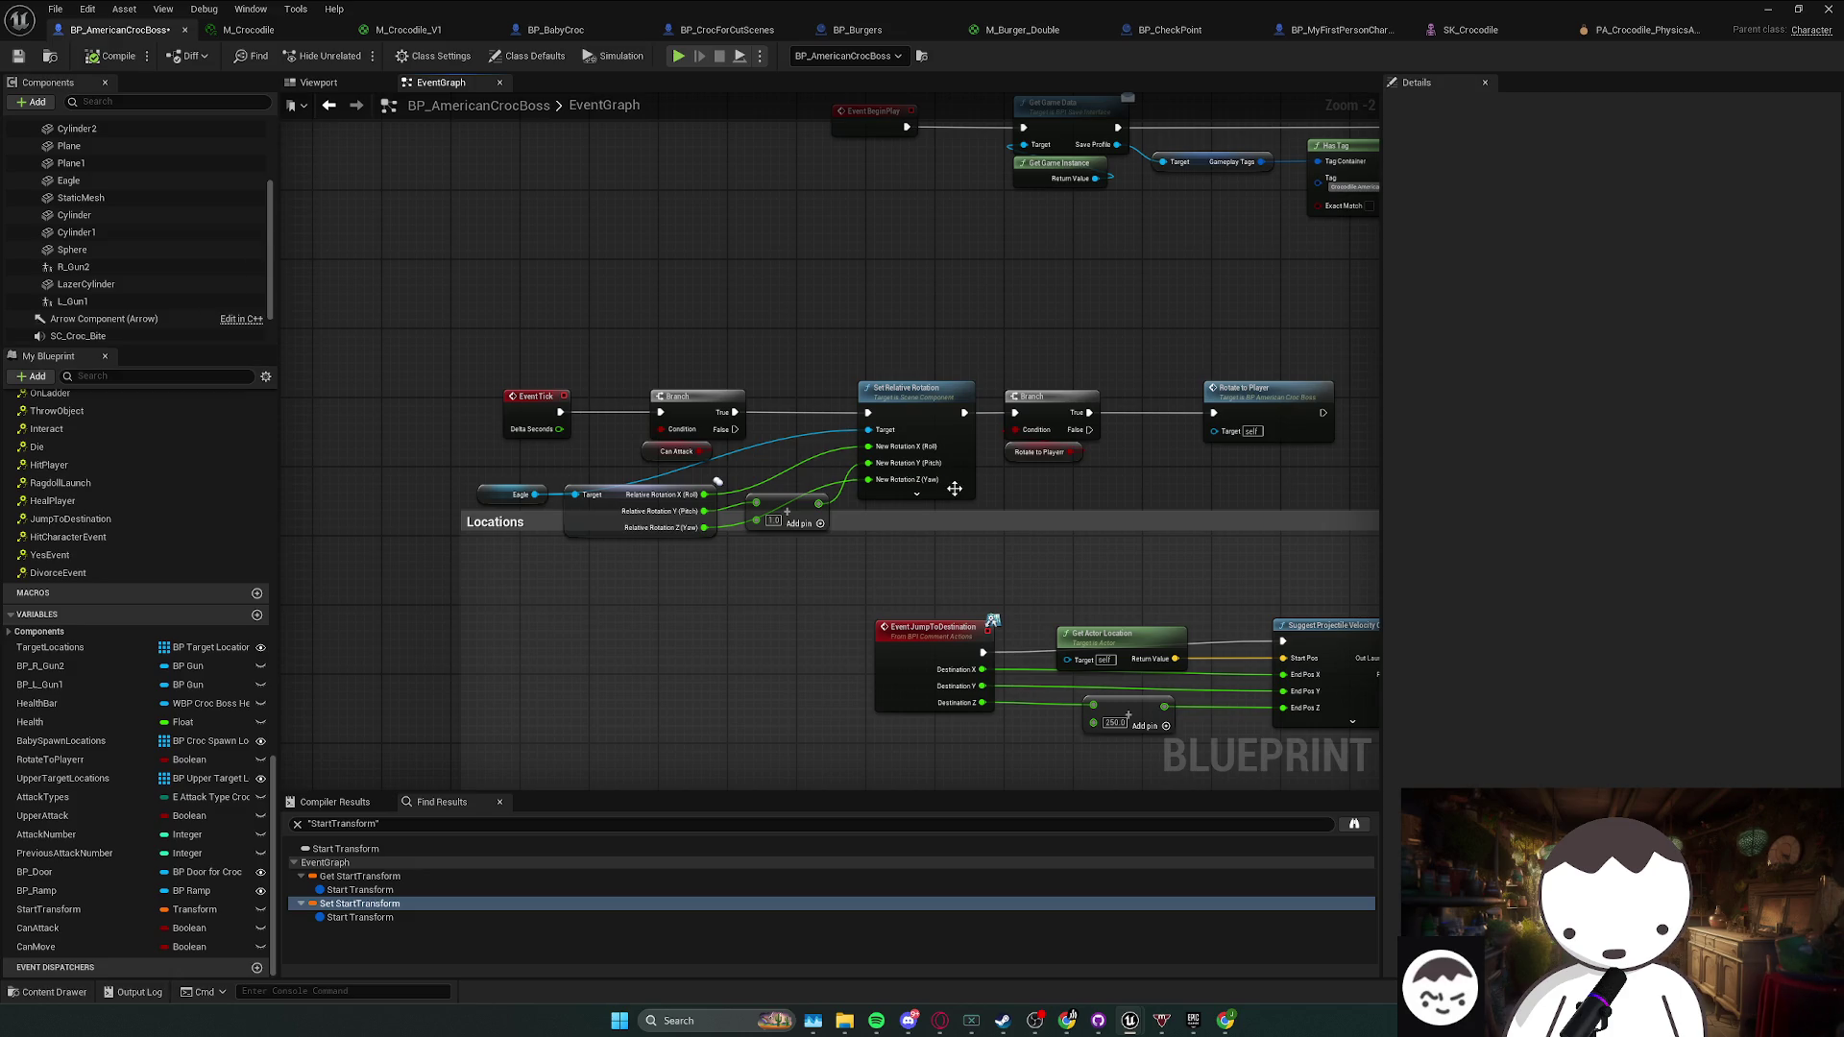
pyautogui.moveTo(734, 429)
pyautogui.mouseDown()
pyautogui.moveTo(860, 455)
pyautogui.moveTo(875, 411)
pyautogui.mouseUp()
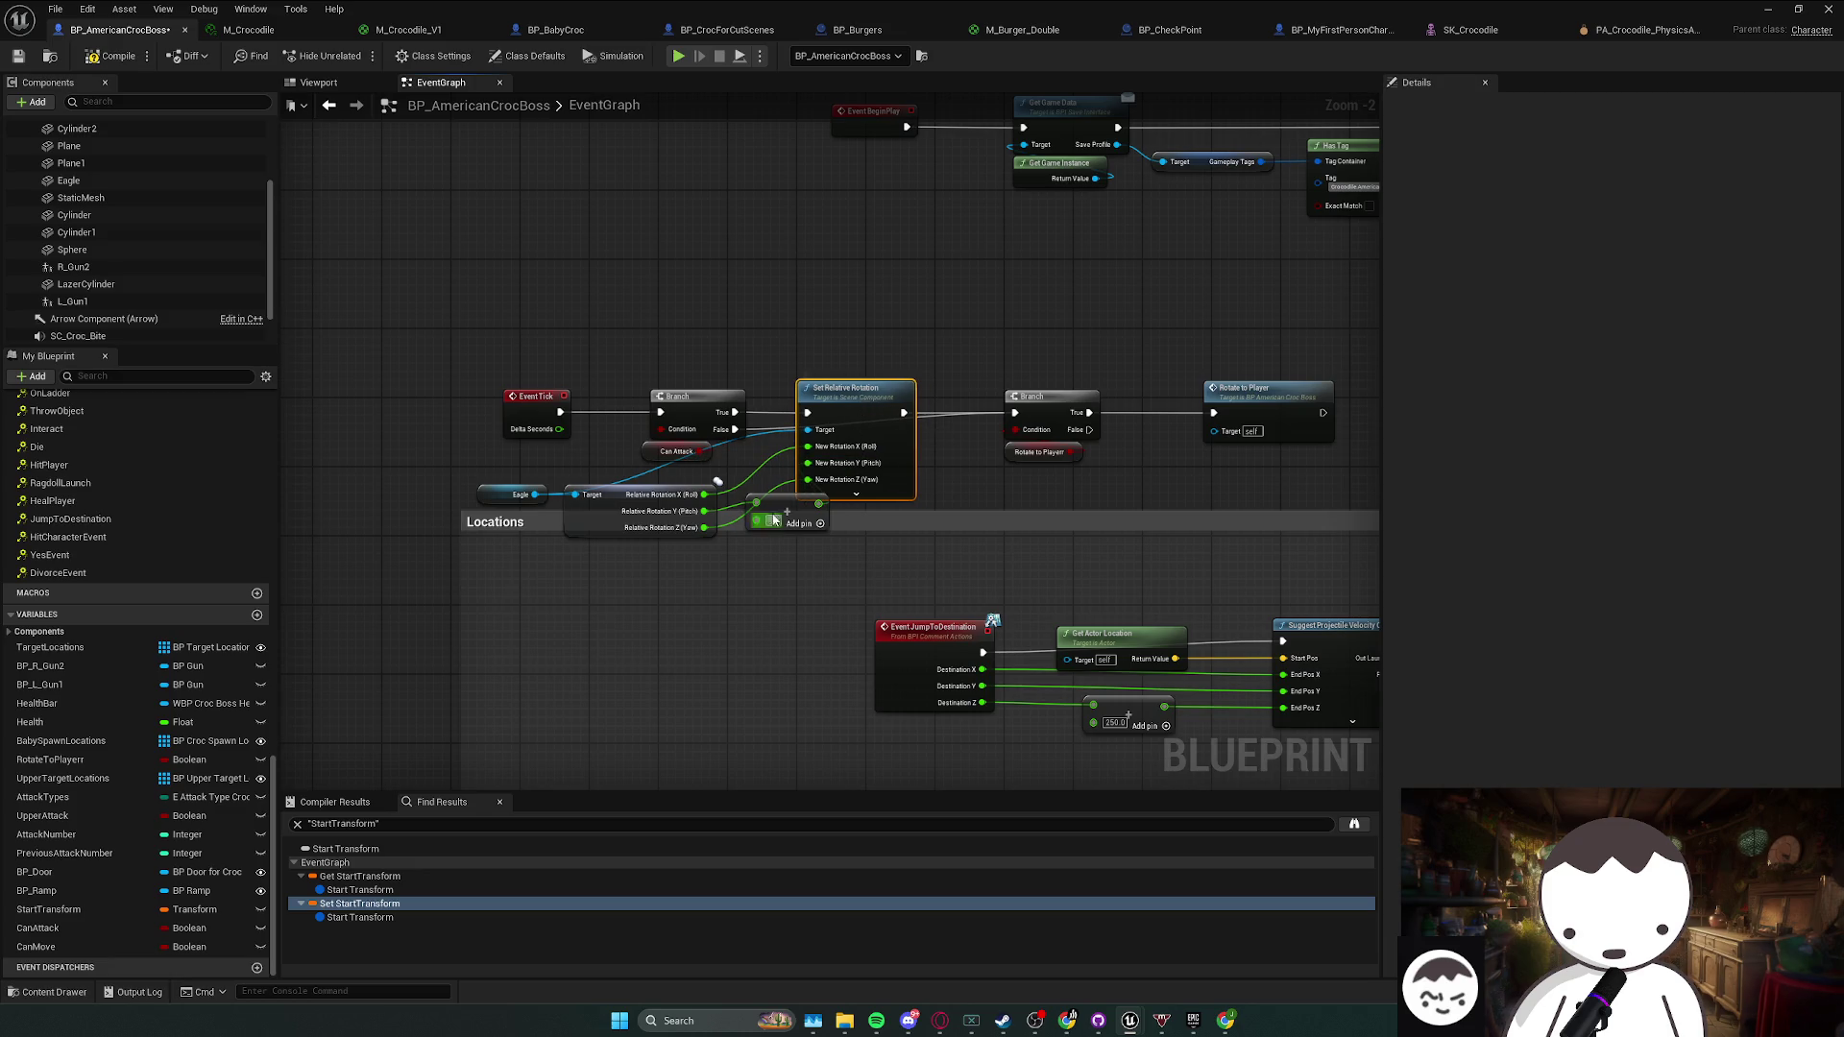
# - Move the Eagle rotation nodes left and nudge the Add and Set Relative Rotation nodes right
pyautogui.click(512, 519)
pyautogui.keyDown('ctrl'); pyautogui.click(512, 519); pyautogui.keyUp('ctrl')
pyautogui.moveTo(646, 494)
pyautogui.mouseDown()
pyautogui.moveTo(403, 476)
pyautogui.moveTo(538, 477)
pyautogui.mouseUp()
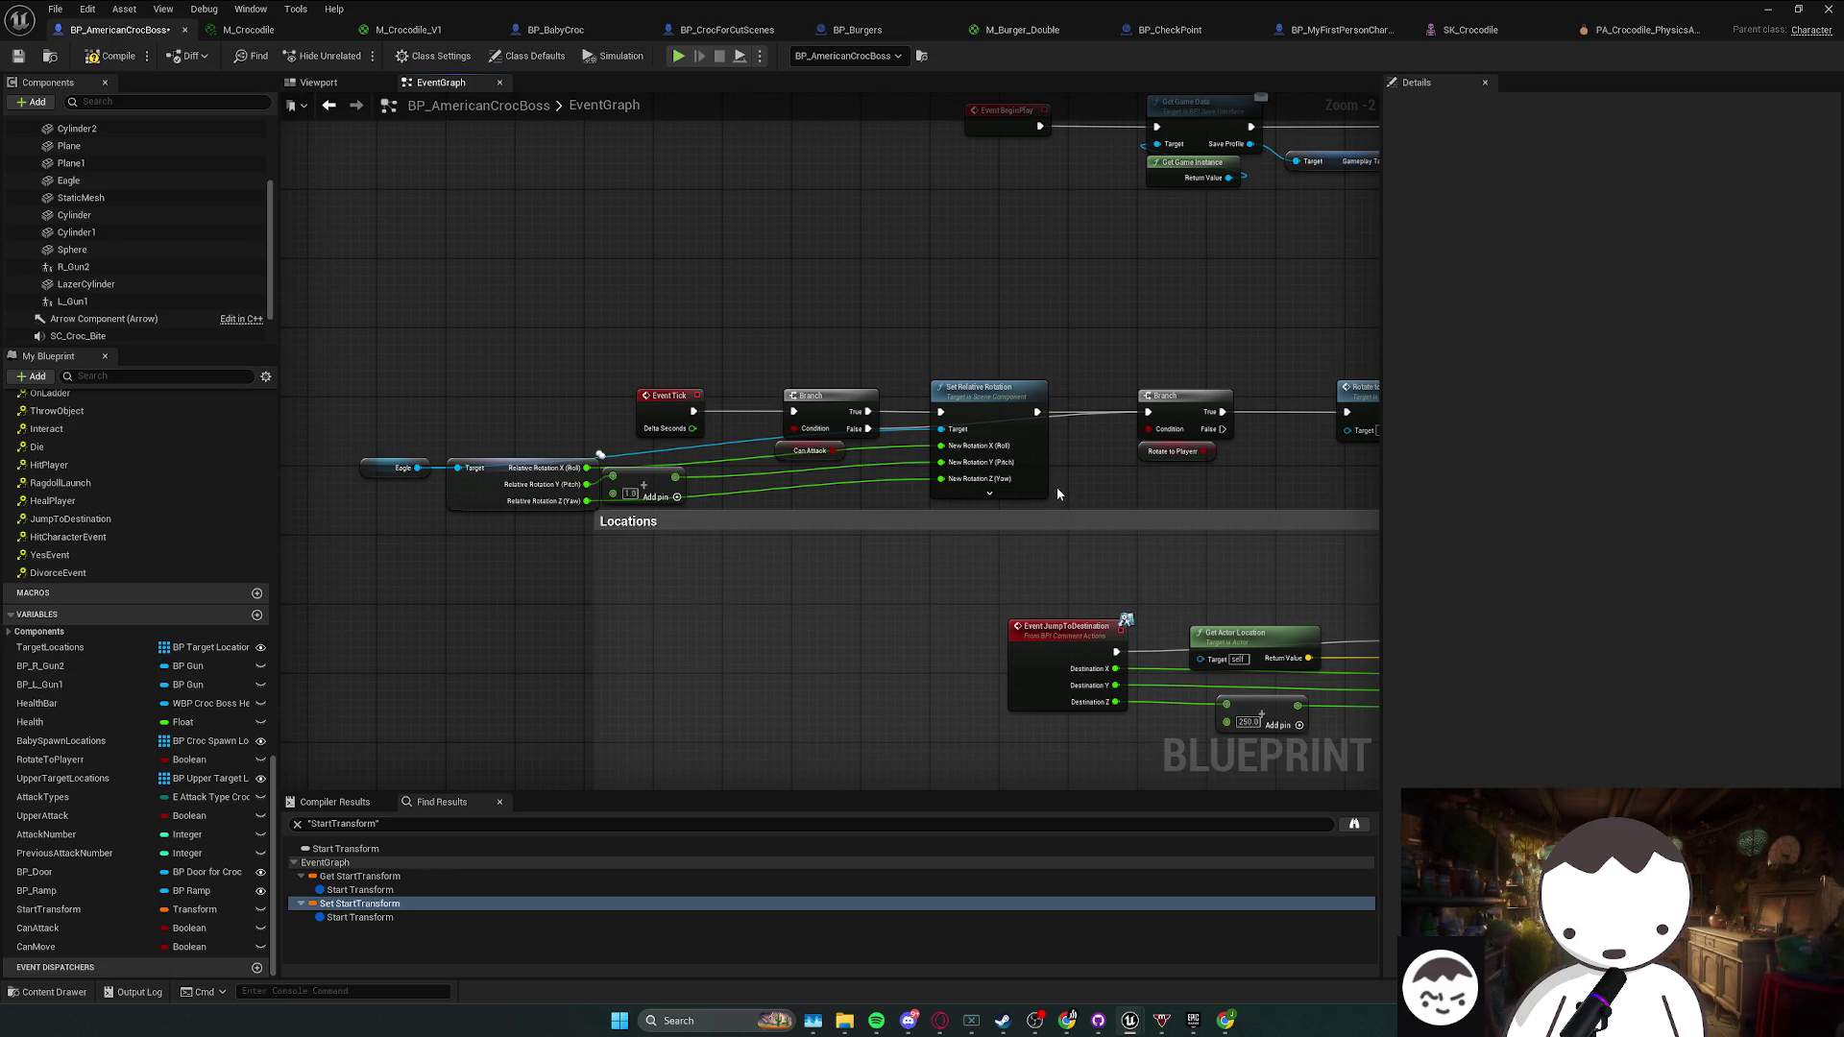
pyautogui.moveTo(644, 488); pyautogui.dragTo(687, 499)
pyautogui.click(801, 499)
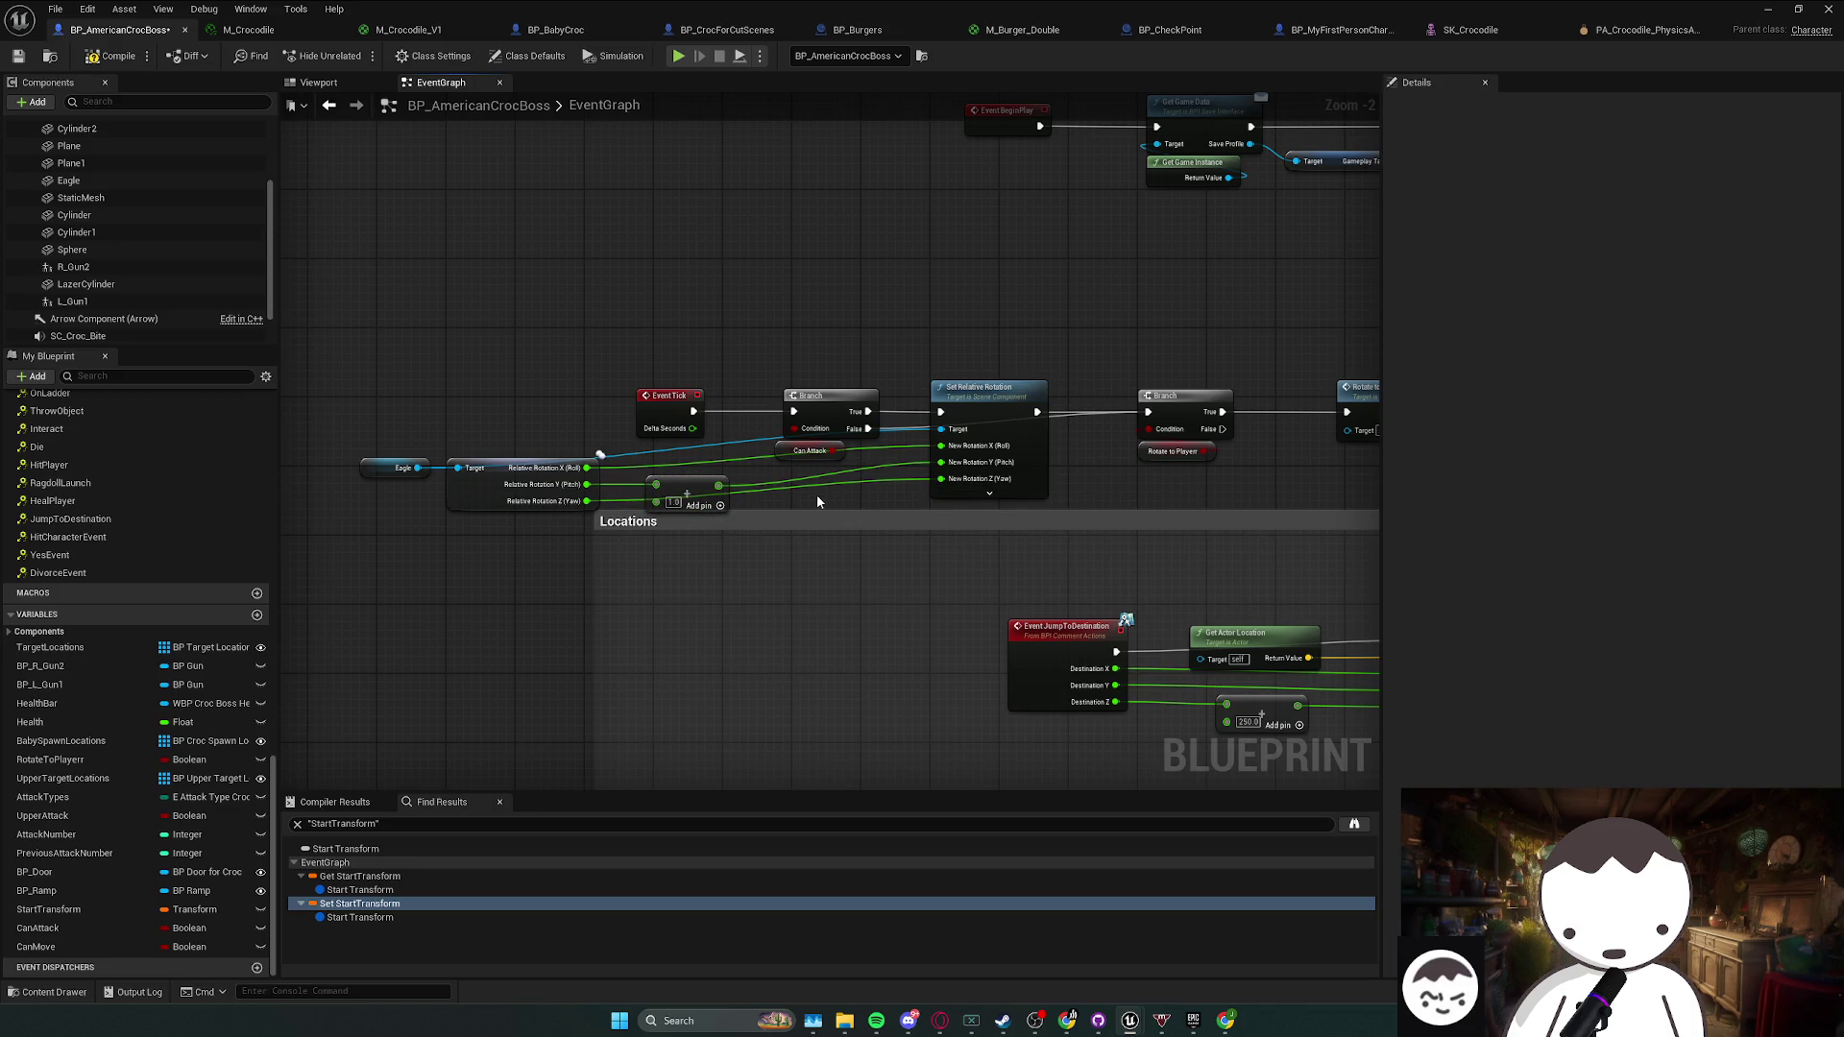
pyautogui.moveTo(924, 453); pyautogui.dragTo(933, 453)
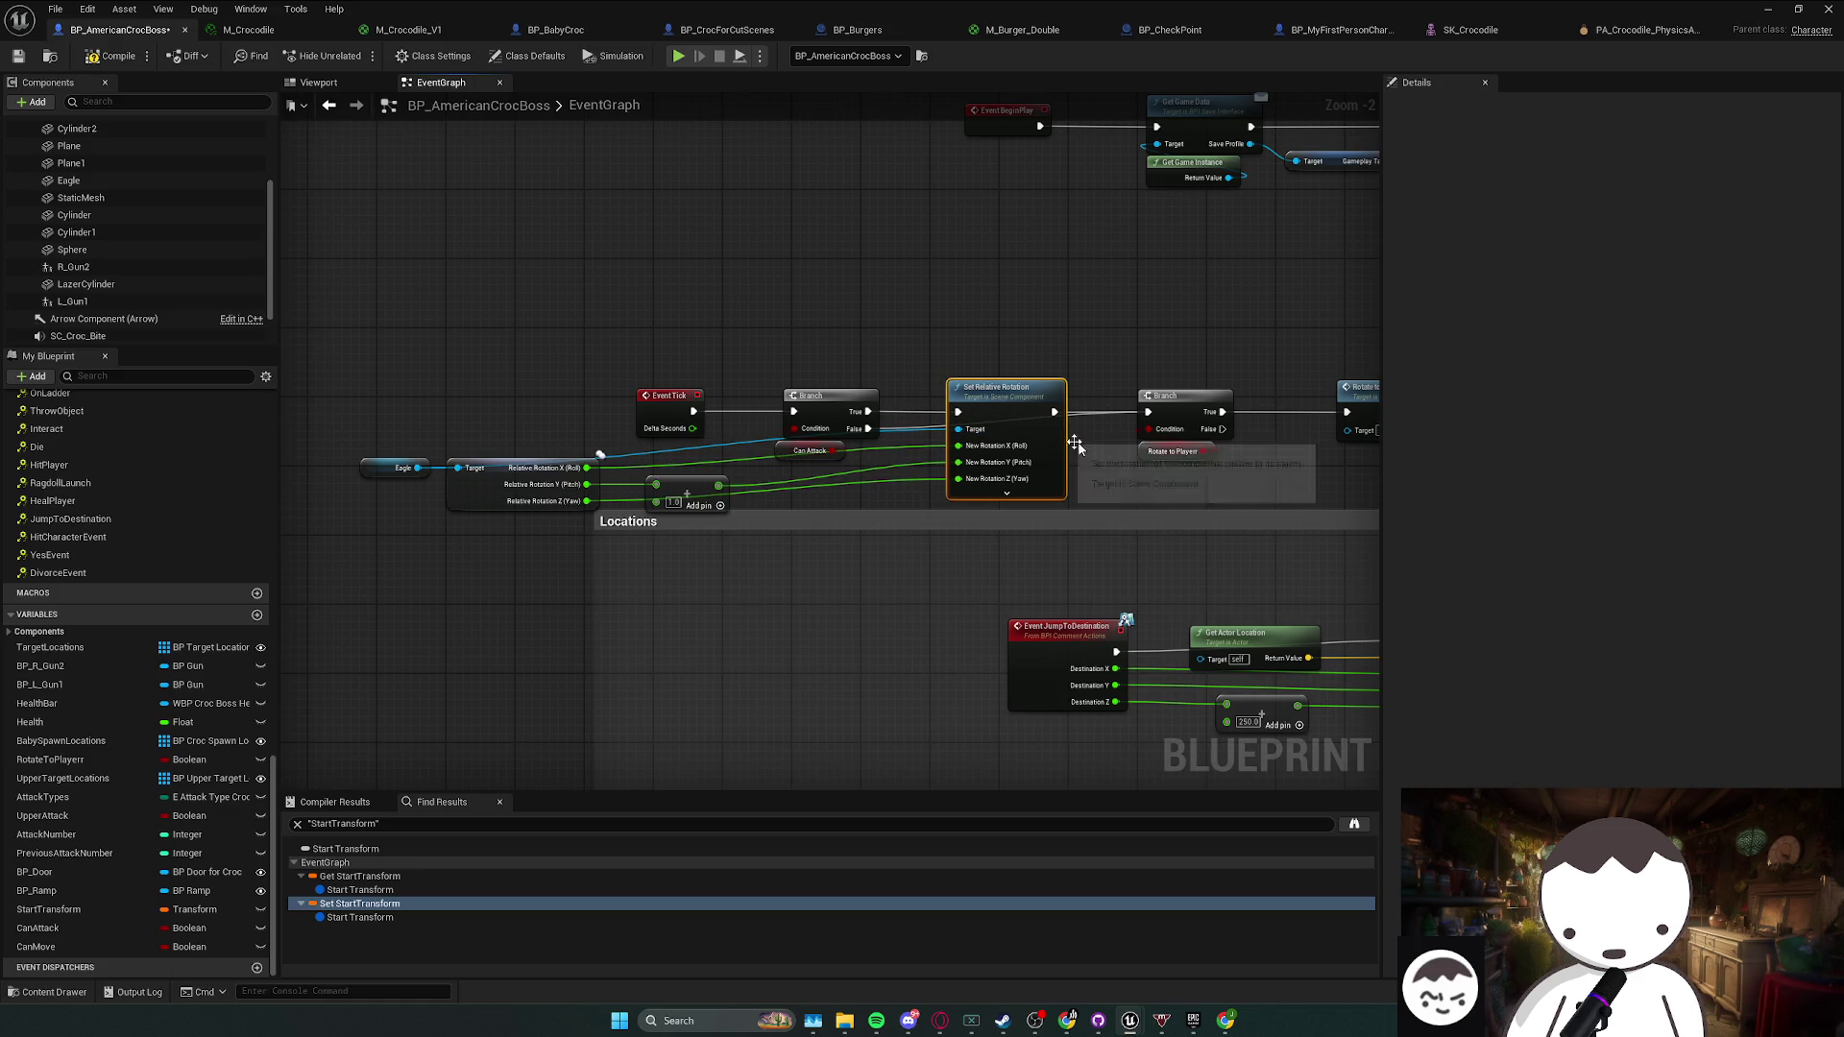
pyautogui.click(1088, 481)
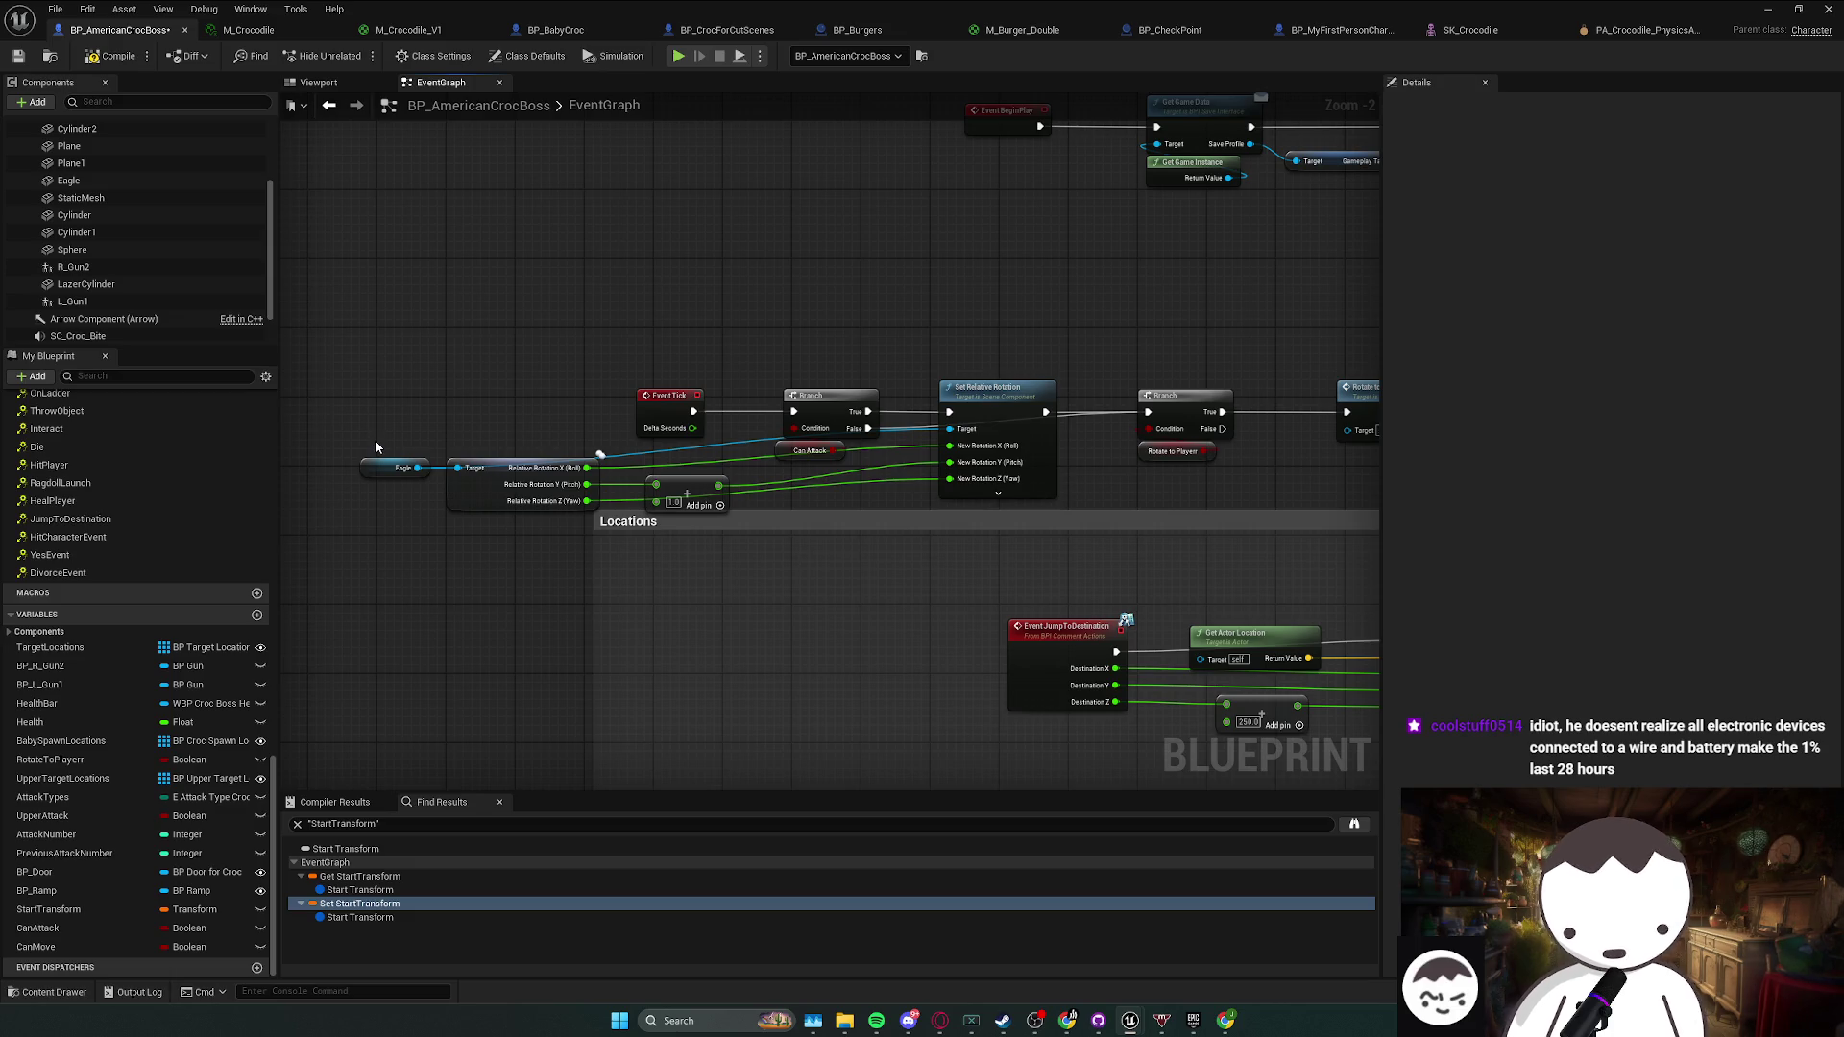
# - Shift the break-rotator and Add nodes slightly right together
pyautogui.moveTo(477, 451); pyautogui.dragTo(764, 497)
pyautogui.keyDown('shift'); pyautogui.click(661, 494); pyautogui.keyUp('shift')
pyautogui.click(763, 498)
pyautogui.keyDown('shift'); pyautogui.click(624, 475); pyautogui.keyUp('shift')
pyautogui.moveTo(624, 474); pyautogui.dragTo(659, 474)
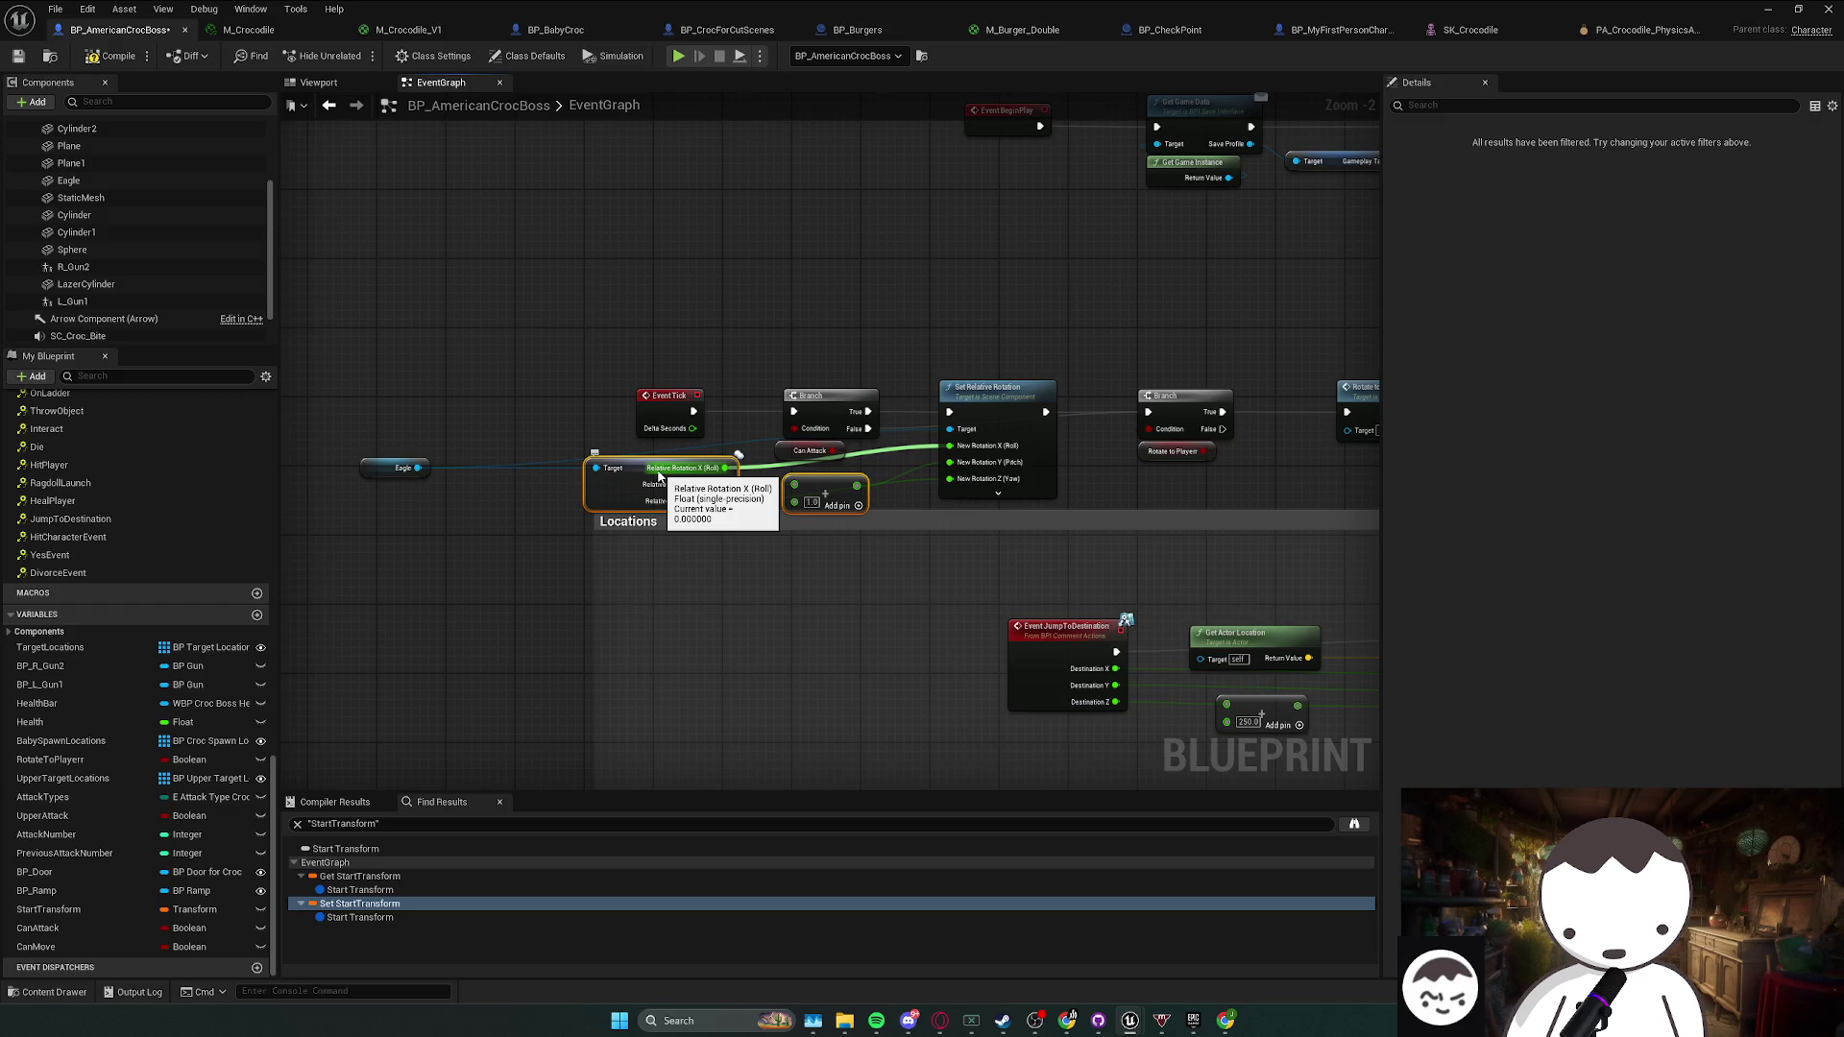
# - Align the Add and Eagle rotation nodes beside Set Relative Rotation, nudging Add slightly left
pyautogui.moveTo(659, 474); pyautogui.dragTo(675, 477)
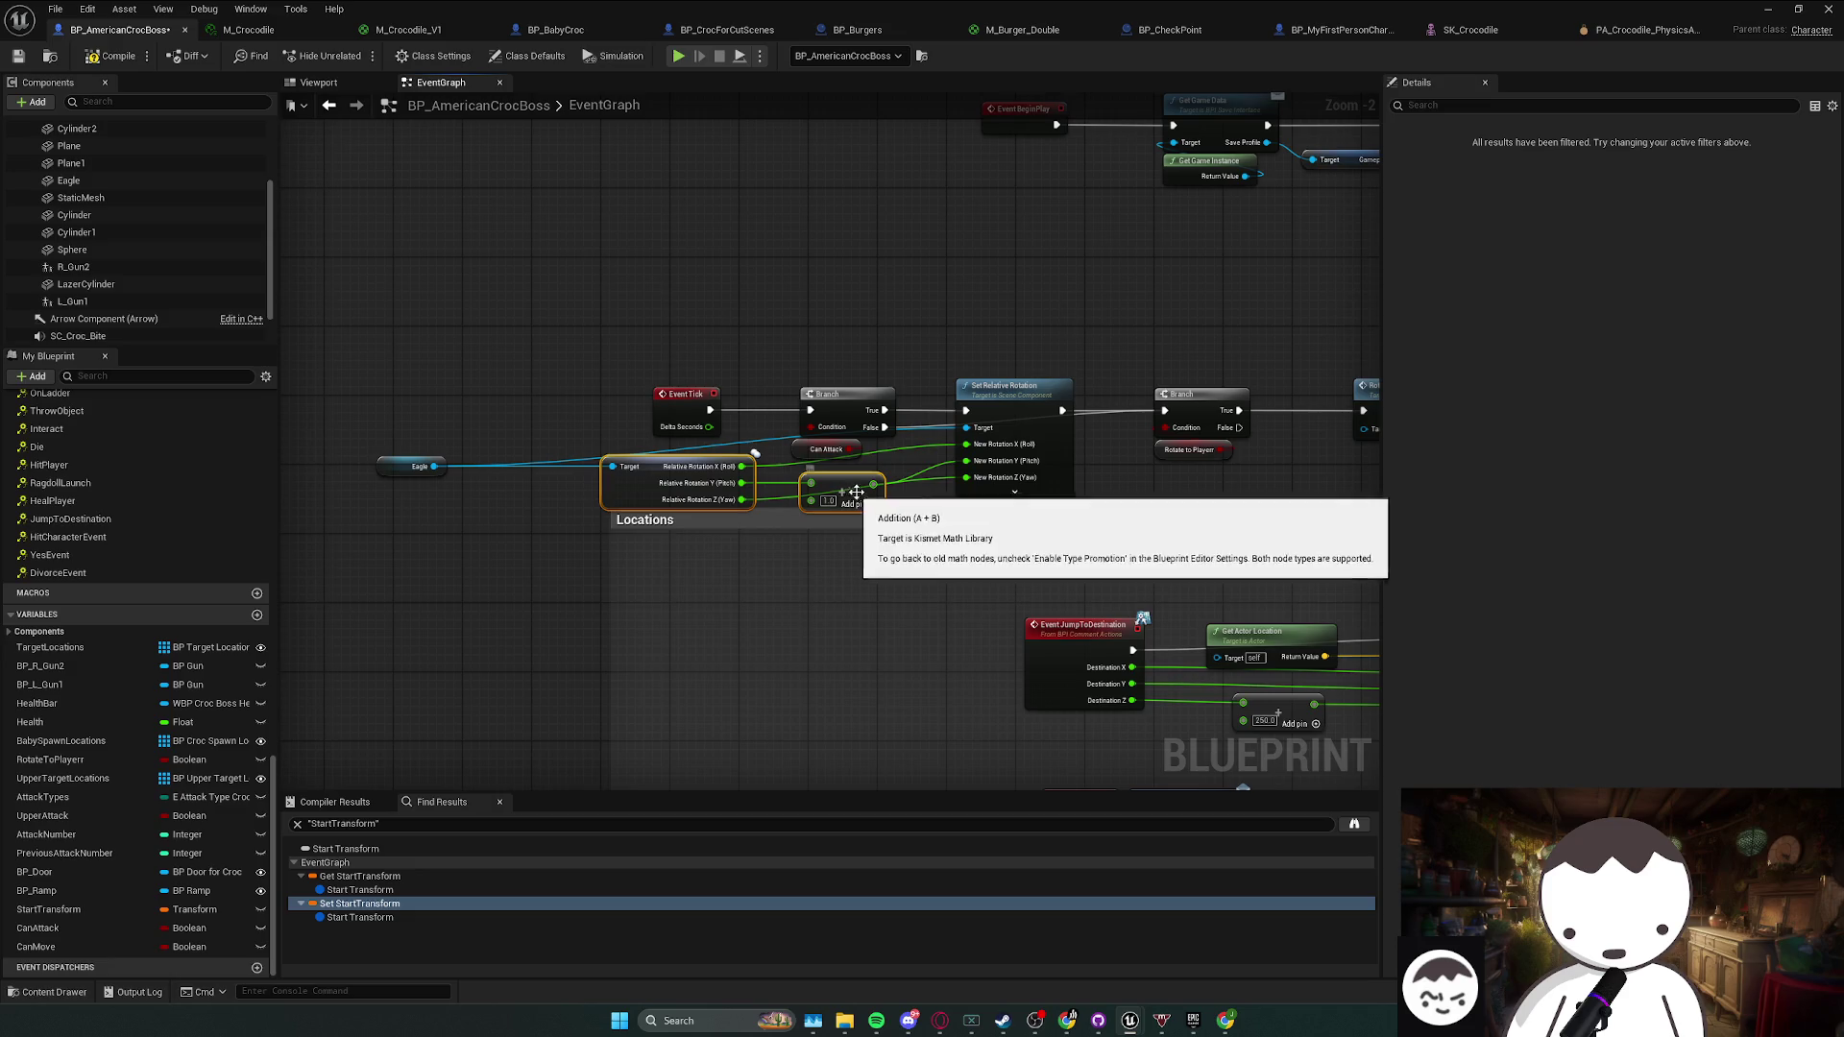
pyautogui.moveTo(845, 493)
pyautogui.mouseDown()
pyautogui.moveTo(793, 490)
pyautogui.moveTo(901, 476)
pyautogui.moveTo(834, 494)
pyautogui.mouseUp()
pyautogui.keyDown('ctrl'); pyautogui.click(619, 477); pyautogui.keyUp('ctrl')
pyautogui.moveTo(618, 477); pyautogui.dragTo(626, 477)
pyautogui.click(879, 487)
pyautogui.moveTo(879, 487); pyautogui.dragTo(862, 488)
pyautogui.click(954, 496)
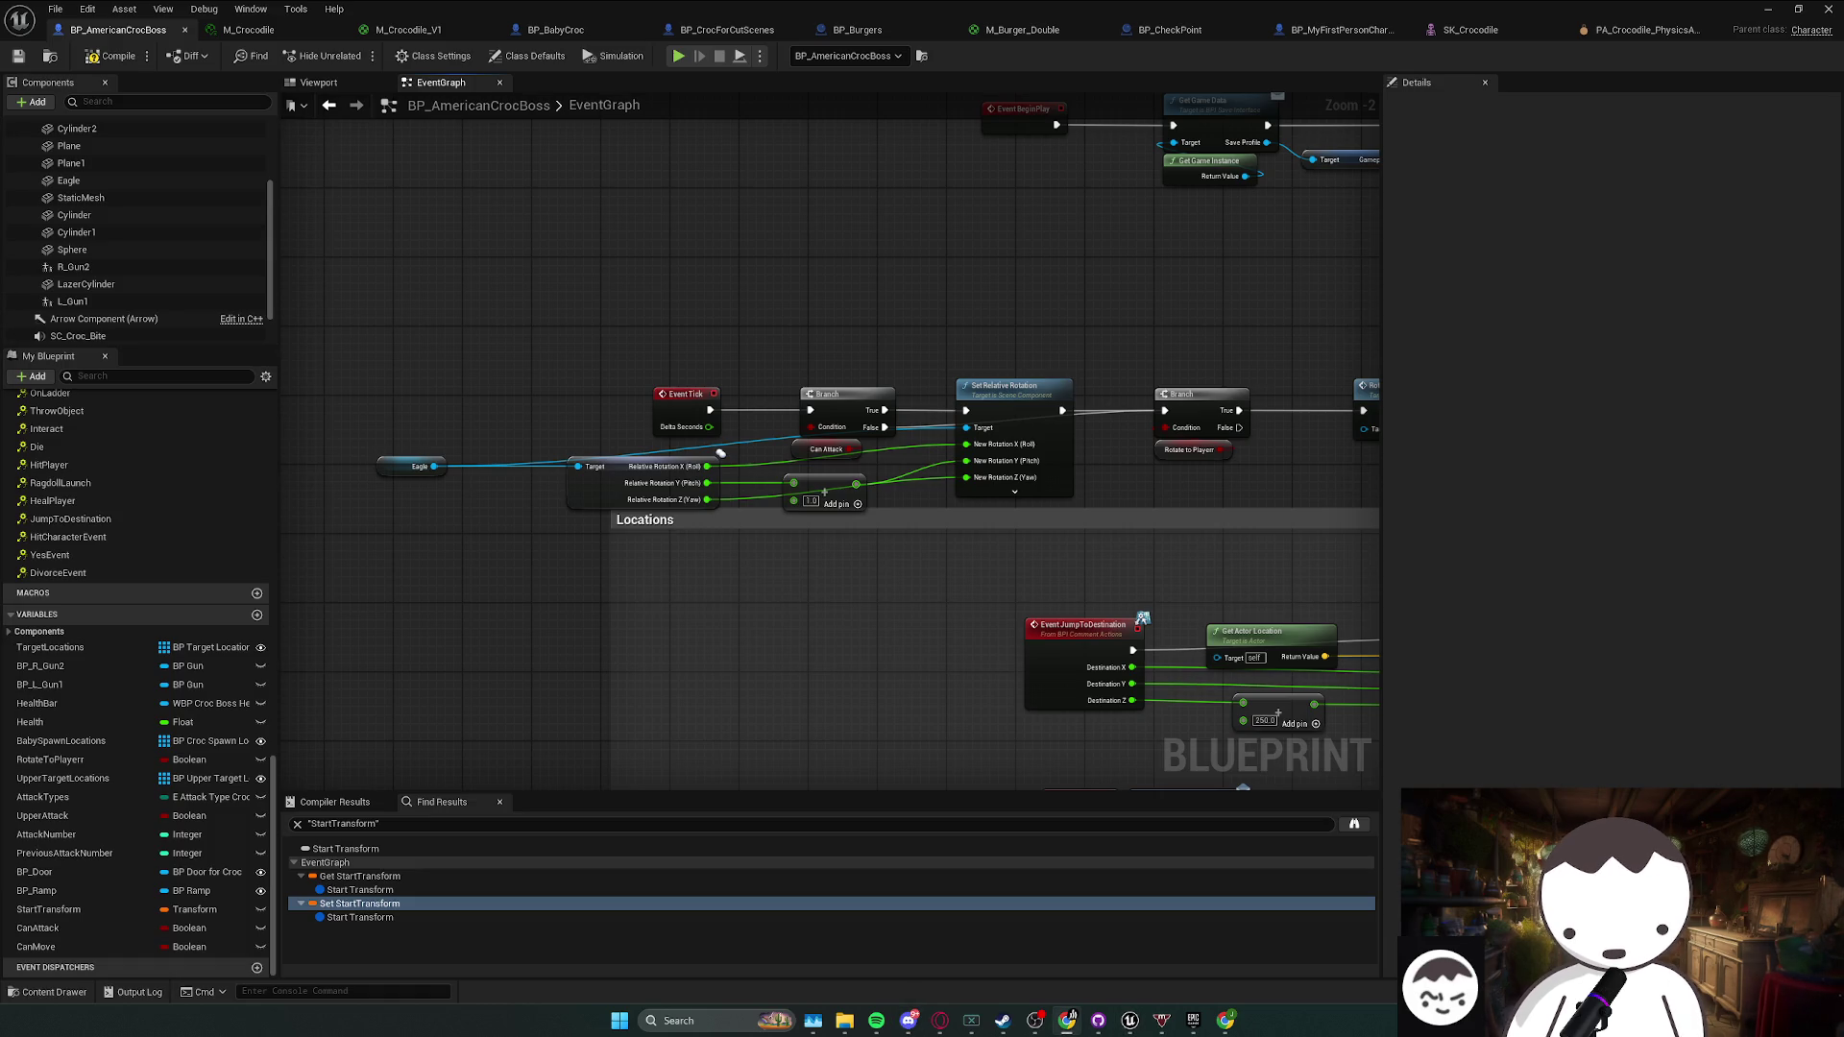
pyautogui.hotkey('alt', 'Tab')
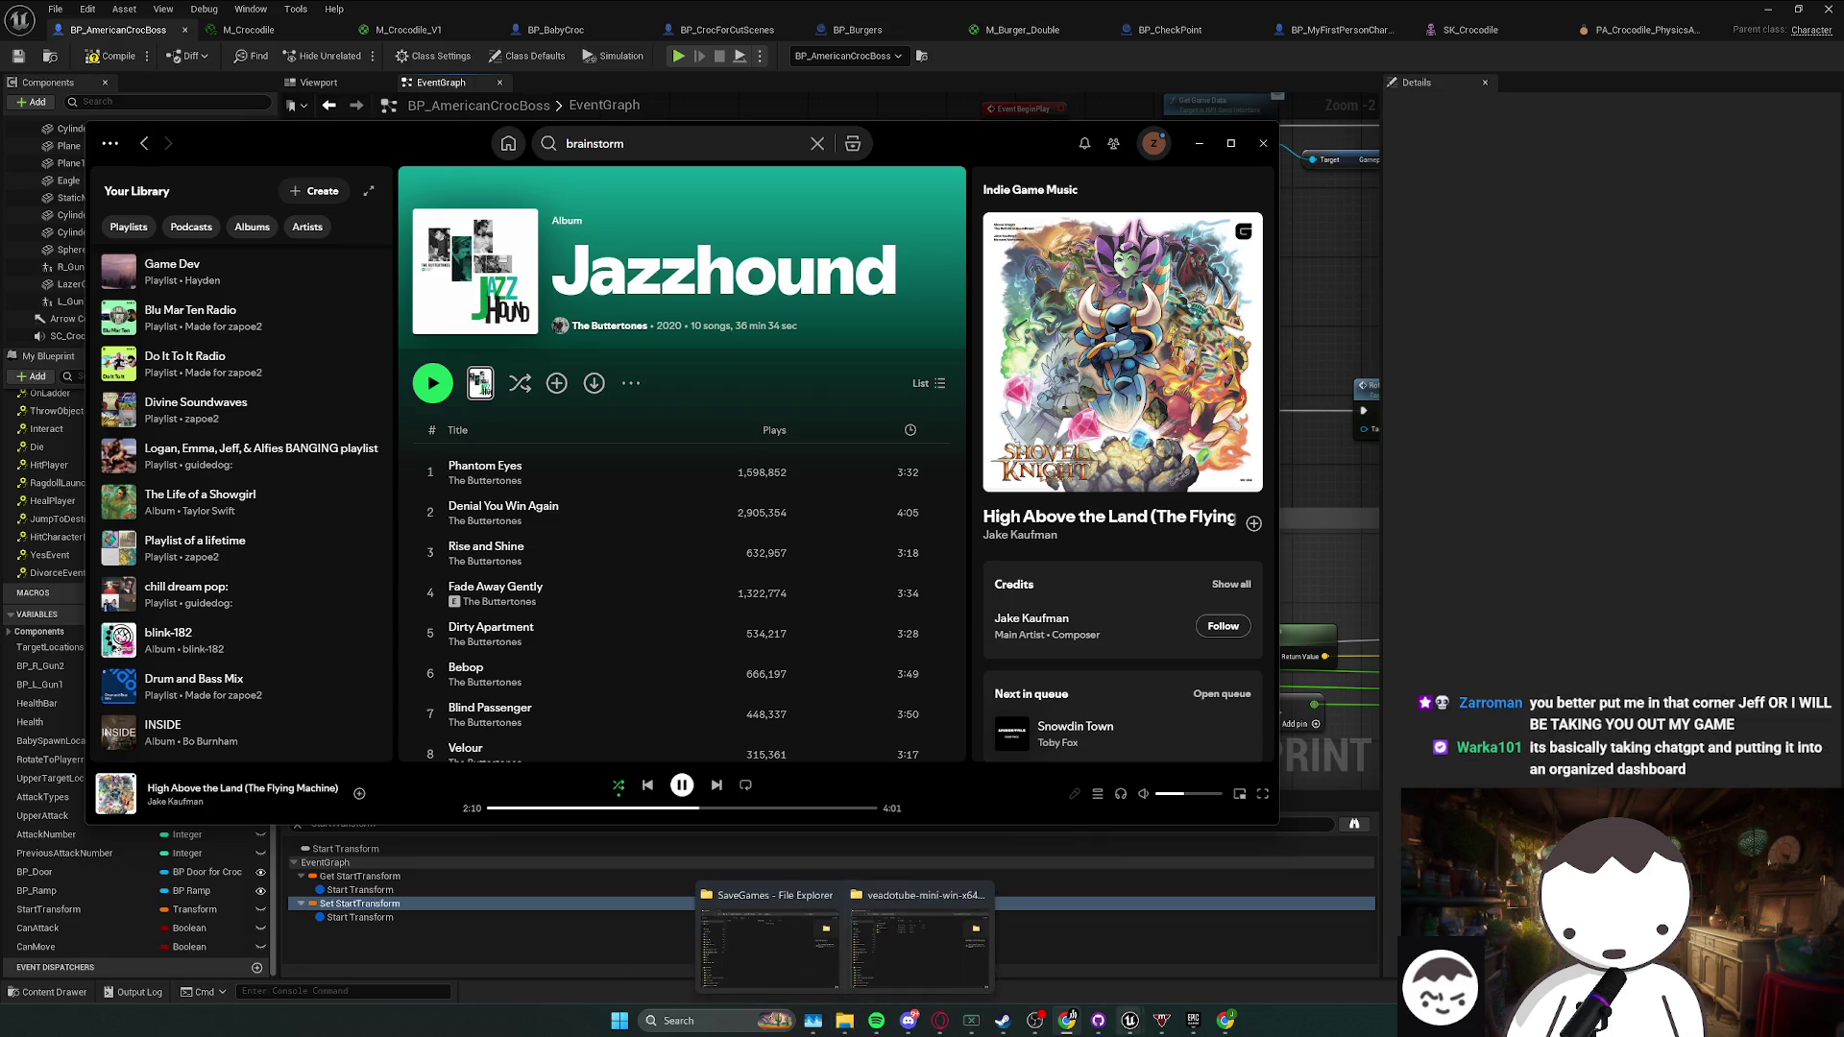
pyautogui.click(1005, 1022)
pyautogui.click(1005, 1022)
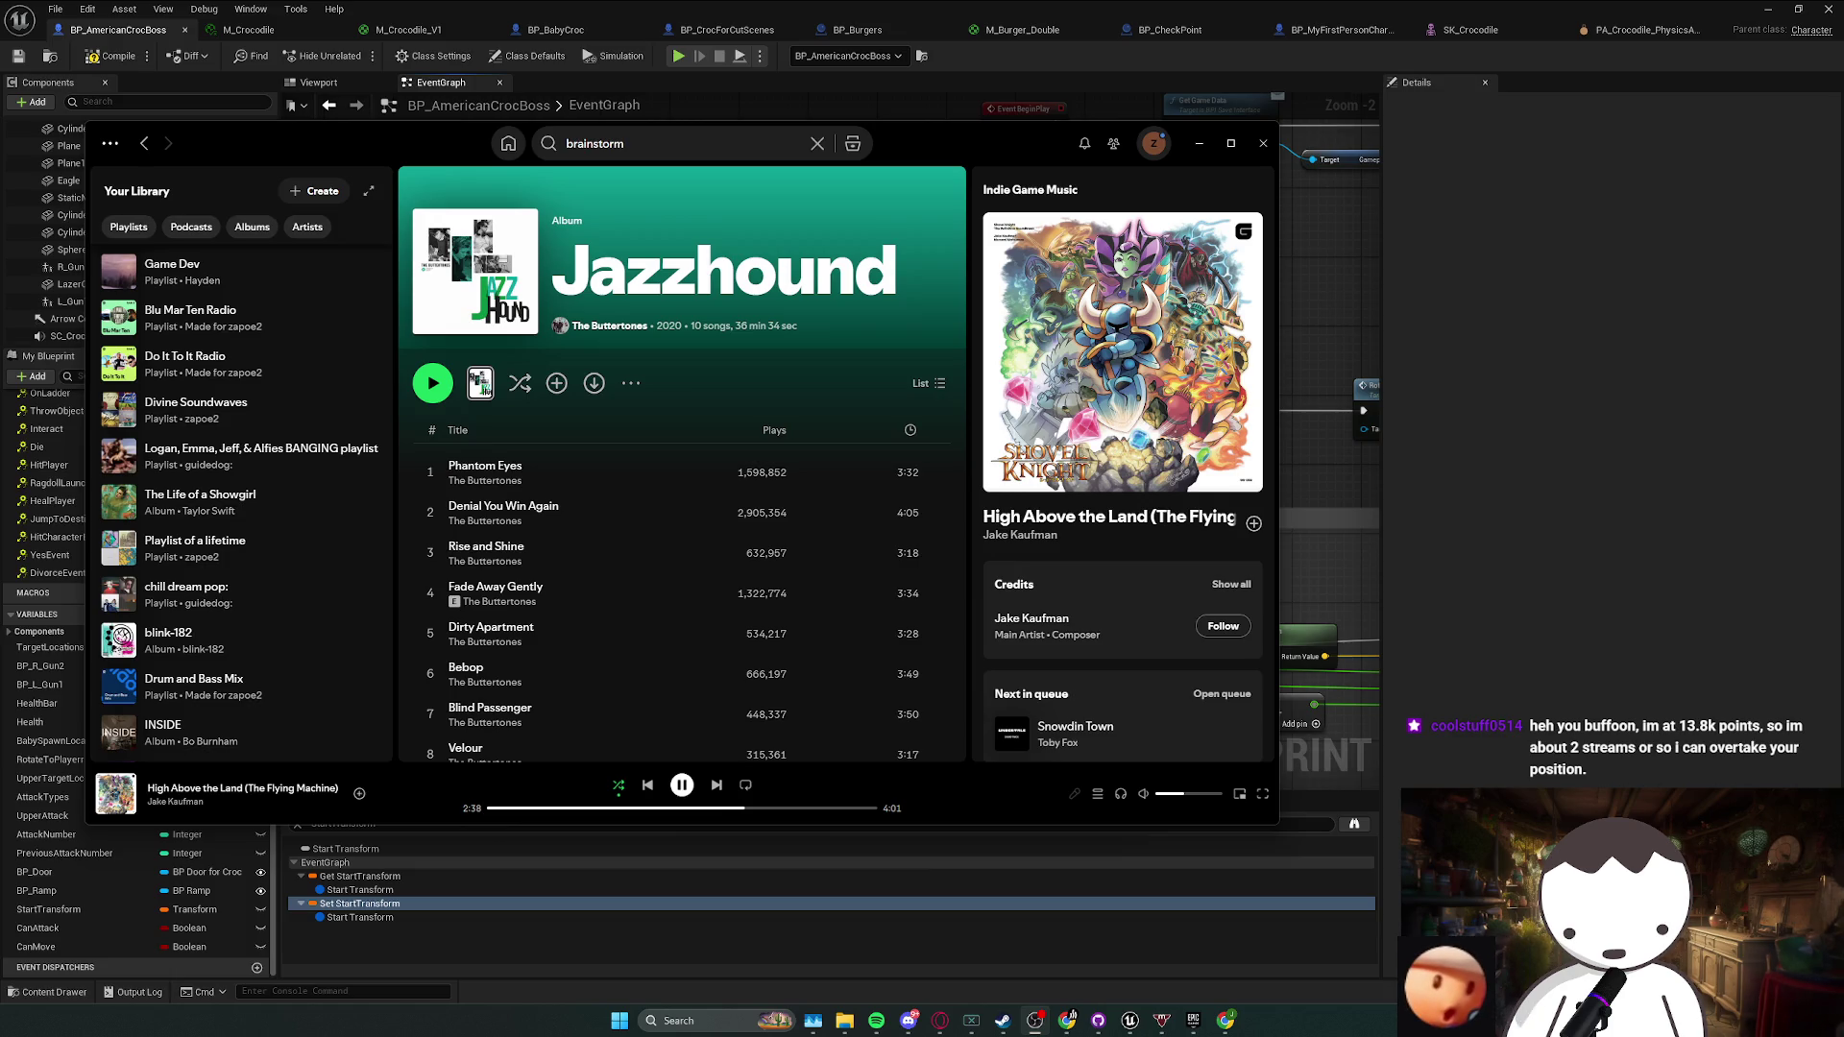
pyautogui.click(1396, 355)
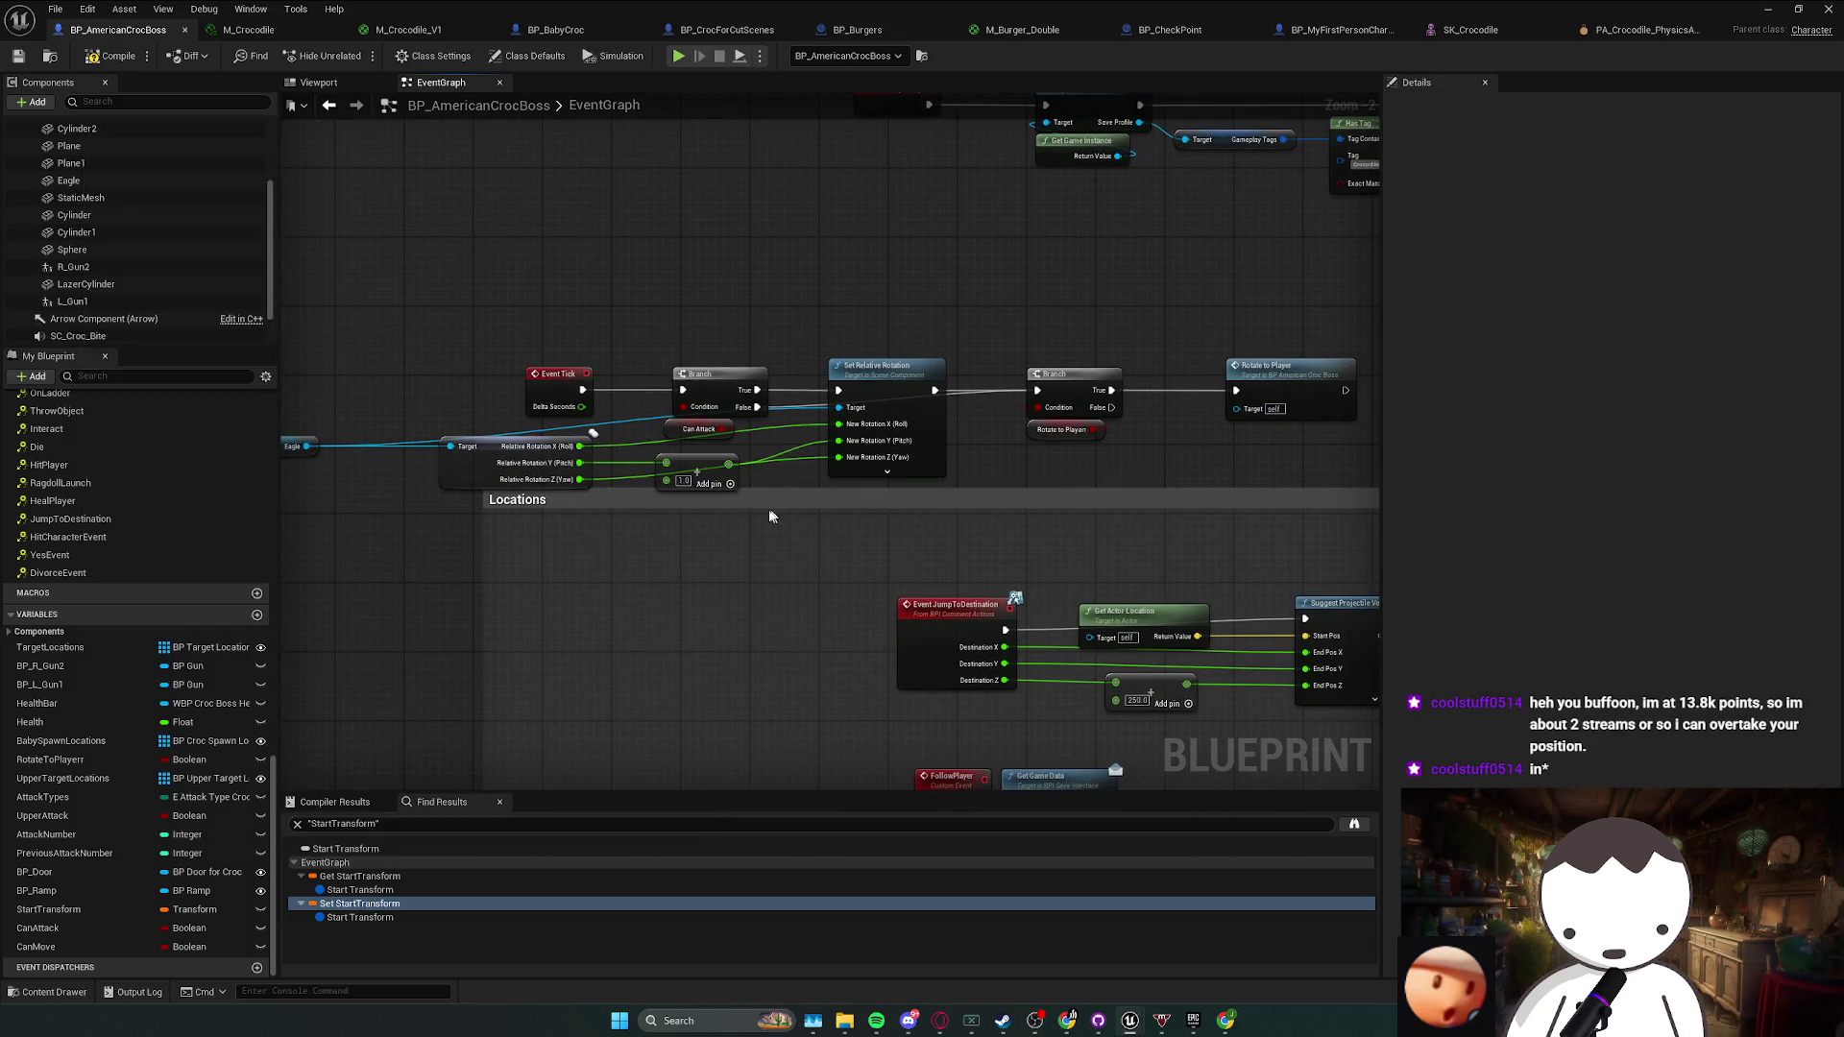
# - Rotate the Eagle component about 20 degrees in the Blueprint's 3D viewport
pyautogui.moveTo(685, 525); pyautogui.dragTo(726, 522)
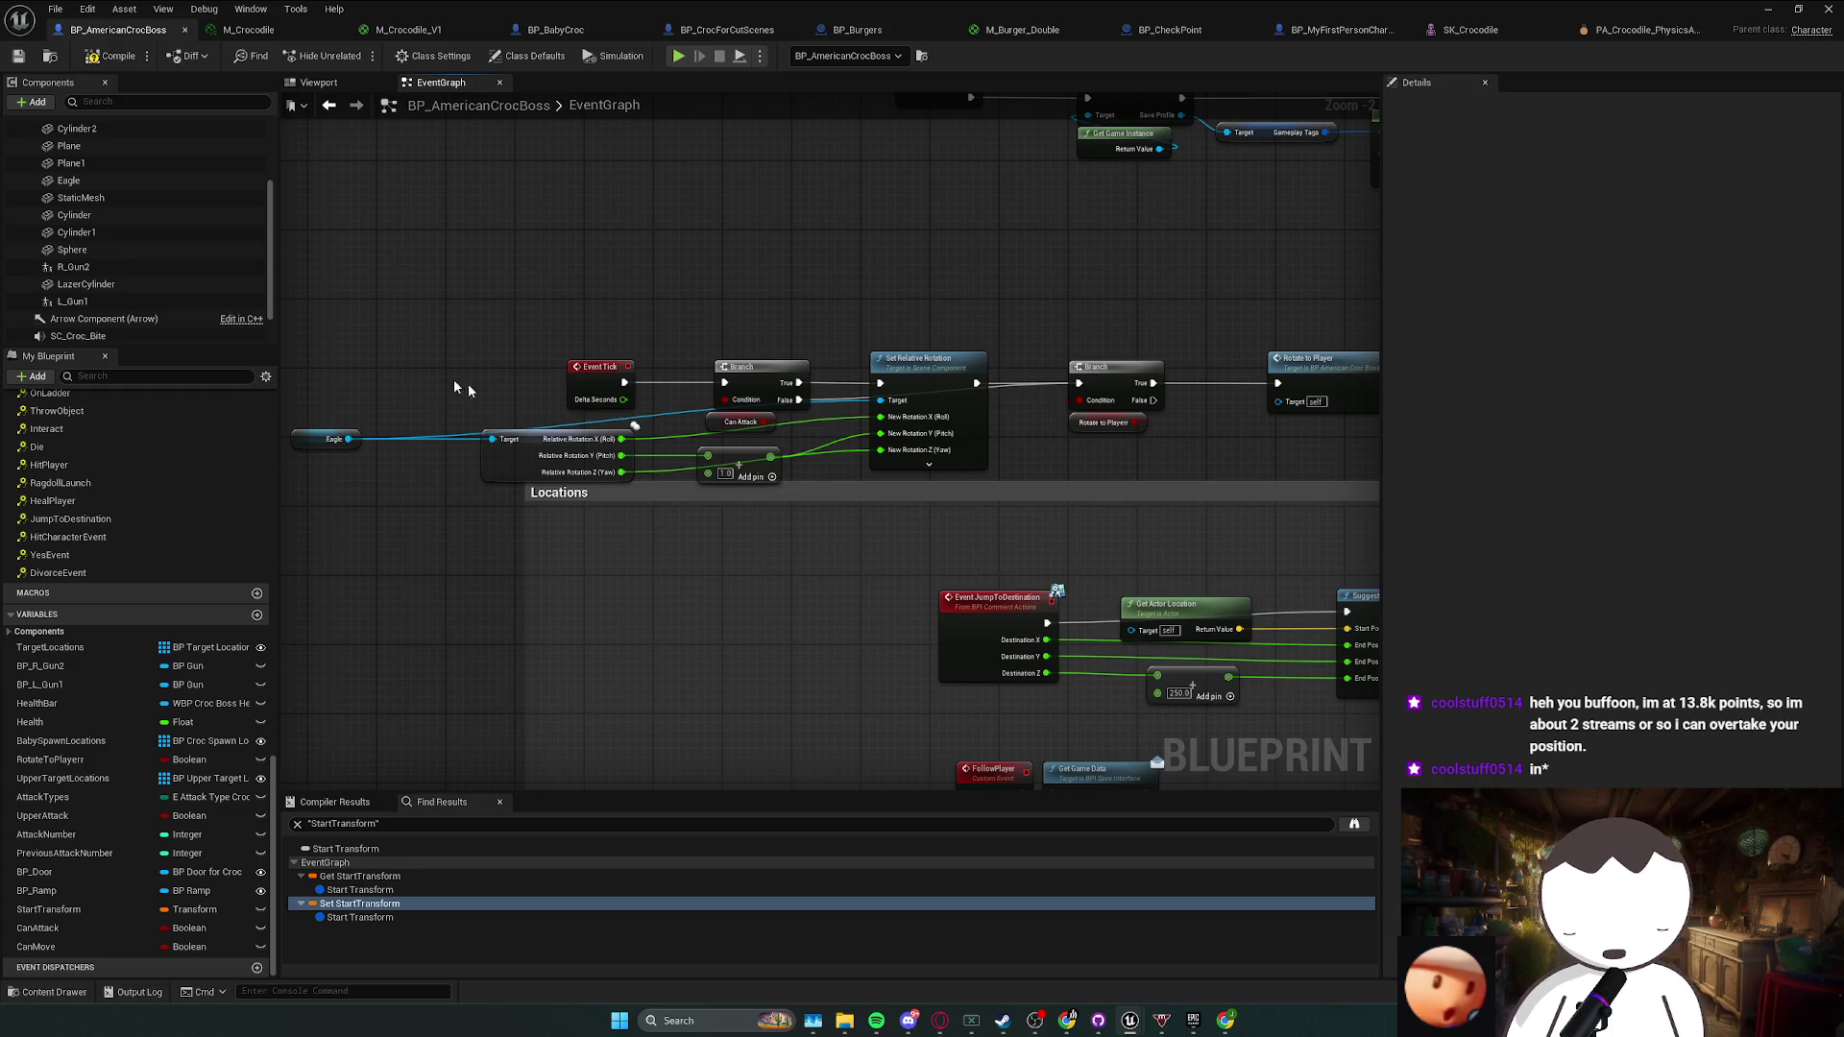
pyautogui.click(318, 82)
pyautogui.click(68, 180)
pyautogui.moveTo(835, 394)
pyautogui.mouseDown()
pyautogui.moveTo(797, 422)
pyautogui.moveTo(677, 366)
pyautogui.moveTo(816, 360)
pyautogui.moveTo(840, 403)
pyautogui.moveTo(807, 437)
pyautogui.mouseUp()
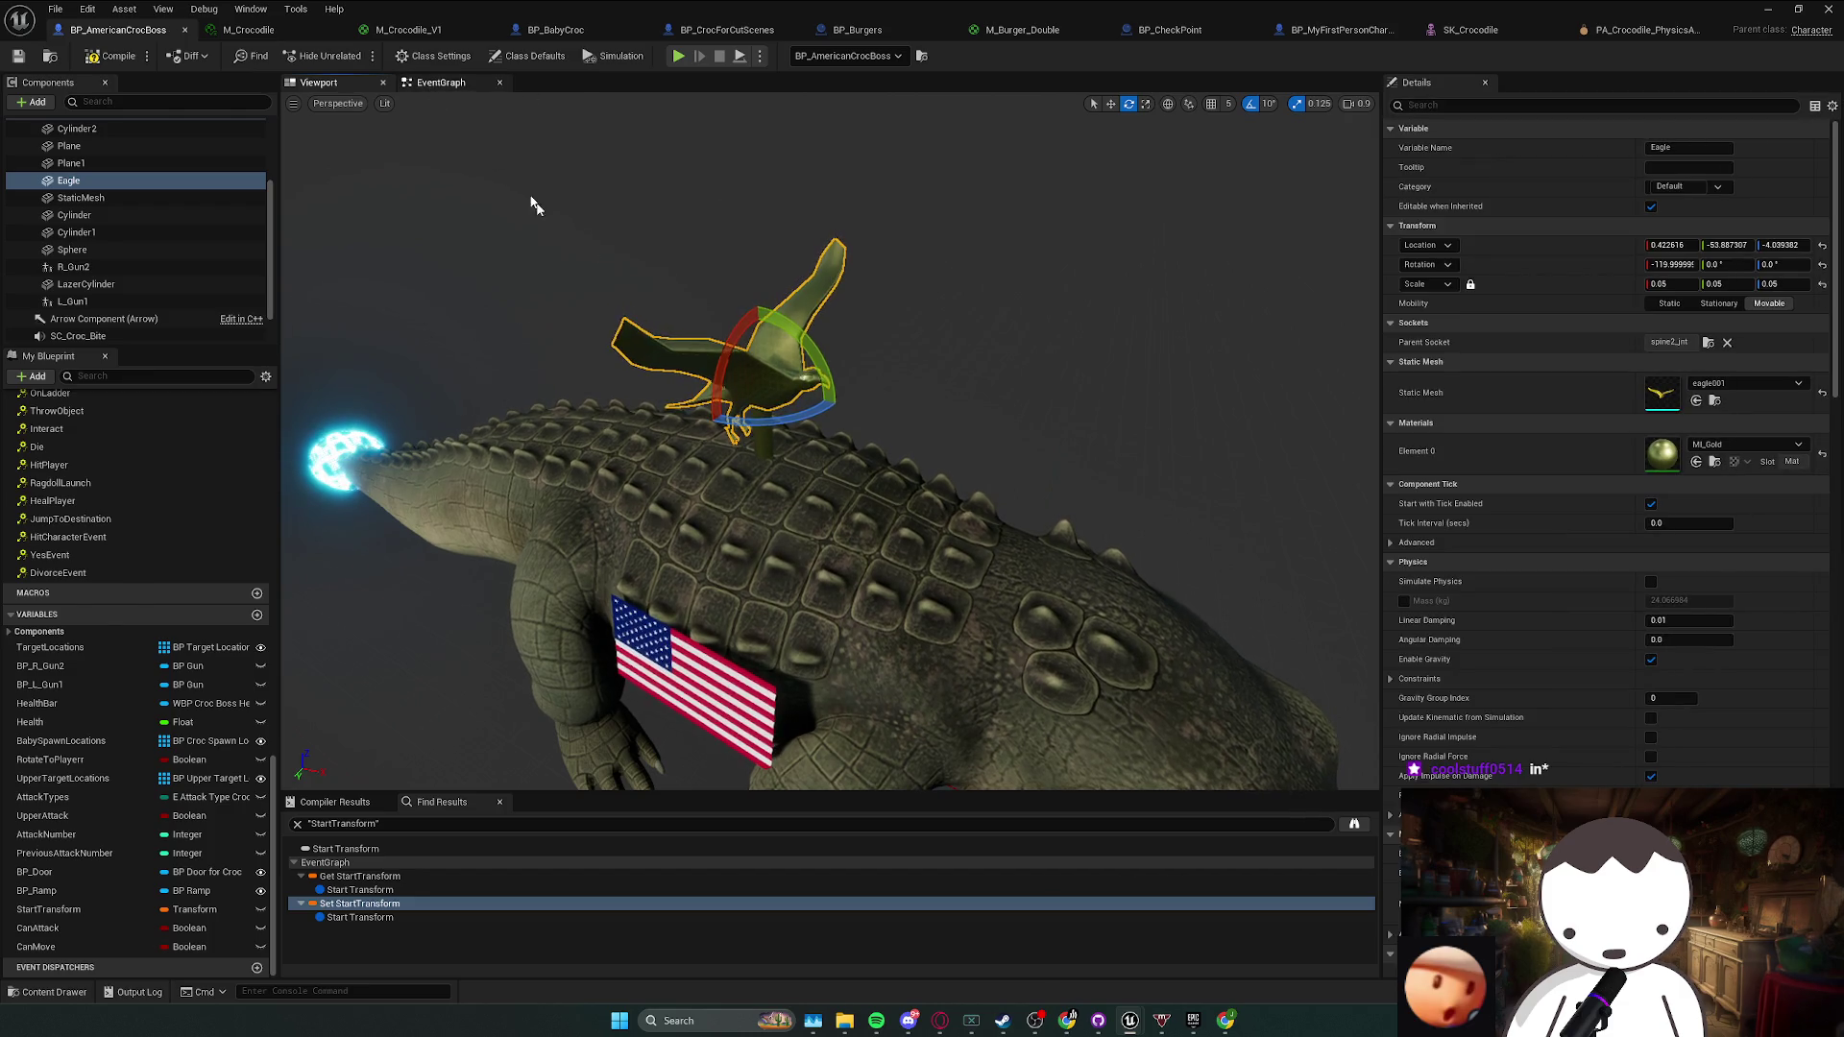
# - Back in the EventGraph, select the Add node that adds 1.0 to the Eagle's Yaw
pyautogui.click(440, 83)
pyautogui.click(702, 456)
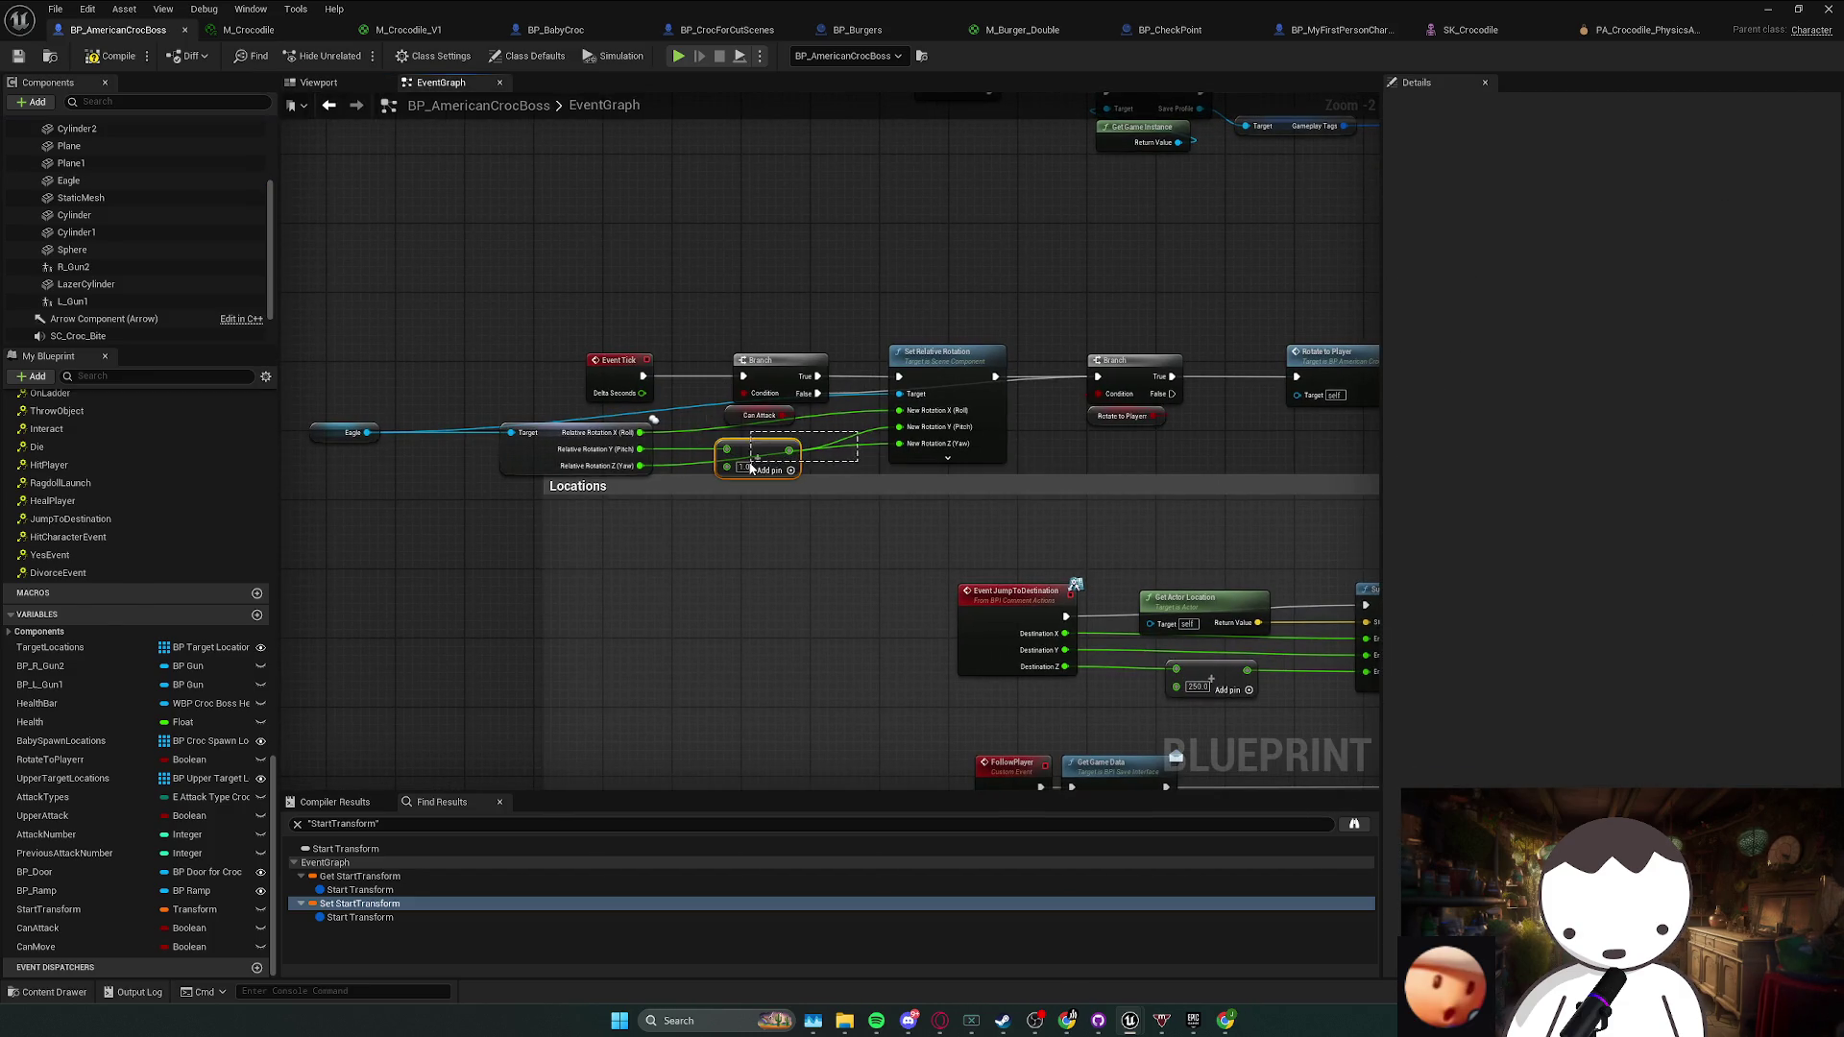
pyautogui.click(734, 459)
pyautogui.scroll(1, 192, 288)
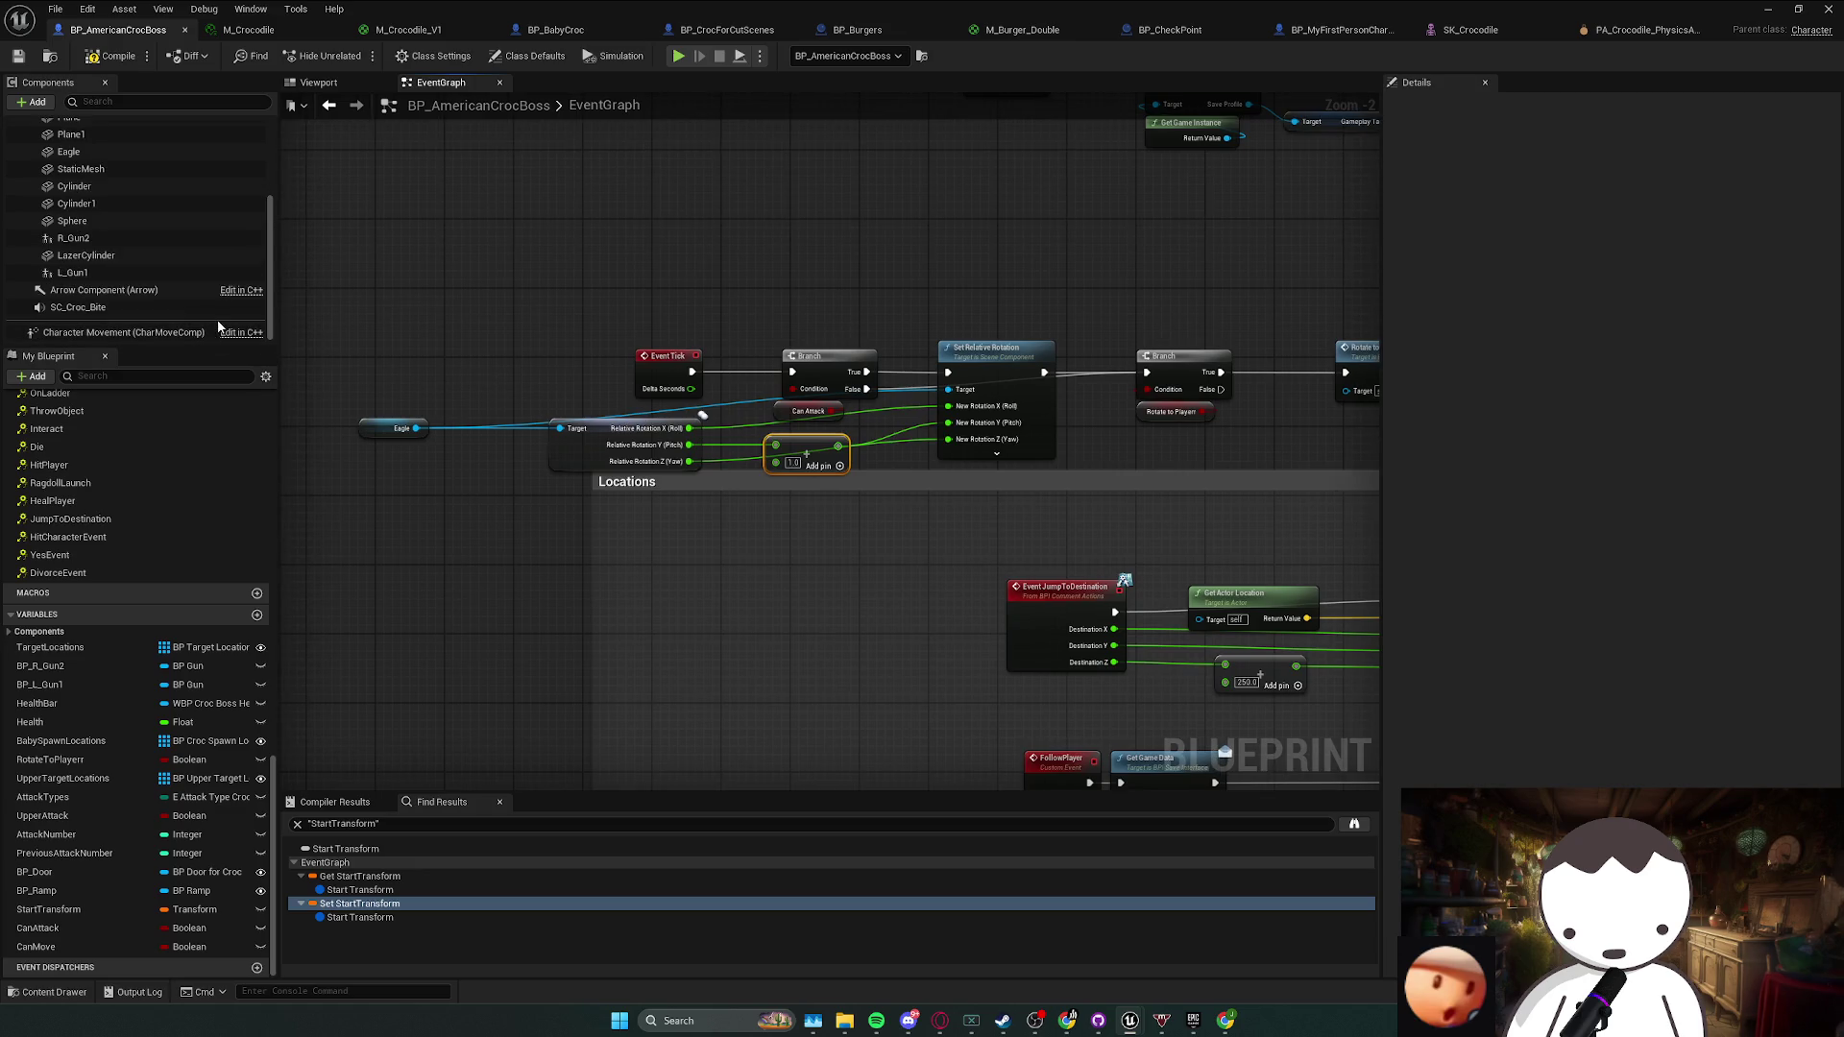
pyautogui.scroll(3, 216, 327)
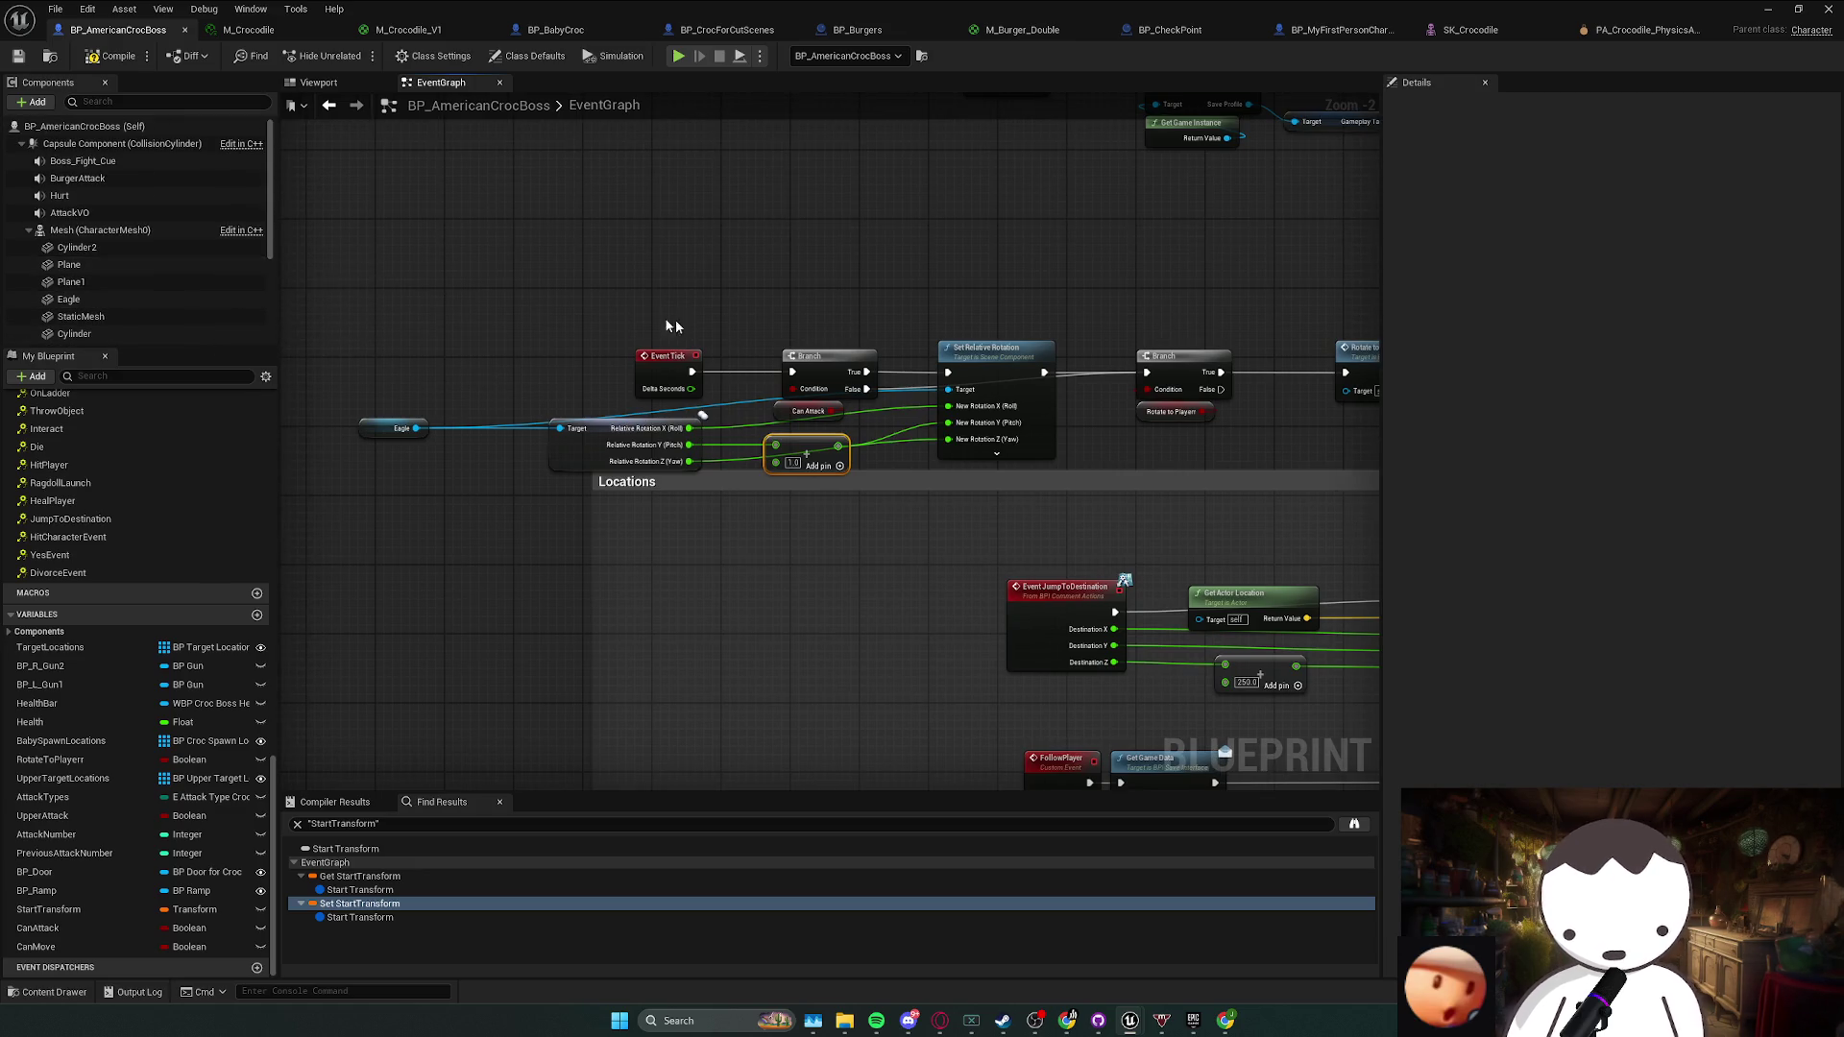
pyautogui.click(509, 285)
pyautogui.click(134, 248)
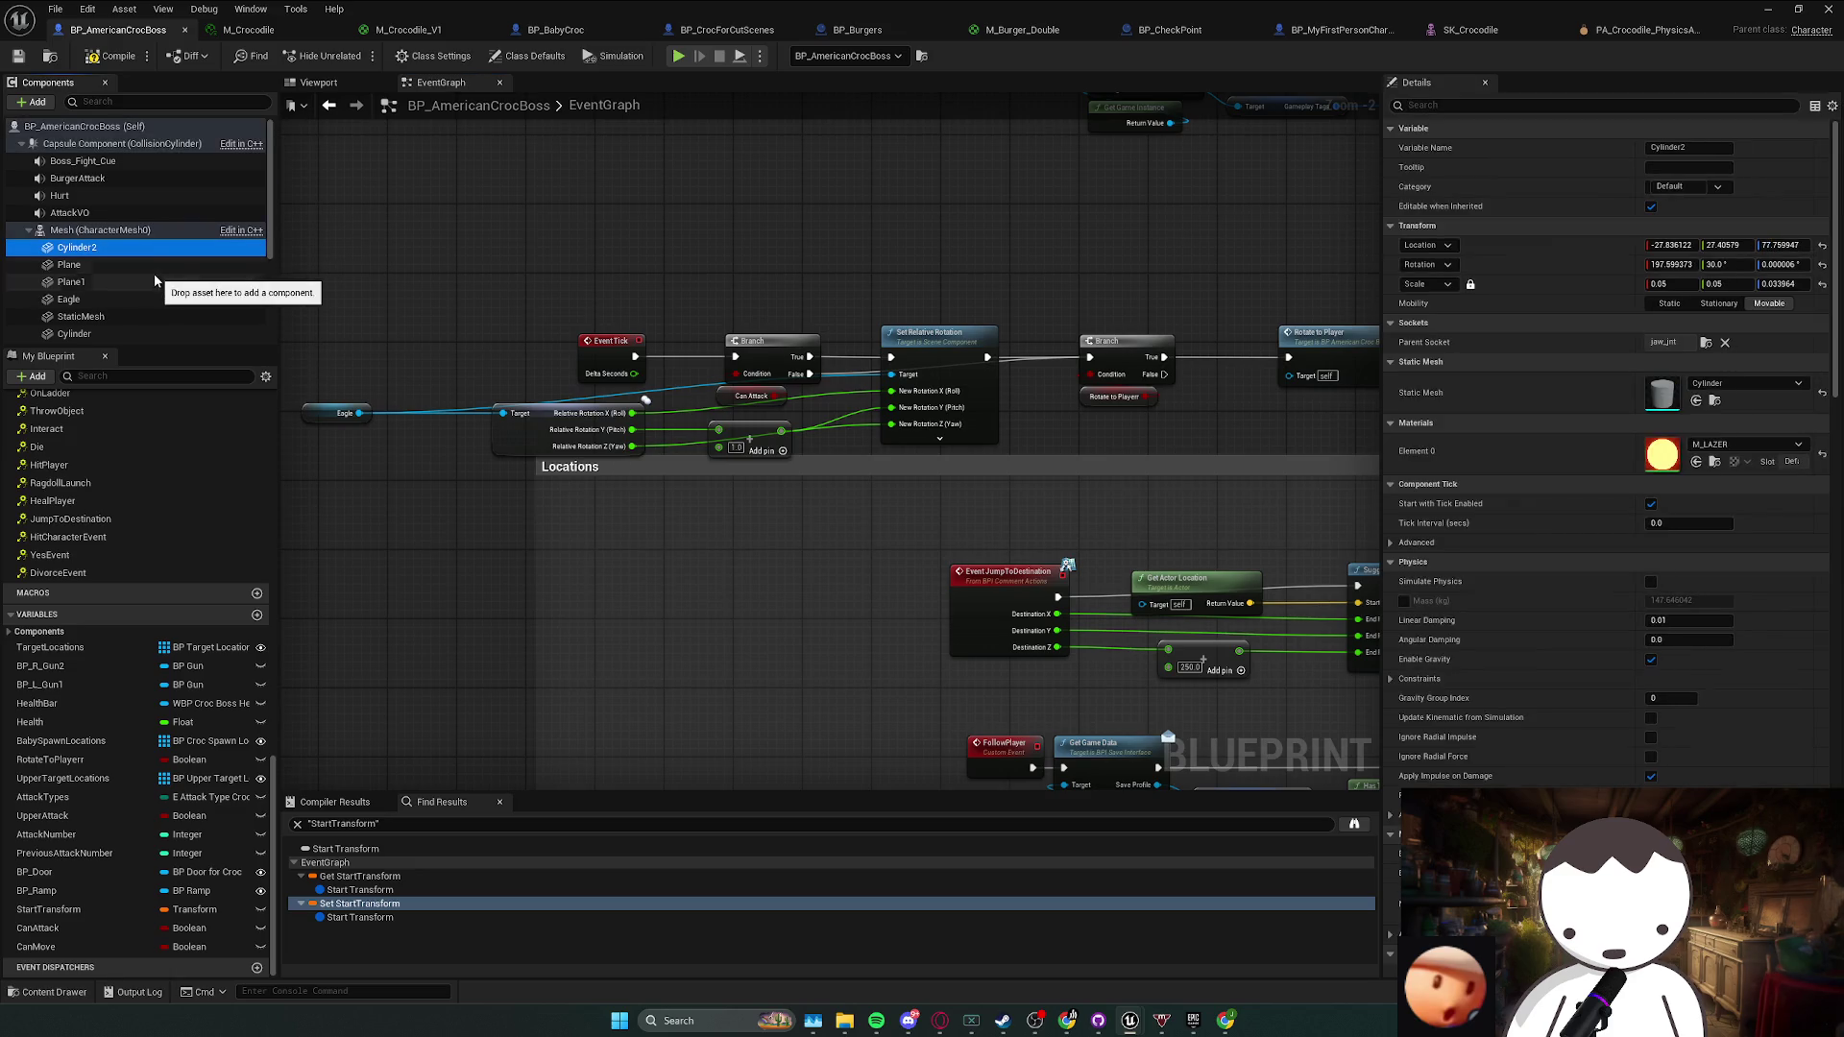
pyautogui.scroll(-1, 135, 252)
pyautogui.click(1451, 105)
pyautogui.write('compo')
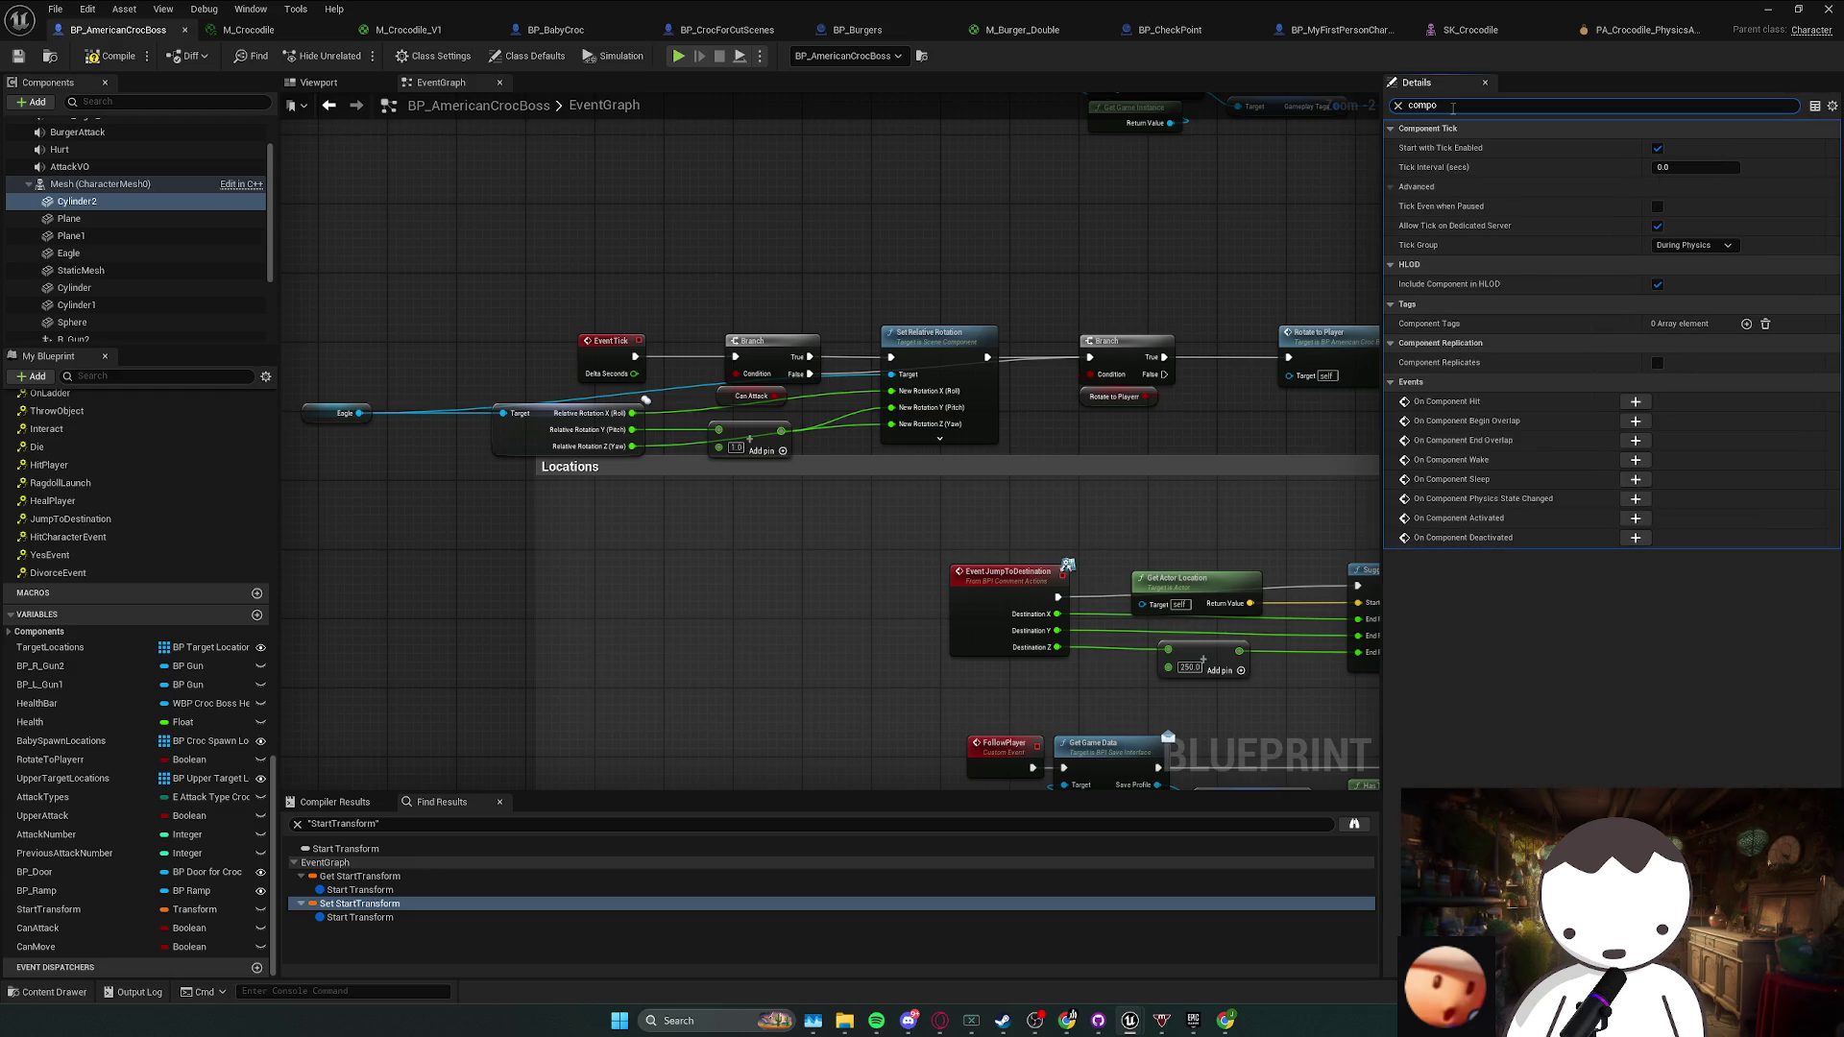
pyautogui.press('BackSpace')
pyautogui.write('ig')
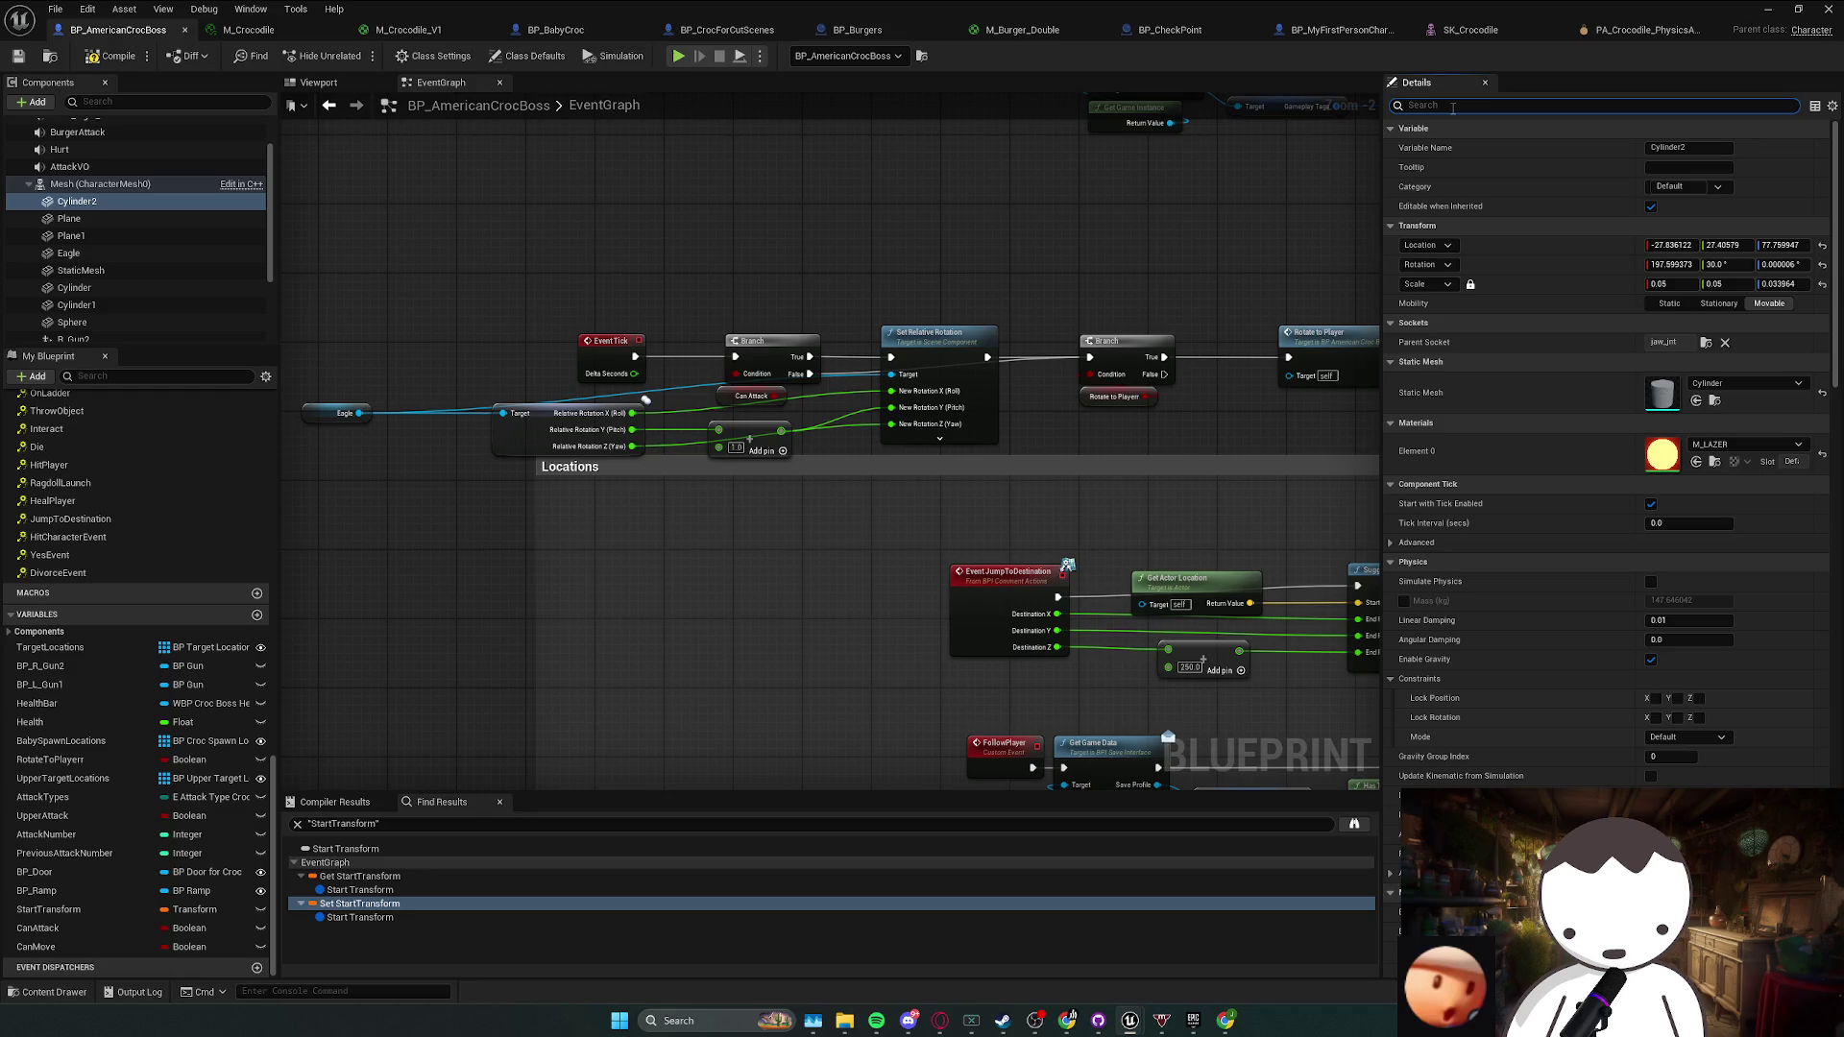
pyautogui.write('rotat')
pyautogui.press('BackSpace')
pyautogui.press('BackSpace')
pyautogui.press('BackSpace')
pyautogui.moveTo(990, 278); pyautogui.dragTo(1016, 280)
pyautogui.moveTo(490, 468); pyautogui.dragTo(851, 441)
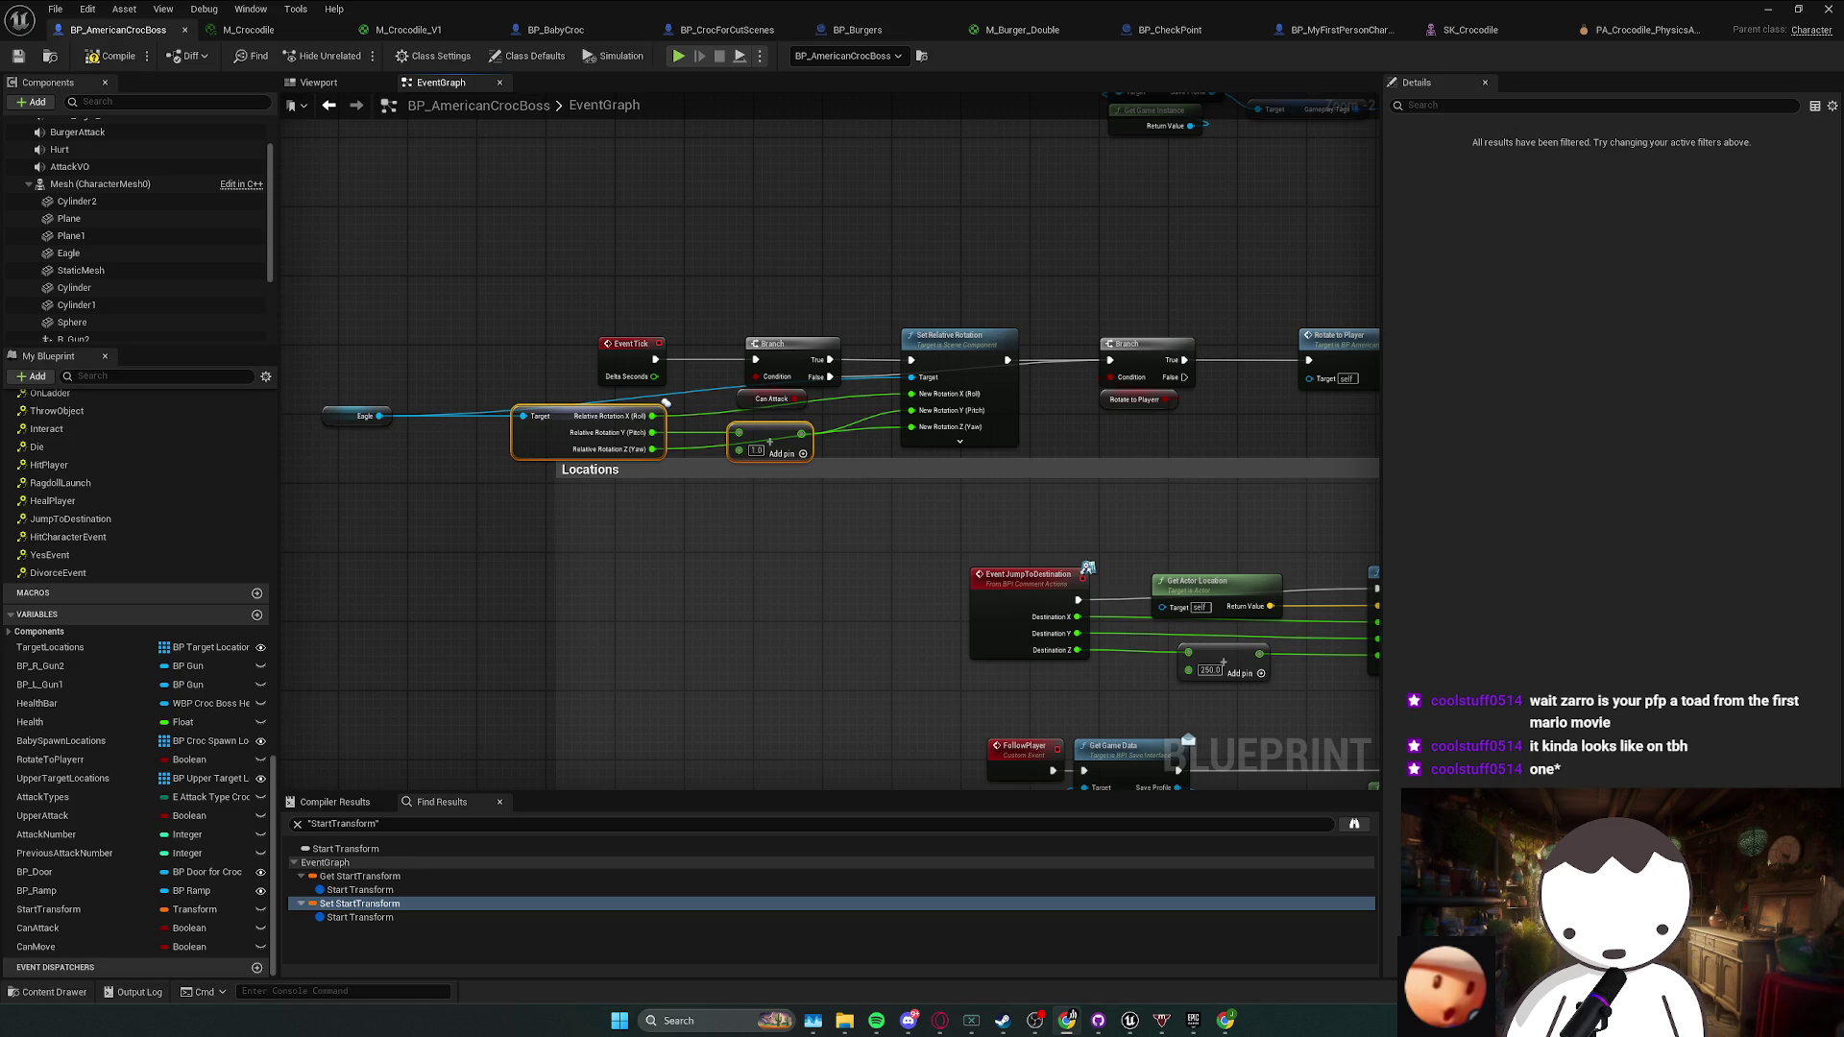
pyautogui.moveTo(517, 428); pyautogui.dragTo(894, 449)
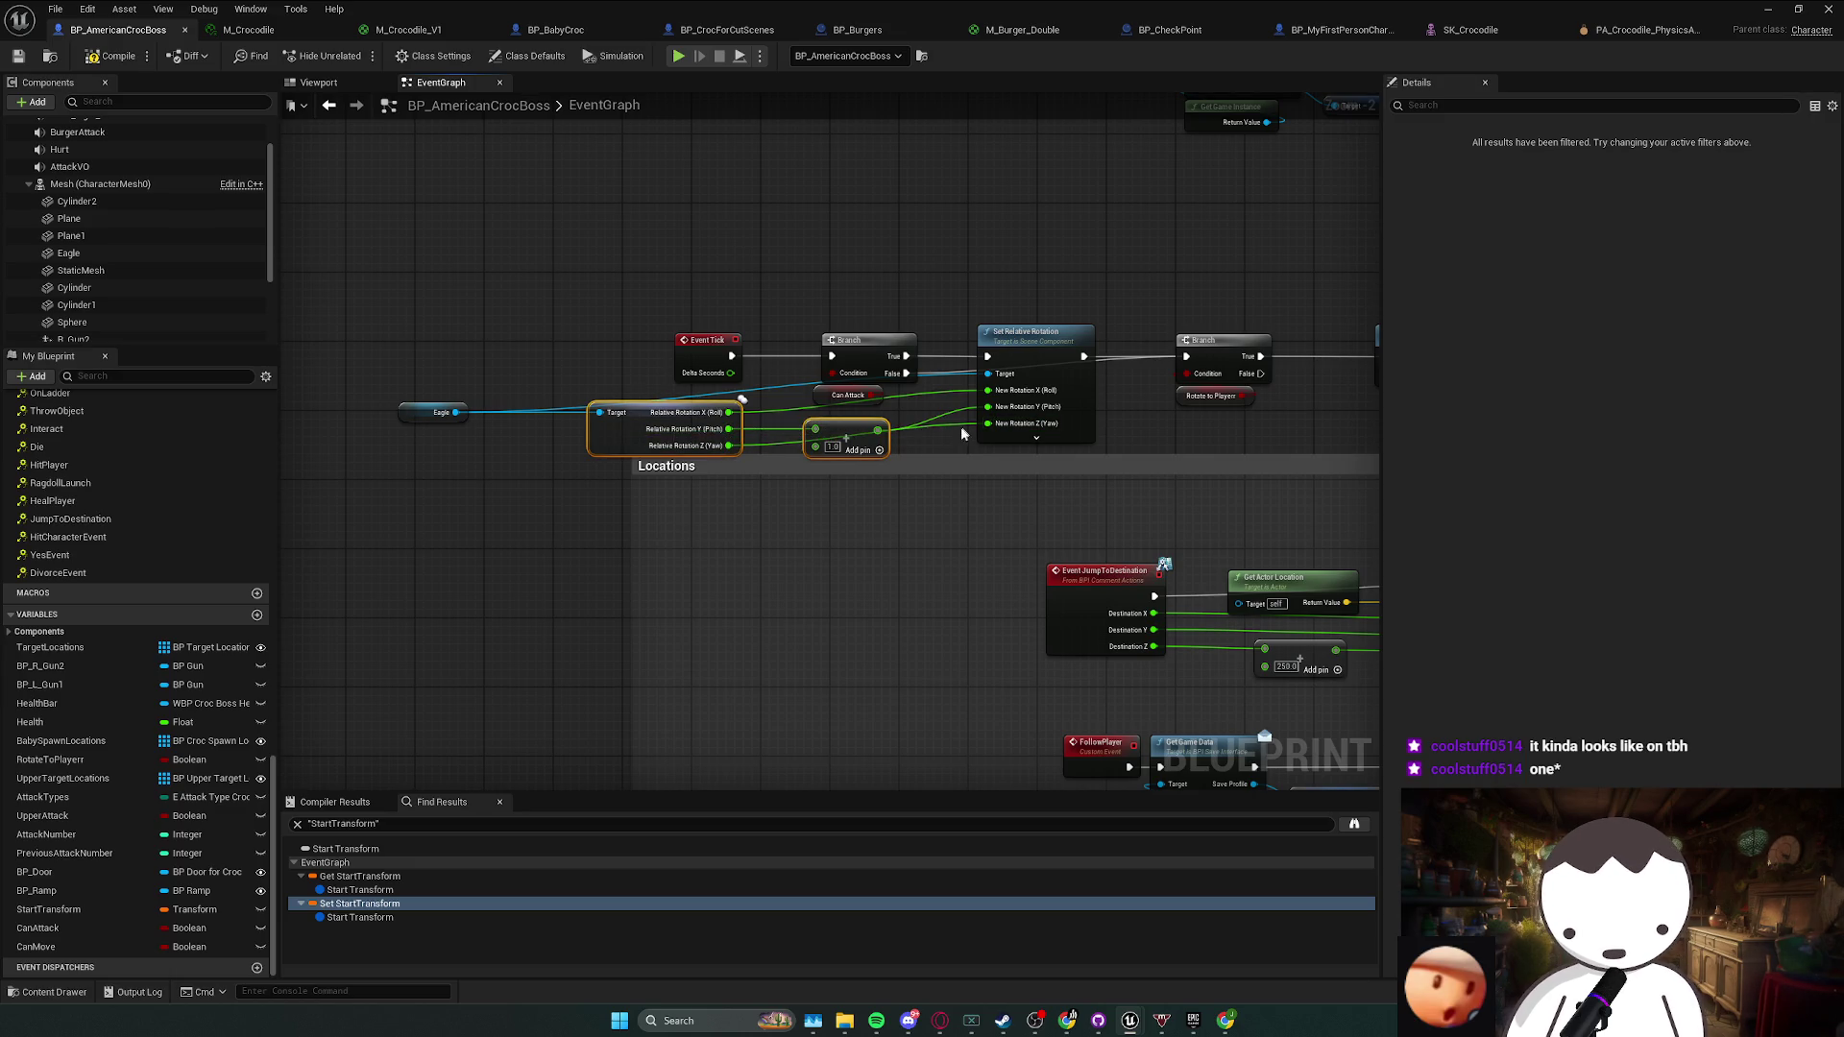
pyautogui.keyDown('shift'); pyautogui.click(994, 437); pyautogui.keyUp('shift')
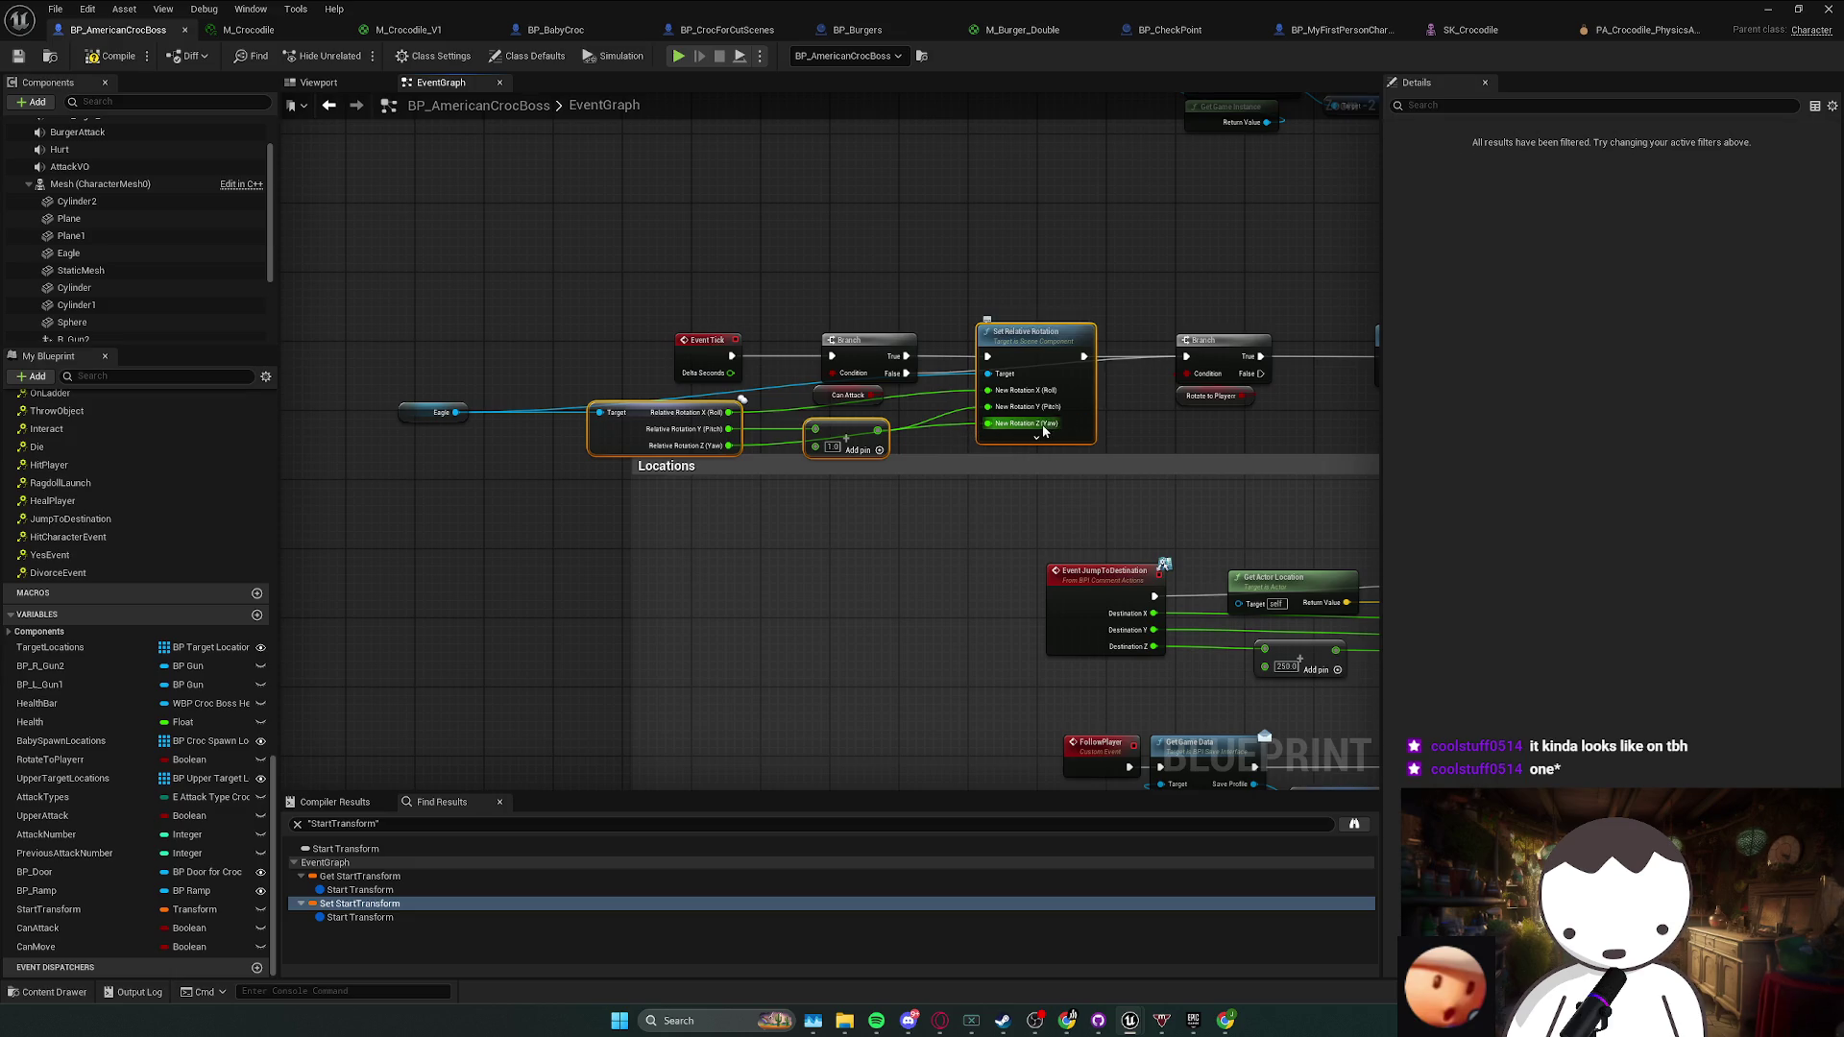
pyautogui.scroll(-3, 173, 248)
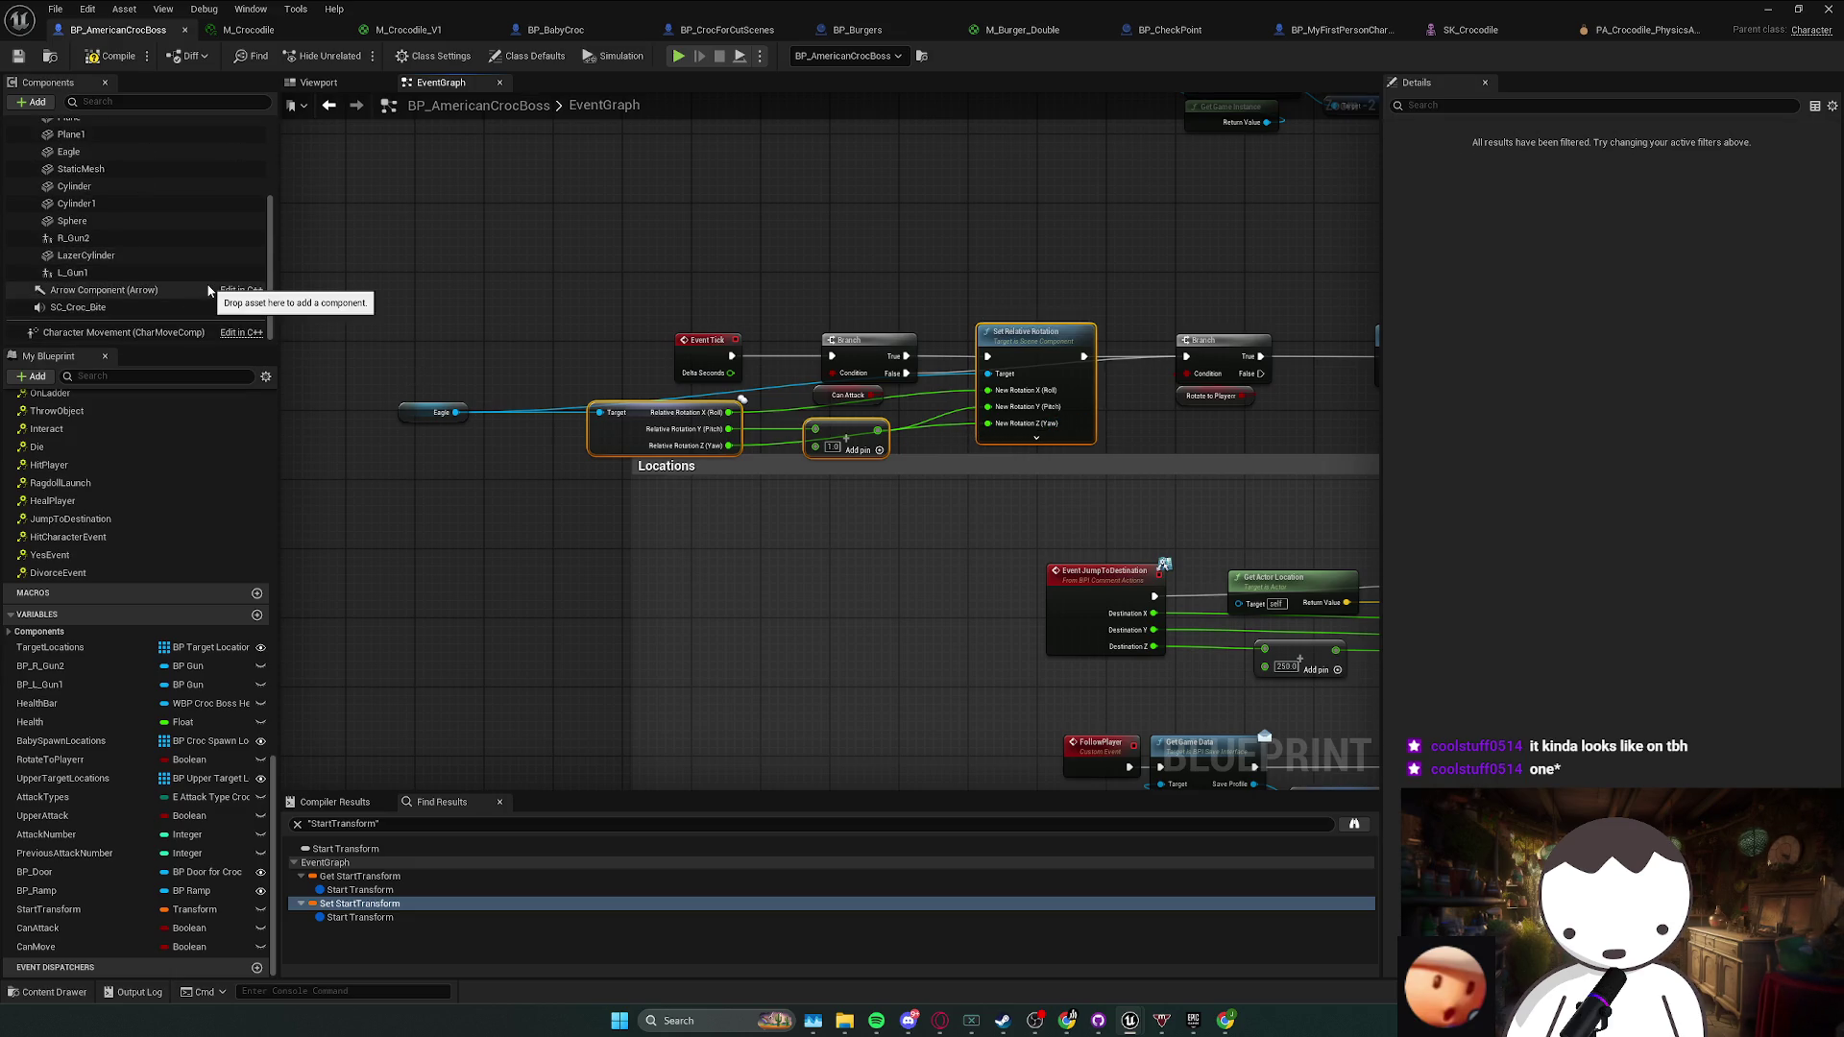
pyautogui.click(32, 102)
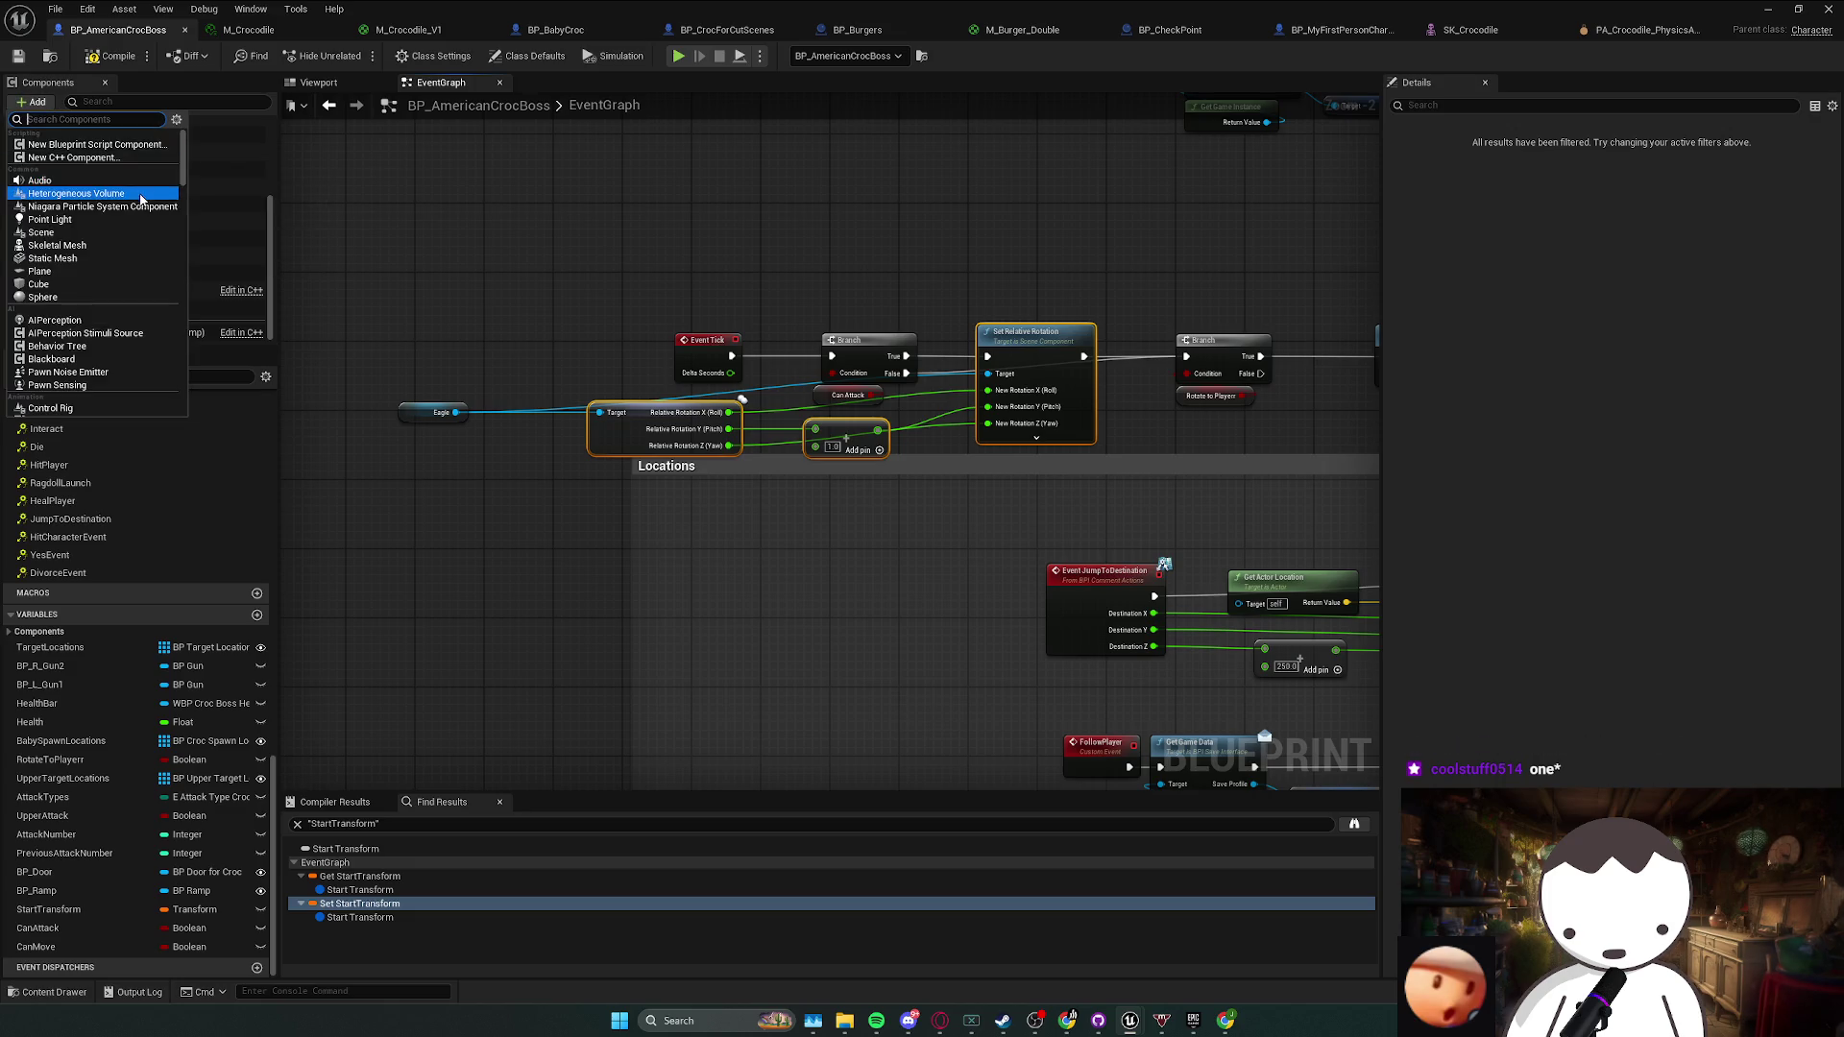
# - Search 'rota' and add a RotatingMovement component with Rotation Rate 0, 0, 180
pyautogui.write('rota')
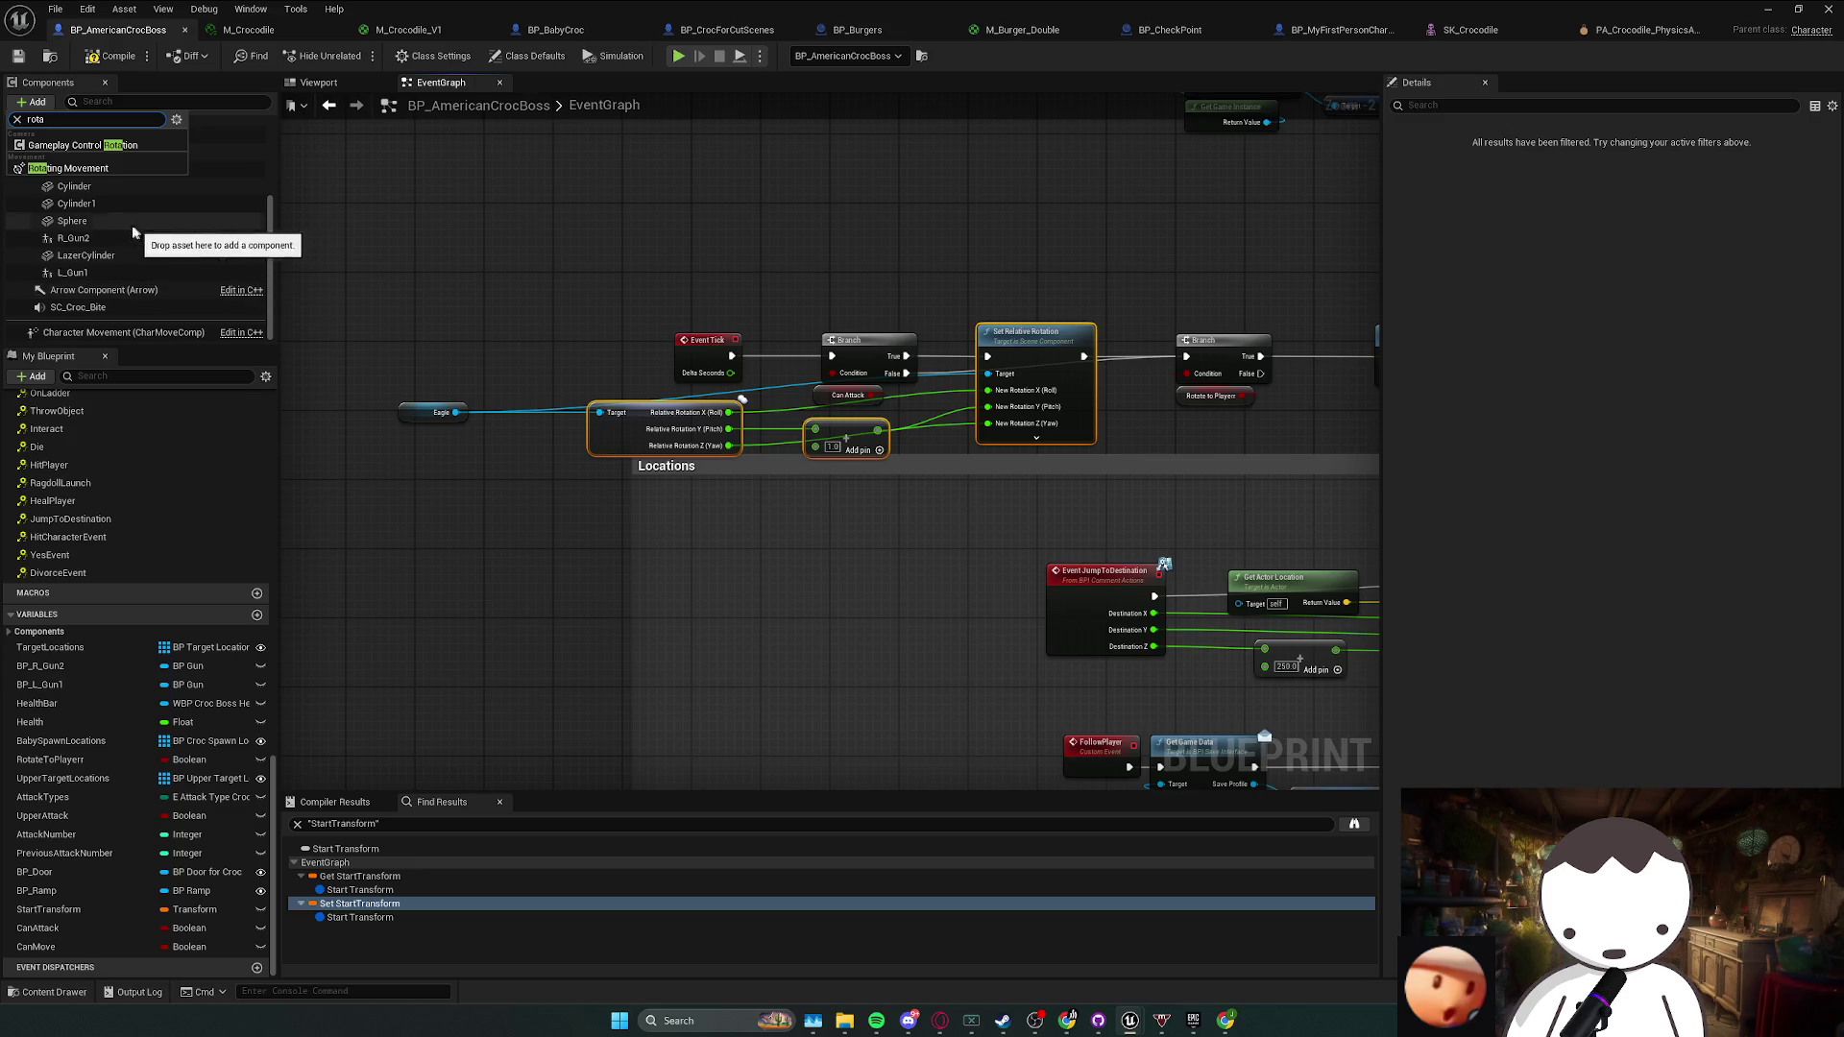
pyautogui.click(98, 172)
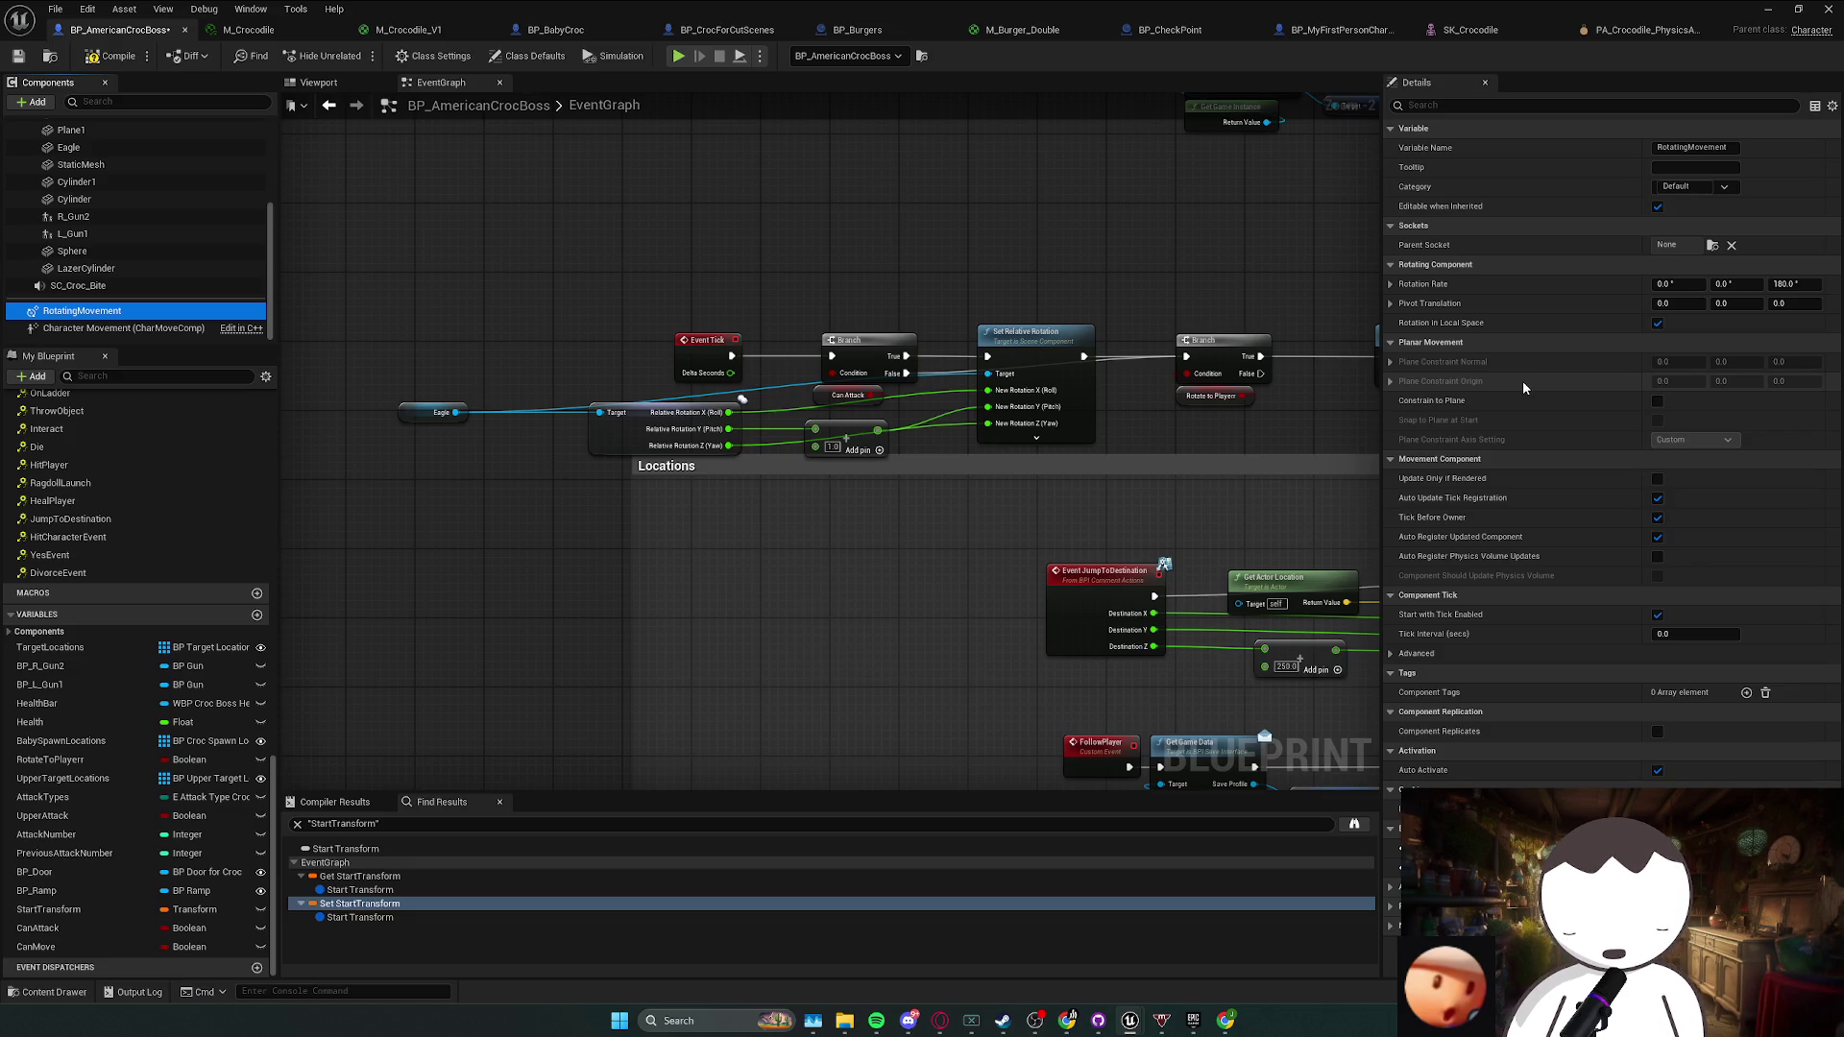
pyautogui.moveTo(1477, 388)
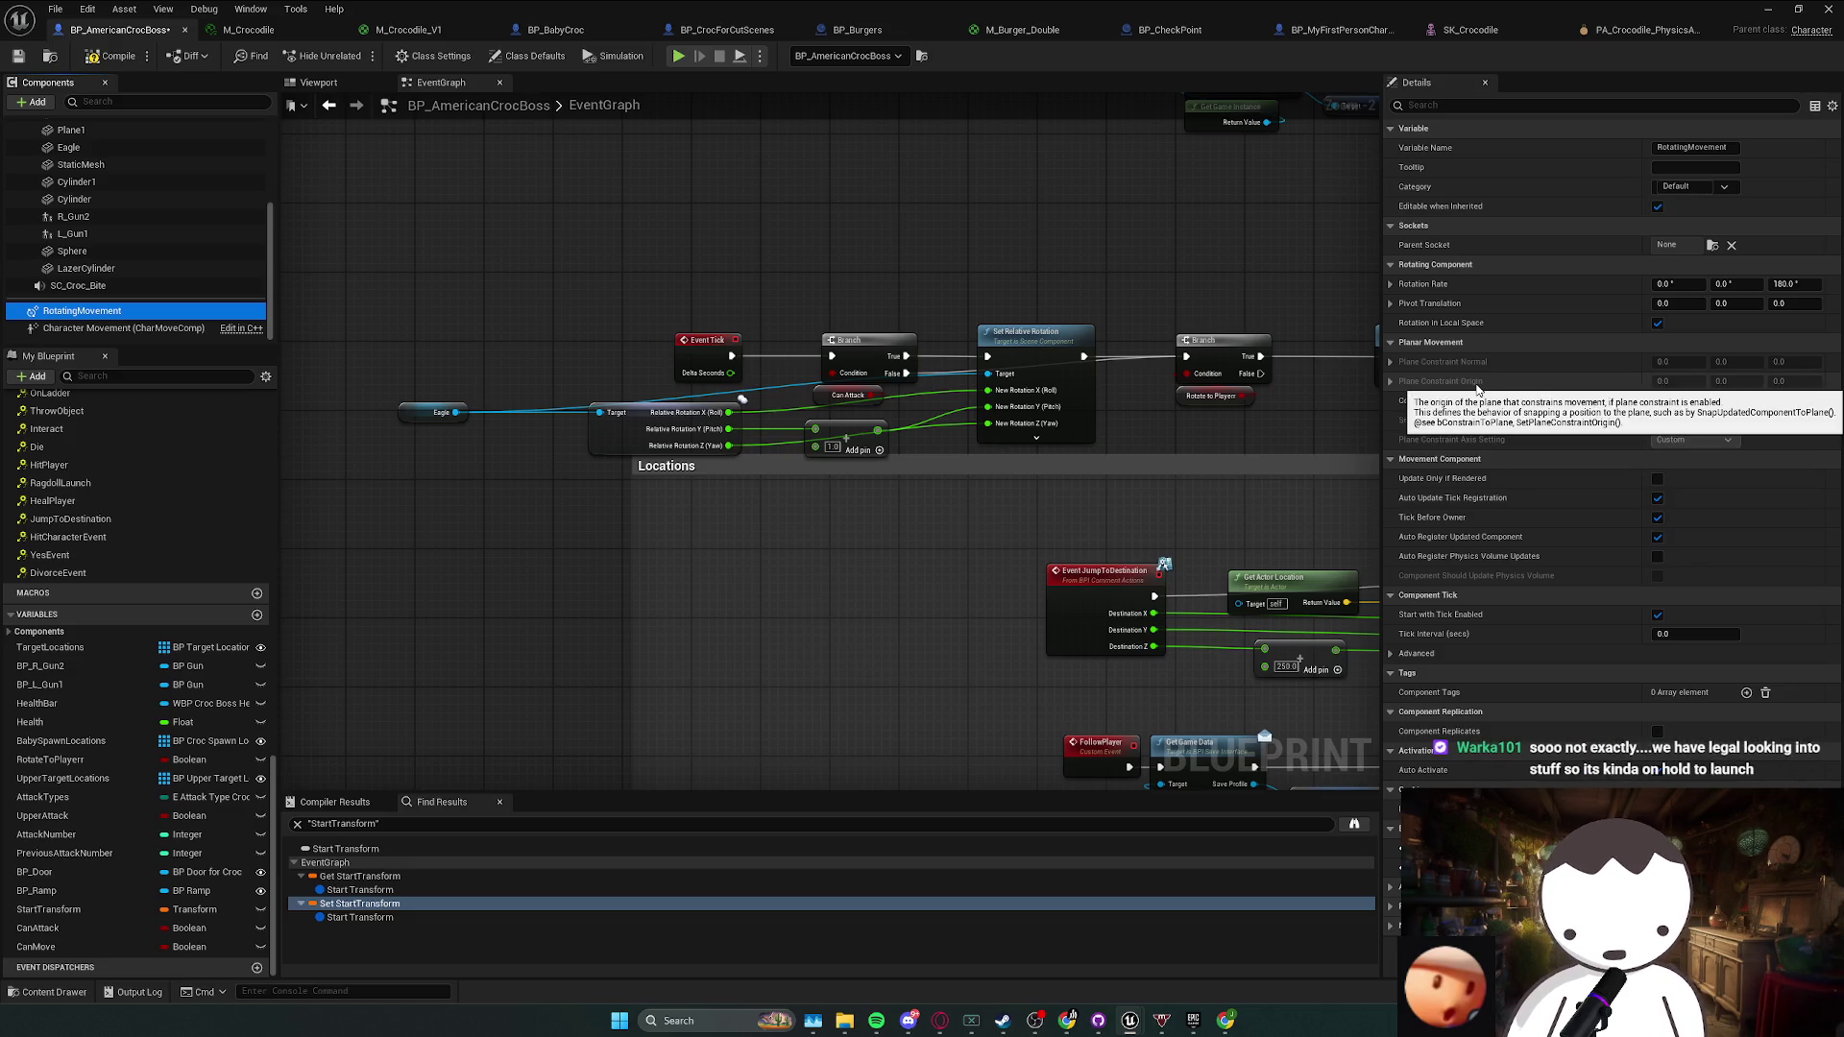